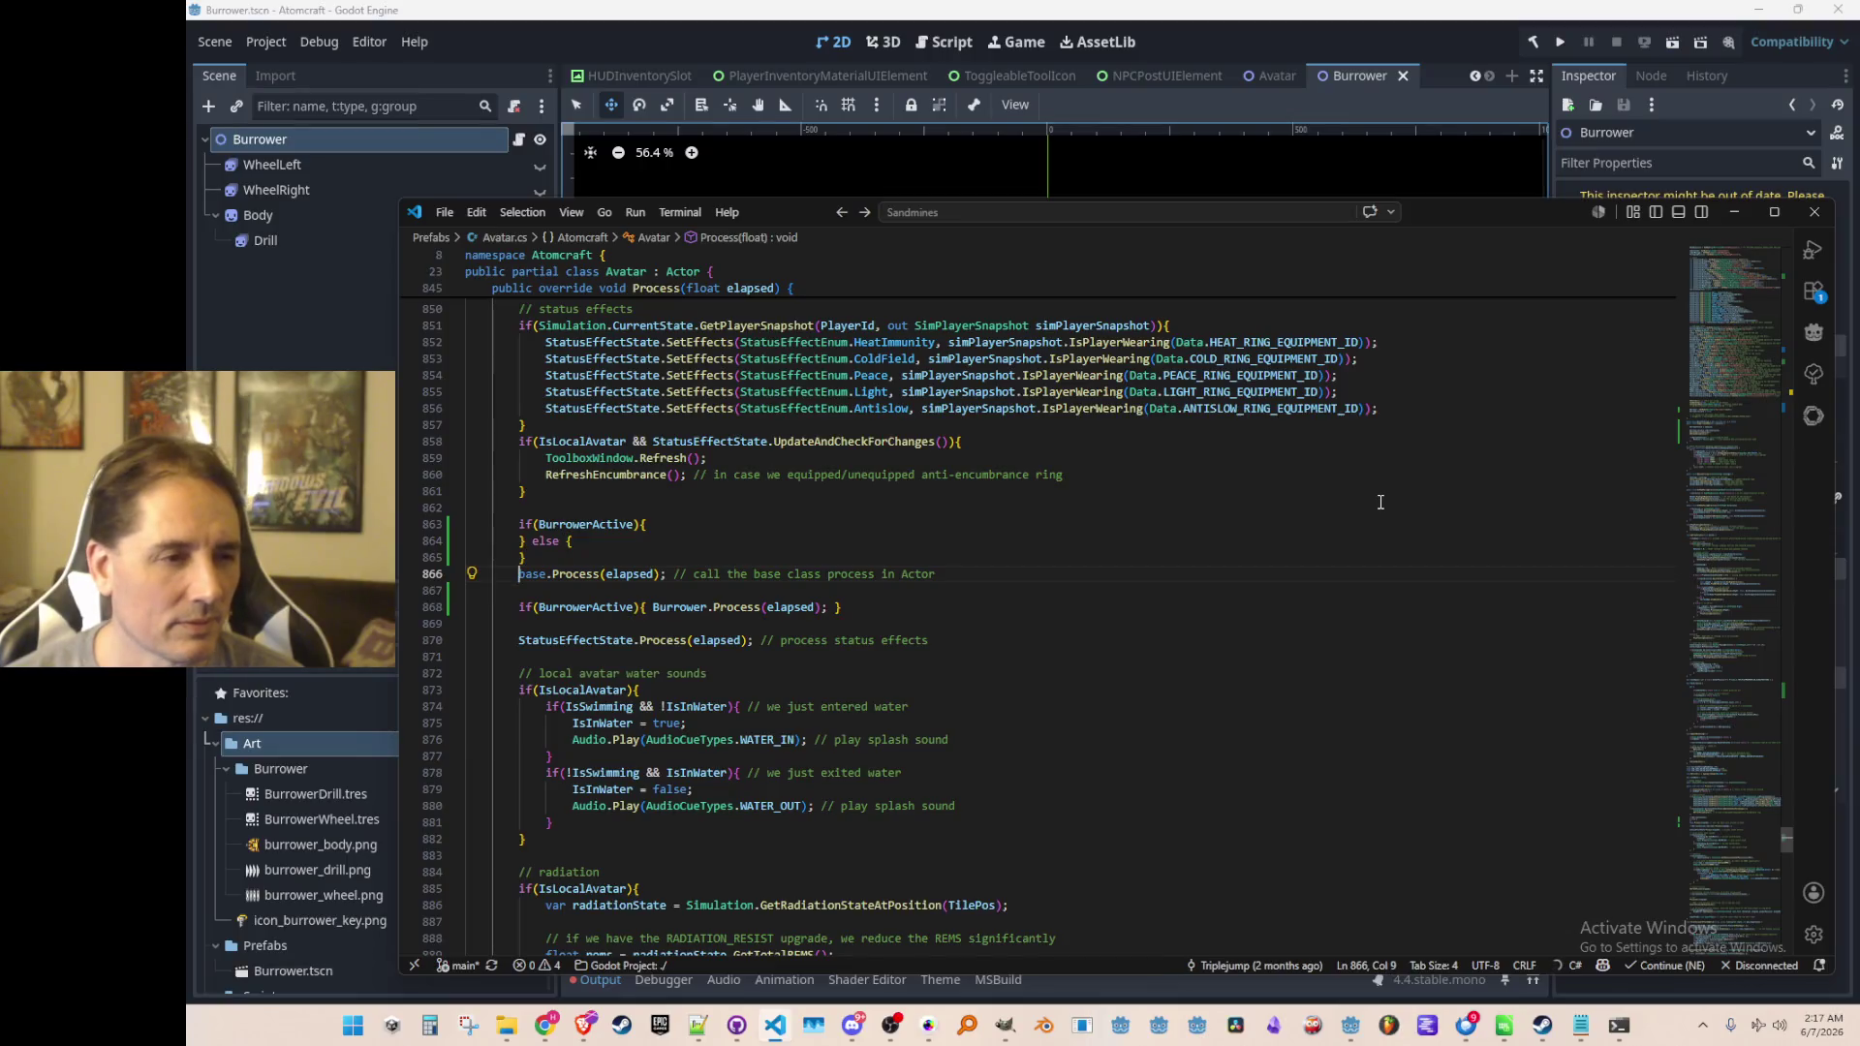
Move the base.Process(elapsed) call into the else branch of Avatar's Process
{"action": "key", "text": "ctrl+x"}
{"action": "key", "text": "Up"}
{"action": "key", "text": "Up"}
{"action": "key", "text": "End"}
{"action": "key", "text": "Return"}
{"action": "key", "text": "ctrl+v"}
{"action": "key", "text": "Down"}
{"action": "key", "text": "Down"}
{"action": "key", "text": "BackSpace"}
{"action": "key", "text": "Up"}
{"action": "key", "text": "End"}
Add the suggested Burrower.Process(elapsed) call inside the BurrowerActive branch, without the extra comment
{"action": "key", "text": "Up"}
{"action": "key", "text": "Up"}
{"action": "key", "text": "Return"}
{"action": "key", "text": "ctrl+z"}
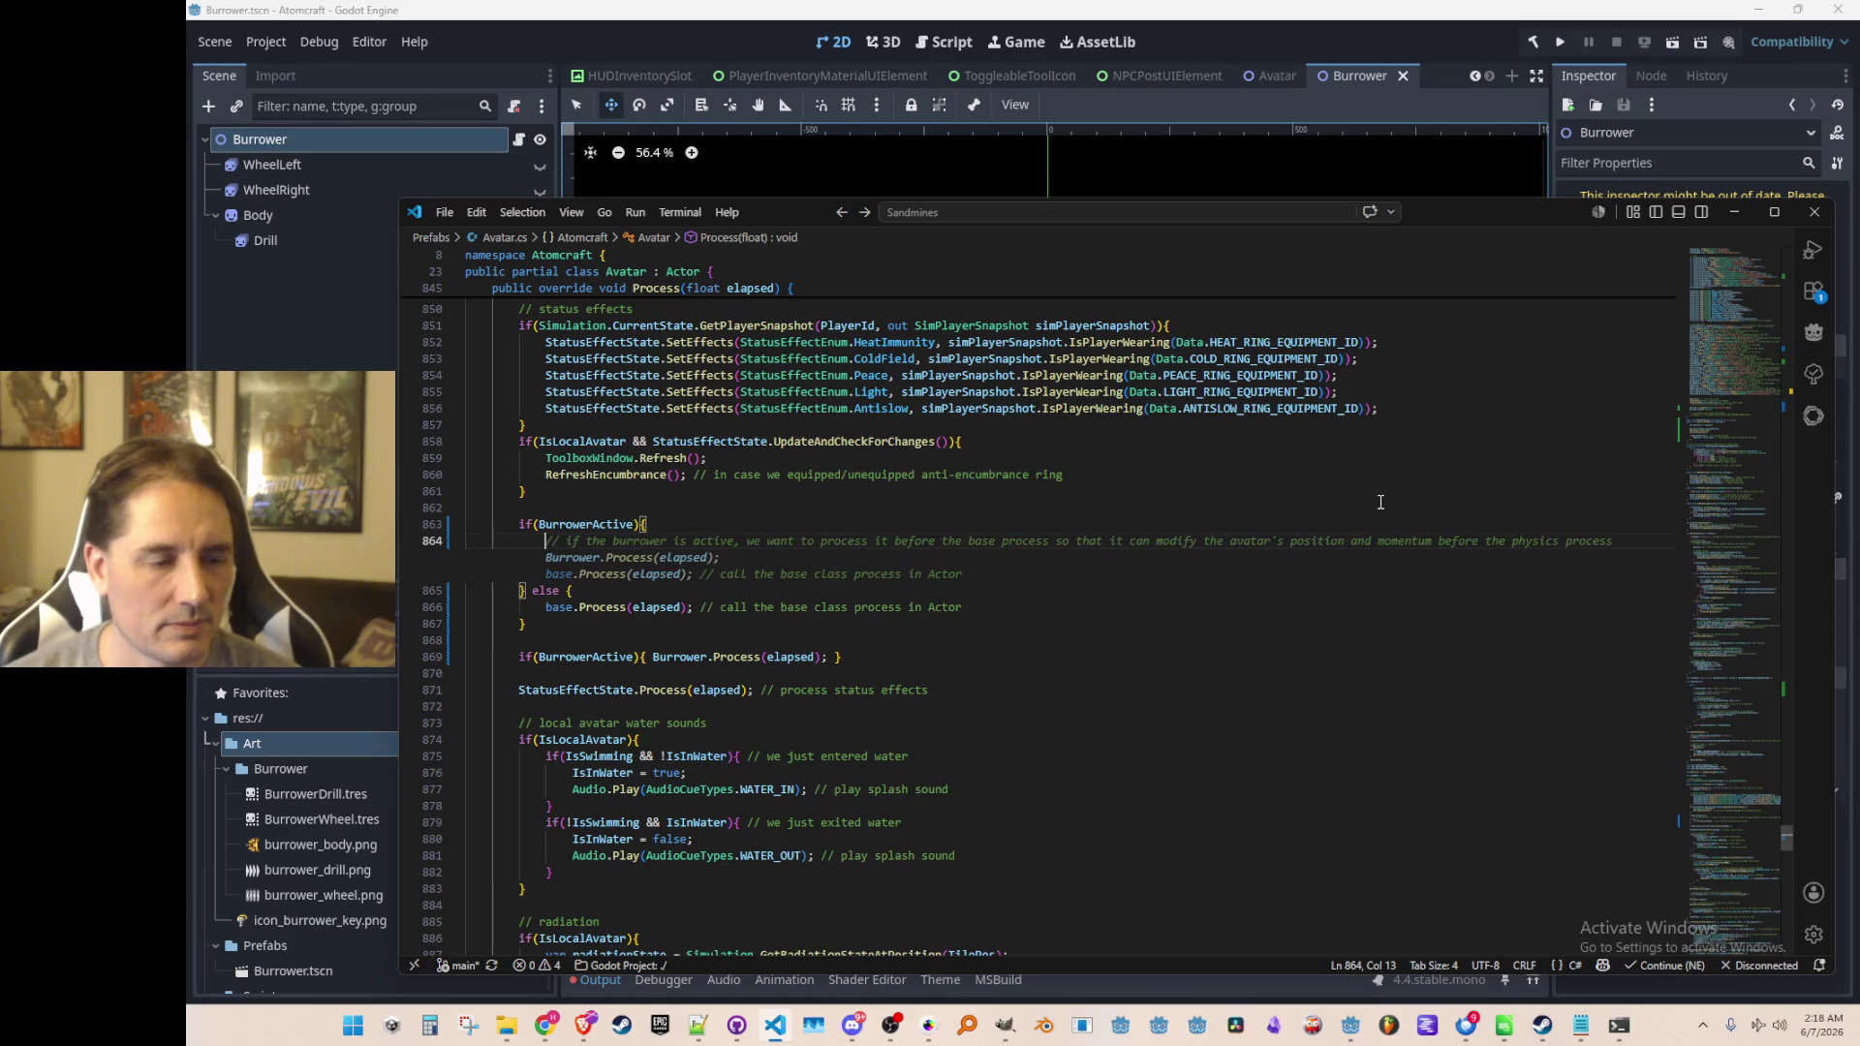
{"action": "key", "text": "Tab"}
{"action": "key", "text": "ctrl+z"}
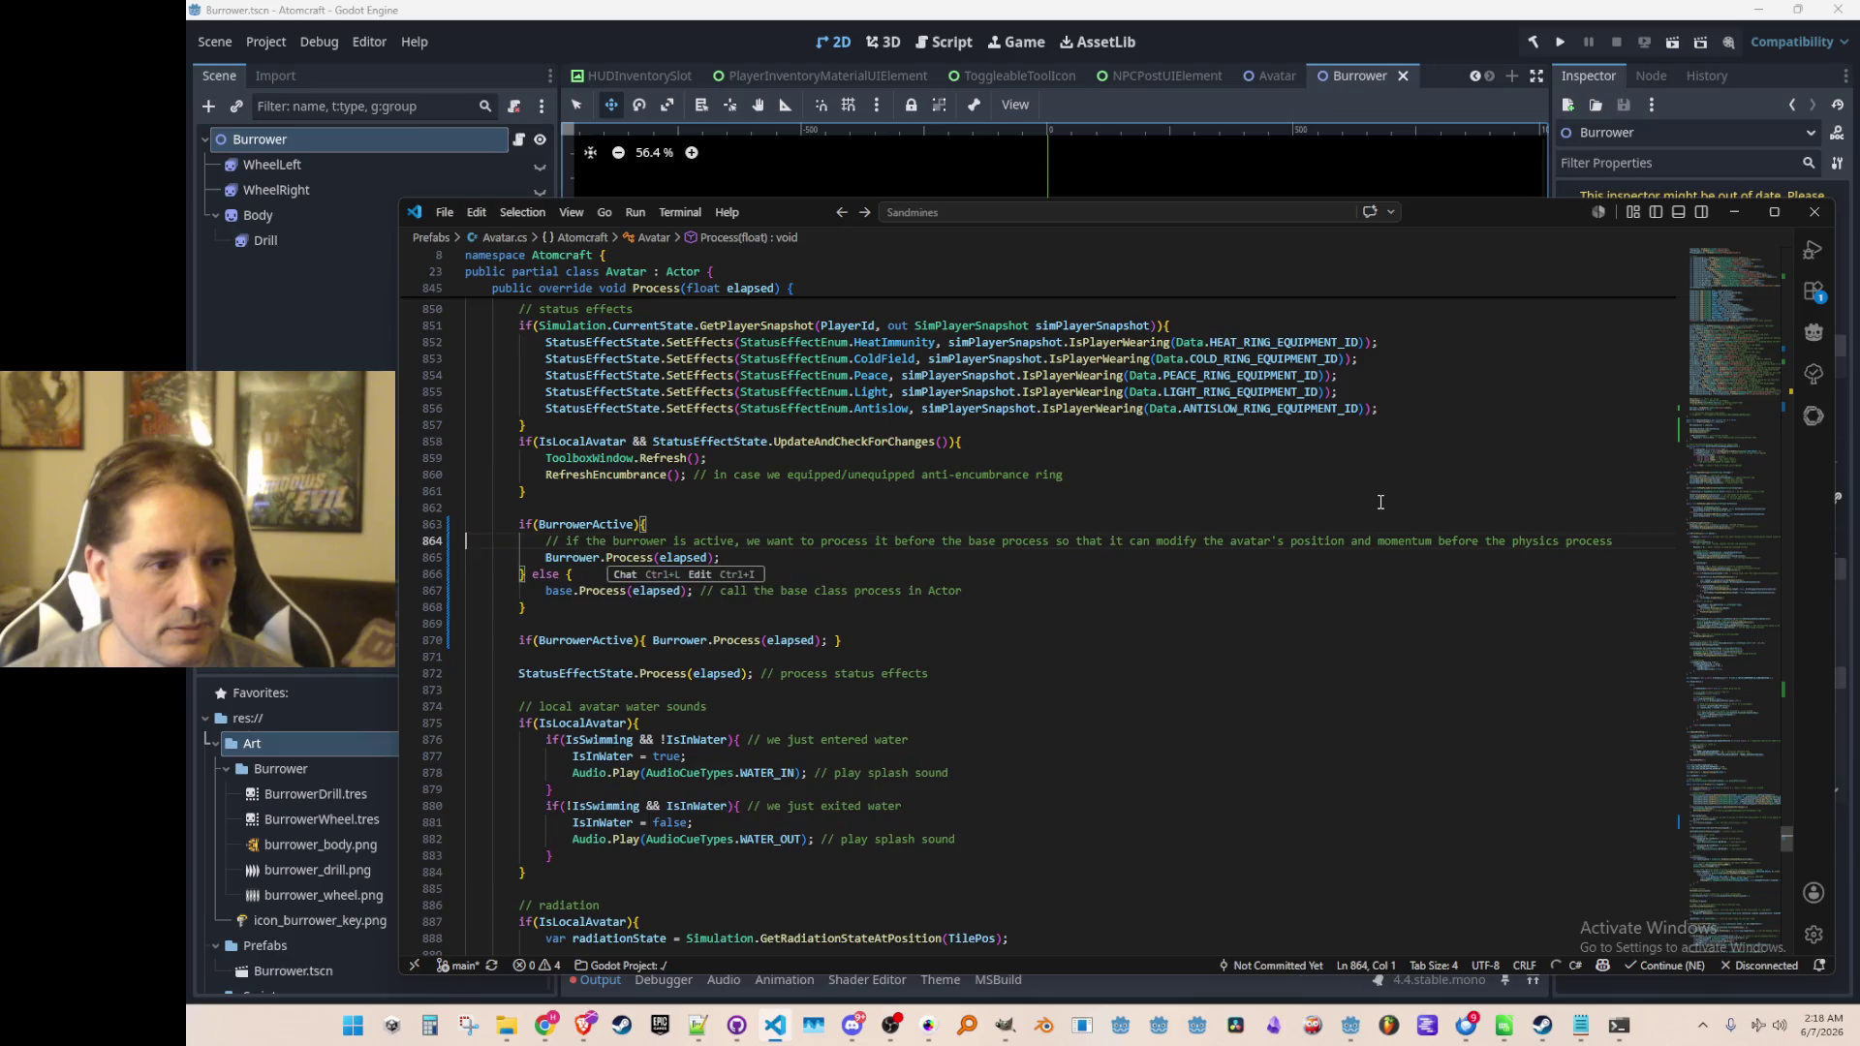
{"action": "key", "text": "ctrl+shift+k"}
Find and delete the now-redundant second Burrower.Process line
{"action": "key", "text": "ctrl+shift+Right"}
{"action": "key", "text": "ctrl+shift+Right"}
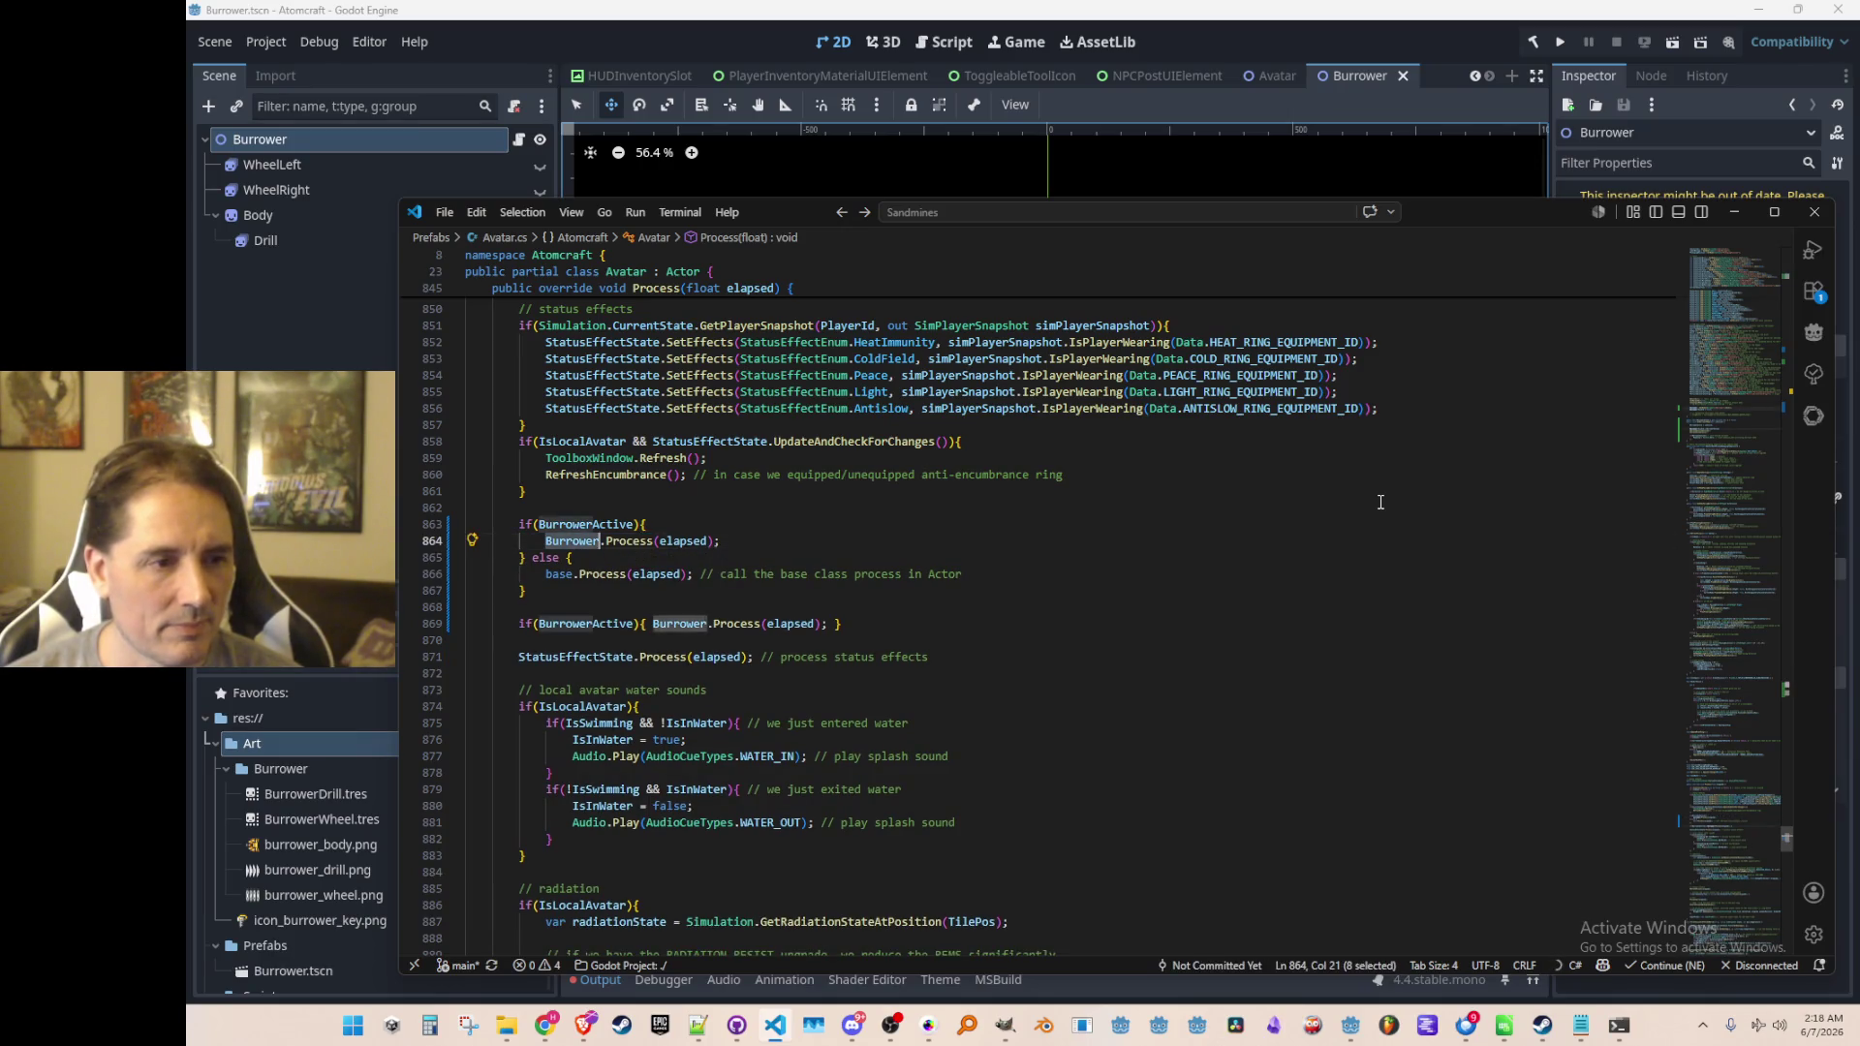
{"action": "key", "text": "ctrl+f"}
{"action": "key", "text": "Return"}
{"action": "key", "text": "Escape"}
{"action": "key", "text": "Home"}
{"action": "key", "text": "shift+Down"}
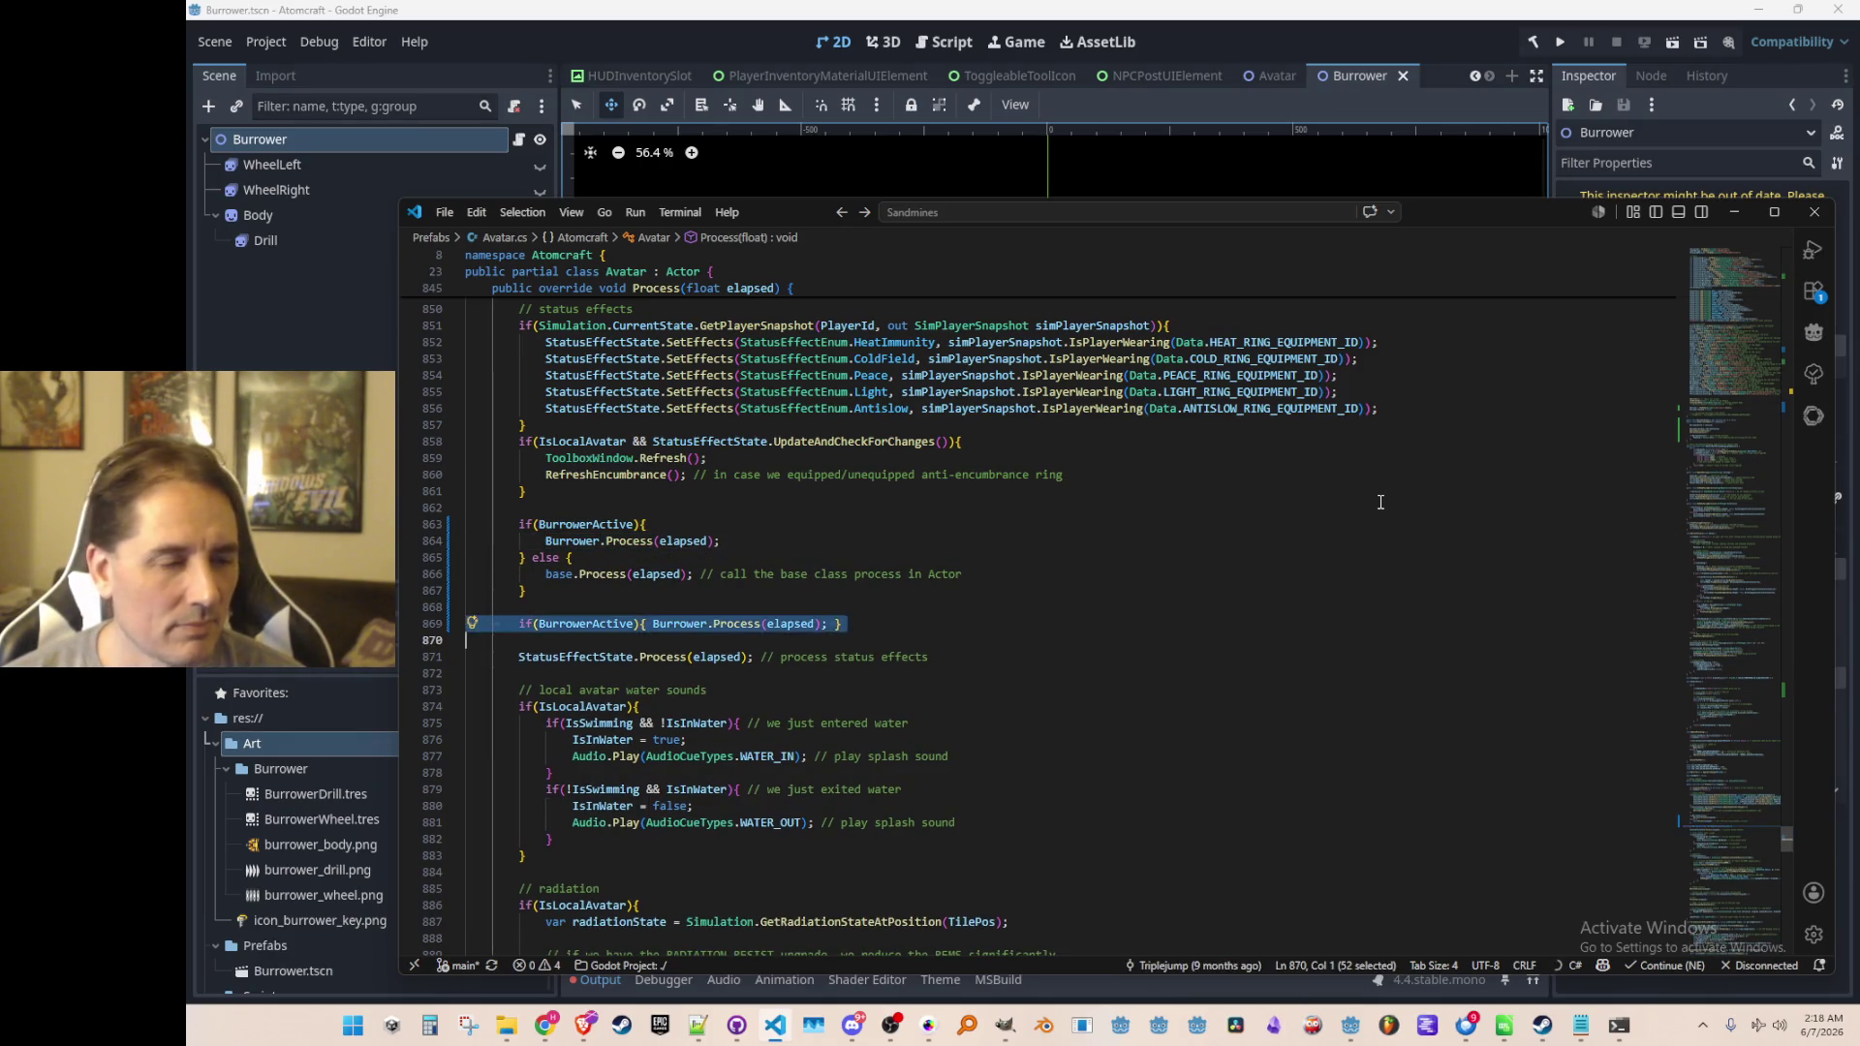
{"action": "key", "text": "BackSpace"}
{"action": "key", "text": "BackSpace"}
Go to the definition of Burrower's Process method with F12
{"action": "key", "text": "Up"}
{"action": "key", "text": "Up"}
{"action": "key", "text": "Up"}
{"action": "key", "text": "End"}
{"action": "key", "text": "Down"}
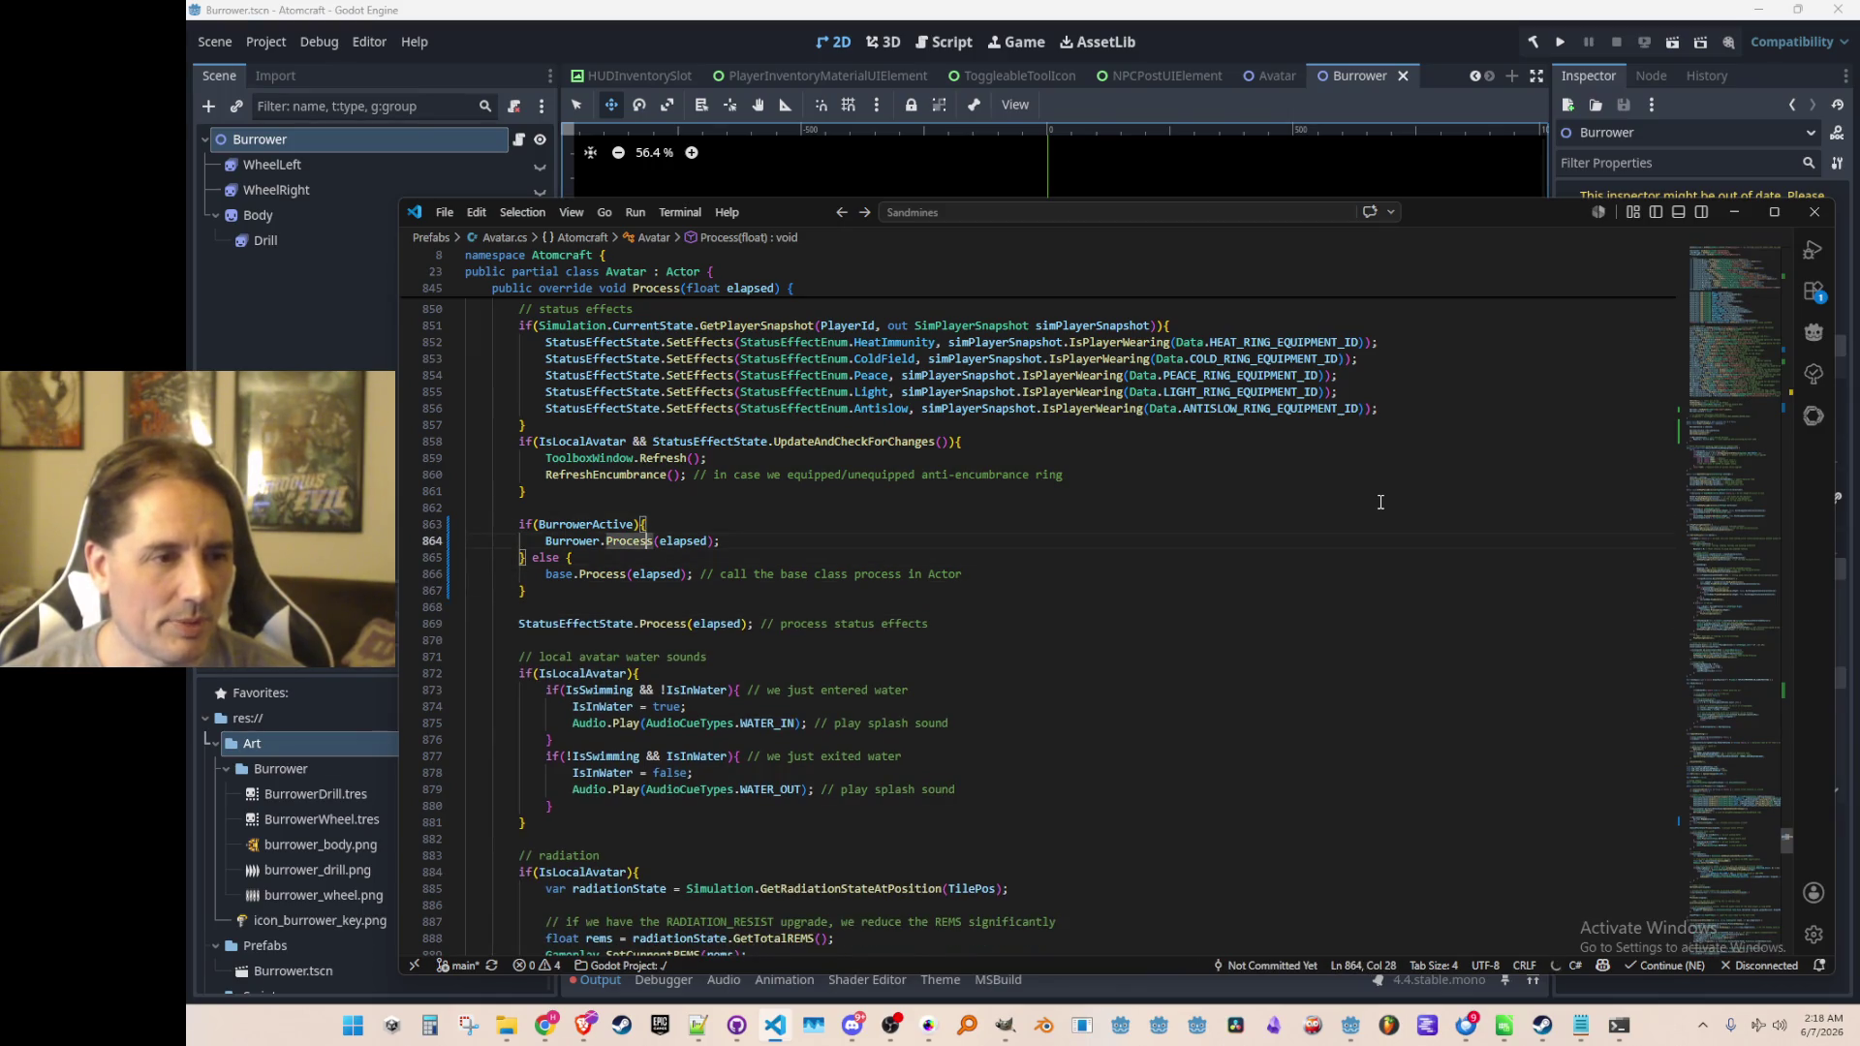
{"action": "key", "text": "F12"}
{"action": "scroll", "coordinate": [1380, 502], "scroll_direction": "down", "scroll_amount": 6}
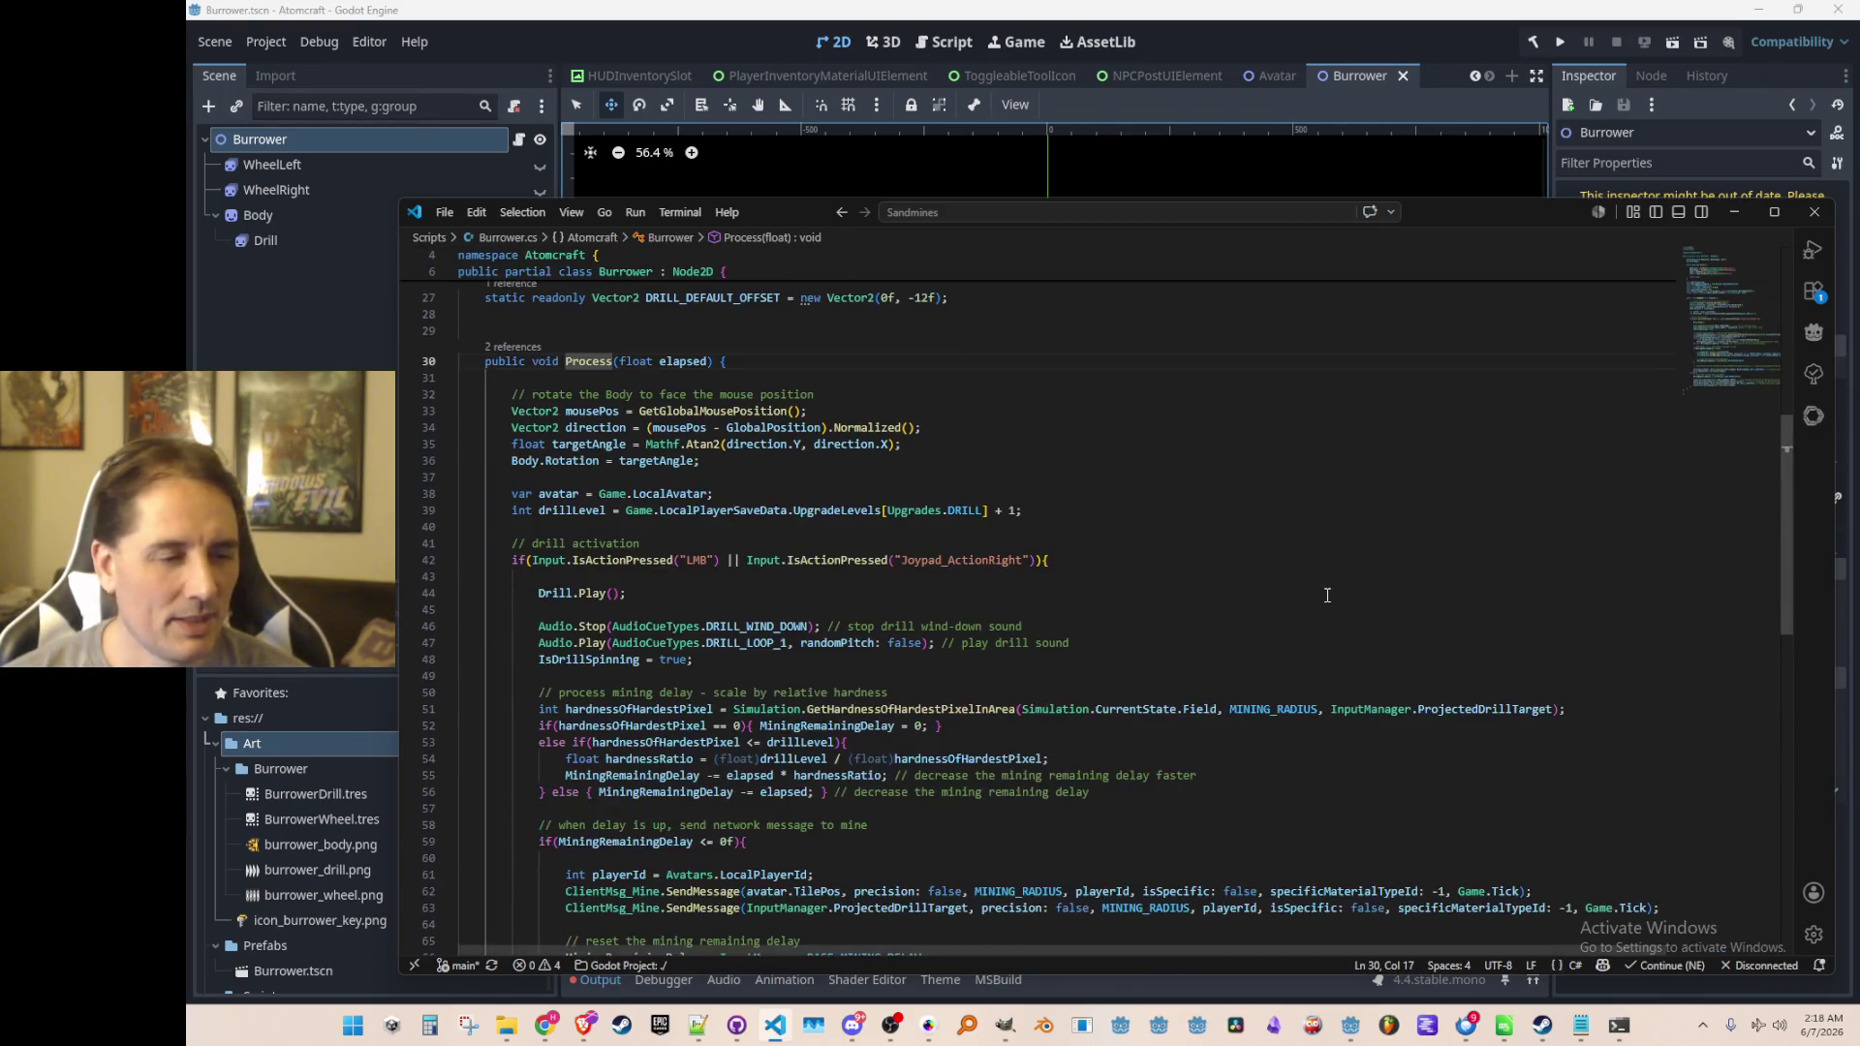
Add the comment '// ALSO MOVE IN THE DIRECTION WE ARE DRILLING' after the drill speed update
{"action": "left_click", "coordinate": [1307, 508]}
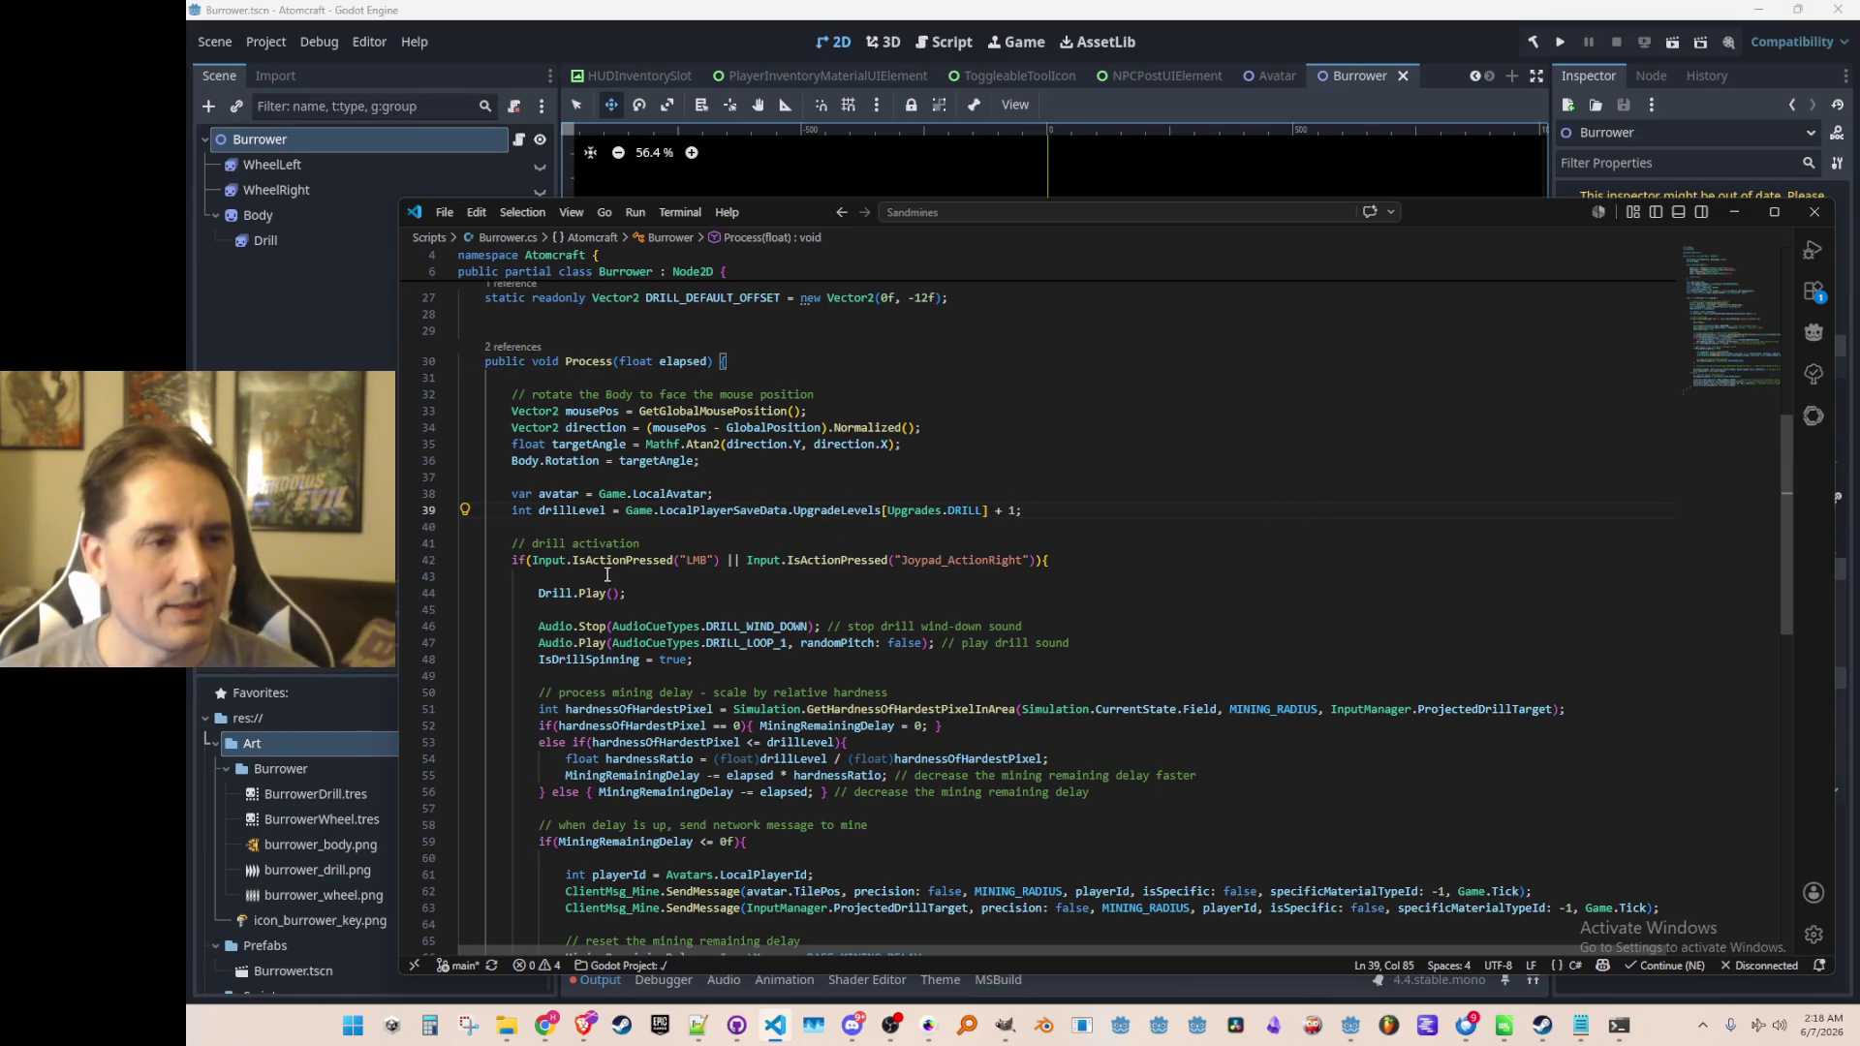
{"action": "scroll", "coordinate": [861, 674], "scroll_direction": "down", "scroll_amount": 7}
{"action": "scroll", "coordinate": [861, 674], "scroll_direction": "up", "scroll_amount": 2}
{"action": "scroll", "coordinate": [685, 632], "scroll_direction": "up", "scroll_amount": 4}
{"action": "scroll", "coordinate": [660, 531], "scroll_direction": "down", "scroll_amount": 4}
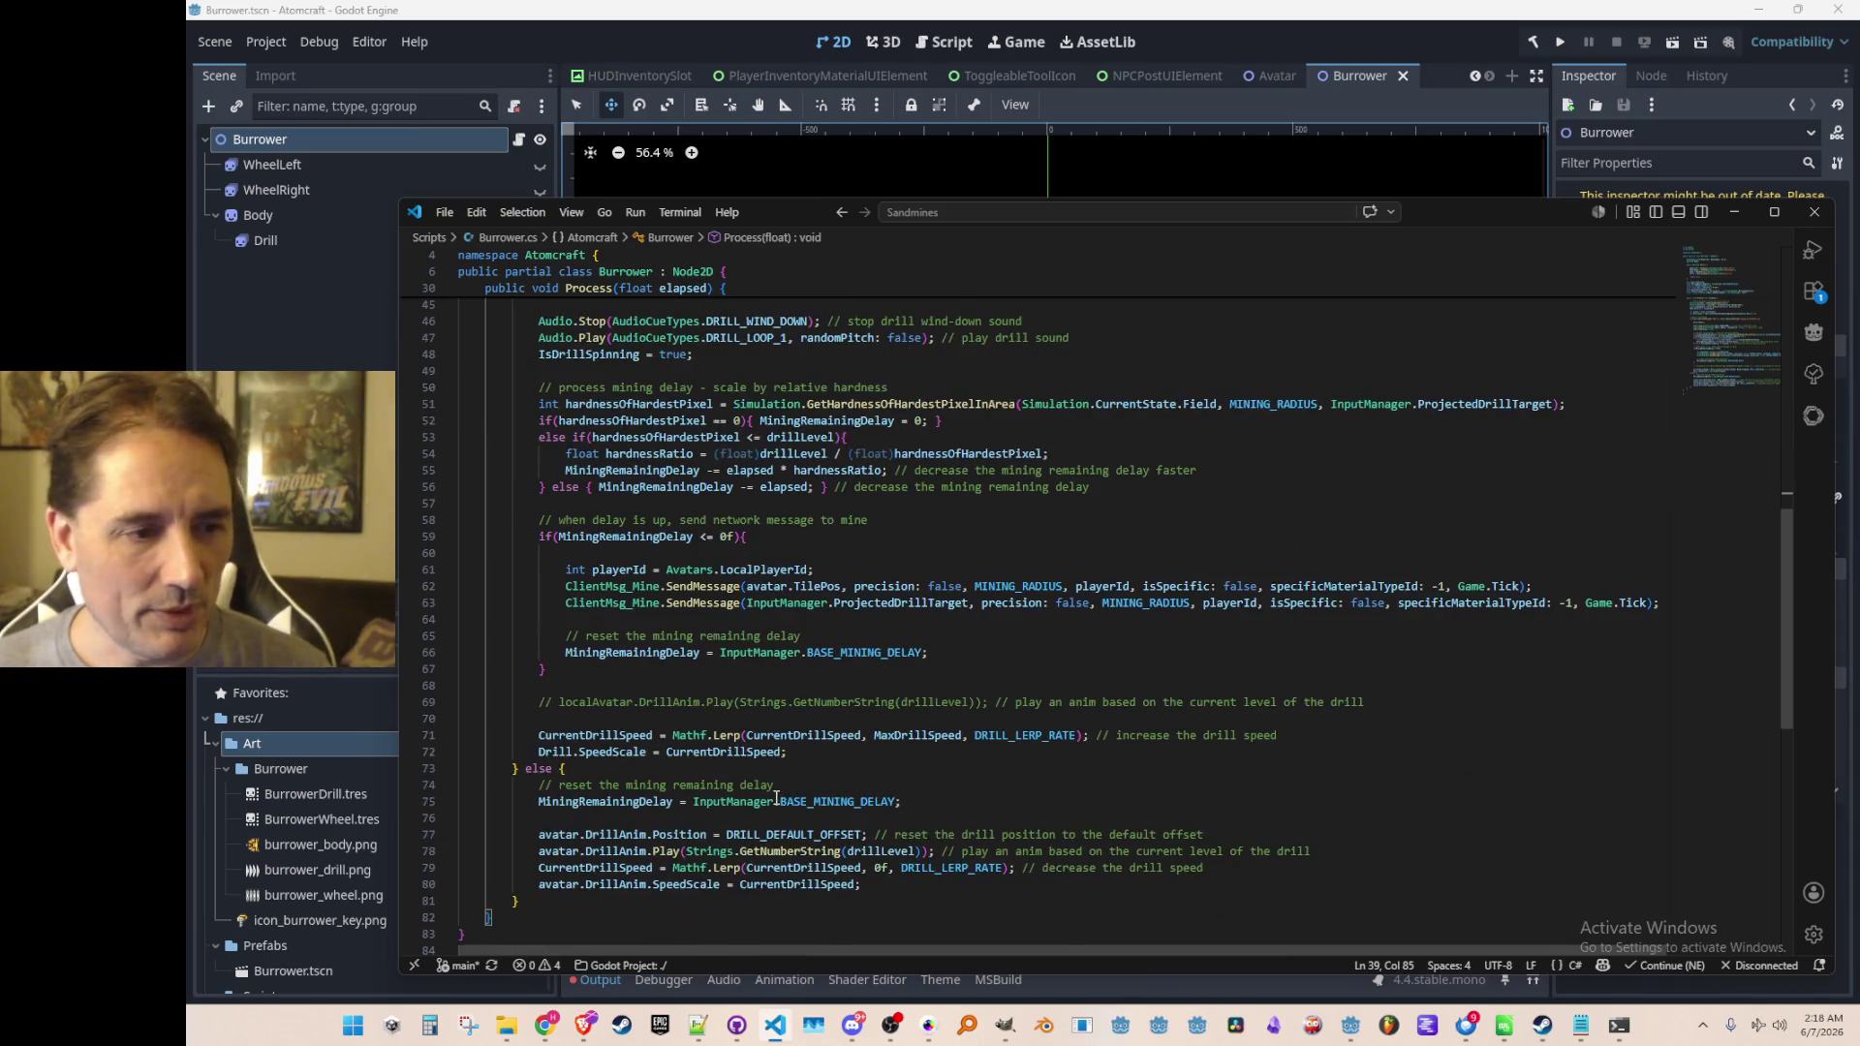
{"action": "left_click", "coordinate": [870, 765]}
{"action": "key", "text": "Return"}
{"action": "key", "text": "Return"}
{"action": "key", "text": "Up"}
{"action": "type", "text": "// ALSO MOVE IN THE DIREC"}
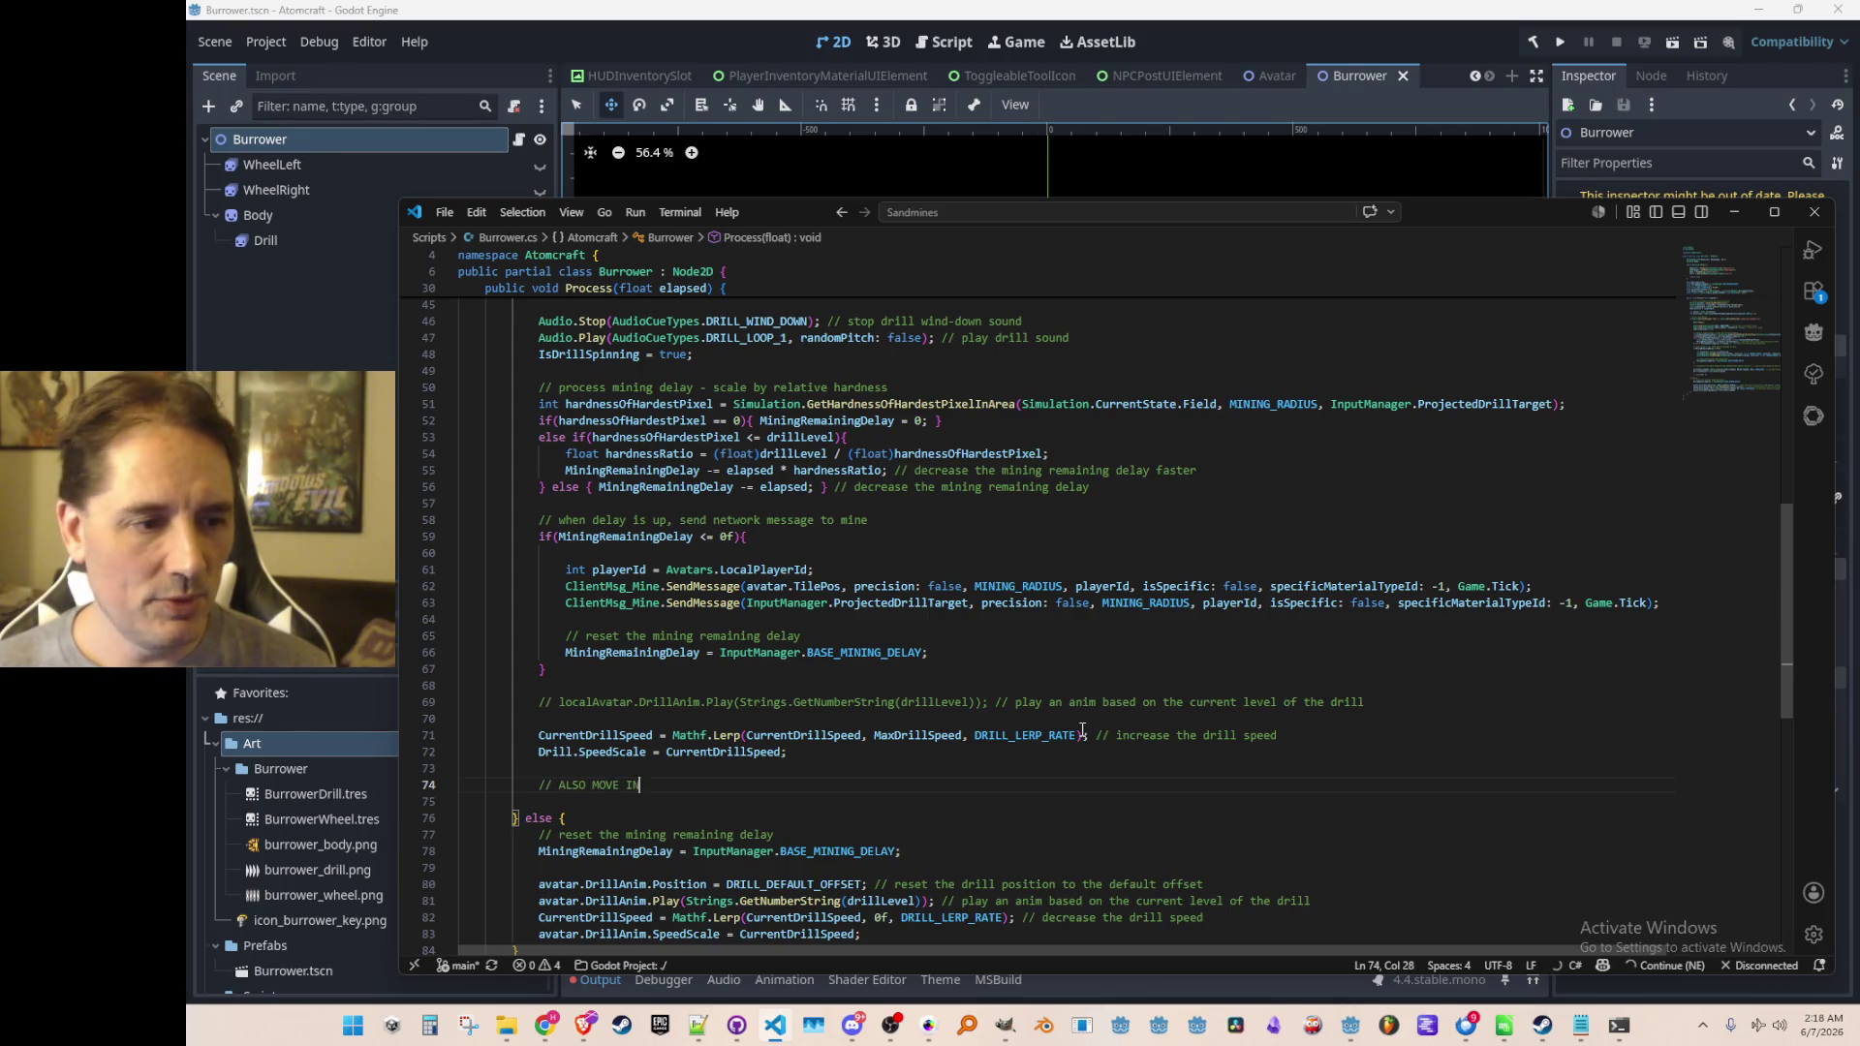
{"action": "type", "text": "TION WE ARE DRILLING"}
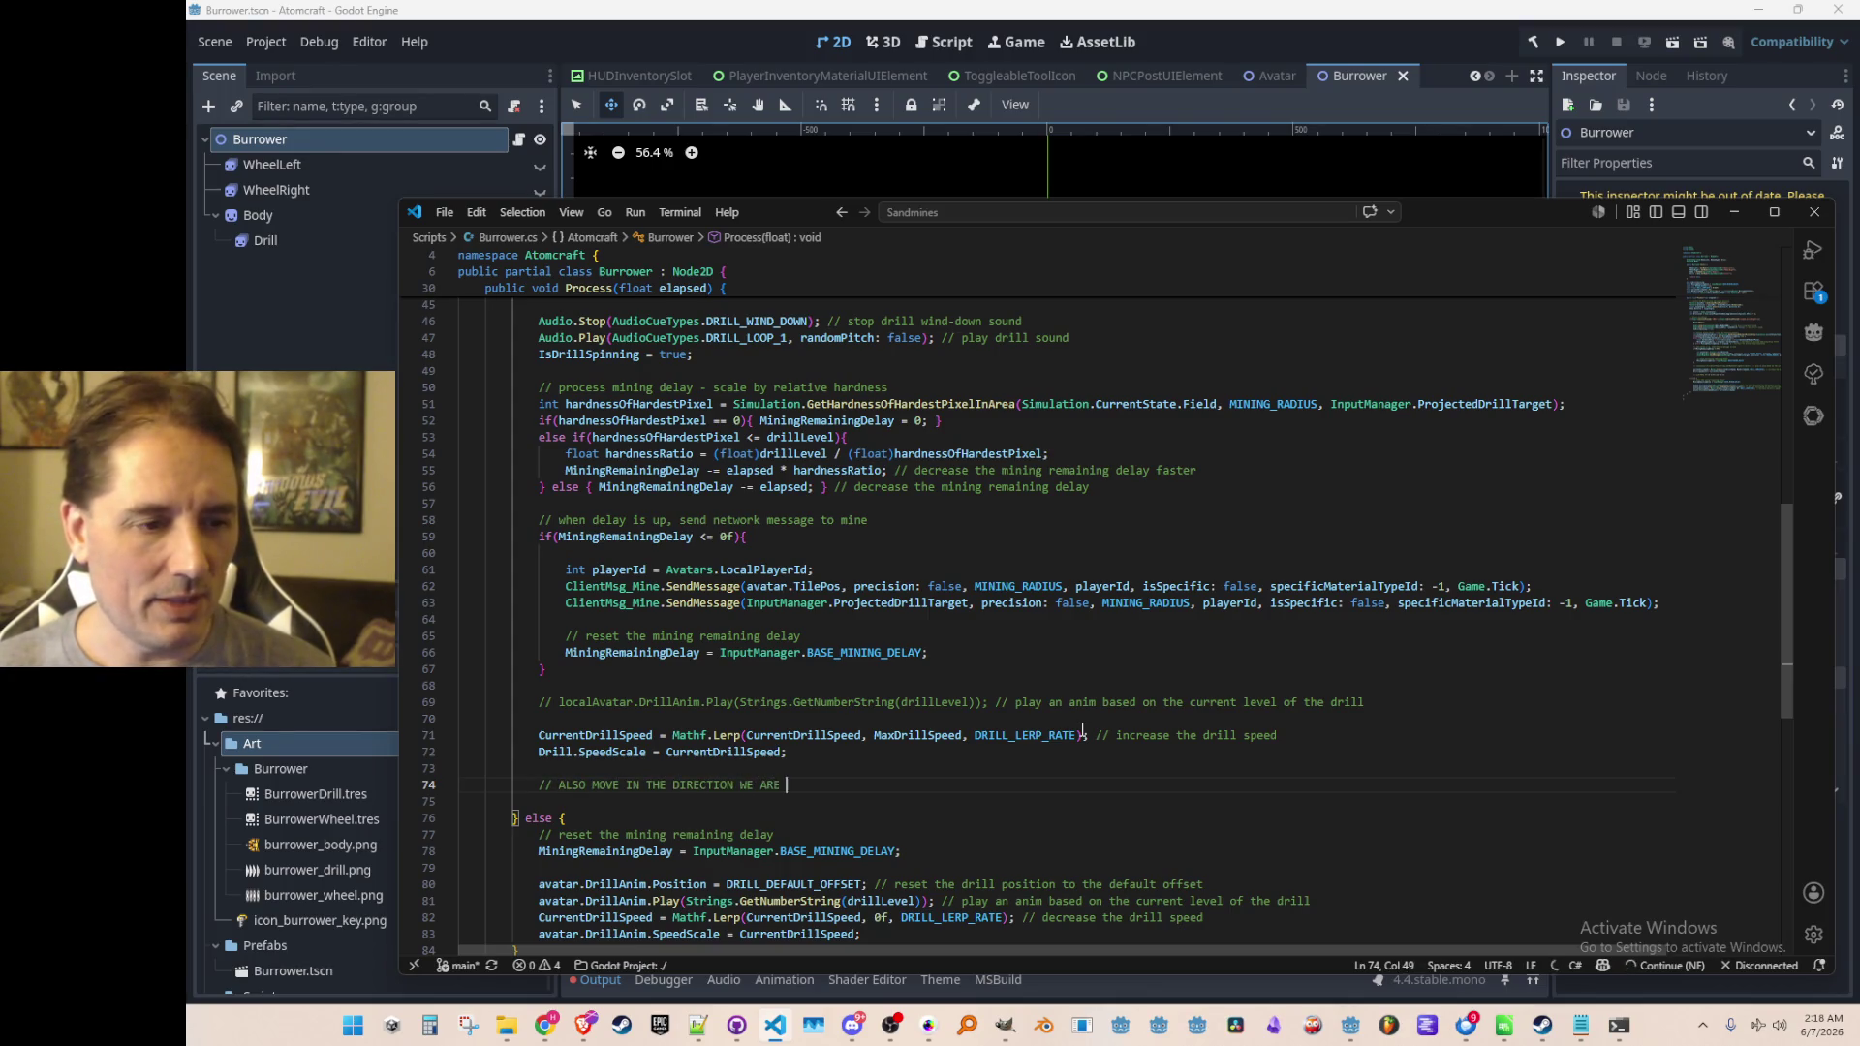
{"action": "key", "text": "Return"}
Add moveSpeed 20f, moveDirection and avatar.Momentum += moveDirection * moveSpeed * elapsed, then inspect Momentum's definition
{"action": "scroll", "coordinate": [1386, 669], "scroll_direction": "down", "scroll_amount": 3}
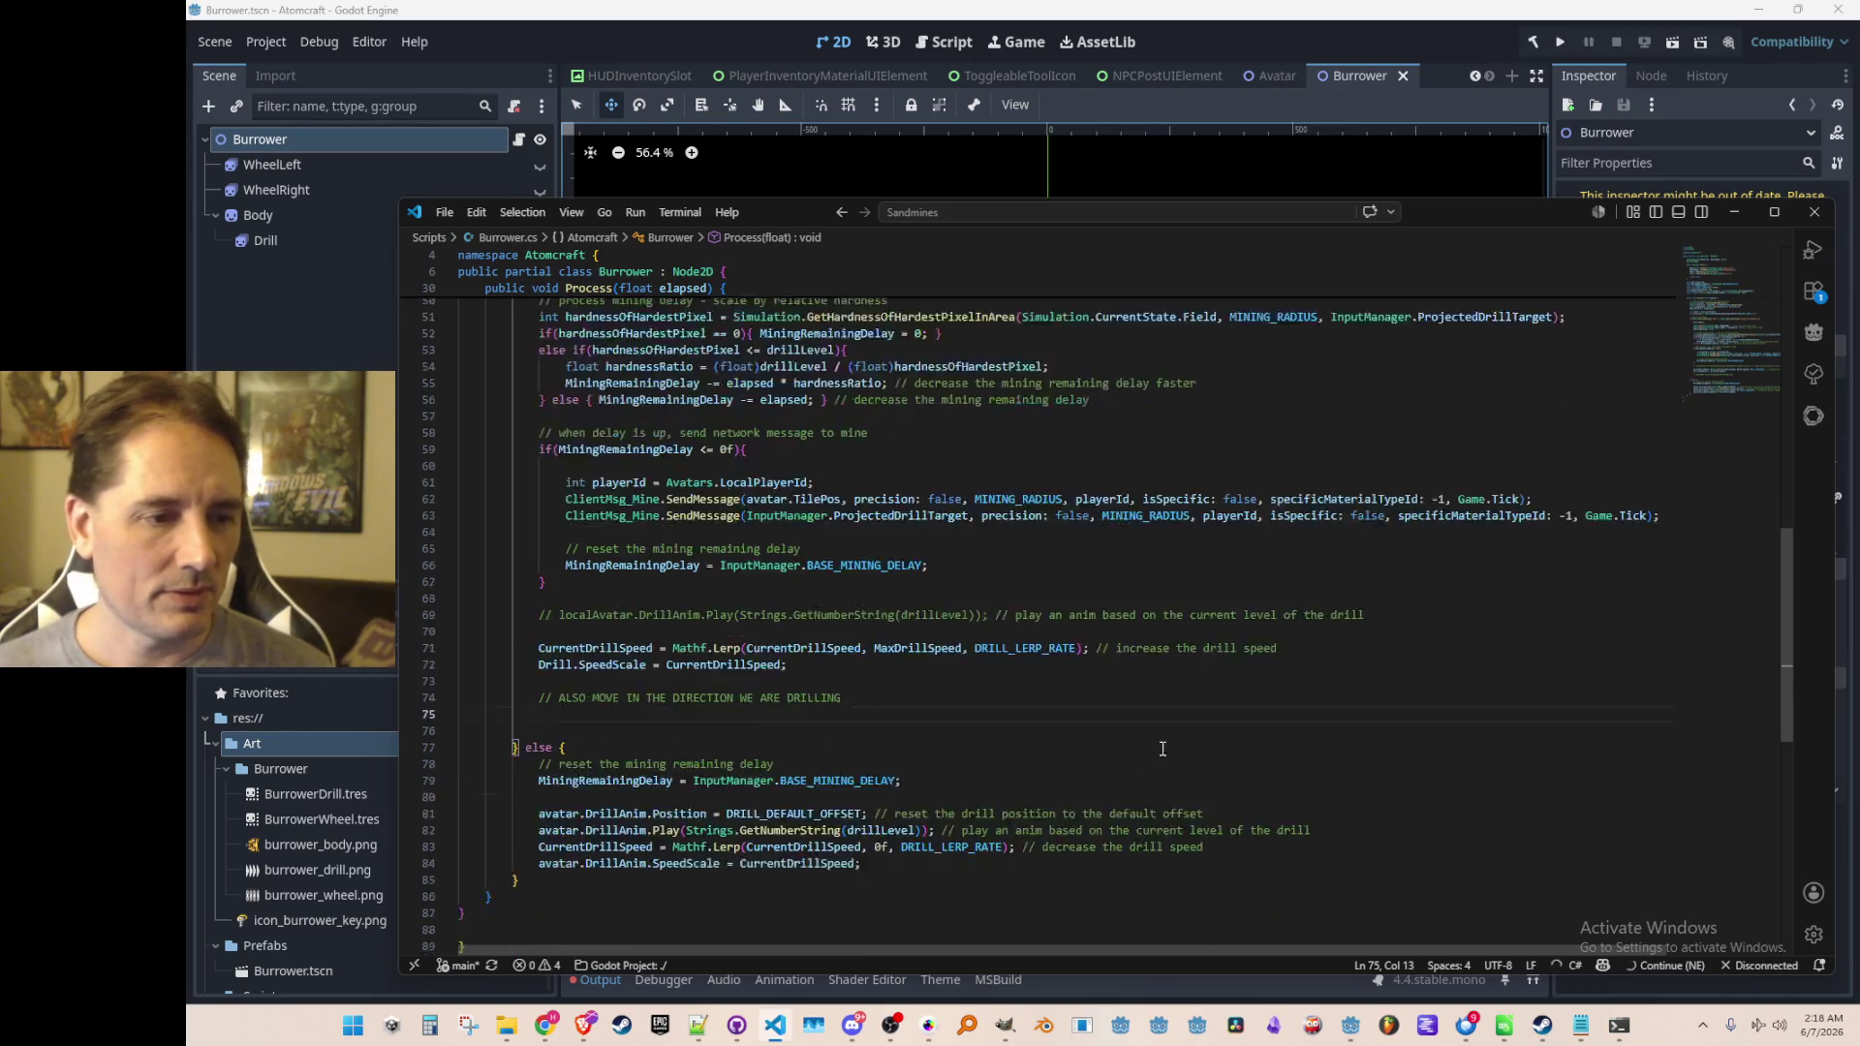
{"action": "key", "text": "Tab"}
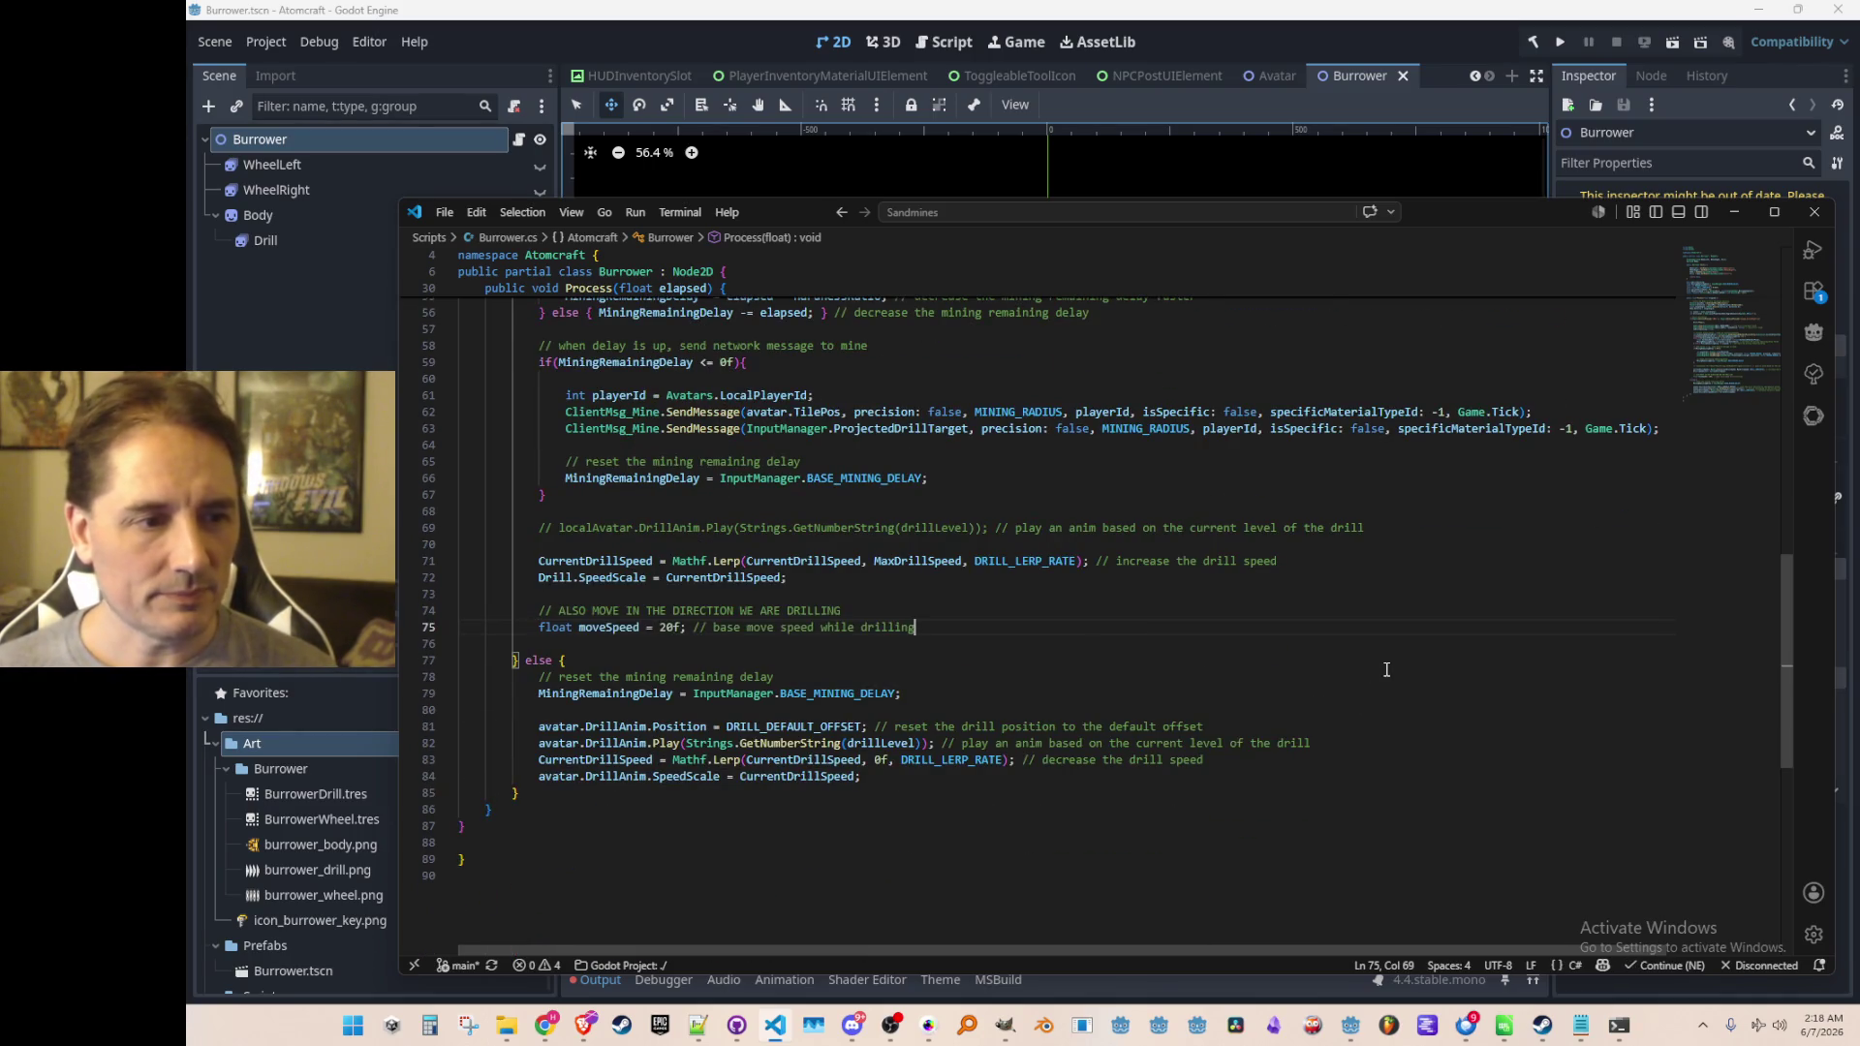
{"action": "key", "text": "Tab"}
{"action": "key", "text": "Return"}
{"action": "key", "text": "Tab"}
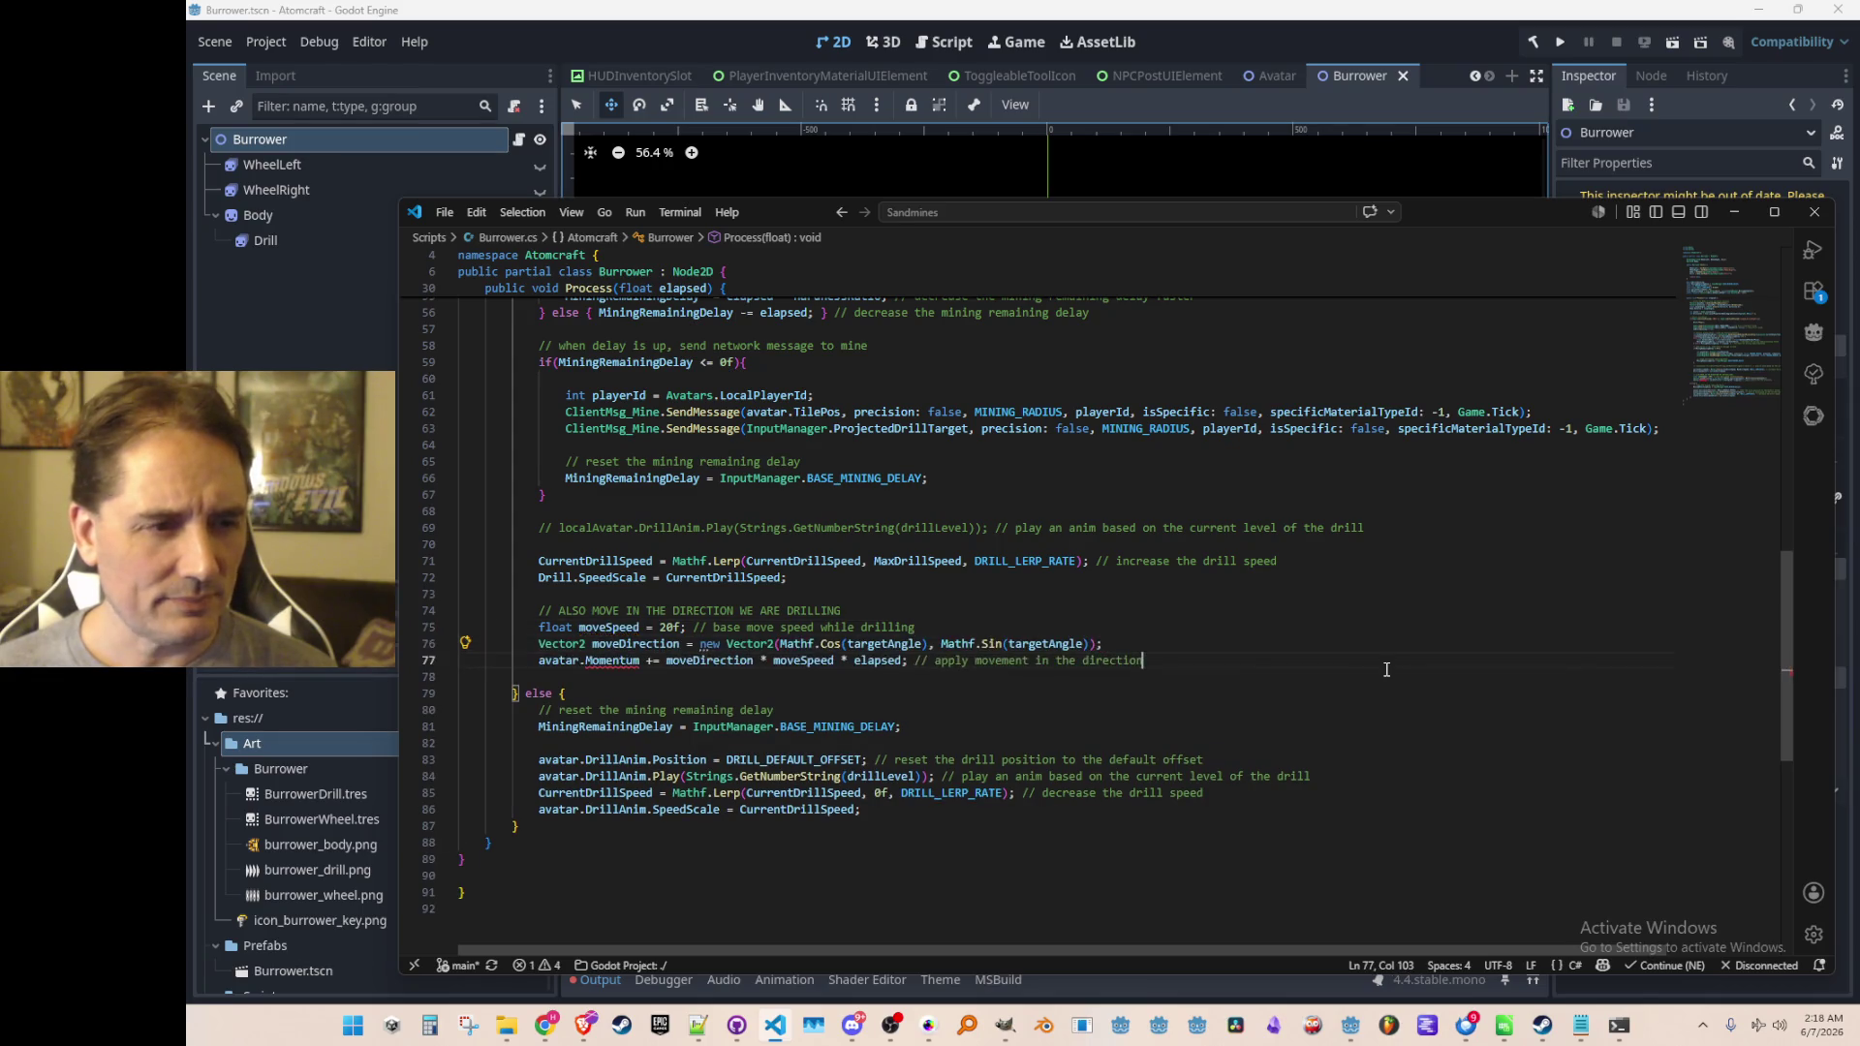
{"action": "key", "text": "Tab"}
{"action": "key", "text": "Home"}
{"action": "key", "text": "Home"}
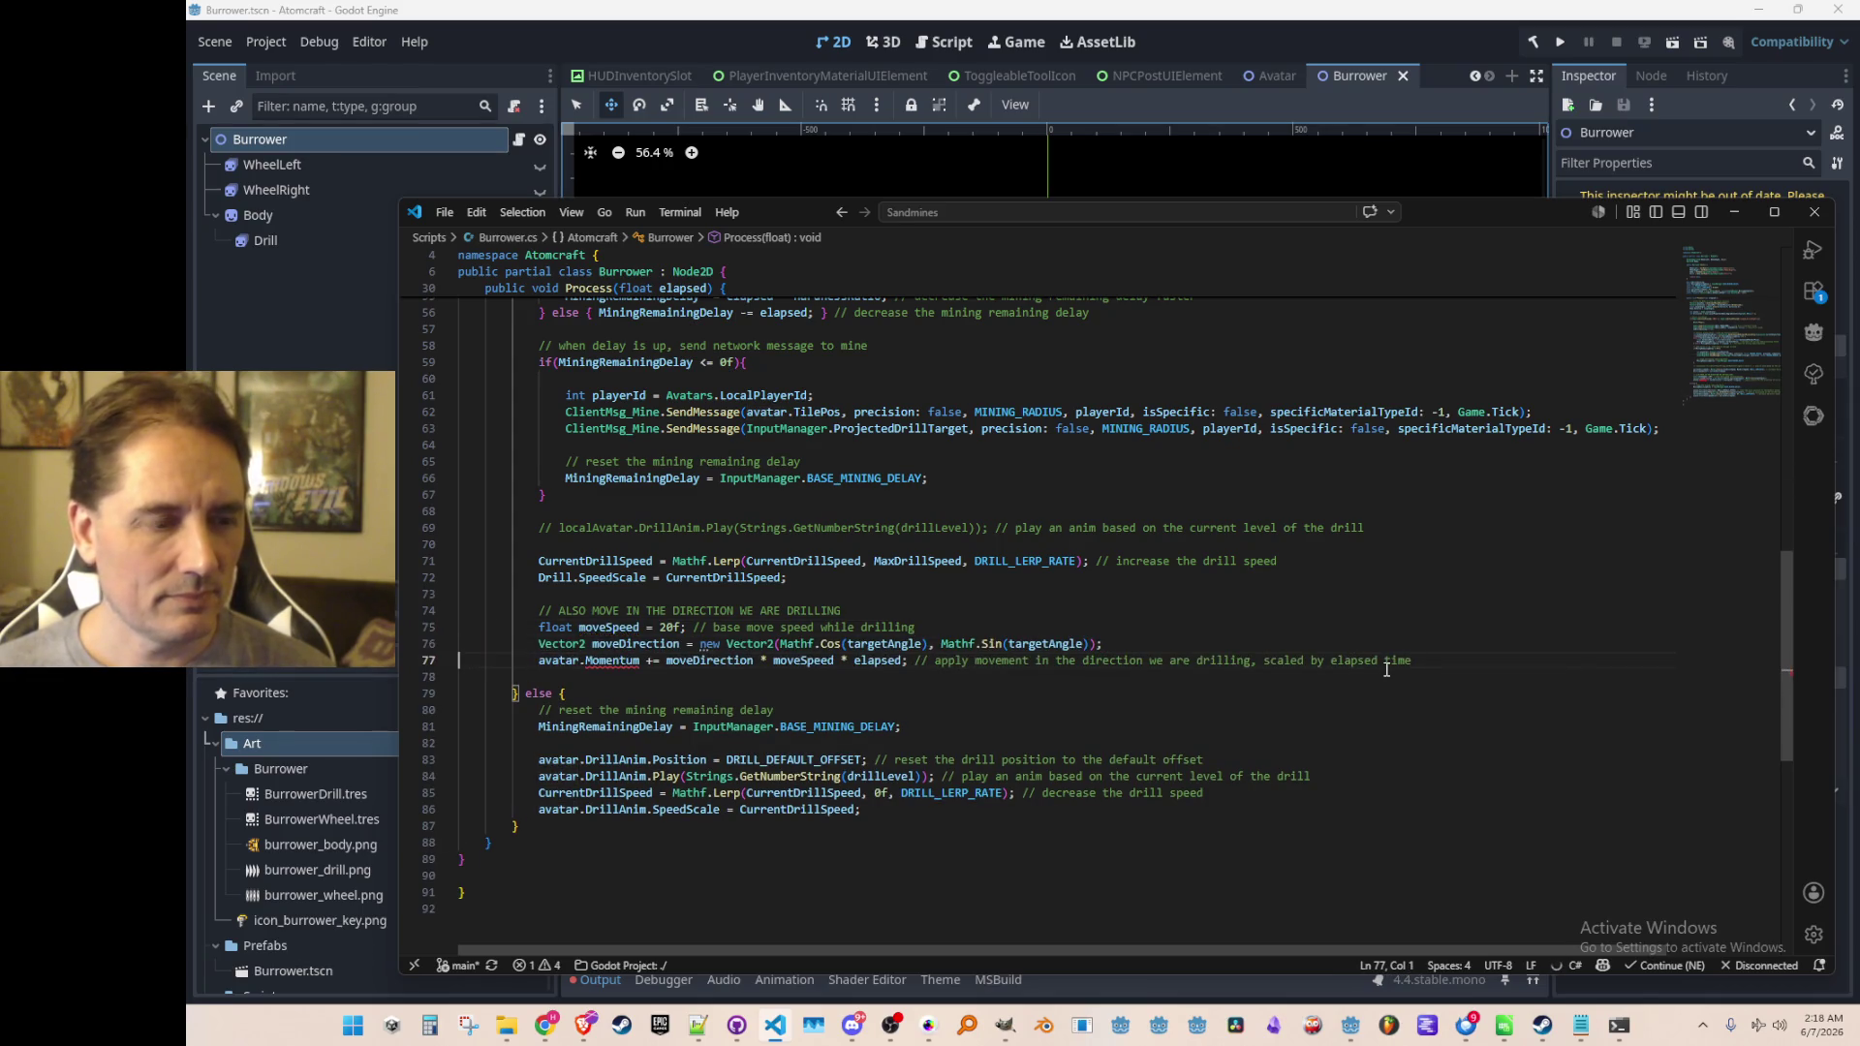
{"action": "key", "text": "Right"}
{"action": "key", "text": "Right"}
{"action": "key", "text": "Right"}
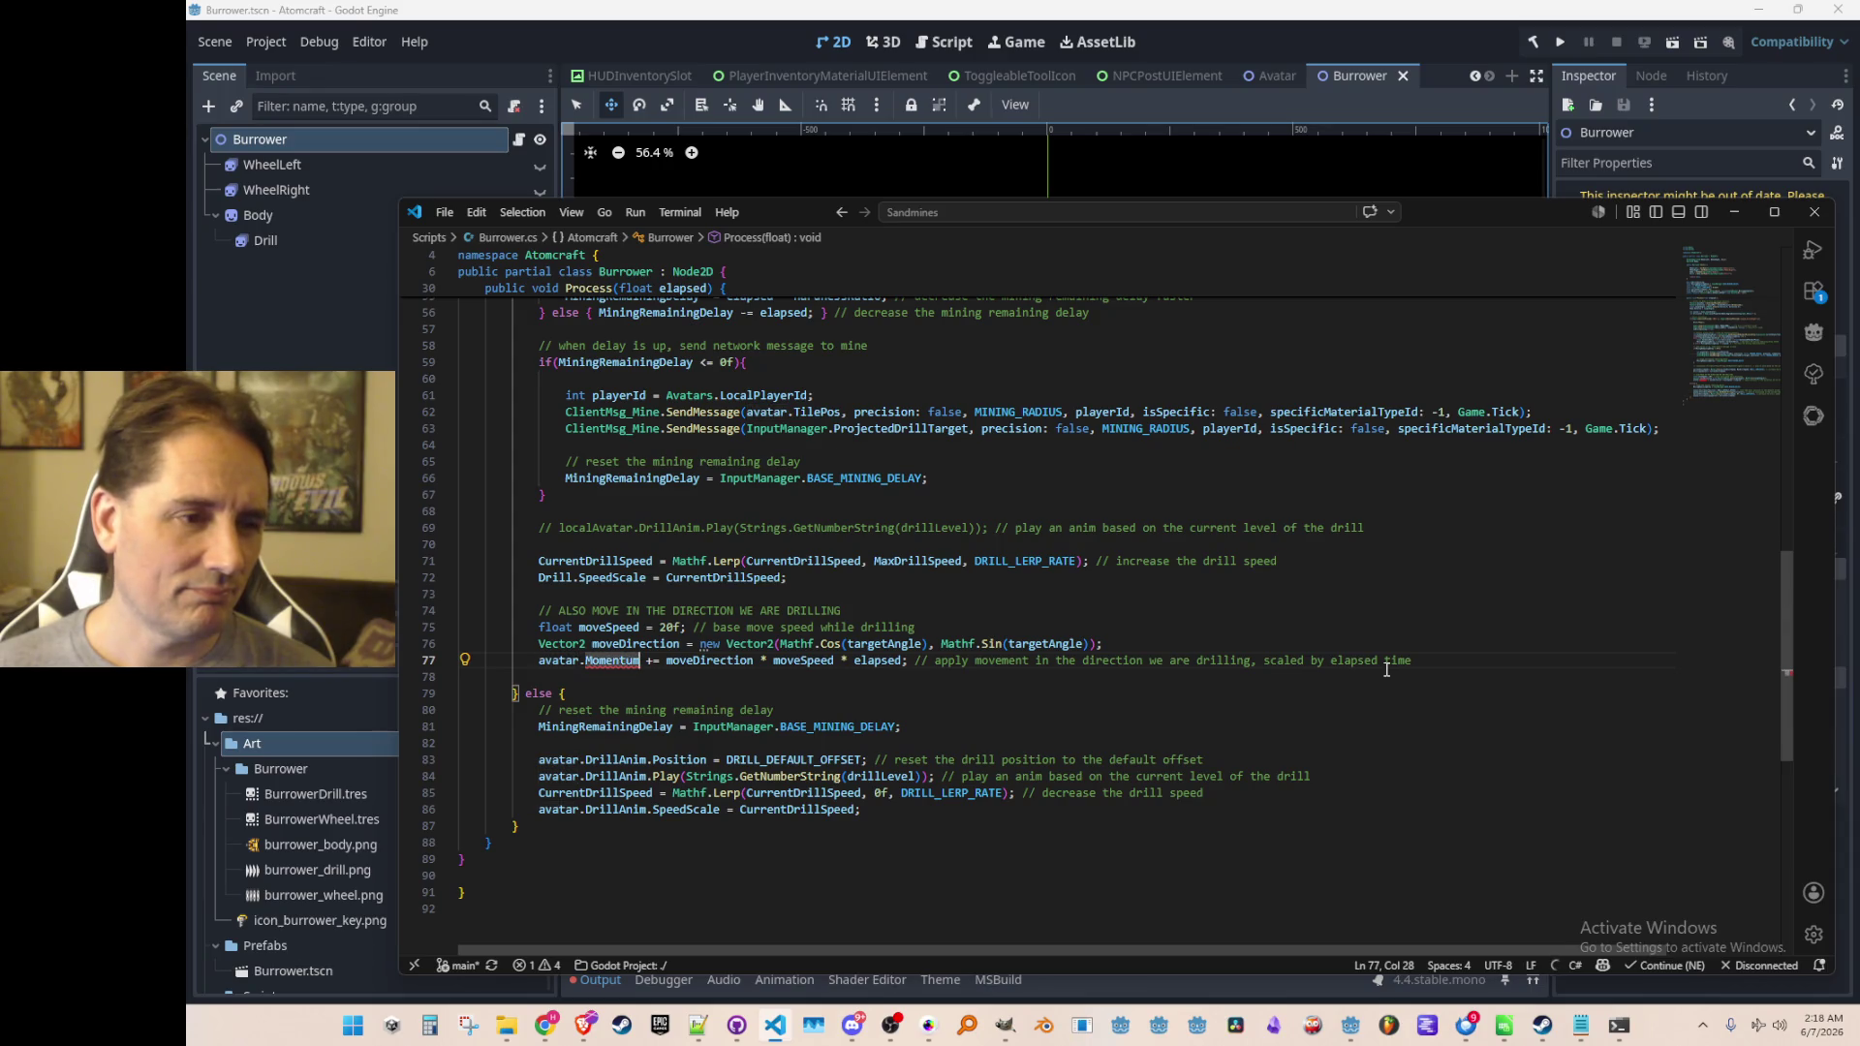
{"action": "key", "text": "F12"}
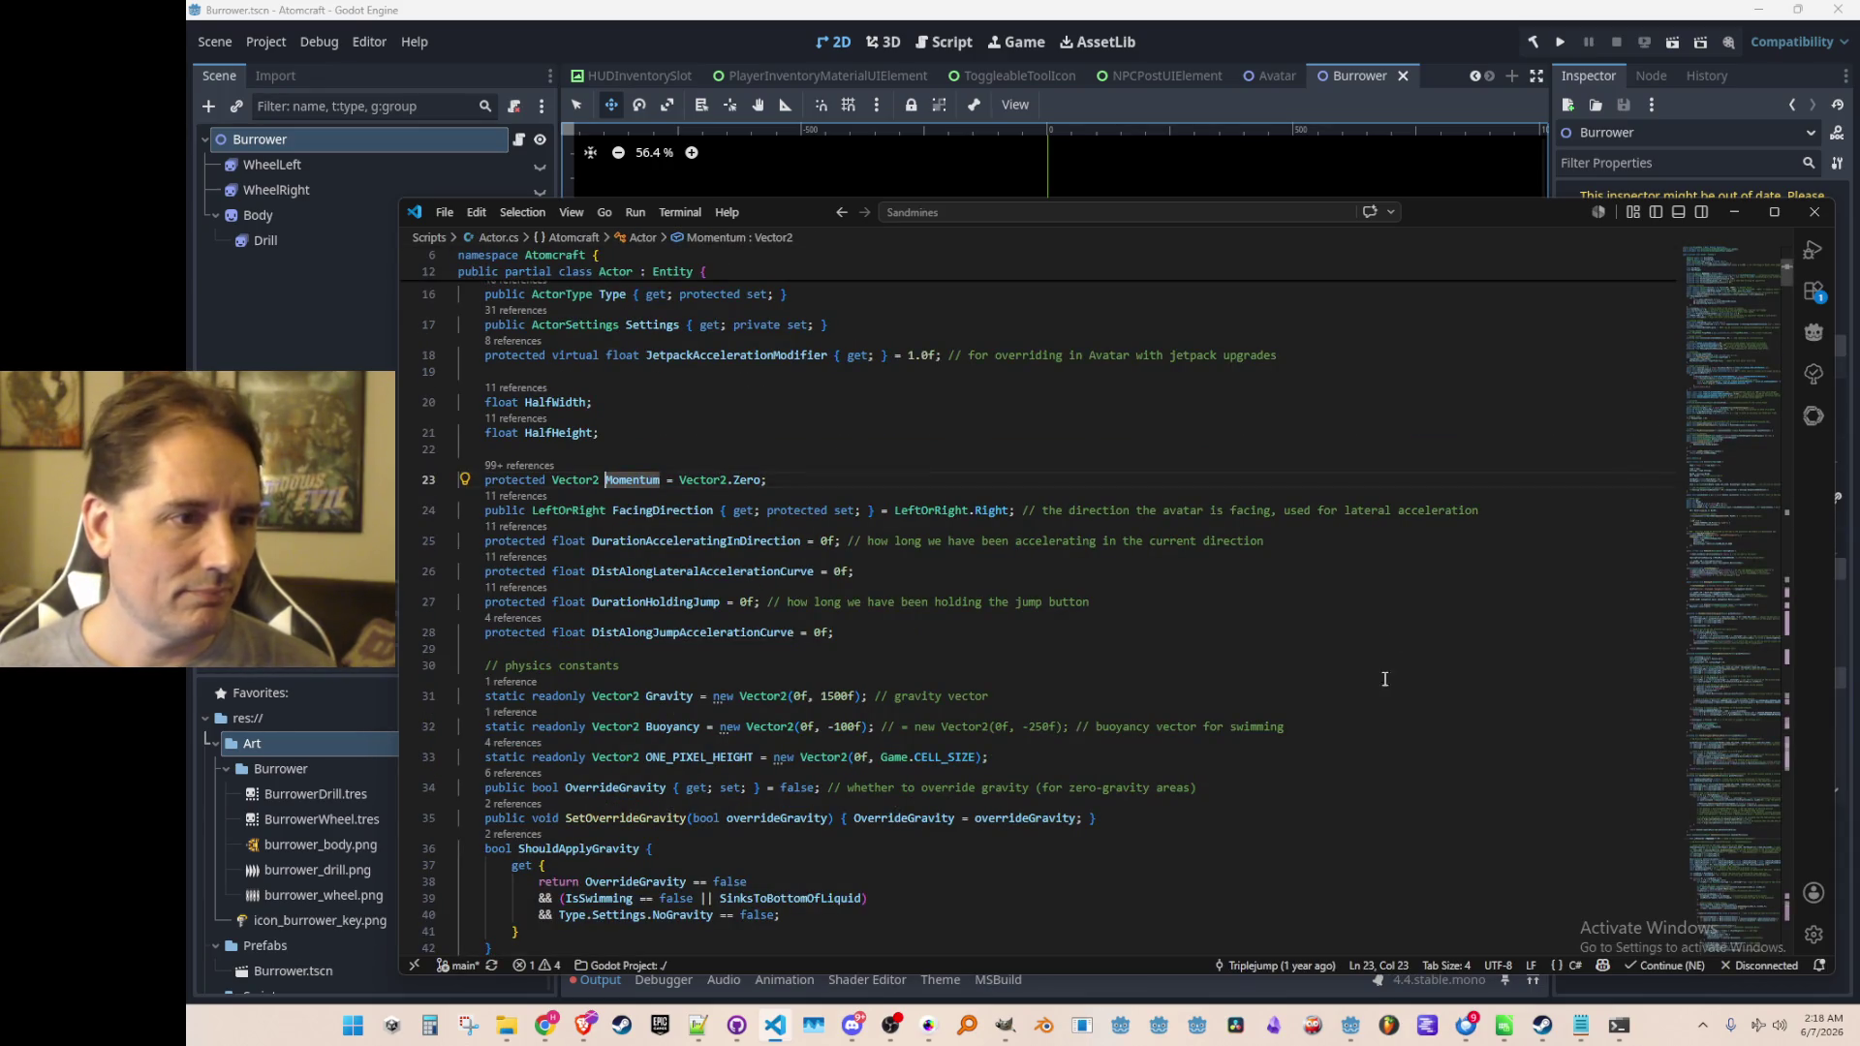
In Burrower.cs, replace avatar.Momentum with avatar.GlobalPosition in the drilling movement line
{"action": "scroll", "coordinate": [1422, 705], "scroll_direction": "down", "scroll_amount": 3}
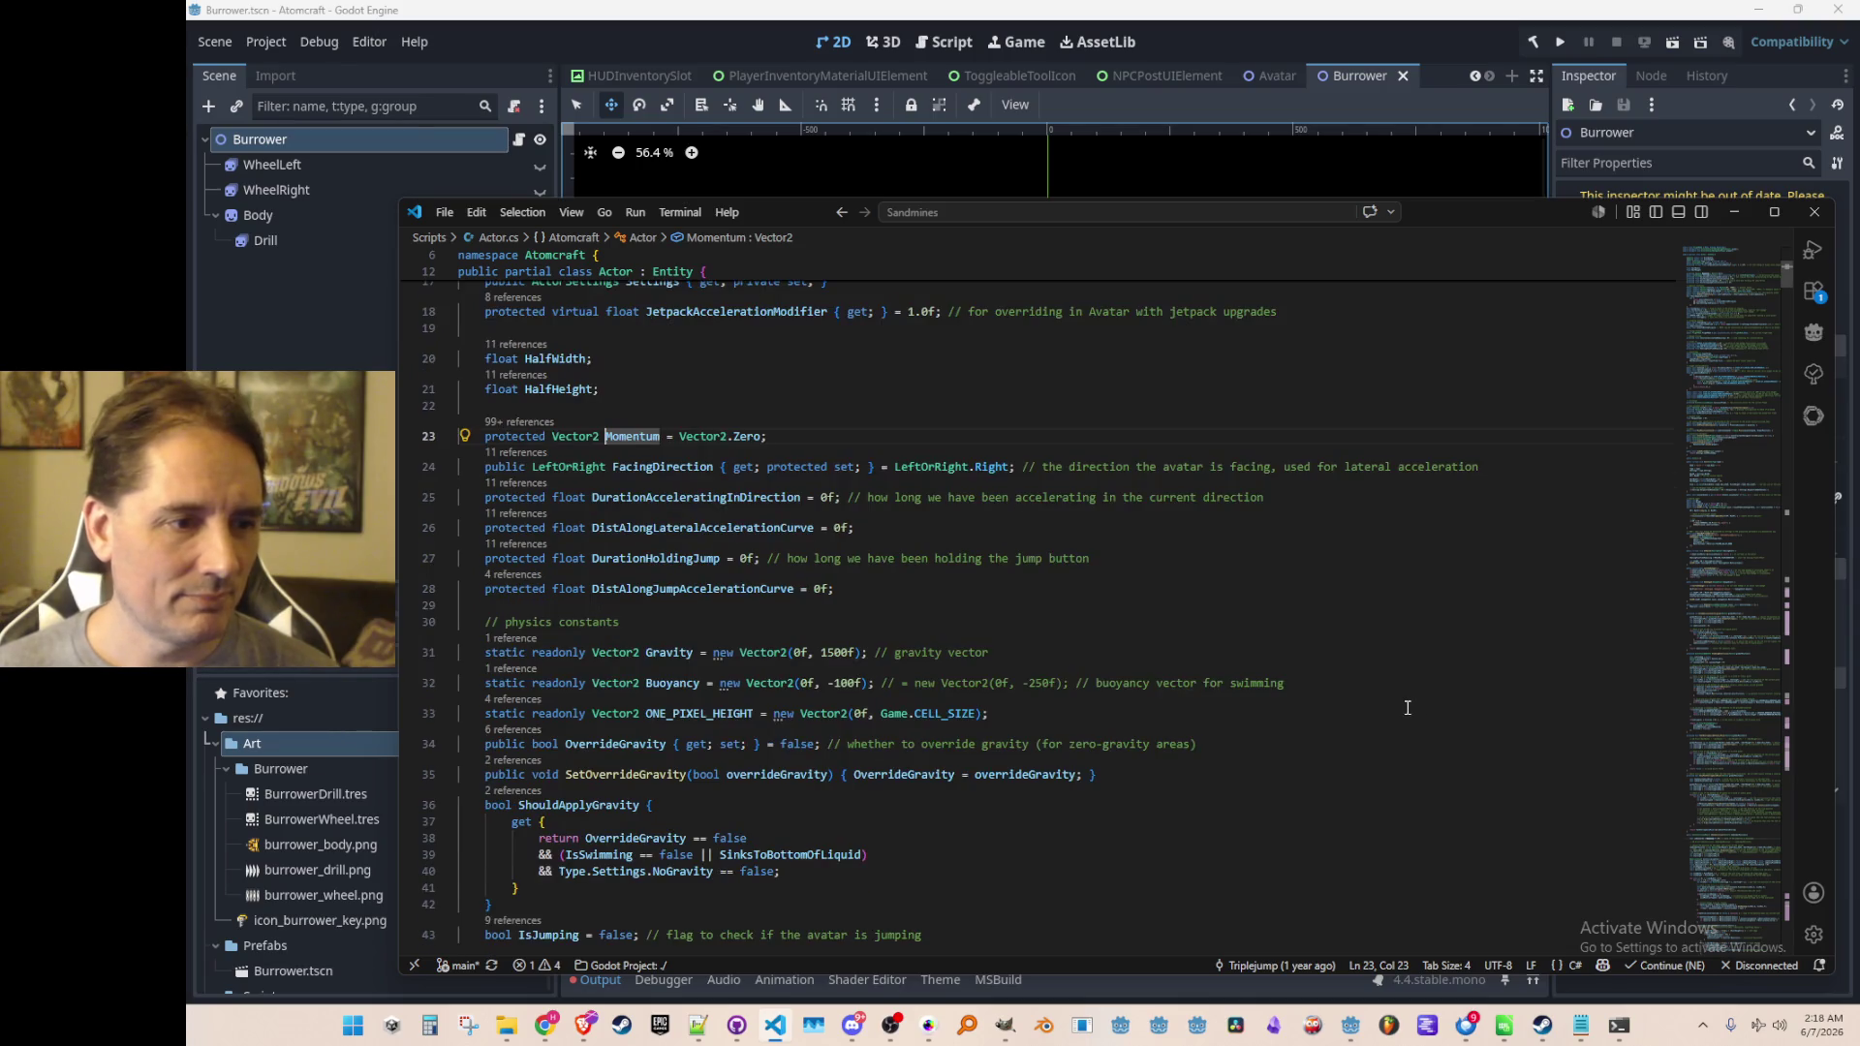
{"action": "scroll", "coordinate": [1402, 712], "scroll_direction": "up", "scroll_amount": 2}
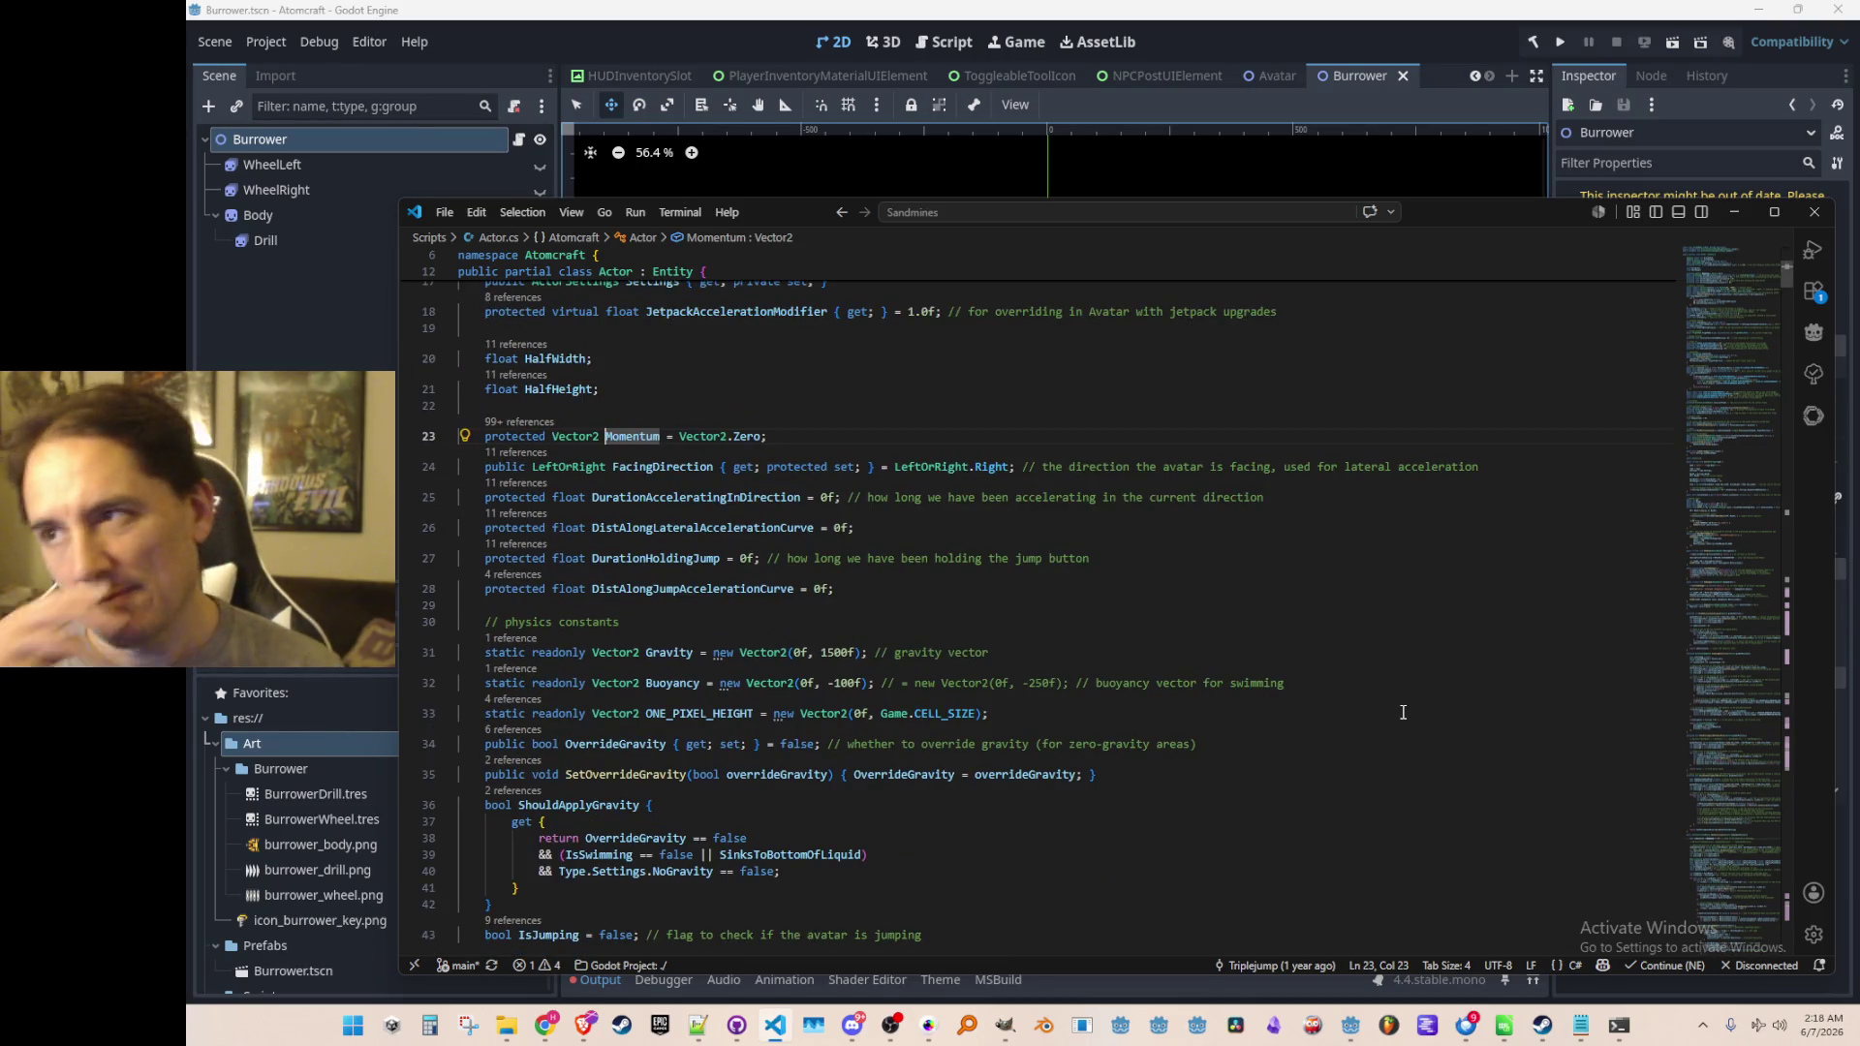
{"action": "key", "text": "End"}
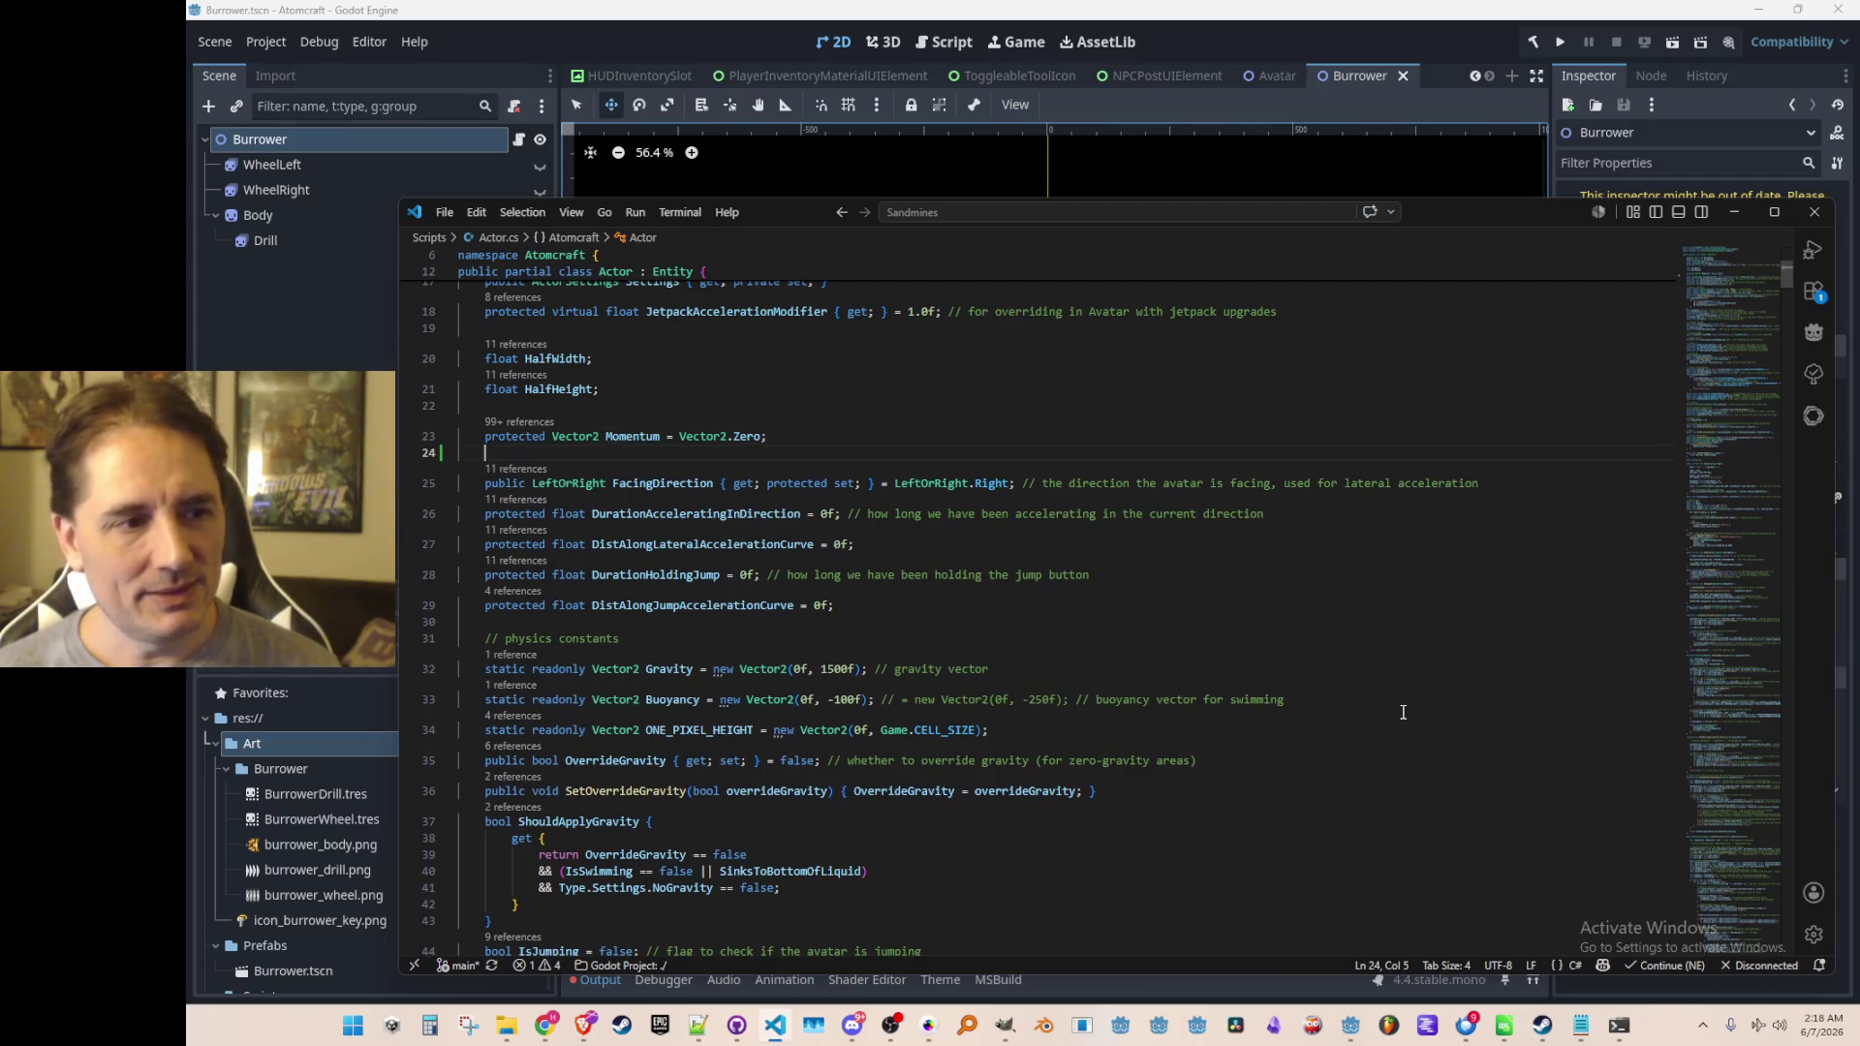
{"action": "key", "text": "alt+Left"}
{"action": "key", "text": "ctrl+Left"}
{"action": "key", "text": "ctrl+Left"}
{"action": "key", "text": "Right"}
{"action": "key", "text": "ctrl+shift+Right"}
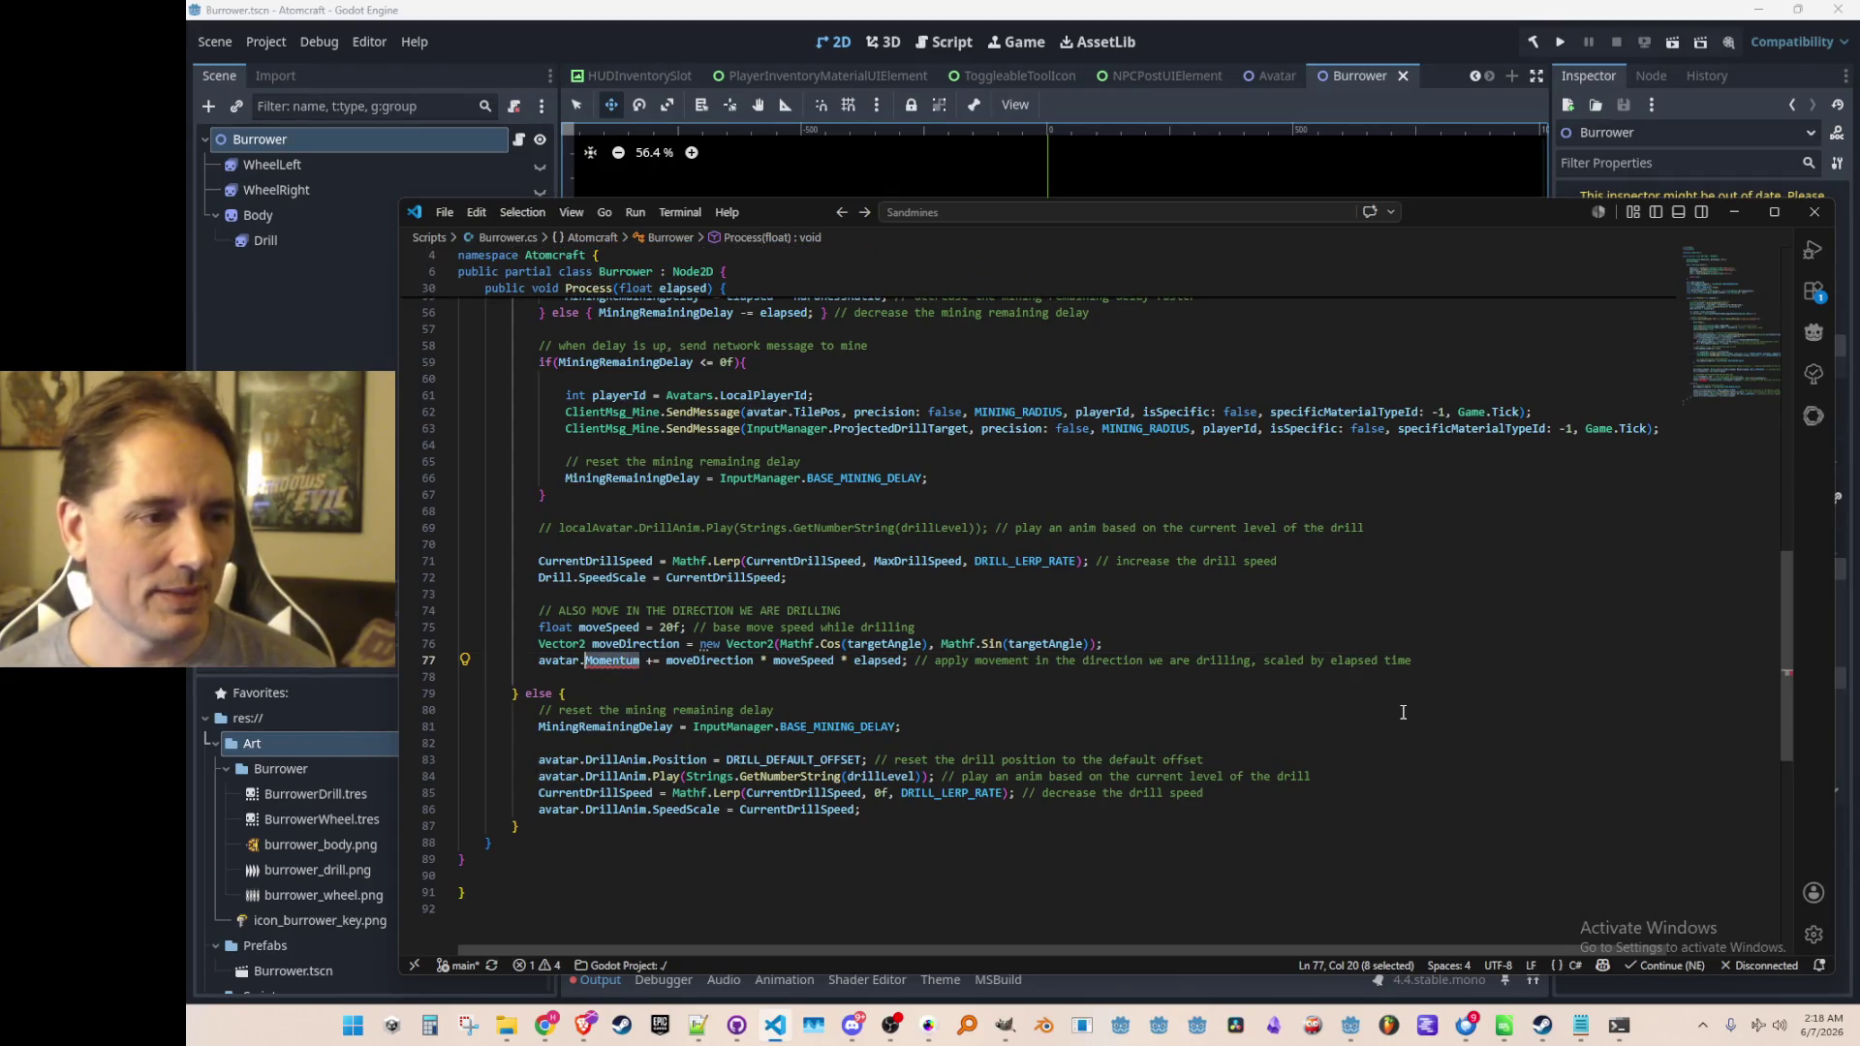
{"action": "type", "text": "GlobalPositio"}
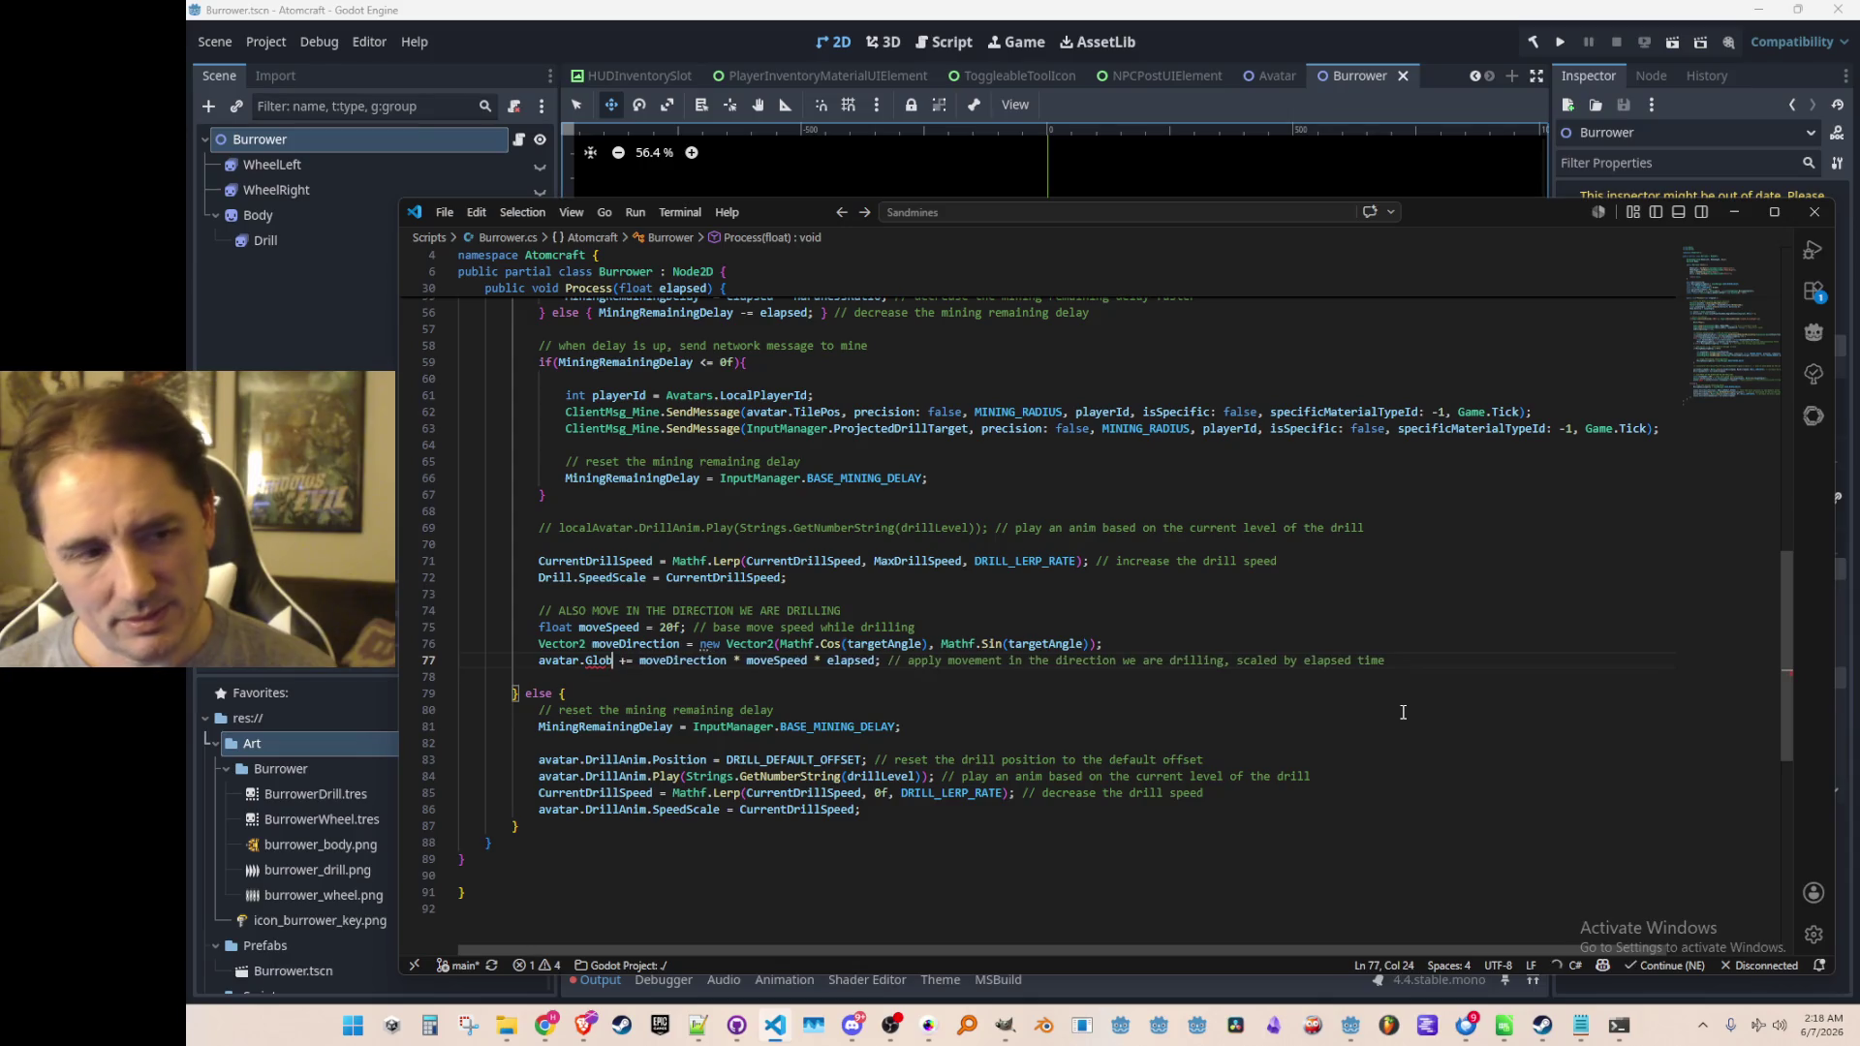
{"action": "type", "text": "n"}
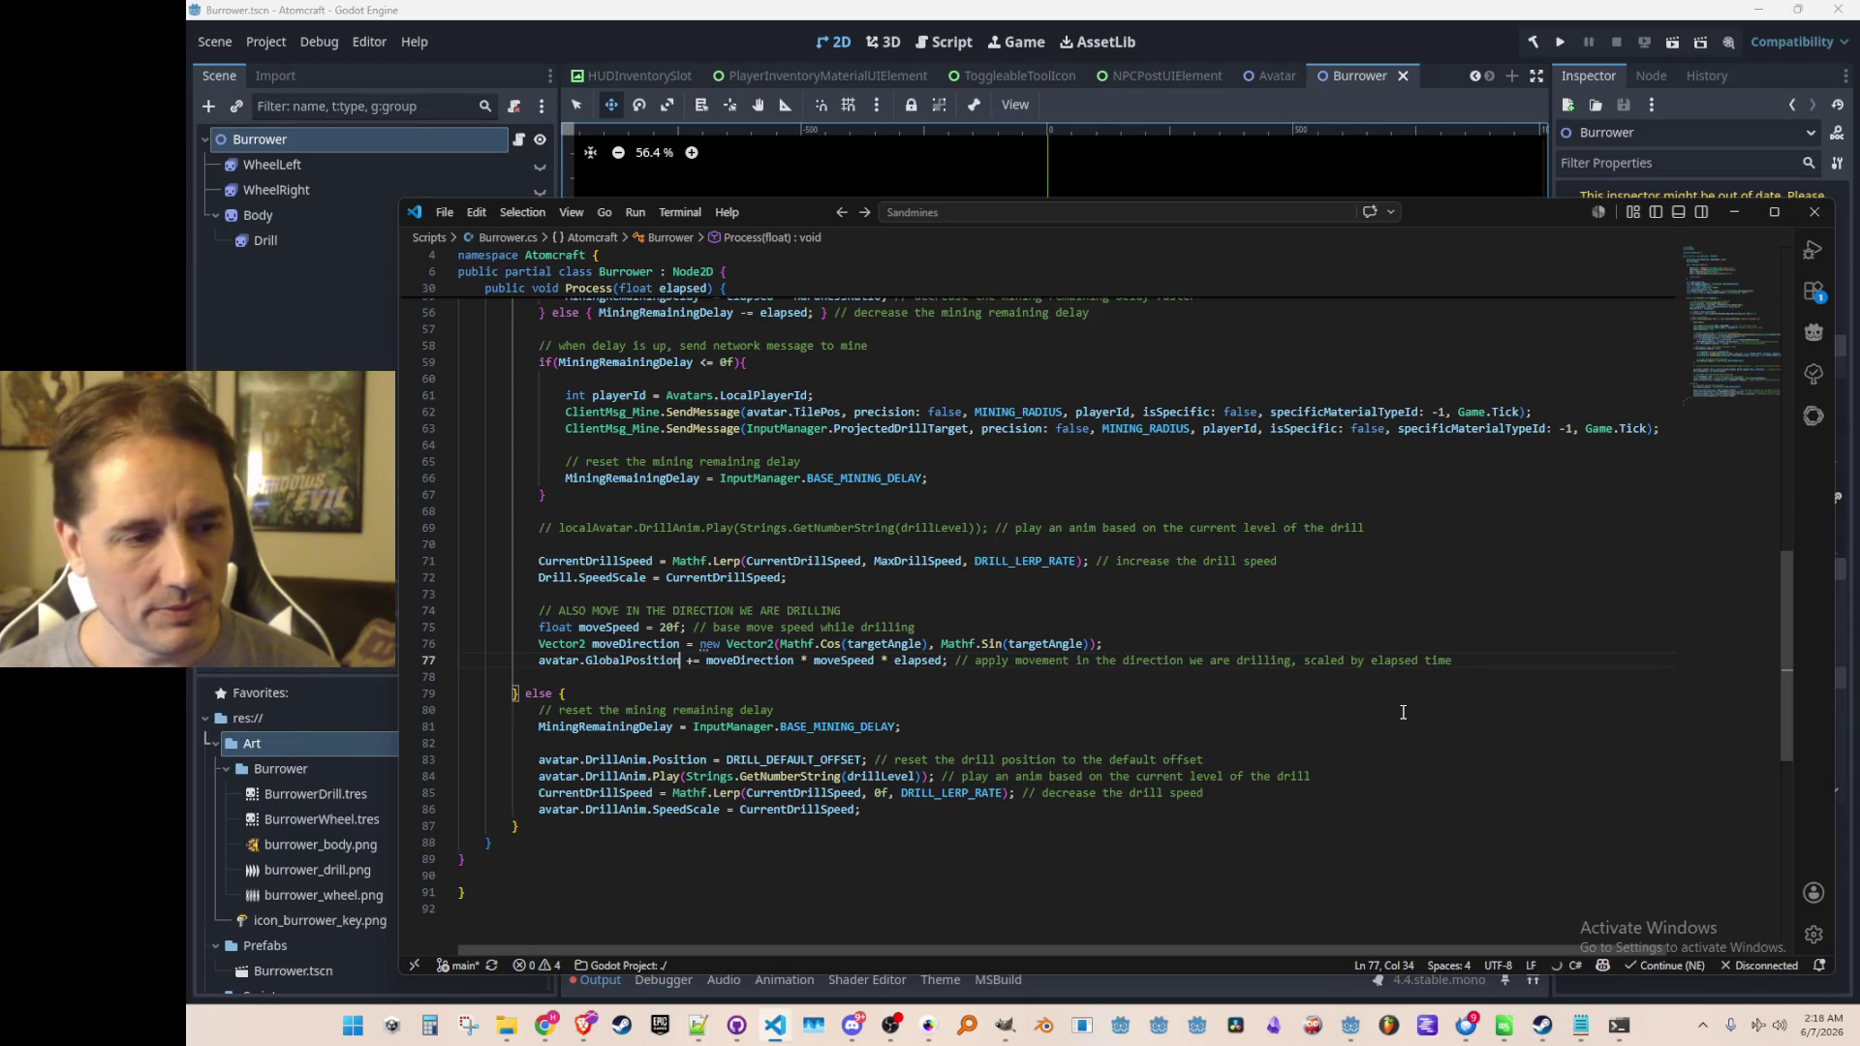
{"action": "key", "text": "Up"}
{"action": "key", "text": "Home"}
{"action": "key", "text": "Home"}
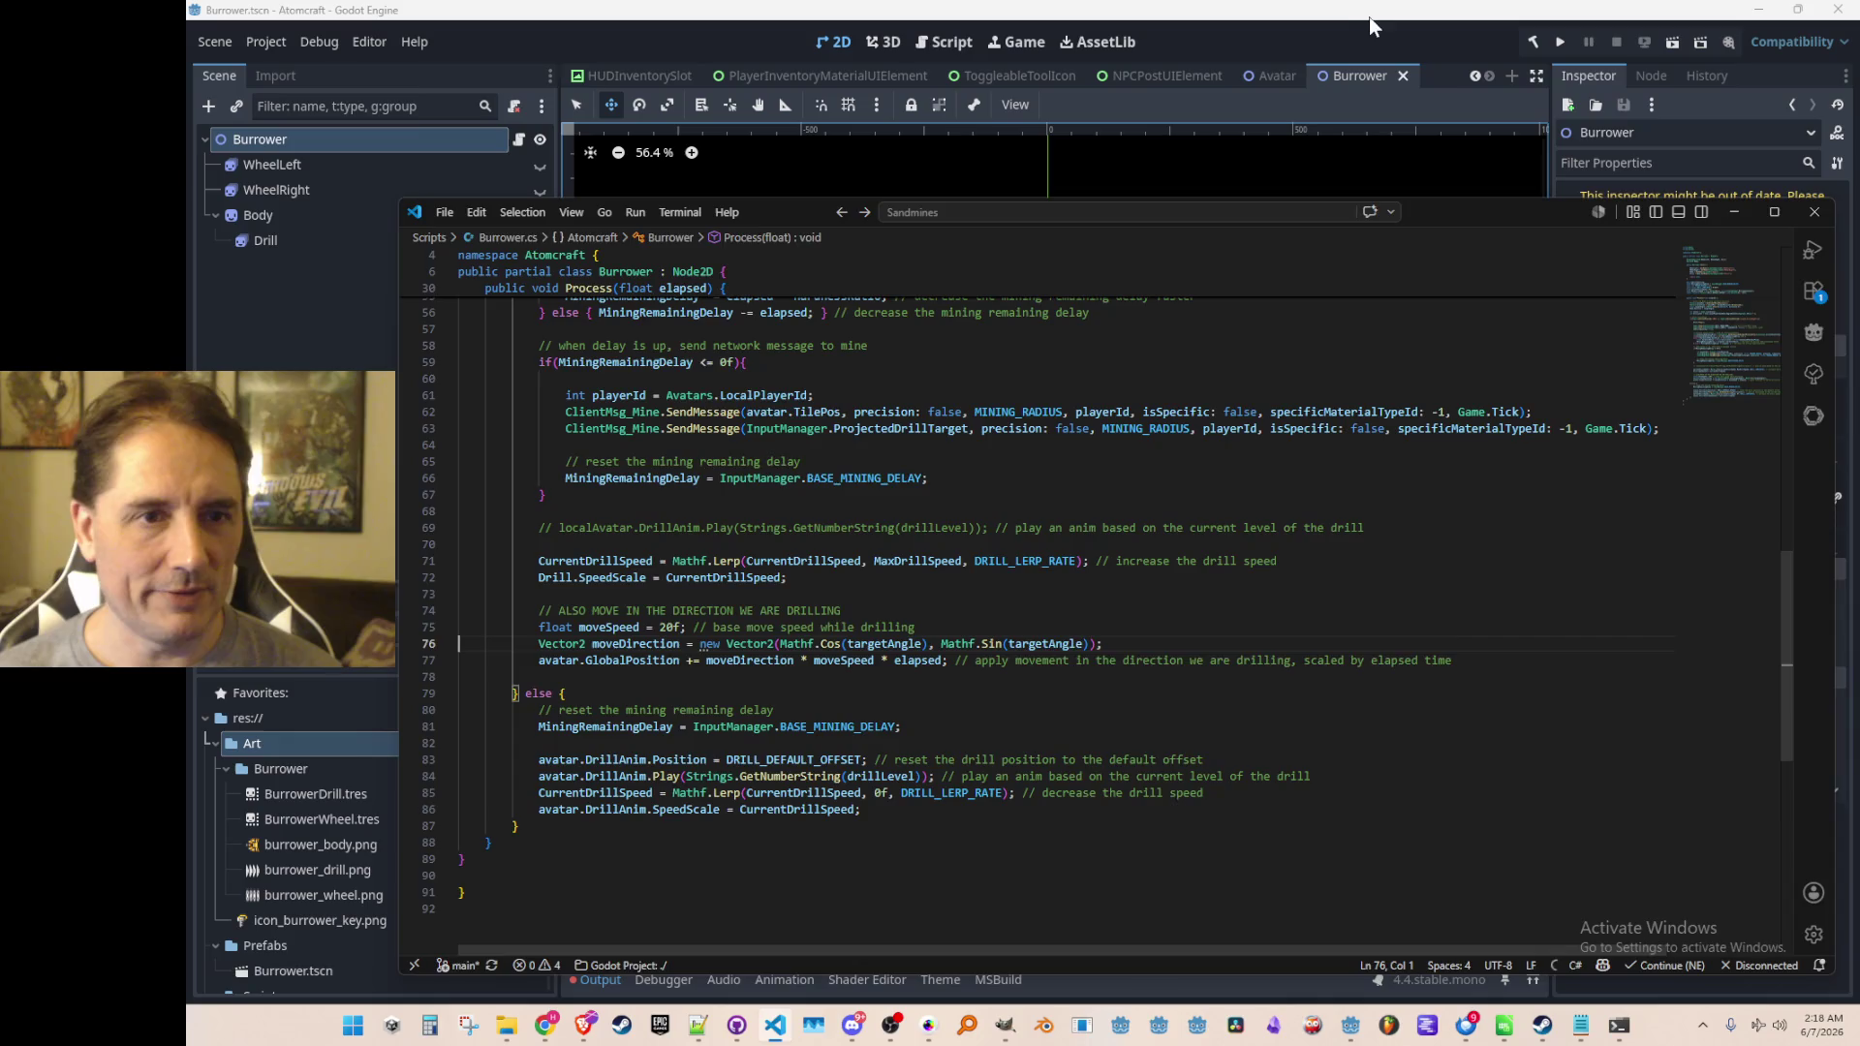
{"action": "left_click", "coordinate": [1497, 71]}
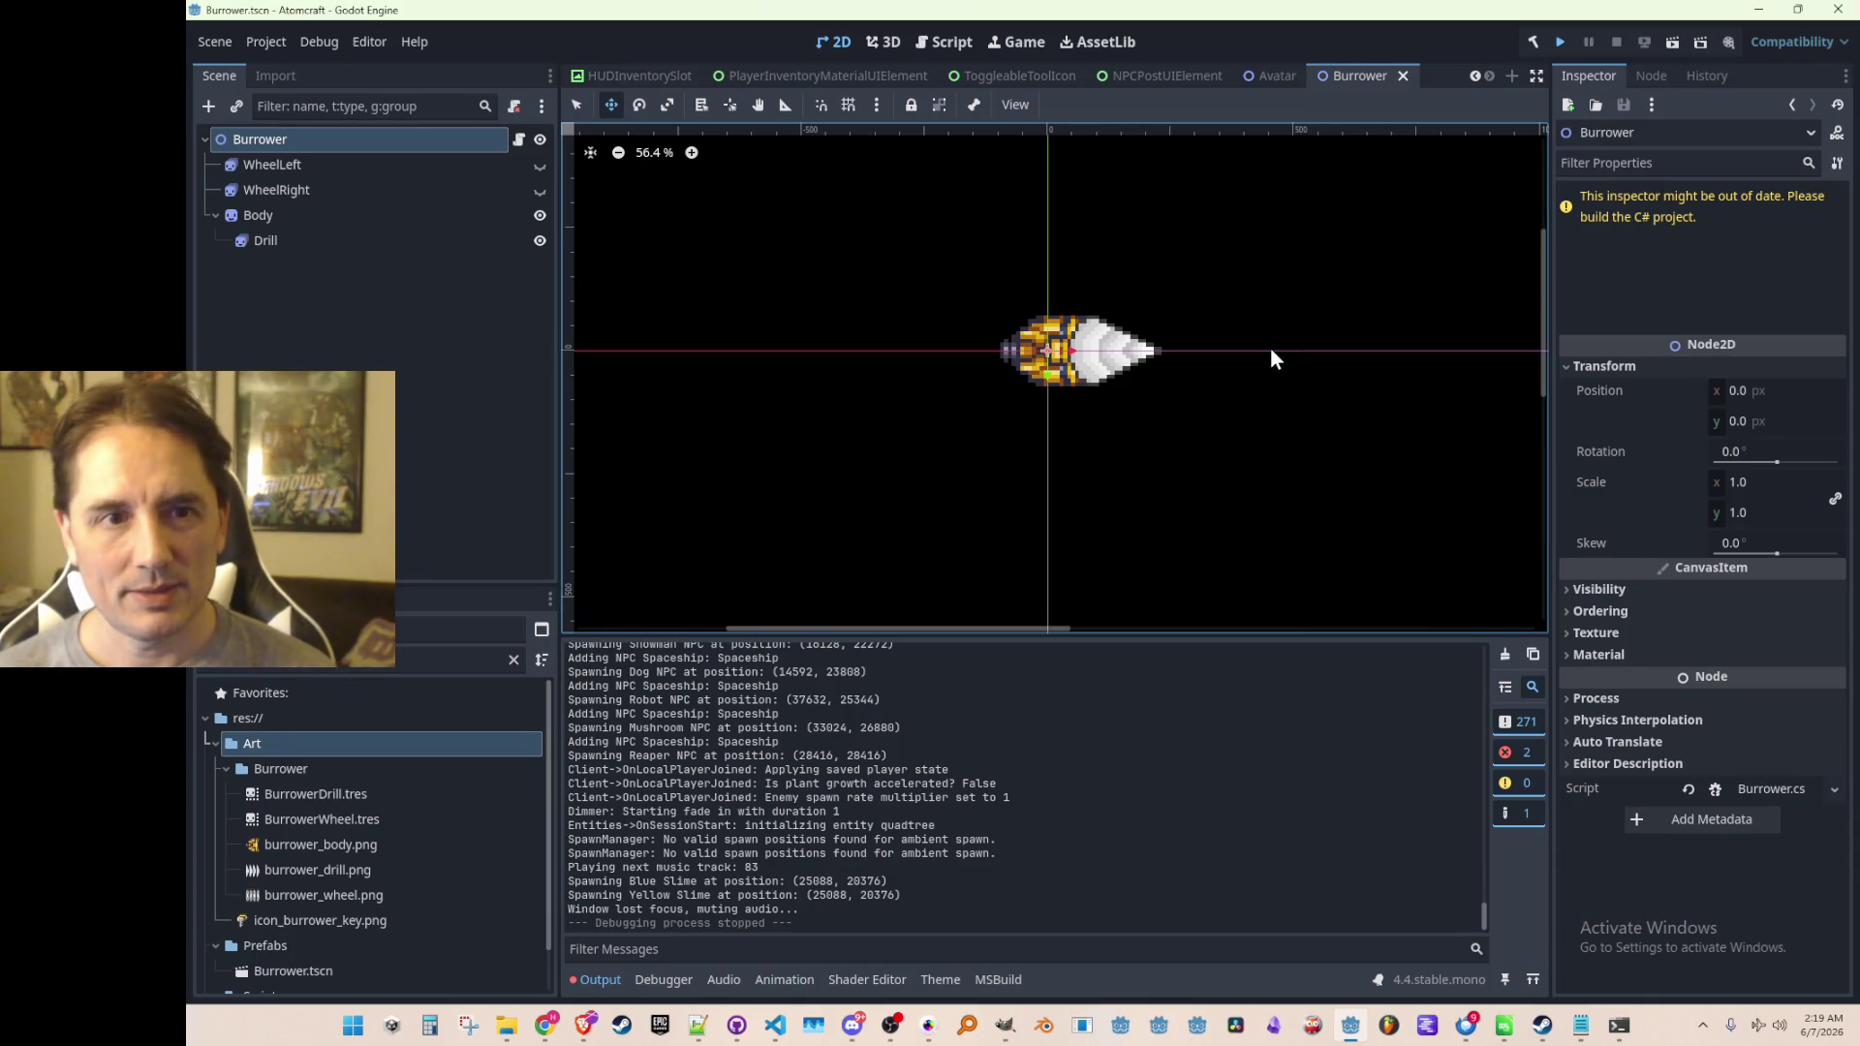
Build and run the game, pick a profile, load the NPC TEST H world and pick up water
{"action": "key", "text": "alt+b"}
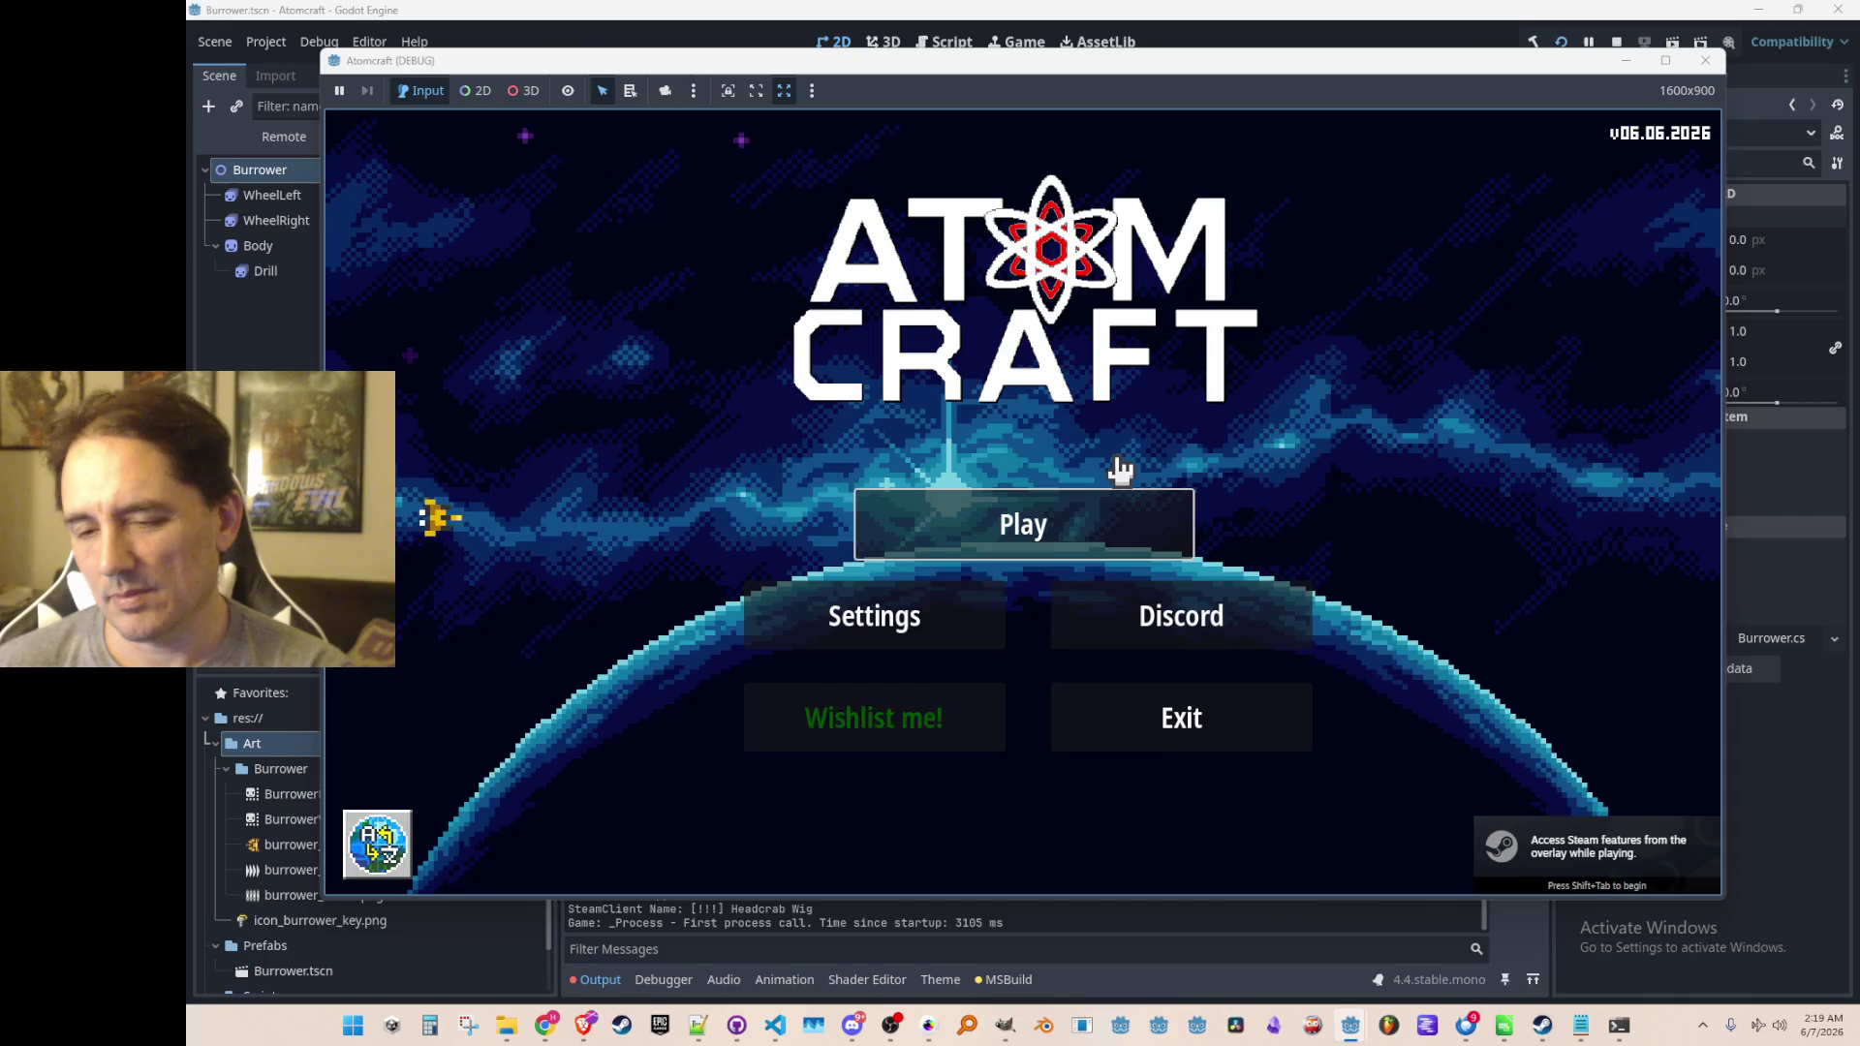
{"action": "left_click", "coordinate": [980, 538]}
{"action": "scroll", "coordinate": [990, 542], "scroll_direction": "down", "scroll_amount": 5}
{"action": "left_click", "coordinate": [1008, 552]}
{"action": "scroll", "coordinate": [1012, 538], "scroll_direction": "down", "scroll_amount": 3}
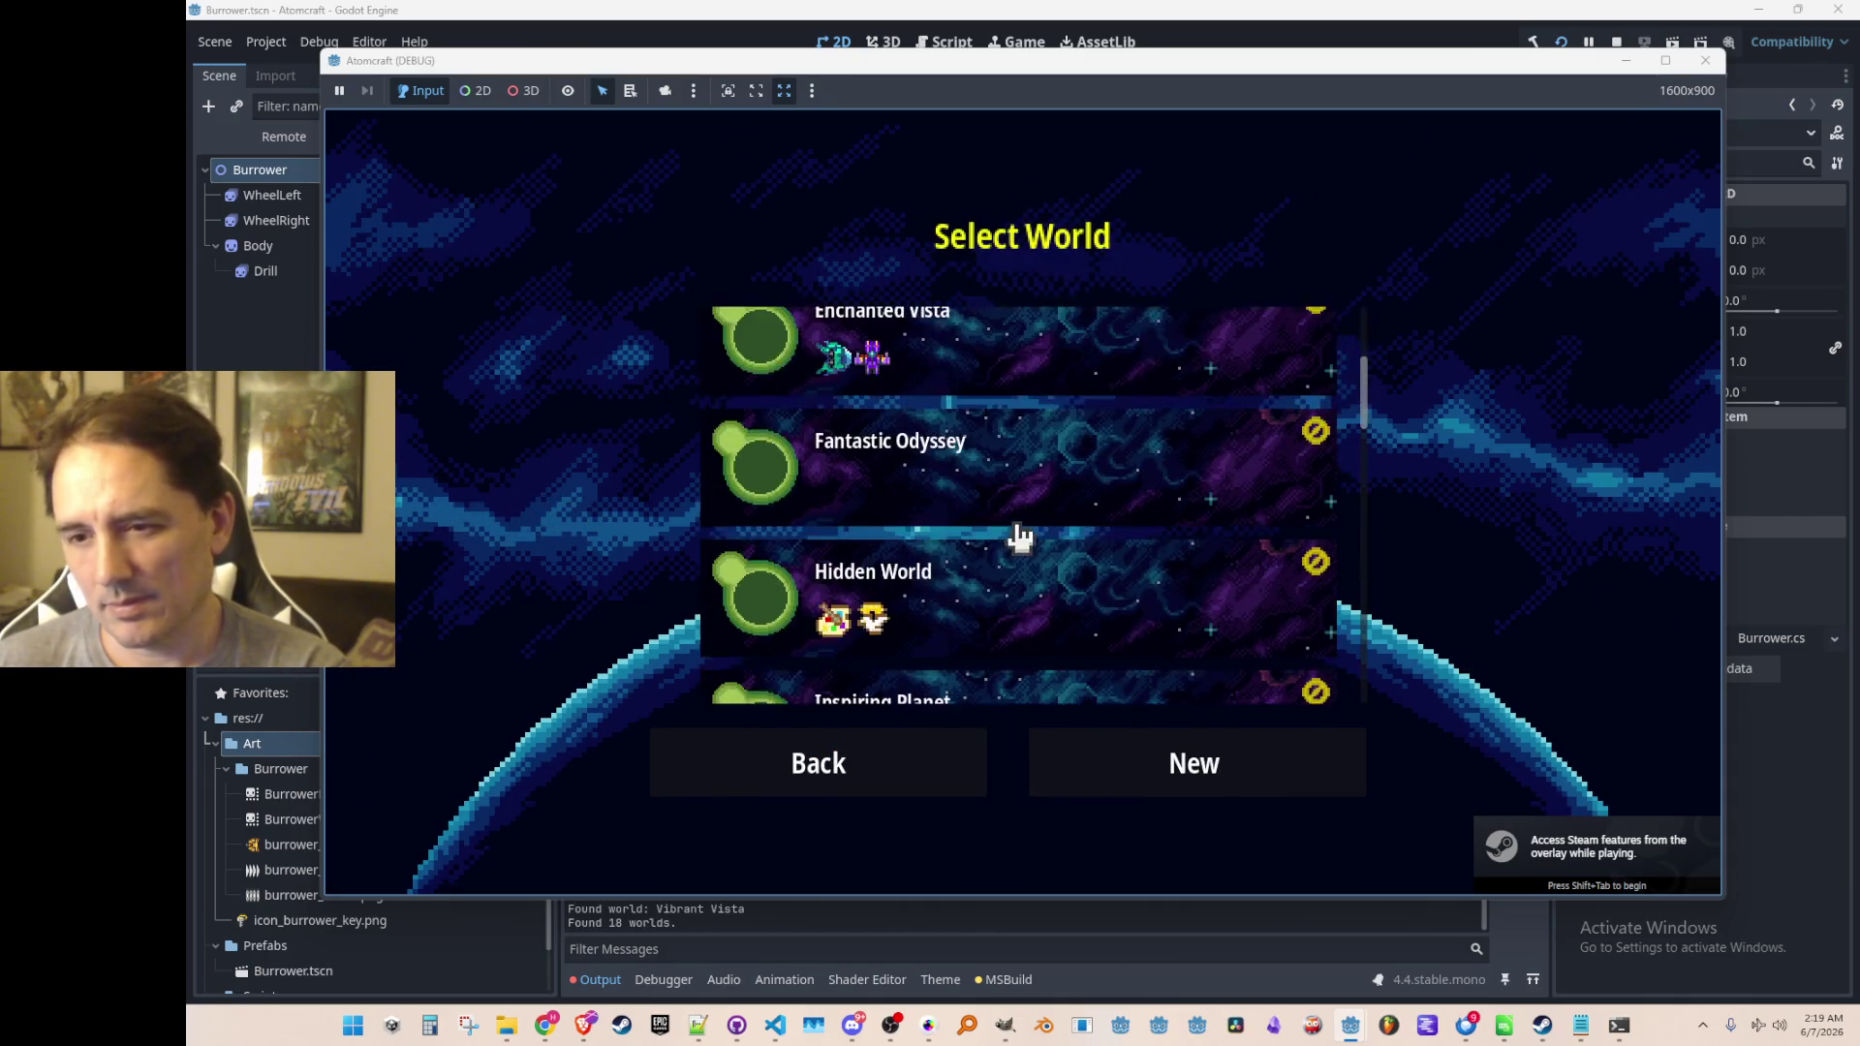
{"action": "scroll", "coordinate": [1019, 538], "scroll_direction": "down", "scroll_amount": 10}
{"action": "left_click", "coordinate": [1021, 548]}
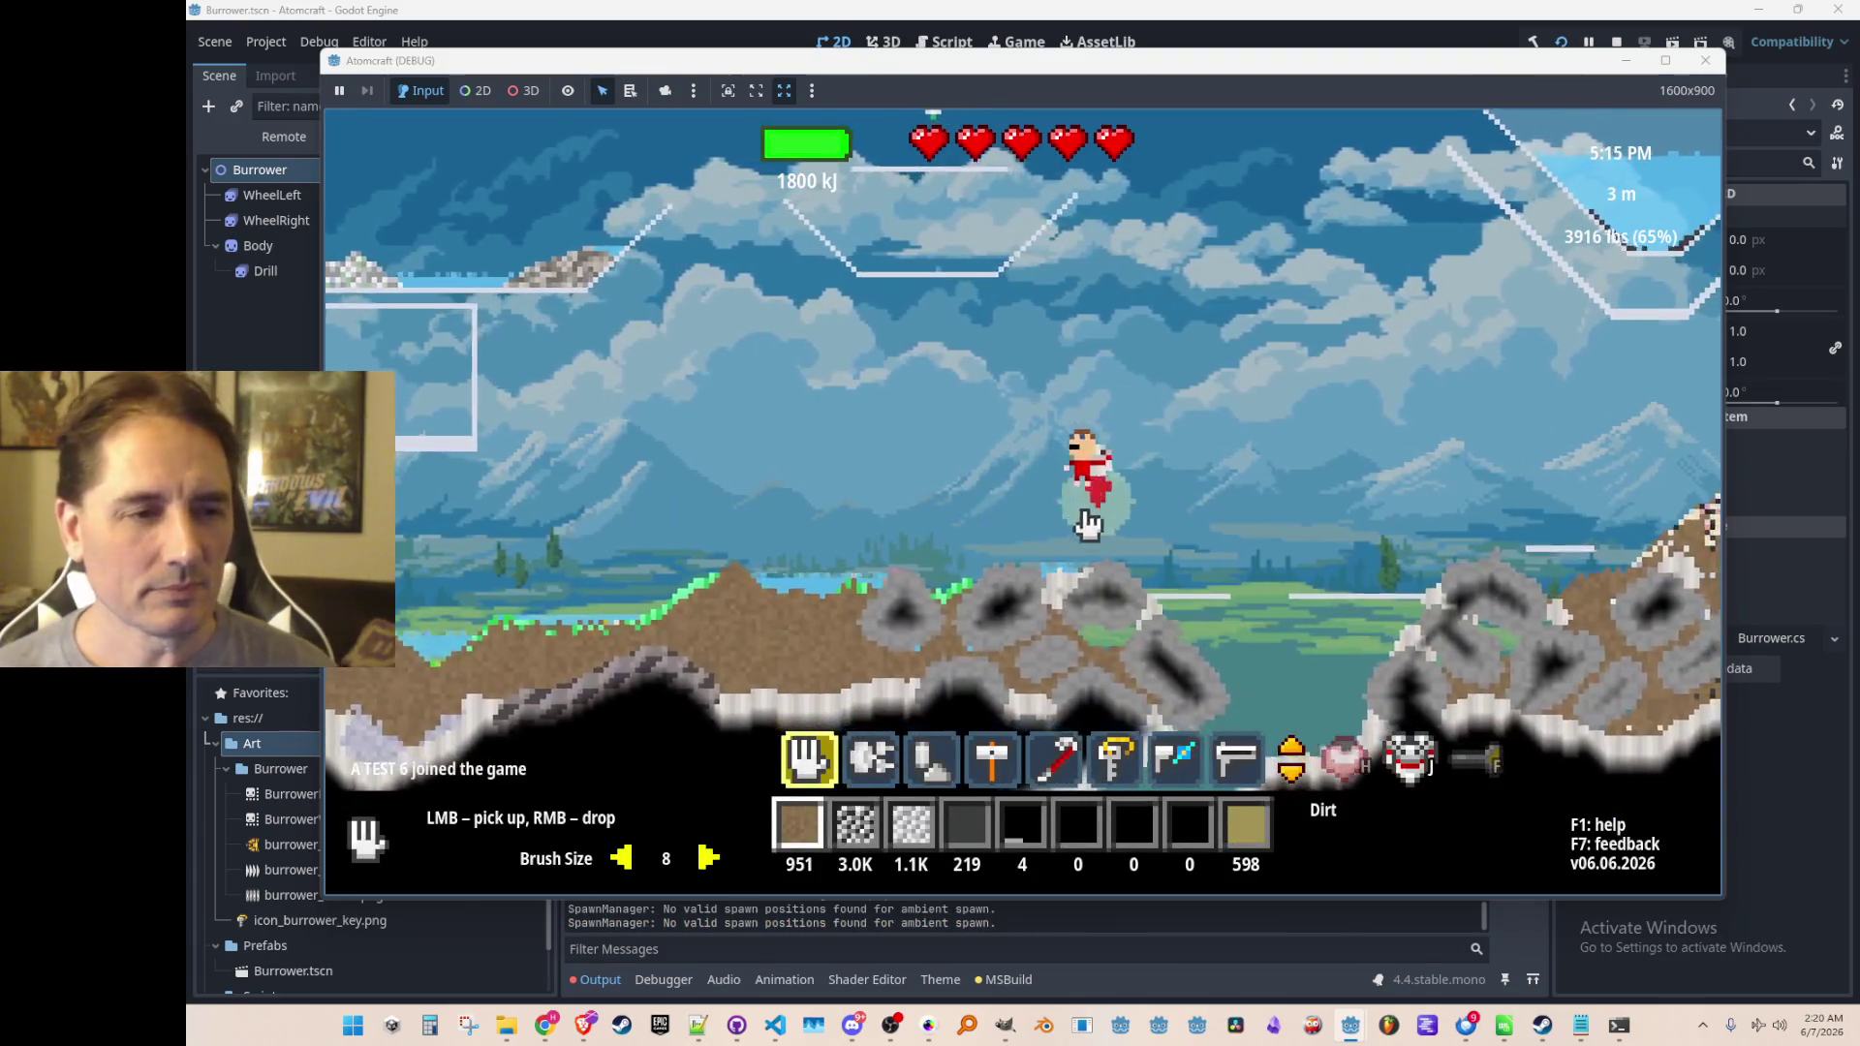
{"action": "mouse_move", "coordinate": [802, 583]}
{"action": "left_mouse_down"}
{"action": "mouse_move", "coordinate": [1041, 610]}
{"action": "mouse_move", "coordinate": [484, 689]}
{"action": "mouse_move", "coordinate": [814, 548]}
{"action": "mouse_move", "coordinate": [813, 573]}
{"action": "mouse_move", "coordinate": [987, 559]}
{"action": "mouse_move", "coordinate": [1046, 533]}
{"action": "mouse_move", "coordinate": [1142, 560]}
{"action": "mouse_move", "coordinate": [1159, 527]}
{"action": "mouse_move", "coordinate": [1080, 467]}
{"action": "left_mouse_up"}
Drop the water, toggle between drill and on-foot forms with key 6, then stop the game
{"action": "right_click", "coordinate": [416, 614]}
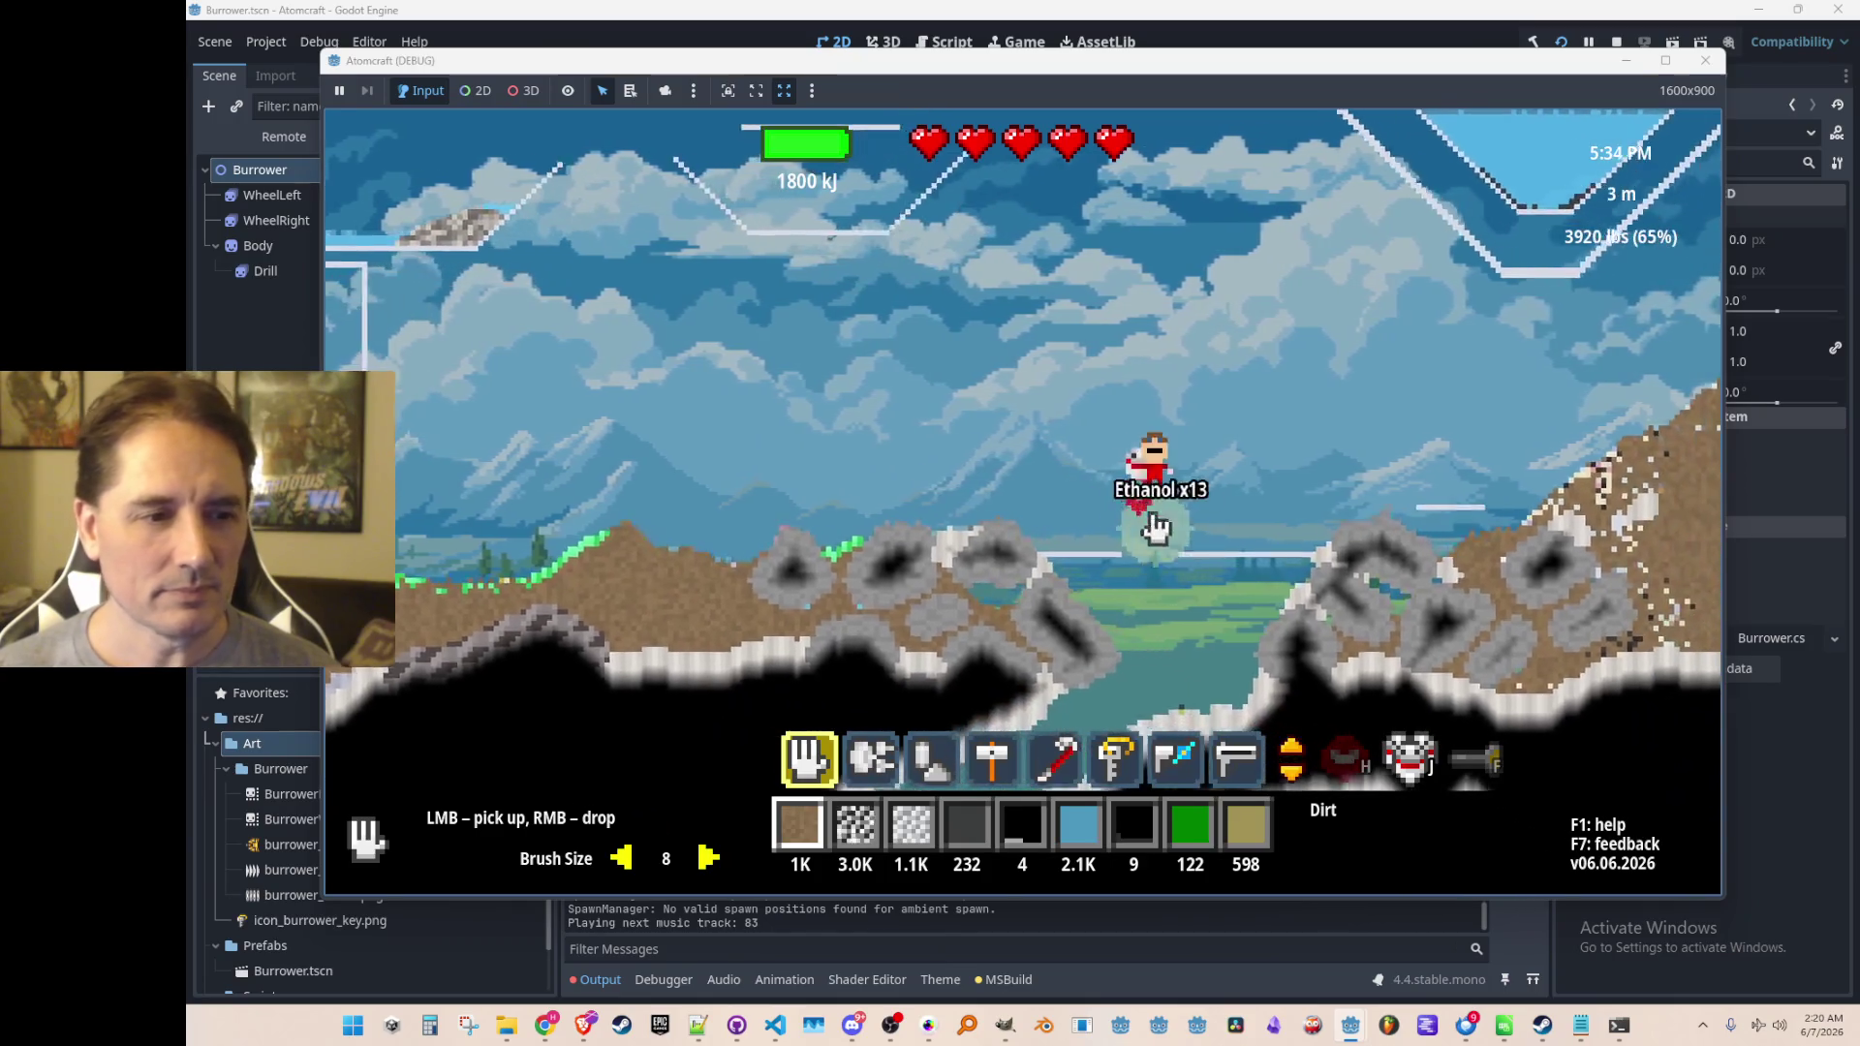
{"action": "scroll", "coordinate": [1080, 467], "scroll_direction": "down", "scroll_amount": 1}
{"action": "scroll", "coordinate": [1075, 465], "scroll_direction": "up", "scroll_amount": 1}
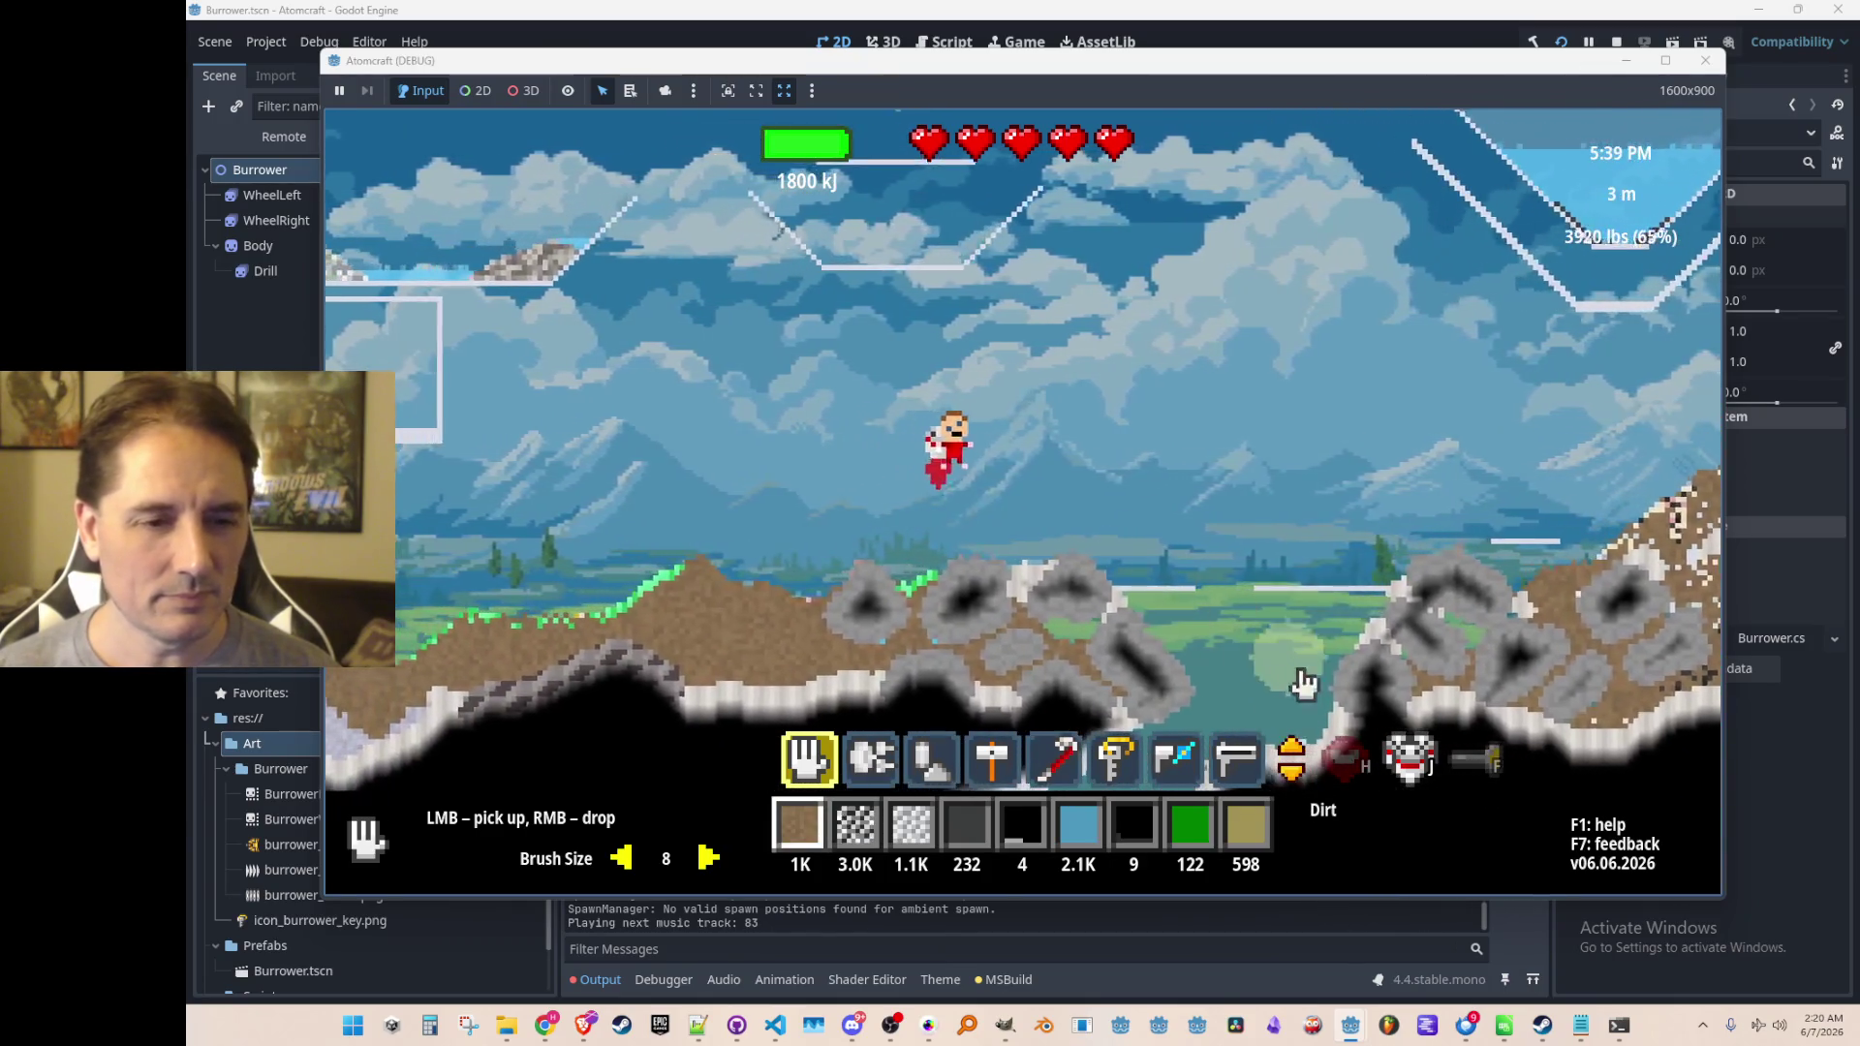
{"action": "key", "text": "2"}
{"action": "key", "text": "6"}
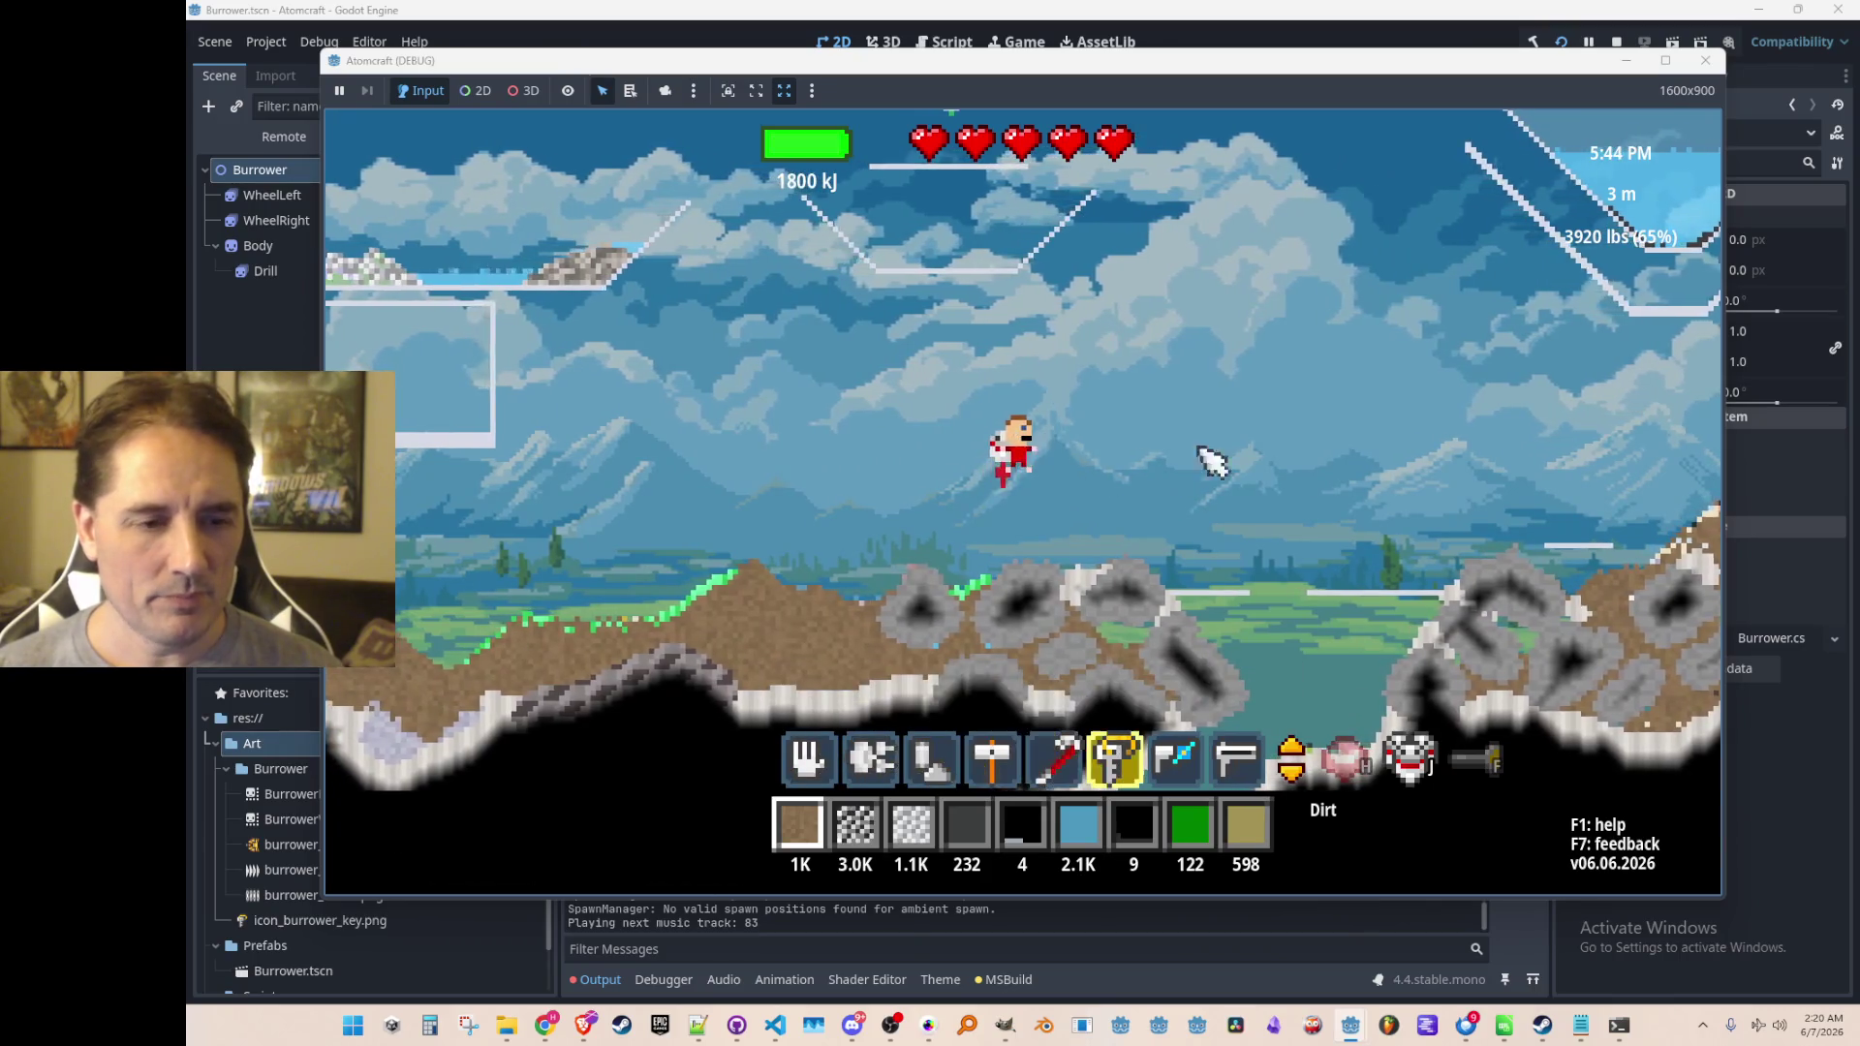
{"action": "key", "text": "6"}
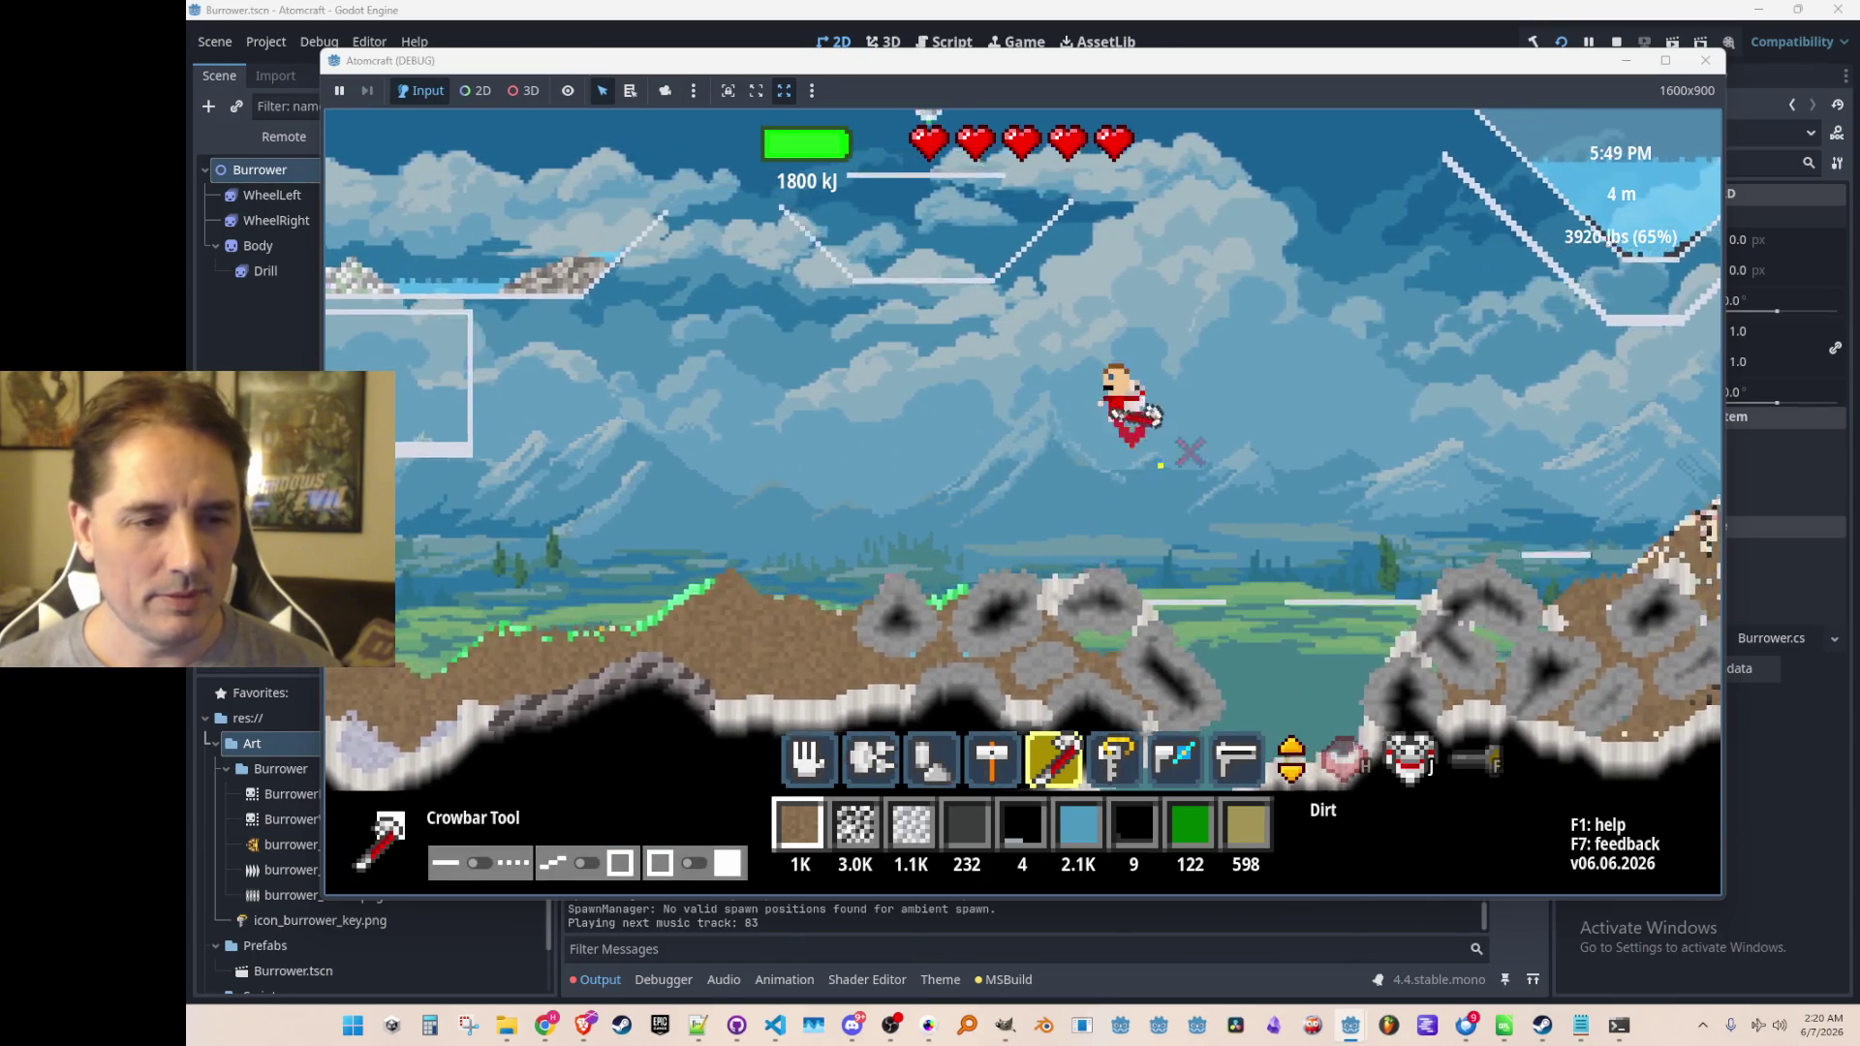
{"action": "key", "text": "6"}
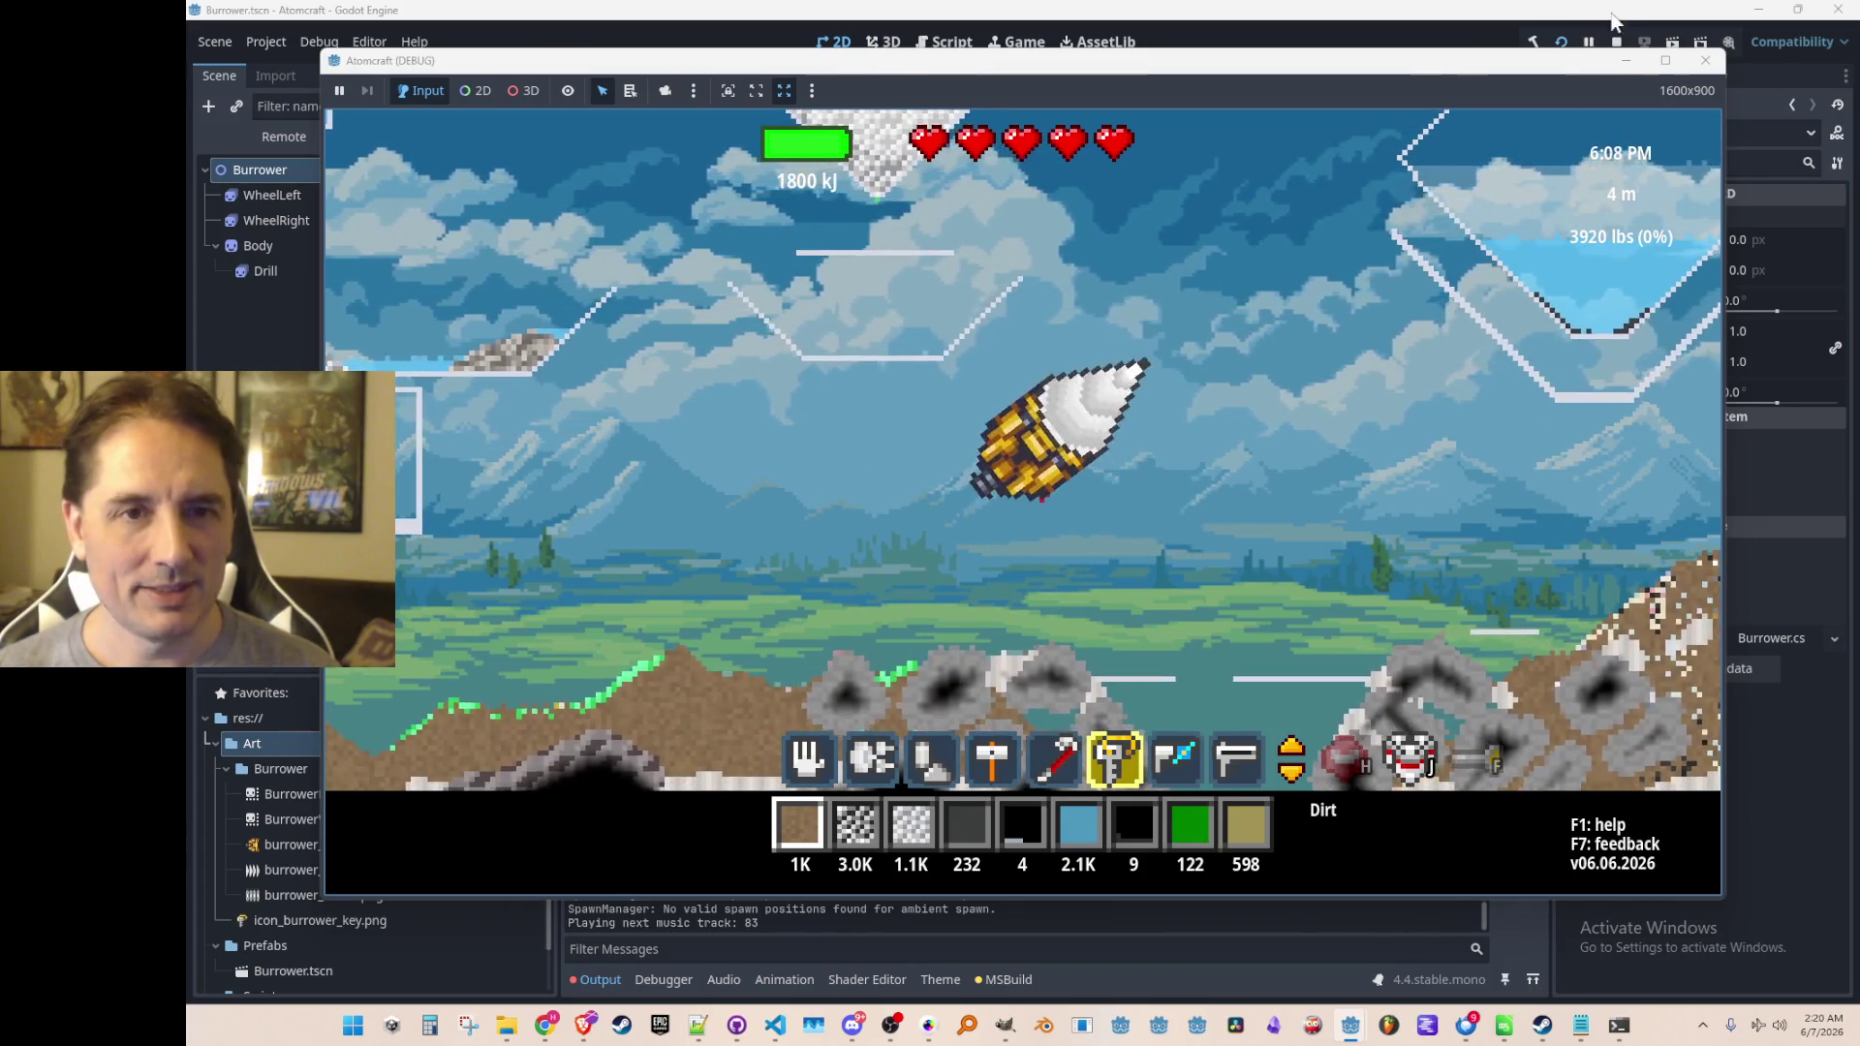
{"action": "left_click", "coordinate": [1615, 43]}
{"action": "left_click", "coordinate": [774, 1025]}
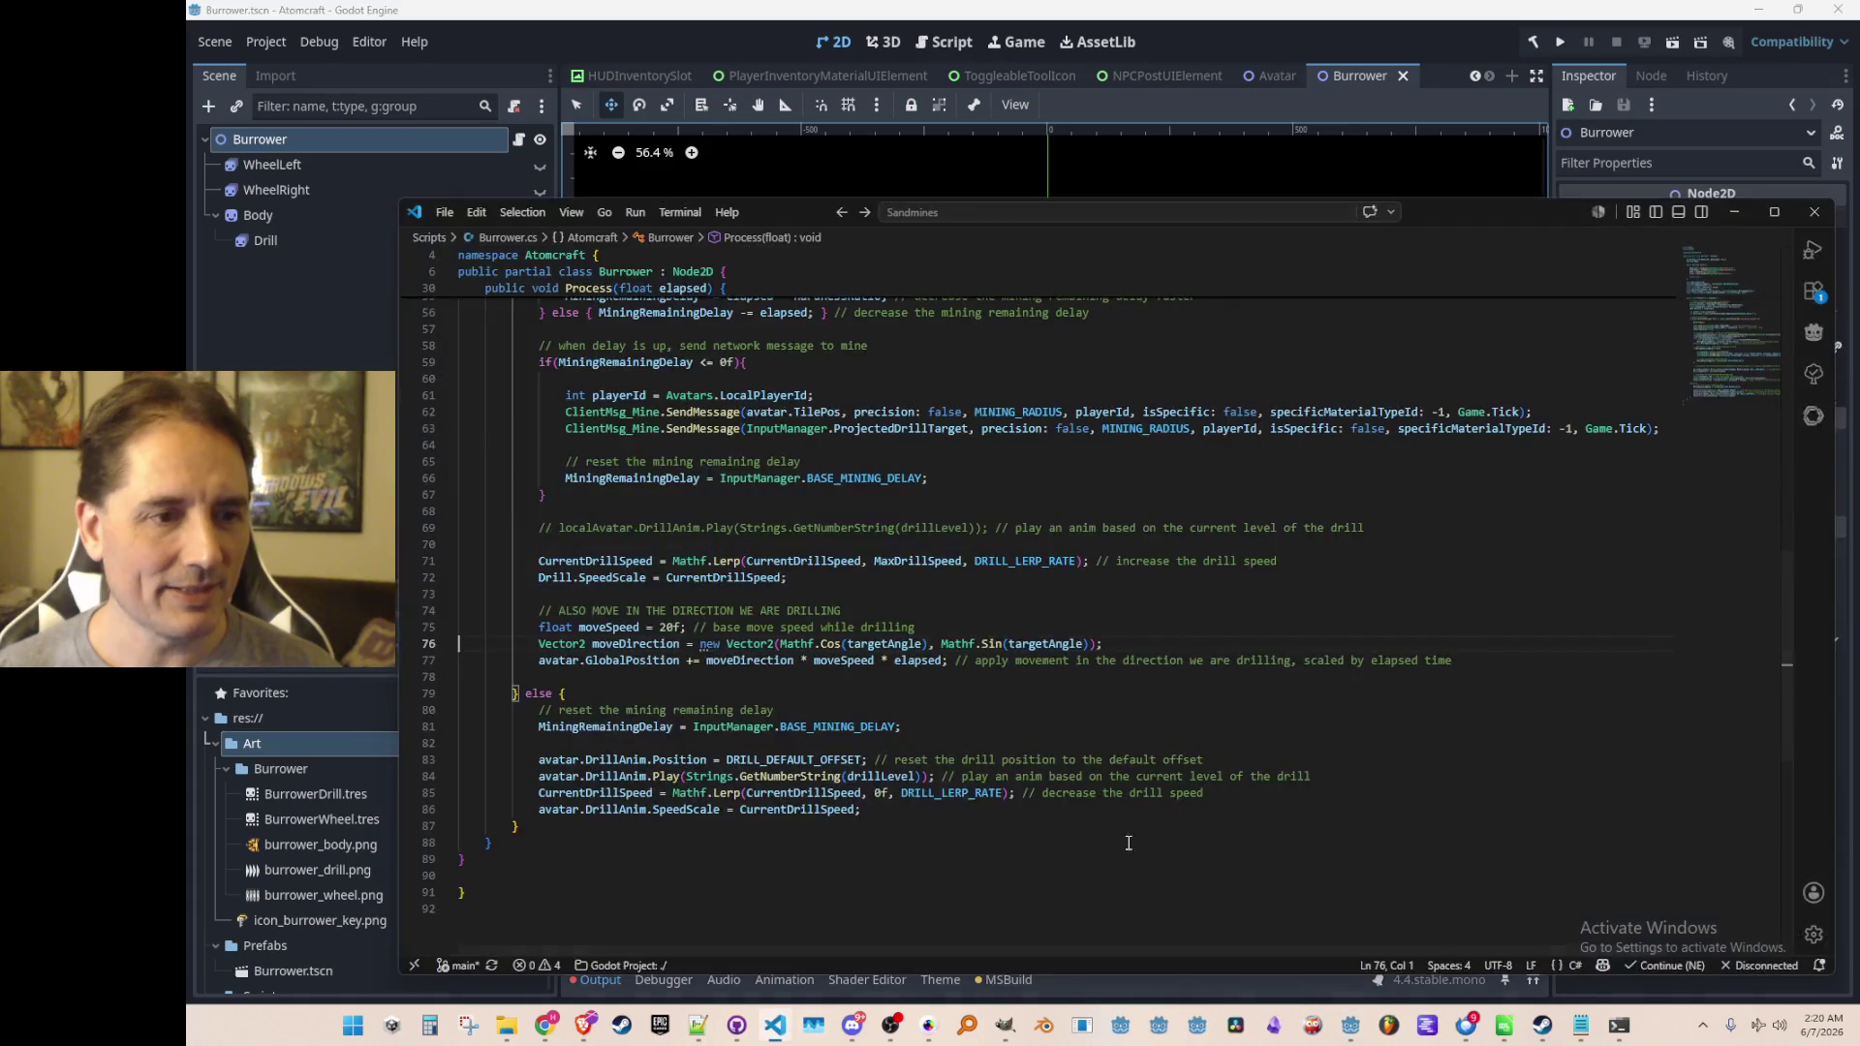
Change the drilling moveSpeed on line 75 of Burrower.cs from 20f to 160f
{"action": "left_click", "coordinate": [666, 628]}
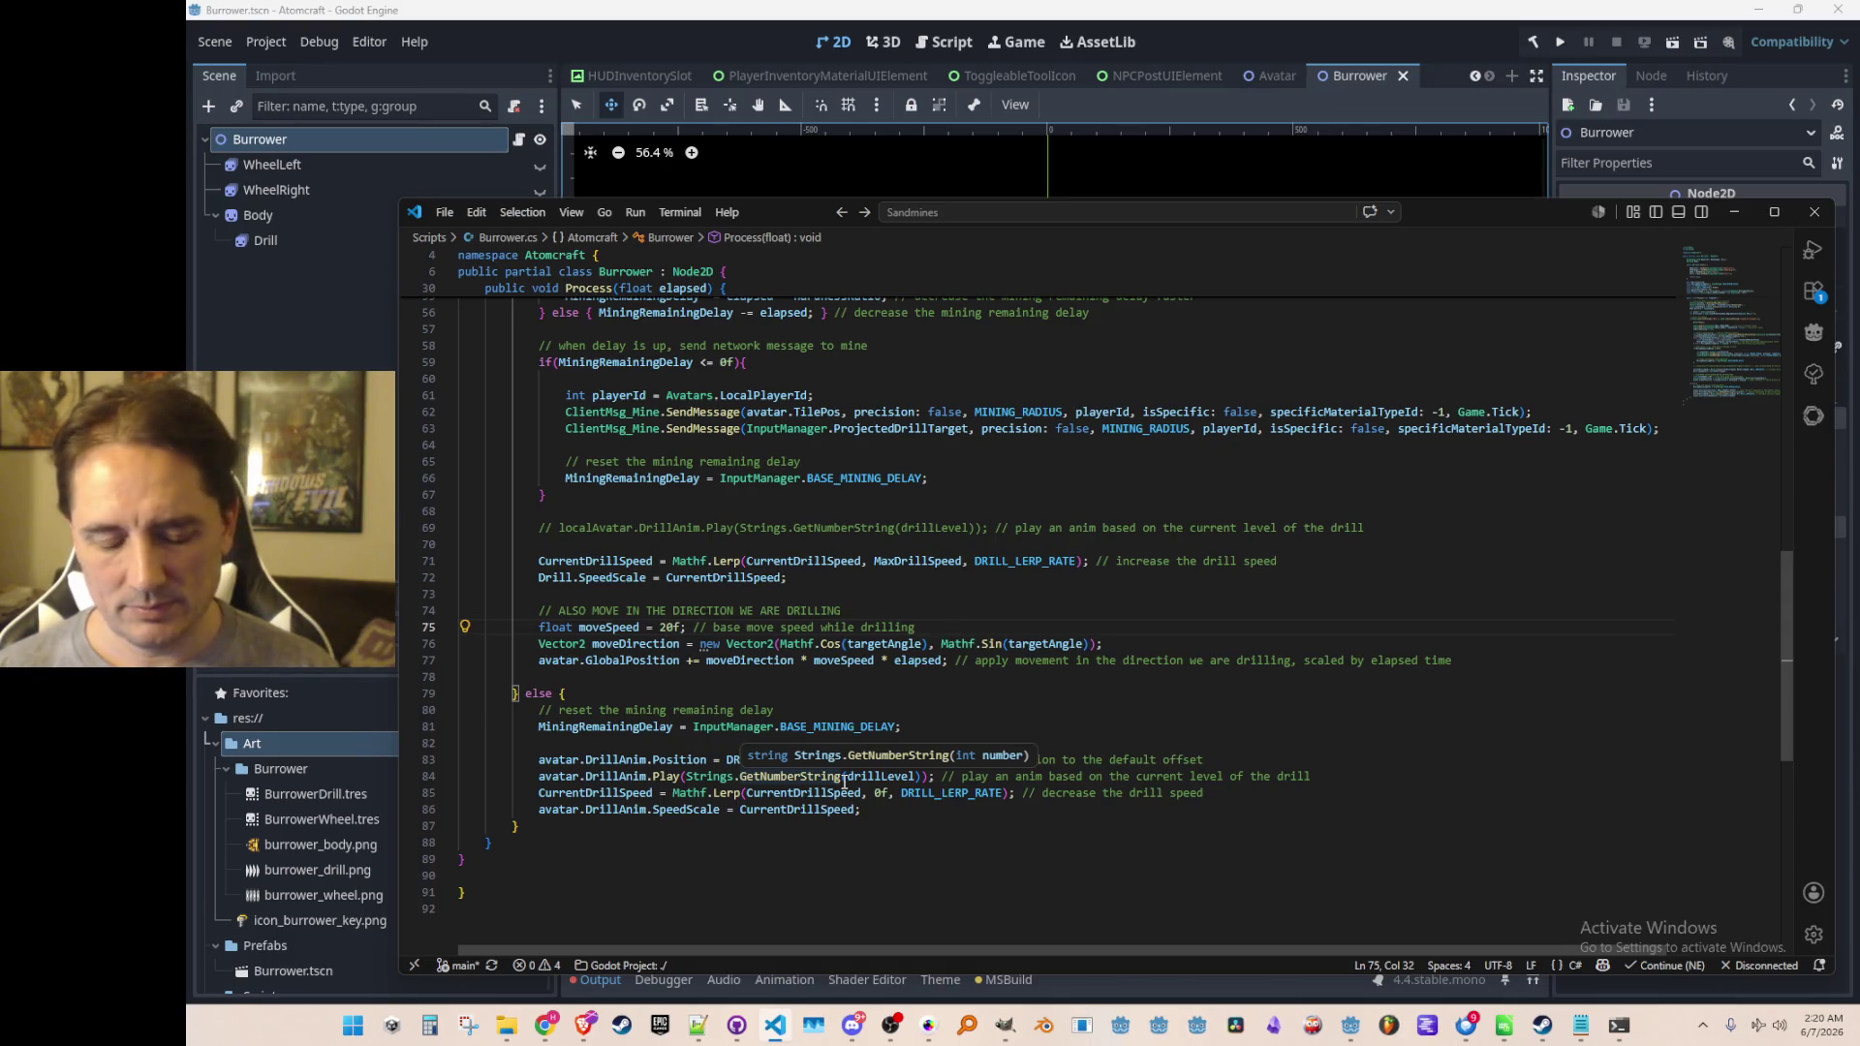
{"action": "key", "text": "BackSpace"}
{"action": "type", "text": "10"}
{"action": "key", "text": "End"}
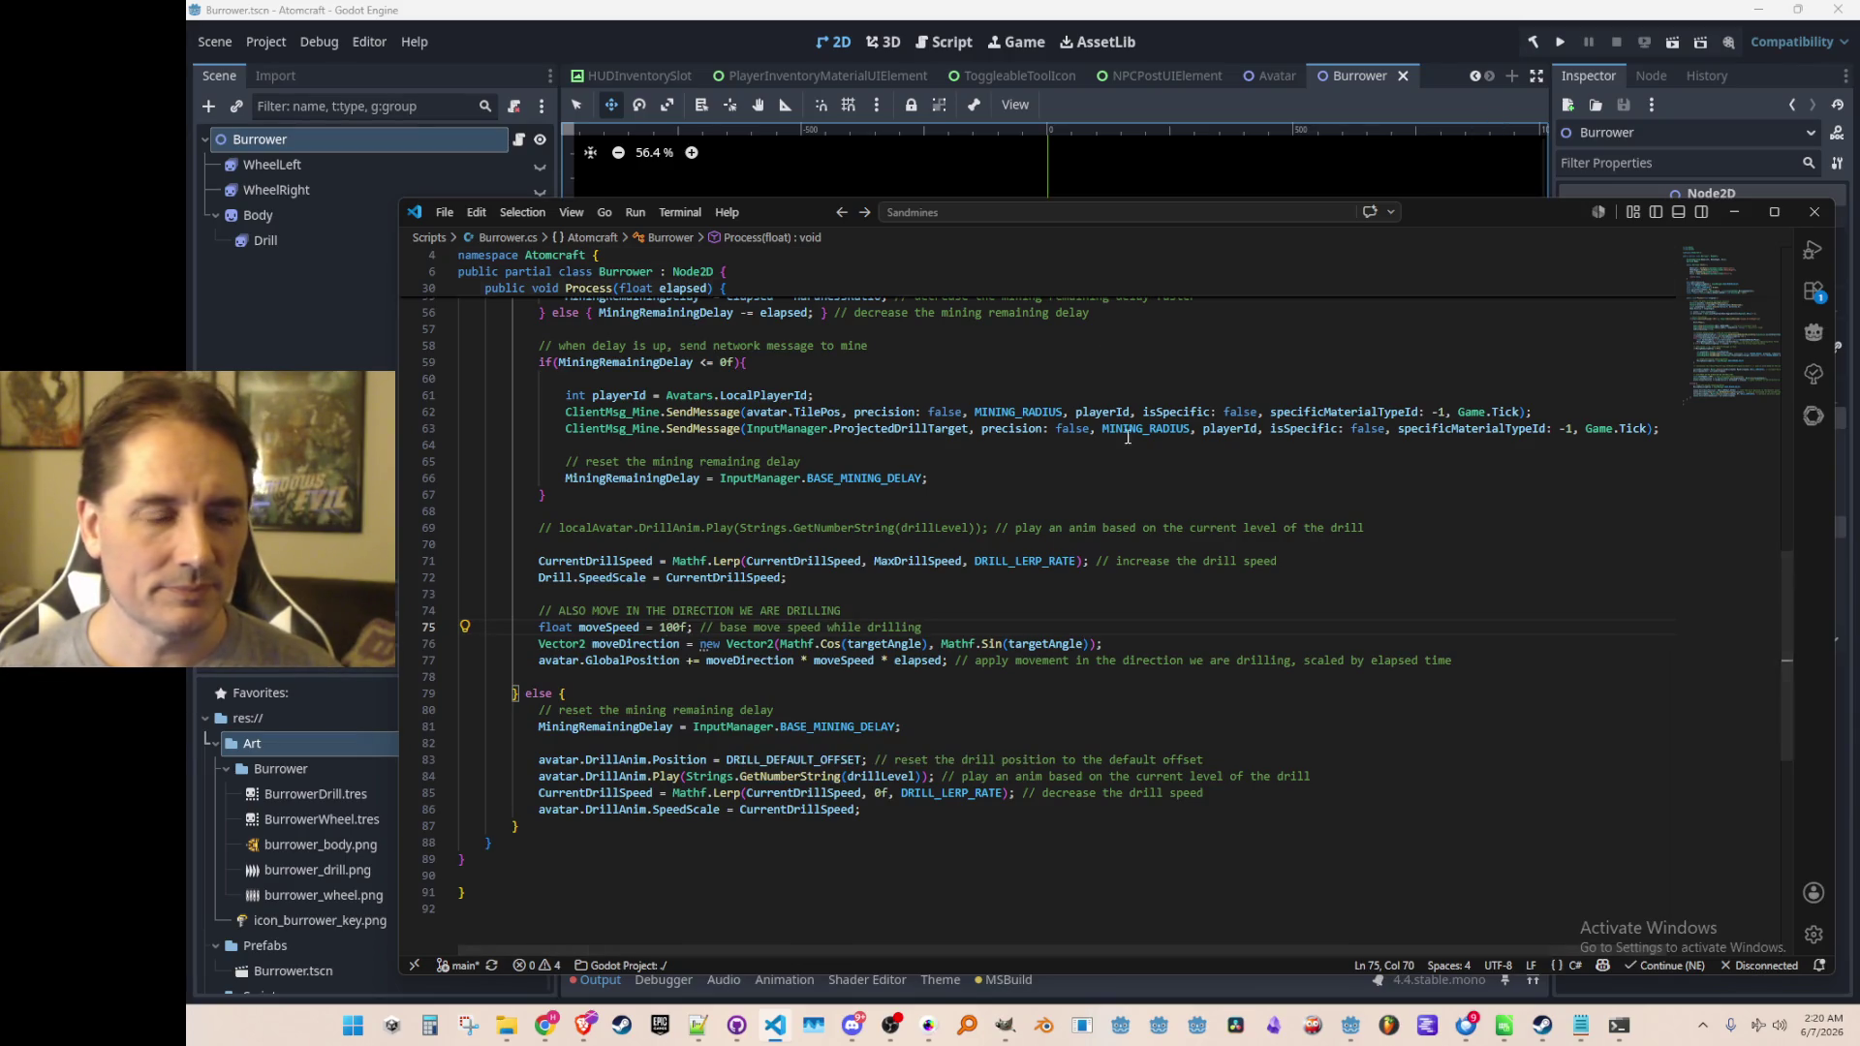
{"action": "left_click", "coordinate": [666, 628]}
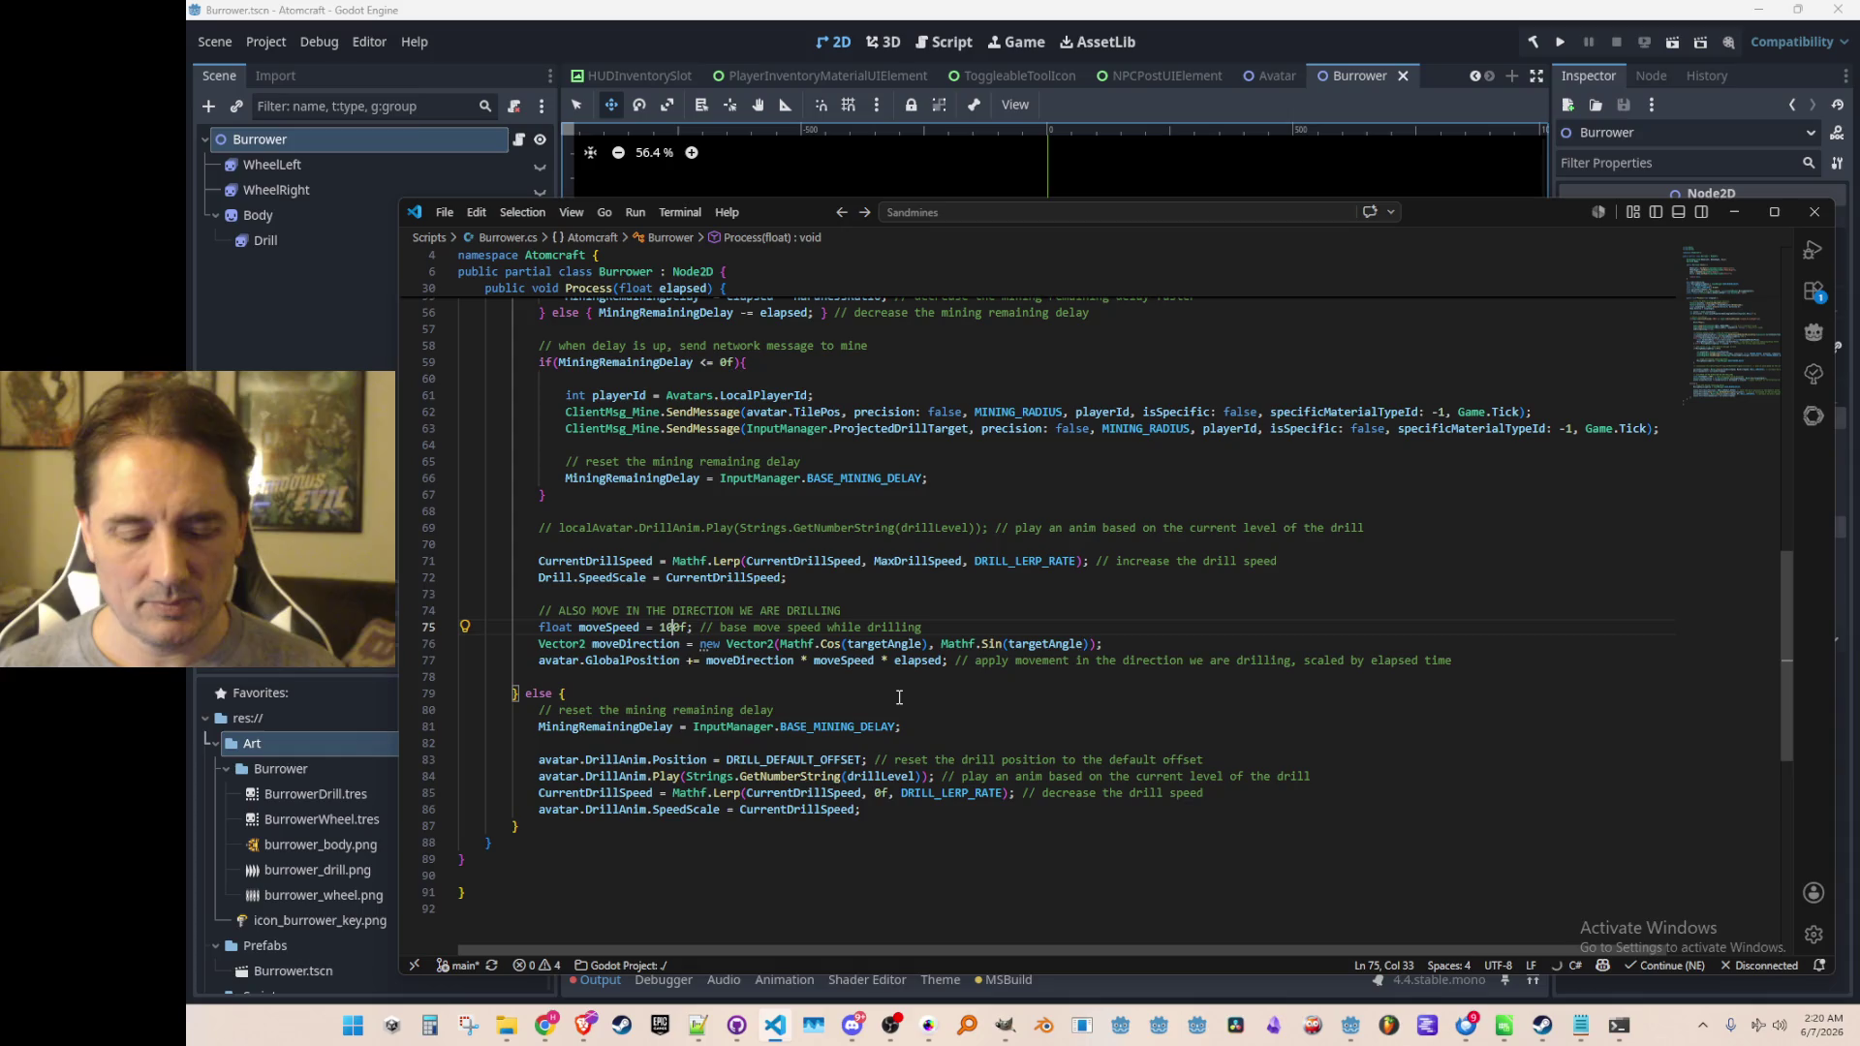
{"action": "key", "text": "BackSpace"}
{"action": "key", "text": "BackSpace"}
{"action": "type", "text": "2"}
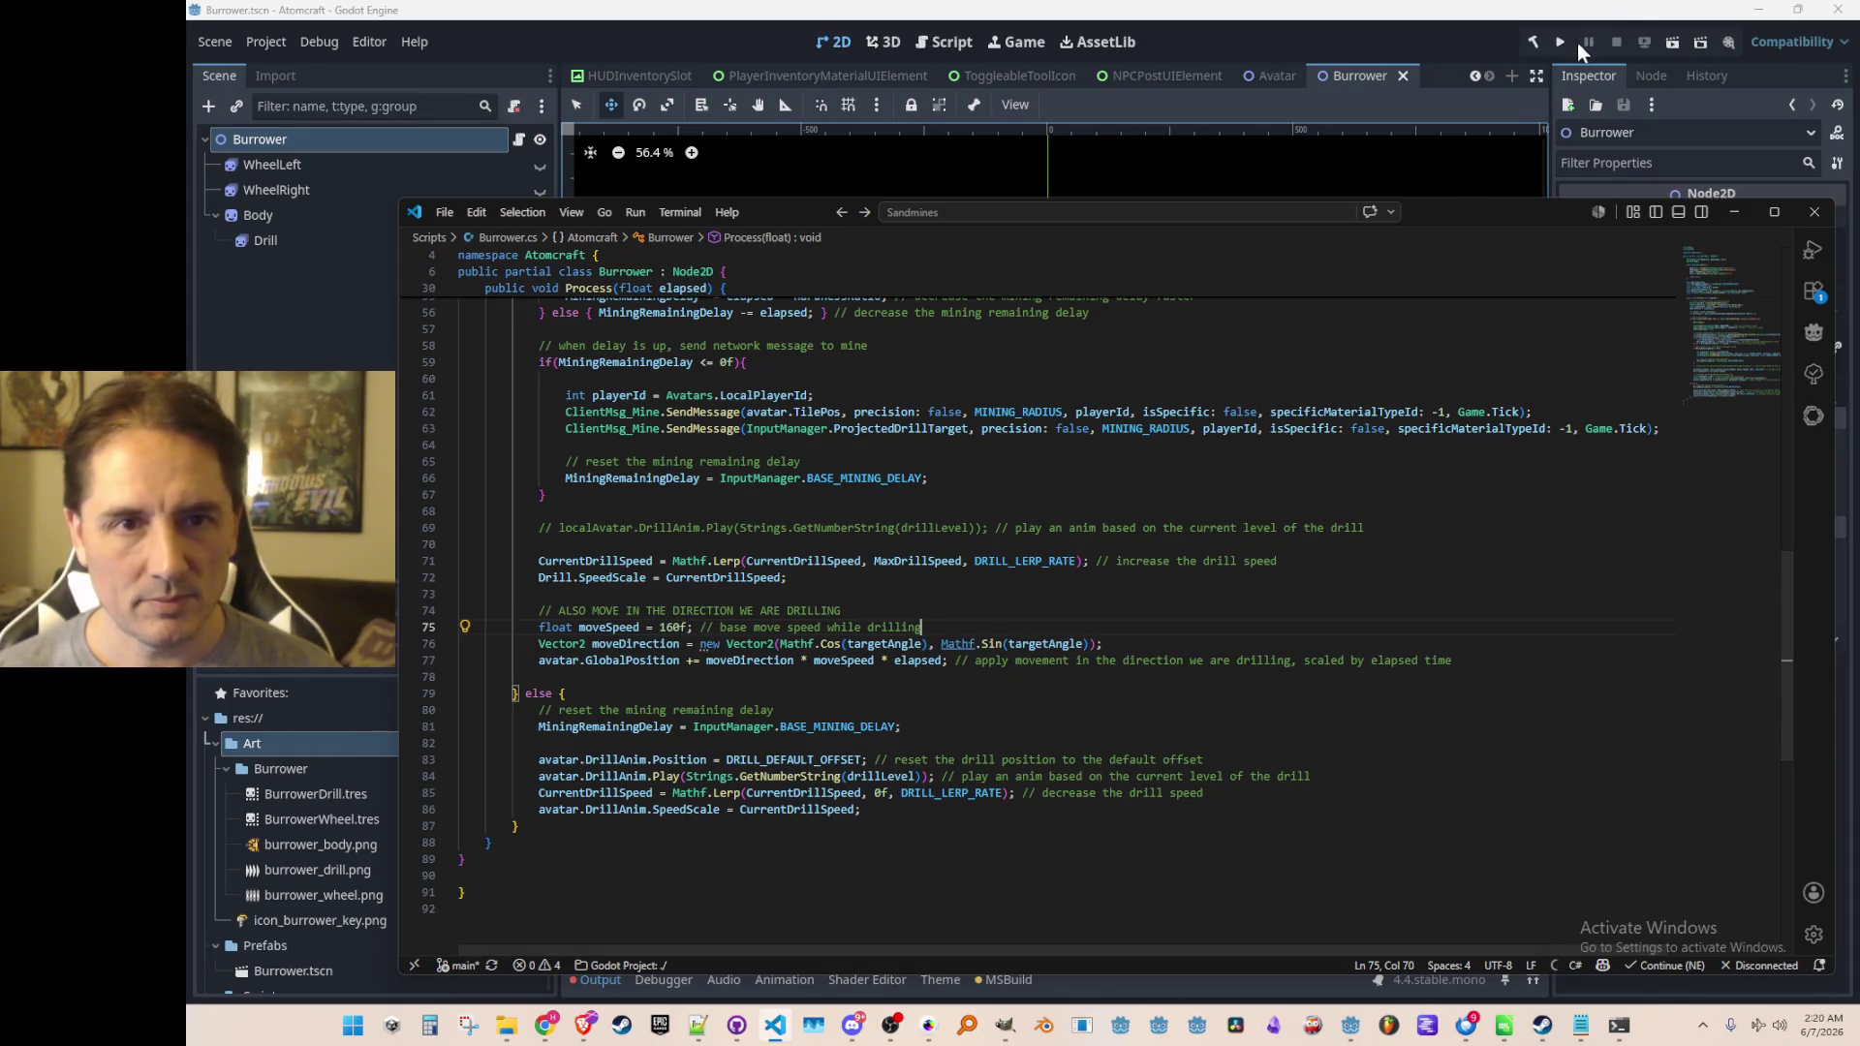
{"action": "left_click", "coordinate": [1540, 78]}
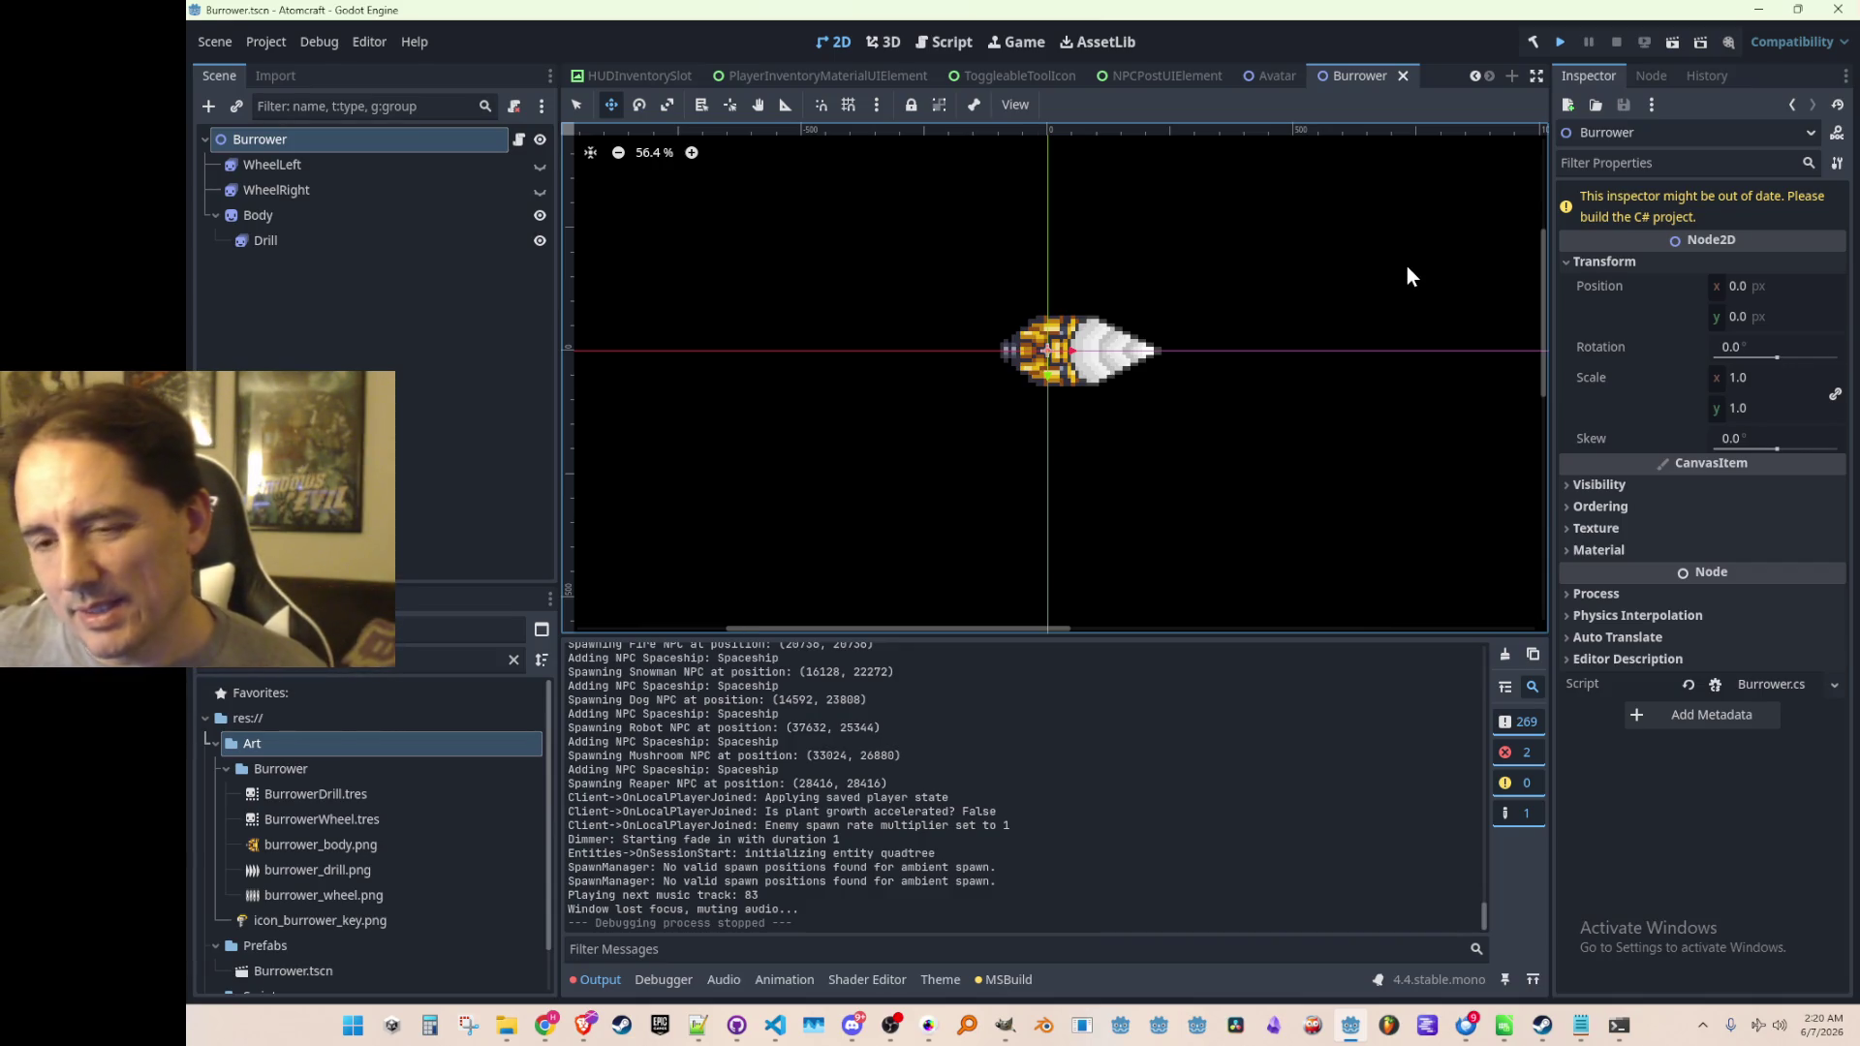
Rebuild the game and load the A TEST 6 profile into the NPC TEST H world
{"action": "key", "text": "ctrl+s"}
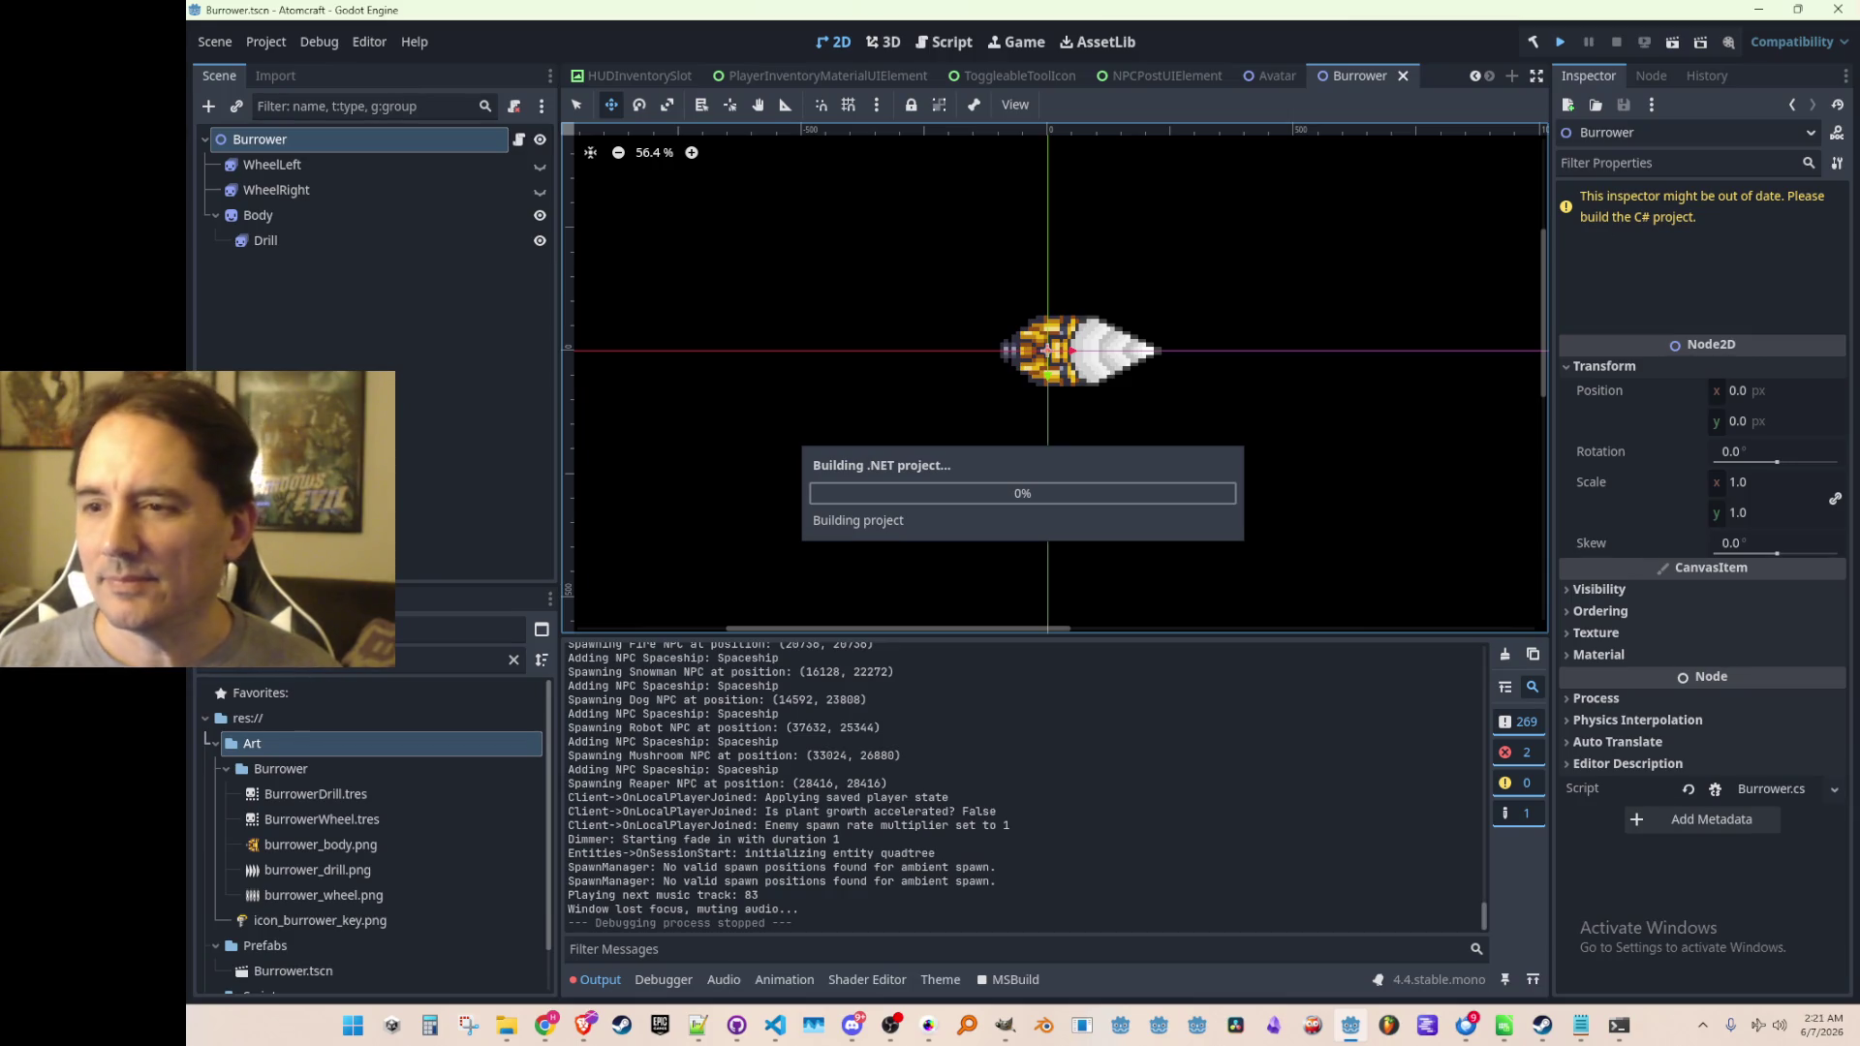
{"action": "key", "text": "alt+Tab"}
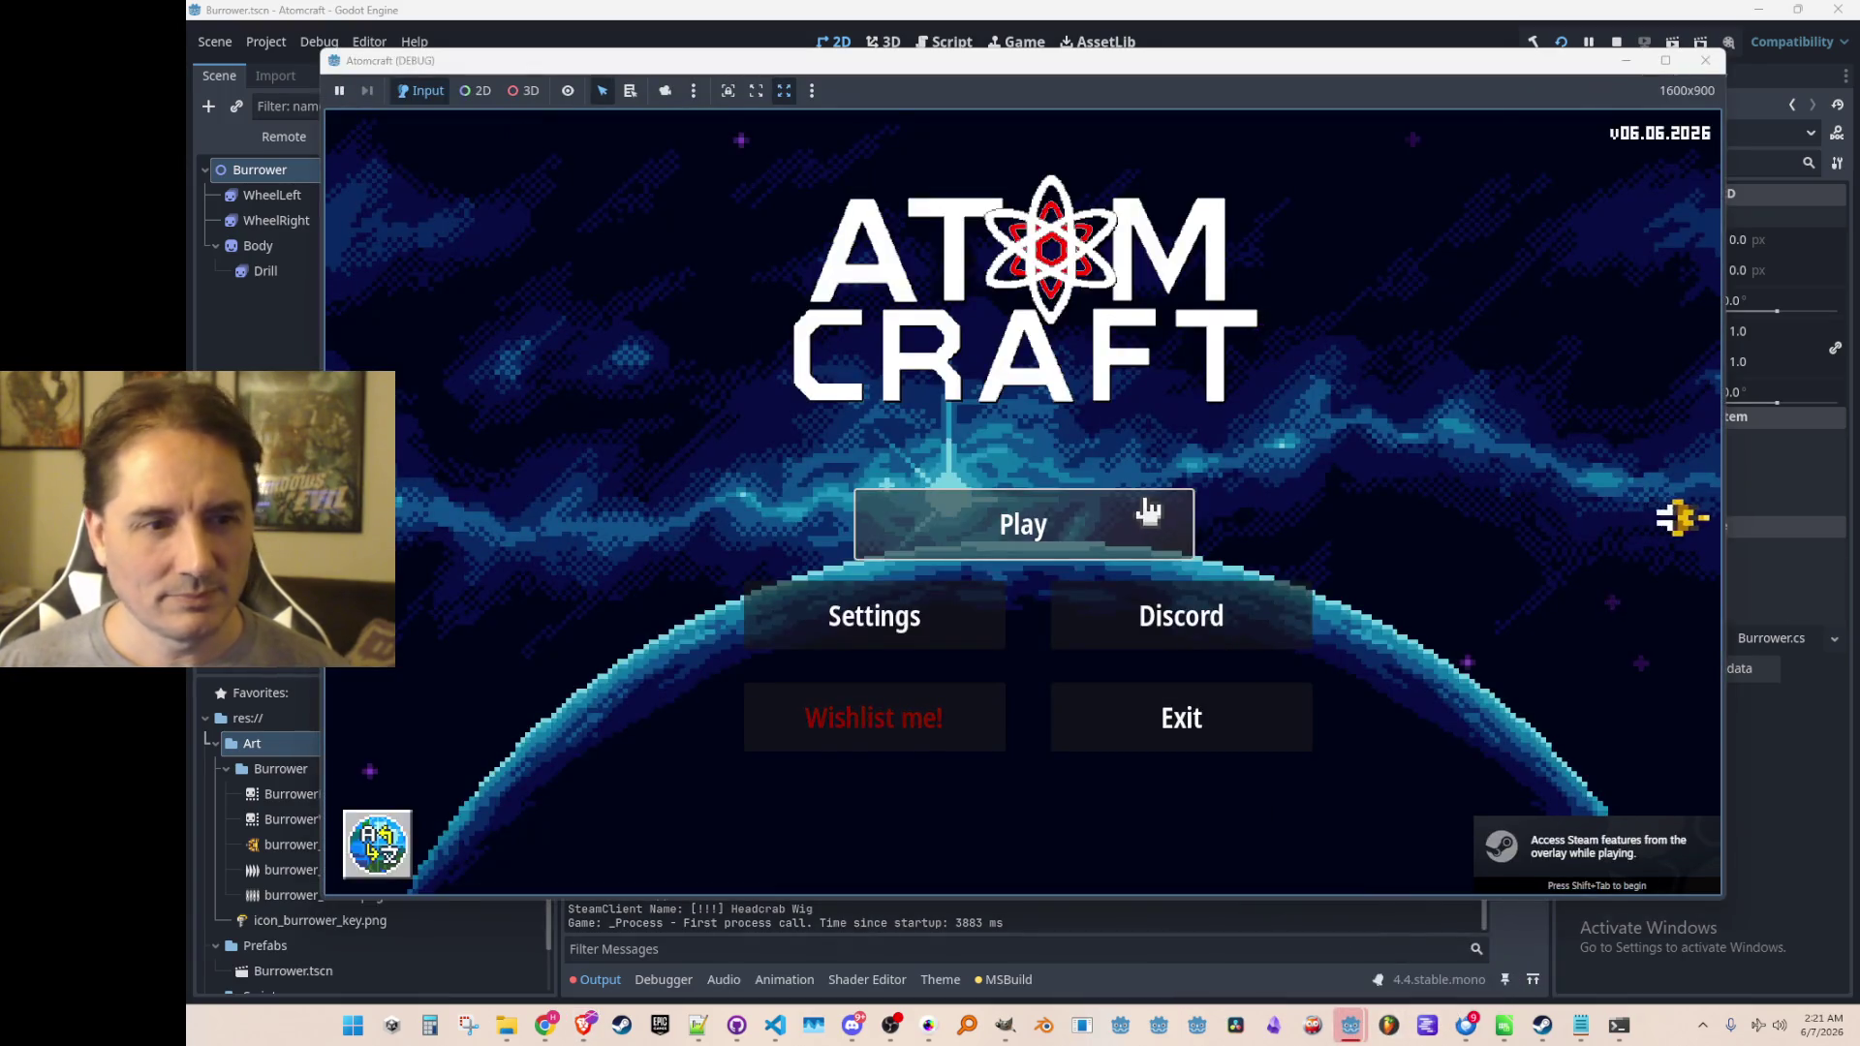
{"action": "left_click", "coordinate": [1144, 511]}
{"action": "scroll", "coordinate": [1021, 572], "scroll_direction": "down", "scroll_amount": 1}
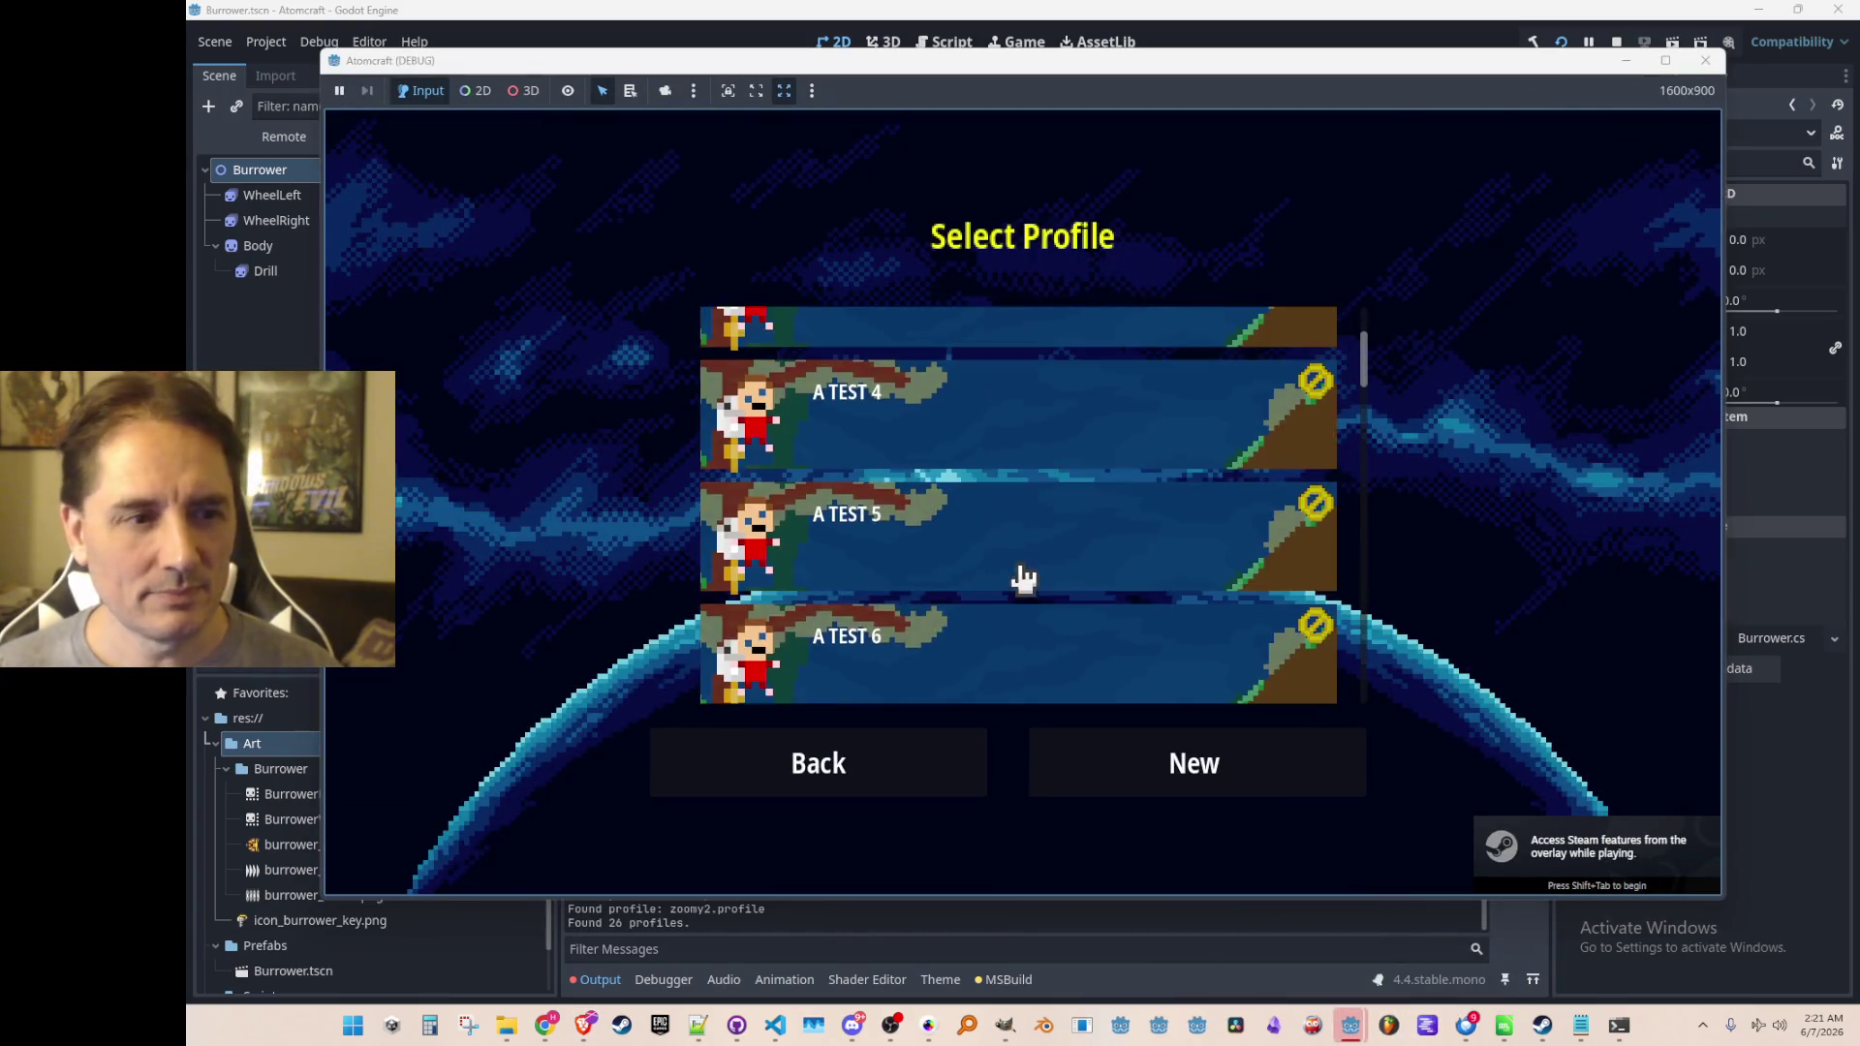
{"action": "left_click", "coordinate": [1037, 642]}
{"action": "scroll", "coordinate": [1050, 513], "scroll_direction": "down", "scroll_amount": 6}
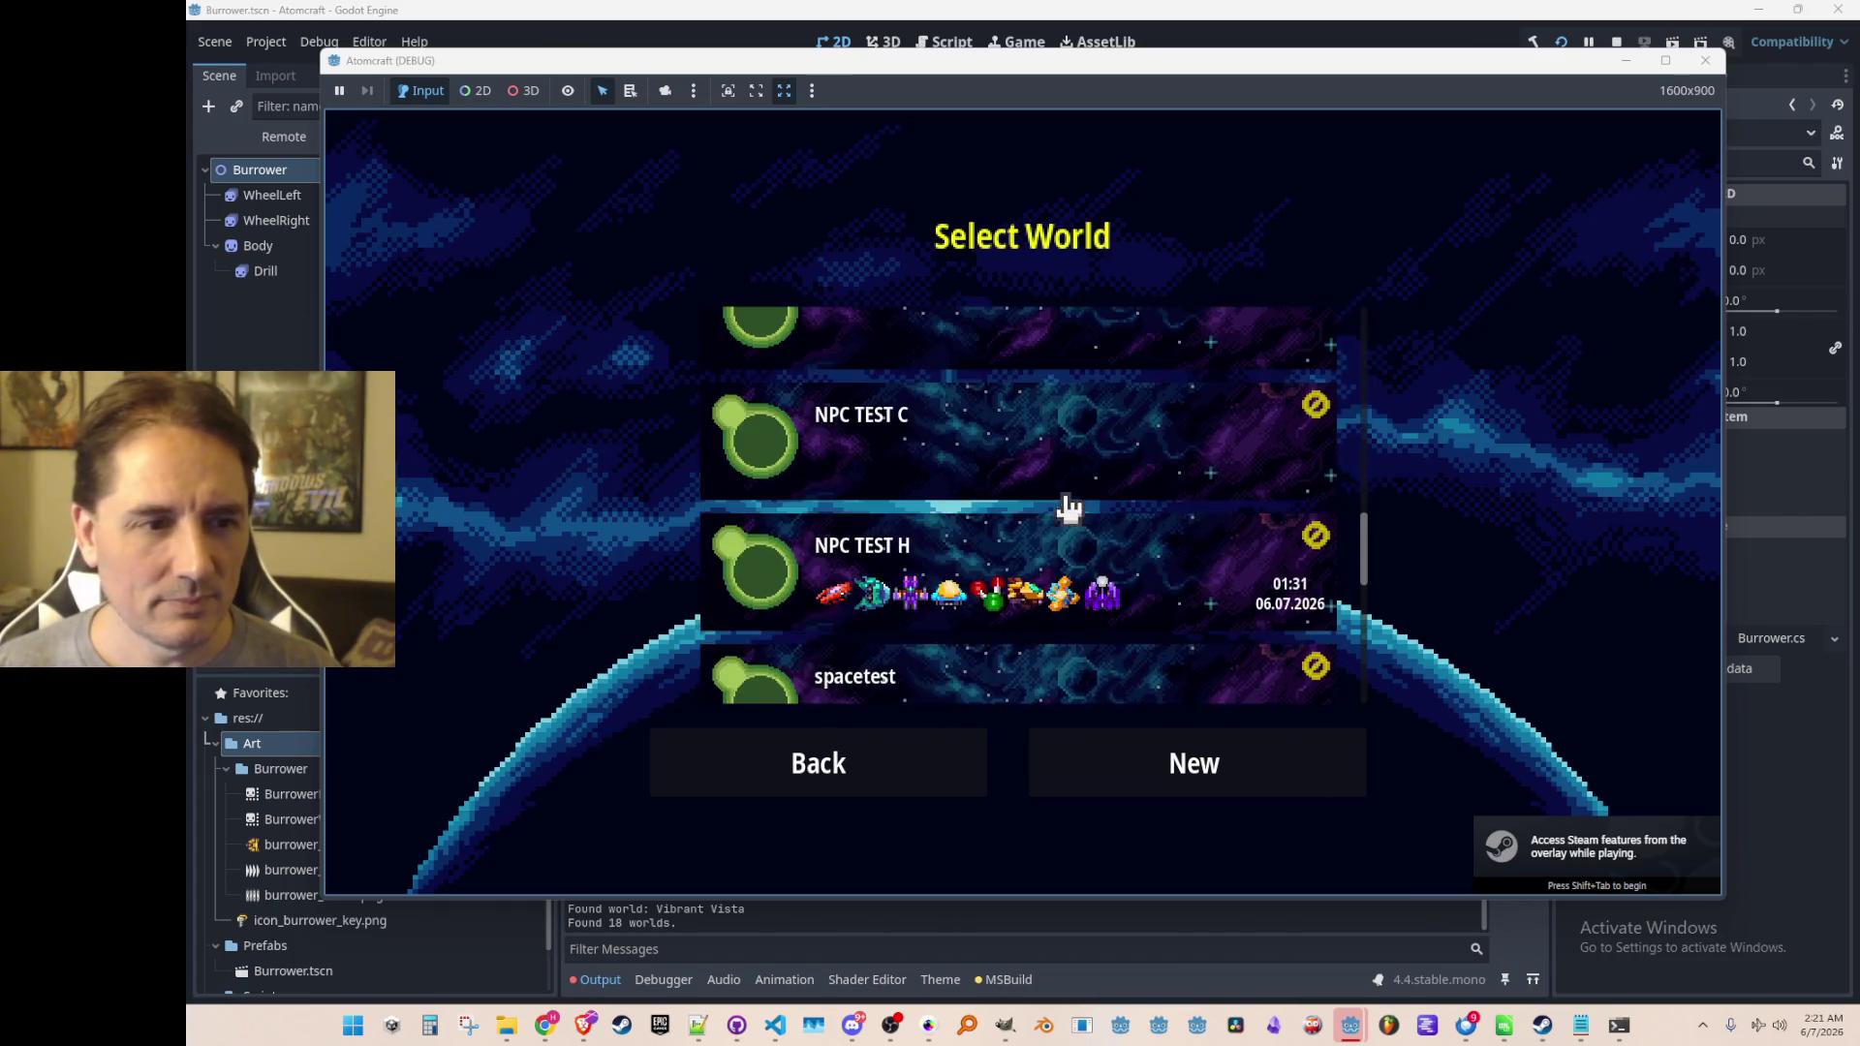
{"action": "left_click", "coordinate": [1067, 582]}
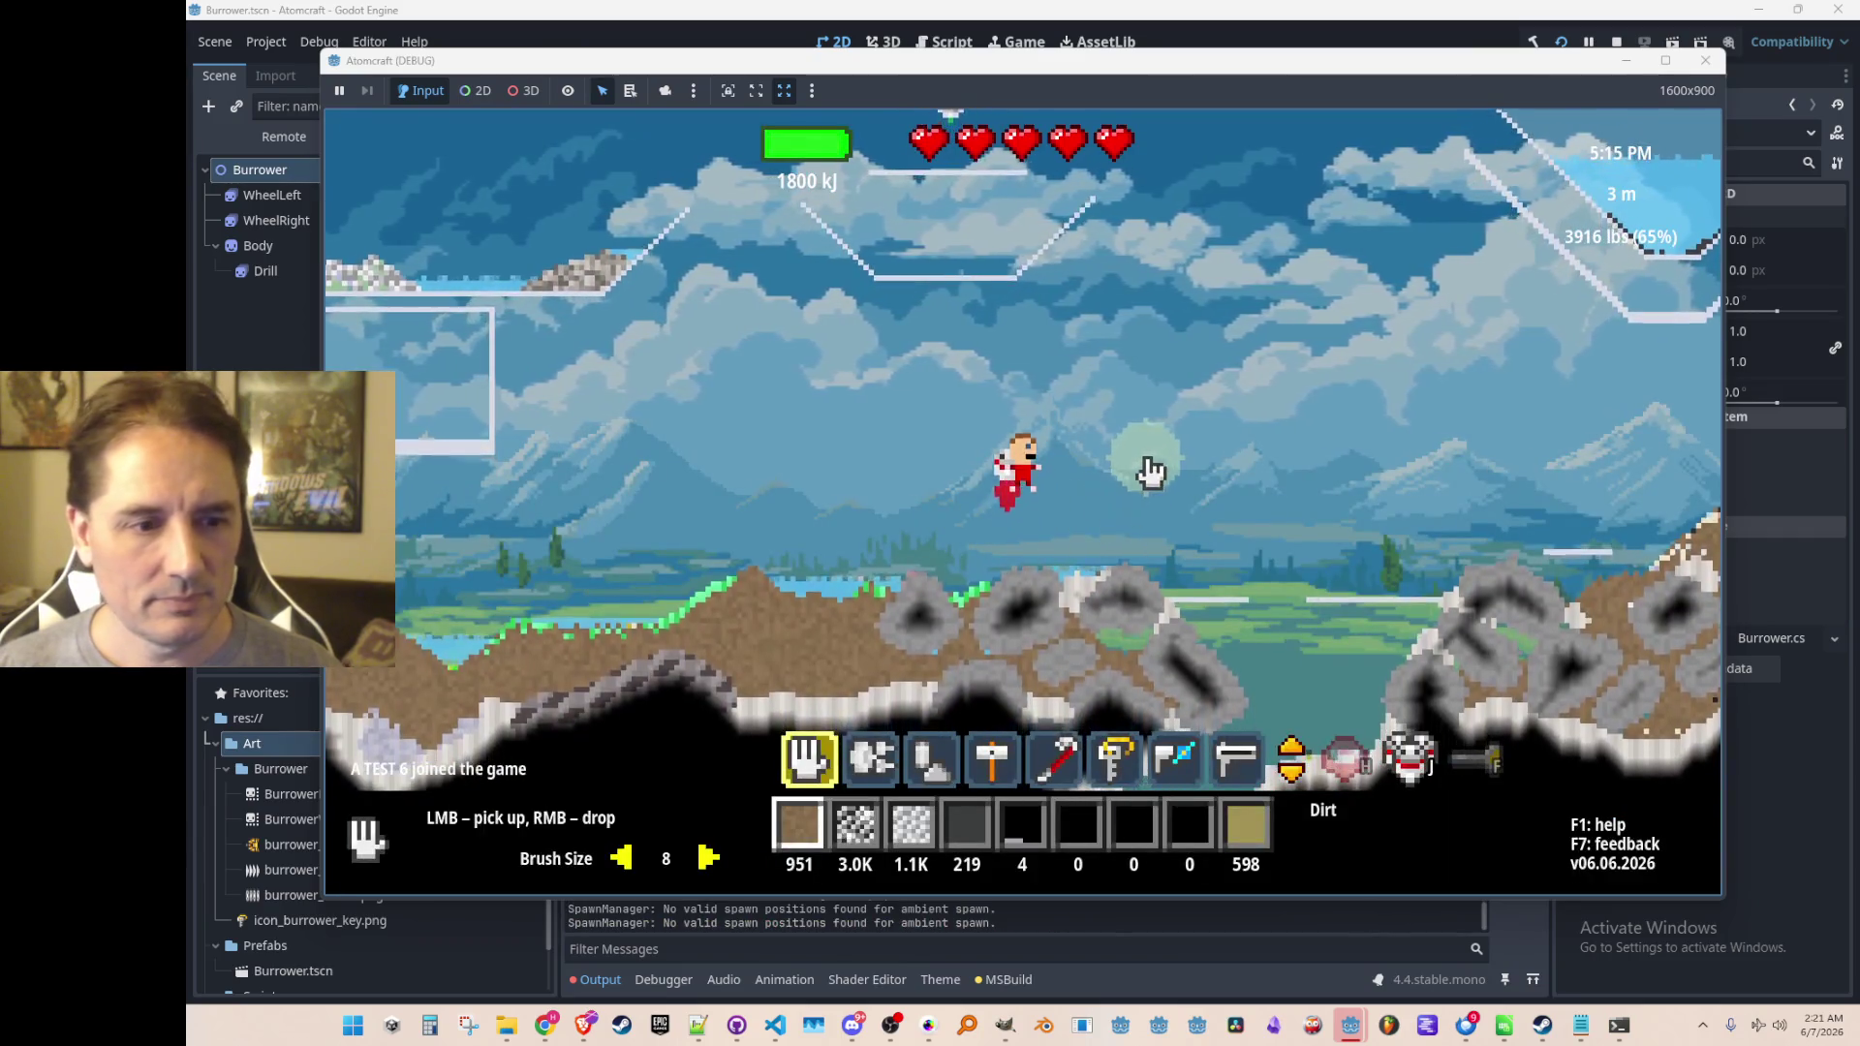
Become the burrower drill with key 6 and drive it down into the cave
{"action": "key", "text": "6"}
{"action": "left_click", "coordinate": [1183, 432]}
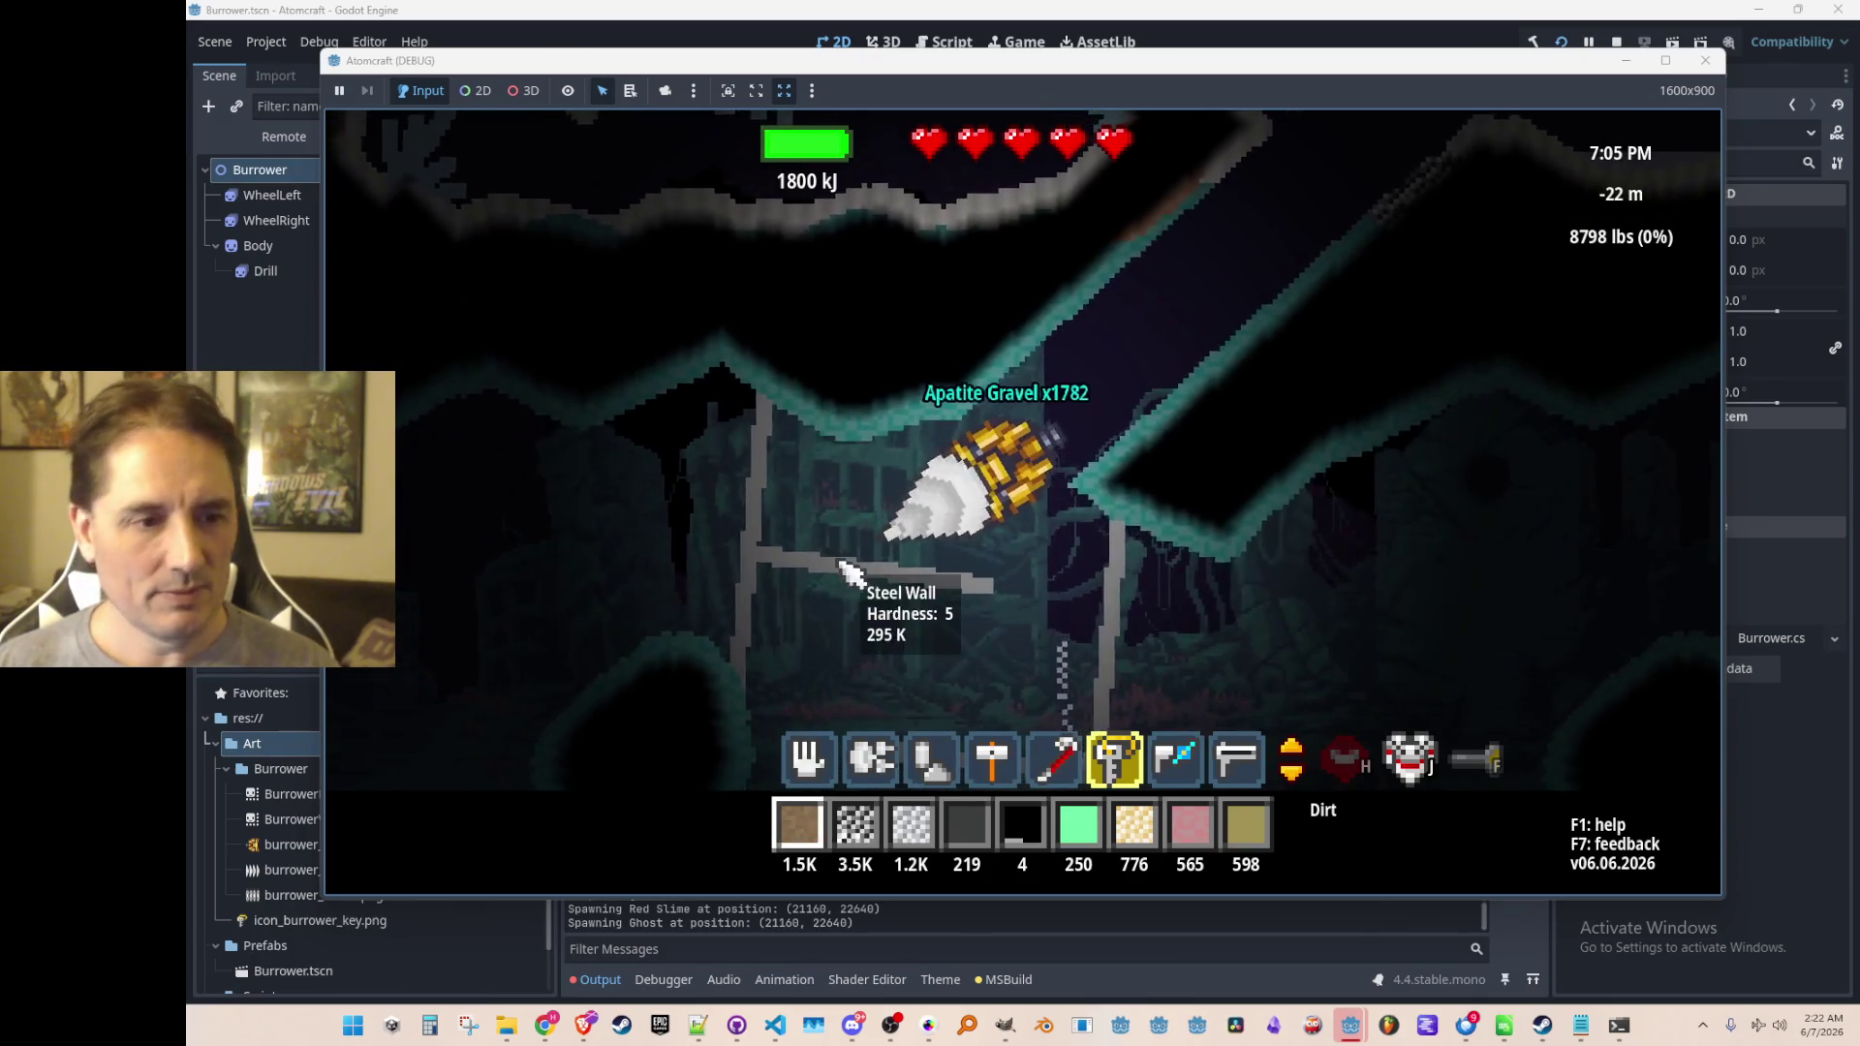
Leave the drill with key 7, open the materials inventory and sort it by weight
{"action": "key", "text": "7"}
{"action": "key", "text": "a"}
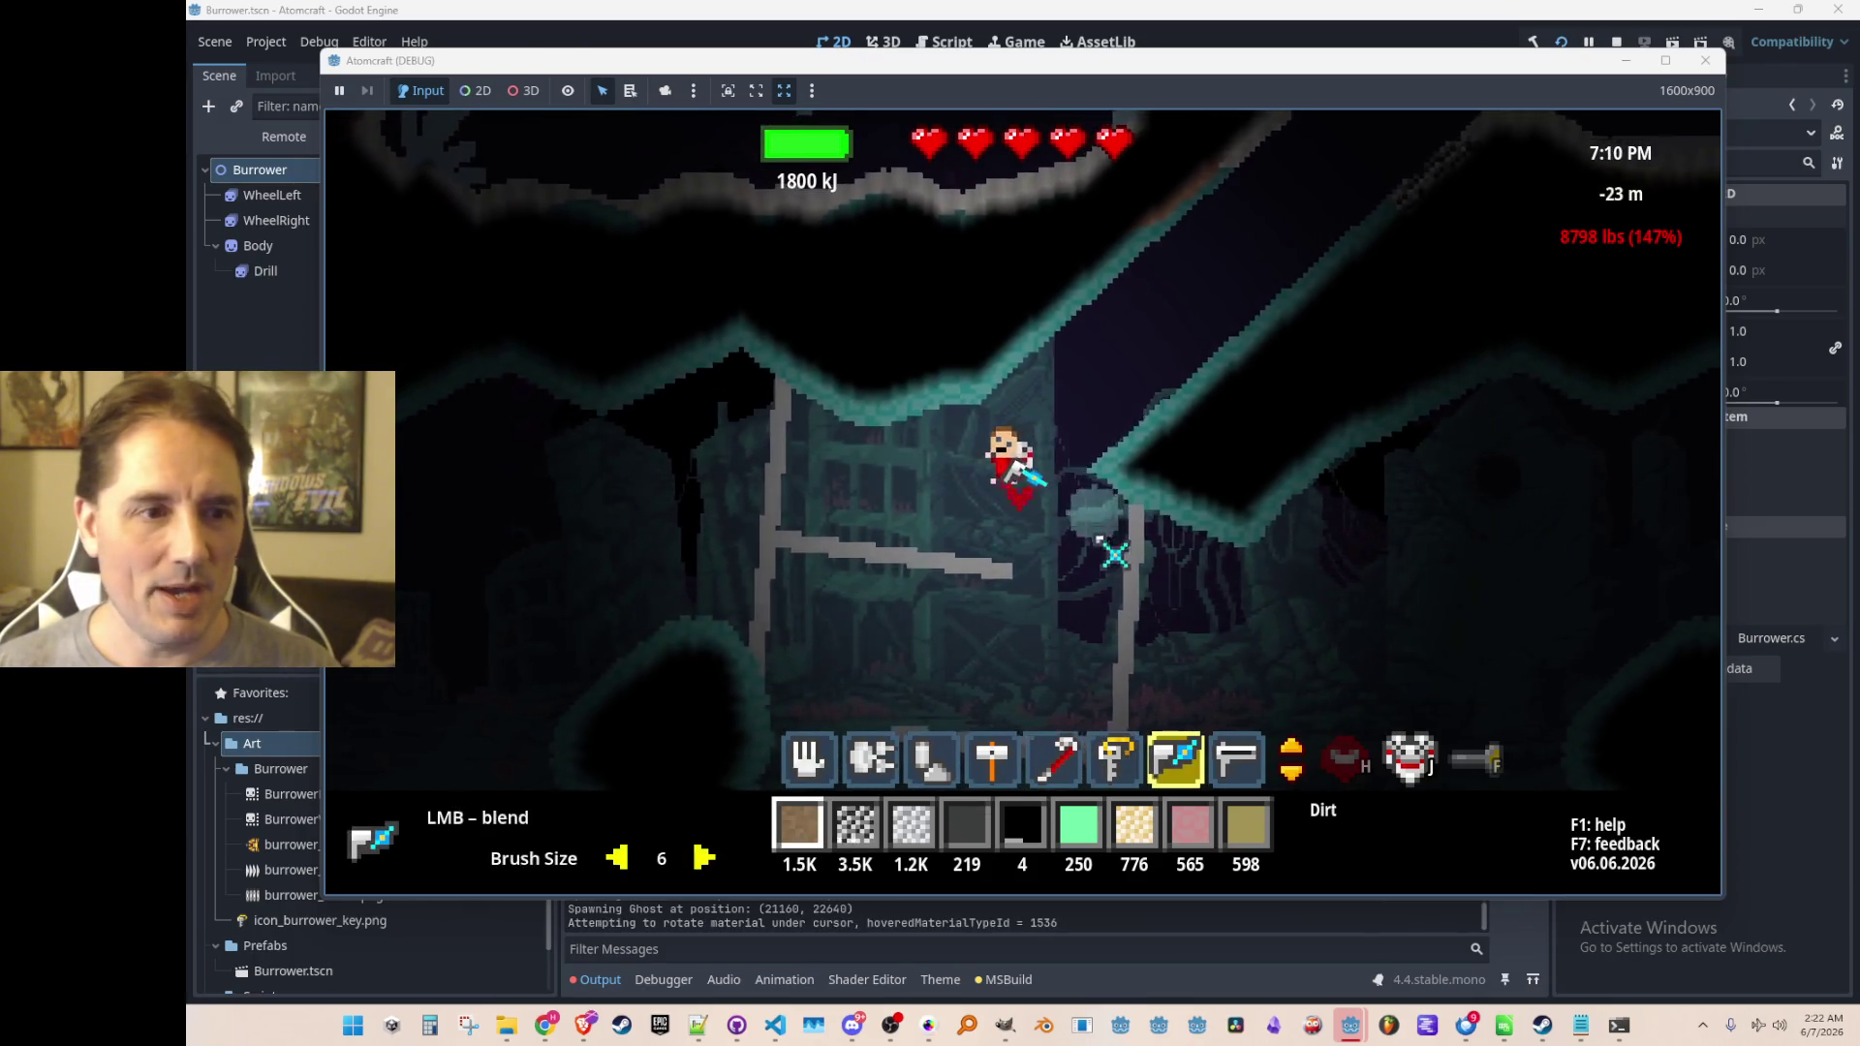
{"action": "key", "text": "i"}
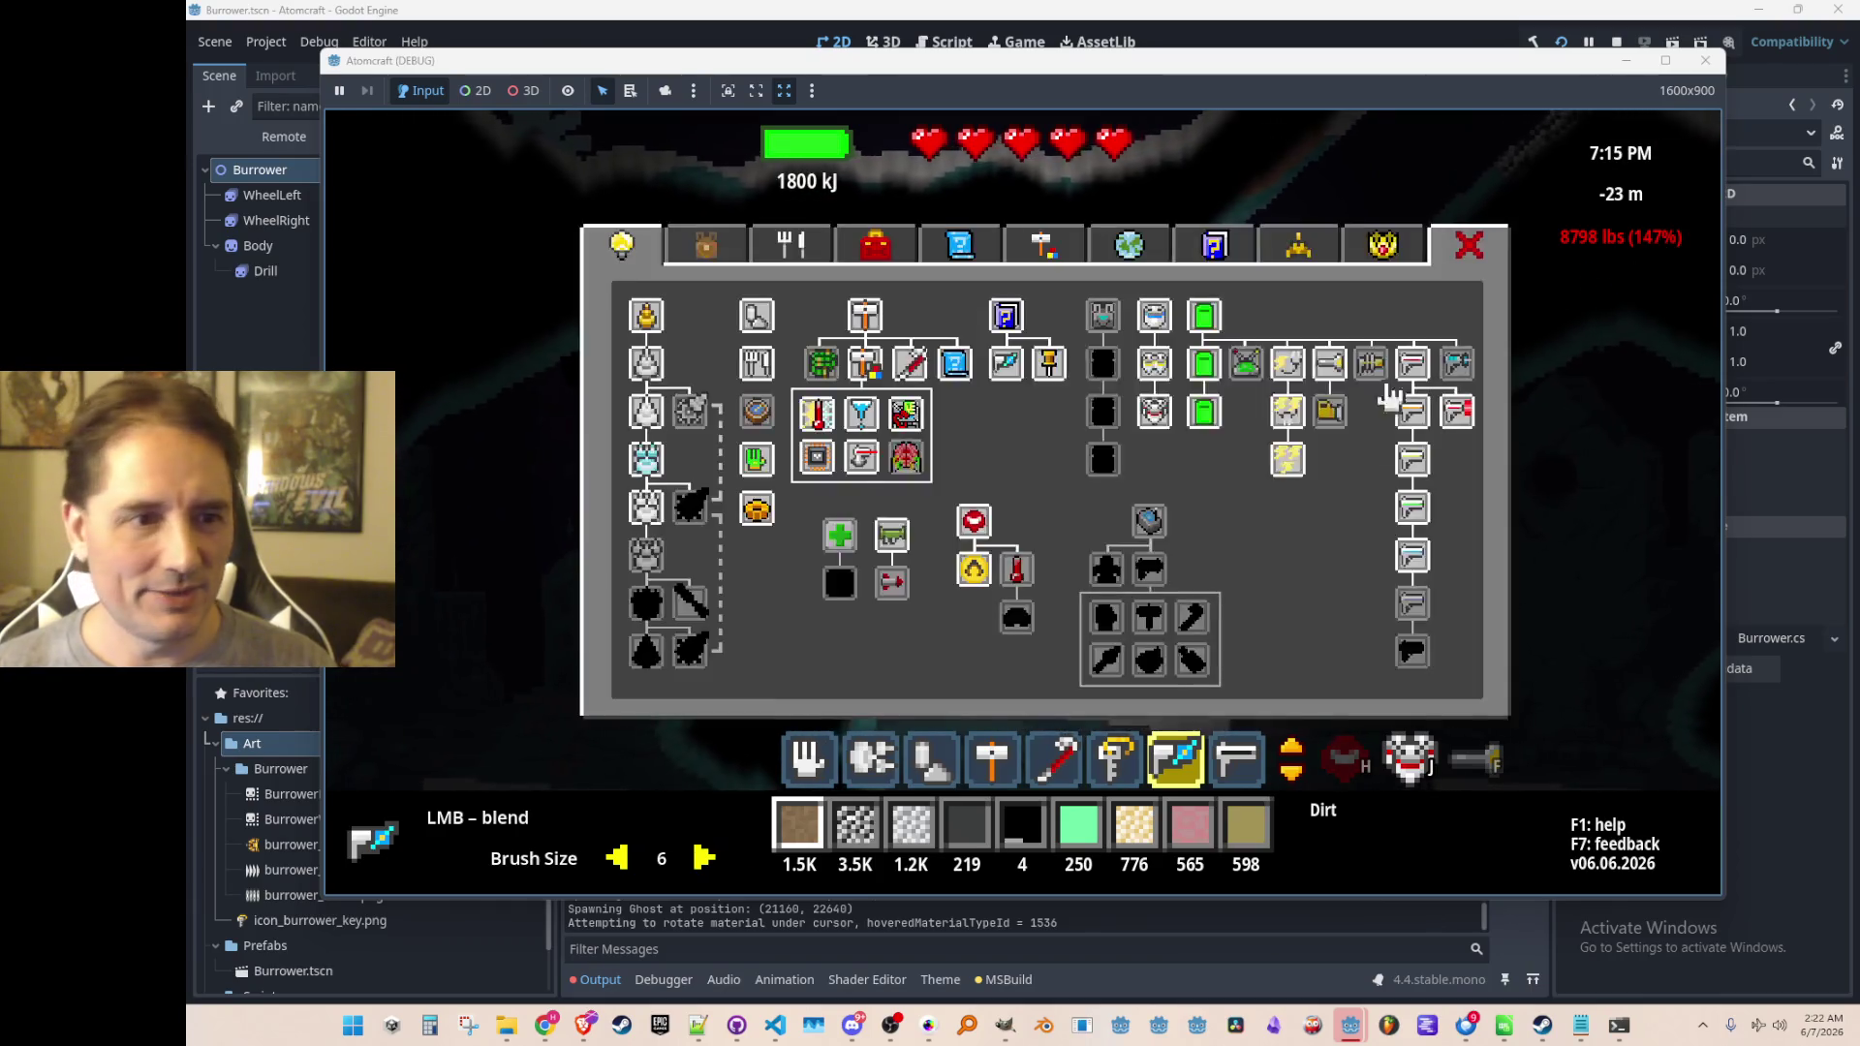
{"action": "left_click", "coordinate": [706, 247]}
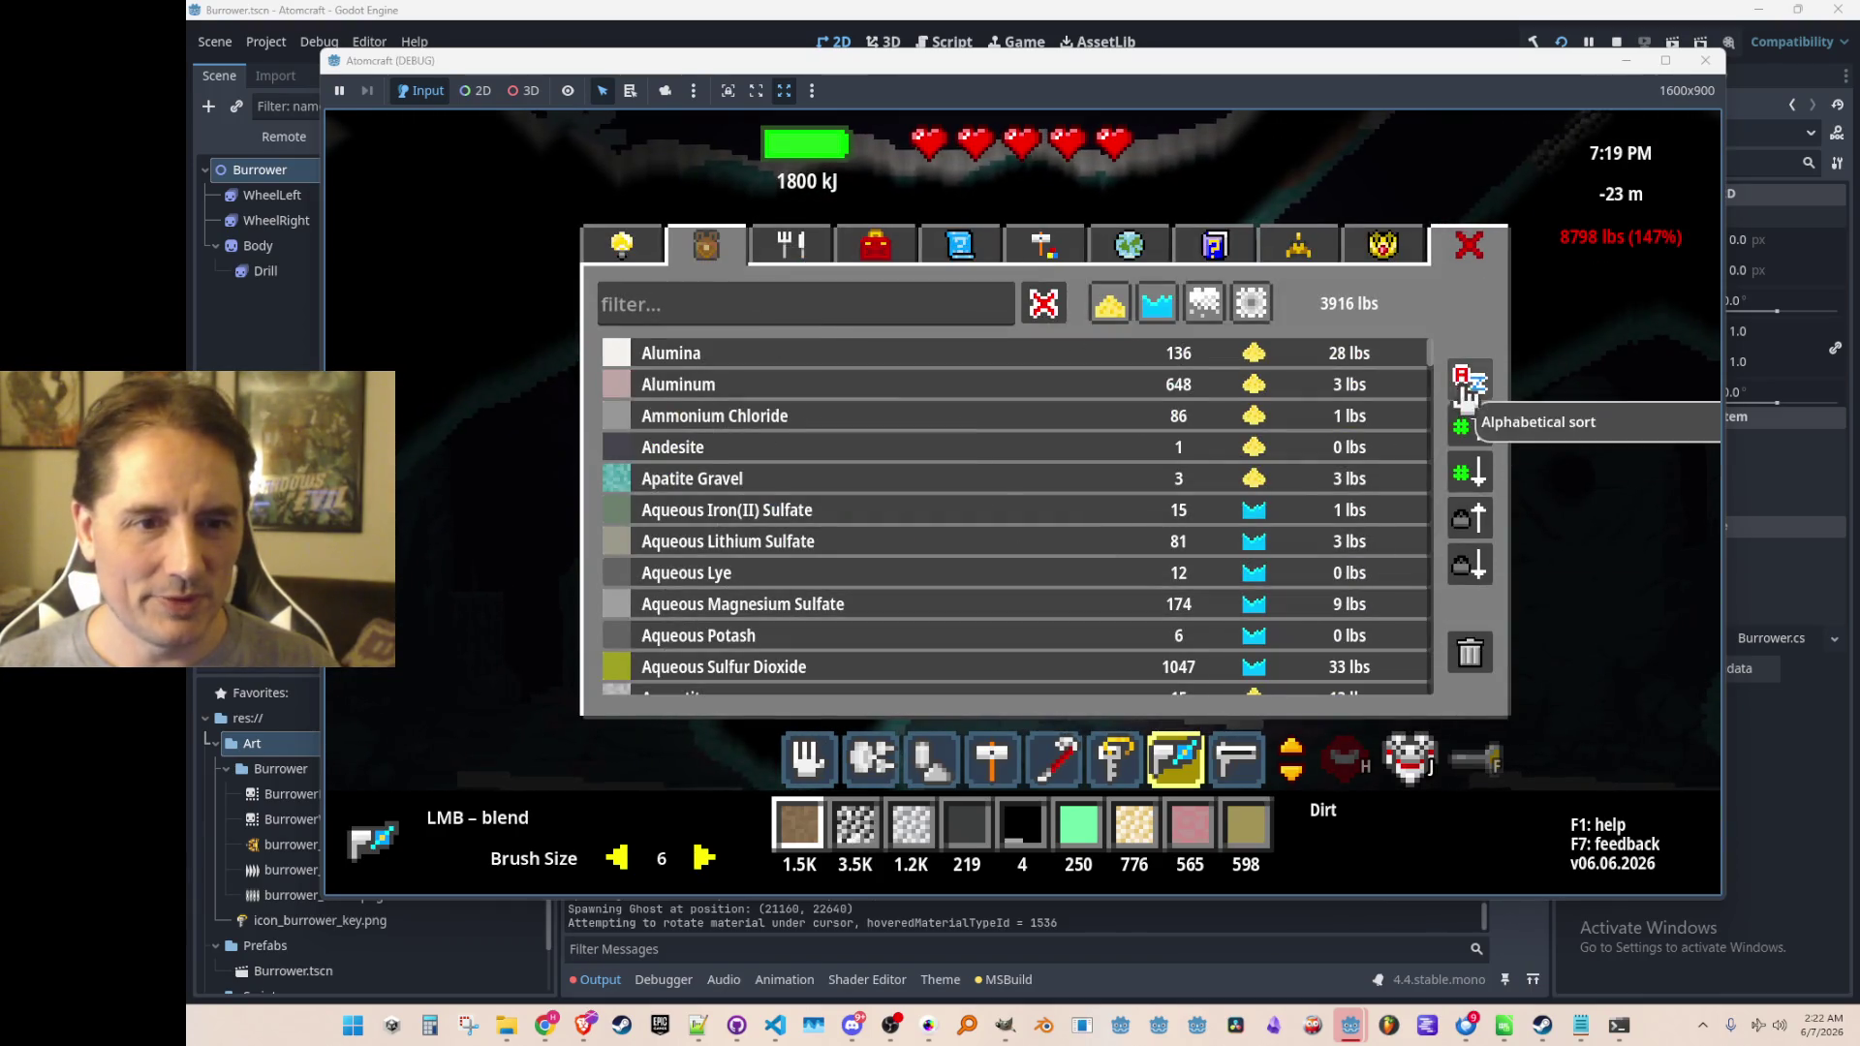
{"action": "left_click", "coordinate": [1468, 563]}
Put Apatite Gravel in the material slot, blend it into the cave terrain, then drop the rest
{"action": "left_click", "coordinate": [947, 363]}
{"action": "mouse_move", "coordinate": [809, 487]}
{"action": "left_mouse_down"}
{"action": "mouse_move", "coordinate": [639, 499]}
{"action": "mouse_move", "coordinate": [997, 378]}
{"action": "mouse_move", "coordinate": [962, 553]}
{"action": "left_mouse_up"}
{"action": "scroll", "coordinate": [1065, 572], "scroll_direction": "down", "scroll_amount": 3}
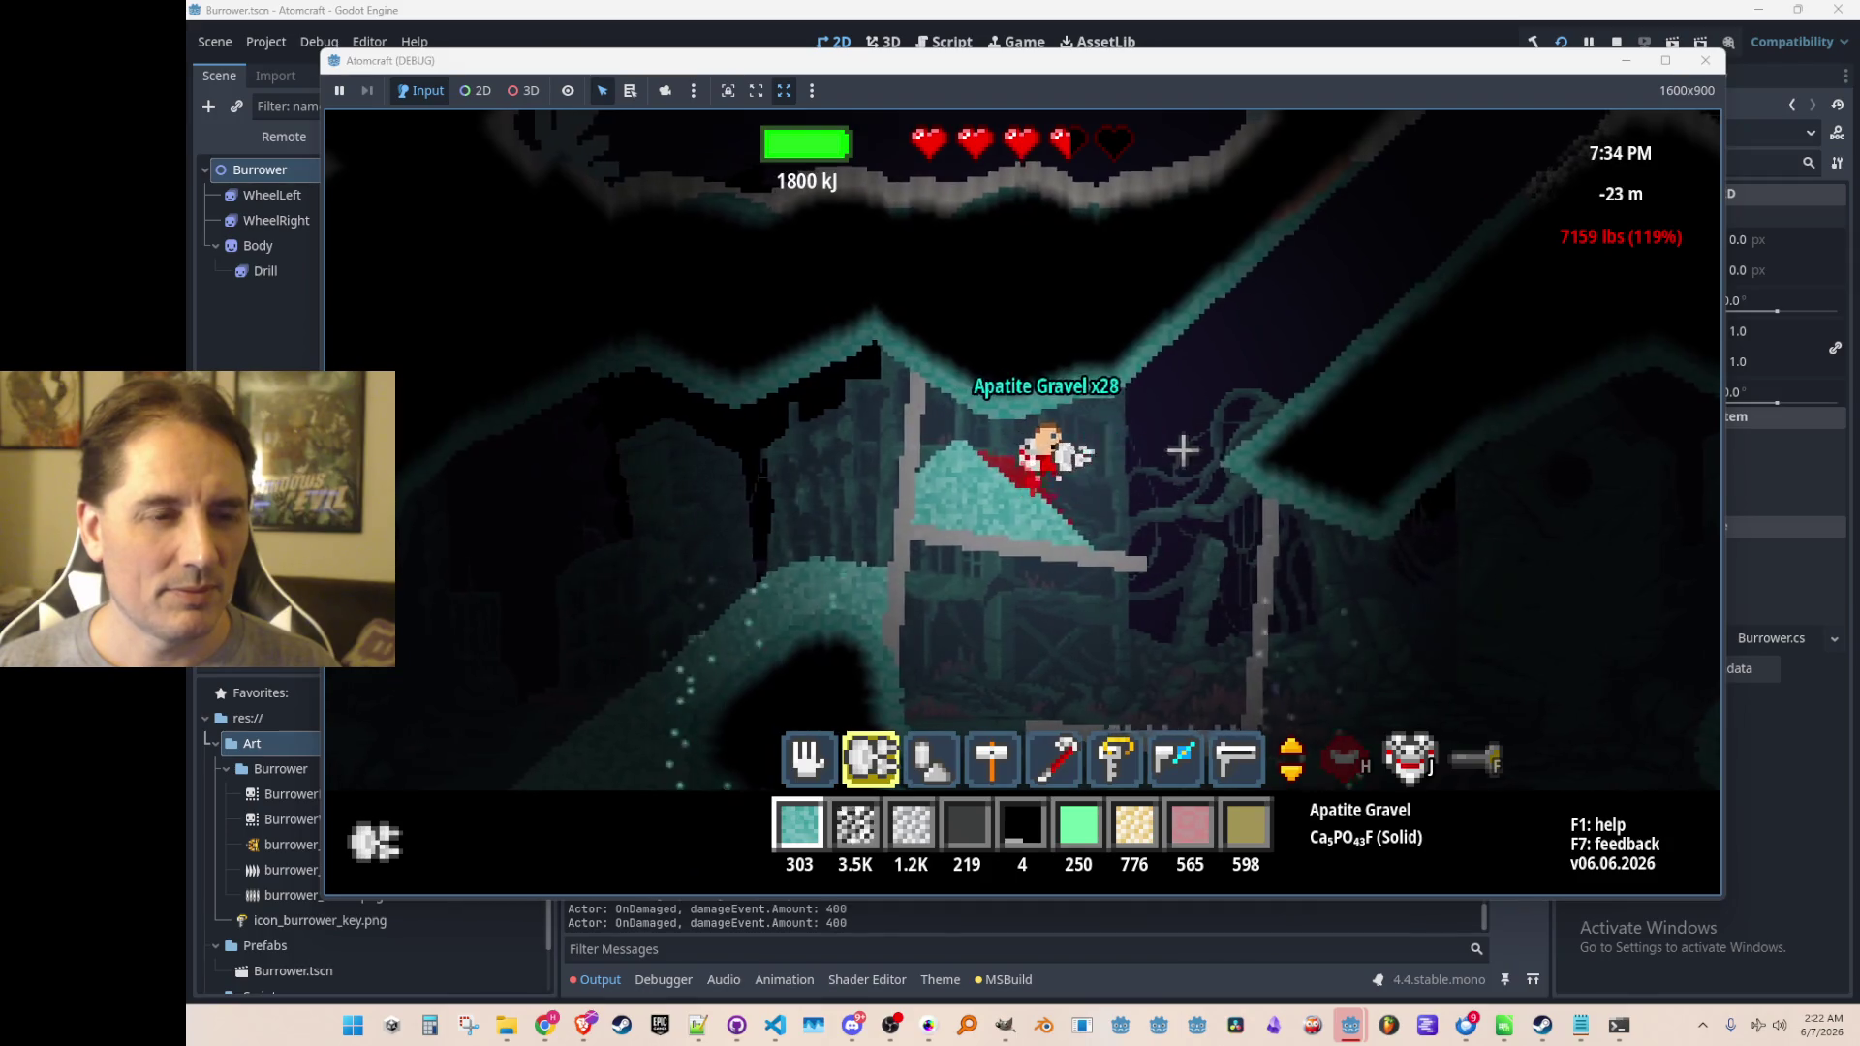
{"action": "scroll", "coordinate": [1008, 560], "scroll_direction": "up", "scroll_amount": 1}
{"action": "left_click_drag", "start_coordinate": [1009, 561], "coordinate": [950, 525]}
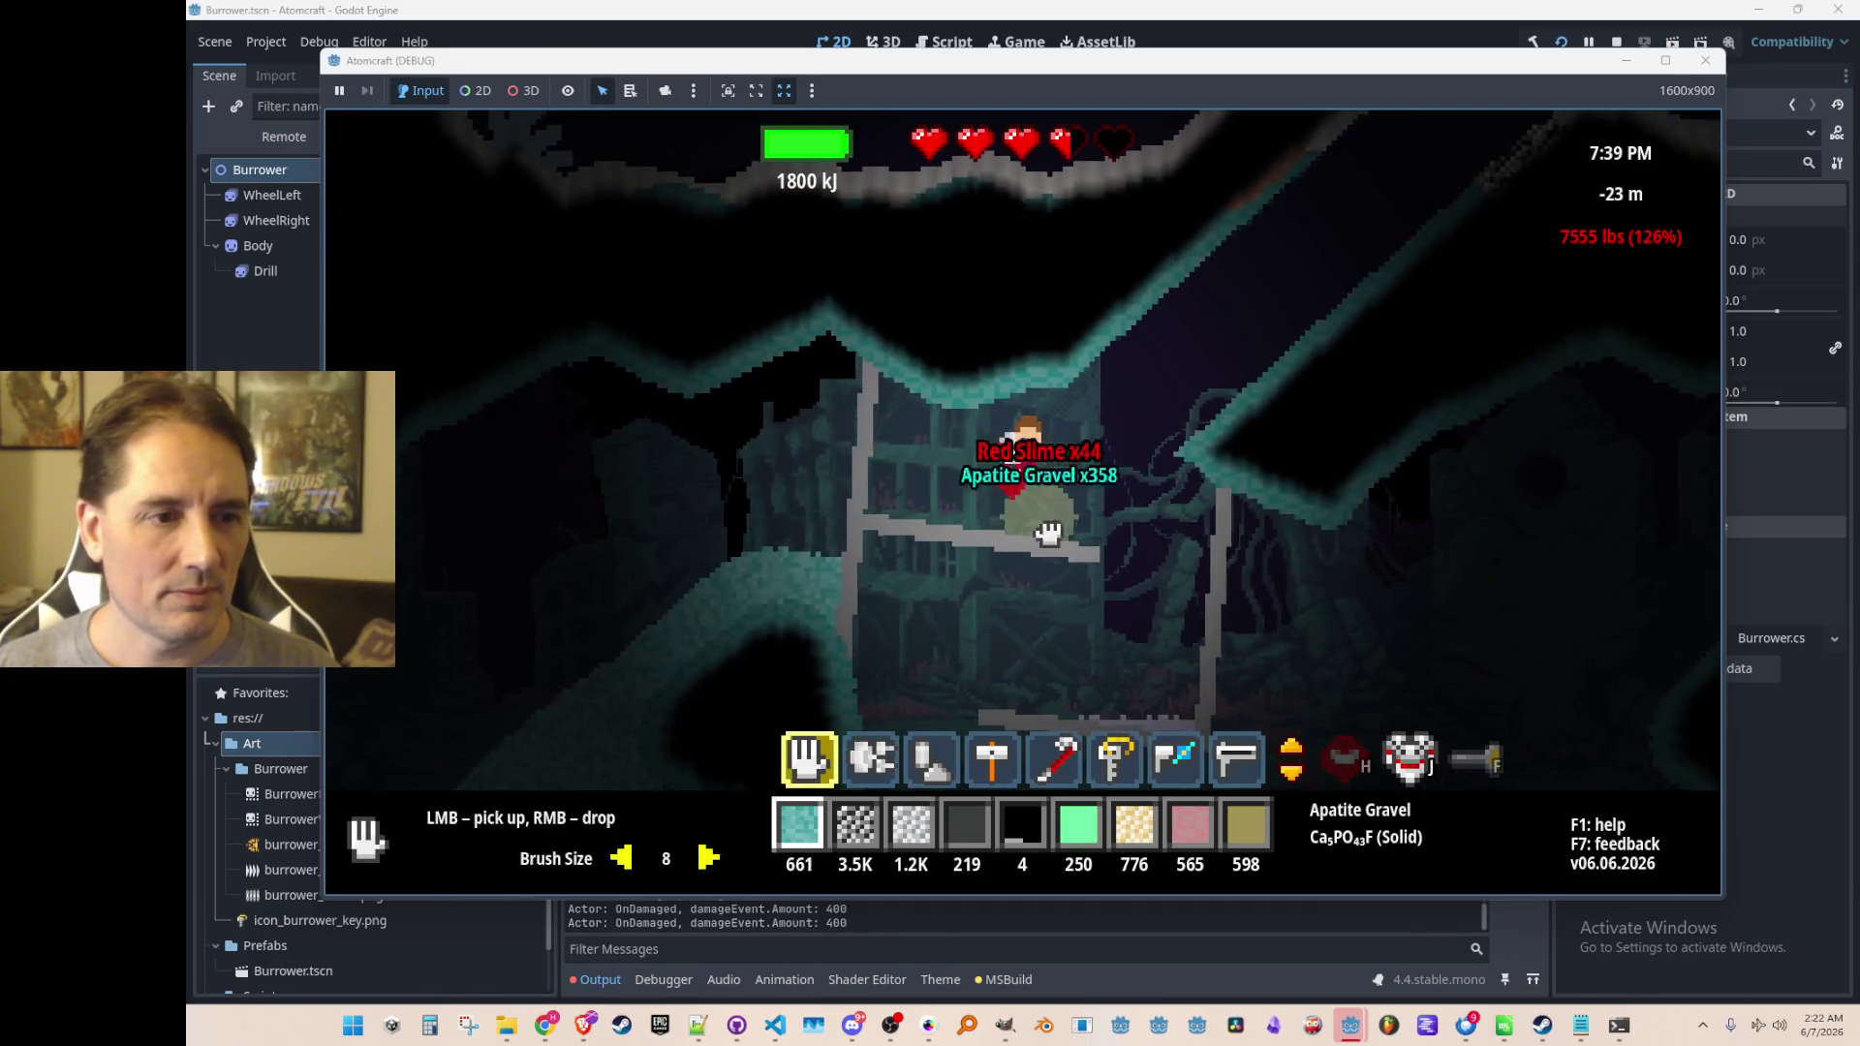
{"action": "right_click", "coordinate": [581, 533]}
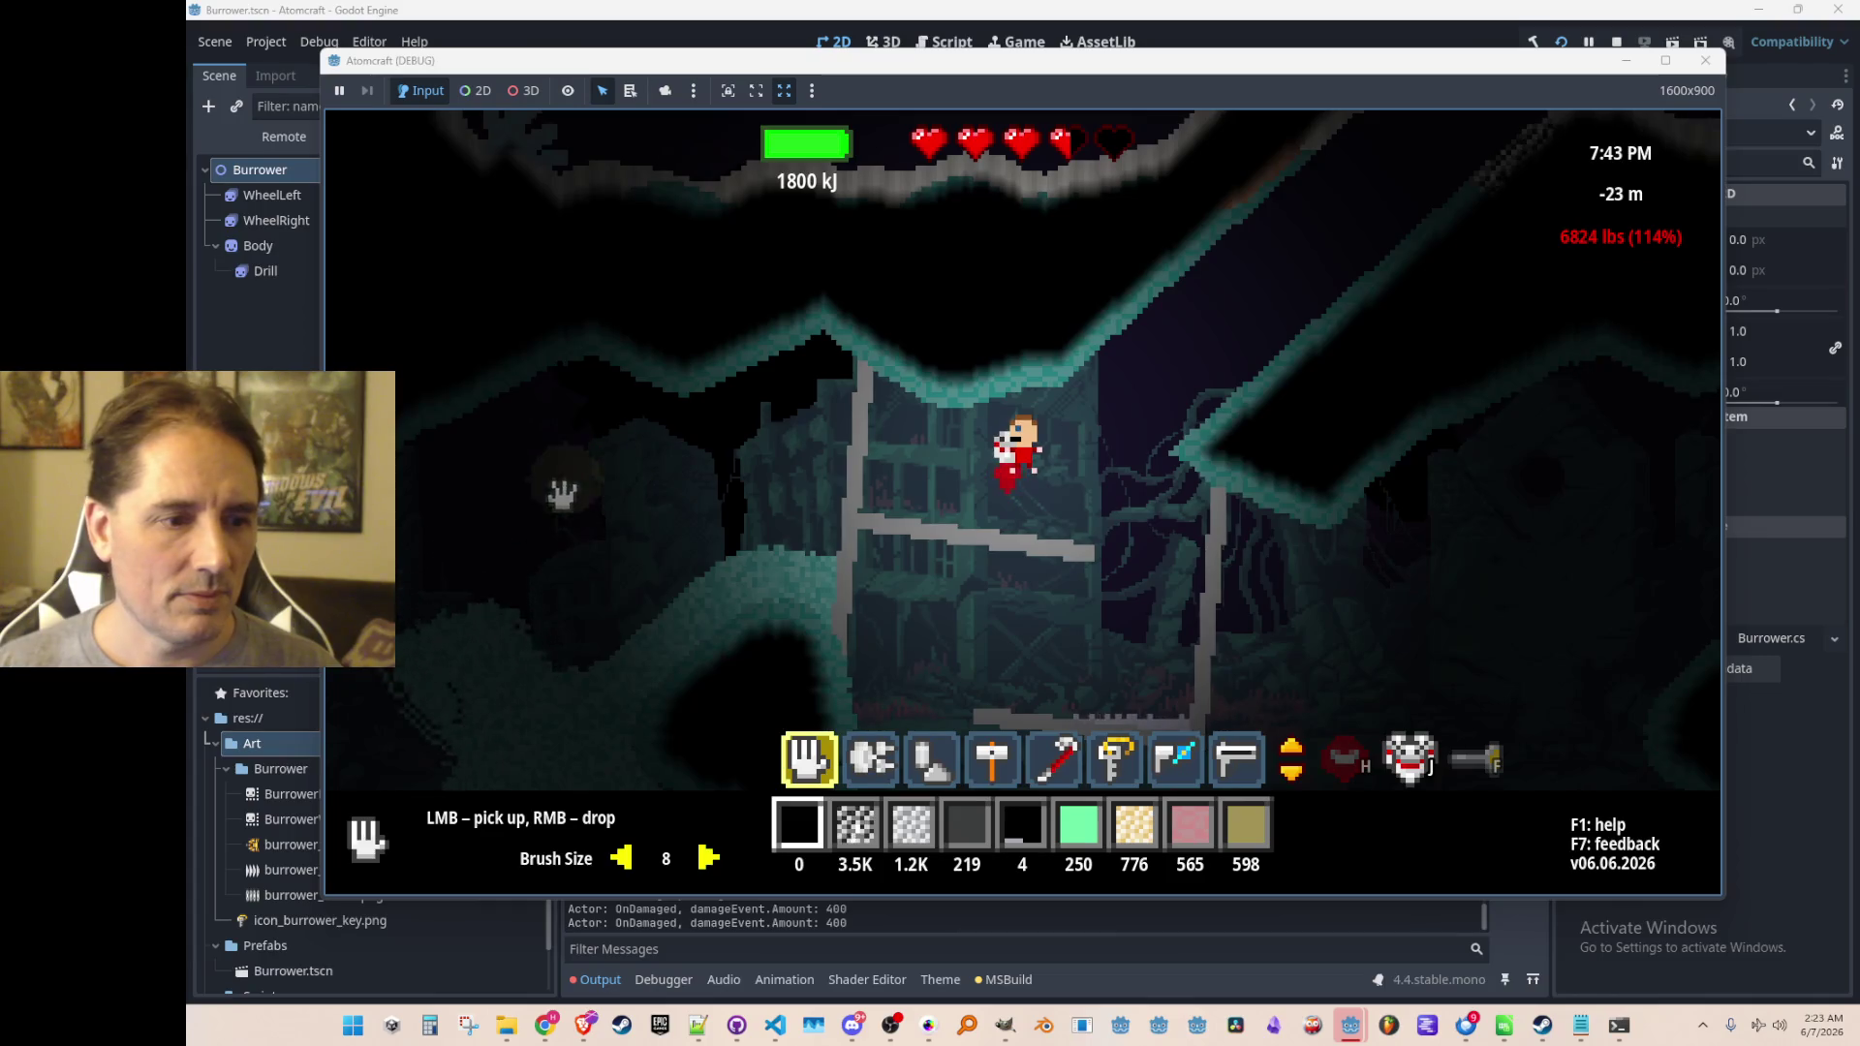
Try Apatite Gravel, Pentlandite Powder, then Limestone Gravel in the material slot
{"action": "key", "text": "i"}
{"action": "left_click", "coordinate": [739, 371]}
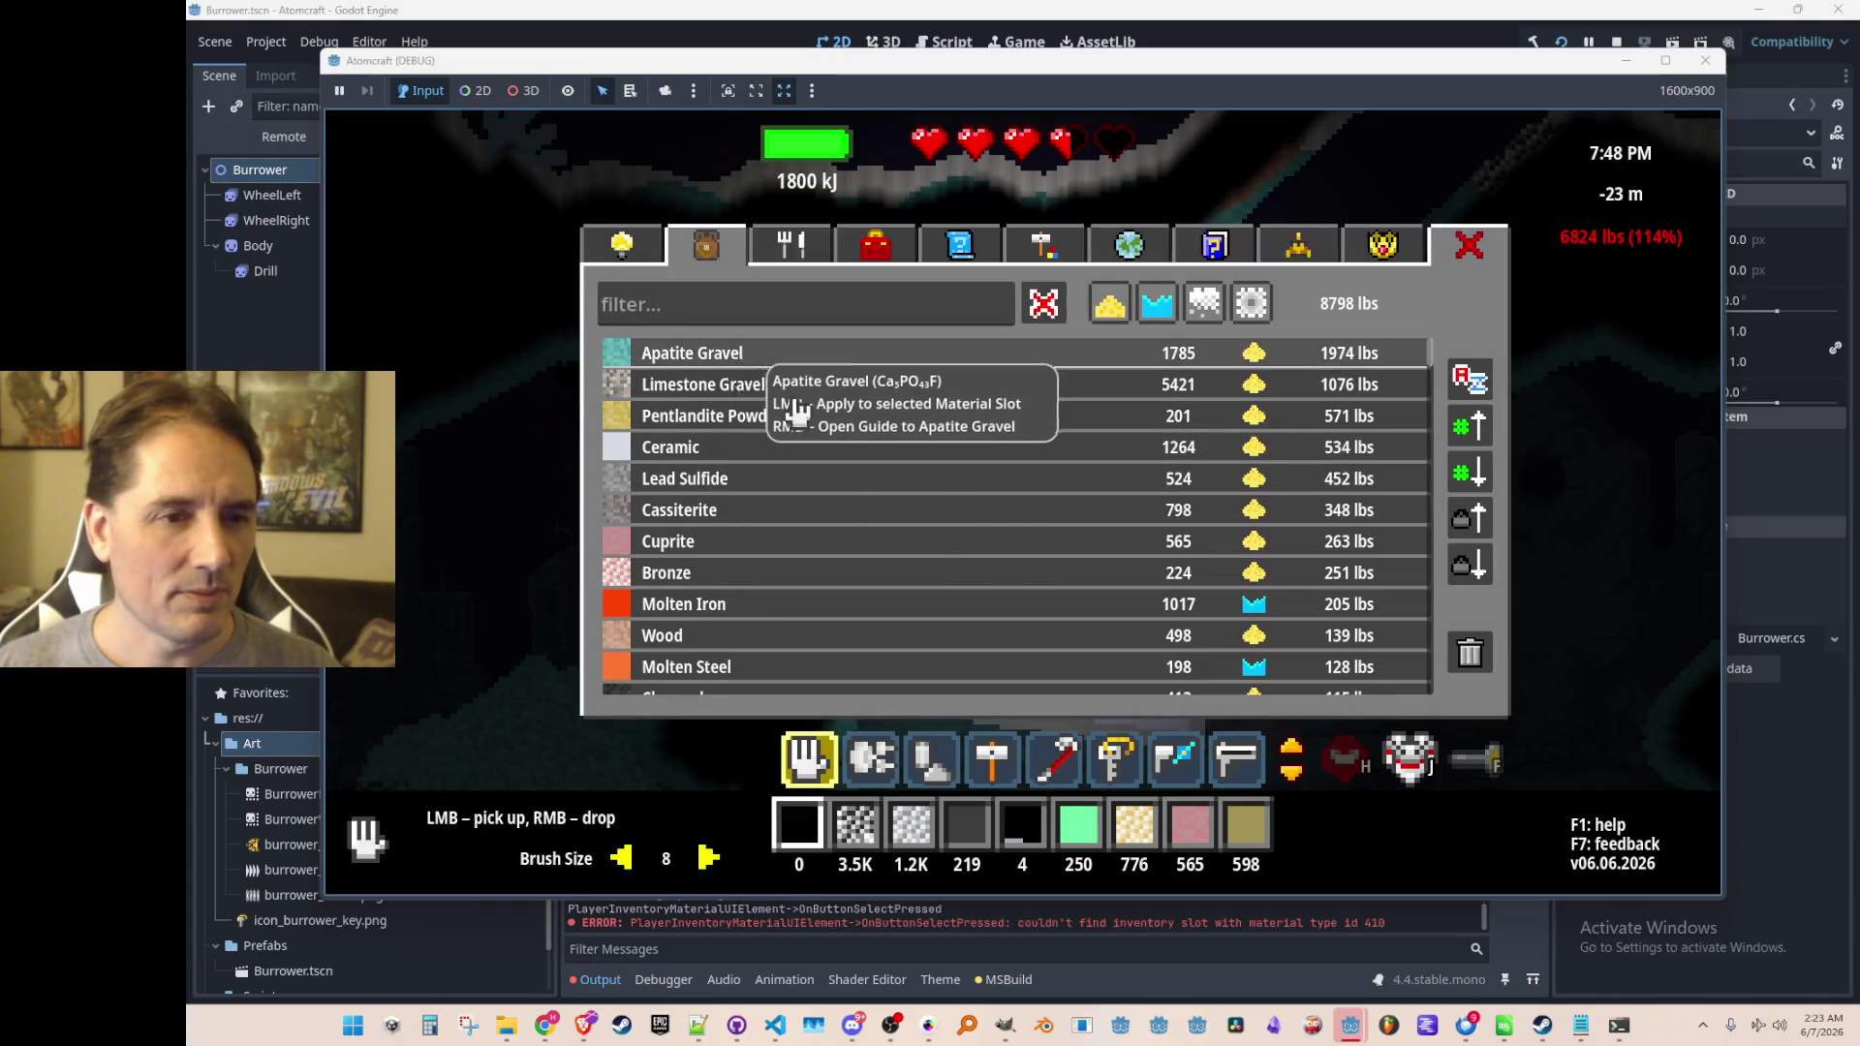
{"action": "key", "text": "i"}
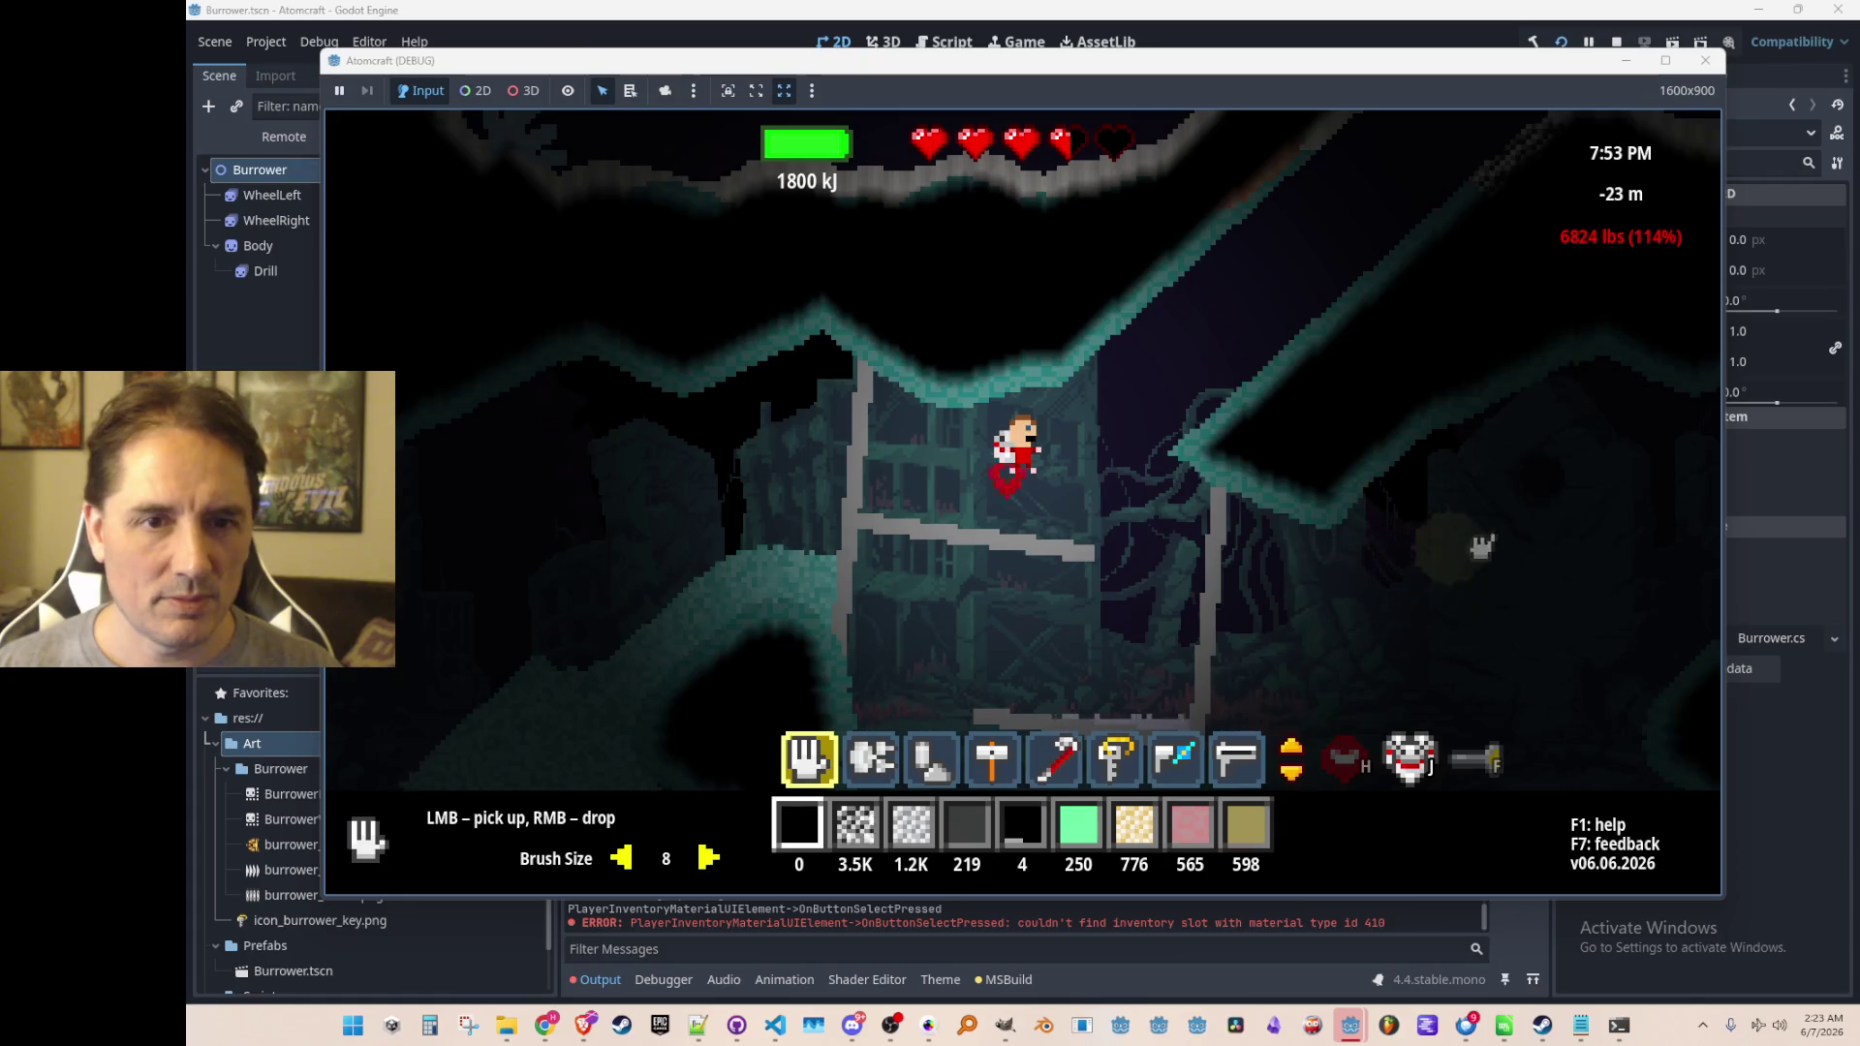
{"action": "key", "text": "i"}
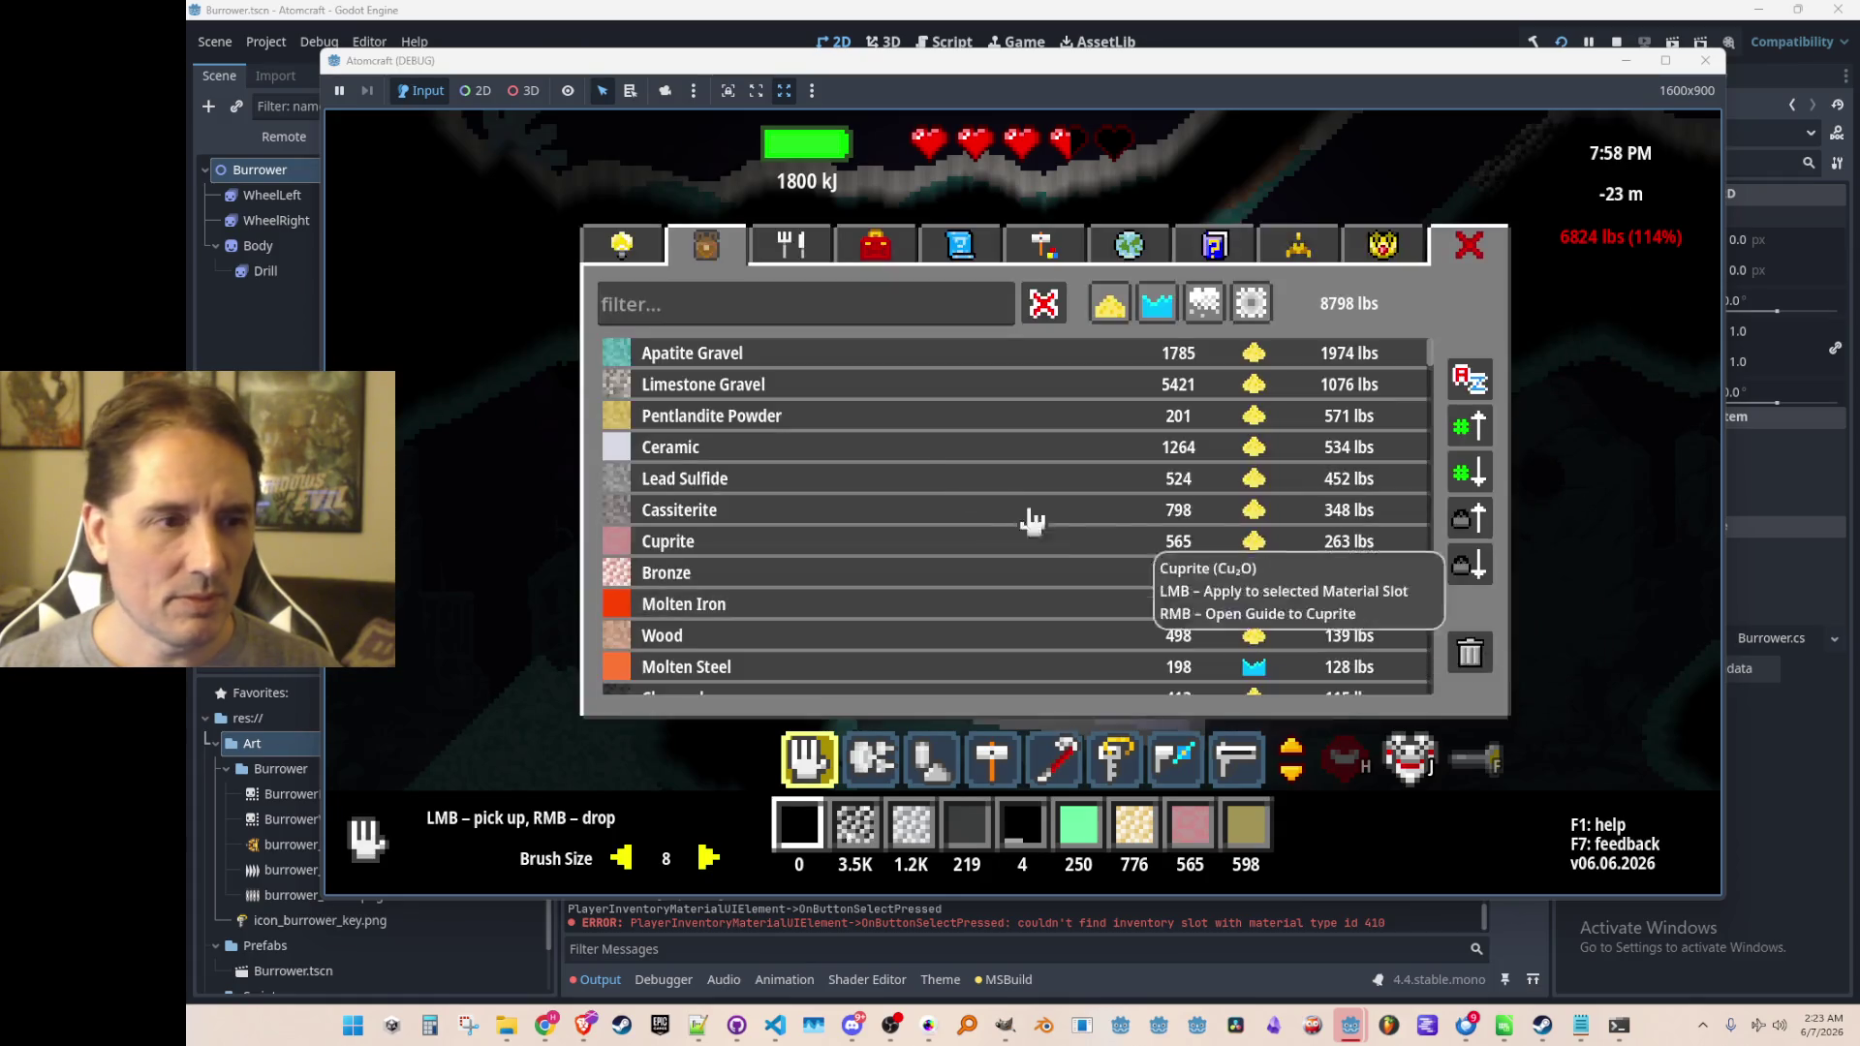
{"action": "left_click", "coordinate": [817, 415]}
{"action": "left_click", "coordinate": [807, 385]}
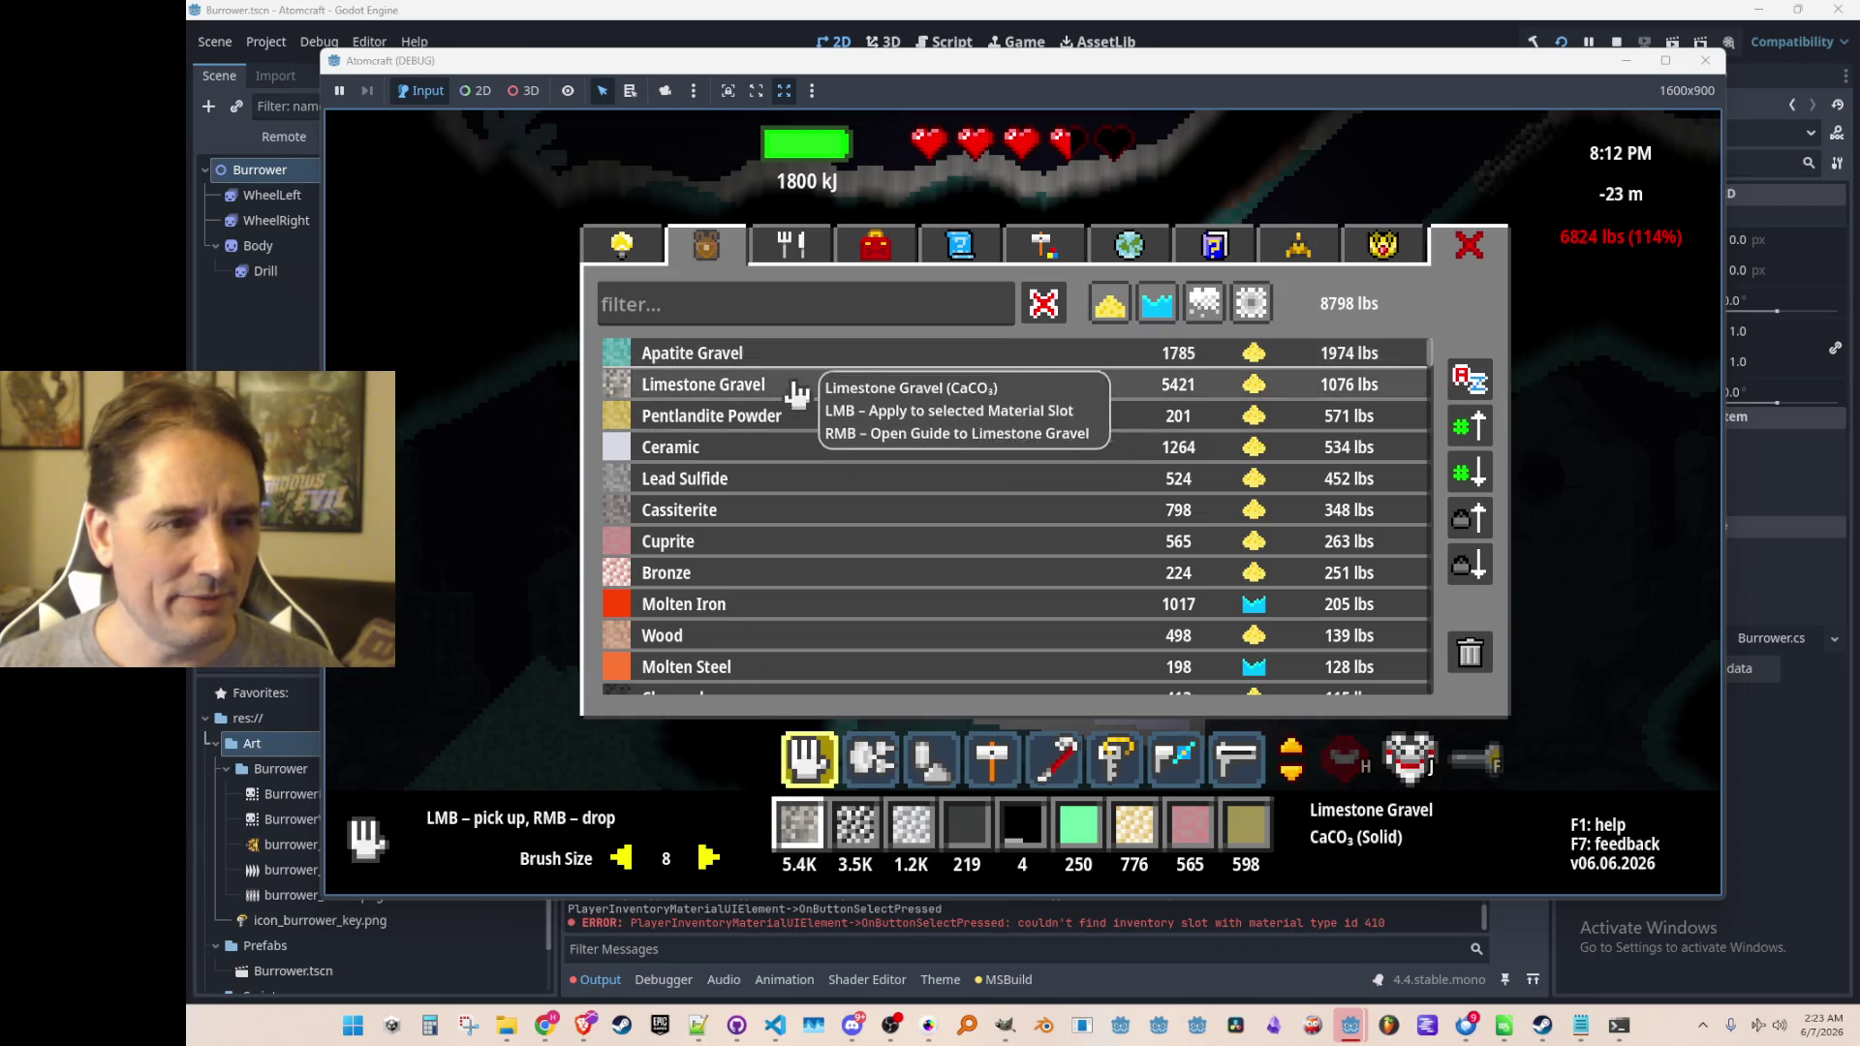
{"action": "left_click", "coordinate": [1471, 523]}
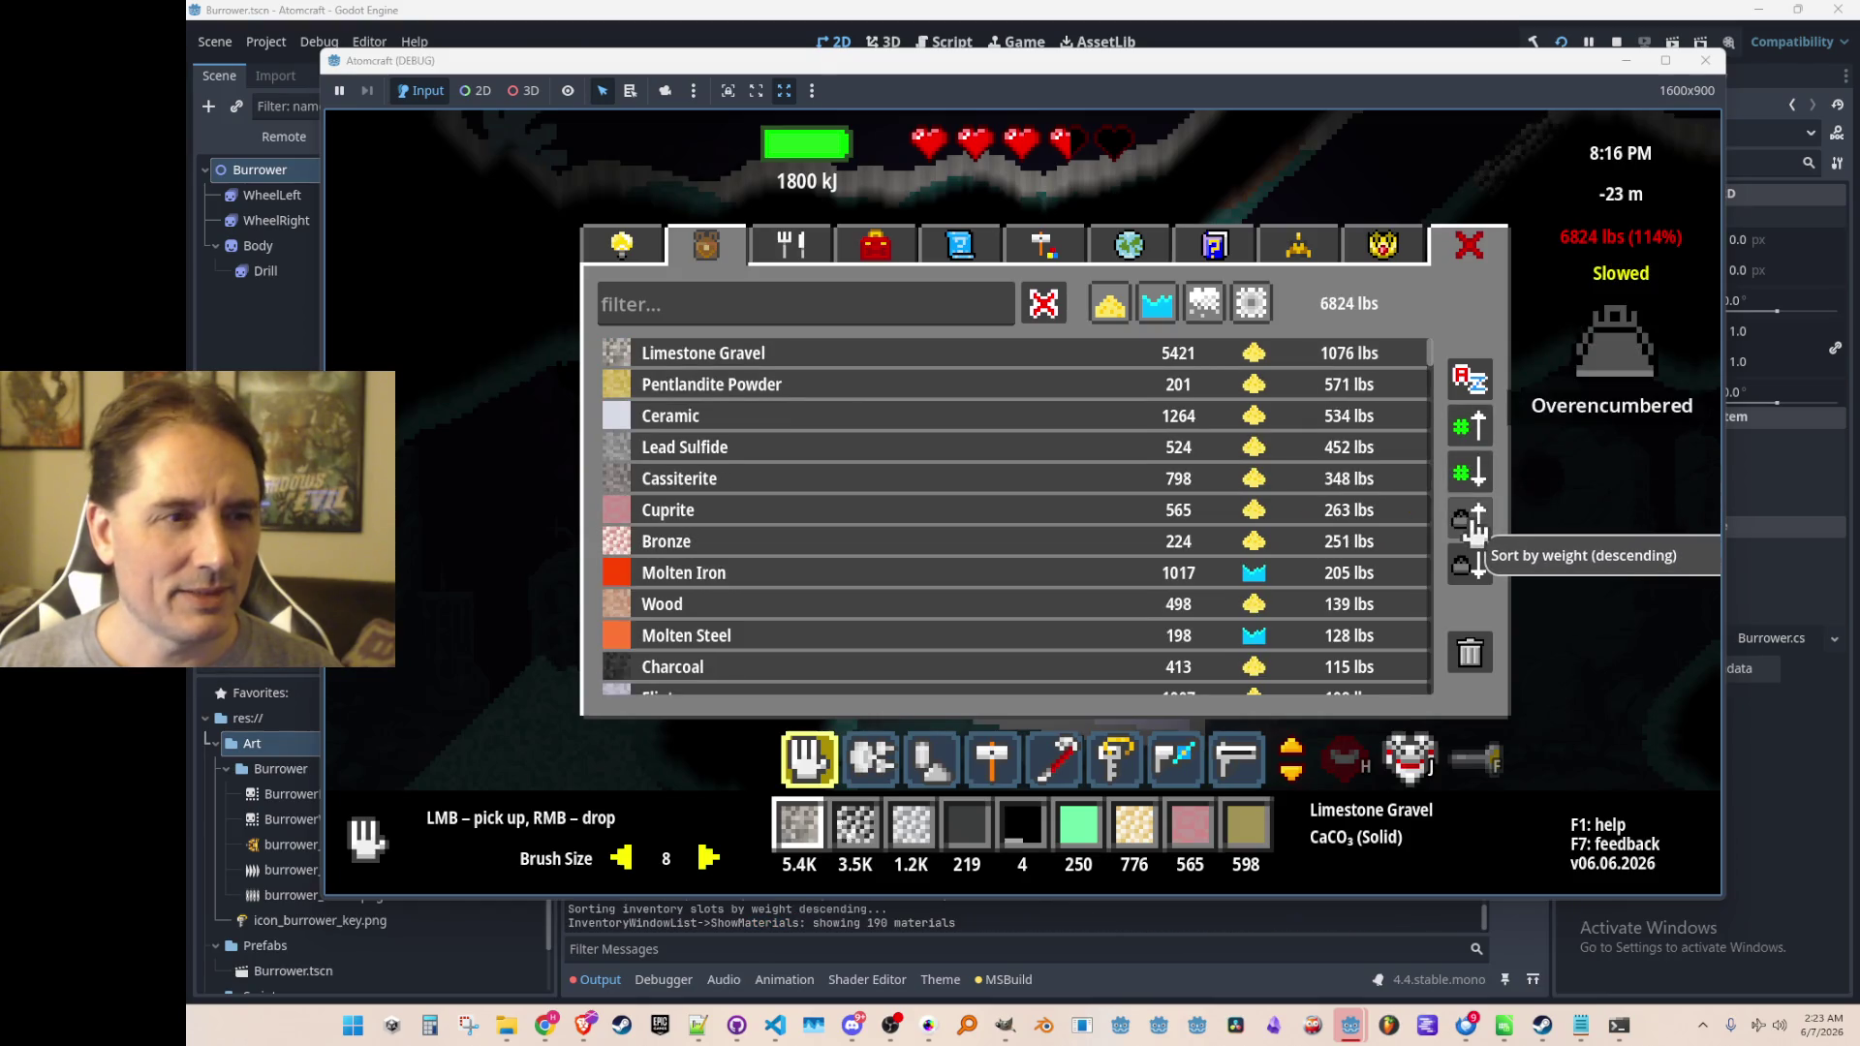
{"action": "left_click", "coordinate": [838, 349]}
Dump all the Limestone Gravel onto the cave floor
{"action": "right_click", "coordinate": [1301, 617]}
{"action": "right_click", "coordinate": [1300, 617]}
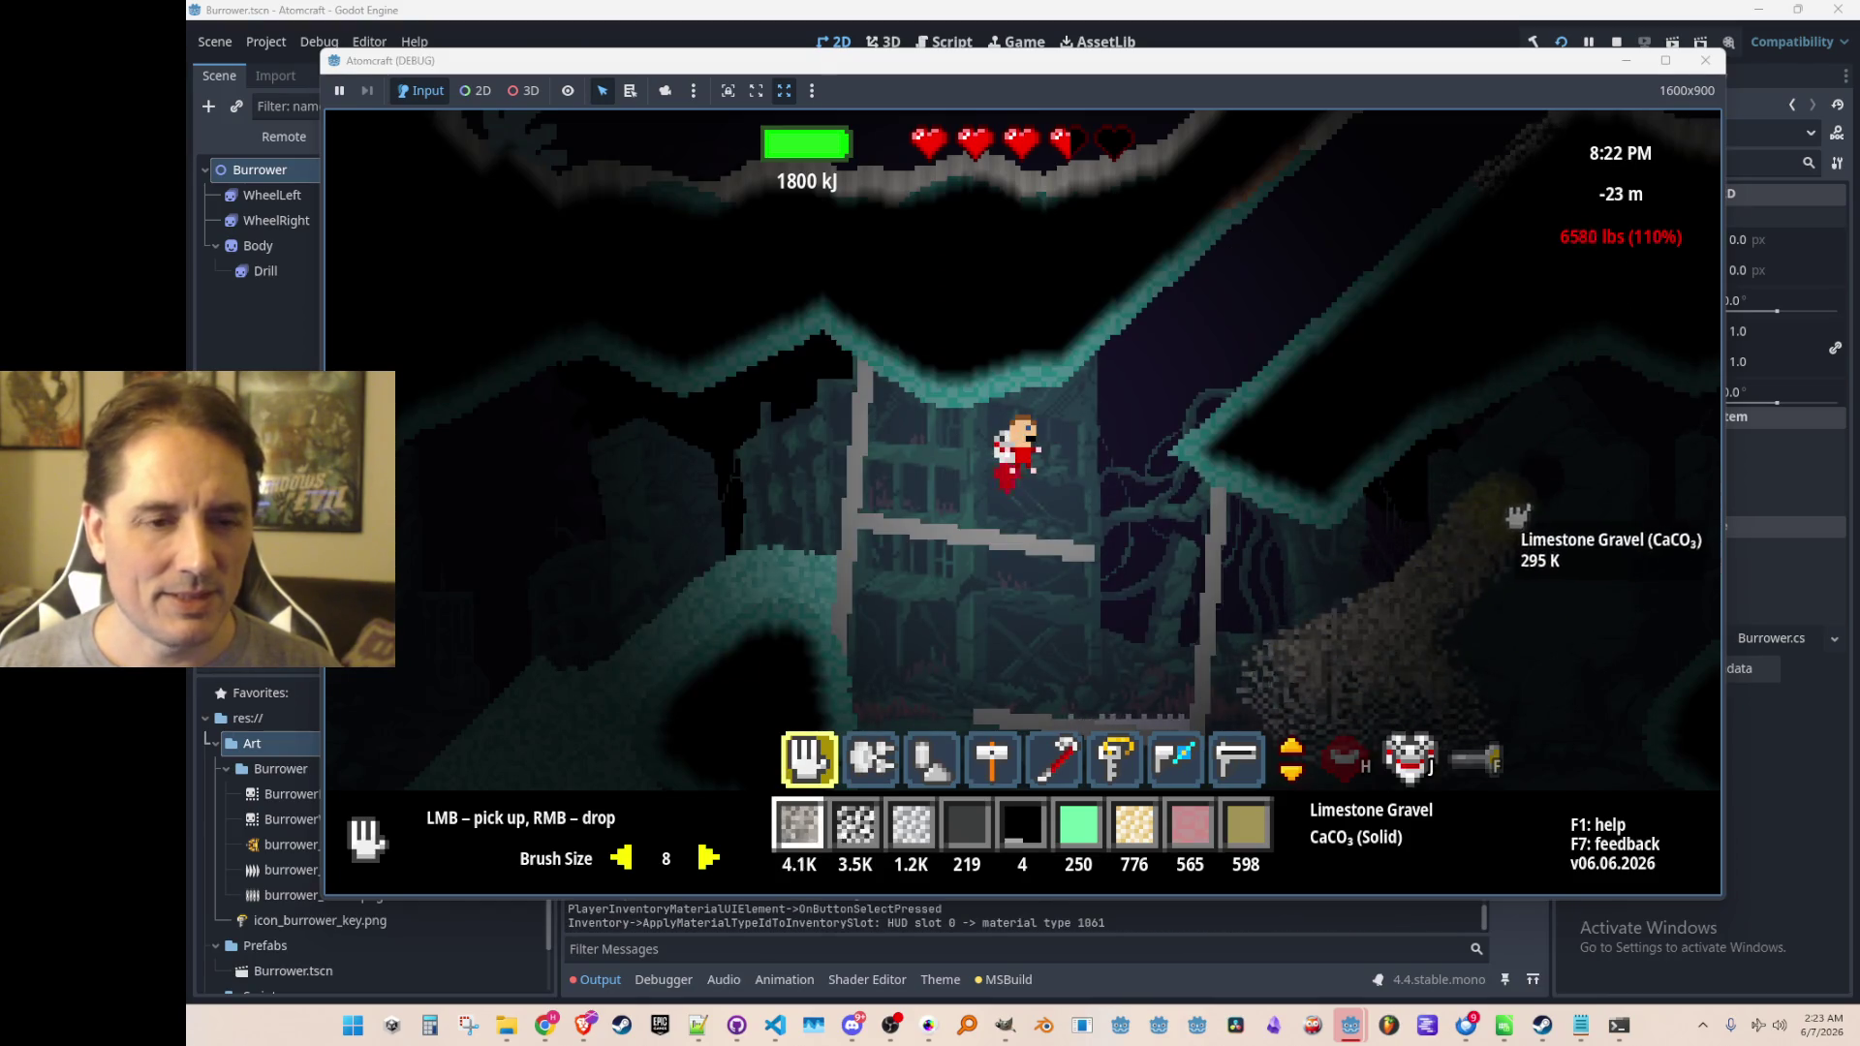
{"action": "right_click", "coordinate": [1455, 555]}
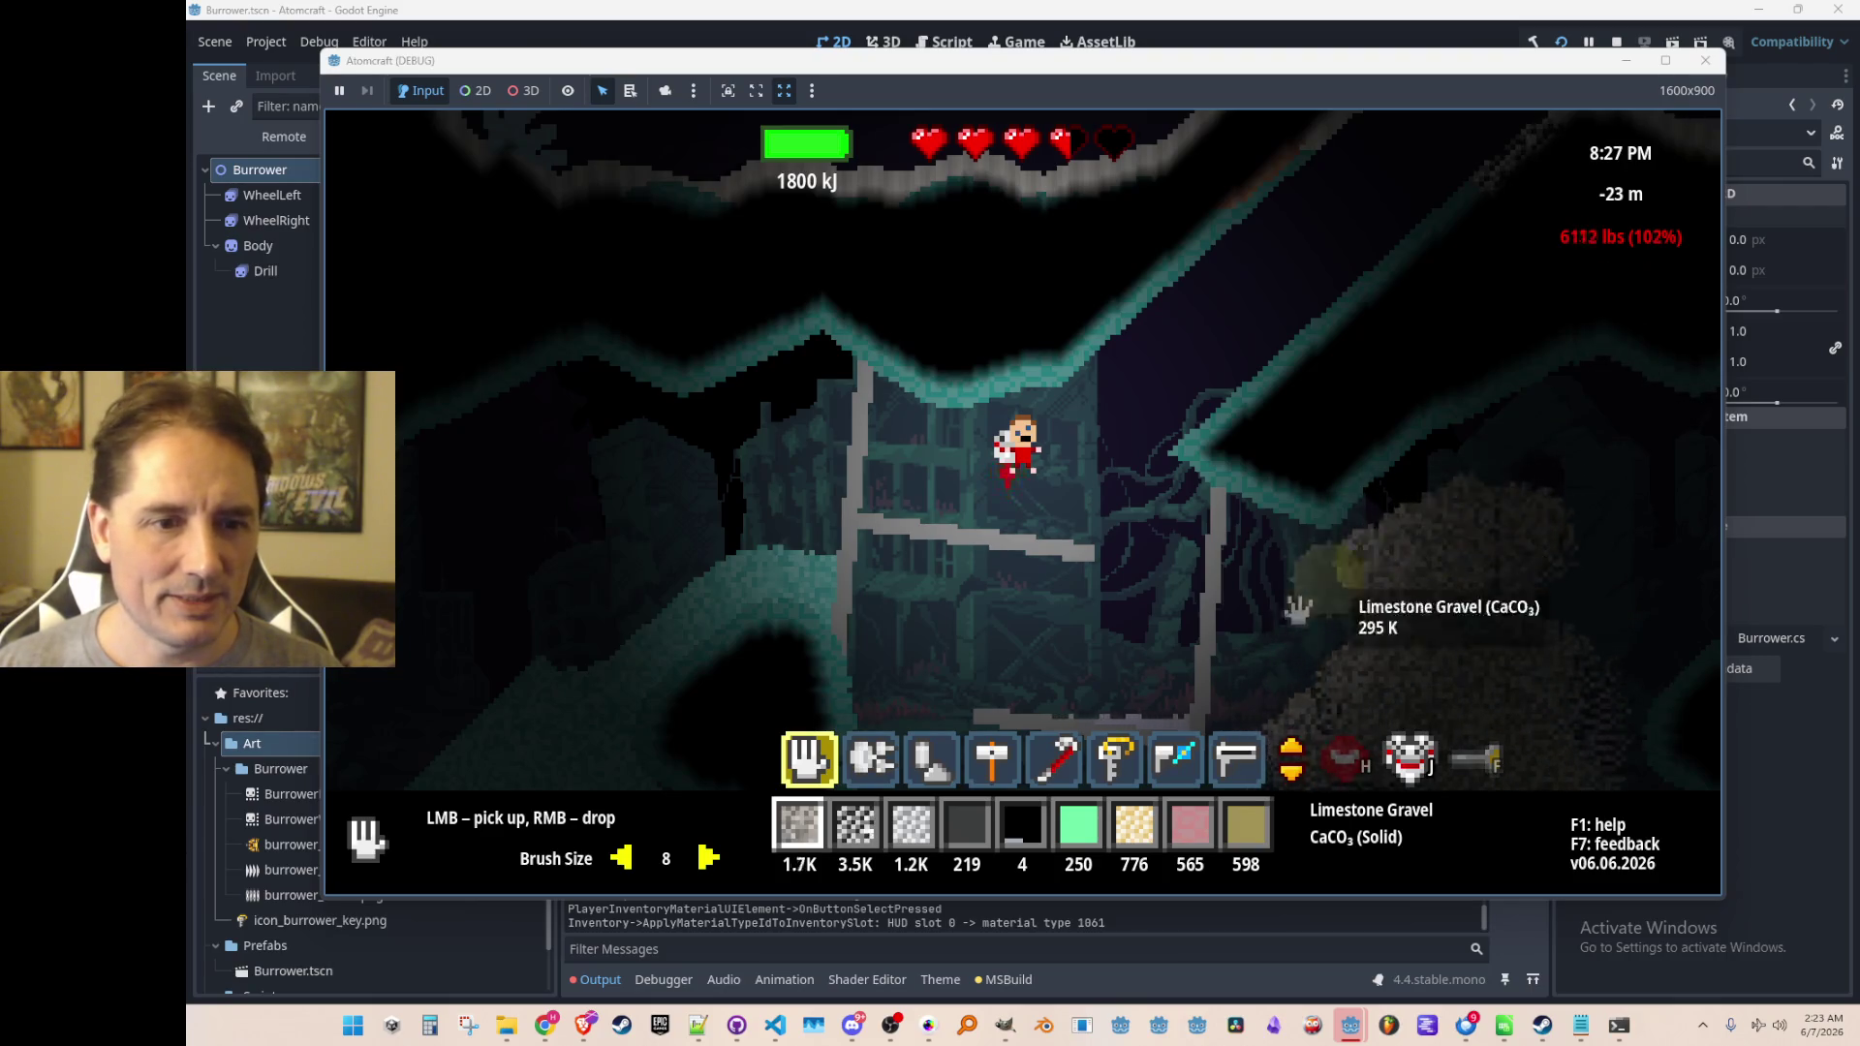
{"action": "right_click", "coordinate": [1349, 623]}
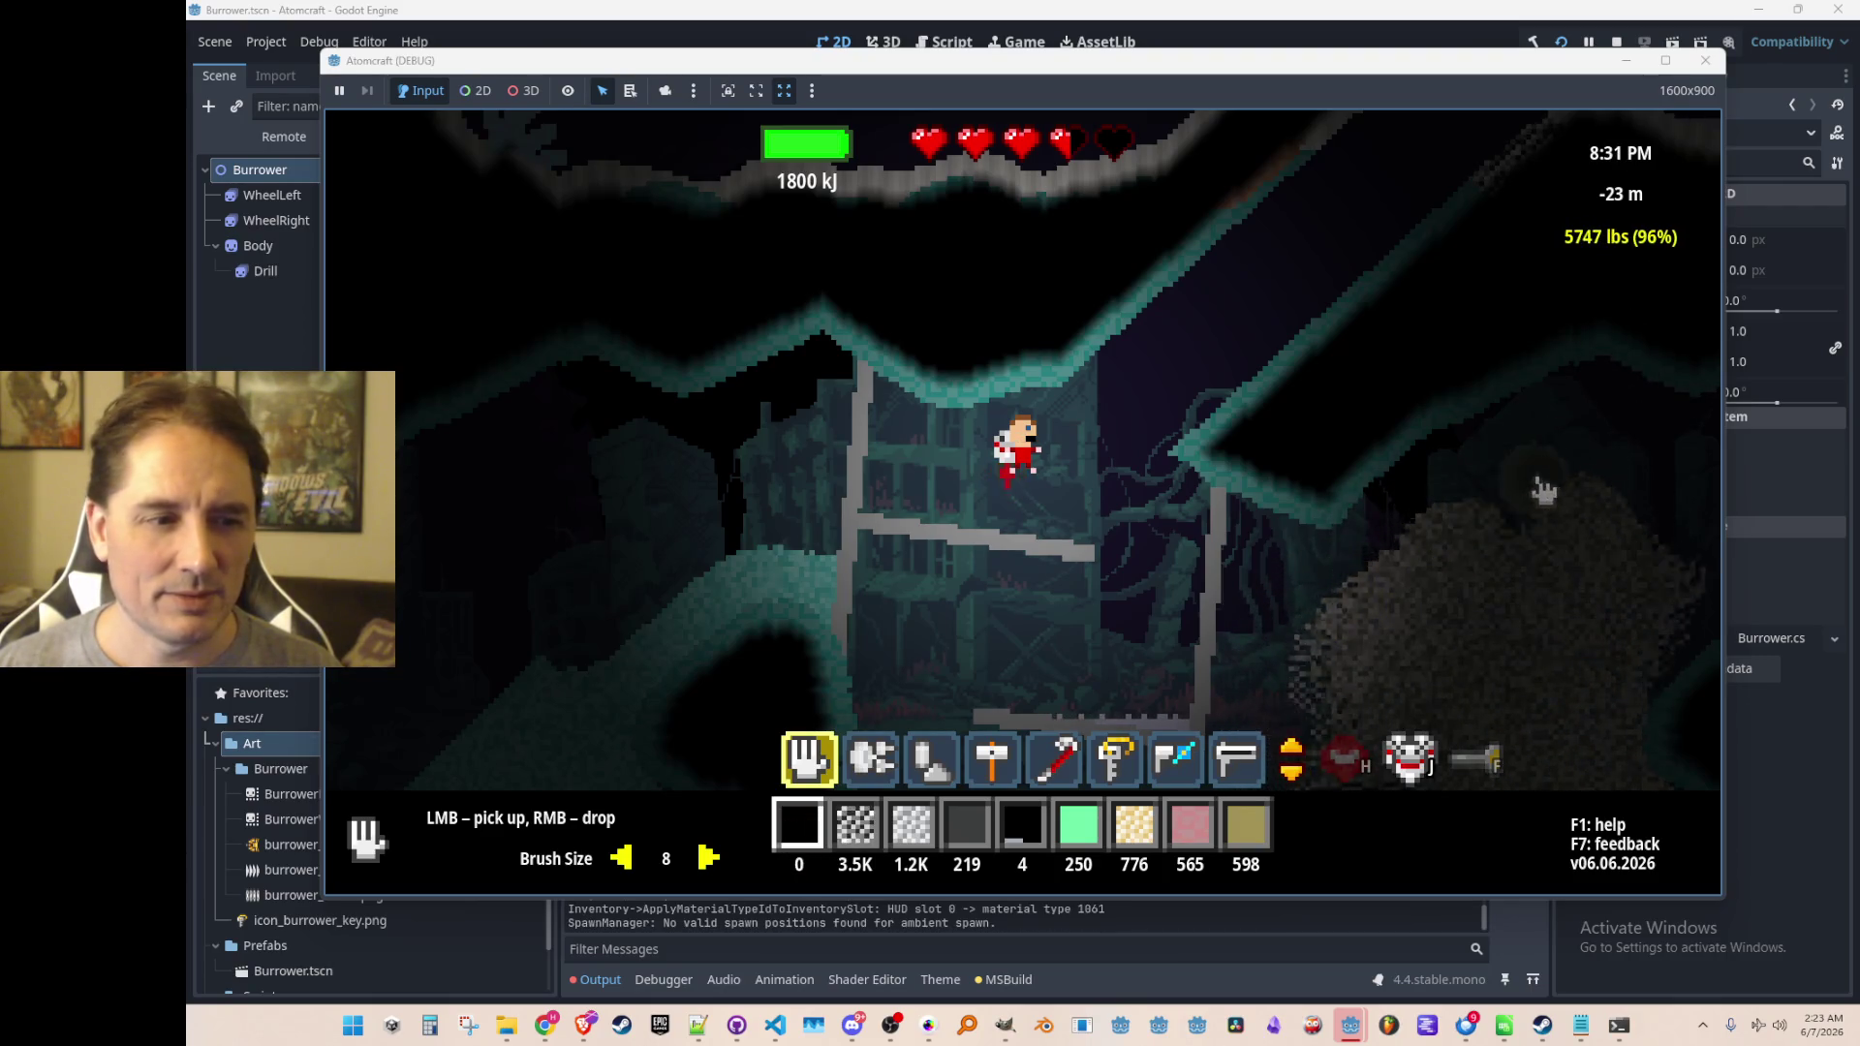
Recheck the inventory with Pentlandite Powder, then stop the running game
{"action": "key", "text": "i"}
{"action": "left_click", "coordinate": [728, 395]}
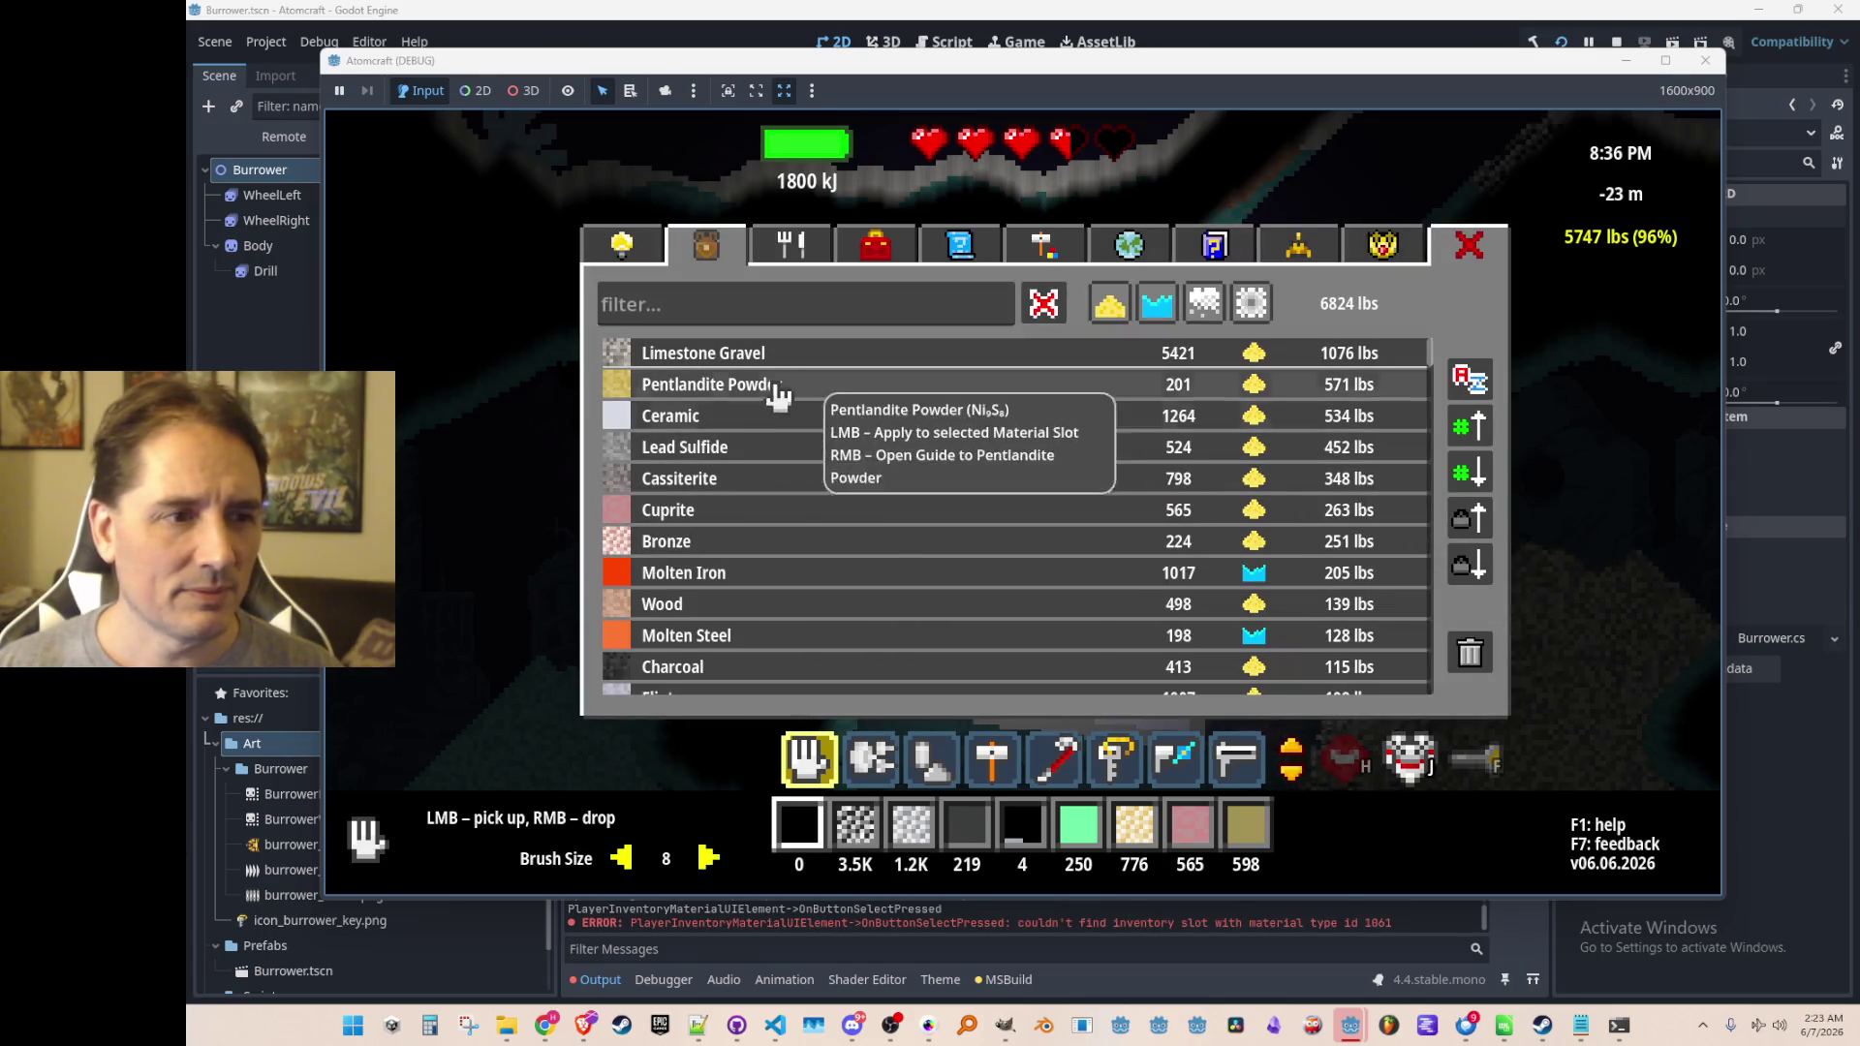
{"action": "key", "text": "i"}
{"action": "key", "text": "i"}
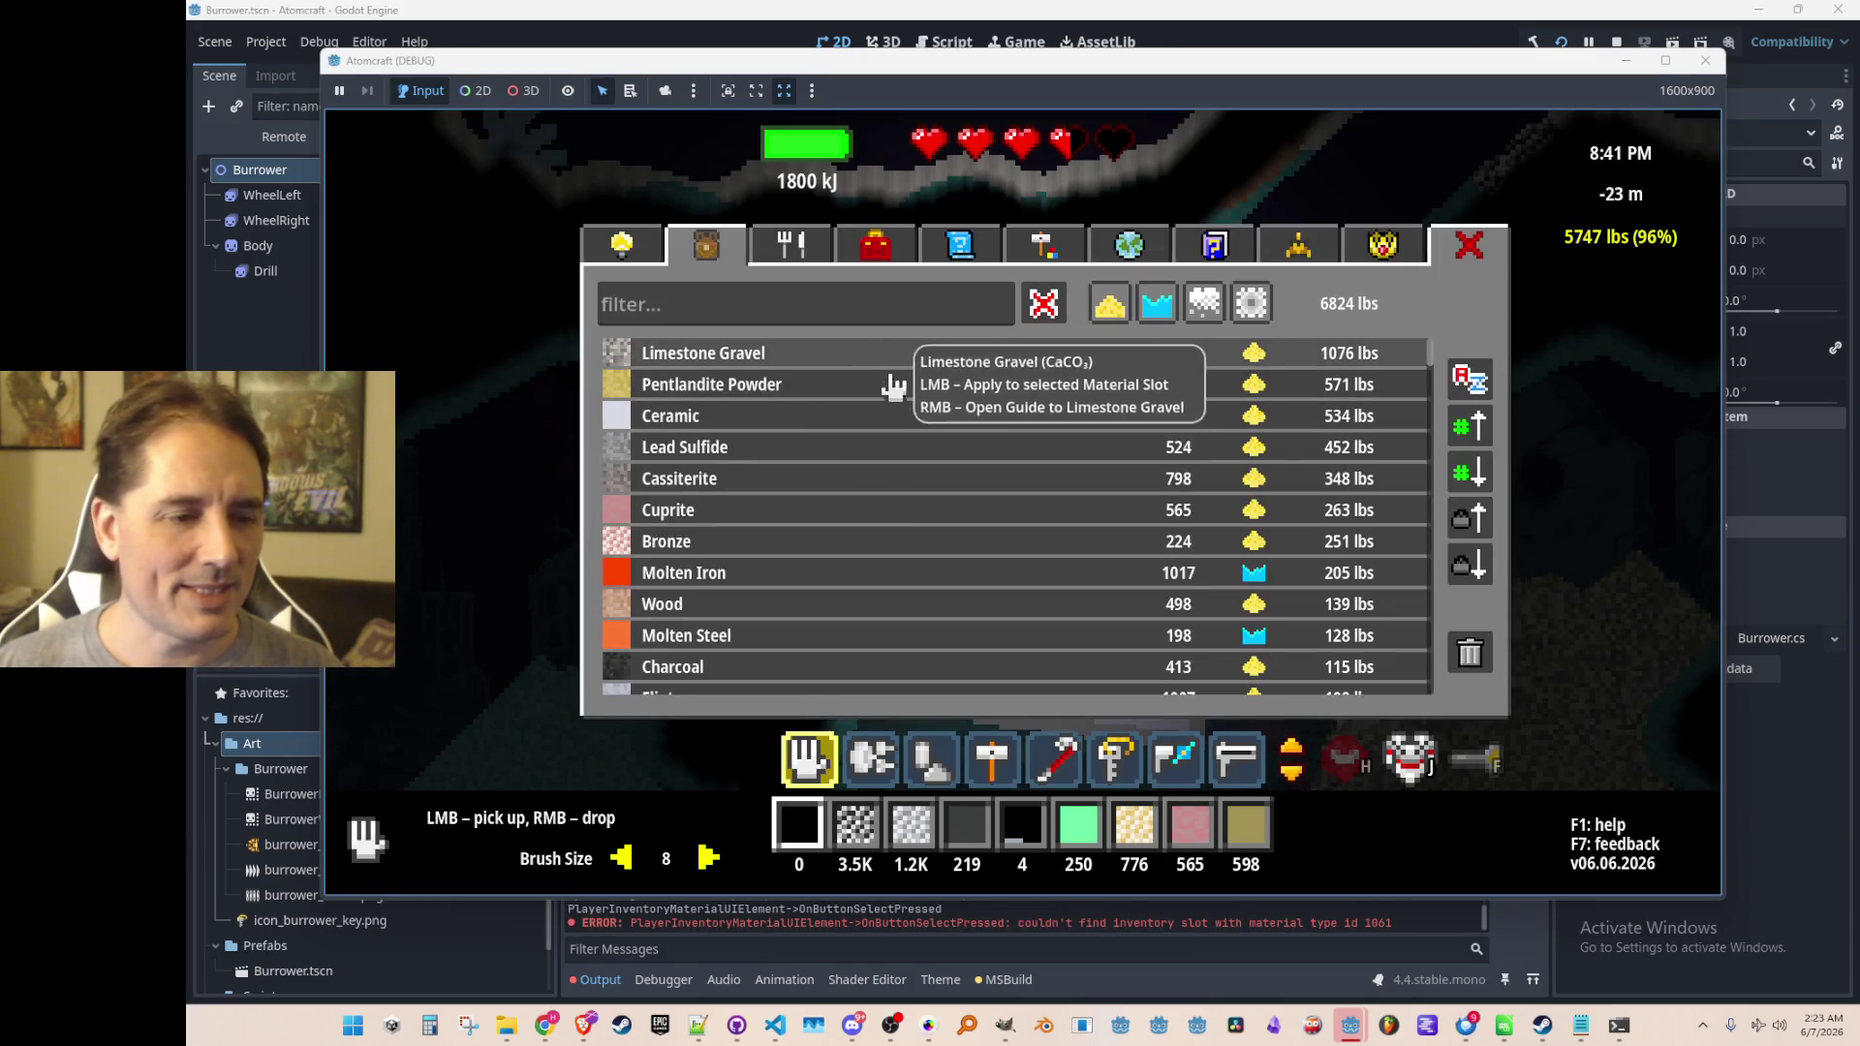
{"action": "key", "text": "i"}
{"action": "key", "text": "i"}
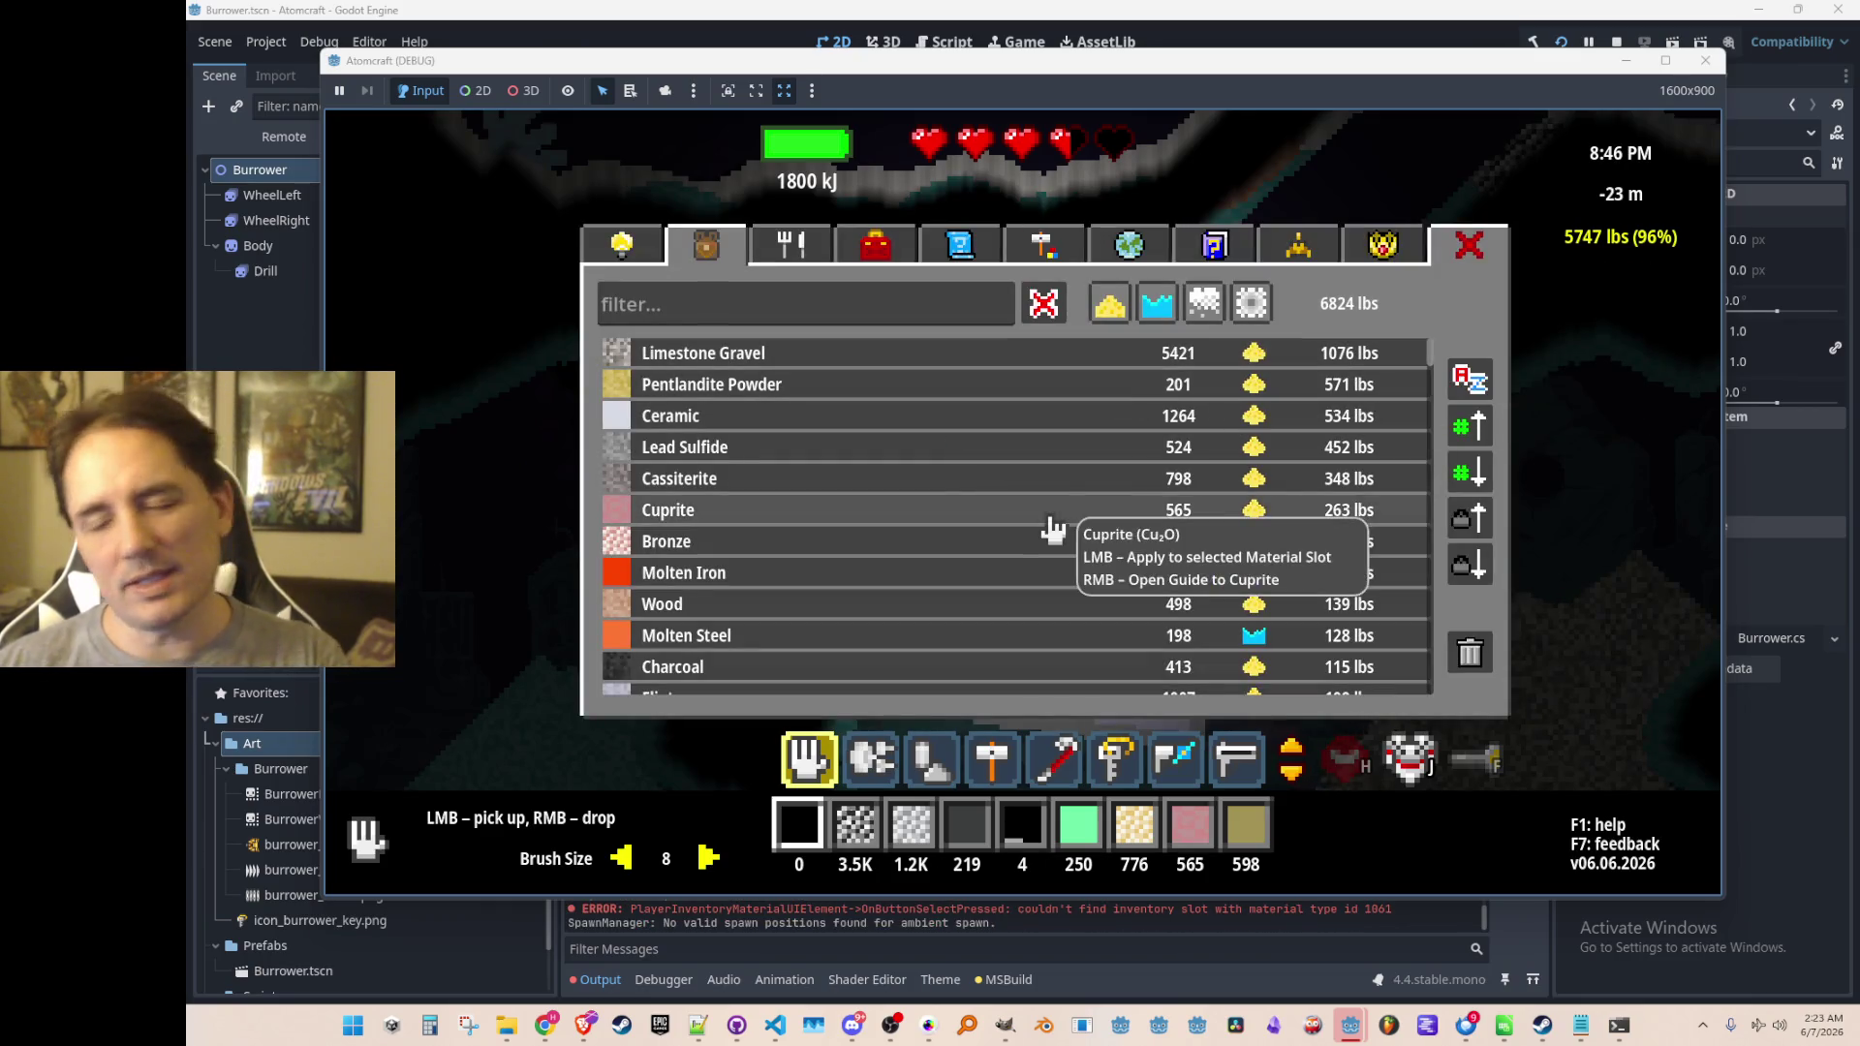
{"action": "key", "text": "i"}
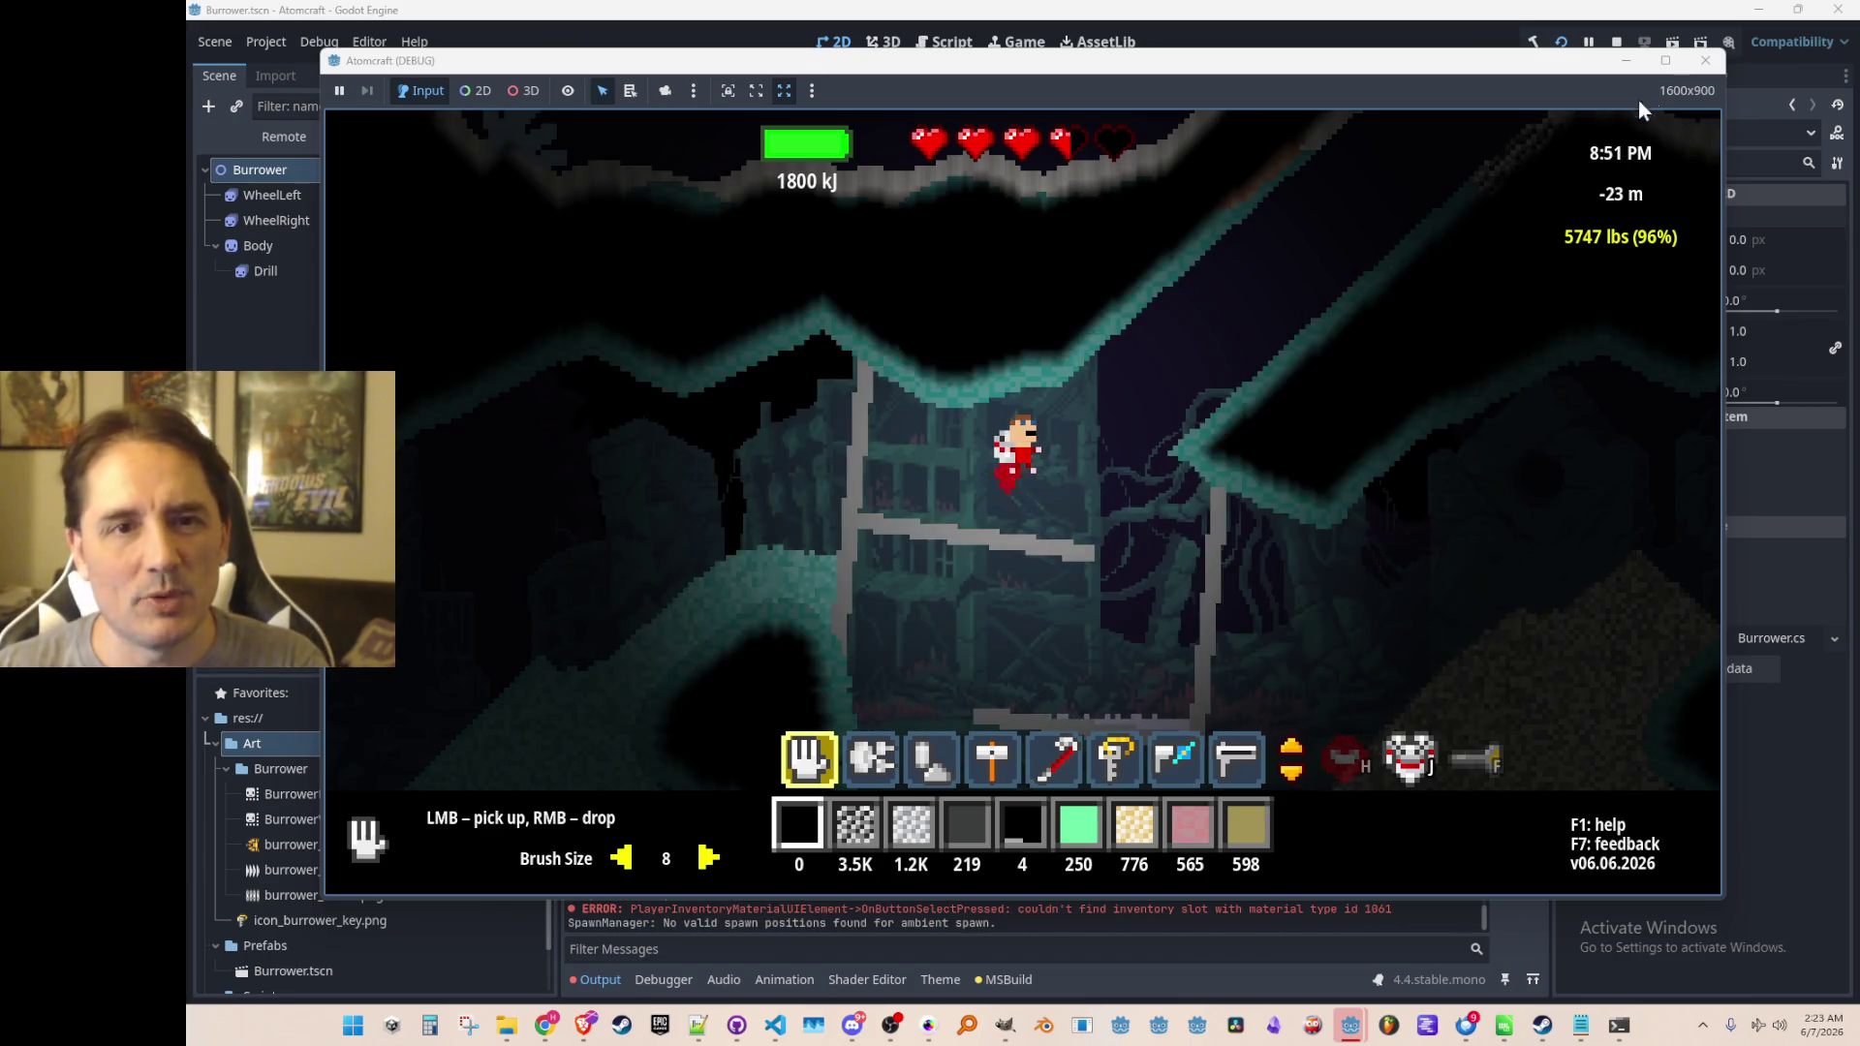
{"action": "left_click", "coordinate": [1616, 41]}
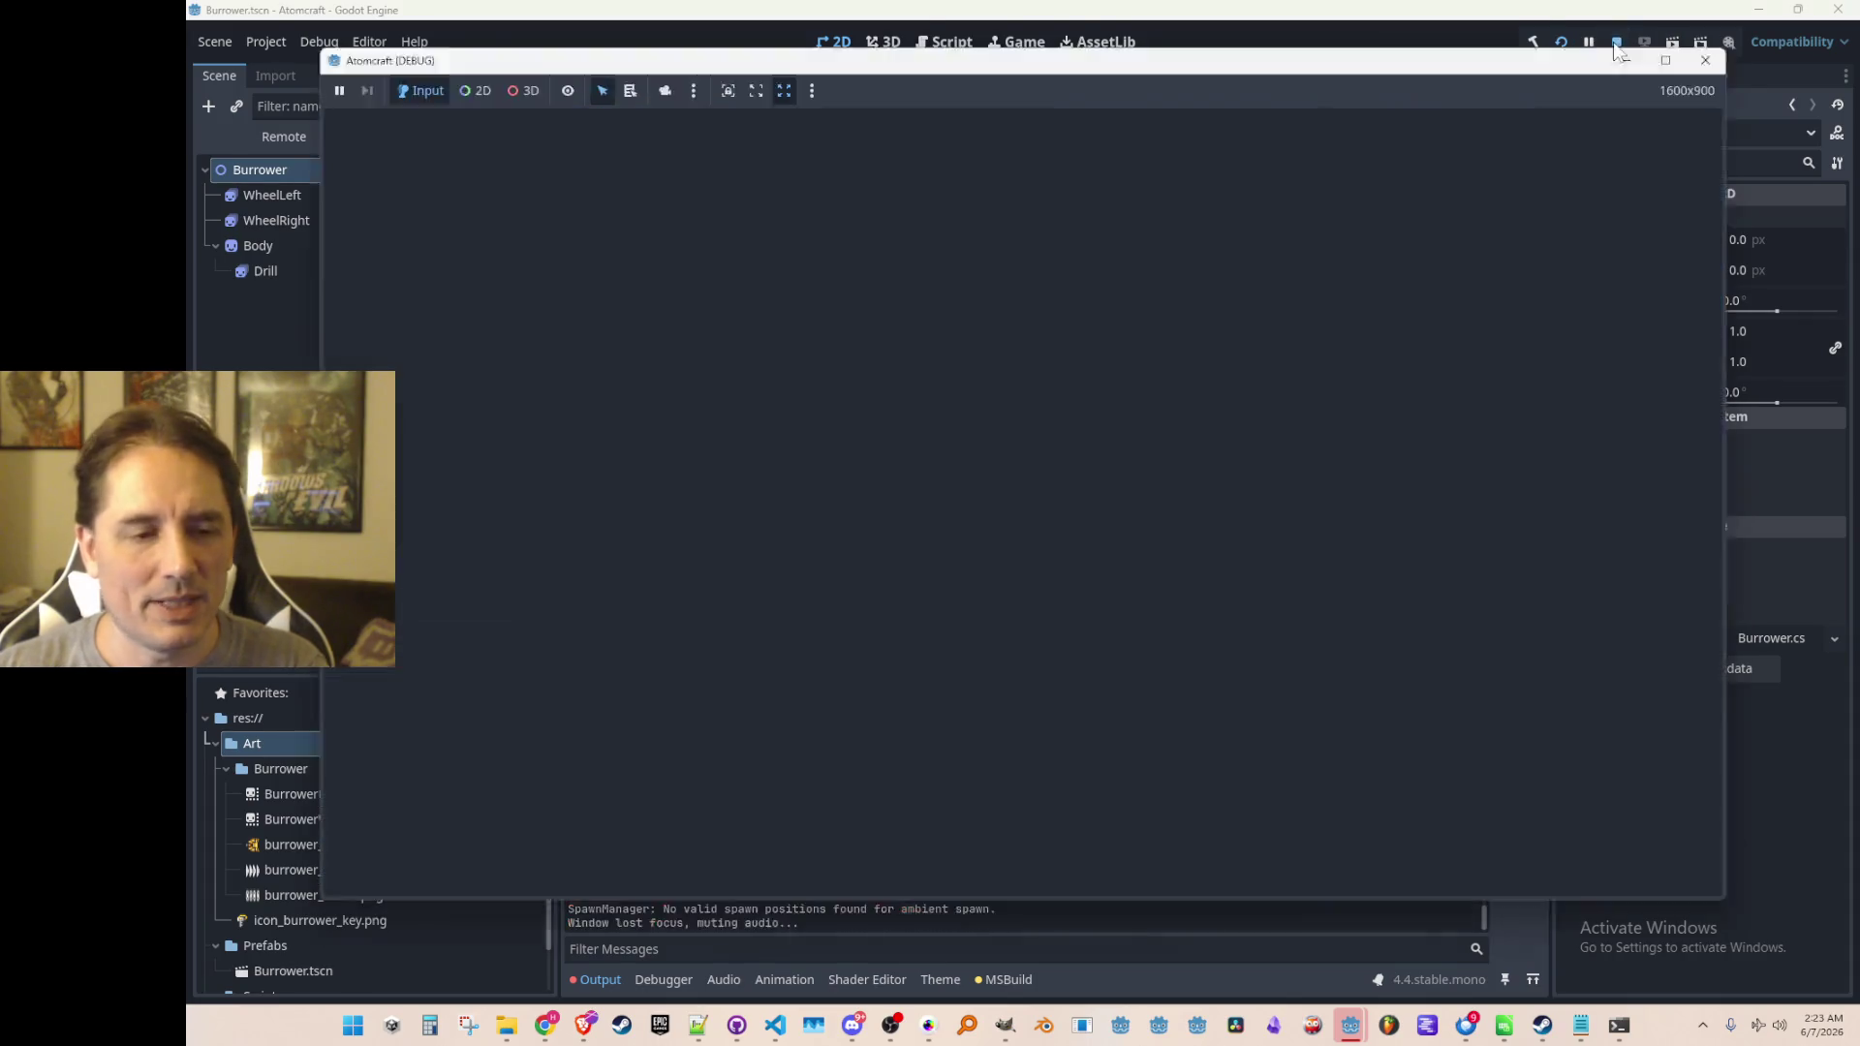
Open InventoryWindow.cs in the code editor using Quick Open with 'Inven'
{"action": "left_click", "coordinate": [775, 1025]}
{"action": "left_click", "coordinate": [1030, 511]}
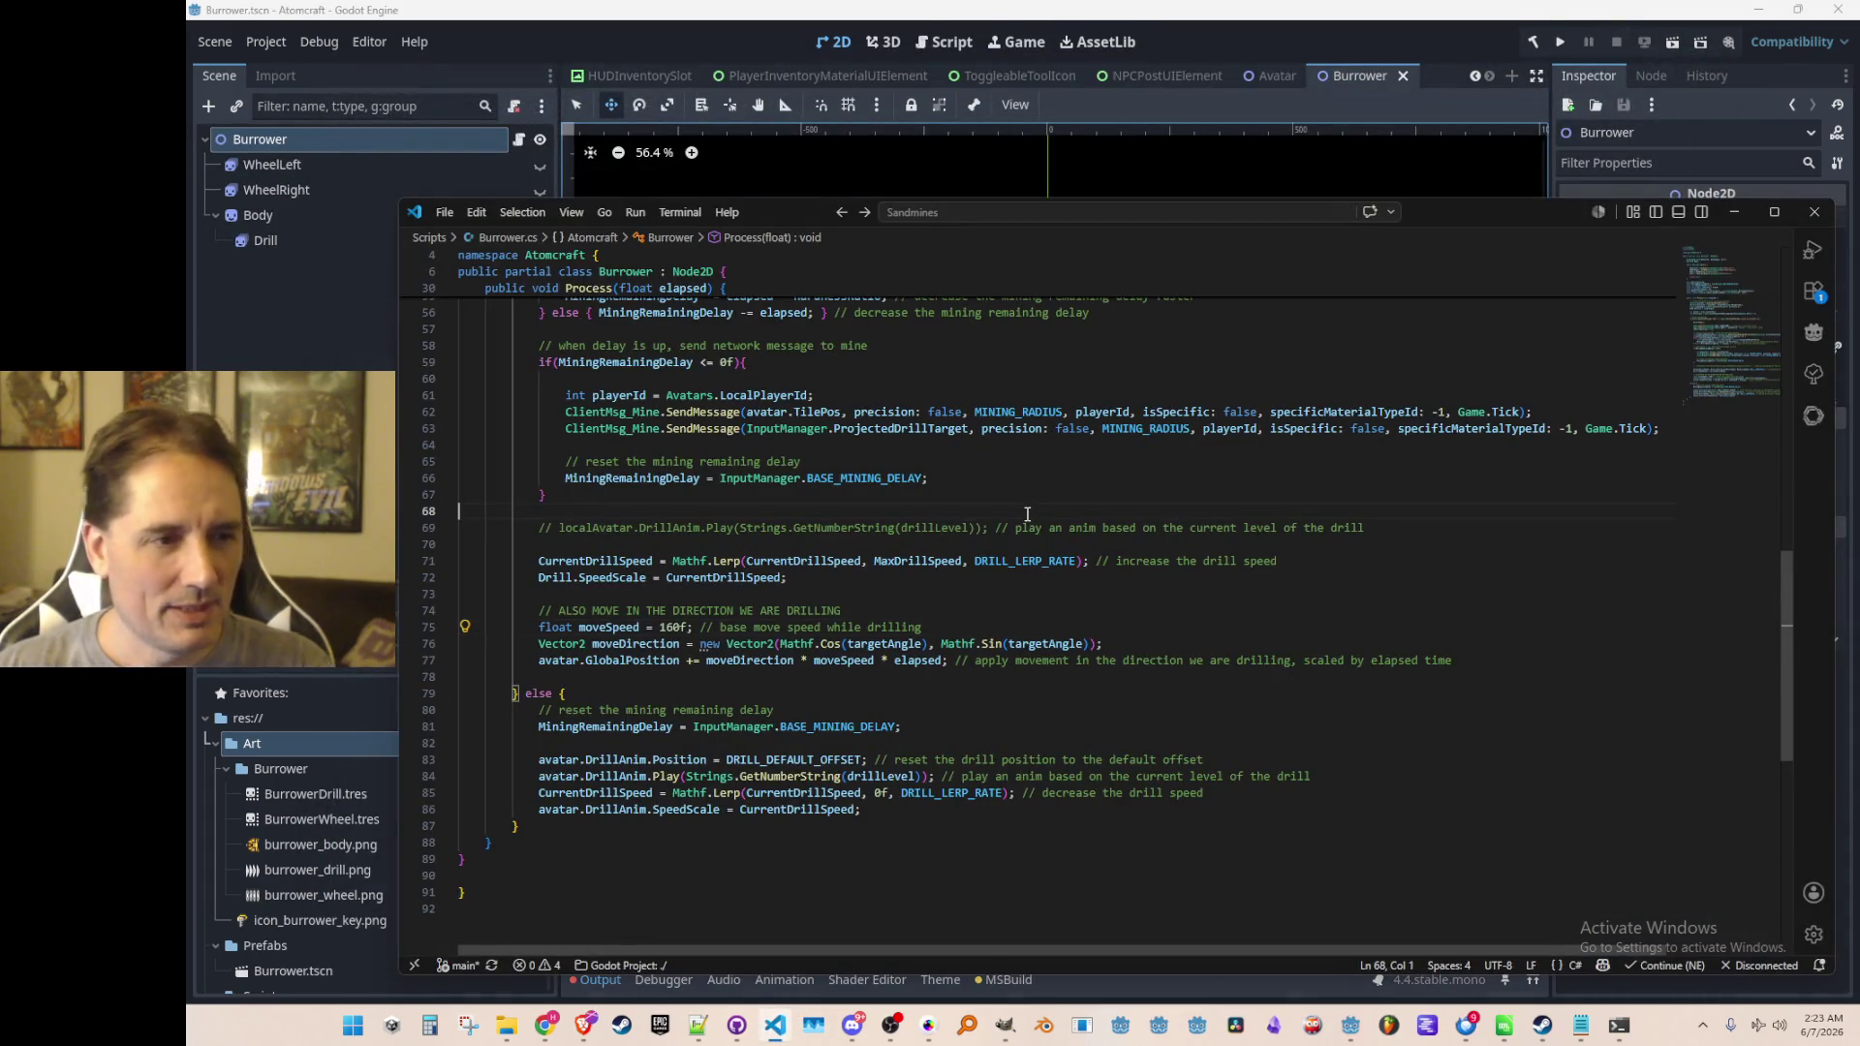
{"action": "key", "text": "ctrl+p"}
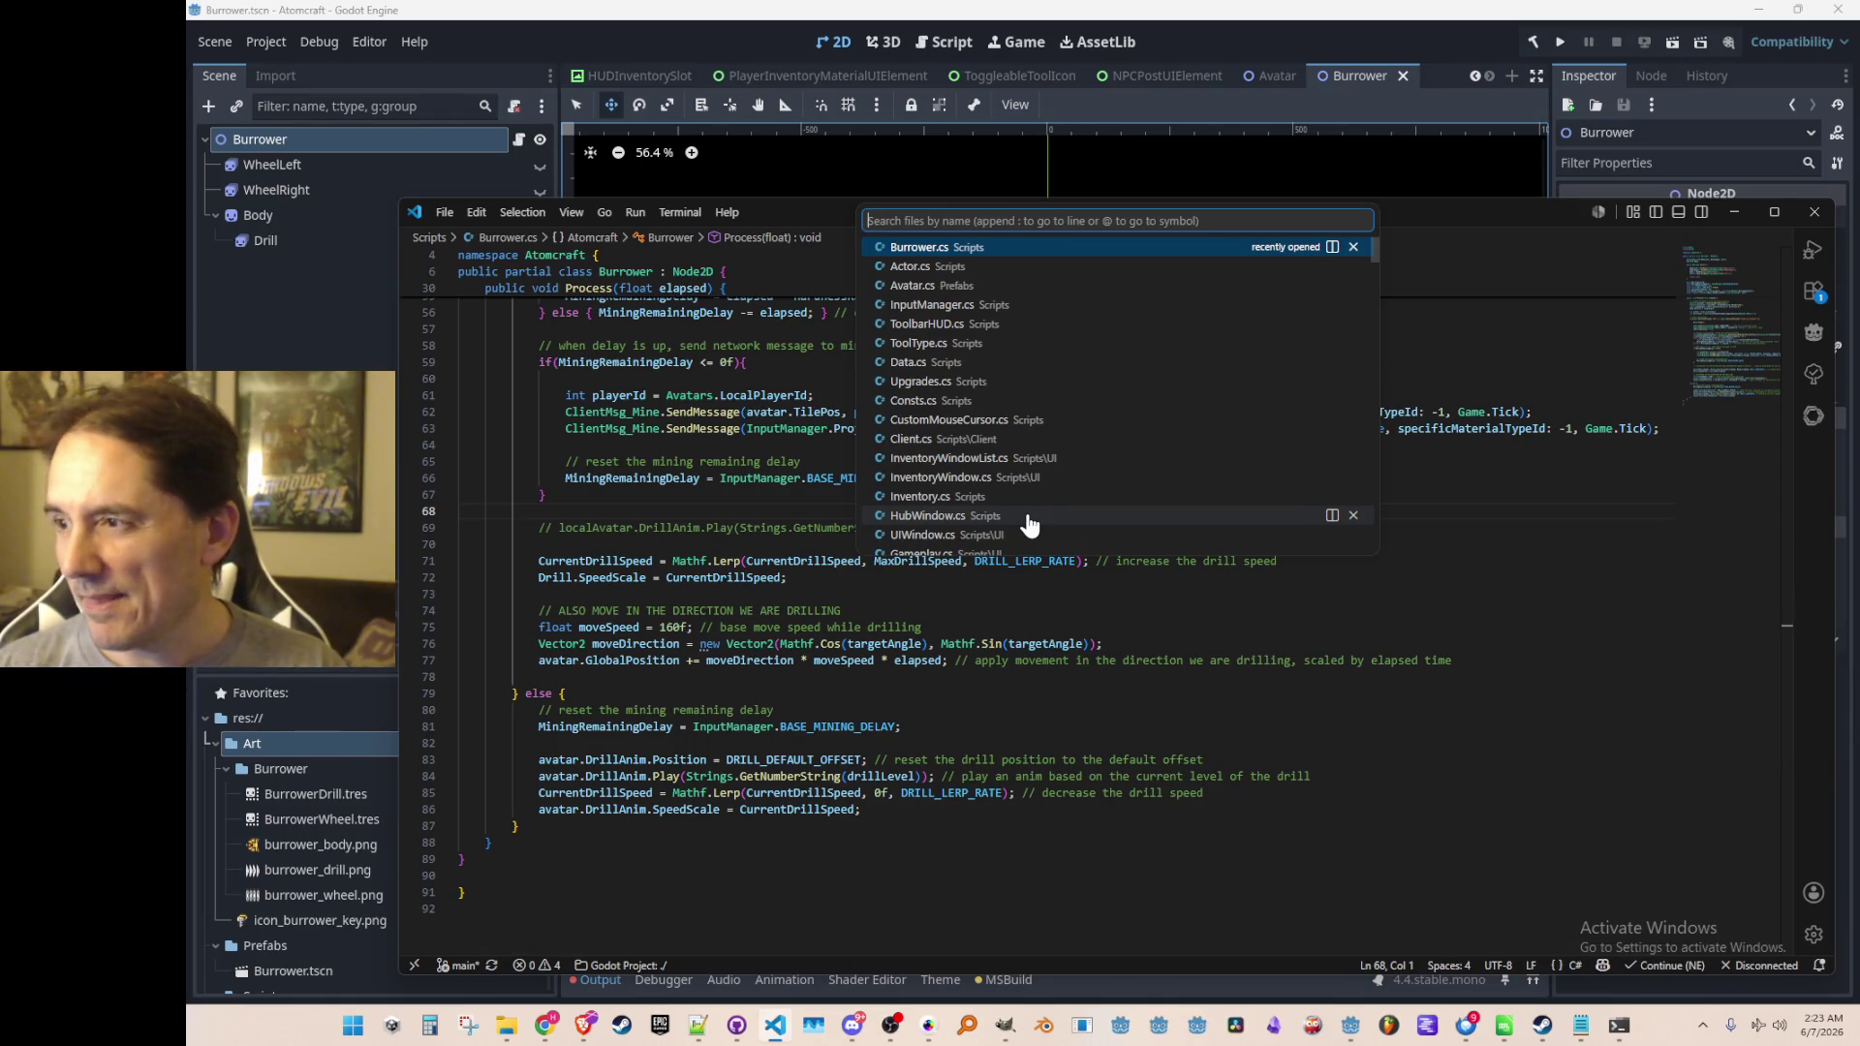
{"action": "type", "text": "Inven"}
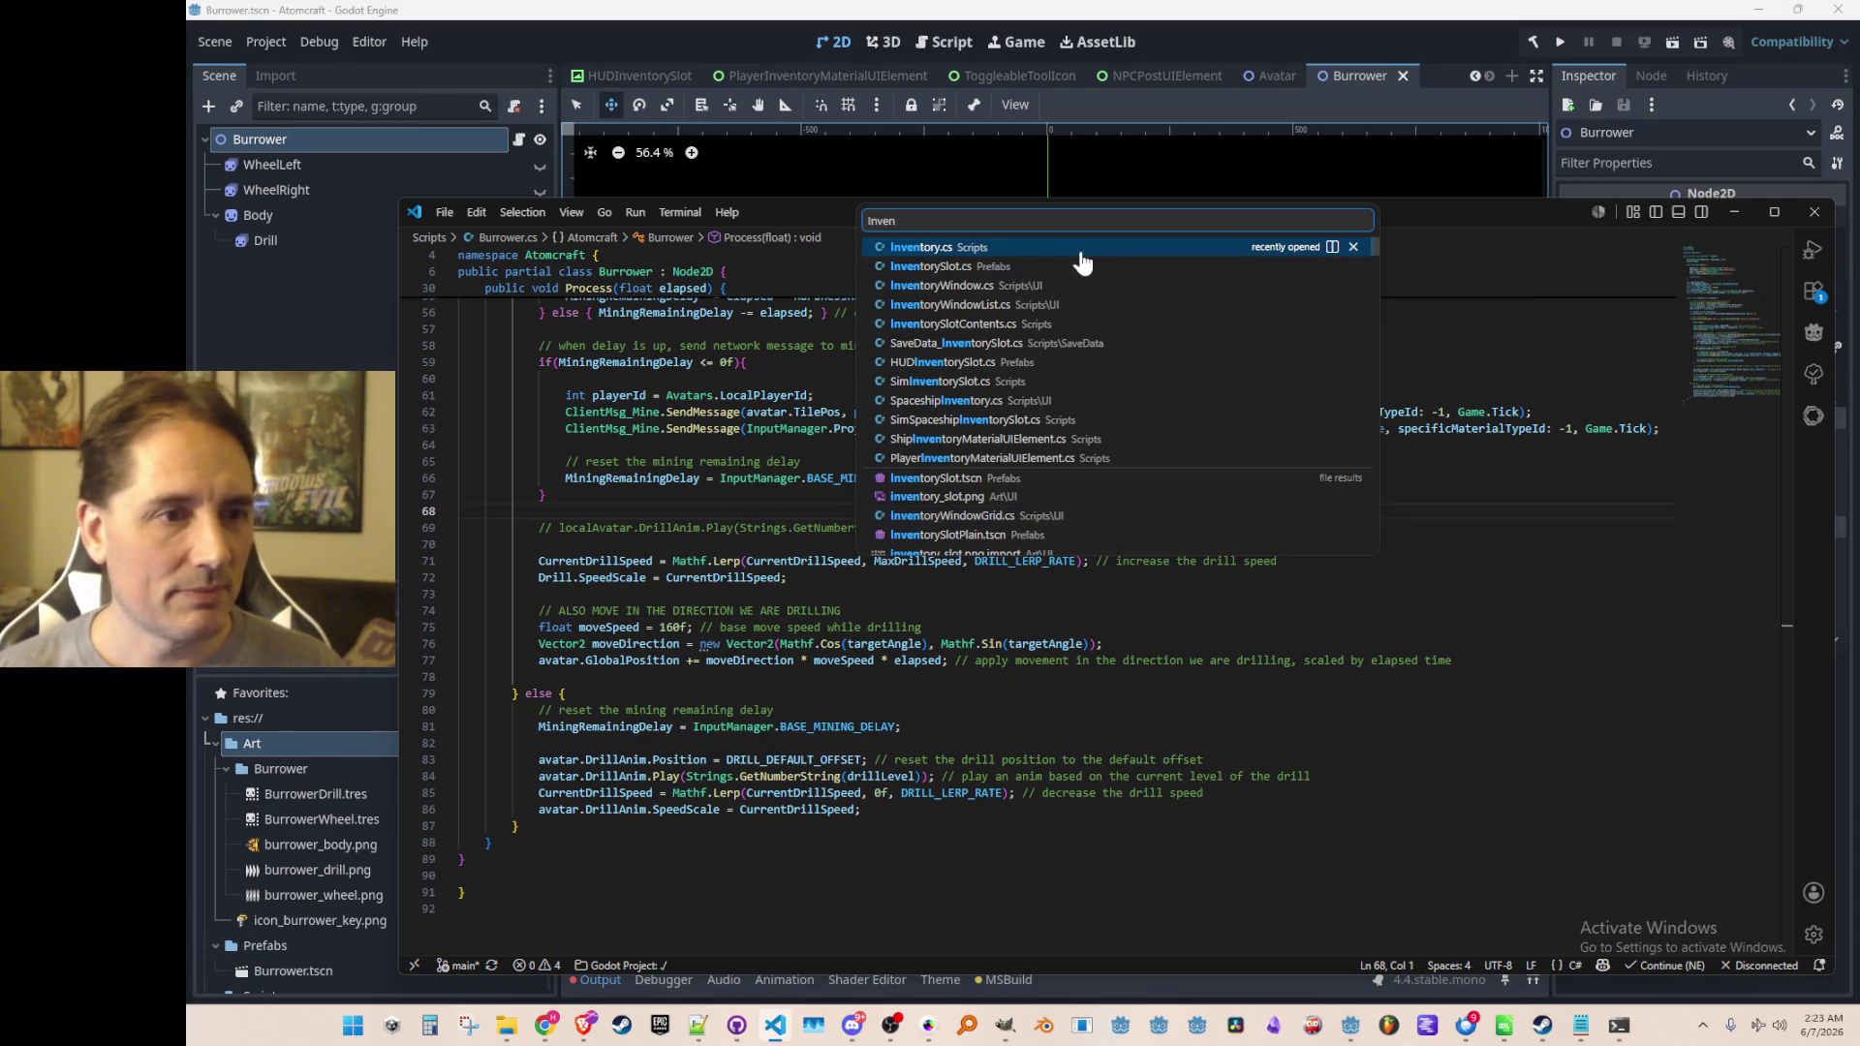
{"action": "left_click", "coordinate": [1044, 288]}
{"action": "scroll", "coordinate": [1199, 569], "scroll_direction": "down", "scroll_amount": 3}
{"action": "scroll", "coordinate": [1206, 543], "scroll_direction": "up", "scroll_amount": 1}
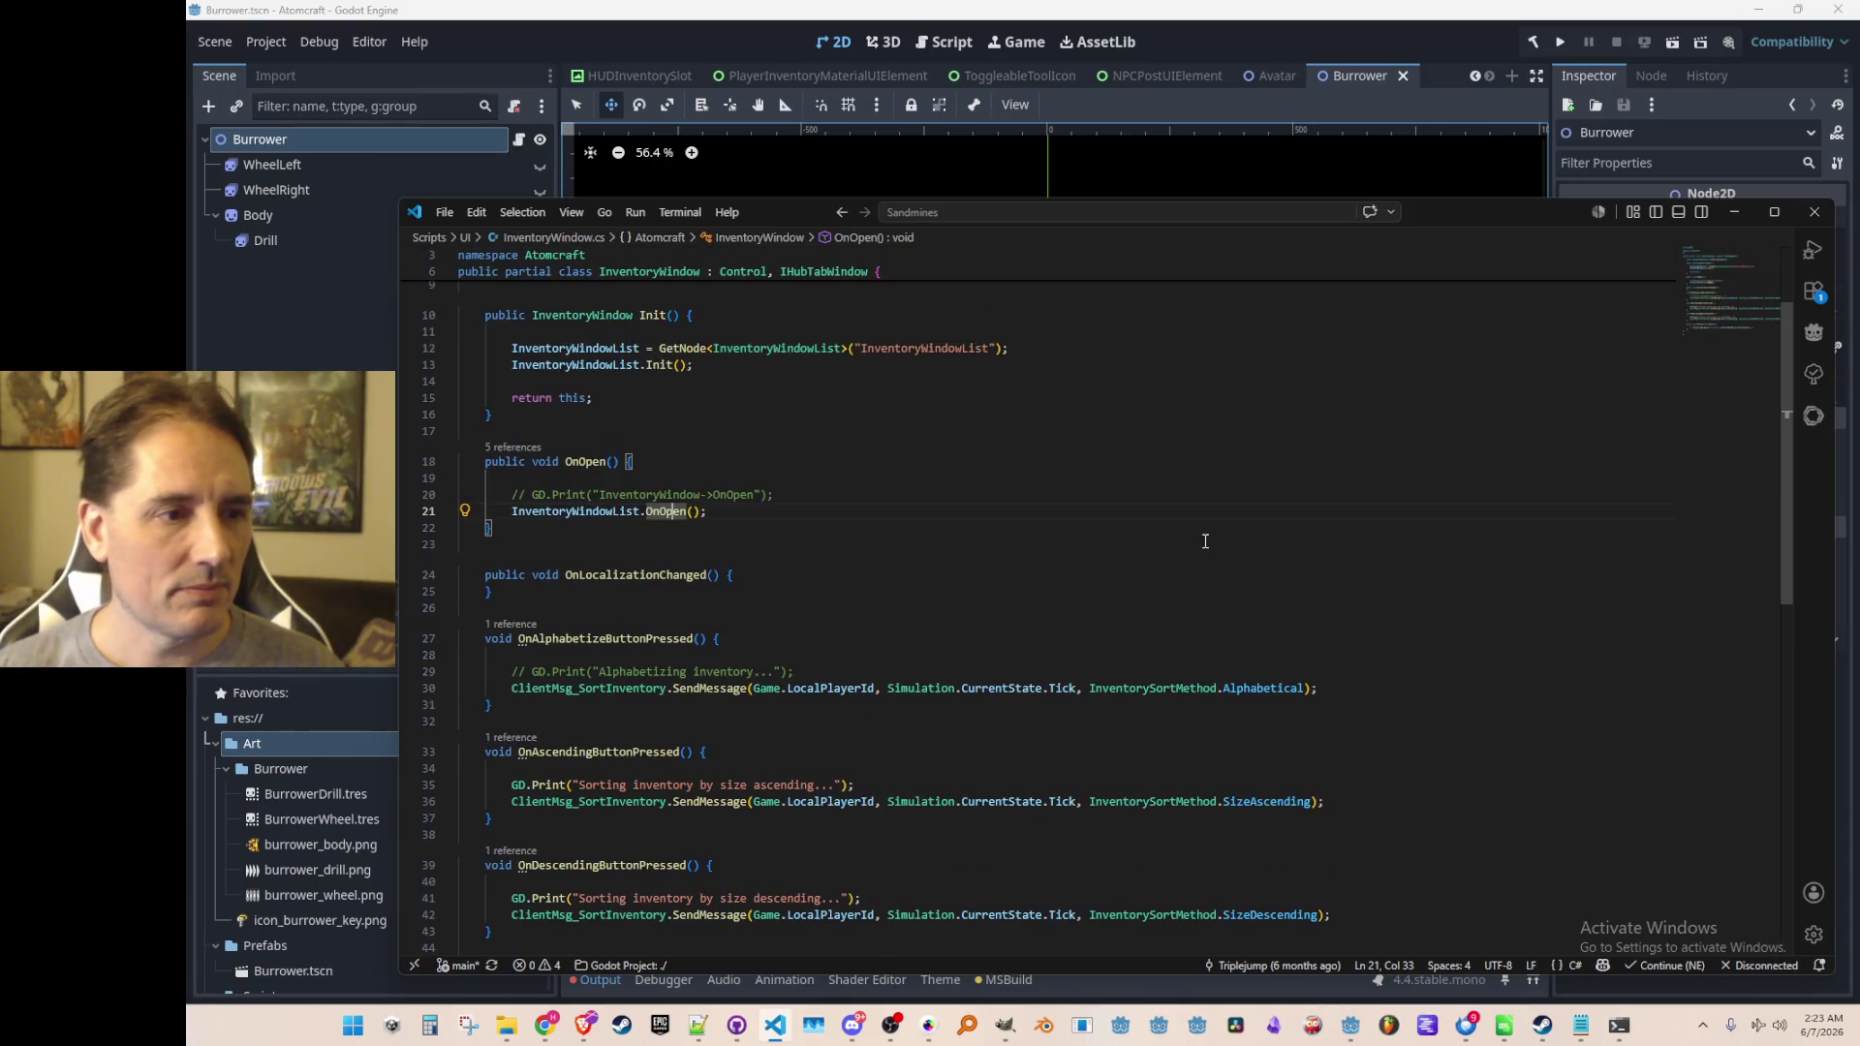
{"action": "scroll", "coordinate": [1203, 543], "scroll_direction": "up", "scroll_amount": 1}
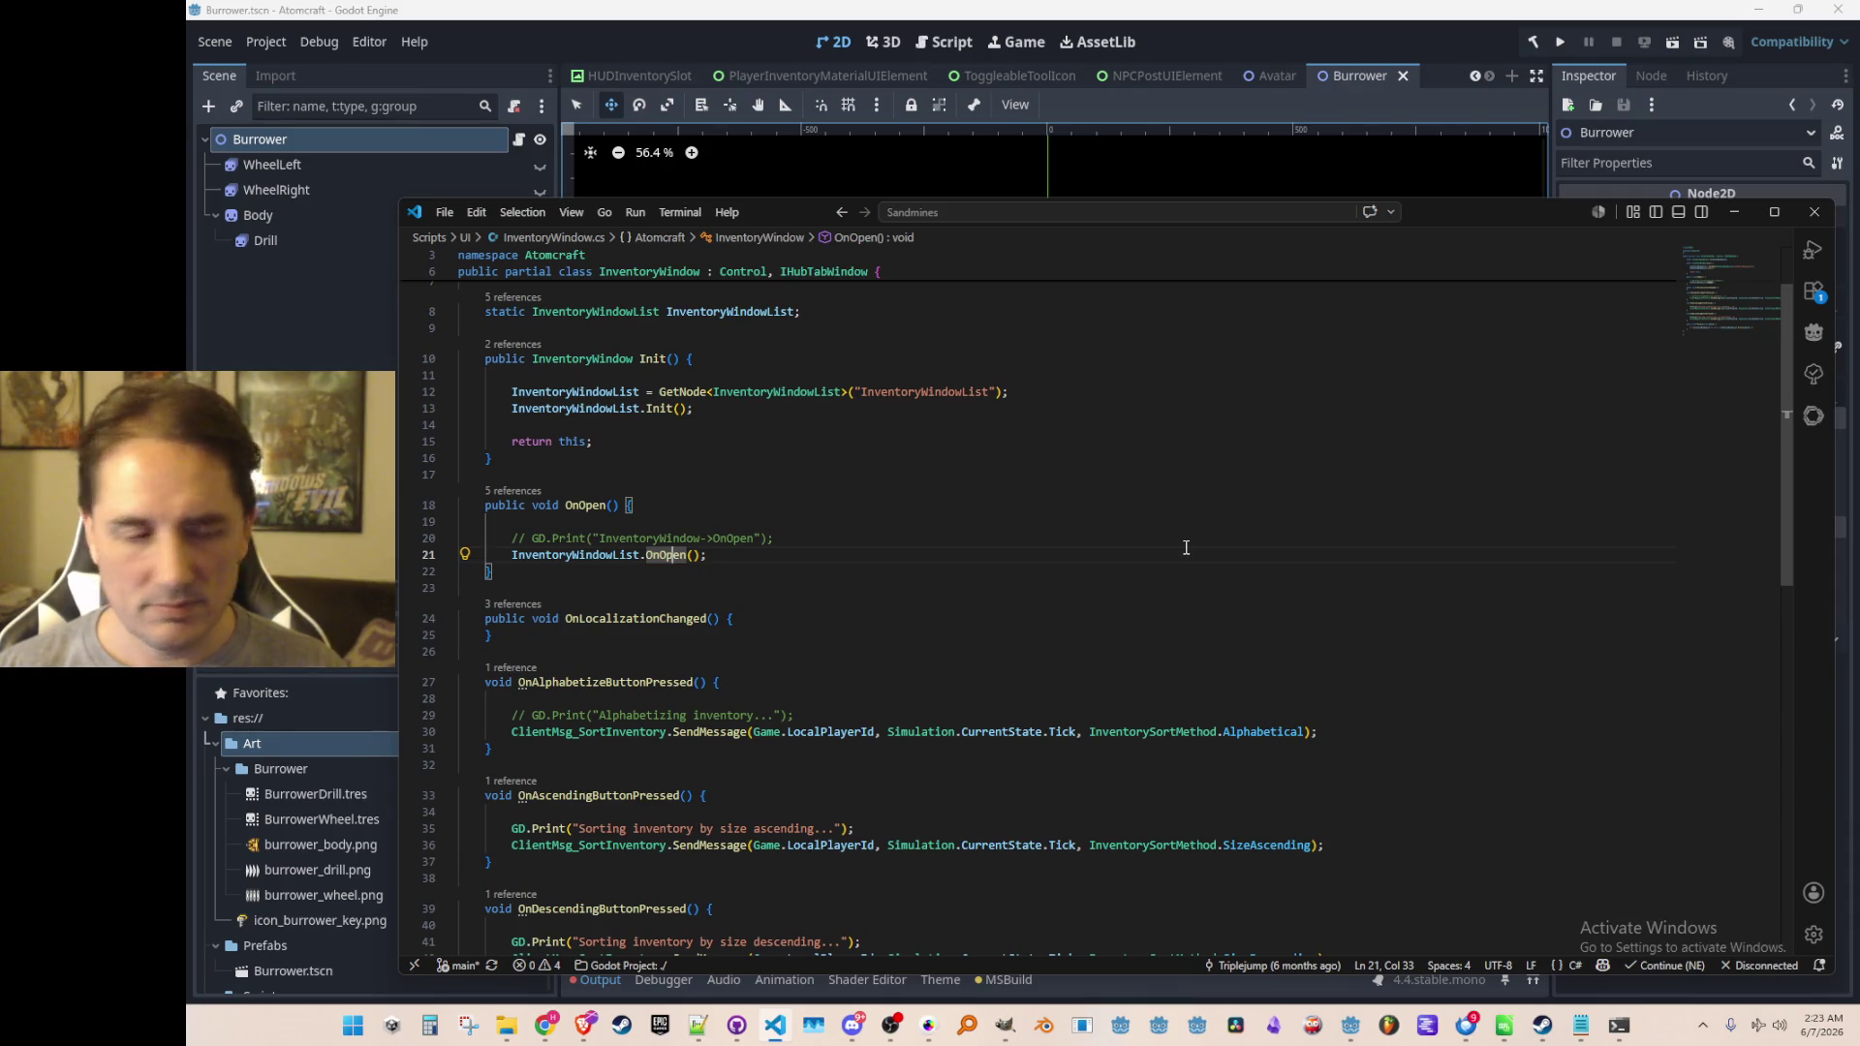
Go to the OnOpen definition in InventoryWindowList.cs with F12
{"action": "key", "text": "F12"}
{"action": "scroll", "coordinate": [1081, 590], "scroll_direction": "down", "scroll_amount": 2}
{"action": "scroll", "coordinate": [1100, 604], "scroll_direction": "up", "scroll_amount": 3}
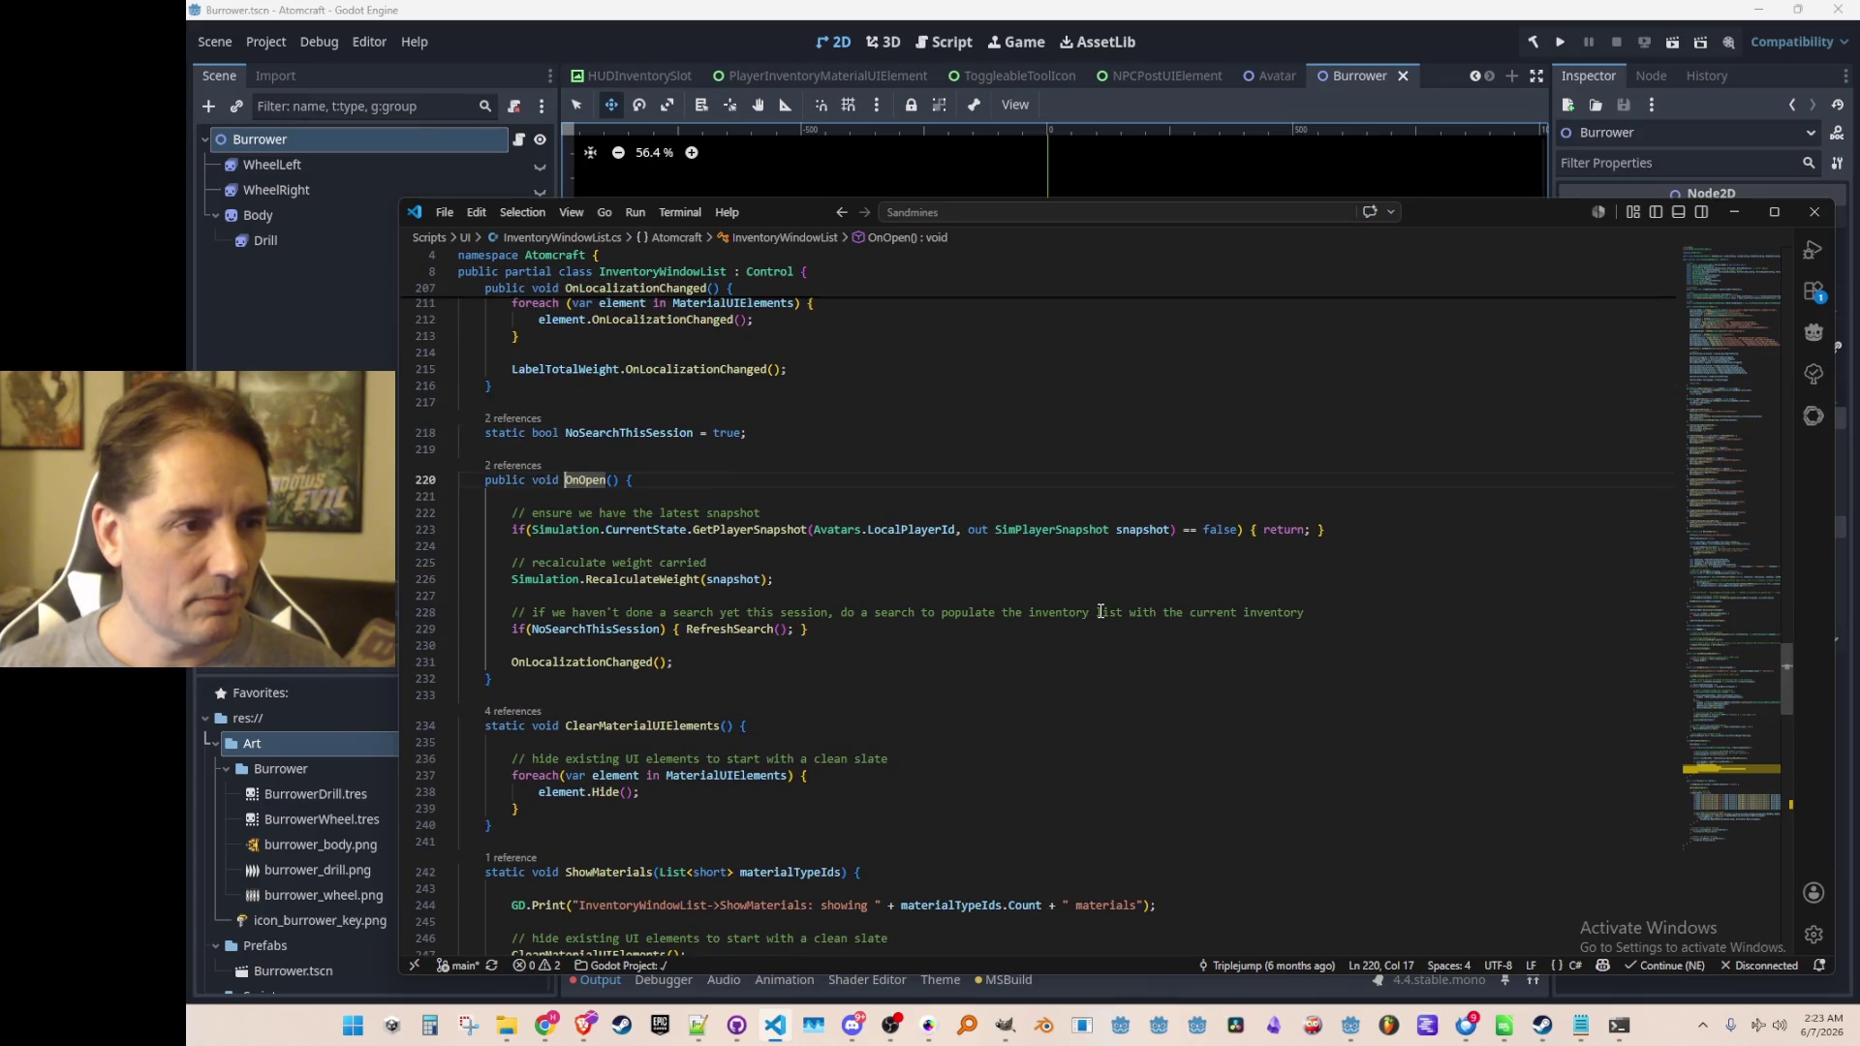
{"action": "key", "text": "alt+Left"}
{"action": "scroll", "coordinate": [1086, 605], "scroll_direction": "down", "scroll_amount": 5}
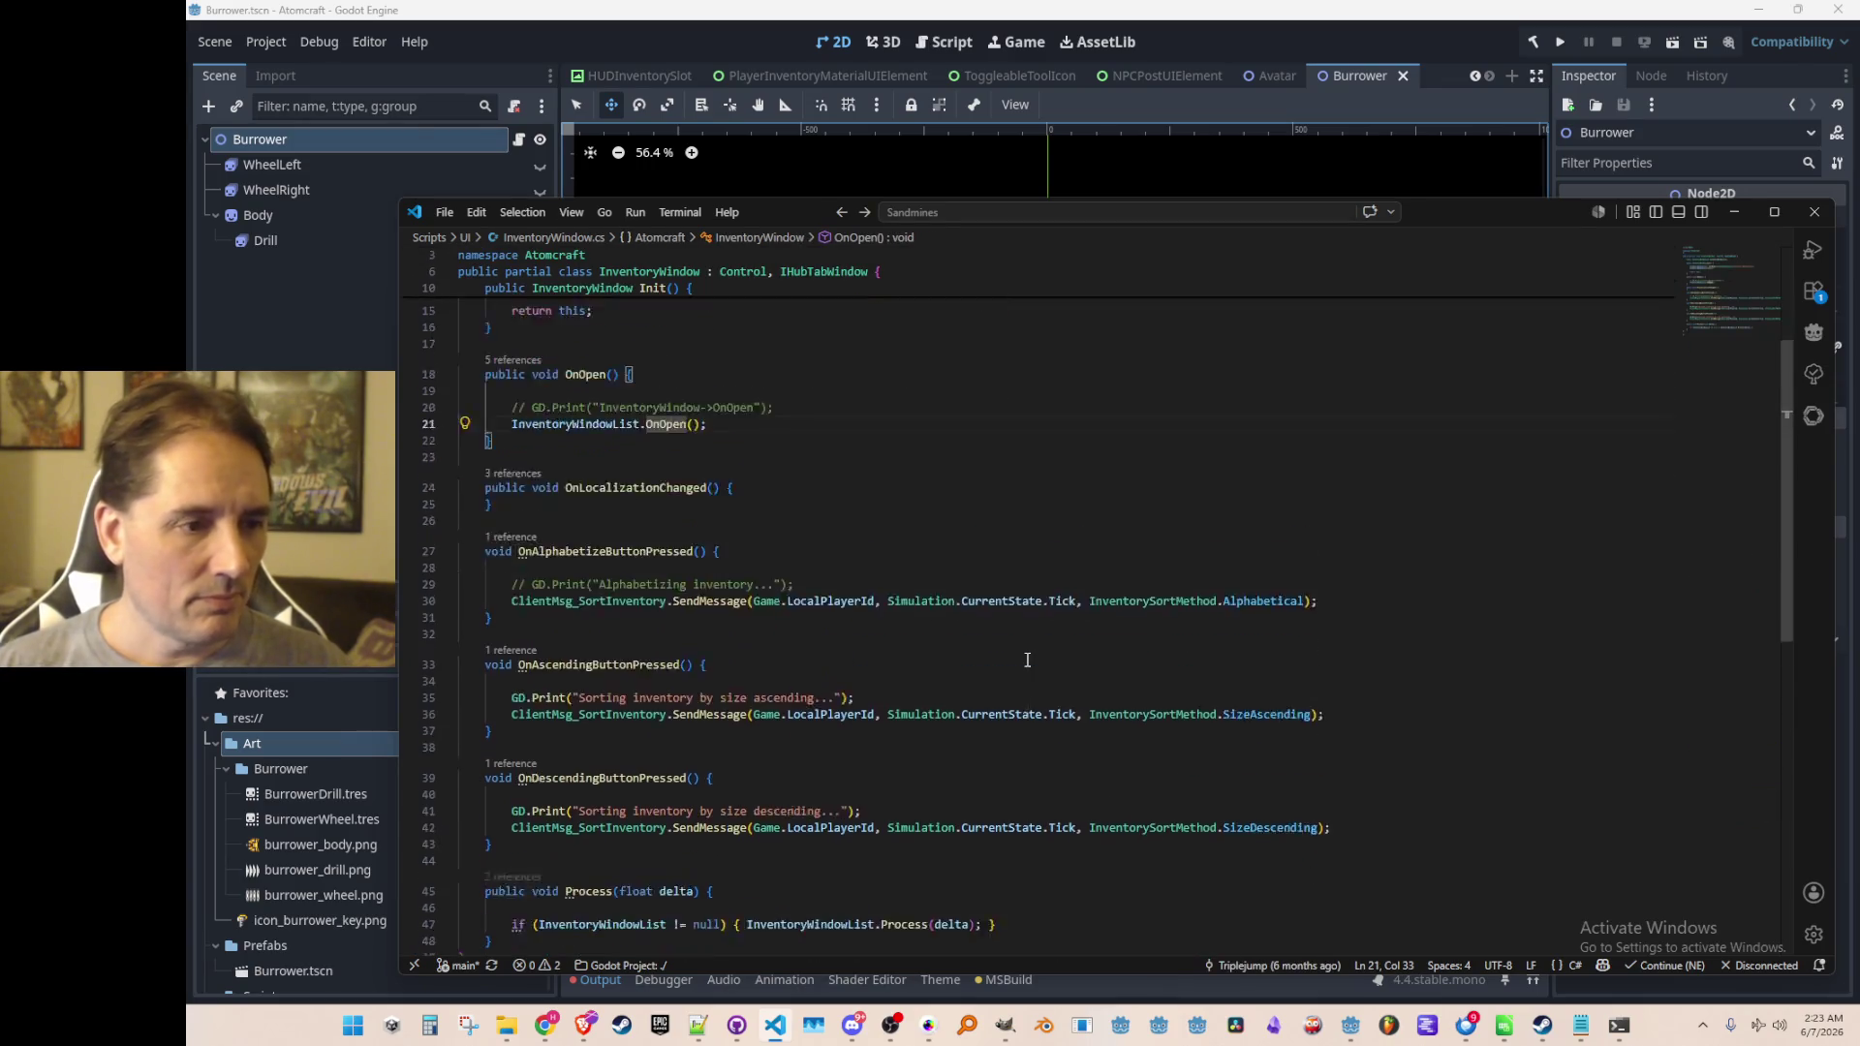
{"action": "scroll", "coordinate": [1064, 655], "scroll_direction": "up", "scroll_amount": 7}
{"action": "scroll", "coordinate": [1064, 658], "scroll_direction": "down", "scroll_amount": 5}
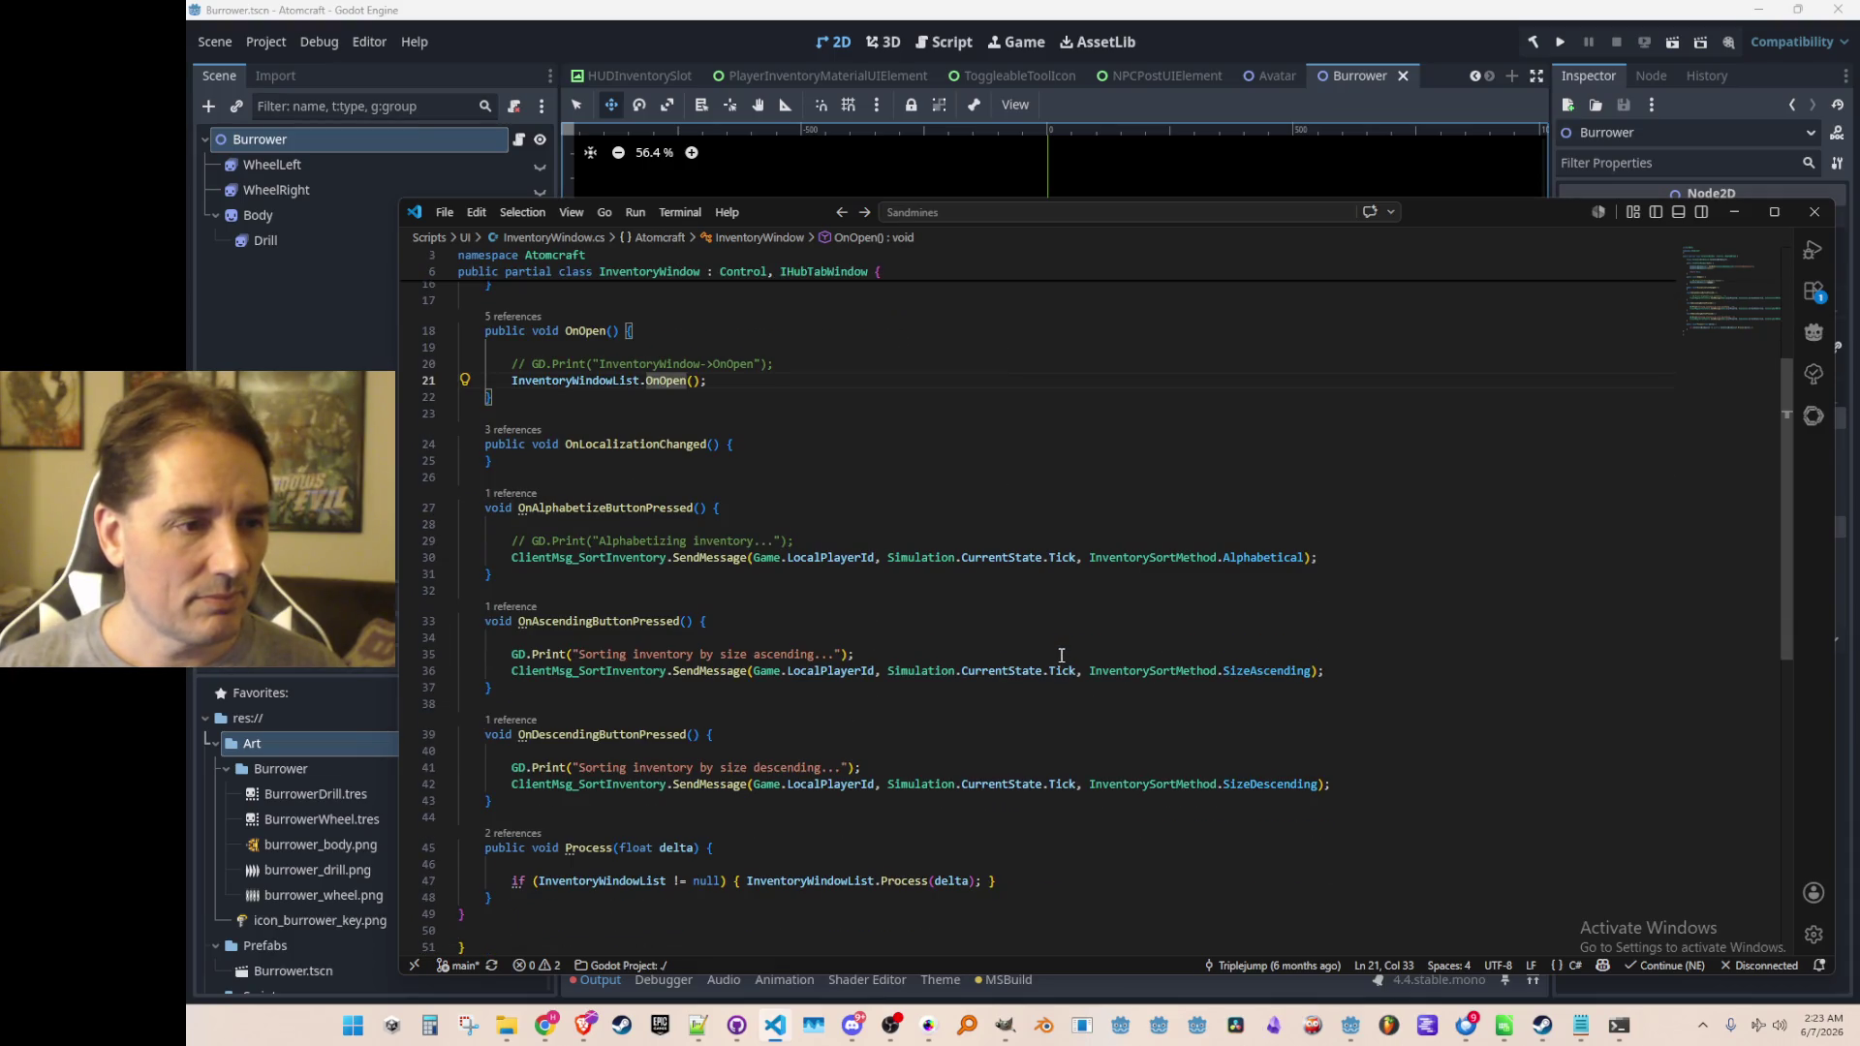
{"action": "scroll", "coordinate": [880, 575], "scroll_direction": "up", "scroll_amount": 1}
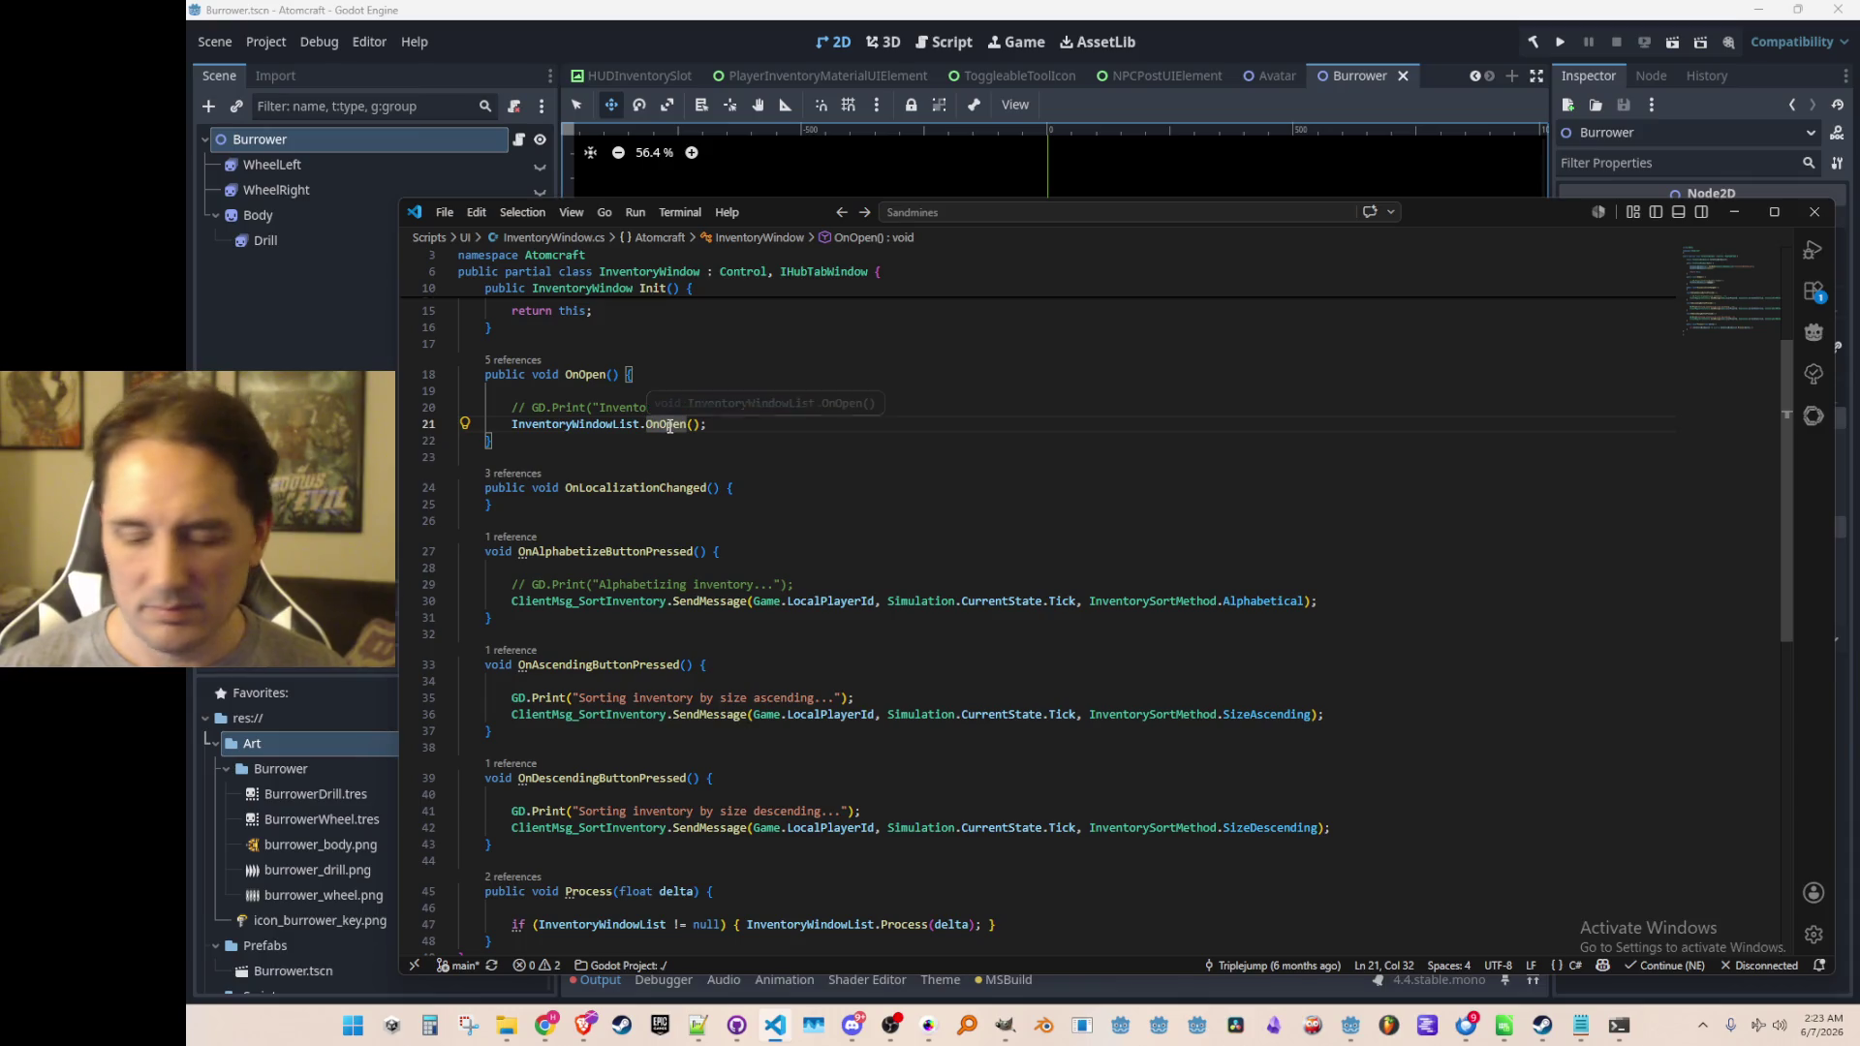
{"action": "left_click", "coordinate": [670, 426], "text": "ctrl"}
Comment out the NoSearchThisSession check on lines 228–229 with Ctrl+/
{"action": "key", "text": "Down"}
{"action": "key", "text": "Down"}
{"action": "key", "text": "Down"}
{"action": "key", "text": "ctrl+Right"}
{"action": "key", "text": "ctrl+Right"}
{"action": "key", "text": "ctrl+Right"}
{"action": "key", "text": "Right"}
{"action": "key", "text": "shift+End"}
{"action": "key", "text": "shift+Left"}
{"action": "key", "text": "Home"}
{"action": "key", "text": "Up"}
{"action": "key", "text": "shift+Down"}
{"action": "key", "text": "shift+Down"}
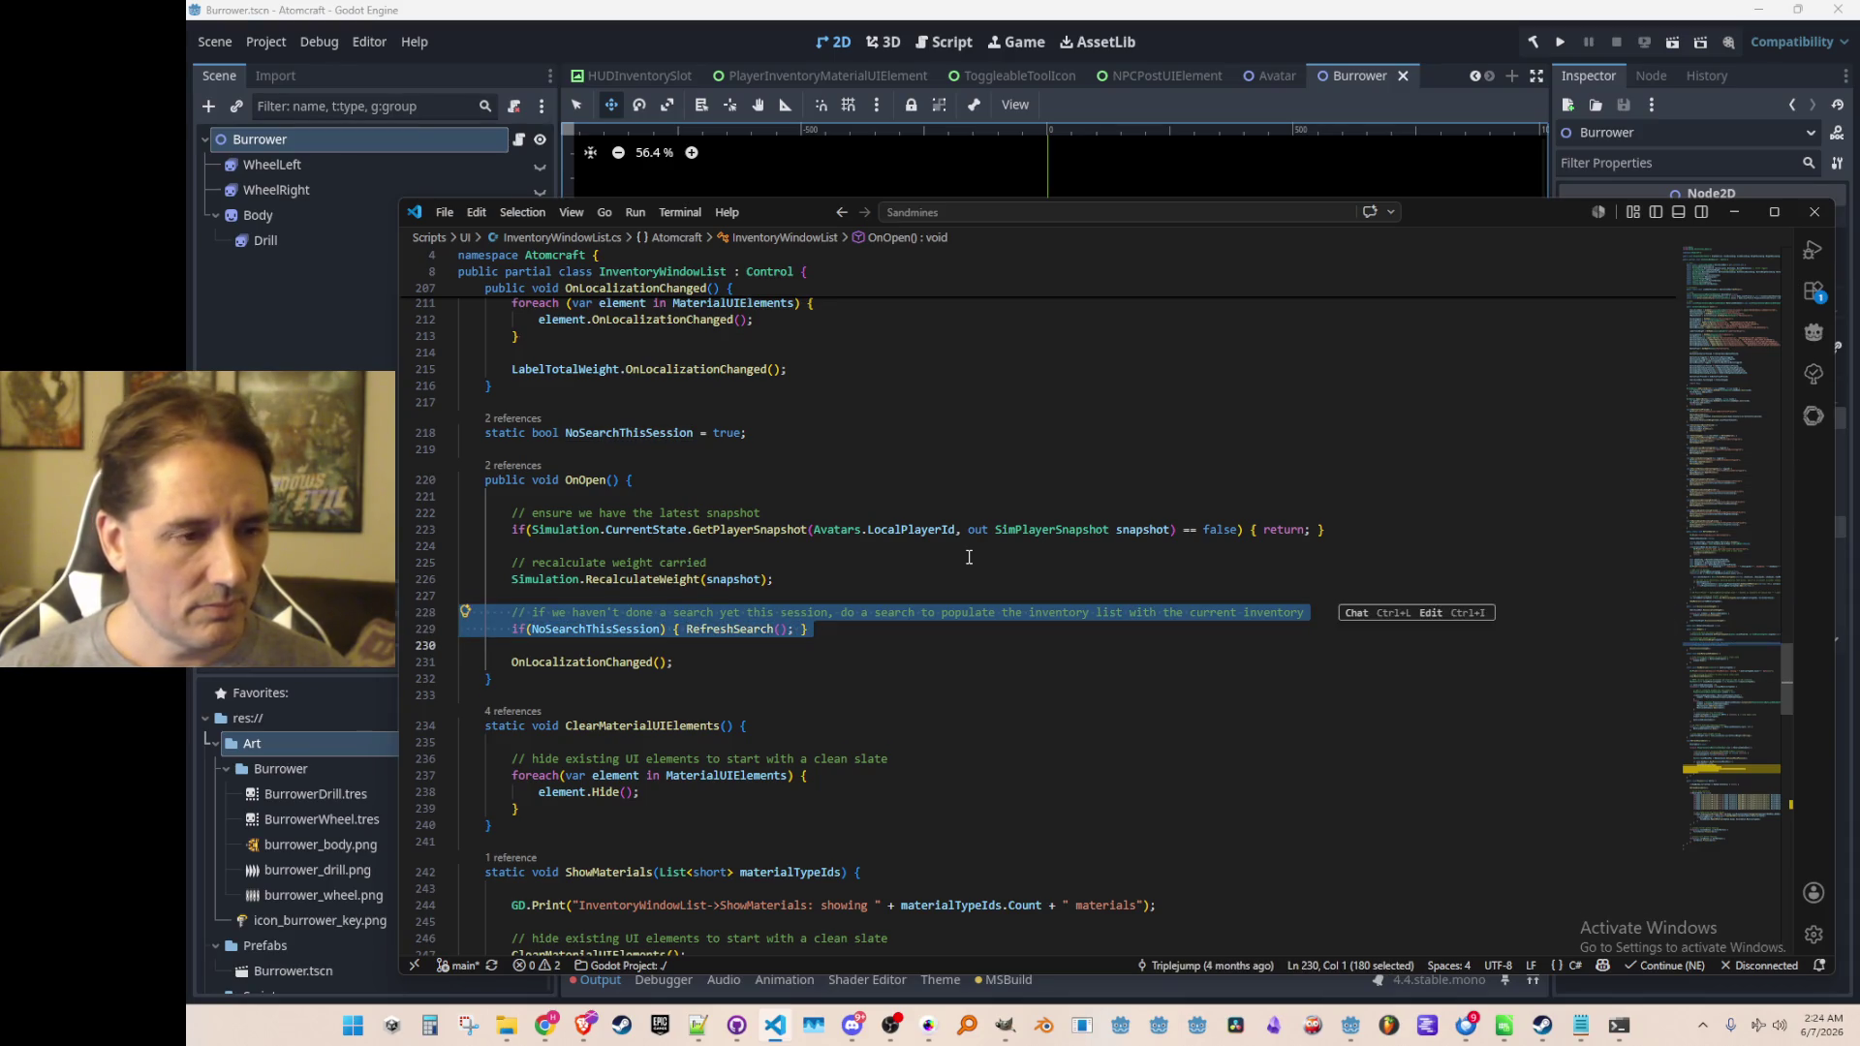
{"action": "key", "text": "ctrl+slash"}
Add an indented, unconditional RefreshSearch(); line above the commented block
{"action": "key", "text": "Up"}
{"action": "key", "text": "Up"}
{"action": "key", "text": "ctrl+v"}
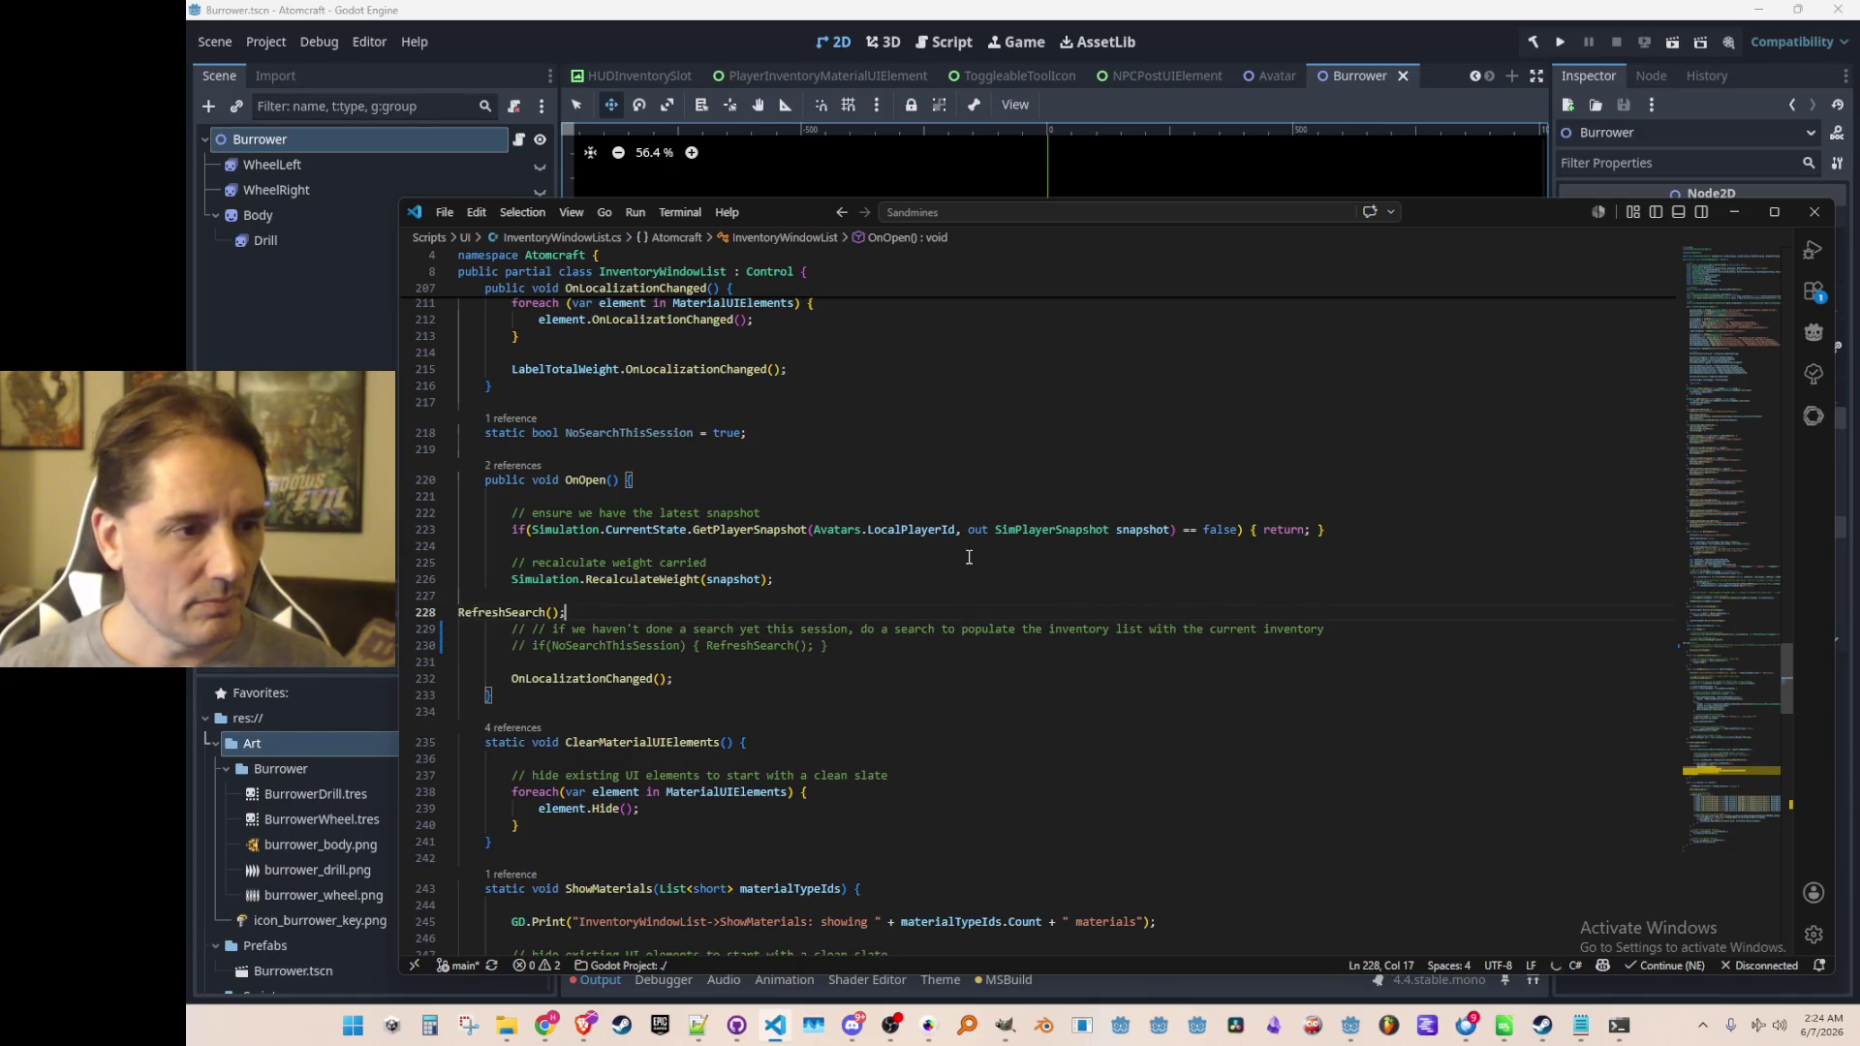
{"action": "key", "text": "Tab"}
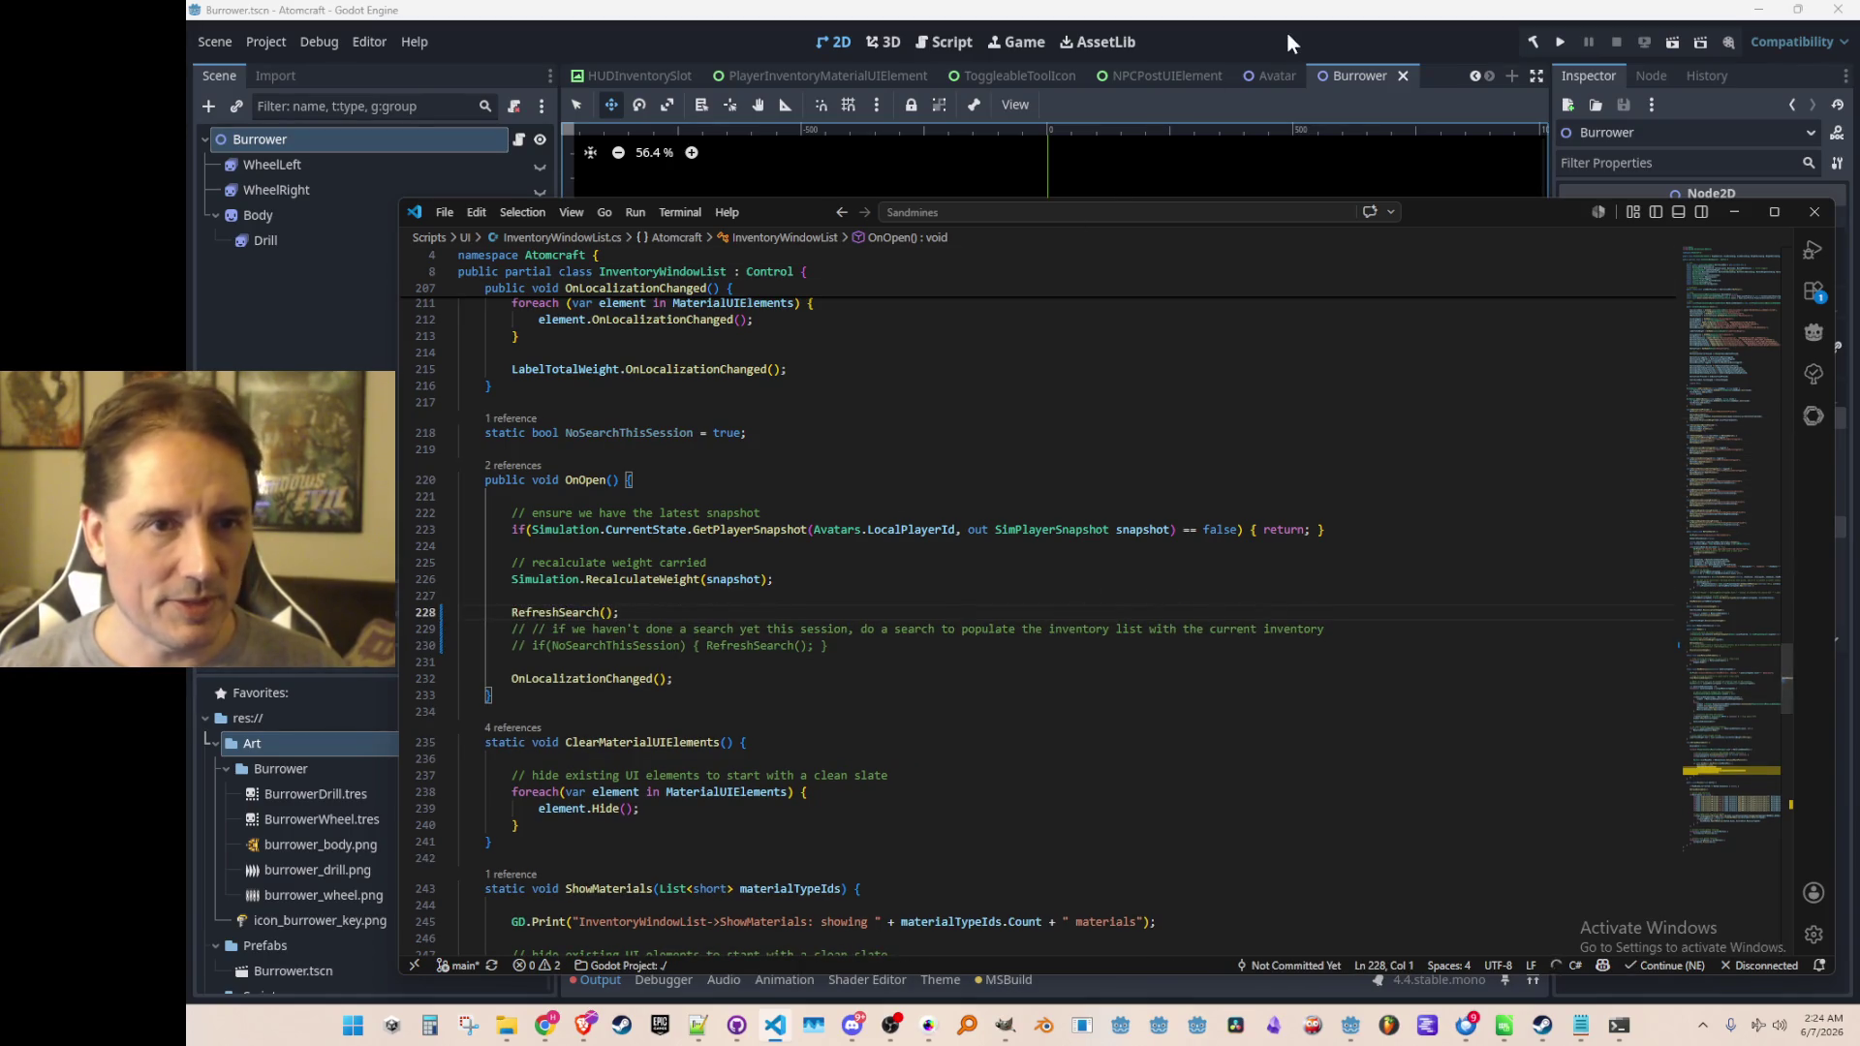
{"action": "left_click", "coordinate": [1157, 124]}
Save the scene, relaunch the game and choose Play on the title screen
{"action": "key", "text": "ctrl+s"}
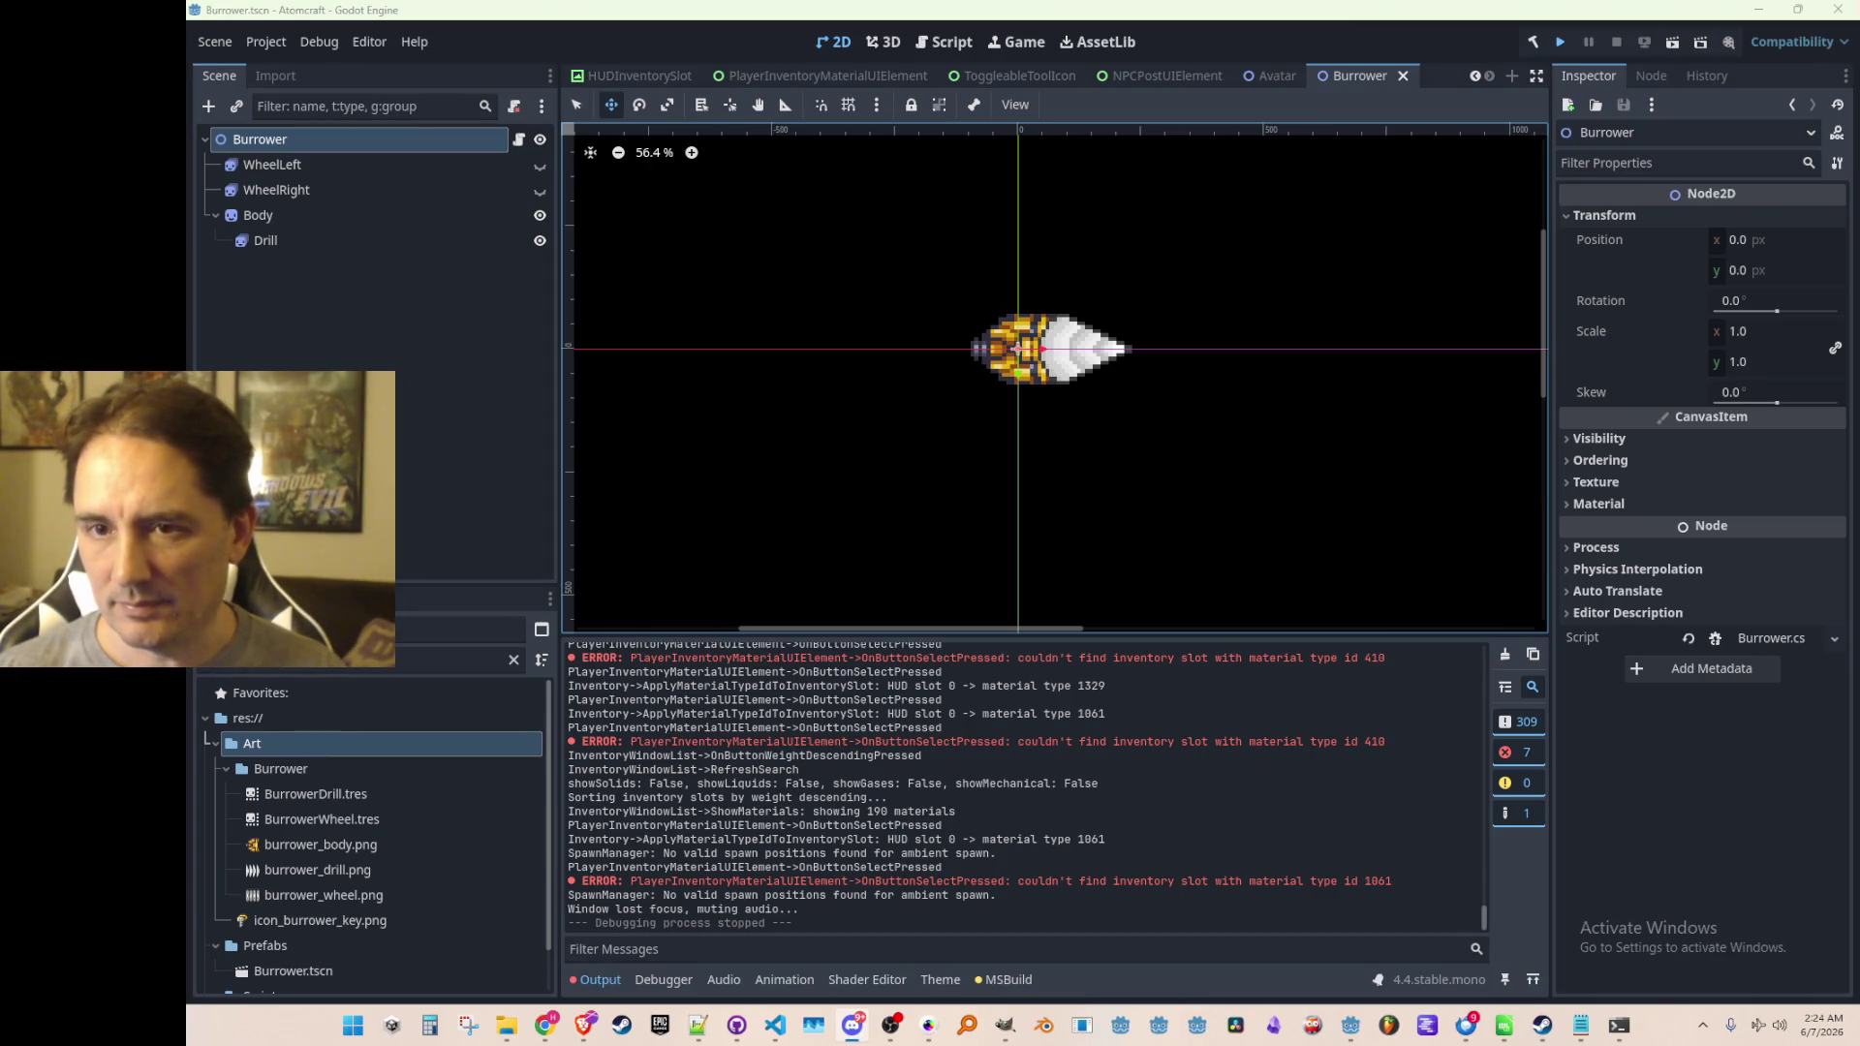
{"action": "key", "text": "ctrl+s"}
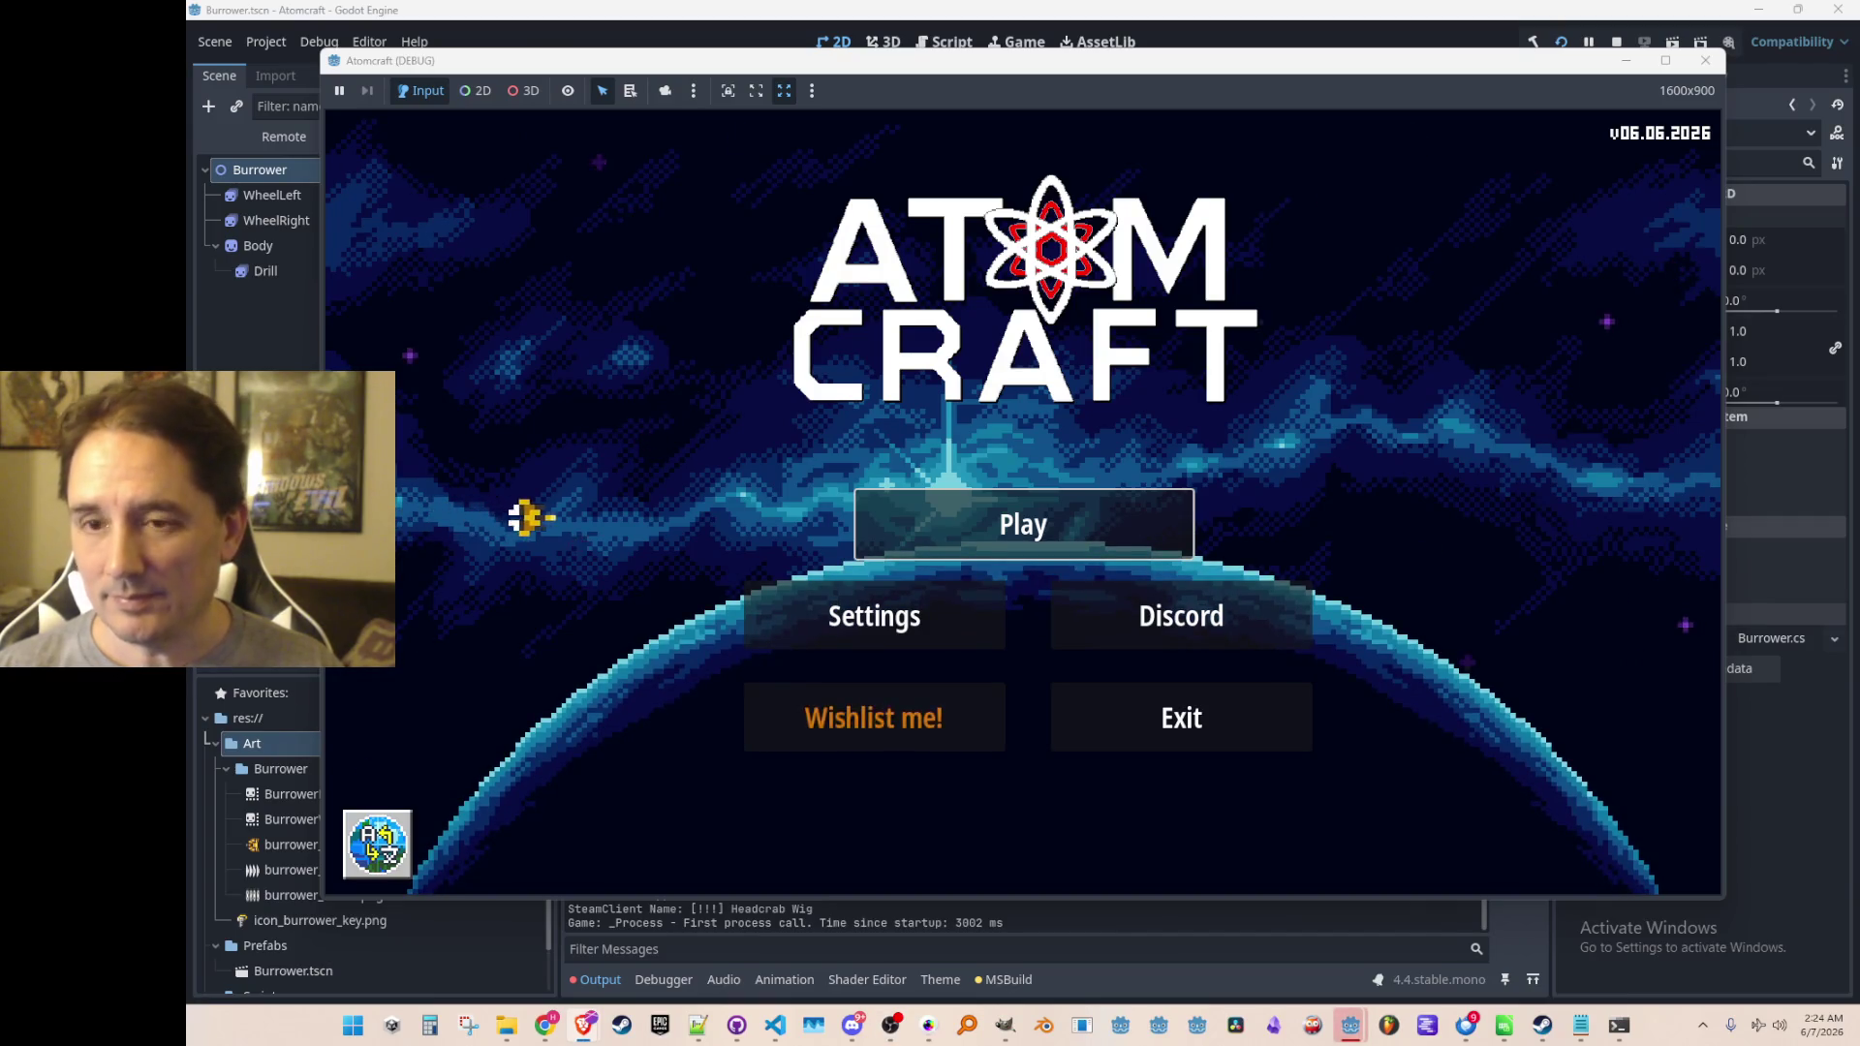
{"action": "left_click", "coordinate": [1092, 543]}
Pick profile A TEST 6 and load the NPC TEST H world
{"action": "scroll", "coordinate": [1038, 506], "scroll_direction": "down", "scroll_amount": 5}
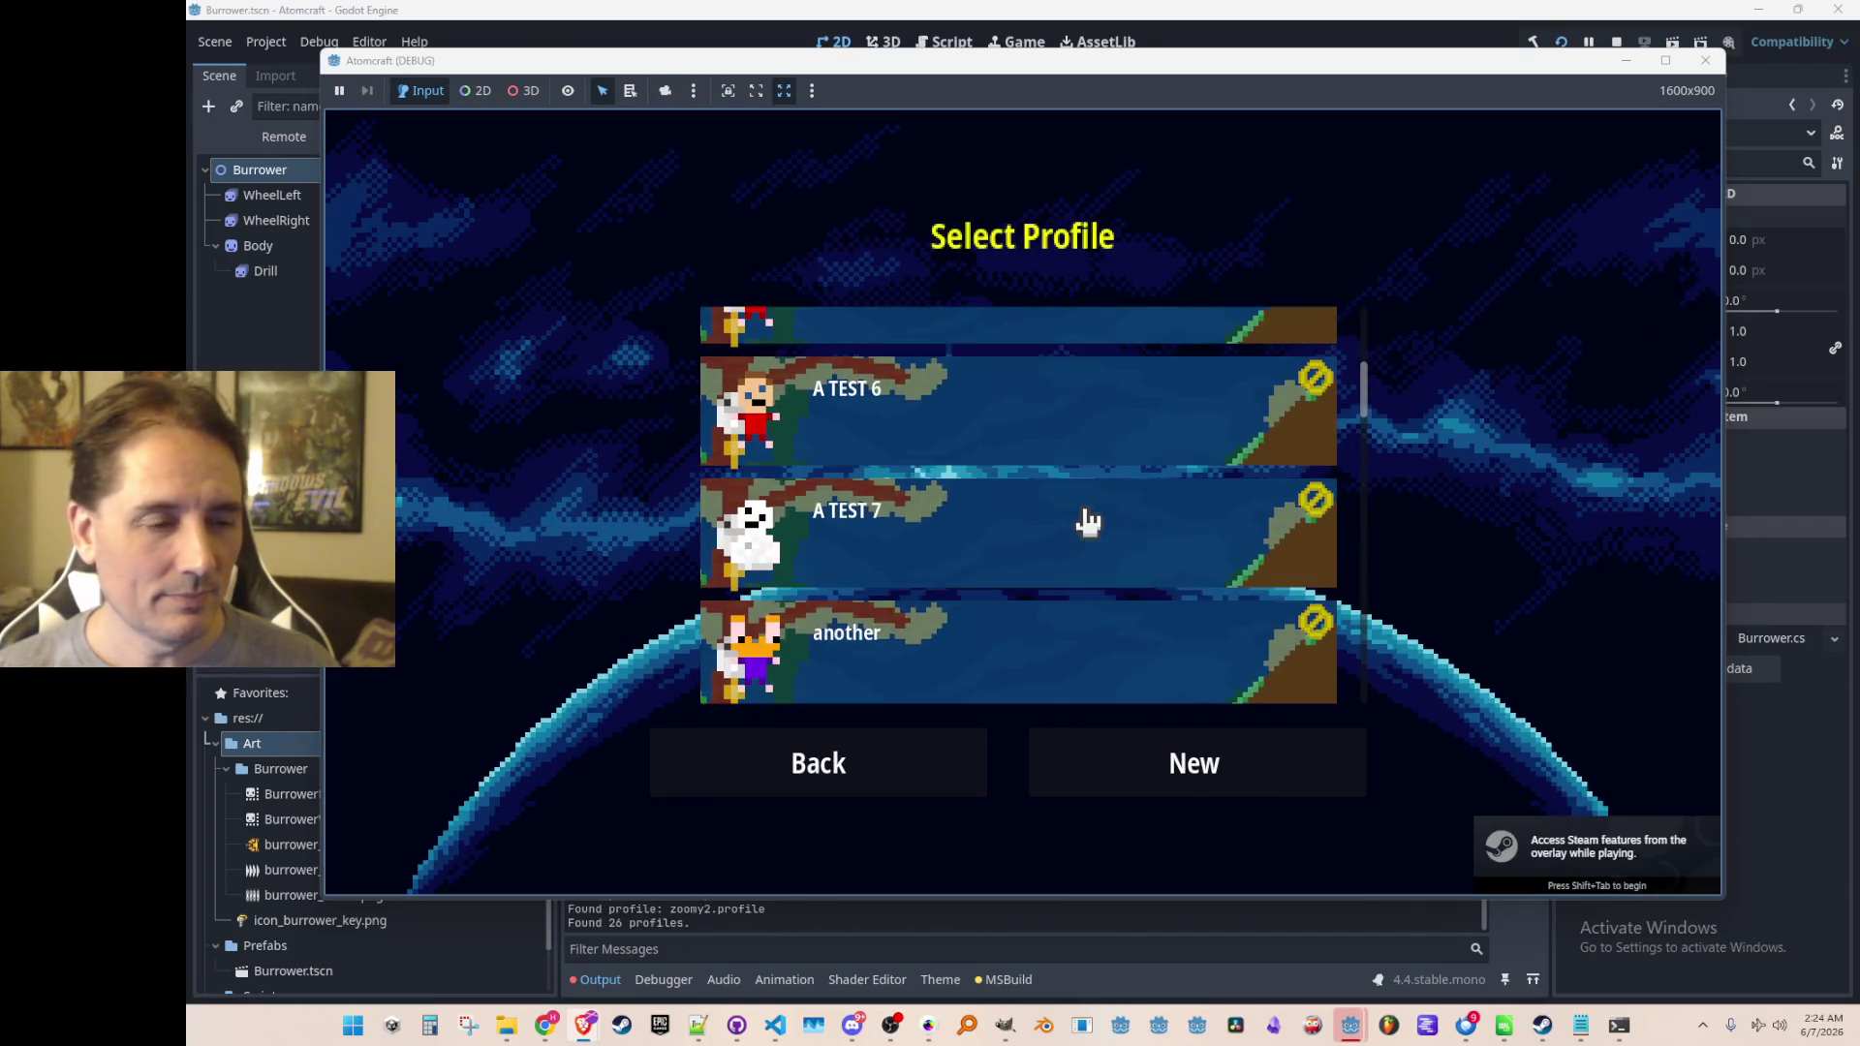
{"action": "left_click", "coordinate": [1096, 438]}
{"action": "scroll", "coordinate": [1079, 502], "scroll_direction": "down", "scroll_amount": 10}
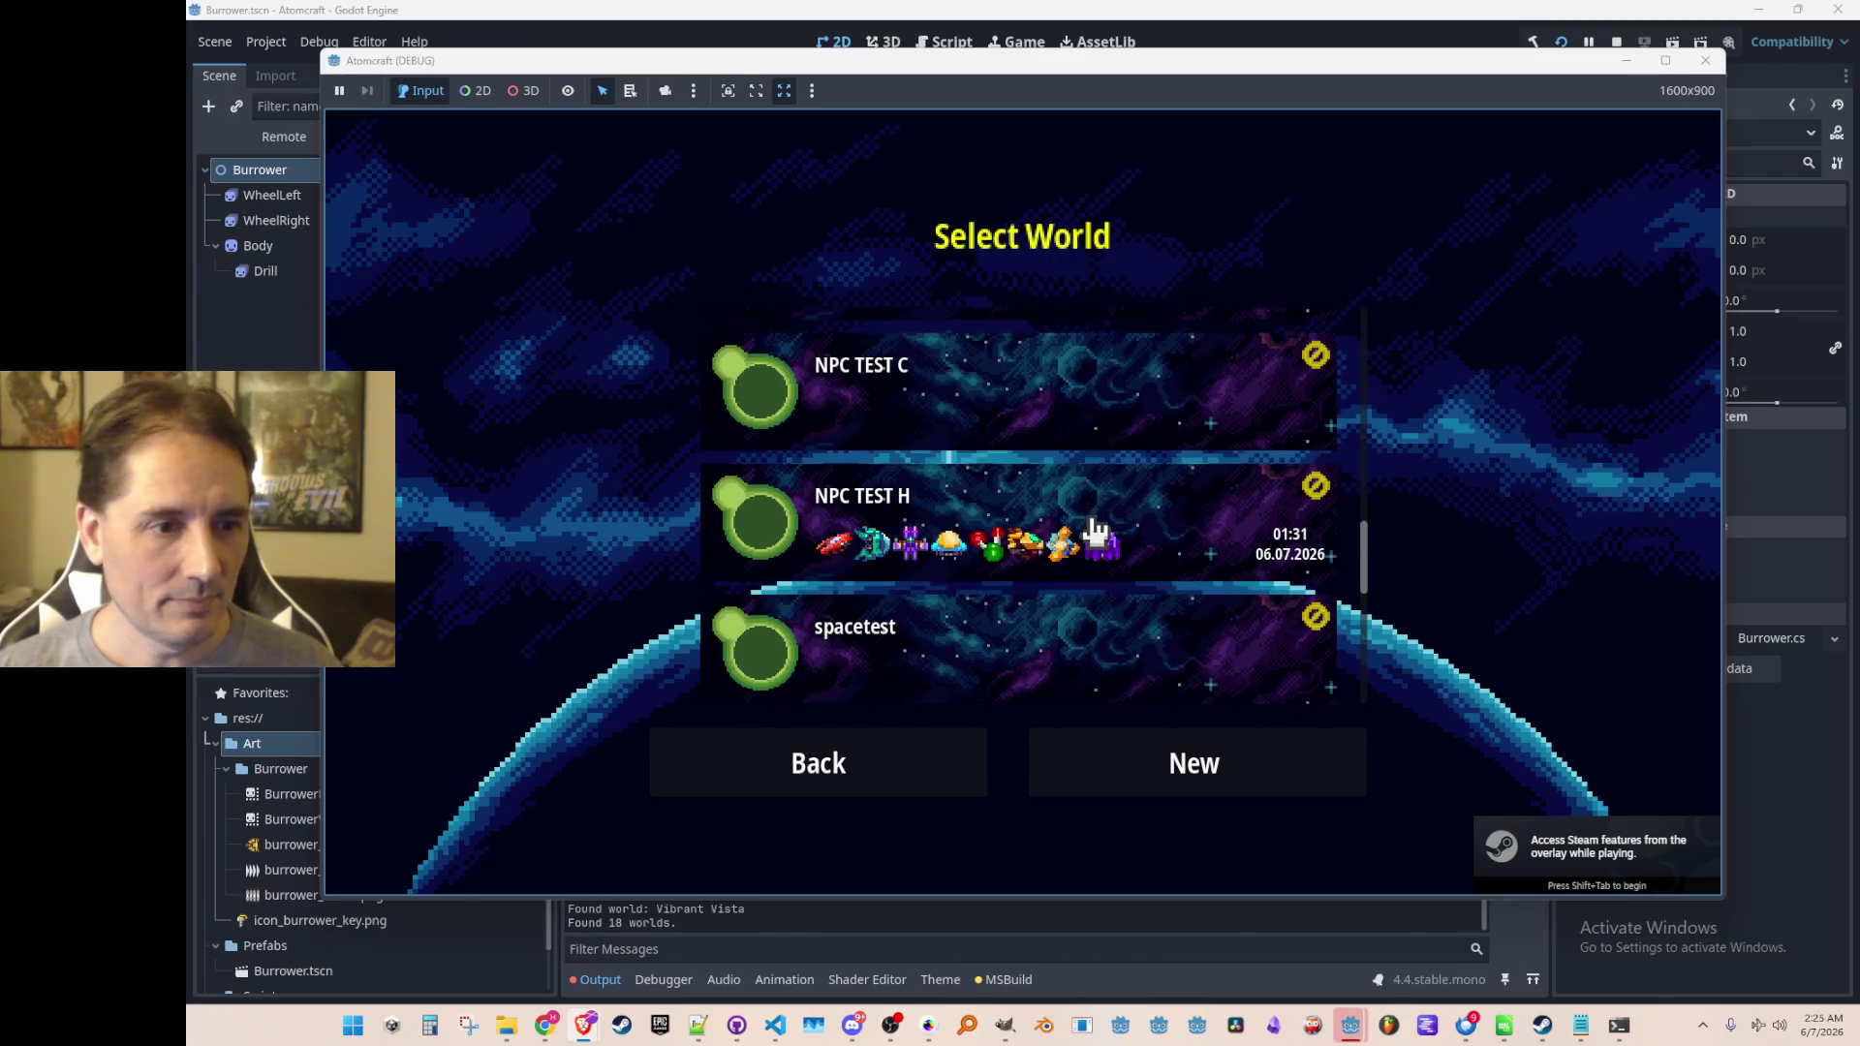
{"action": "key", "text": "Return"}
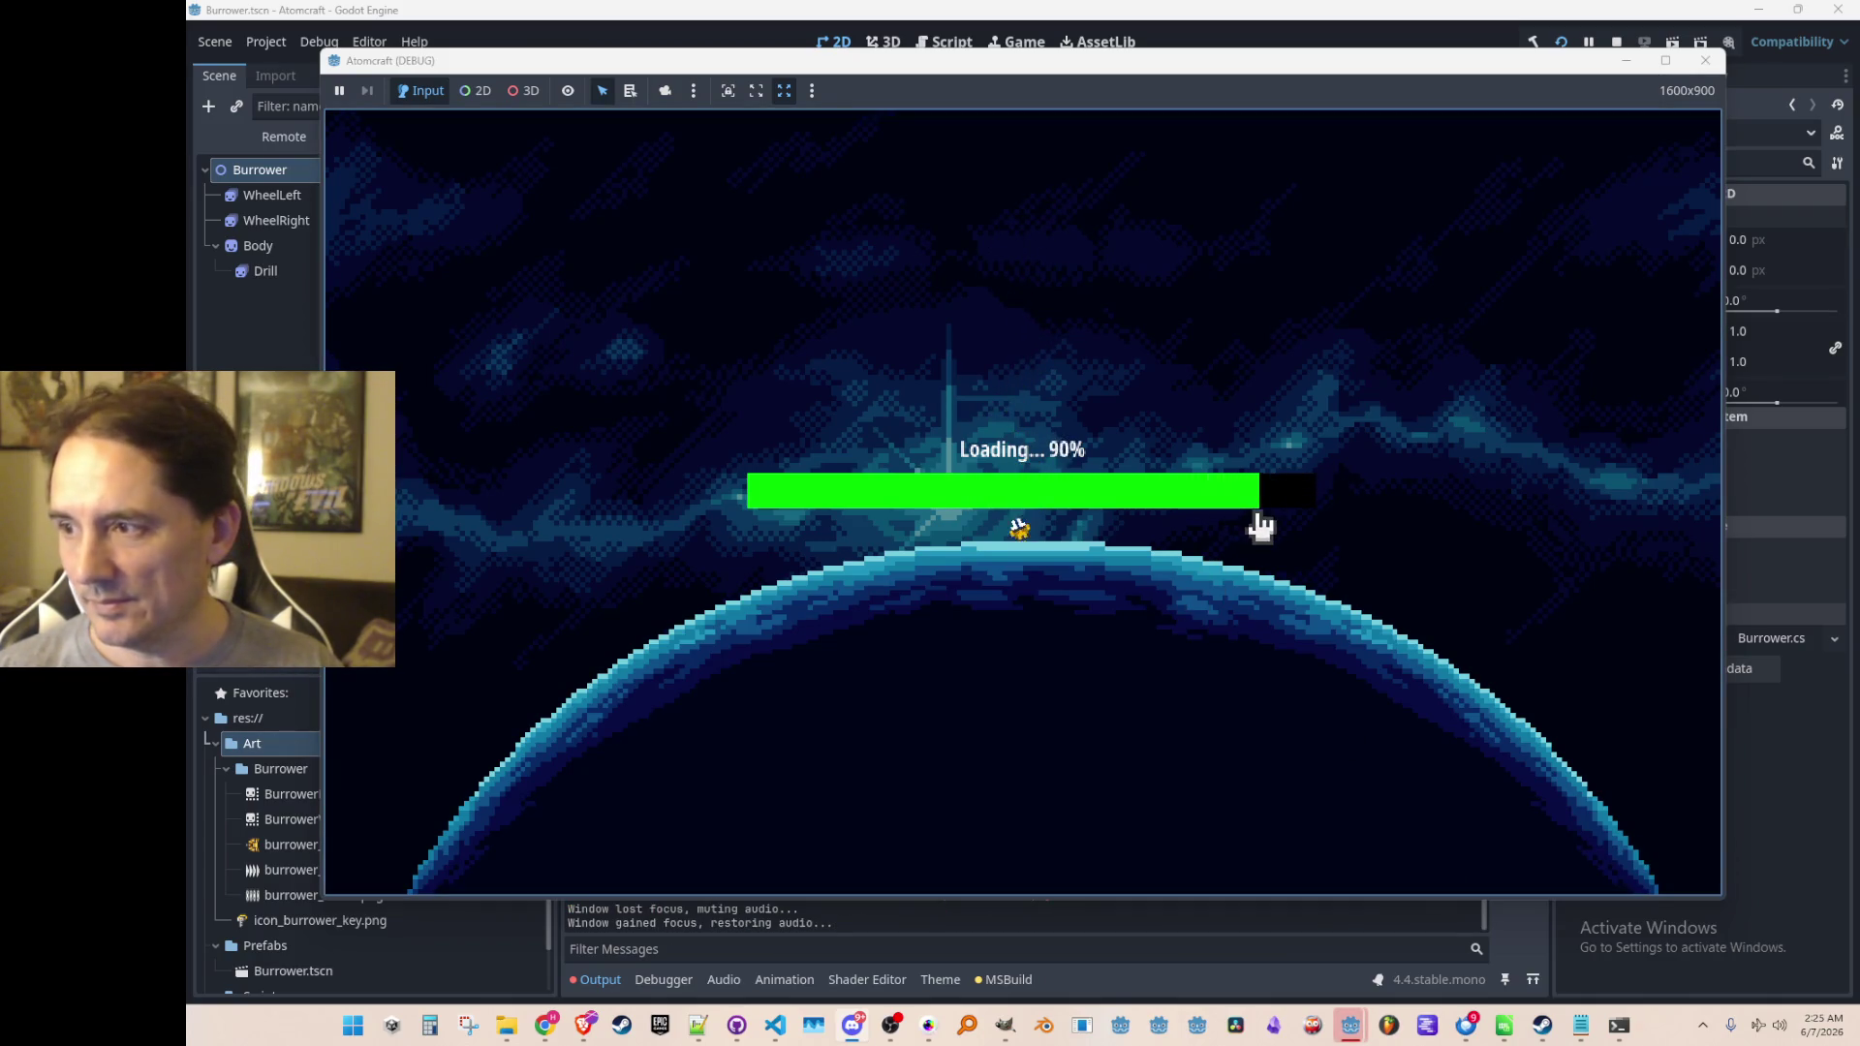
Drive the Burrower drill down through the purple cave to -56 m, then switch to the crowbar
{"action": "key", "text": "6"}
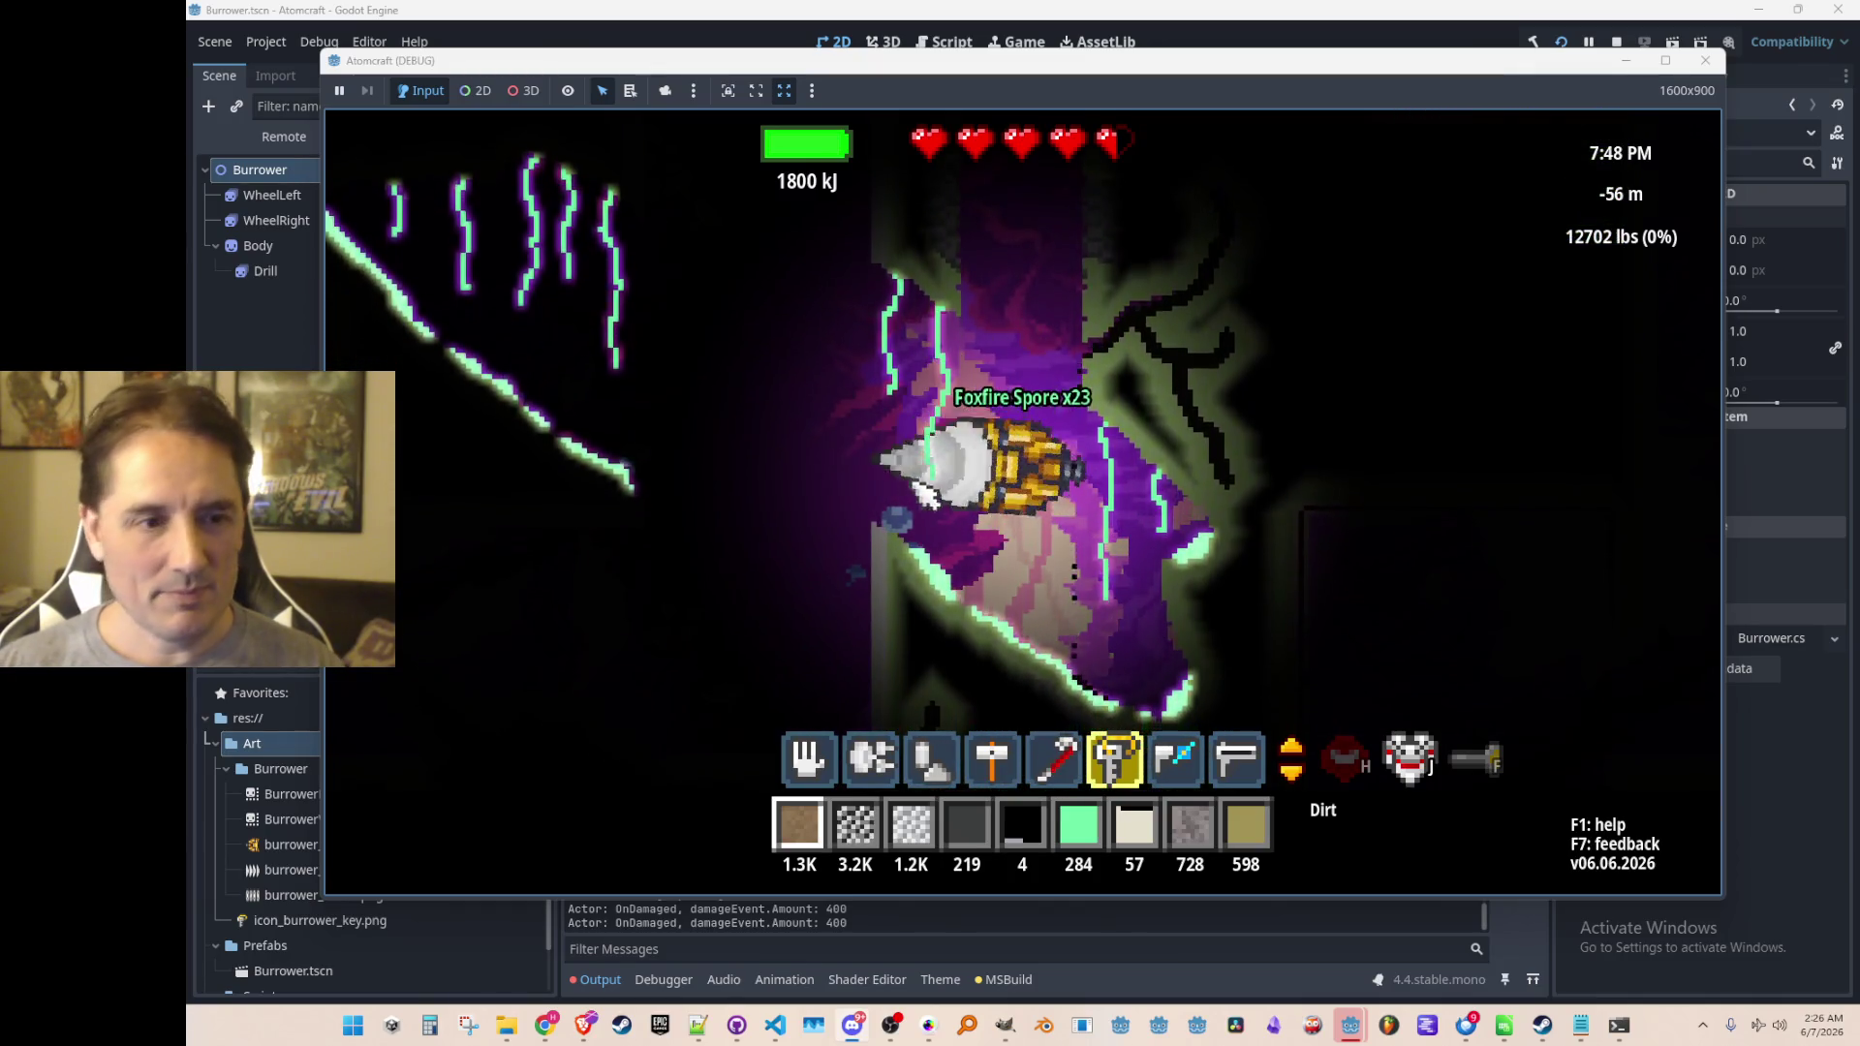
{"action": "key", "text": "5"}
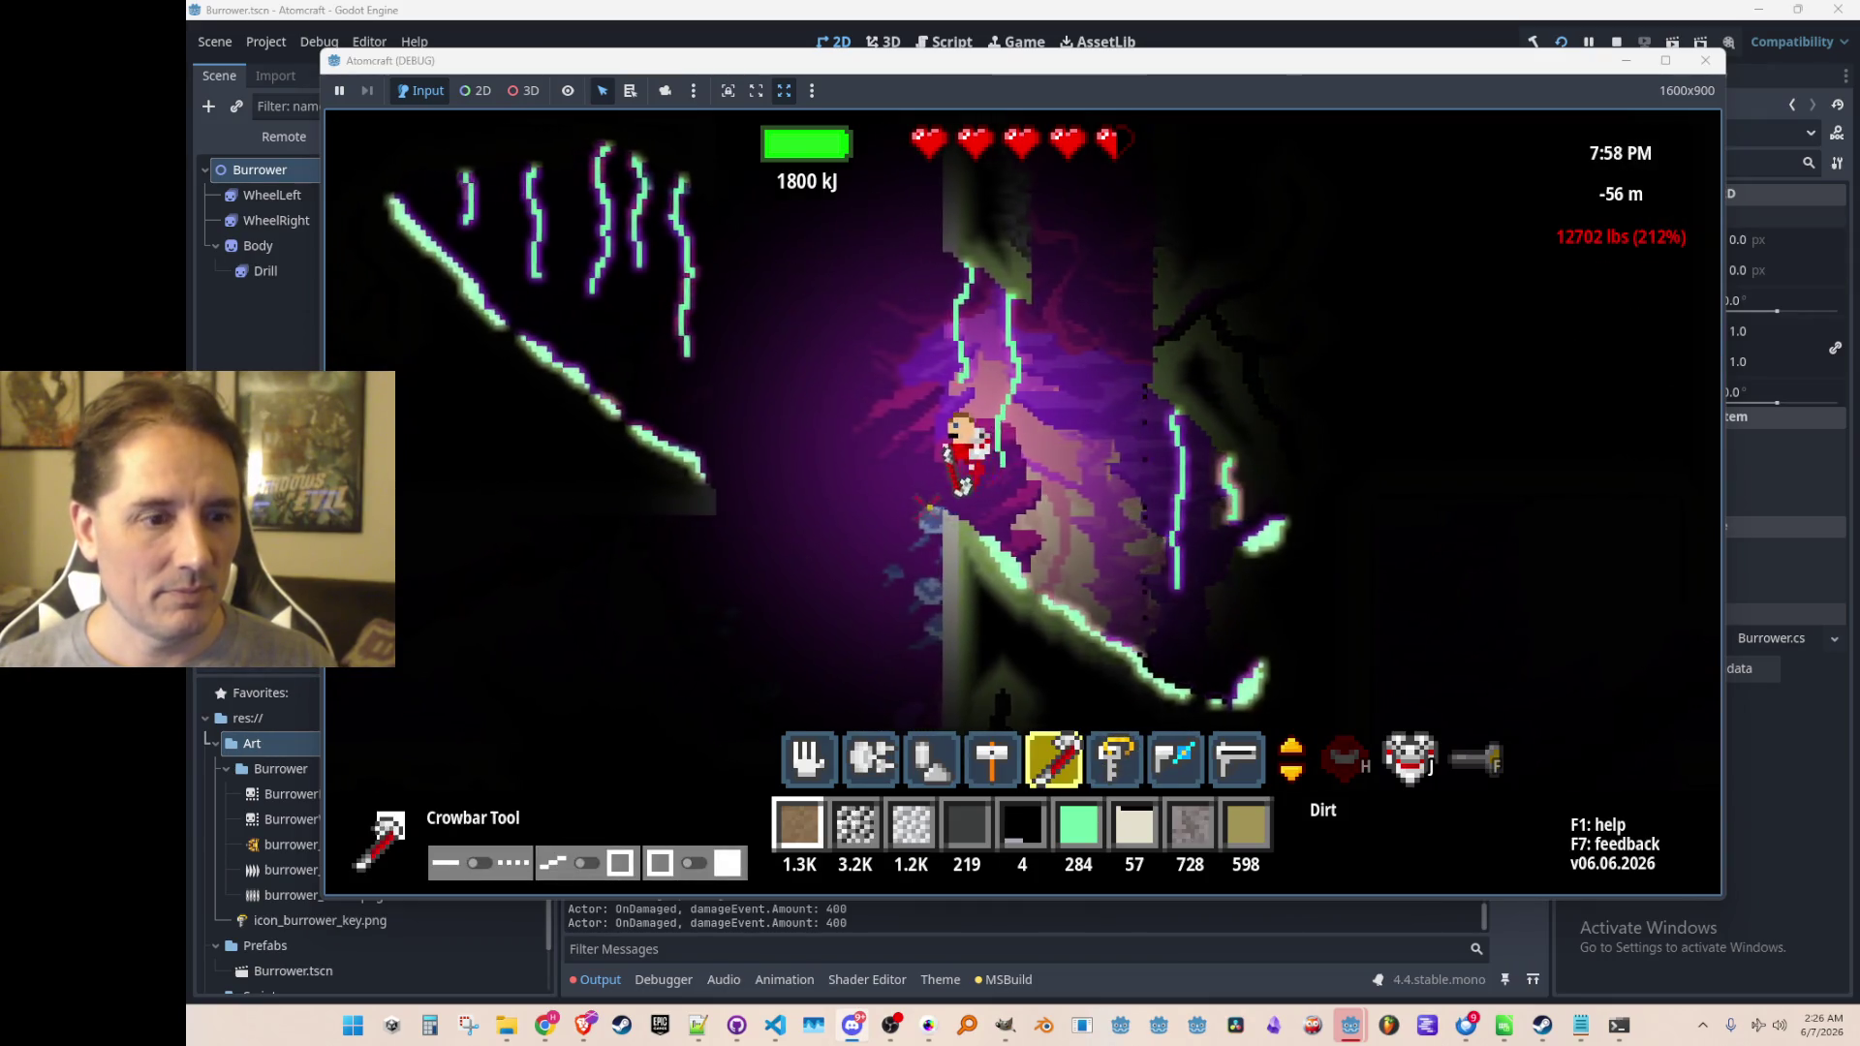
Sort the materials inventory by weight, heaviest first, and load Apatite Gravel into the active slot
{"action": "key", "text": "Tab"}
{"action": "left_click", "coordinate": [707, 247]}
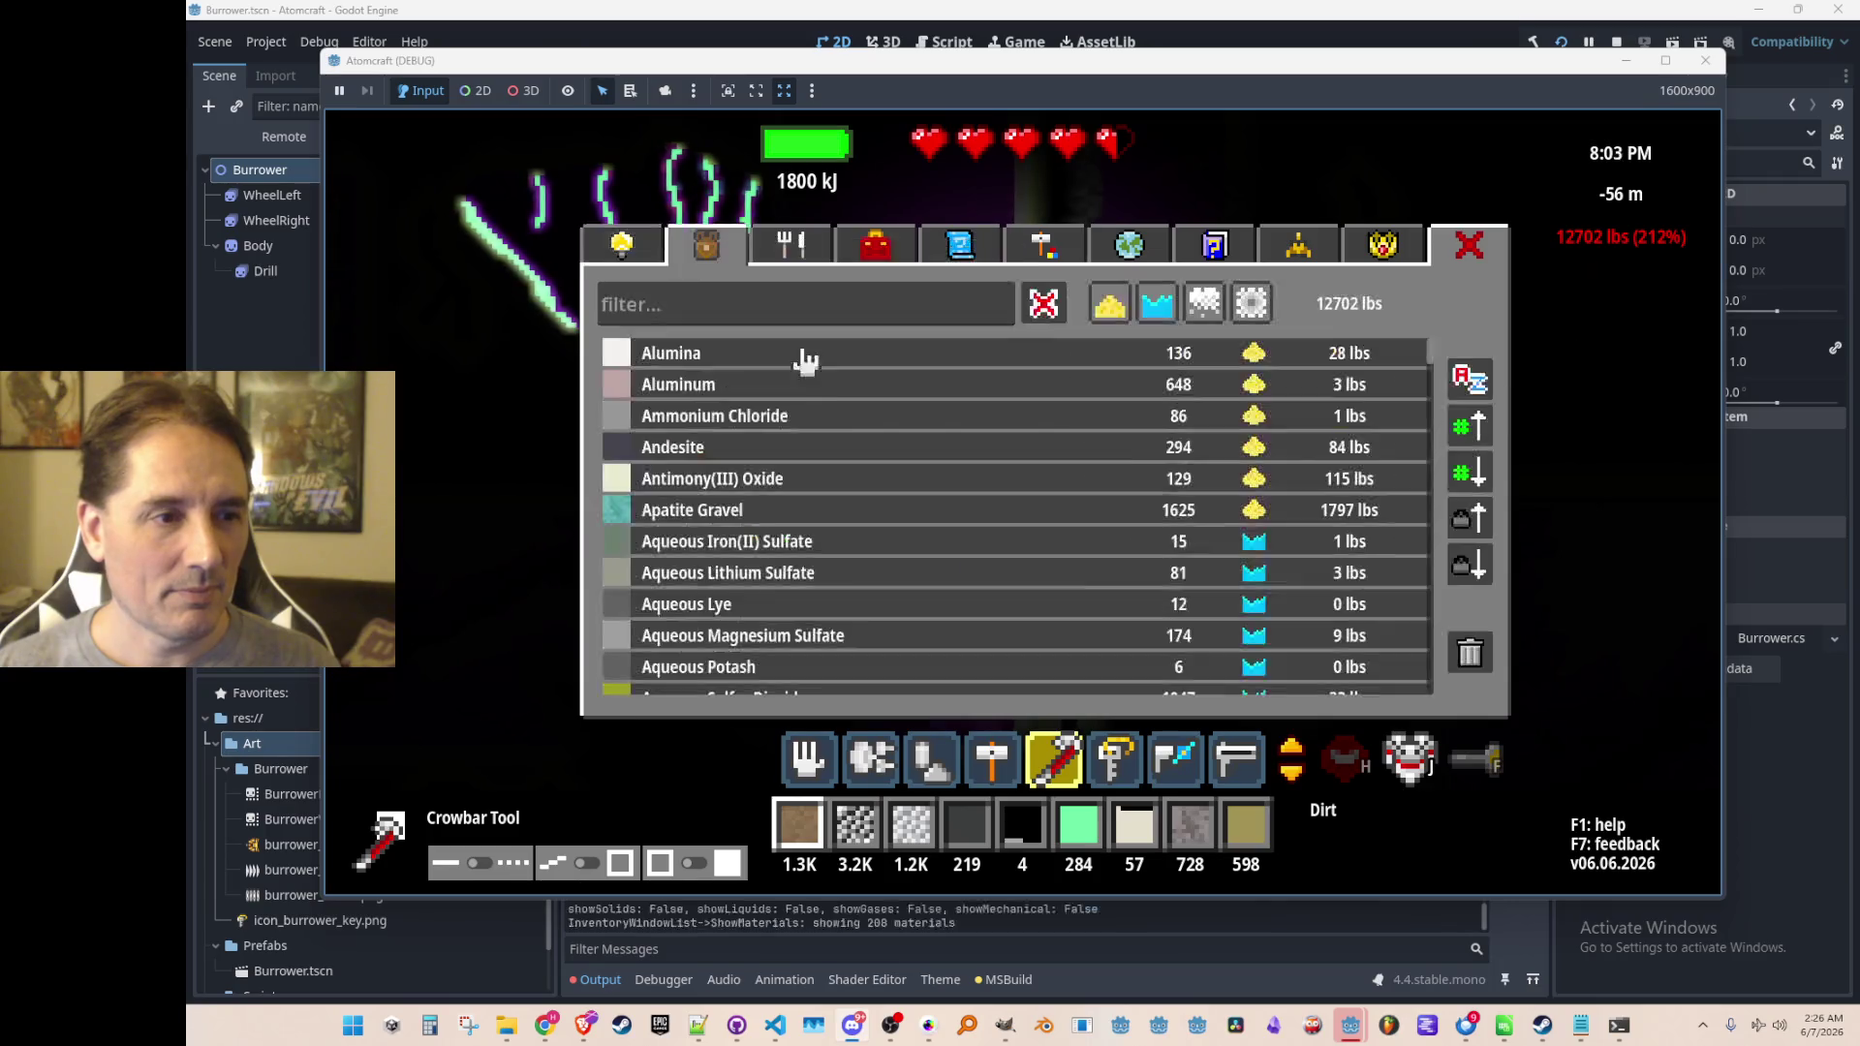
{"action": "left_click", "coordinate": [1470, 562]}
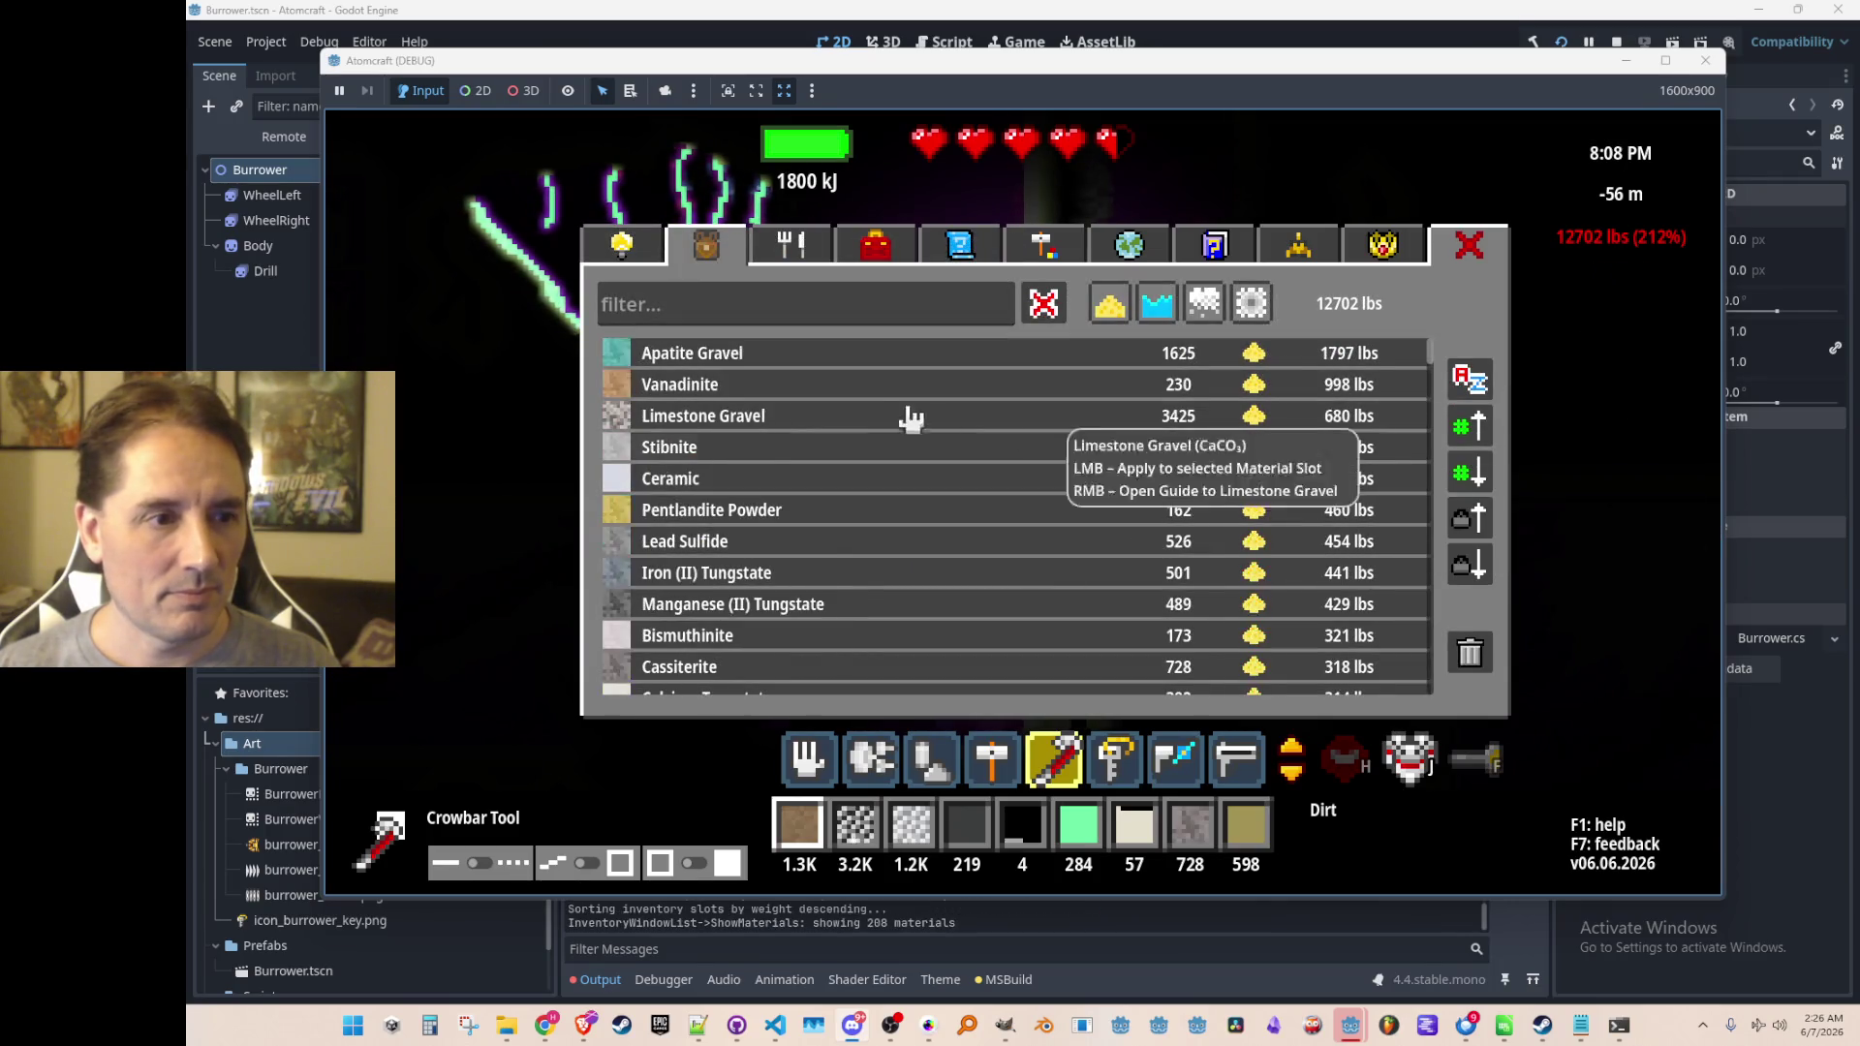
{"action": "left_click", "coordinate": [706, 350]}
{"action": "key", "text": "Tab"}
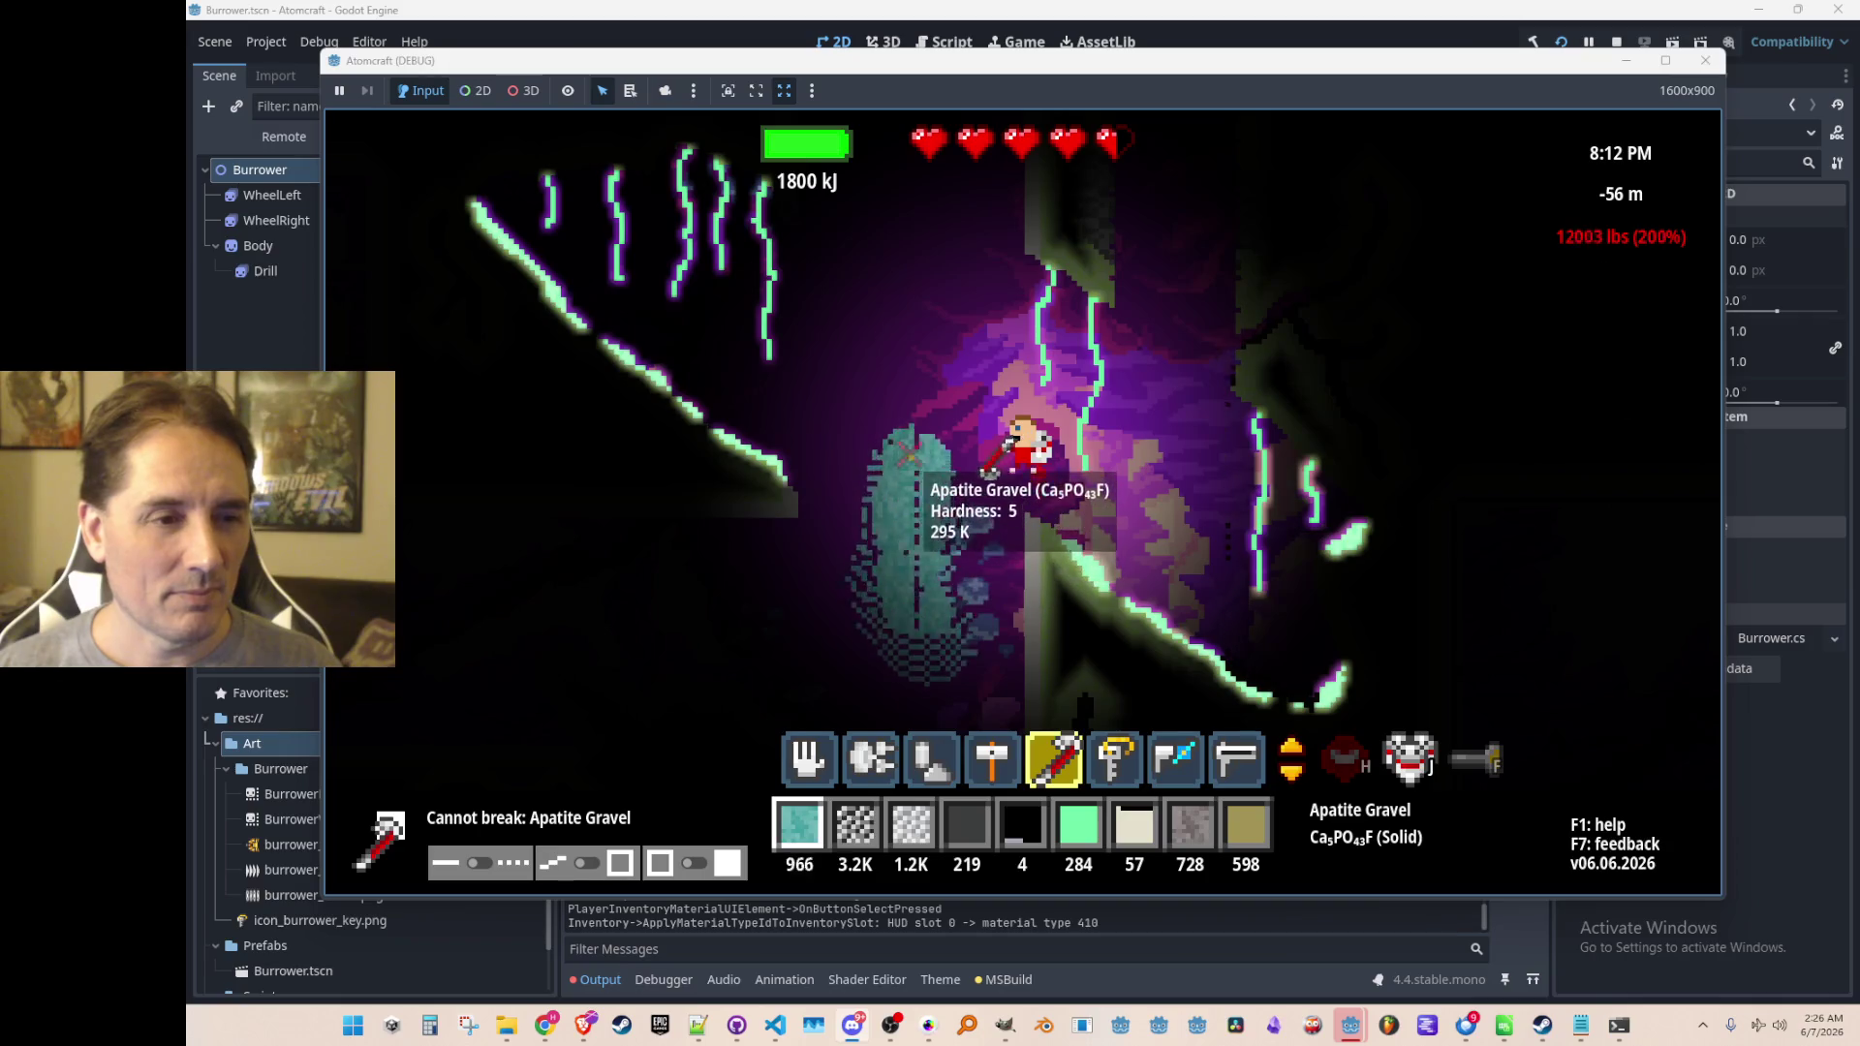
Load Vanadinite and Limestone Gravel, then pour the limestone gravel into the cave
{"action": "key", "text": "Tab"}
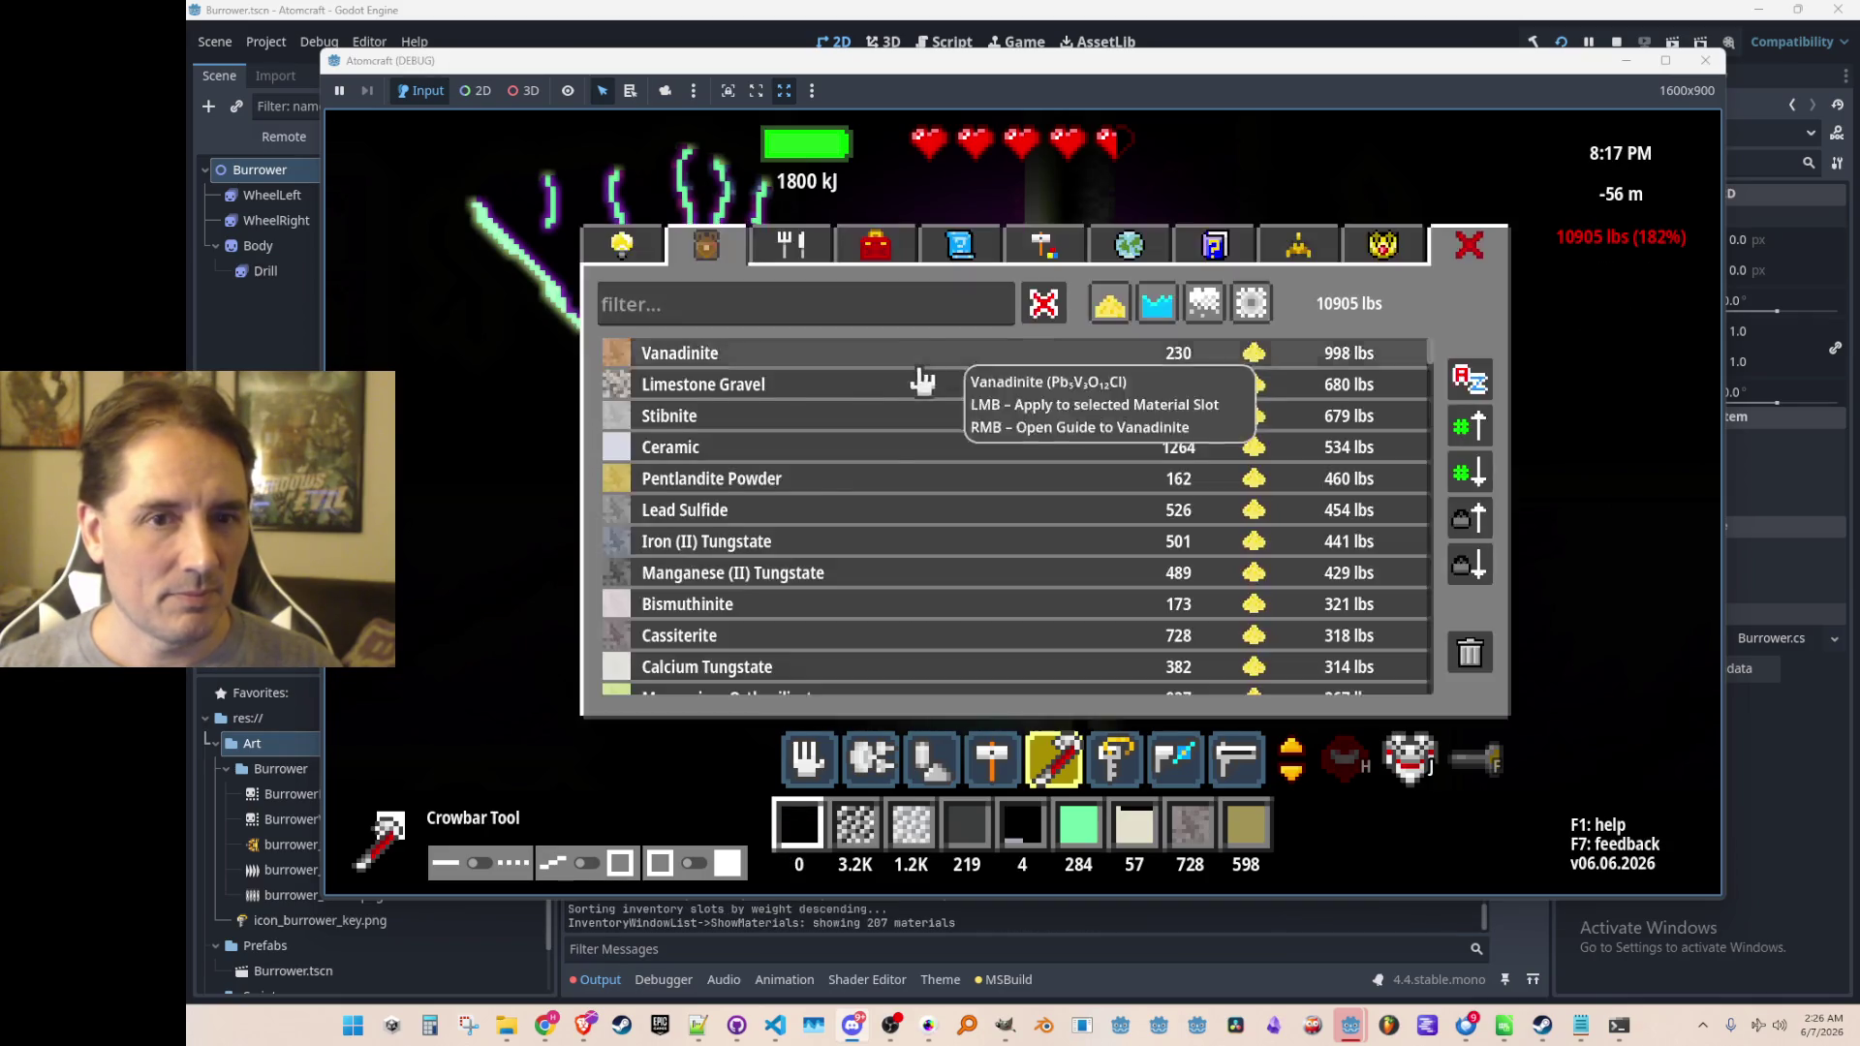
{"action": "left_click", "coordinate": [811, 360]}
{"action": "key", "text": "Tab"}
{"action": "key", "text": "Tab"}
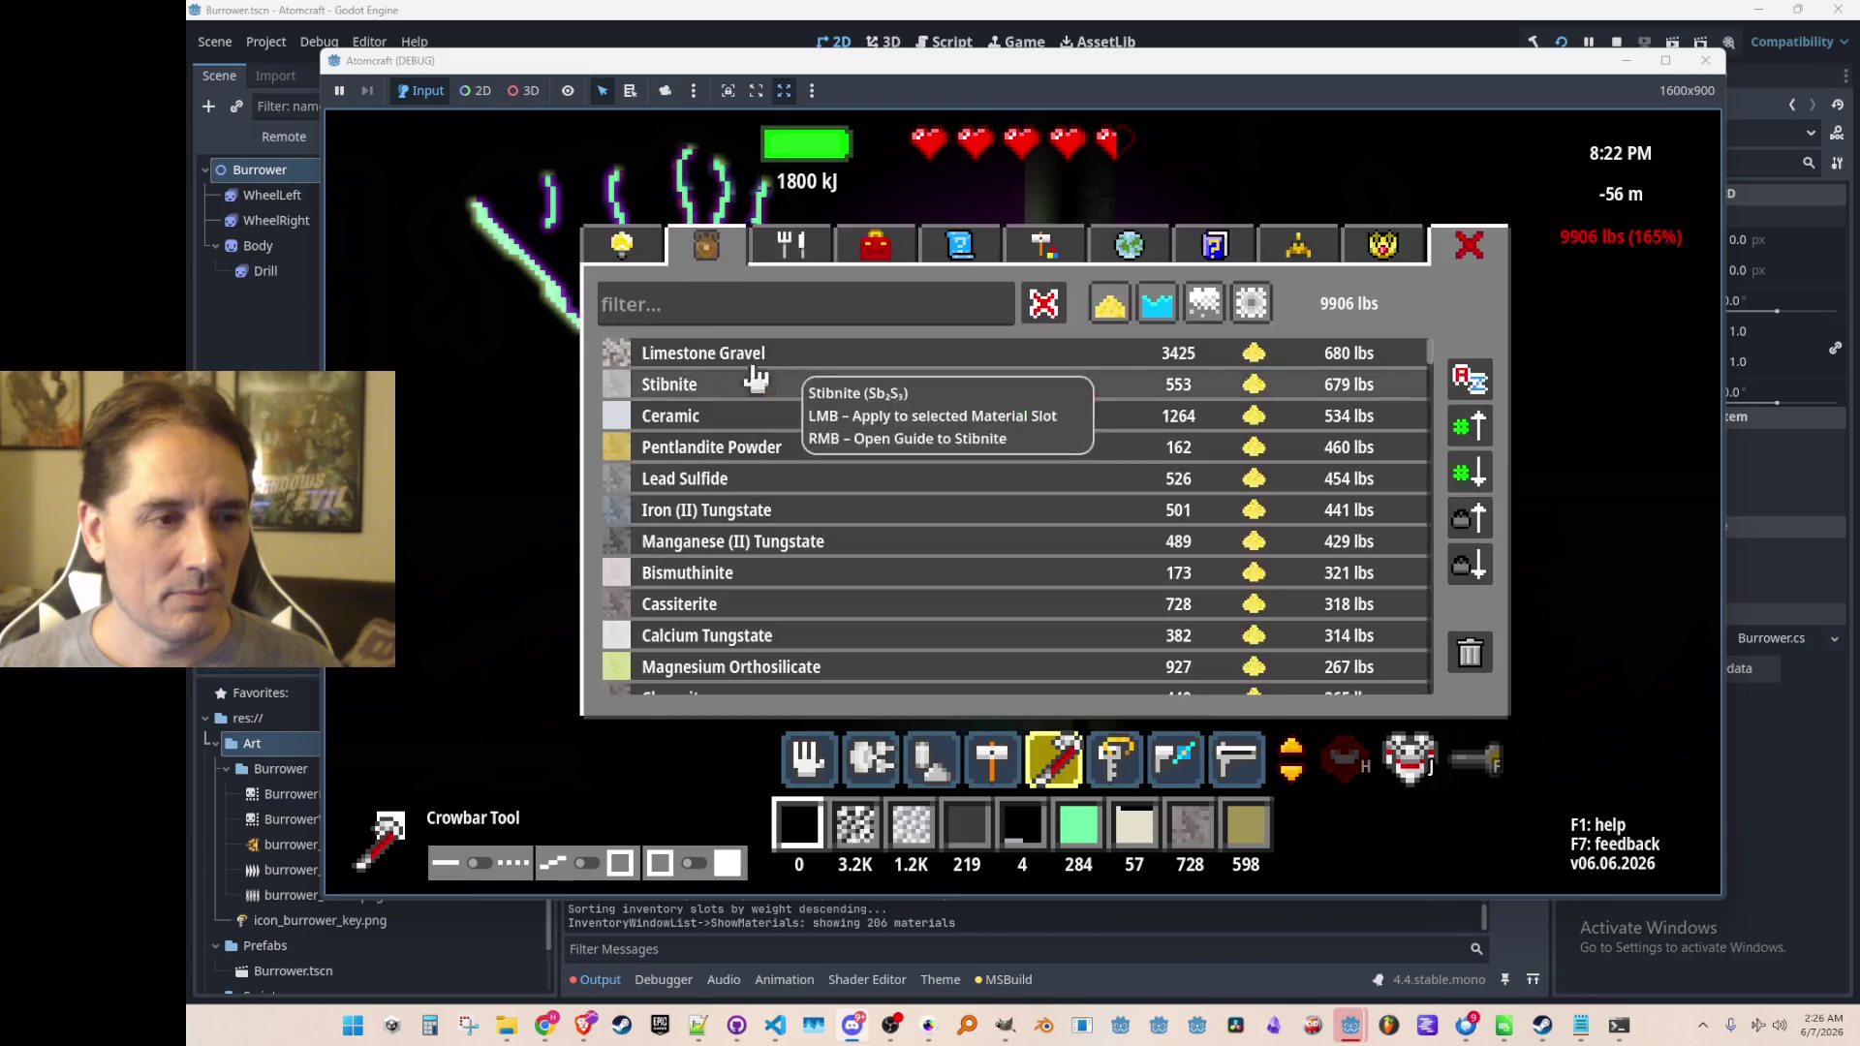
{"action": "left_click", "coordinate": [717, 355]}
{"action": "key", "text": "Tab"}
{"action": "mouse_move", "coordinate": [870, 259]}
{"action": "left_mouse_down"}
{"action": "mouse_move", "coordinate": [884, 194]}
{"action": "mouse_move", "coordinate": [921, 183]}
{"action": "mouse_move", "coordinate": [707, 290]}
{"action": "left_mouse_up"}
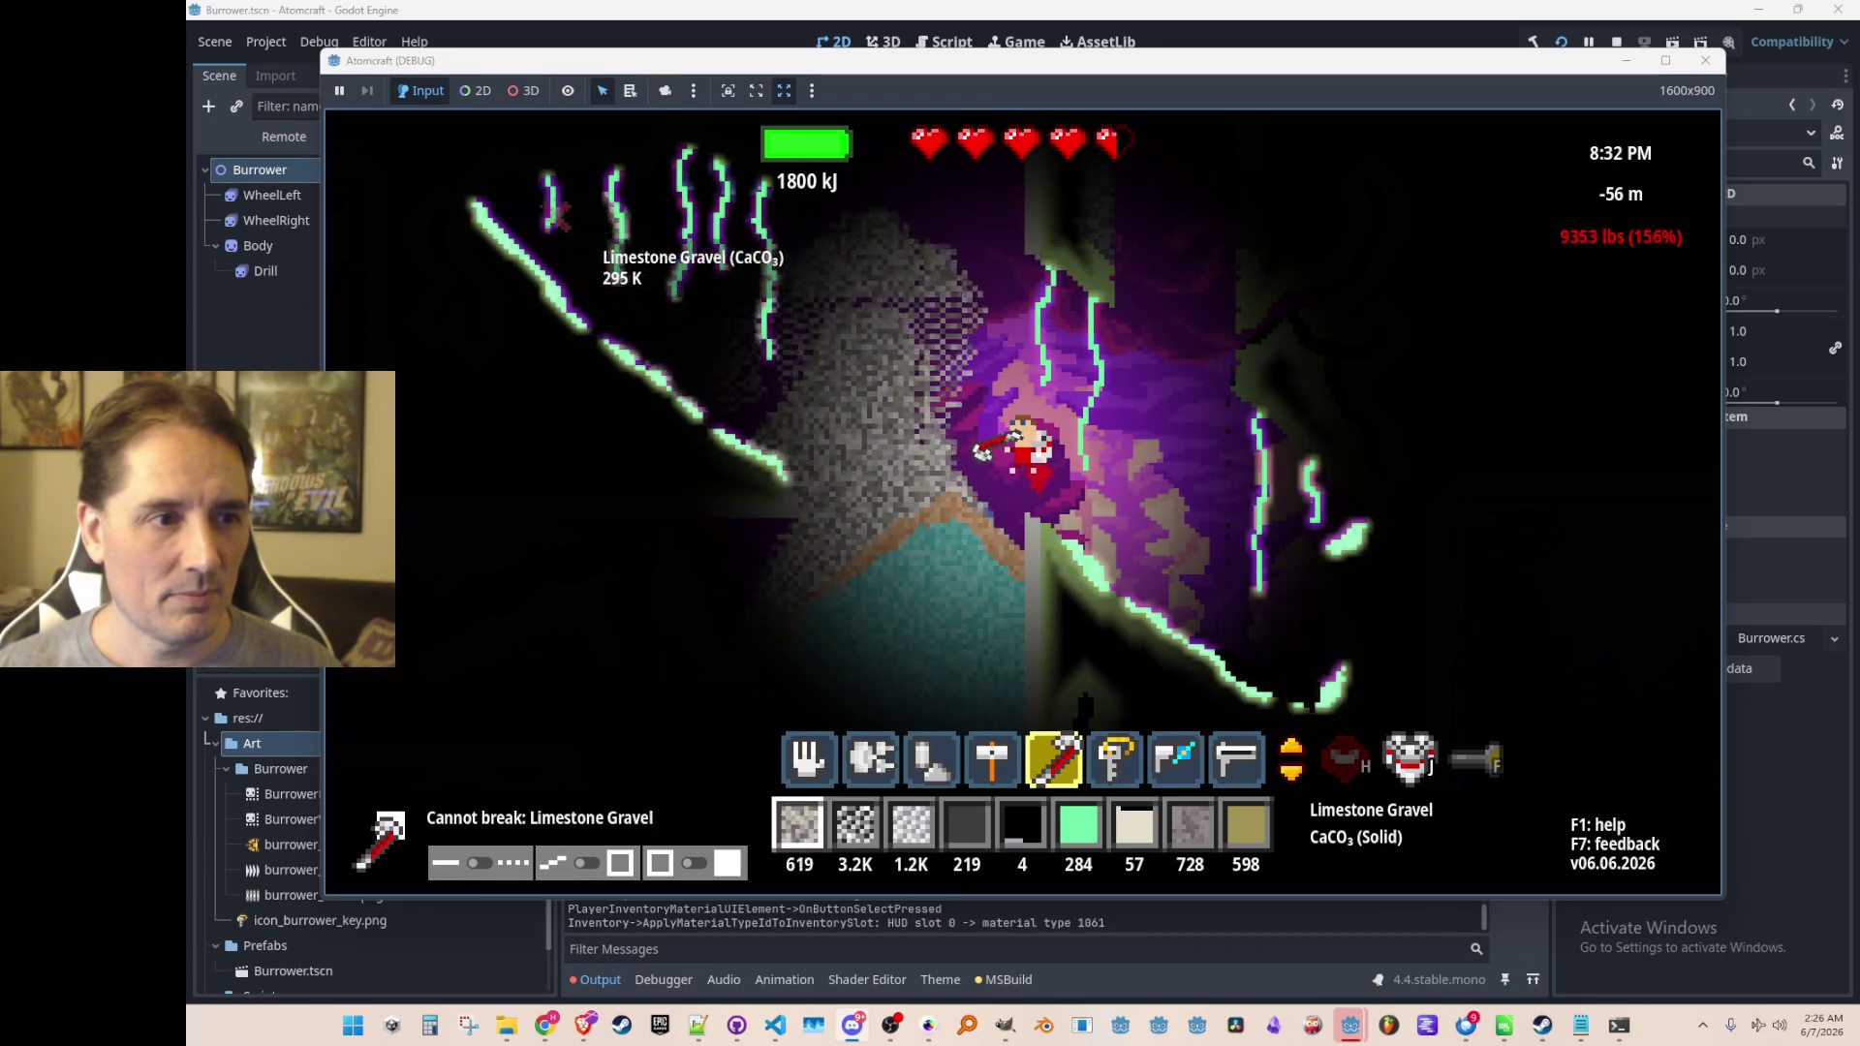
{"action": "left_click_drag", "start_coordinate": [564, 221], "coordinate": [971, 198]}
{"action": "key", "text": "w"}
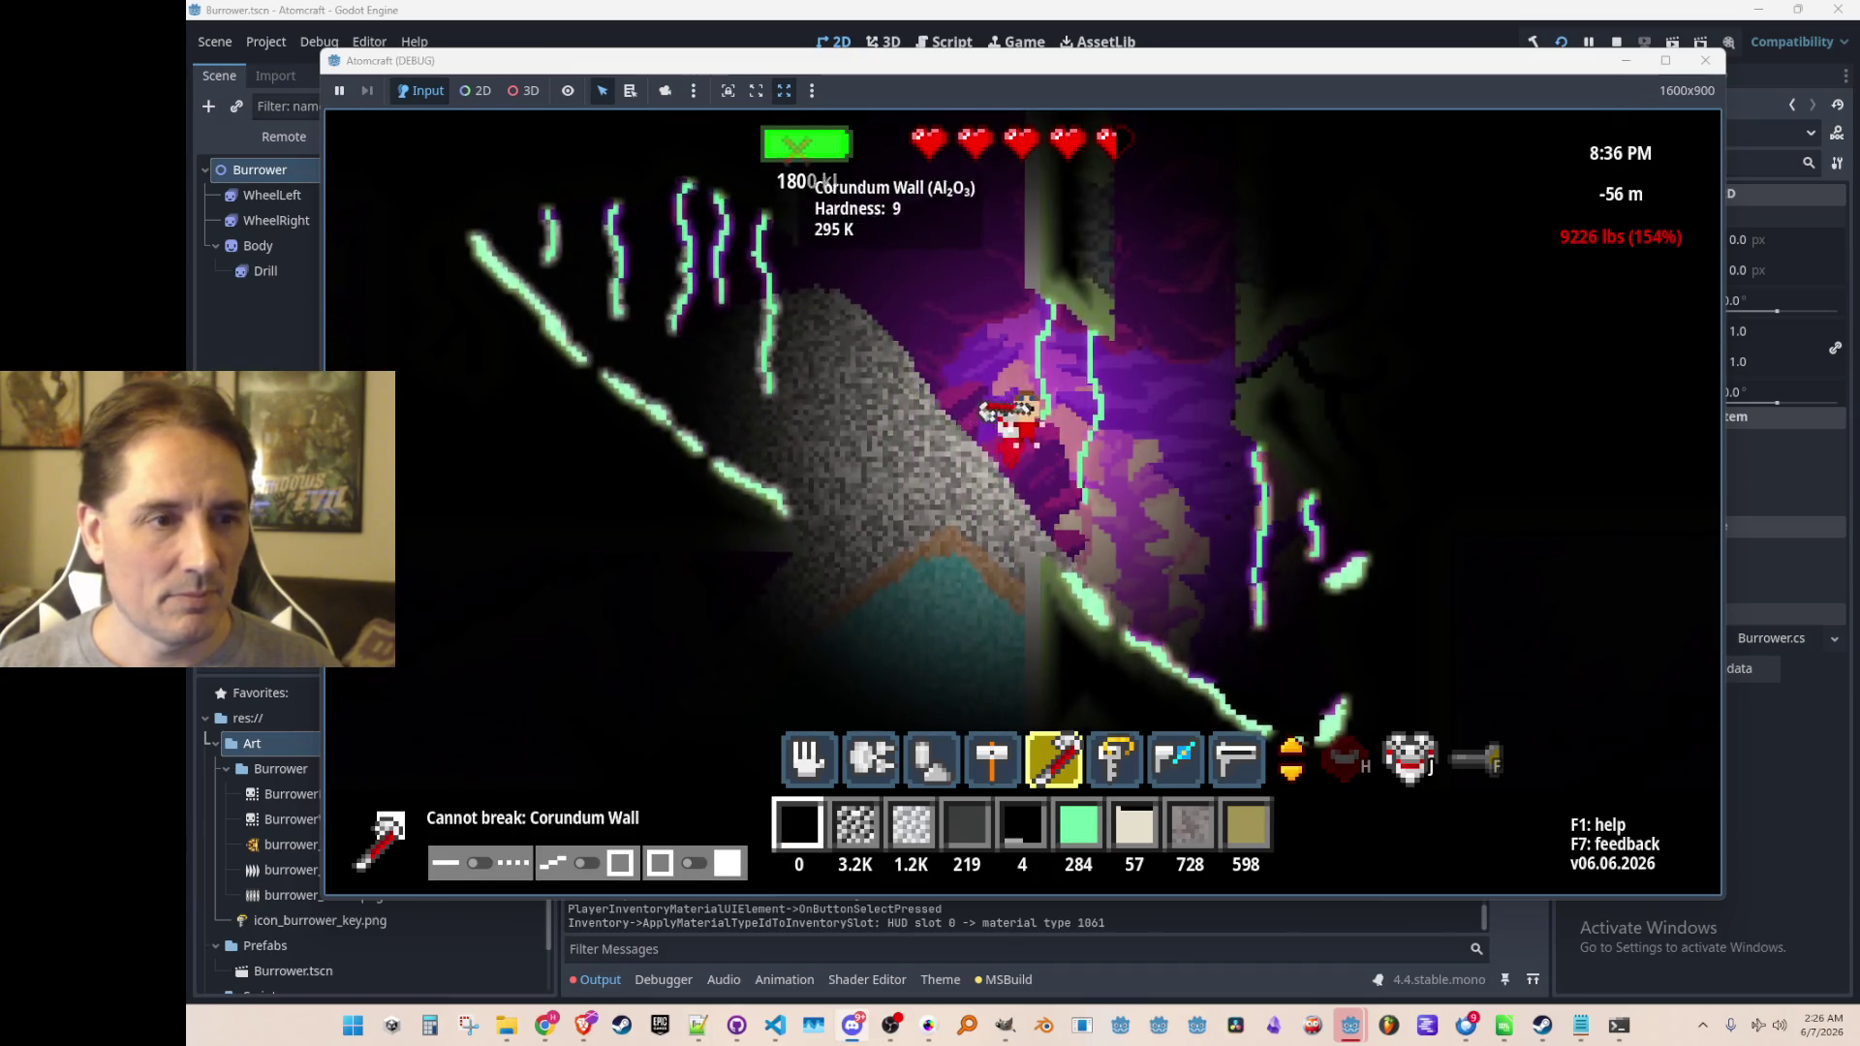
Dump Stibnite, Pentlandite Powder, Lead Sulfide, Iron (II) Tungstate and Bismuthinite from the cargo
{"action": "key", "text": "i"}
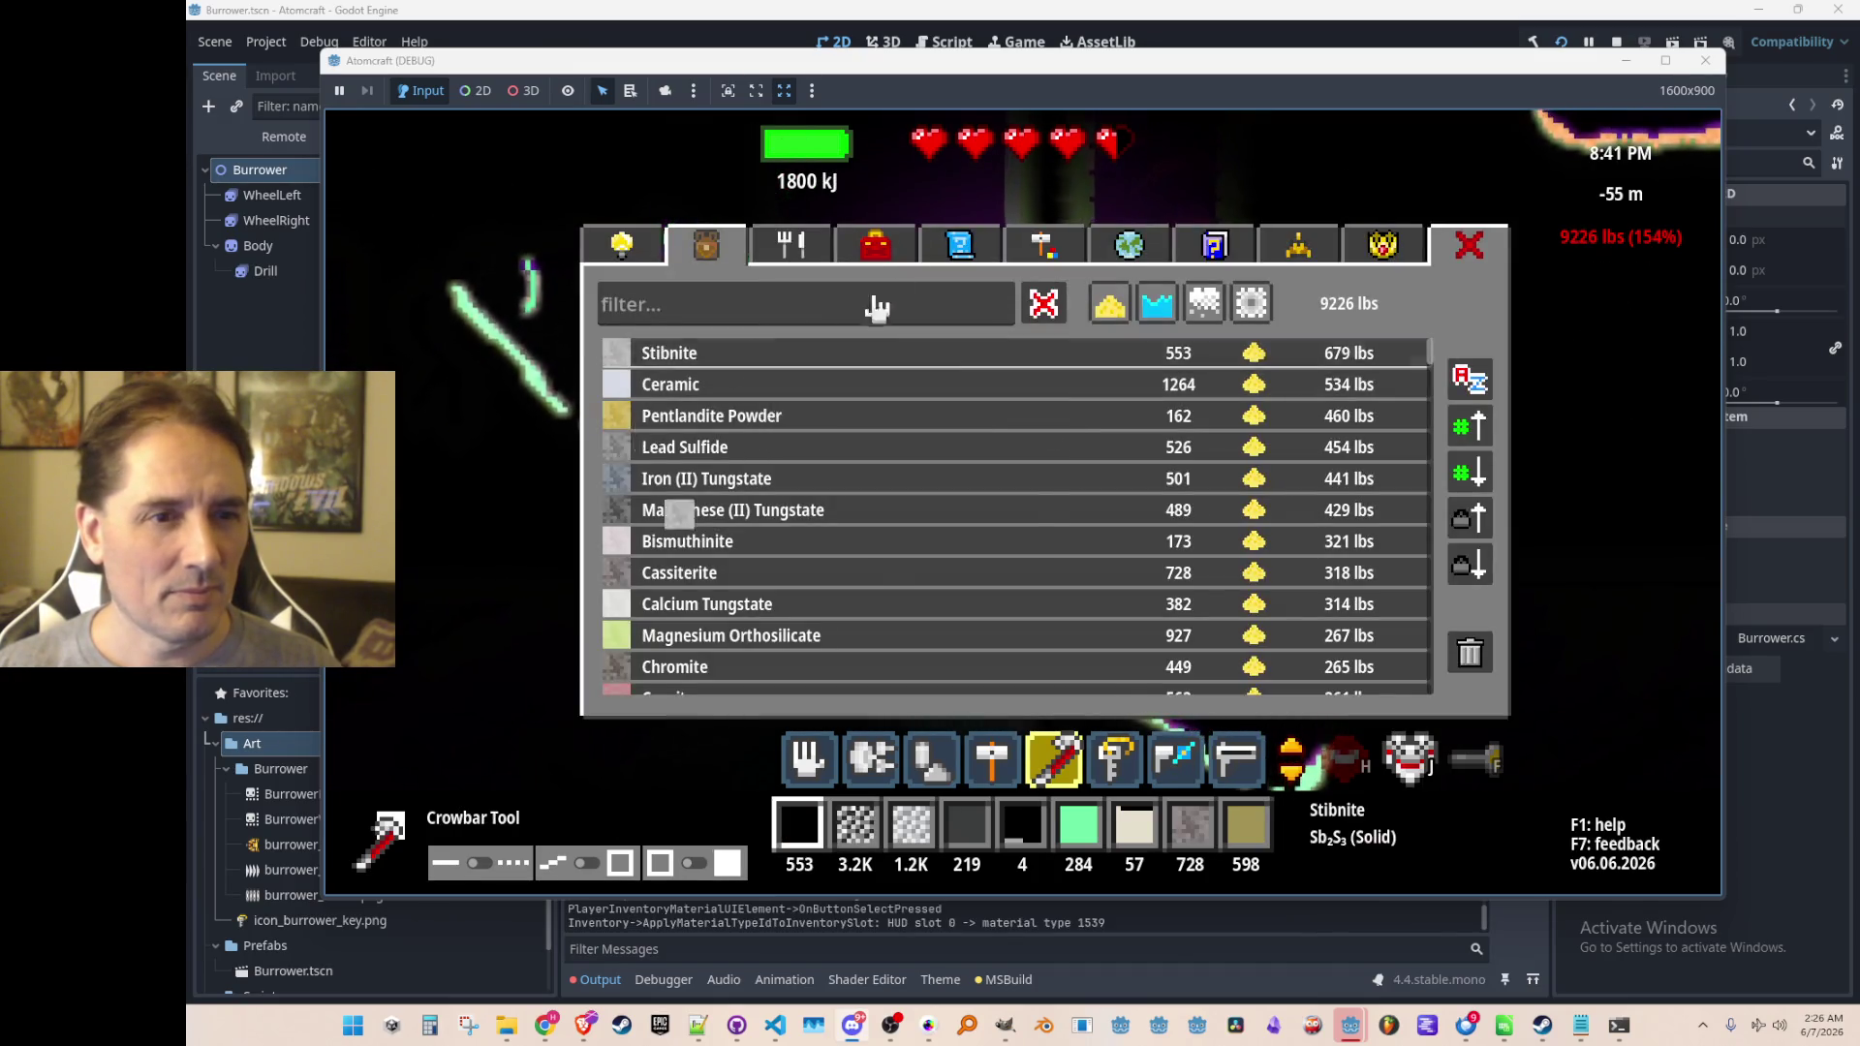
{"action": "left_click", "coordinate": [851, 352]}
{"action": "key", "text": "i"}
{"action": "left_click", "coordinate": [736, 382]}
{"action": "key", "text": "i"}
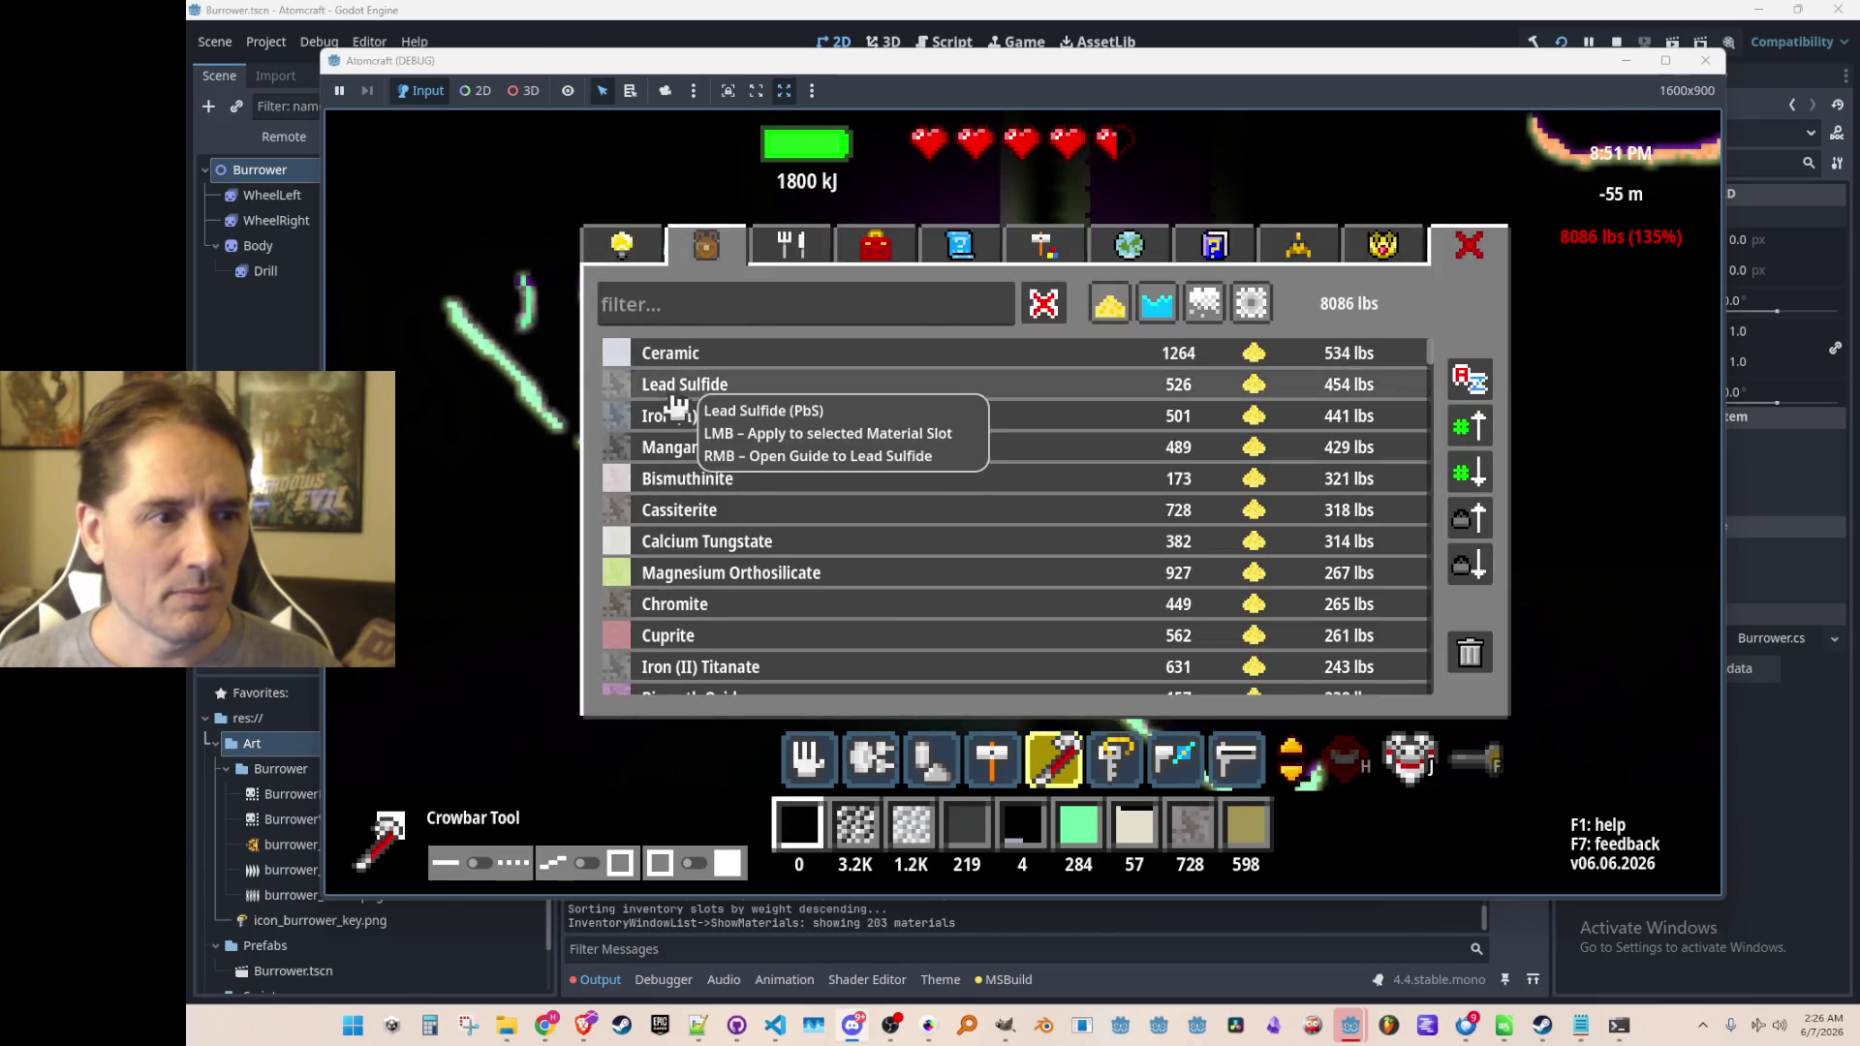
{"action": "left_click", "coordinate": [673, 388]}
{"action": "key", "text": "i"}
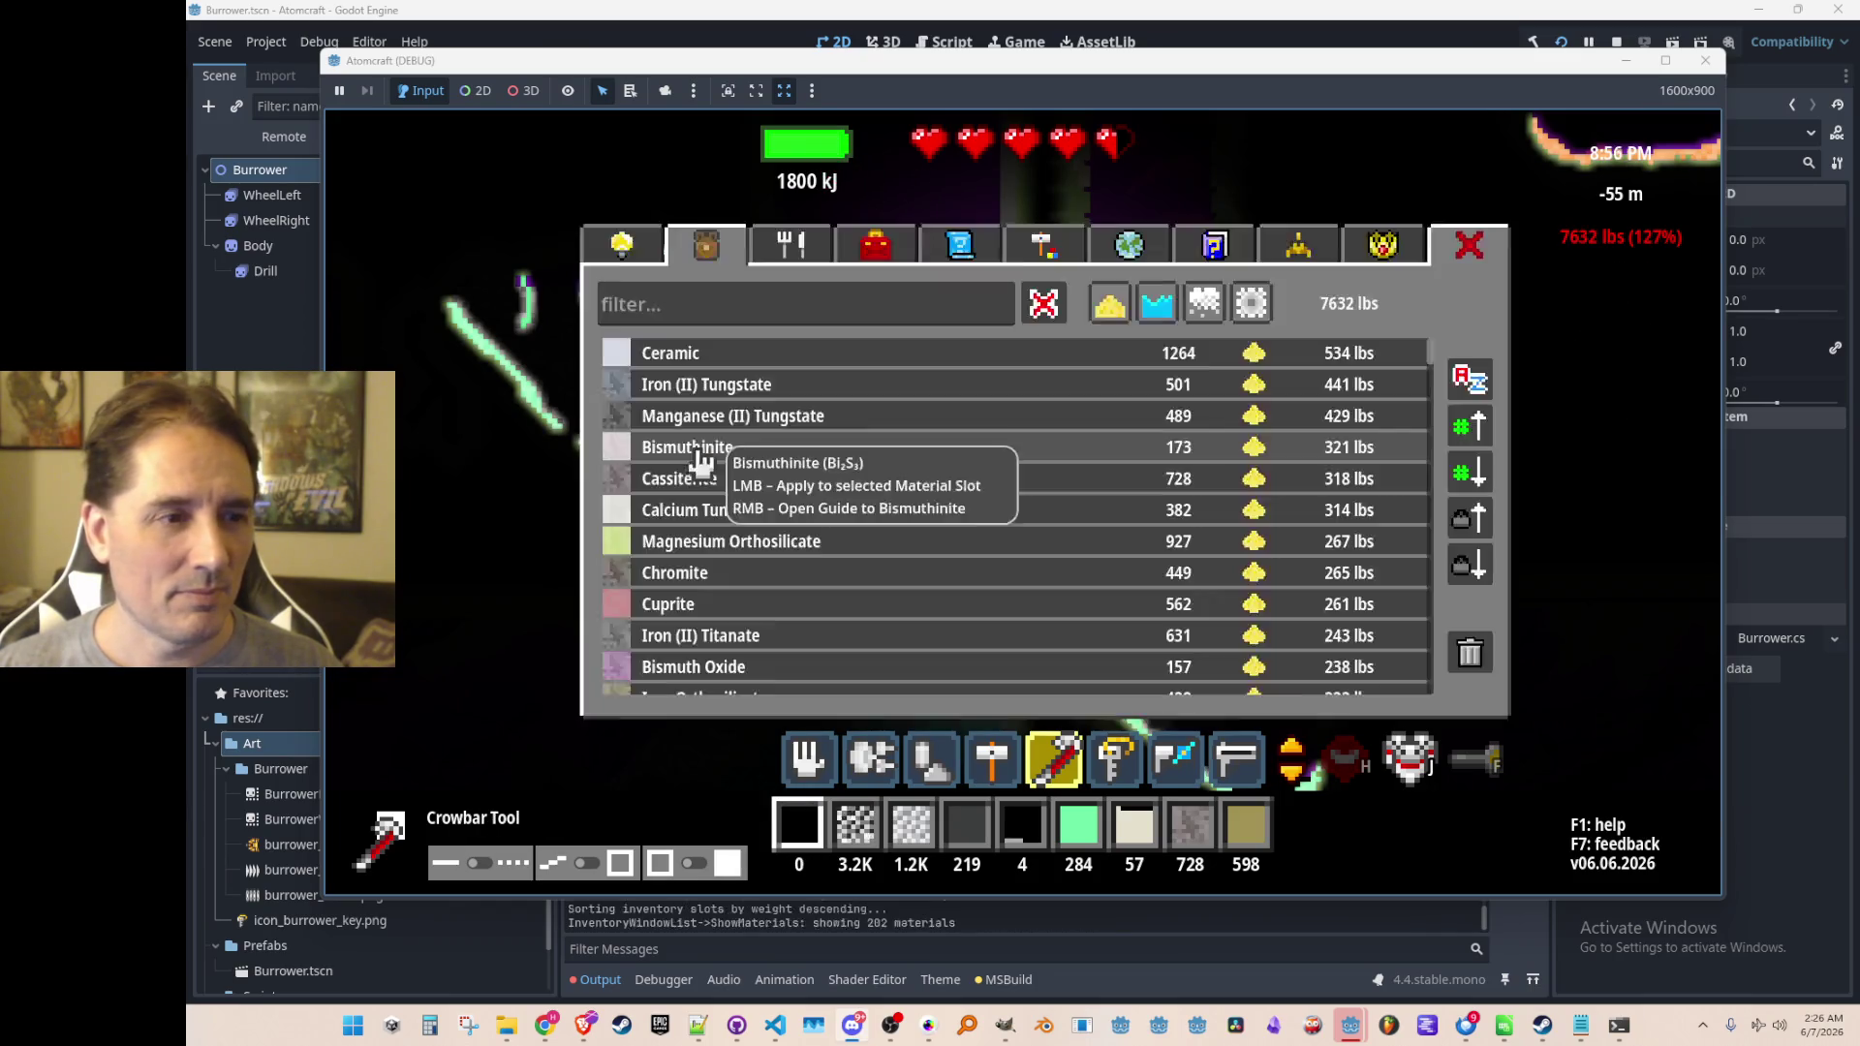
{"action": "left_click", "coordinate": [775, 376]}
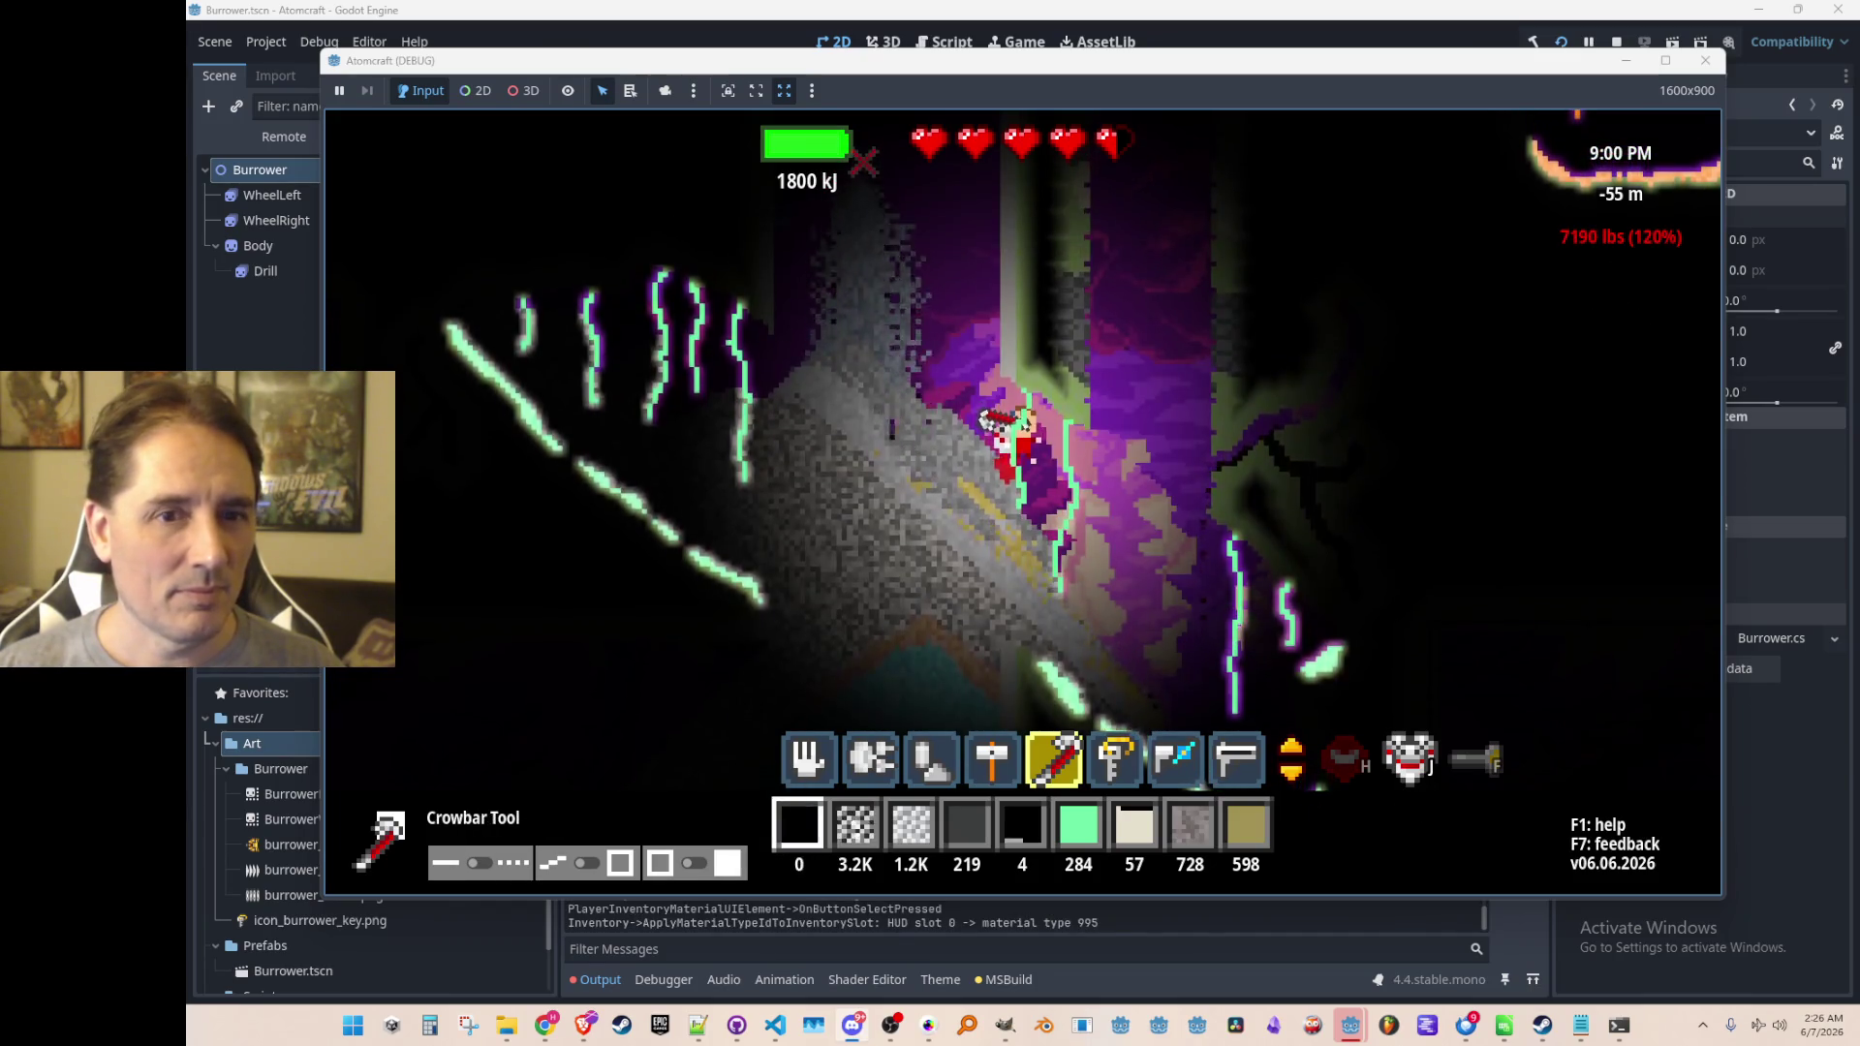
{"action": "key", "text": "i"}
{"action": "left_click", "coordinate": [726, 415]}
Dump Manganese (II) Tungstate, Magnesium Orthosilicate, Cassiterite and Calcium Tungstate
{"action": "key", "text": "i"}
{"action": "key", "text": "i"}
{"action": "left_click", "coordinate": [770, 392]}
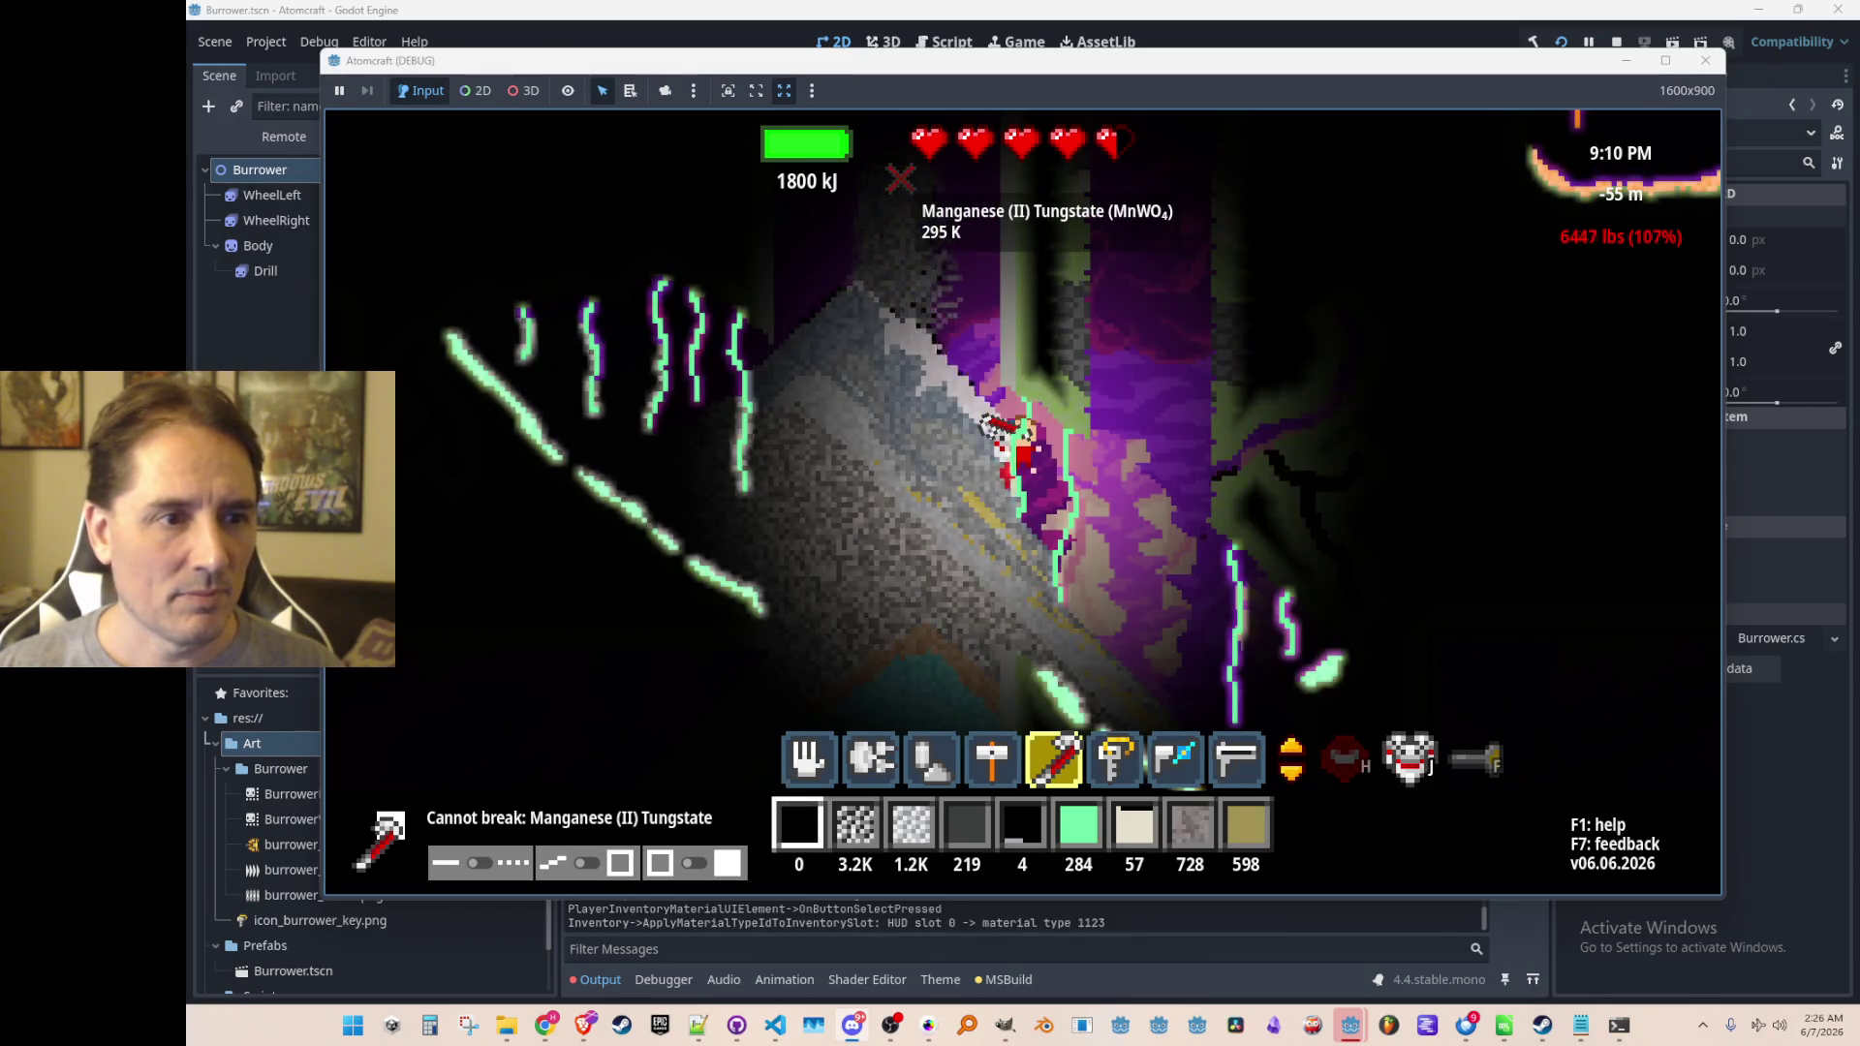
{"action": "key", "text": "i"}
{"action": "left_click", "coordinate": [736, 448]}
{"action": "key", "text": "i"}
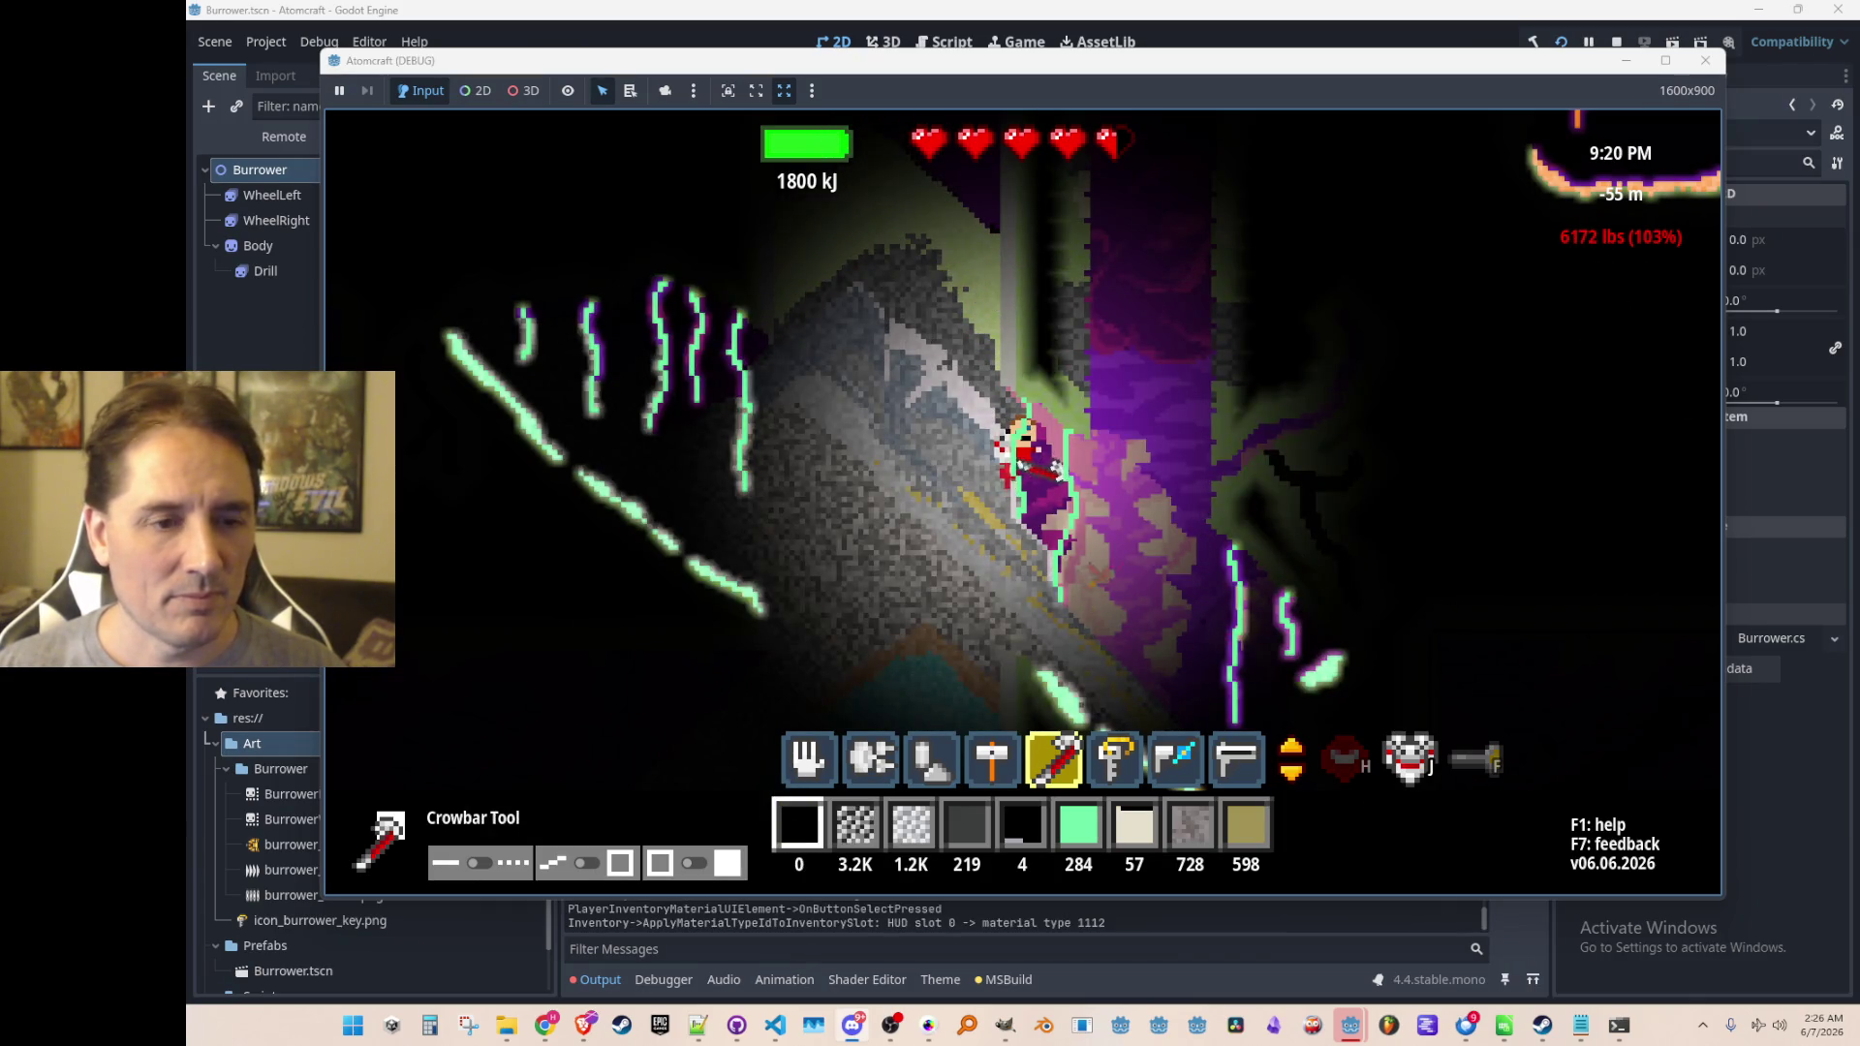
{"action": "key", "text": "i"}
{"action": "left_click", "coordinate": [775, 392]}
{"action": "key", "text": "i"}
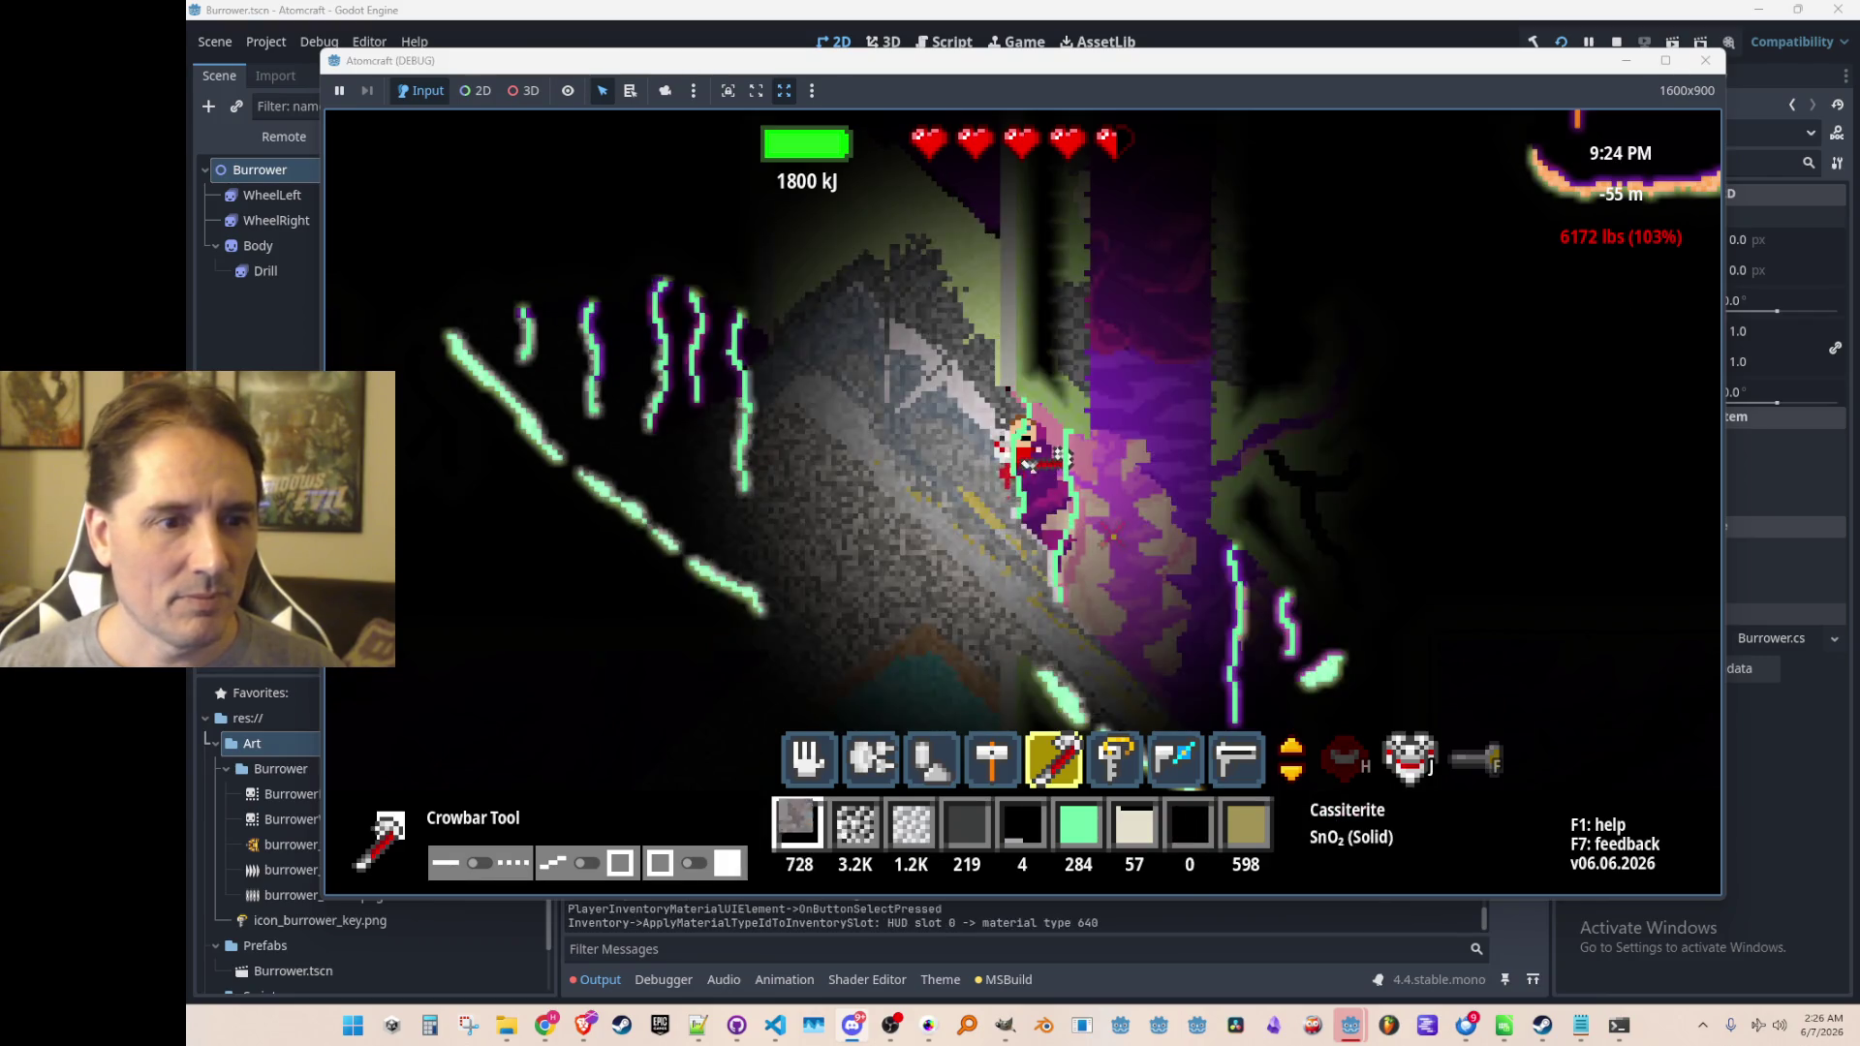
{"action": "key", "text": "i"}
{"action": "left_click", "coordinate": [772, 416]}
{"action": "key", "text": "i"}
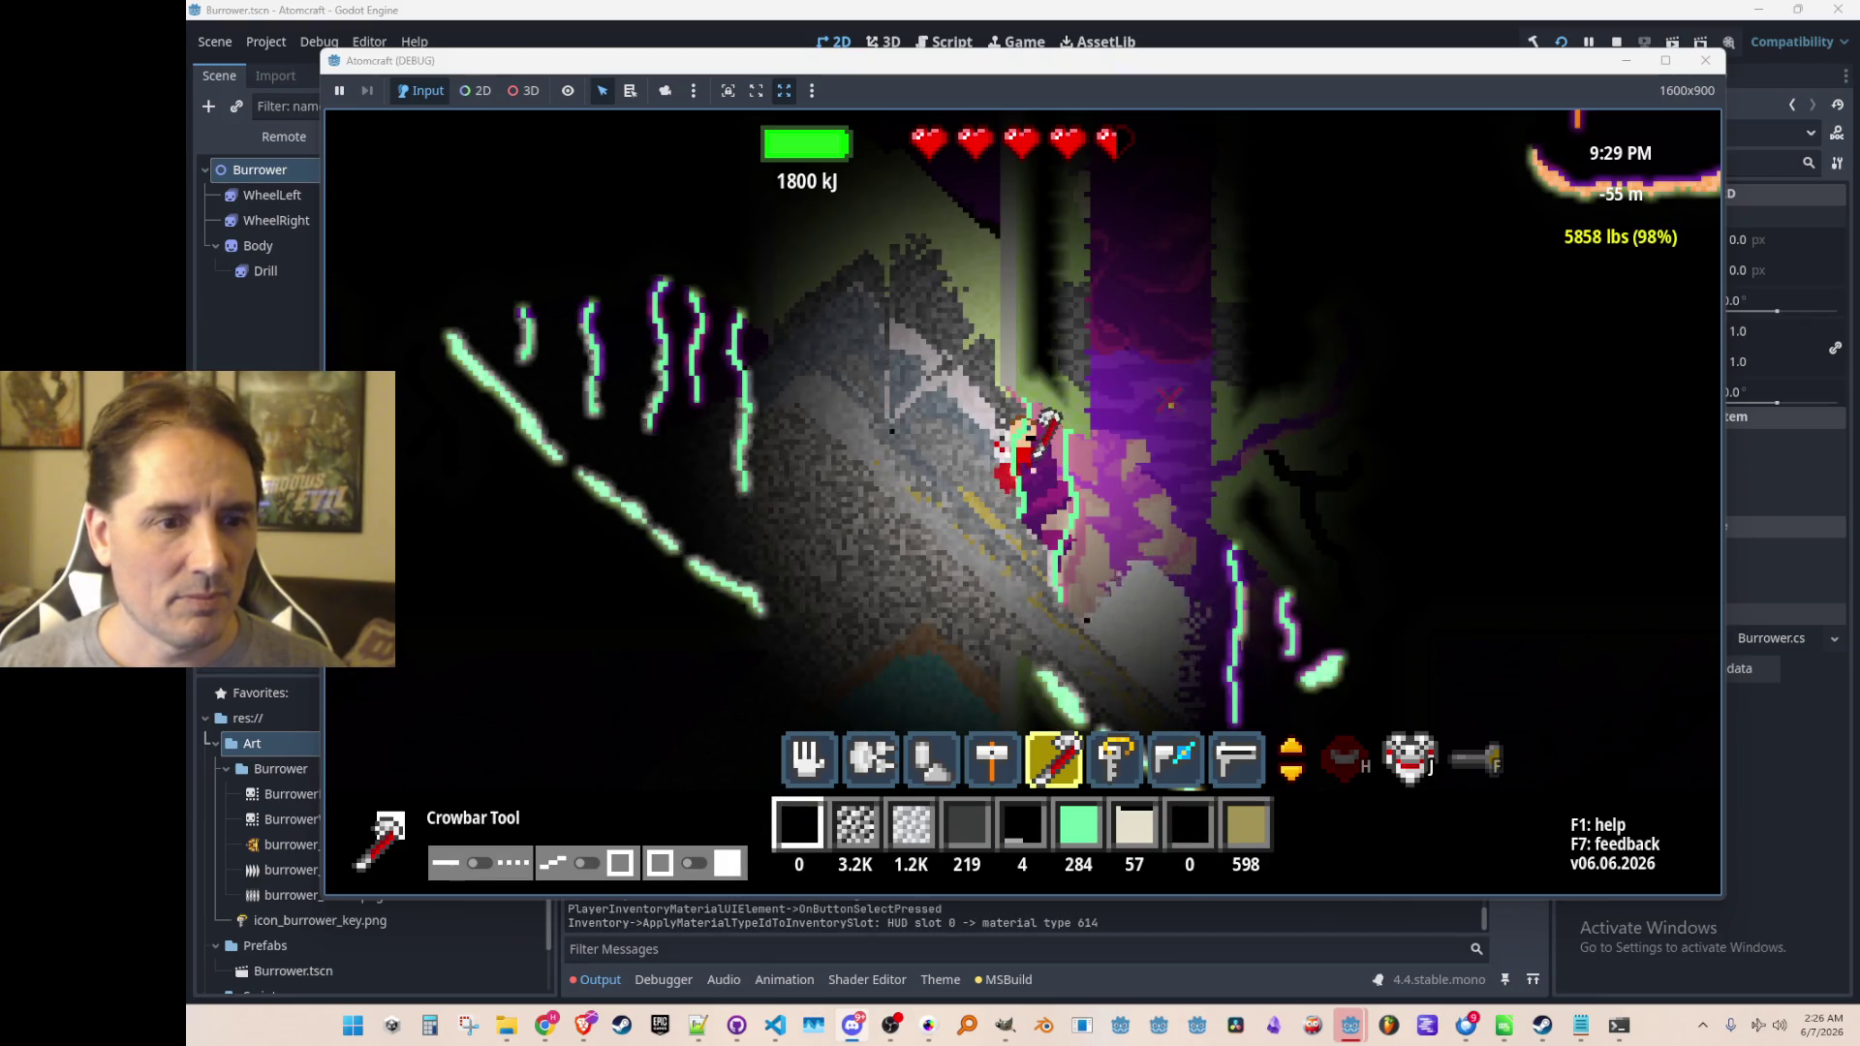
Dump Cassiterite, Iron (II) Titanate, Bismuth Oxide and Iron Orthosilicate, then load Chromite
{"action": "key", "text": "i"}
{"action": "left_click", "coordinate": [717, 384]}
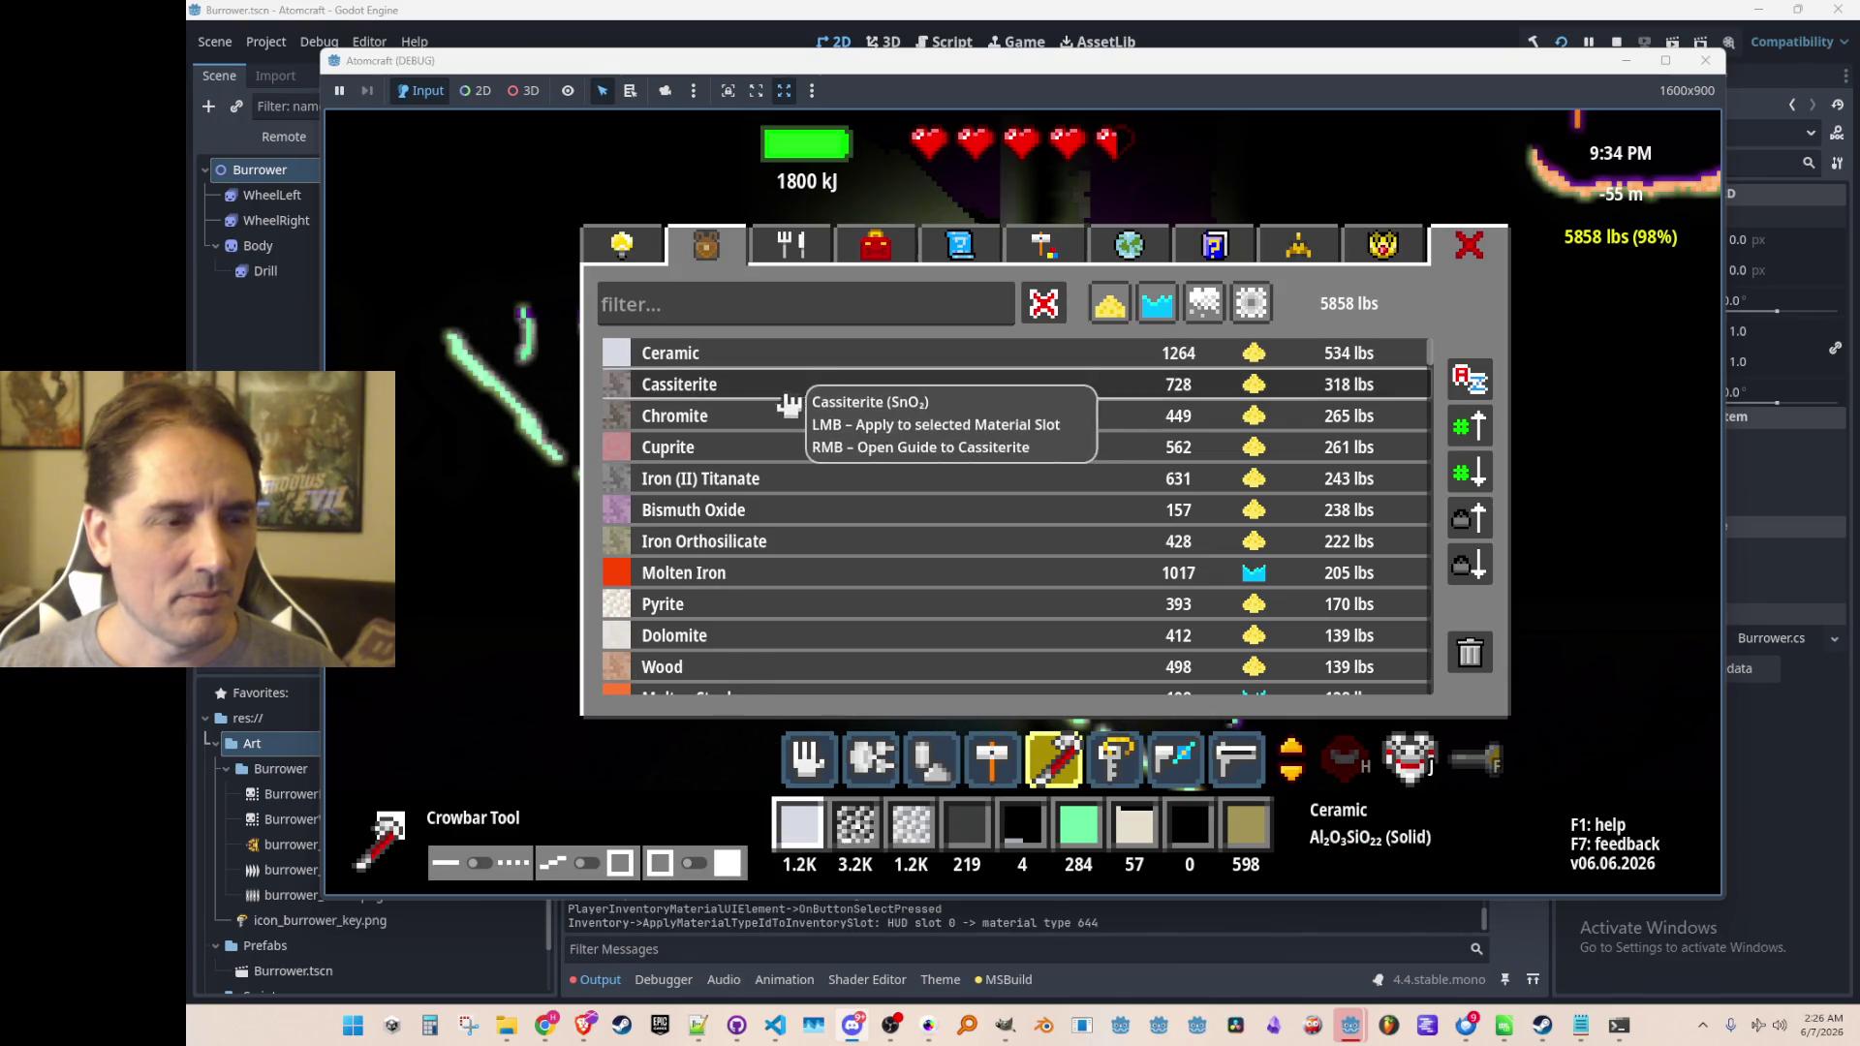
{"action": "key", "text": "i"}
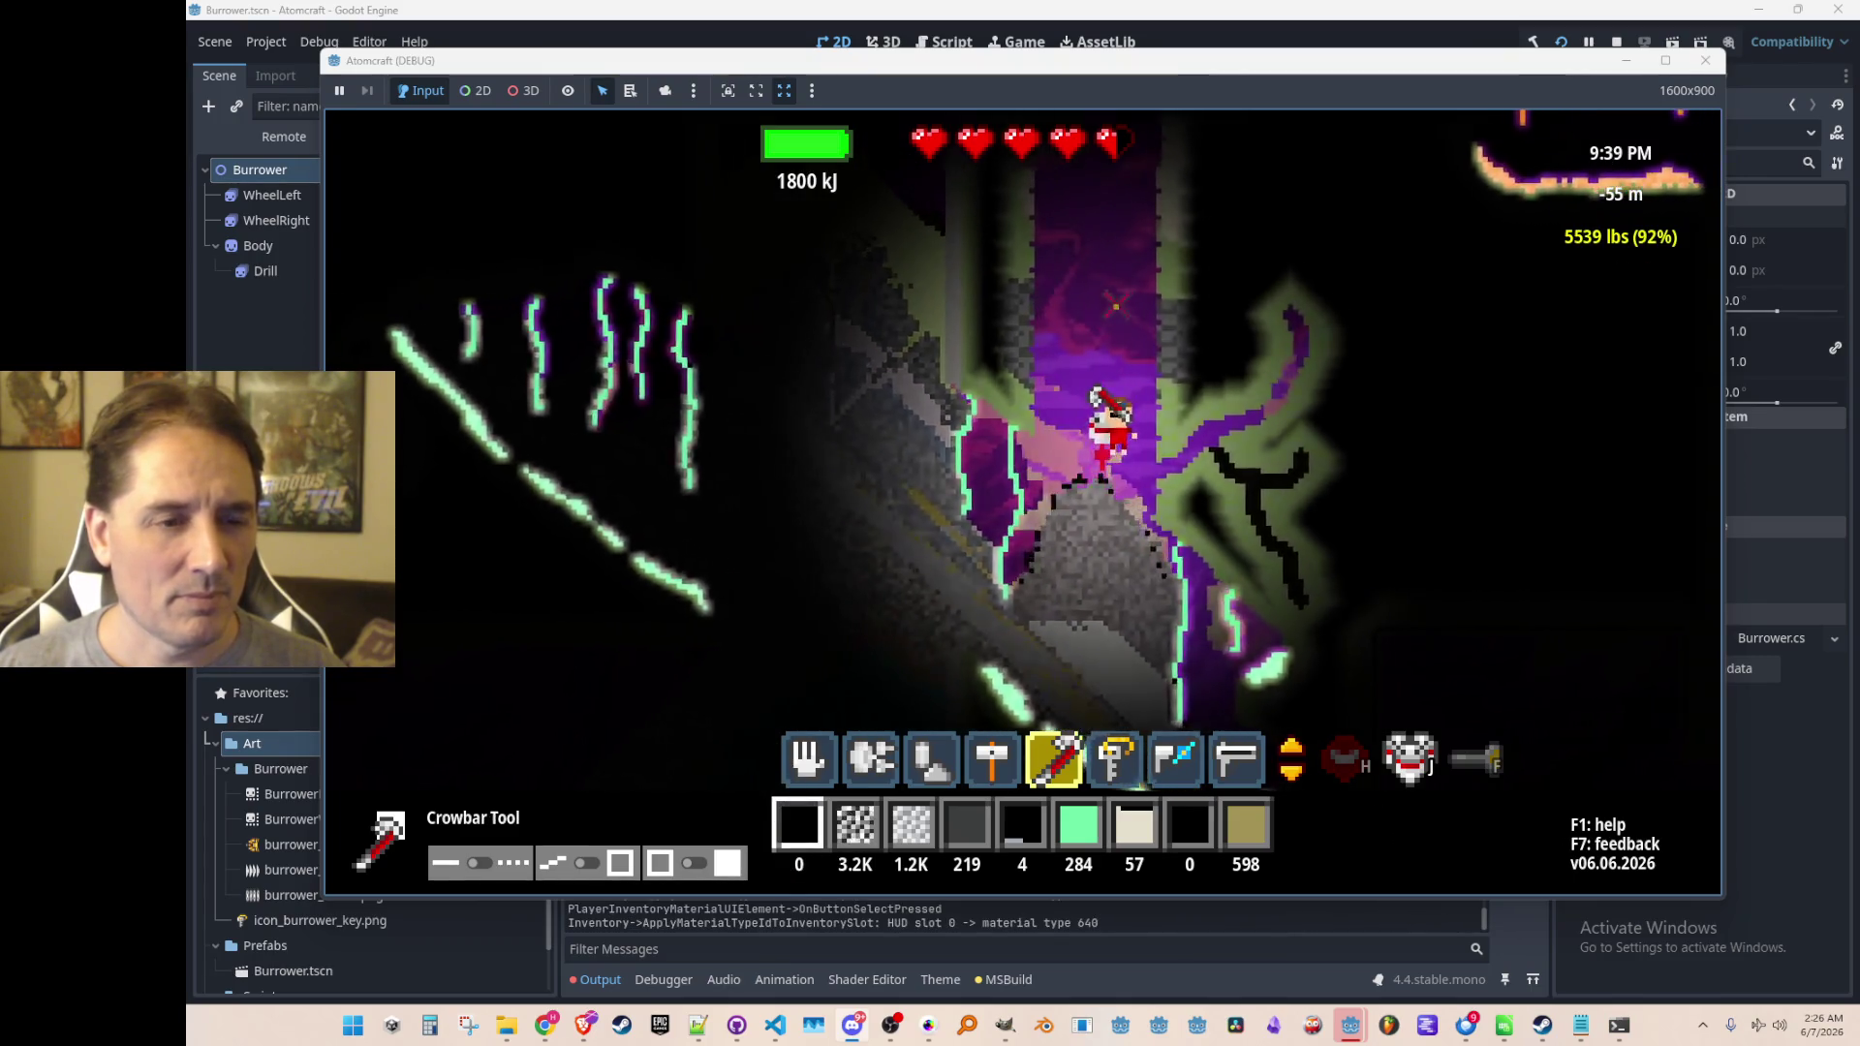
{"action": "key", "text": "i"}
{"action": "left_click", "coordinate": [783, 444]}
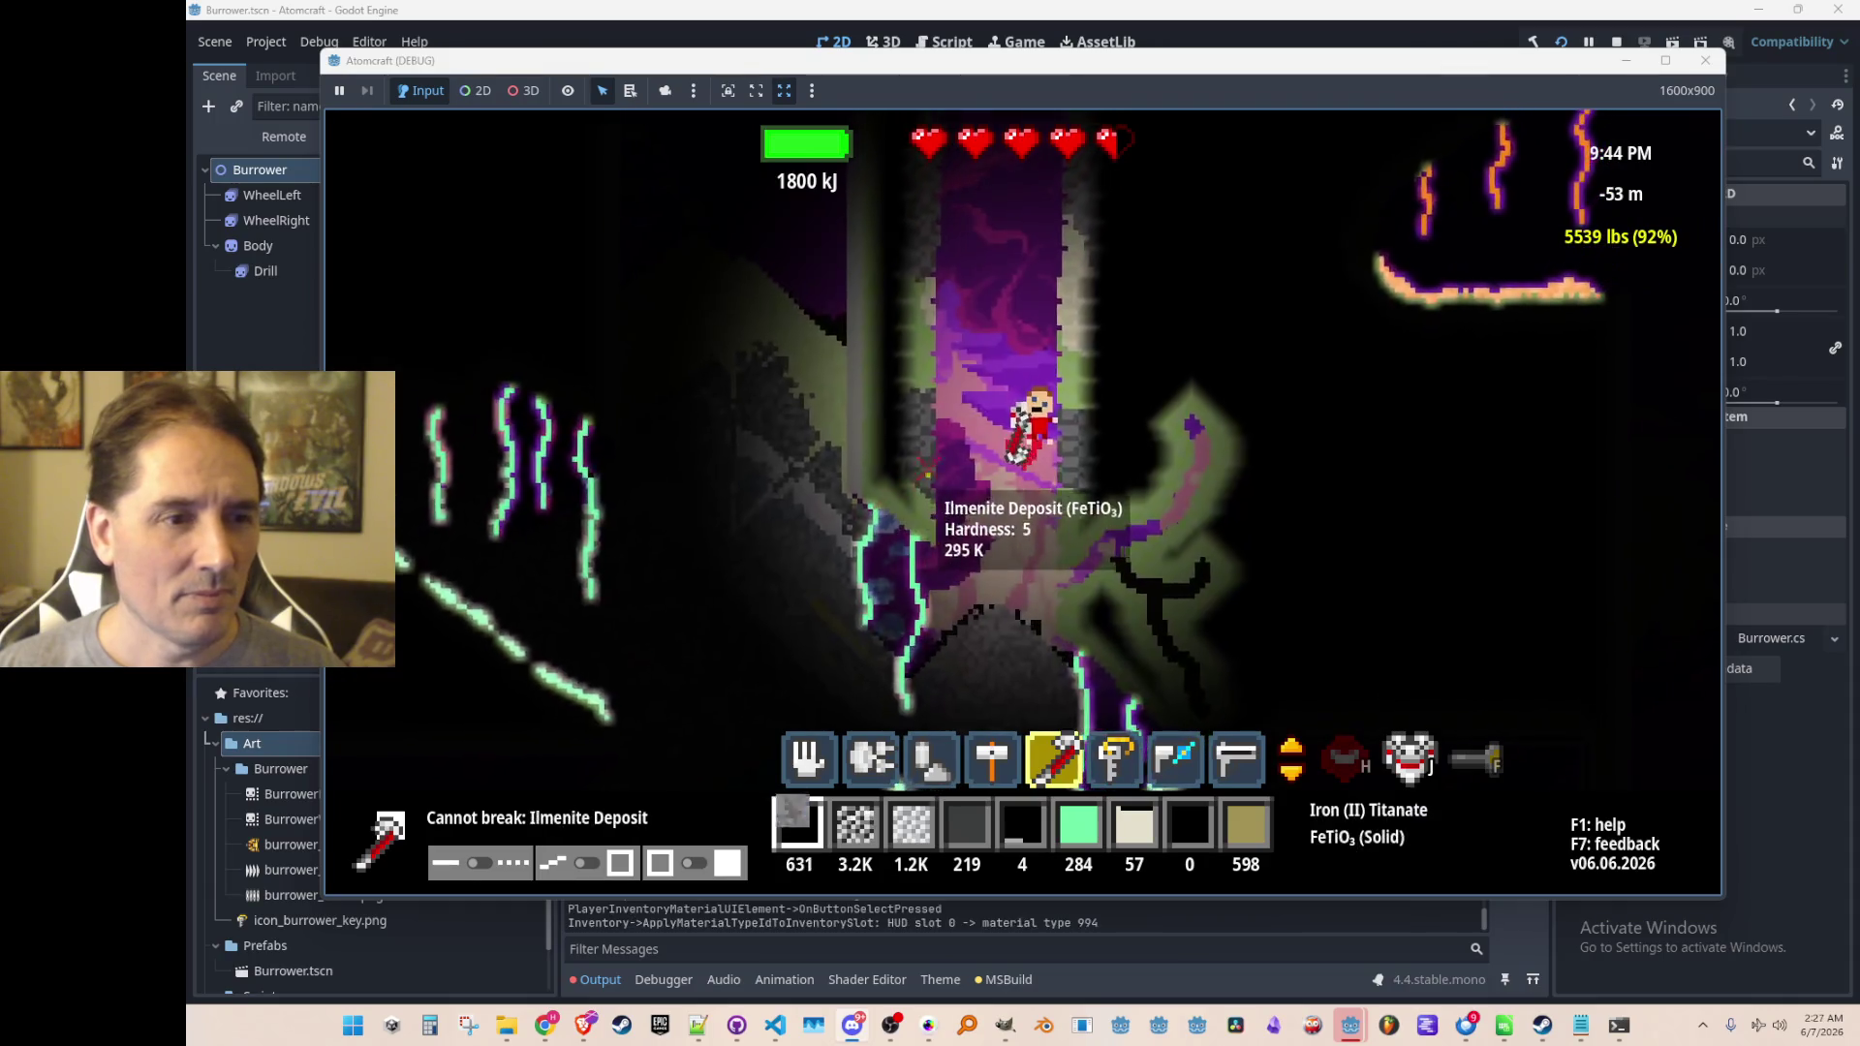
{"action": "key", "text": "i"}
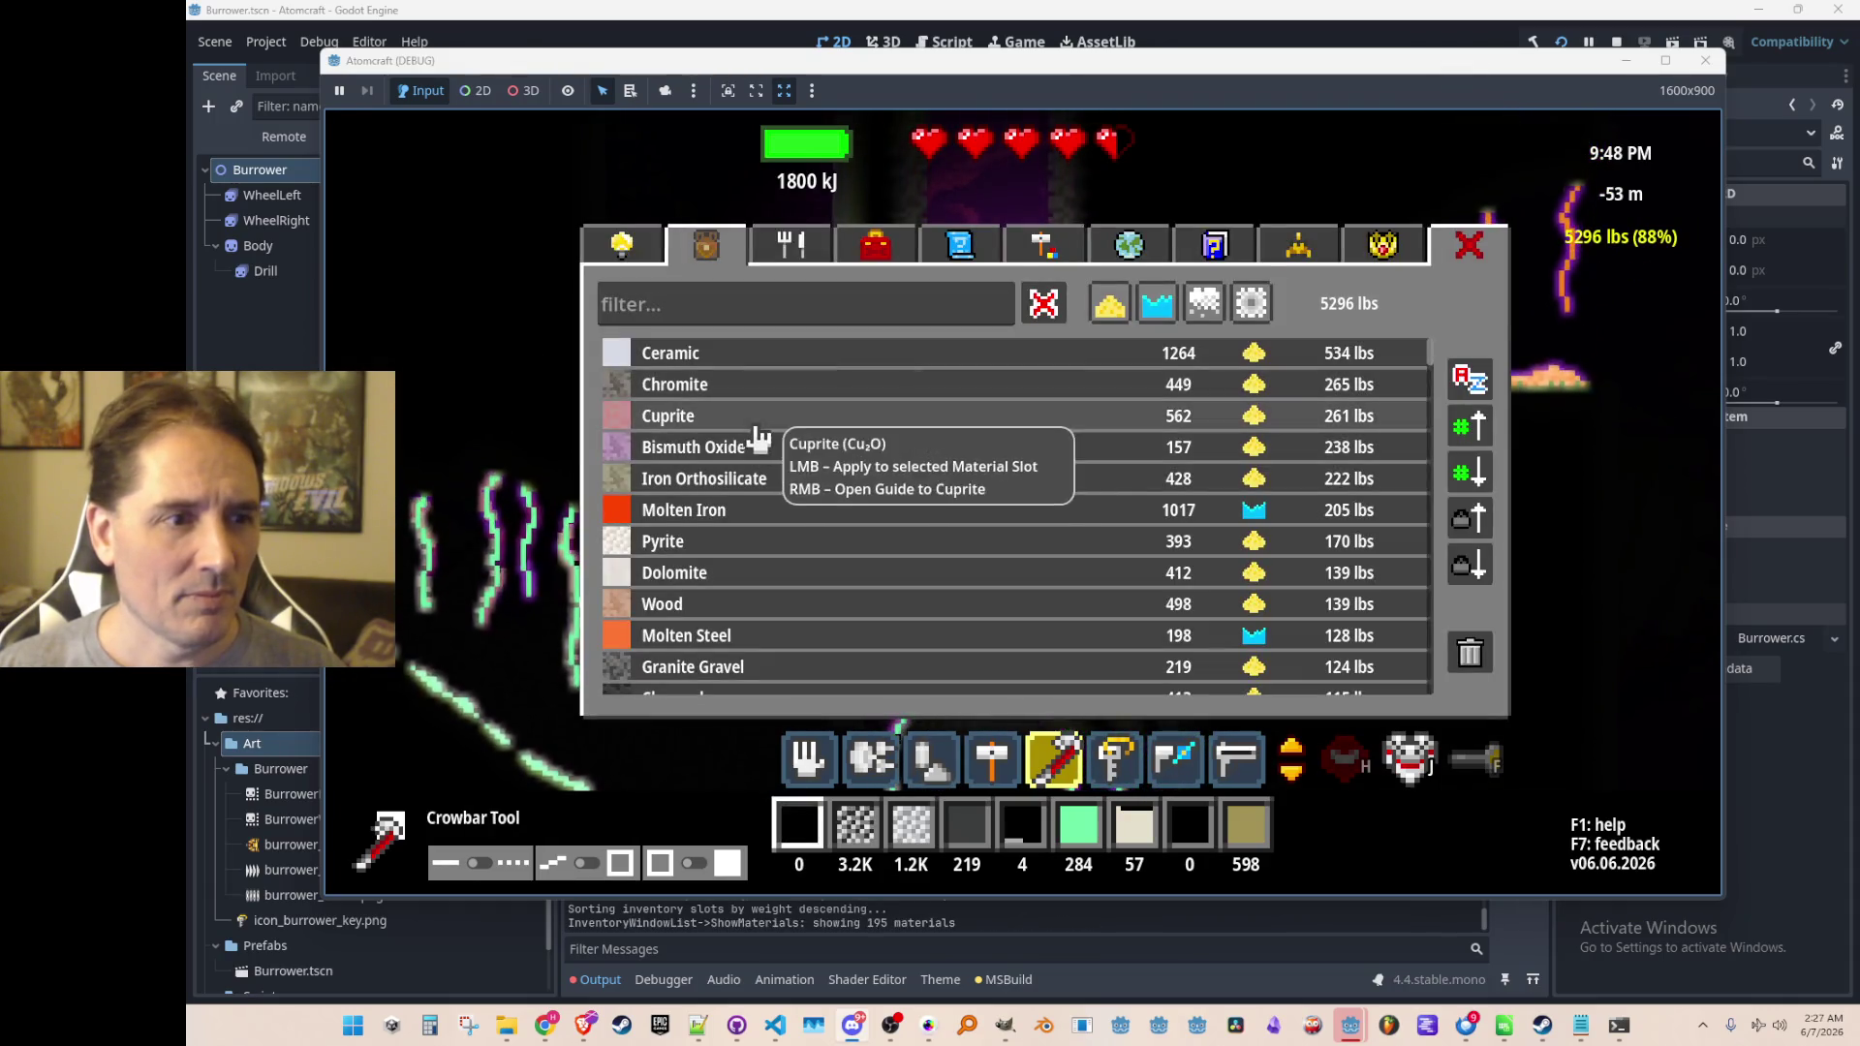
{"action": "left_click", "coordinate": [796, 448]}
{"action": "key", "text": "i"}
{"action": "left_click", "coordinate": [872, 455]}
{"action": "key", "text": "i"}
{"action": "left_click", "coordinate": [752, 378]}
Dump the Chromite, equip the drill and enable free mode with the console command 'free'
{"action": "key", "text": "q"}
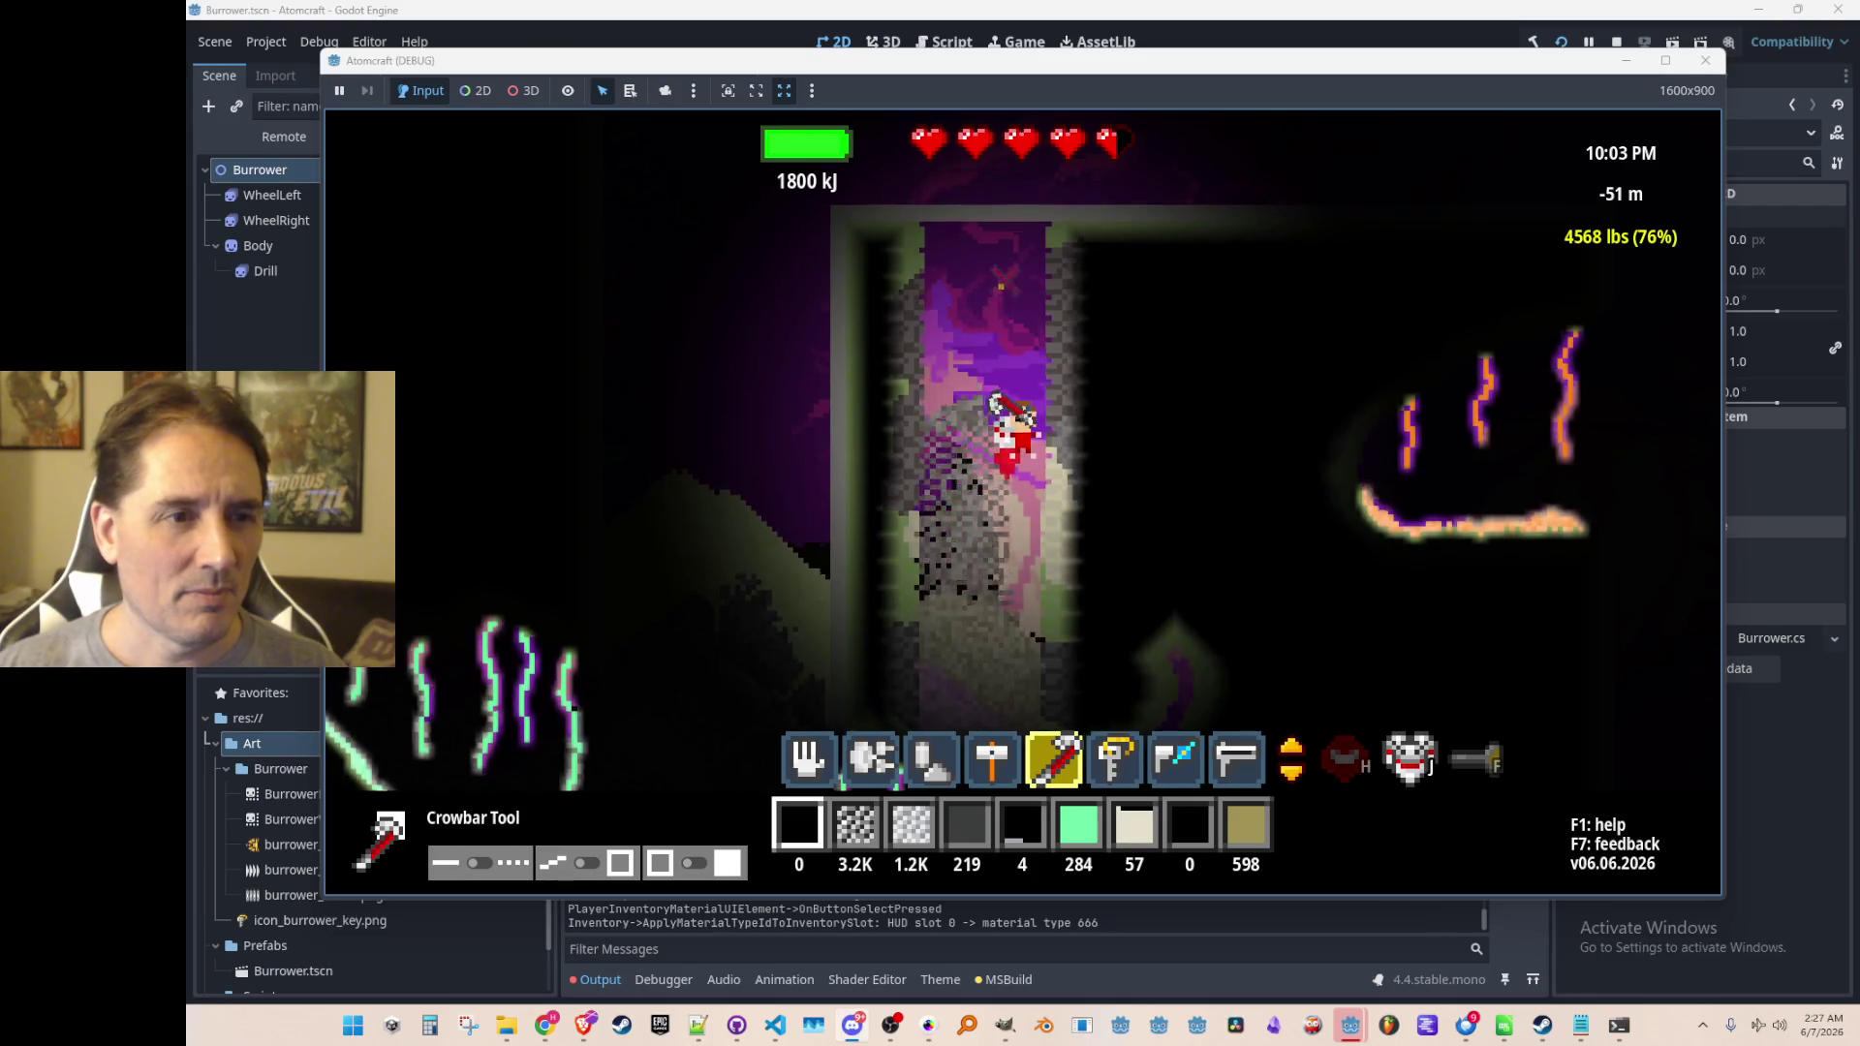
{"action": "key", "text": "6"}
{"action": "key", "text": "7"}
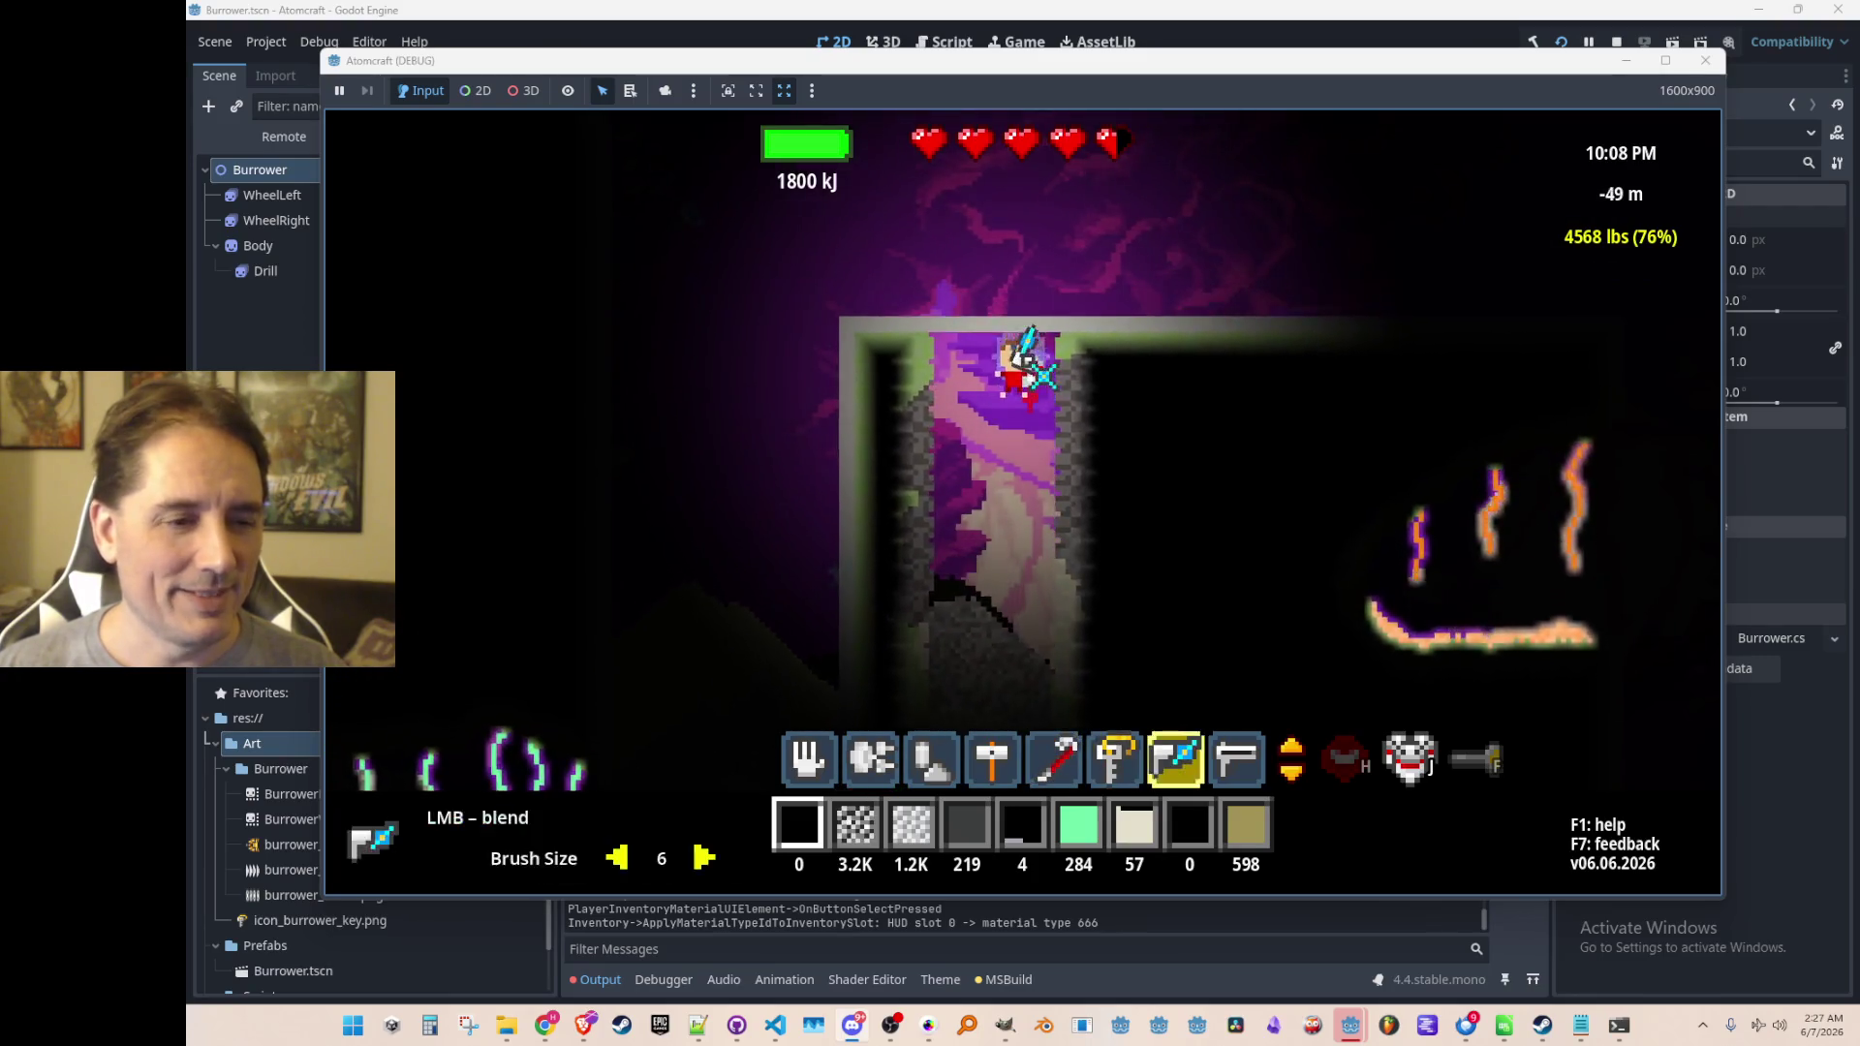
{"action": "key", "text": "2"}
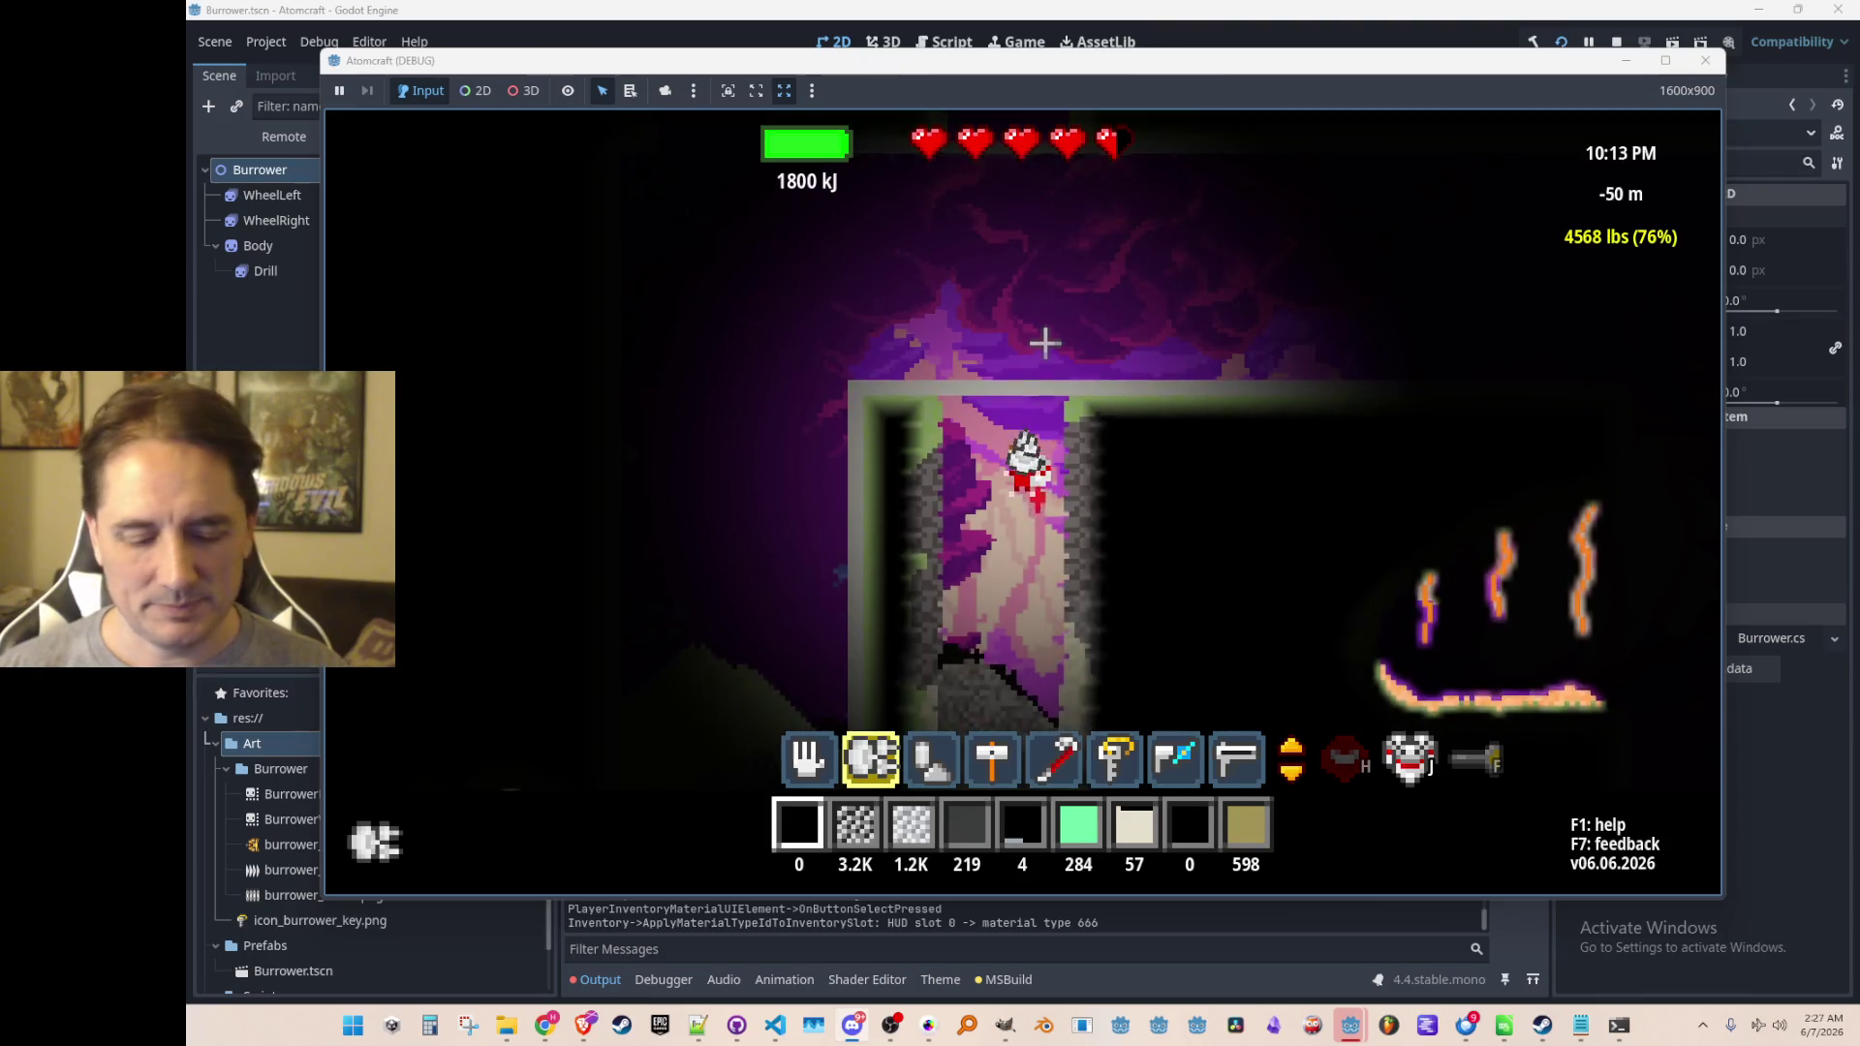
{"action": "key", "text": "grave"}
{"action": "type", "text": "free"}
{"action": "key", "text": "Return"}
{"action": "key", "text": "grave"}
Unlock the Tungsten Carbide, Silicon Carbide and Diamond Drill upgrades in the tech tree
{"action": "key", "text": "i"}
{"action": "key", "text": "t"}
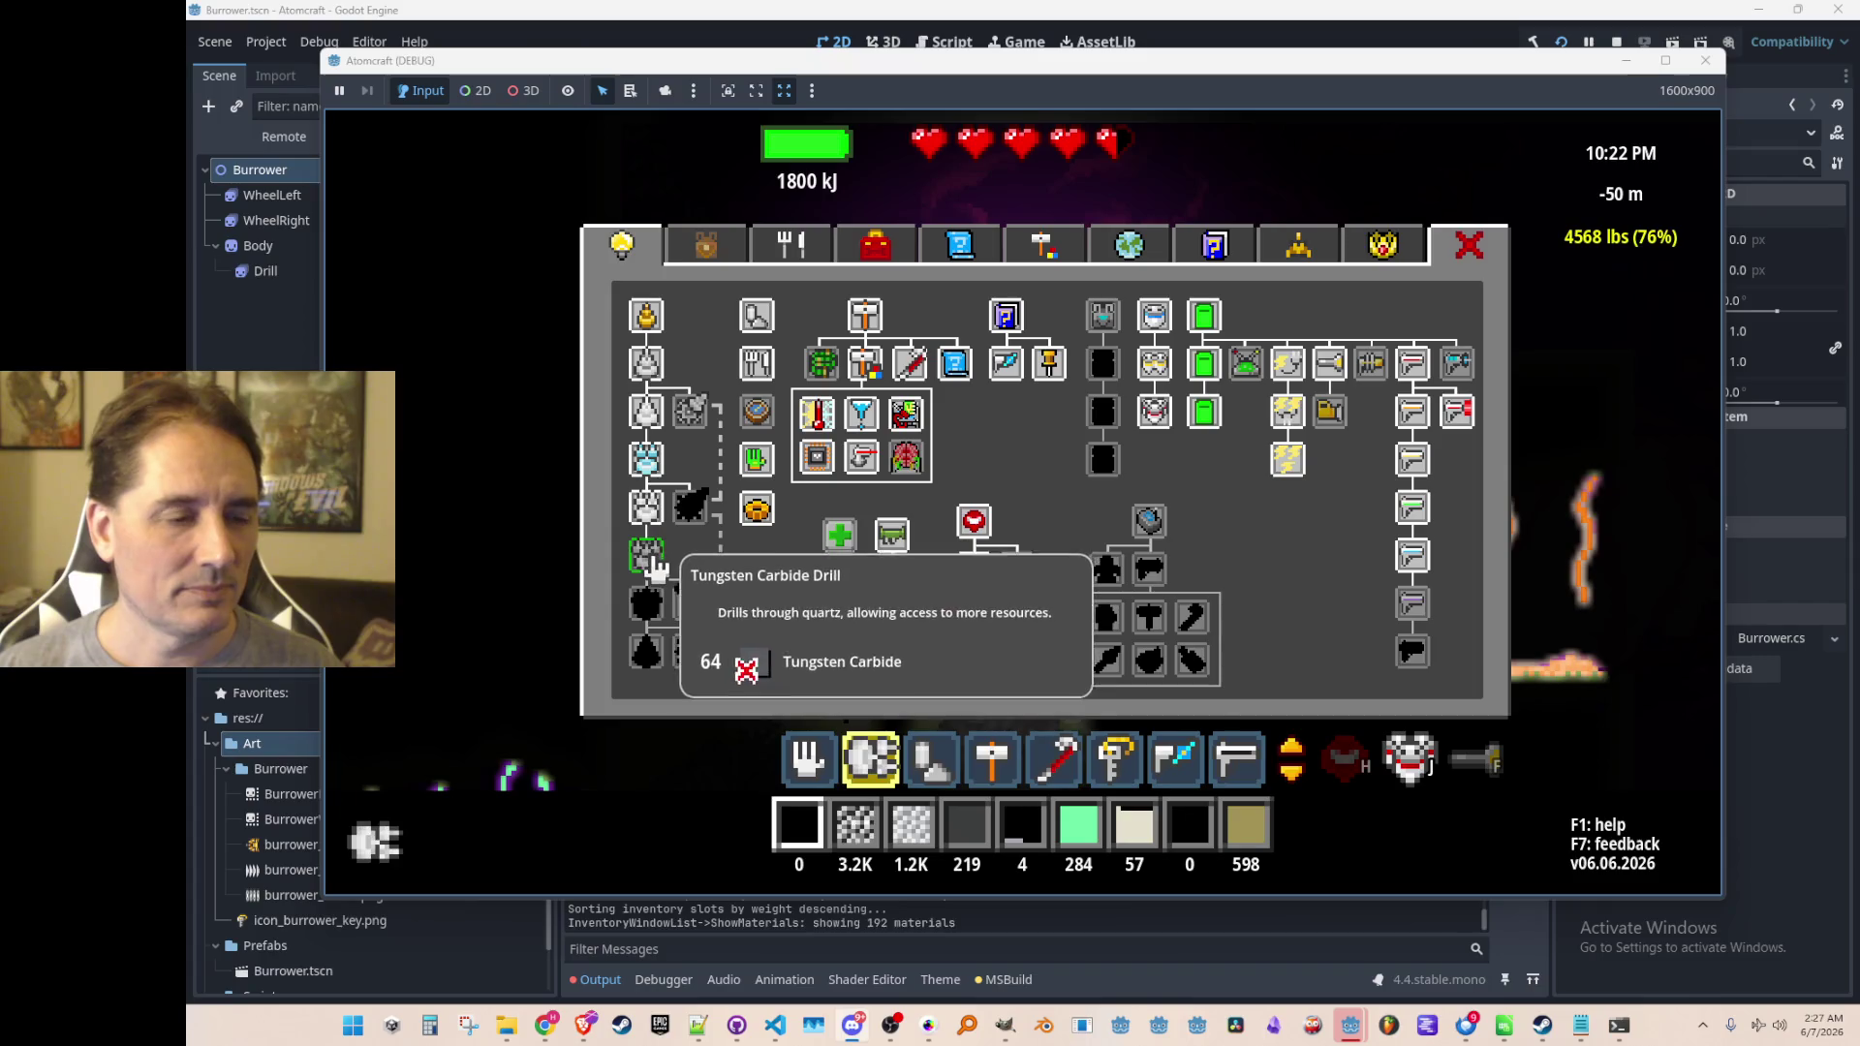
{"action": "left_click", "coordinate": [690, 503]}
{"action": "left_click", "coordinate": [691, 602]}
{"action": "left_click", "coordinate": [690, 649]}
{"action": "key", "text": "i"}
Bore down through the corundum wall, raising Corundum Gravel to 326
{"action": "mouse_move", "coordinate": [963, 291]}
{"action": "left_mouse_down"}
{"action": "mouse_move", "coordinate": [1025, 388]}
{"action": "mouse_move", "coordinate": [1084, 381]}
{"action": "mouse_move", "coordinate": [896, 424]}
{"action": "mouse_move", "coordinate": [1204, 424]}
{"action": "mouse_move", "coordinate": [1204, 365]}
{"action": "mouse_move", "coordinate": [993, 260]}
{"action": "mouse_move", "coordinate": [961, 323]}
{"action": "mouse_move", "coordinate": [974, 569]}
{"action": "left_mouse_up"}
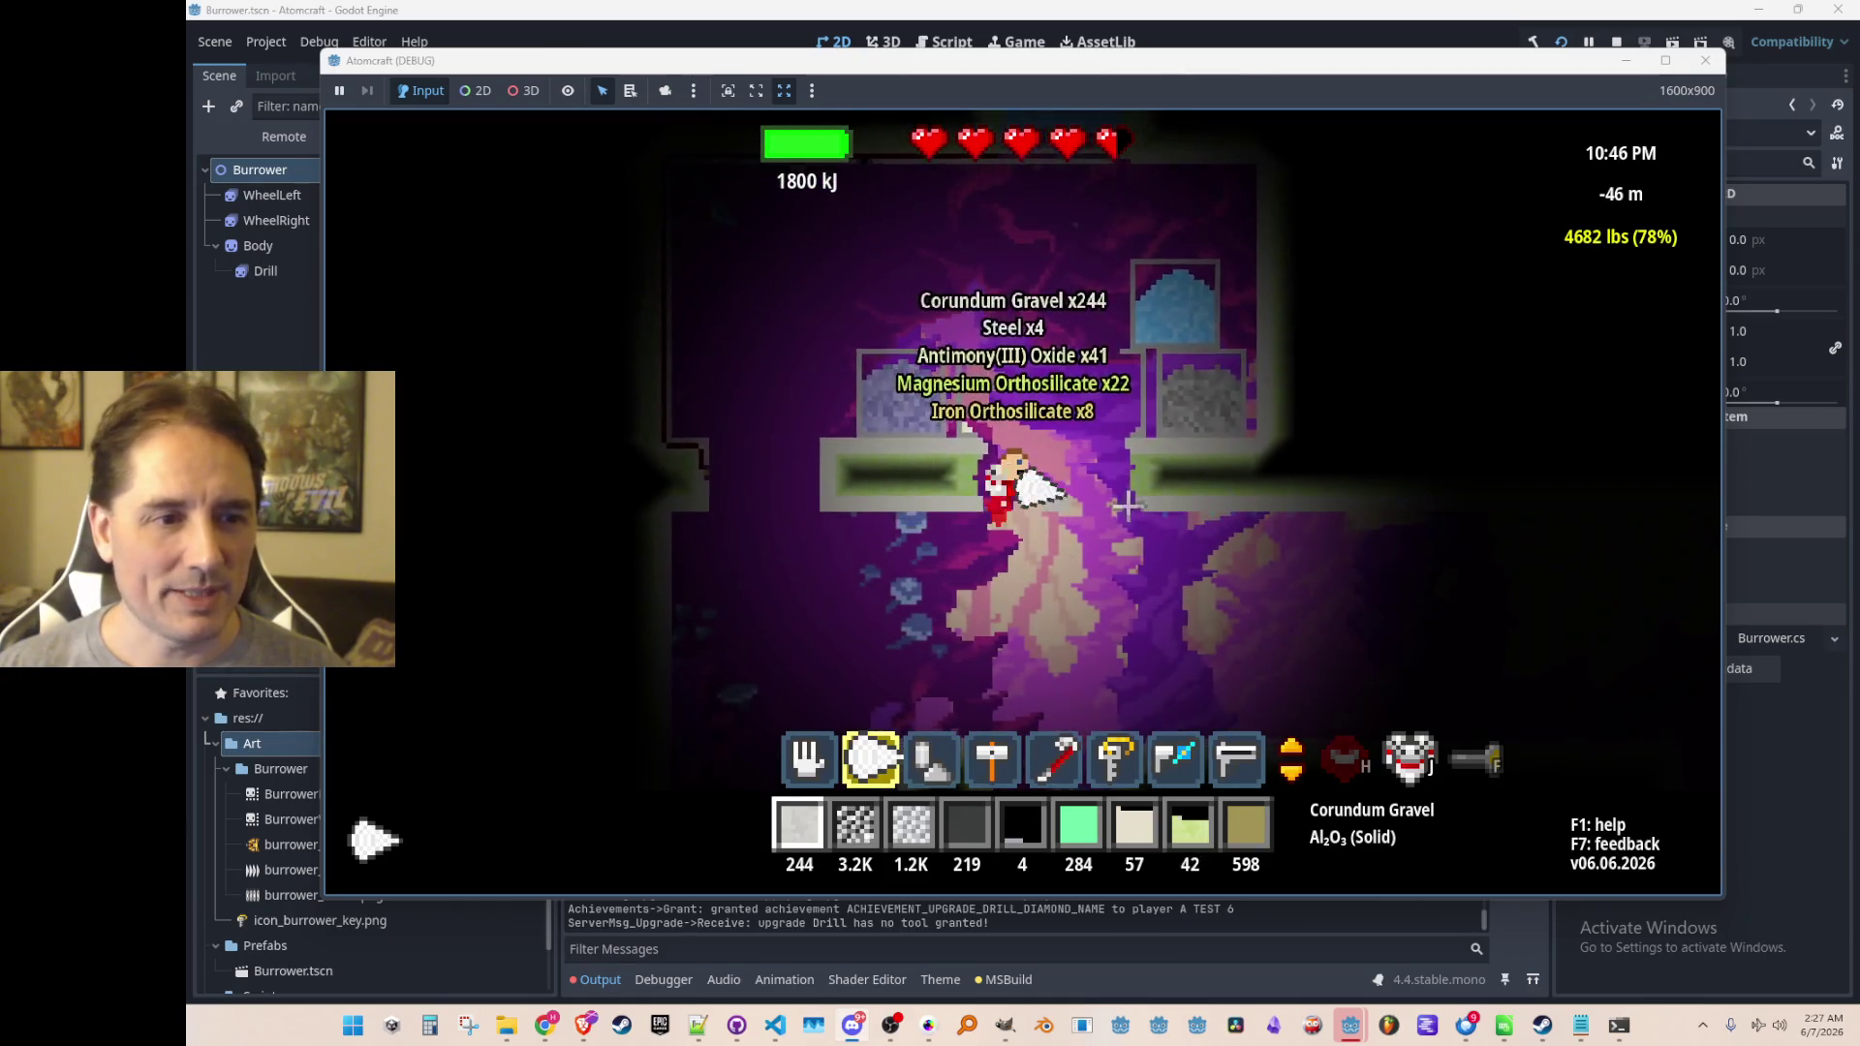
{"action": "mouse_move", "coordinate": [1019, 320]}
{"action": "left_mouse_down"}
{"action": "mouse_move", "coordinate": [1012, 305]}
{"action": "mouse_move", "coordinate": [1106, 334]}
{"action": "mouse_move", "coordinate": [1056, 634]}
{"action": "mouse_move", "coordinate": [1064, 601]}
{"action": "left_mouse_up"}
{"action": "key", "text": "1"}
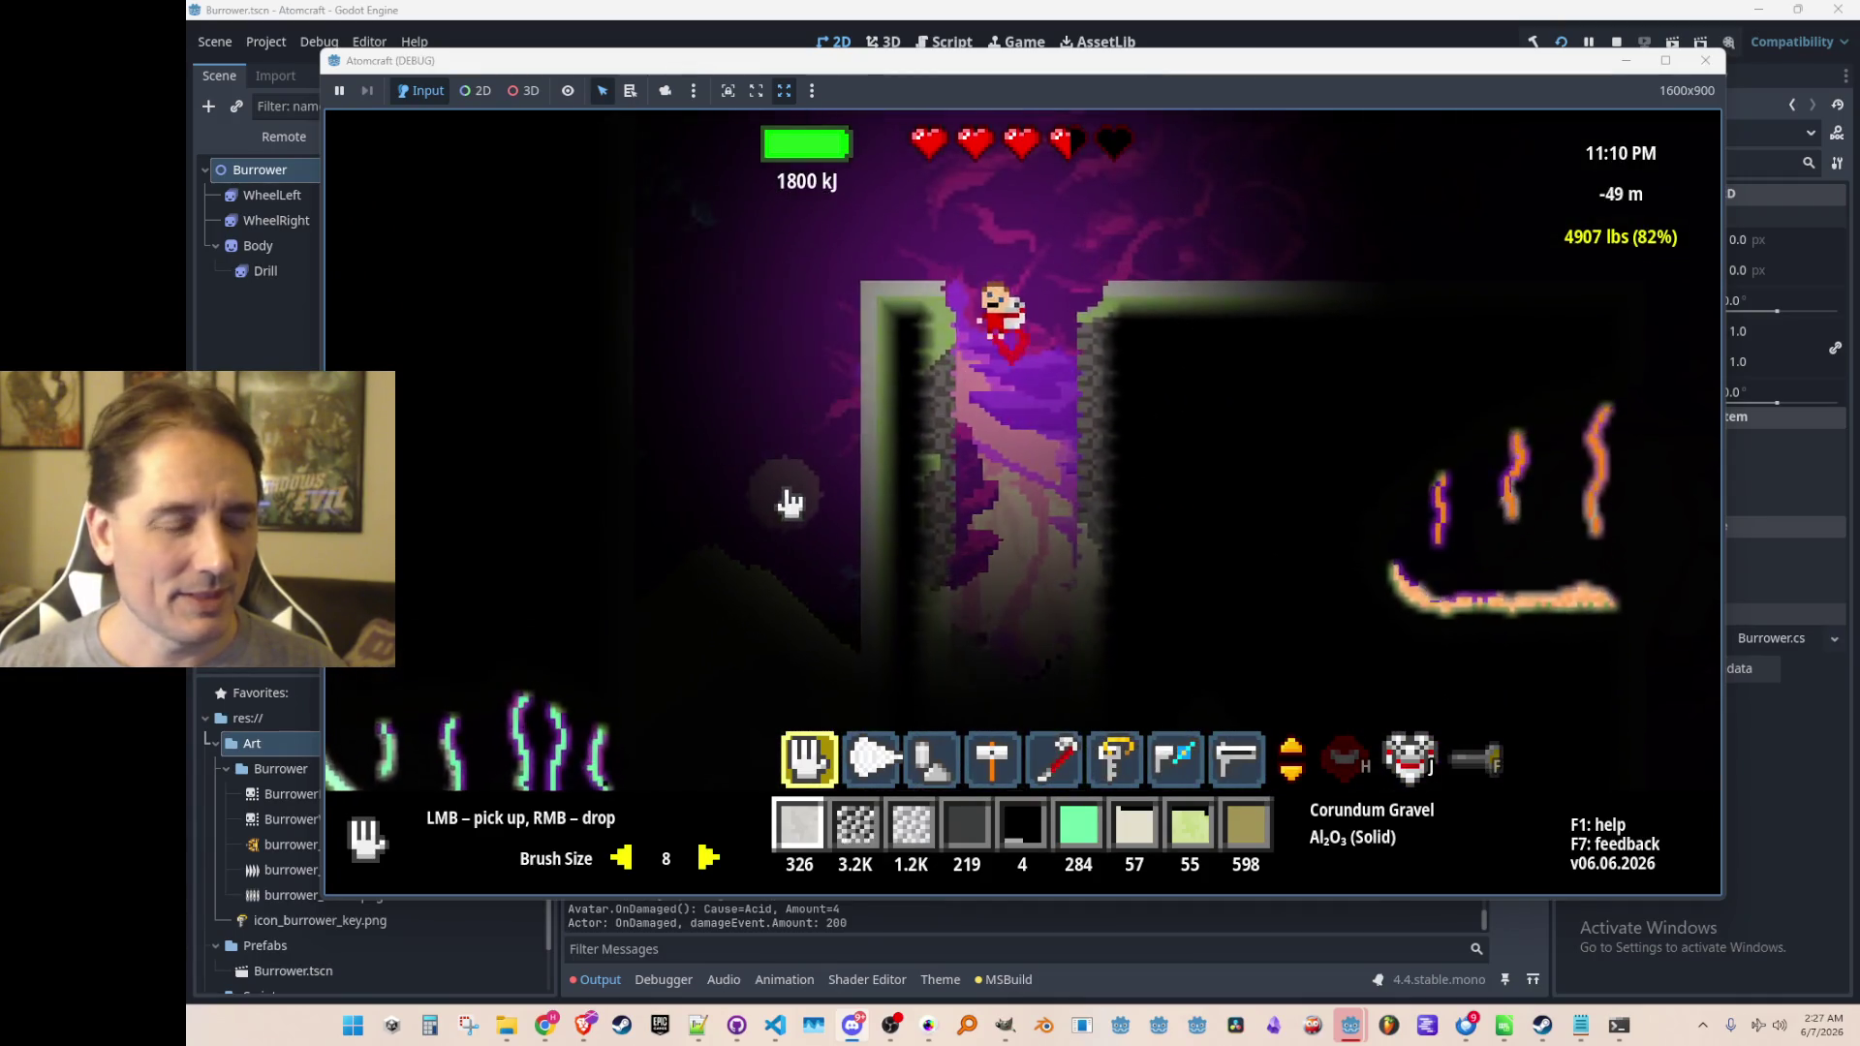
Load Molten Iron into the first slot and pour it out to the left
{"action": "key", "text": "Tab"}
{"action": "left_click", "coordinate": [712, 252]}
{"action": "left_click", "coordinate": [876, 393]}
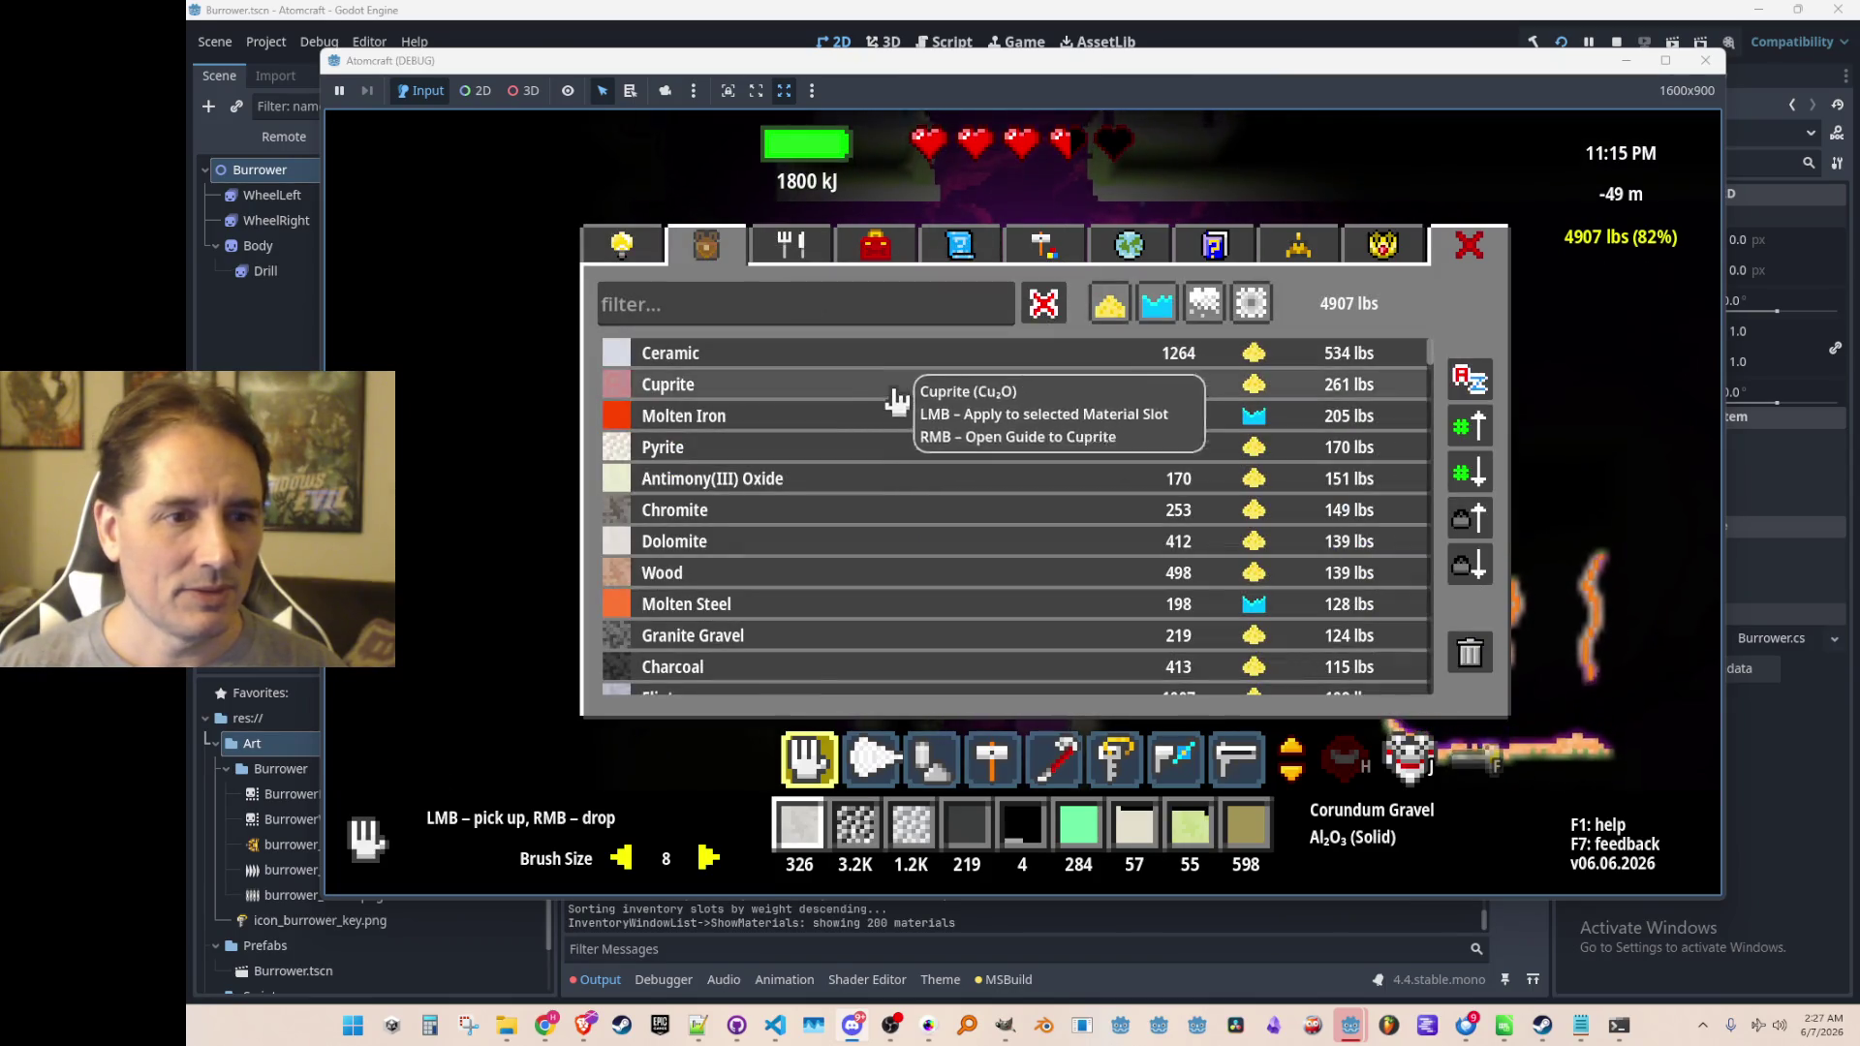
{"action": "left_click", "coordinate": [865, 412]}
{"action": "key", "text": "Tab"}
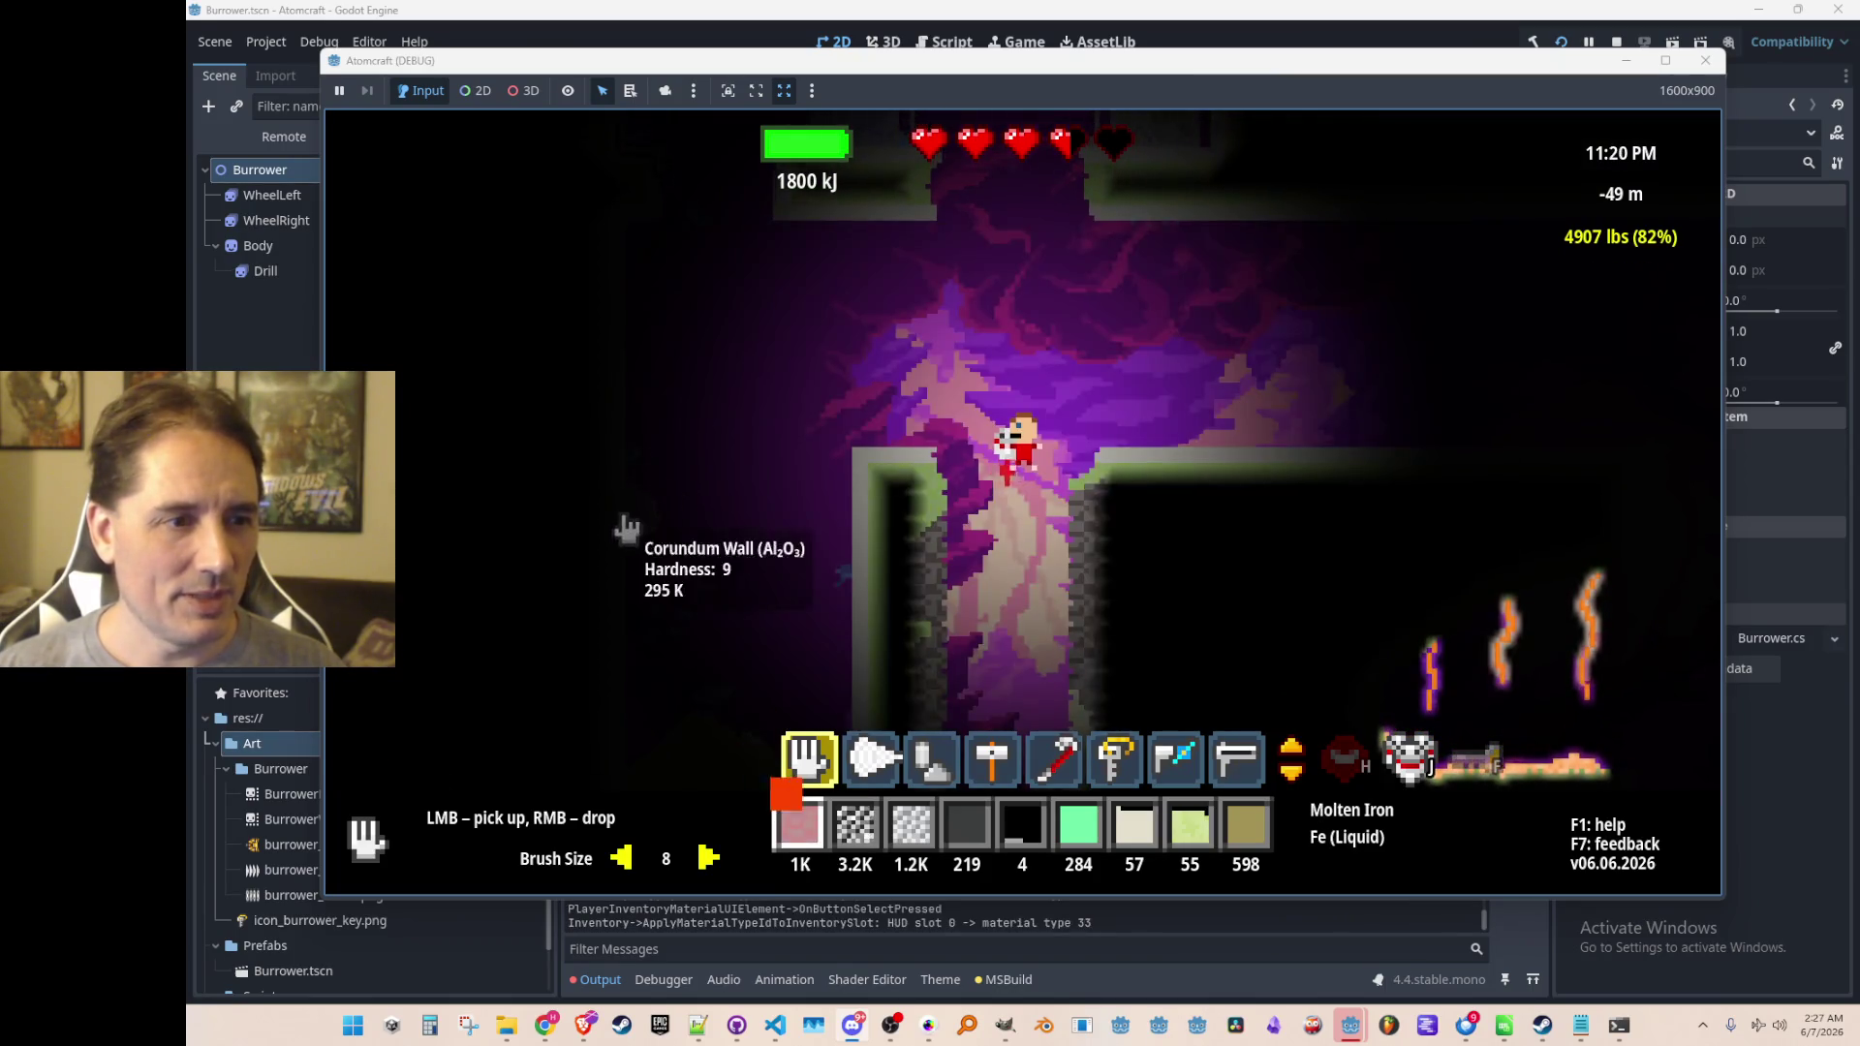
{"action": "right_click", "coordinate": [770, 363]}
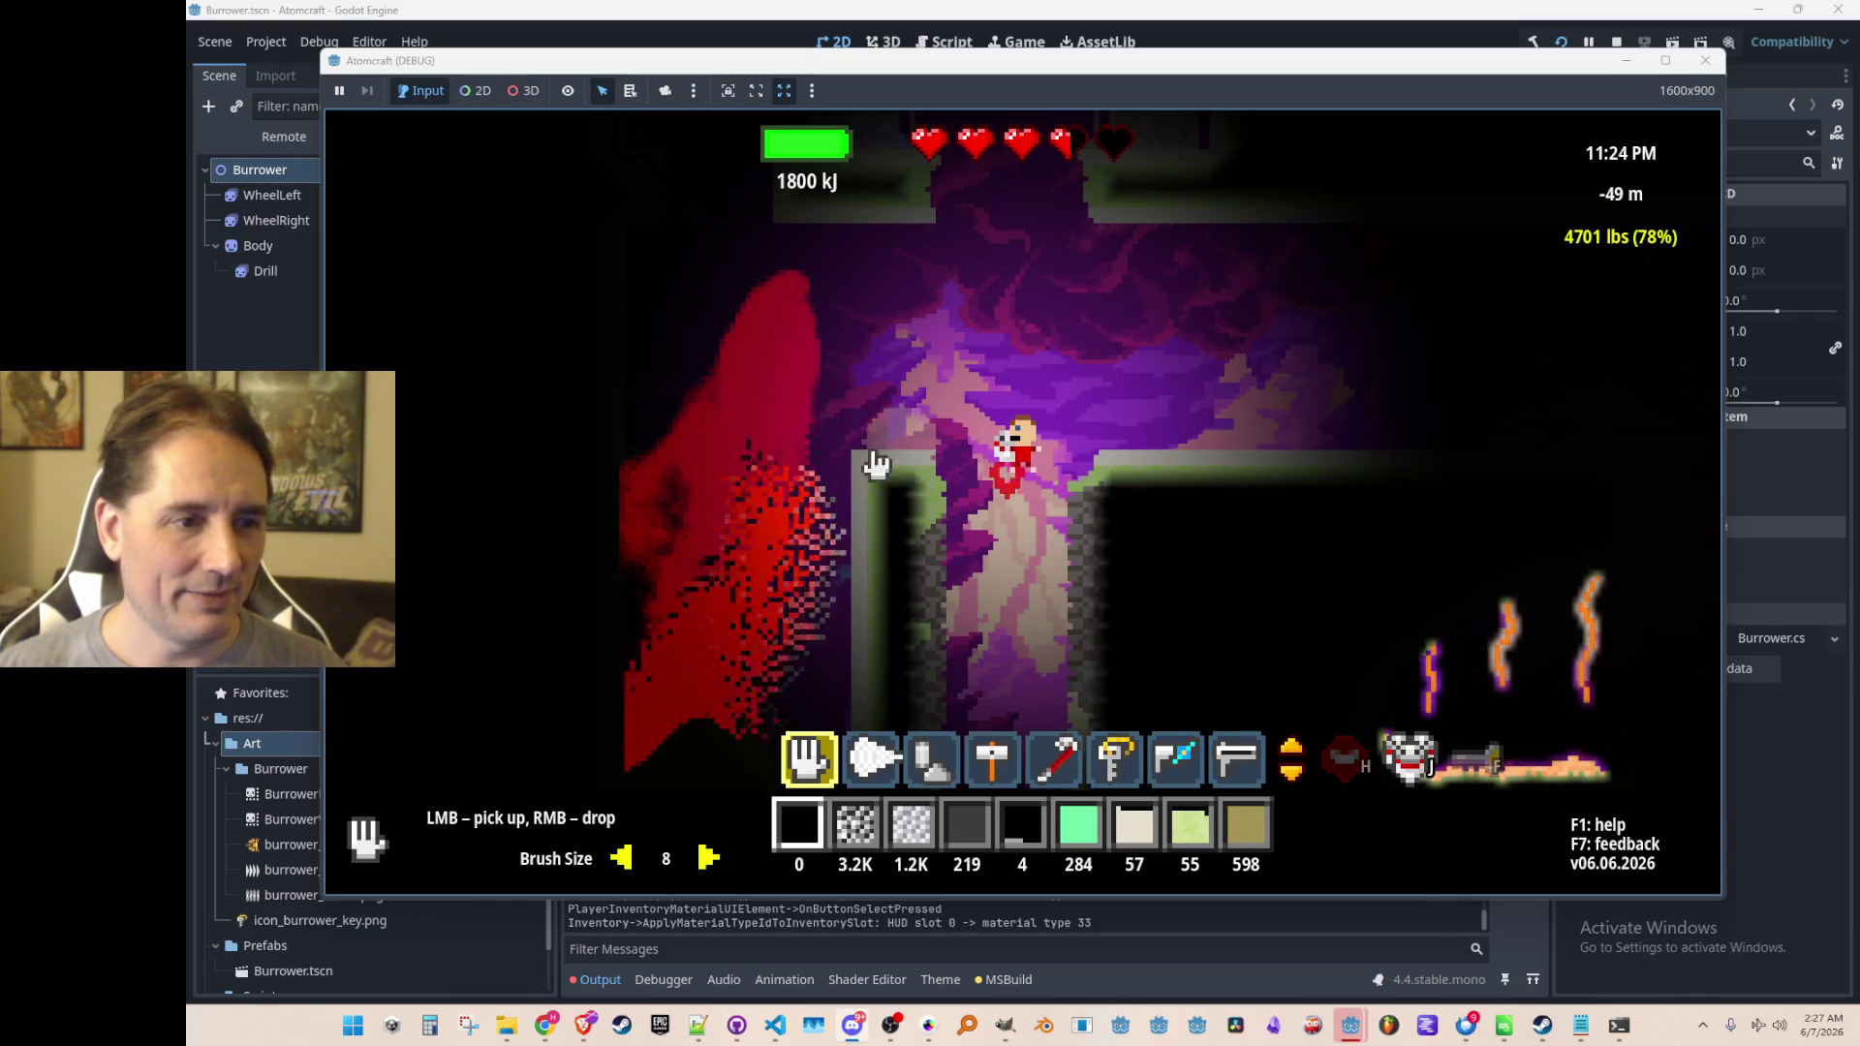
Drop Antimony(III) Oxide as a grey blob, then load Wood and Dolomite
{"action": "key", "text": "Tab"}
{"action": "left_click", "coordinate": [707, 416]}
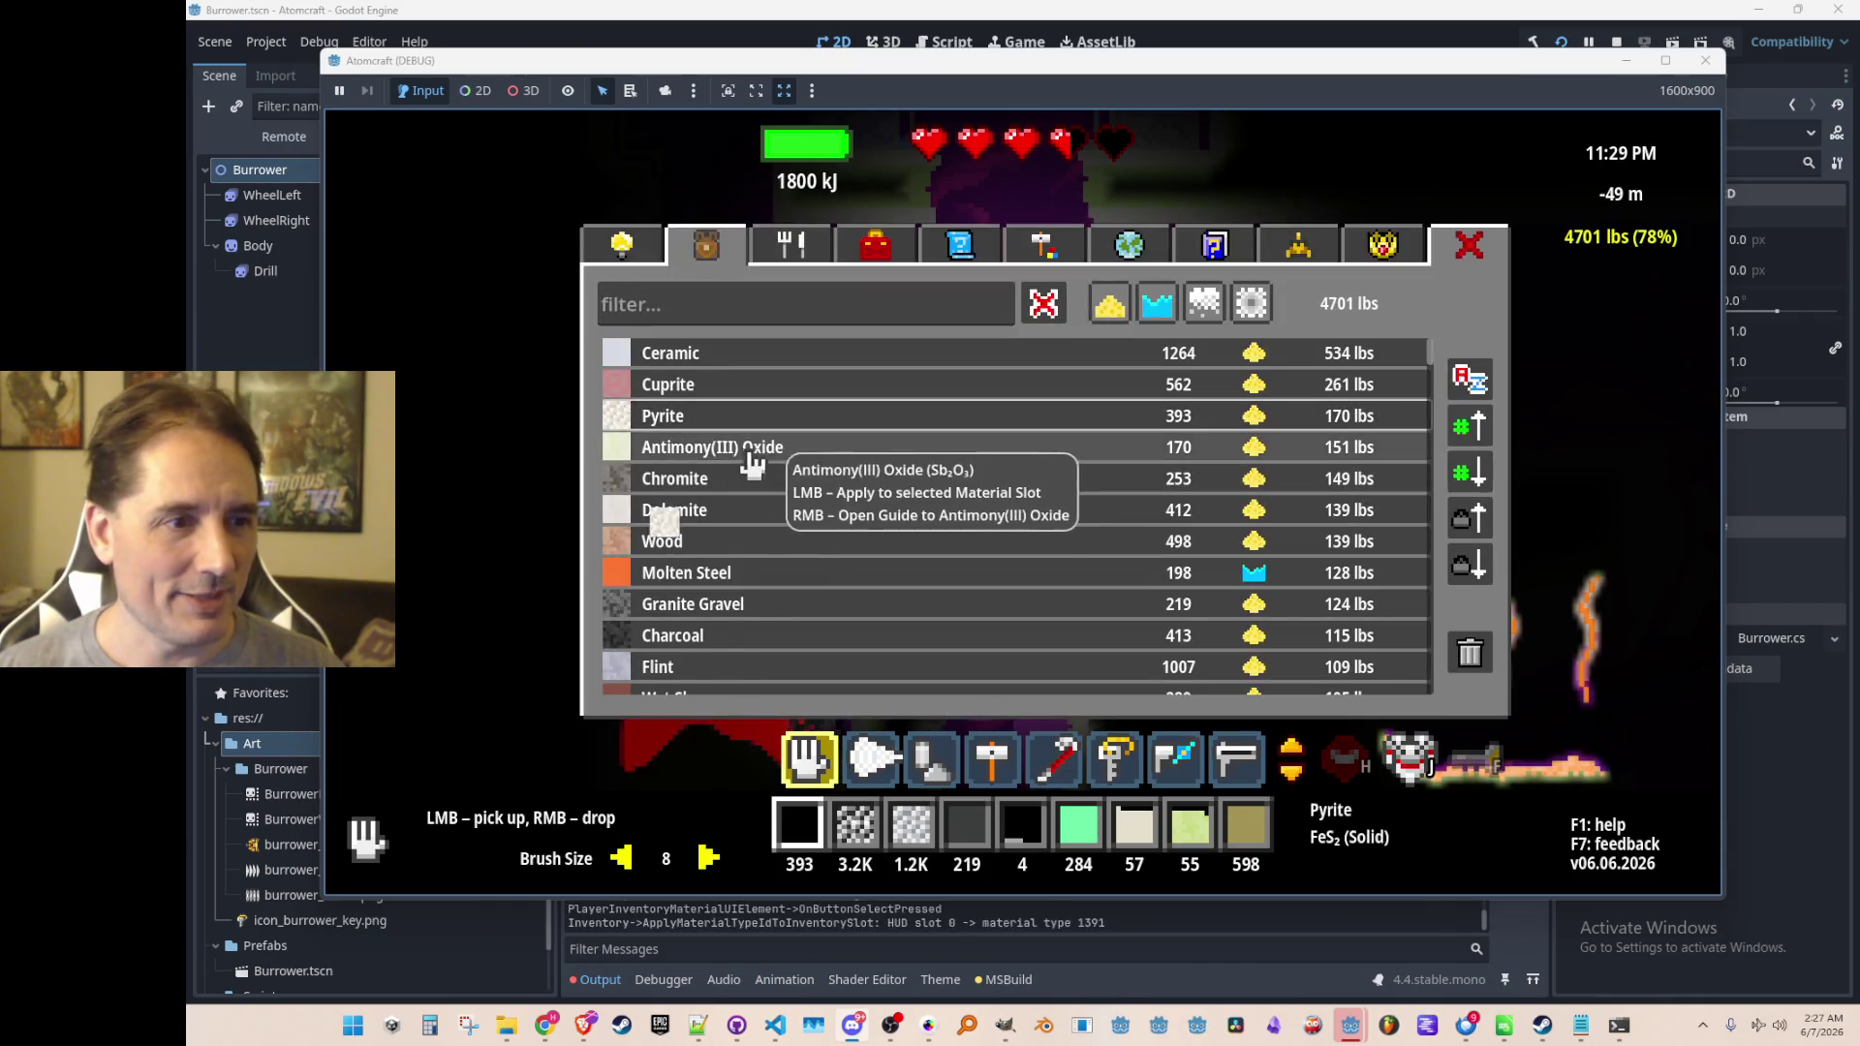
{"action": "key", "text": "Tab"}
{"action": "right_click", "coordinate": [743, 444]}
{"action": "key", "text": "Tab"}
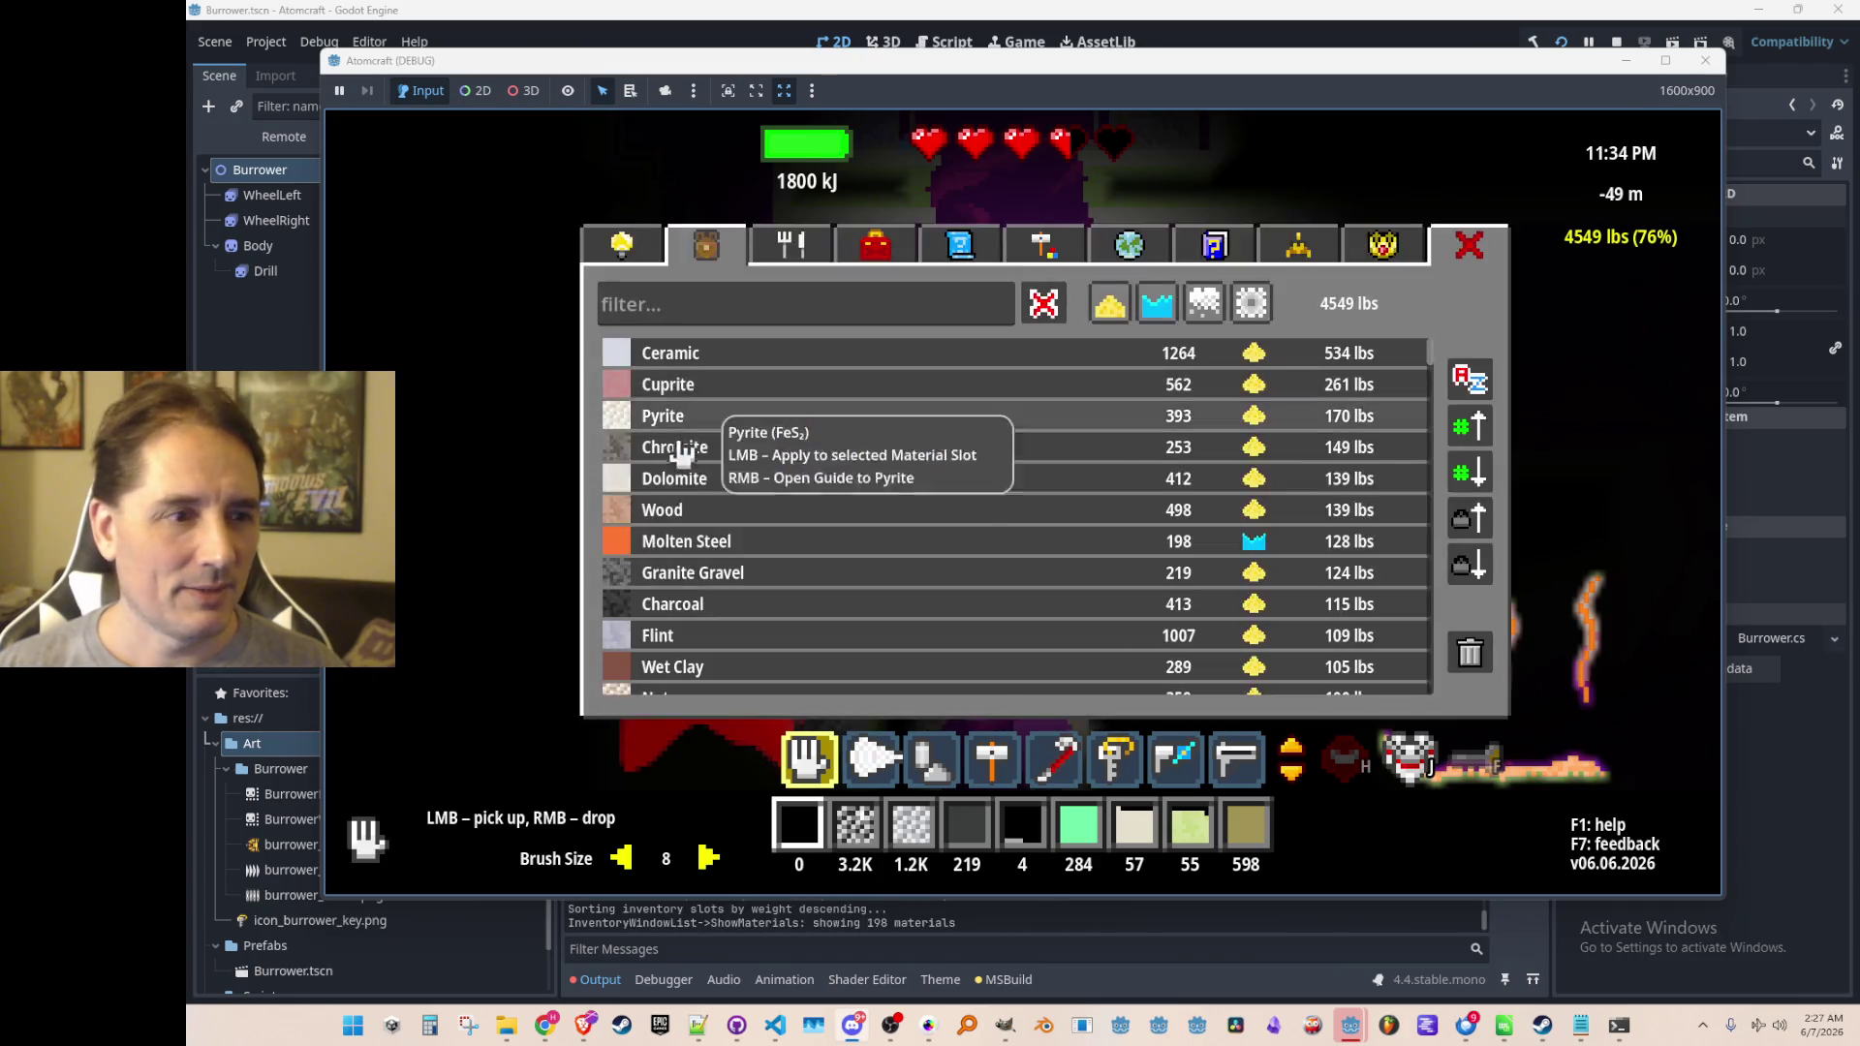
{"action": "left_click", "coordinate": [644, 515]}
{"action": "left_click", "coordinate": [648, 482]}
{"action": "key", "text": "Tab"}
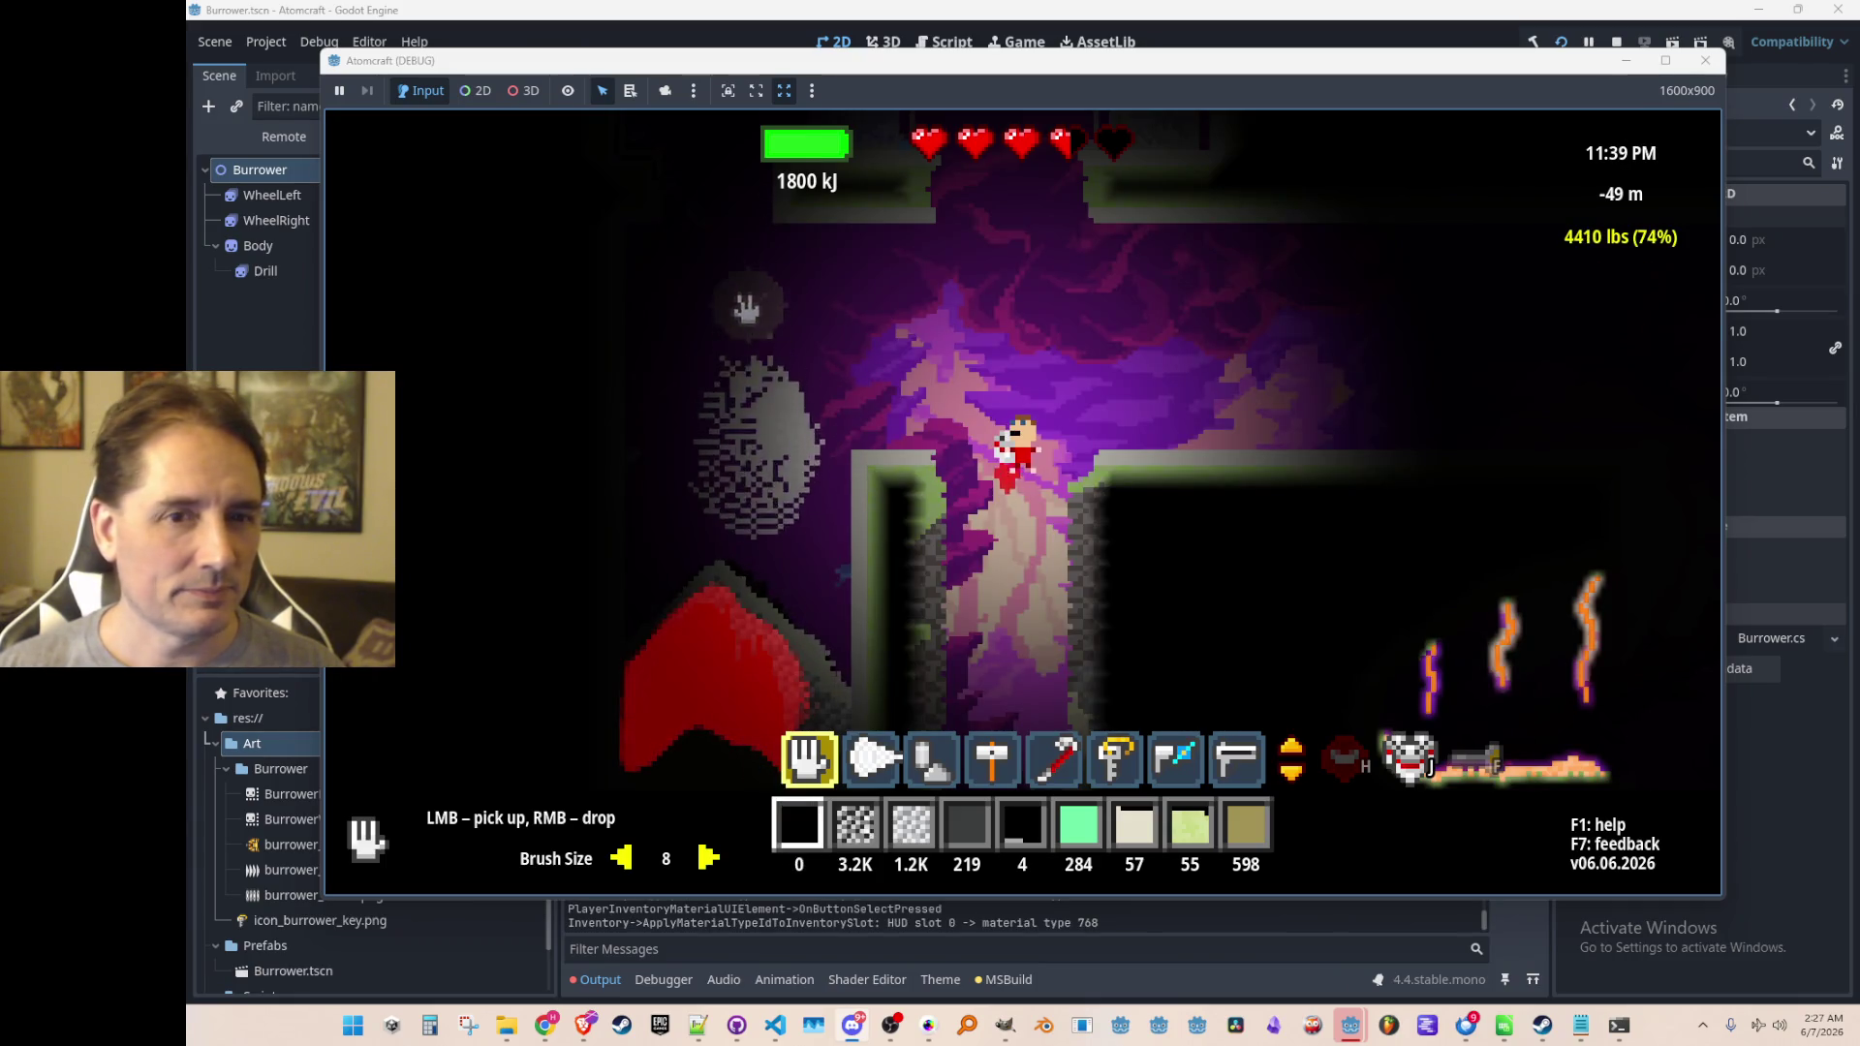
Dump Cuprite and Granite Gravel, then load Chromite into the first slot
{"action": "key", "text": "Tab"}
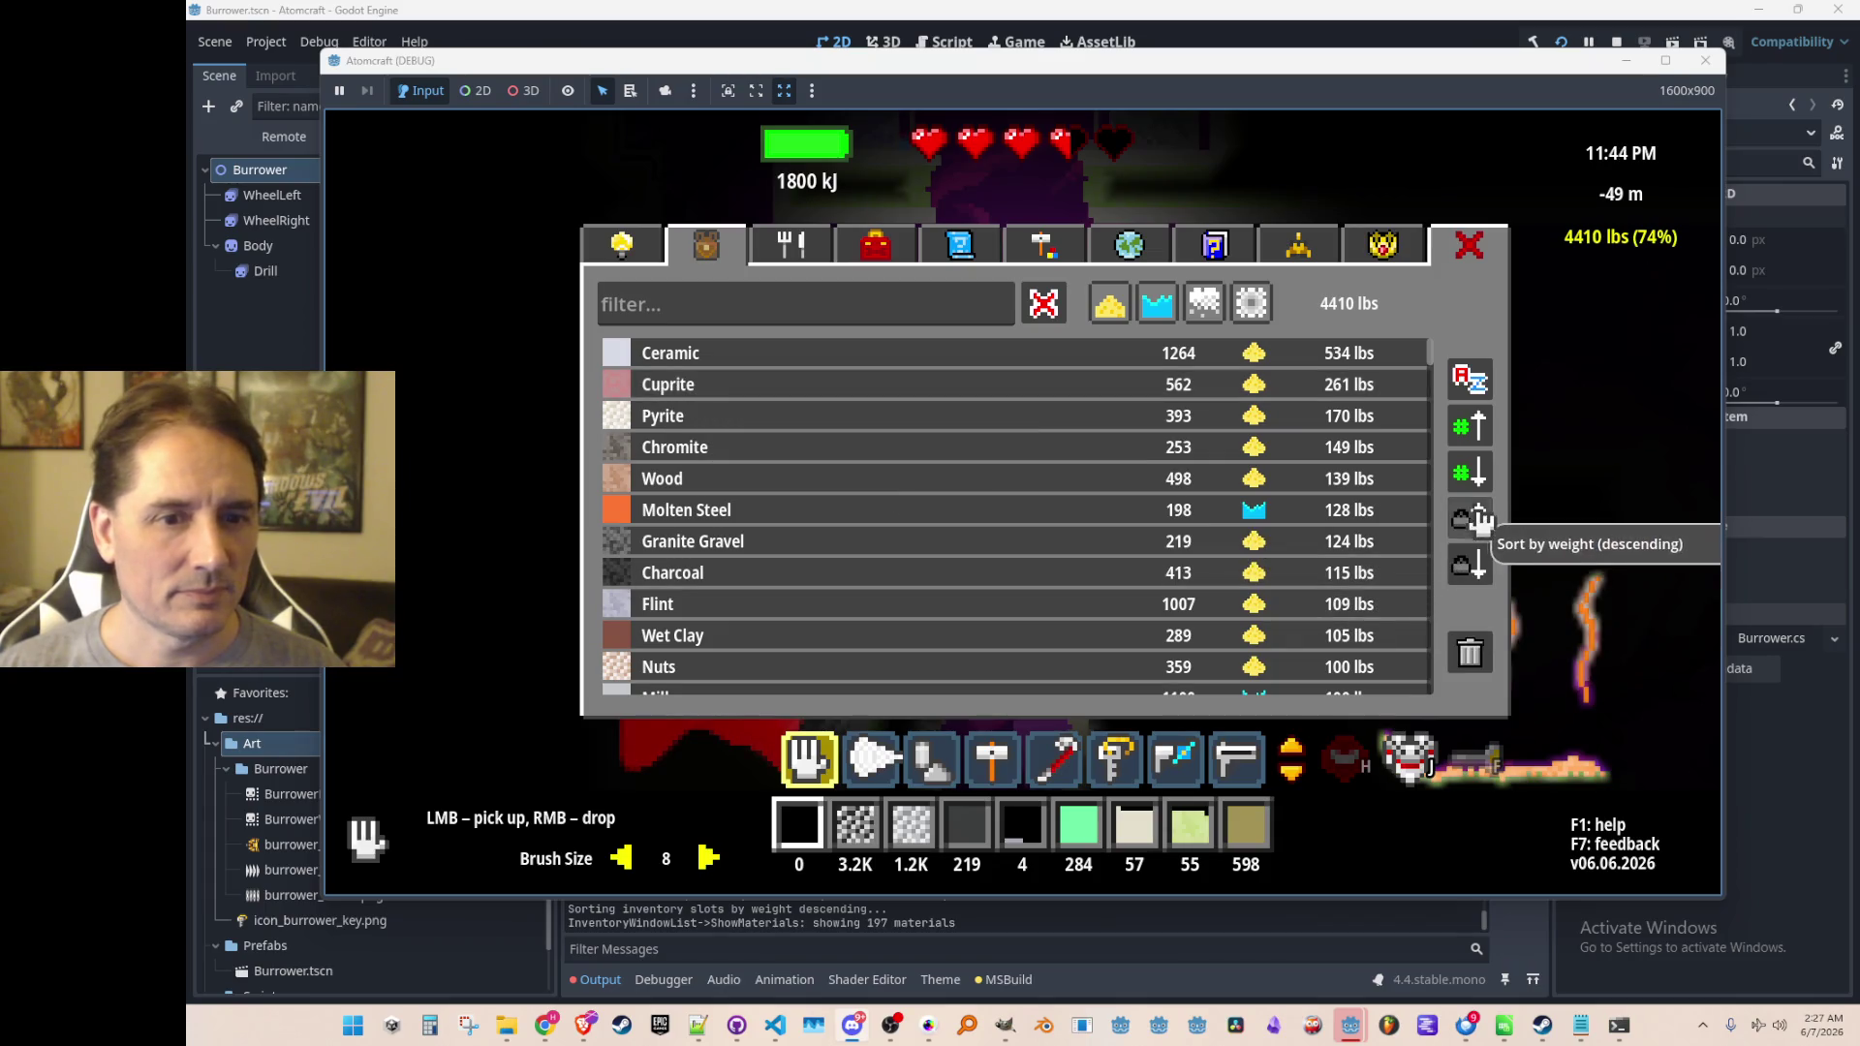
{"action": "left_click", "coordinate": [814, 387]}
{"action": "key", "text": "Tab"}
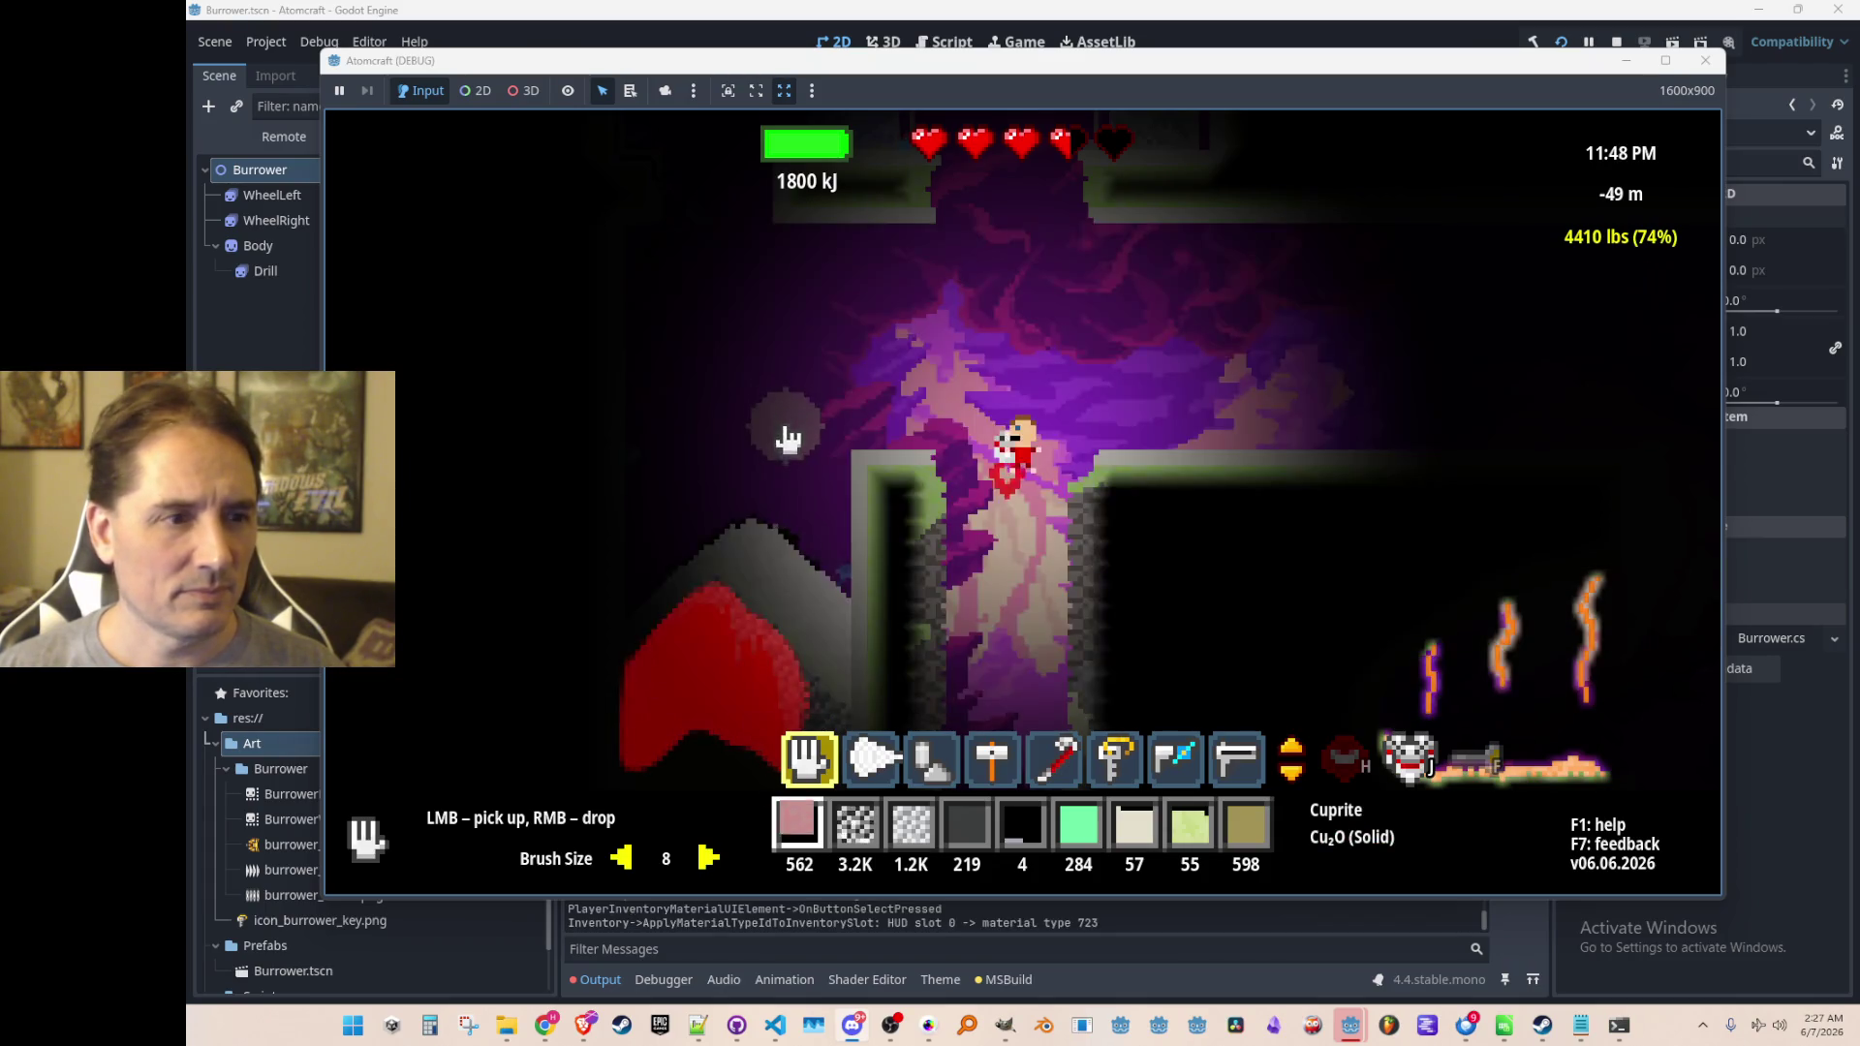
{"action": "key", "text": "Tab"}
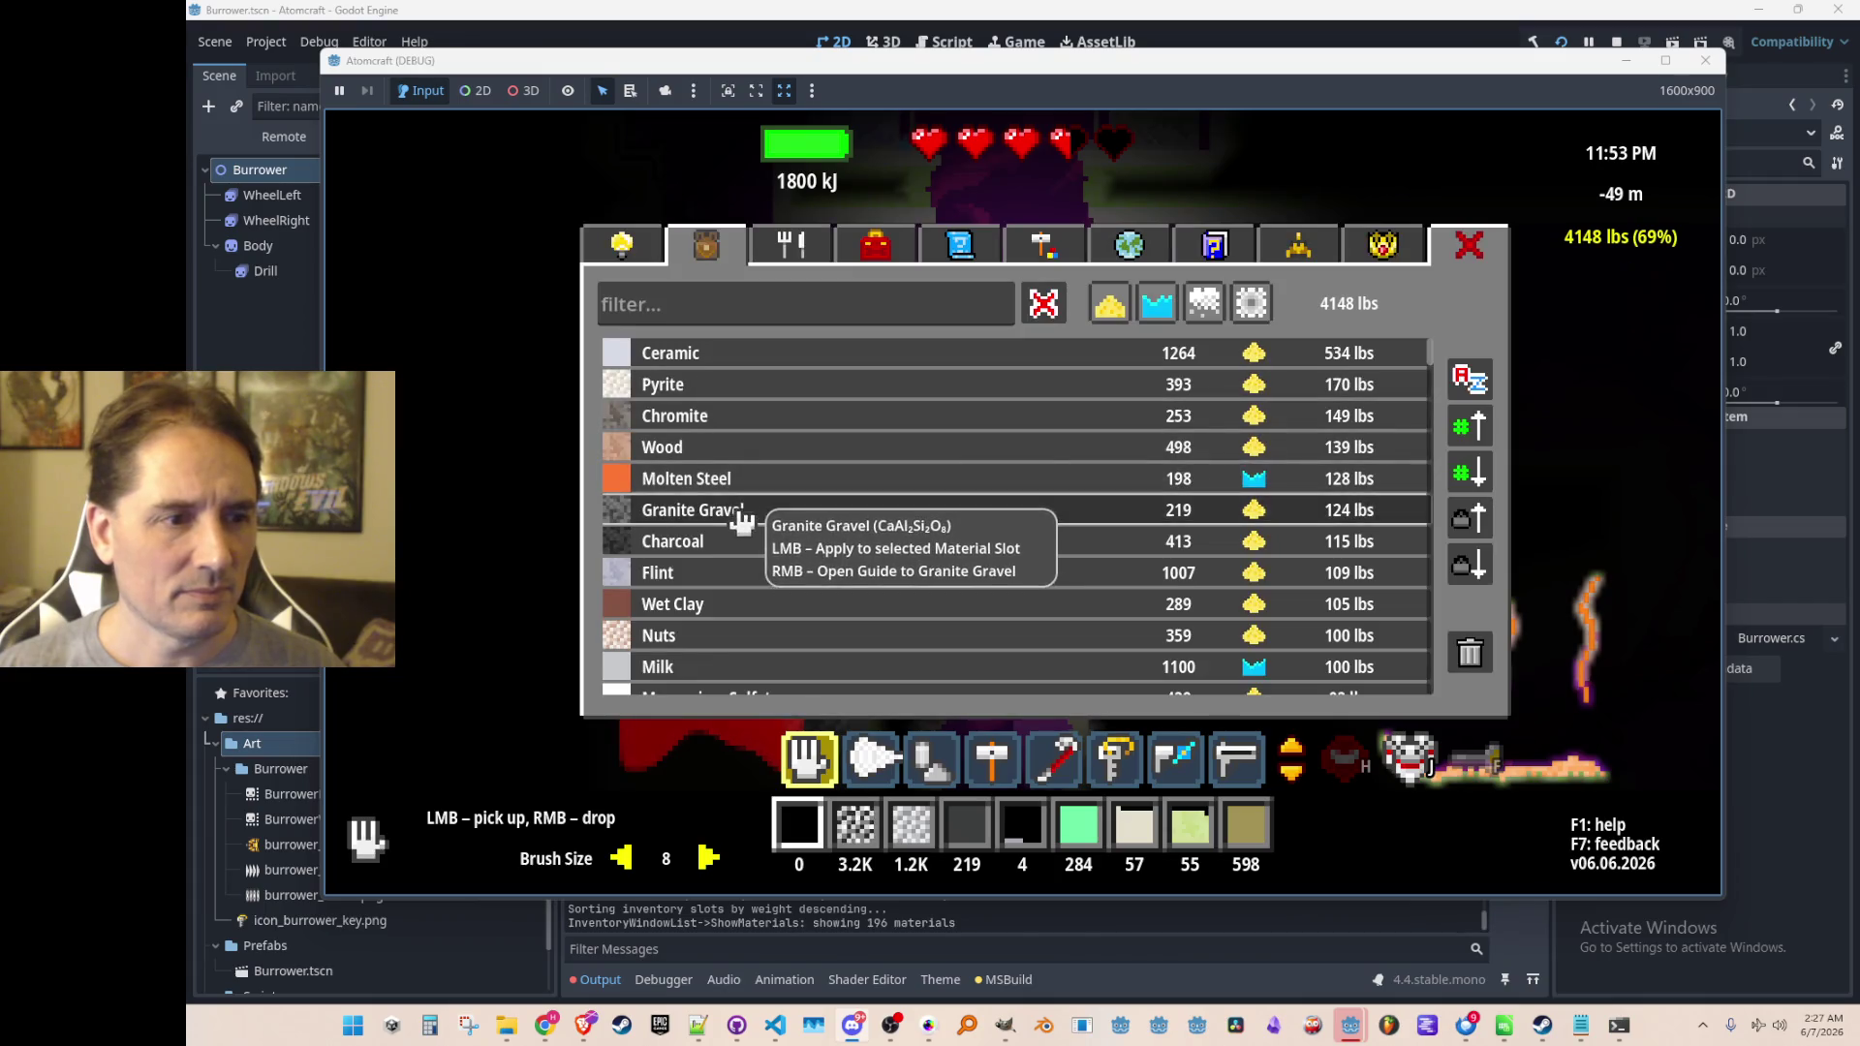
{"action": "left_click", "coordinate": [726, 505]}
{"action": "key", "text": "Tab"}
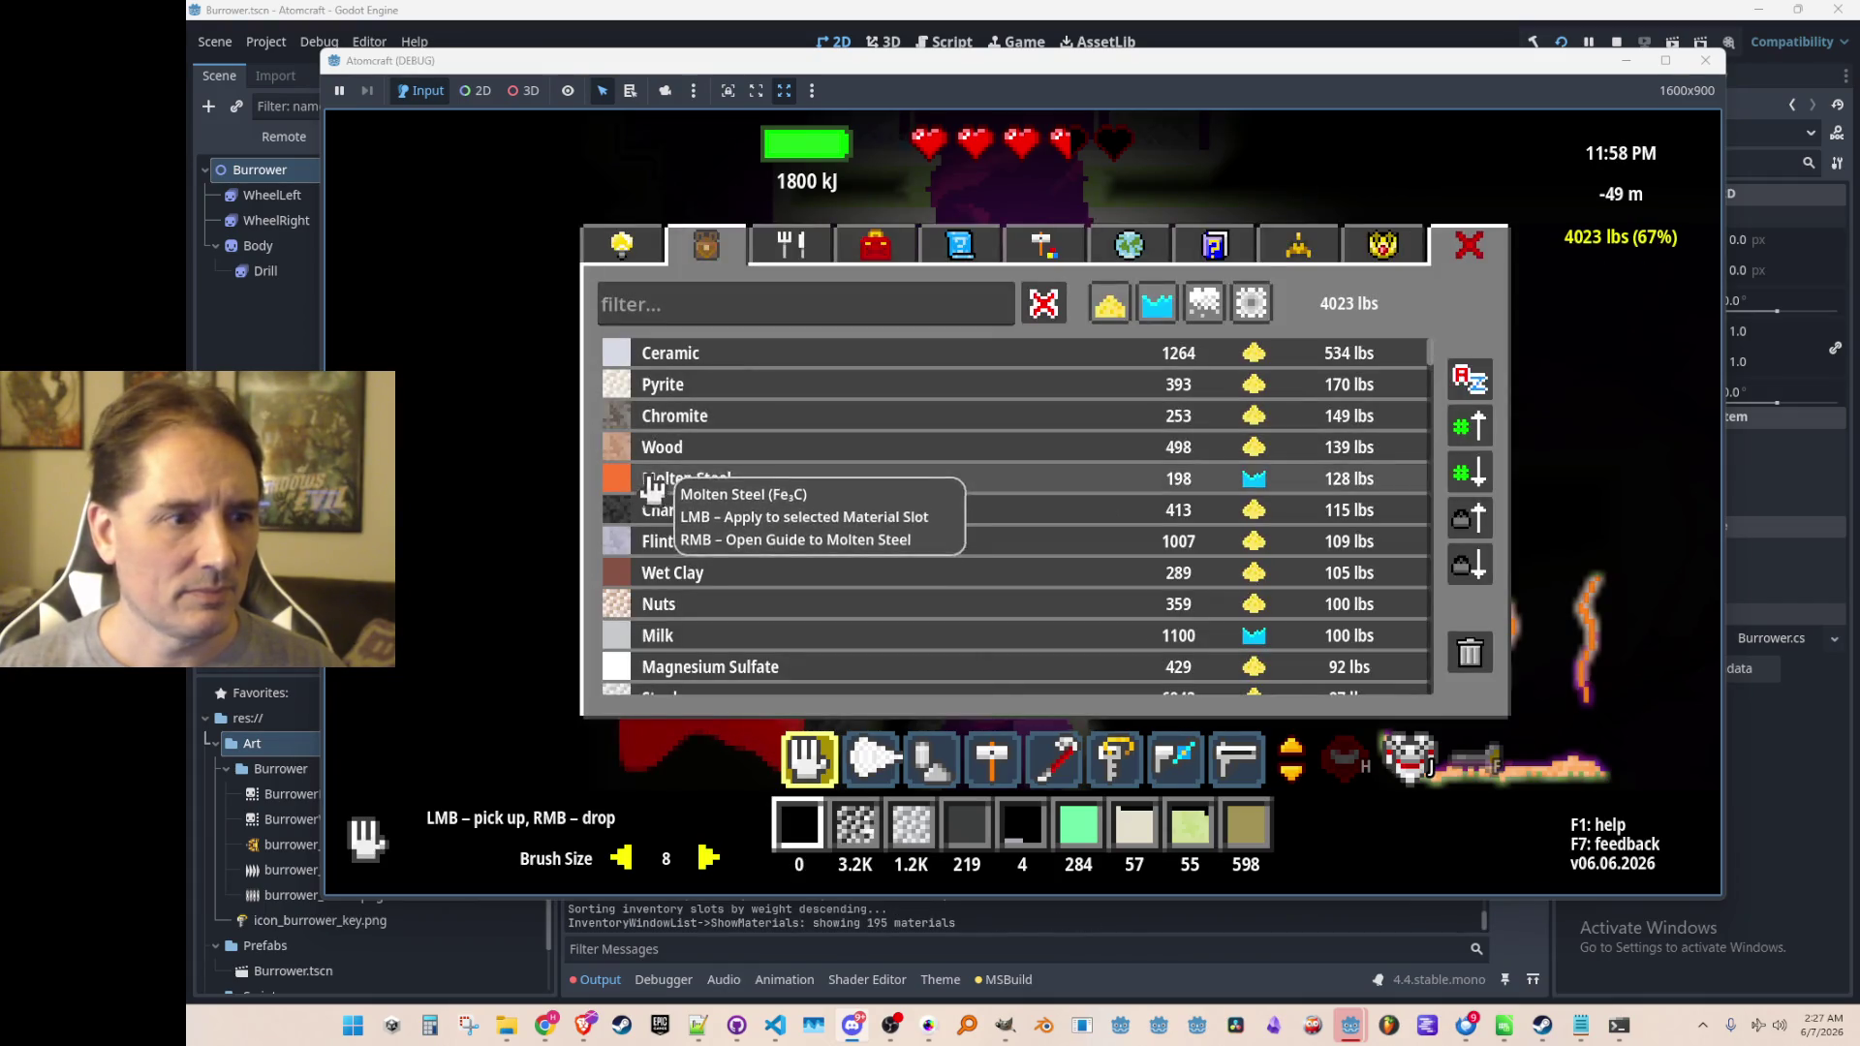
{"action": "left_click", "coordinate": [725, 427]}
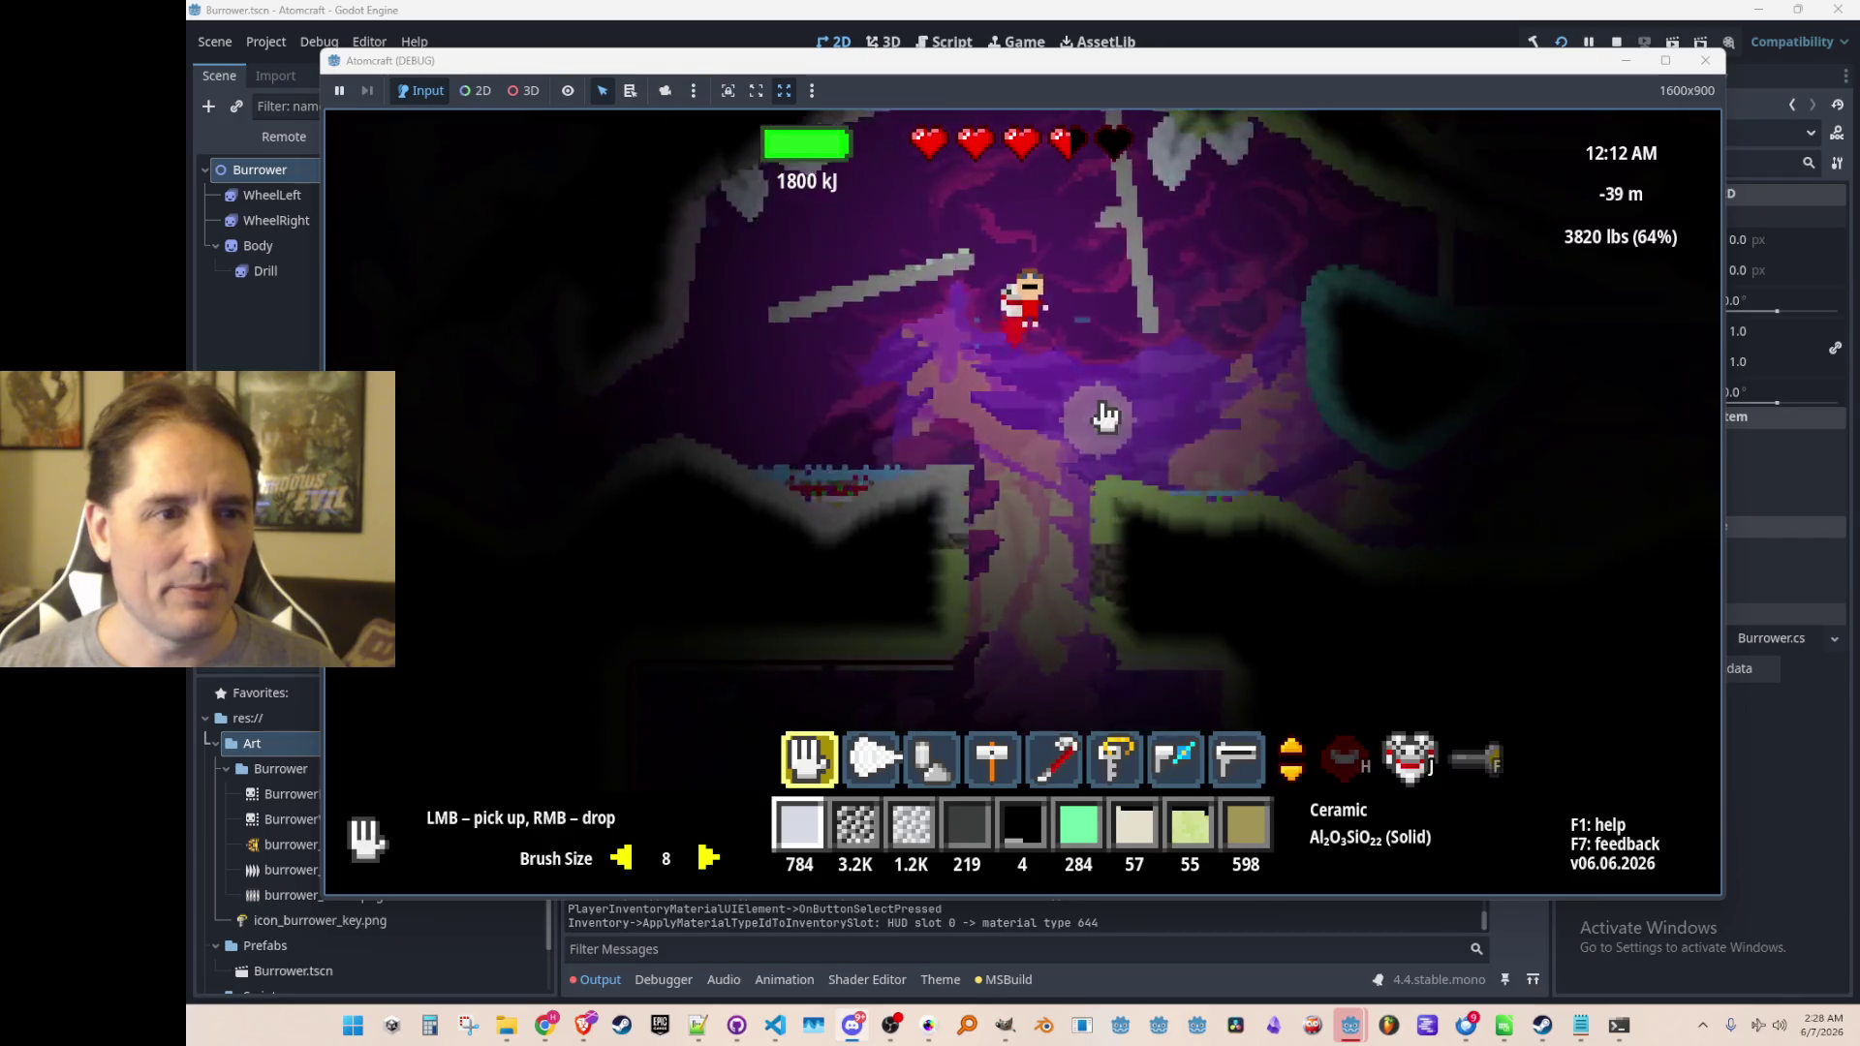
Fly the character up the cave shaft to the surface at 3 m and board the burrower
{"action": "key", "text": "w"}
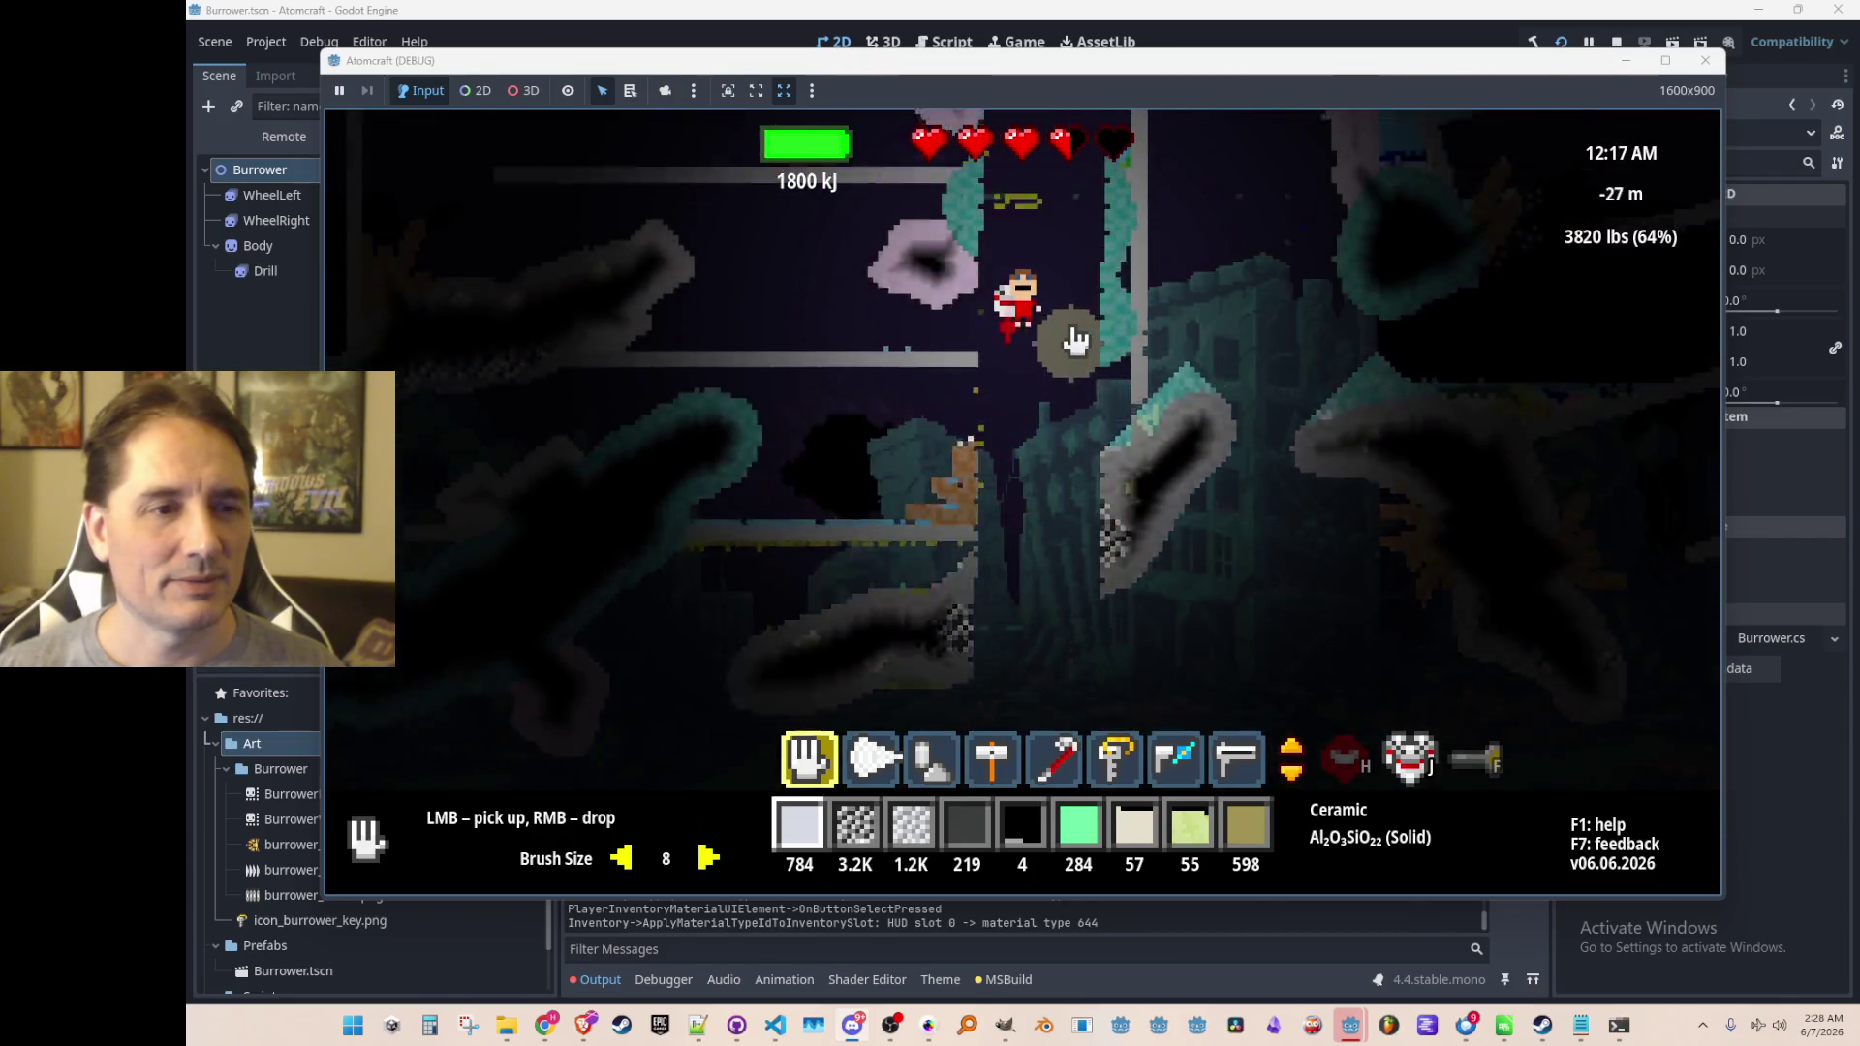
{"action": "key", "text": "w"}
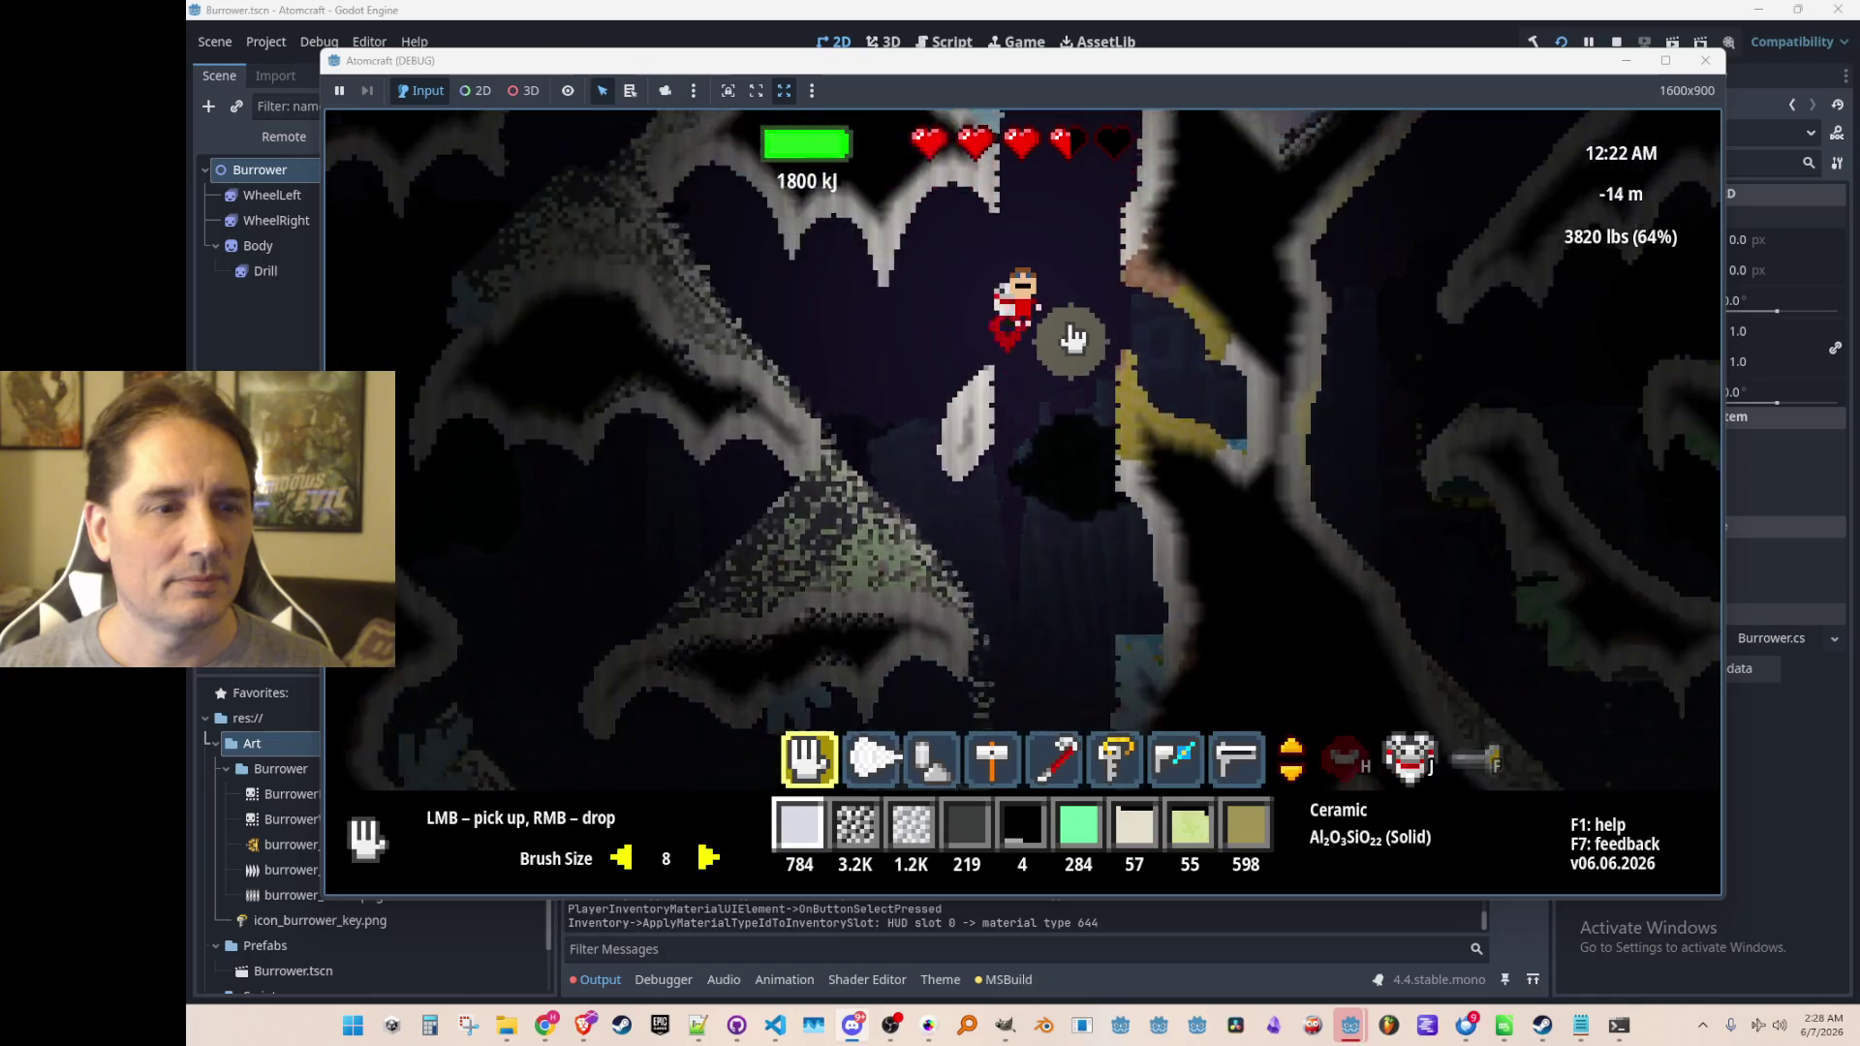
{"action": "key", "text": "w"}
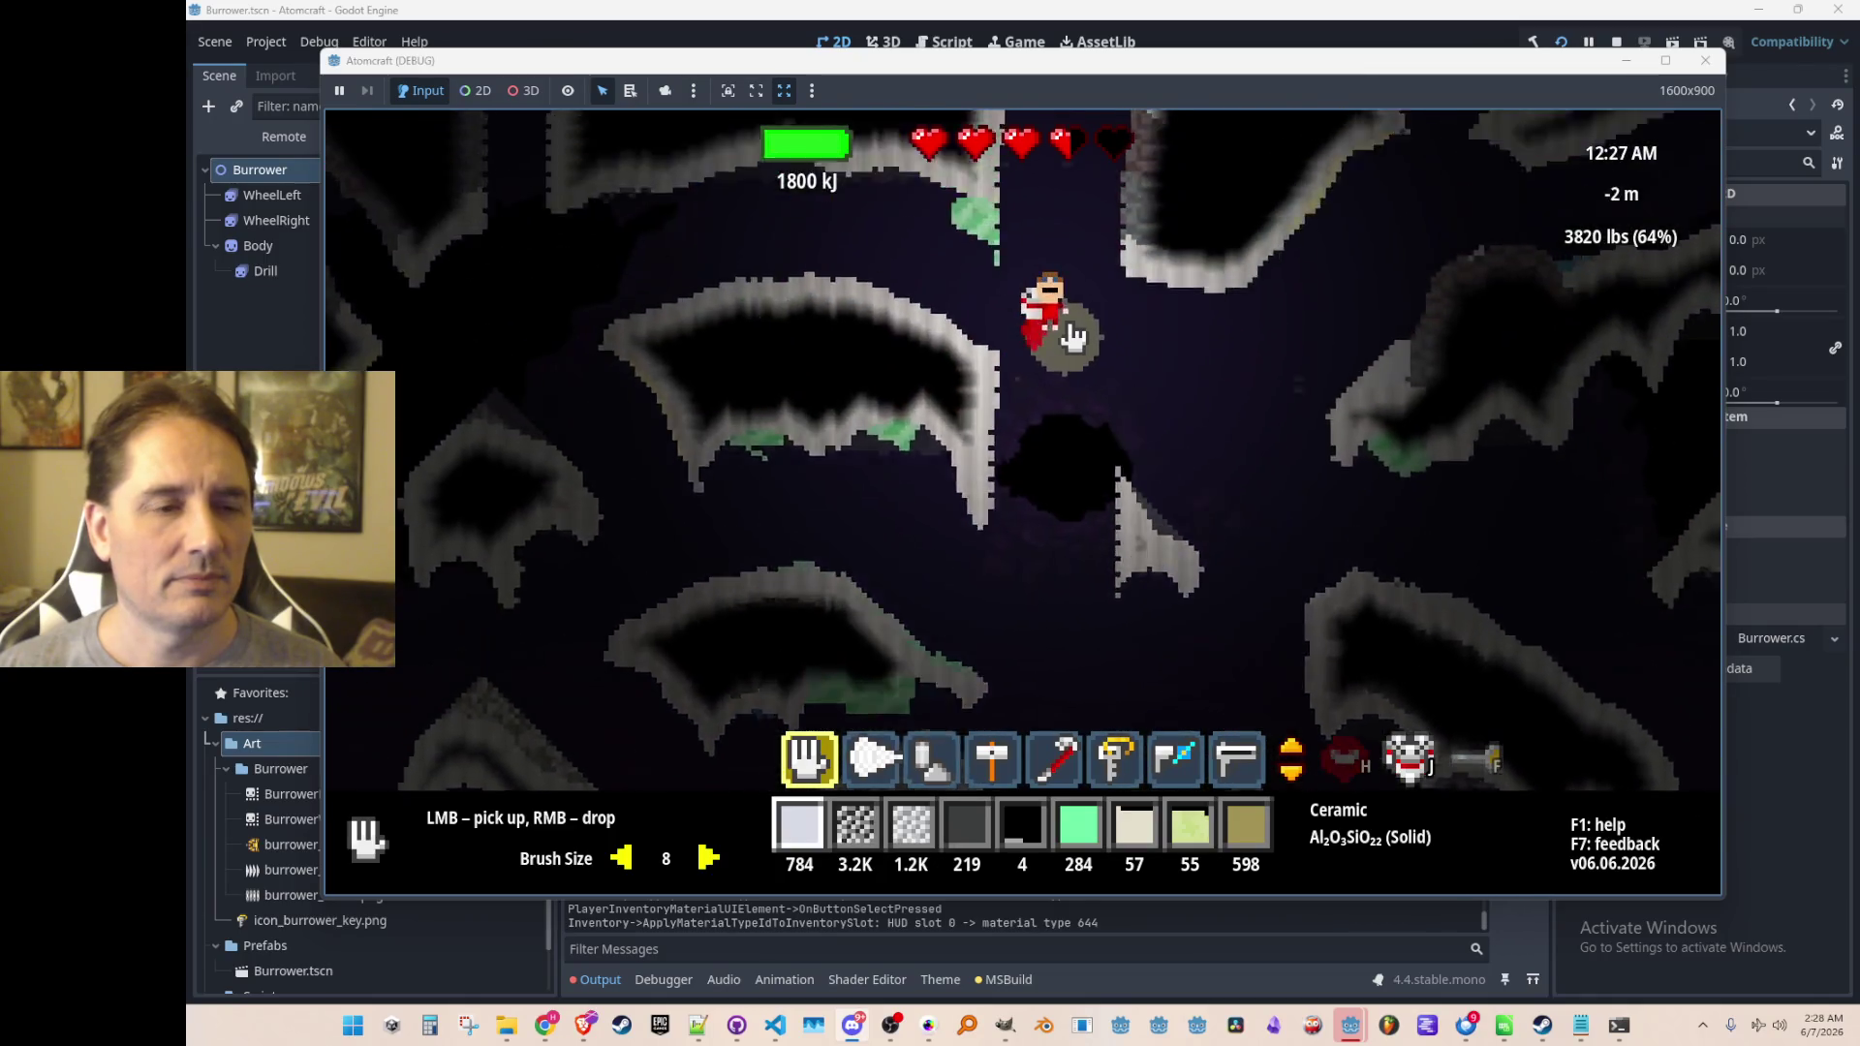
{"action": "key", "text": "w"}
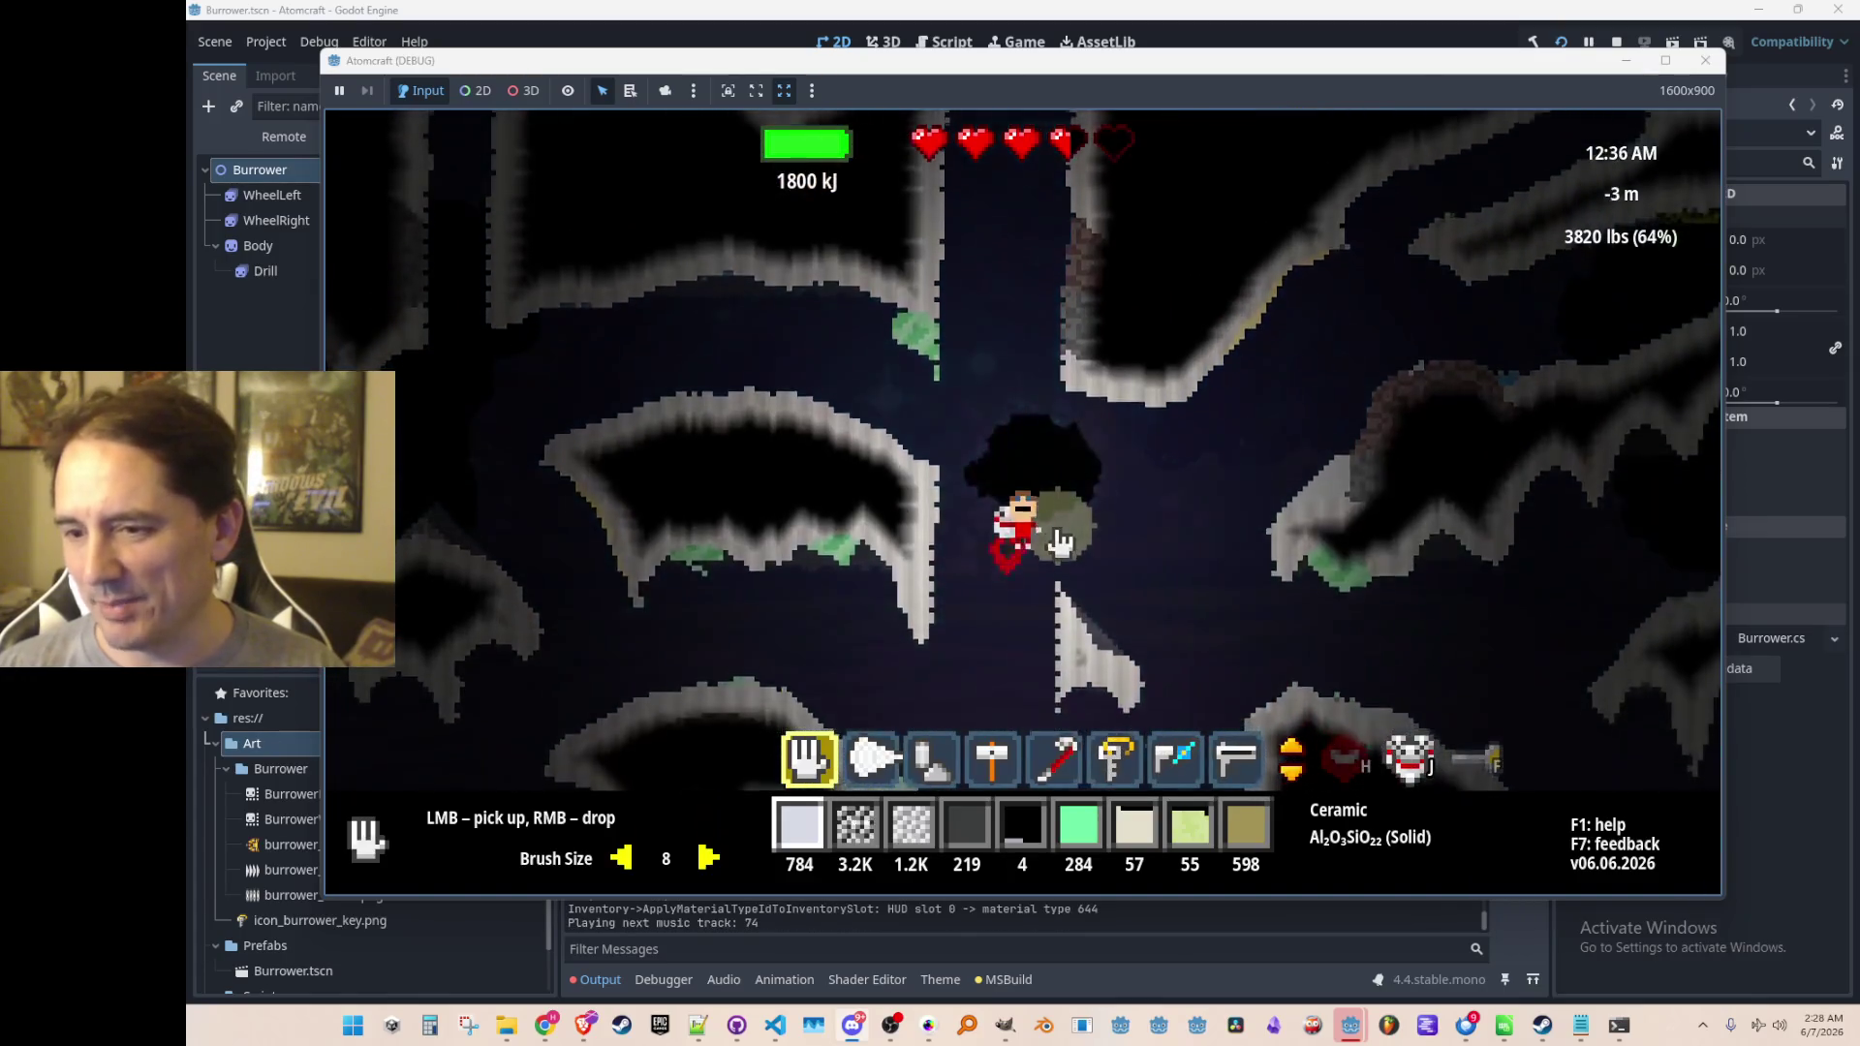
{"action": "key", "text": "w"}
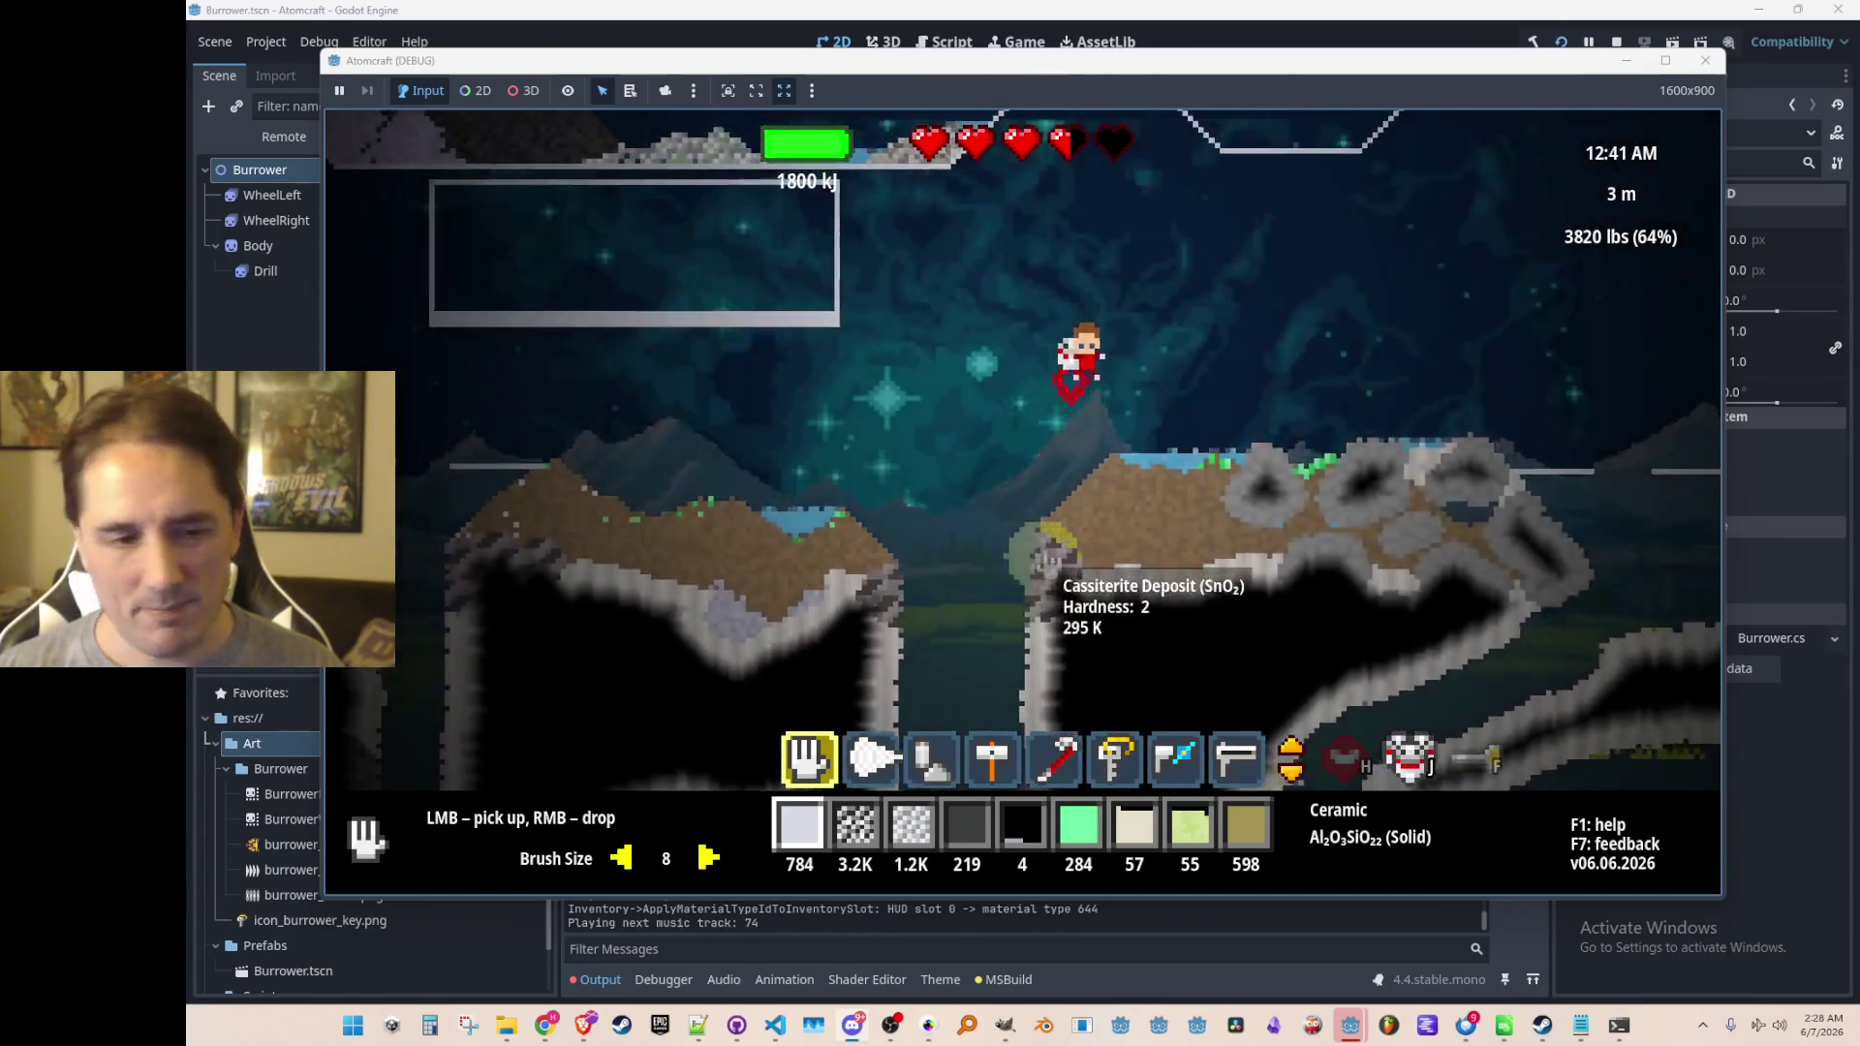
{"action": "scroll", "coordinate": [1046, 562], "scroll_direction": "down", "scroll_amount": 5}
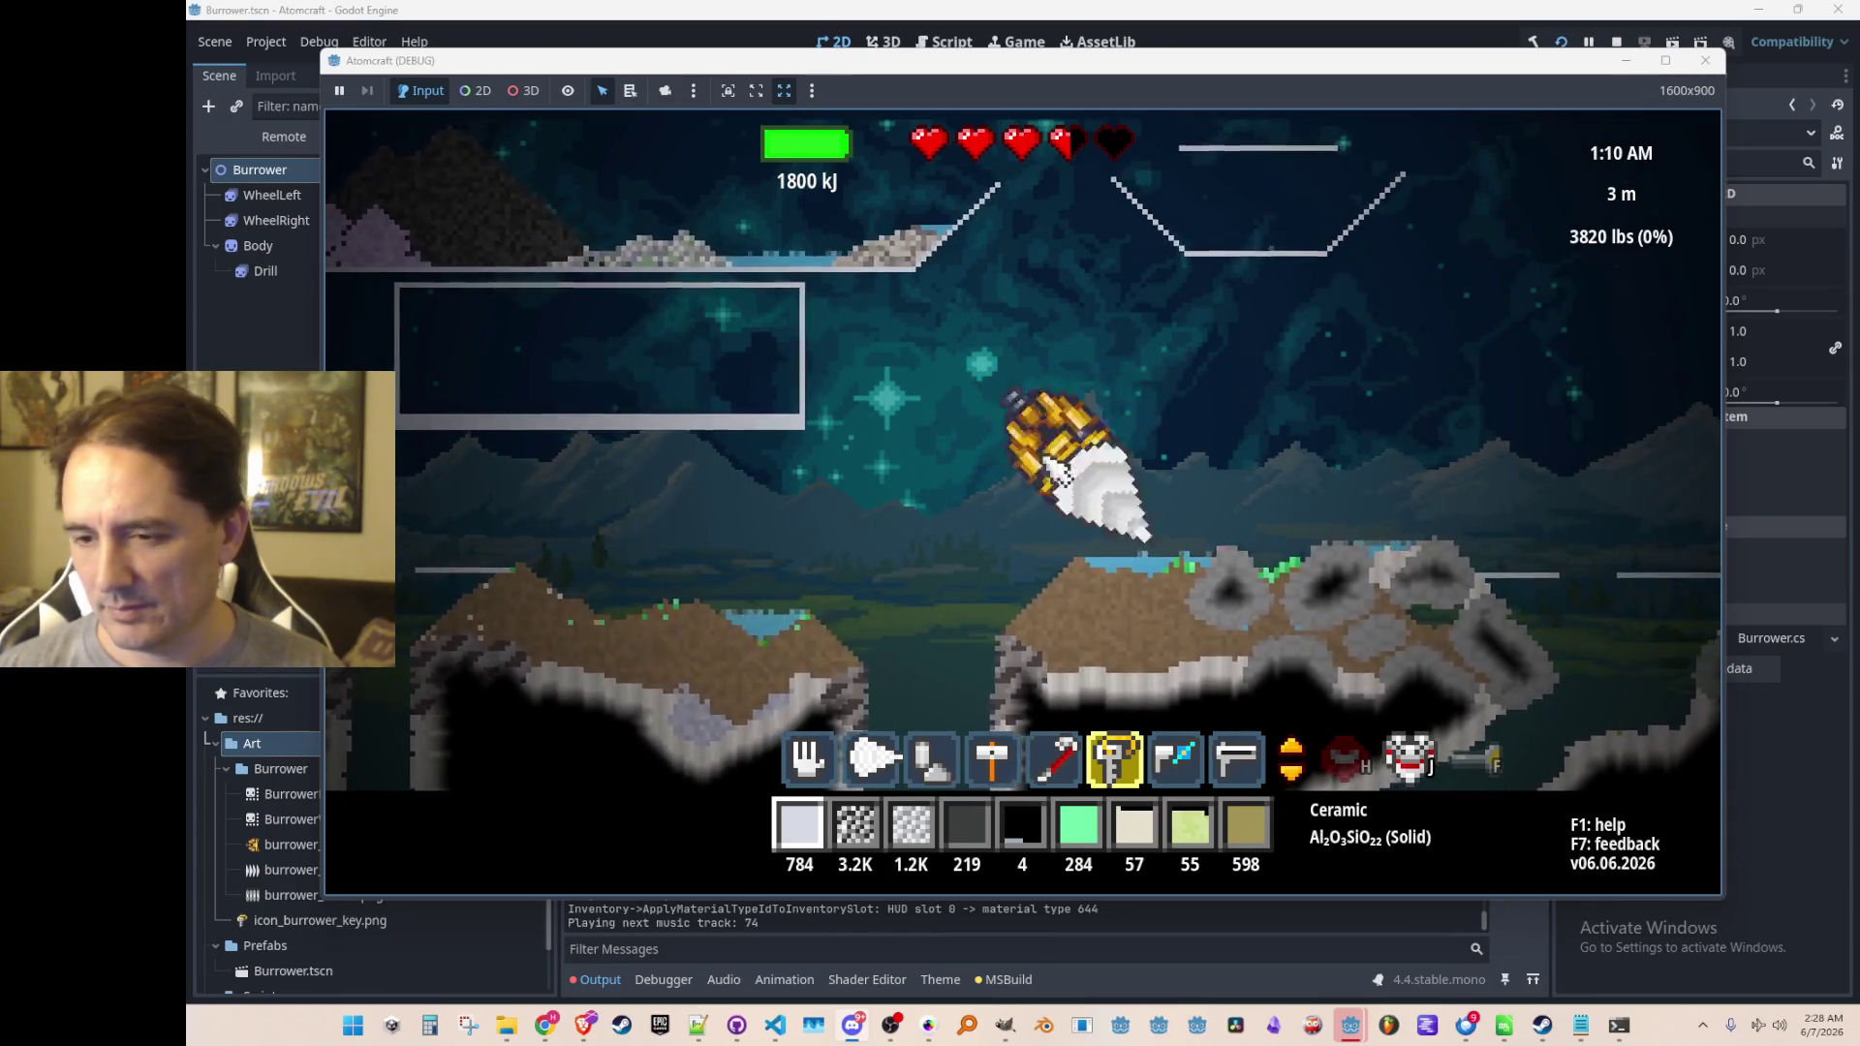
{"action": "key", "text": "7"}
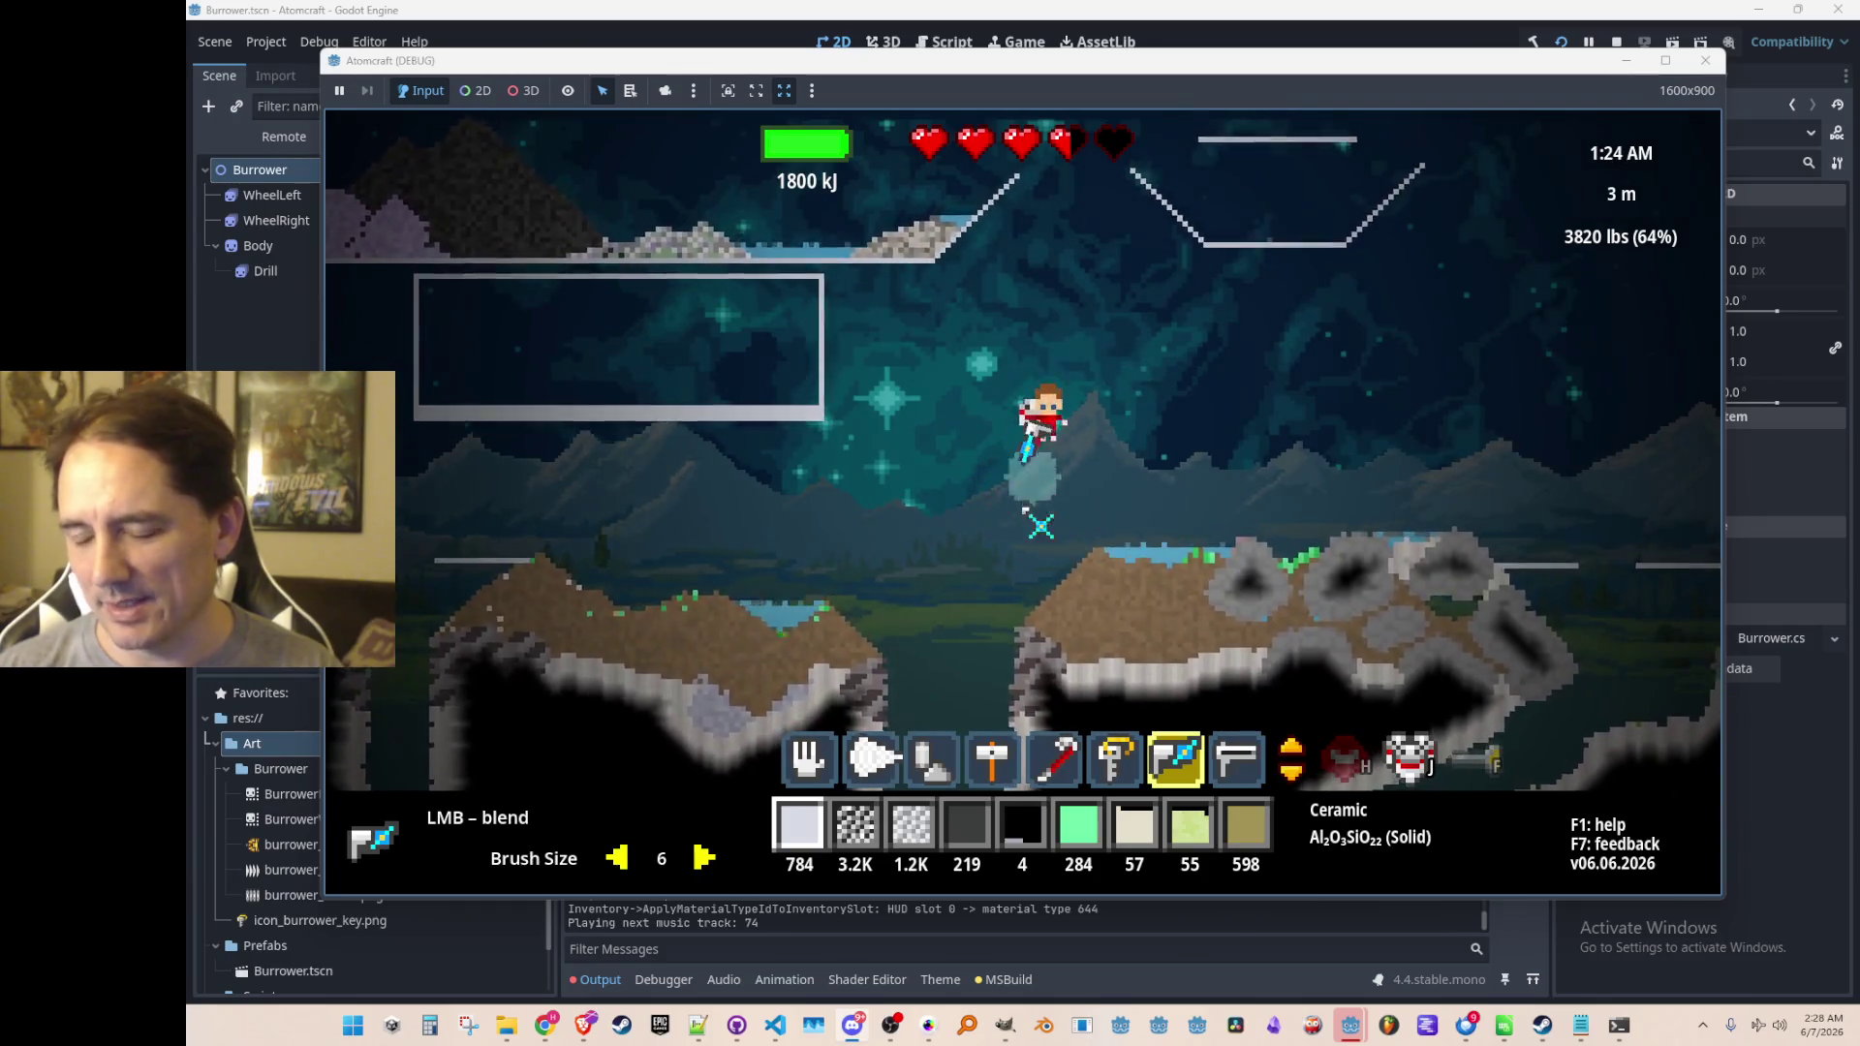
{"action": "scroll", "coordinate": [1114, 531], "scroll_direction": "up", "scroll_amount": 6}
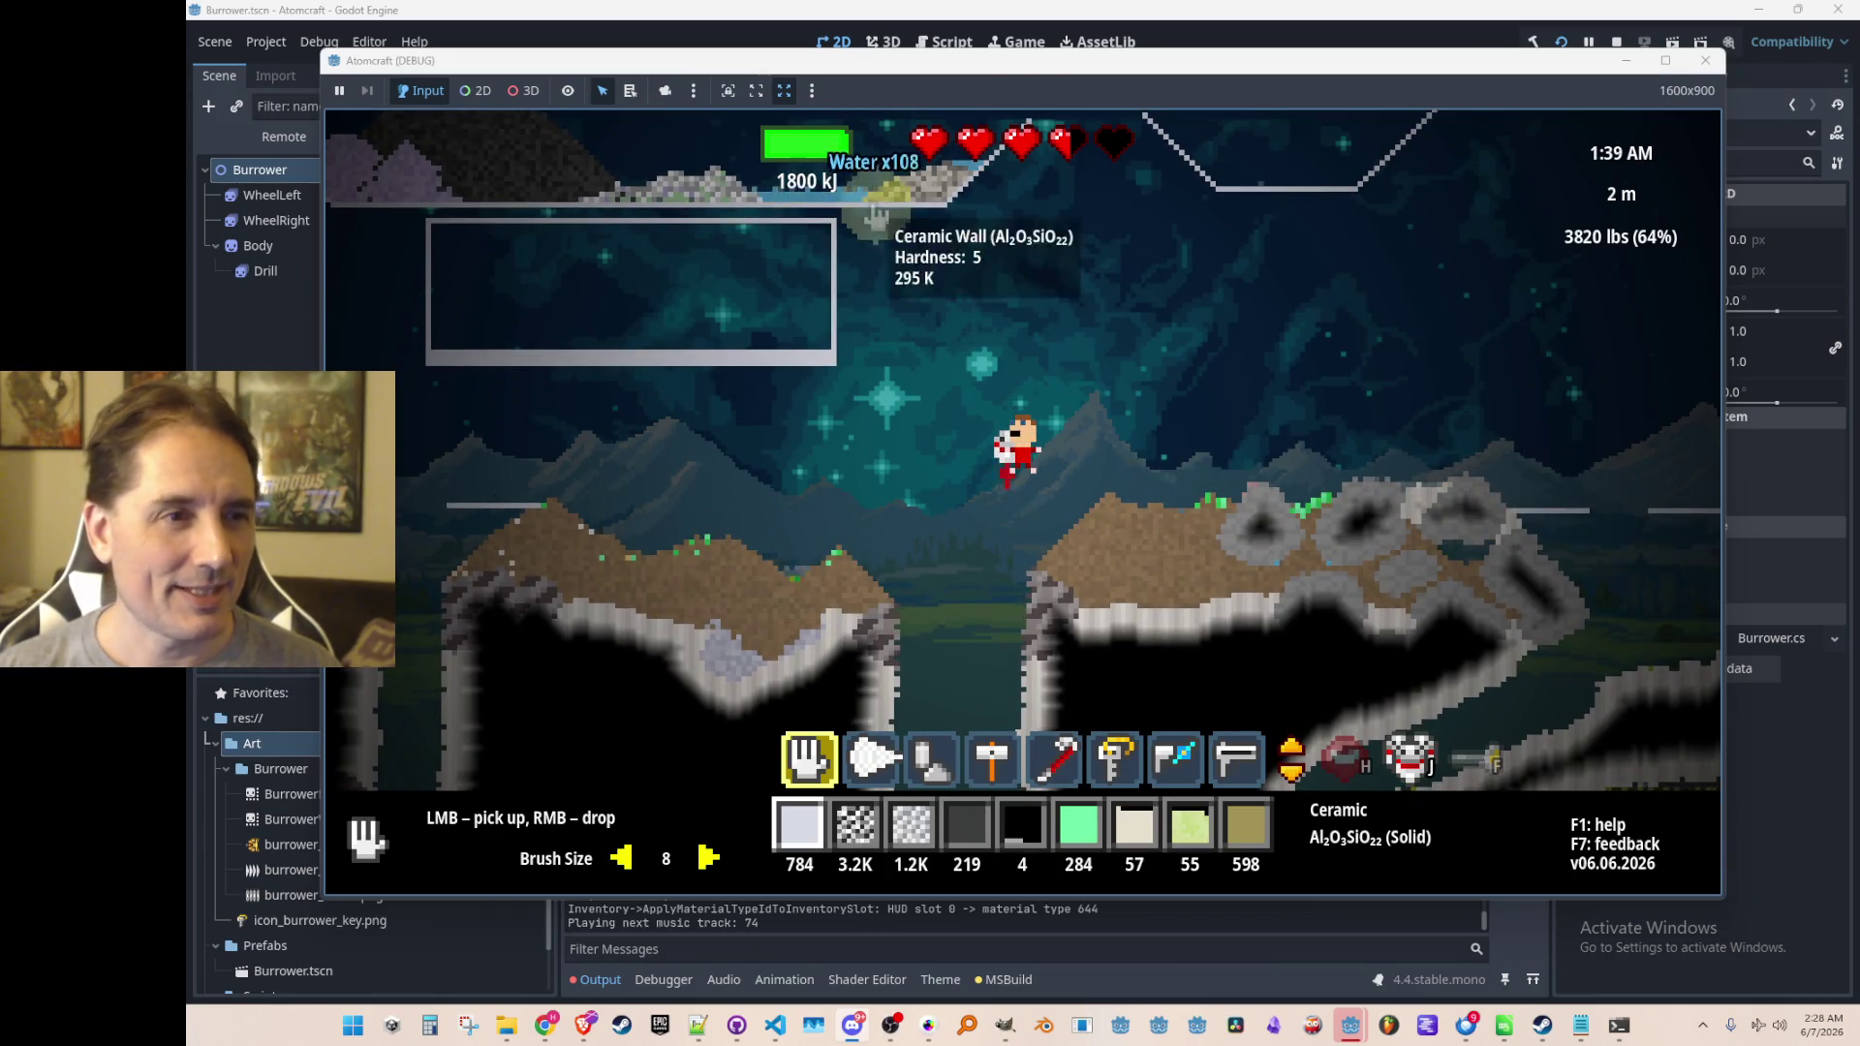
{"action": "scroll", "coordinate": [1088, 290], "scroll_direction": "down", "scroll_amount": 7}
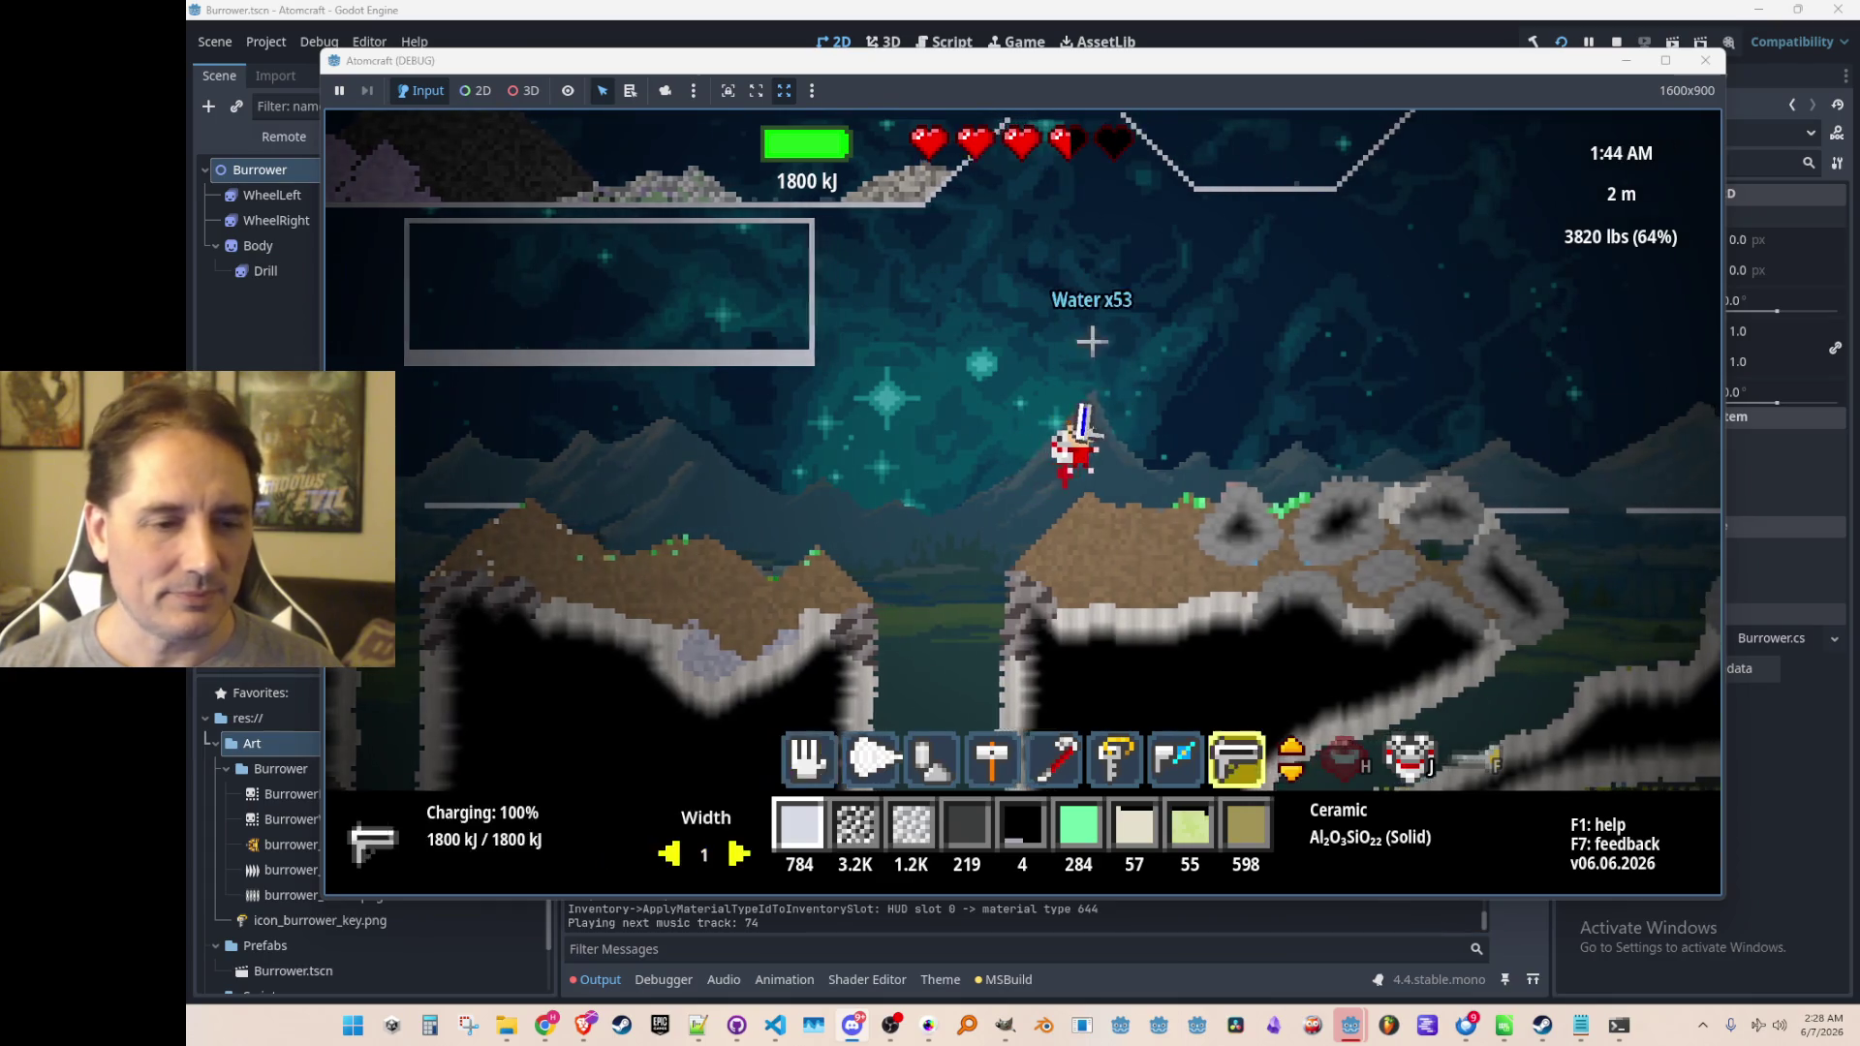
{"action": "scroll", "coordinate": [828, 453], "scroll_direction": "up", "scroll_amount": 2}
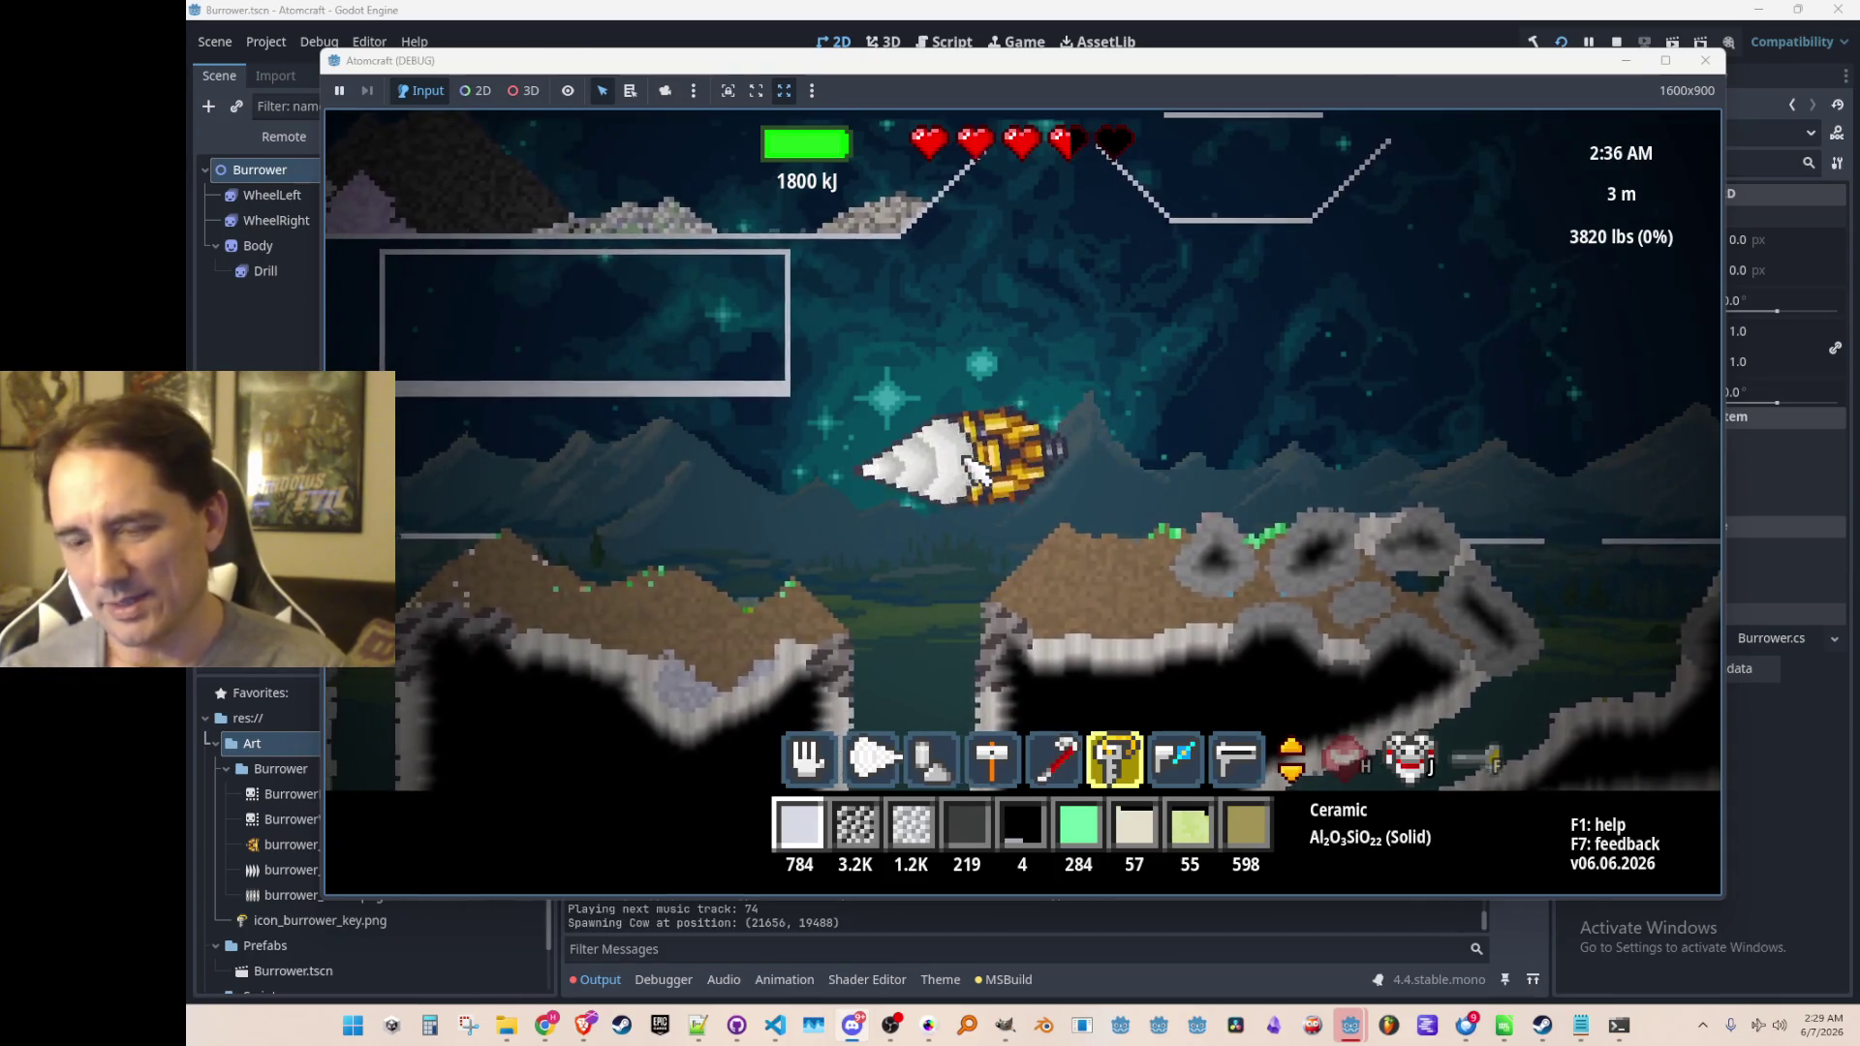
{"action": "key", "text": "i"}
Check the Elements table and world map, return to Spaceship Repair, and close the inventory
{"action": "left_click", "coordinate": [1298, 247]}
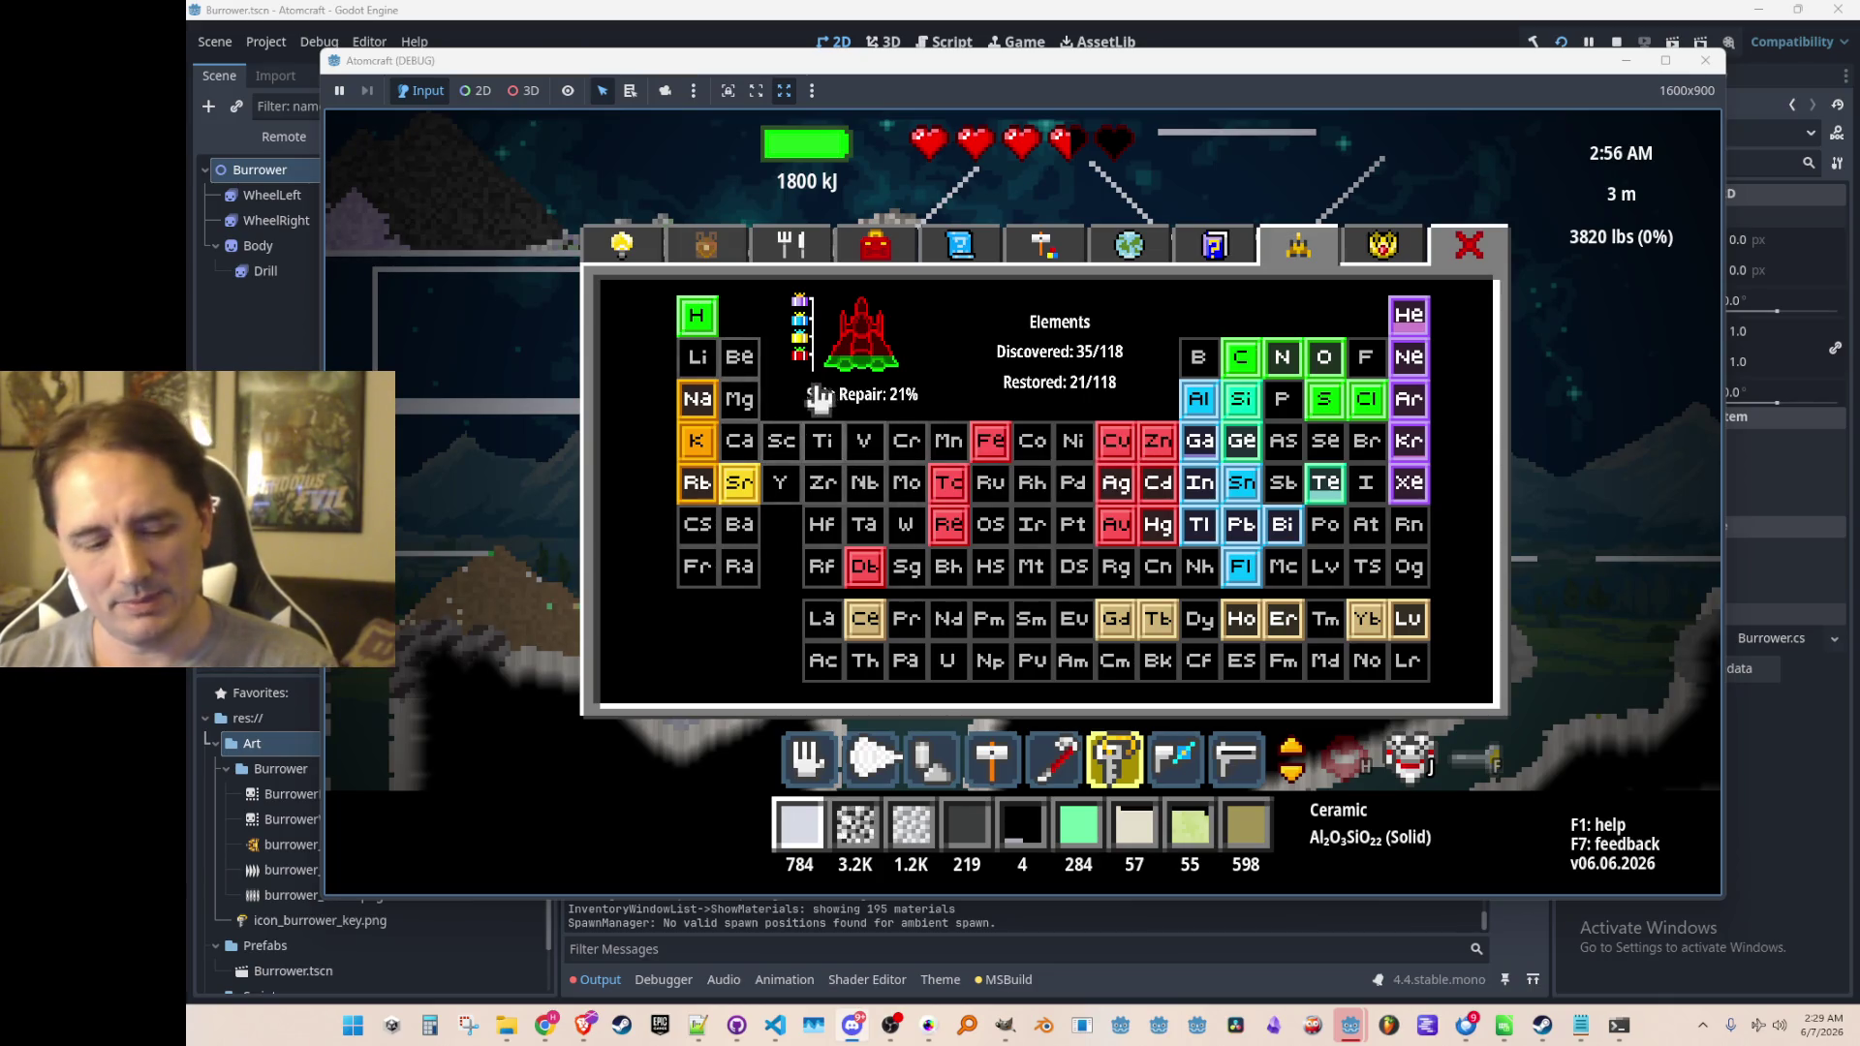
{"action": "key", "text": "i"}
{"action": "key", "text": "i"}
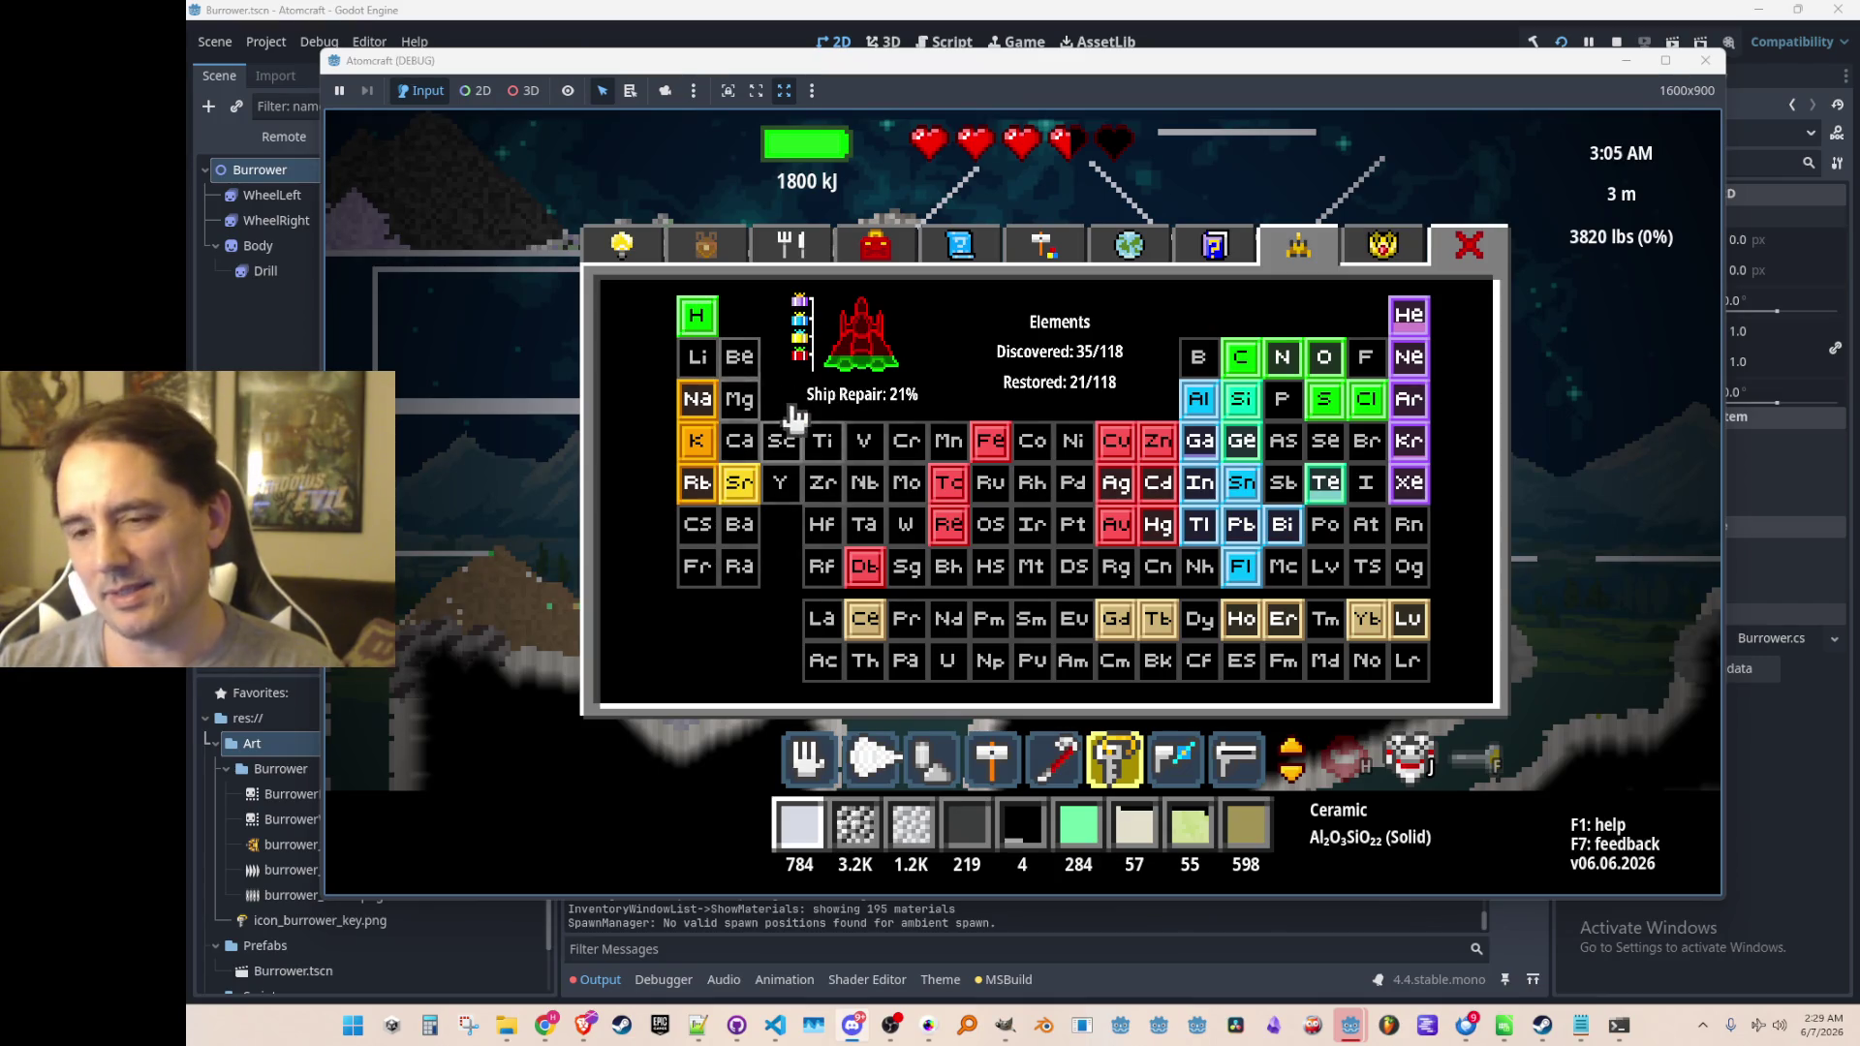
{"action": "left_click", "coordinate": [1143, 266]}
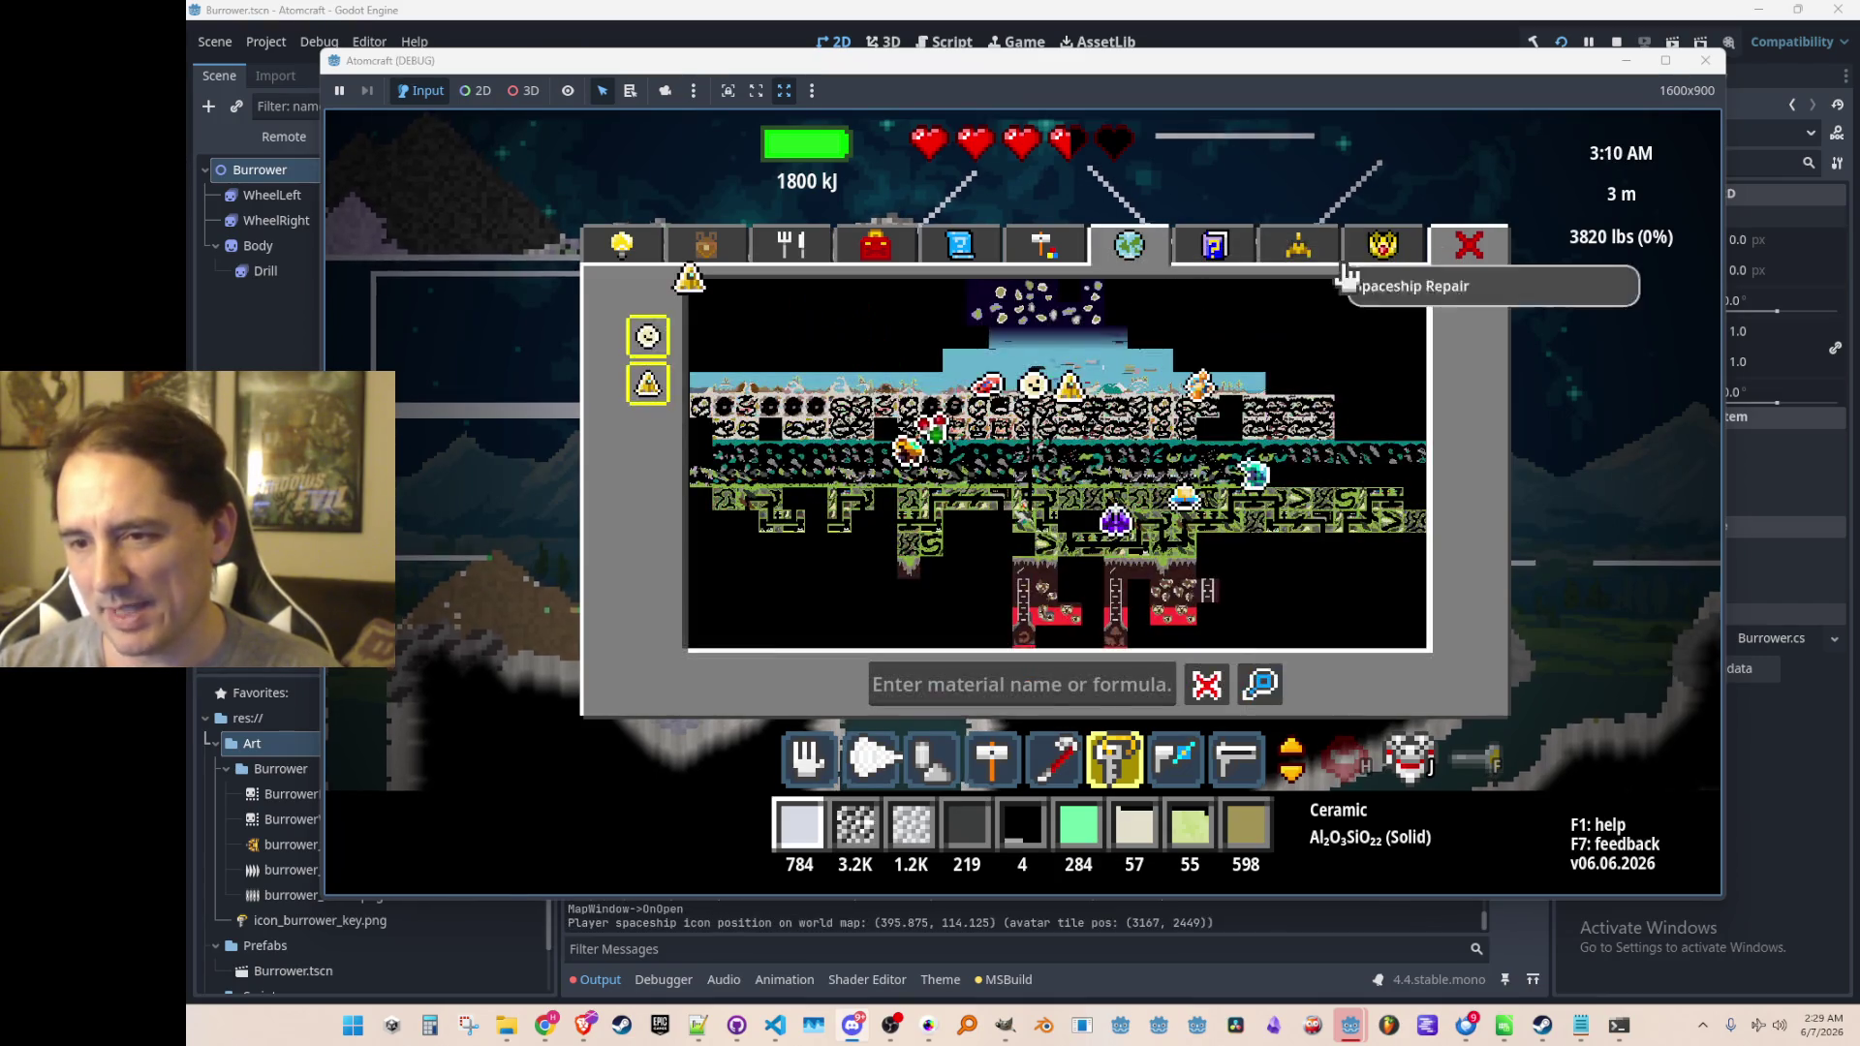
{"action": "left_click", "coordinate": [1293, 250]}
{"action": "key", "text": "i"}
Steer the burrower's drill left then down to land, and glance at the materials guide
{"action": "key", "text": "a"}
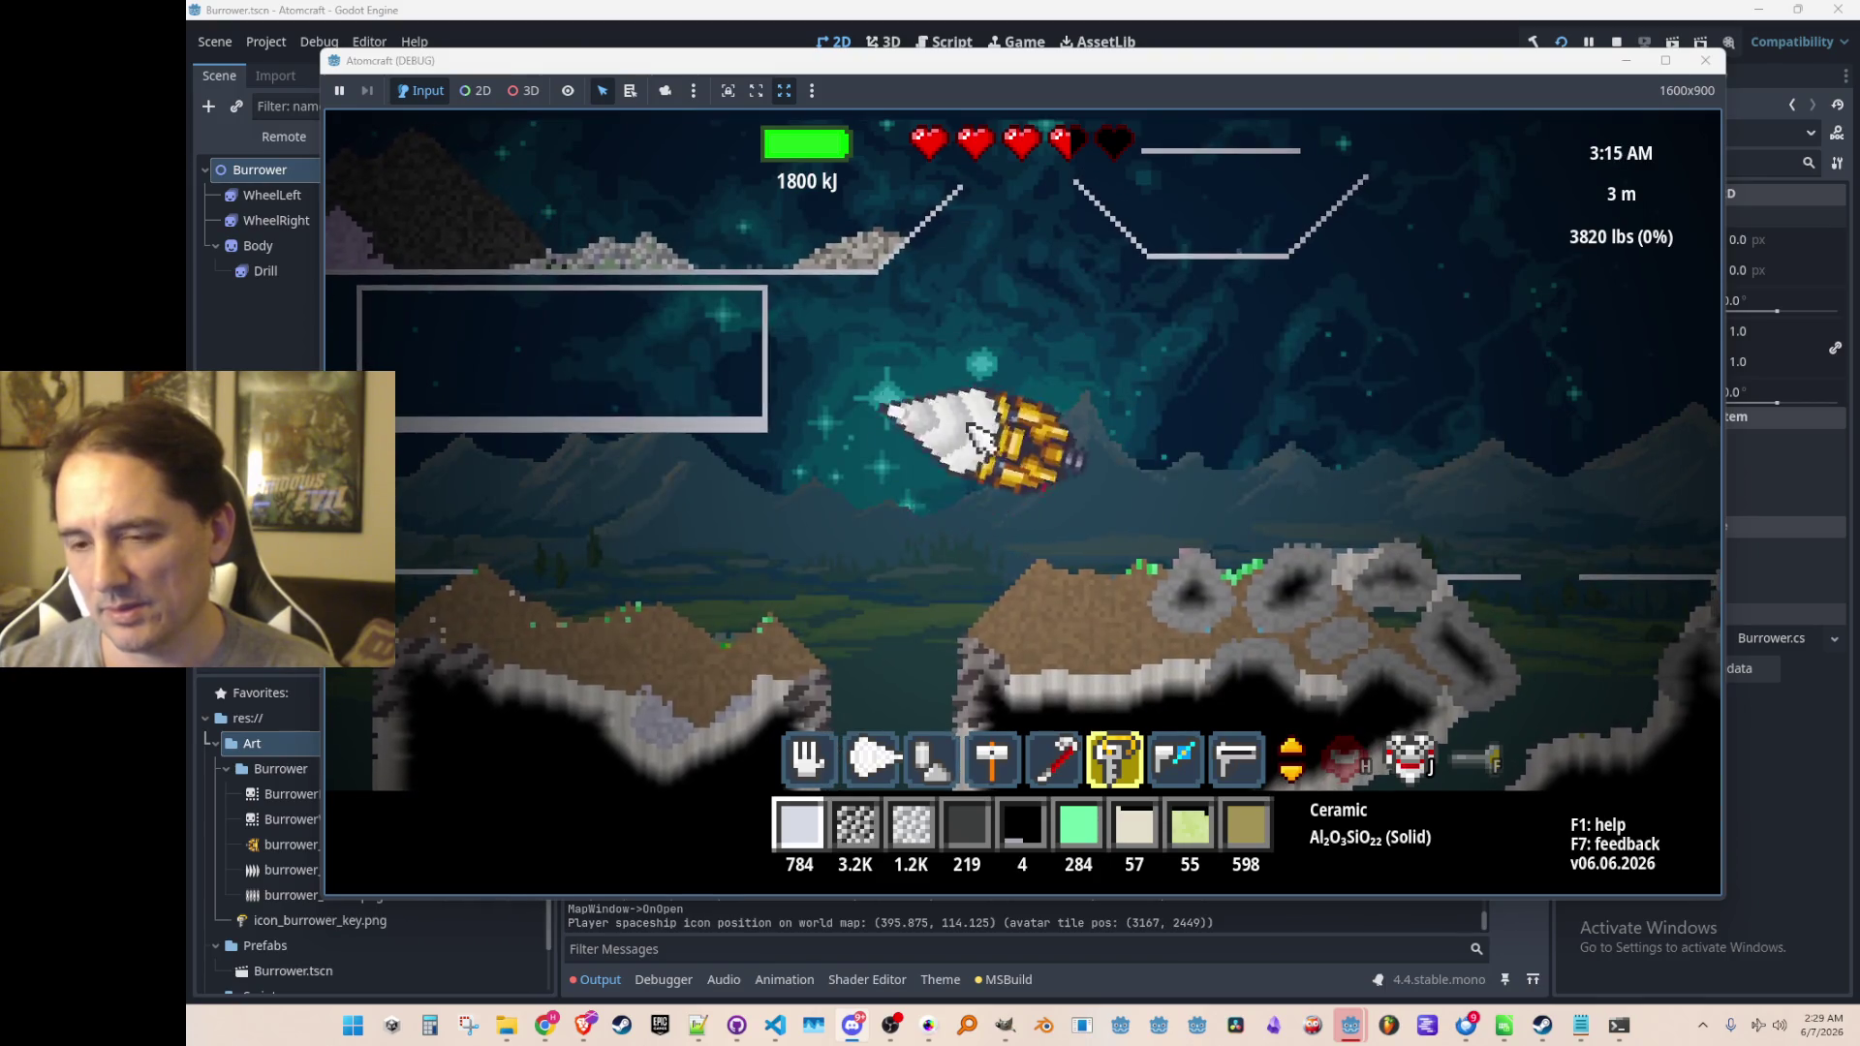
{"action": "key", "text": "s"}
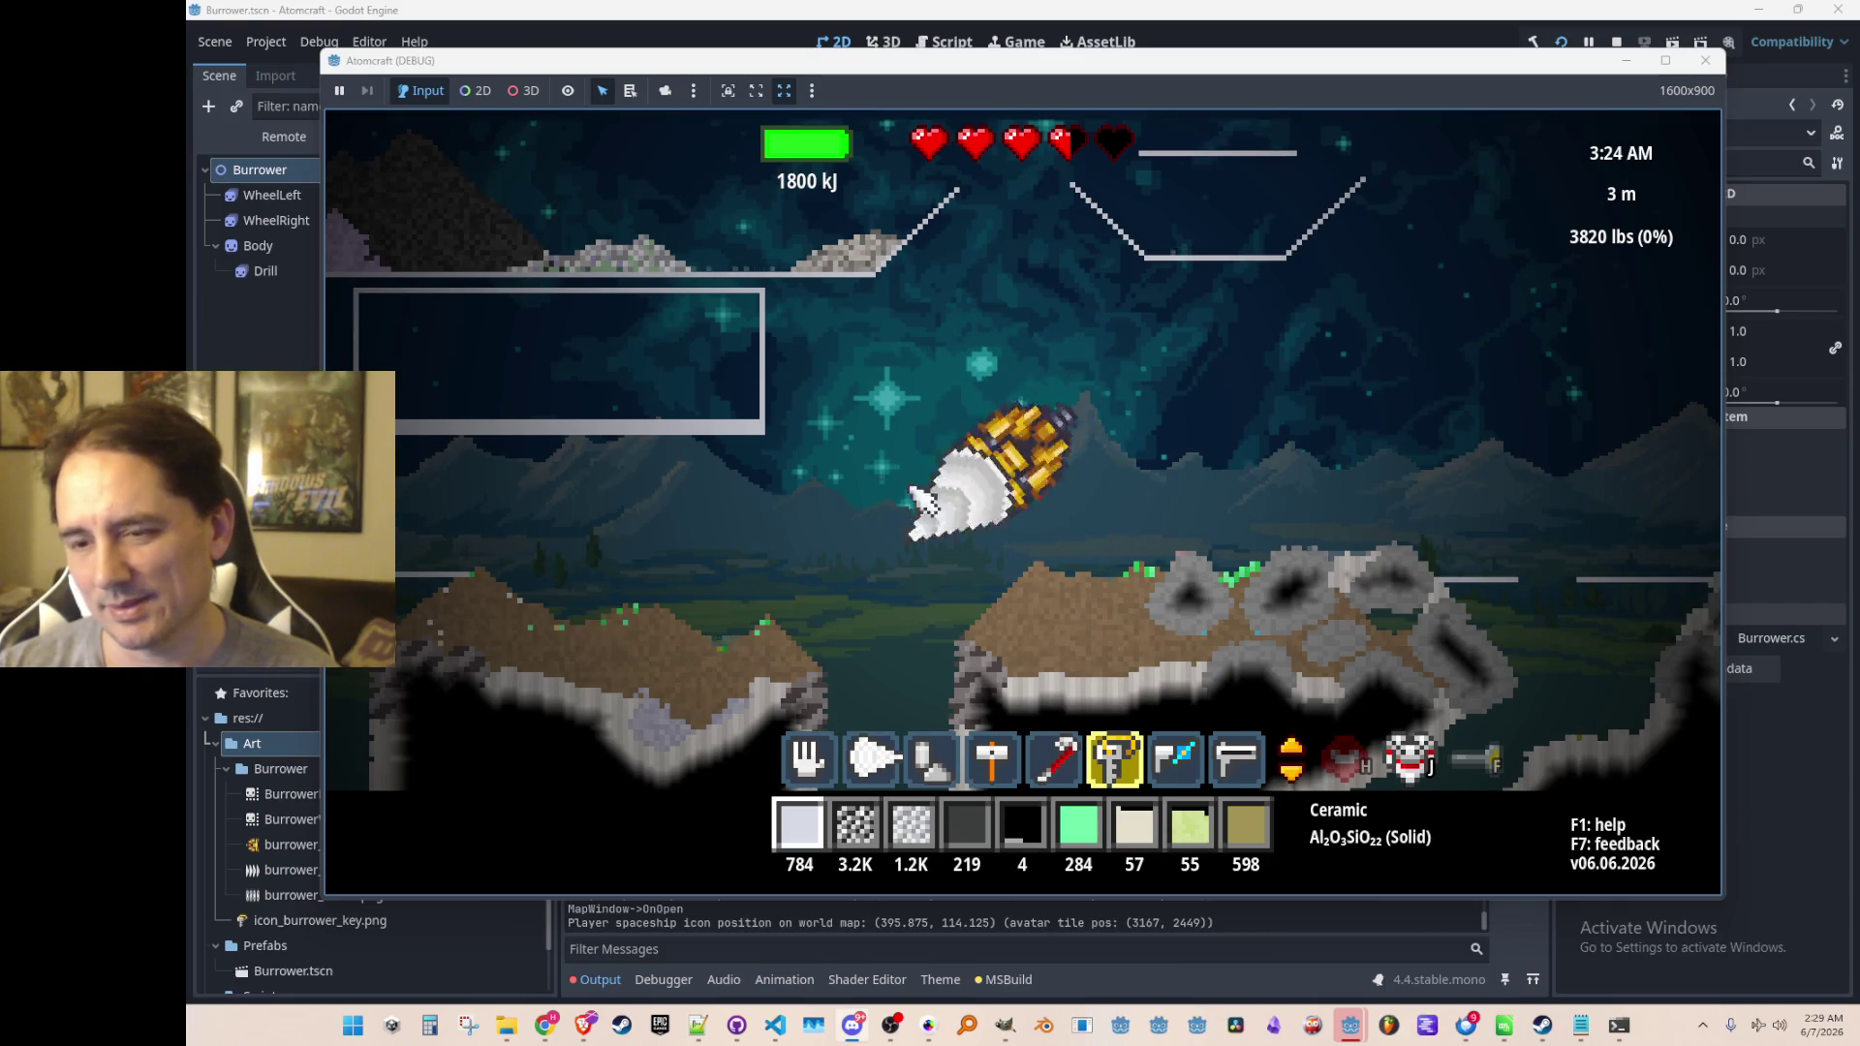
{"action": "key", "text": "i"}
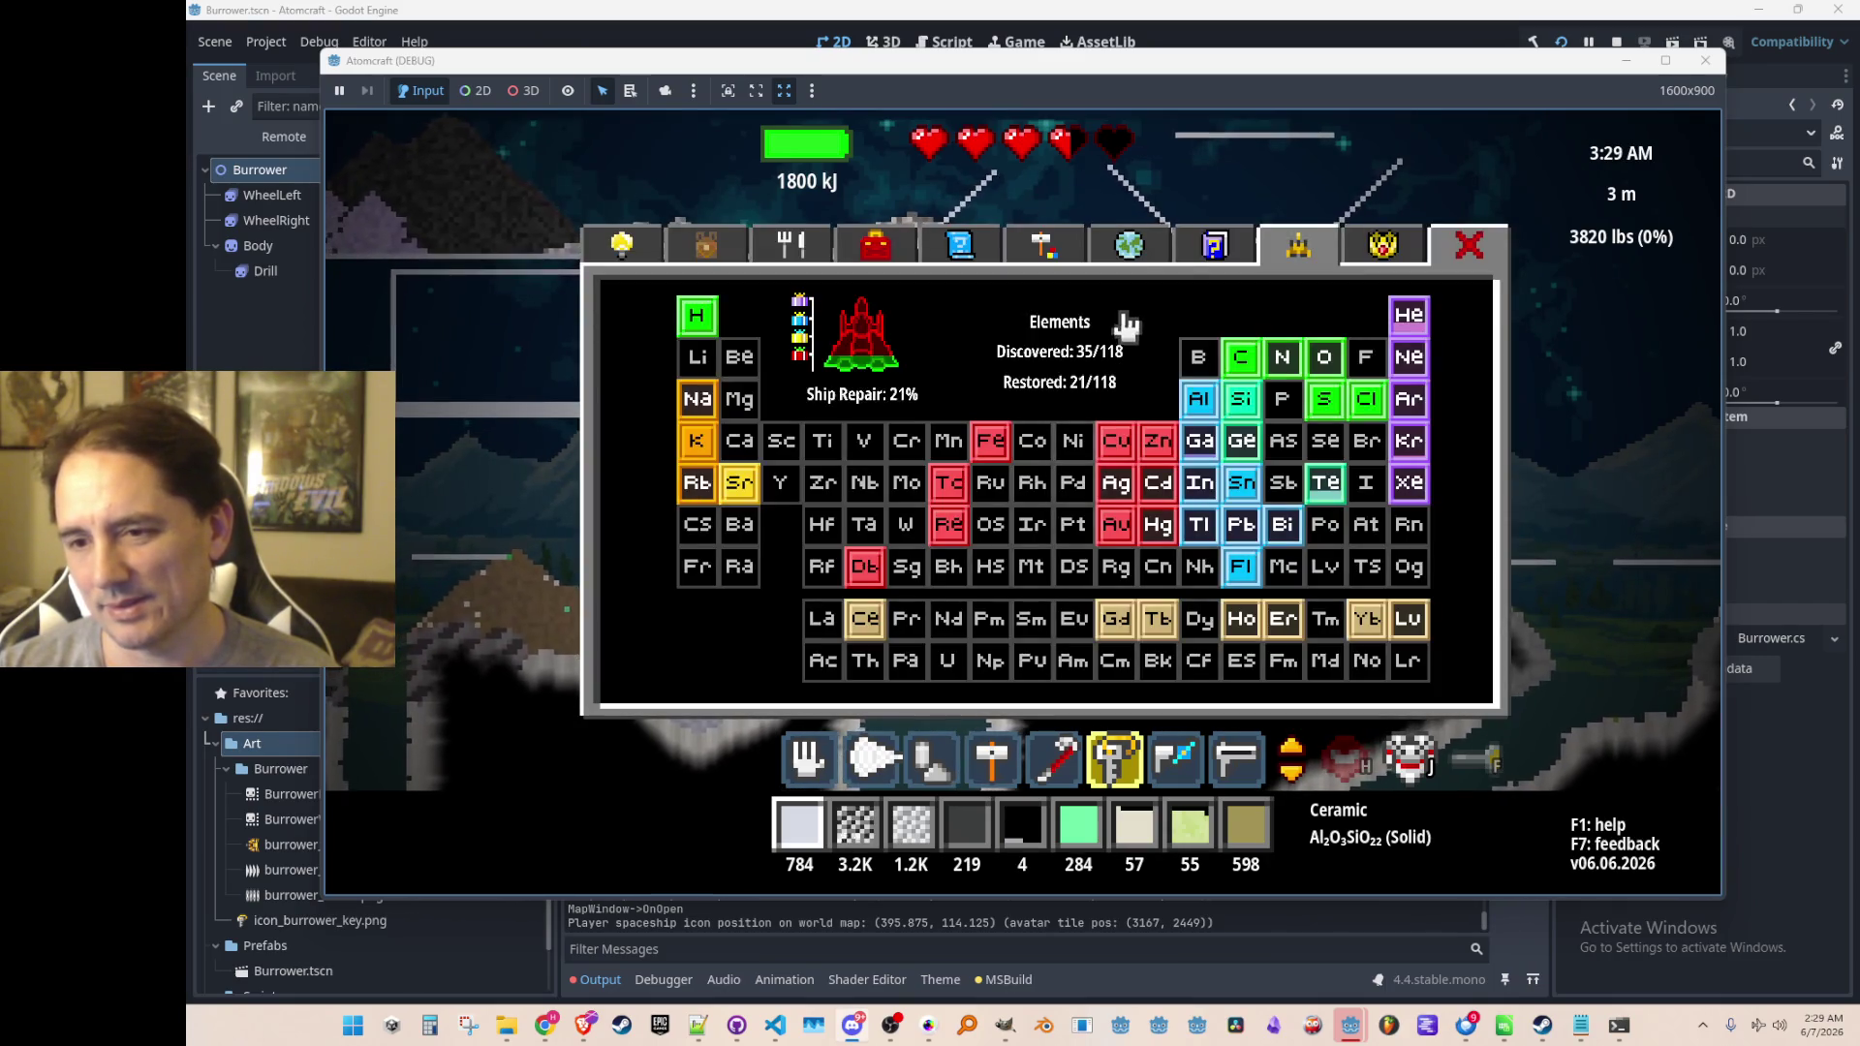
{"action": "left_click", "coordinate": [1213, 244]}
{"action": "left_click", "coordinate": [1299, 247]}
{"action": "key", "text": "i"}
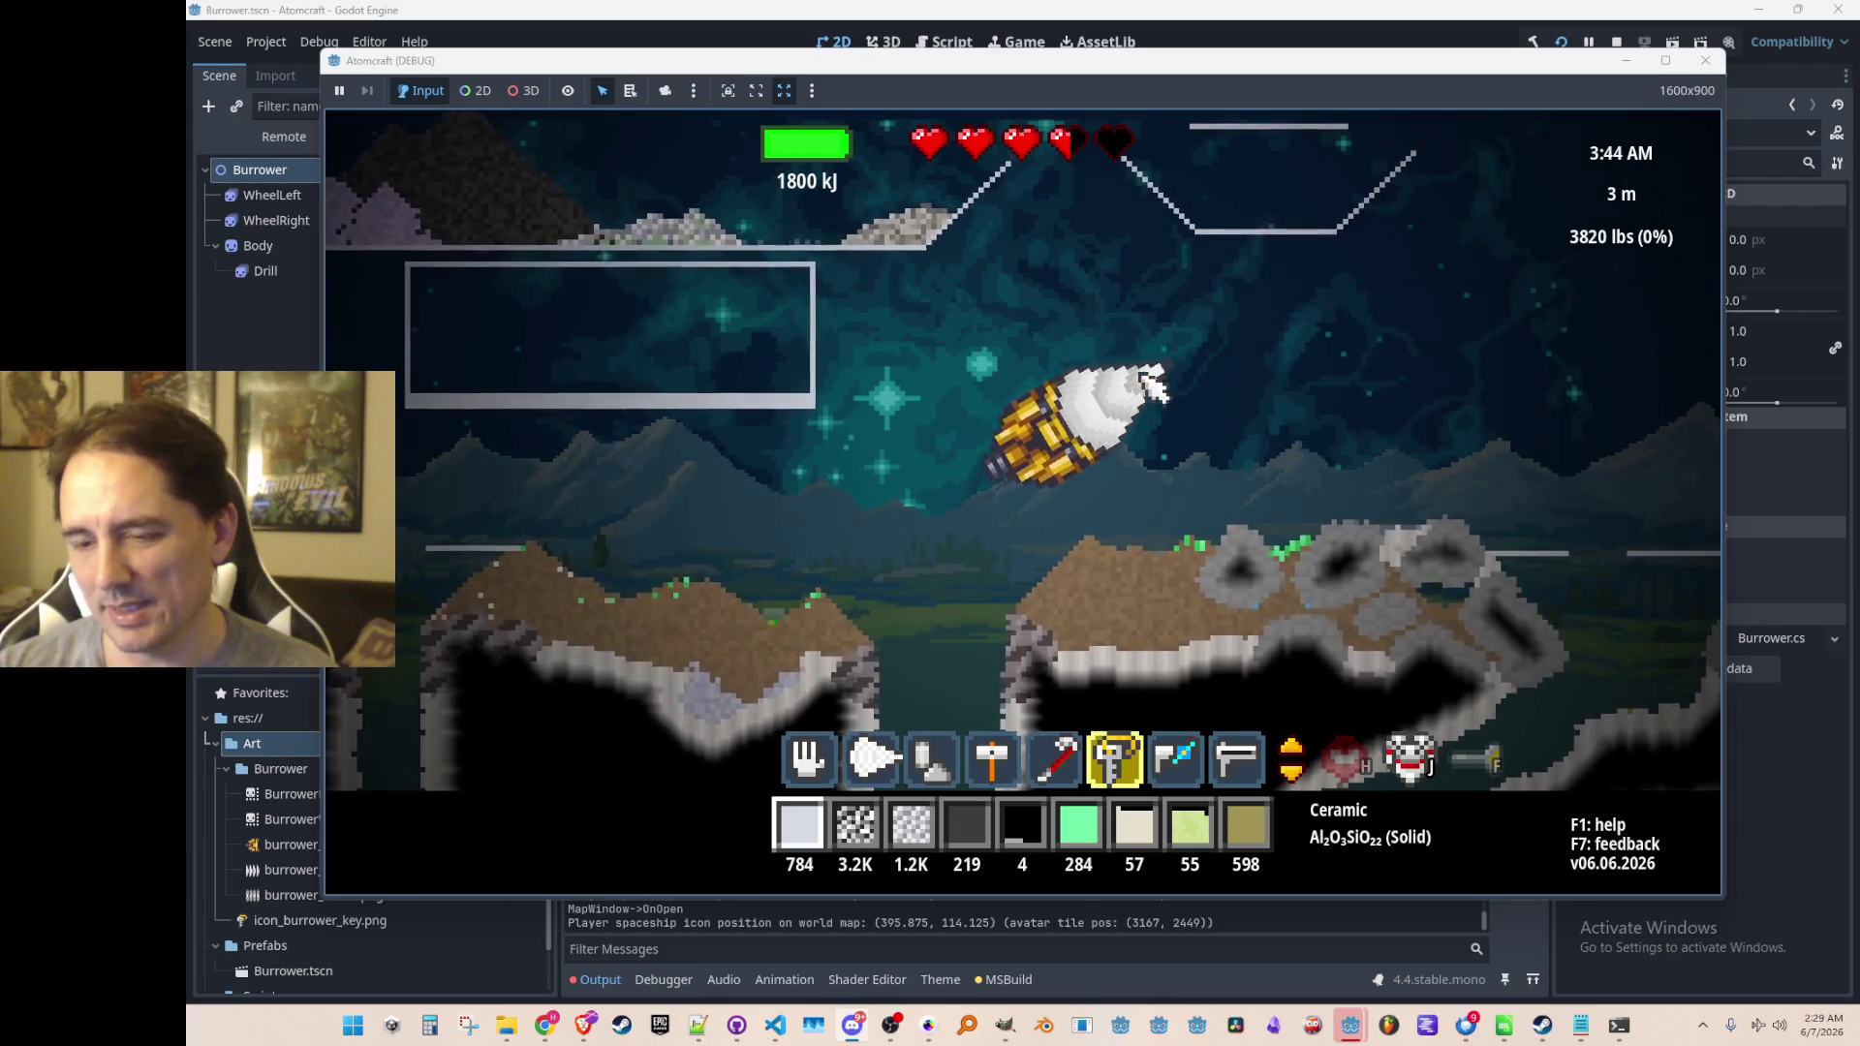
Peek at the Guide to Materials, exit the burrower, and reopen the Spaceship Repair table
{"action": "key", "text": "i"}
{"action": "left_click", "coordinate": [1240, 254]}
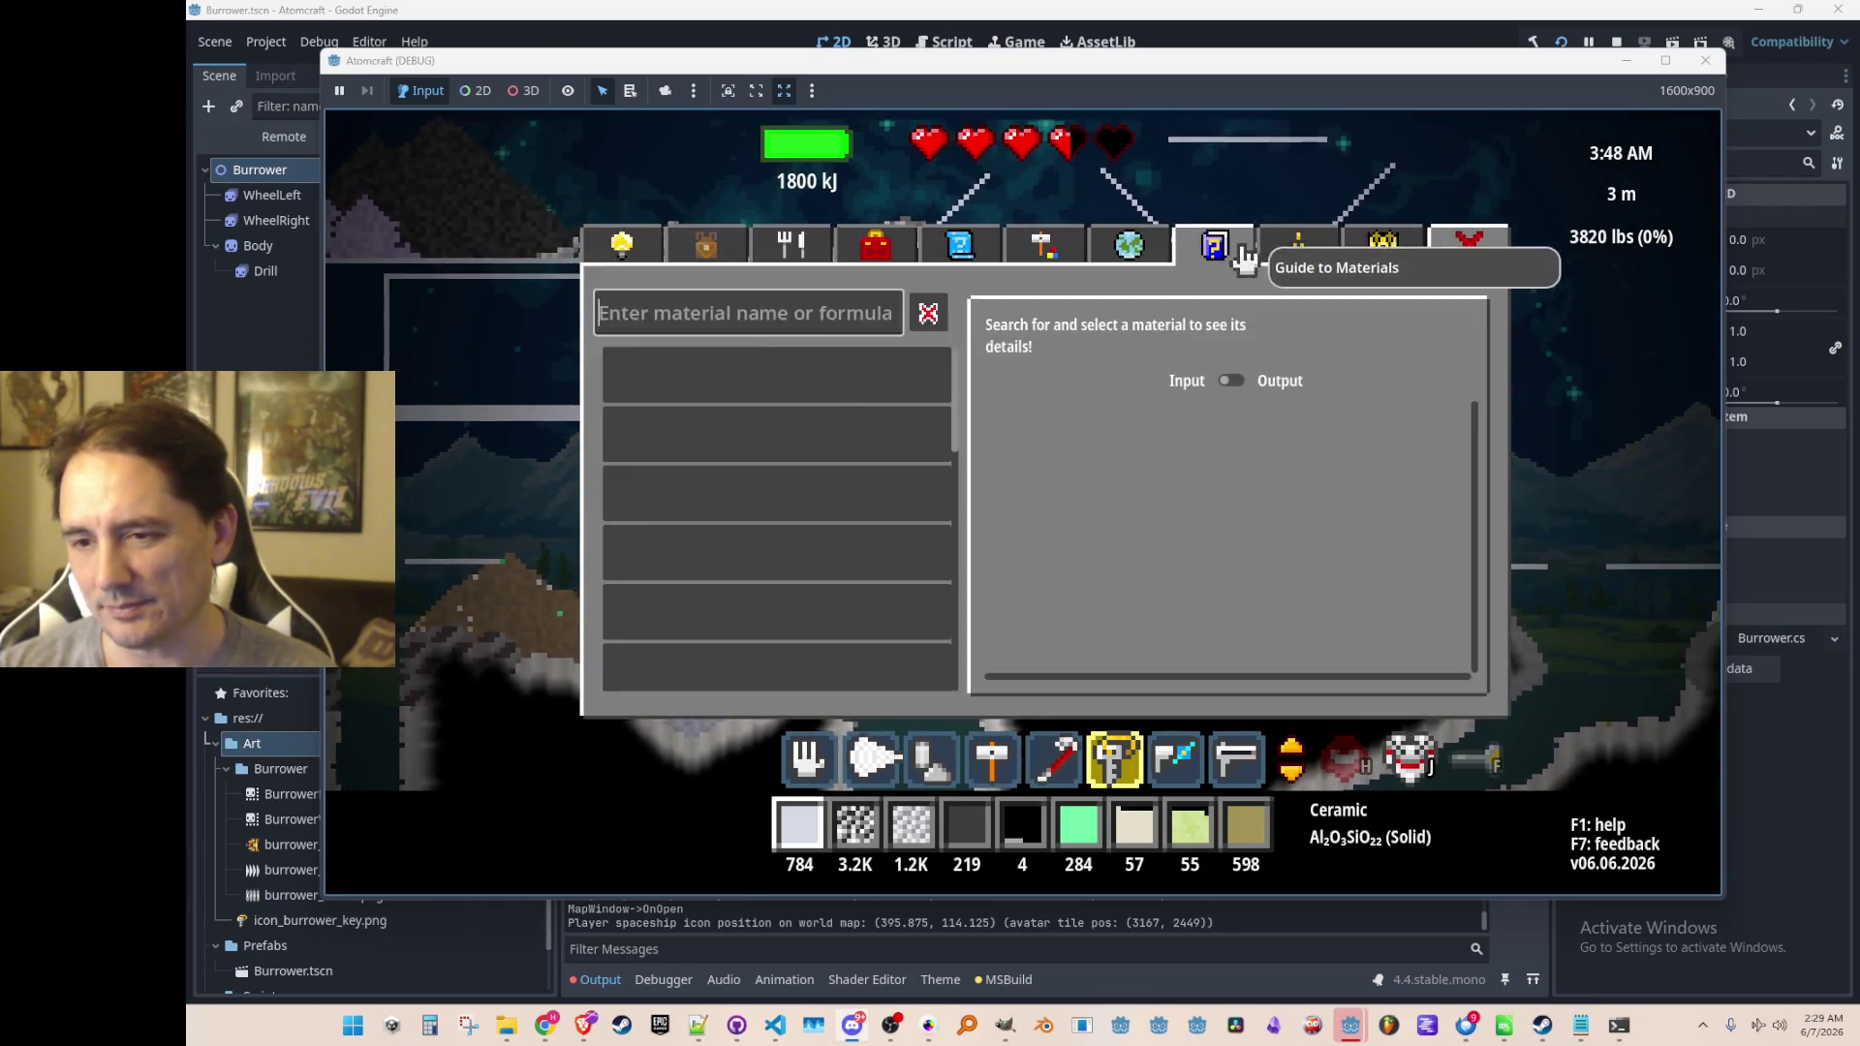
{"action": "key", "text": "i"}
{"action": "key", "text": "7"}
{"action": "key", "text": "i"}
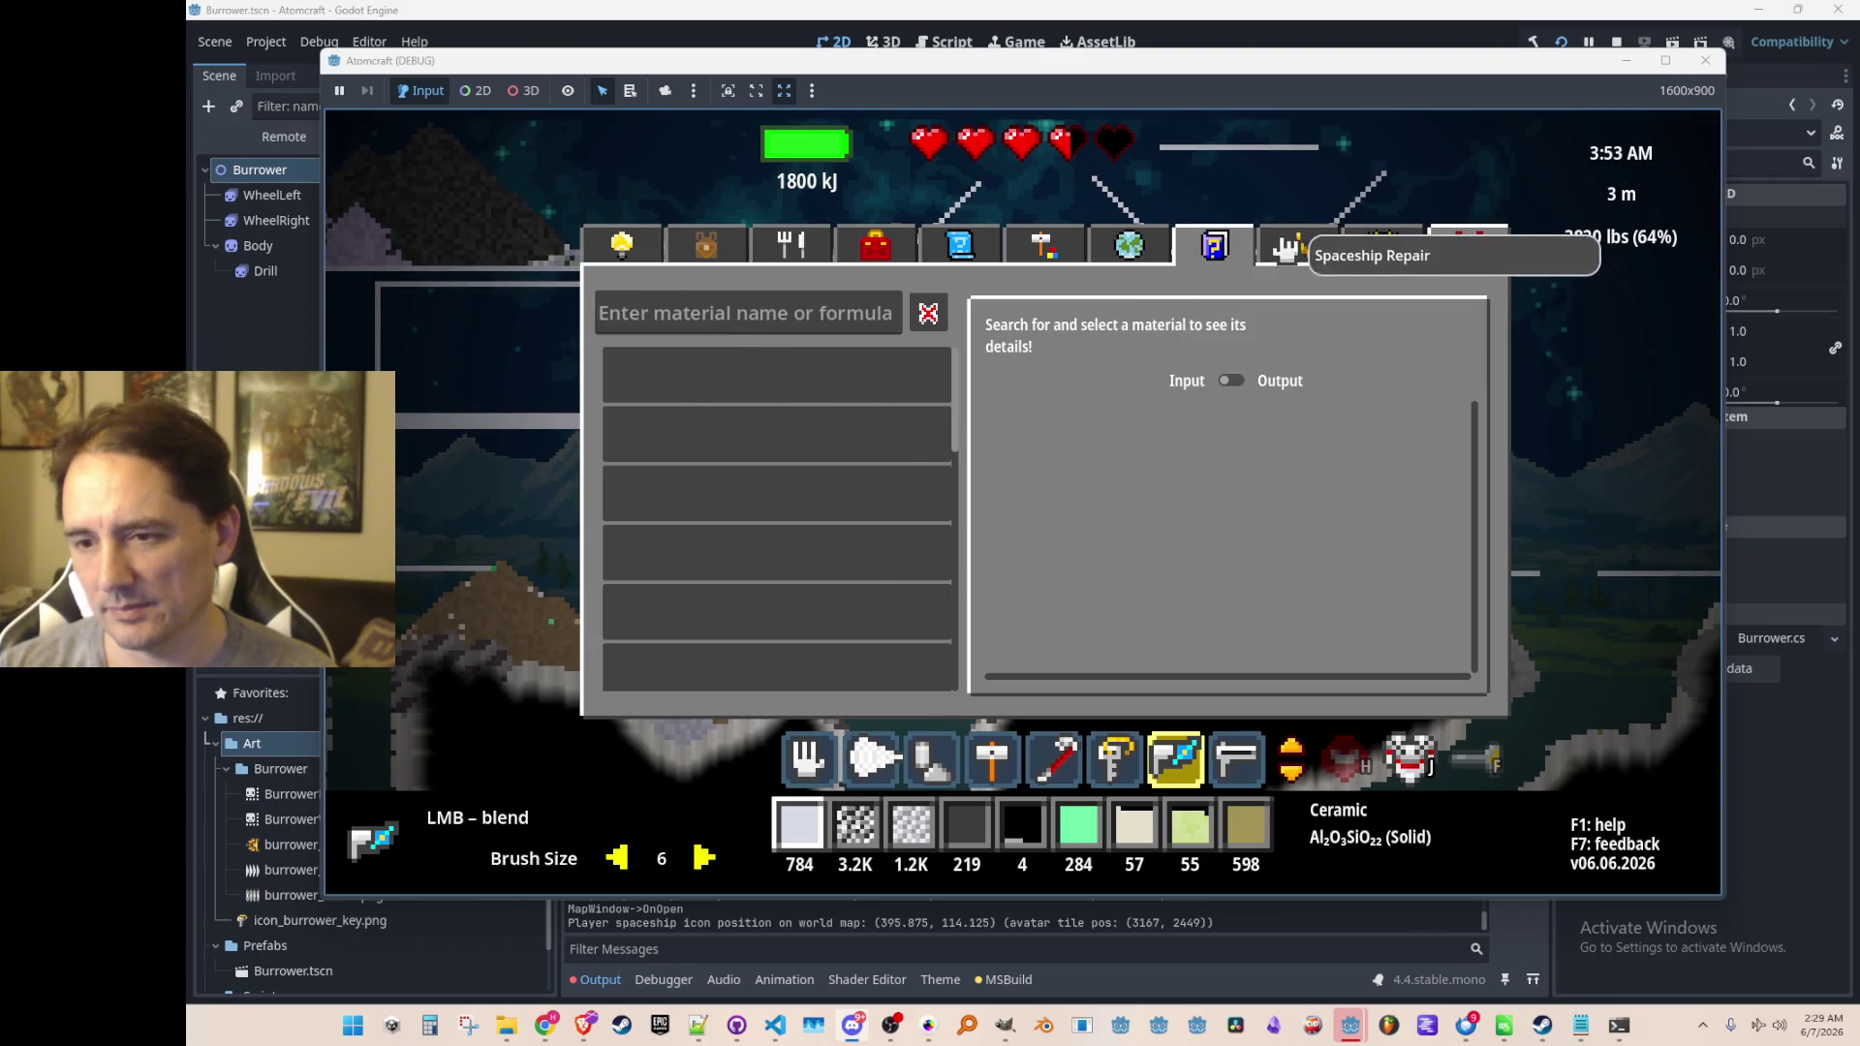
{"action": "left_click", "coordinate": [1287, 250]}
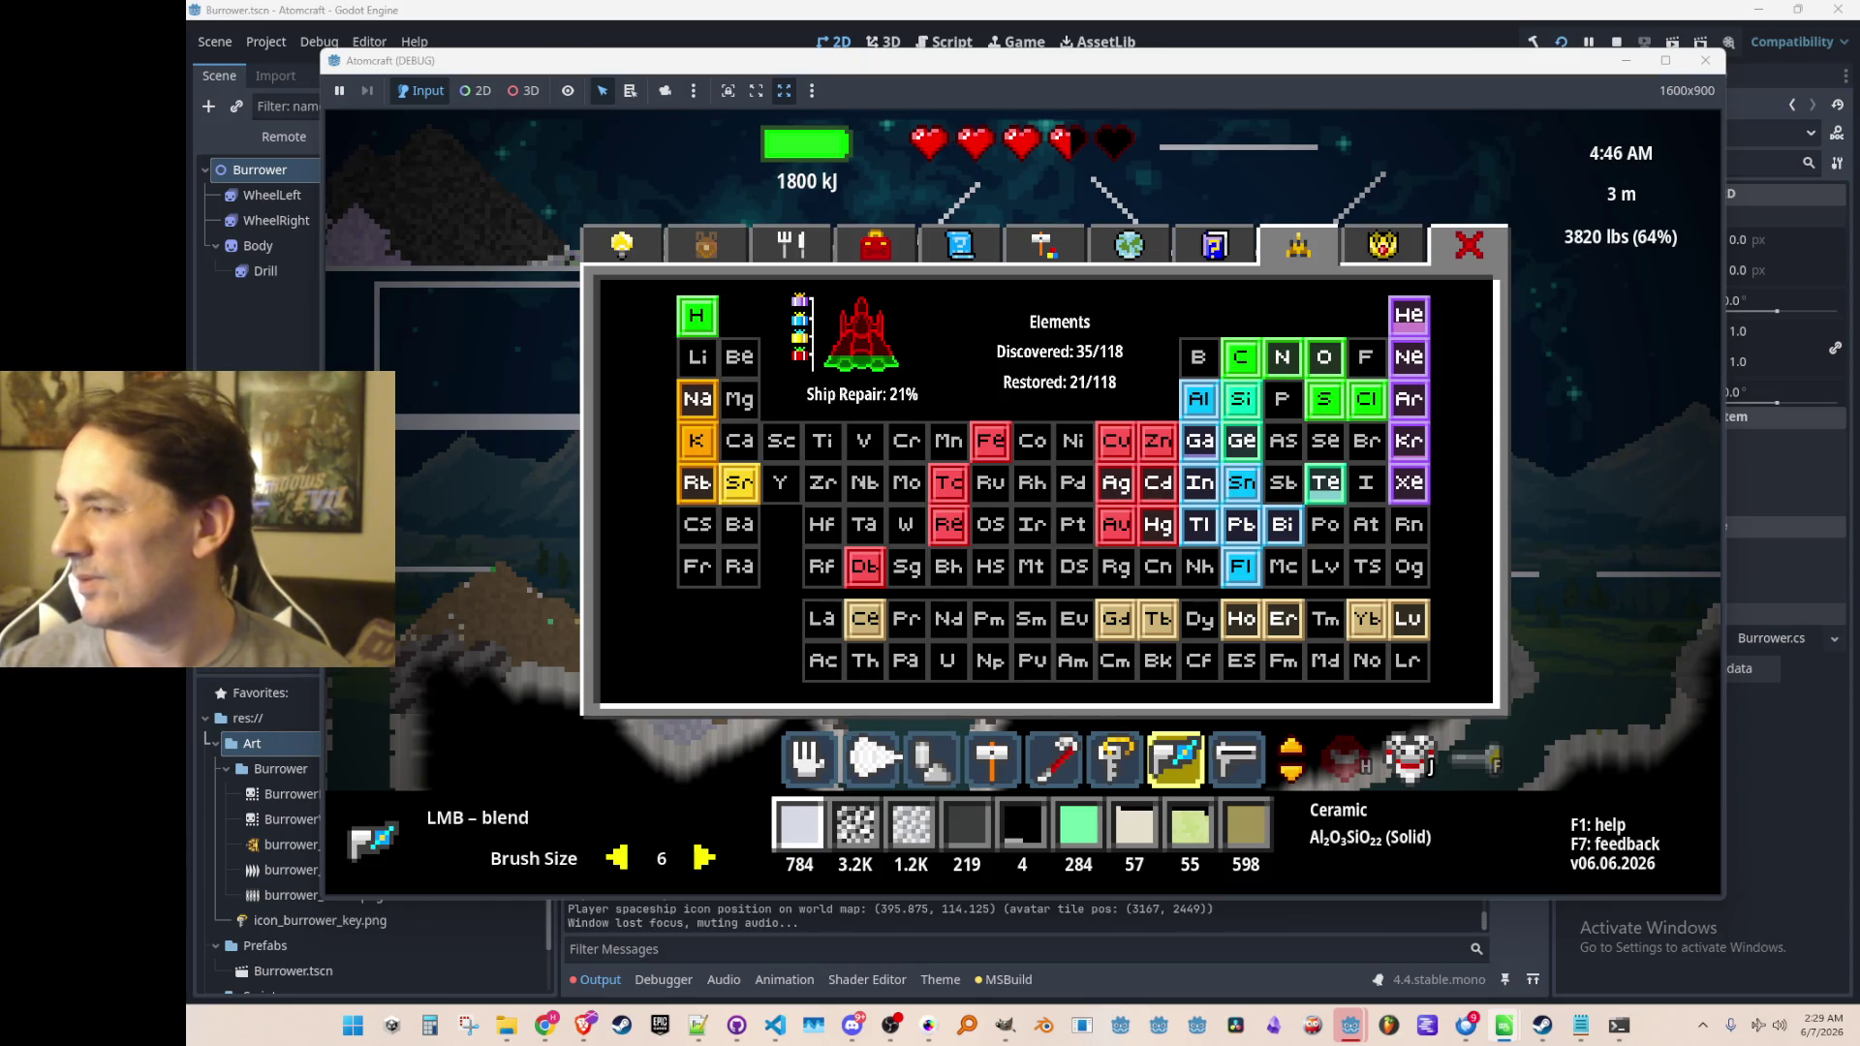
Toggle repeatedly between the world map and the Spaceship Repair elements table
{"action": "left_click", "coordinate": [1394, 543]}
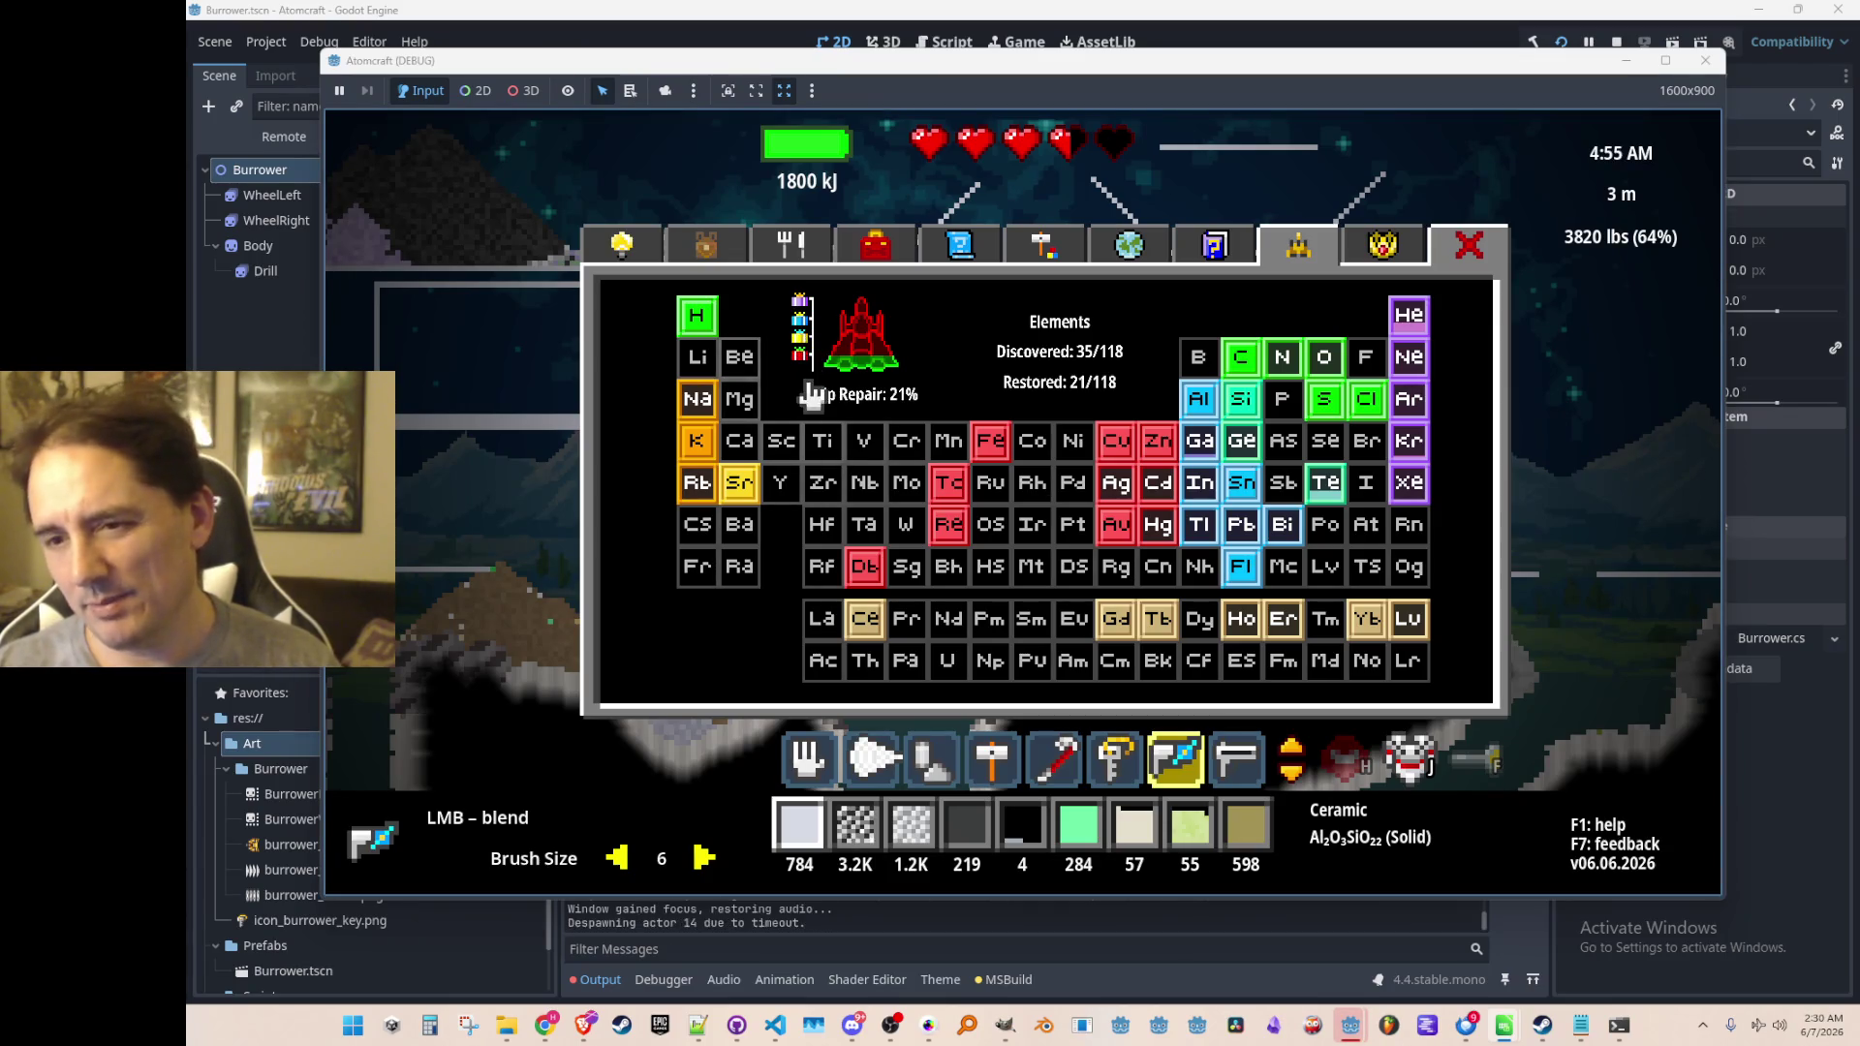
{"action": "left_click", "coordinate": [1155, 254]}
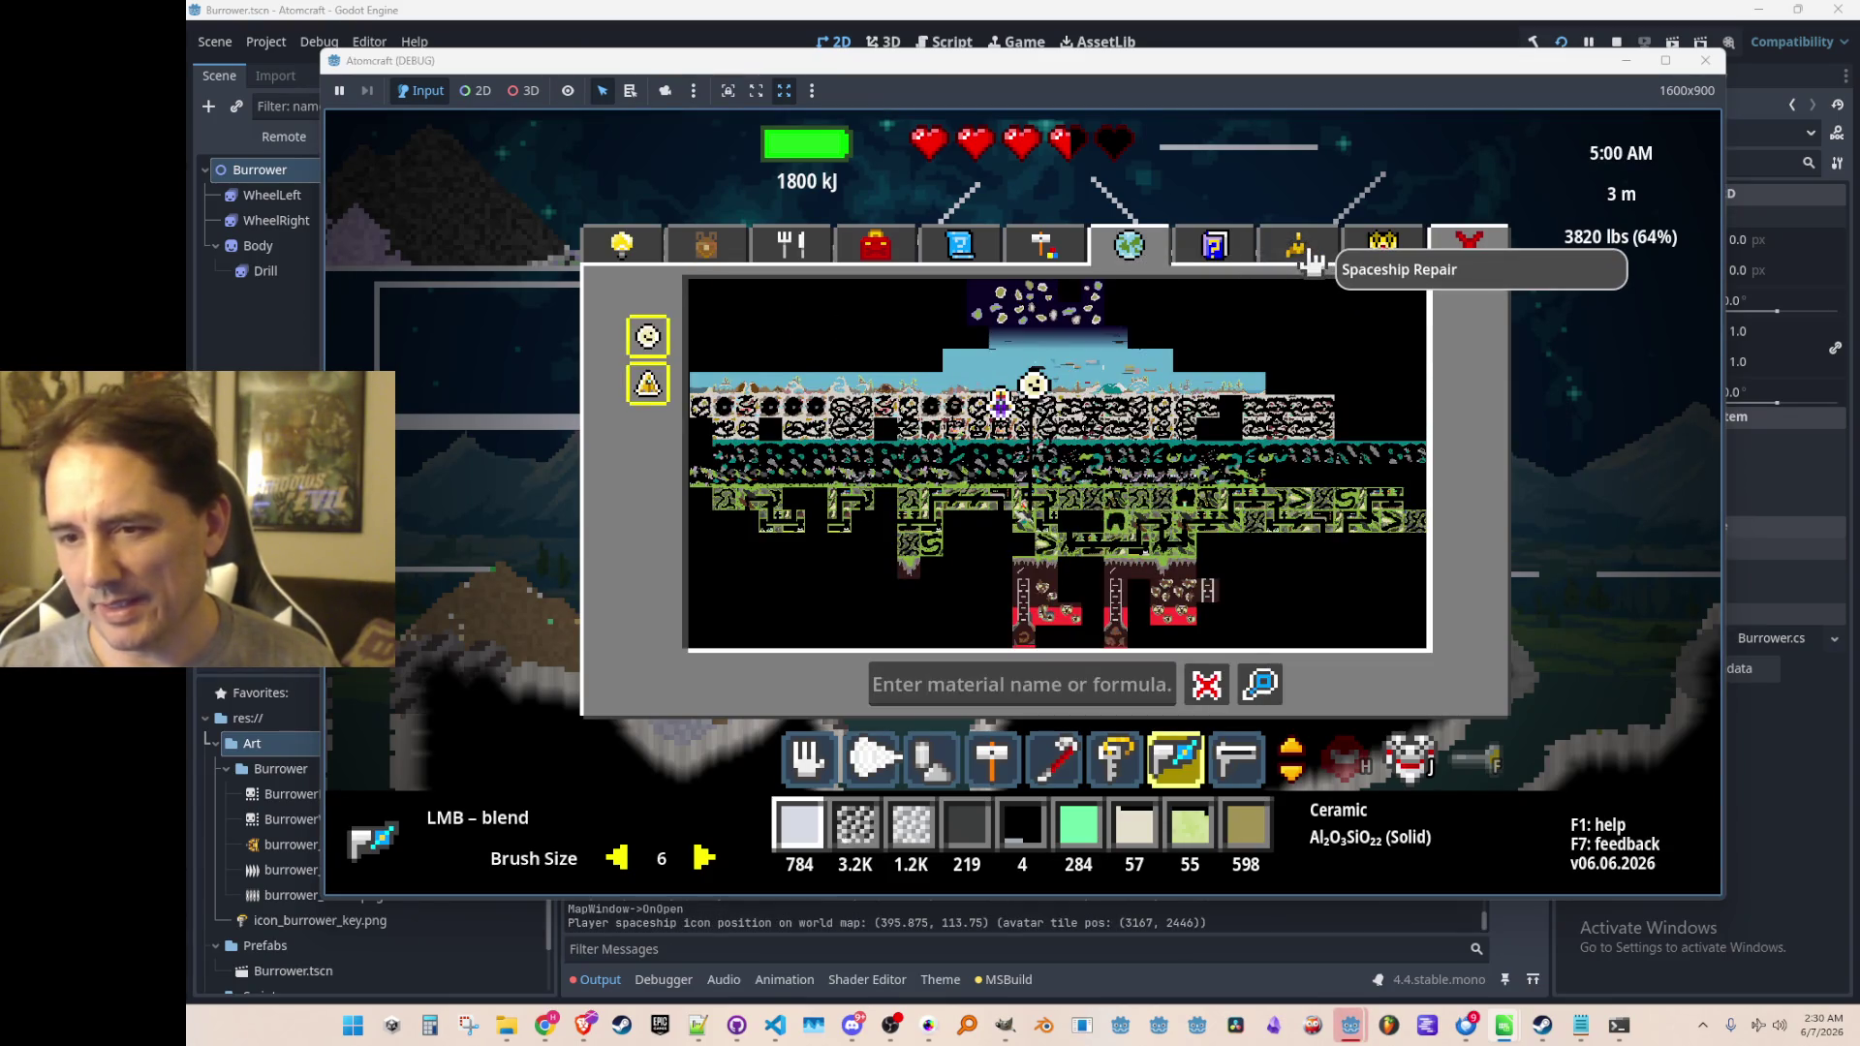
{"action": "left_click", "coordinate": [1310, 260]}
{"action": "left_click", "coordinate": [1130, 259]}
{"action": "left_click", "coordinate": [1308, 260]}
{"action": "left_click", "coordinate": [1126, 260]}
{"action": "left_click", "coordinate": [1308, 254]}
{"action": "left_click", "coordinate": [1129, 258]}
{"action": "left_click", "coordinate": [1308, 254]}
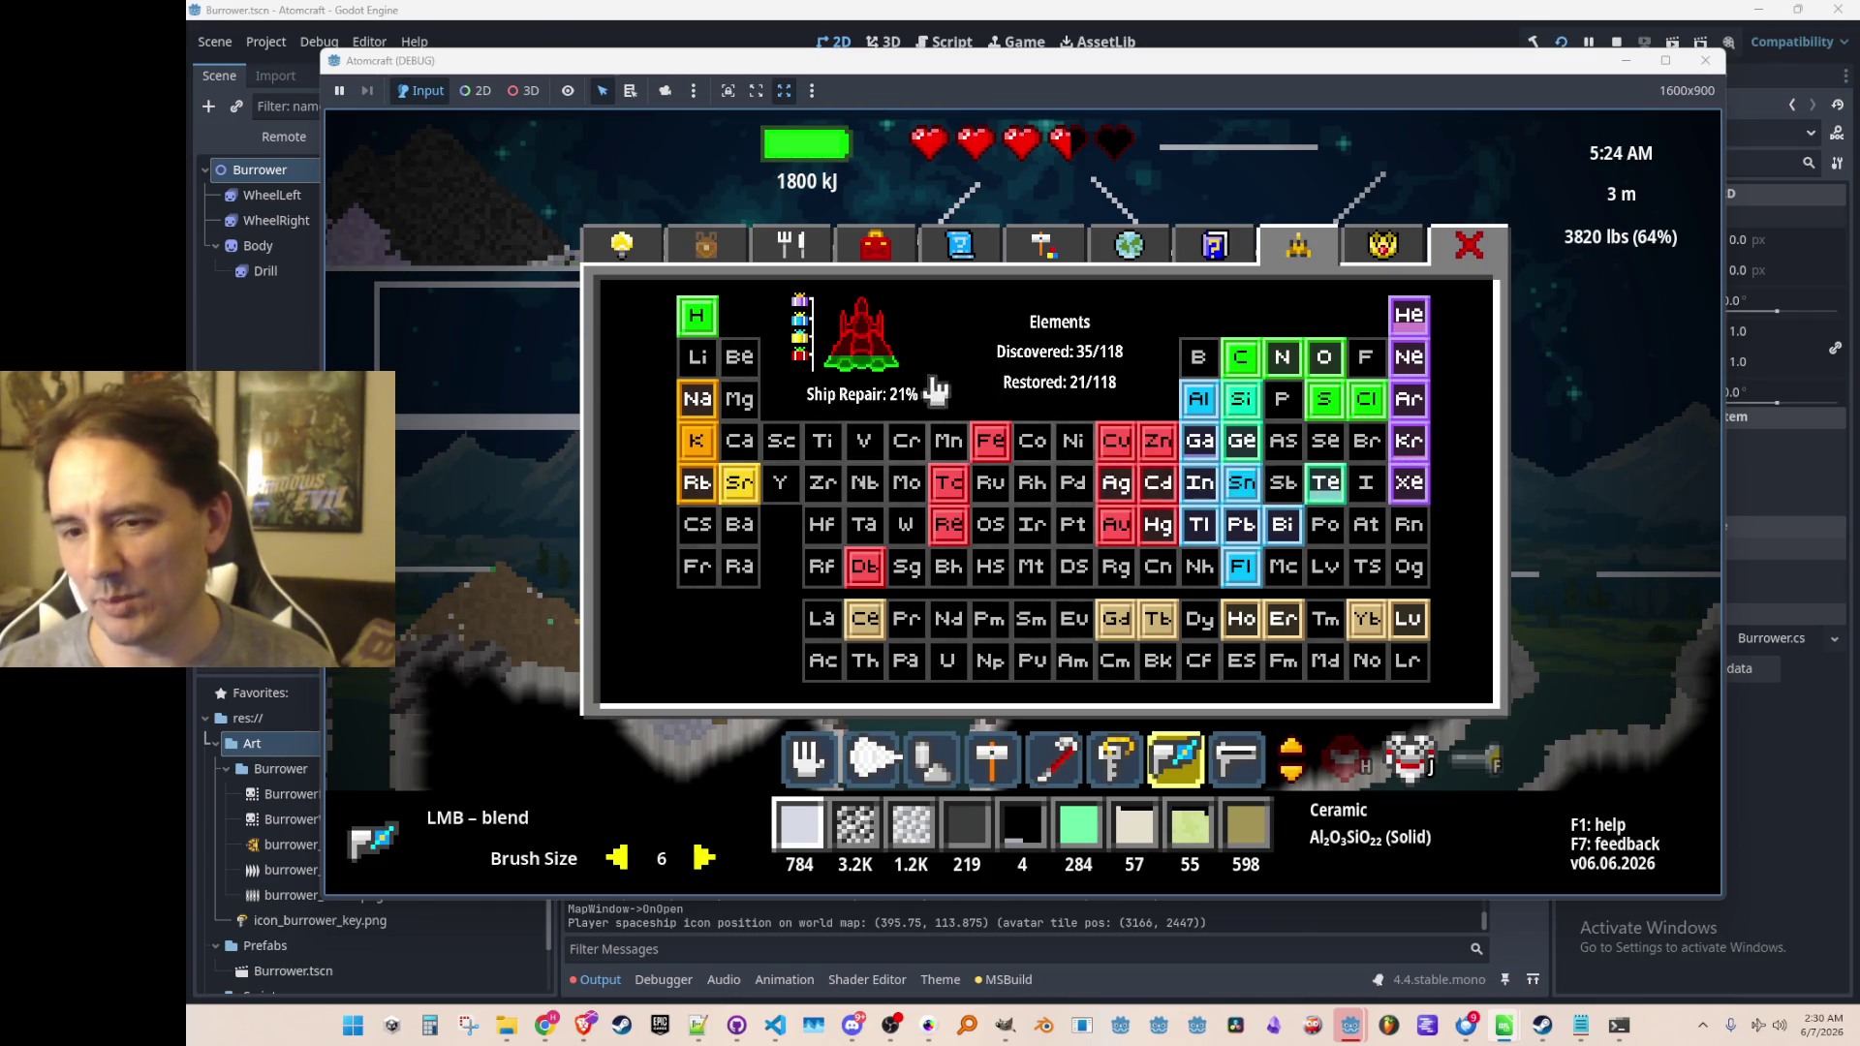
Look at the upgrade tree and materials guide, close the inventory, and stop the debug run
{"action": "left_click", "coordinate": [621, 247]}
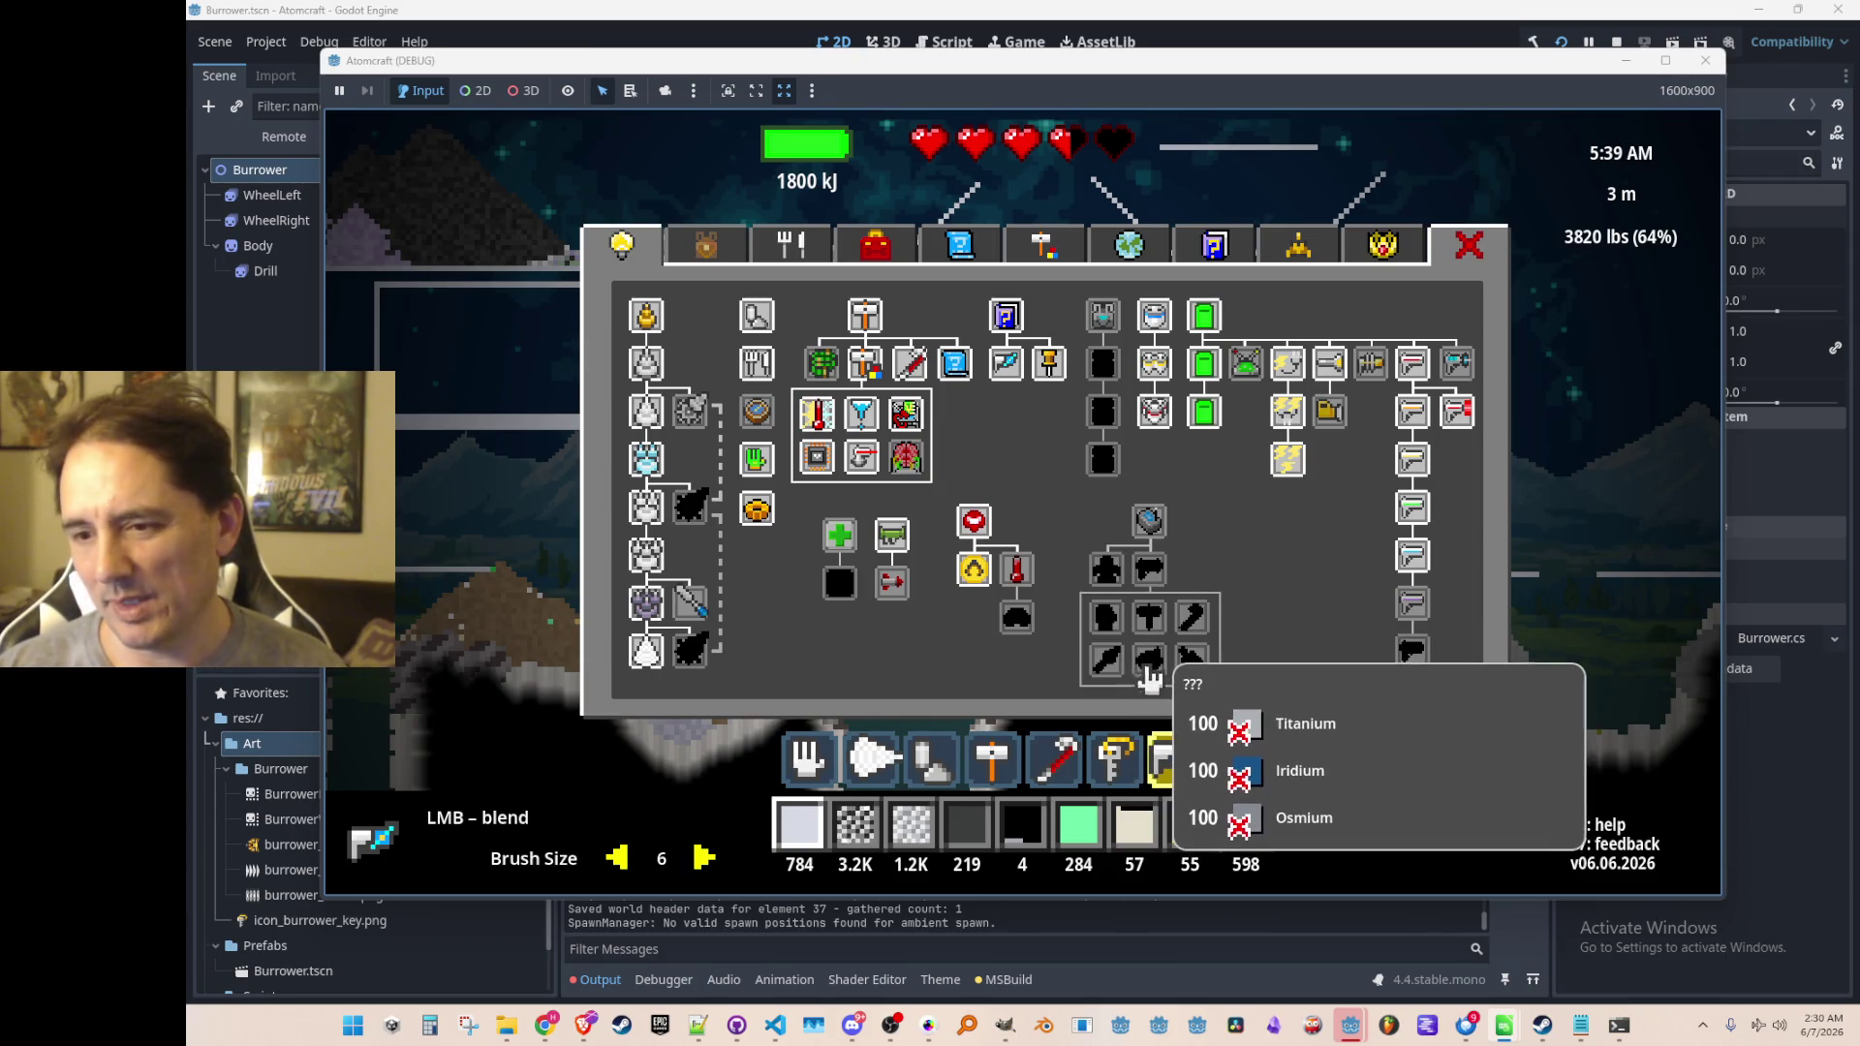
{"action": "left_click", "coordinate": [1214, 247]}
{"action": "left_click", "coordinate": [1128, 244]}
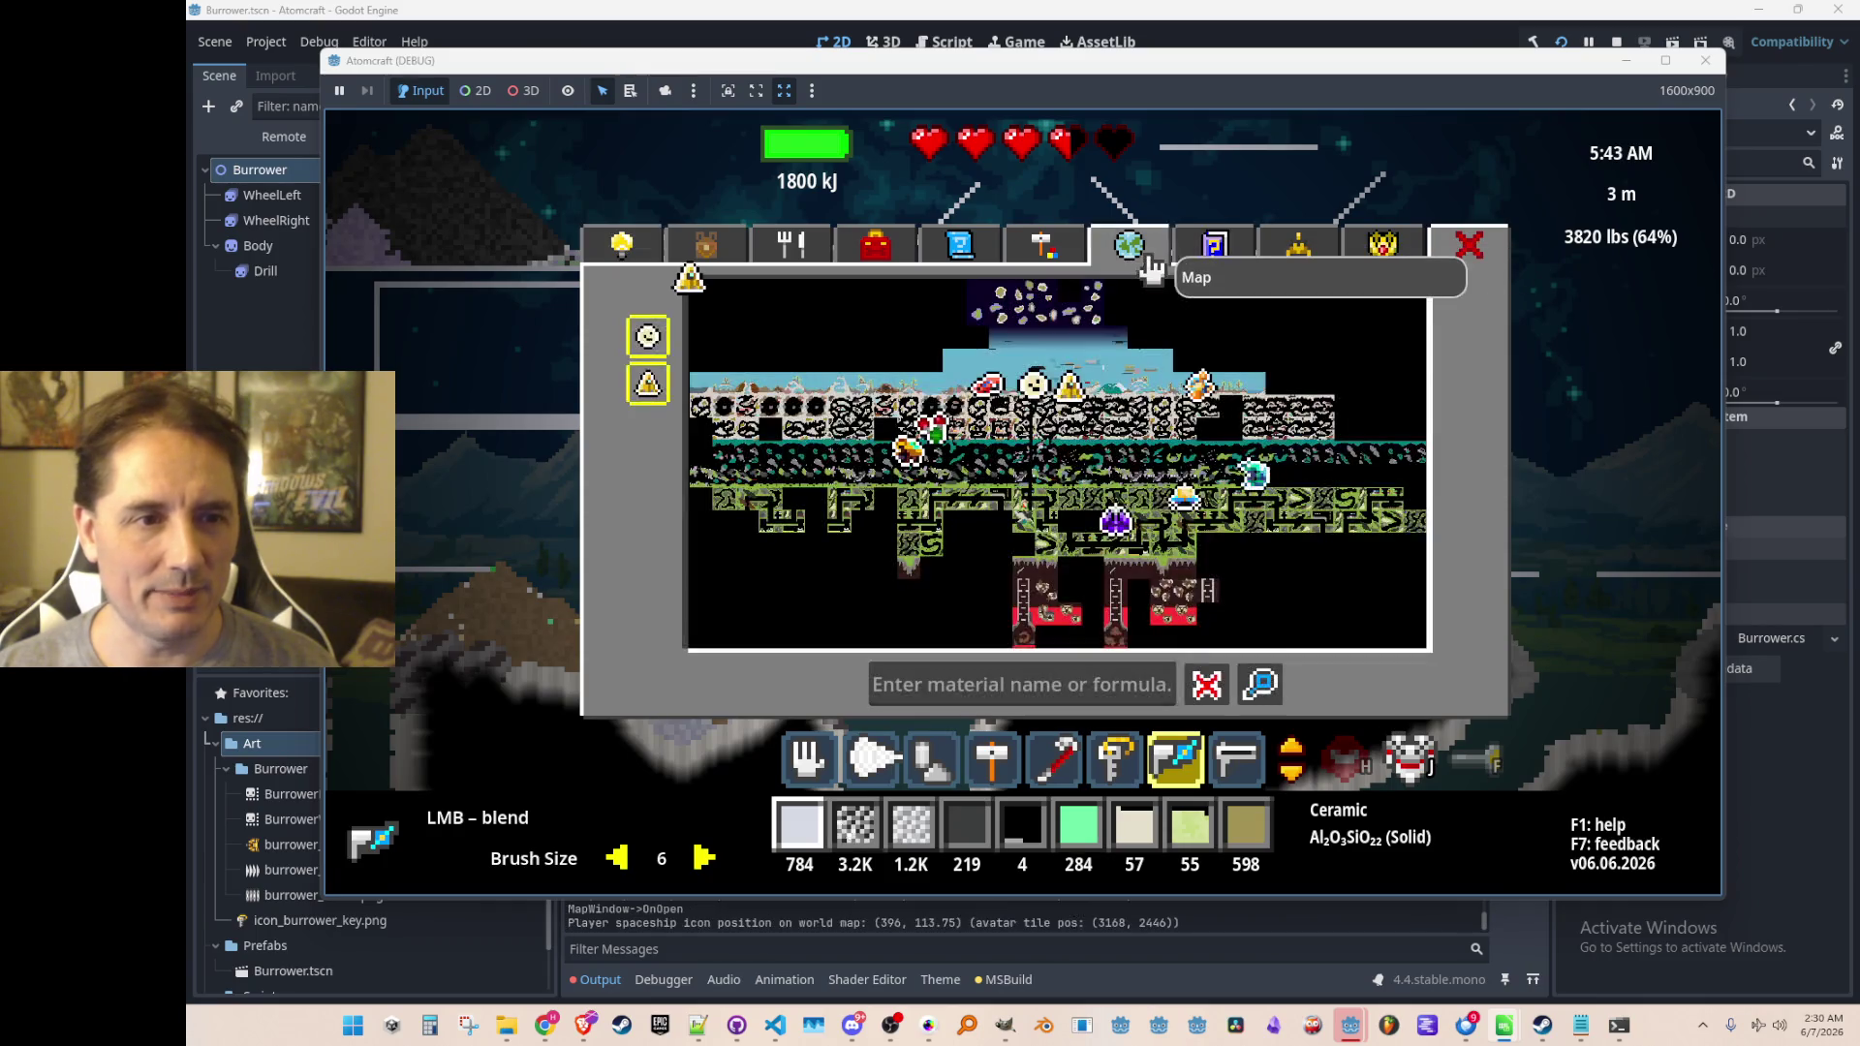
{"action": "left_click", "coordinate": [1293, 244]}
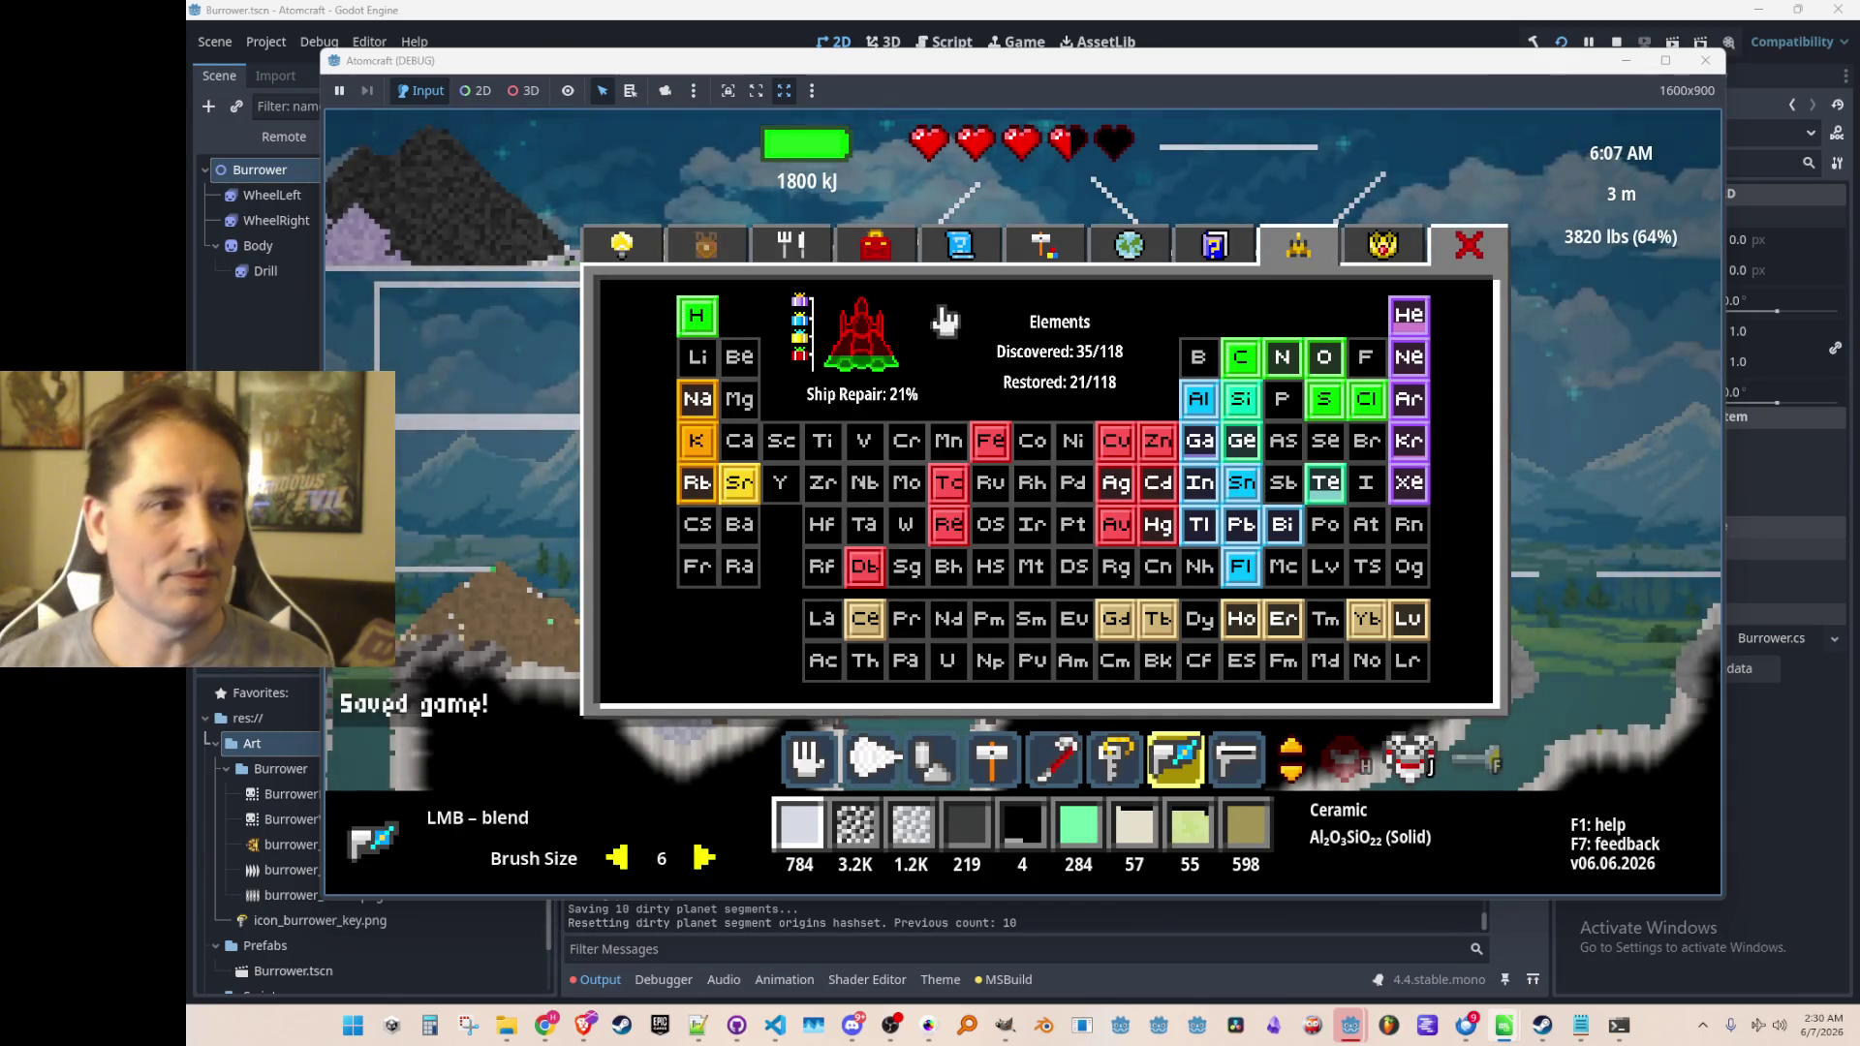
{"action": "left_click", "coordinate": [1469, 245]}
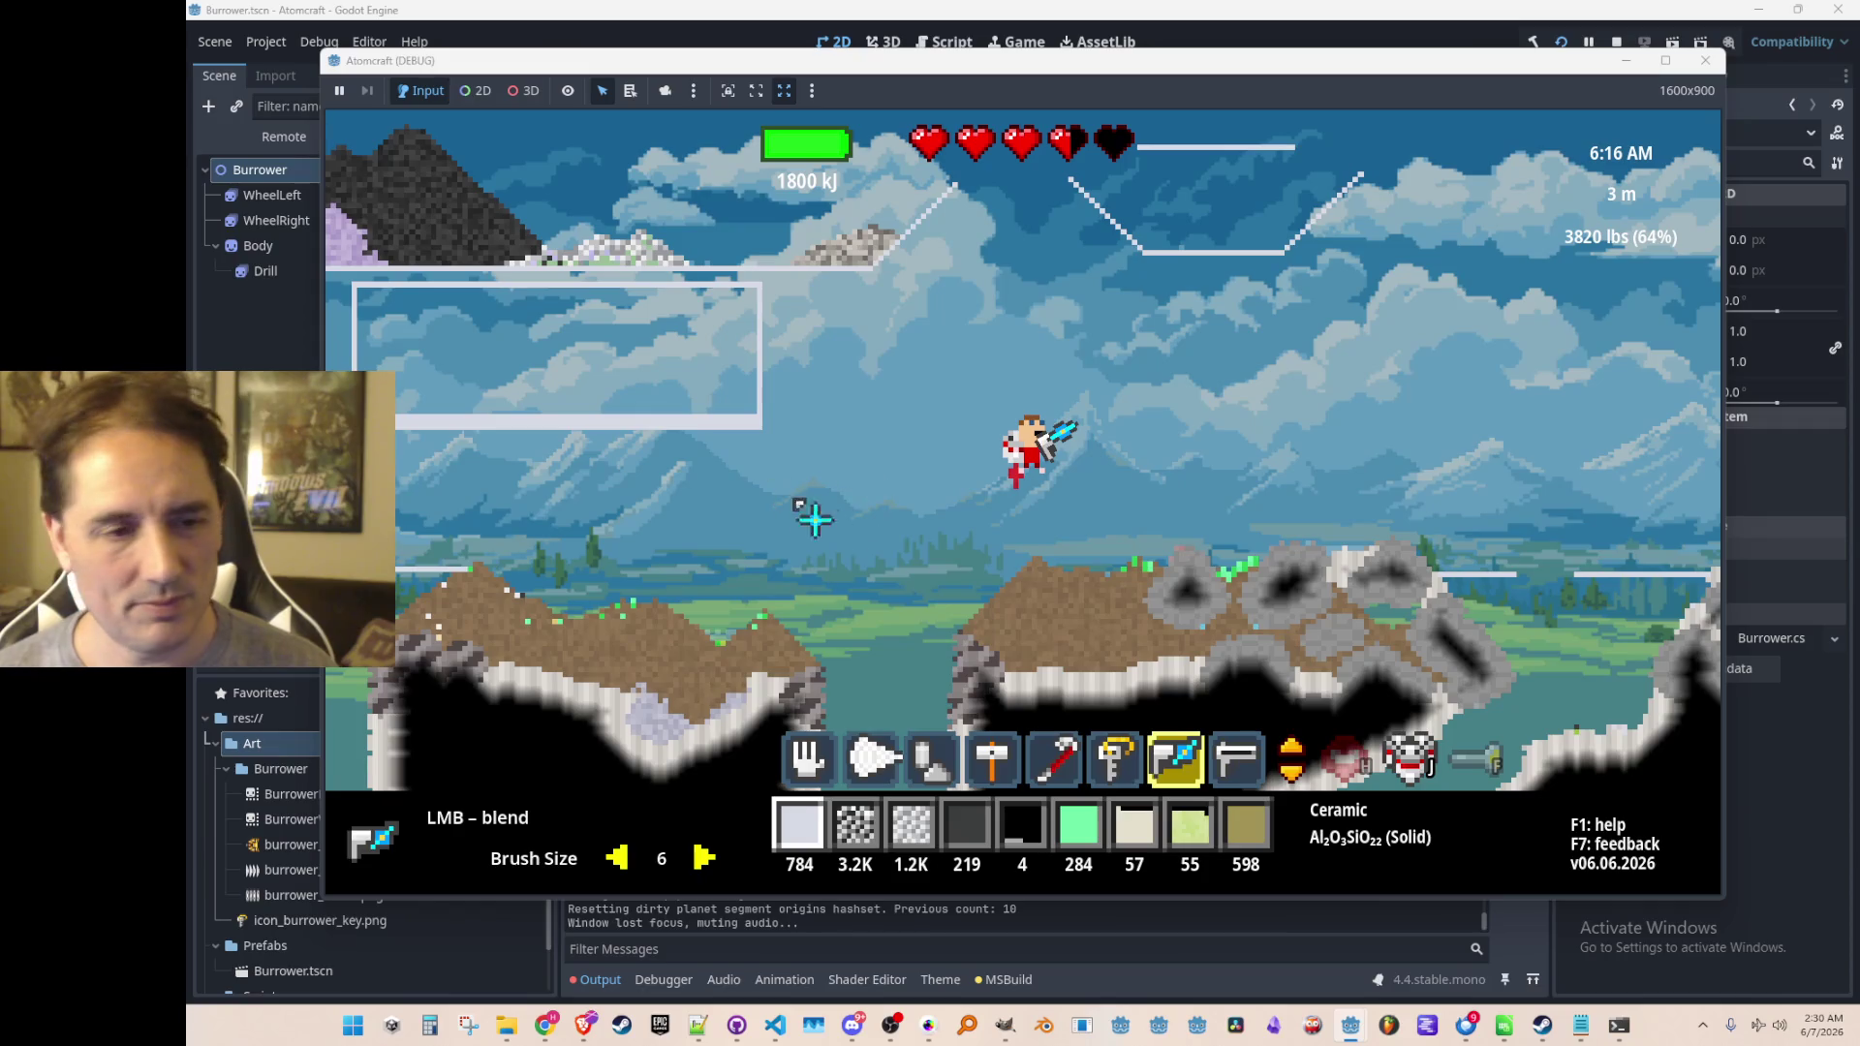
{"action": "key", "text": "F8"}
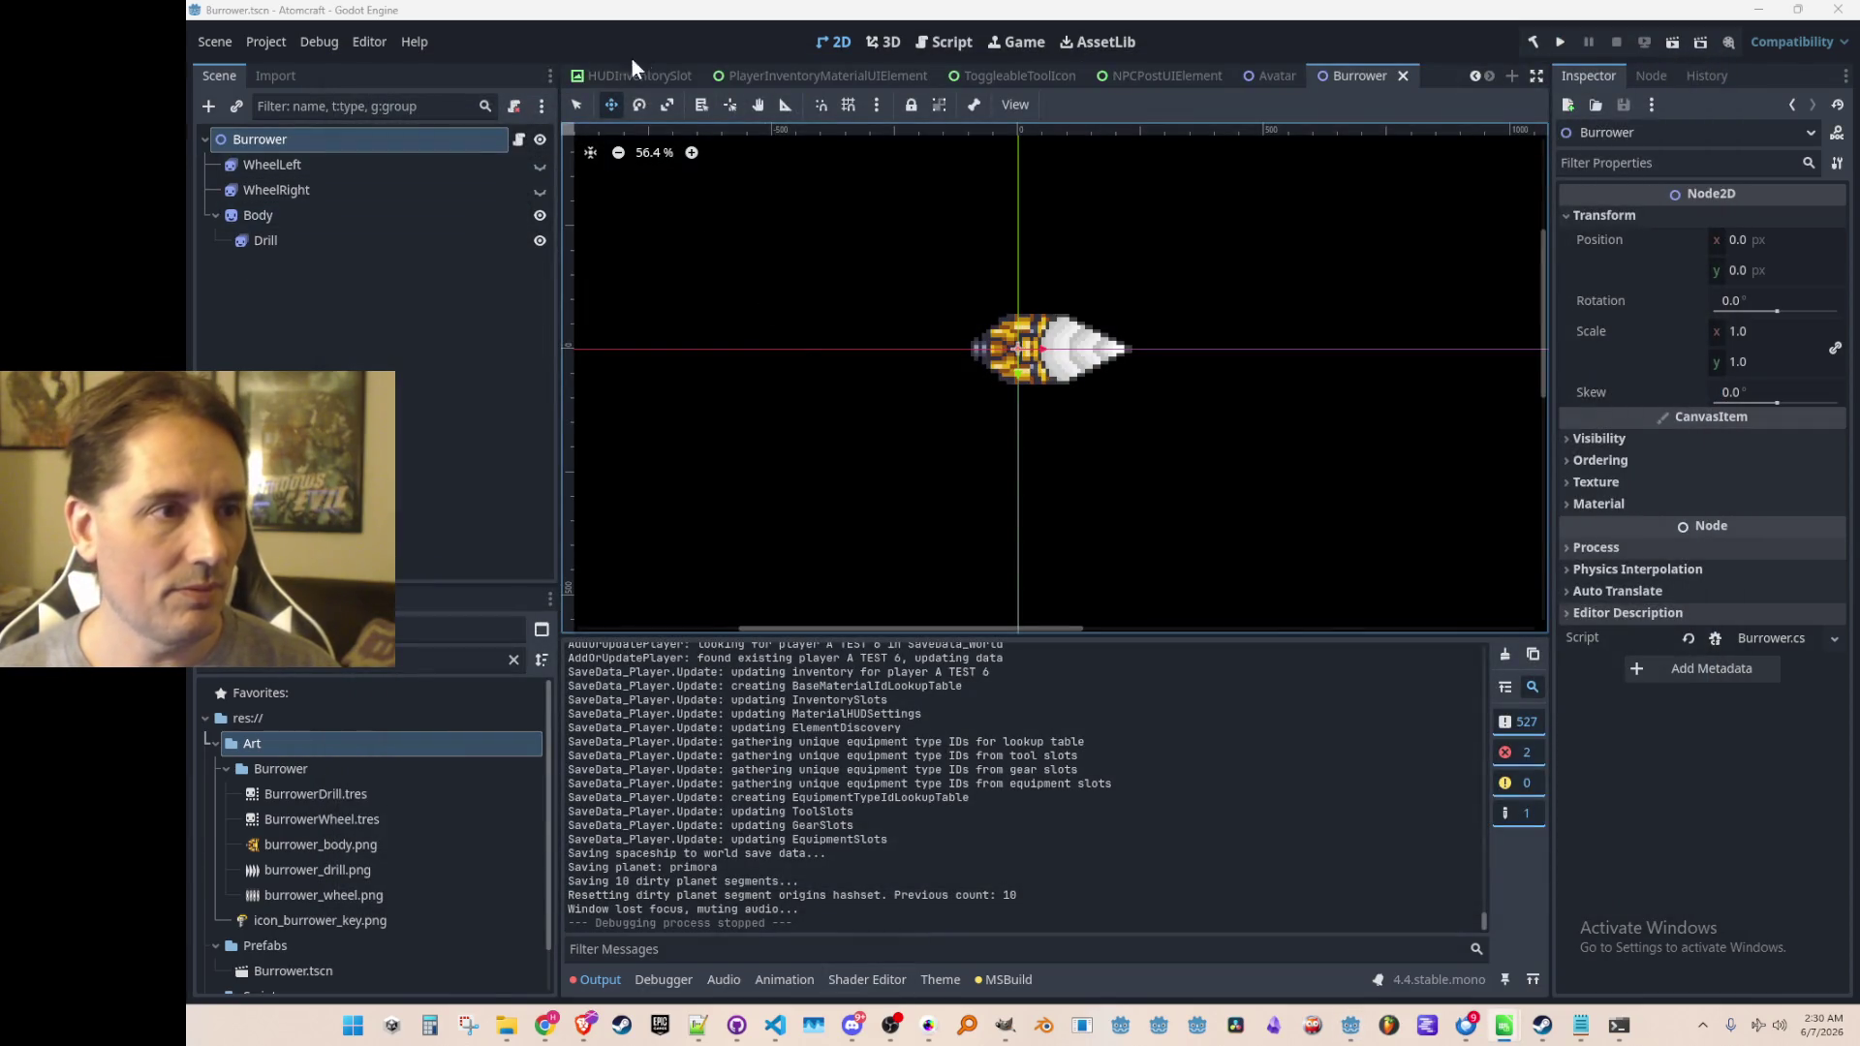
Open Game.tscn and inspect its Foreground and Entities nodes
{"action": "scroll", "coordinate": [636, 70], "scroll_direction": "up", "scroll_amount": 3}
{"action": "scroll", "coordinate": [637, 69], "scroll_direction": "up", "scroll_amount": 2}
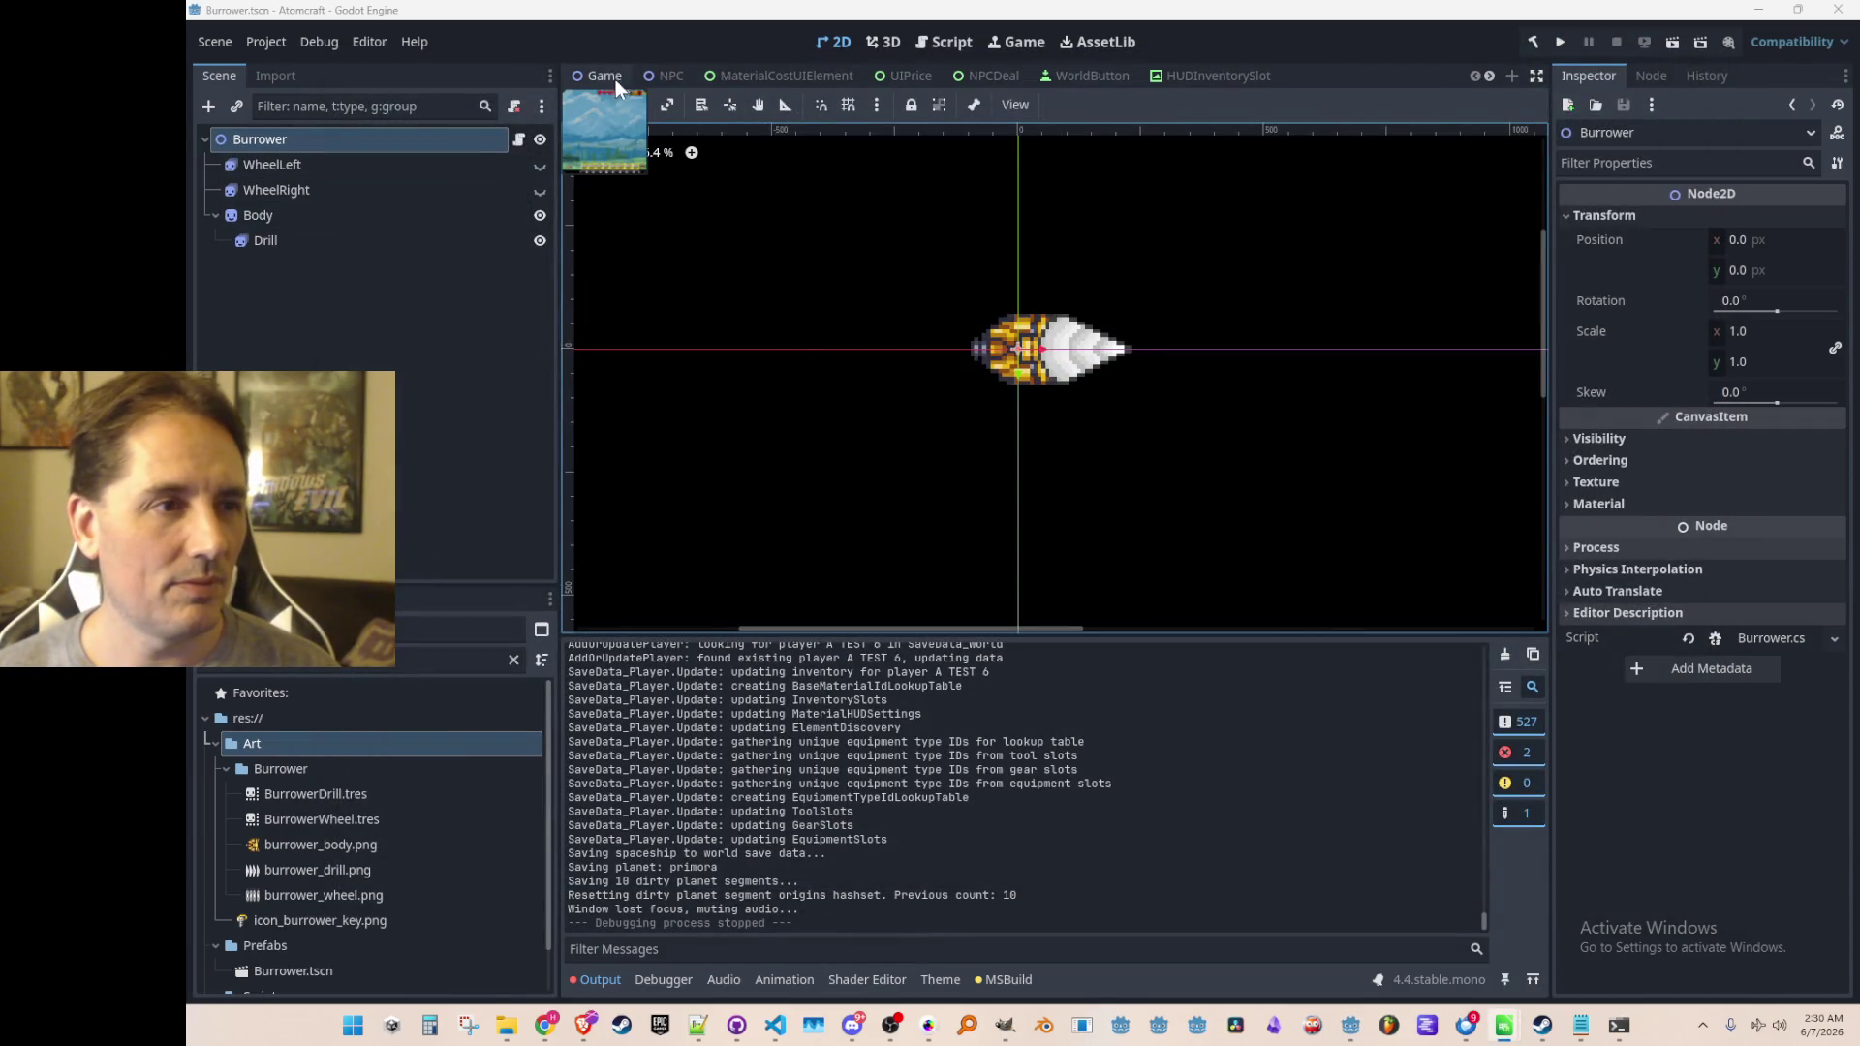
{"action": "left_click", "coordinate": [608, 77]}
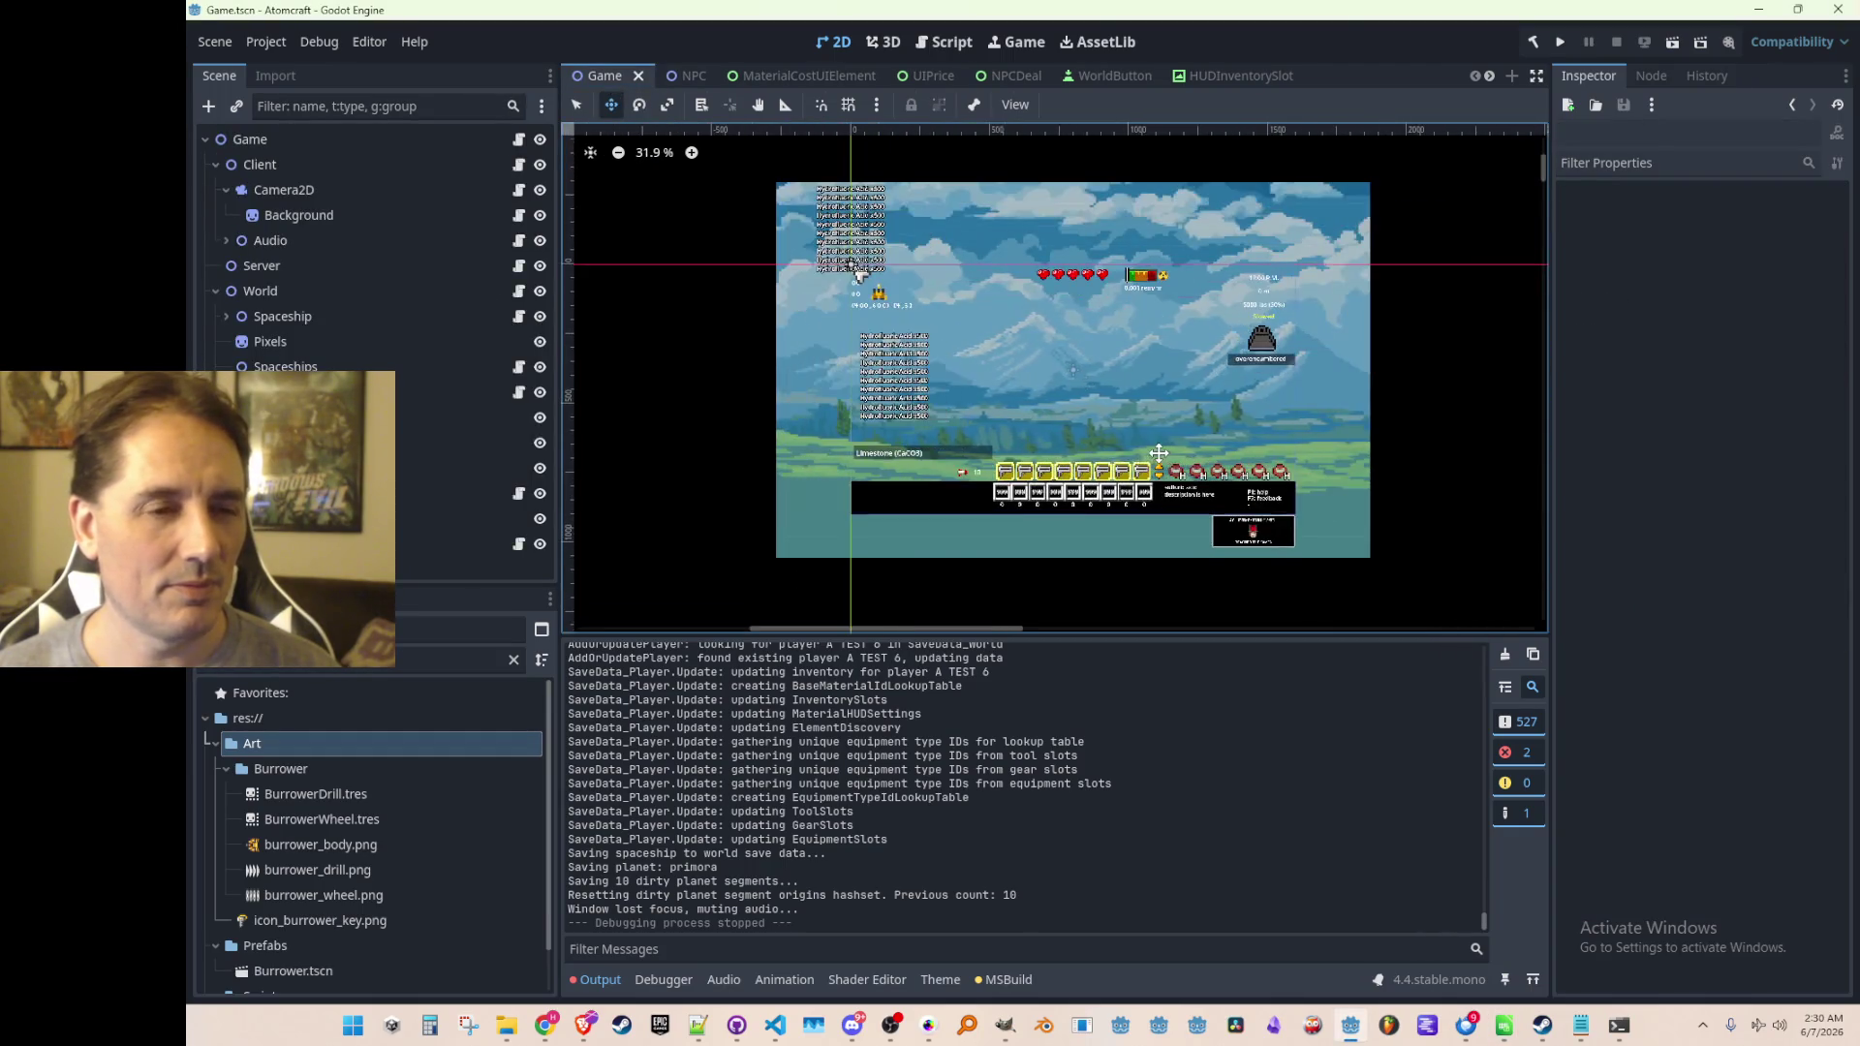
{"action": "left_click", "coordinate": [213, 299]}
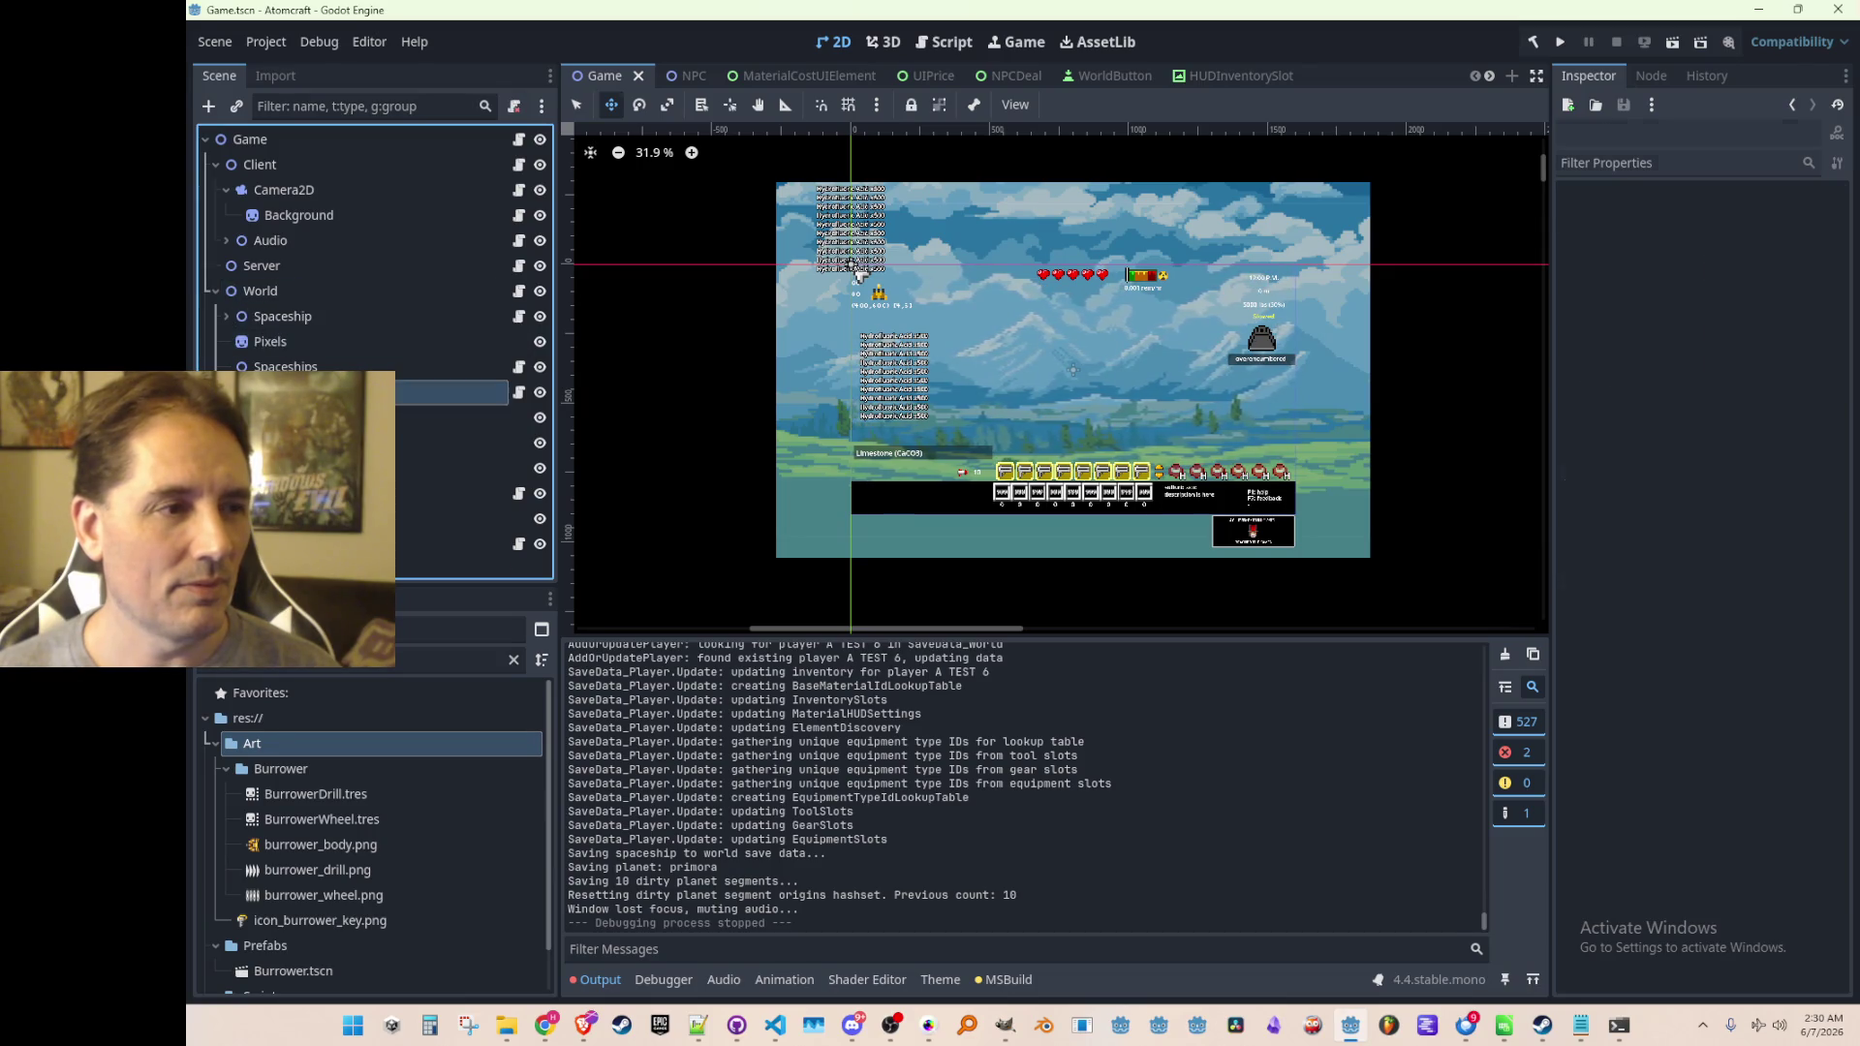
{"action": "left_click", "coordinate": [281, 392]}
{"action": "left_click", "coordinate": [281, 417]}
{"action": "left_click", "coordinate": [291, 392]}
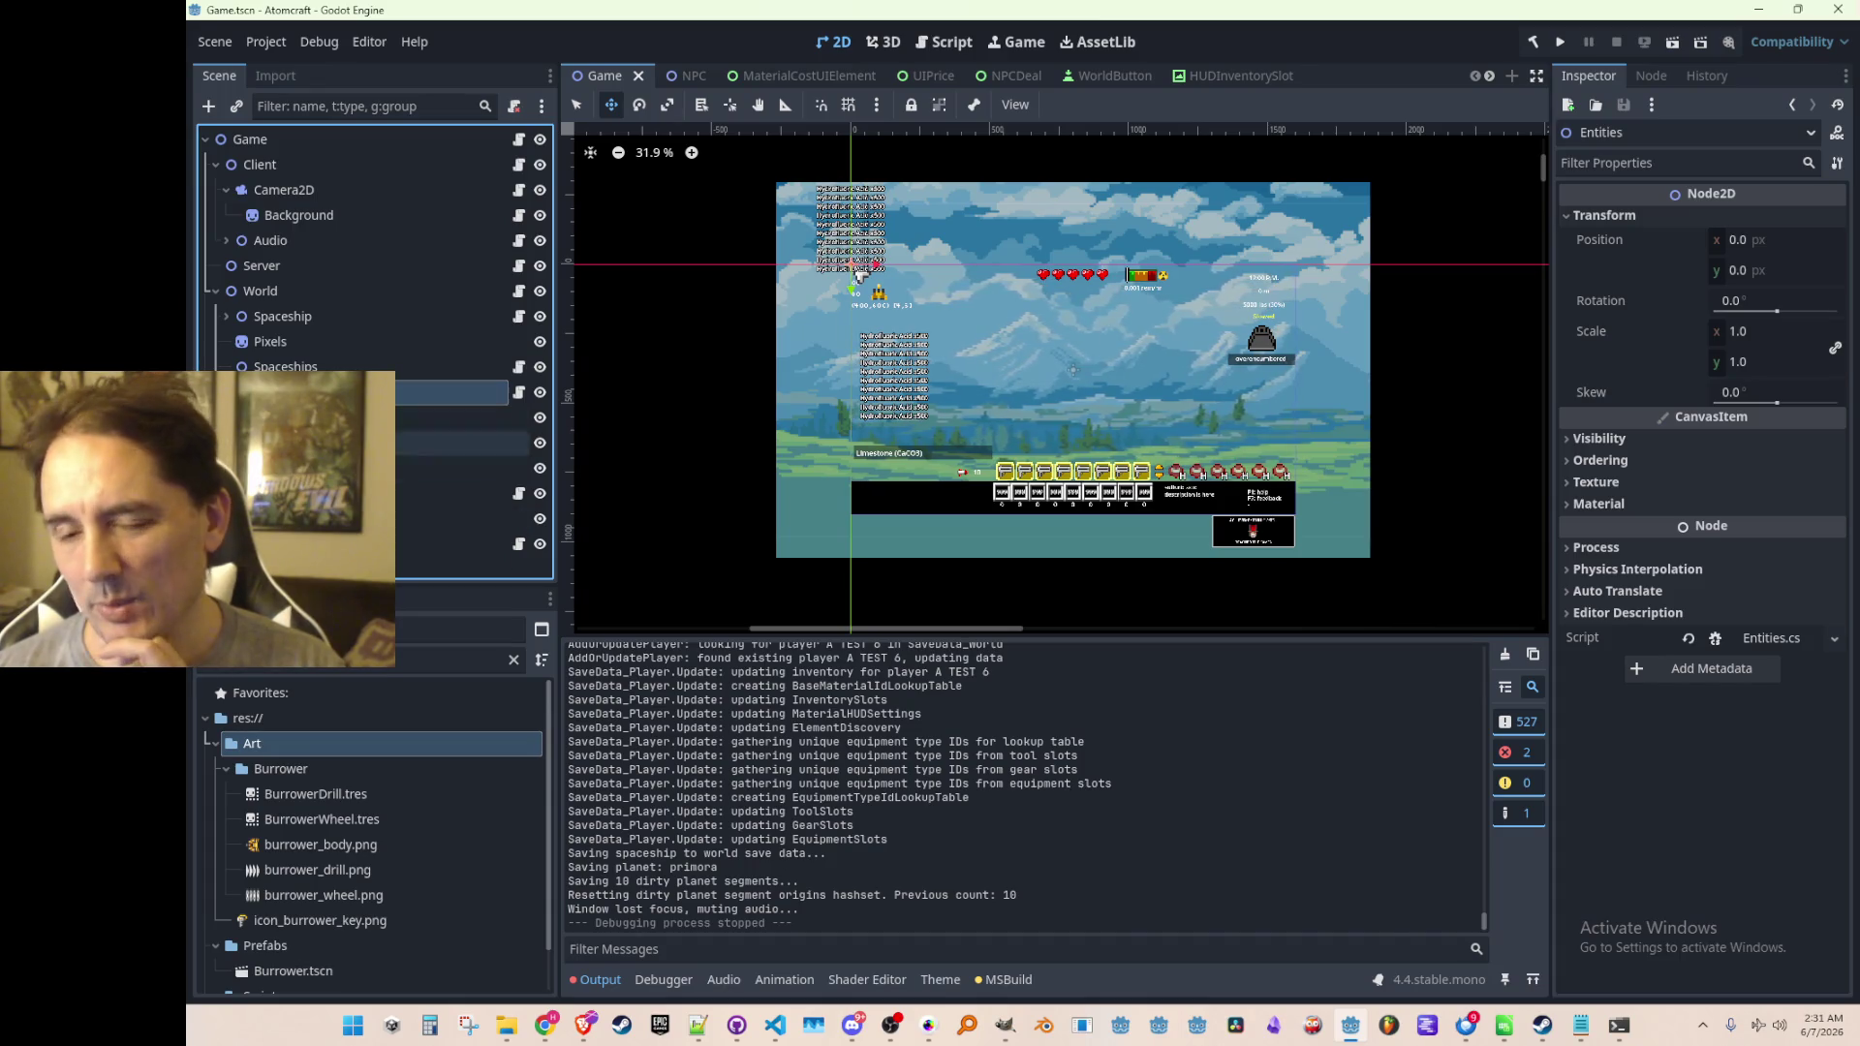
Select the World node, then switch to Burrower.tscn and select WheelLeft
{"action": "left_click", "coordinate": [288, 300]}
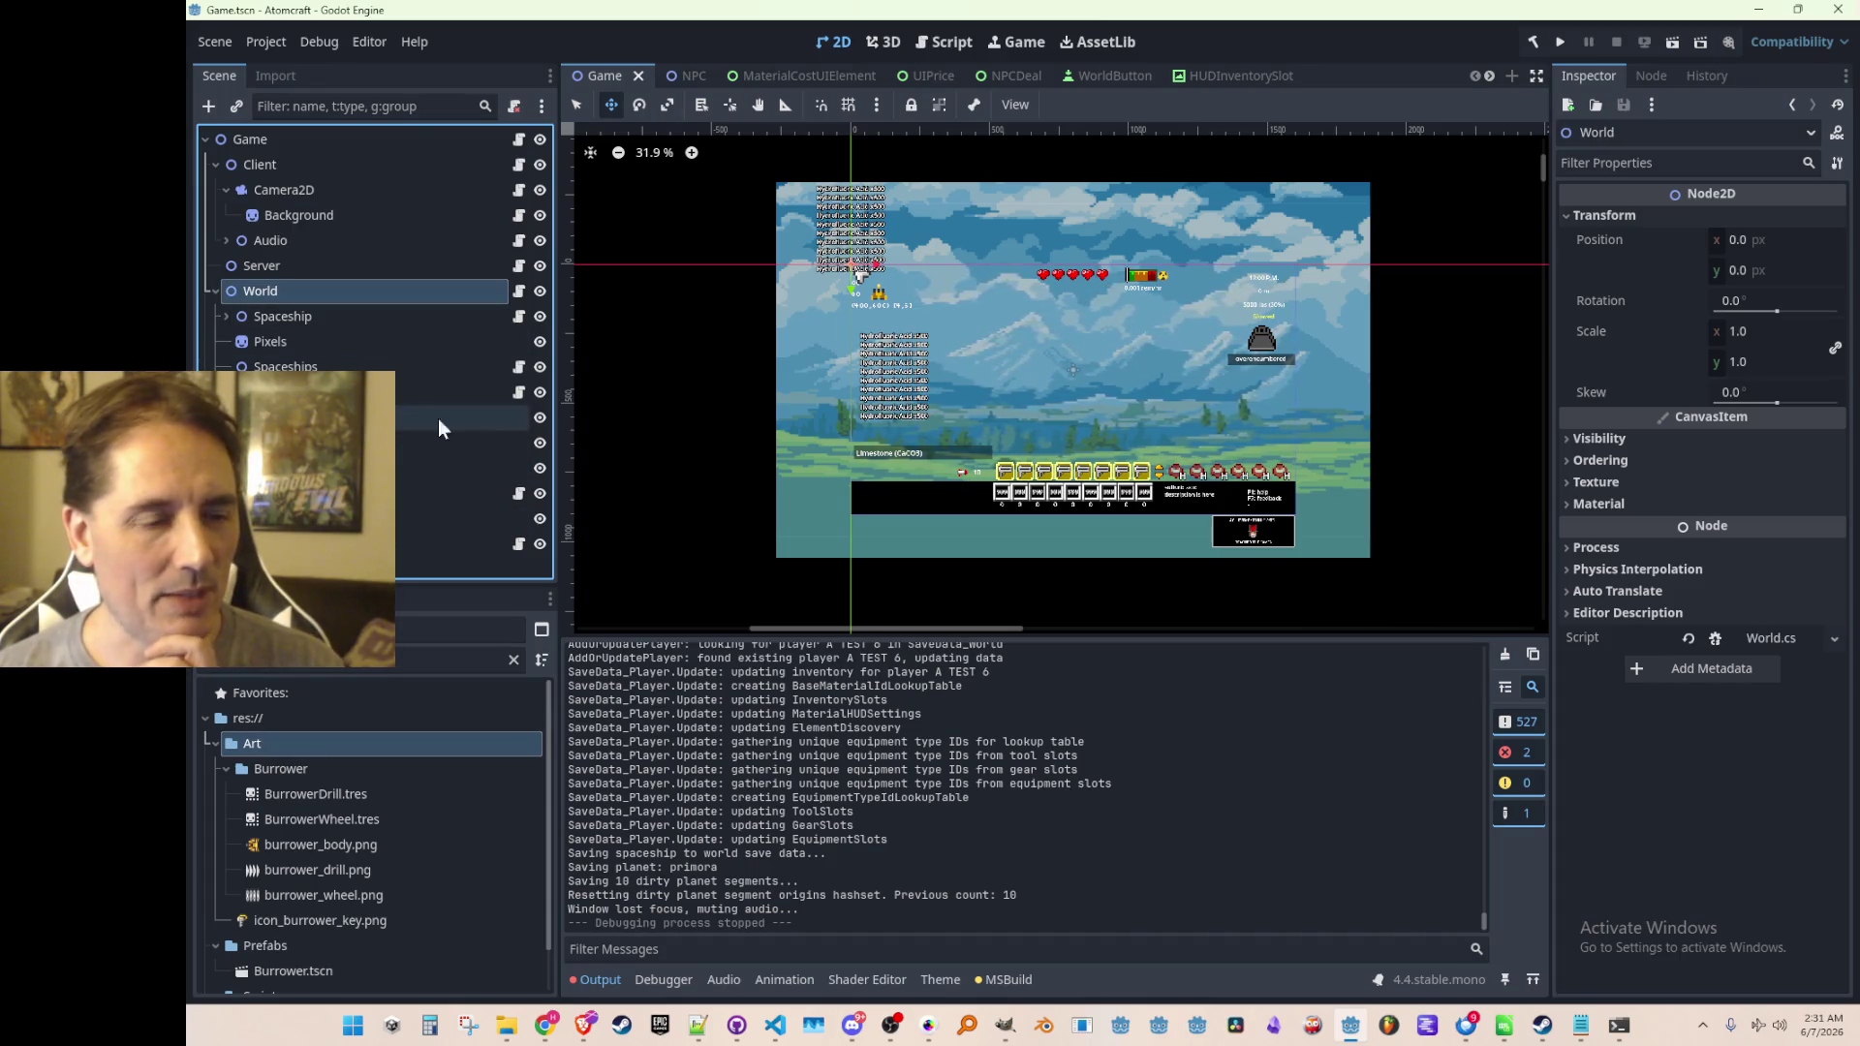
{"action": "scroll", "coordinate": [1092, 77], "scroll_direction": "down", "scroll_amount": 5}
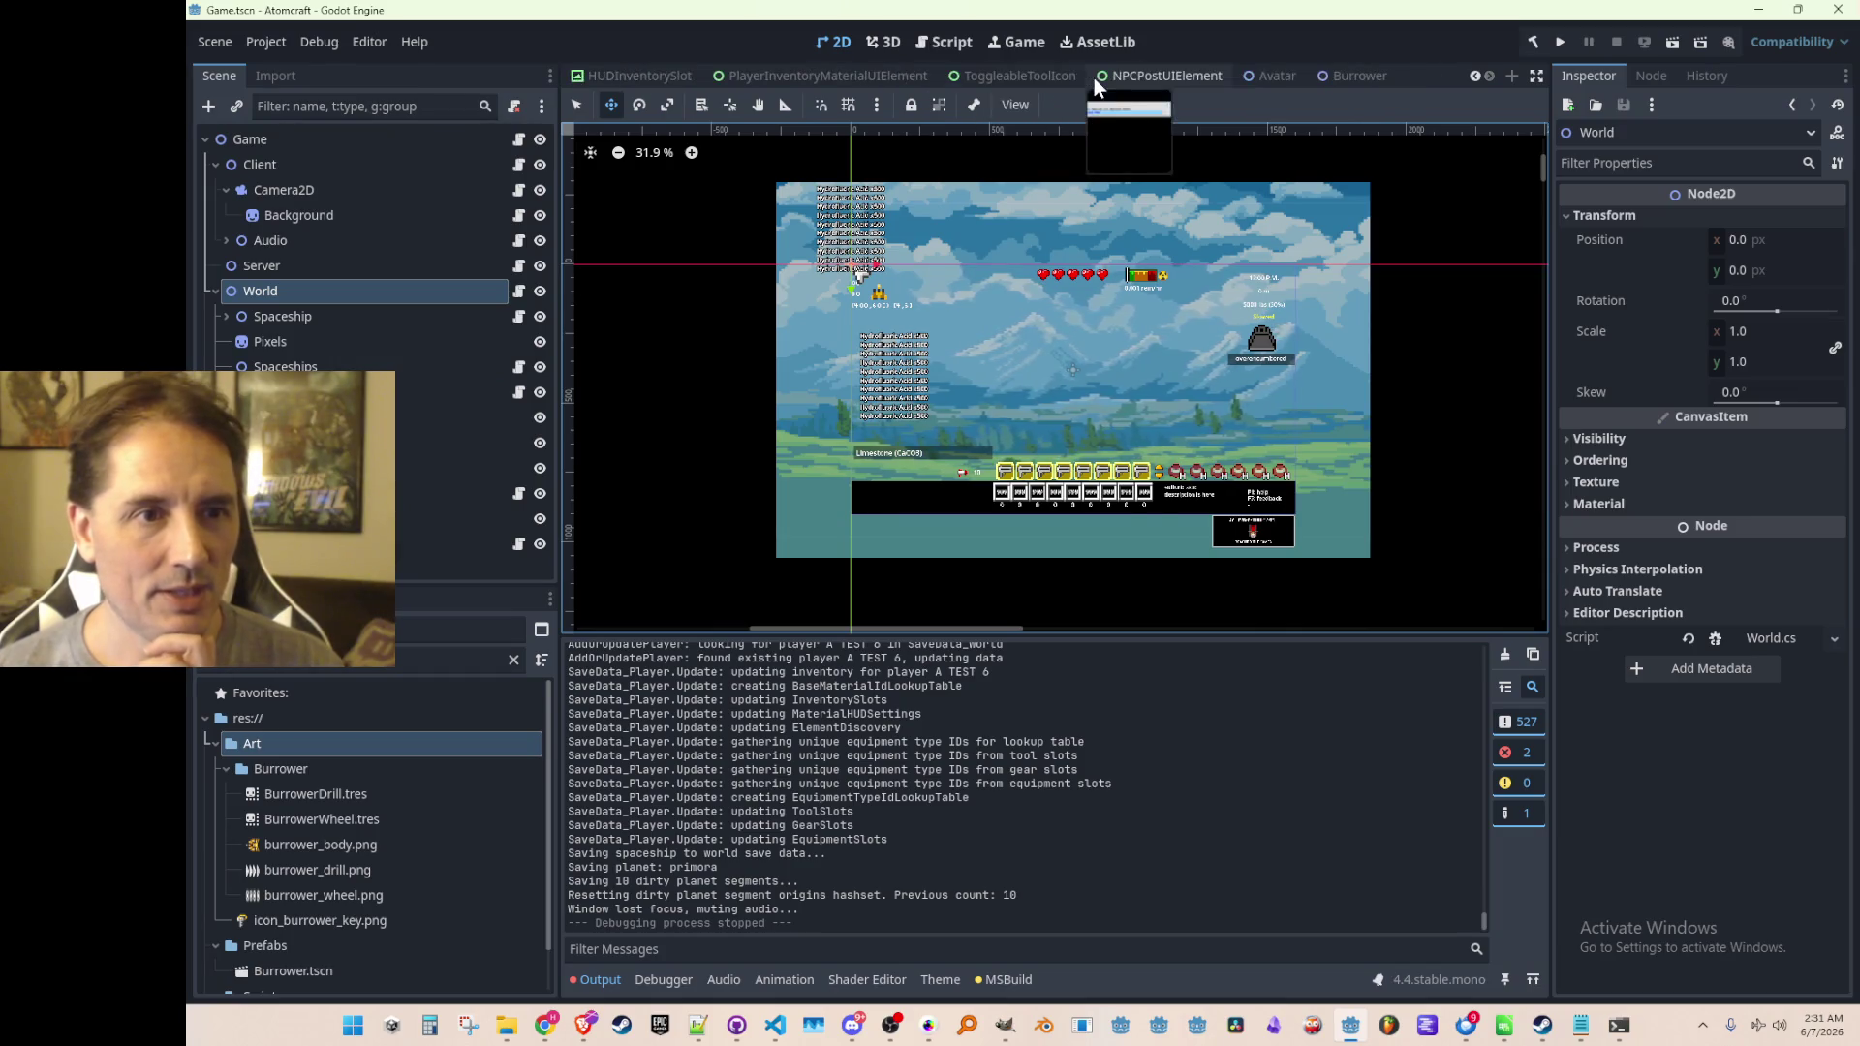
{"action": "left_click", "coordinate": [1359, 75]}
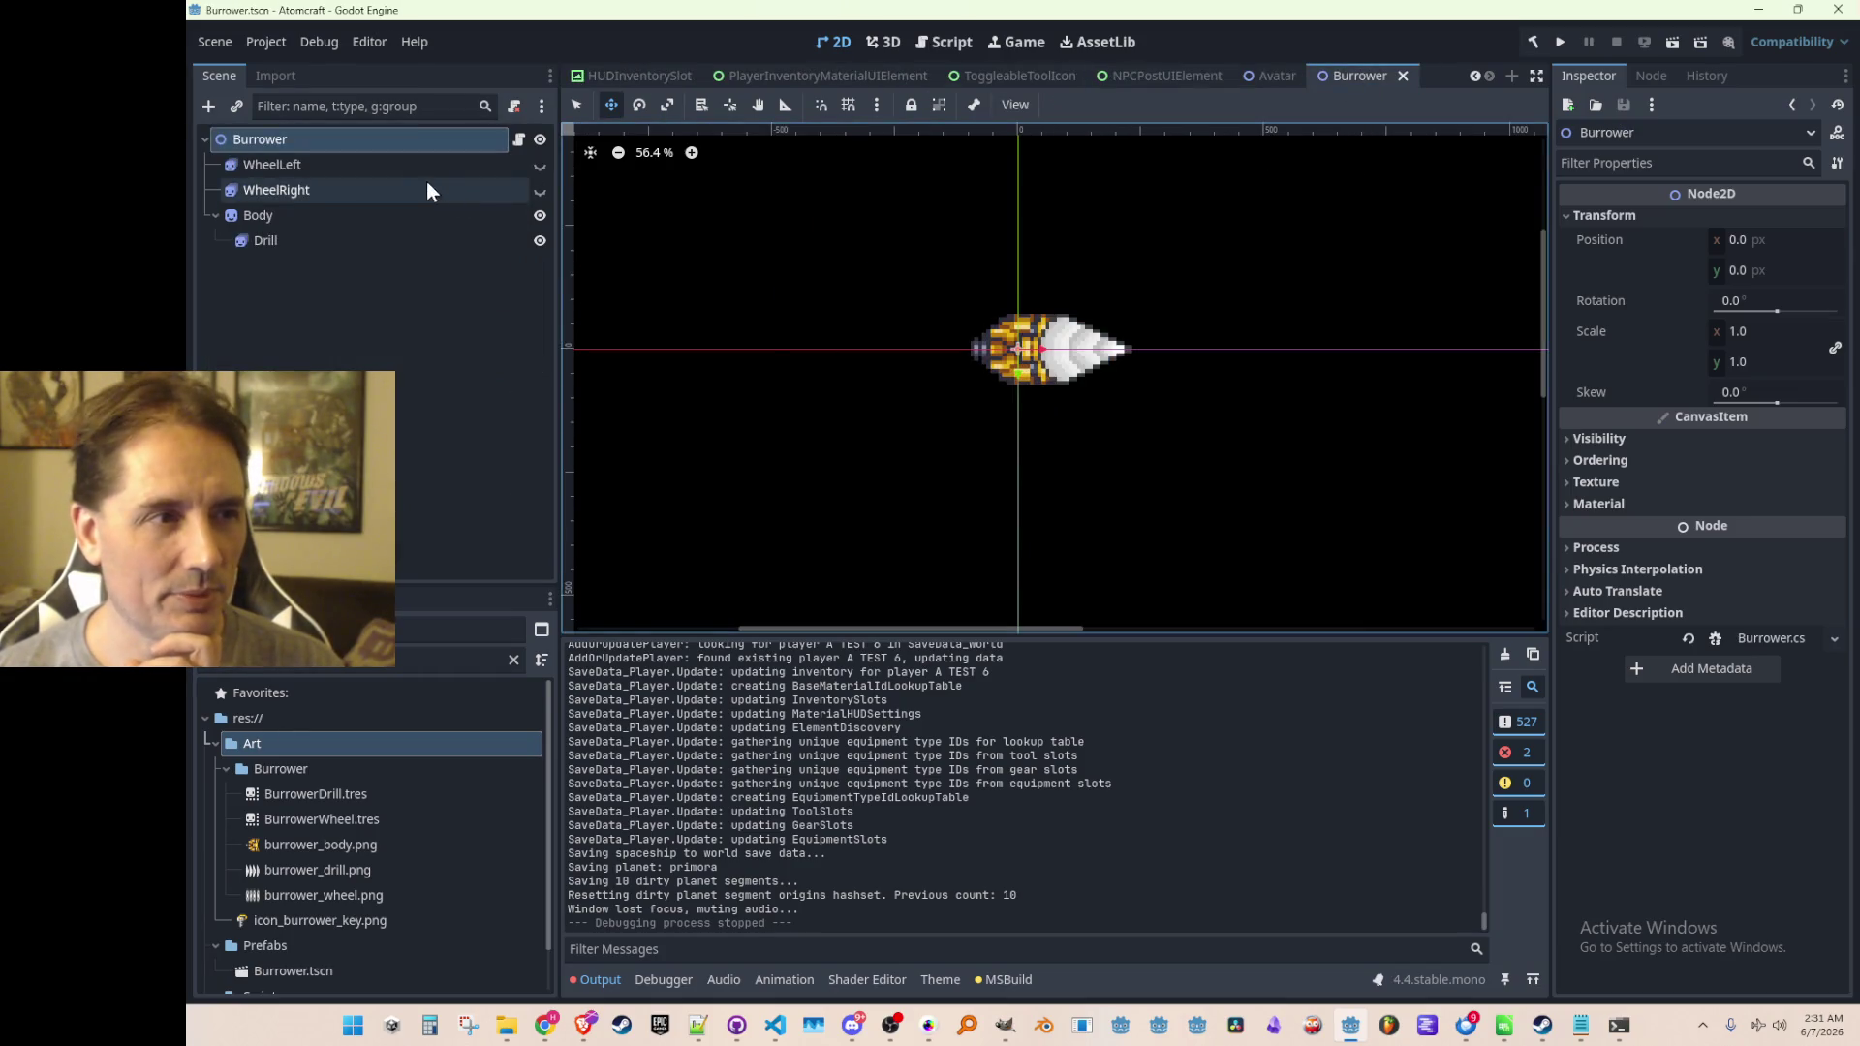
{"action": "left_click", "coordinate": [426, 166]}
Enable Top Level under Visibility on the Burrower root node and save
{"action": "left_click", "coordinate": [434, 138]}
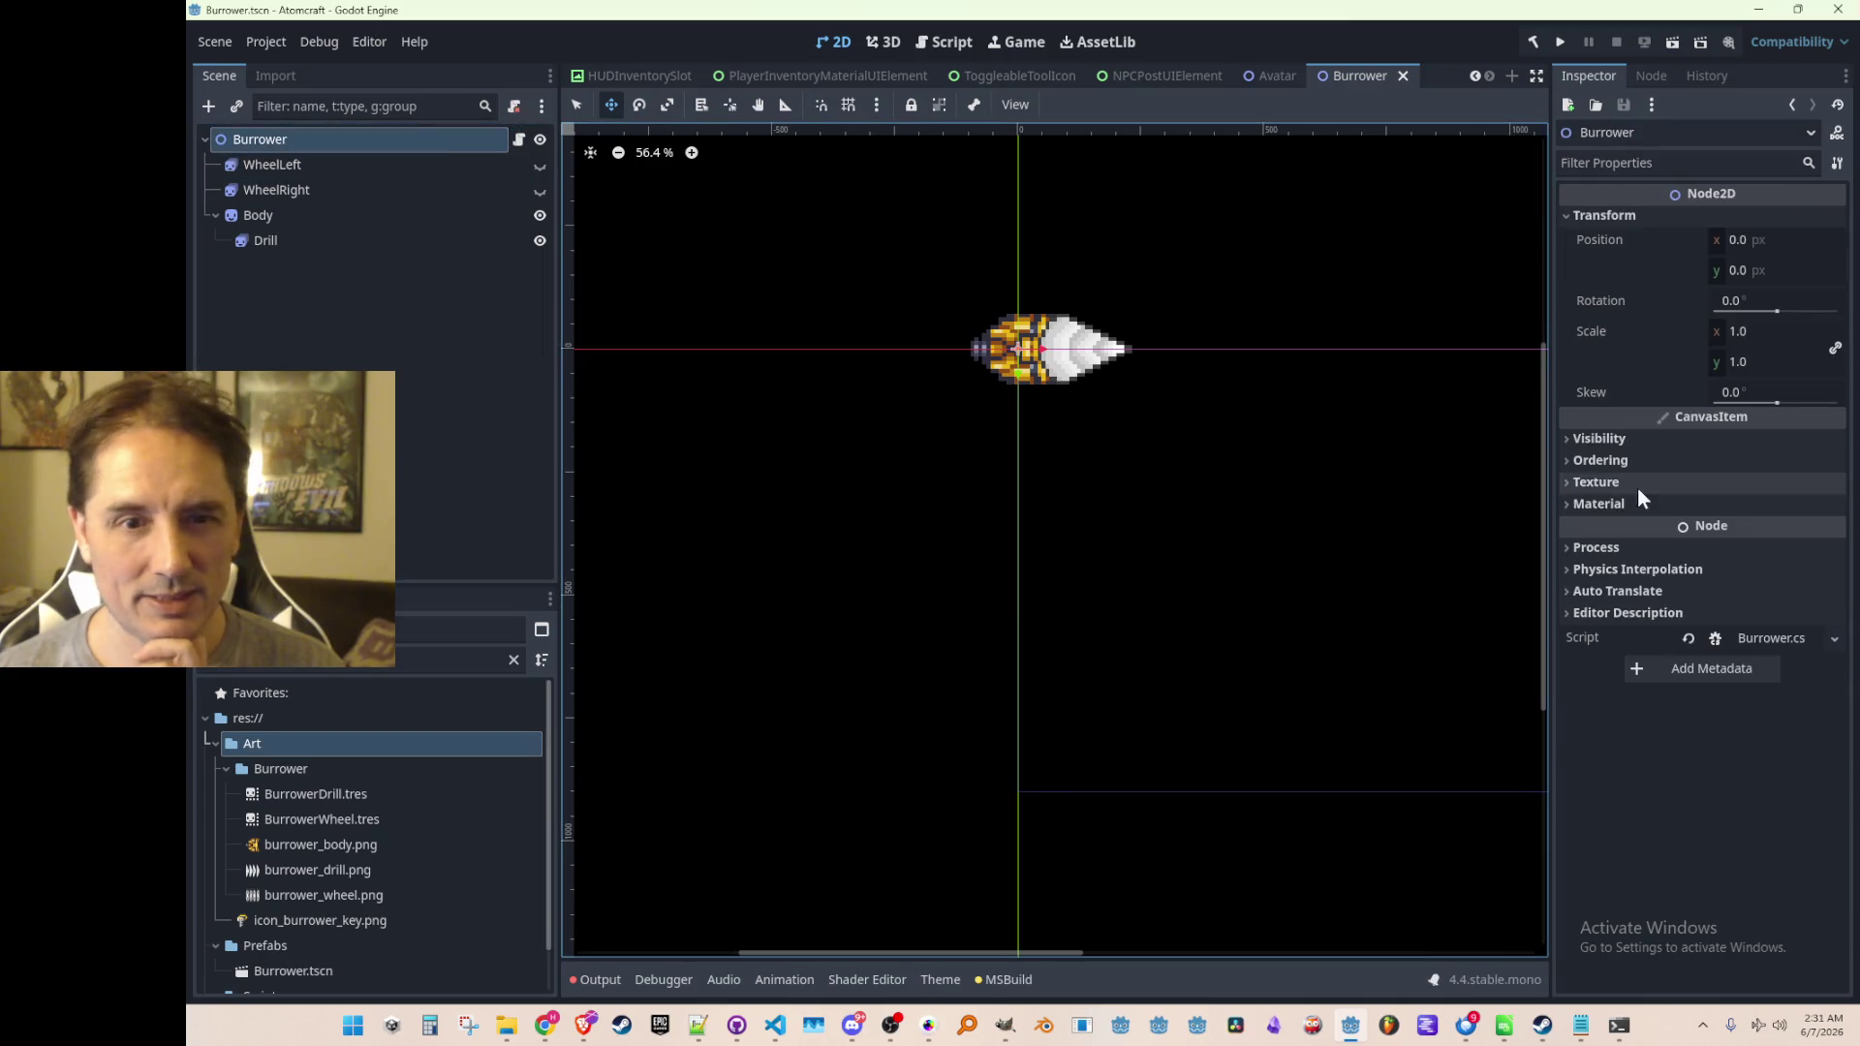
{"action": "left_click", "coordinate": [1637, 439]}
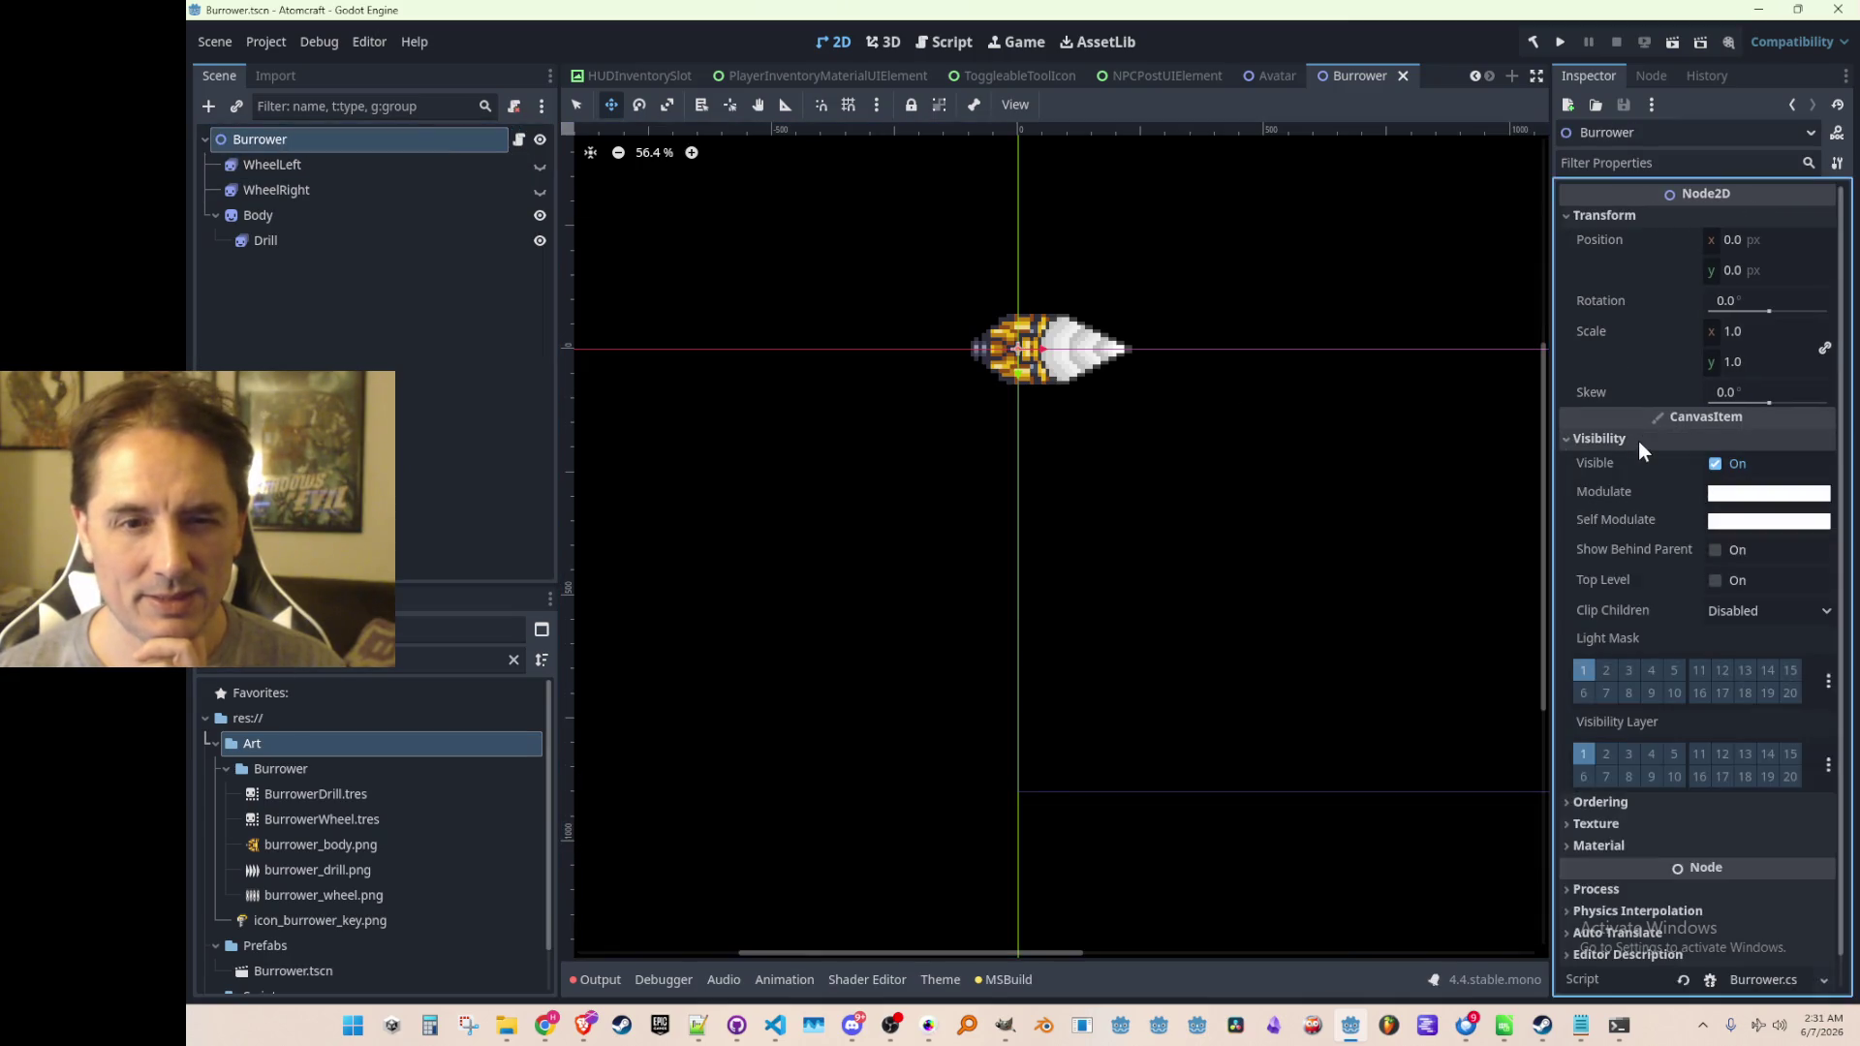
{"action": "left_click", "coordinate": [1711, 580]}
{"action": "key", "text": "ctrl+s"}
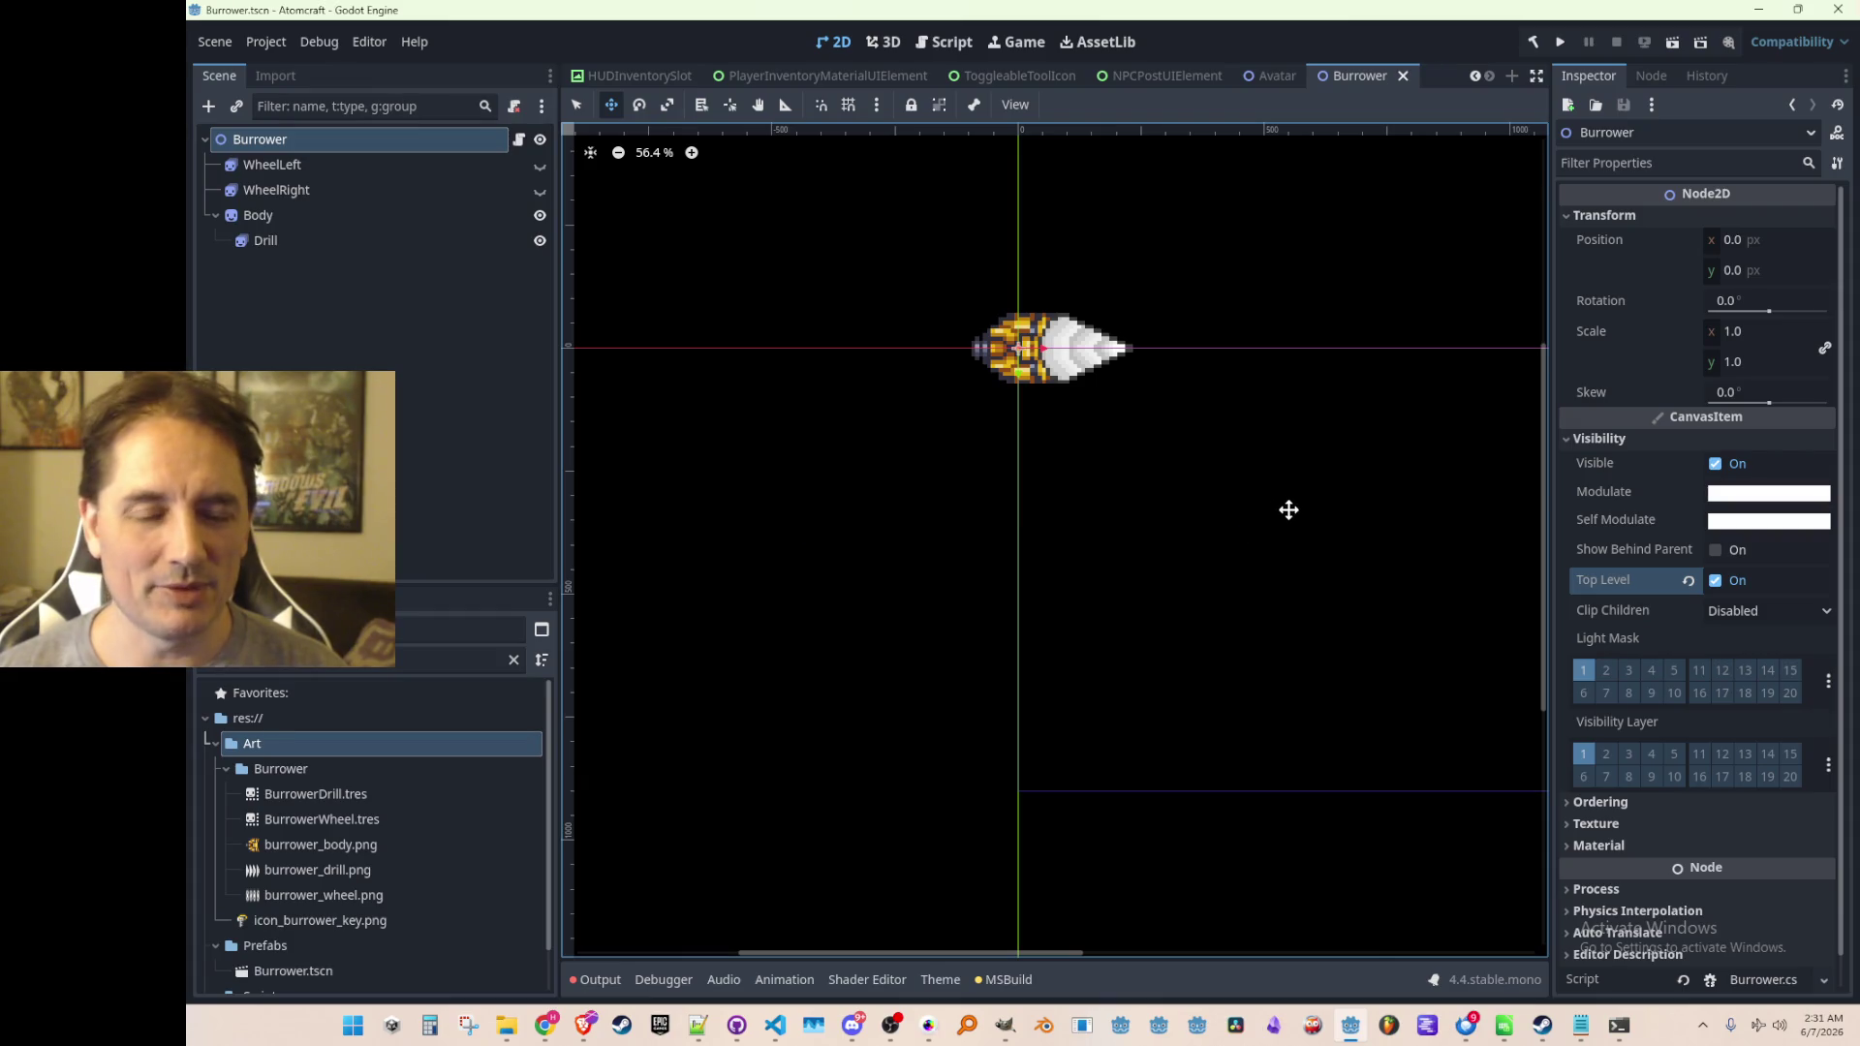
Review the root node's Ordering Z index settings and save the Burrower scene again
{"action": "scroll", "coordinate": [1220, 530], "scroll_direction": "down", "scroll_amount": 1}
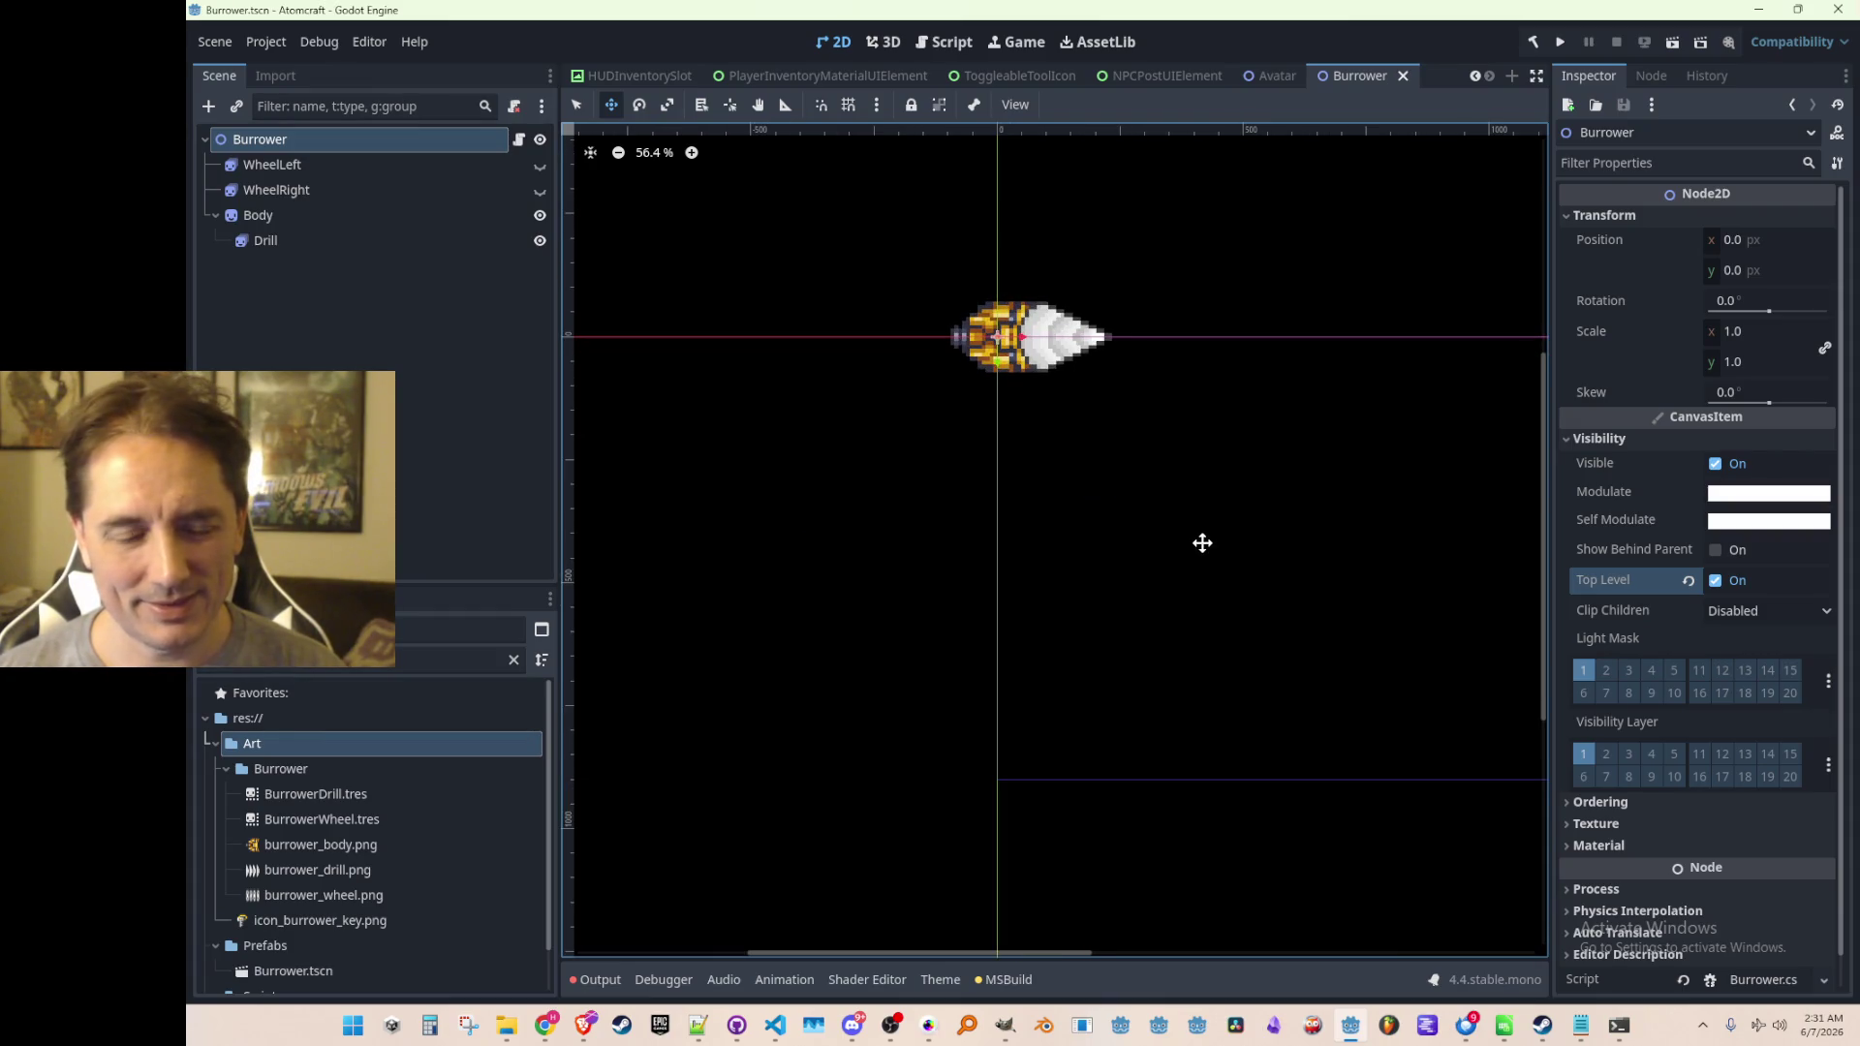
{"action": "left_click", "coordinate": [1600, 800]}
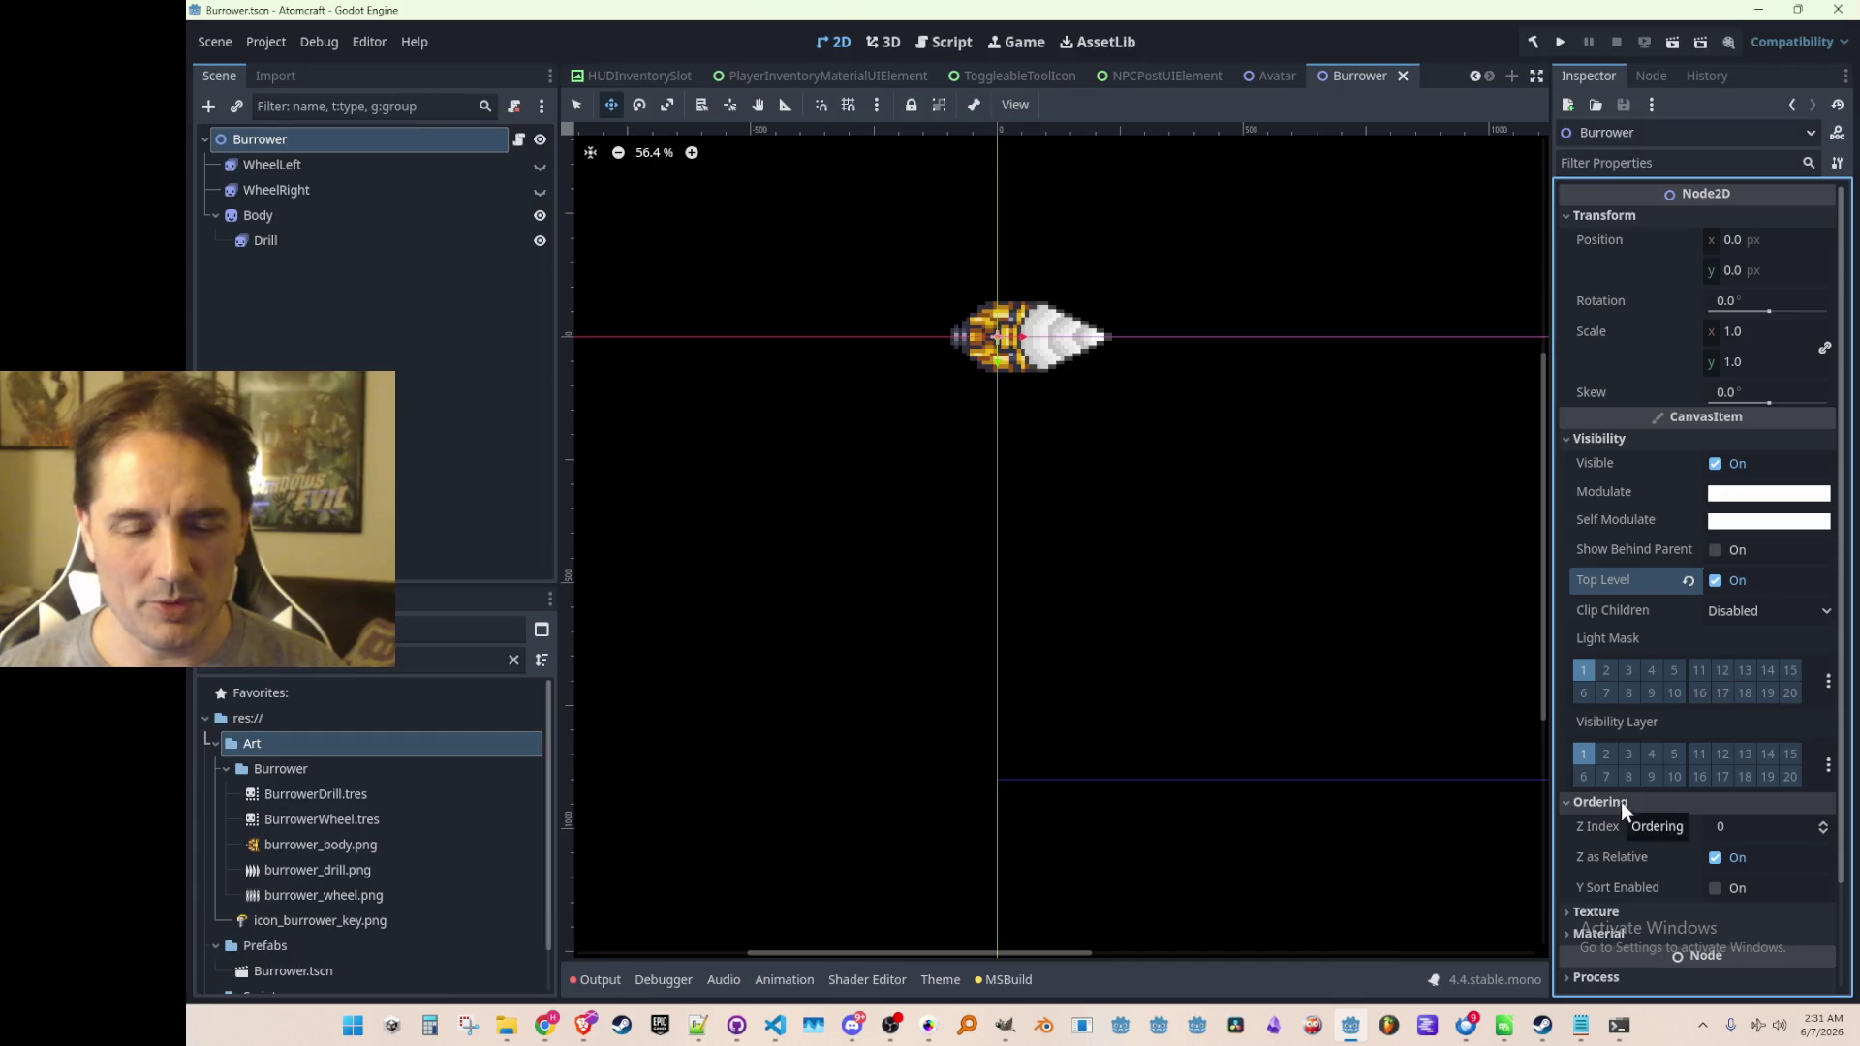
{"action": "scroll", "coordinate": [1619, 802], "scroll_direction": "down", "scroll_amount": 2}
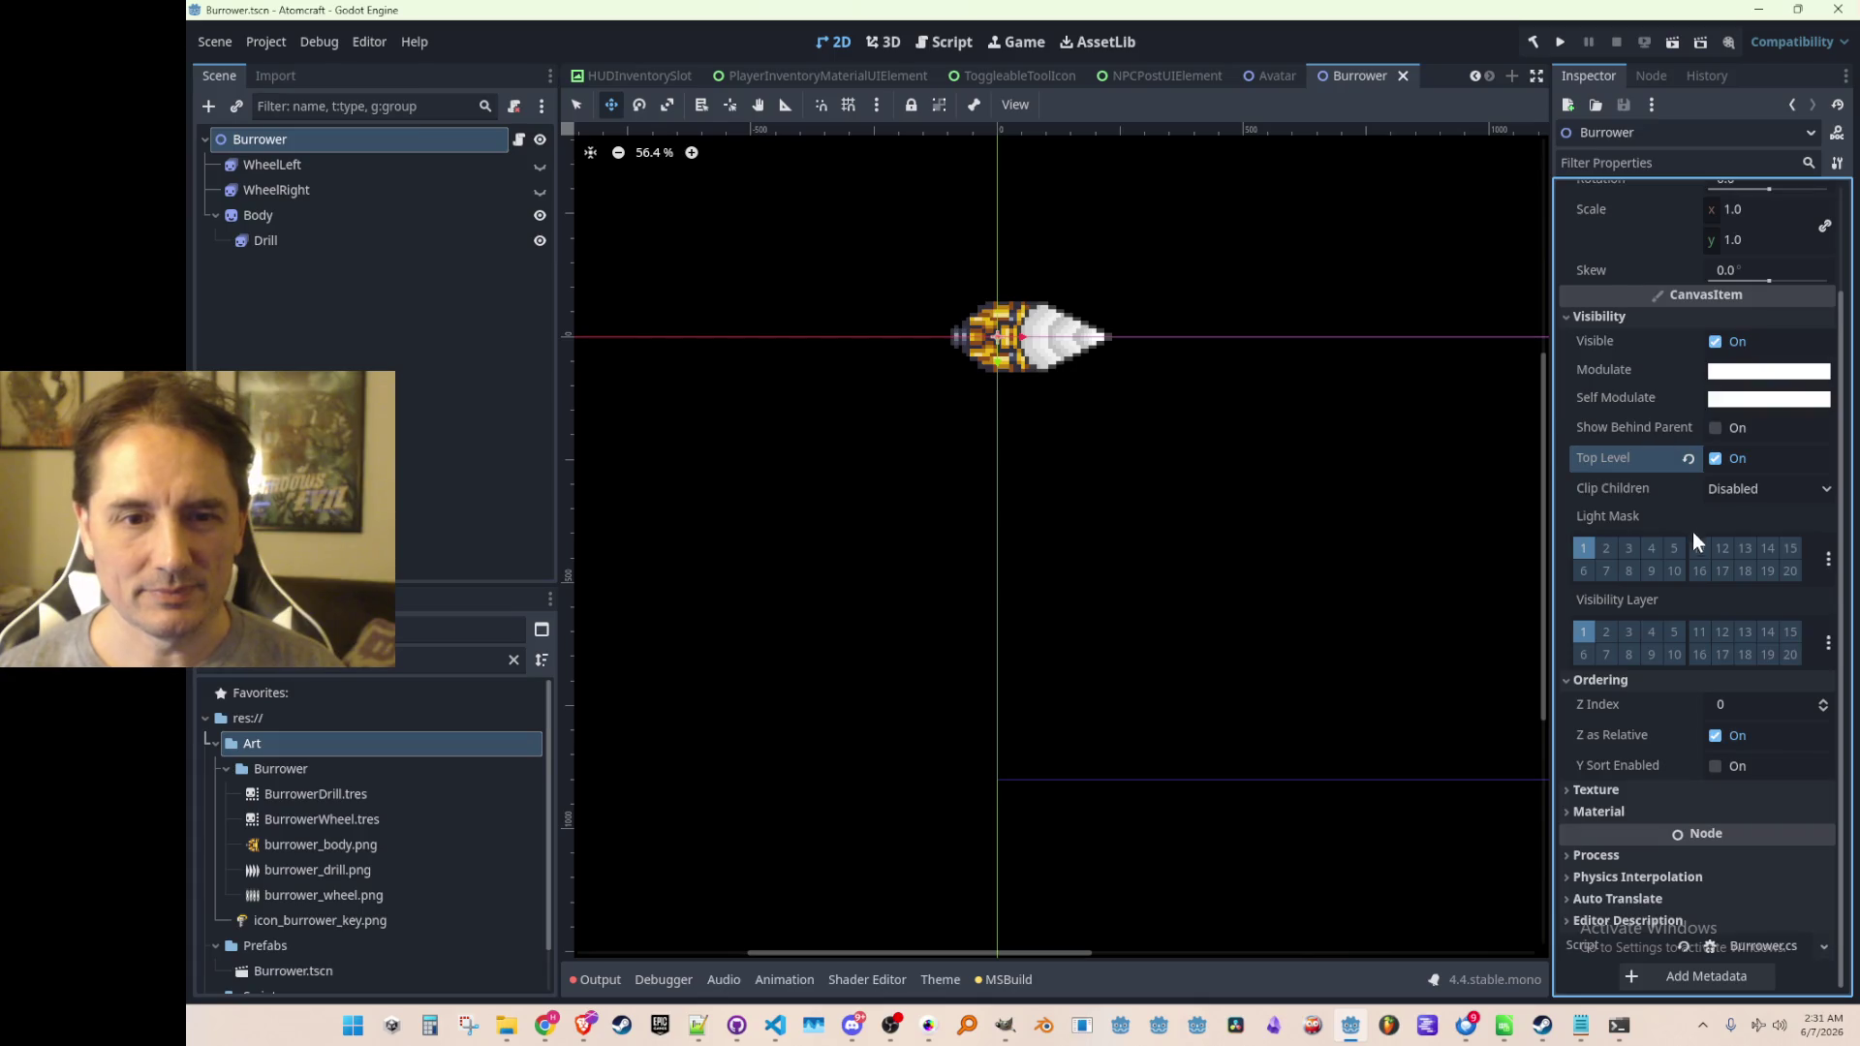
{"action": "scroll", "coordinate": [1639, 562], "scroll_direction": "up", "scroll_amount": 2}
{"action": "mouse_move", "coordinate": [1632, 565]}
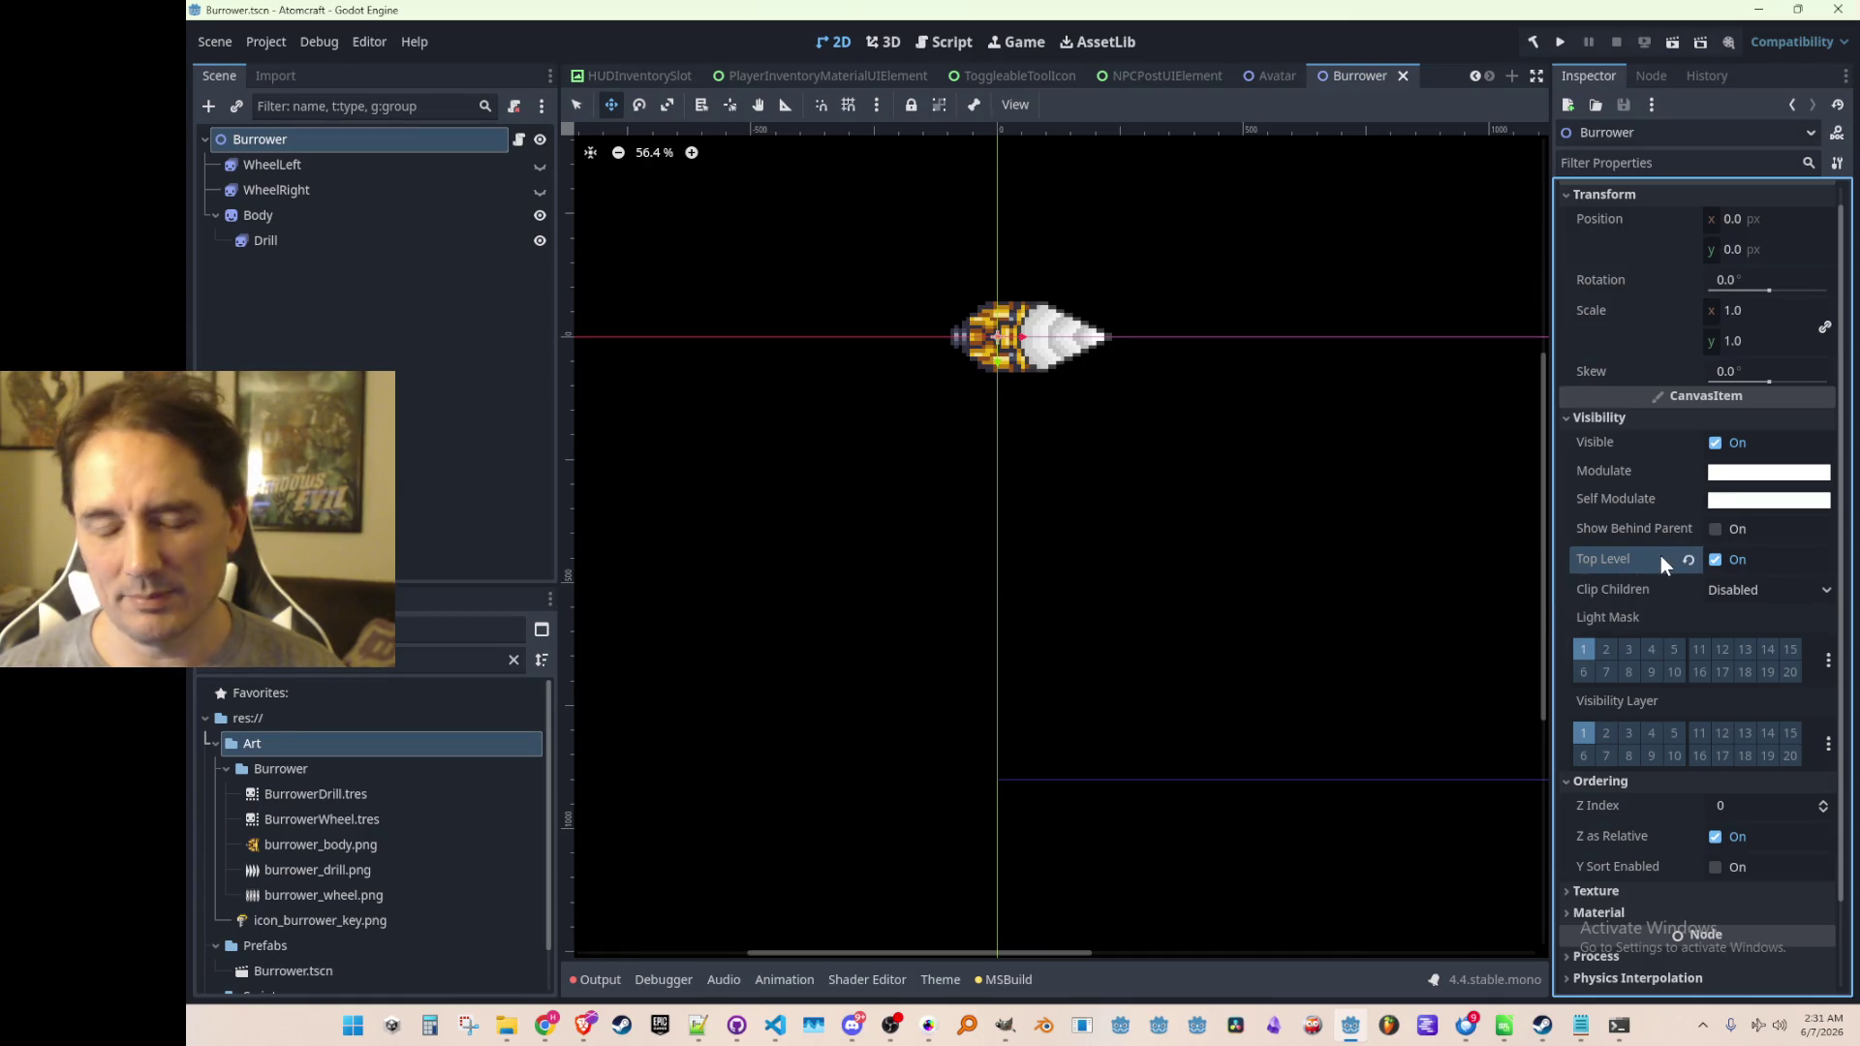
{"action": "scroll", "coordinate": [1244, 470], "scroll_direction": "down", "scroll_amount": 1}
{"action": "key", "text": "ctrl+s"}
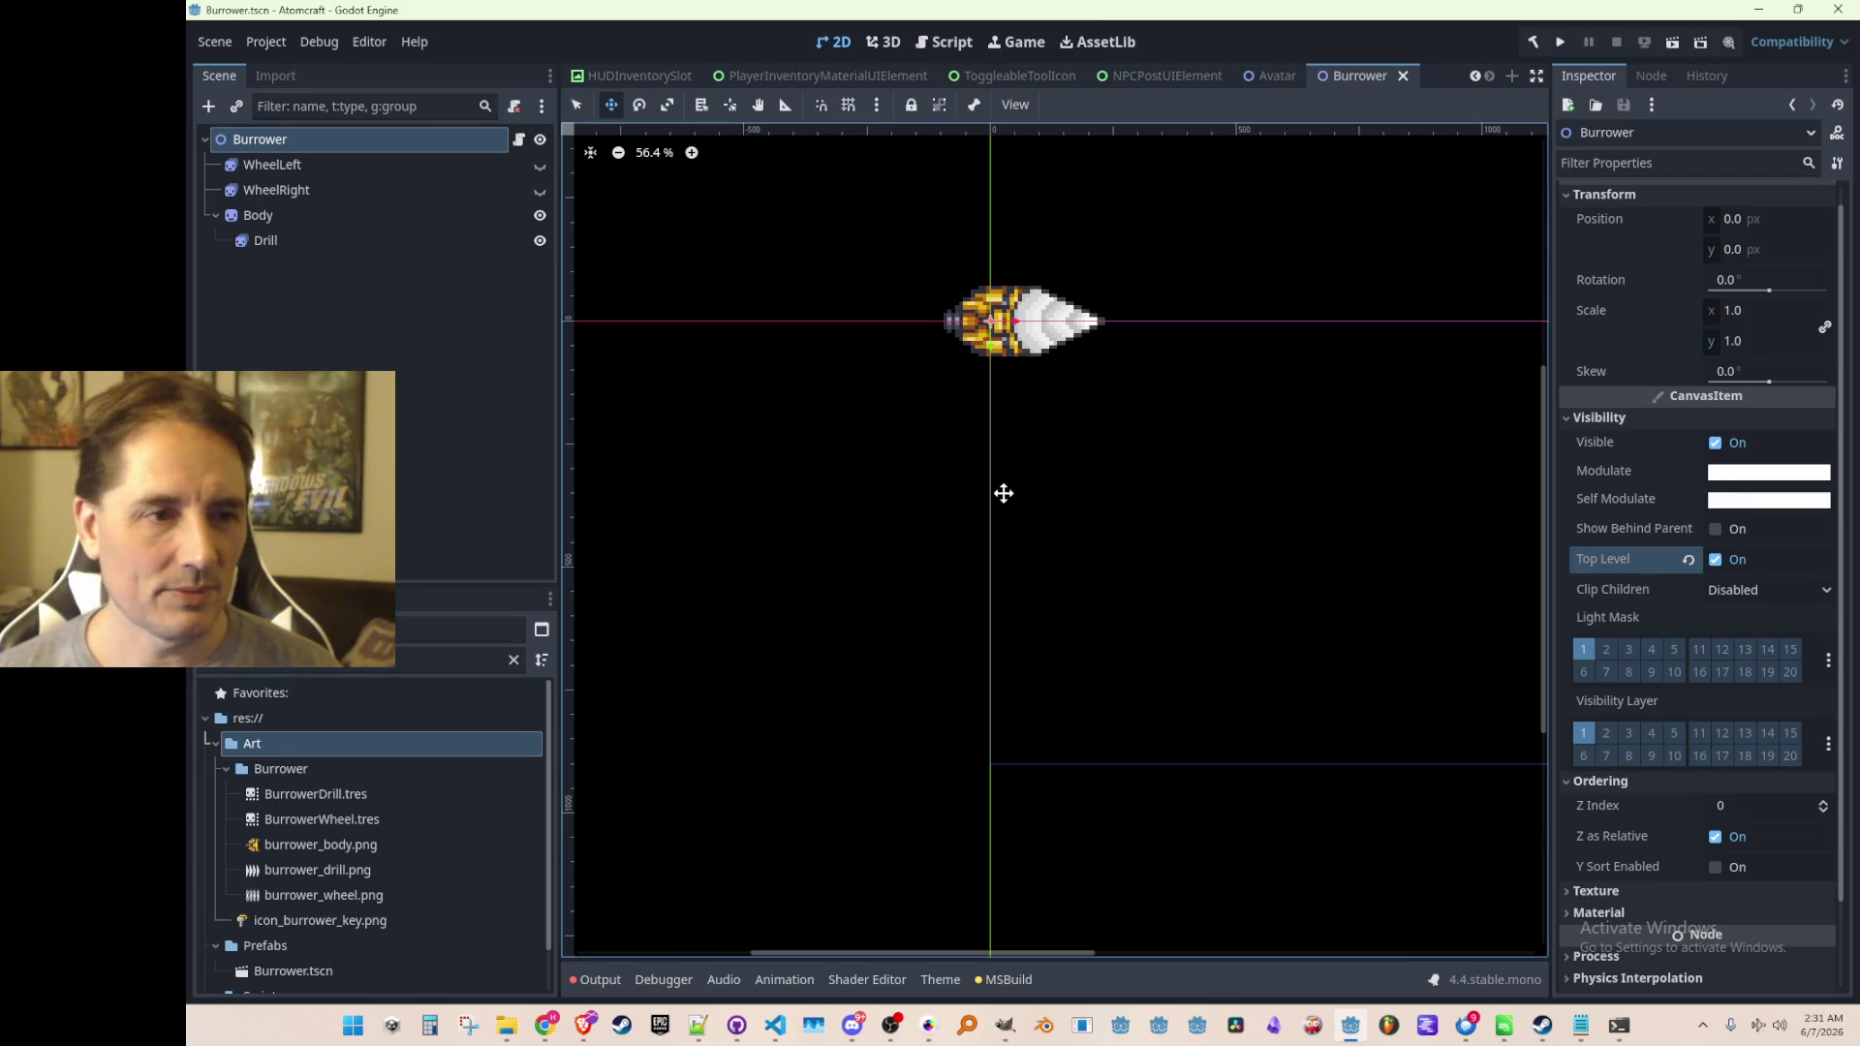
{"action": "scroll", "coordinate": [827, 448], "scroll_direction": "up", "scroll_amount": 5}
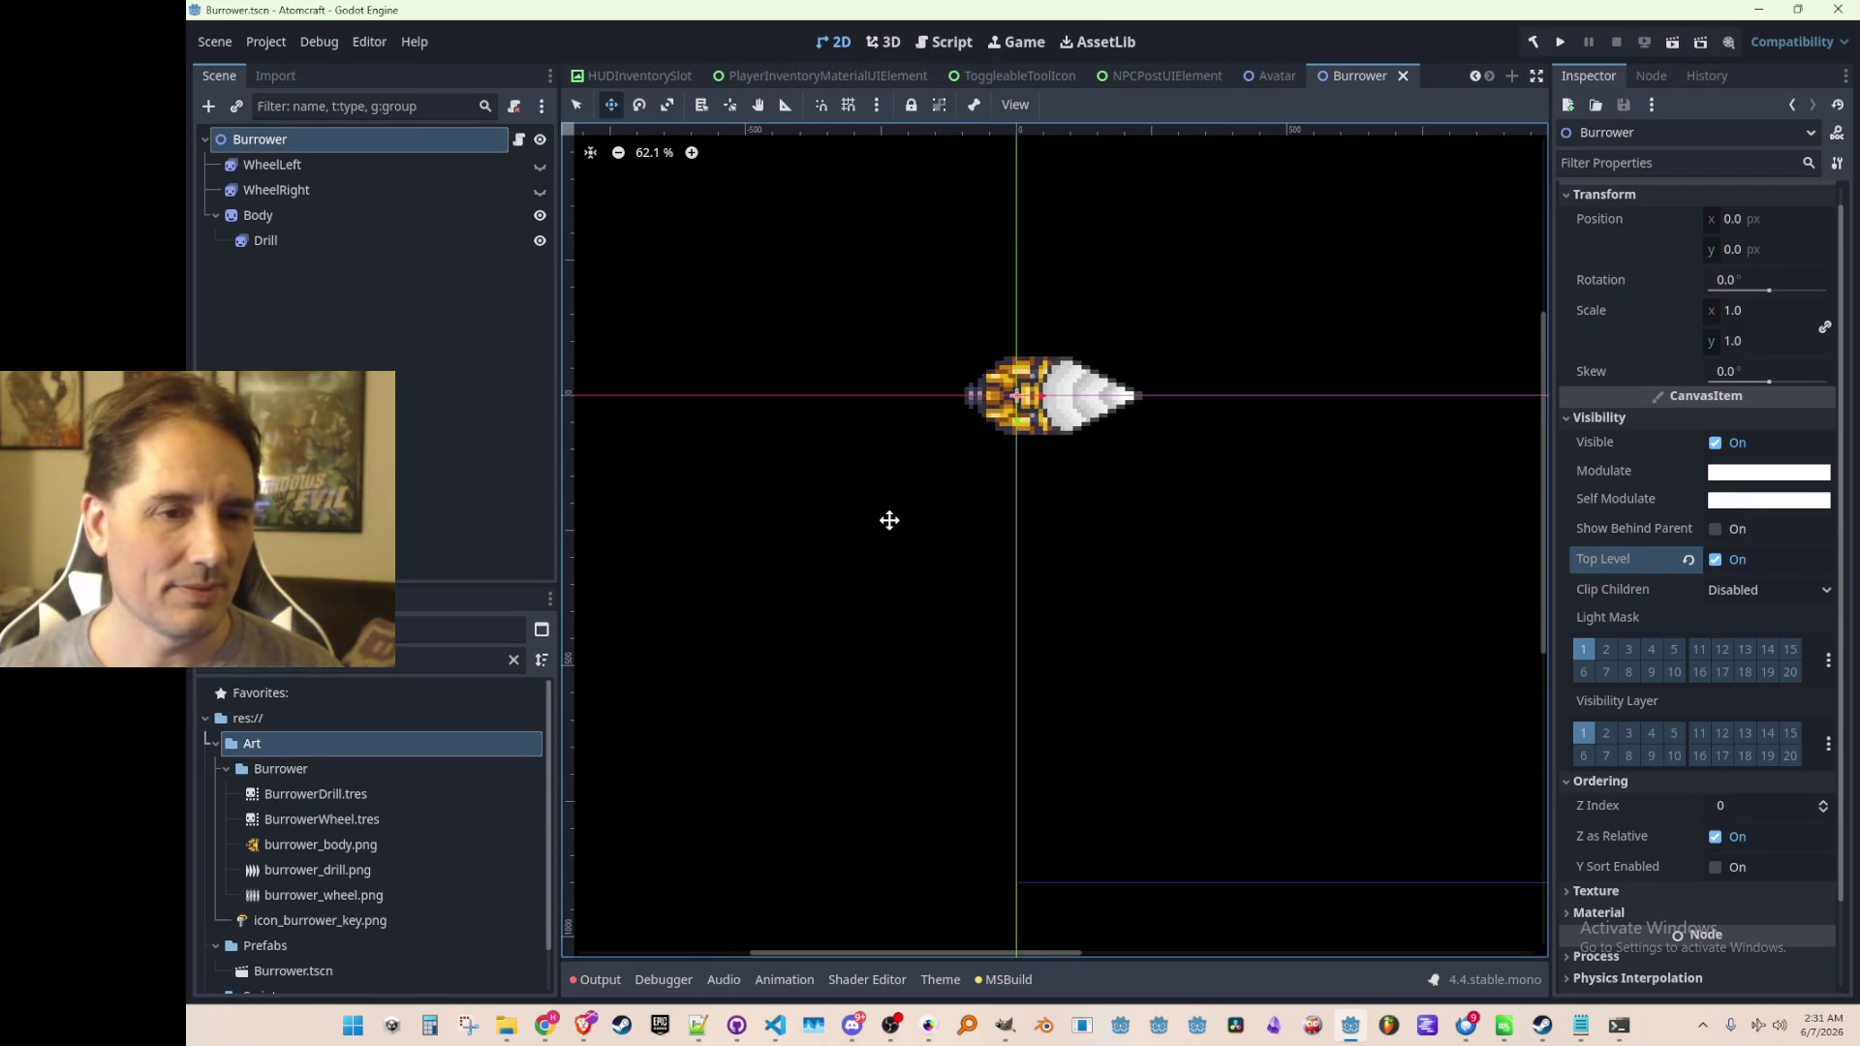
{"action": "scroll", "coordinate": [884, 525], "scroll_direction": "down", "scroll_amount": 2}
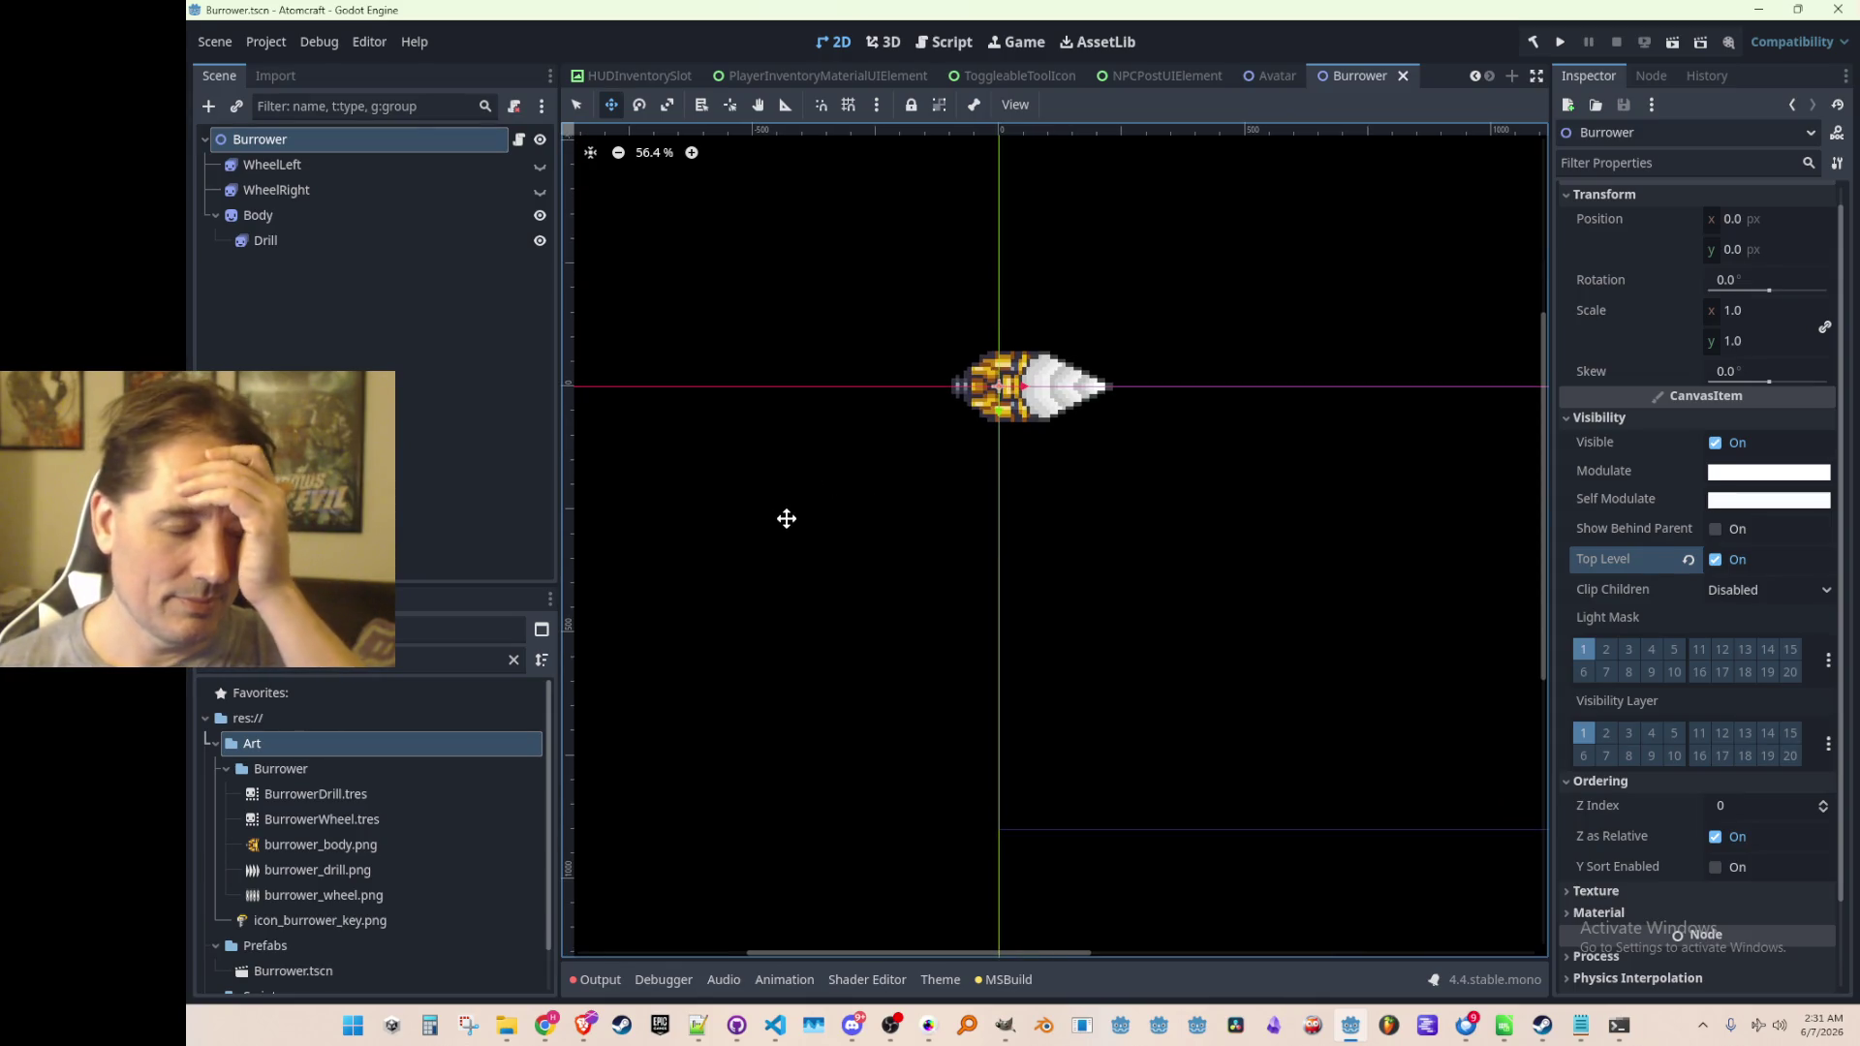
{"action": "scroll", "coordinate": [683, 77], "scroll_direction": "up", "scroll_amount": 6}
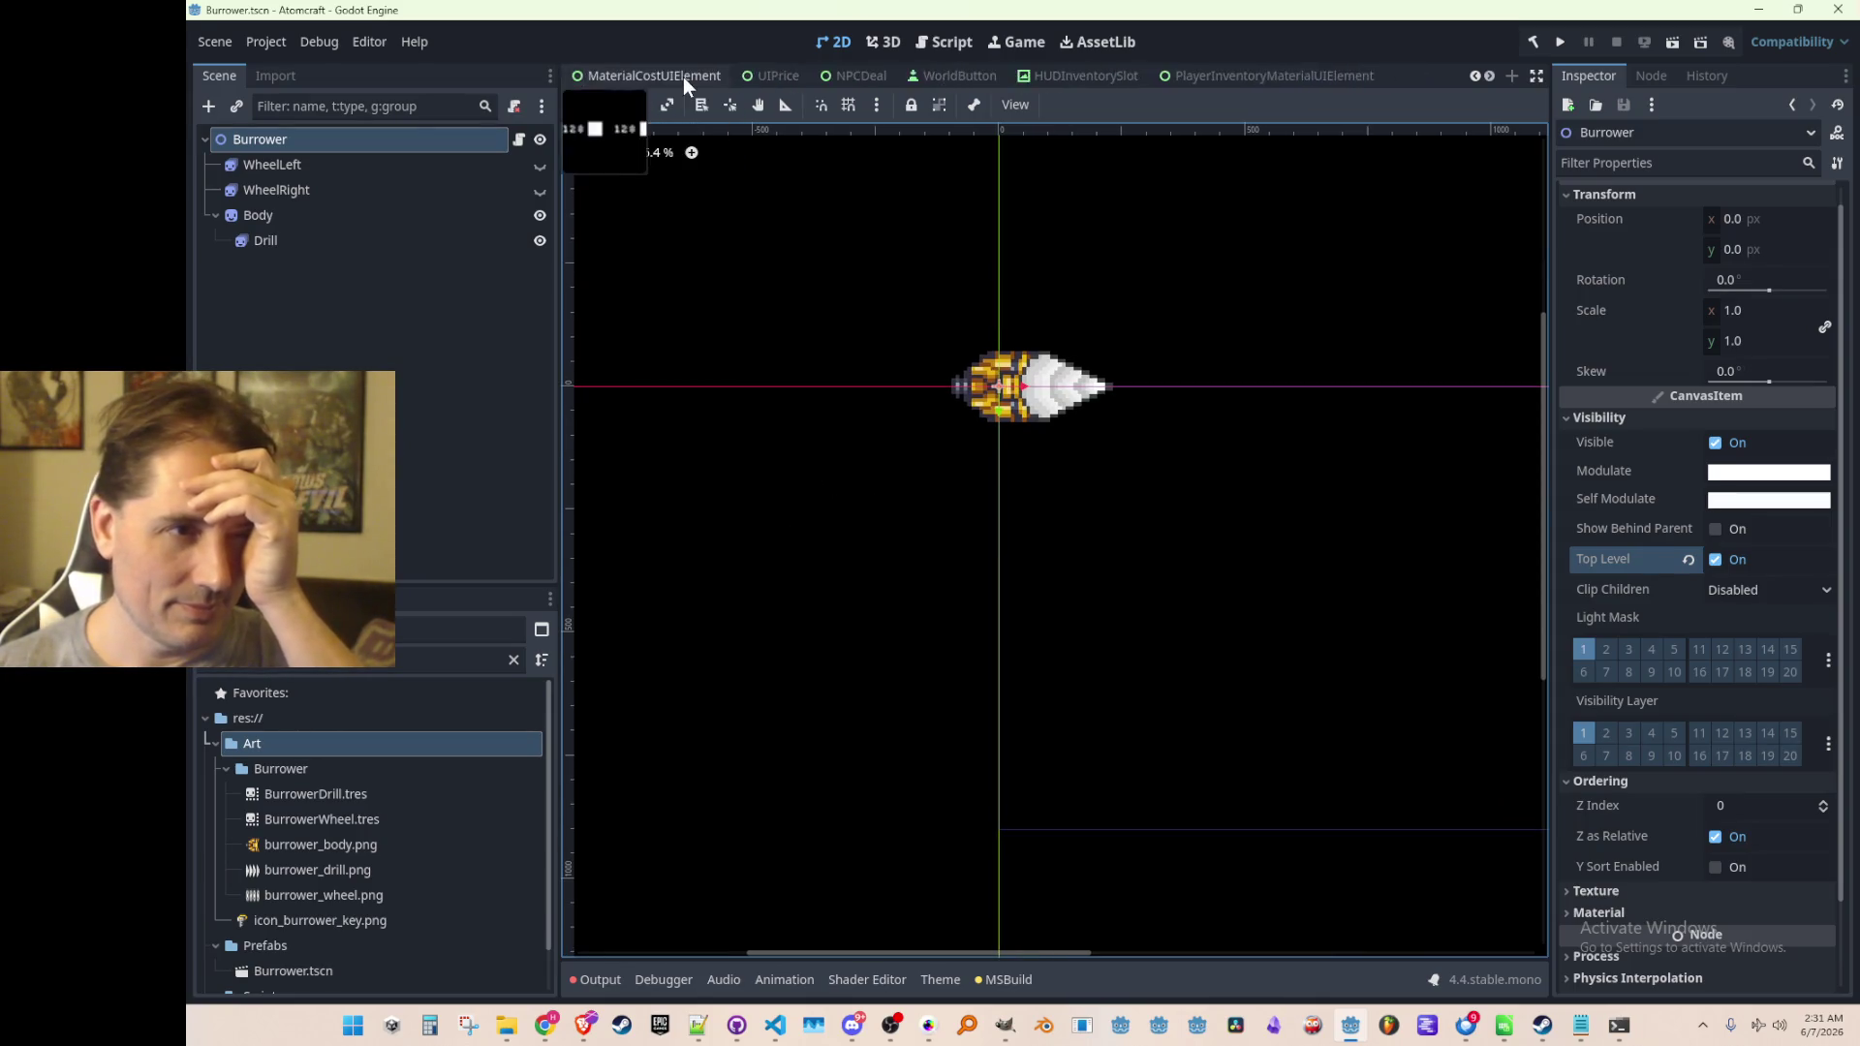
{"action": "left_click", "coordinate": [596, 75]}
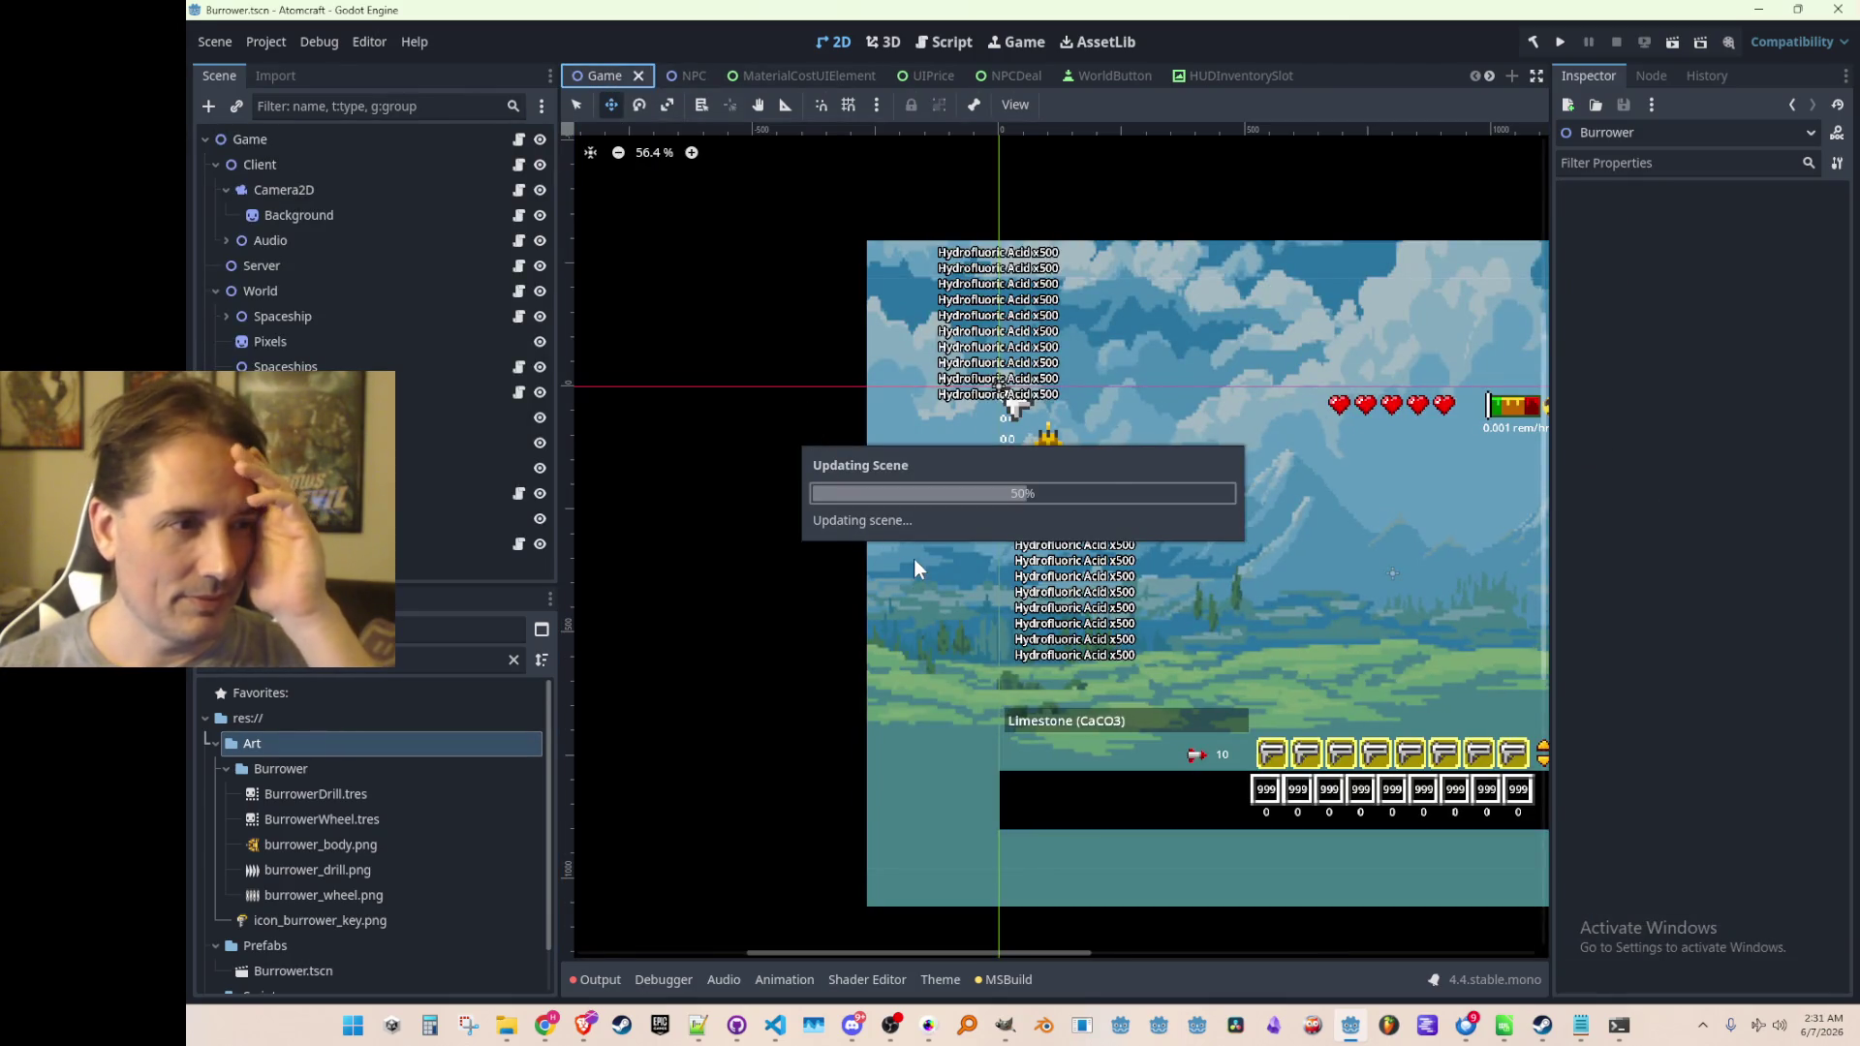
Expand HubWindow and make it and its periodic-table panel visible
{"action": "scroll", "coordinate": [978, 456], "scroll_direction": "up", "scroll_amount": 2}
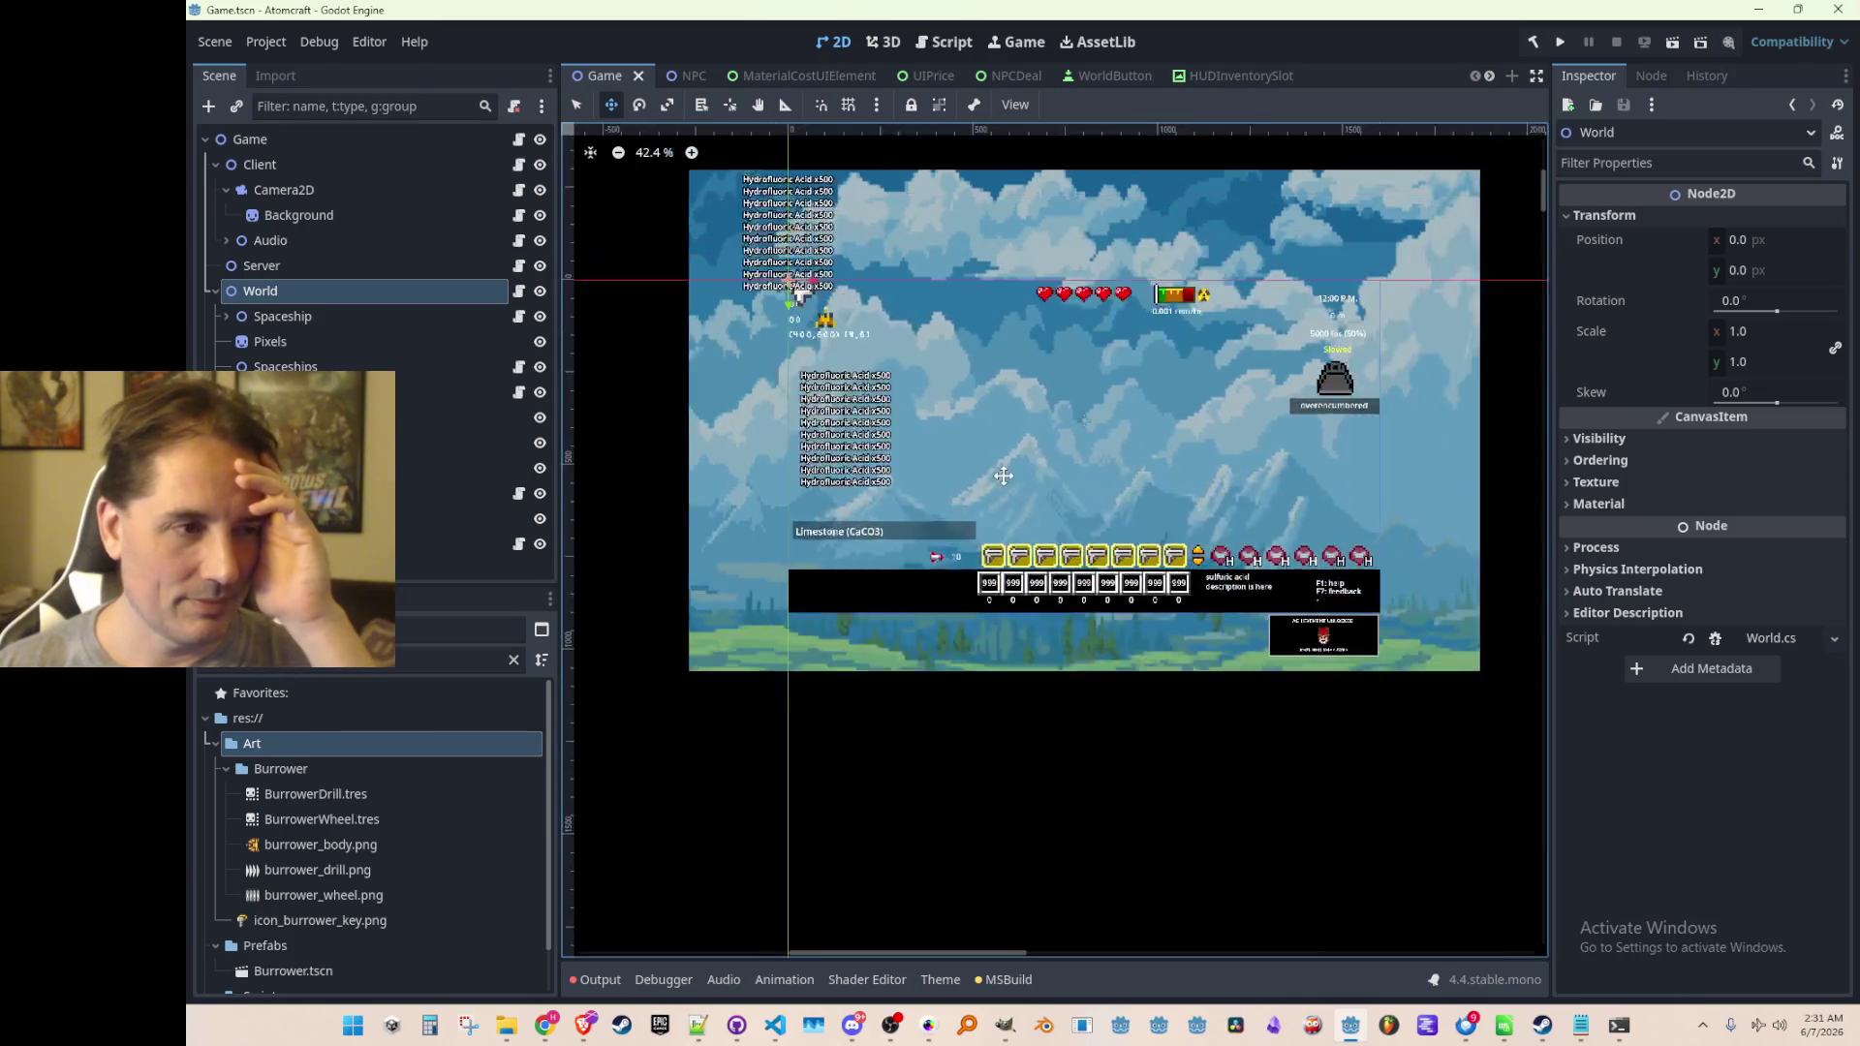
{"action": "scroll", "coordinate": [373, 349], "scroll_direction": "down", "scroll_amount": 4}
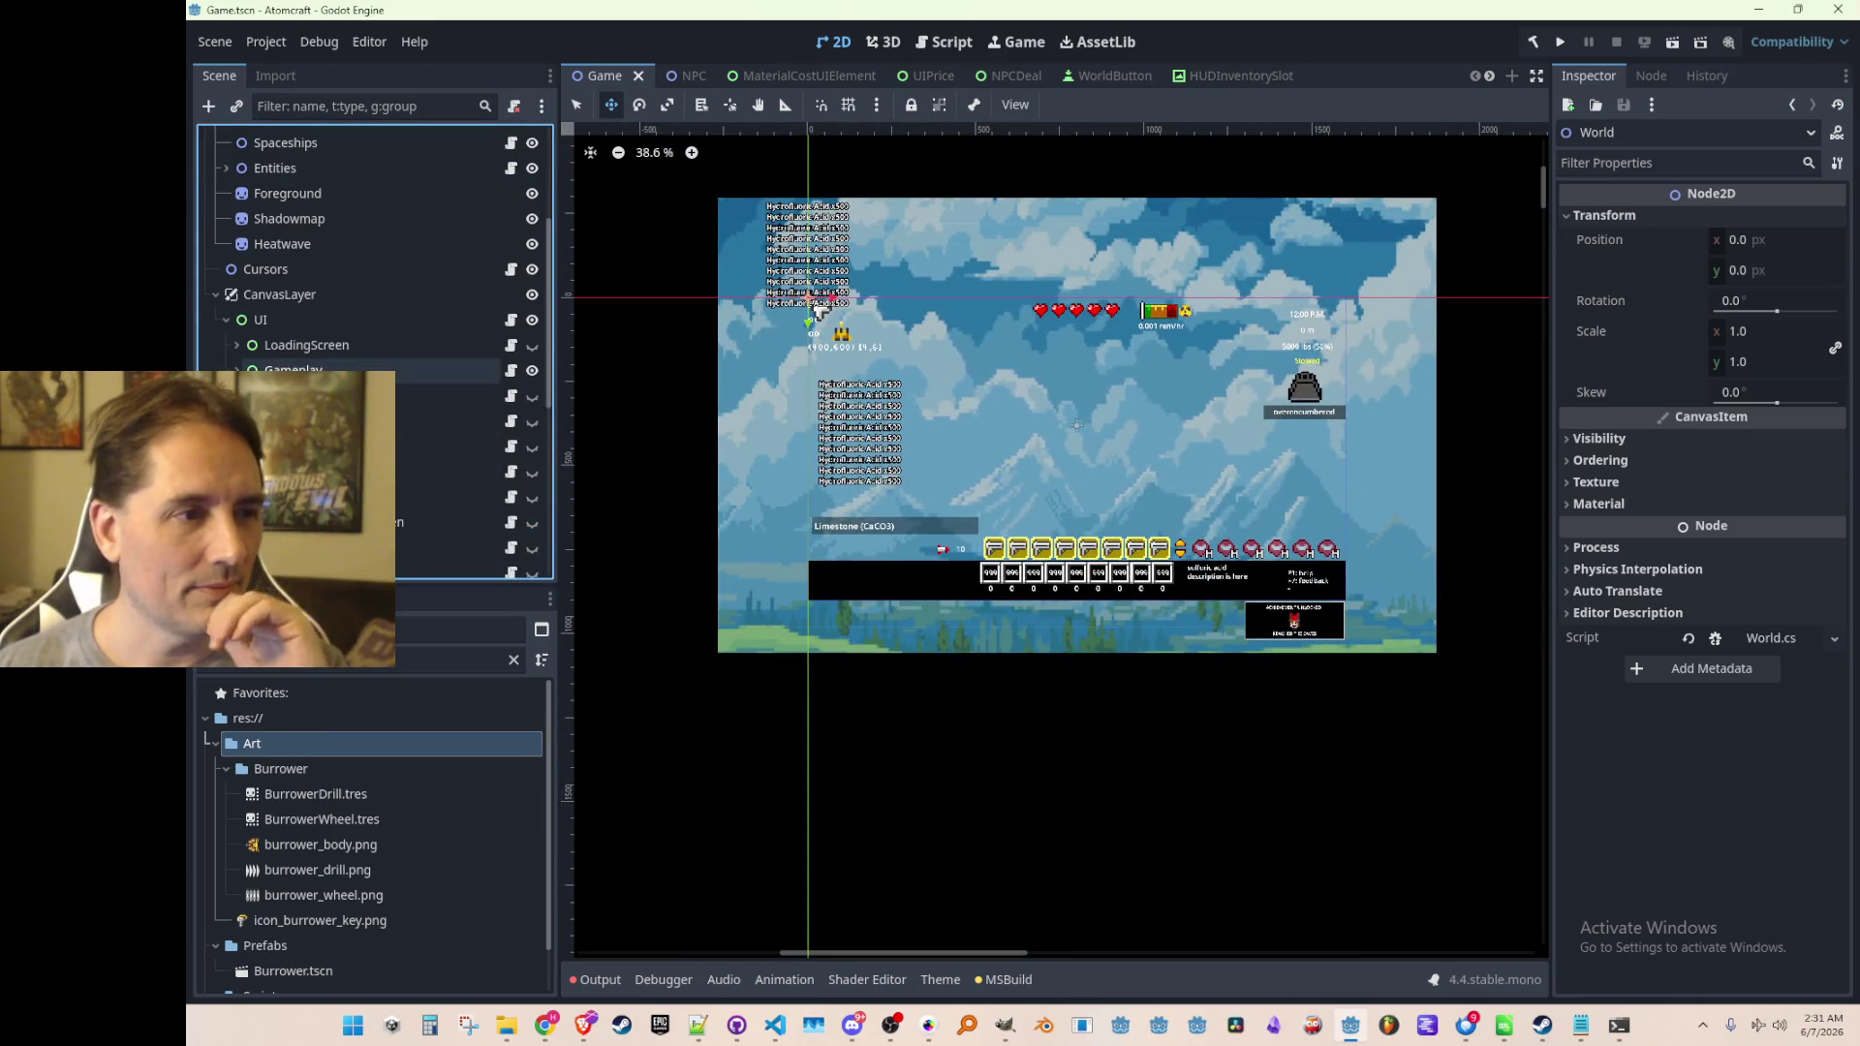
{"action": "scroll", "coordinate": [409, 372], "scroll_direction": "down", "scroll_amount": 8}
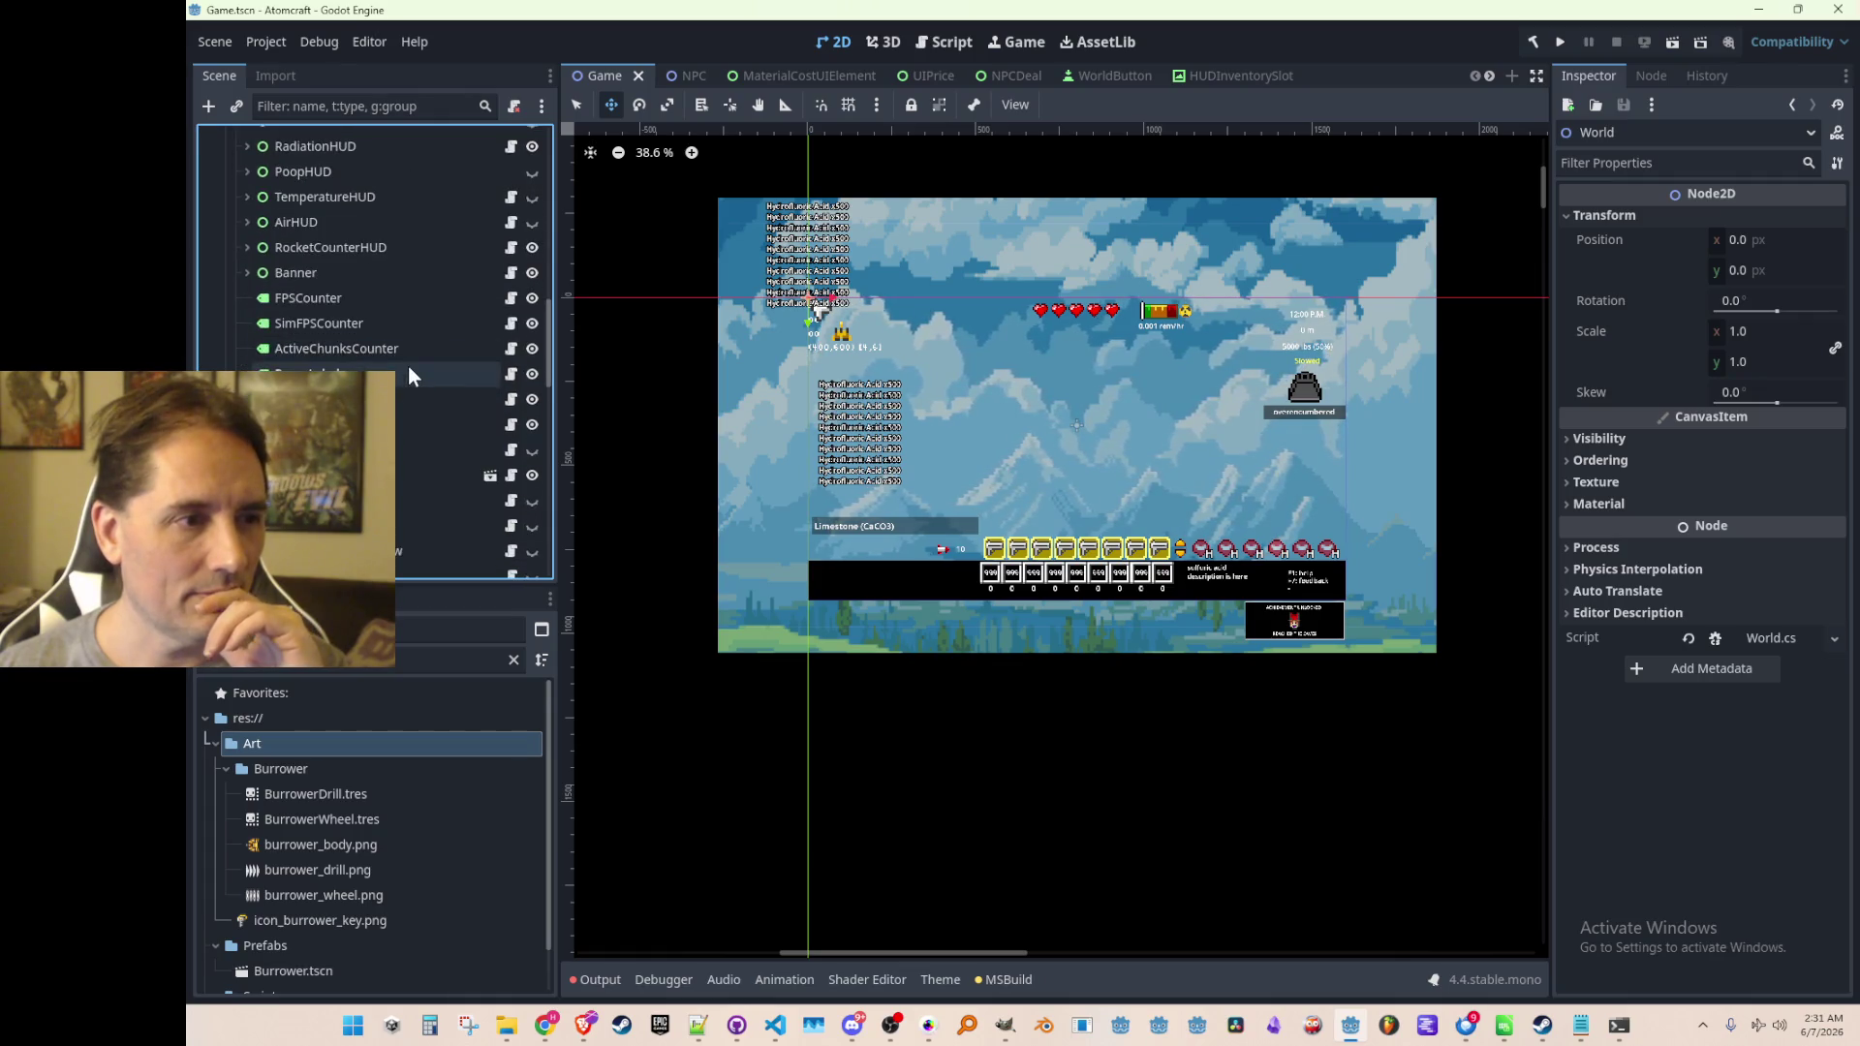
{"action": "scroll", "coordinate": [410, 364], "scroll_direction": "down", "scroll_amount": 2}
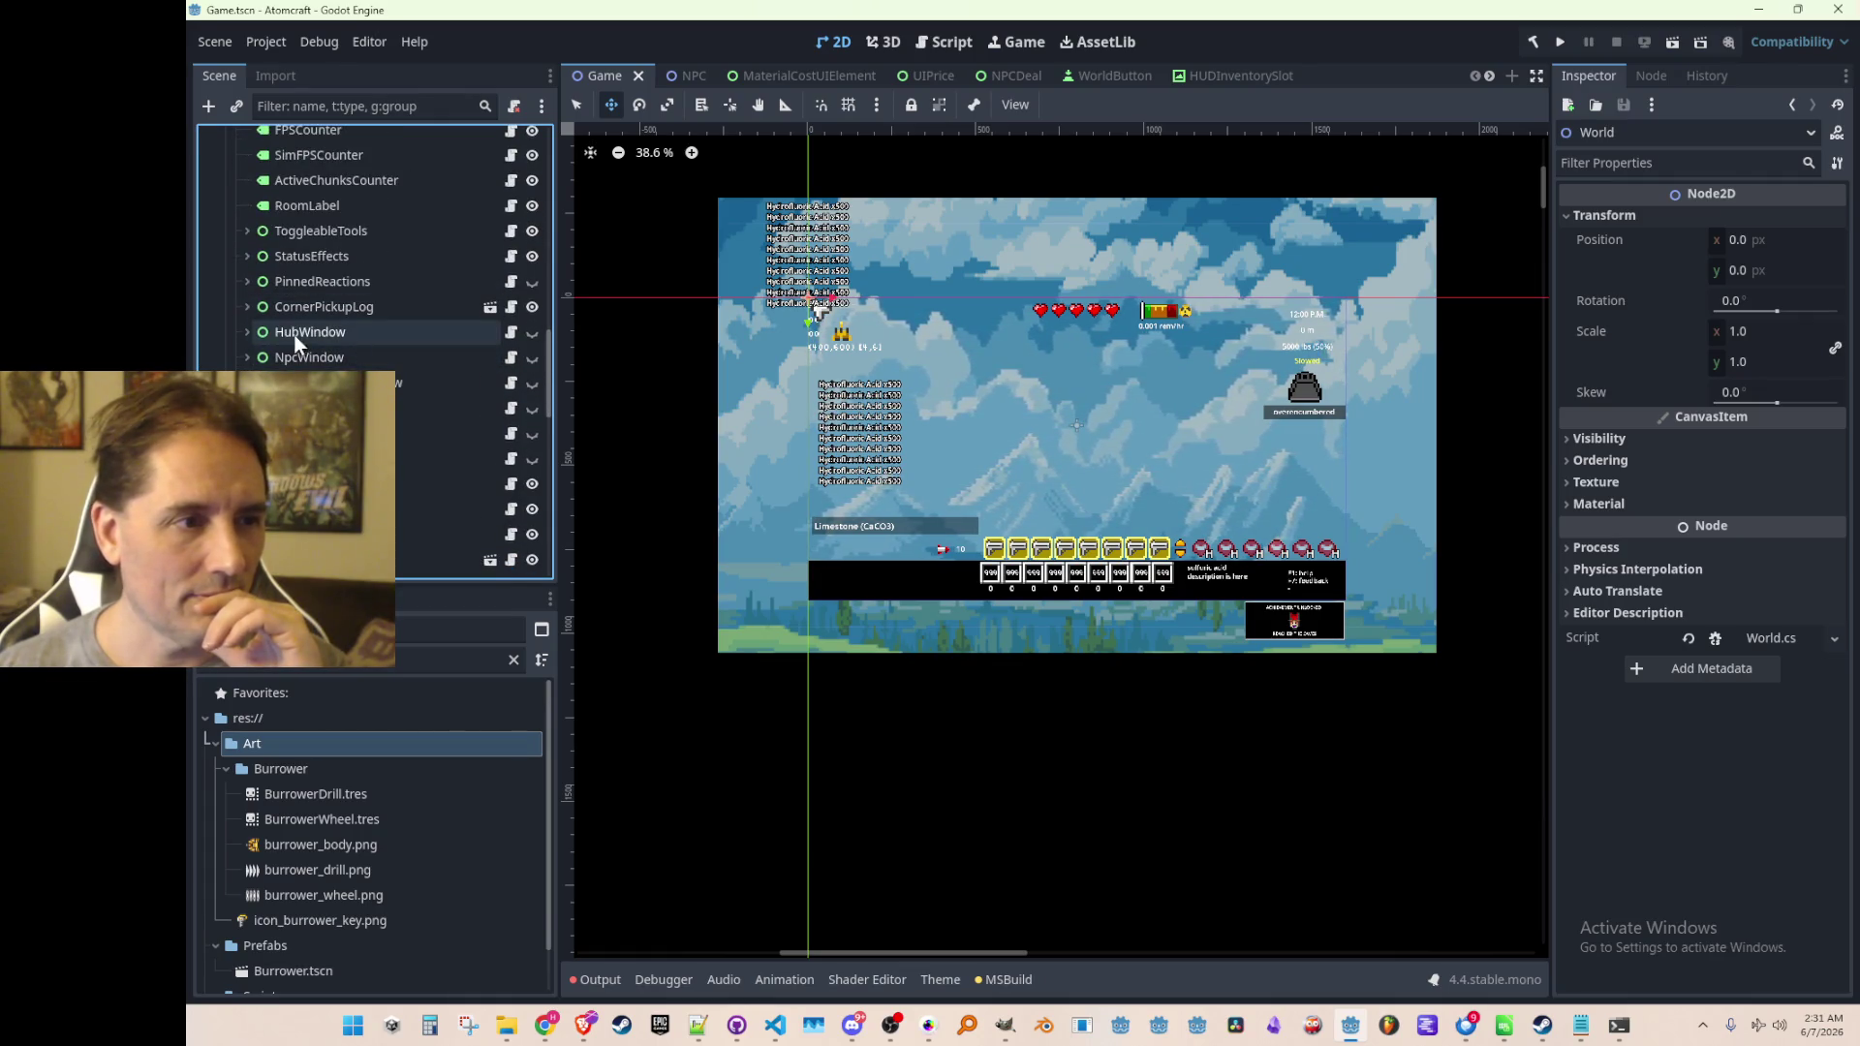
{"action": "left_click", "coordinate": [248, 331]}
{"action": "left_click", "coordinate": [532, 332]}
{"action": "scroll", "coordinate": [477, 446], "scroll_direction": "down", "scroll_amount": 5}
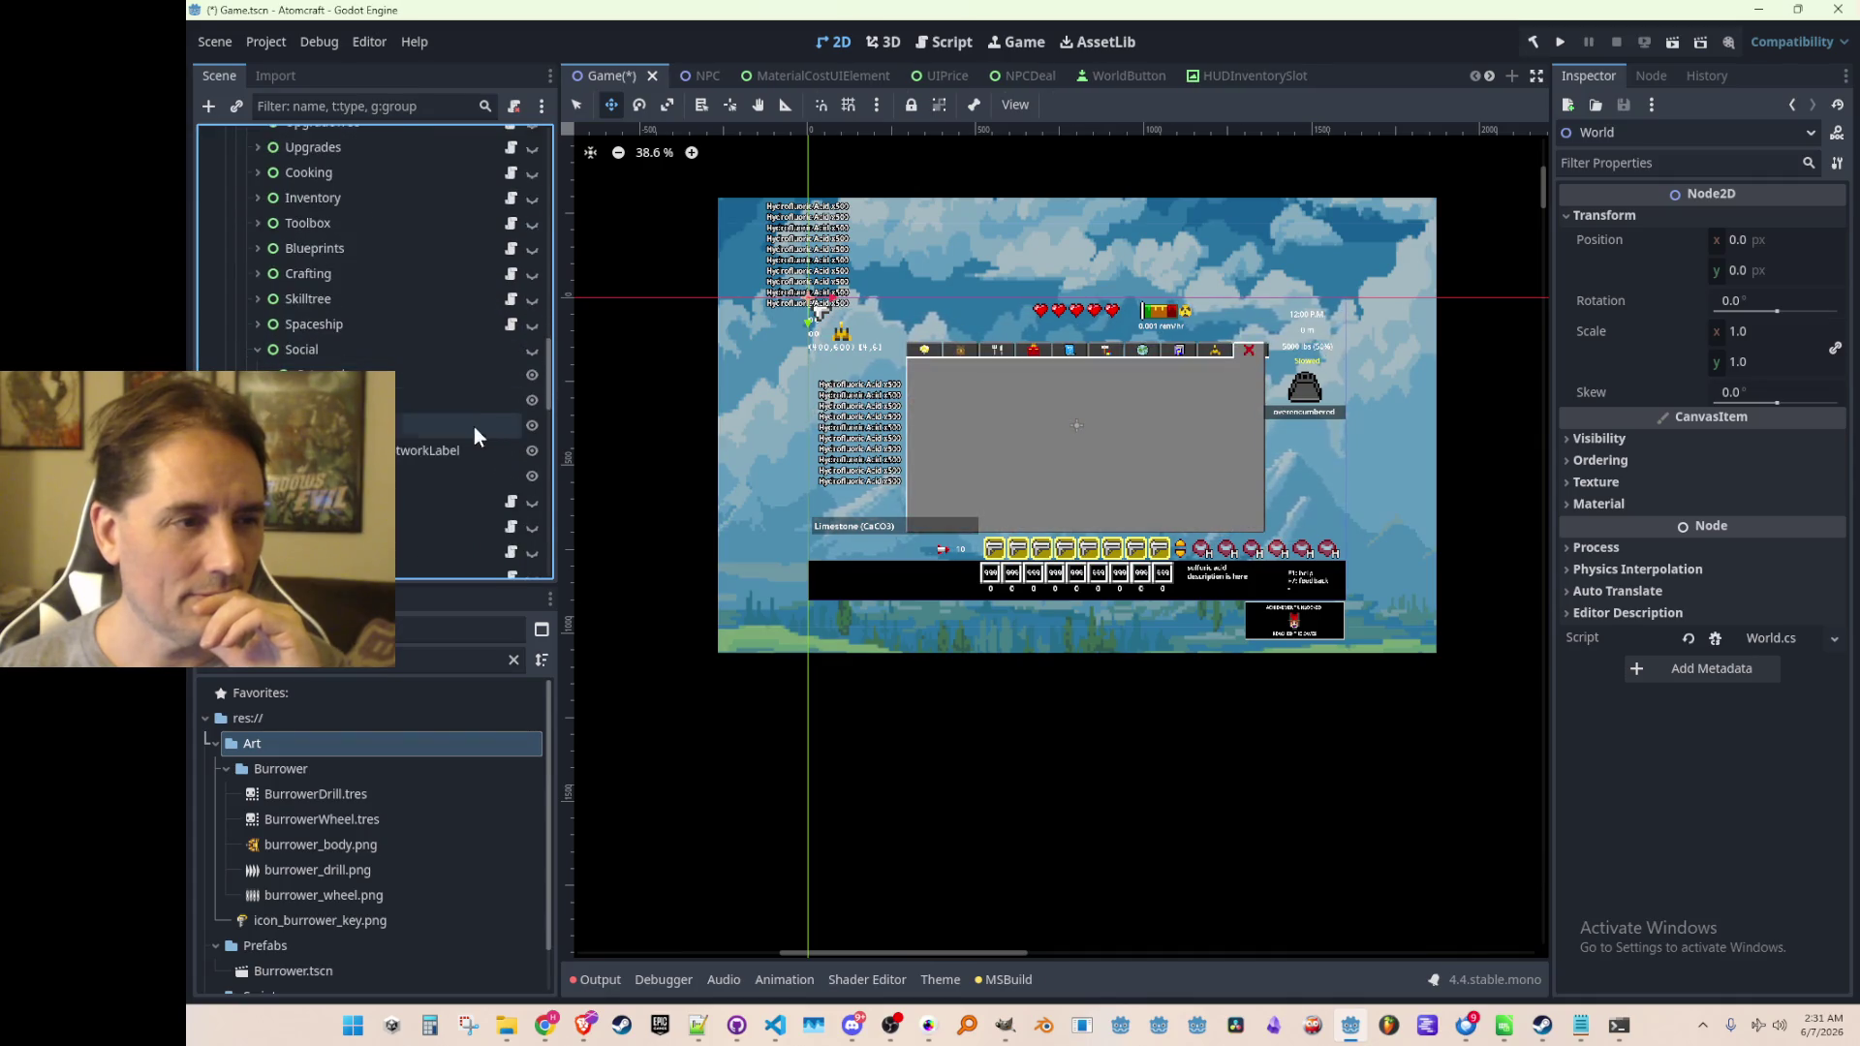
{"action": "scroll", "coordinate": [498, 392], "scroll_direction": "down", "scroll_amount": 2}
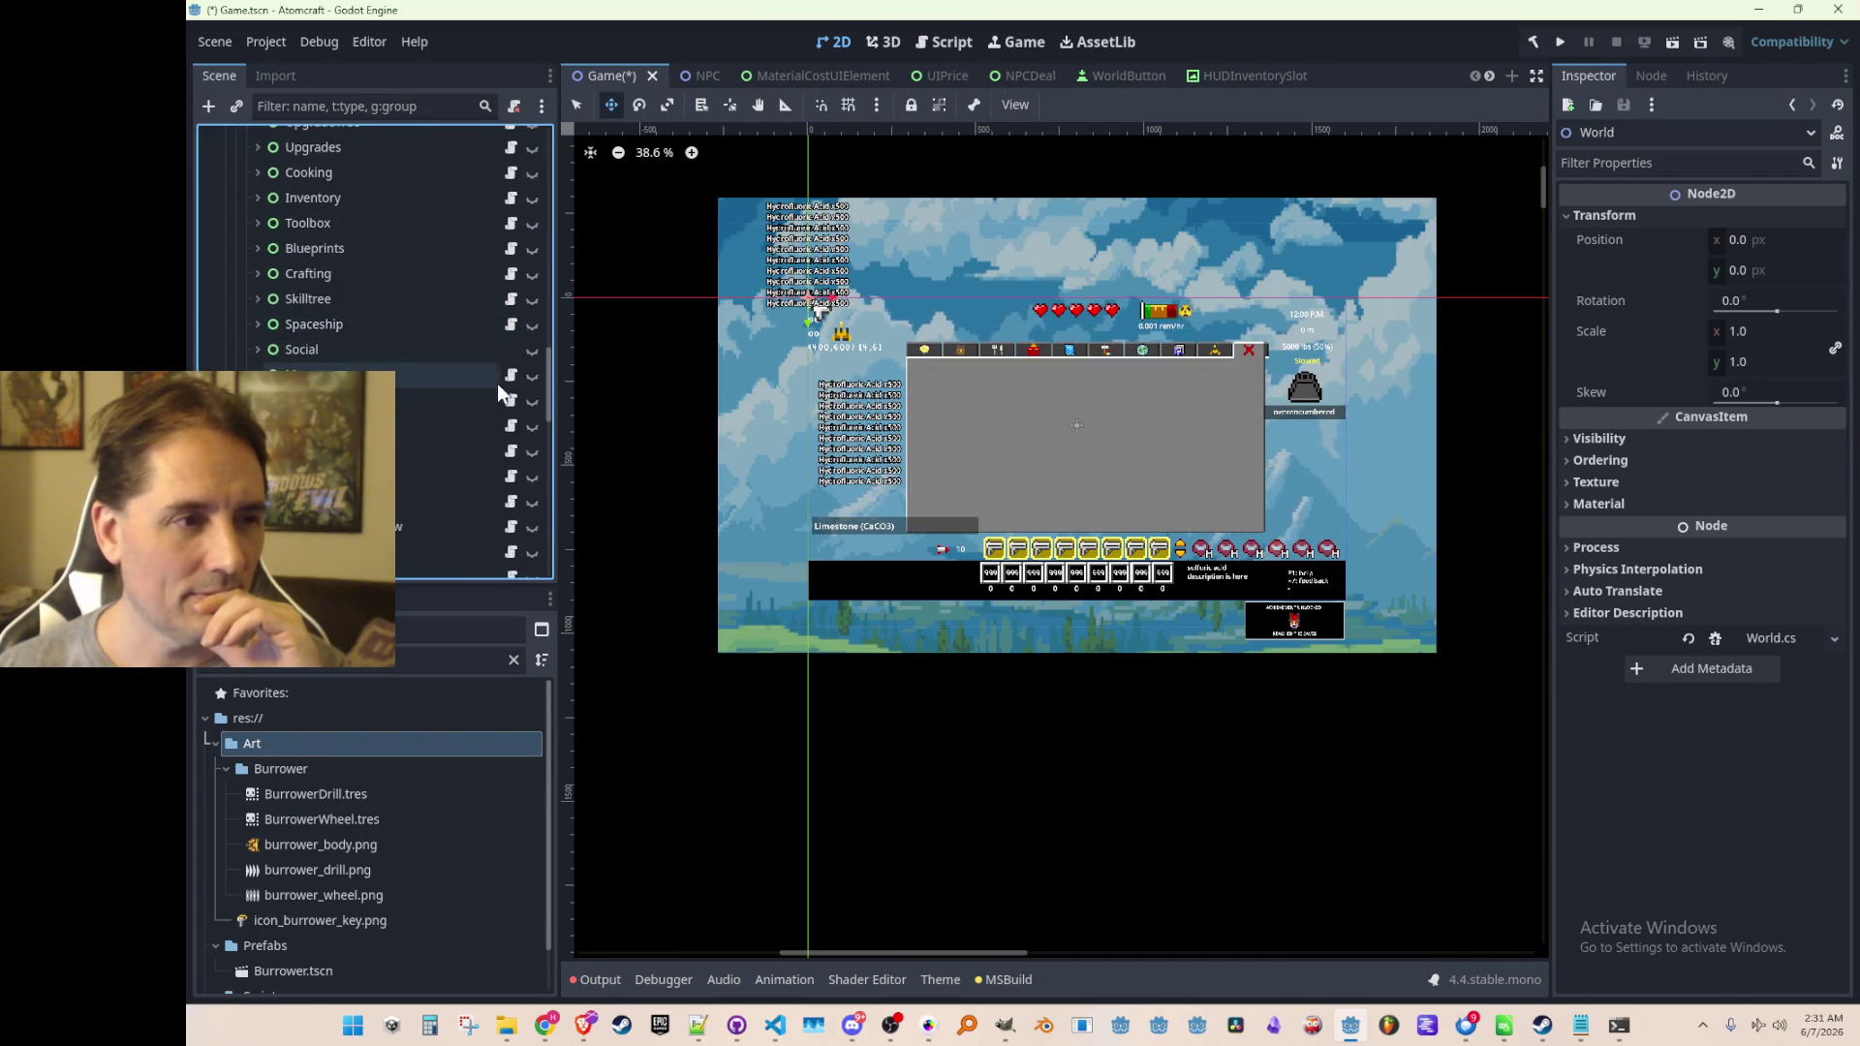
{"action": "left_click", "coordinate": [507, 453]}
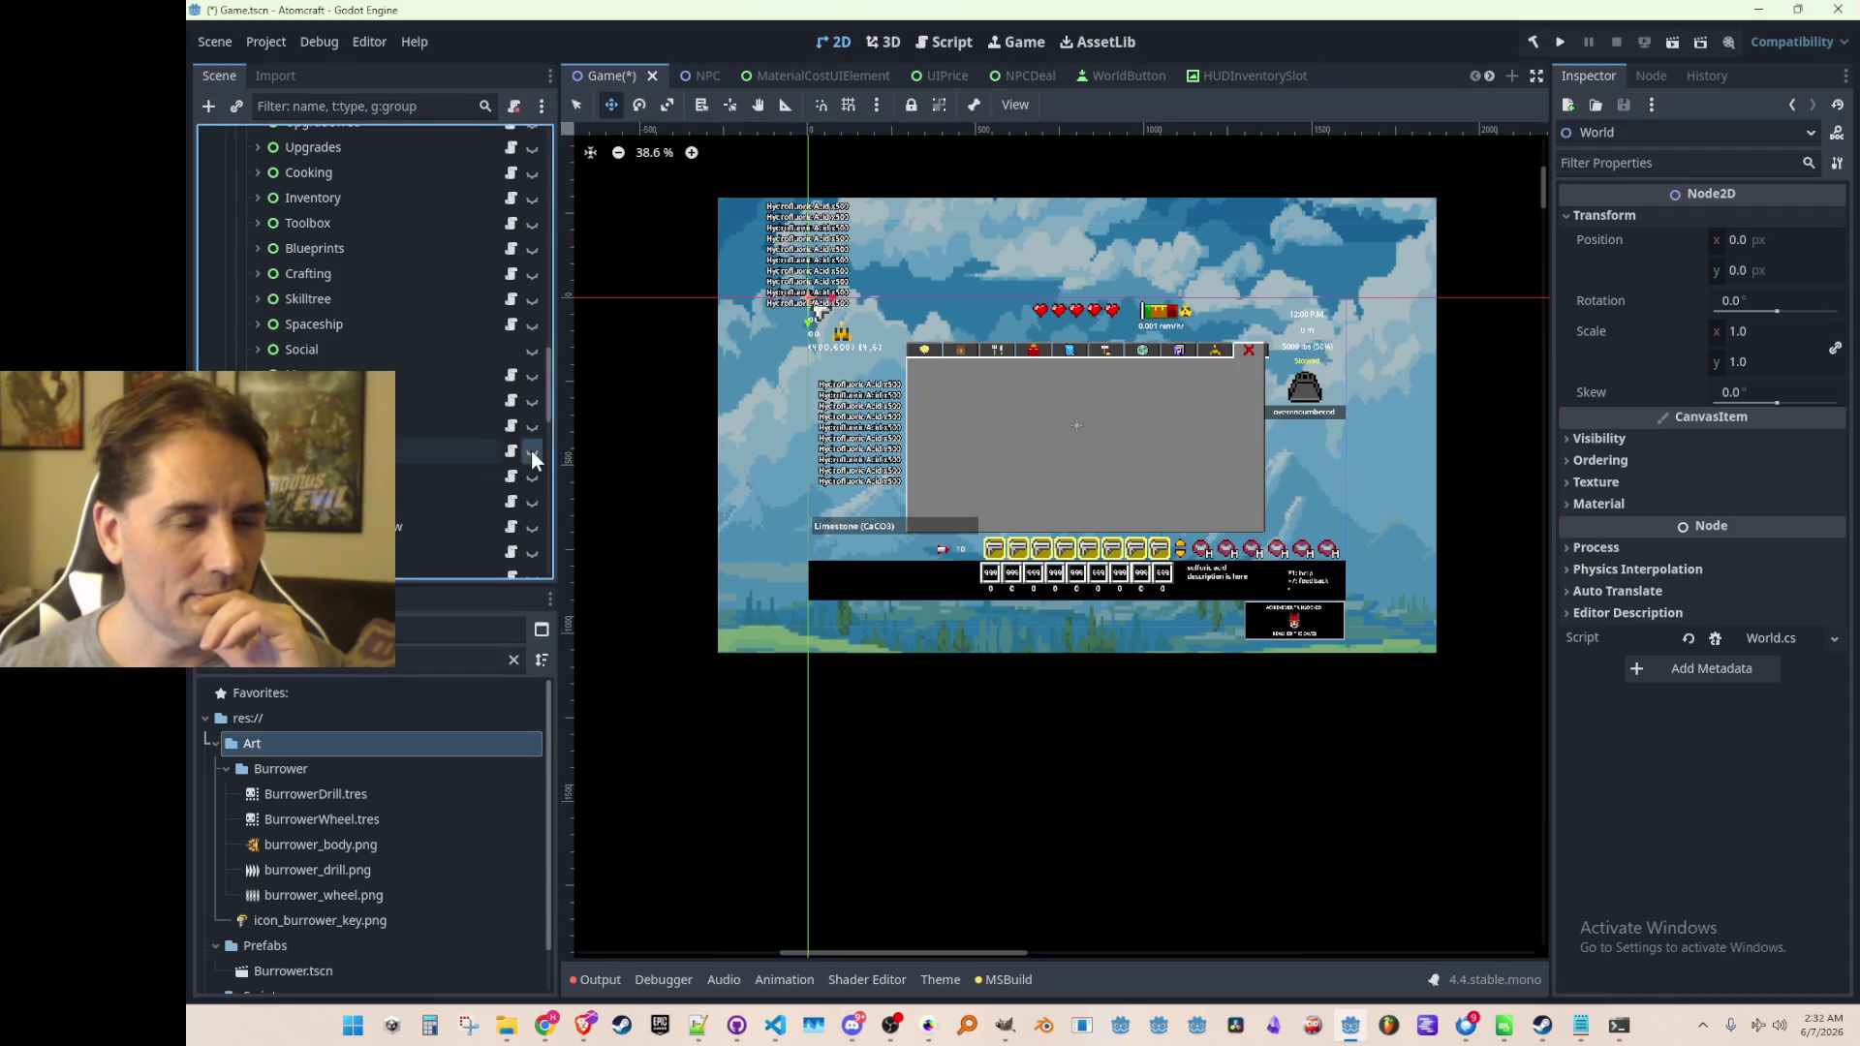
{"action": "left_click", "coordinate": [508, 454]}
{"action": "left_click", "coordinate": [530, 478]}
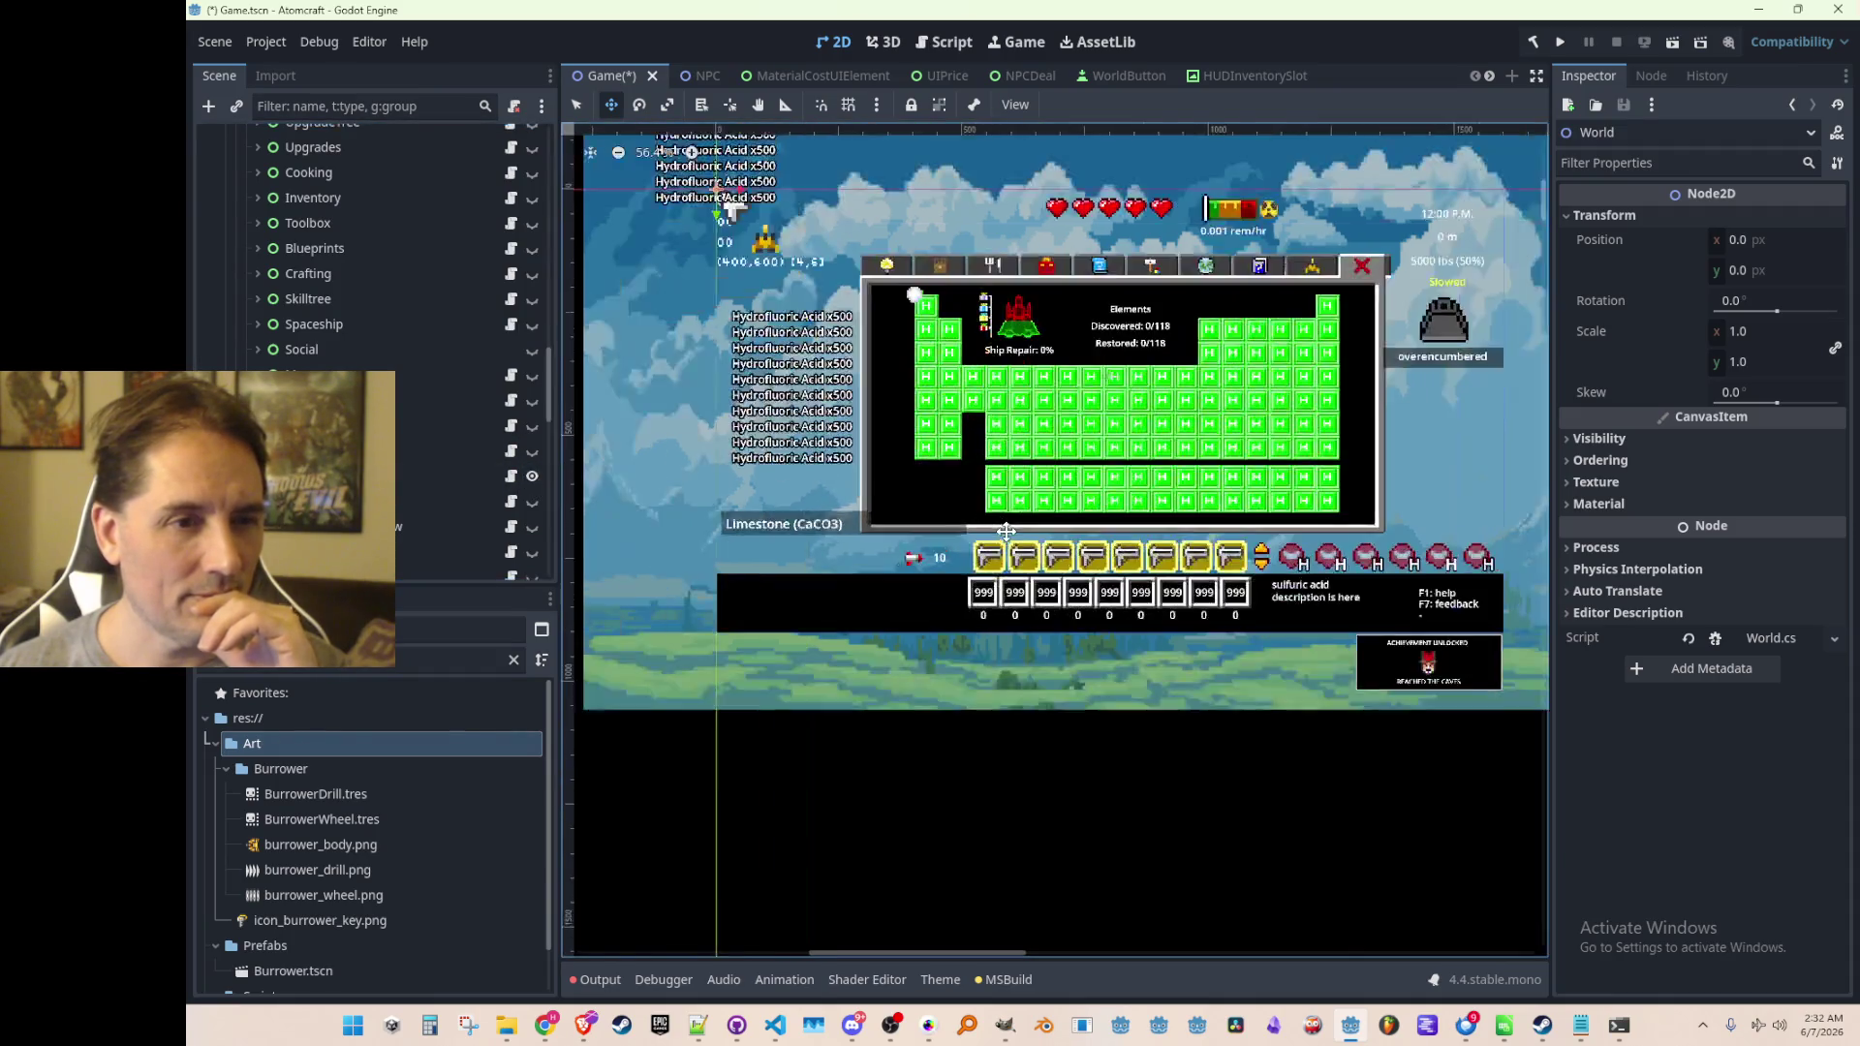
Select the GiftBox4 icon on the canvas and hide it
{"action": "key", "text": "q"}
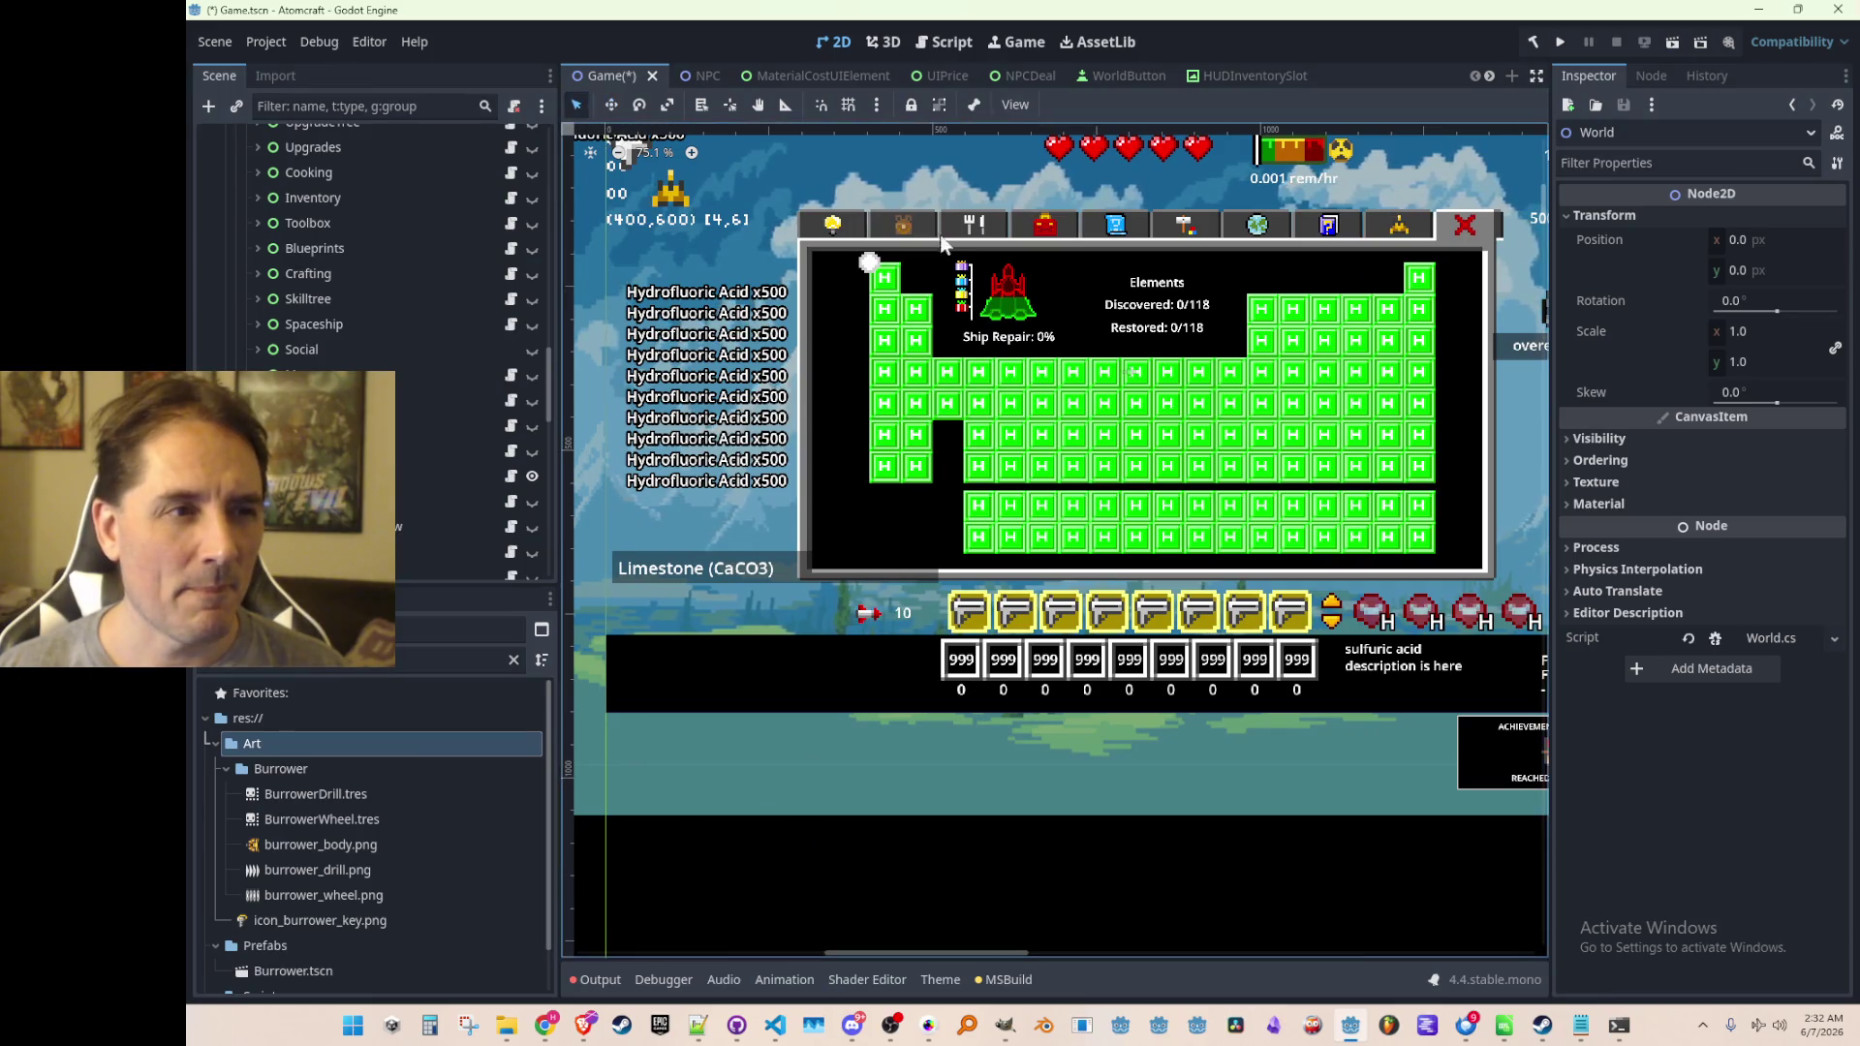
{"action": "left_click", "coordinate": [963, 278]}
{"action": "left_click", "coordinate": [532, 507]}
{"action": "scroll", "coordinate": [923, 351], "scroll_direction": "up", "scroll_amount": 6}
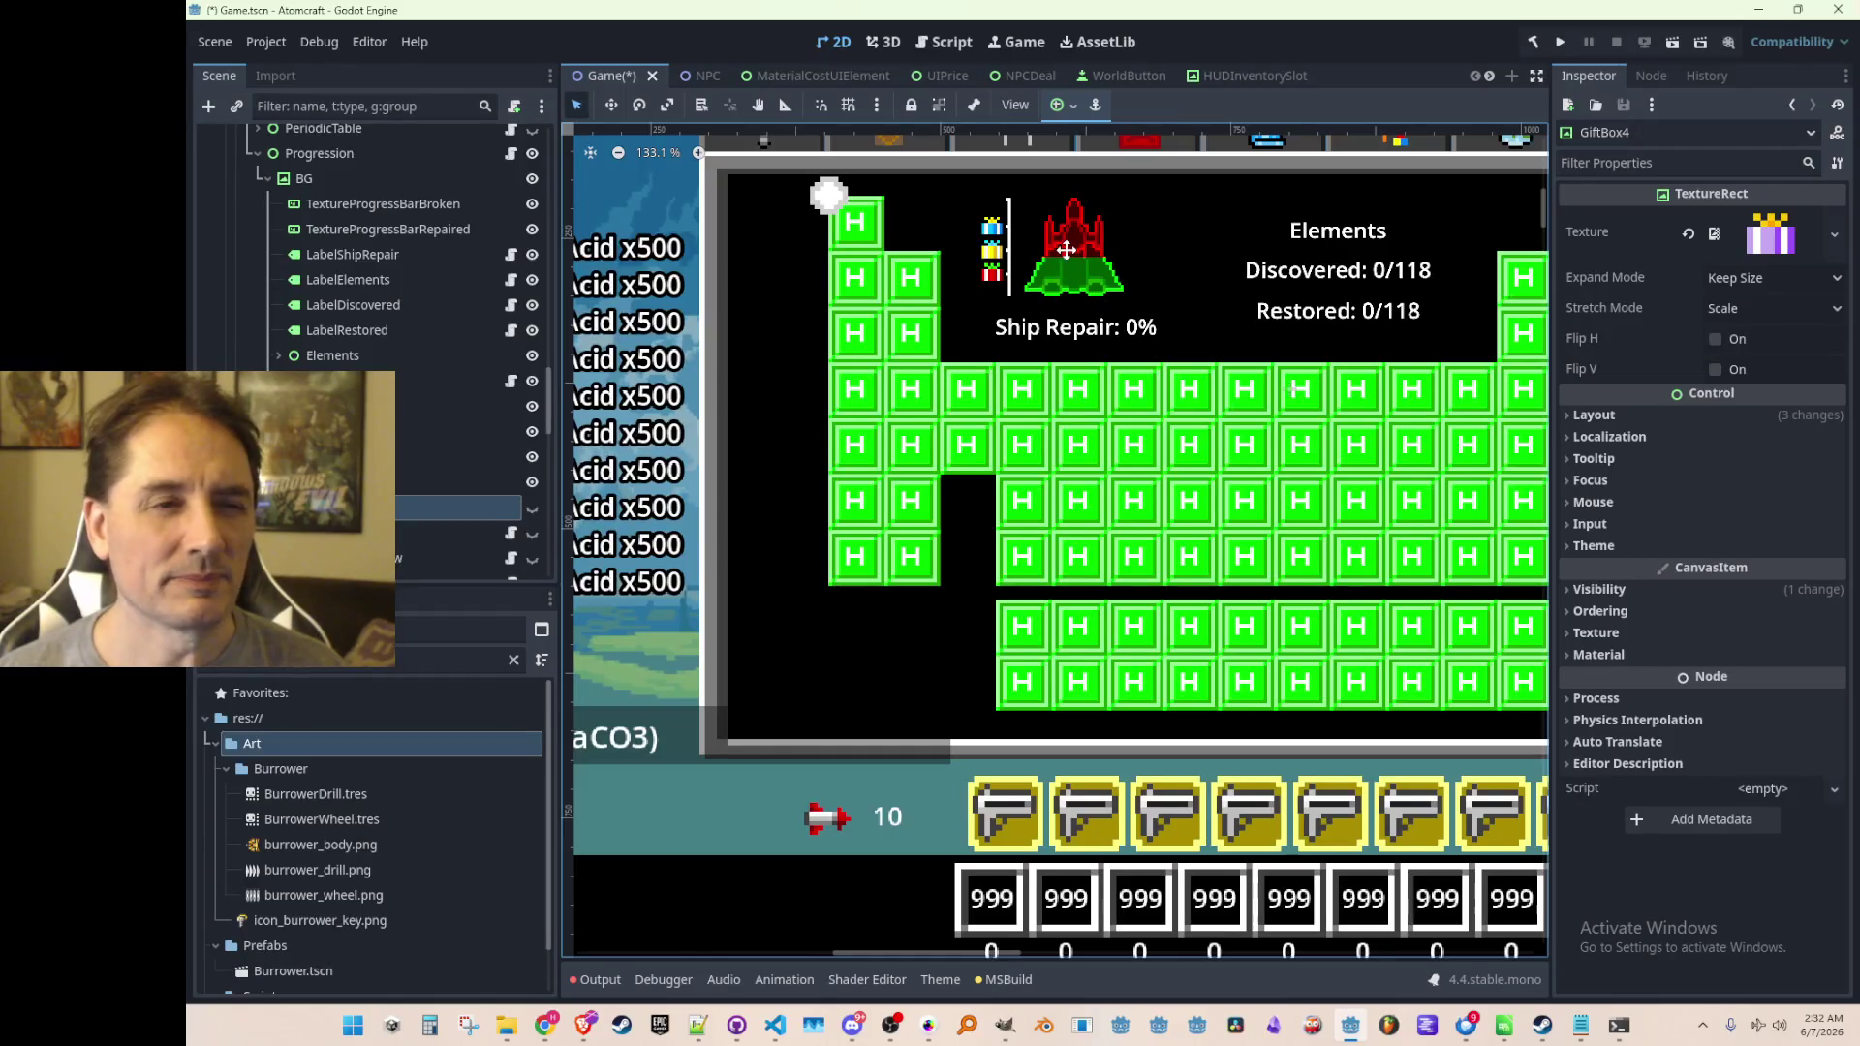
{"action": "scroll", "coordinate": [975, 312], "scroll_direction": "up", "scroll_amount": 3}
{"action": "scroll", "coordinate": [951, 351], "scroll_direction": "up", "scroll_amount": 2}
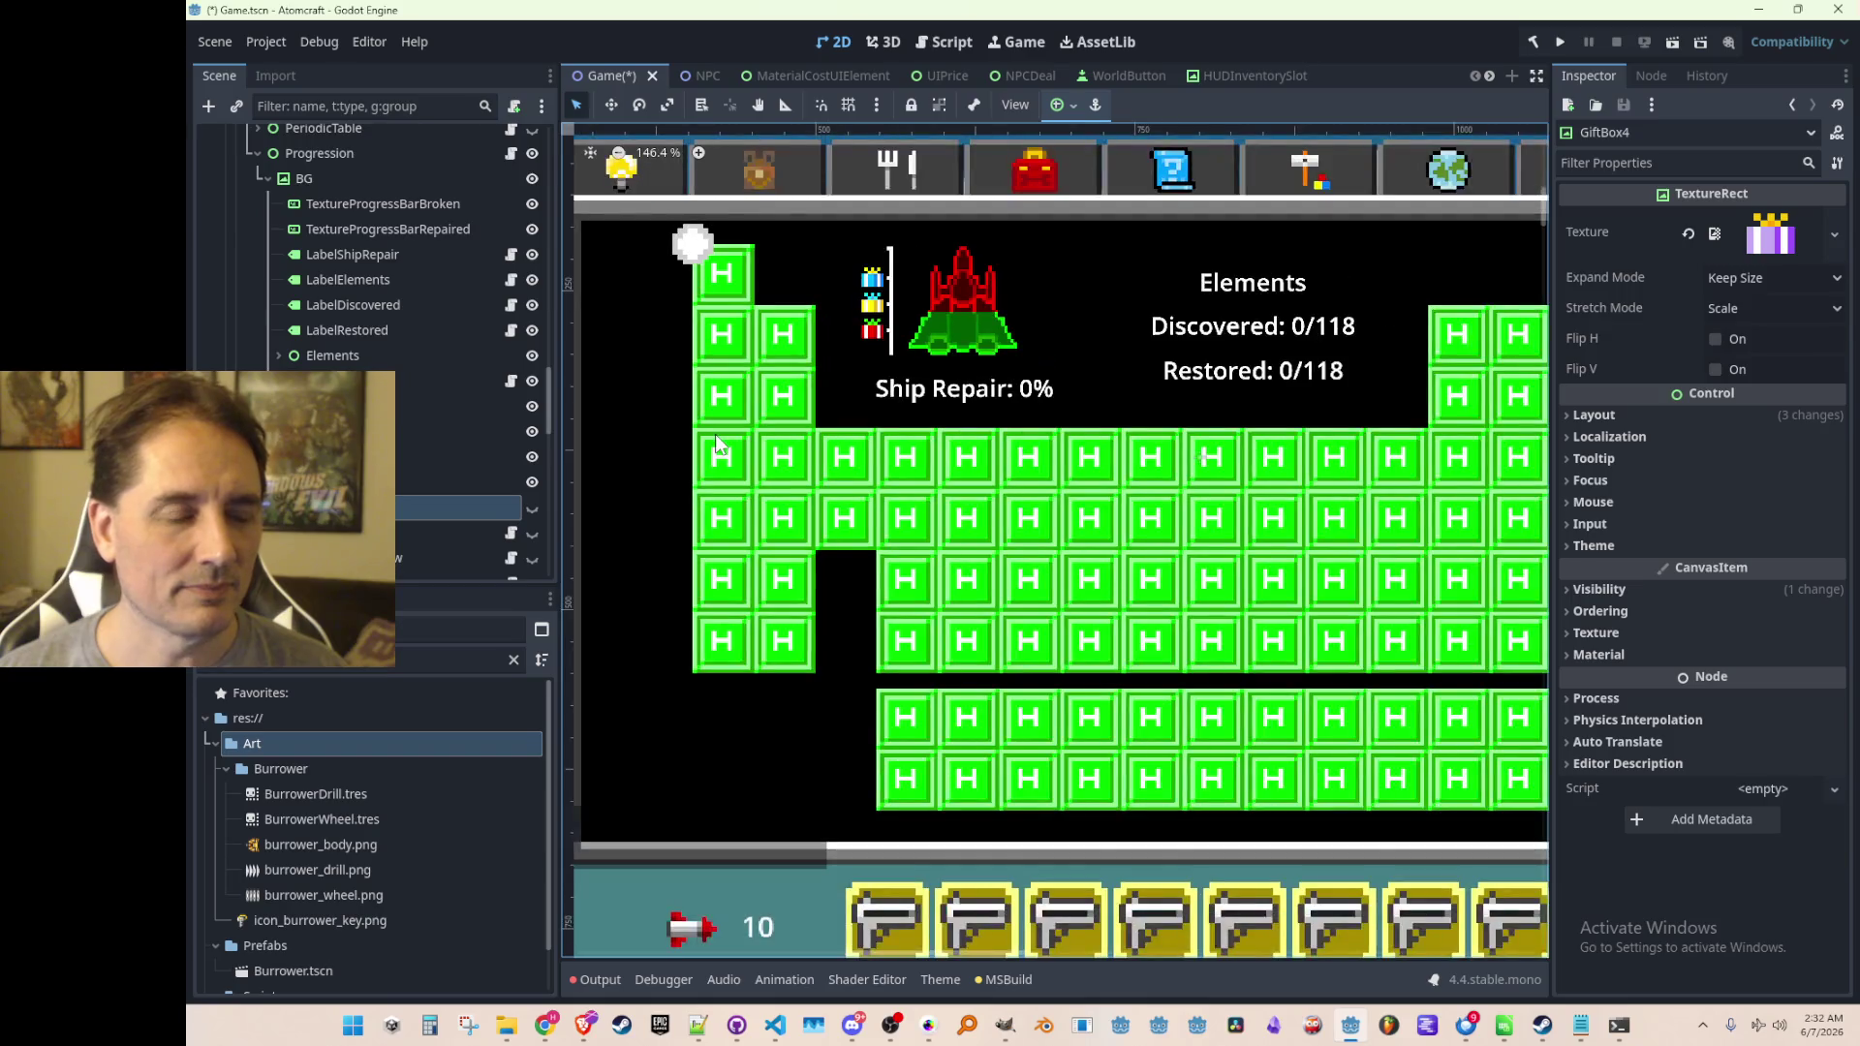
{"action": "scroll", "coordinate": [814, 450], "scroll_direction": "right", "scroll_amount": 1}
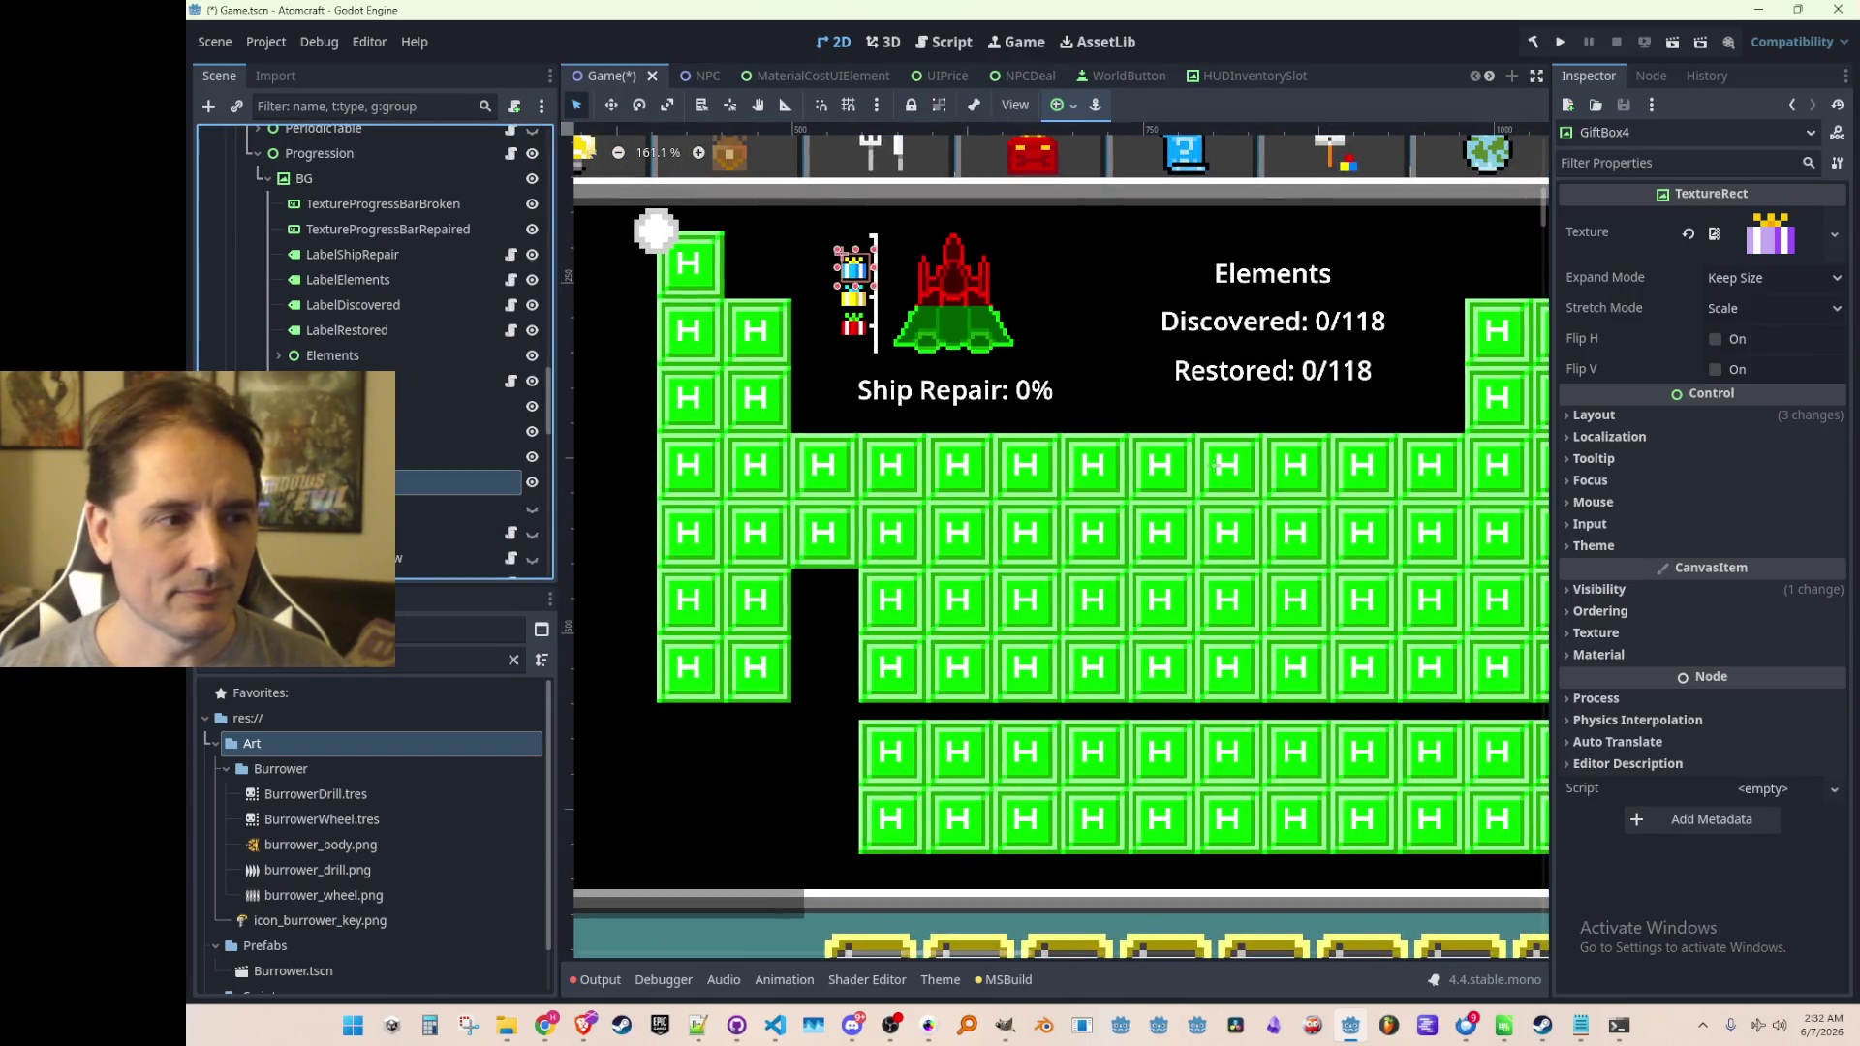
Select MeasuringStick and the three elements after it and hide them
{"action": "left_click", "coordinate": [397, 407]}
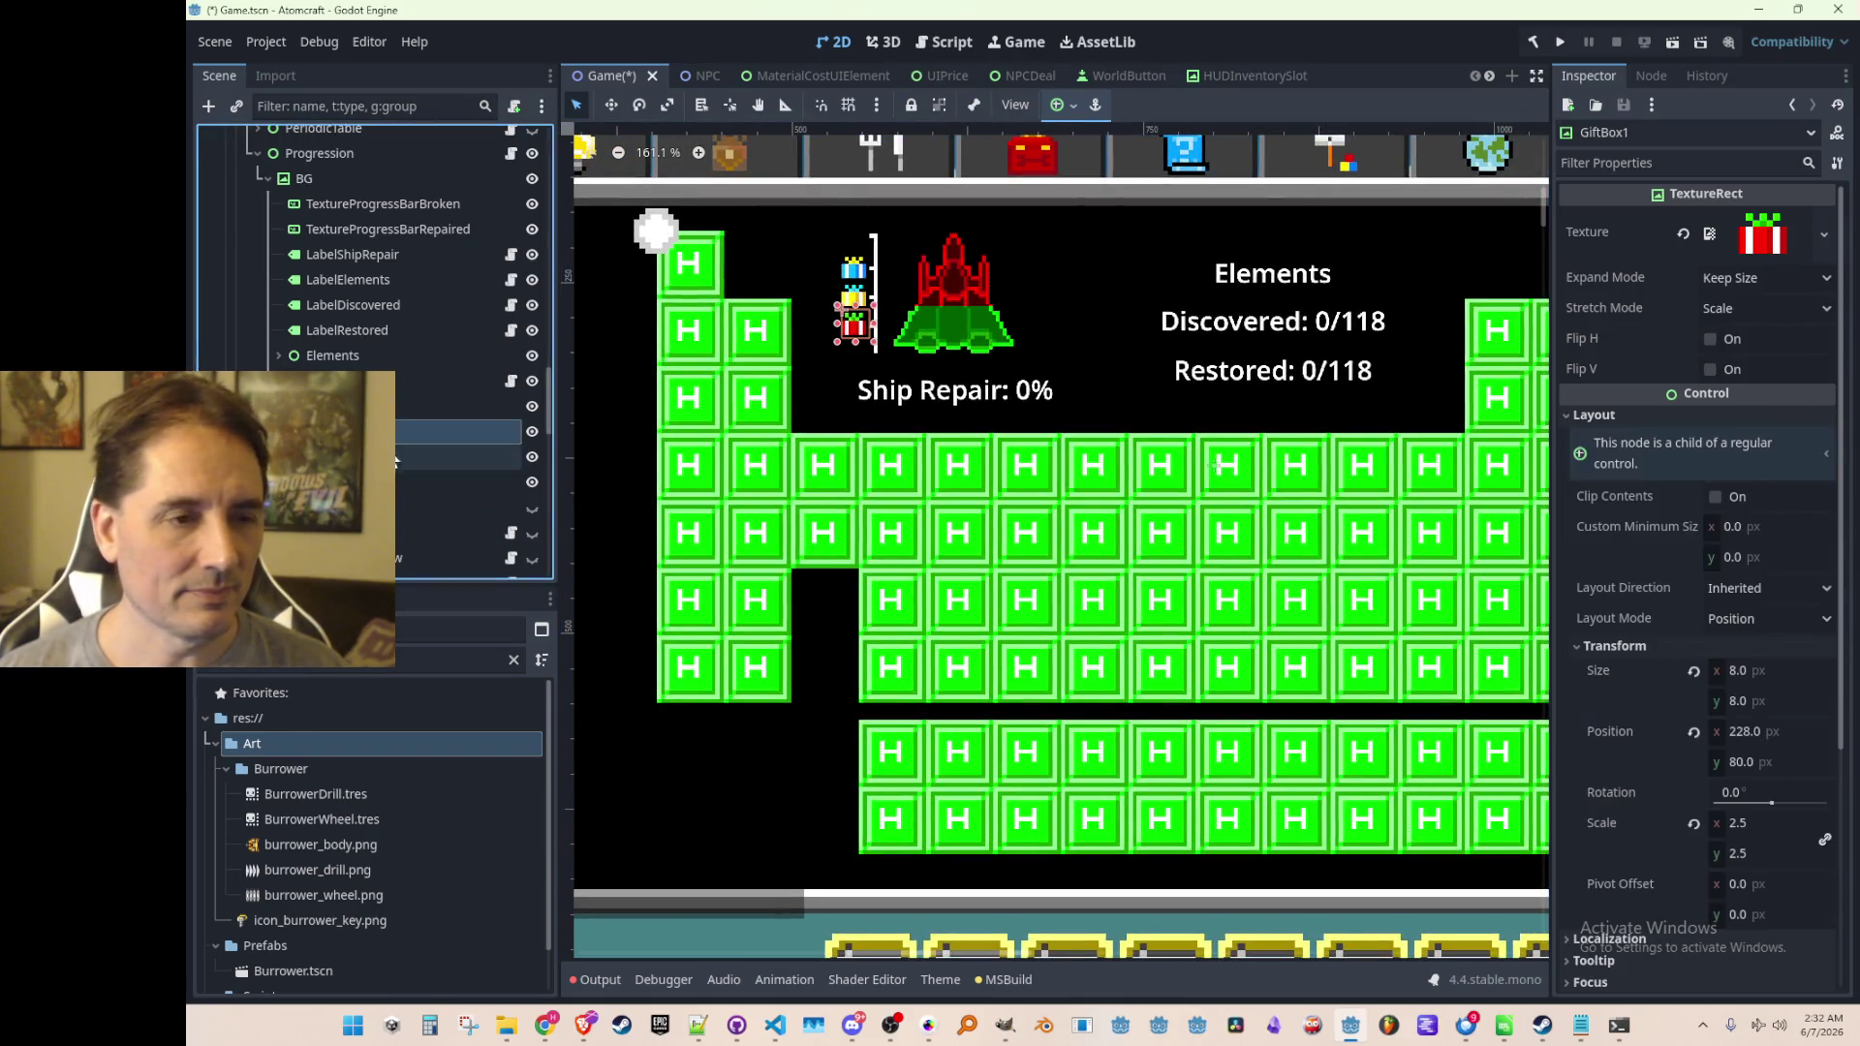
{"action": "left_click", "coordinate": [409, 388]}
{"action": "left_click", "coordinate": [399, 404]}
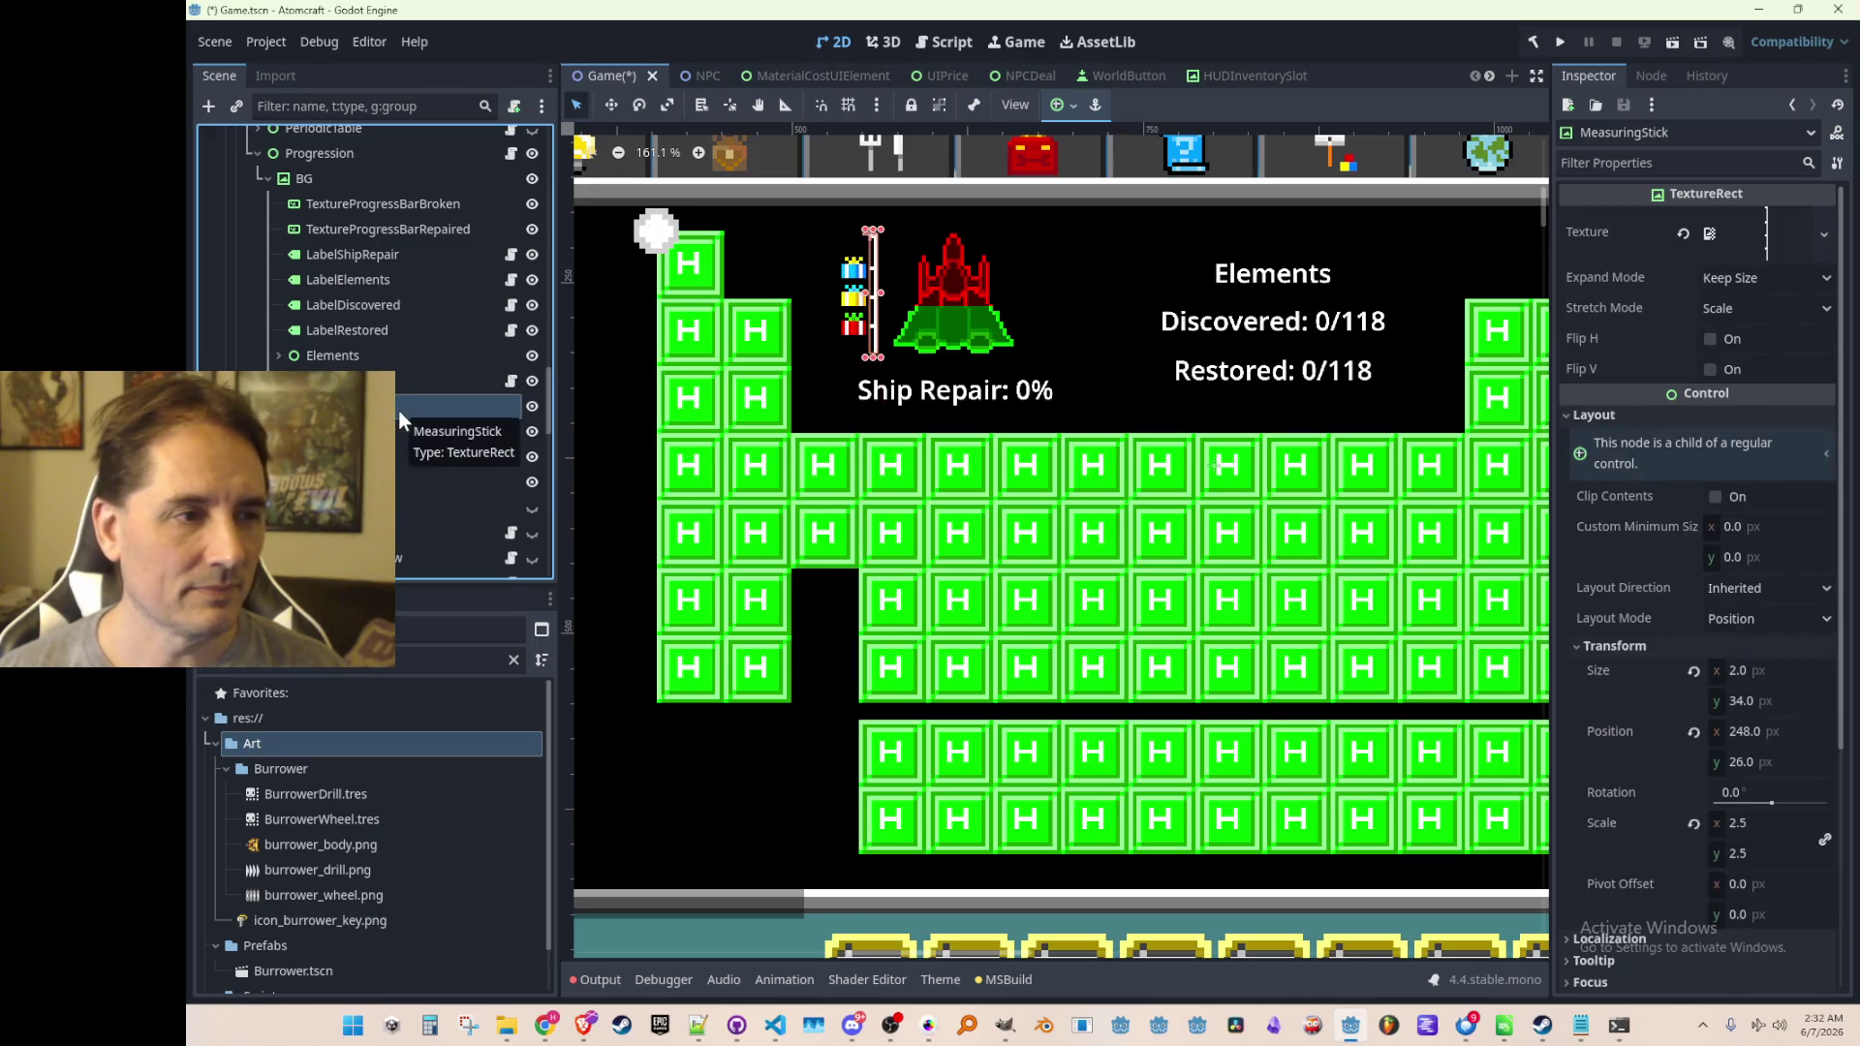
{"action": "left_click", "coordinate": [395, 385]}
{"action": "left_click", "coordinate": [392, 407]}
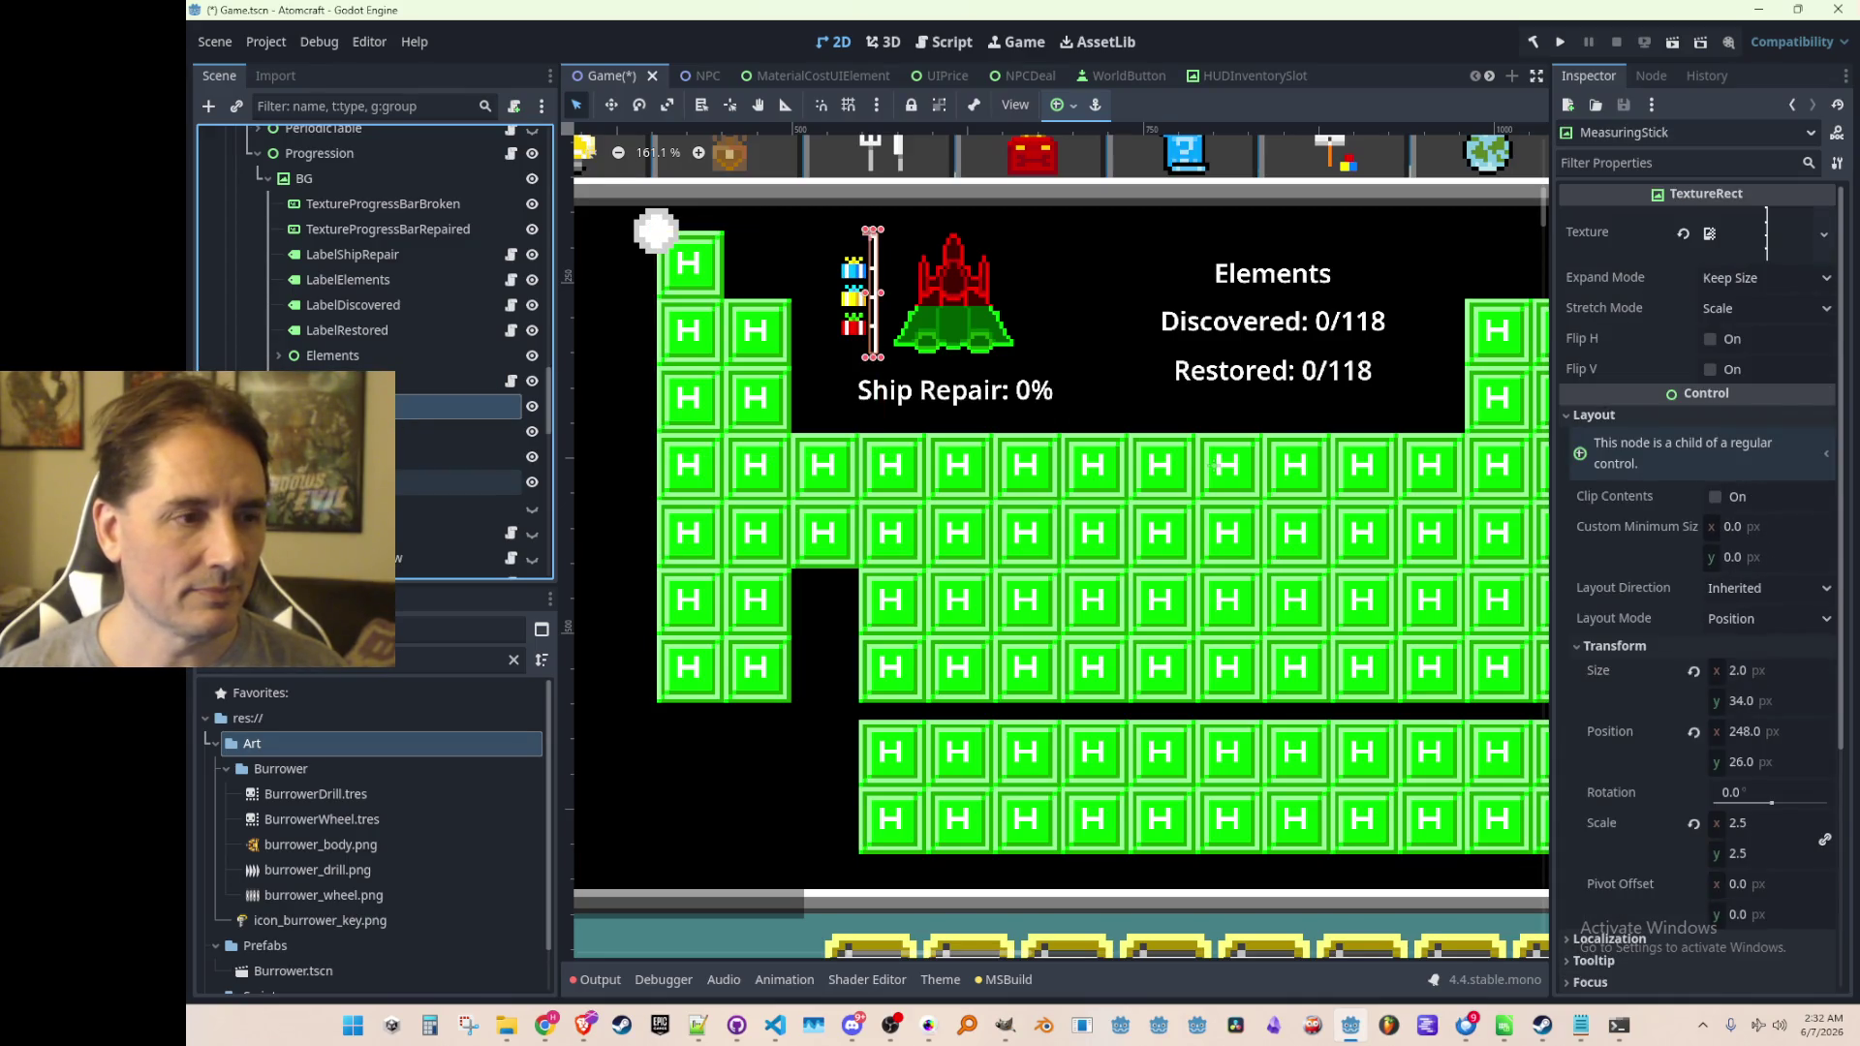
{"action": "left_click", "coordinate": [392, 481], "text": "shift"}
{"action": "left_click", "coordinate": [533, 415]}
{"action": "scroll", "coordinate": [808, 382], "scroll_direction": "down", "scroll_amount": 6}
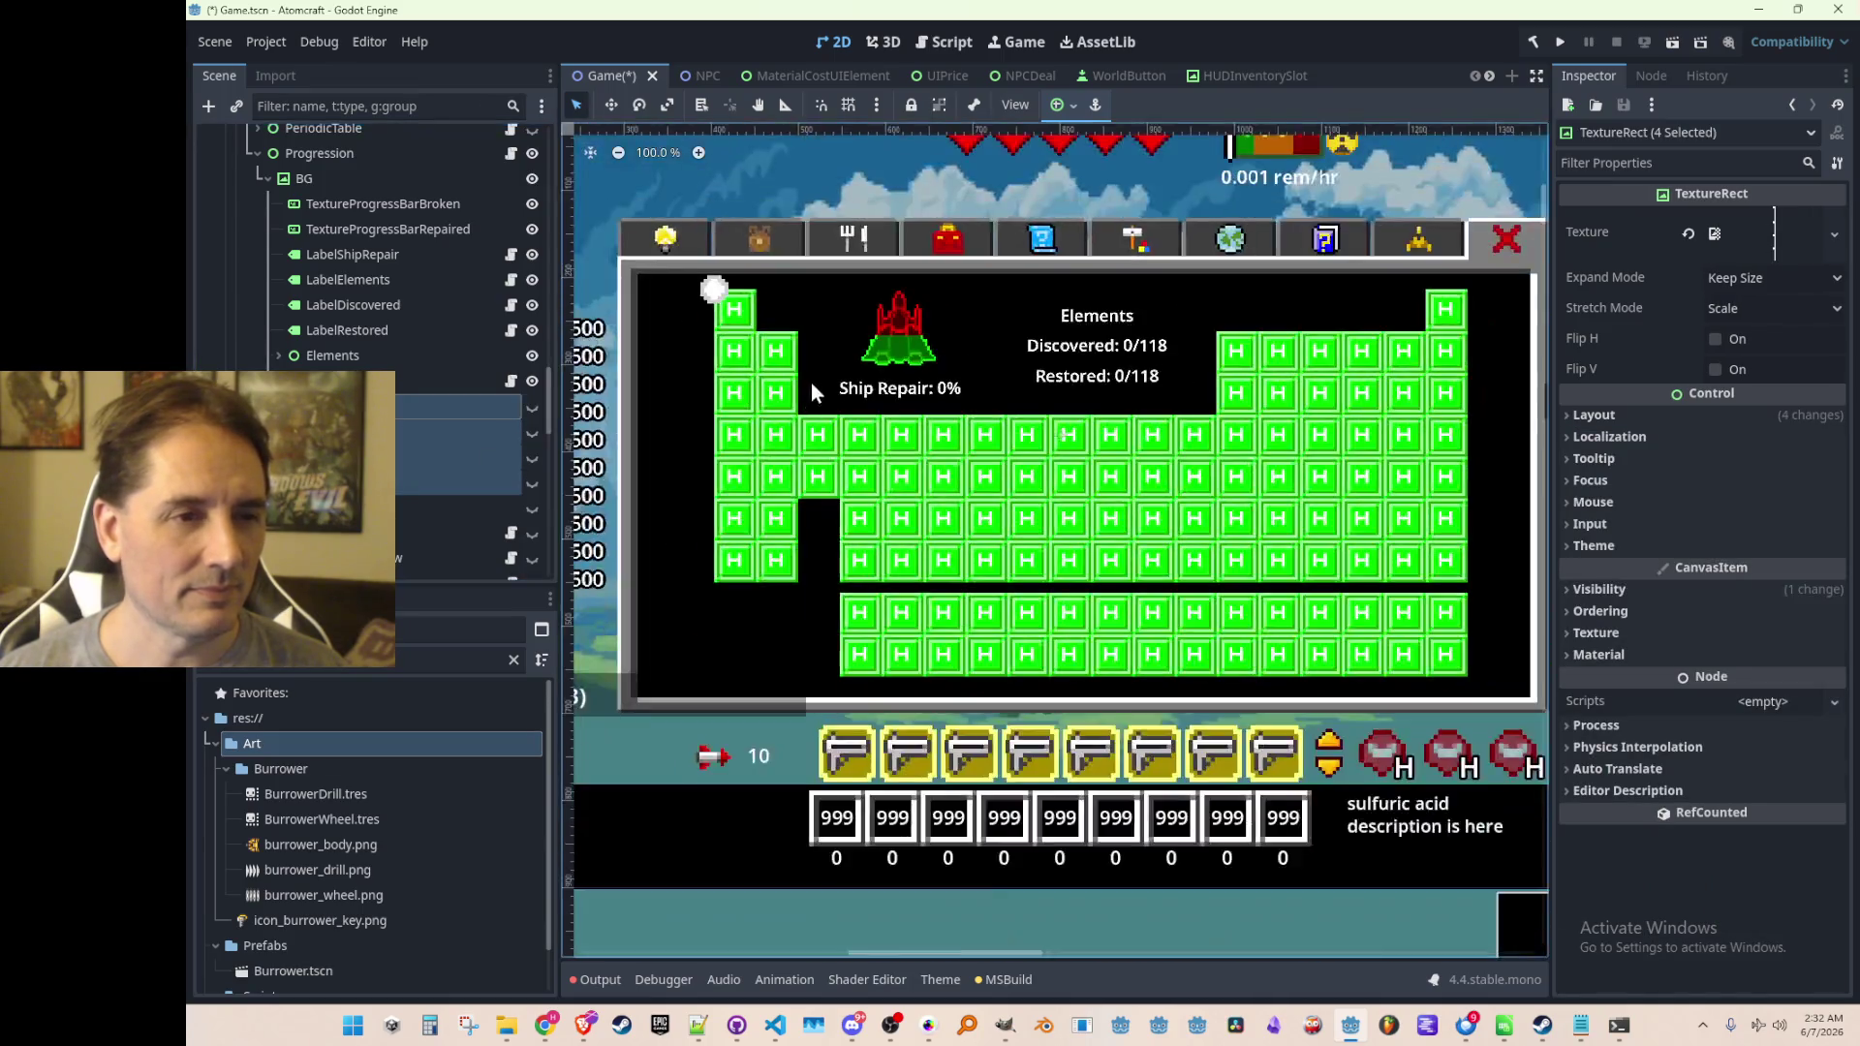
{"action": "left_click", "coordinate": [1125, 802]}
Hide Progression and HubWindow, collapse HubWindow, and save Game.tscn
{"action": "scroll", "coordinate": [689, 194], "scroll_direction": "up", "scroll_amount": 3}
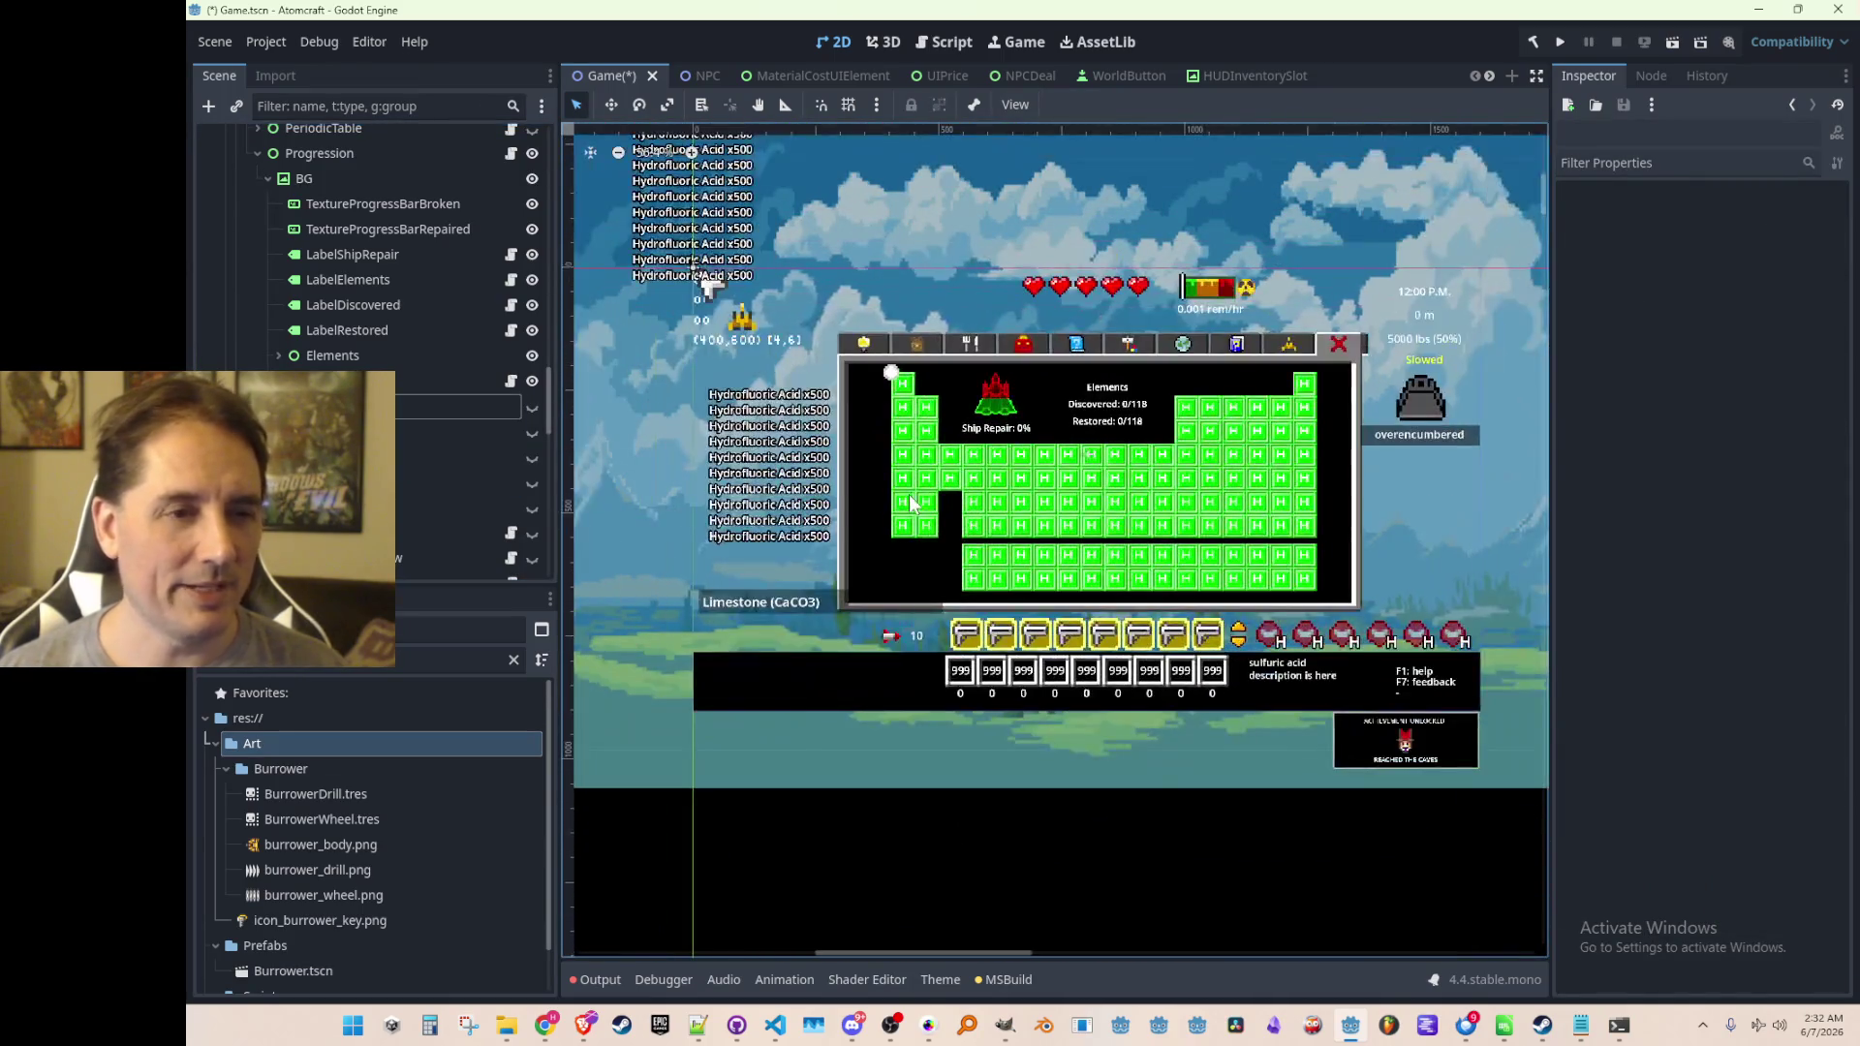
{"action": "scroll", "coordinate": [369, 362], "scroll_direction": "up", "scroll_amount": 3}
{"action": "scroll", "coordinate": [369, 362], "scroll_direction": "up", "scroll_amount": 4}
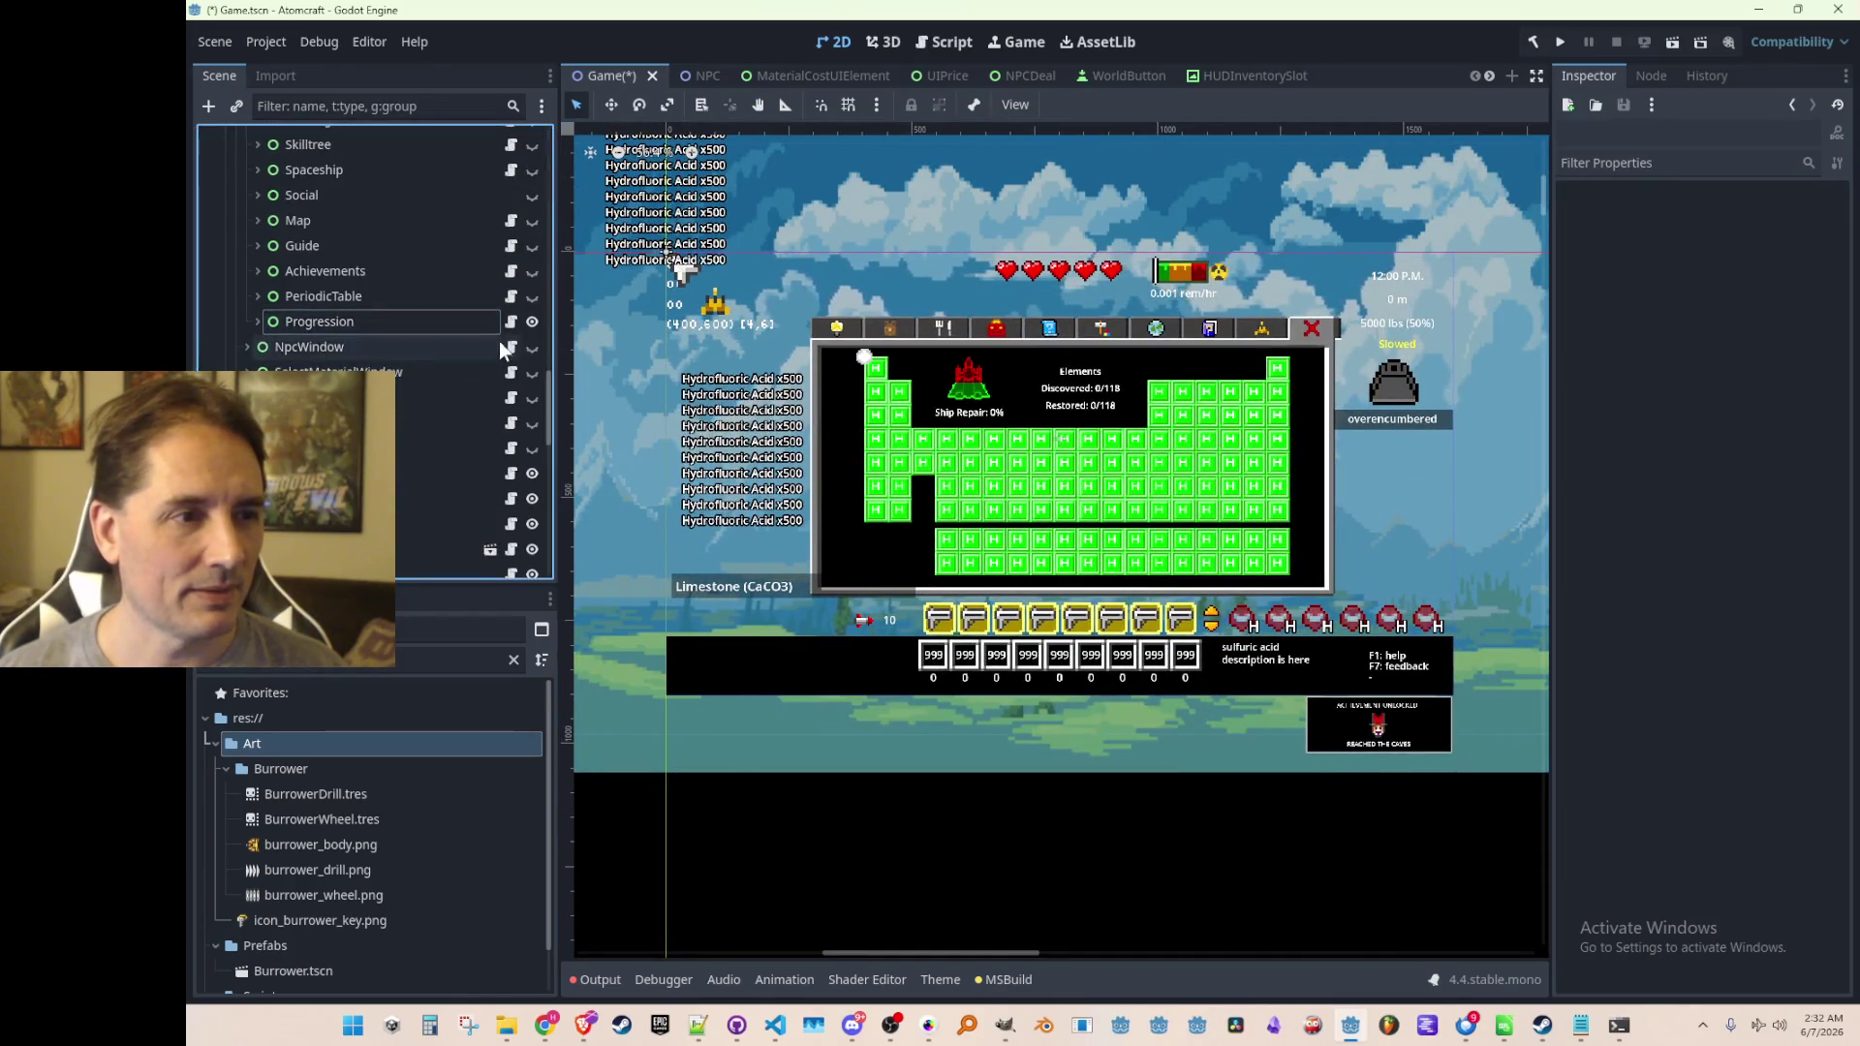
{"action": "left_click", "coordinate": [533, 378]}
{"action": "scroll", "coordinate": [416, 387], "scroll_direction": "up", "scroll_amount": 12}
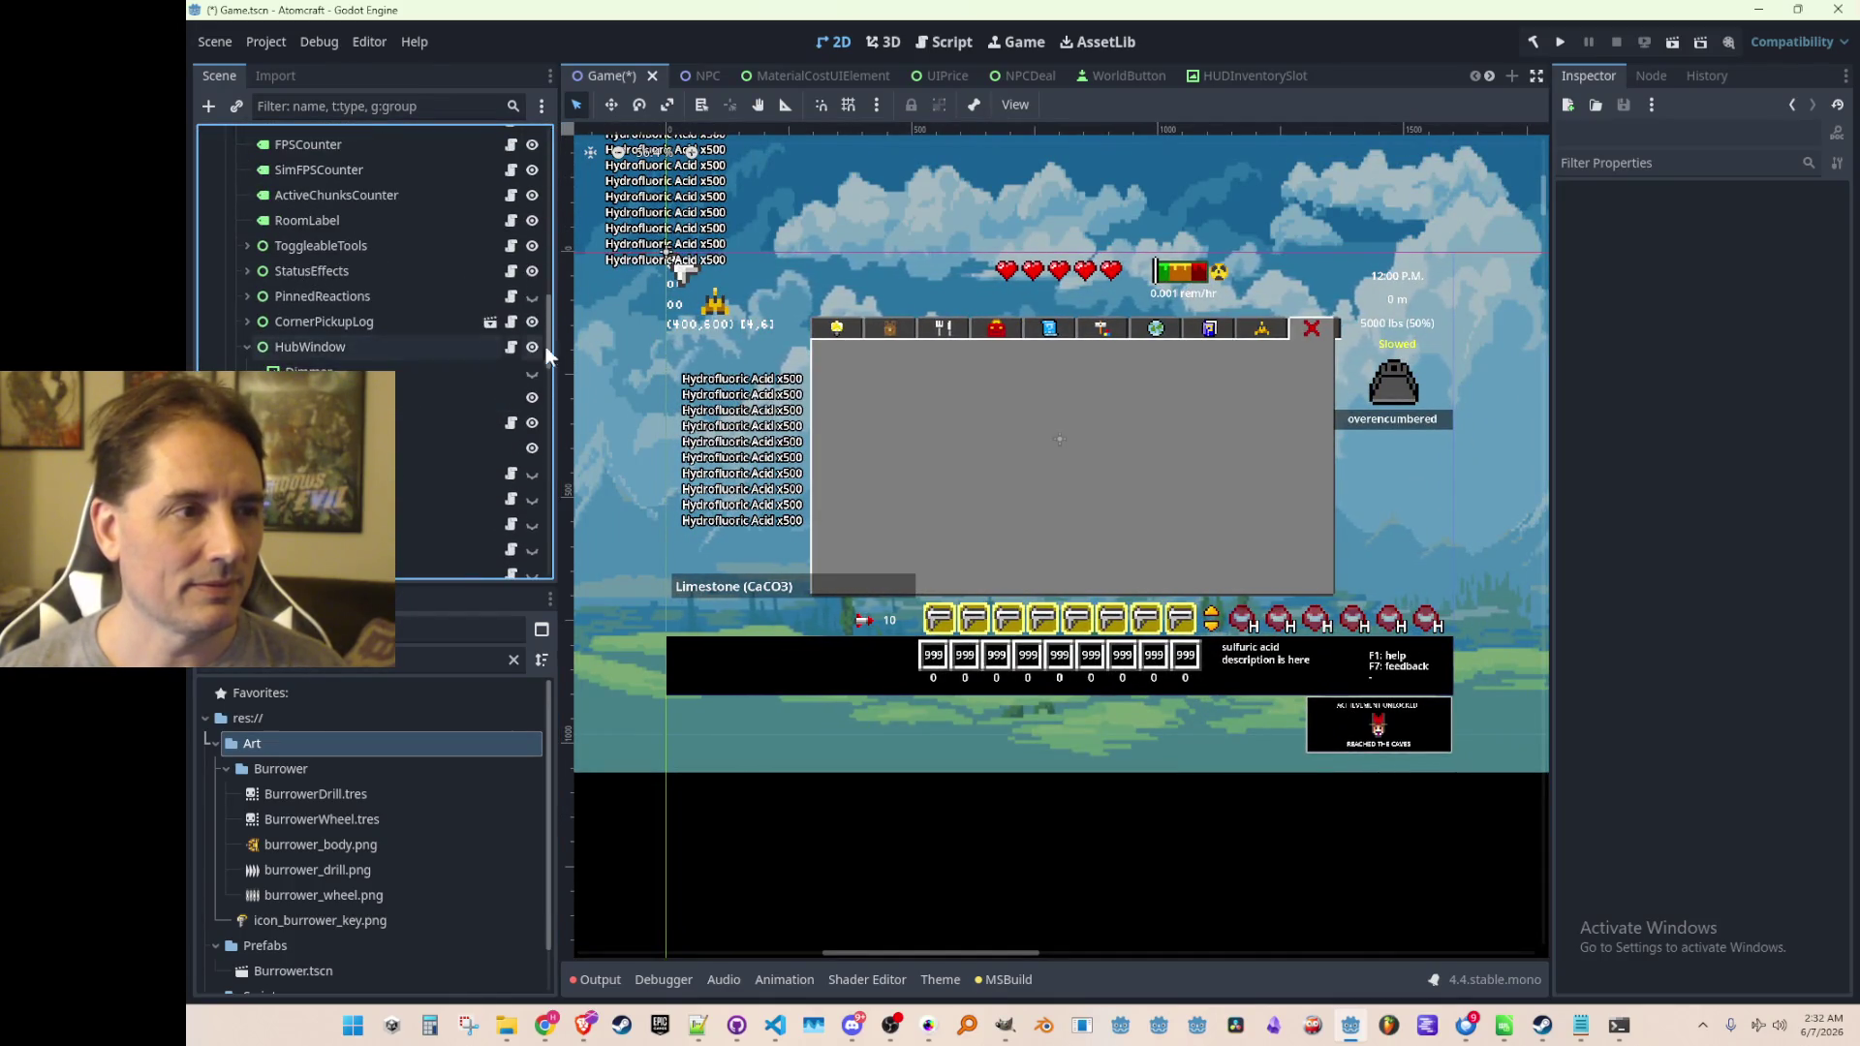
{"action": "left_click", "coordinate": [533, 346]}
{"action": "left_click", "coordinate": [248, 346]}
{"action": "scroll", "coordinate": [1096, 403], "scroll_direction": "down", "scroll_amount": 5}
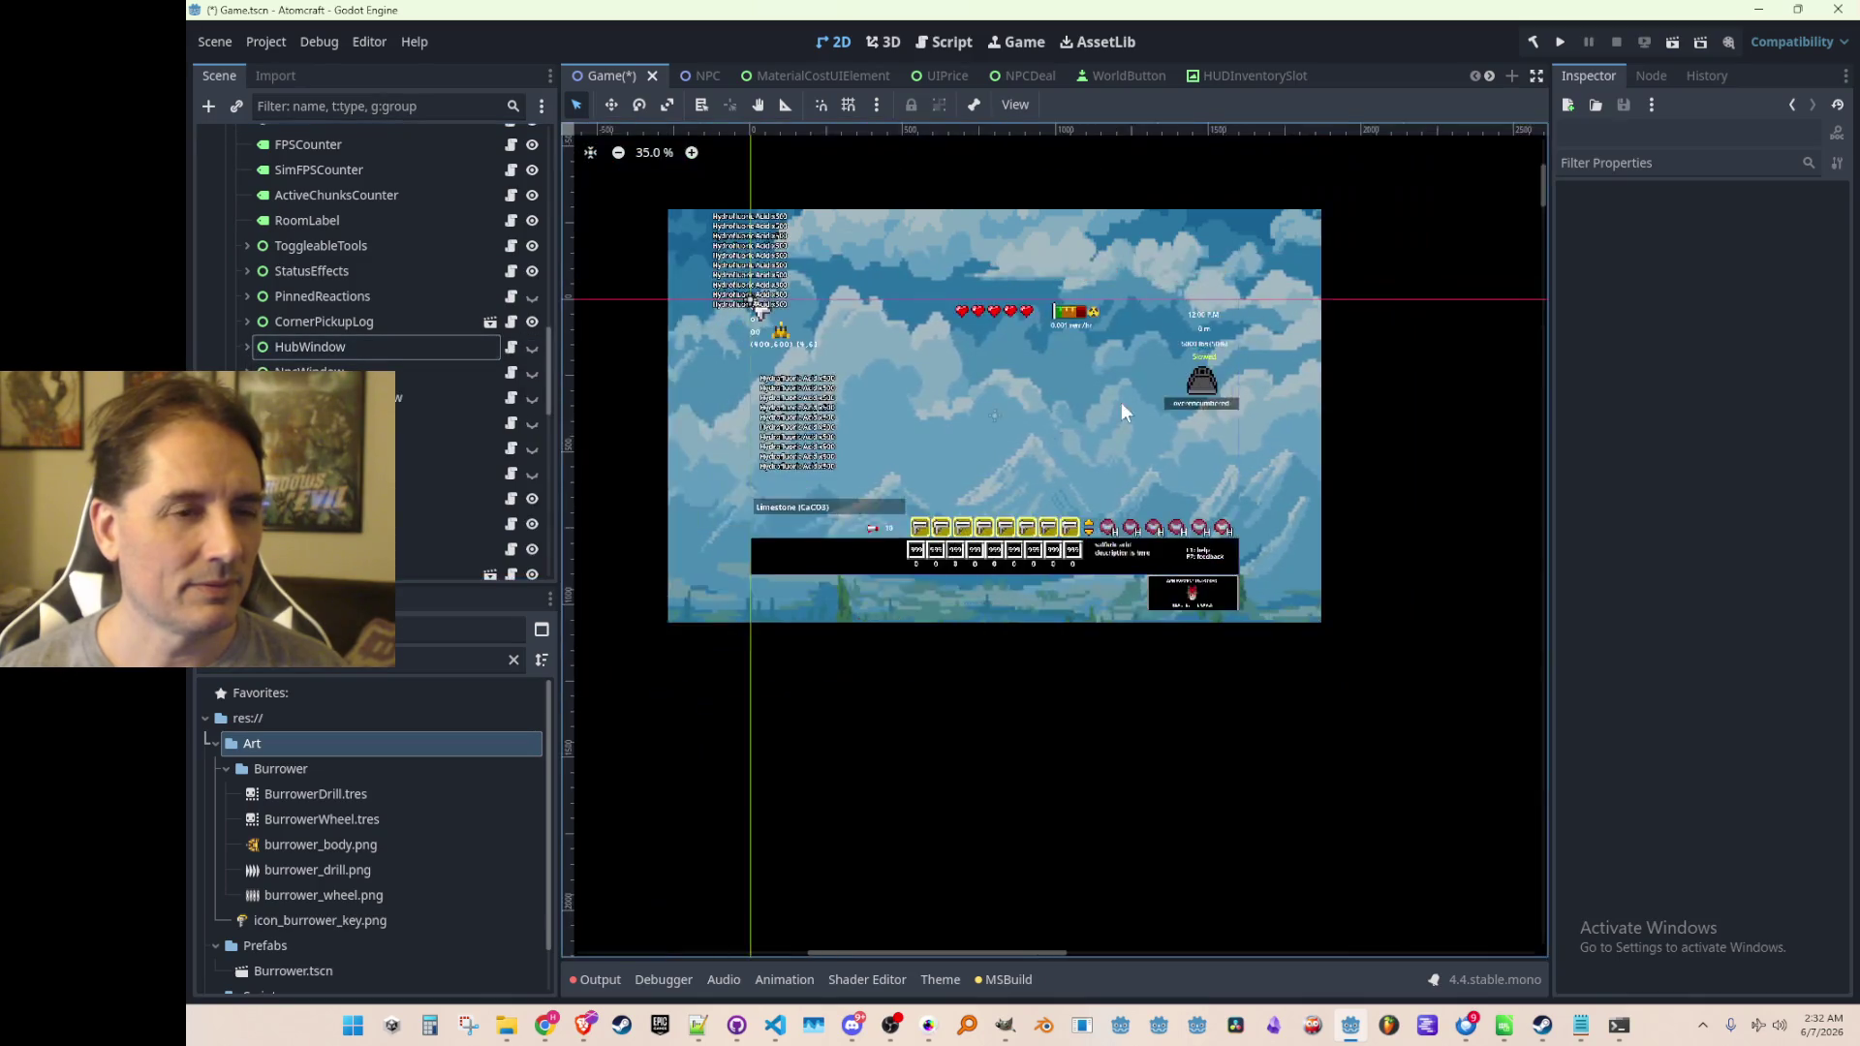
{"action": "scroll", "coordinate": [1014, 388], "scroll_direction": "up", "scroll_amount": 3}
{"action": "scroll", "coordinate": [1013, 387], "scroll_direction": "up", "scroll_amount": 2}
{"action": "scroll", "coordinate": [1029, 428], "scroll_direction": "down", "scroll_amount": 1}
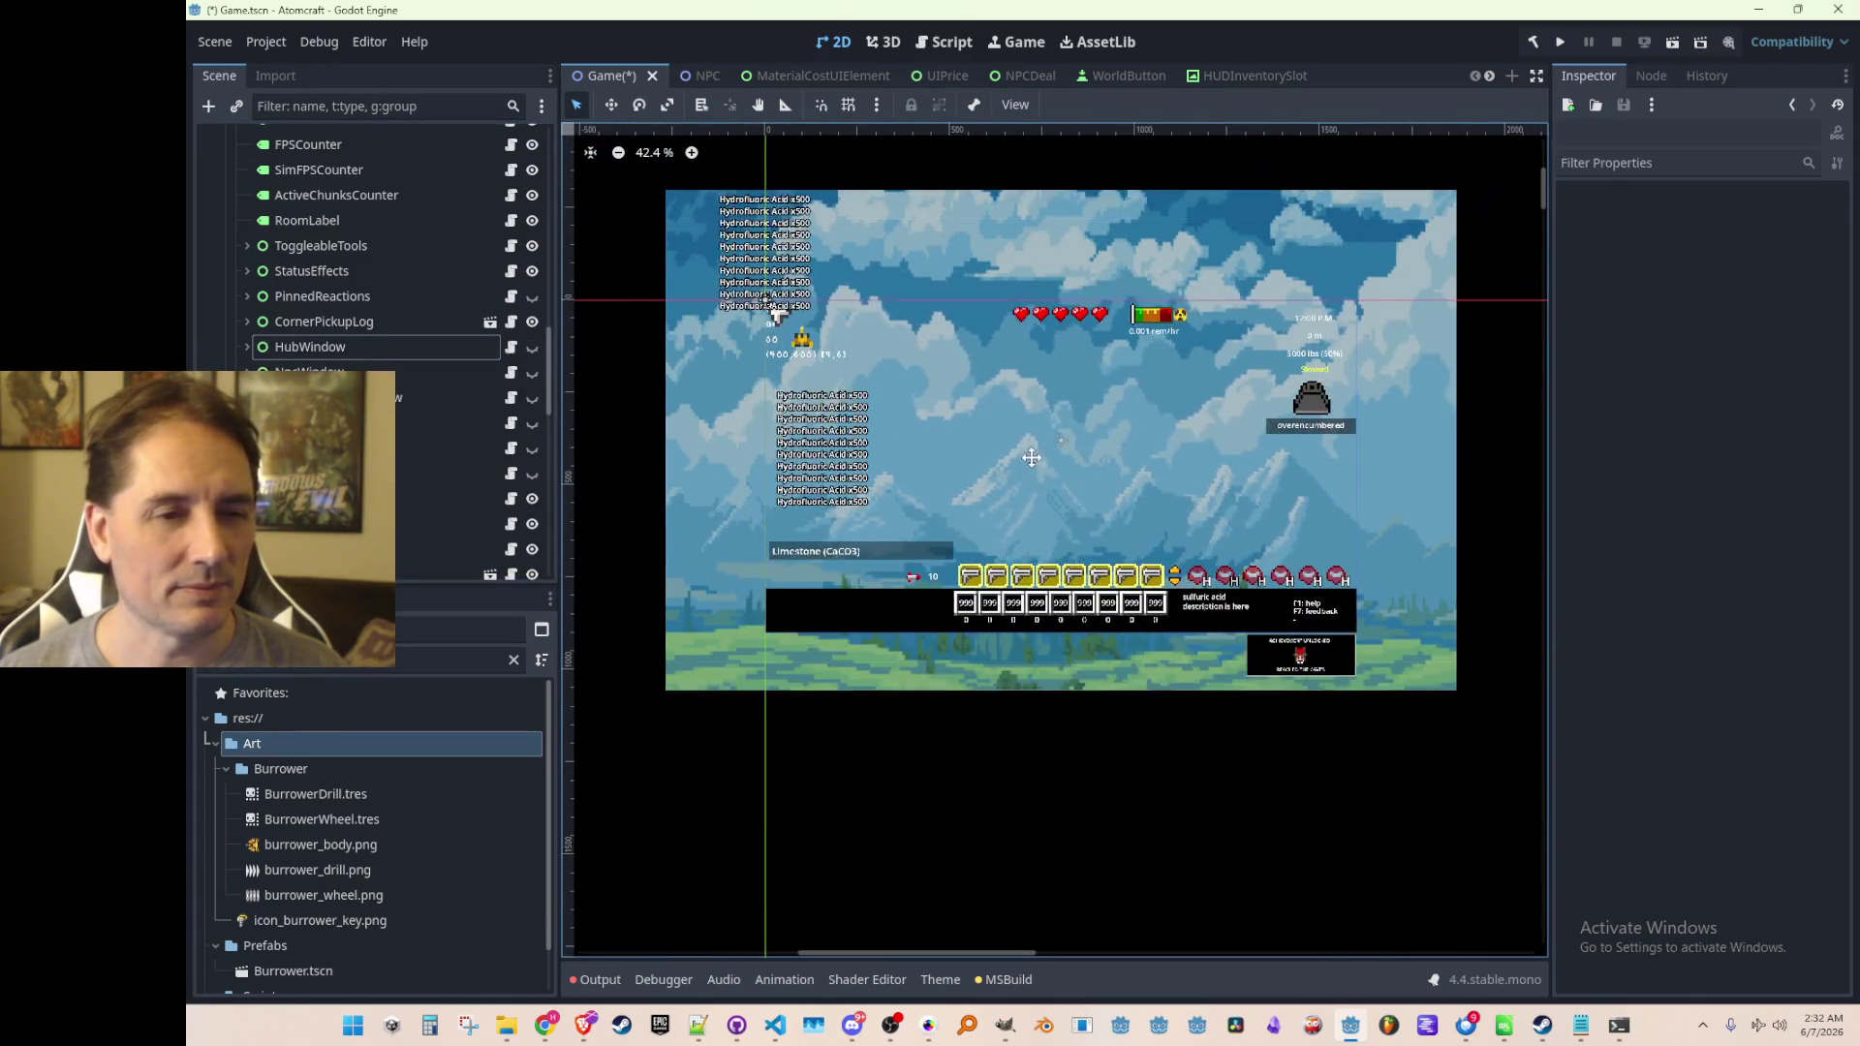
{"action": "key", "text": "ctrl+s"}
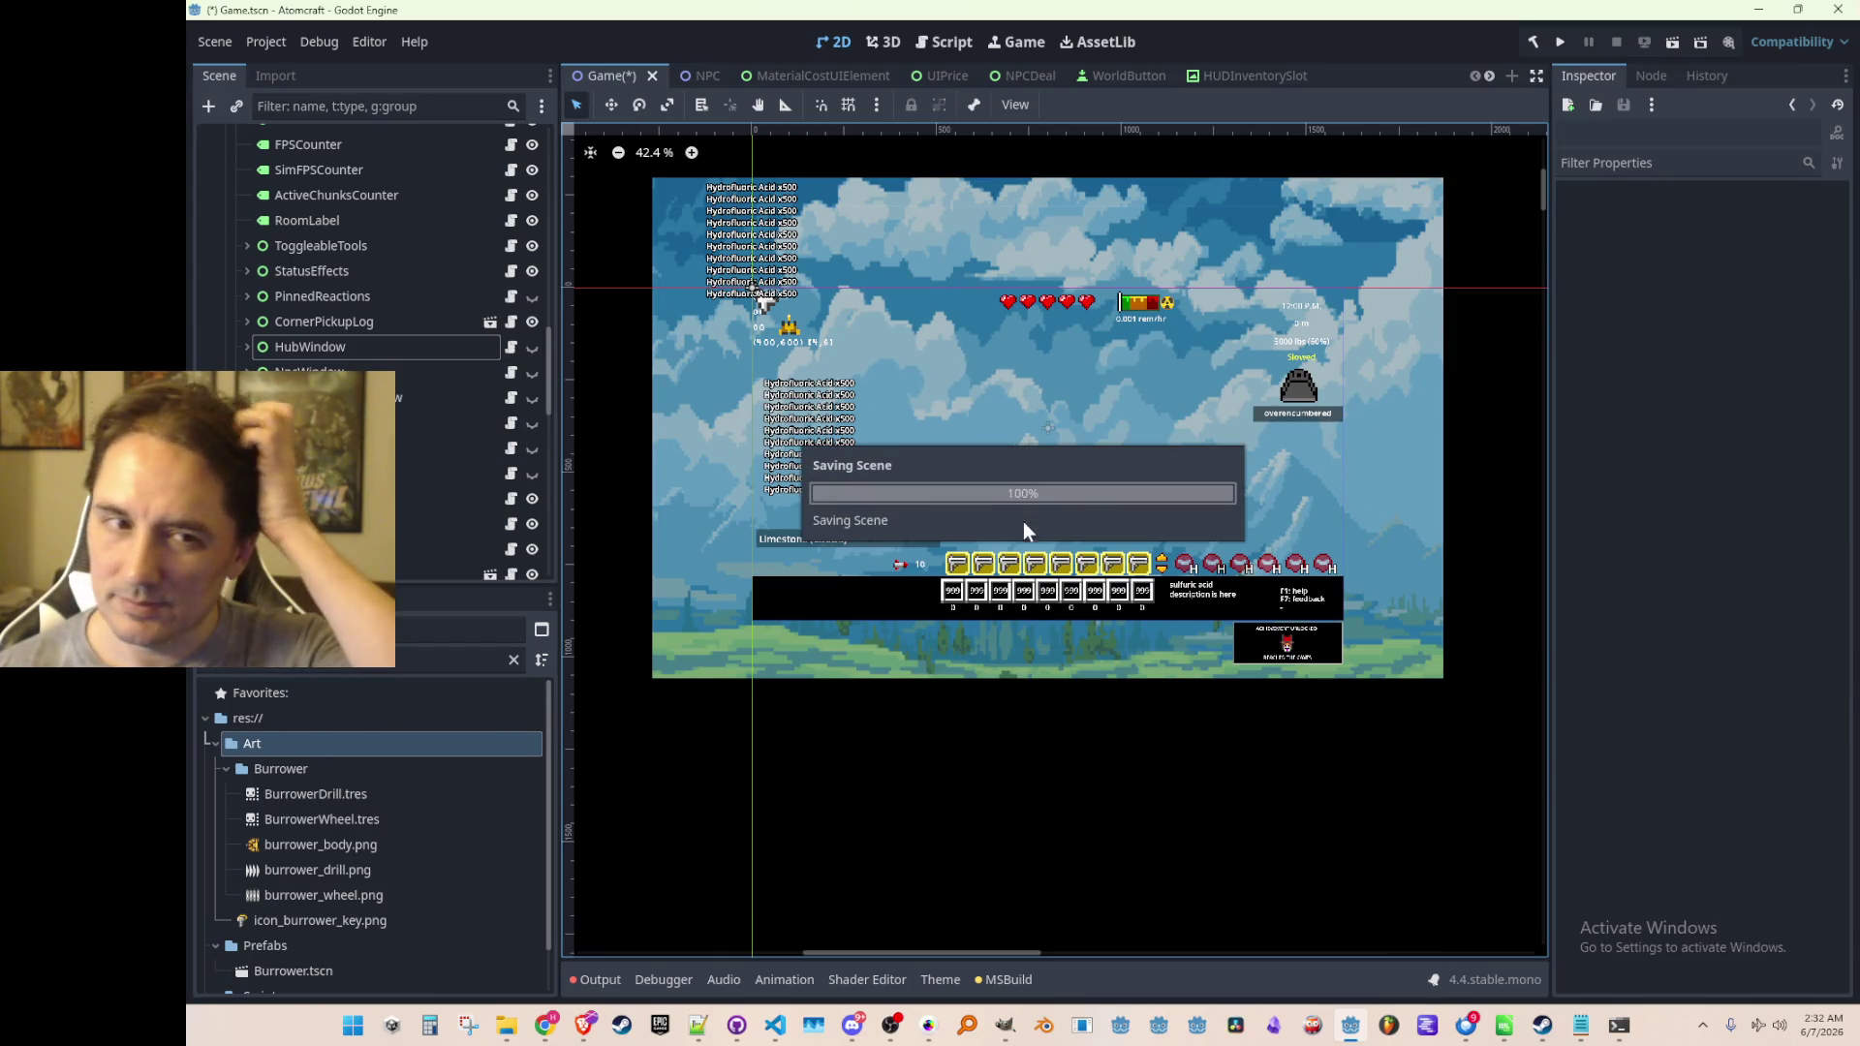
{"action": "left_click", "coordinate": [928, 1025]}
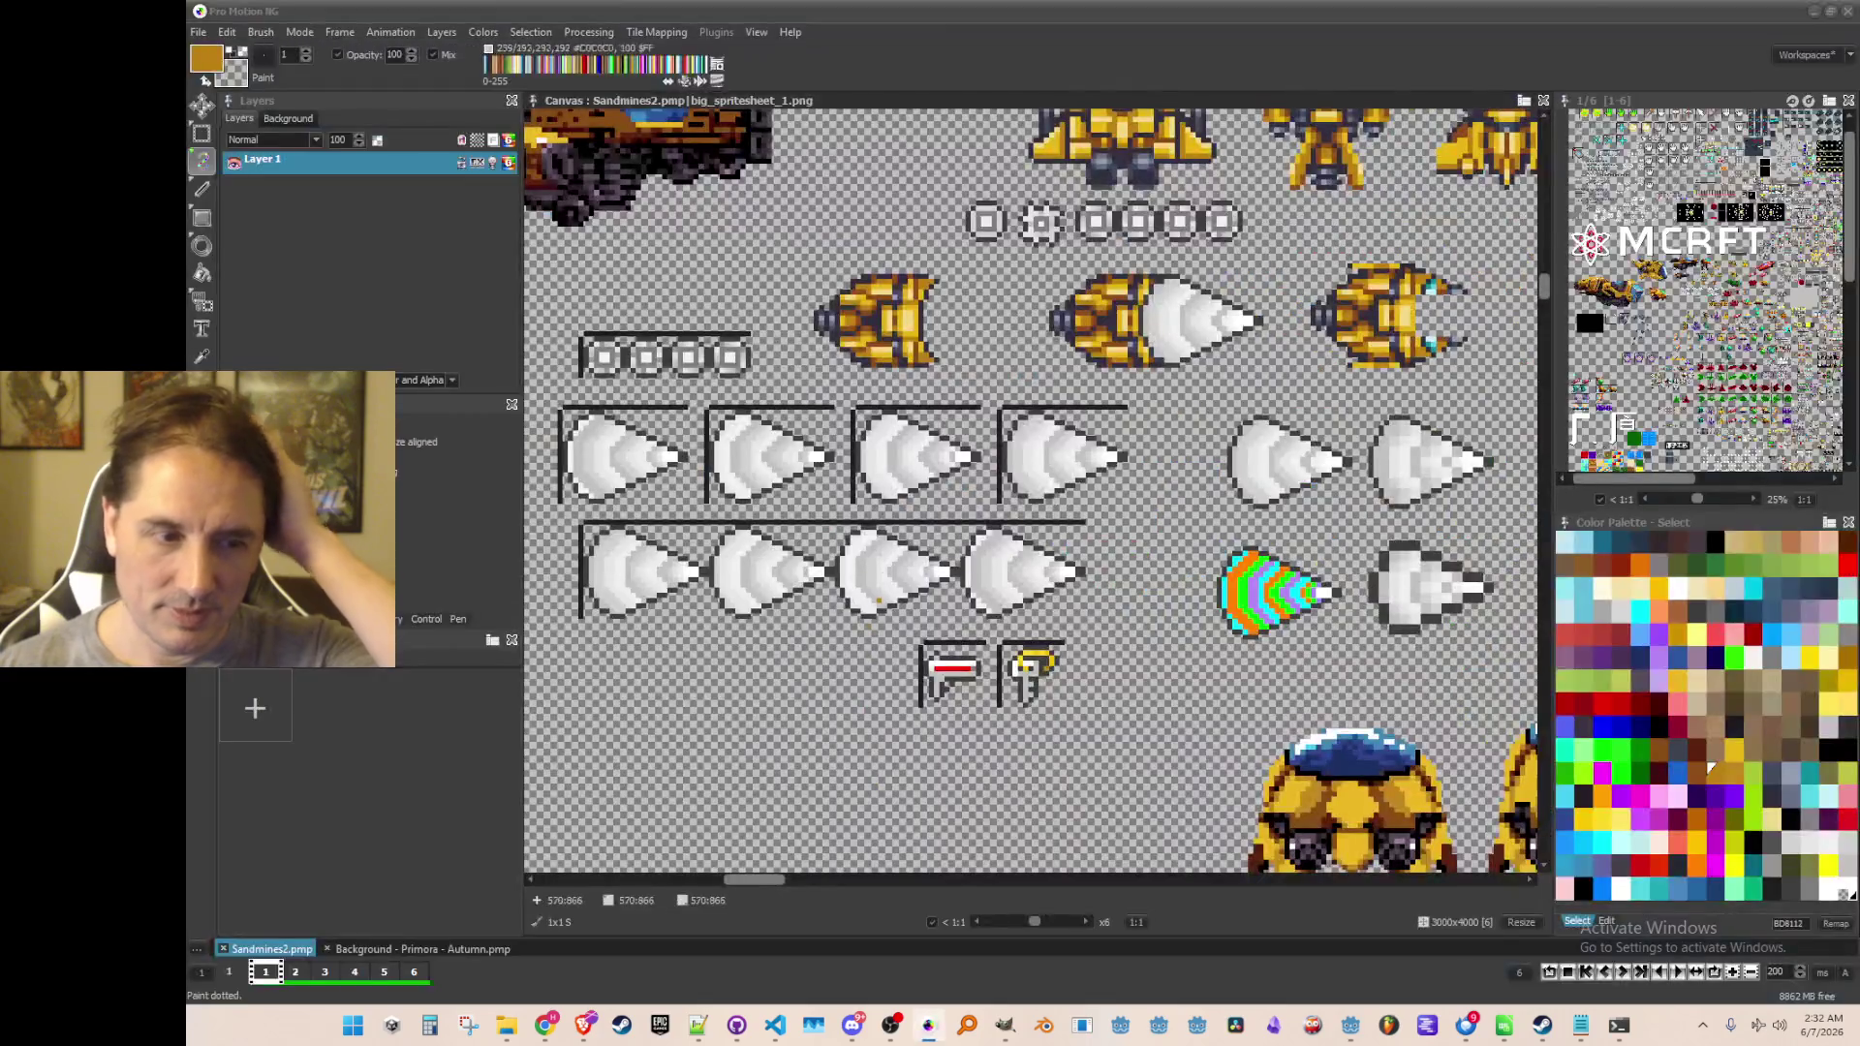
Zoom into Sandmines2.pmp and grab a large block of sprites as a brush
{"action": "scroll", "coordinate": [1030, 489], "scroll_direction": "down", "scroll_amount": 3}
{"action": "scroll", "coordinate": [1184, 526], "scroll_direction": "up", "scroll_amount": 5}
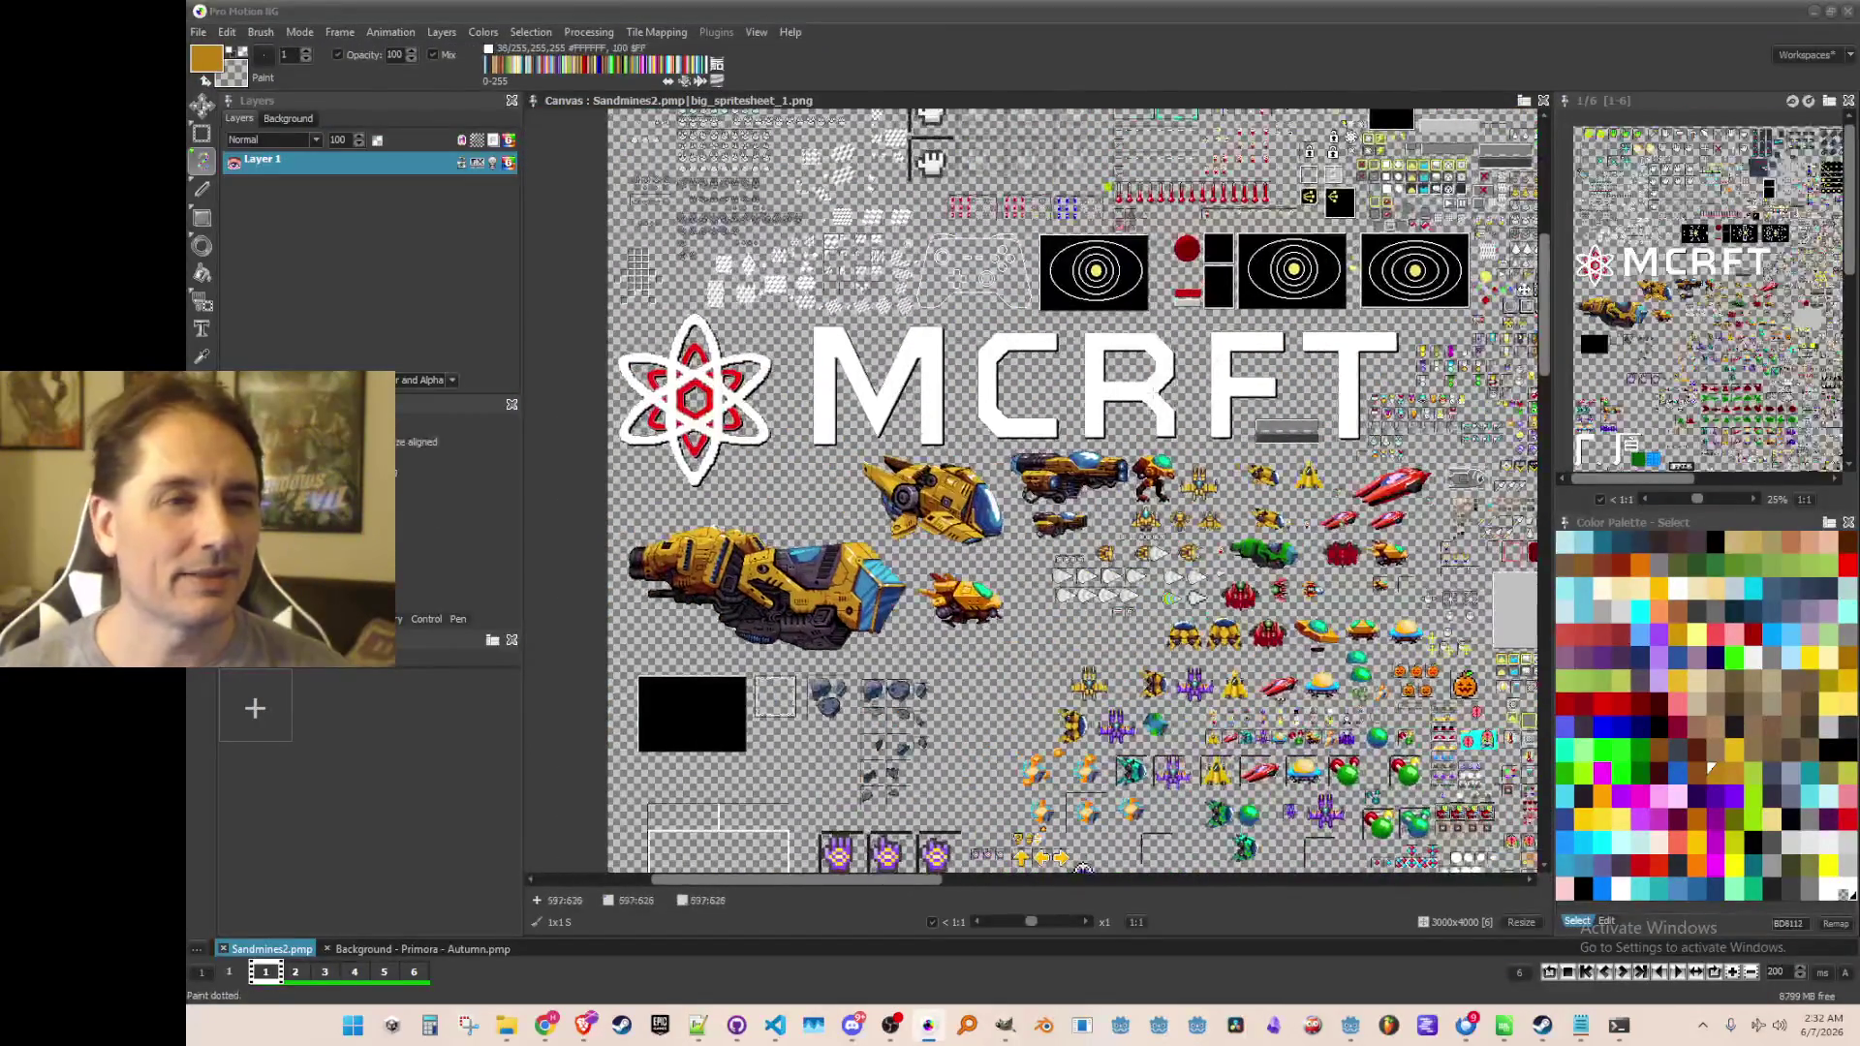
{"action": "scroll", "coordinate": [1184, 526], "scroll_direction": "up", "scroll_amount": 3}
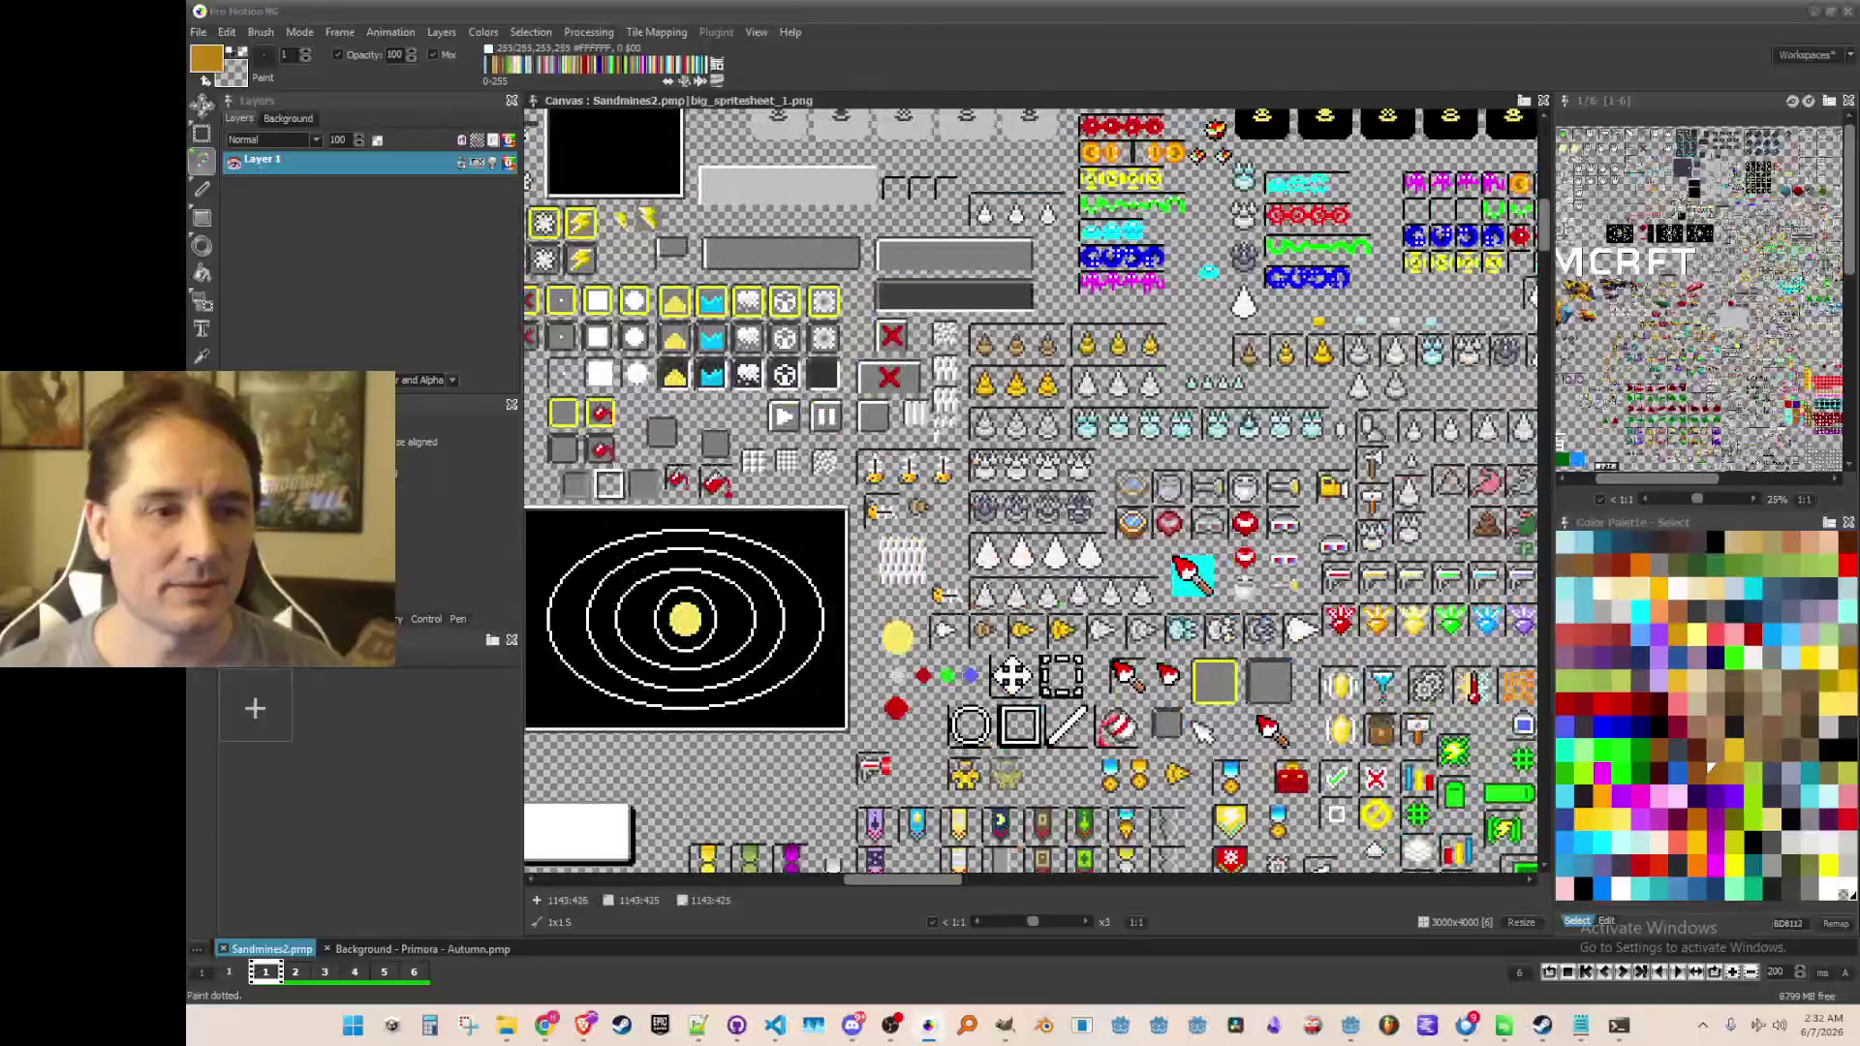
{"action": "scroll", "coordinate": [1022, 389], "scroll_direction": "up", "scroll_amount": 1}
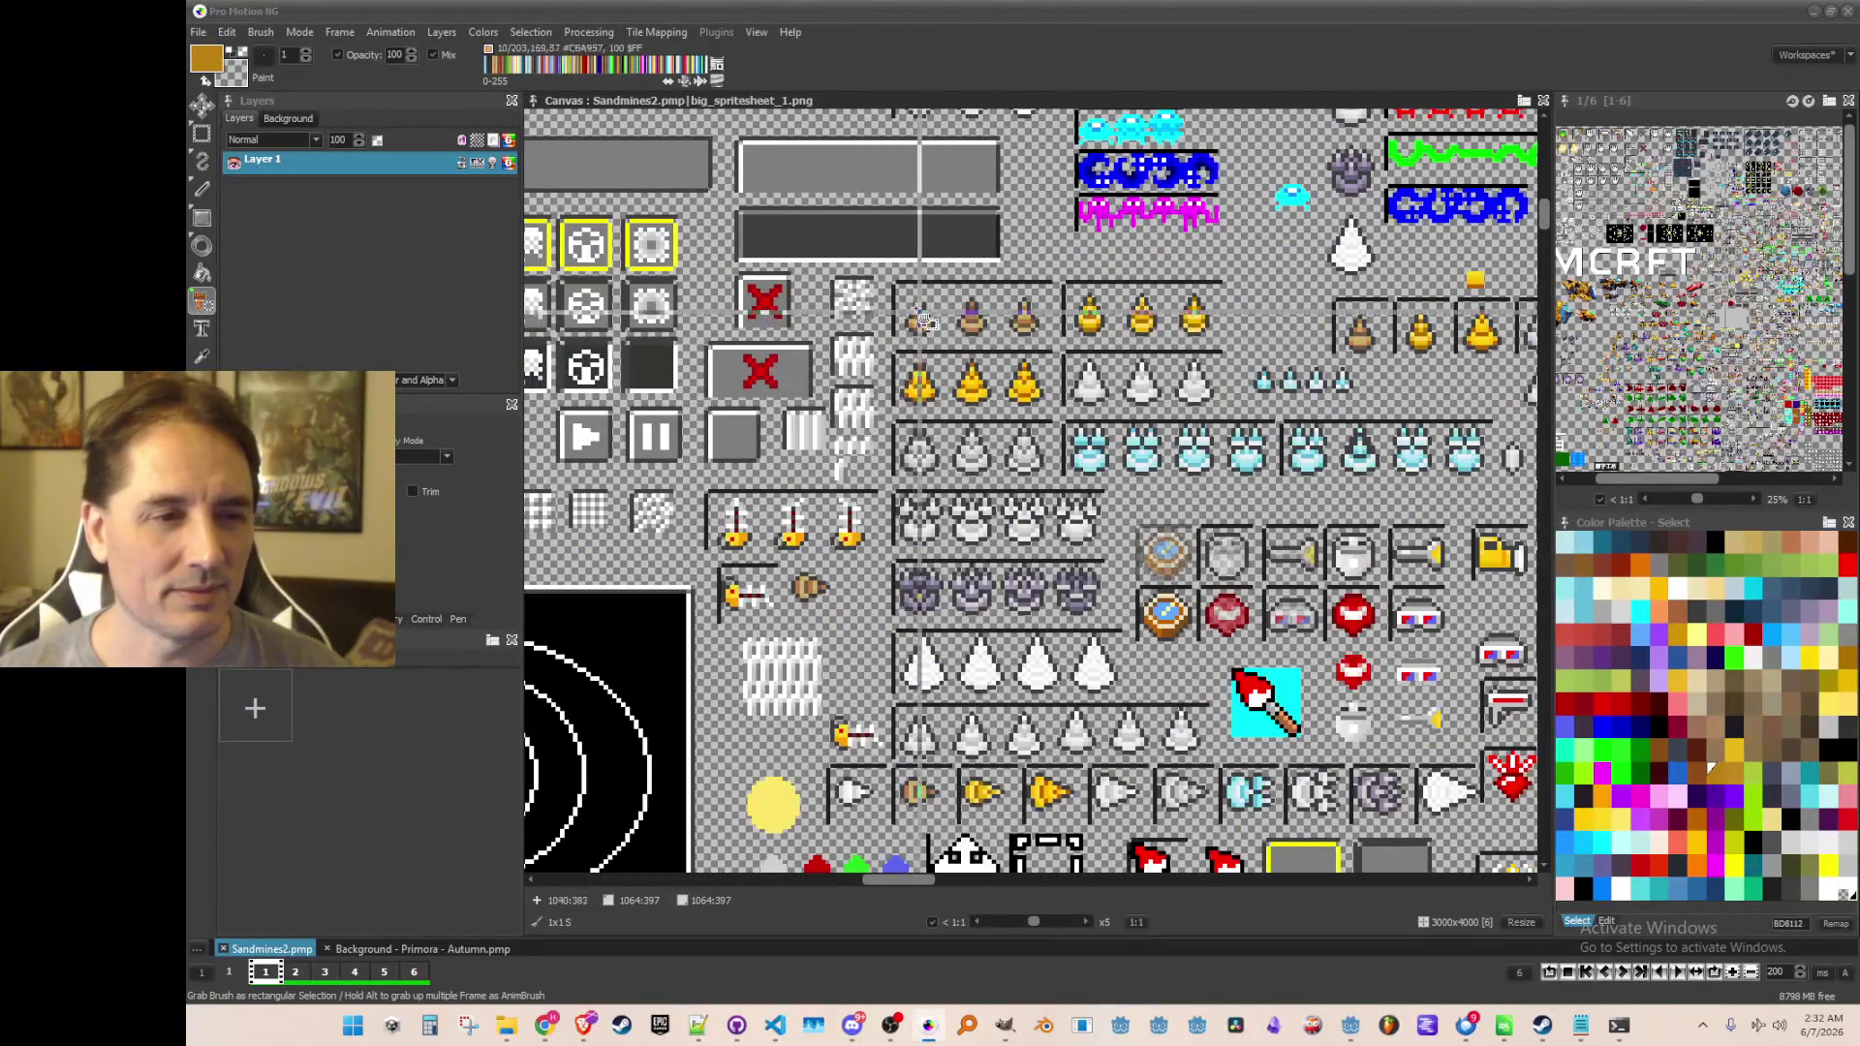
{"action": "key", "text": "b"}
{"action": "mouse_move", "coordinate": [896, 288]}
{"action": "left_mouse_down"}
{"action": "mouse_move", "coordinate": [1041, 543]}
{"action": "mouse_move", "coordinate": [1109, 591]}
{"action": "mouse_move", "coordinate": [1104, 480]}
{"action": "mouse_move", "coordinate": [1145, 492]}
{"action": "mouse_move", "coordinate": [1135, 709]}
{"action": "left_mouse_up"}
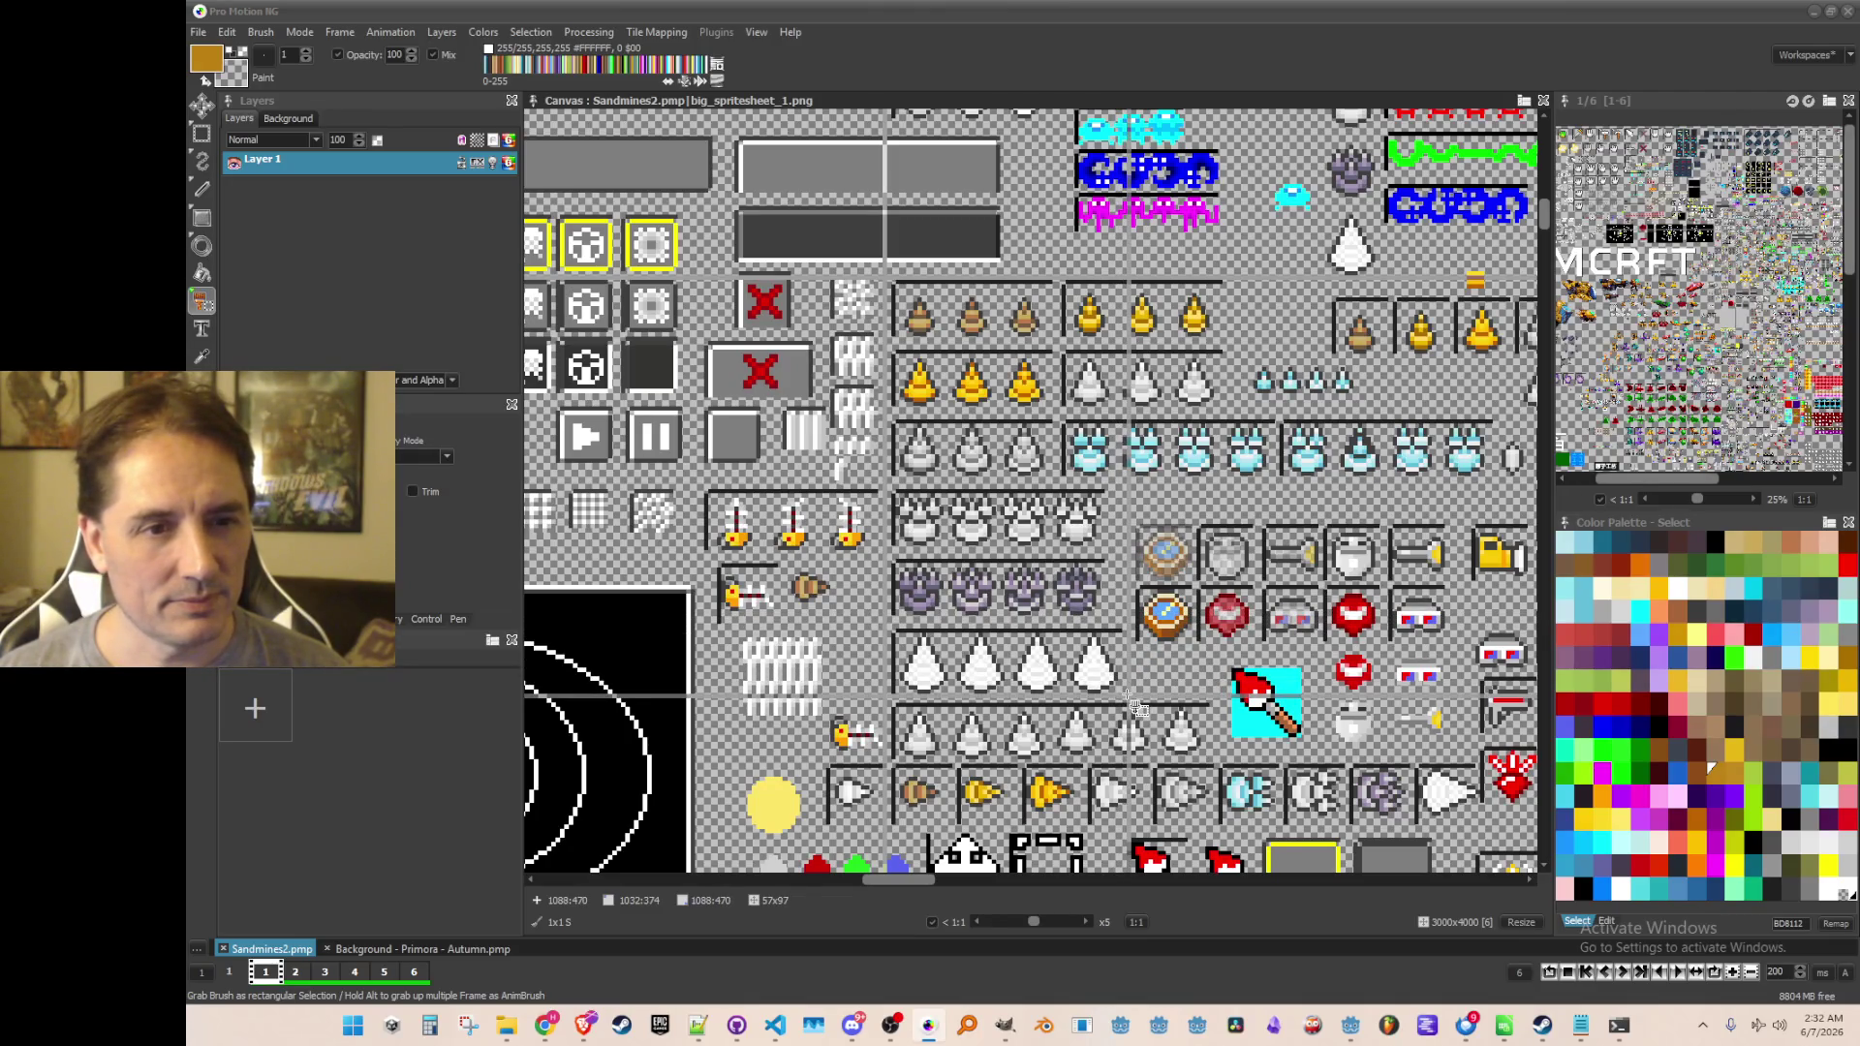
{"action": "left_click_drag", "start_coordinate": [1138, 707], "coordinate": [1138, 708]}
Zoom in further and grab the 127×16 row of small tip icons instead
{"action": "scroll", "coordinate": [1162, 659], "scroll_direction": "down", "scroll_amount": 2}
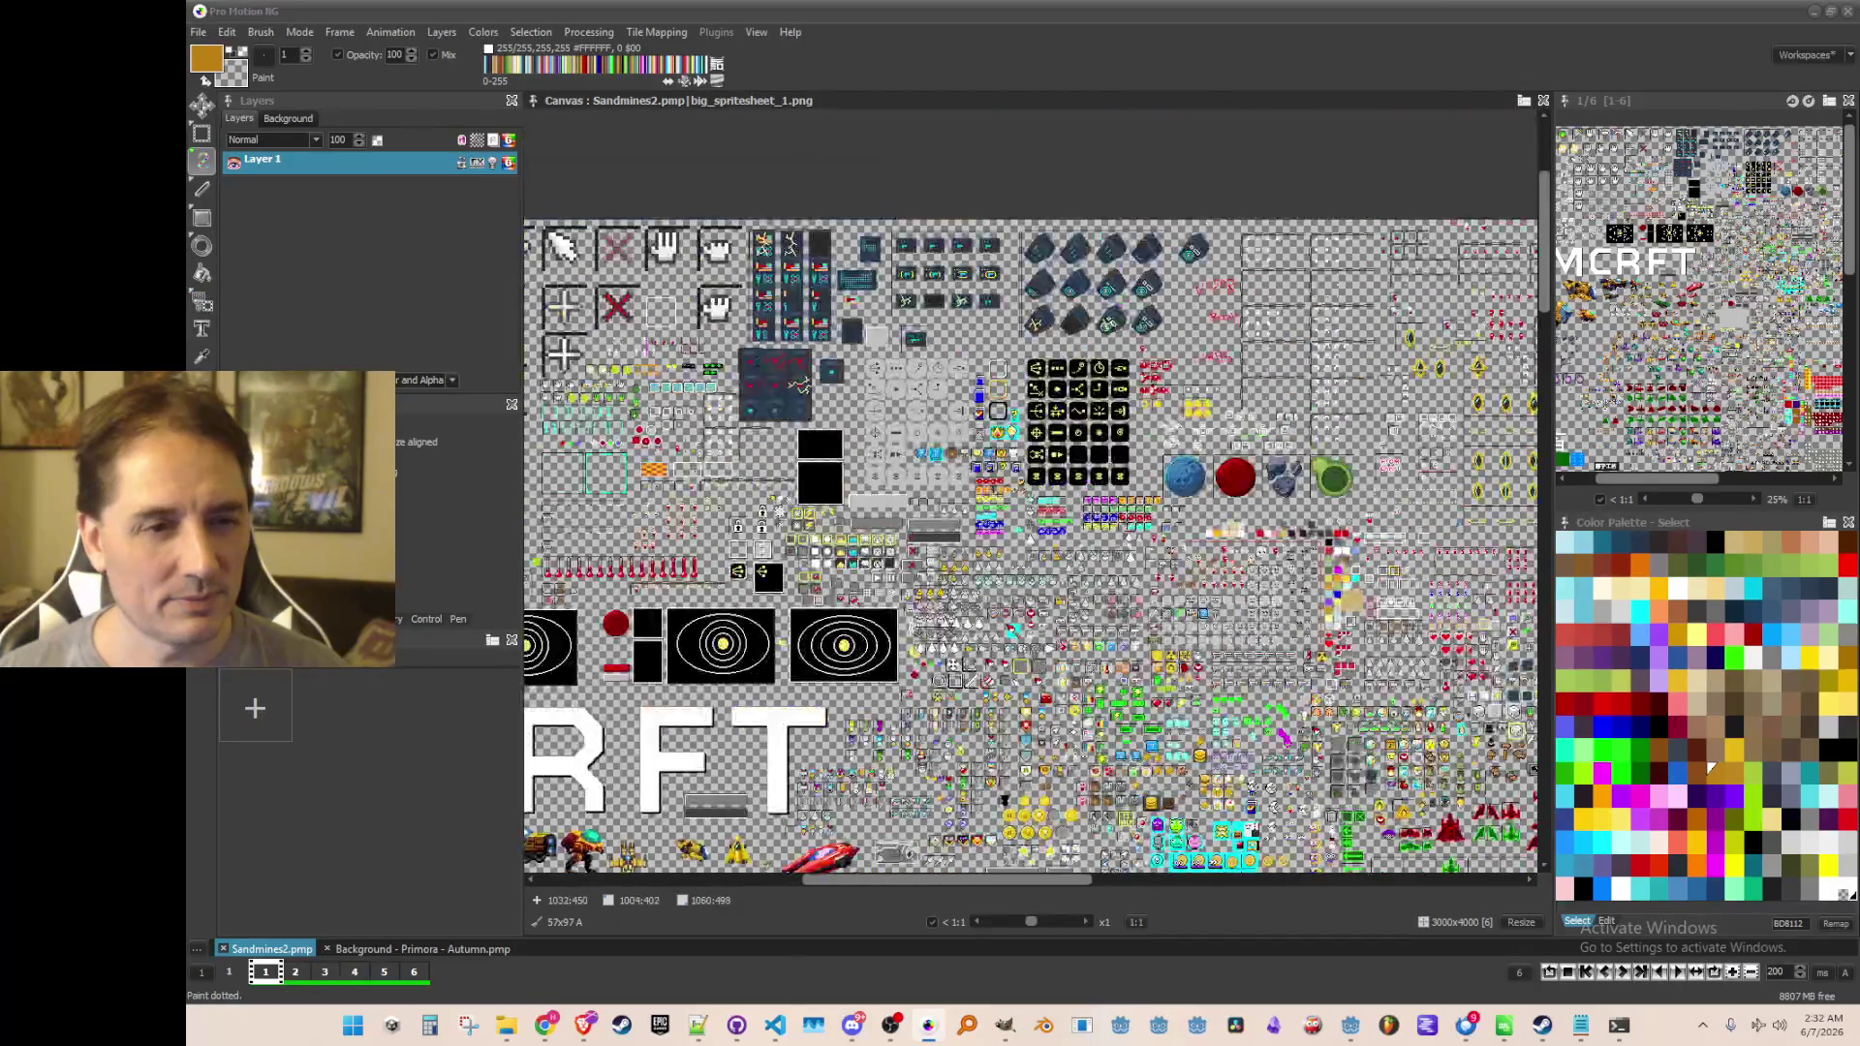
{"action": "scroll", "coordinate": [1196, 608], "scroll_direction": "up", "scroll_amount": 1}
{"action": "scroll", "coordinate": [1161, 613], "scroll_direction": "up", "scroll_amount": 2}
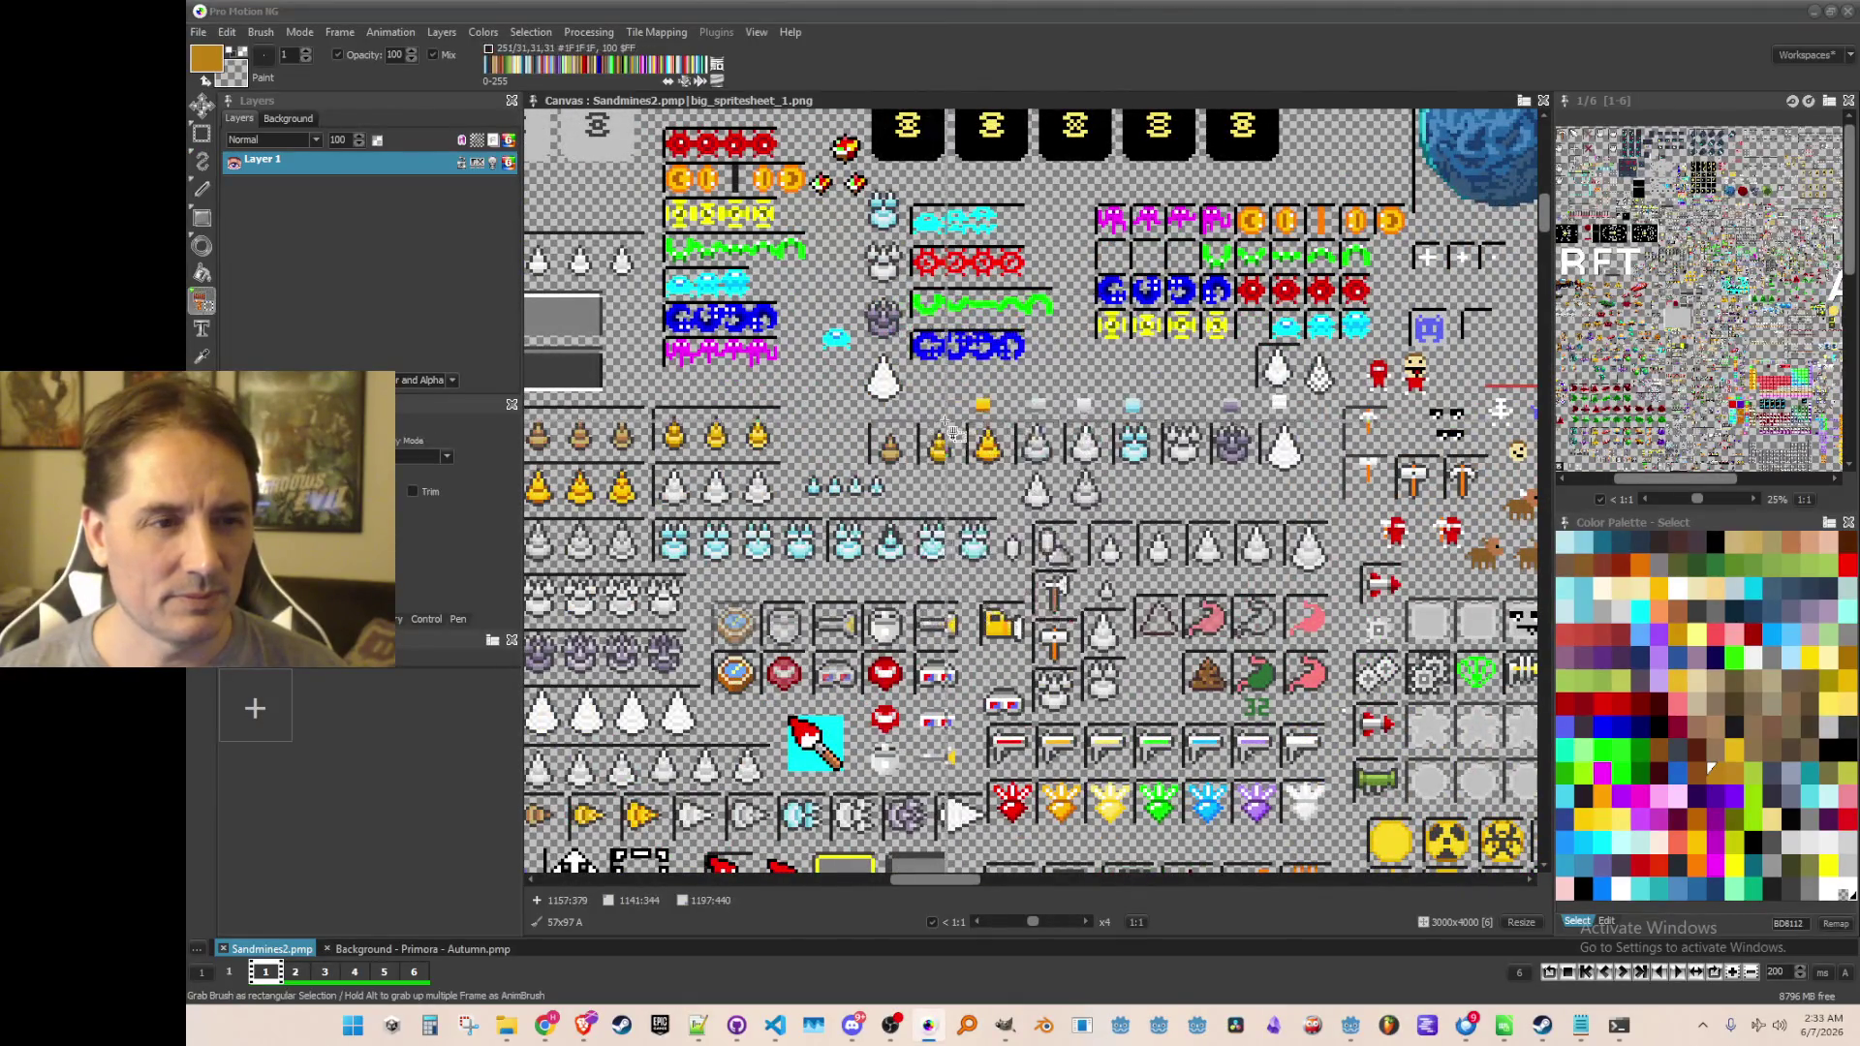
{"action": "scroll", "coordinate": [899, 449], "scroll_direction": "up", "scroll_amount": 1}
{"action": "mouse_move", "coordinate": [692, 399]}
{"action": "left_mouse_down"}
{"action": "mouse_move", "coordinate": [1245, 446]}
{"action": "mouse_move", "coordinate": [1273, 480]}
{"action": "left_mouse_up"}
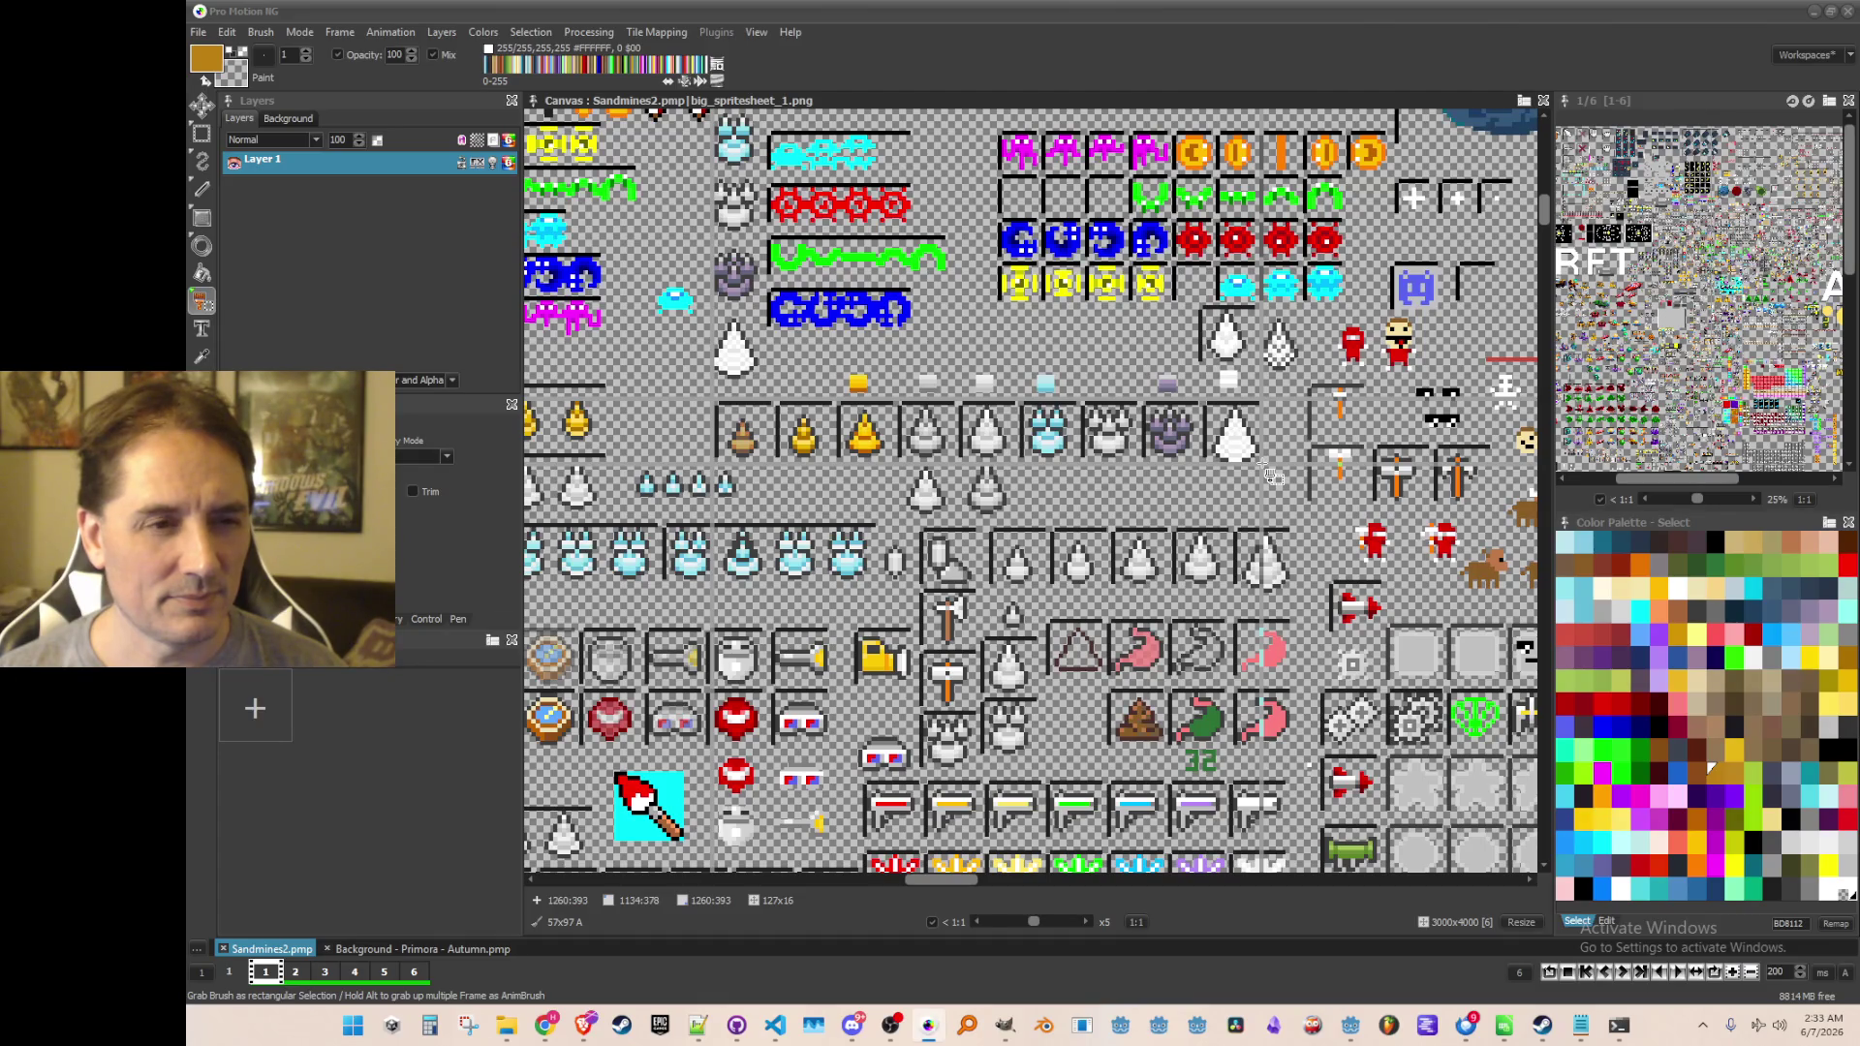
{"action": "scroll", "coordinate": [968, 484], "scroll_direction": "down", "scroll_amount": 2}
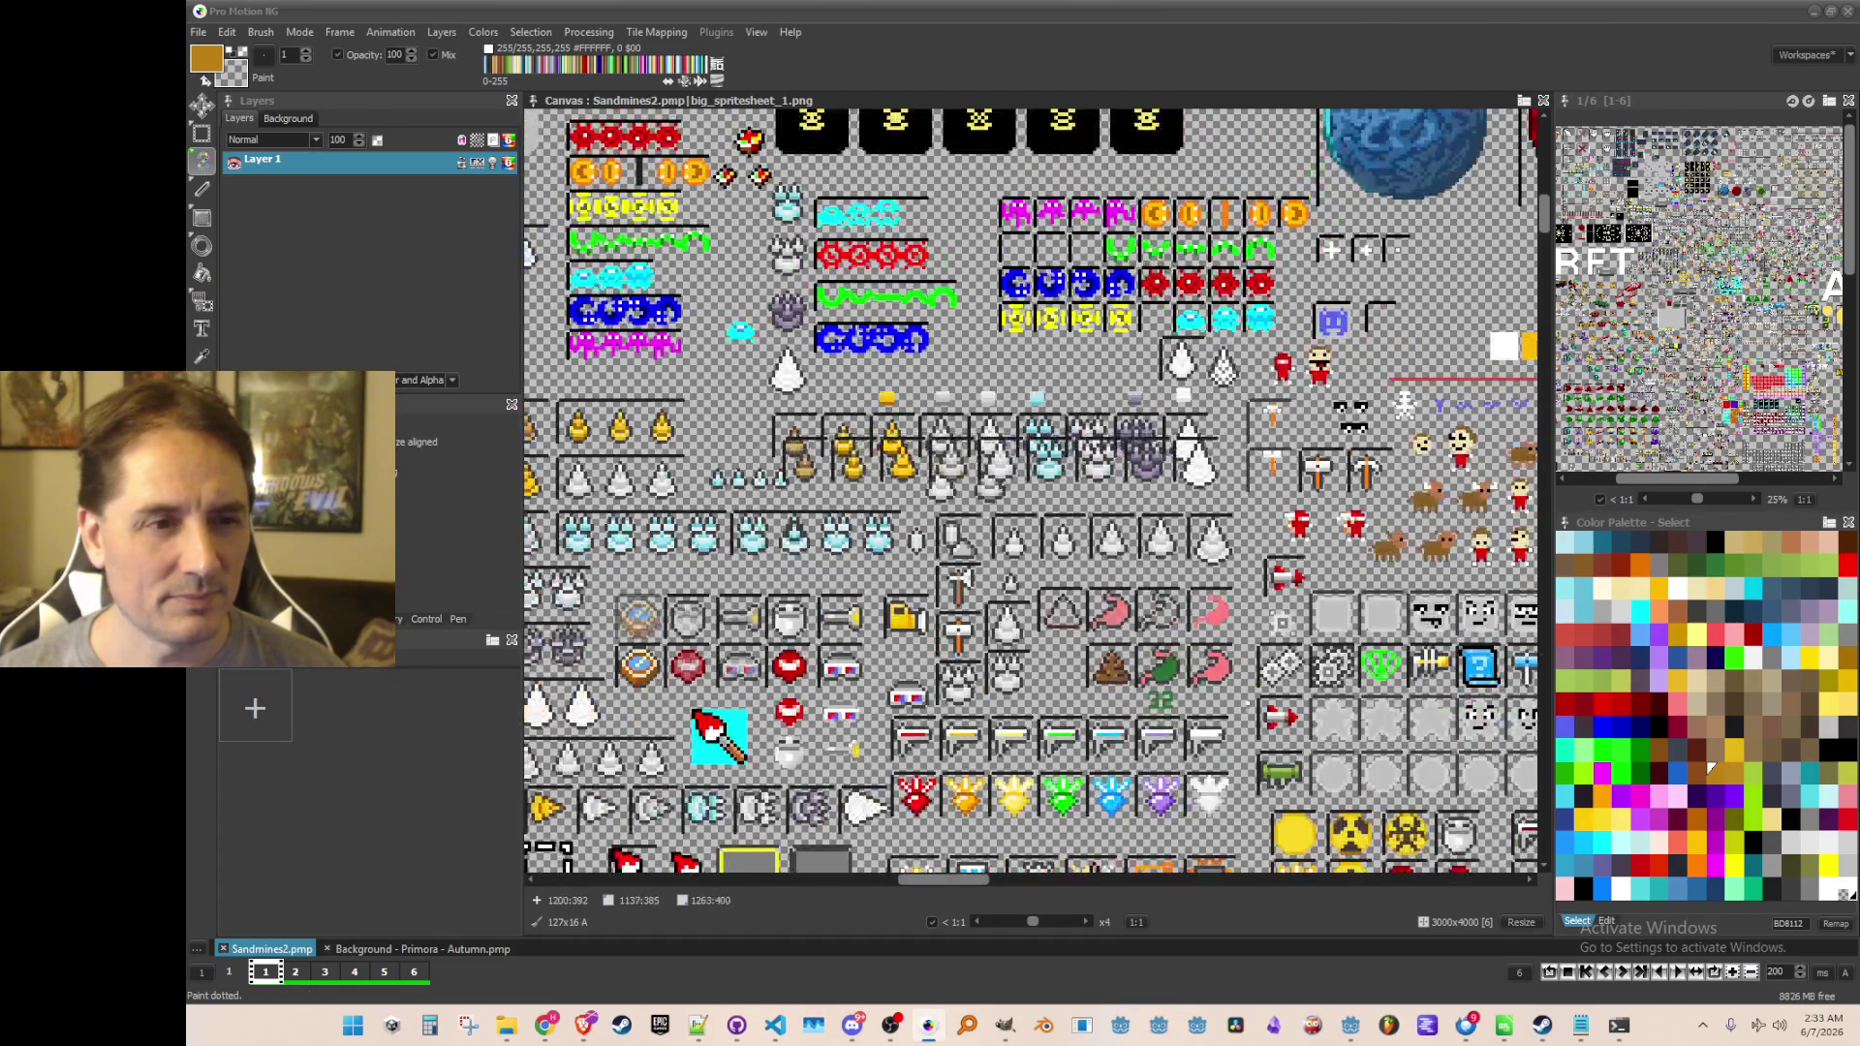
Pan across the sheet toward the MCRFT logo area and stamp the tip-icon strip into empty space
{"action": "mouse_move", "coordinate": [888, 548]}
{"action": "left_mouse_down"}
{"action": "mouse_move", "coordinate": [1167, 523]}
{"action": "mouse_move", "coordinate": [1224, 478]}
{"action": "left_mouse_up"}
{"action": "mouse_move", "coordinate": [968, 484]}
{"action": "left_mouse_down"}
{"action": "mouse_move", "coordinate": [1020, 551]}
{"action": "mouse_move", "coordinate": [1058, 439]}
{"action": "mouse_move", "coordinate": [1228, 421]}
{"action": "left_mouse_up"}
{"action": "left_click_drag", "start_coordinate": [678, 542], "coordinate": [1046, 446]}
{"action": "mouse_move", "coordinate": [678, 484]}
{"action": "left_mouse_down"}
{"action": "mouse_move", "coordinate": [969, 484]}
{"action": "mouse_move", "coordinate": [823, 581]}
{"action": "left_mouse_up"}
{"action": "scroll", "coordinate": [1107, 506], "scroll_direction": "up", "scroll_amount": 1}
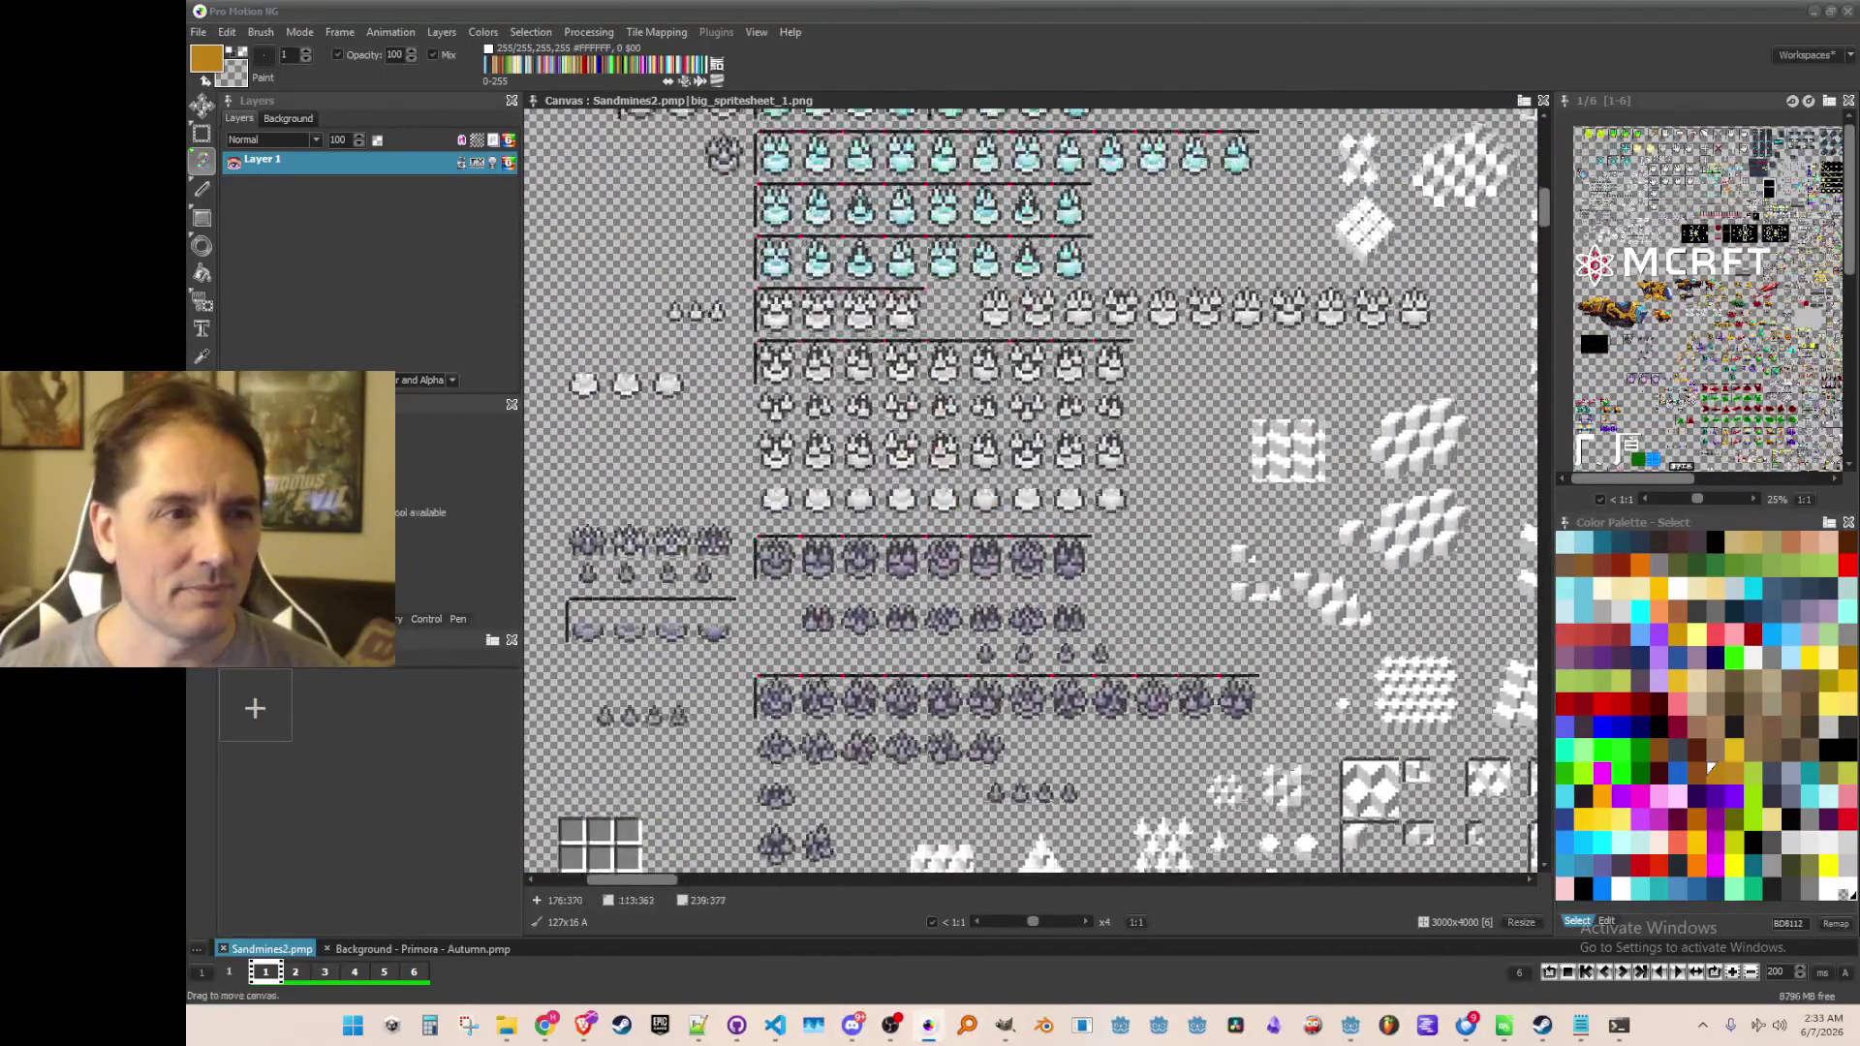
{"action": "left_click_drag", "start_coordinate": [619, 543], "coordinate": [526, 411]}
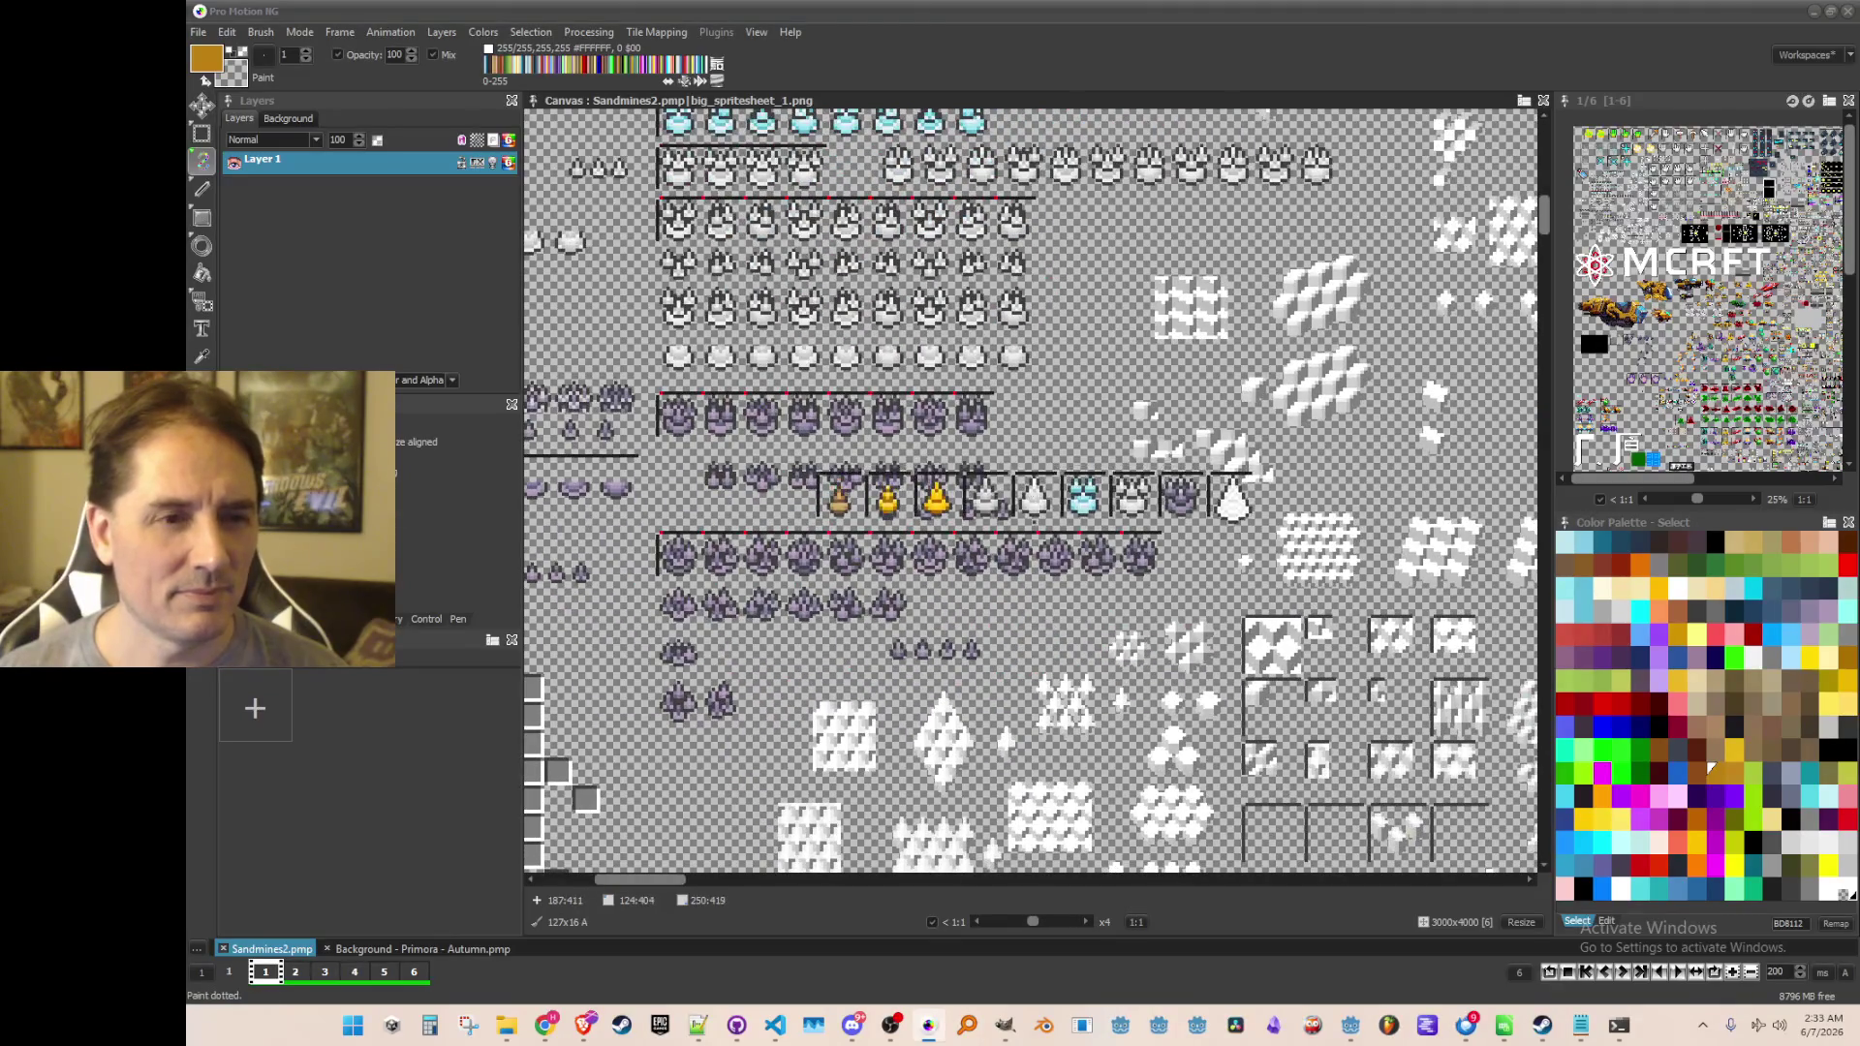
Zoom in and out to inspect the stamped strip and get Grab Brush ready again
{"action": "scroll", "coordinate": [1162, 640], "scroll_direction": "down", "scroll_amount": 3}
{"action": "scroll", "coordinate": [1162, 640], "scroll_direction": "up", "scroll_amount": 4}
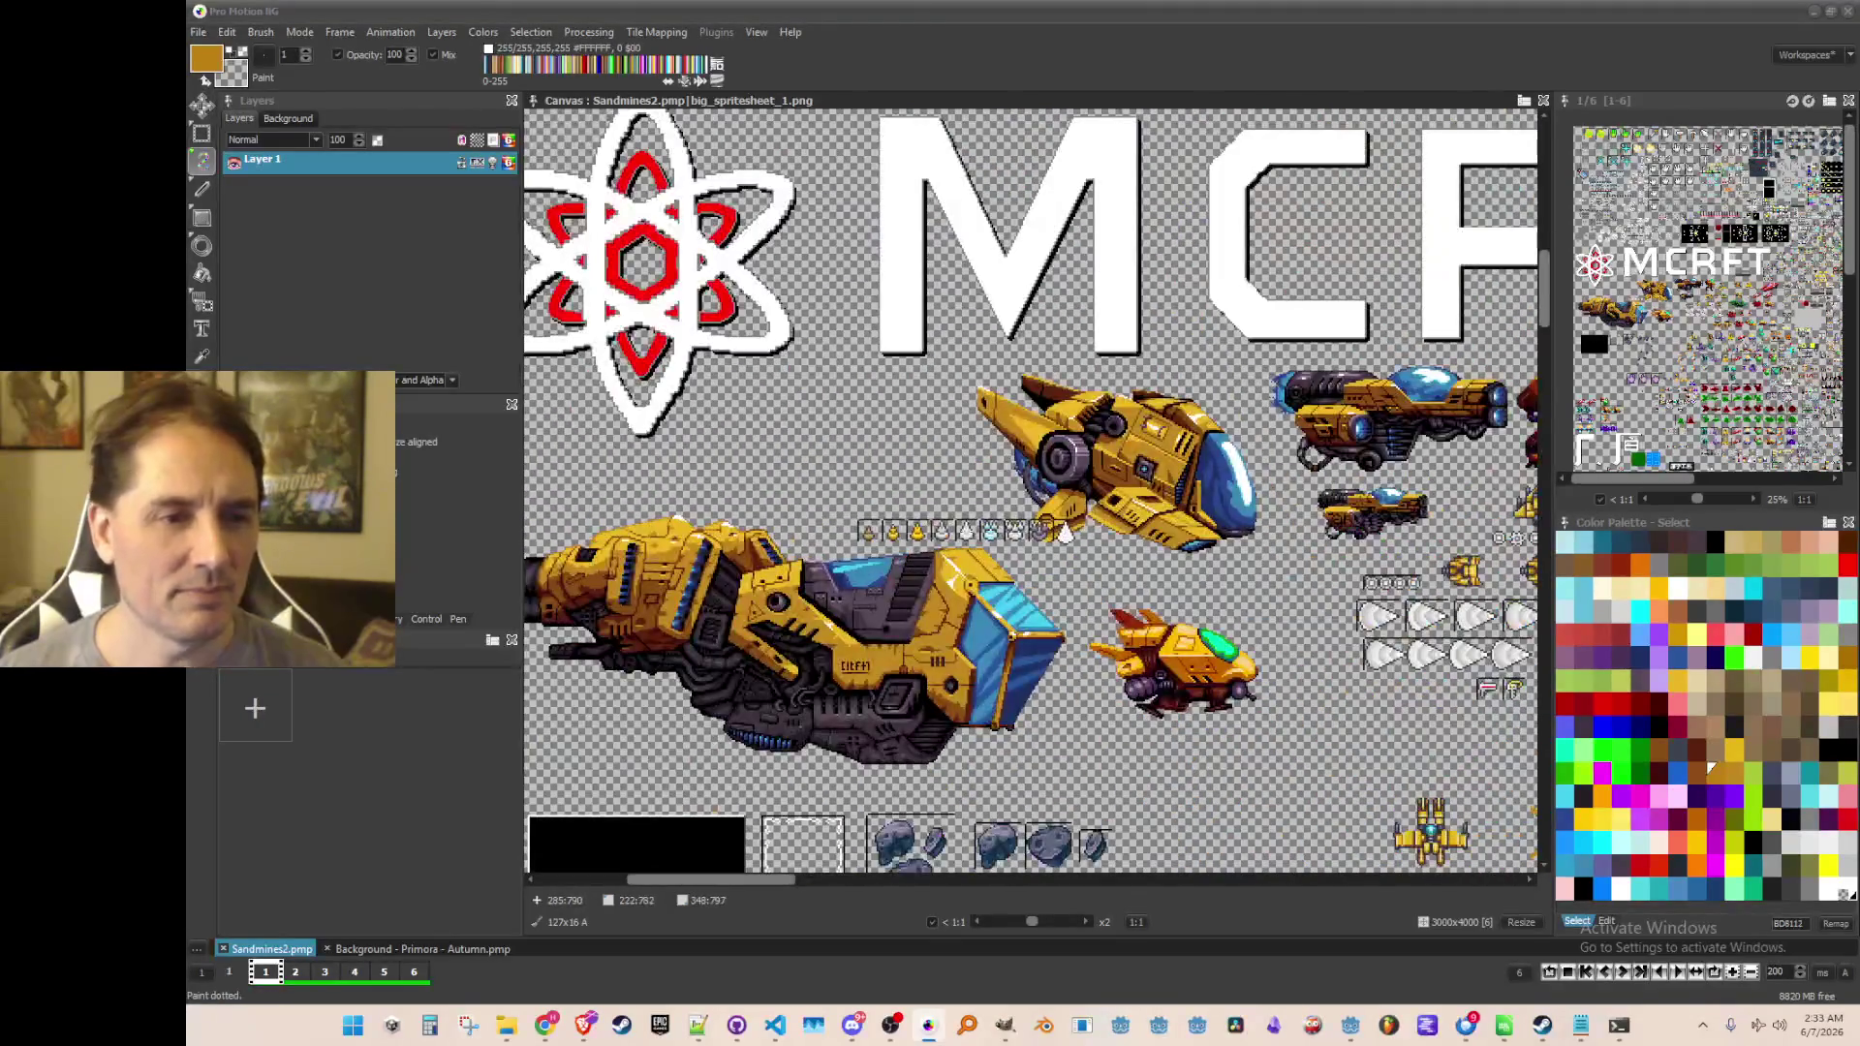
{"action": "scroll", "coordinate": [1162, 639], "scroll_direction": "down", "scroll_amount": 1}
{"action": "scroll", "coordinate": [1066, 678], "scroll_direction": "down", "scroll_amount": 2}
{"action": "scroll", "coordinate": [1065, 678], "scroll_direction": "up", "scroll_amount": 4}
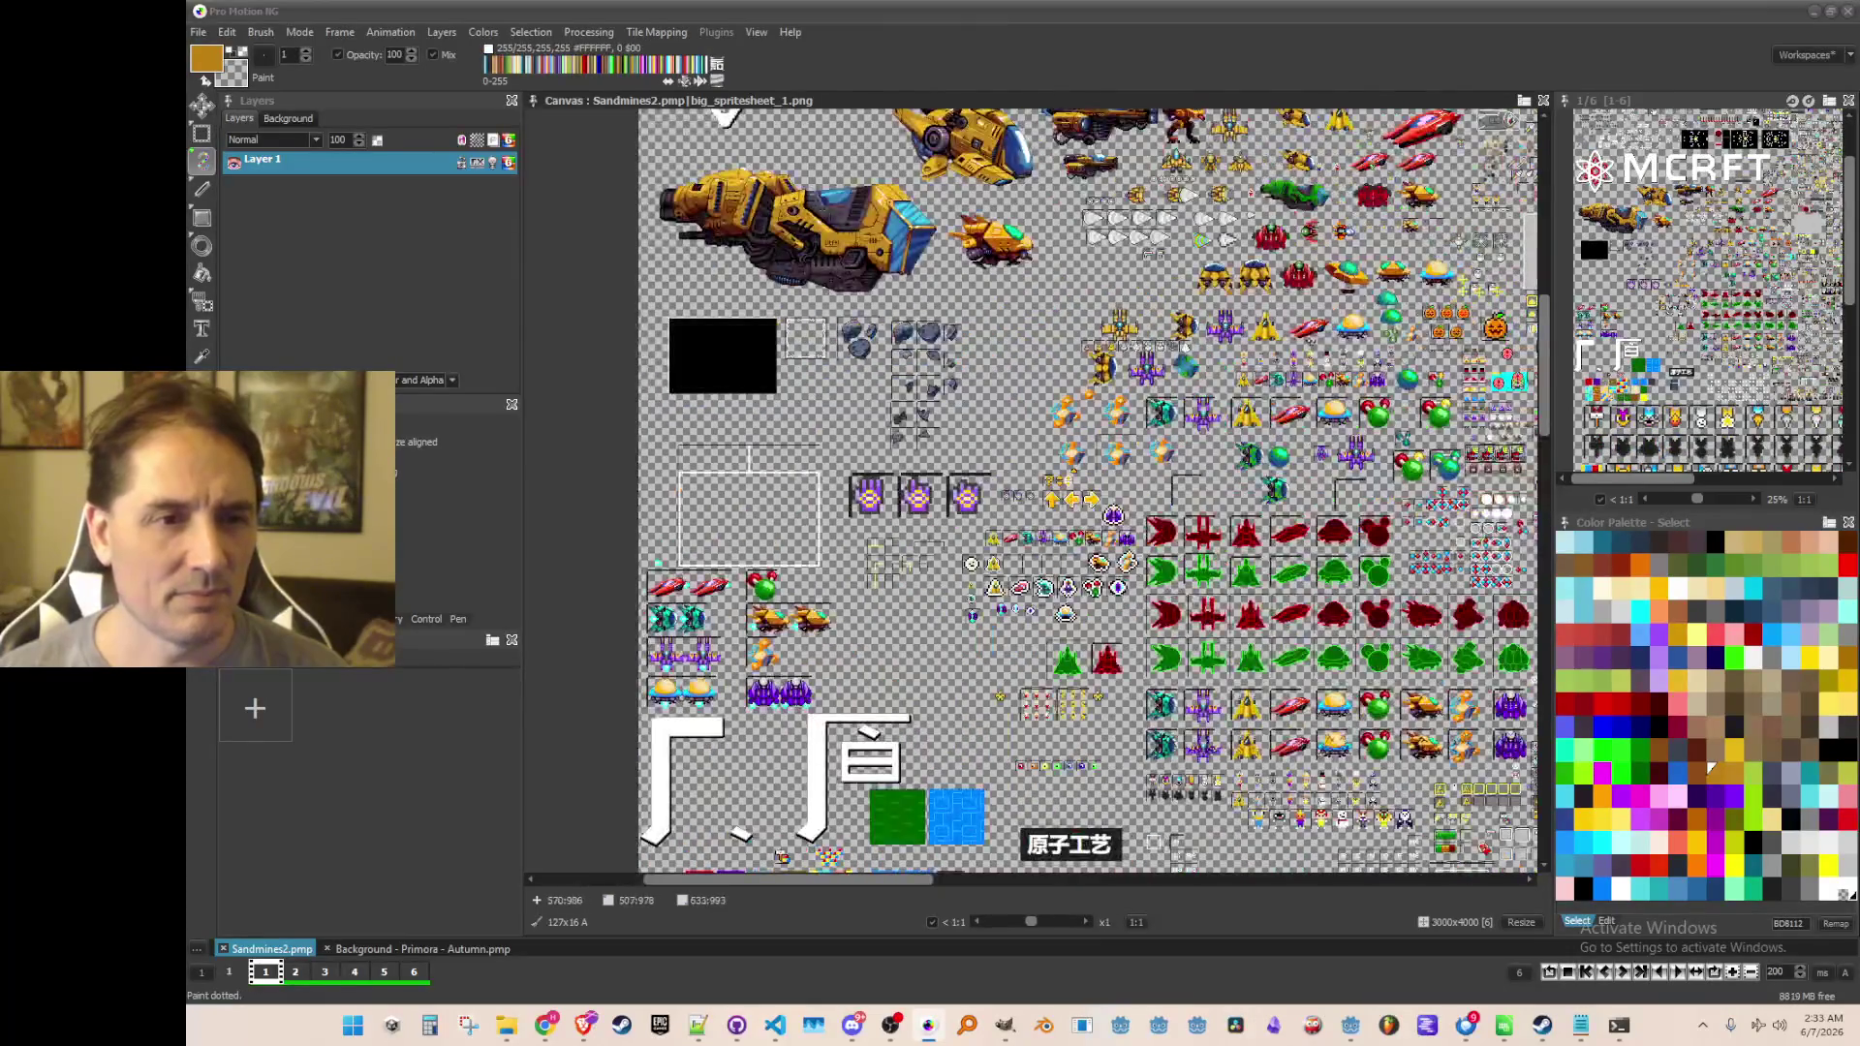
{"action": "scroll", "coordinate": [1008, 419], "scroll_direction": "up", "scroll_amount": 1}
{"action": "scroll", "coordinate": [1008, 419], "scroll_direction": "down", "scroll_amount": 1}
{"action": "scroll", "coordinate": [1009, 419], "scroll_direction": "down", "scroll_amount": 1}
{"action": "scroll", "coordinate": [788, 387], "scroll_direction": "up", "scroll_amount": 2}
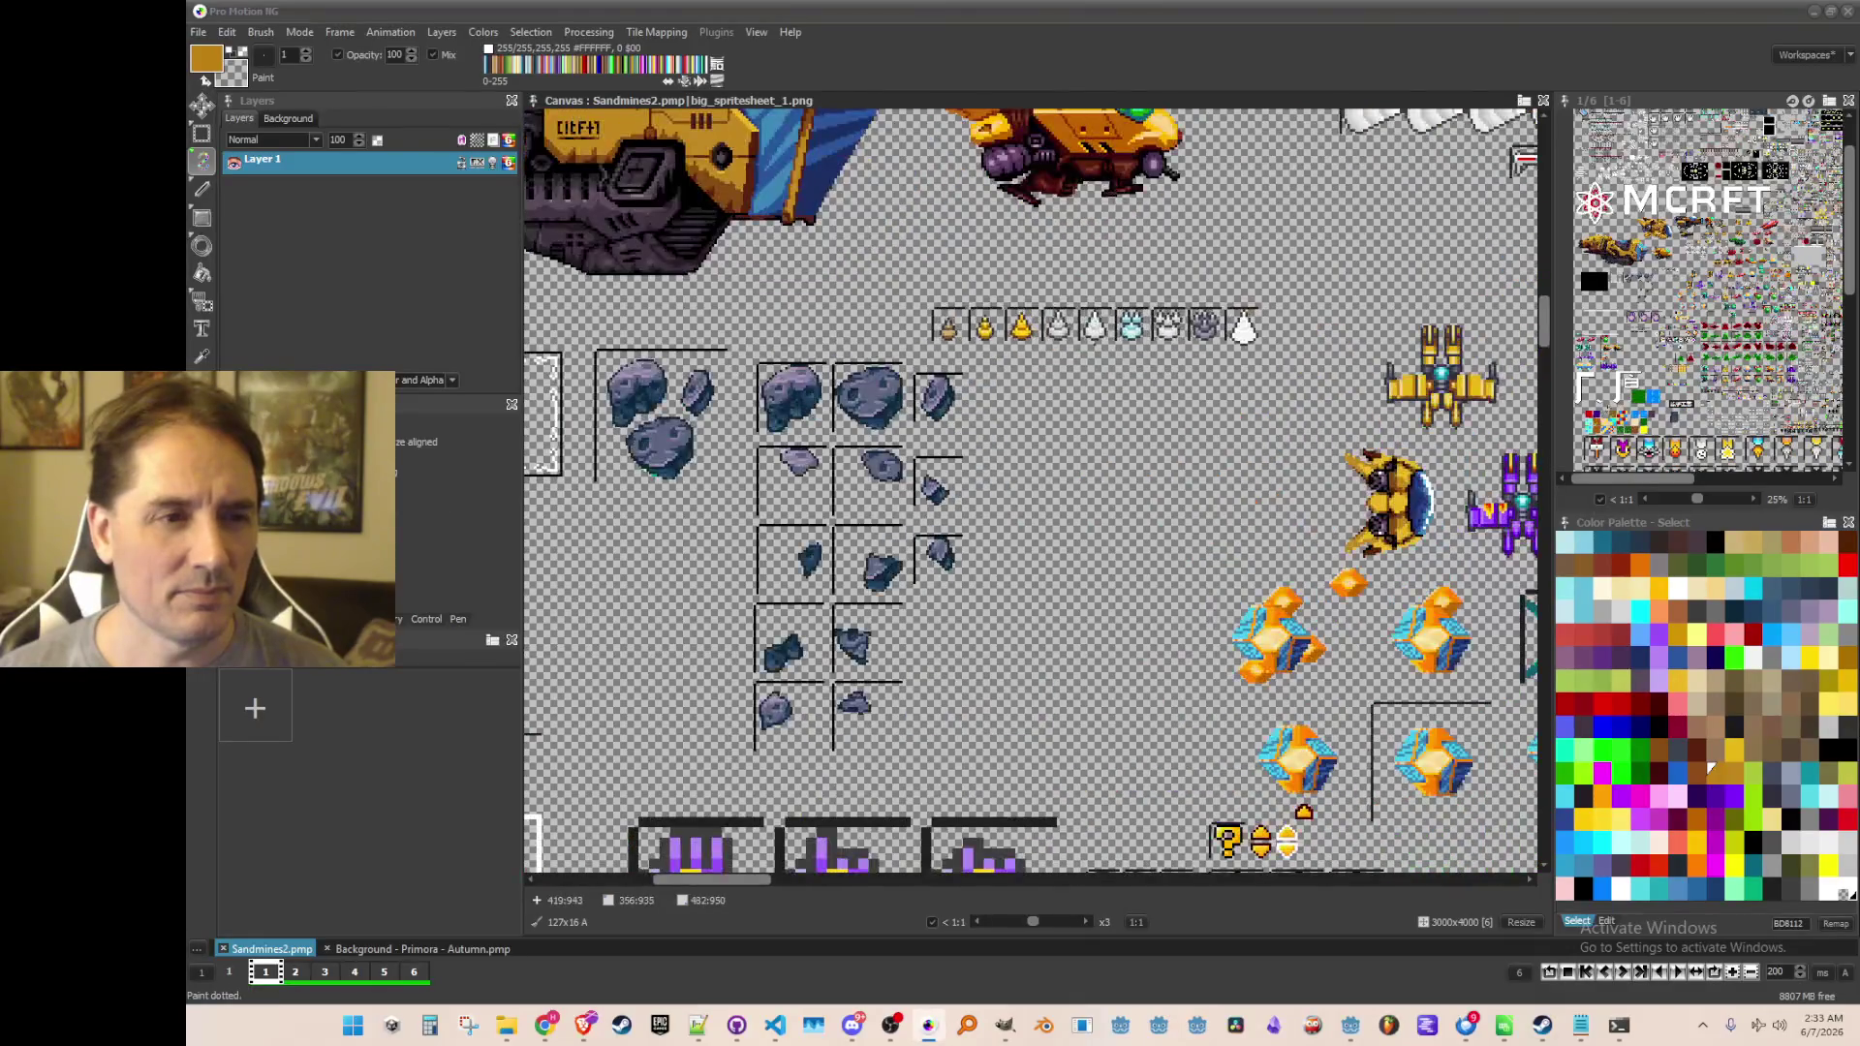
{"action": "scroll", "coordinate": [1071, 489], "scroll_direction": "down", "scroll_amount": 2}
{"action": "scroll", "coordinate": [1070, 489], "scroll_direction": "up", "scroll_amount": 1}
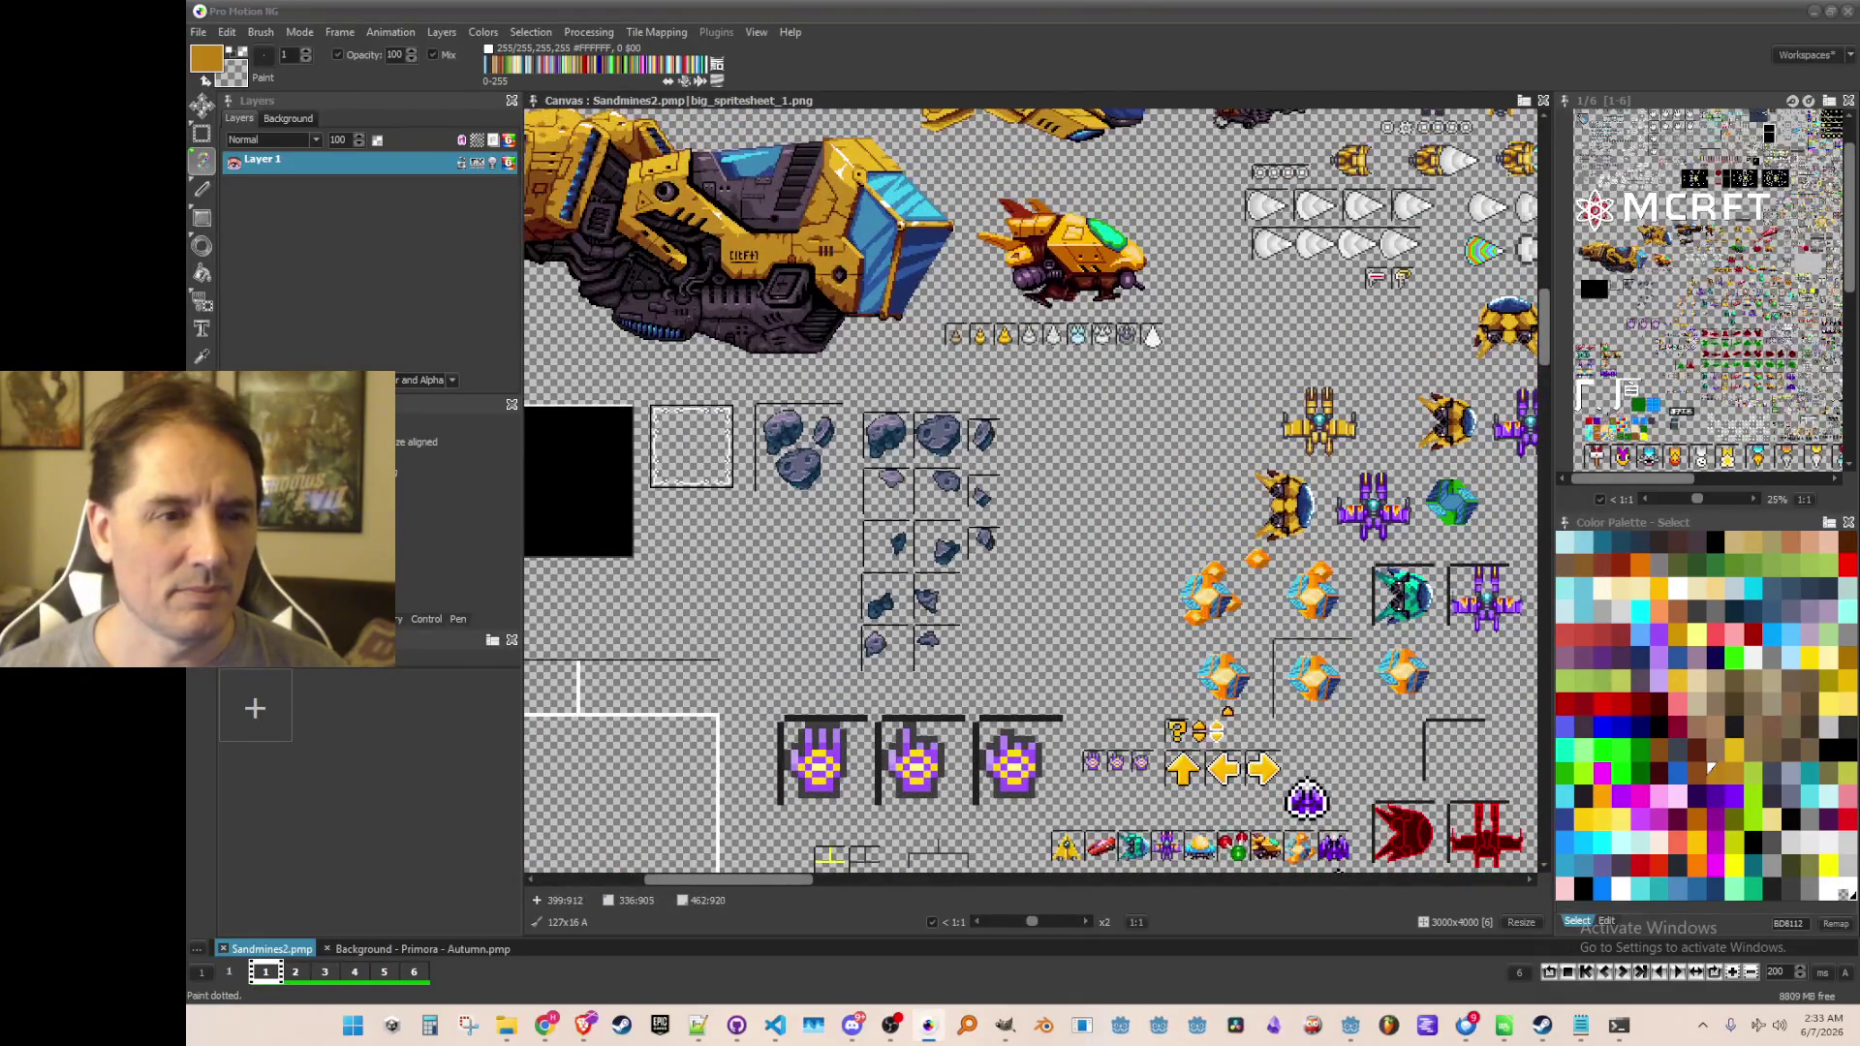
{"action": "scroll", "coordinate": [1070, 489], "scroll_direction": "down", "scroll_amount": 3}
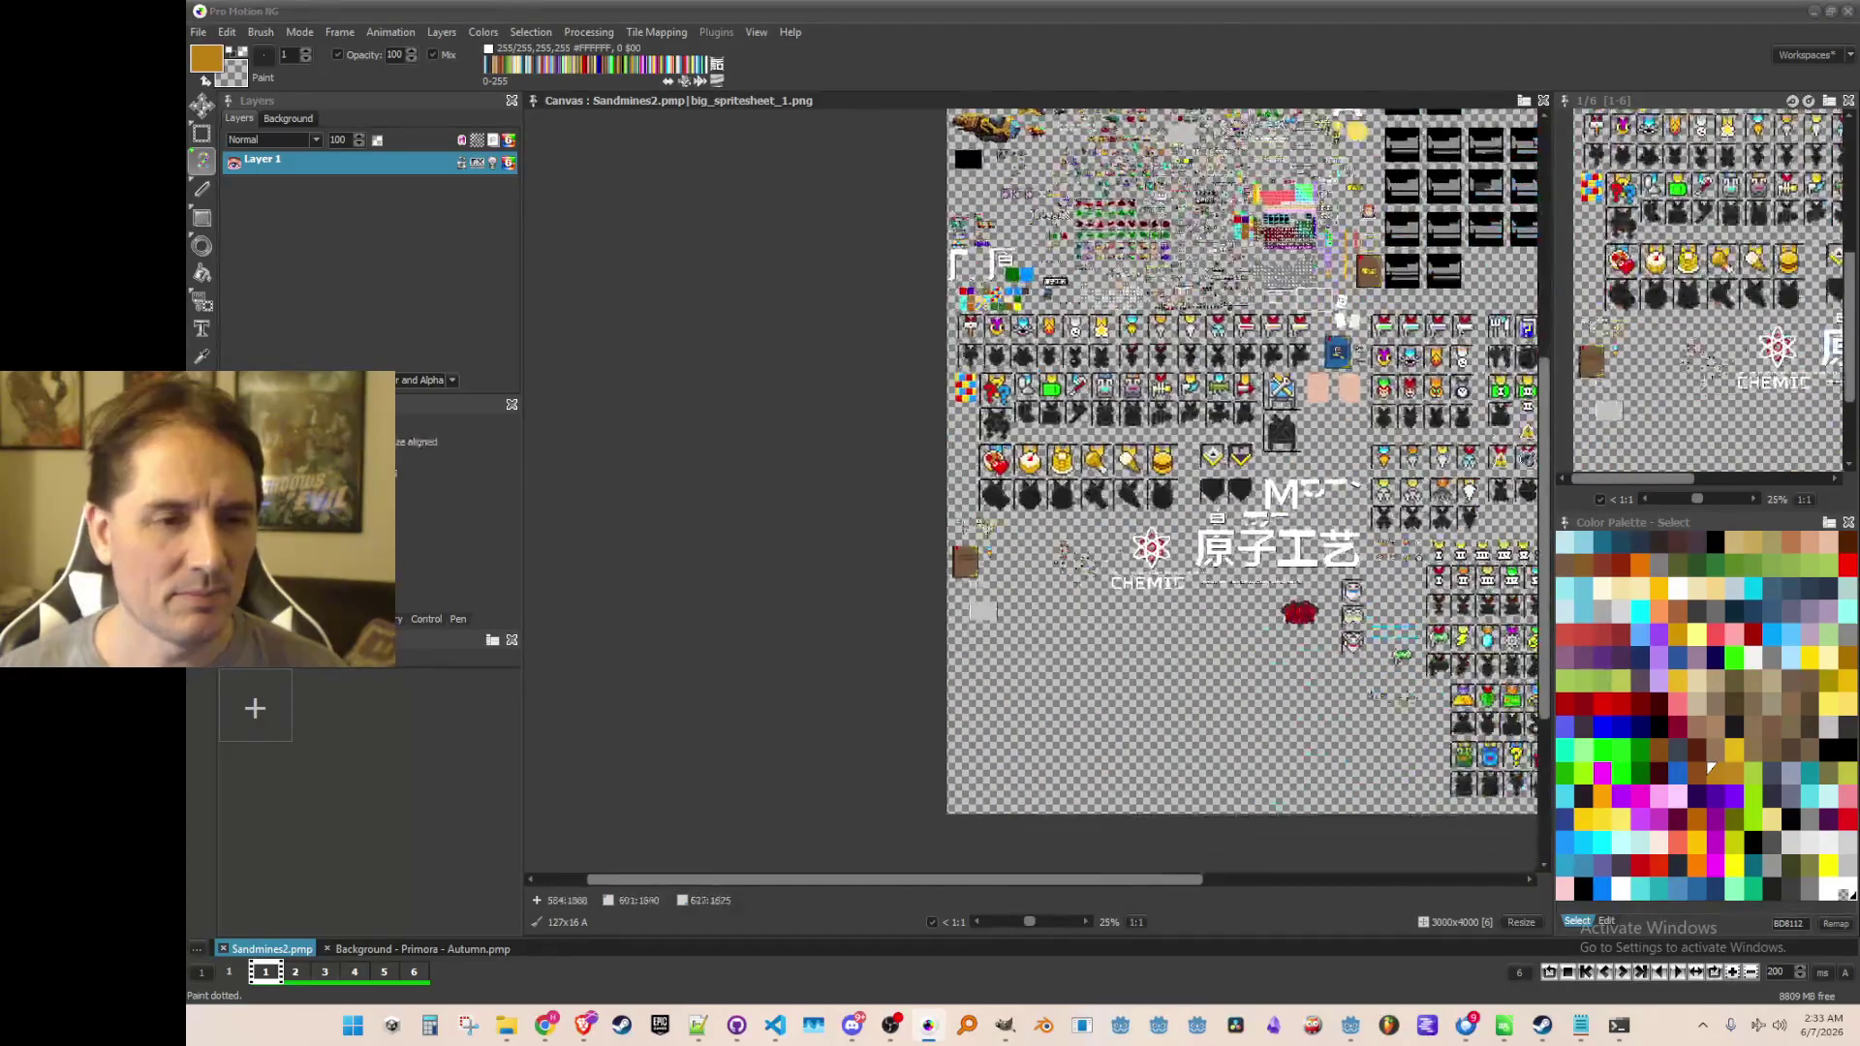
{"action": "scroll", "coordinate": [1091, 636], "scroll_direction": "up", "scroll_amount": 2}
{"action": "scroll", "coordinate": [1019, 587], "scroll_direction": "up", "scroll_amount": 2}
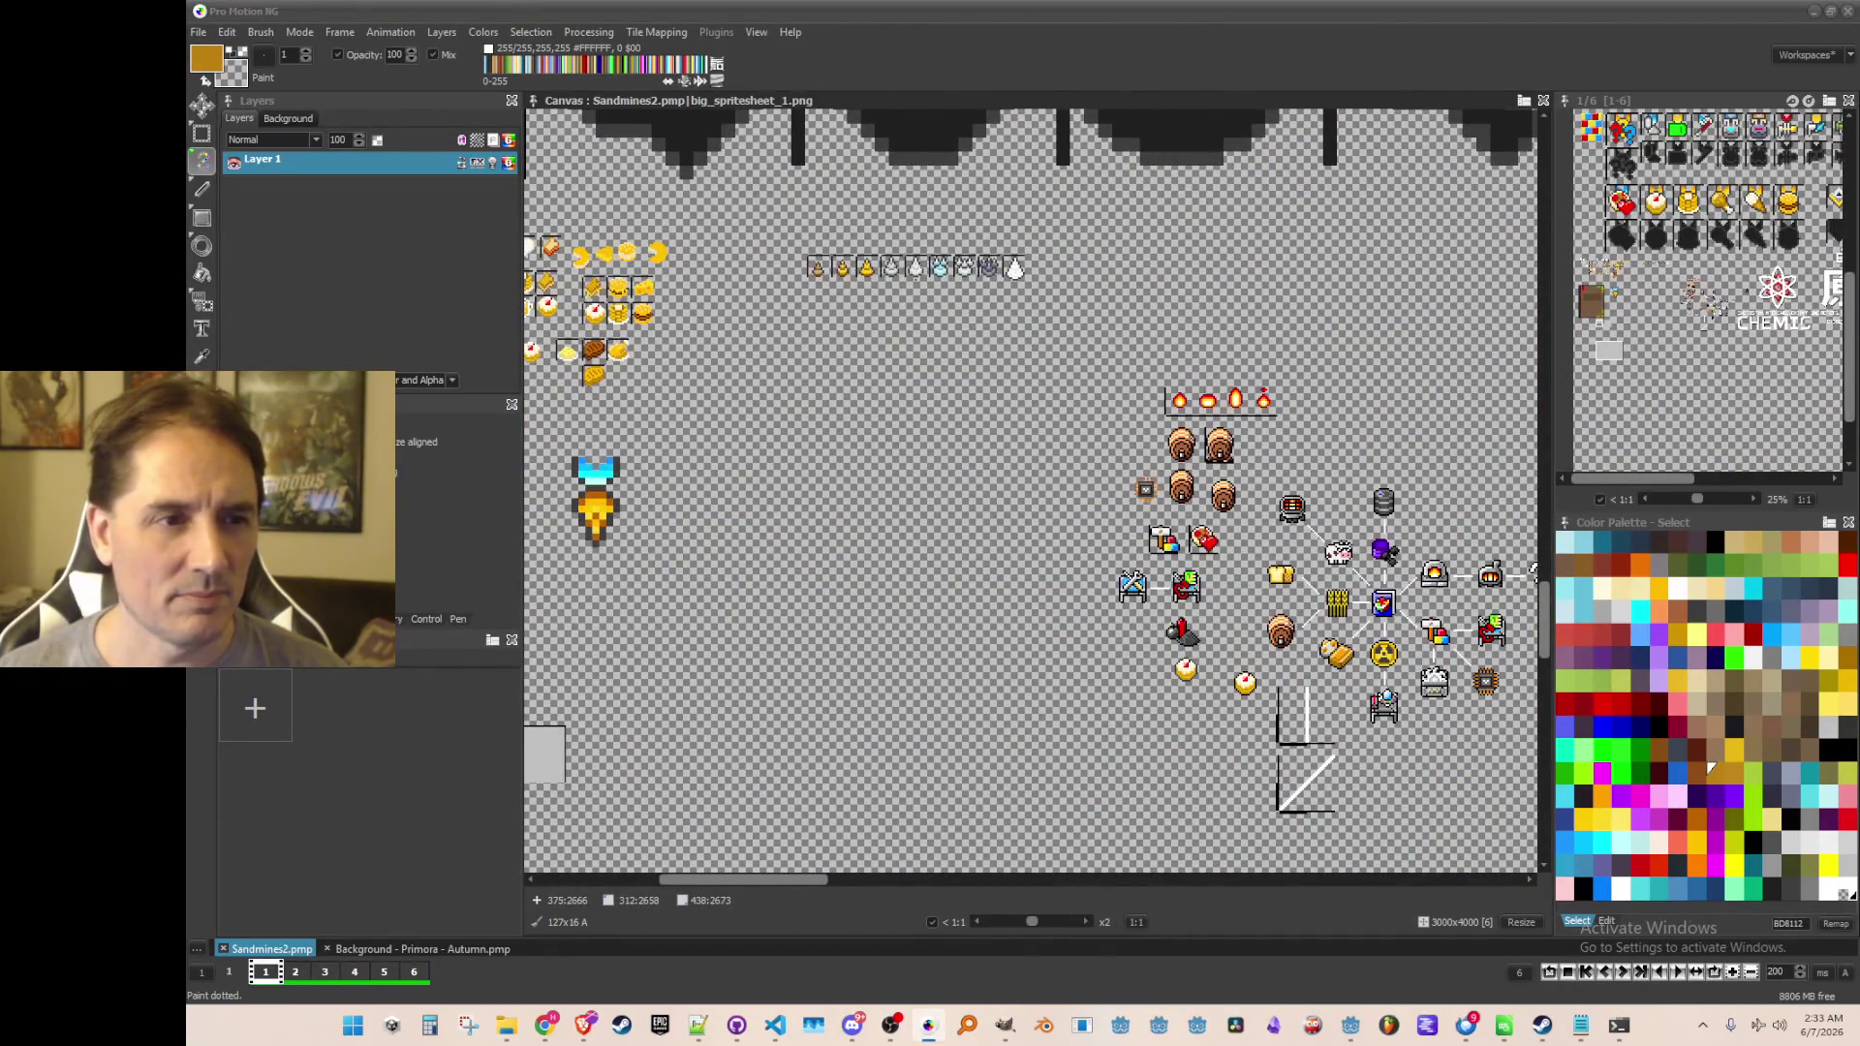
{"action": "scroll", "coordinate": [1031, 489], "scroll_direction": "down", "scroll_amount": 4}
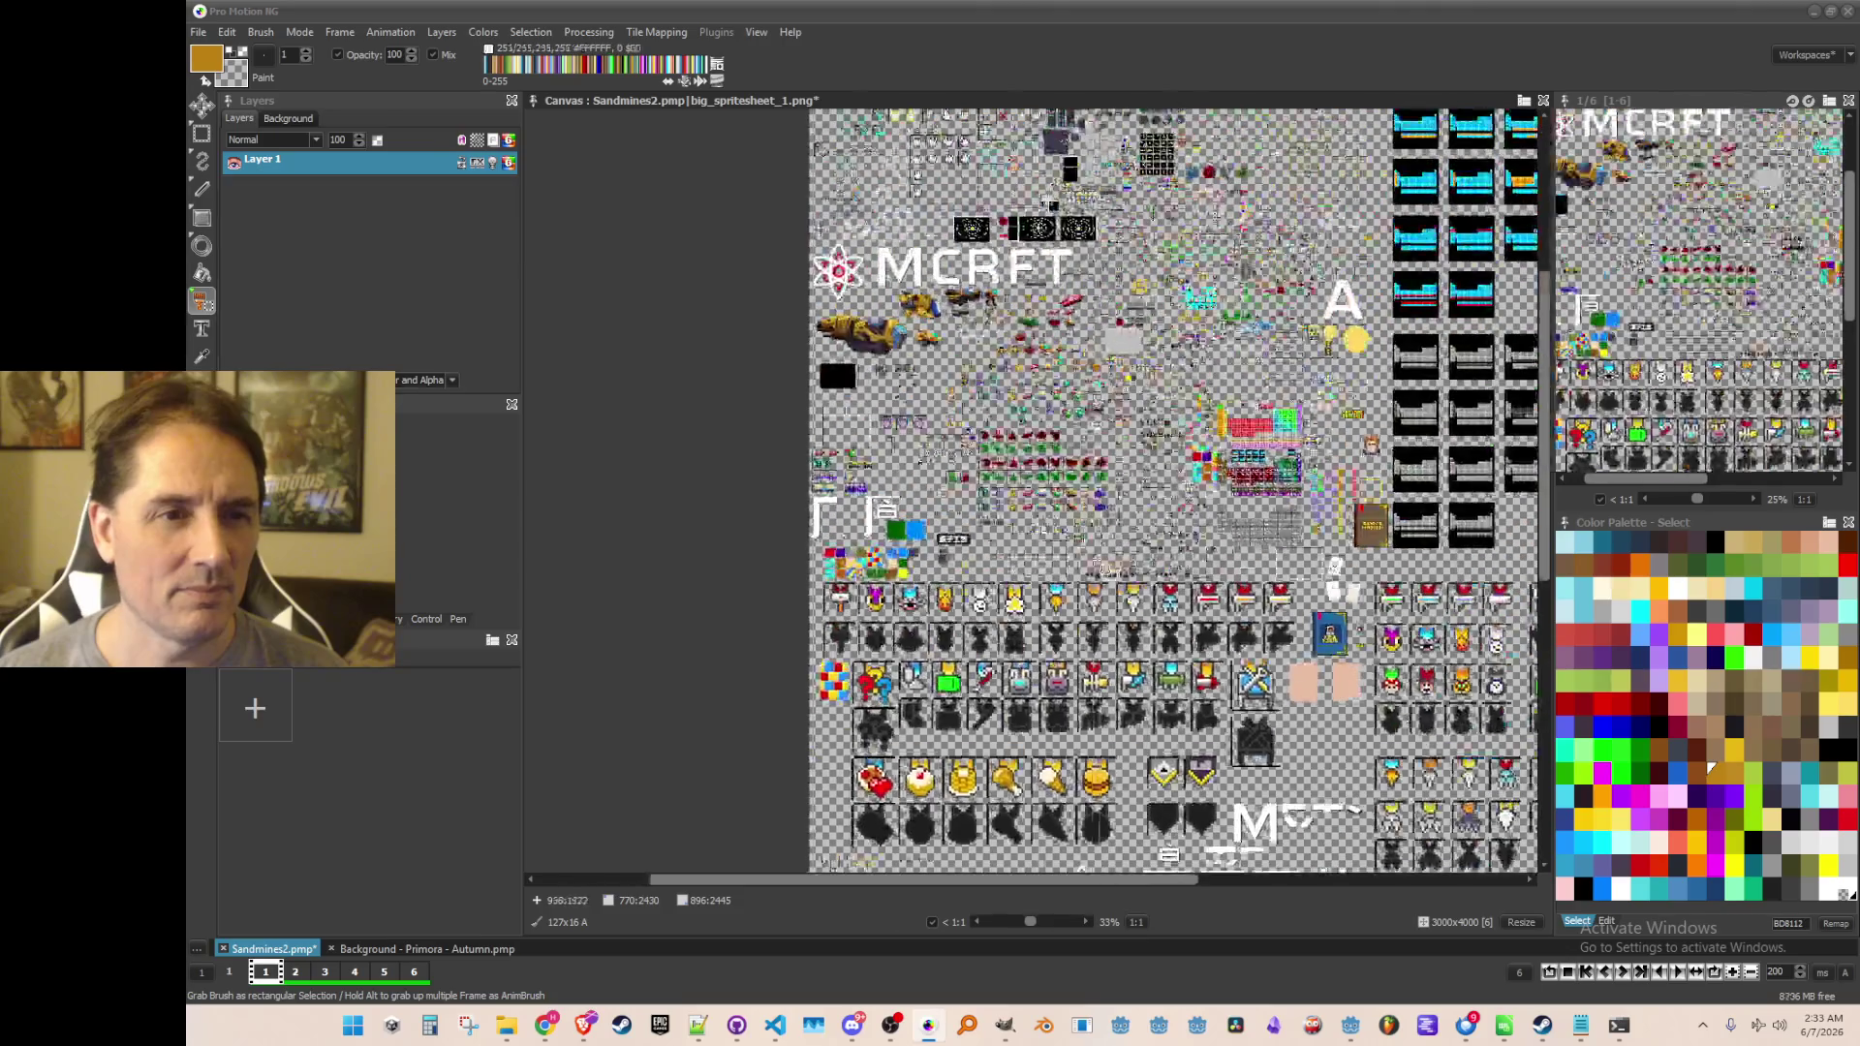
{"action": "key", "text": "b"}
{"action": "scroll", "coordinate": [826, 455], "scroll_direction": "up", "scroll_amount": 5}
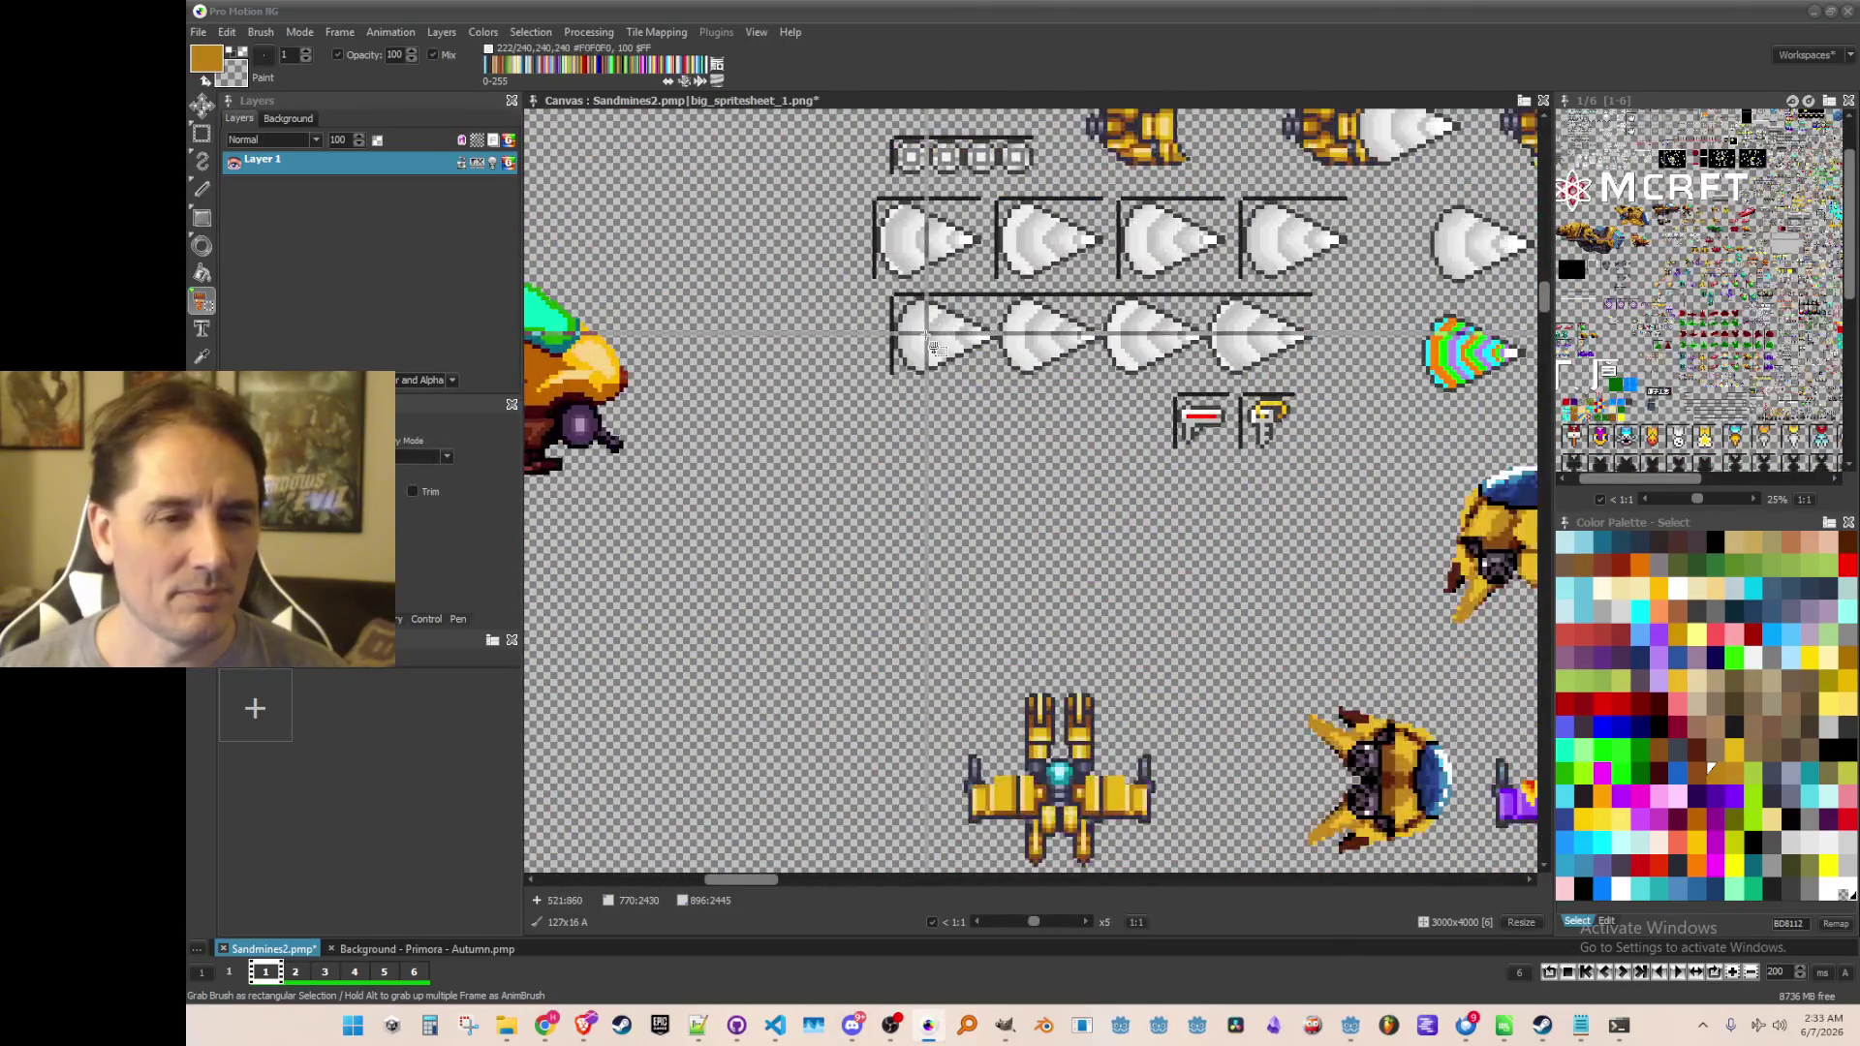
Copy the row of white drill-cone frames and stamp three copies of it onto the sheet
{"action": "left_click_drag", "start_coordinate": [1193, 418], "coordinate": [1258, 459]}
{"action": "scroll", "coordinate": [1264, 474], "scroll_direction": "down", "scroll_amount": 4}
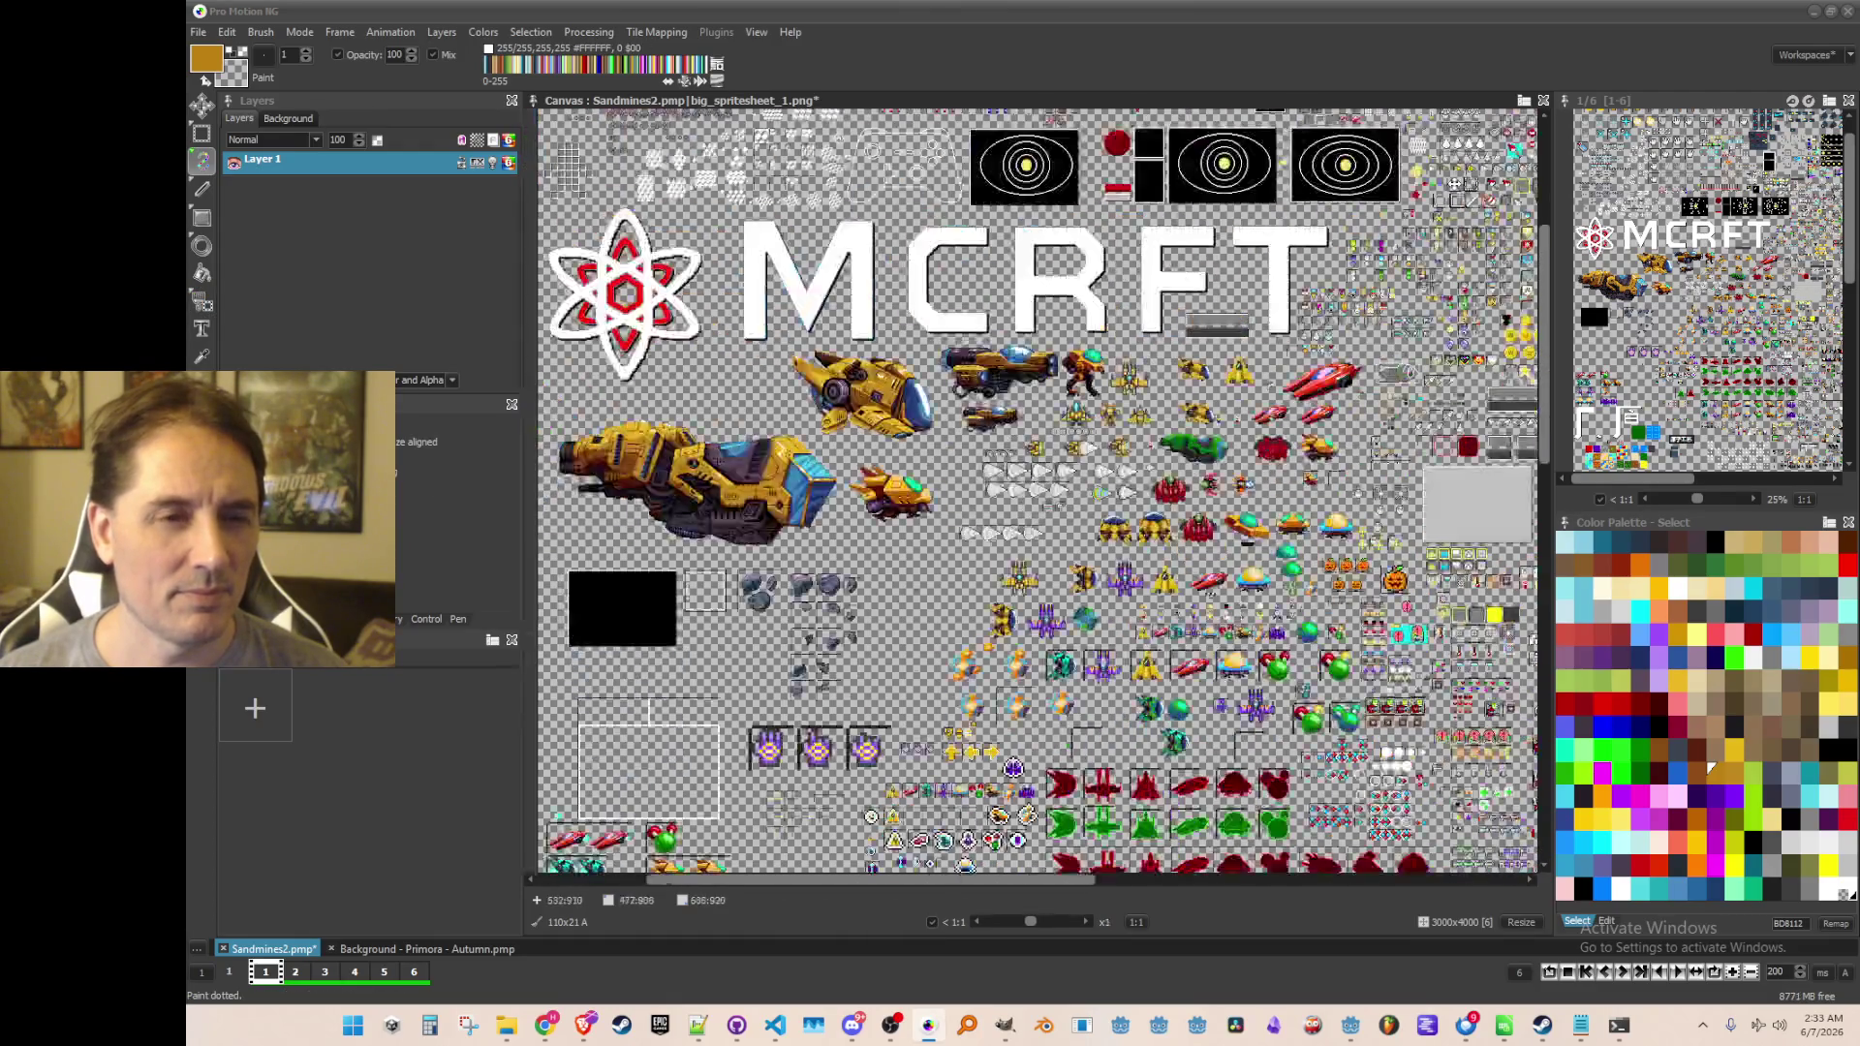
{"action": "scroll", "coordinate": [1143, 465], "scroll_direction": "up", "scroll_amount": 5}
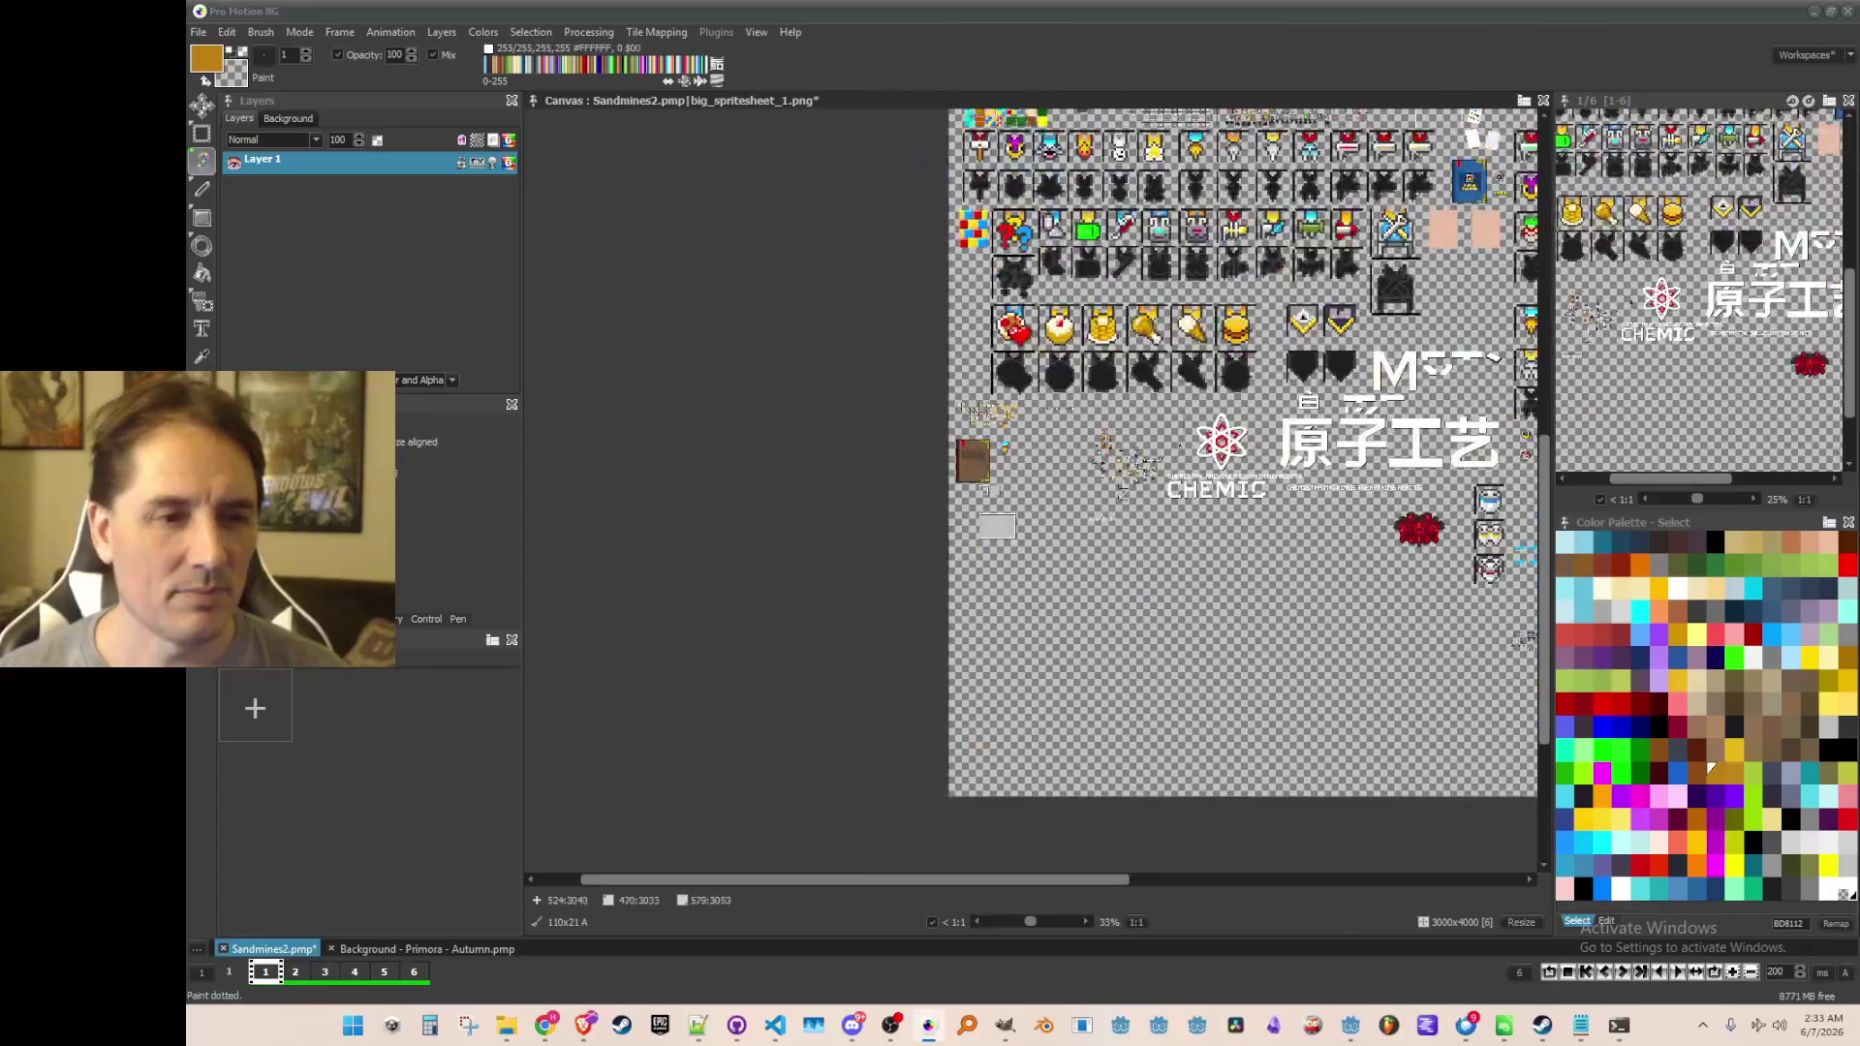
{"action": "scroll", "coordinate": [1210, 373], "scroll_direction": "up", "scroll_amount": 3}
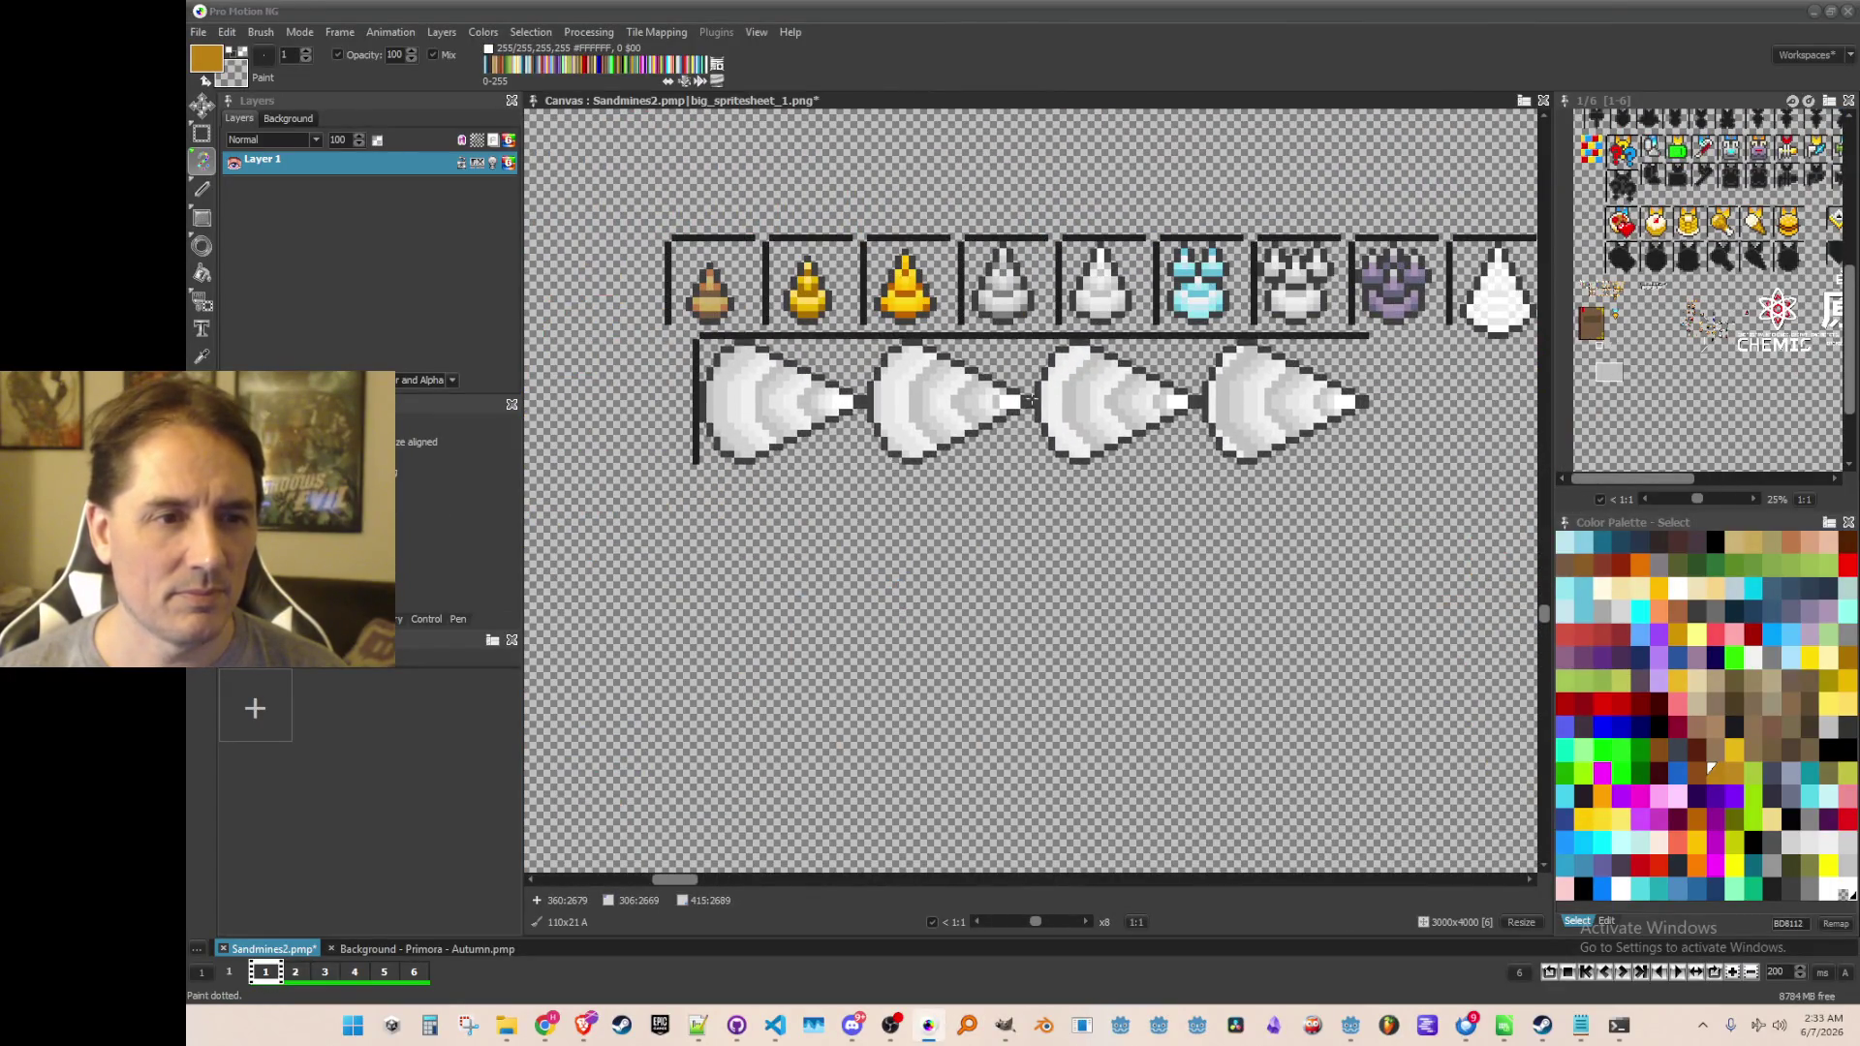
{"action": "scroll", "coordinate": [994, 414], "scroll_direction": "up", "scroll_amount": 1}
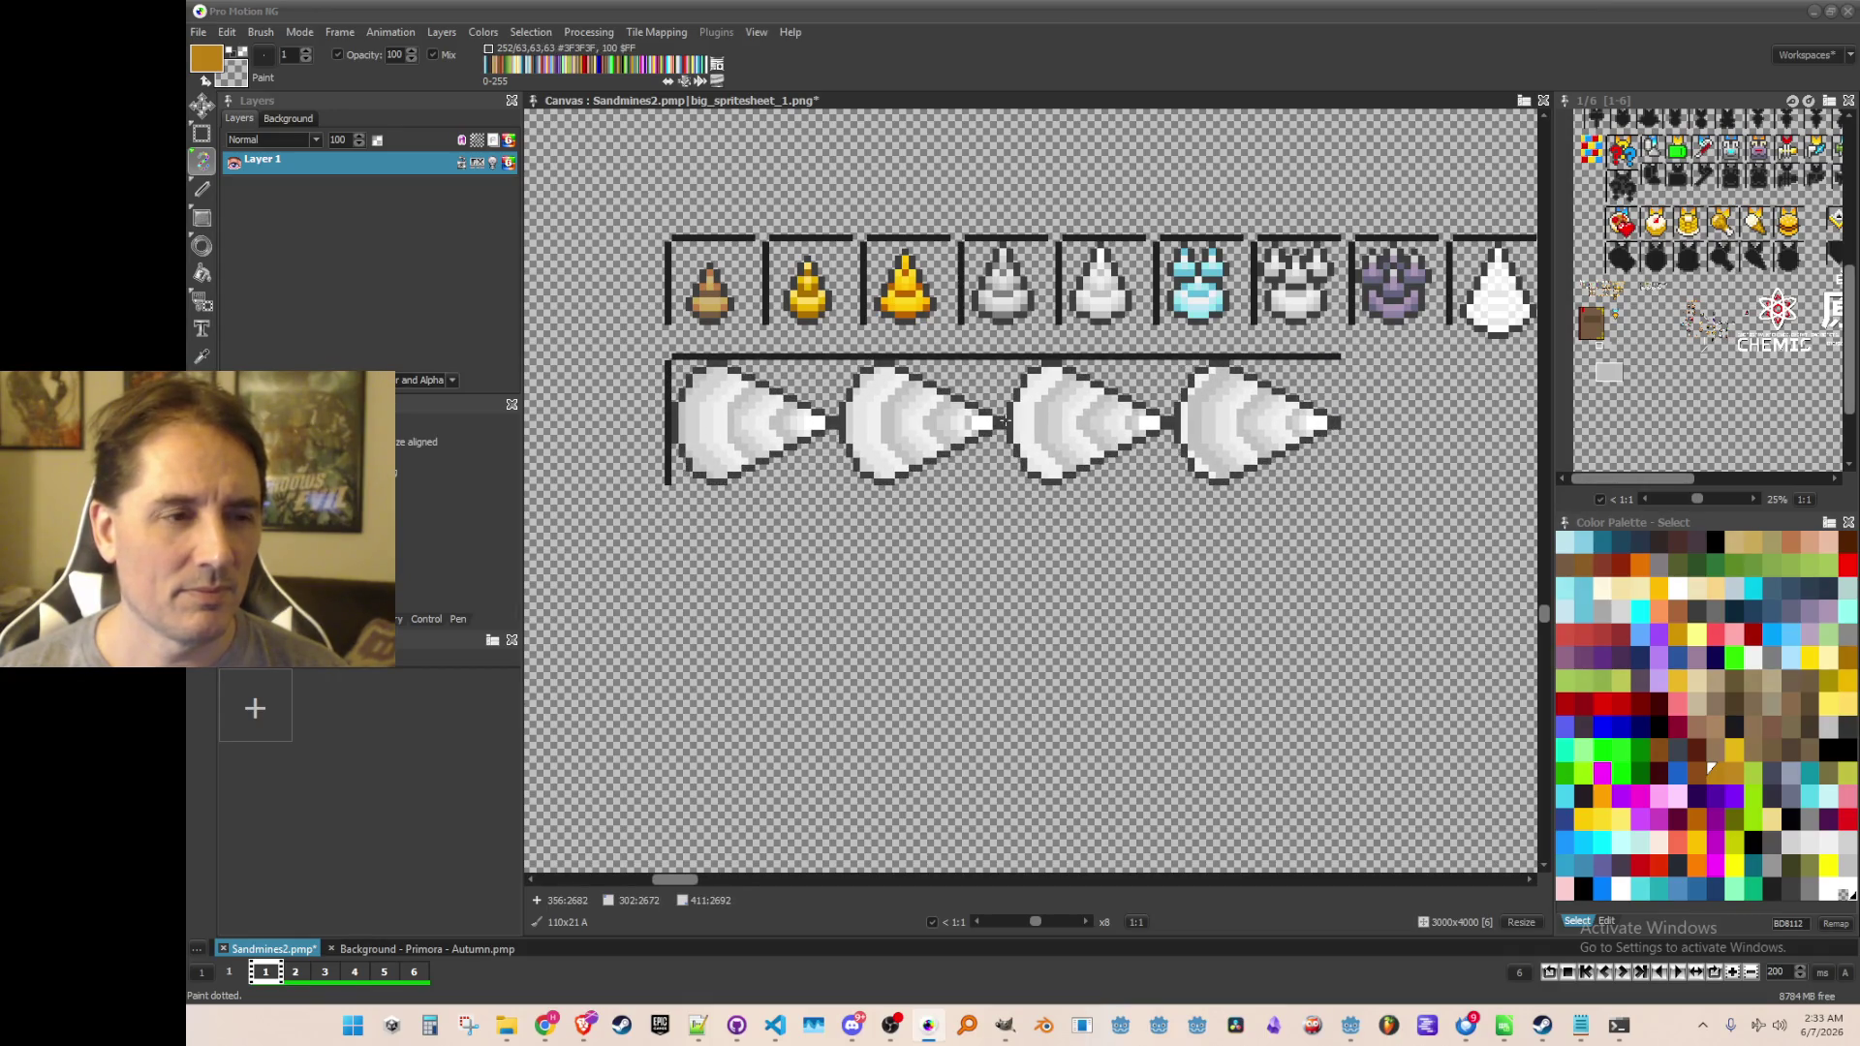
{"action": "left_click", "coordinate": [1003, 421]}
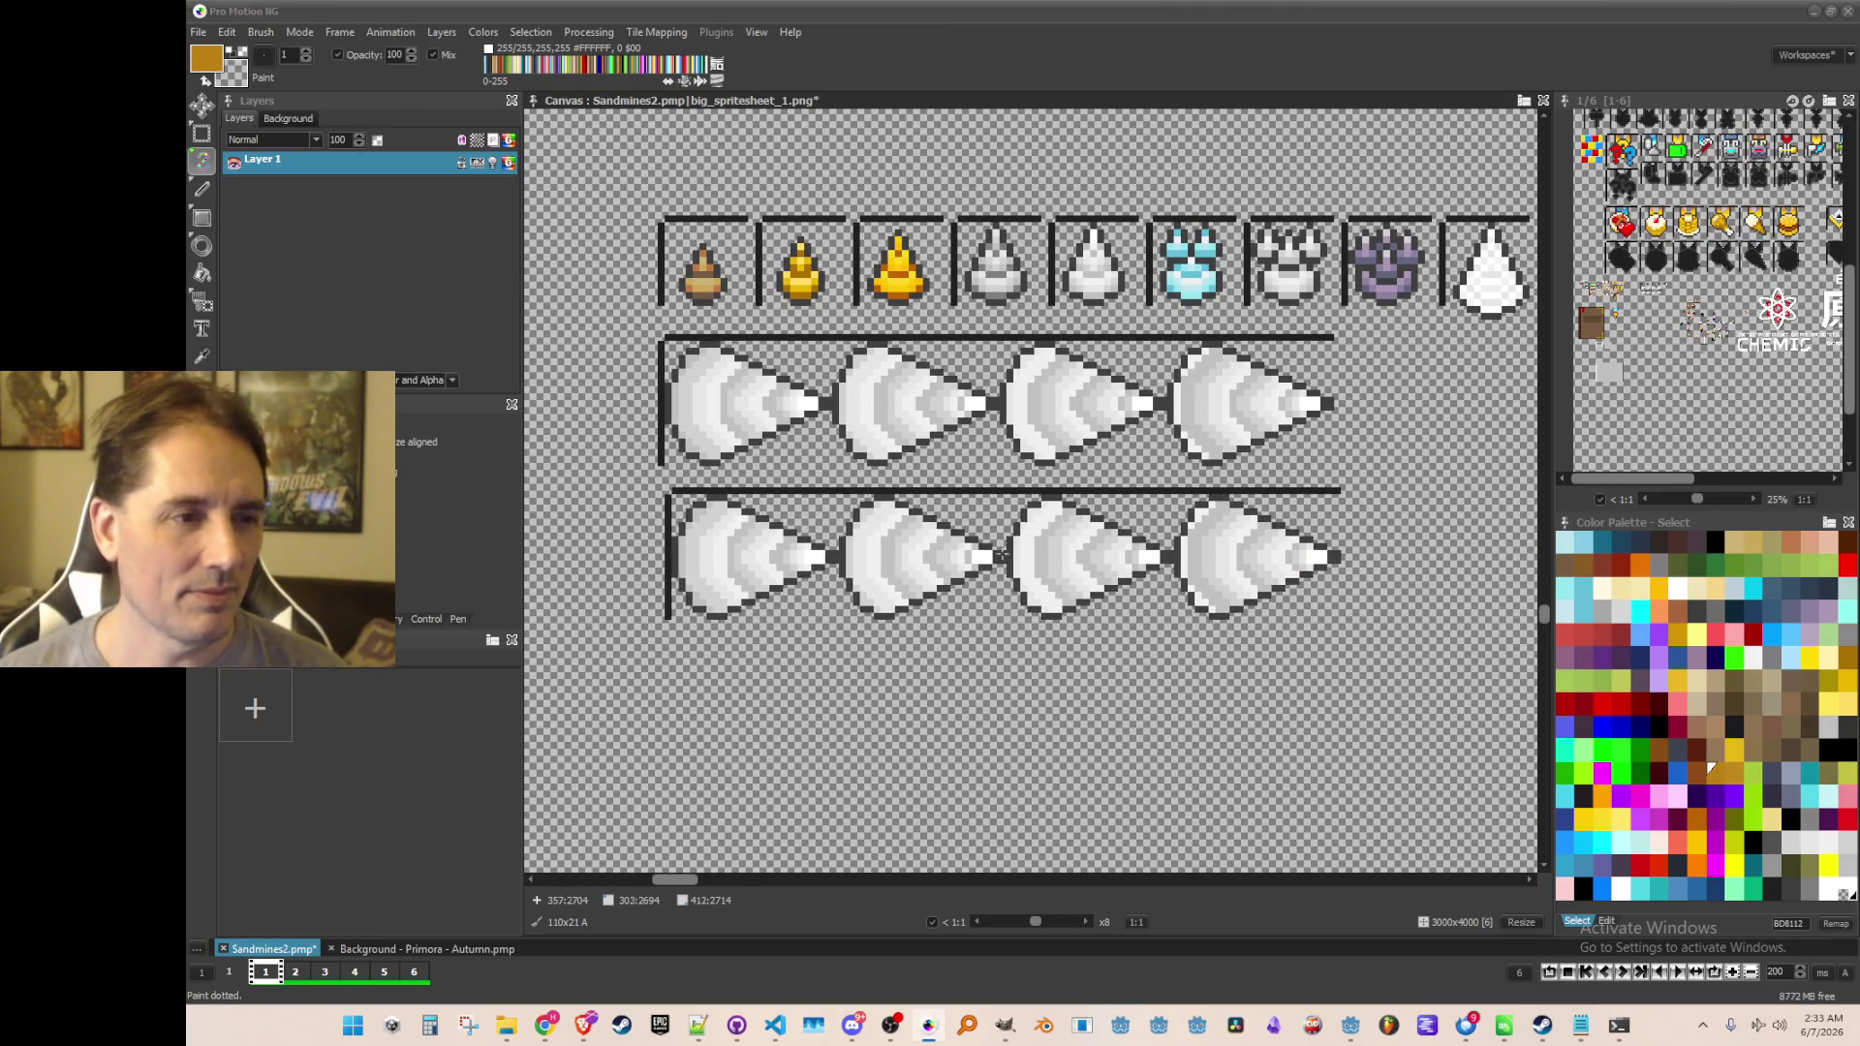
{"action": "key", "text": "Right"}
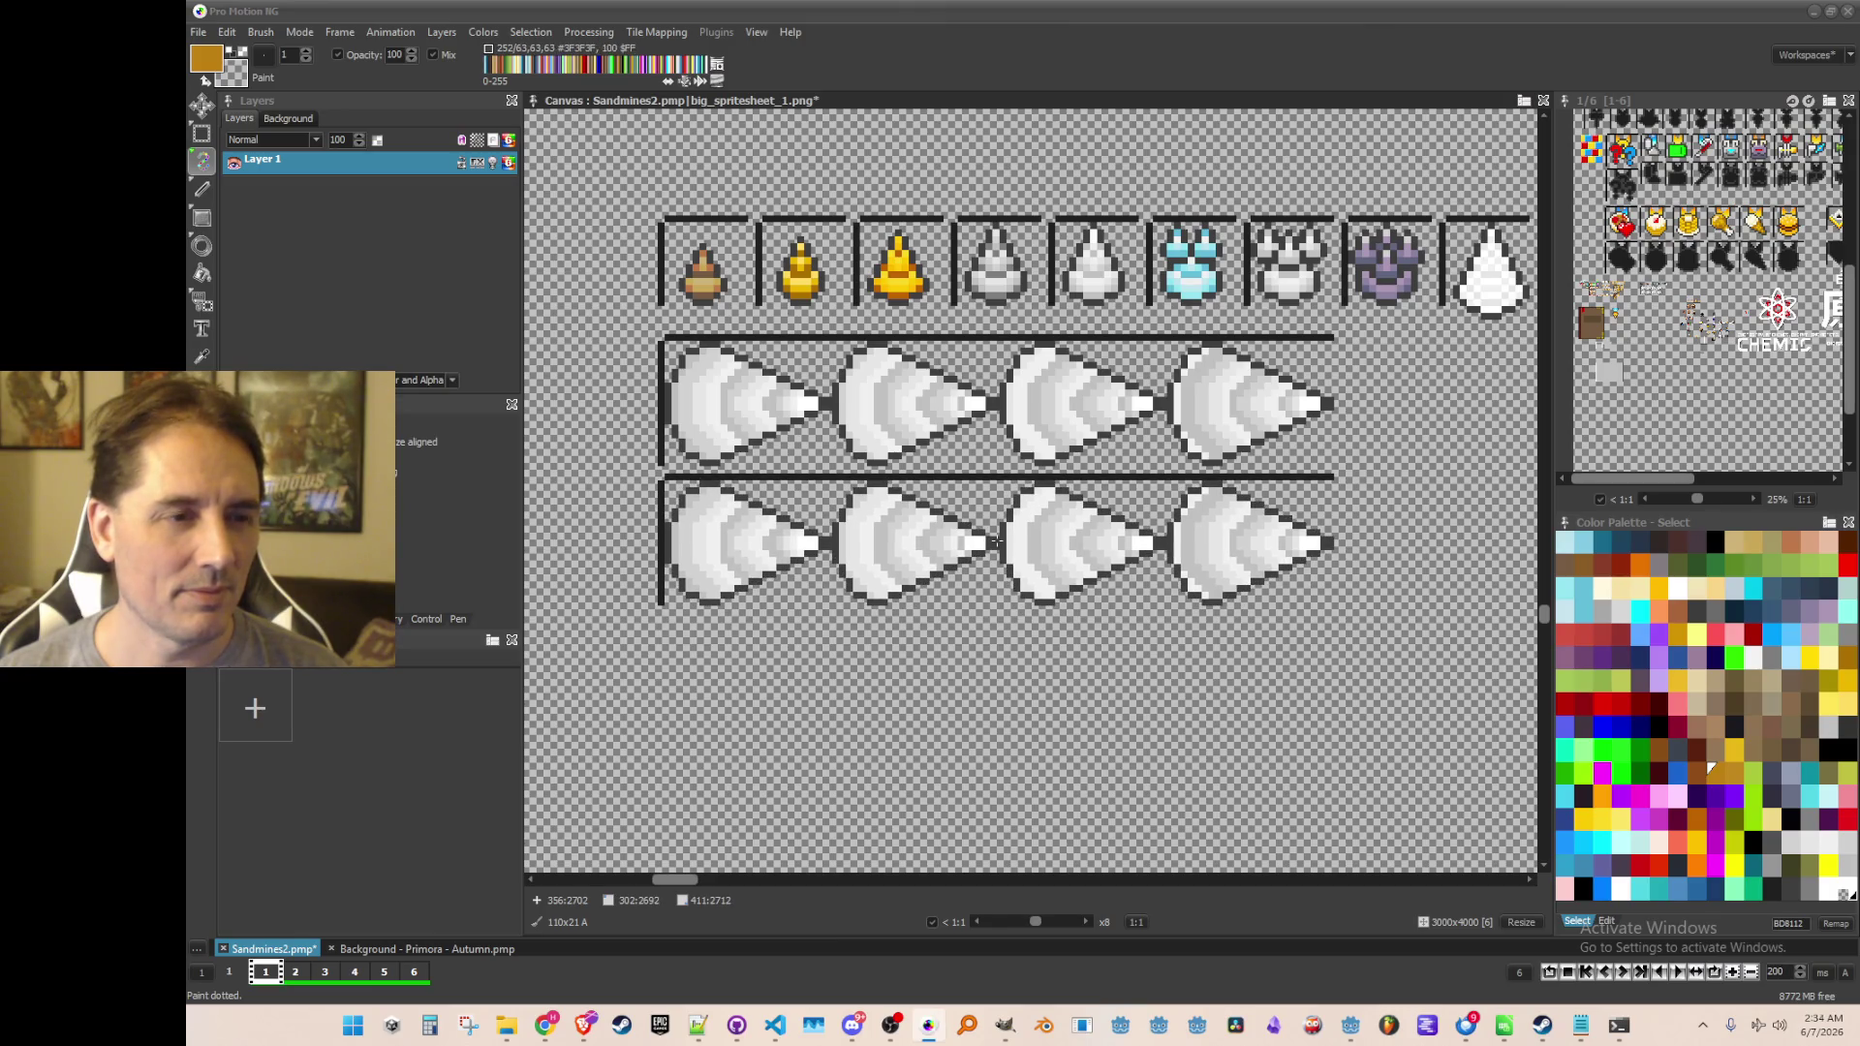
{"action": "left_click", "coordinate": [995, 542]}
{"action": "left_click", "coordinate": [998, 680]}
Stamp five more drill rows further down, extending the sheet to eight drill rows
{"action": "scroll", "coordinate": [997, 680], "scroll_direction": "down", "scroll_amount": 2}
{"action": "scroll", "coordinate": [983, 618], "scroll_direction": "up", "scroll_amount": 1}
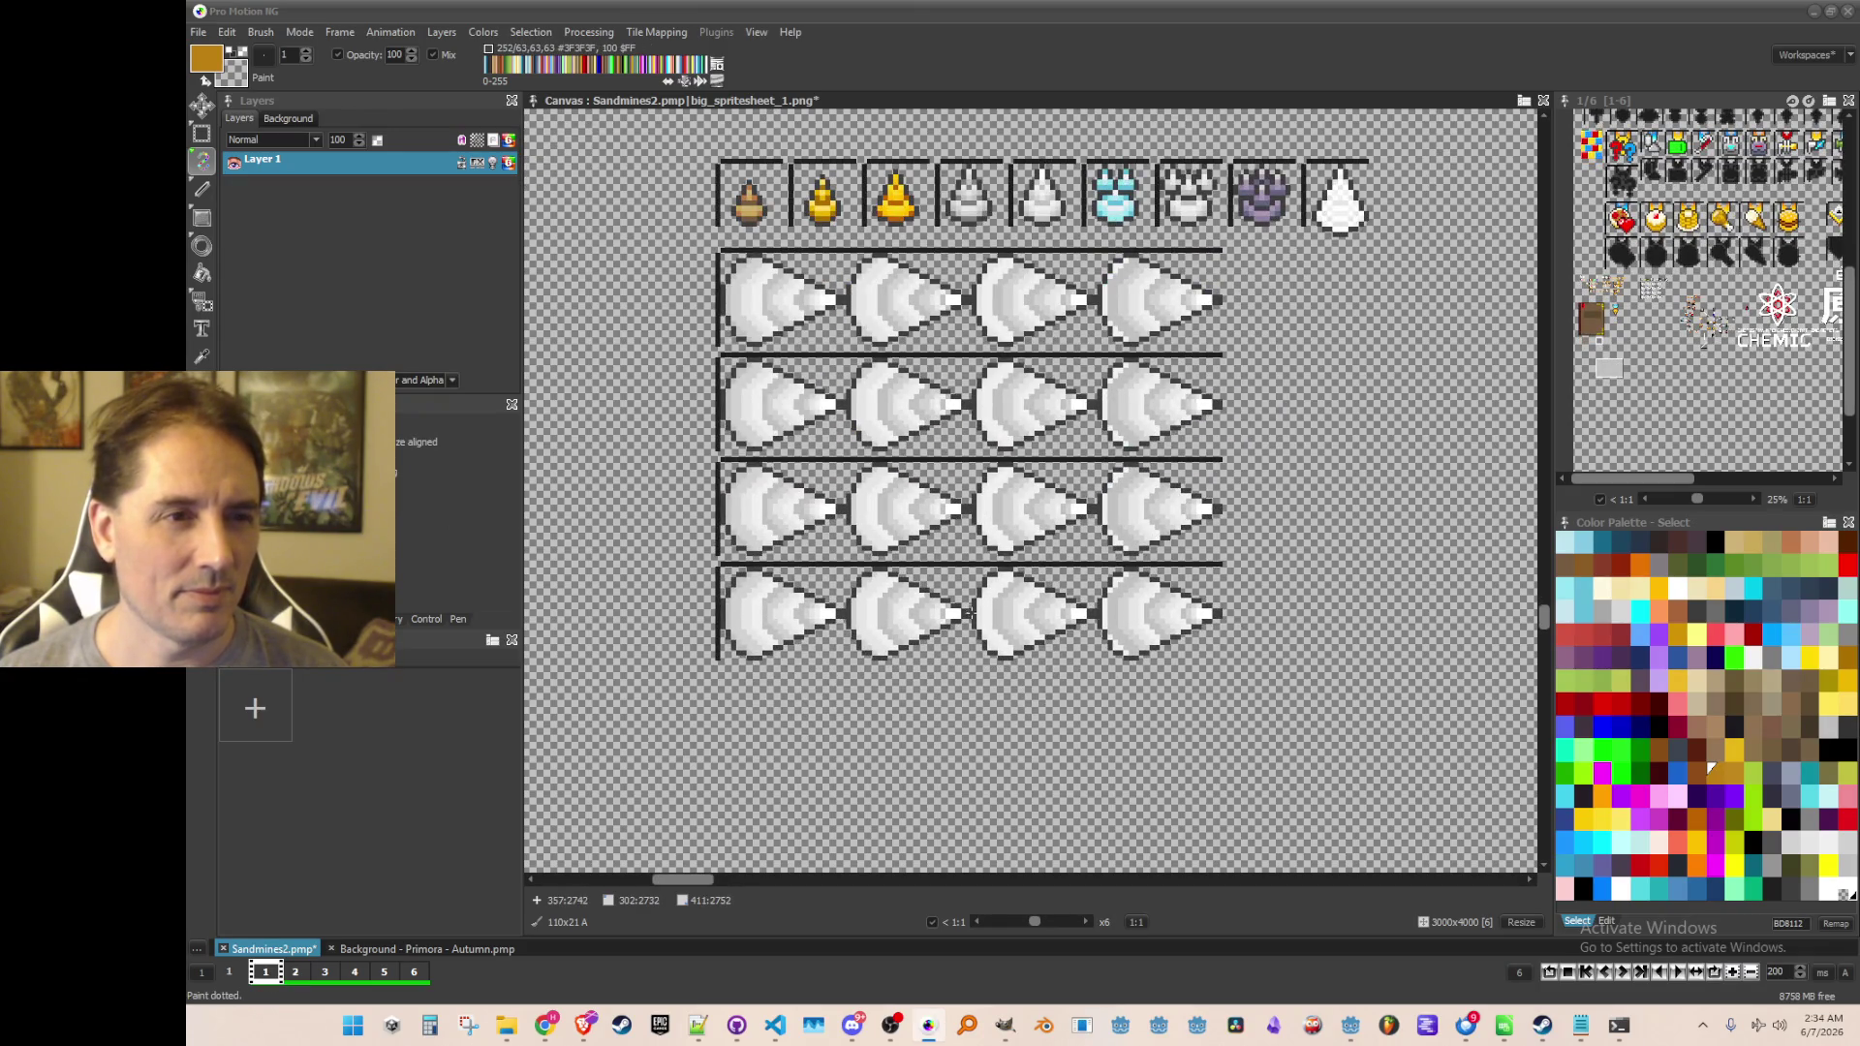
{"action": "left_click", "coordinate": [967, 612]}
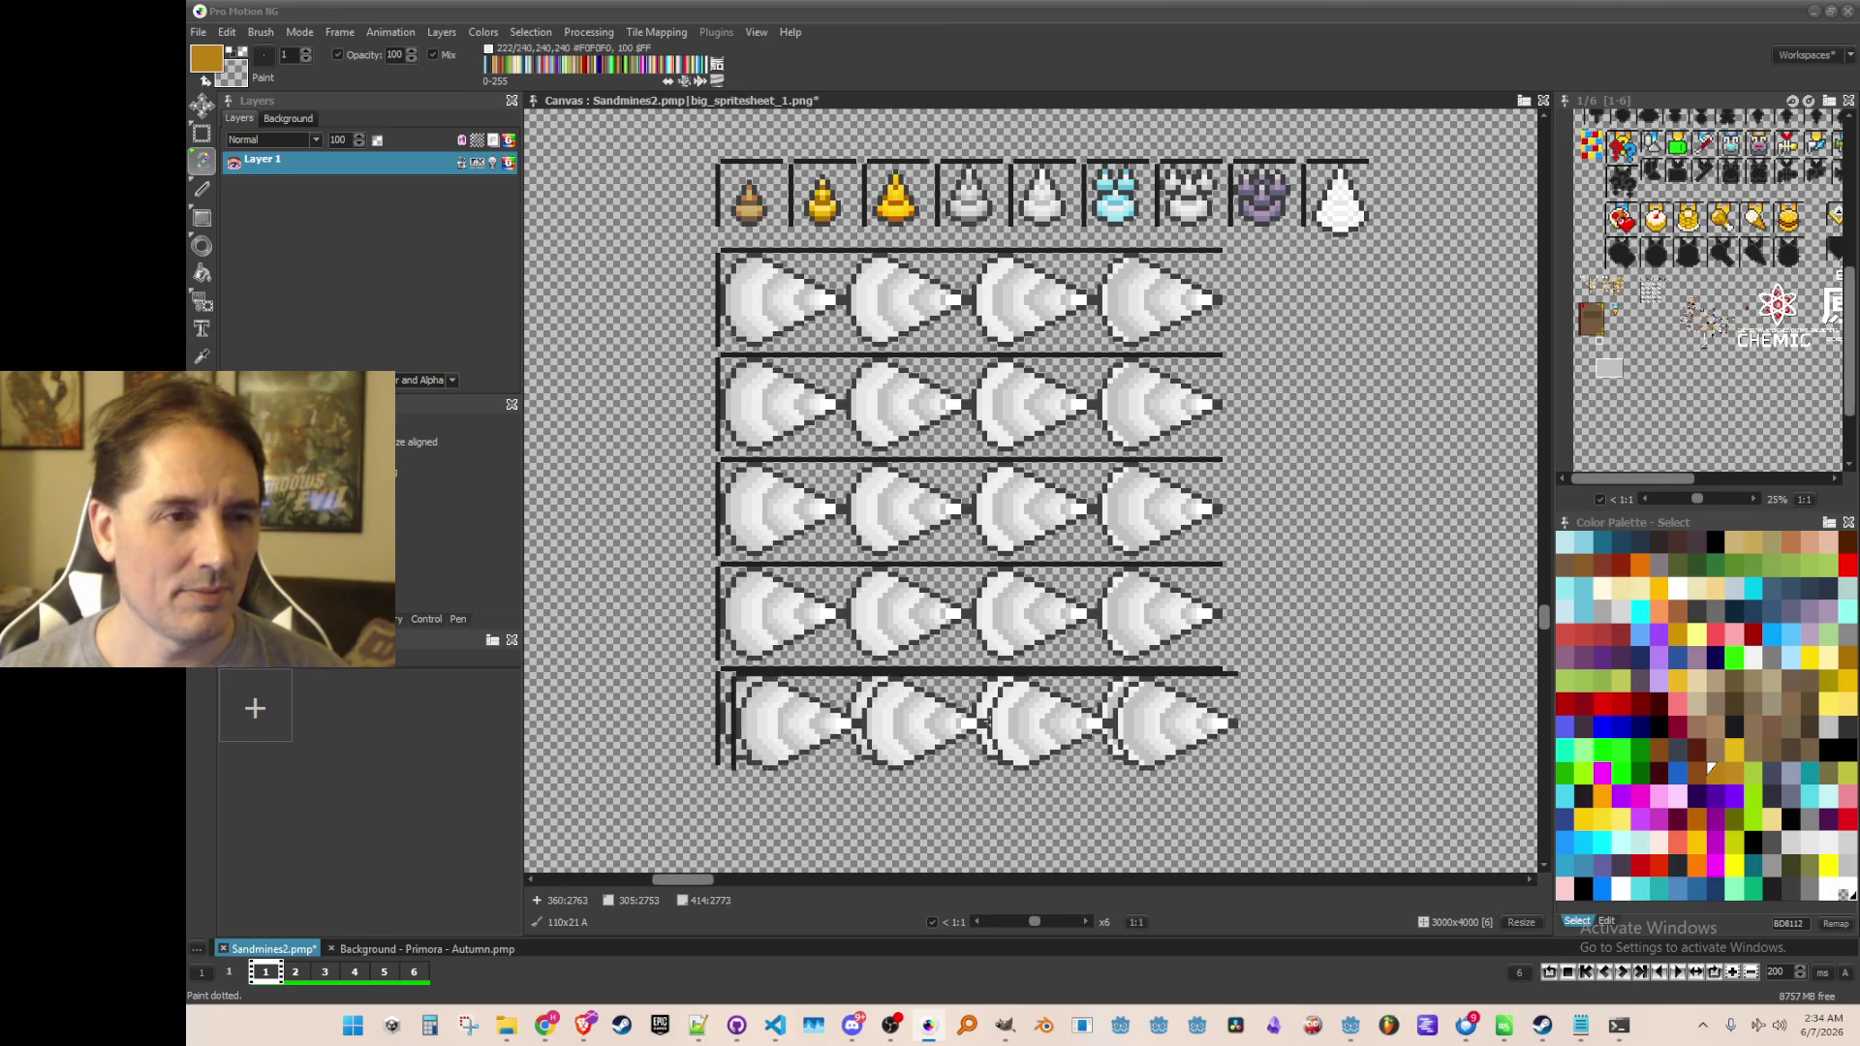
{"action": "left_click", "coordinate": [988, 721]}
{"action": "scroll", "coordinate": [988, 721], "scroll_direction": "down", "scroll_amount": 1}
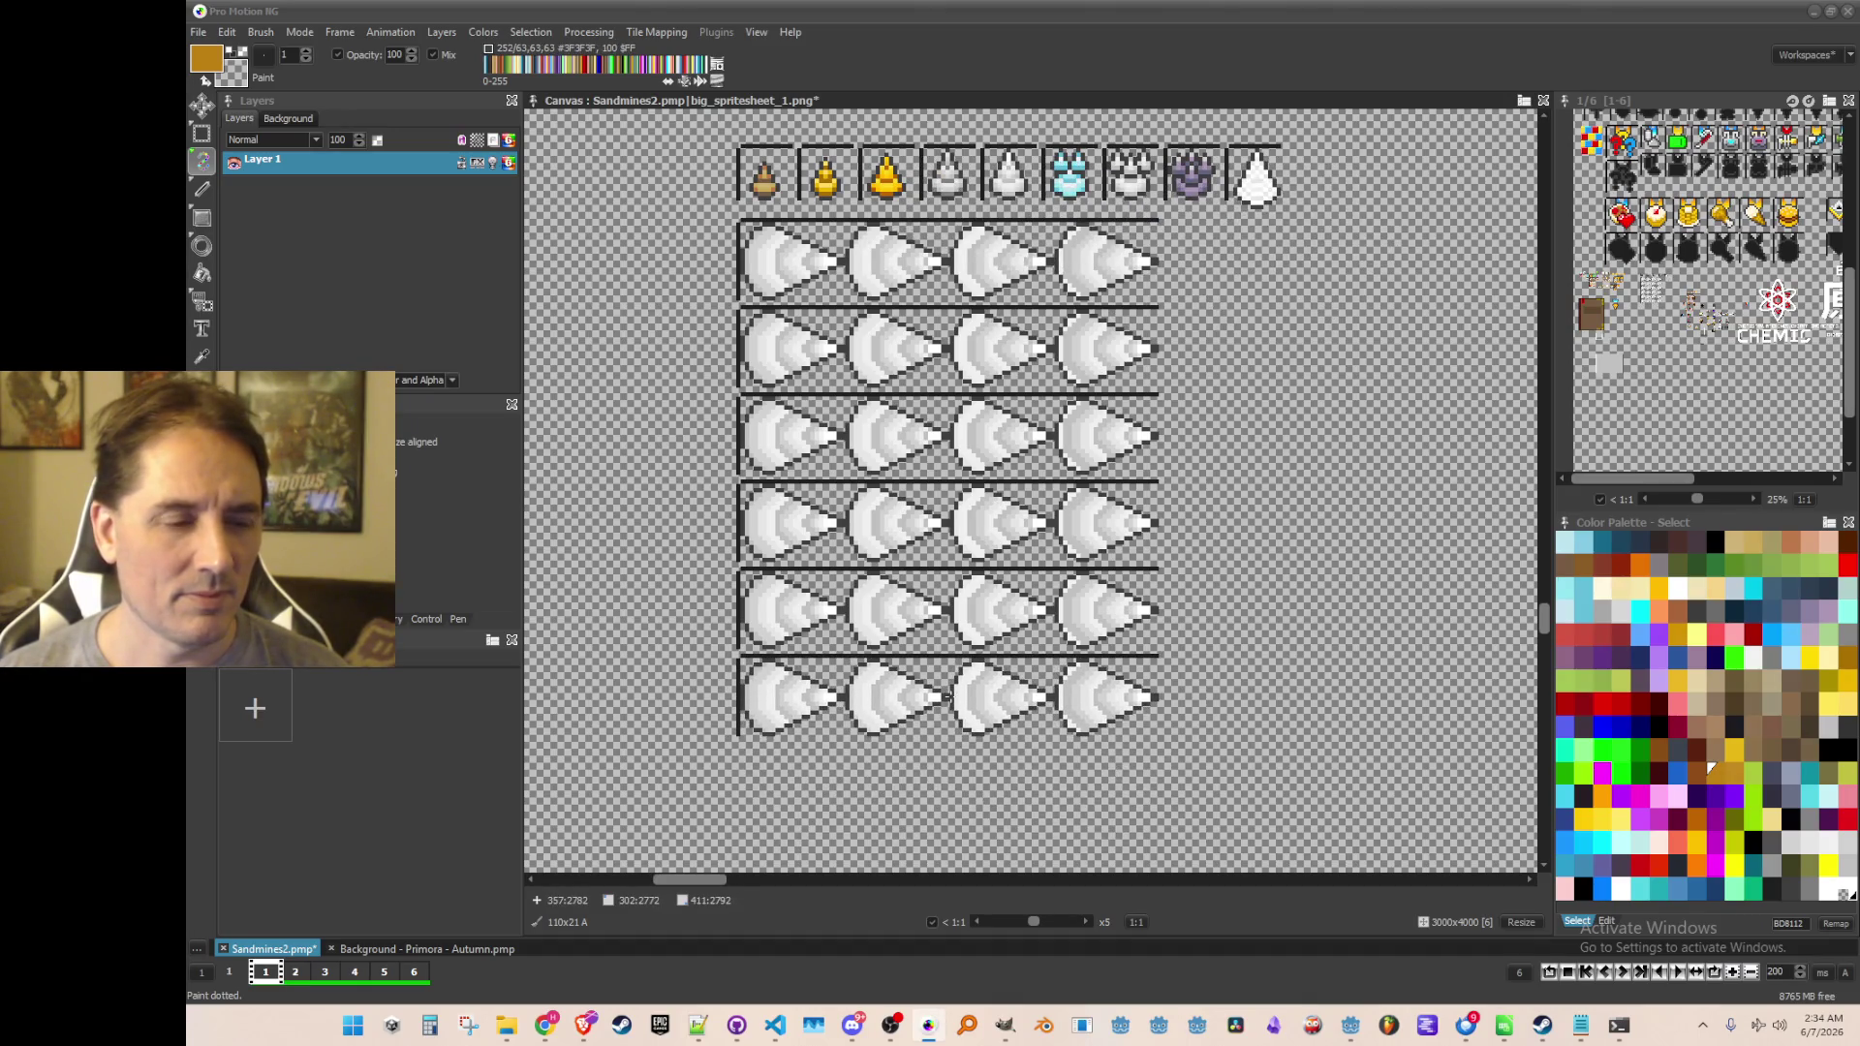
{"action": "left_click", "coordinate": [947, 696]}
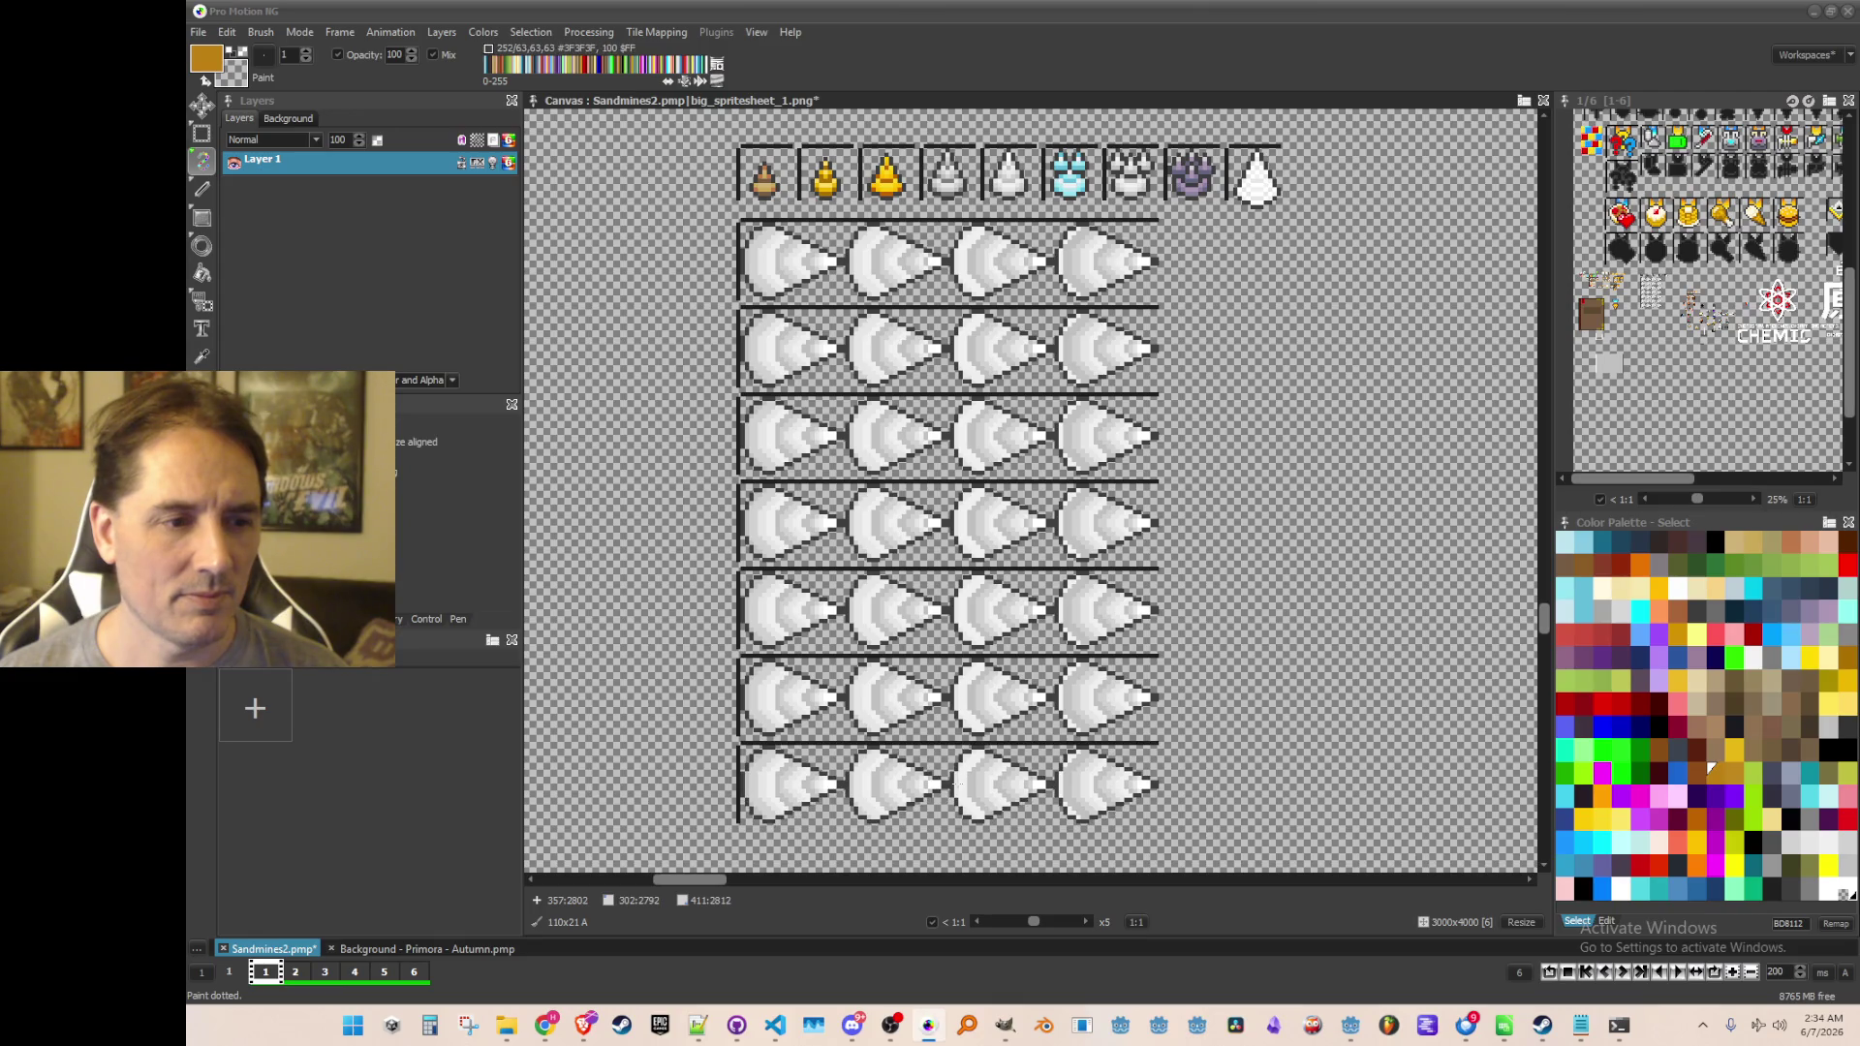
{"action": "left_click", "coordinate": [947, 783]}
{"action": "scroll", "coordinate": [945, 736], "scroll_direction": "down", "scroll_amount": 3}
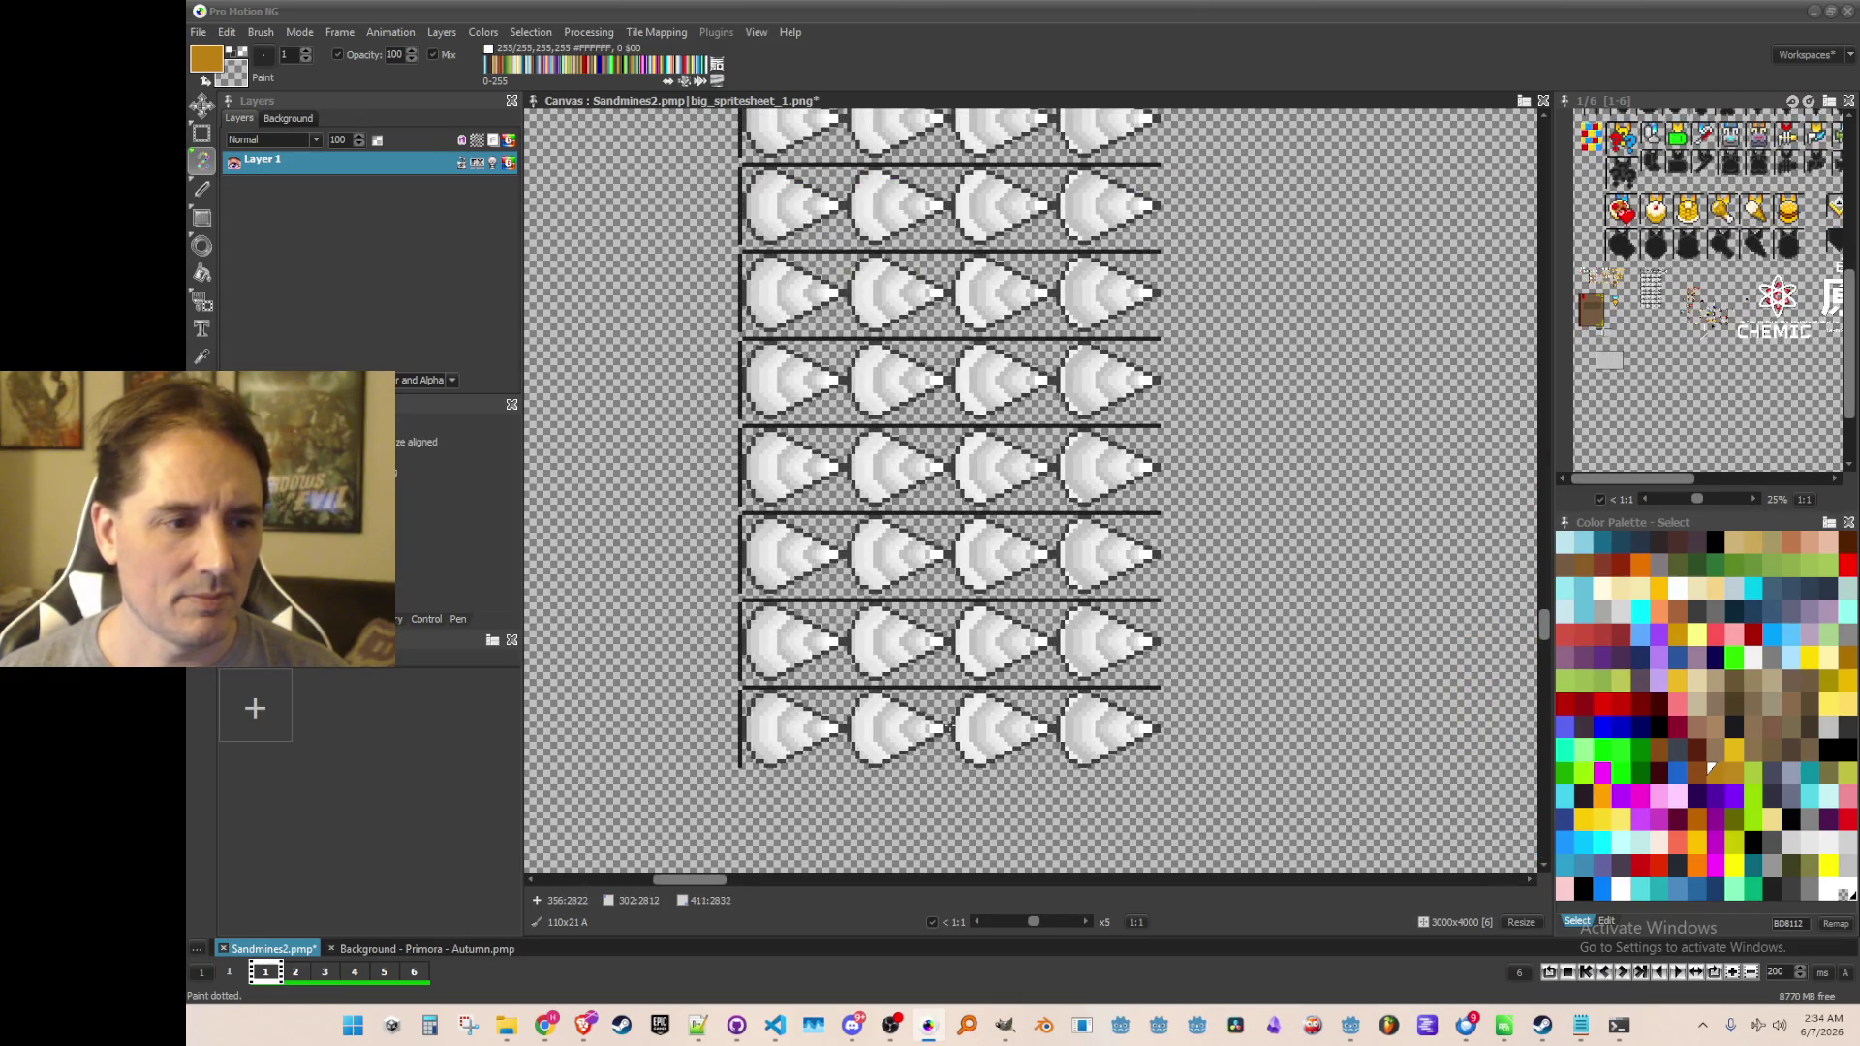
{"action": "left_click", "coordinate": [949, 728]}
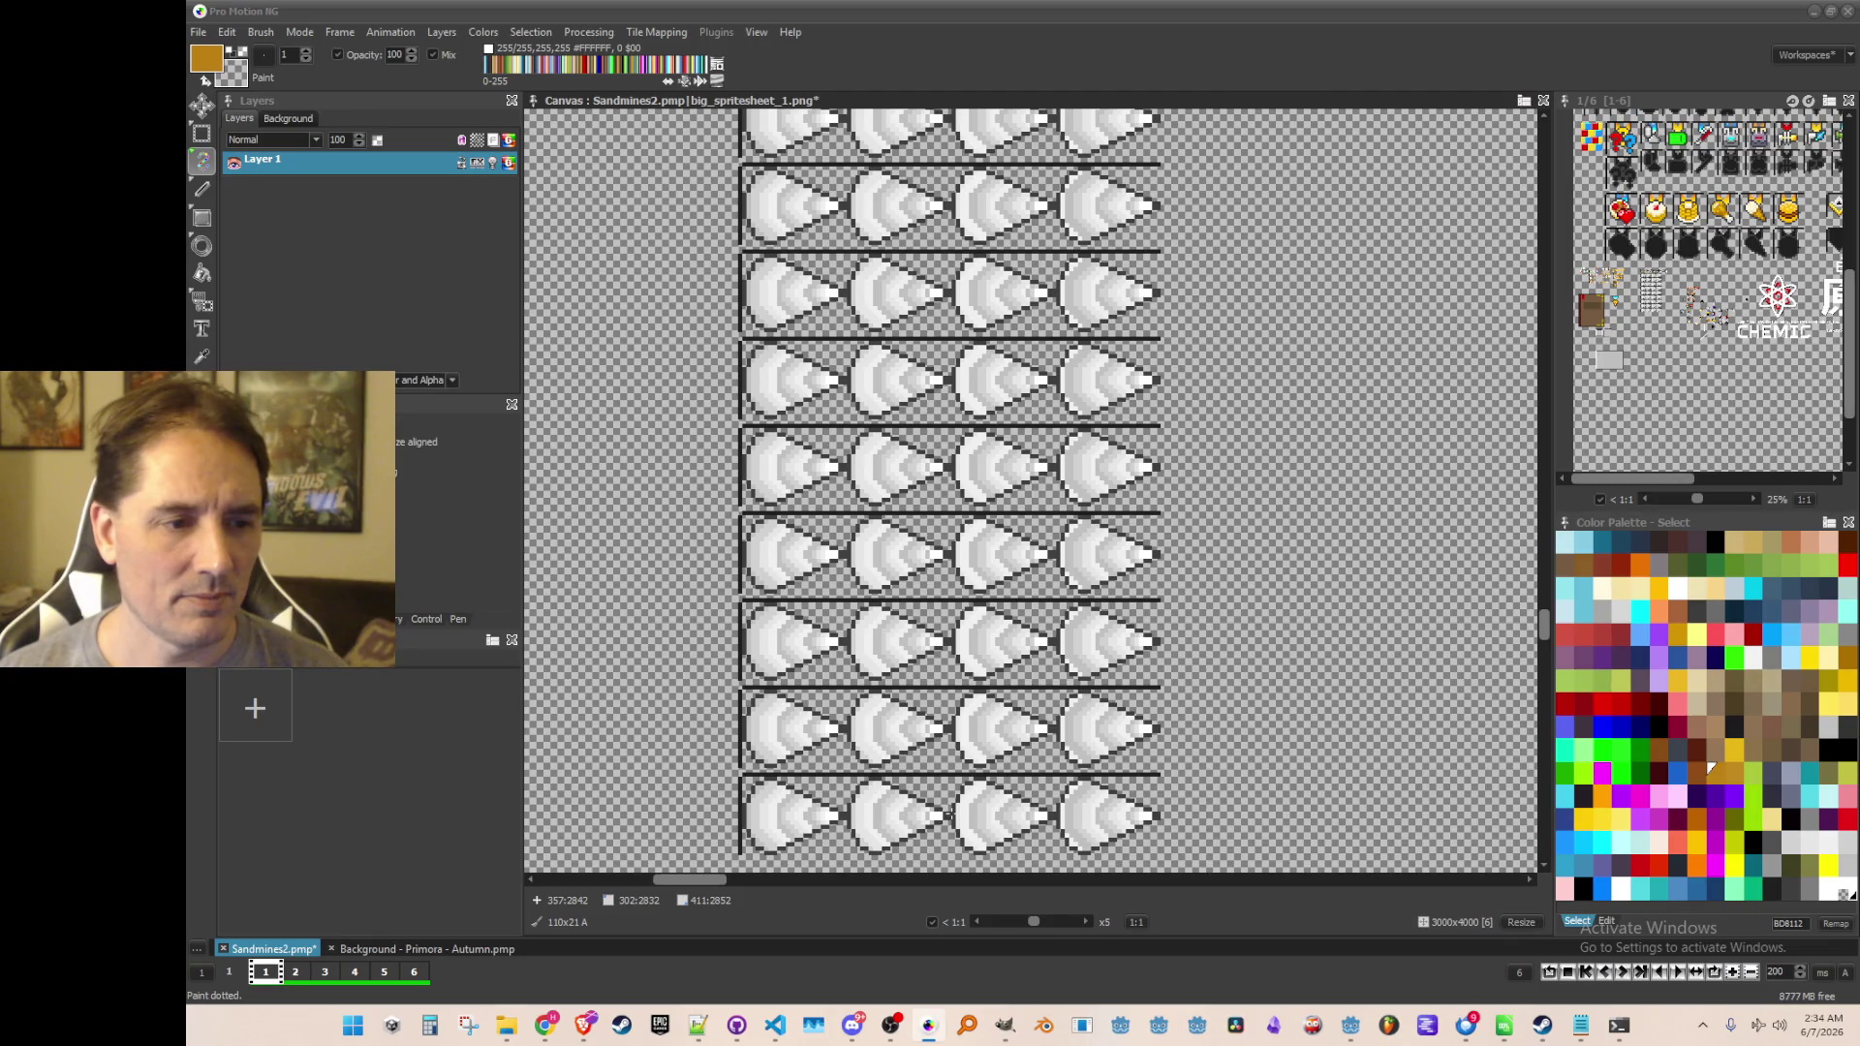
{"action": "scroll", "coordinate": [947, 815], "scroll_direction": "down", "scroll_amount": 1}
{"action": "scroll", "coordinate": [954, 568], "scroll_direction": "up", "scroll_amount": 3}
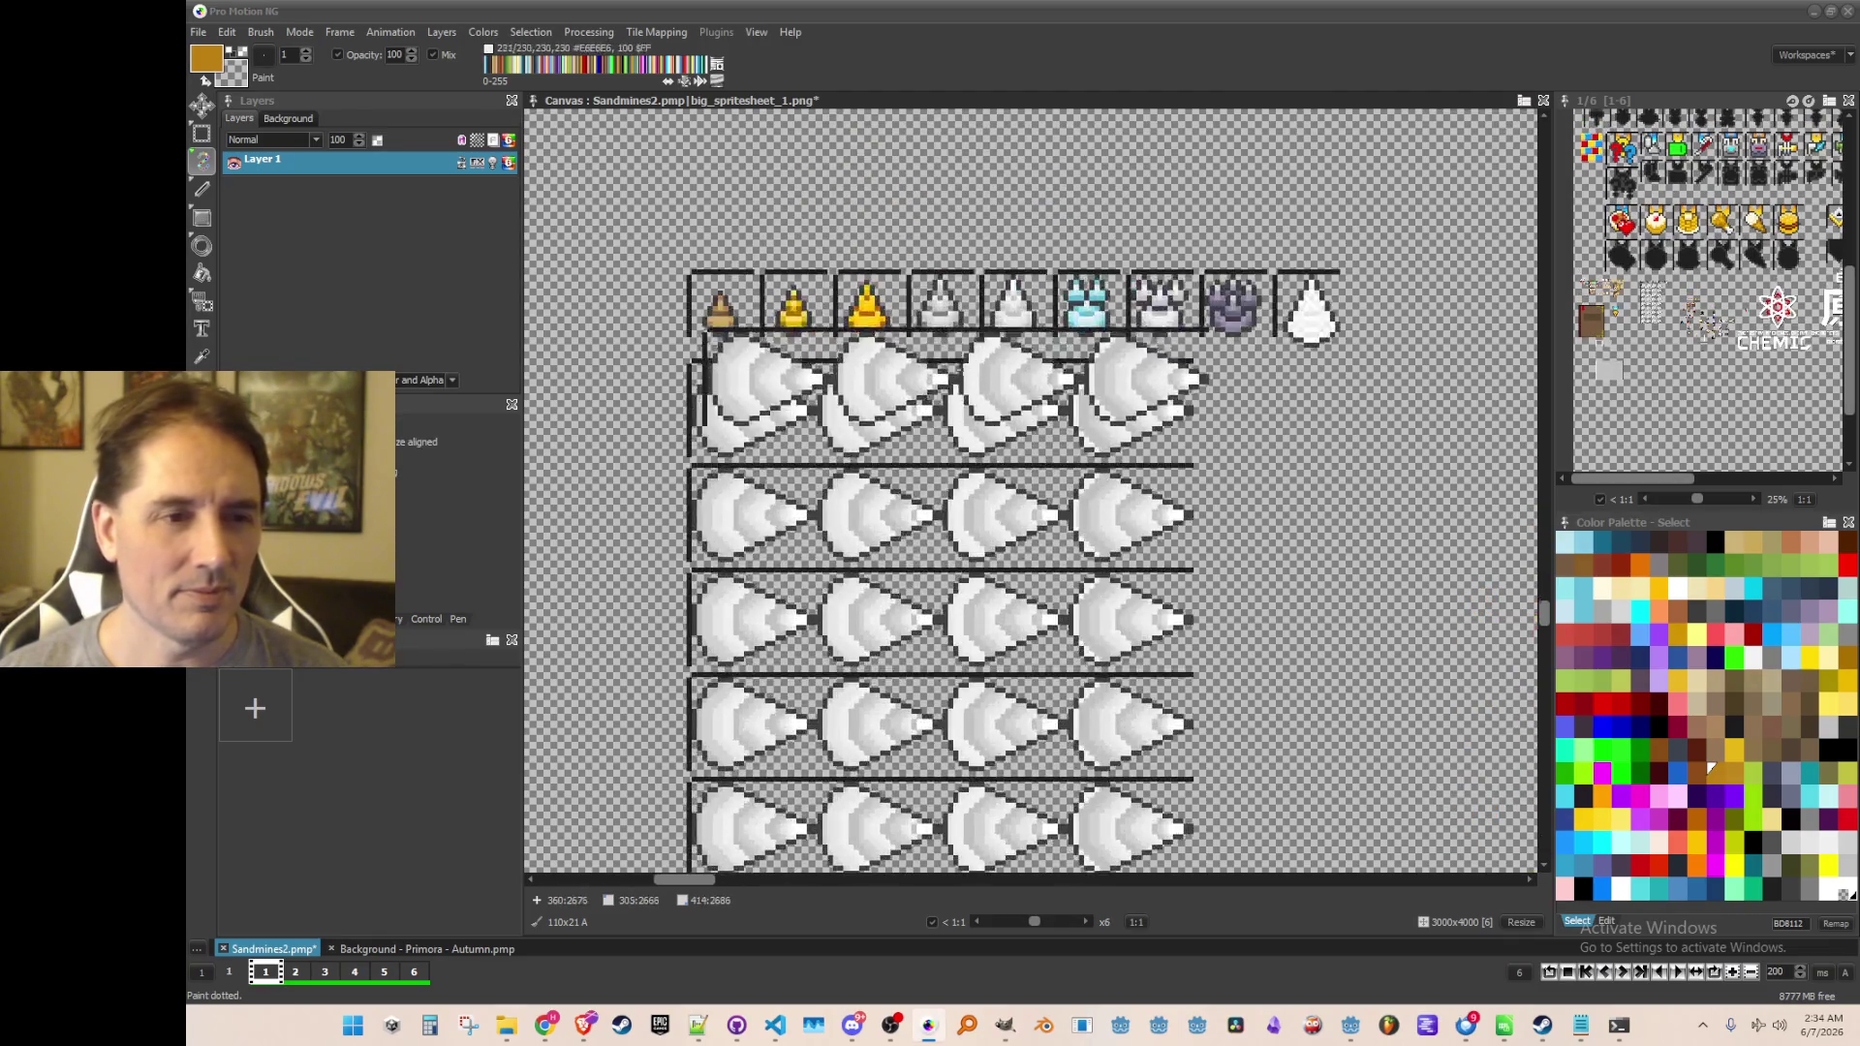
Drop the drill-row brush, save the spritesheet, and pan over the sheet to review it
{"action": "key", "text": "."}
{"action": "key", "text": "ctrl+s"}
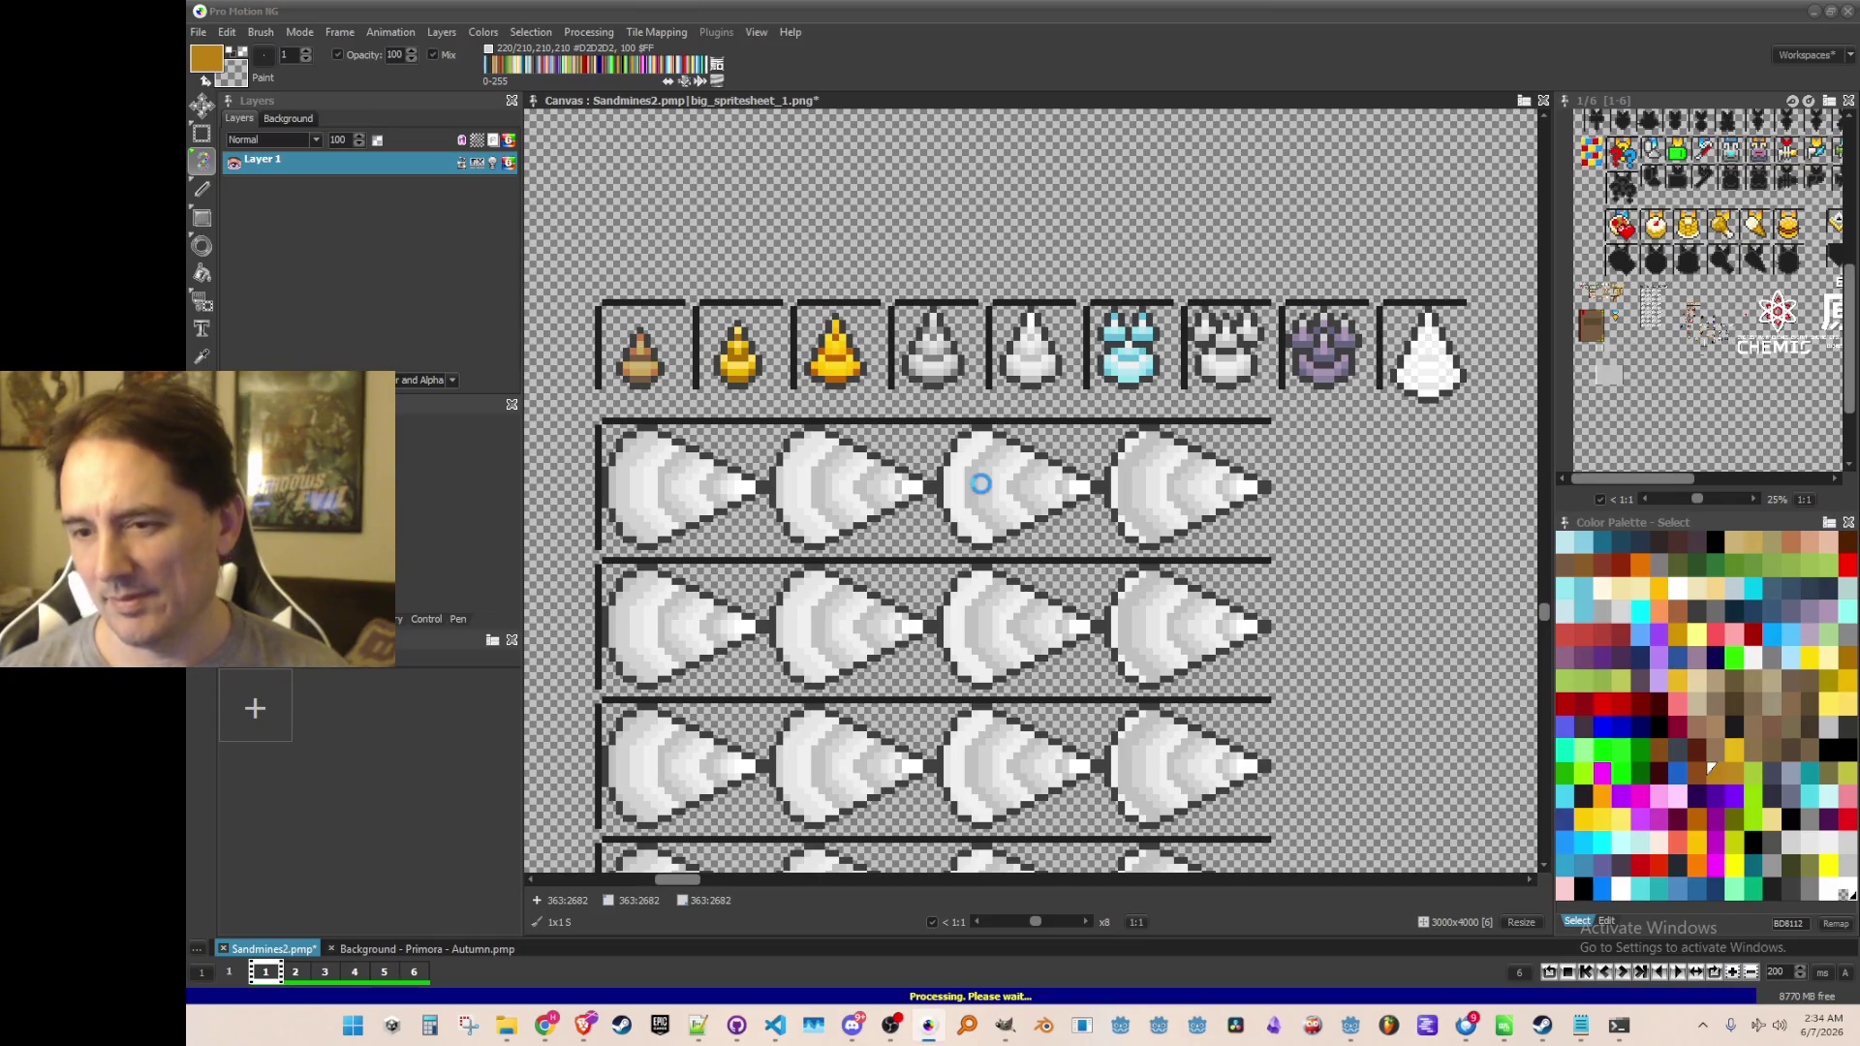
{"action": "scroll", "coordinate": [1109, 555], "scroll_direction": "down", "scroll_amount": 3}
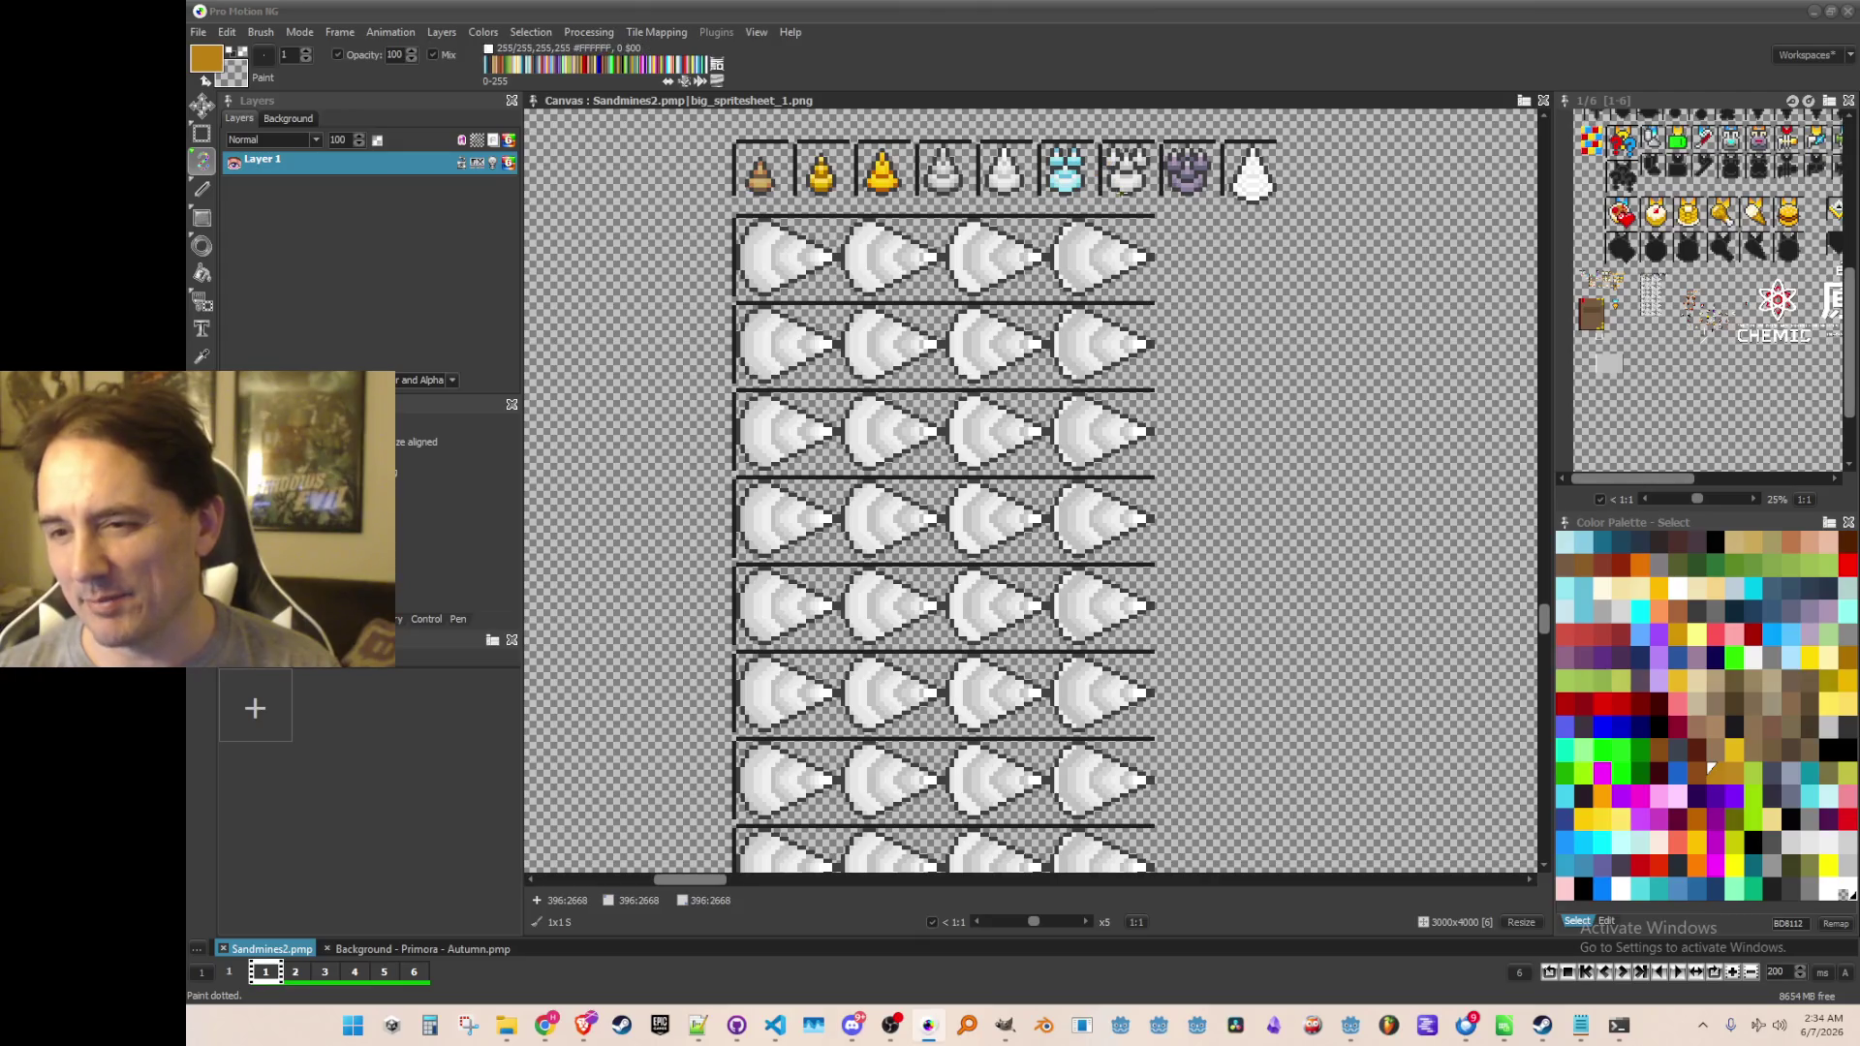
{"action": "scroll", "coordinate": [1032, 489], "scroll_direction": "down", "scroll_amount": 5}
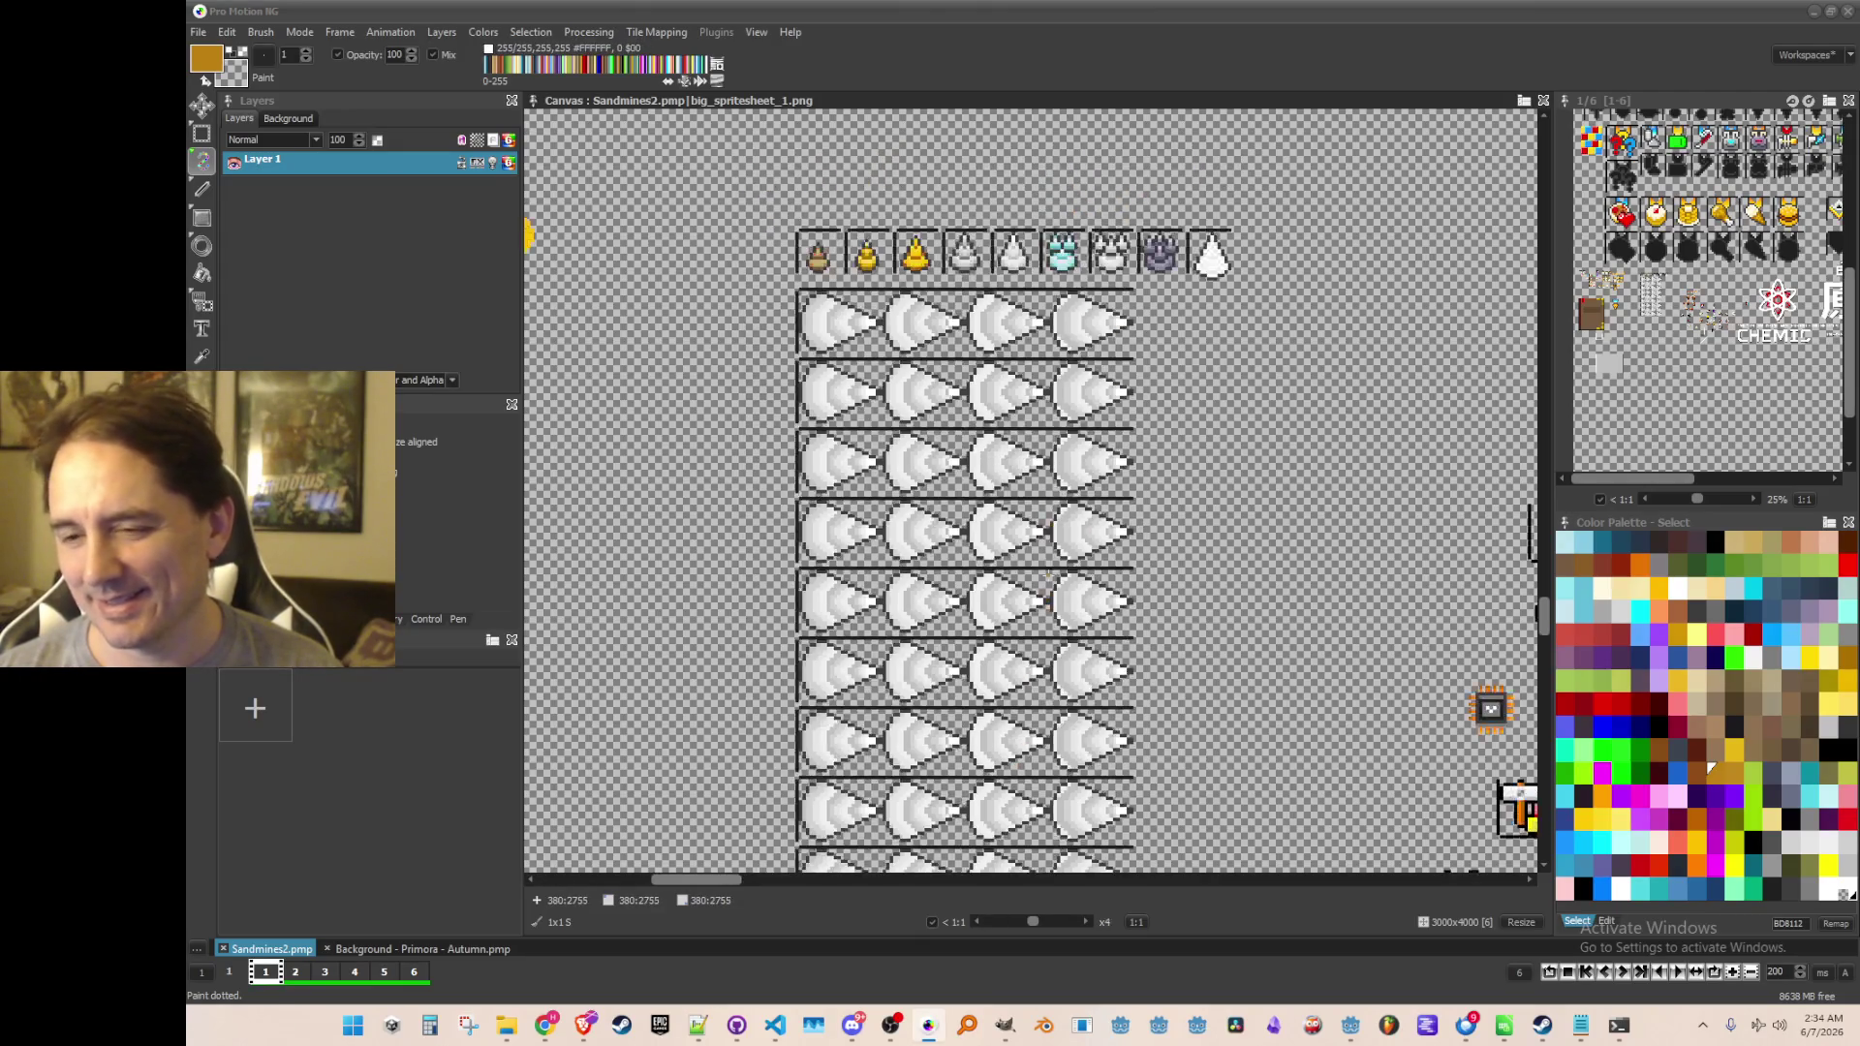
{"action": "scroll", "coordinate": [1052, 531], "scroll_direction": "up", "scroll_amount": 5}
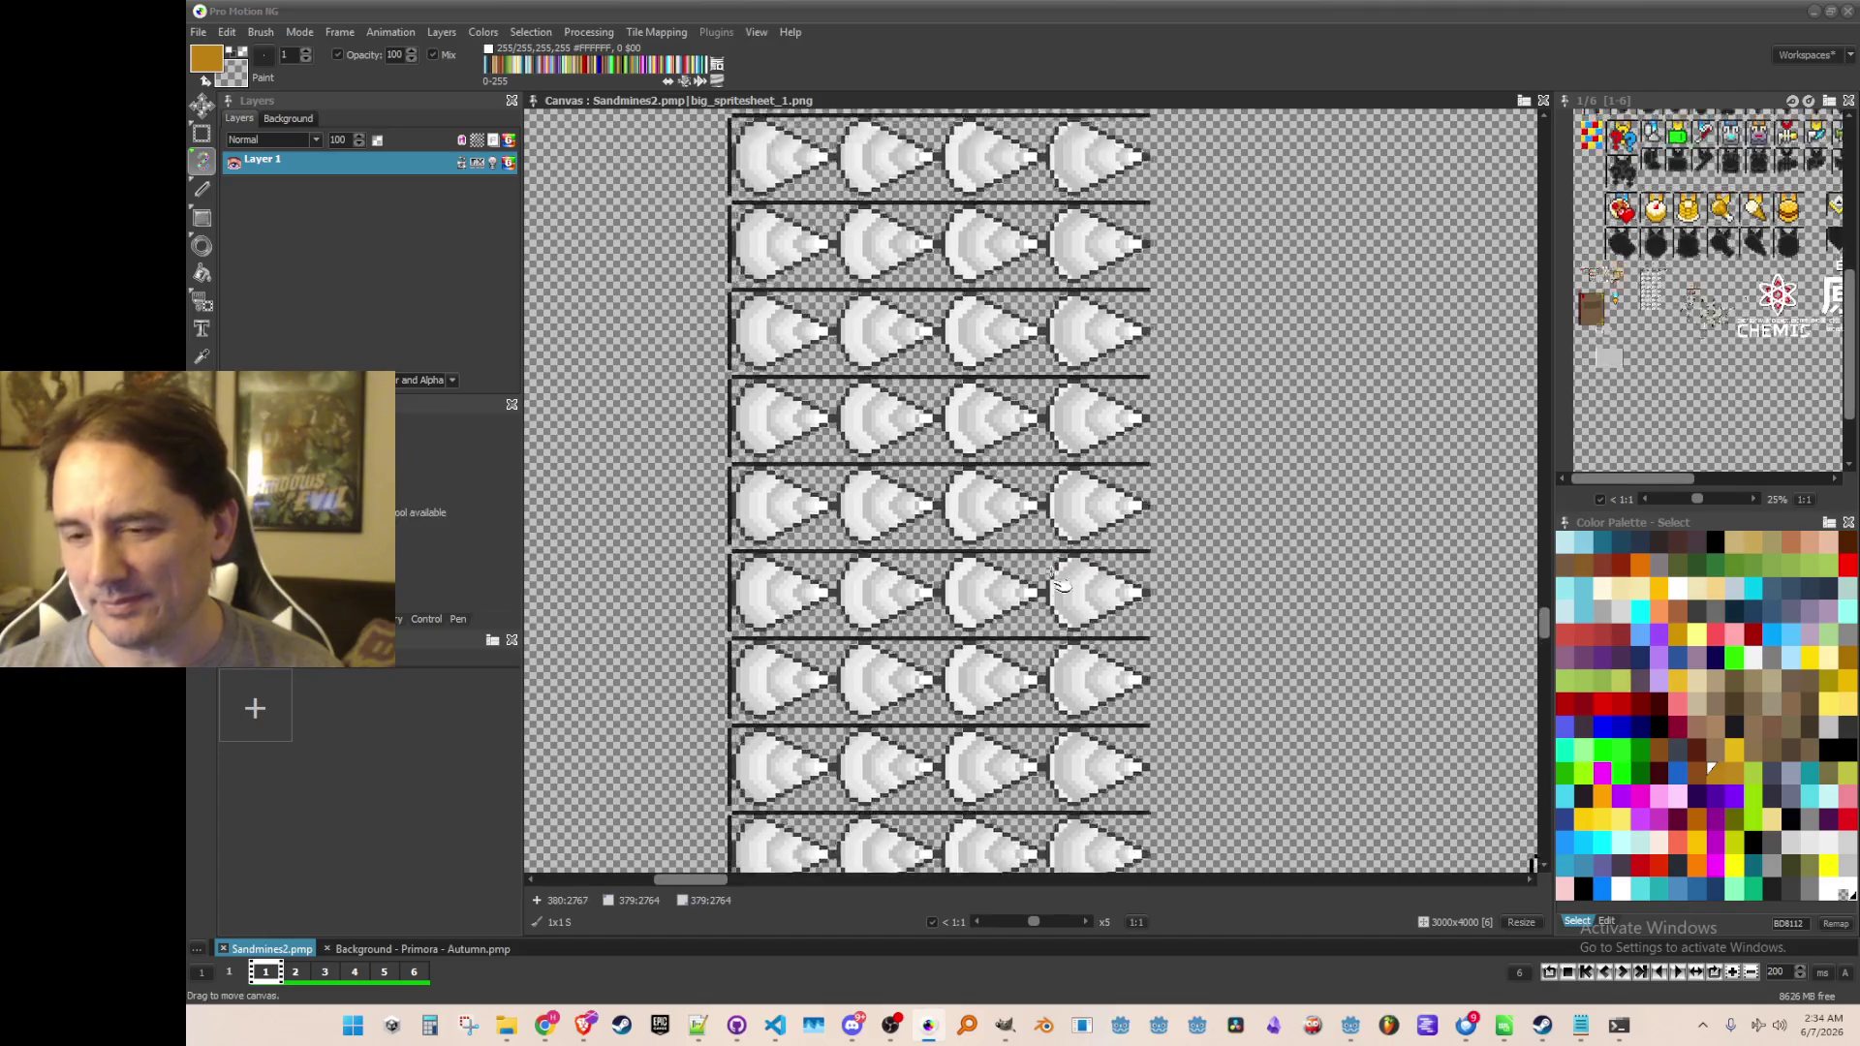
{"action": "scroll", "coordinate": [1148, 330], "scroll_direction": "up", "scroll_amount": 3}
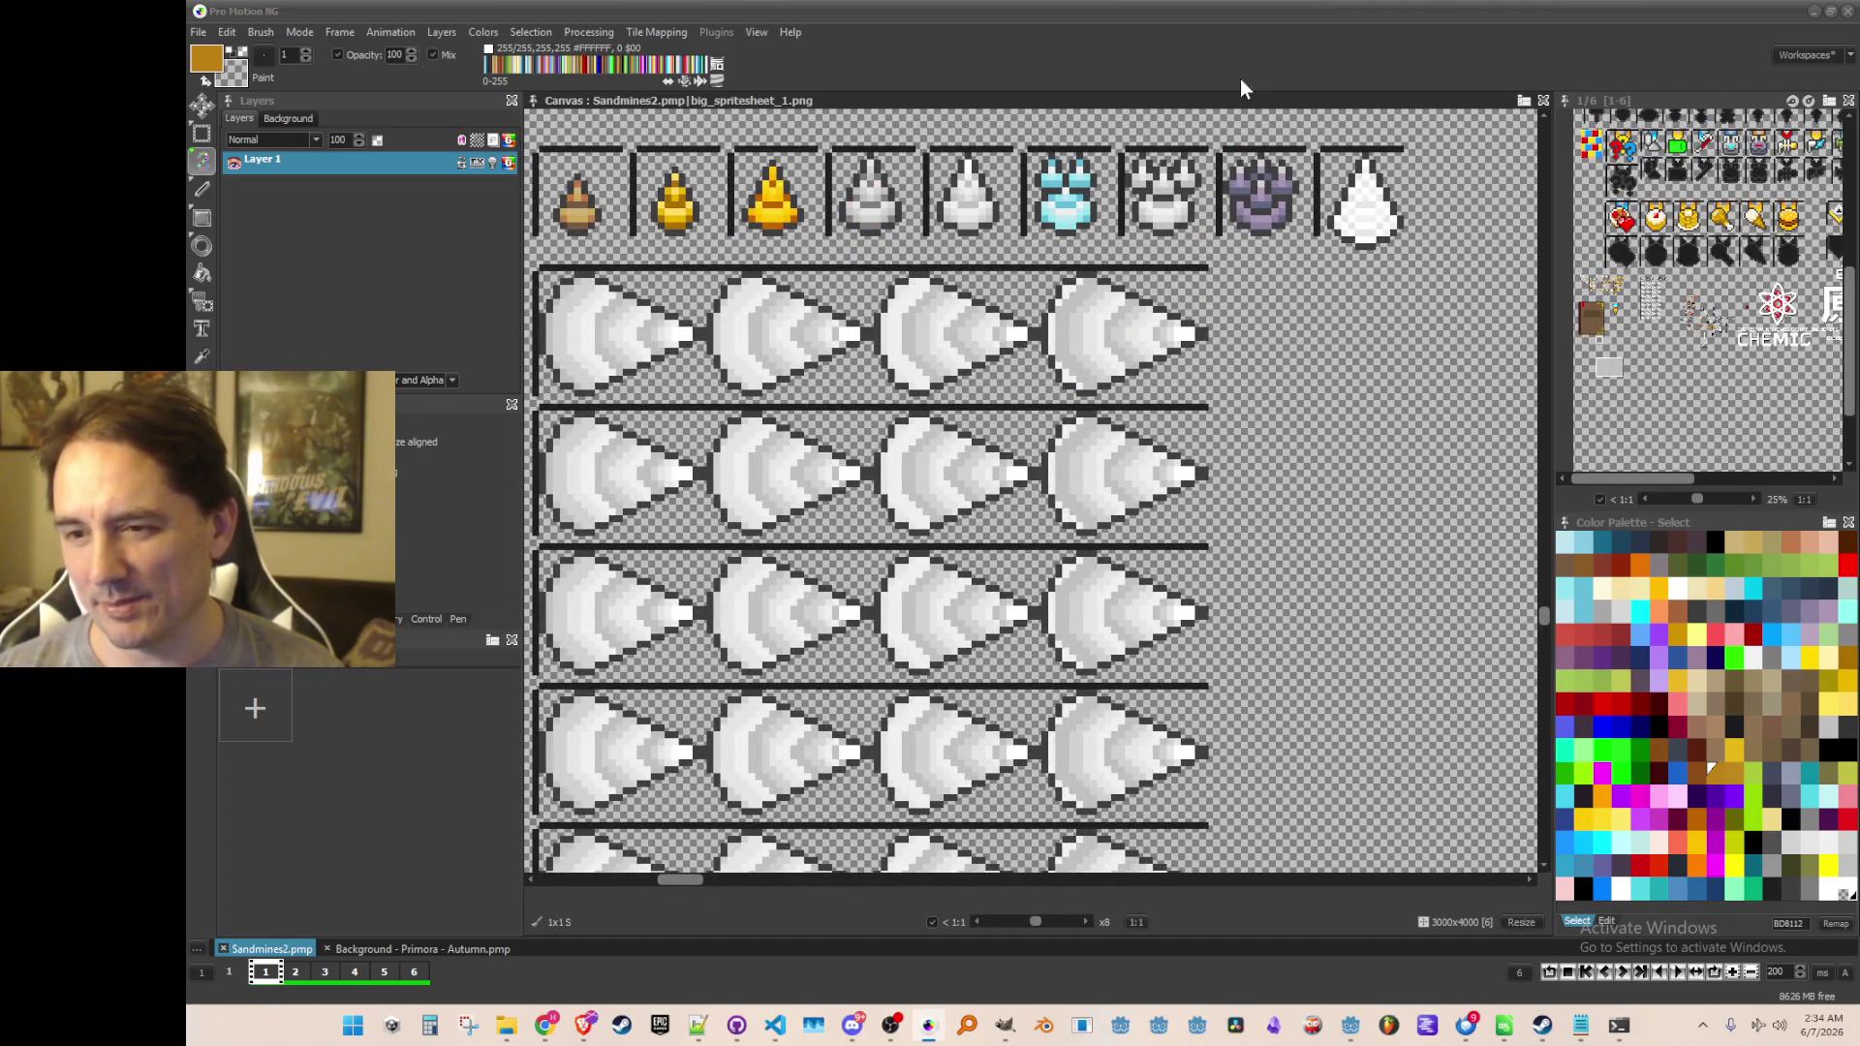
{"action": "scroll", "coordinate": [1184, 560], "scroll_direction": "down", "scroll_amount": 2}
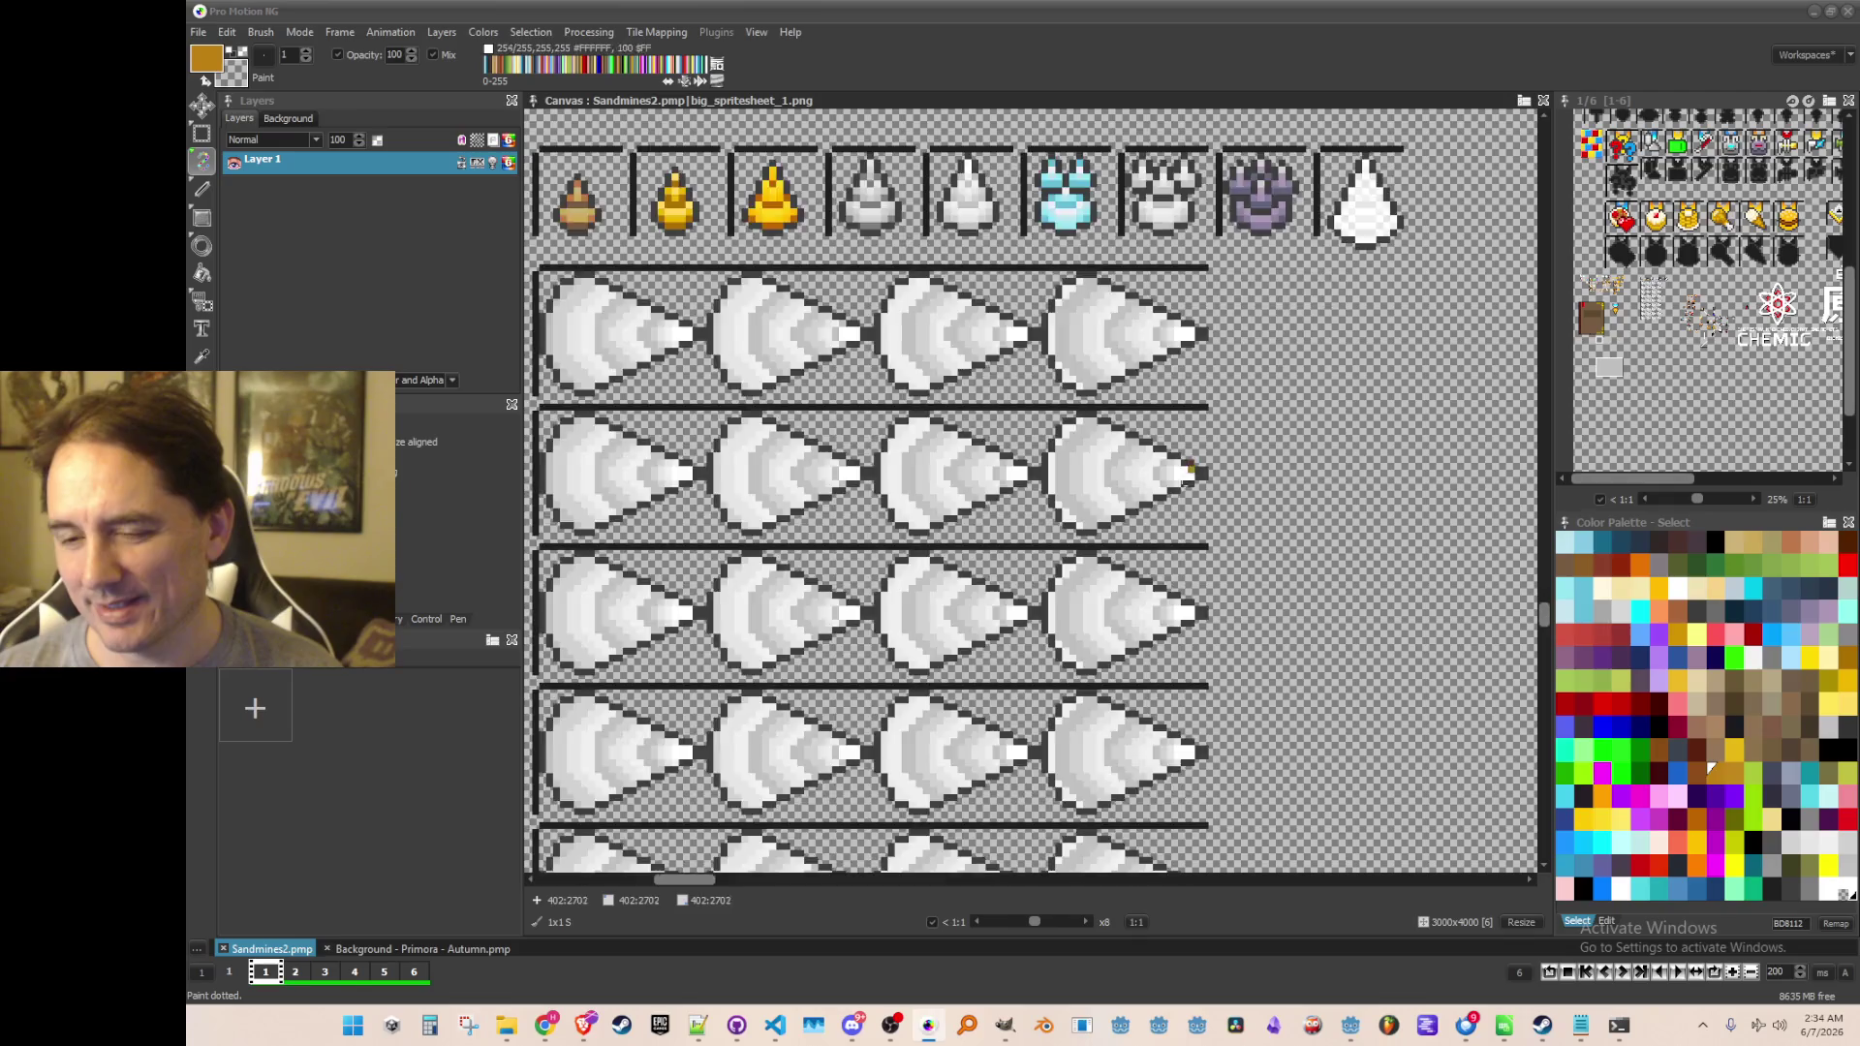
{"action": "scroll", "coordinate": [1184, 560], "scroll_direction": "up", "scroll_amount": 4}
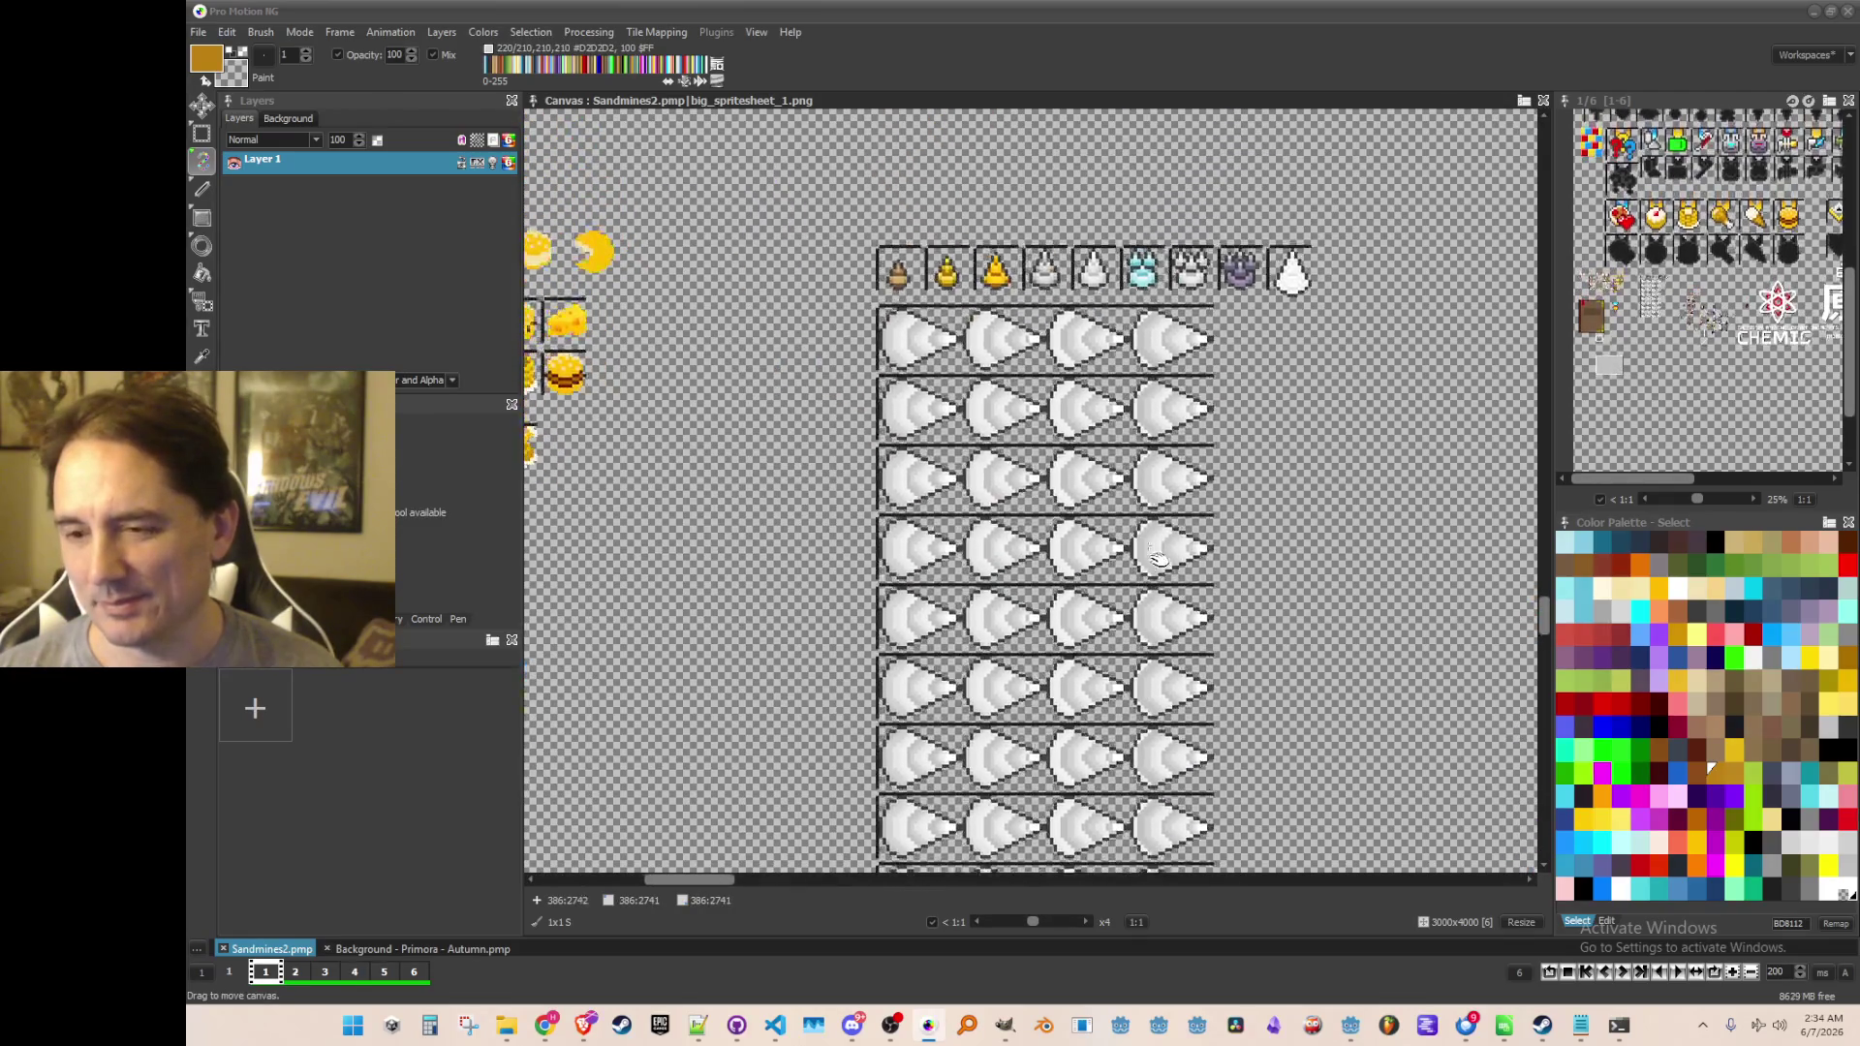
{"action": "left_click_drag", "start_coordinate": [900, 260], "coordinate": [798, 417]}
{"action": "scroll", "coordinate": [798, 416], "scroll_direction": "down", "scroll_amount": 1}
{"action": "scroll", "coordinate": [678, 412], "scroll_direction": "up", "scroll_amount": 1}
{"action": "left_click_drag", "start_coordinate": [661, 408], "coordinate": [747, 448]}
{"action": "scroll", "coordinate": [748, 448], "scroll_direction": "up", "scroll_amount": 1}
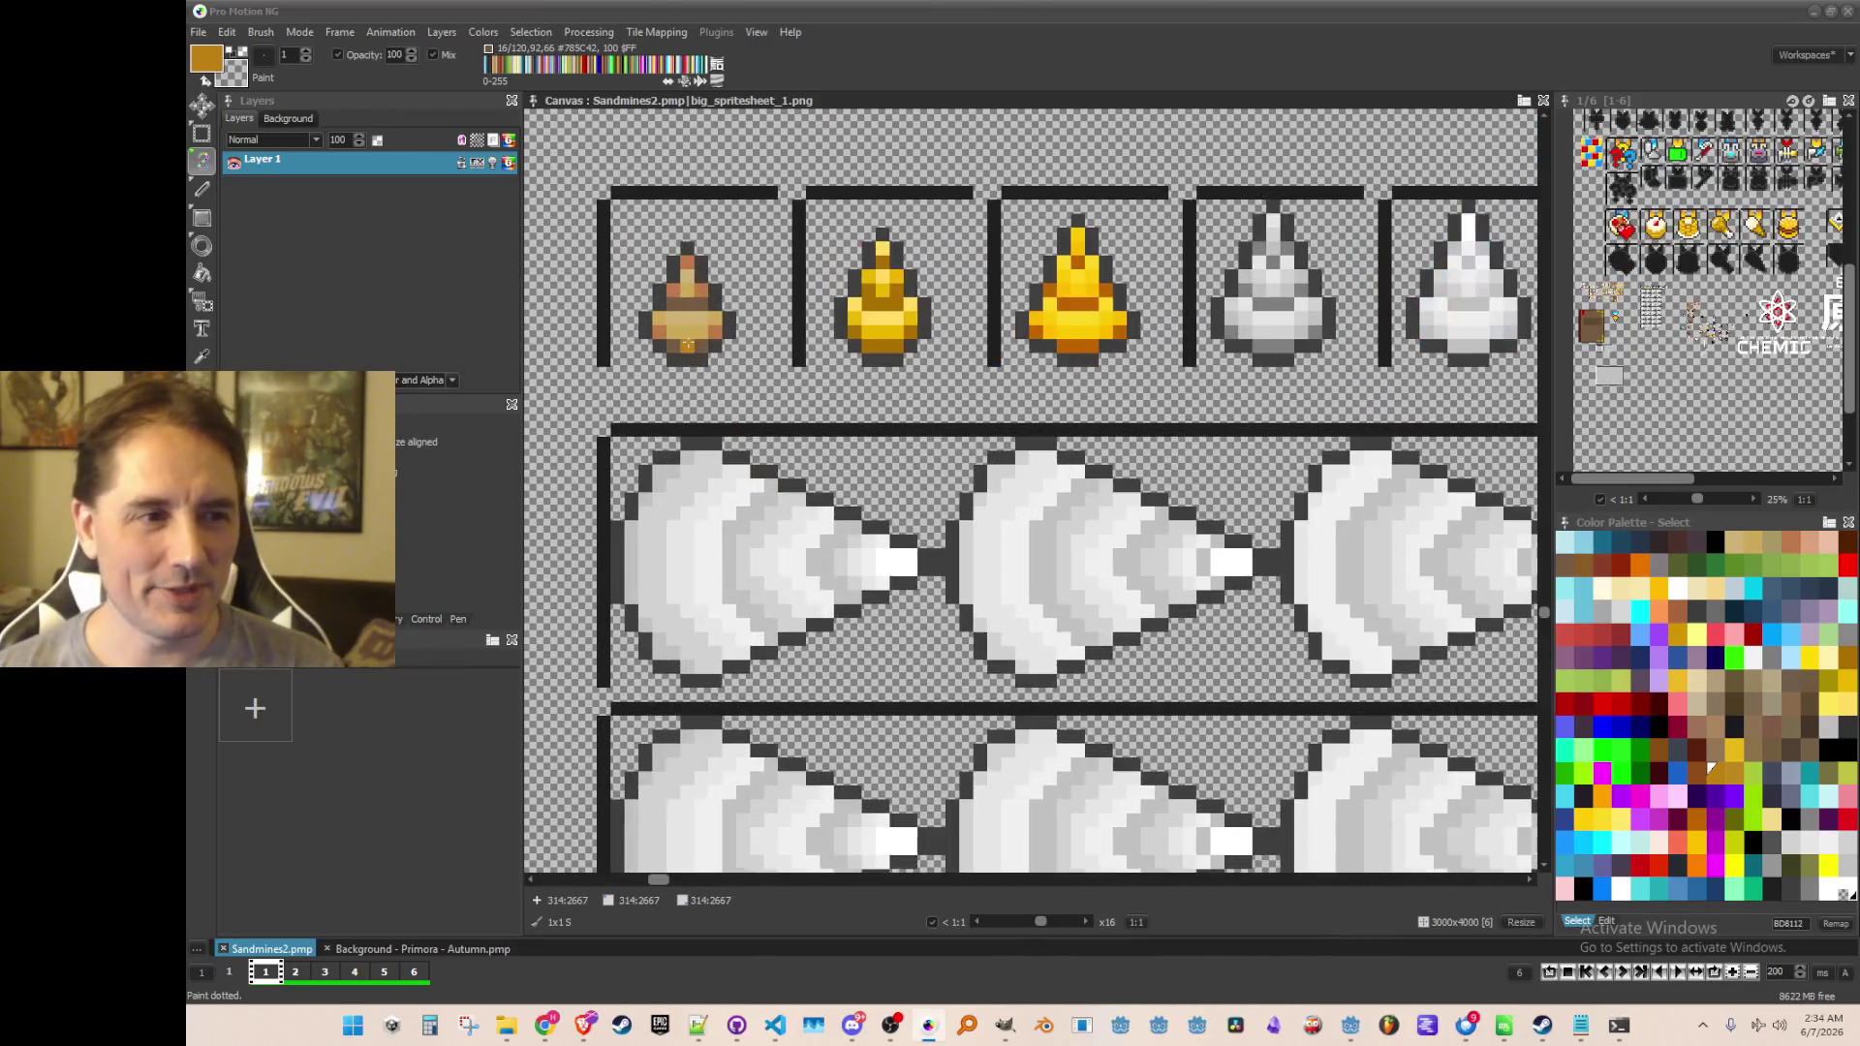
{"action": "scroll", "coordinate": [743, 401], "scroll_direction": "down", "scroll_amount": 2}
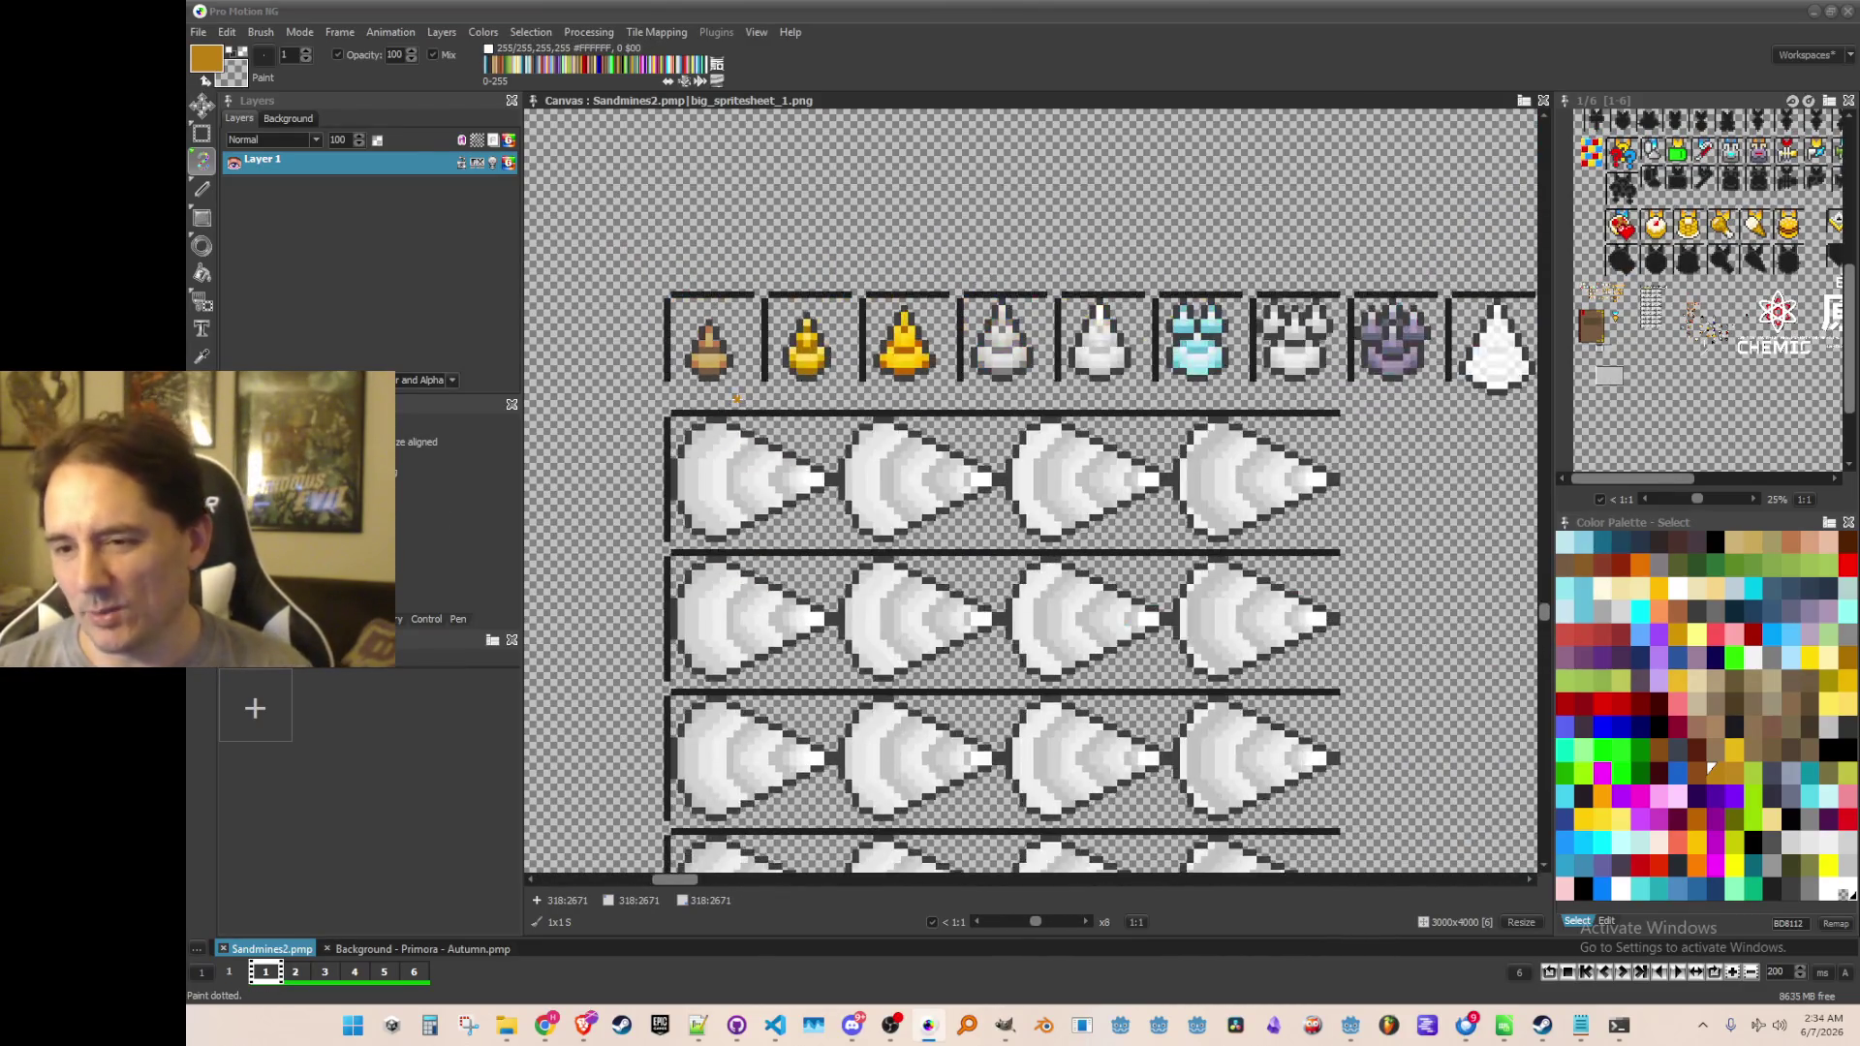
{"action": "scroll", "coordinate": [707, 416], "scroll_direction": "up", "scroll_amount": 2}
{"action": "scroll", "coordinate": [677, 431], "scroll_direction": "down", "scroll_amount": 2}
{"action": "scroll", "coordinate": [677, 431], "scroll_direction": "up", "scroll_amount": 1}
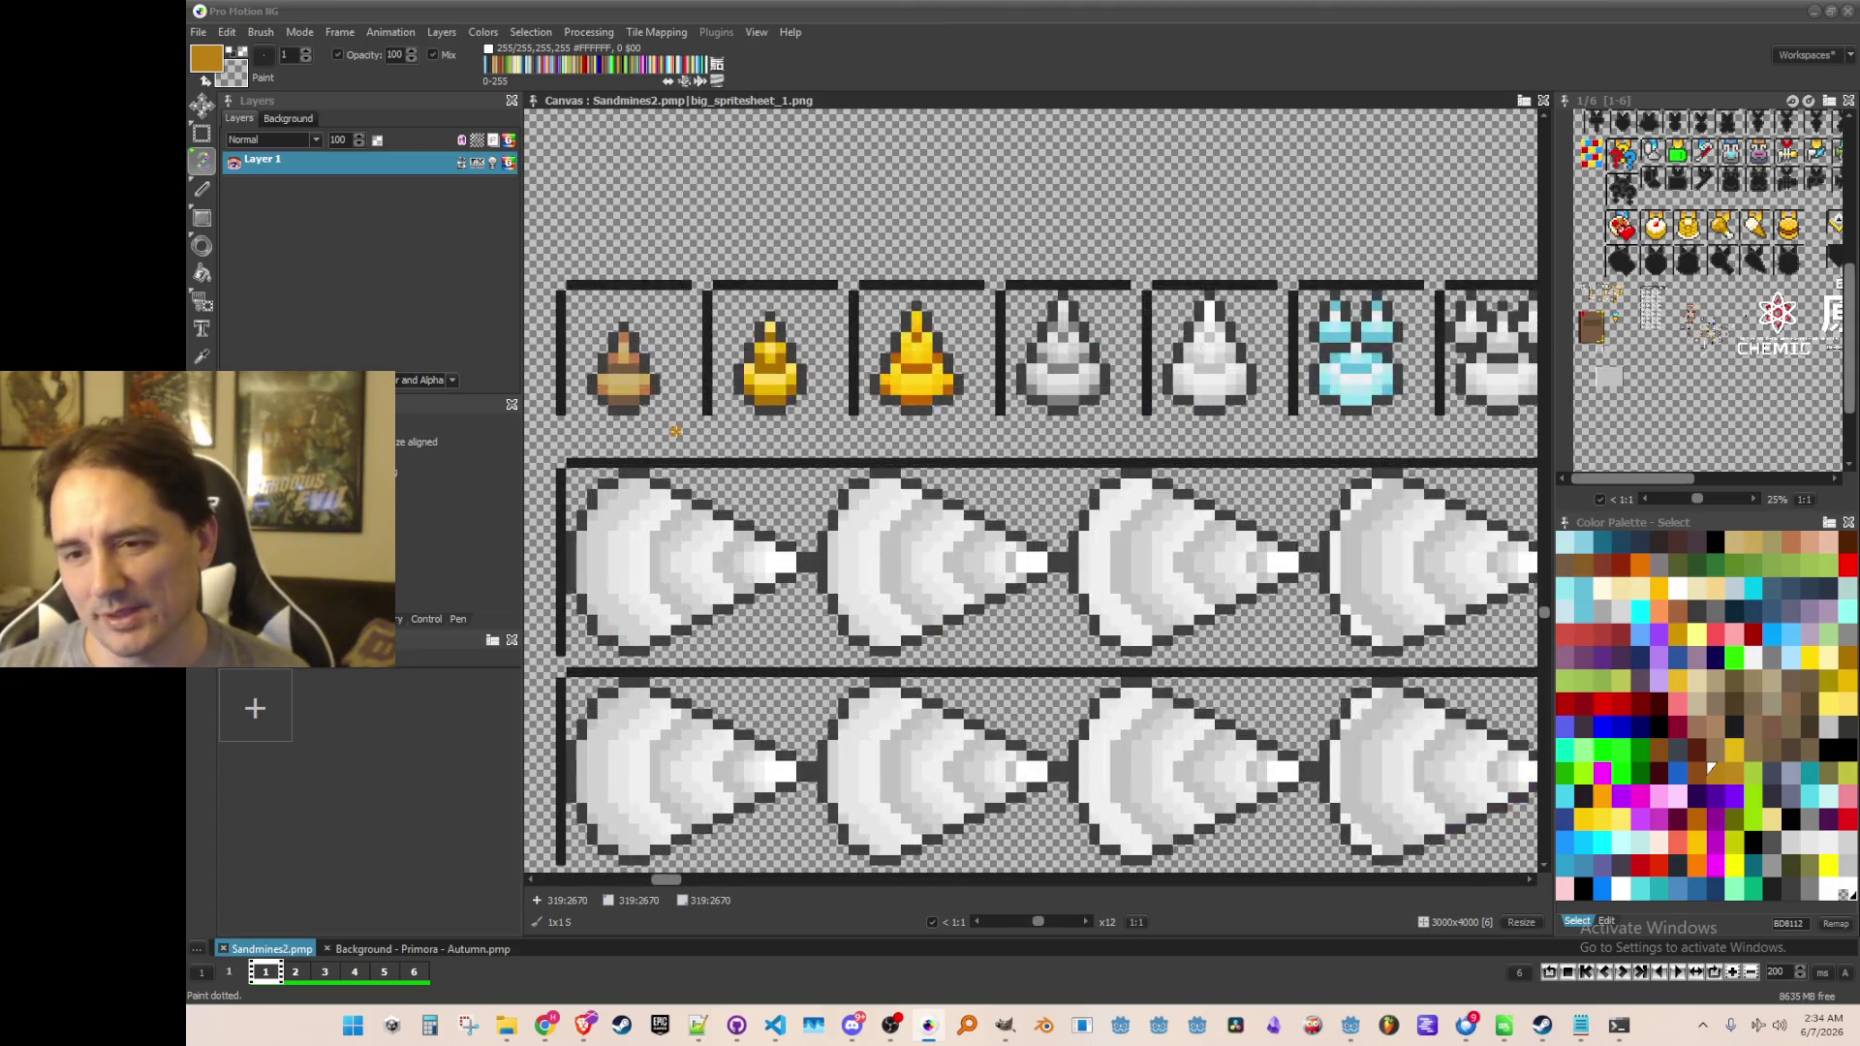
{"action": "scroll", "coordinate": [644, 399], "scroll_direction": "down", "scroll_amount": 1}
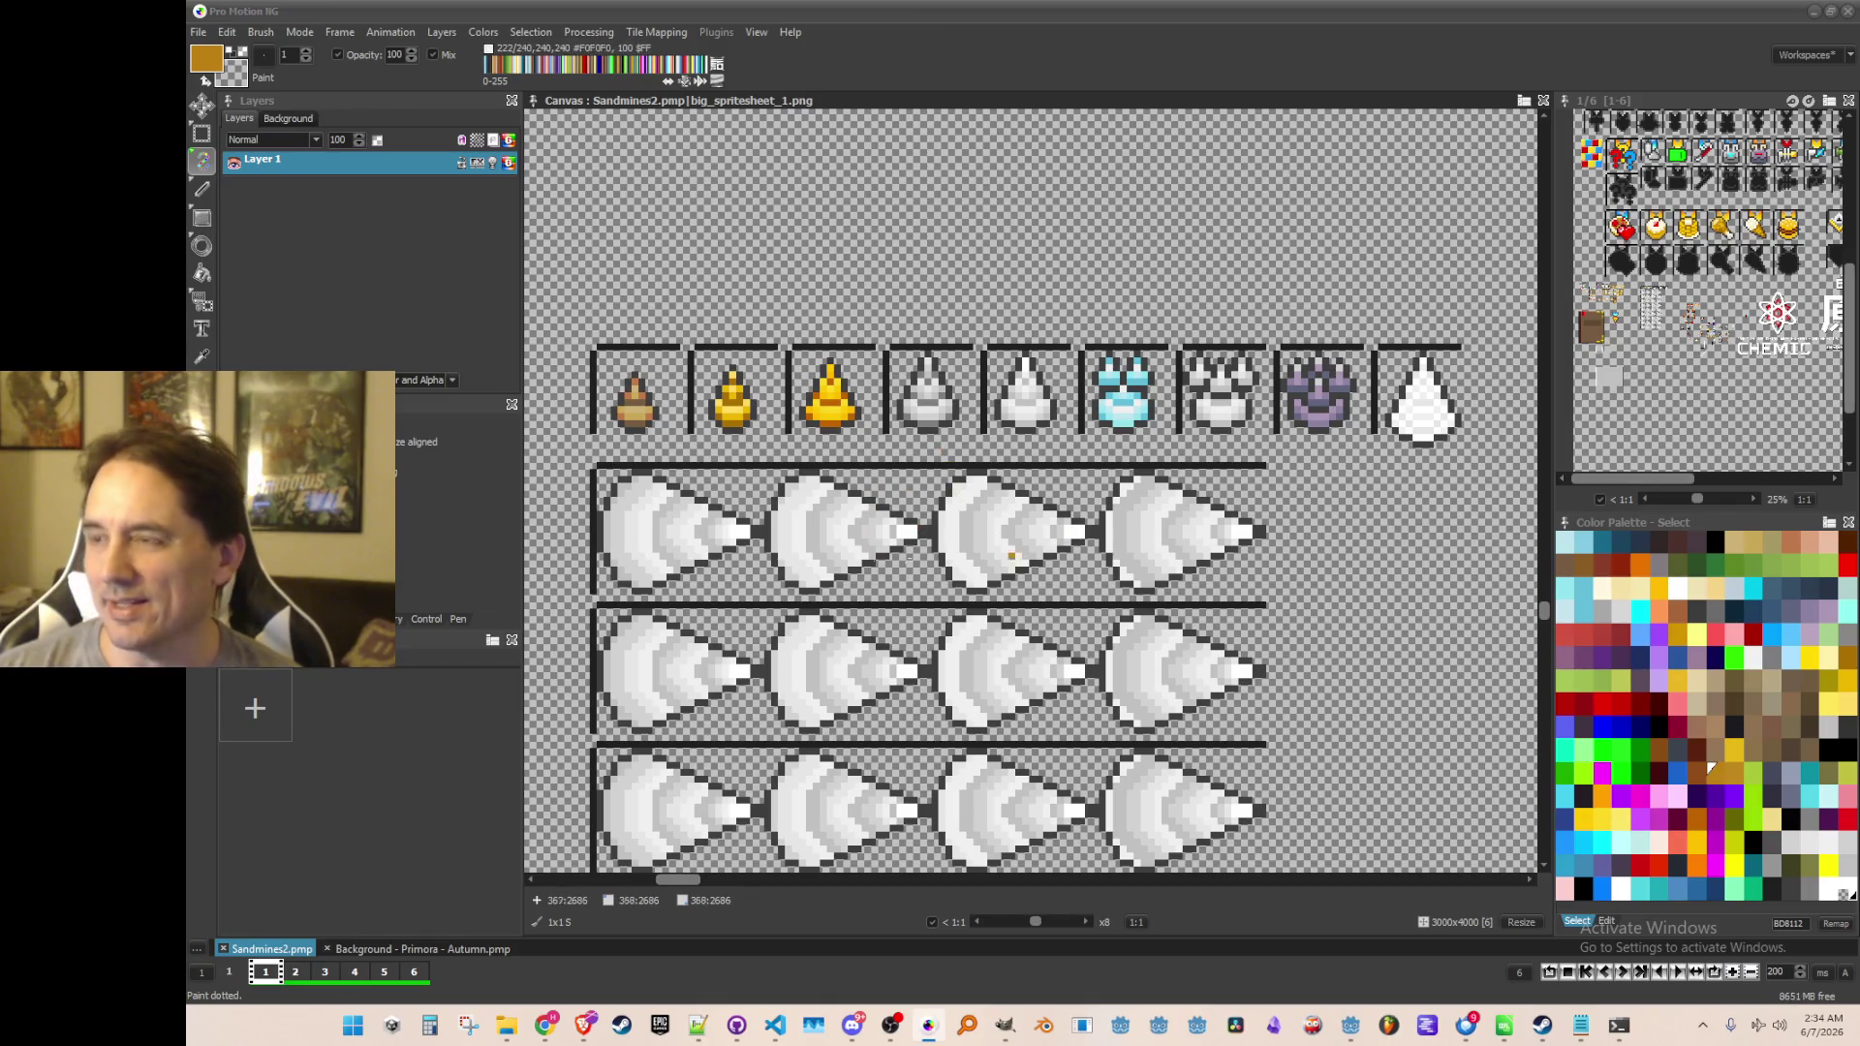
{"action": "scroll", "coordinate": [710, 535], "scroll_direction": "up", "scroll_amount": 1}
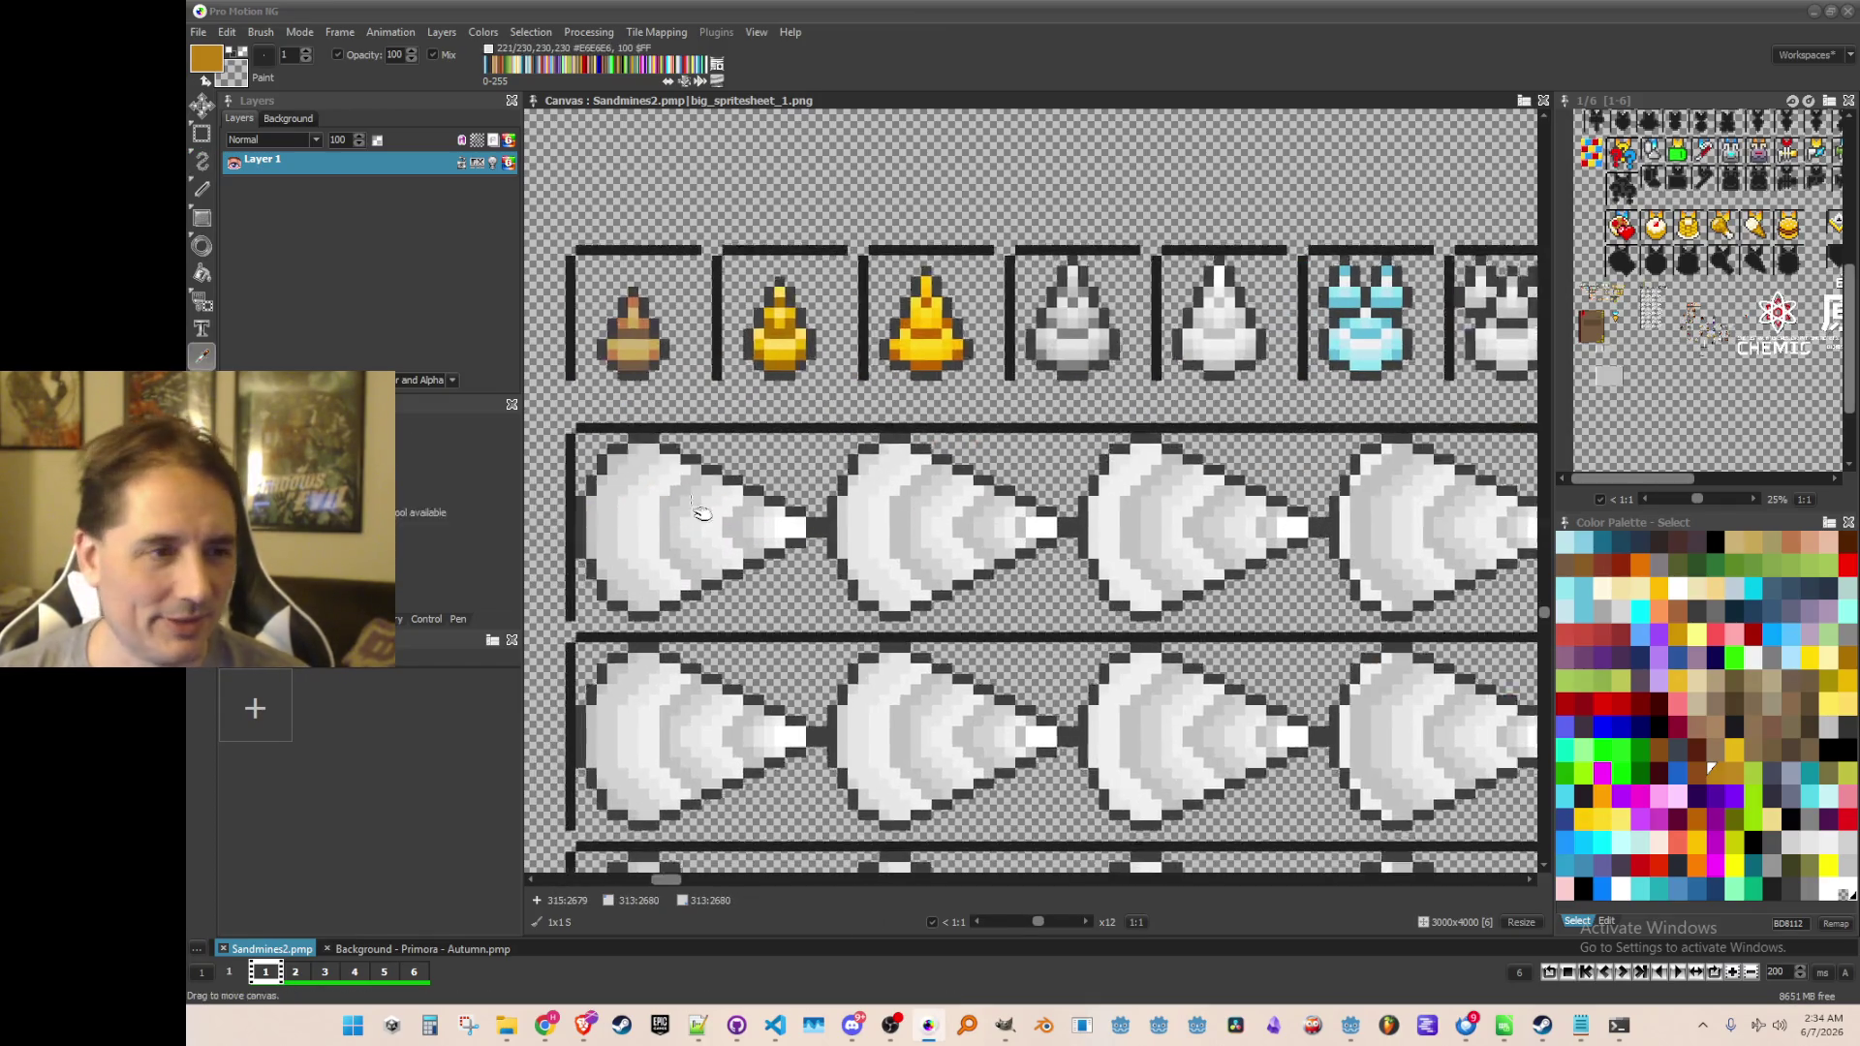
{"action": "scroll", "coordinate": [677, 507], "scroll_direction": "up", "scroll_amount": 1}
Pick brown #785C42 from the flask sprite and fill the first drill's band and left edges
{"action": "key", "text": "k"}
{"action": "left_click", "coordinate": [688, 334]}
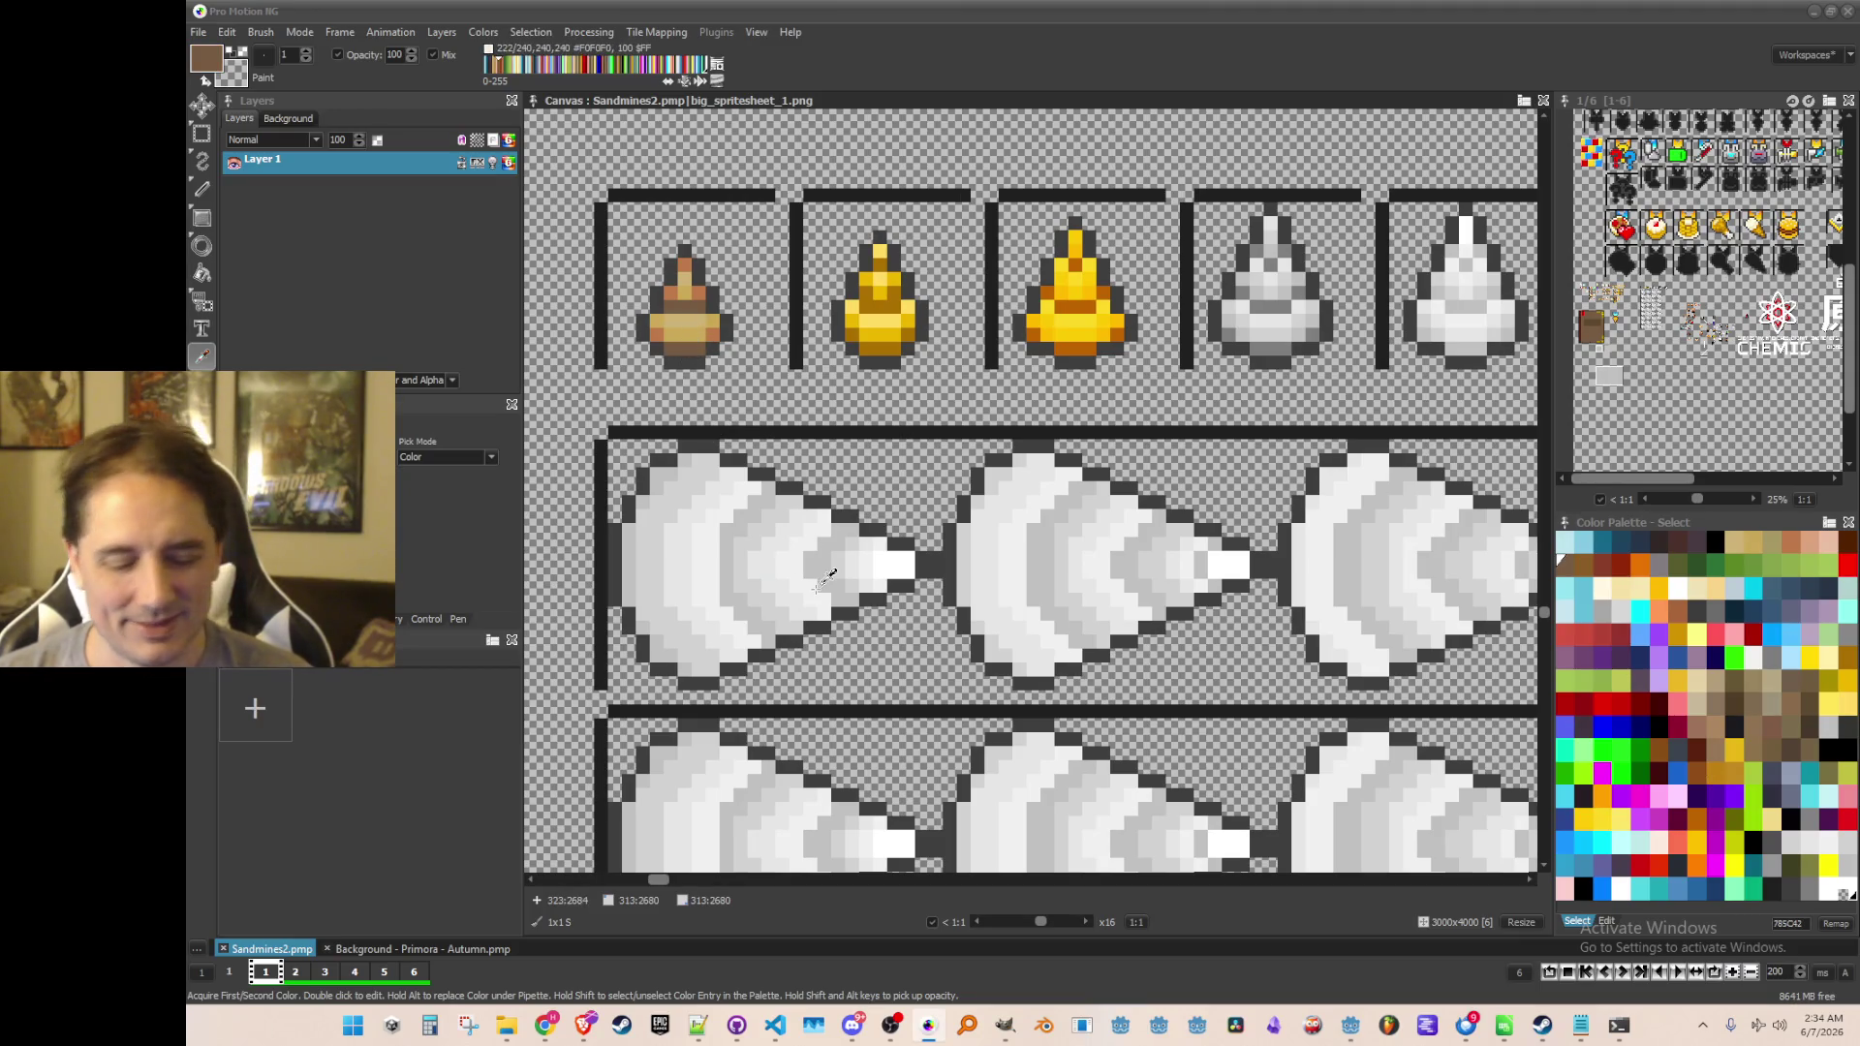
{"action": "key", "text": "f"}
{"action": "scroll", "coordinate": [697, 603], "scroll_direction": "up", "scroll_amount": 1}
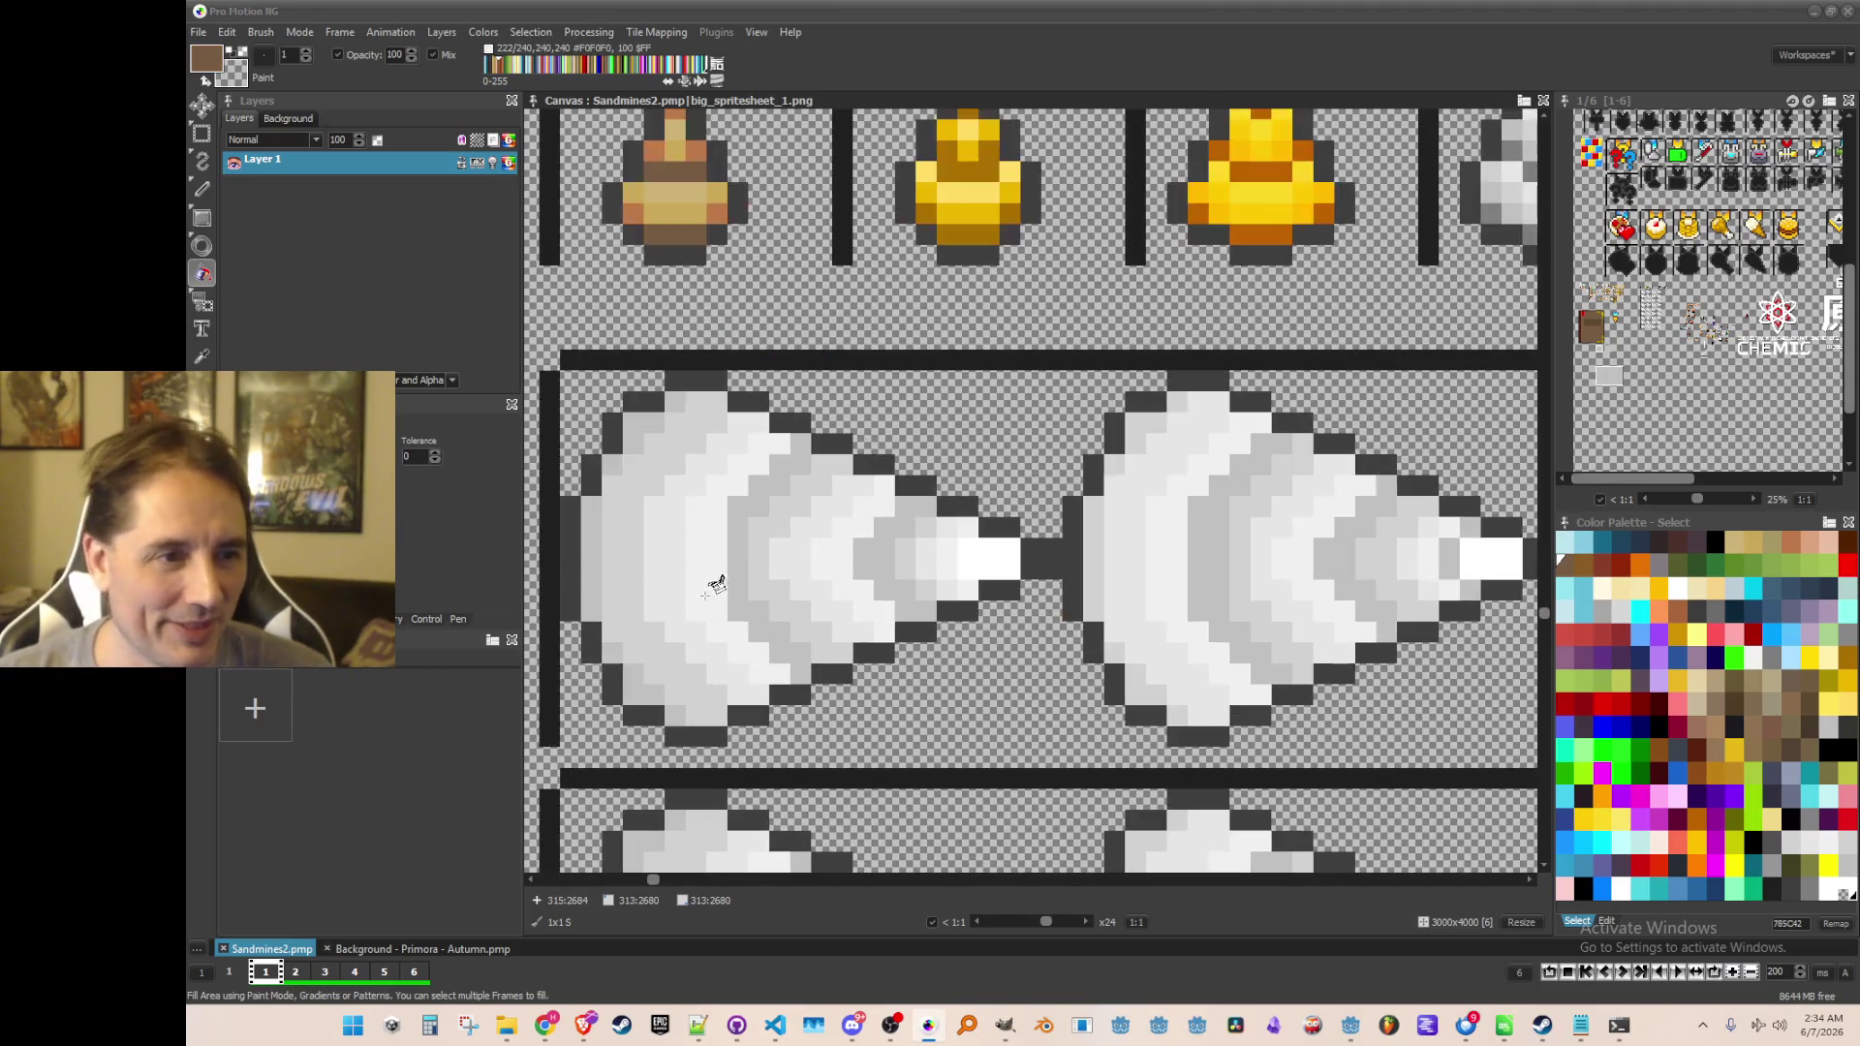
{"action": "scroll", "coordinate": [698, 605], "scroll_direction": "down", "scroll_amount": 1}
{"action": "scroll", "coordinate": [742, 649], "scroll_direction": "up", "scroll_amount": 1}
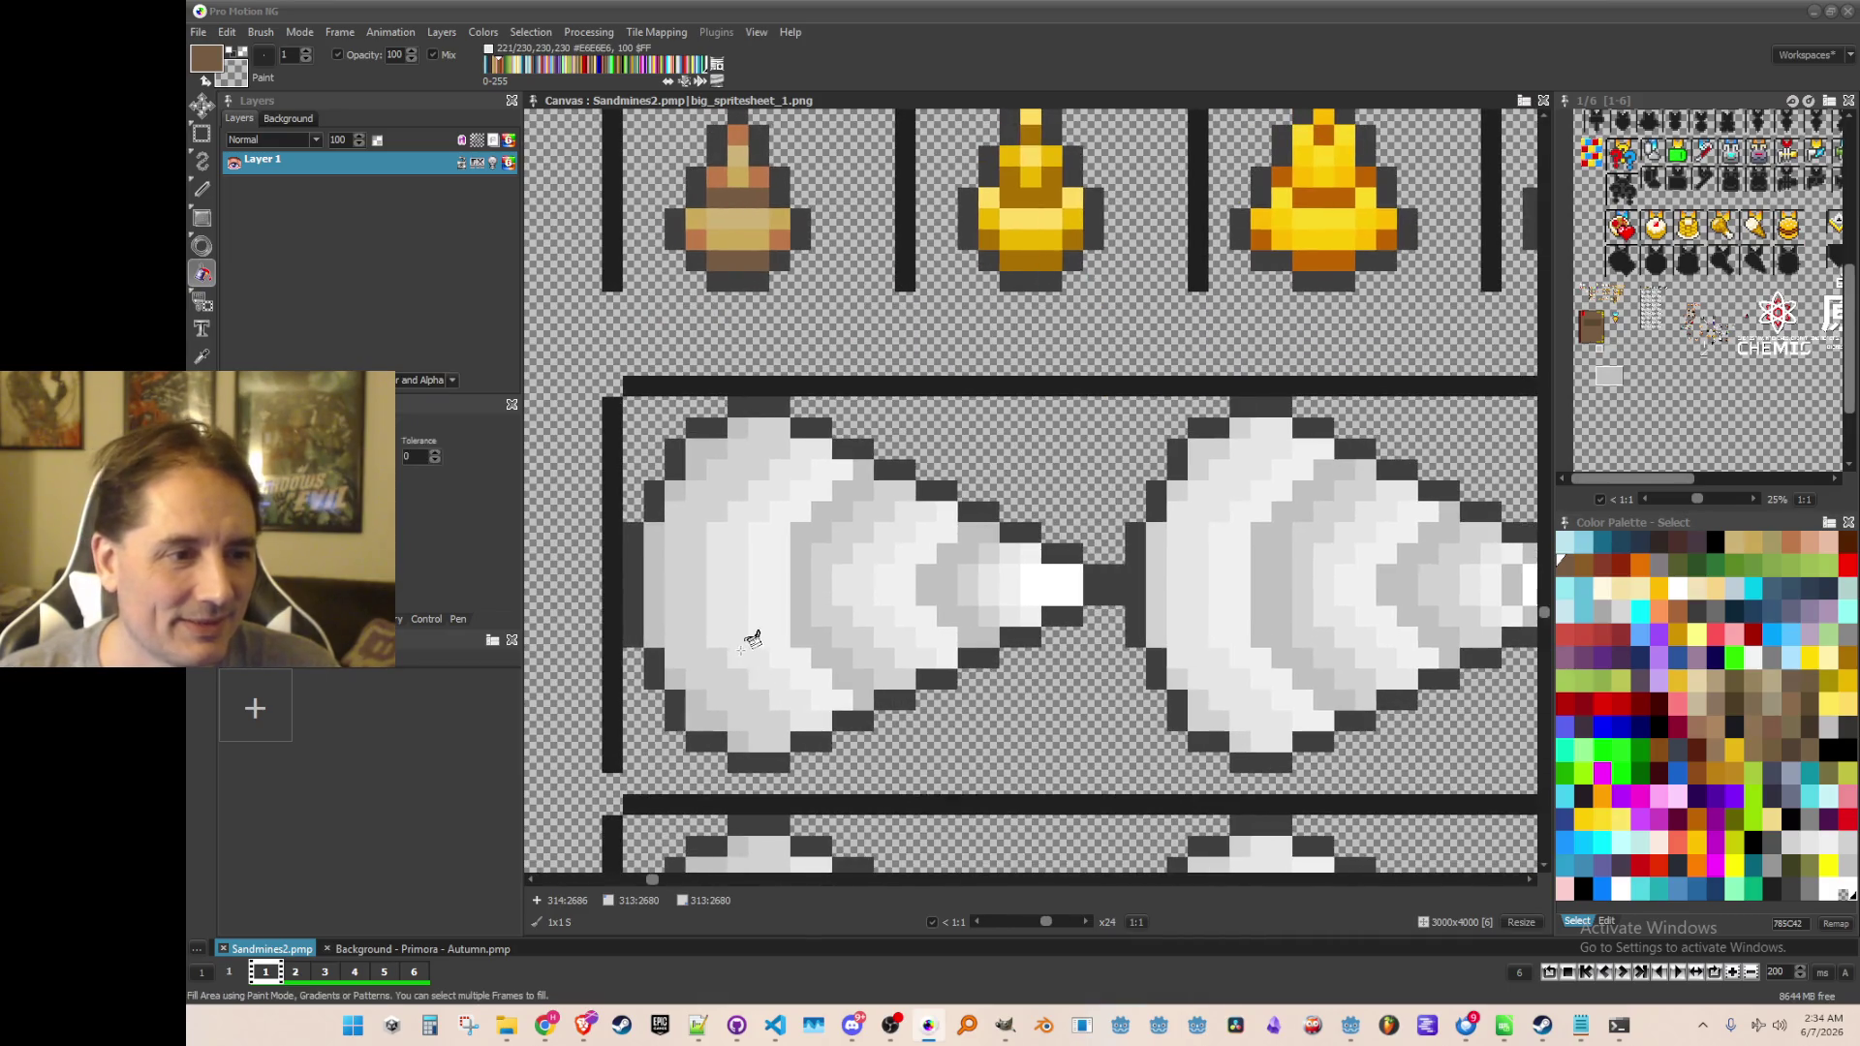
{"action": "left_click", "coordinate": [800, 579]}
{"action": "left_click", "coordinate": [701, 461]}
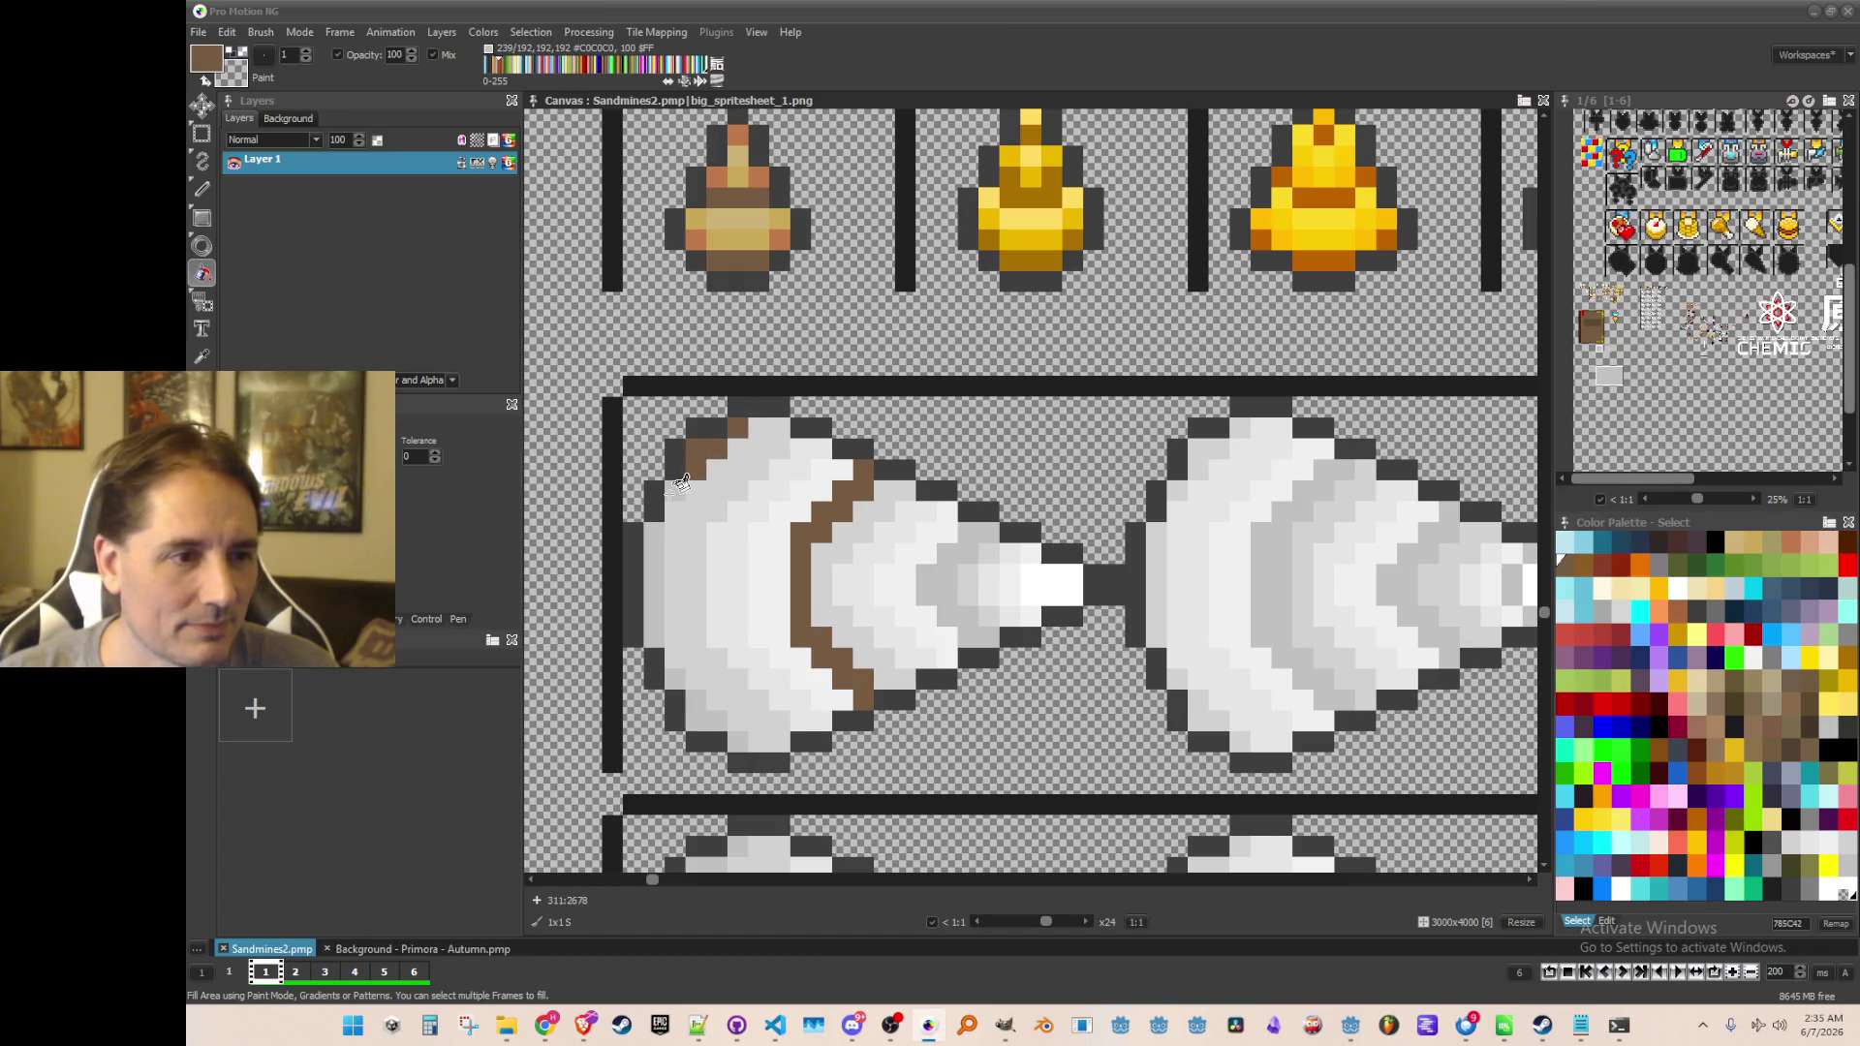
{"action": "left_click", "coordinate": [659, 571]}
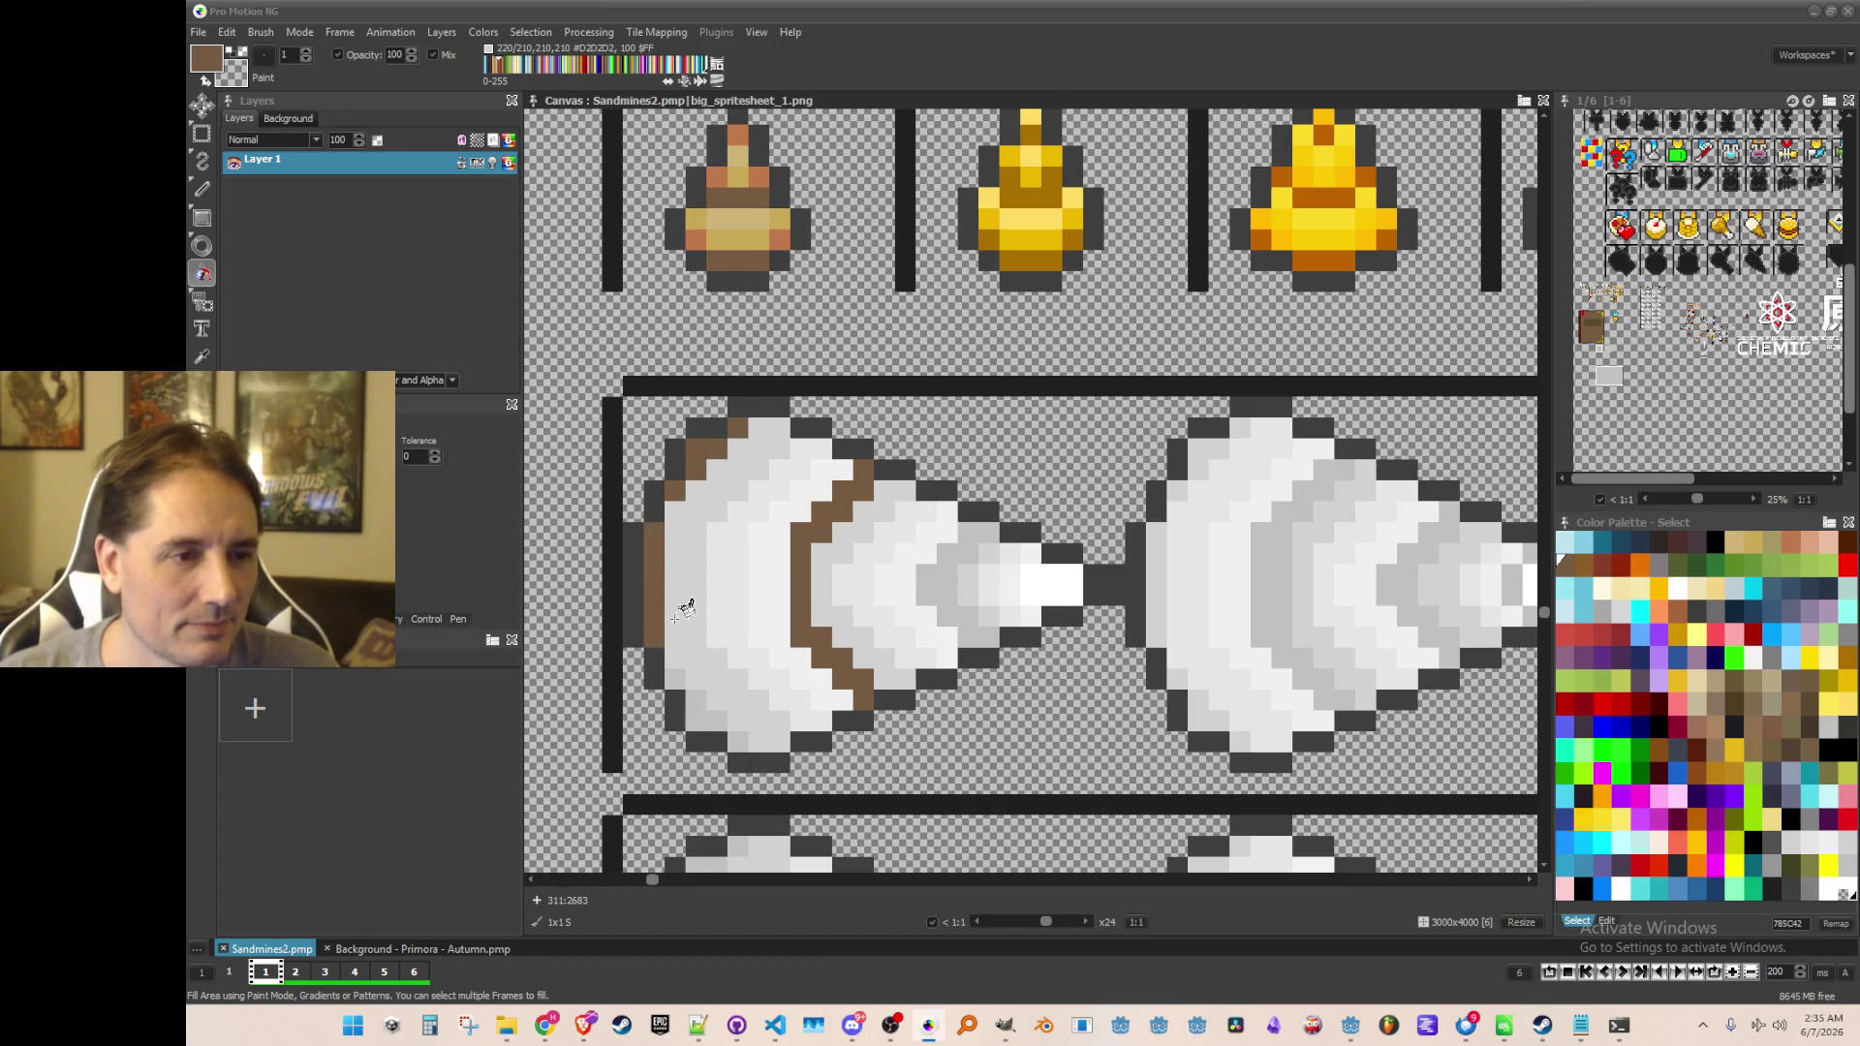
{"action": "left_click", "coordinate": [708, 718]}
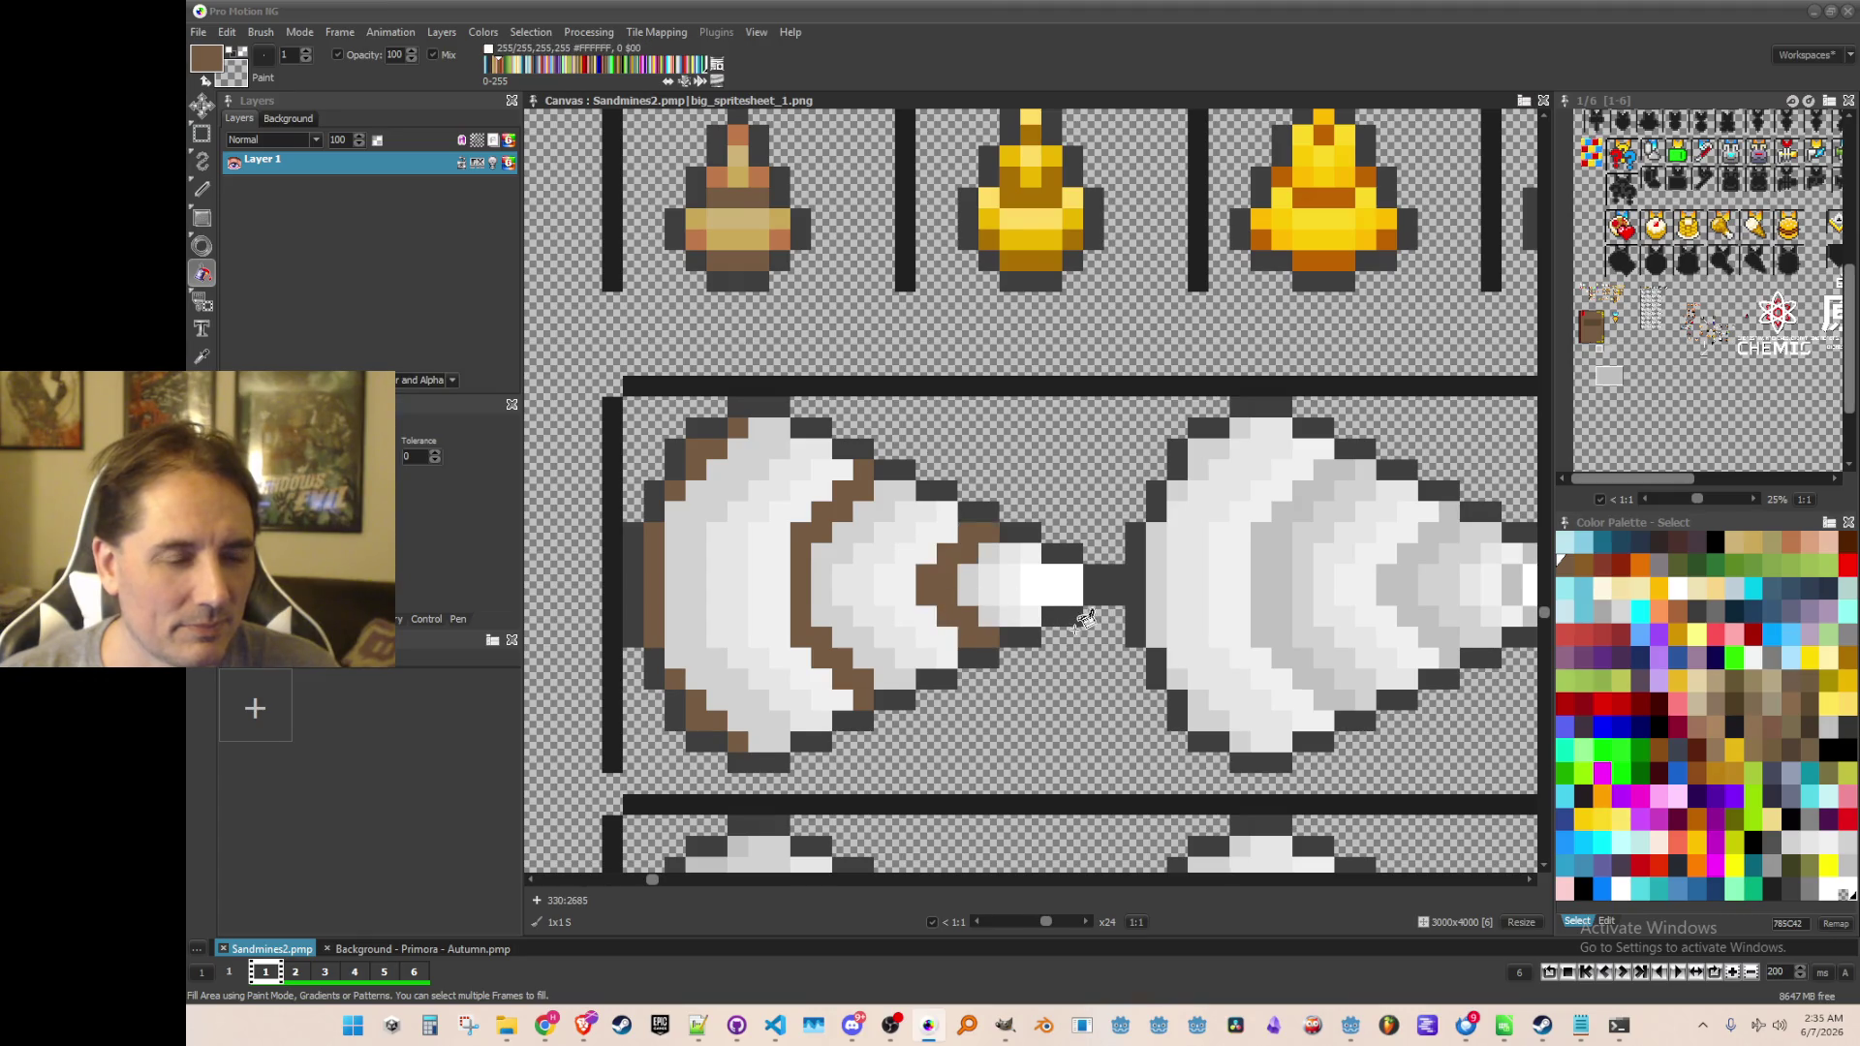
Fill the second drill's arcs and the strip near its tip with the brown
{"action": "scroll", "coordinate": [959, 600], "scroll_direction": "down", "scroll_amount": 2}
{"action": "scroll", "coordinate": [980, 612], "scroll_direction": "down", "scroll_amount": 1}
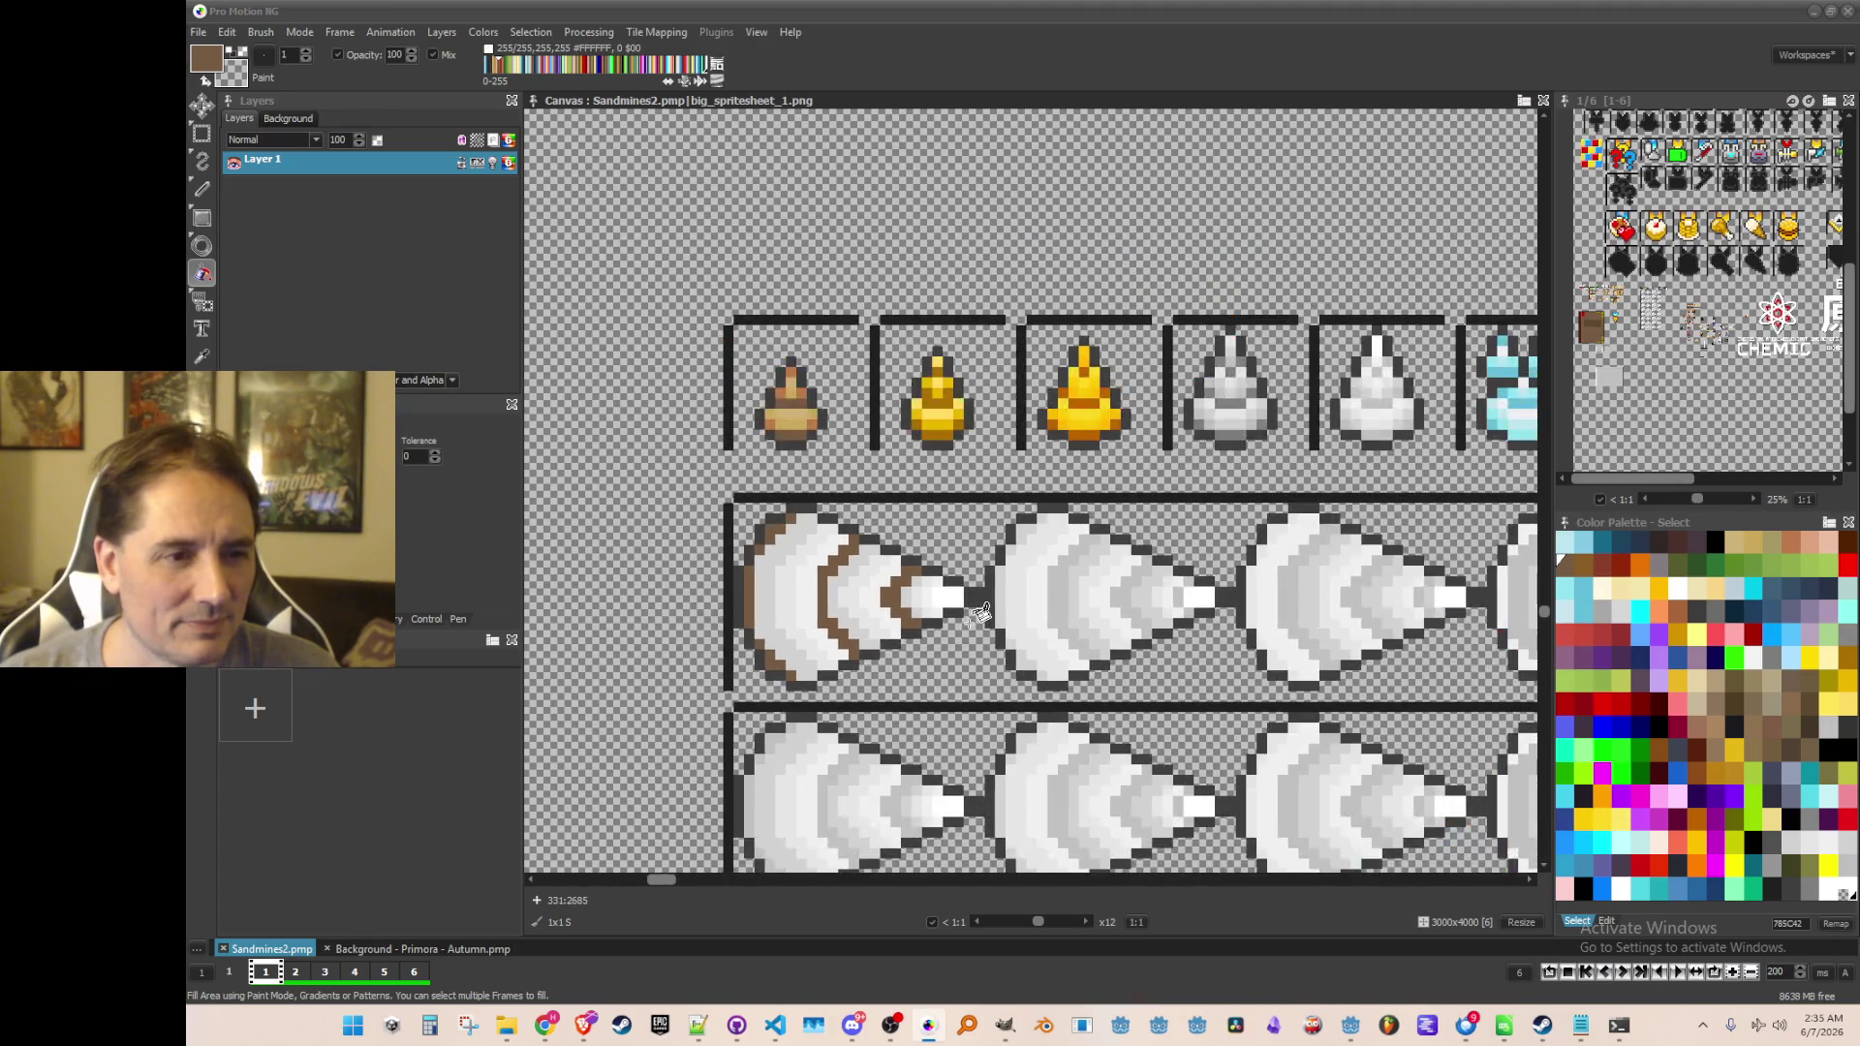
{"action": "scroll", "coordinate": [980, 612], "scroll_direction": "down", "scroll_amount": 2}
{"action": "scroll", "coordinate": [1017, 629], "scroll_direction": "up", "scroll_amount": 2}
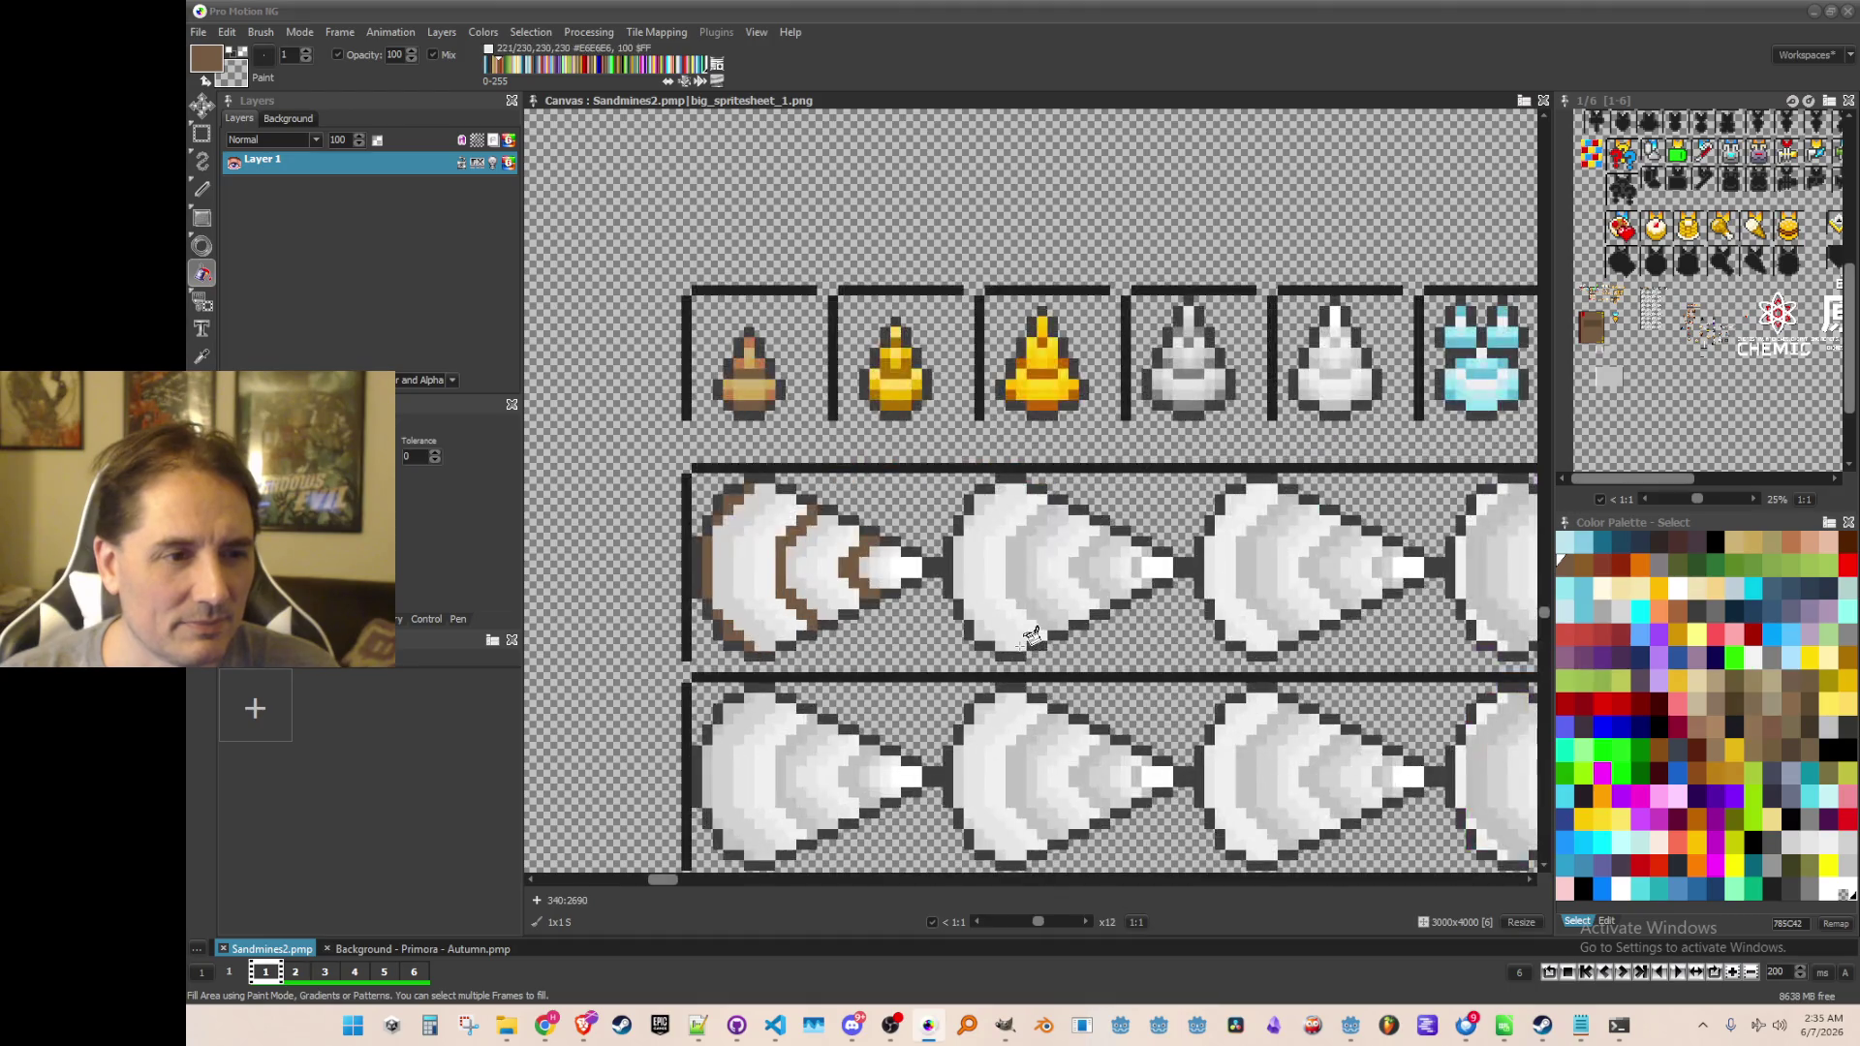
{"action": "scroll", "coordinate": [1013, 629], "scroll_direction": "up", "scroll_amount": 1}
{"action": "scroll", "coordinate": [1017, 557], "scroll_direction": "right", "scroll_amount": 1}
{"action": "left_click", "coordinate": [1022, 544]}
{"action": "left_click", "coordinate": [1027, 542]}
{"action": "left_click", "coordinate": [1099, 540]}
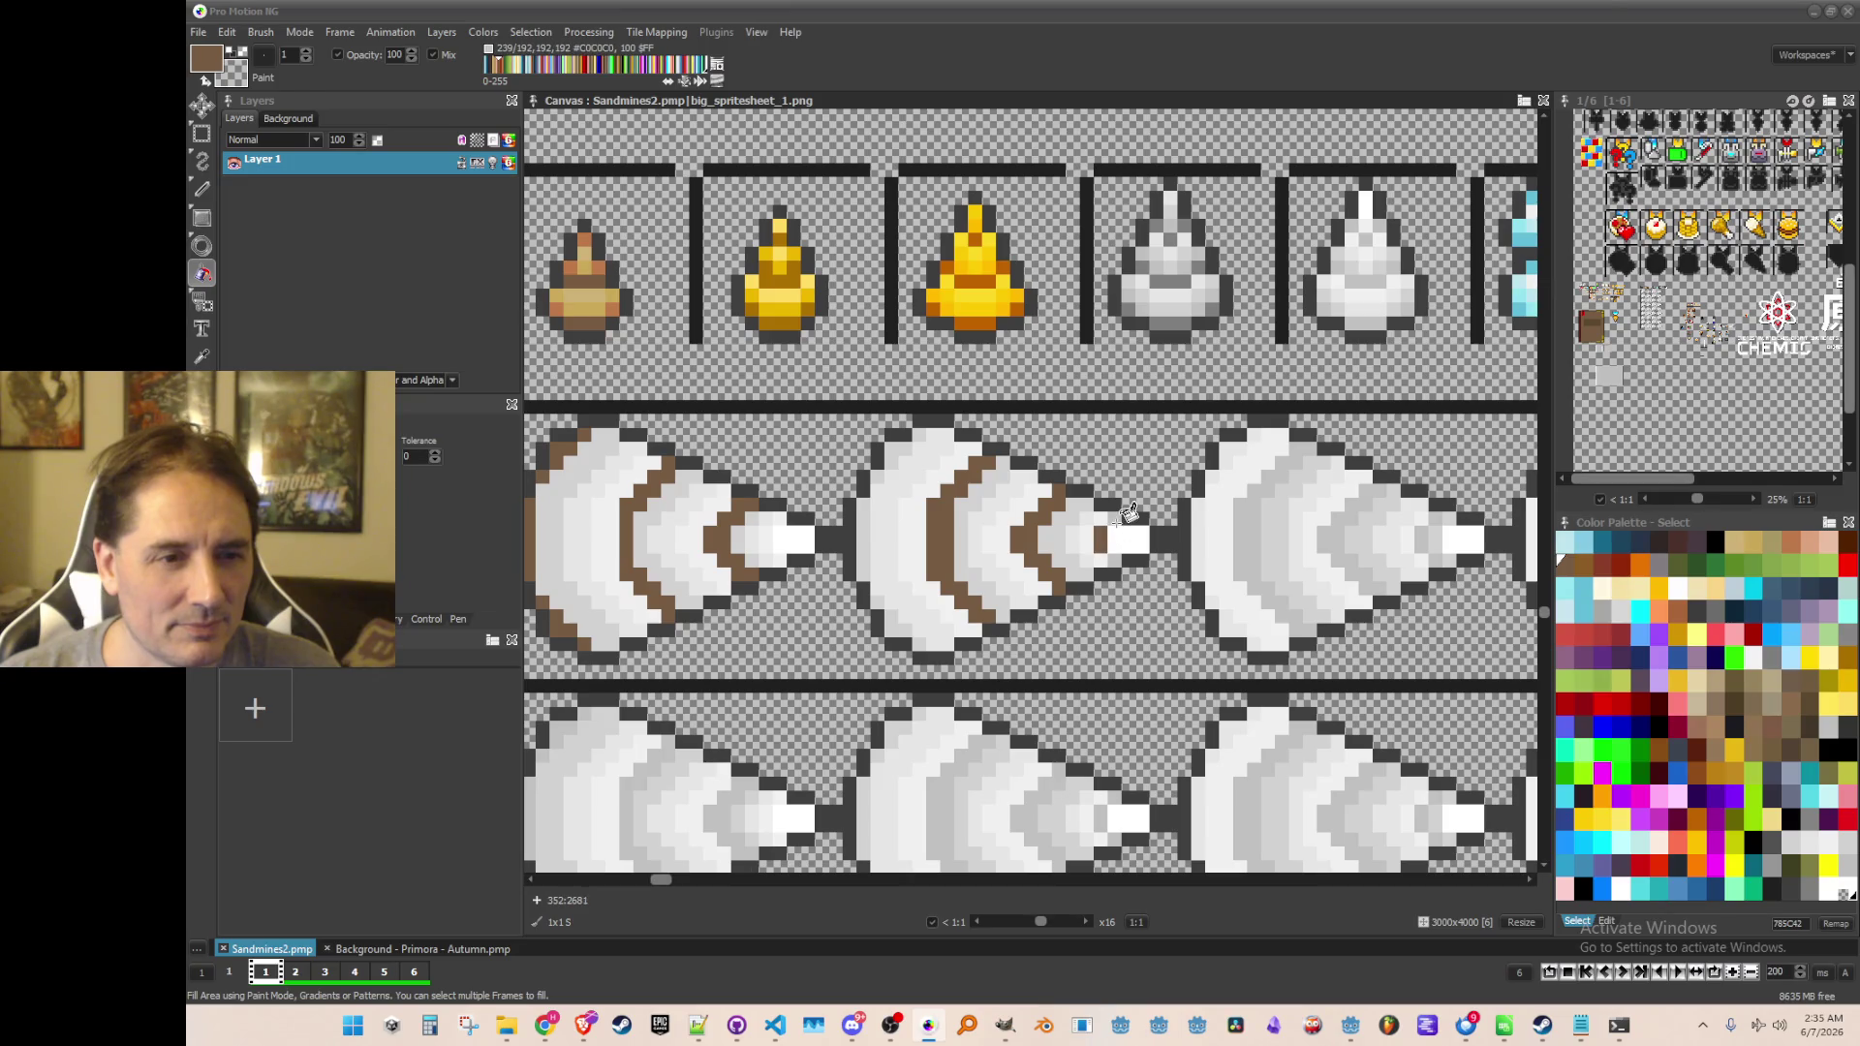
Fill the third drill's outer and inner bands and arcs dark brown
{"action": "left_click", "coordinate": [1254, 536]}
{"action": "left_click", "coordinate": [1338, 533]}
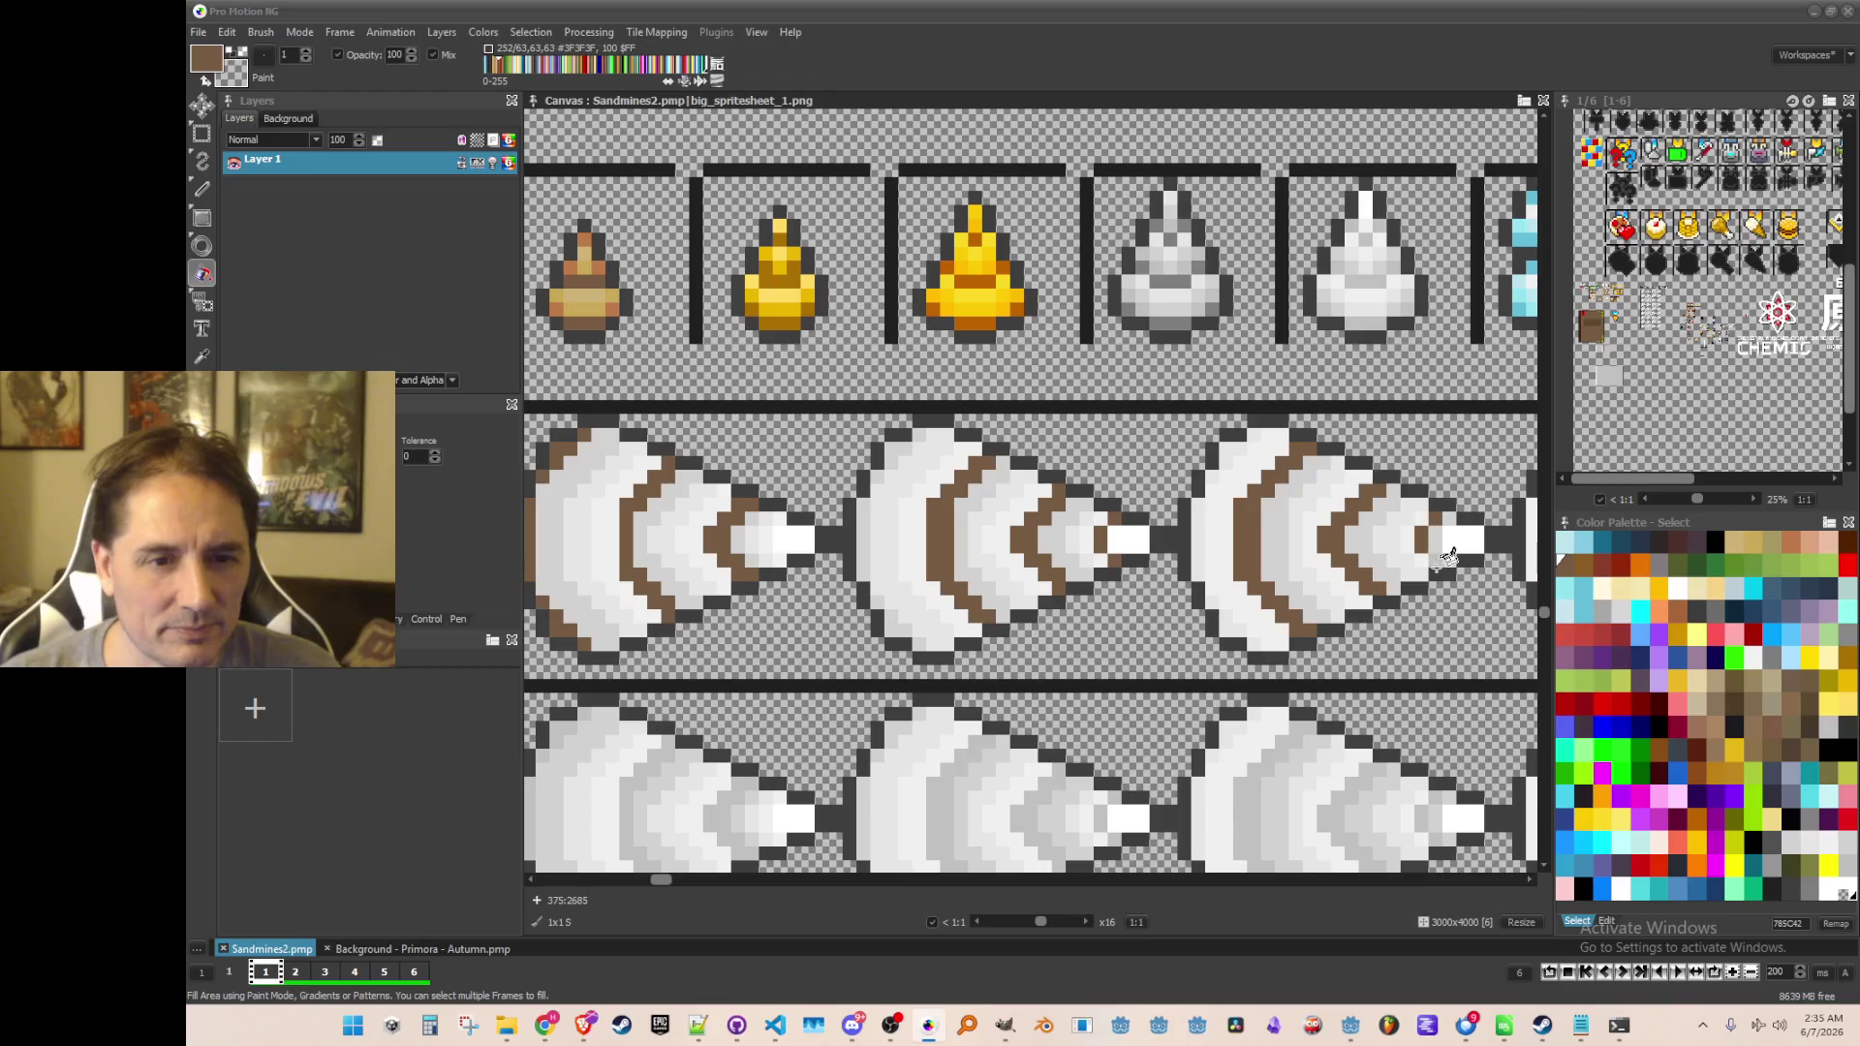
{"action": "scroll", "coordinate": [1443, 552], "scroll_direction": "down", "scroll_amount": 2}
{"action": "scroll", "coordinate": [1180, 564], "scroll_direction": "up", "scroll_amount": 1}
{"action": "scroll", "coordinate": [1180, 565], "scroll_direction": "up", "scroll_amount": 1}
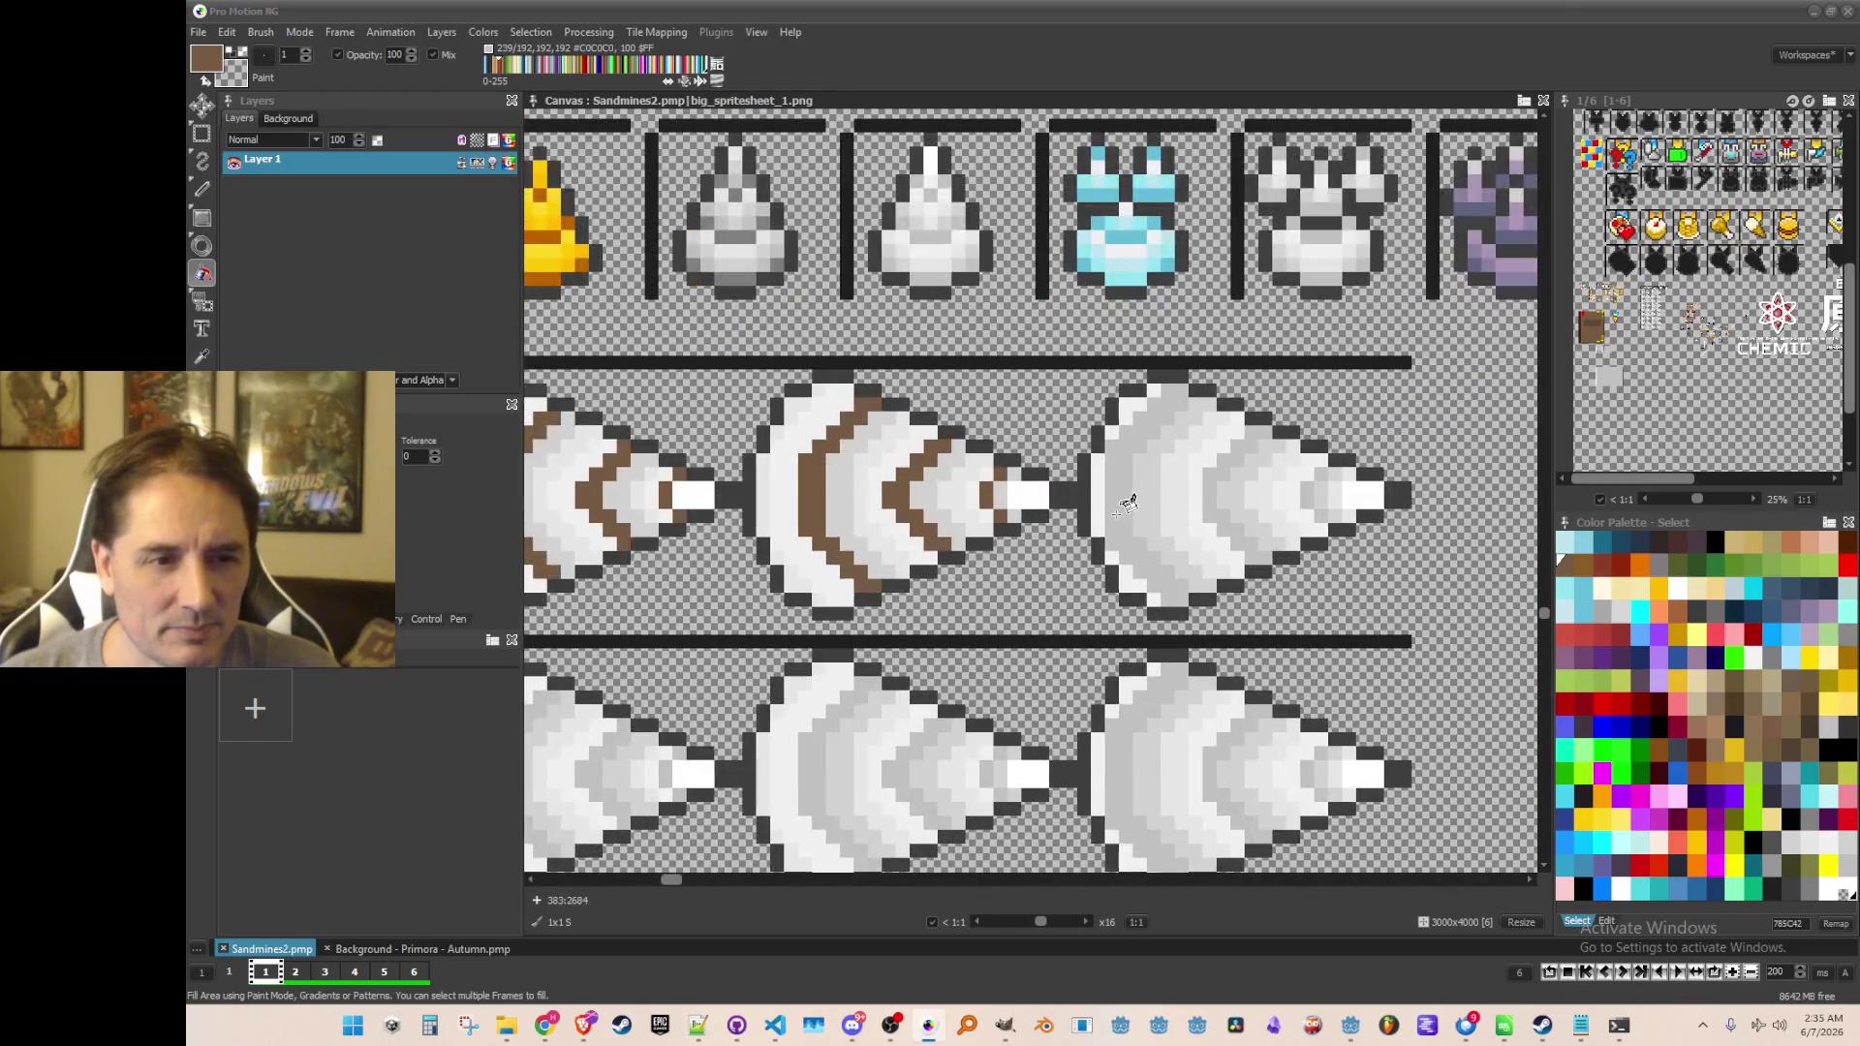
{"action": "left_click", "coordinate": [1124, 499]}
{"action": "left_click", "coordinate": [1236, 474]}
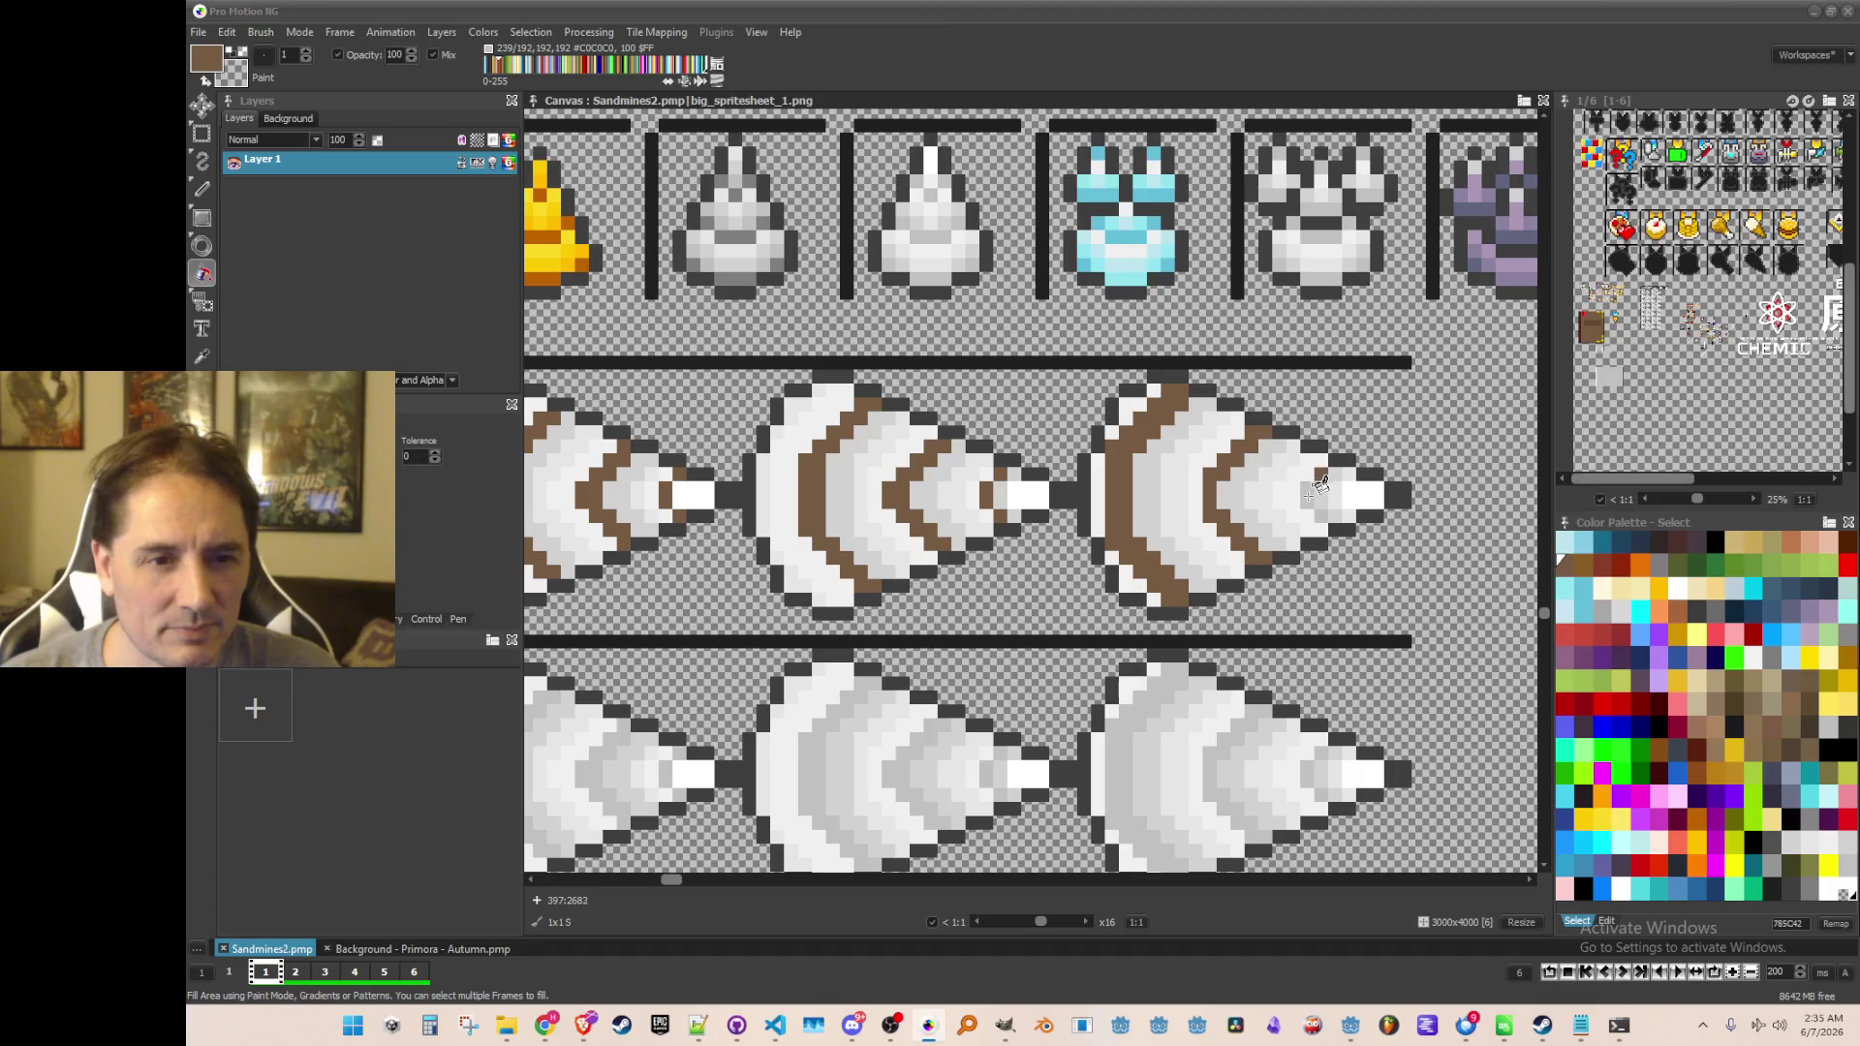
{"action": "scroll", "coordinate": [1319, 485], "scroll_direction": "down", "scroll_amount": 2}
{"action": "scroll", "coordinate": [938, 562], "scroll_direction": "up", "scroll_amount": 1}
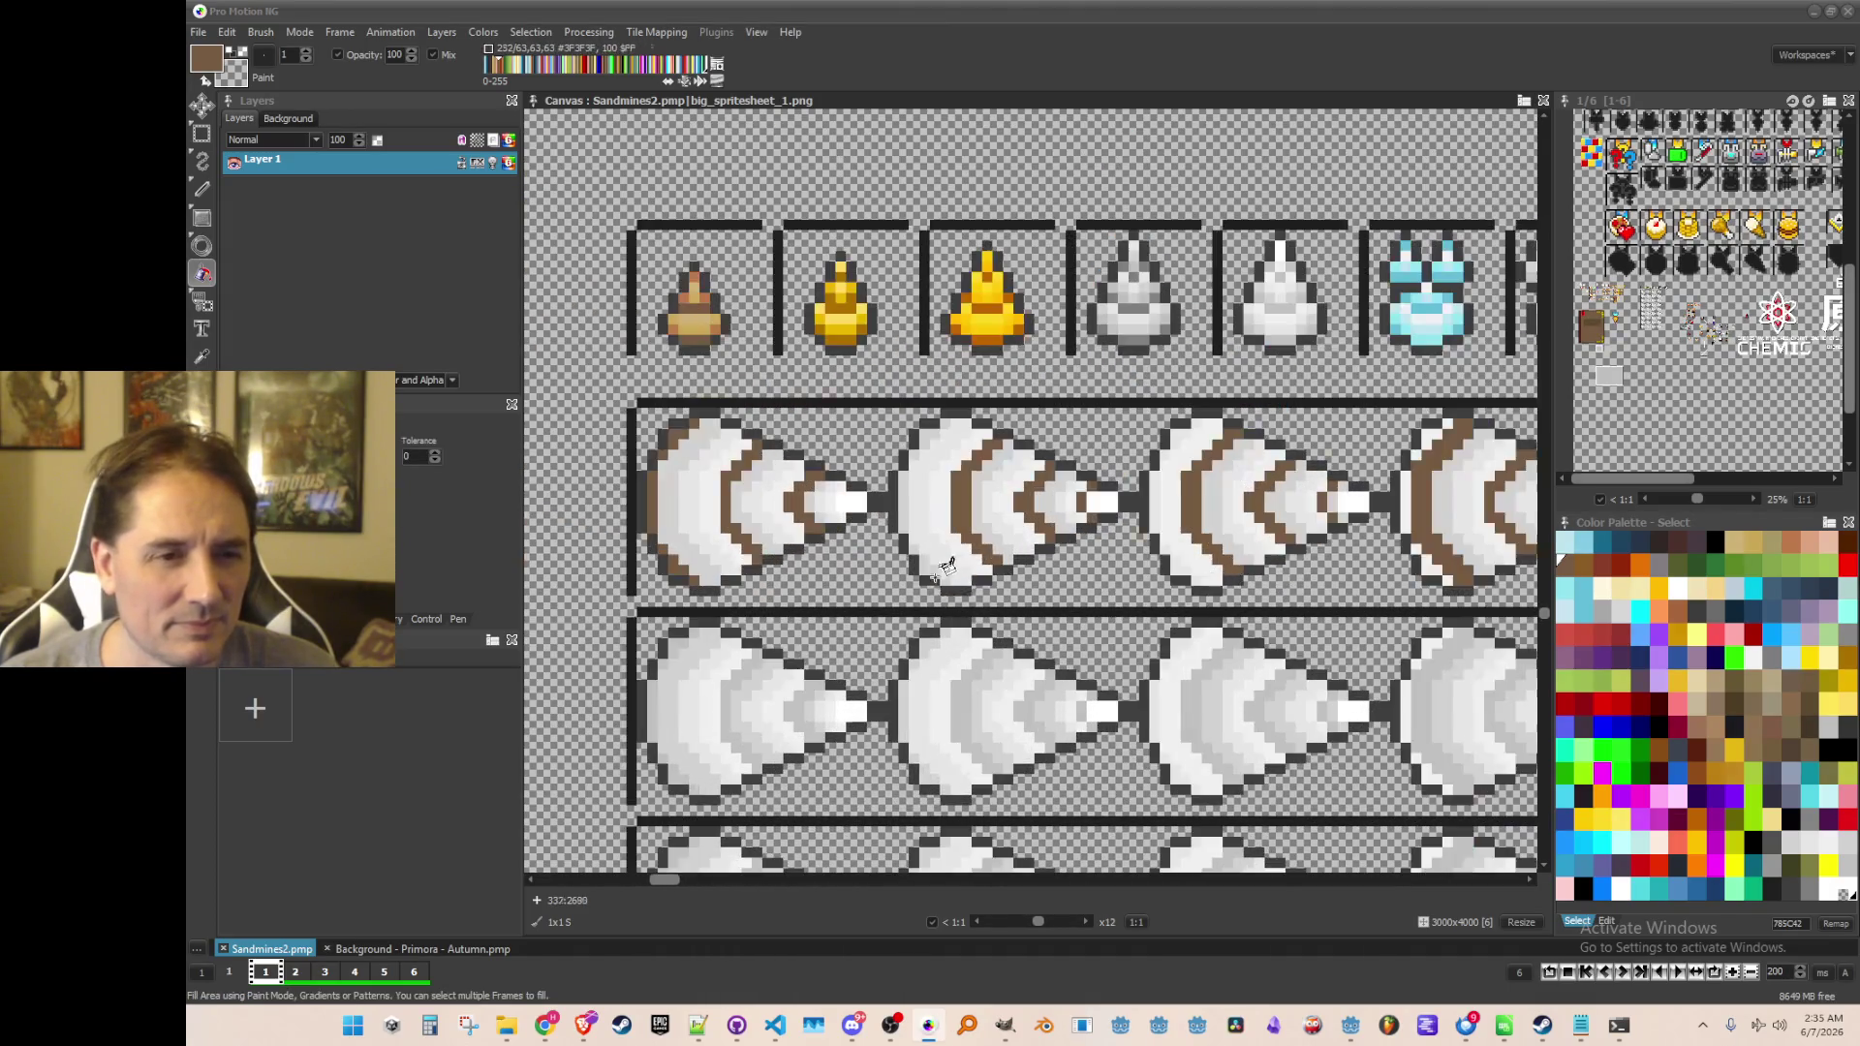
{"action": "scroll", "coordinate": [705, 289], "scroll_direction": "up", "scroll_amount": 1}
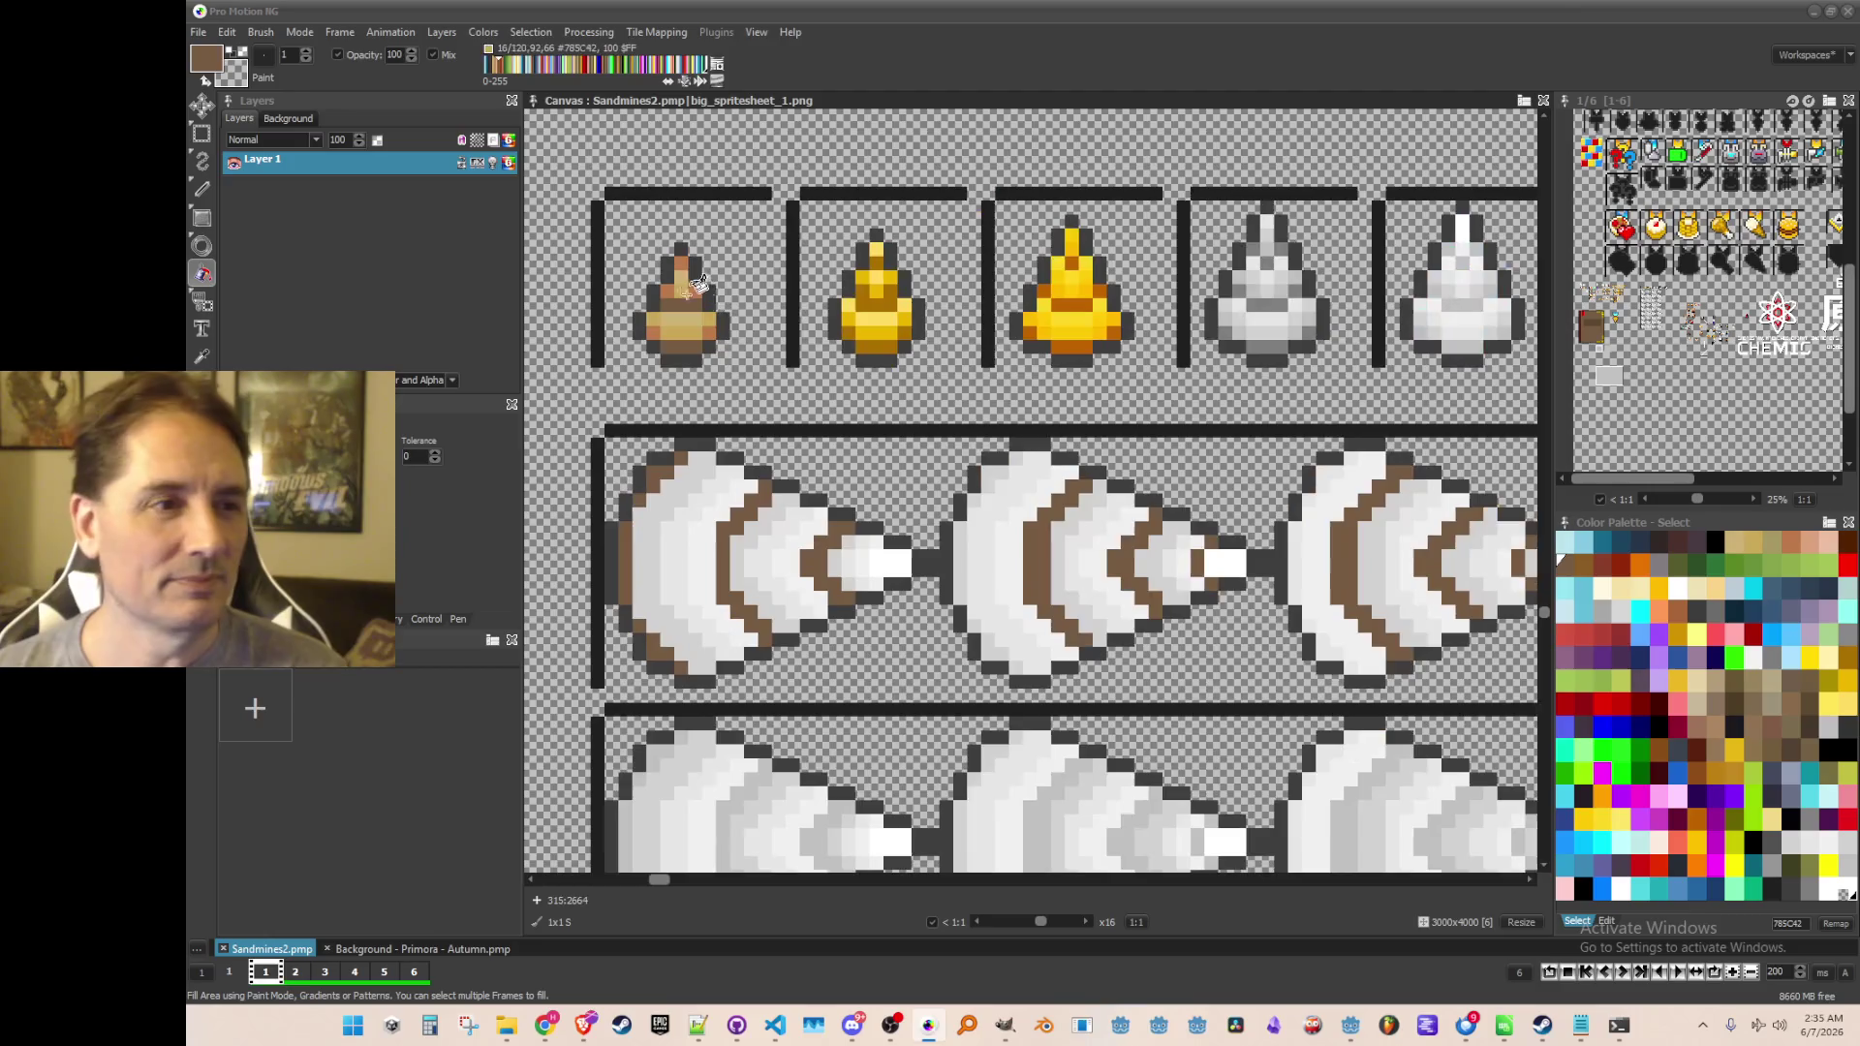
{"action": "scroll", "coordinate": [706, 289], "scroll_direction": "up", "scroll_amount": 1}
{"action": "key", "text": "comma"}
Pick the lighter brown from the potion and fill the left drill's white rings and tip
{"action": "left_click", "coordinate": [721, 355]}
{"action": "scroll", "coordinate": [988, 557], "scroll_direction": "down", "scroll_amount": 1}
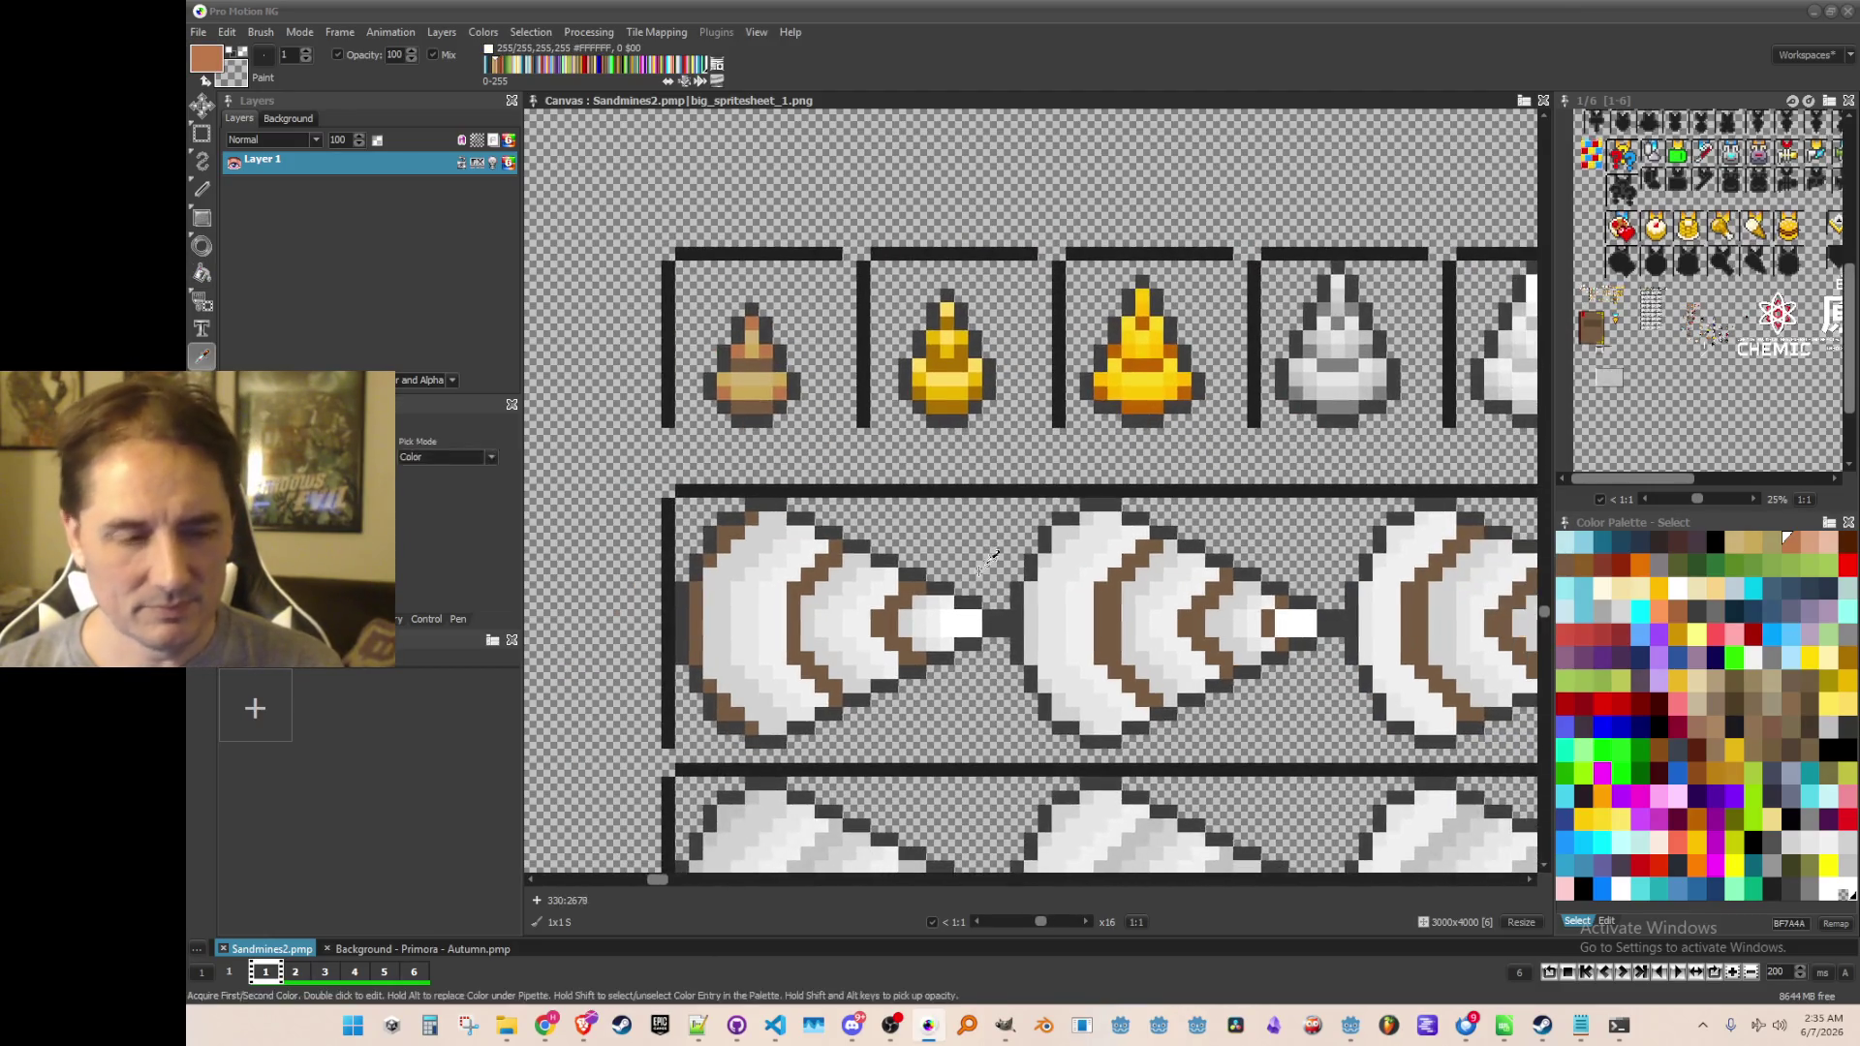
{"action": "key", "text": "f"}
{"action": "left_click", "coordinate": [732, 638]}
{"action": "left_click", "coordinate": [823, 635]}
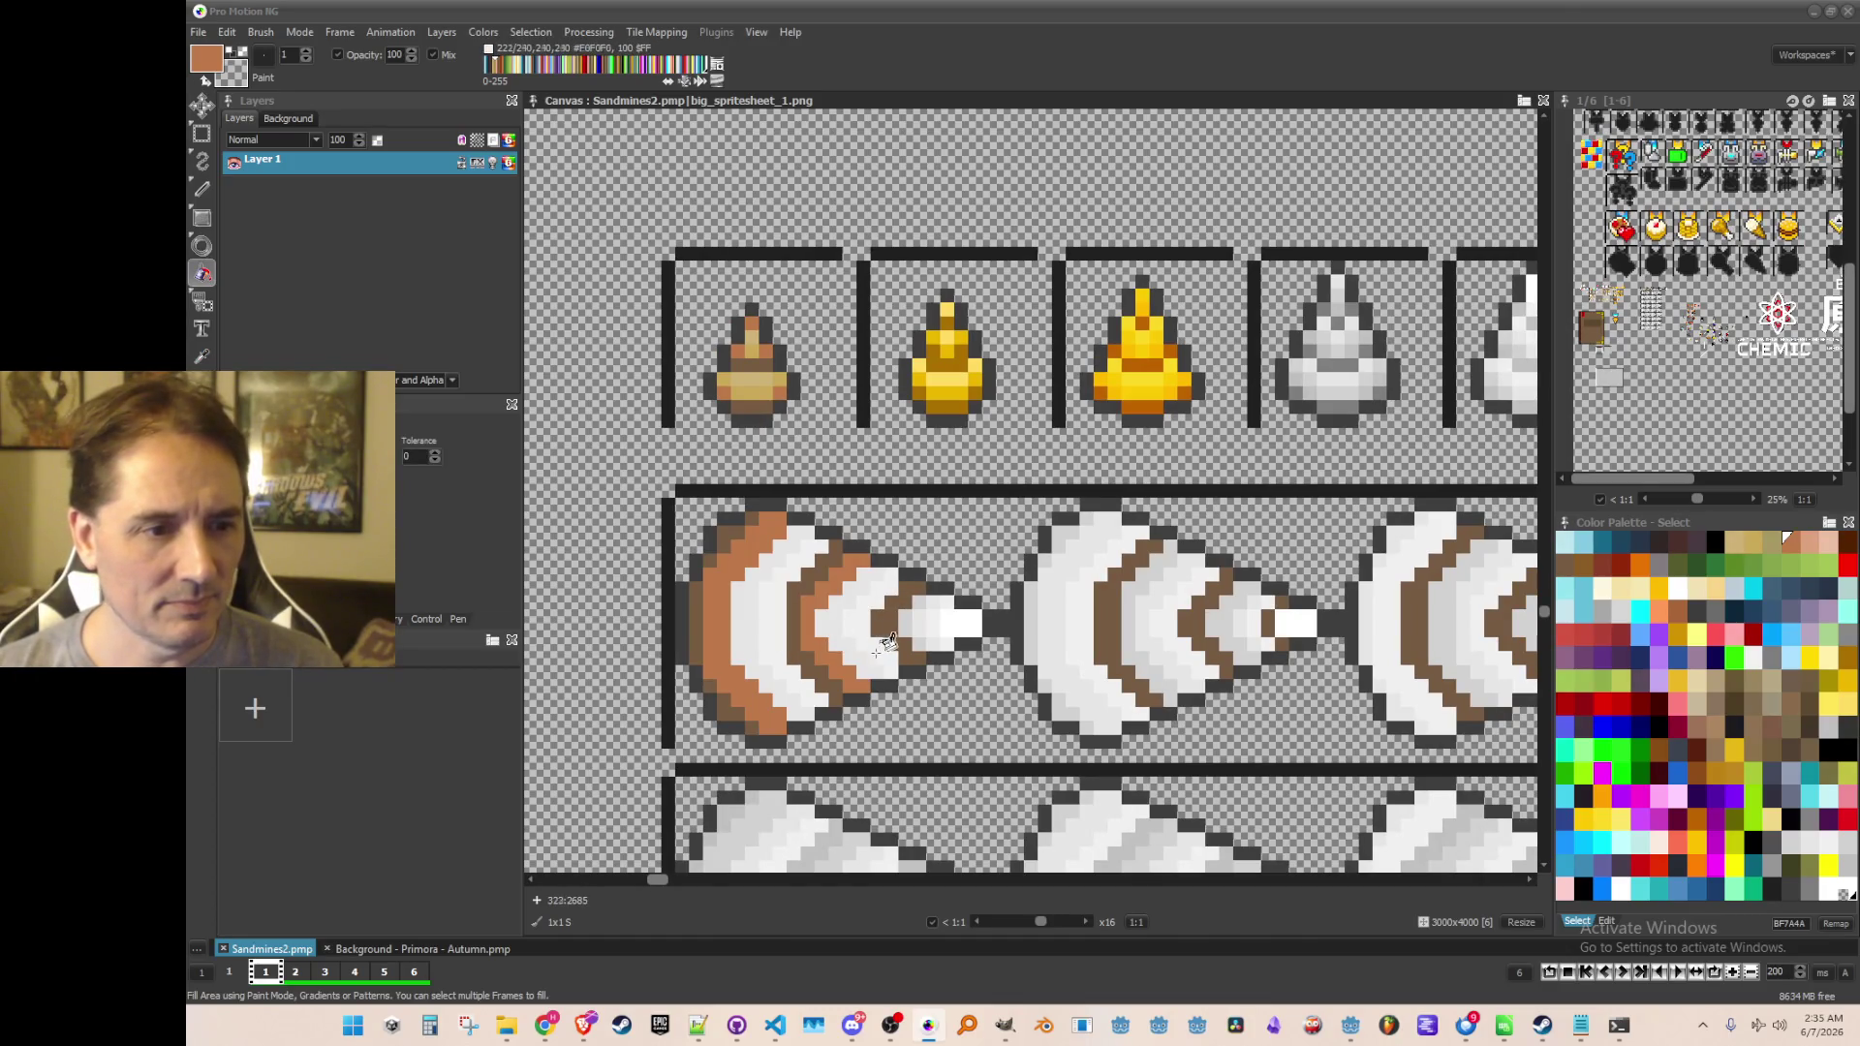
{"action": "scroll", "coordinate": [930, 639], "scroll_direction": "up", "scroll_amount": 1}
{"action": "left_click", "coordinate": [906, 605]}
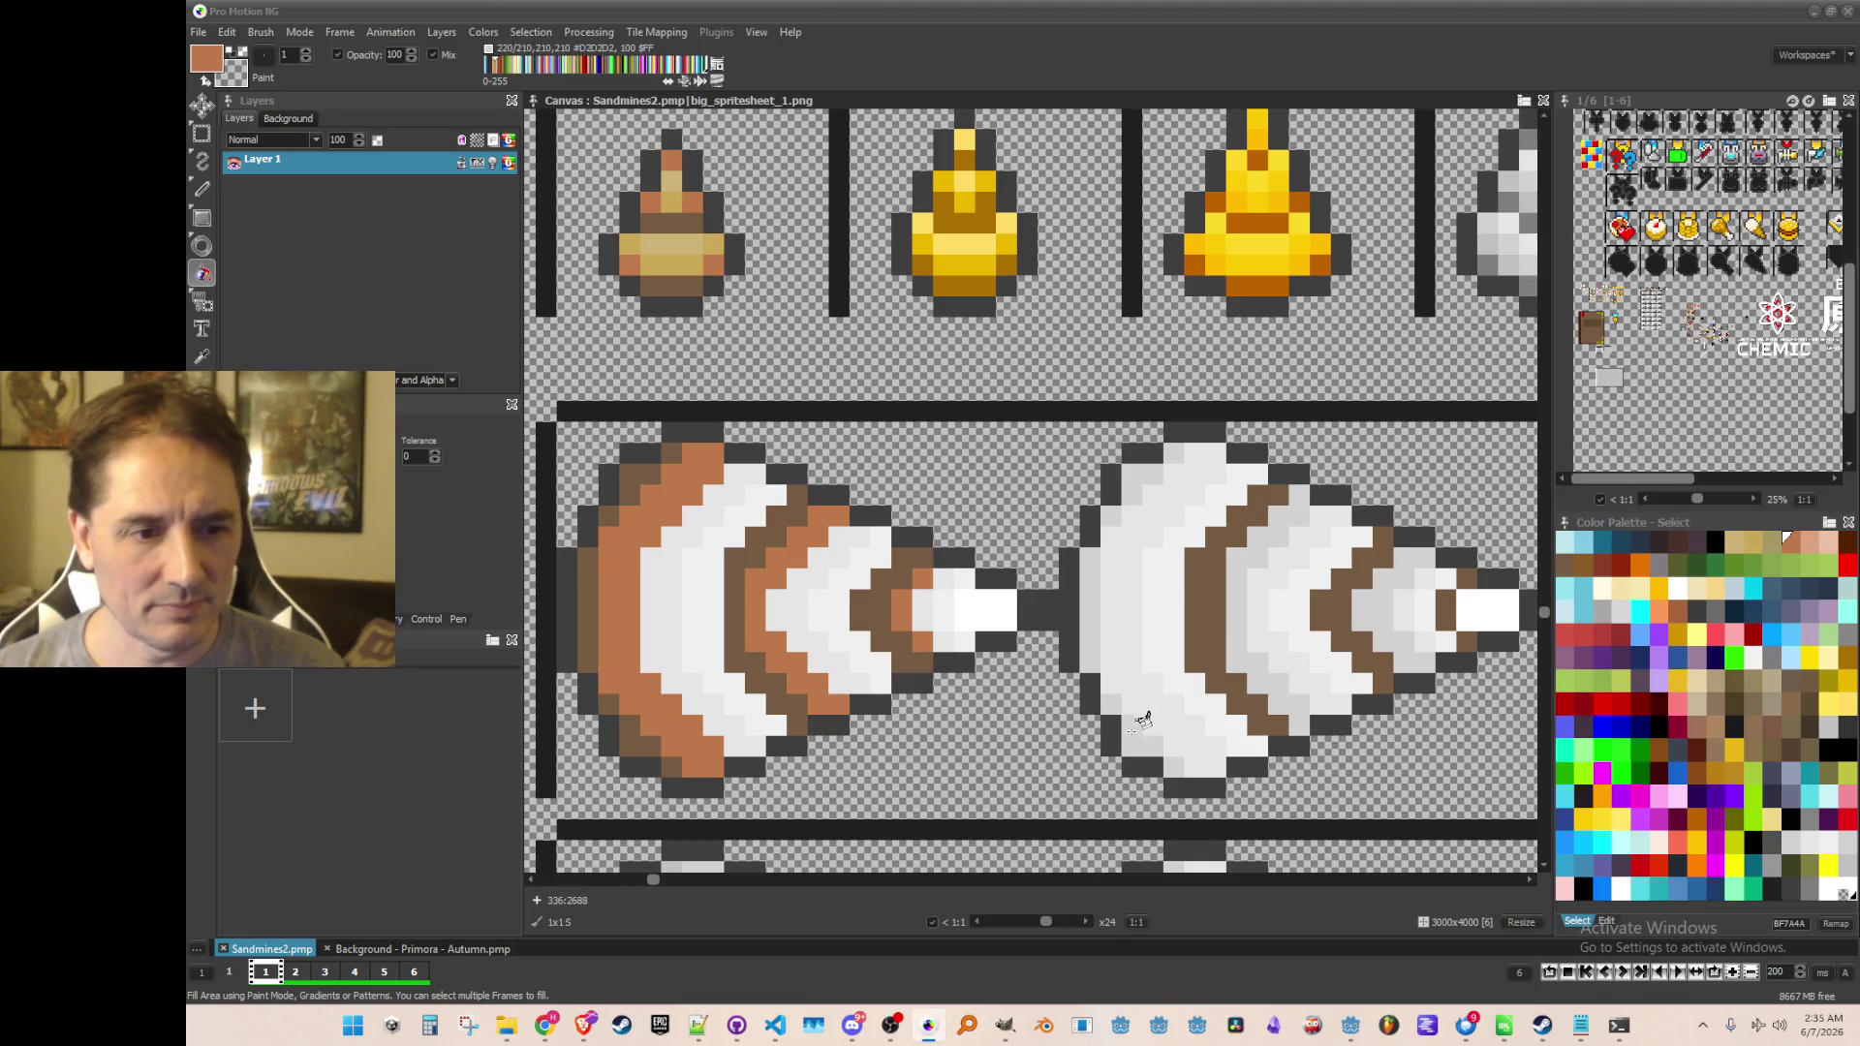
Fill the right drill's light edge pixels and bands with the lighter brown
{"action": "left_click", "coordinate": [1170, 763]}
{"action": "left_click", "coordinate": [1136, 738]}
{"action": "left_click", "coordinate": [1111, 705]}
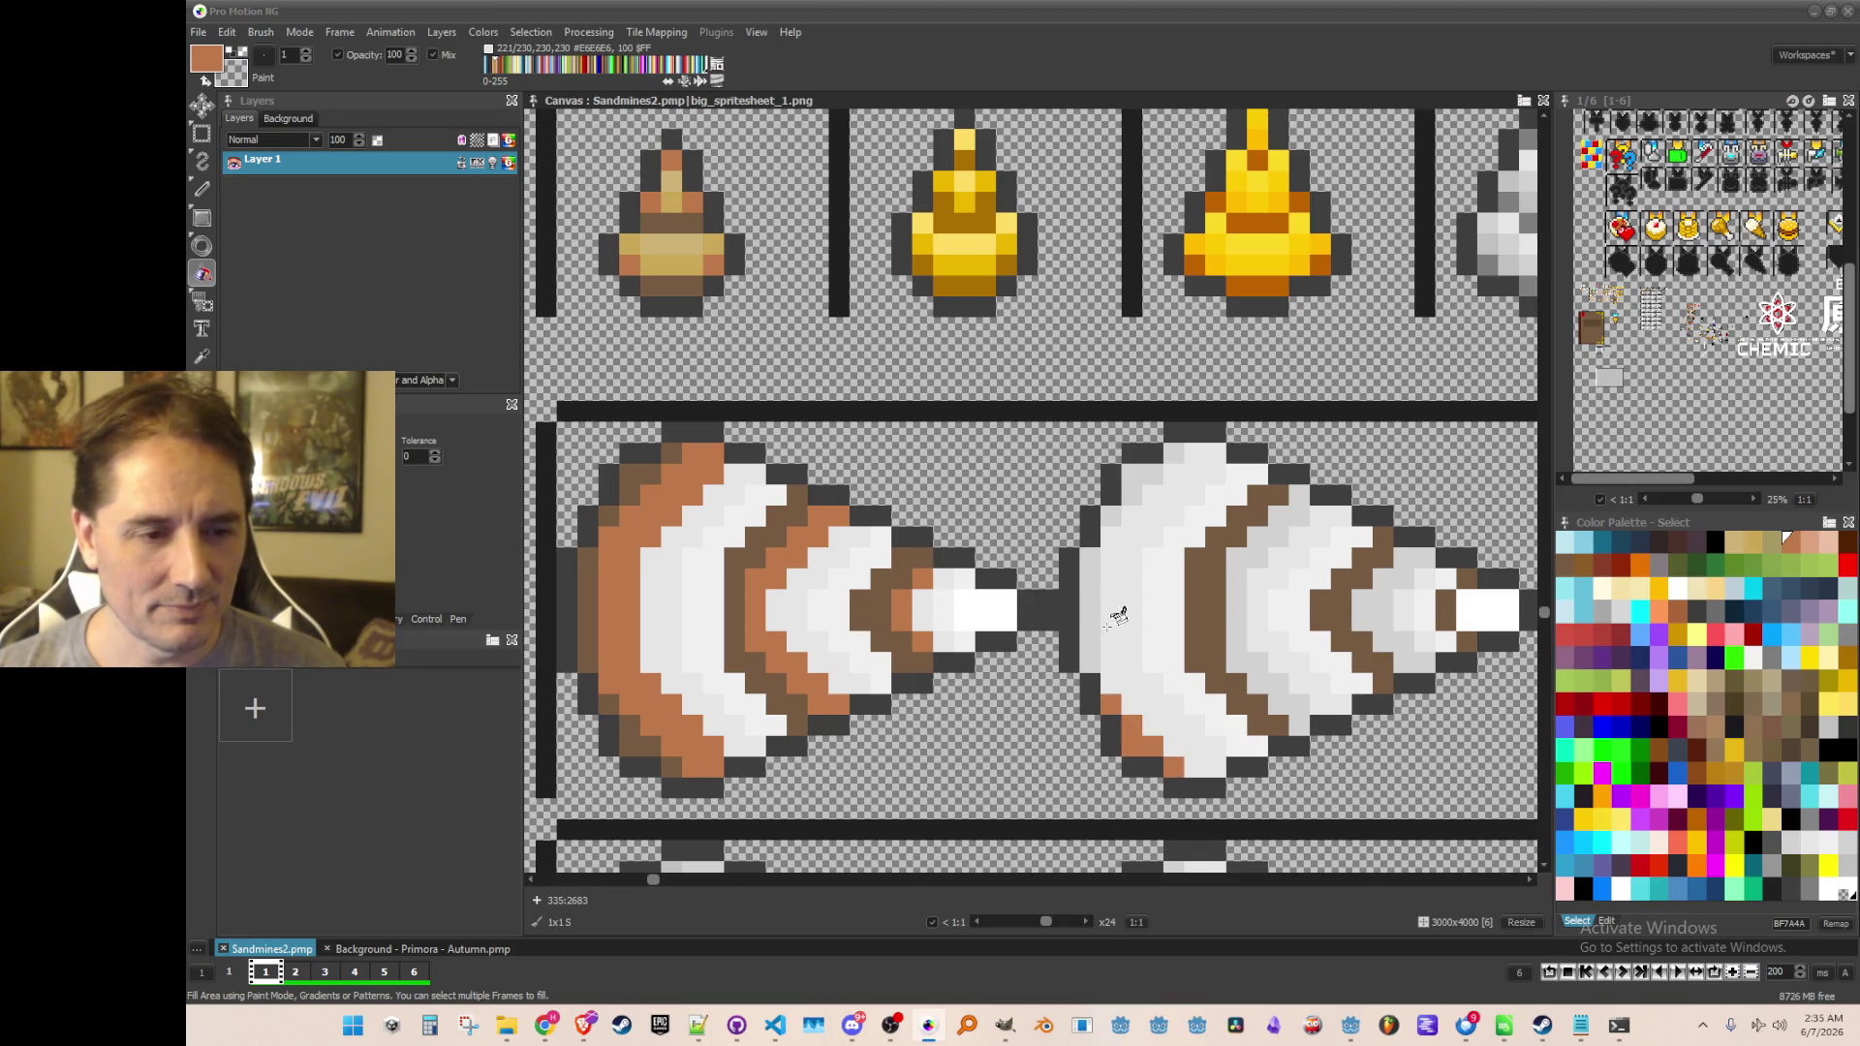
{"action": "left_click", "coordinate": [1087, 586]}
{"action": "left_click", "coordinate": [1112, 515]}
{"action": "left_click", "coordinate": [1143, 473]}
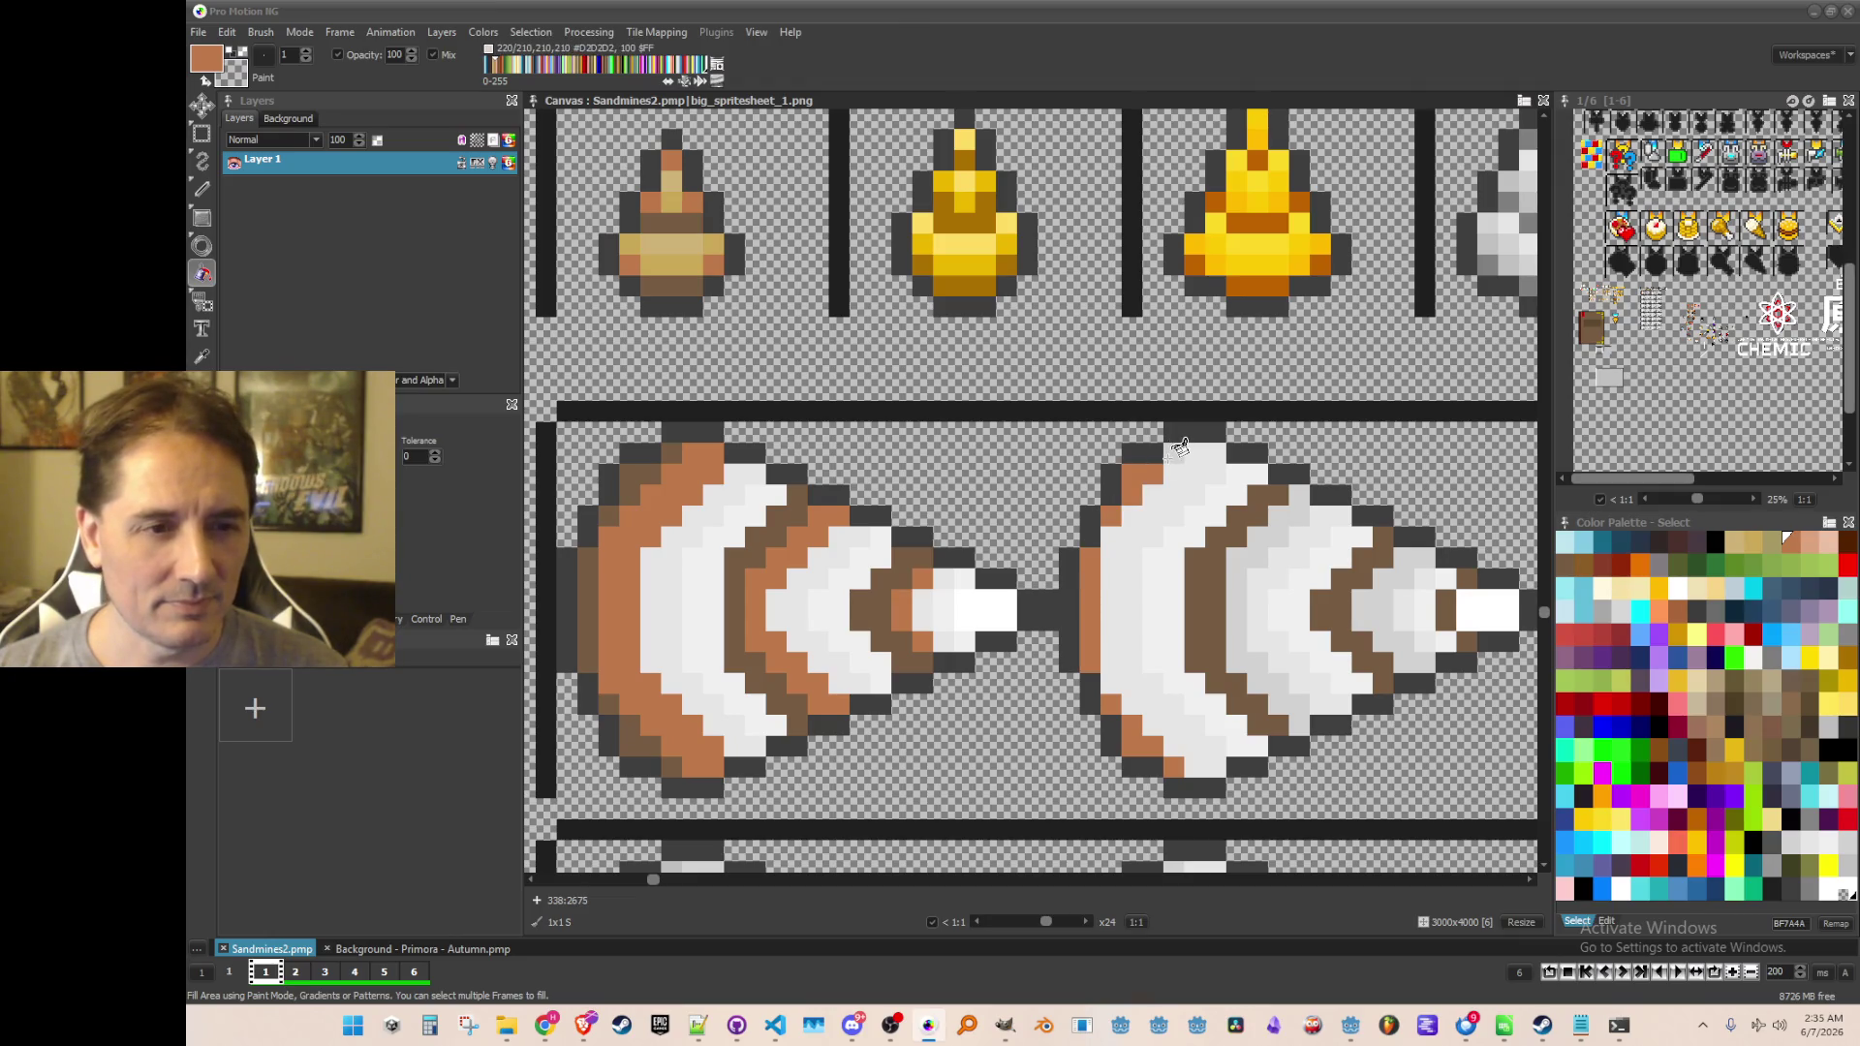
{"action": "left_click", "coordinate": [1302, 702]}
{"action": "left_click", "coordinate": [1374, 659]}
{"action": "left_click", "coordinate": [1402, 615]}
Fill the right drill's remaining light-grey bands with the copper brown
{"action": "scroll", "coordinate": [1402, 615], "scroll_direction": "down", "scroll_amount": 2}
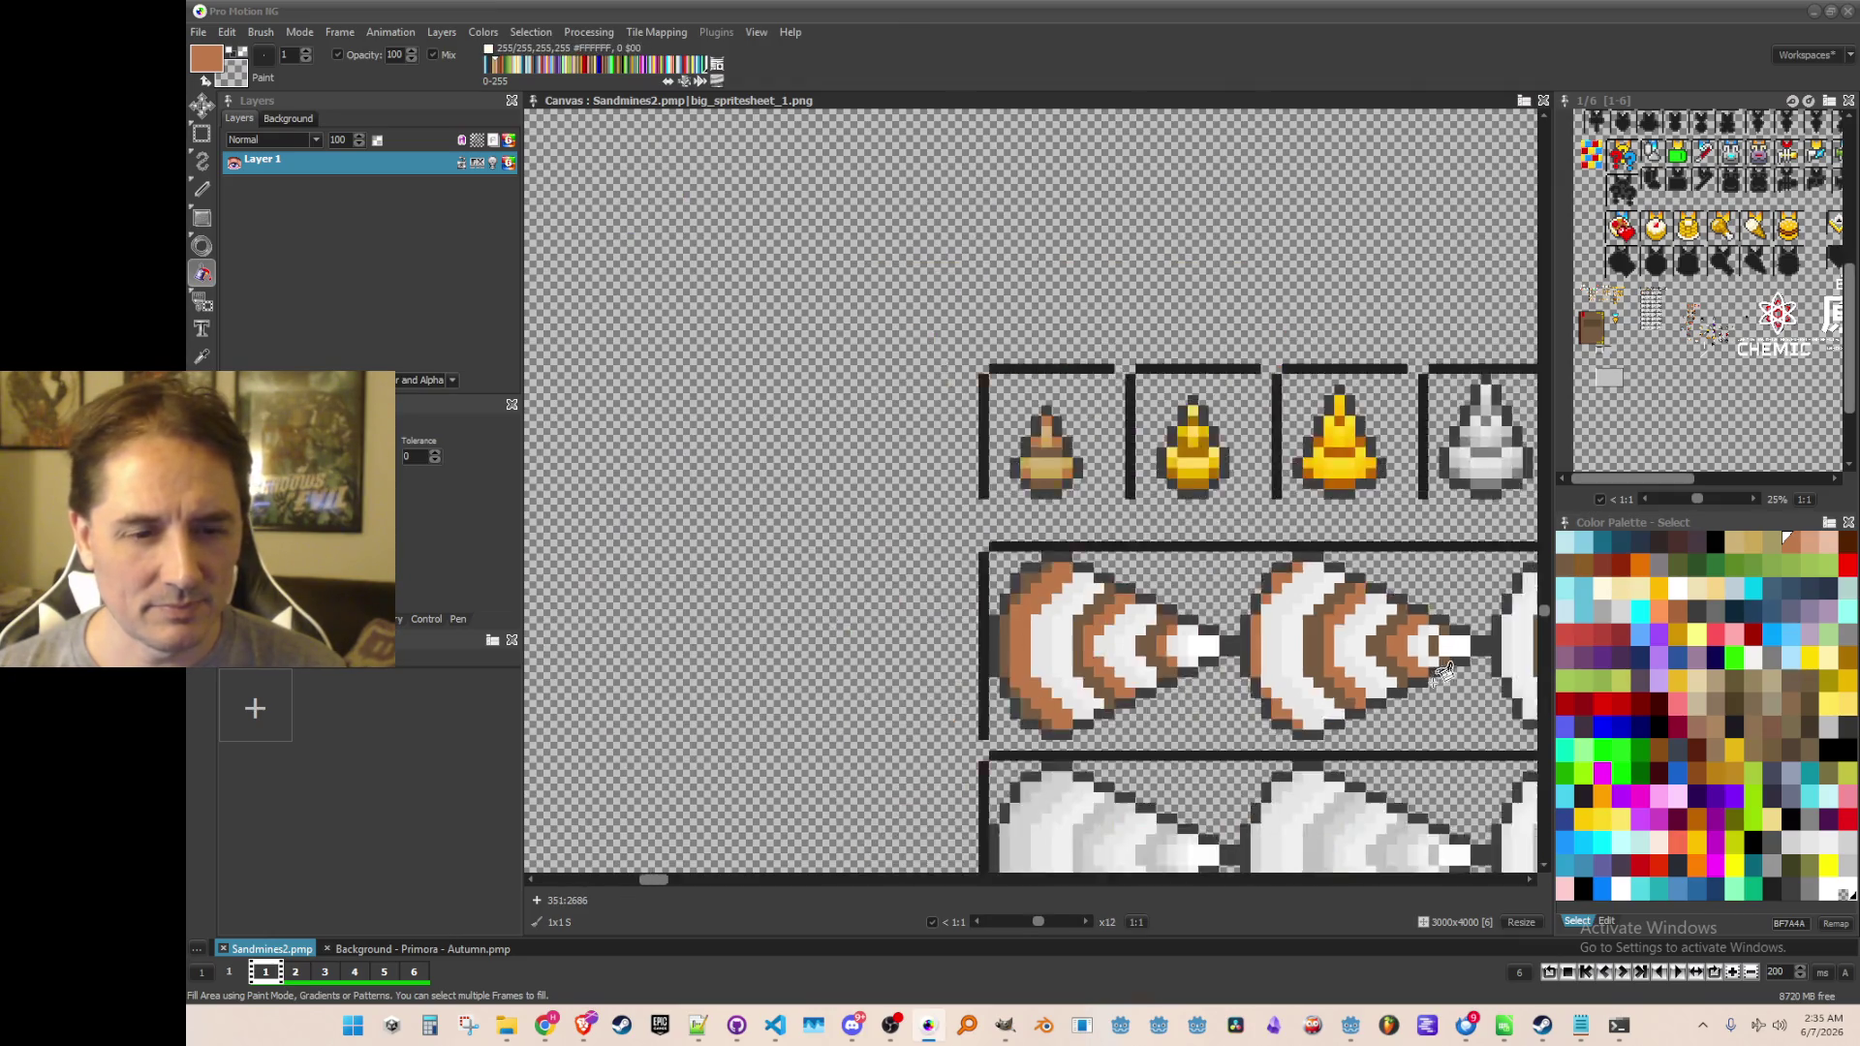
{"action": "scroll", "coordinate": [913, 570], "scroll_direction": "up", "scroll_amount": 1}
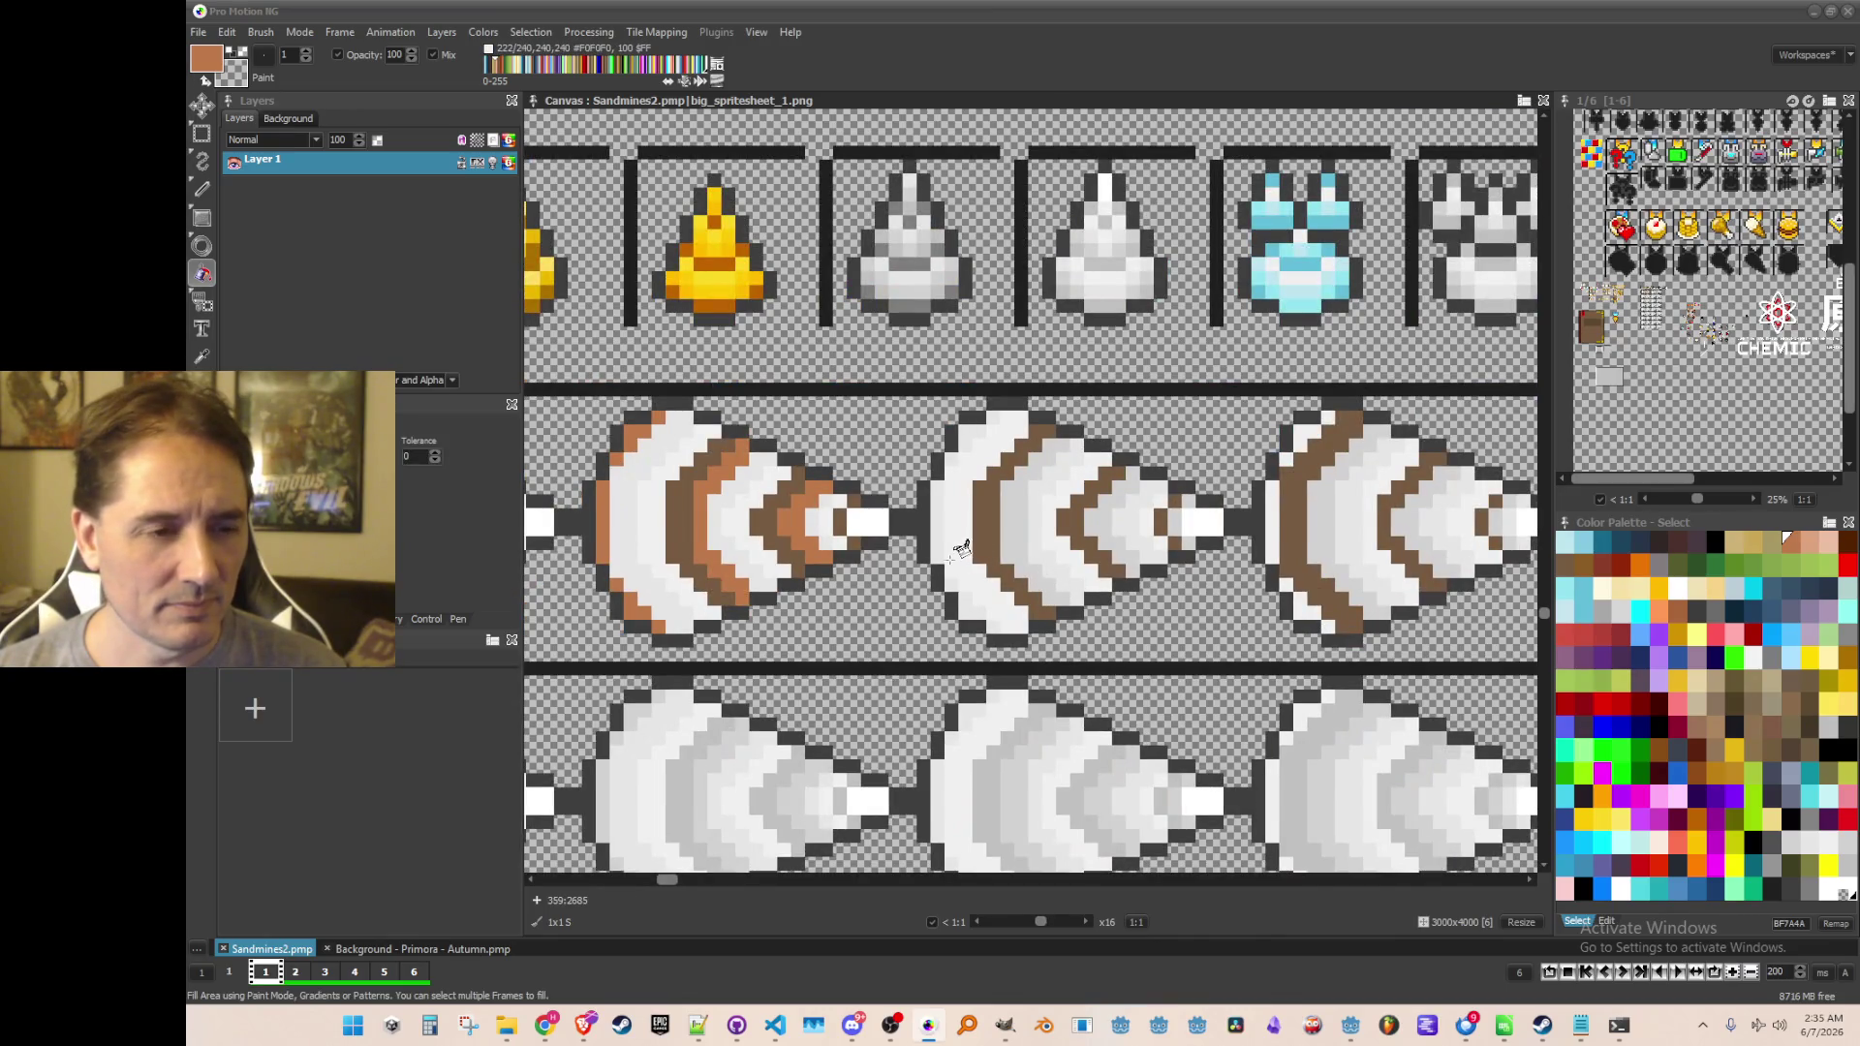
{"action": "scroll", "coordinate": [964, 550], "scroll_direction": "up", "scroll_amount": 1}
{"action": "scroll", "coordinate": [824, 595], "scroll_direction": "down", "scroll_amount": 3}
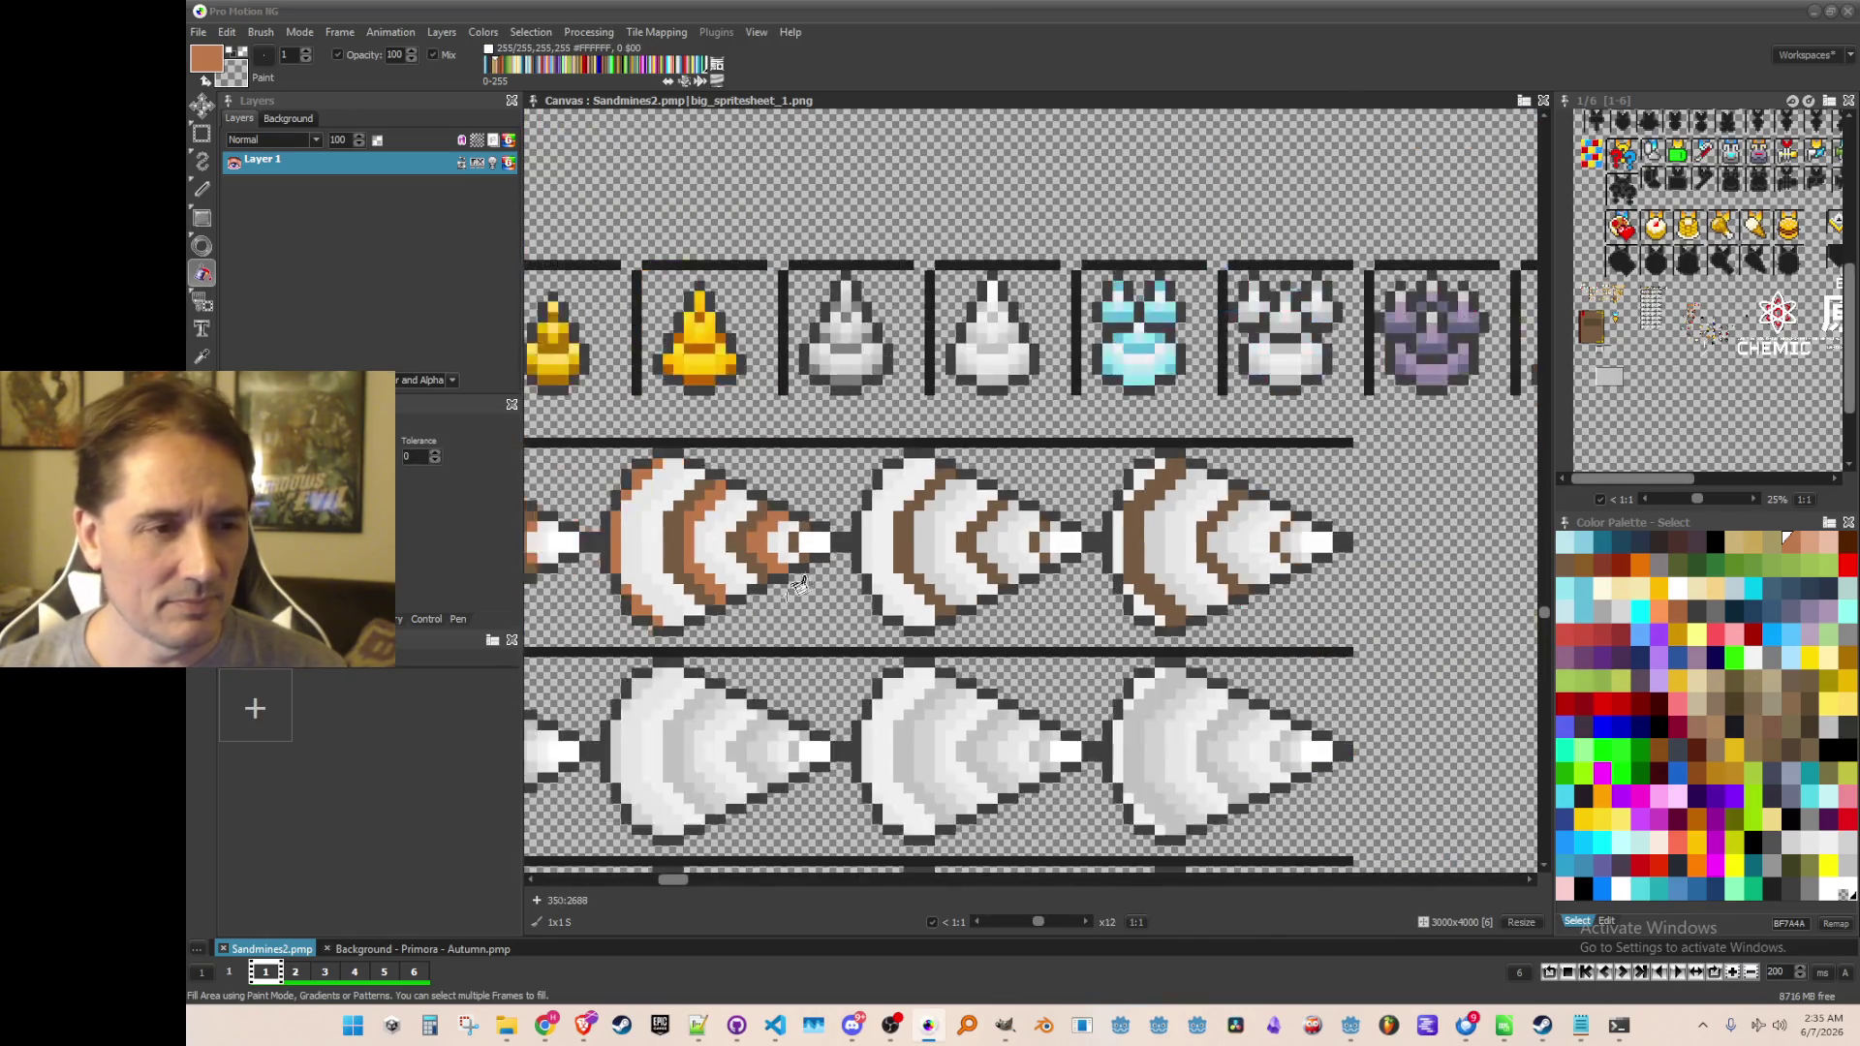
{"action": "scroll", "coordinate": [802, 602], "scroll_direction": "up", "scroll_amount": 3}
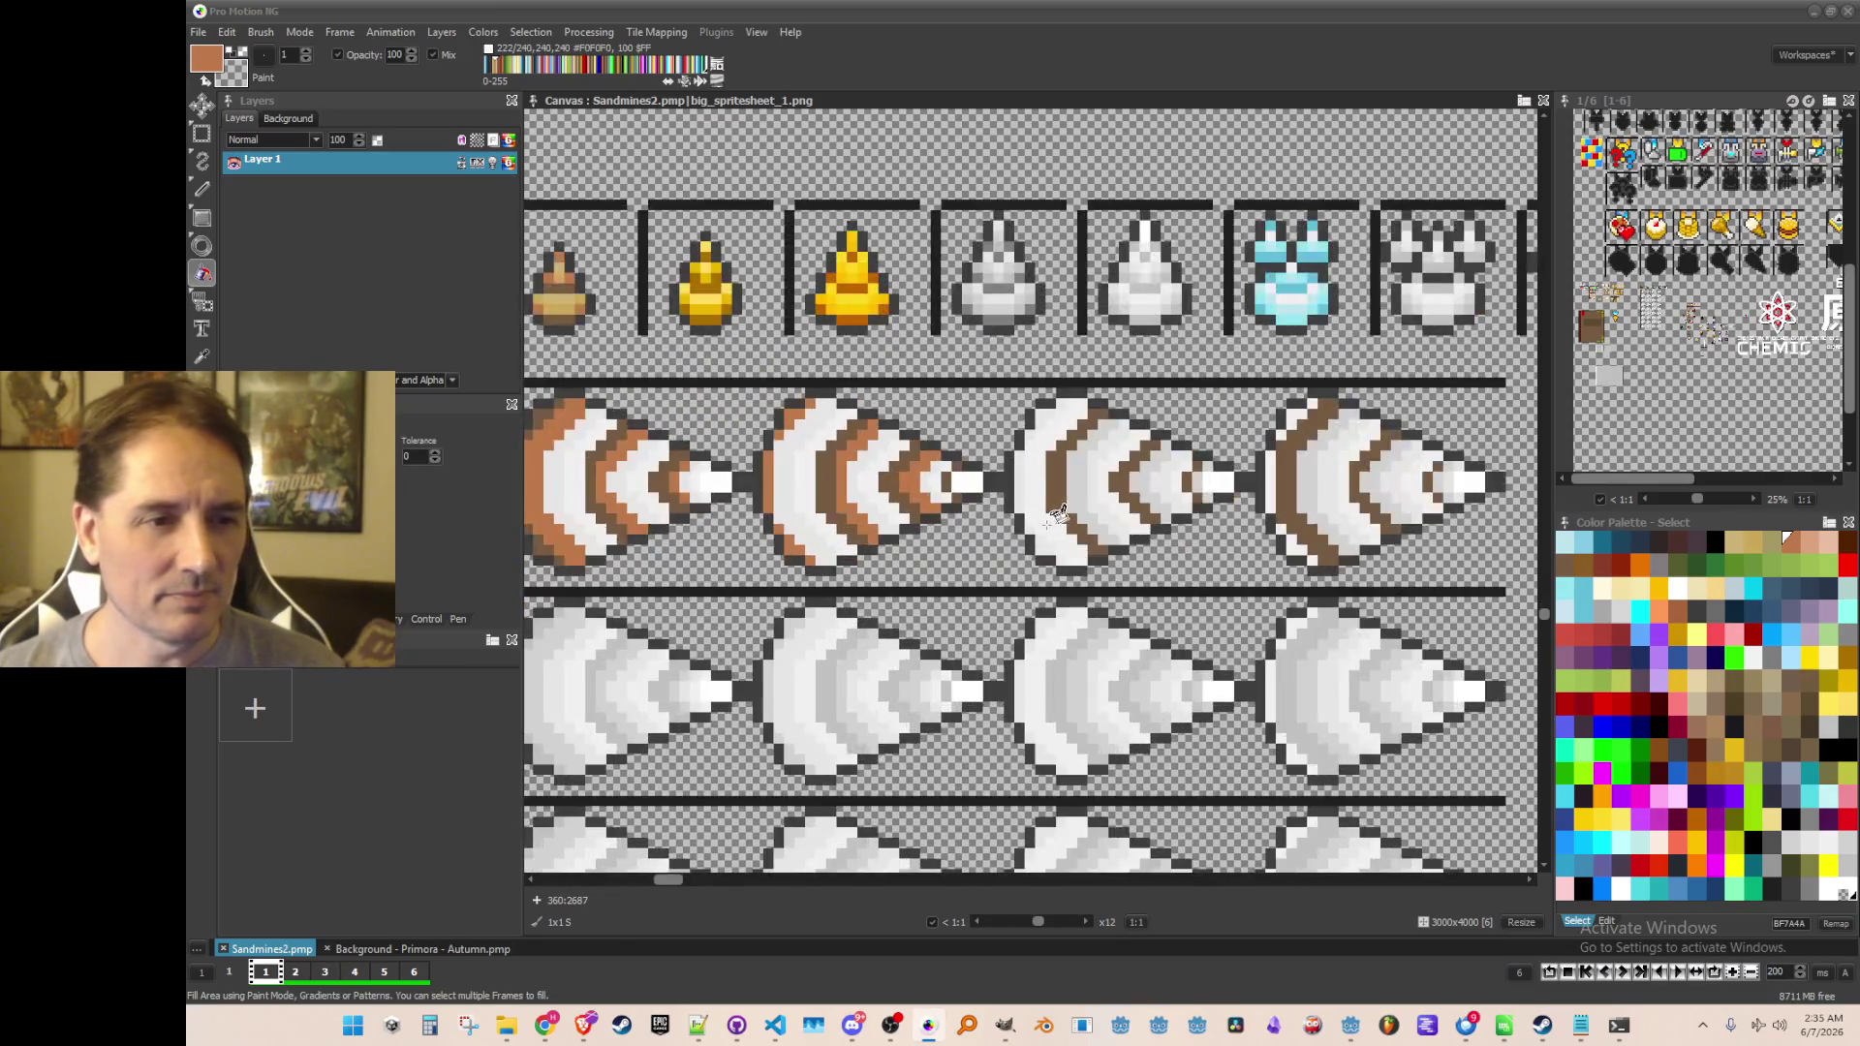
{"action": "scroll", "coordinate": [959, 489], "scroll_direction": "up", "scroll_amount": 1}
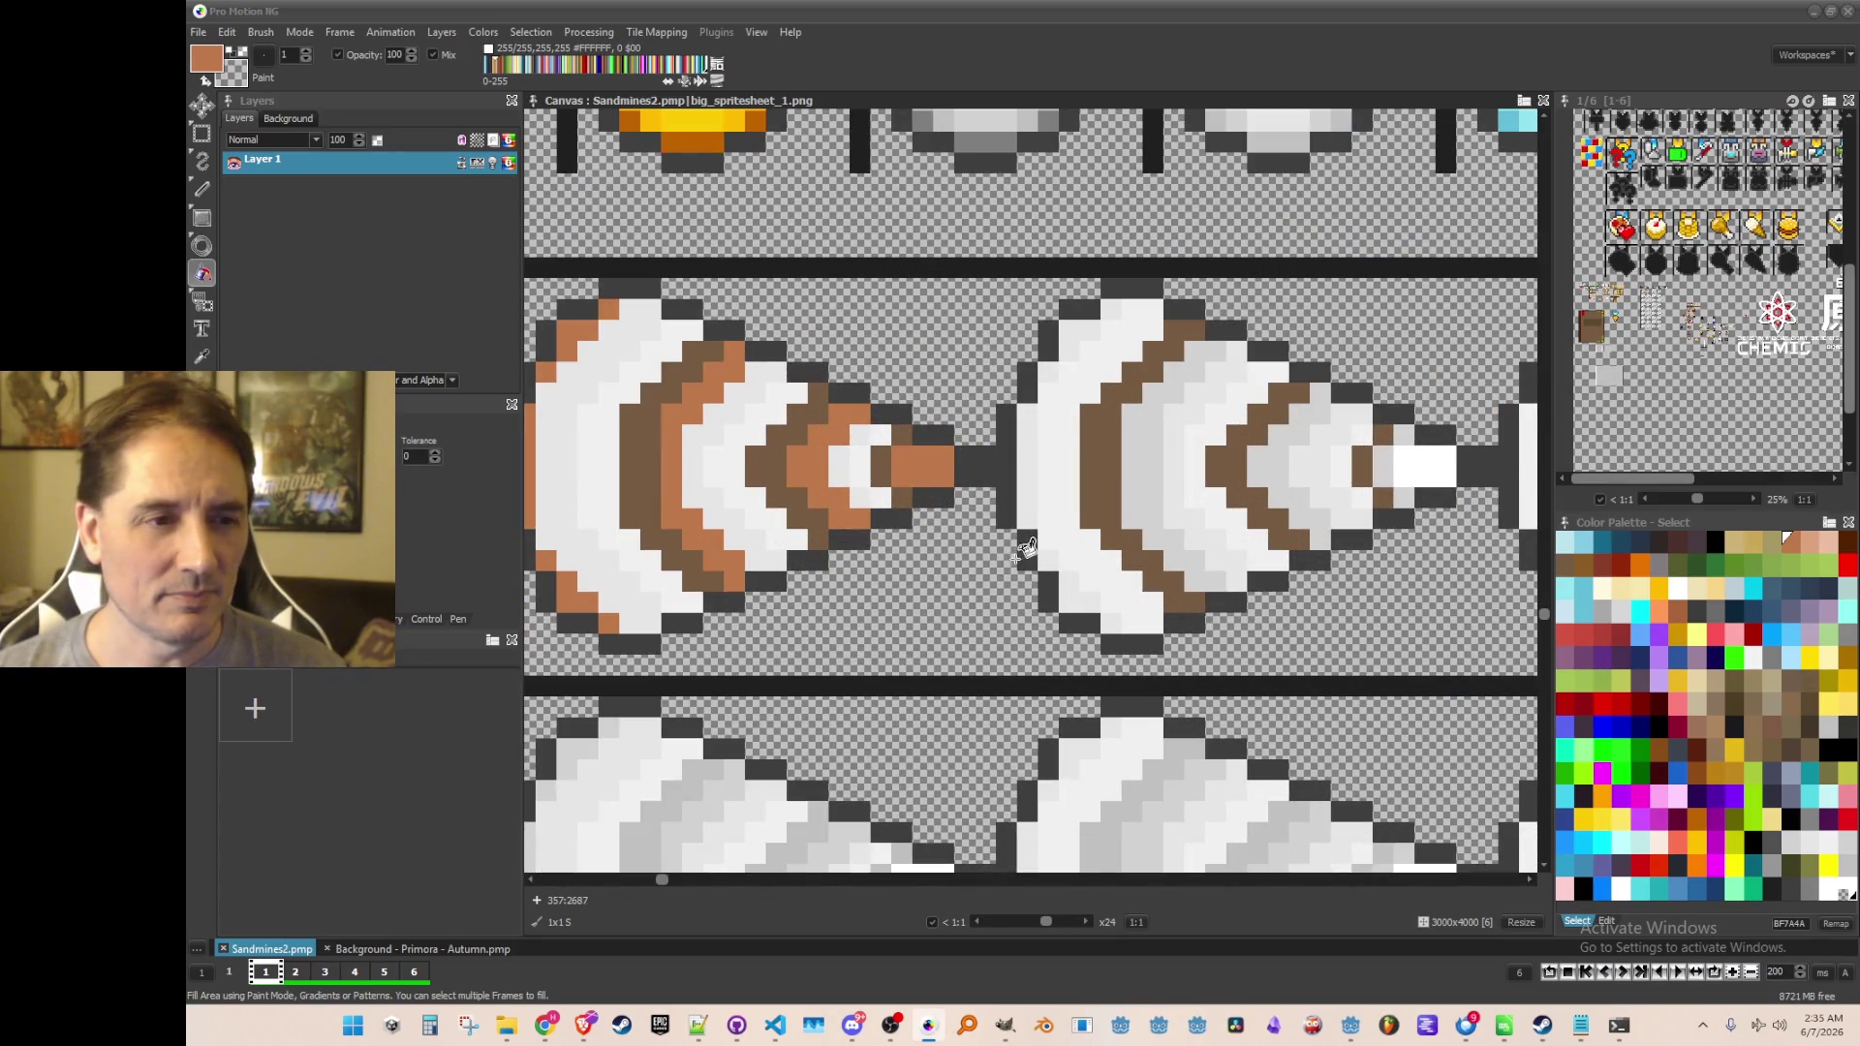
{"action": "scroll", "coordinate": [1024, 550], "scroll_direction": "down", "scroll_amount": 2}
{"action": "scroll", "coordinate": [911, 552], "scroll_direction": "left", "scroll_amount": 3}
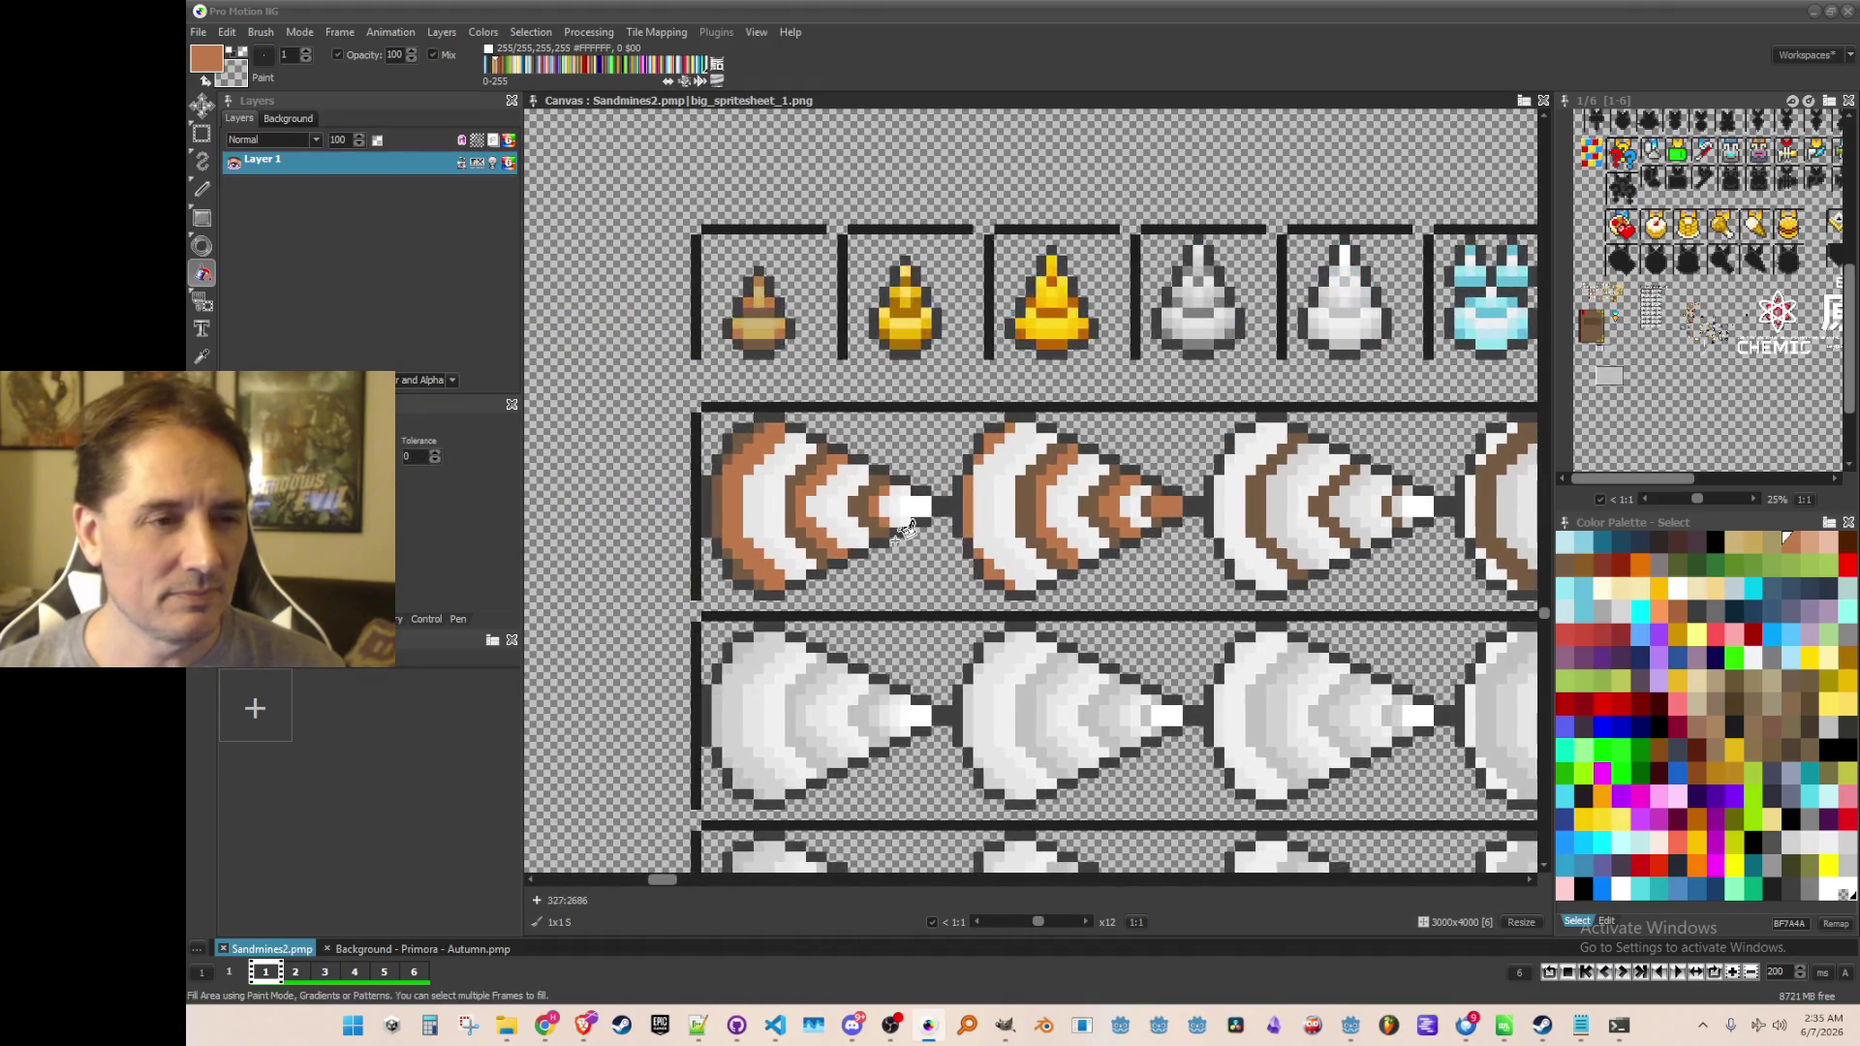
{"action": "scroll", "coordinate": [1126, 598], "scroll_direction": "up", "scroll_amount": 3}
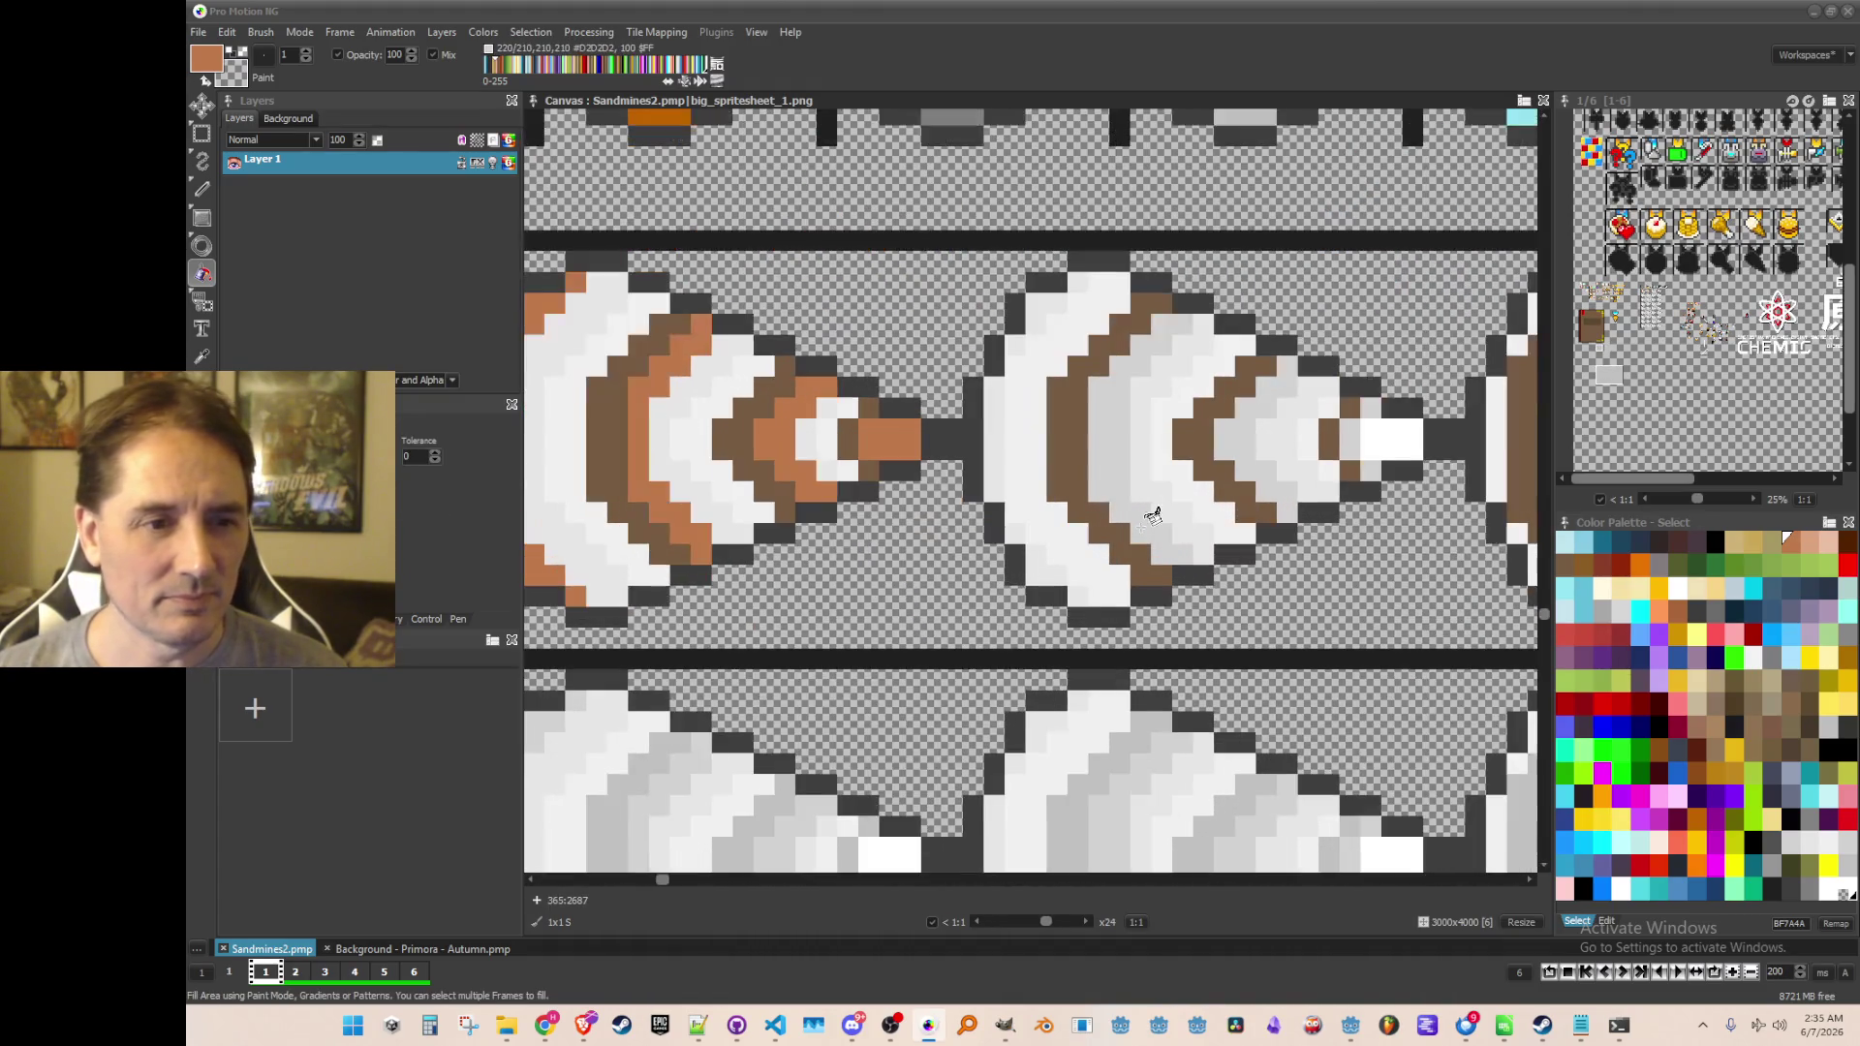
{"action": "left_click", "coordinate": [1114, 467]}
{"action": "left_click", "coordinate": [1250, 445]}
{"action": "left_click", "coordinate": [1351, 444]}
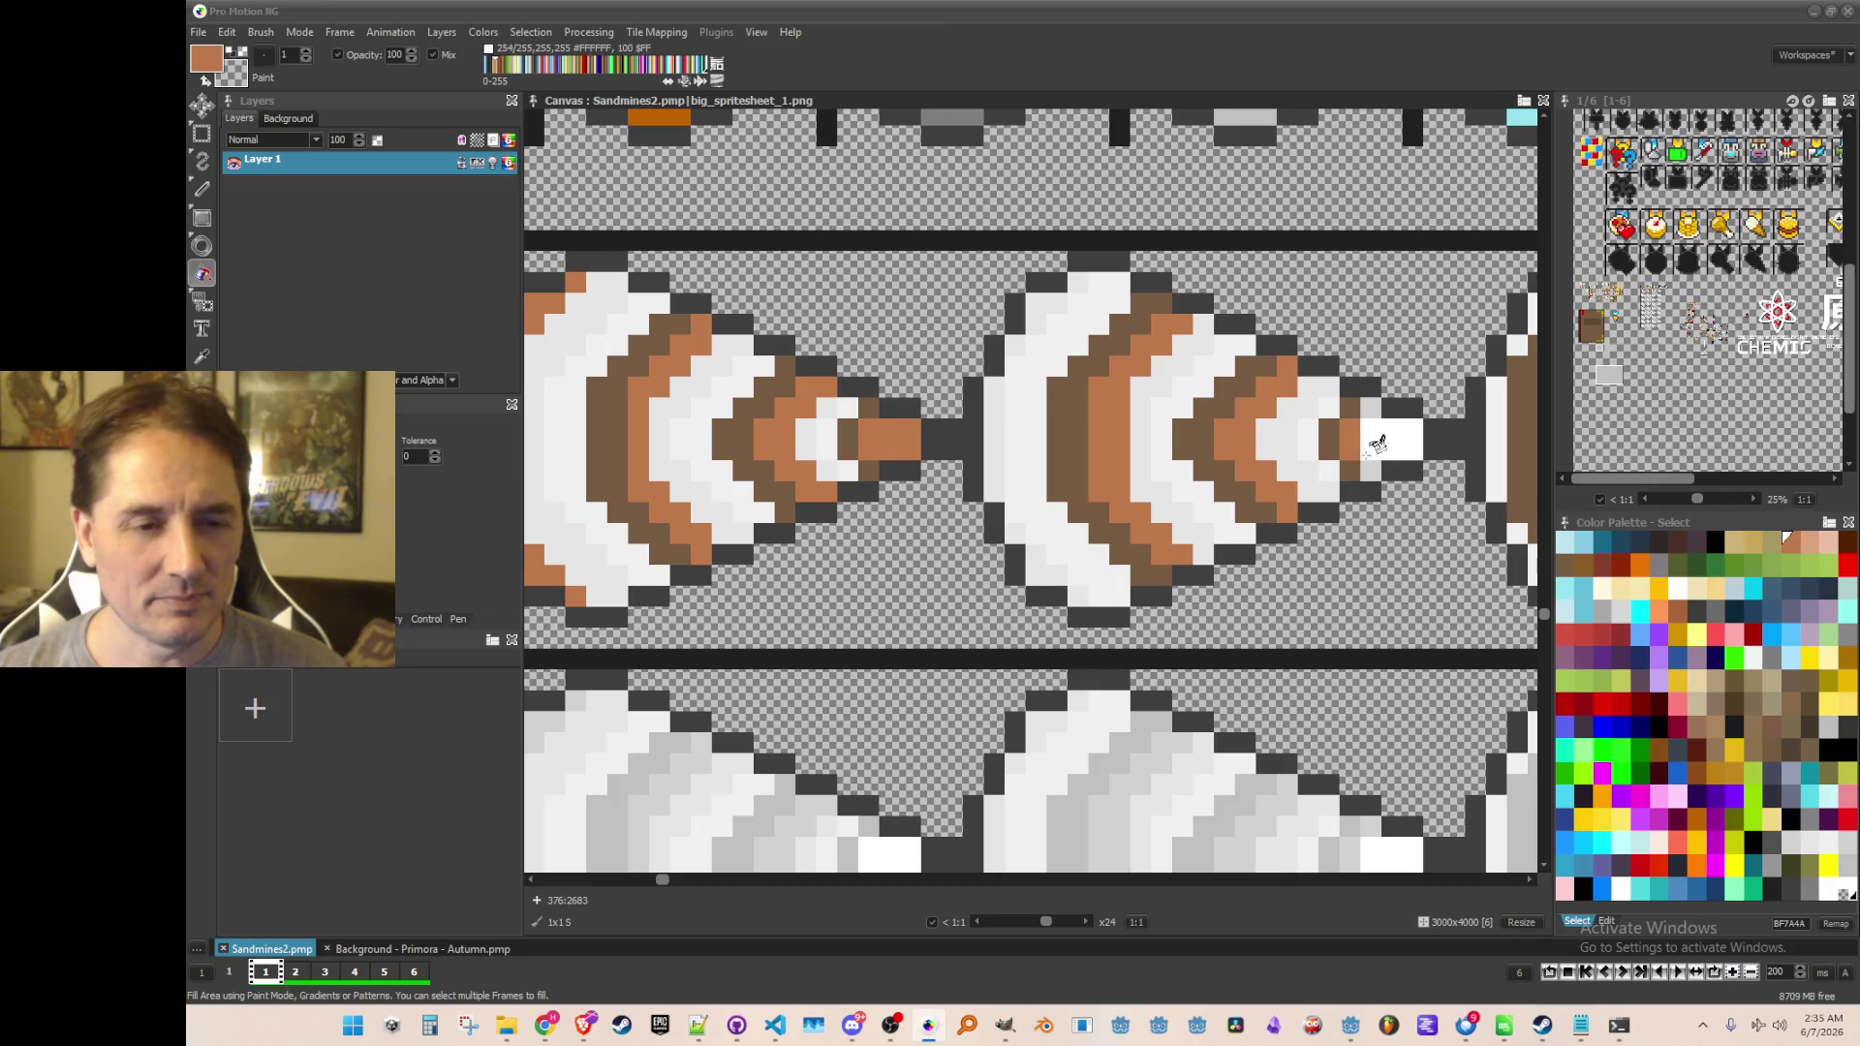
{"action": "scroll", "coordinate": [1385, 415], "scroll_direction": "down", "scroll_amount": 3}
{"action": "scroll", "coordinate": [1210, 445], "scroll_direction": "up", "scroll_amount": 2}
{"action": "left_click", "coordinate": [1192, 453]}
{"action": "left_click", "coordinate": [1247, 450]}
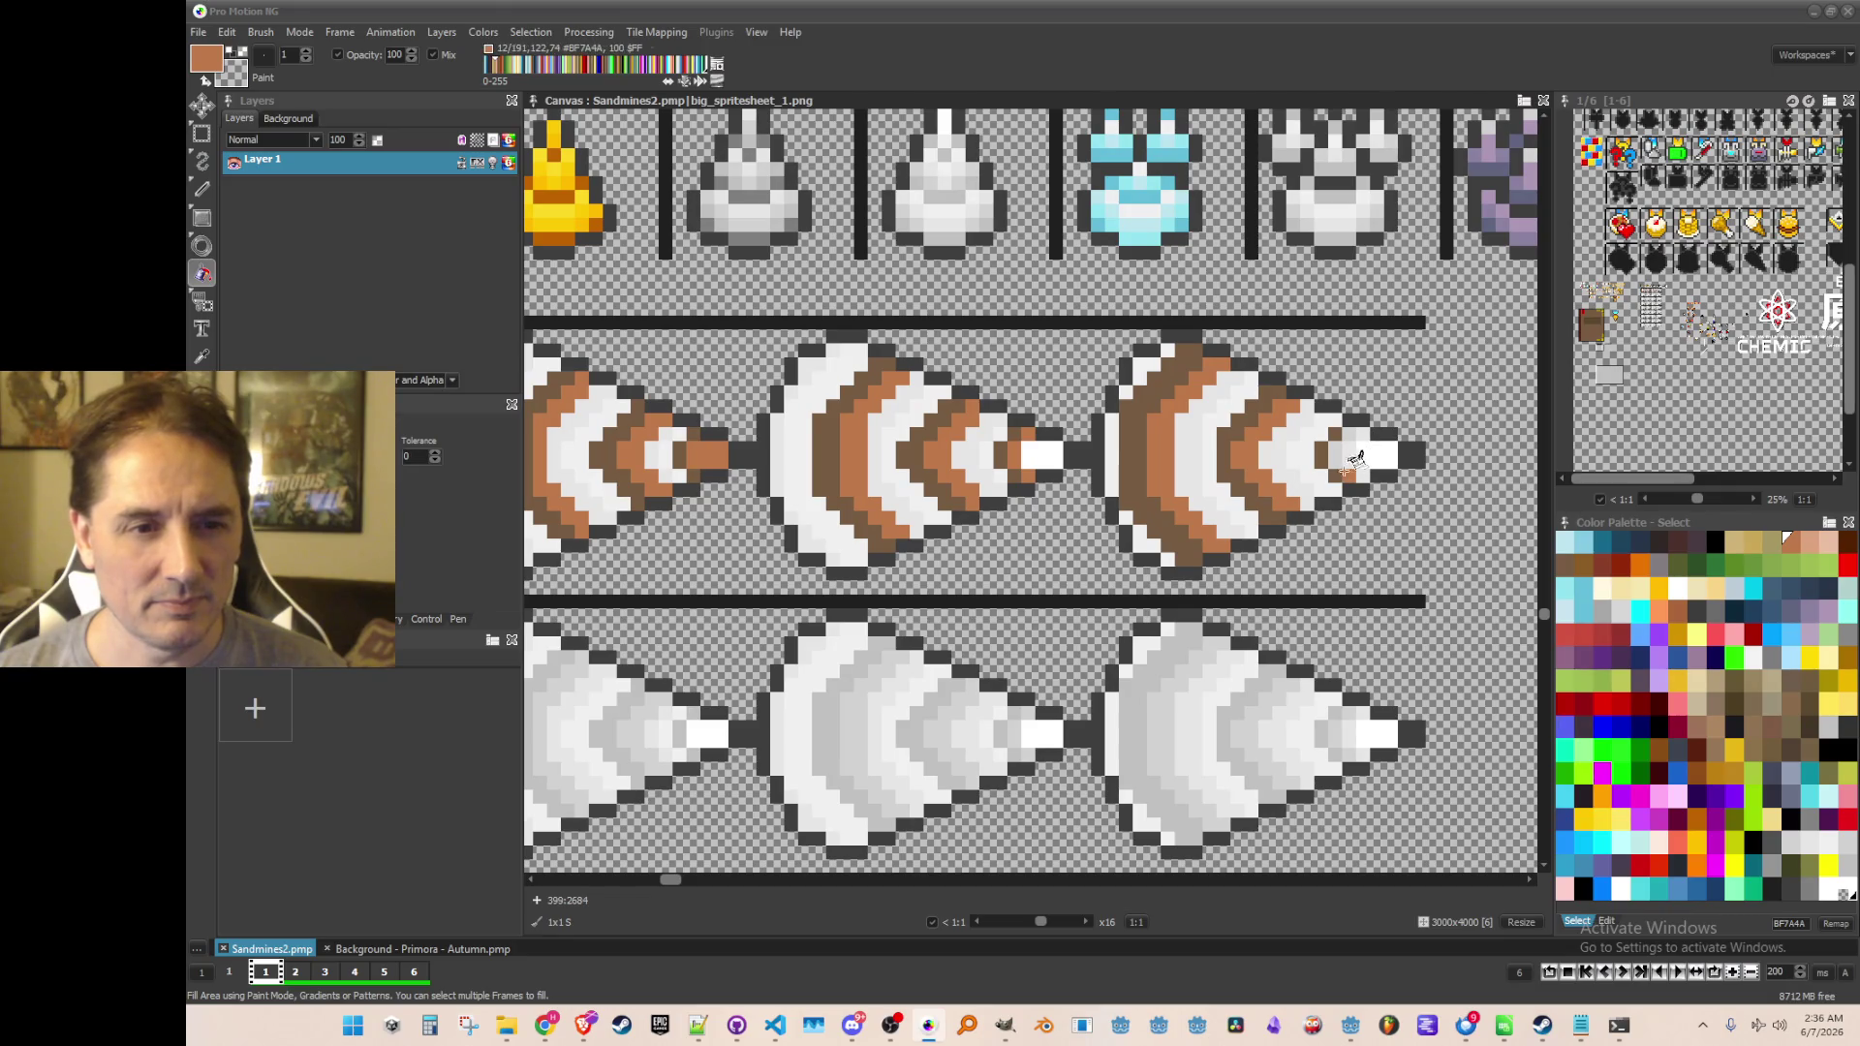
{"action": "scroll", "coordinate": [1344, 482], "scroll_direction": "down", "scroll_amount": 2}
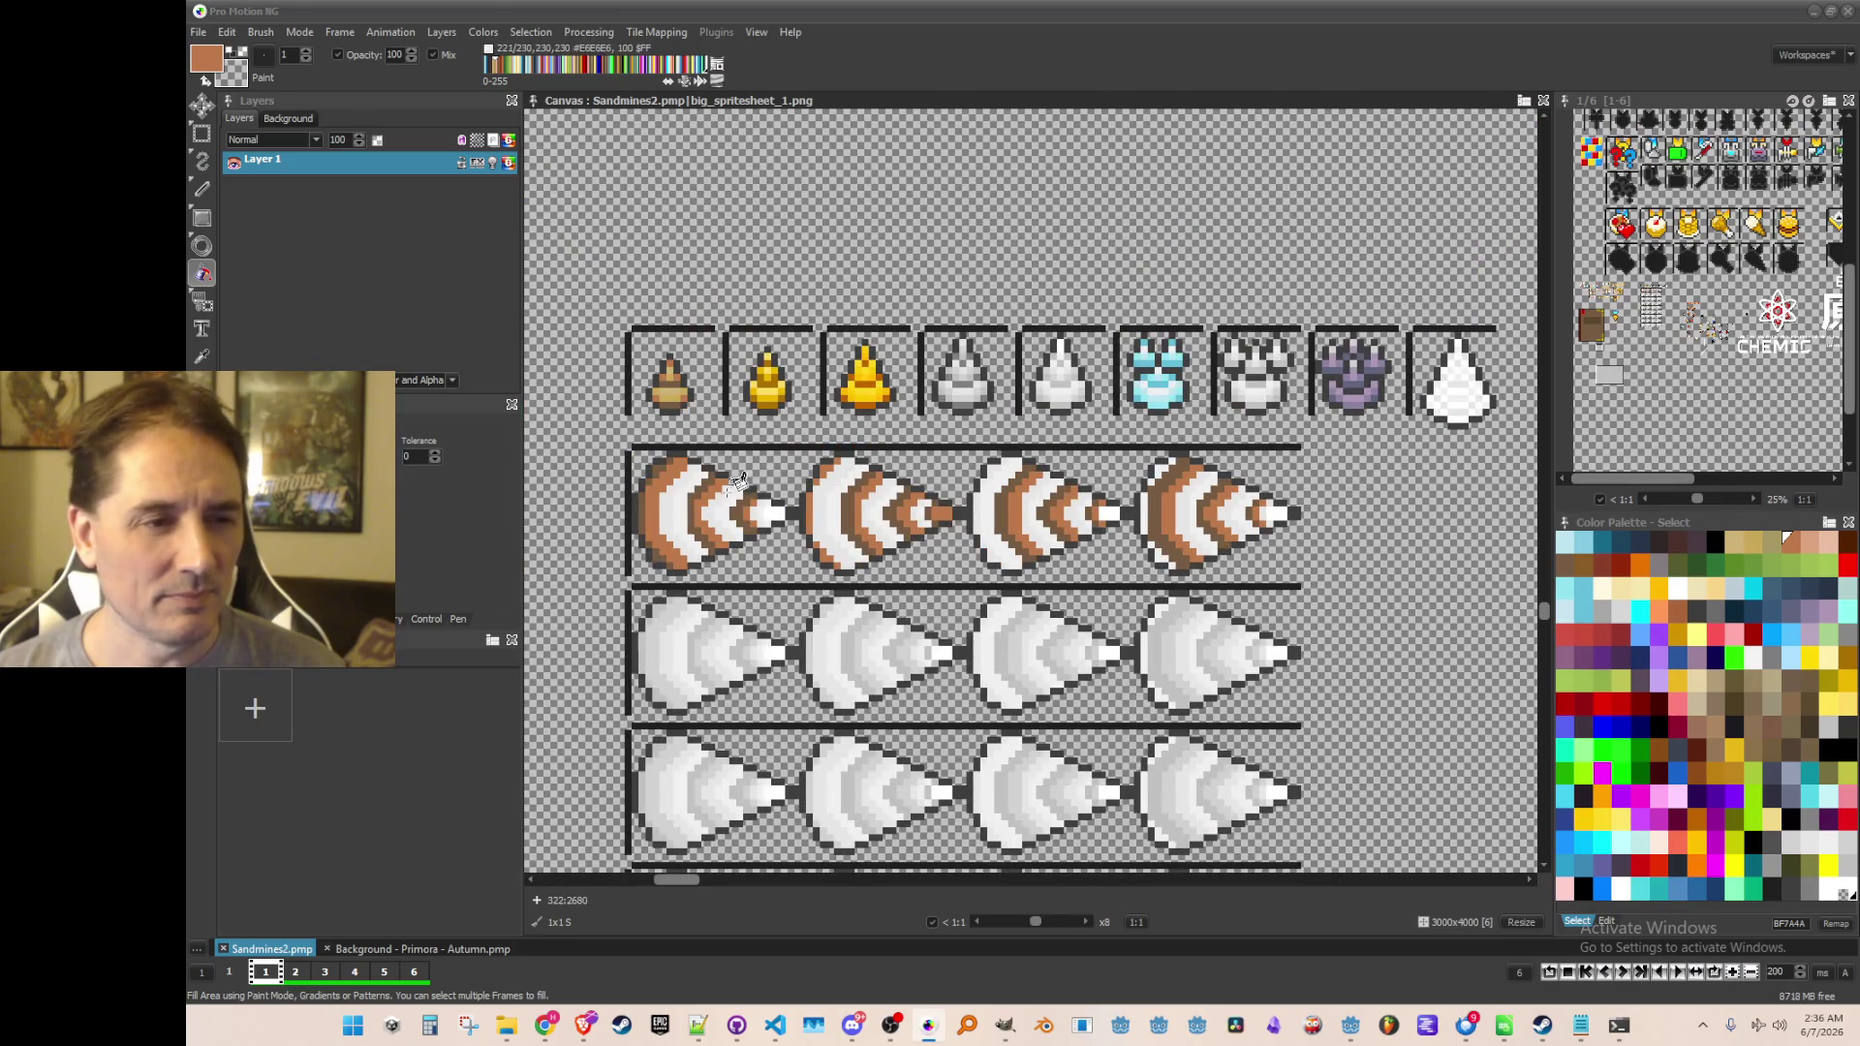
{"action": "scroll", "coordinate": [765, 436], "scroll_direction": "up", "scroll_amount": 3}
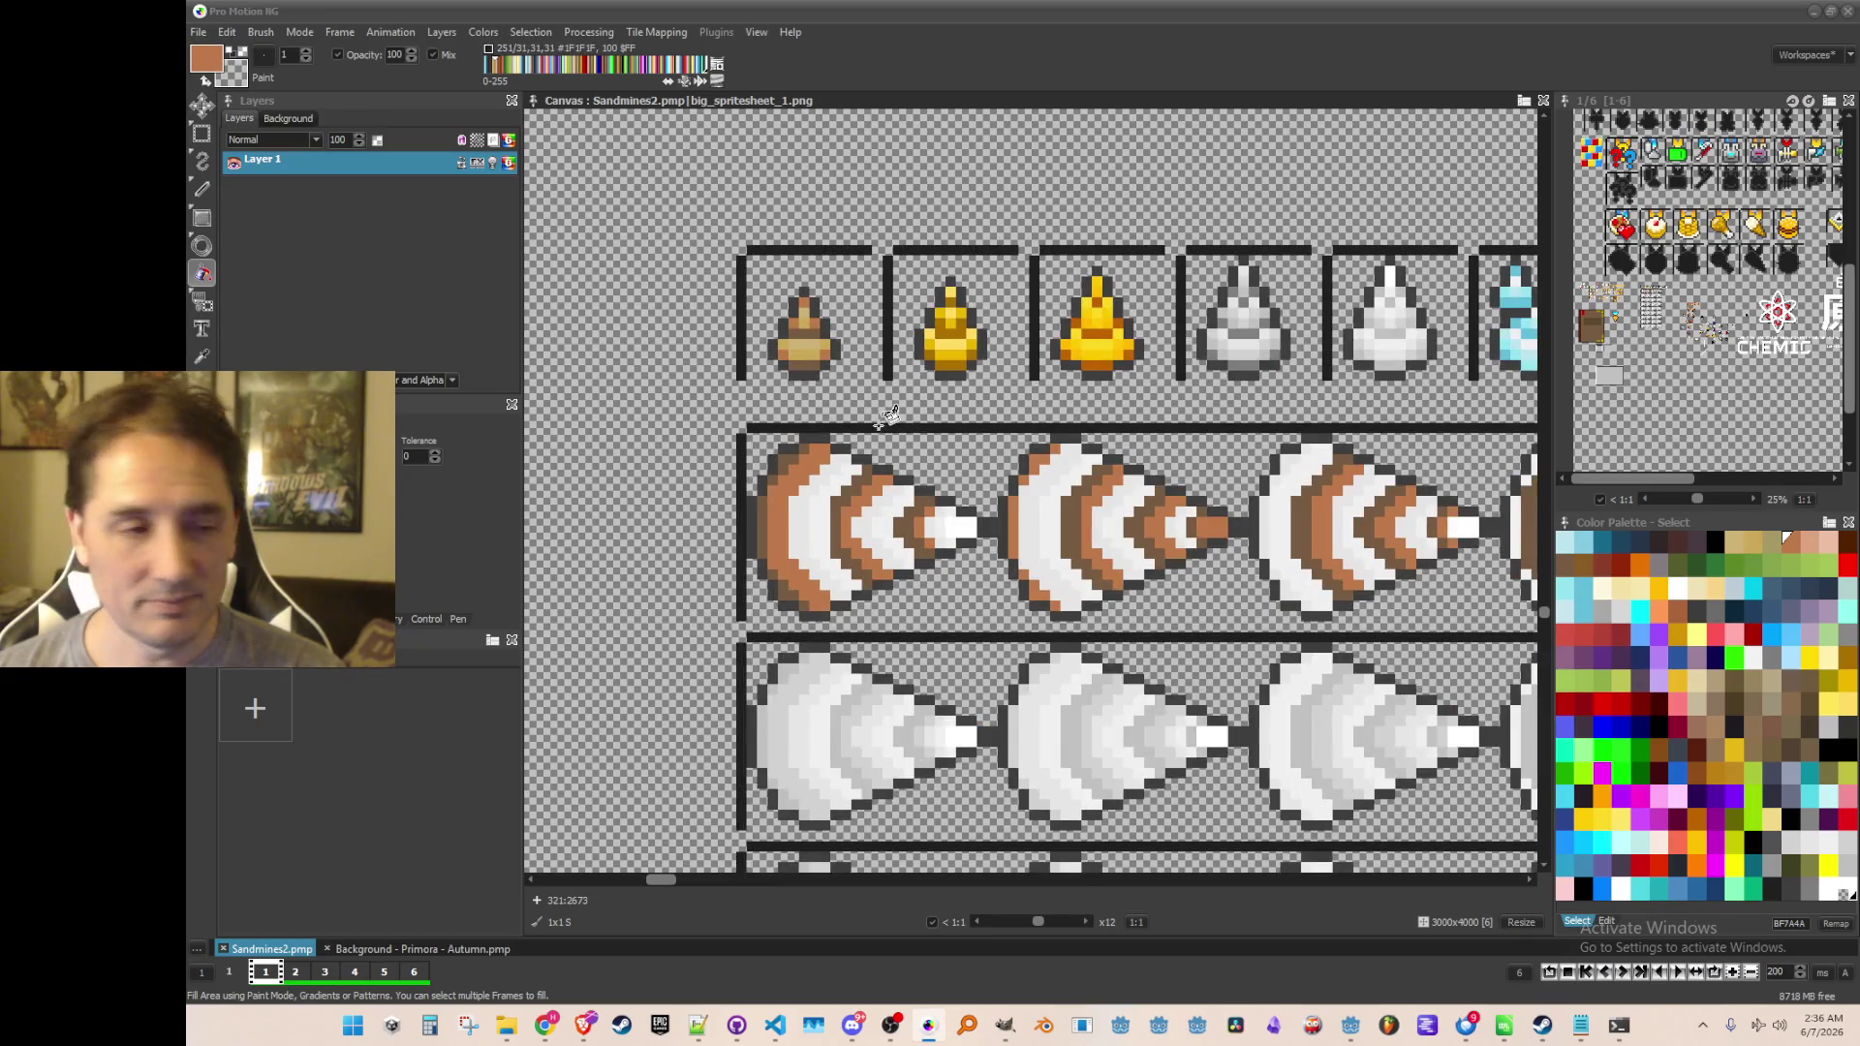
Pick tan #CBA957 from the top-left sprite as the paint colour
{"action": "key", "text": "k"}
{"action": "scroll", "coordinate": [804, 414], "scroll_direction": "up", "scroll_amount": 1}
{"action": "left_click", "coordinate": [802, 283]}
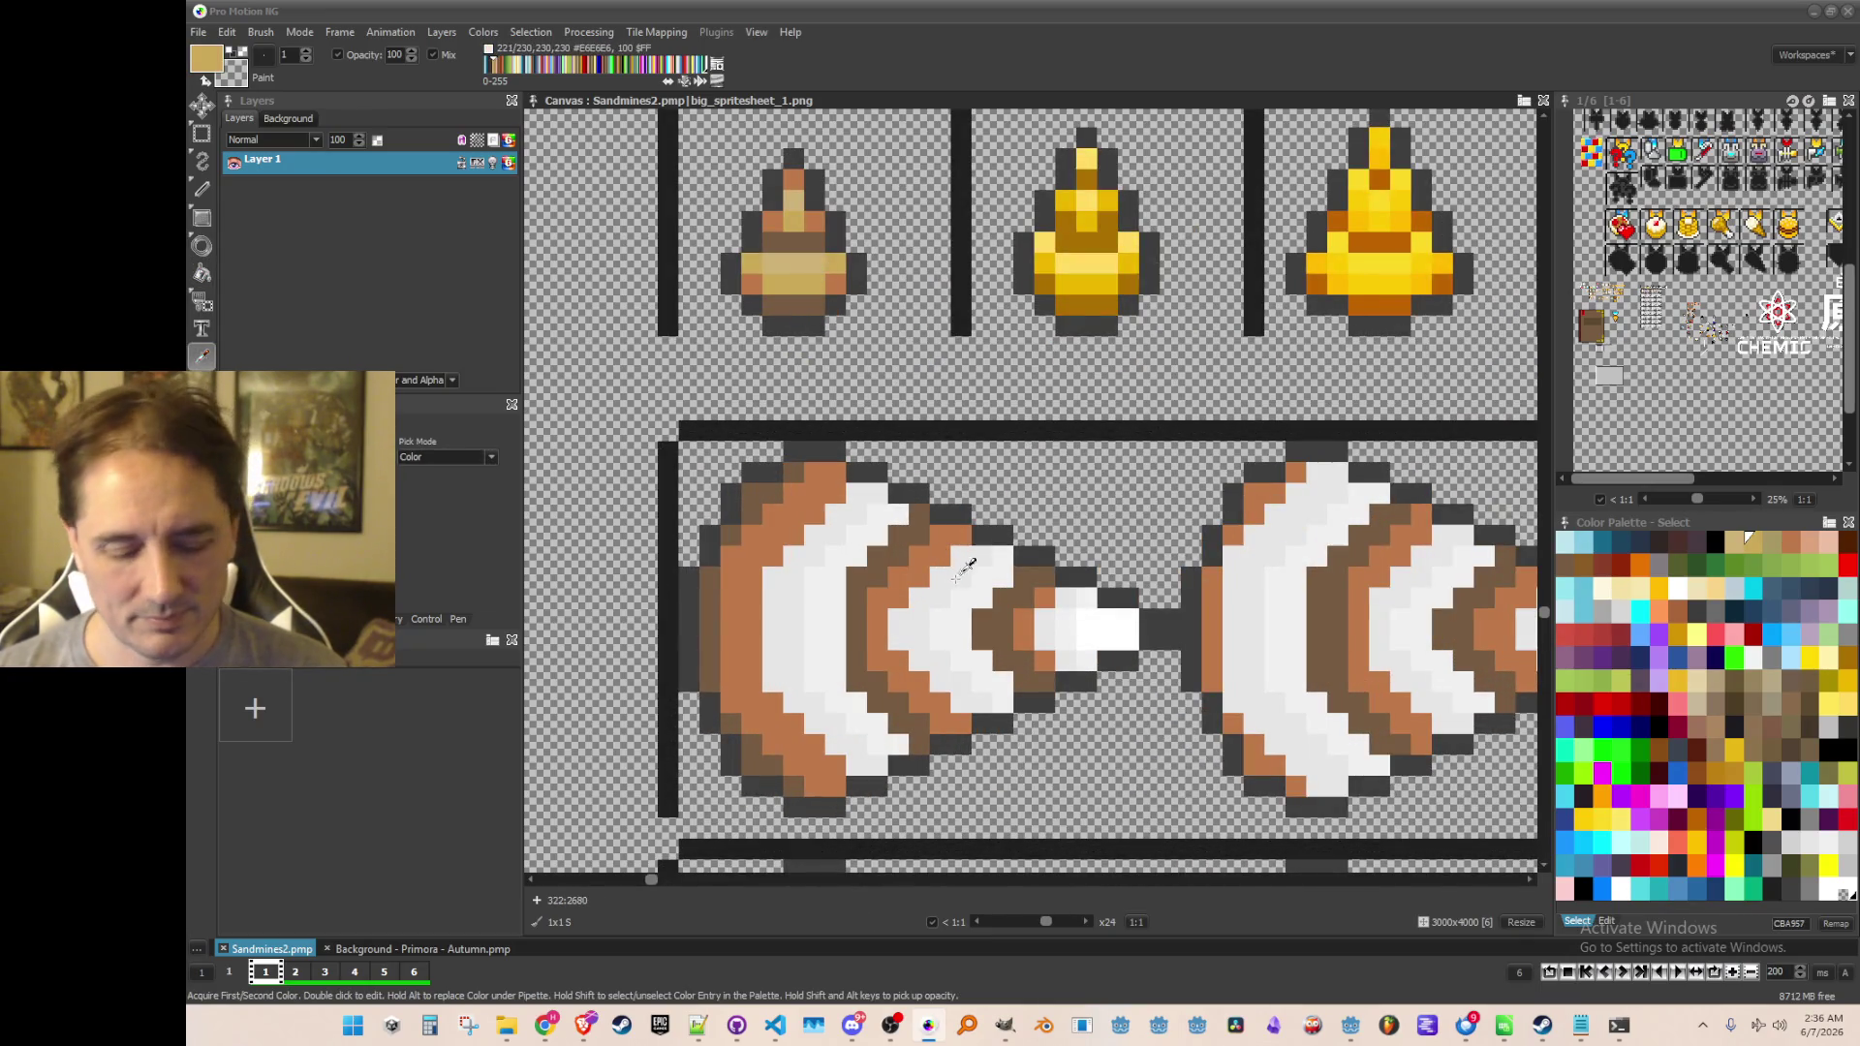
With the Fill tool, fill the left drill's stripes and tip and the centre drill's stripes tan
{"action": "key", "text": "f"}
{"action": "left_click", "coordinate": [785, 616]}
{"action": "left_click", "coordinate": [922, 620]}
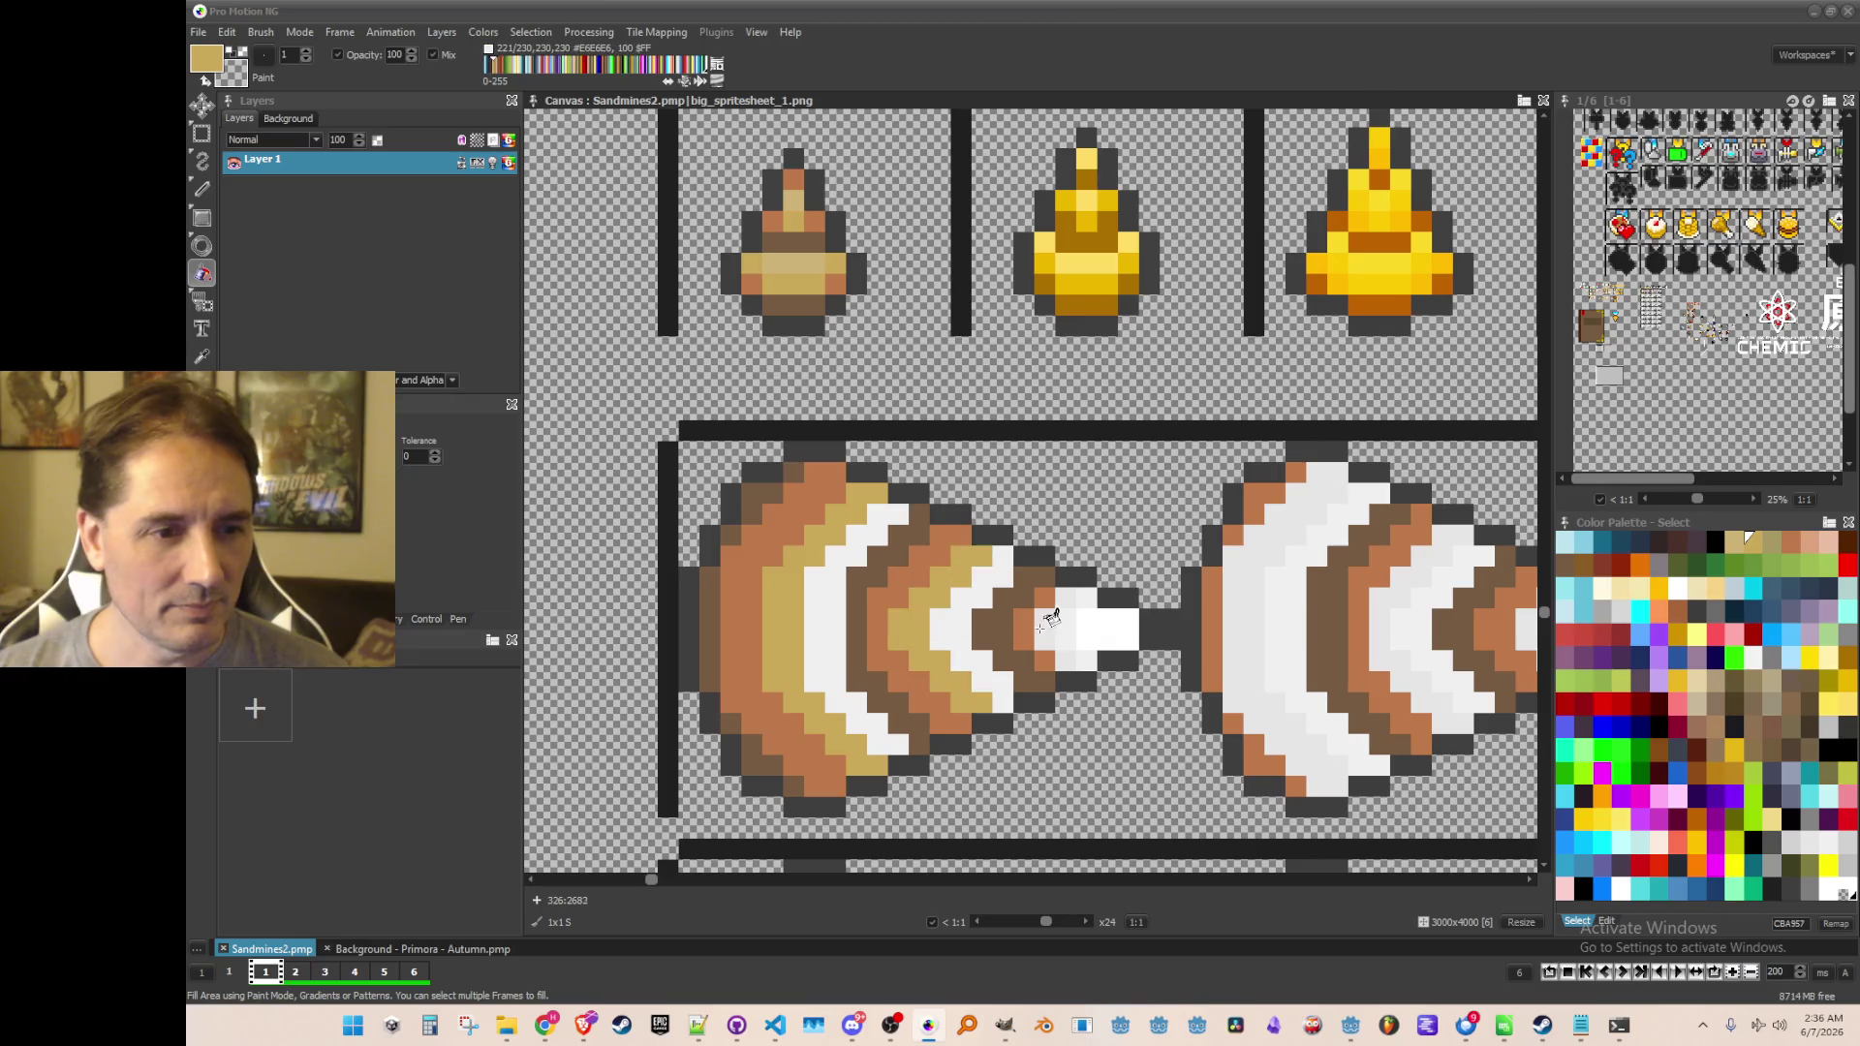
{"action": "left_click", "coordinate": [1045, 627]}
{"action": "scroll", "coordinate": [1075, 593], "scroll_direction": "down", "scroll_amount": 2}
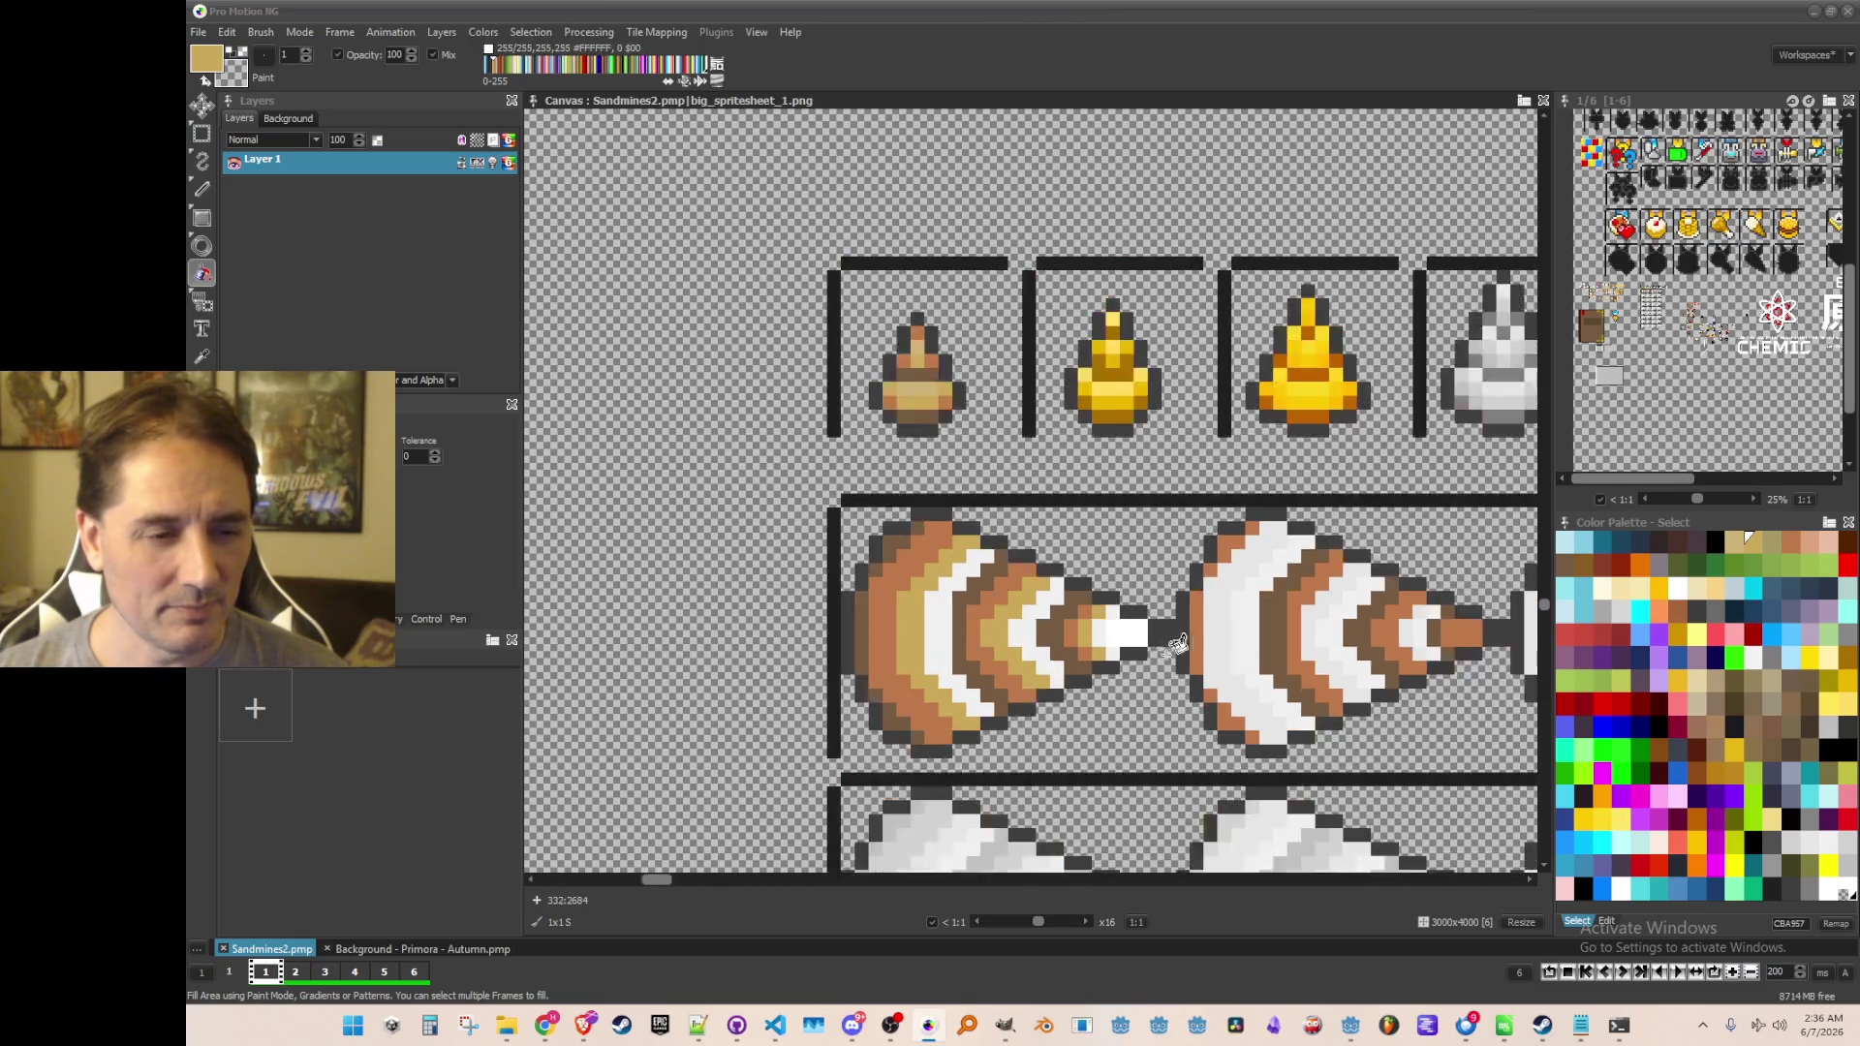
{"action": "scroll", "coordinate": [796, 574], "scroll_direction": "up", "scroll_amount": 2}
{"action": "left_click", "coordinate": [787, 579]}
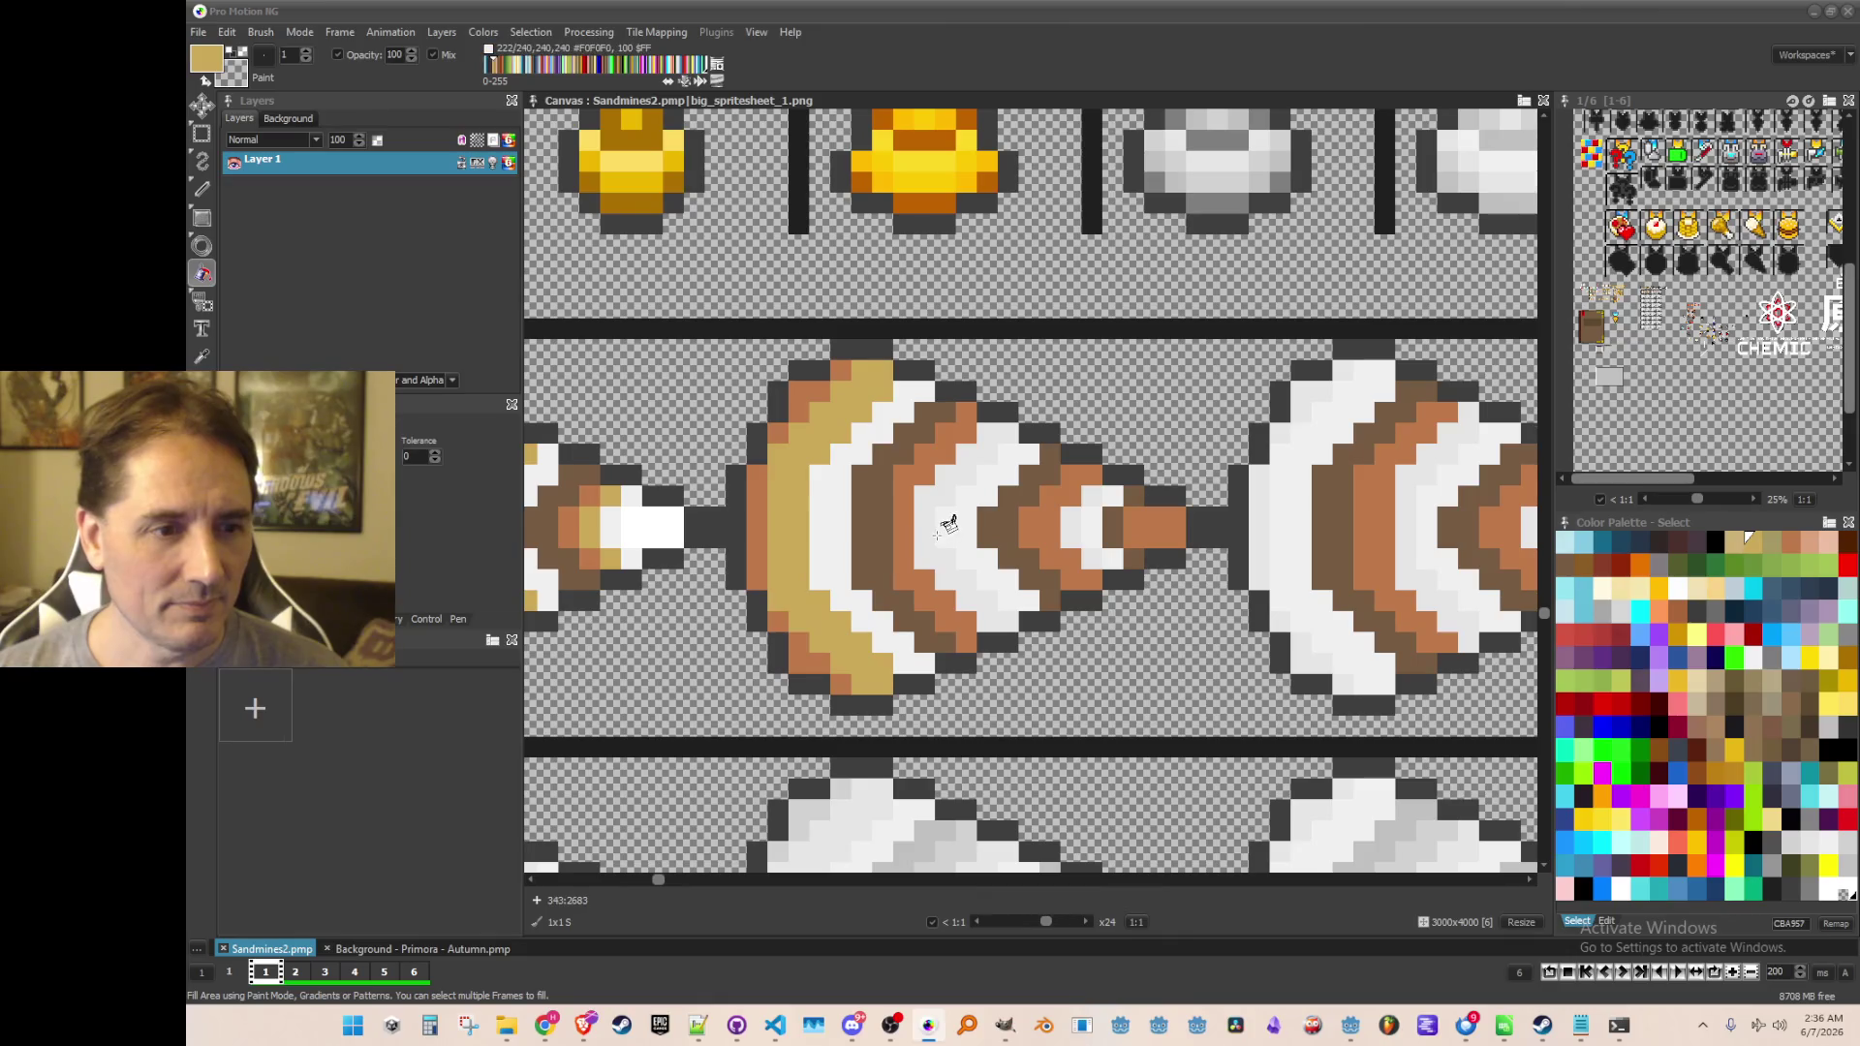
{"action": "left_click", "coordinate": [944, 543]}
{"action": "left_click", "coordinate": [1074, 523]}
{"action": "left_click", "coordinate": [1104, 528]}
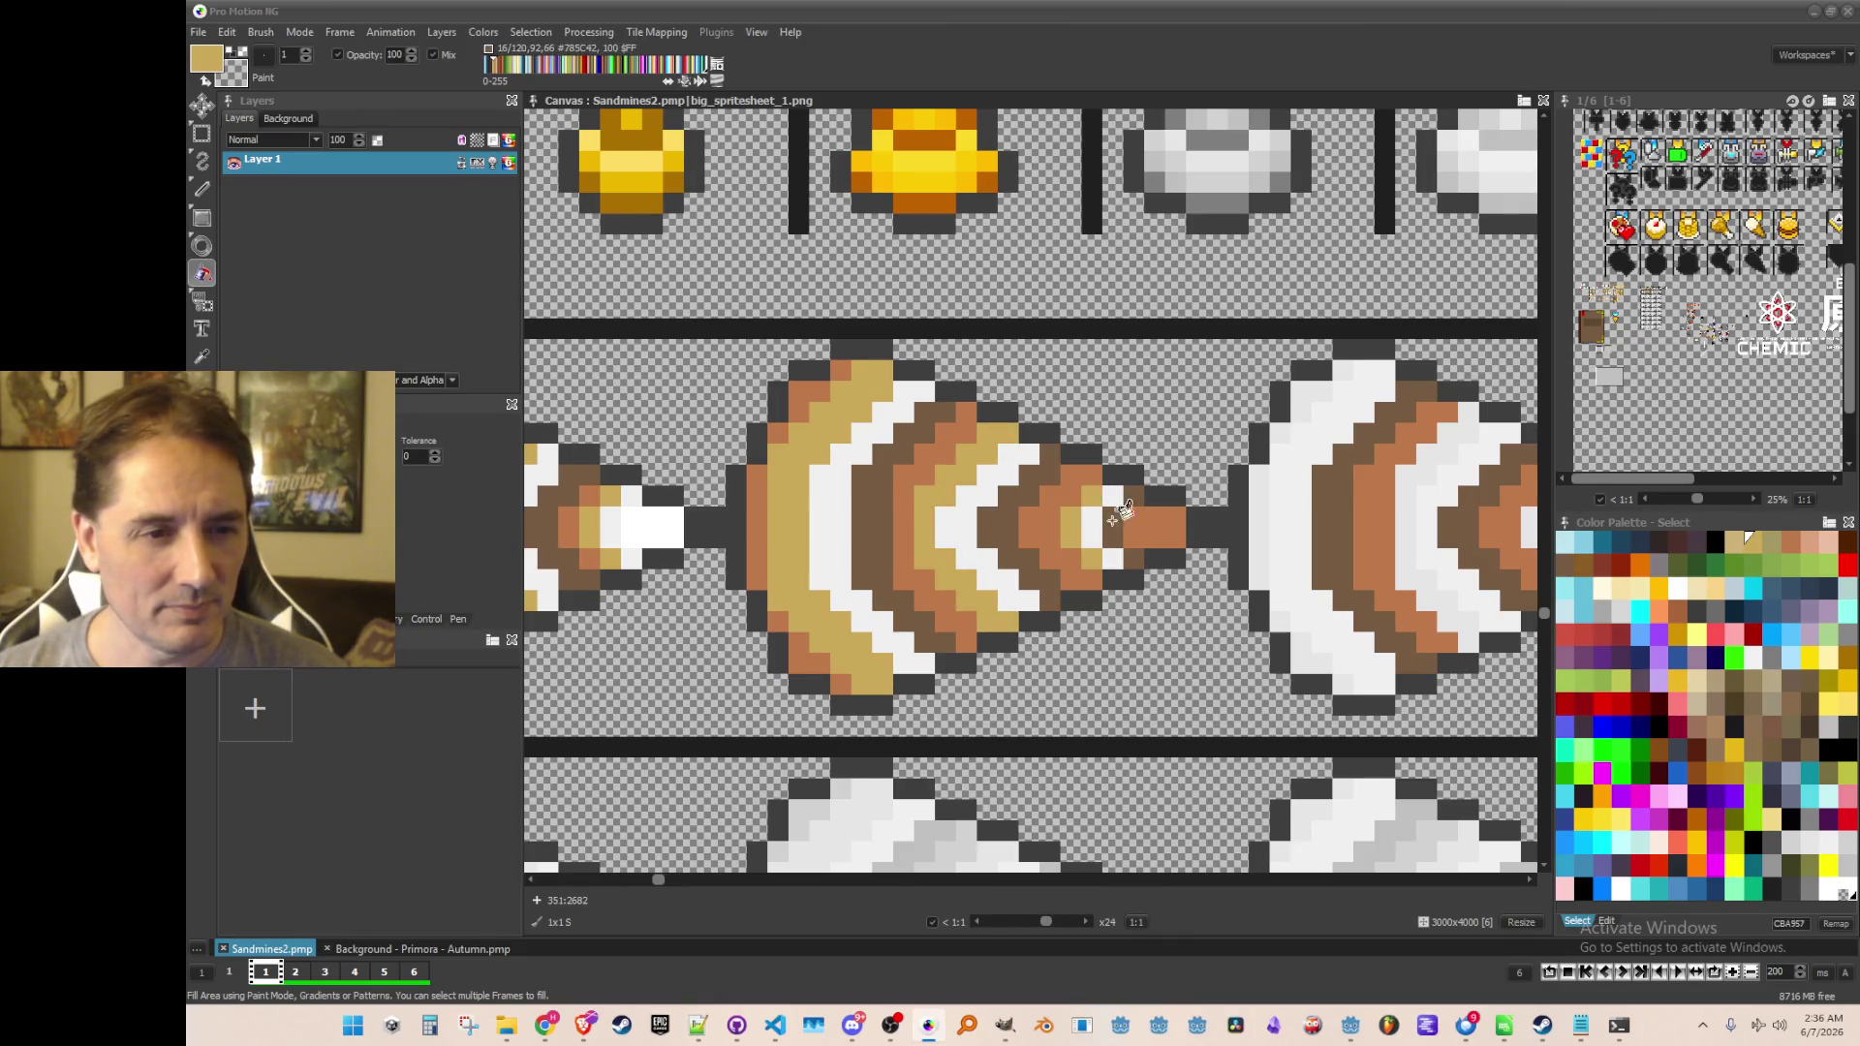
Fill the right drill's leftmost white stripe and its light edge pixels tan
{"action": "left_click", "coordinate": [1261, 530]}
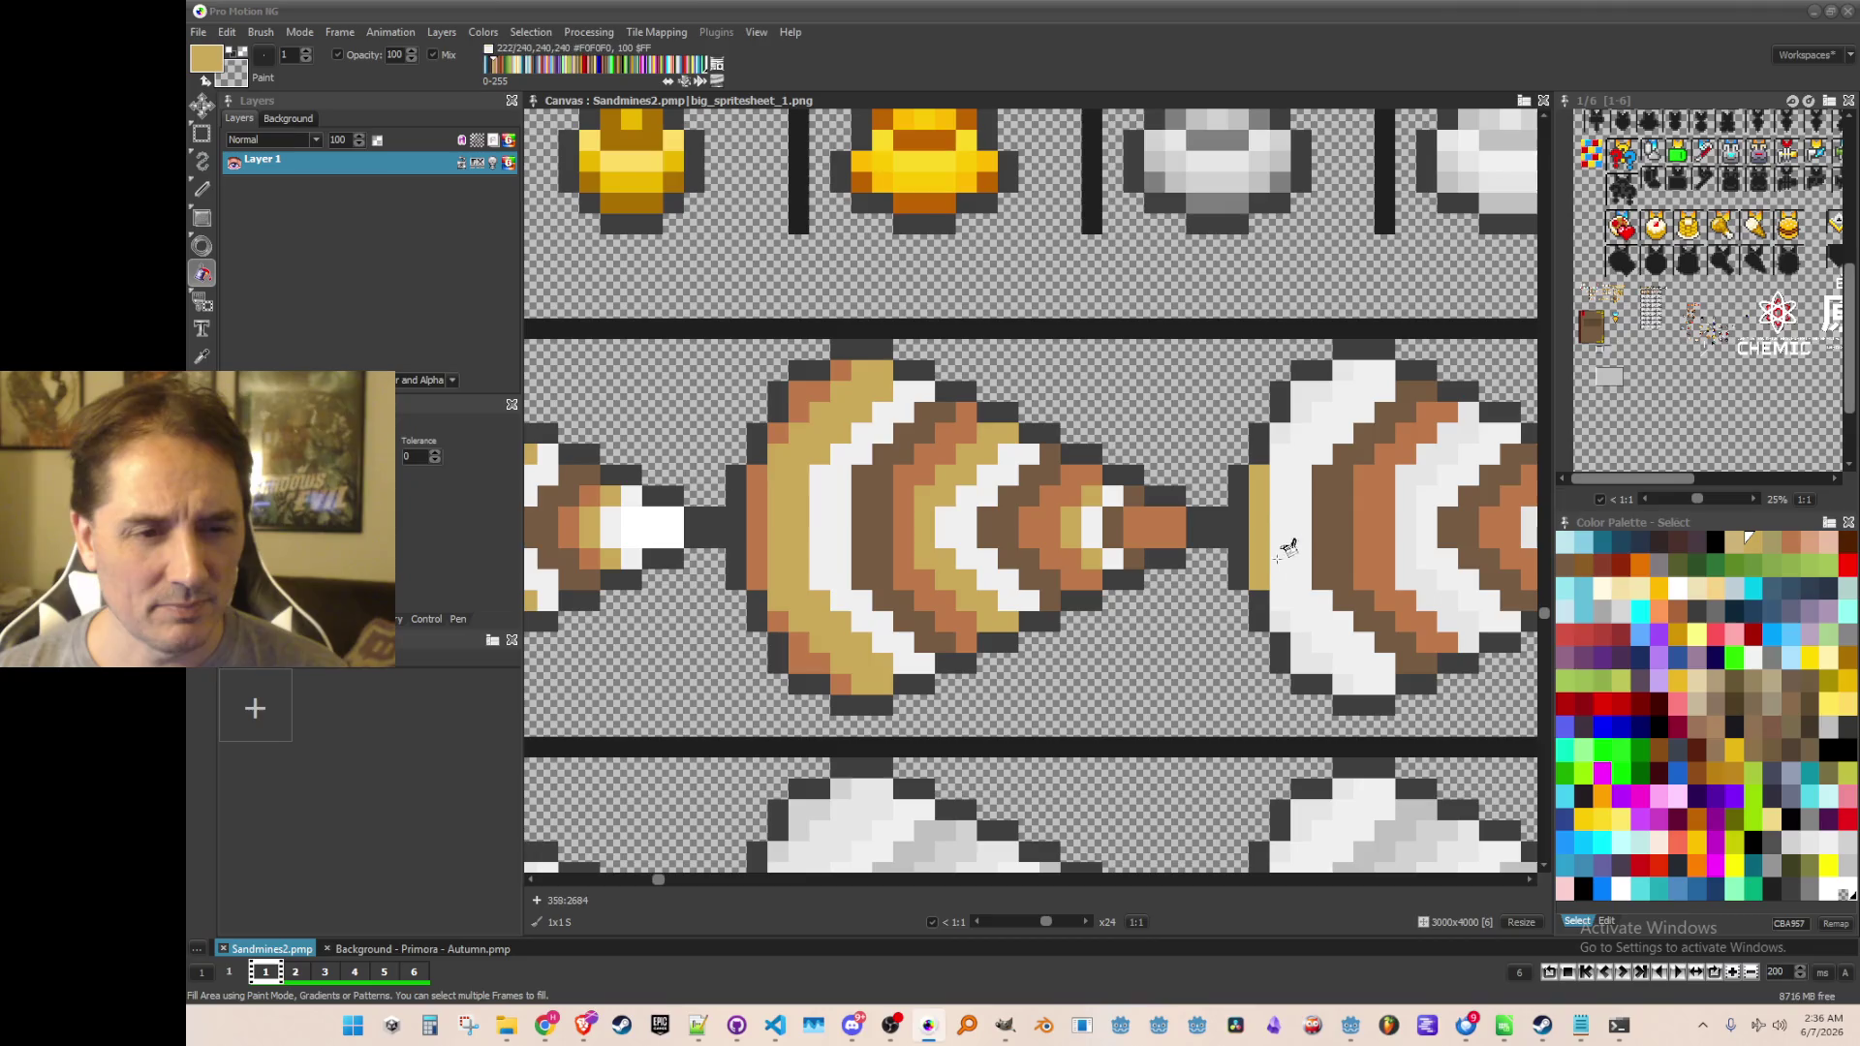
{"action": "scroll", "coordinate": [1288, 543], "scroll_direction": "down", "scroll_amount": 2}
{"action": "scroll", "coordinate": [1320, 630], "scroll_direction": "up", "scroll_amount": 2}
{"action": "left_click", "coordinate": [1319, 641]}
{"action": "left_click", "coordinate": [1357, 676]}
{"action": "left_click", "coordinate": [1295, 612]}
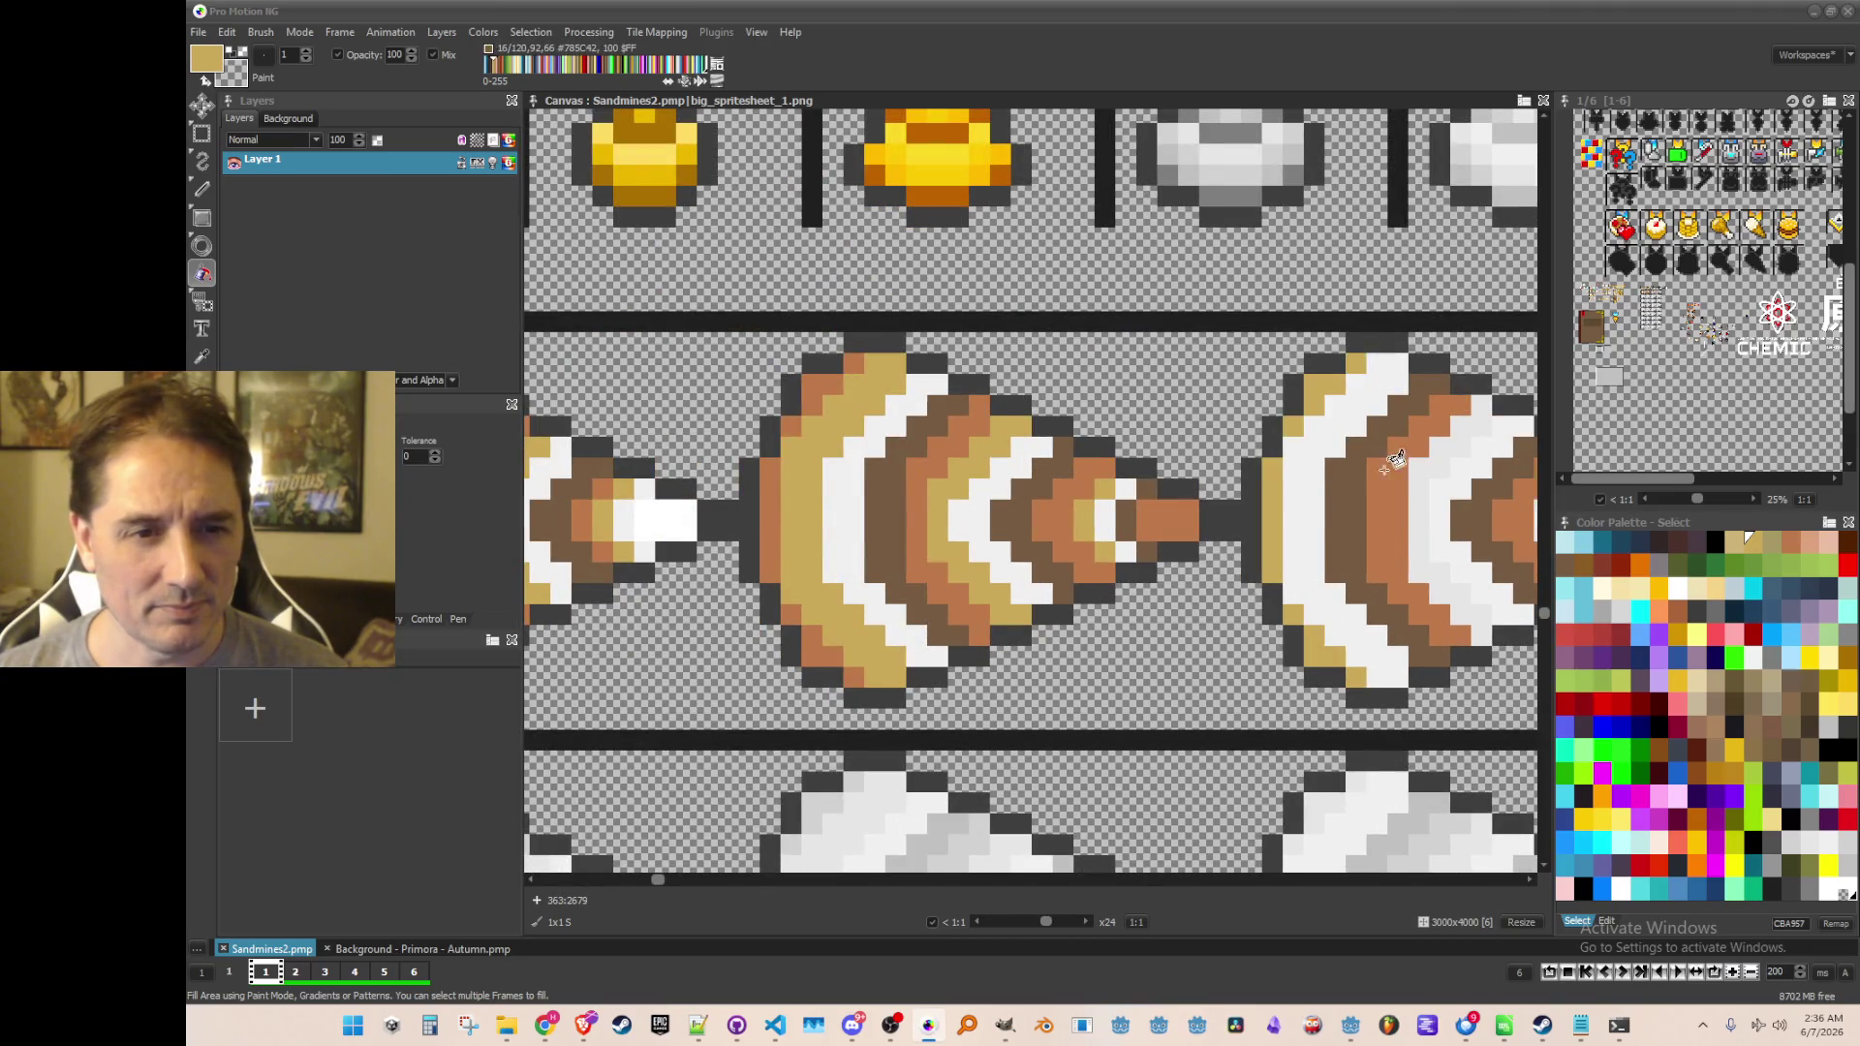
Fill the white stripes and tip of the next drill frames tan
{"action": "scroll", "coordinate": [1066, 436], "scroll_direction": "right", "scroll_amount": 5}
{"action": "left_click", "coordinate": [975, 472]}
{"action": "left_click", "coordinate": [1104, 504]}
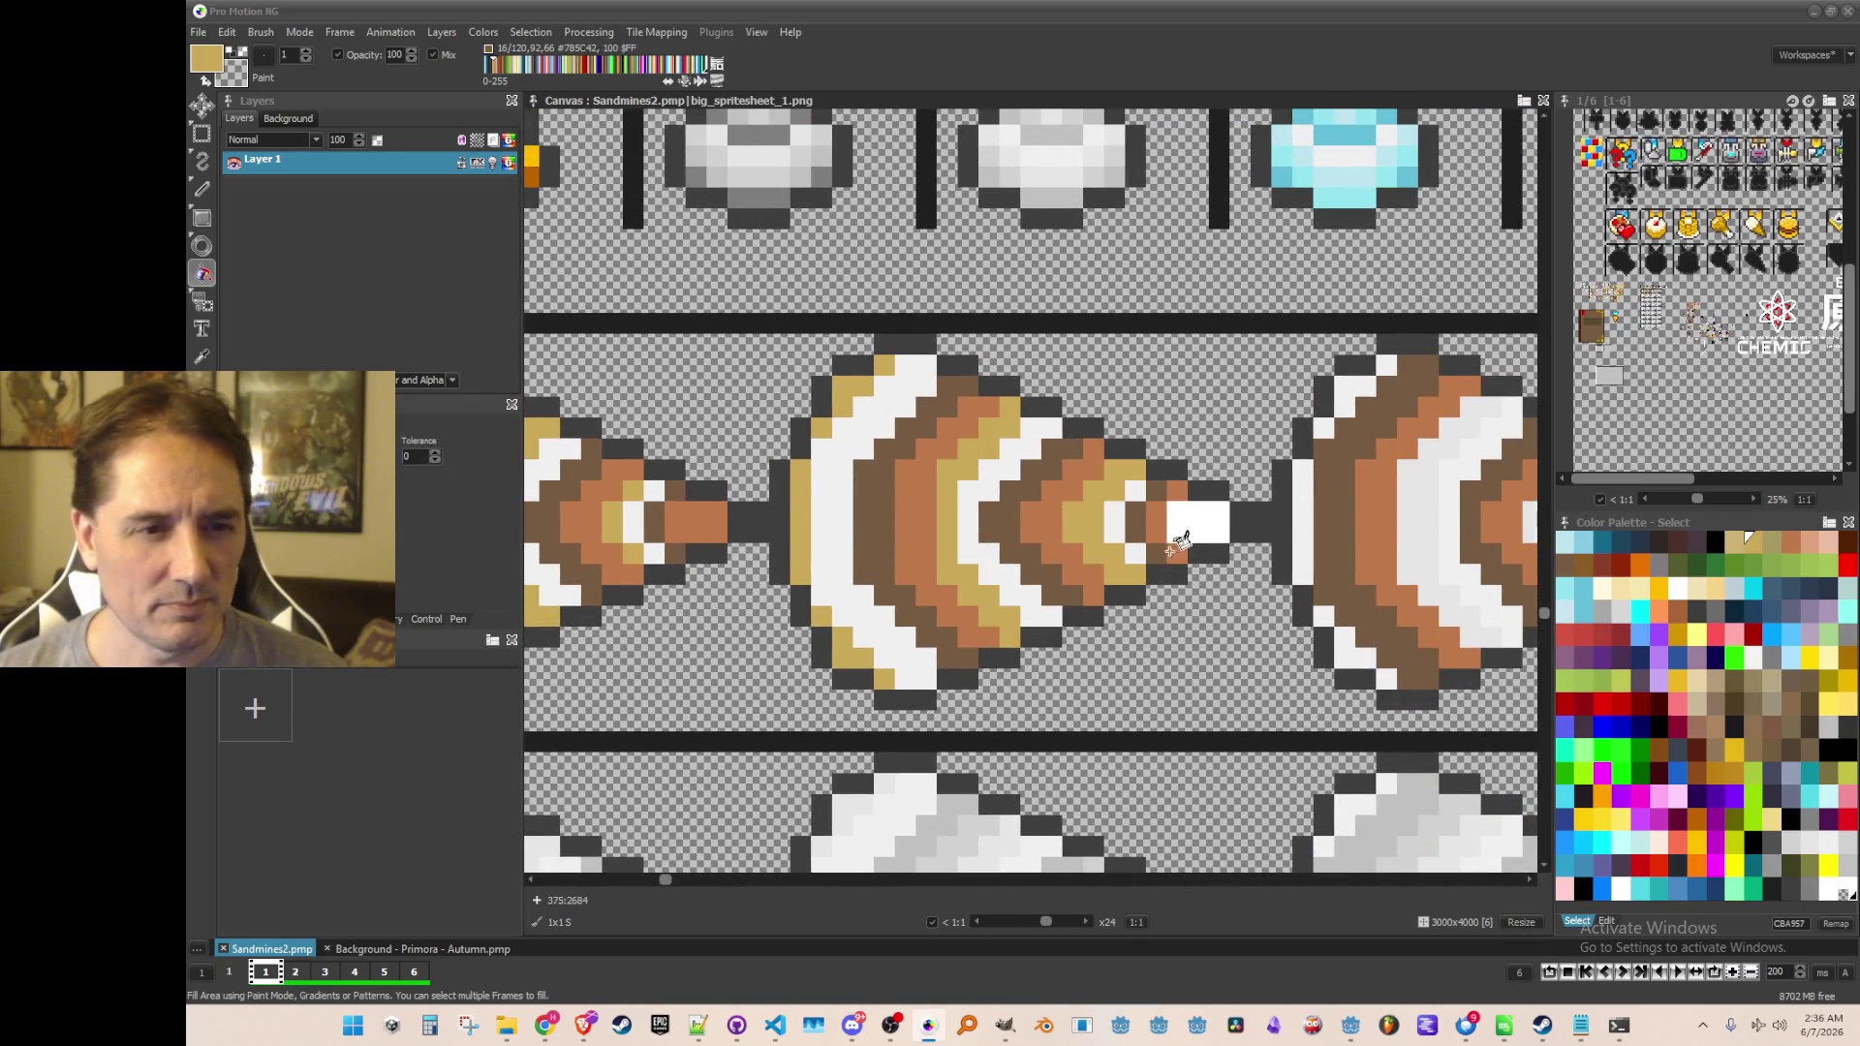
{"action": "scroll", "coordinate": [1094, 504], "scroll_direction": "right", "scroll_amount": 3}
{"action": "scroll", "coordinate": [1066, 513], "scroll_direction": "down", "scroll_amount": 1}
{"action": "left_click", "coordinate": [881, 481]}
{"action": "scroll", "coordinate": [911, 503], "scroll_direction": "down", "scroll_amount": 3}
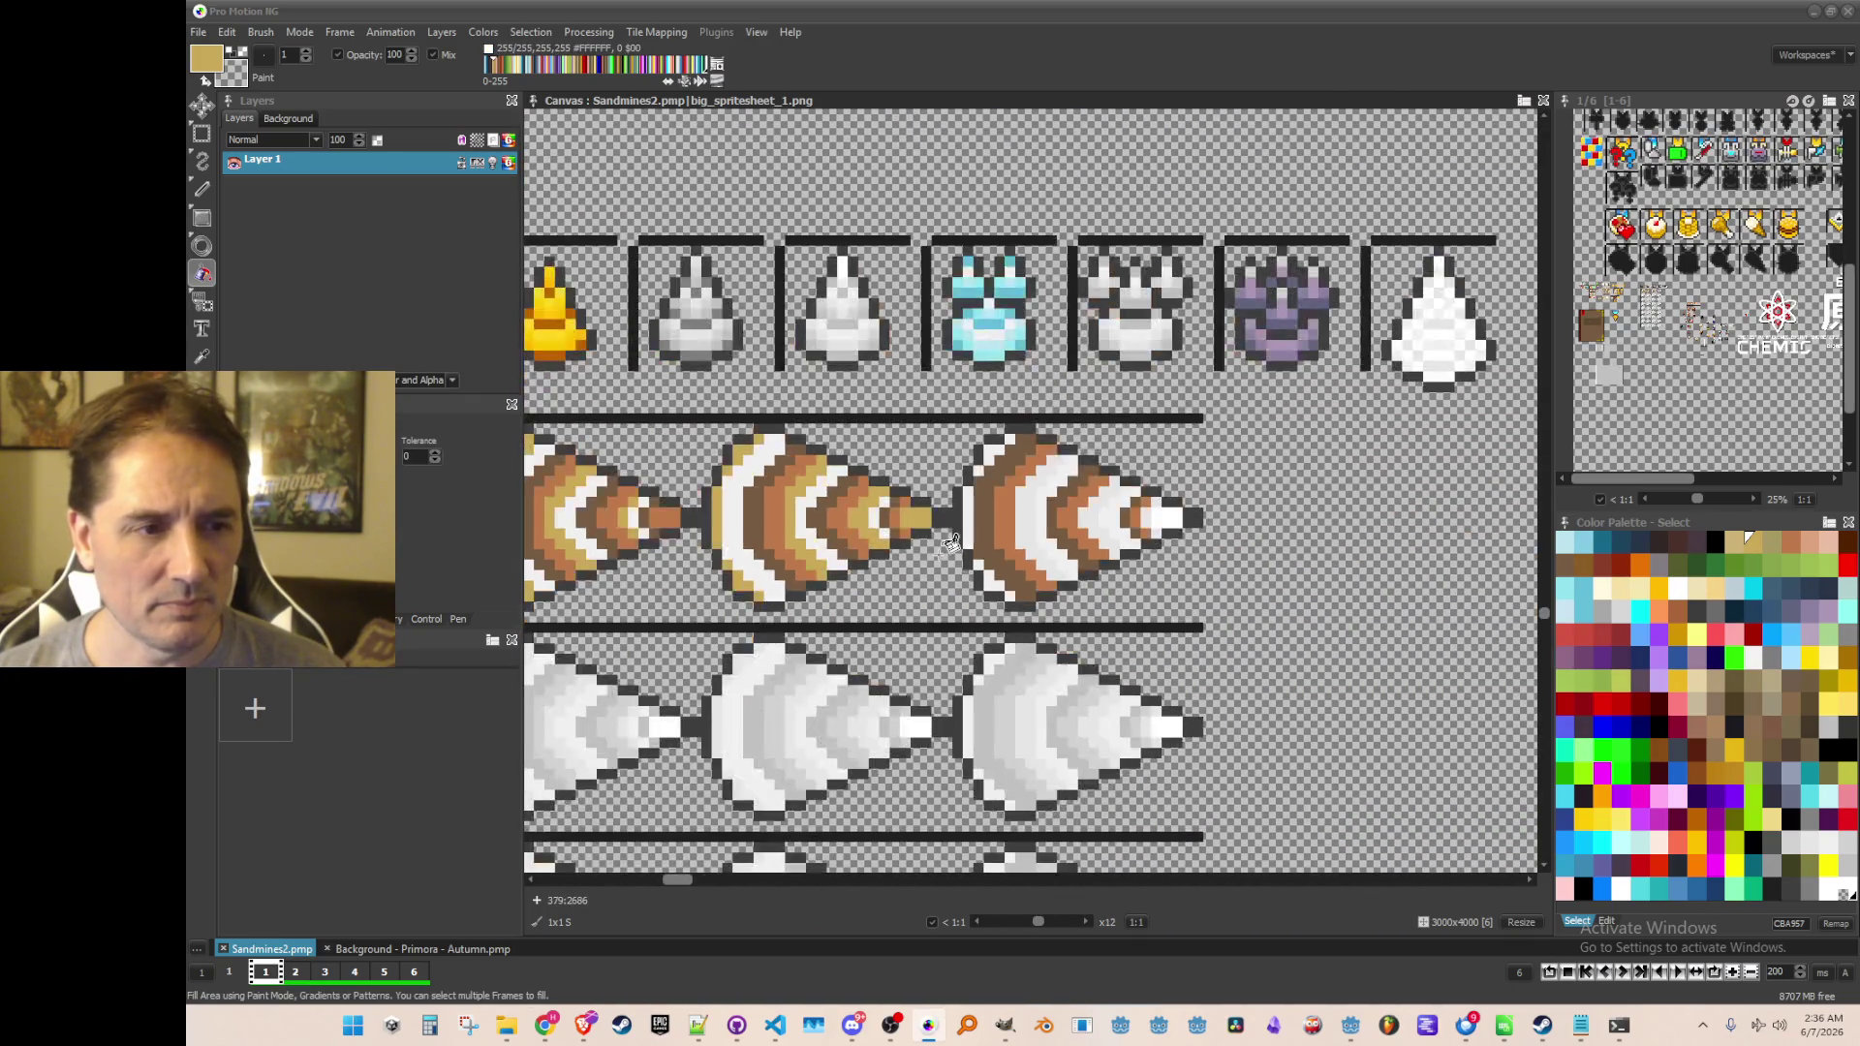
{"action": "scroll", "coordinate": [998, 543], "scroll_direction": "up", "scroll_amount": 3}
{"action": "scroll", "coordinate": [990, 550], "scroll_direction": "up", "scroll_amount": 1}
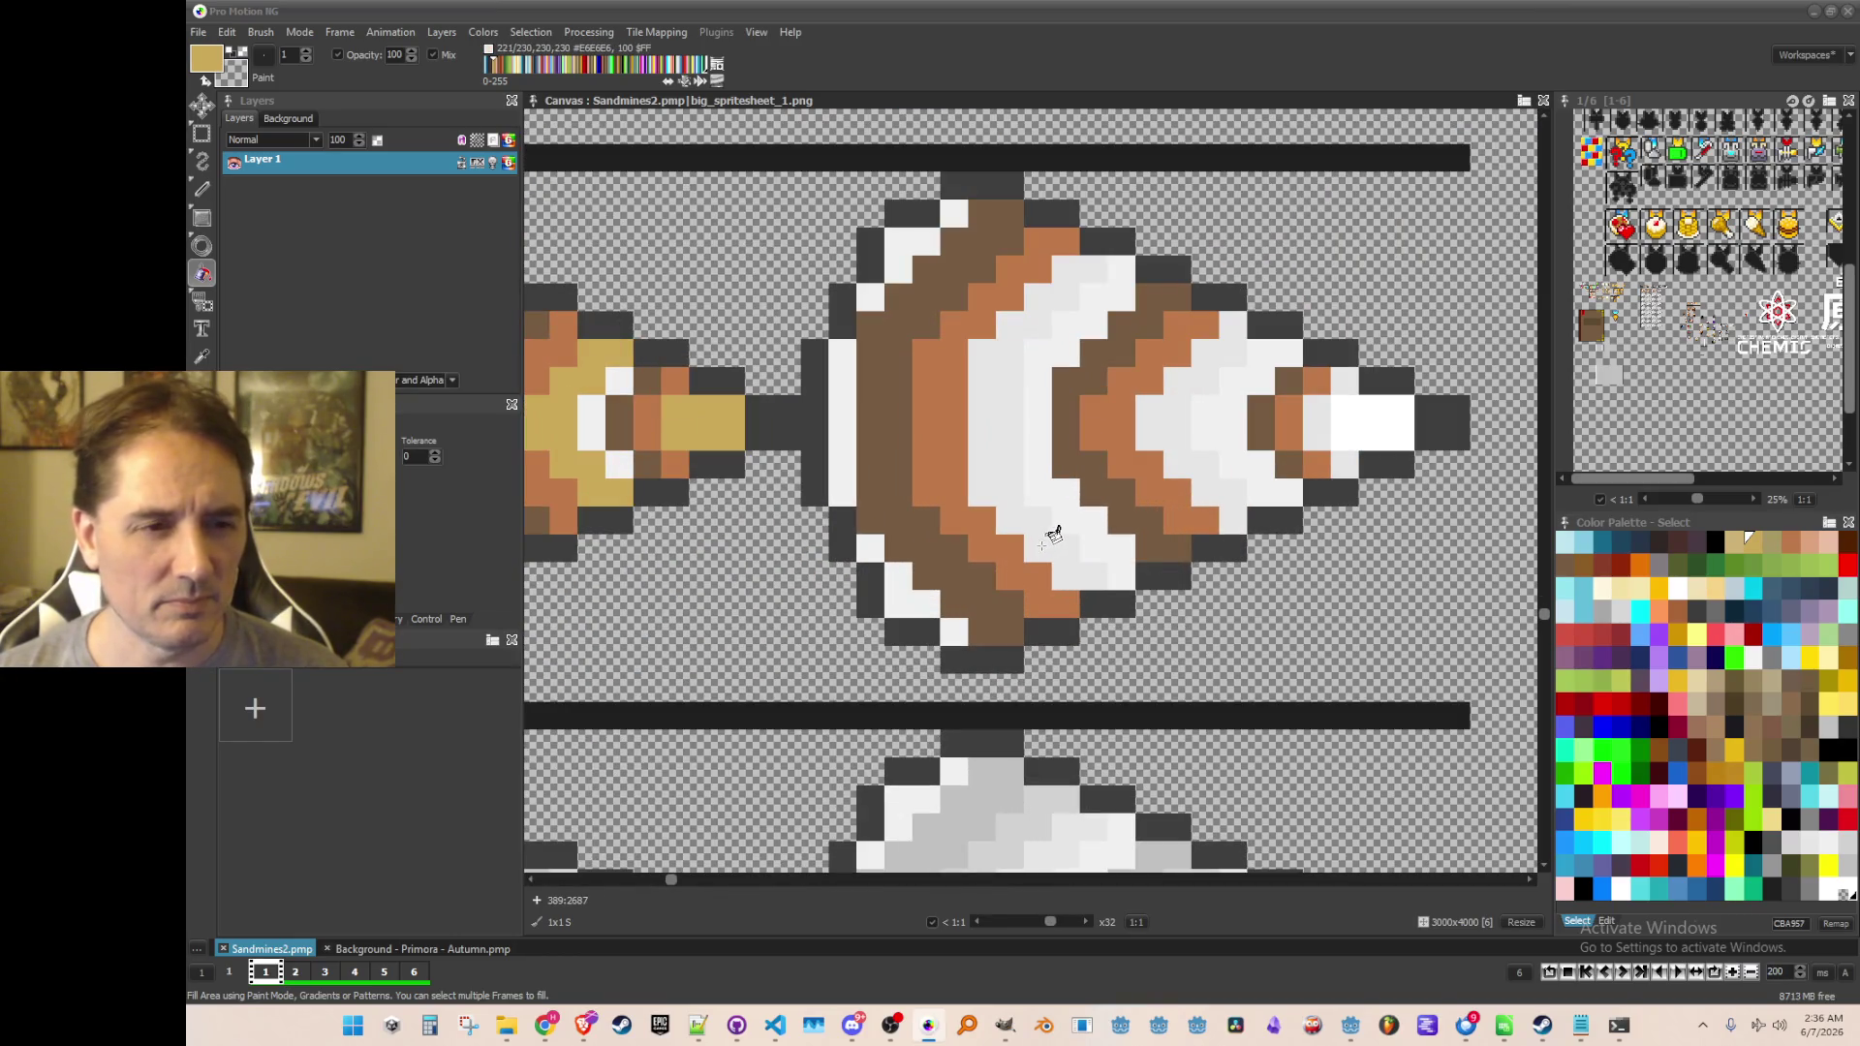
{"action": "left_click", "coordinate": [1045, 542]}
{"action": "left_click", "coordinate": [1167, 415]}
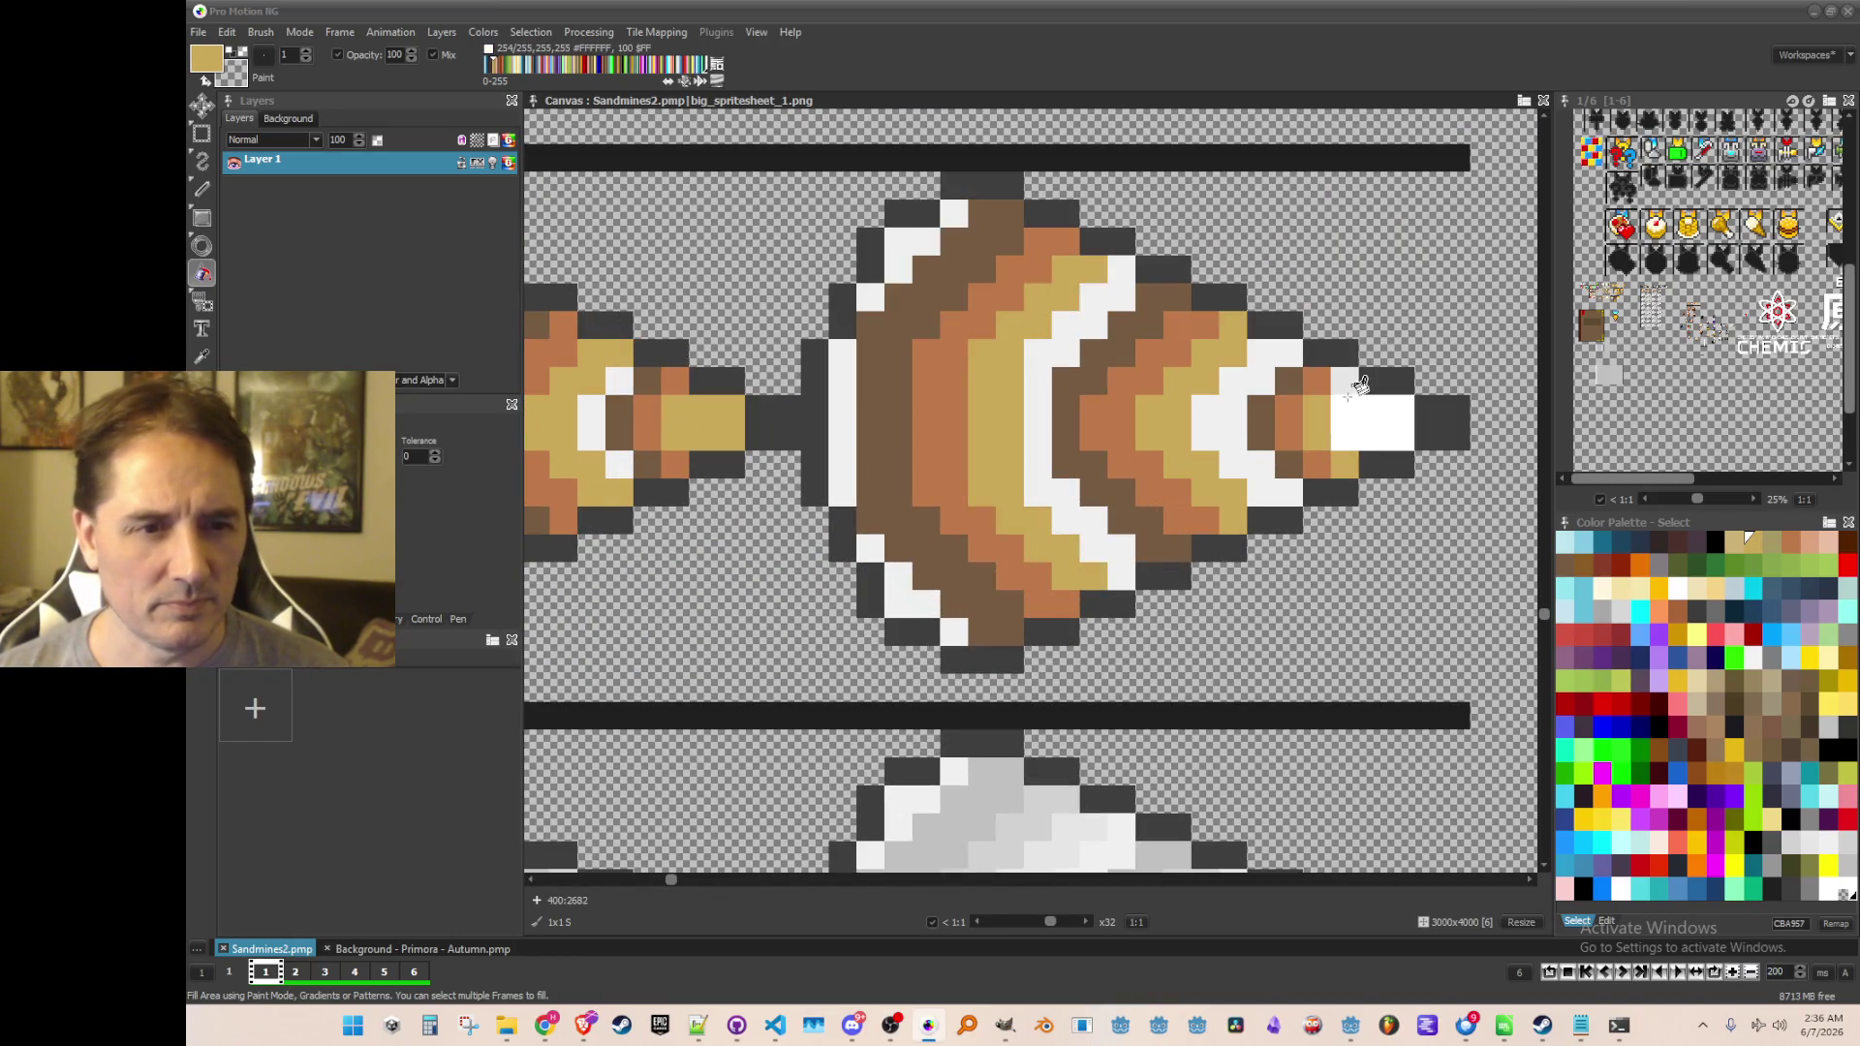
Fill the left drill's white stripes tan, undoing a mis-fill and refilling the tip
{"action": "scroll", "coordinate": [1189, 558], "scroll_direction": "down", "scroll_amount": 3}
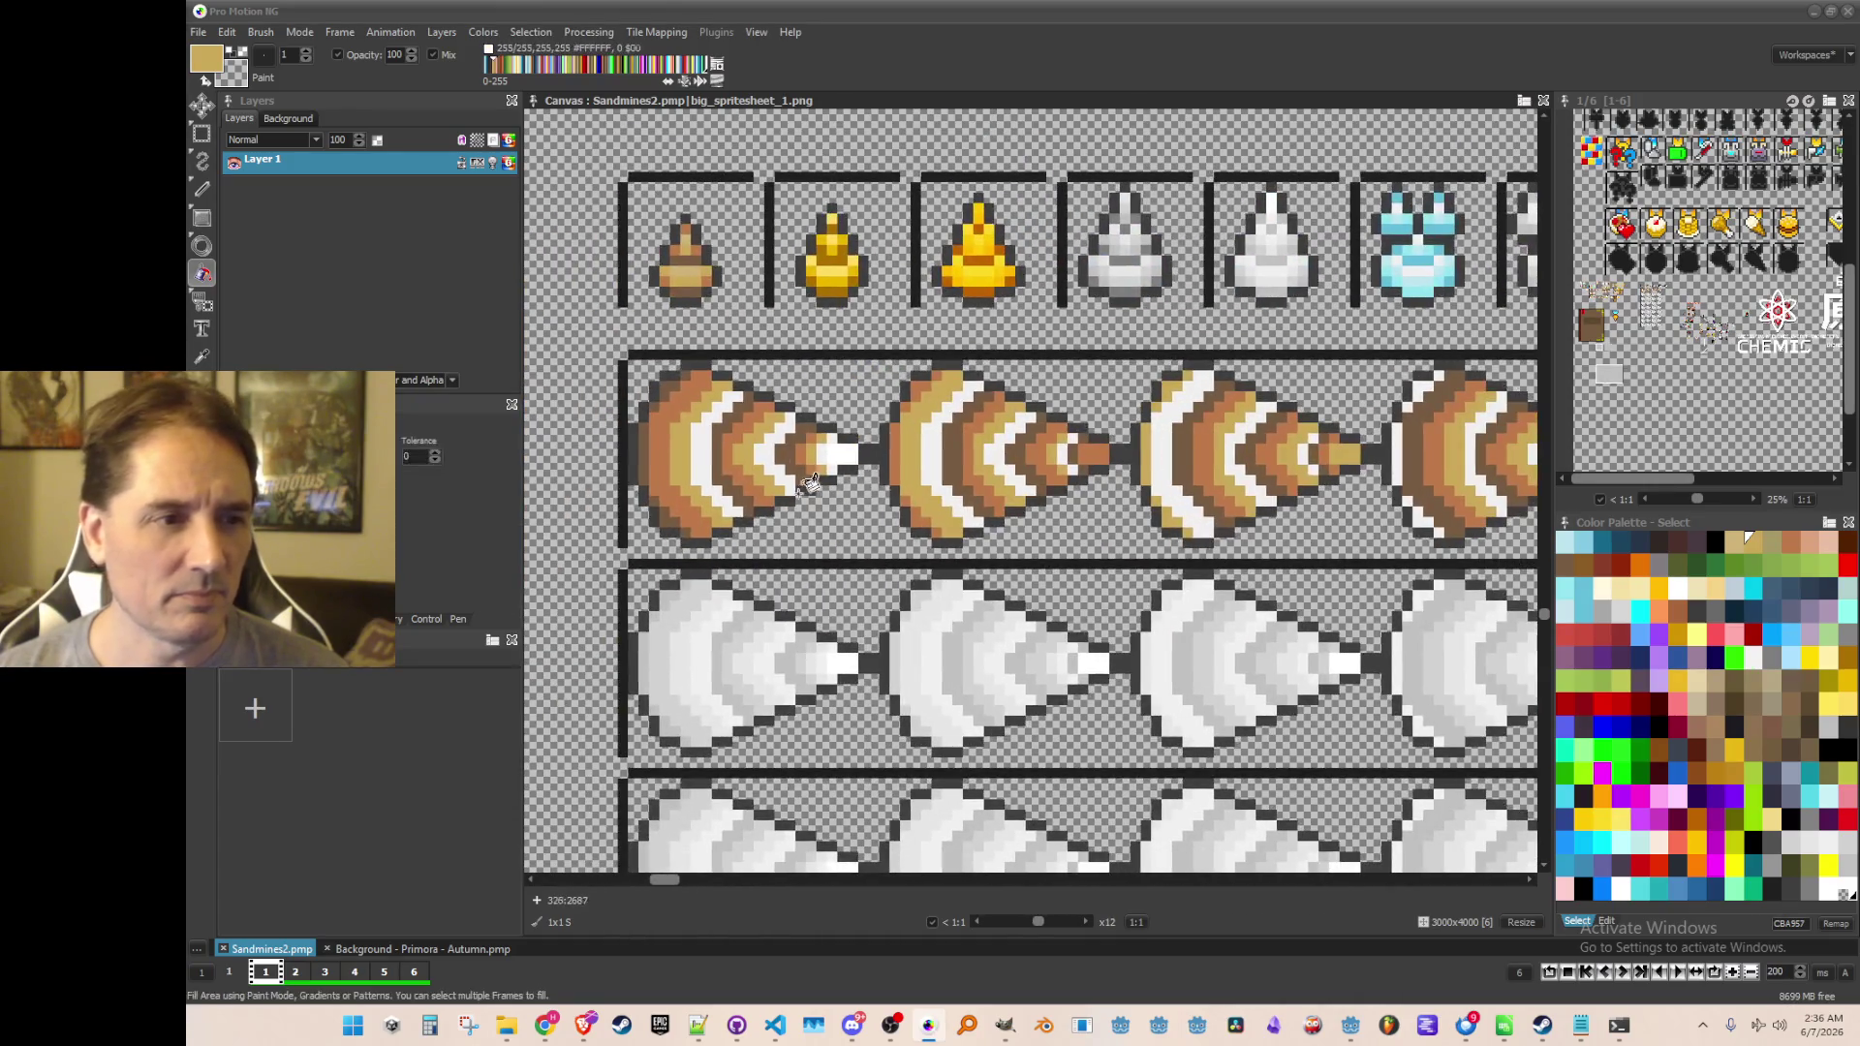
{"action": "scroll", "coordinate": [741, 289], "scroll_direction": "up", "scroll_amount": 2}
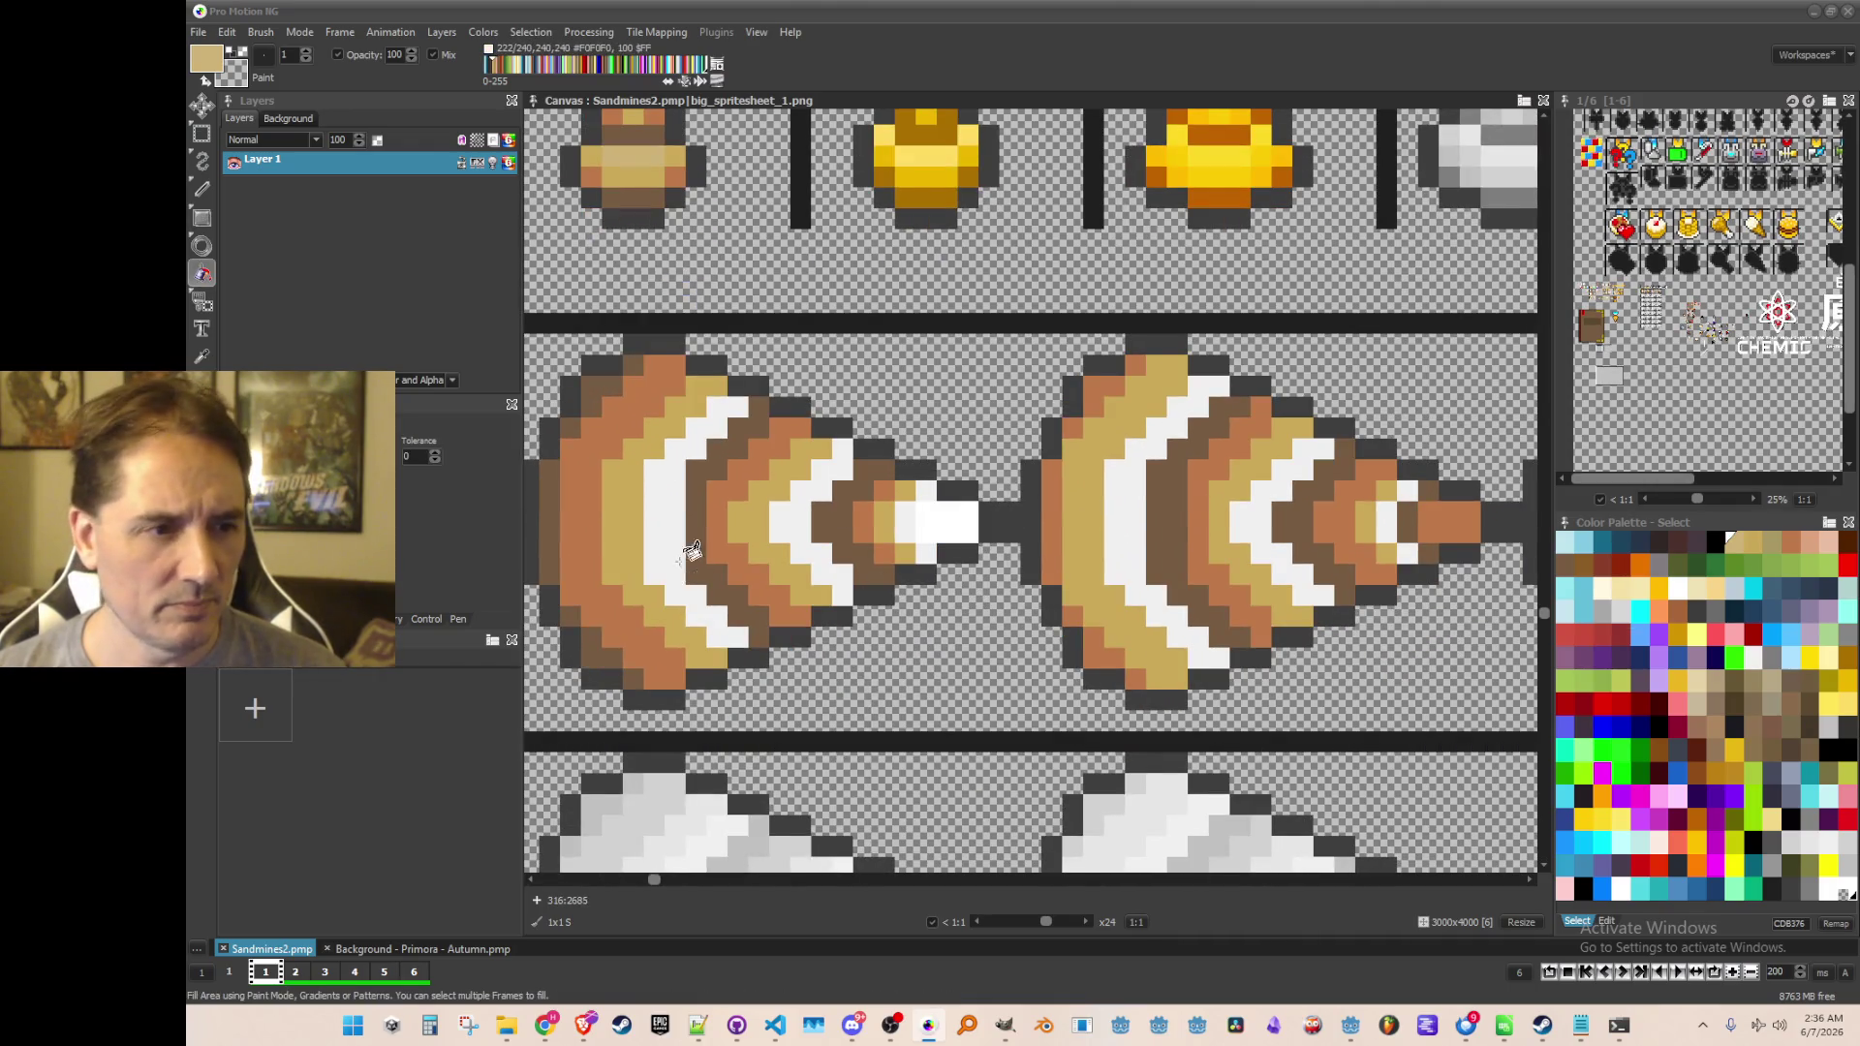
{"action": "left_click", "coordinate": [664, 531]}
{"action": "left_click", "coordinate": [831, 521]}
{"action": "left_click", "coordinate": [932, 518]}
{"action": "key", "text": "ctrl+z"}
{"action": "left_click", "coordinate": [900, 521]}
{"action": "left_click", "coordinate": [938, 521]}
Fill the middle drill's white stripes and leftover tip pixels tan
{"action": "scroll", "coordinate": [1018, 514], "scroll_direction": "right", "scroll_amount": 3}
{"action": "left_click", "coordinate": [964, 504]}
{"action": "left_click", "coordinate": [1127, 523]}
{"action": "left_click", "coordinate": [1241, 551]}
{"action": "left_click", "coordinate": [1222, 518]}
{"action": "left_click", "coordinate": [1249, 486]}
{"action": "scroll", "coordinate": [1259, 581], "scroll_direction": "down", "scroll_amount": 1}
{"action": "scroll", "coordinate": [1262, 593], "scroll_direction": "up", "scroll_amount": 2}
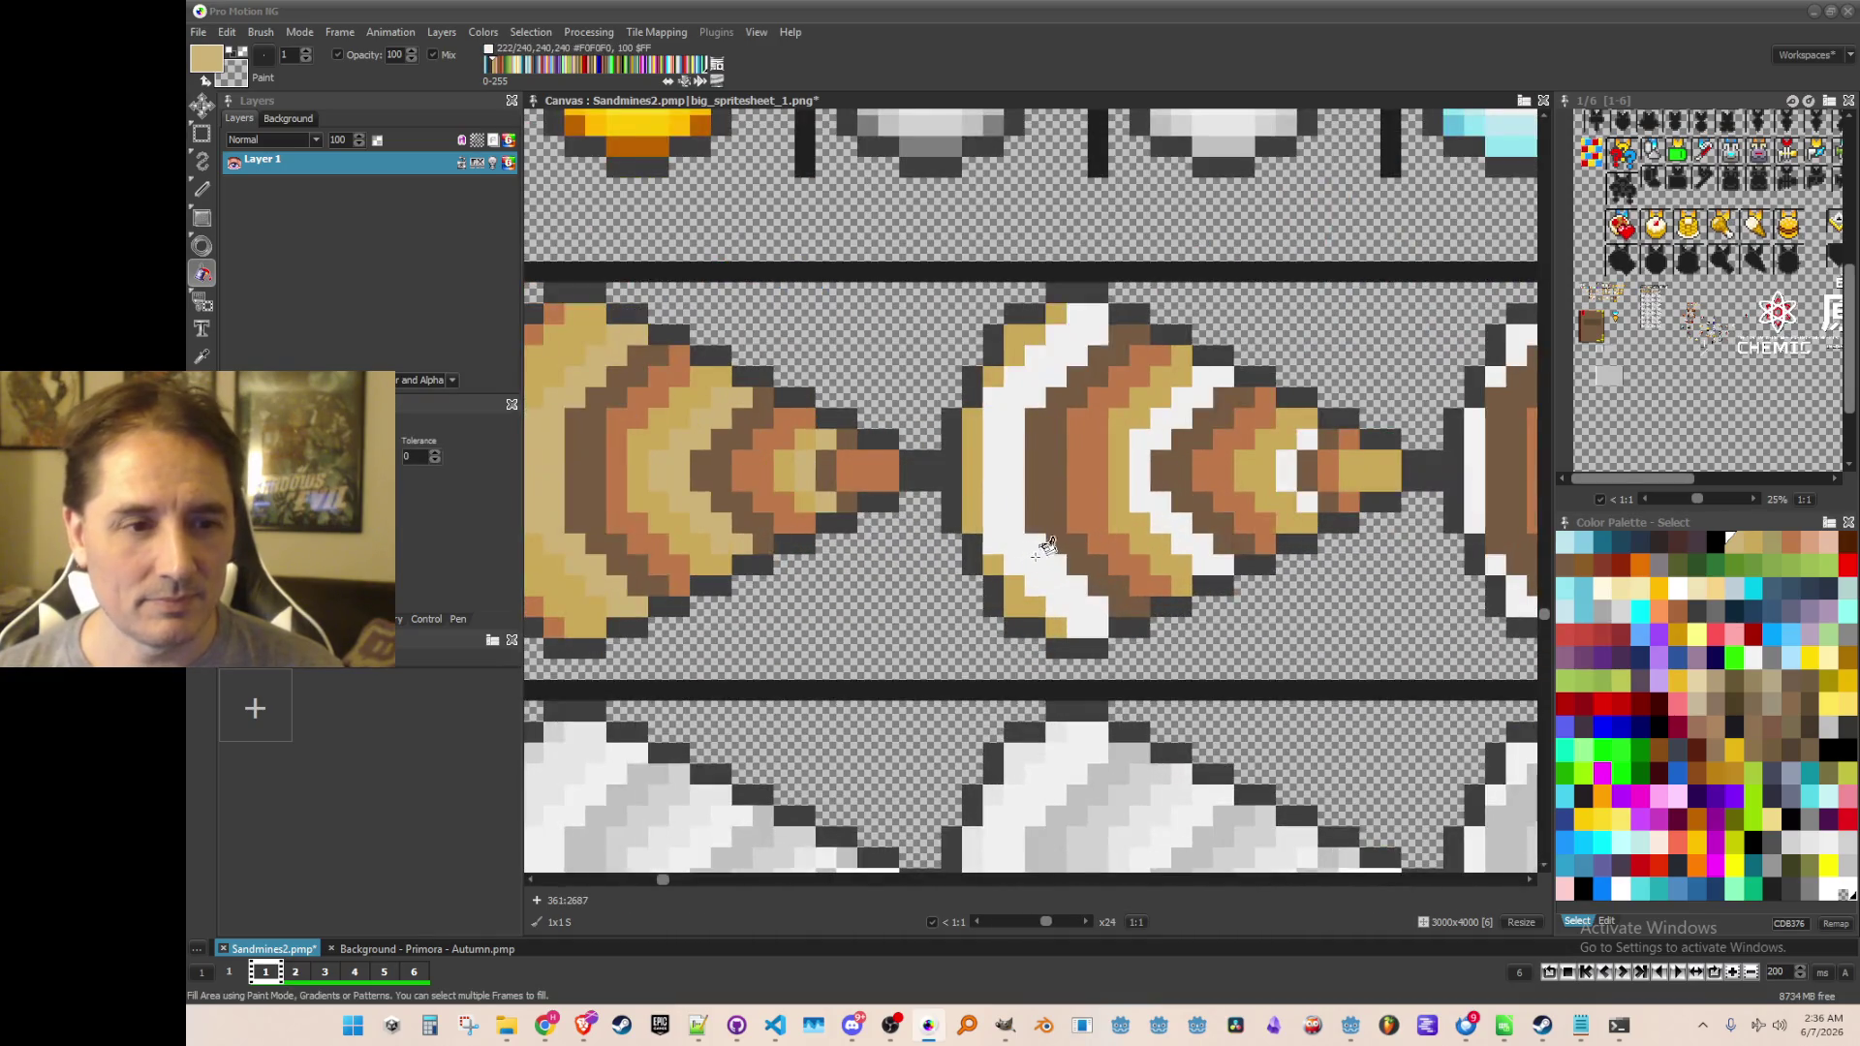
{"action": "left_click", "coordinate": [1032, 550]}
{"action": "left_click", "coordinate": [1165, 500]}
{"action": "left_click", "coordinate": [1308, 499]}
{"action": "left_click", "coordinate": [1287, 470]}
{"action": "left_click", "coordinate": [1310, 440]}
Fill the last drill's left edge, remaining white stripes and tip tan
{"action": "scroll", "coordinate": [1308, 445], "scroll_direction": "right", "scroll_amount": 3}
{"action": "scroll", "coordinate": [1007, 596], "scroll_direction": "right", "scroll_amount": 3}
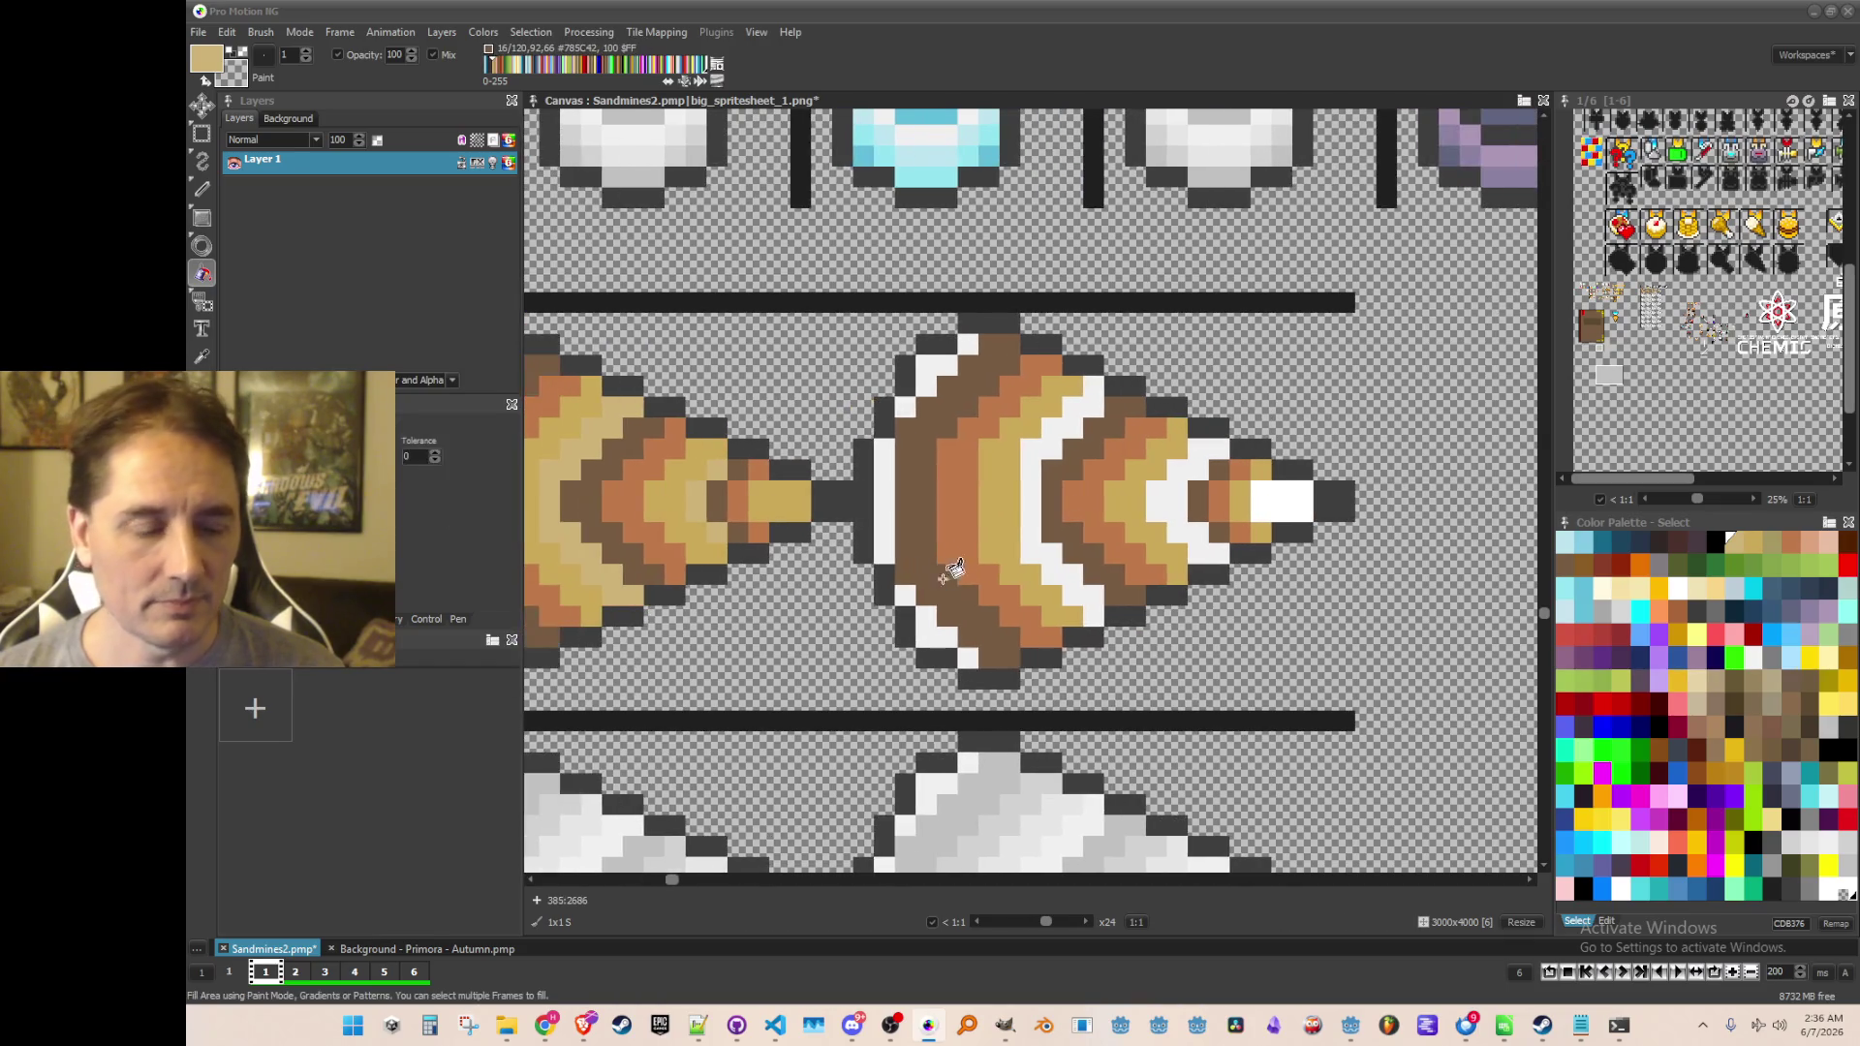
{"action": "left_click", "coordinate": [967, 654]}
{"action": "left_click", "coordinate": [925, 629]}
{"action": "left_click", "coordinate": [906, 595]}
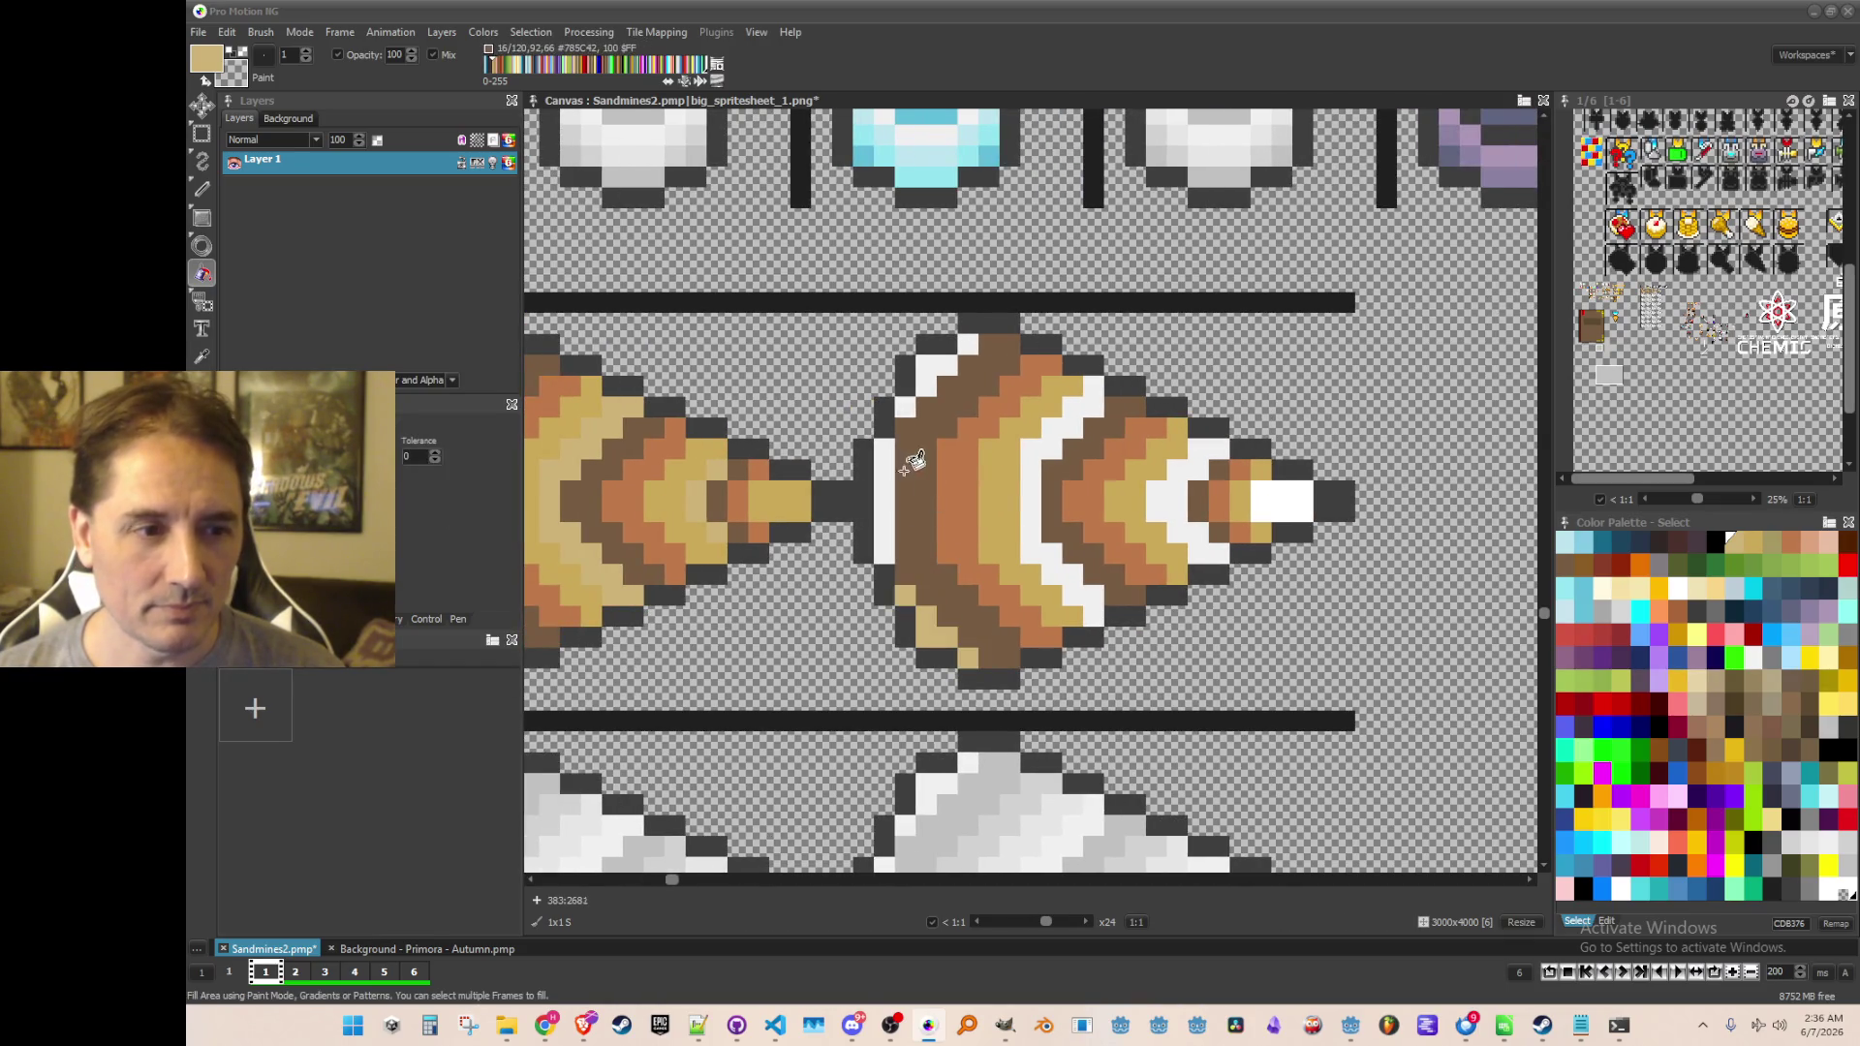
{"action": "left_click", "coordinate": [884, 474]}
{"action": "left_click", "coordinate": [910, 399]}
{"action": "left_click", "coordinate": [937, 368]}
{"action": "left_click", "coordinate": [971, 342]}
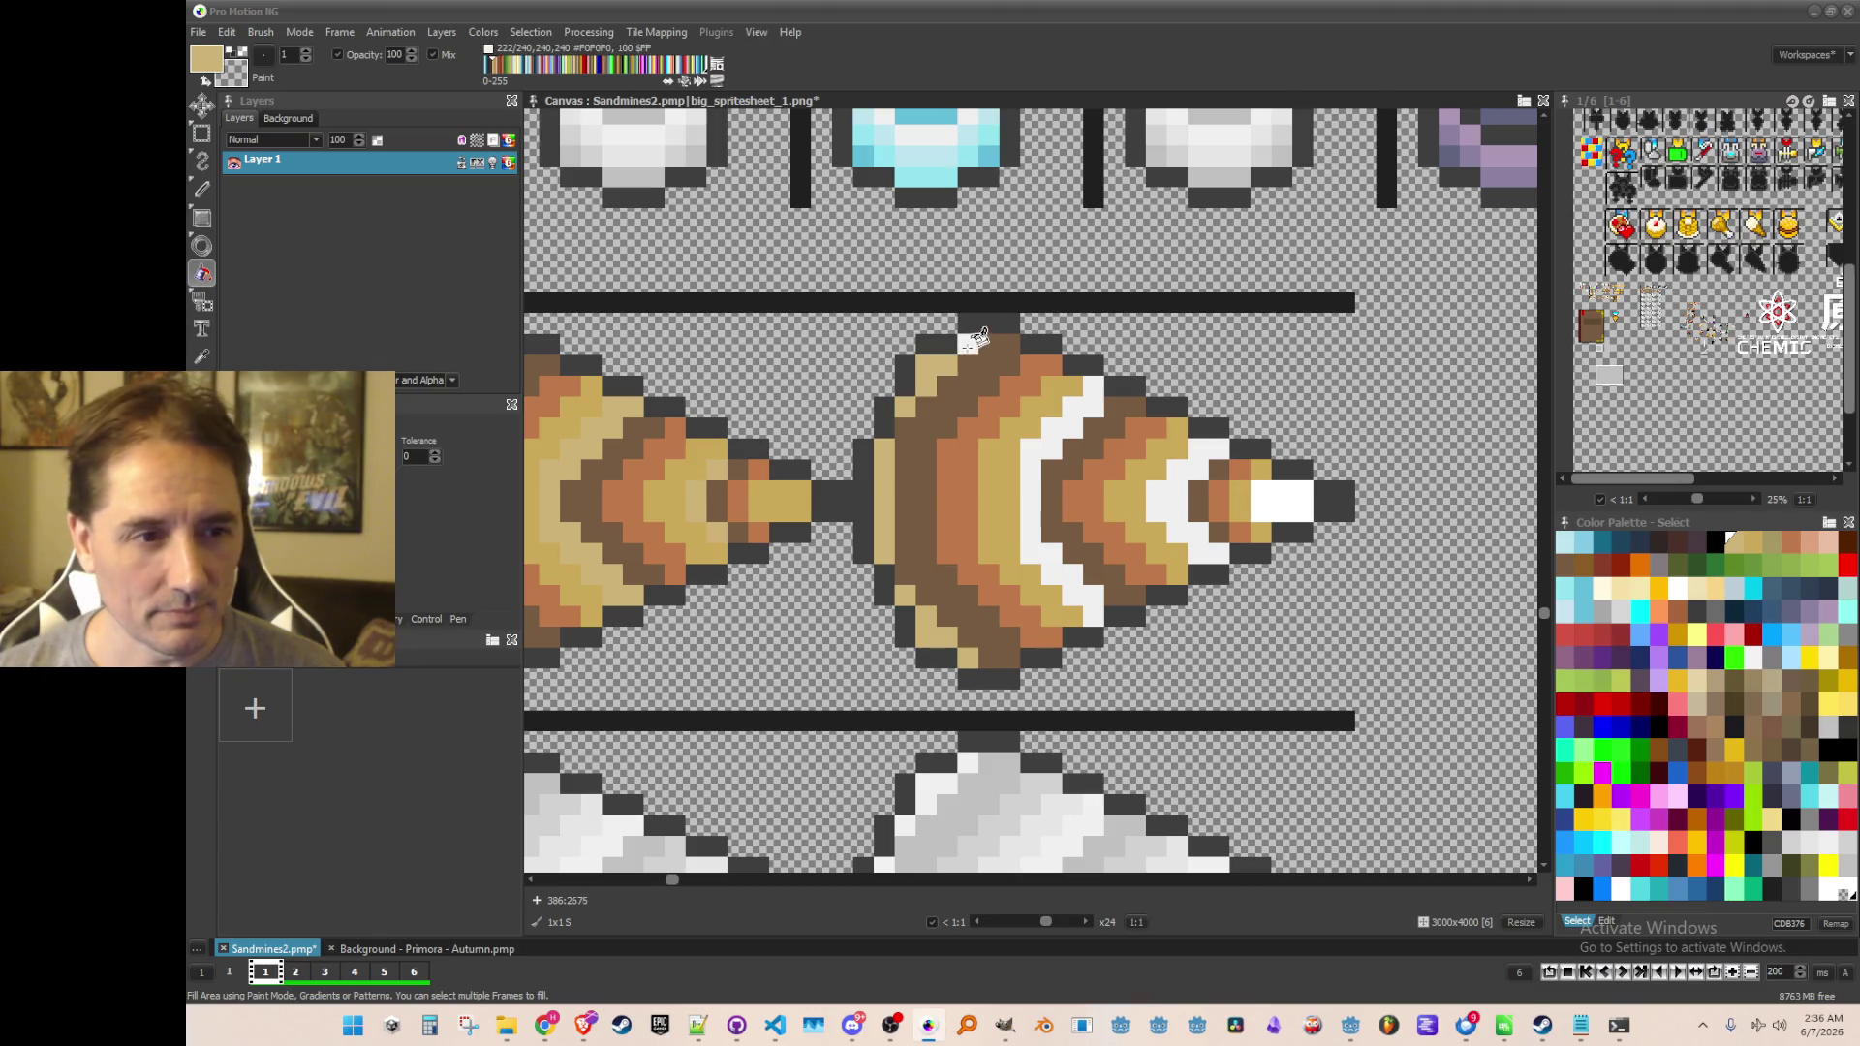
{"action": "left_click", "coordinate": [1044, 451]}
{"action": "left_click", "coordinate": [1186, 489]}
{"action": "left_click", "coordinate": [1279, 499]}
{"action": "scroll", "coordinate": [986, 545], "scroll_direction": "down", "scroll_amount": 4}
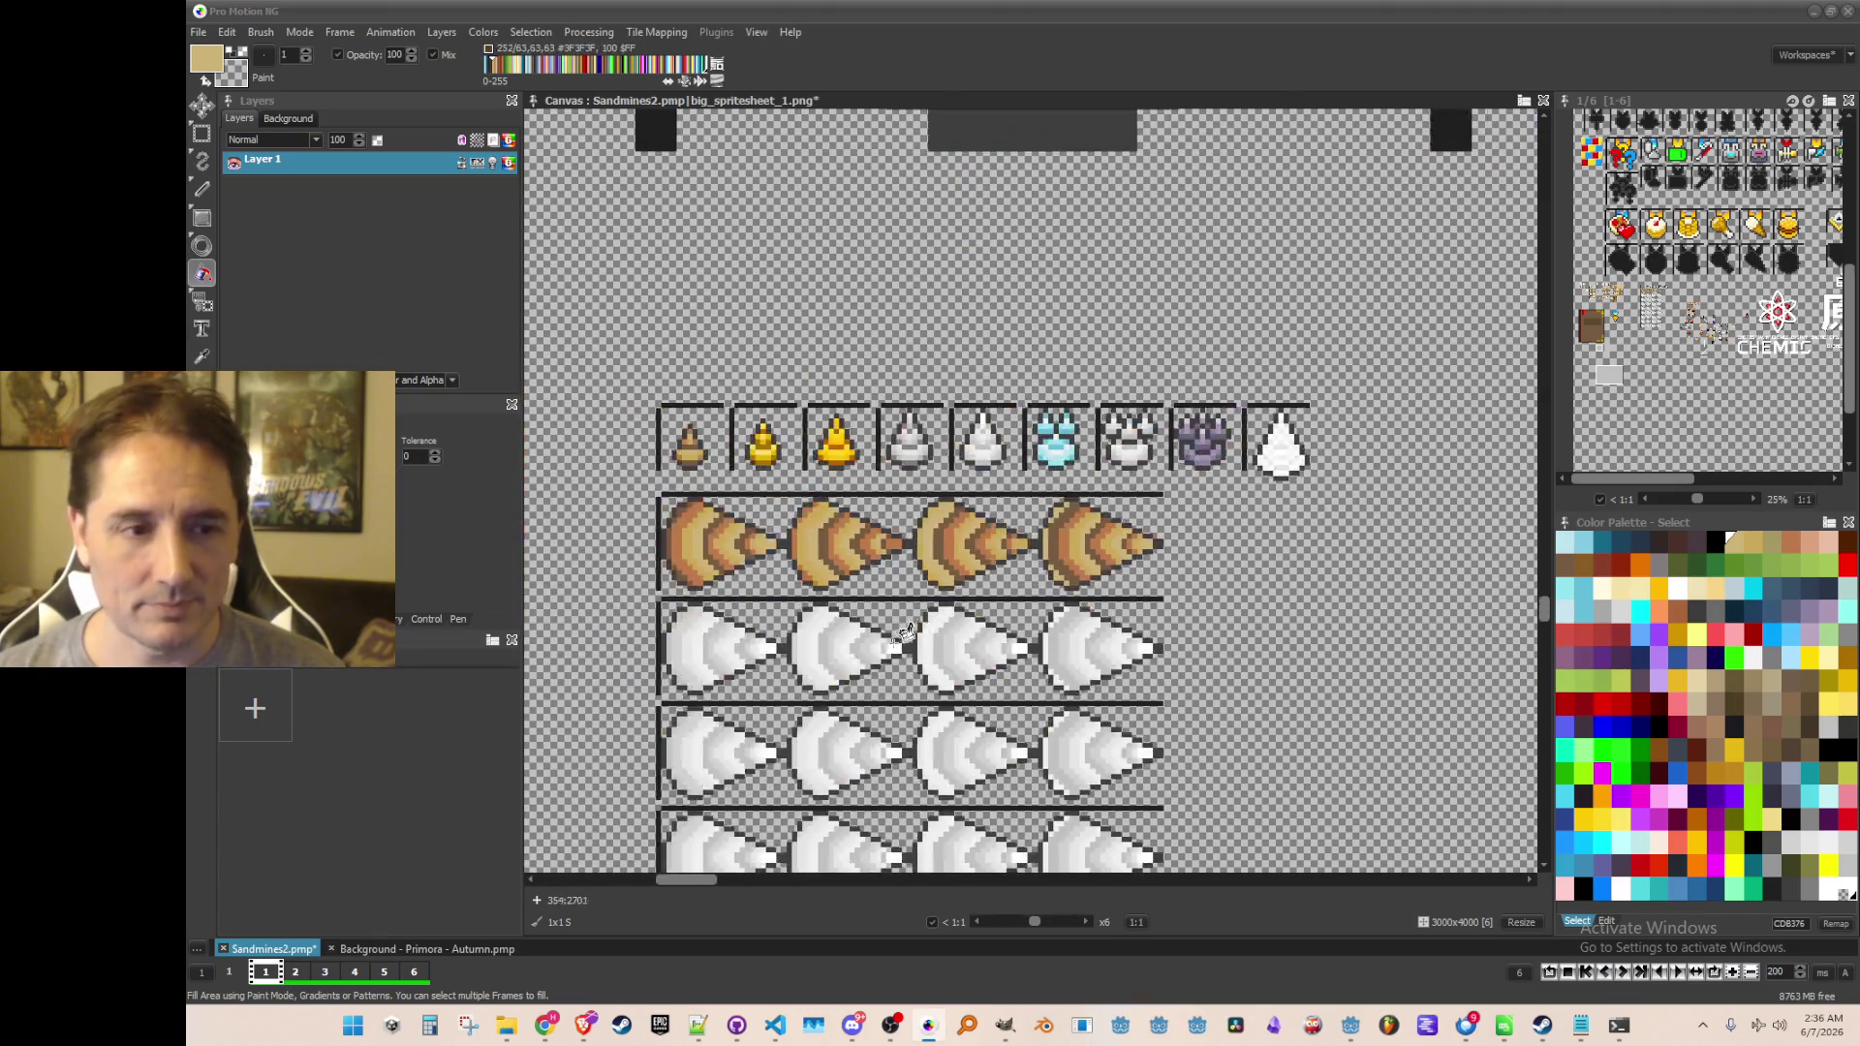
Save the recoloured drill spritesheet with Ctrl+S
{"action": "scroll", "coordinate": [969, 518], "scroll_direction": "up", "scroll_amount": 2}
{"action": "key", "text": "ctrl+s"}
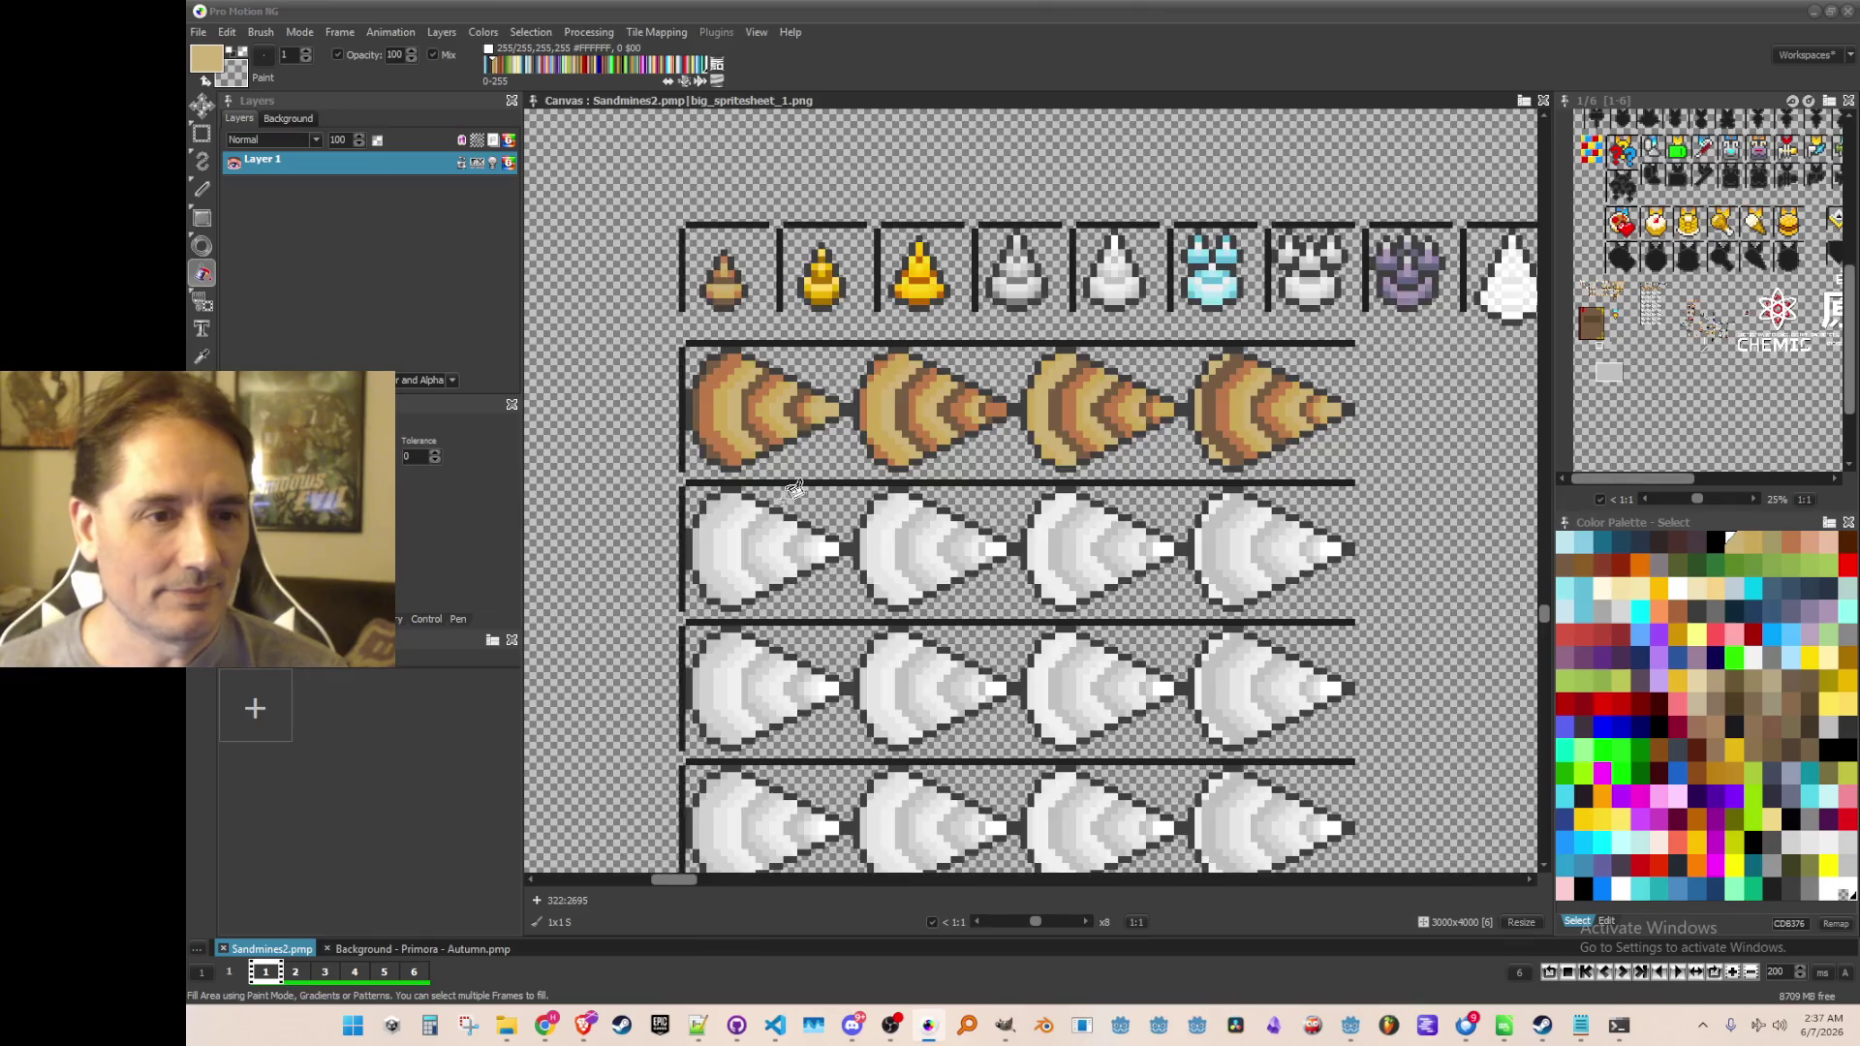
{"action": "scroll", "coordinate": [789, 514], "scroll_direction": "up", "scroll_amount": 1}
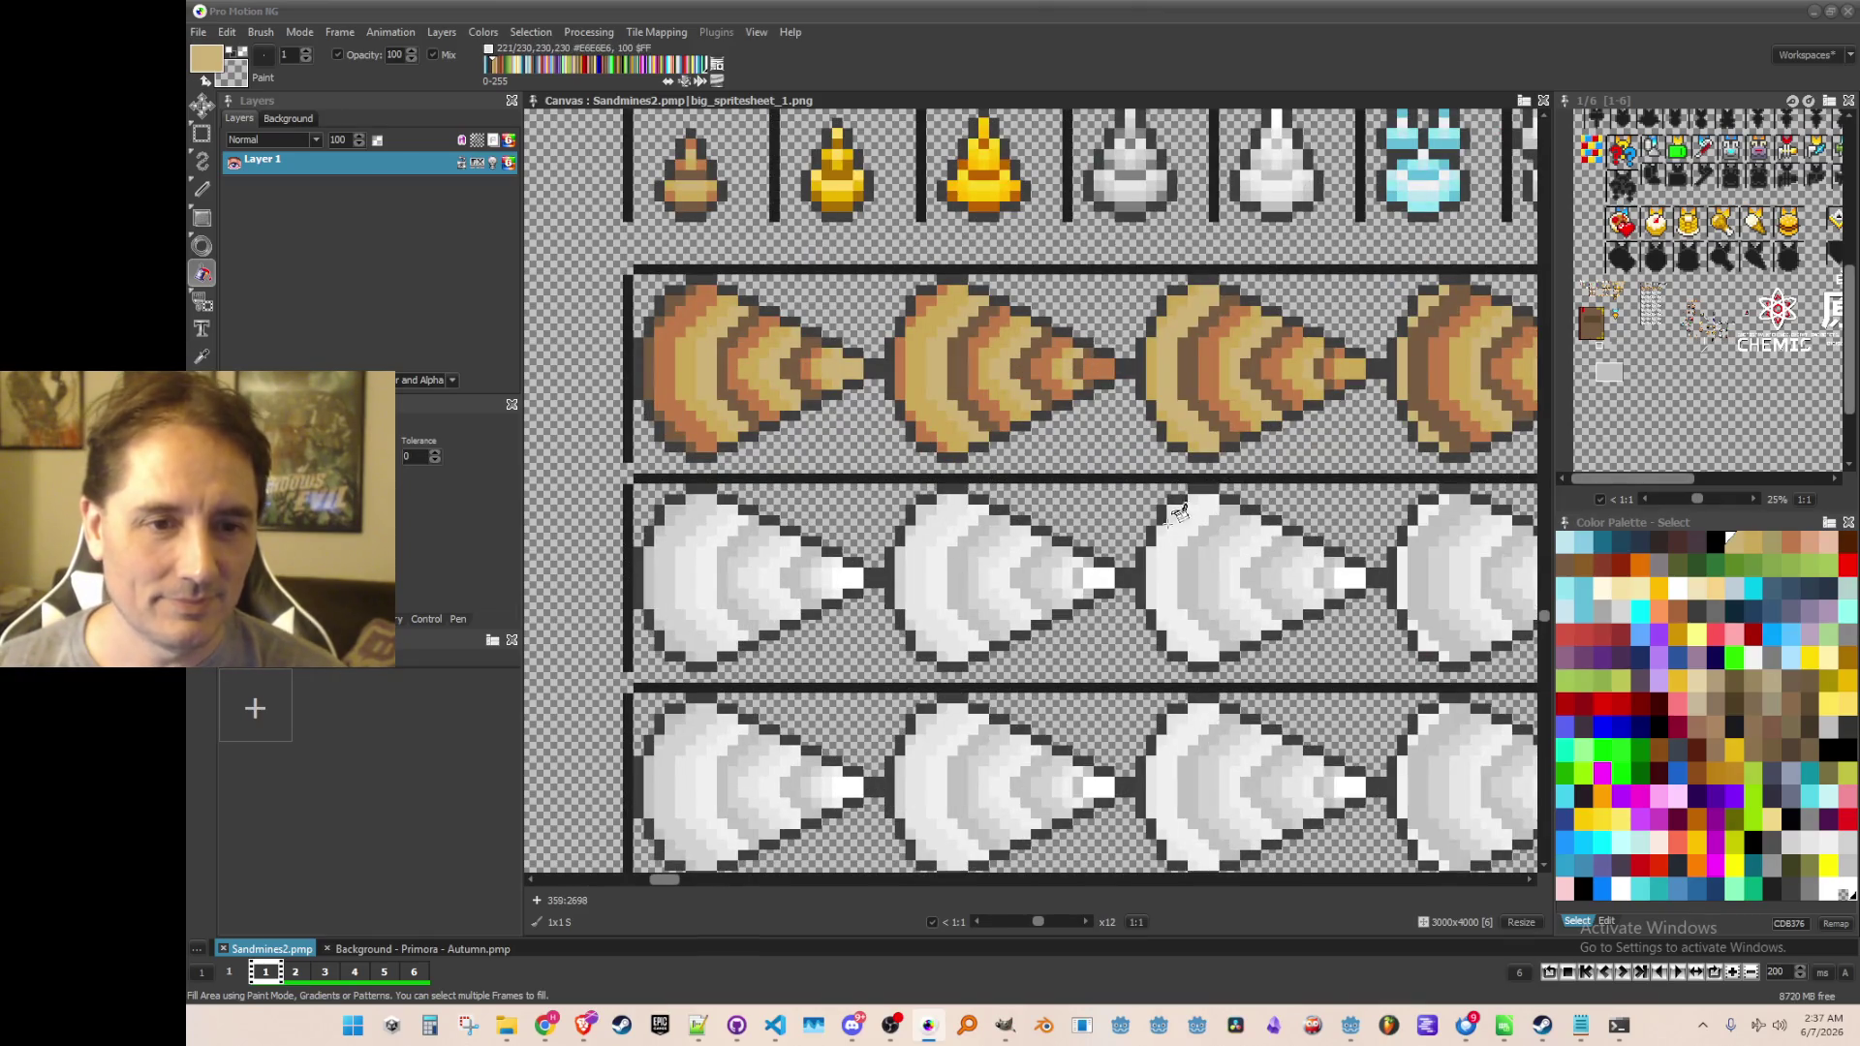
{"action": "scroll", "coordinate": [1162, 475], "scroll_direction": "right", "scroll_amount": 1}
Pick the gold potion's dark gold as the paint colour and return to the Fill tool
{"action": "key", "text": "comma"}
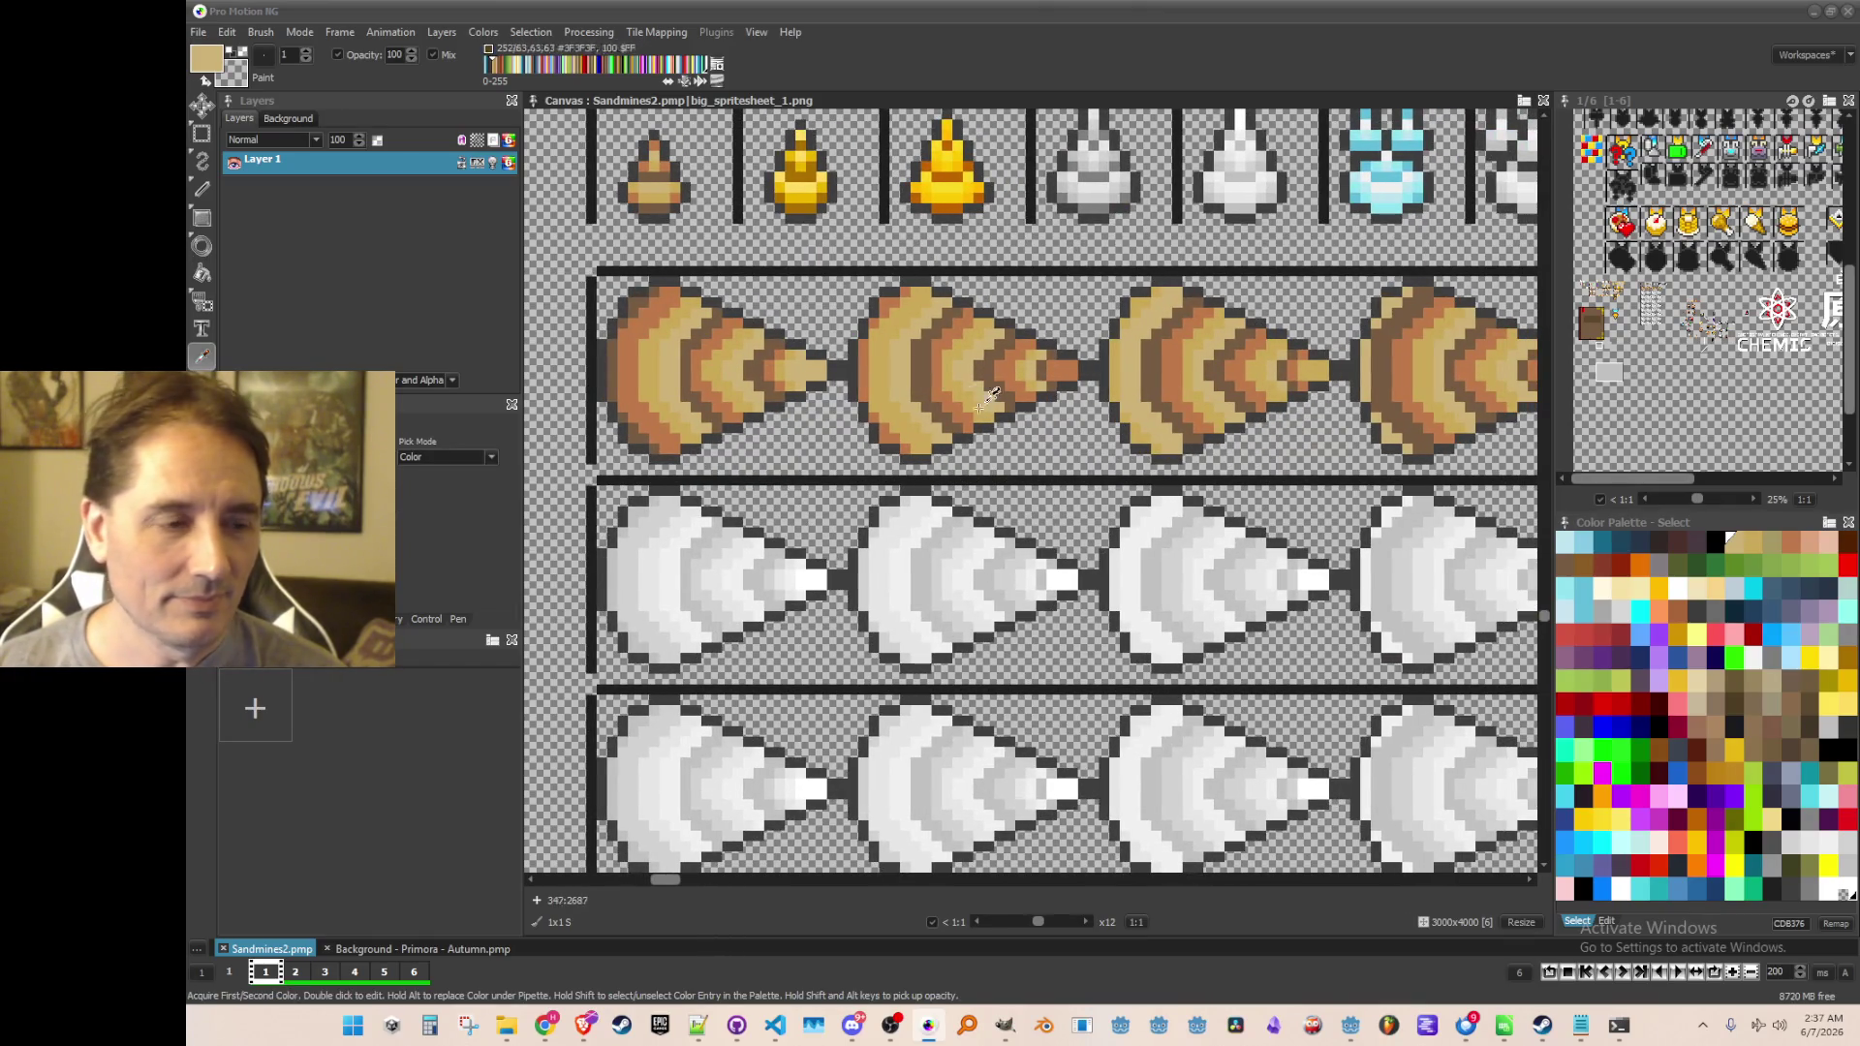
{"action": "scroll", "coordinate": [901, 363], "scroll_direction": "down", "scroll_amount": 1}
{"action": "scroll", "coordinate": [843, 319], "scroll_direction": "up", "scroll_amount": 1}
{"action": "scroll", "coordinate": [818, 330], "scroll_direction": "down", "scroll_amount": 1}
{"action": "scroll", "coordinate": [811, 332], "scroll_direction": "up", "scroll_amount": 1}
{"action": "scroll", "coordinate": [808, 332], "scroll_direction": "down", "scroll_amount": 1}
{"action": "scroll", "coordinate": [811, 331], "scroll_direction": "up", "scroll_amount": 3}
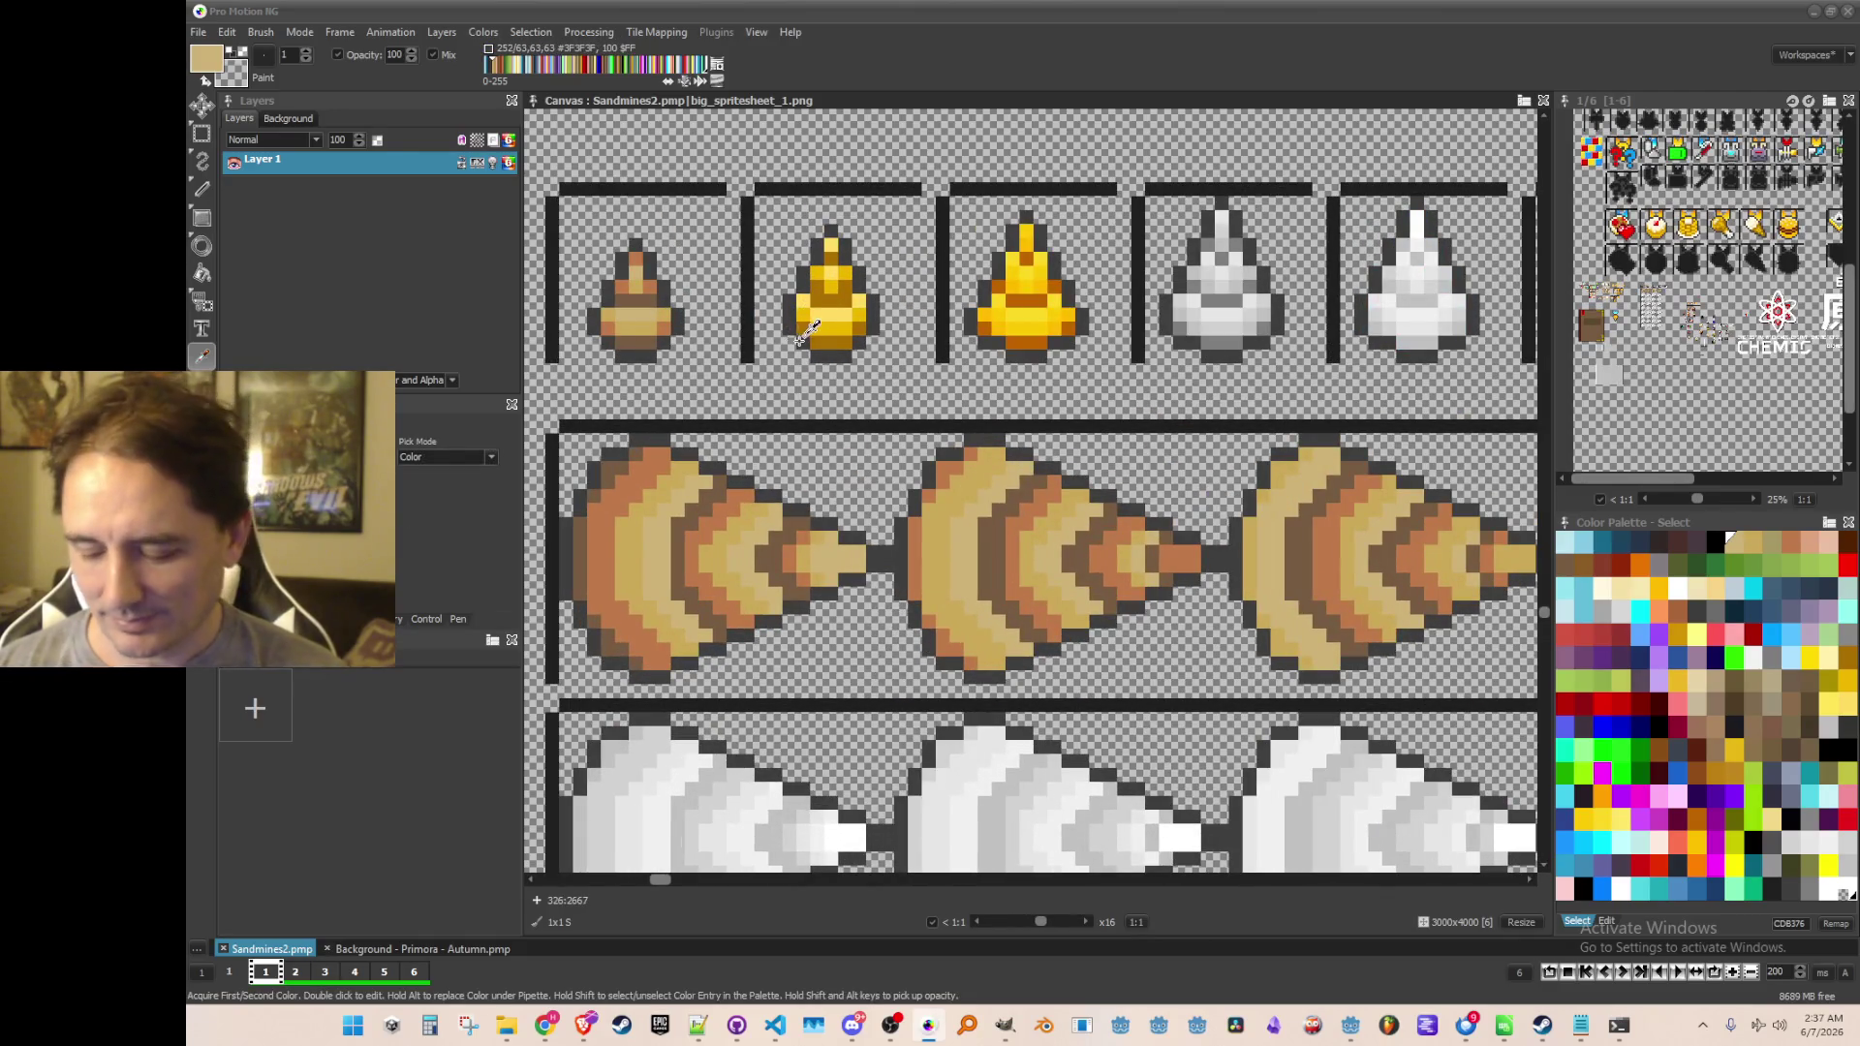
{"action": "left_click", "coordinate": [841, 339]}
{"action": "key", "text": "f"}
Switch to the My Favorite 100 Video Game Tracks.txt list in Notepad++
{"action": "scroll", "coordinate": [877, 475], "scroll_direction": "down", "scroll_amount": 3}
{"action": "scroll", "coordinate": [867, 572], "scroll_direction": "up", "scroll_amount": 2}
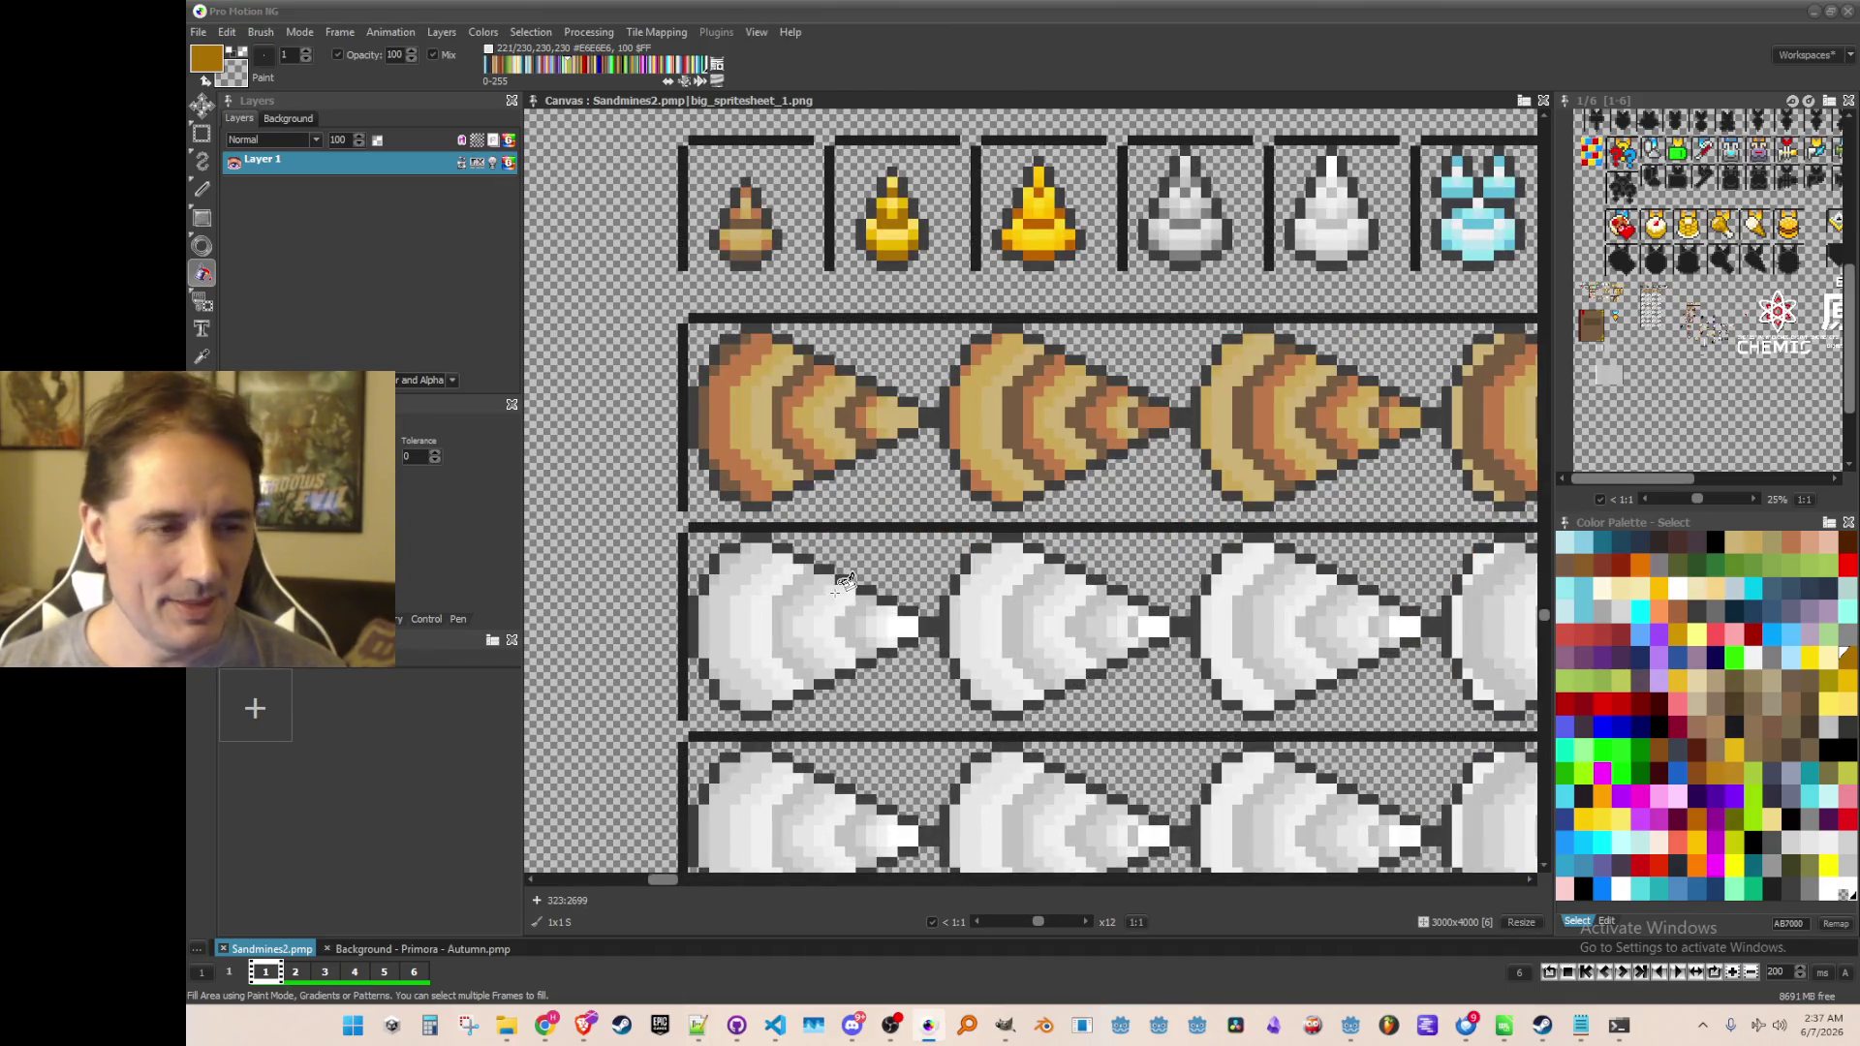
{"action": "scroll", "coordinate": [850, 490], "scroll_direction": "down", "scroll_amount": 1}
{"action": "scroll", "coordinate": [872, 465], "scroll_direction": "up", "scroll_amount": 1}
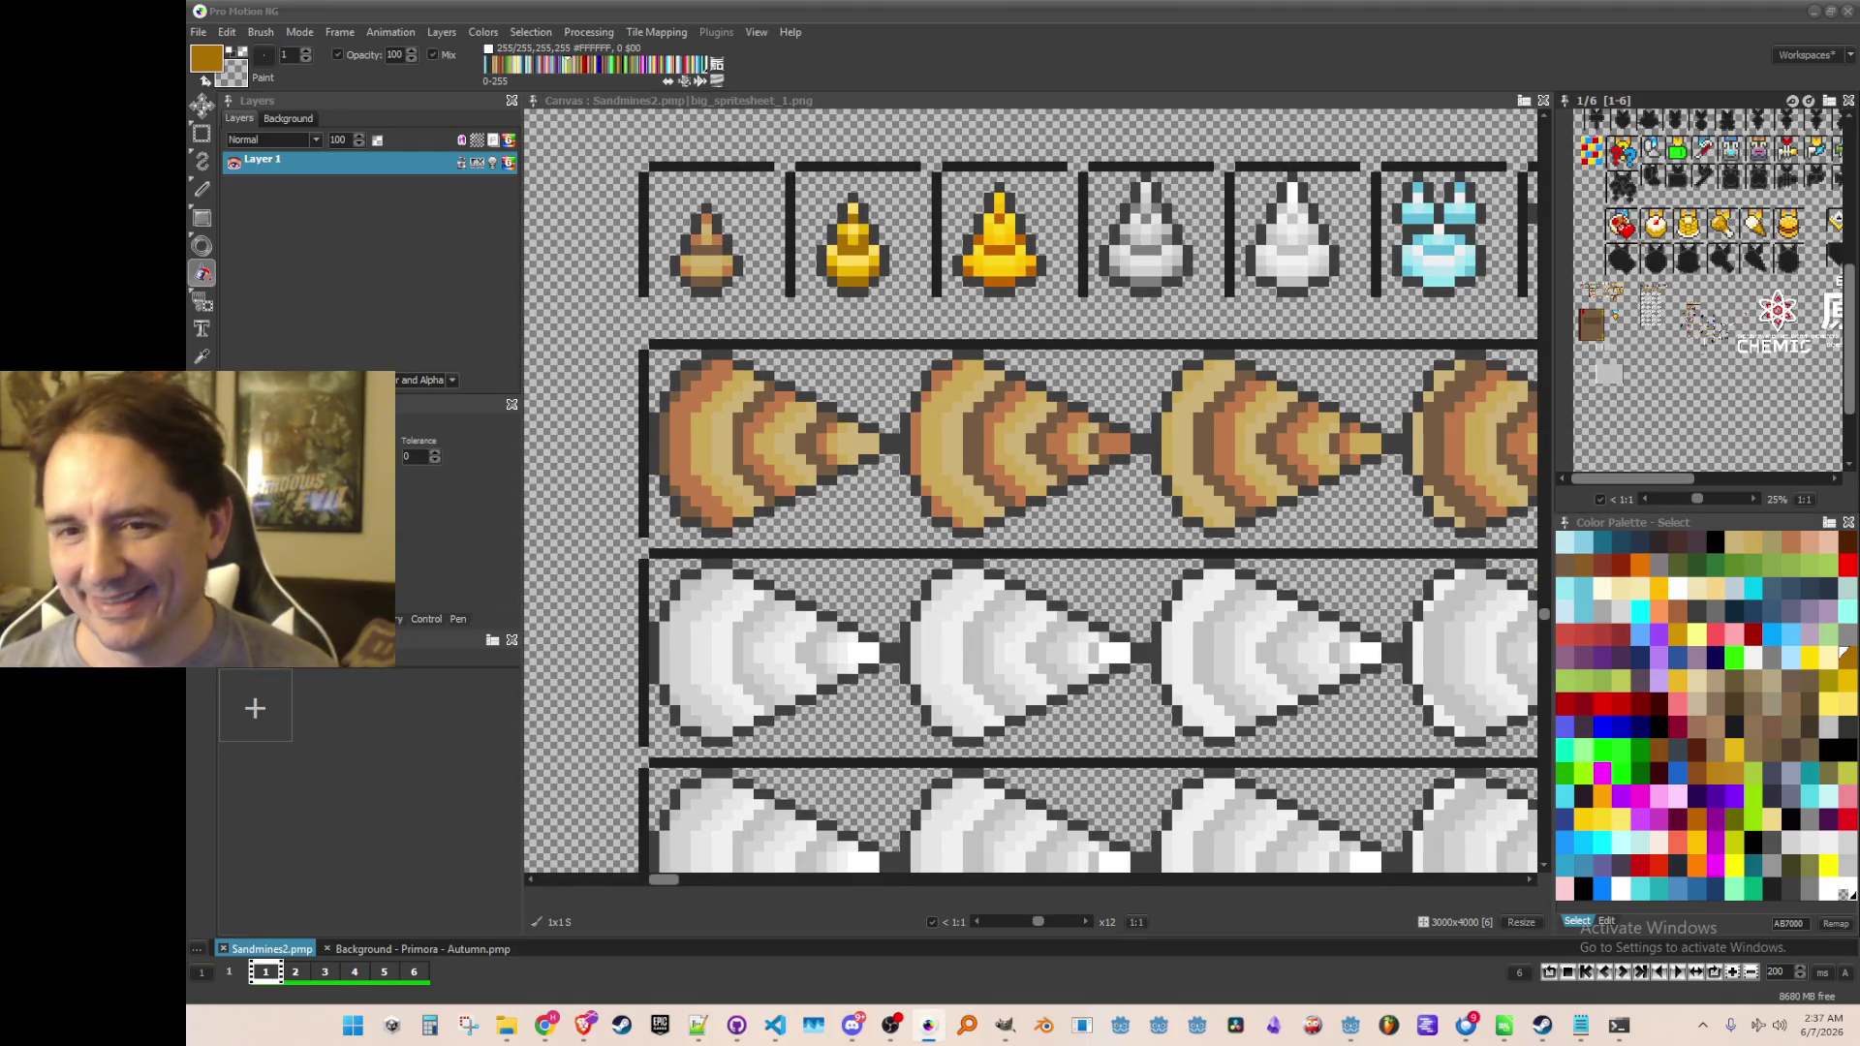
{"action": "key", "text": "alt+Tab"}
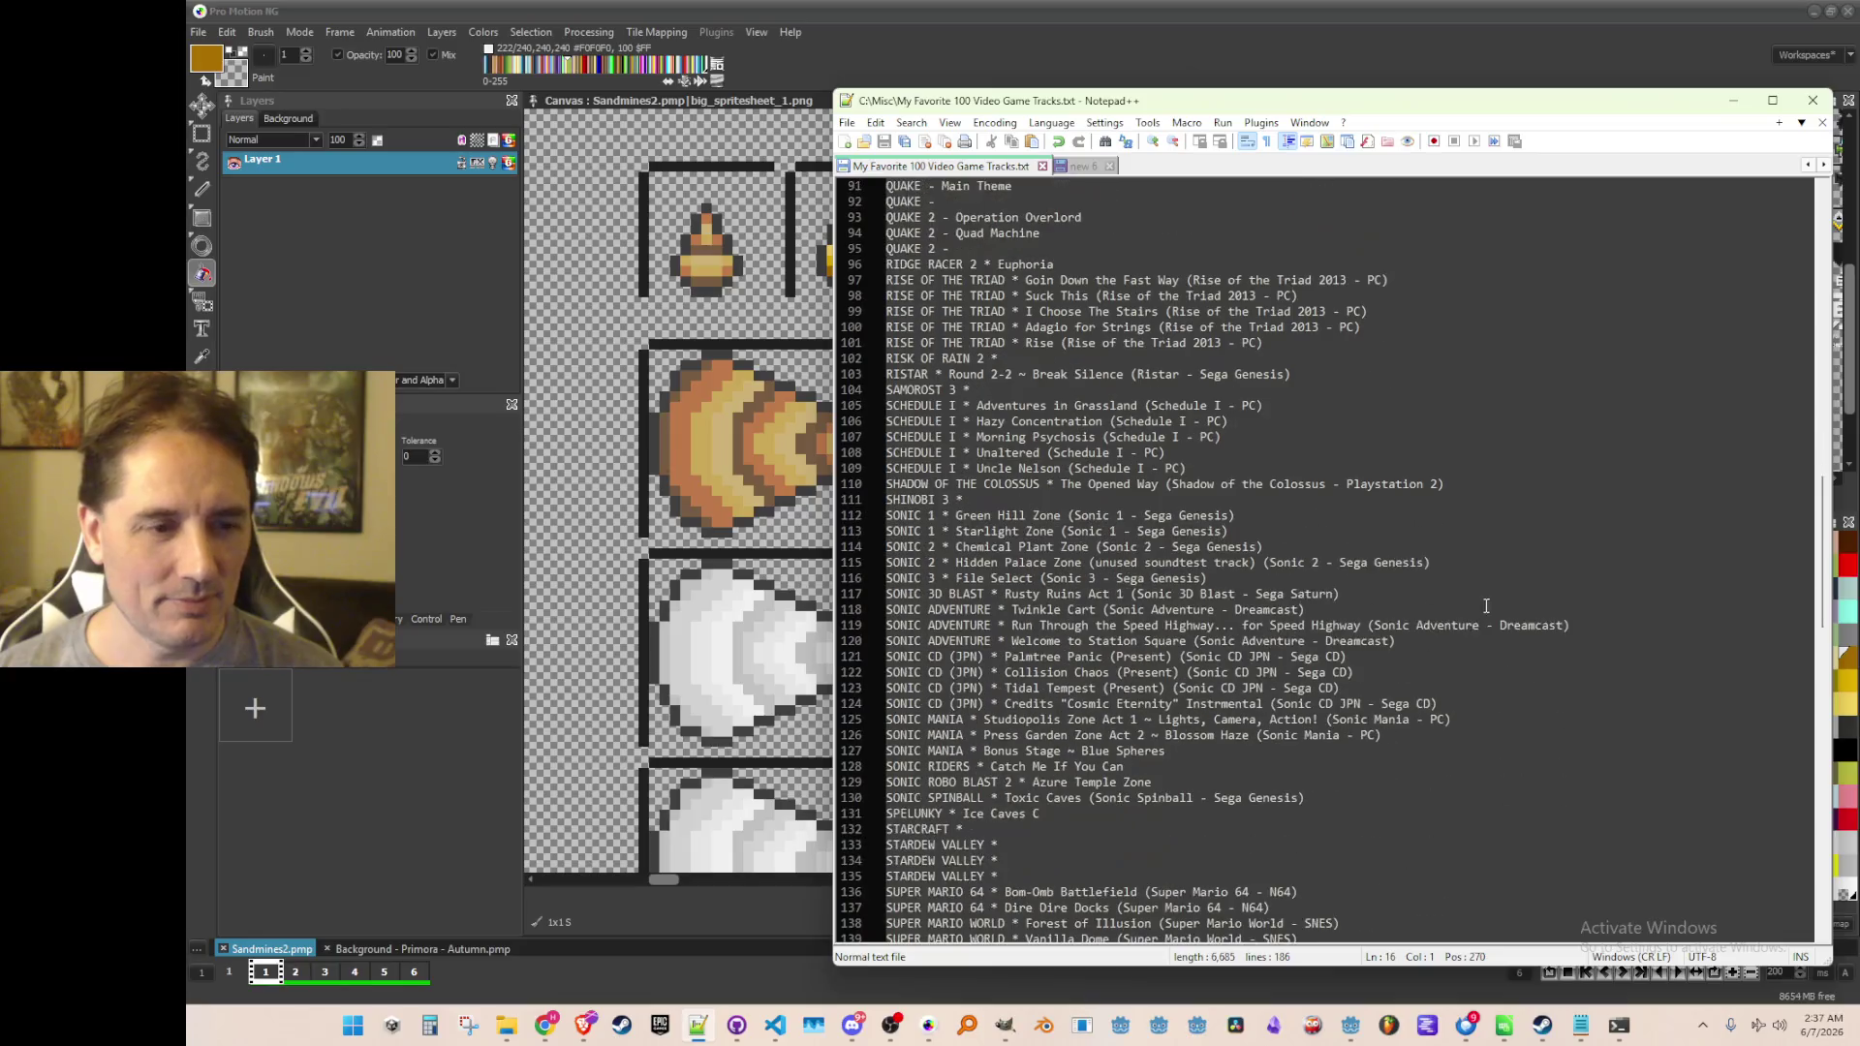
Paste the line 114 Chemical Plant Zone entry under SORTED and delete its 'SONIC 2 * ' prefix
{"action": "left_click", "coordinate": [1066, 547]}
{"action": "key", "text": "Home"}
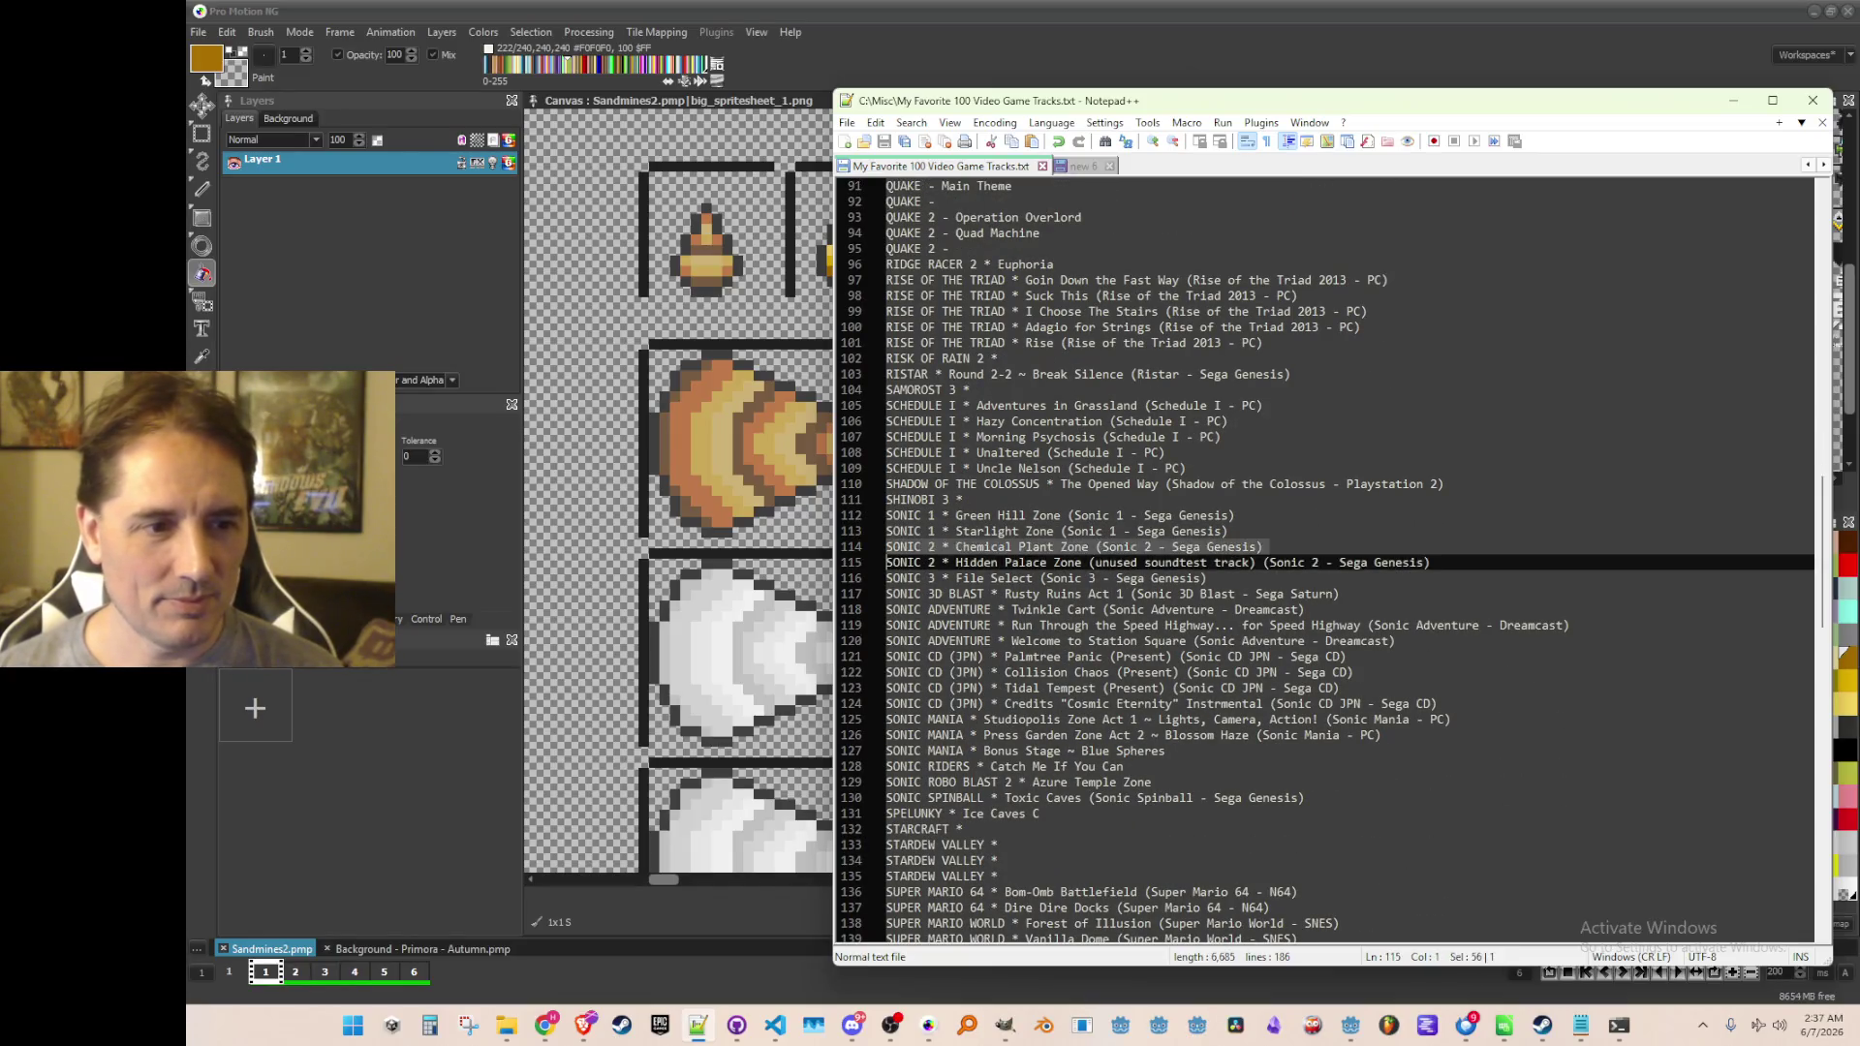
{"action": "scroll", "coordinate": [1376, 547], "scroll_direction": "up", "scroll_amount": 19}
{"action": "scroll", "coordinate": [1375, 546], "scroll_direction": "up", "scroll_amount": 11}
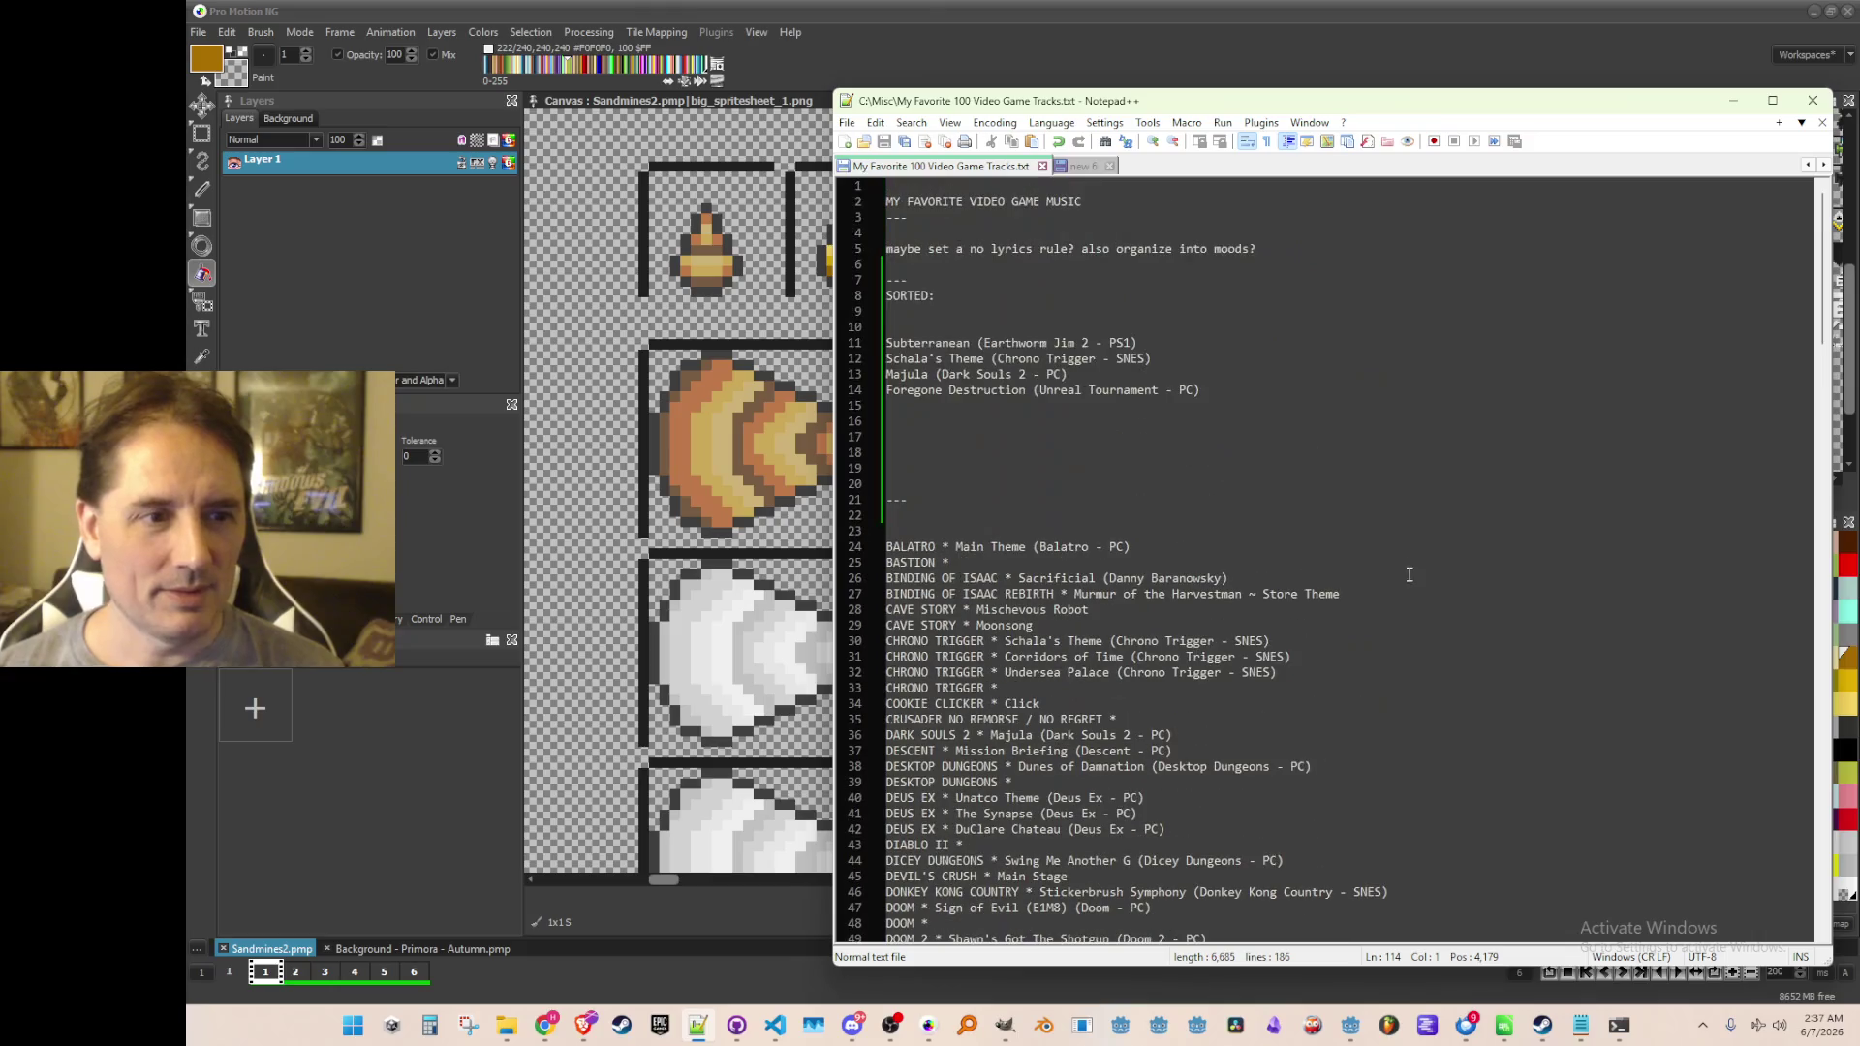
{"action": "left_click", "coordinate": [1417, 411]}
{"action": "key", "text": "Return"}
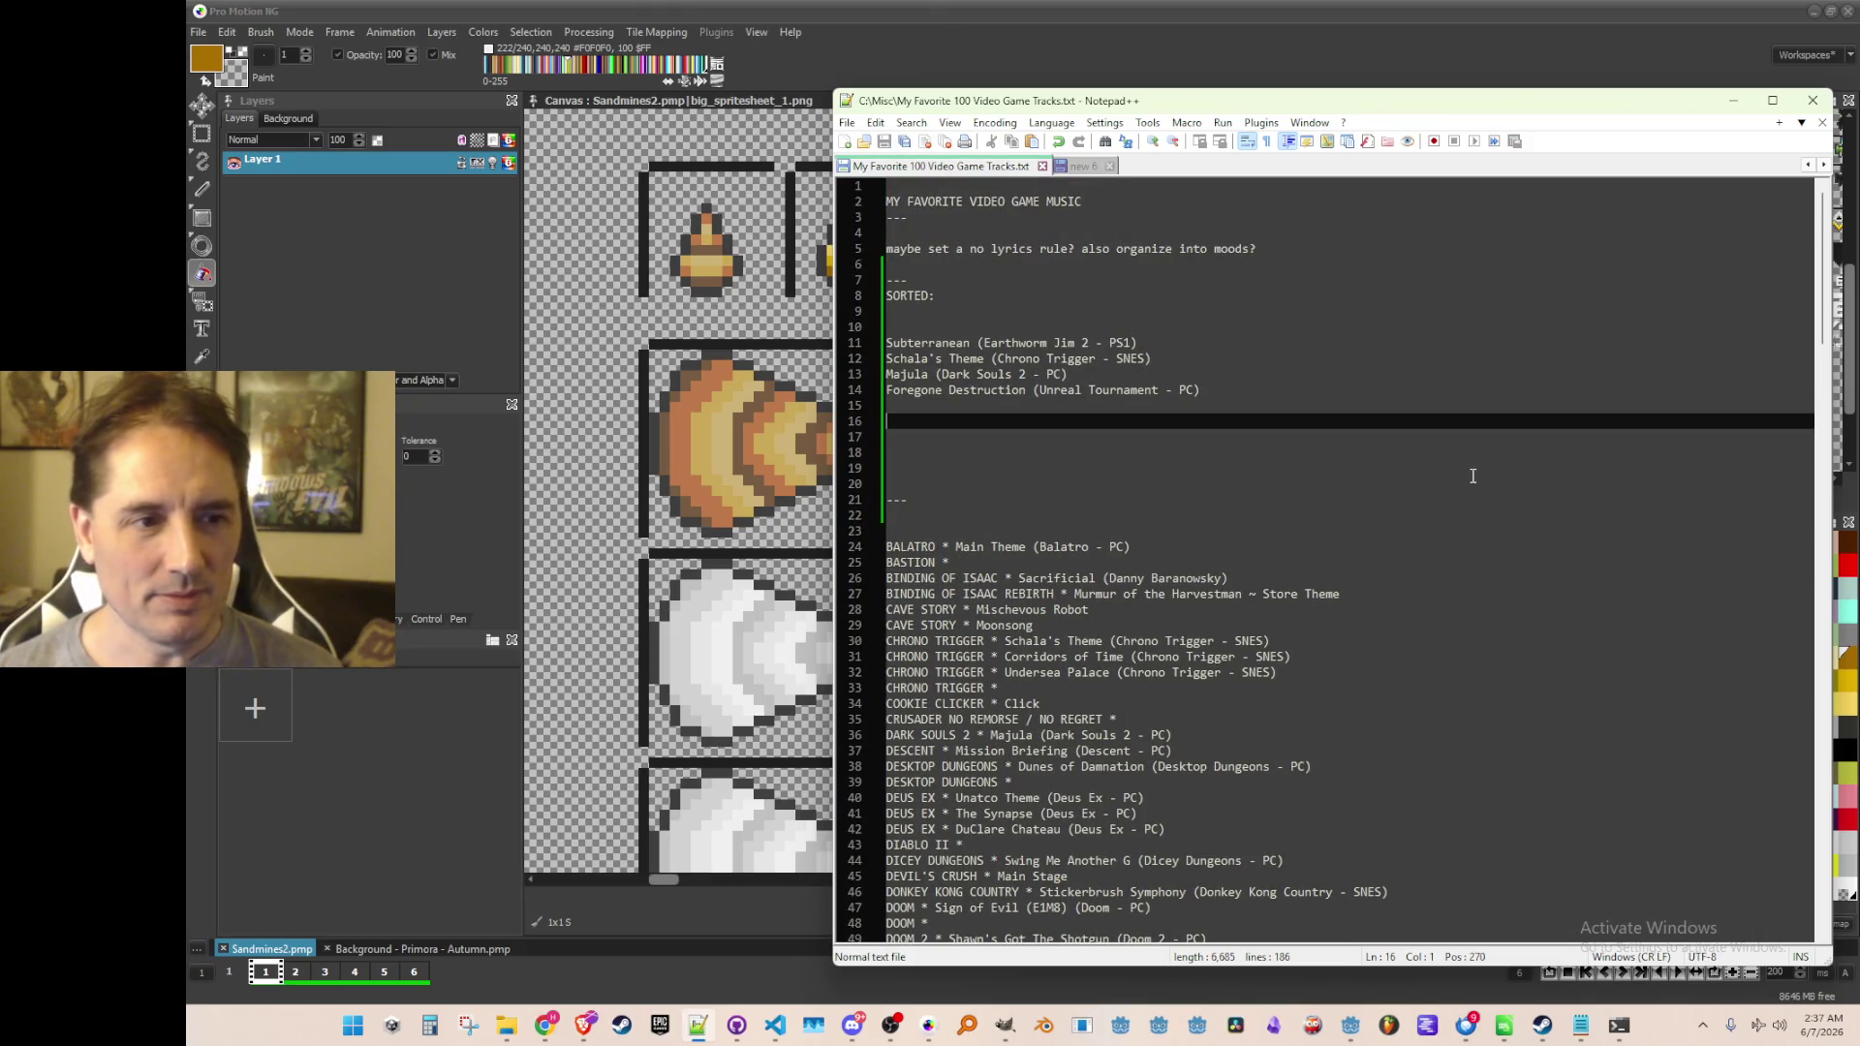
{"action": "type", "text": "SONIC 2 * Chemical Plant Zone (Sonic 2 - Sega Genesis)"}
{"action": "key", "text": "Home"}
{"action": "left_click_drag", "start_coordinate": [956, 421], "coordinate": [885, 421]}
{"action": "key", "text": "BackSpace"}
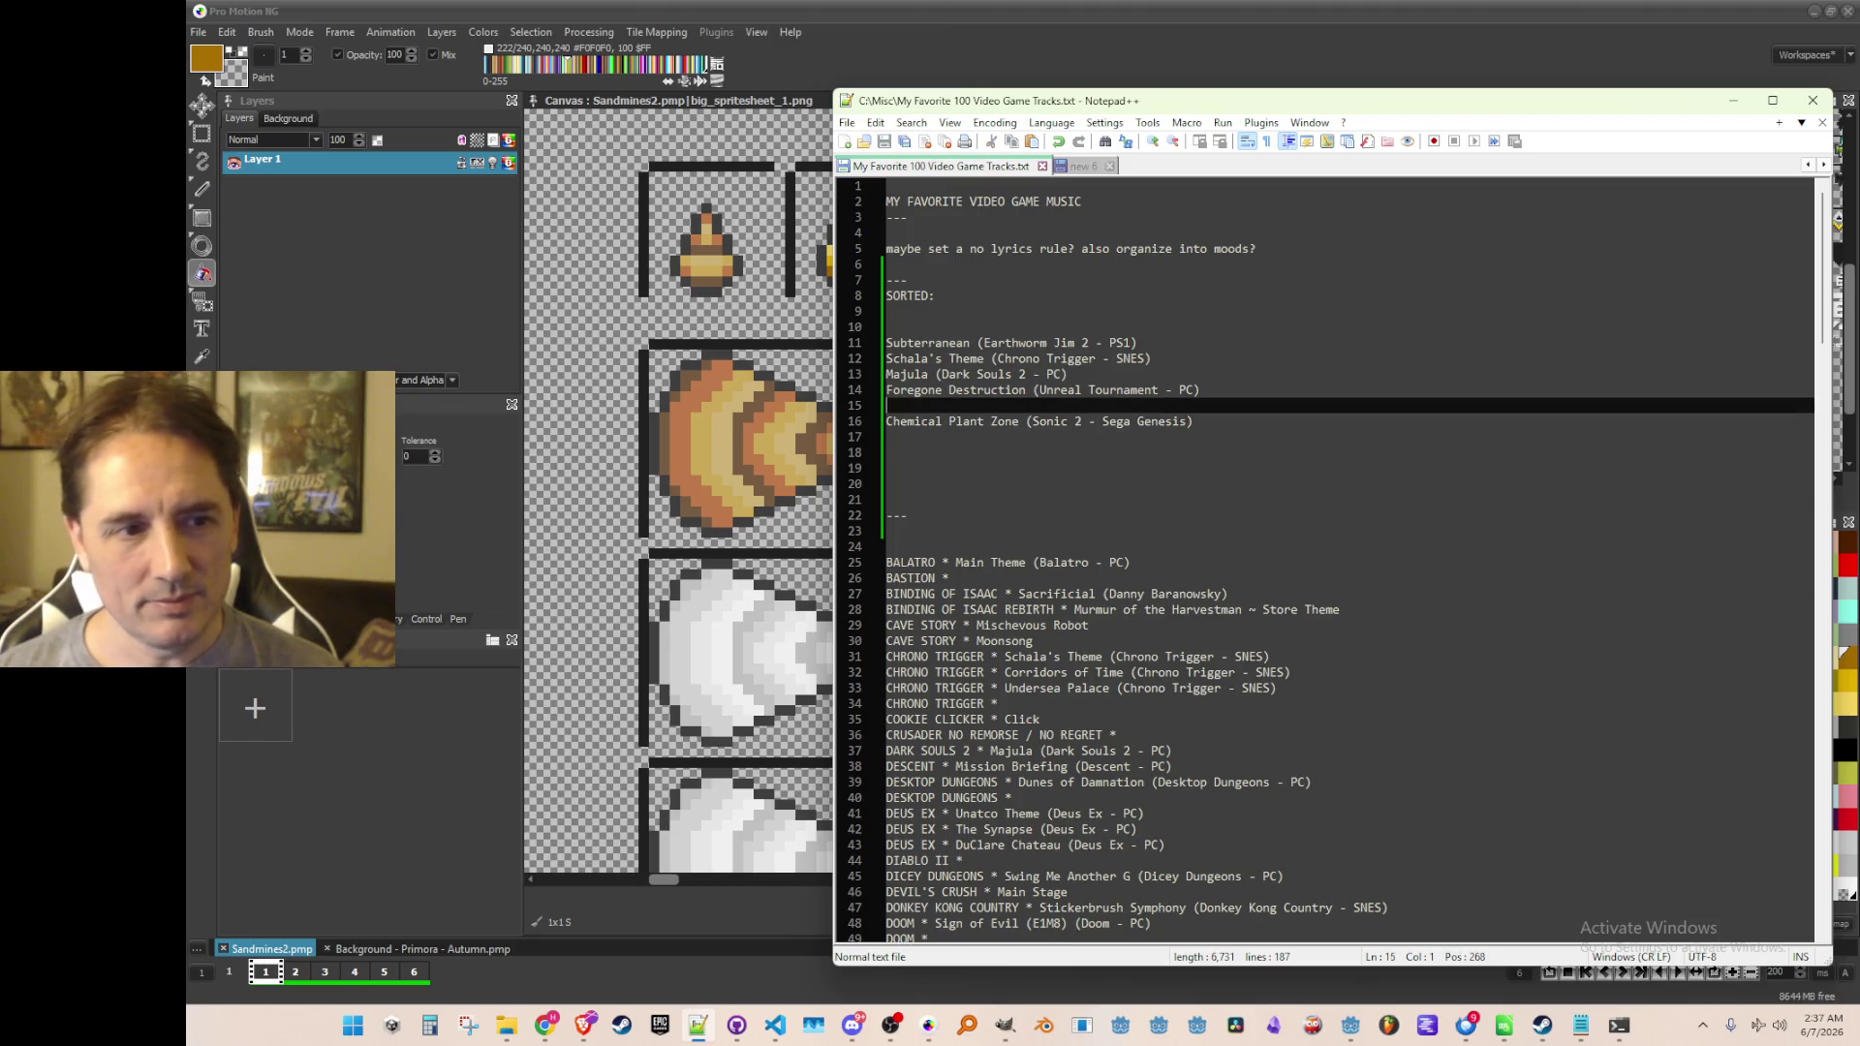
Move the Chemical Plant Zone line up to line 13, between Schala's Theme and Majula
{"action": "key", "text": "shift+Down"}
{"action": "key", "text": "ctrl+c"}
{"action": "key", "text": "Delete"}
{"action": "key", "text": "Up"}
{"action": "key", "text": "Up"}
{"action": "key", "text": "Up"}
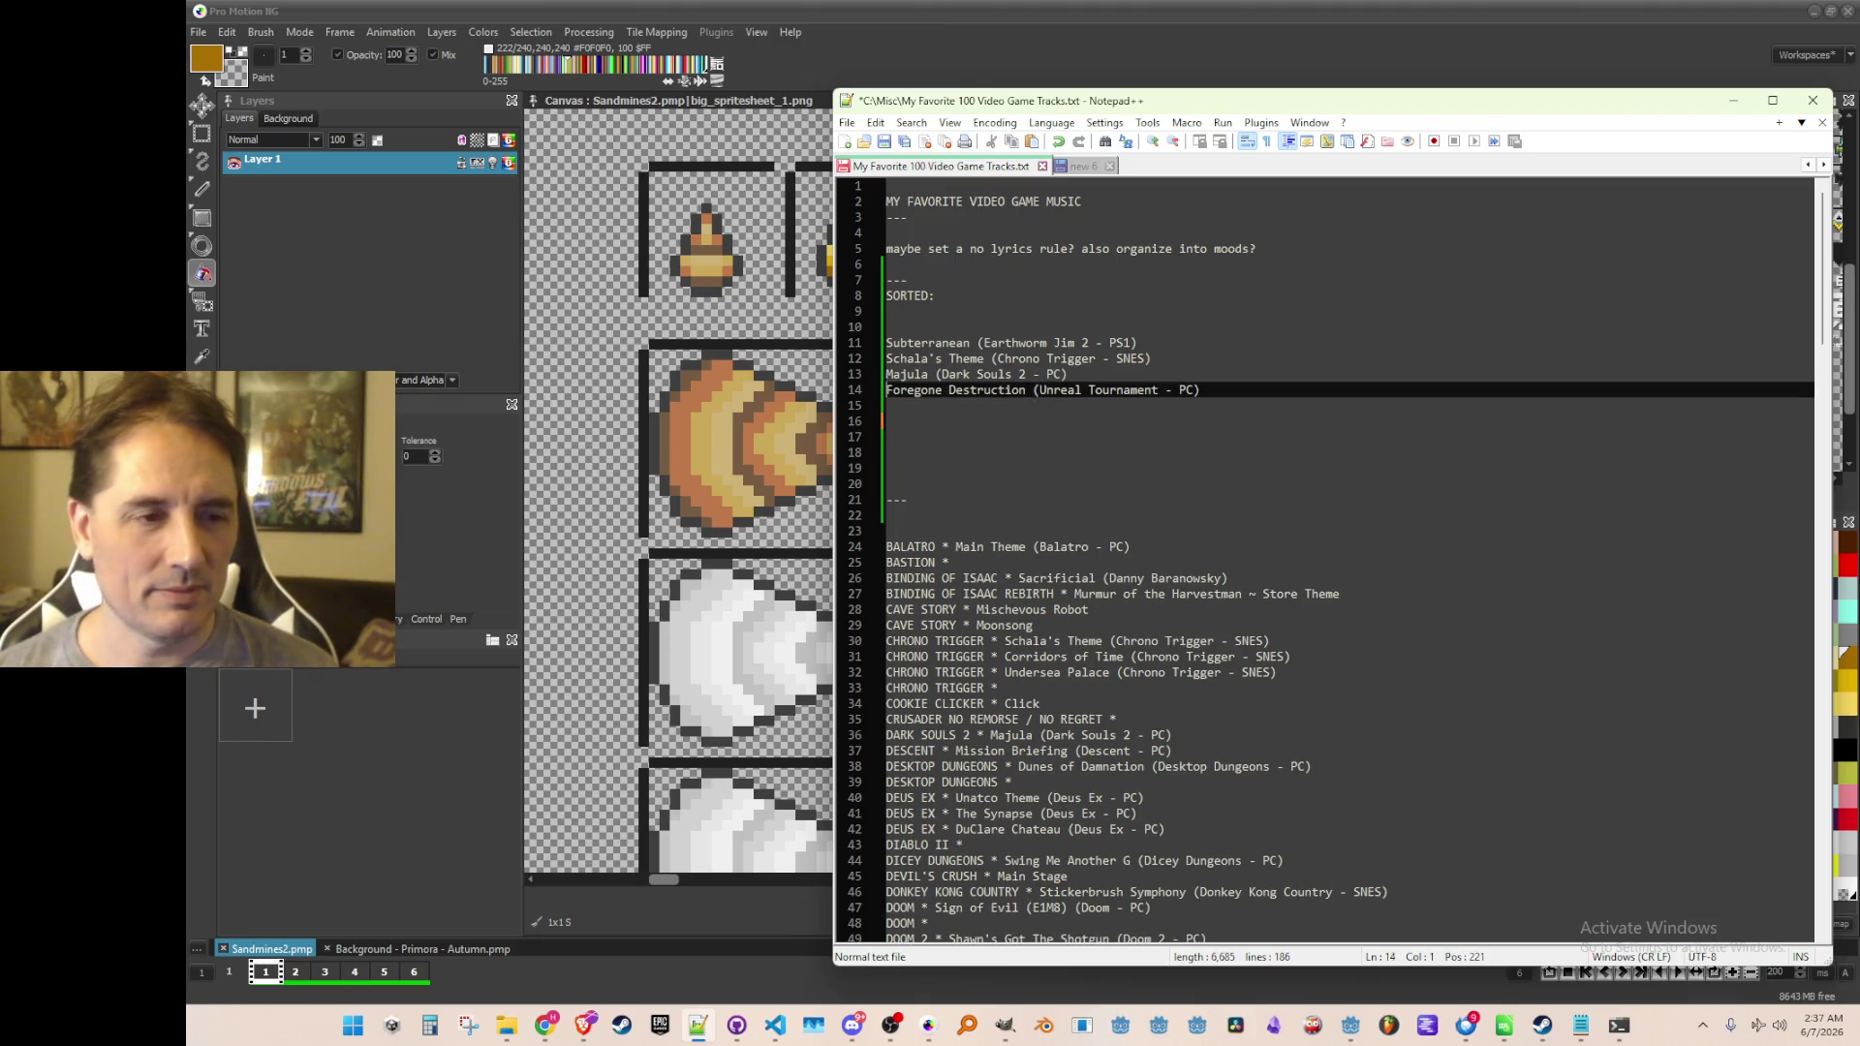
{"action": "key", "text": "ctrl+v"}
Step through the SORTED entries and the blank lines below to review the order
{"action": "key", "text": "Down"}
{"action": "key", "text": "Down"}
{"action": "key", "text": "Down"}
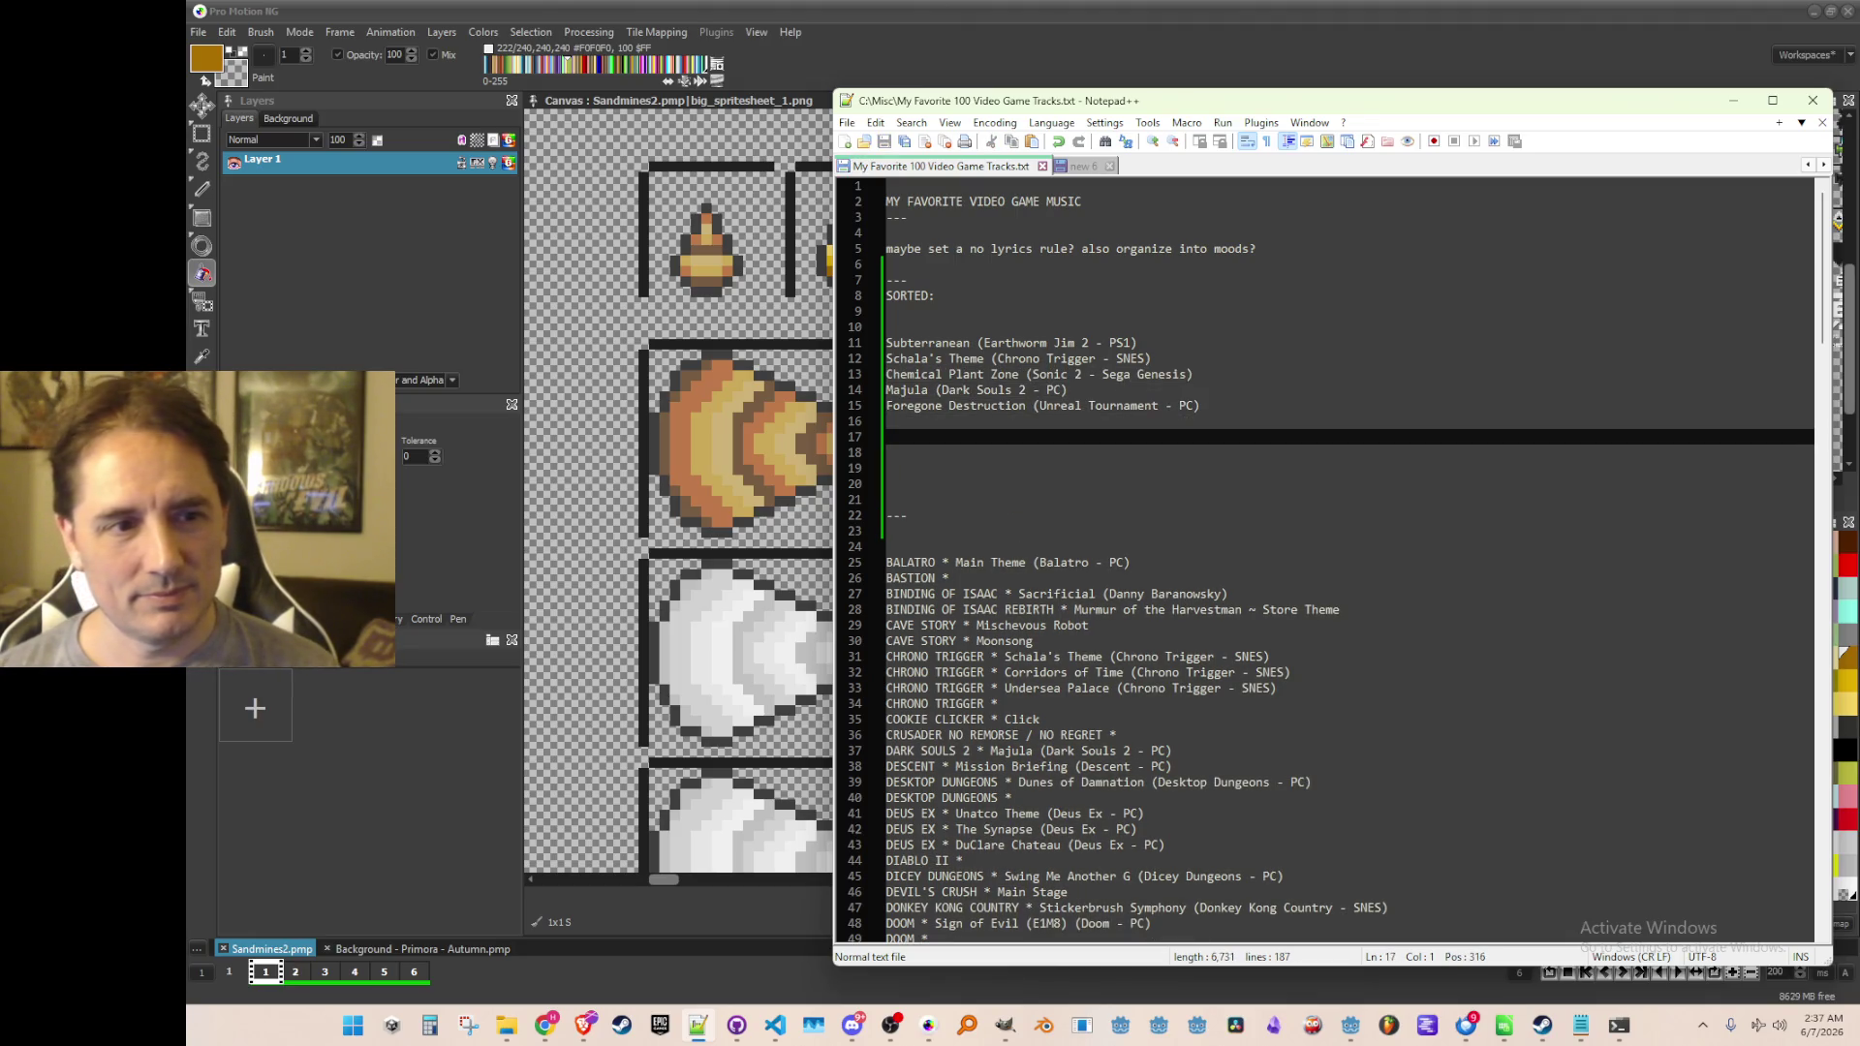
{"action": "key", "text": "Up"}
{"action": "key", "text": "Up"}
{"action": "key", "text": "Up"}
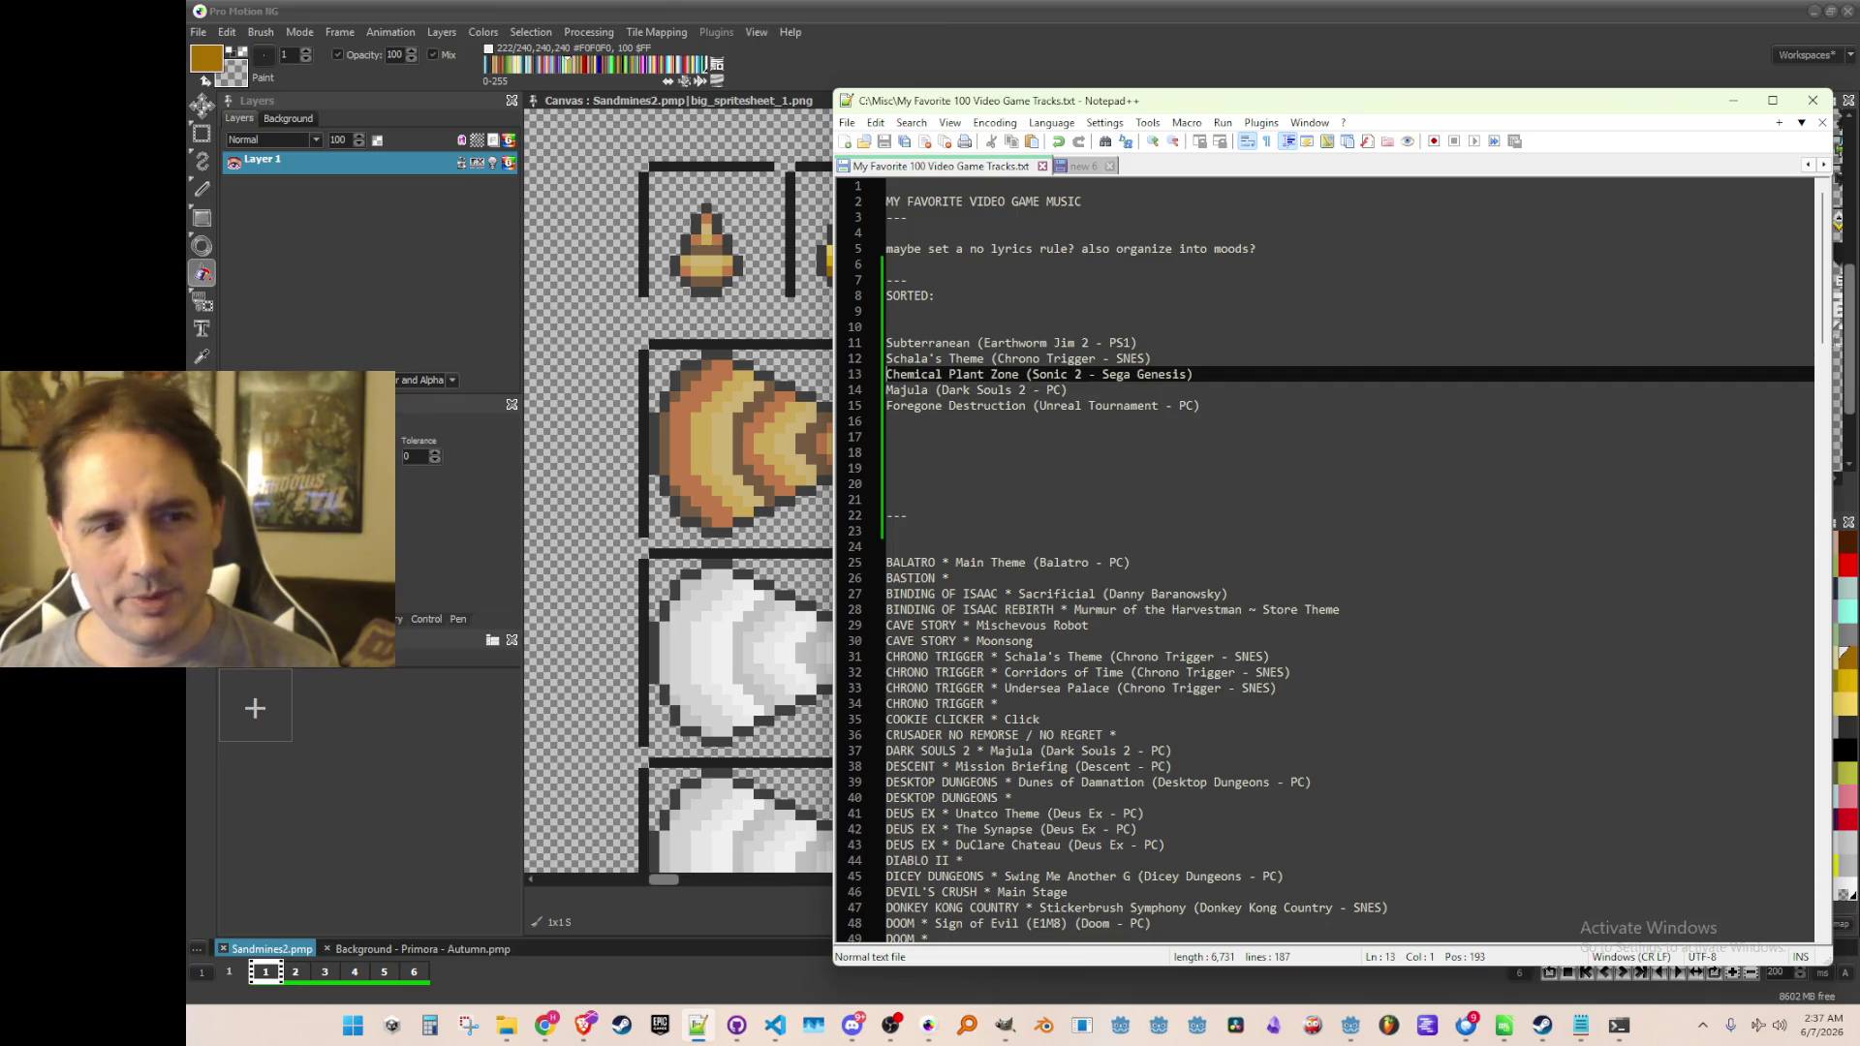
{"action": "key", "text": "Down"}
{"action": "key", "text": "Down"}
{"action": "key", "text": "Up"}
{"action": "key", "text": "Up"}
{"action": "key", "text": "Up"}
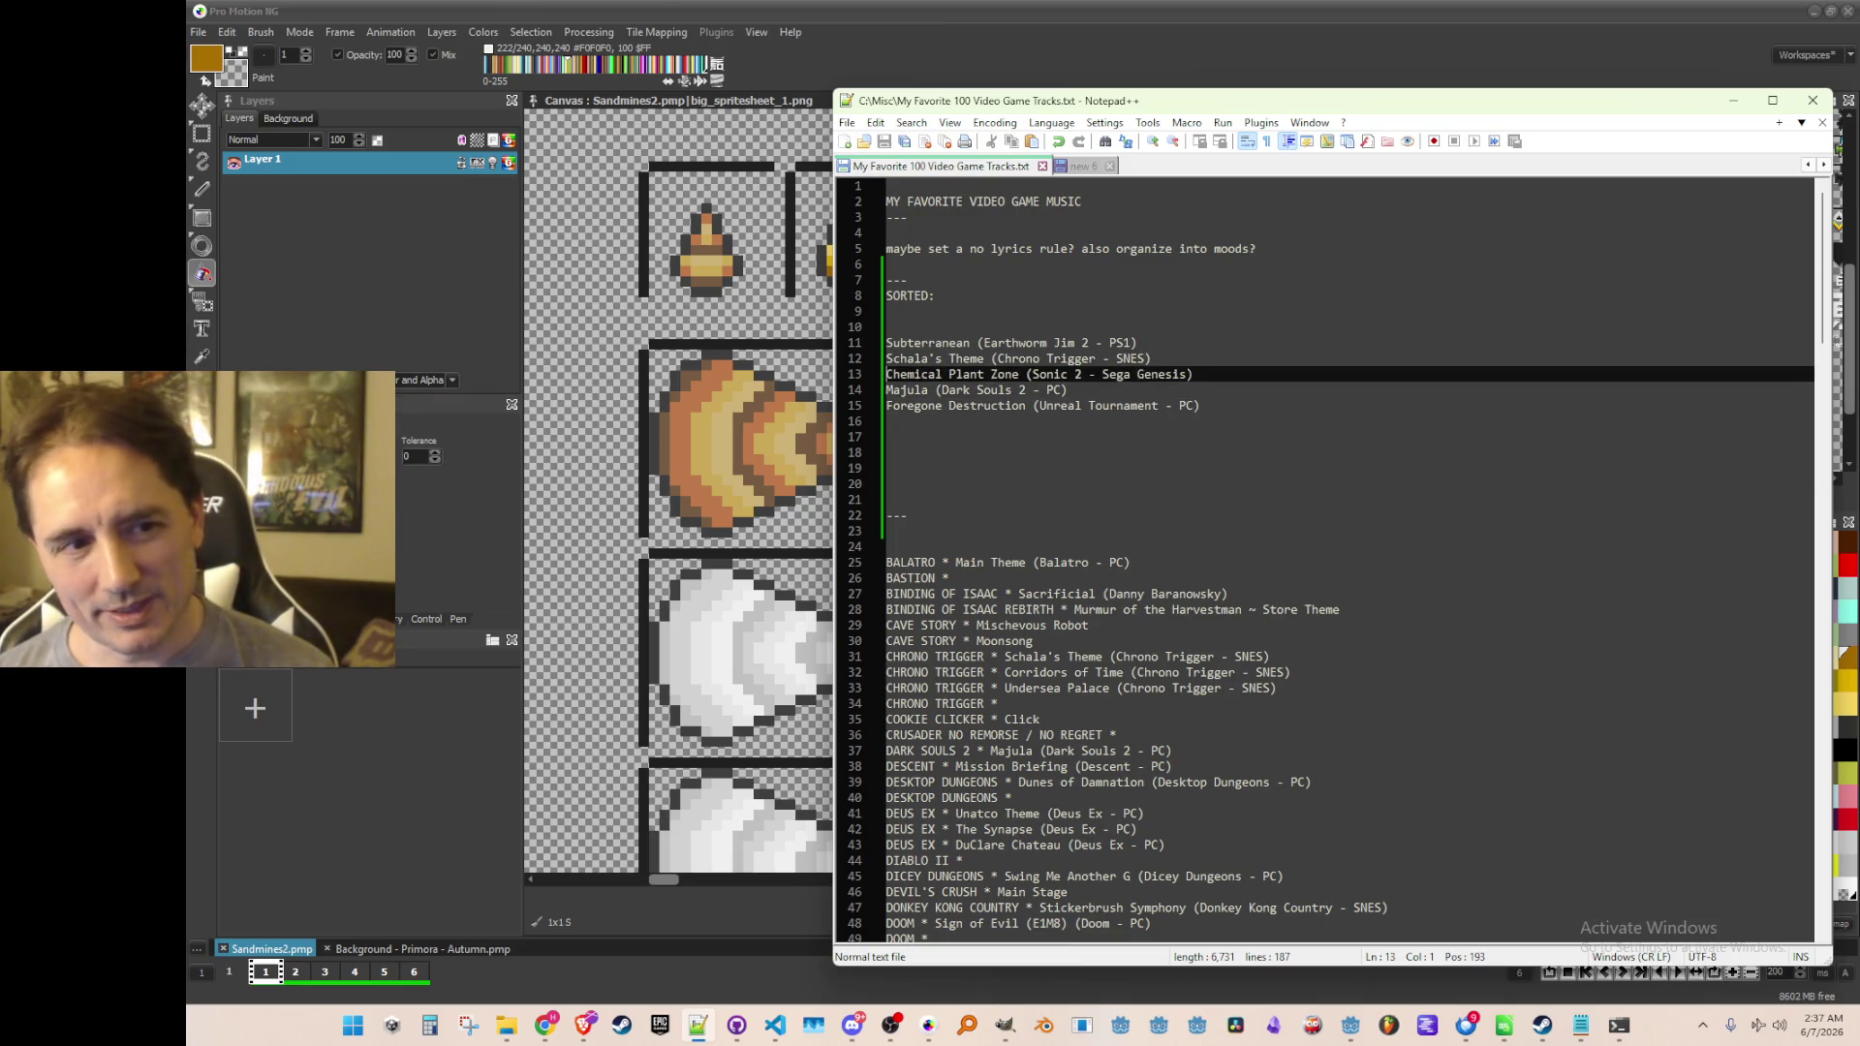
{"action": "key", "text": "Down"}
{"action": "key", "text": "Down"}
{"action": "key", "text": "Down"}
{"action": "key", "text": "Down"}
{"action": "key", "text": "Up"}
{"action": "key", "text": "Up"}
{"action": "key", "text": "Up"}
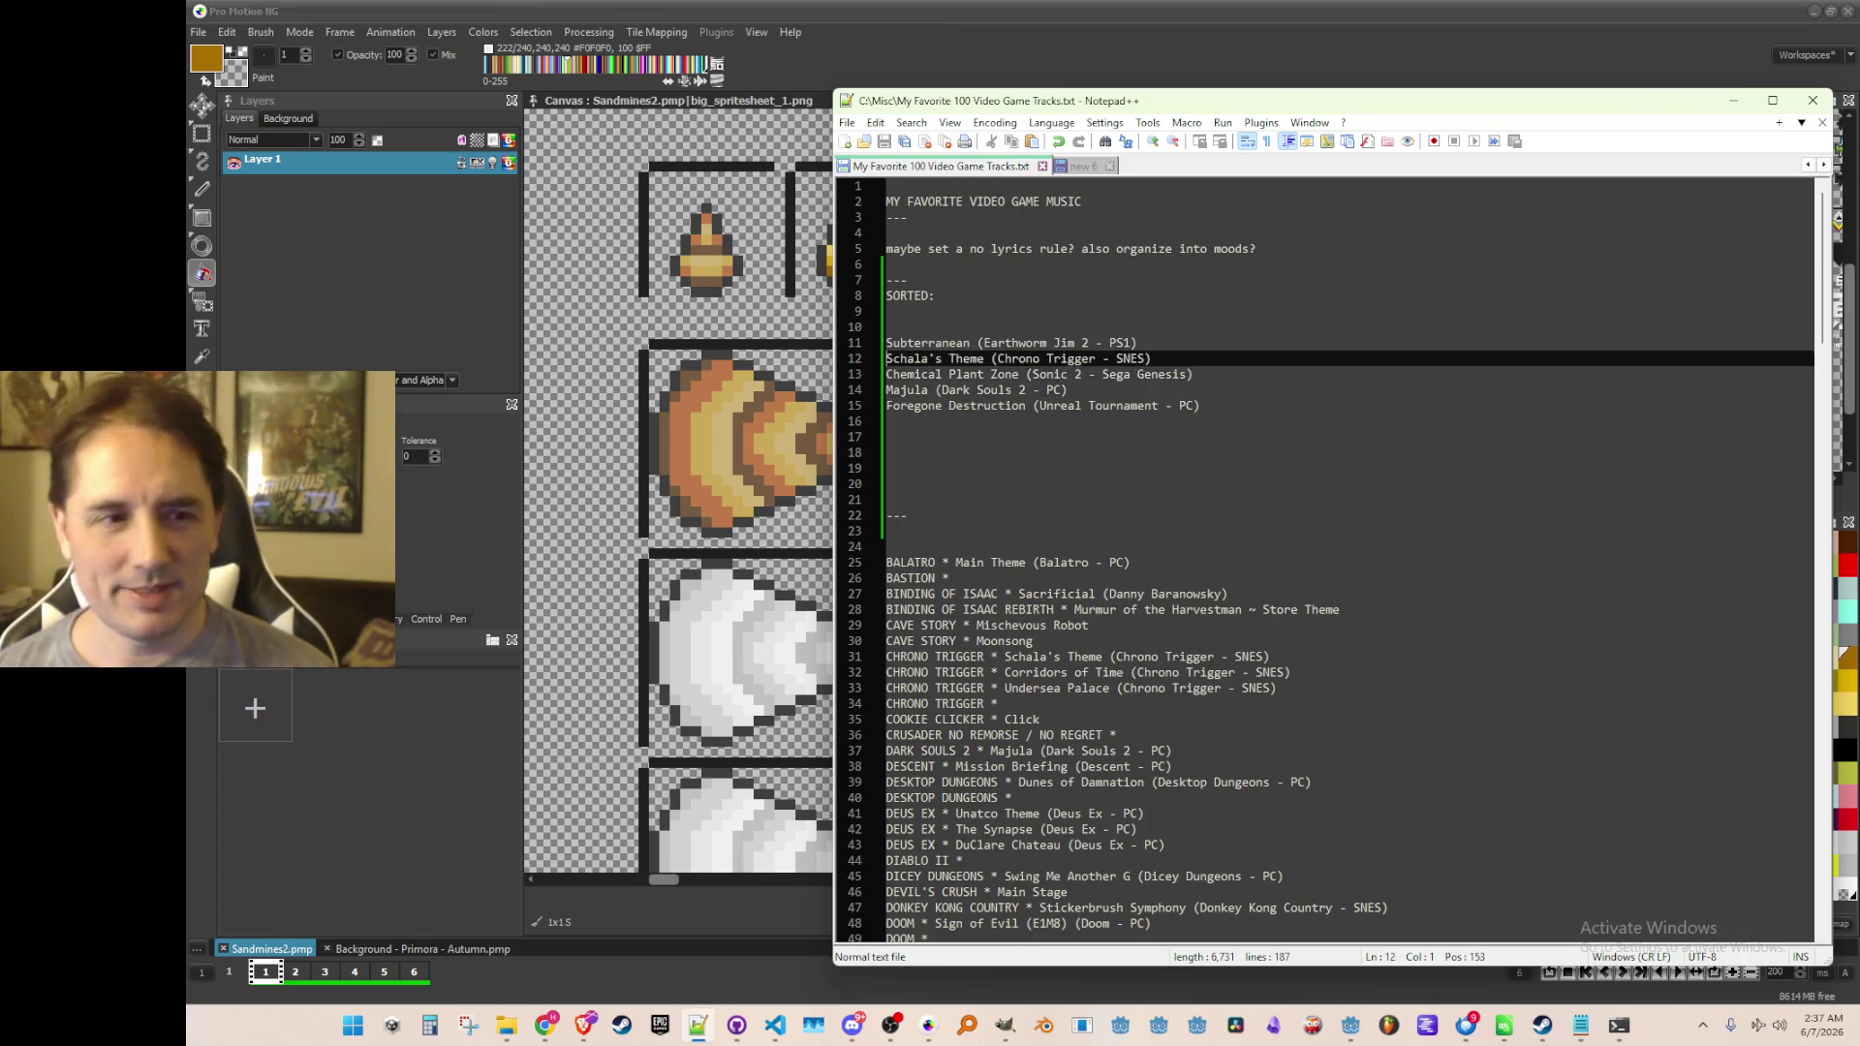
{"action": "key", "text": "Down"}
{"action": "key", "text": "Down"}
{"action": "key", "text": "Down"}
{"action": "key", "text": "Down"}
{"action": "key", "text": "Up"}
{"action": "key", "text": "Up"}
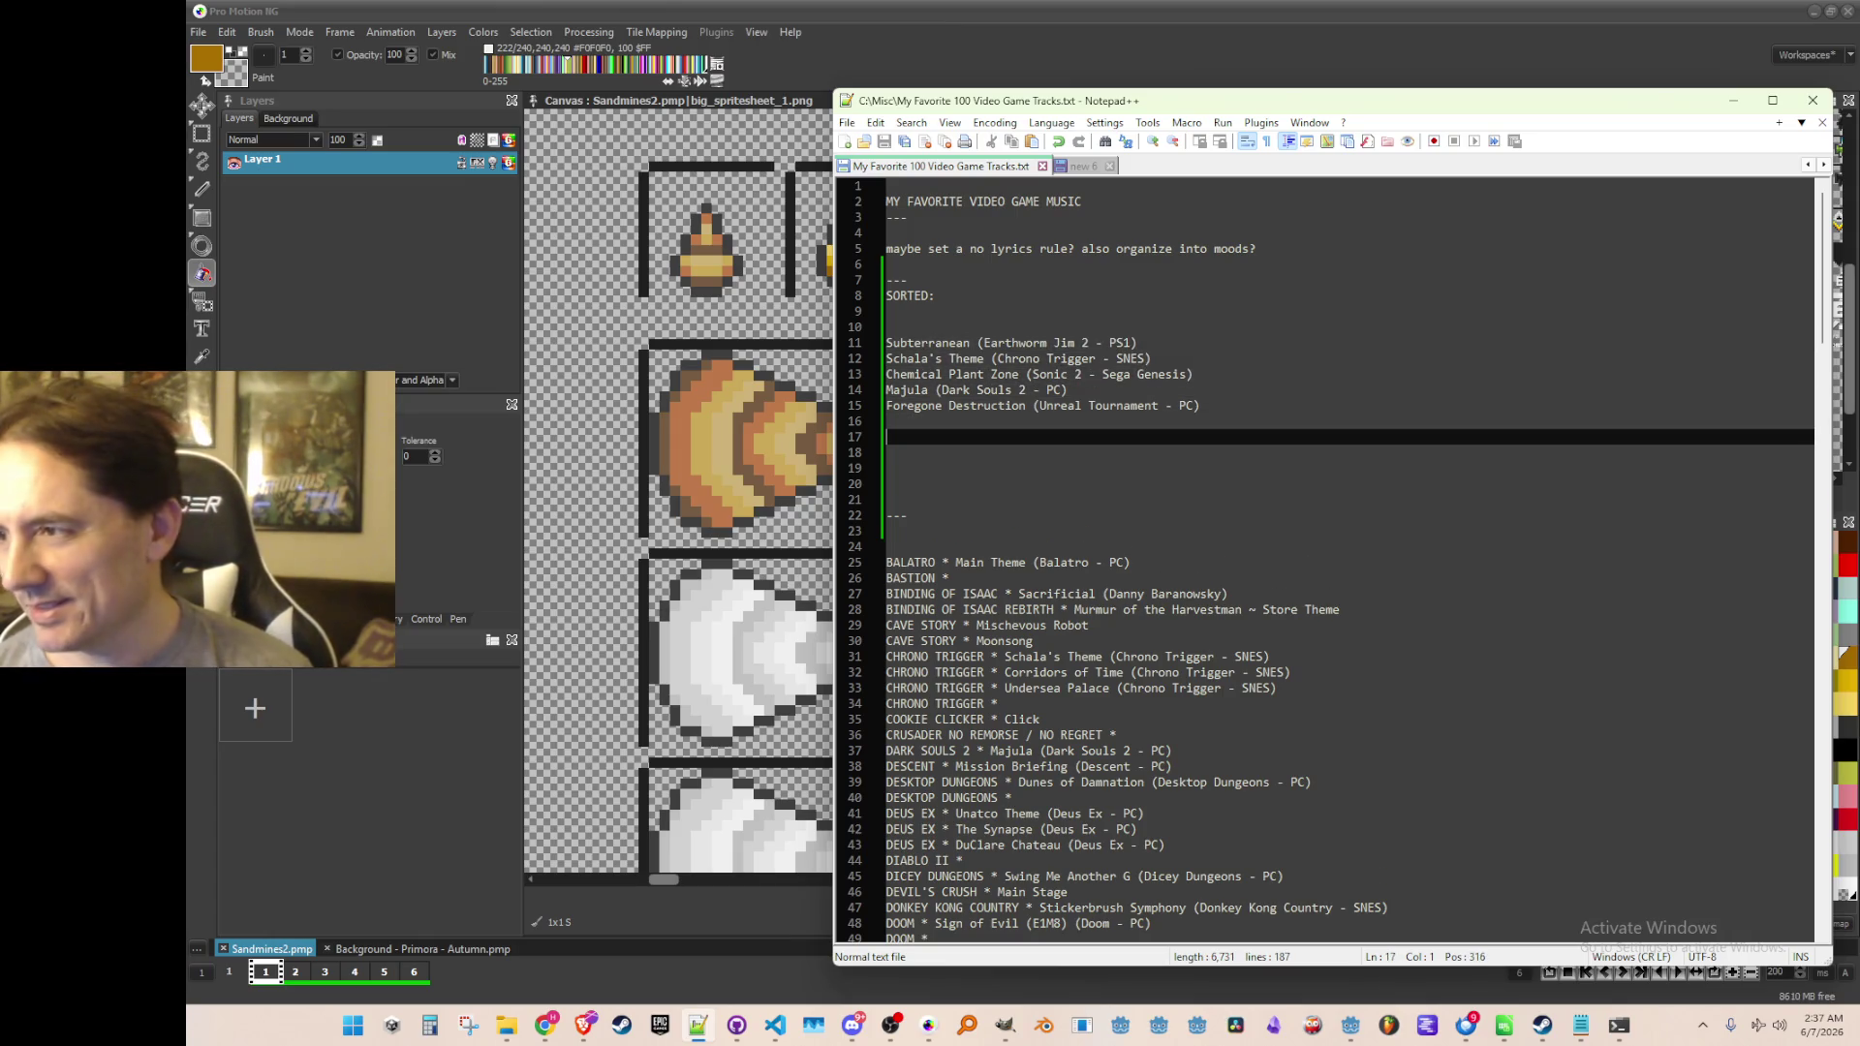
{"action": "key", "text": "Down"}
{"action": "key", "text": "Down"}
{"action": "key", "text": "Up"}
{"action": "key", "text": "Up"}
{"action": "key", "text": "Down"}
{"action": "key", "text": "Down"}
{"action": "key", "text": "Up"}
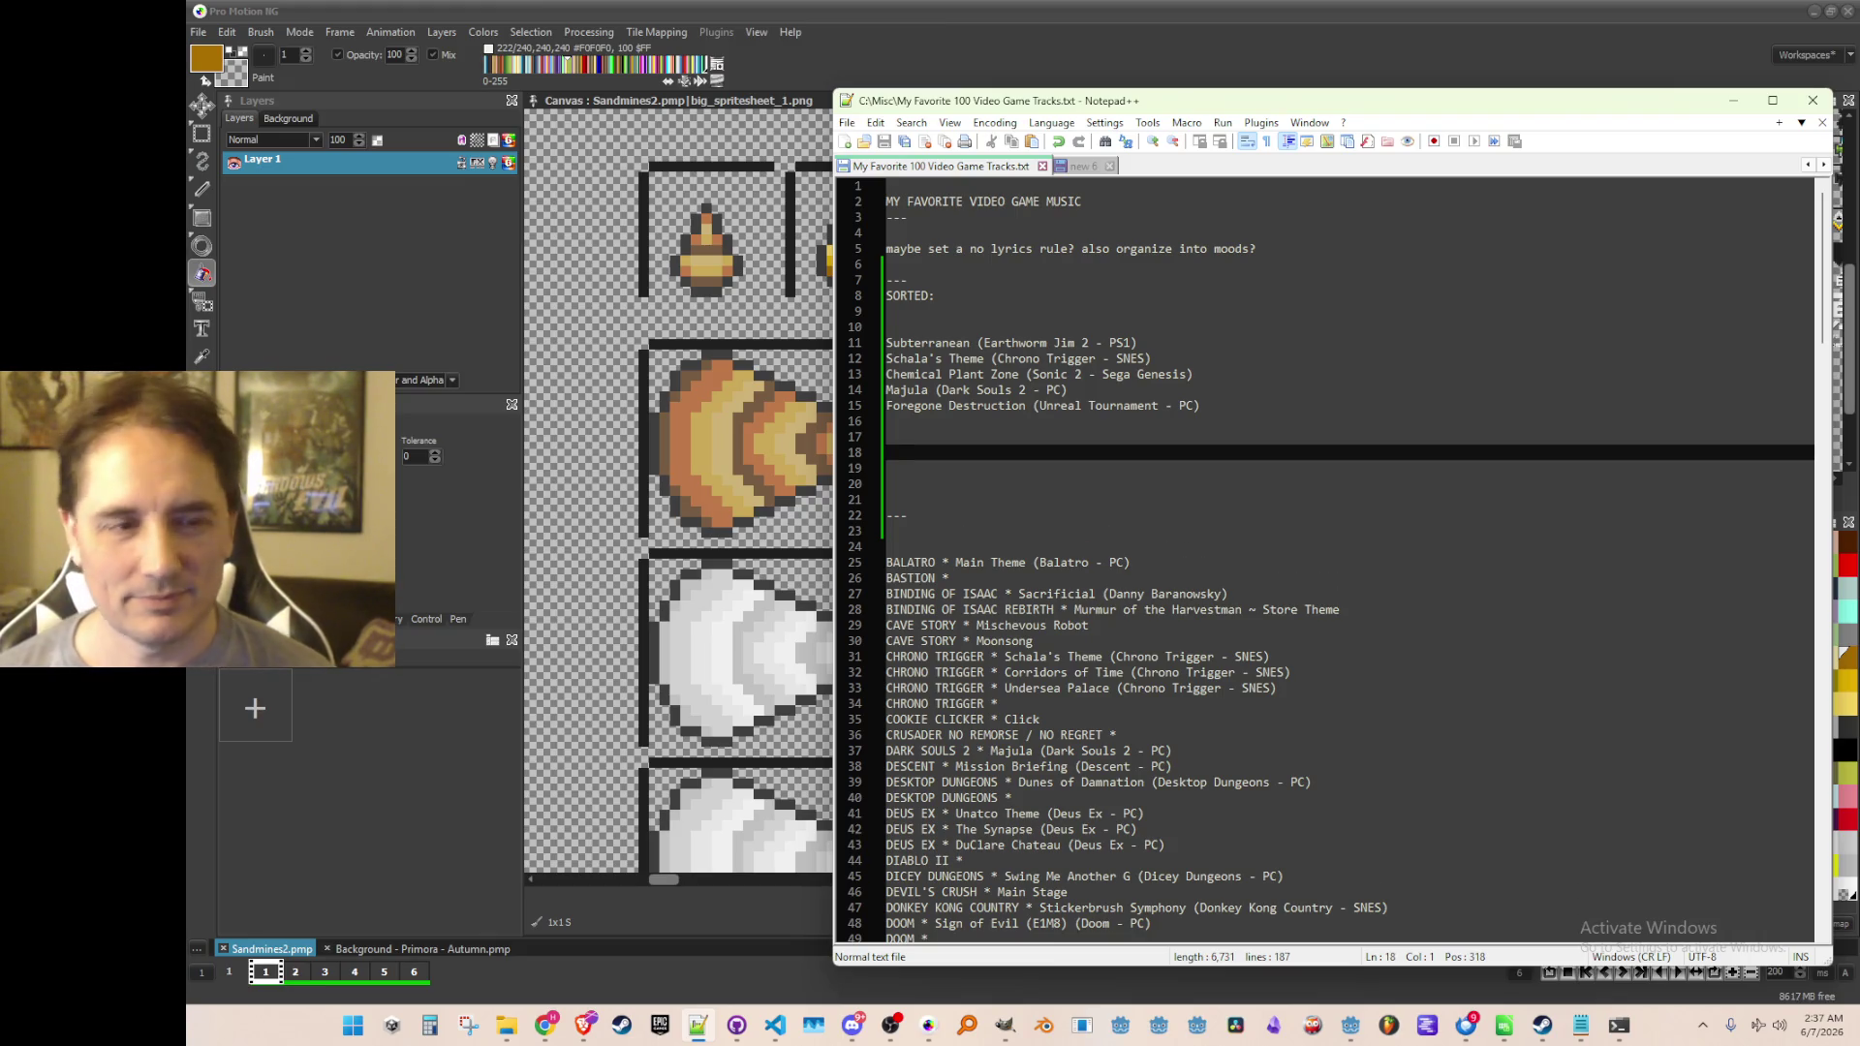
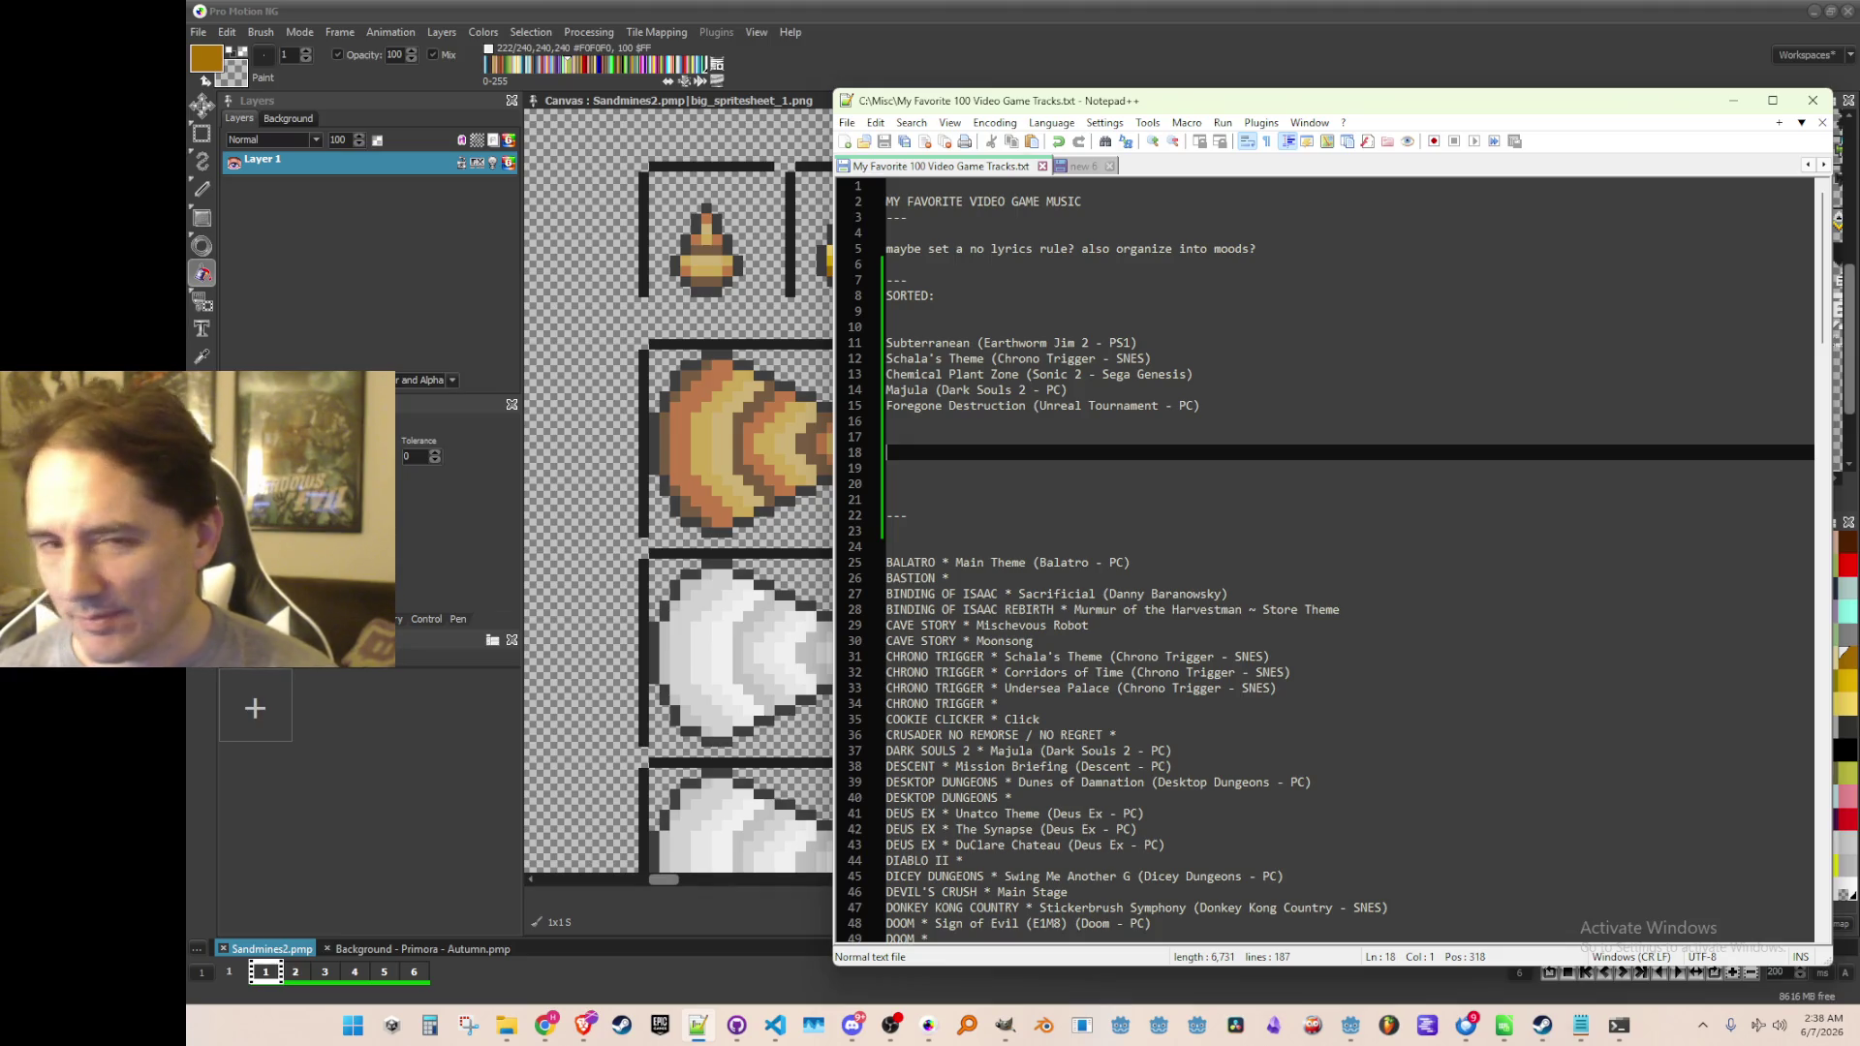
Bring the Pro Motion NG sprite sheet to the front with the Fill tool active
{"action": "left_click", "coordinate": [1556, 68]}
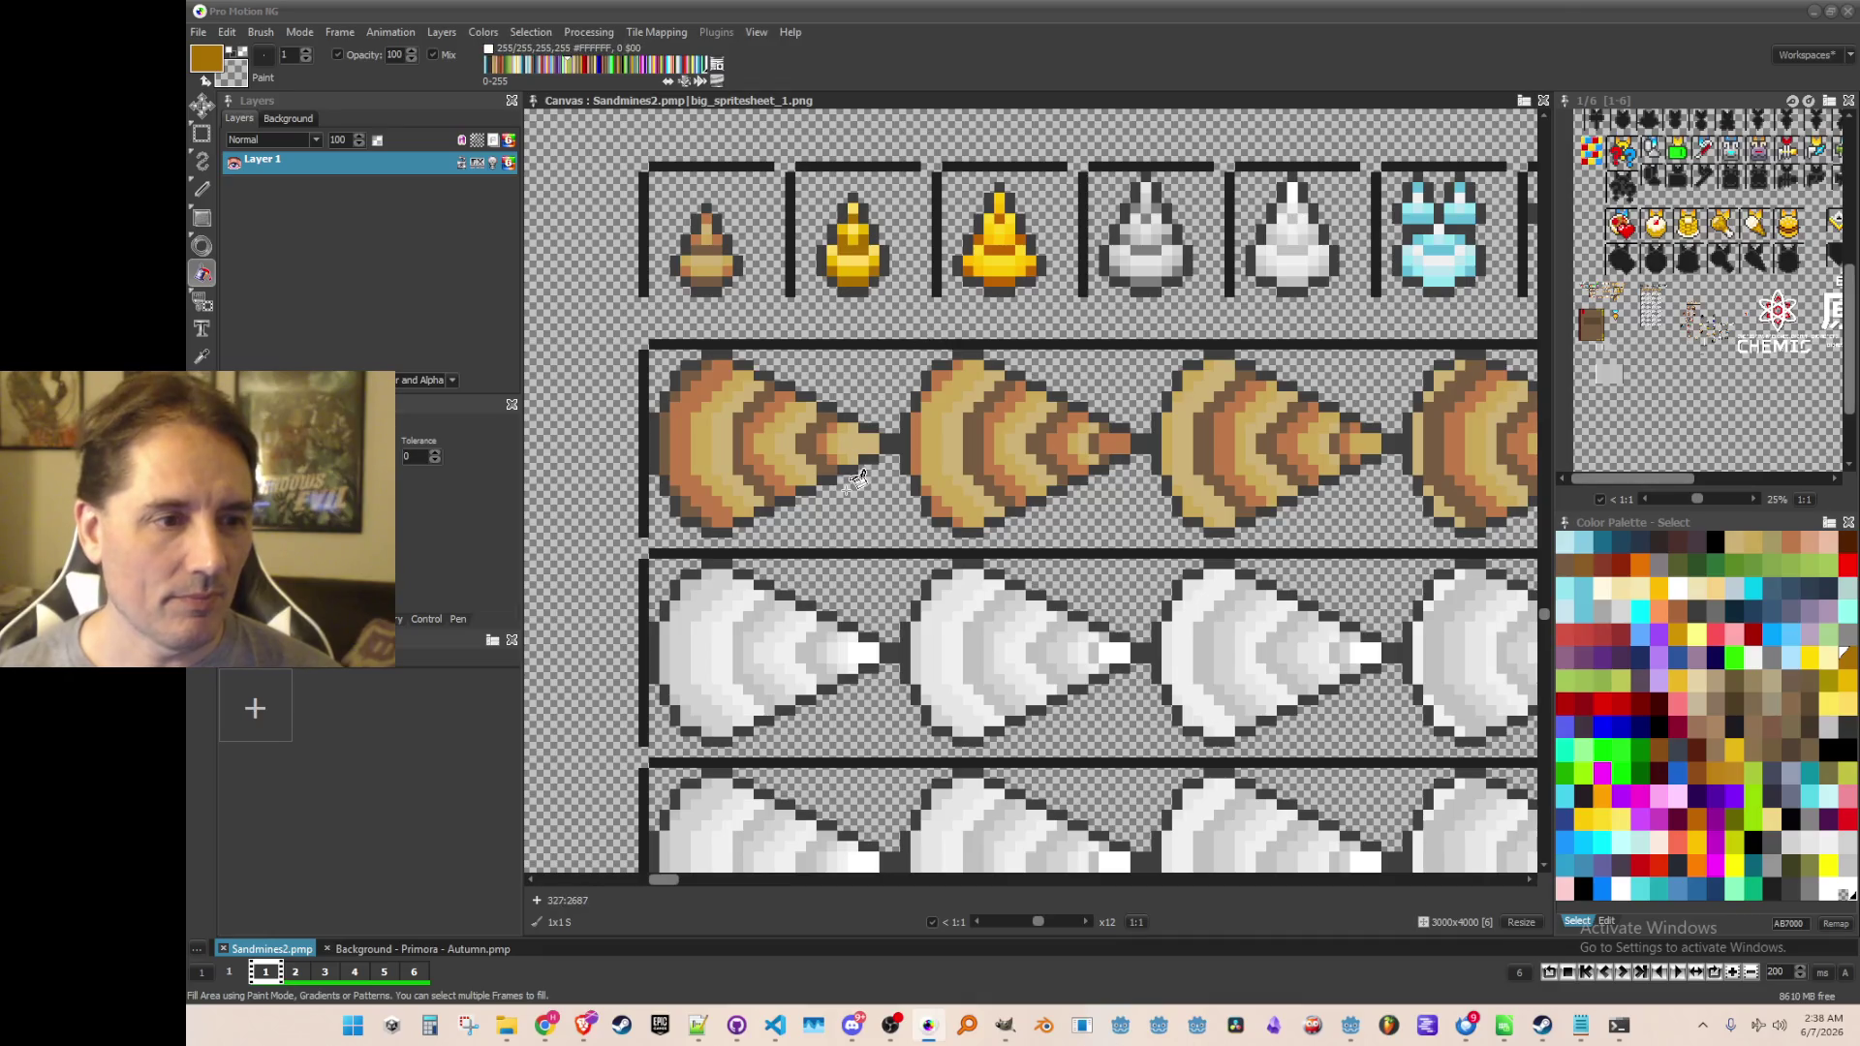
{"action": "scroll", "coordinate": [865, 451], "scroll_direction": "down", "scroll_amount": 2}
{"action": "scroll", "coordinate": [865, 452], "scroll_direction": "up", "scroll_amount": 3}
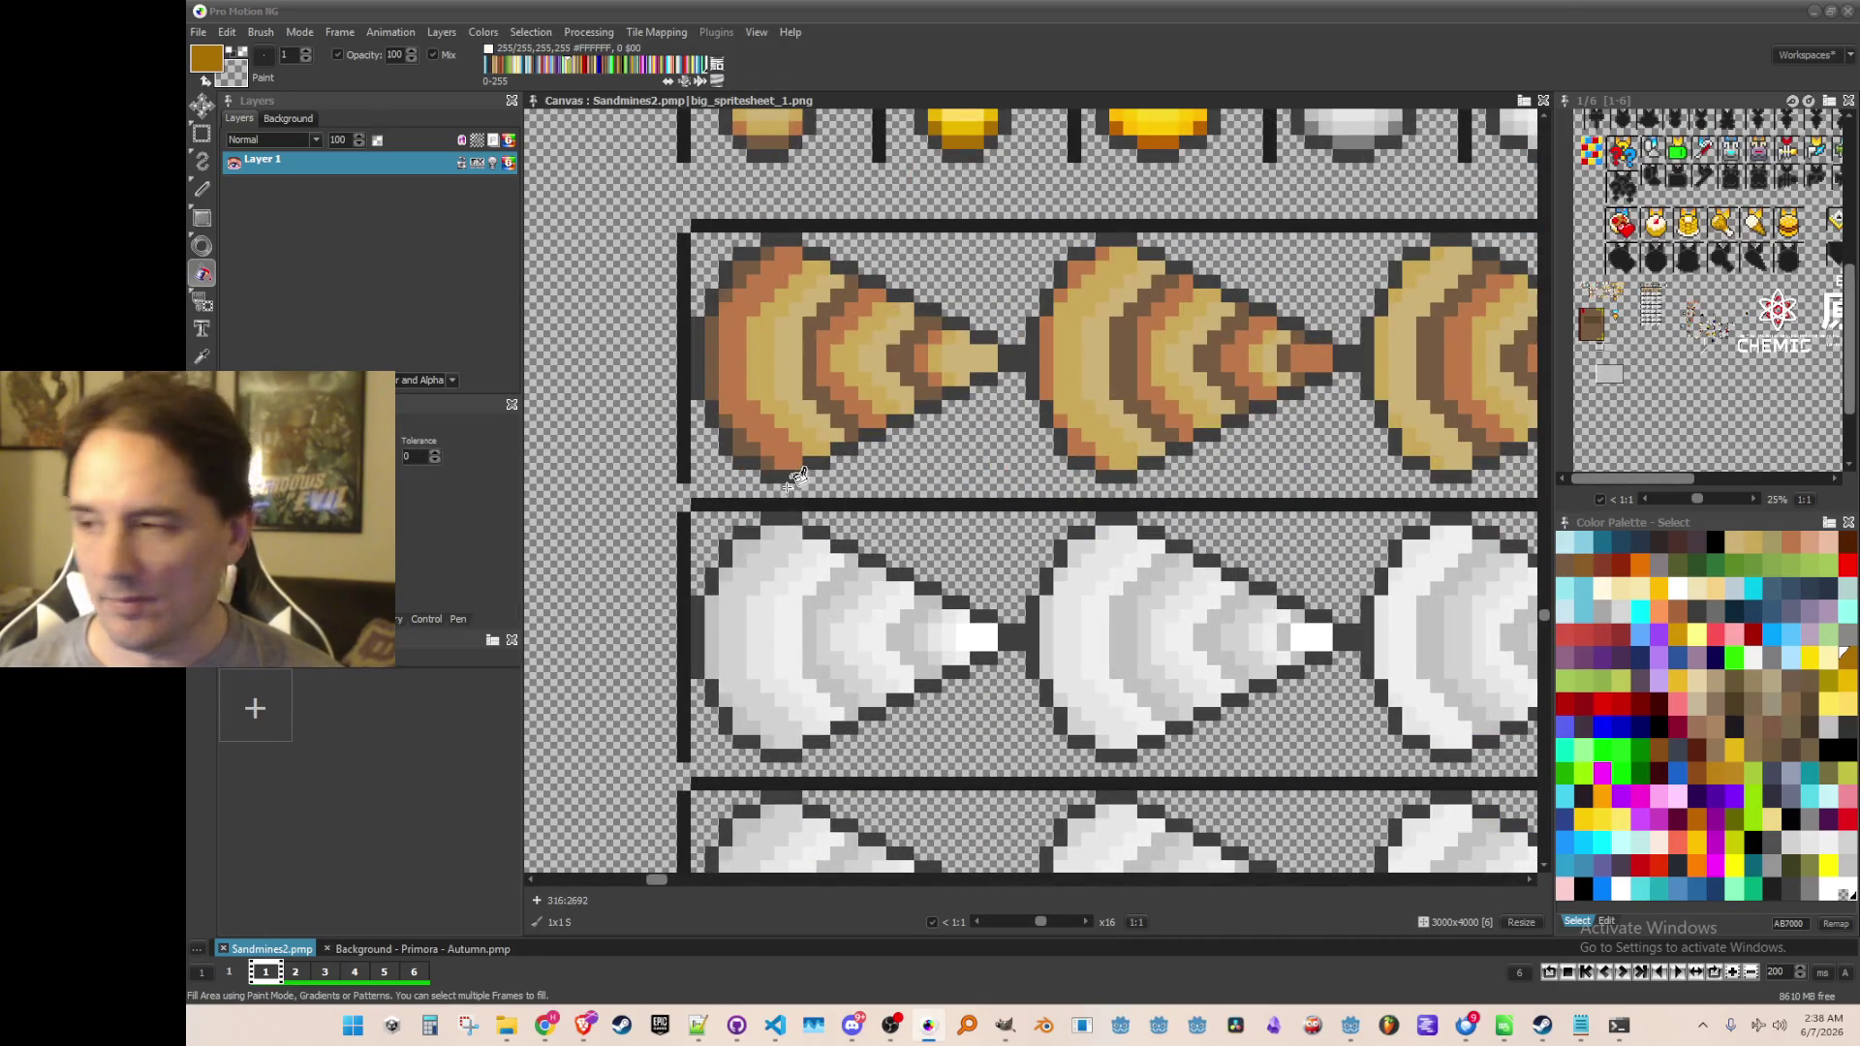
{"action": "scroll", "coordinate": [775, 472], "scroll_direction": "down", "scroll_amount": 1}
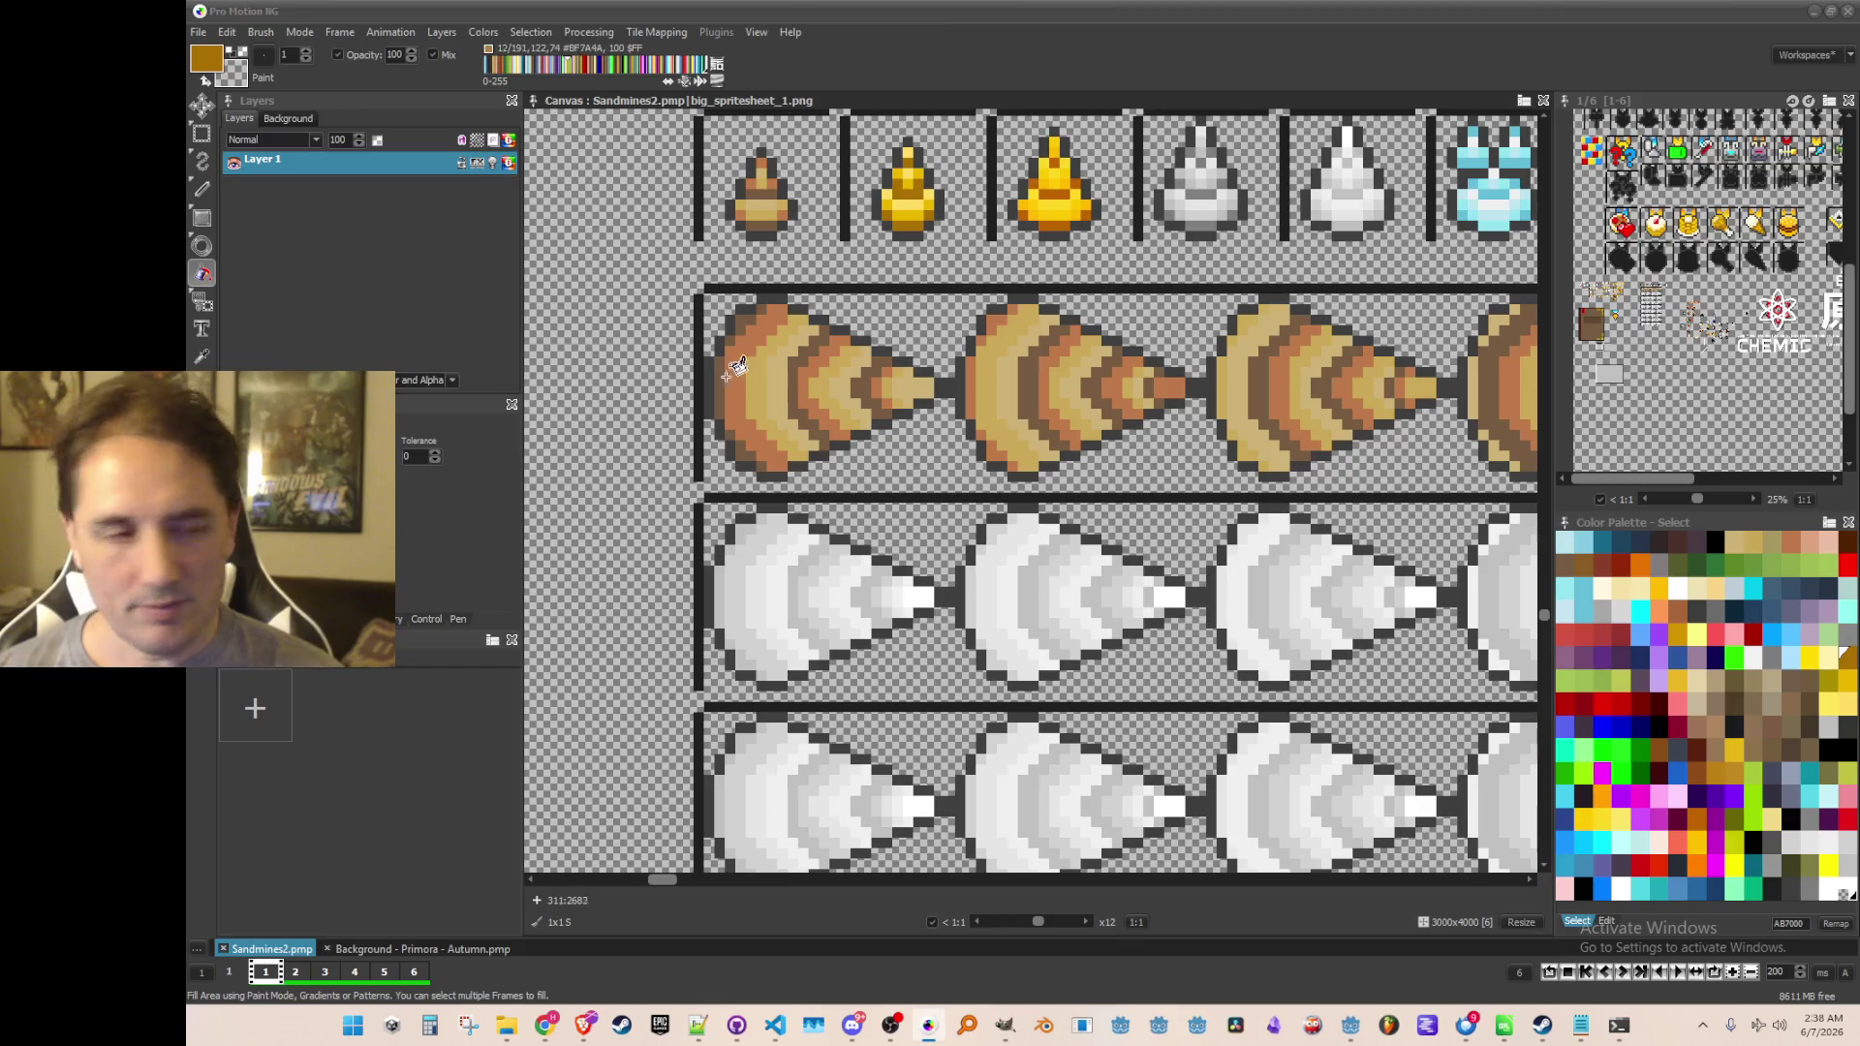
{"action": "key", "text": "comma"}
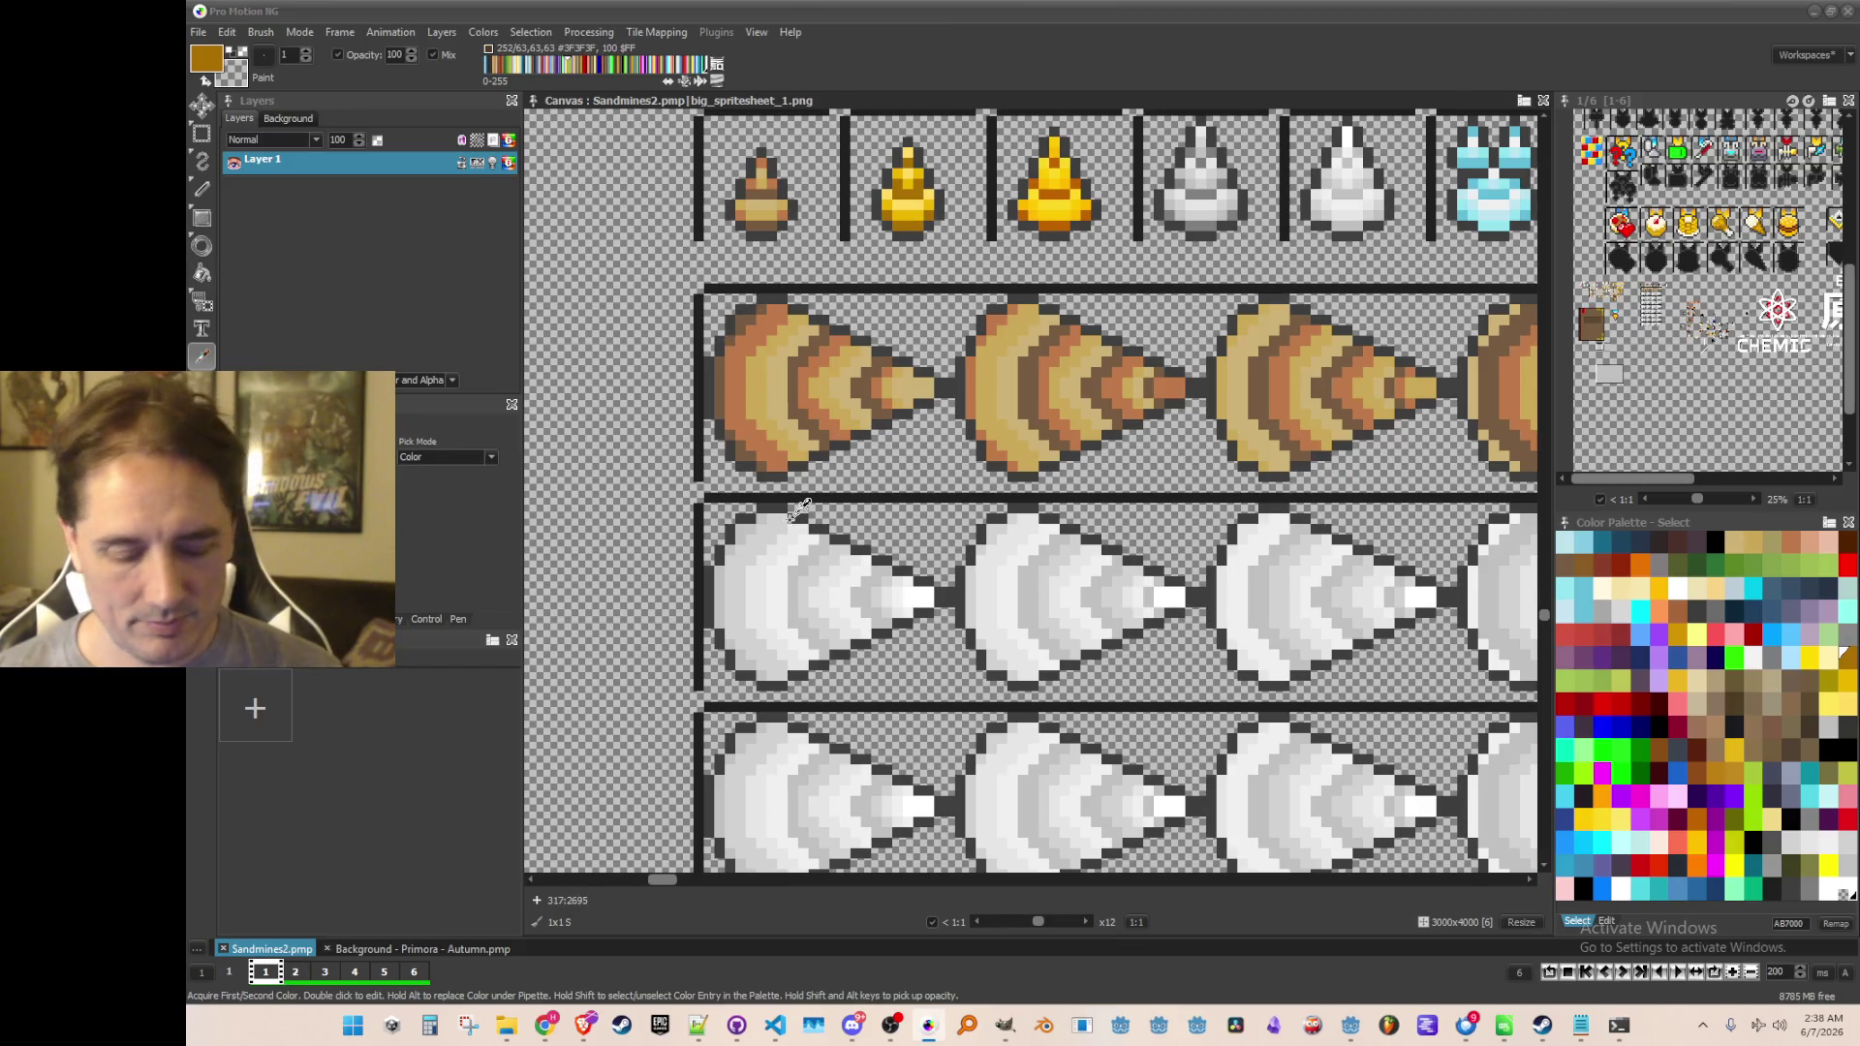
{"action": "key", "text": "comma"}
{"action": "scroll", "coordinate": [757, 661], "scroll_direction": "up", "scroll_amount": 1}
Fill the first white cone's lower-left edge, left edge, upper rim and inner rings dark gold
{"action": "left_click", "coordinate": [754, 670]}
{"action": "left_click", "coordinate": [779, 690]}
{"action": "left_click", "coordinate": [740, 651]}
{"action": "left_click", "coordinate": [722, 593]}
{"action": "left_click", "coordinate": [758, 515]}
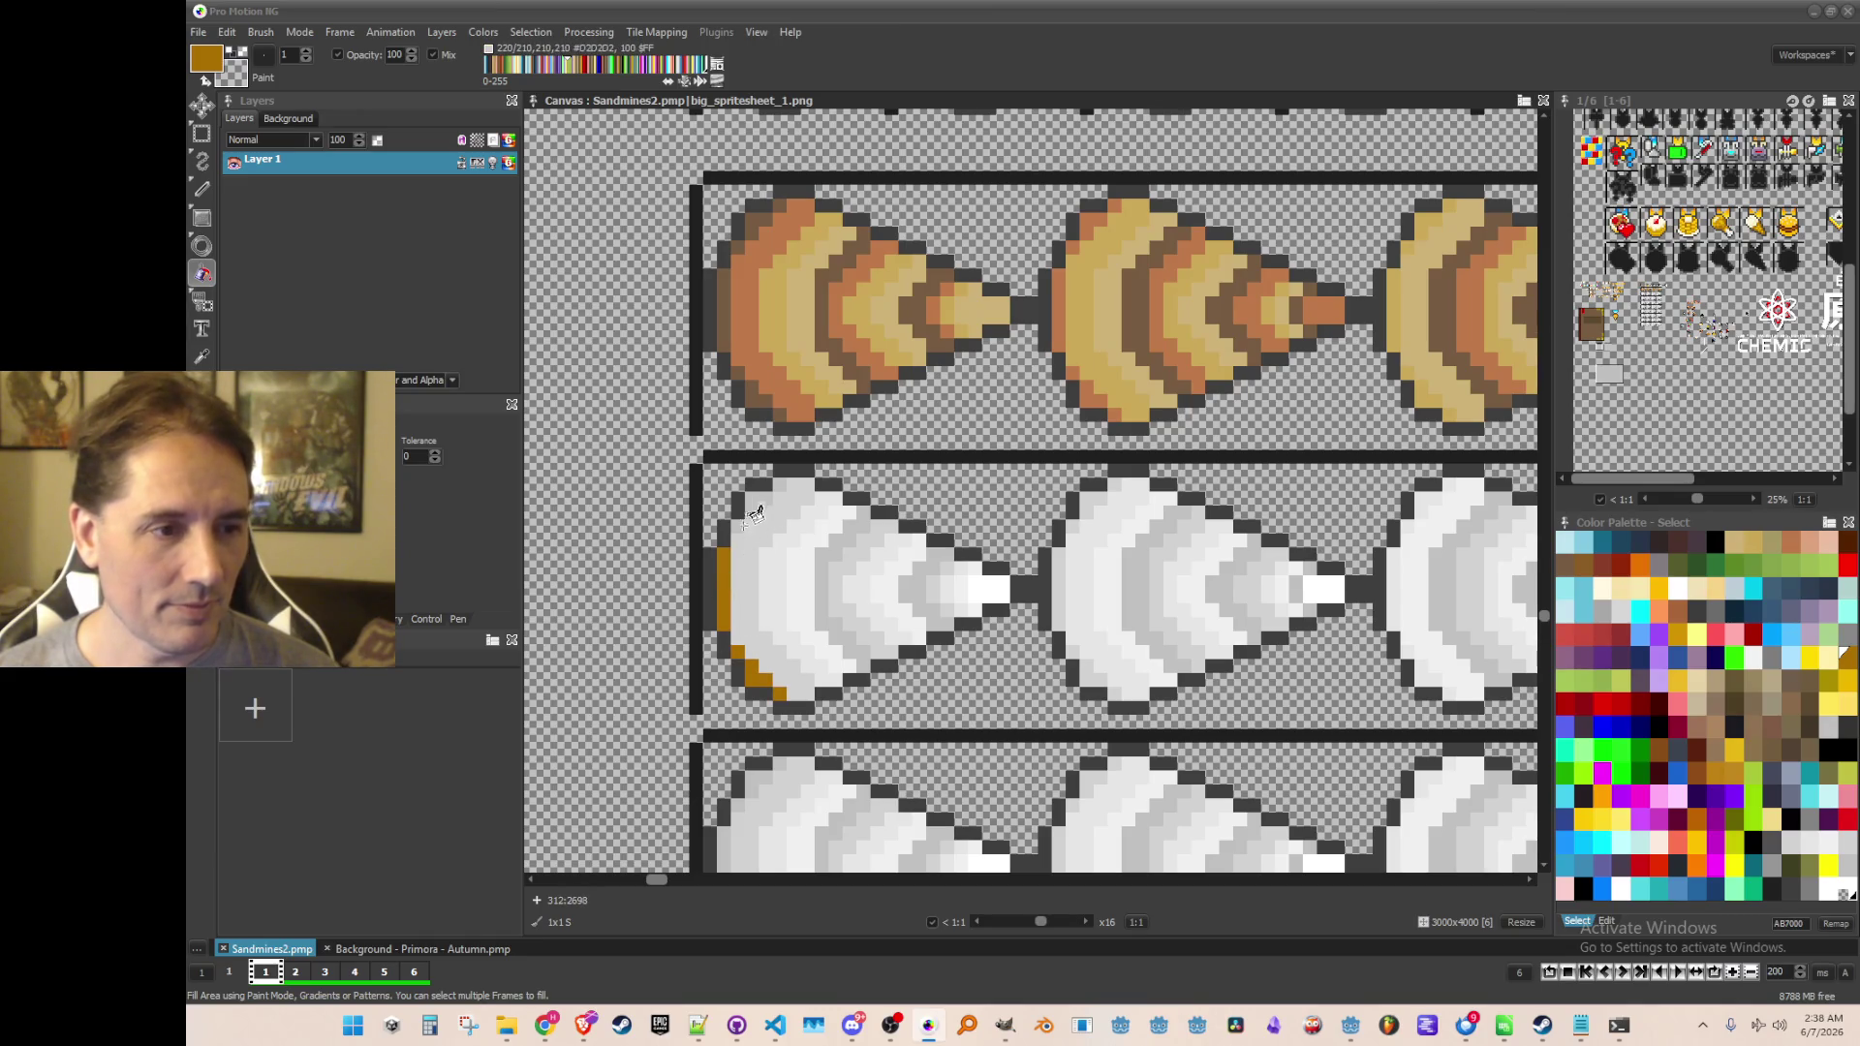
{"action": "left_click", "coordinate": [778, 487]}
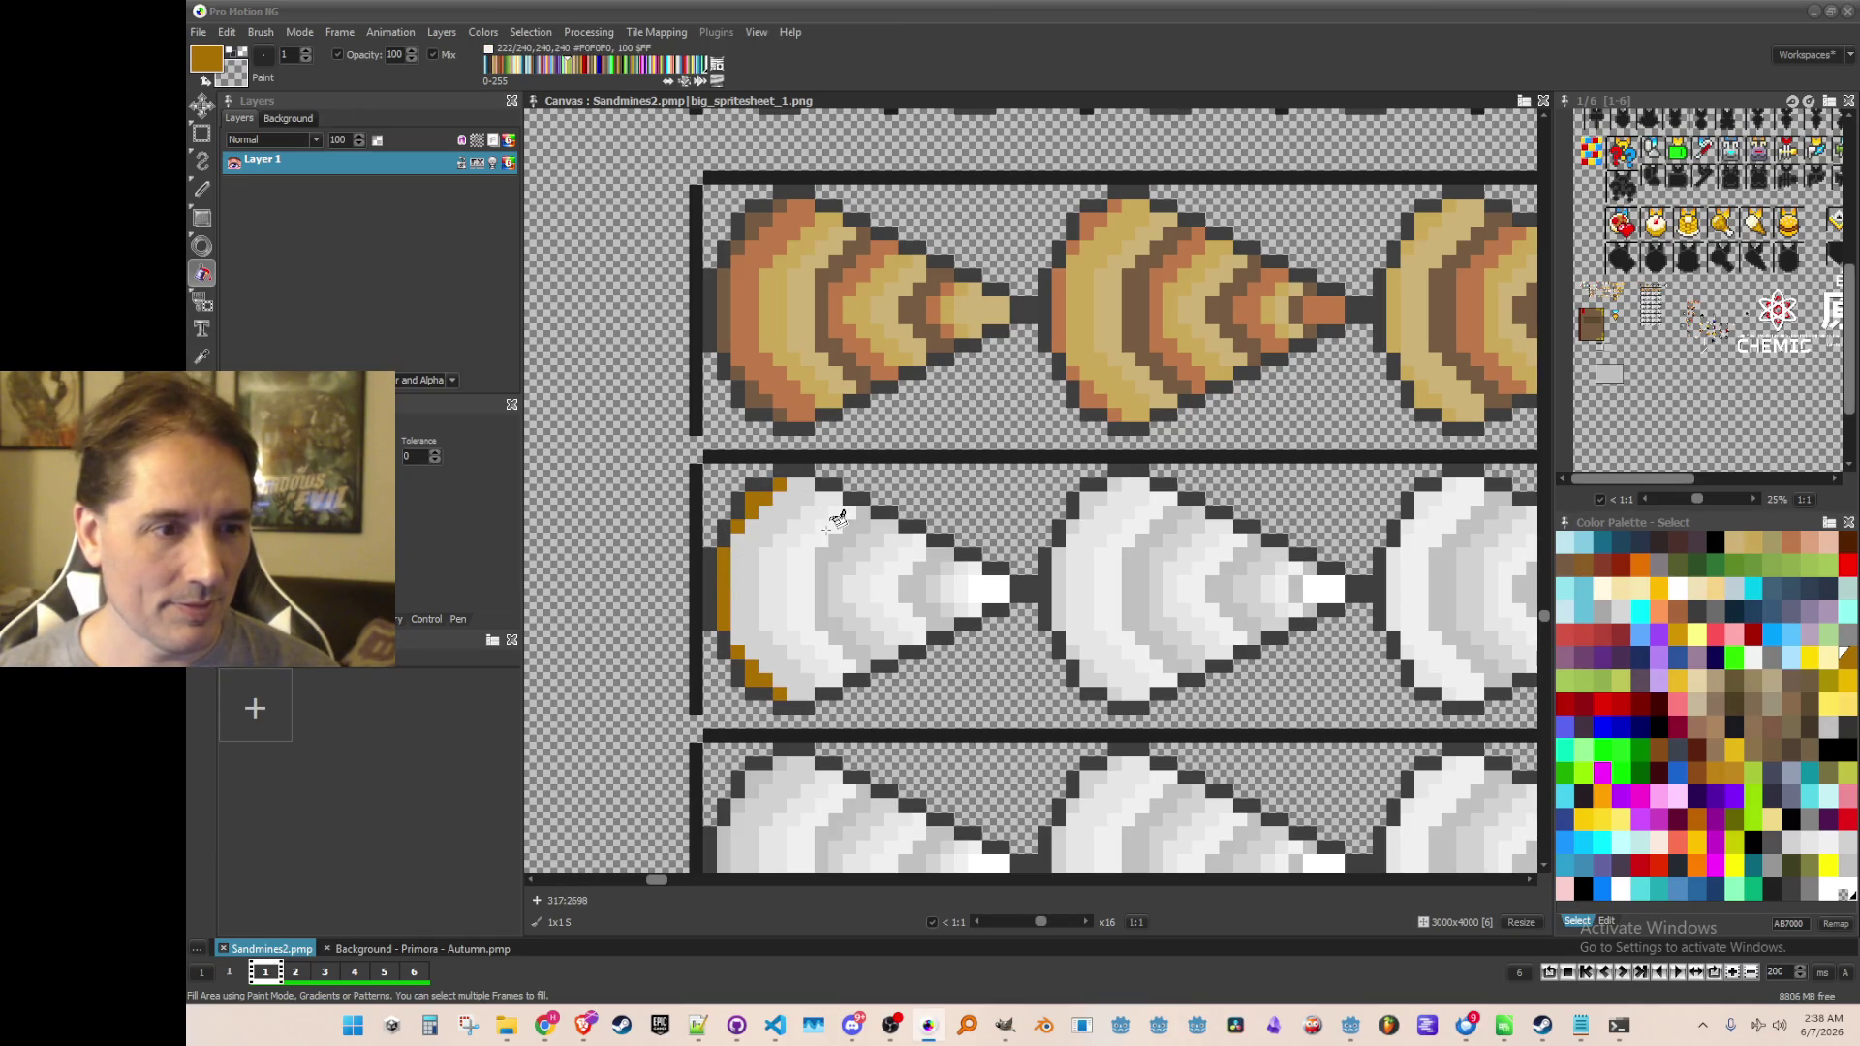
{"action": "left_click", "coordinate": [865, 527]}
{"action": "left_click", "coordinate": [919, 586]}
Fill the middle white cone's outer ring, inner ring and tip dark gold
{"action": "scroll", "coordinate": [918, 593], "scroll_direction": "right", "scroll_amount": 2}
{"action": "left_click", "coordinate": [1032, 639]}
{"action": "left_click", "coordinate": [1075, 581]}
{"action": "left_click", "coordinate": [1157, 579]}
Fill the outer rings and inner chevron bands of the remaining white cones dark gold
{"action": "scroll", "coordinate": [1186, 581], "scroll_direction": "right", "scroll_amount": 5}
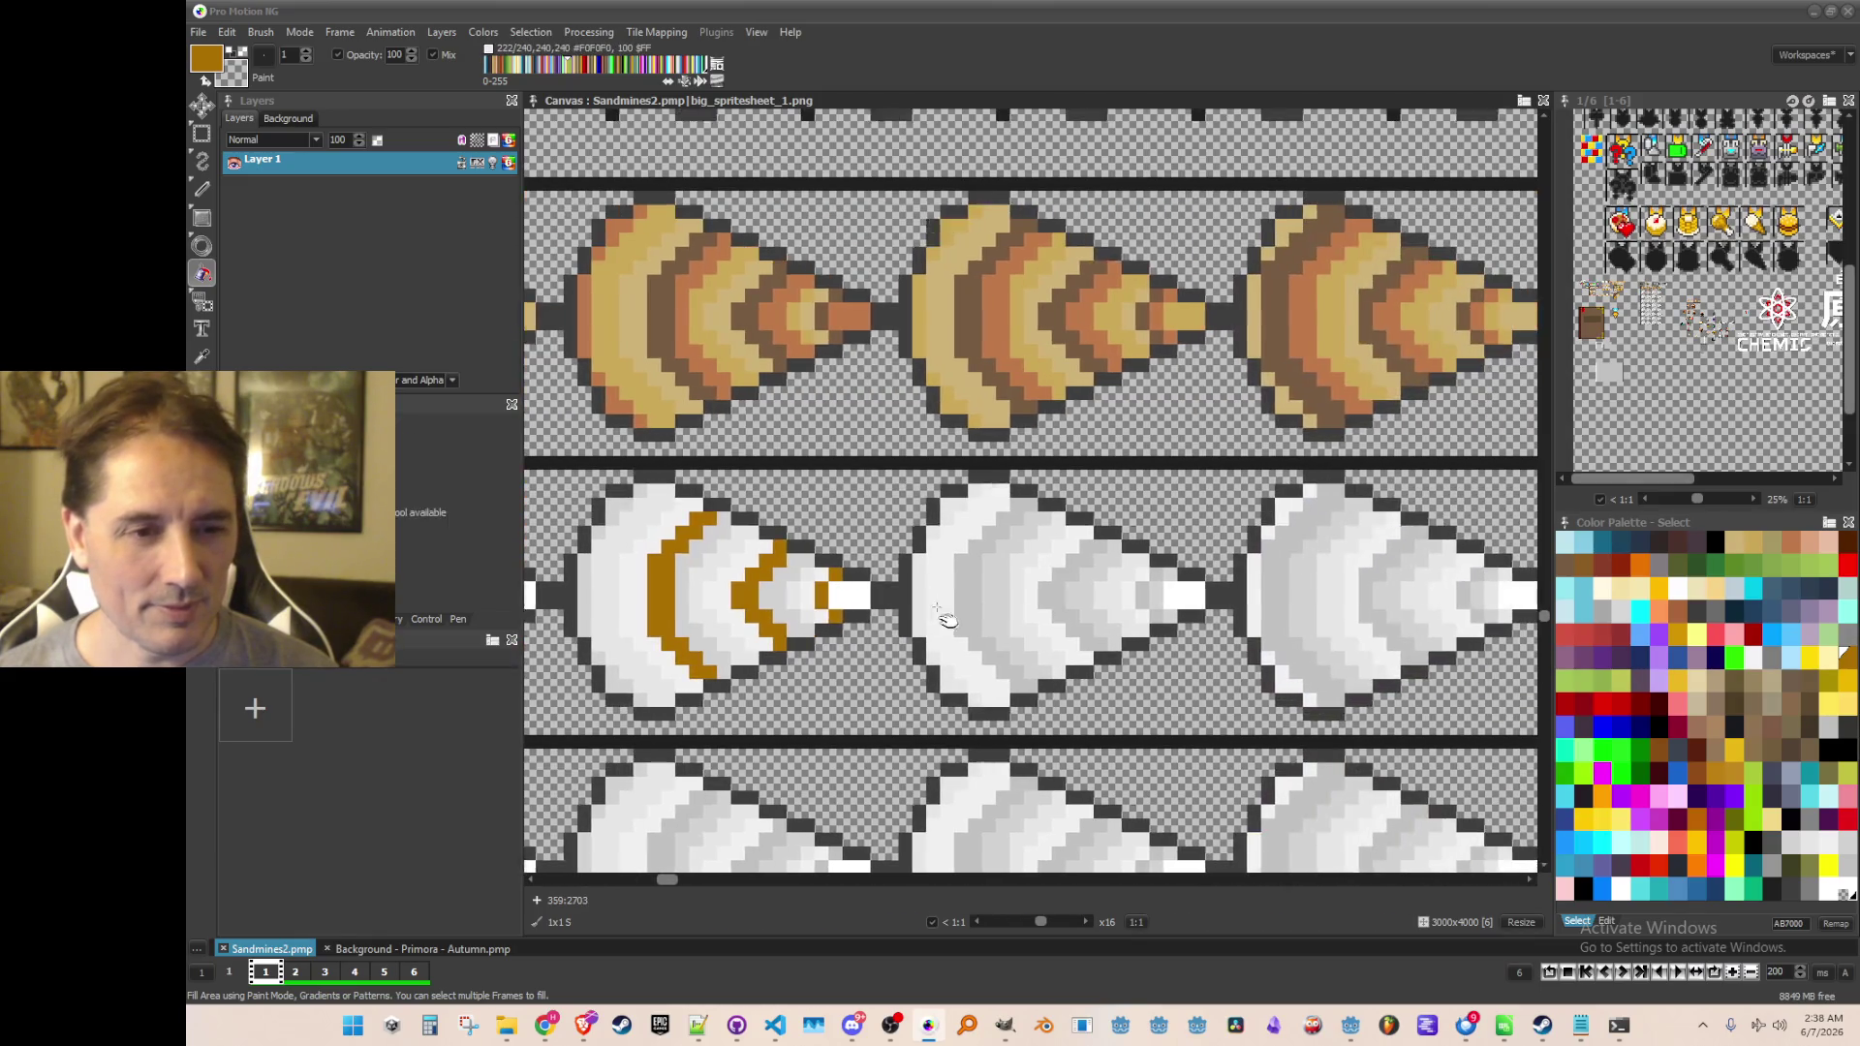
{"action": "left_click", "coordinate": [954, 578]}
{"action": "left_click", "coordinate": [1089, 599]}
{"action": "left_click", "coordinate": [1133, 595]}
{"action": "left_click", "coordinate": [1264, 596]}
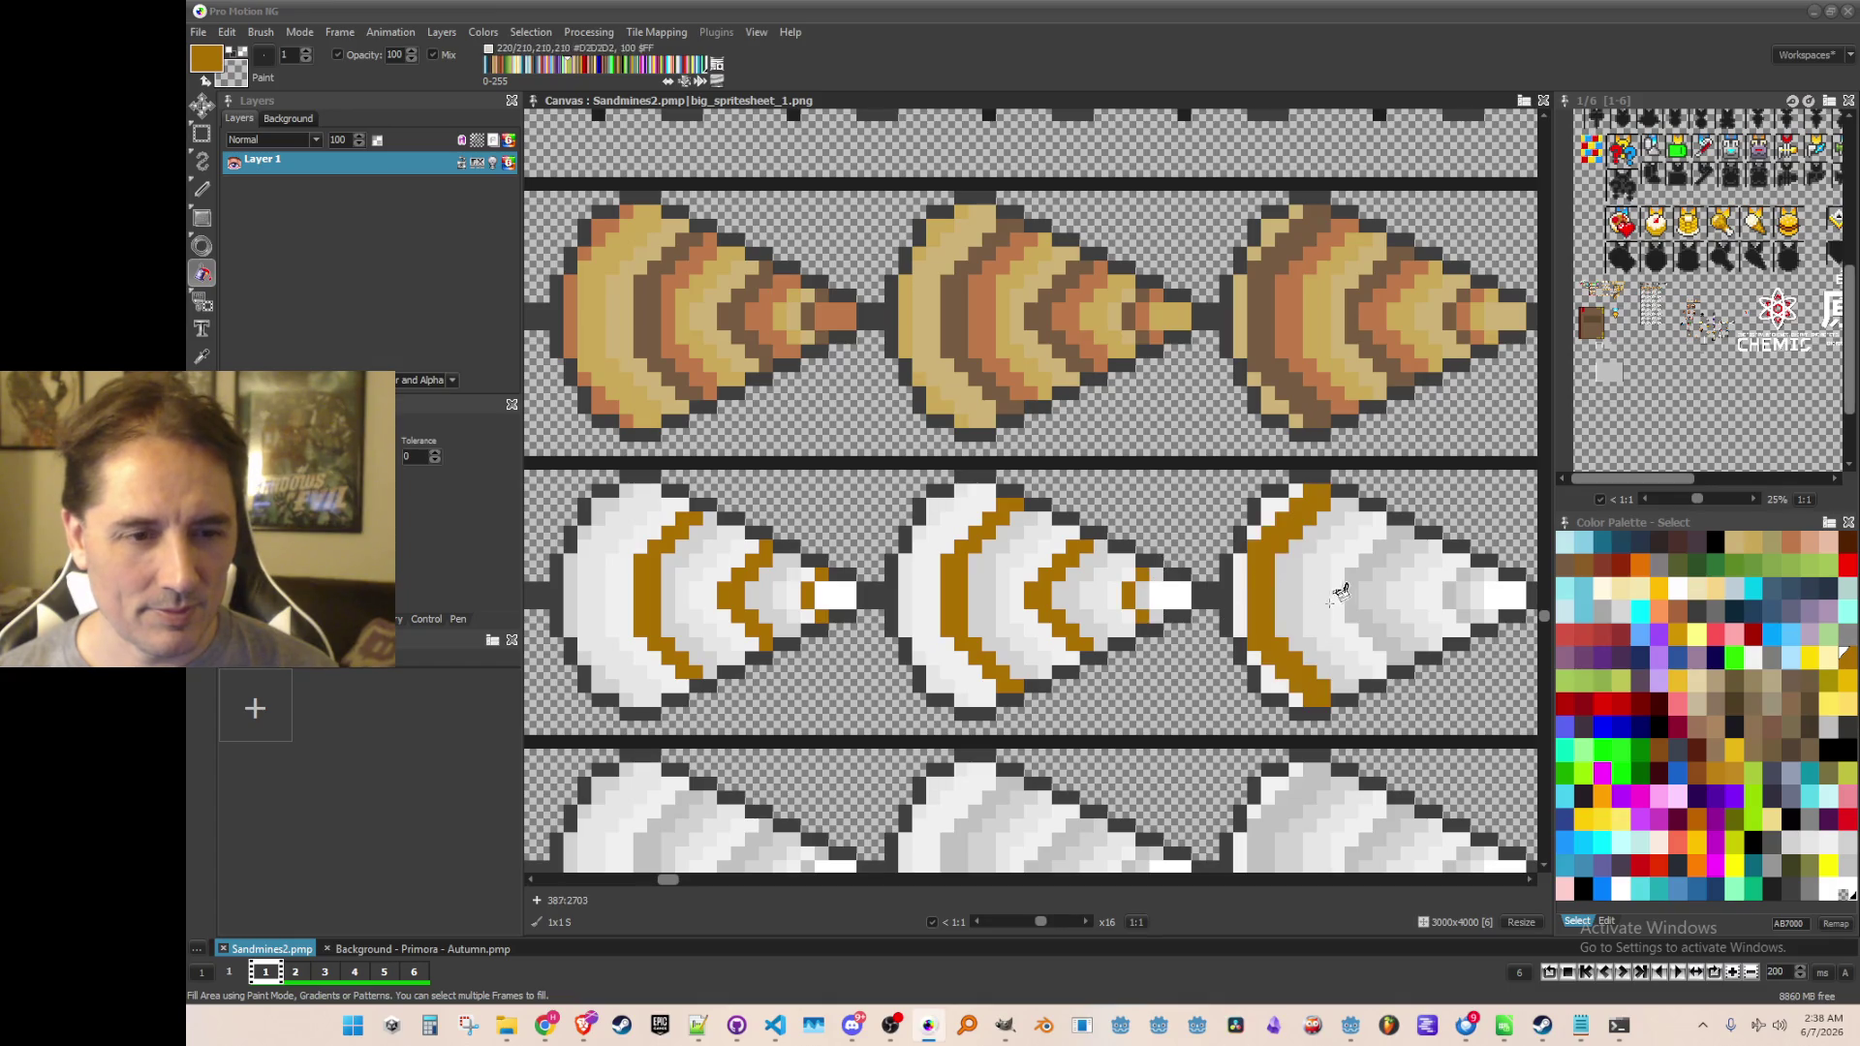
{"action": "left_click_drag", "start_coordinate": [1323, 594], "coordinate": [1091, 594]}
{"action": "left_click", "coordinate": [1092, 604]}
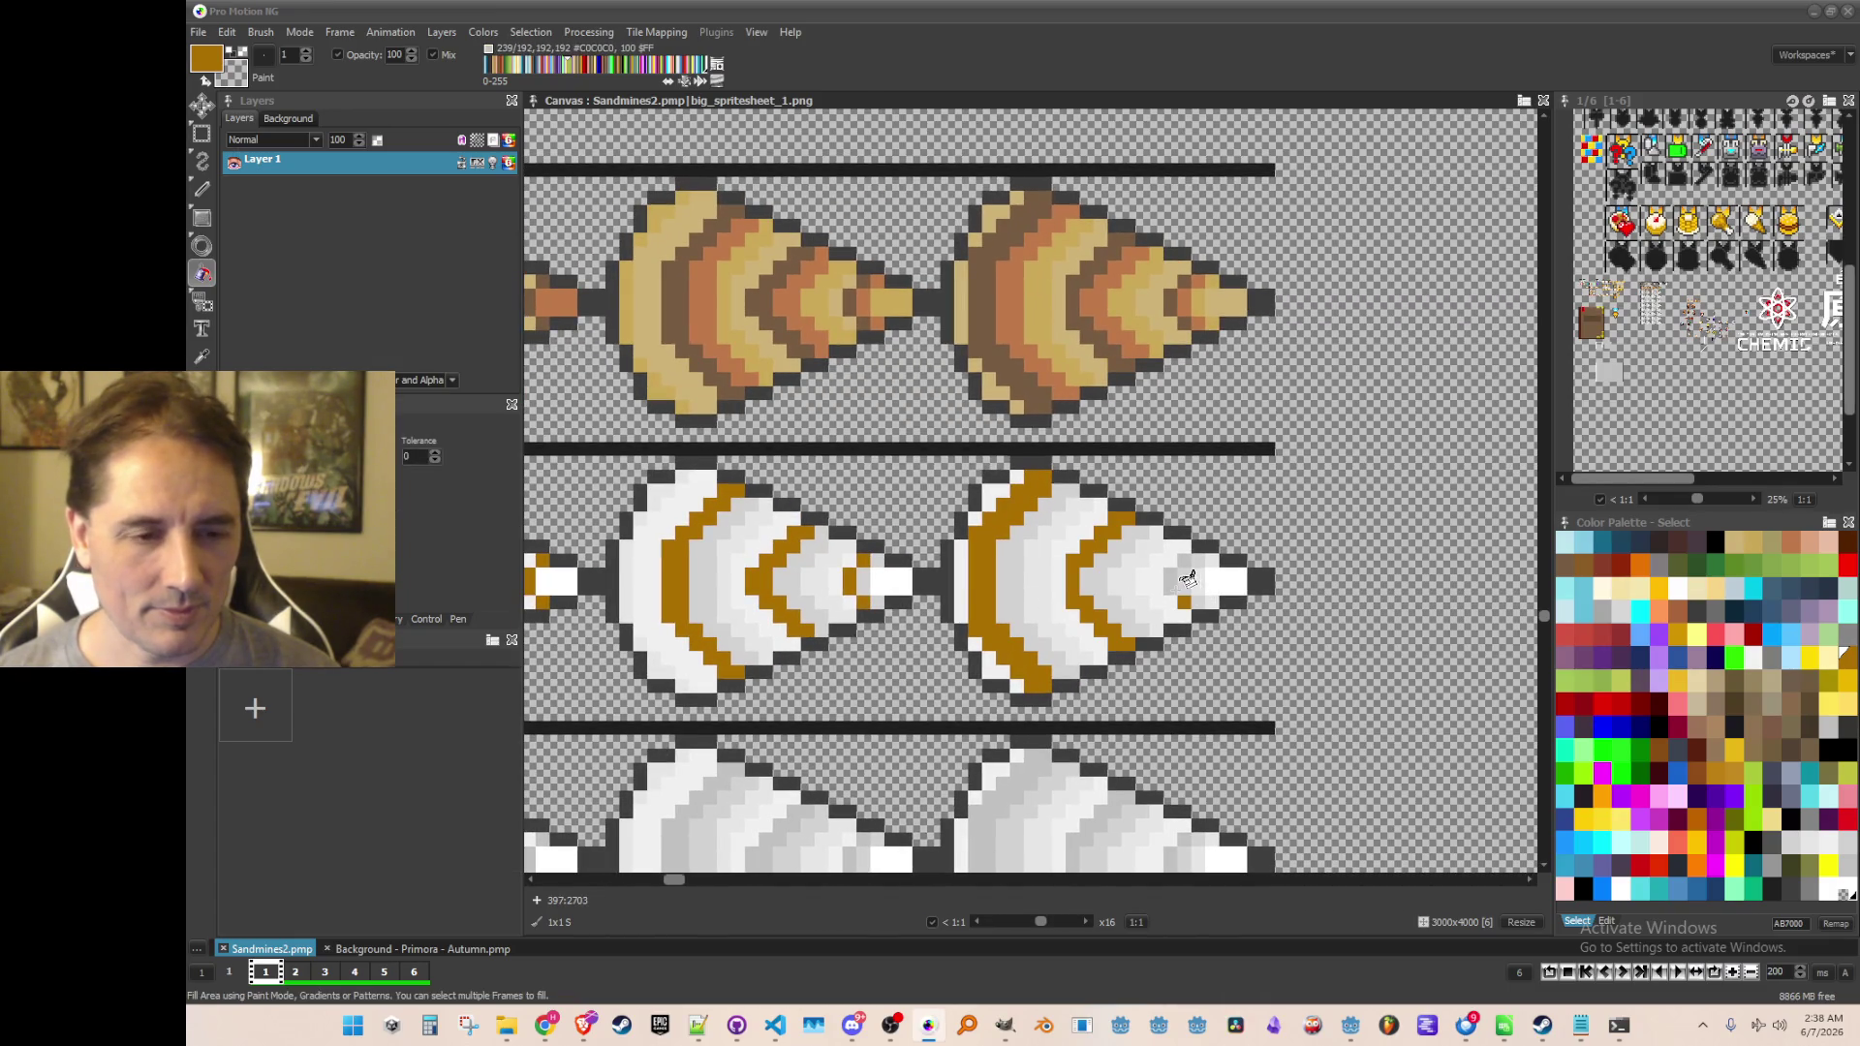
{"action": "scroll", "coordinate": [1188, 572], "scroll_direction": "down", "scroll_amount": 1}
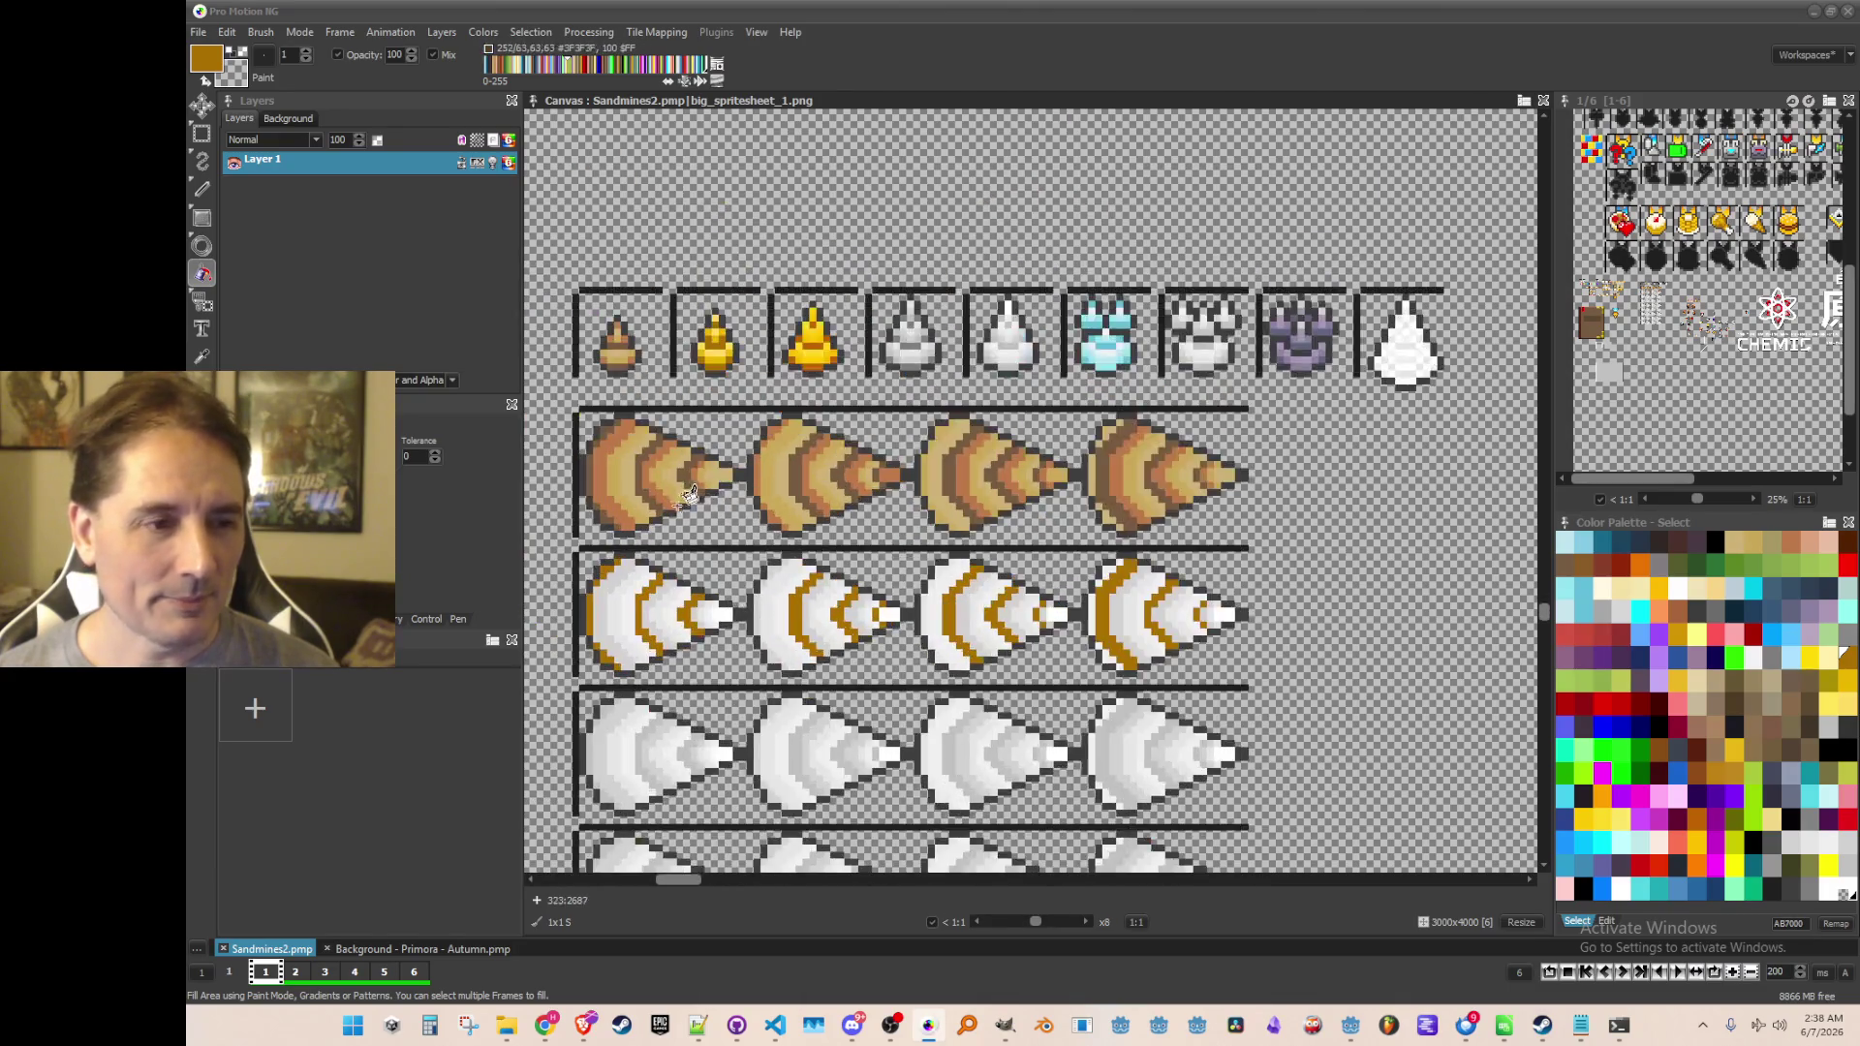
{"action": "scroll", "coordinate": [691, 497], "scroll_direction": "up", "scroll_amount": 4}
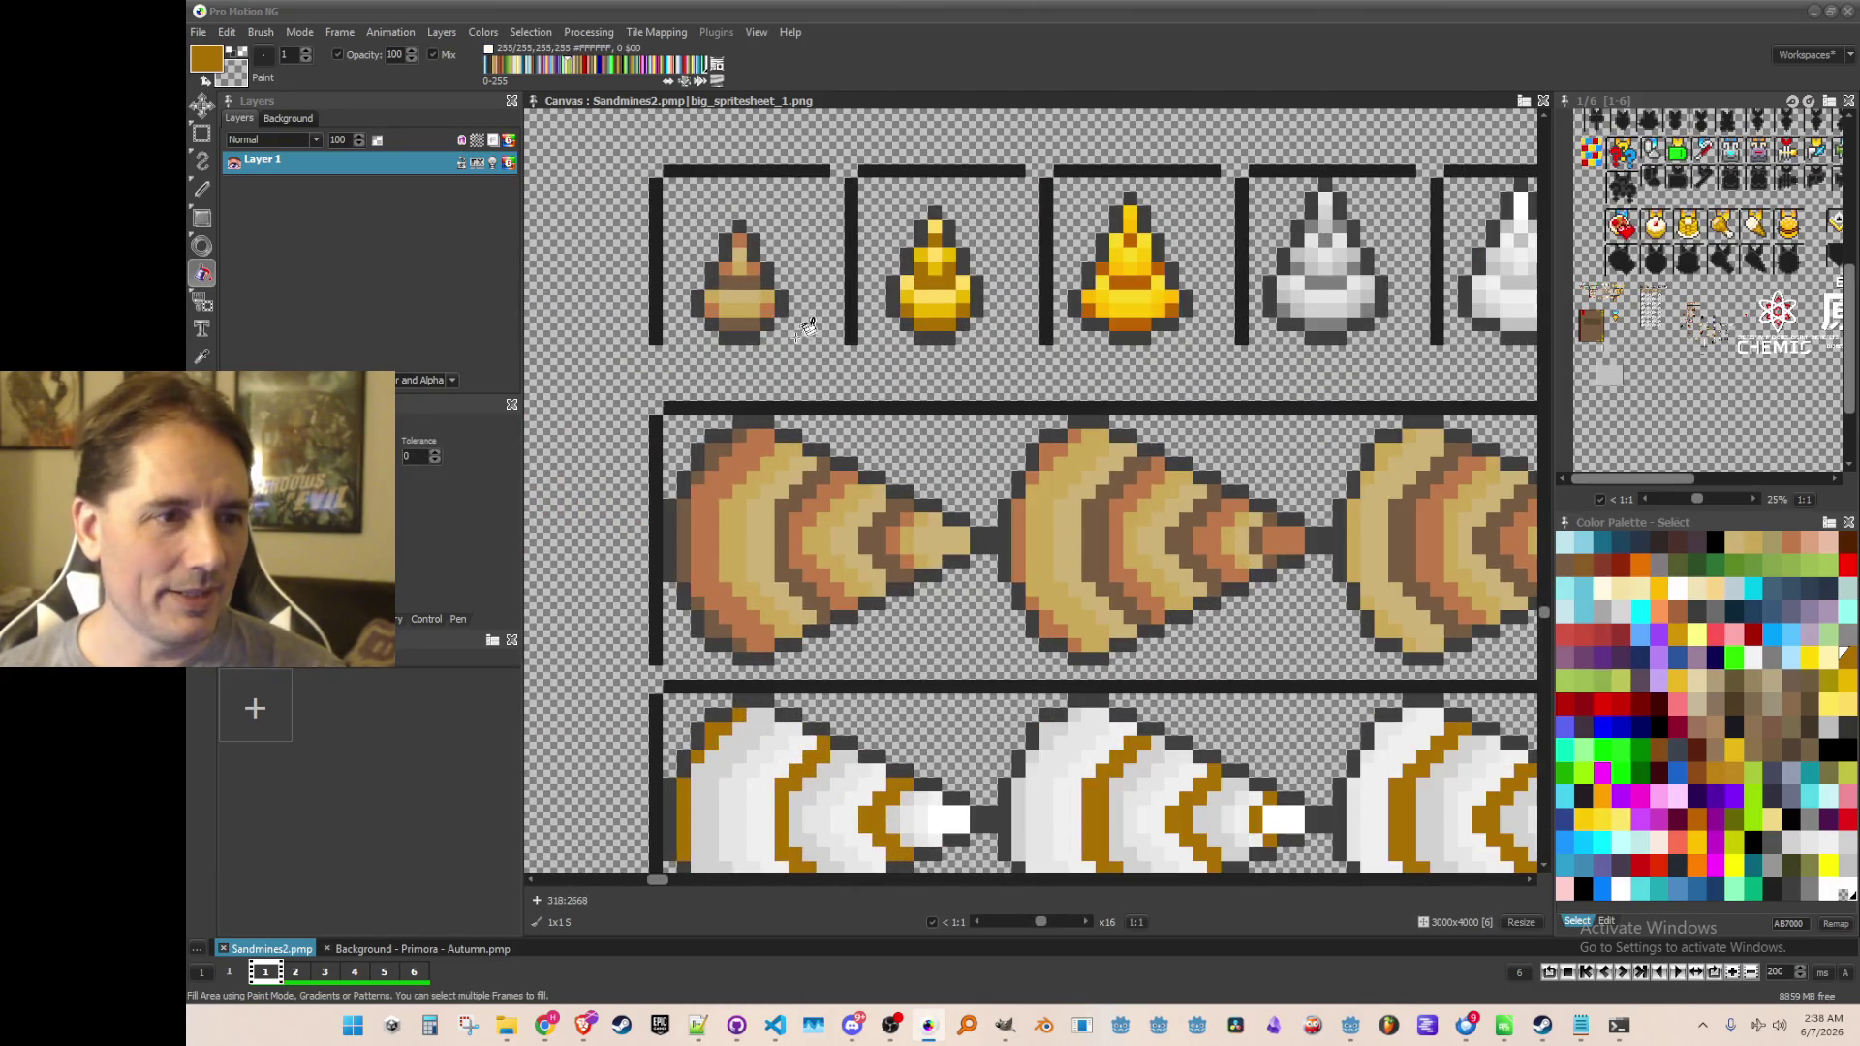
{"action": "key", "text": "comma"}
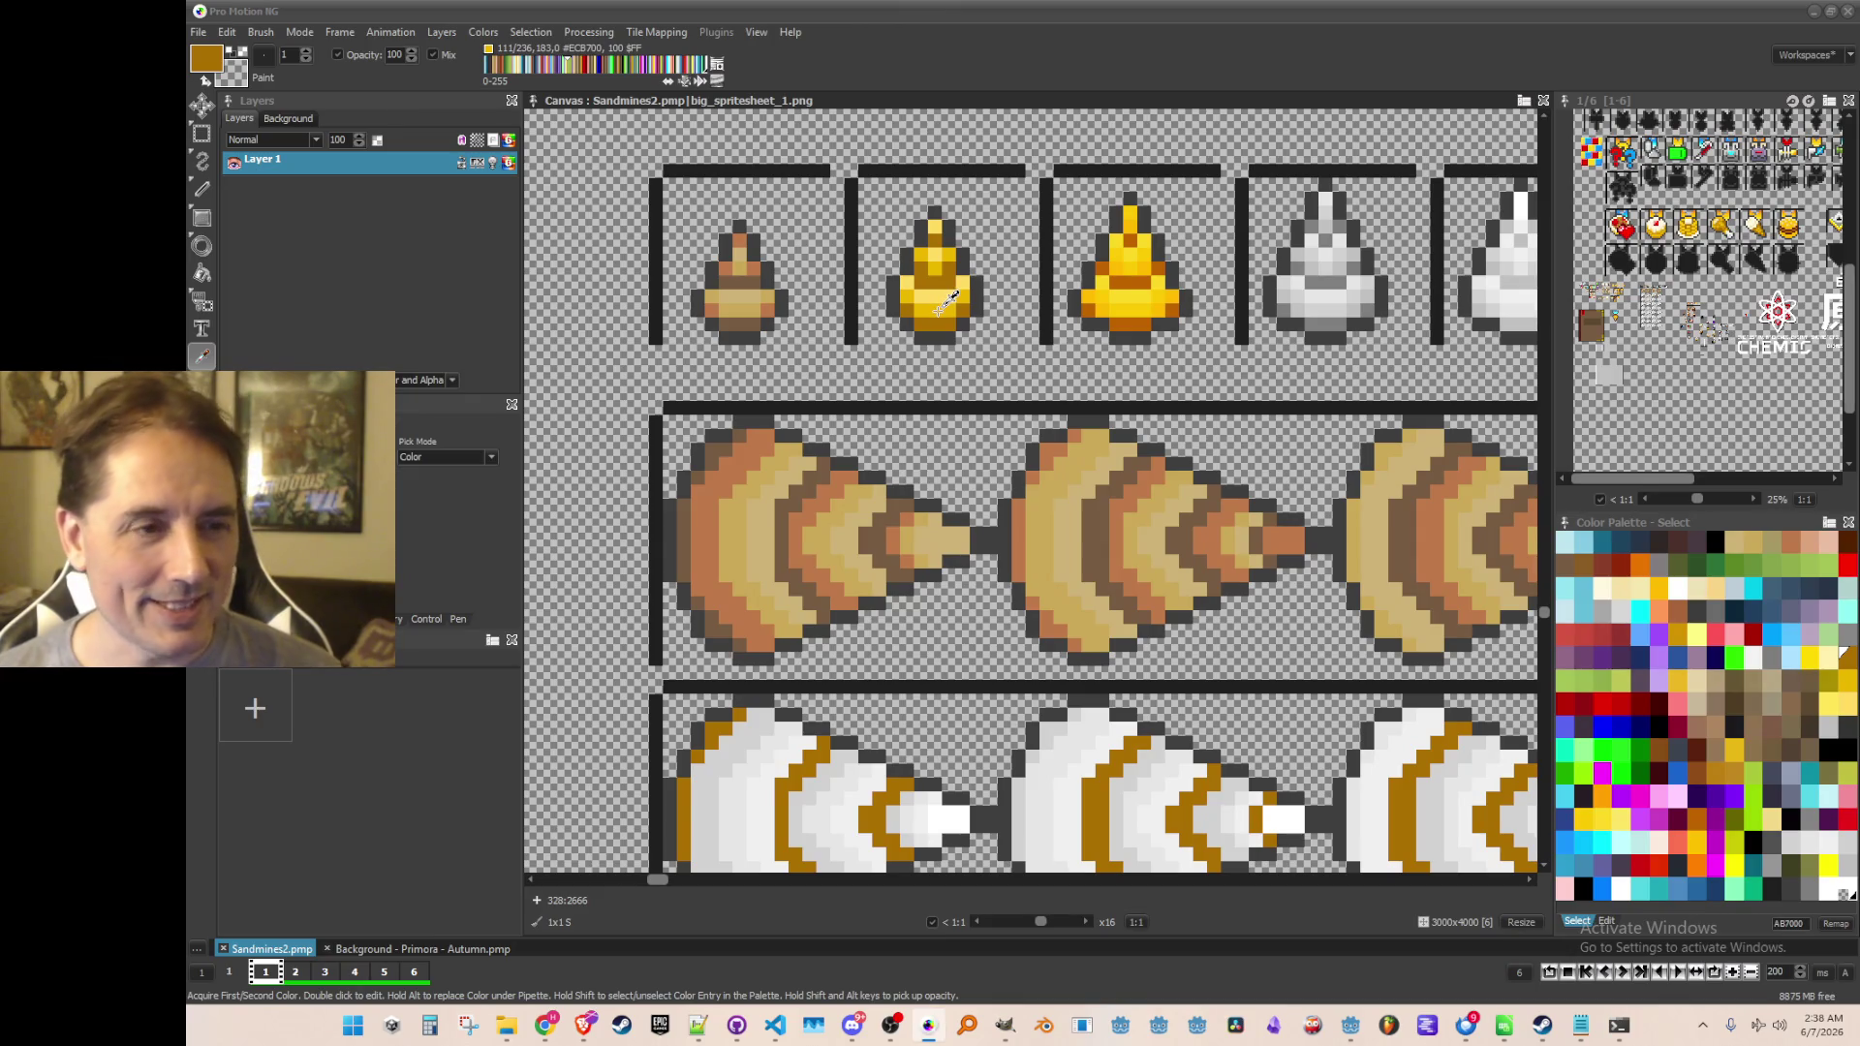
Sample bright gold from the gold ore icon and fill the left cone's bands and right edge with it
{"action": "left_click", "coordinate": [942, 308]}
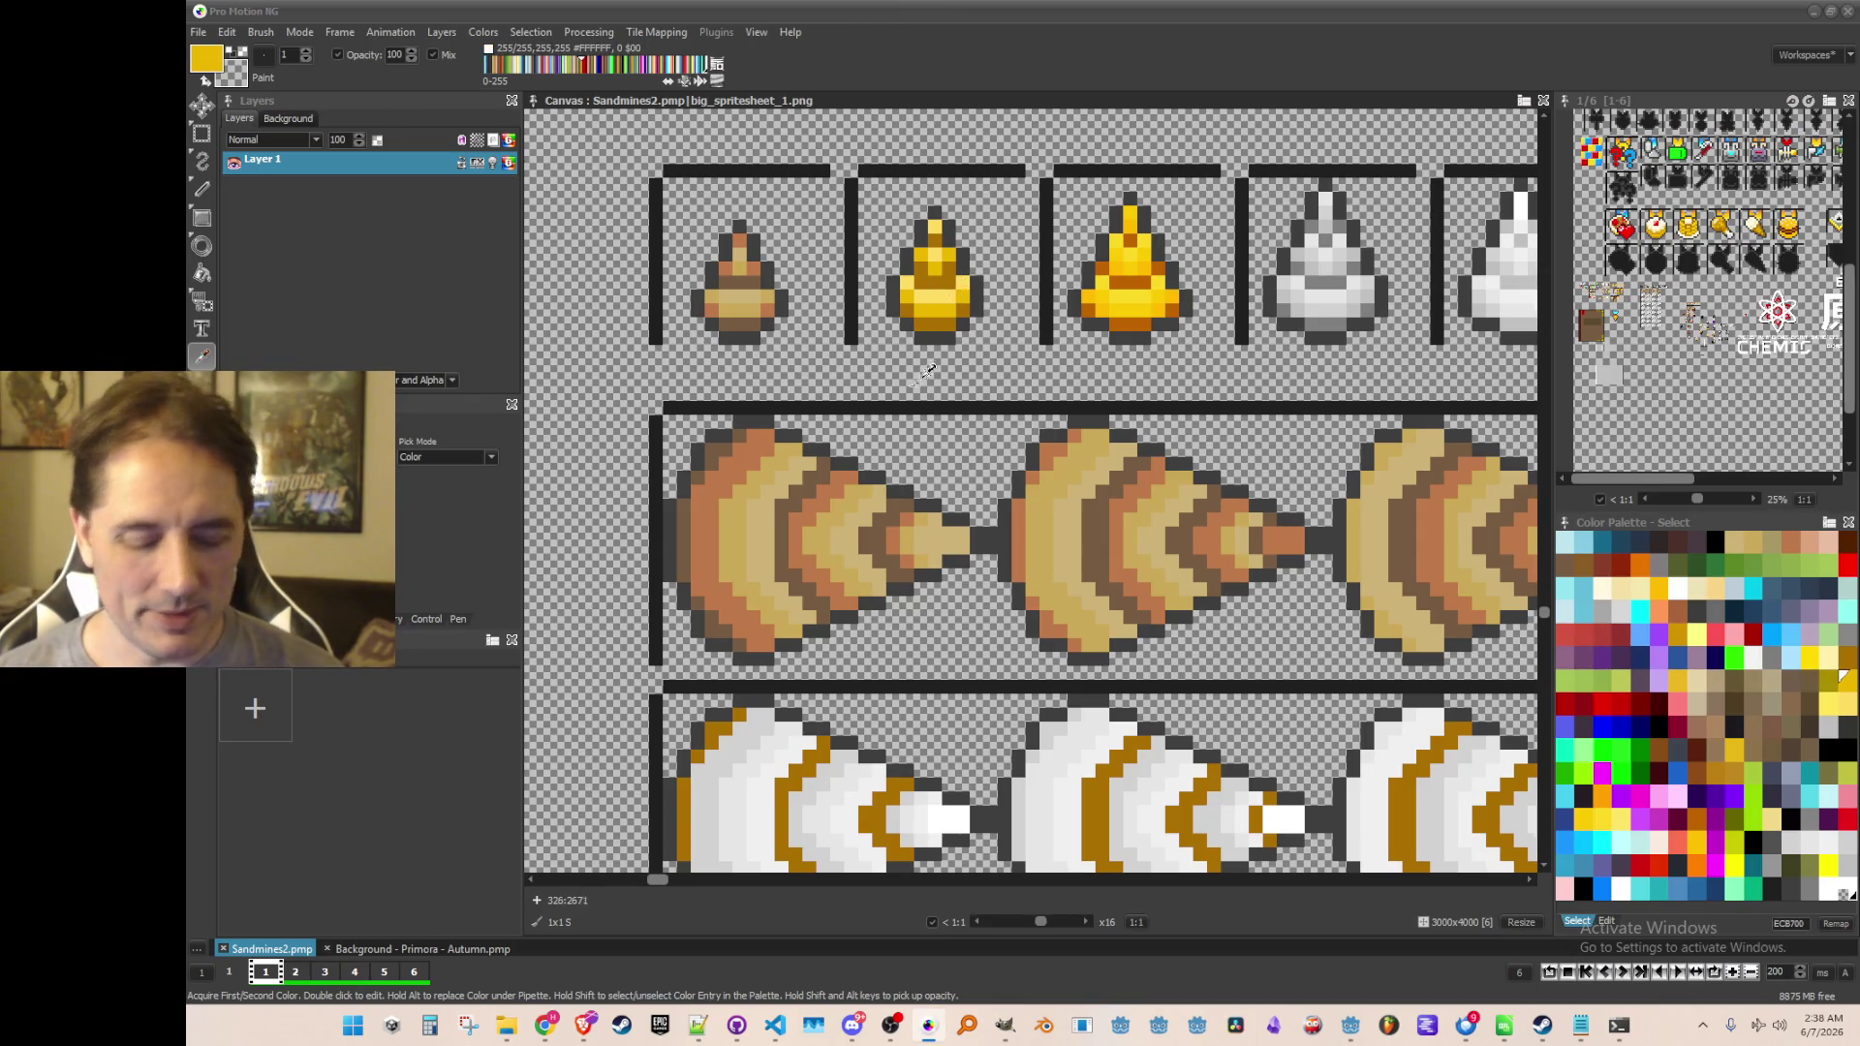
{"action": "left_click_drag", "start_coordinate": [820, 630], "coordinate": [833, 544]}
{"action": "scroll", "coordinate": [833, 545], "scroll_direction": "down", "scroll_amount": 2}
{"action": "scroll", "coordinate": [830, 647], "scroll_direction": "up", "scroll_amount": 2}
{"action": "scroll", "coordinate": [729, 654], "scroll_direction": "up", "scroll_amount": 4}
{"action": "left_click", "coordinate": [702, 617]}
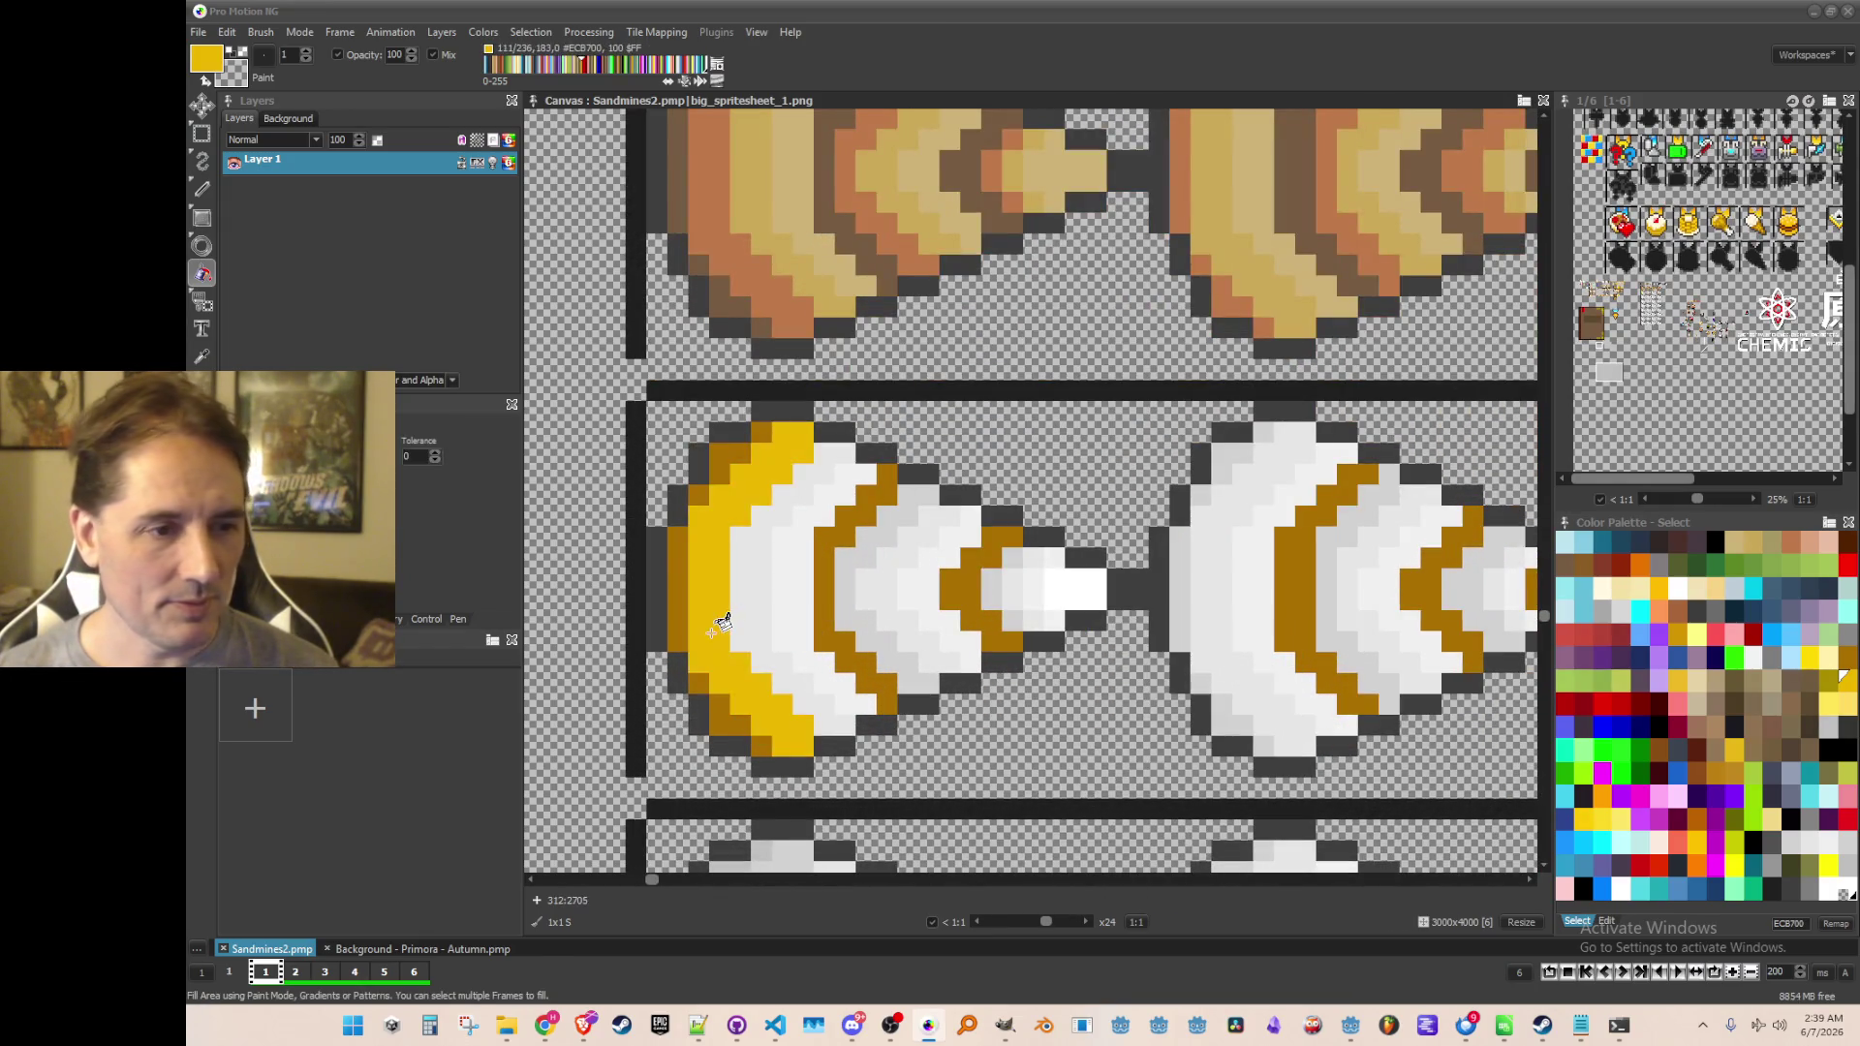
{"action": "left_click", "coordinate": [875, 644]}
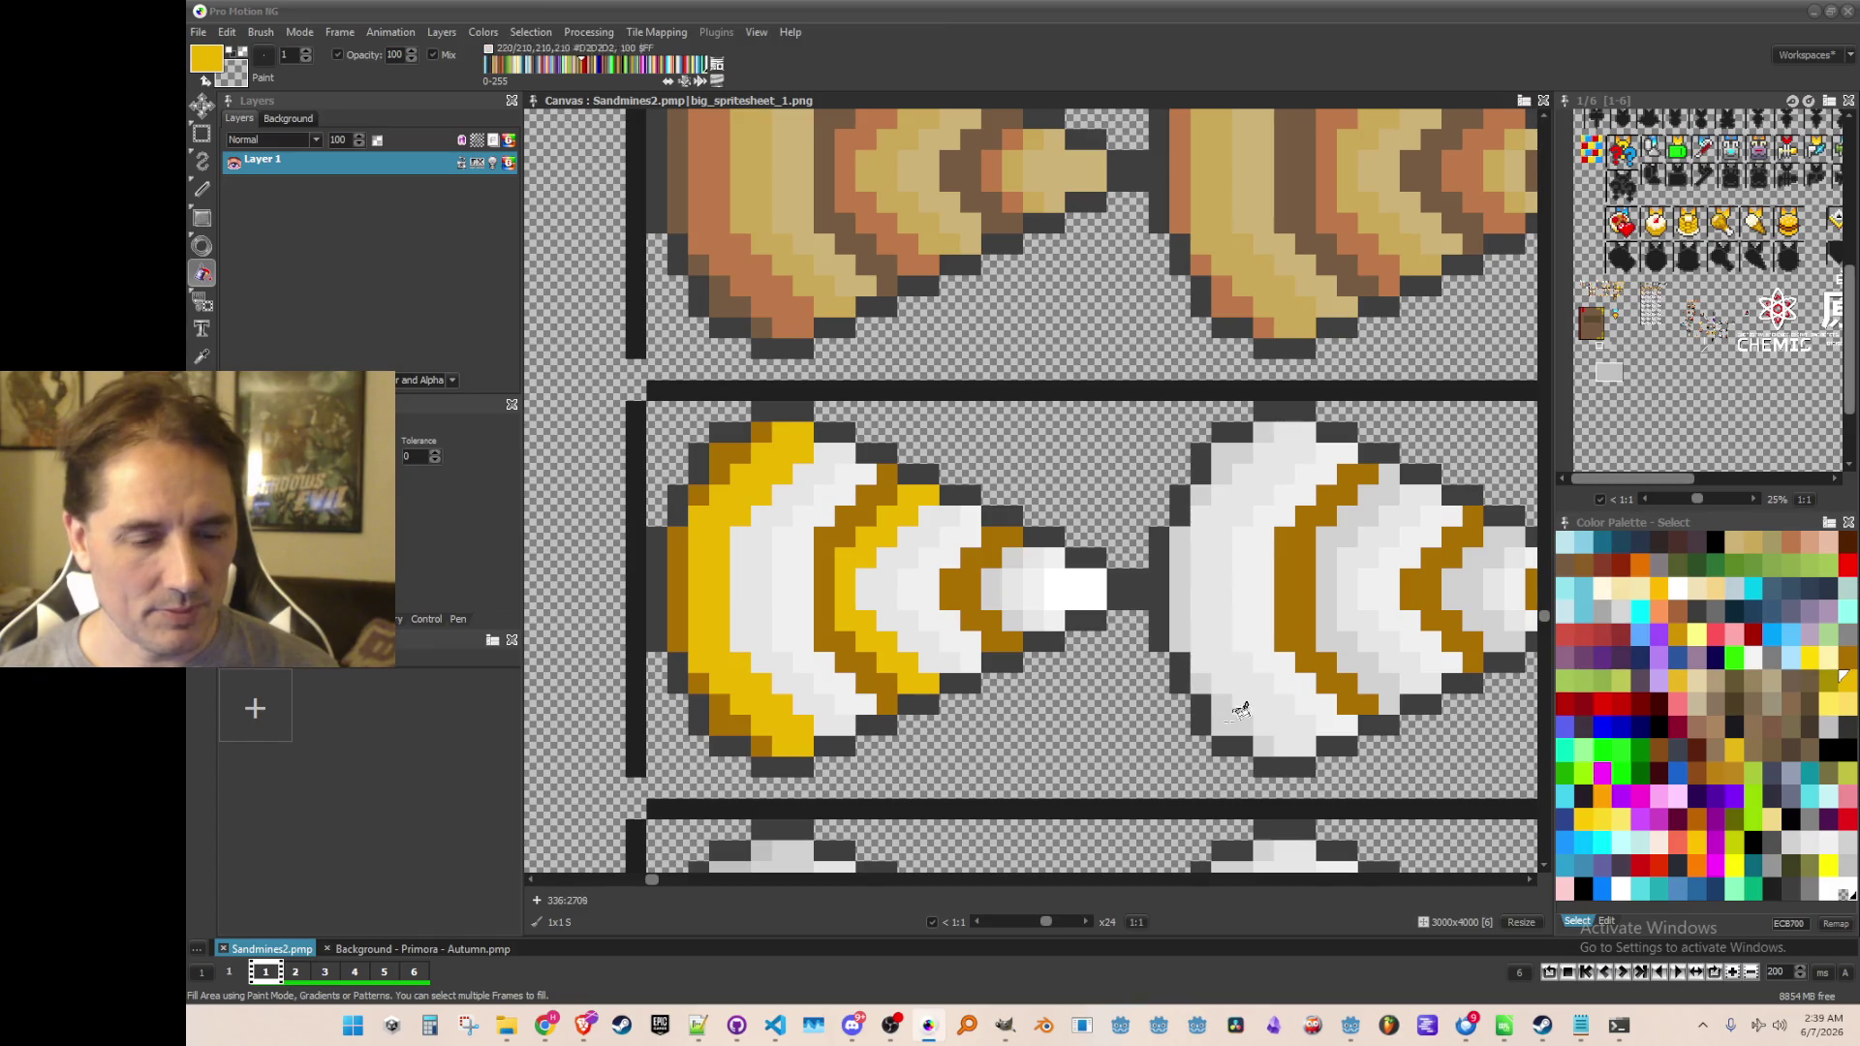
{"action": "mouse_move", "coordinate": [1267, 747]}
{"action": "left_mouse_down"}
{"action": "mouse_move", "coordinate": [1191, 623]}
{"action": "mouse_move", "coordinate": [1215, 474]}
{"action": "mouse_move", "coordinate": [1269, 426]}
{"action": "left_mouse_up"}
Fill the outer and inner white bands of the middle, right and last cones bright gold
{"action": "scroll", "coordinate": [1271, 499], "scroll_direction": "down", "scroll_amount": 2}
{"action": "scroll", "coordinate": [1271, 496], "scroll_direction": "down", "scroll_amount": 1}
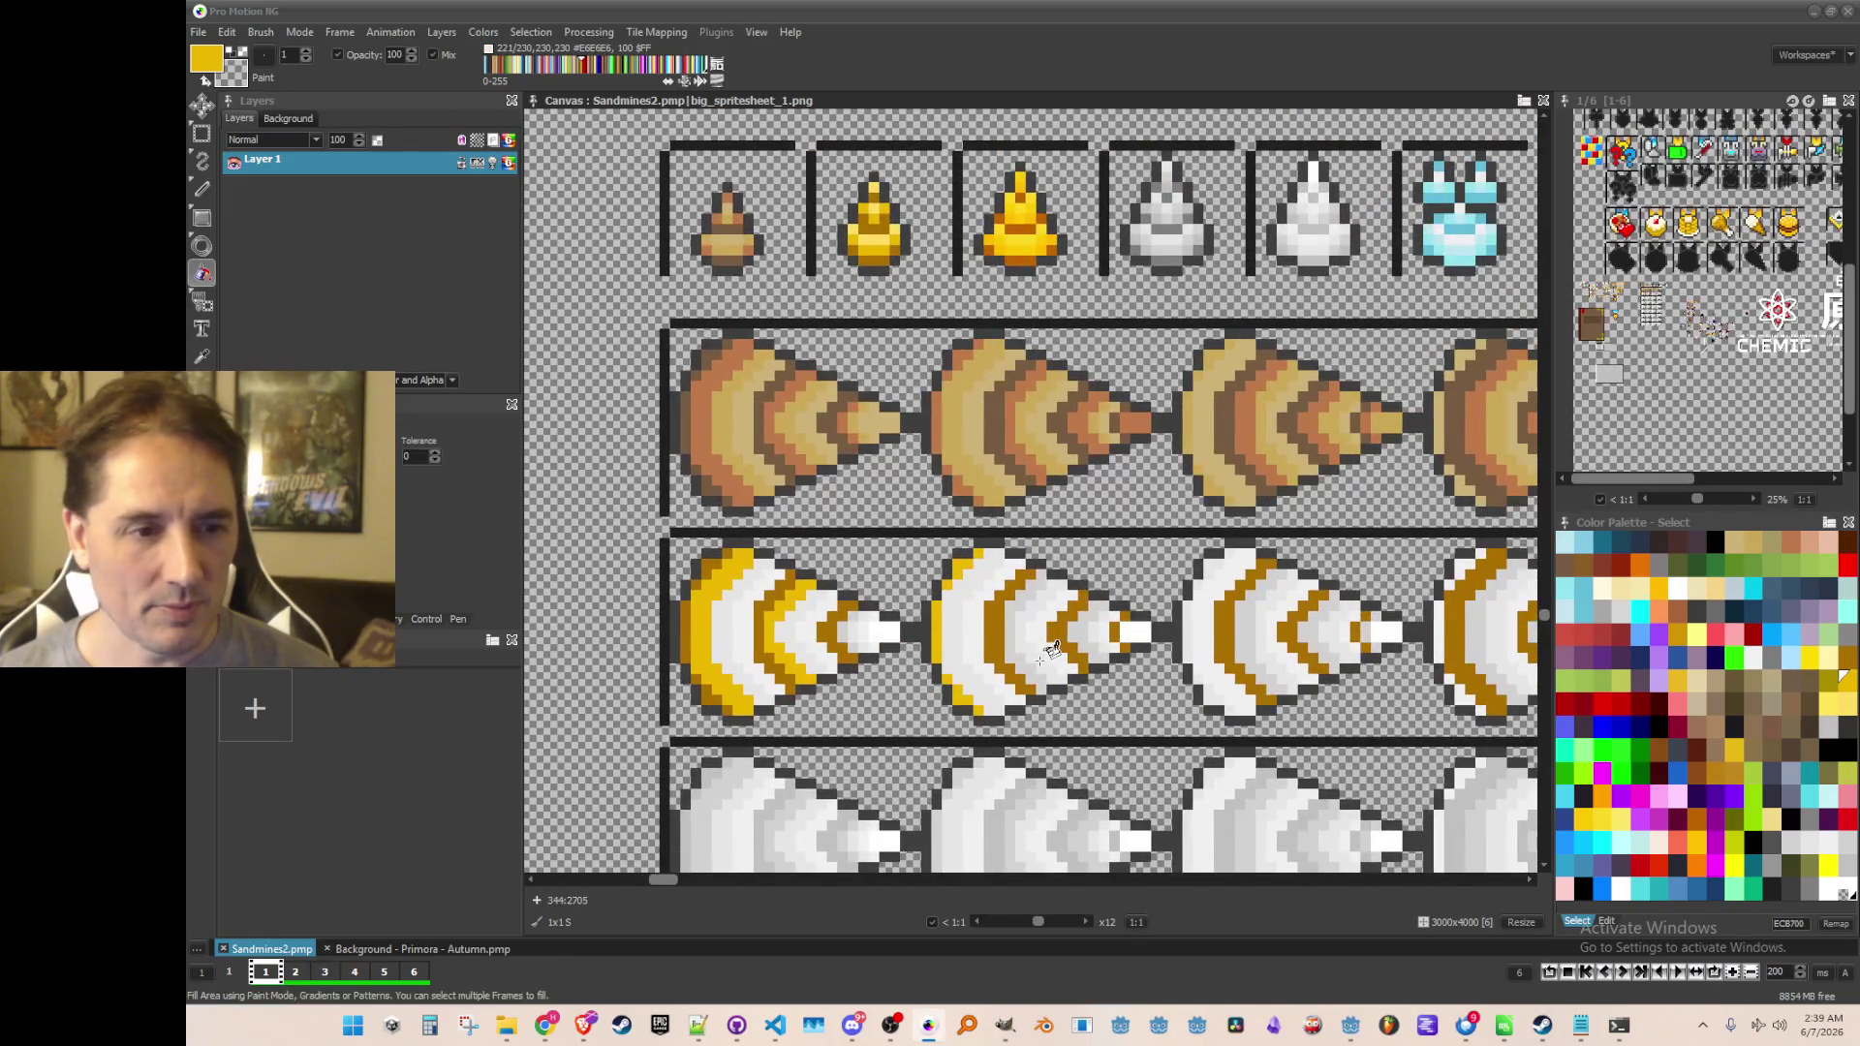
{"action": "scroll", "coordinate": [981, 608], "scroll_direction": "up", "scroll_amount": 2}
{"action": "left_click", "coordinate": [971, 617]}
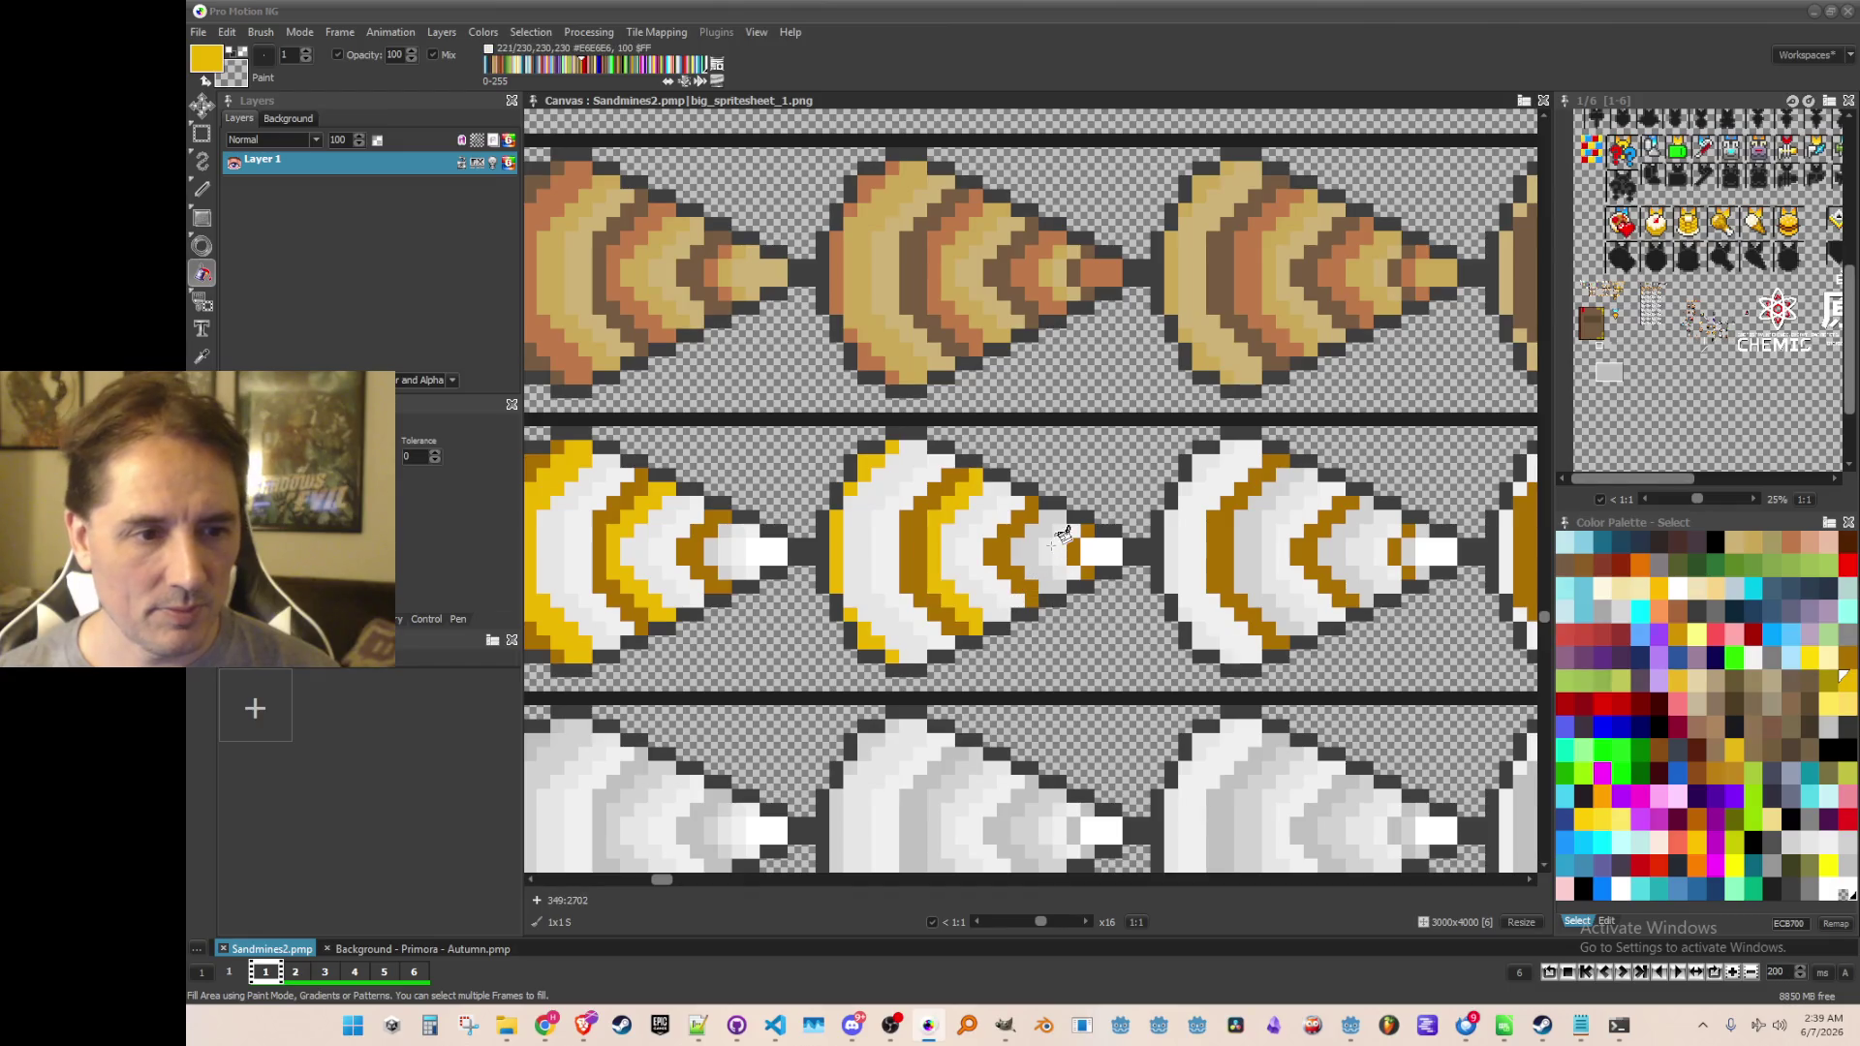
{"action": "left_click", "coordinate": [1034, 562]}
{"action": "left_click", "coordinate": [1247, 567]}
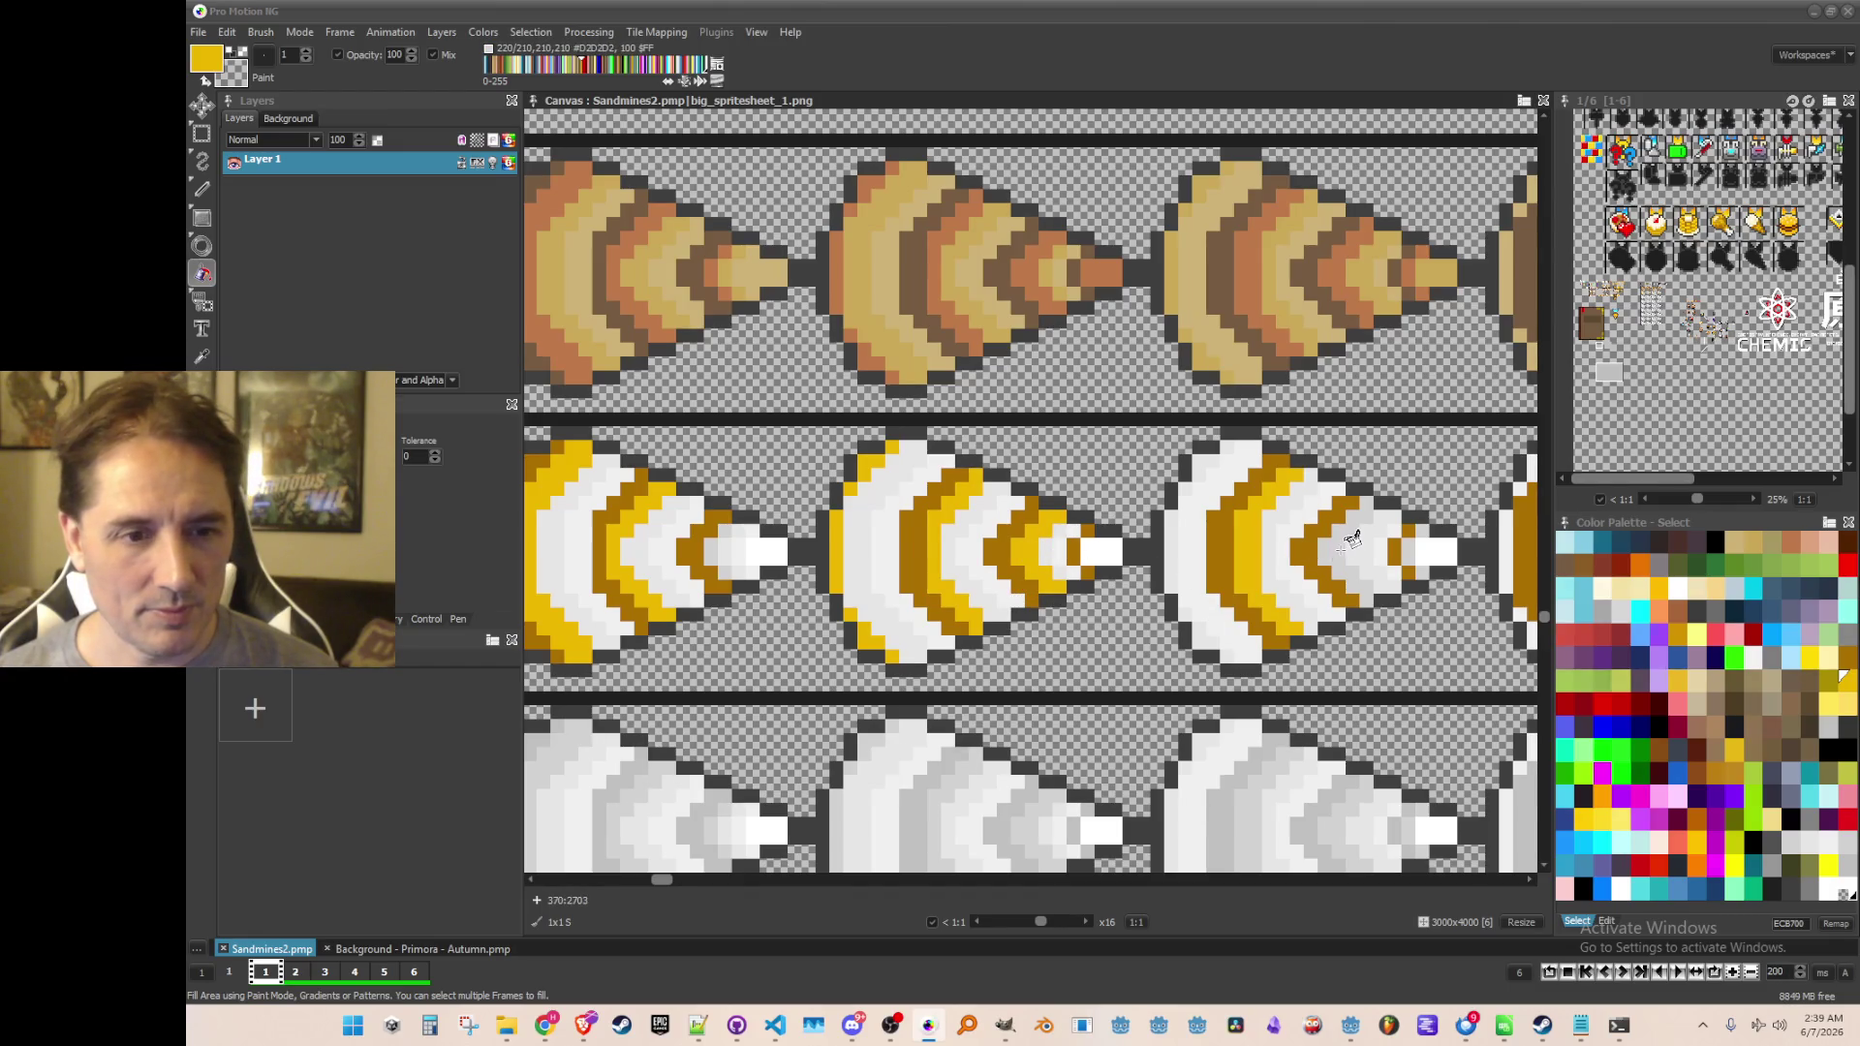
{"action": "left_click", "coordinate": [1356, 560]}
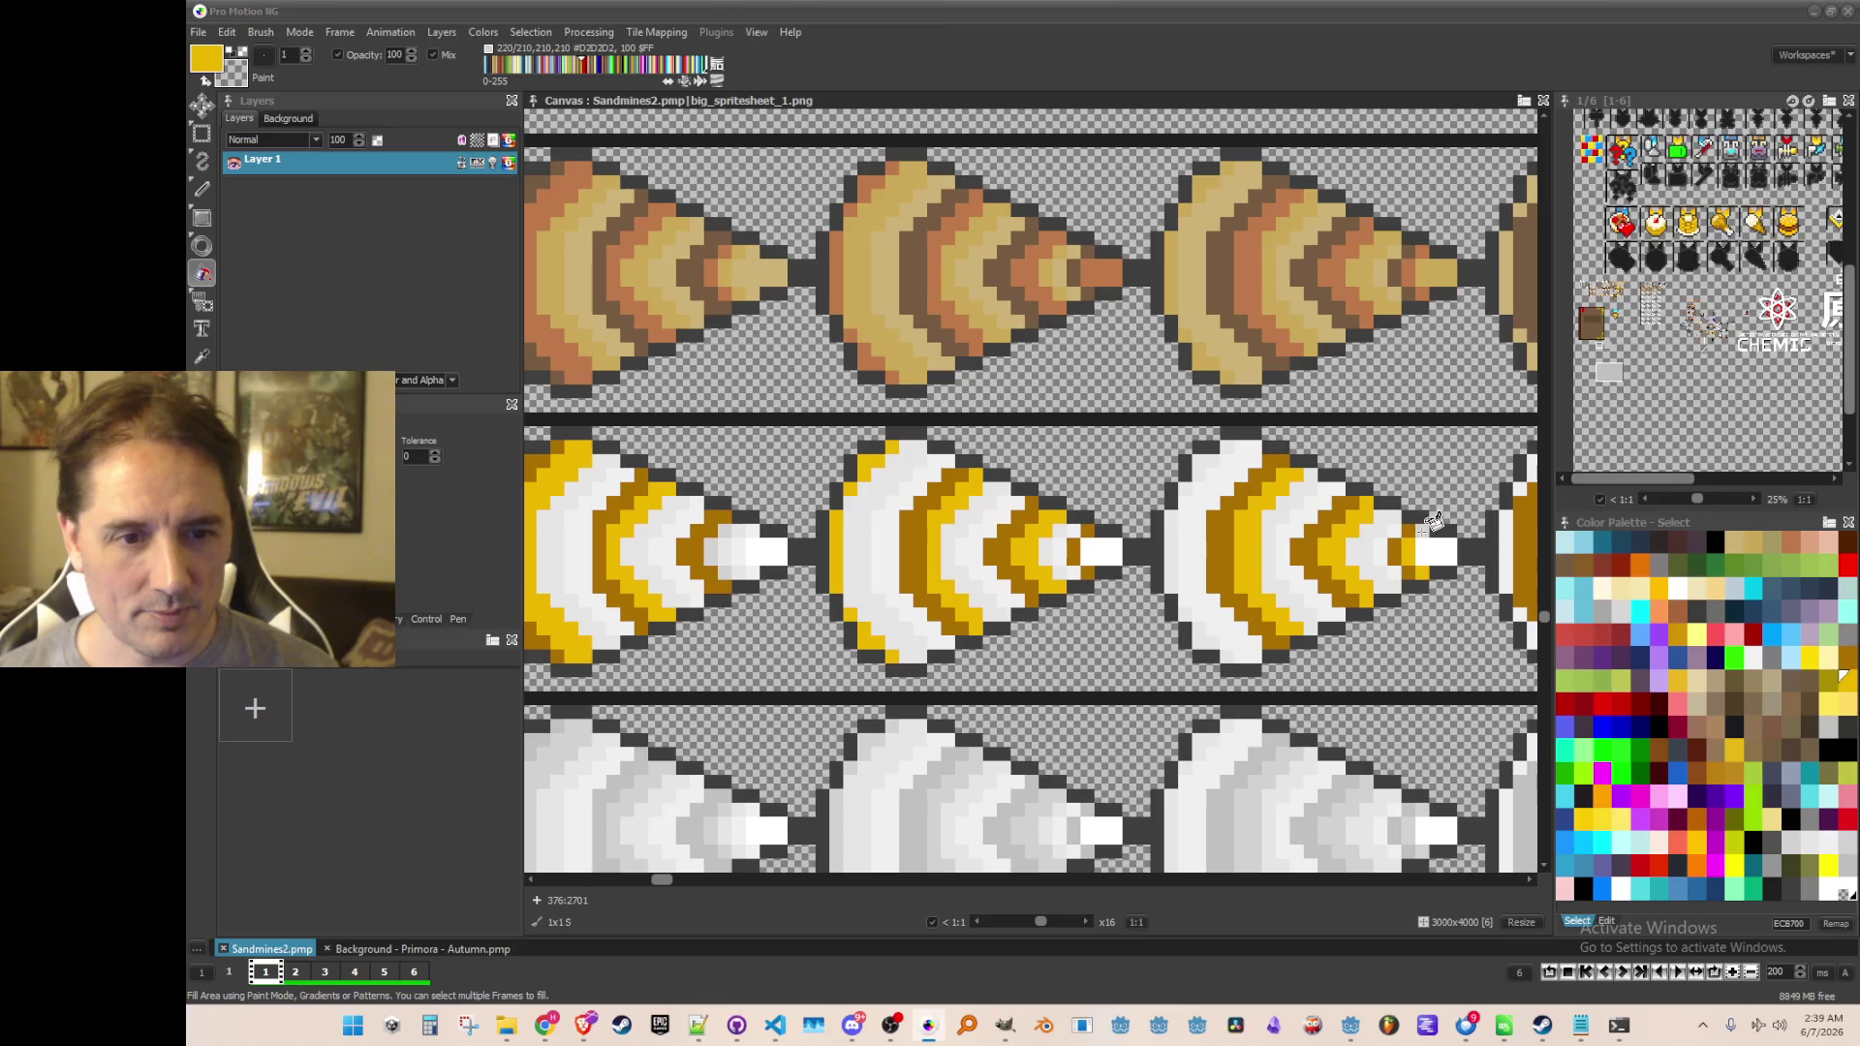
{"action": "scroll", "coordinate": [1029, 580], "scroll_direction": "right", "scroll_amount": 5}
{"action": "left_click", "coordinate": [1059, 558]}
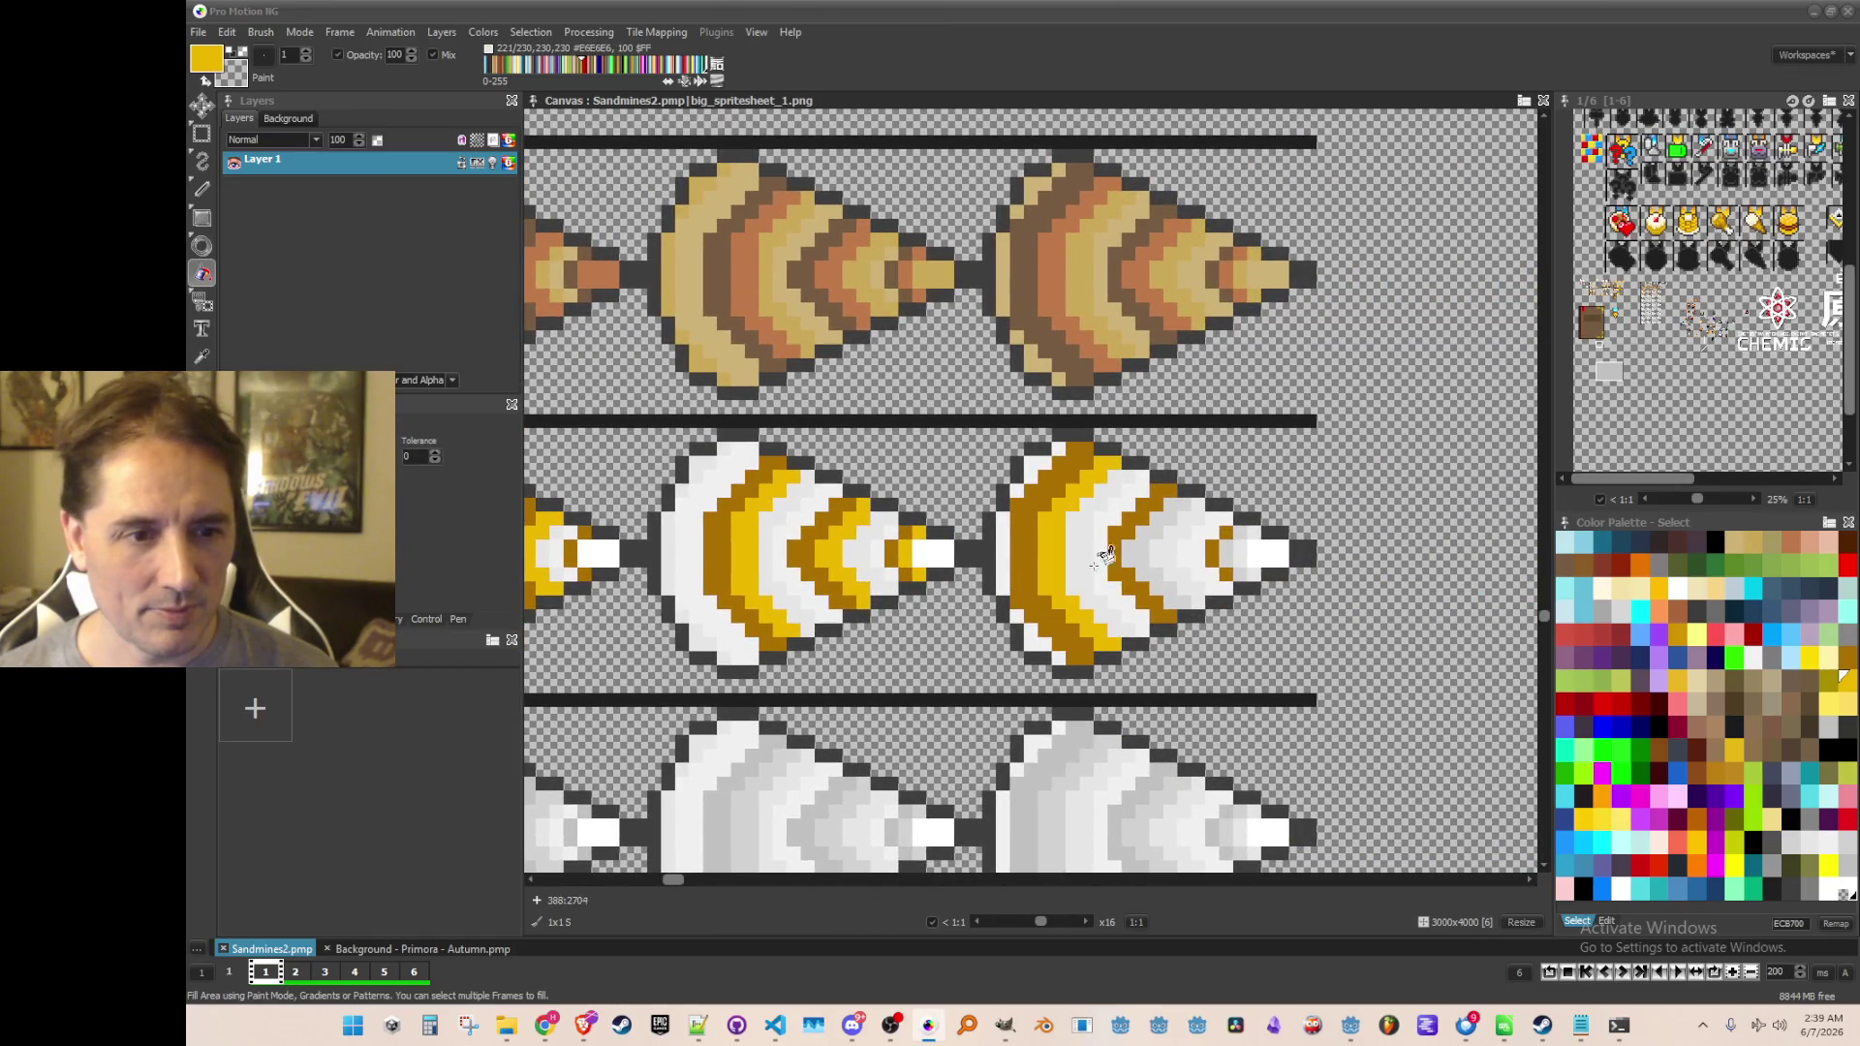
{"action": "left_click", "coordinate": [1146, 550]}
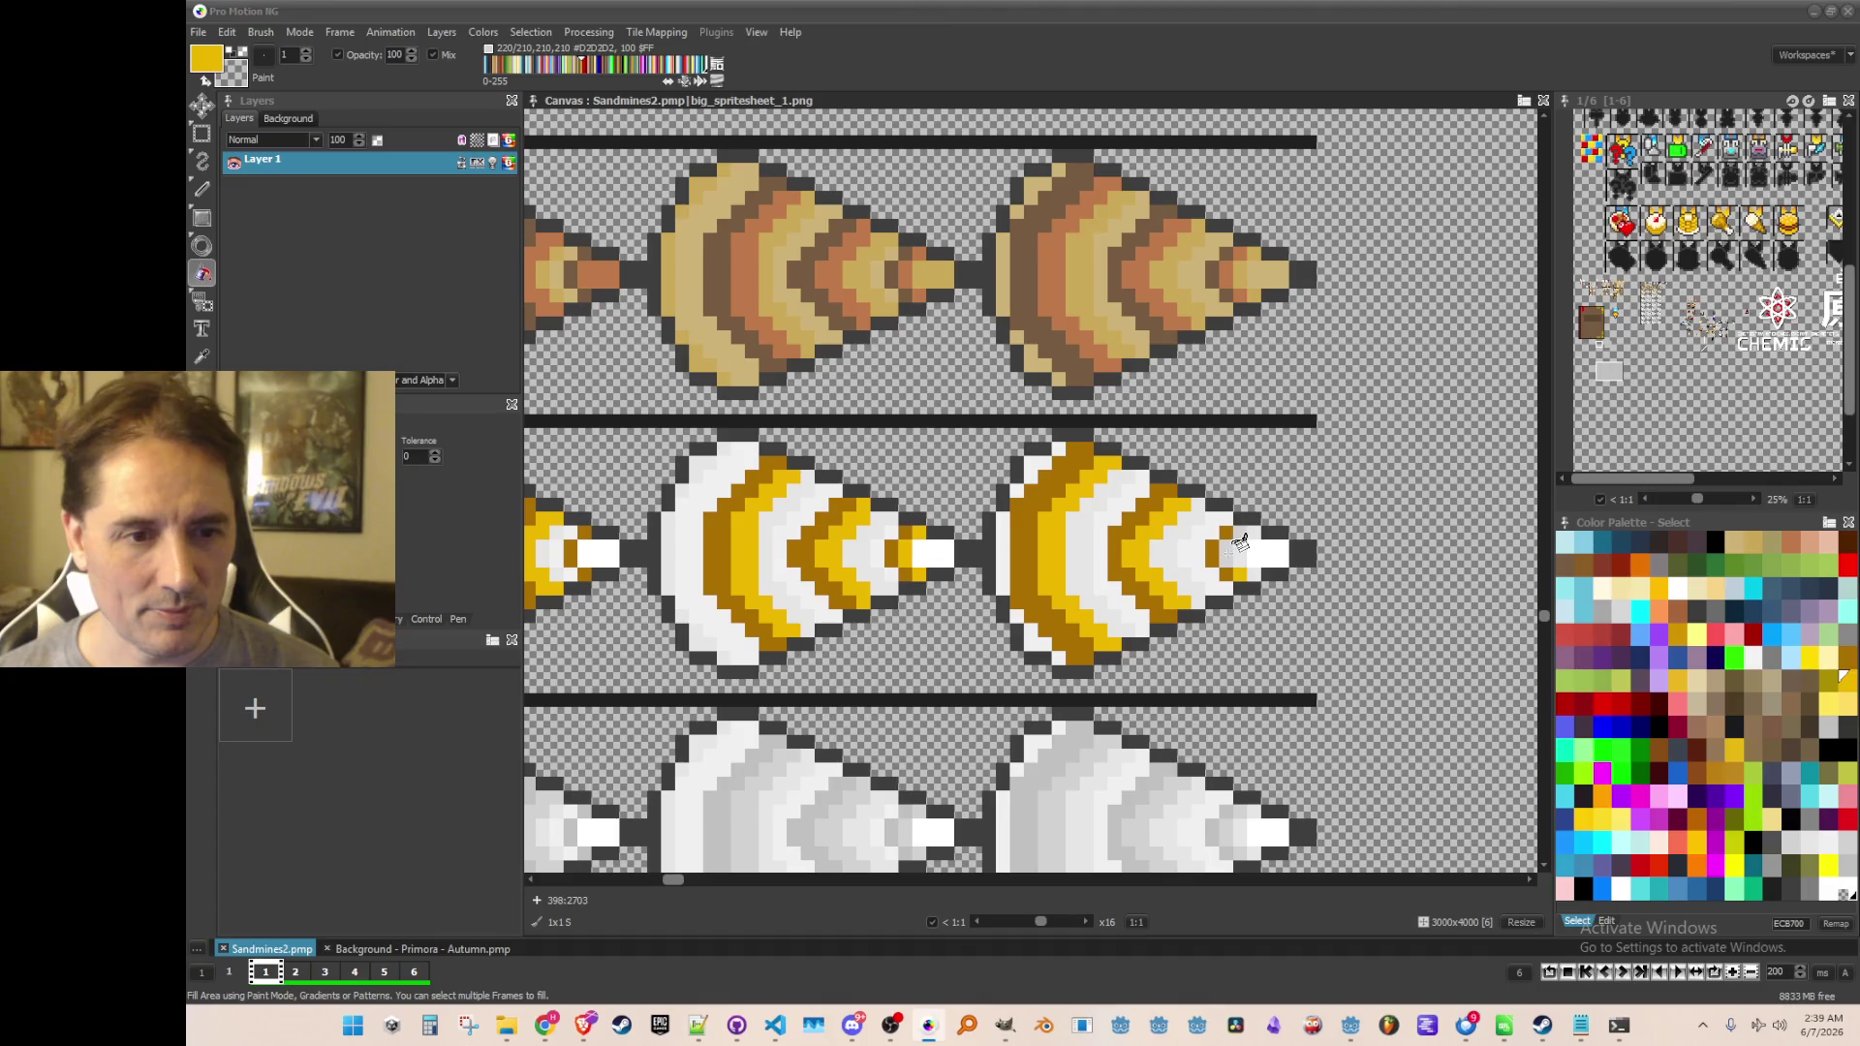
{"action": "scroll", "coordinate": [831, 504], "scroll_direction": "down", "scroll_amount": 3}
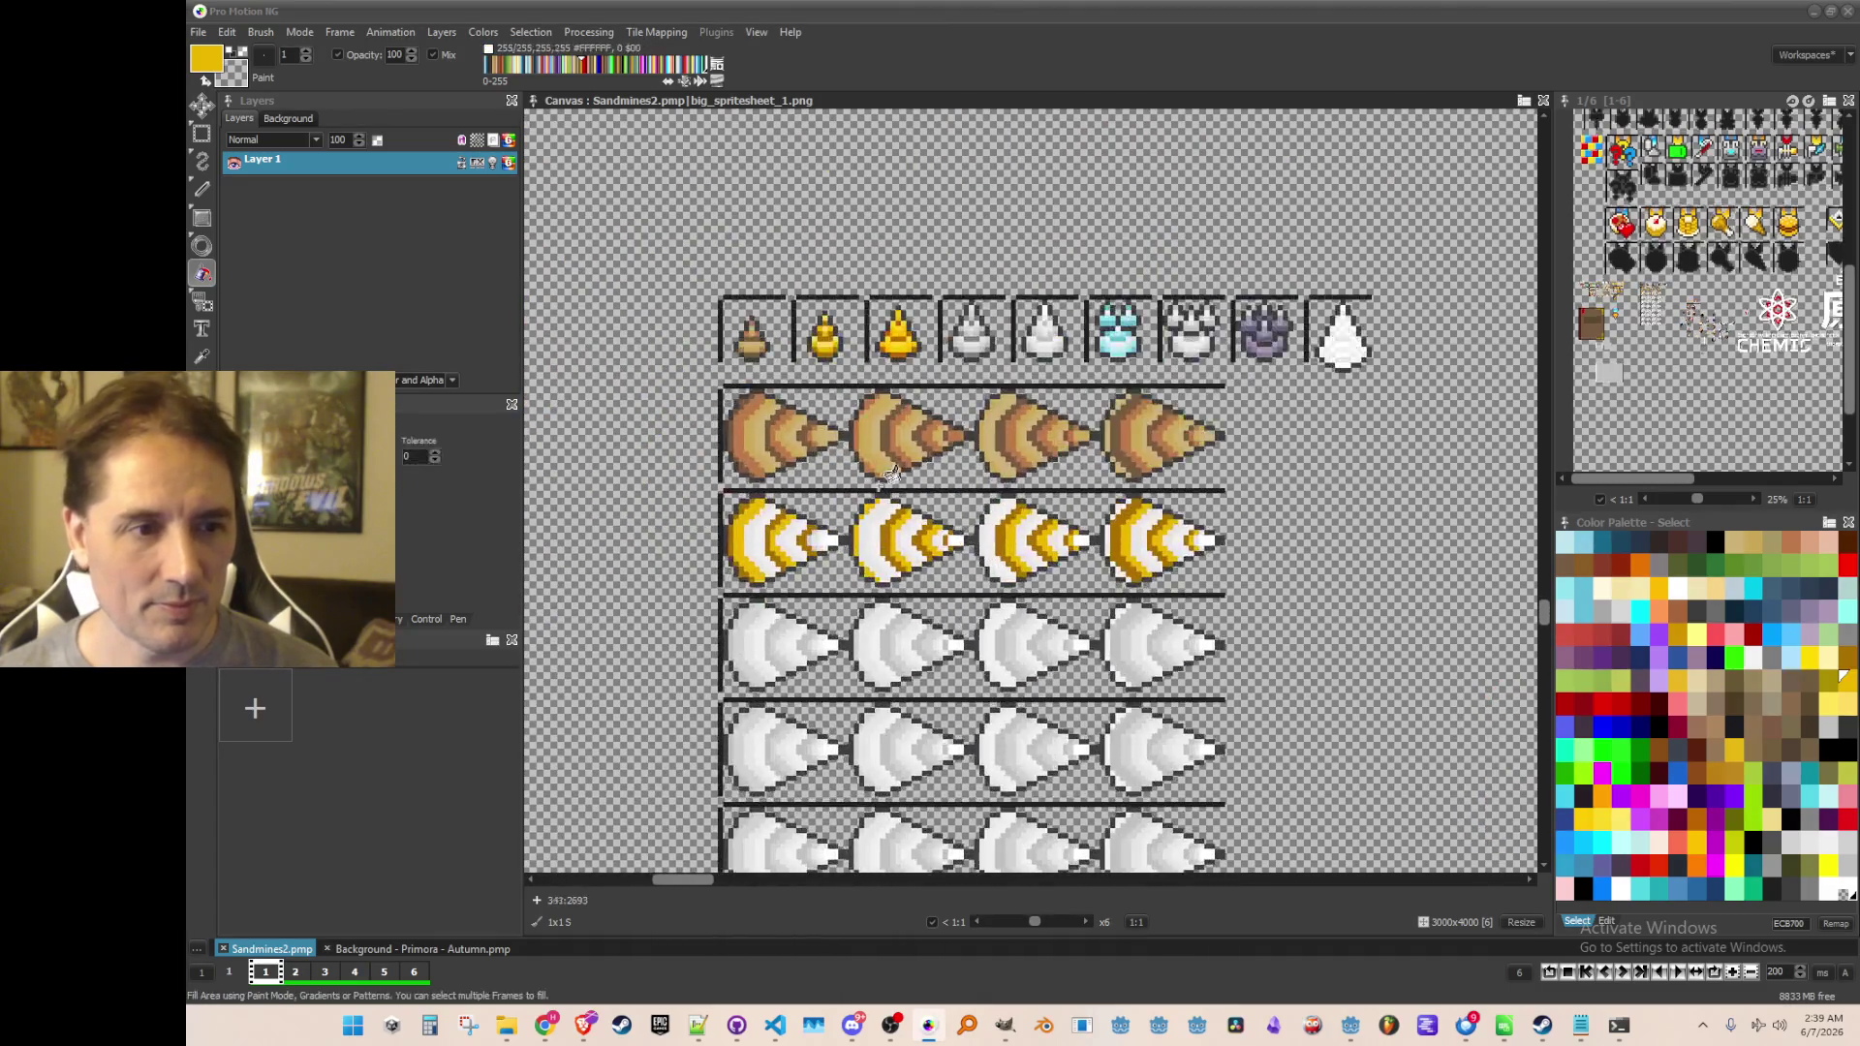
{"action": "scroll", "coordinate": [835, 412], "scroll_direction": "up", "scroll_amount": 1}
{"action": "scroll", "coordinate": [849, 410], "scroll_direction": "up", "scroll_amount": 1}
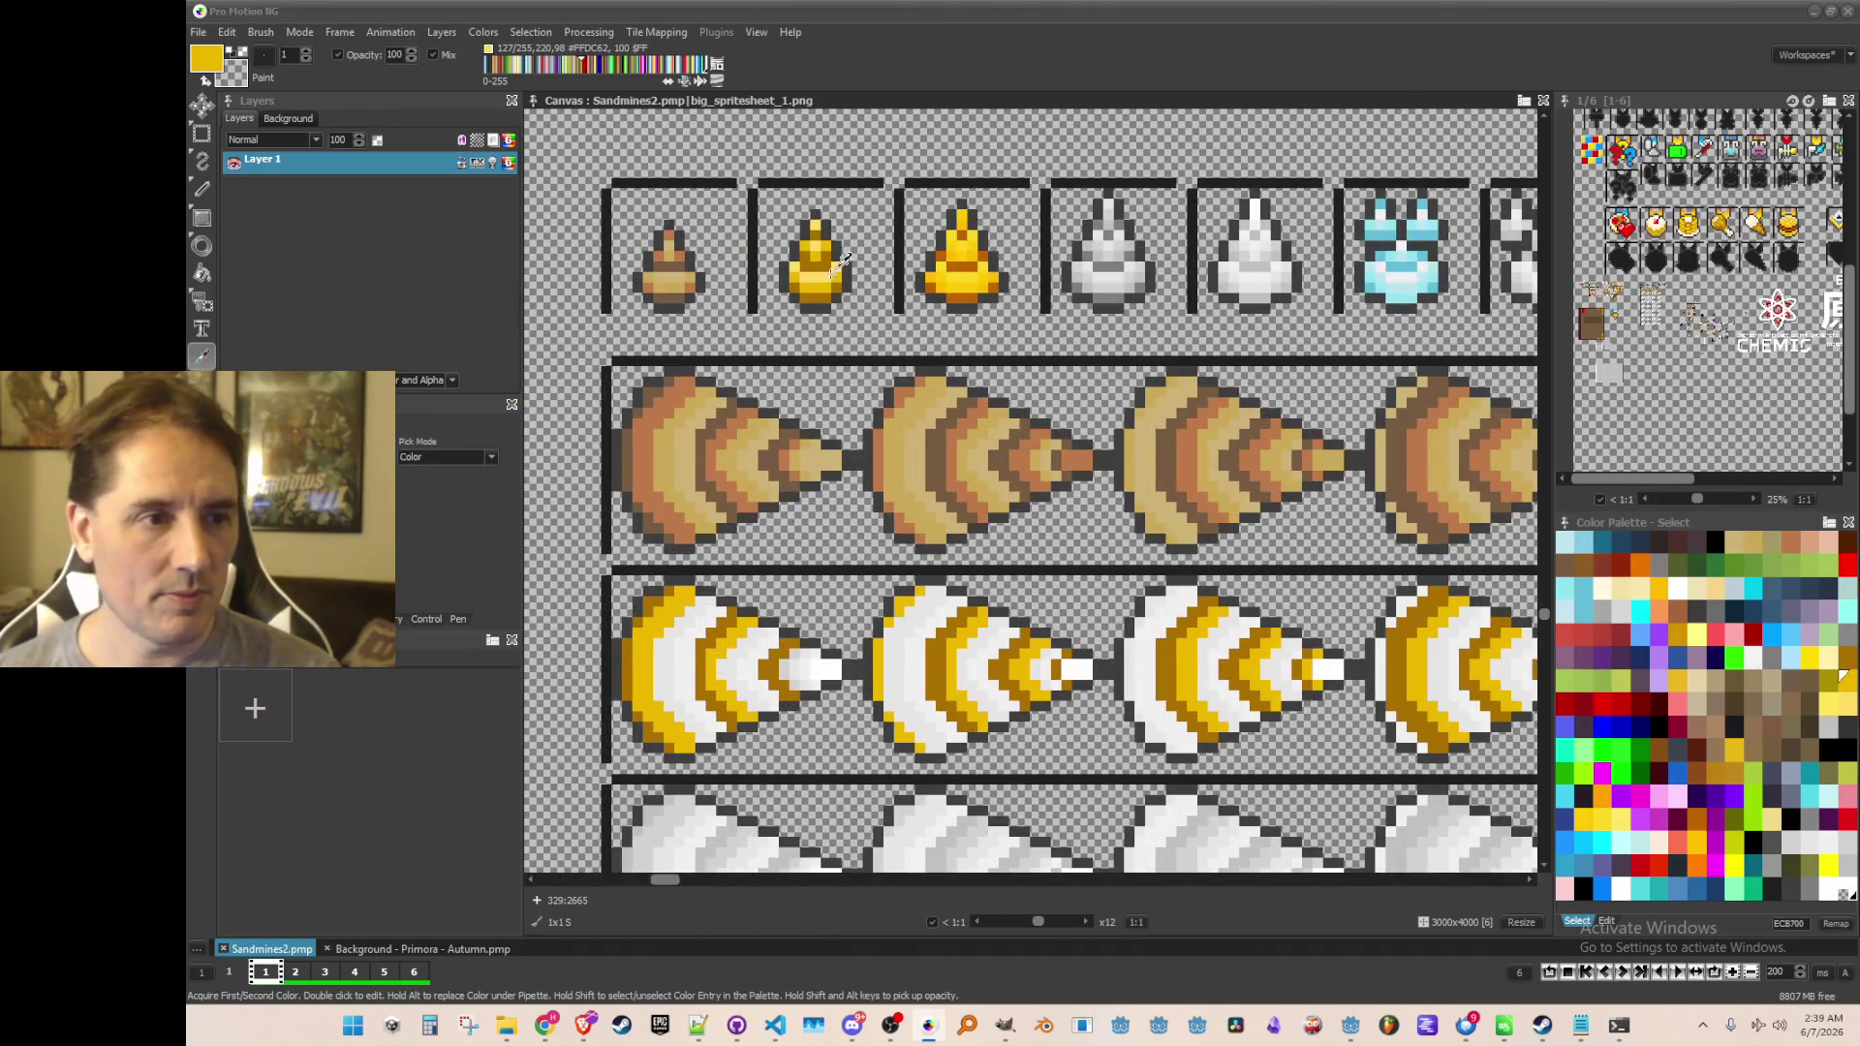
Pick light yellow from the gold ore icon and recolour arcs of the first two gold cones
{"action": "left_click", "coordinate": [831, 264]}
{"action": "key", "text": "f"}
{"action": "scroll", "coordinate": [812, 504], "scroll_direction": "down", "scroll_amount": 1}
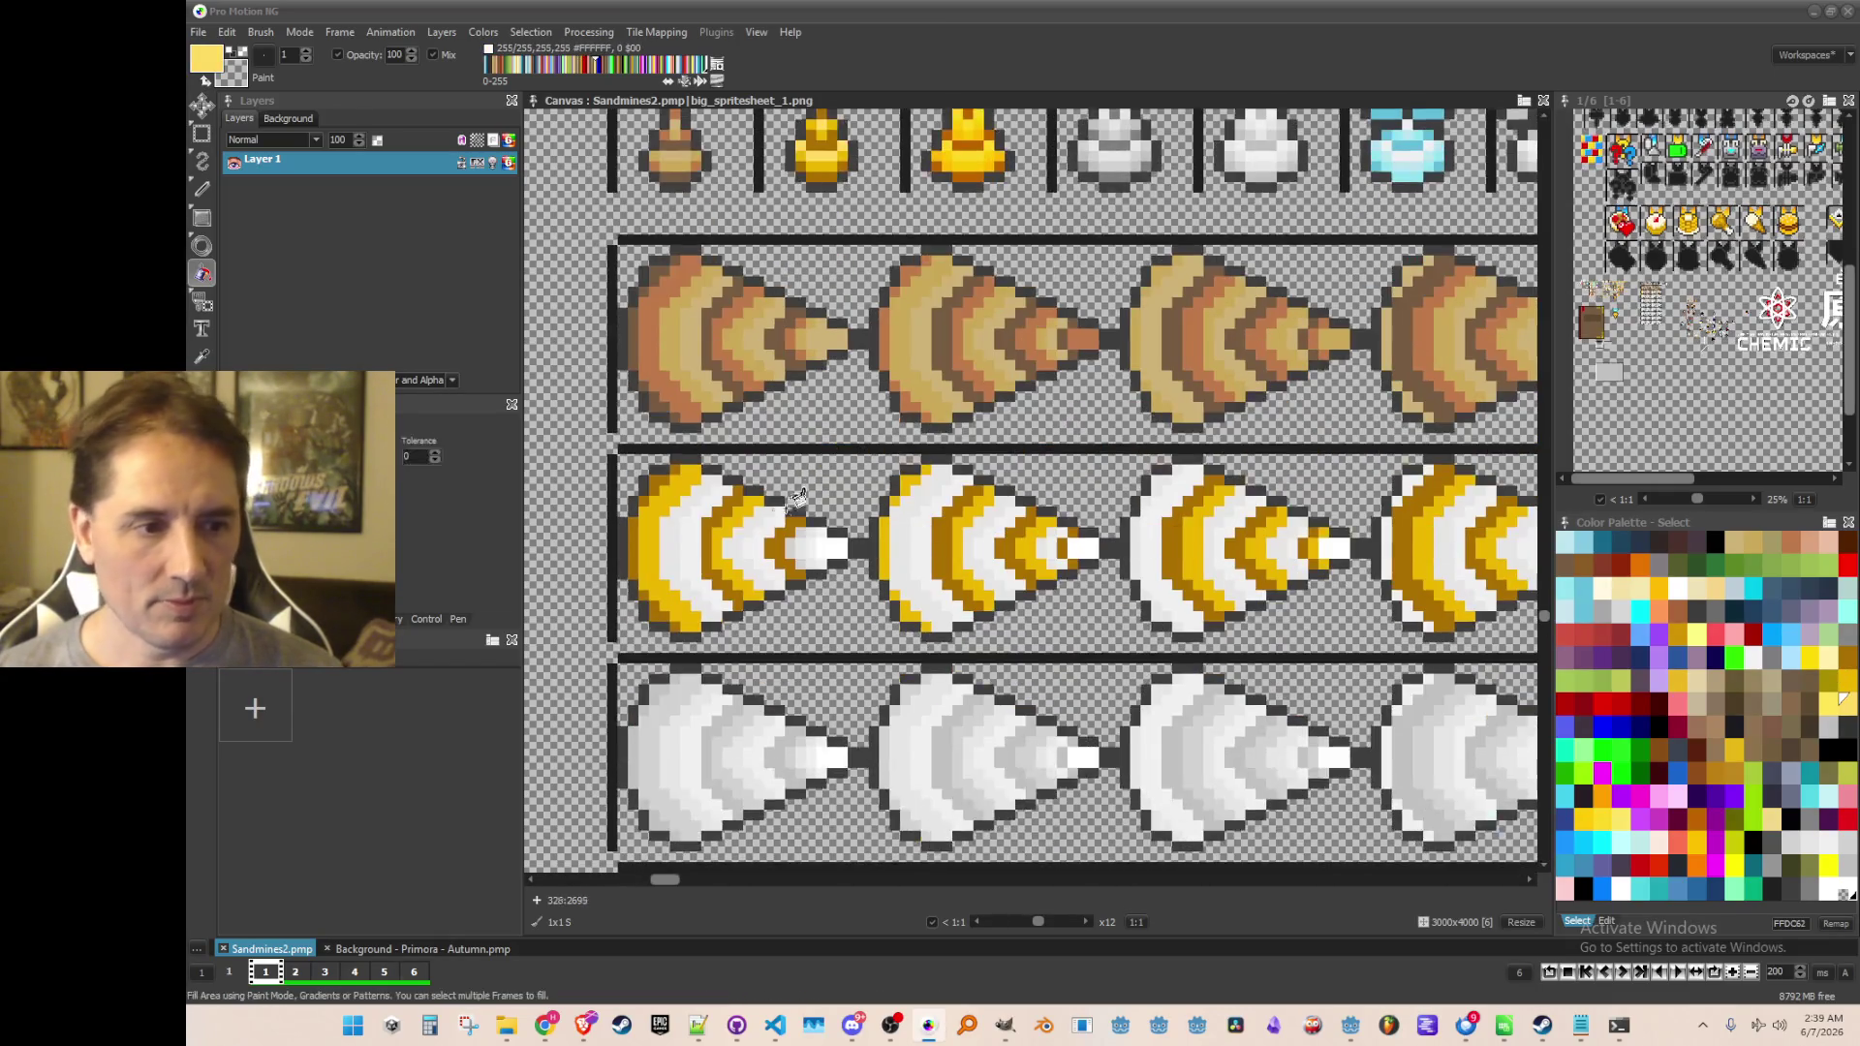
{"action": "left_click", "coordinate": [671, 581]}
{"action": "left_click", "coordinate": [936, 538]}
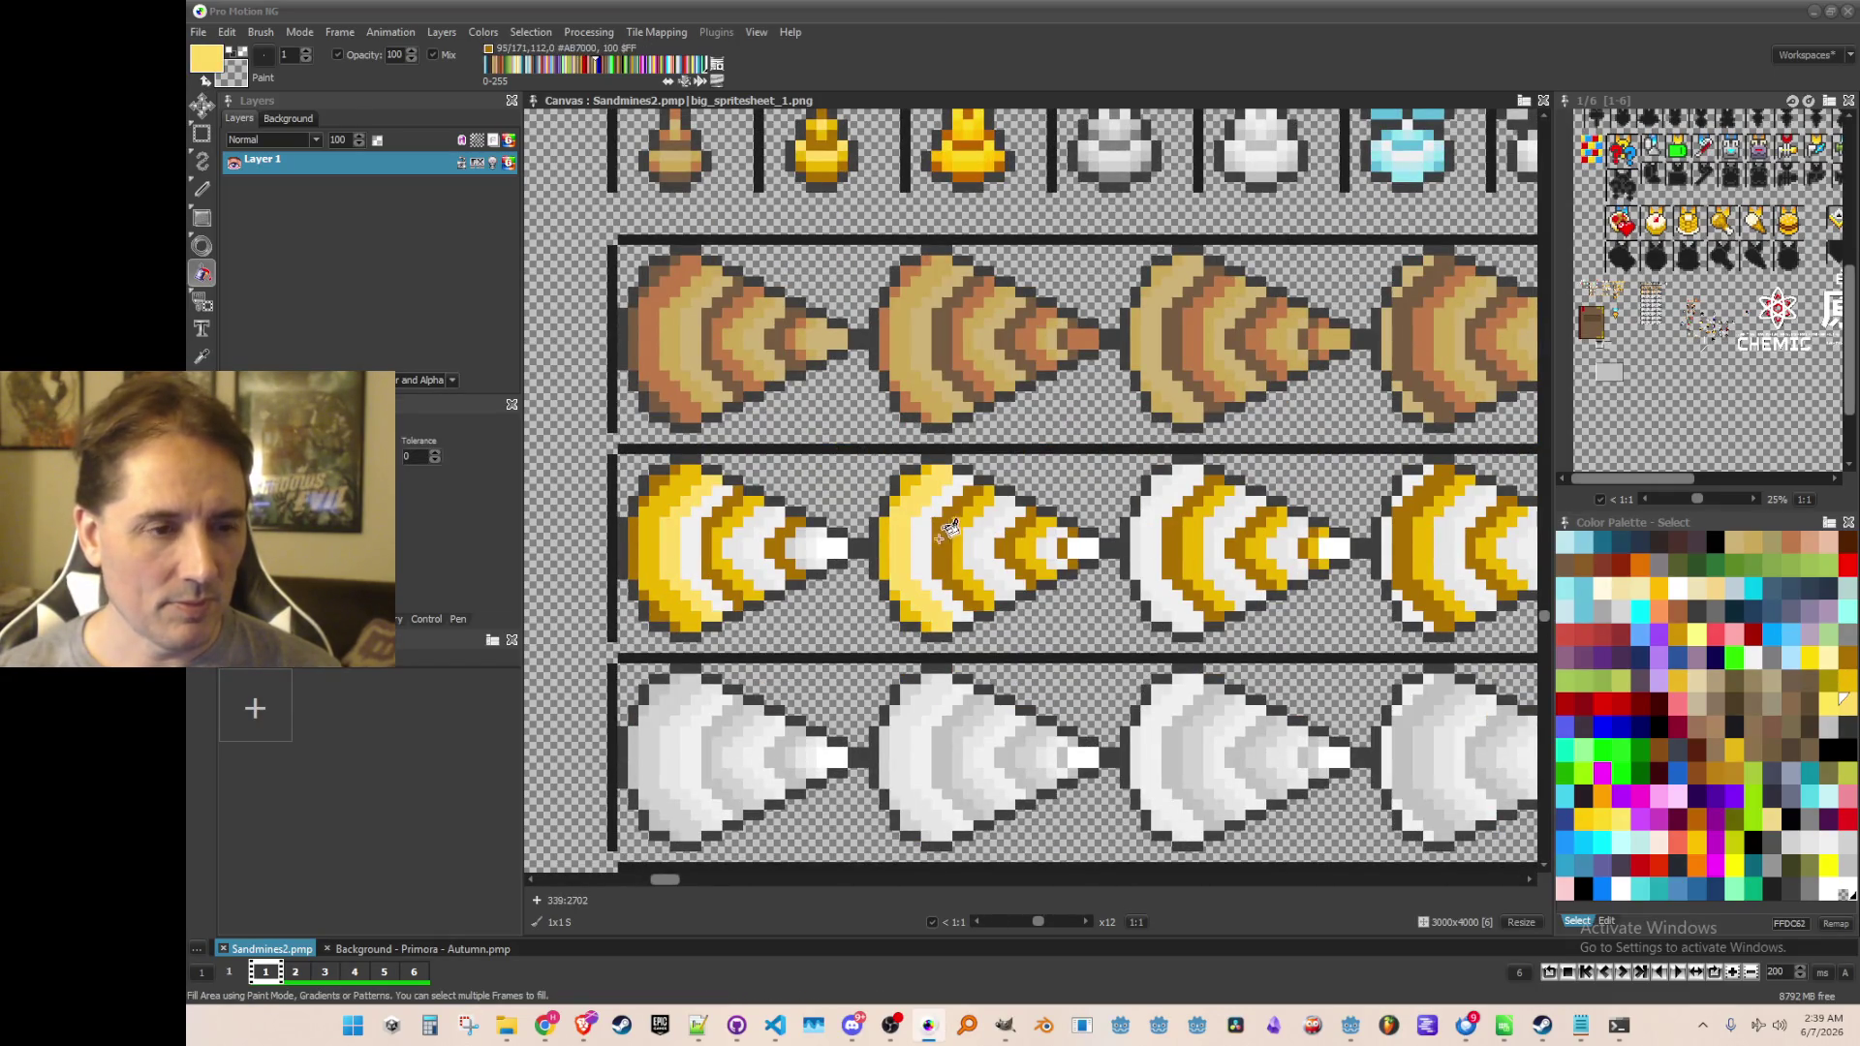
{"action": "left_click", "coordinate": [970, 548]}
{"action": "left_click", "coordinate": [754, 548]}
{"action": "scroll", "coordinate": [754, 548], "scroll_direction": "up", "scroll_amount": 1}
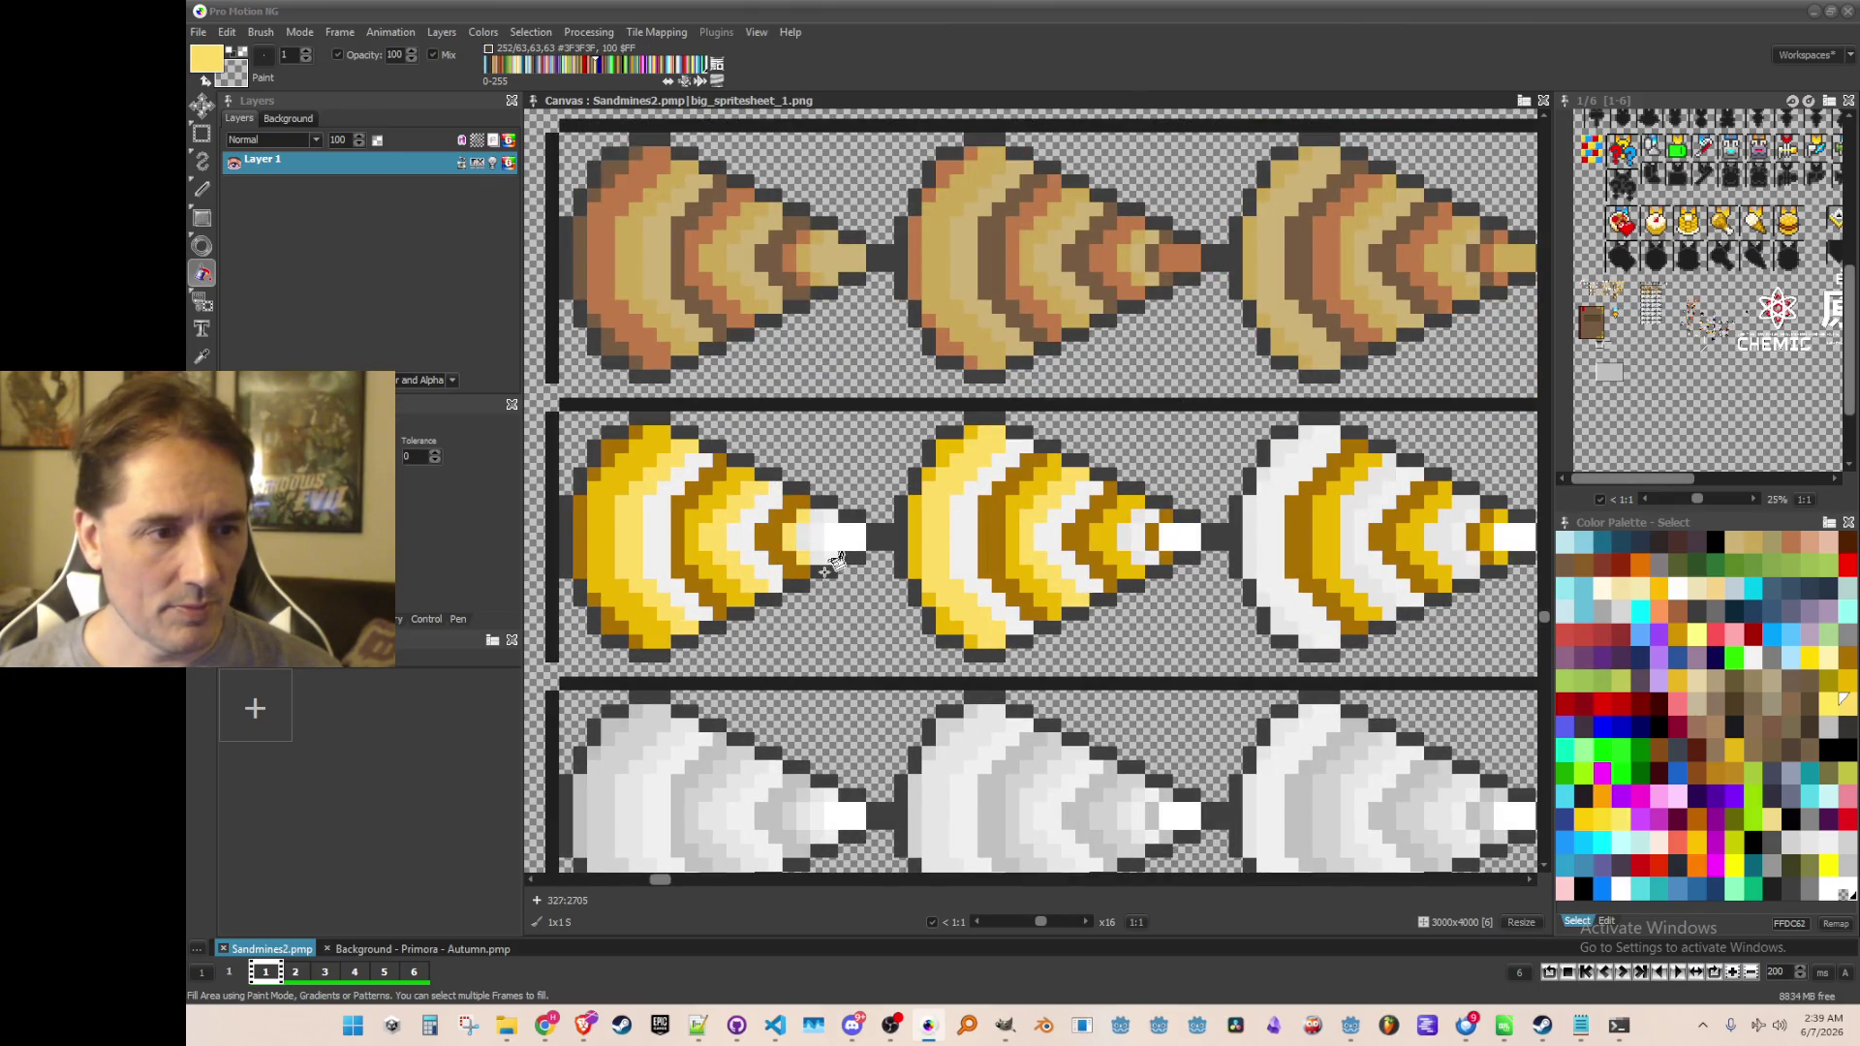
Fill the first cone's tip plus the centre cone's grey band, lower-left area and tip light yellow
{"action": "left_click_drag", "start_coordinate": [980, 571], "coordinate": [891, 577]}
{"action": "mouse_move", "coordinate": [1080, 591]}
{"action": "left_mouse_down"}
{"action": "mouse_move", "coordinate": [937, 574]}
{"action": "mouse_move", "coordinate": [927, 537]}
{"action": "left_mouse_up"}
{"action": "left_click", "coordinate": [868, 531]}
{"action": "scroll", "coordinate": [934, 586], "scroll_direction": "right", "scroll_amount": 2}
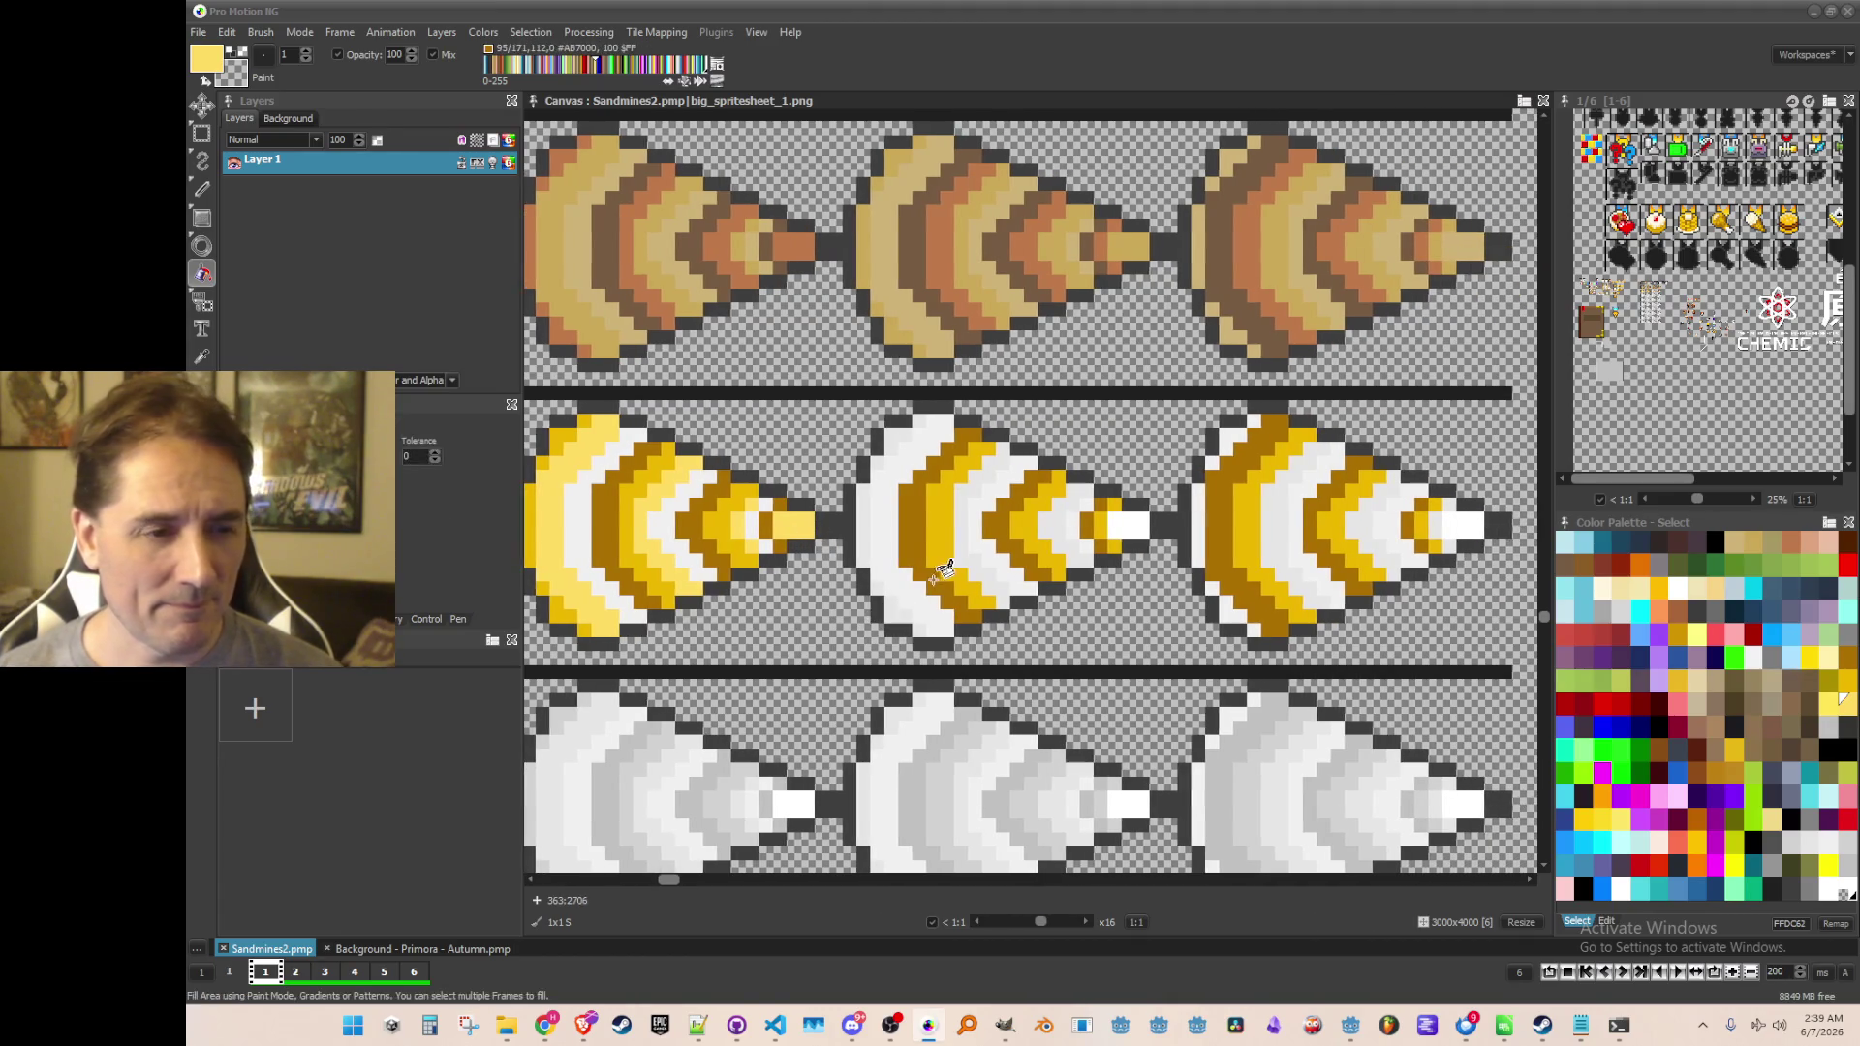
{"action": "left_click", "coordinate": [987, 585]}
{"action": "left_click", "coordinate": [895, 612]}
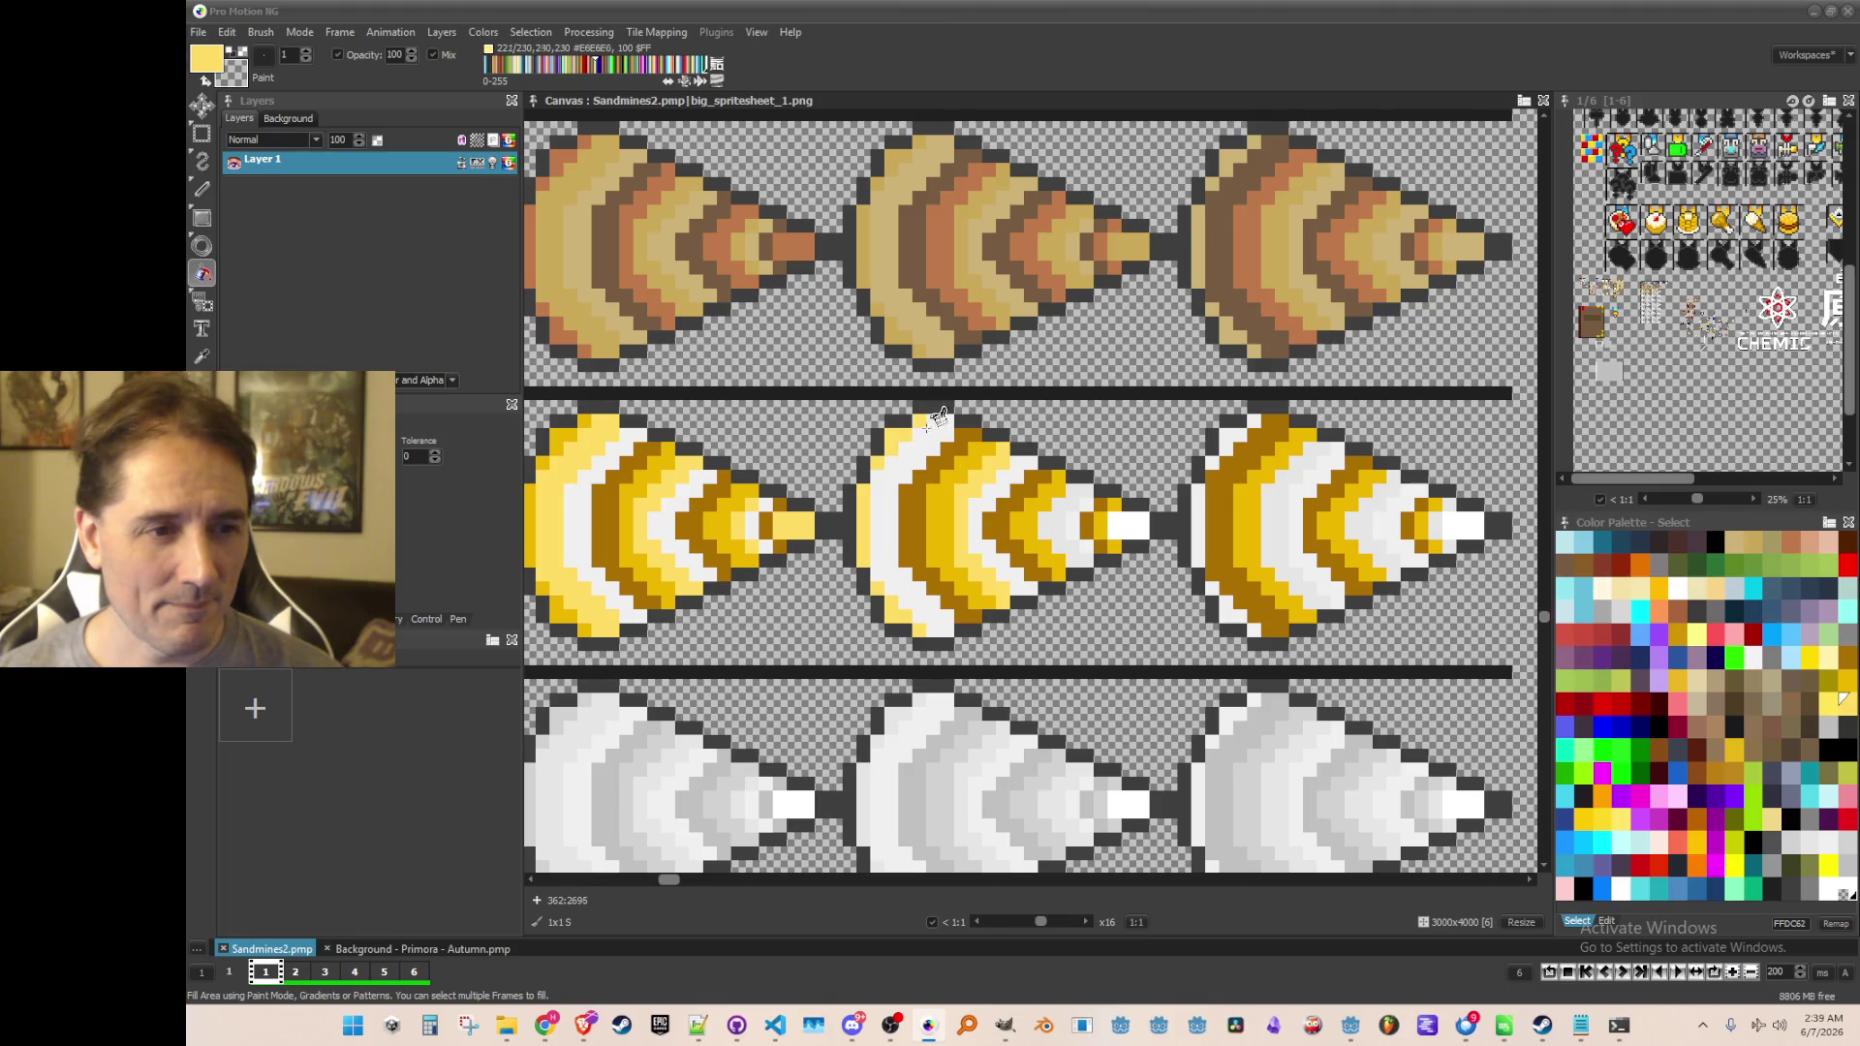
{"action": "left_click", "coordinate": [1131, 524]}
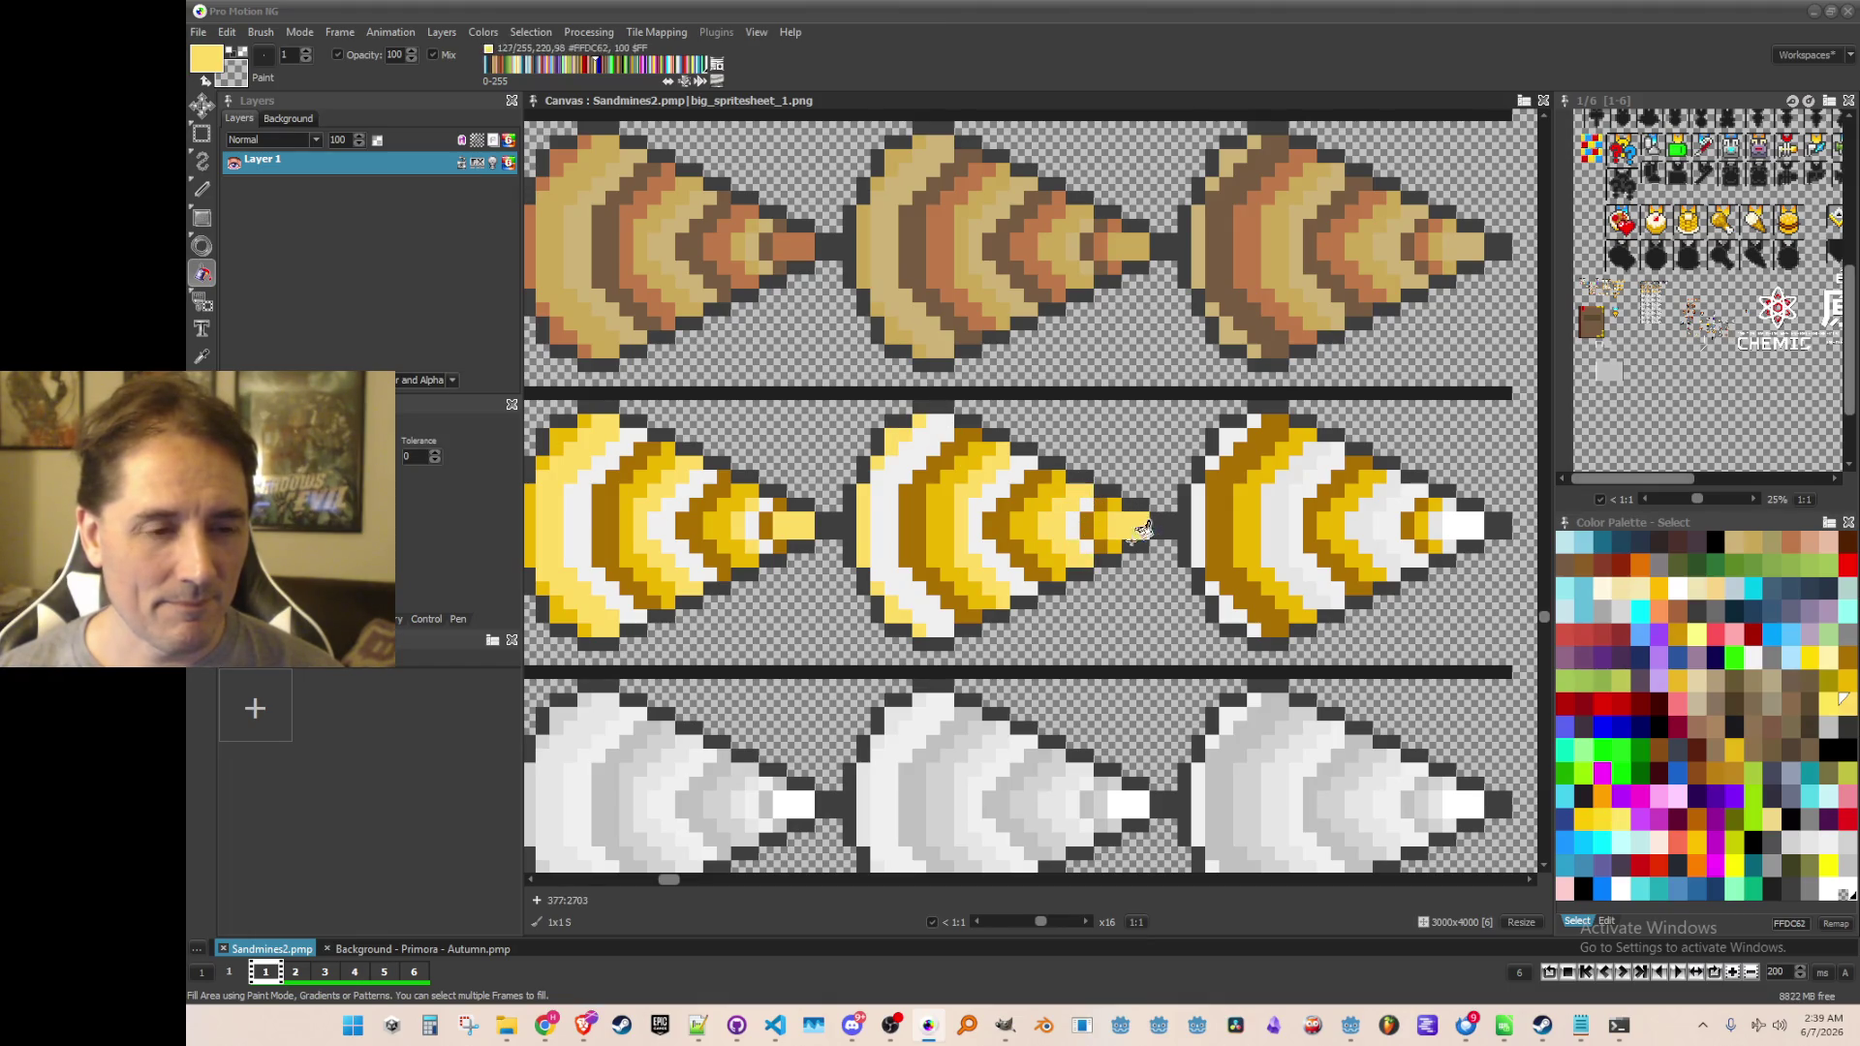
Fill the right cone's outer and inner white bands light yellow
{"action": "scroll", "coordinate": [1134, 528], "scroll_direction": "right", "scroll_amount": 2}
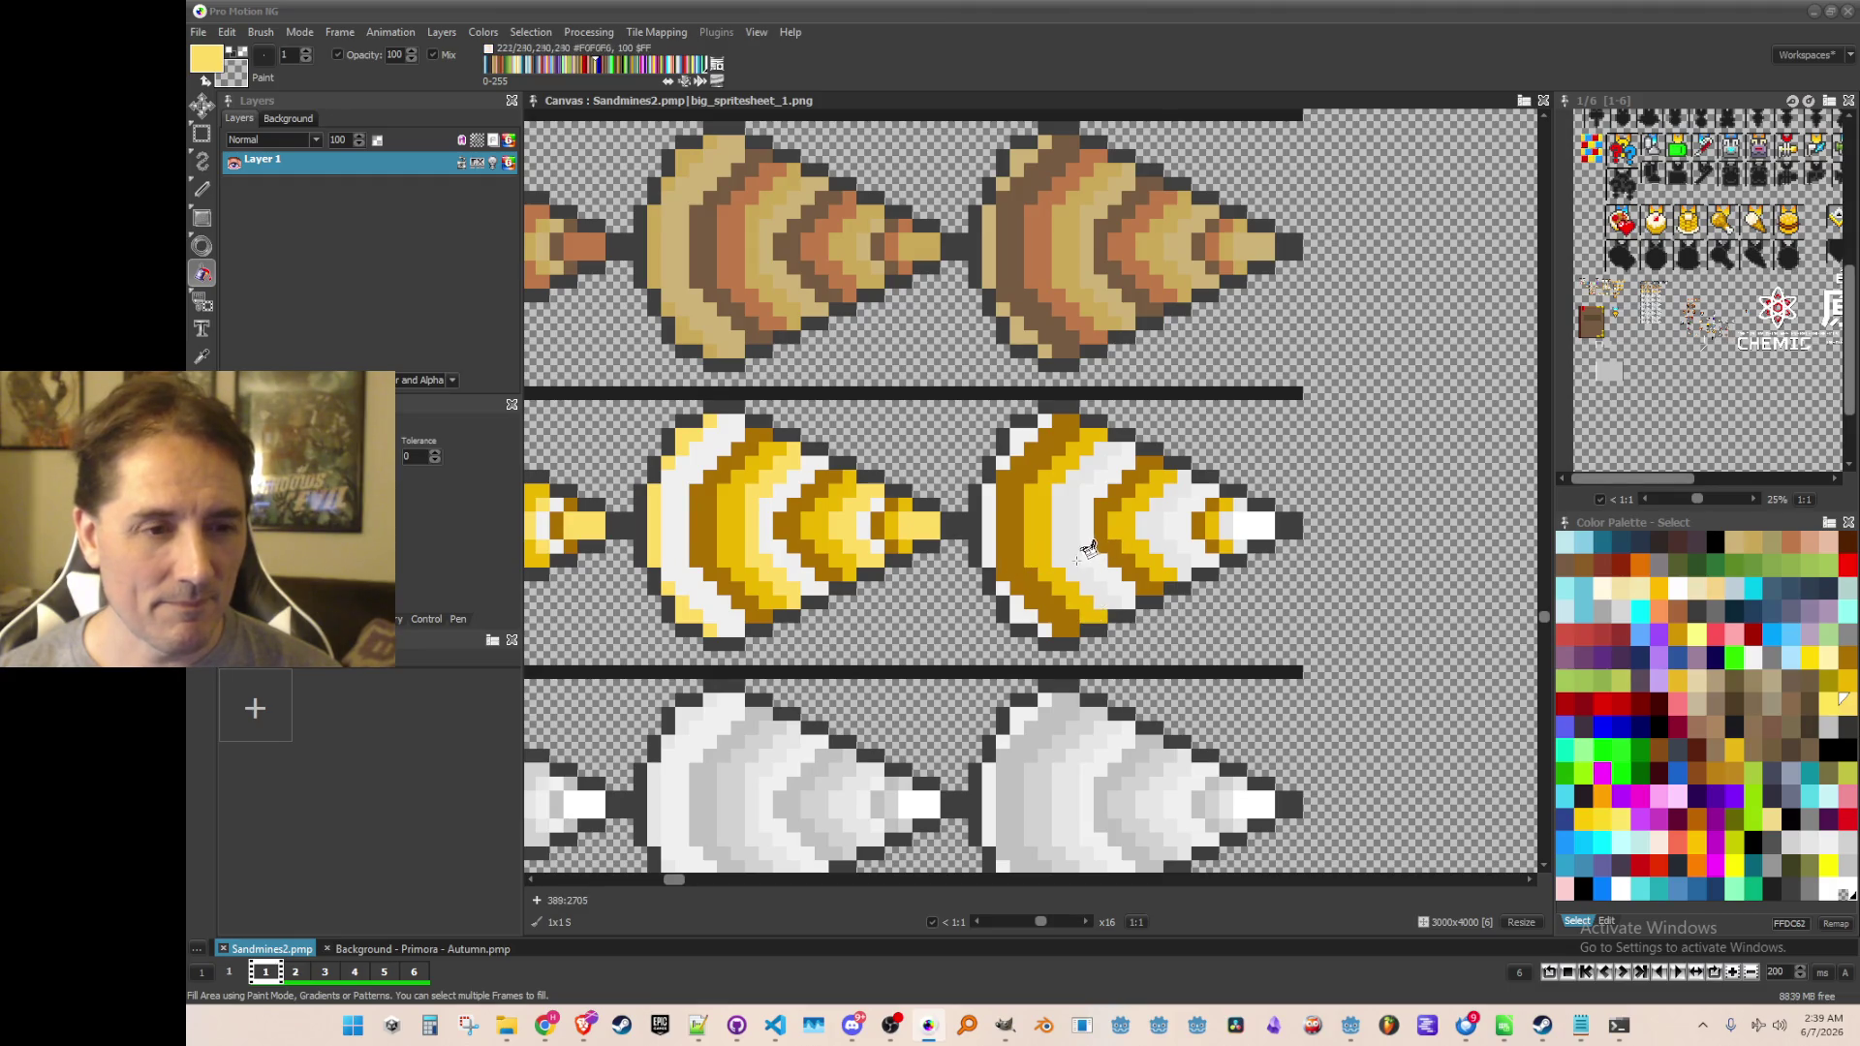
{"action": "left_click", "coordinate": [1068, 545]}
{"action": "left_click", "coordinate": [1183, 532]}
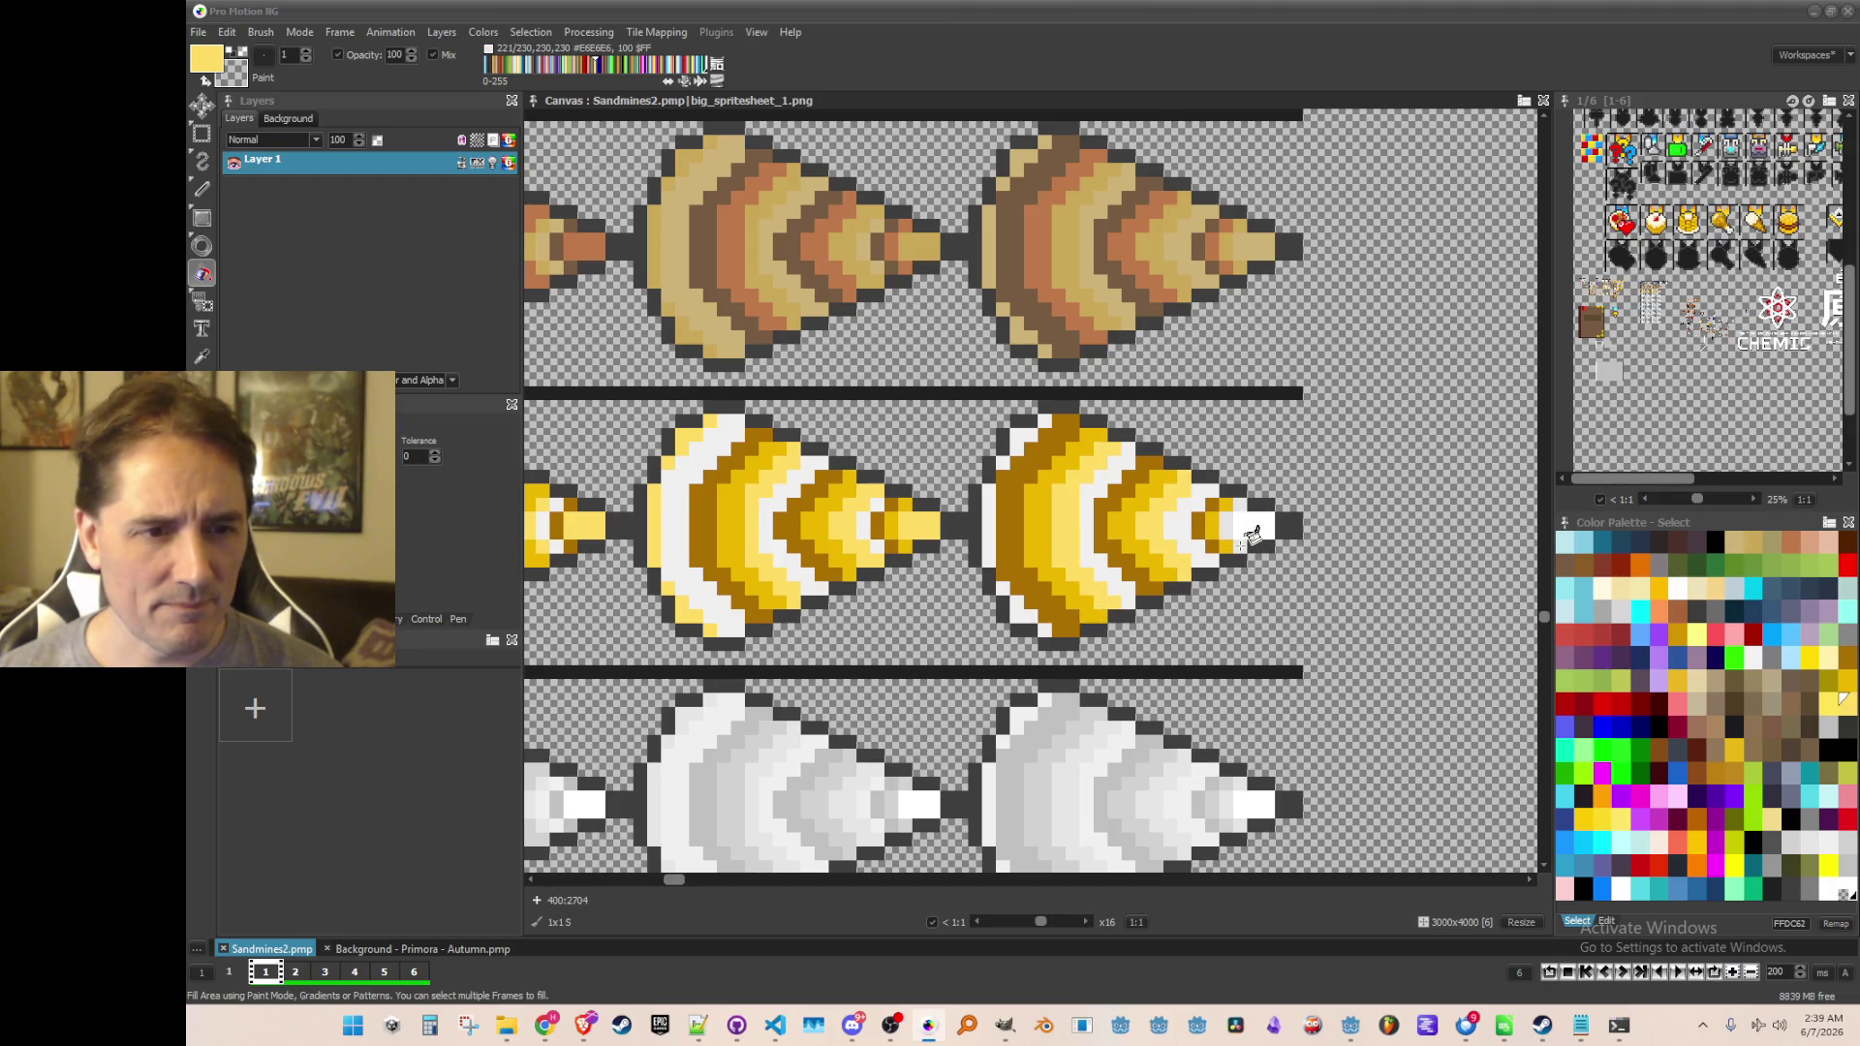
{"action": "scroll", "coordinate": [721, 413], "scroll_direction": "down", "scroll_amount": 2}
{"action": "scroll", "coordinate": [722, 413], "scroll_direction": "up", "scroll_amount": 2}
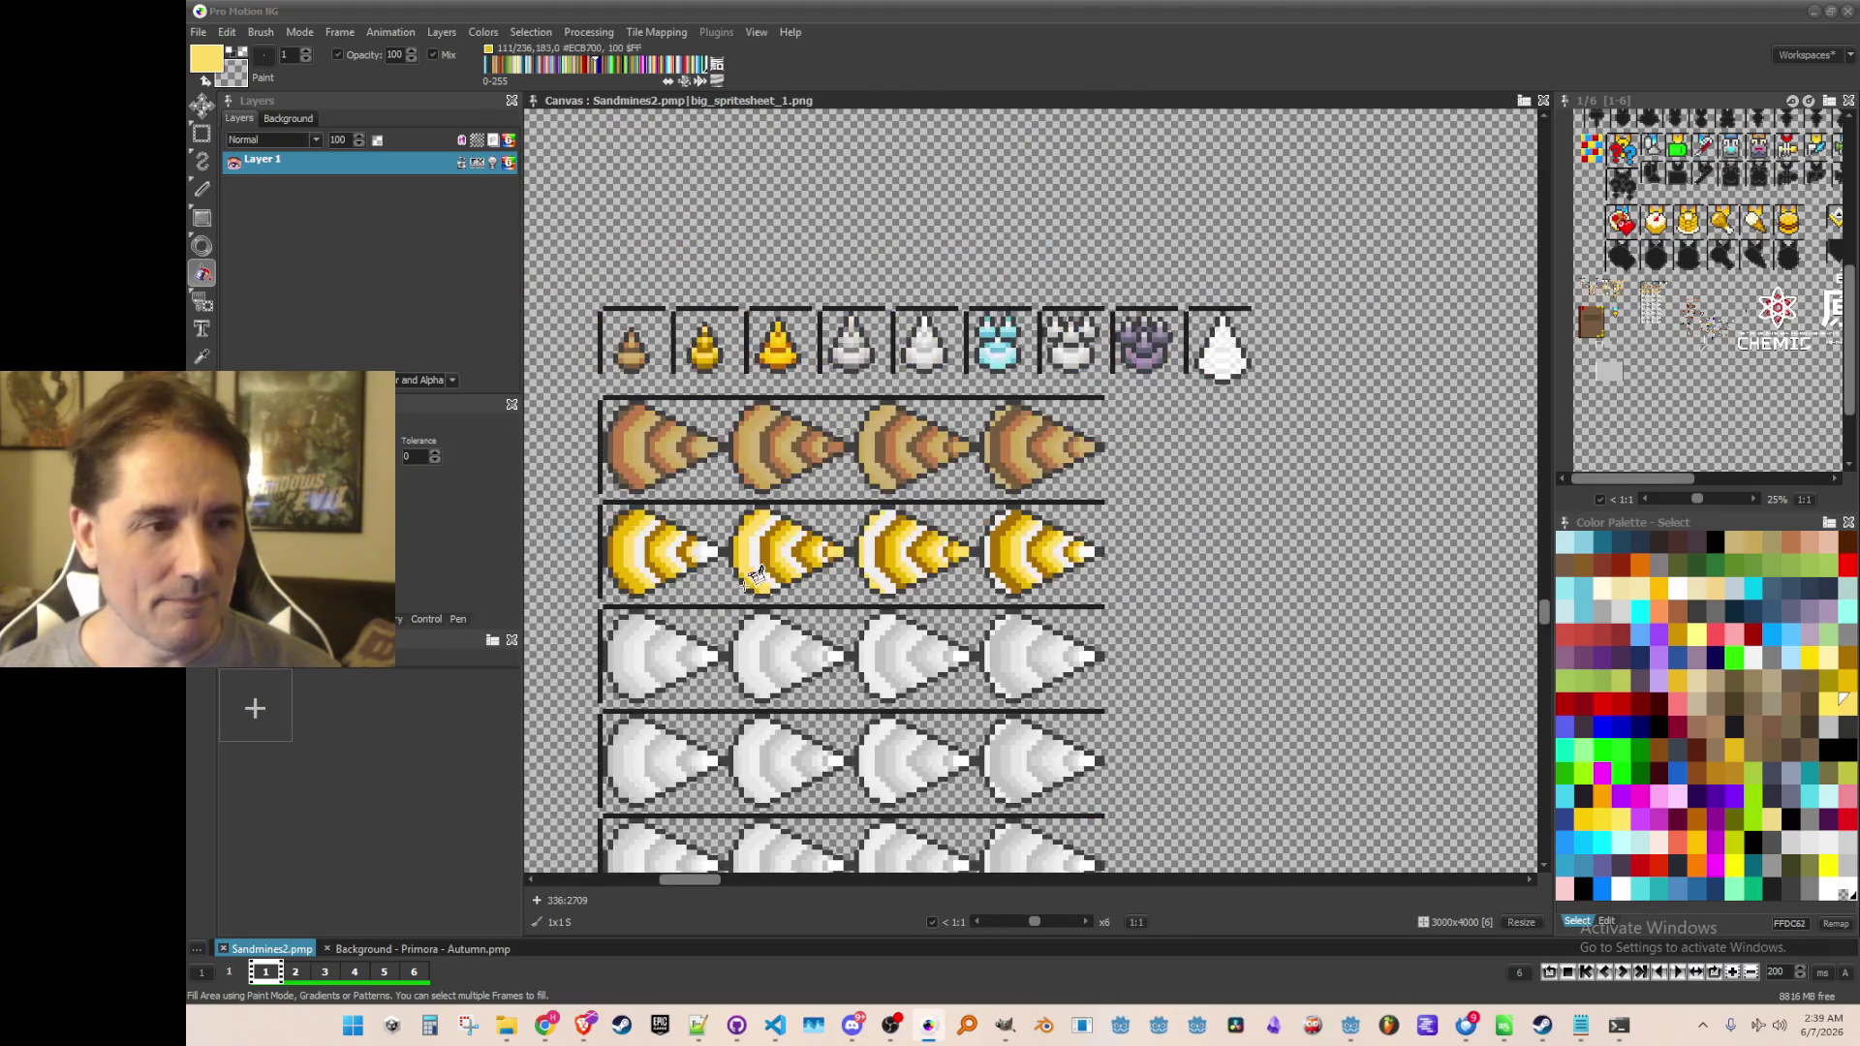
{"action": "scroll", "coordinate": [722, 414], "scroll_direction": "up", "scroll_amount": 2}
Choose pale yellow and fill the first gold cone's white tip with it
{"action": "key", "text": "k"}
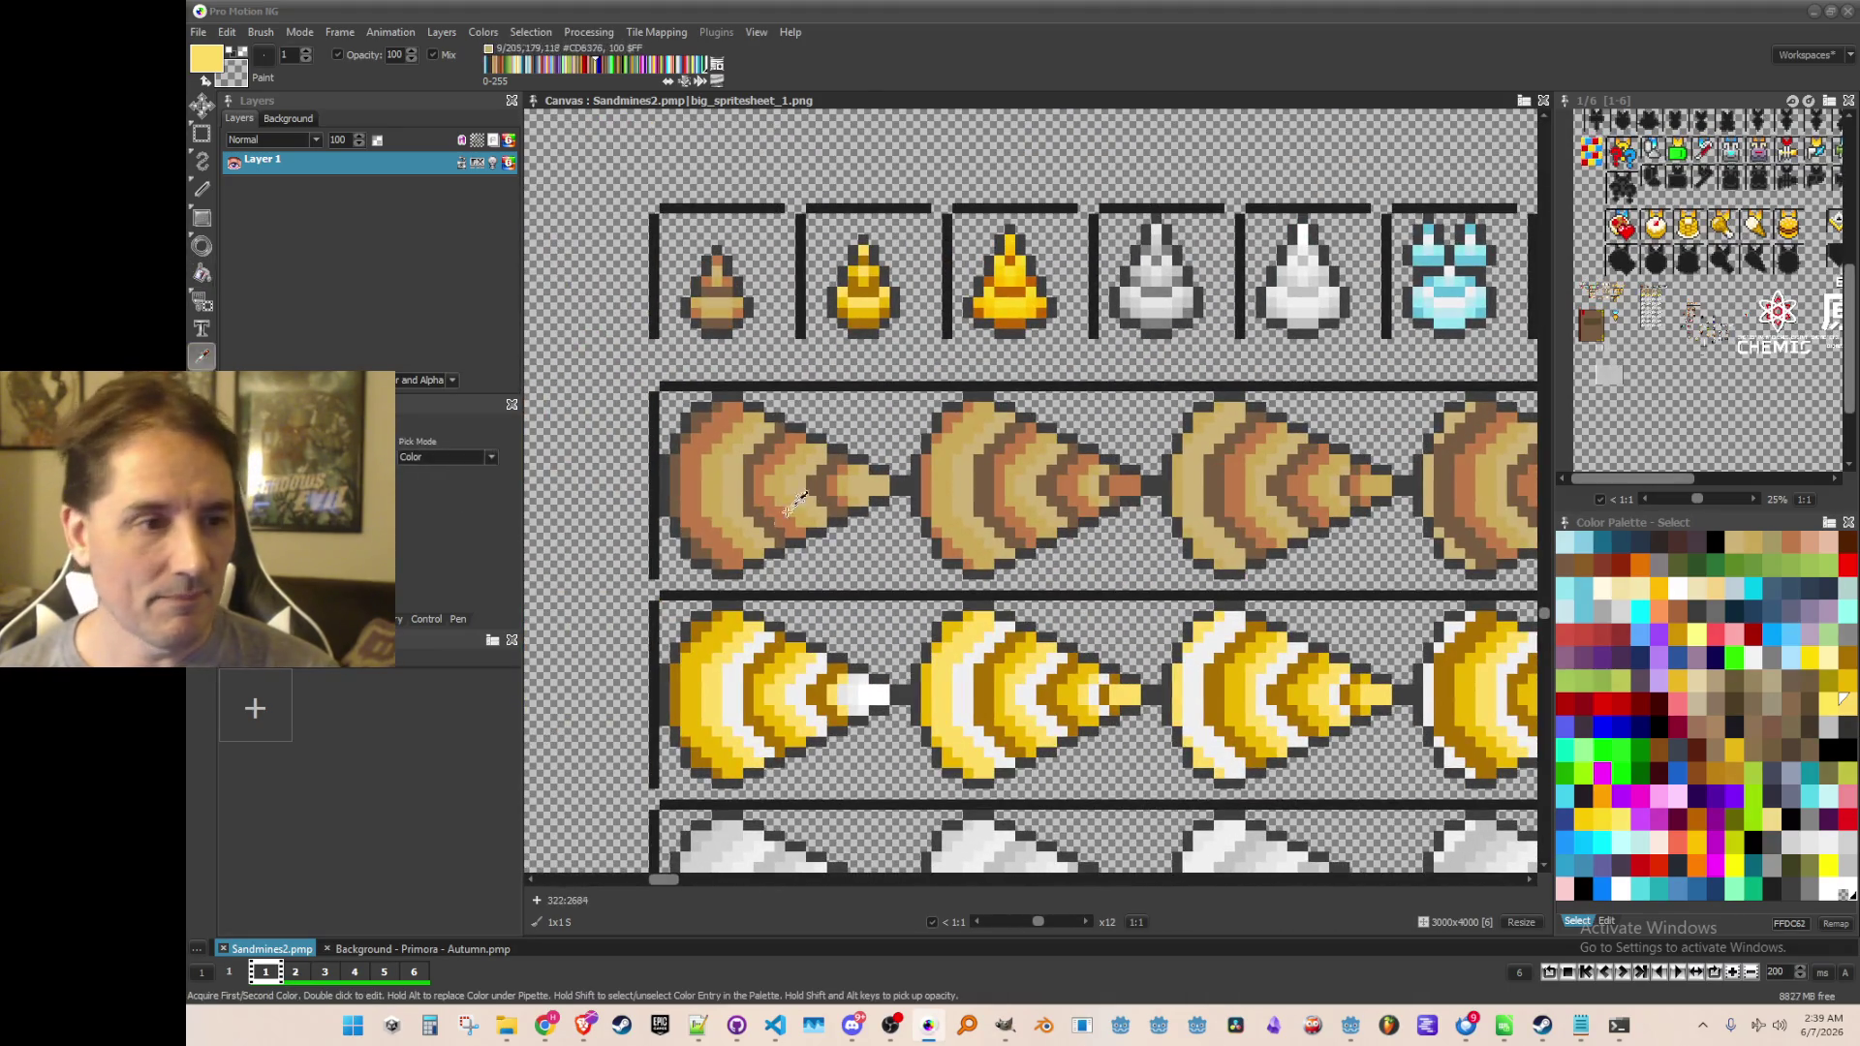
{"action": "scroll", "coordinate": [812, 683], "scroll_direction": "up", "scroll_amount": 1}
{"action": "scroll", "coordinate": [937, 482], "scroll_direction": "up", "scroll_amount": 1}
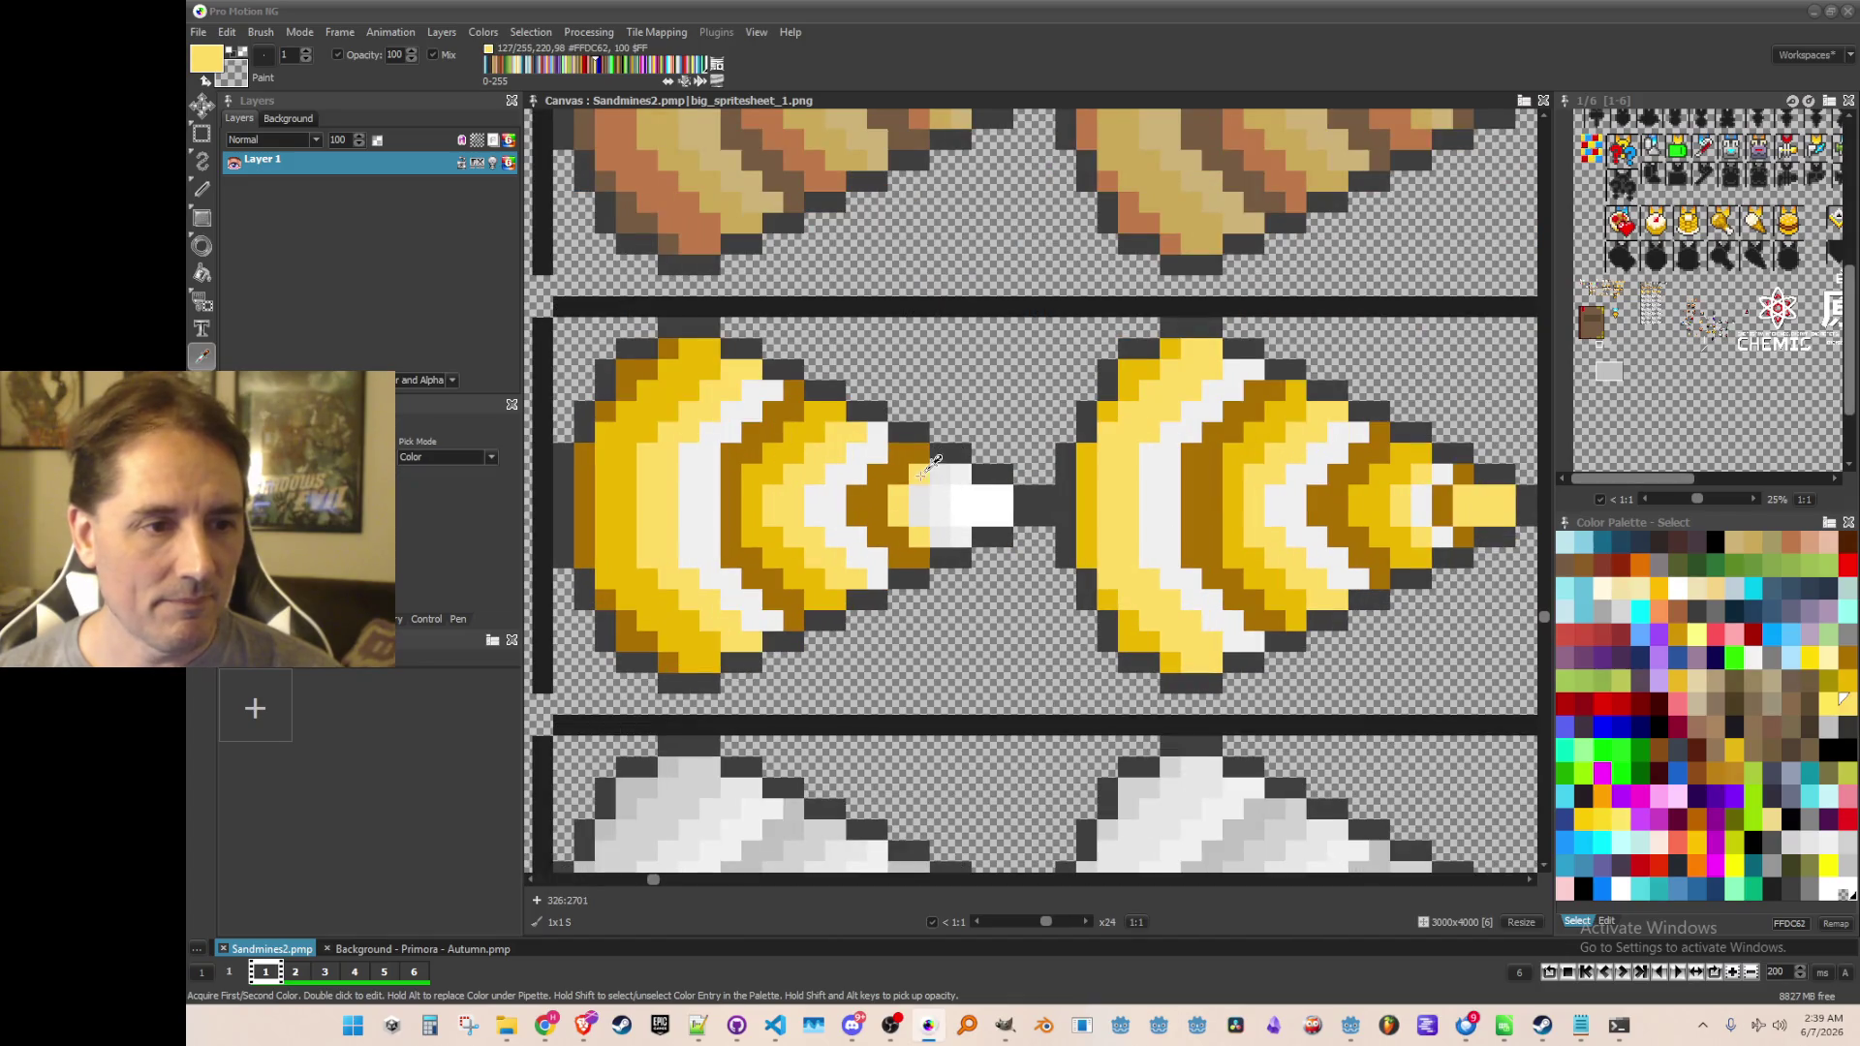
{"action": "scroll", "coordinate": [938, 482], "scroll_direction": "down", "scroll_amount": 1}
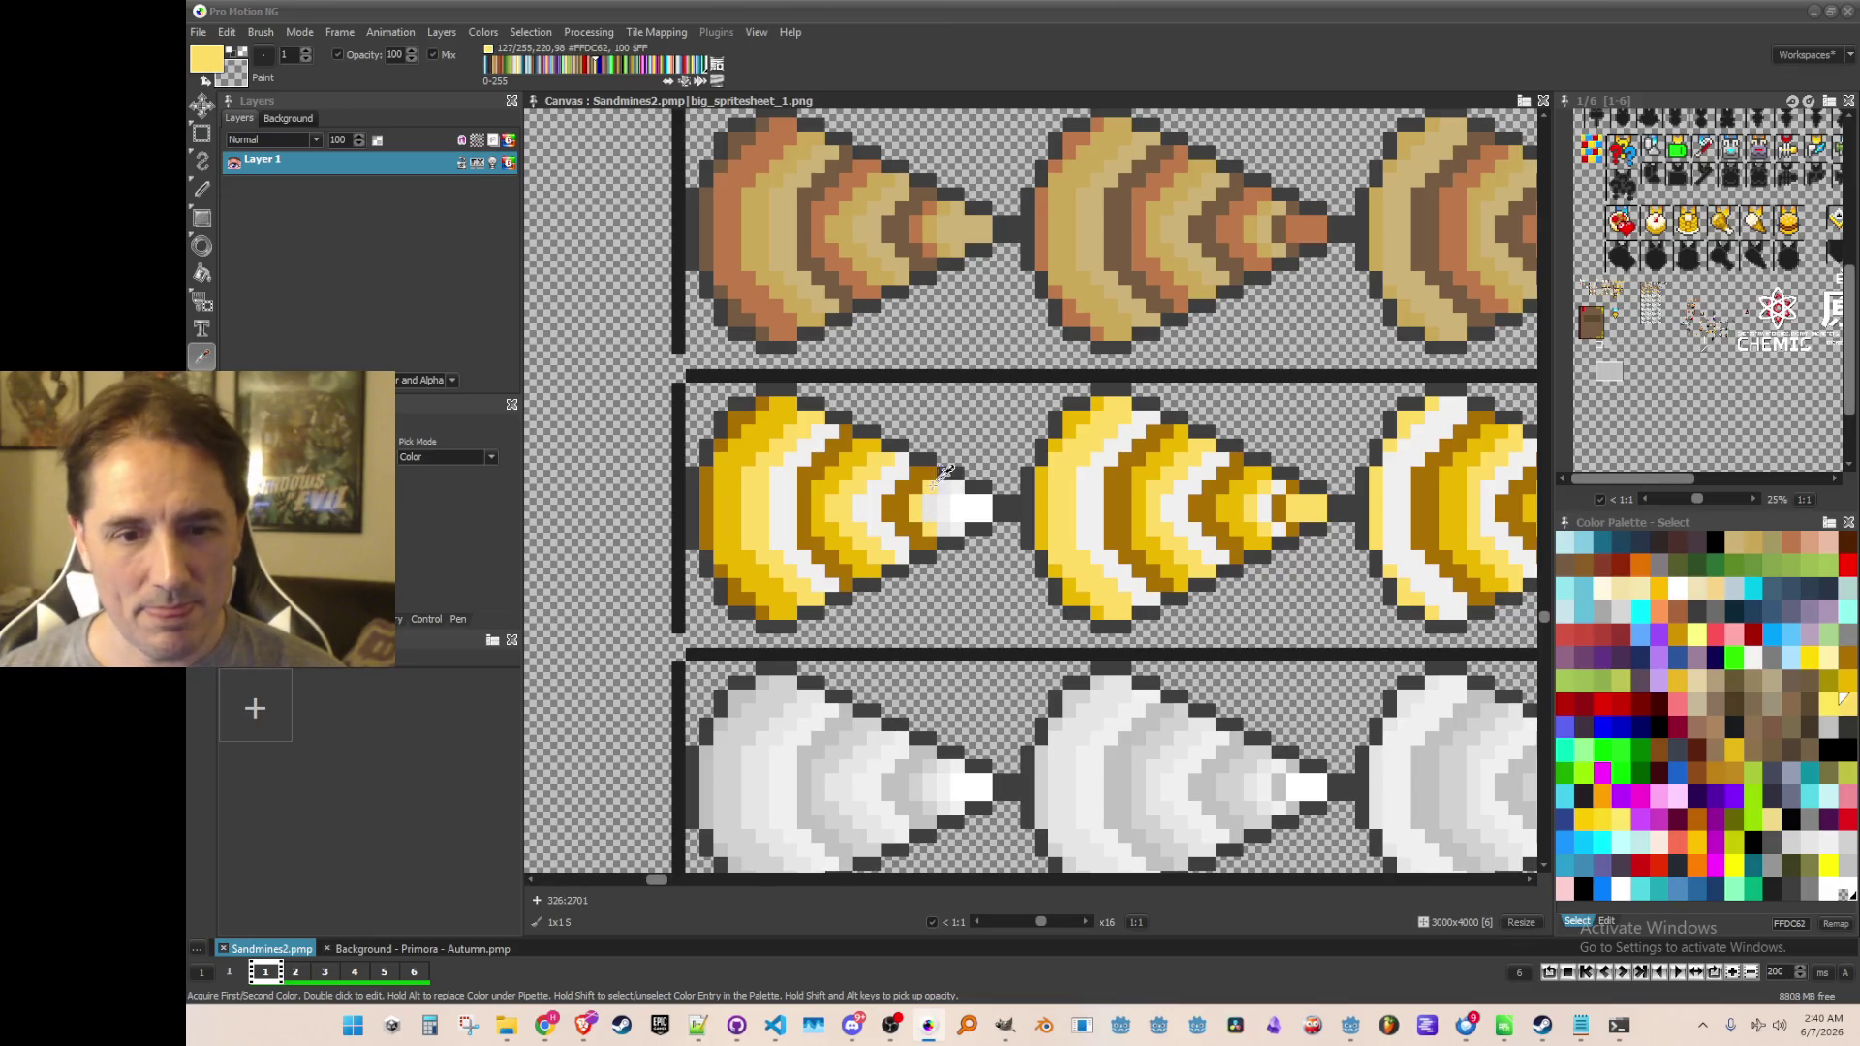
{"action": "left_click", "coordinate": [1696, 632]}
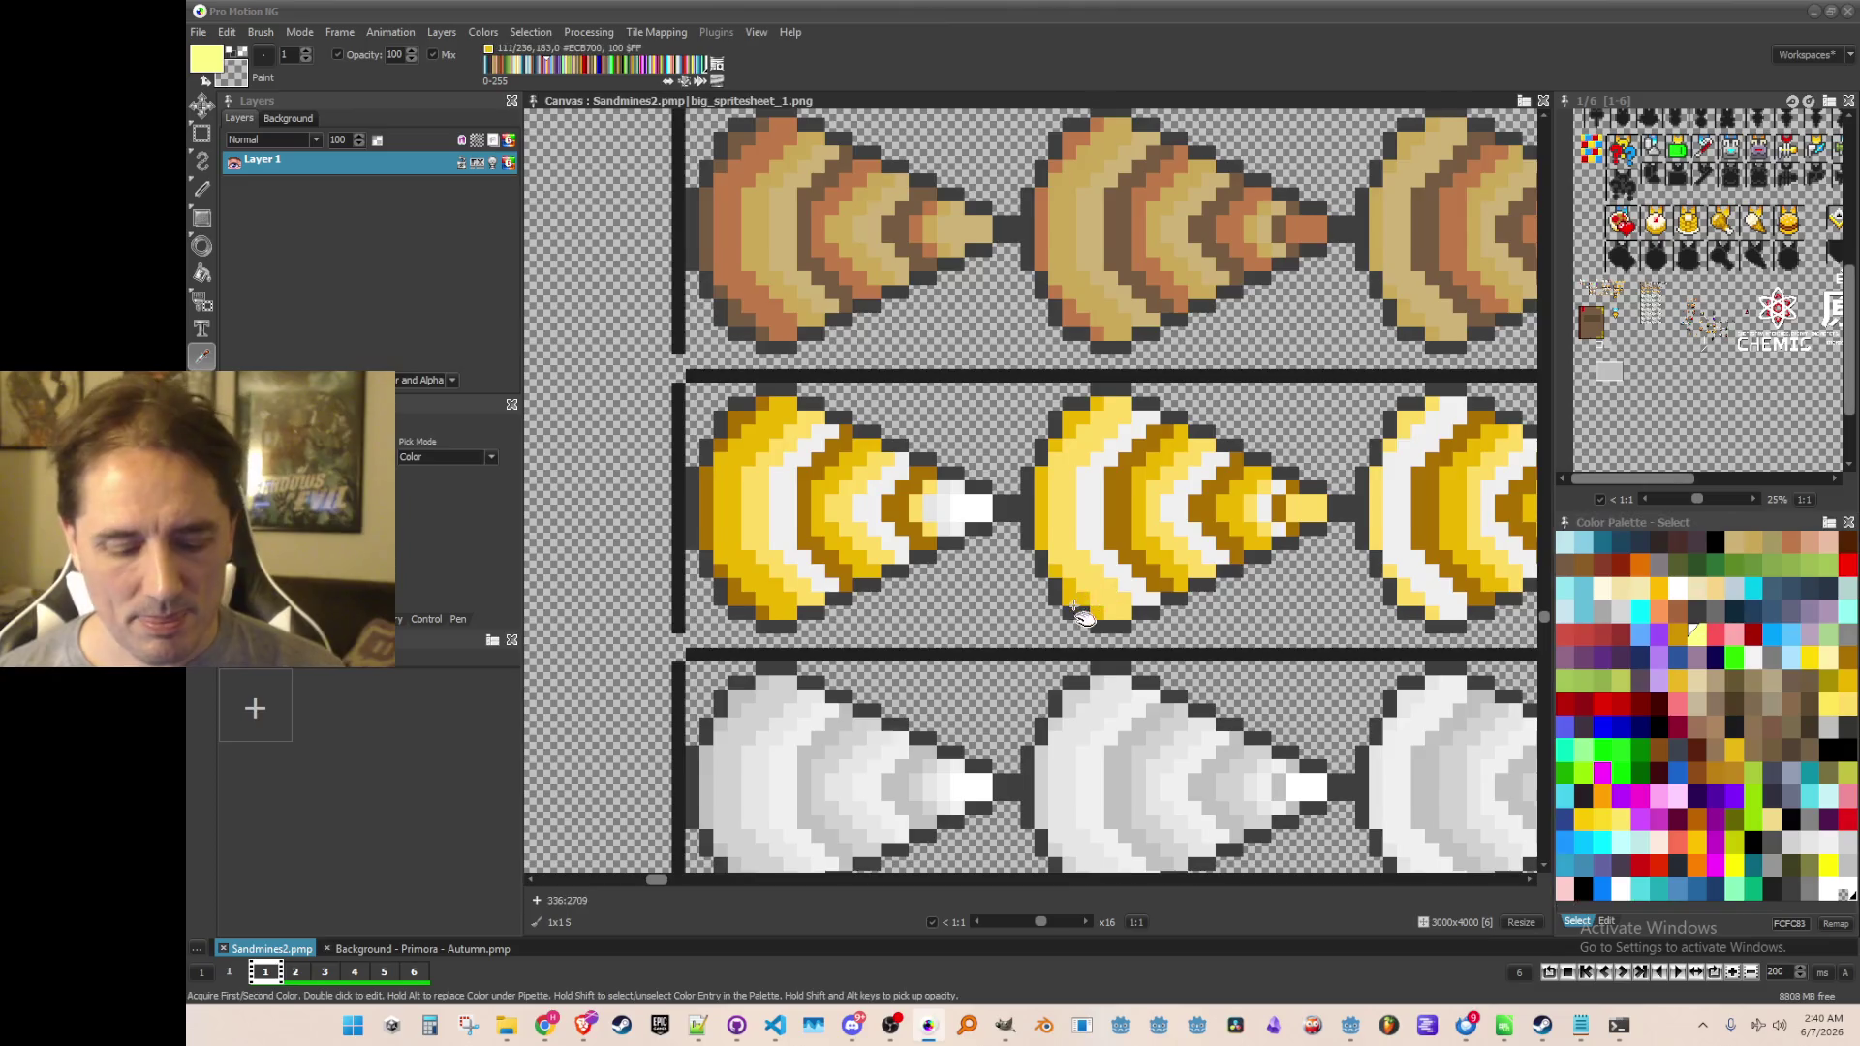
{"action": "key", "text": "f"}
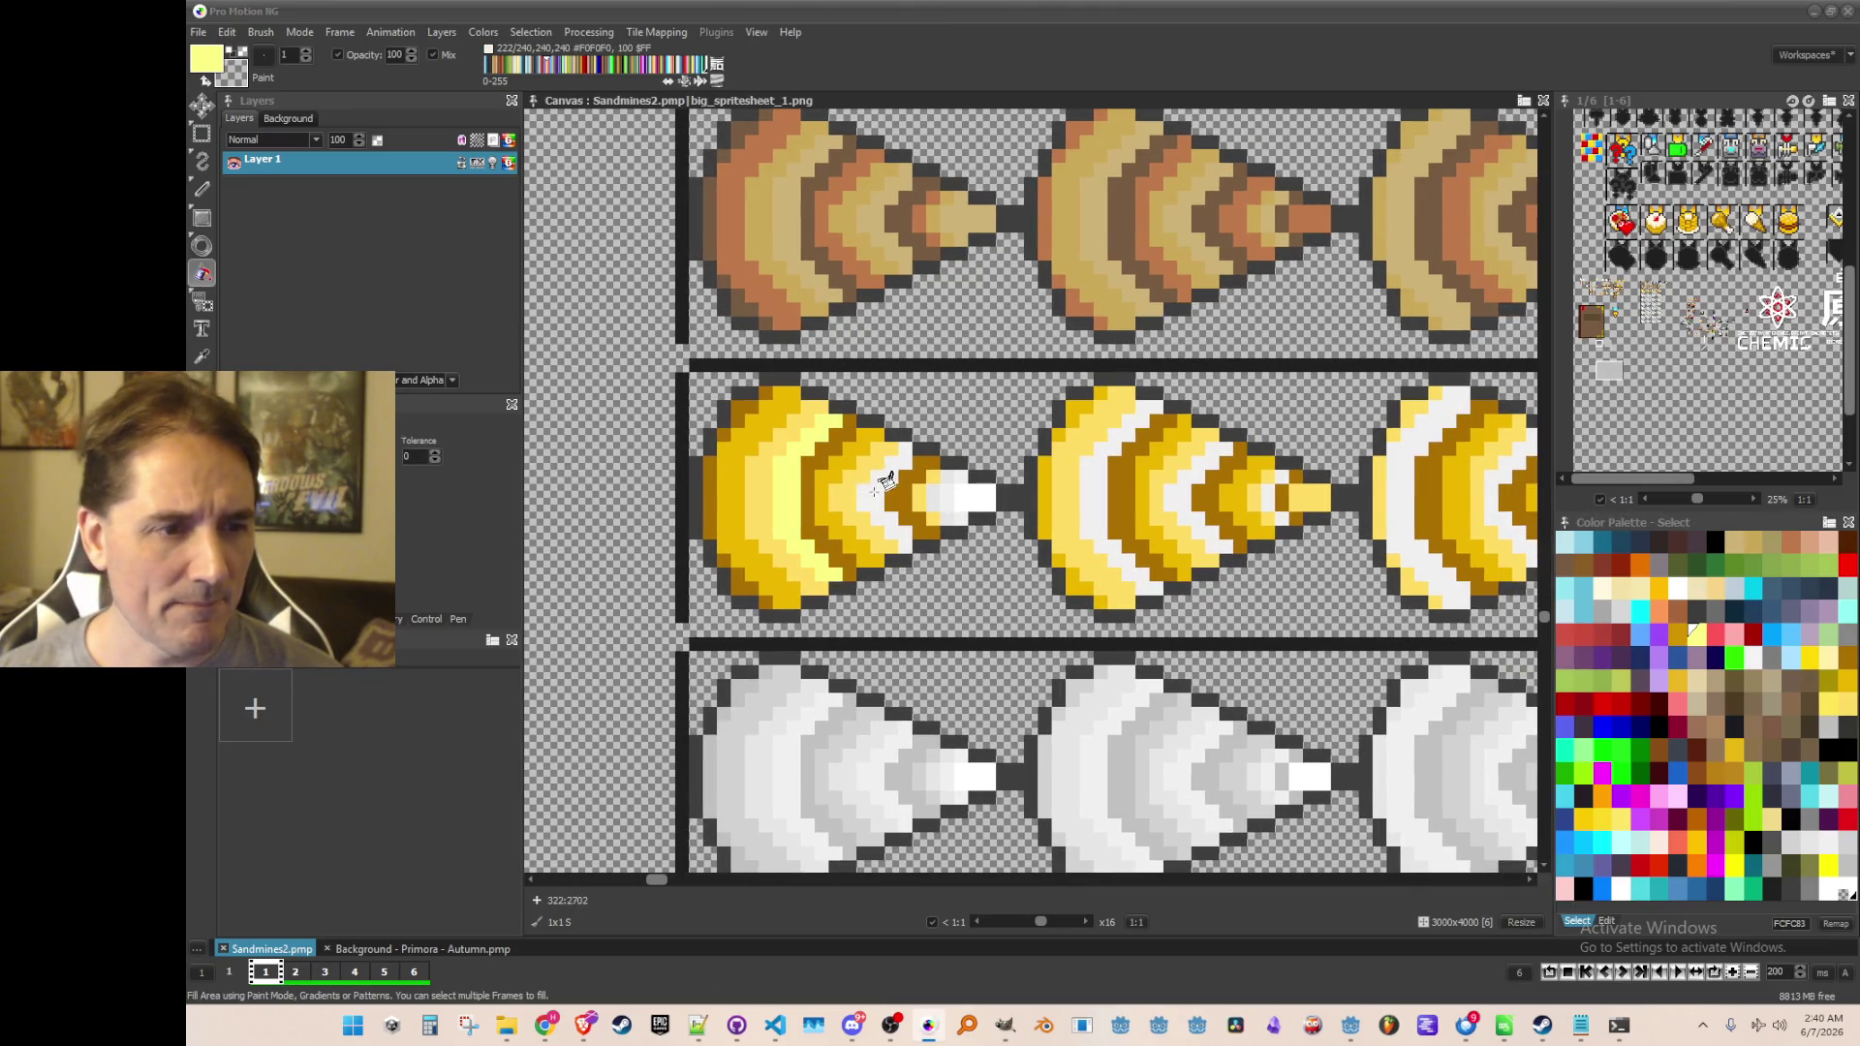
{"action": "left_click", "coordinate": [965, 478]}
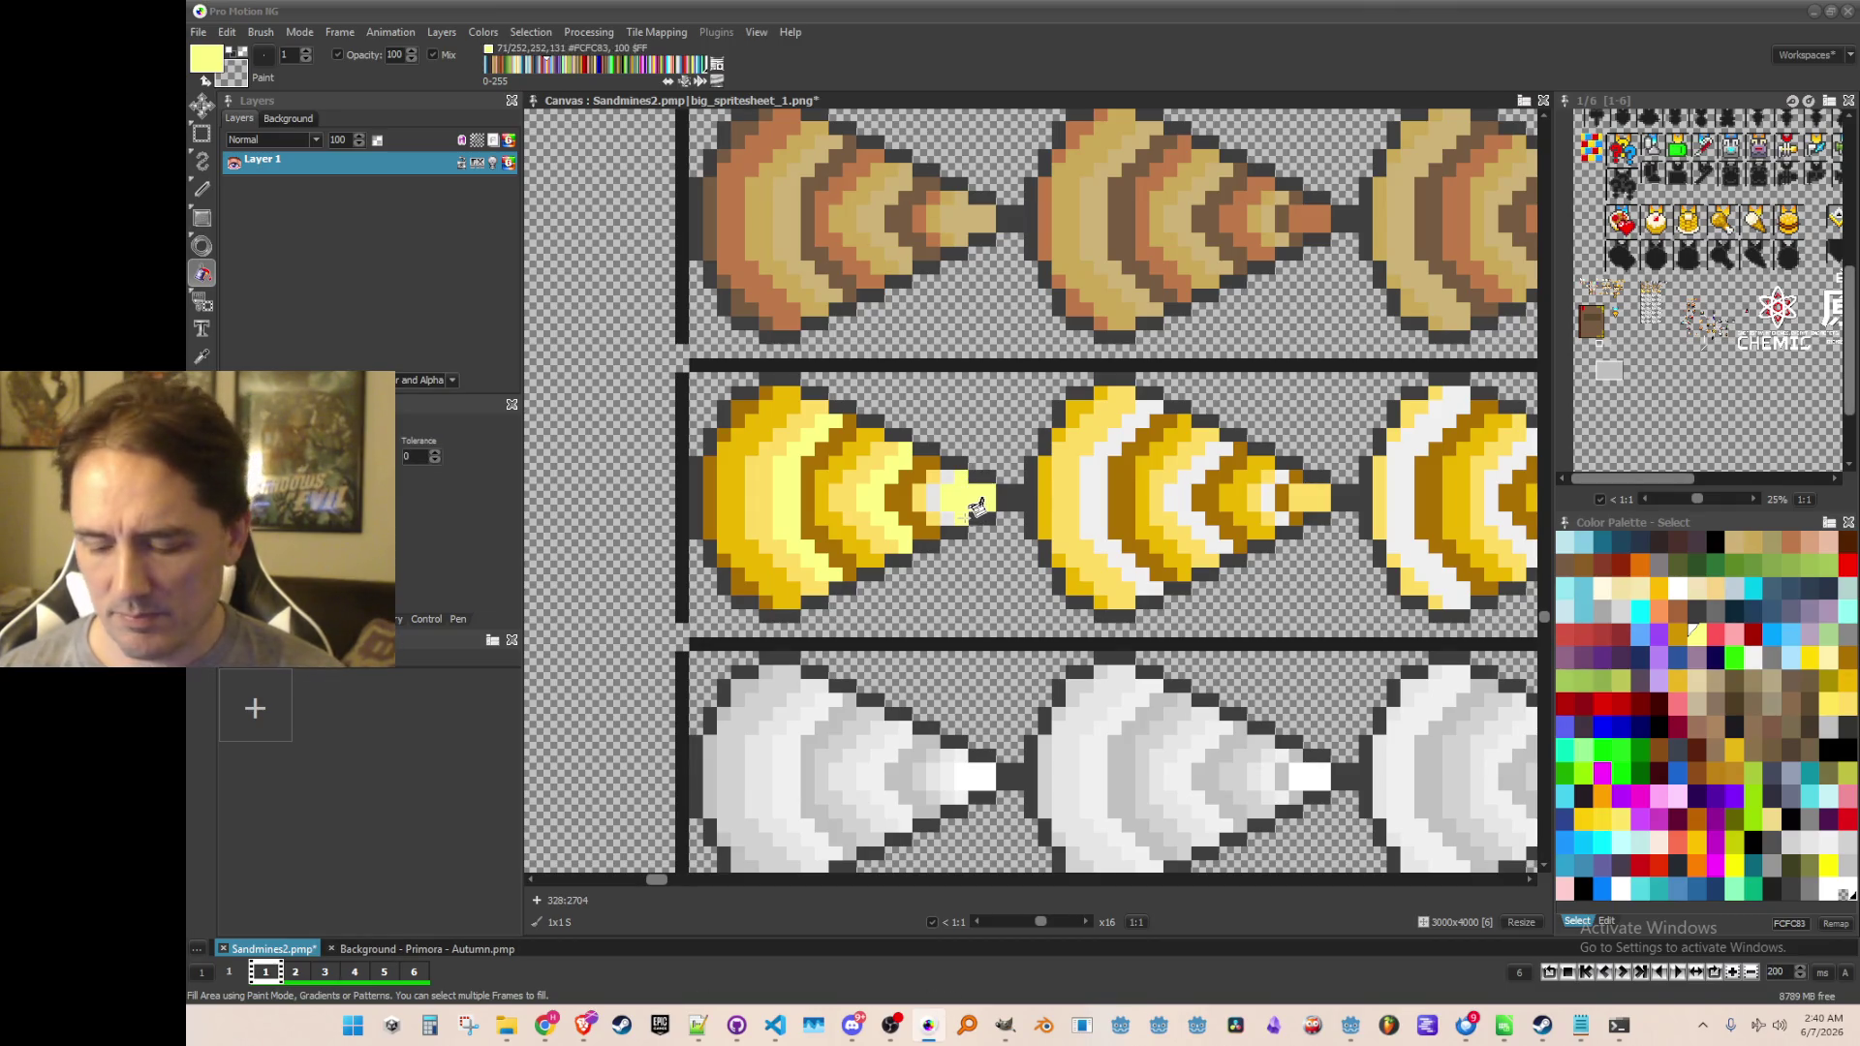
Sample the golden yellow, then the pale yellow, from the cone sprites
{"action": "key", "text": "comma"}
{"action": "left_click", "coordinate": [928, 487]}
{"action": "key", "text": "f"}
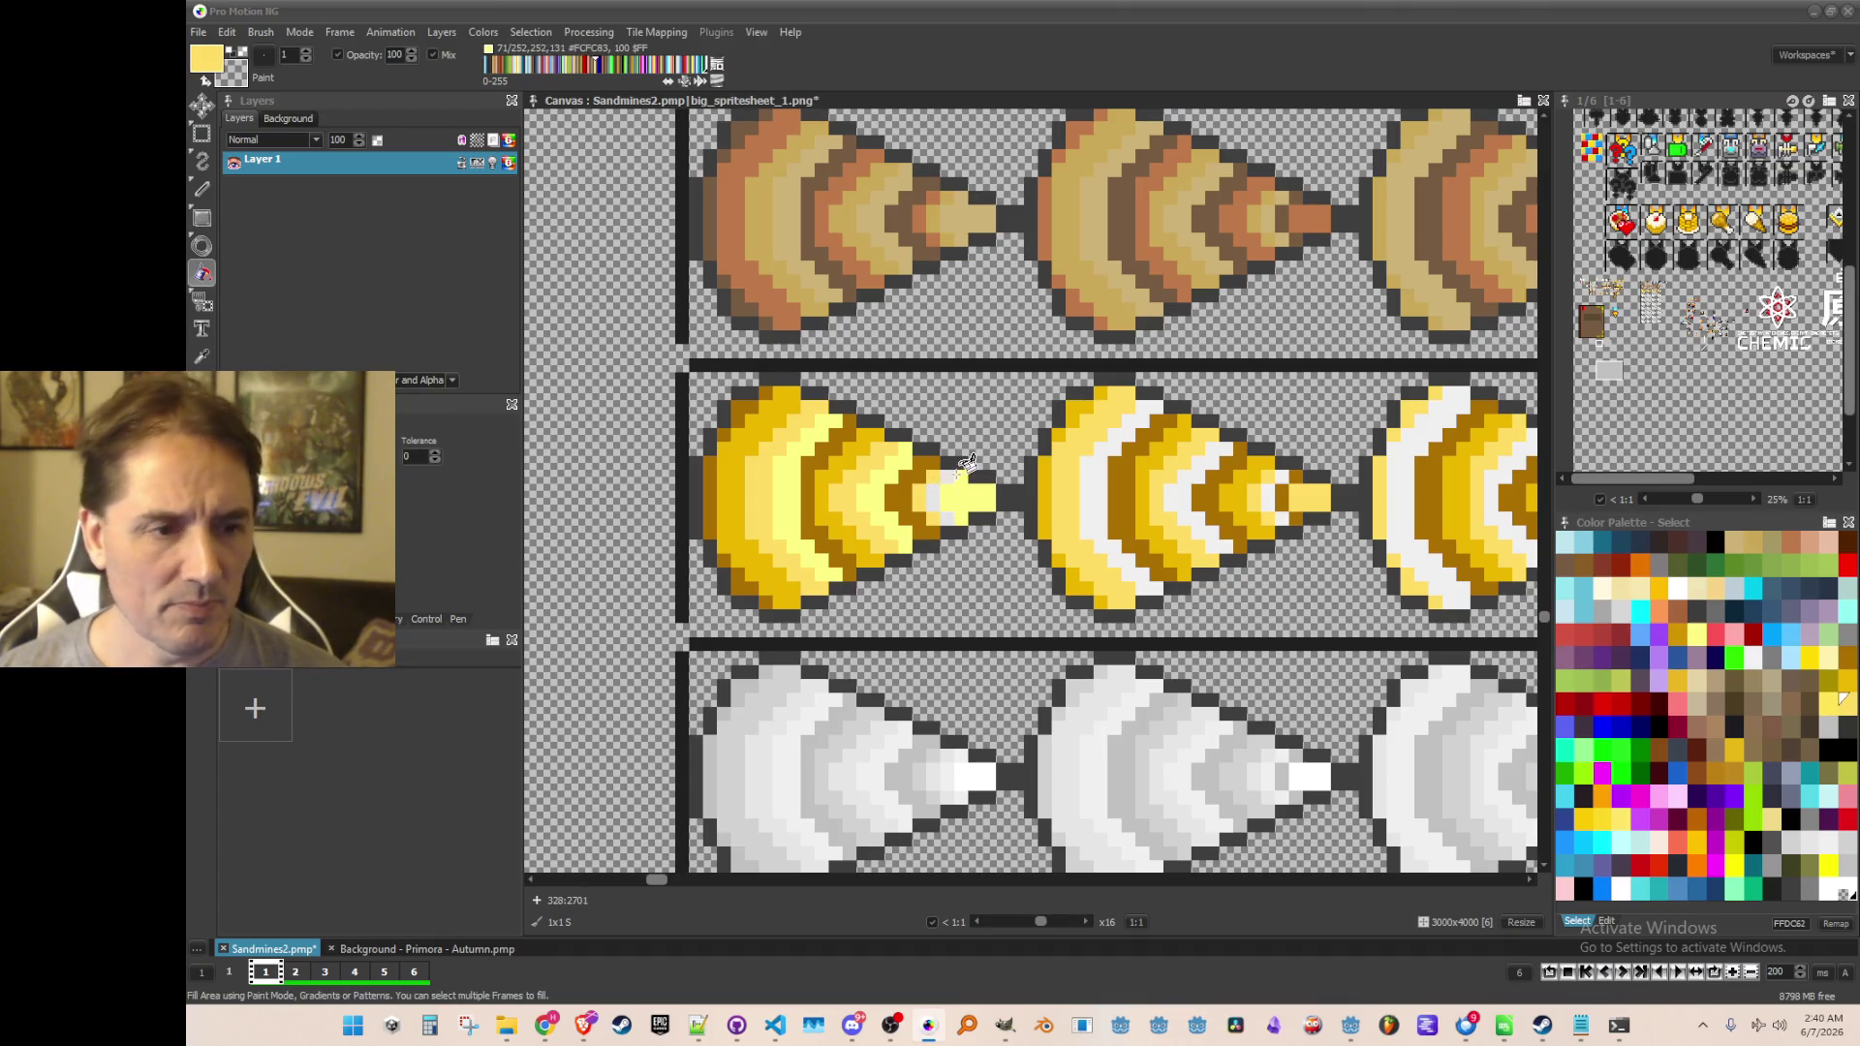
{"action": "scroll", "coordinate": [959, 514], "scroll_direction": "down", "scroll_amount": 1}
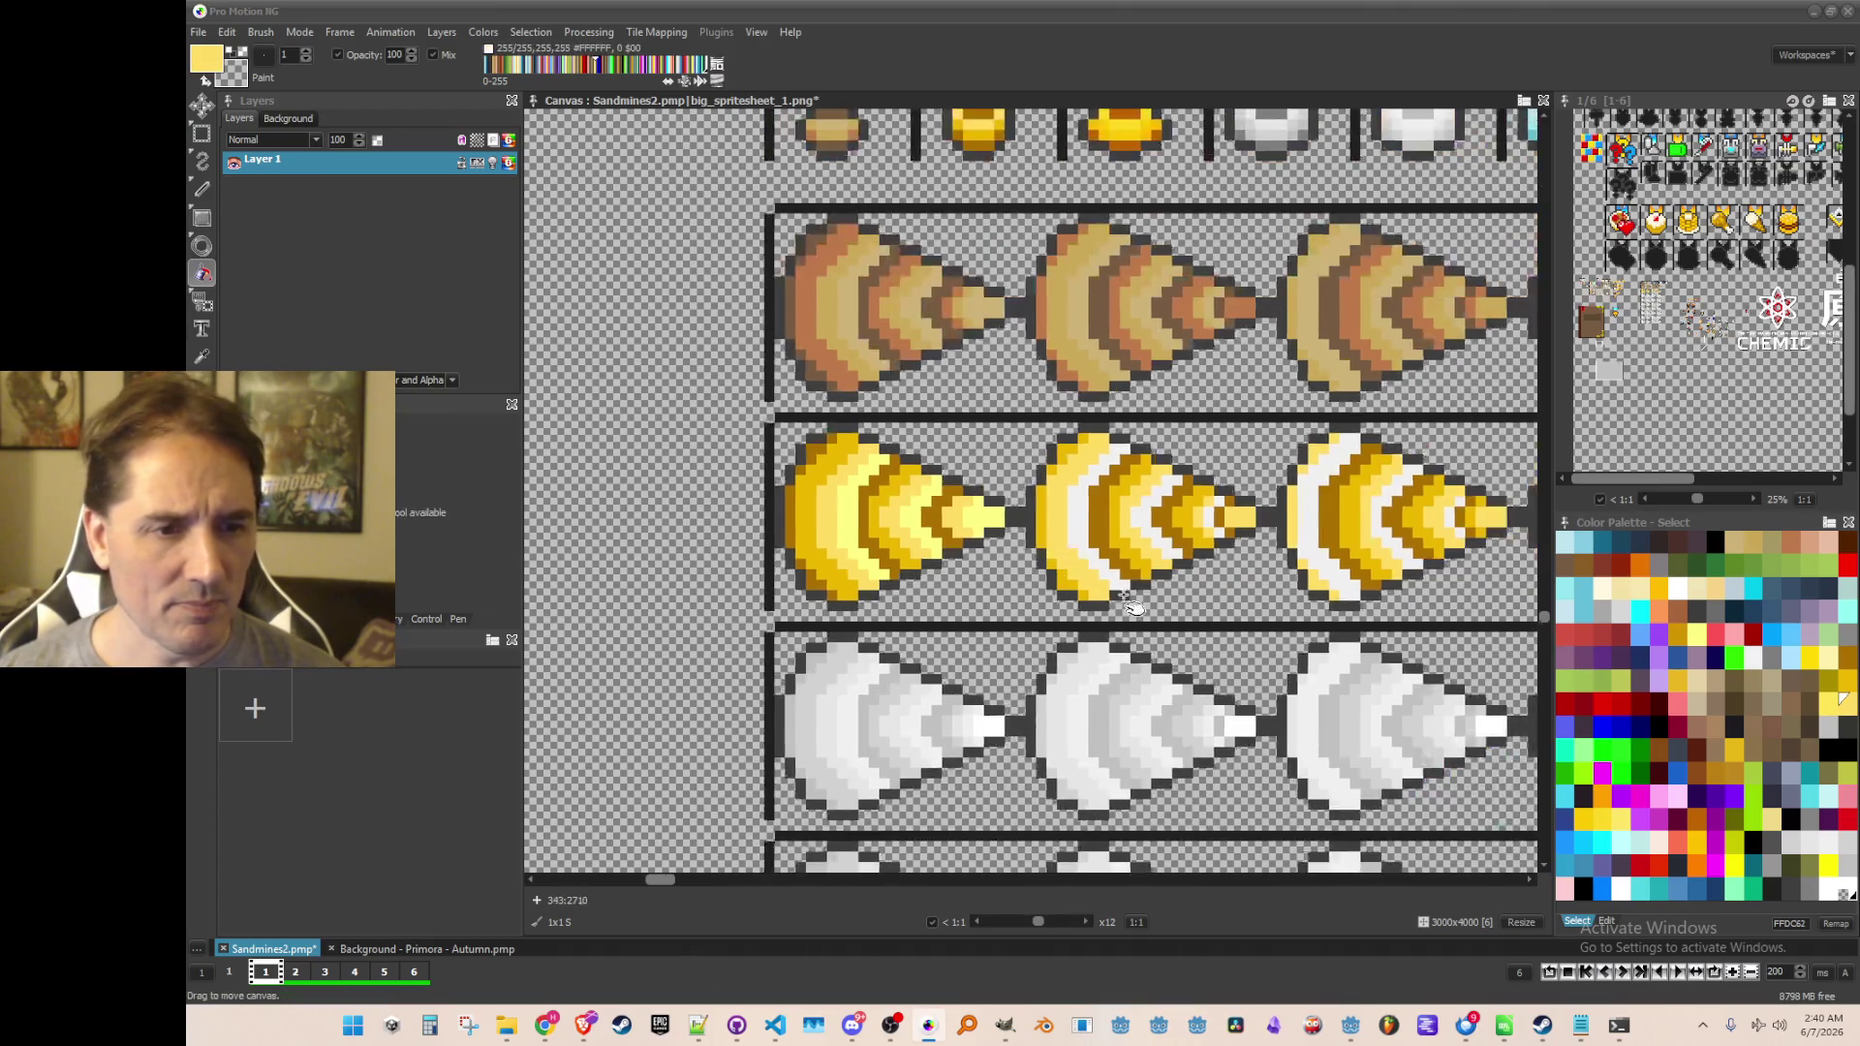
{"action": "scroll", "coordinate": [1114, 523], "scroll_direction": "up", "scroll_amount": 1}
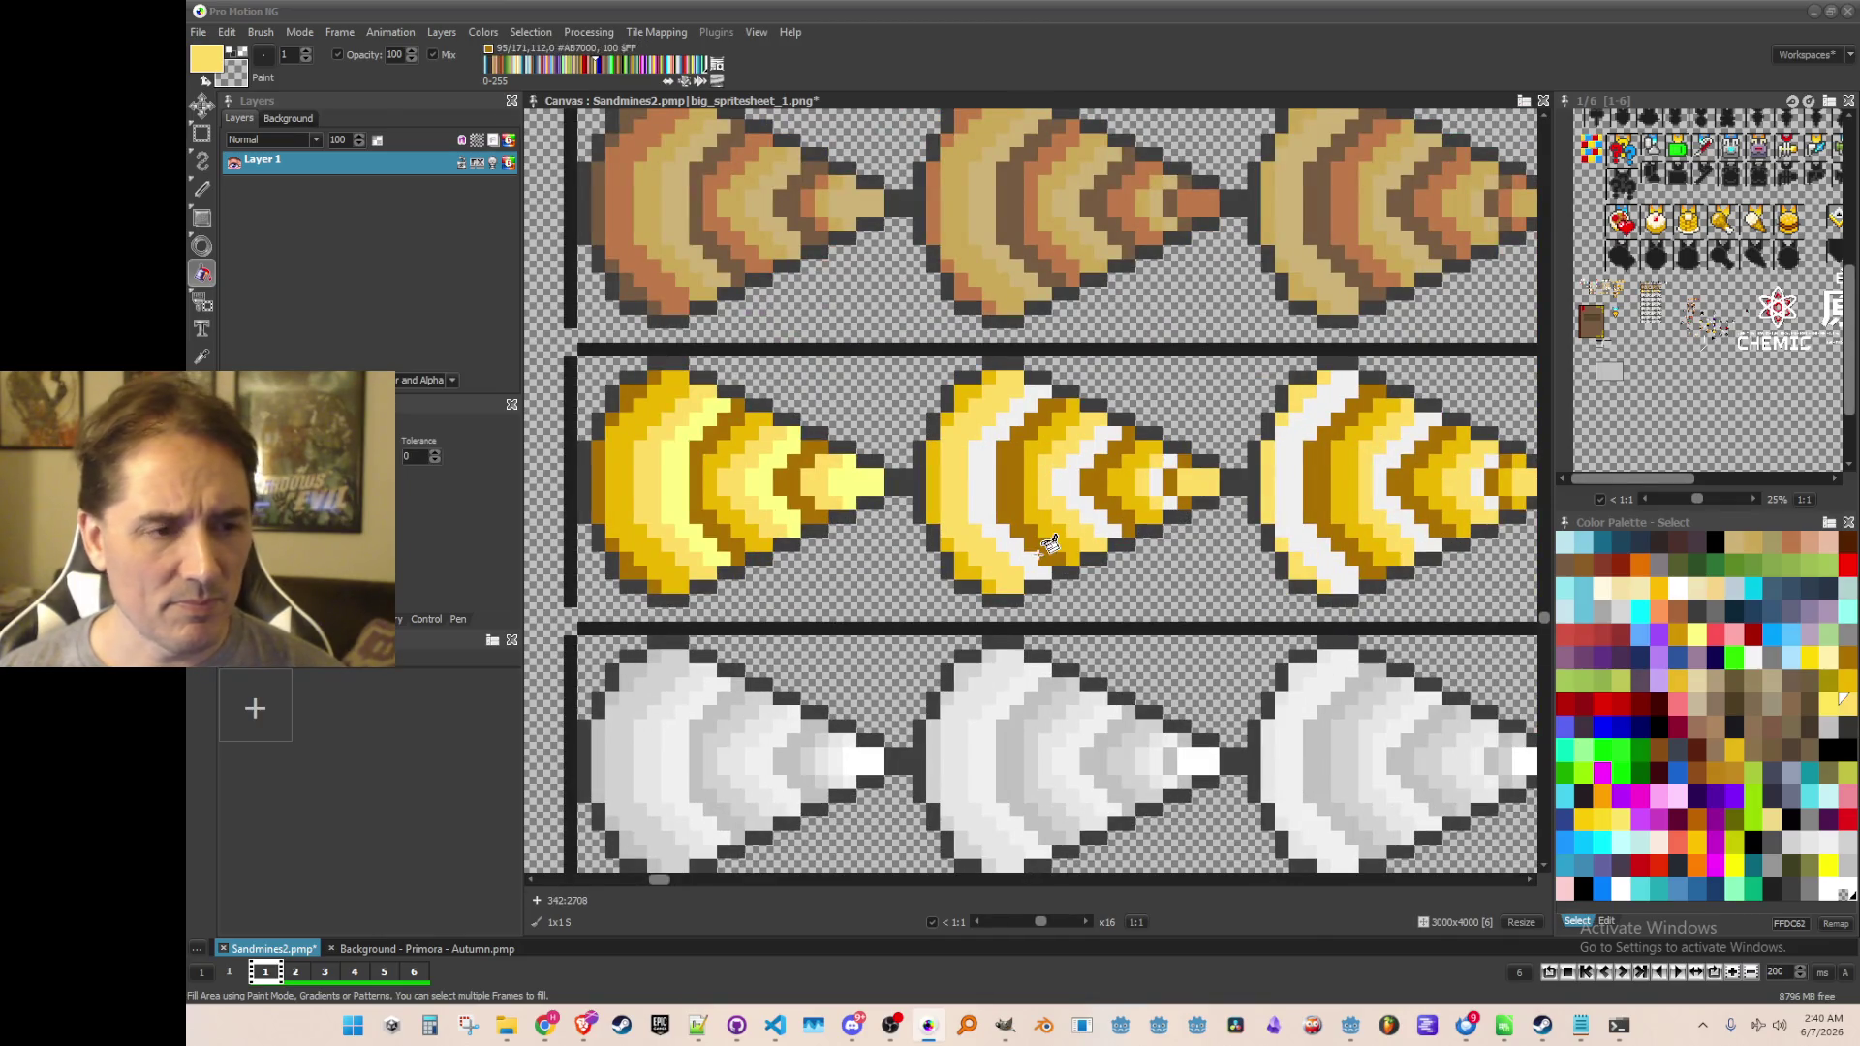
{"action": "scroll", "coordinate": [1181, 503], "scroll_direction": "up", "scroll_amount": 1}
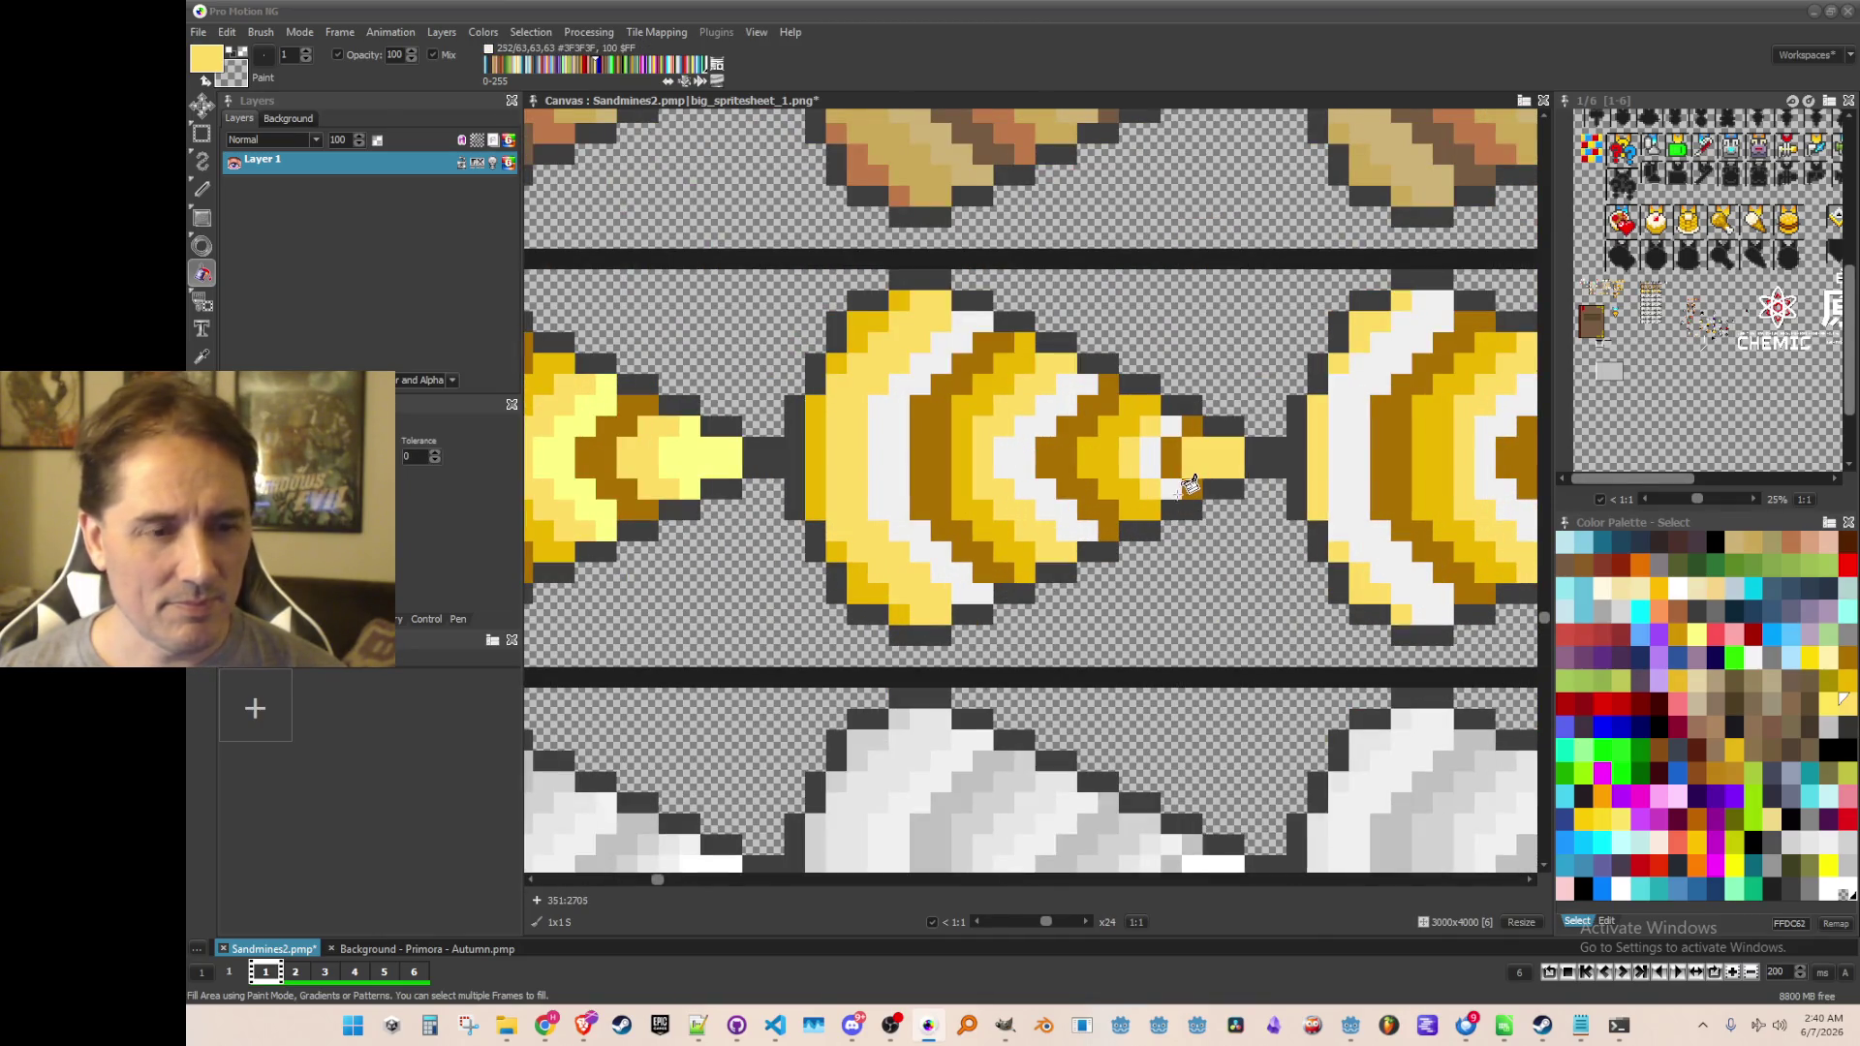
{"action": "key", "text": "comma"}
{"action": "left_click", "coordinate": [1191, 487]}
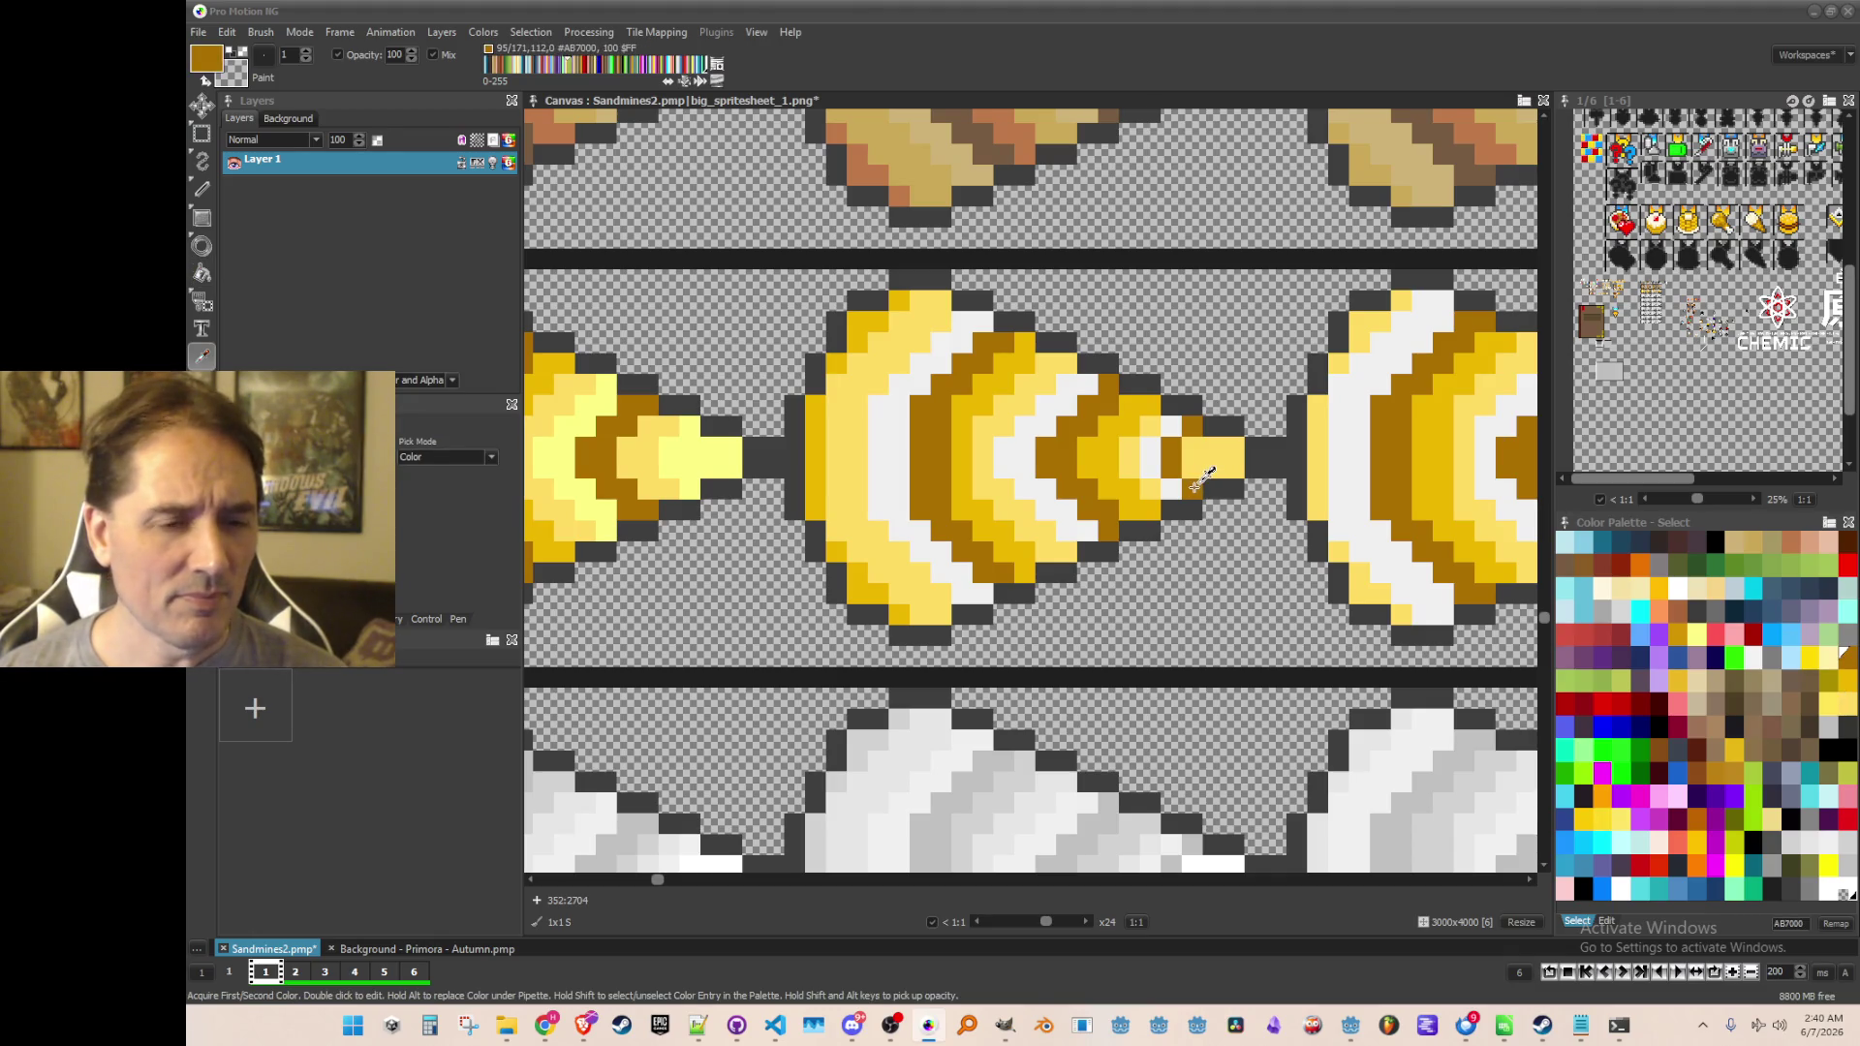
{"action": "left_click", "coordinate": [722, 451]}
{"action": "key", "text": "f"}
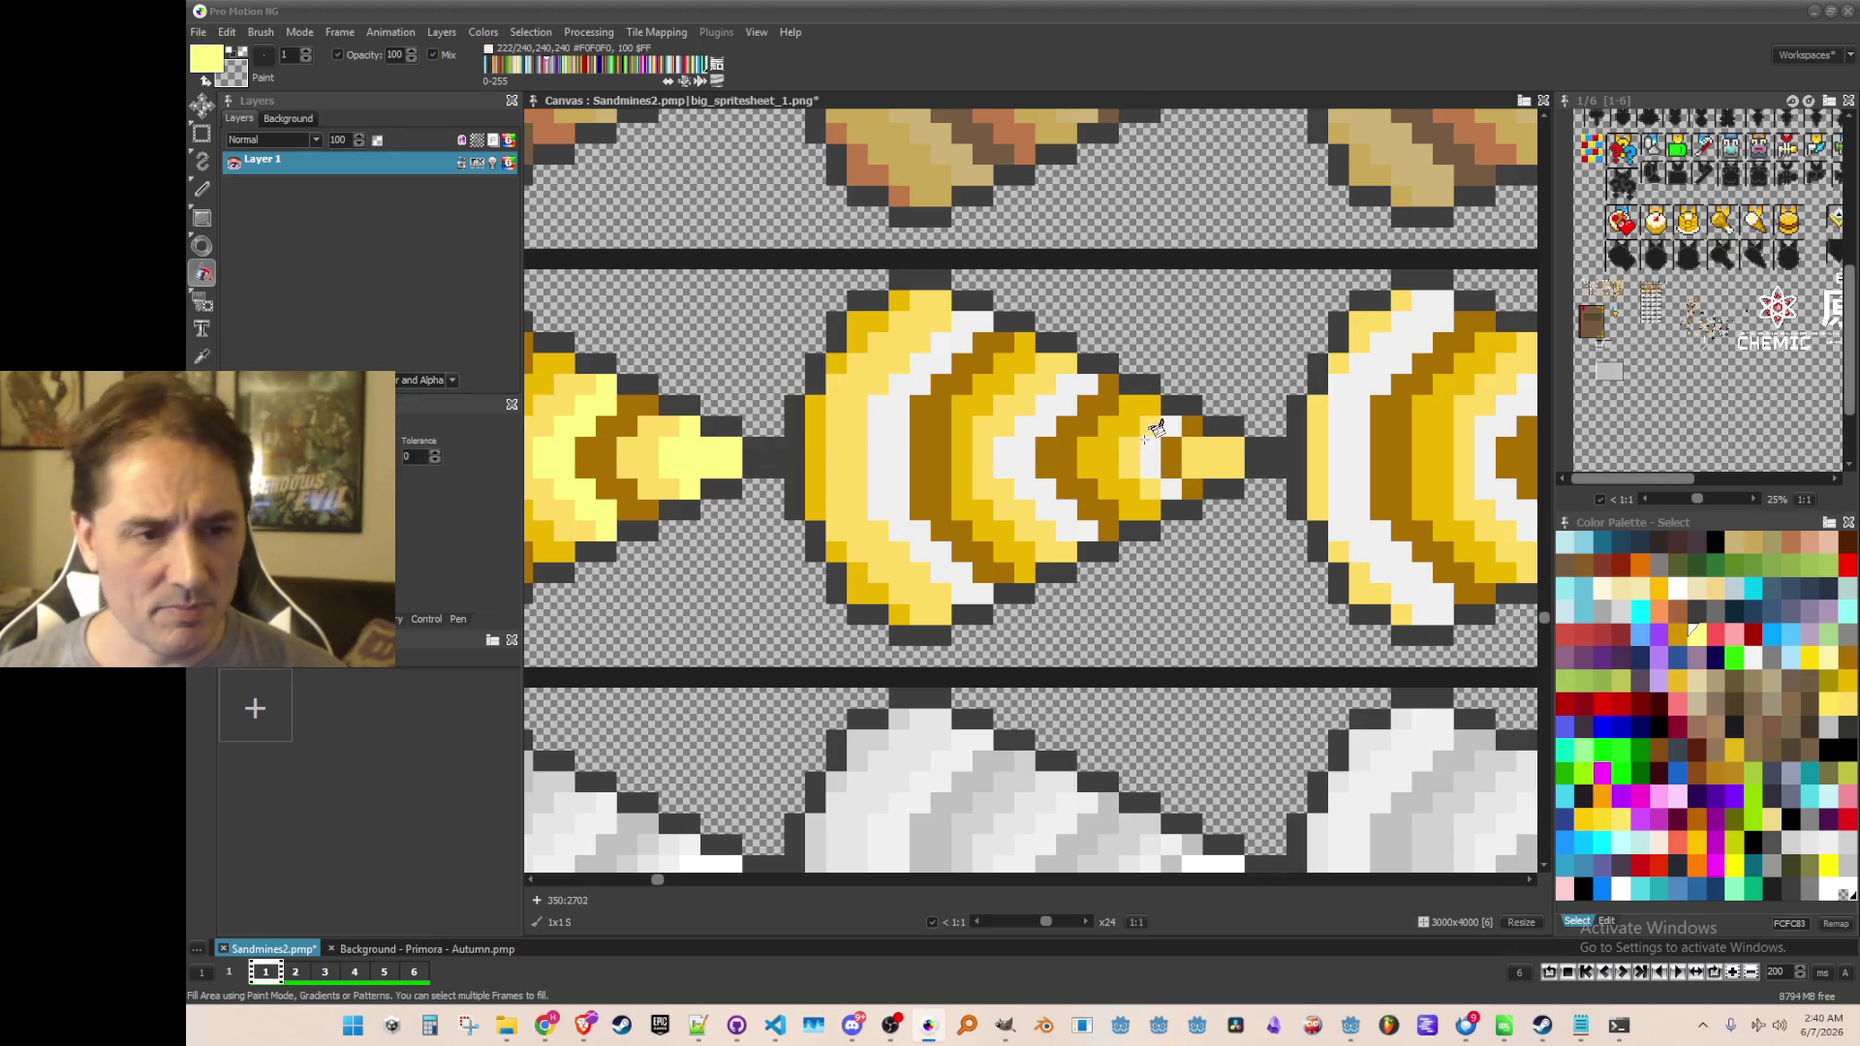
Fill the middle gold cone's three white bands pale yellow
{"action": "scroll", "coordinate": [1224, 479], "scroll_direction": "down", "scroll_amount": 1}
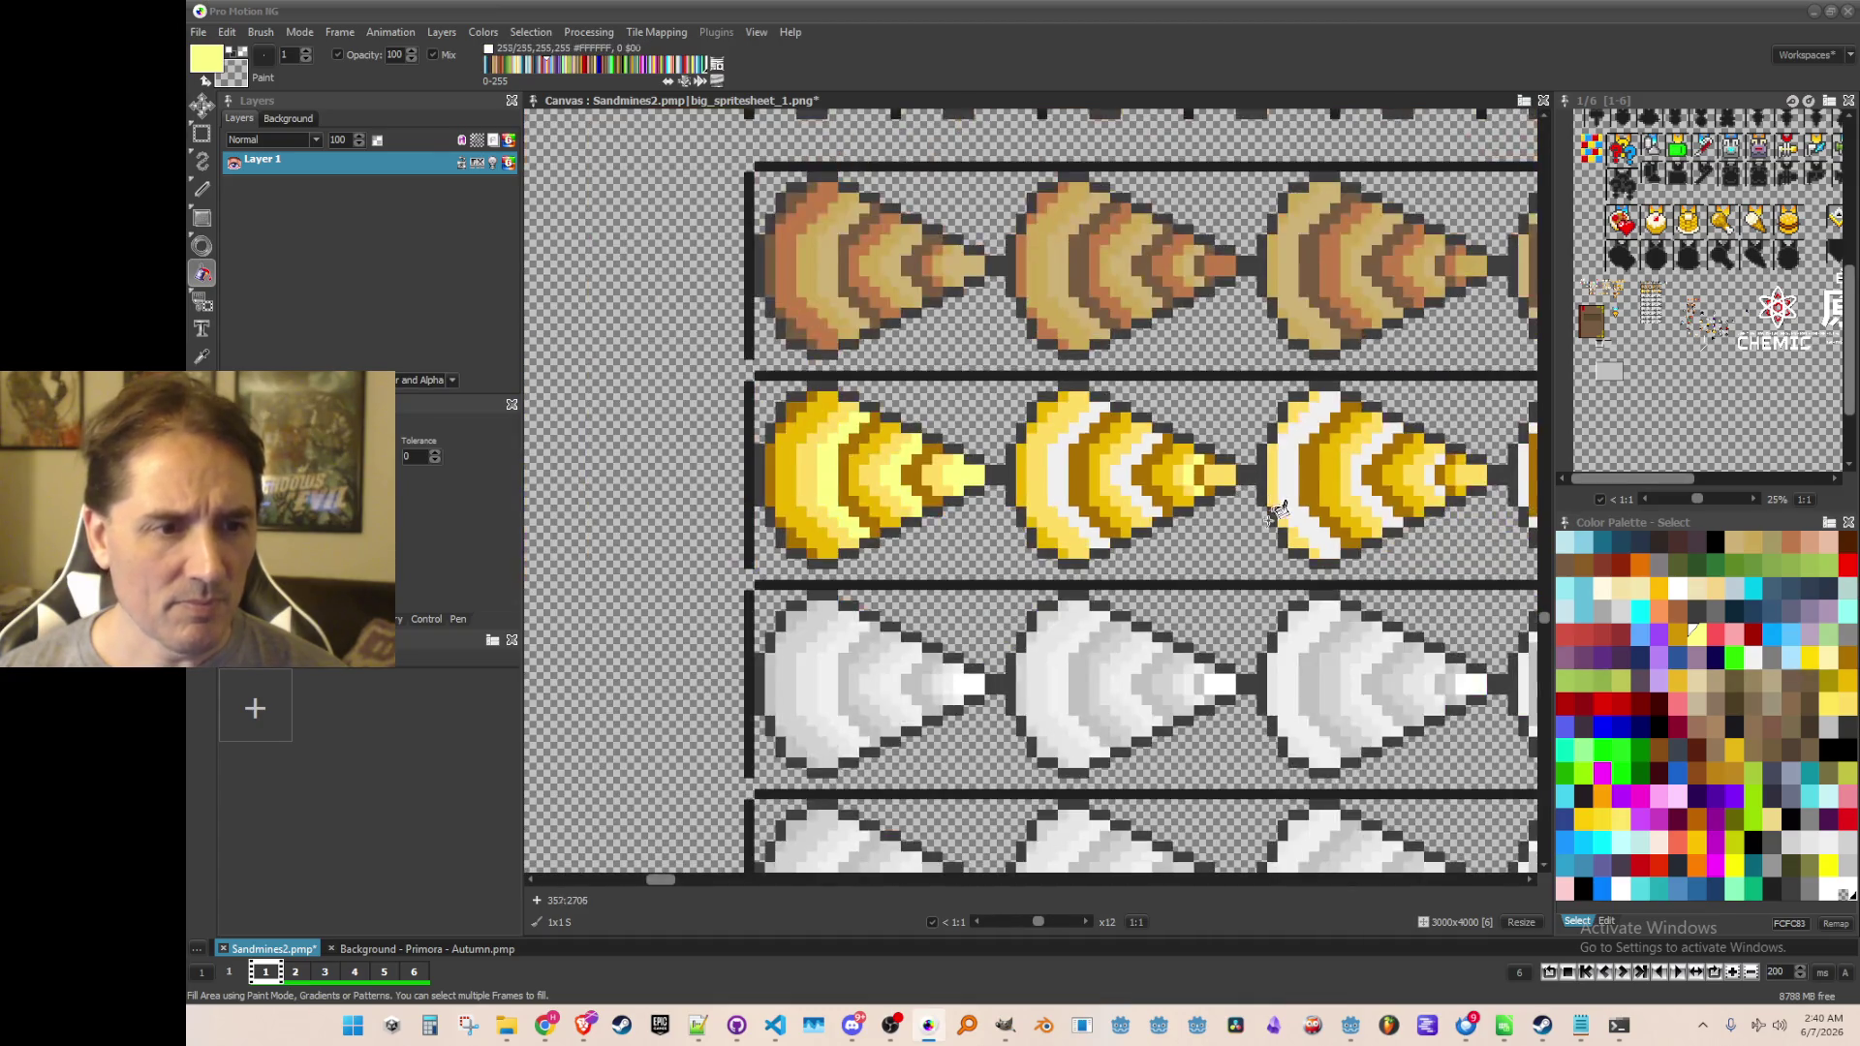
{"action": "scroll", "coordinate": [1247, 520], "scroll_direction": "up", "scroll_amount": 3}
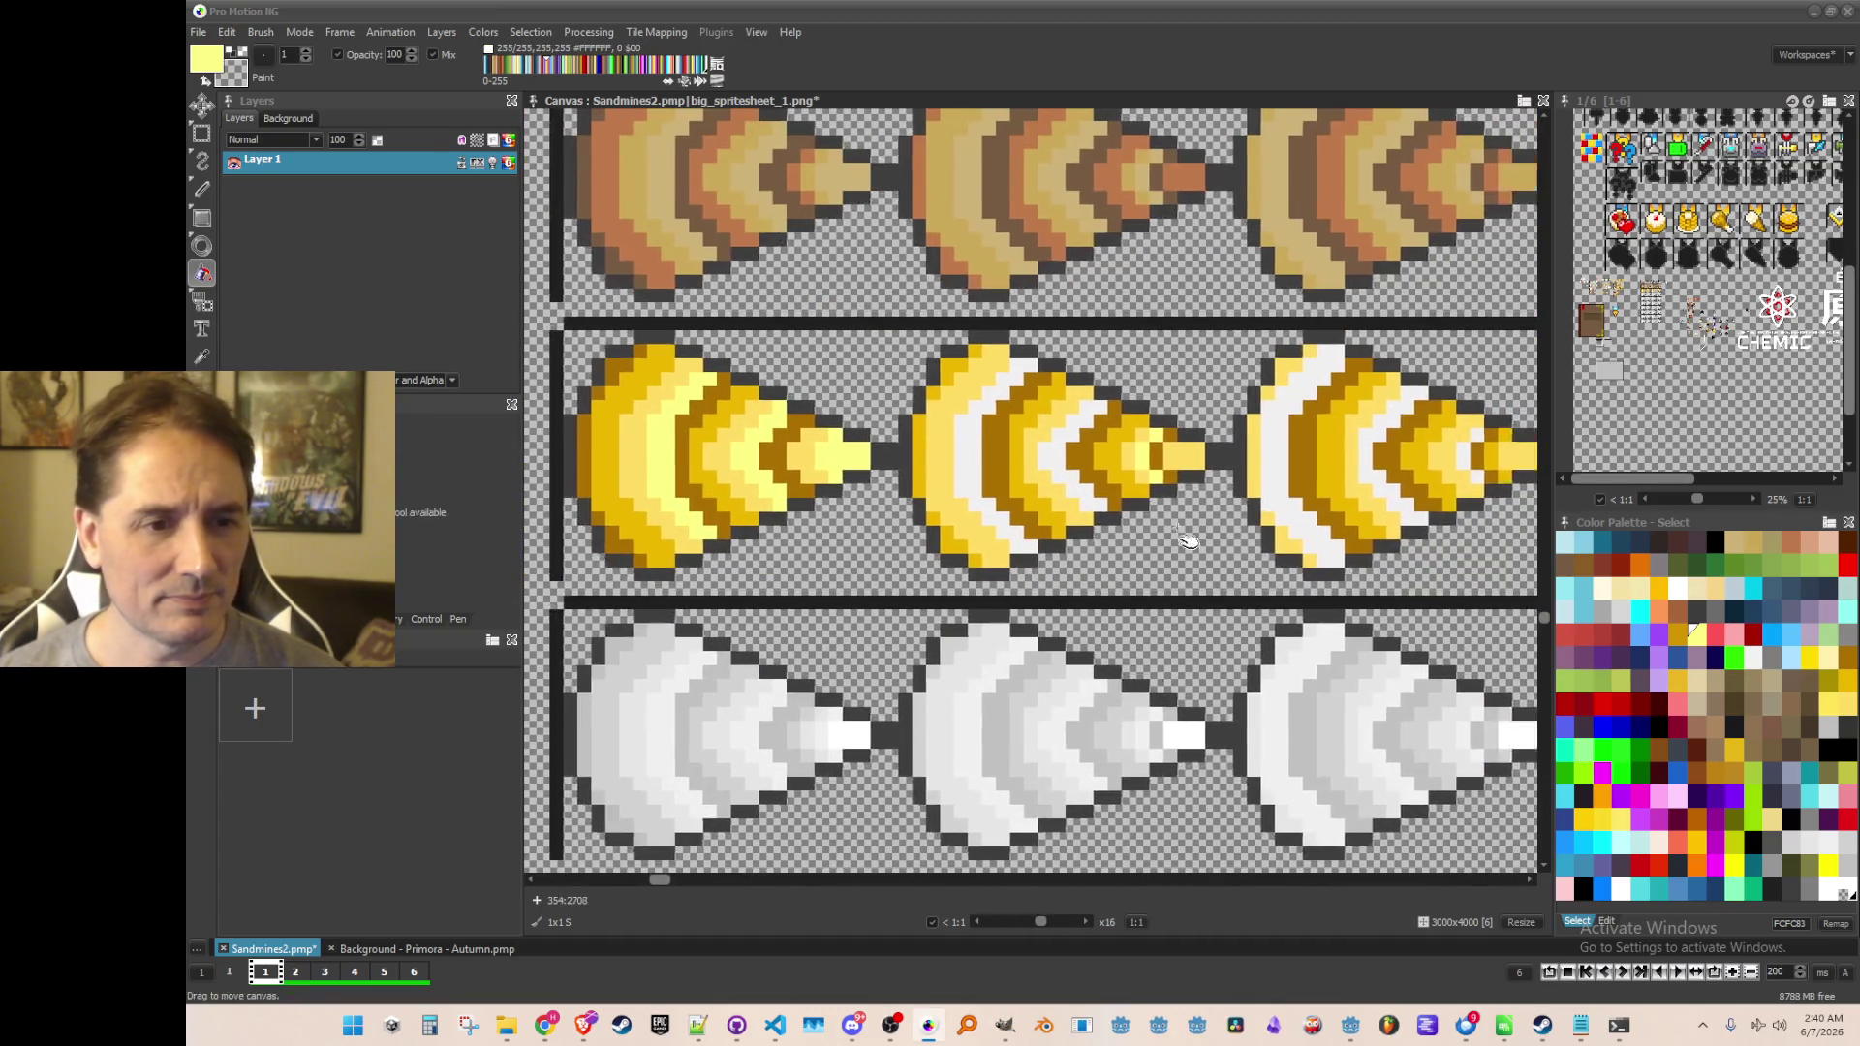
{"action": "scroll", "coordinate": [1049, 536], "scroll_direction": "down", "scroll_amount": 1}
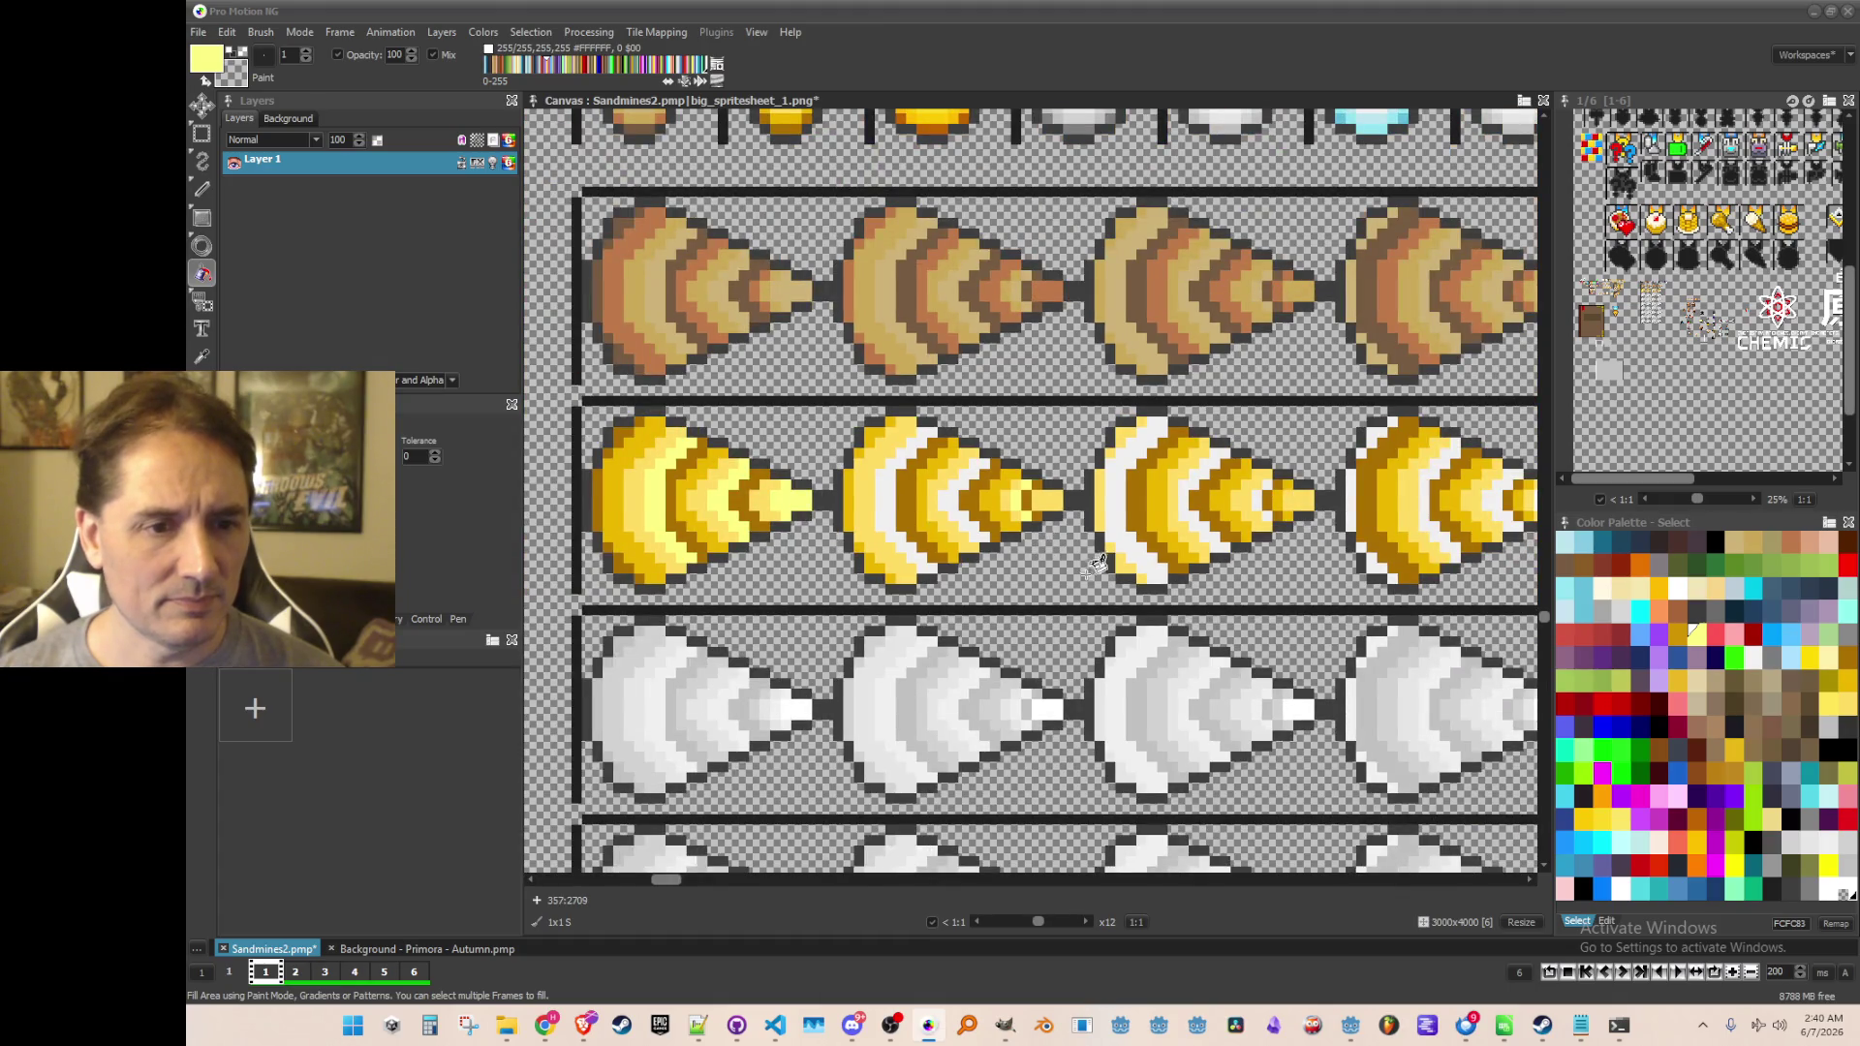
{"action": "left_click_drag", "start_coordinate": [1097, 562], "coordinate": [1055, 568]}
{"action": "scroll", "coordinate": [1161, 572], "scroll_direction": "up", "scroll_amount": 1}
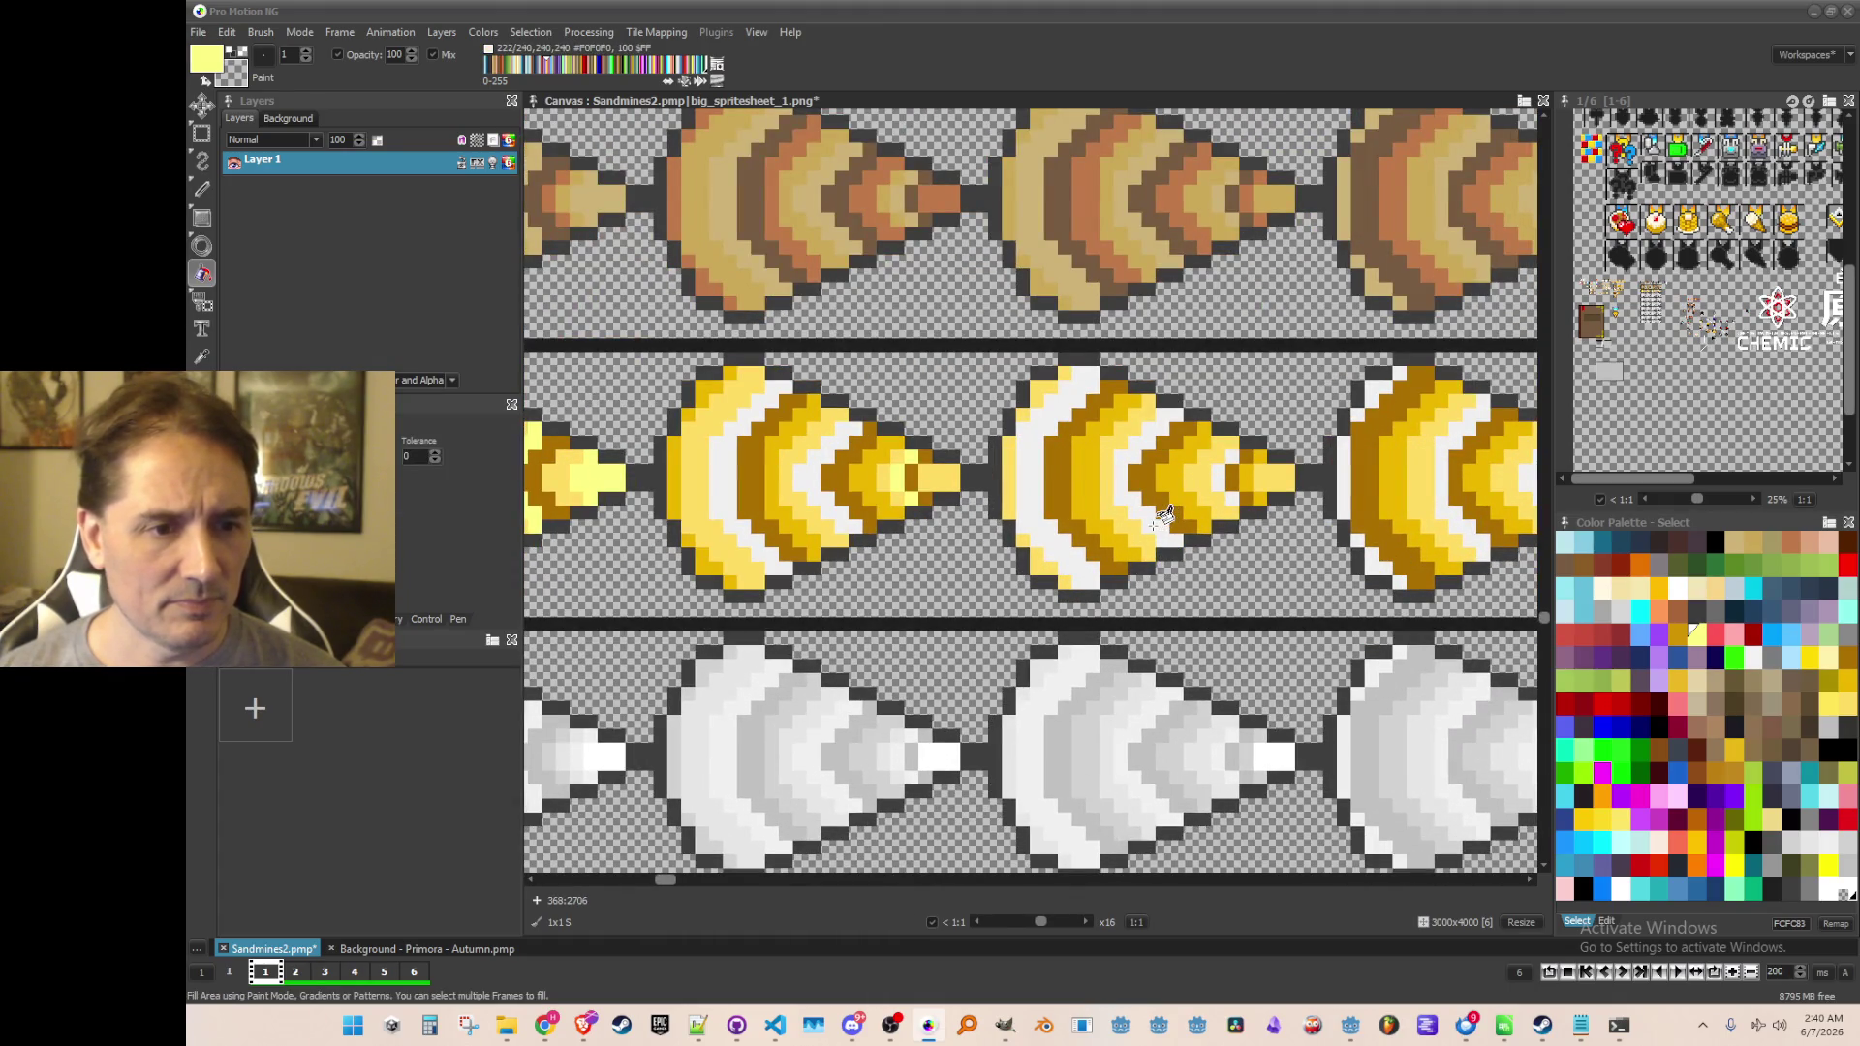
{"action": "left_click", "coordinate": [1049, 501]}
{"action": "left_click", "coordinate": [1201, 525]}
{"action": "left_click", "coordinate": [1240, 479]}
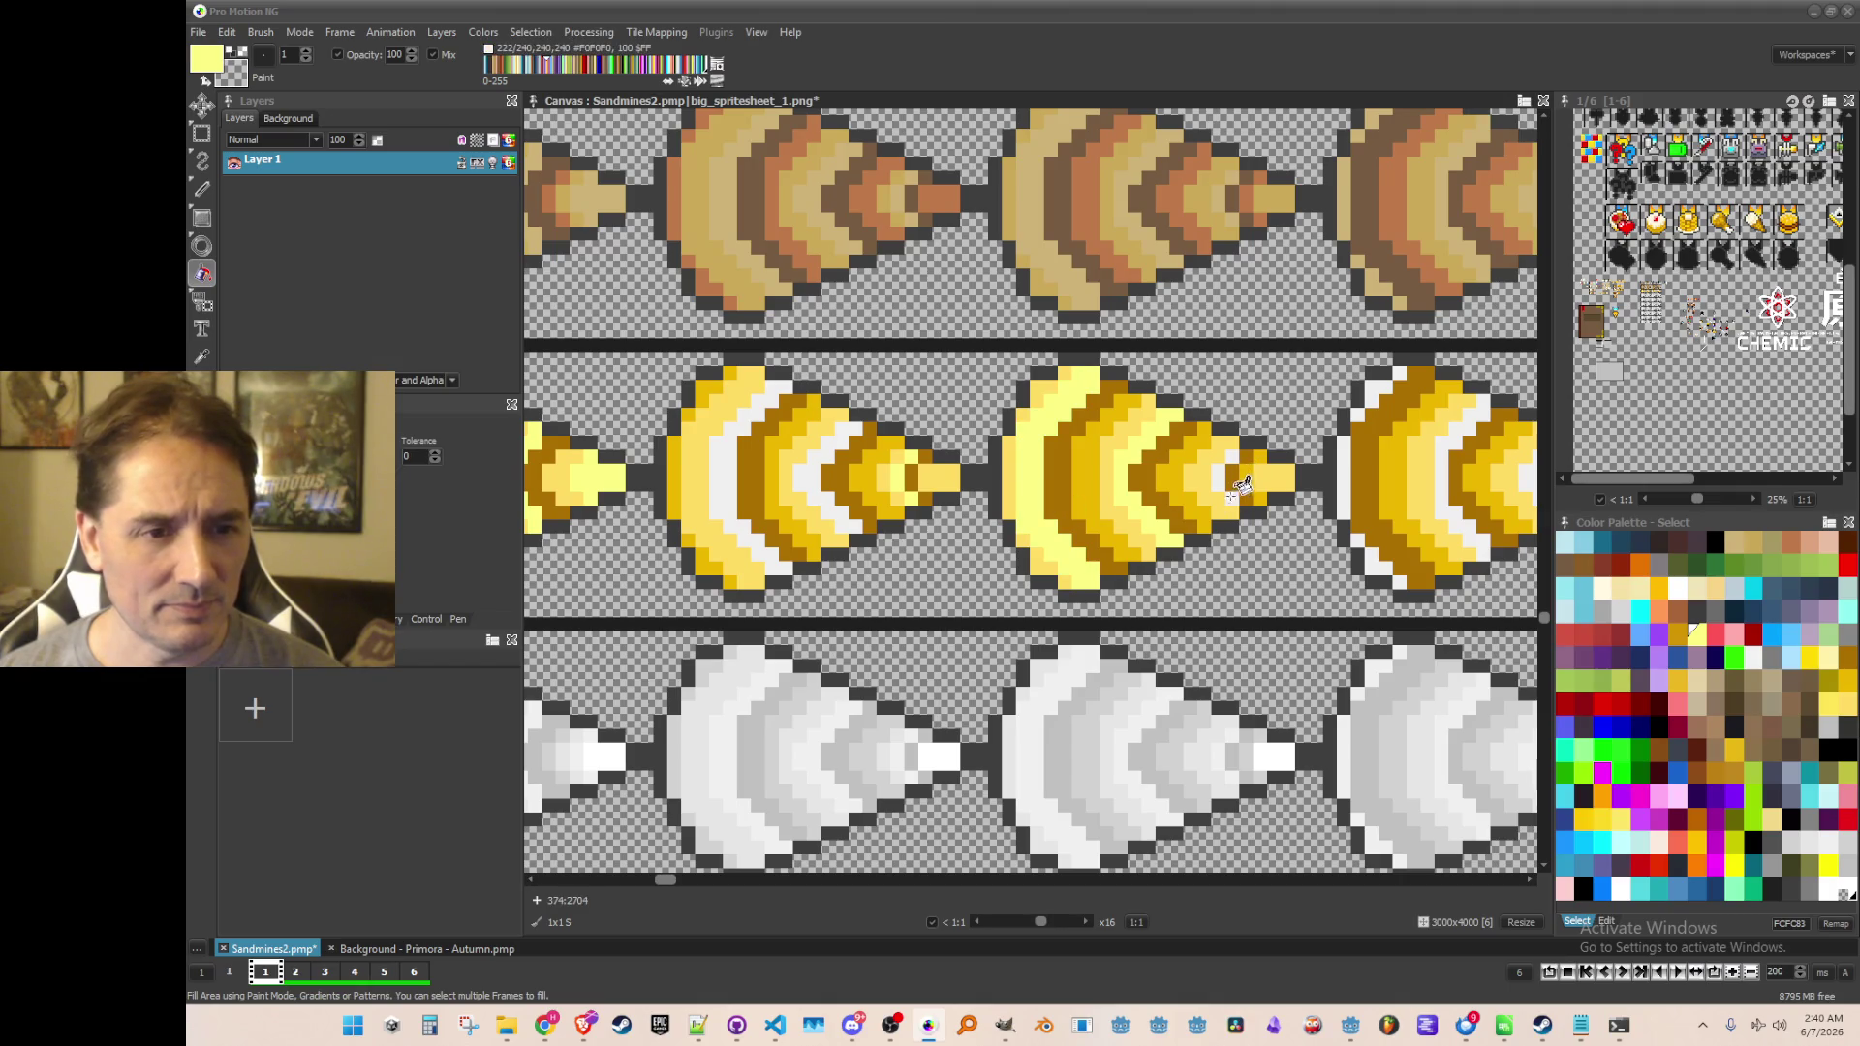
Fill the right cone's tip, lower-left patch and left-edge strip, plus the second cone's arcs, pale yellow
{"action": "left_click_drag", "start_coordinate": [1294, 496], "coordinate": [979, 502]}
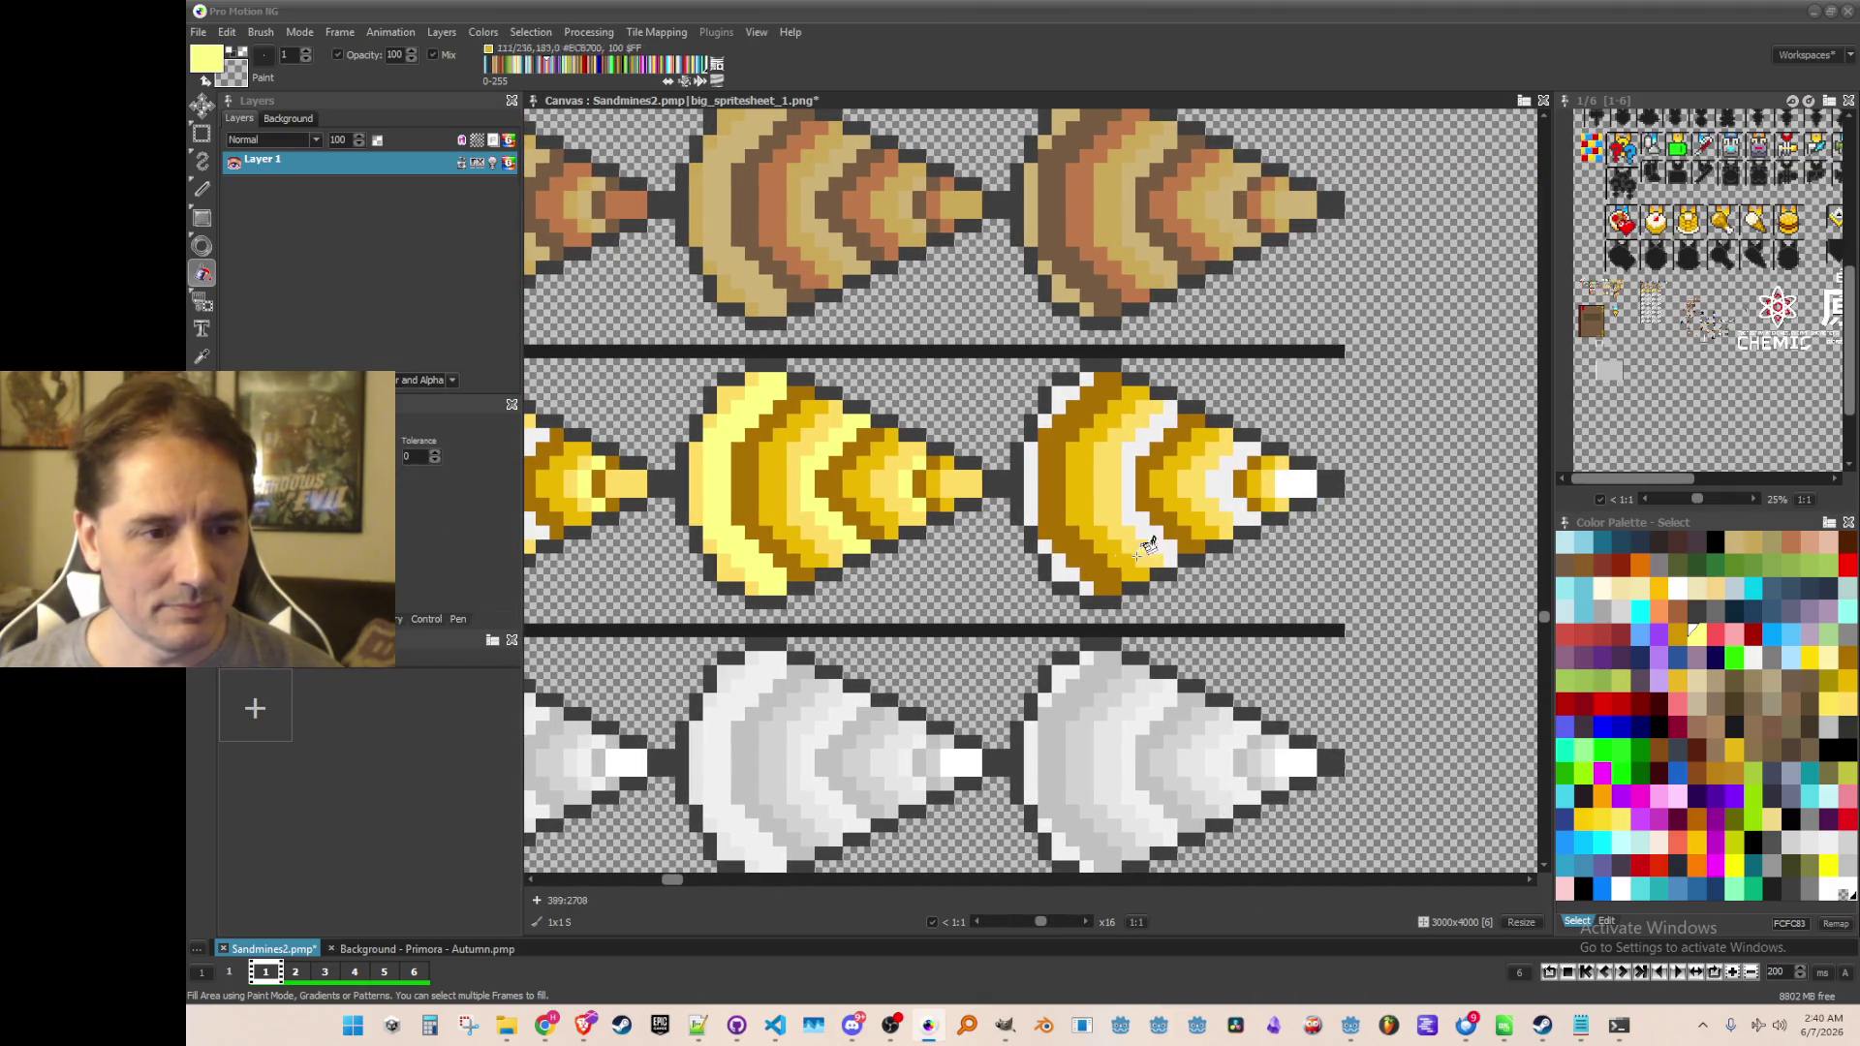
{"action": "left_click", "coordinate": [1300, 480]}
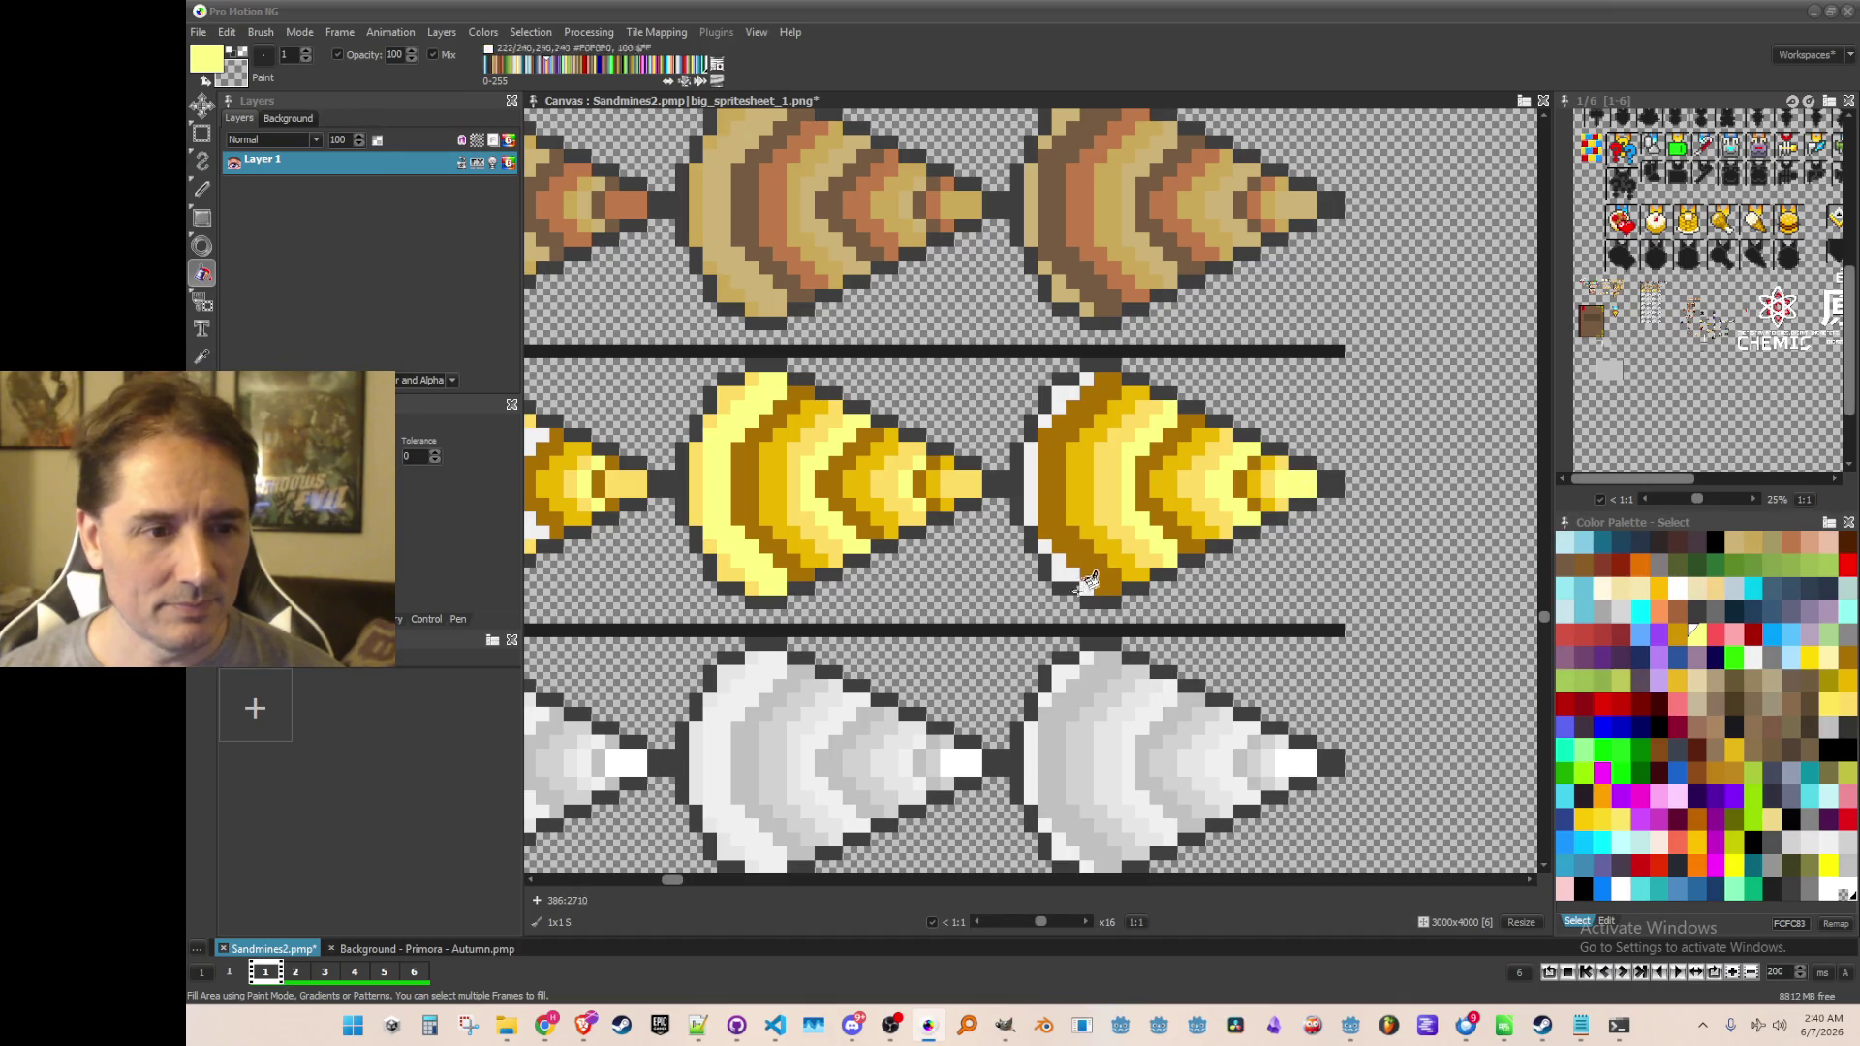
{"action": "left_click", "coordinate": [1065, 569]}
{"action": "left_click", "coordinate": [1033, 489]}
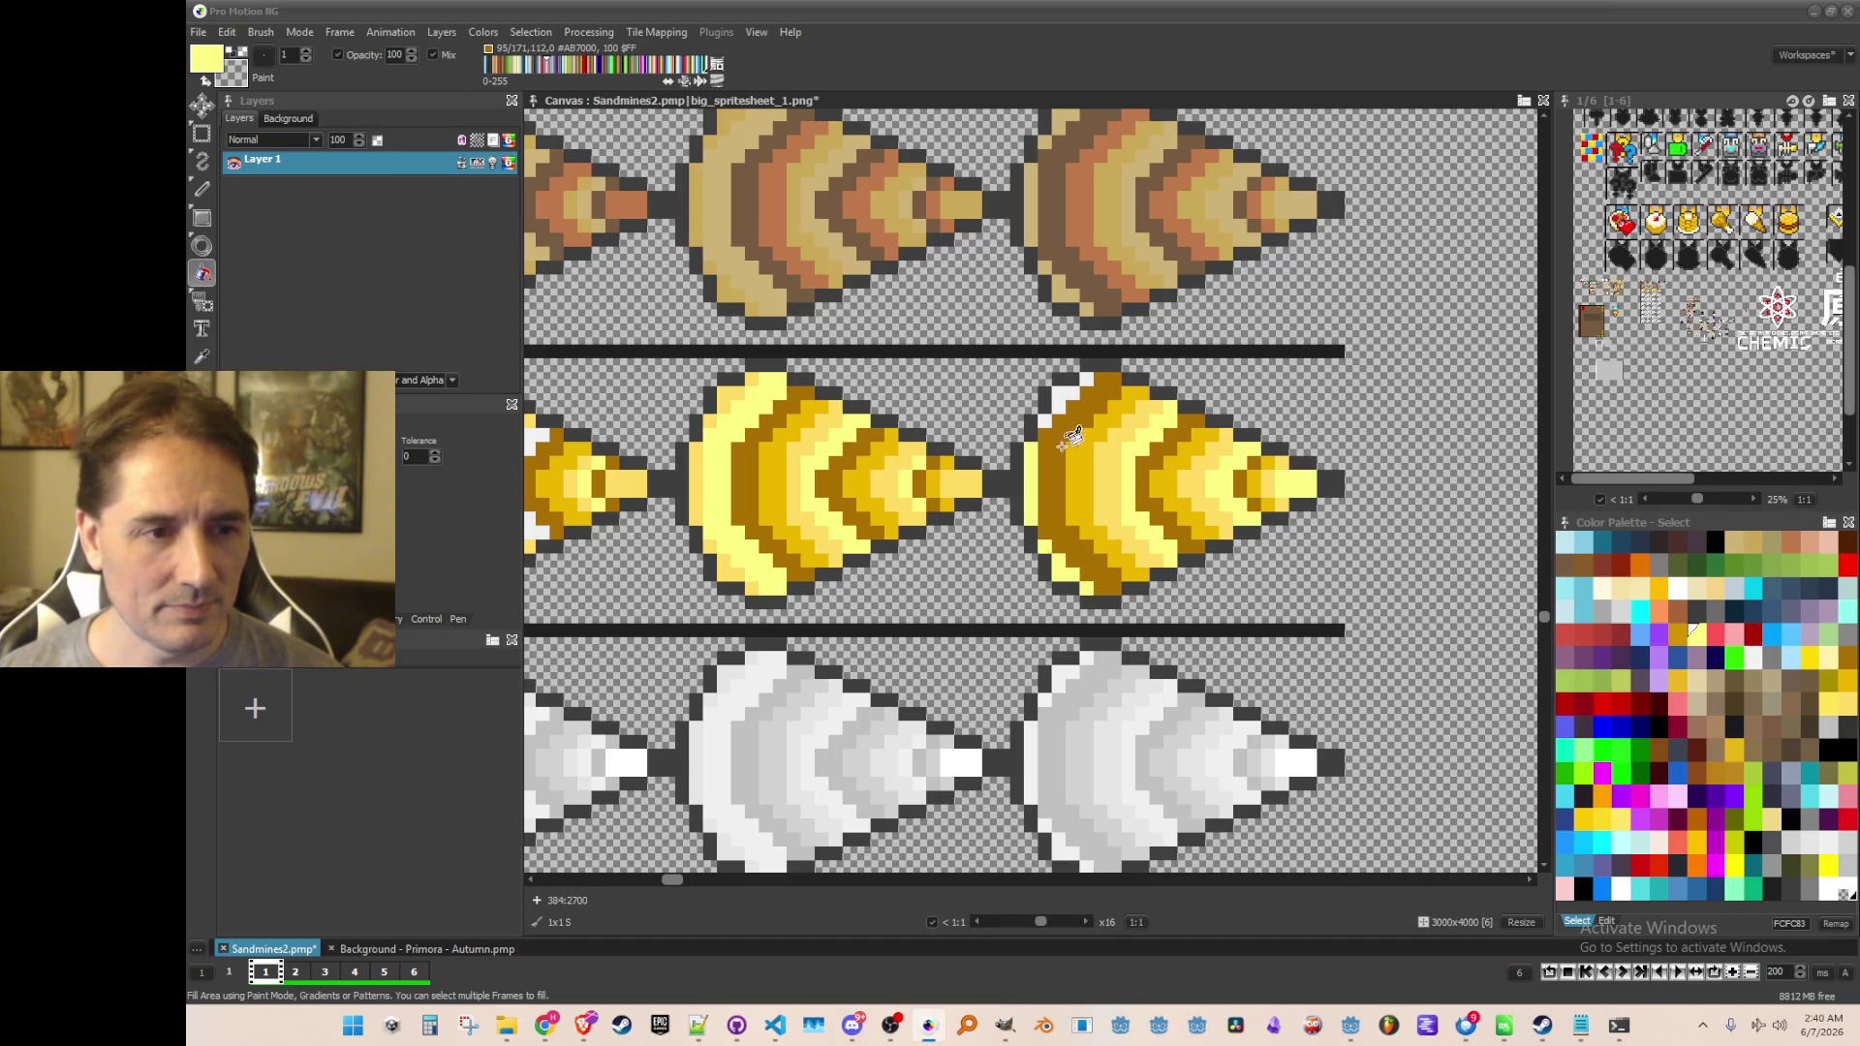
{"action": "scroll", "coordinate": [1094, 406], "scroll_direction": "down", "scroll_amount": 3}
{"action": "scroll", "coordinate": [869, 431], "scroll_direction": "up", "scroll_amount": 2}
{"action": "scroll", "coordinate": [868, 431], "scroll_direction": "up", "scroll_amount": 2}
{"action": "left_click", "coordinate": [901, 450]}
{"action": "scroll", "coordinate": [998, 460], "scroll_direction": "down", "scroll_amount": 3}
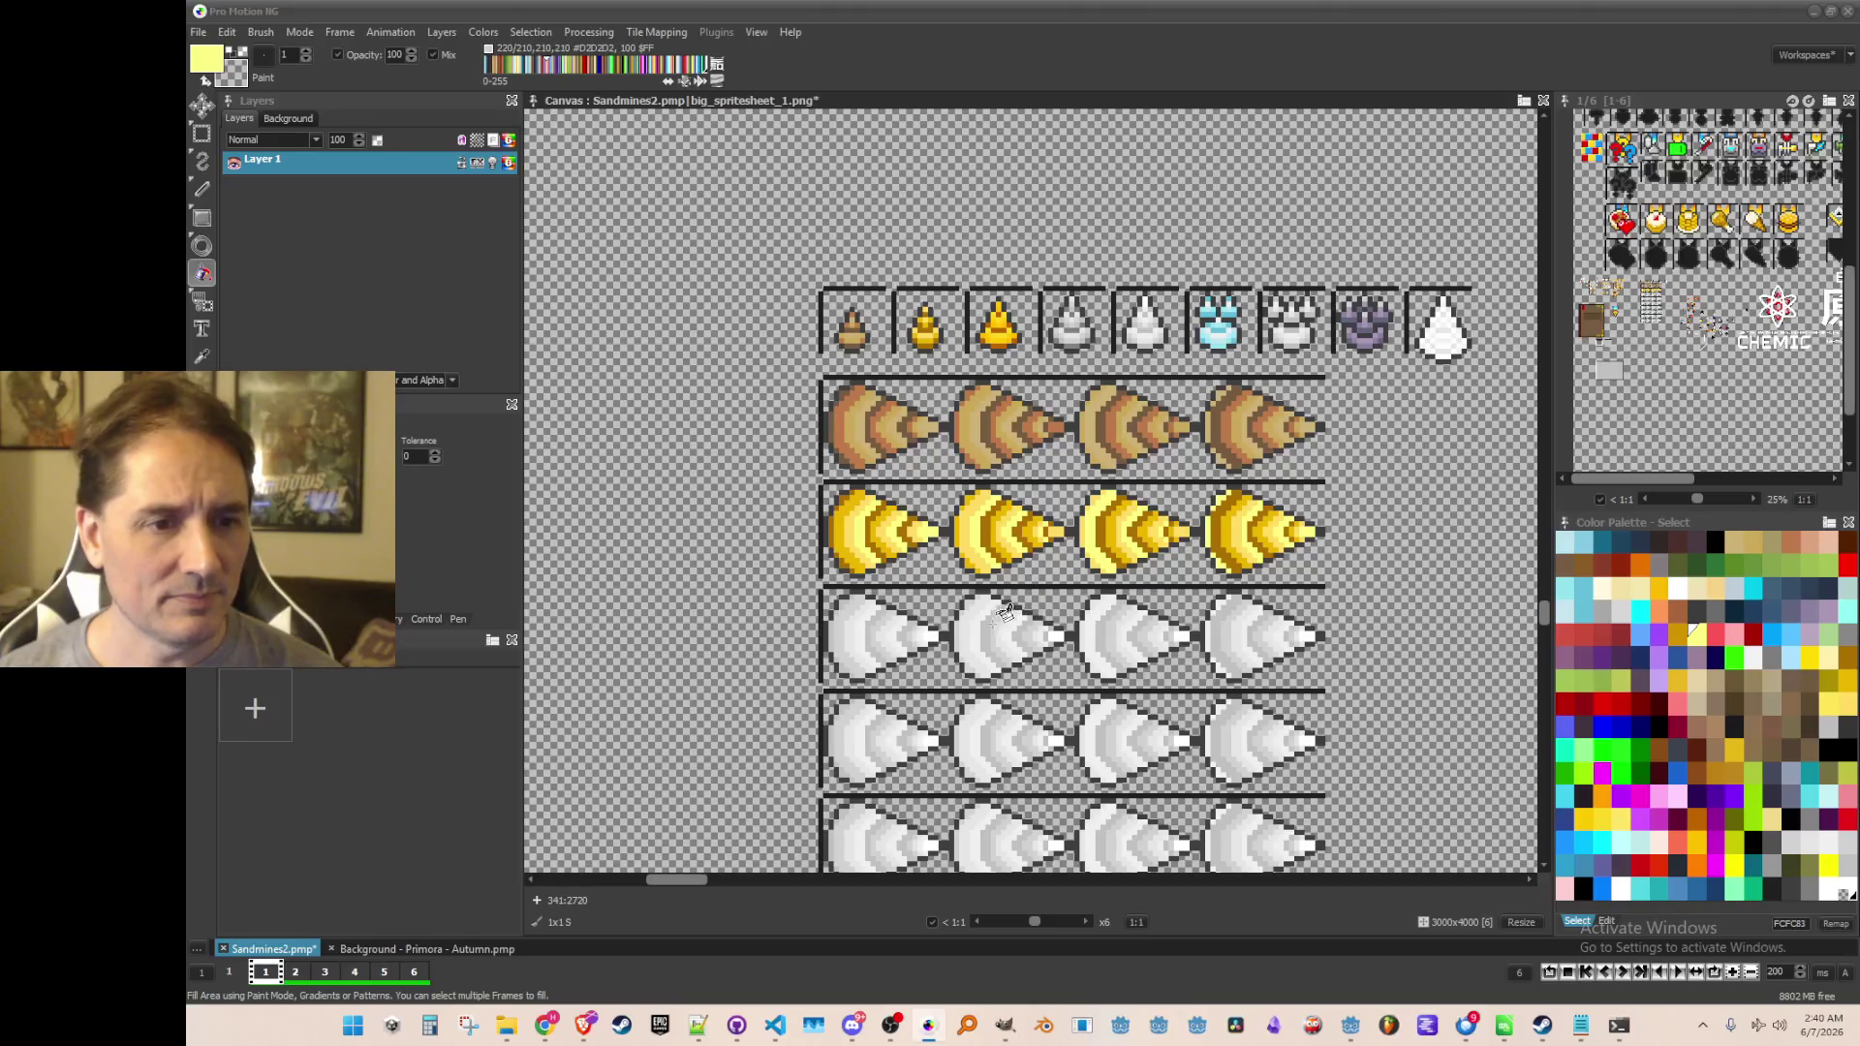
Save the sprite sheet with Ctrl+S
{"action": "key", "text": "ctrl+s"}
{"action": "scroll", "coordinate": [901, 506], "scroll_direction": "up", "scroll_amount": 1}
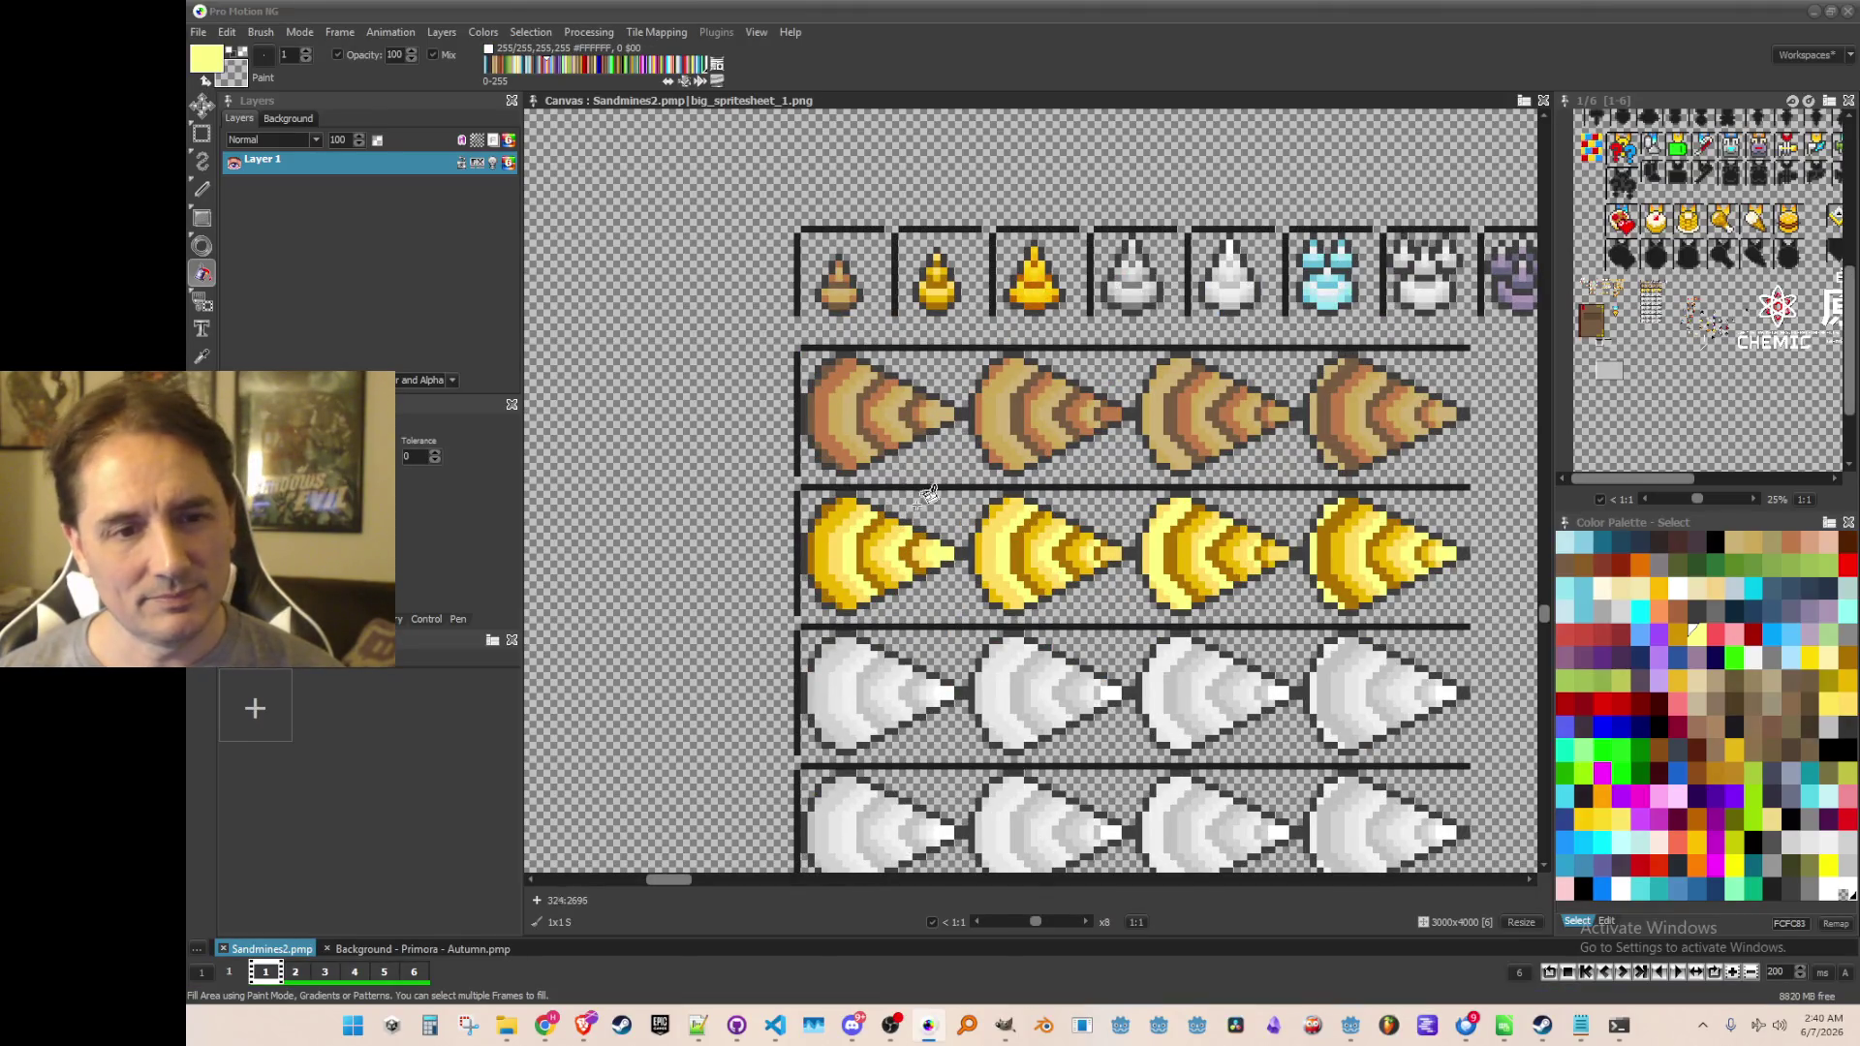
{"action": "scroll", "coordinate": [1044, 293], "scroll_direction": "up", "scroll_amount": 1}
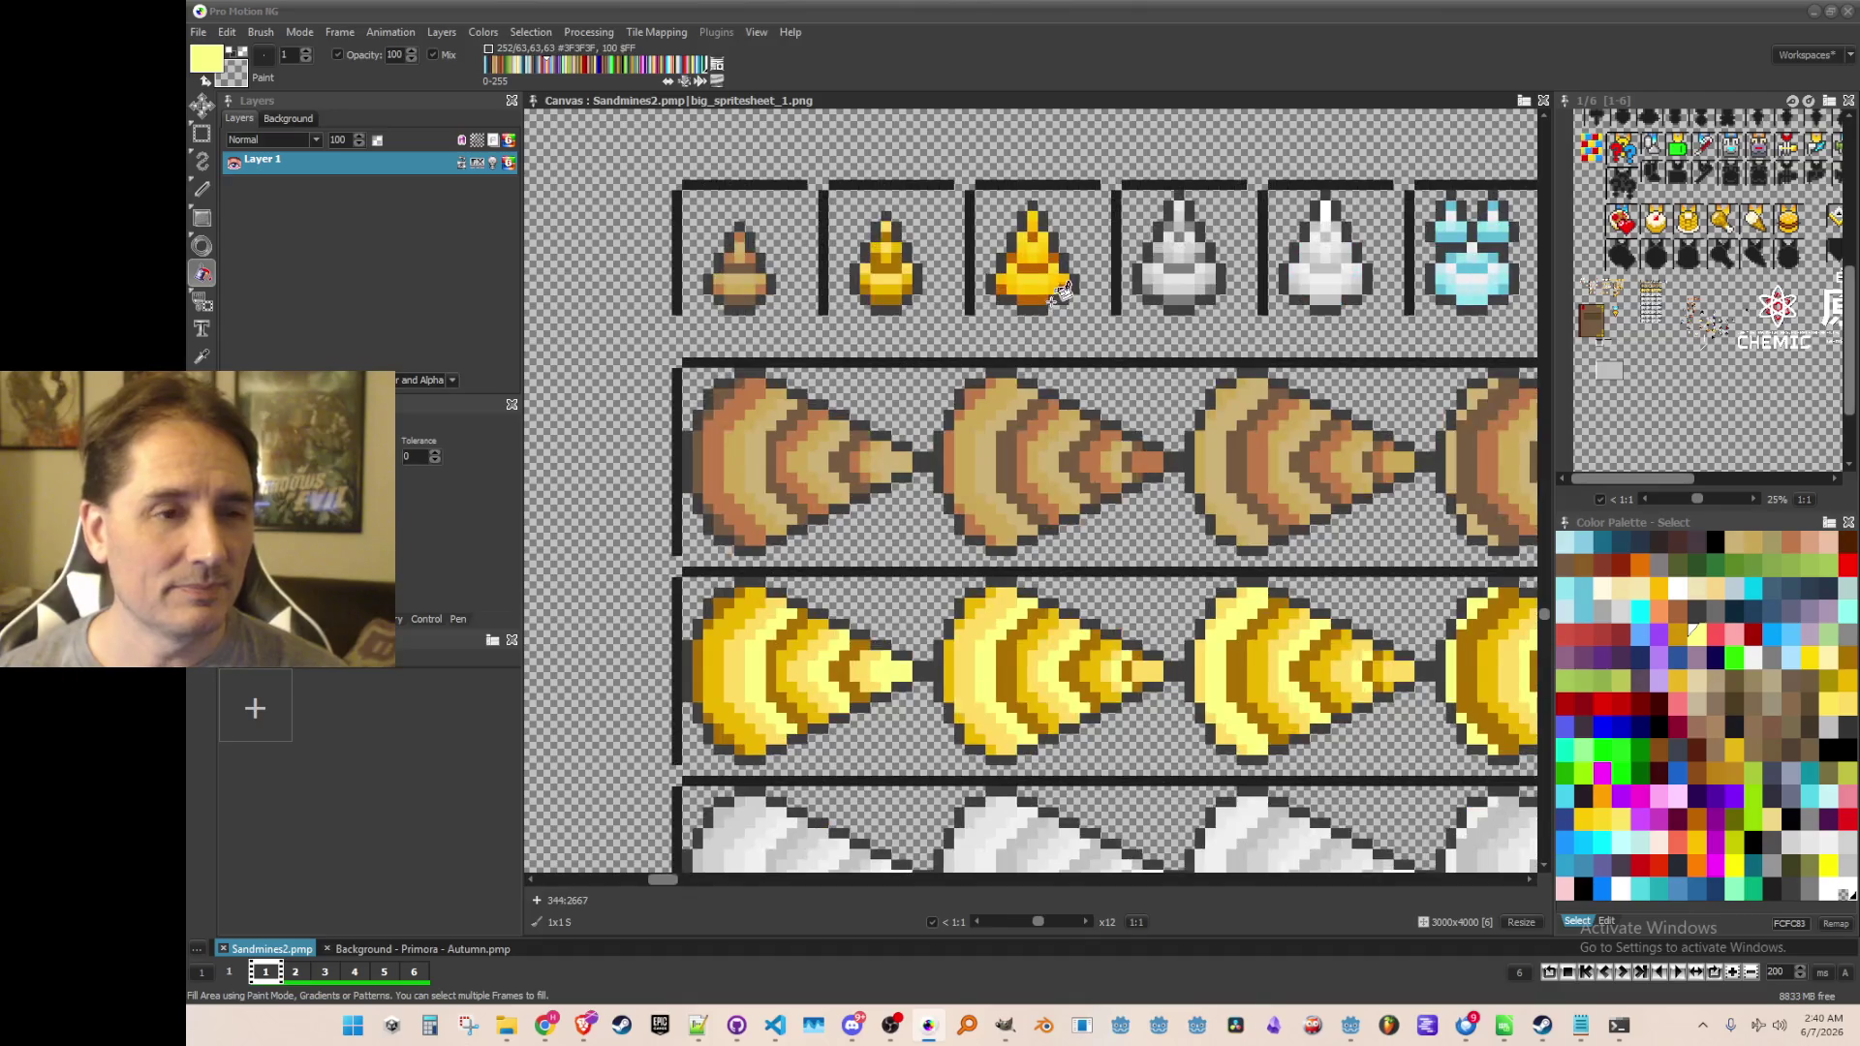
Sample brown-orange from the gold ore icon and paint the first white cone's band, rim and tip arc
{"action": "key", "text": "comma"}
{"action": "left_click", "coordinate": [1032, 299]}
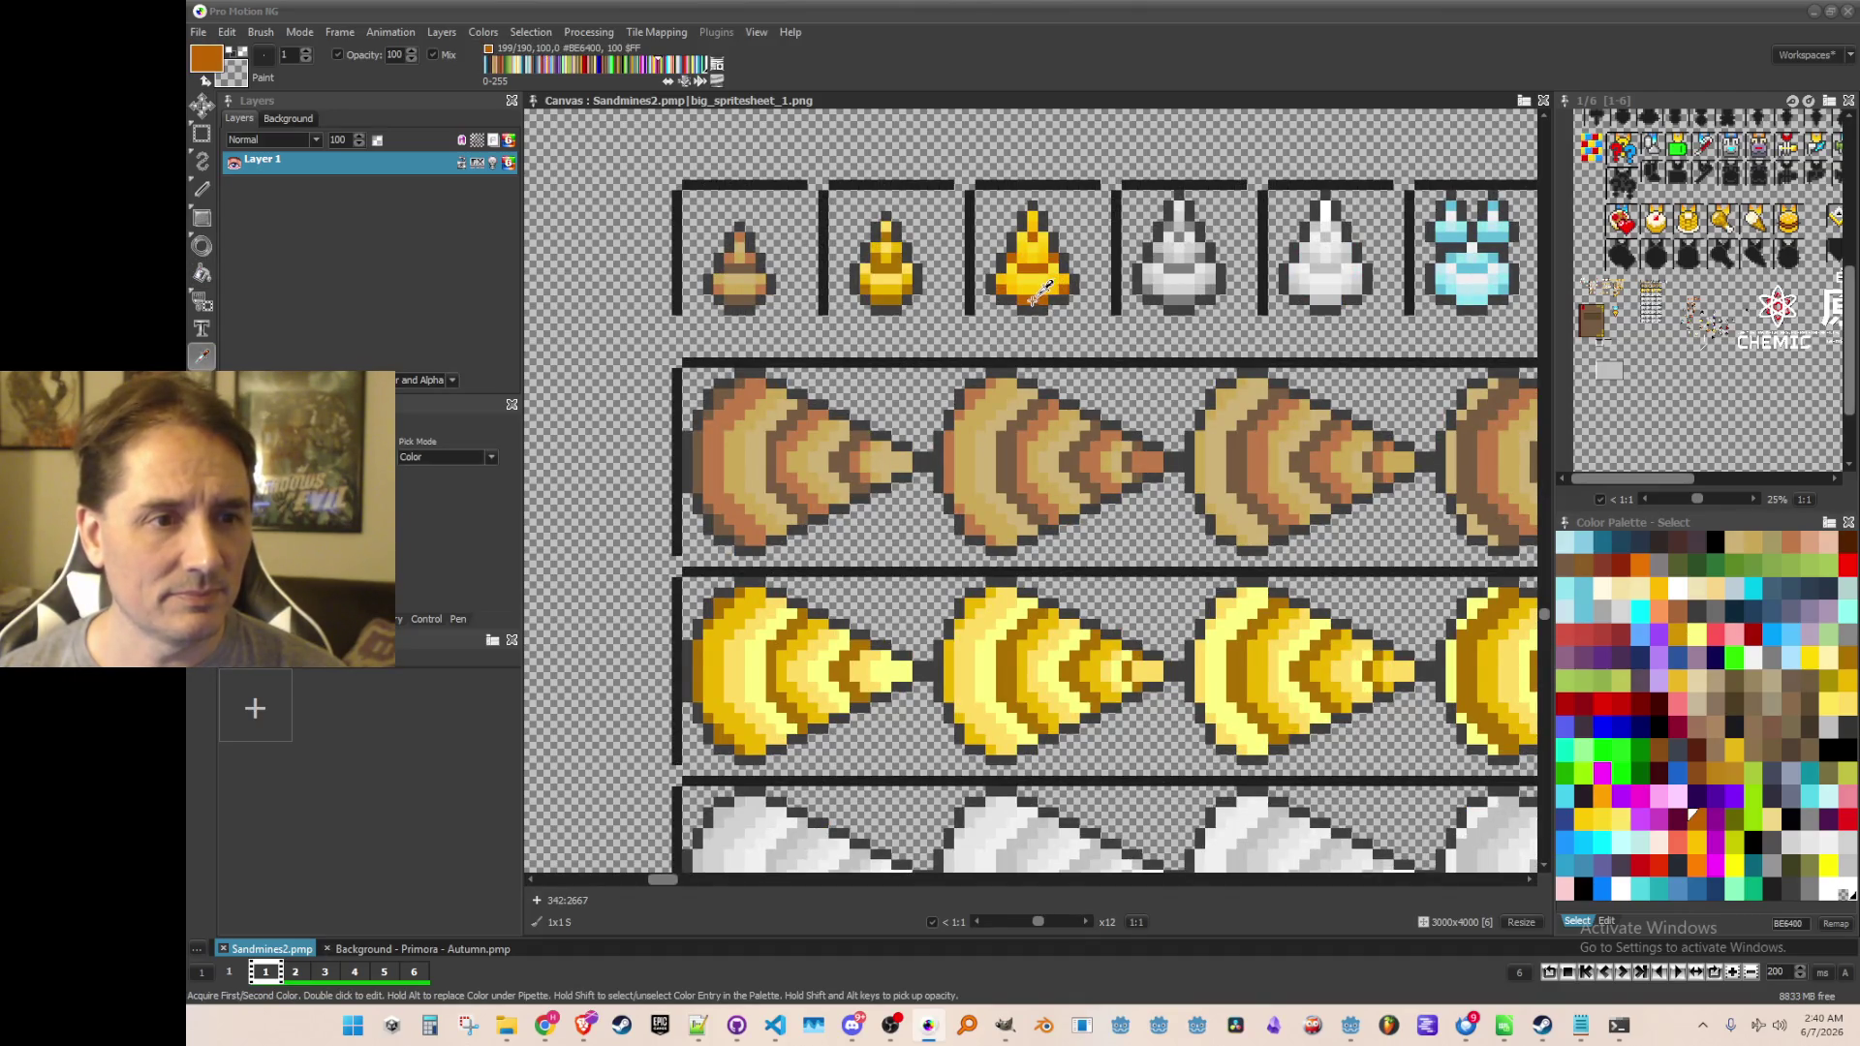
{"action": "scroll", "coordinate": [968, 436], "scroll_direction": "down", "scroll_amount": 3}
{"action": "key", "text": "f"}
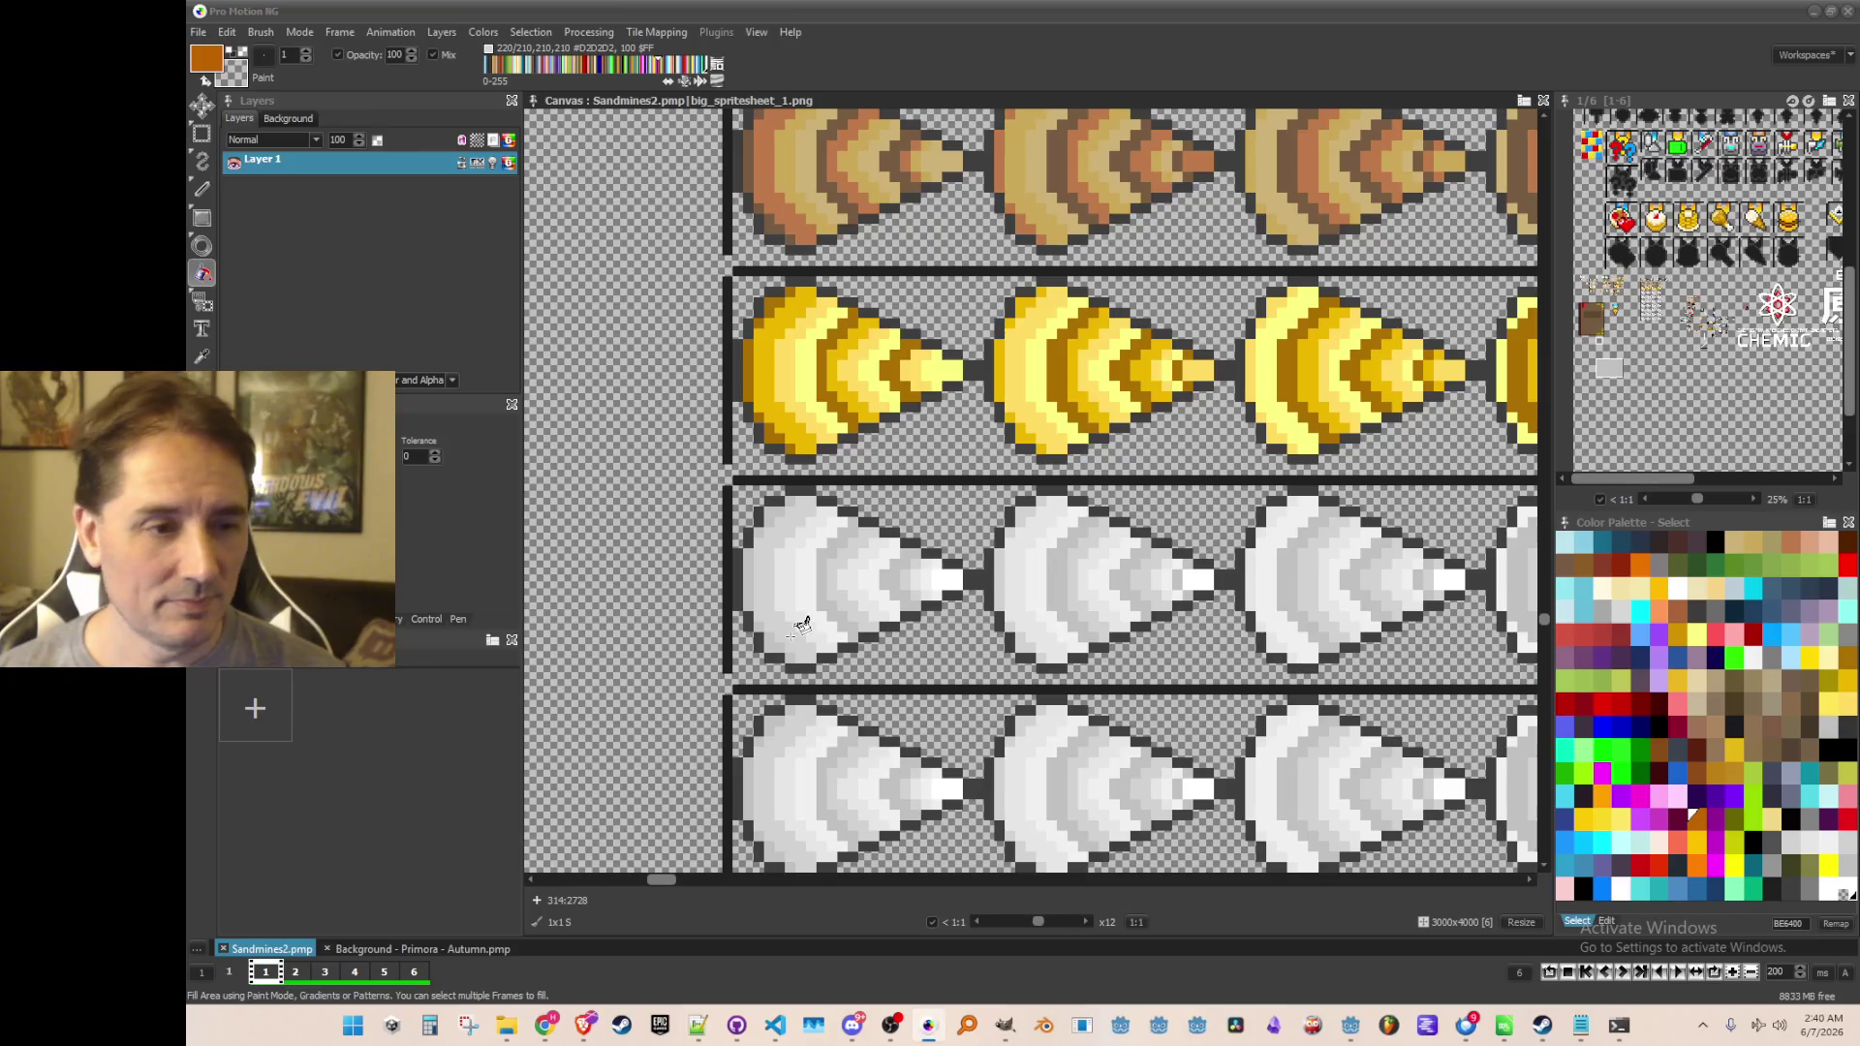
{"action": "scroll", "coordinate": [811, 614], "scroll_direction": "up", "scroll_amount": 1}
{"action": "left_click", "coordinate": [830, 560]}
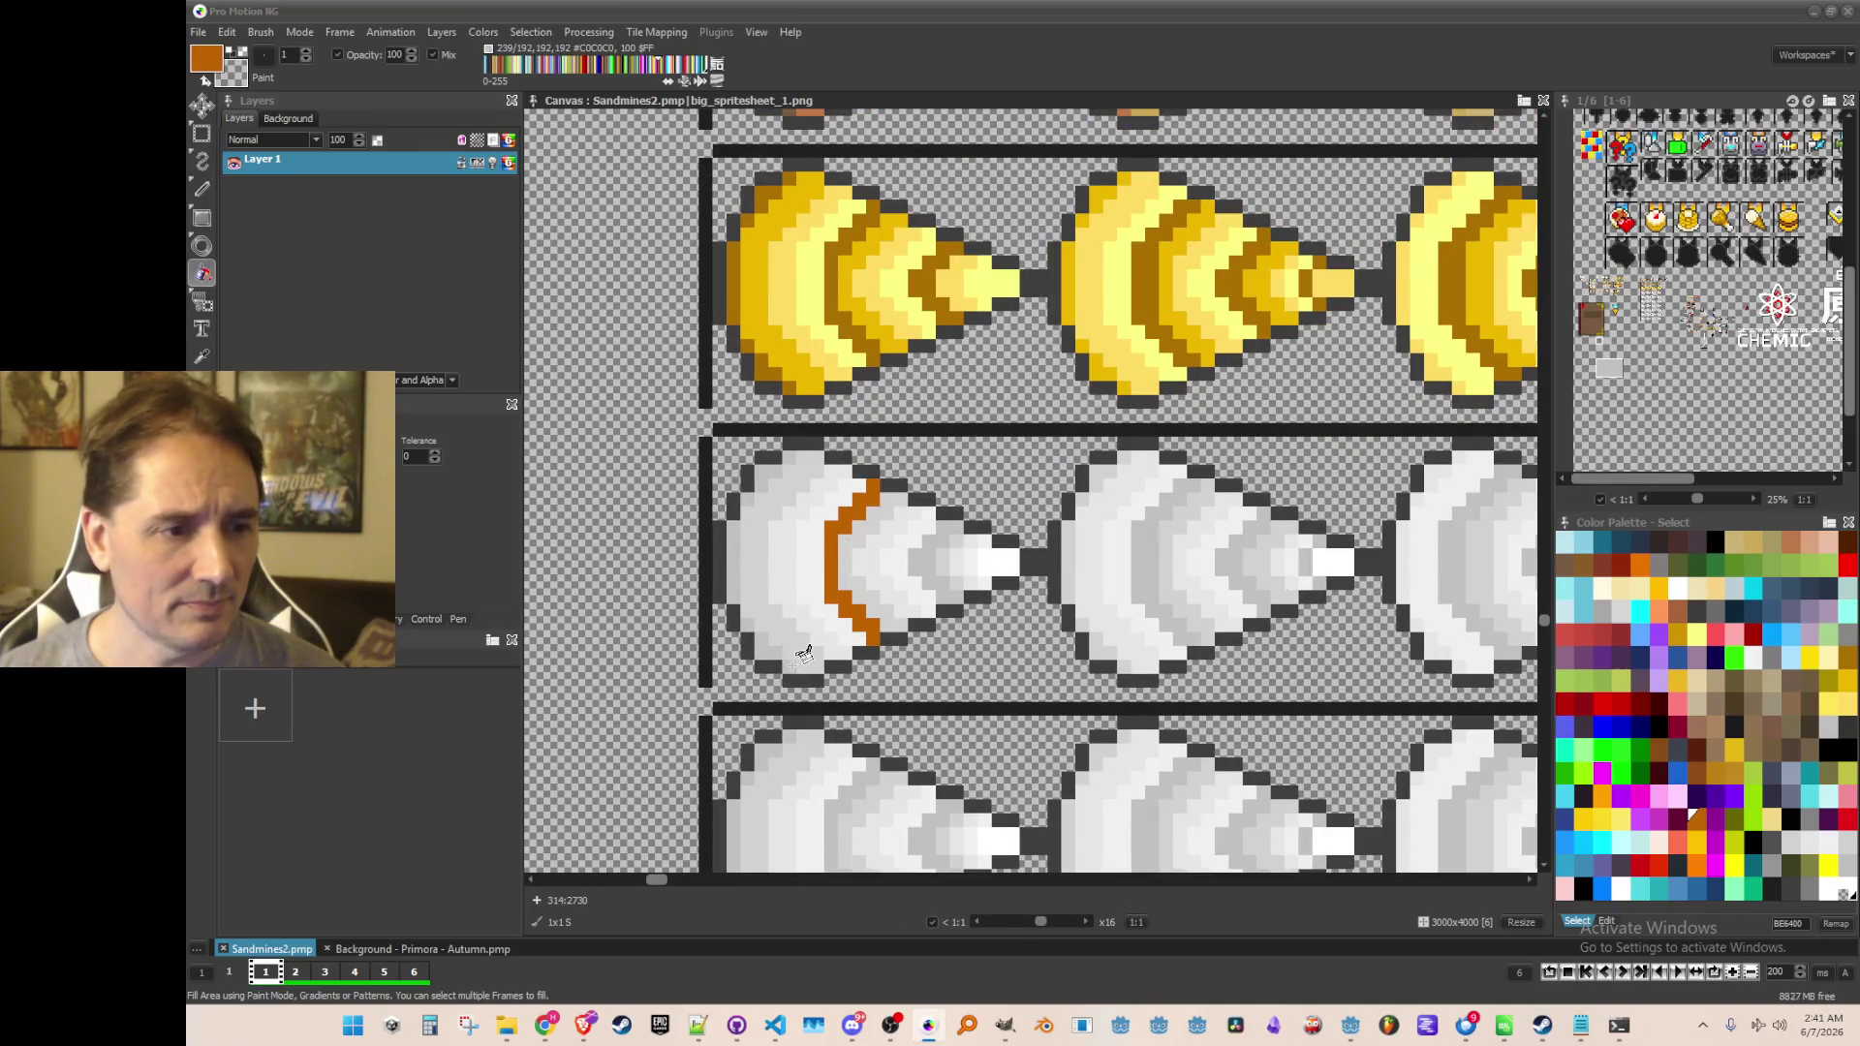
{"action": "mouse_move", "coordinate": [800, 657]}
{"action": "left_mouse_down"}
{"action": "mouse_move", "coordinate": [759, 630]}
{"action": "mouse_move", "coordinate": [746, 557]}
{"action": "left_mouse_up"}
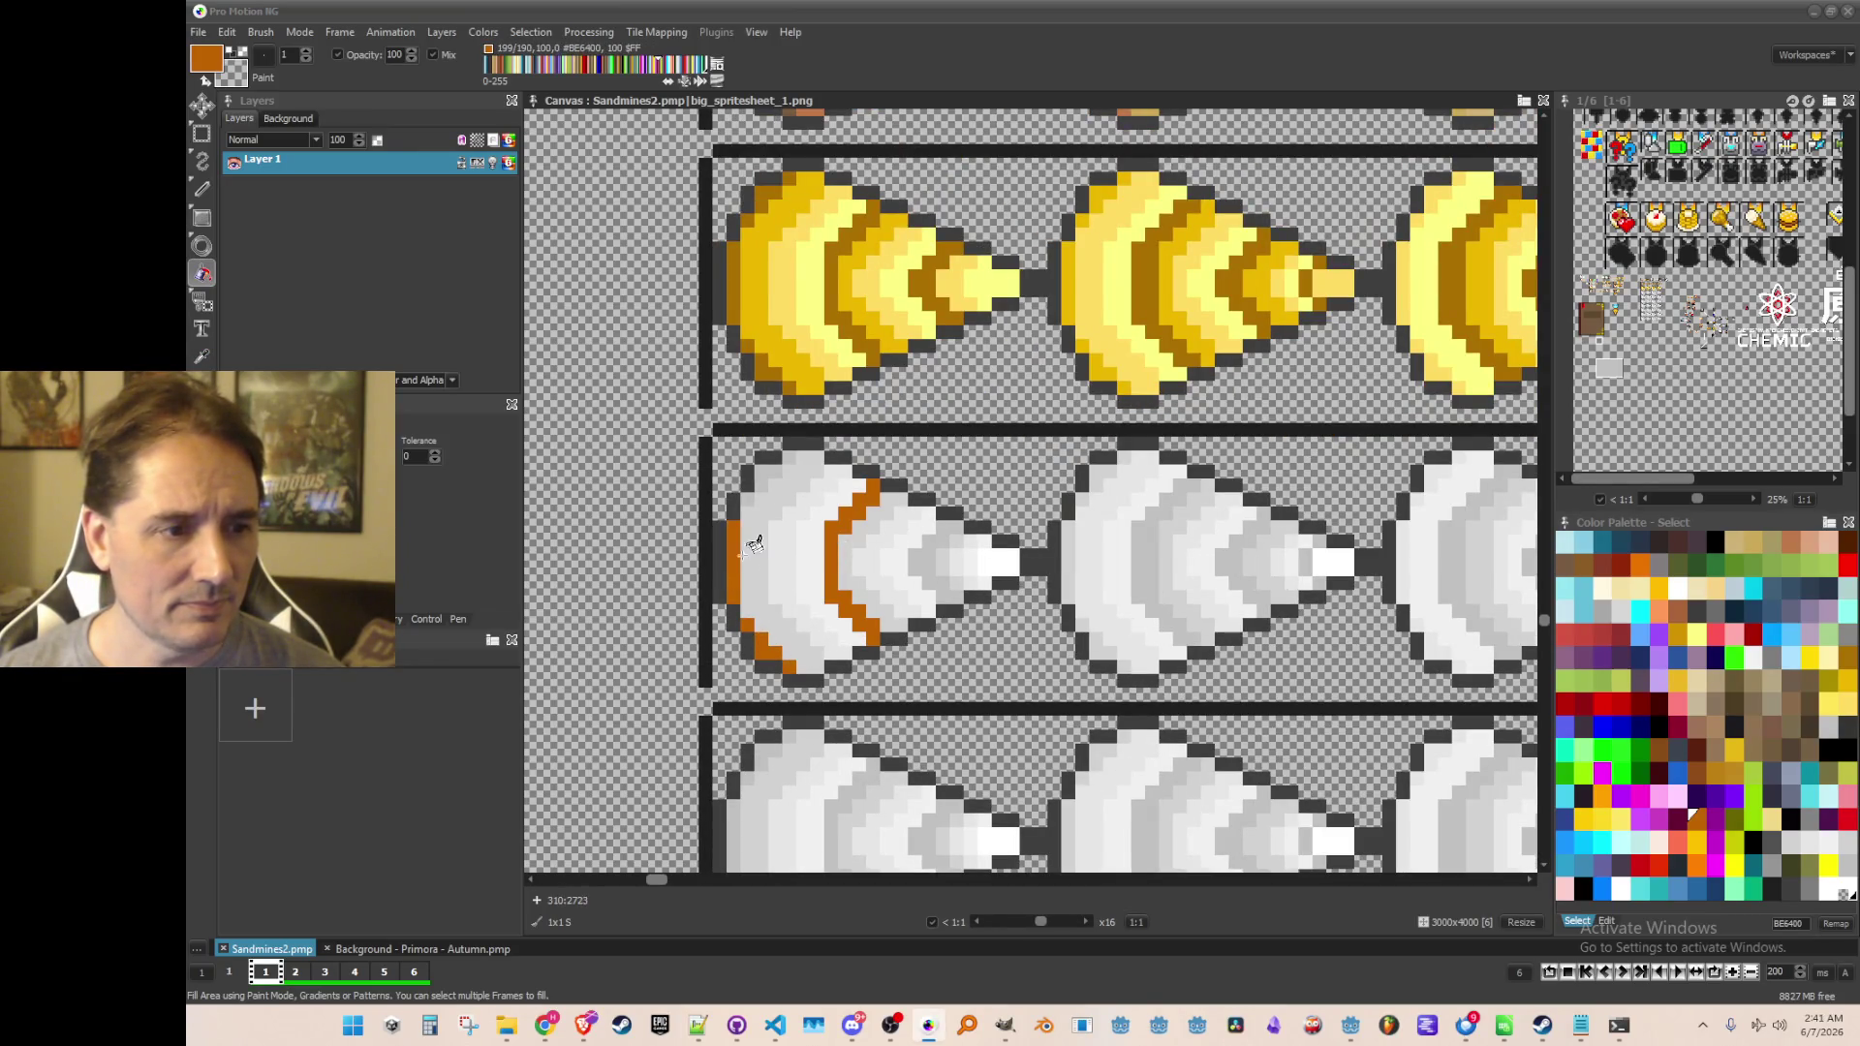
{"action": "left_click_drag", "start_coordinate": [759, 489], "coordinate": [793, 452]}
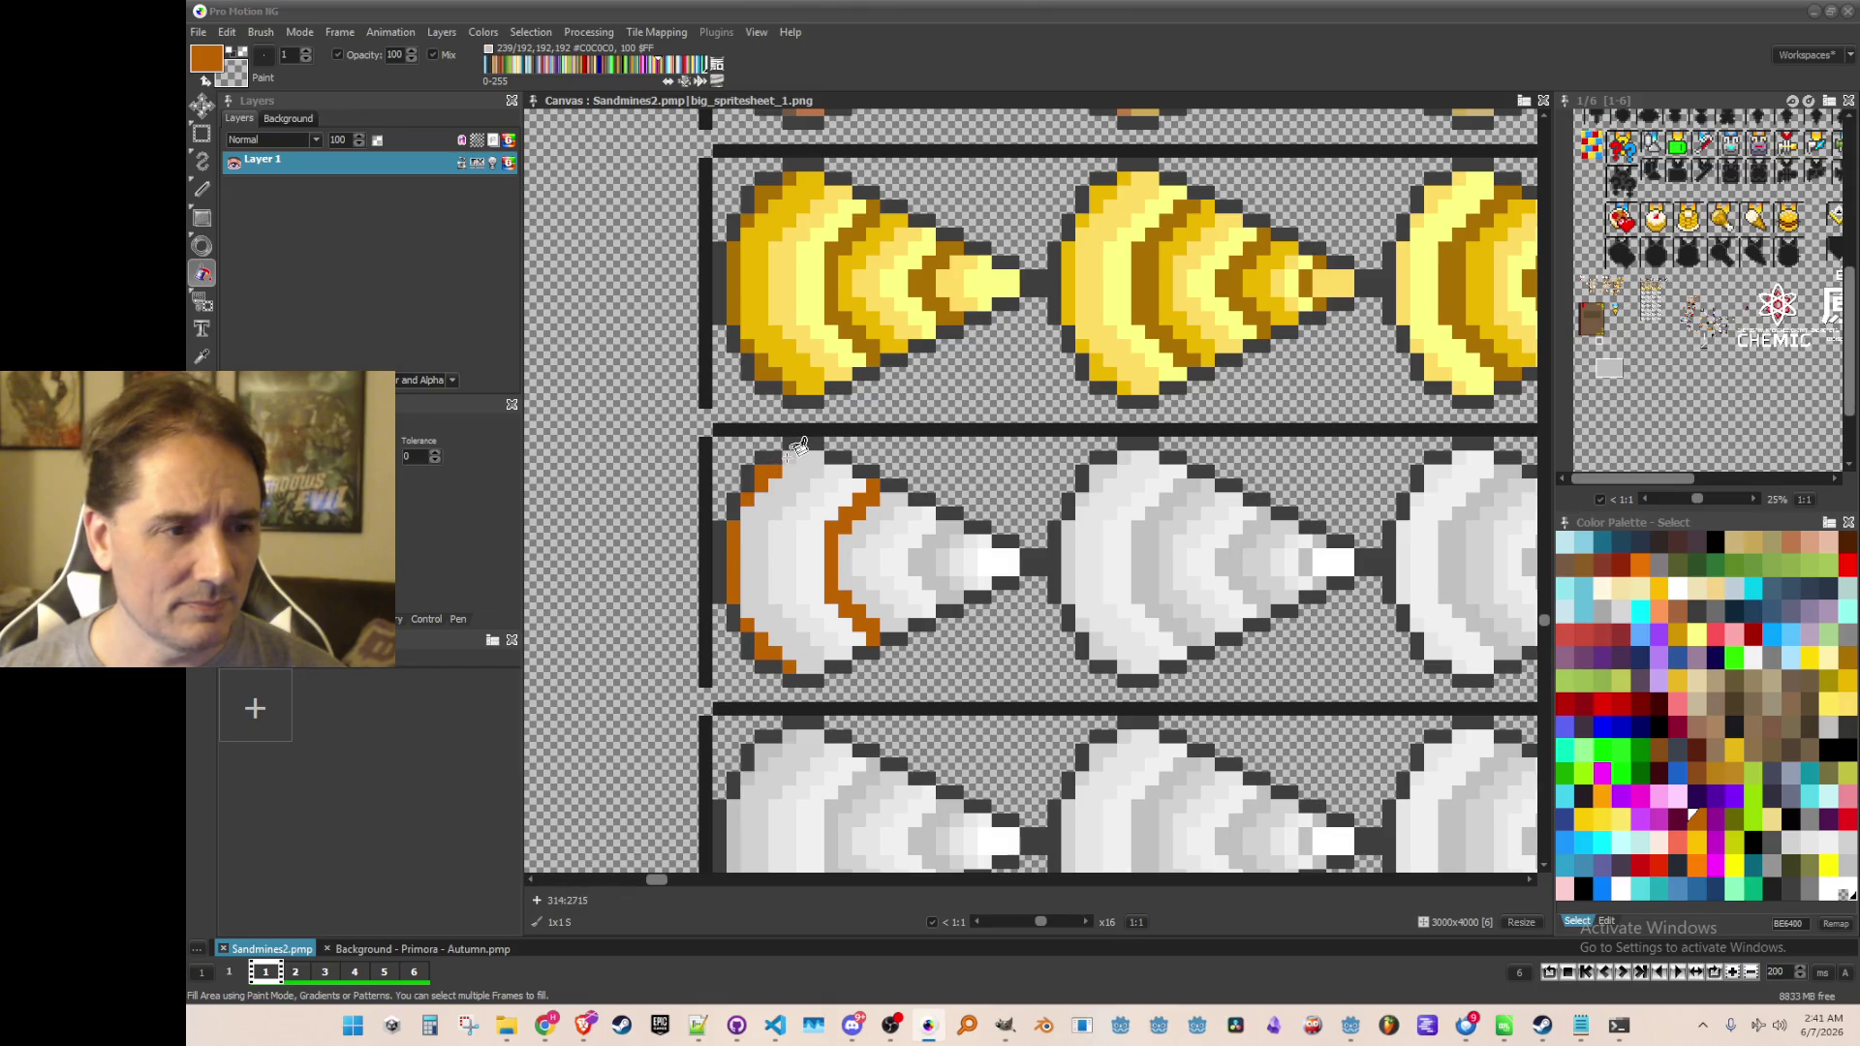
{"action": "left_click", "coordinate": [918, 558]}
Fill the grey arcs and tips of the second and third white cones orange
{"action": "scroll", "coordinate": [930, 576], "scroll_direction": "right", "scroll_amount": 3}
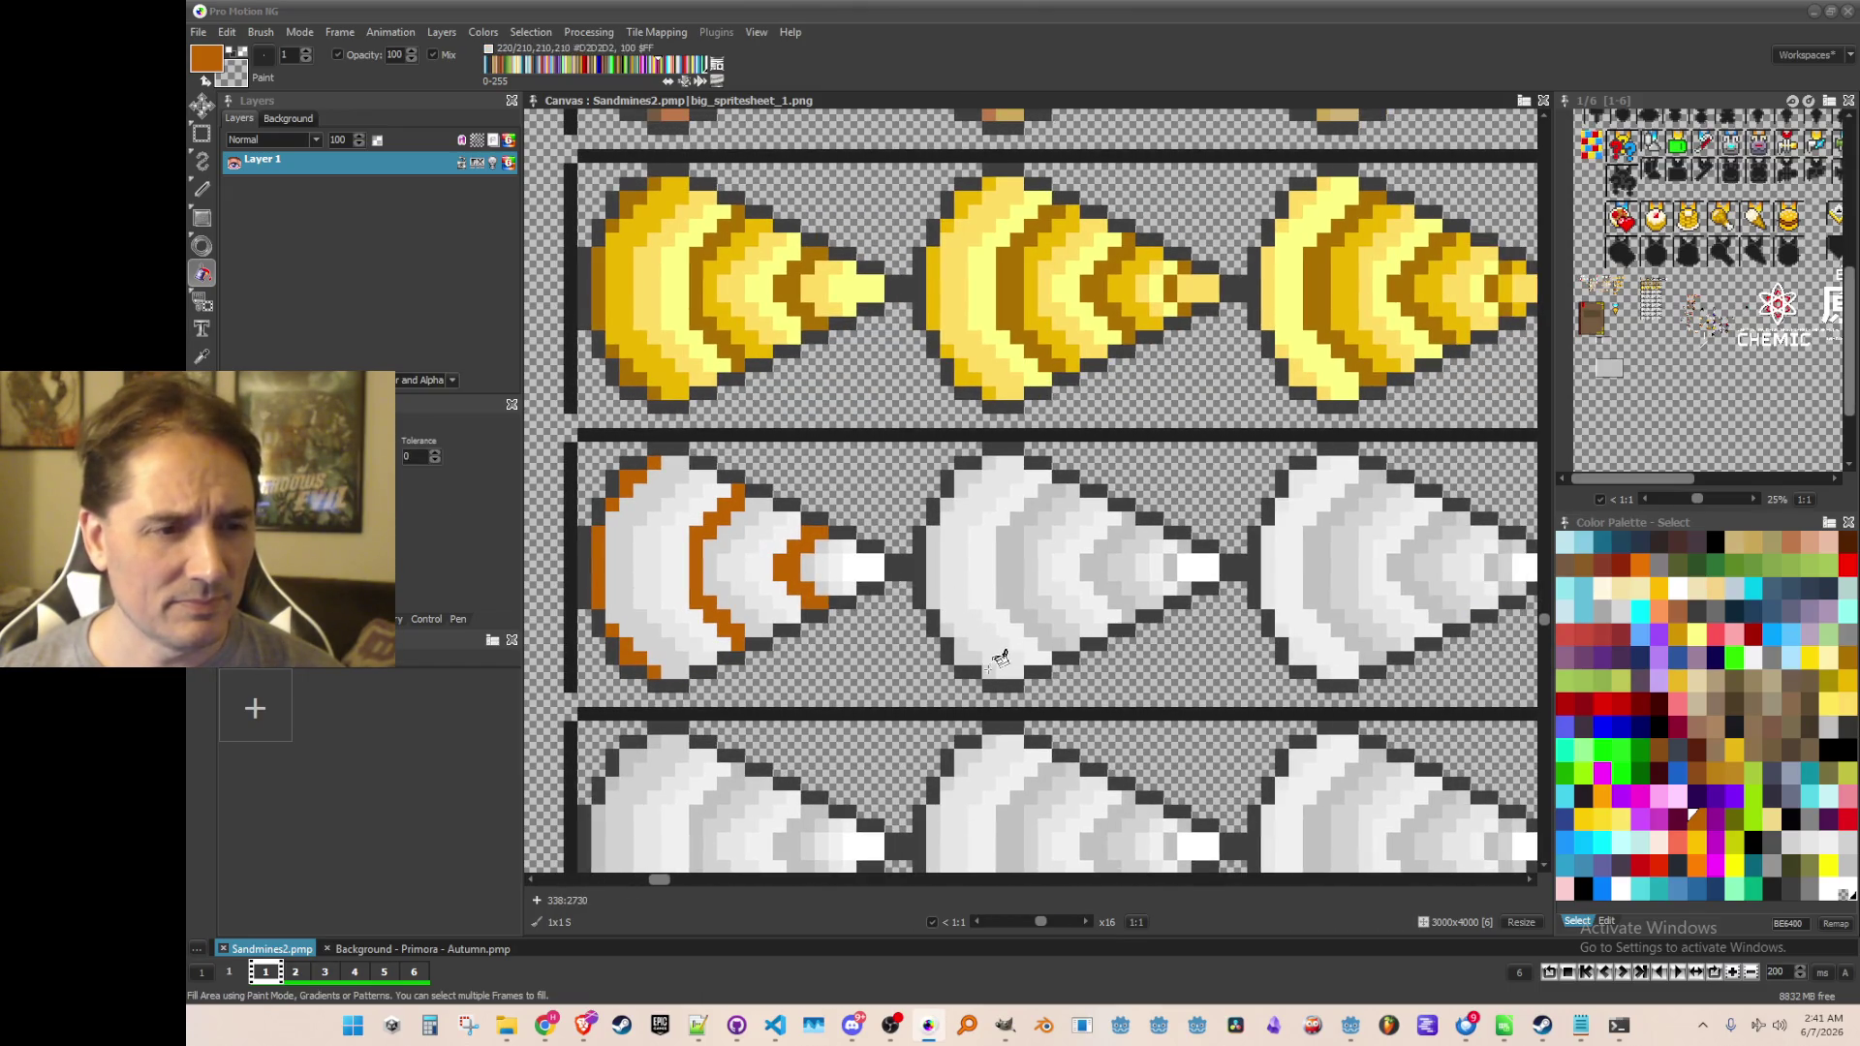
{"action": "left_click", "coordinate": [1023, 581]}
{"action": "left_click", "coordinate": [1099, 560]}
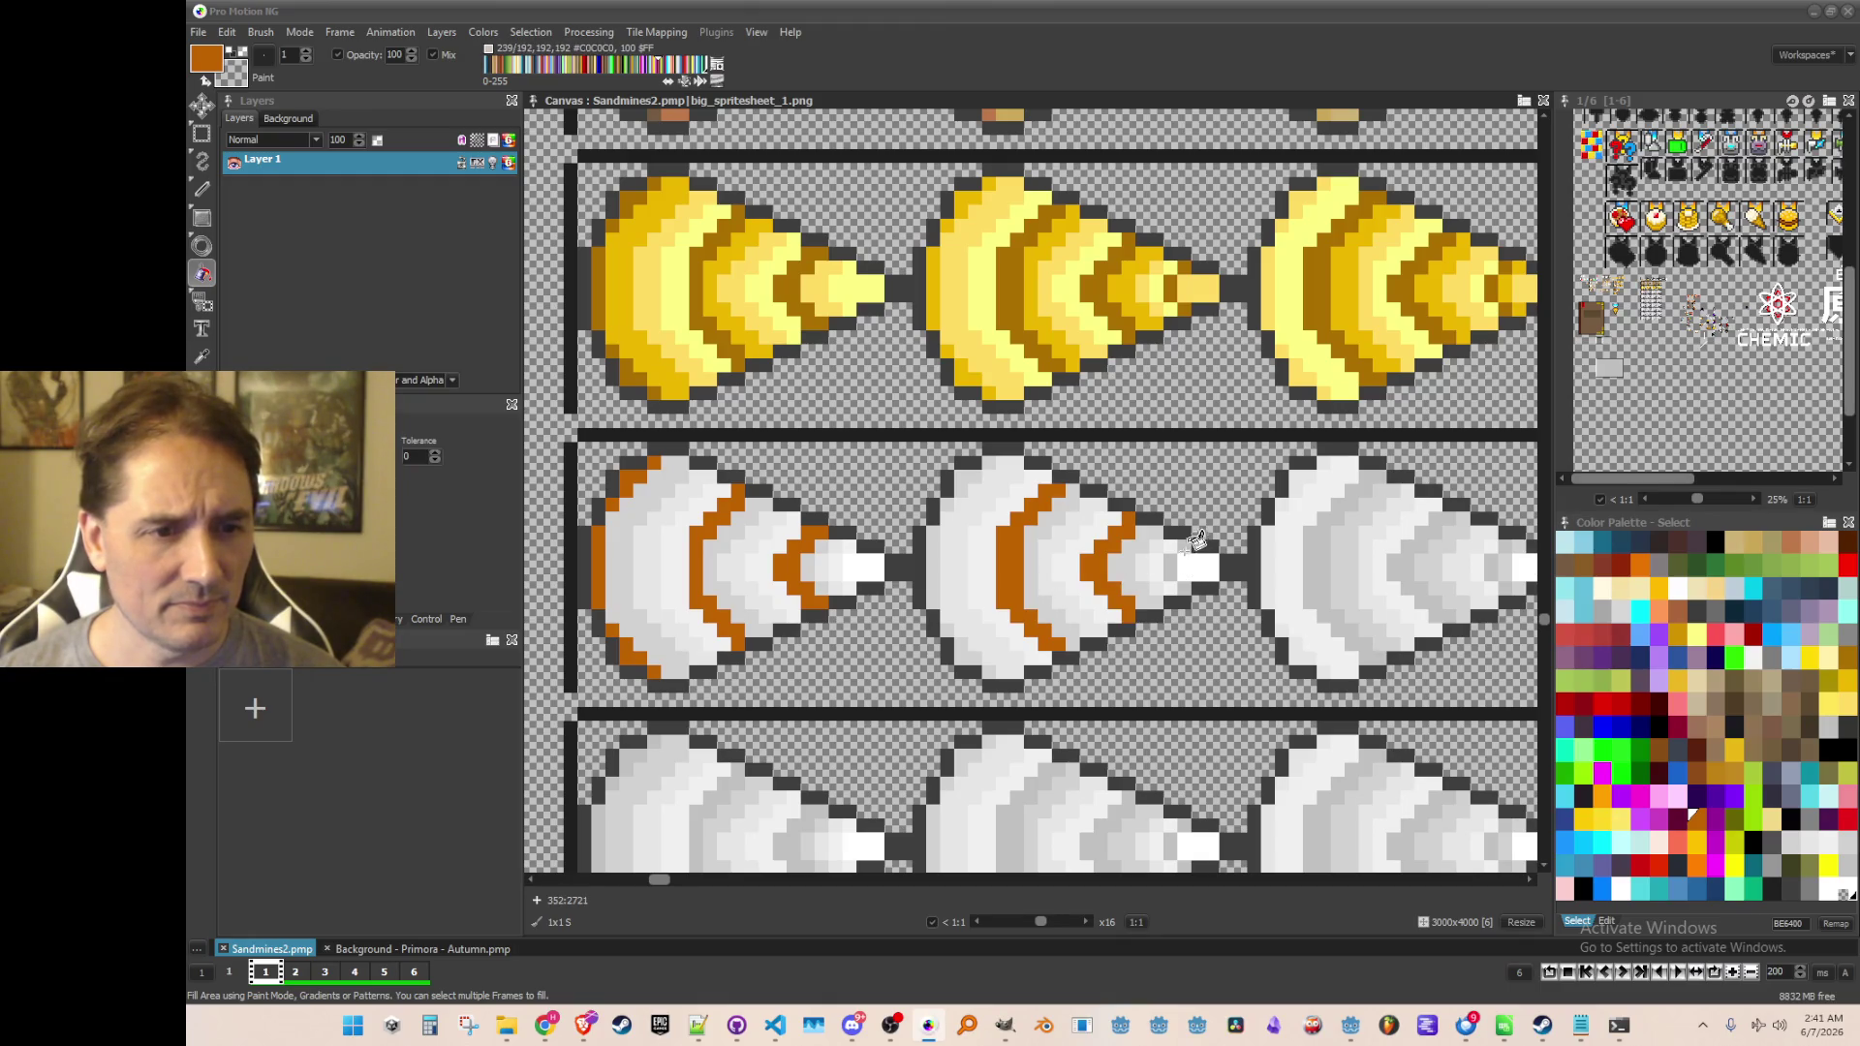
{"action": "left_click", "coordinate": [1169, 567]}
{"action": "scroll", "coordinate": [1113, 556], "scroll_direction": "right", "scroll_amount": 7}
{"action": "left_click", "coordinate": [1002, 543]}
{"action": "left_click", "coordinate": [1070, 554]}
{"action": "left_click", "coordinate": [1158, 556]}
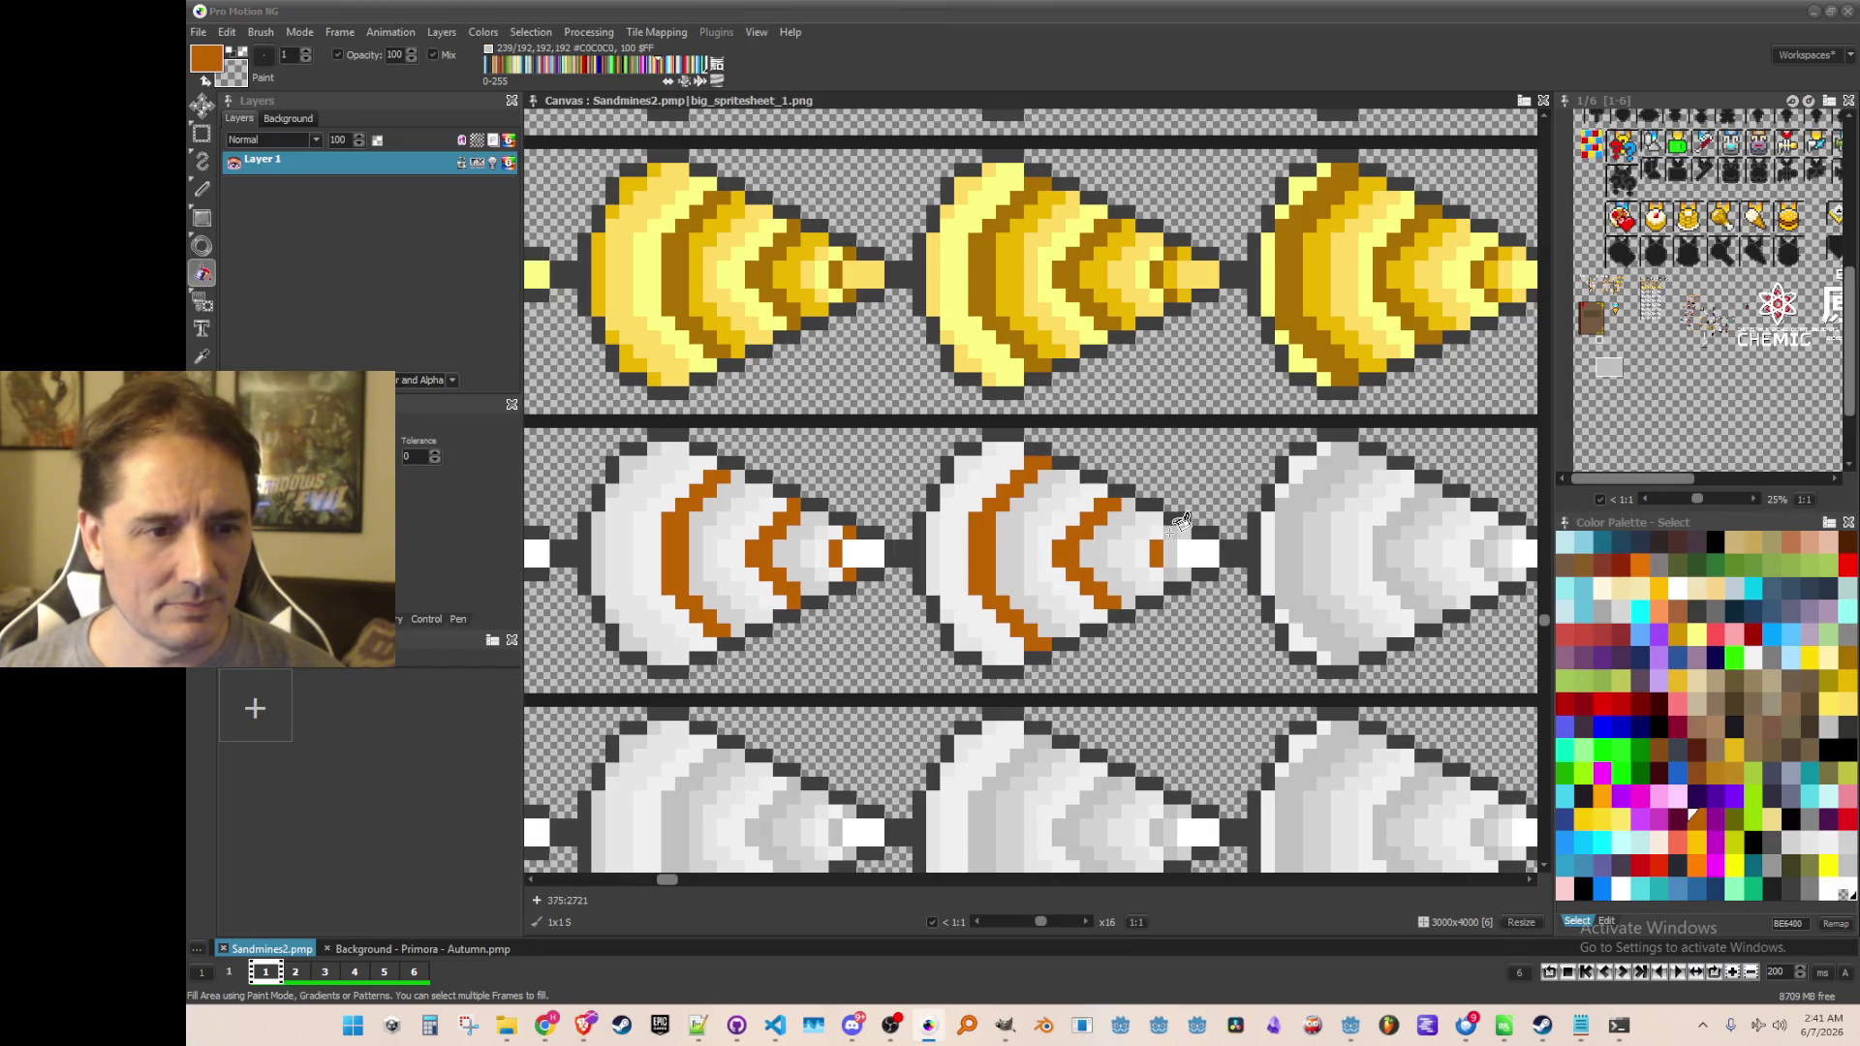
Fill the right cone's outer and inner white arcs orange, plus one more band on the striped cones
{"action": "scroll", "coordinate": [1258, 553], "scroll_direction": "right", "scroll_amount": 5}
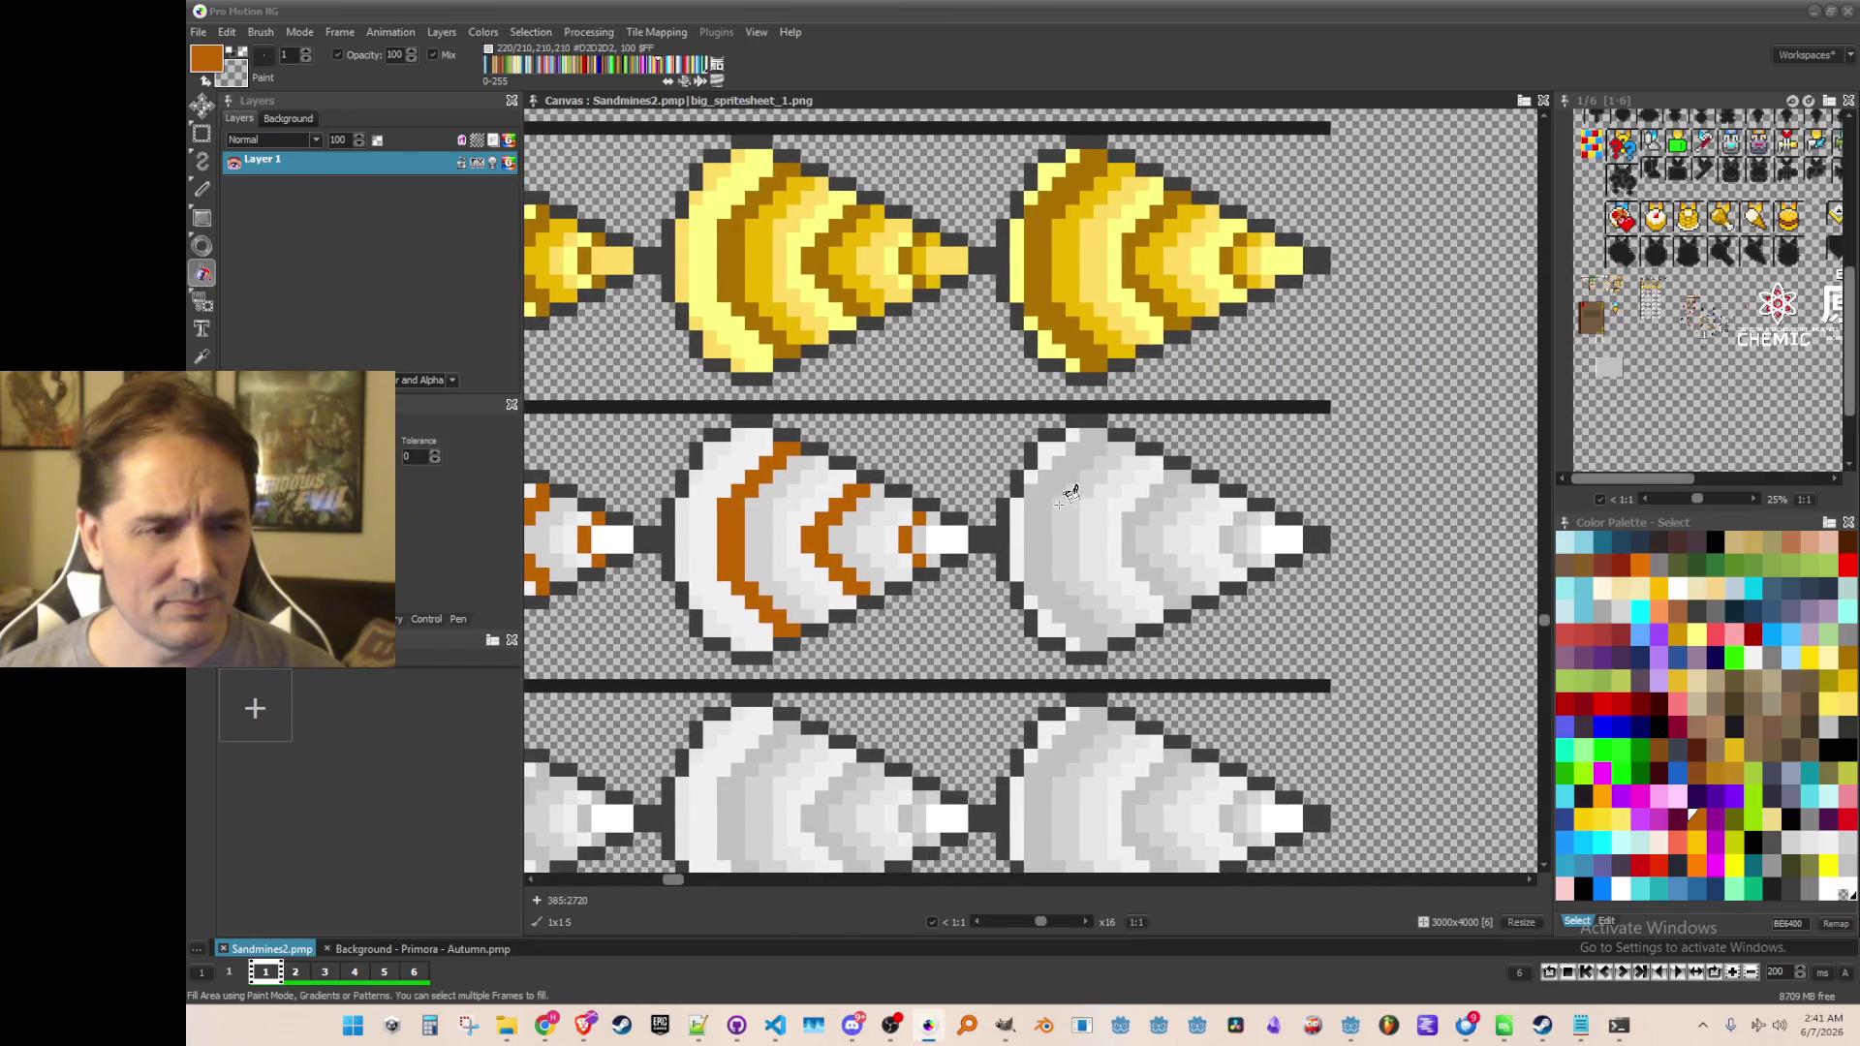
{"action": "left_click", "coordinate": [1030, 499]}
{"action": "left_click", "coordinate": [1141, 525]}
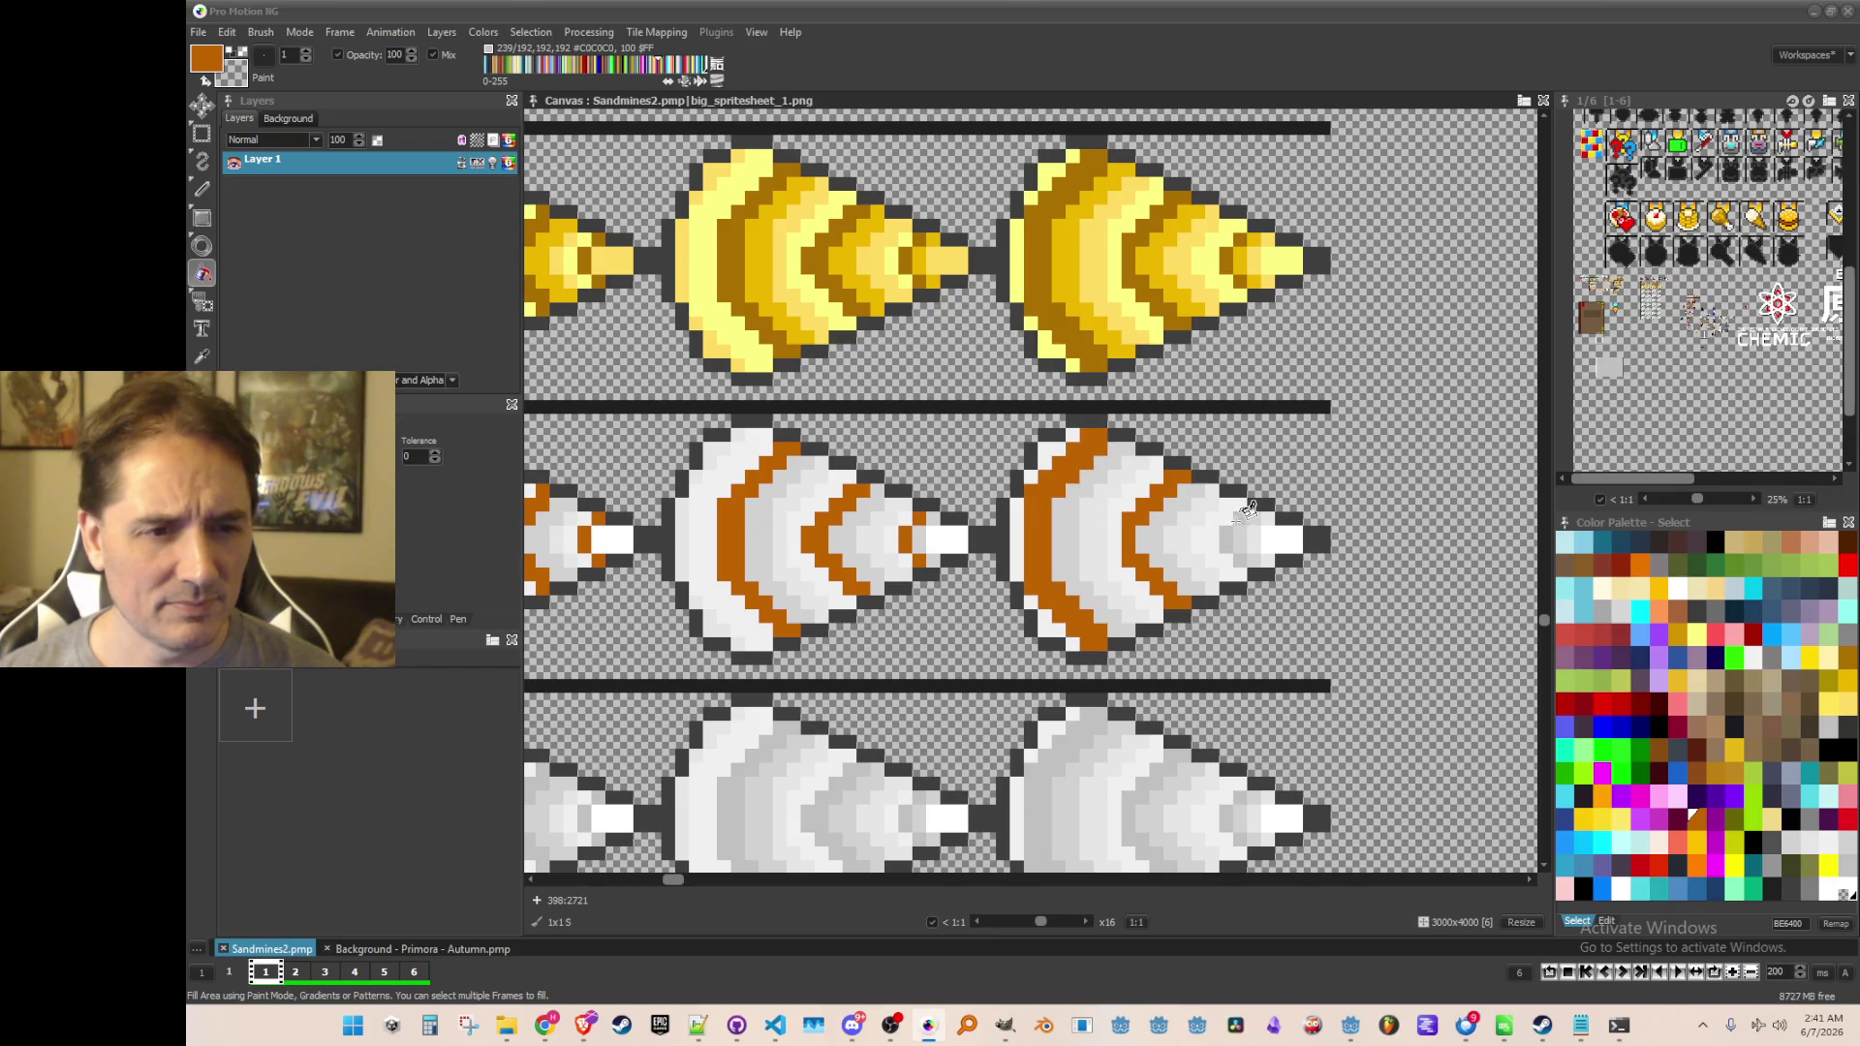
{"action": "scroll", "coordinate": [1049, 510], "scroll_direction": "down", "scroll_amount": 2}
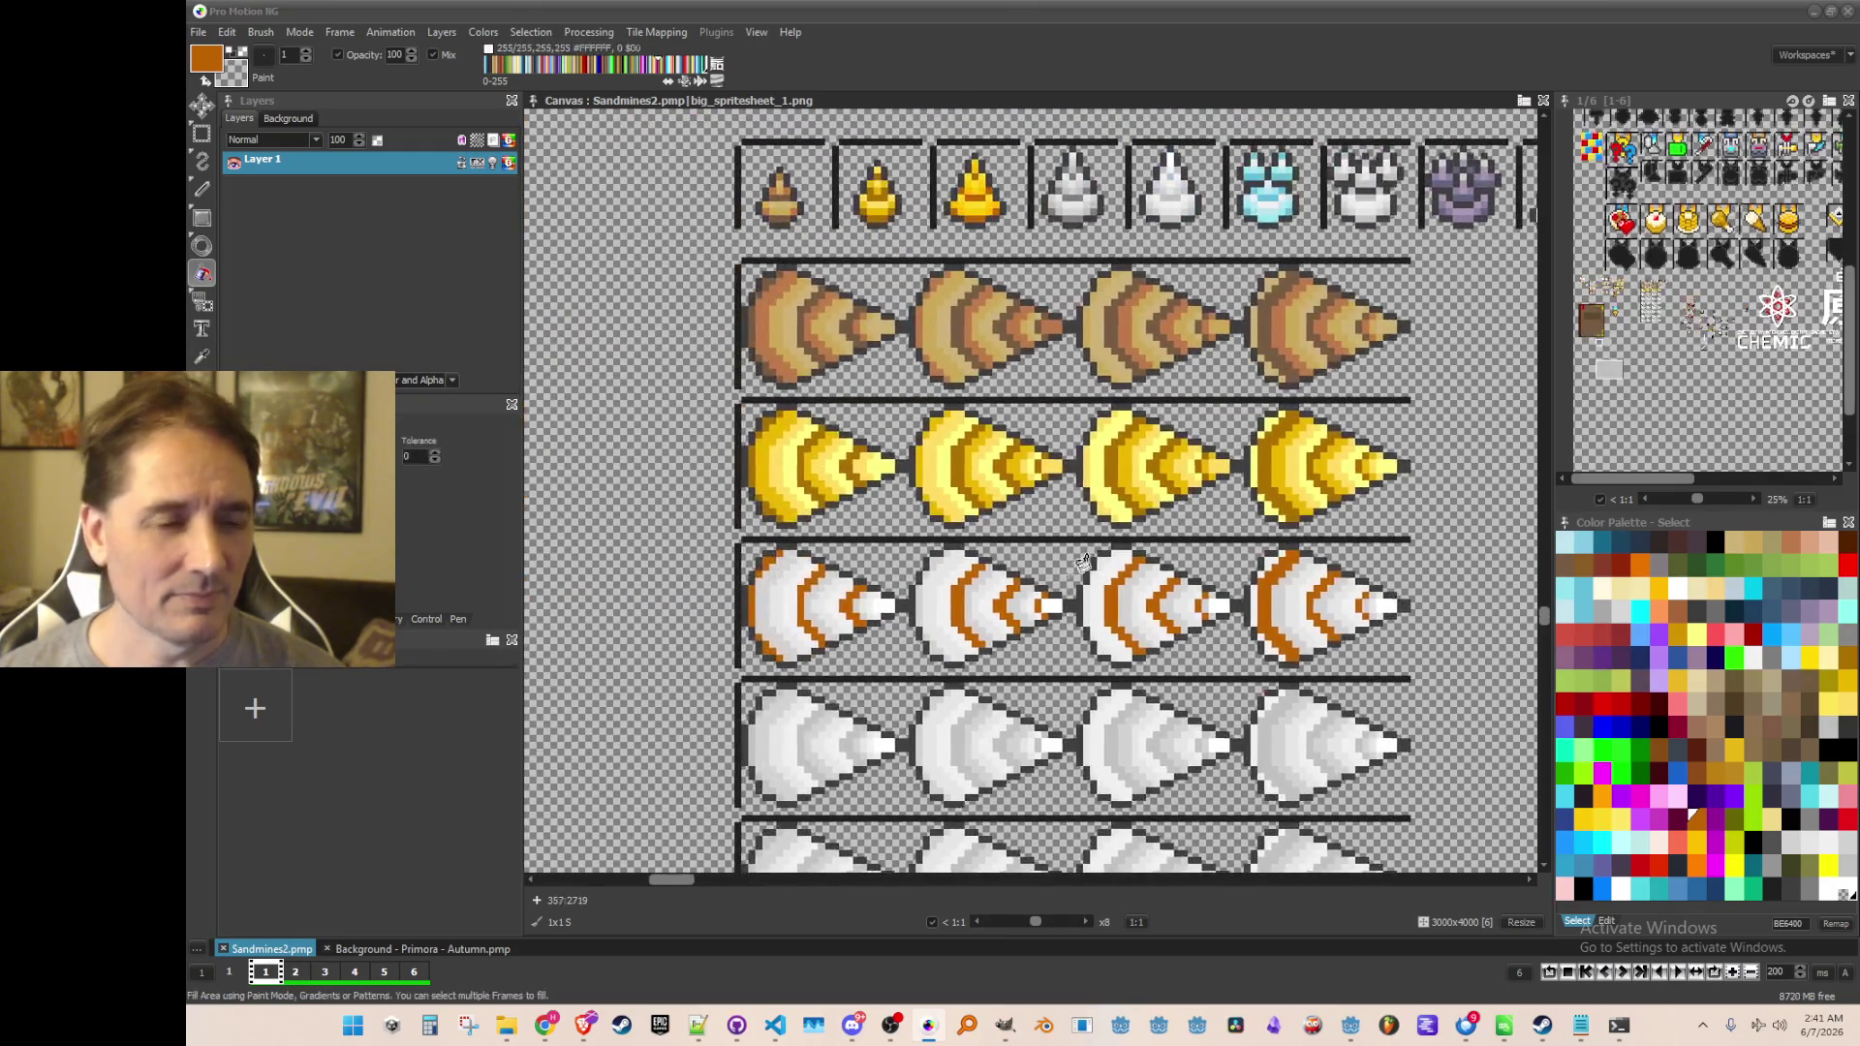
{"action": "left_click", "coordinate": [913, 356]}
{"action": "scroll", "coordinate": [952, 337], "scroll_direction": "up", "scroll_amount": 1}
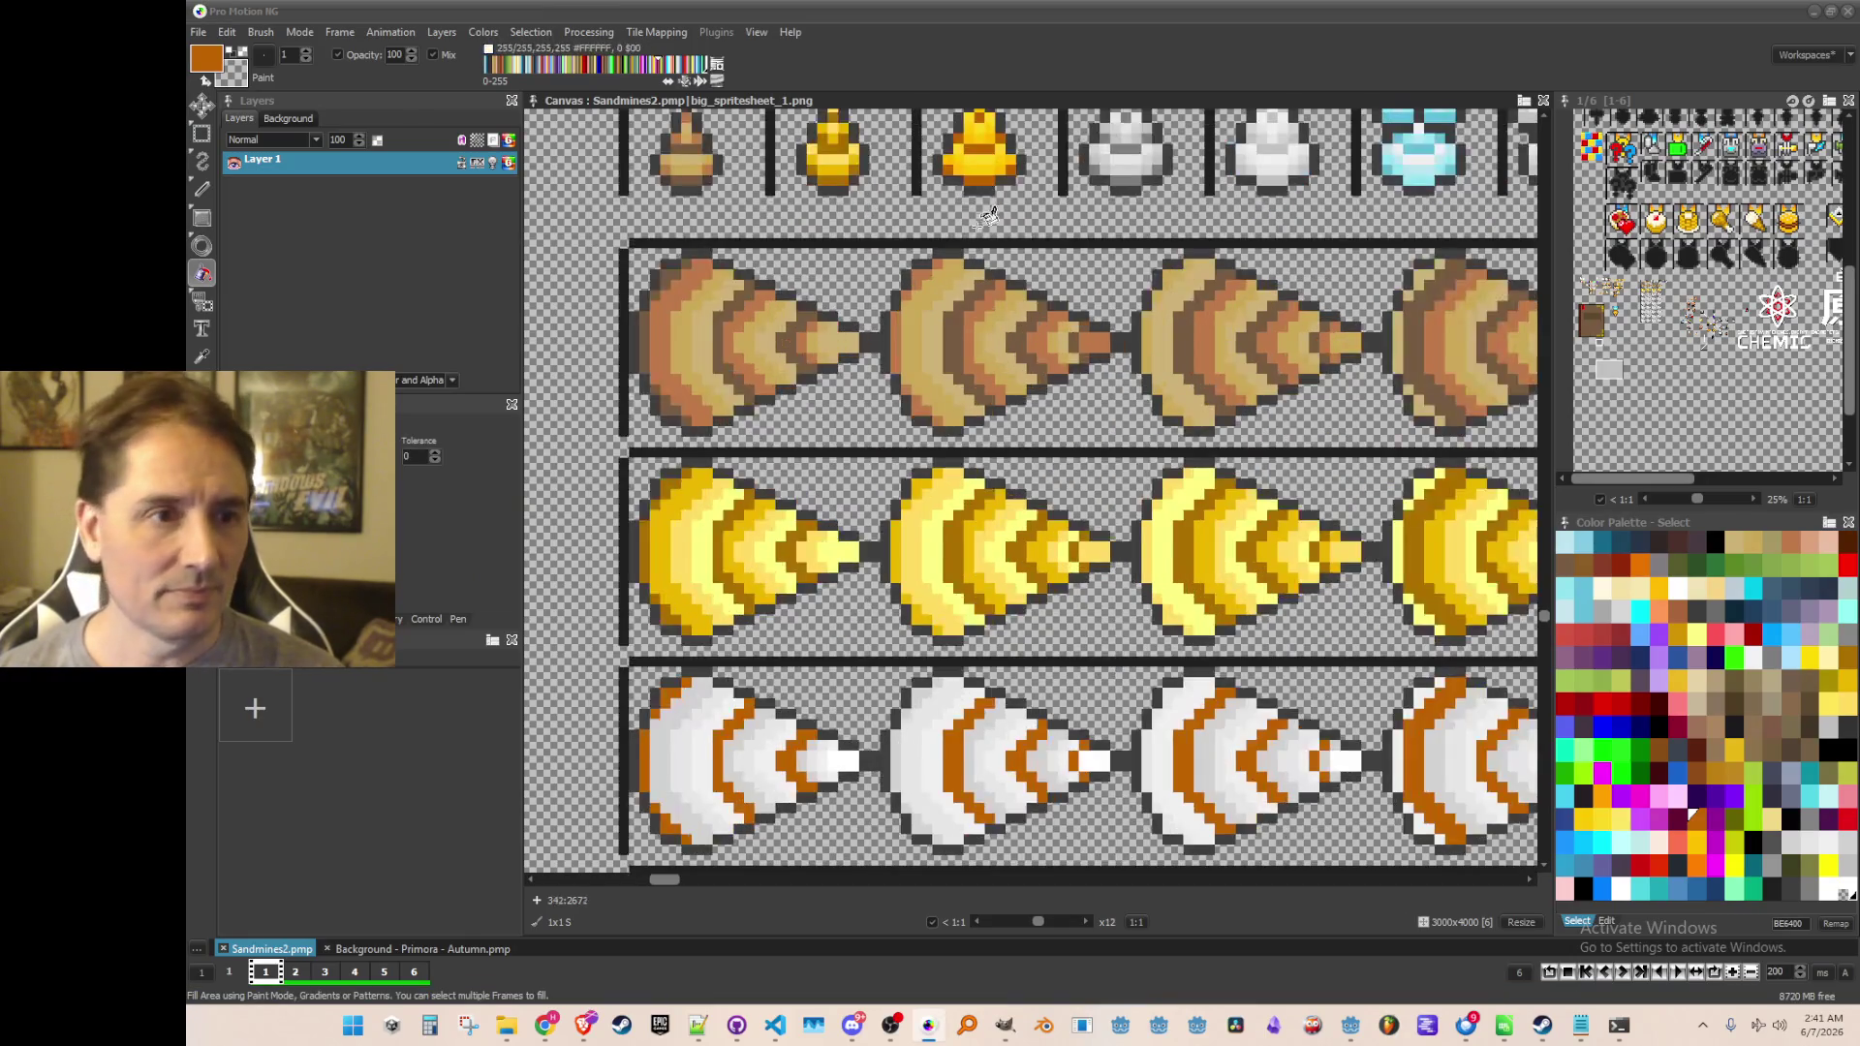
Sample the golden yellow and fill the middle cone's two white bands with it
{"action": "key", "text": "comma"}
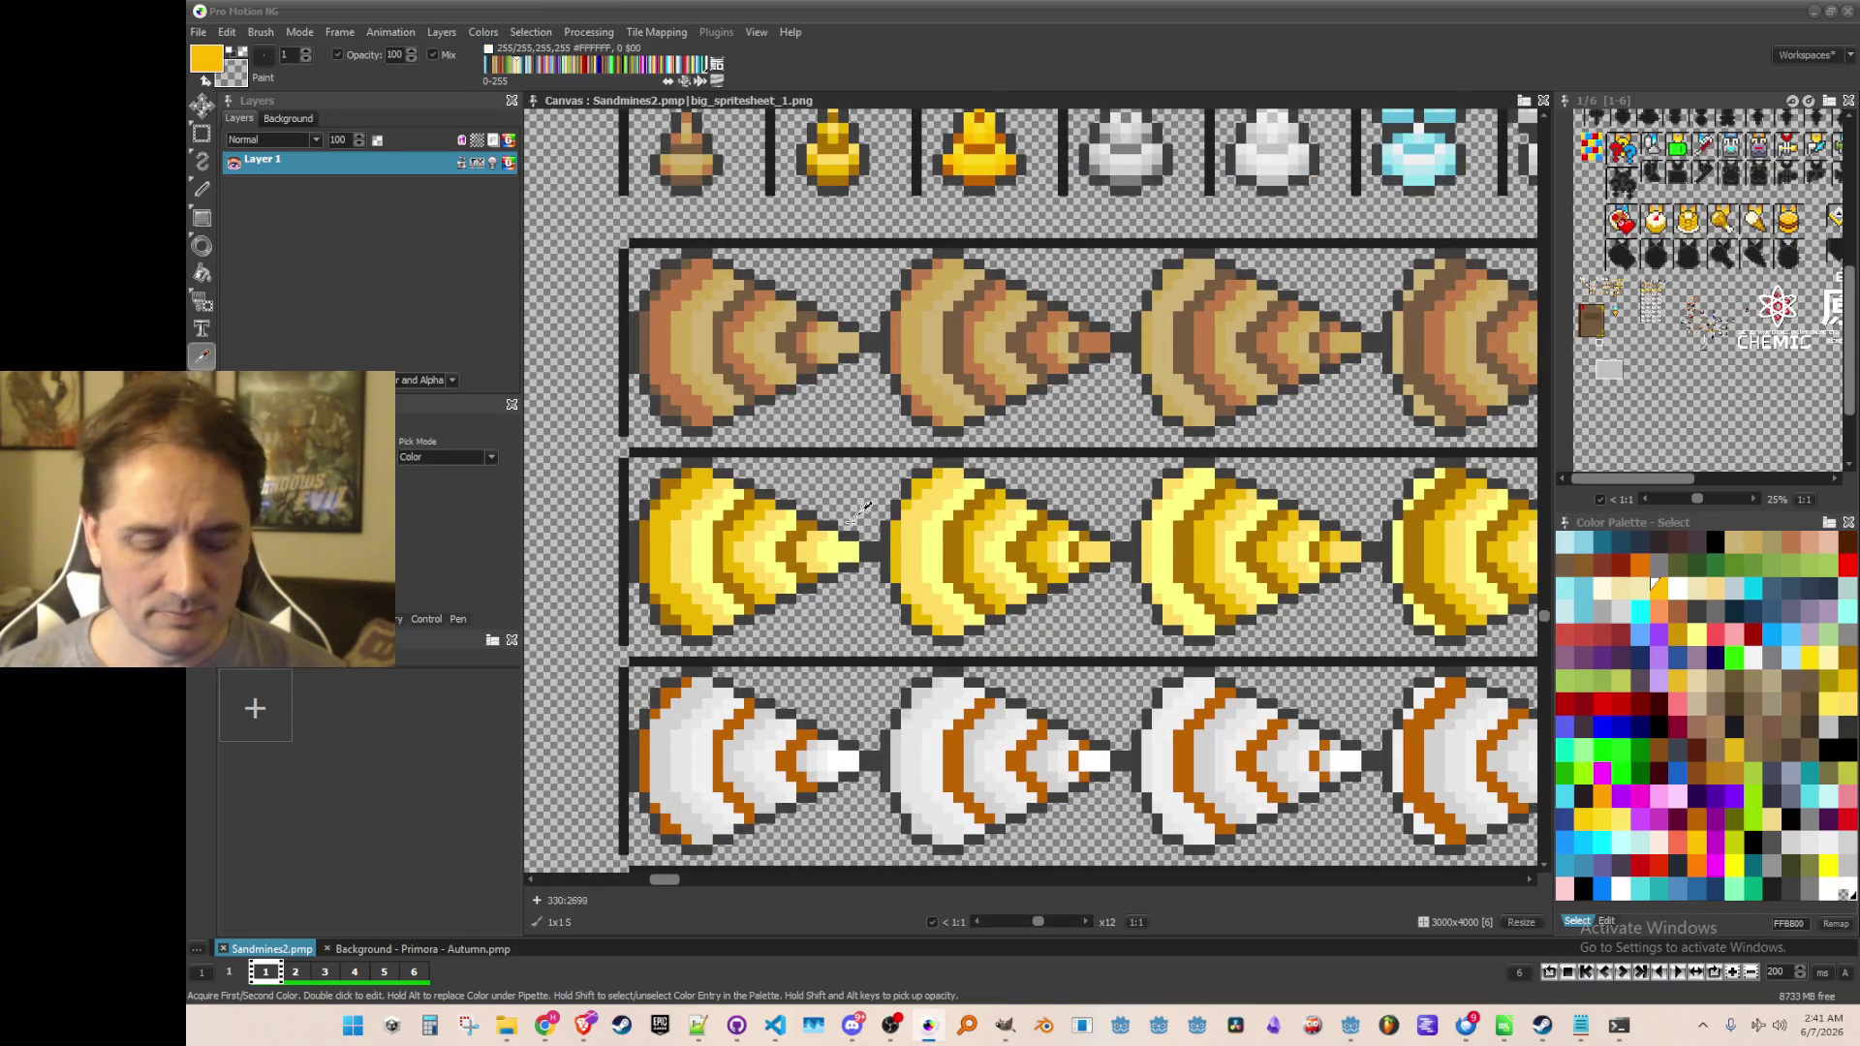
{"action": "key", "text": "f"}
{"action": "scroll", "coordinate": [859, 507], "scroll_direction": "up", "scroll_amount": 1}
{"action": "scroll", "coordinate": [768, 499], "scroll_direction": "down", "scroll_amount": 3}
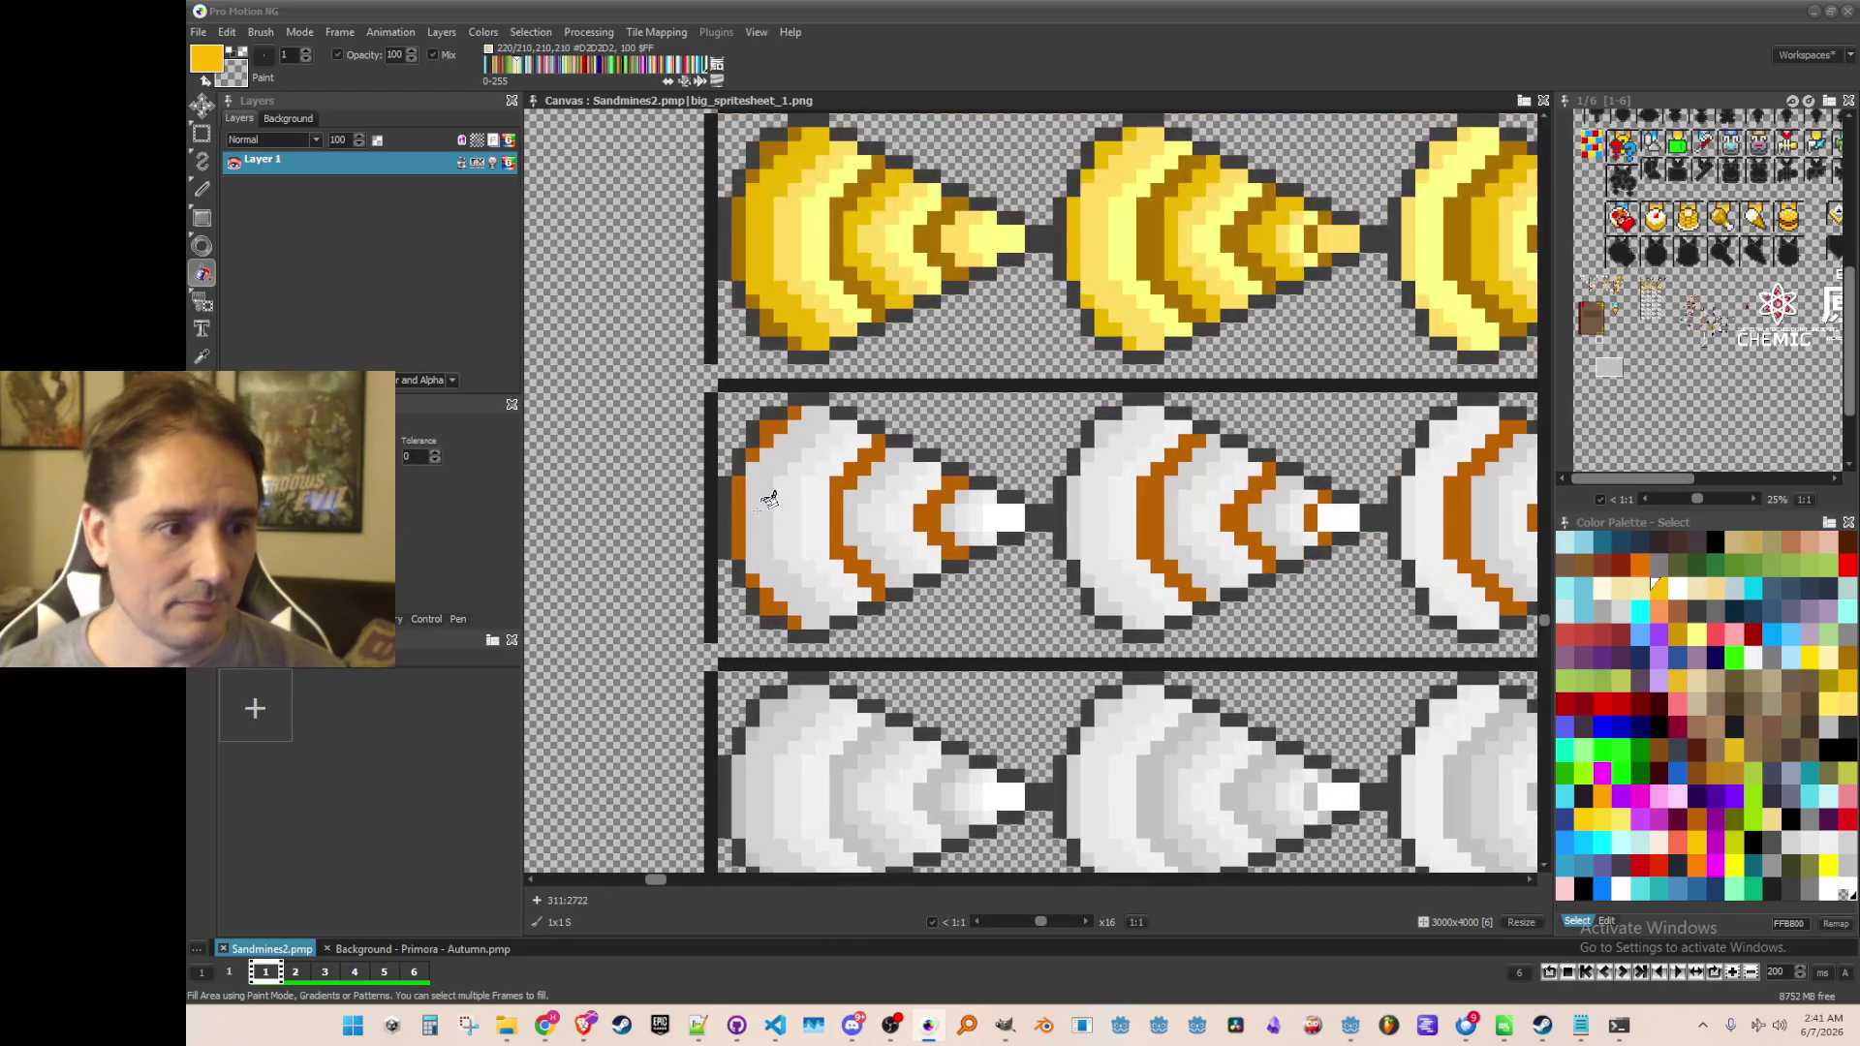
{"action": "left_click", "coordinate": [761, 504]}
{"action": "left_click", "coordinate": [876, 479]}
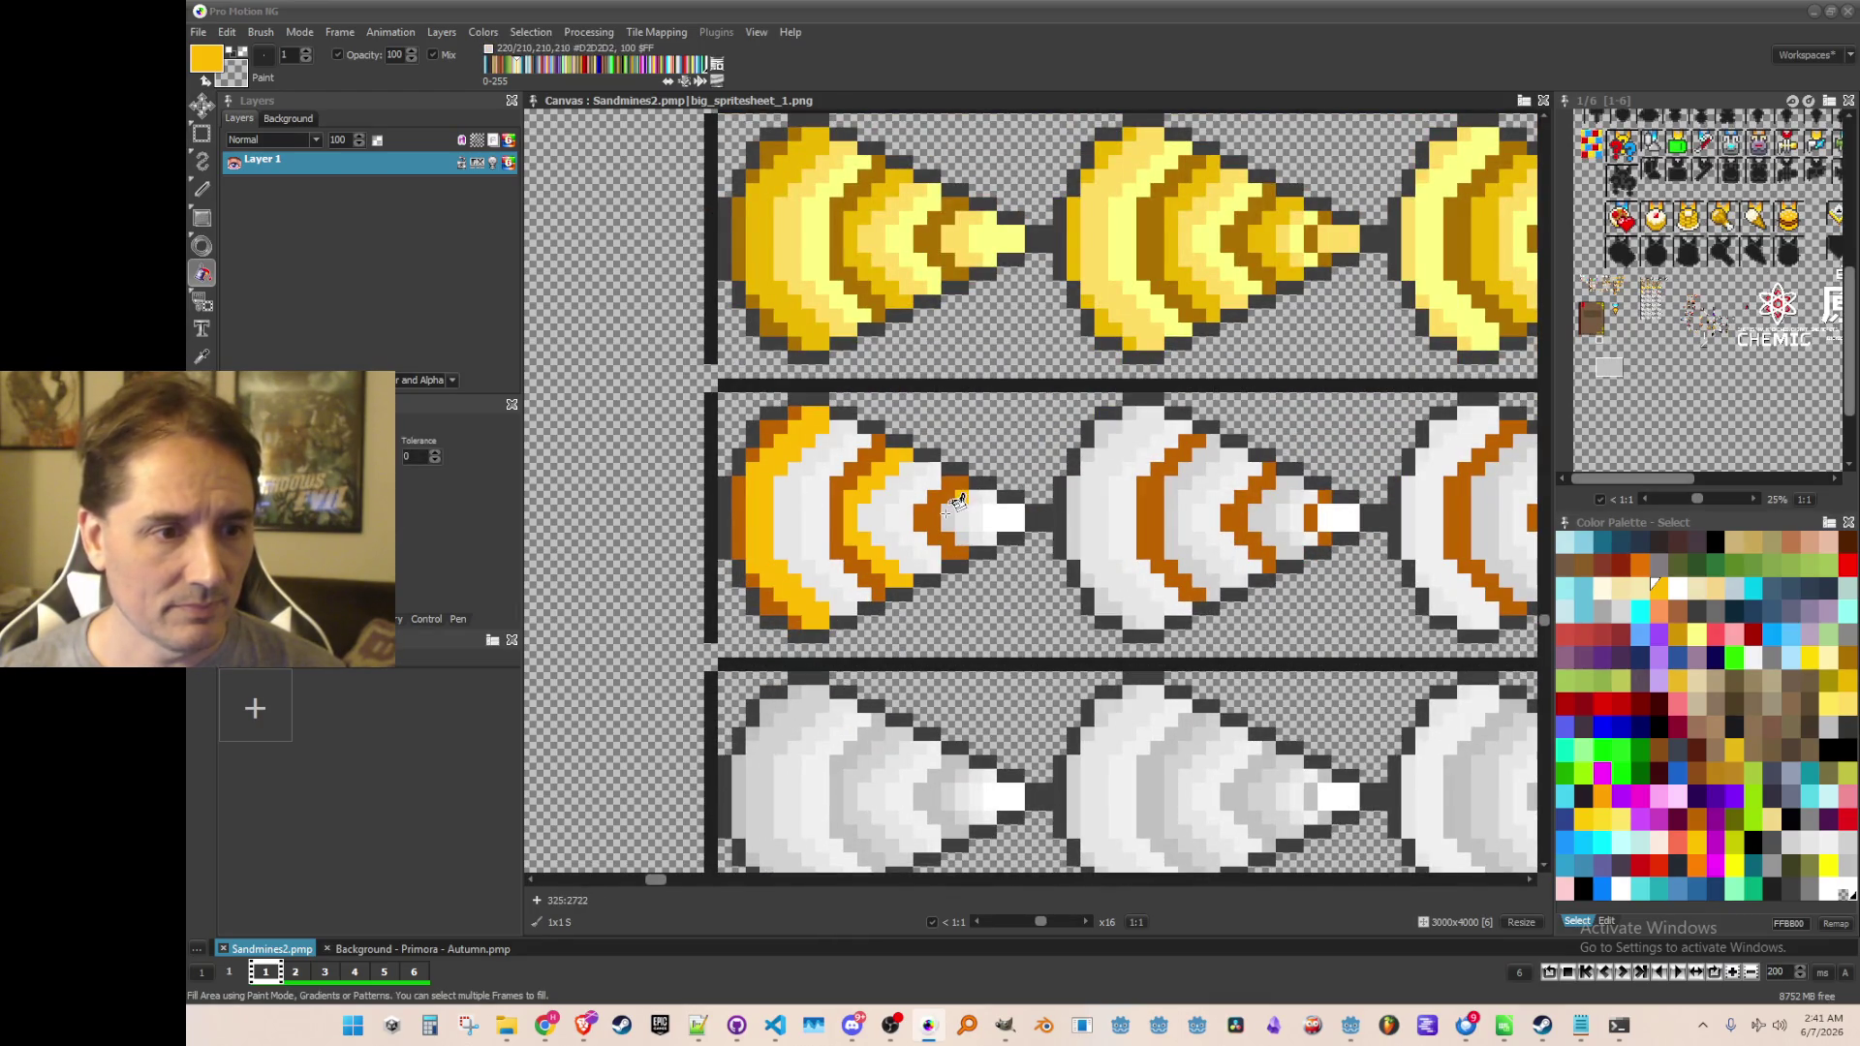
Fill the next cones' thin white edge strips and both light-grey inner bands yellow
{"action": "left_click_drag", "start_coordinate": [1078, 523], "coordinate": [854, 540]}
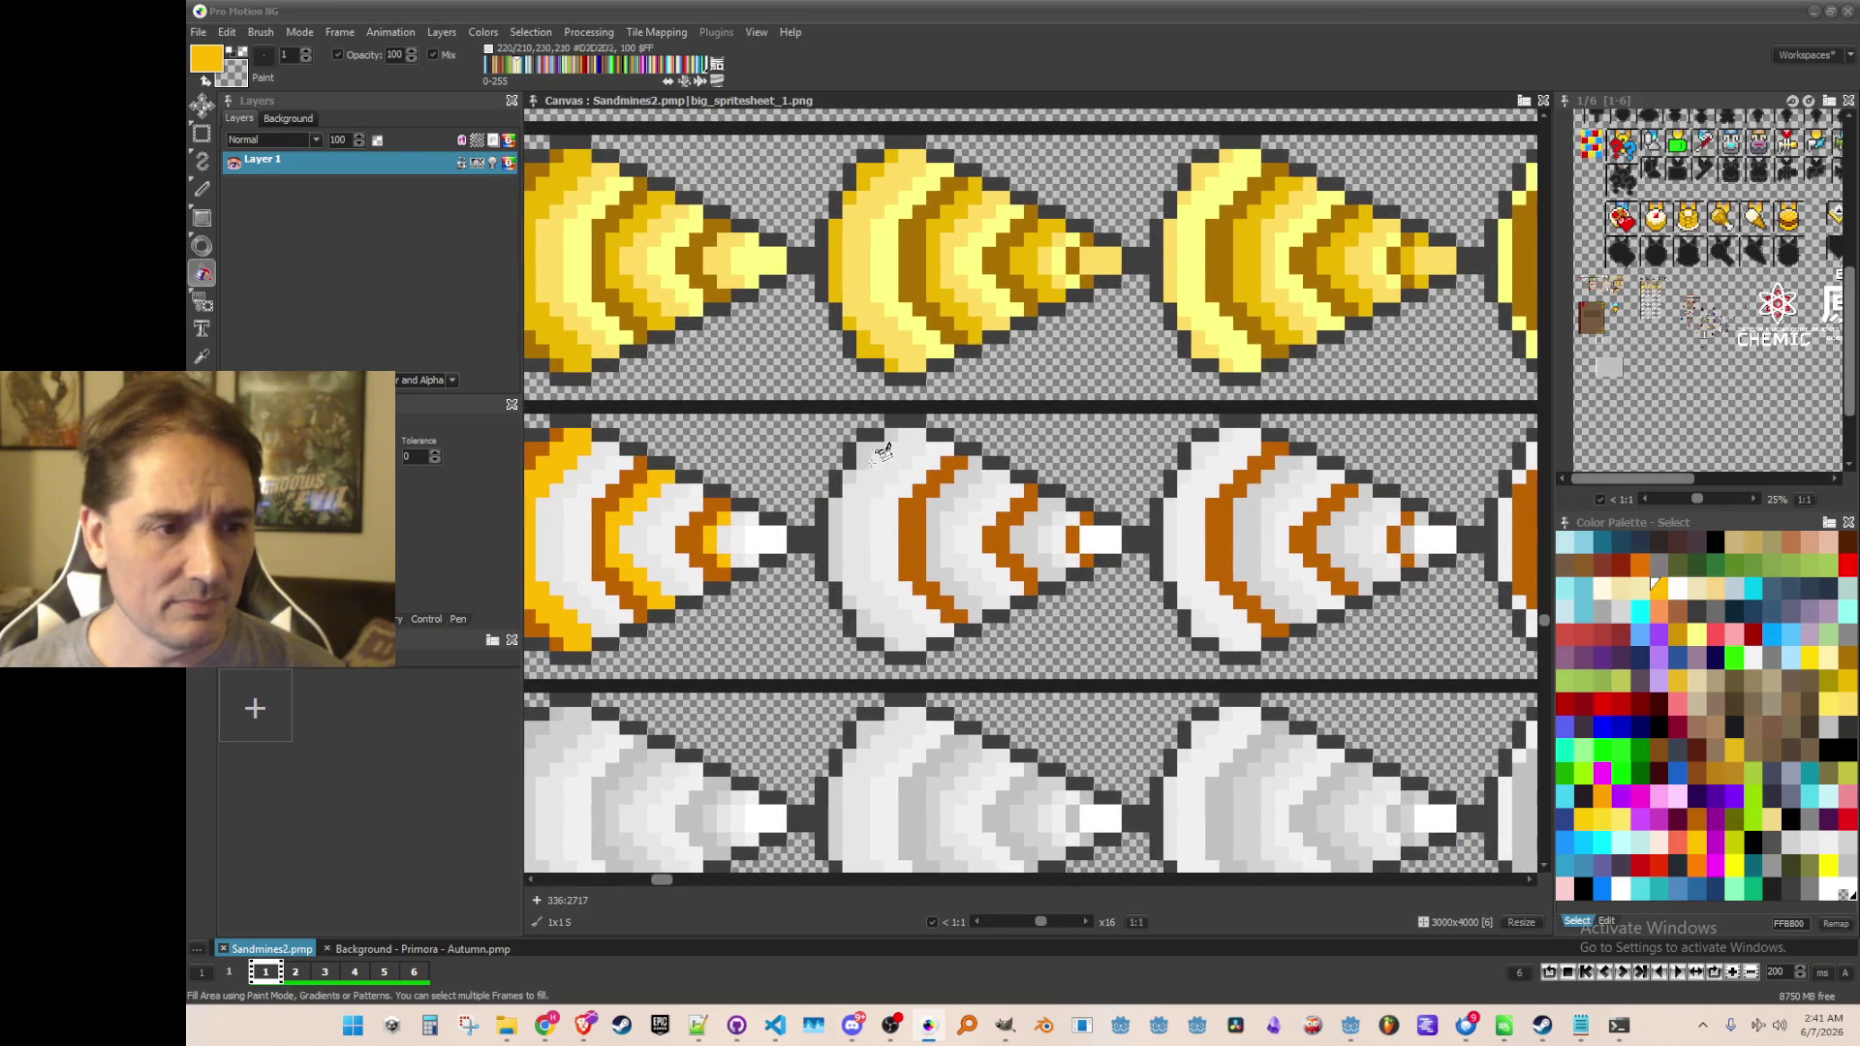
{"action": "left_click", "coordinate": [839, 506]}
{"action": "left_click", "coordinate": [865, 616]}
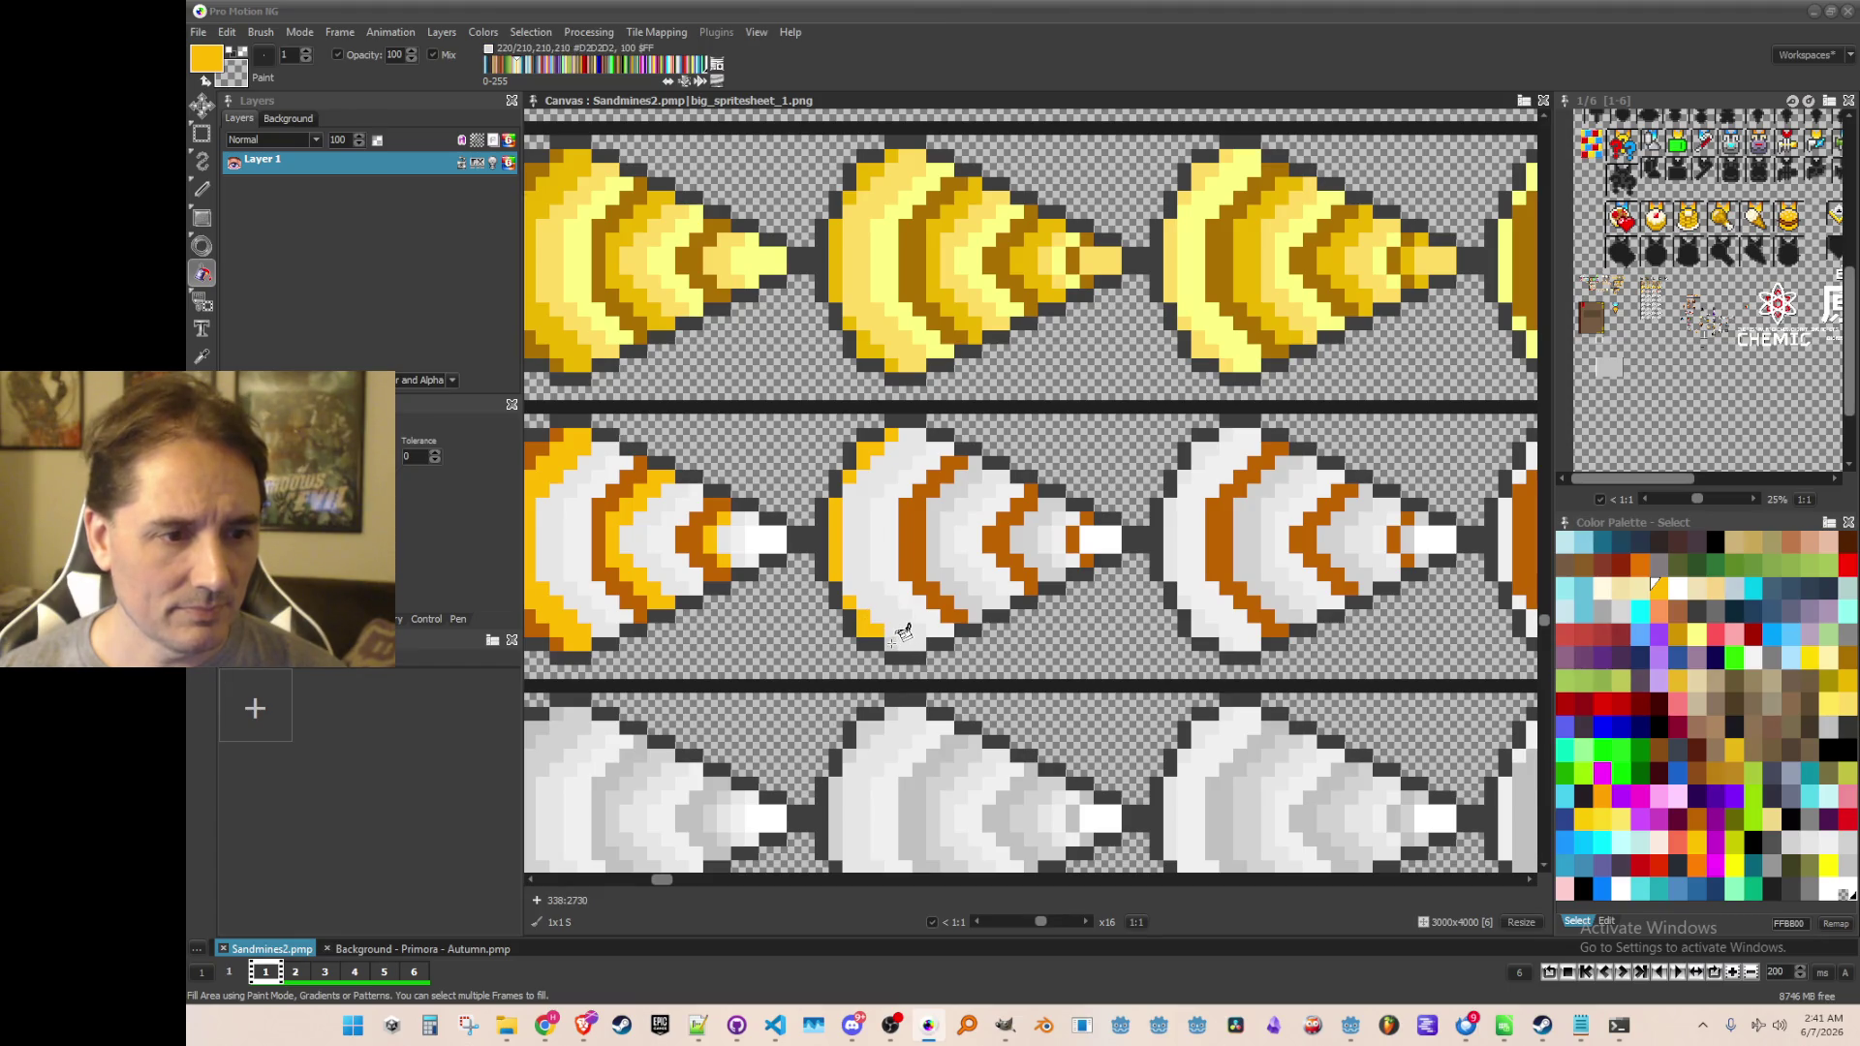
{"action": "left_click", "coordinate": [957, 580]}
{"action": "left_click", "coordinate": [1036, 539]}
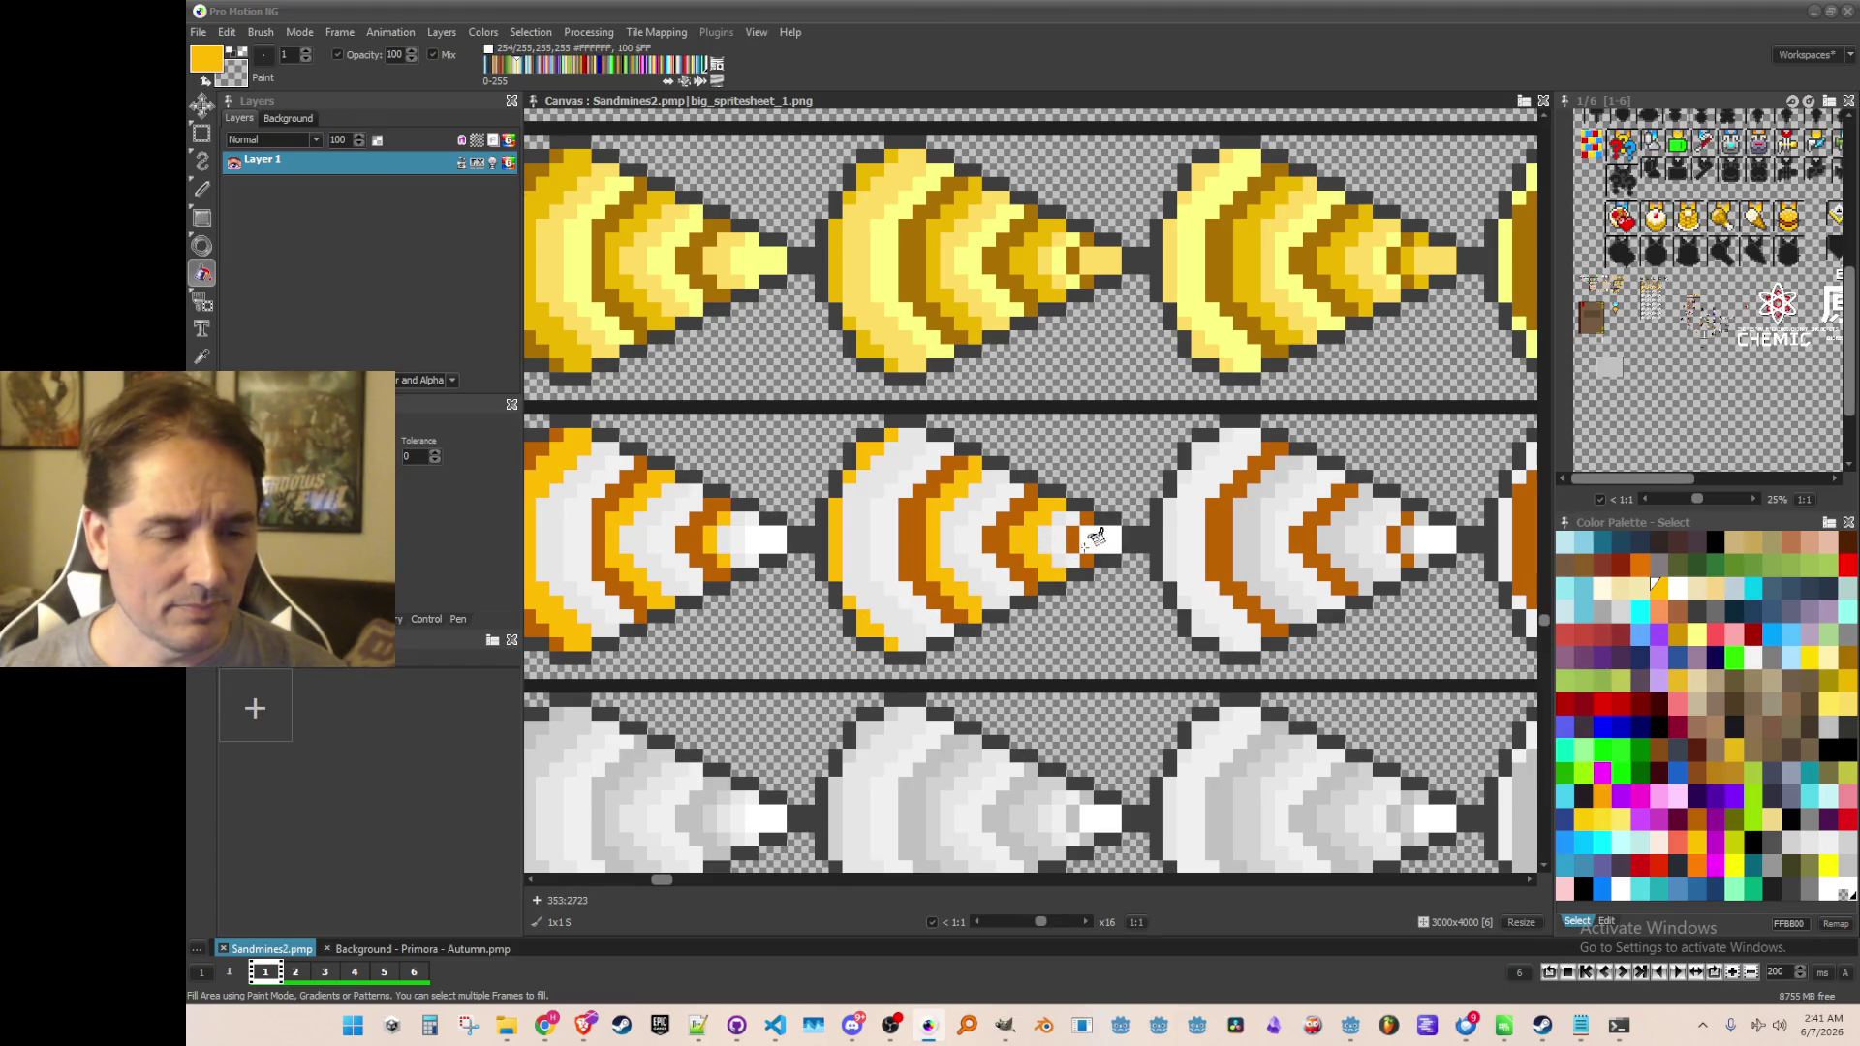
Fill the first cone's white tip and the centre and third cones' light-grey chevron bands yellow
{"action": "left_click_drag", "start_coordinate": [1125, 540], "coordinate": [944, 539]}
{"action": "left_click", "coordinate": [933, 548]}
{"action": "left_click_drag", "start_coordinate": [1067, 558], "coordinate": [914, 548]}
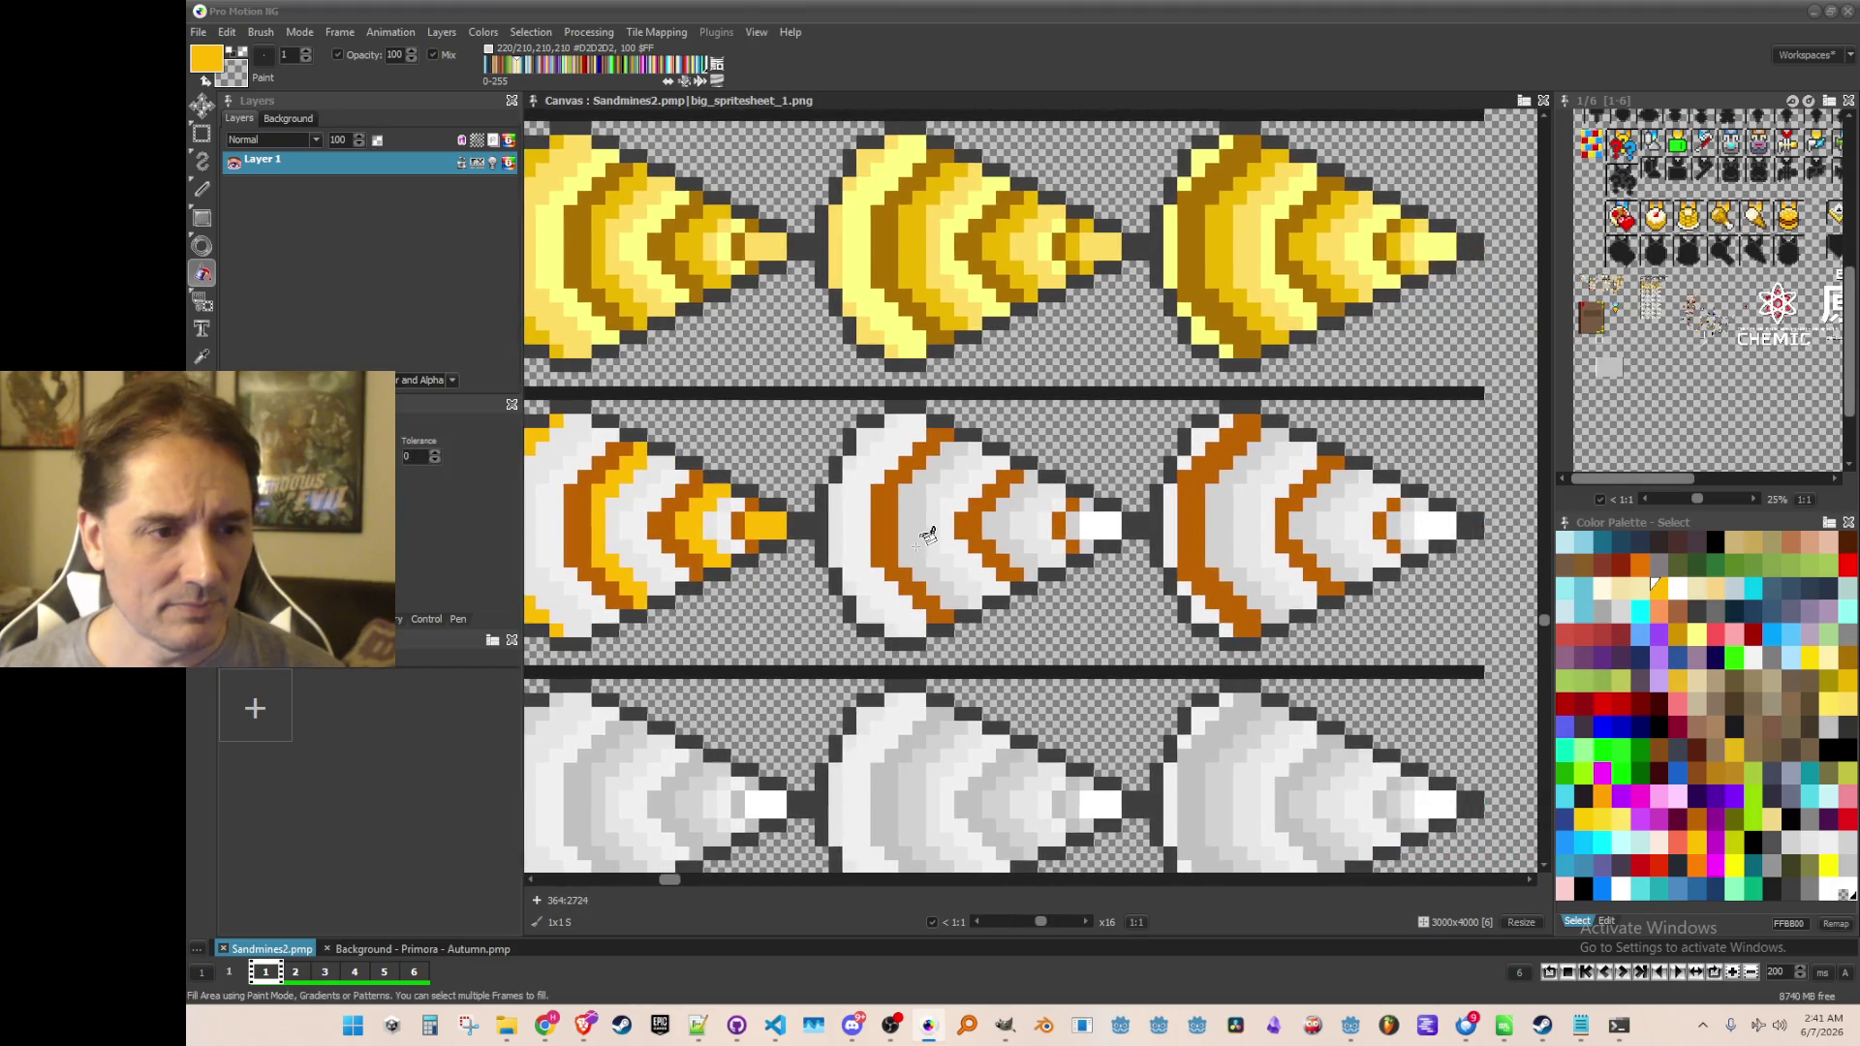
{"action": "left_click", "coordinate": [914, 536]}
{"action": "left_click", "coordinate": [1002, 531]}
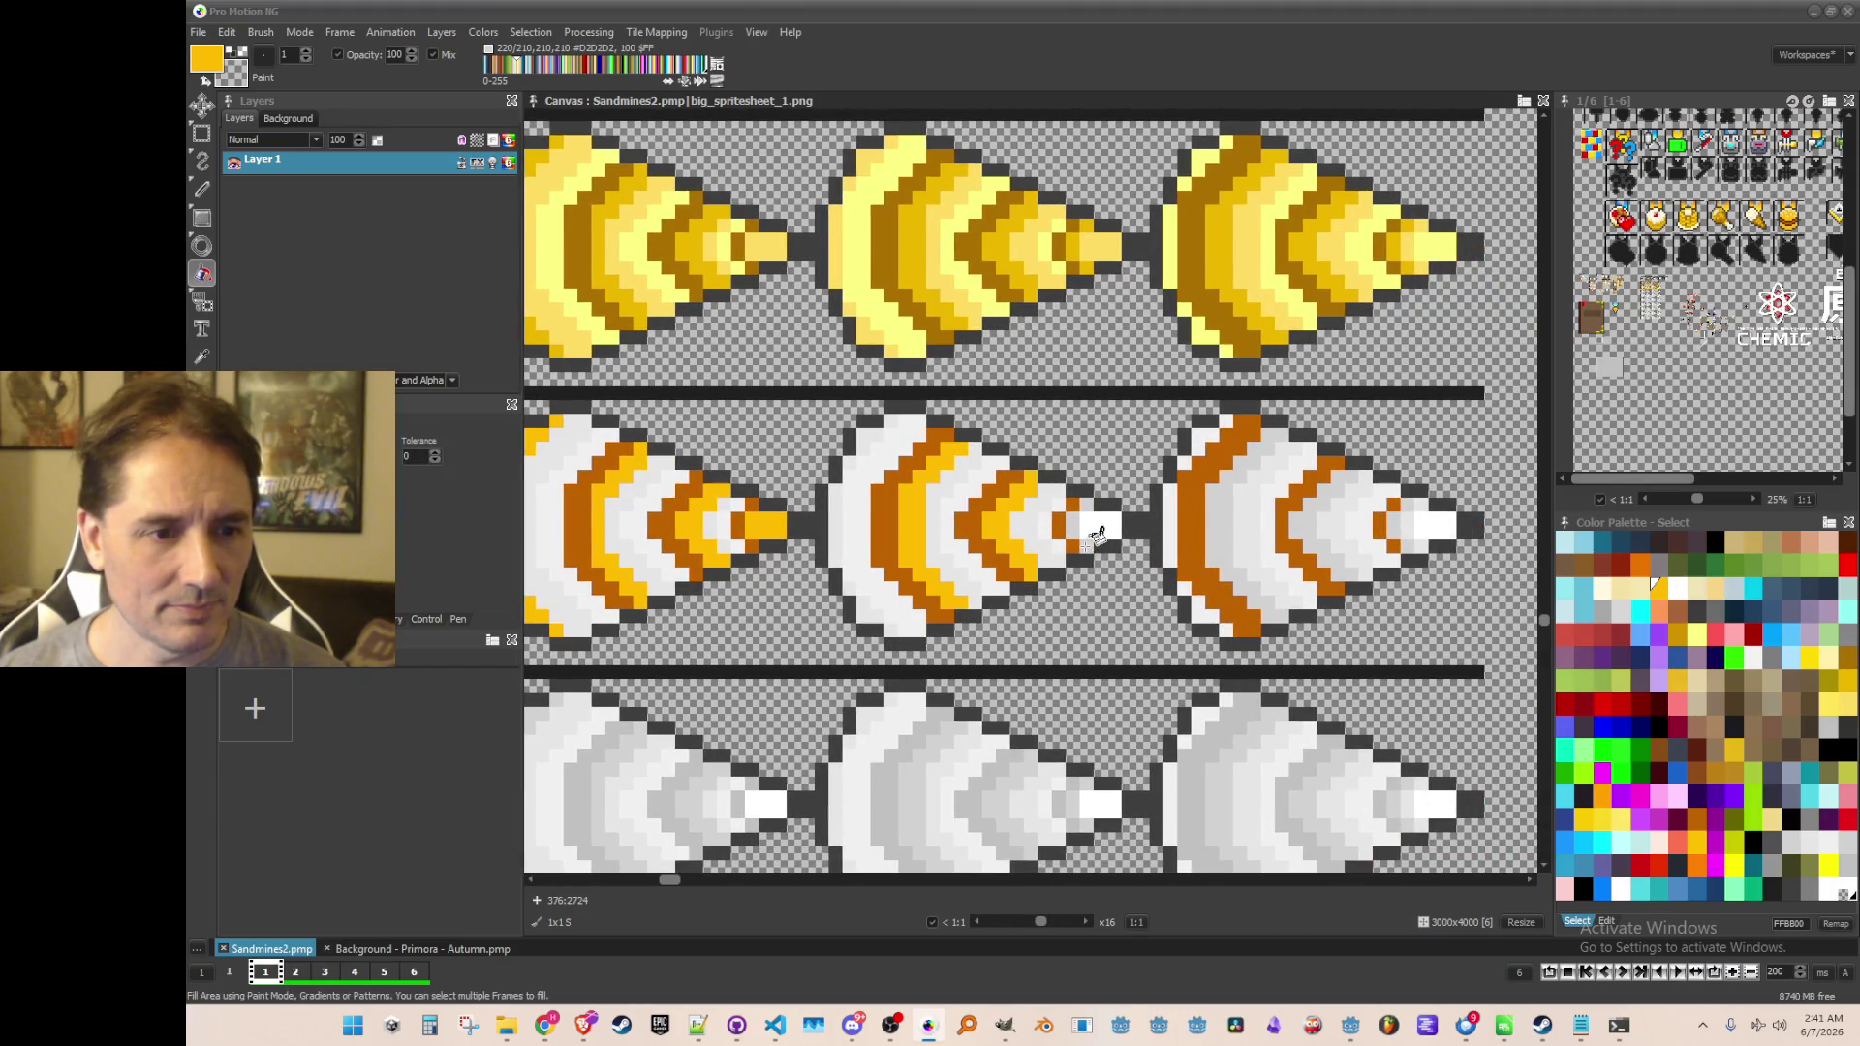
{"action": "left_click_drag", "start_coordinate": [1124, 513], "coordinate": [942, 513]}
{"action": "left_click", "coordinate": [1046, 508]}
{"action": "left_click", "coordinate": [1143, 505]}
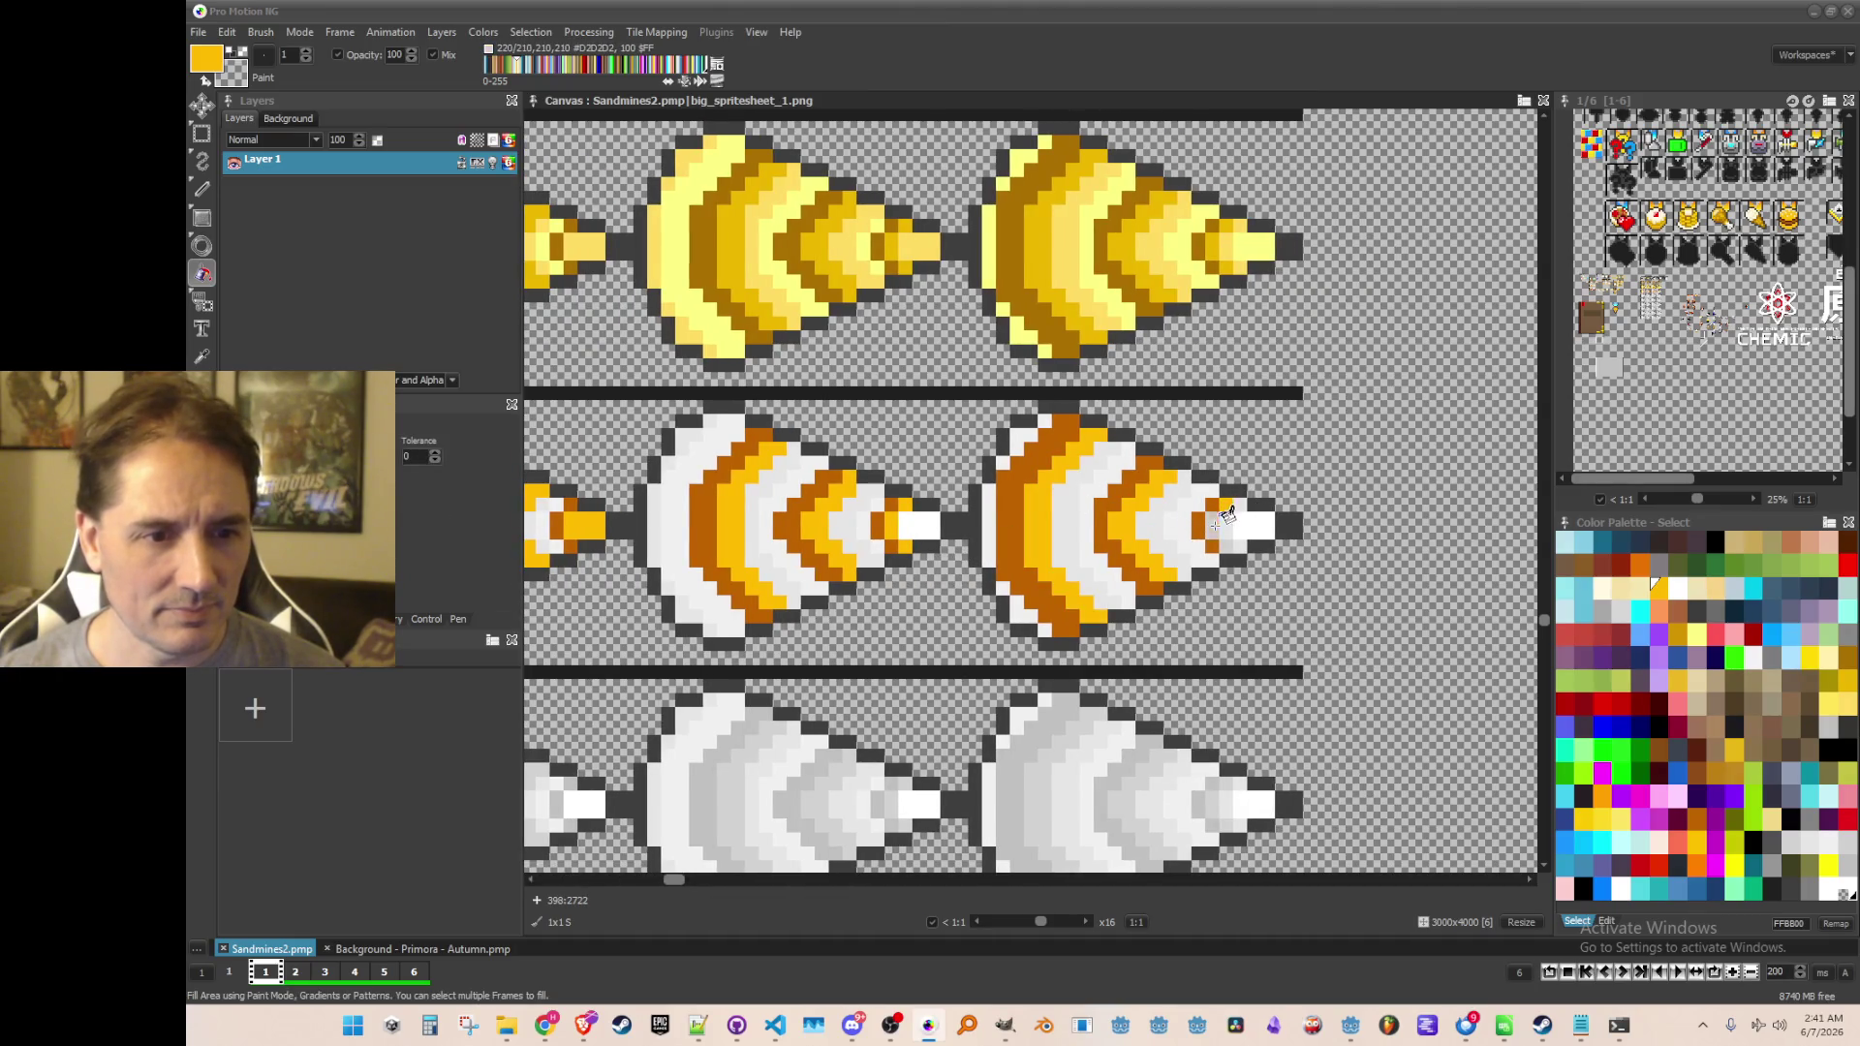
Fill one more striped-cone band yellow and move up to the ore icon row
{"action": "scroll", "coordinate": [997, 549], "scroll_direction": "down", "scroll_amount": 1}
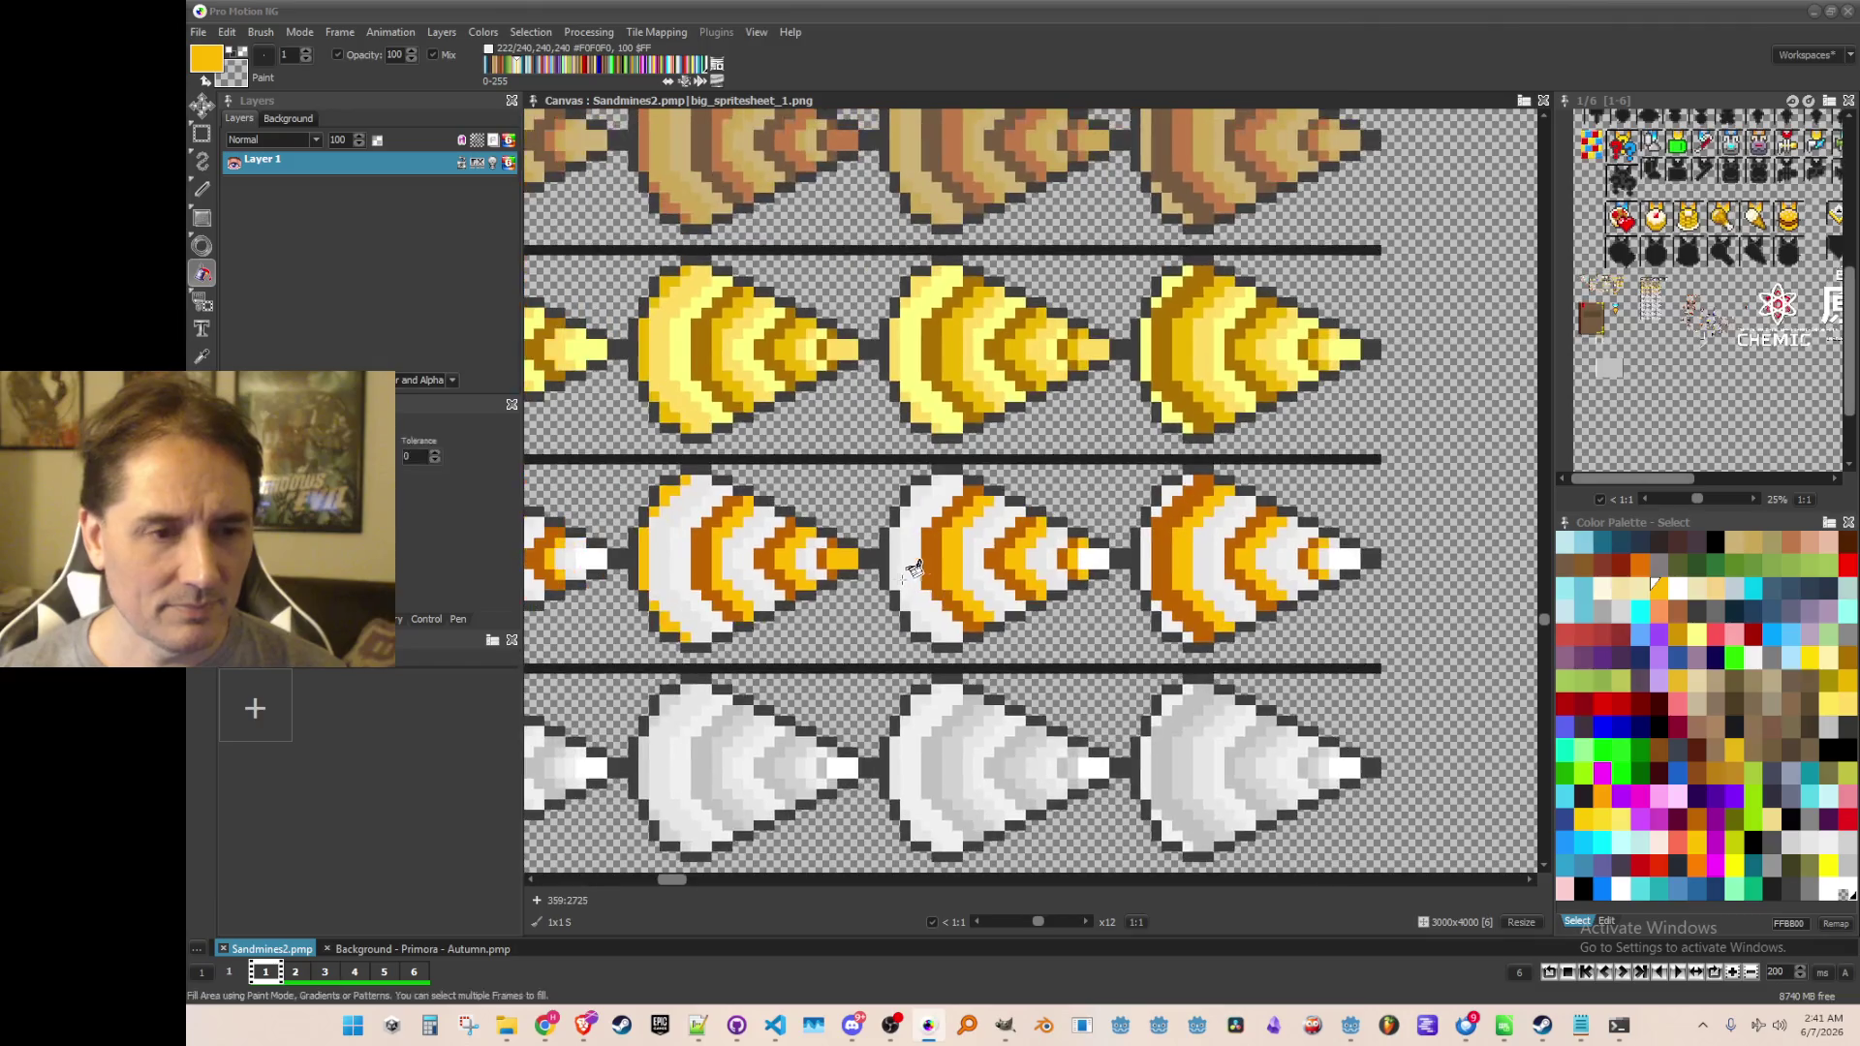
{"action": "left_click", "coordinate": [887, 542]}
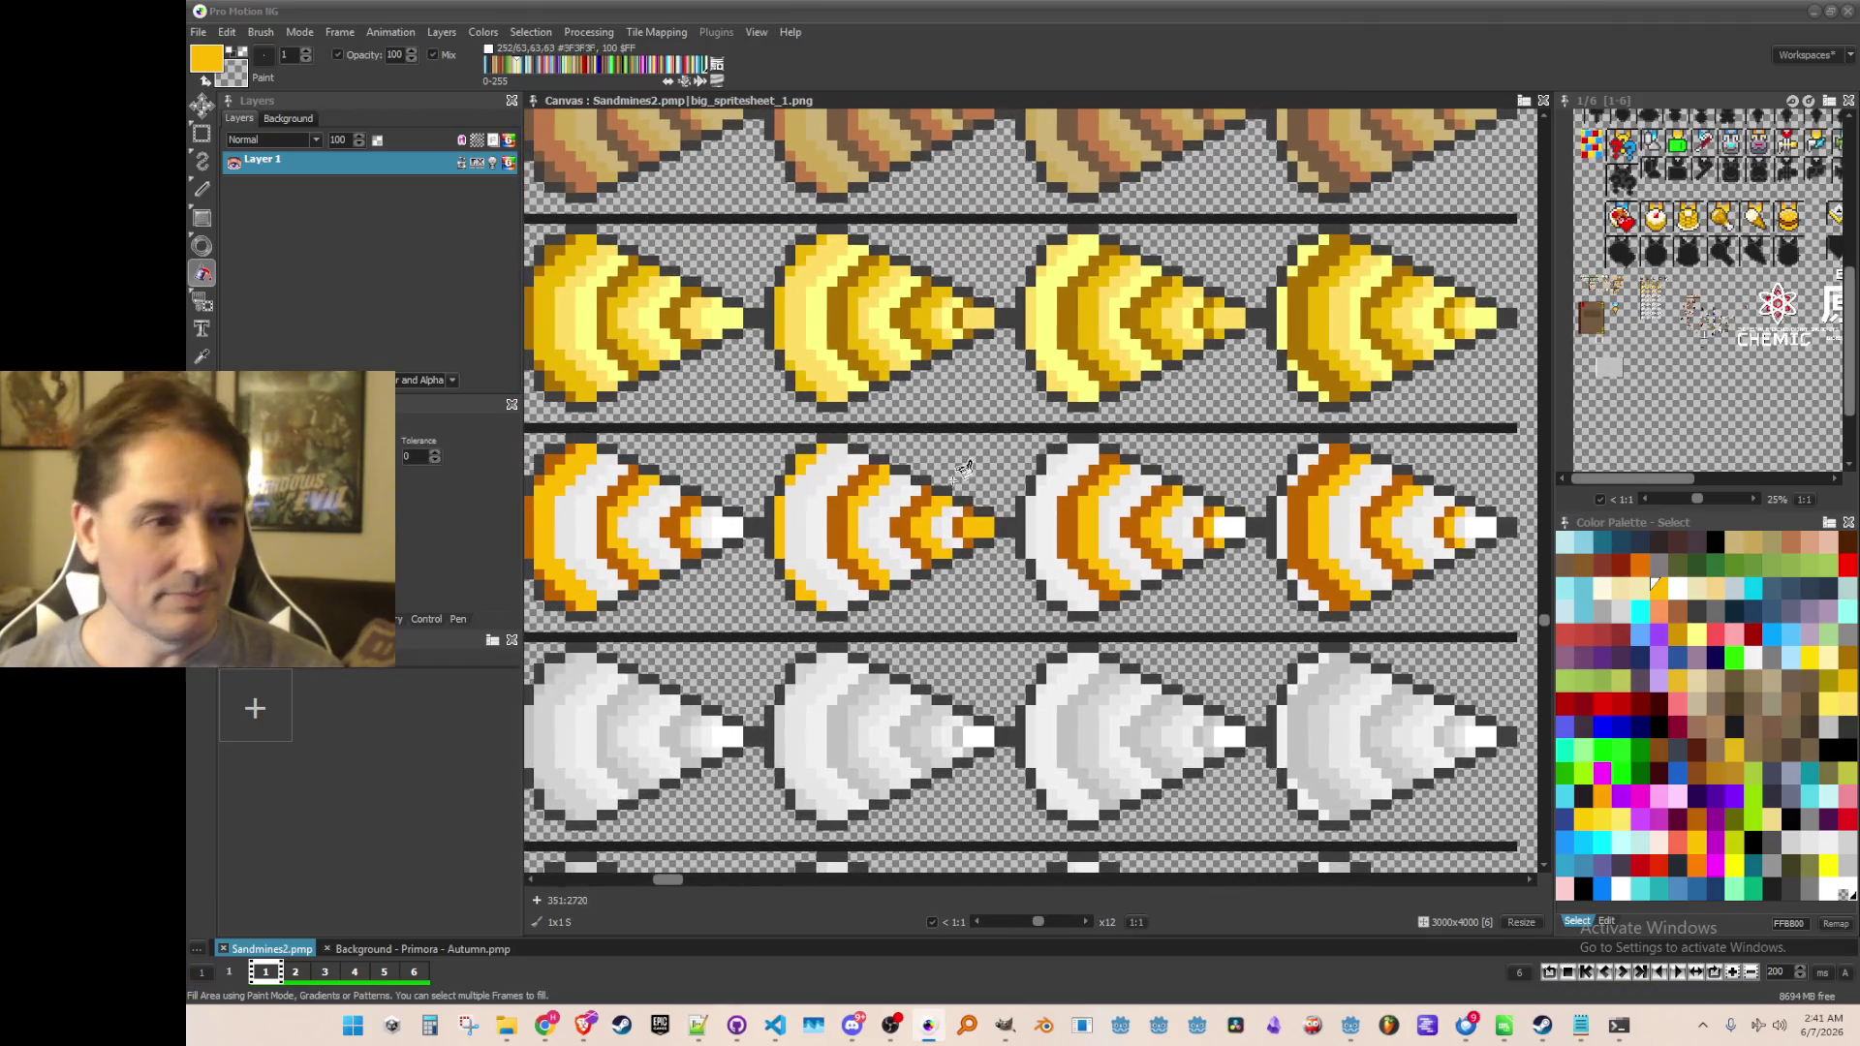
{"action": "left_click_drag", "start_coordinate": [963, 472], "coordinate": [968, 567]}
{"action": "scroll", "coordinate": [1104, 272], "scroll_direction": "down", "scroll_amount": 1}
{"action": "scroll", "coordinate": [1104, 269], "scroll_direction": "up", "scroll_amount": 1}
{"action": "scroll", "coordinate": [1107, 264], "scroll_direction": "up", "scroll_amount": 1}
{"action": "key", "text": "comma"}
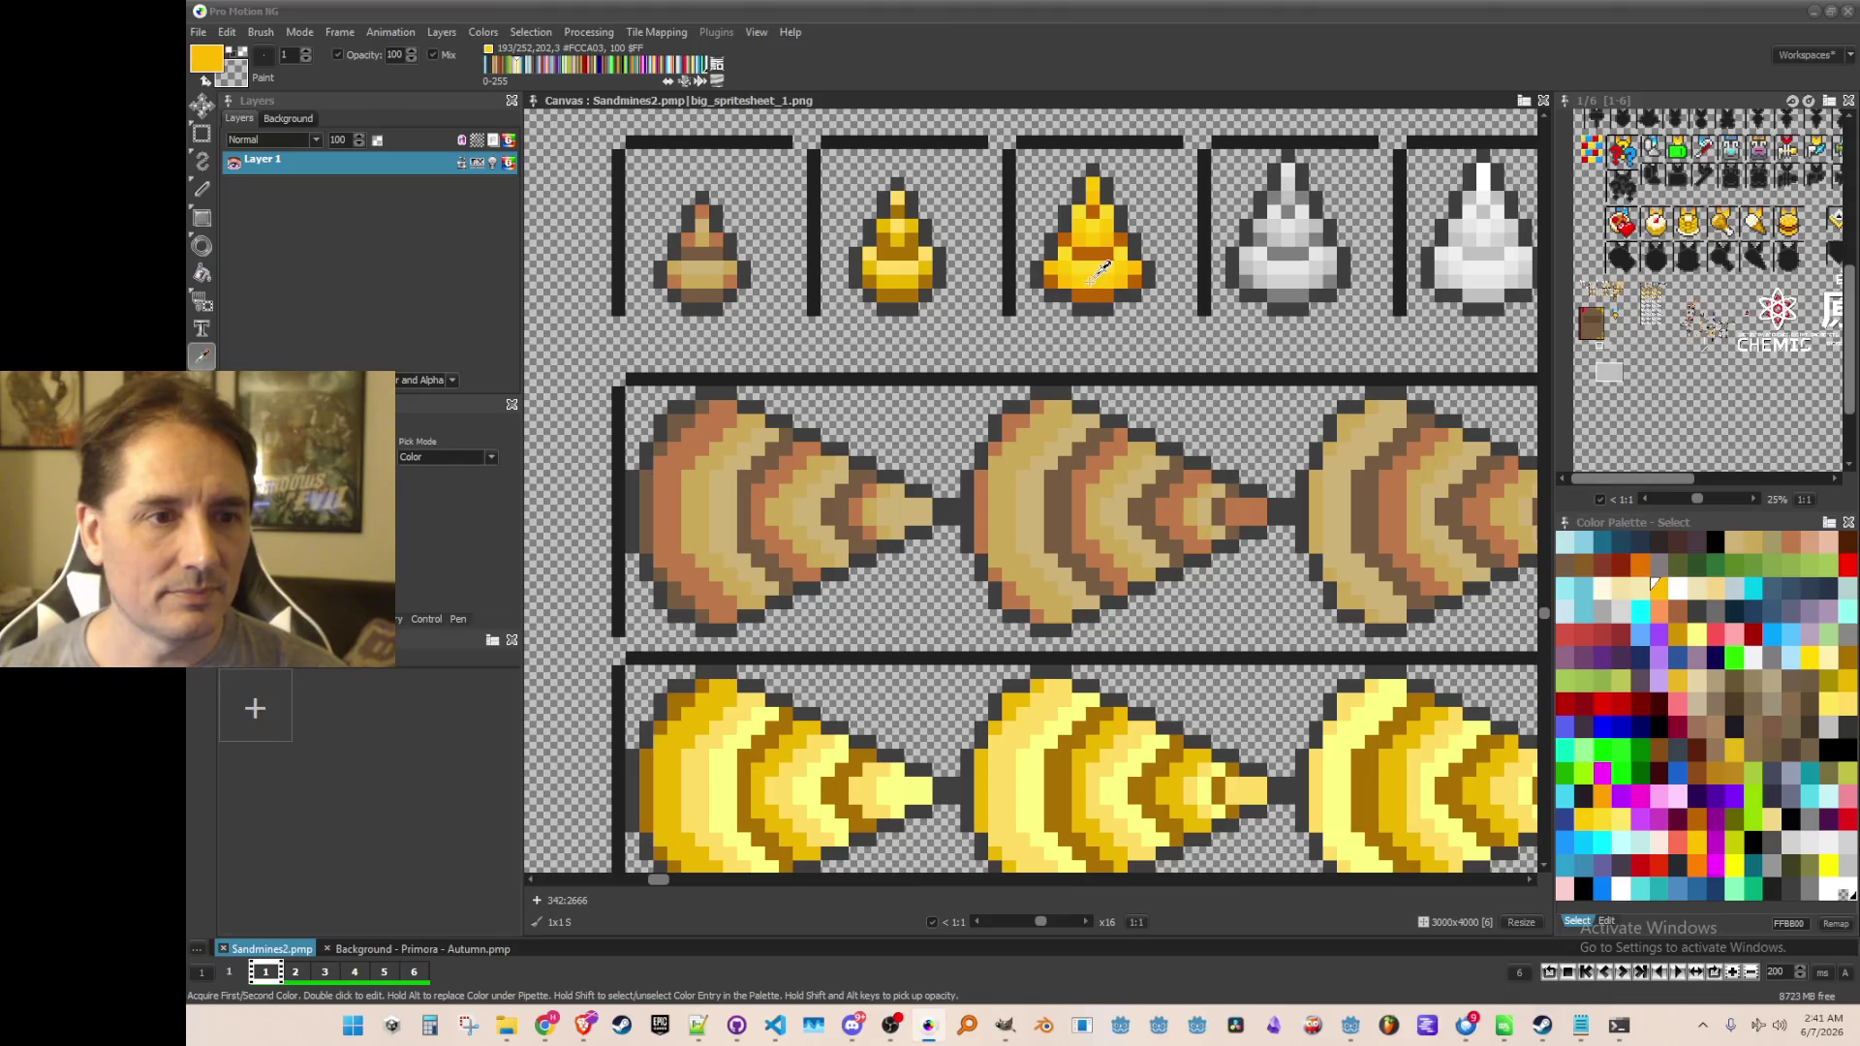
Fill the first cone's white bands and white tip pixels yellow
{"action": "scroll", "coordinate": [1022, 394], "scroll_direction": "down", "scroll_amount": 2}
{"action": "key", "text": "f"}
{"action": "scroll", "coordinate": [790, 557], "scroll_direction": "up", "scroll_amount": 2}
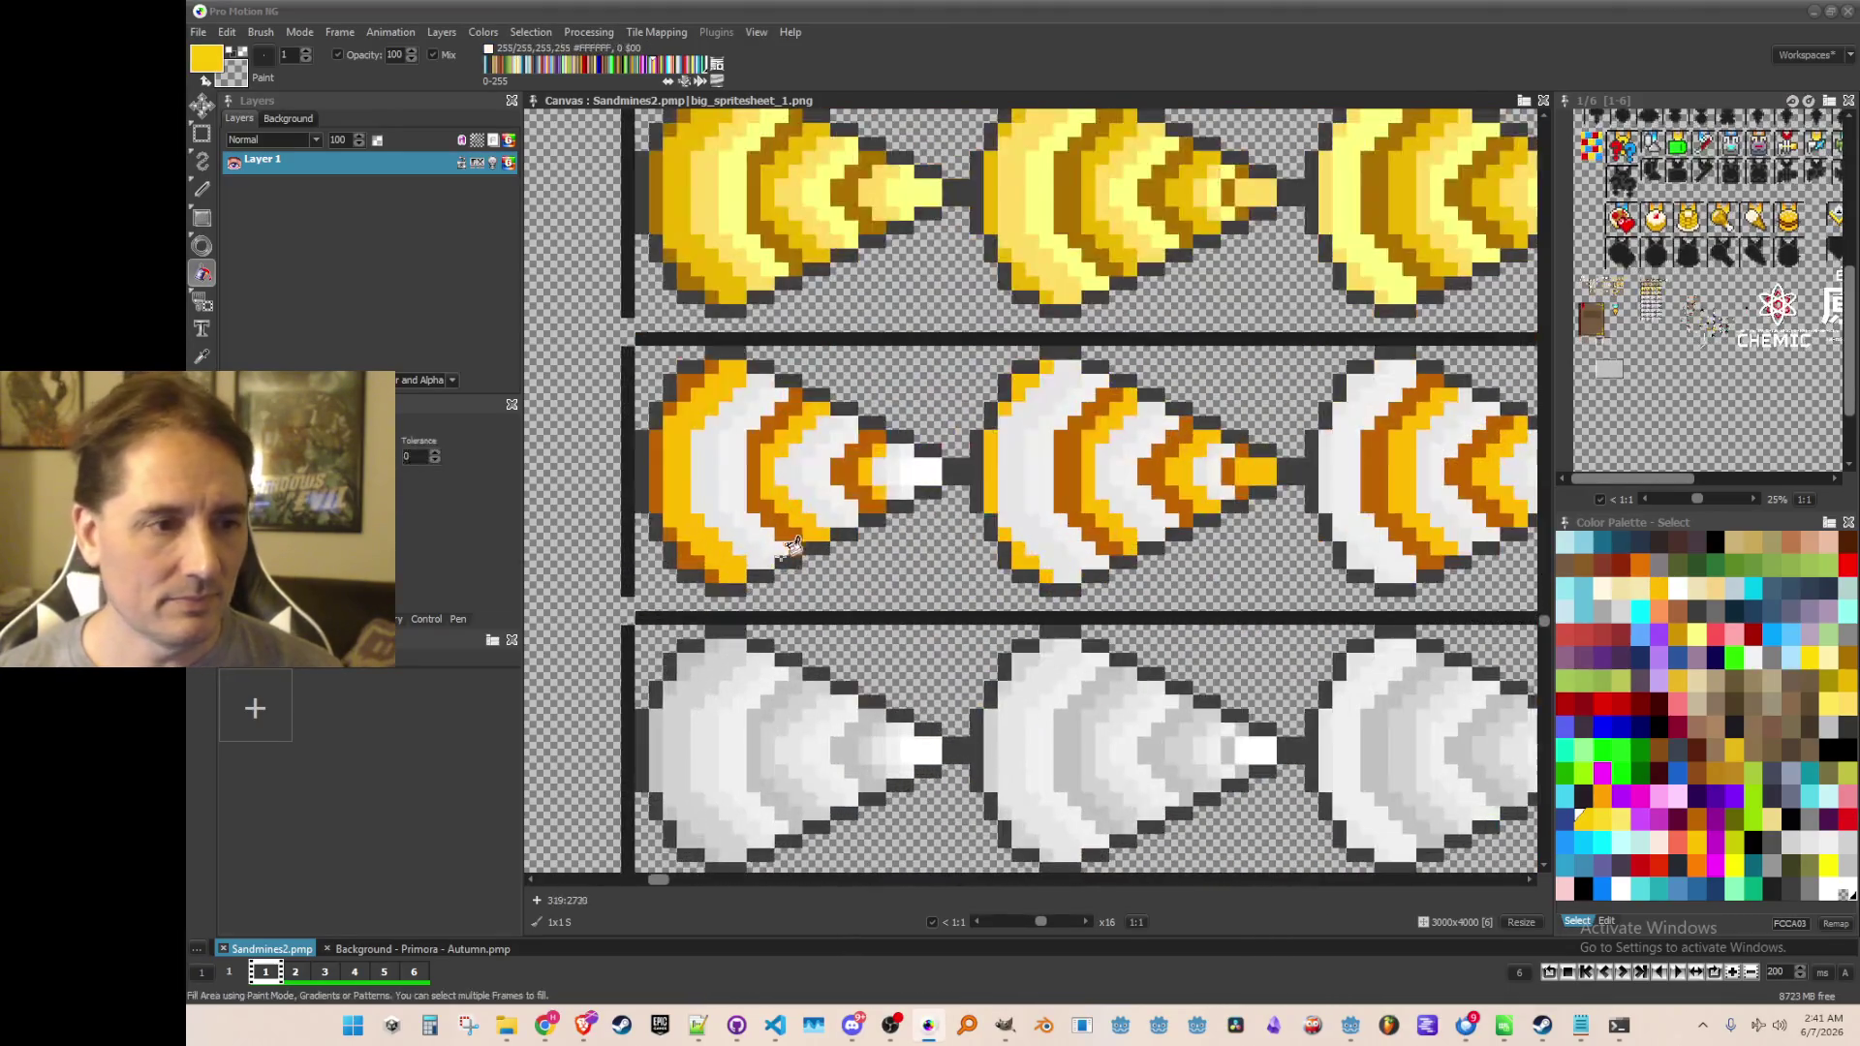
{"action": "left_click", "coordinate": [715, 476]}
{"action": "left_click", "coordinate": [804, 457]}
{"action": "scroll", "coordinate": [810, 455], "scroll_direction": "up", "scroll_amount": 1}
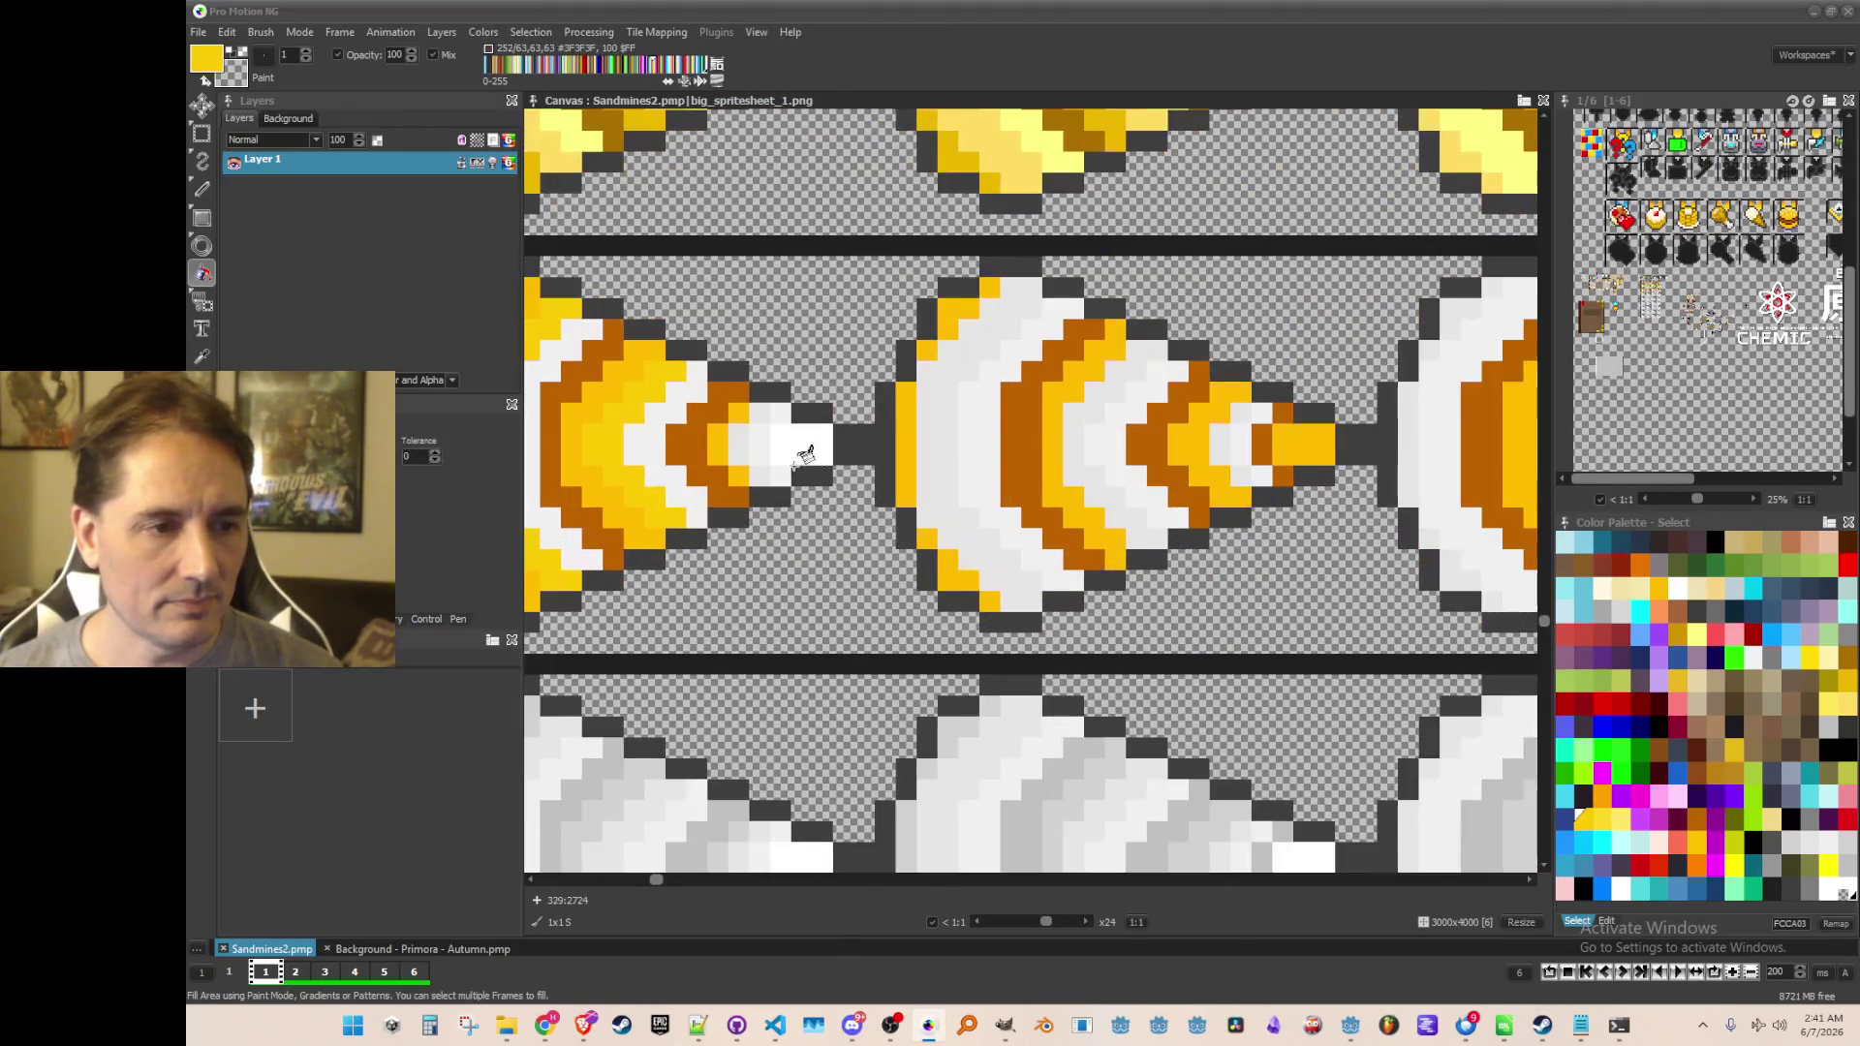
{"action": "left_click", "coordinate": [756, 469]}
{"action": "left_click", "coordinate": [753, 433]}
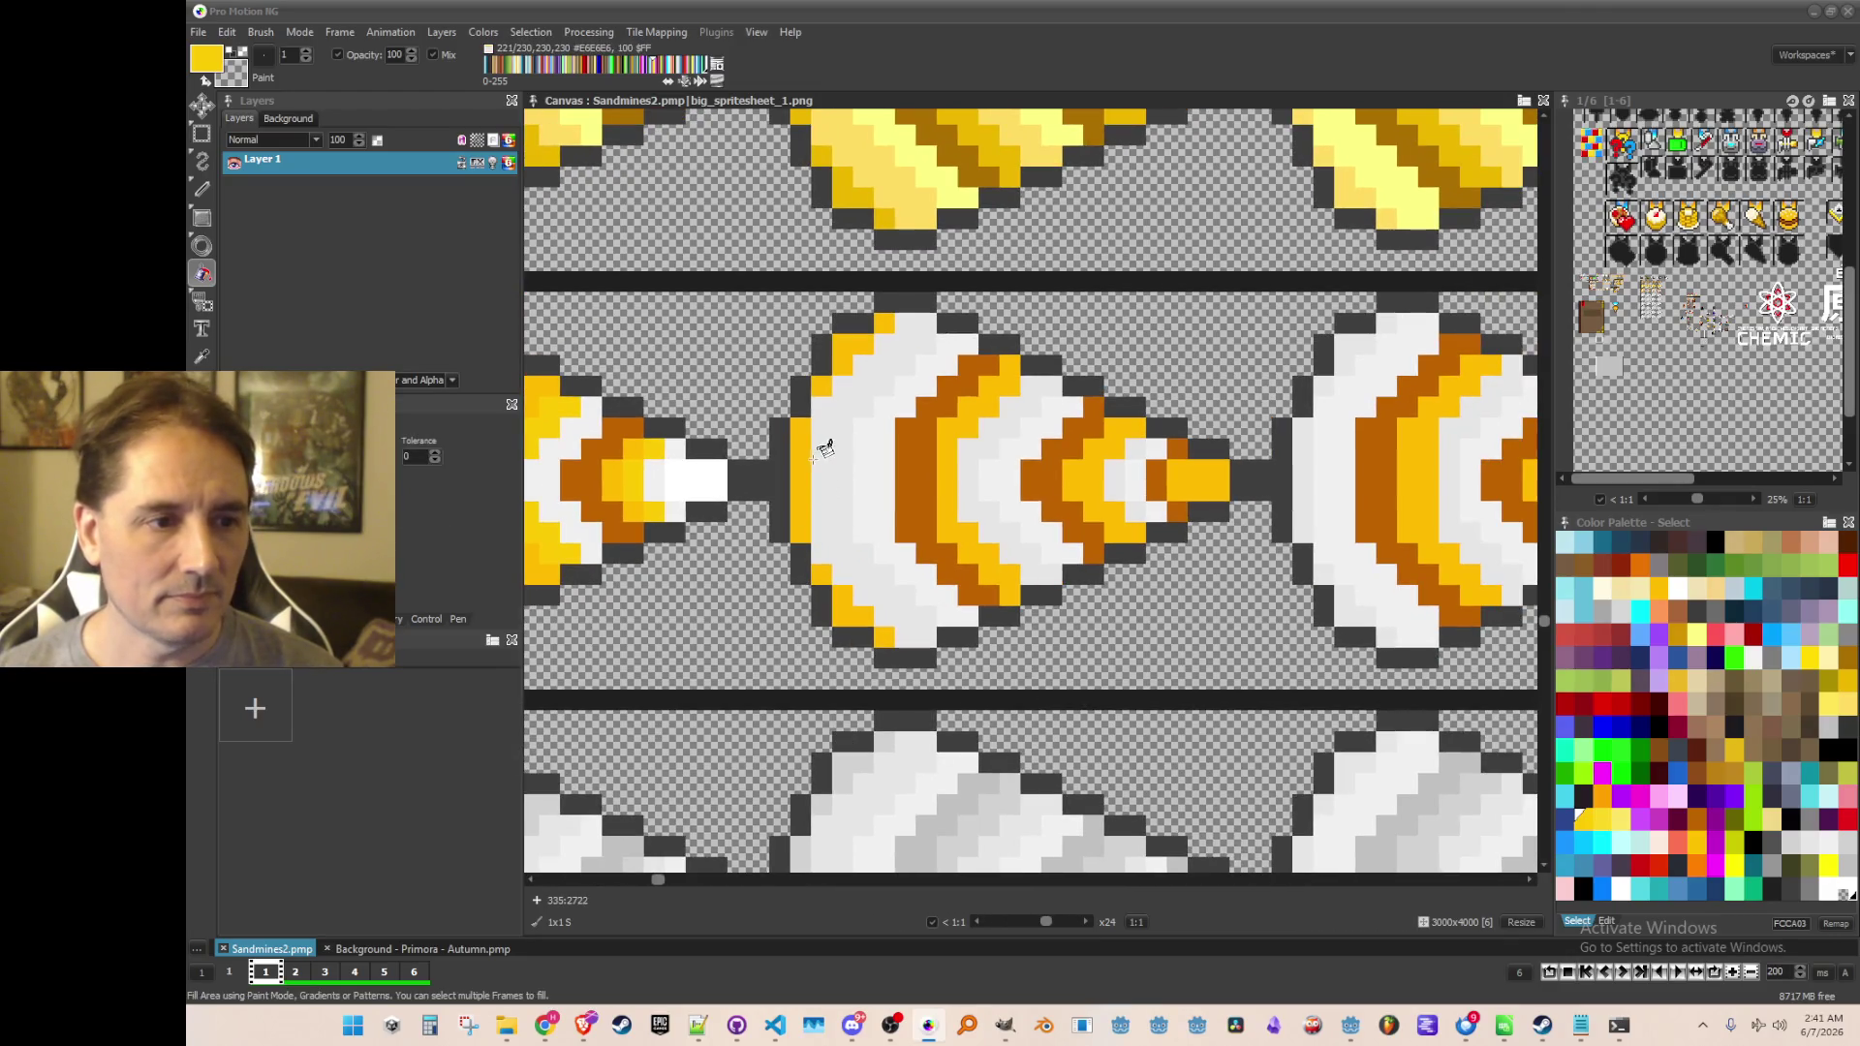
Fill the middle cone's outer white band, light-grey inner band and stray white edge pixels yellow
{"action": "left_click", "coordinate": [824, 445]}
{"action": "left_click", "coordinate": [980, 449]}
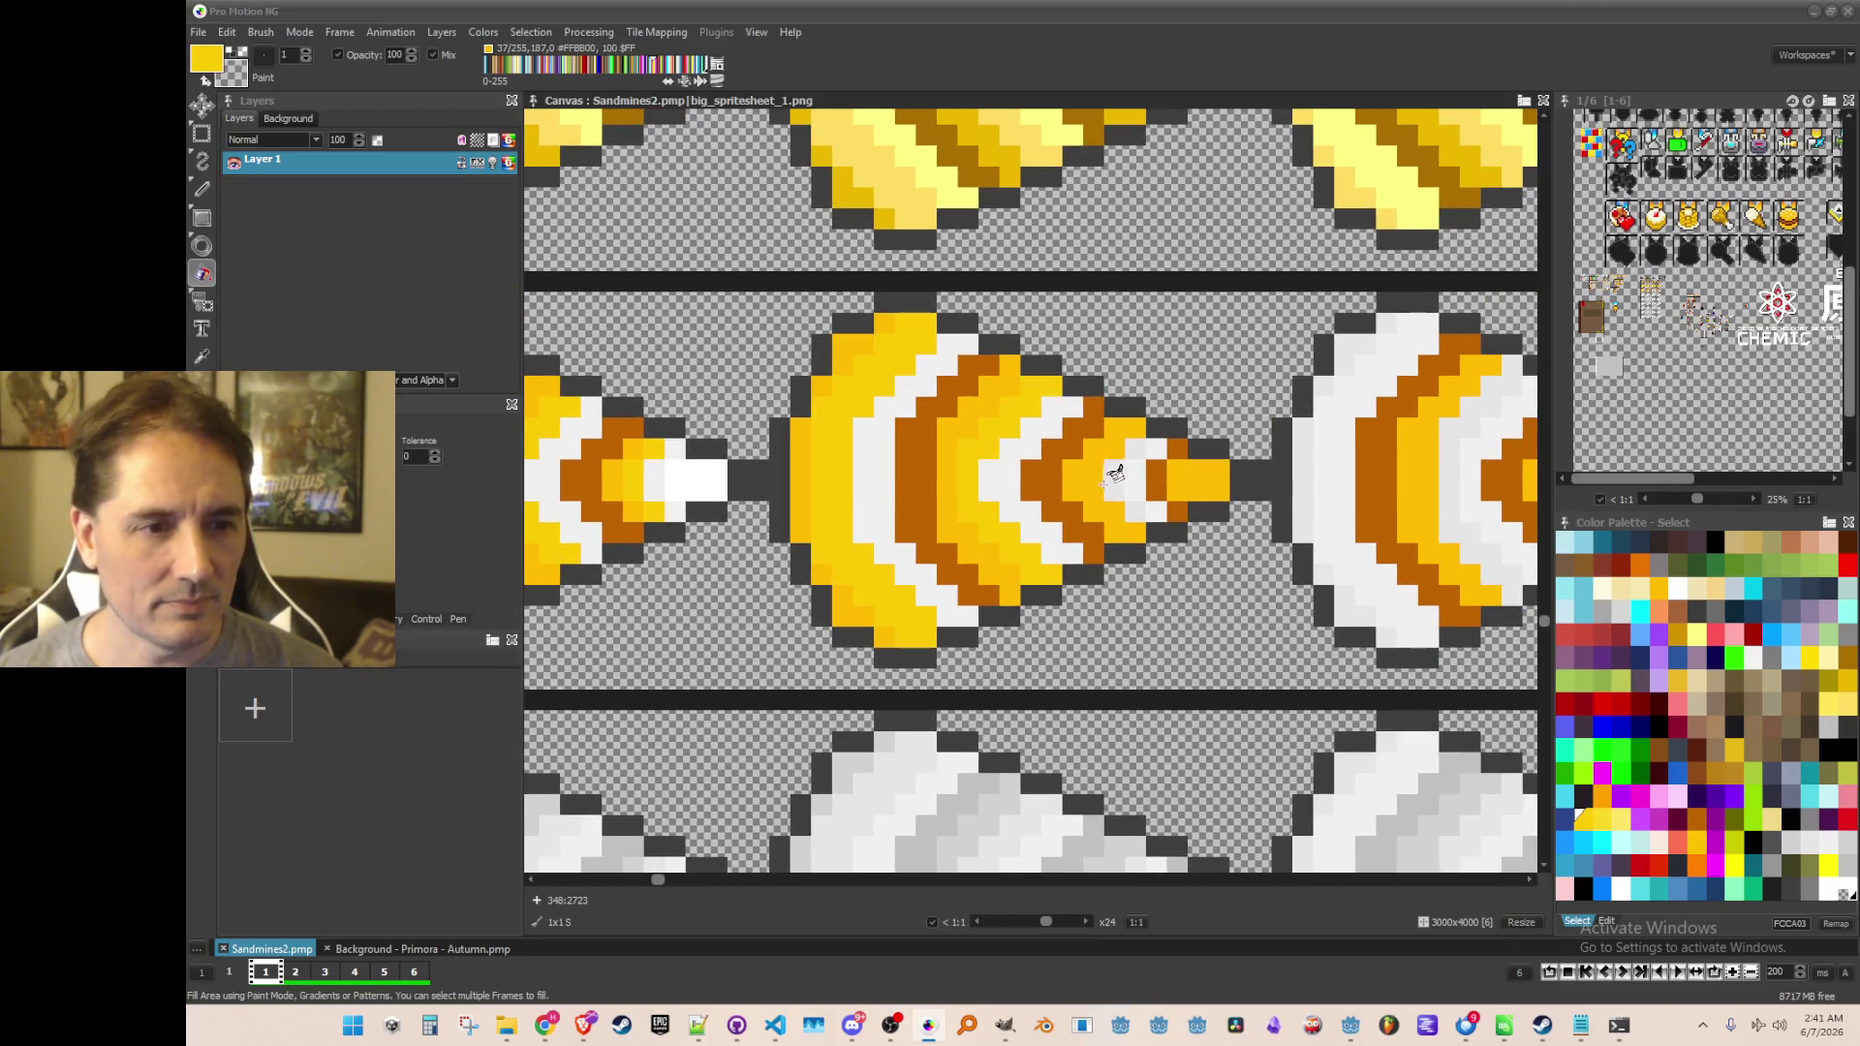
{"action": "scroll", "coordinate": [1146, 498], "scroll_direction": "down", "scroll_amount": 1}
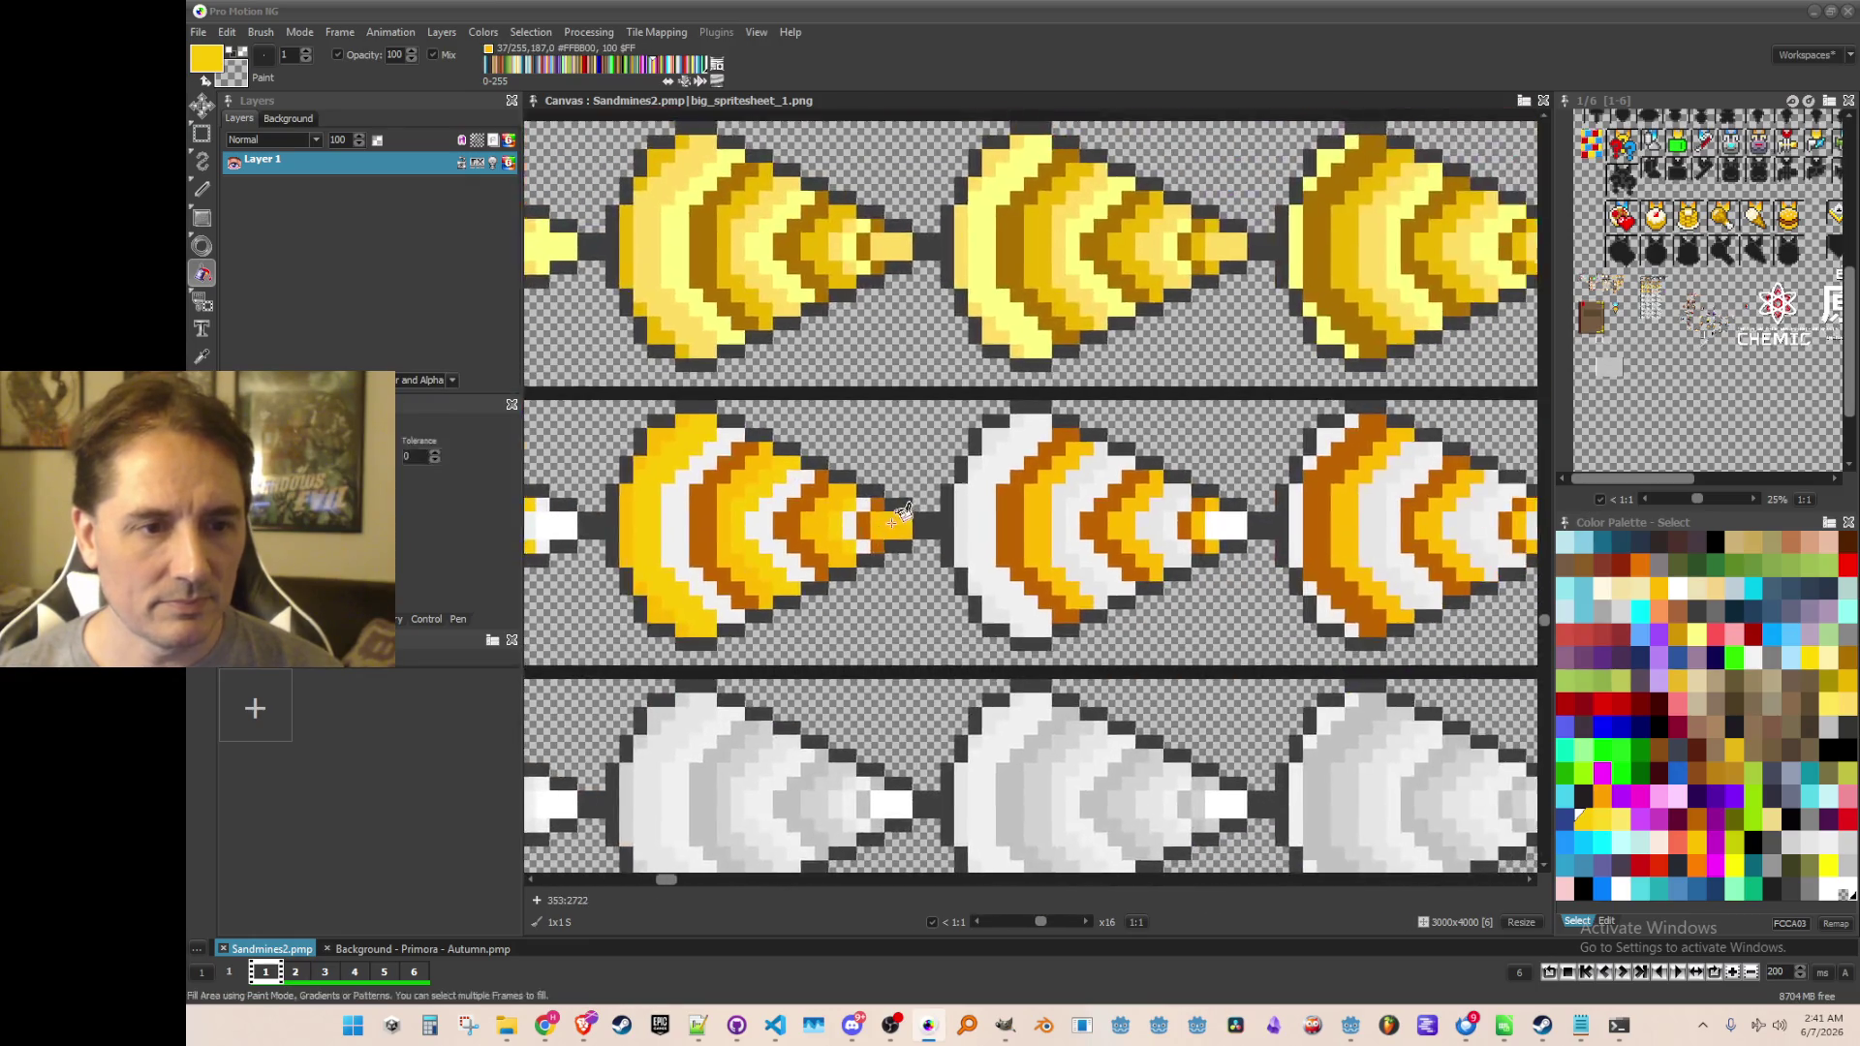
{"action": "scroll", "coordinate": [978, 513], "scroll_direction": "up", "scroll_amount": 1}
{"action": "left_click", "coordinate": [1007, 637]}
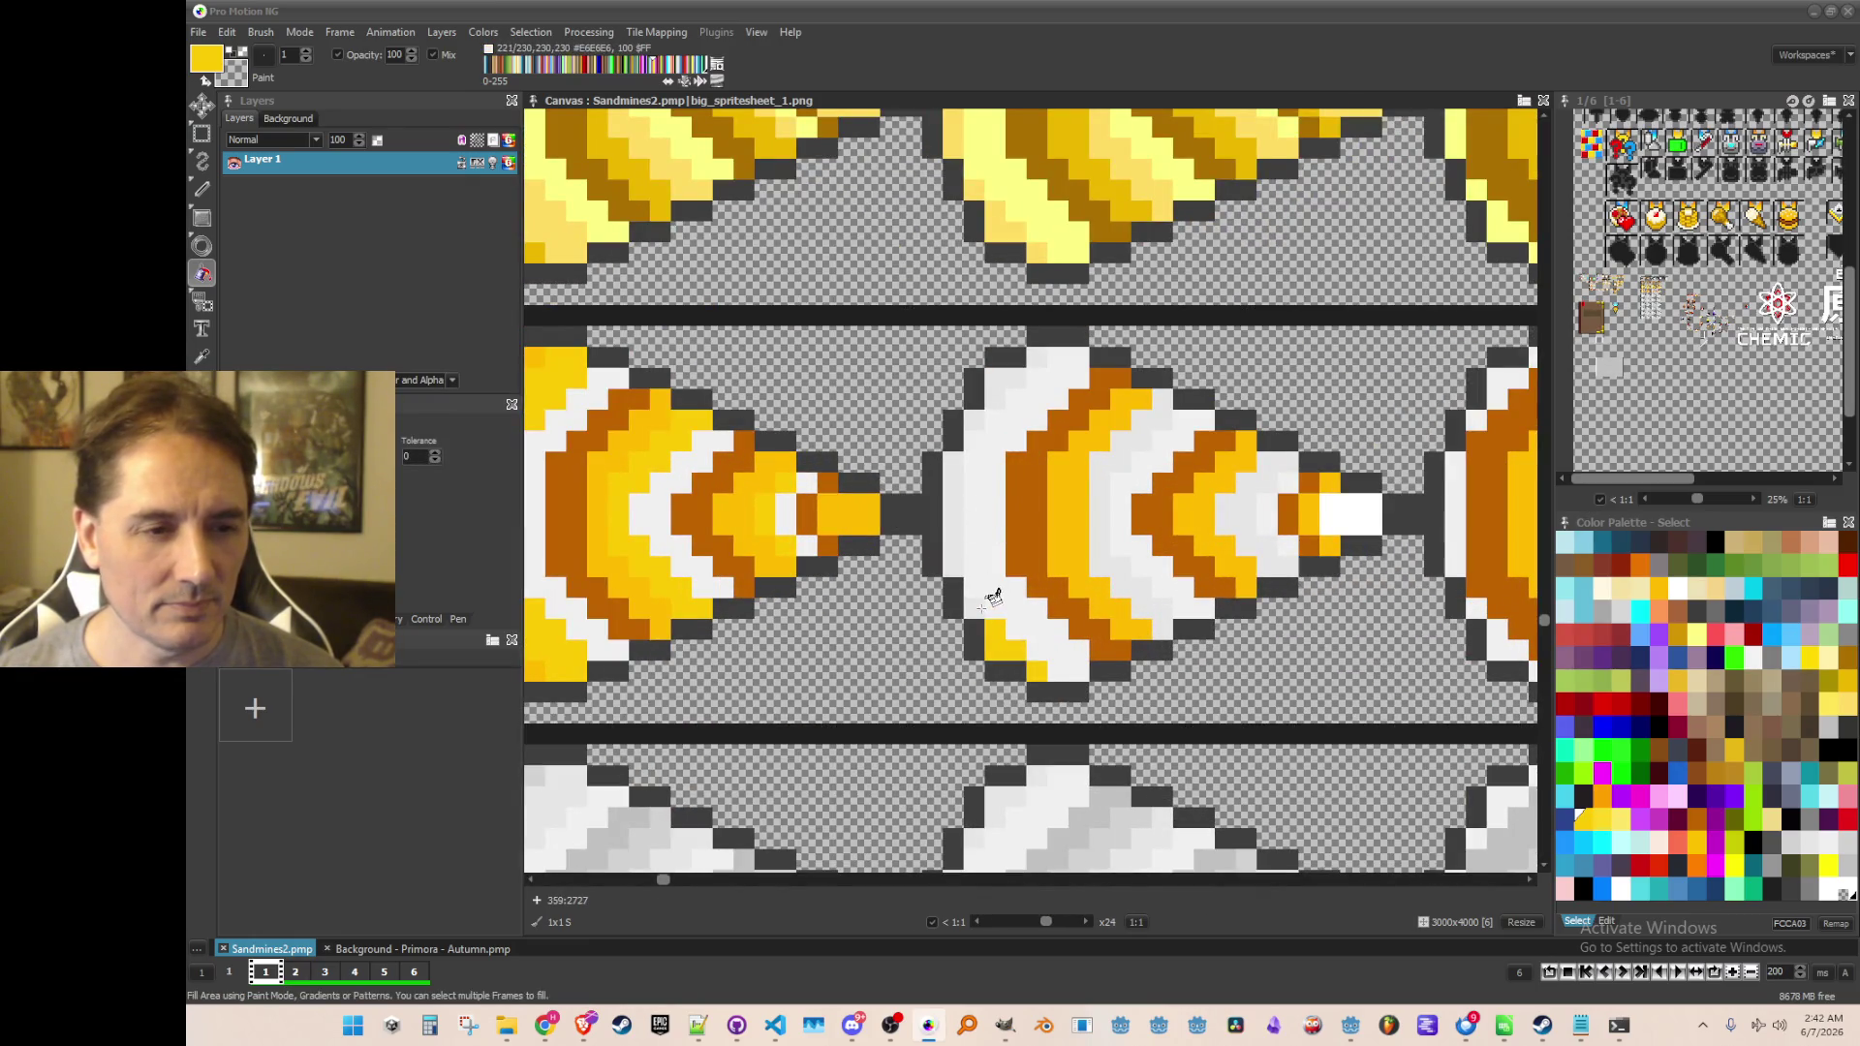
{"action": "left_click", "coordinate": [961, 519]}
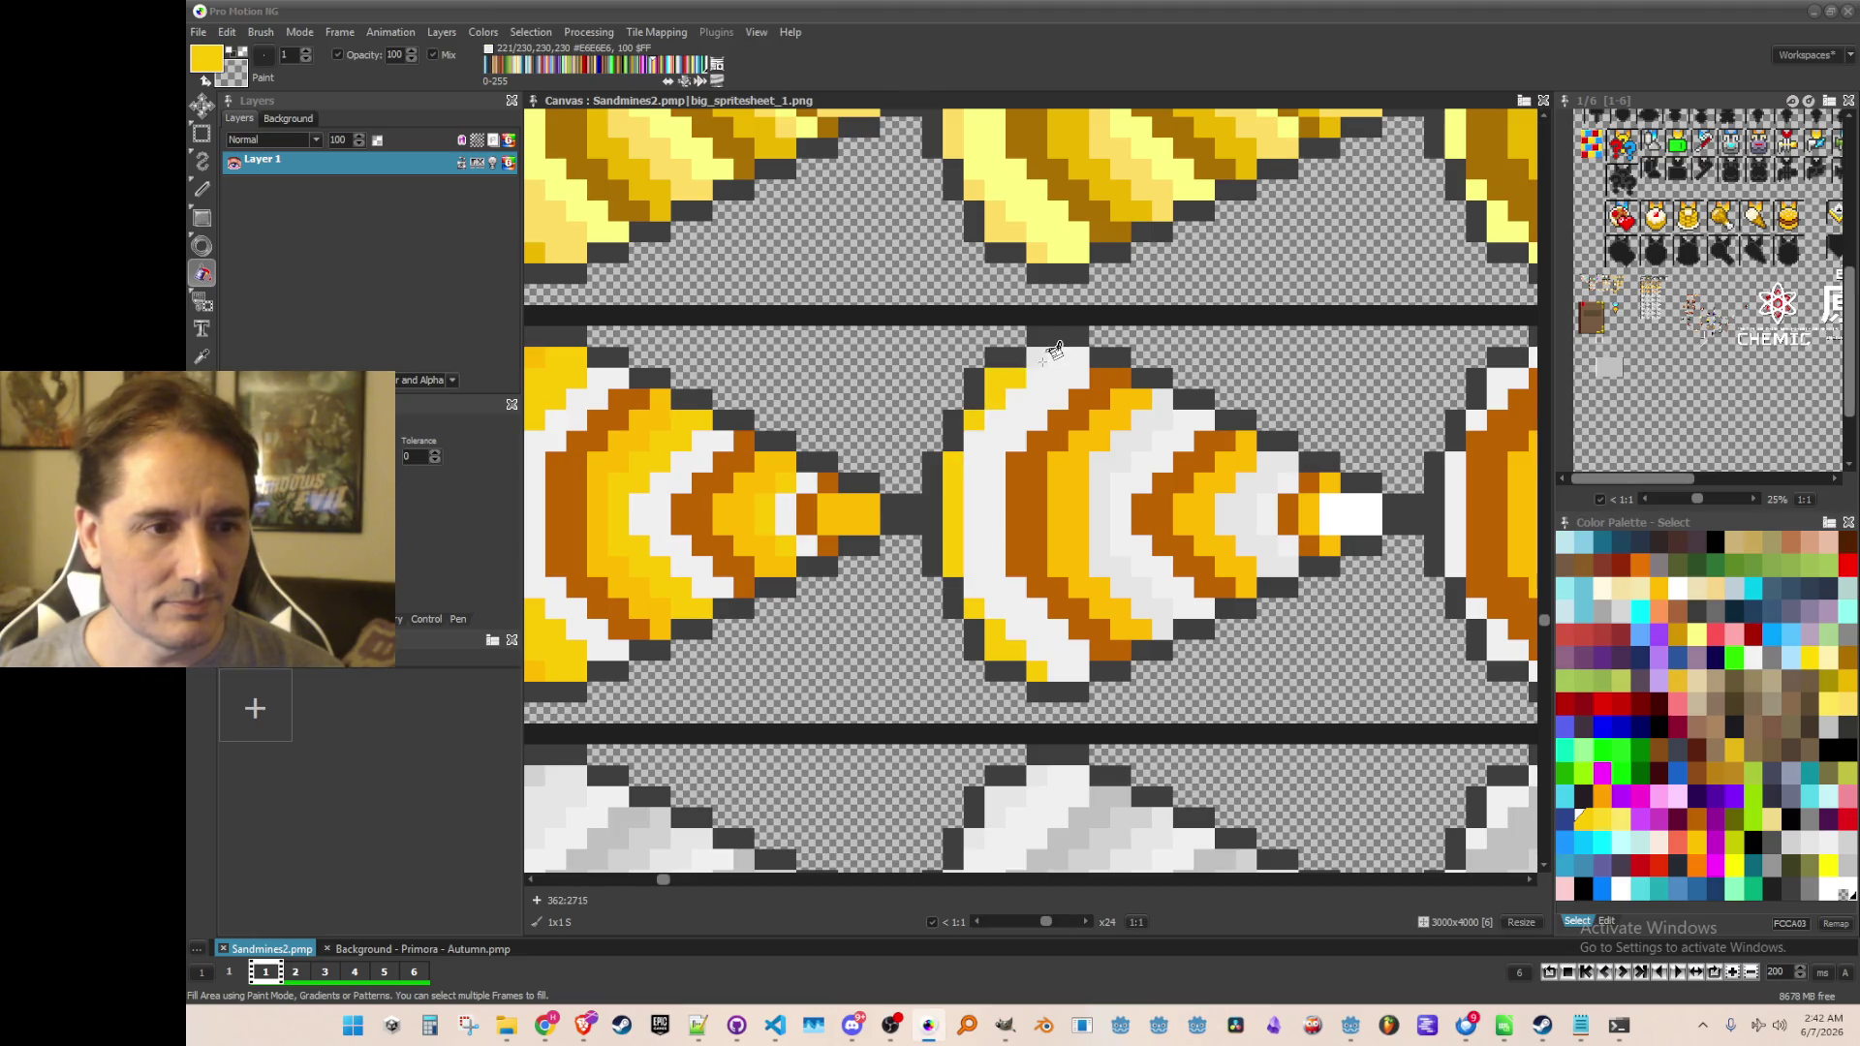
{"action": "left_click", "coordinate": [1045, 354]}
Fill the remaining light-grey bands and white tip columns of these cones yellow
{"action": "scroll", "coordinate": [930, 426], "scroll_direction": "down", "scroll_amount": 1}
{"action": "scroll", "coordinate": [969, 436], "scroll_direction": "up", "scroll_amount": 1}
{"action": "left_click", "coordinate": [1041, 486]}
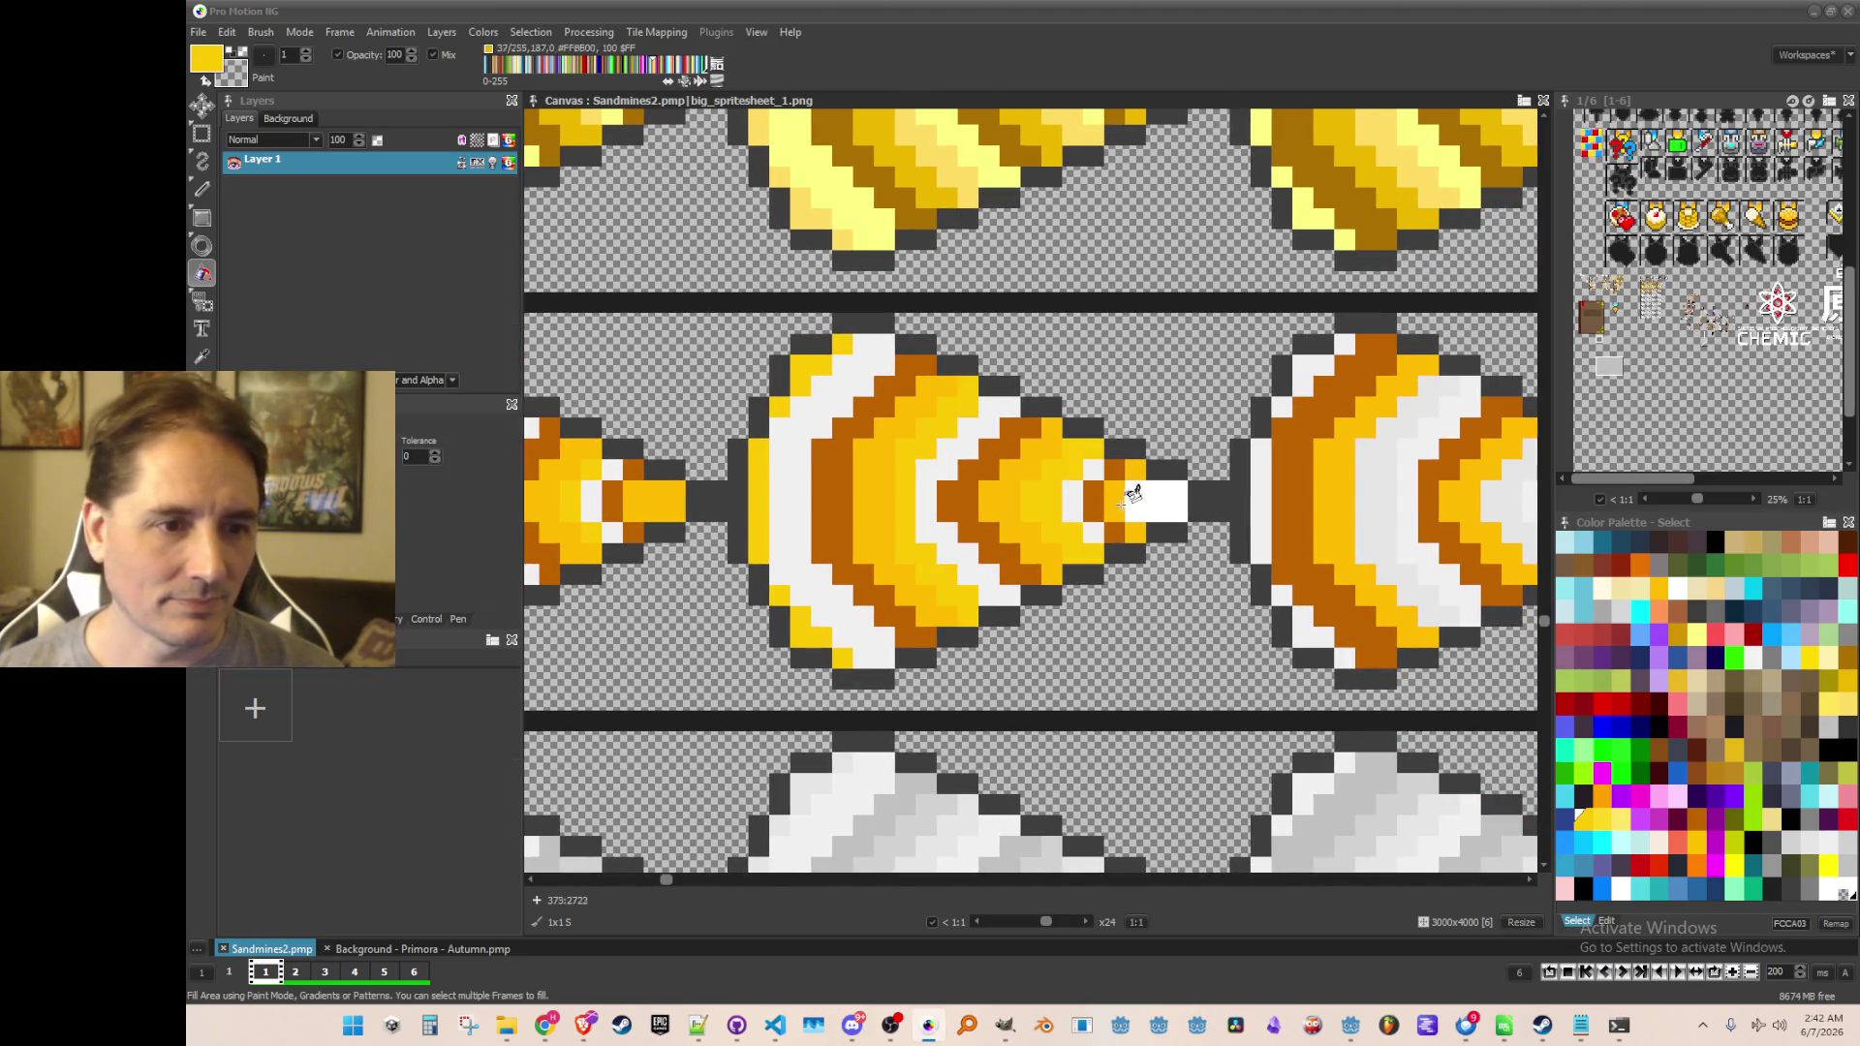
{"action": "left_click", "coordinate": [1152, 498]}
{"action": "scroll", "coordinate": [1153, 498], "scroll_direction": "down", "scroll_amount": 3}
{"action": "scroll", "coordinate": [1083, 438], "scroll_direction": "up", "scroll_amount": 3}
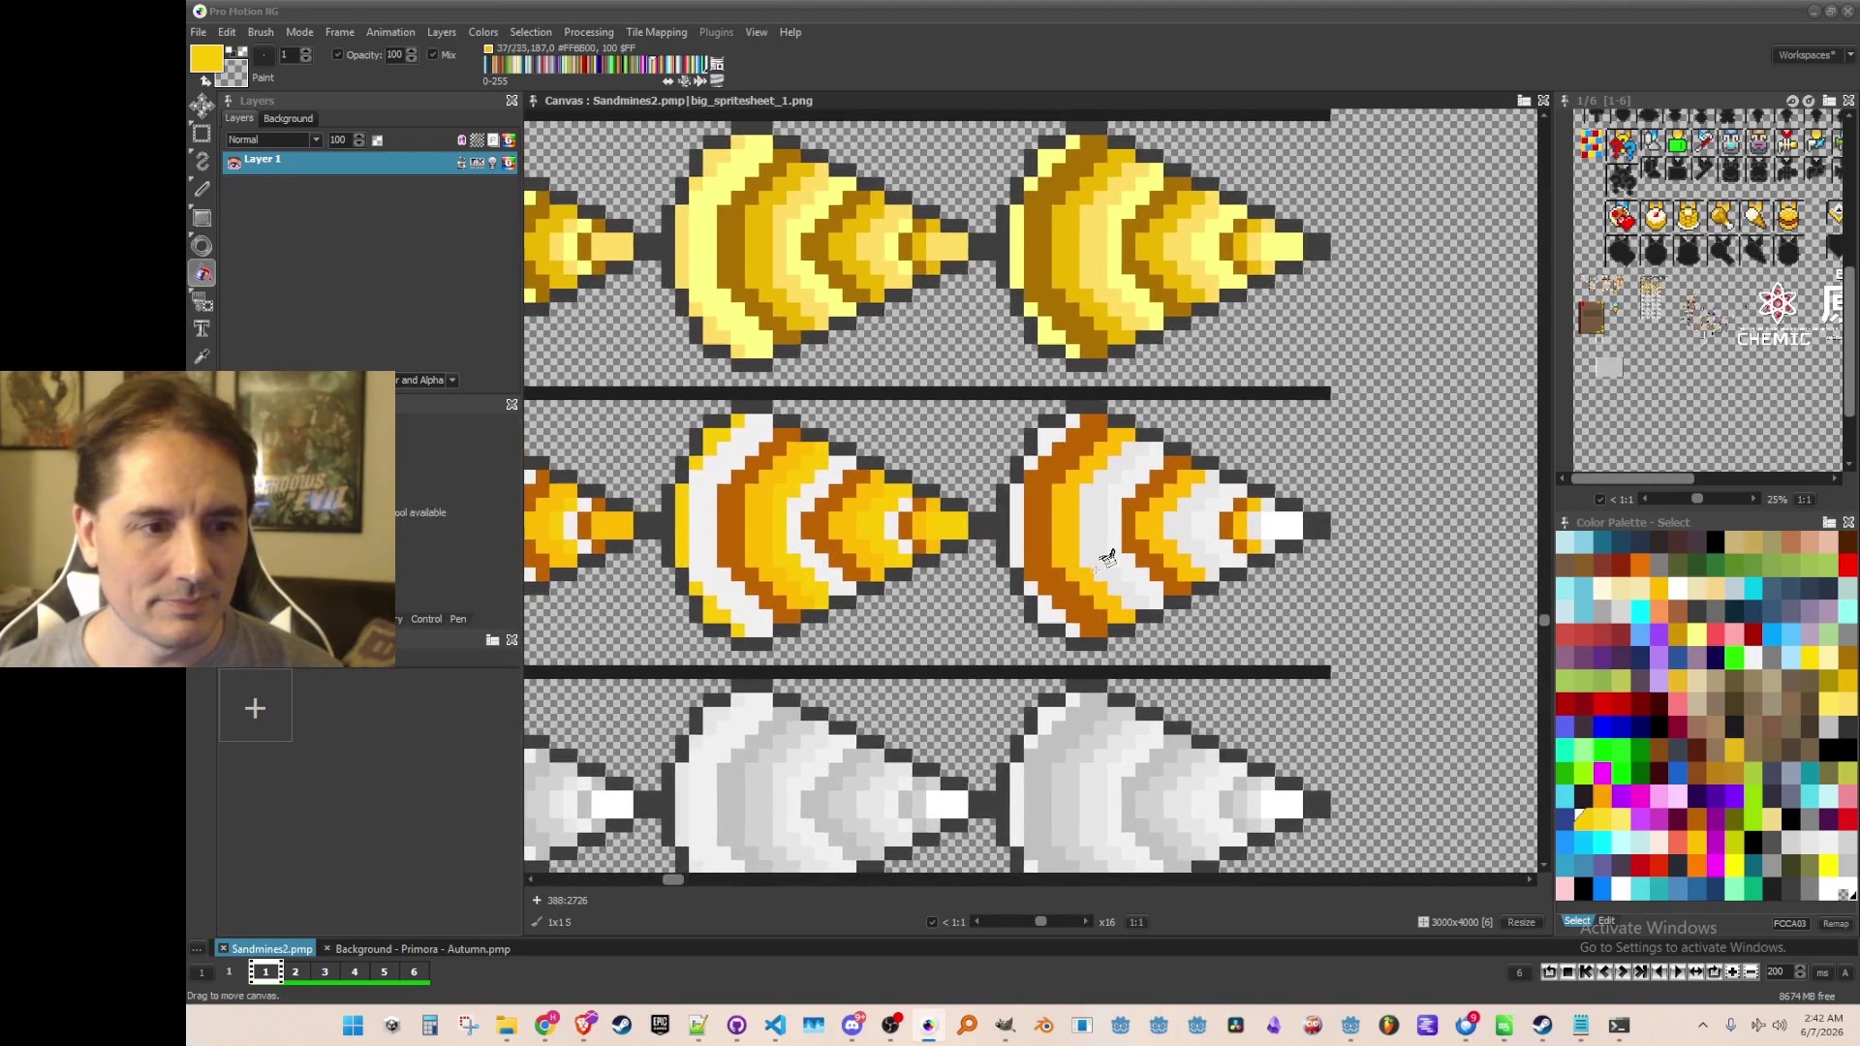
{"action": "left_click", "coordinate": [1104, 498]}
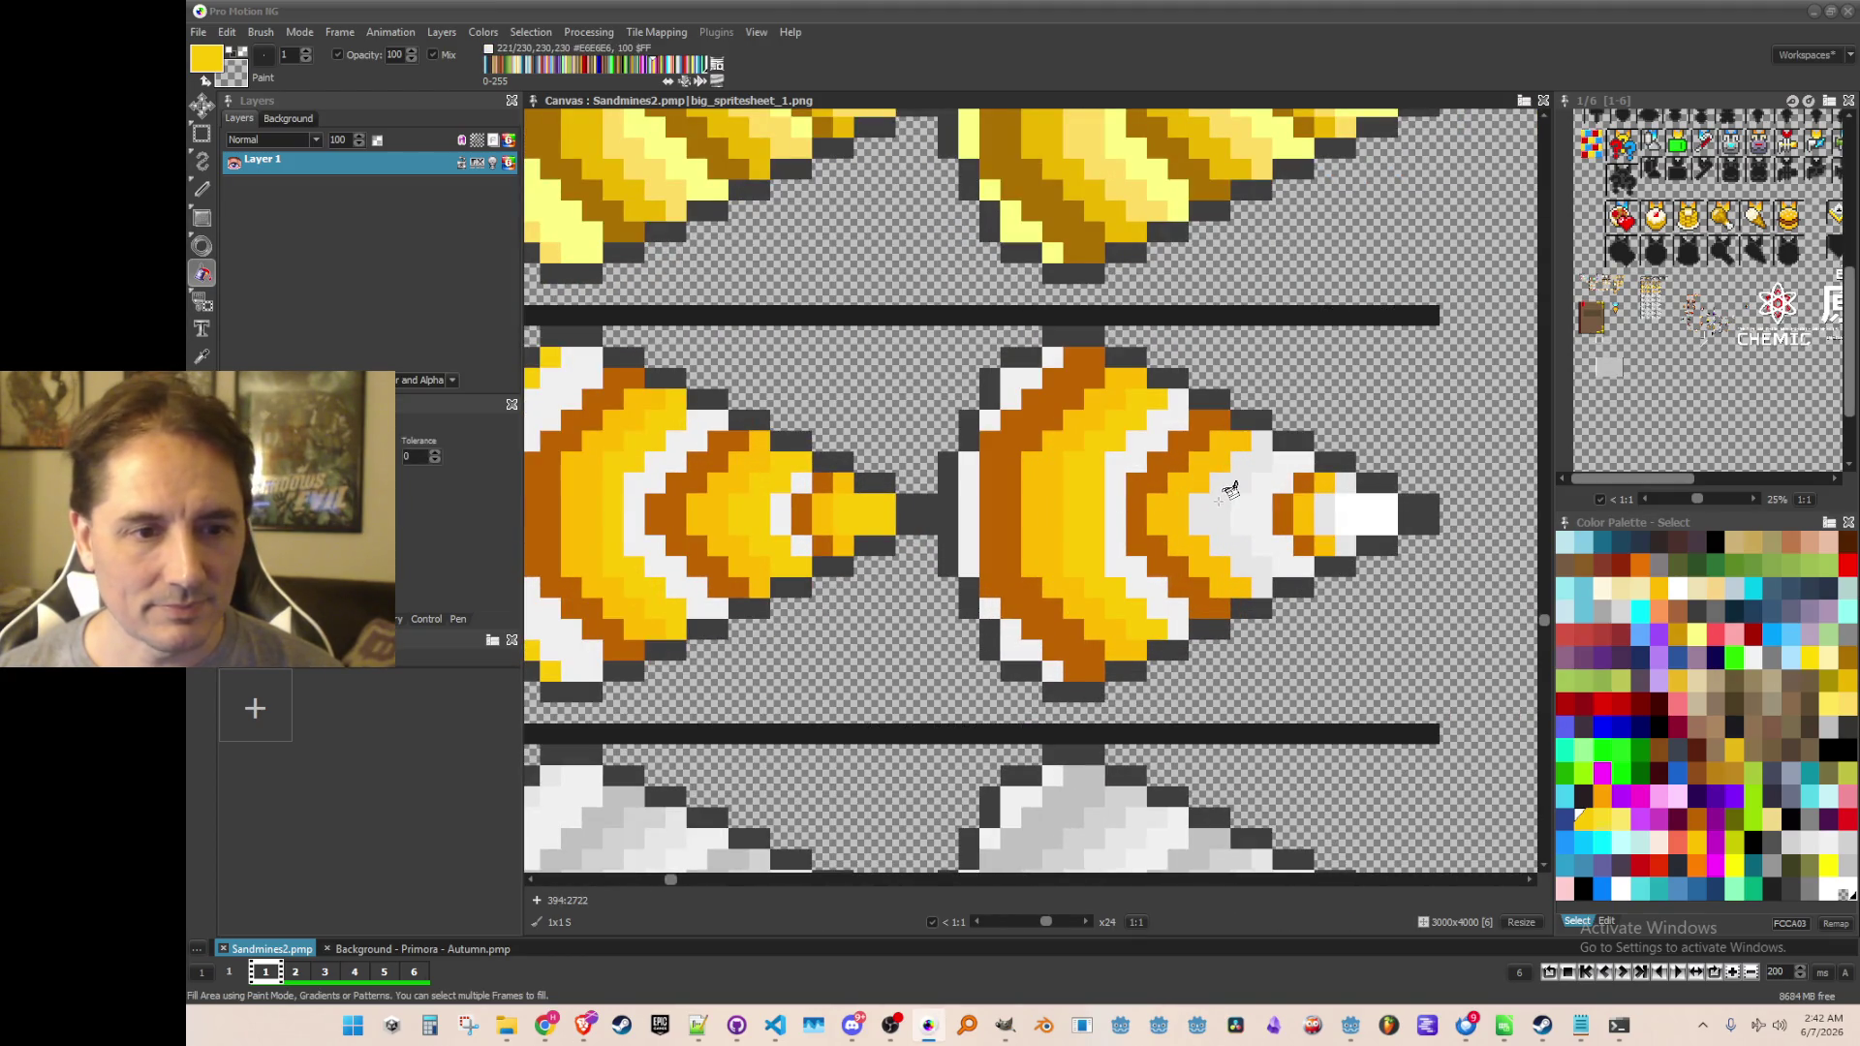
{"action": "left_click", "coordinate": [1222, 496]}
{"action": "left_click", "coordinate": [1326, 511]}
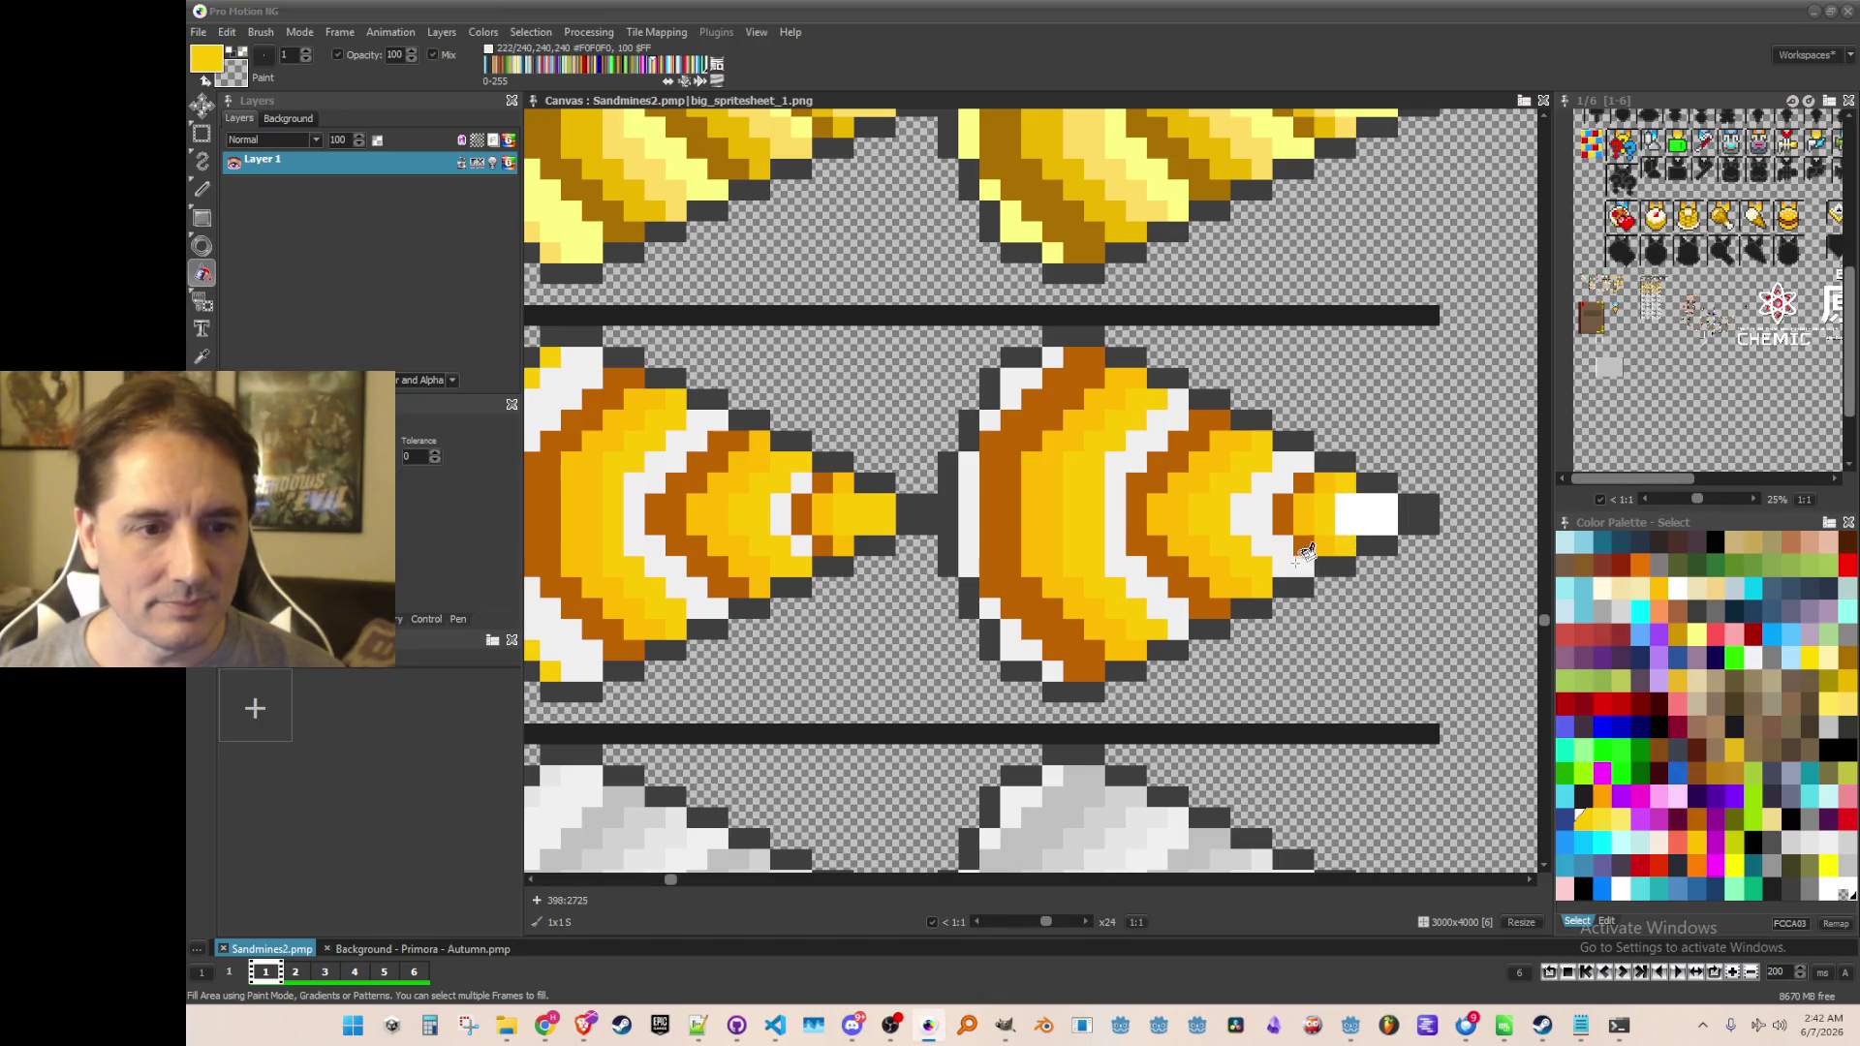
{"action": "scroll", "coordinate": [1269, 559], "scroll_direction": "down", "scroll_amount": 3}
{"action": "scroll", "coordinate": [1080, 332], "scroll_direction": "up", "scroll_amount": 5}
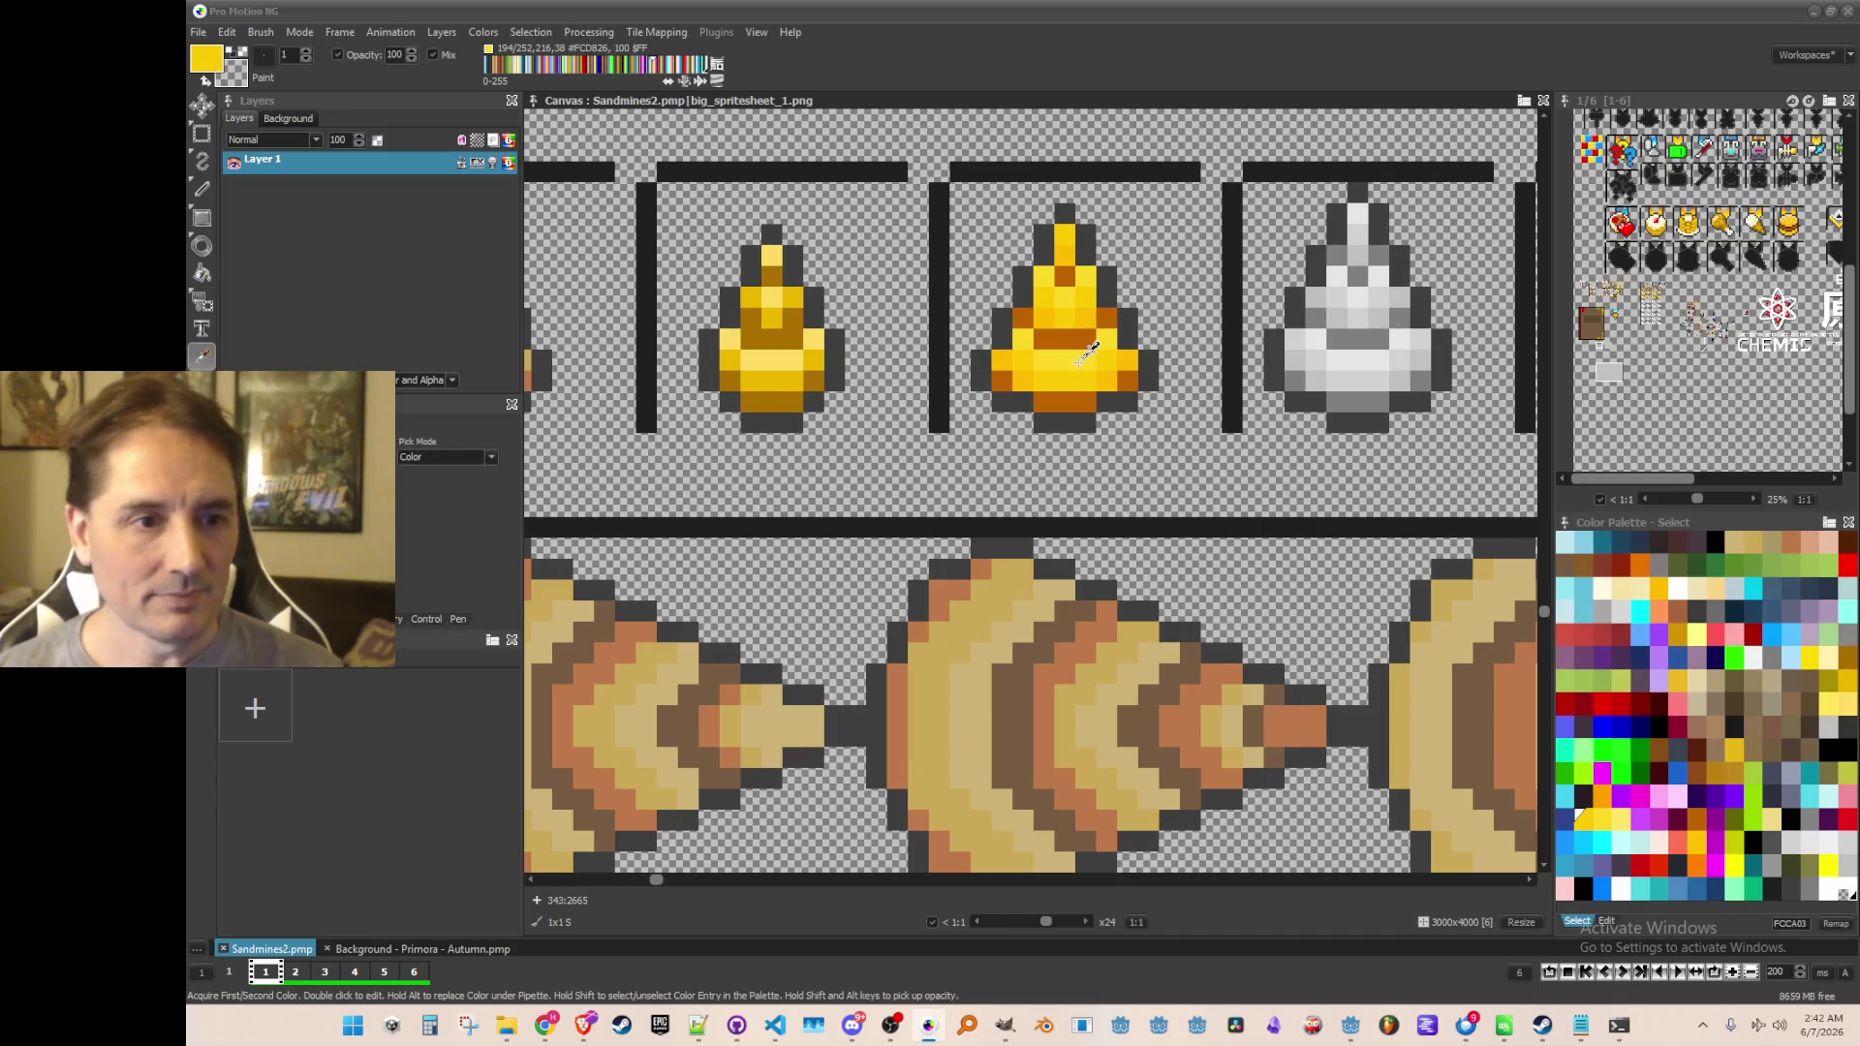
Resample the yellow and fill the left and right cones' white arcs and tips
{"action": "key", "text": "k"}
{"action": "scroll", "coordinate": [1076, 368], "scroll_direction": "down", "scroll_amount": 3}
{"action": "scroll", "coordinate": [828, 744], "scroll_direction": "up", "scroll_amount": 3}
{"action": "key", "text": "f"}
{"action": "left_click", "coordinate": [909, 444]}
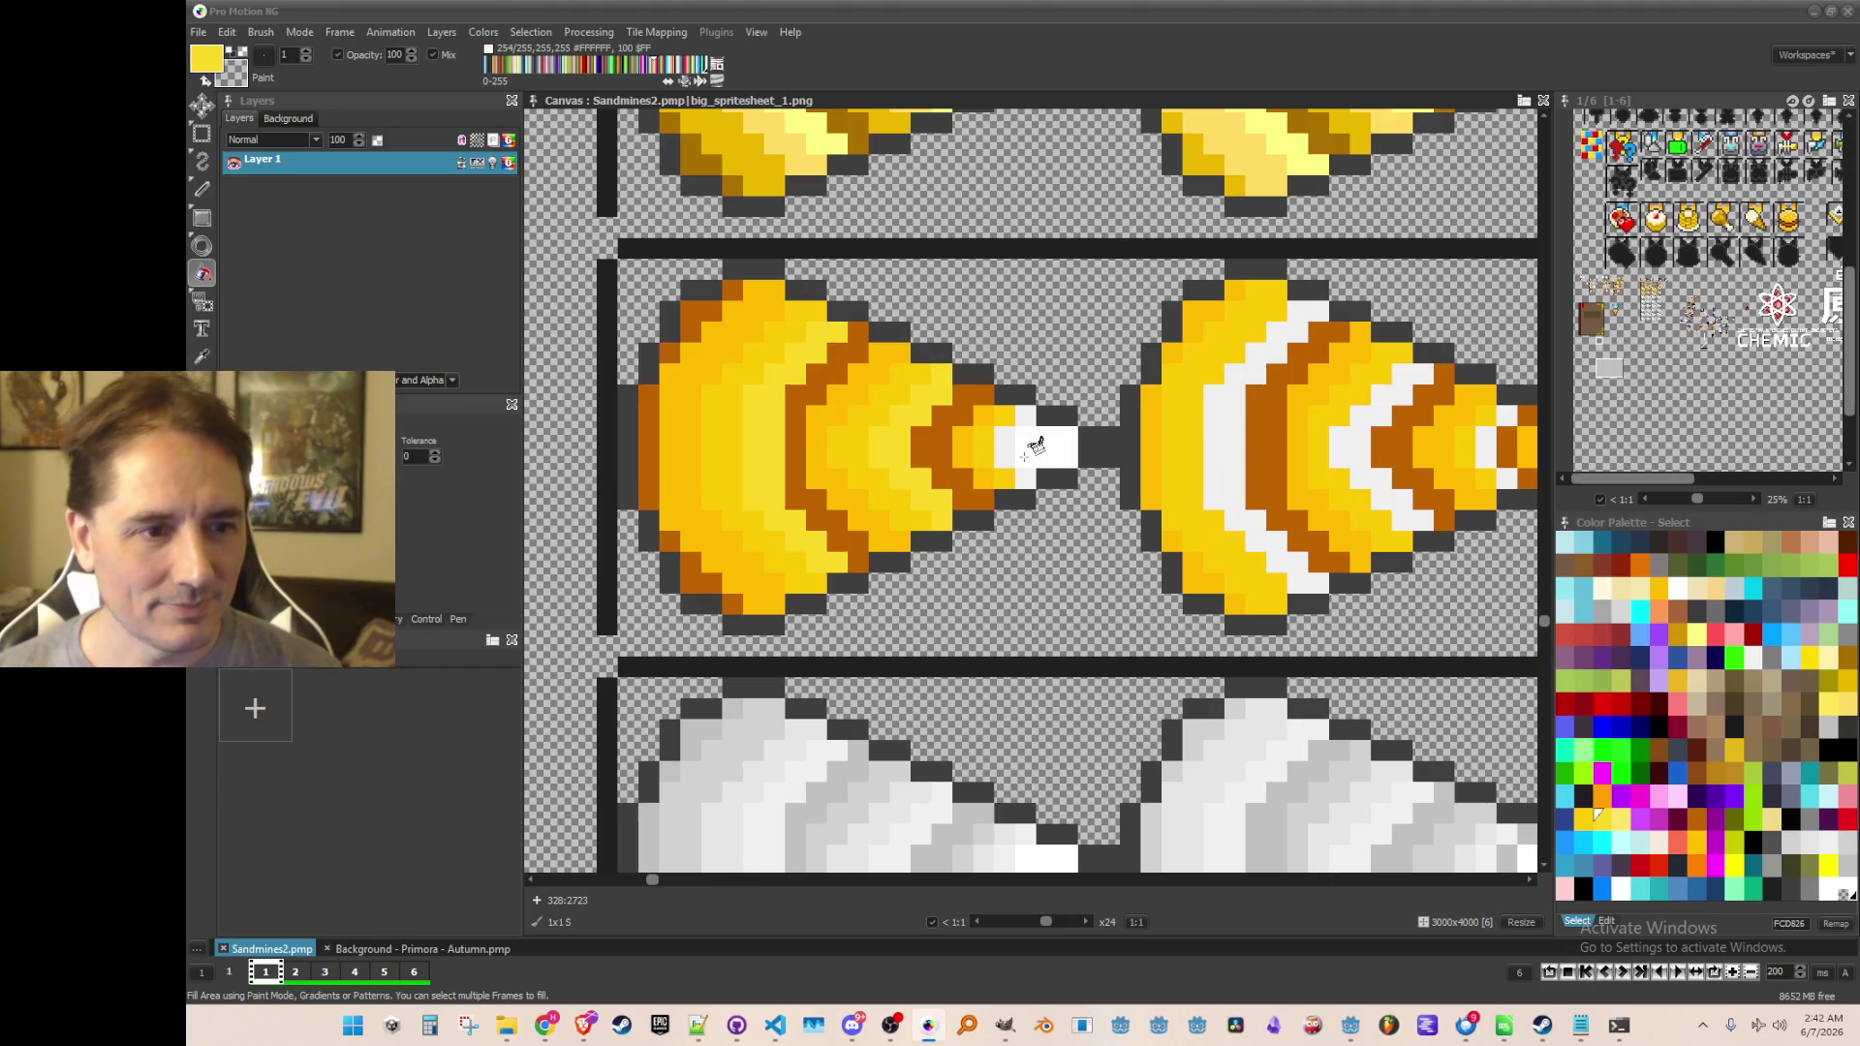
{"action": "left_click", "coordinate": [1031, 445]}
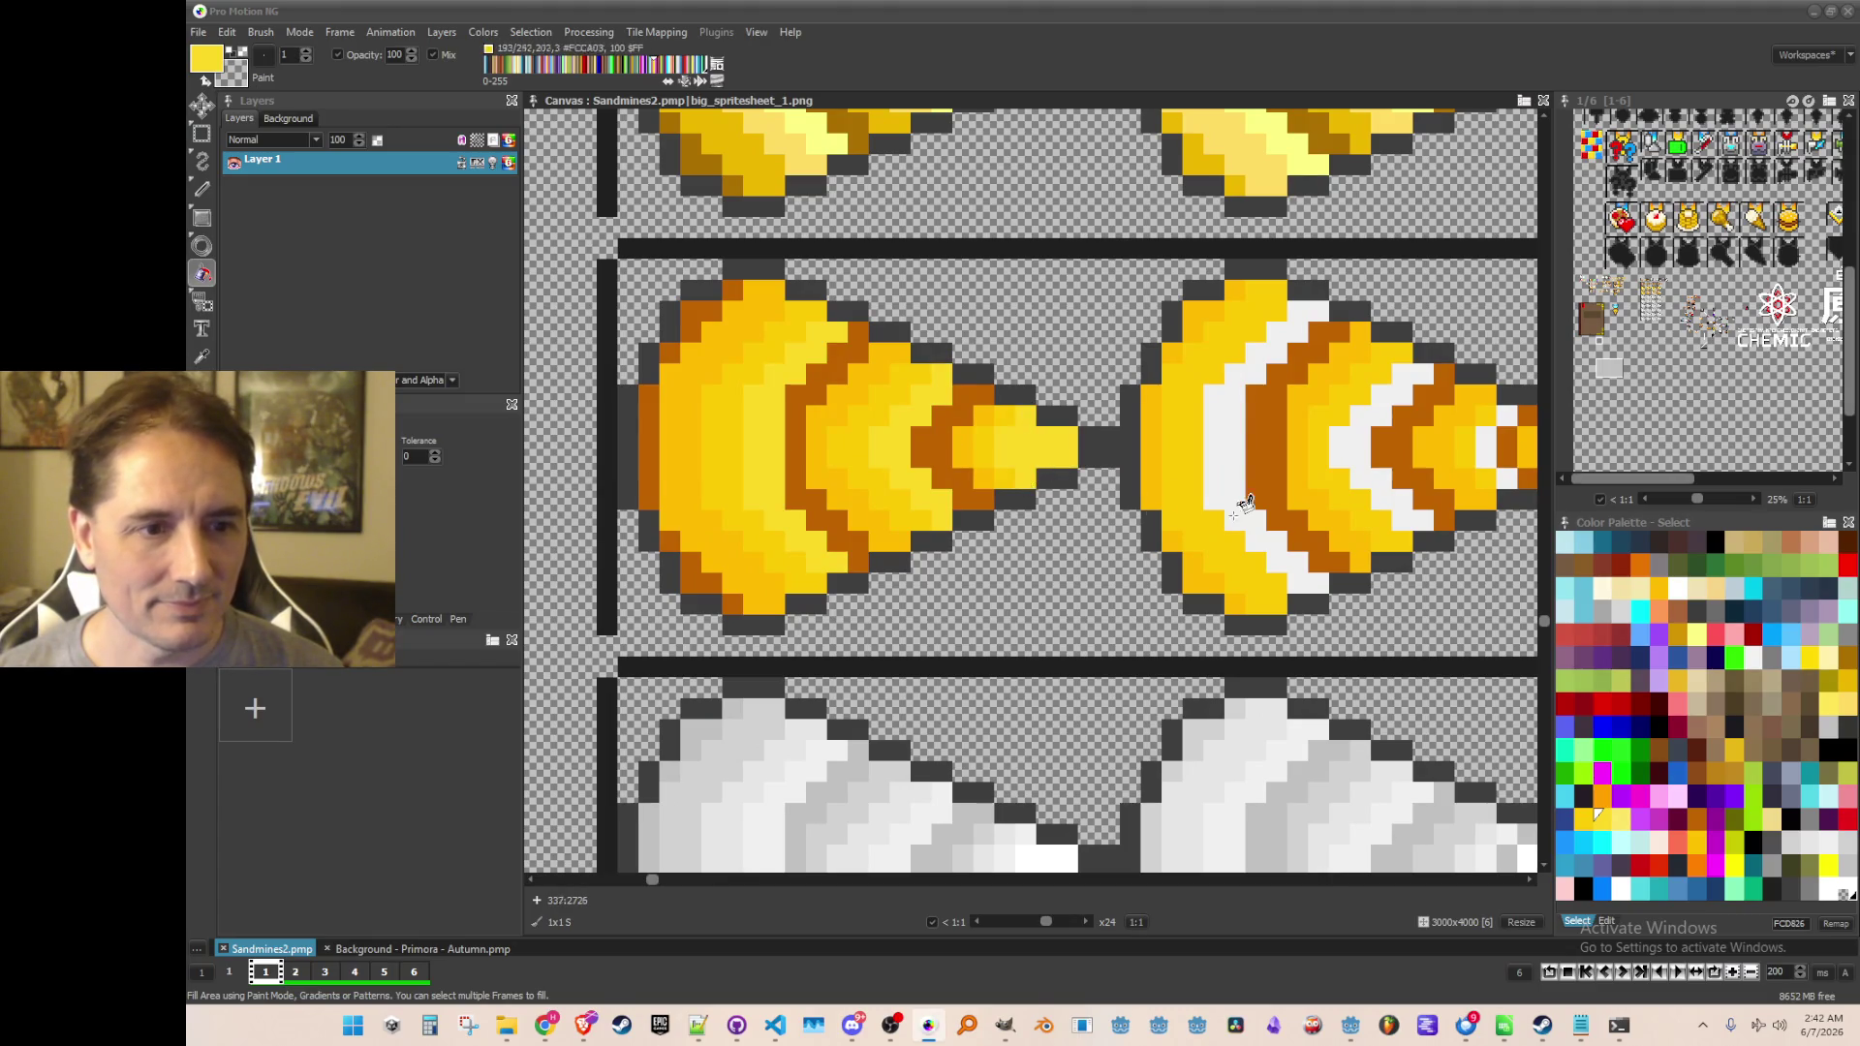
{"action": "left_click_drag", "start_coordinate": [1238, 504], "coordinate": [884, 470]}
{"action": "left_click", "coordinate": [891, 474]}
{"action": "left_click", "coordinate": [1012, 463]}
{"action": "left_click", "coordinate": [1140, 469]}
Fill the next cone's two white arcs yellow, undoing an accidental fill of an orange arc
{"action": "scroll", "coordinate": [1239, 484], "scroll_direction": "down", "scroll_amount": 1}
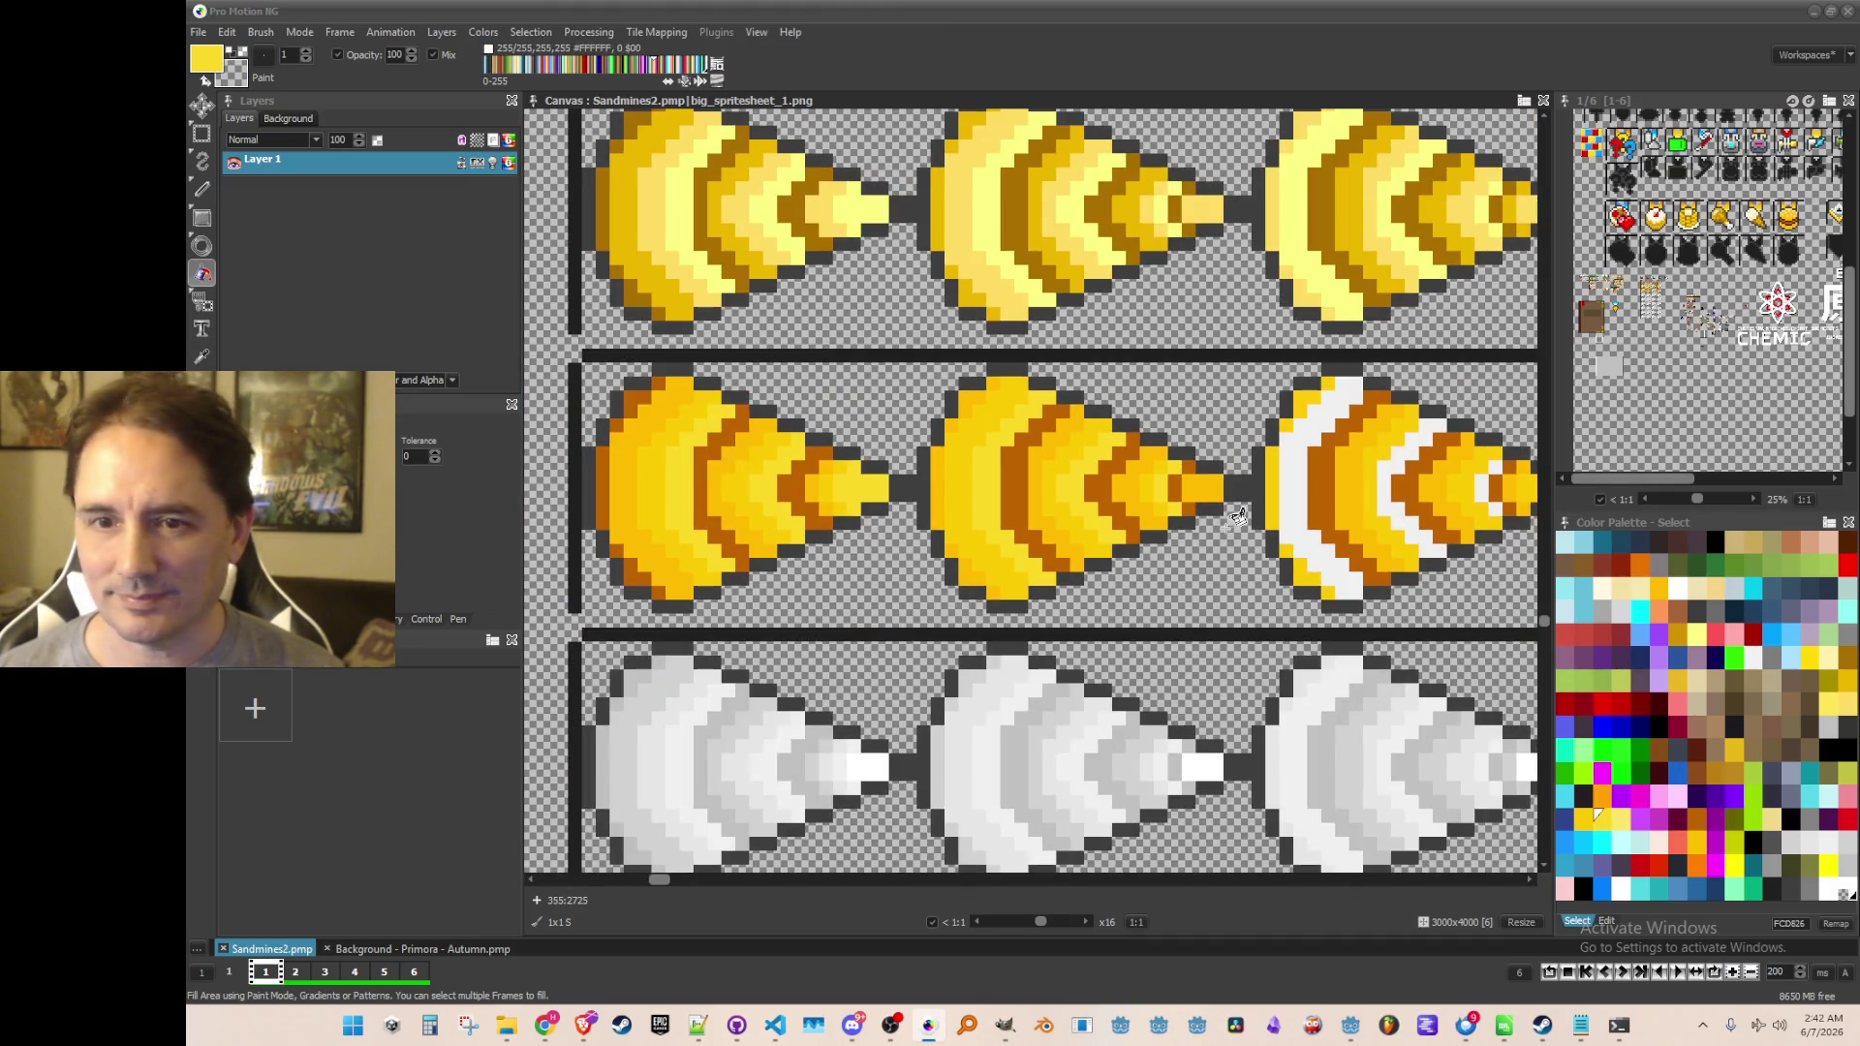
{"action": "left_click_drag", "start_coordinate": [1225, 492], "coordinate": [979, 465]}
{"action": "scroll", "coordinate": [979, 465], "scroll_direction": "up", "scroll_amount": 1}
{"action": "left_click", "coordinate": [1012, 469]}
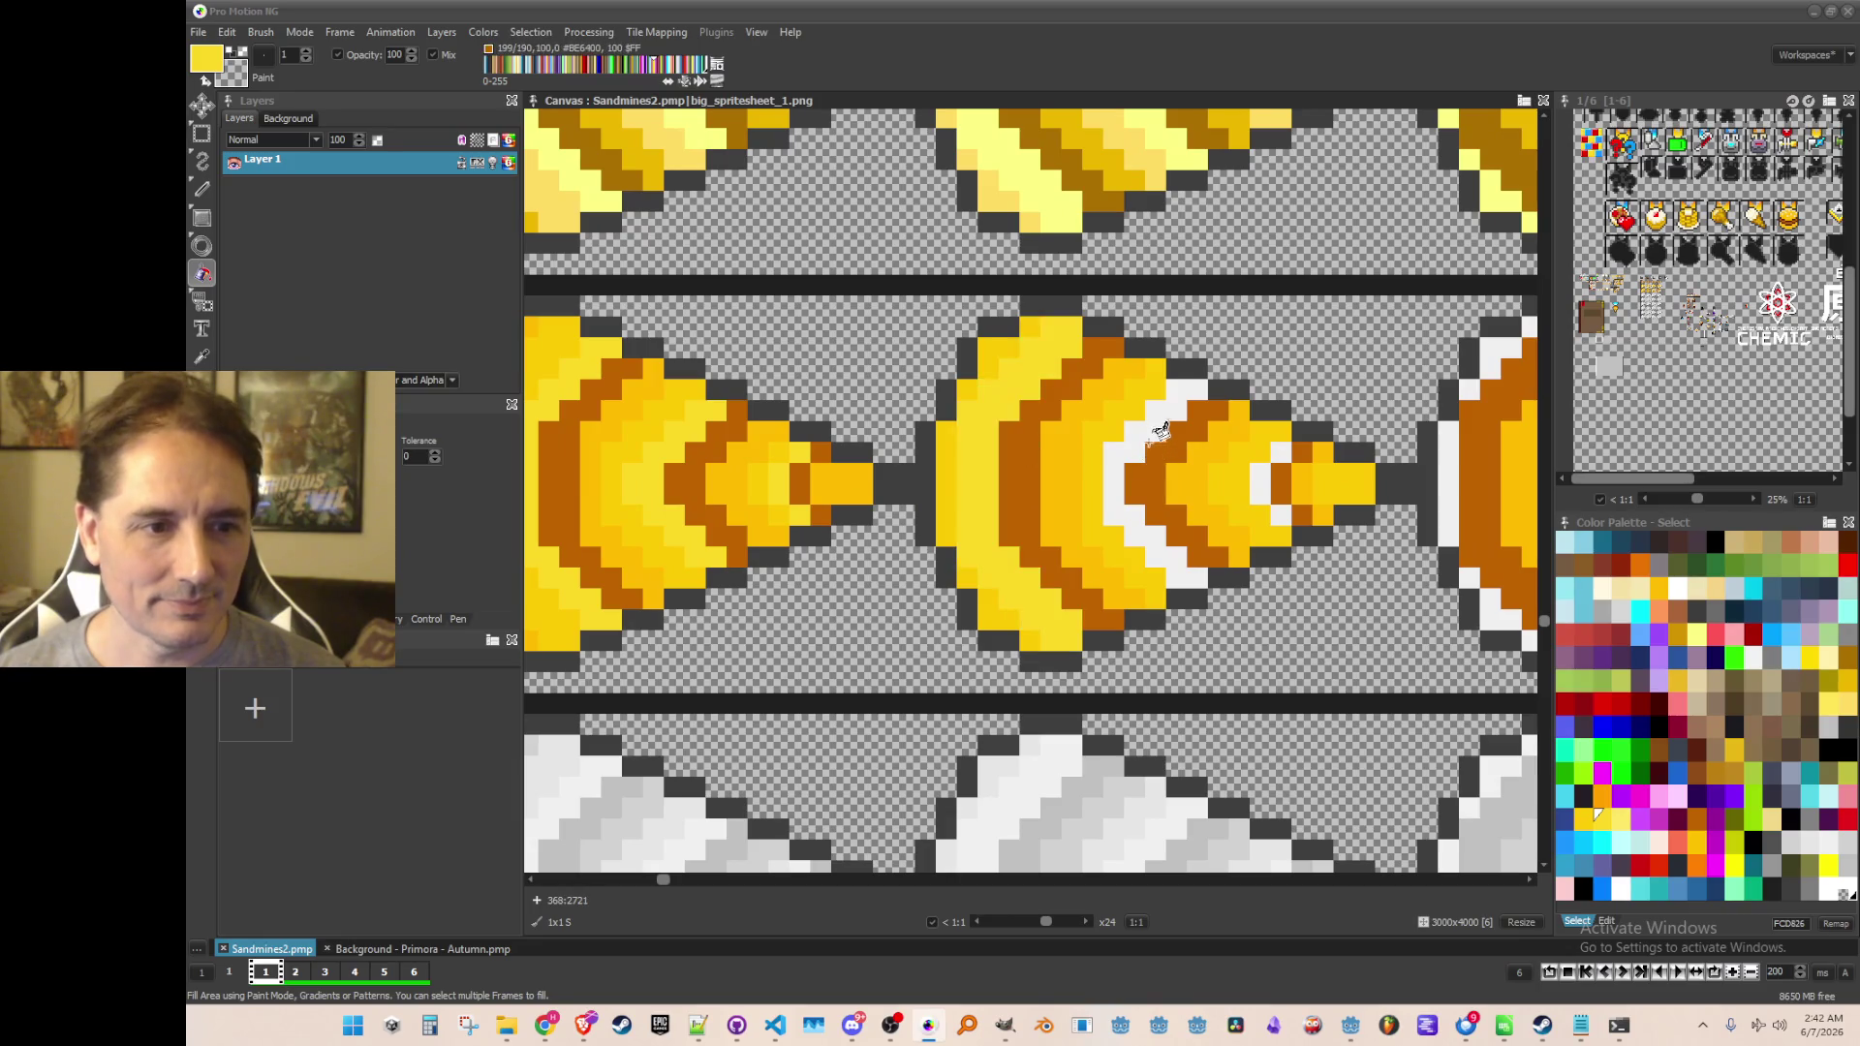
{"action": "left_click", "coordinate": [1162, 445]}
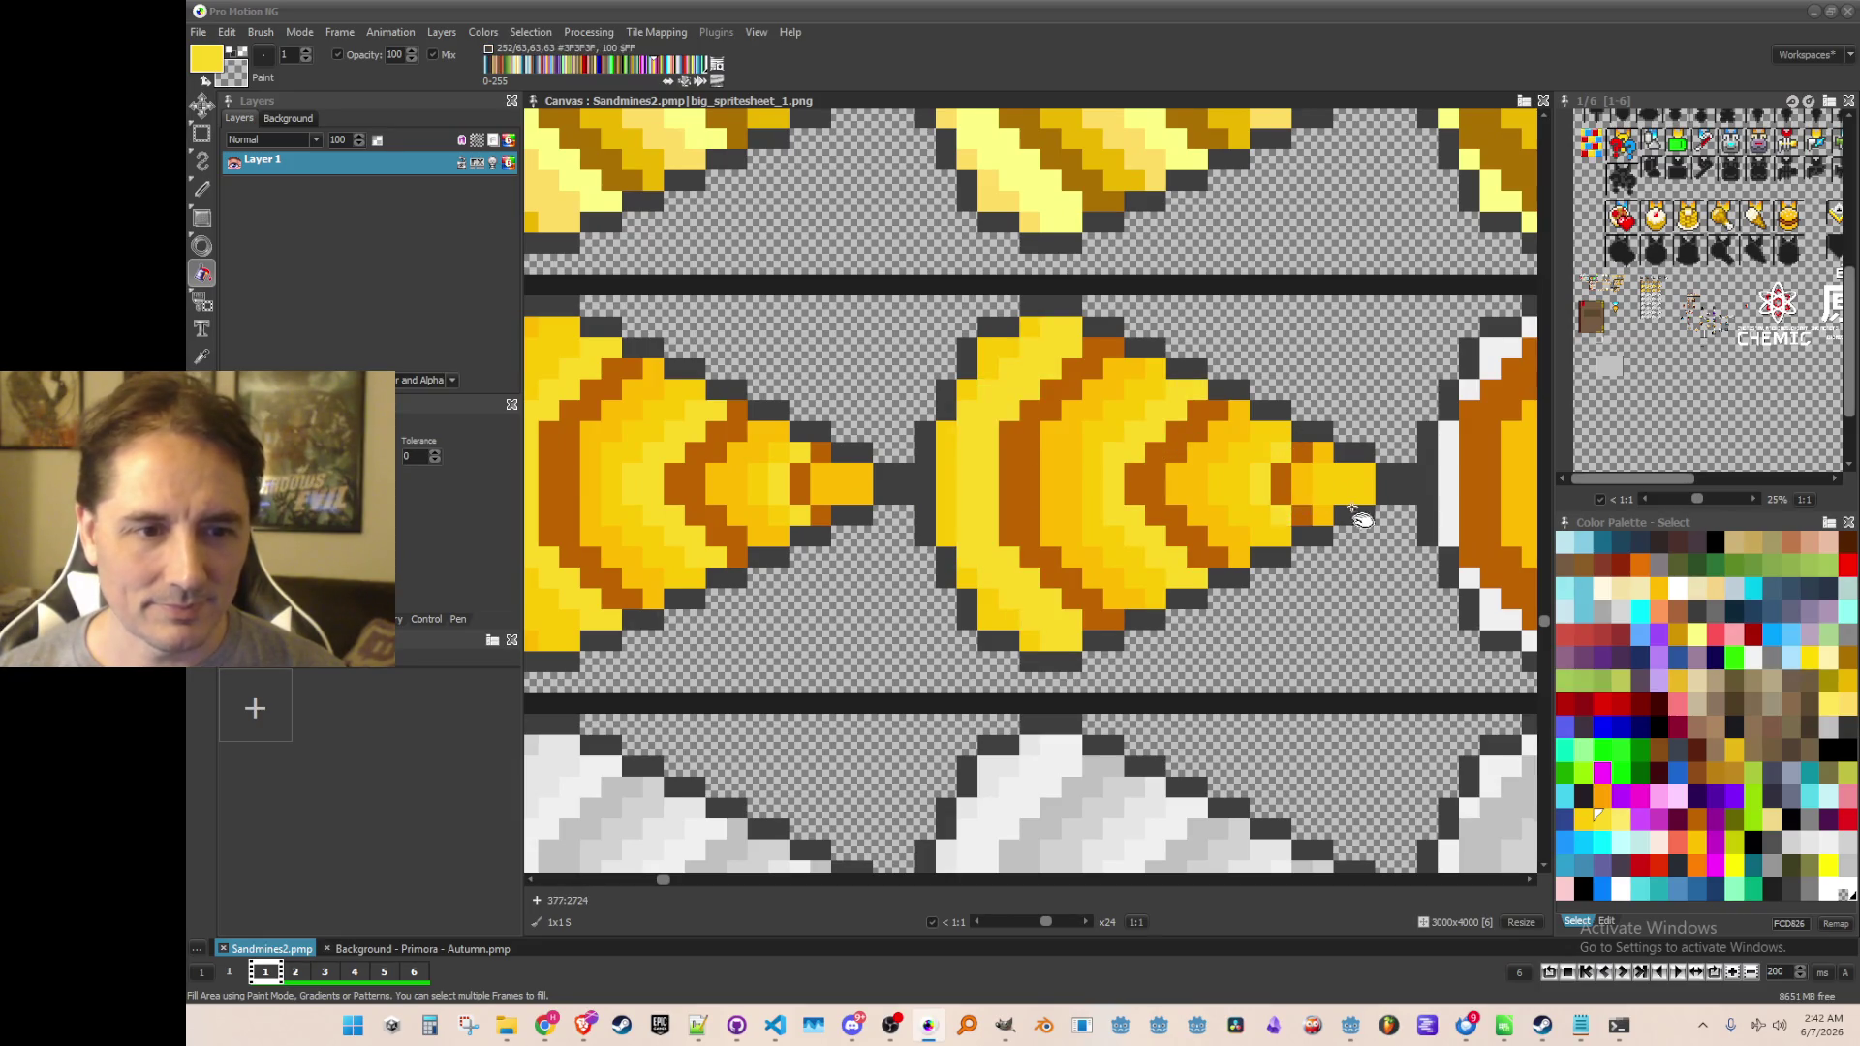
{"action": "left_click_drag", "start_coordinate": [1360, 499], "coordinate": [759, 472]}
{"action": "left_click", "coordinate": [928, 322]}
{"action": "key", "text": "ctrl+z"}
Fill the last drill's white patches, edge column, stair pixels, arcs and tip yellow
{"action": "left_click", "coordinate": [898, 347]}
{"action": "left_click", "coordinate": [861, 428]}
{"action": "left_click", "coordinate": [883, 550]}
{"action": "left_click", "coordinate": [905, 576]}
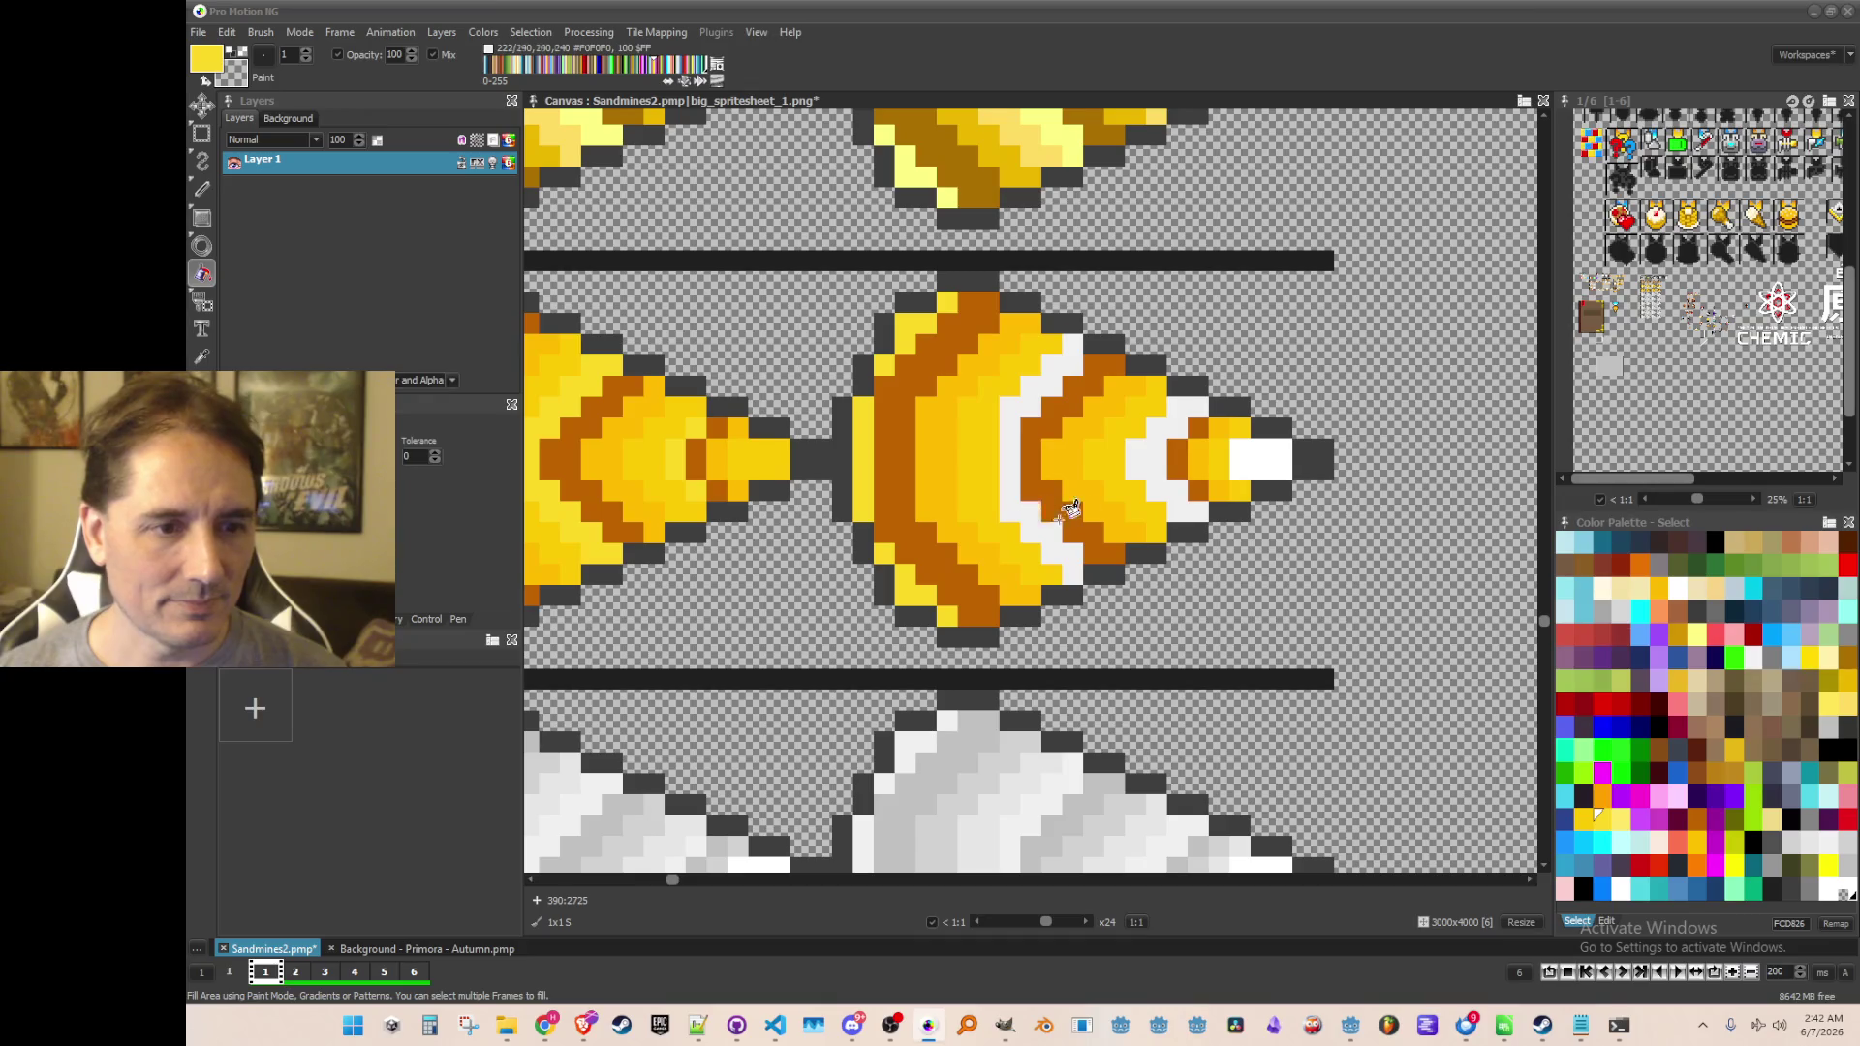
{"action": "left_click", "coordinate": [1054, 511]}
{"action": "left_click", "coordinate": [1167, 456]}
{"action": "left_click", "coordinate": [1250, 460]}
Zoom out to the whole sprite sheet and save it with Ctrl+S
{"action": "scroll", "coordinate": [1182, 490], "scroll_direction": "down", "scroll_amount": 2}
{"action": "mouse_move", "coordinate": [768, 616]}
{"action": "left_mouse_down"}
{"action": "mouse_move", "coordinate": [918, 578]}
{"action": "mouse_move", "coordinate": [868, 659]}
{"action": "mouse_move", "coordinate": [883, 599]}
{"action": "left_mouse_up"}
{"action": "key", "text": "ctrl+s"}
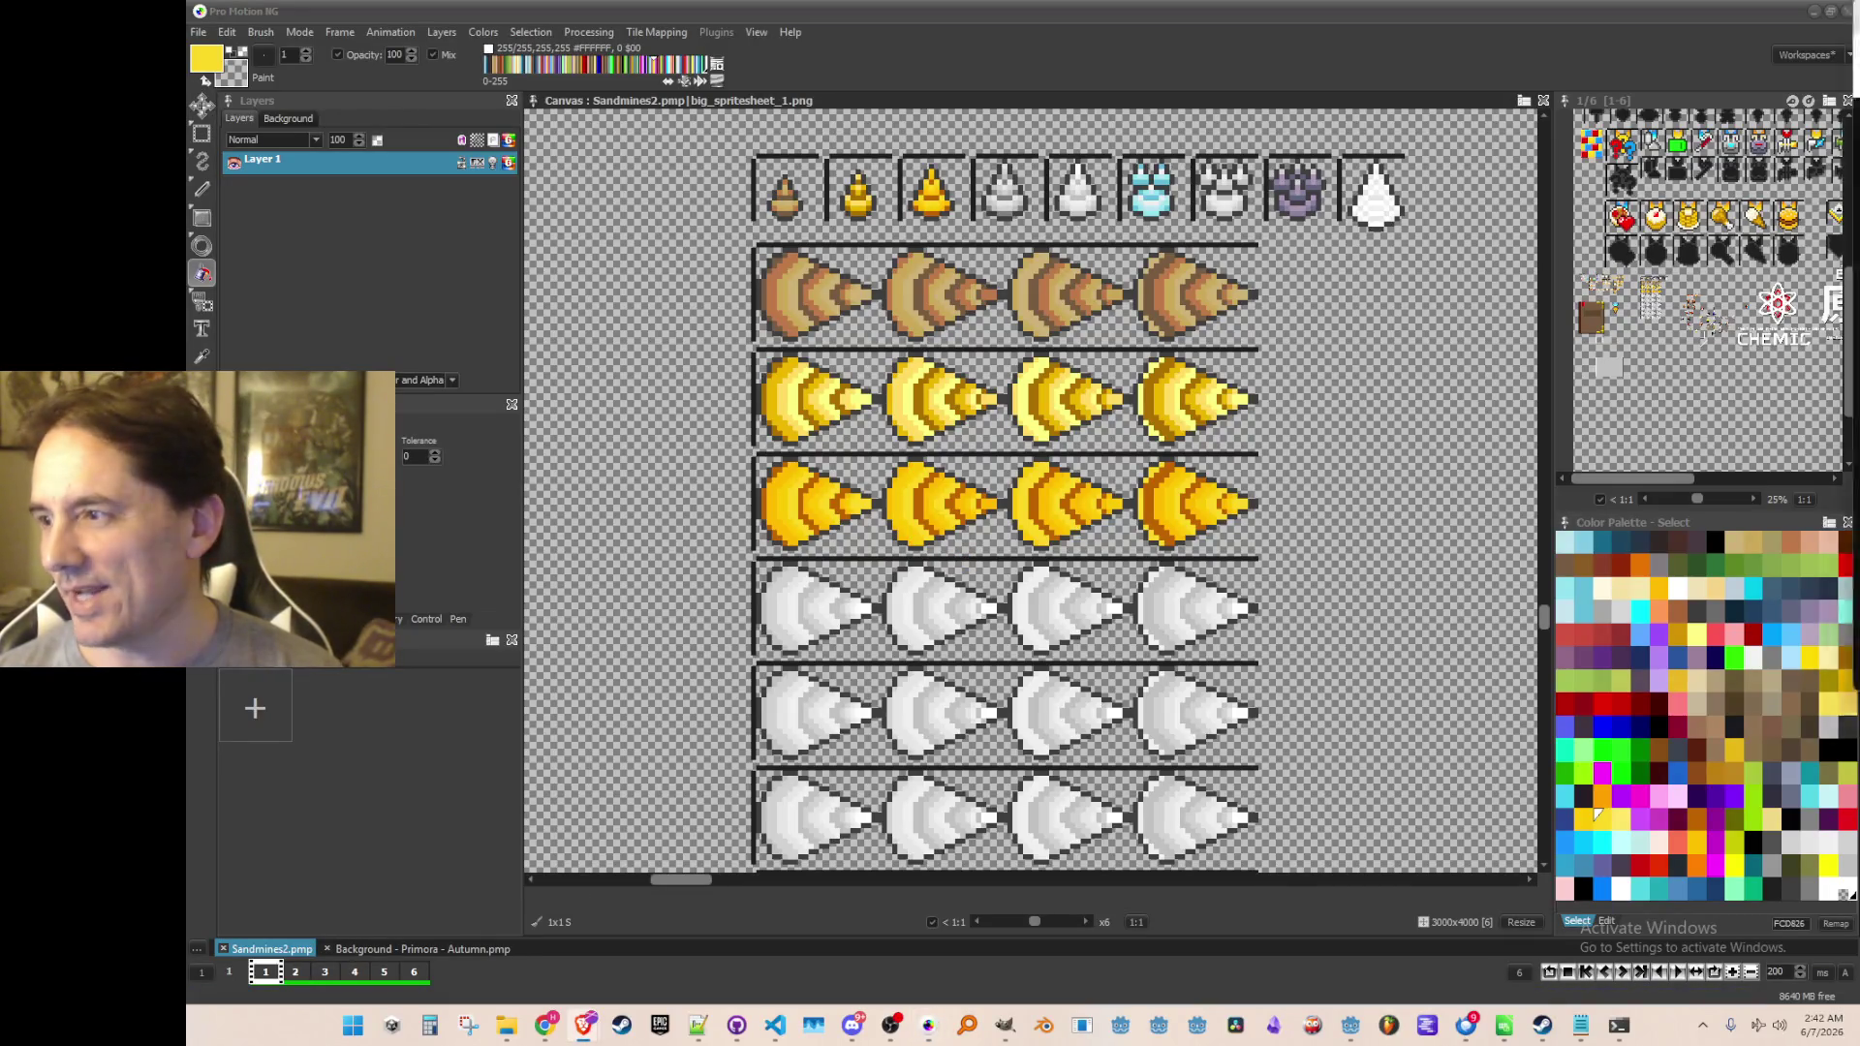
{"action": "left_click", "coordinate": [584, 1024]}
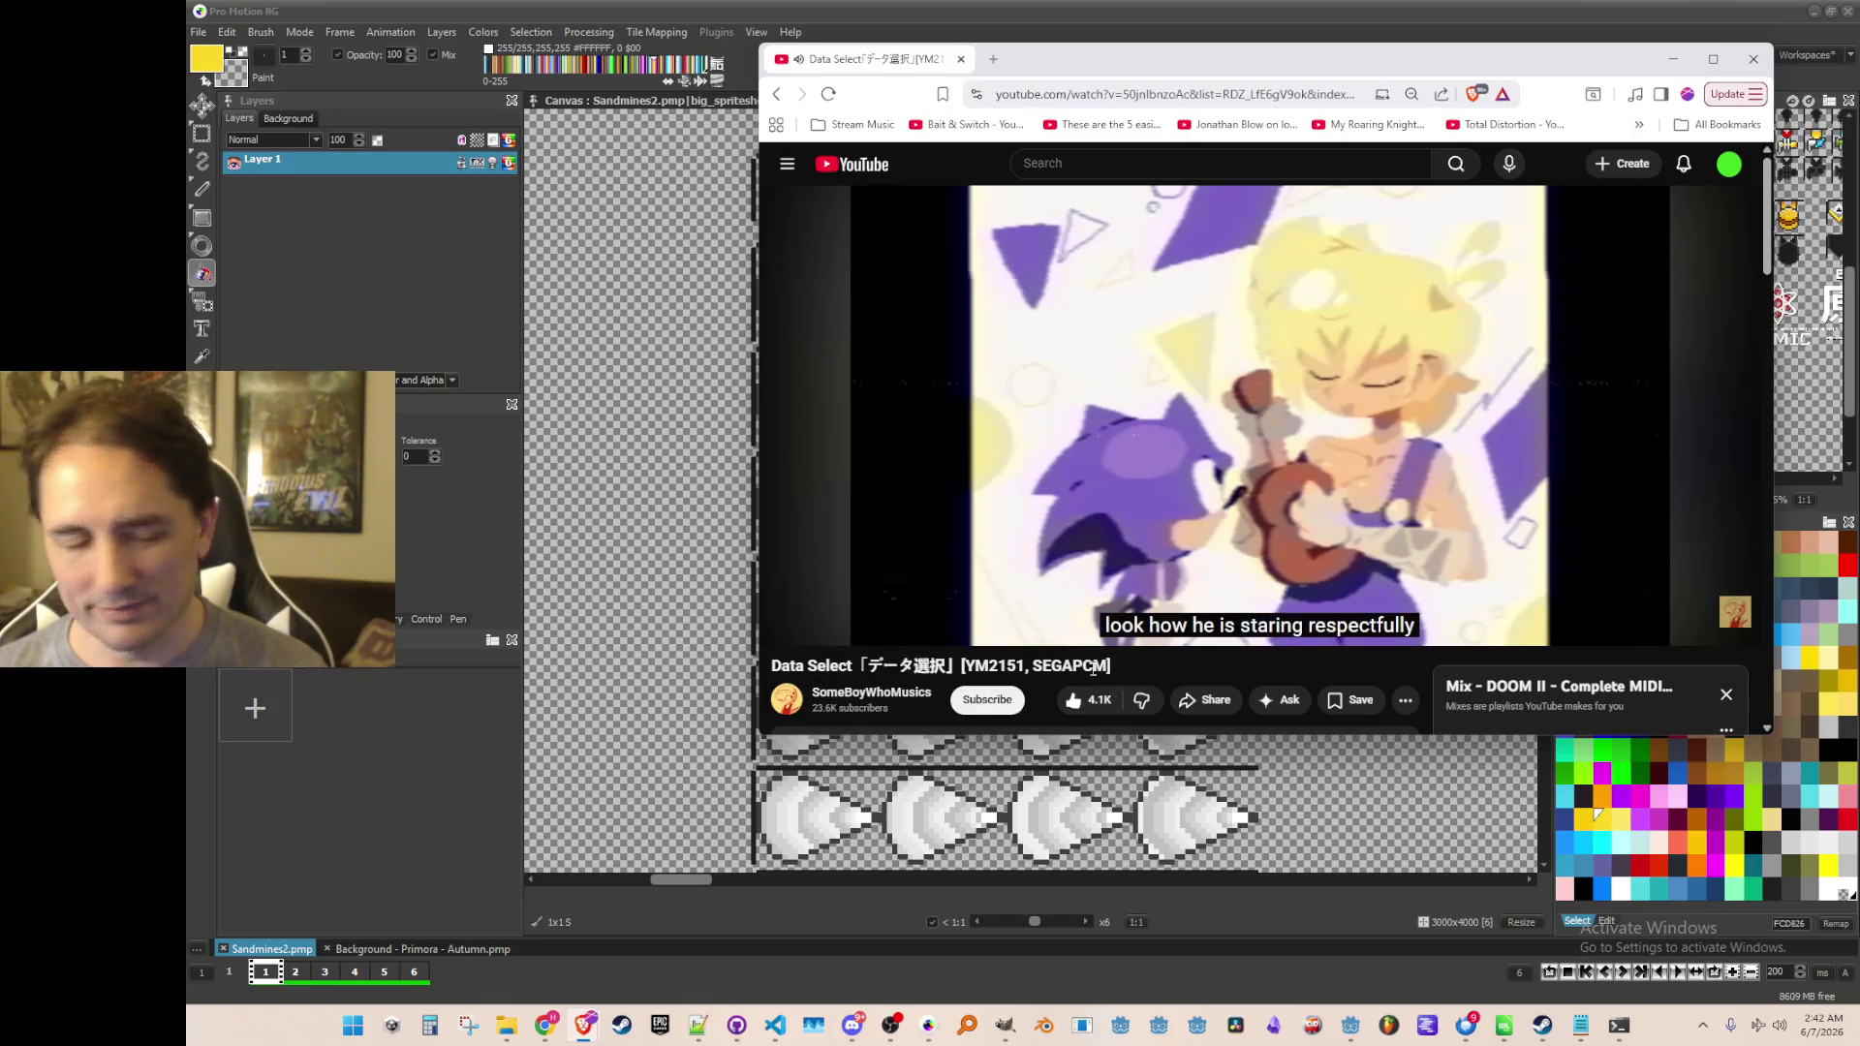
Select and deselect the track title, then hide the YouTube browser window from the taskbar
{"action": "left_click_drag", "start_coordinate": [1108, 667], "coordinate": [773, 668]}
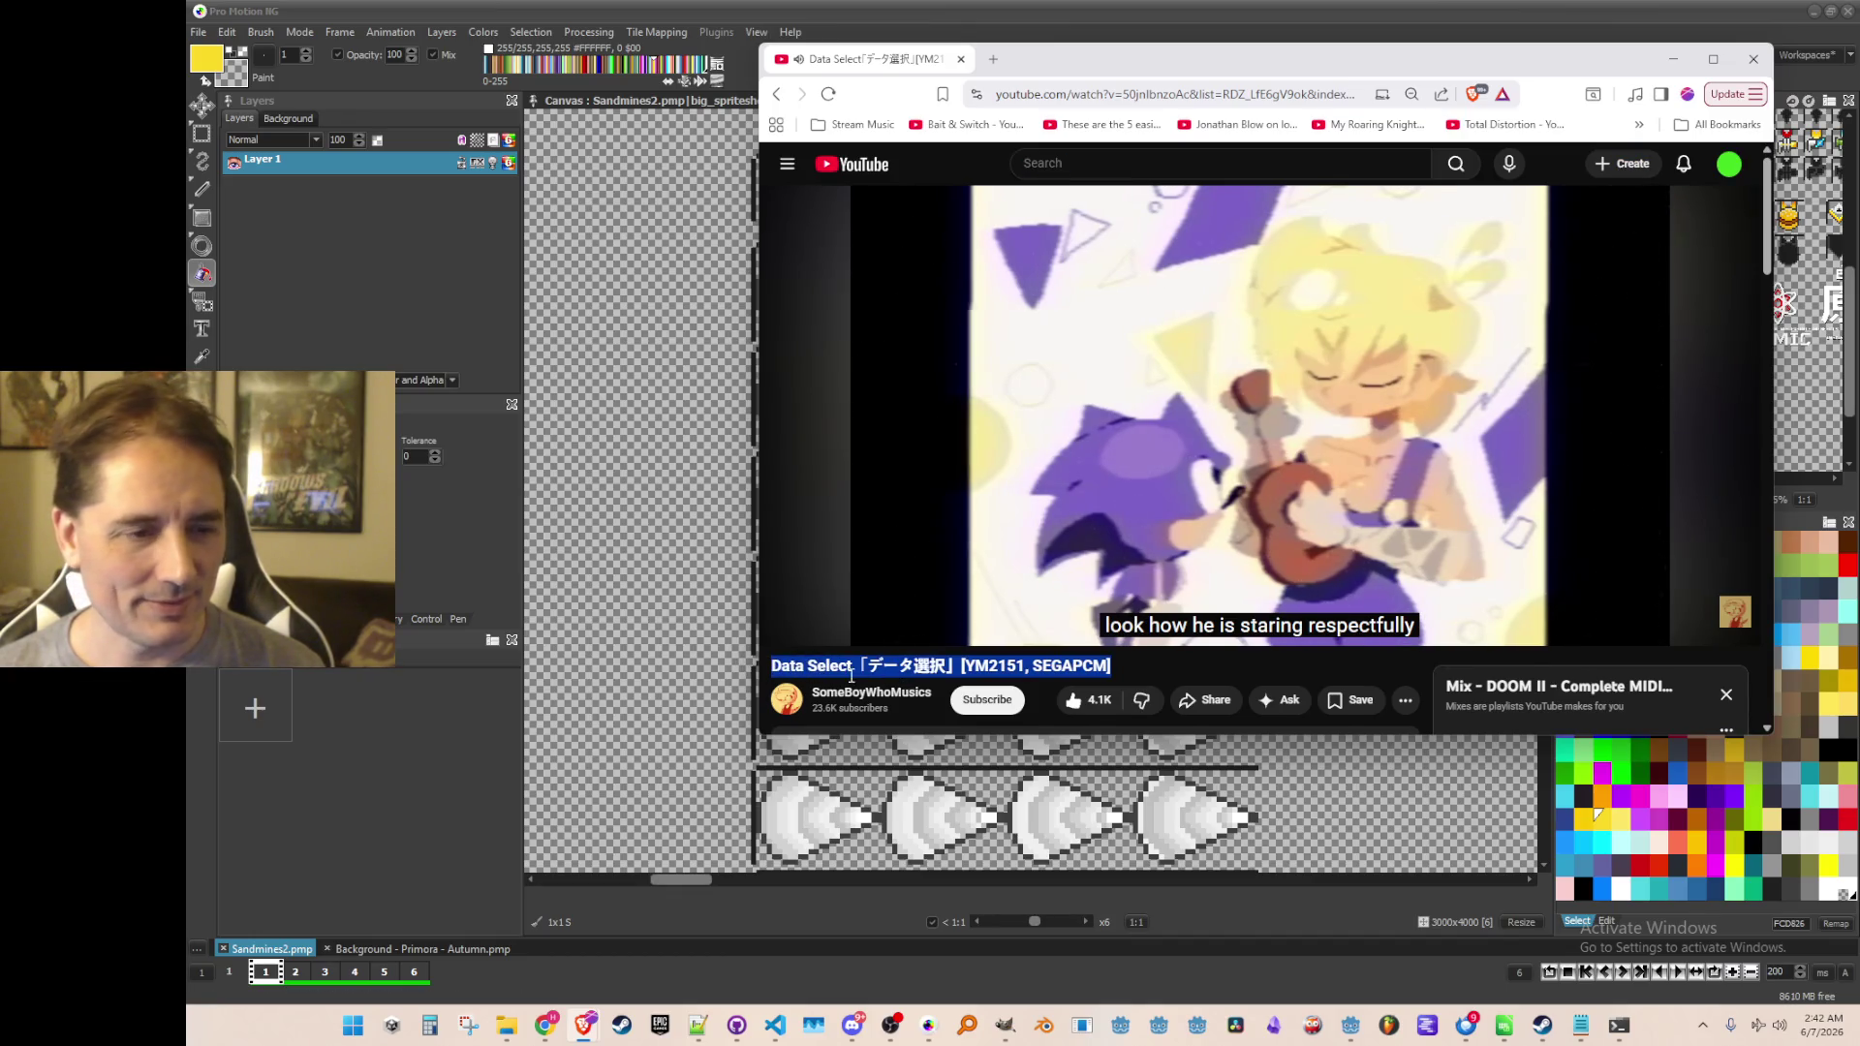
{"action": "scroll", "coordinate": [852, 644], "scroll_direction": "down", "scroll_amount": 1}
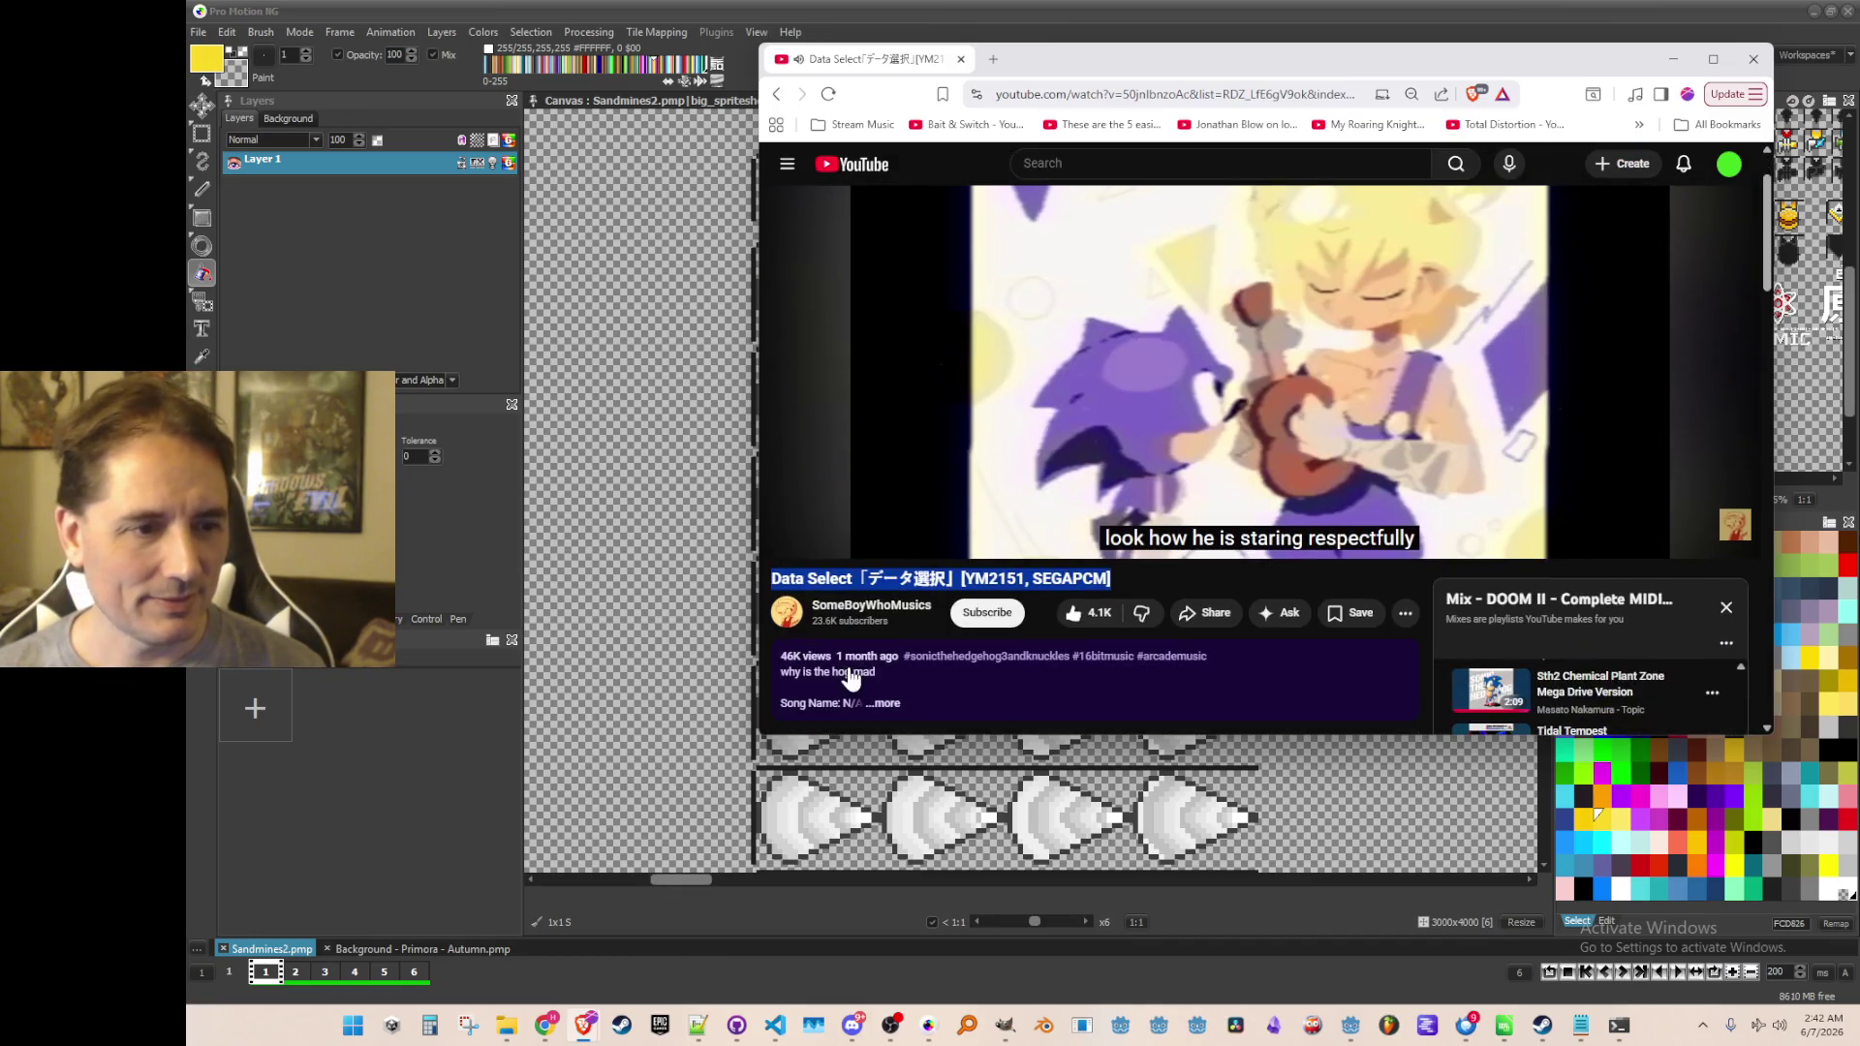
{"action": "left_click", "coordinate": [880, 622]}
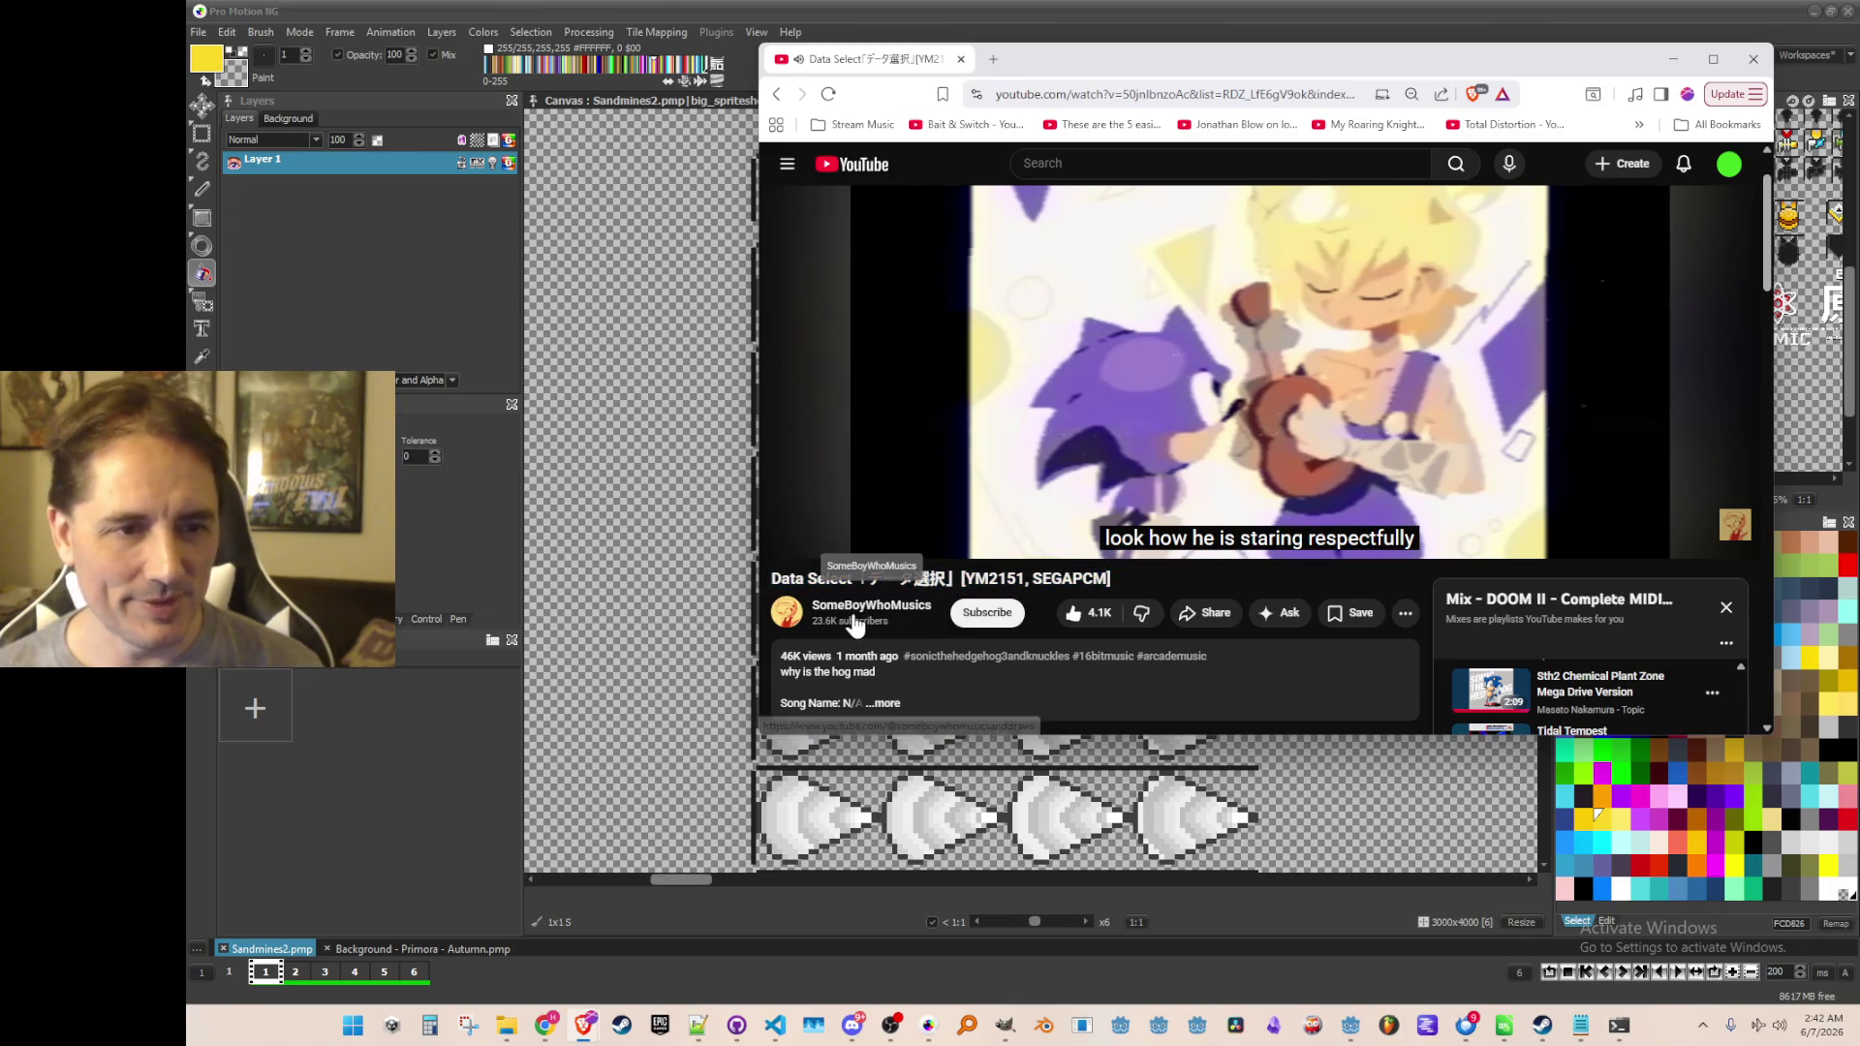
{"action": "scroll", "coordinate": [856, 622], "scroll_direction": "up", "scroll_amount": 1}
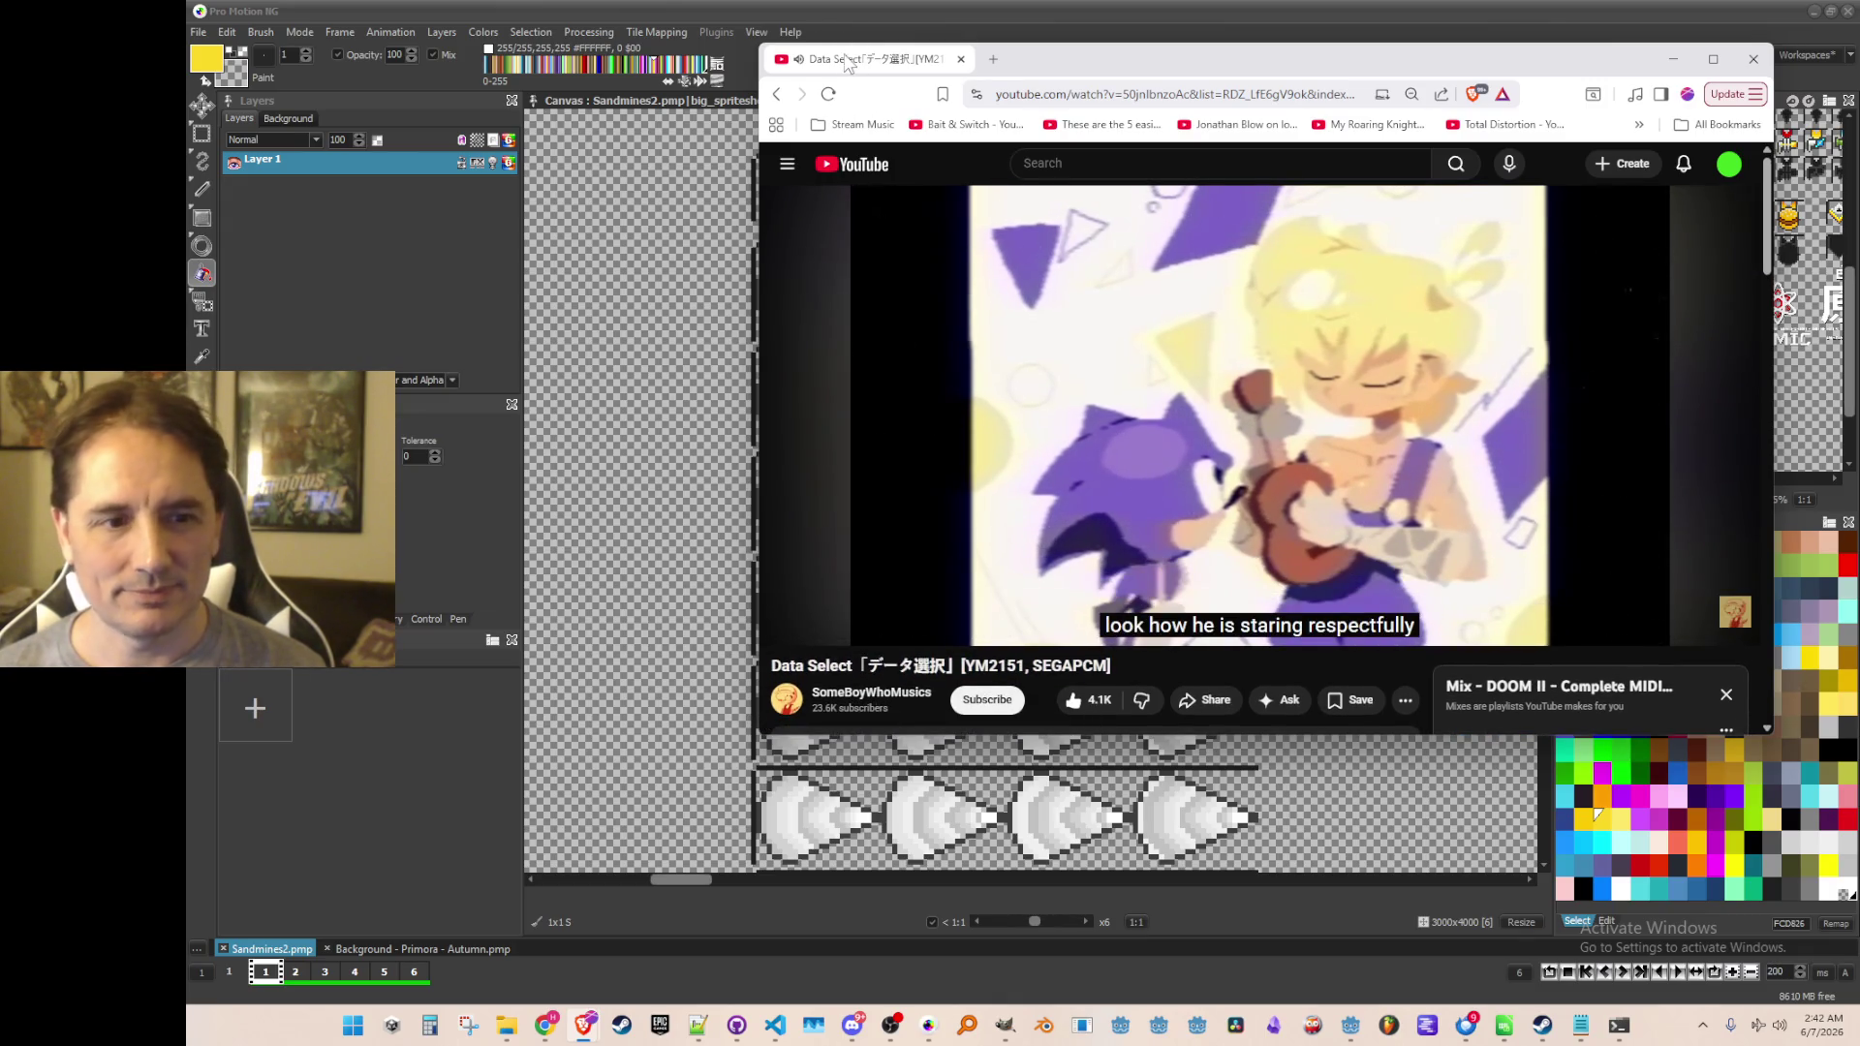
{"action": "mouse_move", "coordinate": [839, 65]}
{"action": "left_mouse_down"}
{"action": "mouse_move", "coordinate": [815, 60]}
{"action": "mouse_move", "coordinate": [842, 60]}
{"action": "left_mouse_up"}
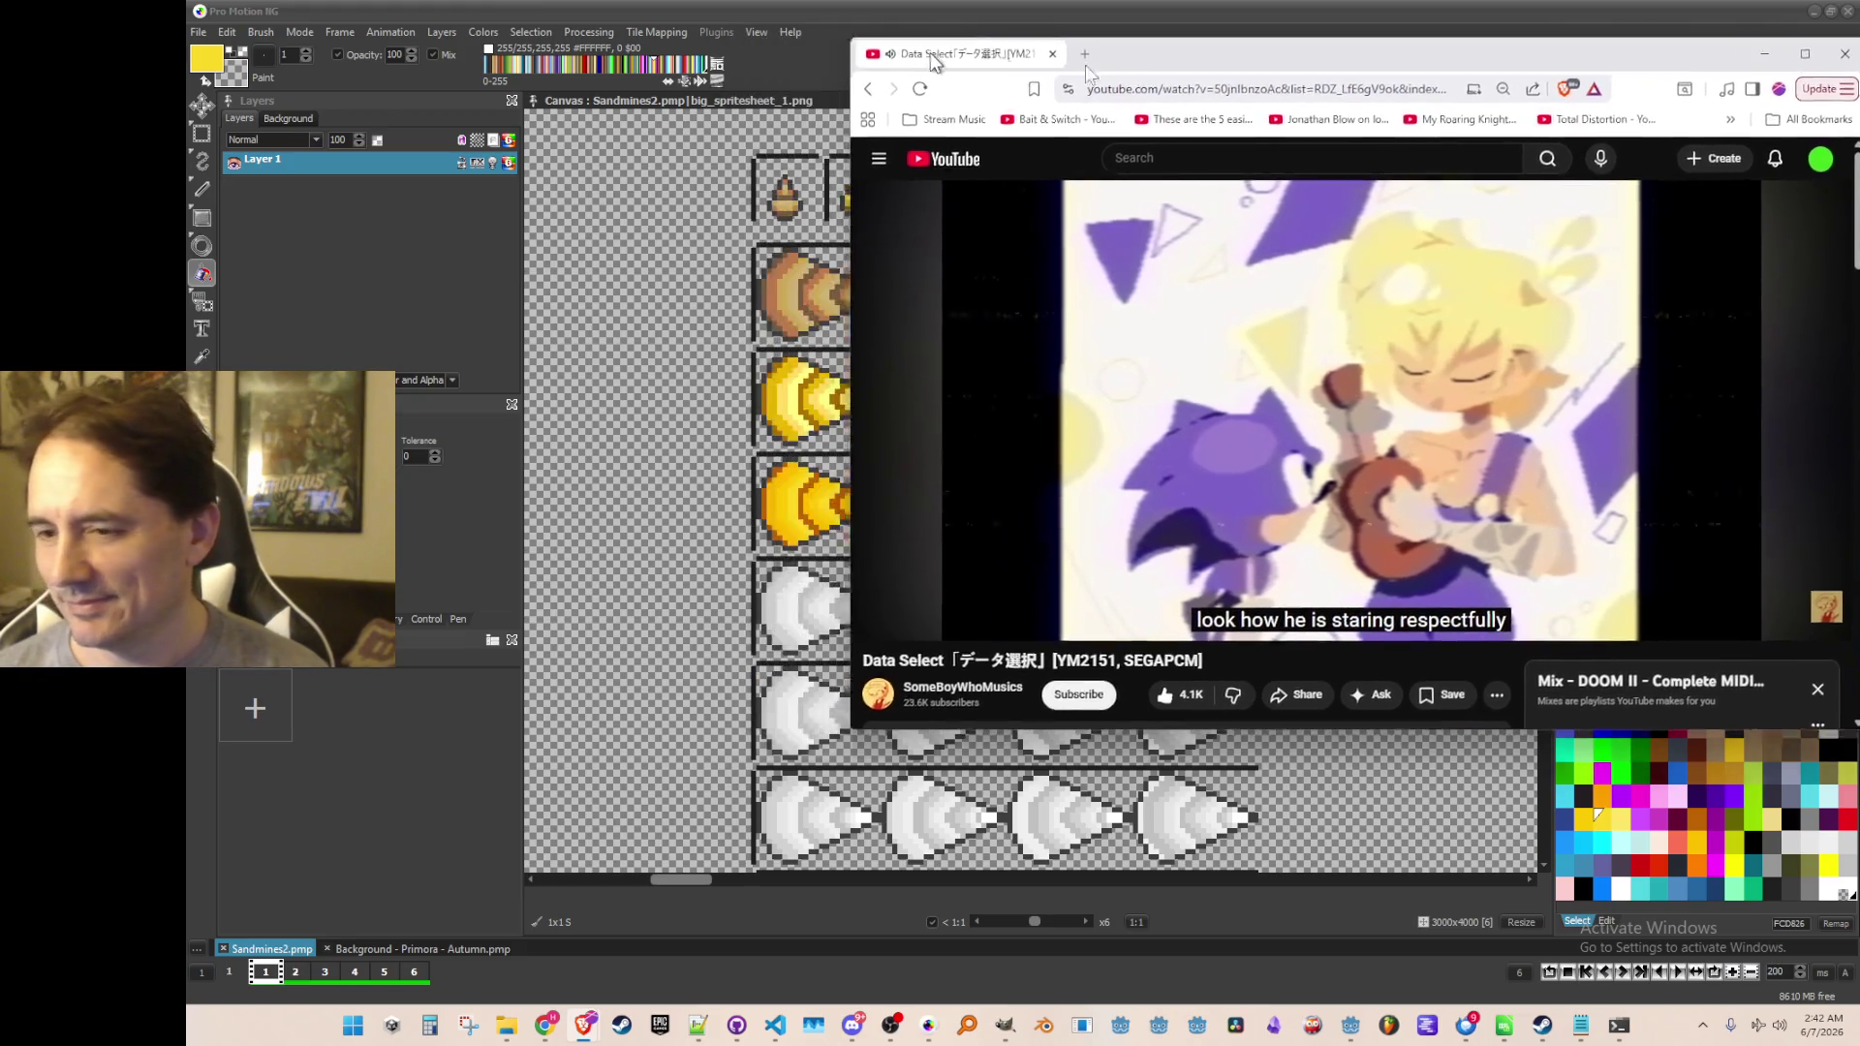
{"action": "left_click", "coordinate": [639, 290]}
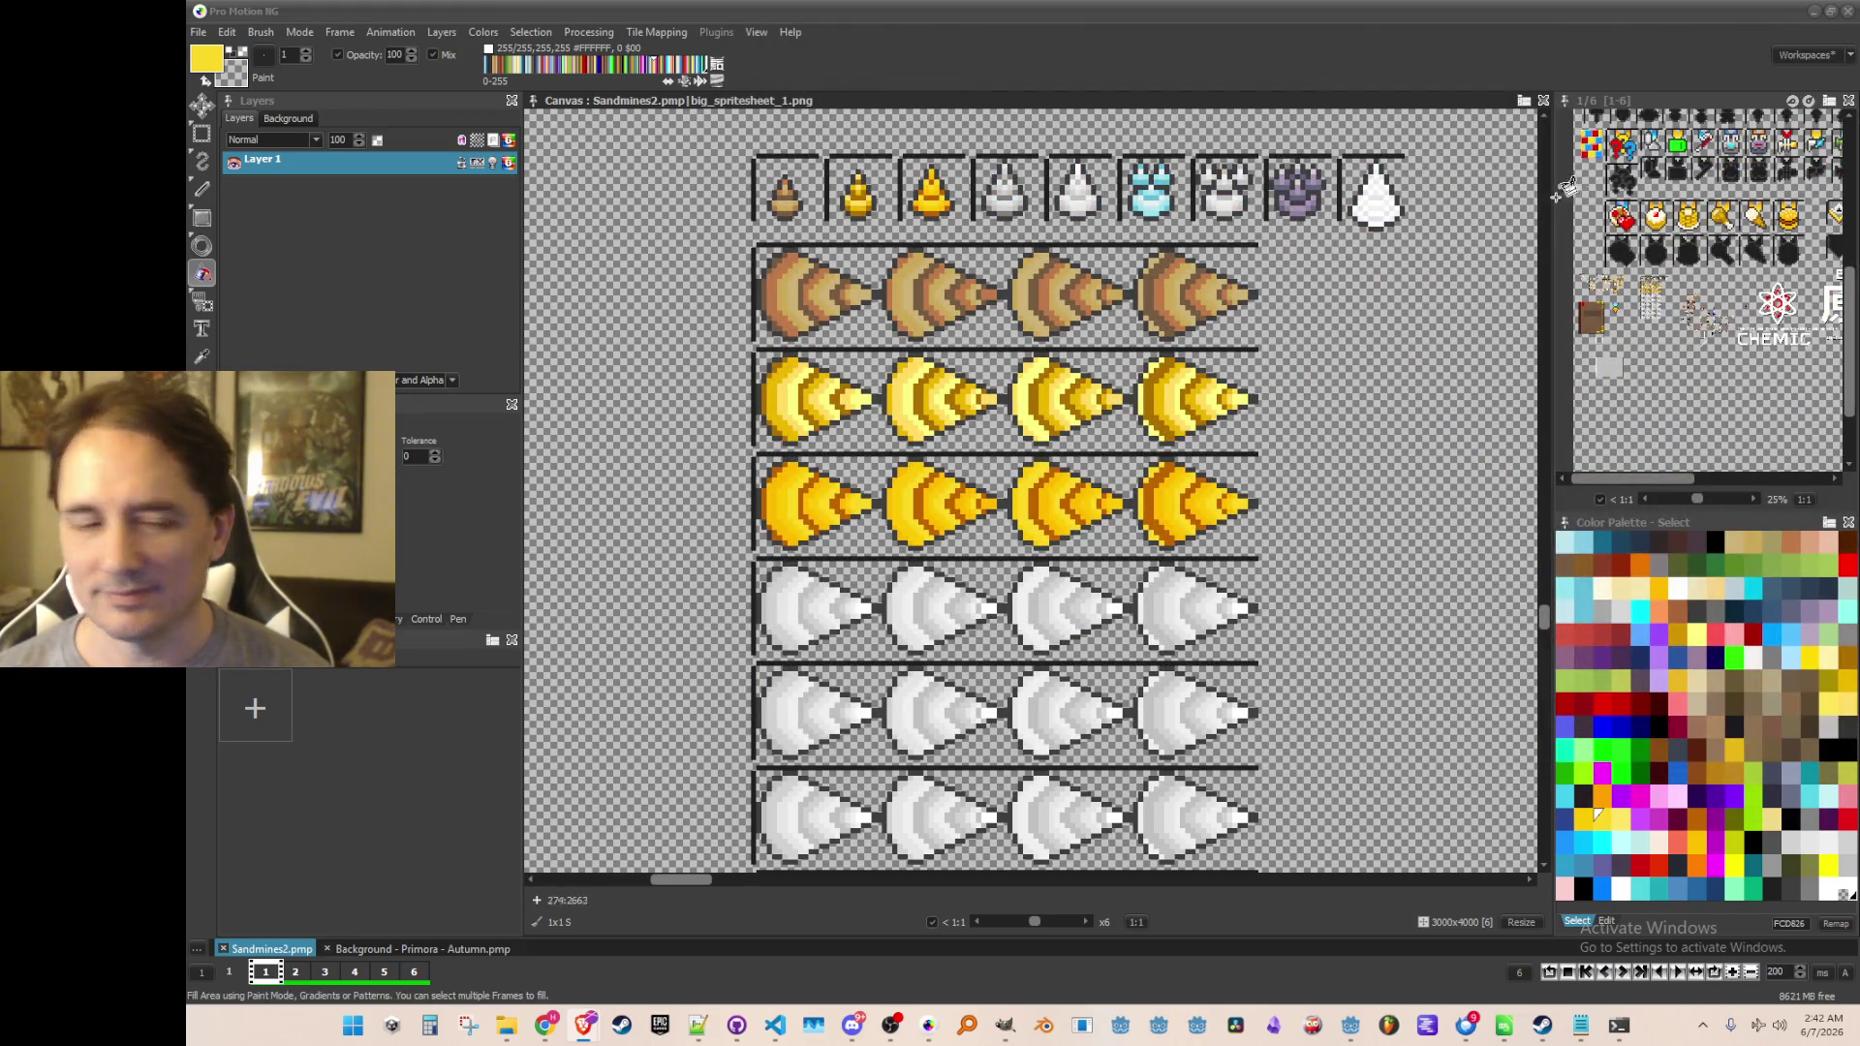
Bring the top icon row into view and grab the grey ore icon as a brush
{"action": "scroll", "coordinate": [920, 355], "scroll_direction": "up", "scroll_amount": 1}
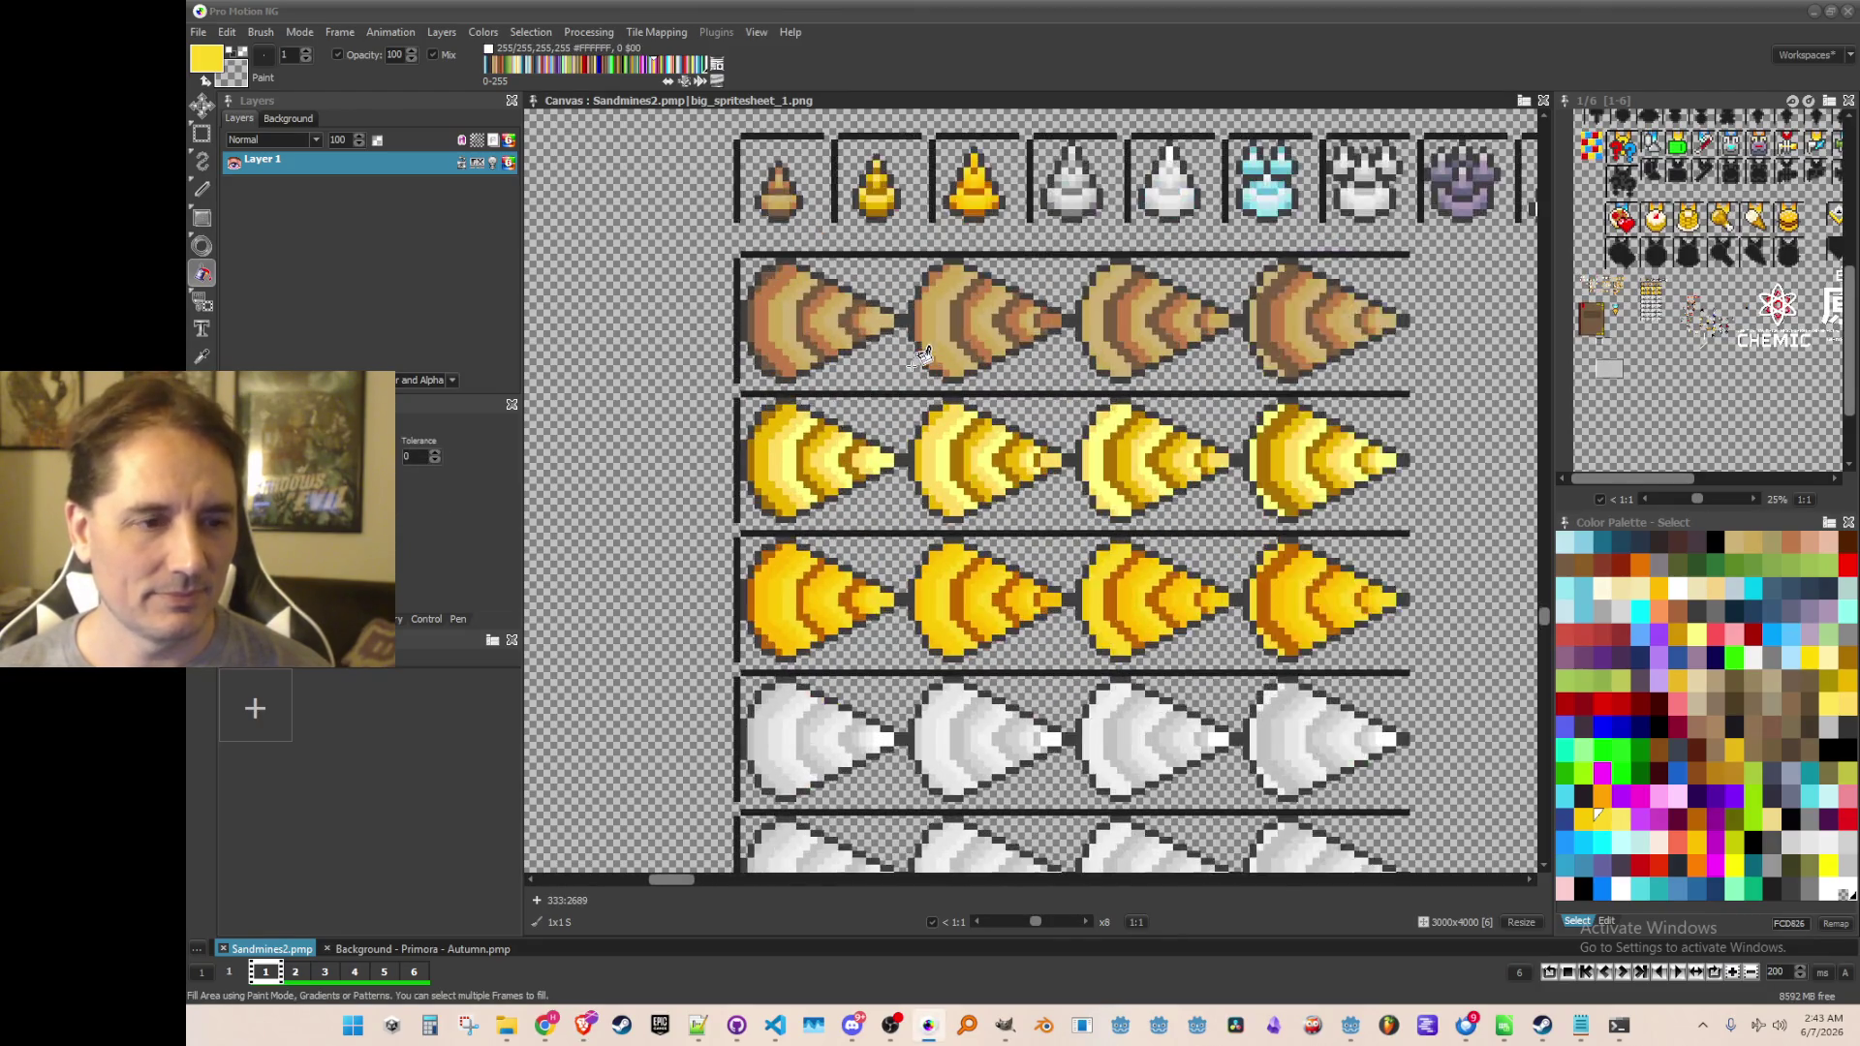
{"action": "scroll", "coordinate": [982, 372], "scroll_direction": "down", "scroll_amount": 1}
{"action": "scroll", "coordinate": [983, 484], "scroll_direction": "up", "scroll_amount": 1}
{"action": "scroll", "coordinate": [1124, 401], "scroll_direction": "up", "scroll_amount": 1}
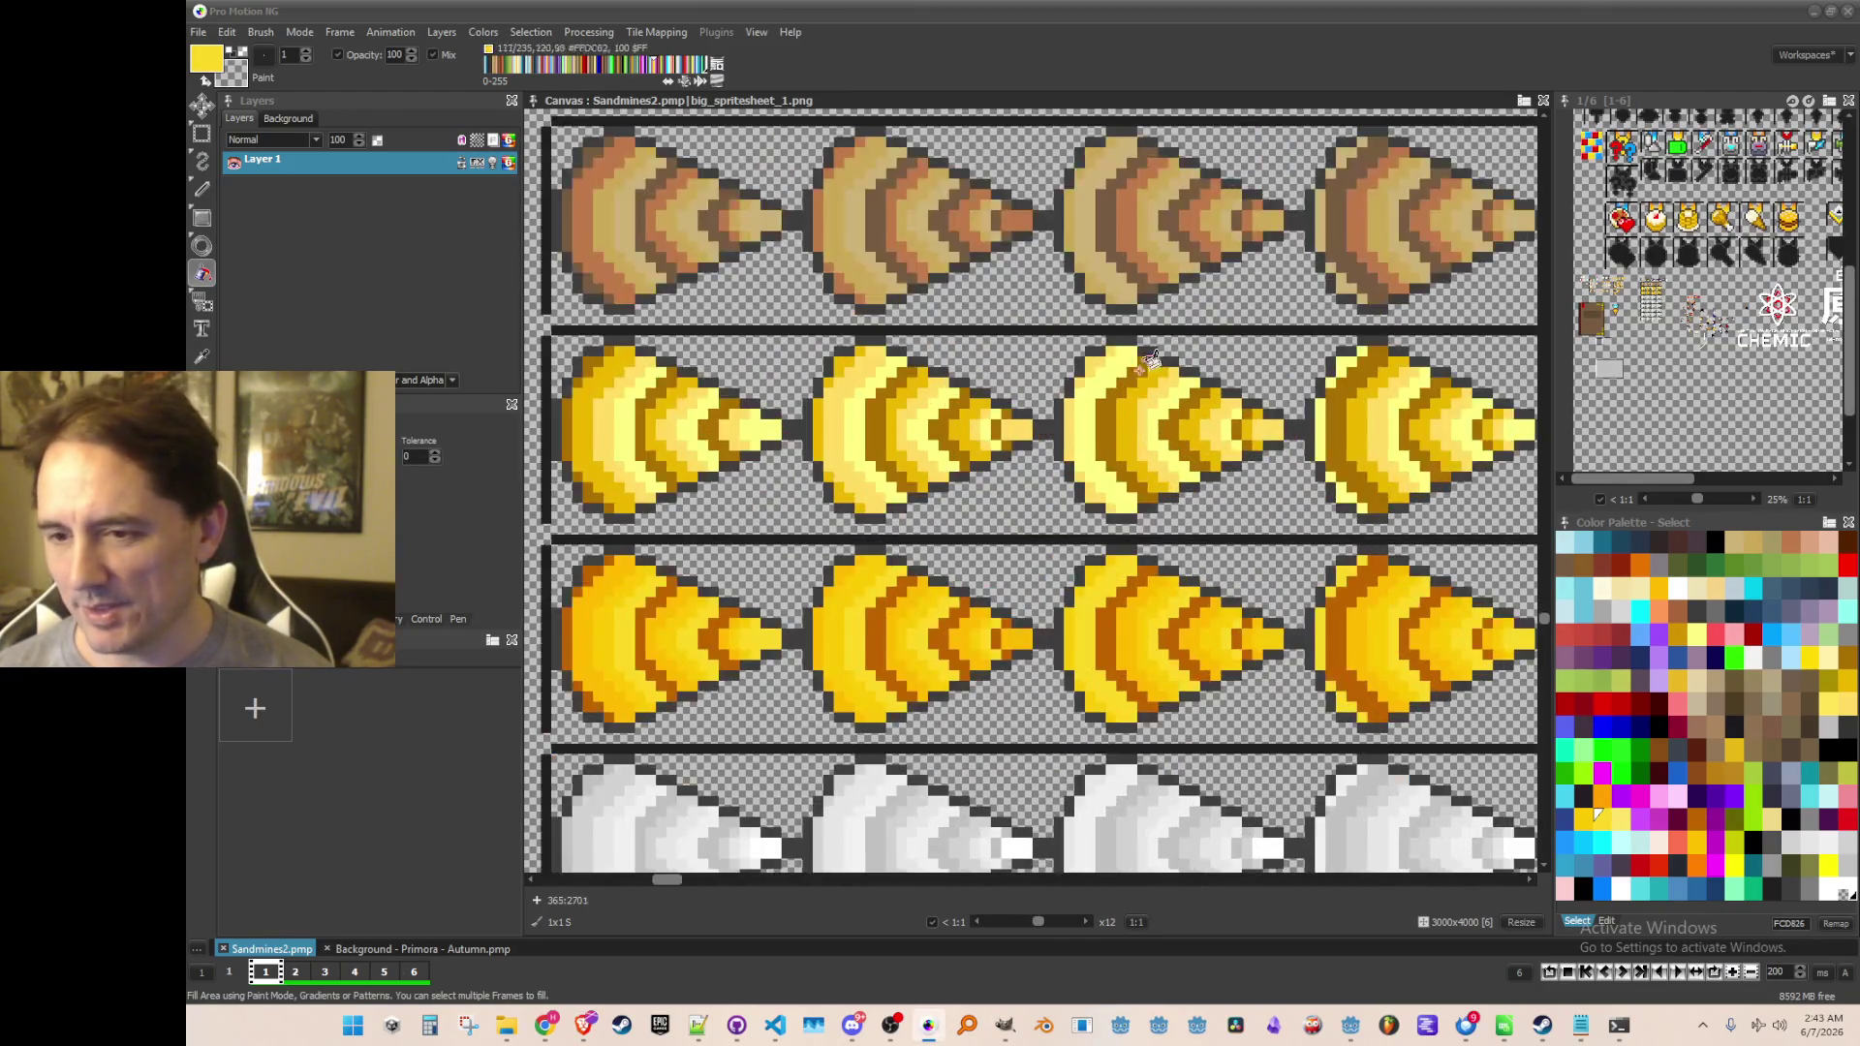
{"action": "scroll", "coordinate": [1167, 310], "scroll_direction": "down", "scroll_amount": 1}
{"action": "scroll", "coordinate": [1139, 381], "scroll_direction": "up", "scroll_amount": 1}
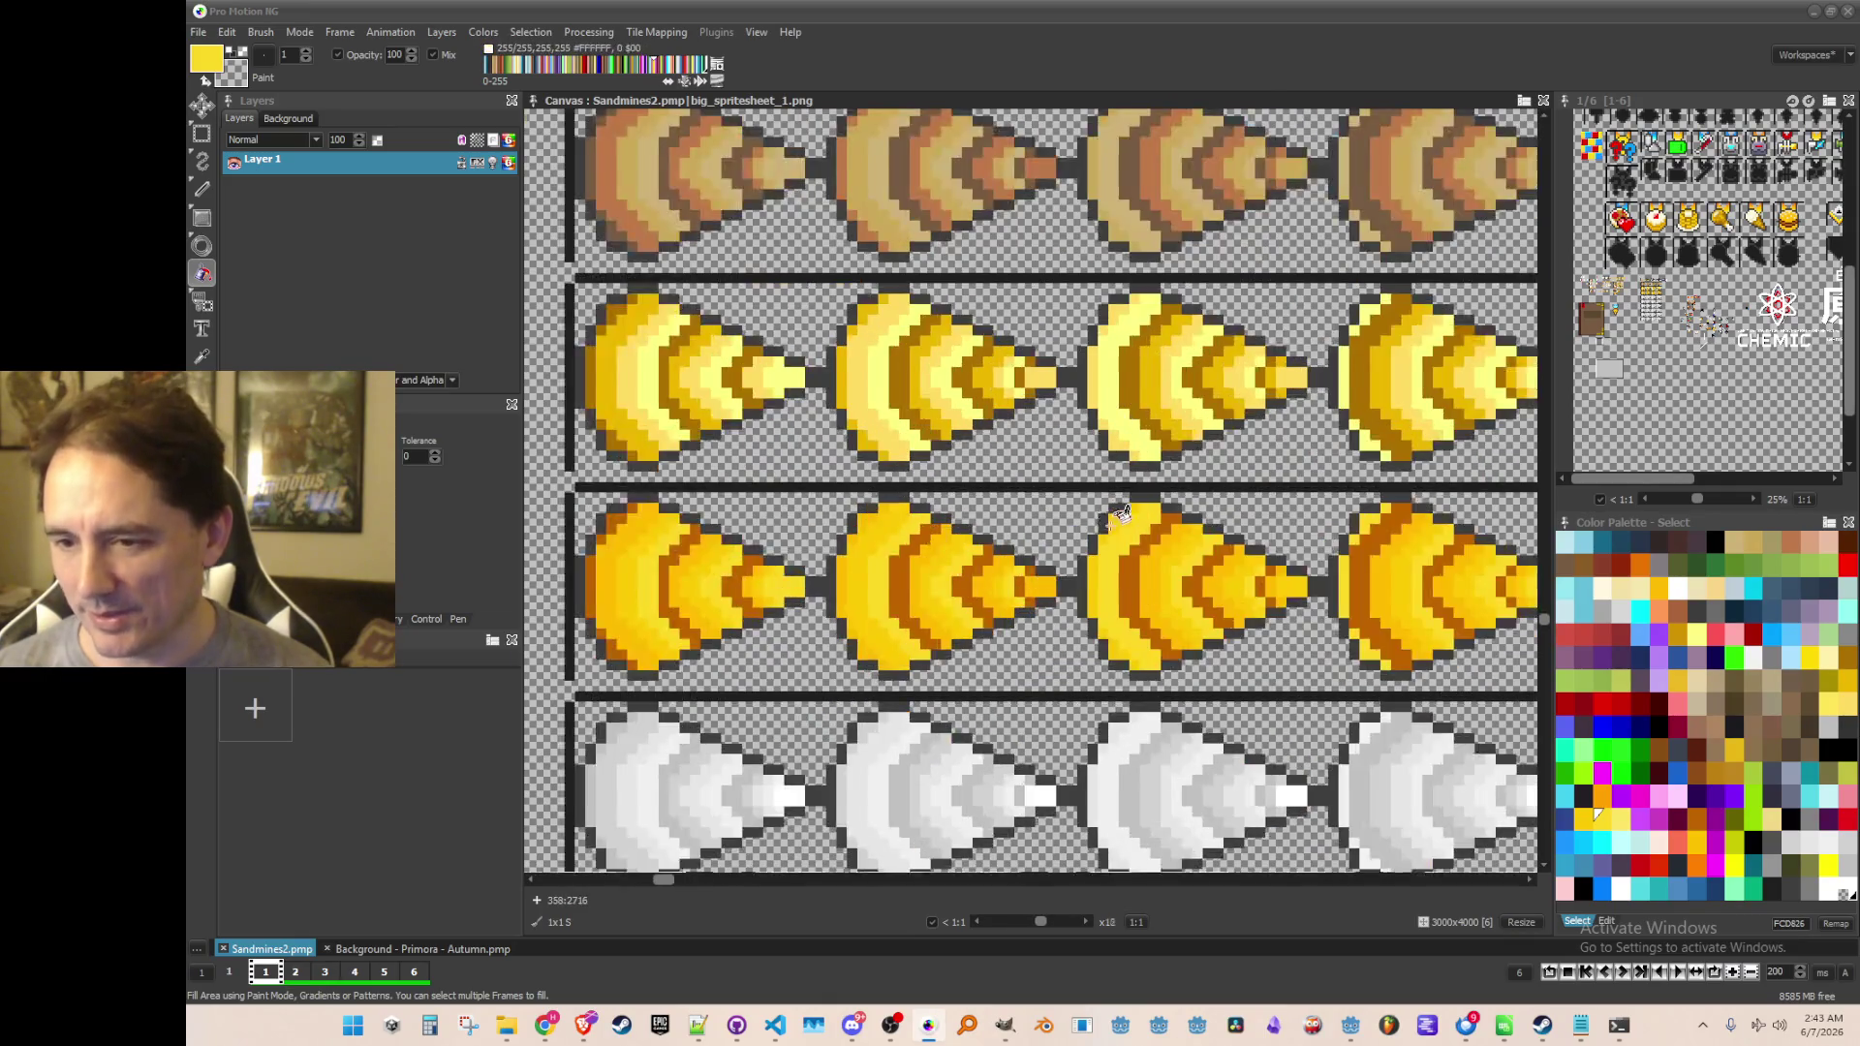
{"action": "scroll", "coordinate": [1110, 506], "scroll_direction": "up", "scroll_amount": 1}
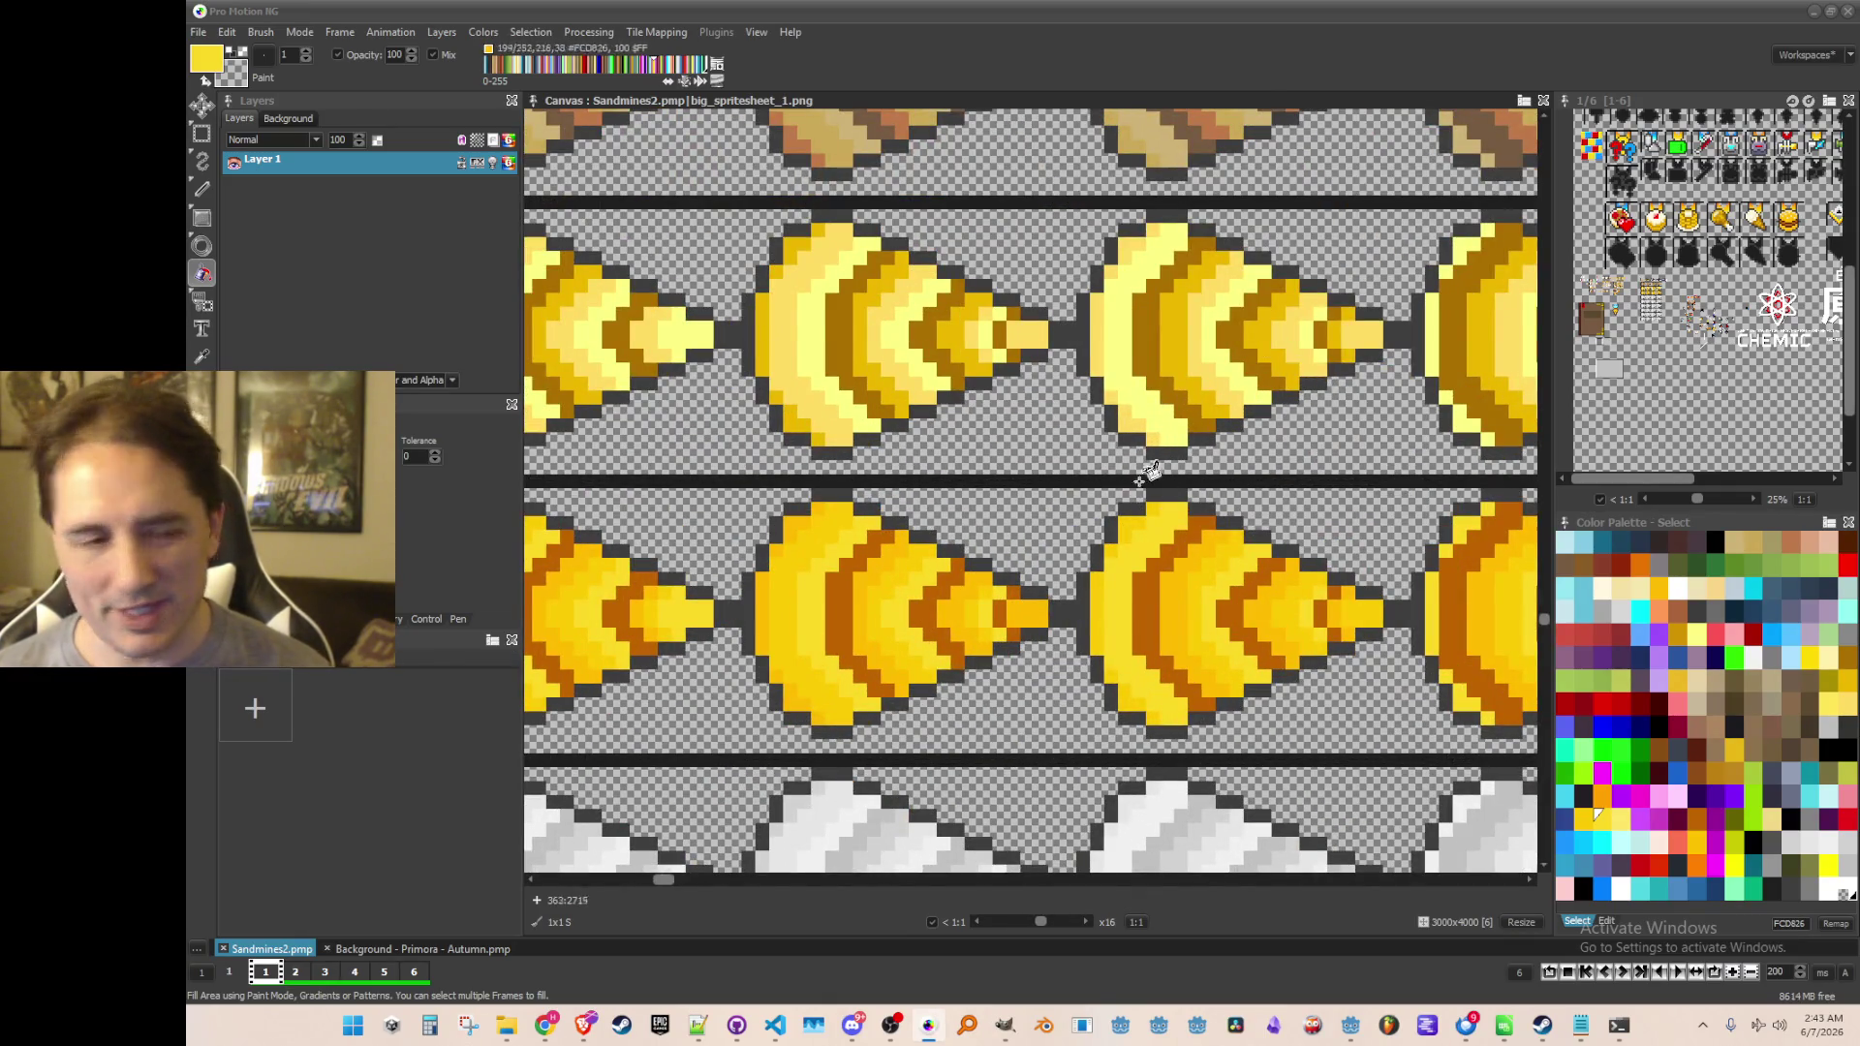
{"action": "scroll", "coordinate": [992, 261], "scroll_direction": "down", "scroll_amount": 4}
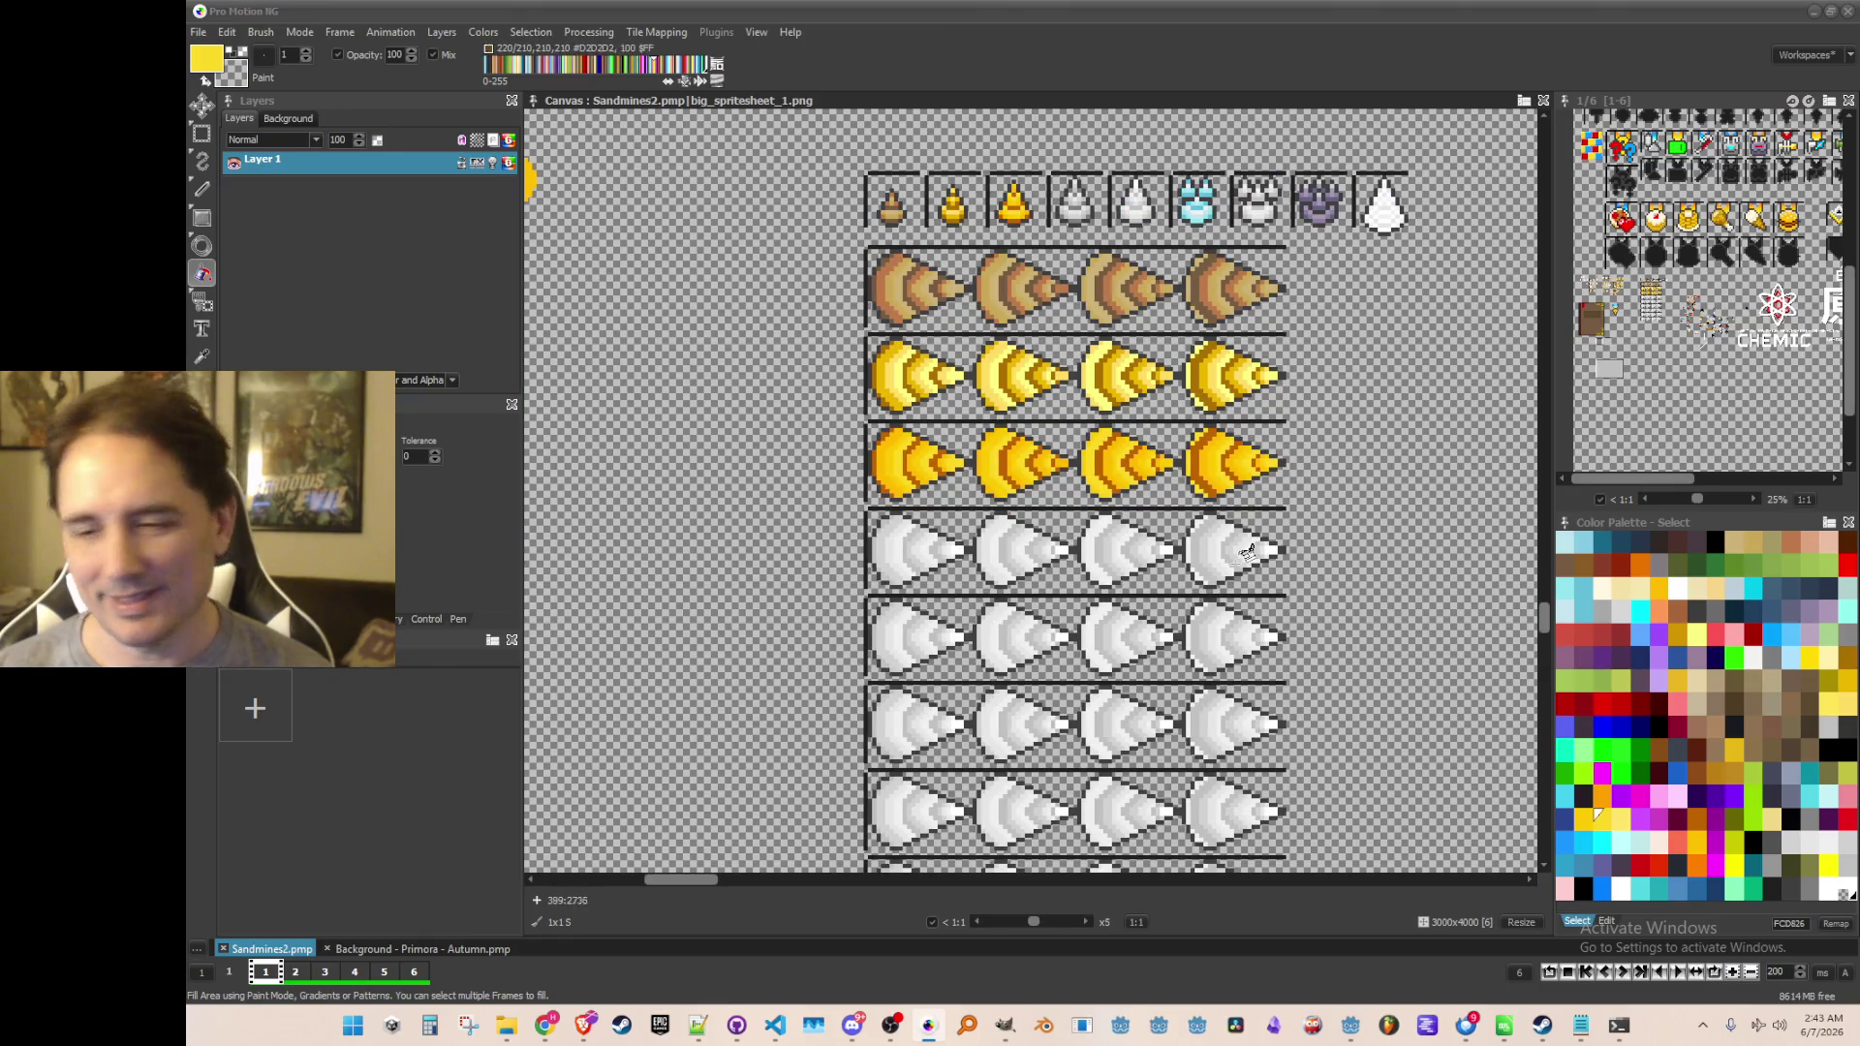
{"action": "scroll", "coordinate": [1123, 491], "scroll_direction": "up", "scroll_amount": 1}
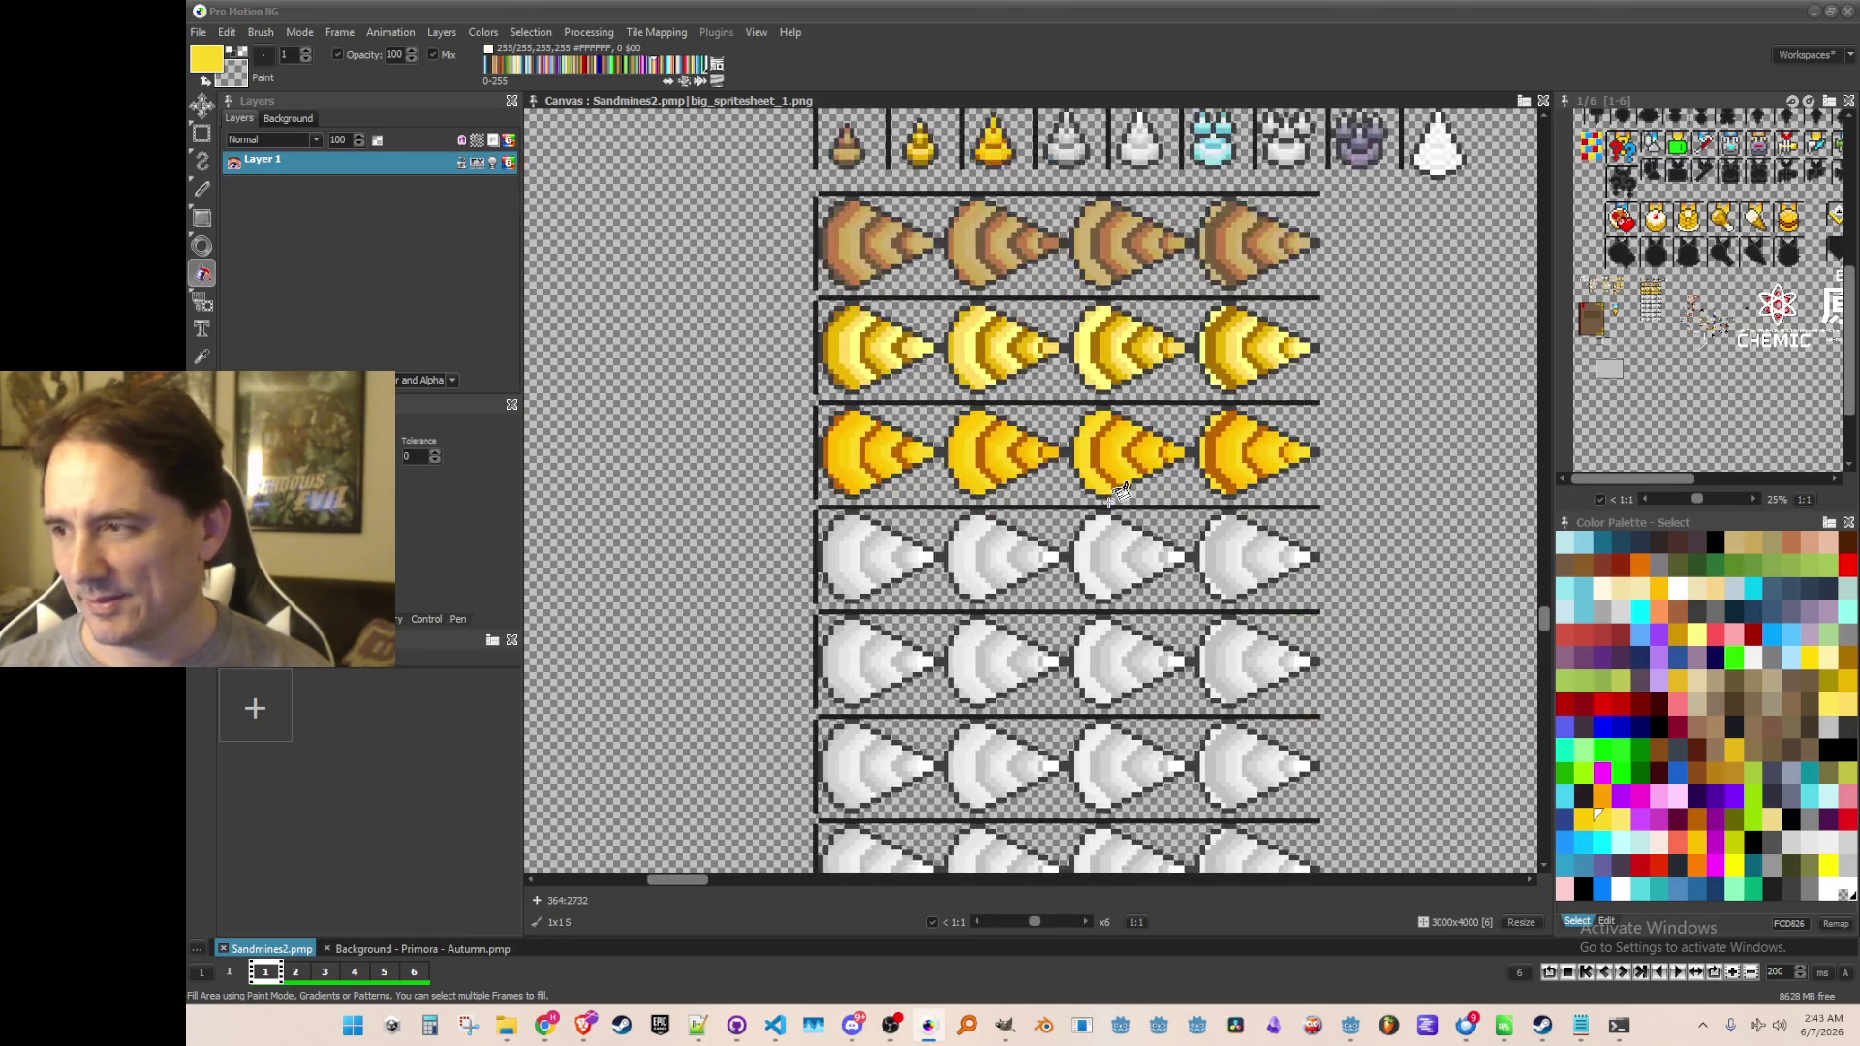
{"action": "left_click_drag", "start_coordinate": [1108, 473], "coordinate": [1061, 579]}
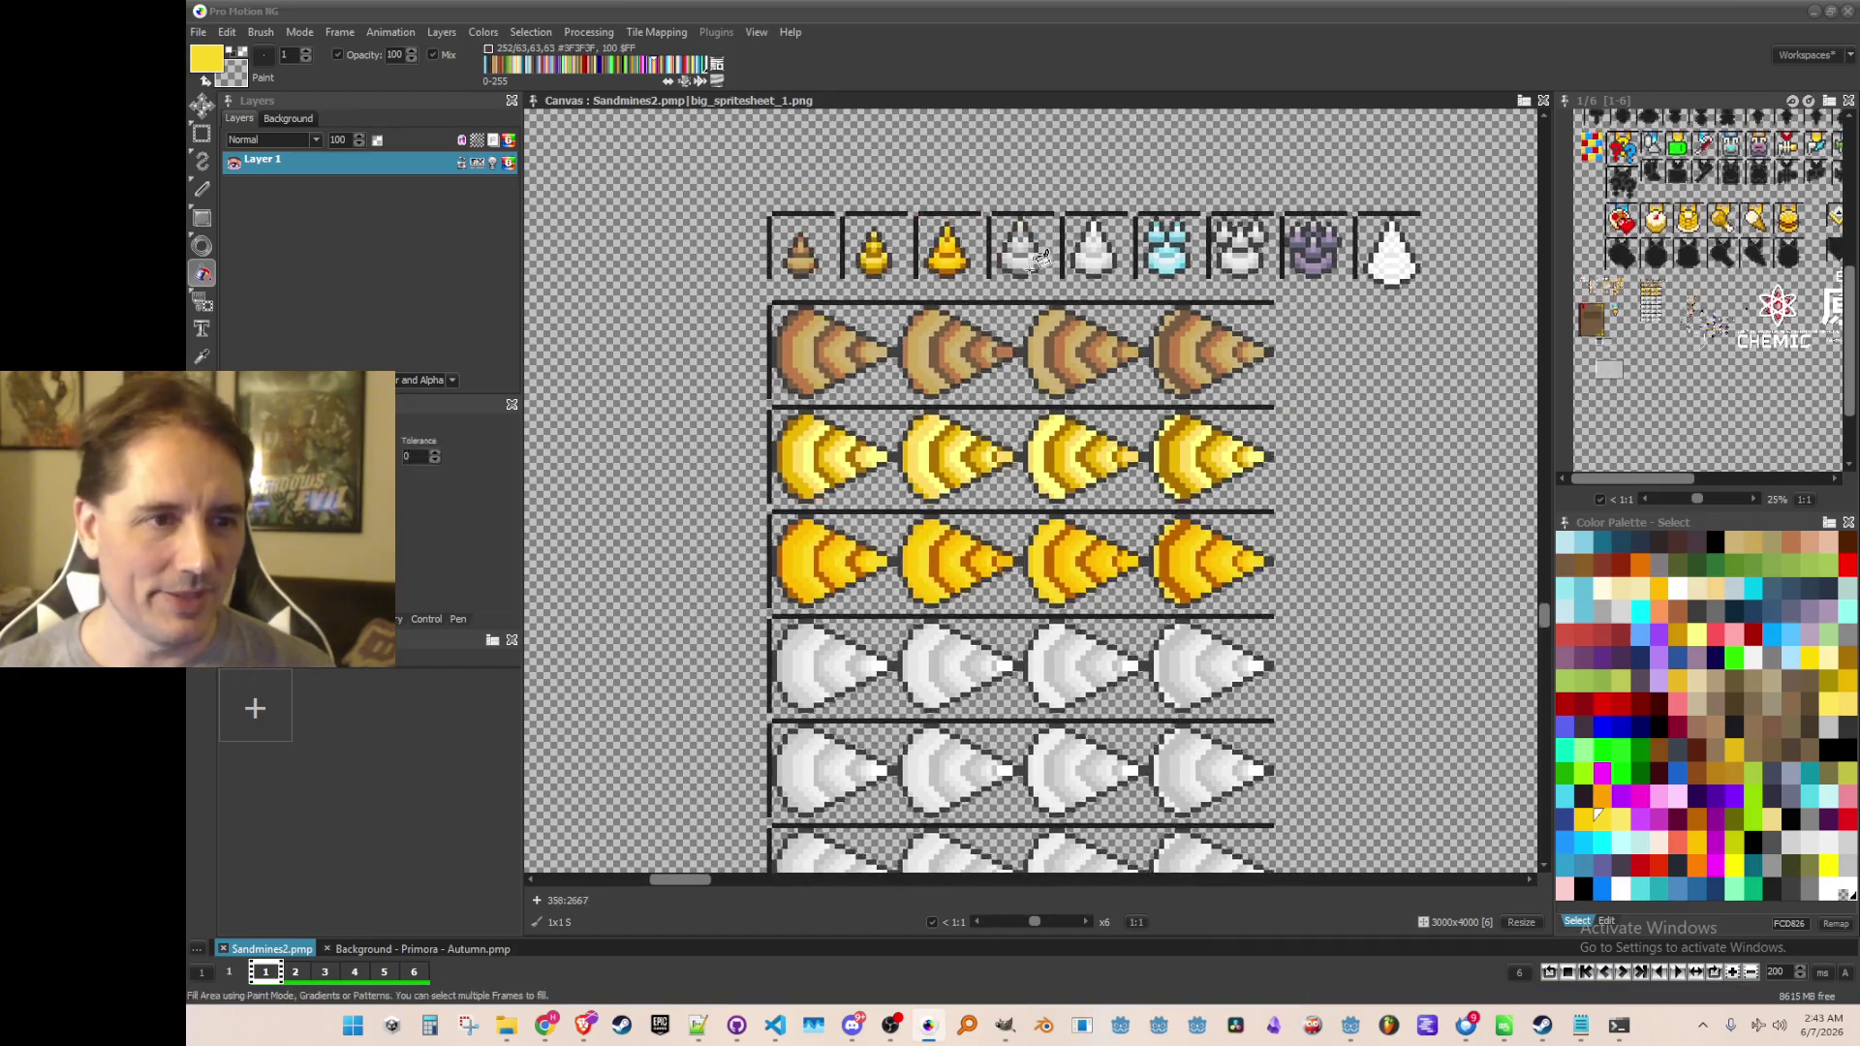
{"action": "scroll", "coordinate": [1031, 404], "scroll_direction": "up", "scroll_amount": 3}
{"action": "scroll", "coordinate": [1037, 194], "scroll_direction": "down", "scroll_amount": 1}
{"action": "key", "text": "b"}
{"action": "left_click_drag", "start_coordinate": [914, 145], "coordinate": [1015, 274]}
Pick up the light blue ore icon and stamp it beside a white drill row
{"action": "scroll", "coordinate": [1016, 273], "scroll_direction": "down", "scroll_amount": 1}
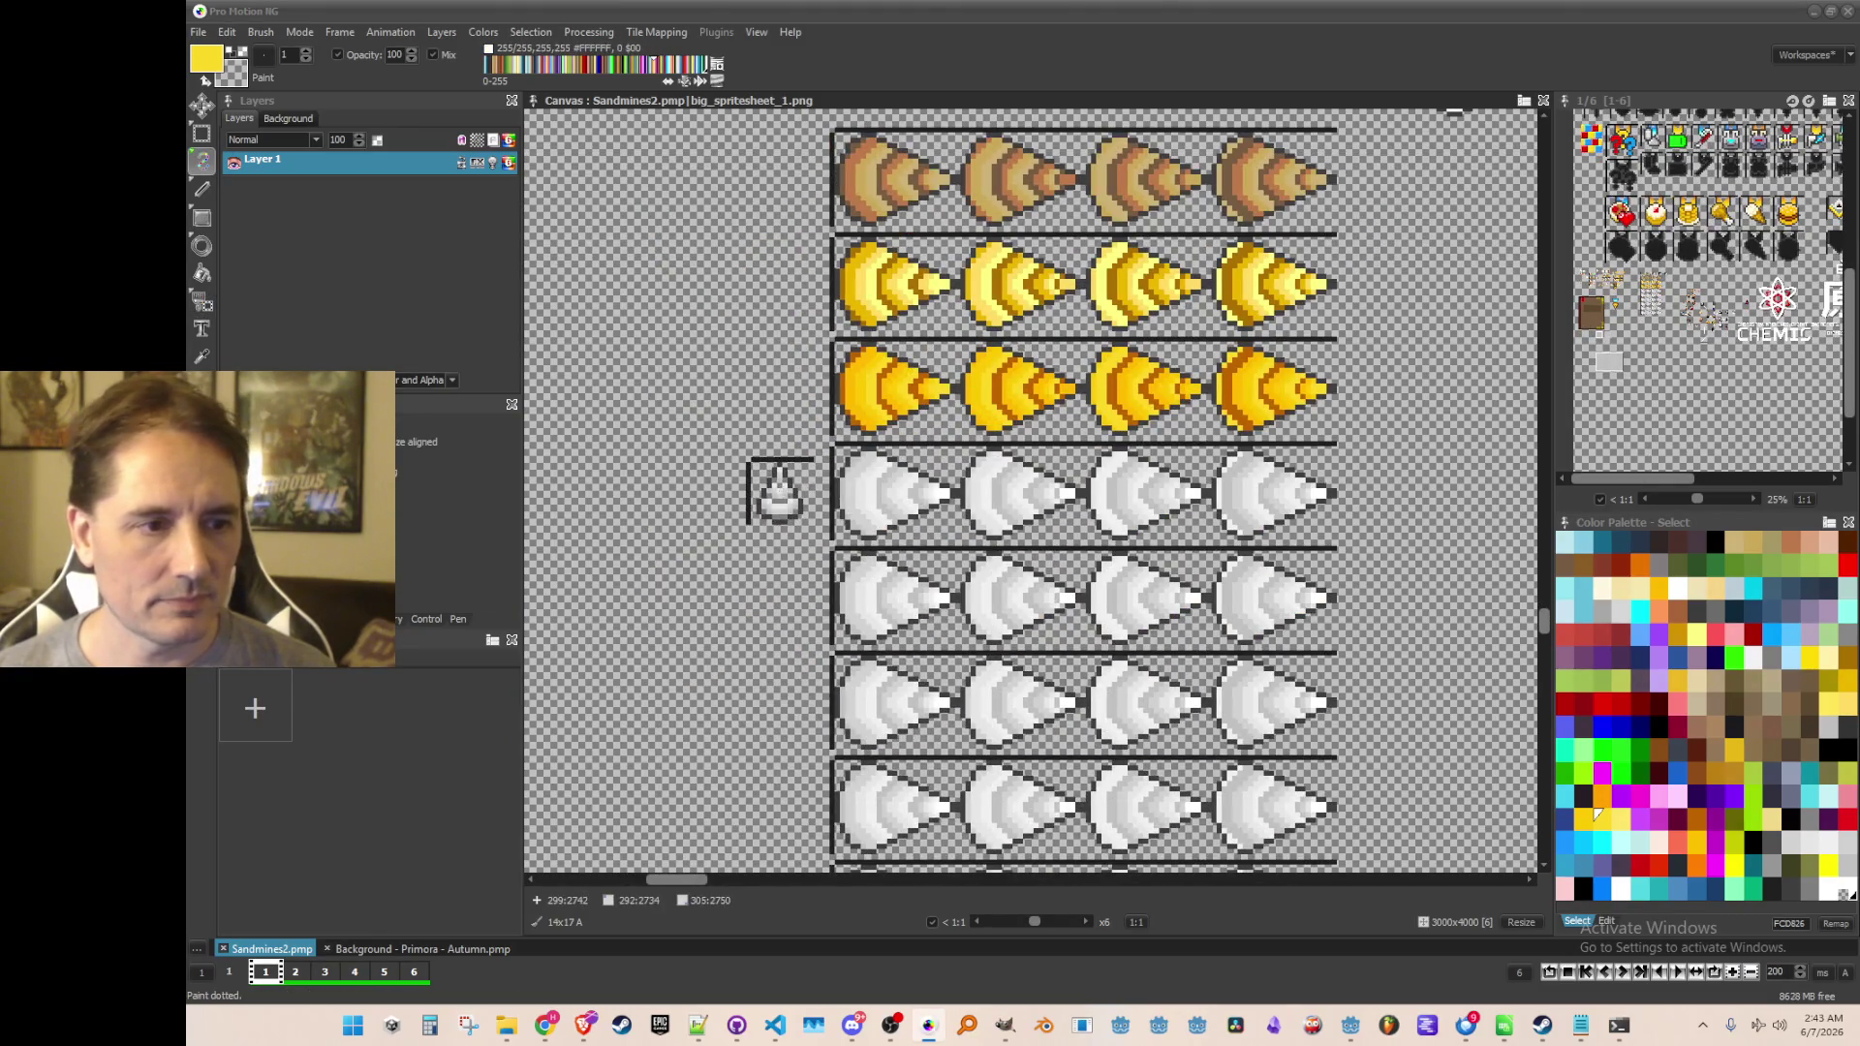
{"action": "key", "text": "b"}
{"action": "left_click_drag", "start_coordinate": [1025, 209], "coordinate": [1089, 325]}
{"action": "scroll", "coordinate": [833, 610], "scroll_direction": "down", "scroll_amount": 3}
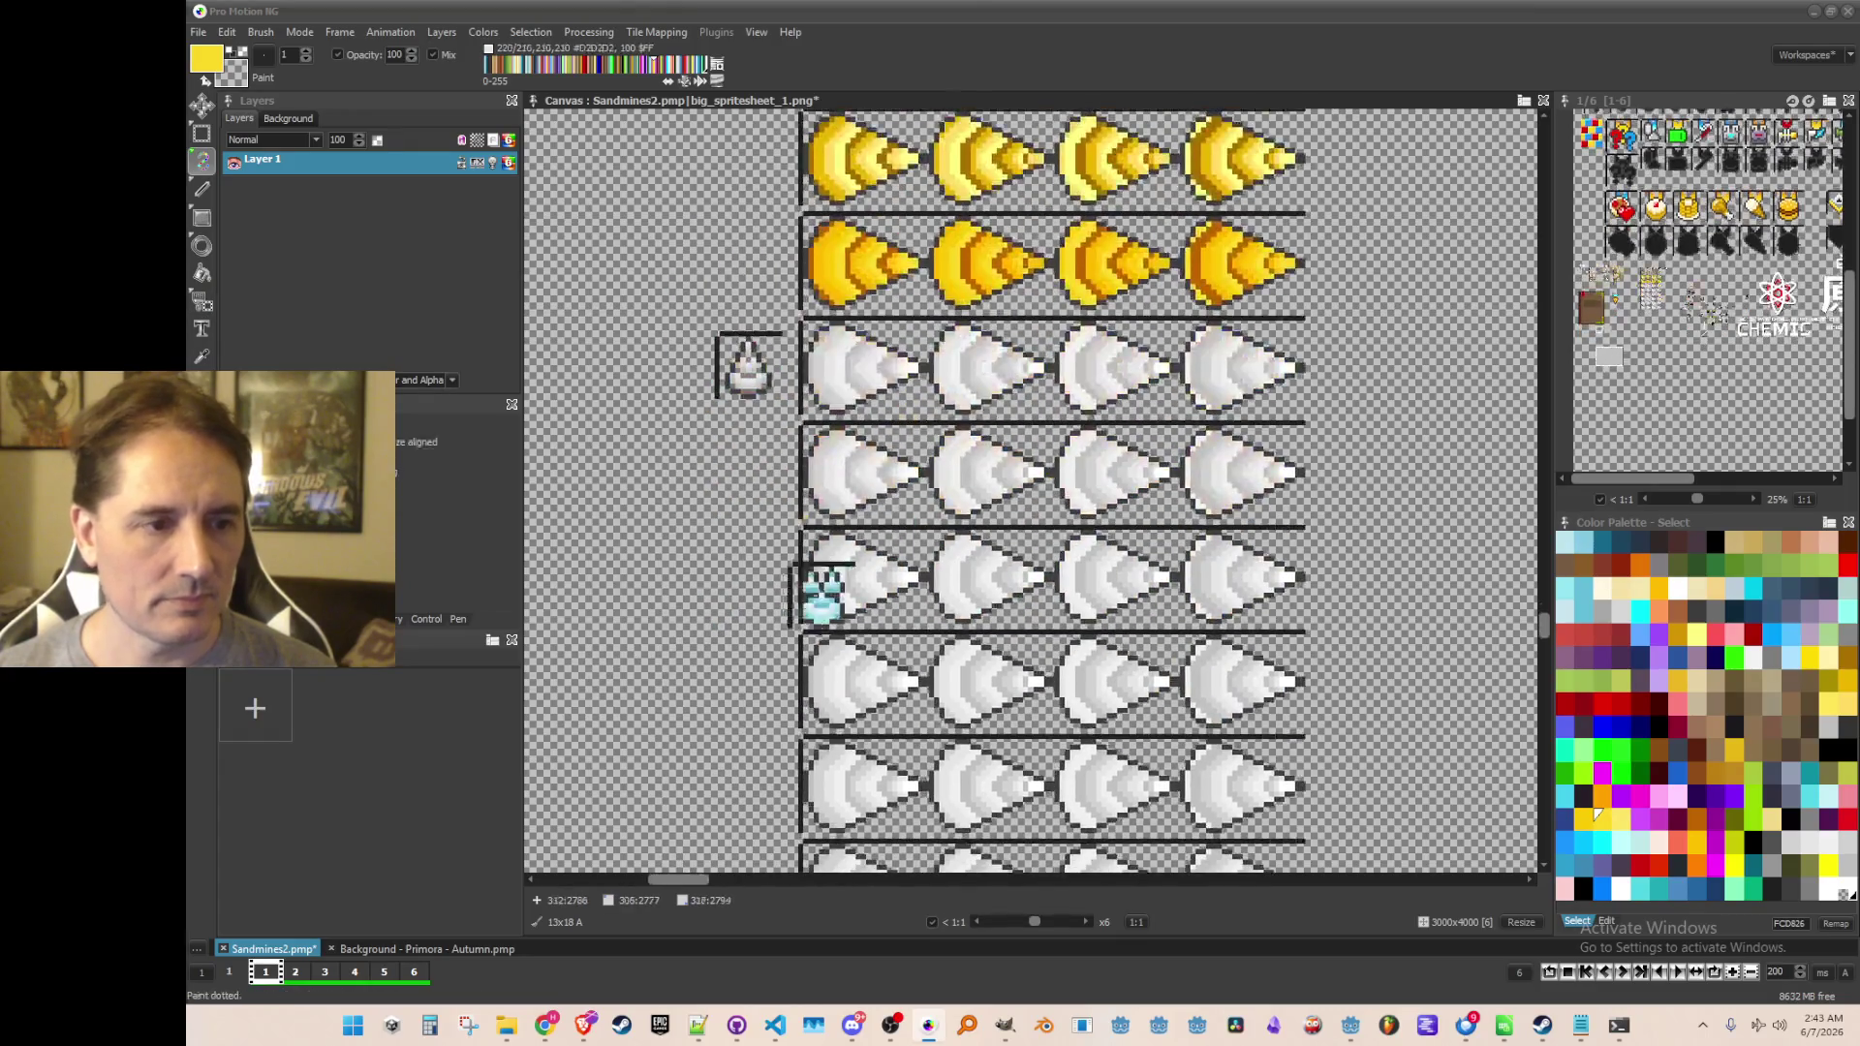
{"action": "left_click", "coordinate": [748, 580]}
Grab the last three top-row icons and stamp them beside the lower white rows
{"action": "scroll", "coordinate": [1192, 324], "scroll_direction": "up", "scroll_amount": 3}
{"action": "scroll", "coordinate": [1192, 324], "scroll_direction": "right", "scroll_amount": 3}
{"action": "key", "text": "b"}
{"action": "left_click_drag", "start_coordinate": [987, 221], "coordinate": [1223, 320]}
{"action": "scroll", "coordinate": [1182, 397], "scroll_direction": "down", "scroll_amount": 3}
{"action": "scroll", "coordinate": [1182, 397], "scroll_direction": "left", "scroll_amount": 3}
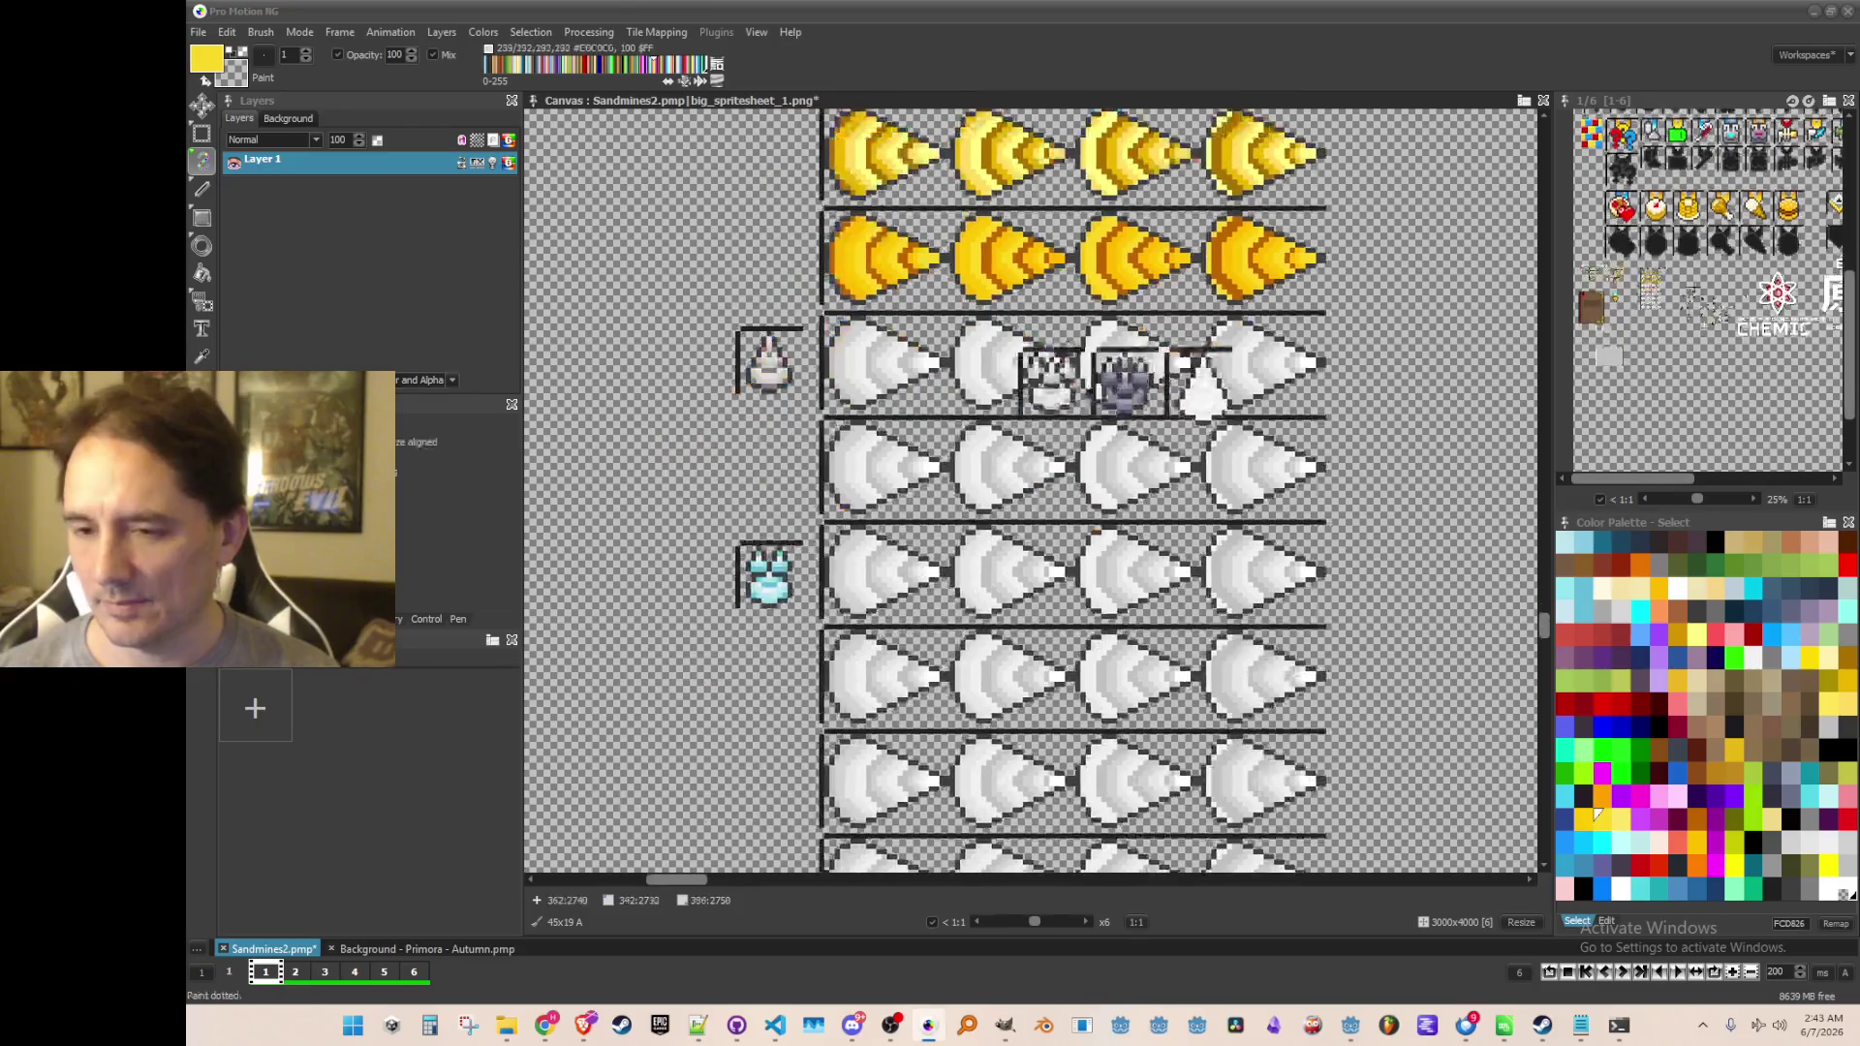
{"action": "scroll", "coordinate": [824, 582], "scroll_direction": "down", "scroll_amount": 3}
{"action": "scroll", "coordinate": [881, 478], "scroll_direction": "up", "scroll_amount": 1}
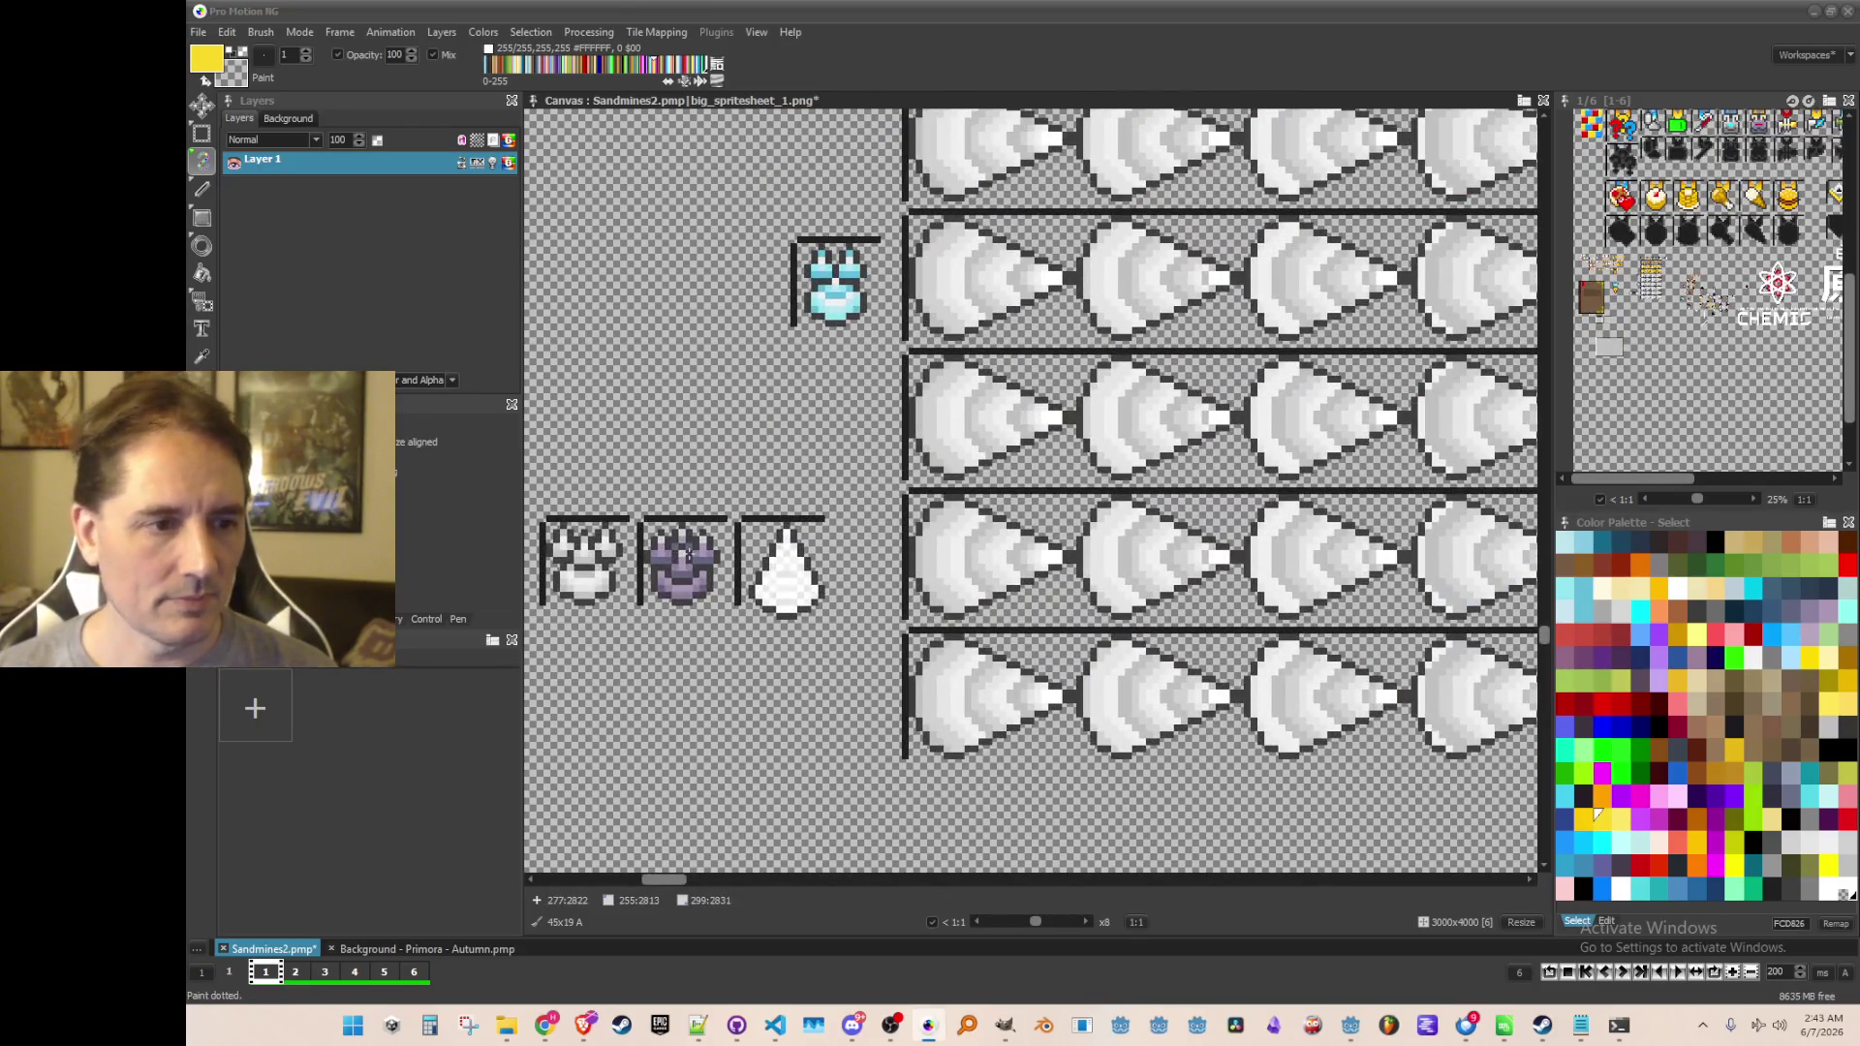
{"action": "left_click", "coordinate": [688, 562]}
{"action": "scroll", "coordinate": [688, 562], "scroll_direction": "left", "scroll_amount": 3}
Place the white claw and white drop icons beside their rows, and the purple icon in the empty slot
{"action": "key", "text": "b"}
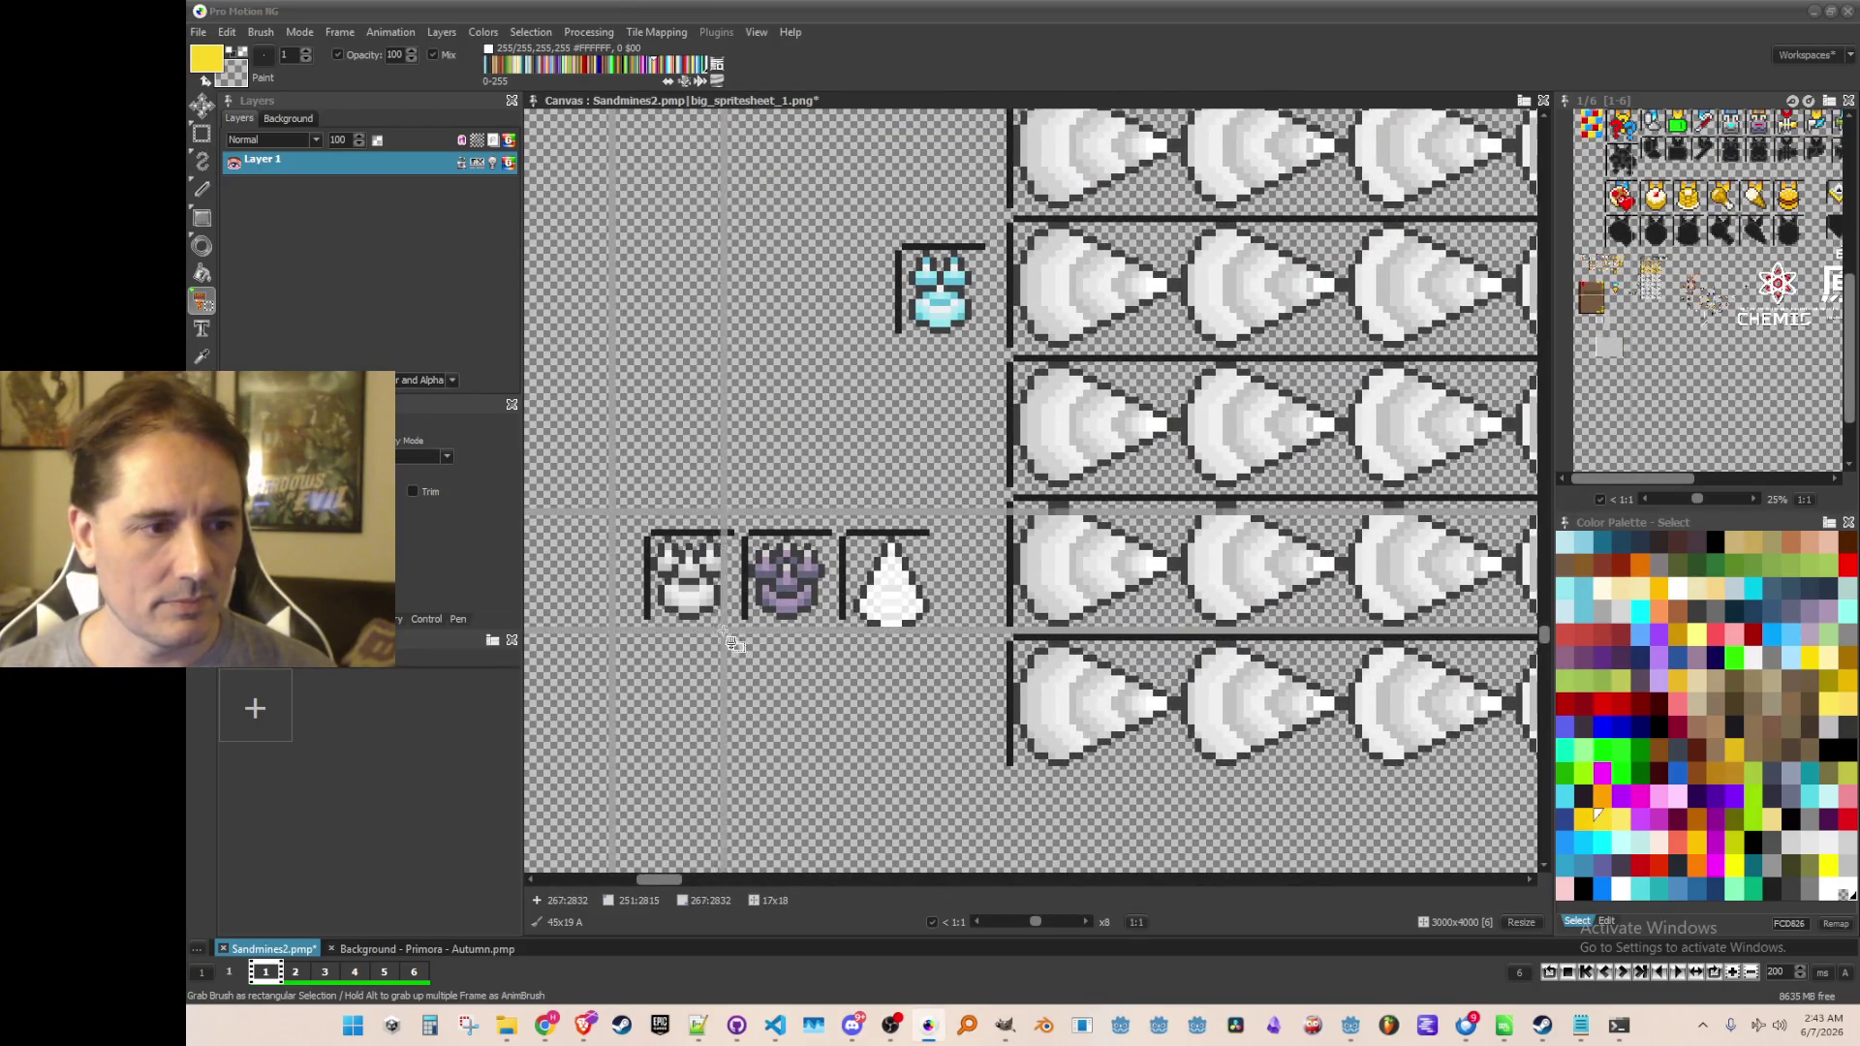
{"action": "left_click_drag", "start_coordinate": [728, 623], "coordinate": [644, 530]}
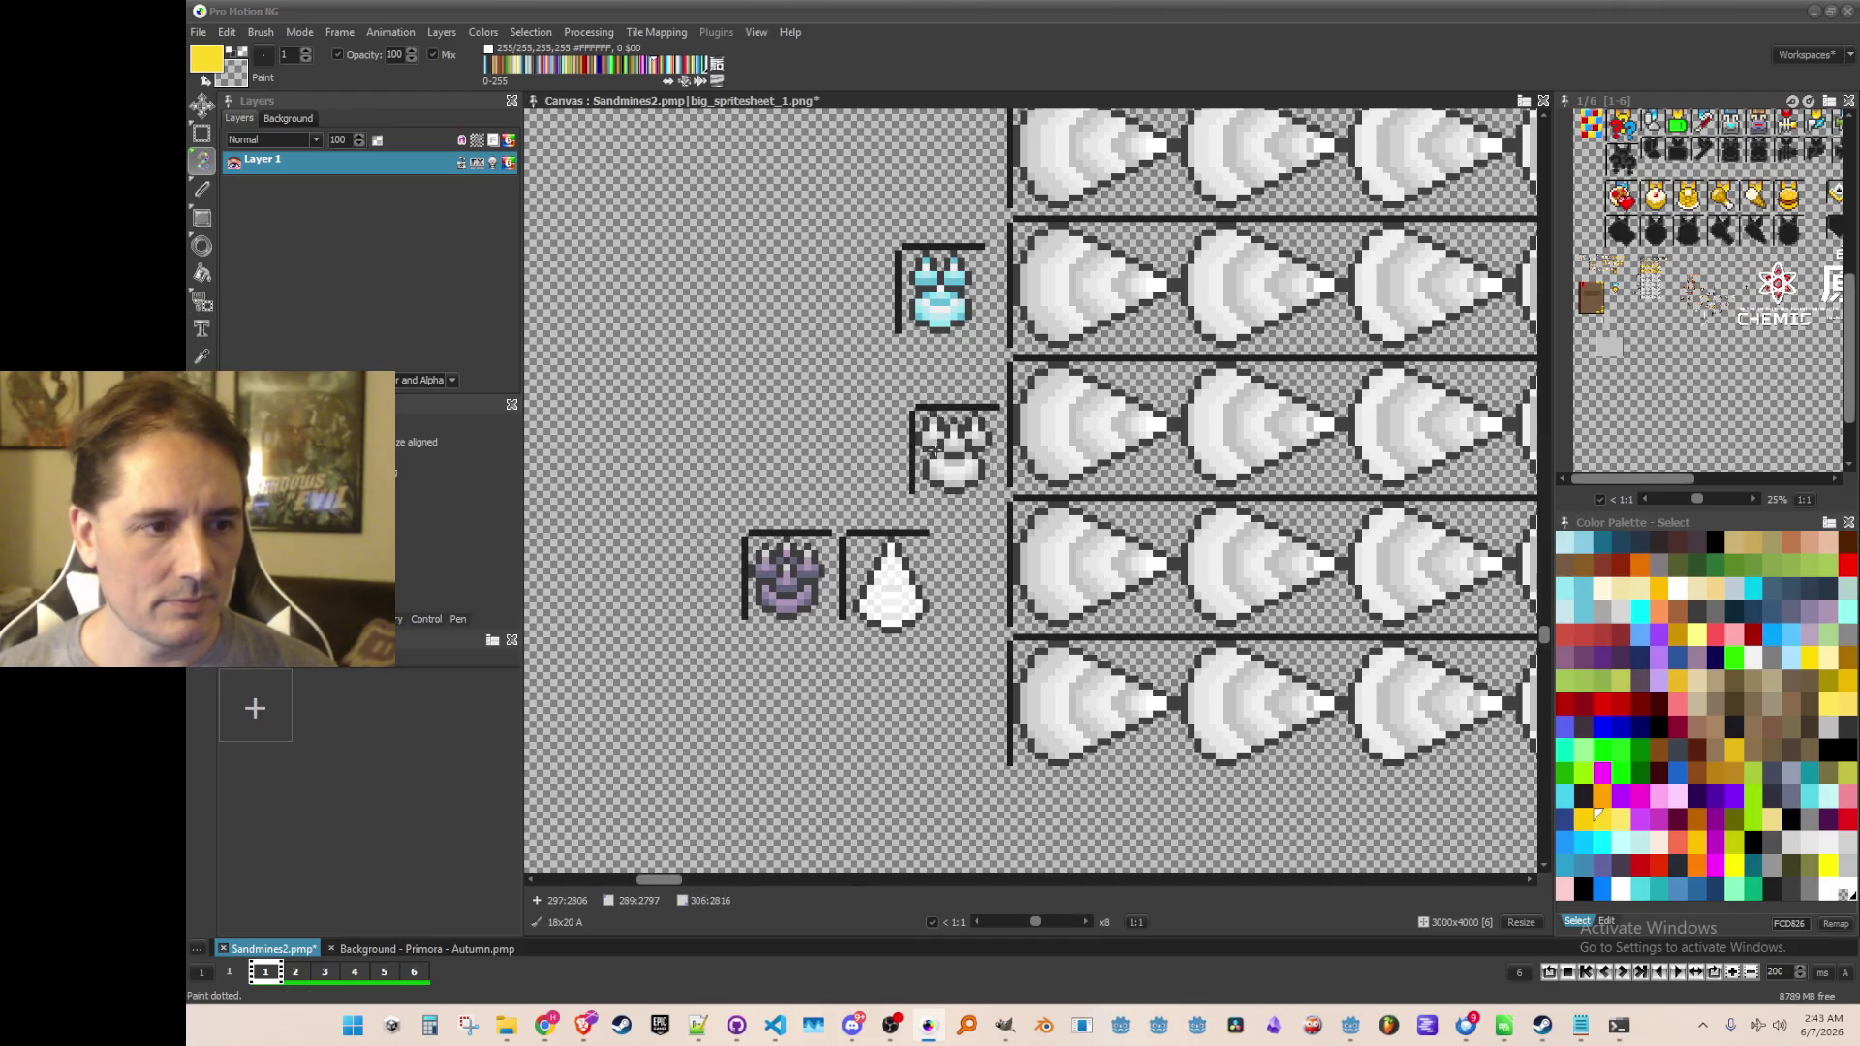
{"action": "left_click", "coordinate": [917, 420]}
{"action": "key", "text": "b"}
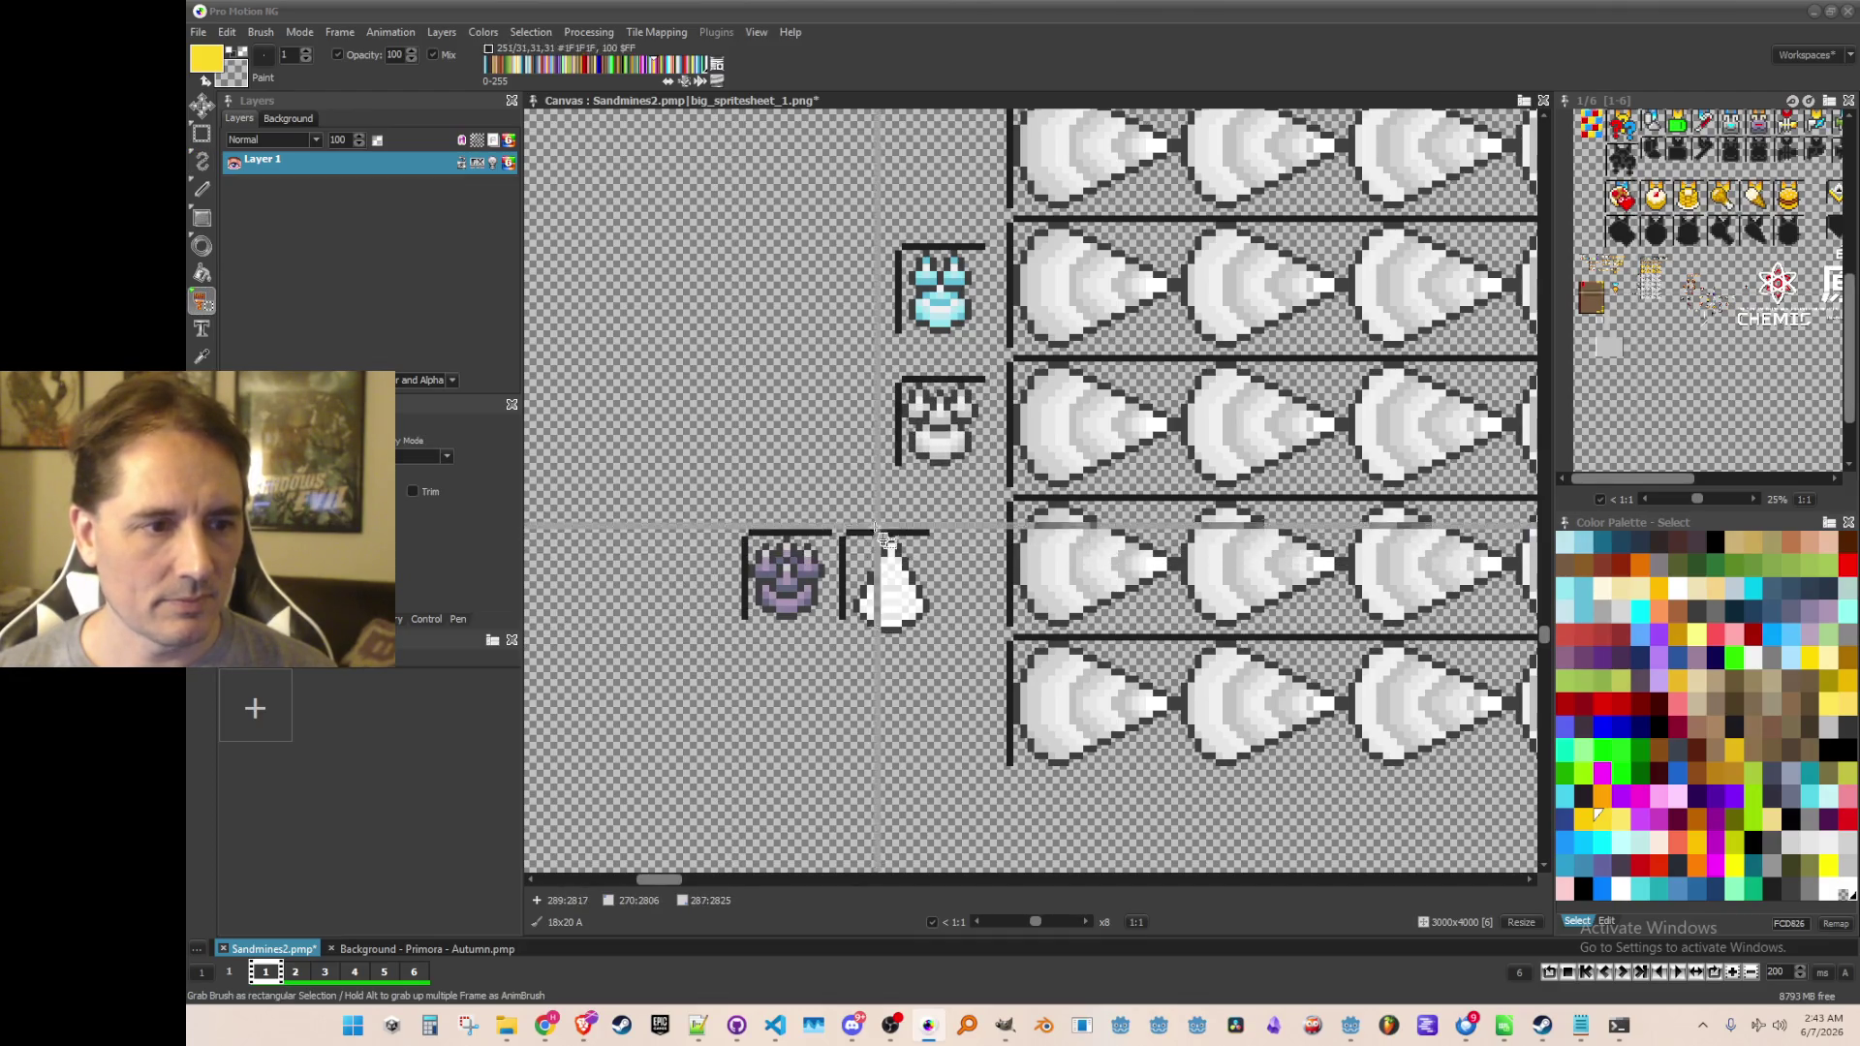
{"action": "left_click_drag", "start_coordinate": [839, 528], "coordinate": [931, 683]}
{"action": "left_click", "coordinate": [888, 601]}
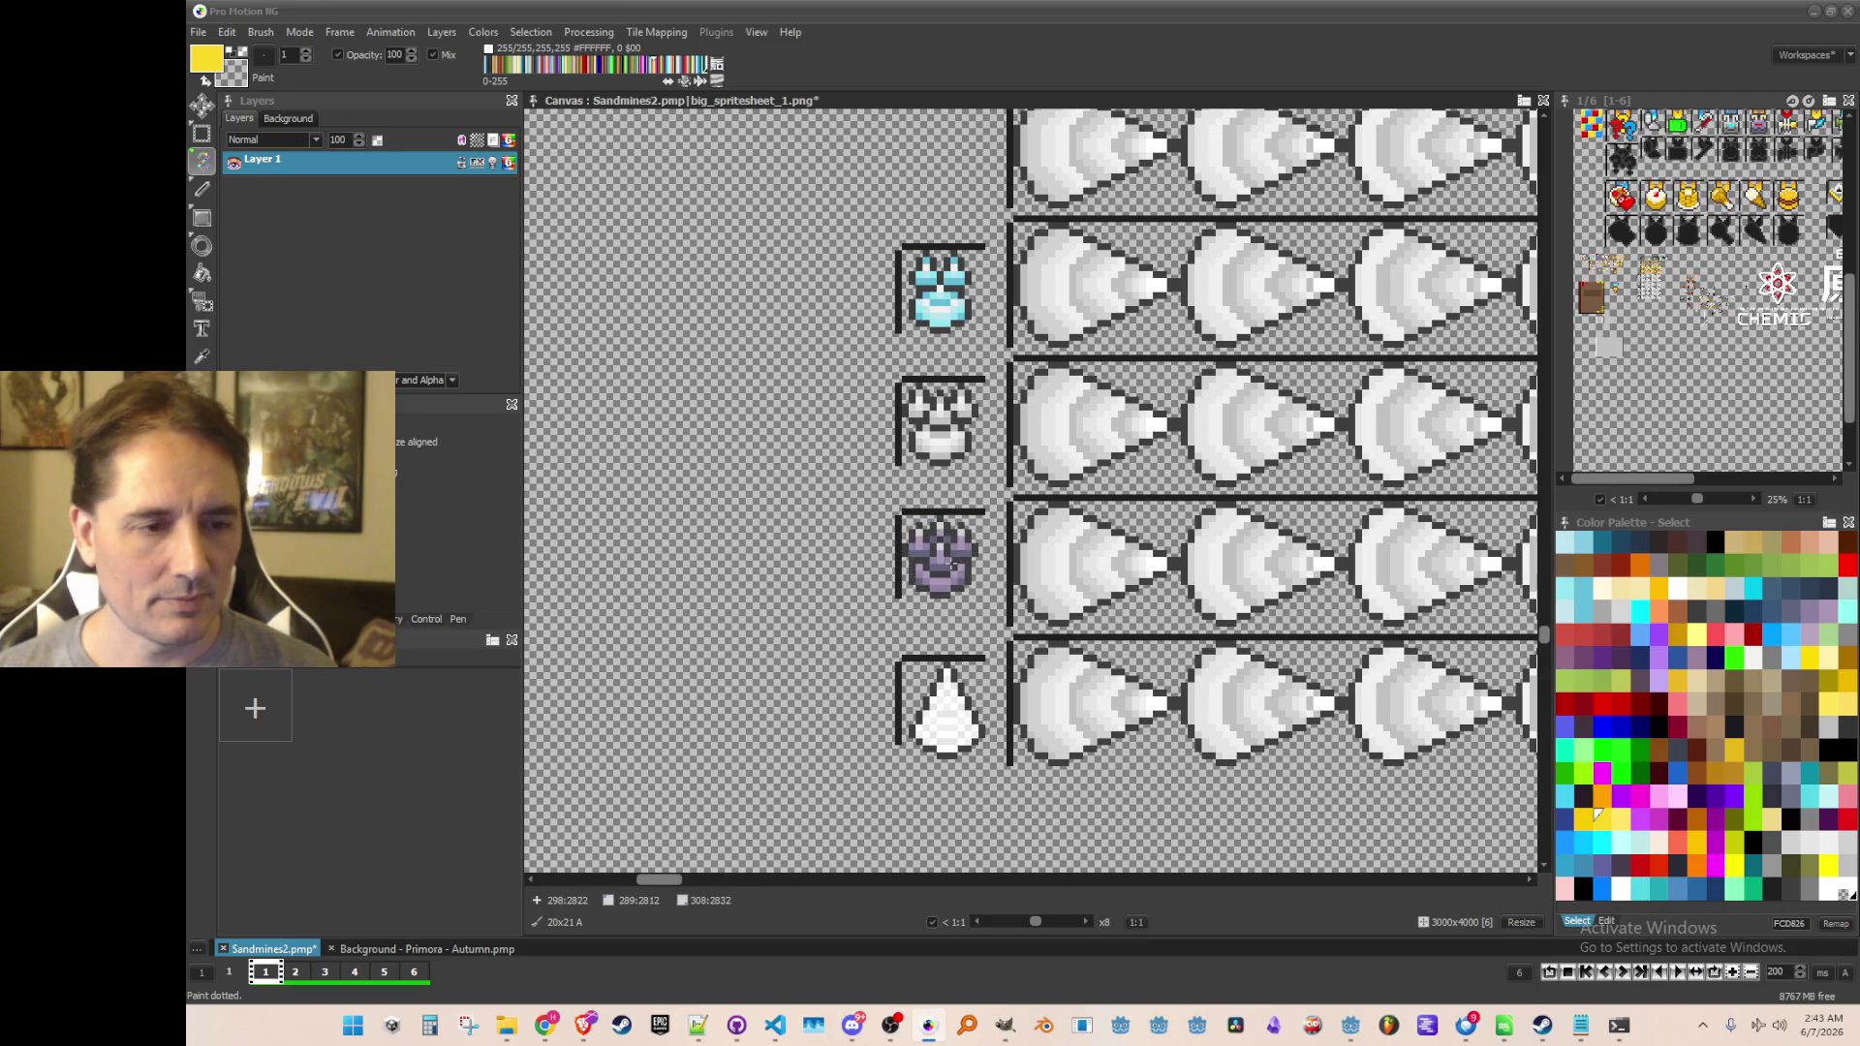
{"action": "left_click", "coordinate": [952, 576]}
{"action": "scroll", "coordinate": [930, 572], "scroll_direction": "down", "scroll_amount": 3}
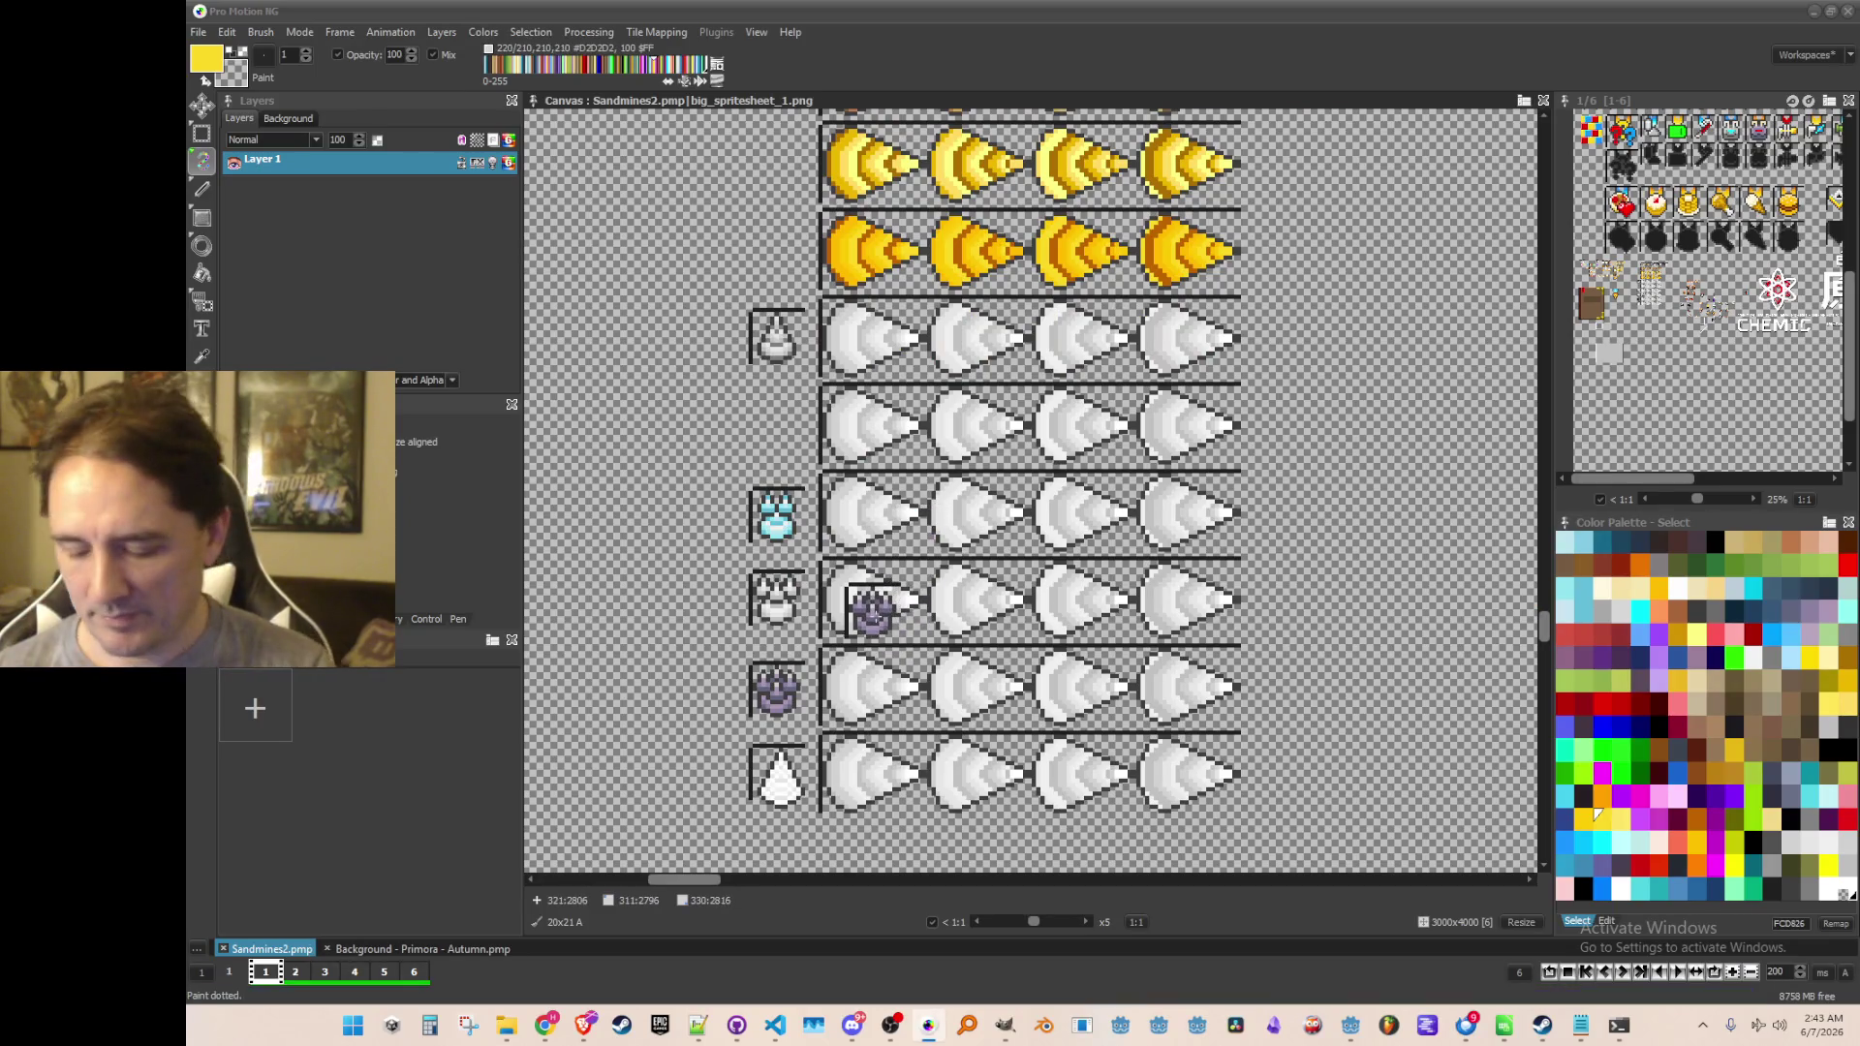
Pick light blue from the ore icon and fill the first cone's grey bands with it
{"action": "key", "text": "k"}
{"action": "scroll", "coordinate": [824, 528], "scroll_direction": "up", "scroll_amount": 4}
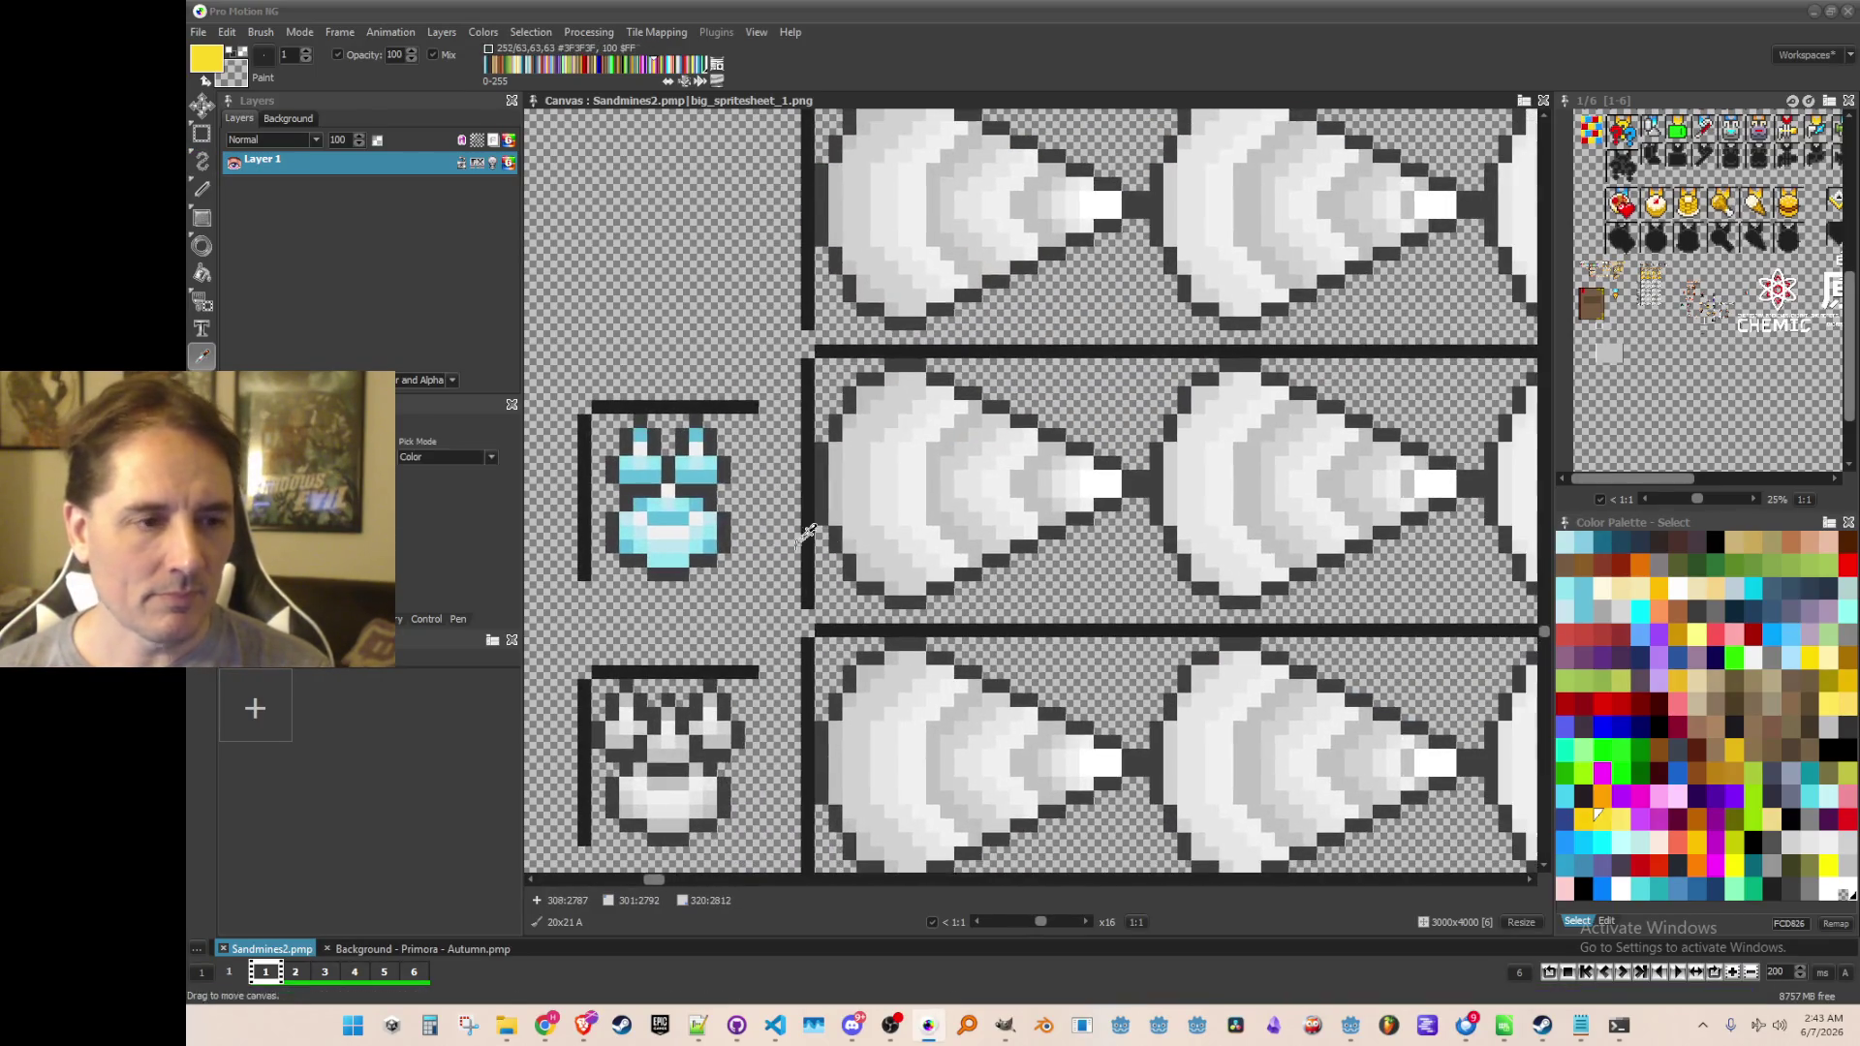
{"action": "left_click", "coordinate": [713, 539]}
{"action": "key", "text": "f"}
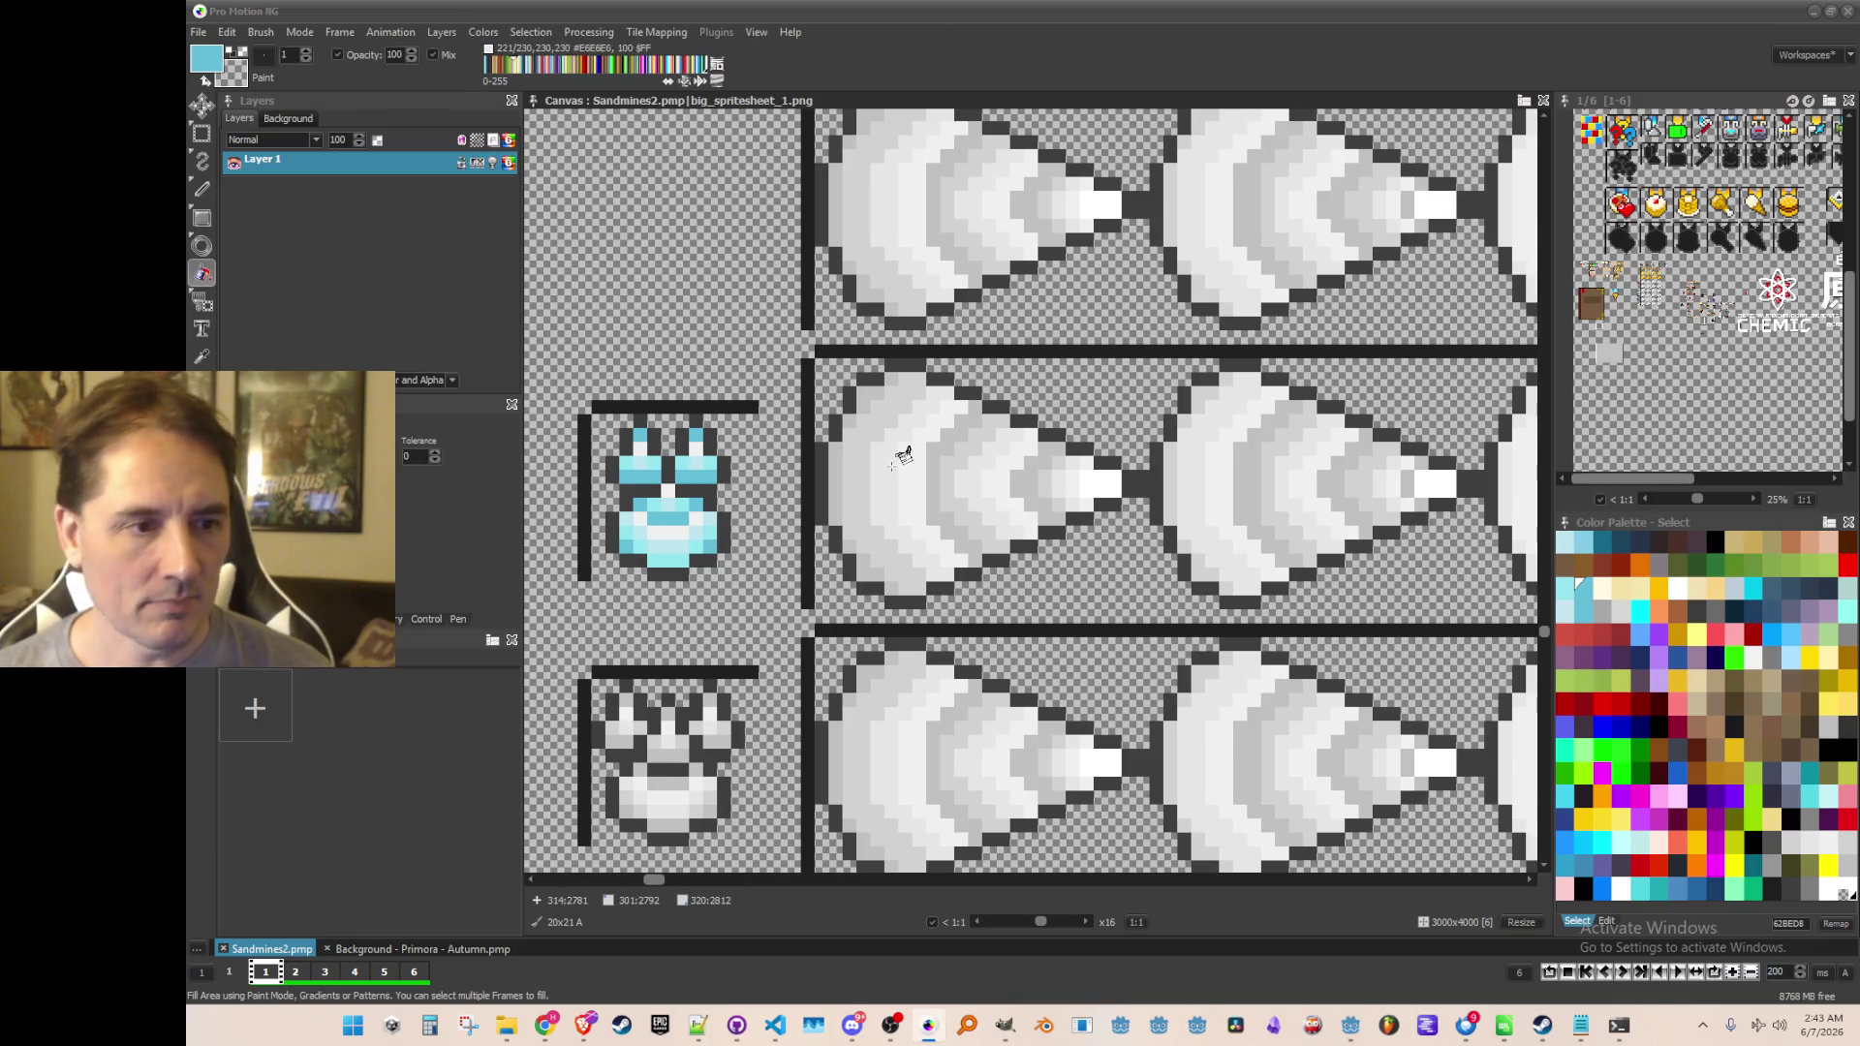
{"action": "left_click", "coordinate": [832, 477]}
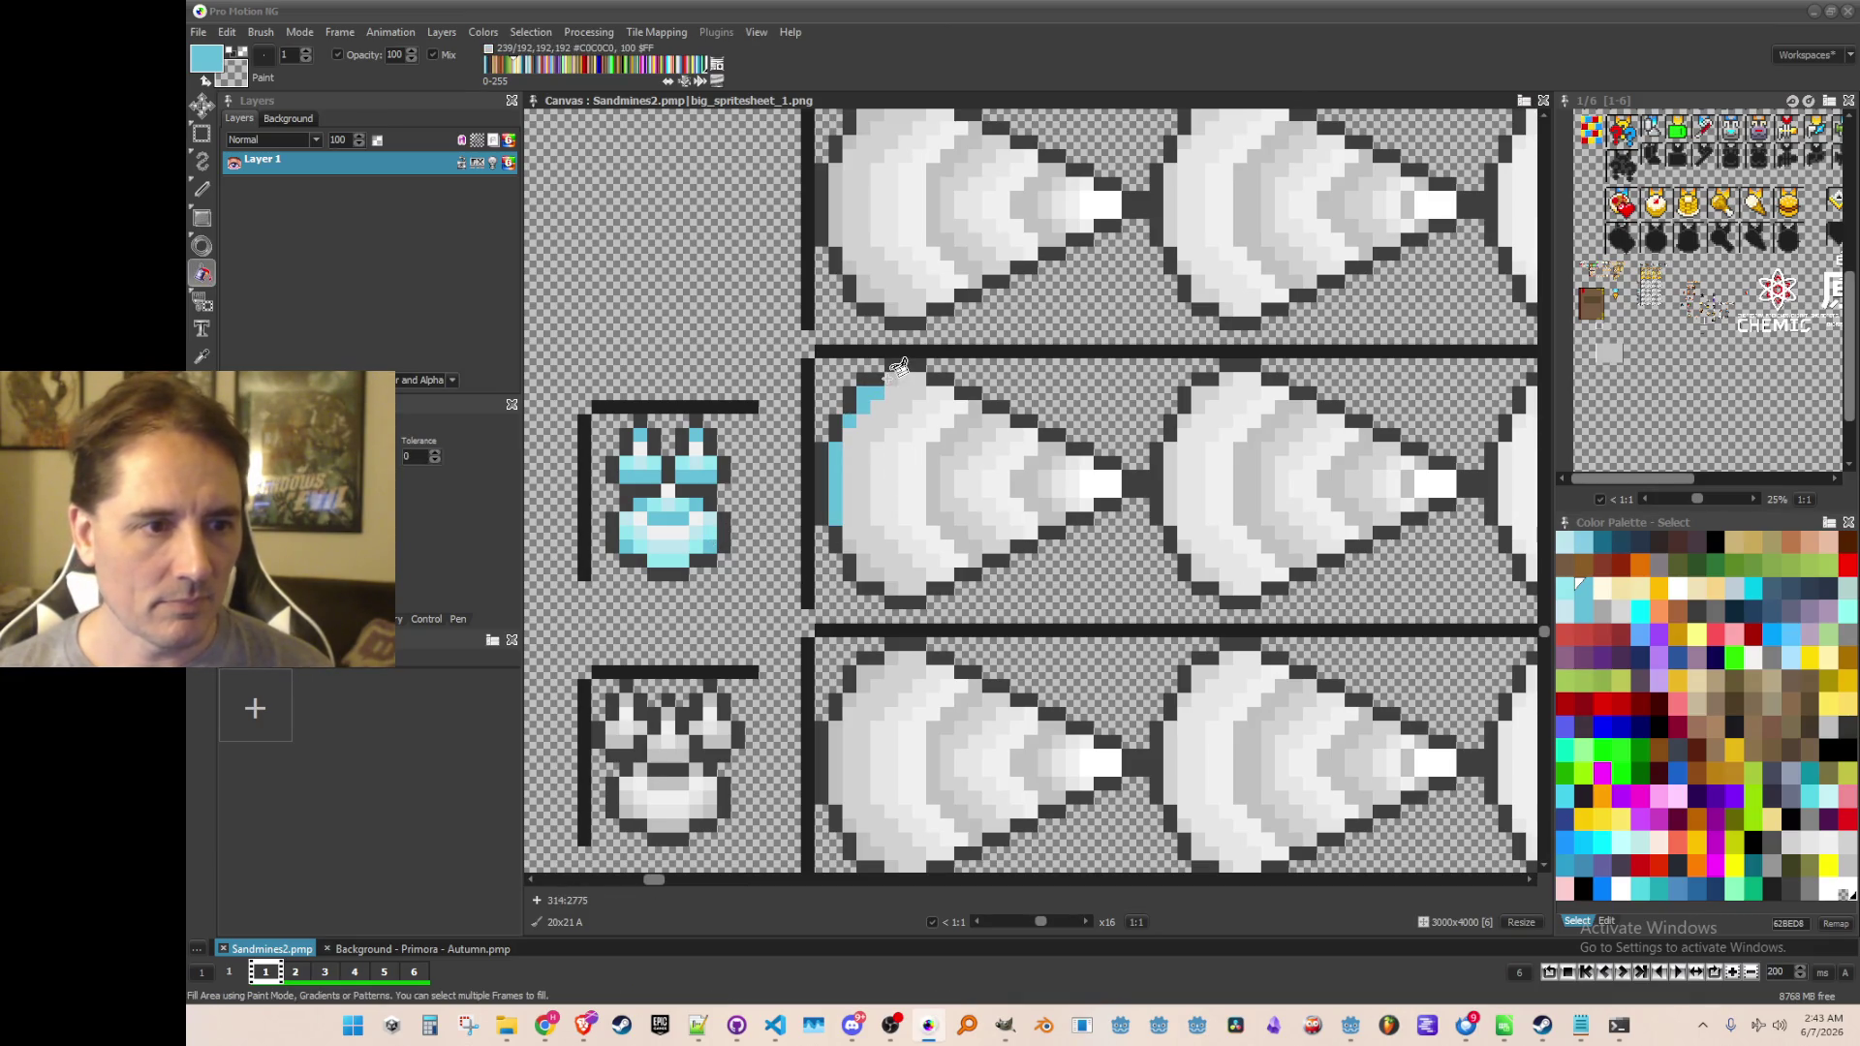
{"action": "left_click", "coordinate": [945, 436]}
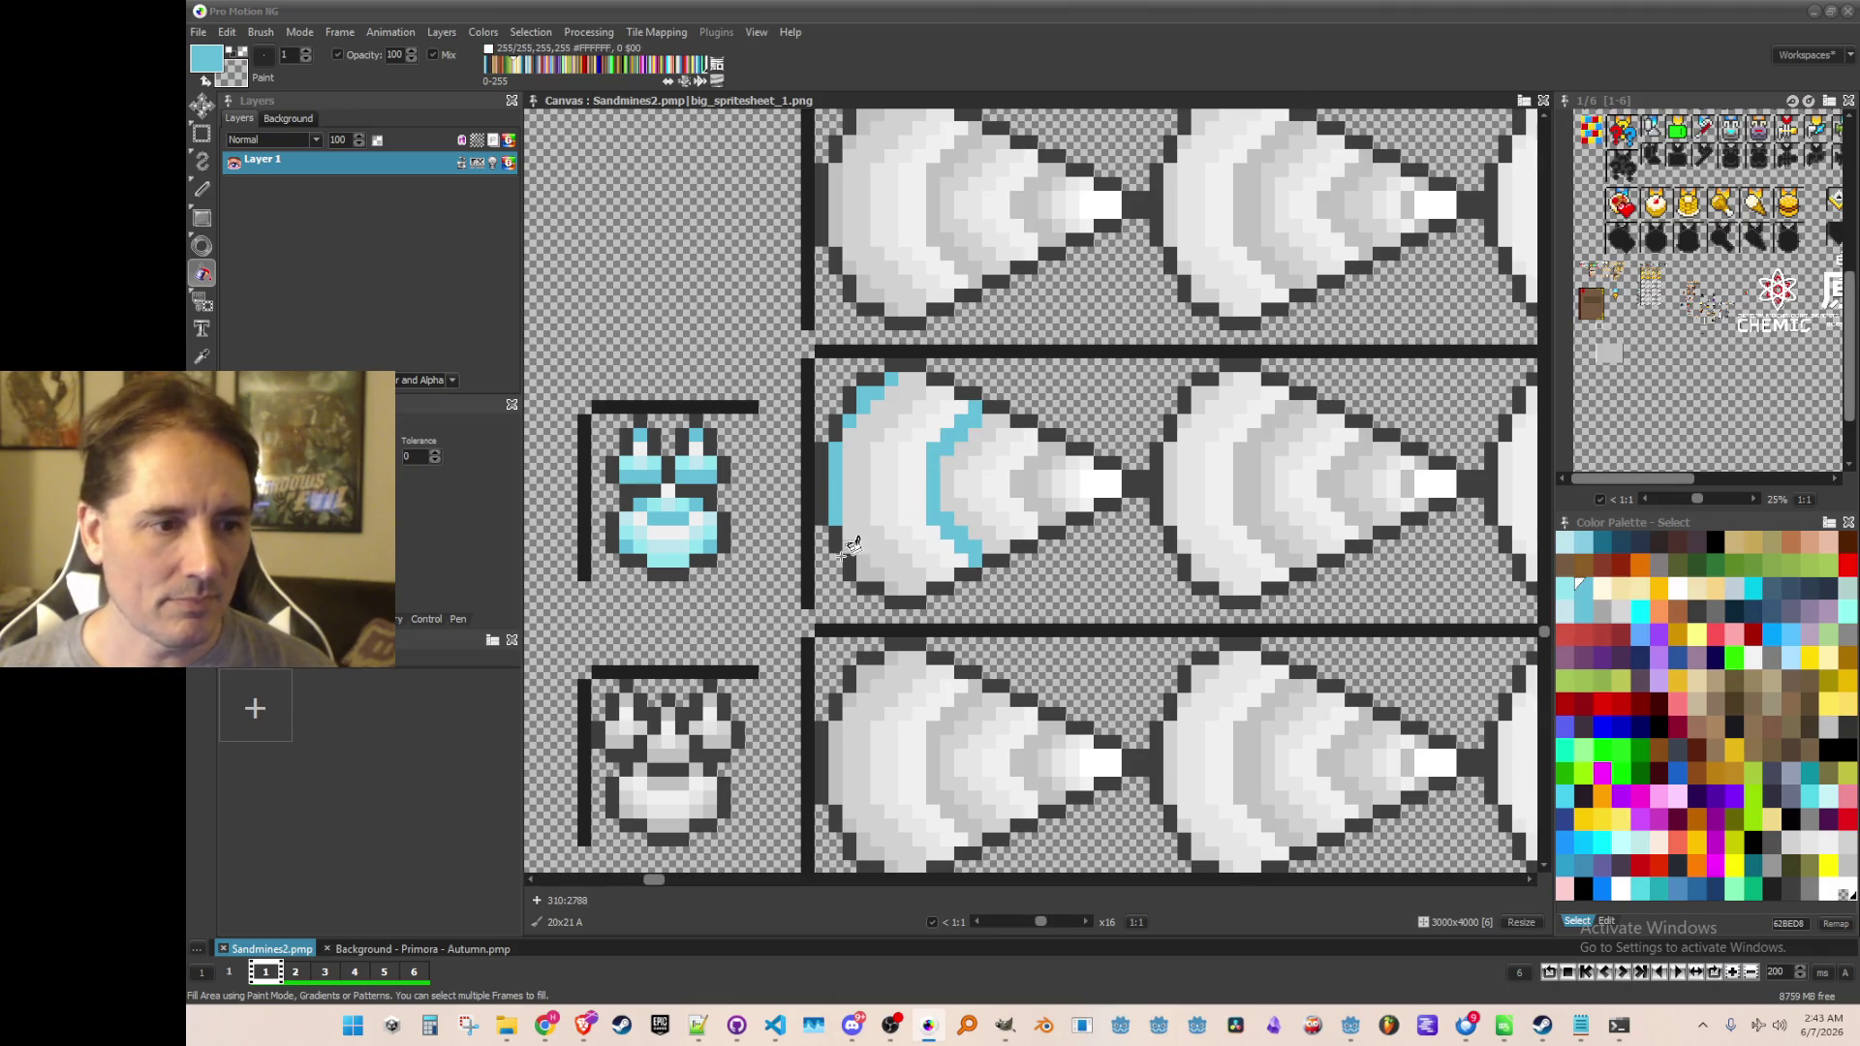
{"action": "left_click", "coordinate": [1037, 477]}
Fill the grey bands of the next three cones light blue
{"action": "scroll", "coordinate": [1133, 507], "scroll_direction": "right", "scroll_amount": 2}
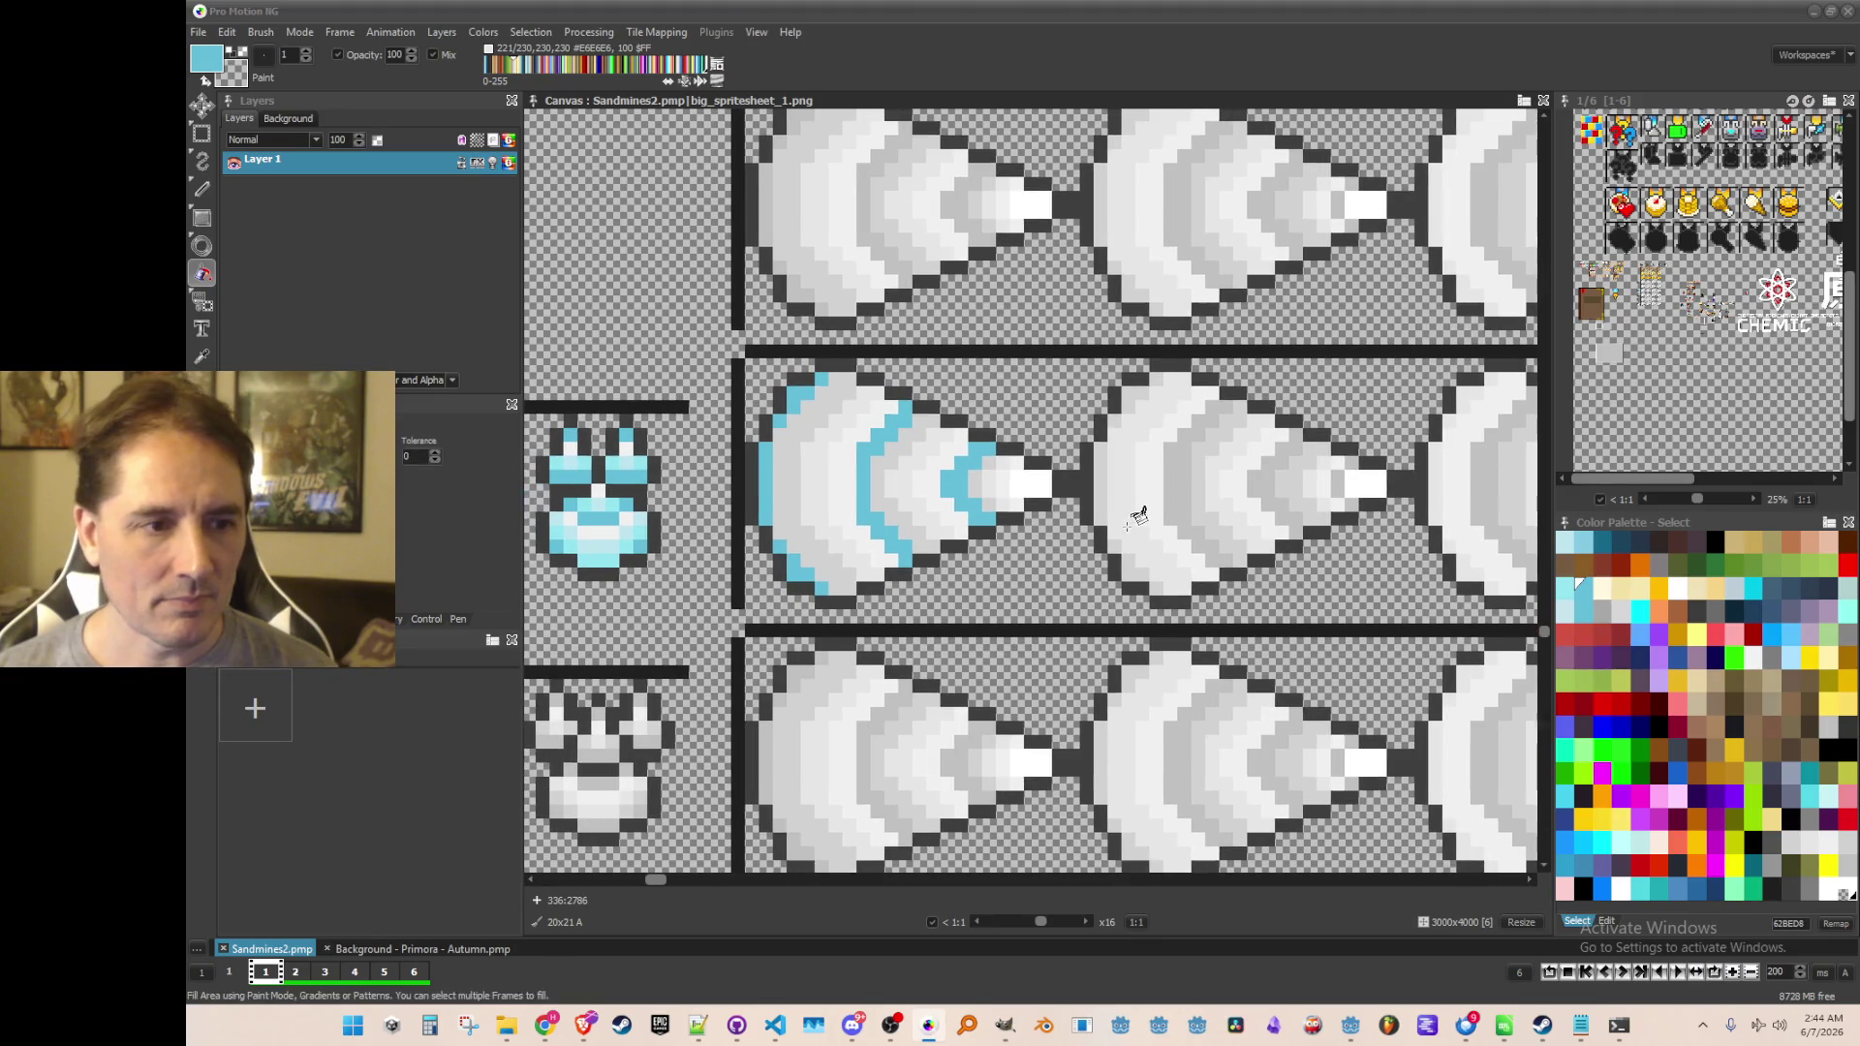
{"action": "left_click", "coordinate": [1177, 473]}
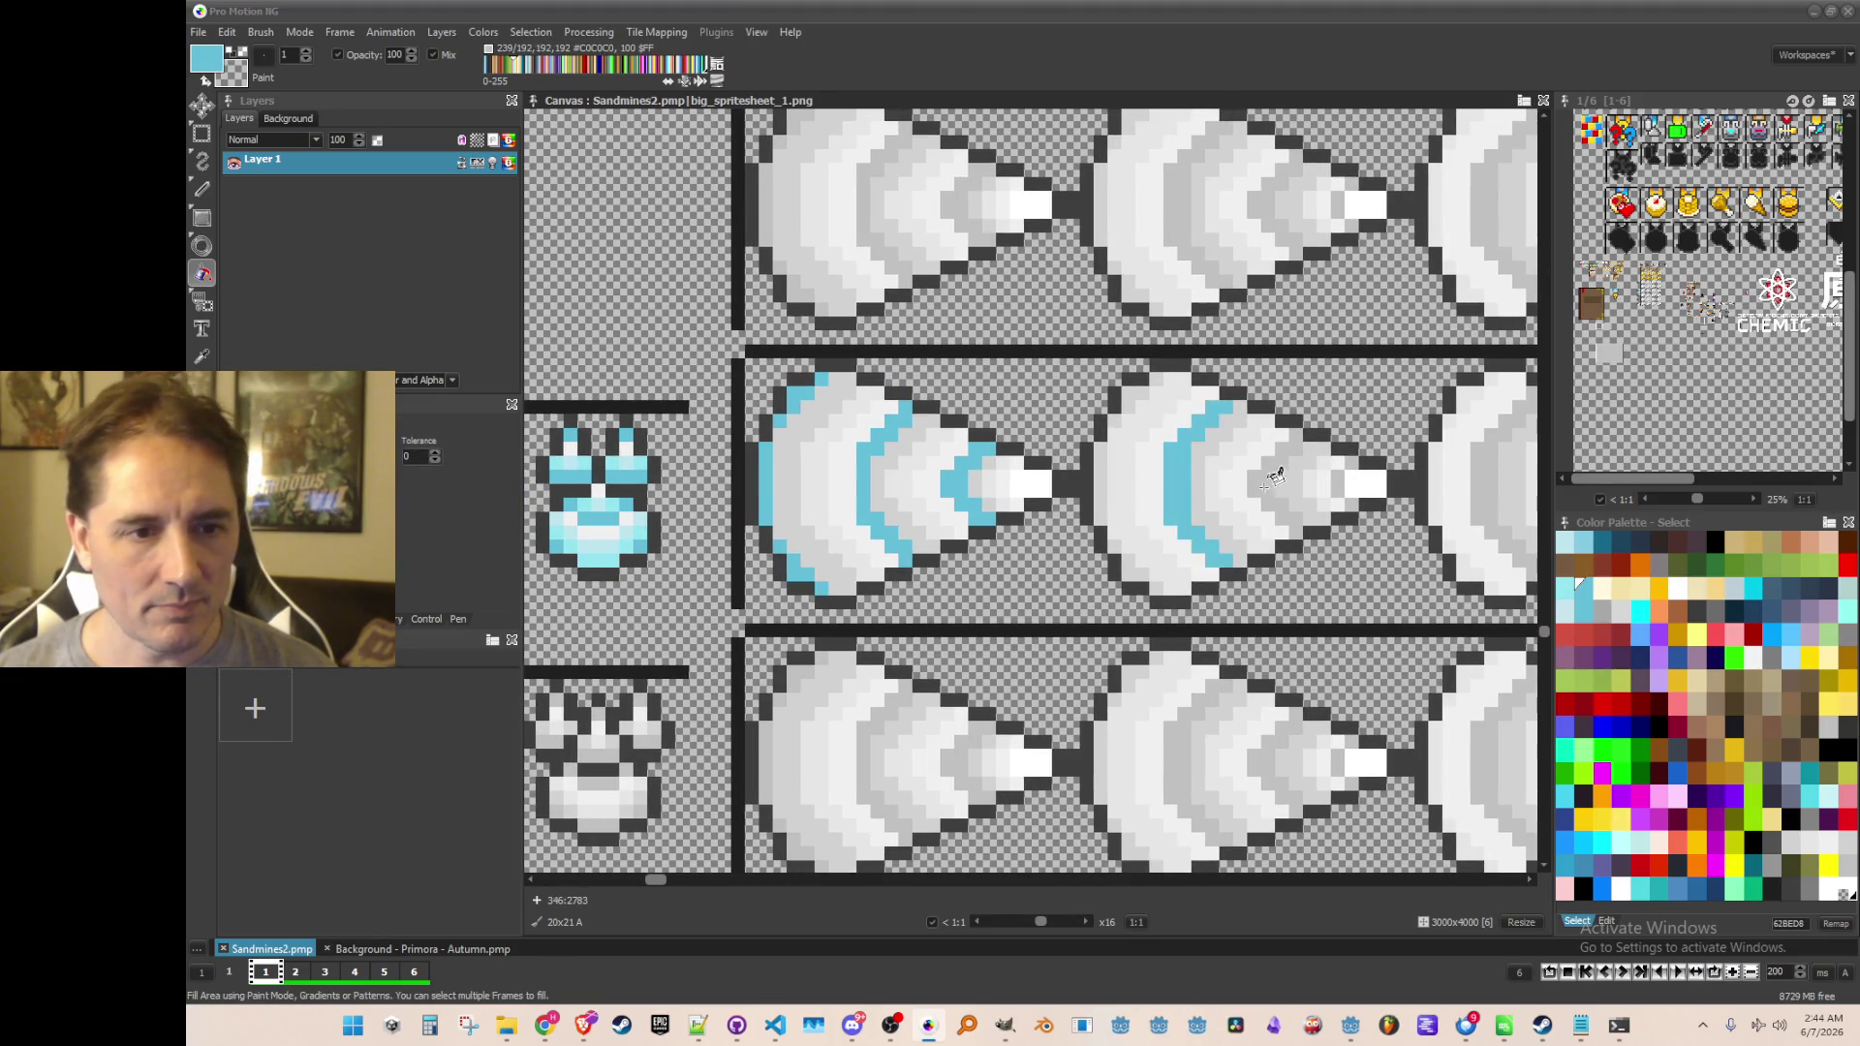
{"action": "left_click", "coordinate": [1277, 477]}
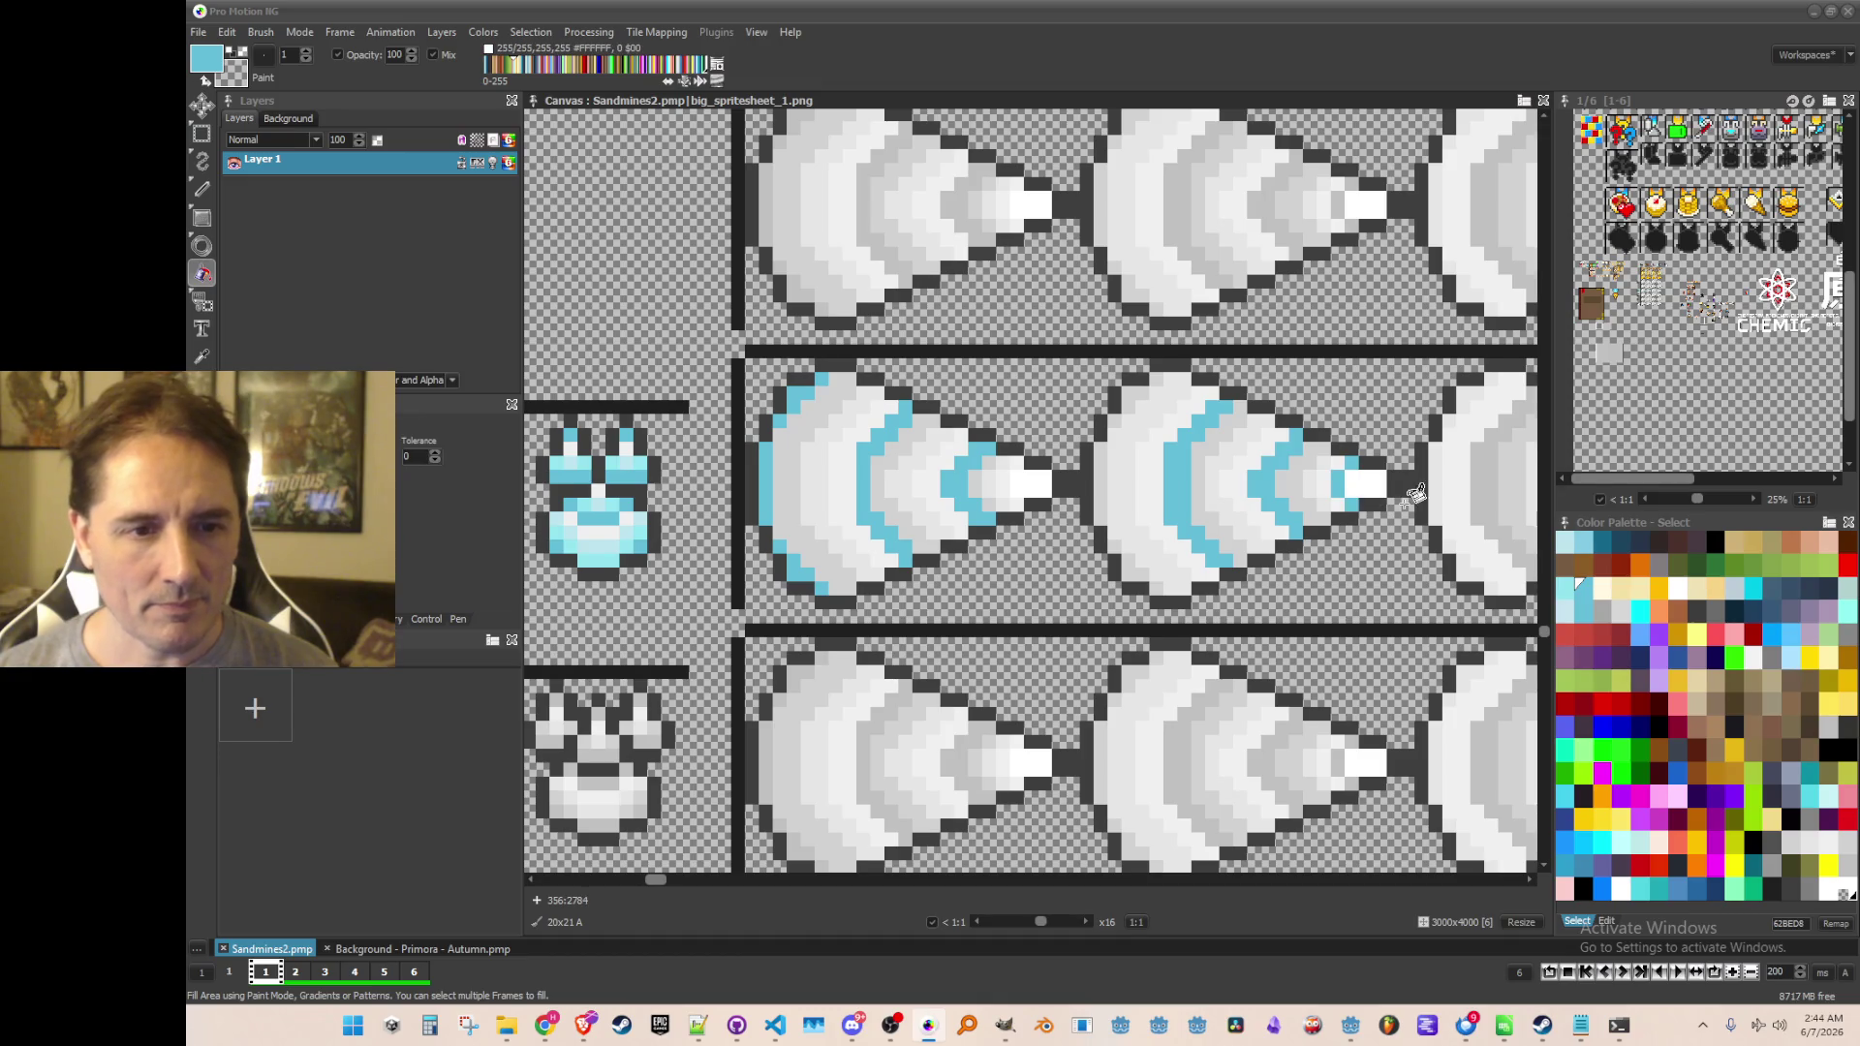
{"action": "scroll", "coordinate": [1415, 494], "scroll_direction": "right", "scroll_amount": 8}
{"action": "left_click", "coordinate": [938, 436]}
{"action": "left_click", "coordinate": [1030, 447]}
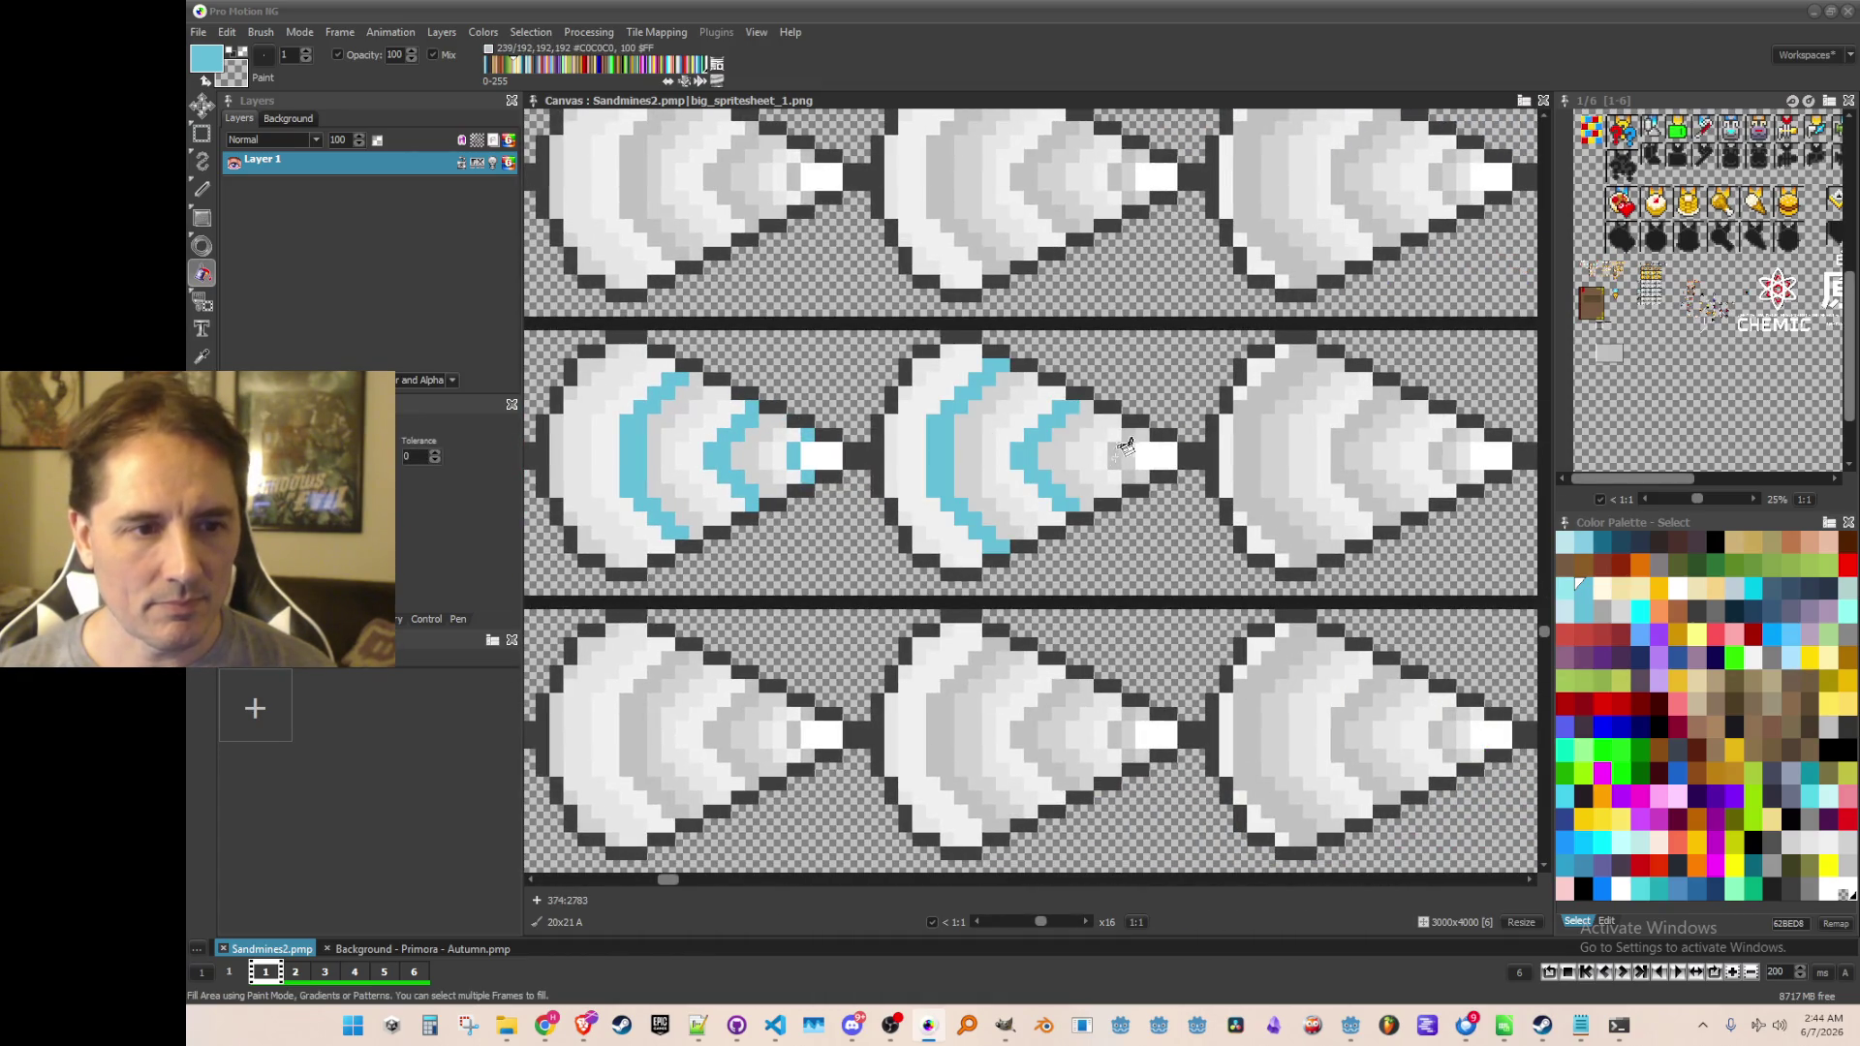
{"action": "scroll", "coordinate": [1153, 499], "scroll_direction": "right", "scroll_amount": 3}
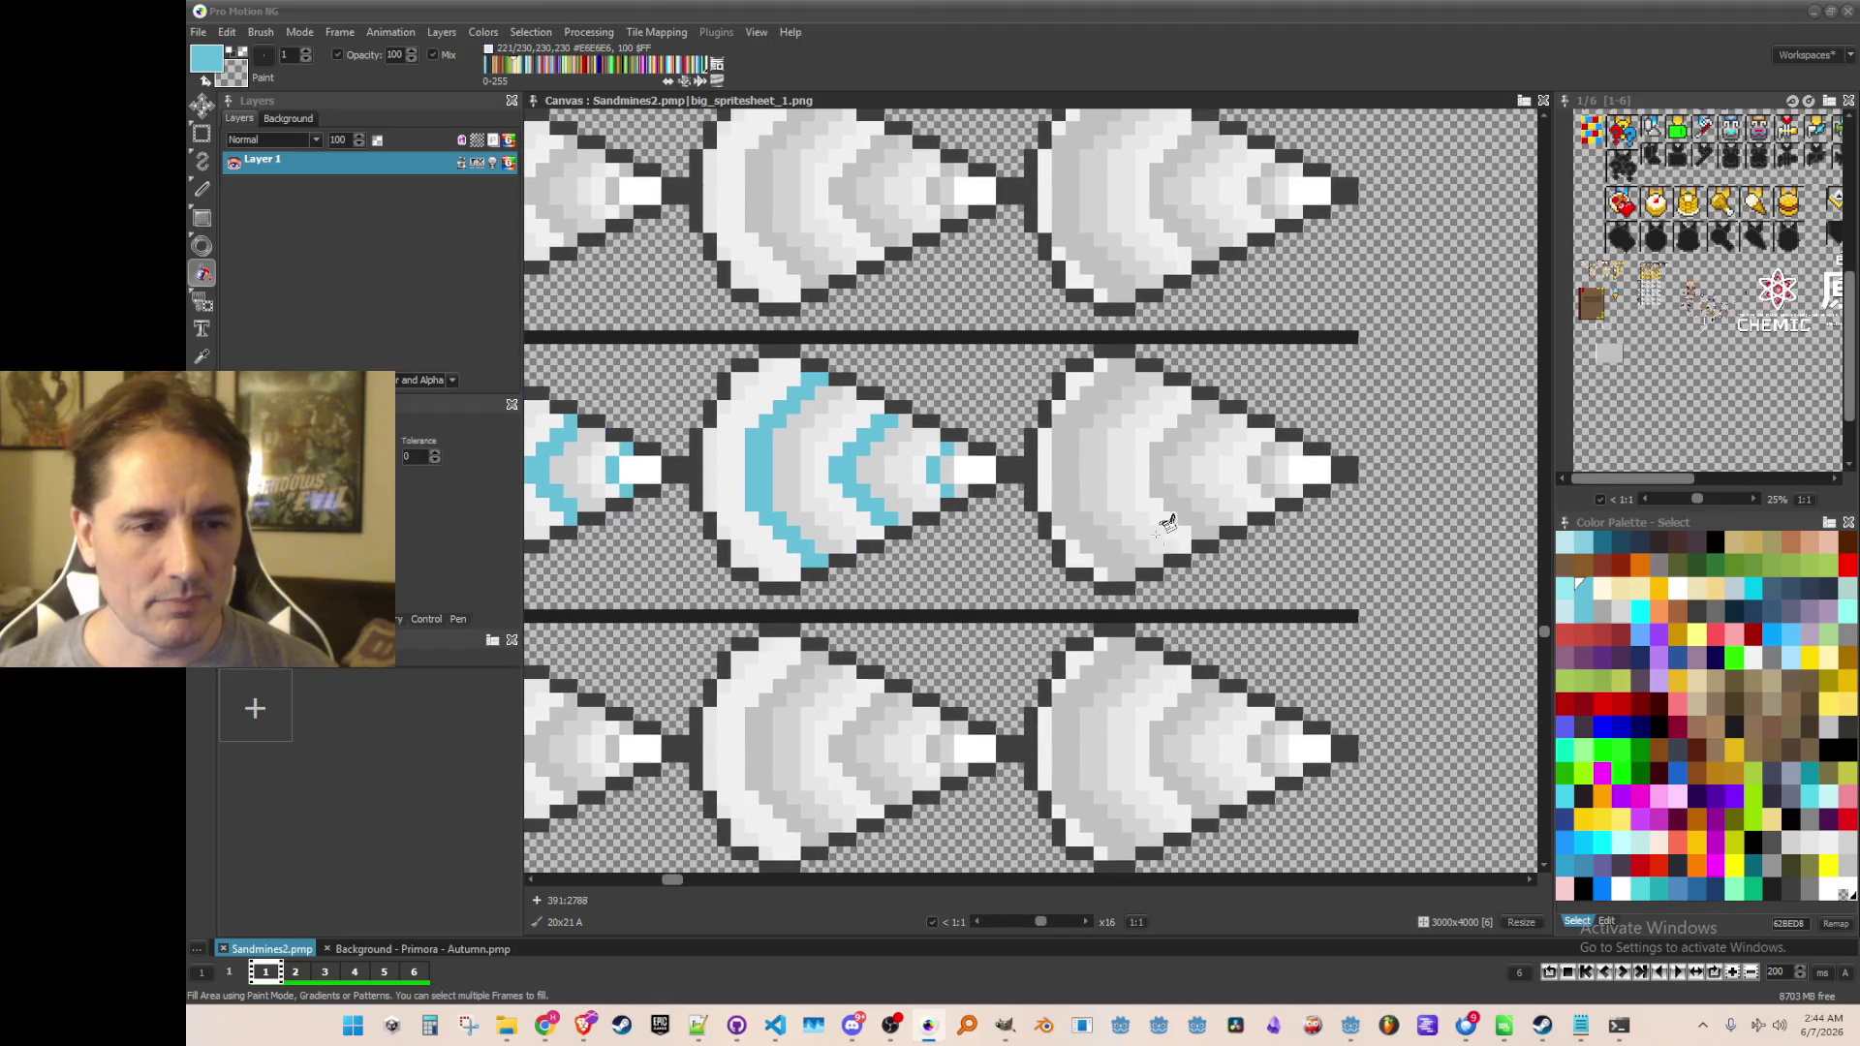
{"action": "left_click", "coordinate": [1070, 455]}
{"action": "left_click", "coordinate": [1177, 443]}
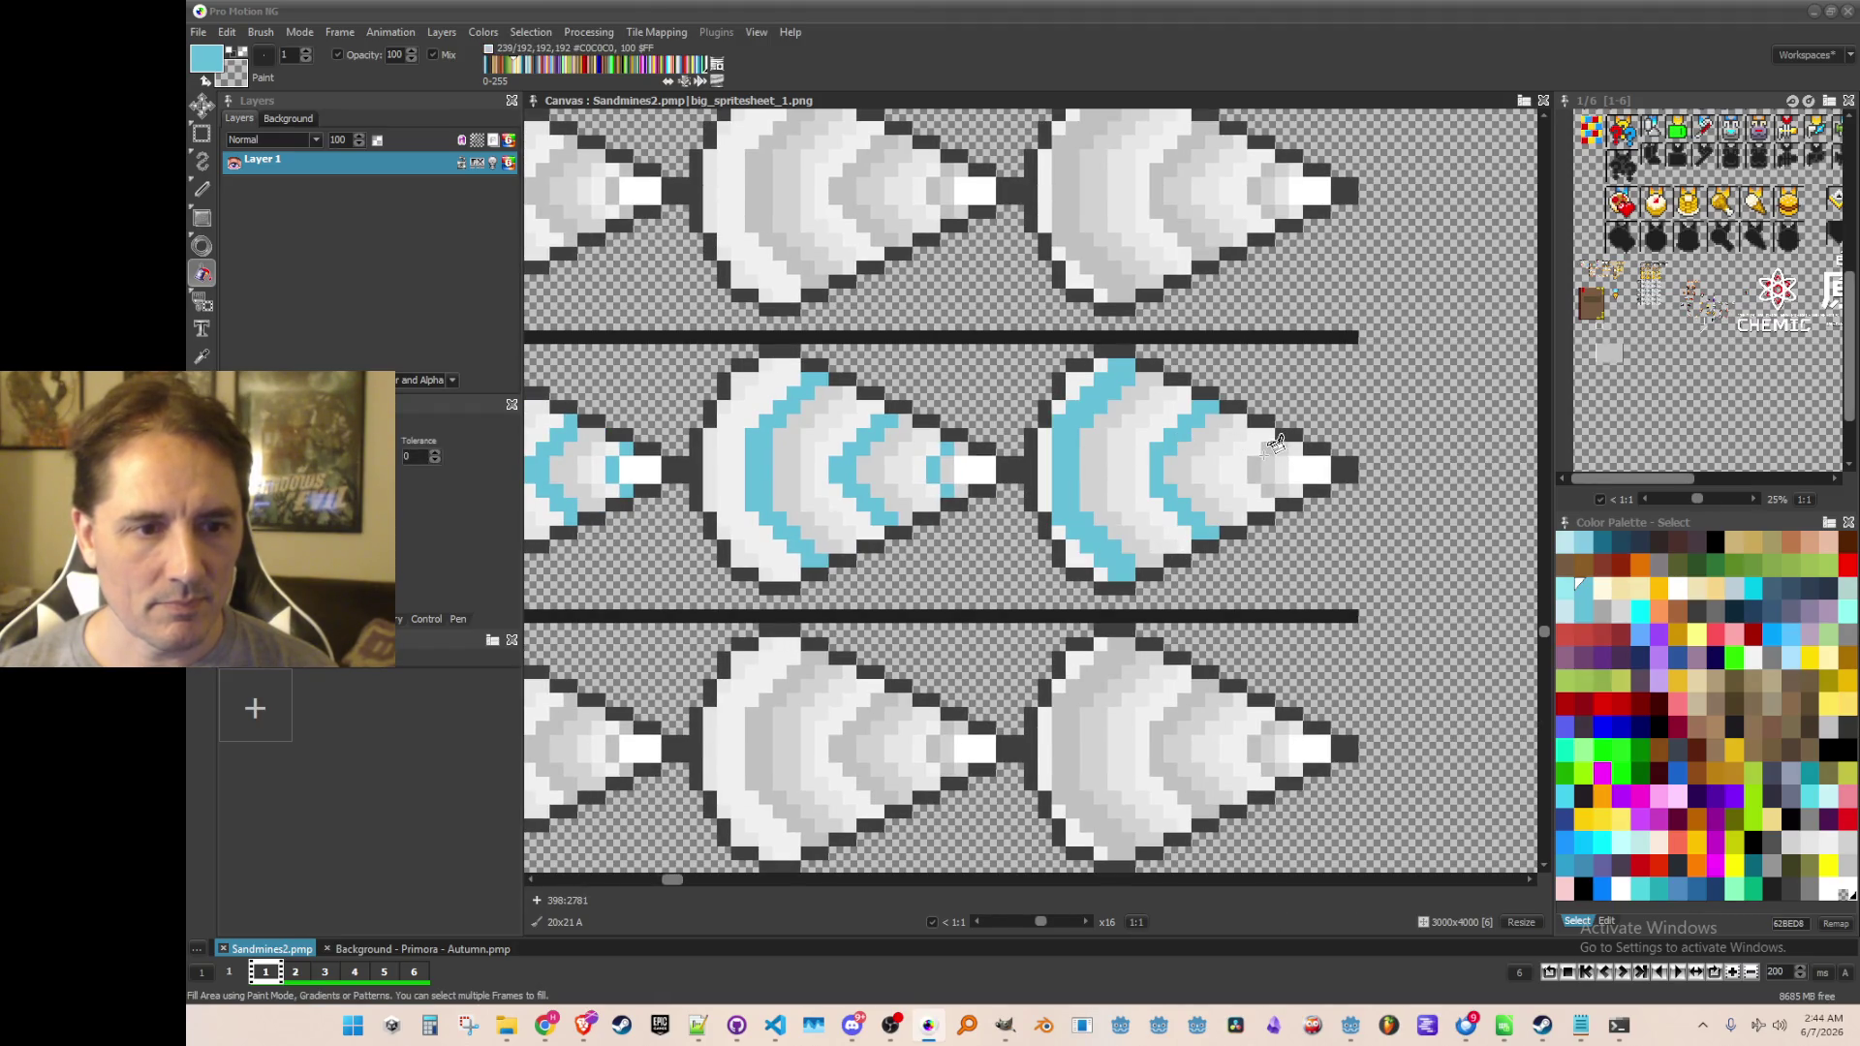
{"action": "scroll", "coordinate": [1277, 482], "scroll_direction": "down", "scroll_amount": 2}
{"action": "scroll", "coordinate": [1010, 530], "scroll_direction": "up", "scroll_amount": 1}
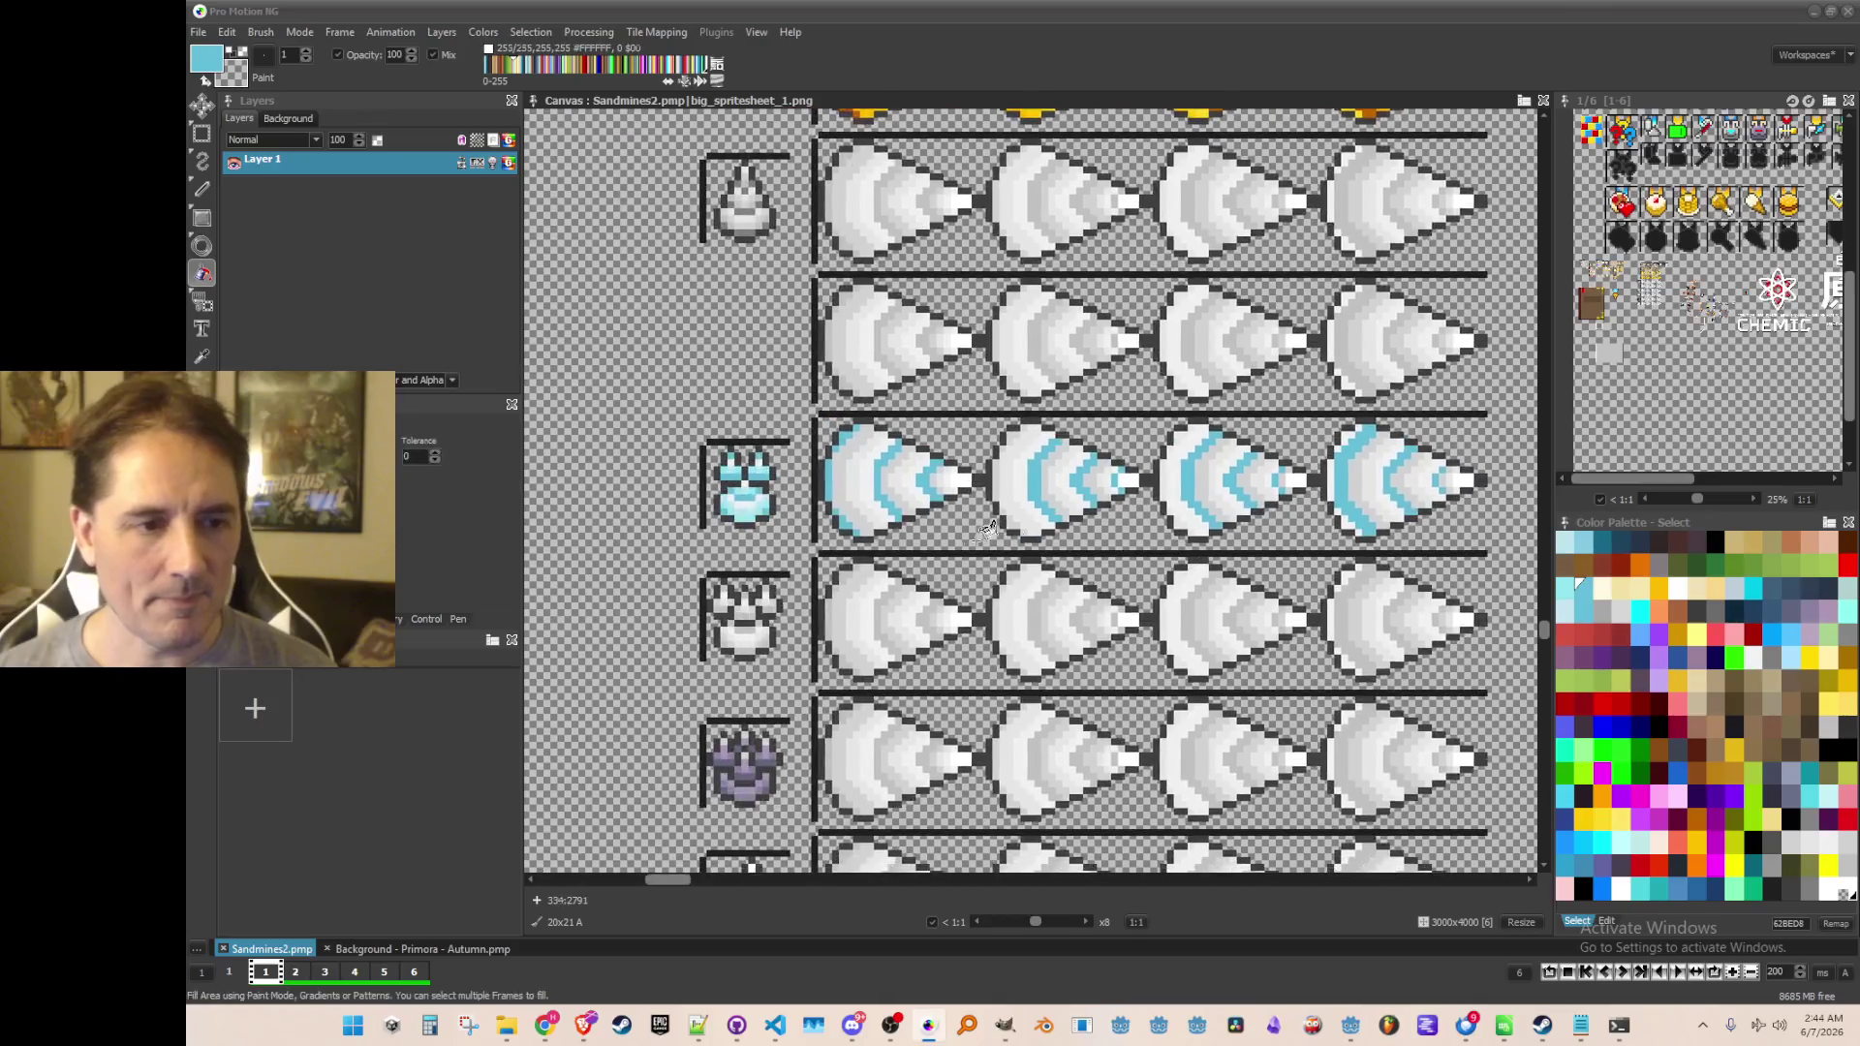
{"action": "scroll", "coordinate": [852, 514], "scroll_direction": "left", "scroll_amount": 1}
Sample the pale cyan from the blue ore icon
{"action": "key", "text": "k"}
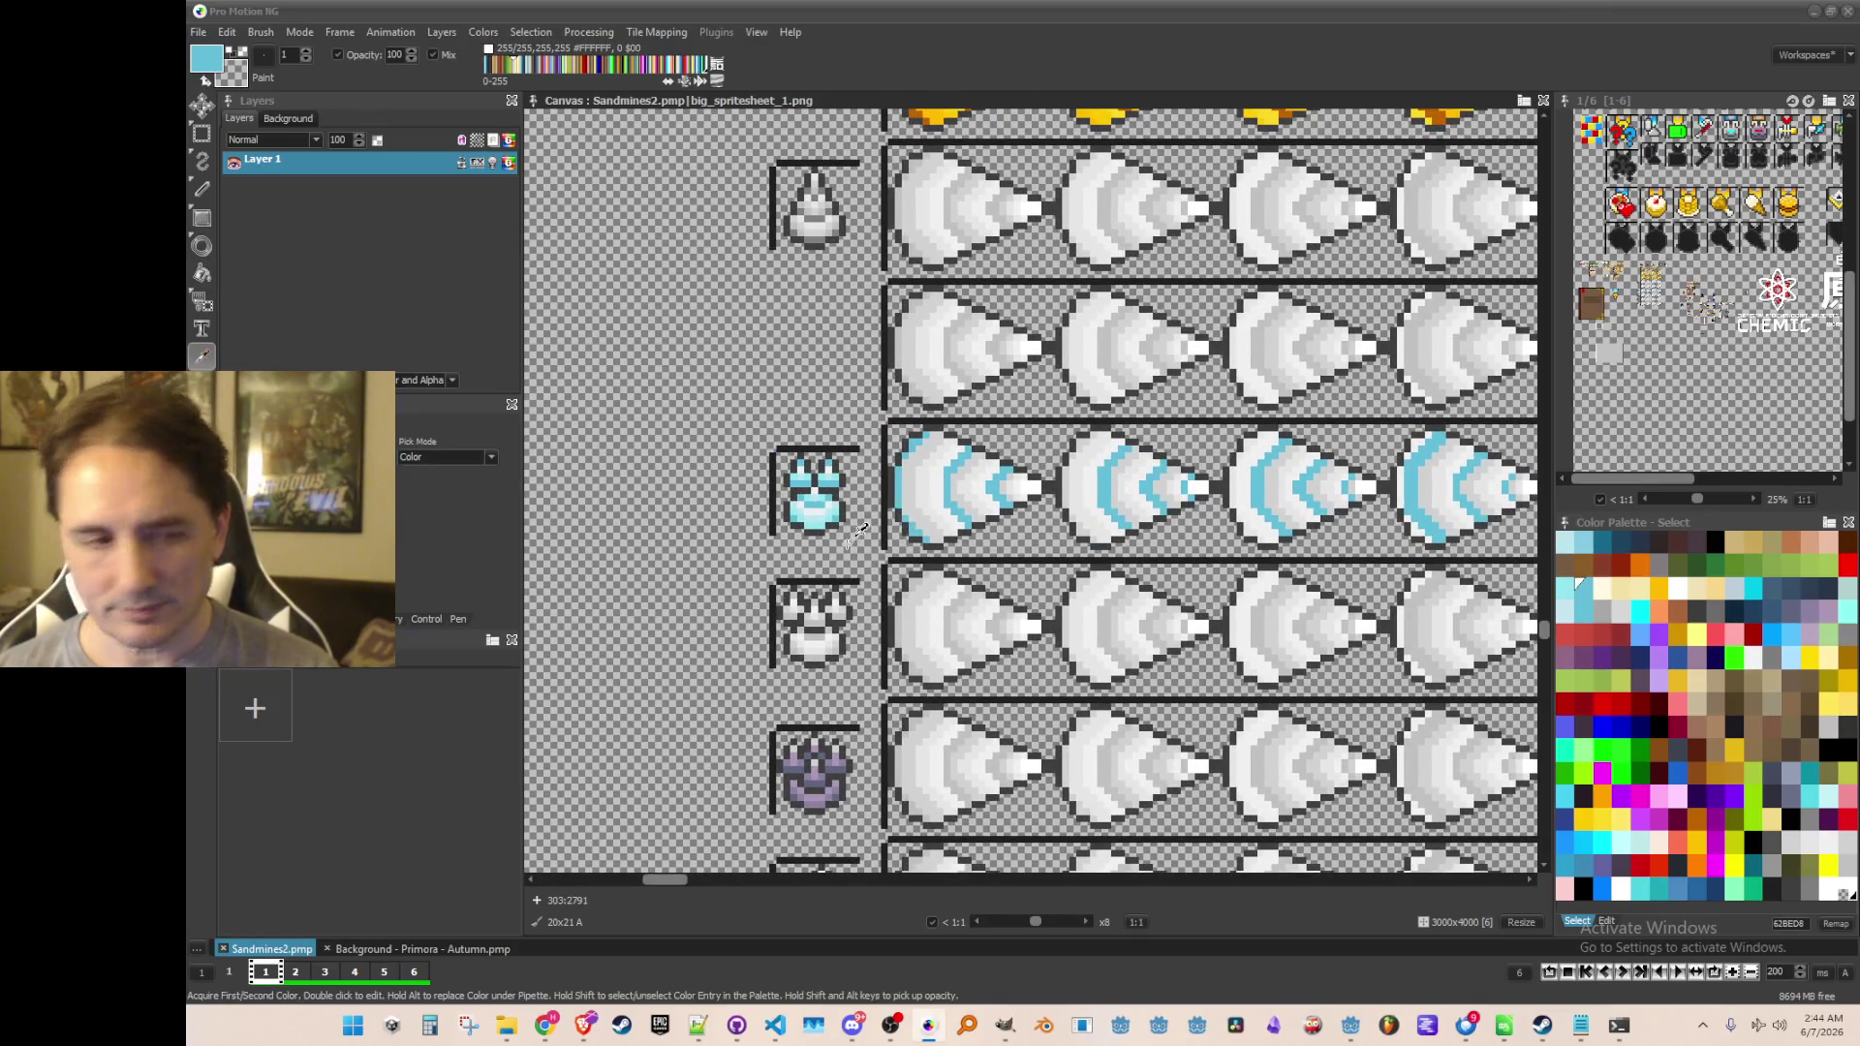
{"action": "scroll", "coordinate": [889, 495], "scroll_direction": "up", "scroll_amount": 1}
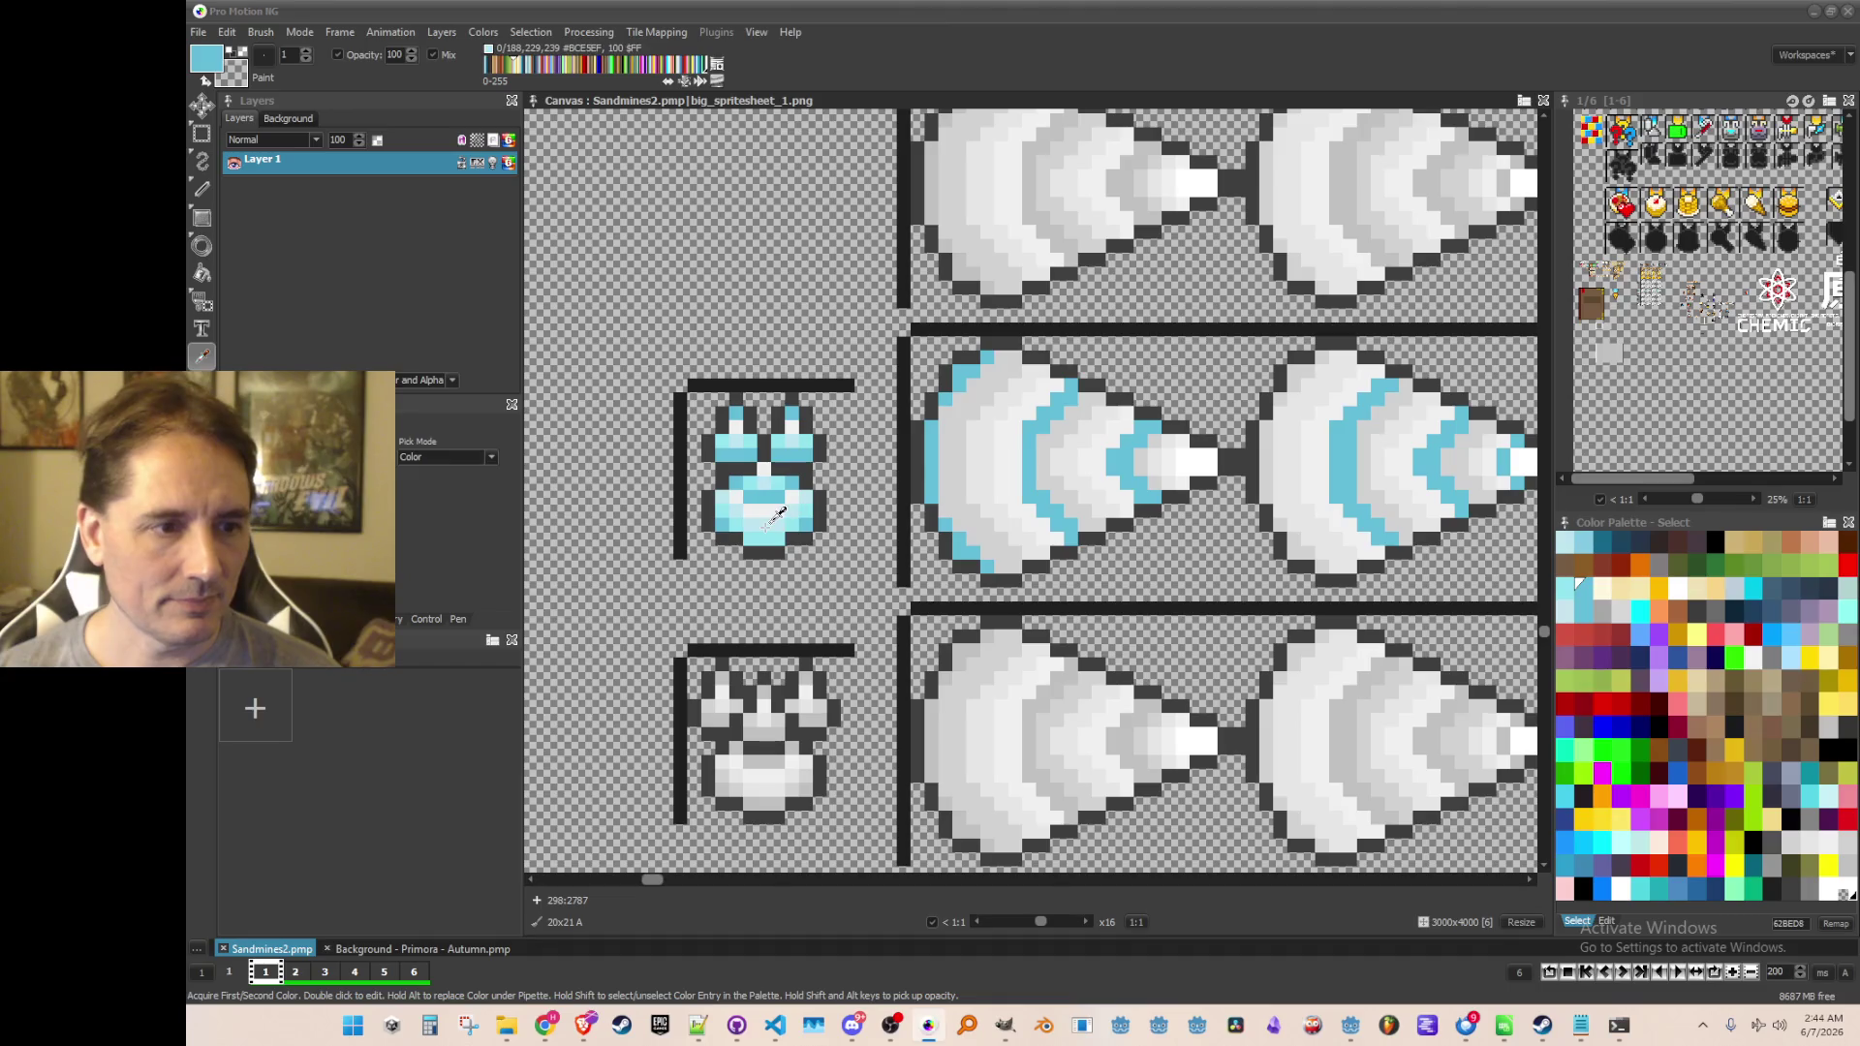
{"action": "left_click", "coordinate": [800, 546]}
{"action": "scroll", "coordinate": [968, 481], "scroll_direction": "up", "scroll_amount": 1}
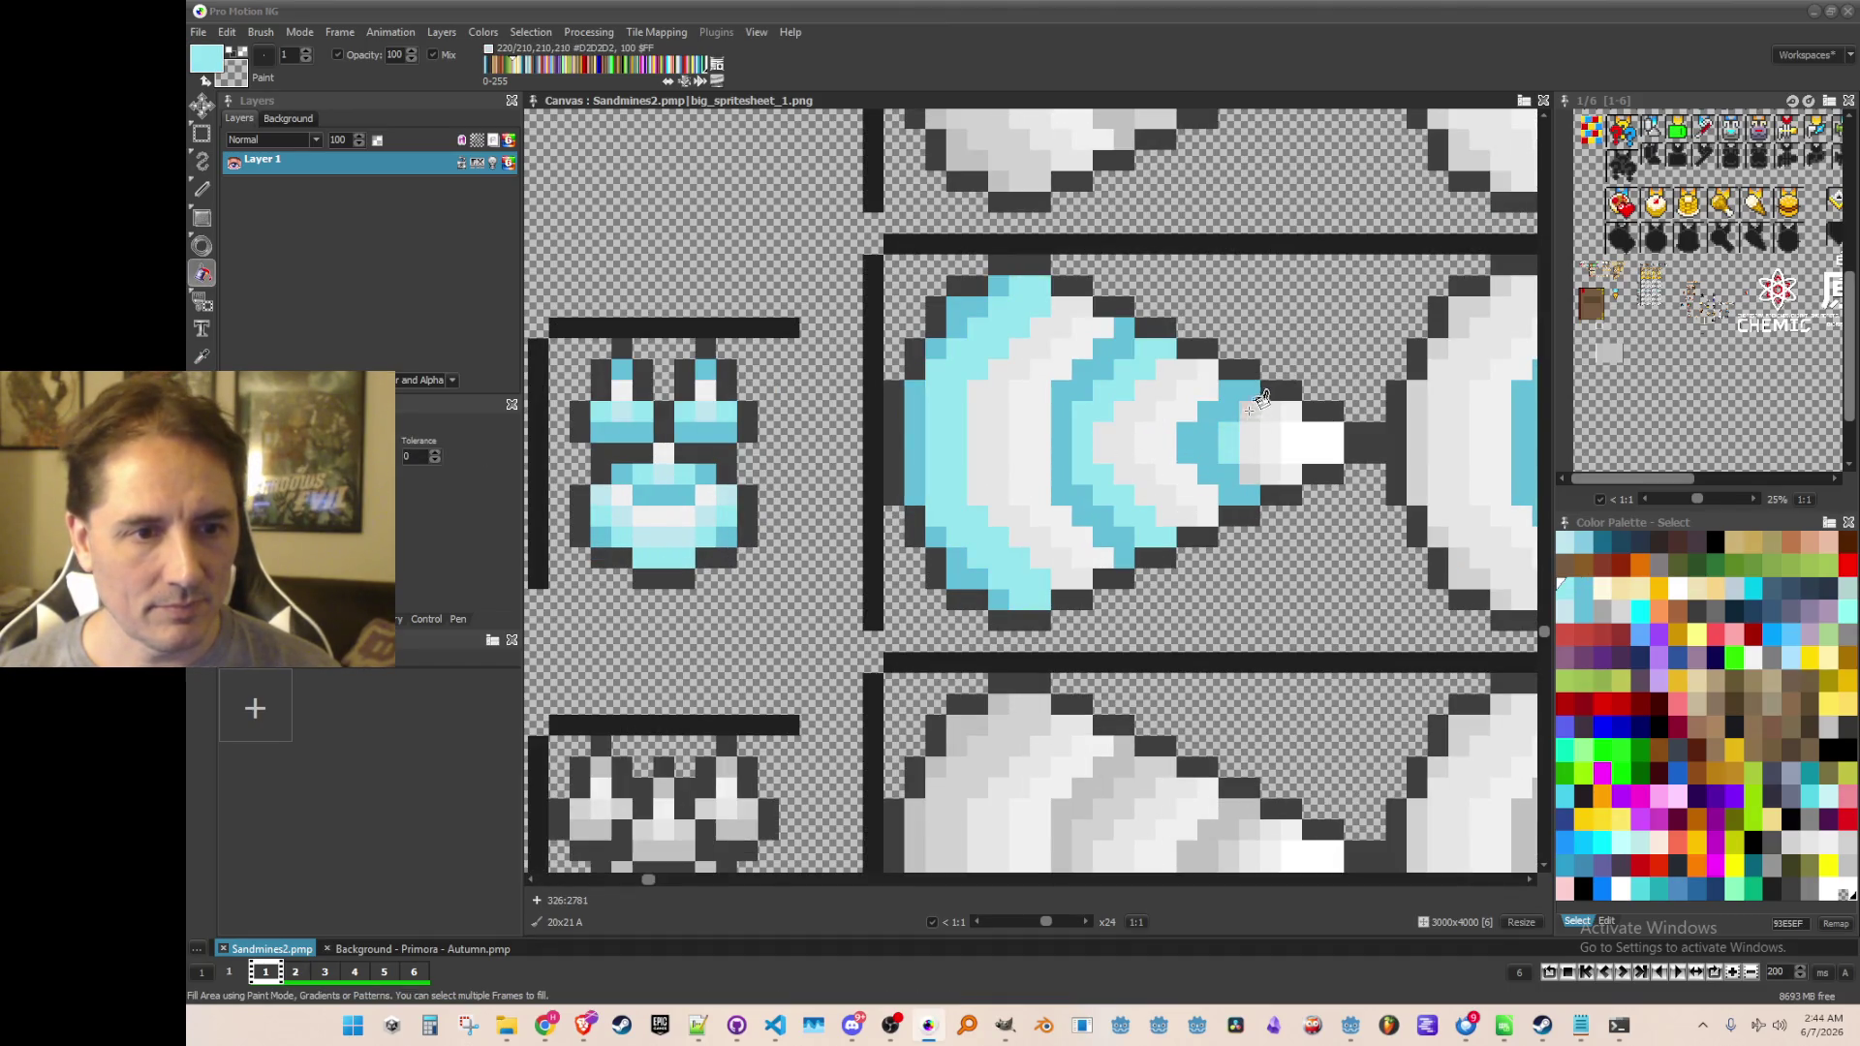
{"action": "scroll", "coordinate": [1260, 458], "scroll_direction": "down", "scroll_amount": 1}
Fill the first cone's outer white band with pale cyan
{"action": "left_click_drag", "start_coordinate": [1550, 523], "coordinate": [1114, 538]}
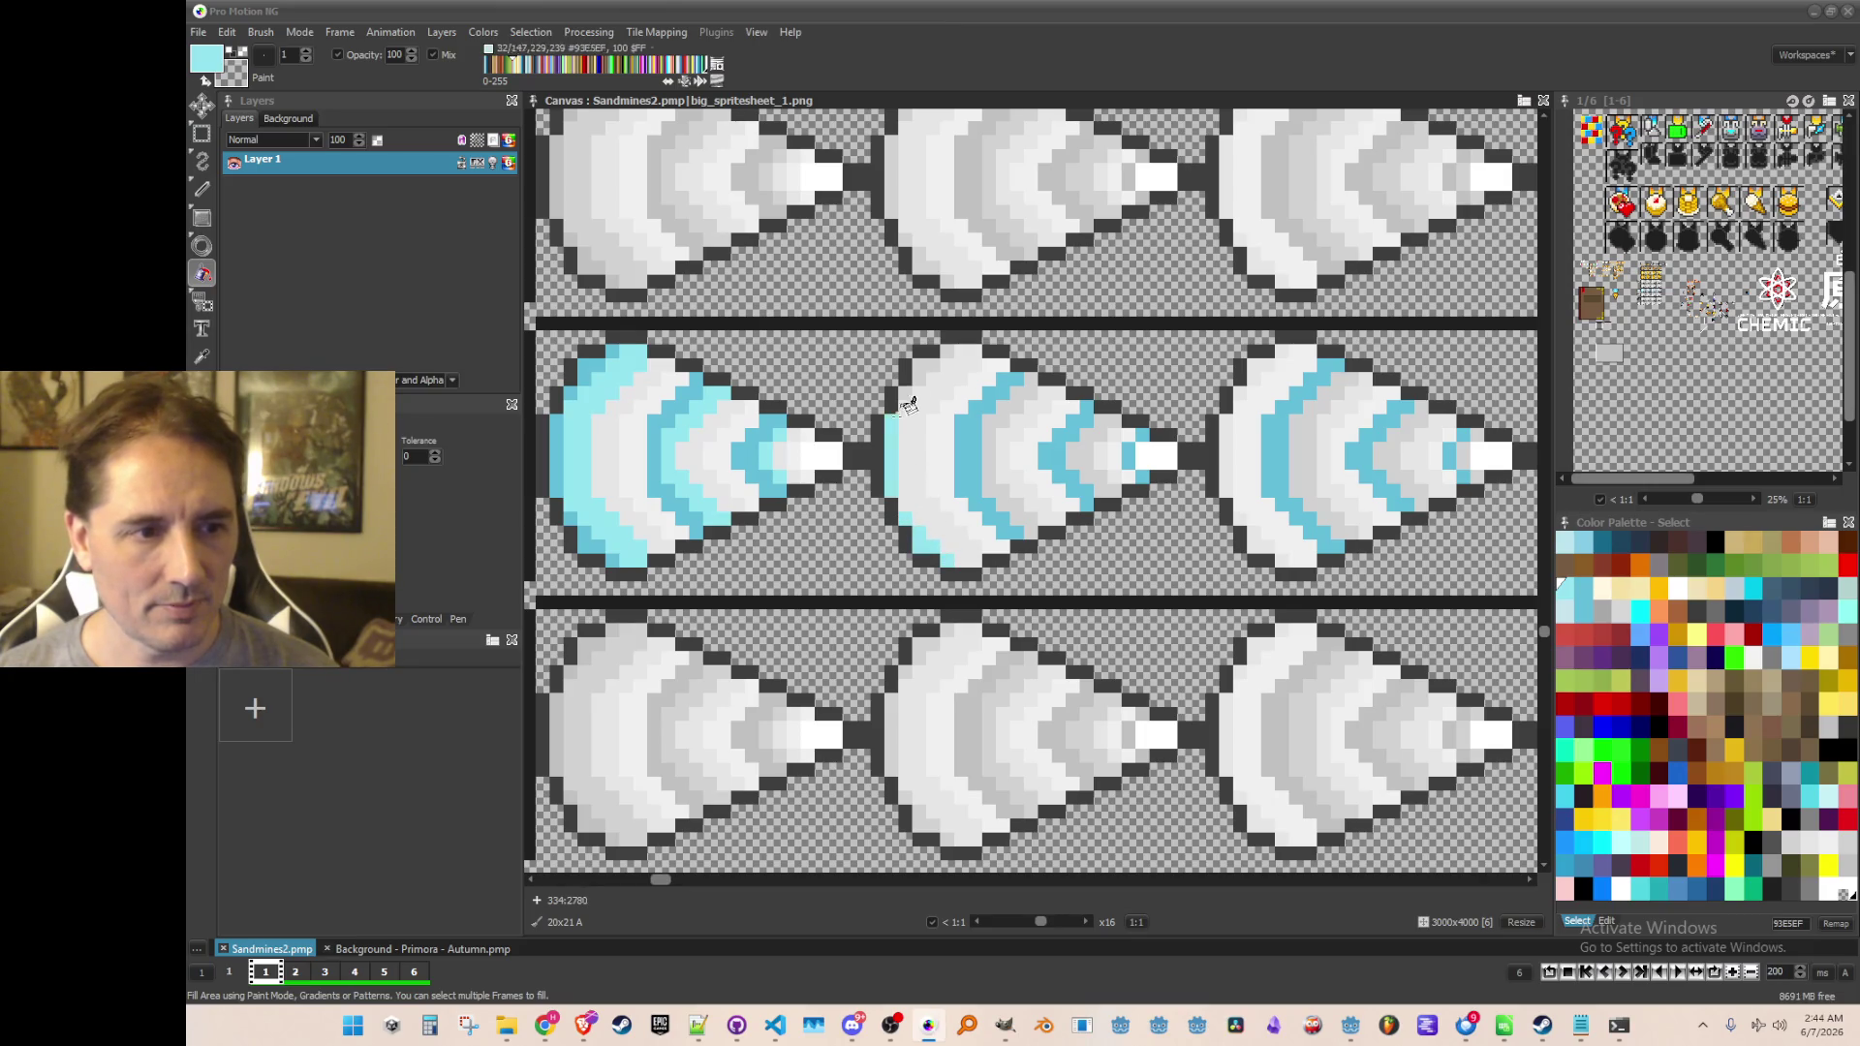
{"action": "scroll", "coordinate": [1017, 415], "scroll_direction": "up", "scroll_amount": 1}
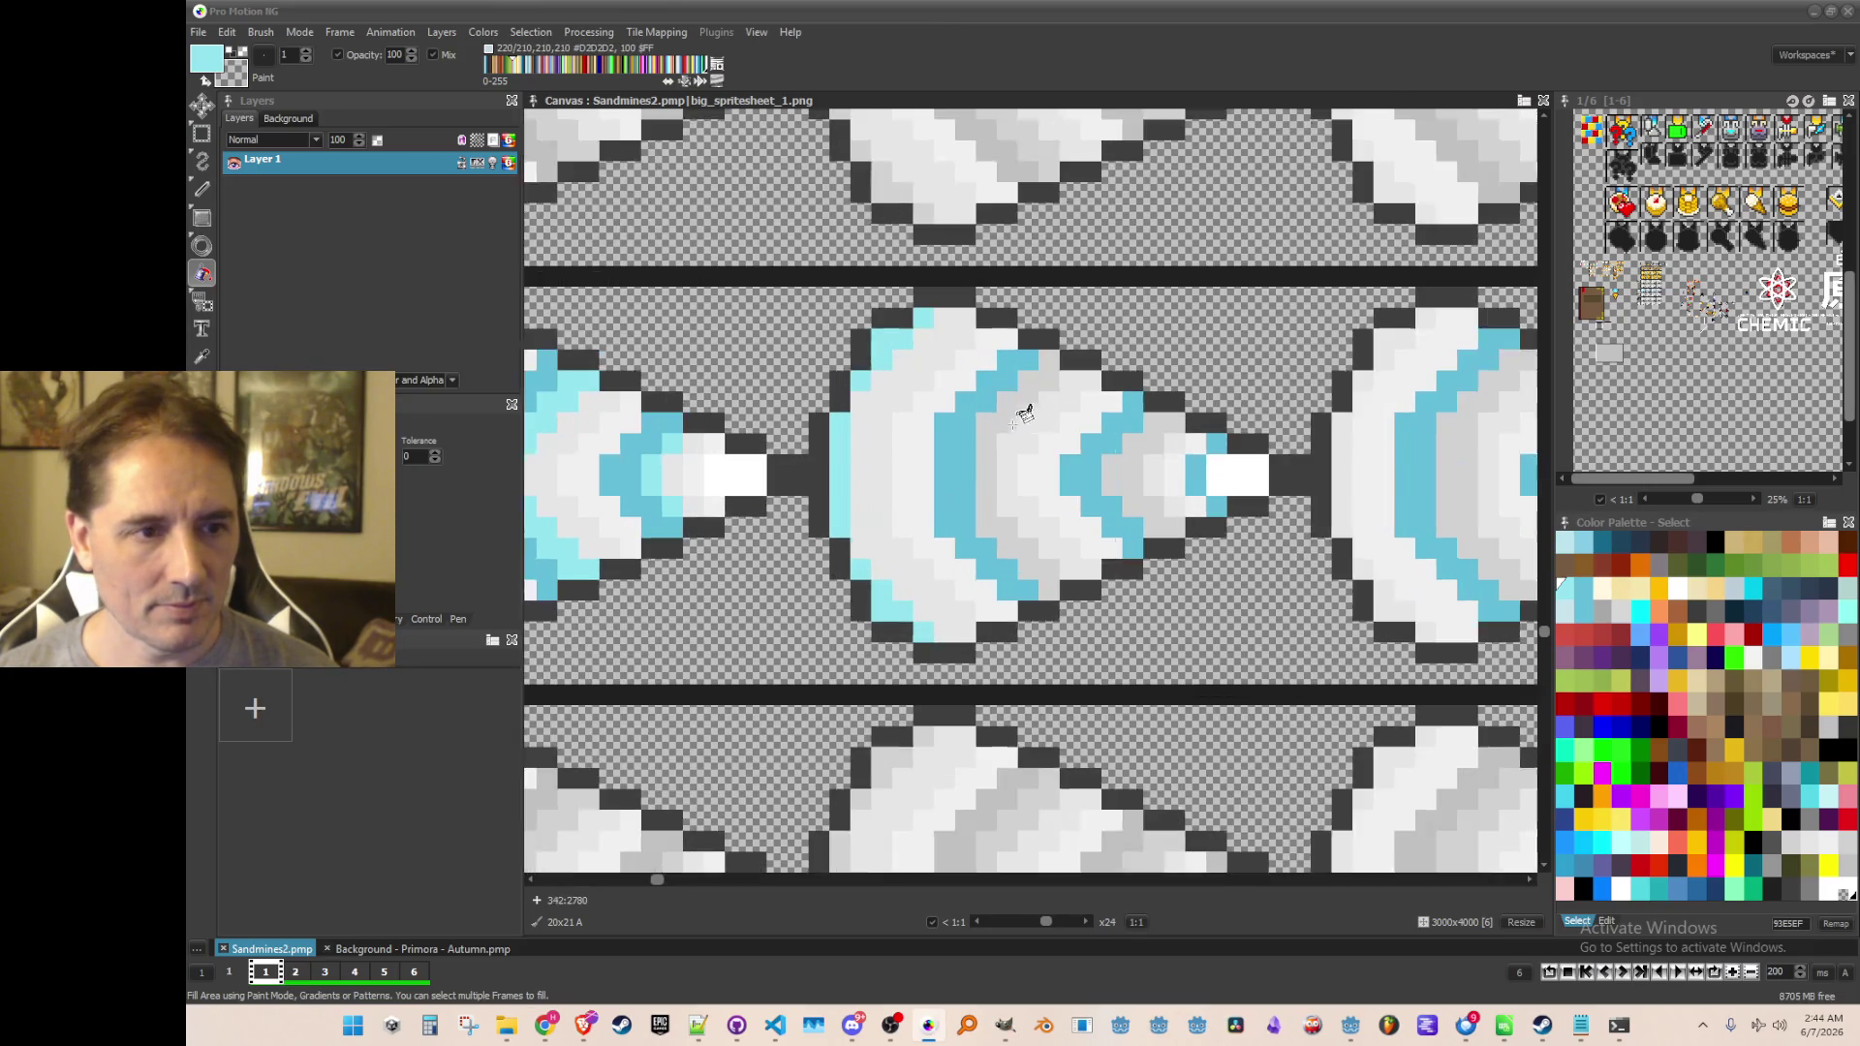
{"action": "scroll", "coordinate": [1129, 462], "scroll_direction": "down", "scroll_amount": 1}
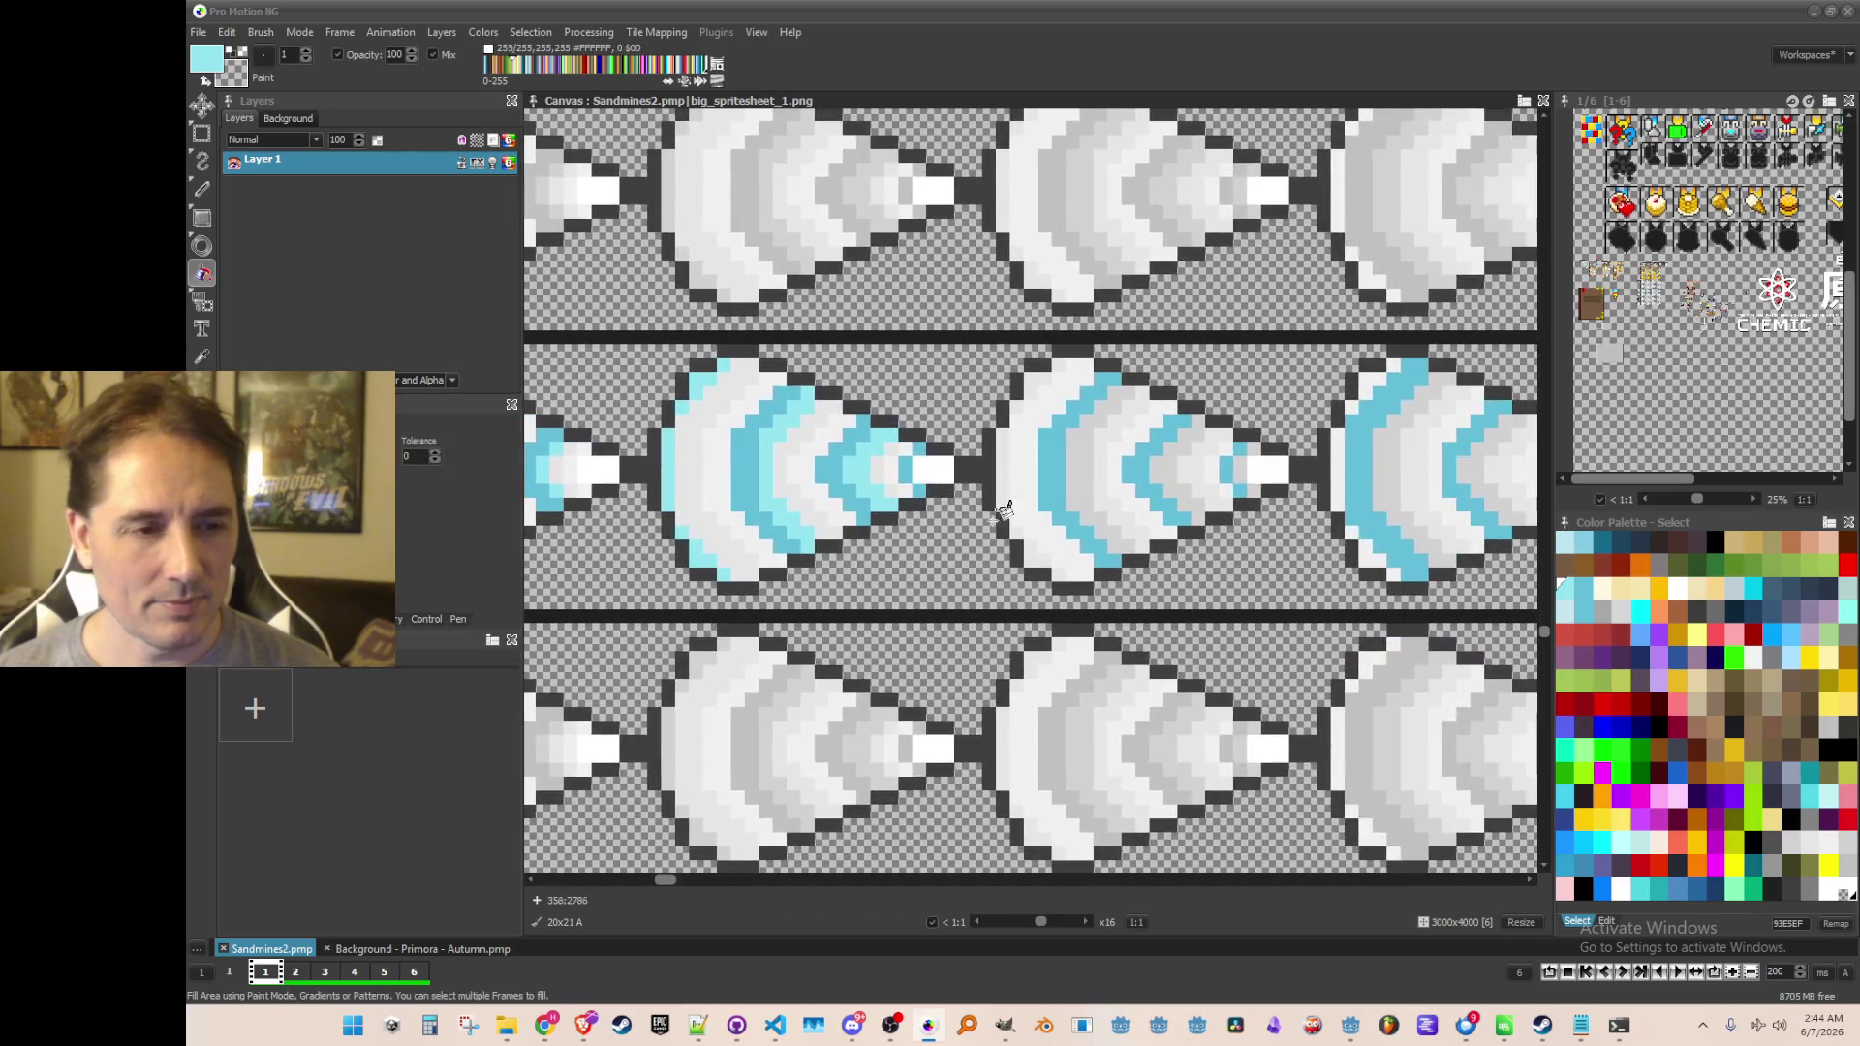
{"action": "scroll", "coordinate": [962, 500], "scroll_direction": "up", "scroll_amount": 1}
{"action": "left_click", "coordinate": [921, 443]}
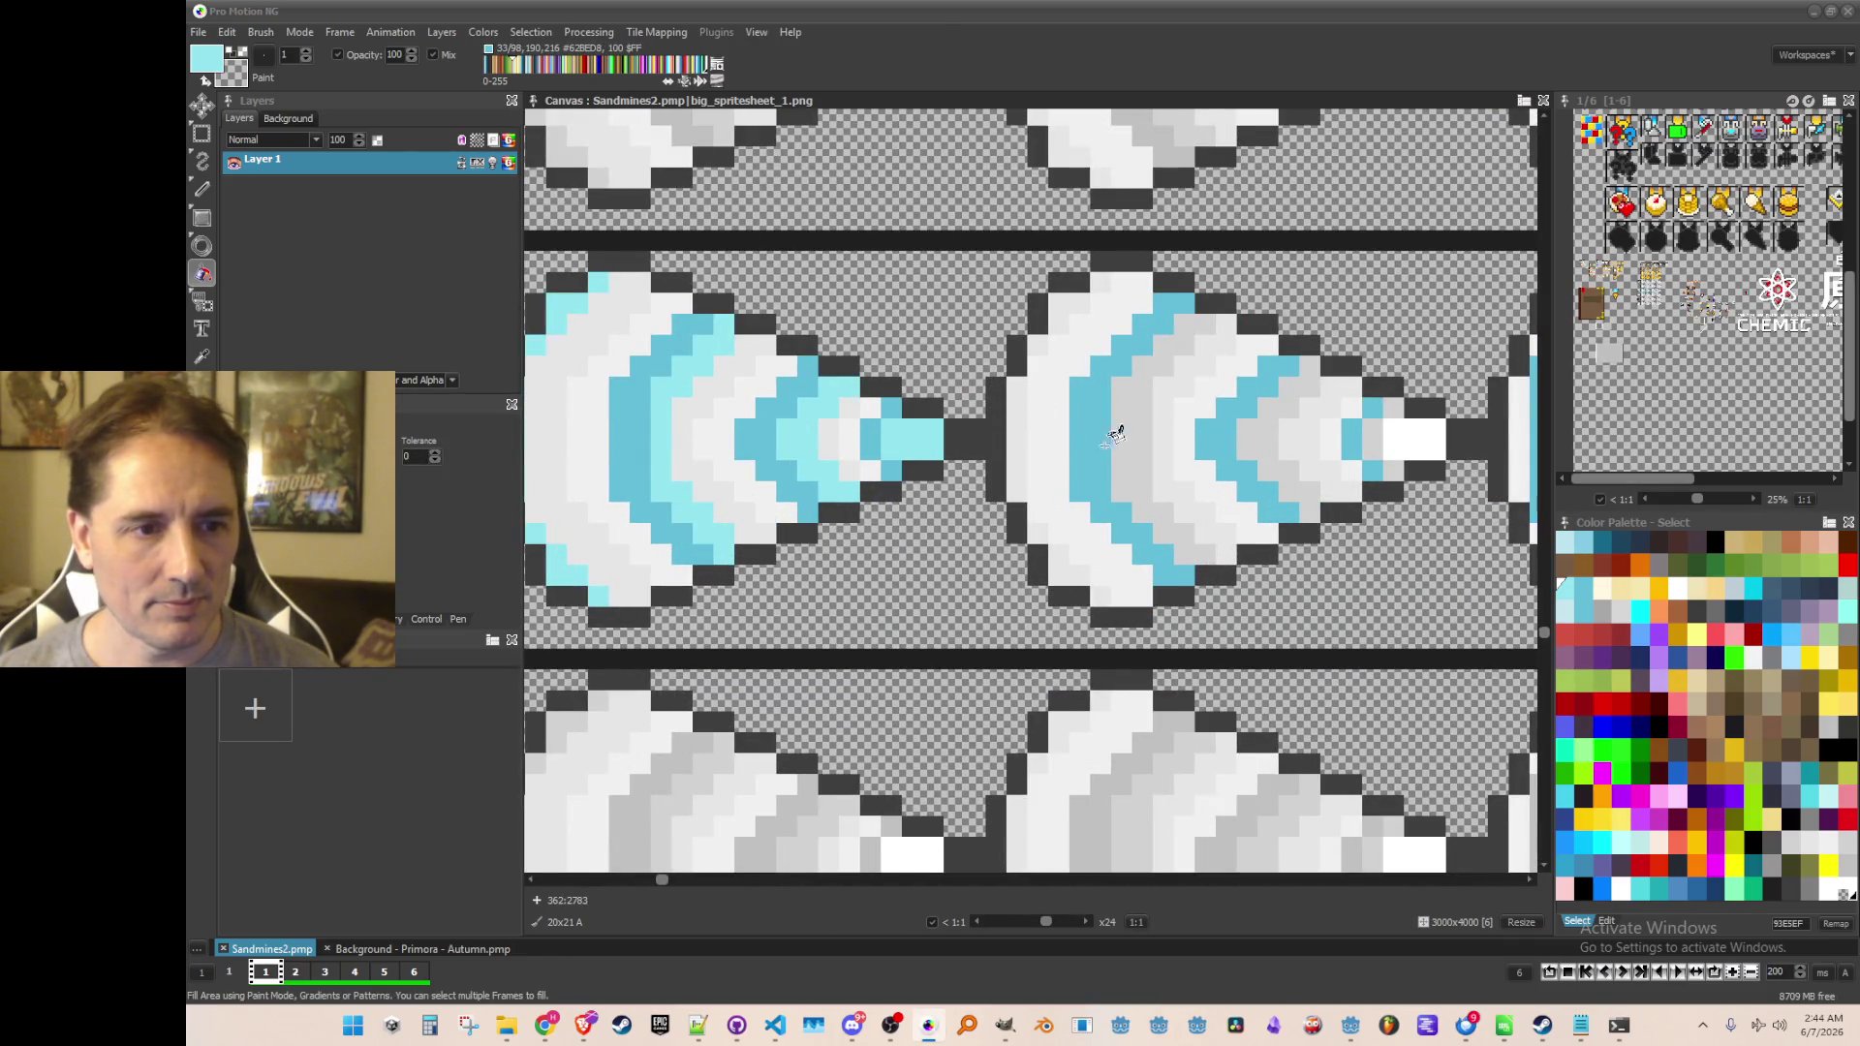
{"action": "left_click_drag", "start_coordinate": [1104, 437], "coordinate": [1052, 449]}
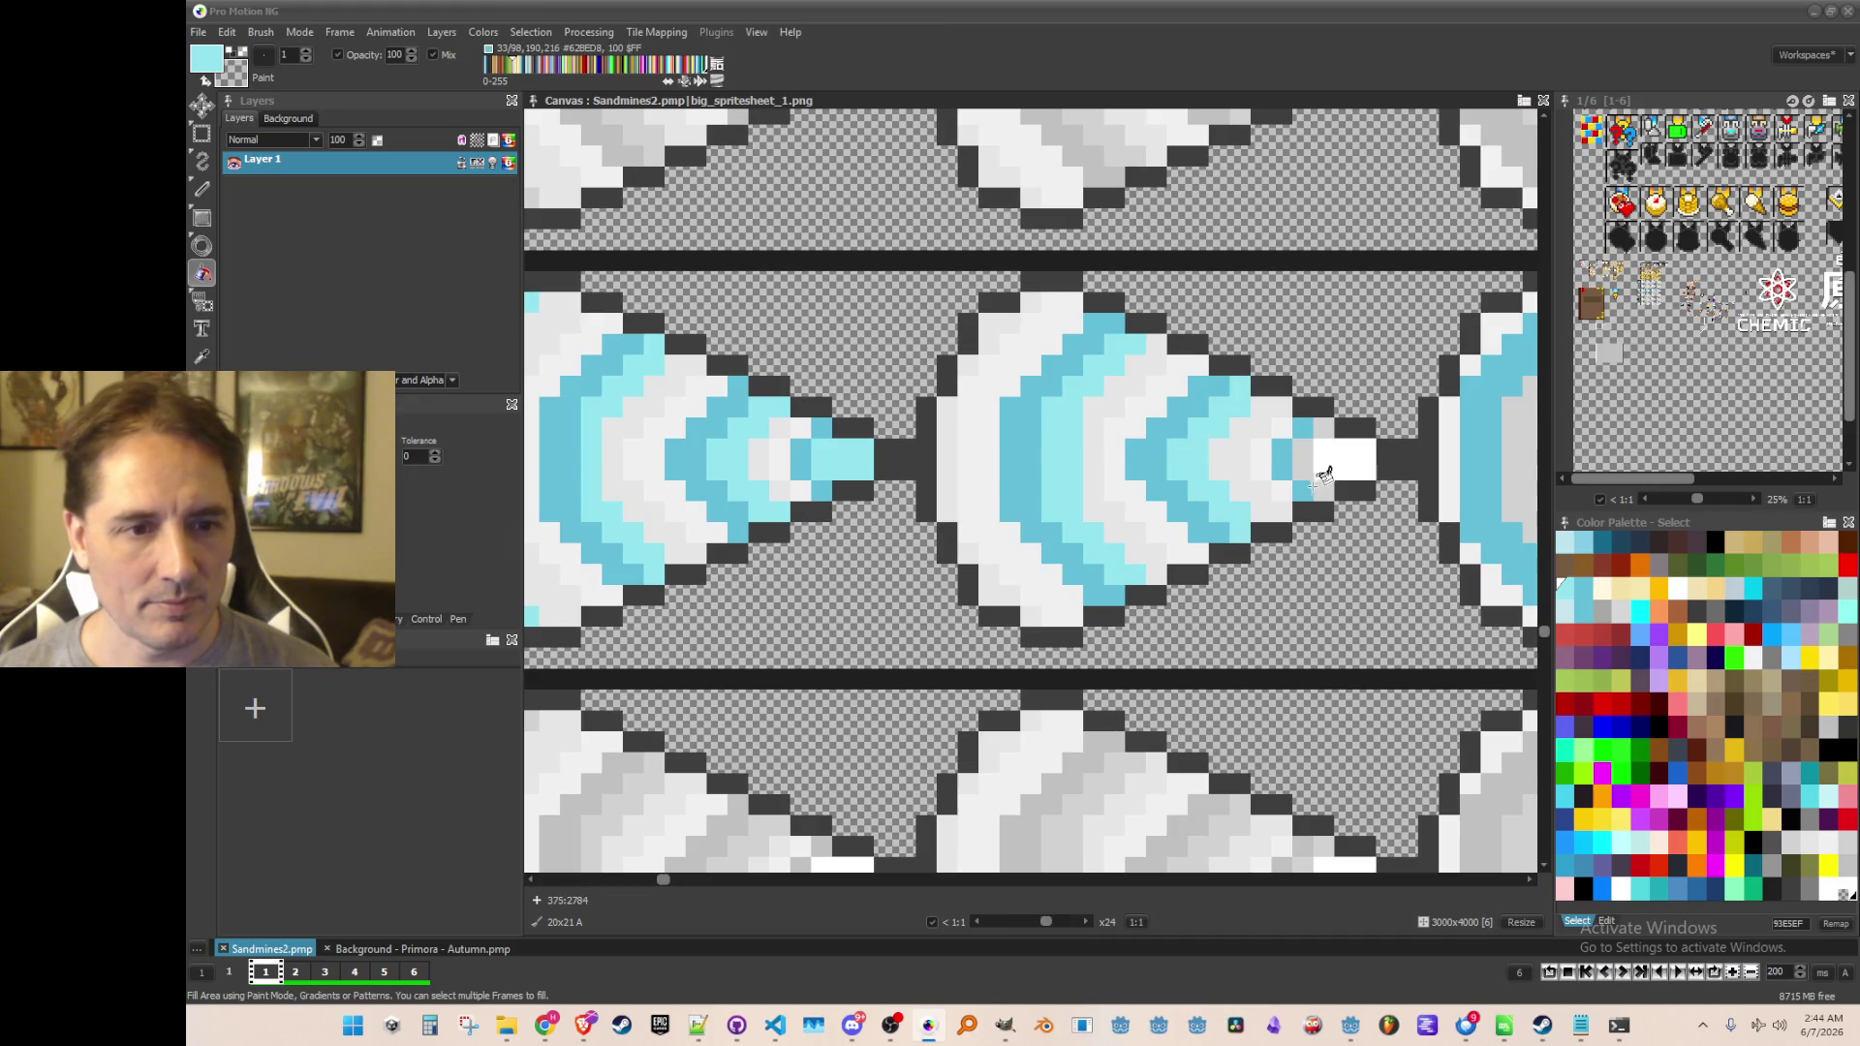
{"action": "scroll", "coordinate": [1314, 494], "scroll_direction": "down", "scroll_amount": 2}
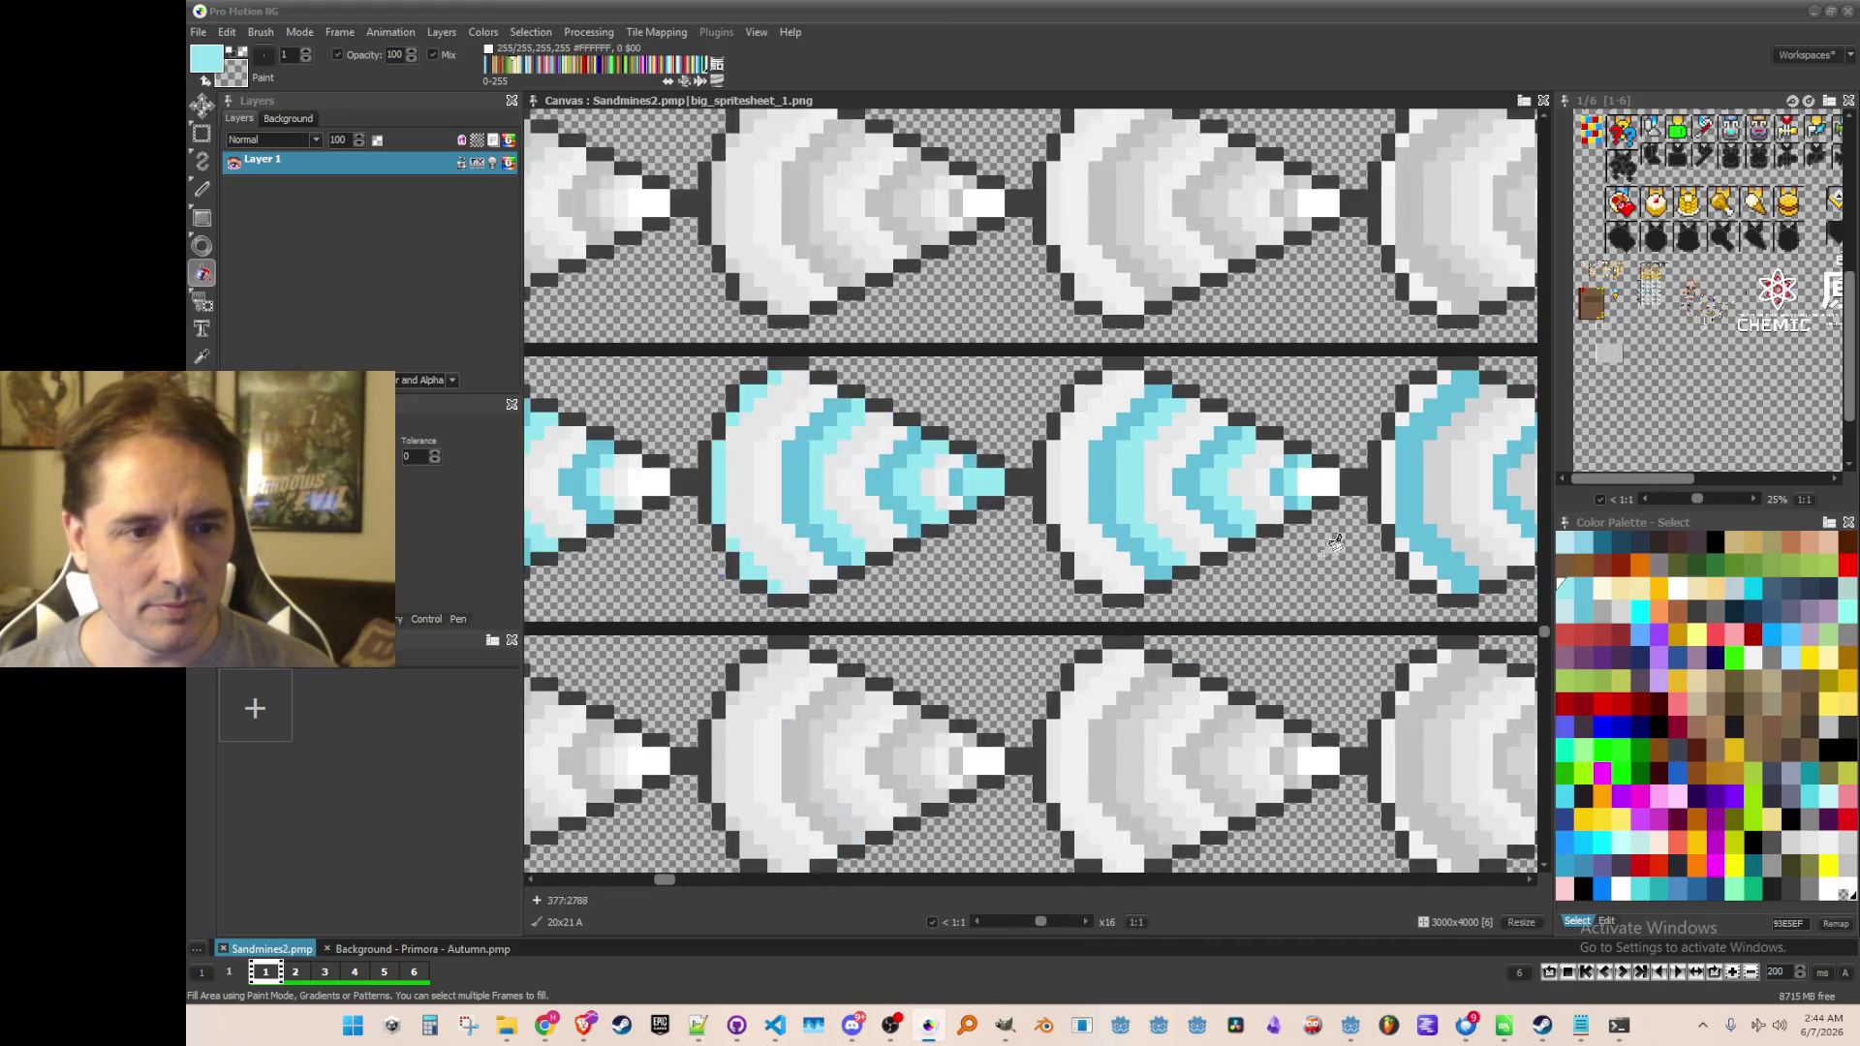
{"action": "scroll", "coordinate": [997, 581], "scroll_direction": "up", "scroll_amount": 1}
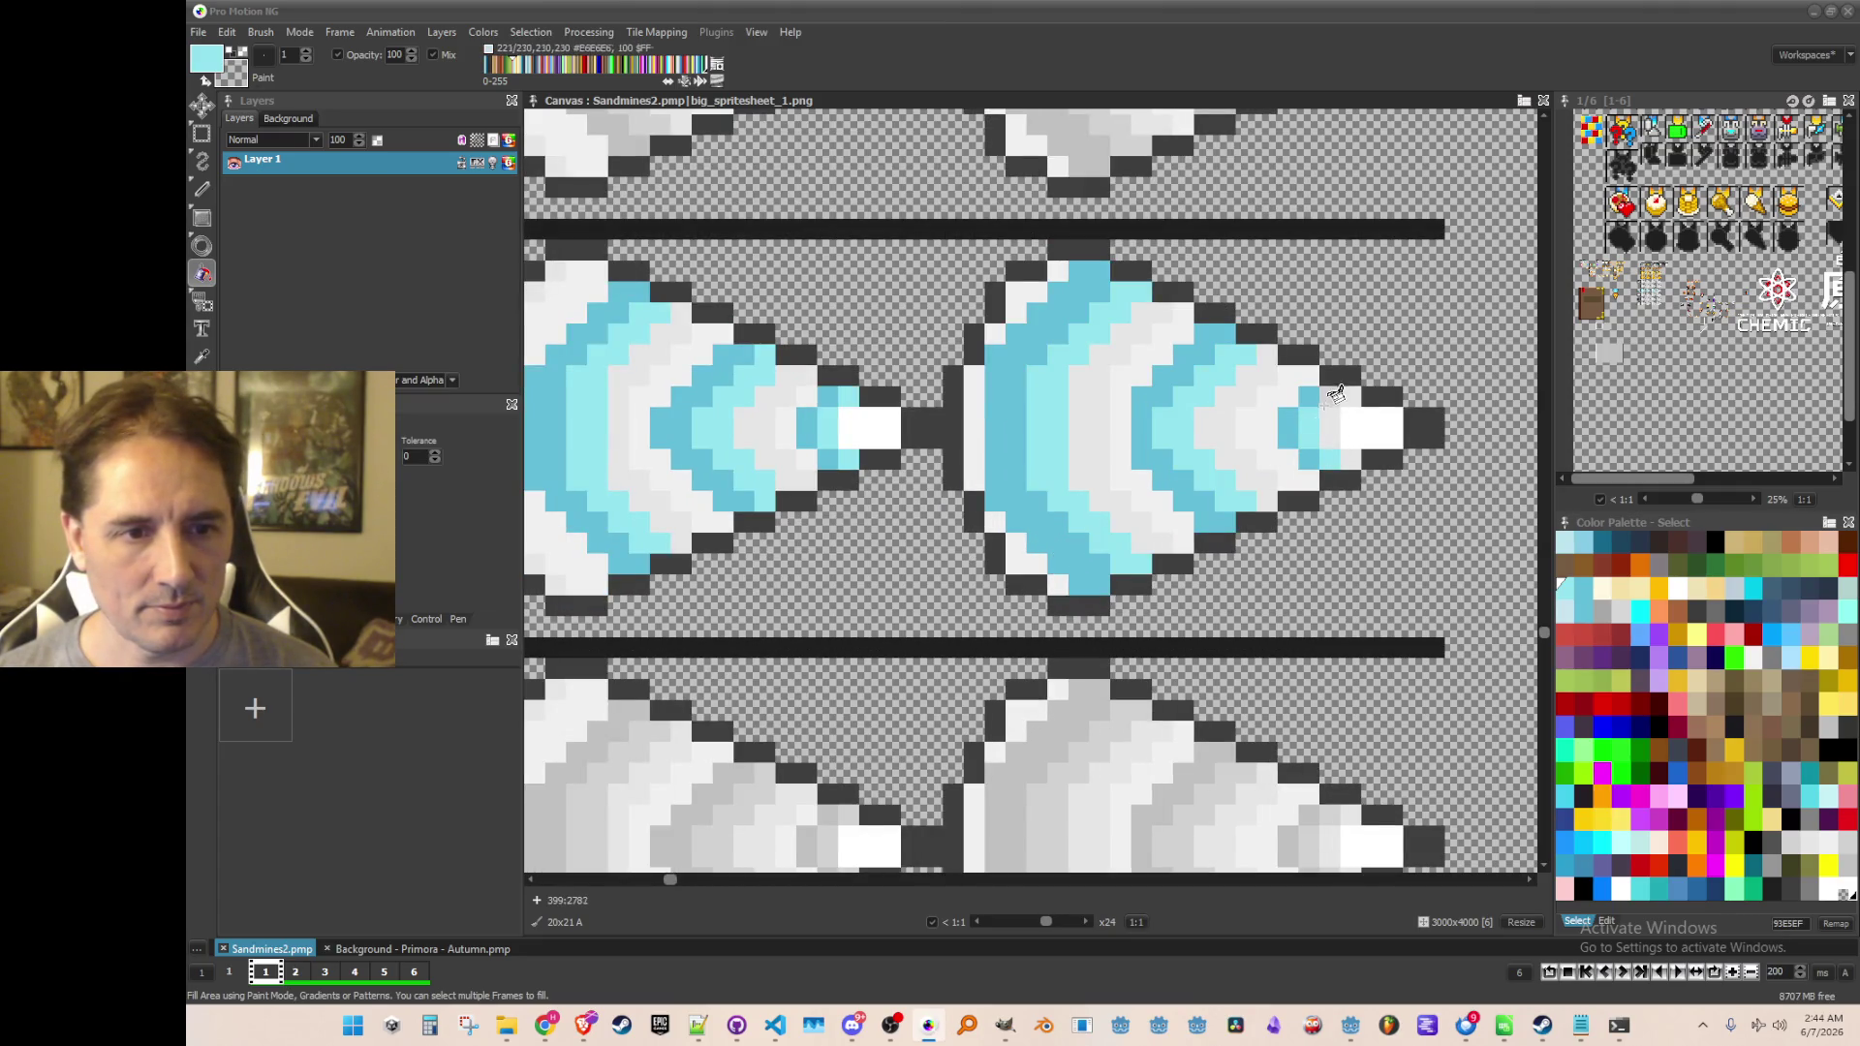
{"action": "scroll", "coordinate": [1334, 397], "scroll_direction": "down", "scroll_amount": 3}
{"action": "scroll", "coordinate": [933, 451], "scroll_direction": "up", "scroll_amount": 2}
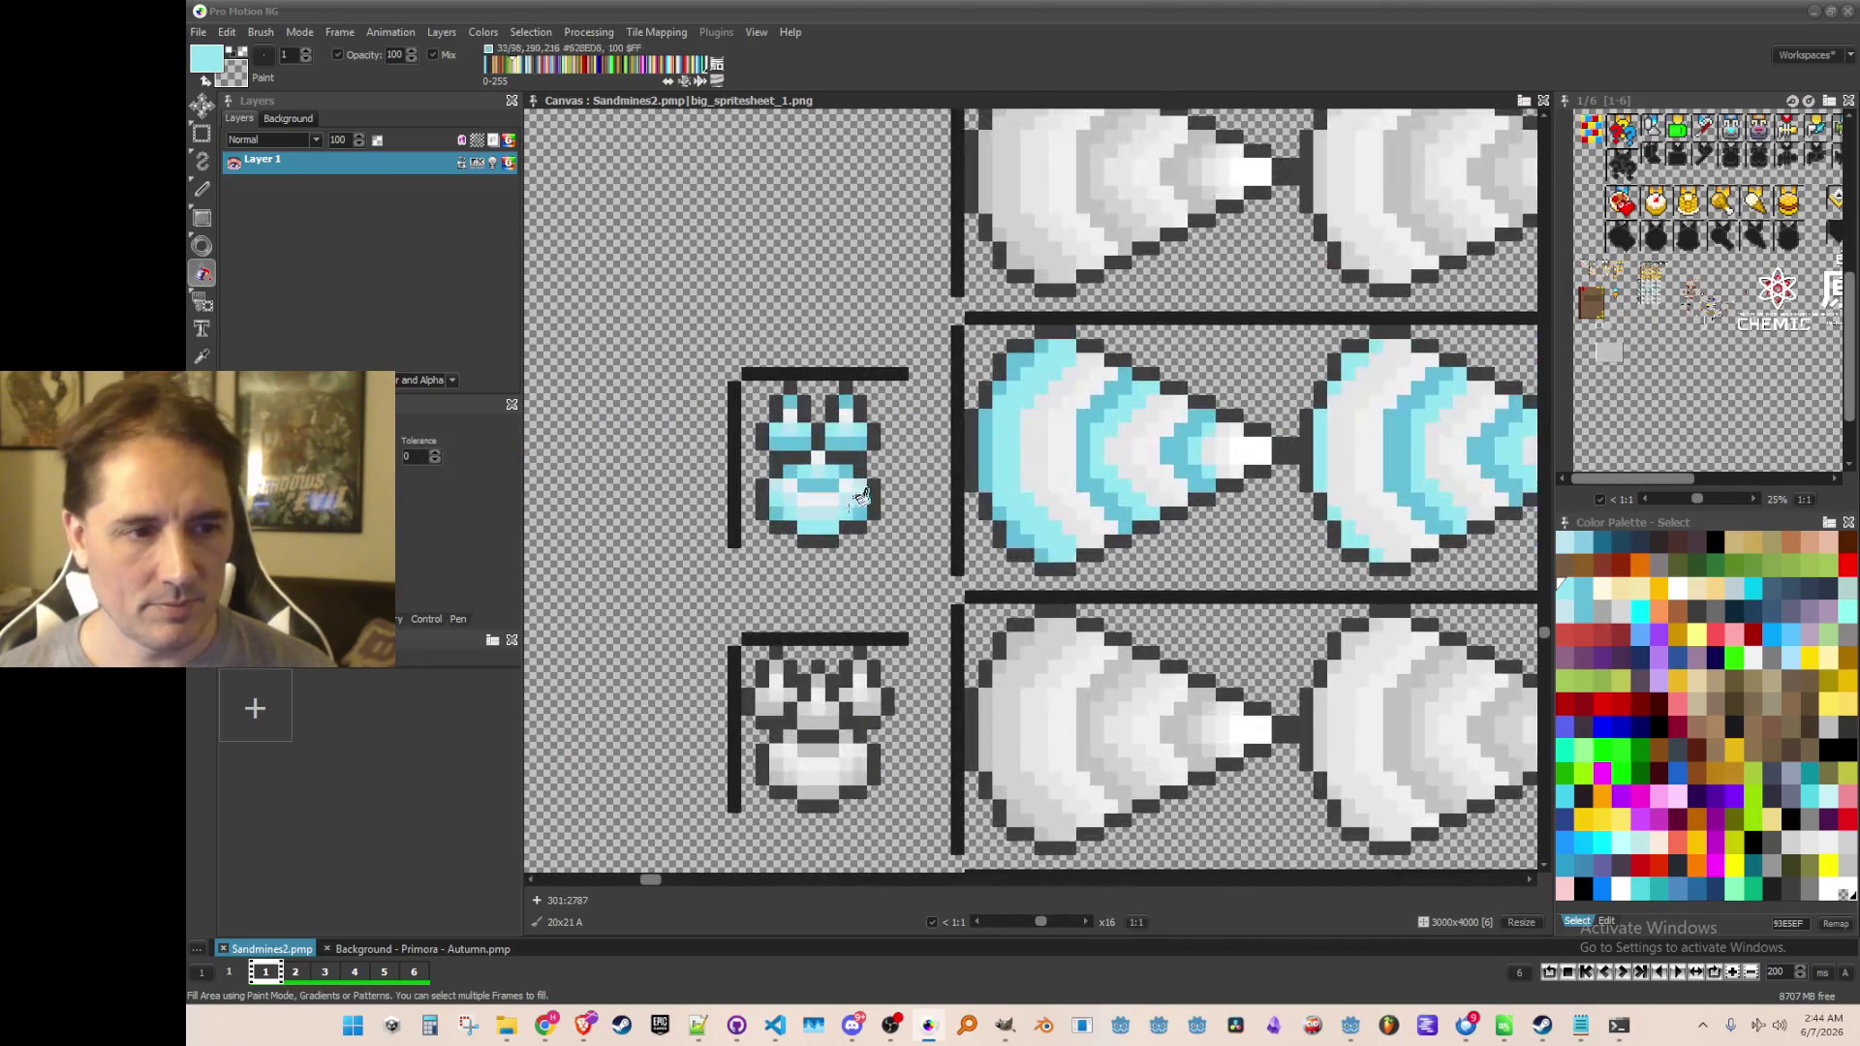
{"action": "scroll", "coordinate": [811, 521], "scroll_direction": "up", "scroll_amount": 1}
Pick pale cyan #BCE5EF from the icon and fill two white bands of a cone
{"action": "key", "text": "i"}
{"action": "left_click", "coordinate": [833, 477]}
{"action": "key", "text": "f"}
{"action": "scroll", "coordinate": [904, 403], "scroll_direction": "right", "scroll_amount": 3}
{"action": "left_click", "coordinate": [896, 403]}
{"action": "left_click", "coordinate": [1077, 403]}
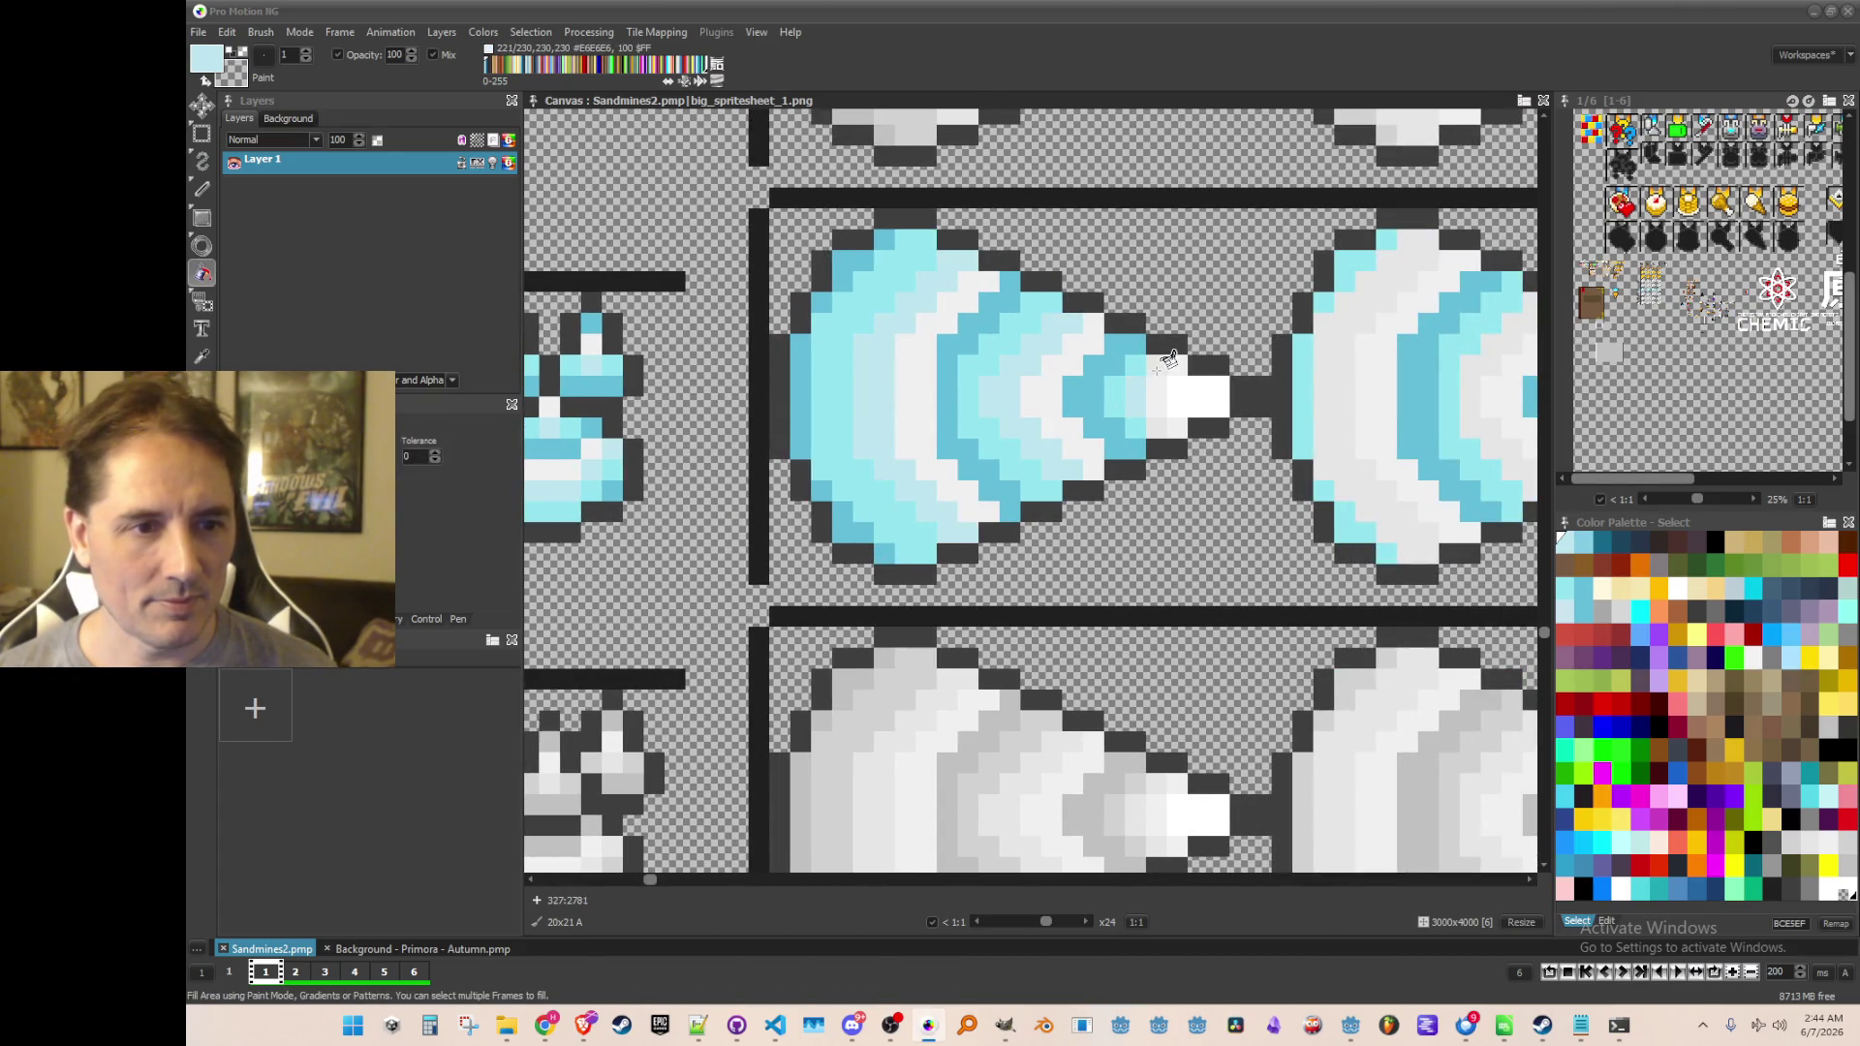
{"action": "scroll", "coordinate": [1220, 421], "scroll_direction": "down", "scroll_amount": 1}
{"action": "scroll", "coordinate": [1066, 446], "scroll_direction": "right", "scroll_amount": 3}
{"action": "scroll", "coordinate": [986, 388], "scroll_direction": "up", "scroll_amount": 1}
Fill two bands of the centre cone pale cyan
{"action": "left_click", "coordinate": [1029, 410]}
{"action": "left_click", "coordinate": [1121, 413]}
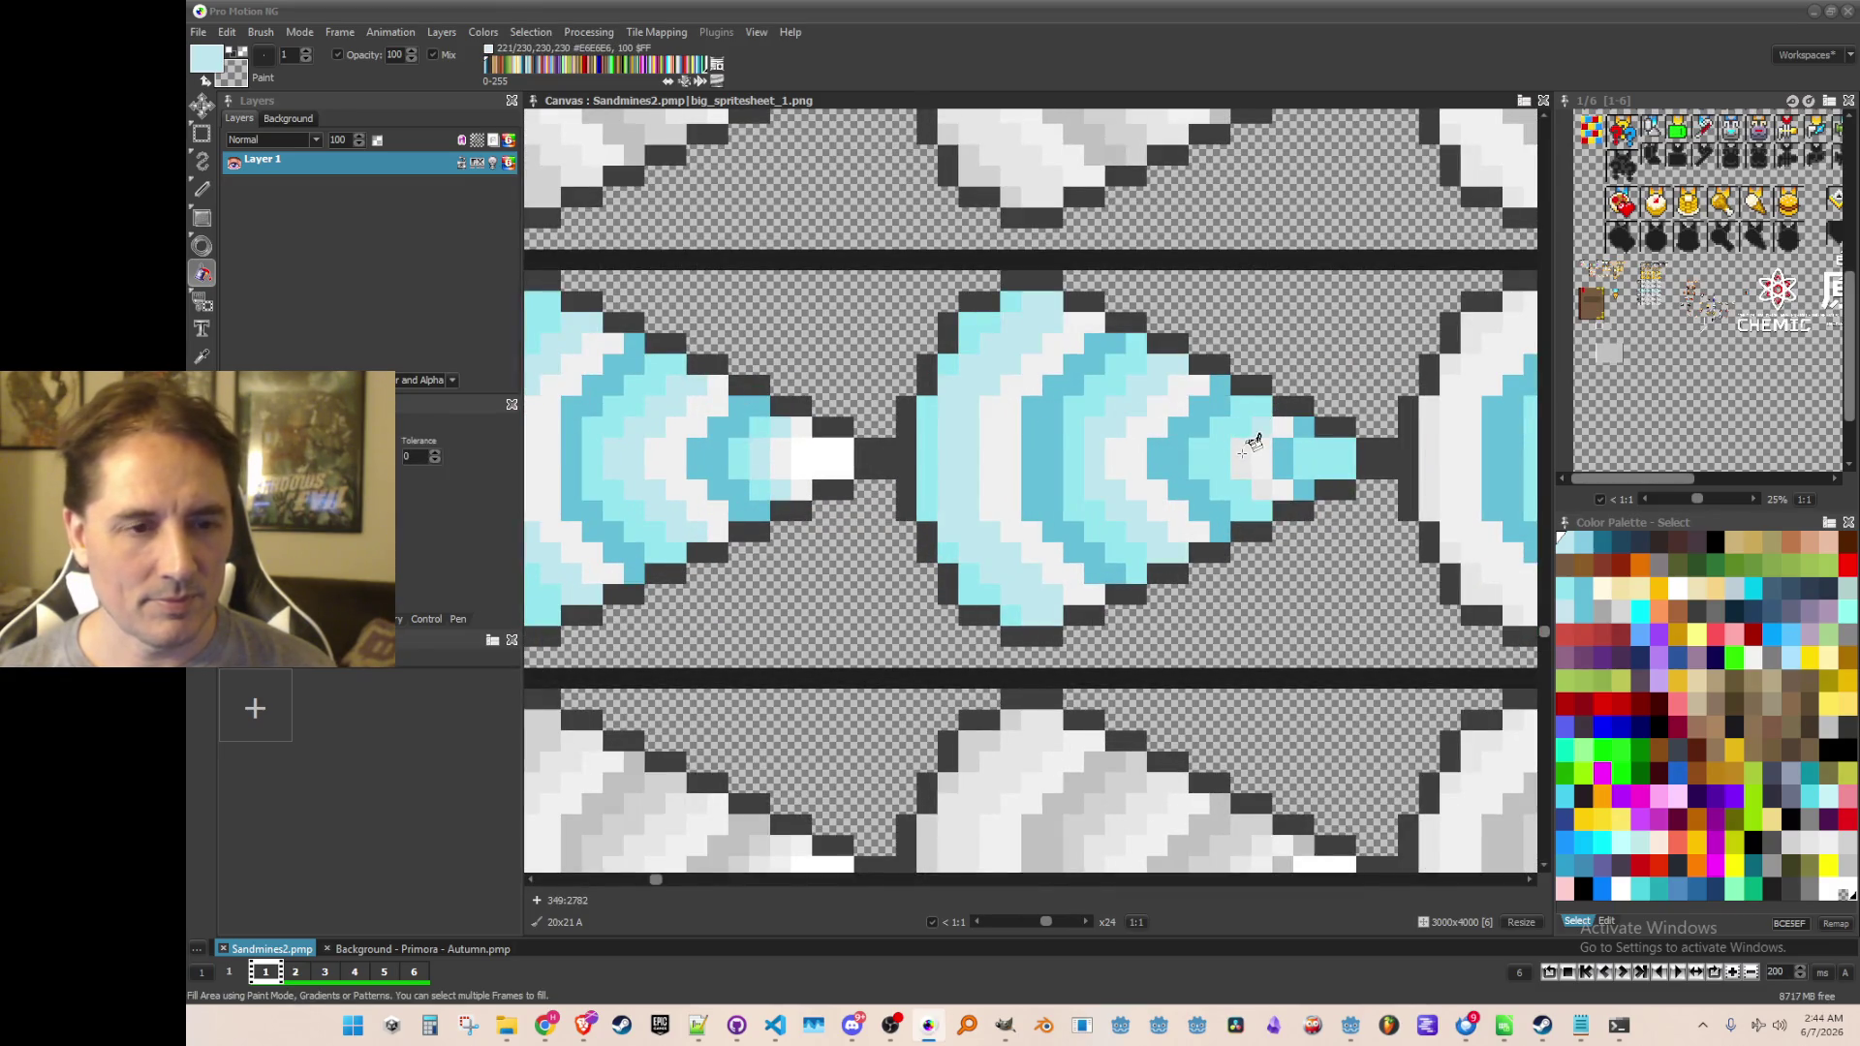
{"action": "scroll", "coordinate": [1298, 475], "scroll_direction": "down", "scroll_amount": 1}
{"action": "scroll", "coordinate": [1298, 475], "scroll_direction": "right", "scroll_amount": 2}
{"action": "scroll", "coordinate": [842, 455], "scroll_direction": "up", "scroll_amount": 1}
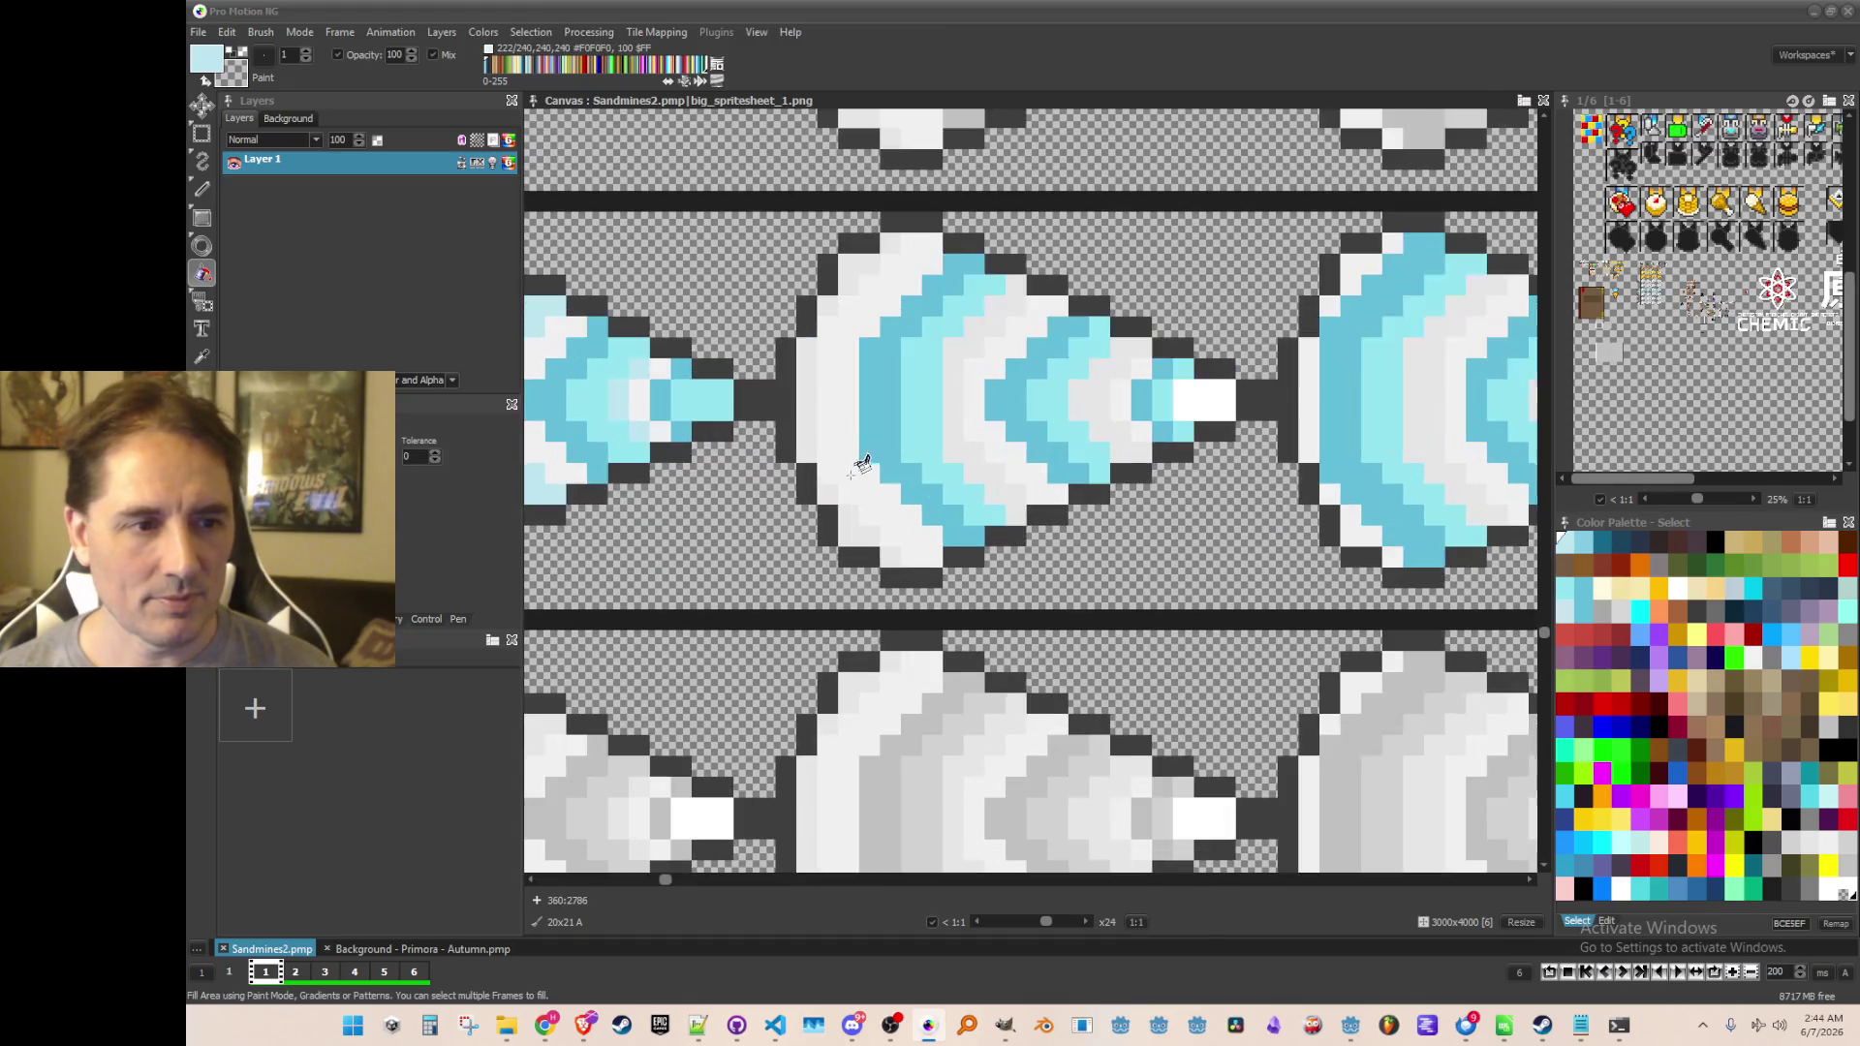
Tint the next cone's light edge pixels, inner and right bands pale cyan
{"action": "left_click", "coordinate": [882, 573]}
{"action": "left_click", "coordinate": [844, 547]}
{"action": "left_click", "coordinate": [823, 485]}
{"action": "left_click", "coordinate": [801, 417]}
{"action": "left_click", "coordinate": [845, 283]}
{"action": "left_click", "coordinate": [887, 260]}
{"action": "left_click", "coordinate": [1002, 336]}
{"action": "left_click", "coordinate": [1115, 405]}
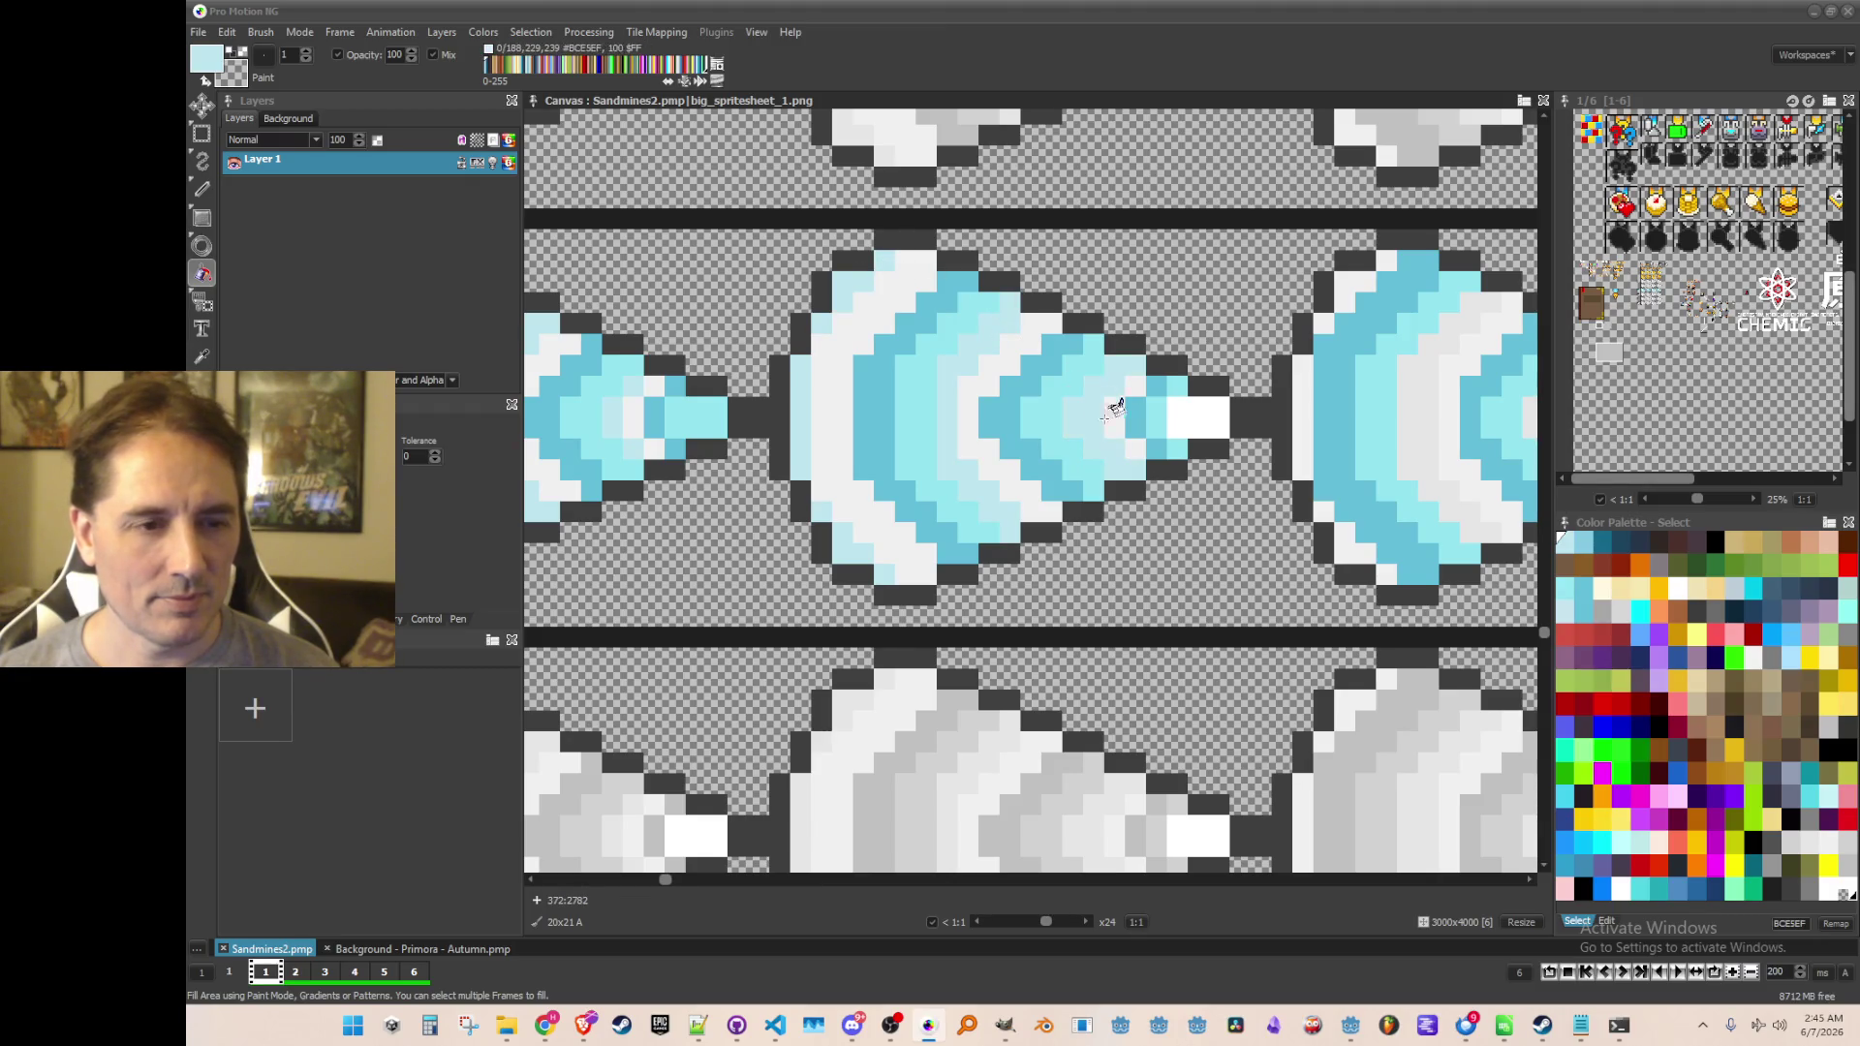
{"action": "left_click", "coordinate": [1198, 426]}
Fill the right cone's light and light grey bands pale cyan
{"action": "scroll", "coordinate": [946, 527], "scroll_direction": "down", "scroll_amount": 1}
{"action": "scroll", "coordinate": [1198, 416], "scroll_direction": "up", "scroll_amount": 1}
{"action": "left_click", "coordinate": [1198, 417]}
{"action": "left_click", "coordinate": [1289, 400]}
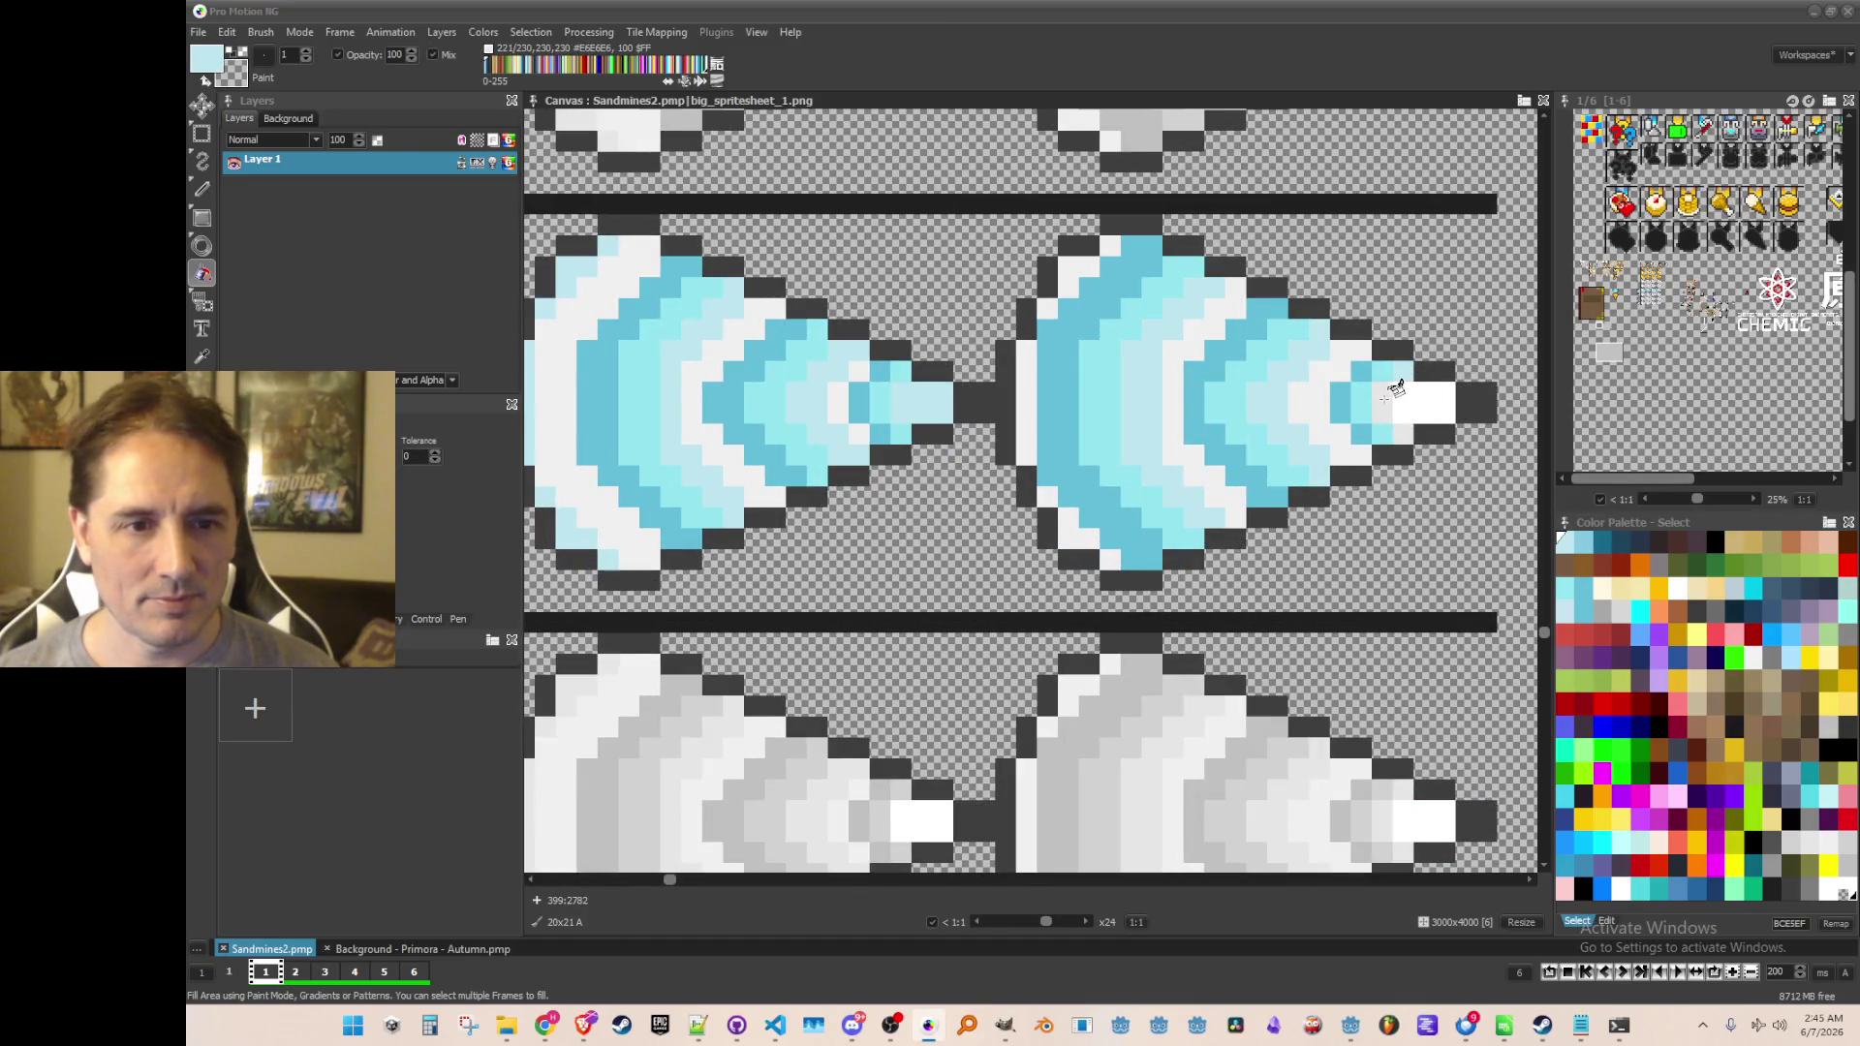
{"action": "scroll", "coordinate": [1424, 417], "scroll_direction": "down", "scroll_amount": 1}
{"action": "scroll", "coordinate": [1148, 473], "scroll_direction": "down", "scroll_amount": 1}
{"action": "scroll", "coordinate": [872, 489], "scroll_direction": "left", "scroll_amount": 3}
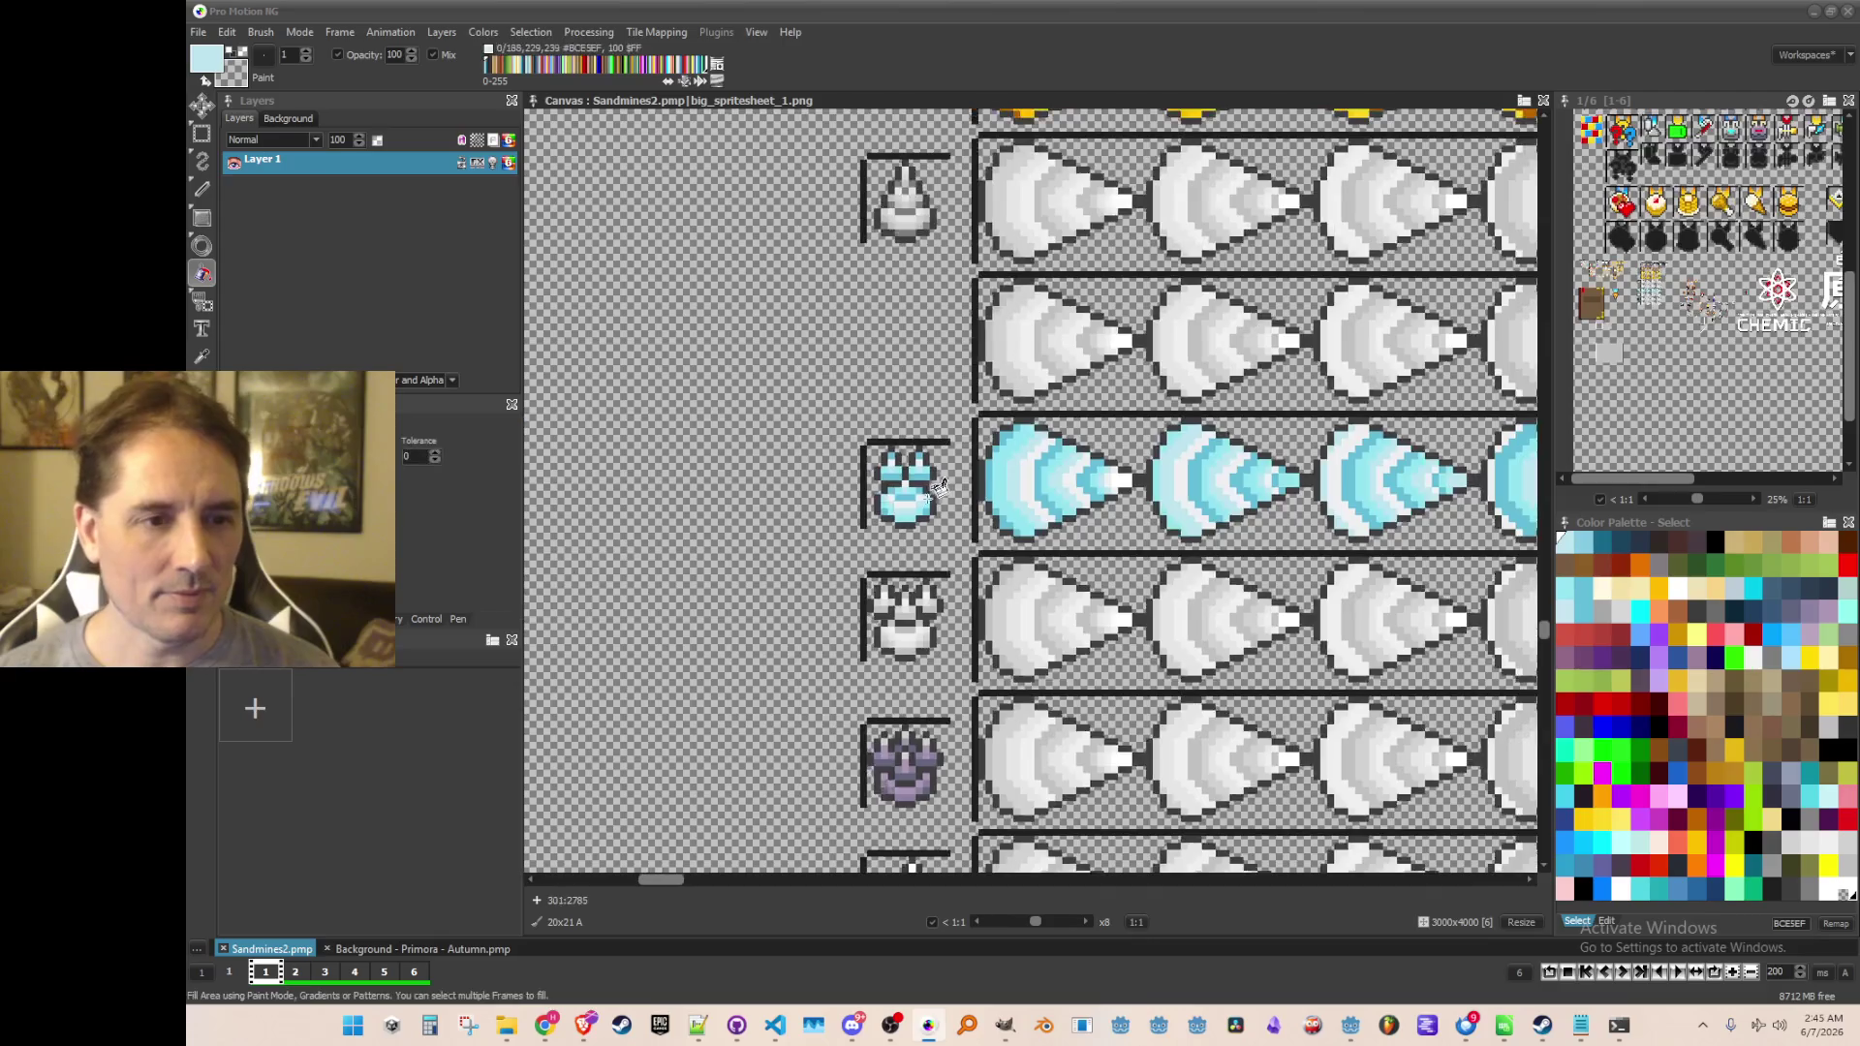
{"action": "scroll", "coordinate": [891, 489], "scroll_direction": "up", "scroll_amount": 3}
{"action": "key", "text": "comma"}
Recolour the cone's pure-white tip with light grey #F0F0F0 sampled from the sprite
{"action": "left_click", "coordinate": [854, 470]}
{"action": "key", "text": "f"}
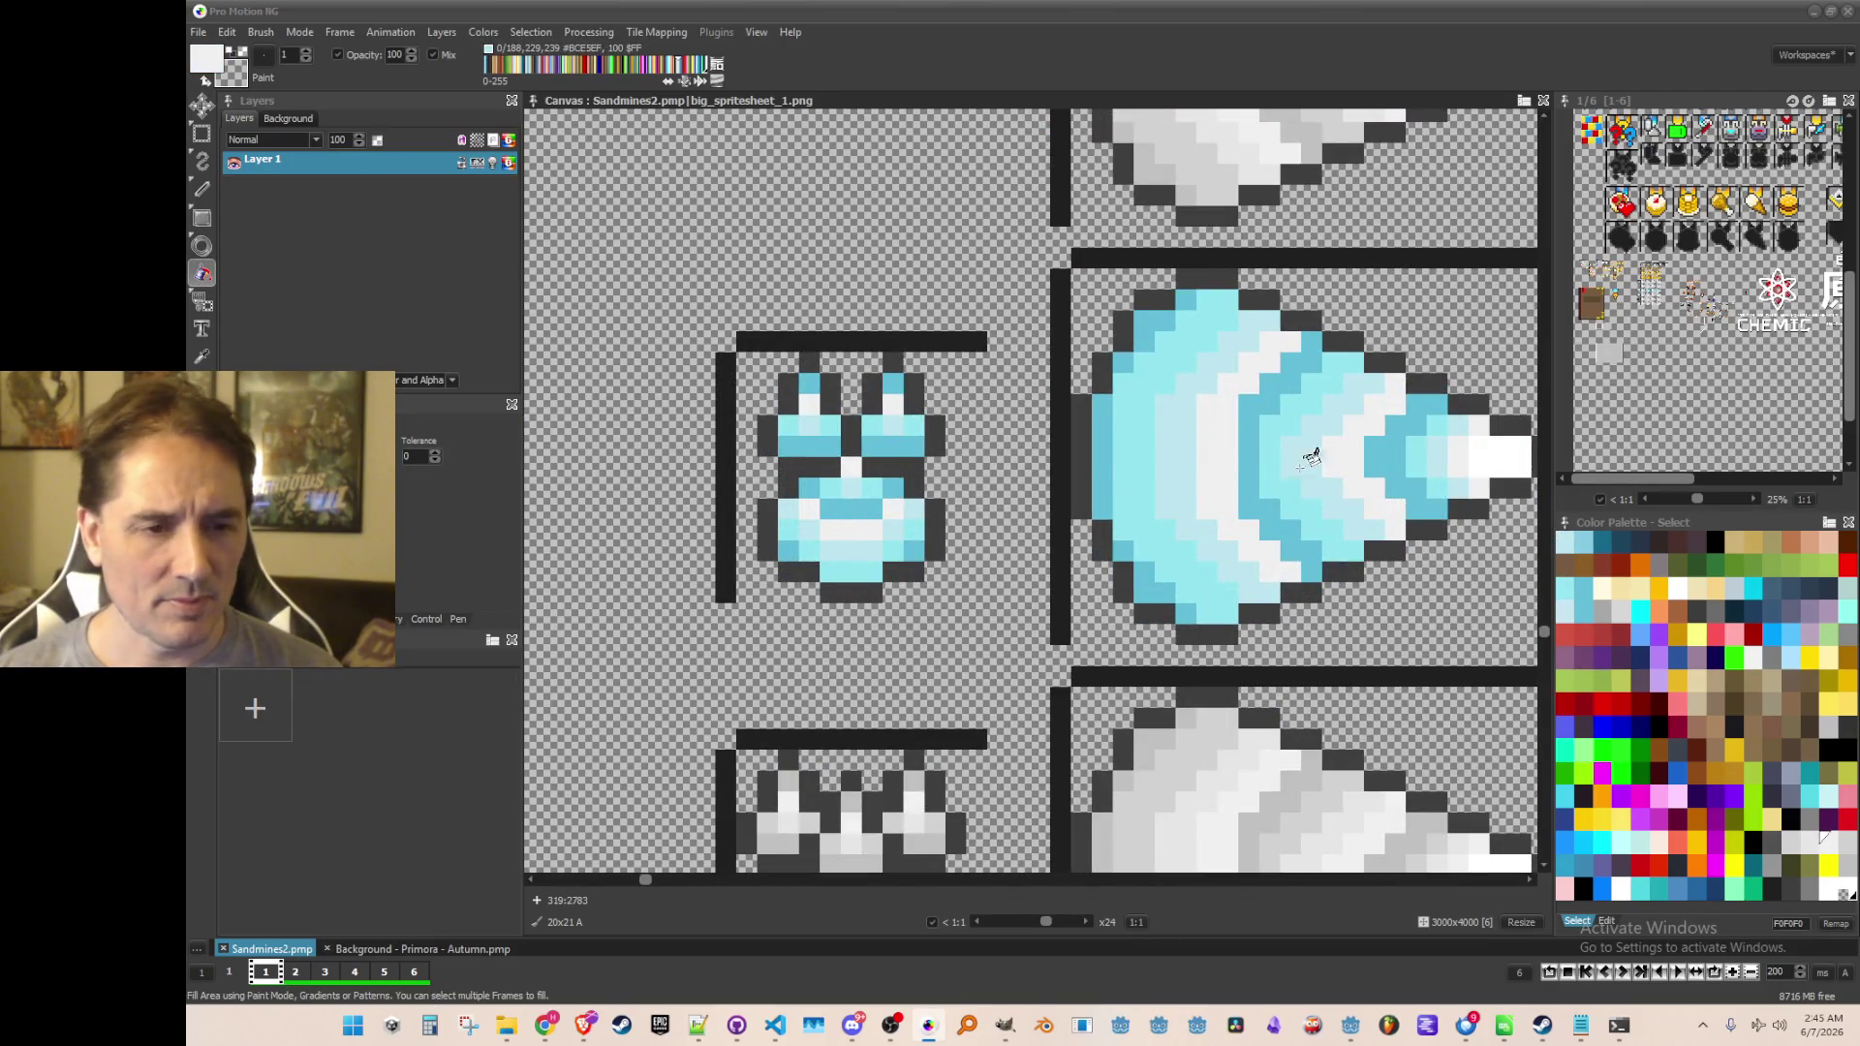
{"action": "left_click", "coordinate": [1480, 457]}
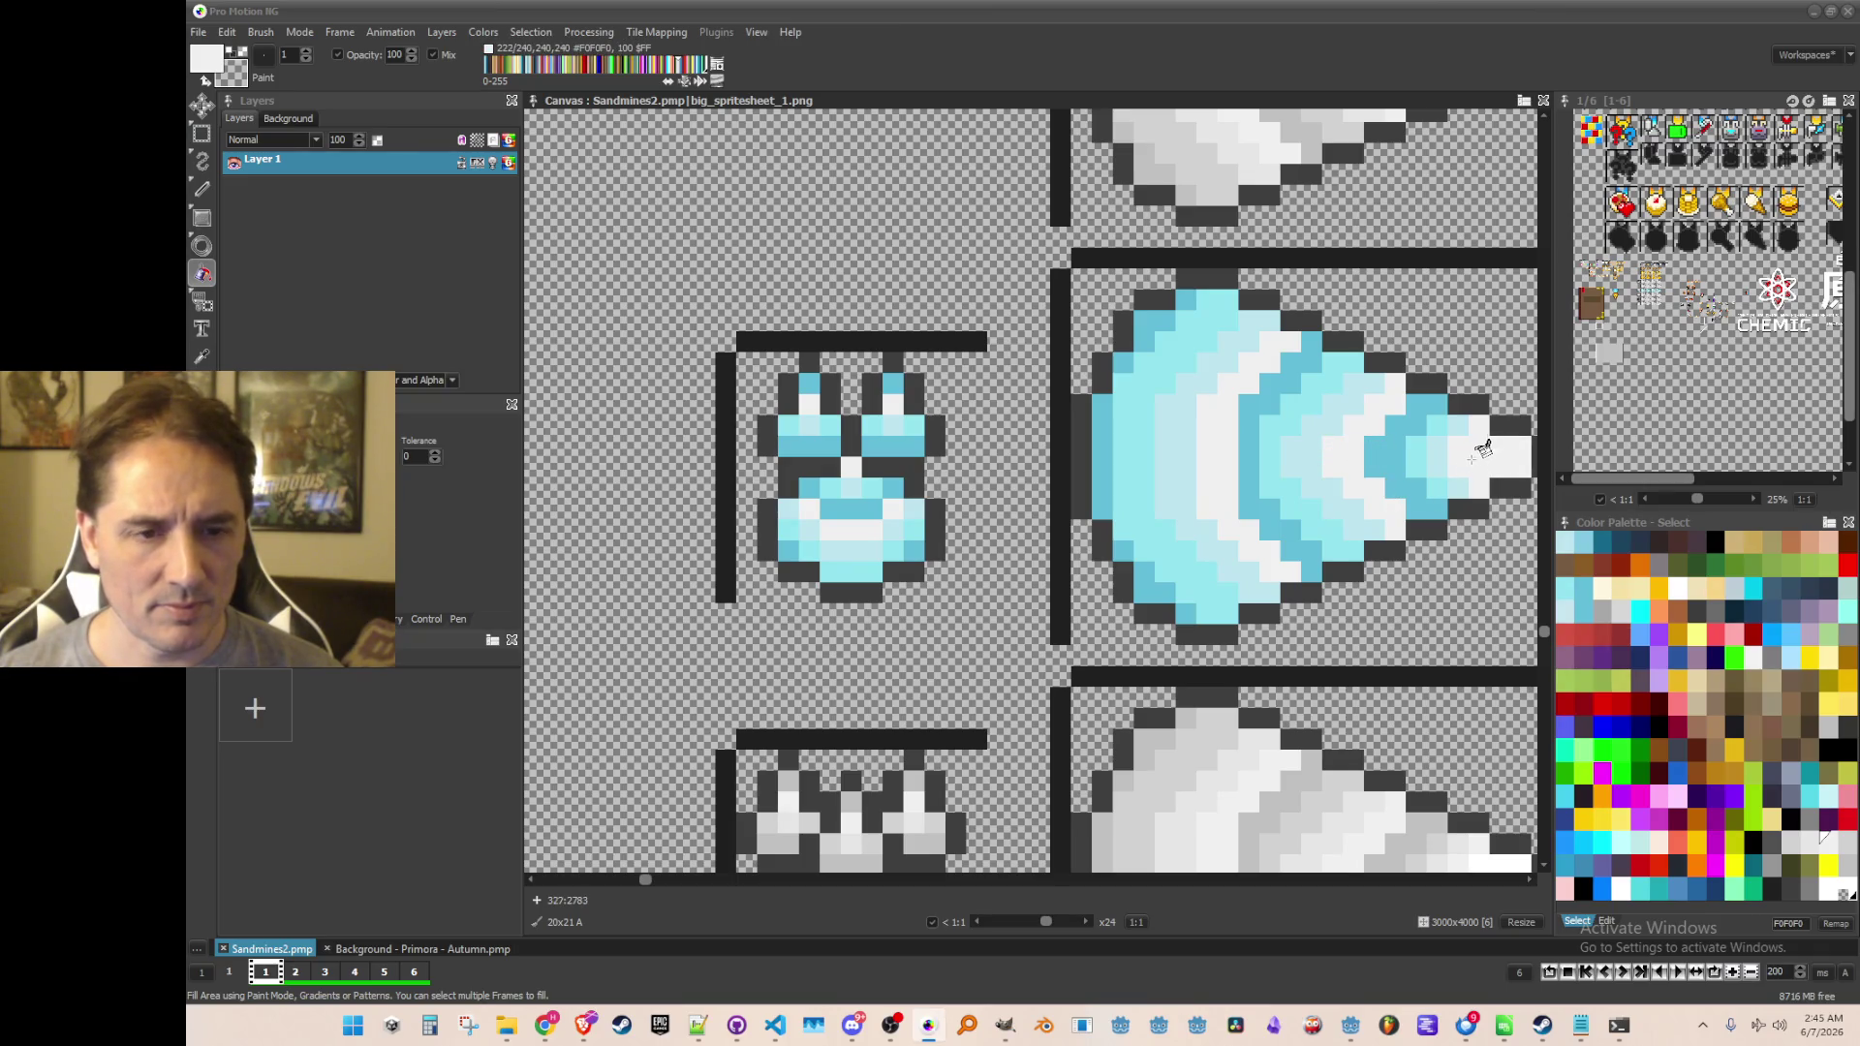
{"action": "scroll", "coordinate": [1480, 467], "scroll_direction": "down", "scroll_amount": 2}
{"action": "scroll", "coordinate": [963, 403], "scroll_direction": "up", "scroll_amount": 1}
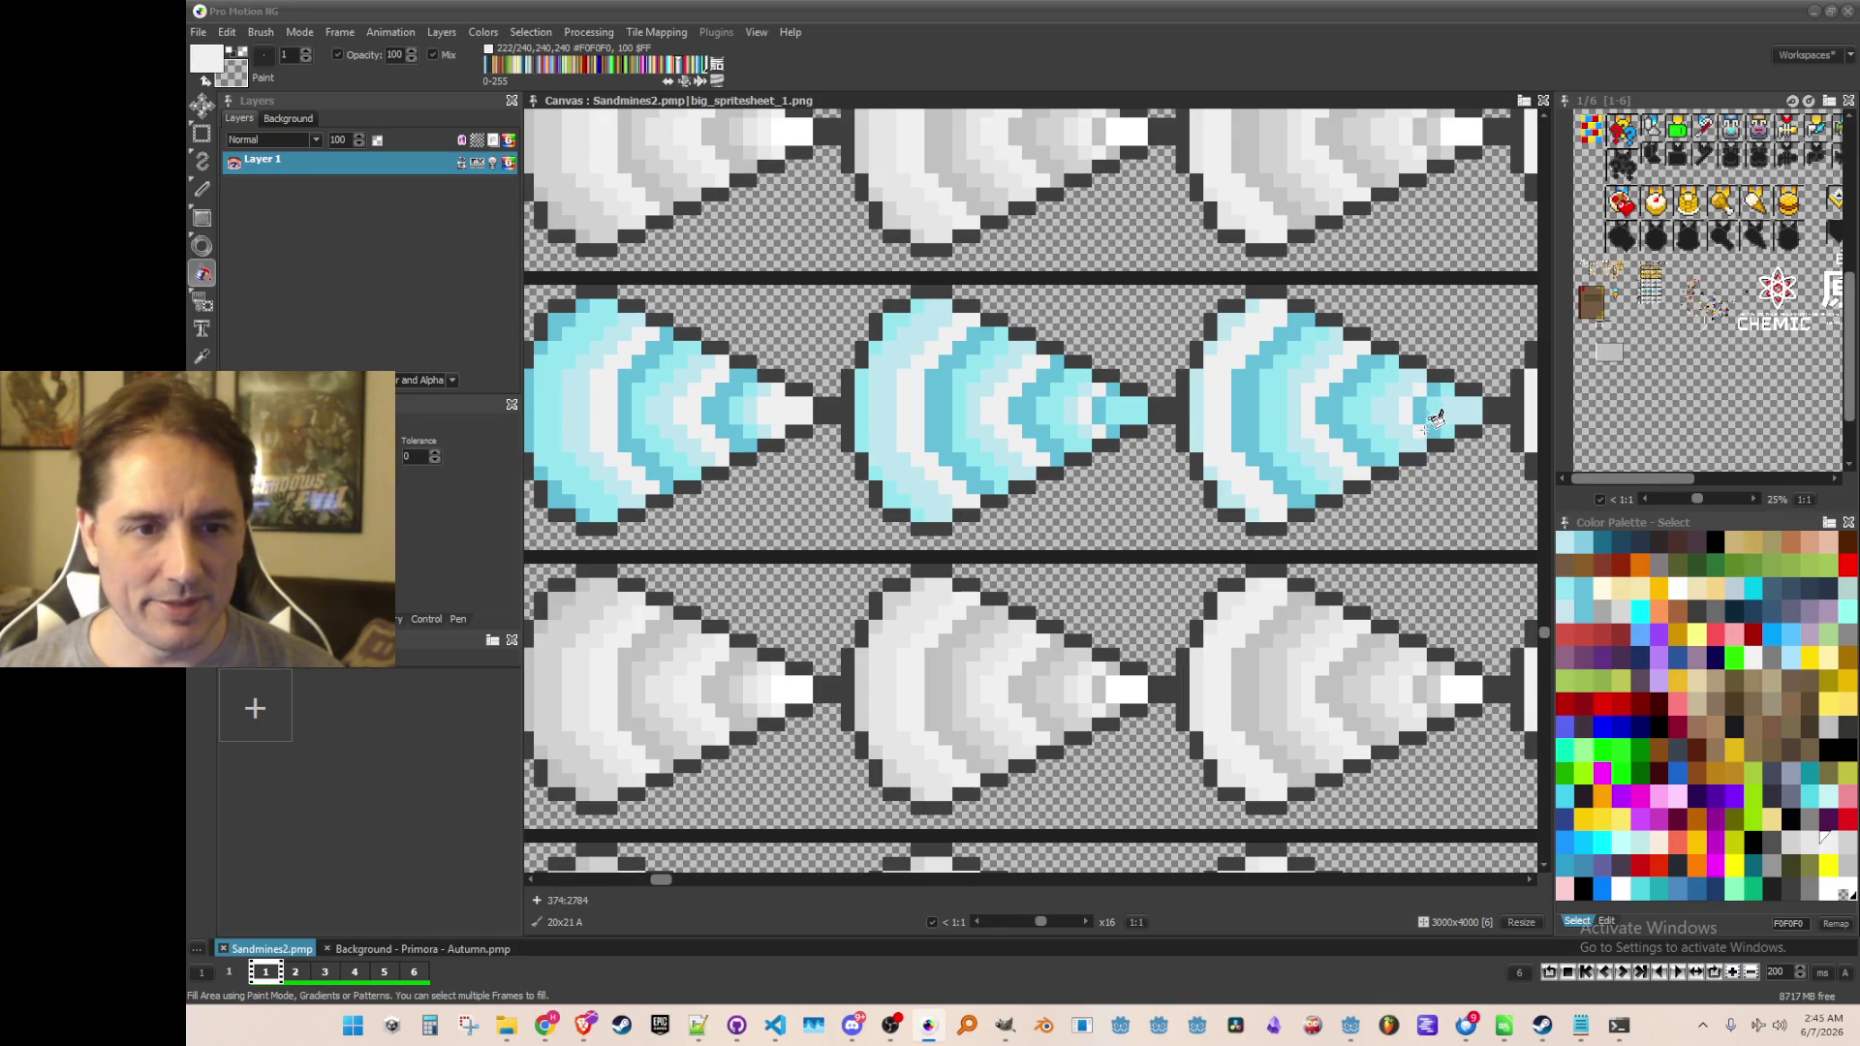
Zoom out to review the whole drill sprite sheet
{"action": "scroll", "coordinate": [886, 393], "scroll_direction": "up", "scroll_amount": 2}
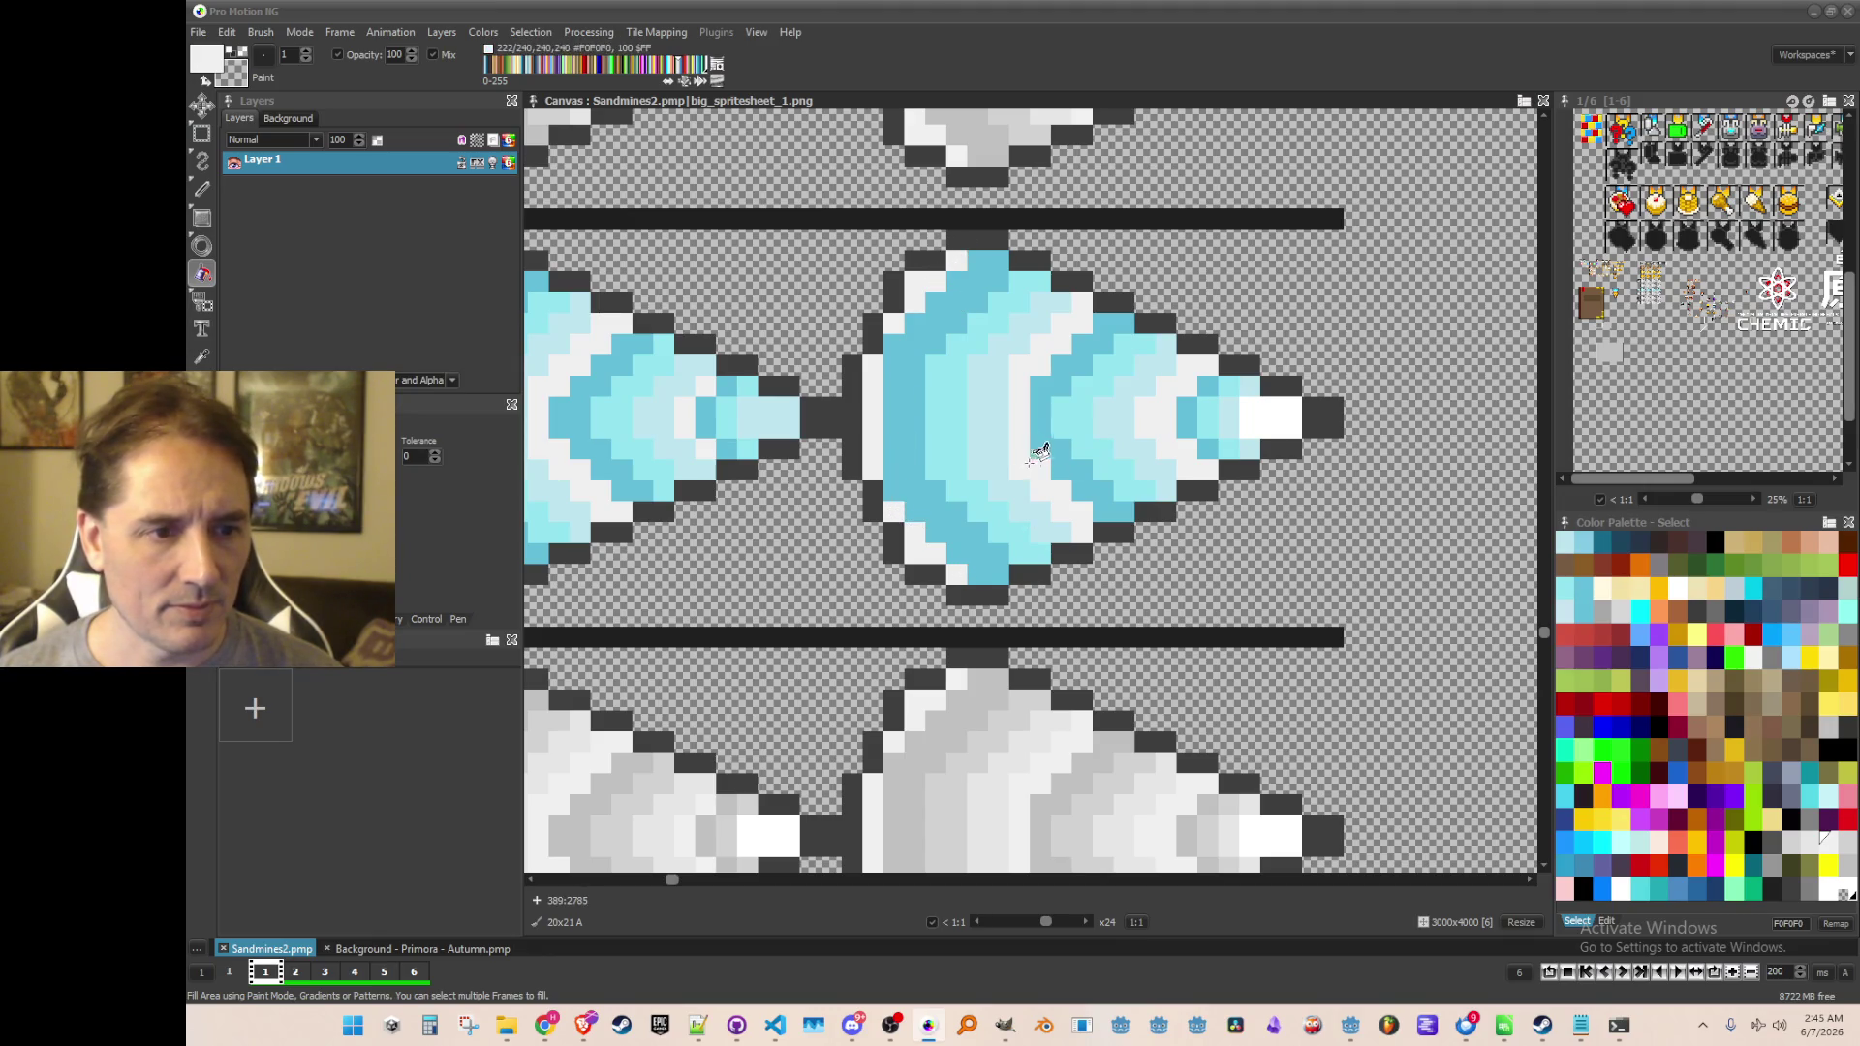
{"action": "scroll", "coordinate": [1269, 412], "scroll_direction": "down", "scroll_amount": 4}
{"action": "scroll", "coordinate": [899, 598], "scroll_direction": "up", "scroll_amount": 1}
{"action": "scroll", "coordinate": [877, 505], "scroll_direction": "down", "scroll_amount": 3}
{"action": "scroll", "coordinate": [876, 505], "scroll_direction": "up", "scroll_amount": 4}
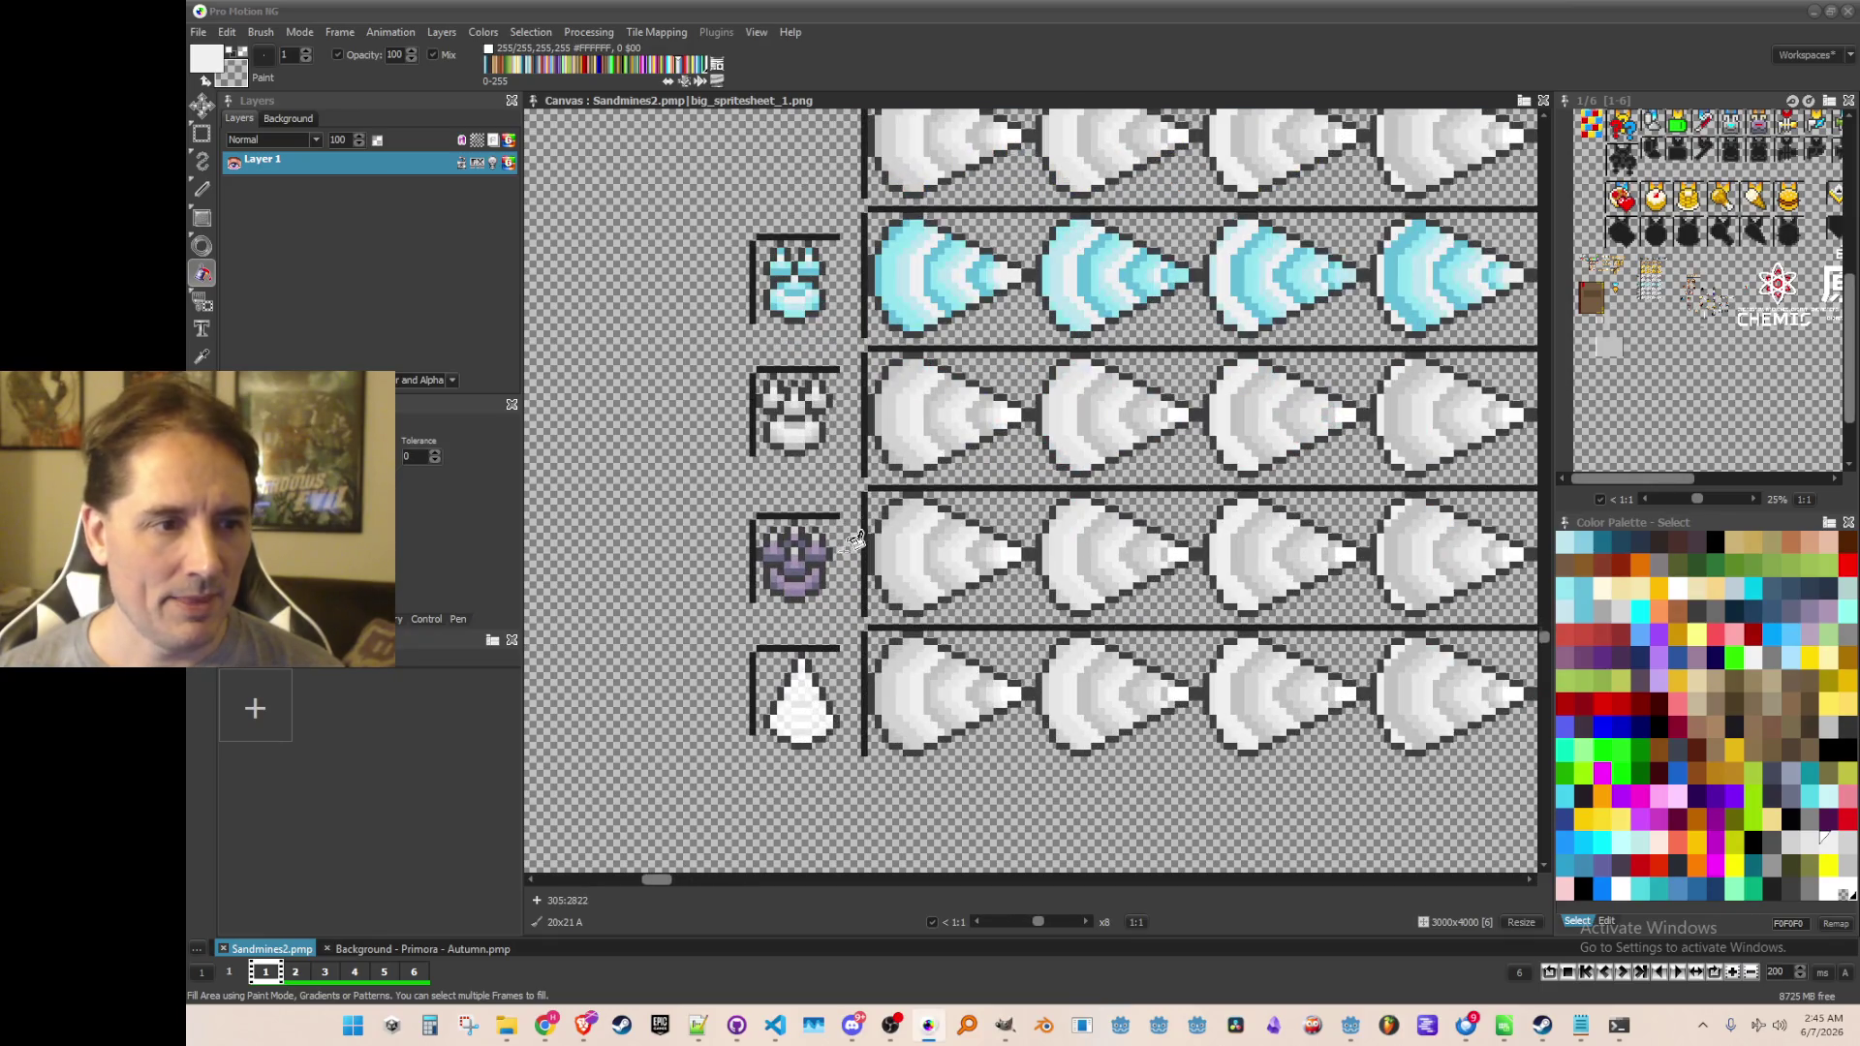
{"action": "scroll", "coordinate": [839, 473], "scroll_direction": "up", "scroll_amount": 3}
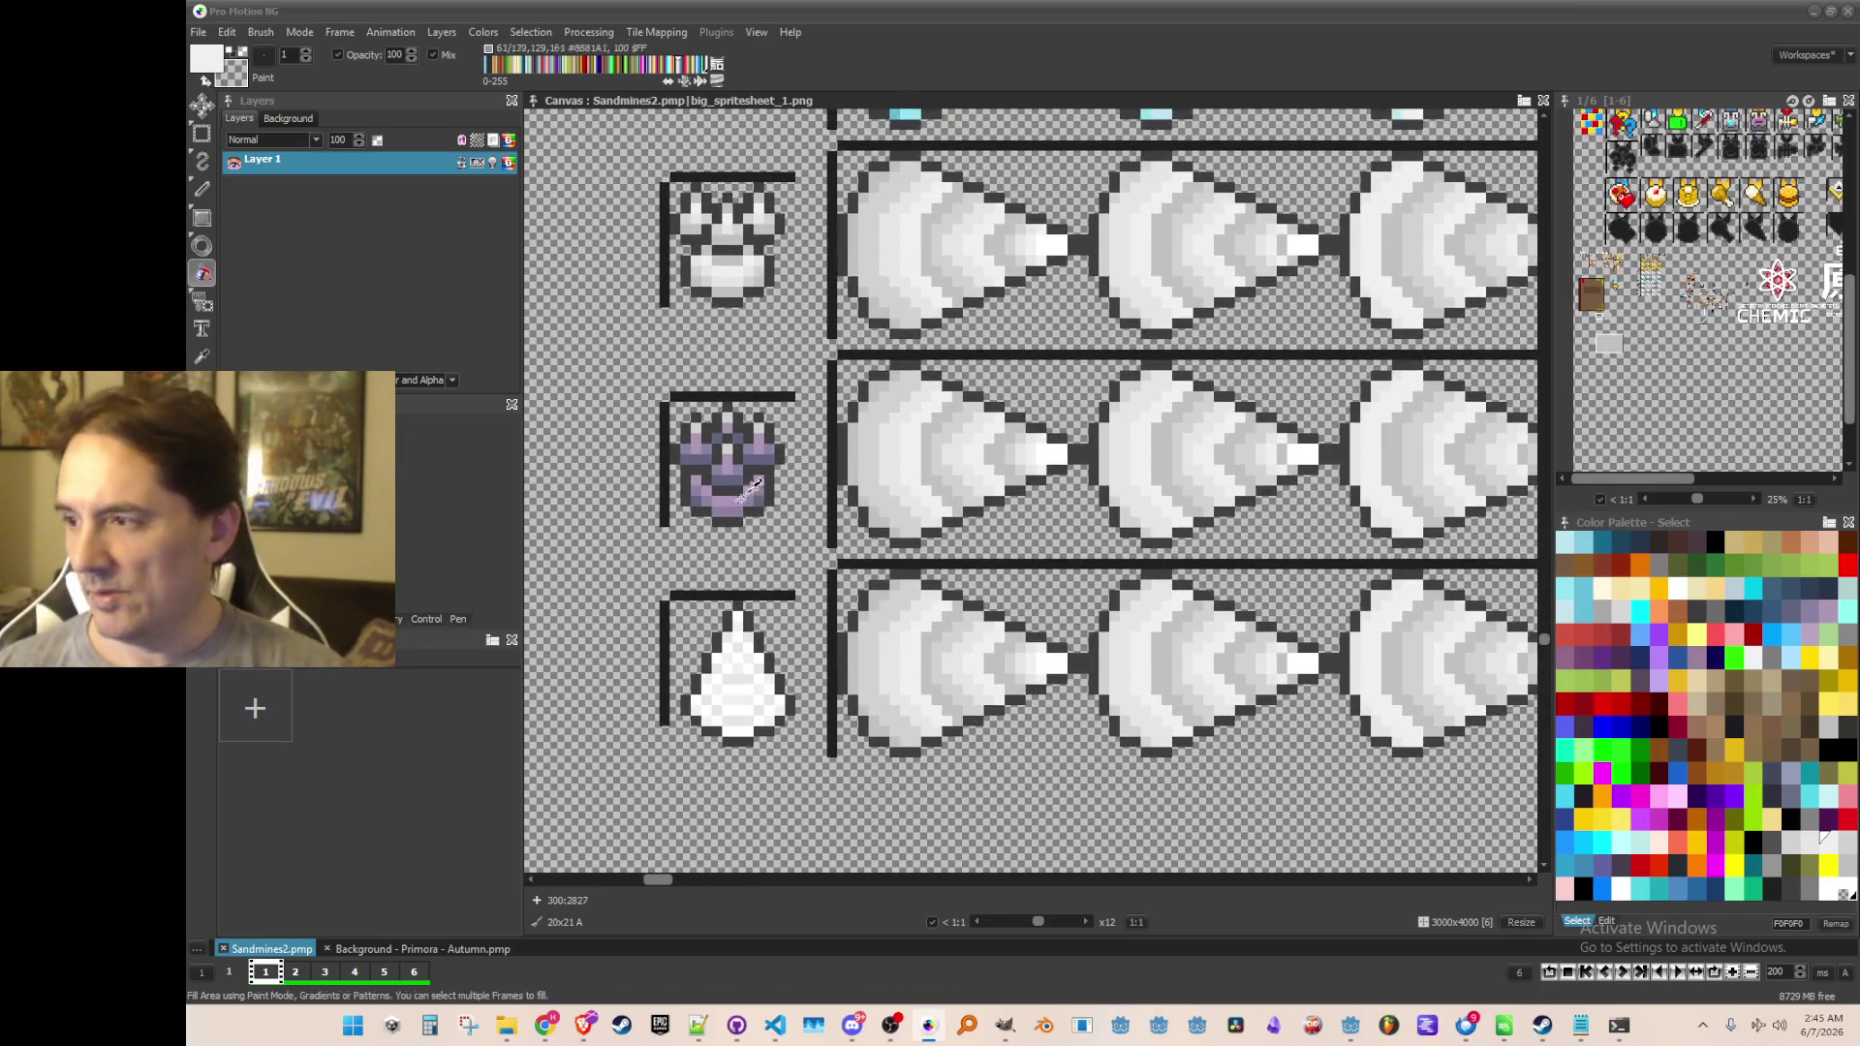
Pick purple from the ore icon and fill the first cone's outer edges and inner arcs
{"action": "key", "text": "comma"}
{"action": "scroll", "coordinate": [678, 504], "scroll_direction": "up", "scroll_amount": 1}
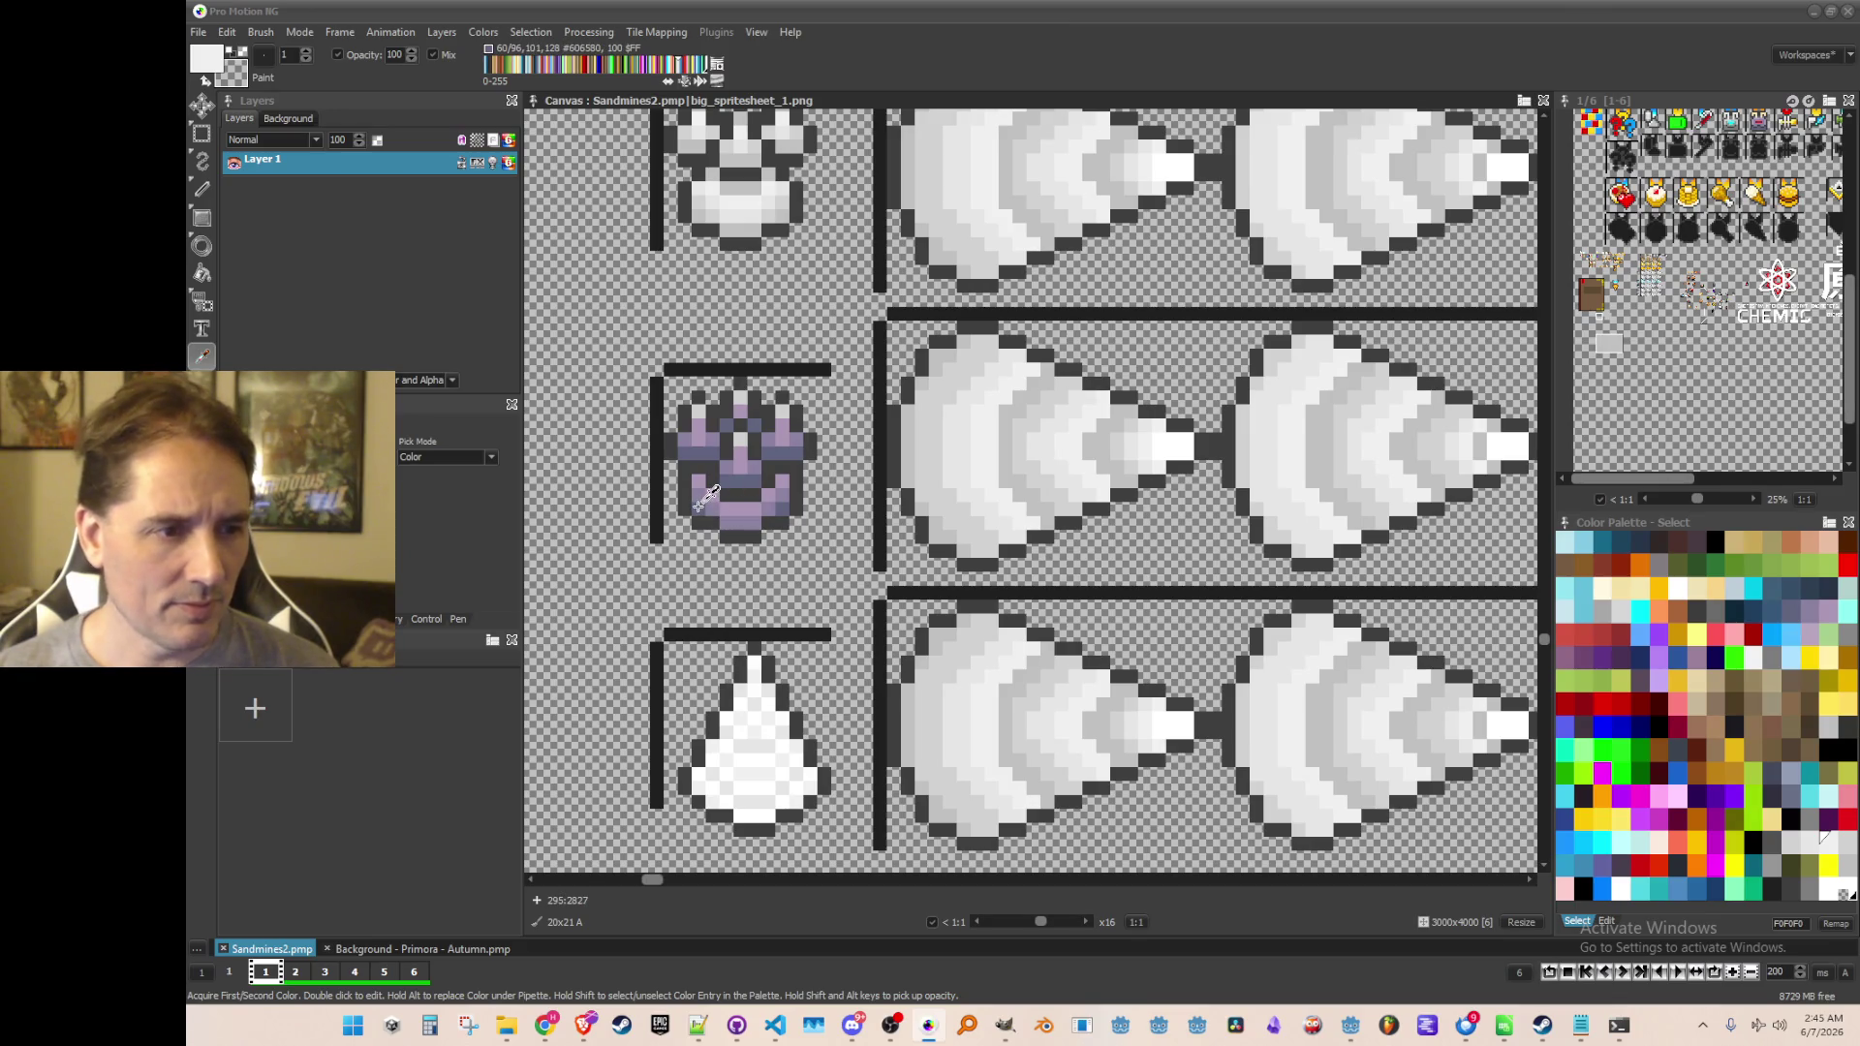
{"action": "left_click", "coordinate": [746, 513]}
{"action": "key", "text": "f"}
{"action": "left_click", "coordinate": [896, 541]}
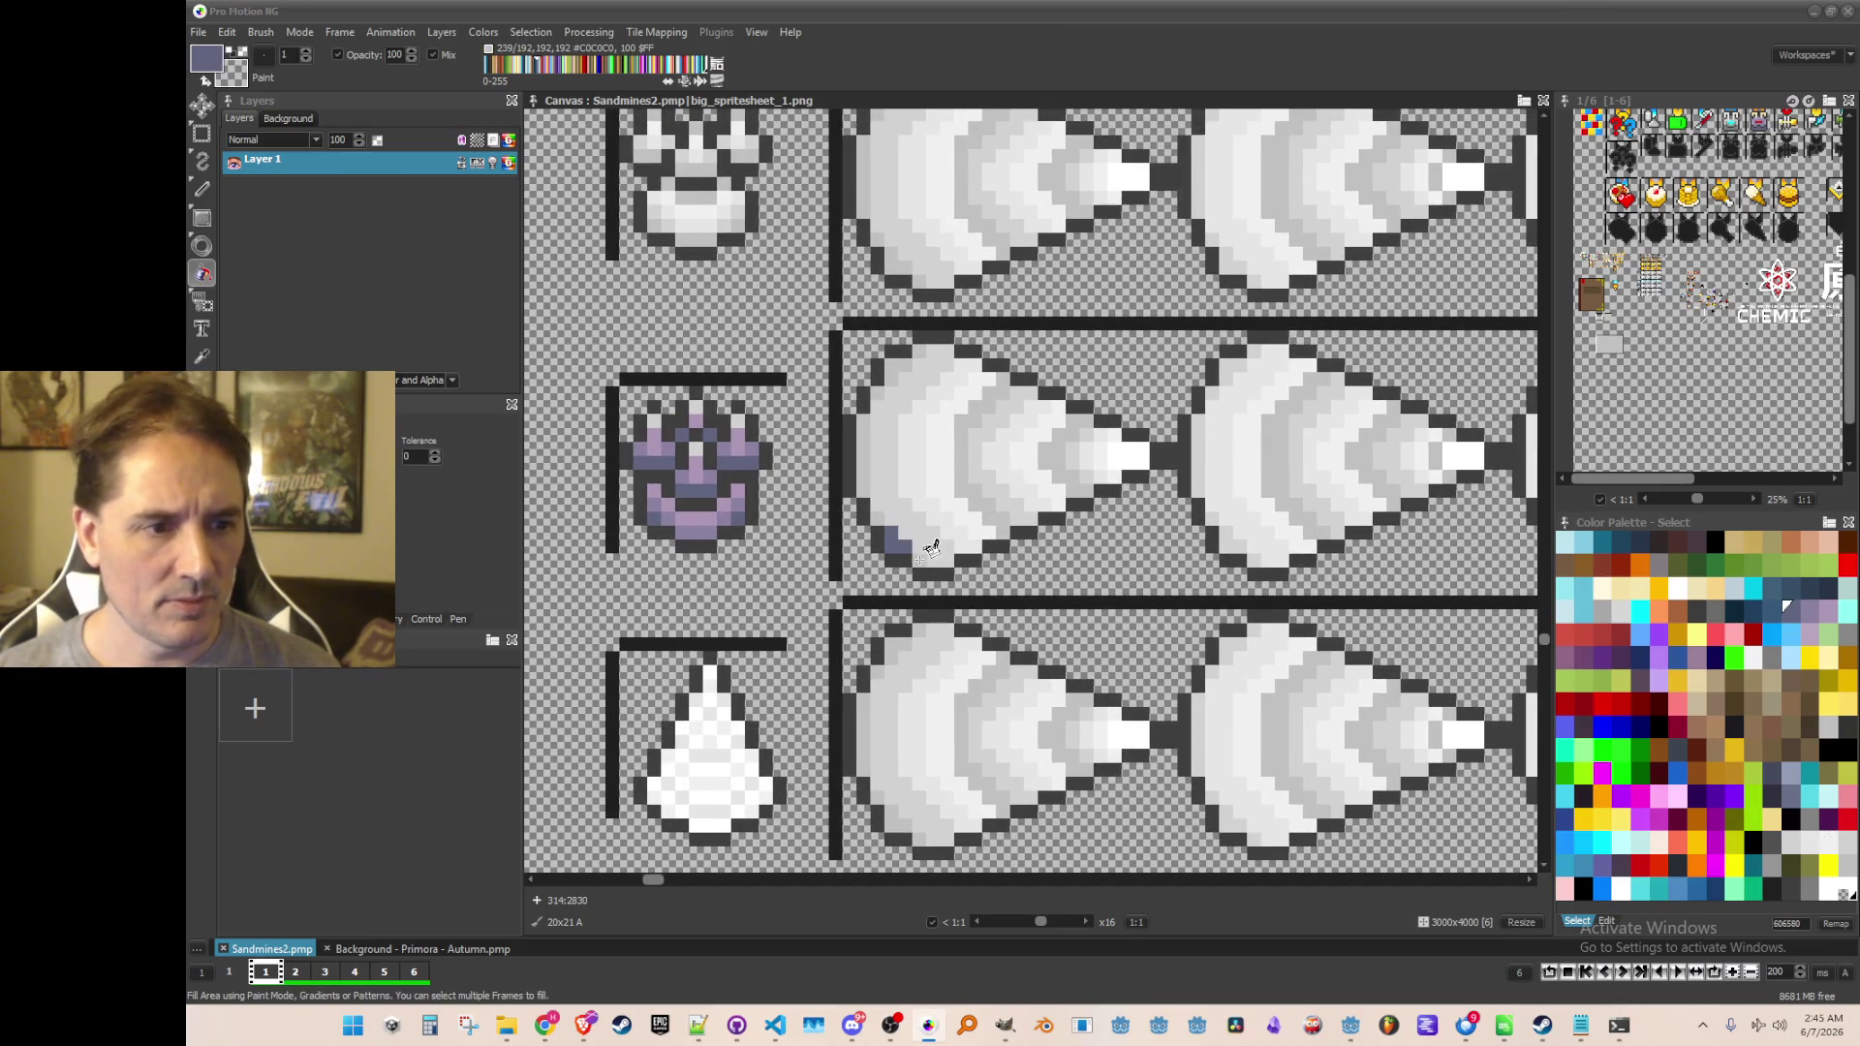
{"action": "left_click", "coordinate": [867, 457]}
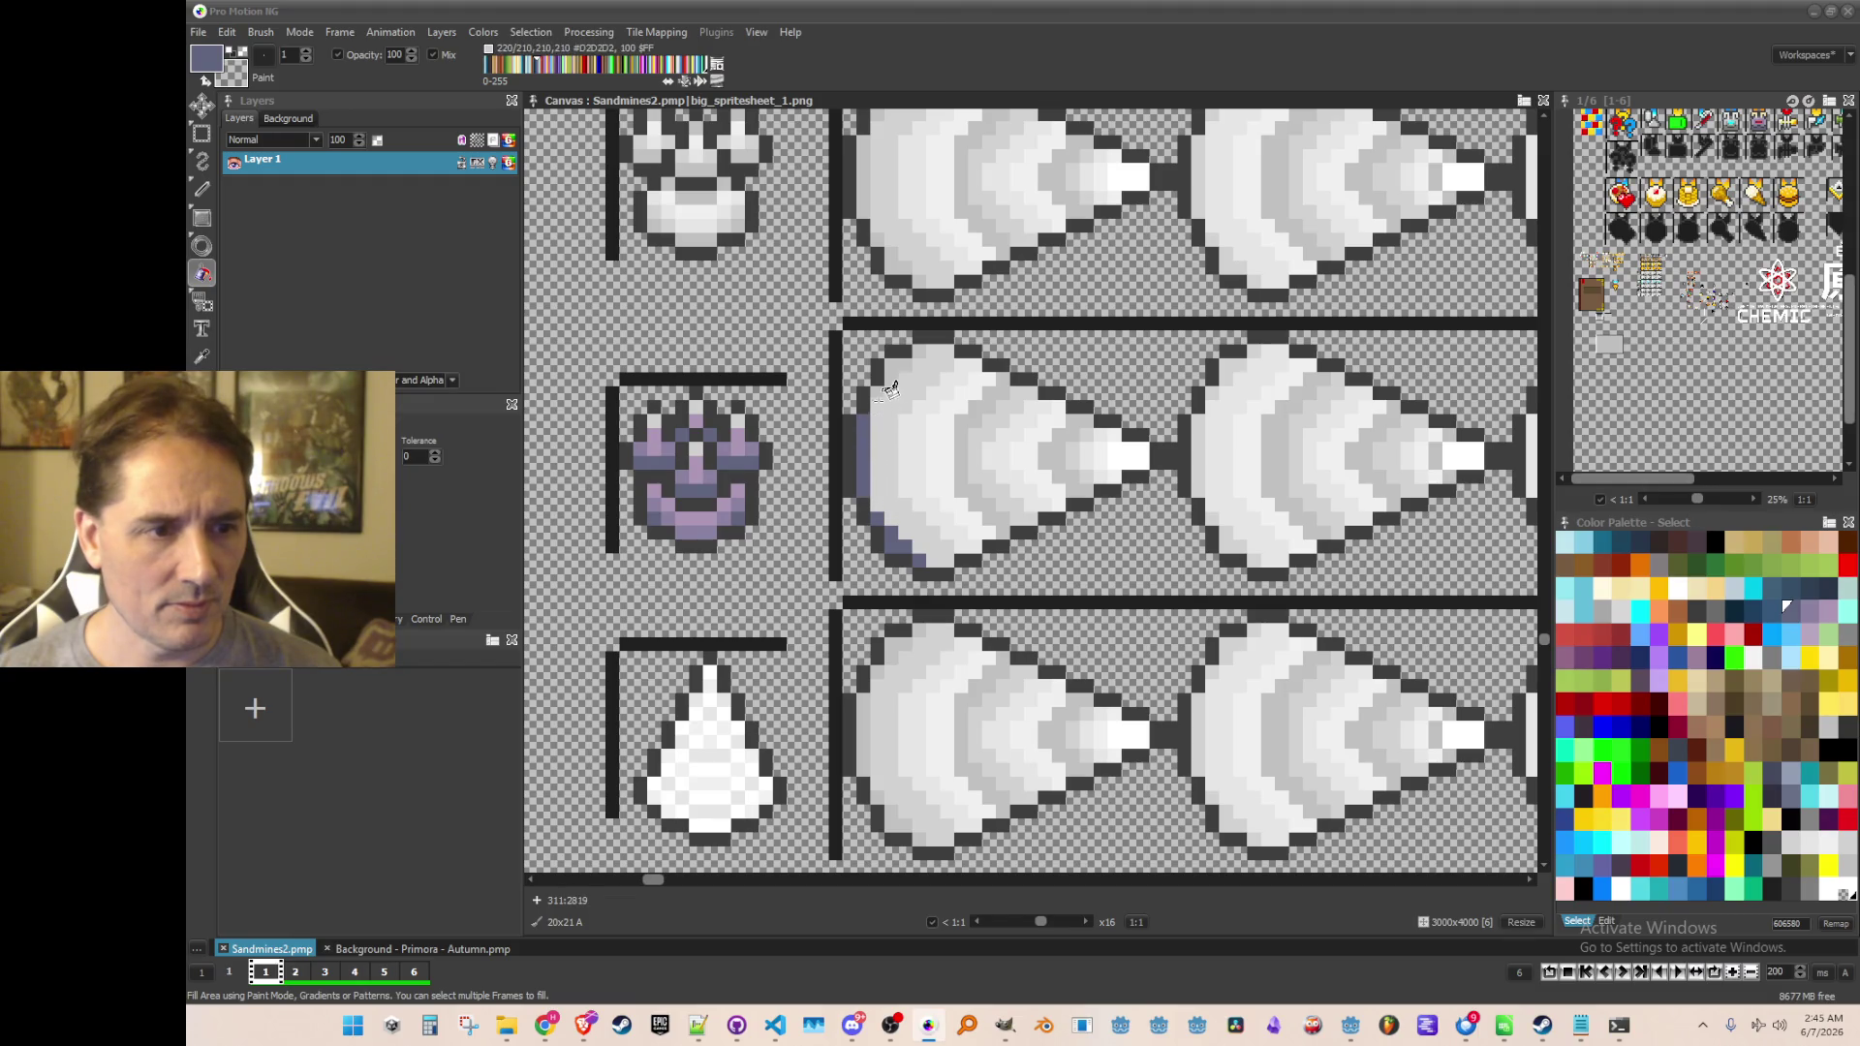
{"action": "left_click", "coordinate": [886, 363]}
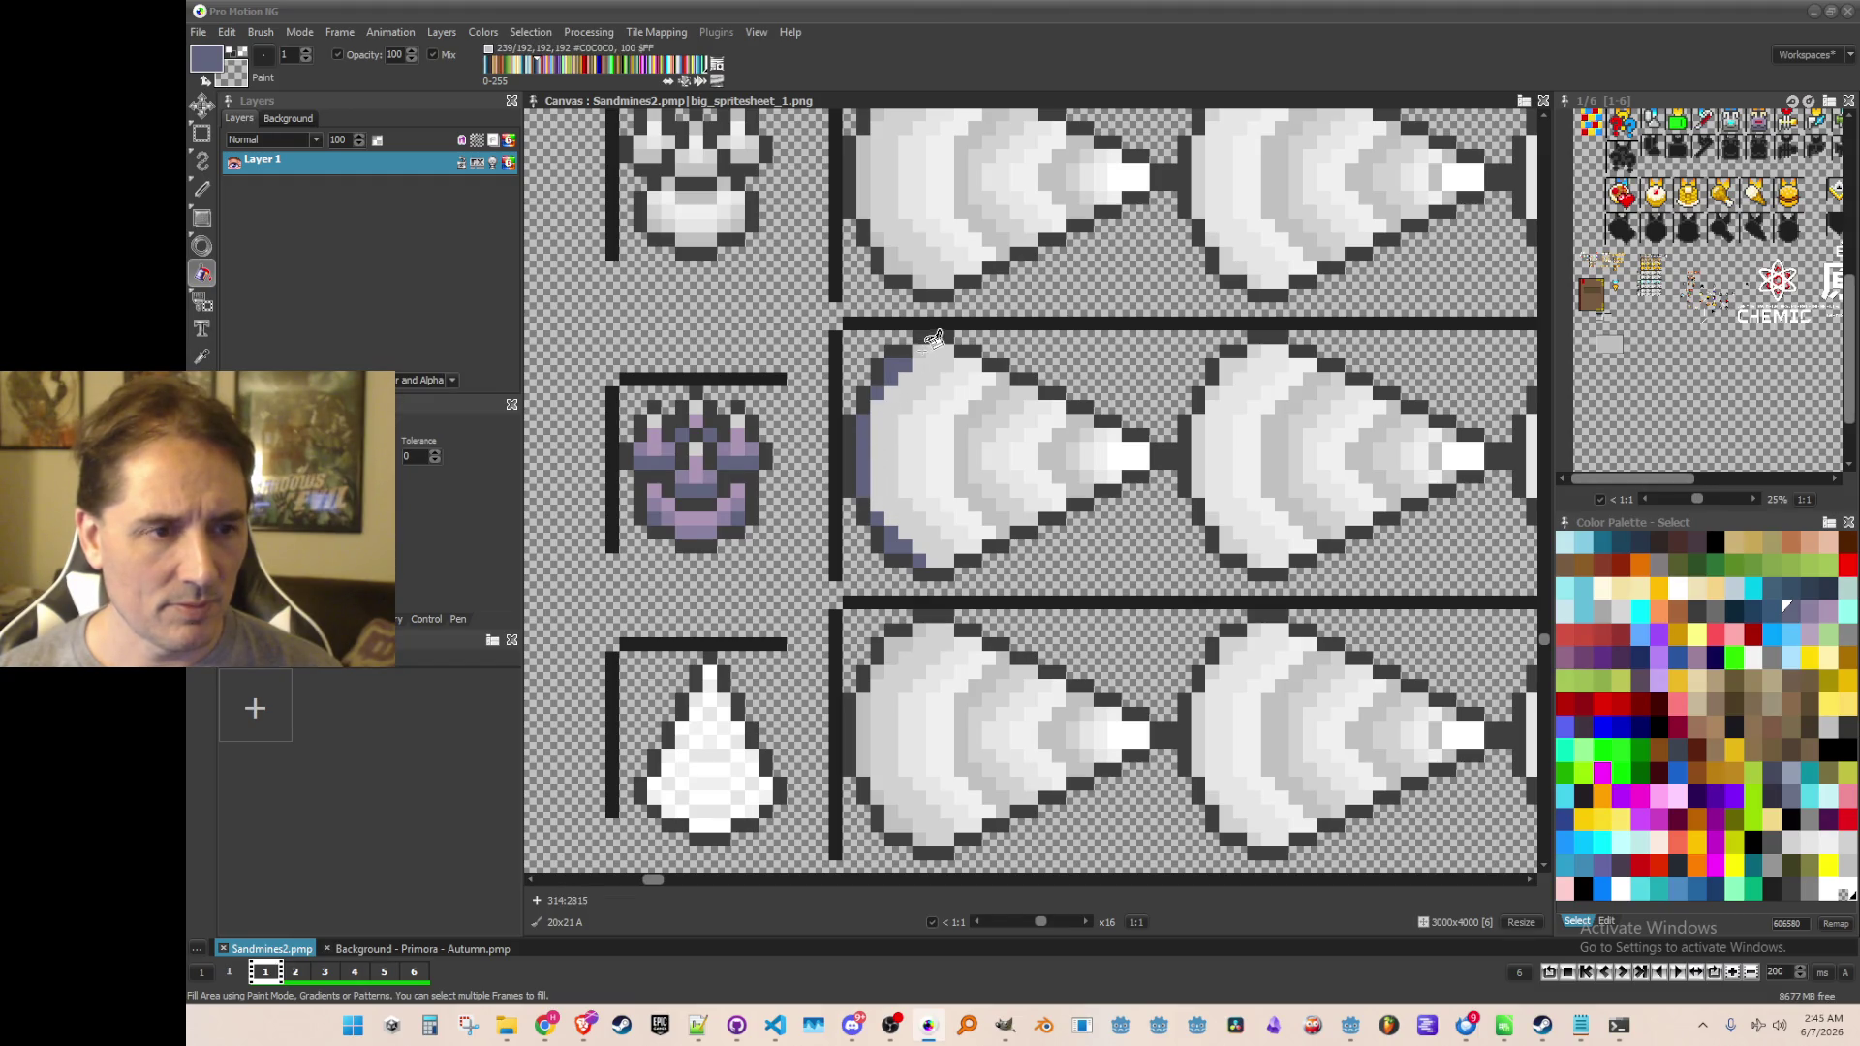
{"action": "left_click", "coordinate": [978, 407]}
{"action": "left_click", "coordinate": [1054, 450]}
Fill the next cone's outer arc, inner arc and tip dark purple
{"action": "scroll", "coordinate": [1085, 465], "scroll_direction": "right", "scroll_amount": 2}
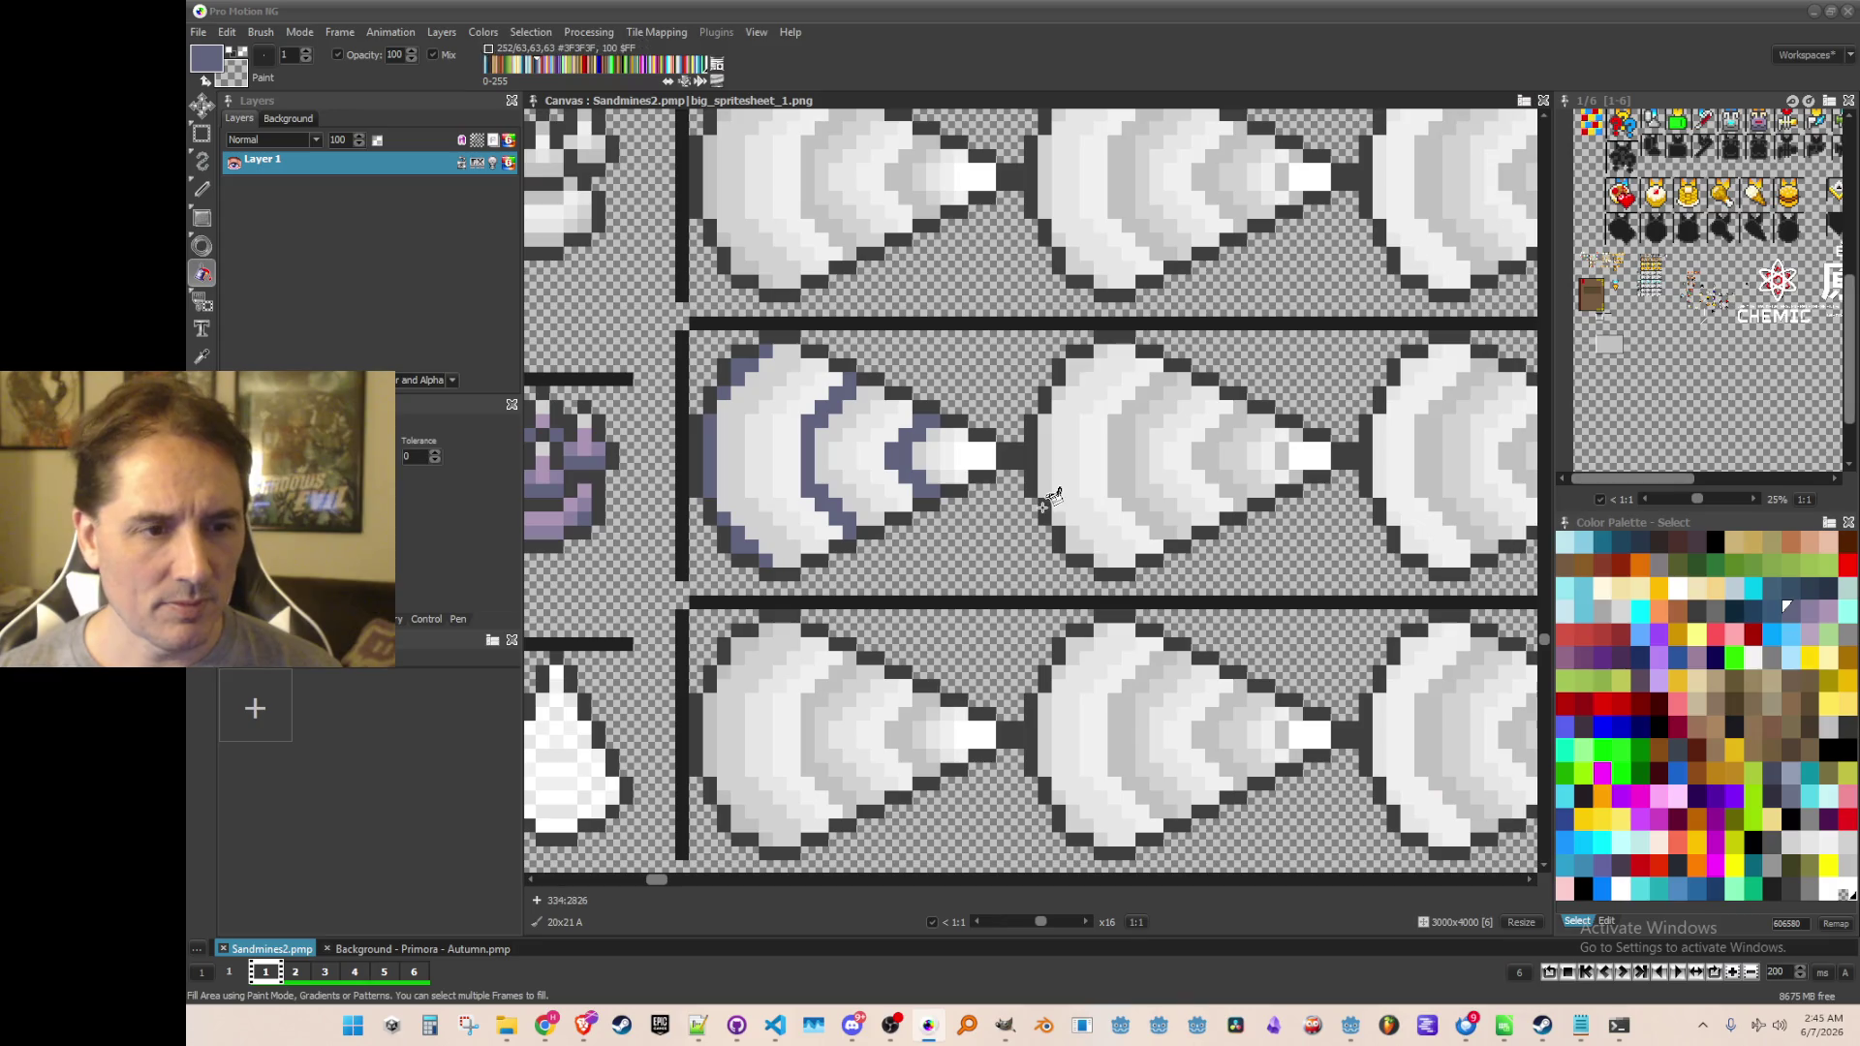
{"action": "left_click", "coordinate": [1135, 448]}
{"action": "left_click", "coordinate": [1222, 454]}
{"action": "left_click", "coordinate": [1282, 455]}
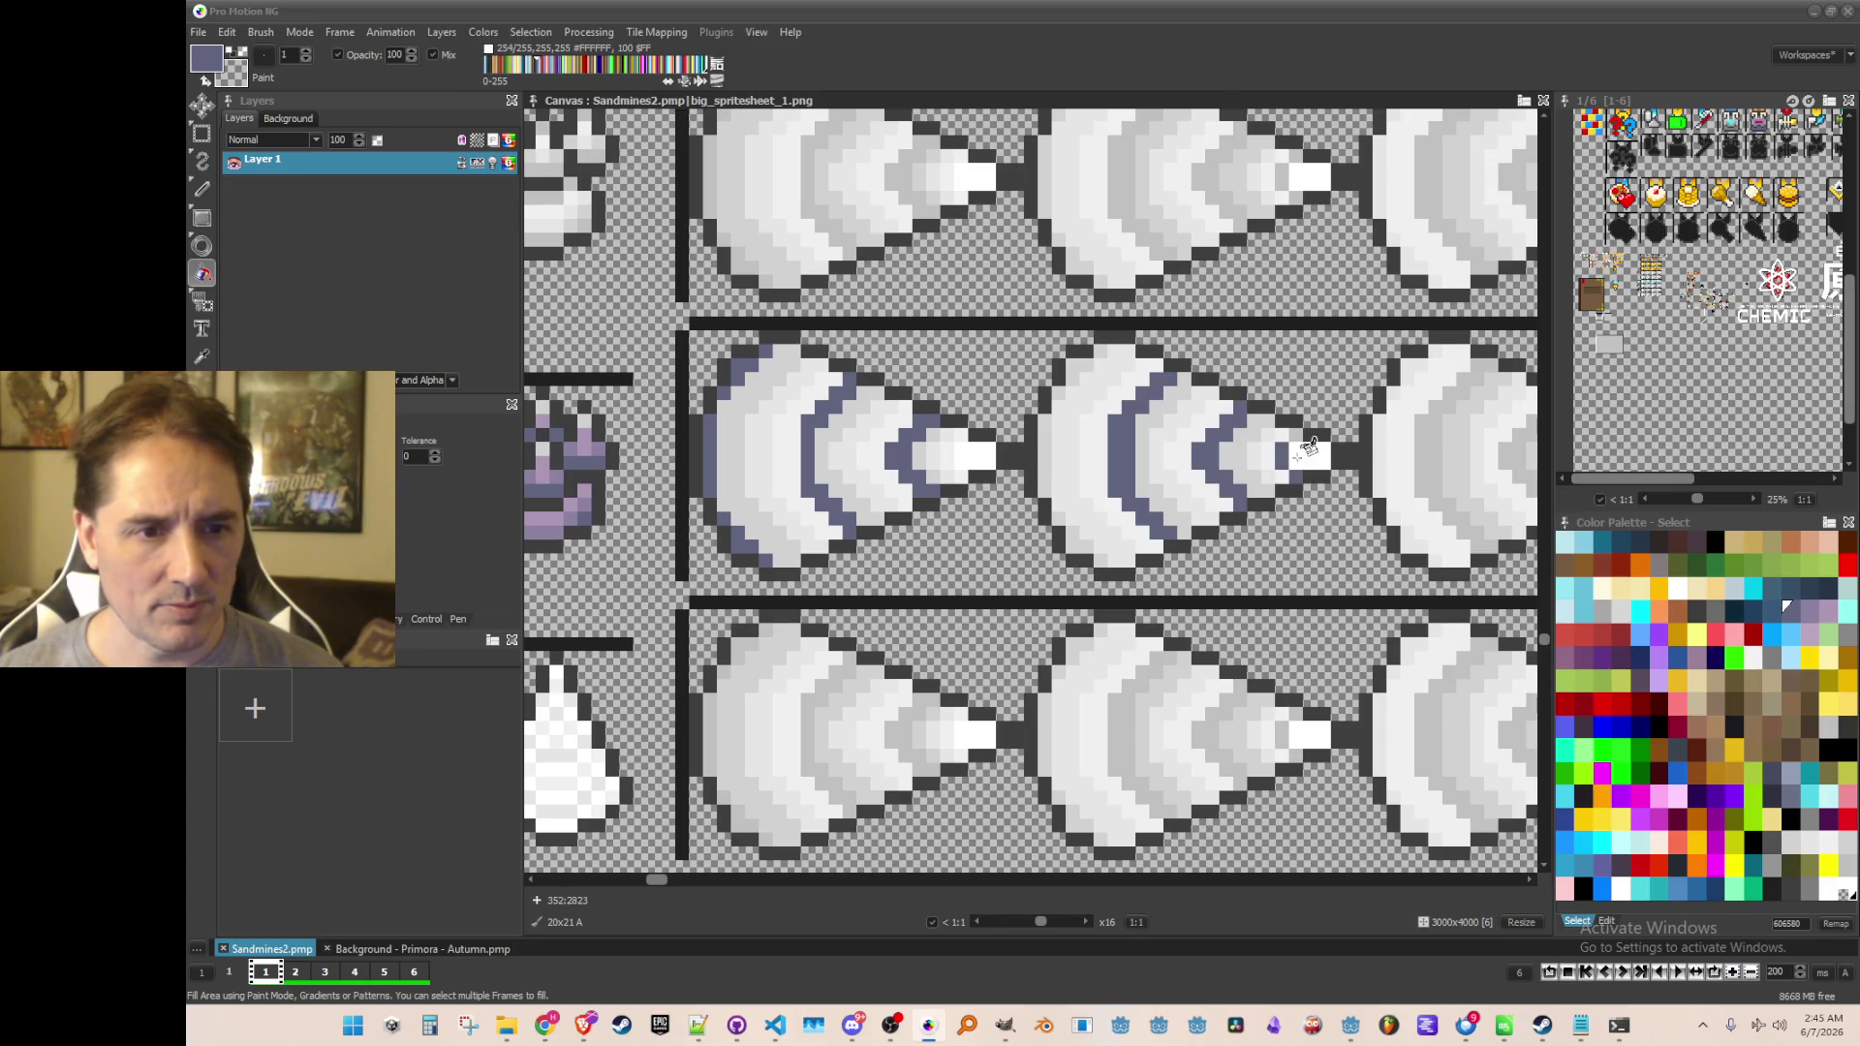
{"action": "scroll", "coordinate": [1307, 454], "scroll_direction": "down", "scroll_amount": 3}
{"action": "left_click_drag", "start_coordinate": [1337, 358], "coordinate": [1128, 618]}
{"action": "scroll", "coordinate": [1128, 618], "scroll_direction": "up", "scroll_amount": 5}
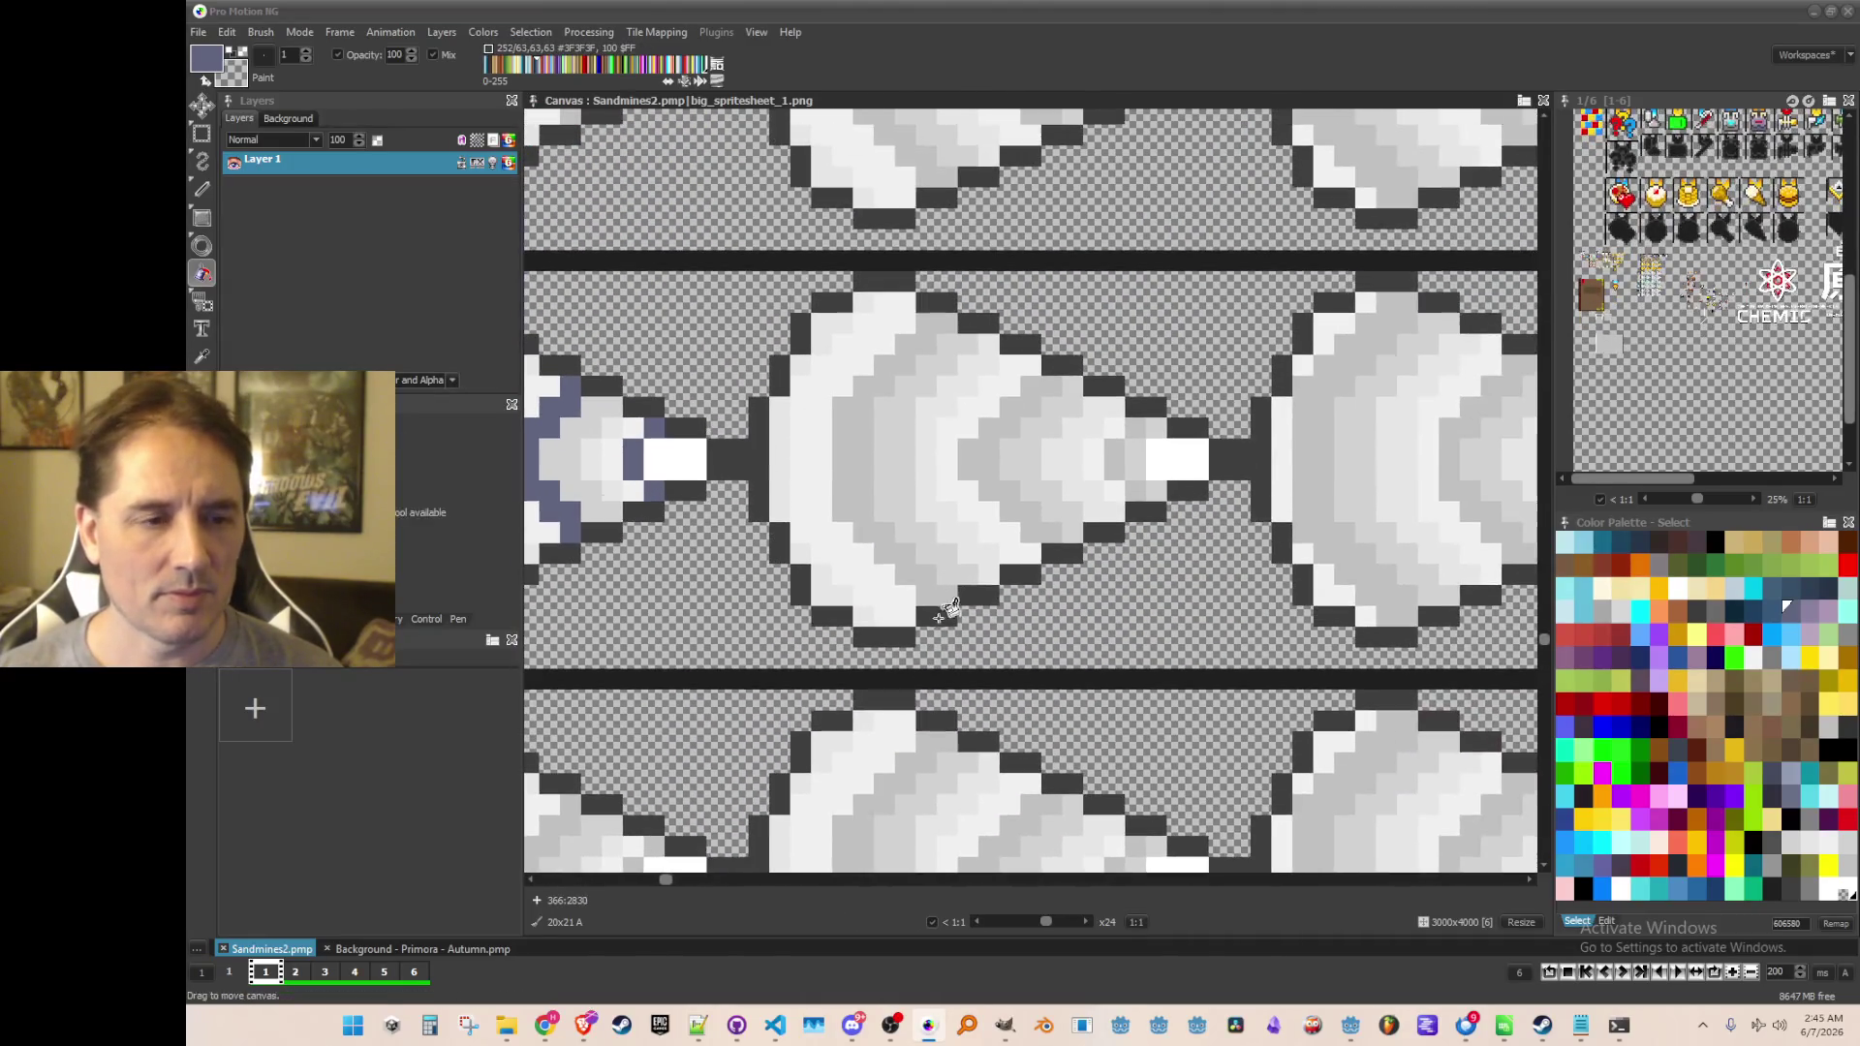
Band the centre drill's arcs and tip, plus the right drill's outer arc, dark purple
{"action": "left_click", "coordinate": [861, 453]}
{"action": "left_click", "coordinate": [978, 443]}
{"action": "left_click", "coordinate": [1114, 451]}
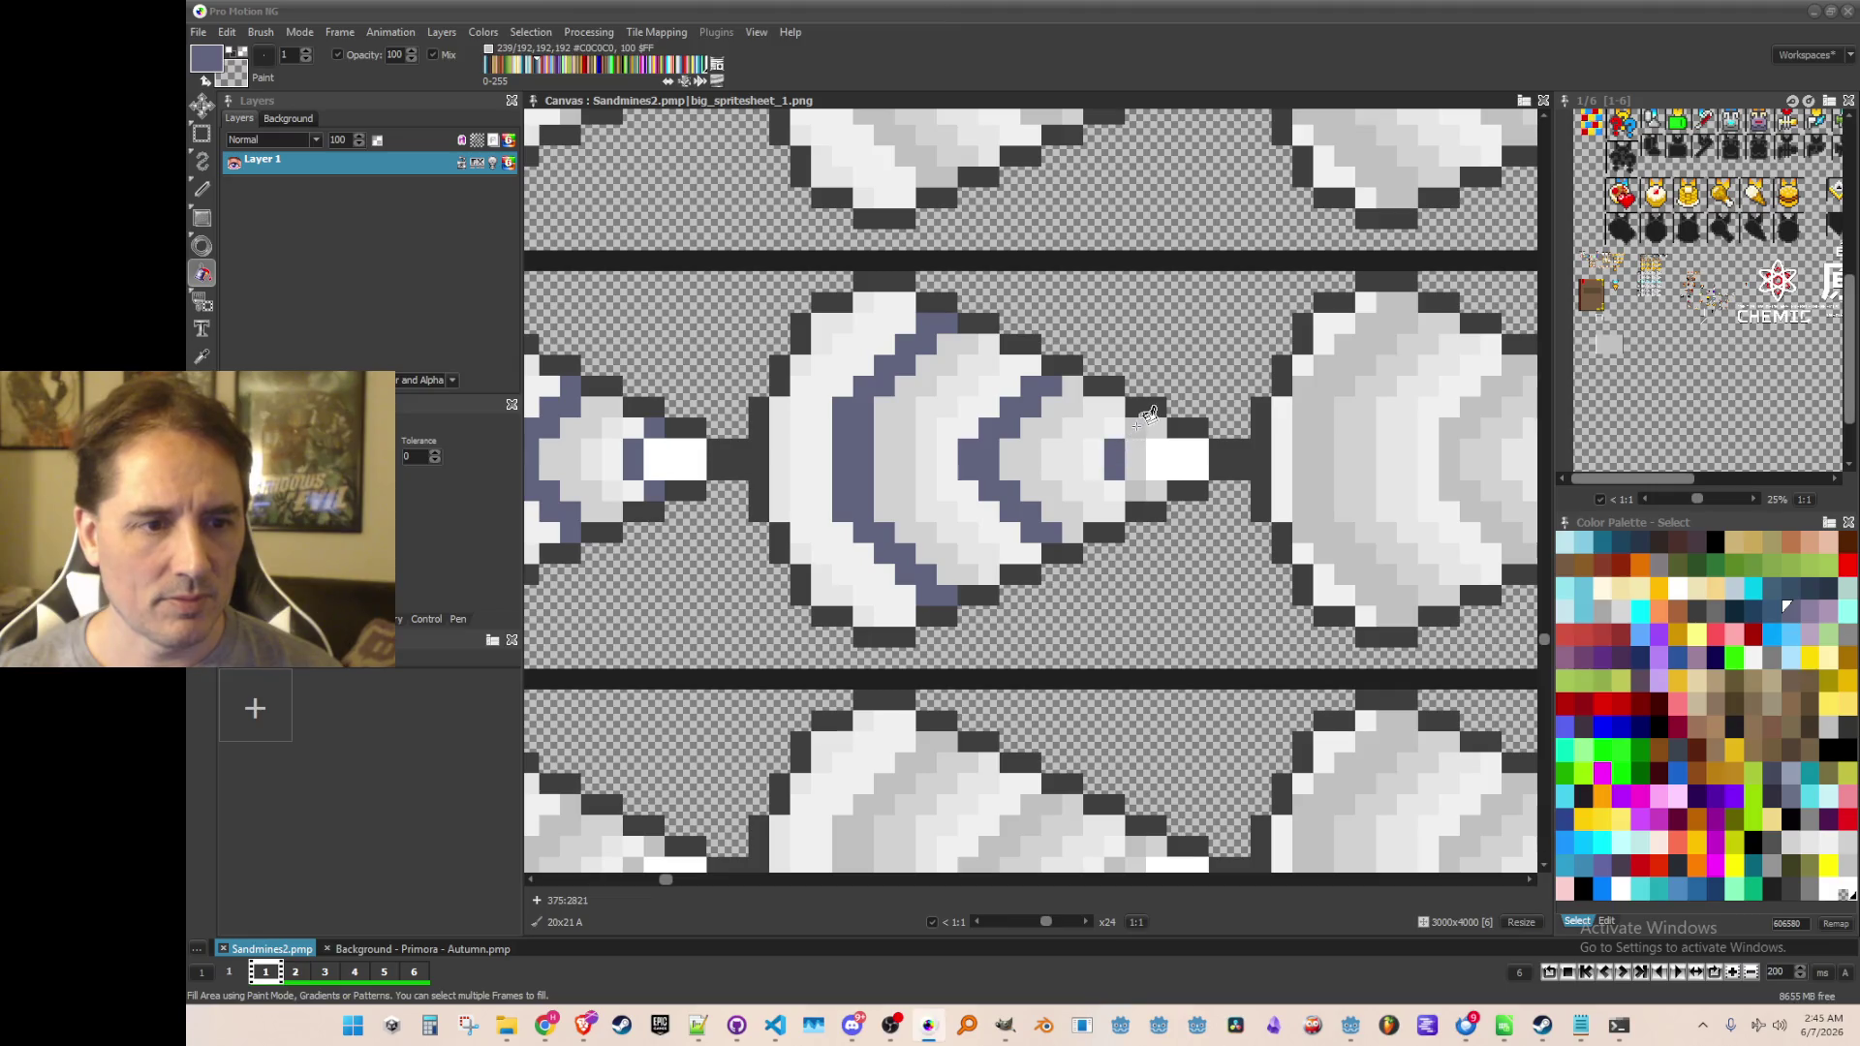
{"action": "left_click", "coordinate": [1305, 436]}
Finish the right-edge drill's inner arc and tip in dark purple
{"action": "left_click_drag", "start_coordinate": [1468, 405], "coordinate": [1128, 426]}
{"action": "left_click", "coordinate": [1124, 431]}
{"action": "left_click", "coordinate": [1259, 448]}
{"action": "left_click", "coordinate": [1245, 481]}
{"action": "left_click", "coordinate": [1277, 505]}
{"action": "scroll", "coordinate": [1187, 516], "scroll_direction": "down", "scroll_amount": 1}
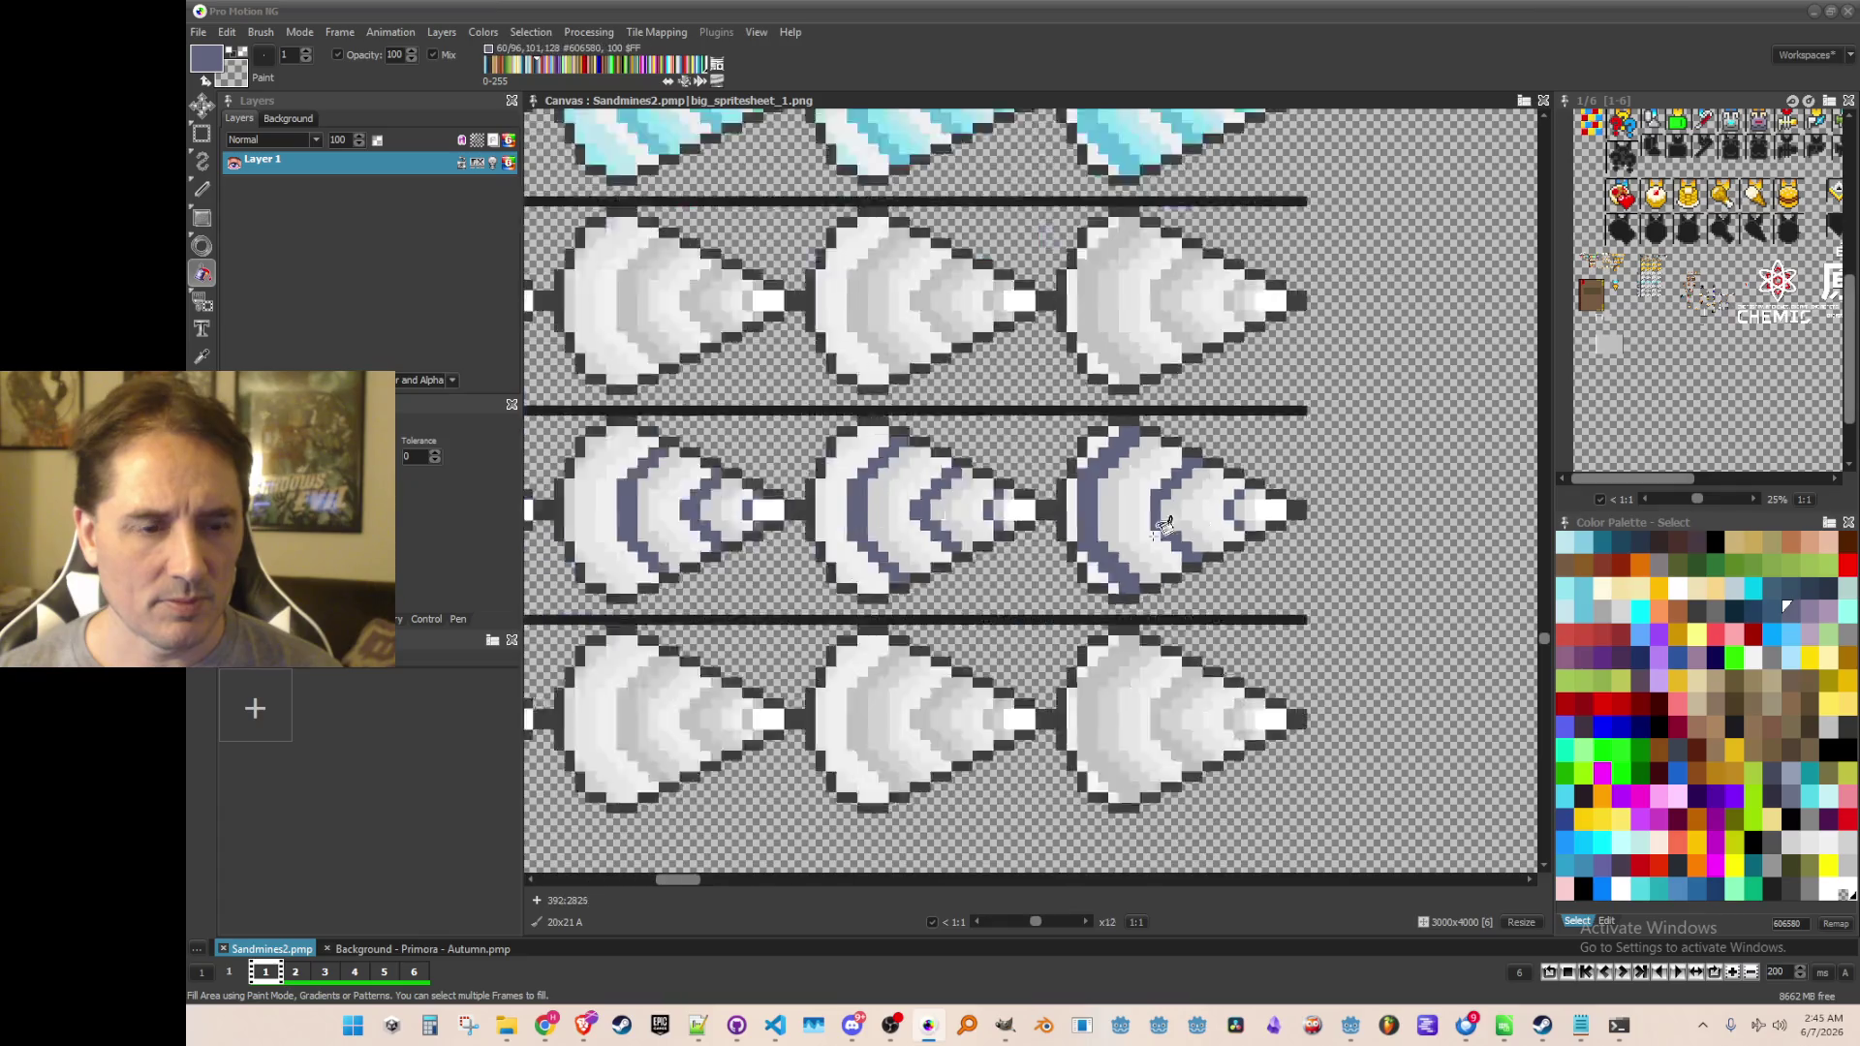
{"action": "scroll", "coordinate": [1186, 516], "scroll_direction": "down", "scroll_amount": 2}
{"action": "key", "text": "comma"}
{"action": "scroll", "coordinate": [847, 528], "scroll_direction": "up", "scroll_amount": 2}
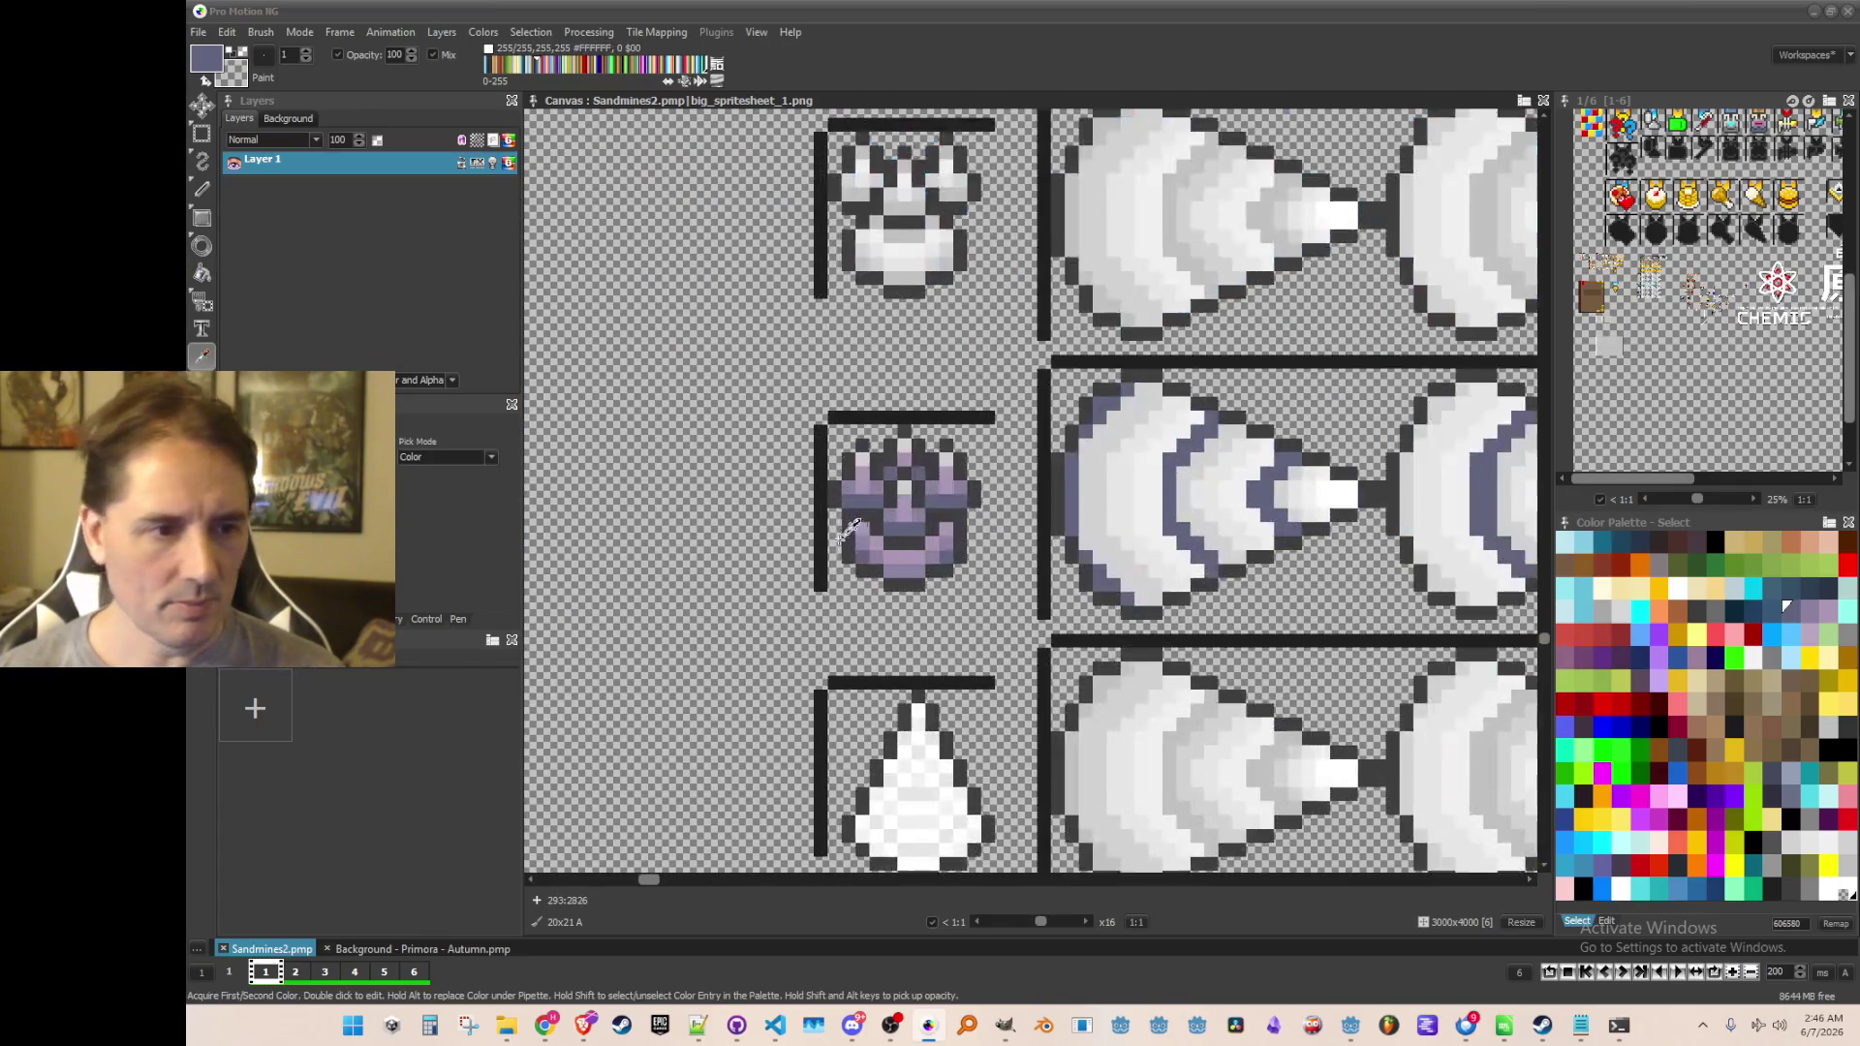
Pick light purple from the ore icon; fill the first drill's outer band, inner band and tip lavender
{"action": "scroll", "coordinate": [958, 542], "scroll_direction": "up", "scroll_amount": 1}
{"action": "left_click", "coordinate": [901, 562]}
{"action": "left_click_drag", "start_coordinate": [1211, 528], "coordinate": [1098, 560]}
{"action": "key", "text": "f"}
{"action": "left_click", "coordinate": [1075, 450]}
{"action": "left_click", "coordinate": [1225, 424]}
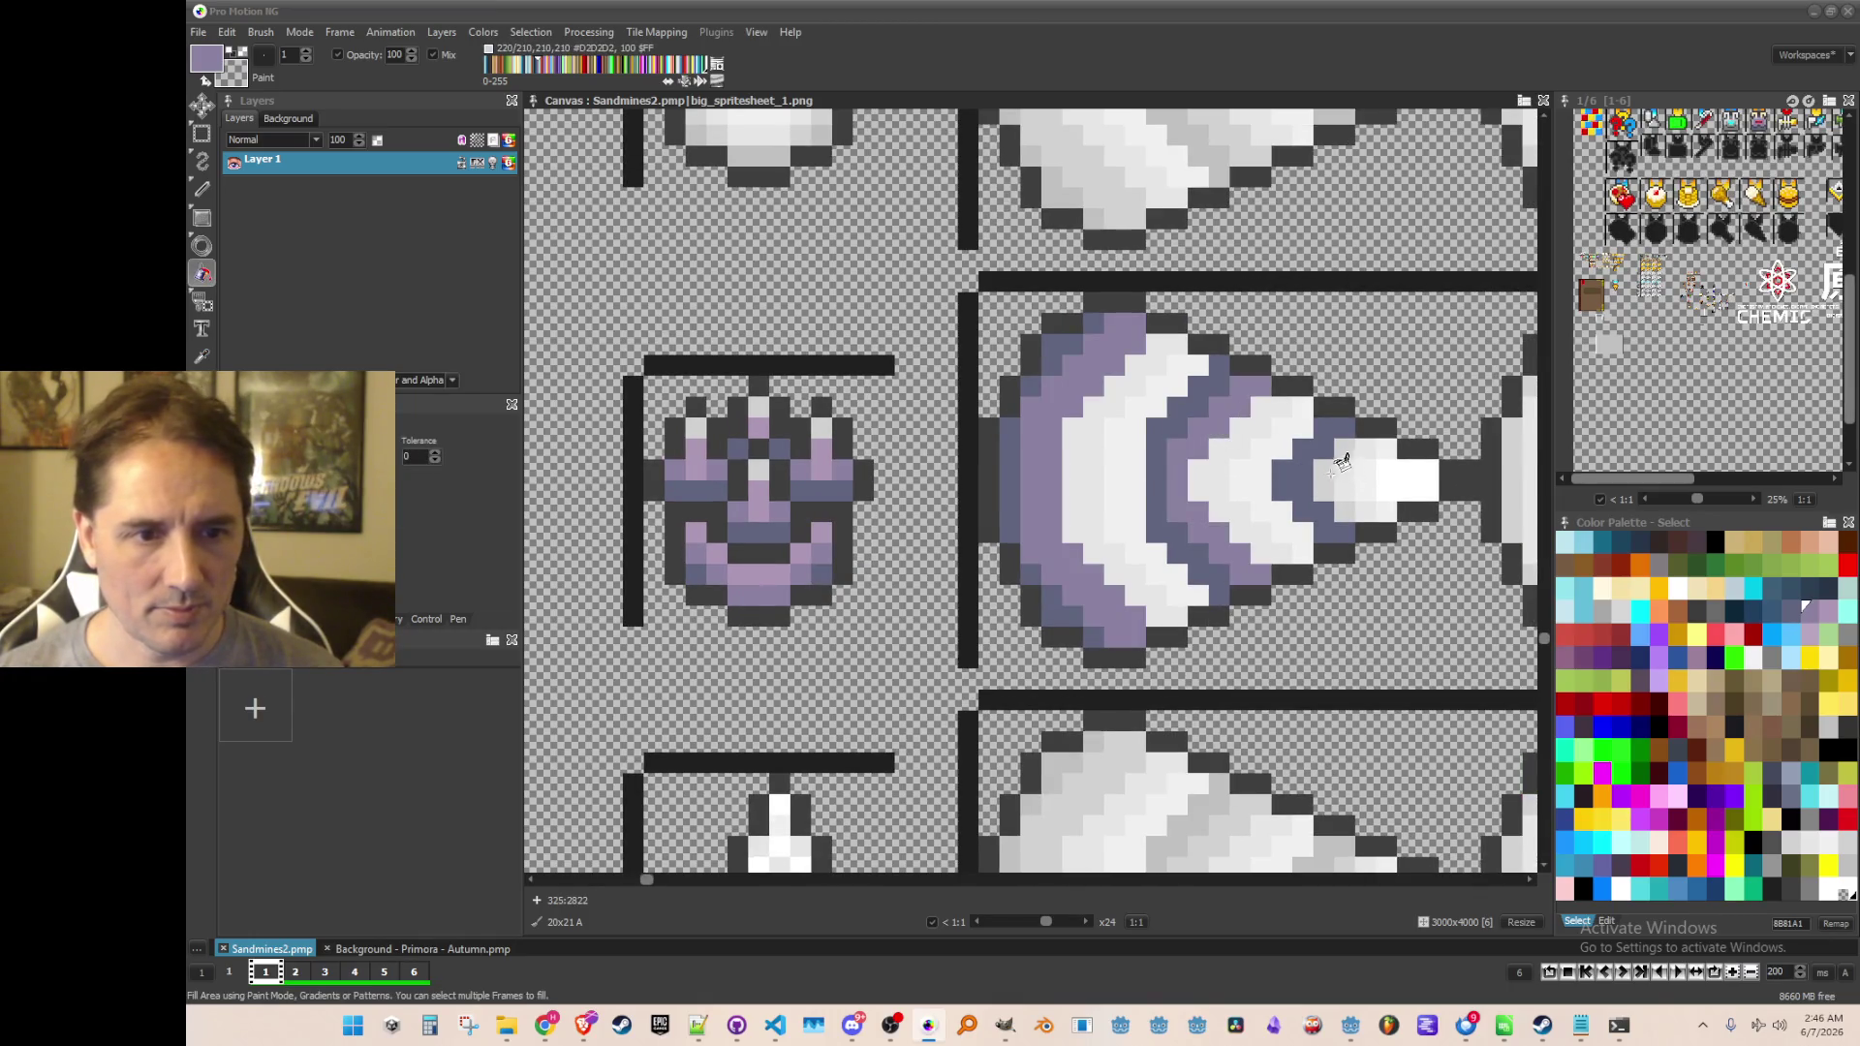
{"action": "left_click", "coordinate": [1341, 463]}
Fill the second drill's dark arc purple and its light left-edge pixels lavender
{"action": "scroll", "coordinate": [1351, 499], "scroll_direction": "down", "scroll_amount": 2}
{"action": "scroll", "coordinate": [942, 488], "scroll_direction": "up", "scroll_amount": 1}
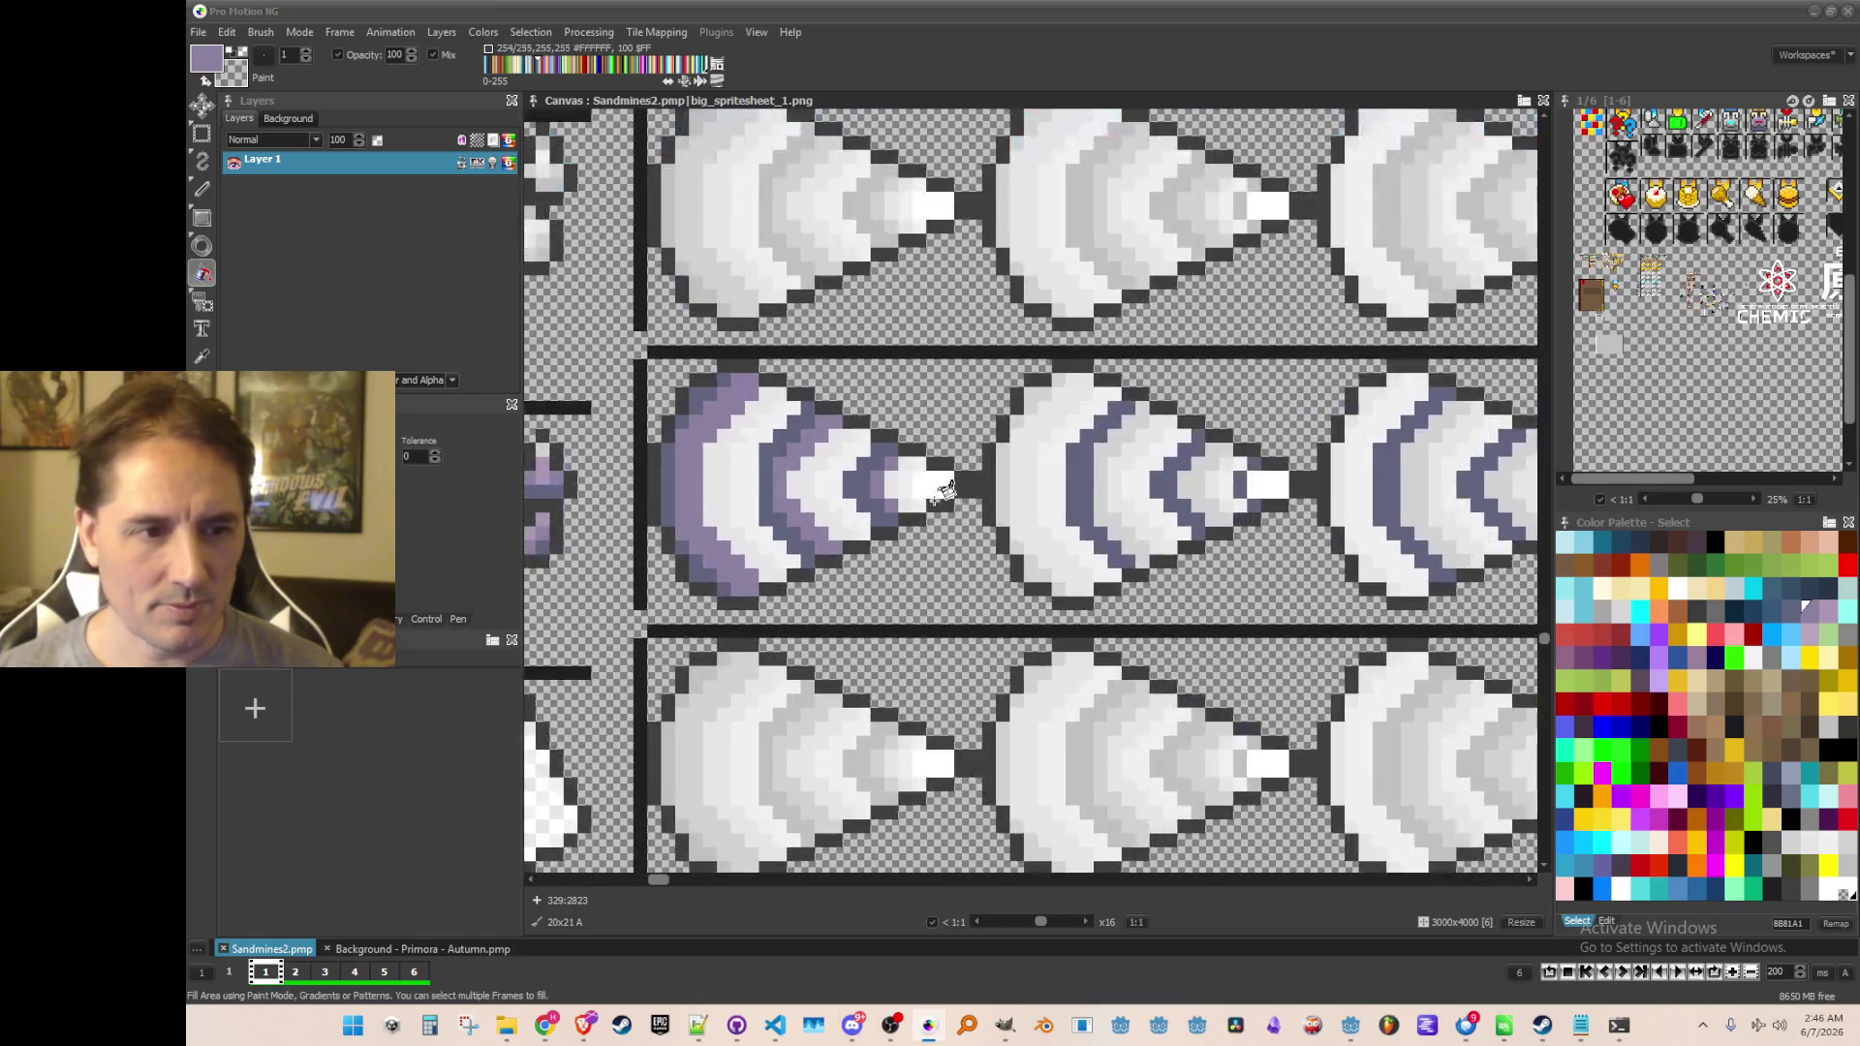
{"action": "scroll", "coordinate": [942, 487], "scroll_direction": "up", "scroll_amount": 1}
{"action": "left_click_drag", "start_coordinate": [1153, 416], "coordinate": [1066, 478]}
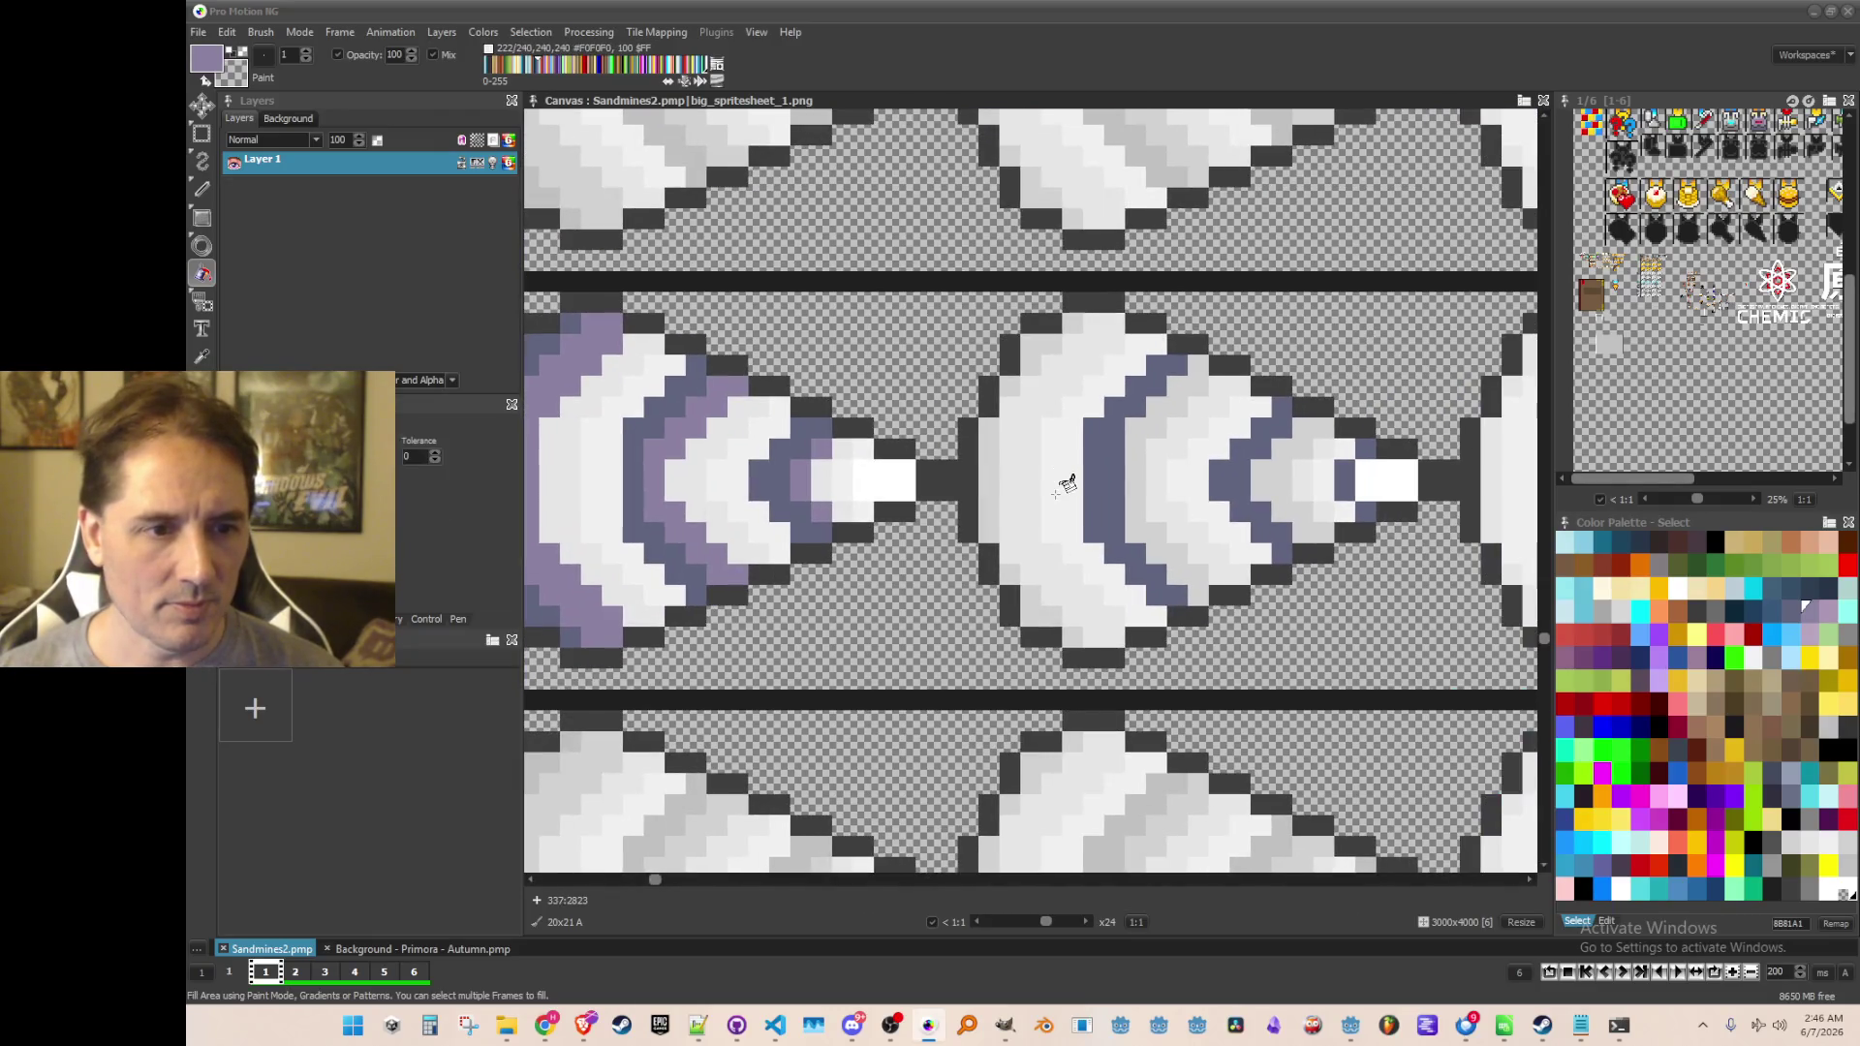
{"action": "left_click", "coordinate": [1168, 405]}
{"action": "left_click", "coordinate": [1080, 327]}
{"action": "left_click", "coordinate": [1041, 351]}
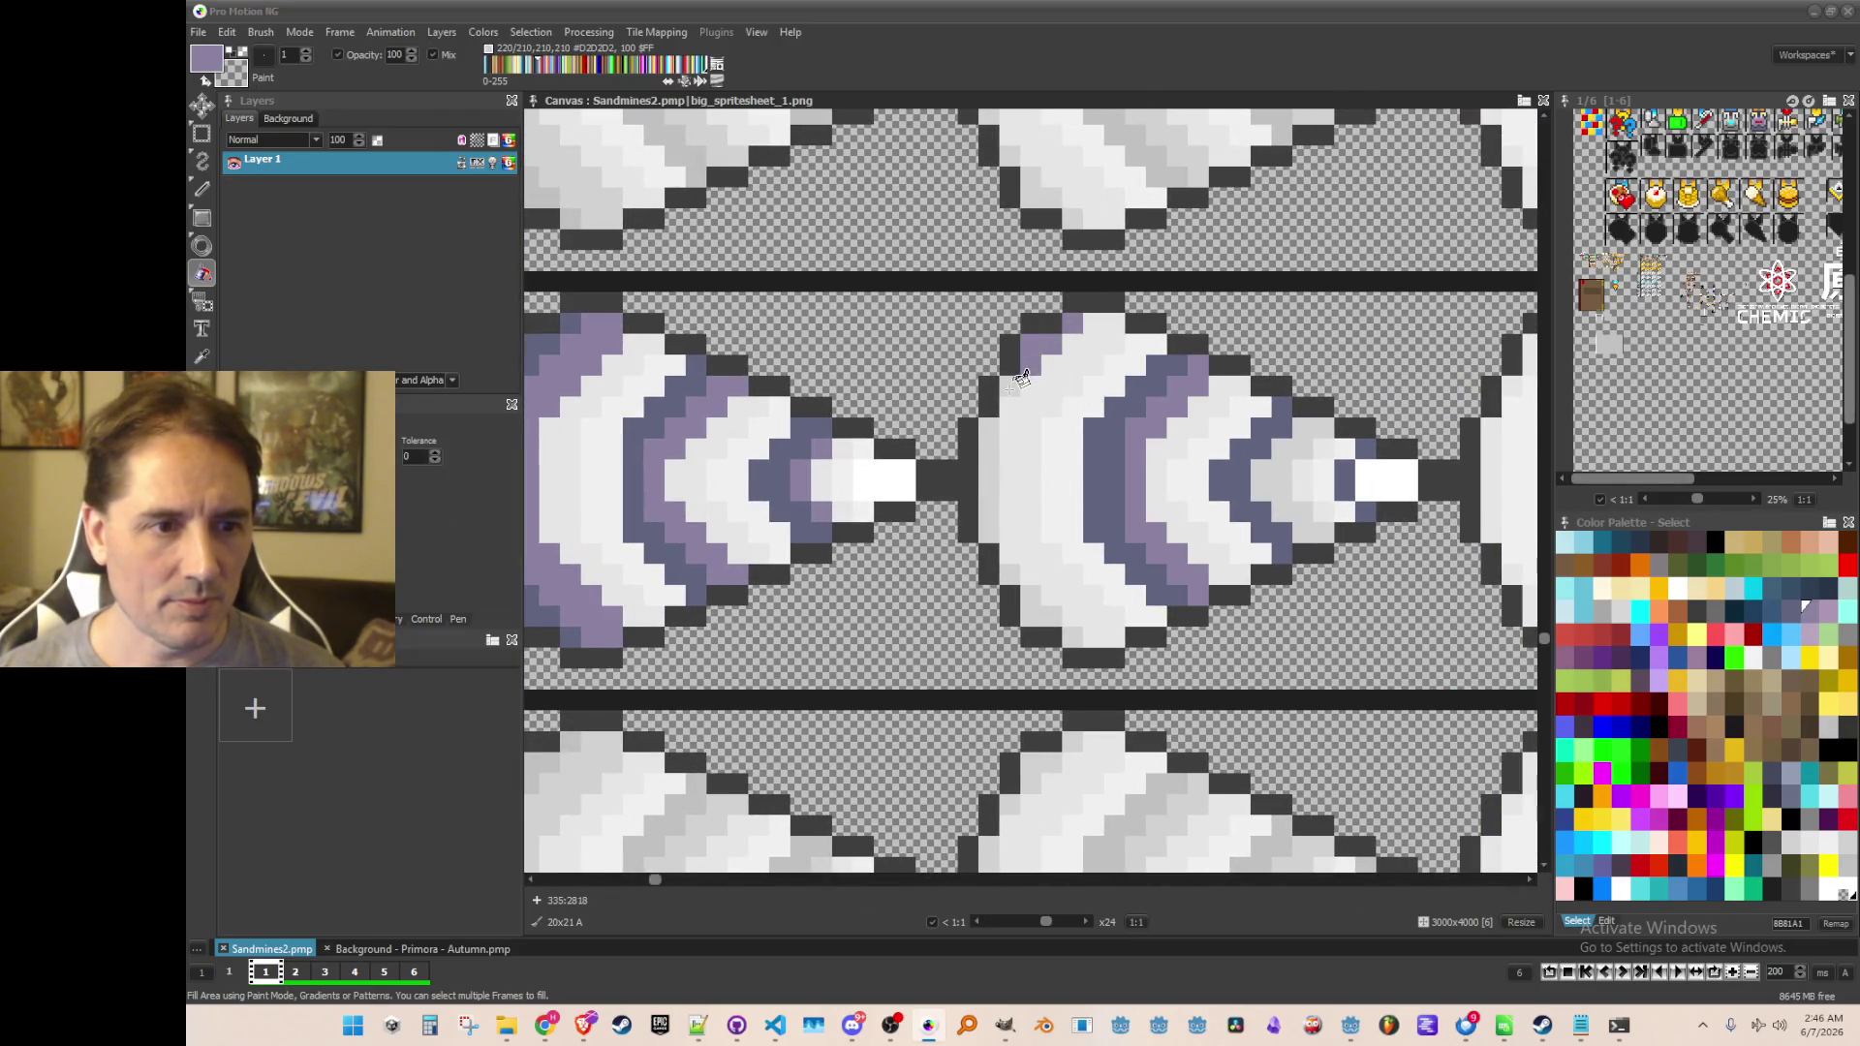
{"action": "left_click", "coordinate": [989, 463]}
{"action": "left_click", "coordinate": [1012, 567]}
{"action": "left_click", "coordinate": [1046, 606]}
{"action": "left_click", "coordinate": [1075, 629]}
{"action": "scroll", "coordinate": [1075, 630], "scroll_direction": "down", "scroll_amount": 1}
{"action": "scroll", "coordinate": [1243, 471], "scroll_direction": "up", "scroll_amount": 1}
Darken the patch near the right drill's tip; fill the middle drill's band and tip lavender
{"action": "left_click", "coordinate": [1243, 472]}
{"action": "scroll", "coordinate": [1249, 474], "scroll_direction": "down", "scroll_amount": 1}
{"action": "scroll", "coordinate": [983, 456], "scroll_direction": "up", "scroll_amount": 1}
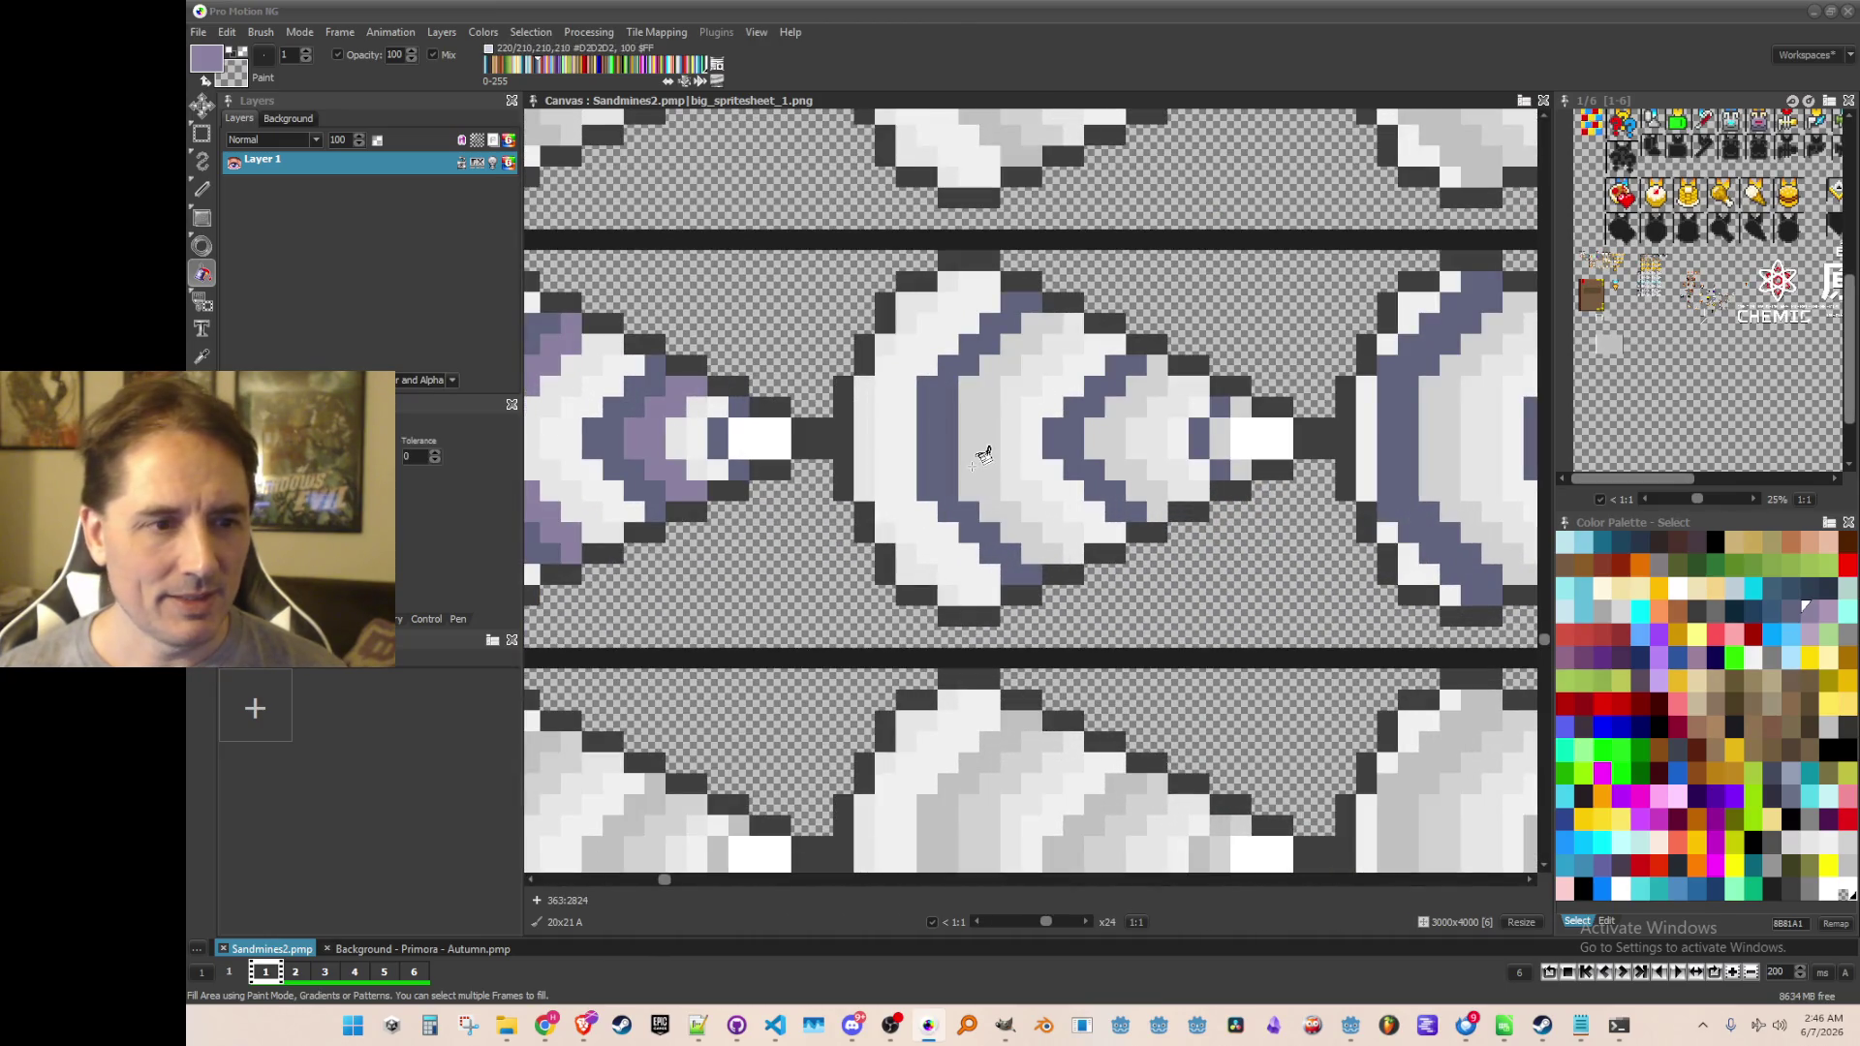
{"action": "left_click", "coordinate": [983, 455]}
{"action": "scroll", "coordinate": [984, 455], "scroll_direction": "down", "scroll_amount": 1}
{"action": "scroll", "coordinate": [984, 456], "scroll_direction": "up", "scroll_amount": 1}
{"action": "scroll", "coordinate": [1013, 431], "scroll_direction": "up", "scroll_amount": 1}
{"action": "left_click", "coordinate": [1002, 436]}
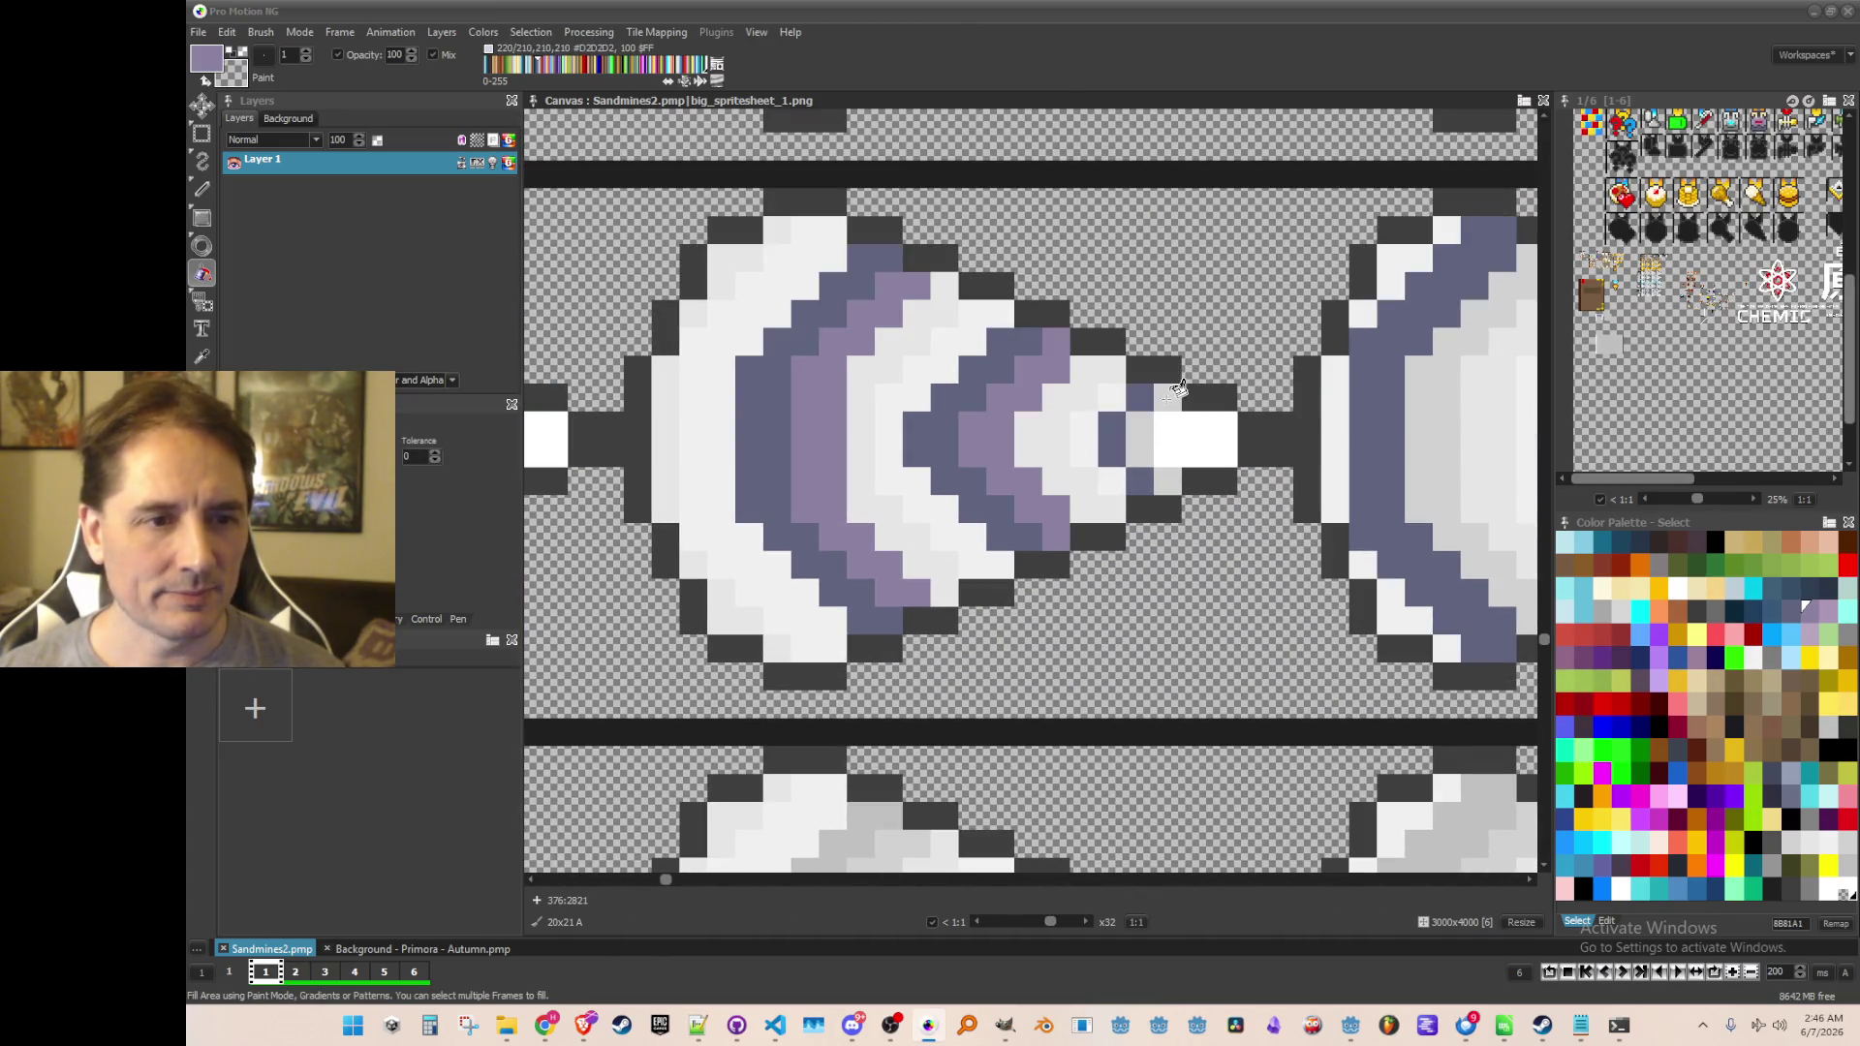
{"action": "left_click", "coordinate": [1172, 395]}
{"action": "left_click", "coordinate": [1141, 438]}
{"action": "left_click", "coordinate": [1169, 480]}
{"action": "scroll", "coordinate": [1153, 514], "scroll_direction": "down", "scroll_amount": 1}
{"action": "scroll", "coordinate": [1007, 533], "scroll_direction": "up", "scroll_amount": 1}
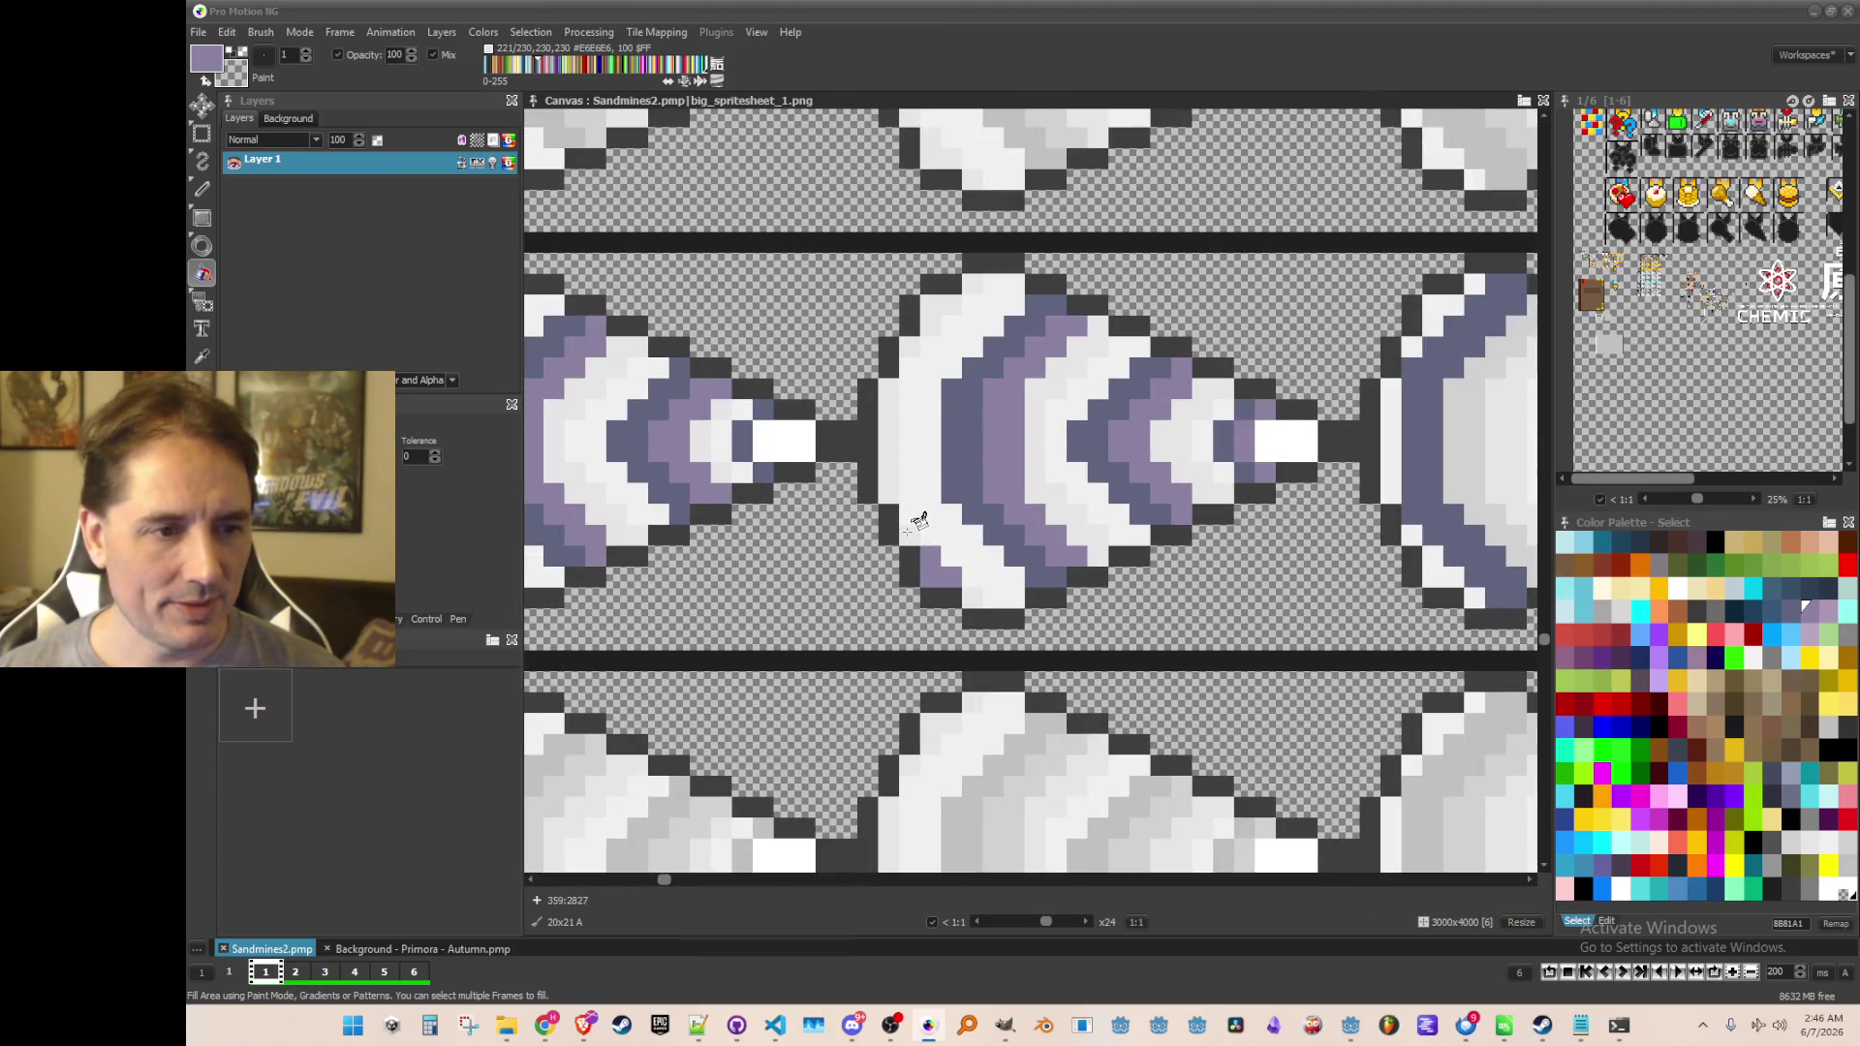
Darken a band near the middle drill's tip and fill bands on either side of its centre purple
{"action": "left_click", "coordinate": [1223, 499]}
{"action": "scroll", "coordinate": [1230, 494], "scroll_direction": "down", "scroll_amount": 2}
{"action": "scroll", "coordinate": [937, 513], "scroll_direction": "up", "scroll_amount": 2}
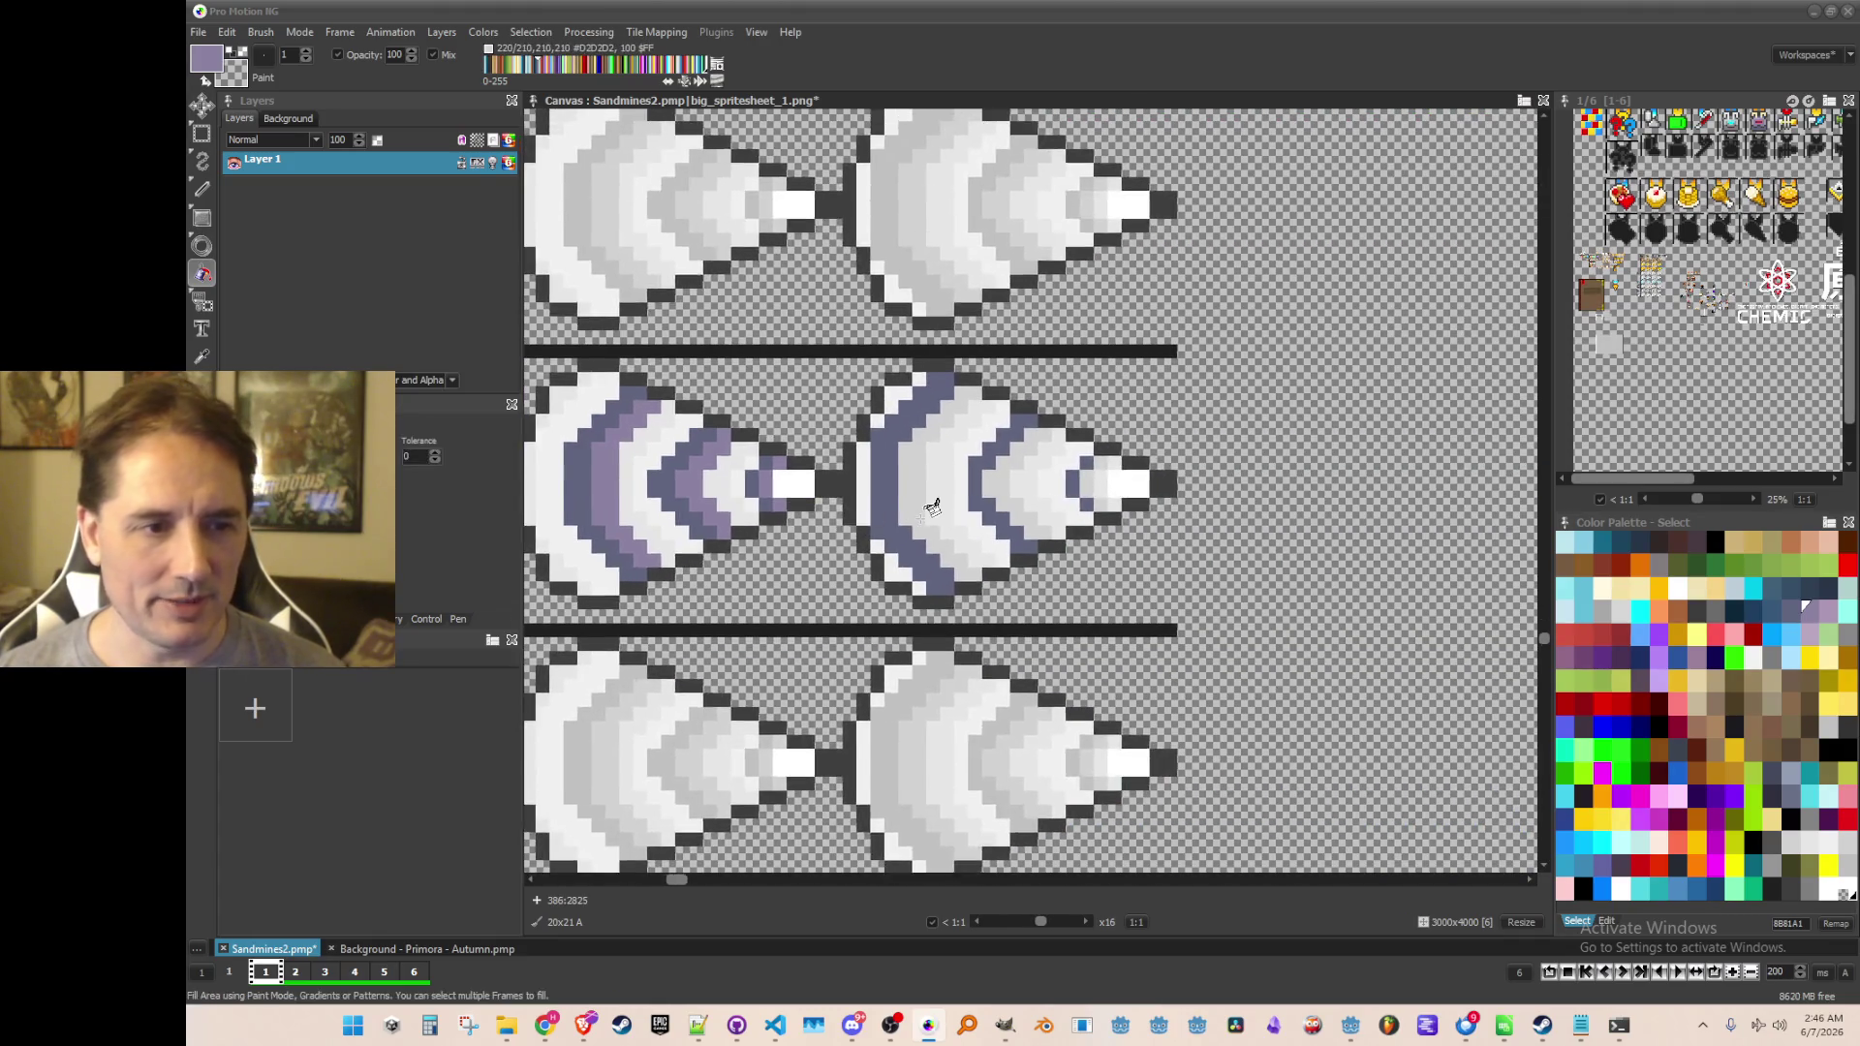
{"action": "left_click", "coordinate": [912, 444]}
{"action": "left_click", "coordinate": [1076, 411]}
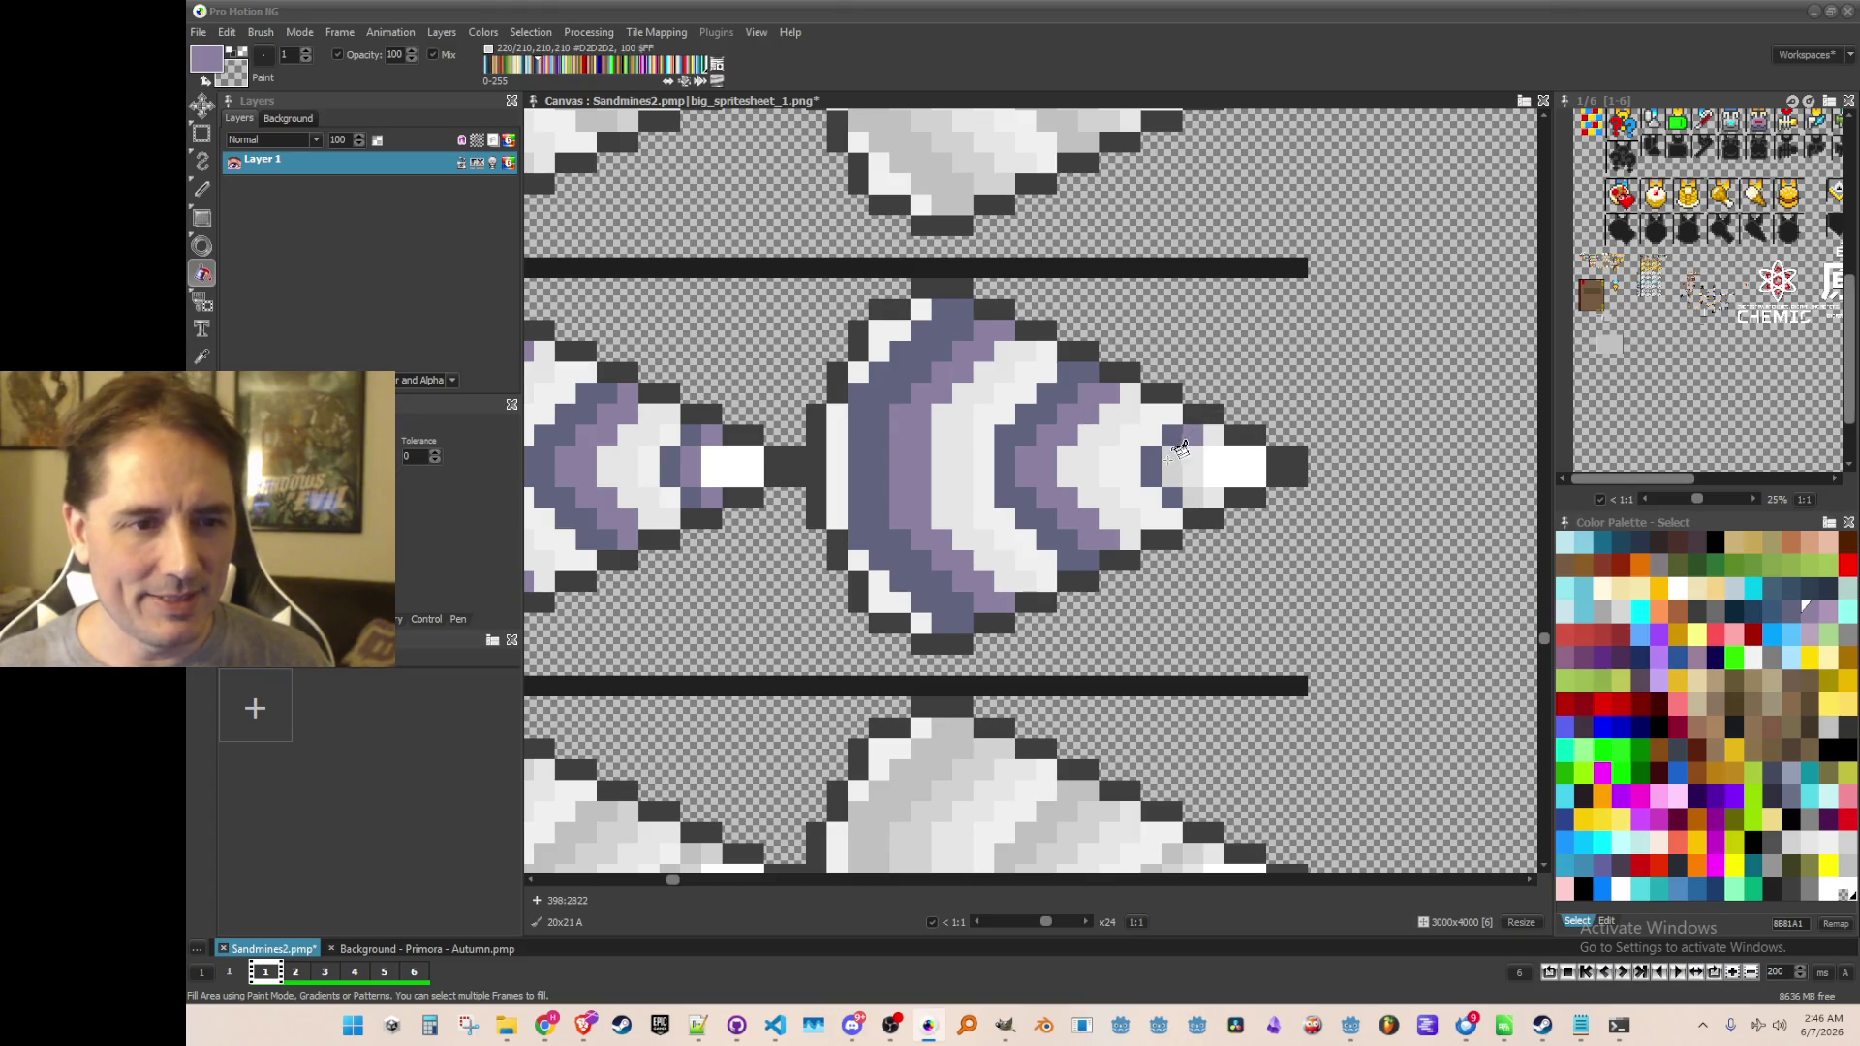
{"action": "scroll", "coordinate": [1043, 543], "scroll_direction": "down", "scroll_amount": 2}
{"action": "scroll", "coordinate": [1002, 554], "scroll_direction": "down", "scroll_amount": 1}
{"action": "scroll", "coordinate": [1515, 643], "scroll_direction": "left", "scroll_amount": 3}
{"action": "scroll", "coordinate": [1027, 557], "scroll_direction": "up", "scroll_amount": 2}
{"action": "scroll", "coordinate": [1027, 557], "scroll_direction": "left", "scroll_amount": 2}
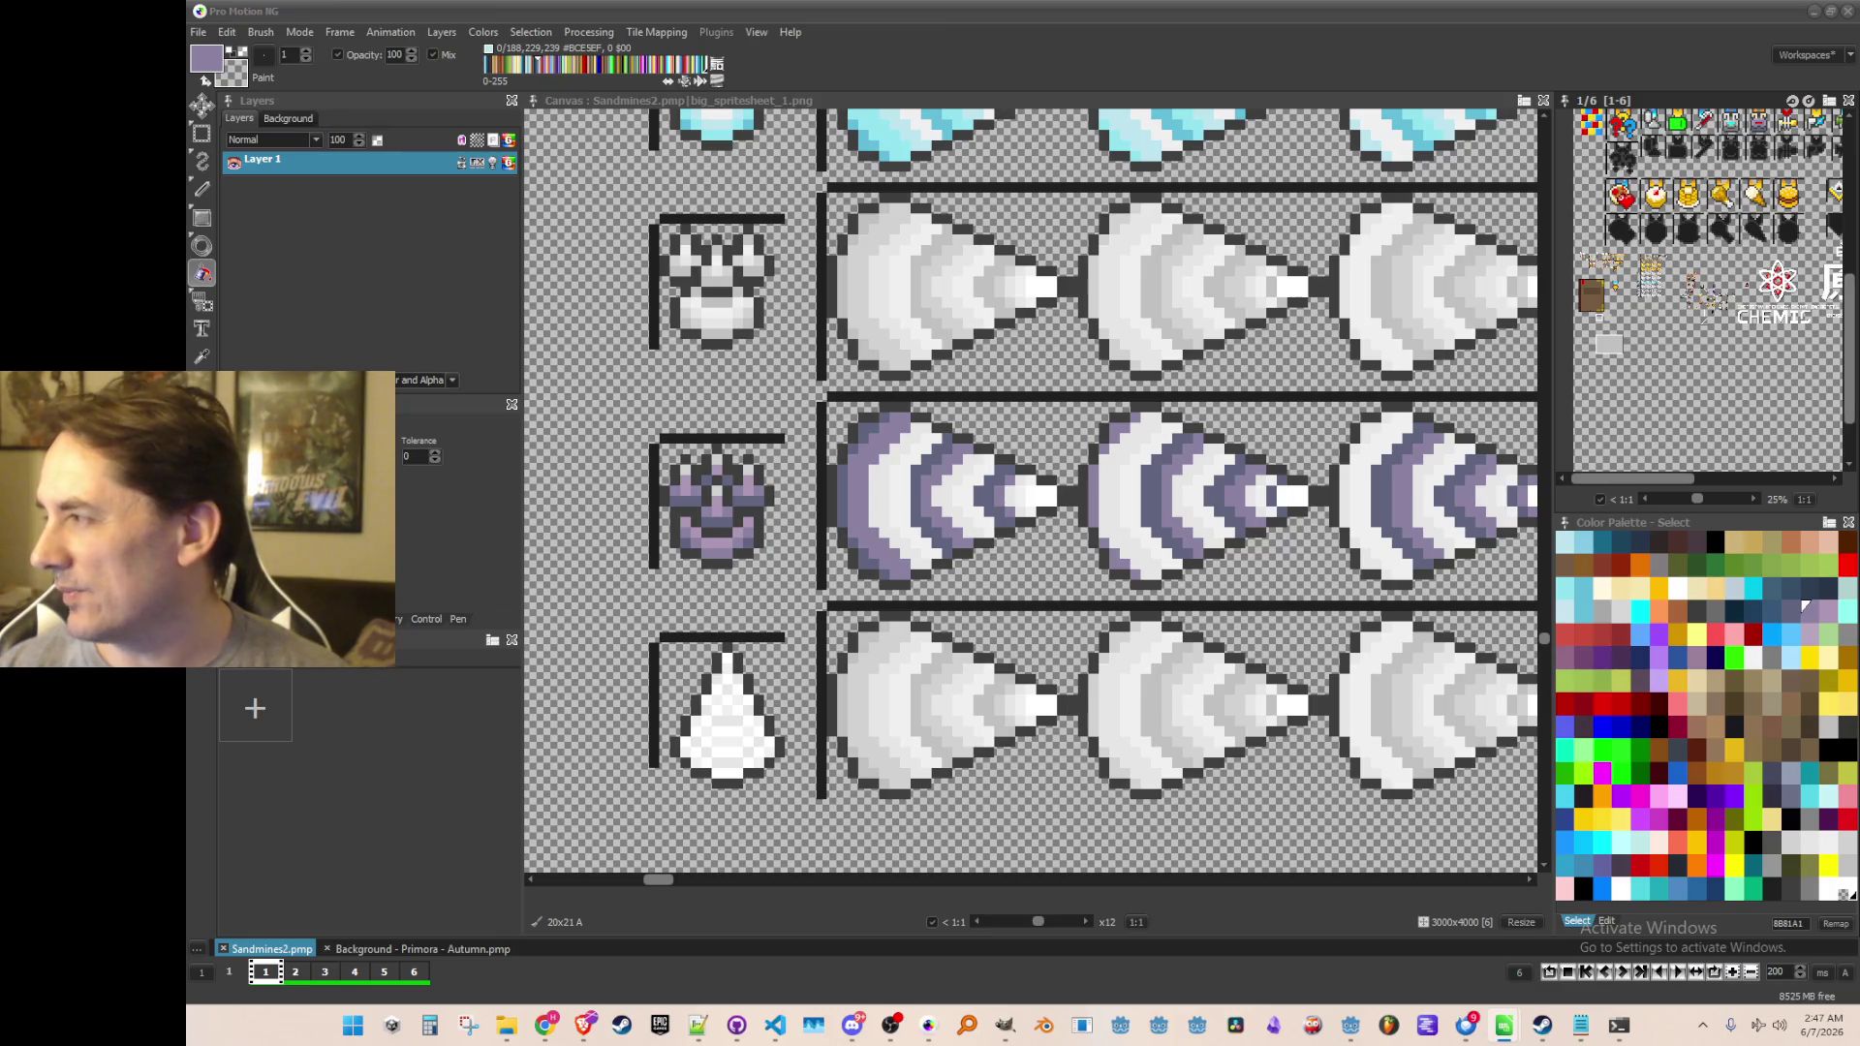
Pan and zoom across the purple drill row to inspect the finished cones
{"action": "scroll", "coordinate": [933, 503], "scroll_direction": "down", "scroll_amount": 2}
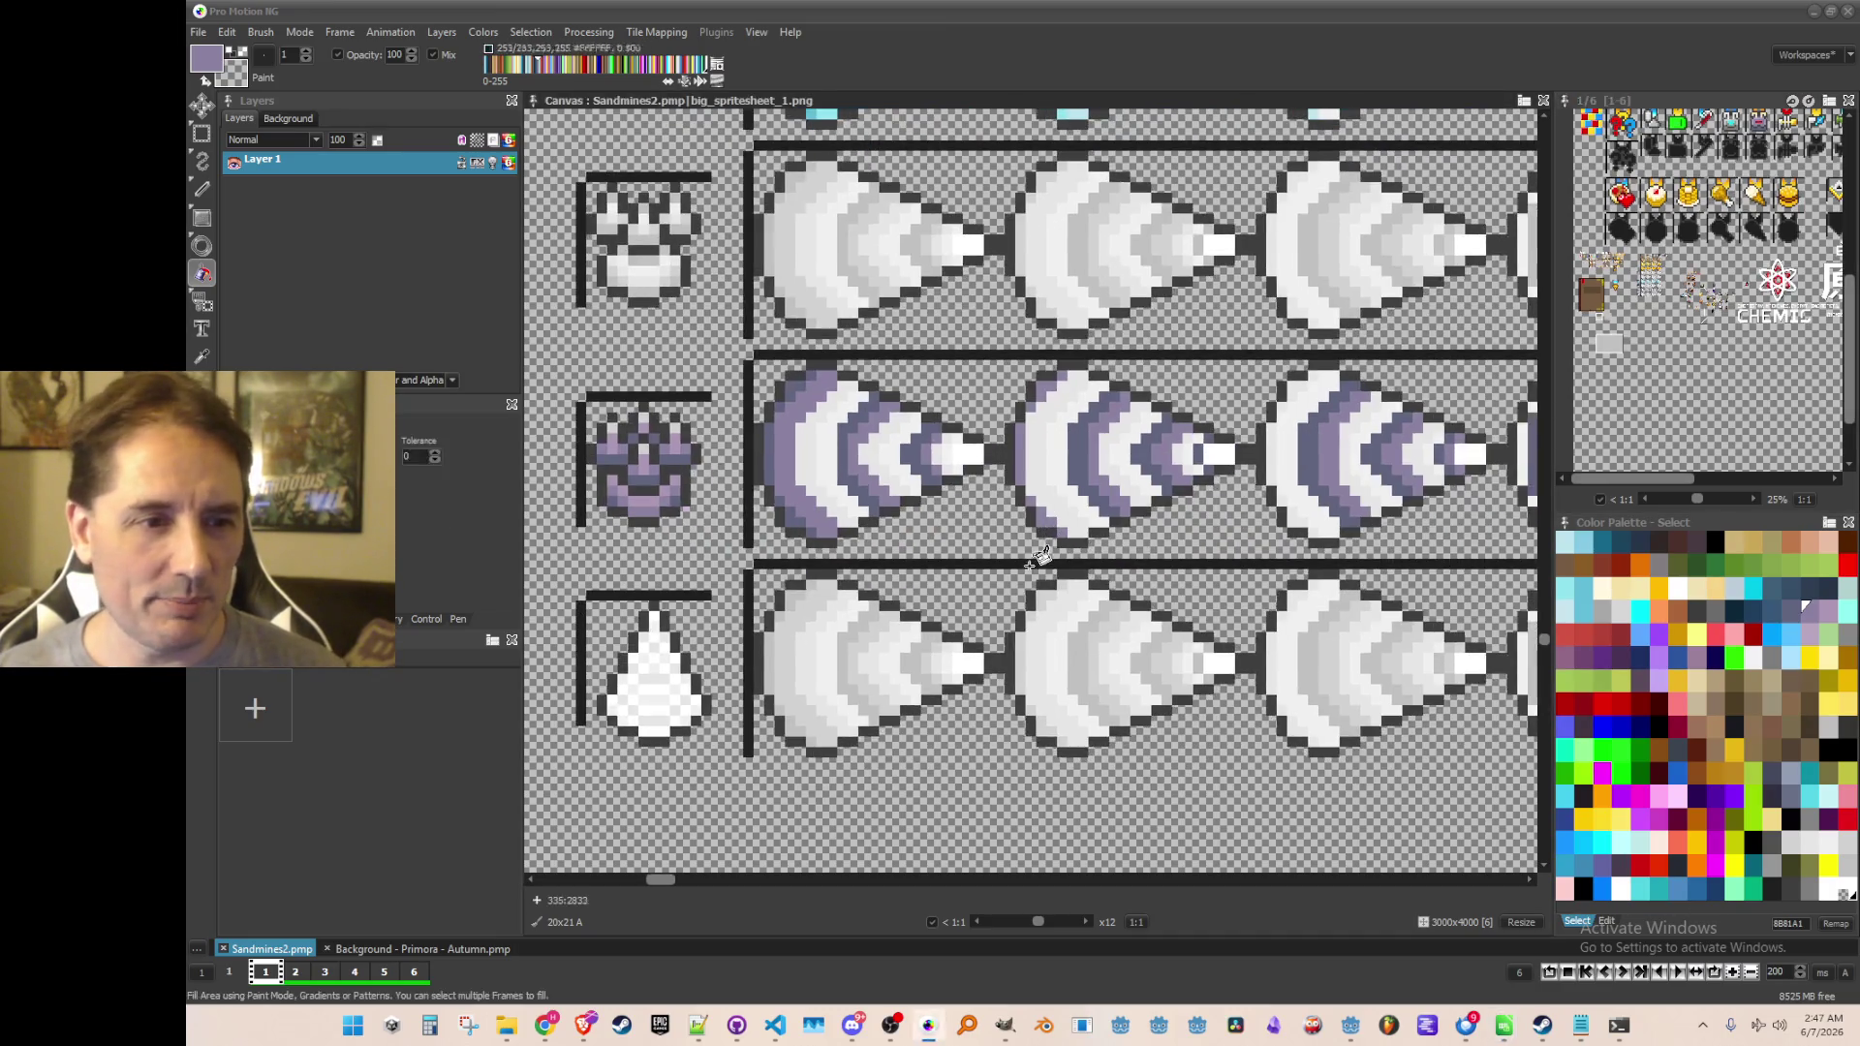
{"action": "scroll", "coordinate": [1012, 457], "scroll_direction": "down", "scroll_amount": 1}
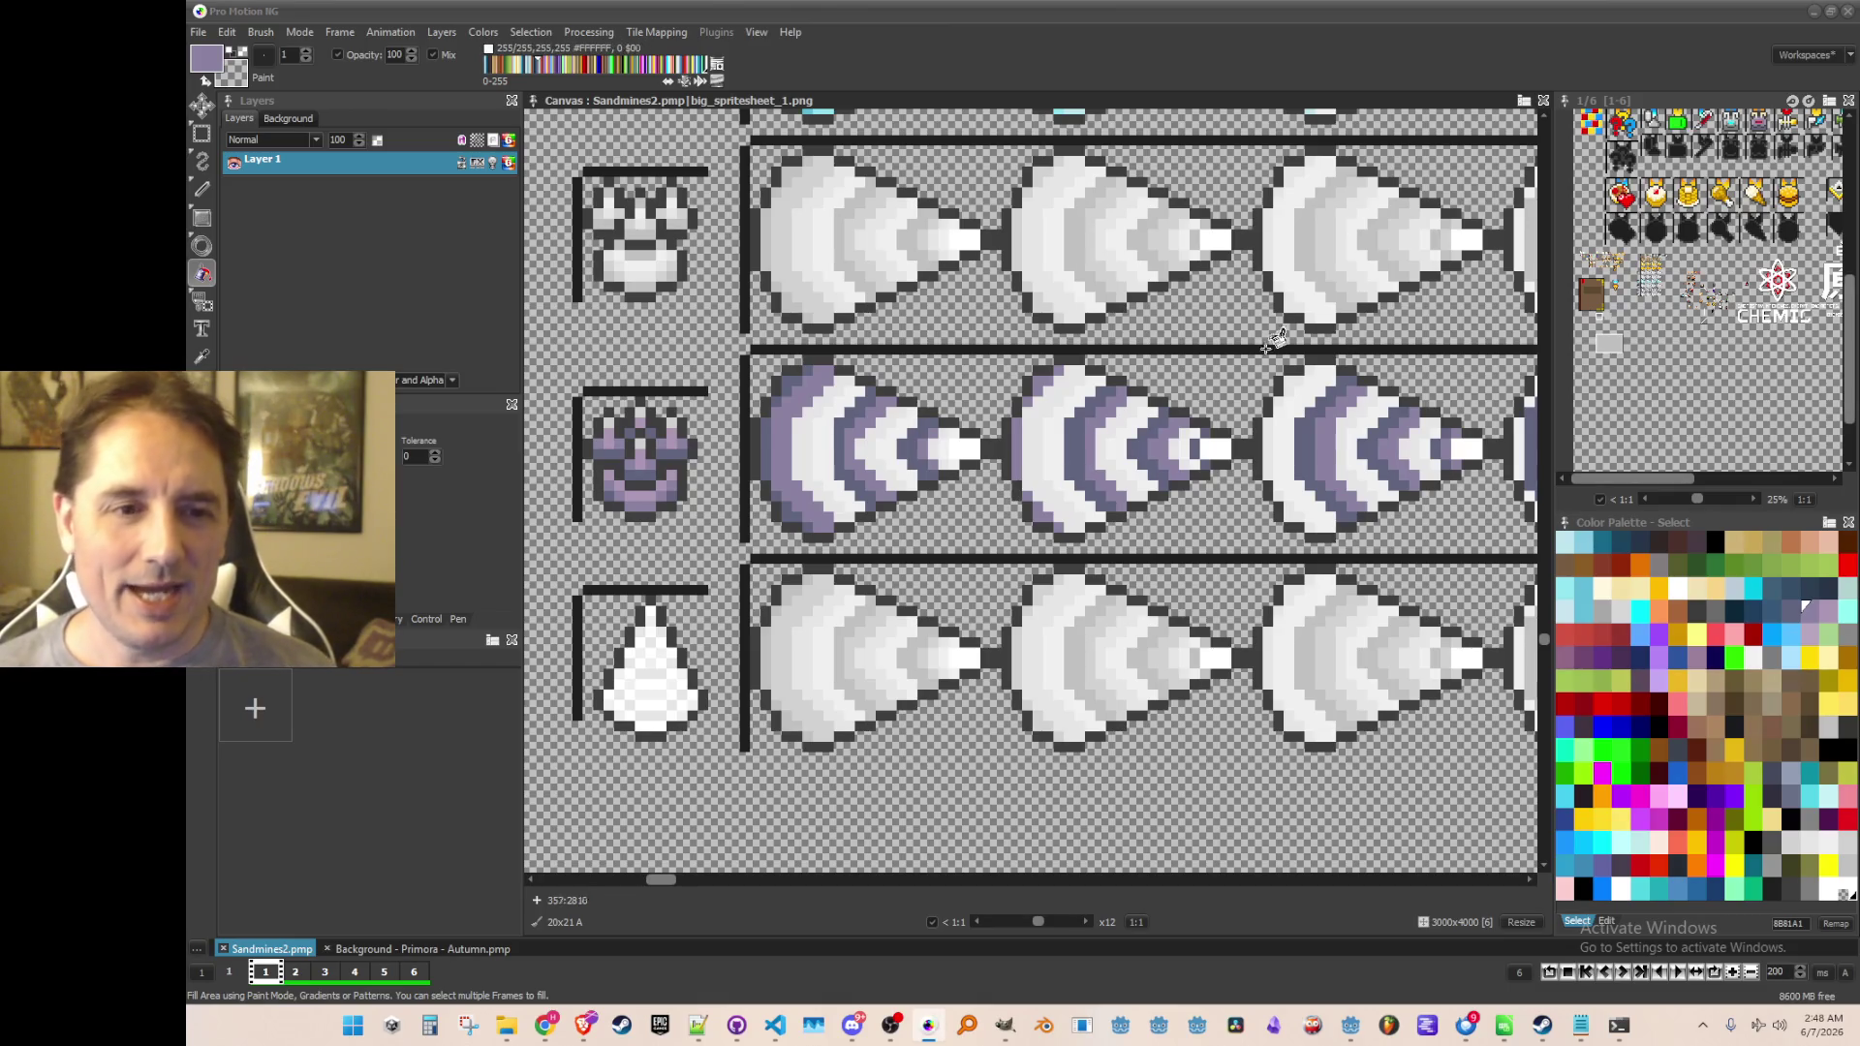
{"action": "left_click_drag", "start_coordinate": [1267, 327], "coordinate": [1065, 372]}
{"action": "scroll", "coordinate": [1214, 351], "scroll_direction": "down", "scroll_amount": 1}
{"action": "scroll", "coordinate": [1266, 391], "scroll_direction": "up", "scroll_amount": 1}
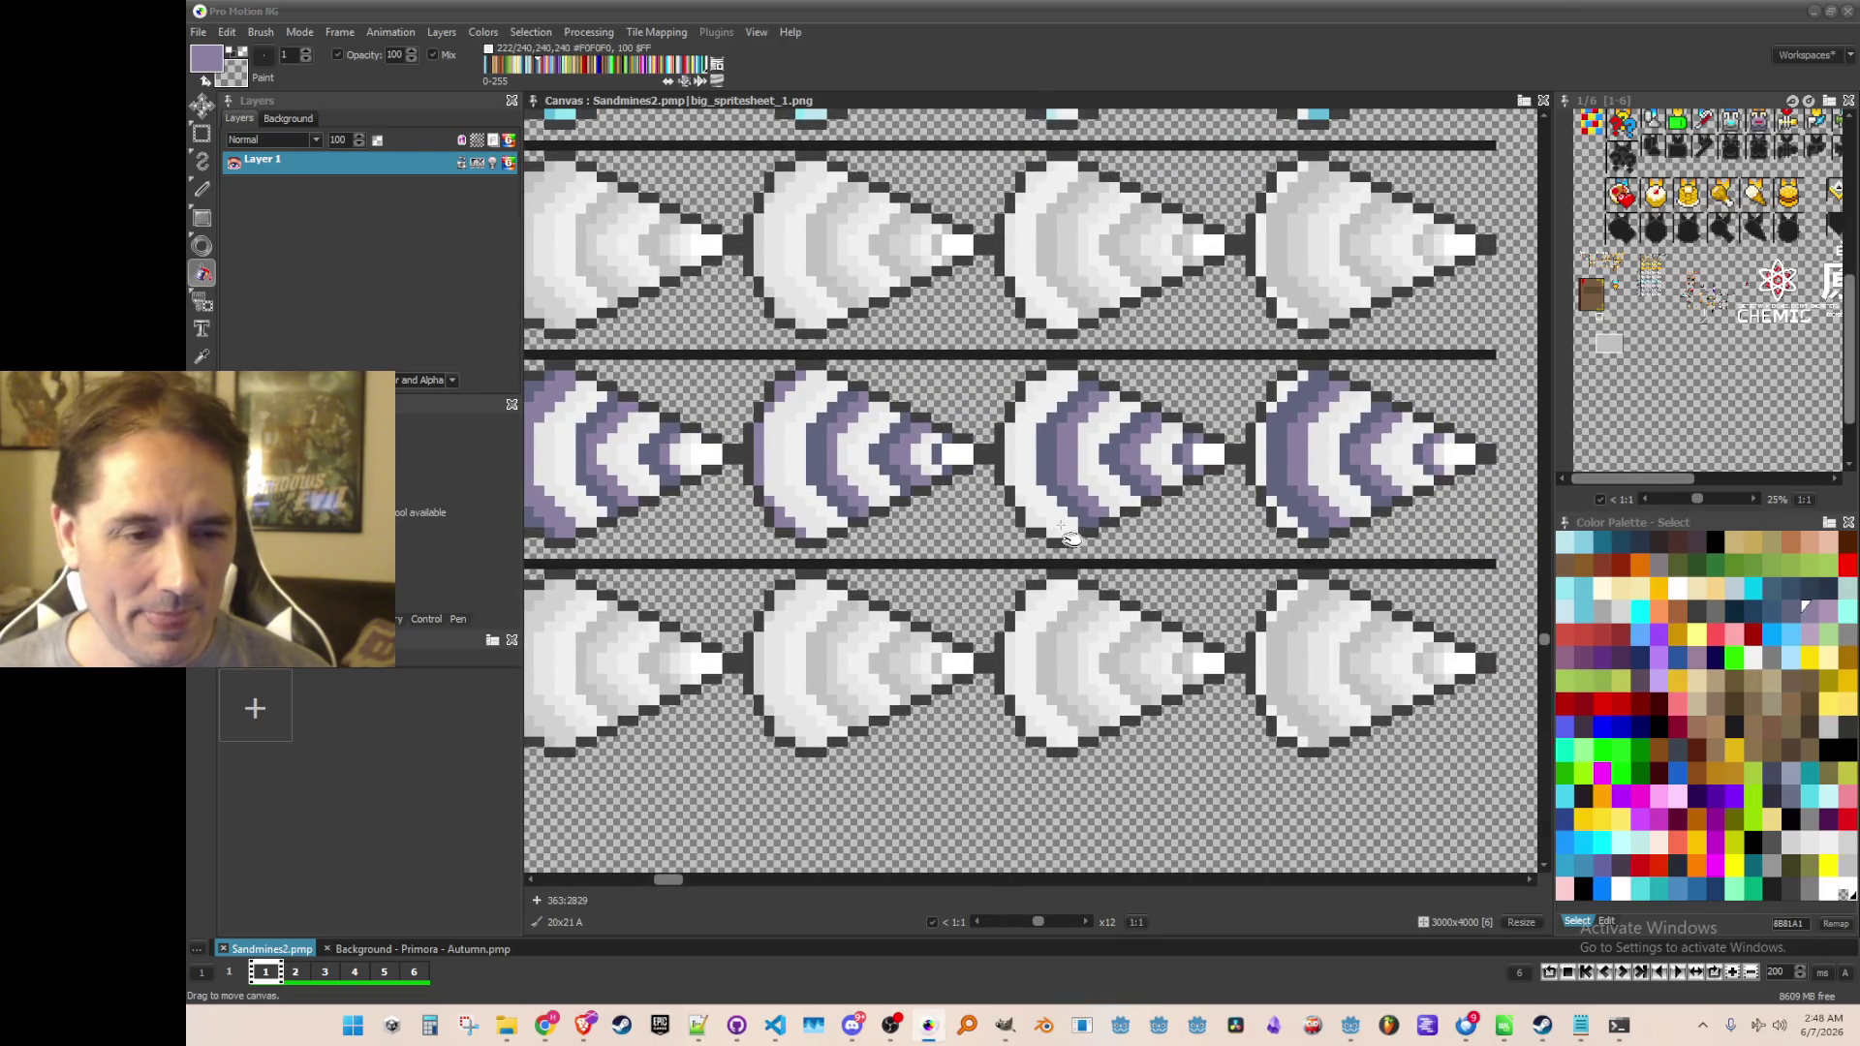
{"action": "scroll", "coordinate": [979, 929], "scroll_direction": "down", "scroll_amount": 1}
{"action": "scroll", "coordinate": [978, 930], "scroll_direction": "up", "scroll_amount": 1}
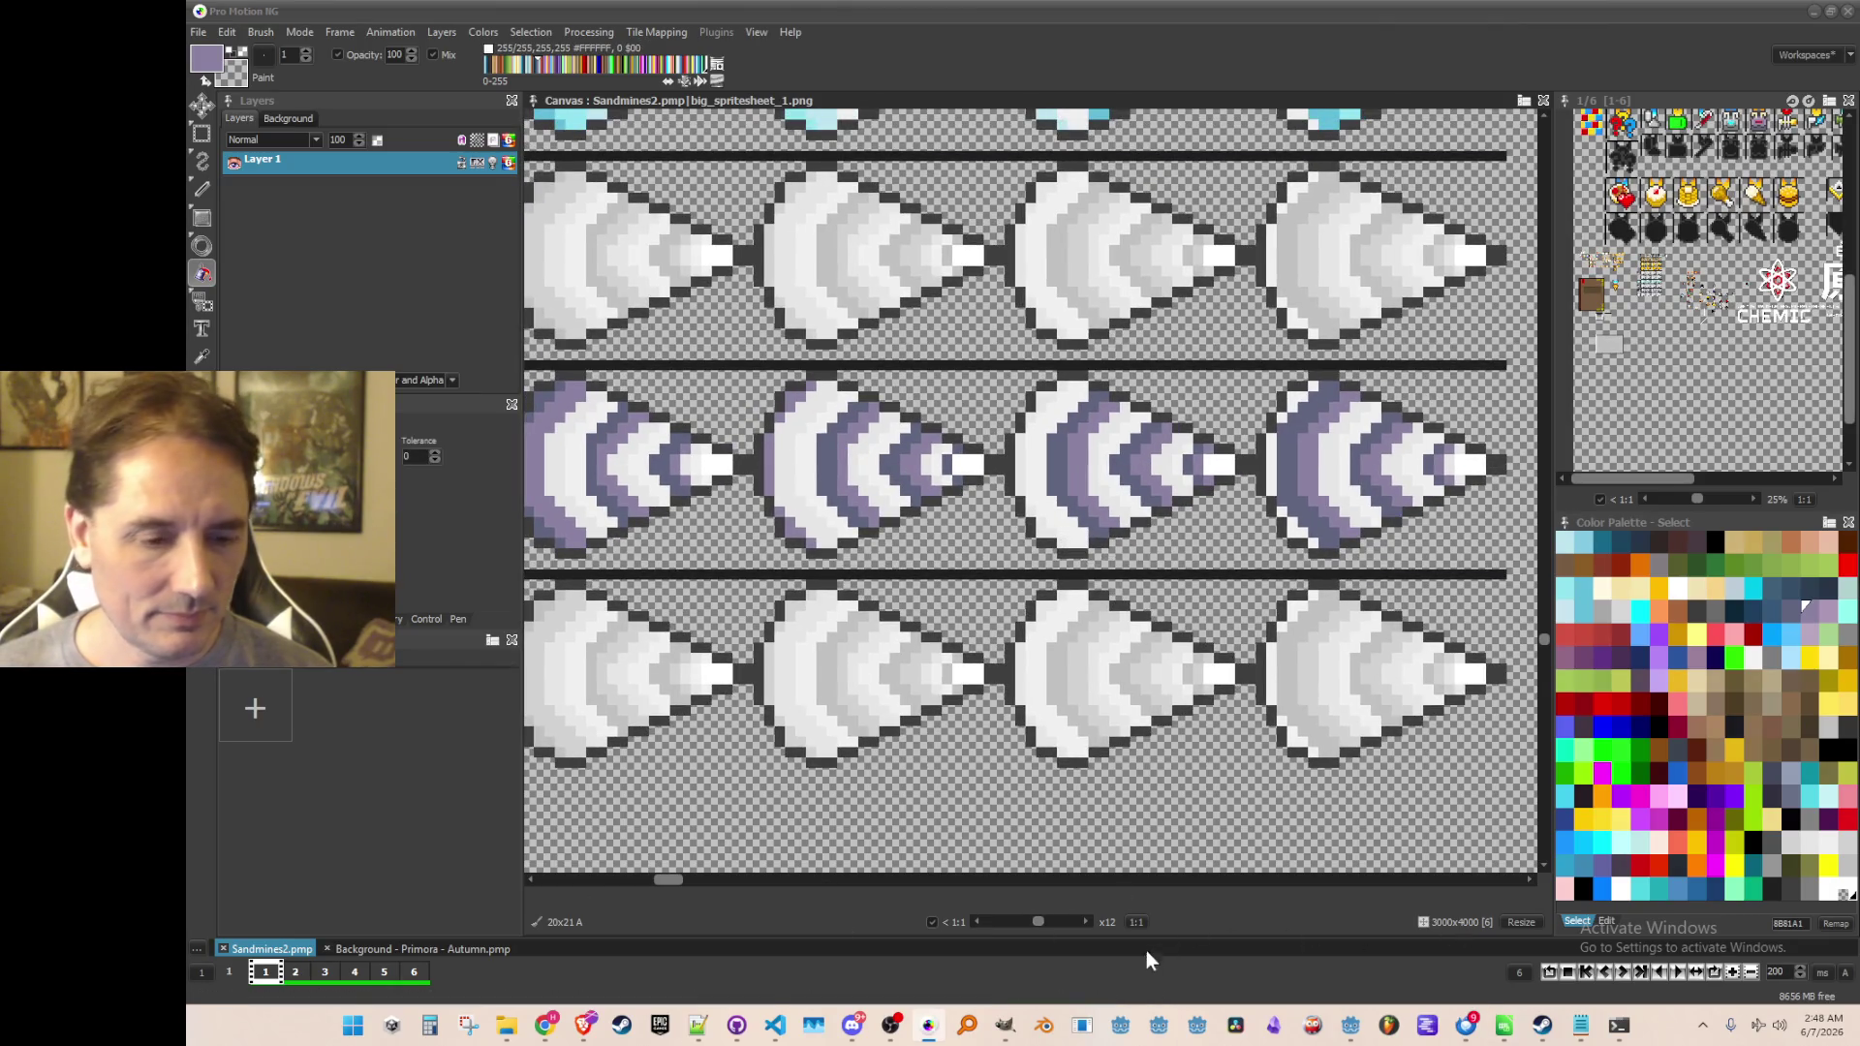
Switch to the Notepad++ video game track list and go to its Sonic entries
{"action": "left_click", "coordinate": [697, 1025]}
{"action": "scroll", "coordinate": [1382, 492], "scroll_direction": "down", "scroll_amount": 20}
{"action": "scroll", "coordinate": [1450, 580], "scroll_direction": "down", "scroll_amount": 6}
{"action": "scroll", "coordinate": [1442, 596], "scroll_direction": "up", "scroll_amount": 6}
{"action": "left_click", "coordinate": [1582, 530]}
Add the line 'SONIC UNLEASHED * Rooftop Run (Sonic Unleashed)' below the Sonic Spinball entry
{"action": "key", "text": "Up"}
{"action": "key", "text": "Down"}
{"action": "key", "text": "Down"}
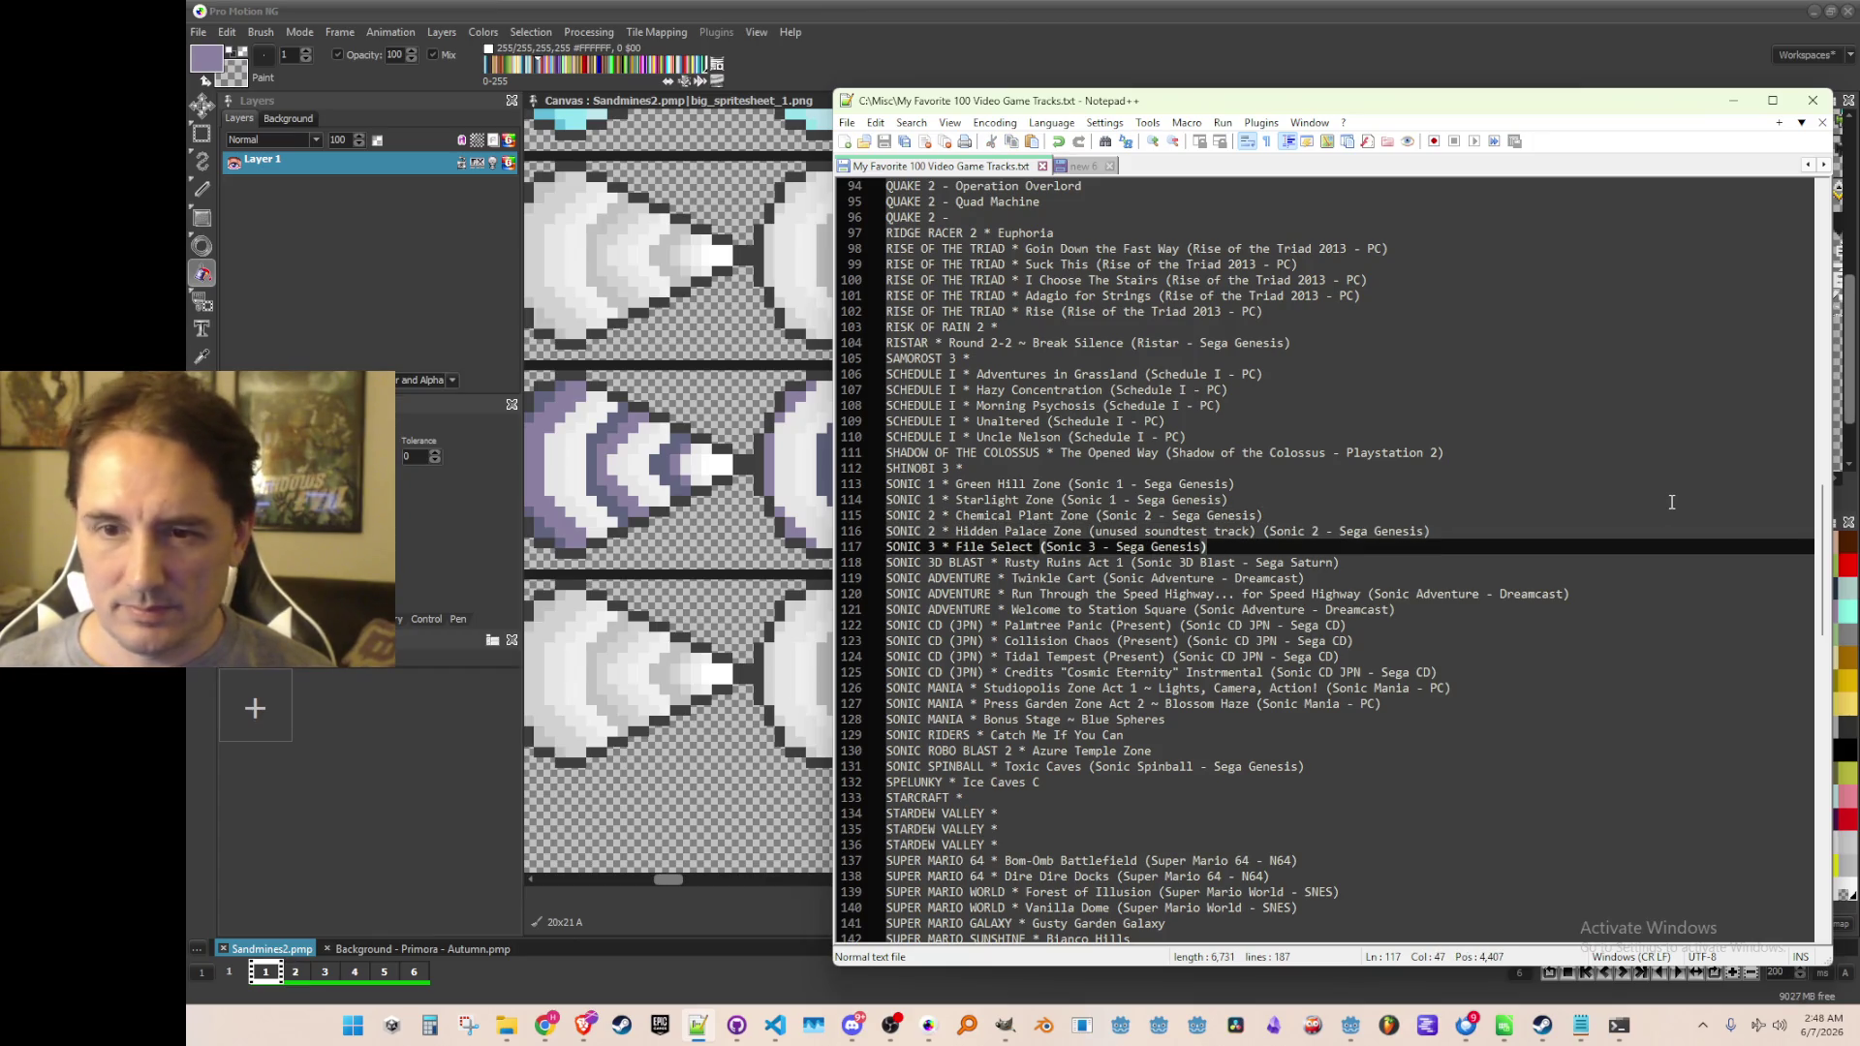
{"action": "key", "text": "Right"}
{"action": "key", "text": "Down"}
{"action": "key", "text": "Down"}
{"action": "key", "text": "Down"}
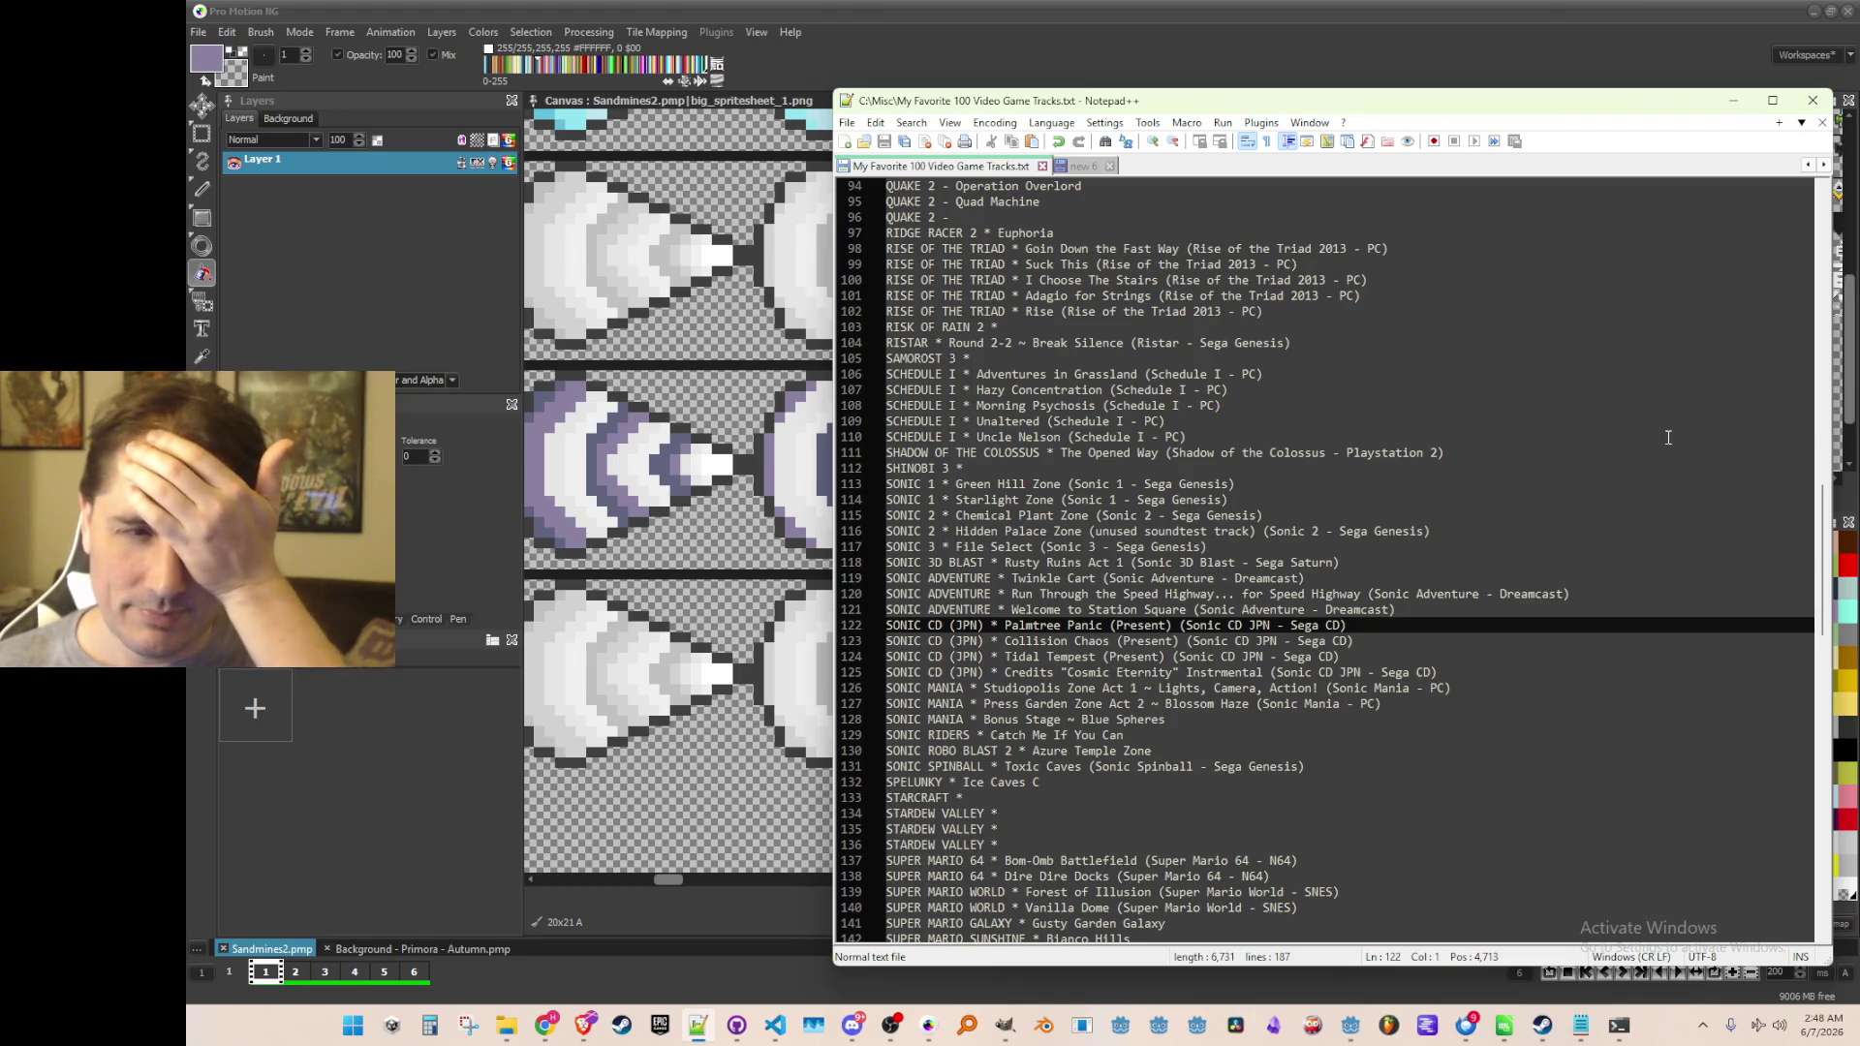
{"action": "scroll", "coordinate": [1668, 436], "scroll_direction": "down", "scroll_amount": 2}
{"action": "left_click", "coordinate": [1617, 601]}
{"action": "left_click", "coordinate": [1620, 678]}
{"action": "key", "text": "Return"}
{"action": "type", "text": "SONIC UNLEA"}
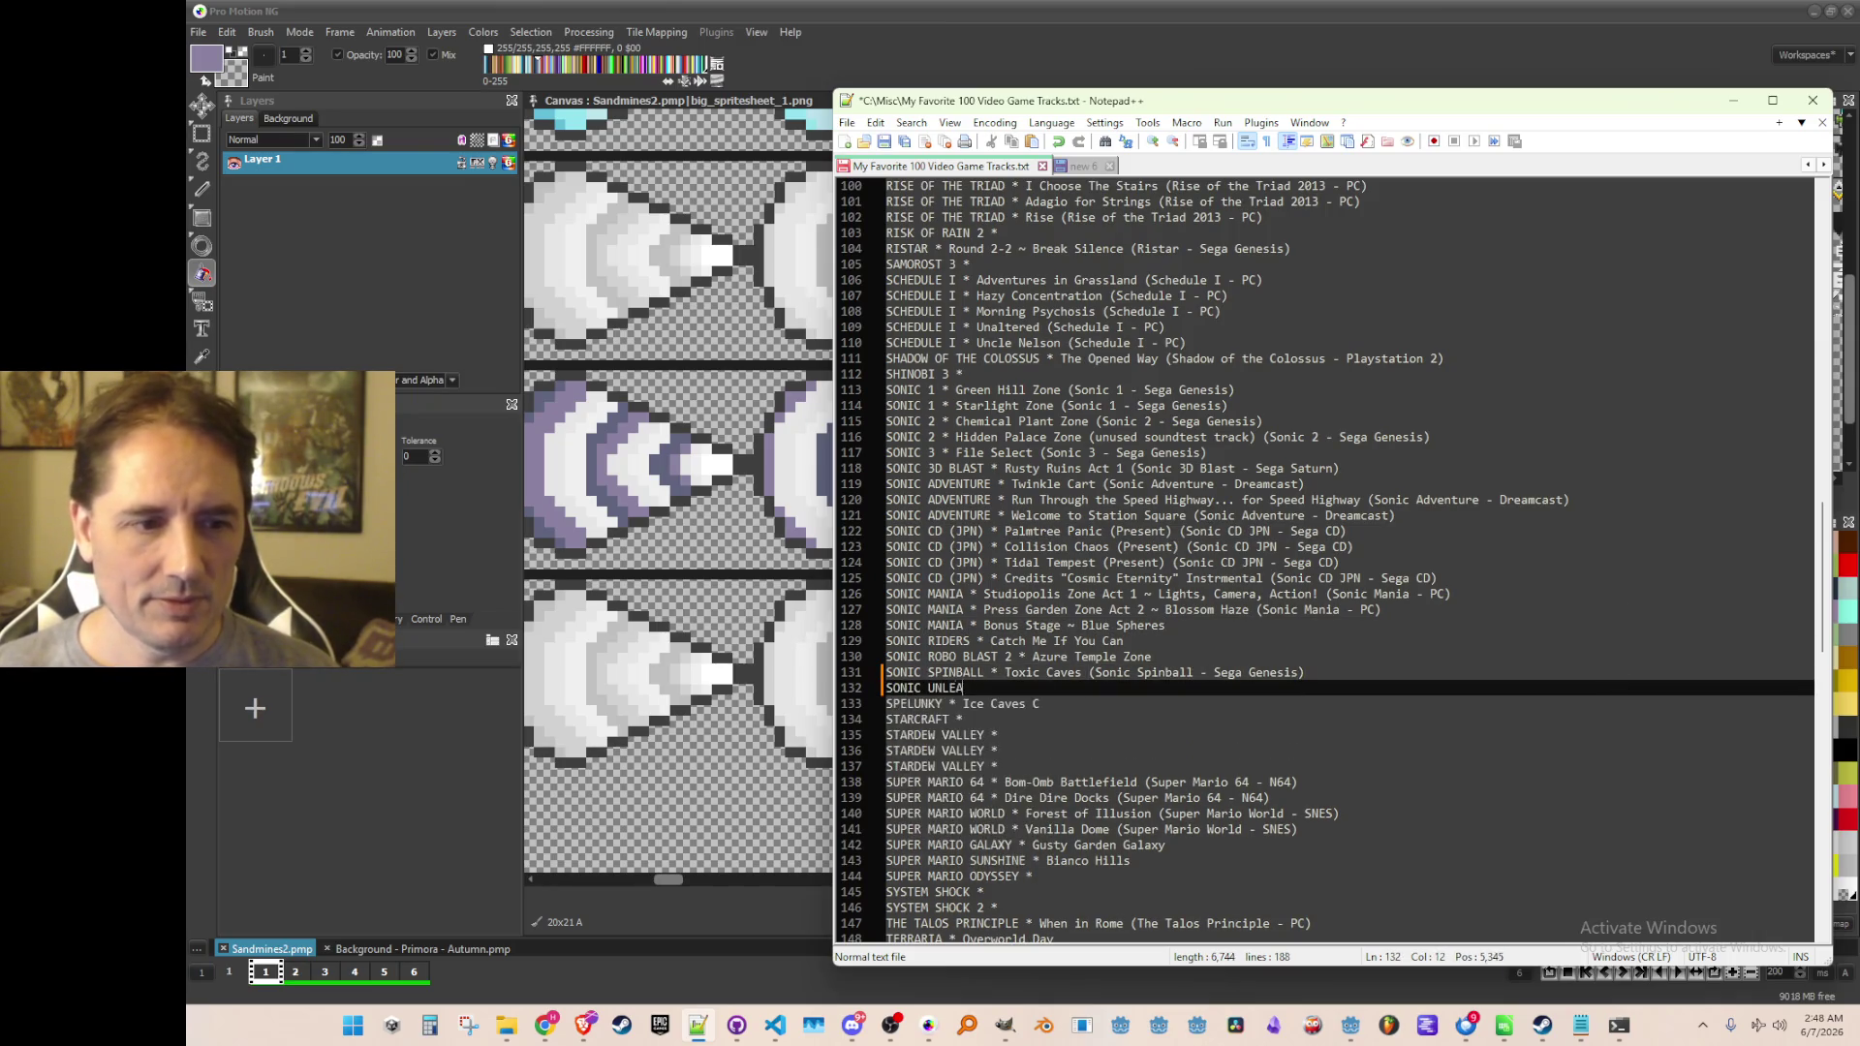
{"action": "type", "text": "SHED * Roo"}
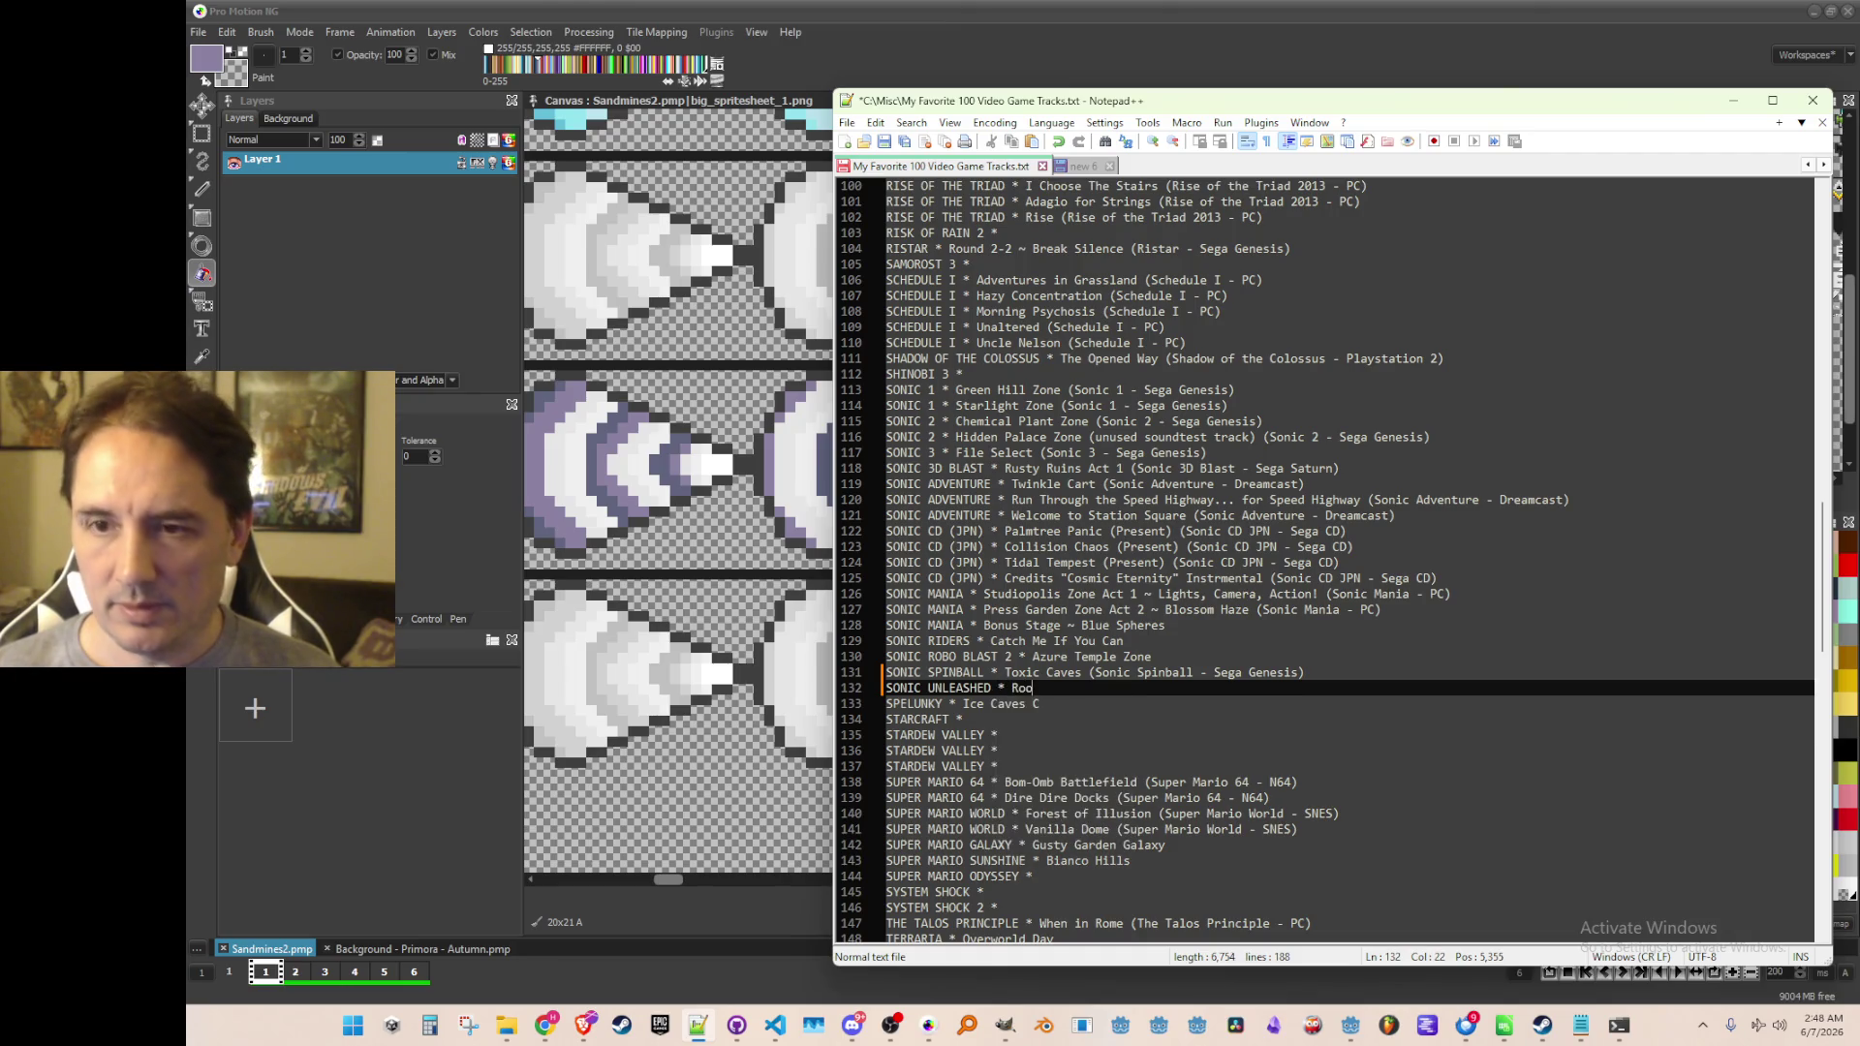
{"action": "type", "text": "ftop Run ("}
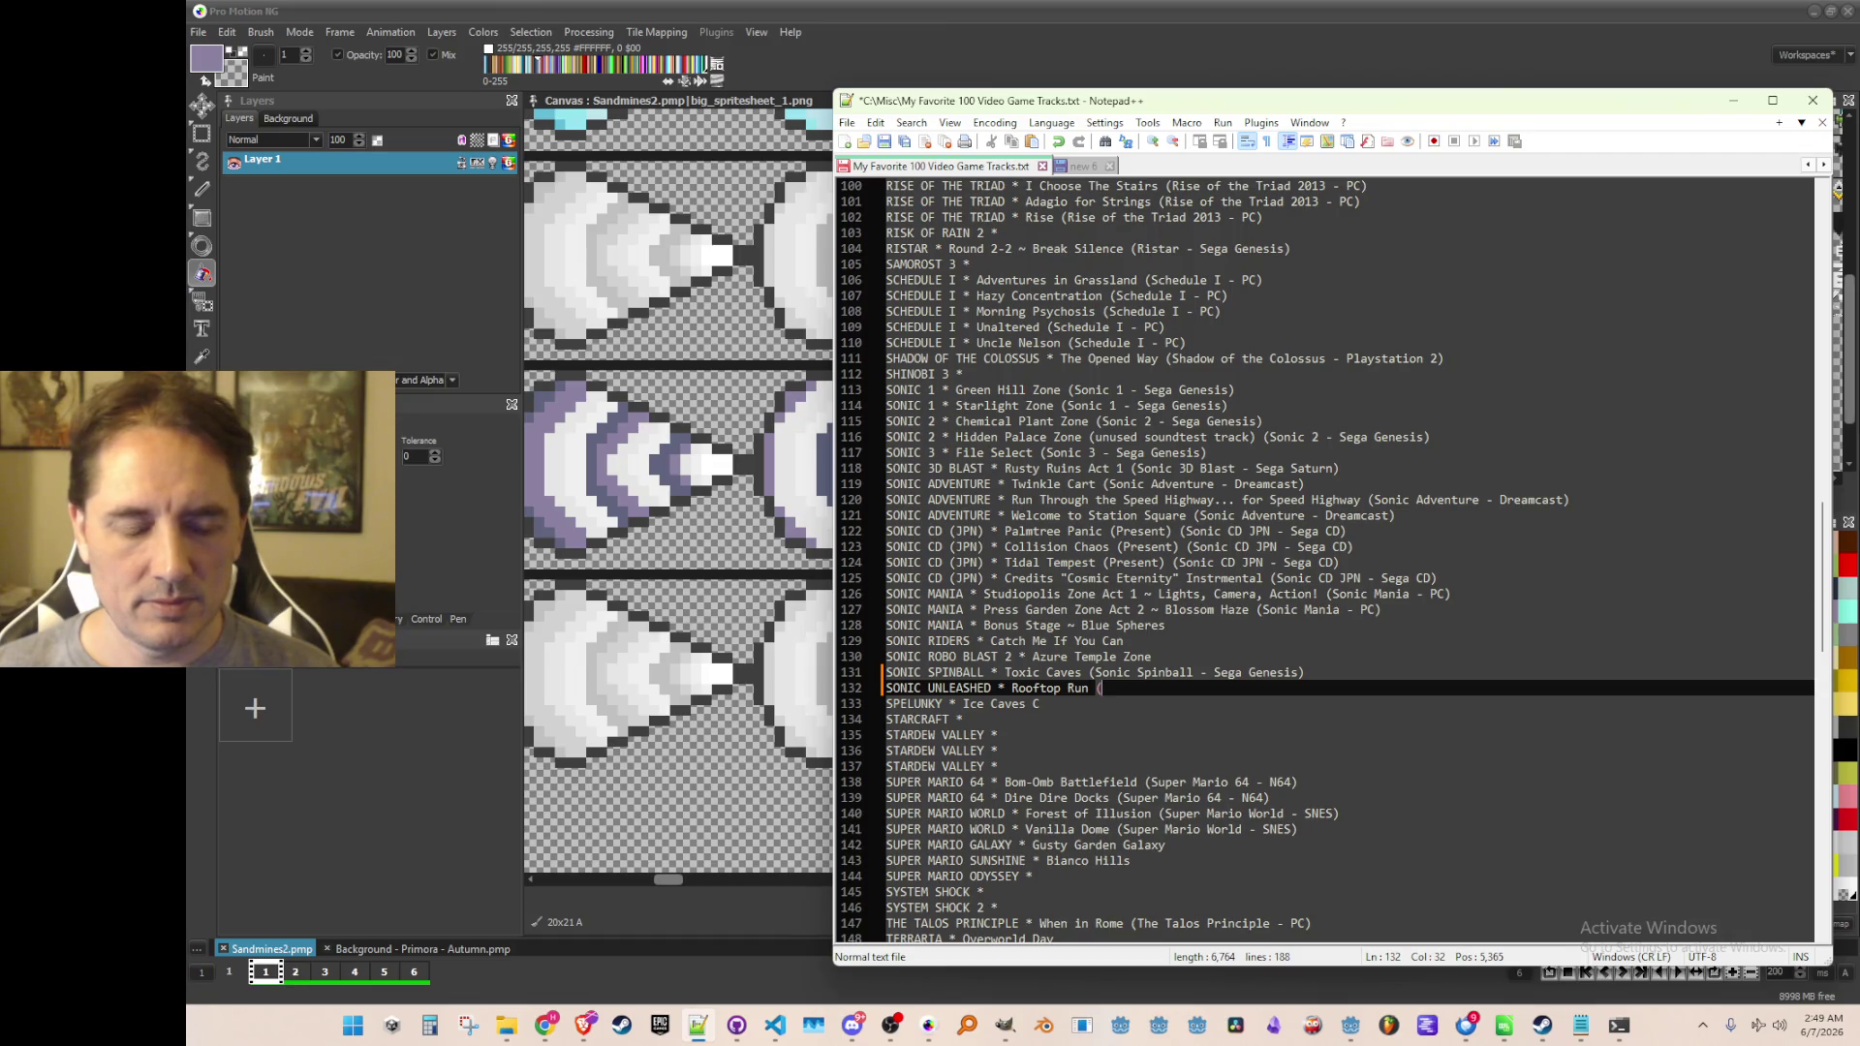
{"action": "type", "text": "Sonic Unleashed"}
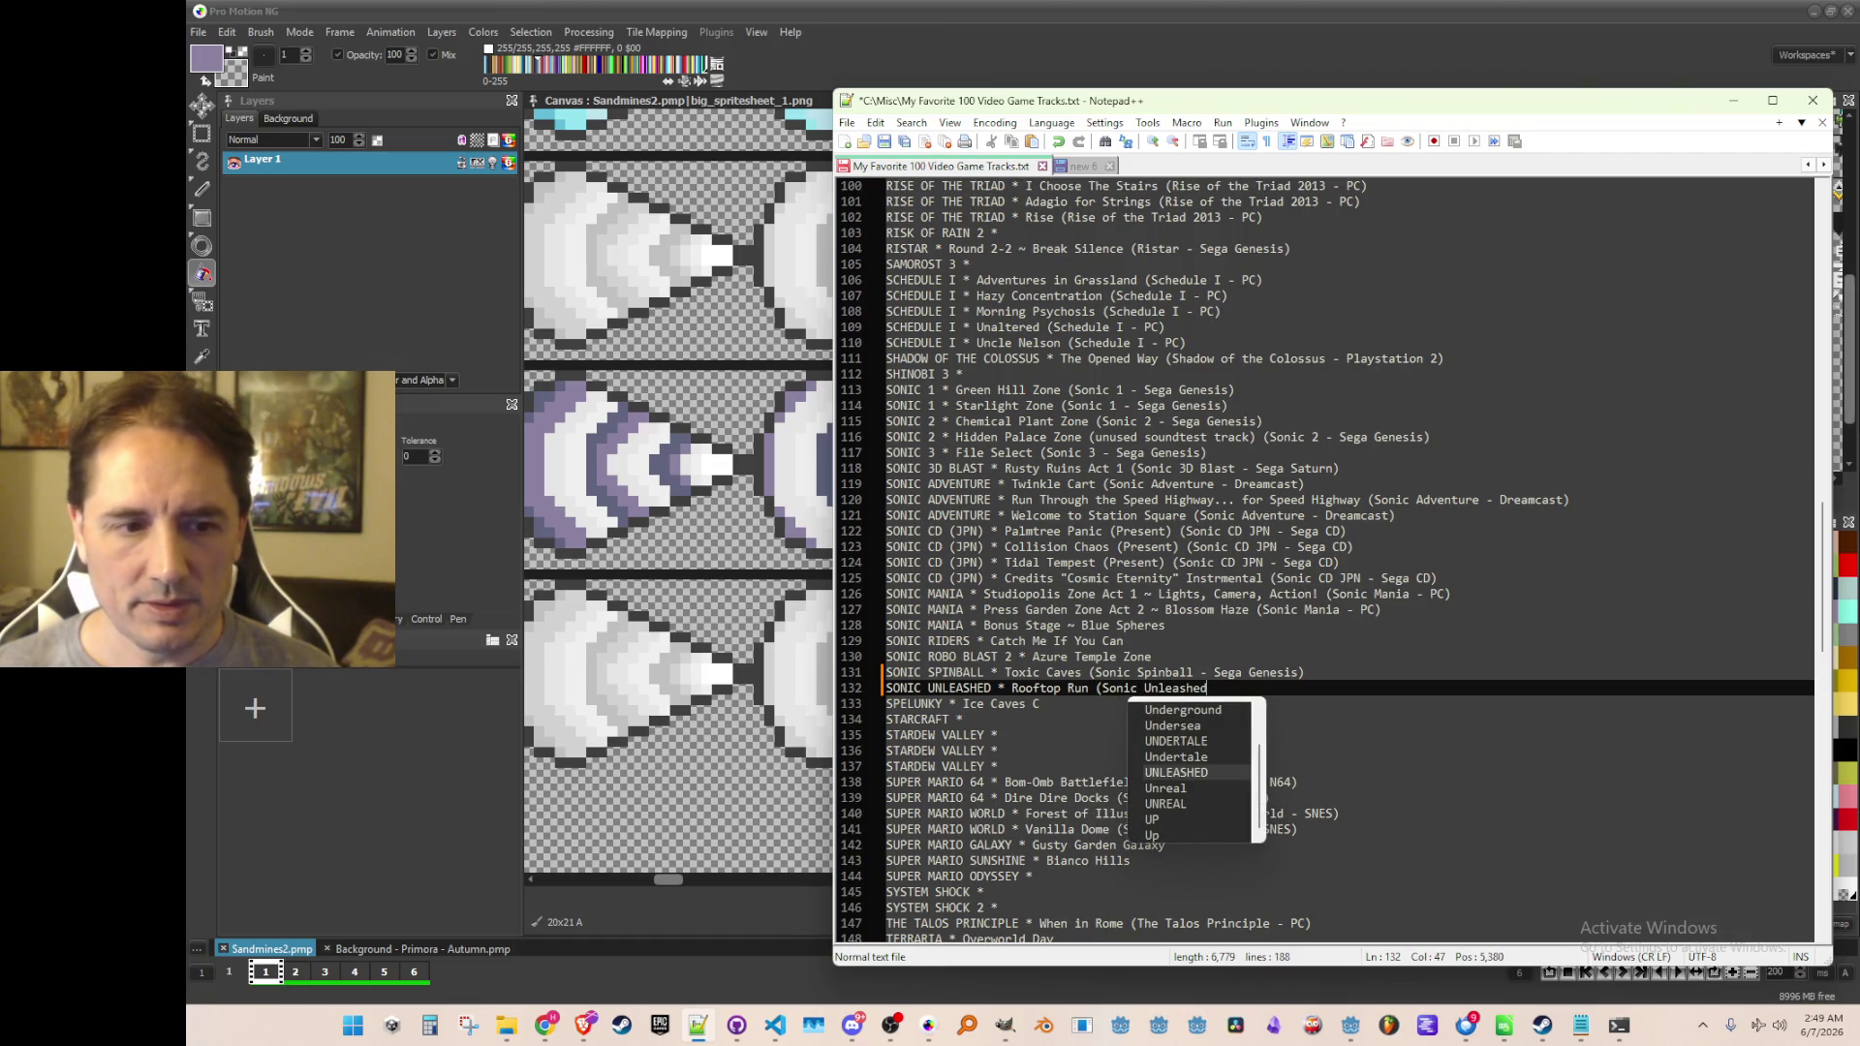
{"action": "type", "text": ")"}
Copy the Rooftop Run (Sonic Unleashed) title and save the track list
{"action": "key", "text": "shift+End"}
{"action": "key", "text": "ctrl+c"}
{"action": "key", "text": "Home"}
{"action": "key", "text": "ctrl+s"}
{"action": "scroll", "coordinate": [1620, 562], "scroll_direction": "up", "scroll_amount": 20}
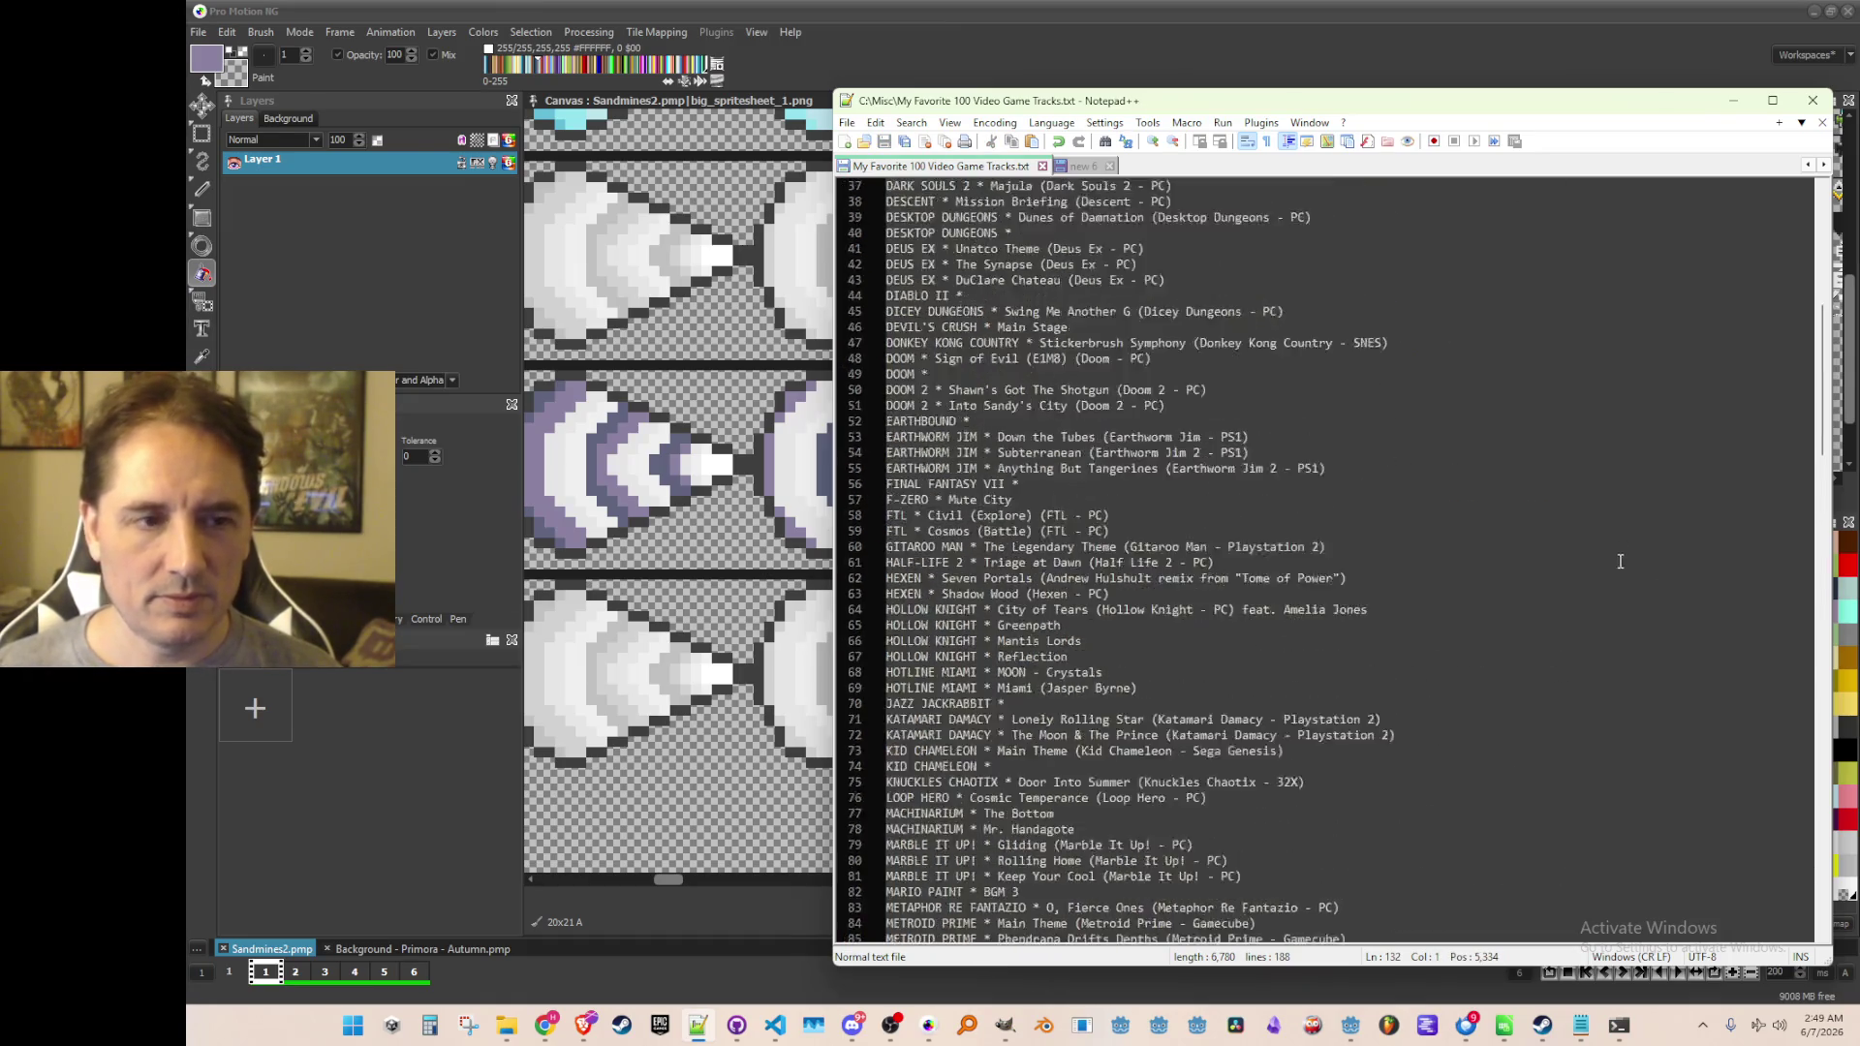
{"action": "scroll", "coordinate": [1619, 562], "scroll_direction": "up", "scroll_amount": 12}
Paste Rooftop Run (Sonic Unleashed) after Foregone Destruction in SORTED, save, and return to Pro Motion NG
{"action": "left_click", "coordinate": [1548, 453]}
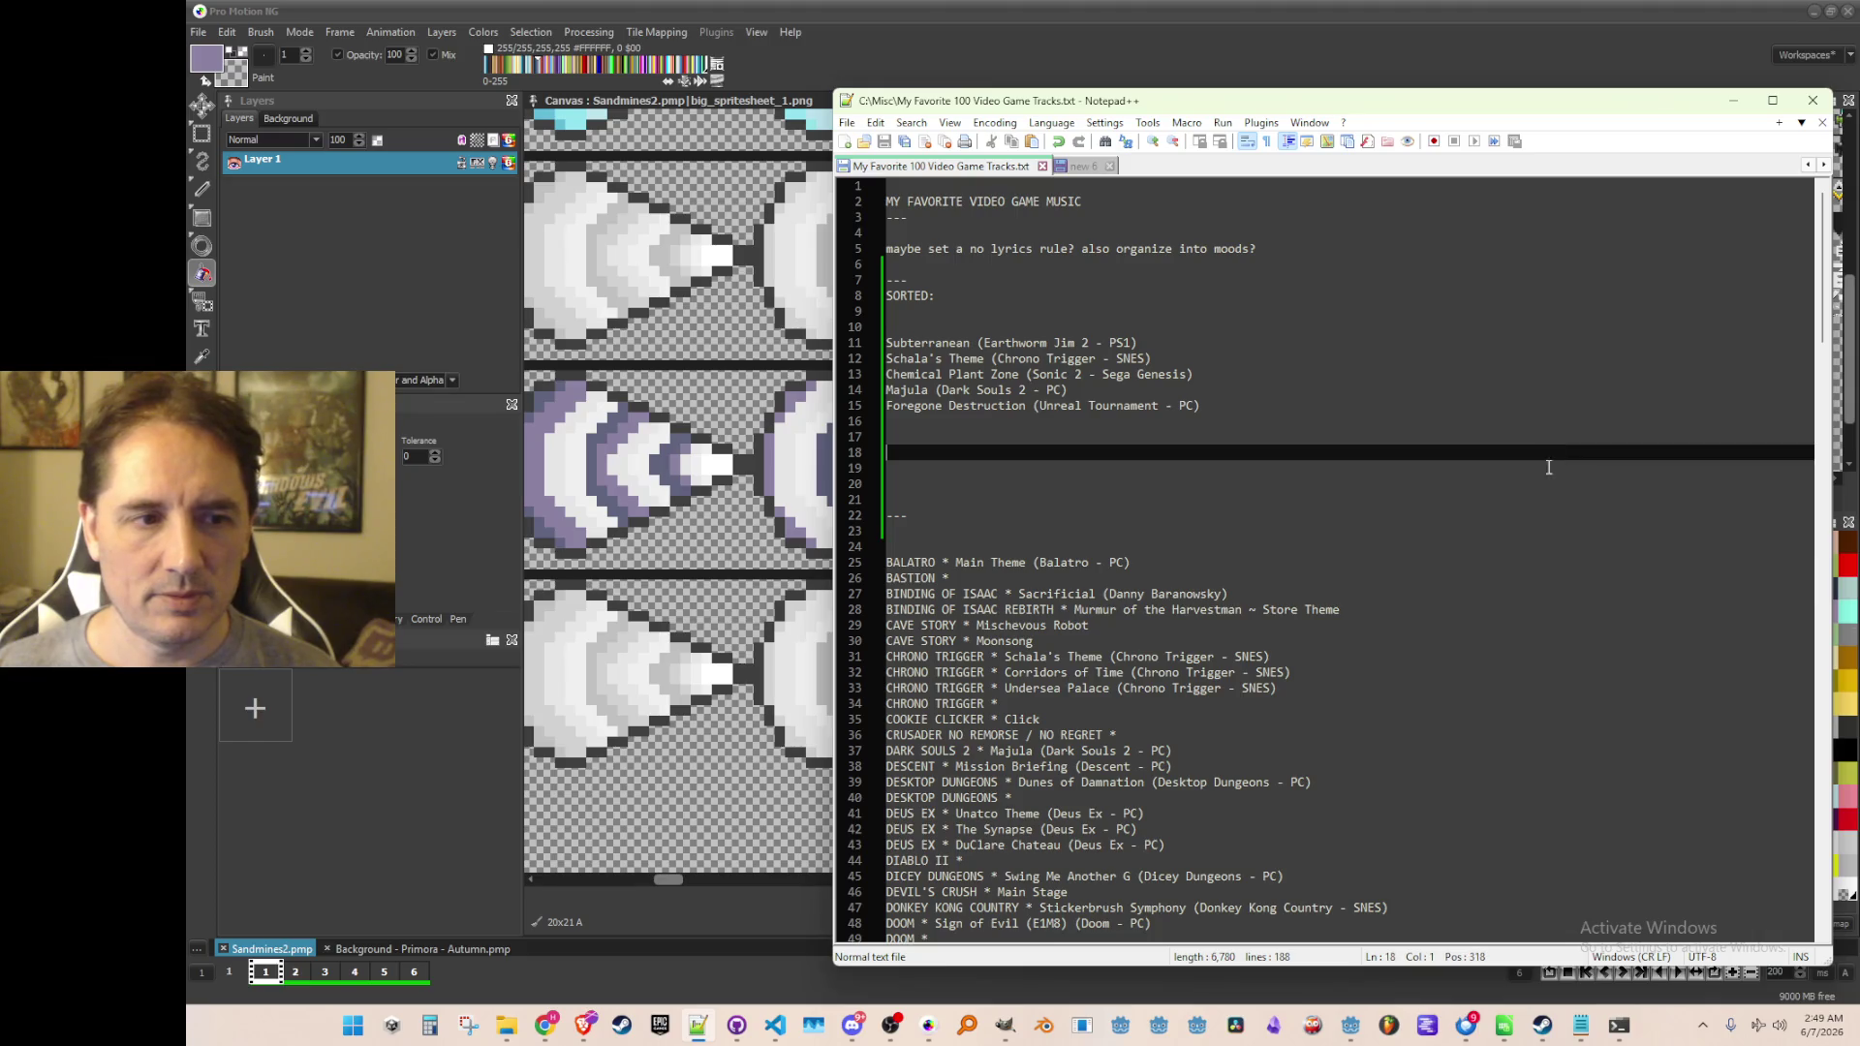
{"action": "key", "text": "Up"}
{"action": "key", "text": "Up"}
{"action": "key", "text": "ctrl+v"}
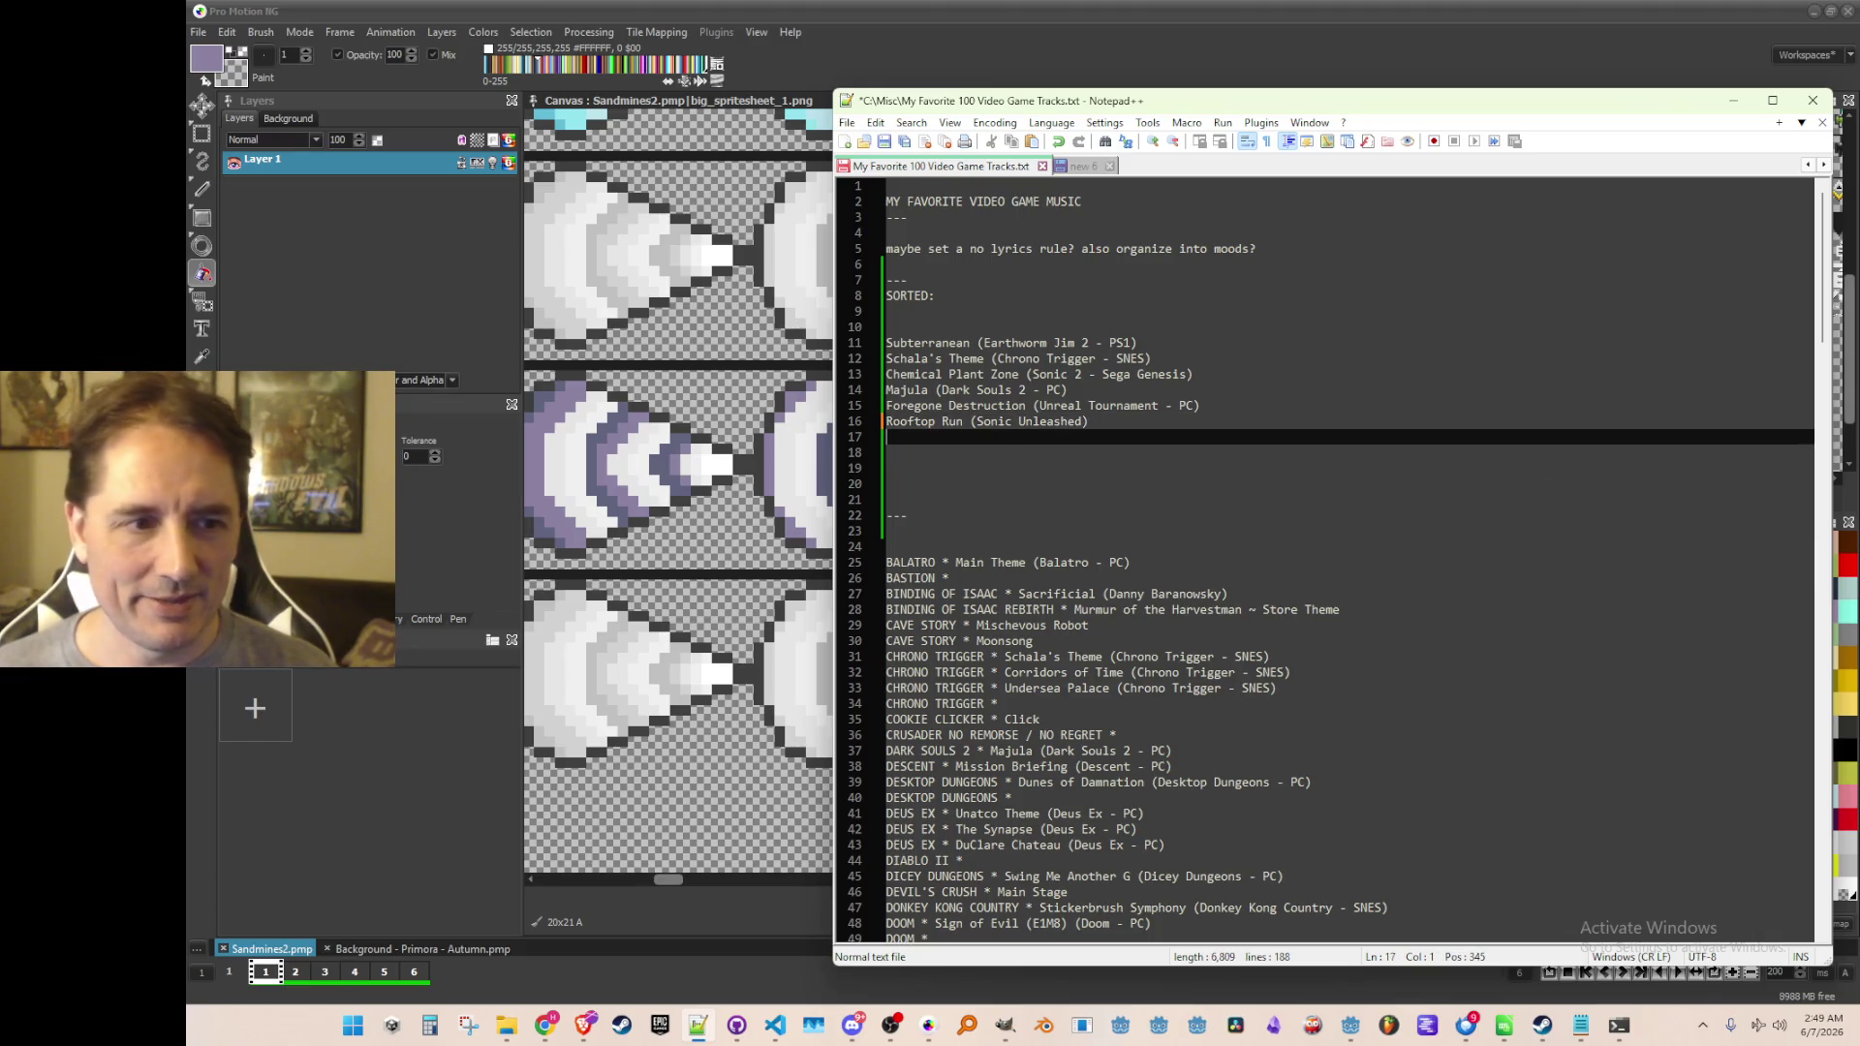
{"action": "key", "text": "Up"}
{"action": "key", "text": "Up"}
{"action": "key", "text": "Down"}
{"action": "key", "text": "ctrl+s"}
{"action": "key", "text": "Down"}
{"action": "key", "text": "Down"}
{"action": "key", "text": "Up"}
{"action": "key", "text": "Up"}
{"action": "key", "text": "Up"}
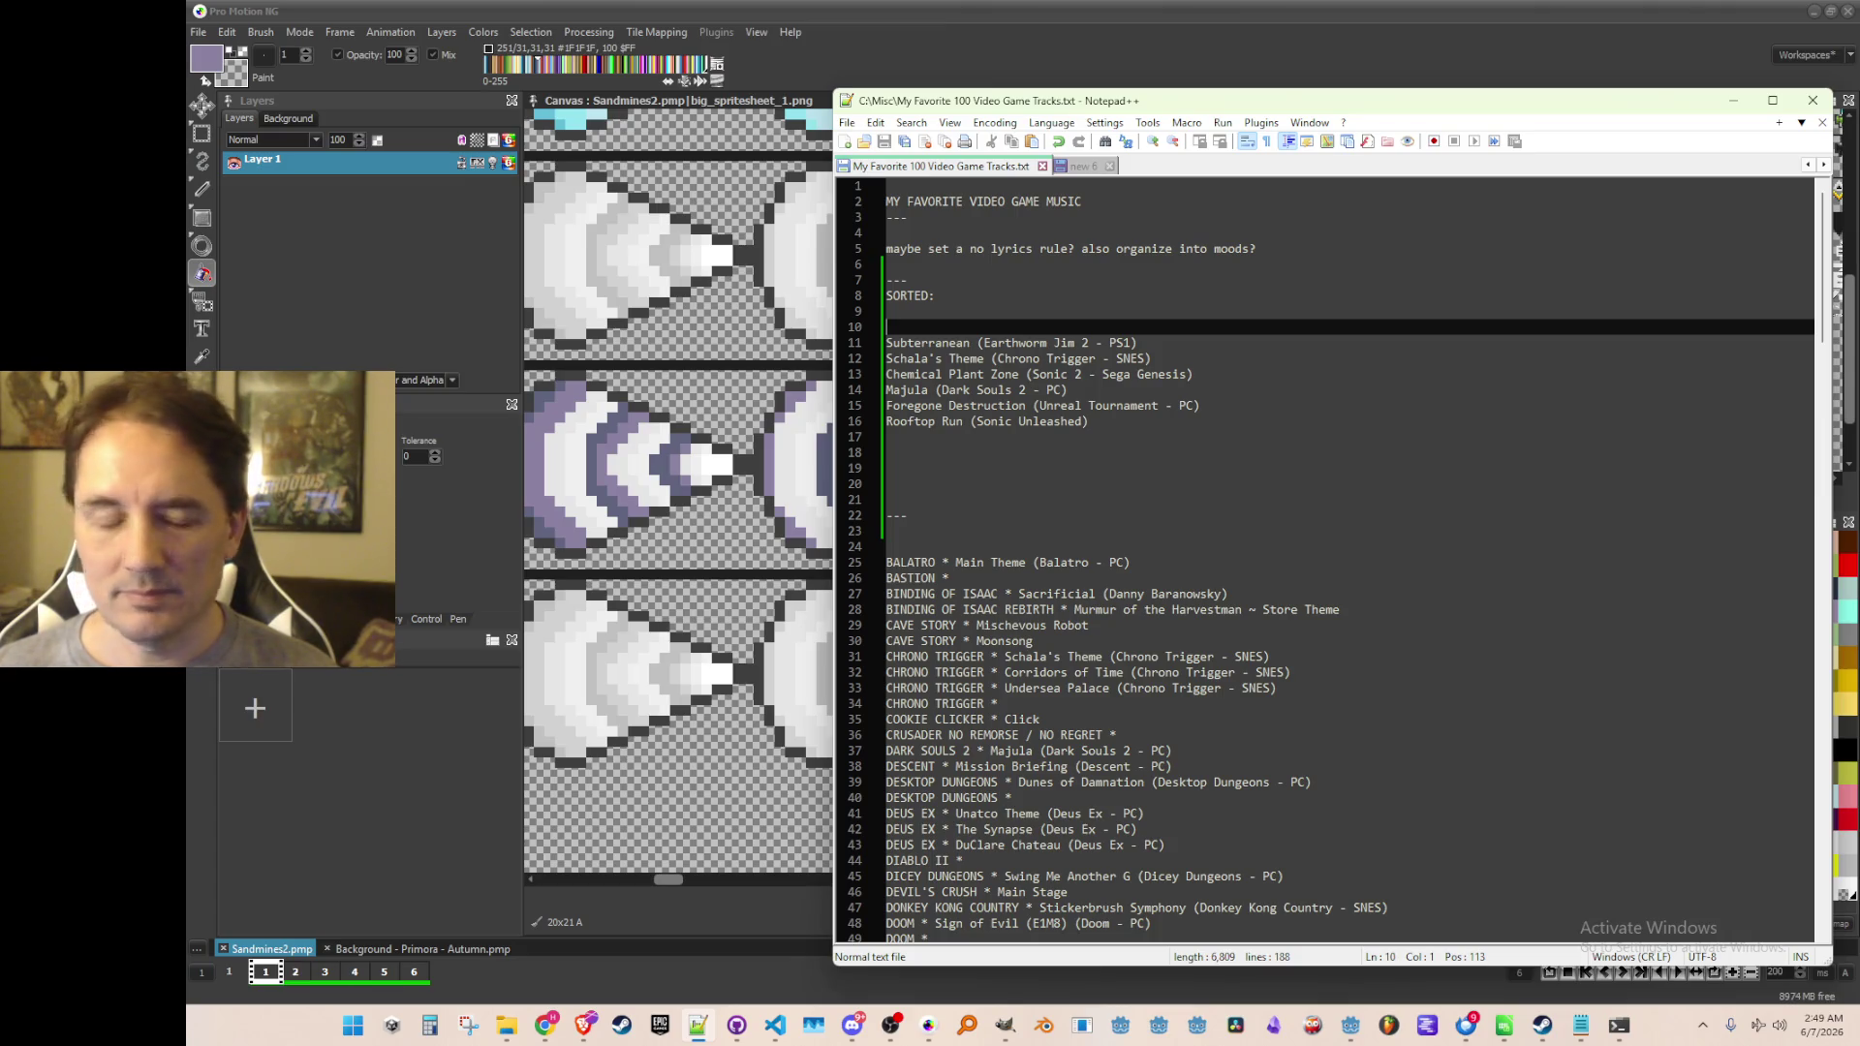
{"action": "left_click", "coordinate": [1379, 452]}
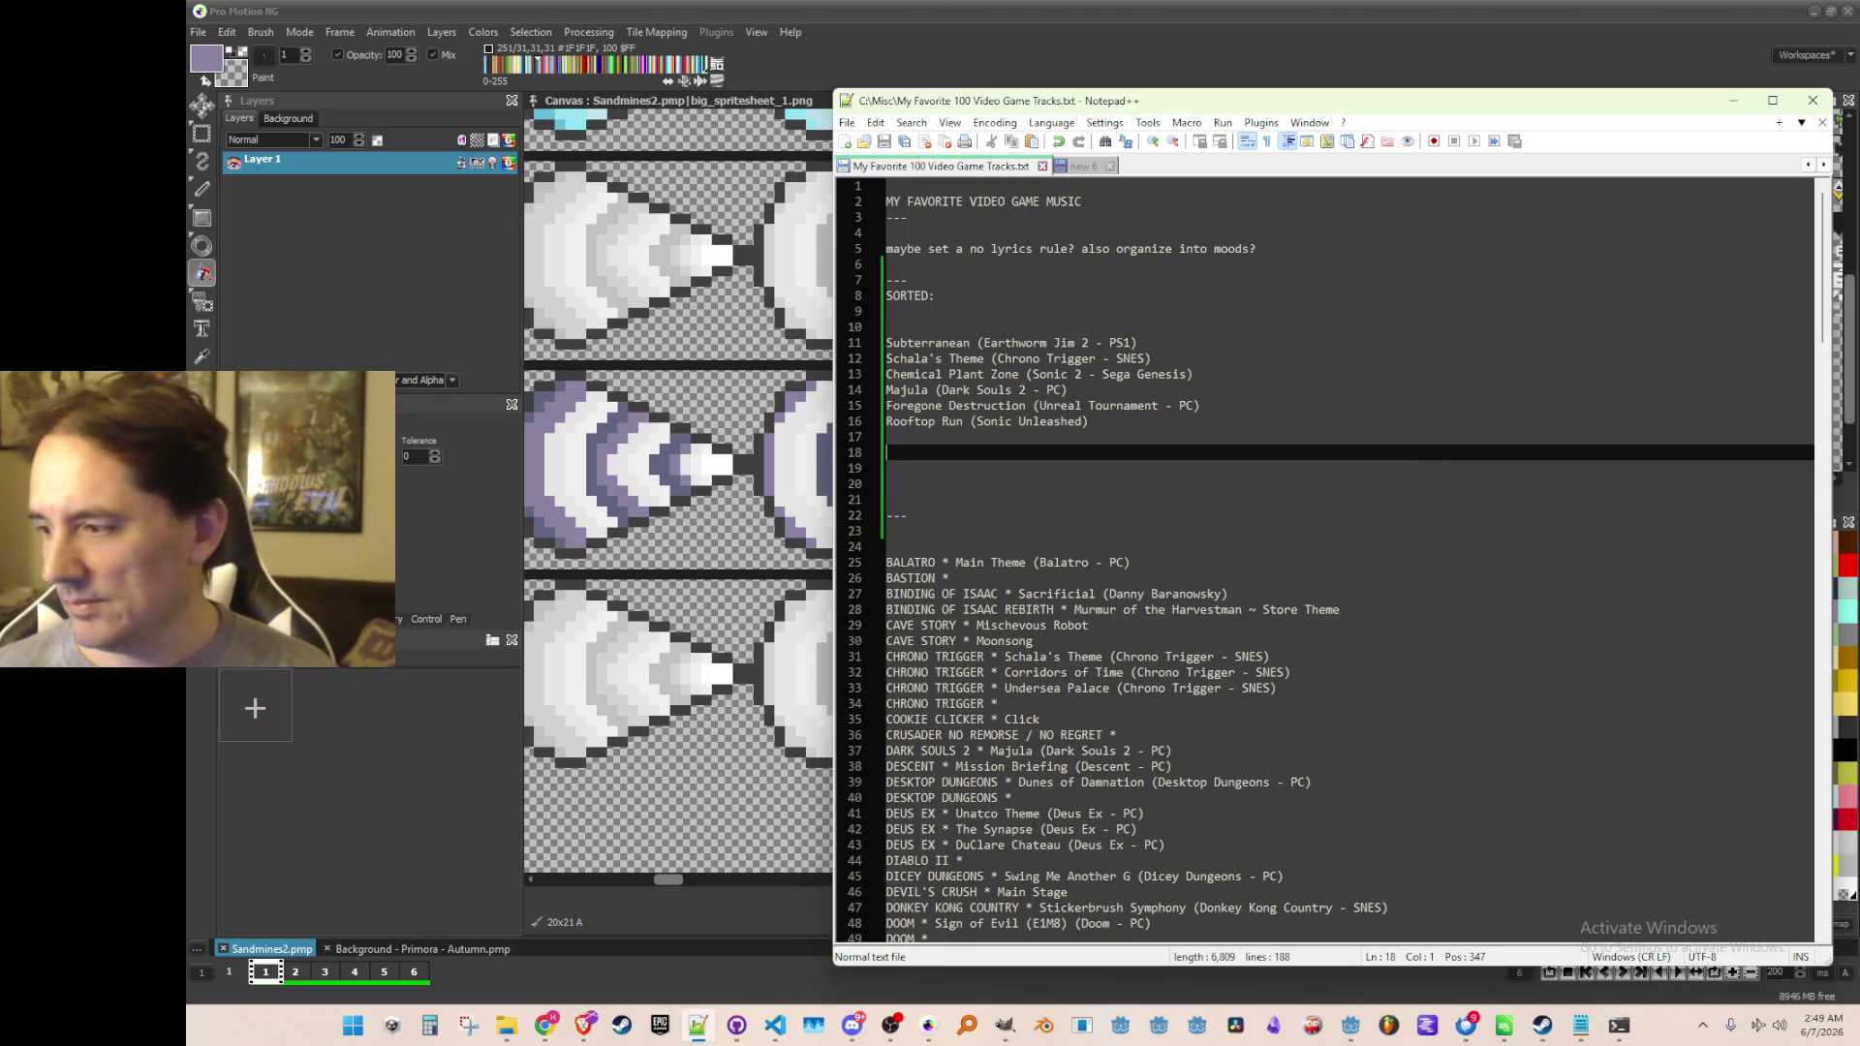
{"action": "key", "text": "alt+Tab"}
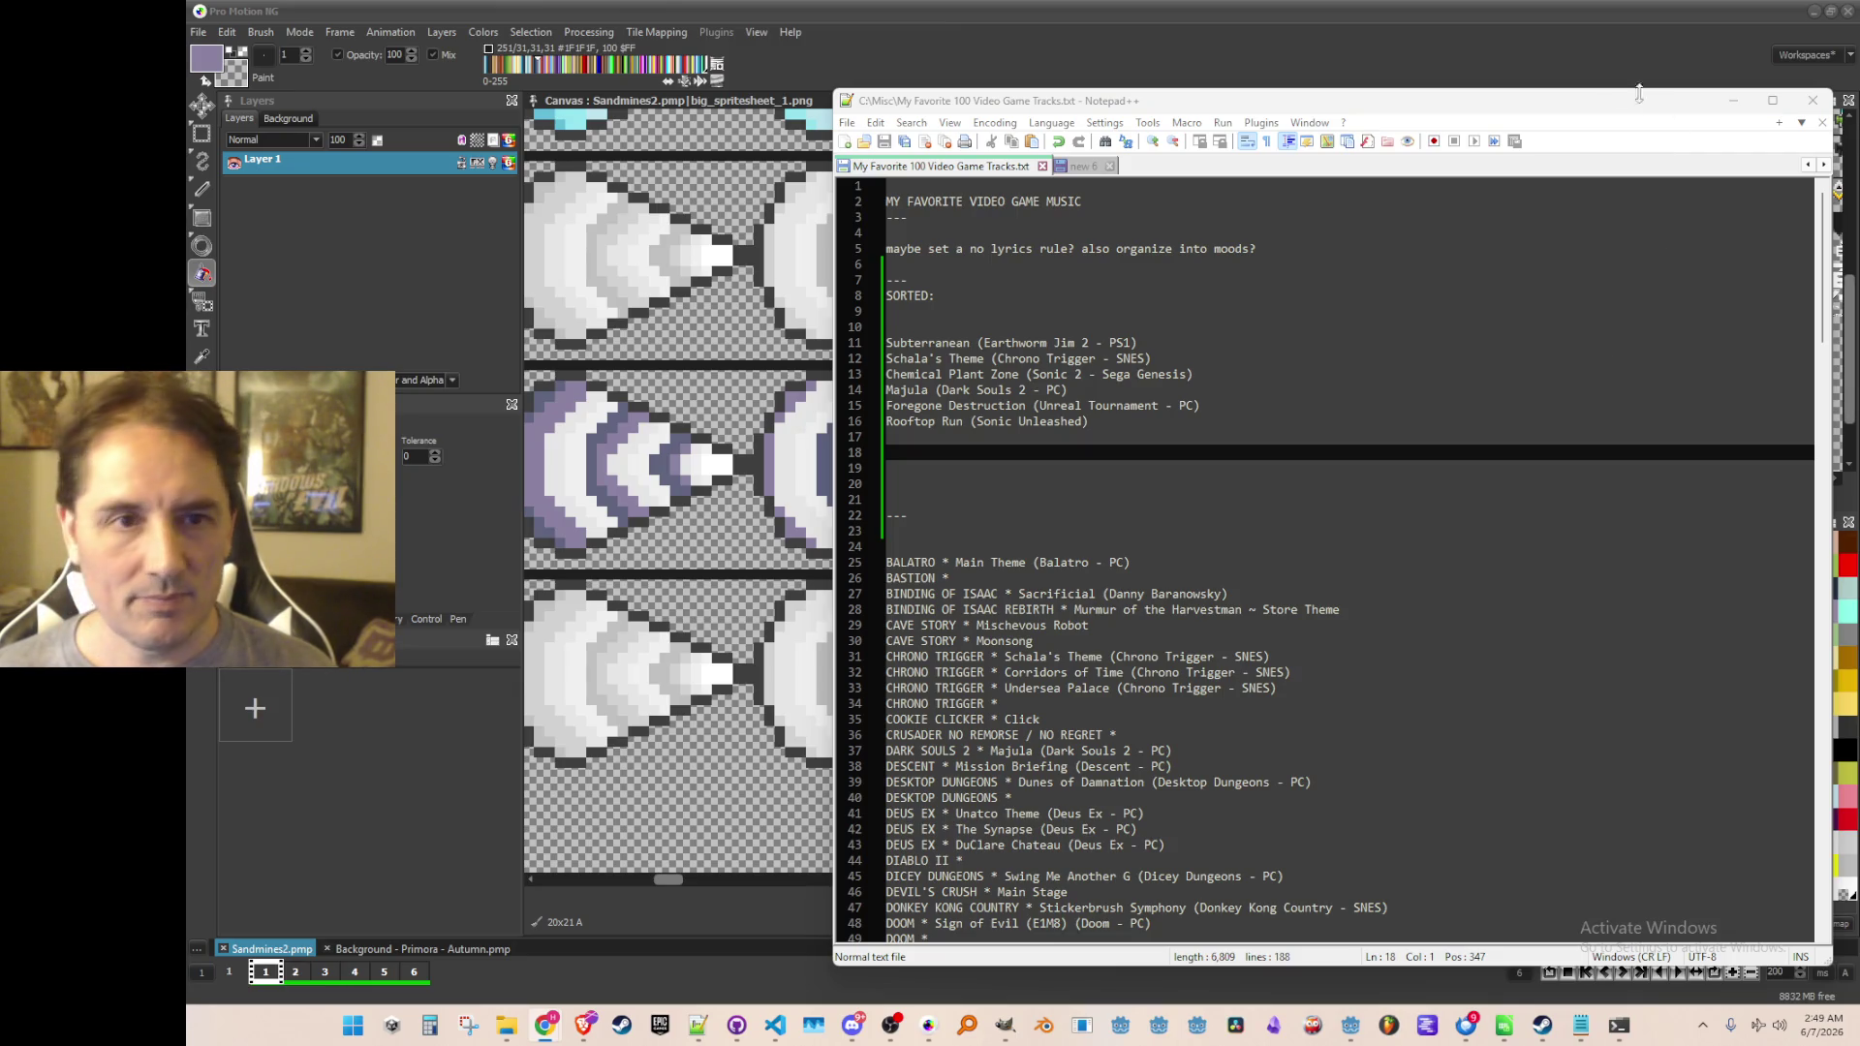
{"action": "key", "text": "alt+Tab"}
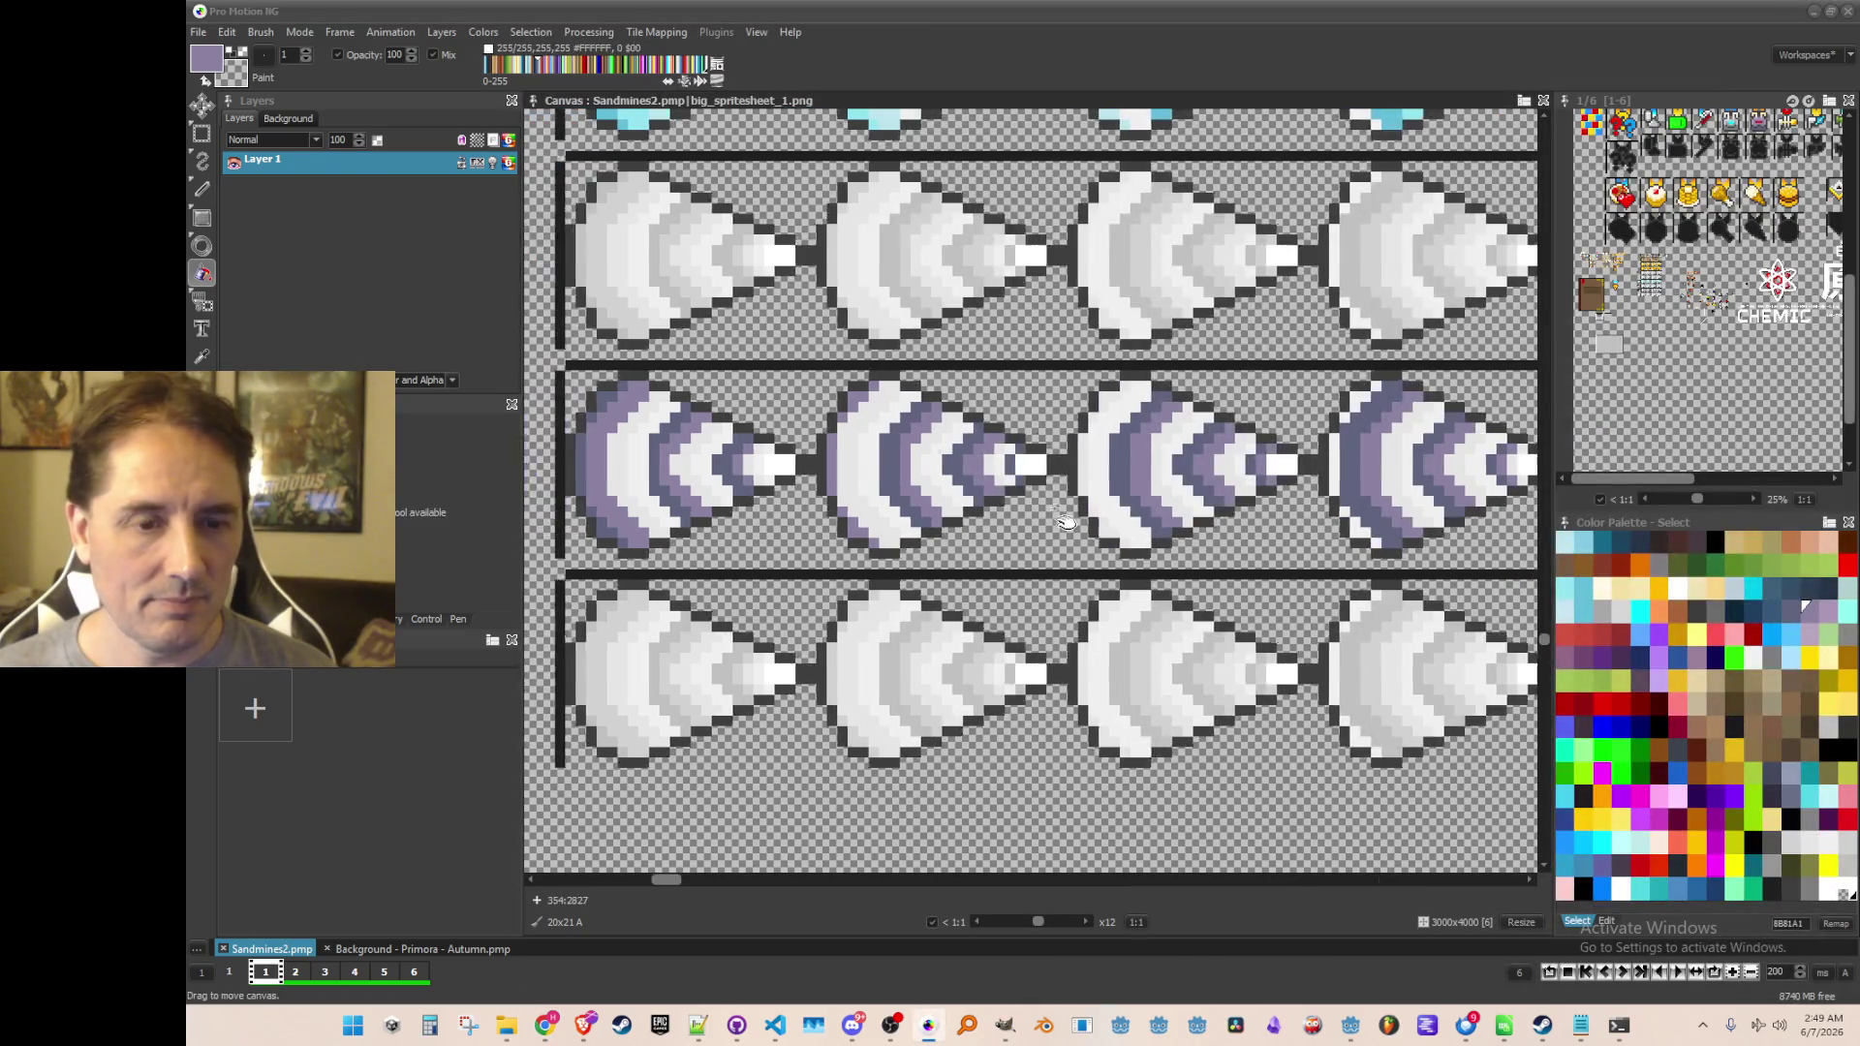
Pick light purple from the ore icon and fill the first purple cone's two white bands and tip
{"action": "scroll", "coordinate": [1056, 523], "scroll_direction": "down", "scroll_amount": 2}
{"action": "scroll", "coordinate": [891, 557], "scroll_direction": "up", "scroll_amount": 4}
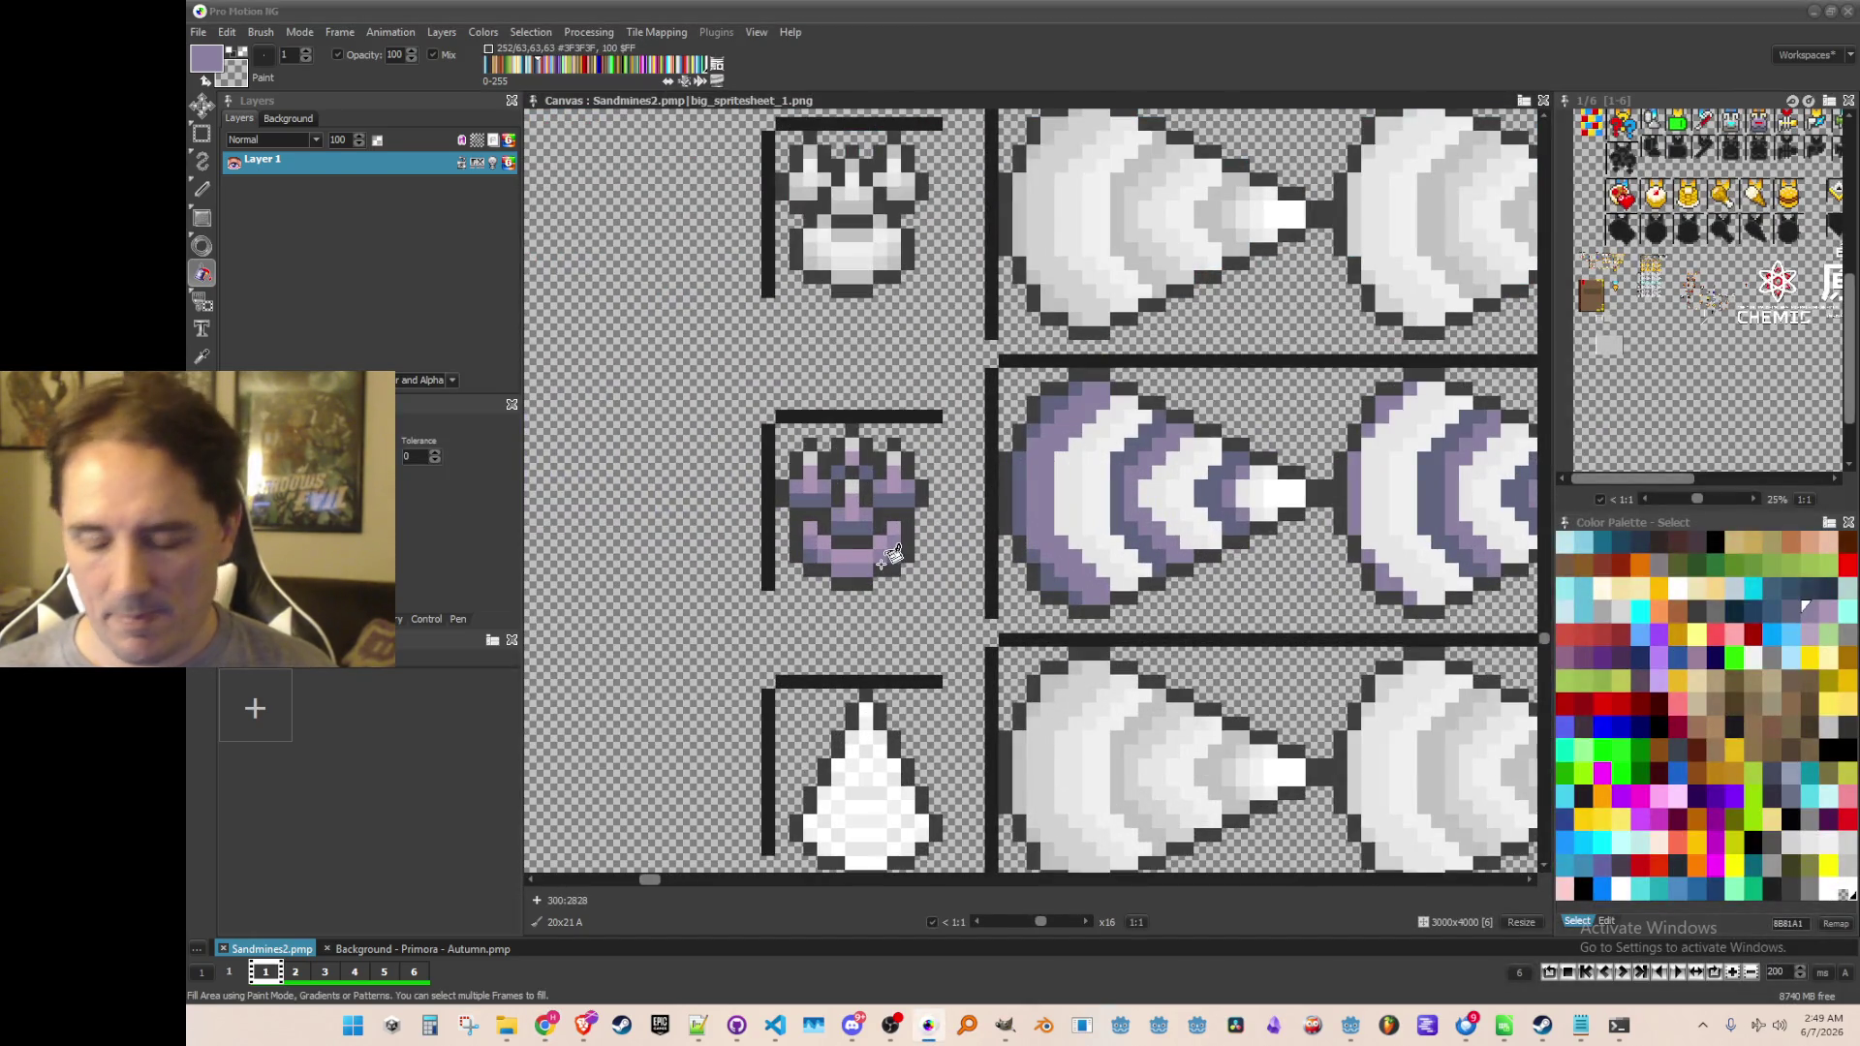
{"action": "key", "text": "comma"}
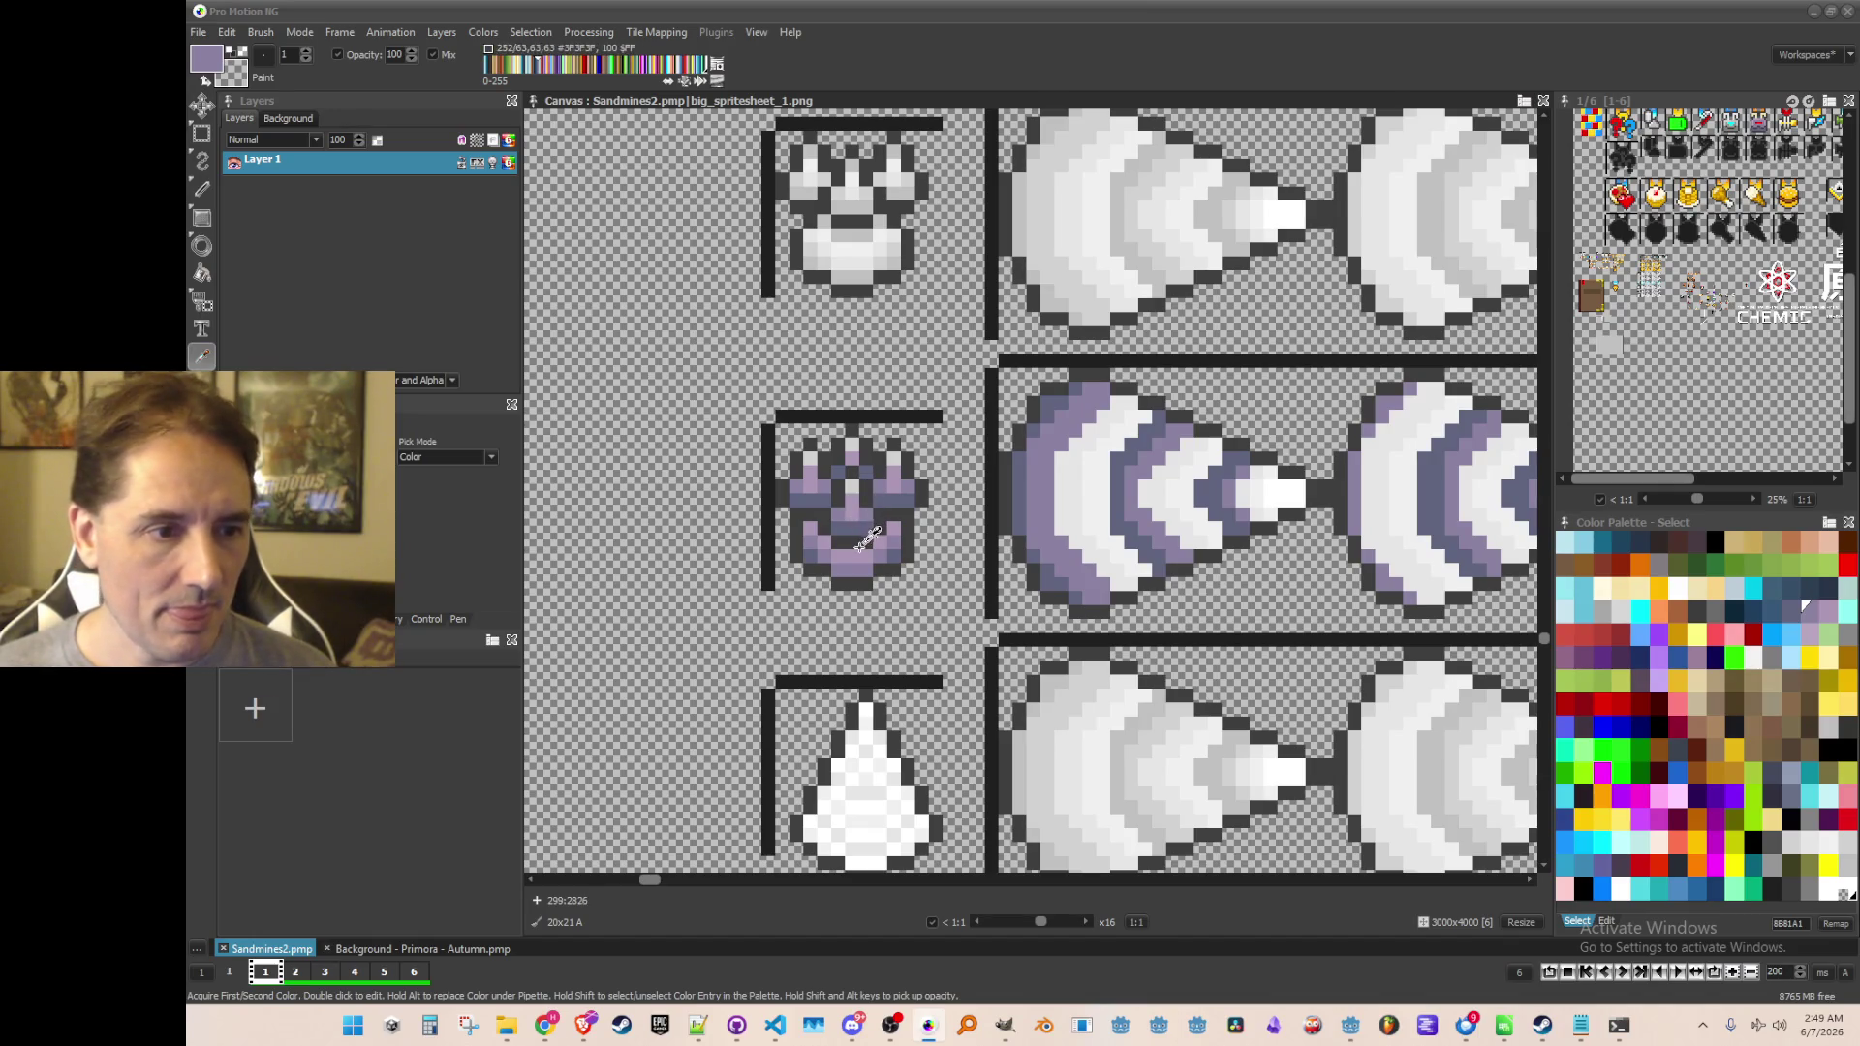
{"action": "left_click", "coordinate": [867, 538]}
{"action": "scroll", "coordinate": [968, 513], "scroll_direction": "right", "scroll_amount": 1}
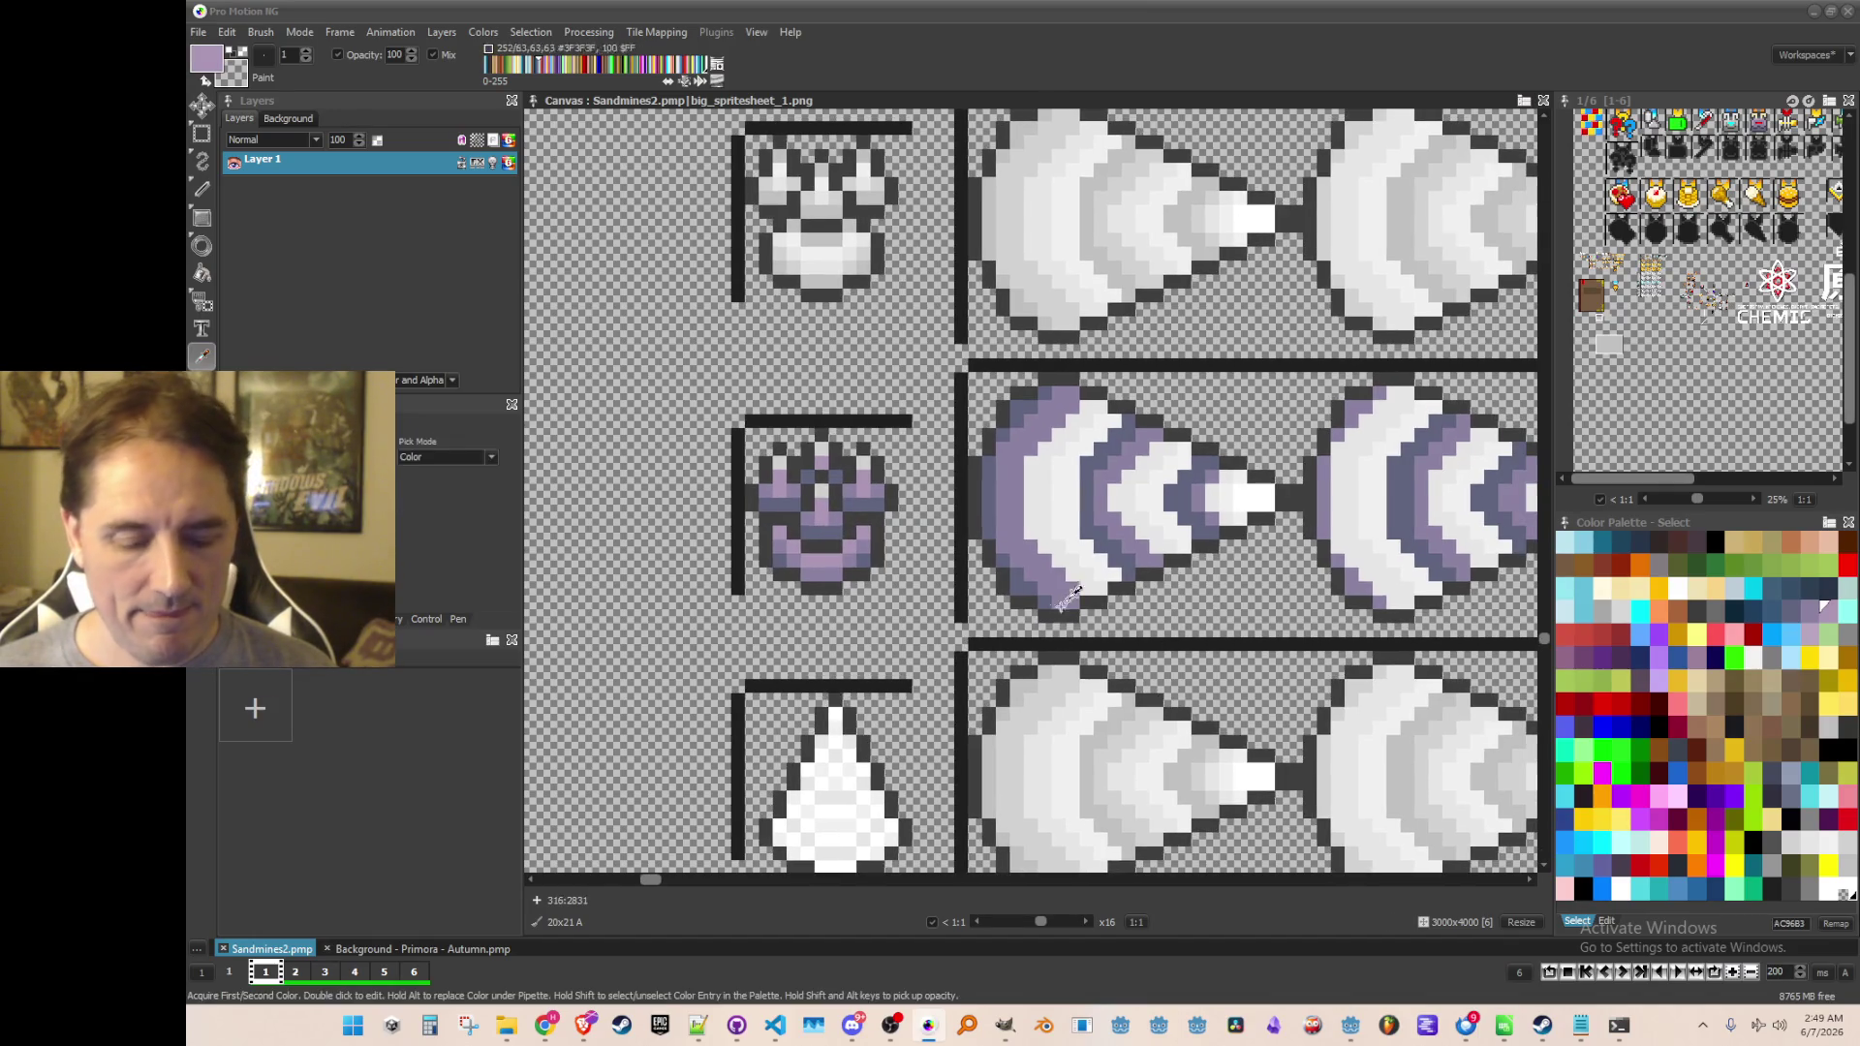
{"action": "left_click", "coordinate": [1056, 506]}
{"action": "left_click", "coordinate": [1141, 499]}
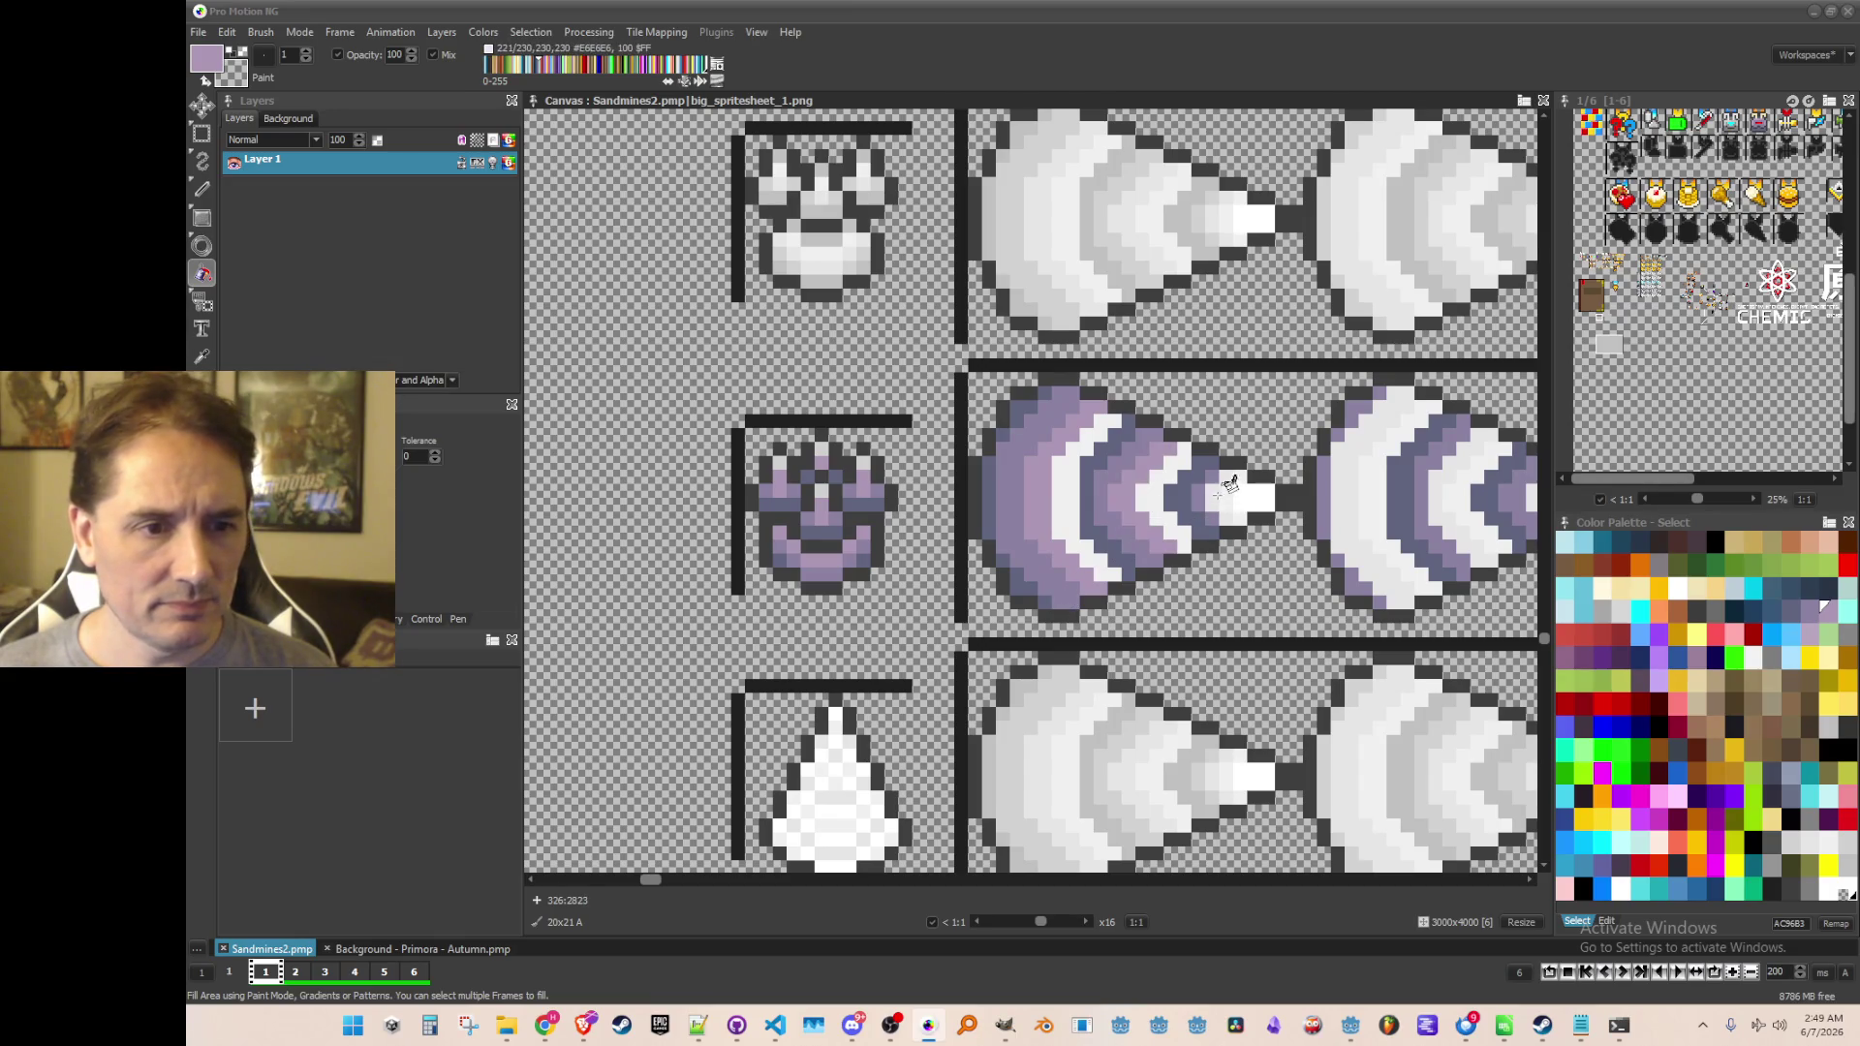
{"action": "left_click", "coordinate": [1221, 508]}
Fill the second cone's outer band, inner band and tip, plus a third-cone band, light purple
{"action": "scroll", "coordinate": [1223, 523], "scroll_direction": "right", "scroll_amount": 5}
{"action": "left_click", "coordinate": [1211, 489]}
{"action": "left_click", "coordinate": [1317, 467]}
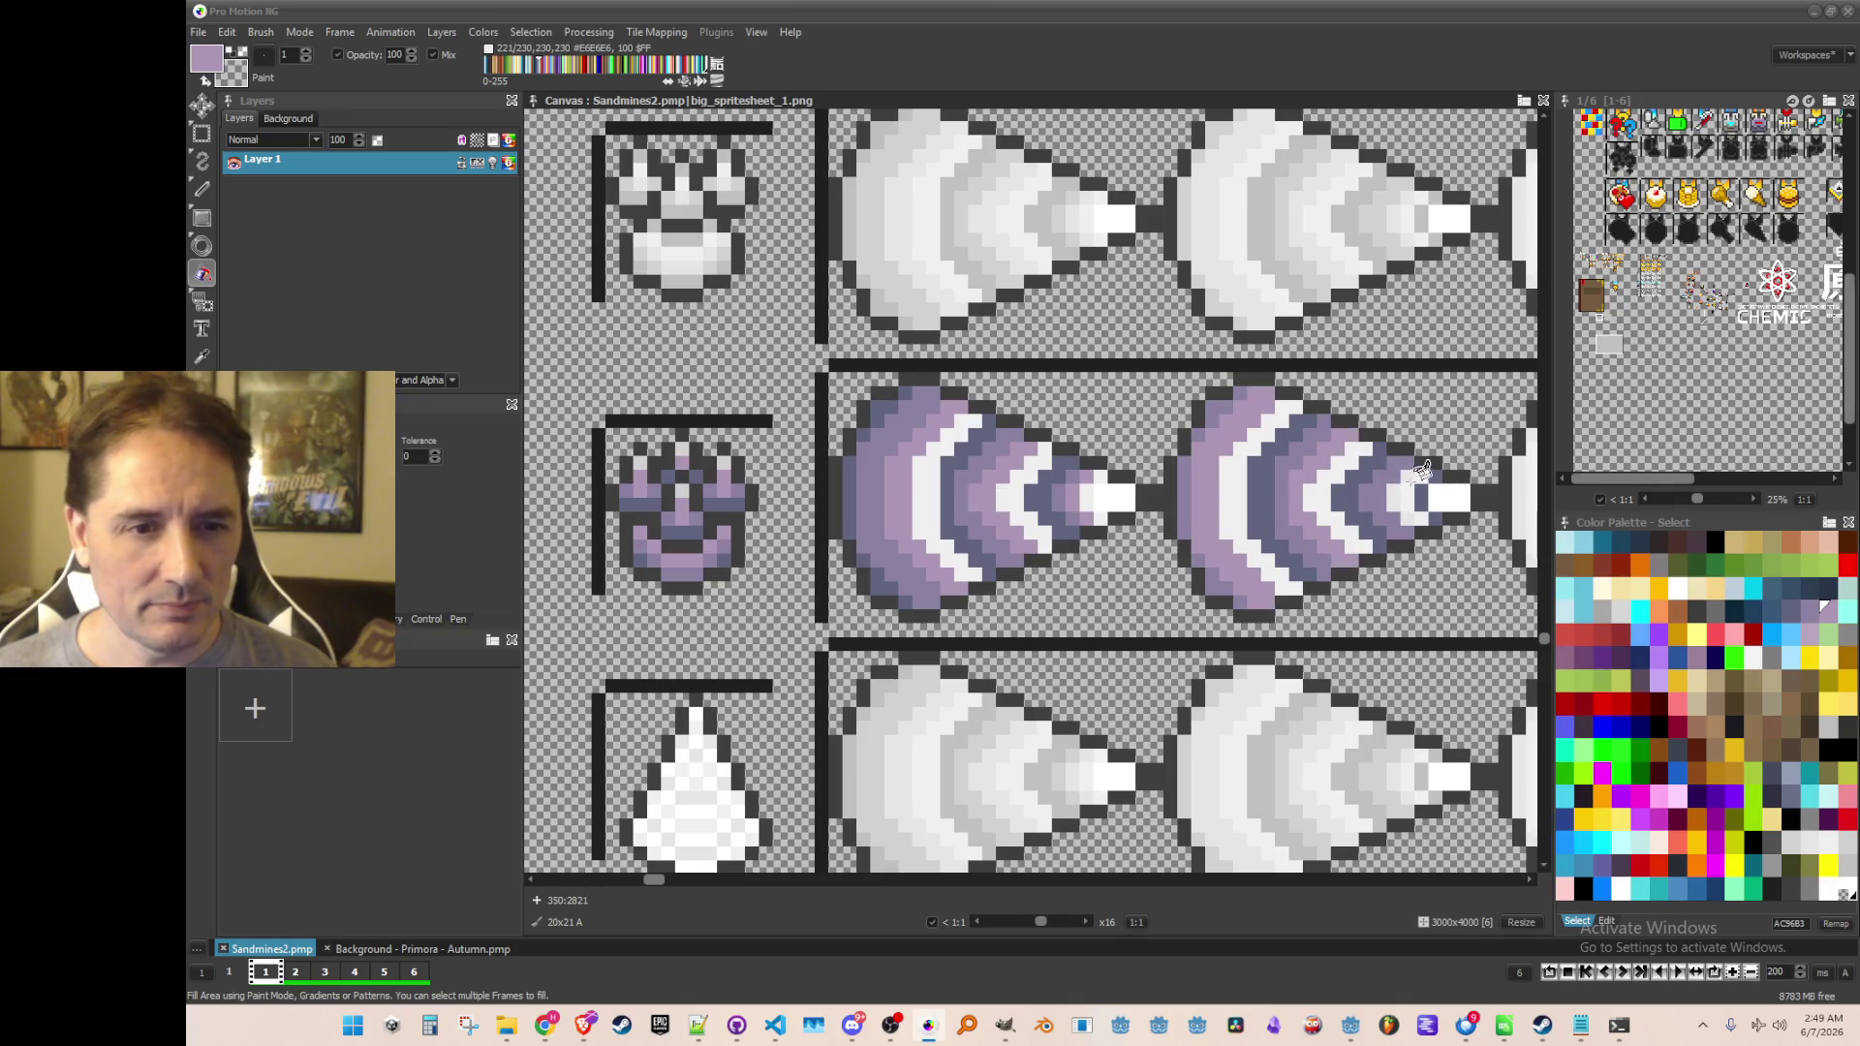
{"action": "mouse_move", "coordinate": [1435, 513]}
{"action": "left_mouse_down"}
{"action": "mouse_move", "coordinate": [1395, 546]}
{"action": "mouse_move", "coordinate": [1131, 517]}
{"action": "left_mouse_up"}
{"action": "left_click", "coordinate": [1146, 482]}
{"action": "left_click_drag", "start_coordinate": [1303, 538], "coordinate": [1162, 528]}
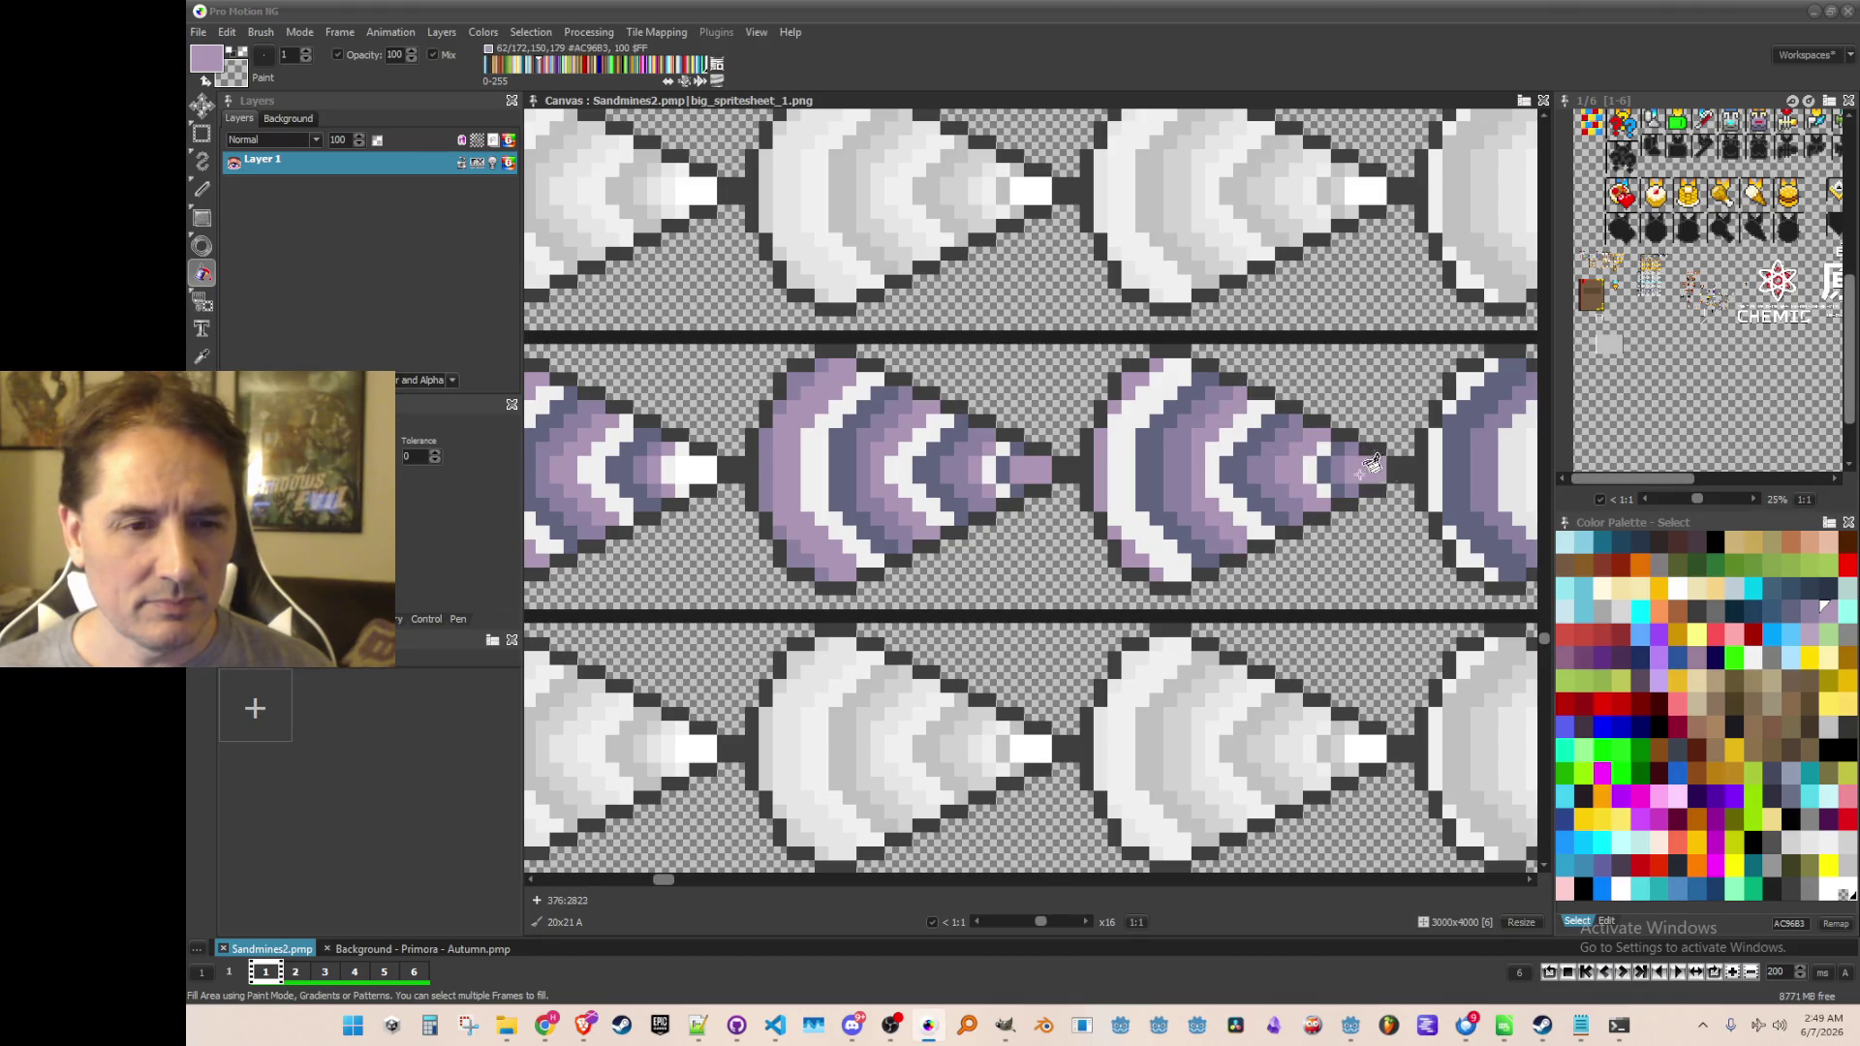
{"action": "scroll", "coordinate": [1366, 463], "scroll_direction": "down", "scroll_amount": 1}
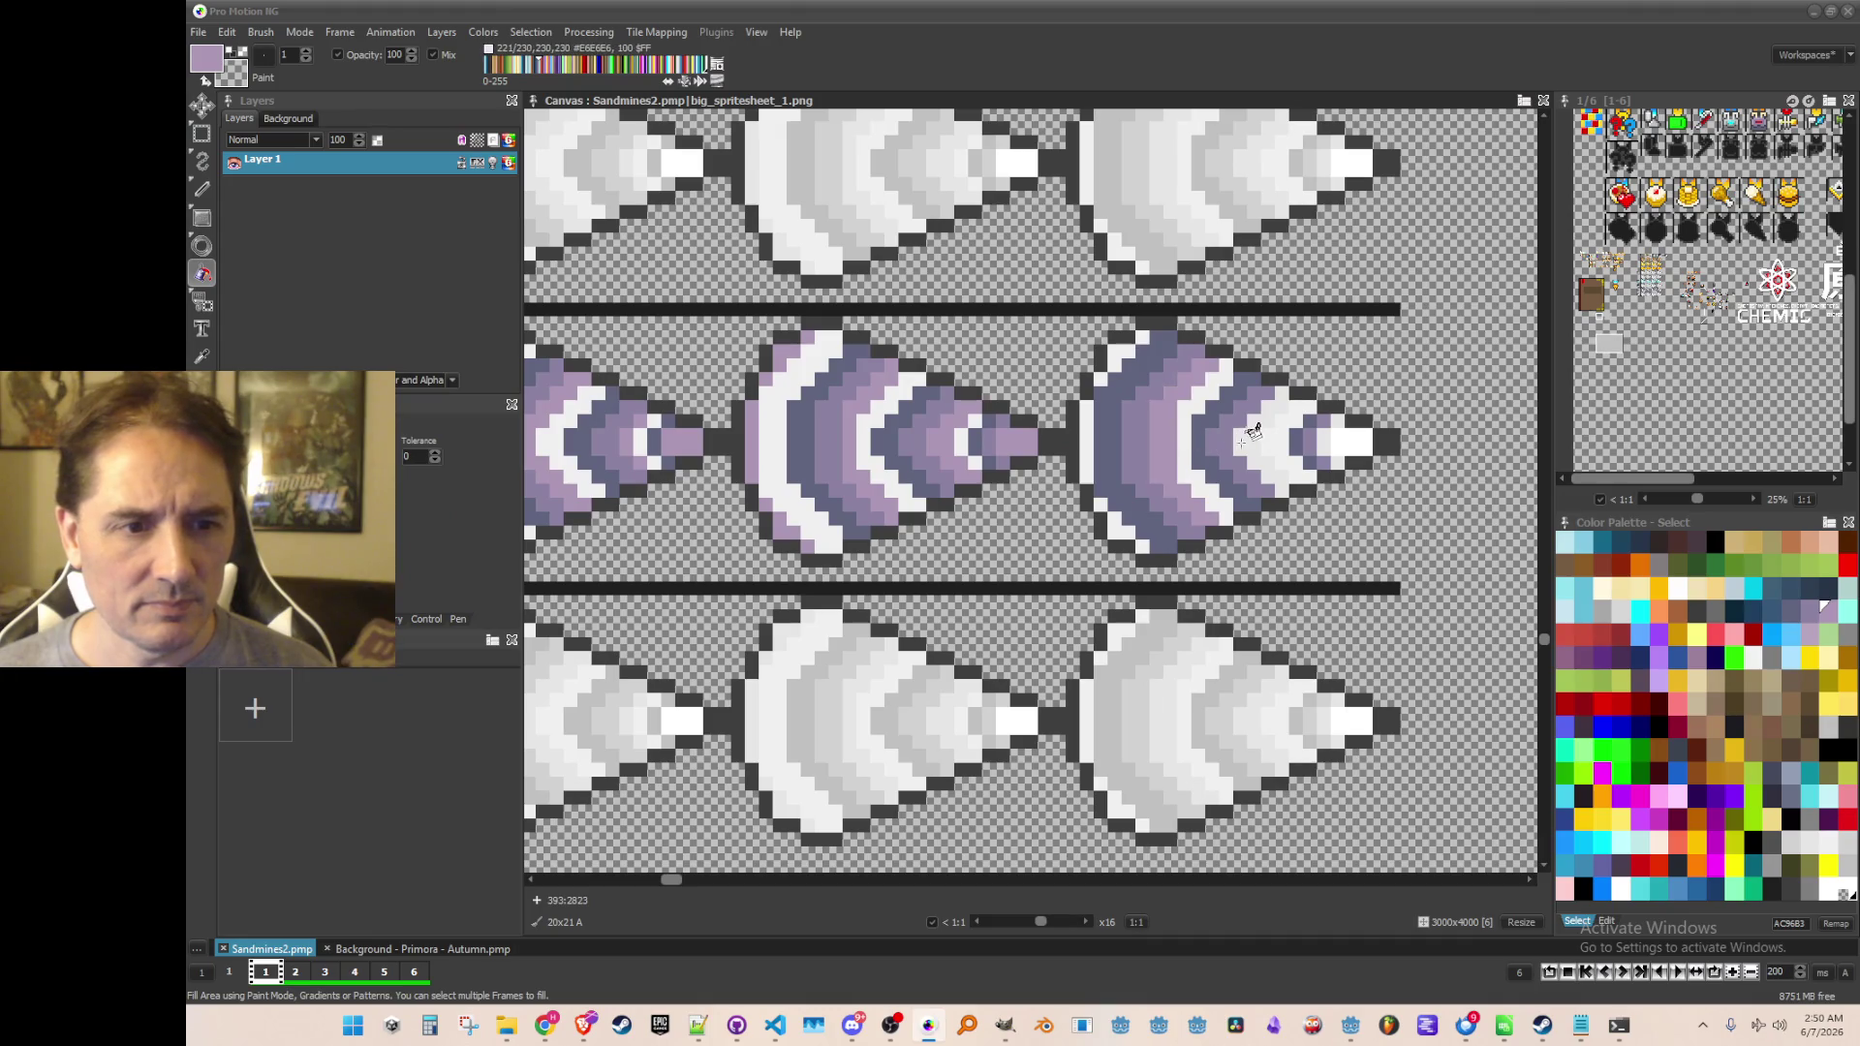
{"action": "left_click", "coordinate": [1241, 442]}
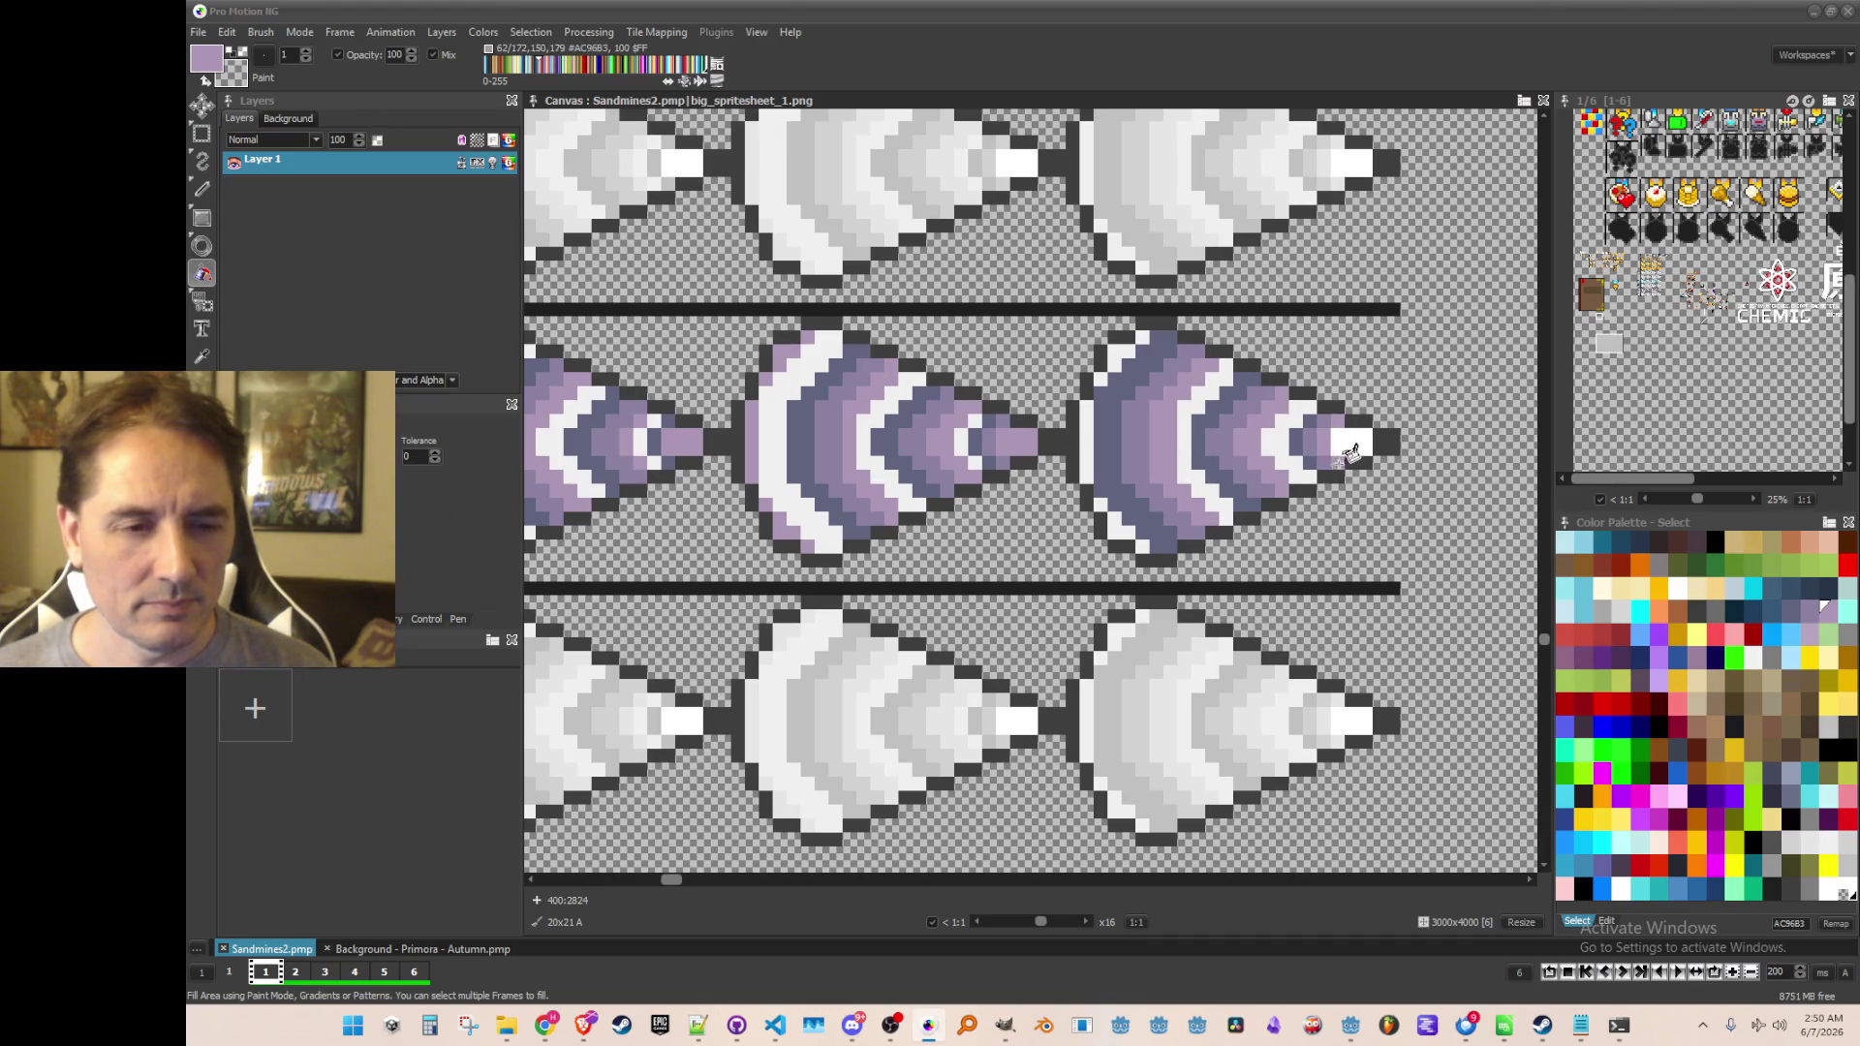
{"action": "scroll", "coordinate": [1346, 445], "scroll_direction": "down", "scroll_amount": 3}
{"action": "scroll", "coordinate": [944, 499], "scroll_direction": "up", "scroll_amount": 2}
{"action": "scroll", "coordinate": [944, 499], "scroll_direction": "up", "scroll_amount": 4}
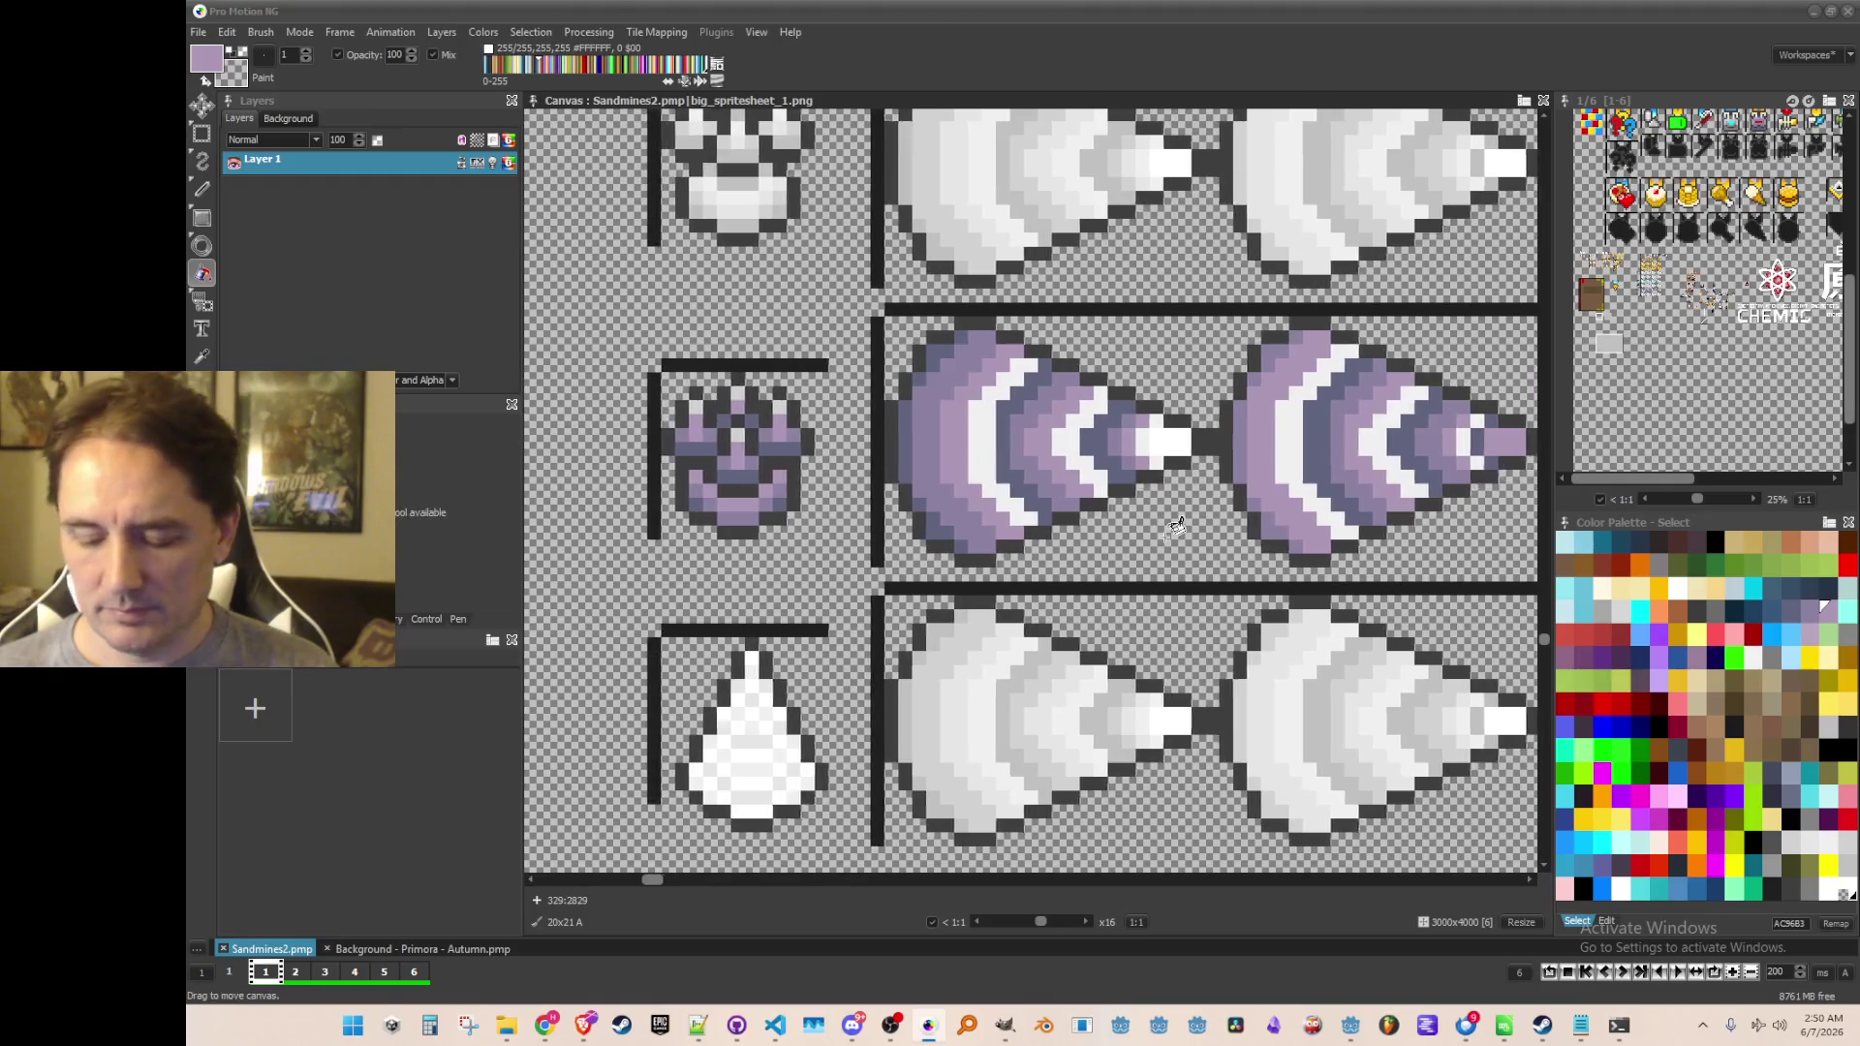
Pick light grey #F0F0F0, undo one band fill, then grey the middle-left tip and right cone's band
{"action": "left_click", "coordinate": [876, 419]}
{"action": "scroll", "coordinate": [876, 419], "scroll_direction": "right", "scroll_amount": 1}
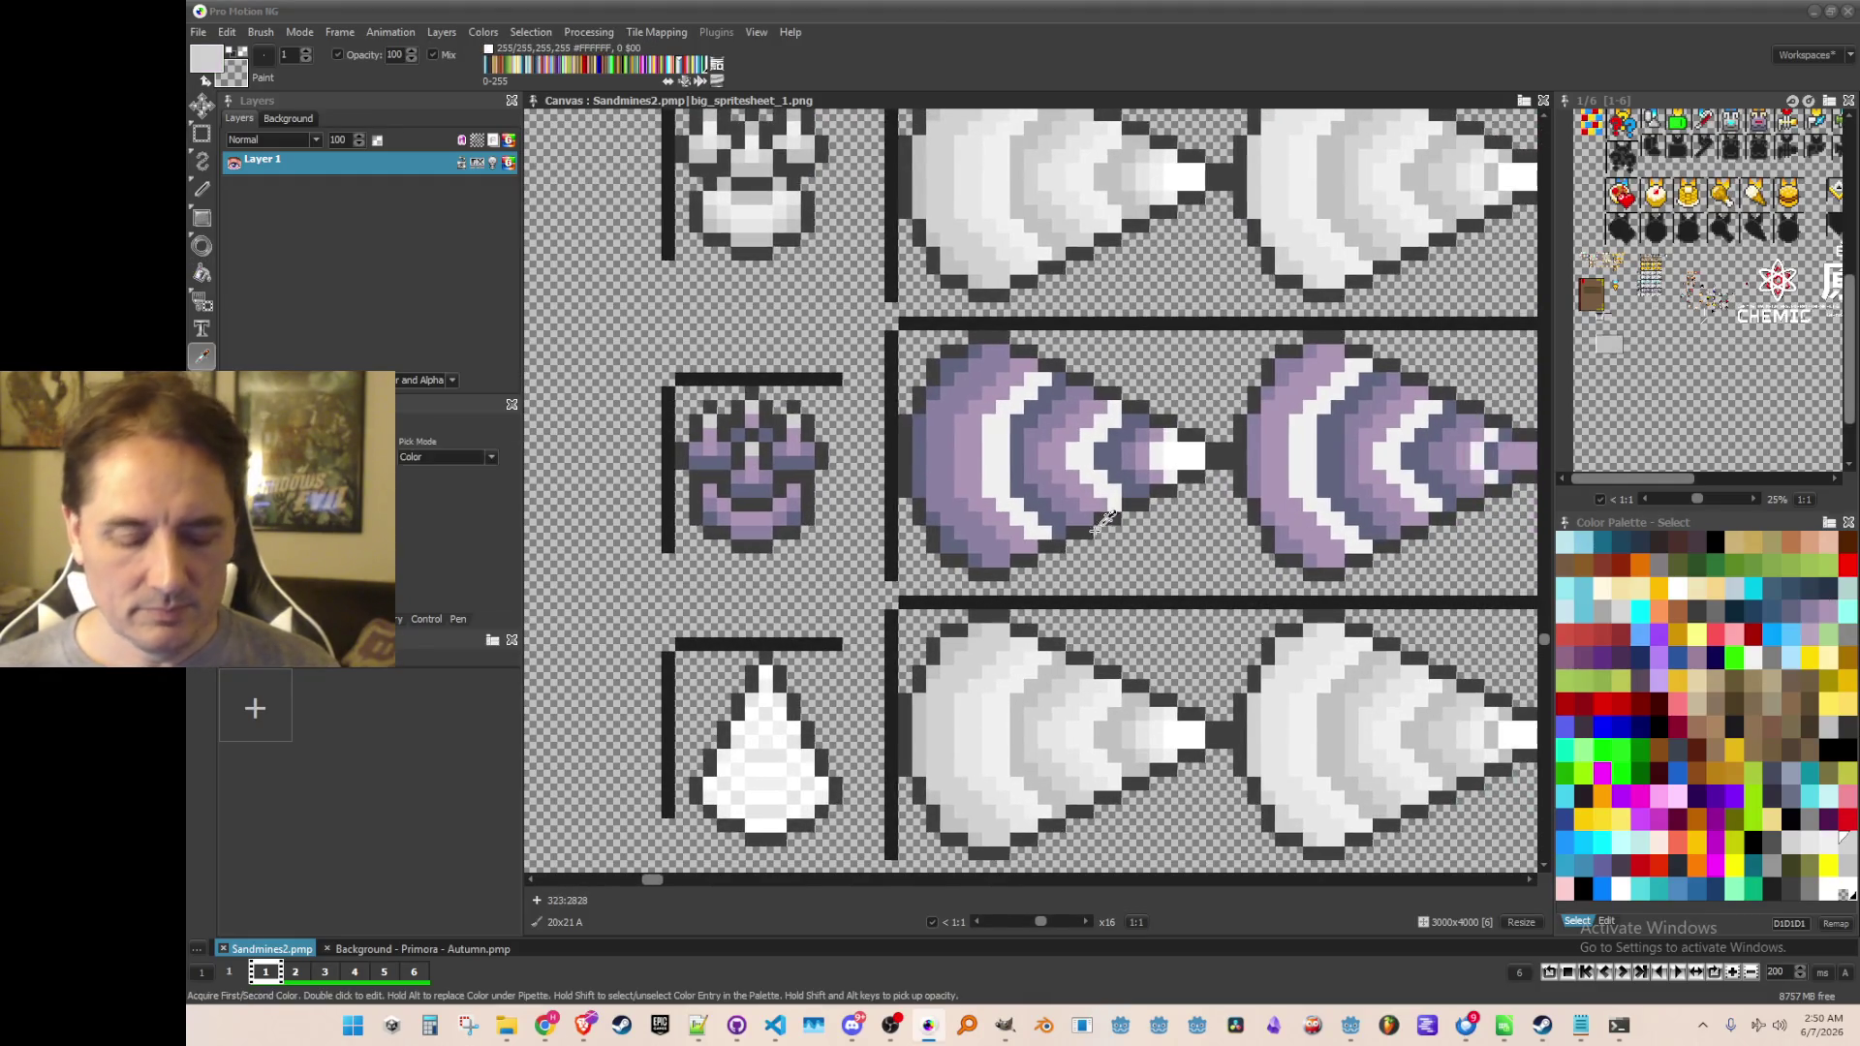
{"action": "key", "text": "f"}
{"action": "left_click", "coordinate": [1007, 446]}
{"action": "key", "text": "ctrl+z"}
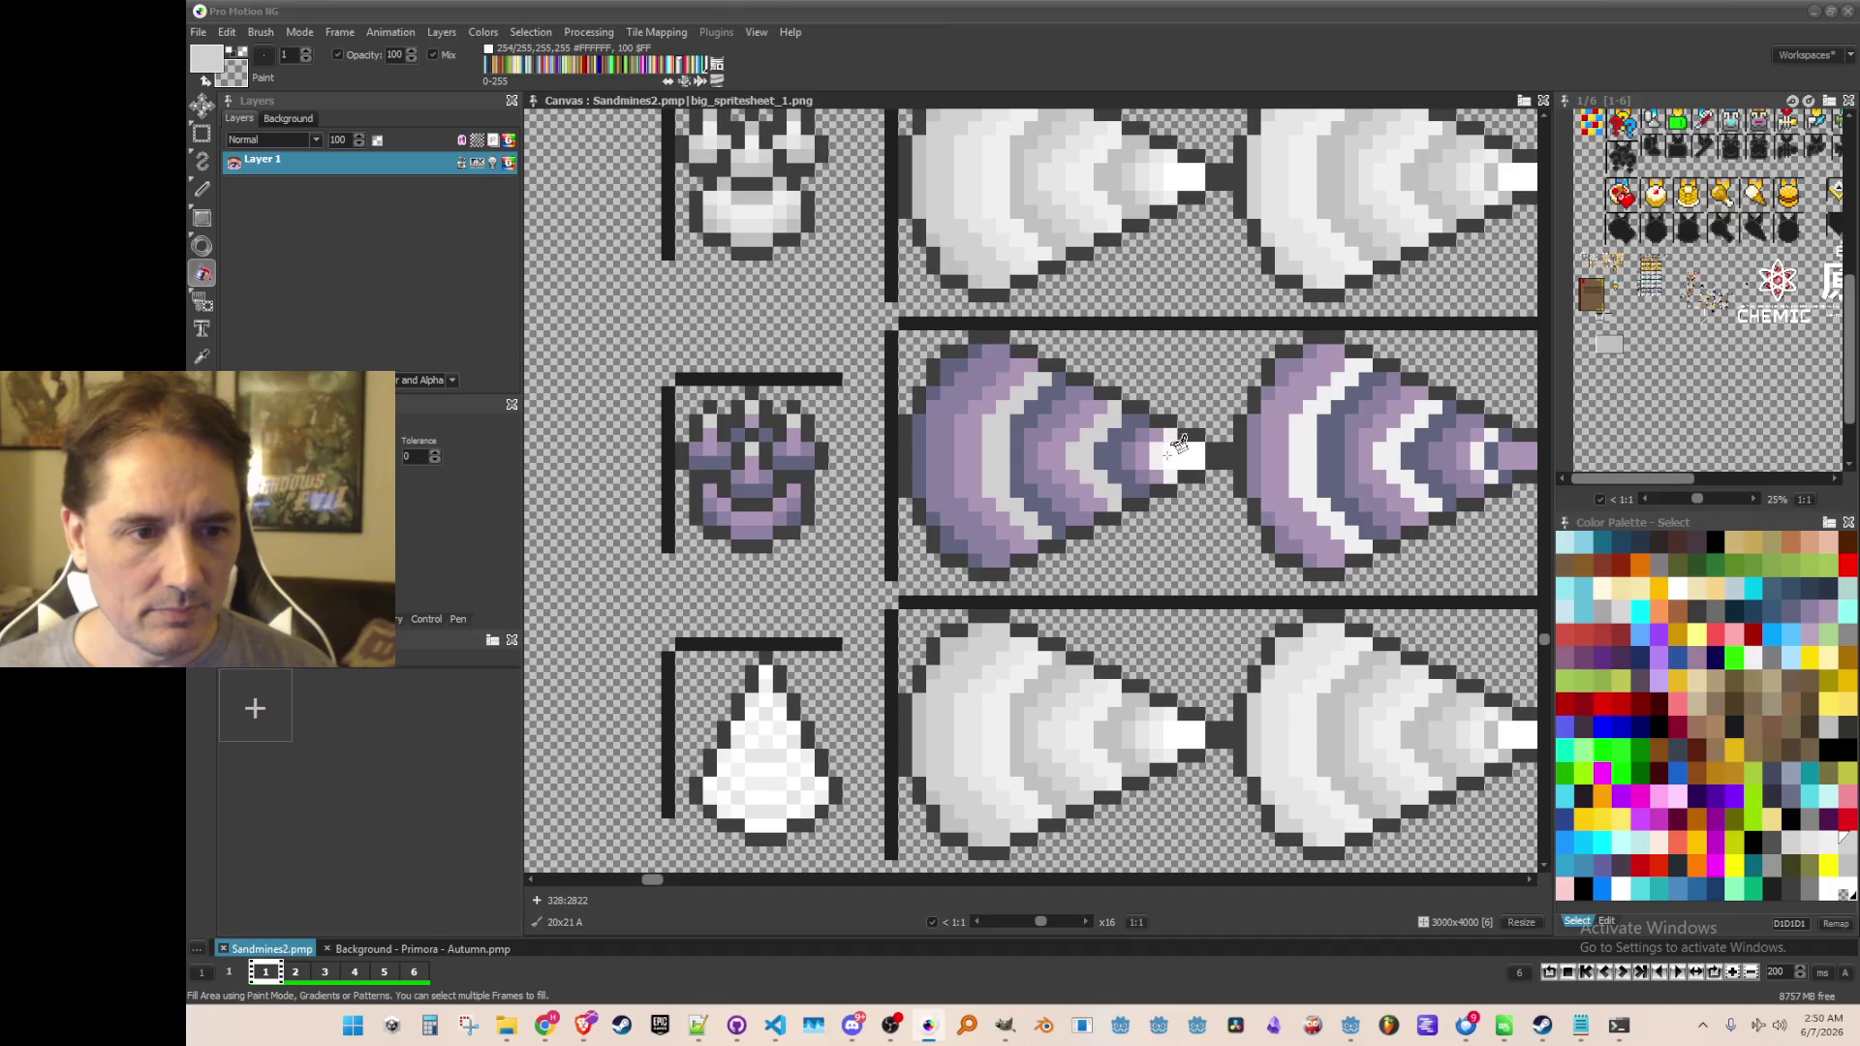
{"action": "left_click", "coordinate": [1162, 452]}
{"action": "left_click", "coordinate": [1310, 458]}
Fill the middle cone's white band and tip purple, and the right cones' white arcs grey and purple
{"action": "scroll", "coordinate": [1322, 450], "scroll_direction": "right", "scroll_amount": 2}
{"action": "left_click", "coordinate": [1027, 447]}
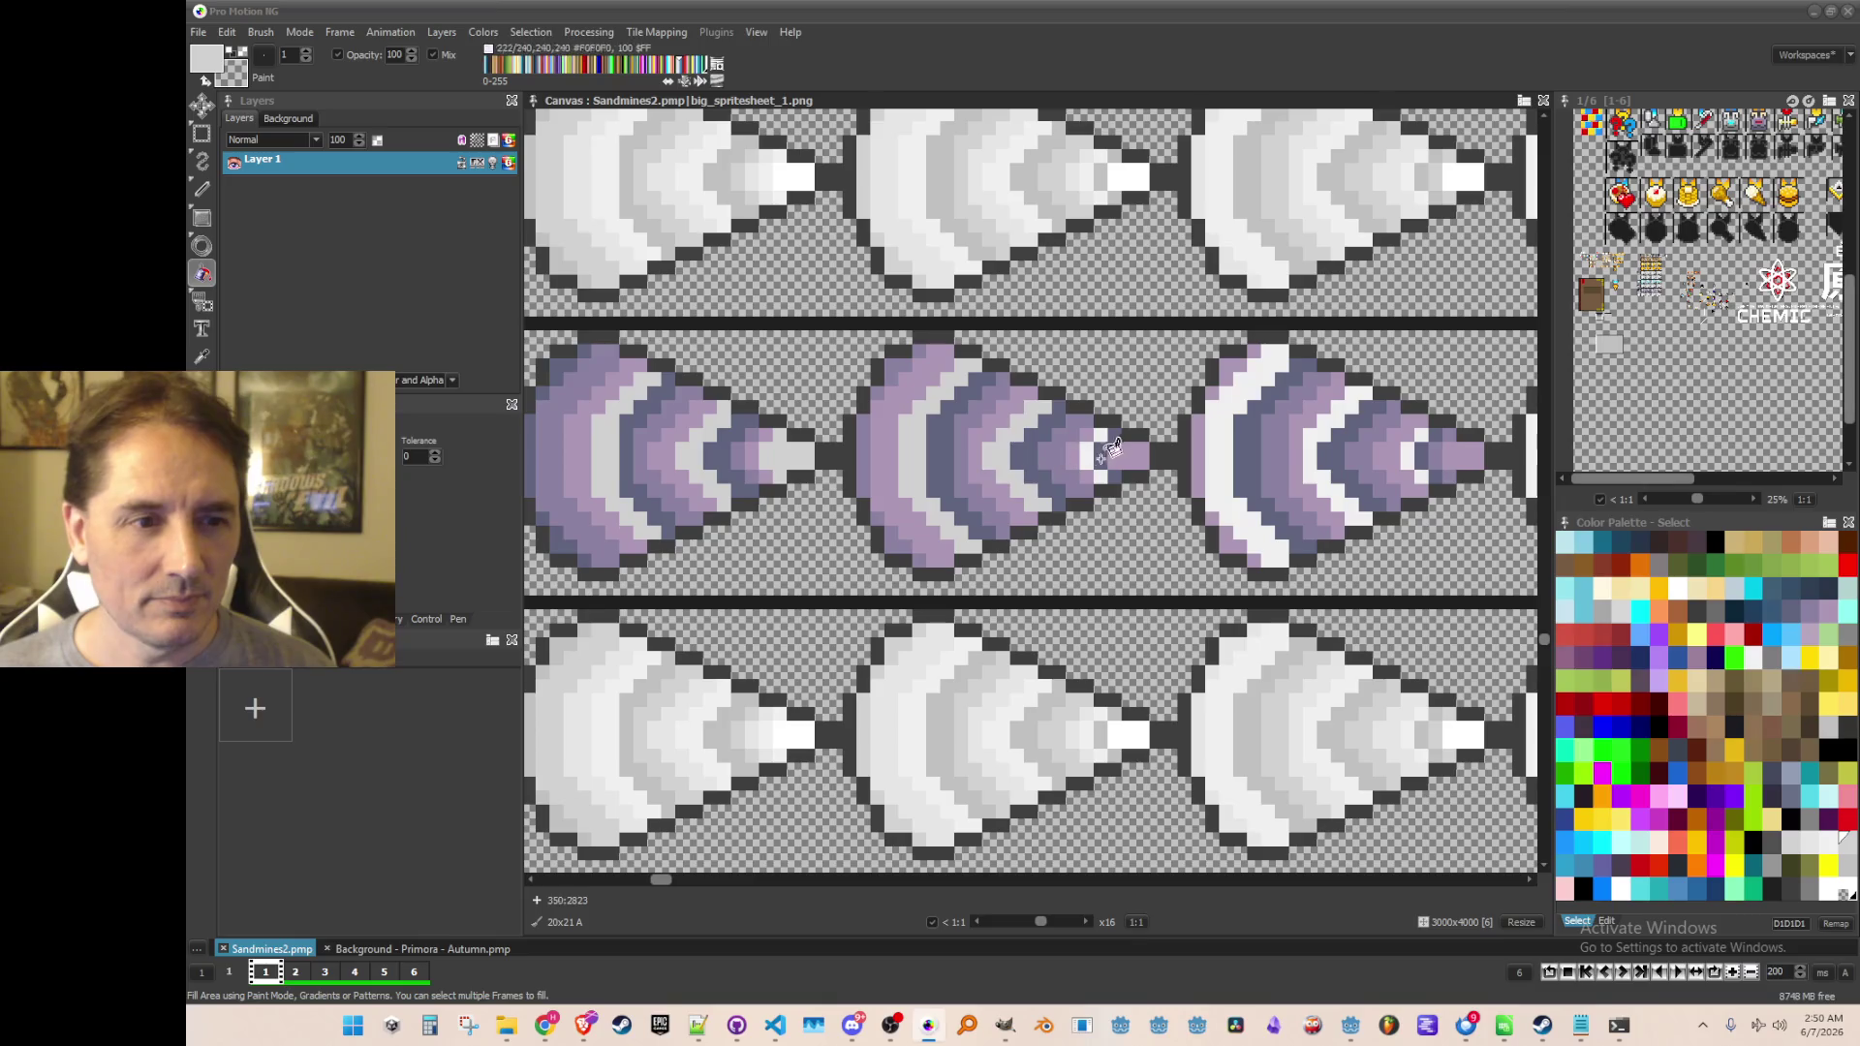
{"action": "left_click", "coordinate": [1094, 463]}
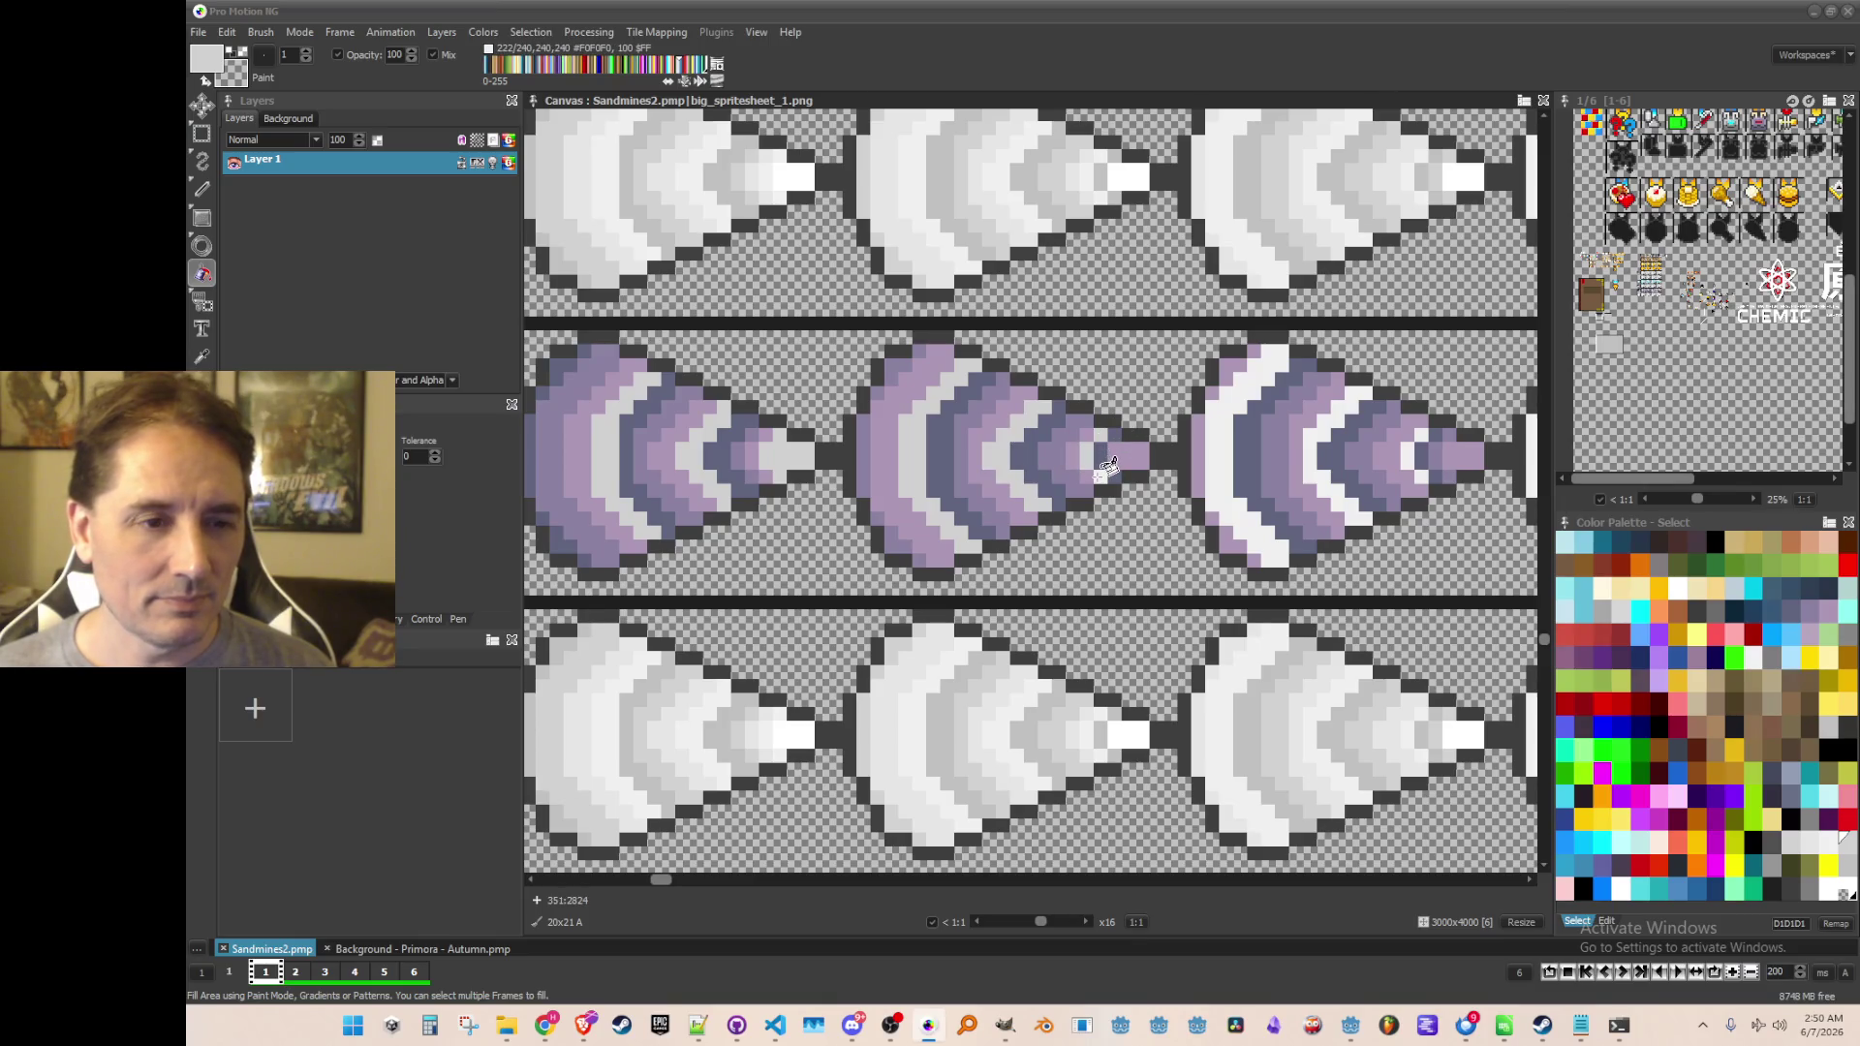
{"action": "left_click", "coordinate": [1216, 456]}
{"action": "left_click", "coordinate": [1319, 449]}
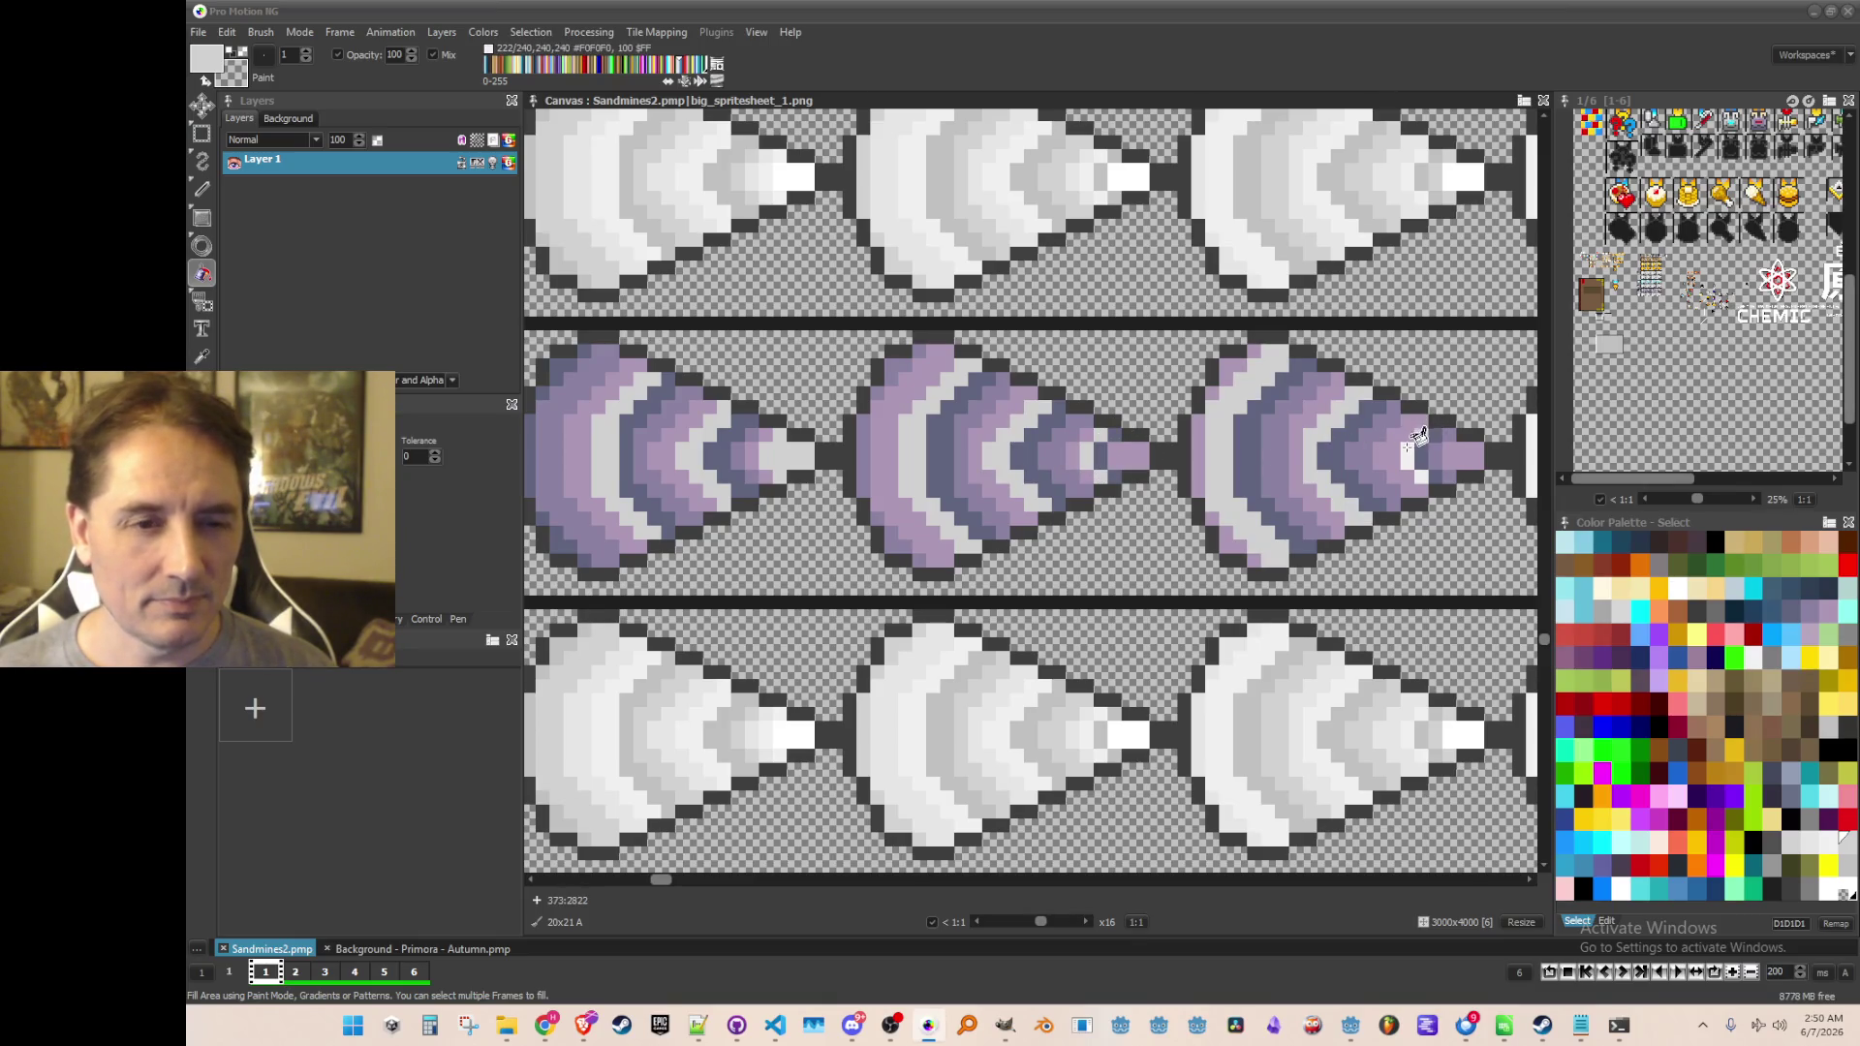
{"action": "scroll", "coordinate": [1211, 406], "scroll_direction": "right", "scroll_amount": 3}
{"action": "scroll", "coordinate": [1051, 348], "scroll_direction": "up", "scroll_amount": 1}
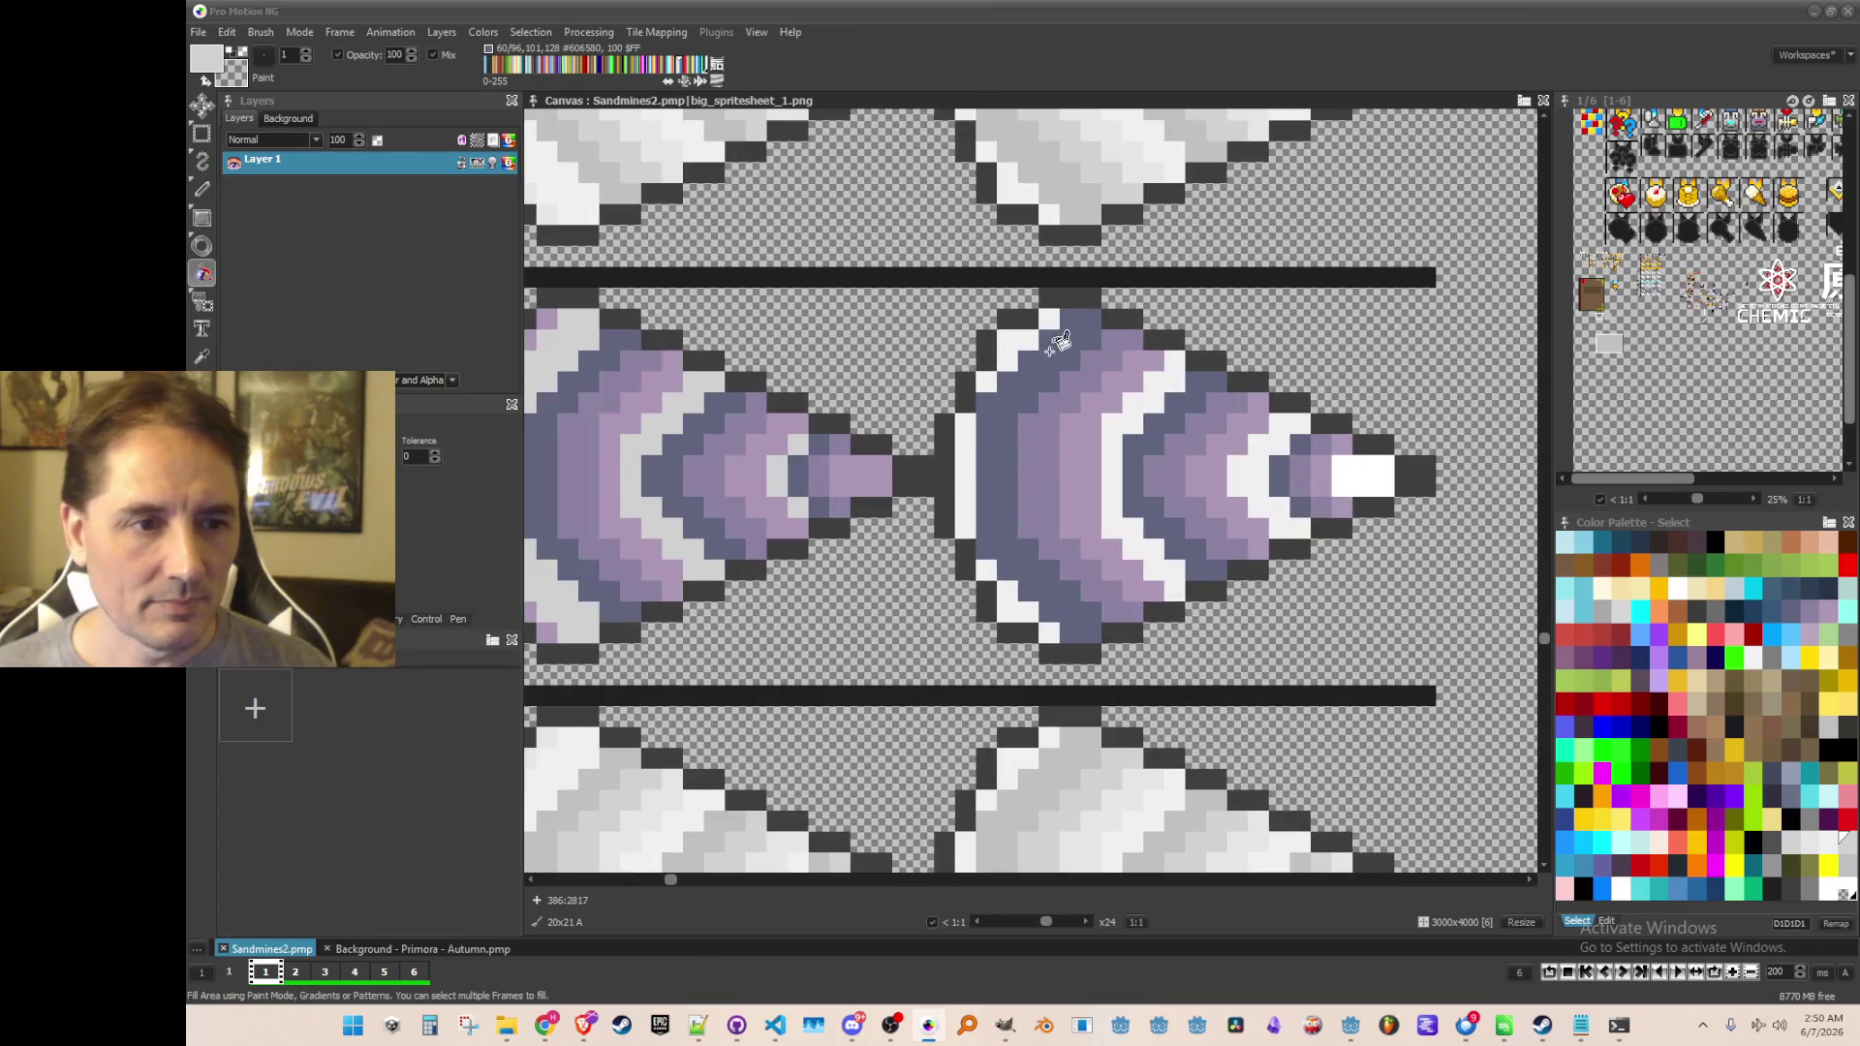
Grey the cone's white upper-left, left and lower-left edge pixels, plus the right cone's arc and tip
{"action": "left_click", "coordinate": [1031, 334]}
{"action": "left_click", "coordinate": [1007, 358]}
{"action": "left_click", "coordinate": [988, 380]}
{"action": "left_click", "coordinate": [967, 453]}
{"action": "left_click", "coordinate": [983, 582]}
{"action": "left_click", "coordinate": [1008, 610]}
{"action": "left_click", "coordinate": [1046, 635]}
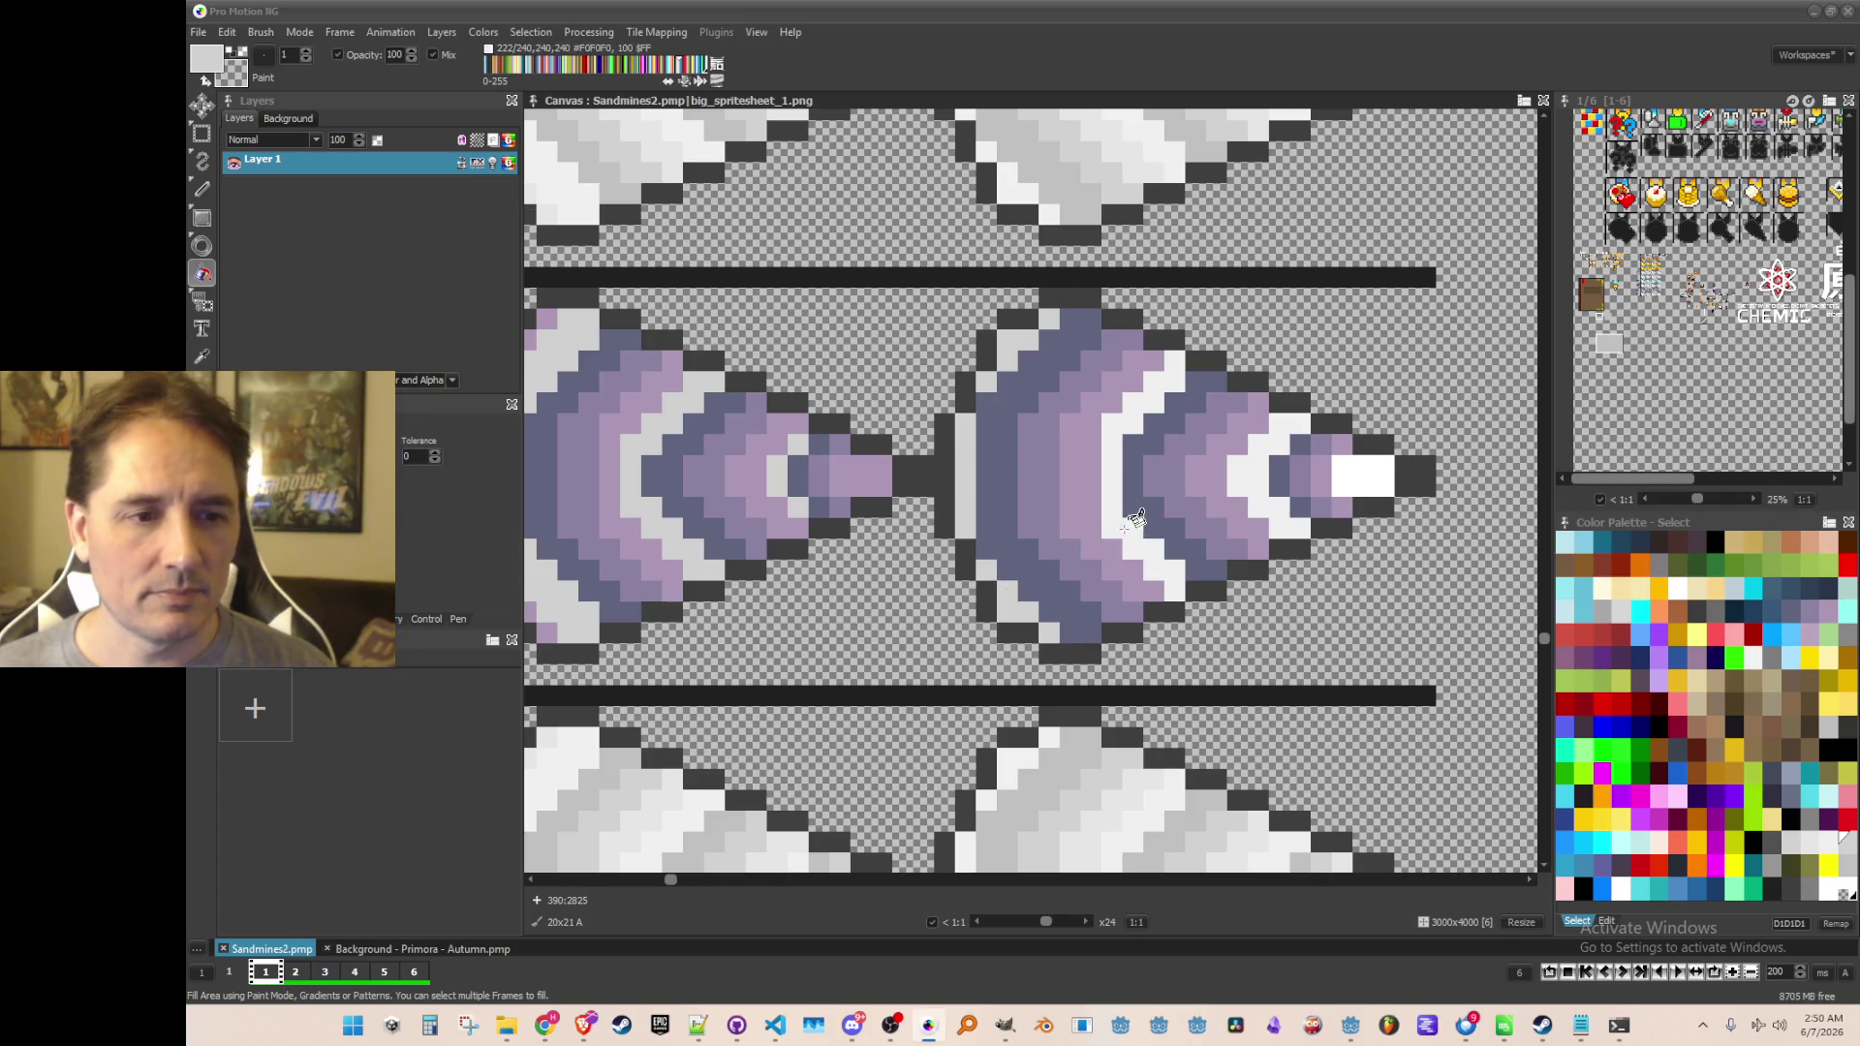
{"action": "left_click", "coordinate": [1125, 525]}
{"action": "left_click", "coordinate": [1259, 480]}
{"action": "left_click", "coordinate": [1361, 479]}
{"action": "scroll", "coordinate": [994, 599], "scroll_direction": "down", "scroll_amount": 4}
{"action": "scroll", "coordinate": [932, 628], "scroll_direction": "up", "scroll_amount": 1}
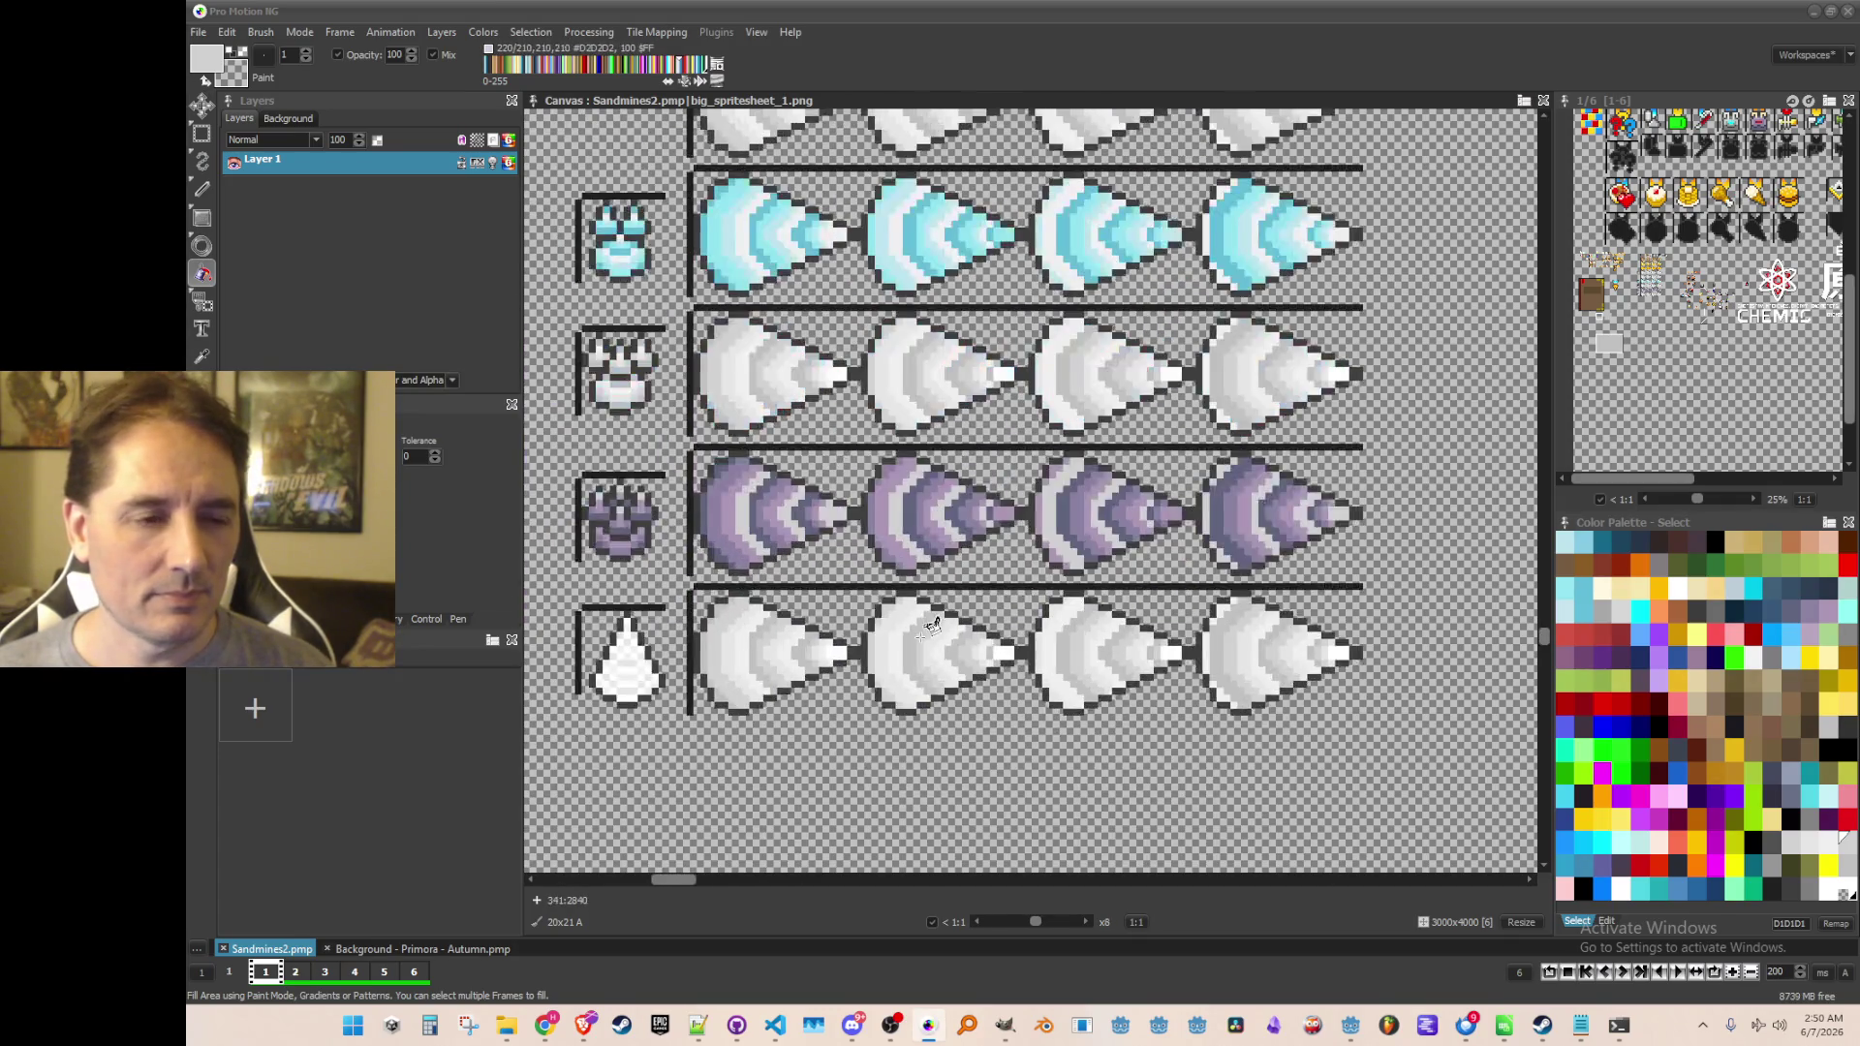
Zoom into the white drop row and pick white from the drop icon
{"action": "scroll", "coordinate": [932, 627], "scroll_direction": "up", "scroll_amount": 1}
{"action": "scroll", "coordinate": [949, 620], "scroll_direction": "down", "scroll_amount": 1}
{"action": "scroll", "coordinate": [983, 608], "scroll_direction": "down", "scroll_amount": 1}
{"action": "scroll", "coordinate": [983, 608], "scroll_direction": "up", "scroll_amount": 1}
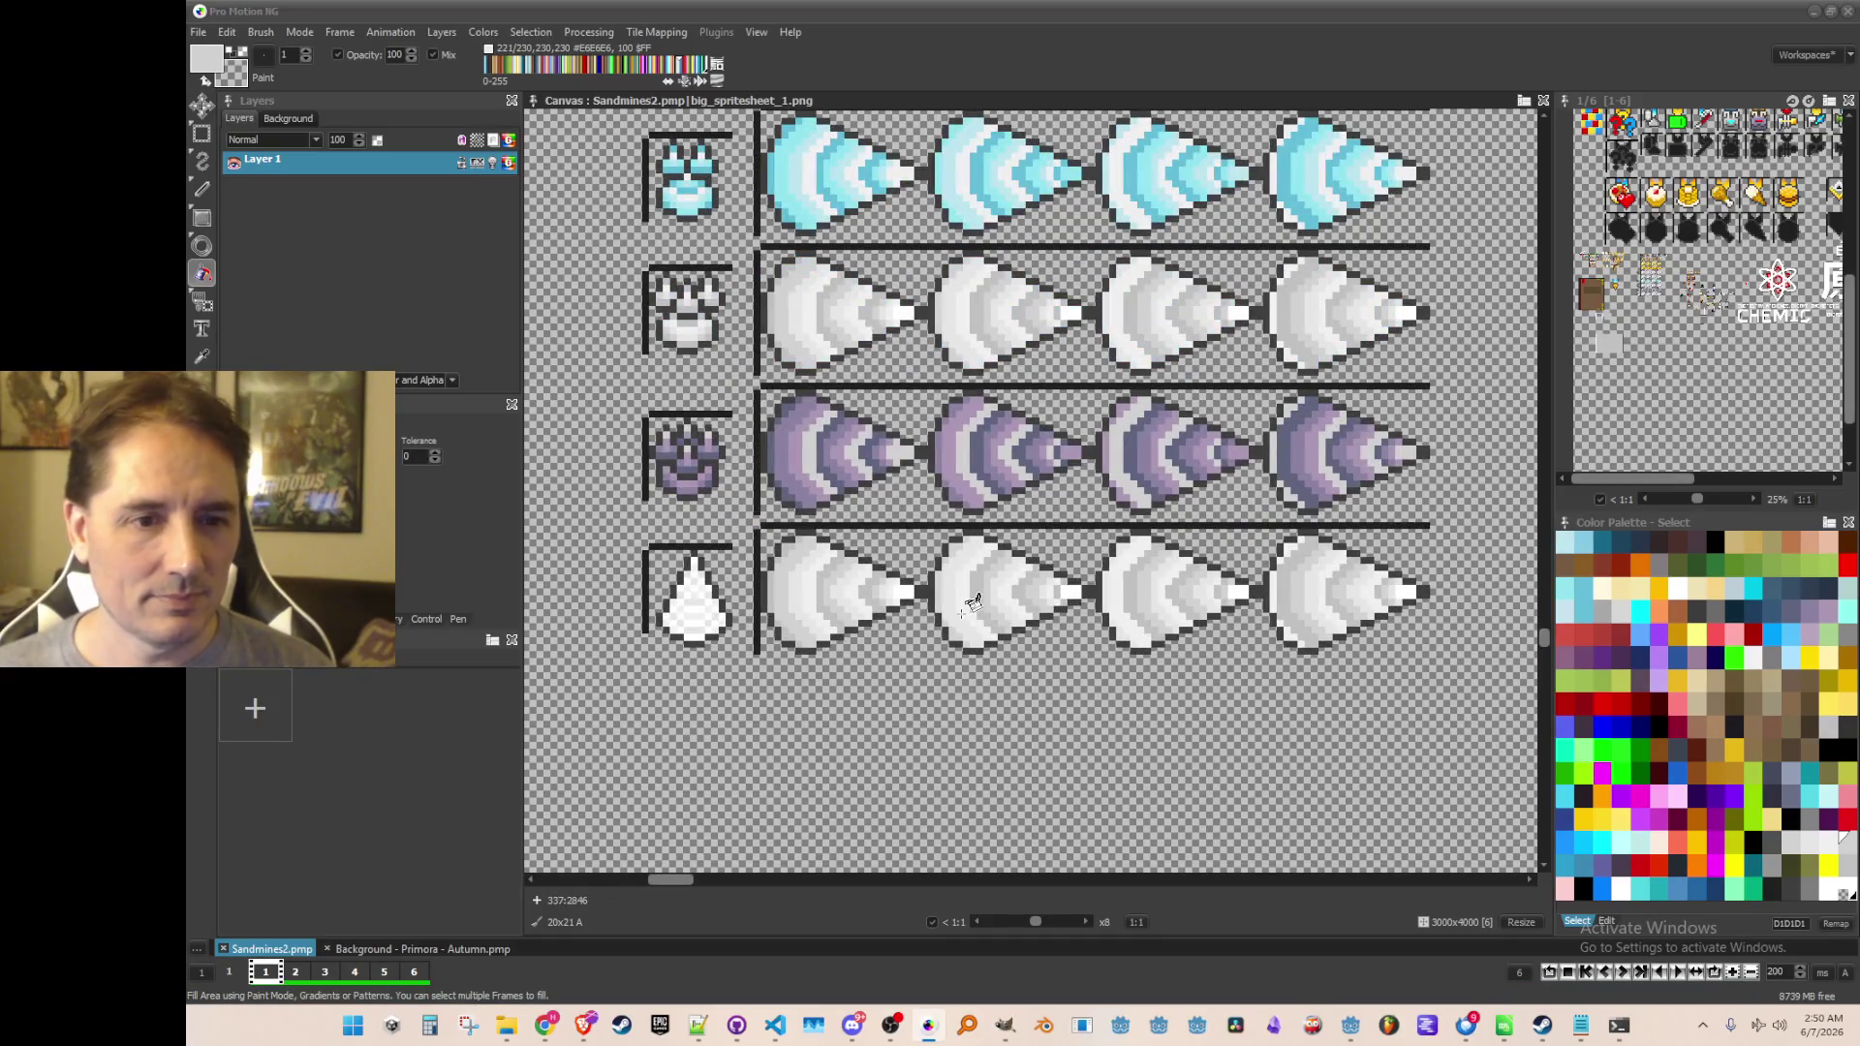
{"action": "scroll", "coordinate": [901, 610], "scroll_direction": "down", "scroll_amount": 1}
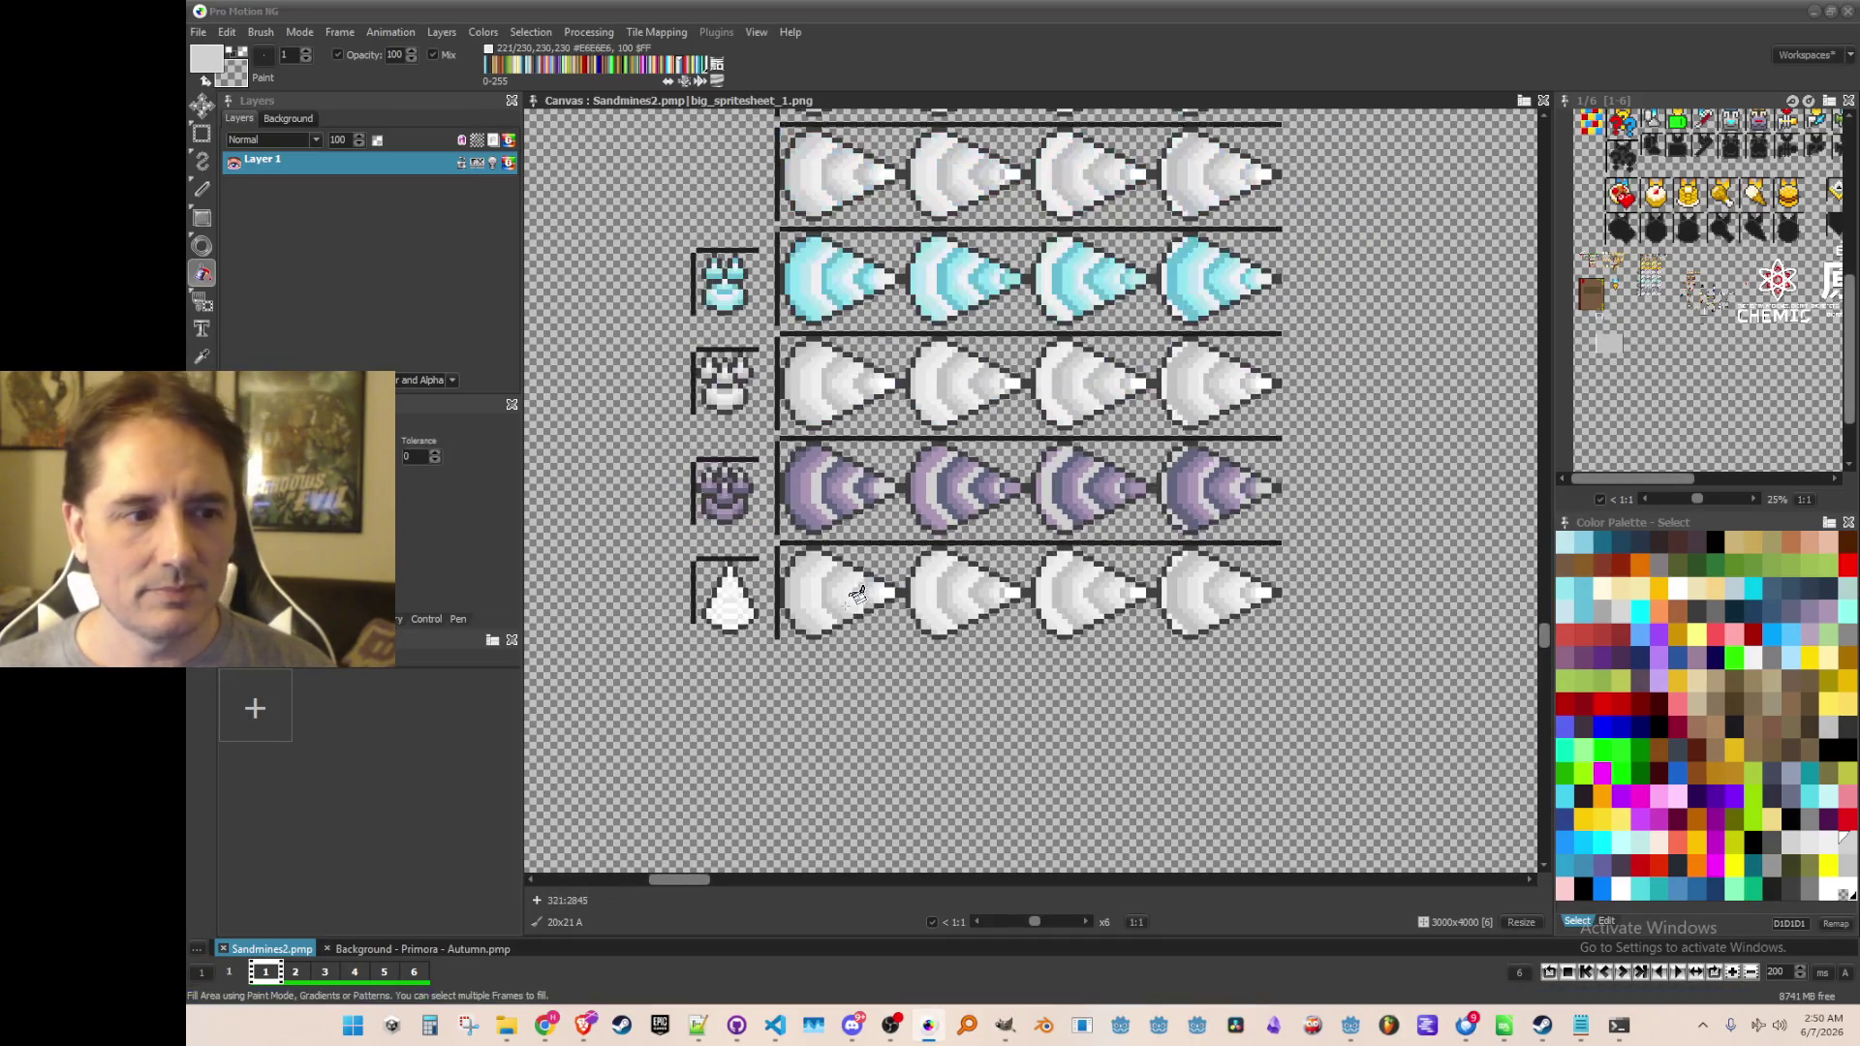
{"action": "scroll", "coordinate": [831, 668], "scroll_direction": "up", "scroll_amount": 1}
{"action": "scroll", "coordinate": [831, 669], "scroll_direction": "up", "scroll_amount": 4}
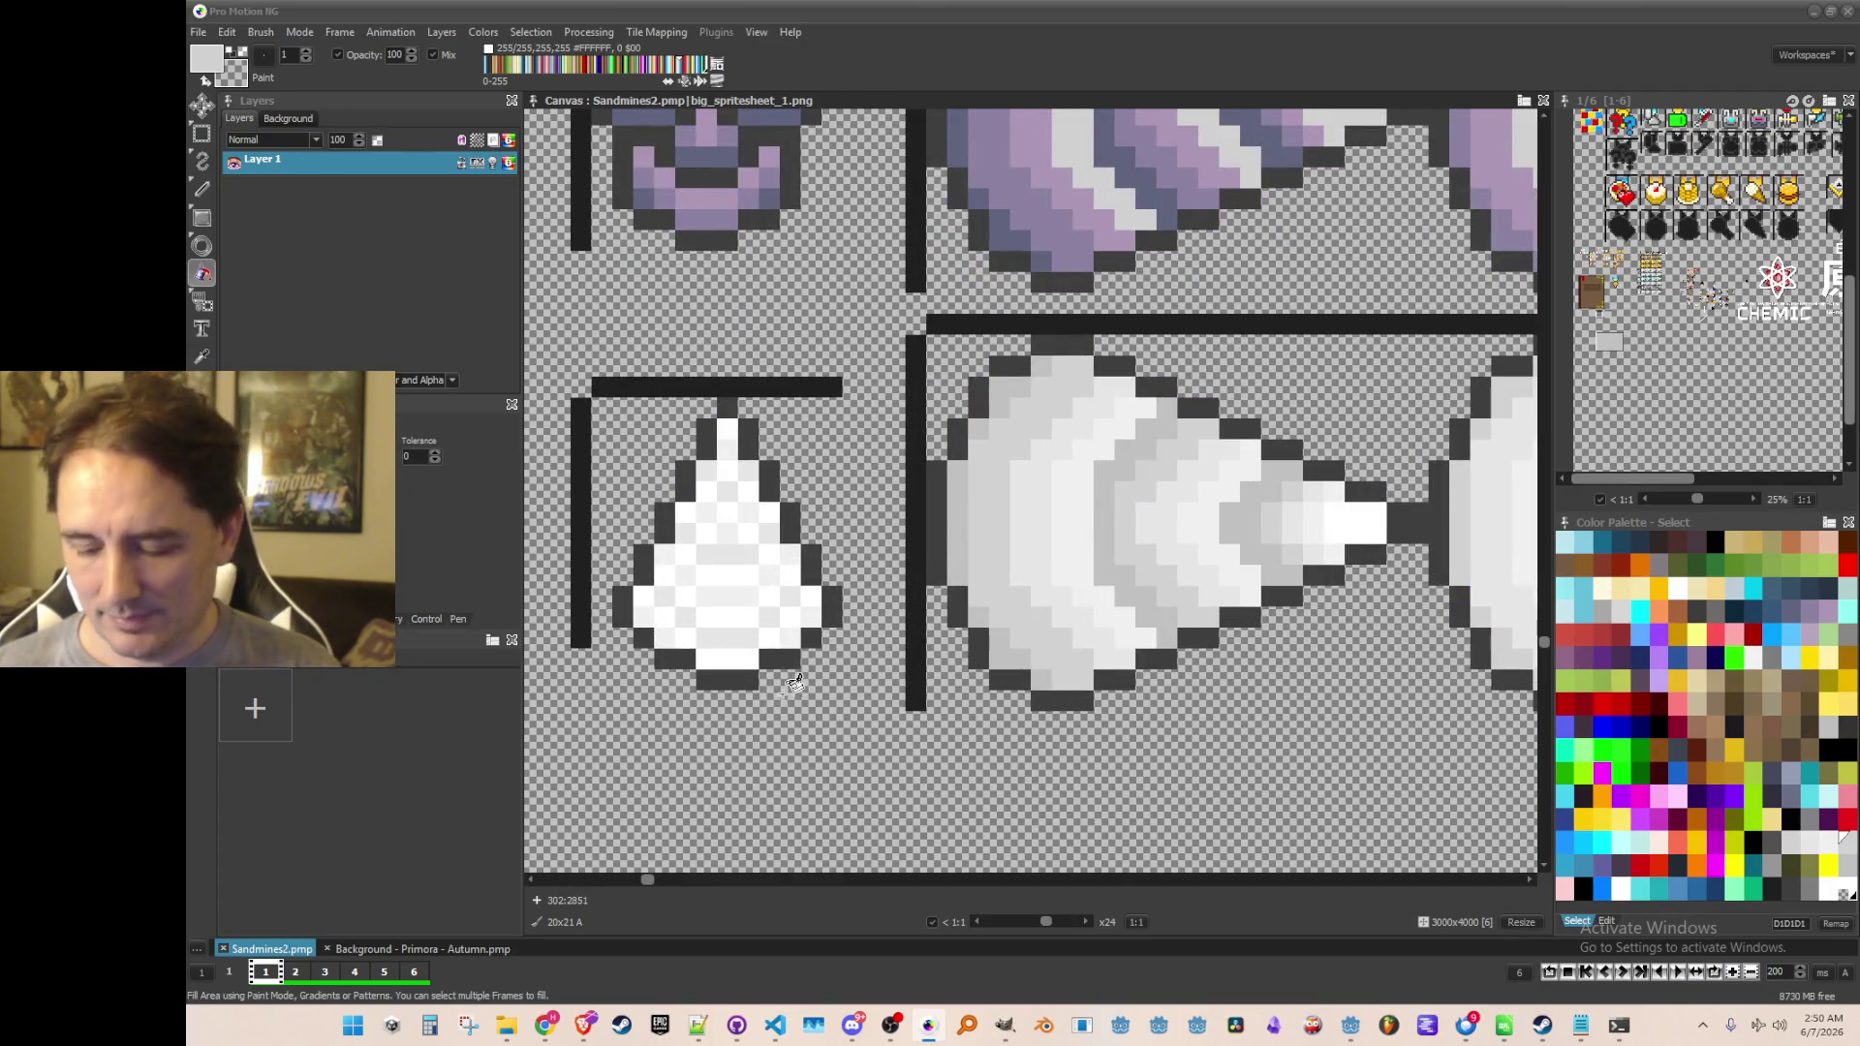
{"action": "key", "text": "comma"}
{"action": "left_click", "coordinate": [742, 646]}
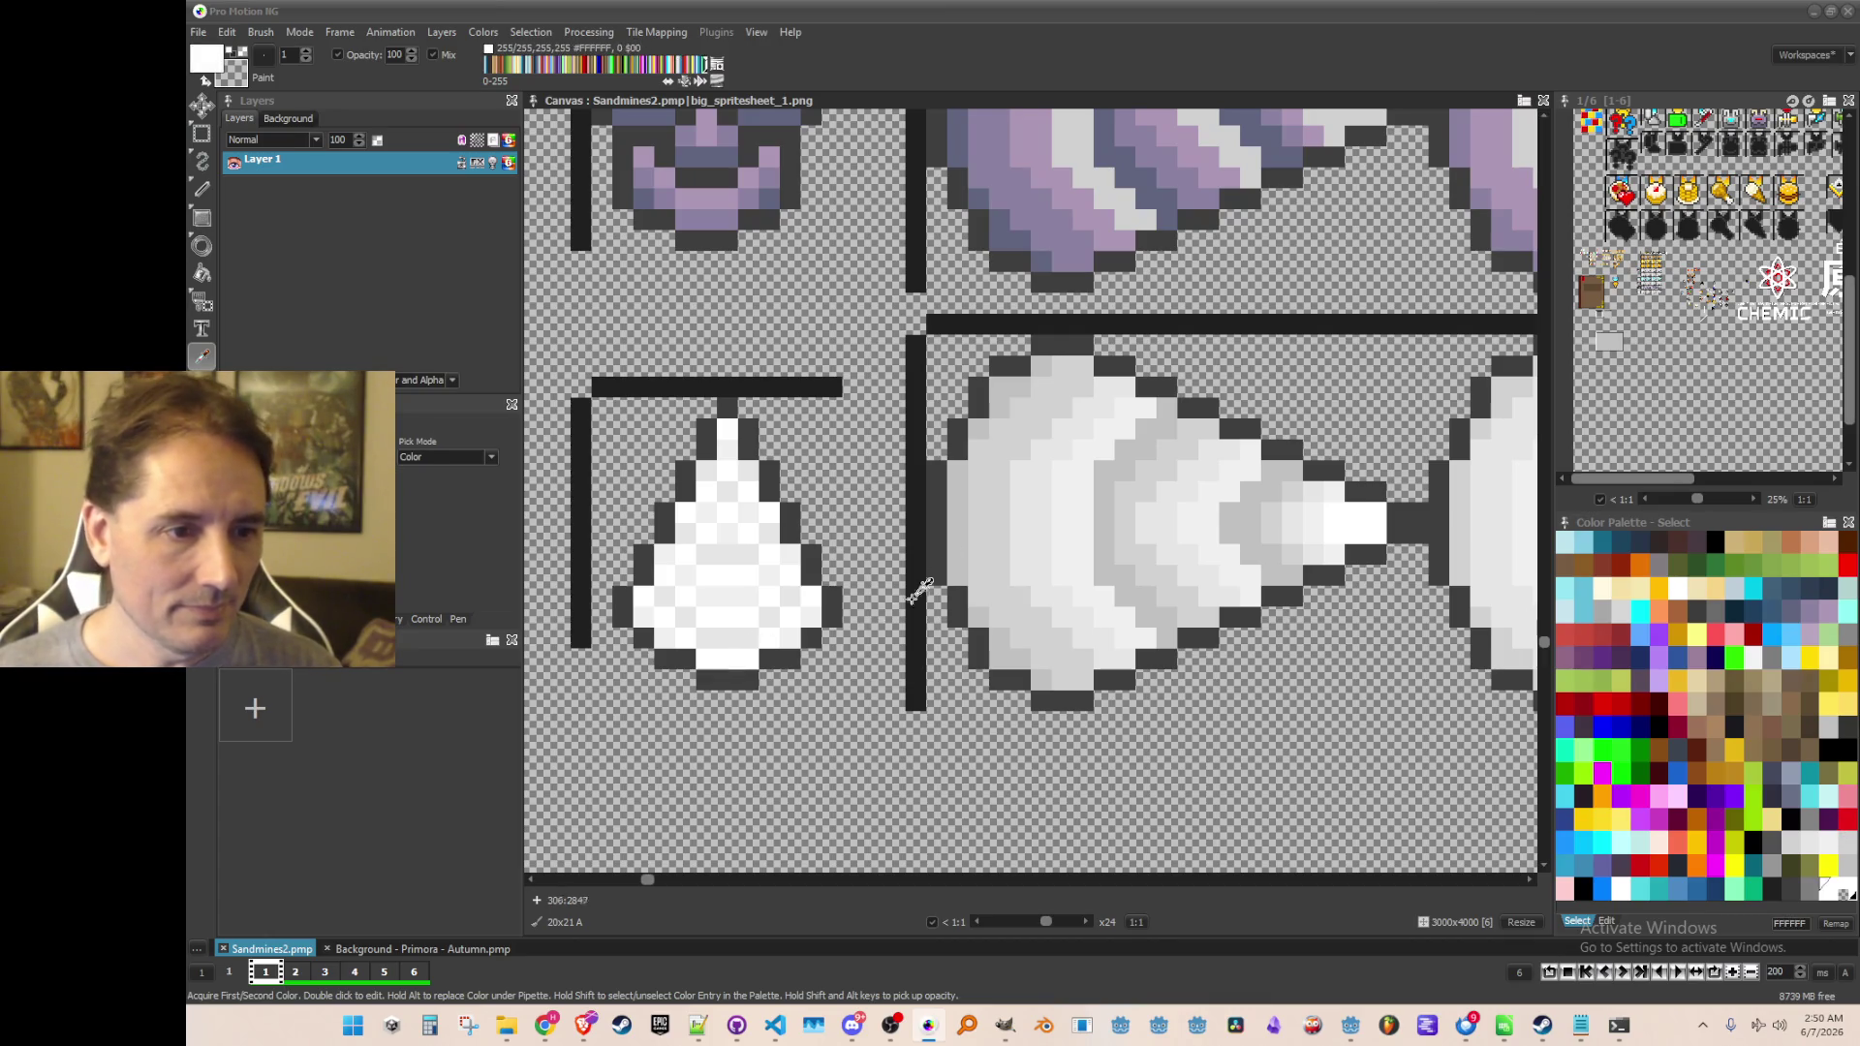
{"action": "key", "text": "comma"}
Whiten the first cone's lower-left pixels, central bands and the band near its tip
{"action": "mouse_move", "coordinate": [1027, 696]}
{"action": "left_mouse_down"}
{"action": "mouse_move", "coordinate": [998, 688]}
{"action": "mouse_move", "coordinate": [947, 614]}
{"action": "mouse_move", "coordinate": [933, 530]}
{"action": "mouse_move", "coordinate": [957, 448]}
{"action": "mouse_move", "coordinate": [1017, 377]}
{"action": "left_mouse_up"}
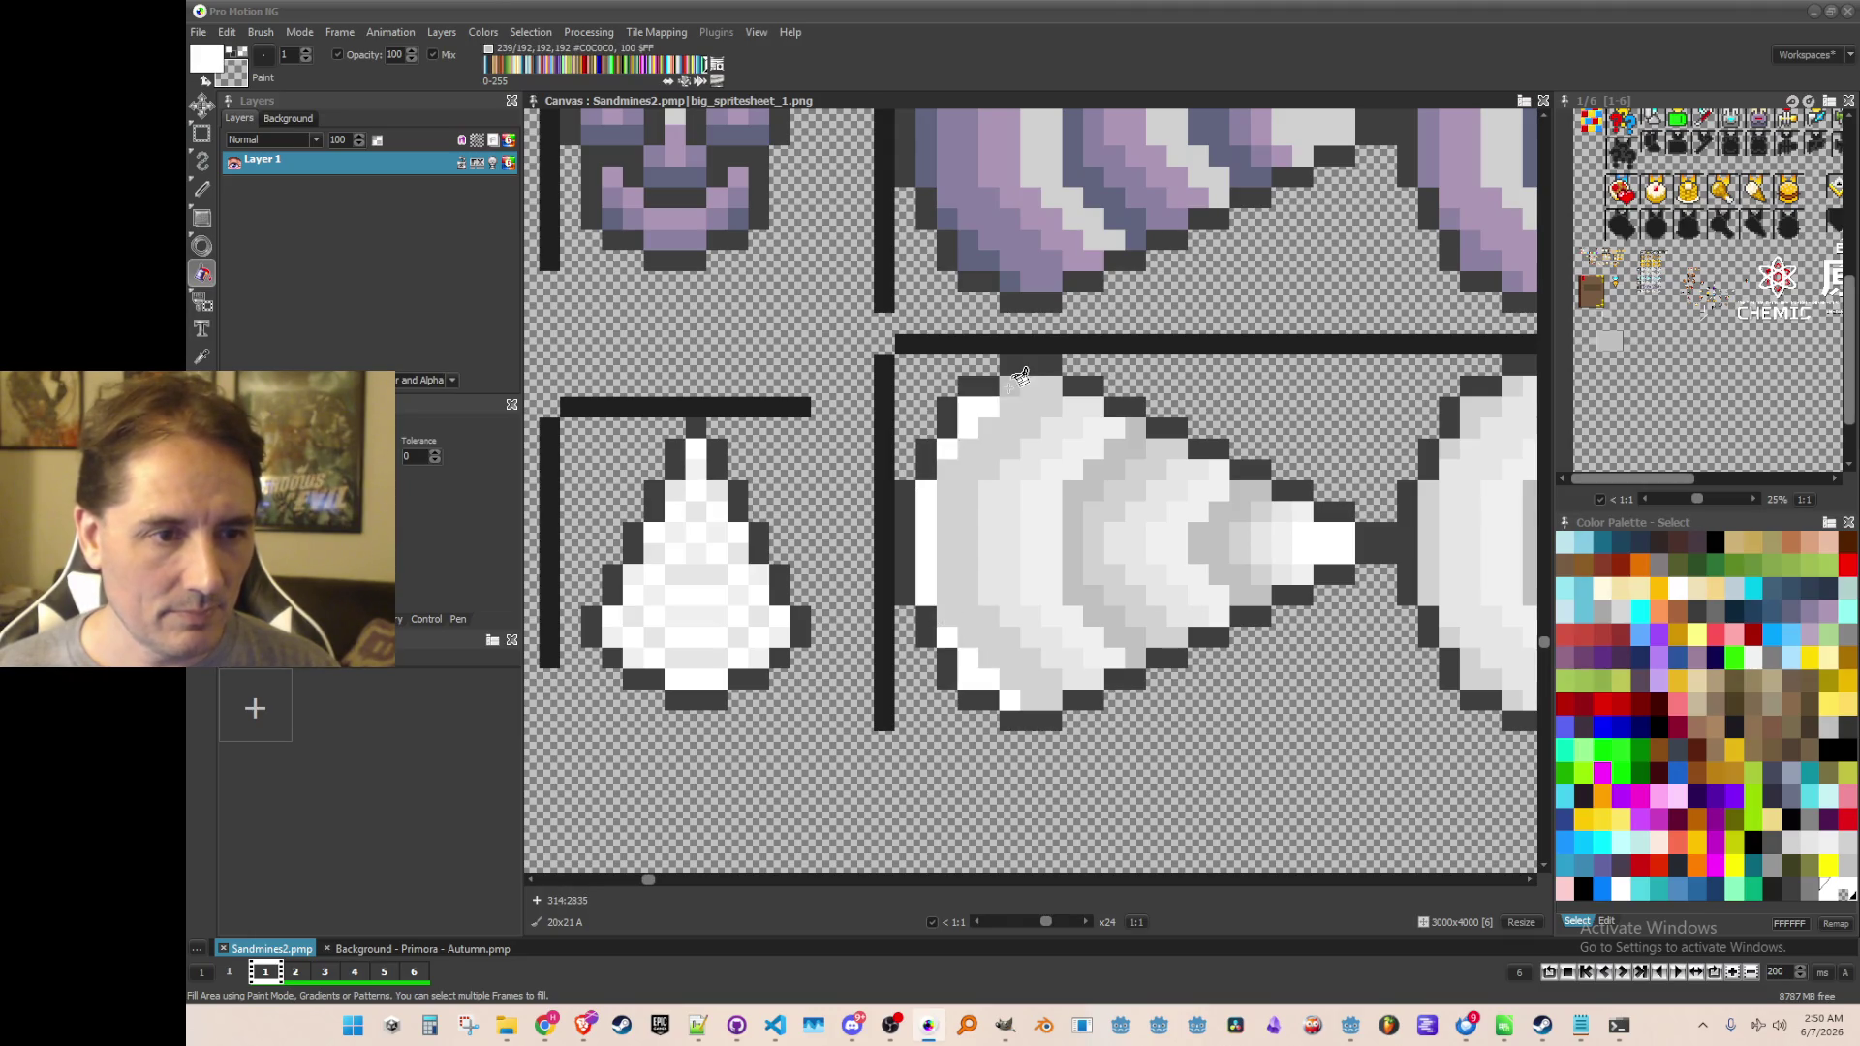
{"action": "left_click", "coordinate": [1055, 436]}
{"action": "left_click", "coordinate": [1099, 482]}
{"action": "left_click", "coordinate": [1201, 518]}
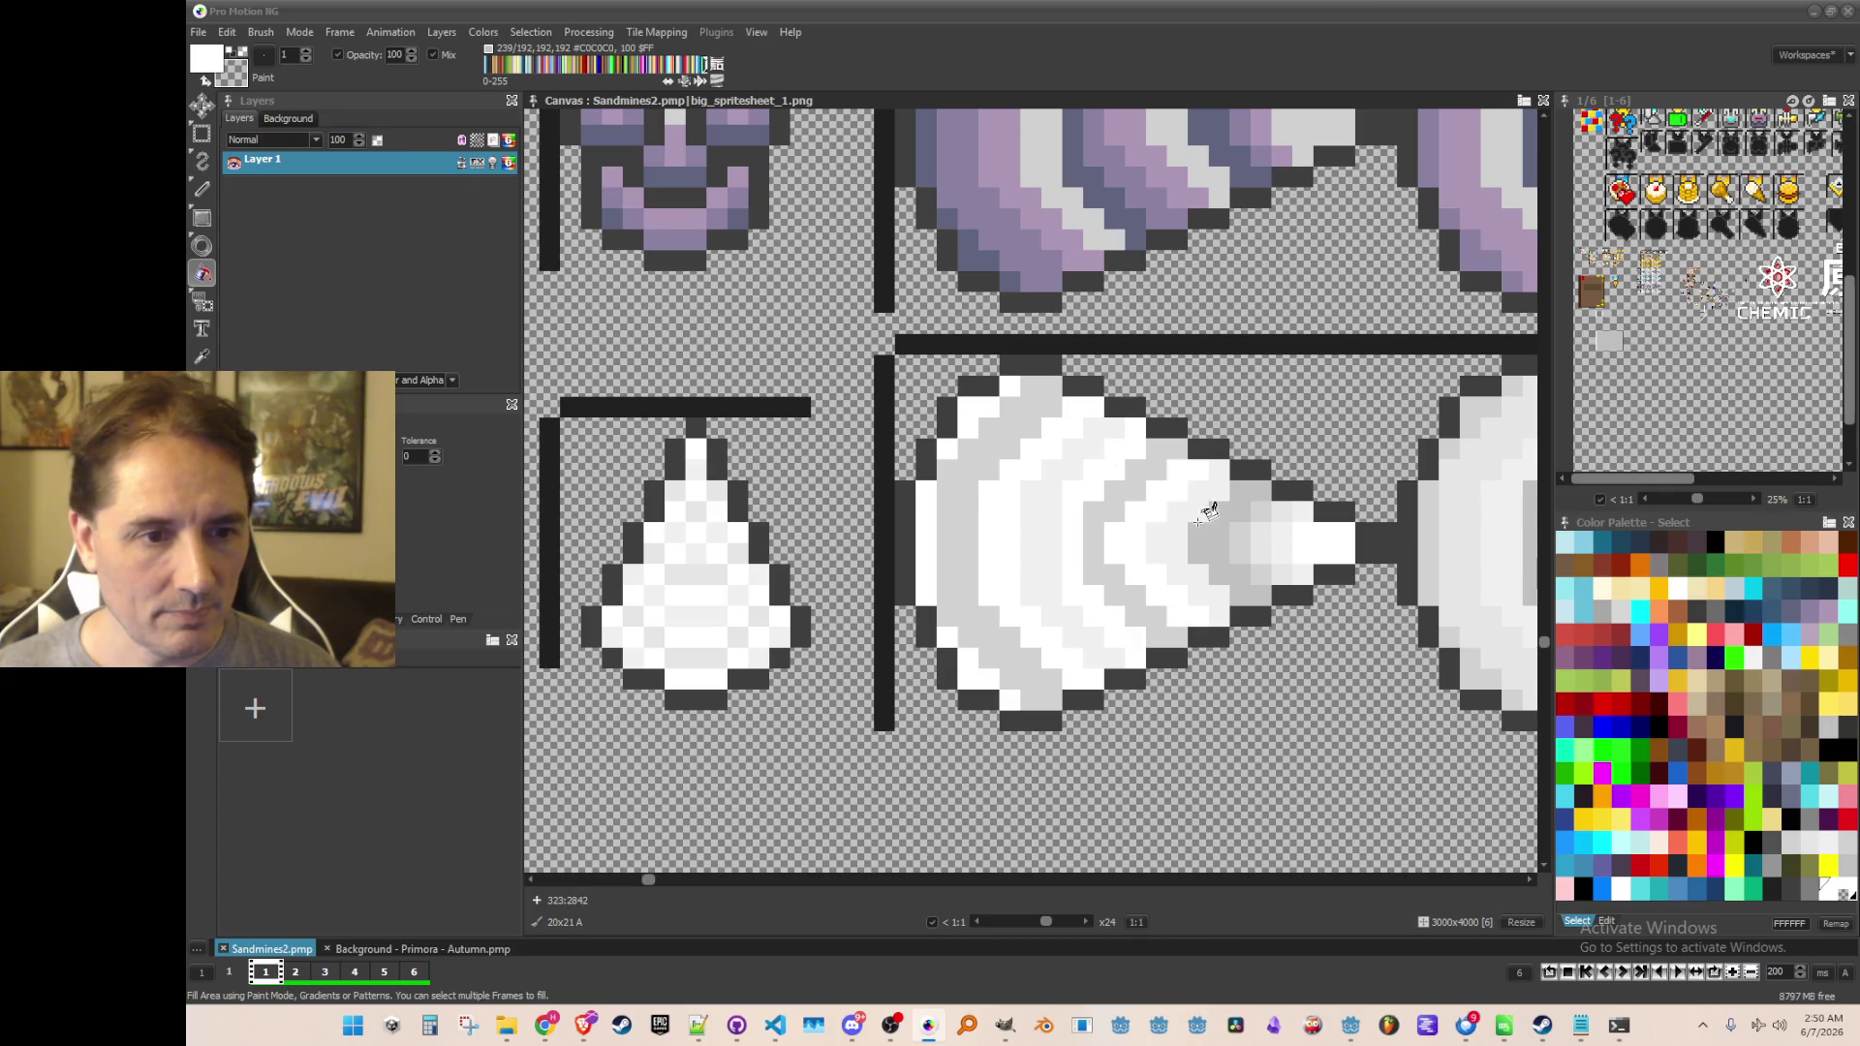
{"action": "left_click", "coordinate": [1216, 527]}
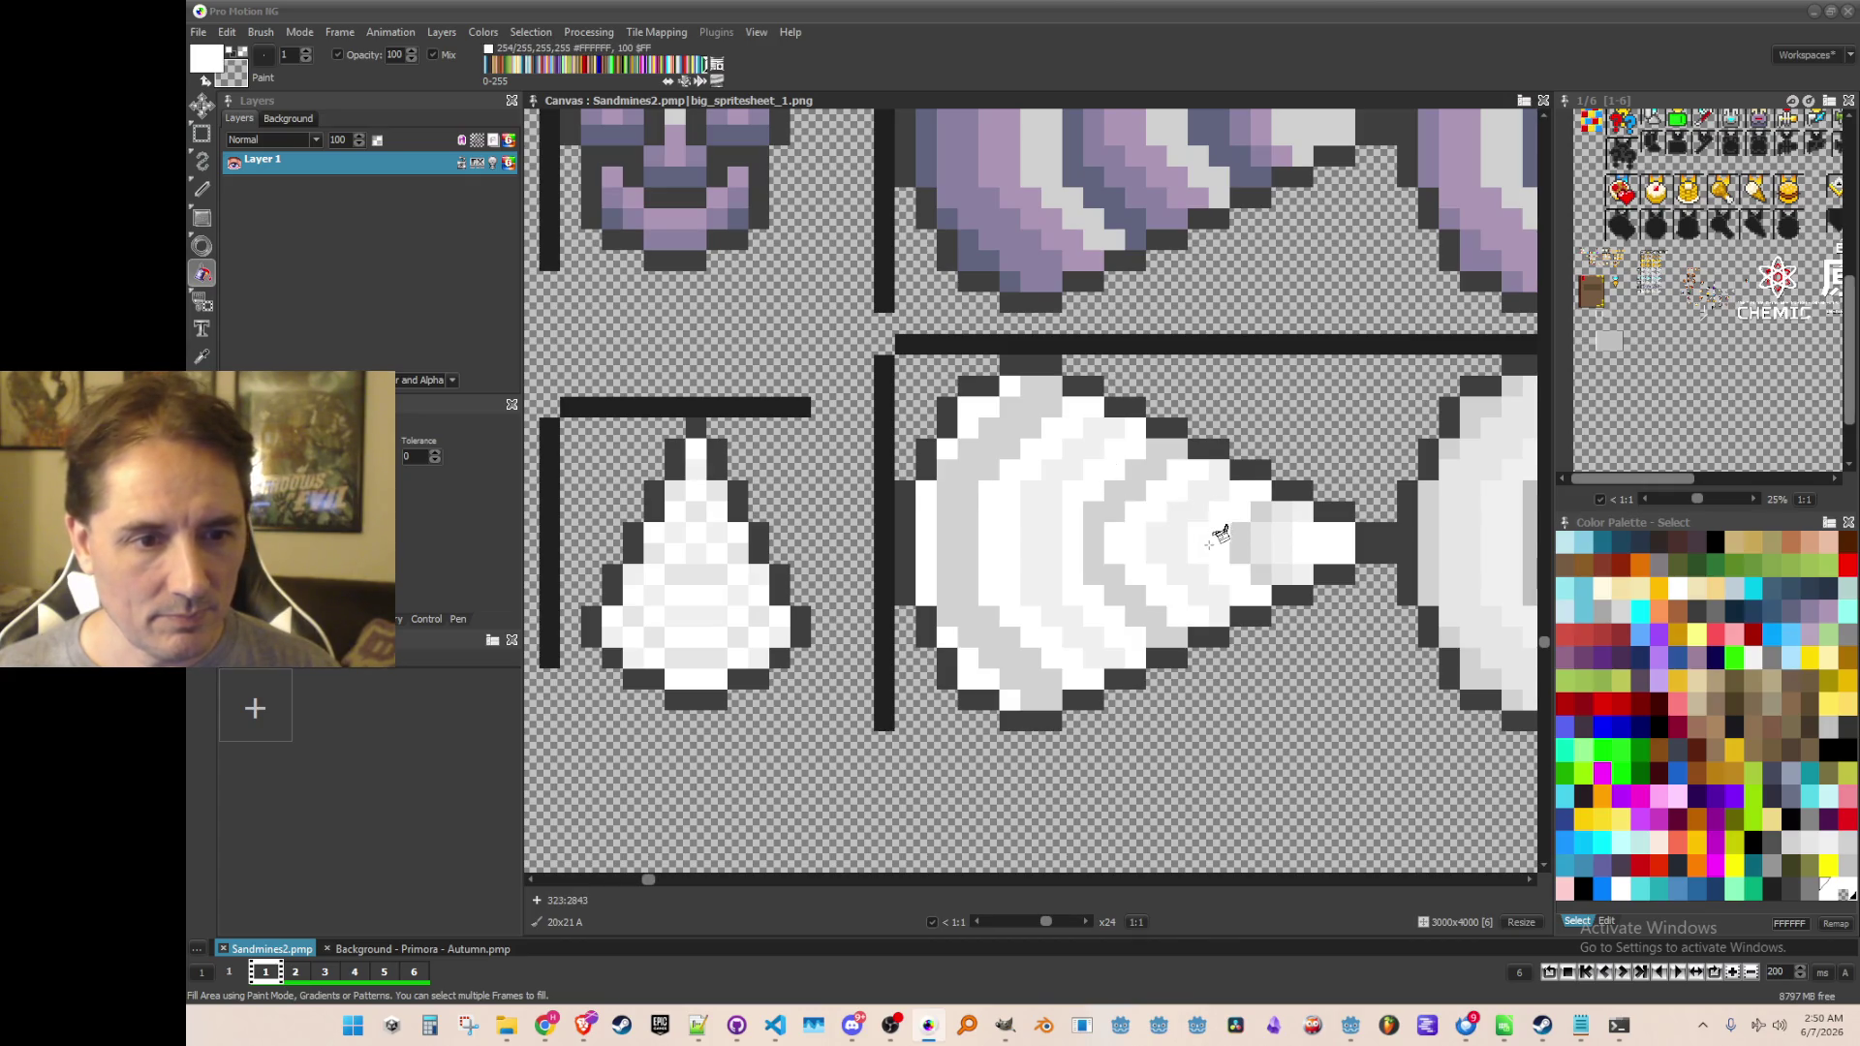
Whiten the cone's tip band, then refill five shading bands with #E6E6E6 grey picked from the drop
{"action": "left_click", "coordinate": [1266, 533]}
{"action": "left_click", "coordinate": [1271, 518]}
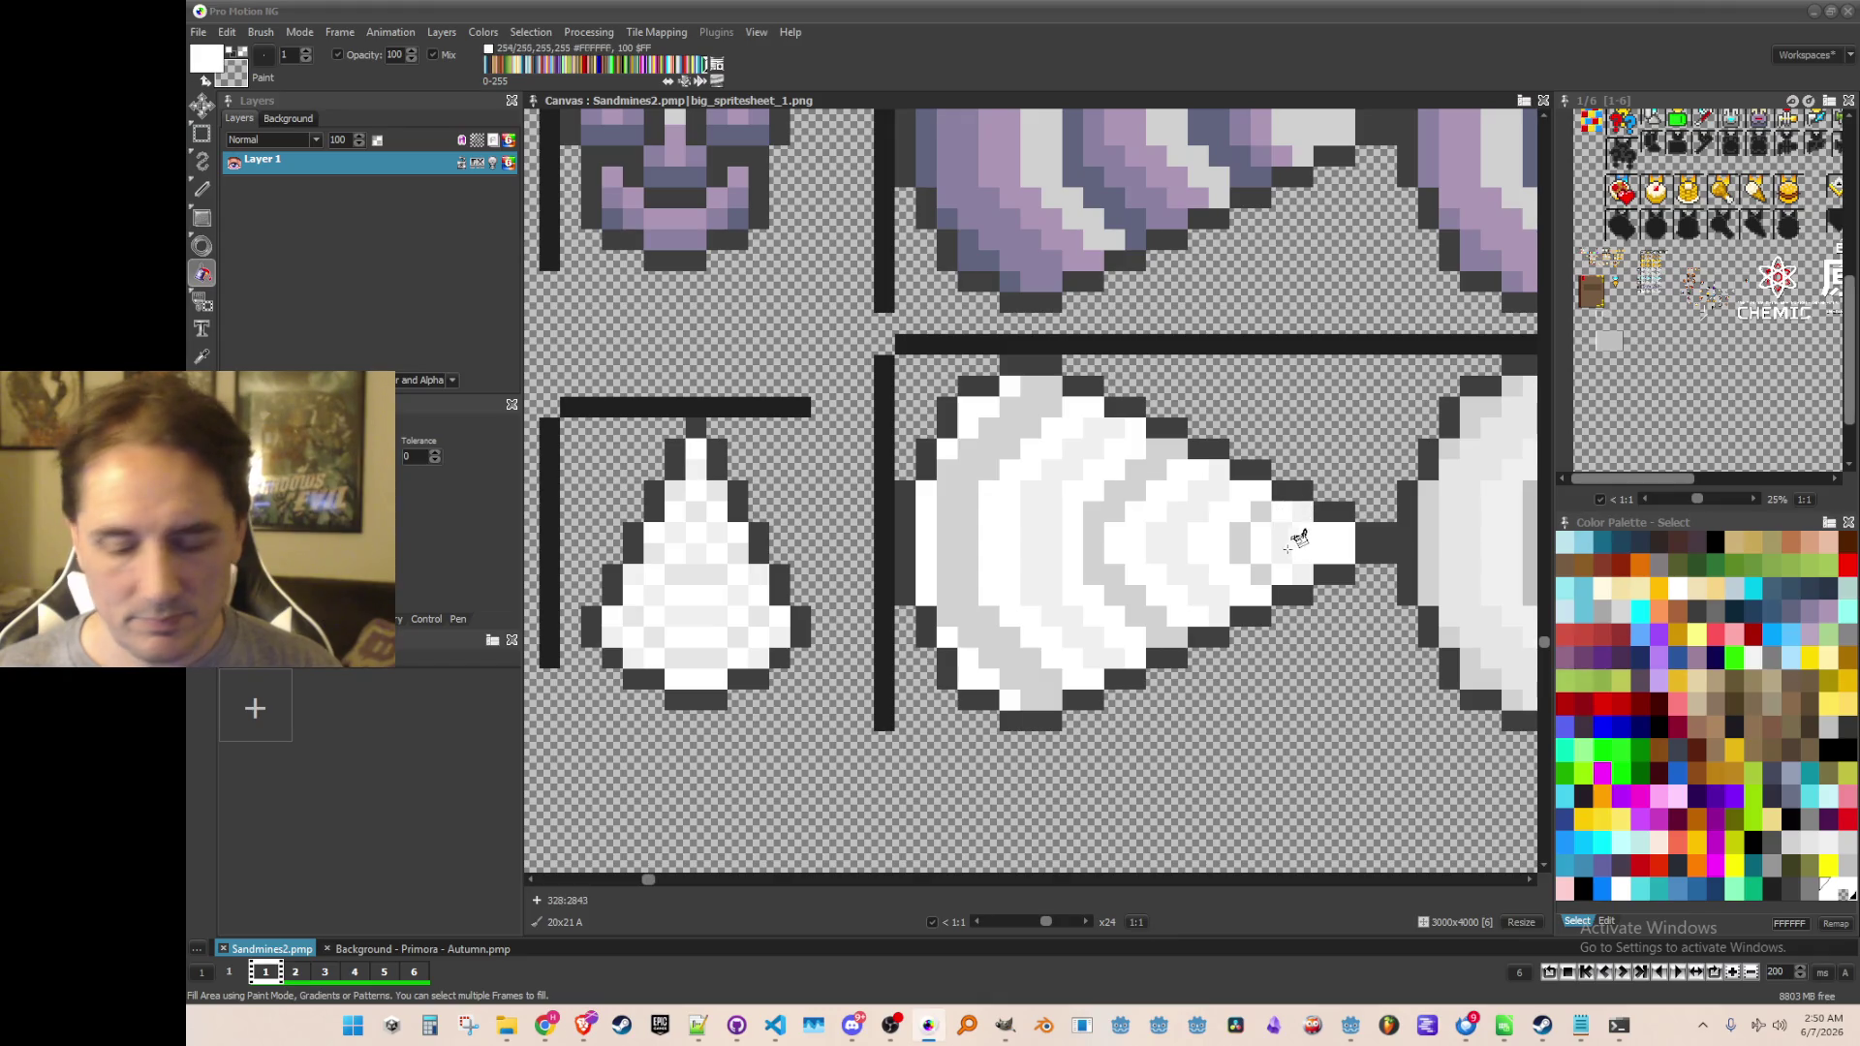
{"action": "key", "text": "comma"}
{"action": "left_click", "coordinate": [717, 487]}
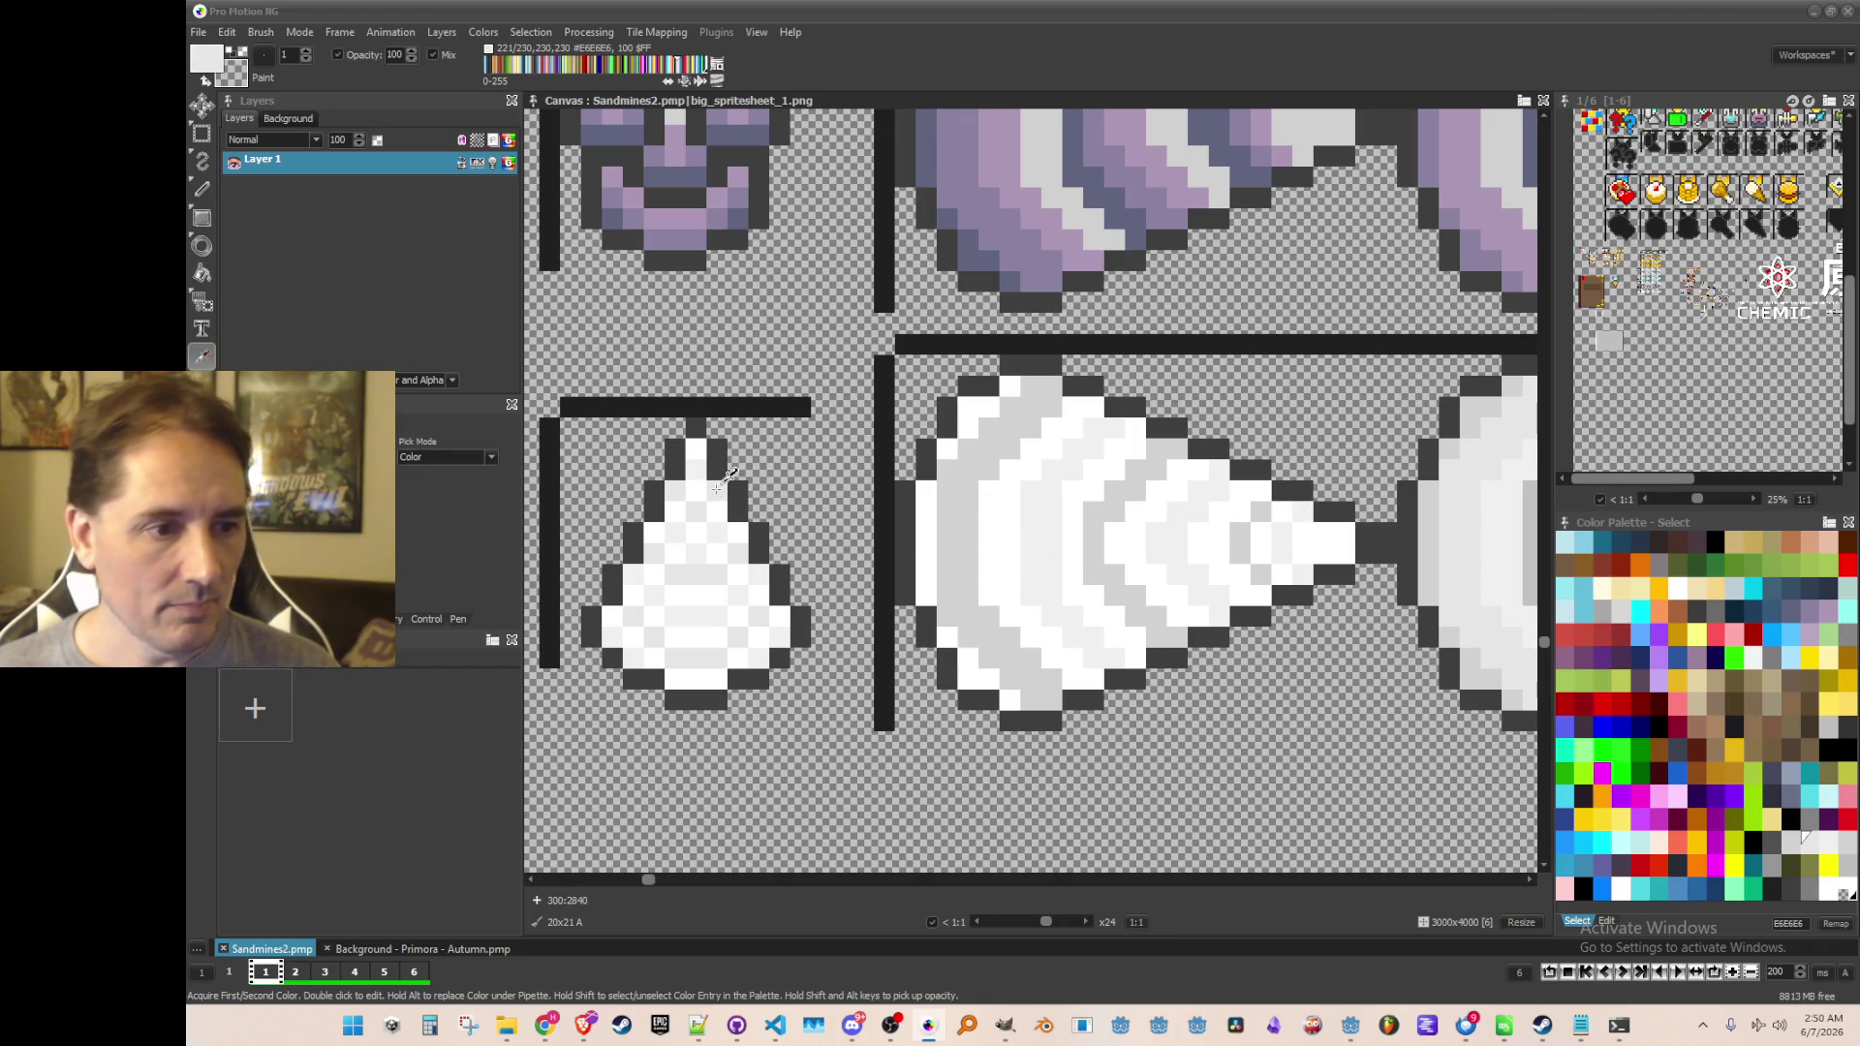
{"action": "key", "text": "f"}
{"action": "left_click", "coordinate": [1012, 607]}
{"action": "left_click", "coordinate": [1074, 570]}
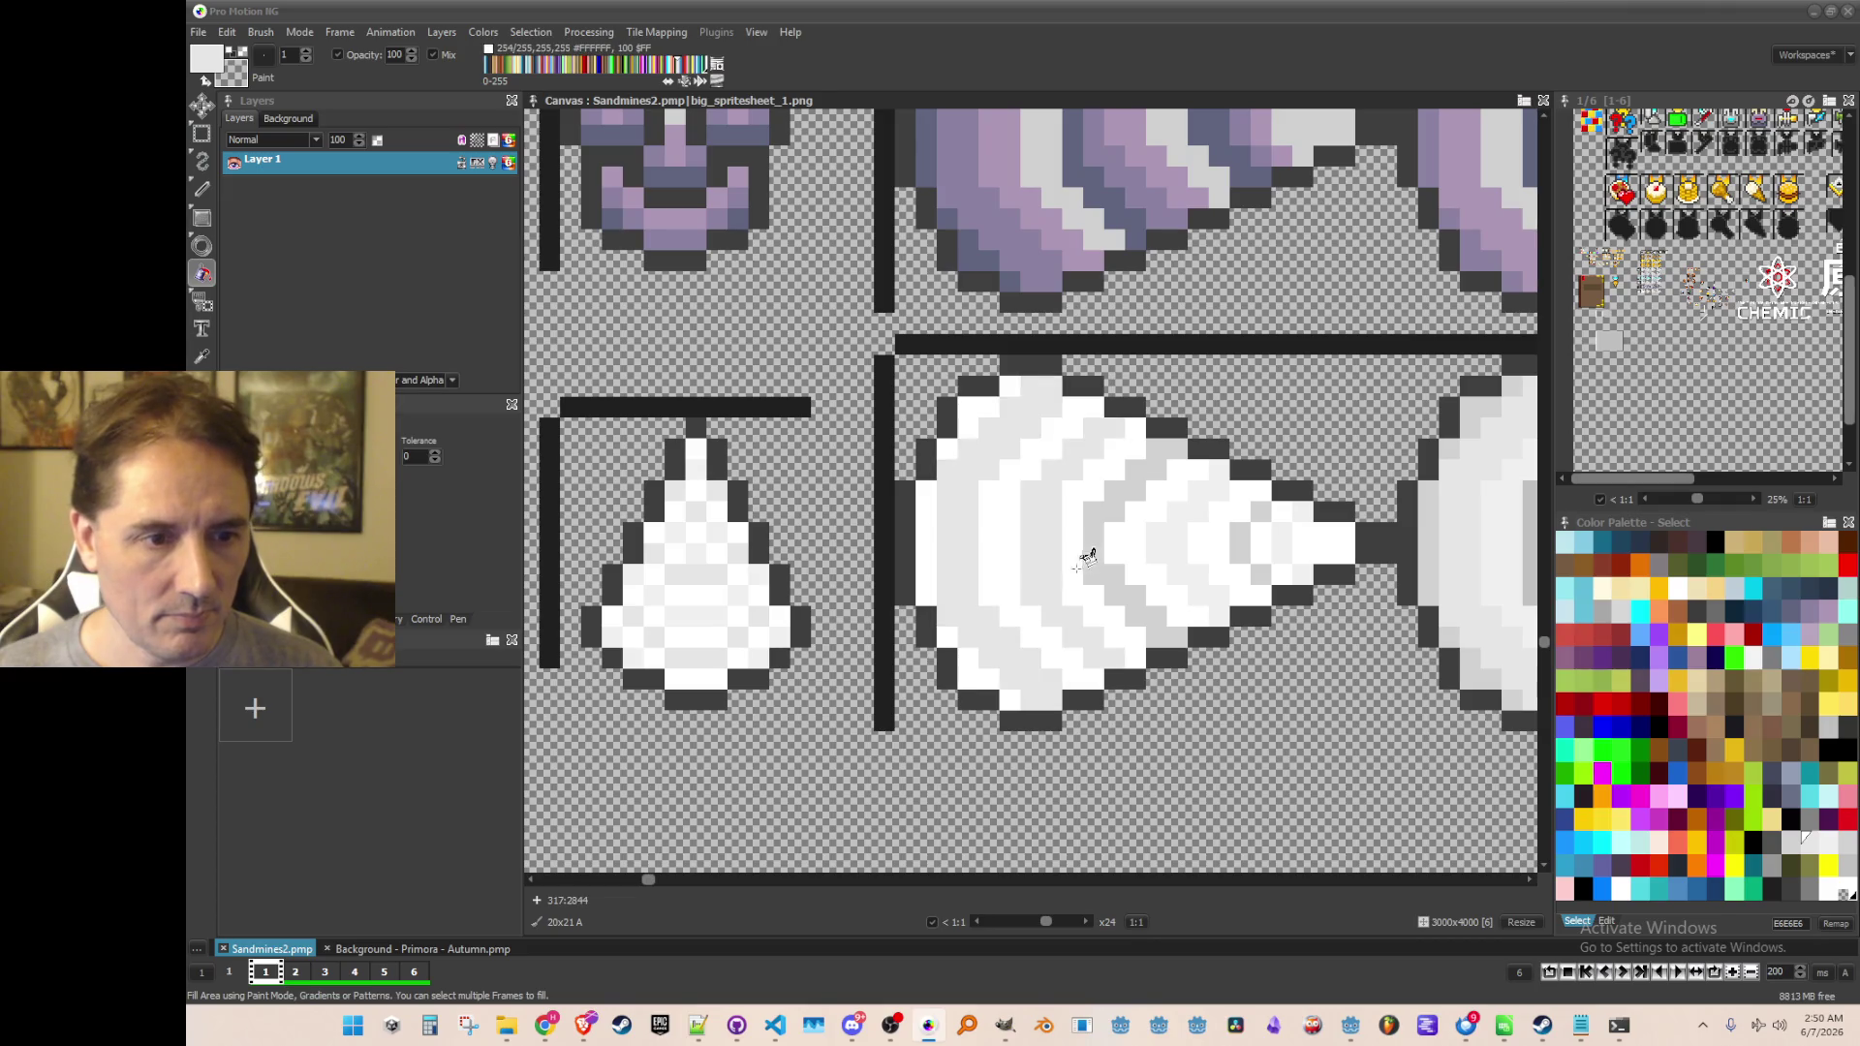
{"action": "left_click", "coordinate": [1104, 544]}
{"action": "left_click", "coordinate": [1183, 533]}
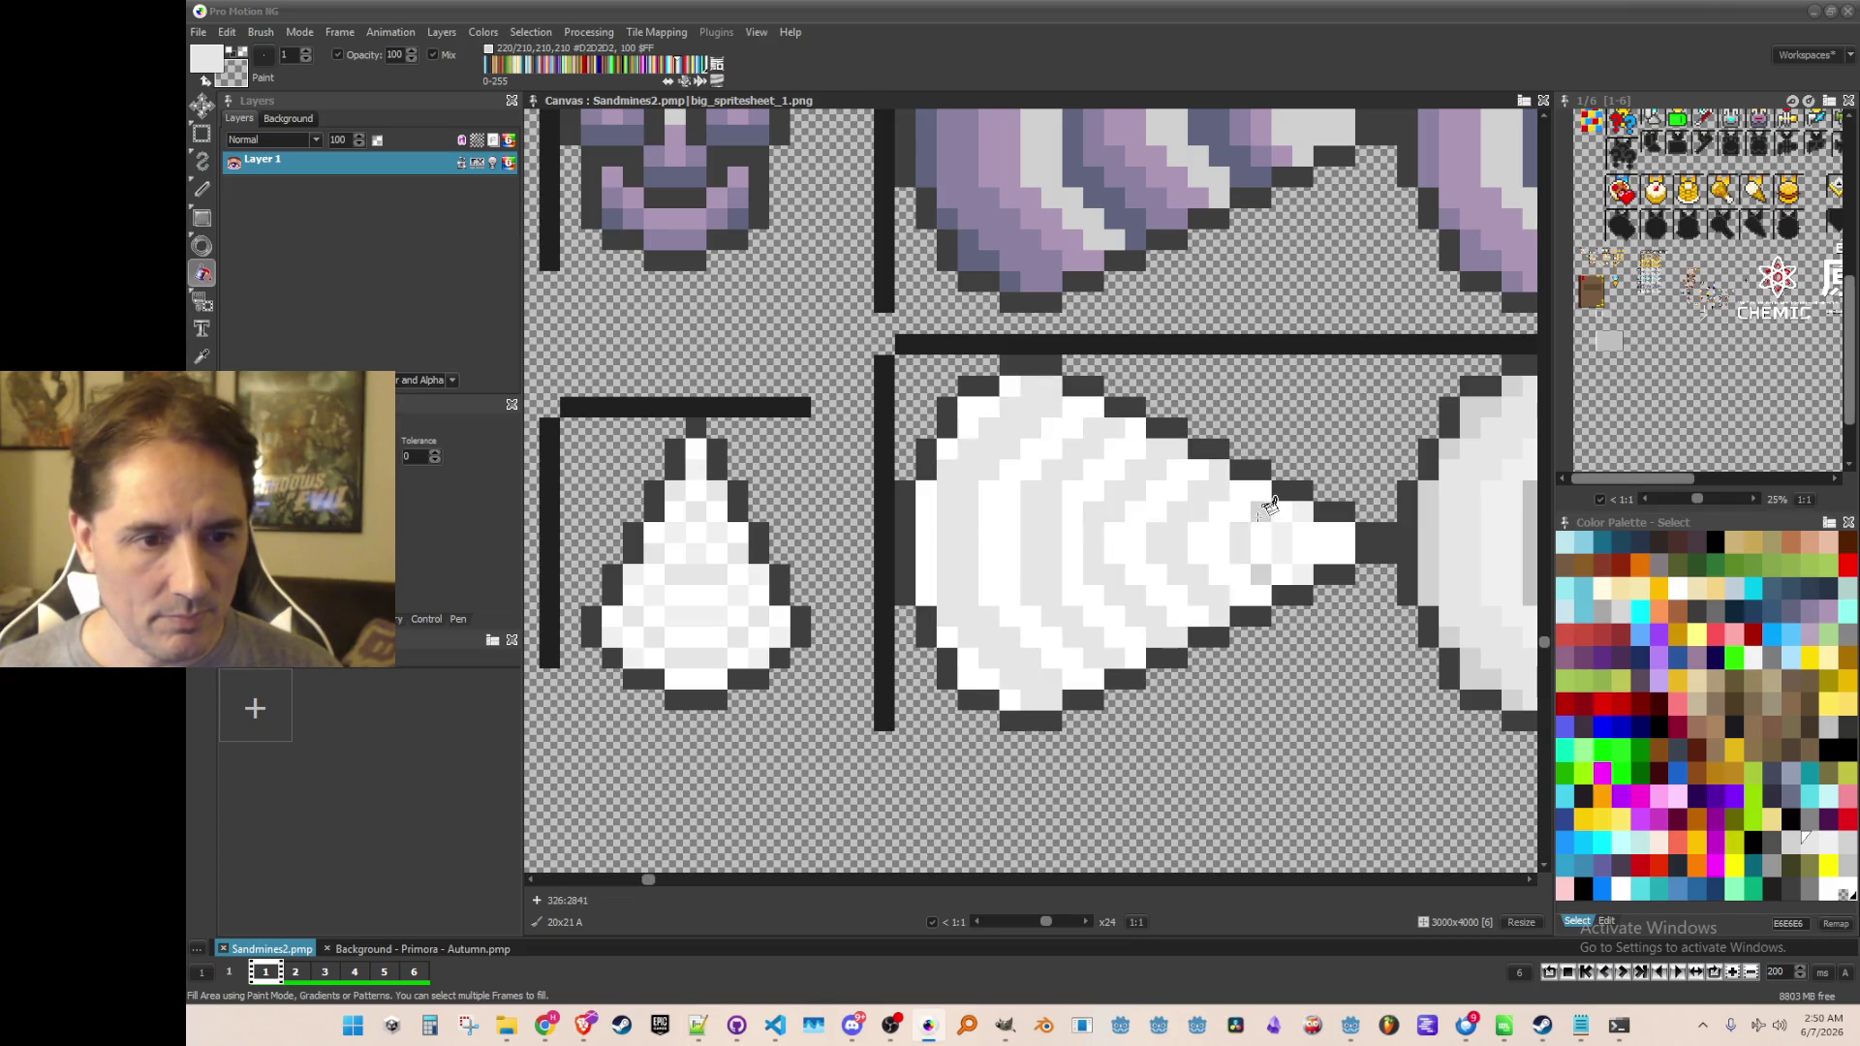
{"action": "left_click", "coordinate": [1287, 542]}
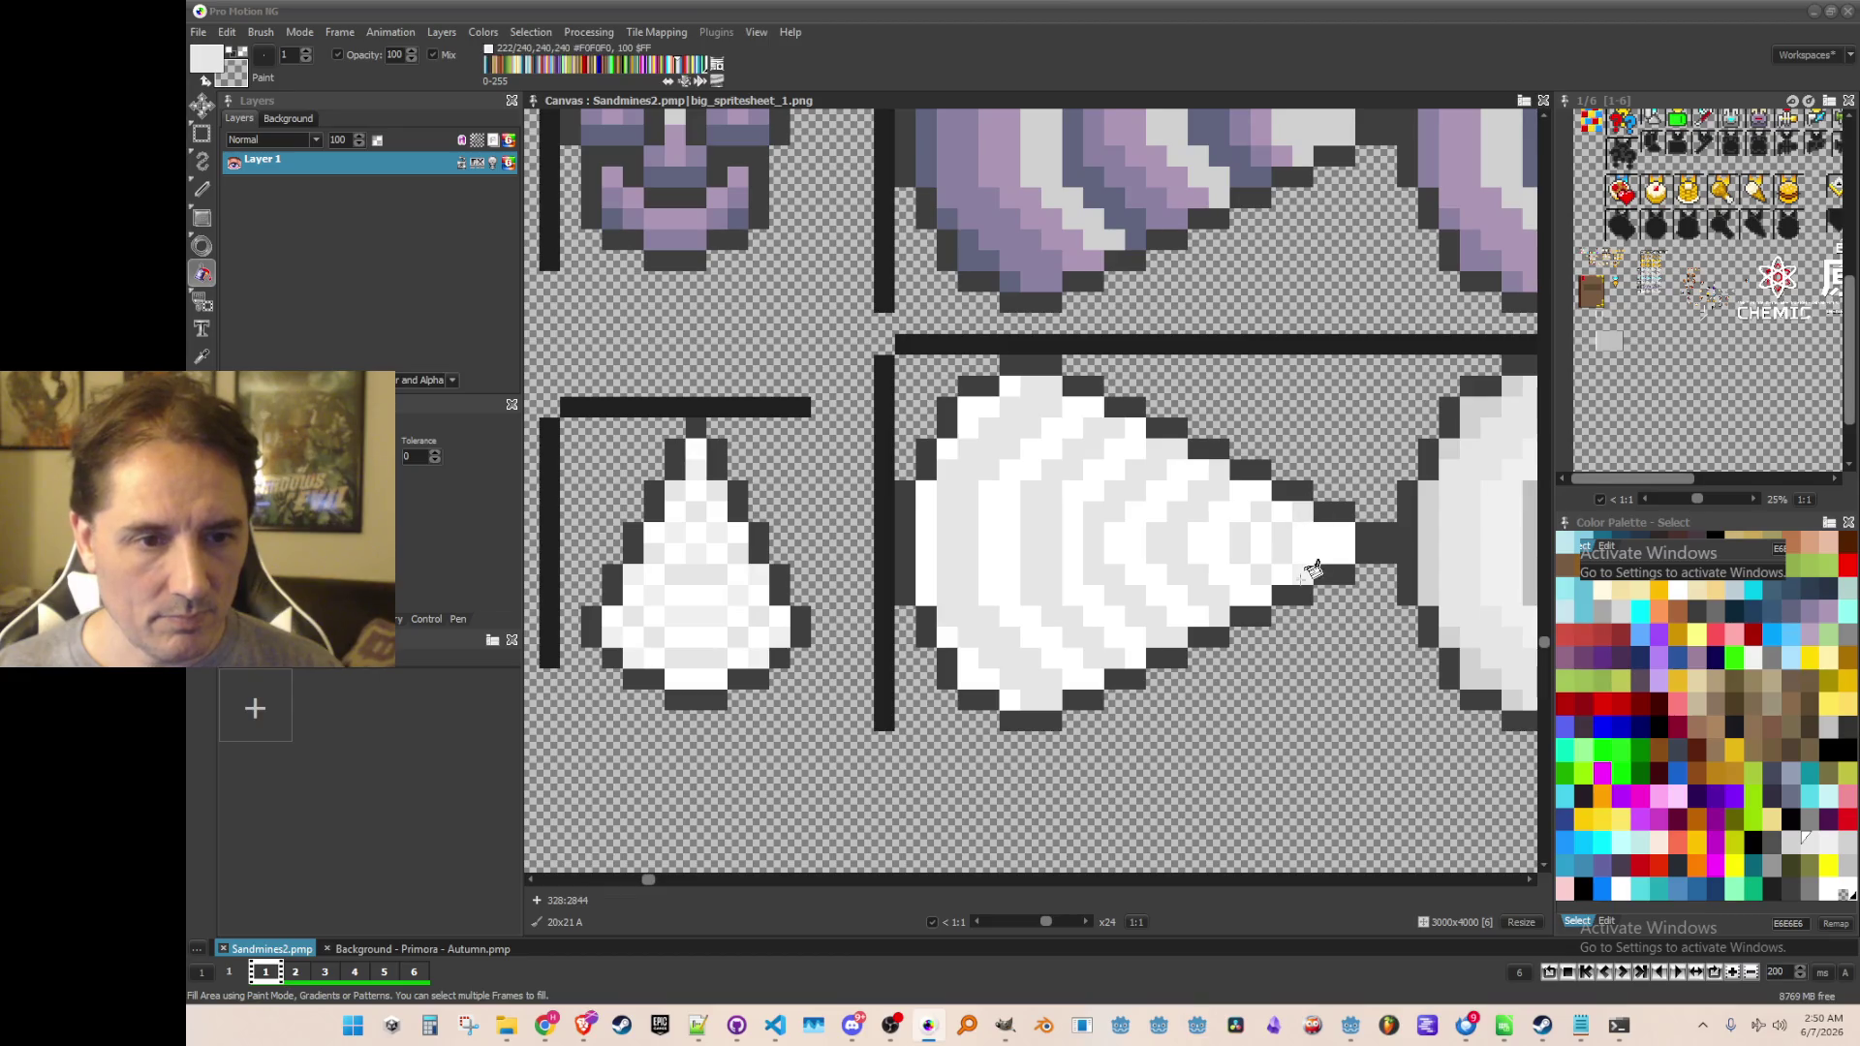
Zoom and pan the canvas around the white drop-row cones
{"action": "scroll", "coordinate": [1320, 572], "scroll_direction": "down", "scroll_amount": 2}
{"action": "scroll", "coordinate": [1259, 649], "scroll_direction": "right", "scroll_amount": 2}
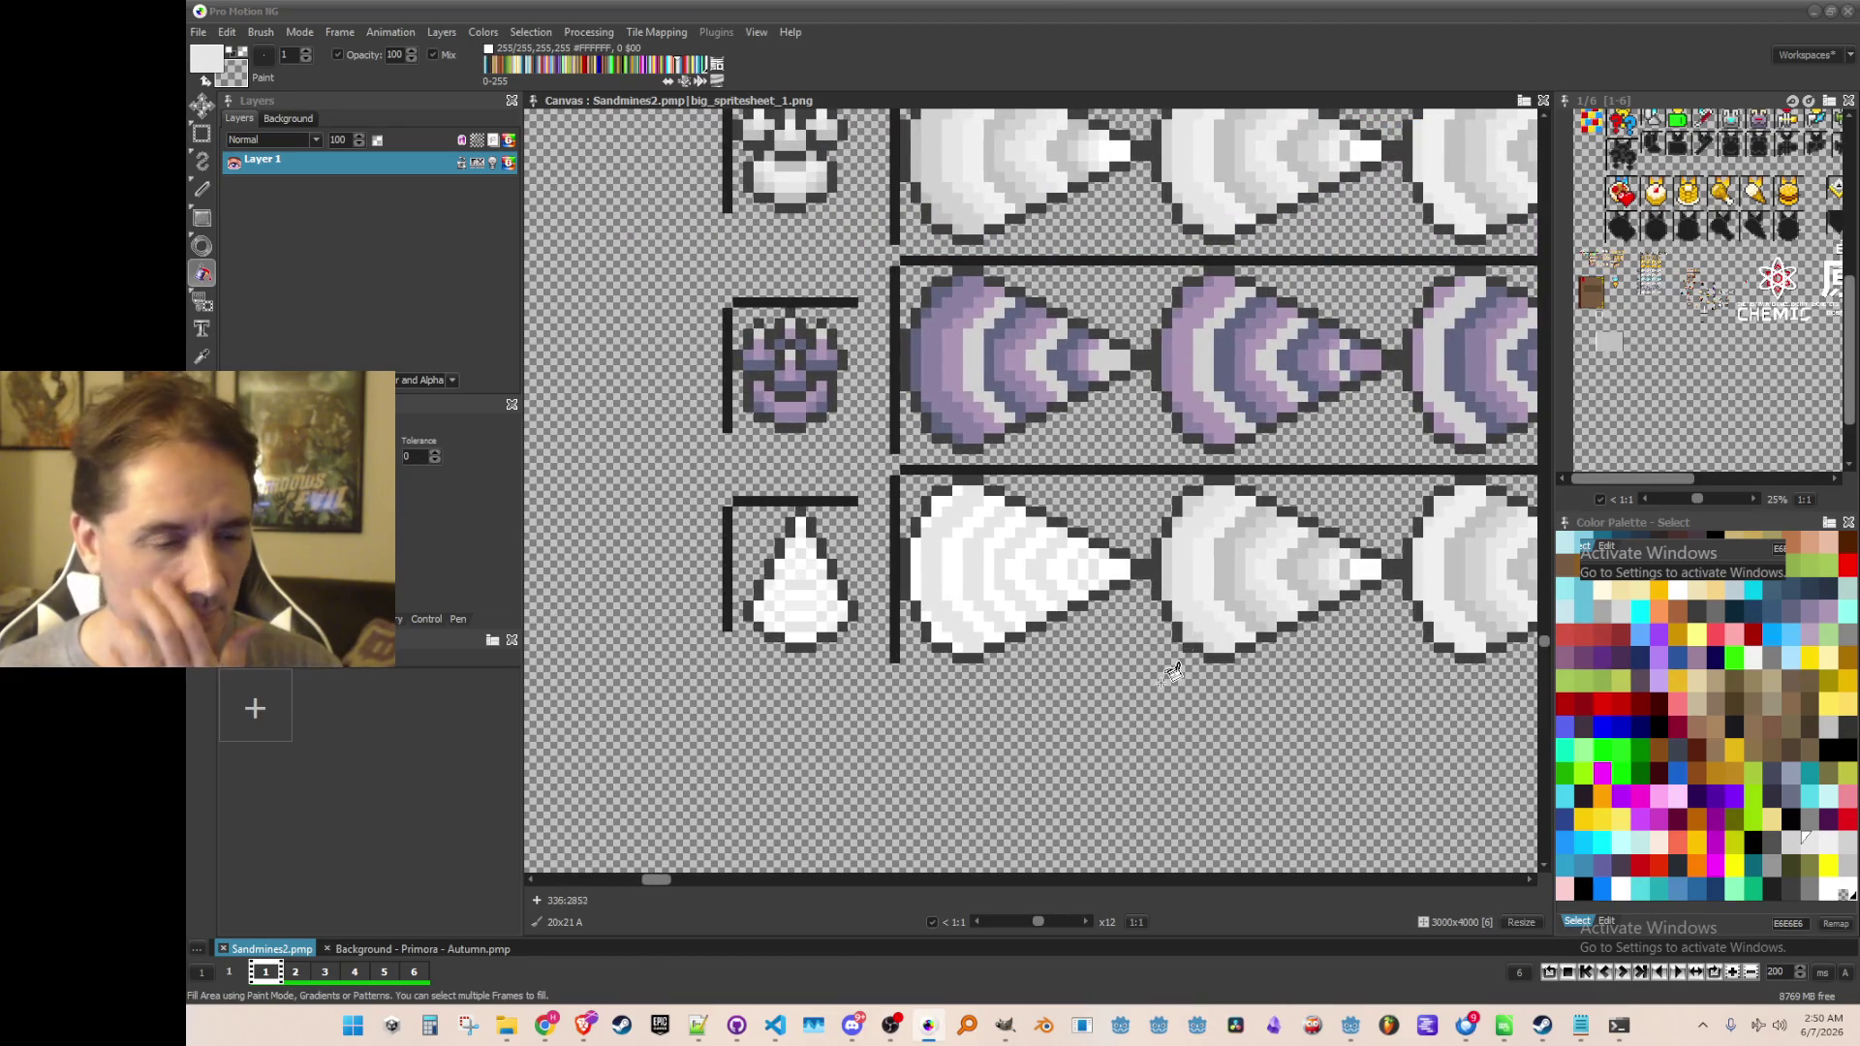
{"action": "scroll", "coordinate": [1170, 659], "scroll_direction": "right", "scroll_amount": 1}
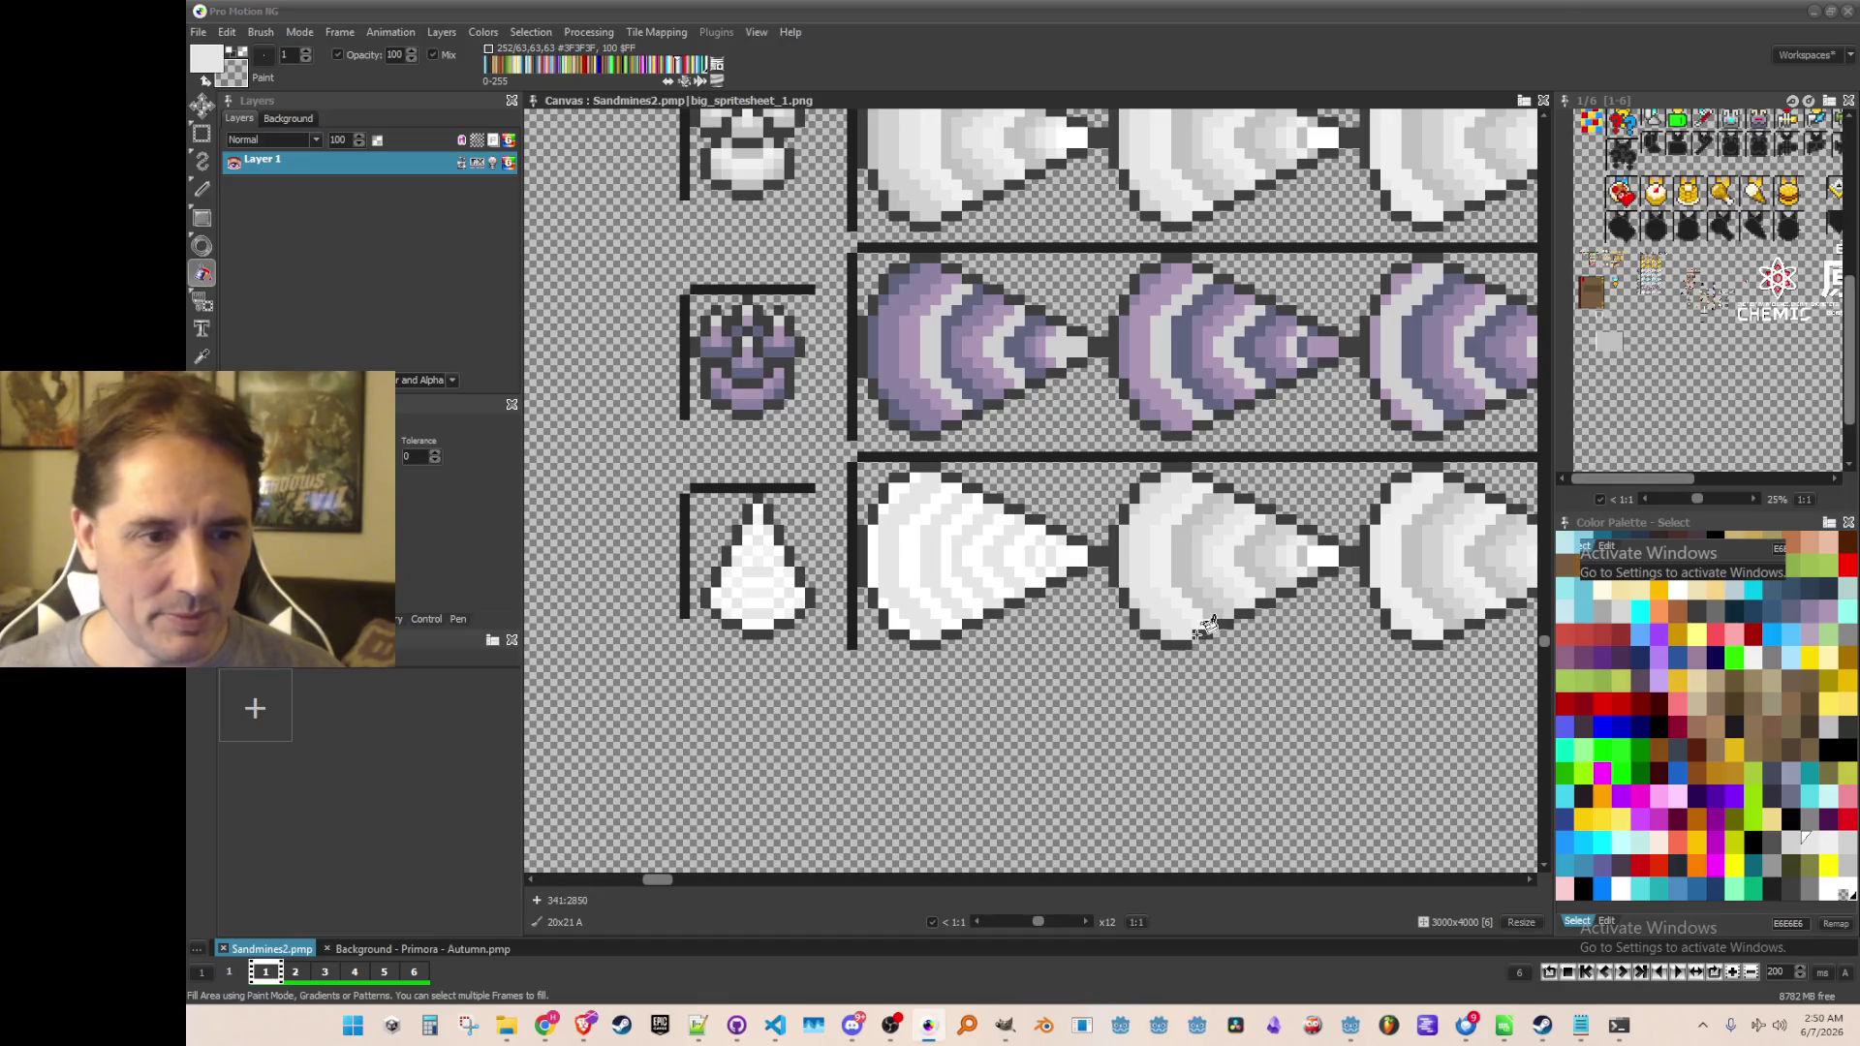
{"action": "scroll", "coordinate": [1143, 648], "scroll_direction": "up", "scroll_amount": 1}
{"action": "scroll", "coordinate": [1114, 641], "scroll_direction": "left", "scroll_amount": 1}
{"action": "scroll", "coordinate": [853, 625], "scroll_direction": "up", "scroll_amount": 1}
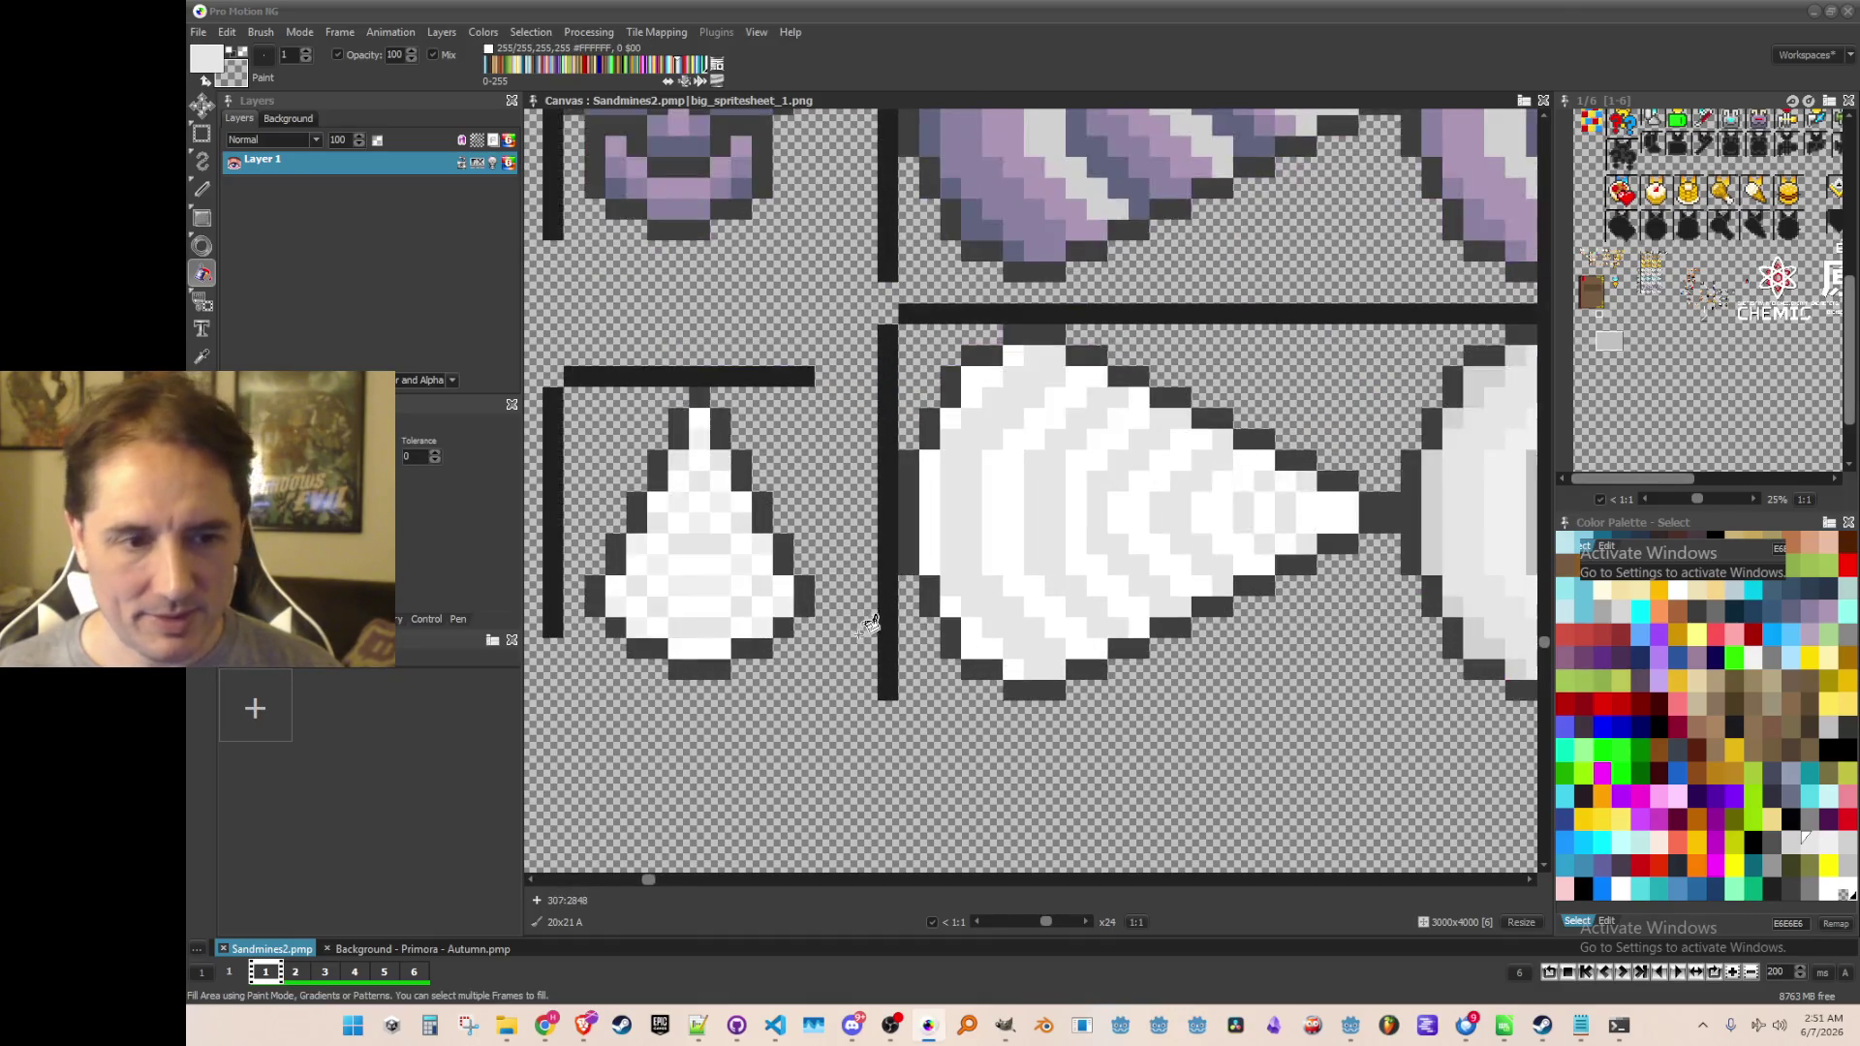
{"action": "scroll", "coordinate": [871, 622], "scroll_direction": "down", "scroll_amount": 1}
{"action": "scroll", "coordinate": [954, 664], "scroll_direction": "right", "scroll_amount": 2}
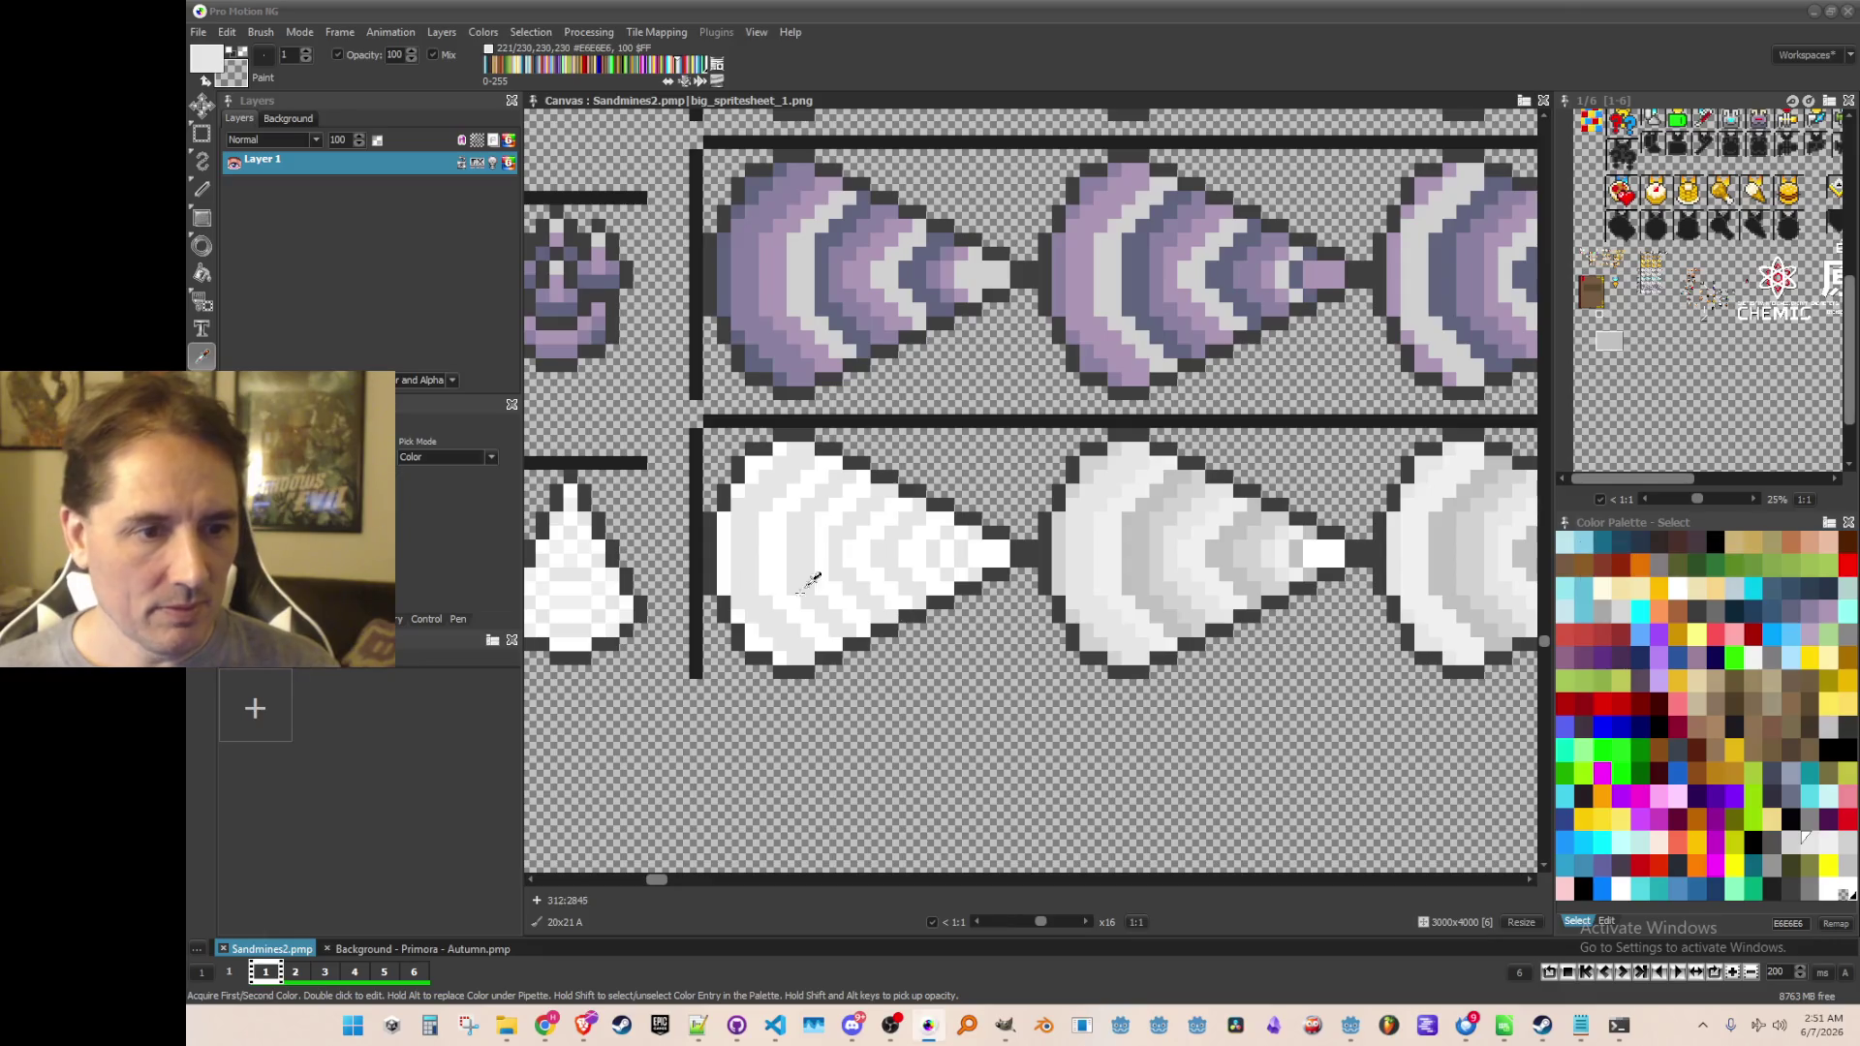
{"action": "scroll", "coordinate": [1175, 658], "scroll_direction": "up", "scroll_amount": 1}
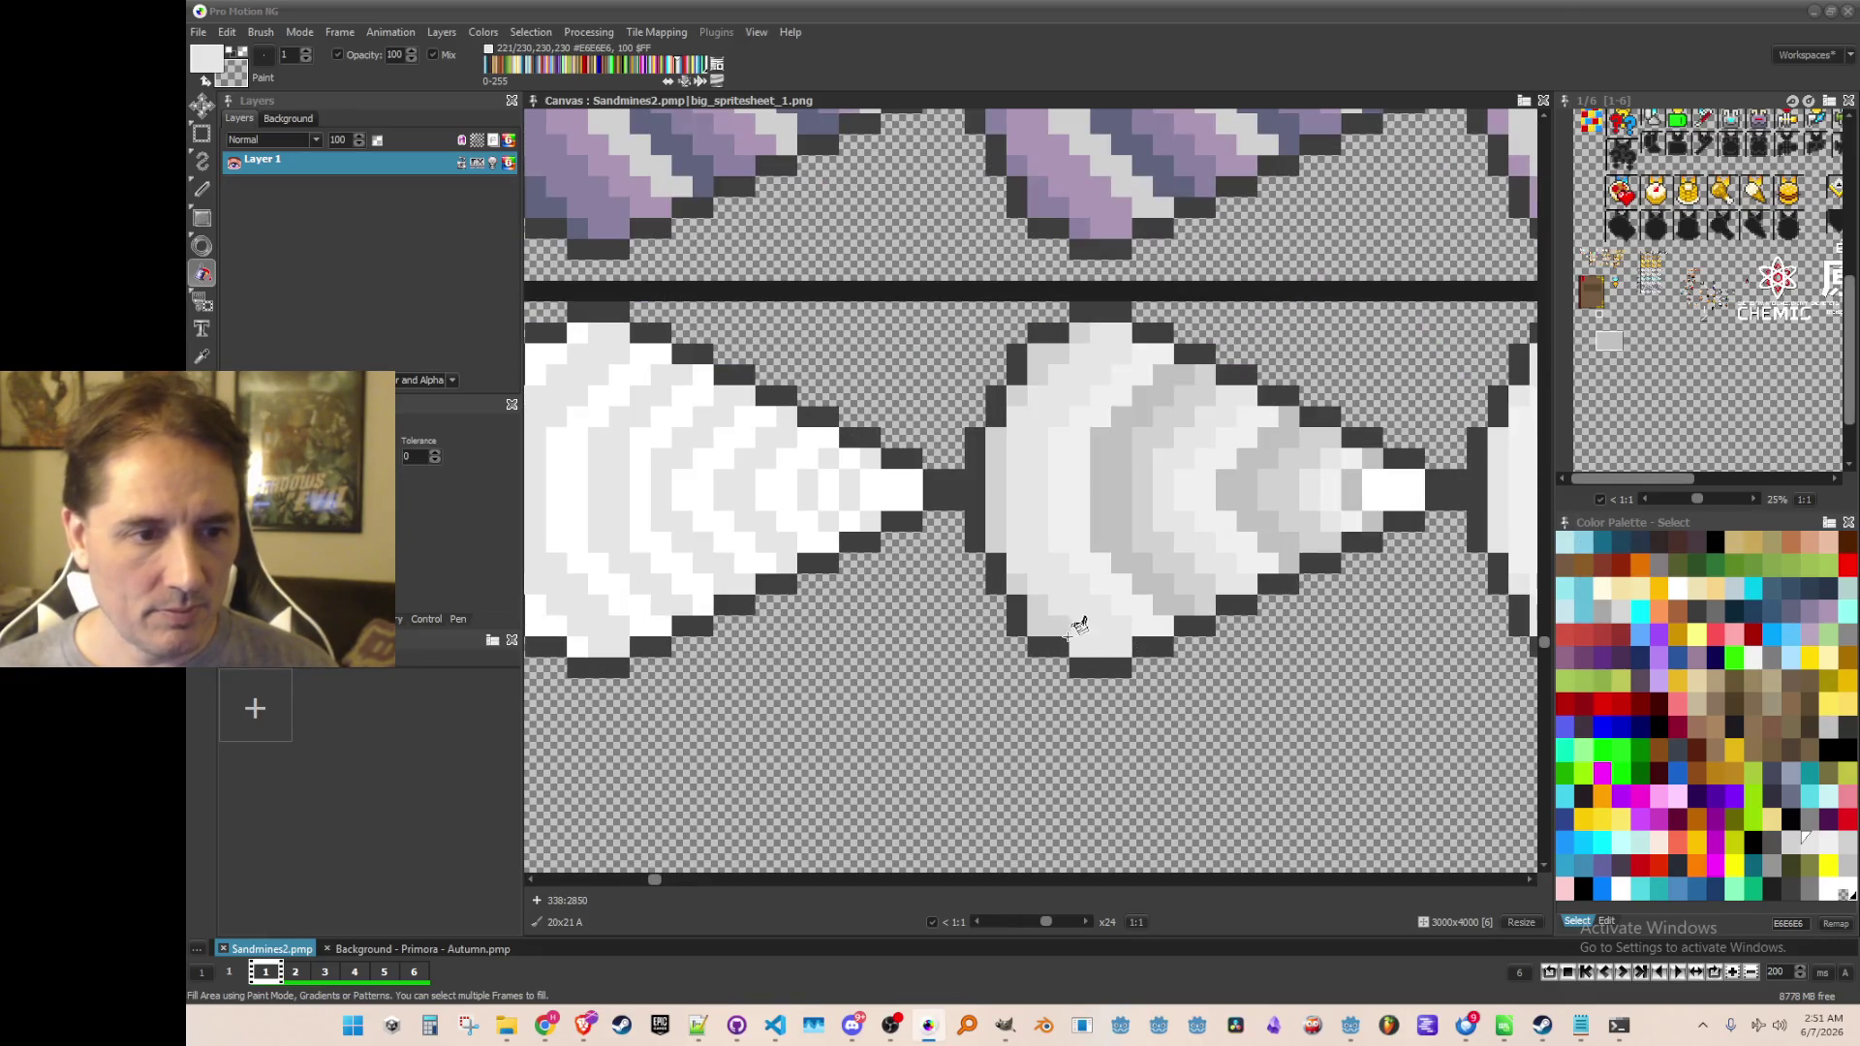
{"action": "scroll", "coordinate": [959, 651], "scroll_direction": "down", "scroll_amount": 1}
{"action": "scroll", "coordinate": [973, 668], "scroll_direction": "left", "scroll_amount": 1}
Fill the second cone's left and upper-left edges orange
{"action": "left_click", "coordinate": [1635, 560]}
{"action": "key", "text": "f"}
{"action": "scroll", "coordinate": [1114, 644], "scroll_direction": "up", "scroll_amount": 1}
{"action": "left_click", "coordinate": [1065, 624]}
{"action": "left_click", "coordinate": [1032, 595]}
{"action": "left_click", "coordinate": [1003, 562]}
{"action": "left_click", "coordinate": [980, 464]}
{"action": "left_click", "coordinate": [1001, 373]}
{"action": "left_click", "coordinate": [1023, 340]}
{"action": "left_click", "coordinate": [1065, 310]}
Fill the cone's inner grey bands and white tip orange
{"action": "left_click", "coordinate": [1110, 388]}
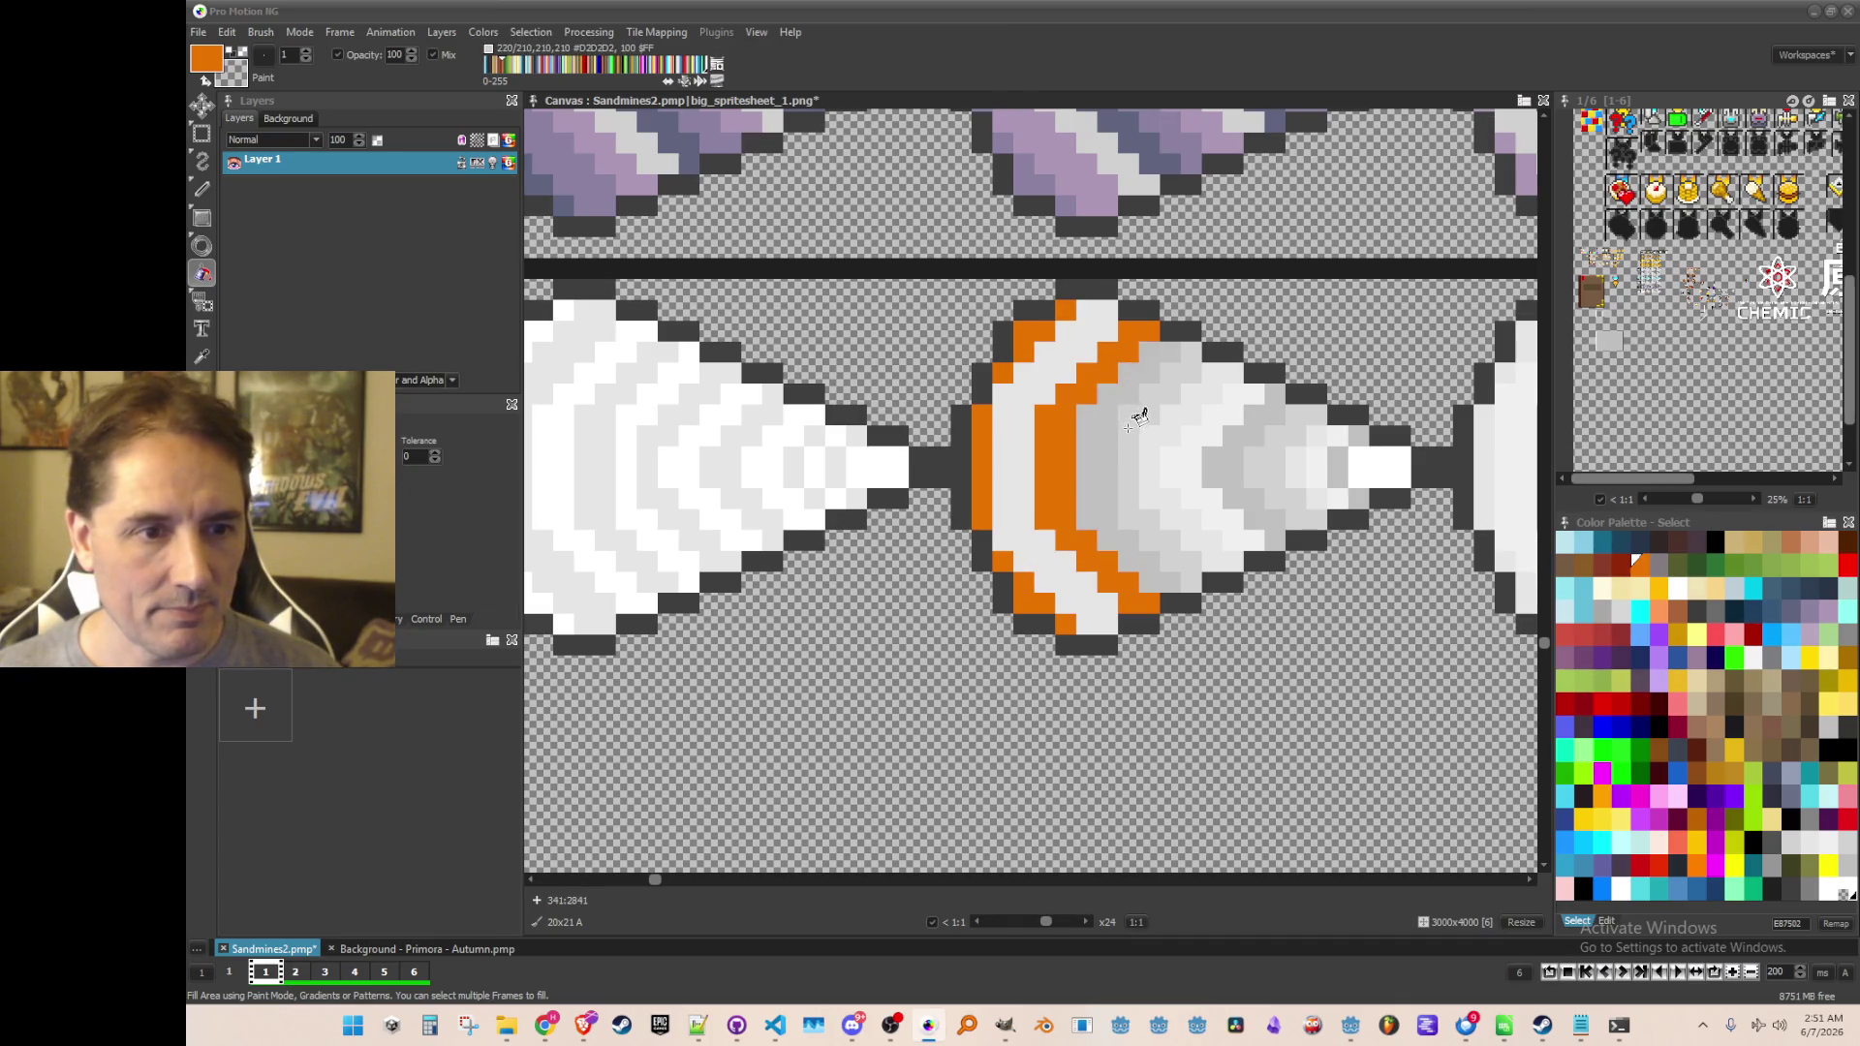
{"action": "left_click", "coordinate": [1131, 426]}
{"action": "left_click", "coordinate": [1186, 455]}
{"action": "left_click", "coordinate": [1264, 460]}
{"action": "left_click", "coordinate": [1314, 466]}
{"action": "left_click", "coordinate": [1376, 467]}
Fill two inner white bands of the cone cyan
{"action": "left_click", "coordinate": [1638, 610]}
{"action": "left_click", "coordinate": [1104, 578]}
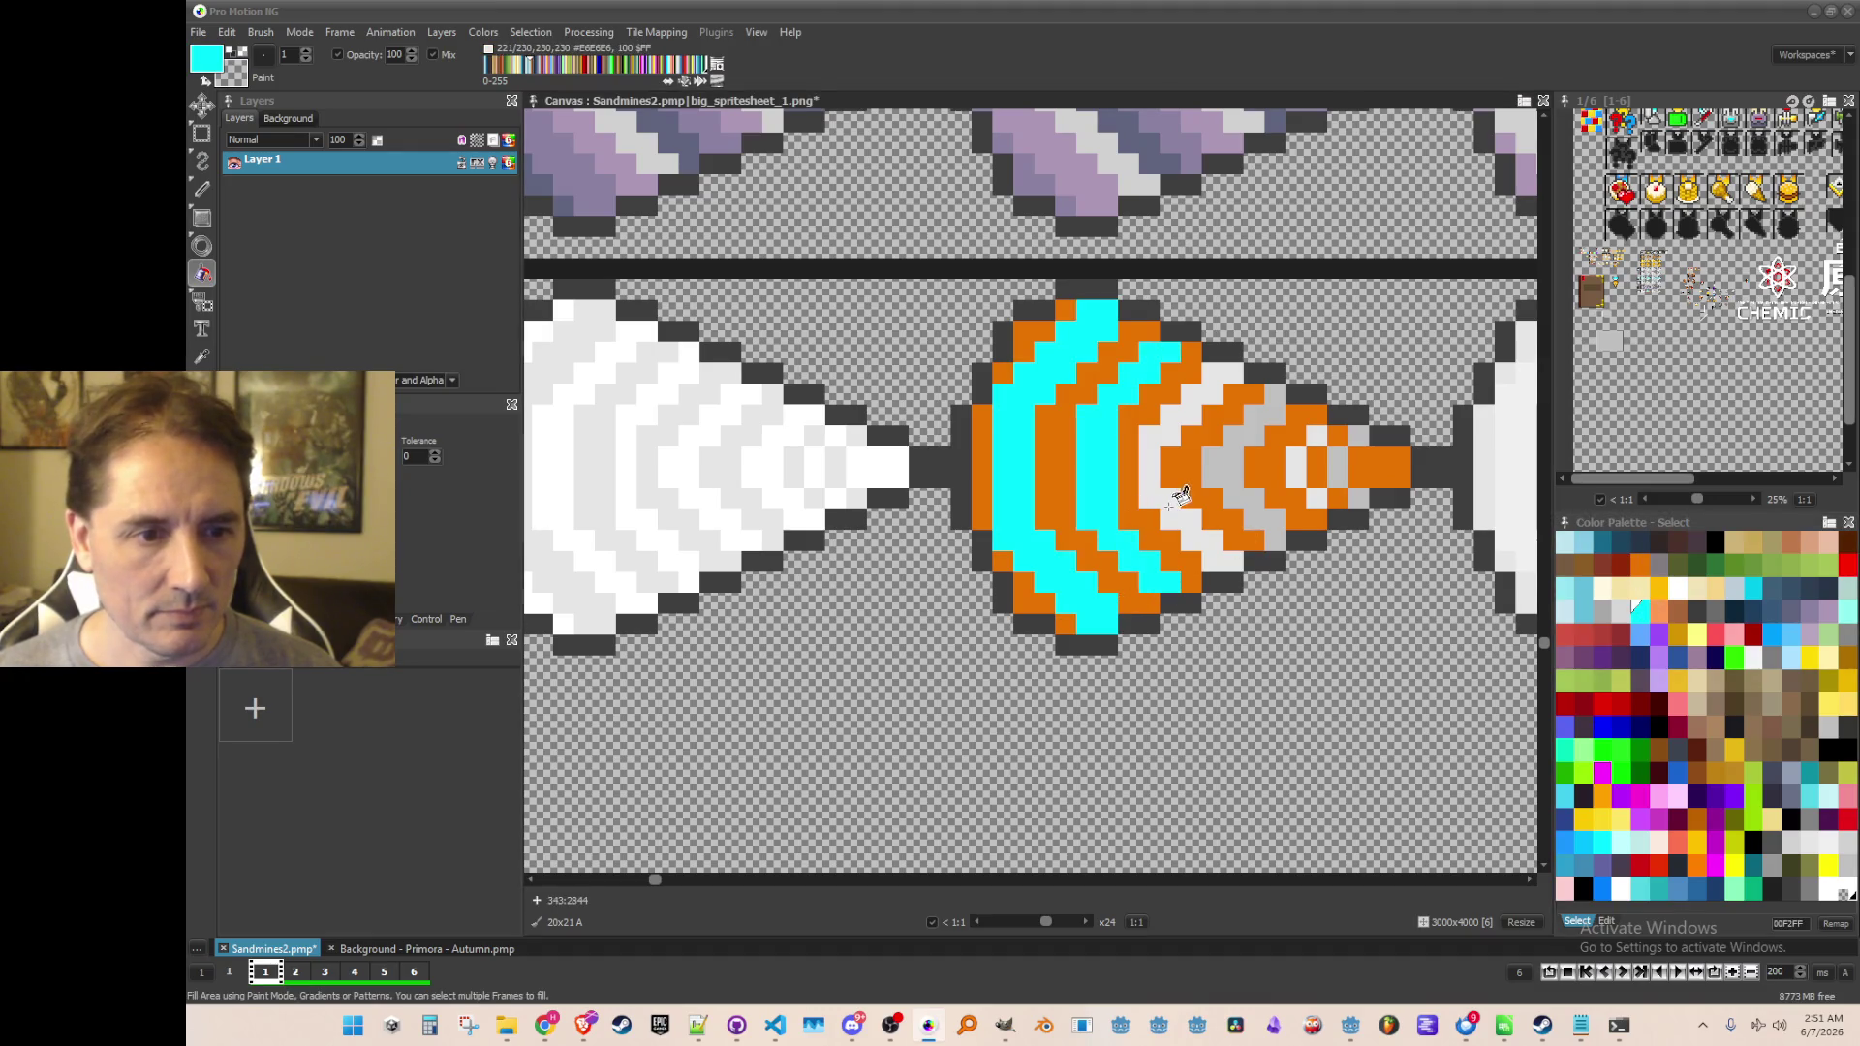
{"action": "left_click", "coordinate": [1197, 494]}
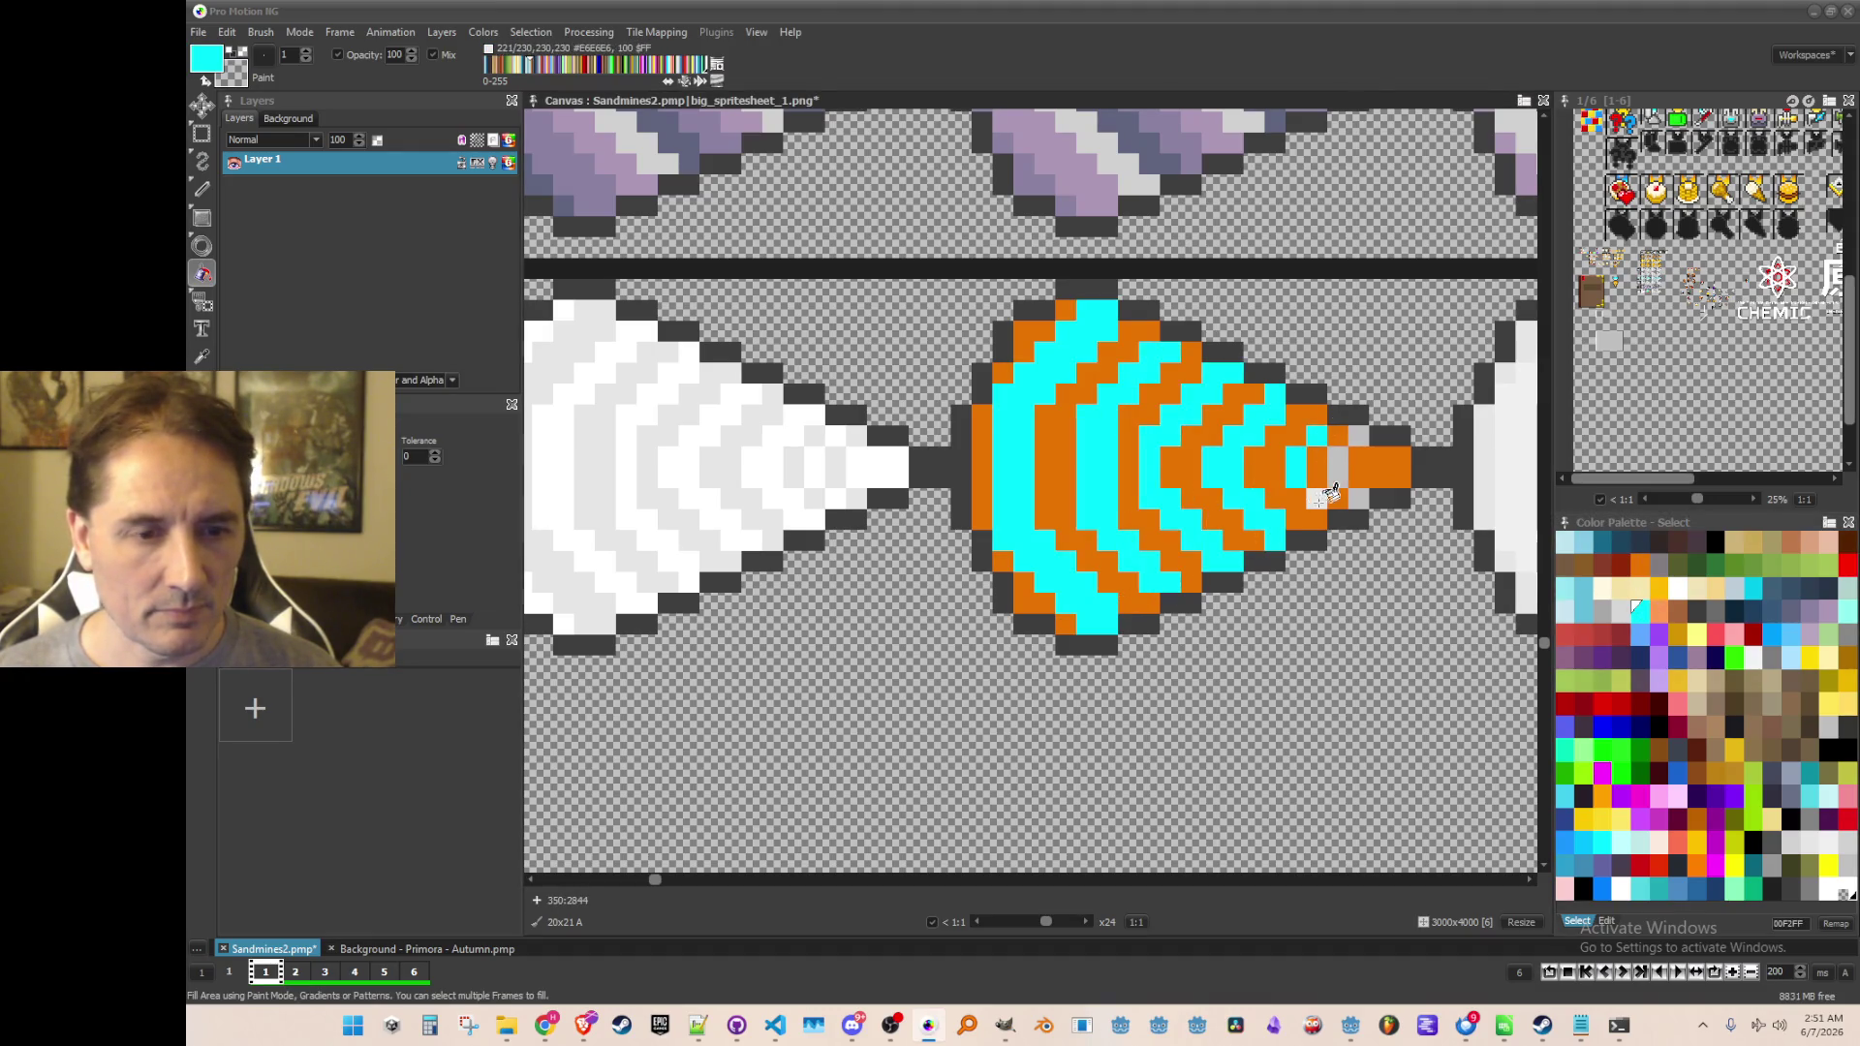
{"action": "scroll", "coordinate": [1327, 496], "scroll_direction": "down", "scroll_amount": 2}
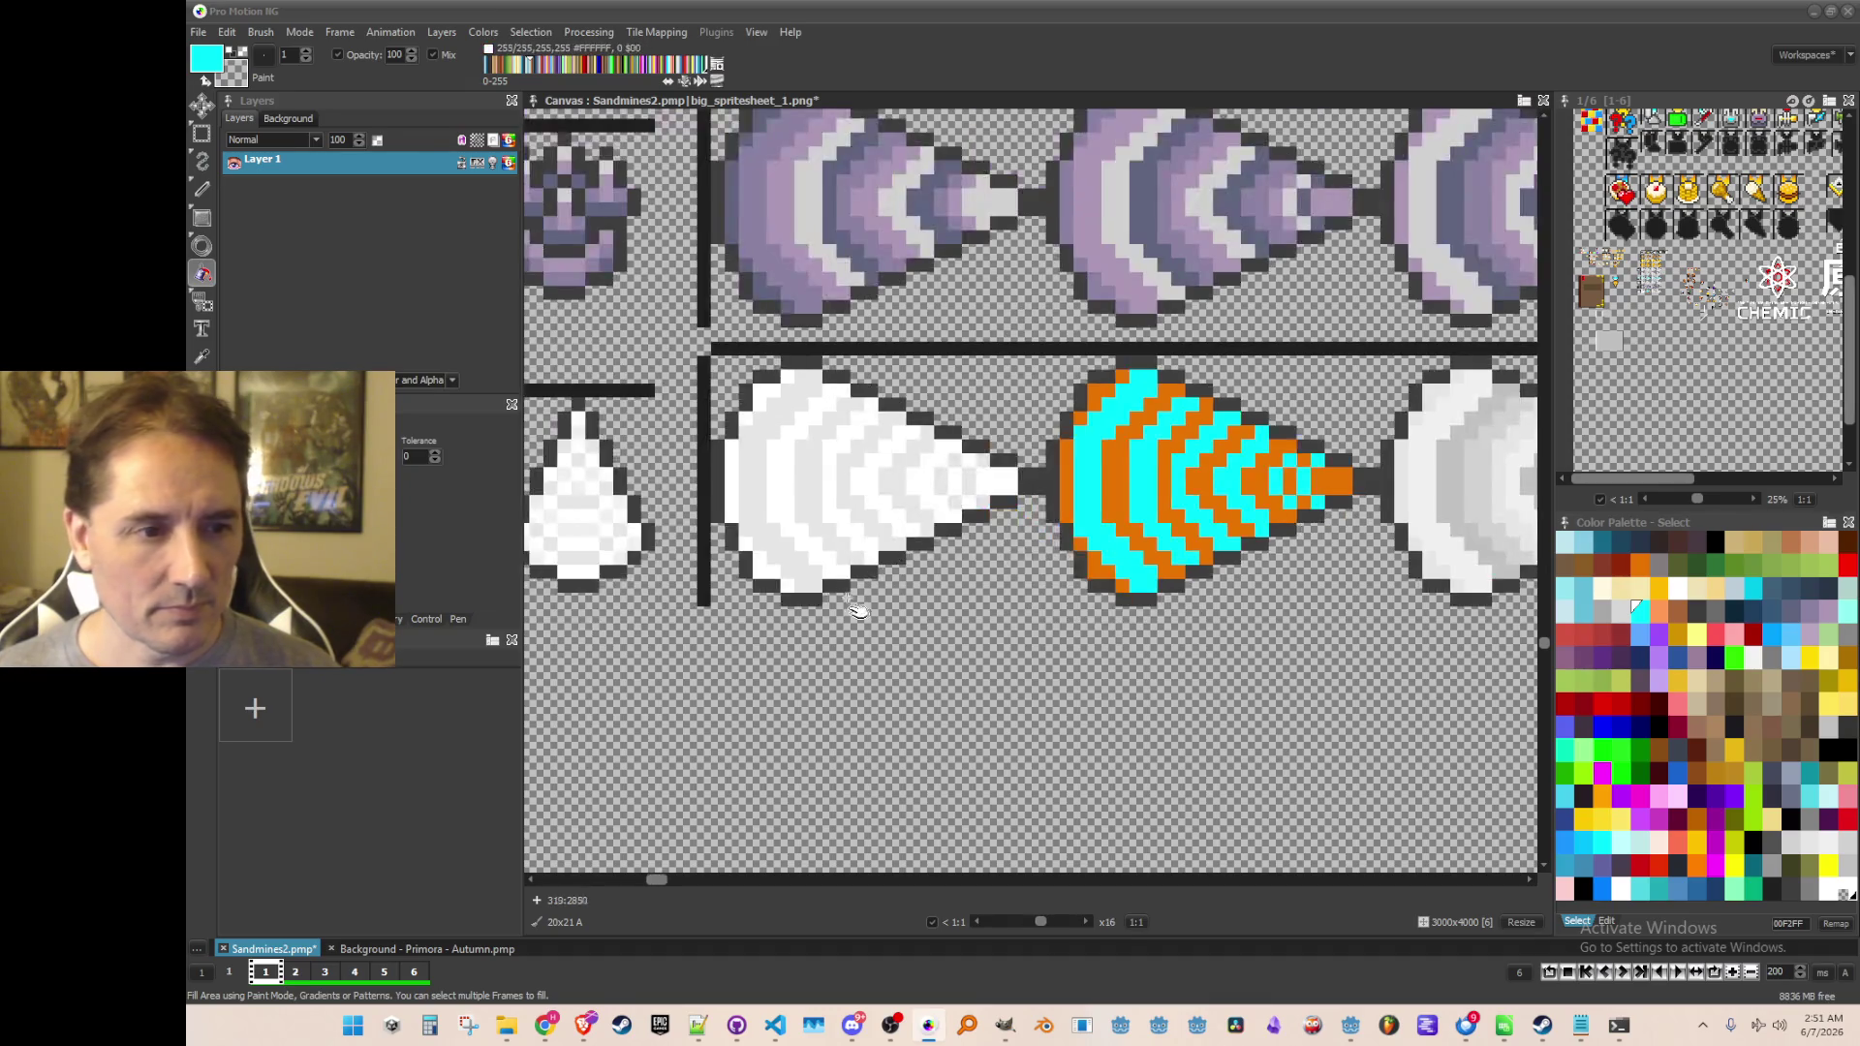
Pick white from the cone and turn its orange columns and bands back to white
{"action": "key", "text": "comma"}
{"action": "scroll", "coordinate": [895, 429], "scroll_direction": "up", "scroll_amount": 2}
{"action": "left_click", "coordinate": [896, 429]}
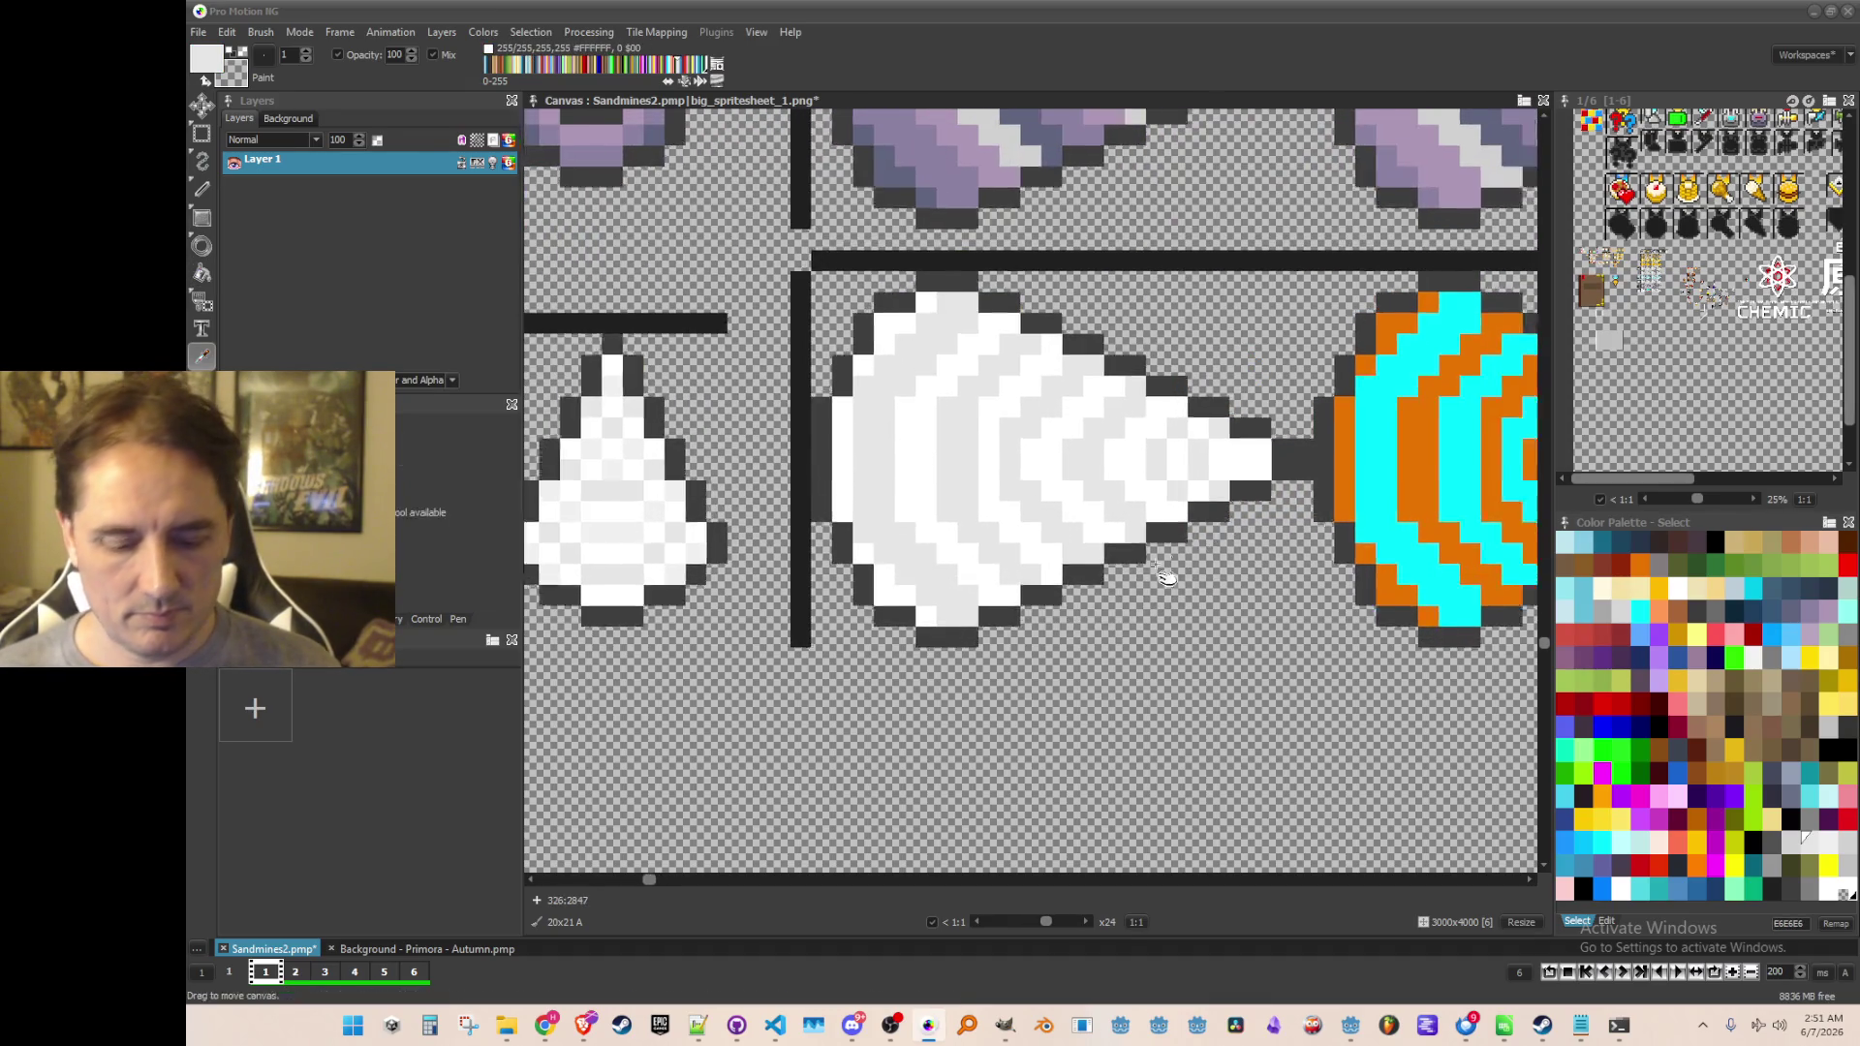
{"action": "scroll", "coordinate": [1123, 526], "scroll_direction": "down", "scroll_amount": 2}
{"action": "scroll", "coordinate": [1123, 526], "scroll_direction": "up", "scroll_amount": 2}
{"action": "left_click", "coordinate": [1177, 495]}
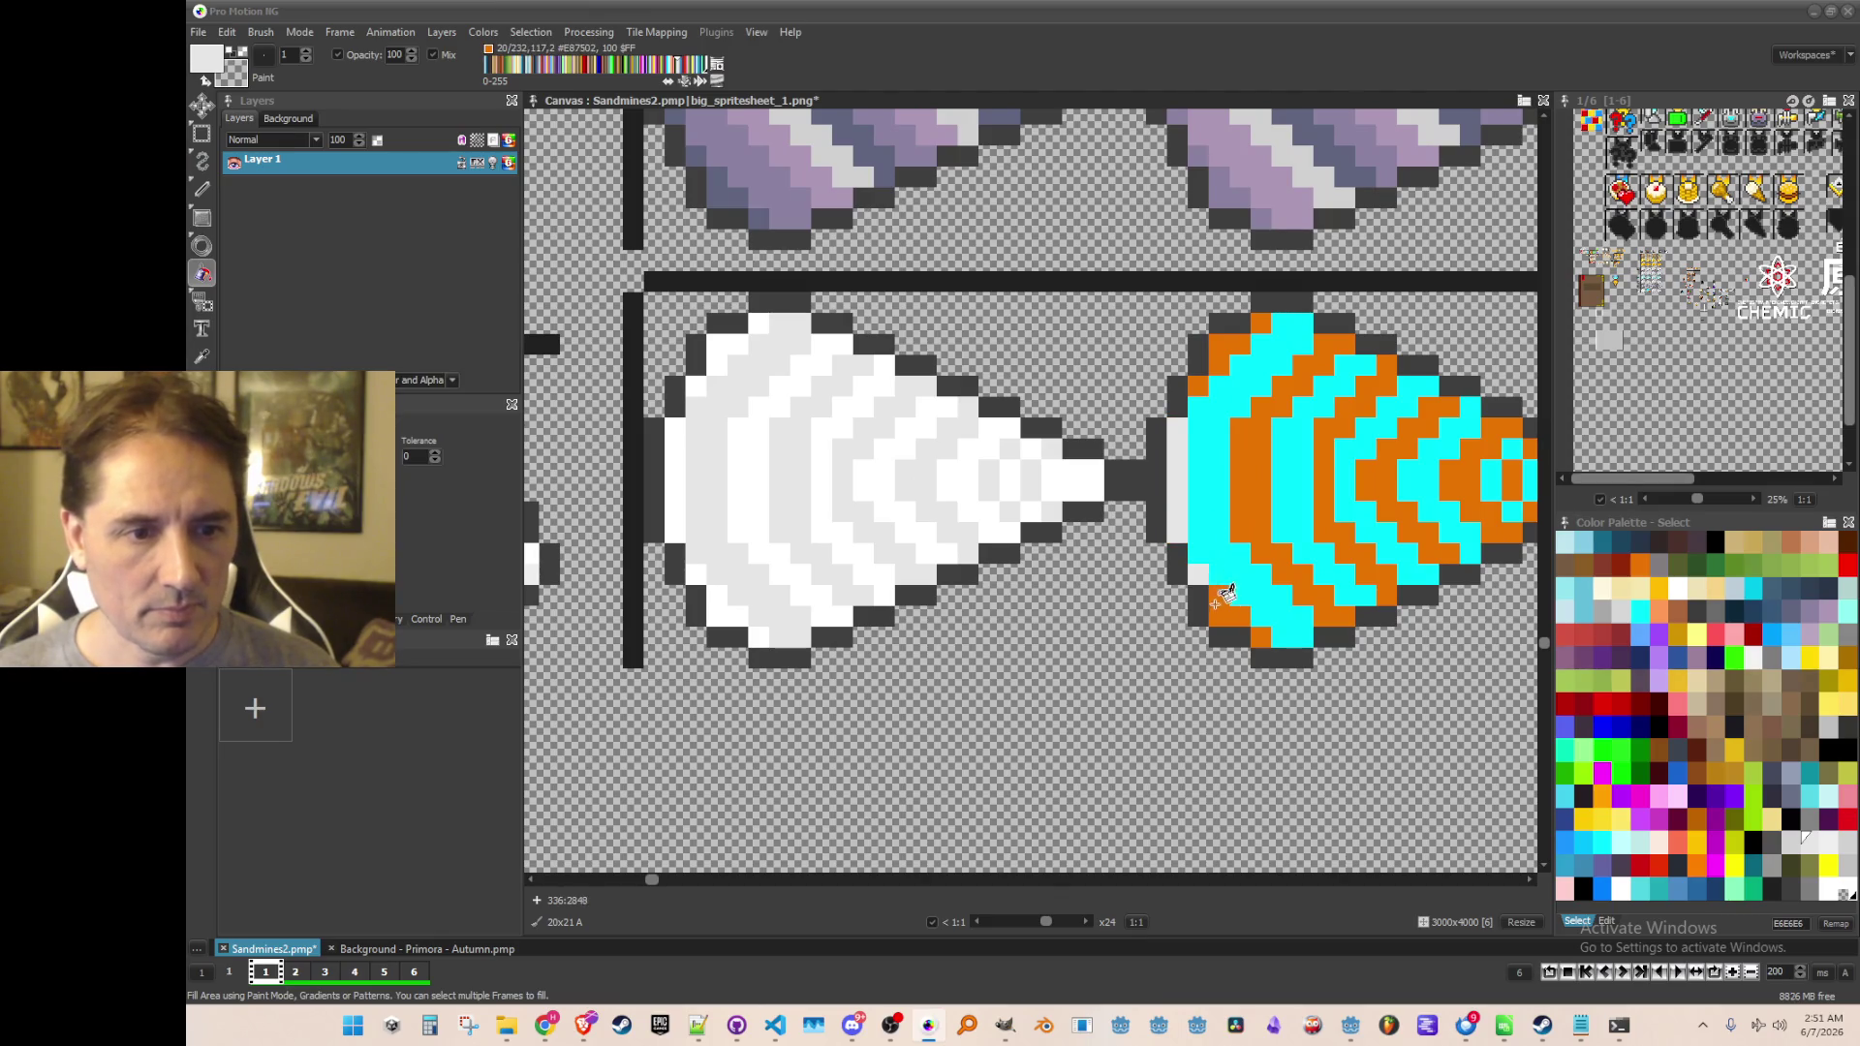
{"action": "left_click", "coordinate": [1191, 384]}
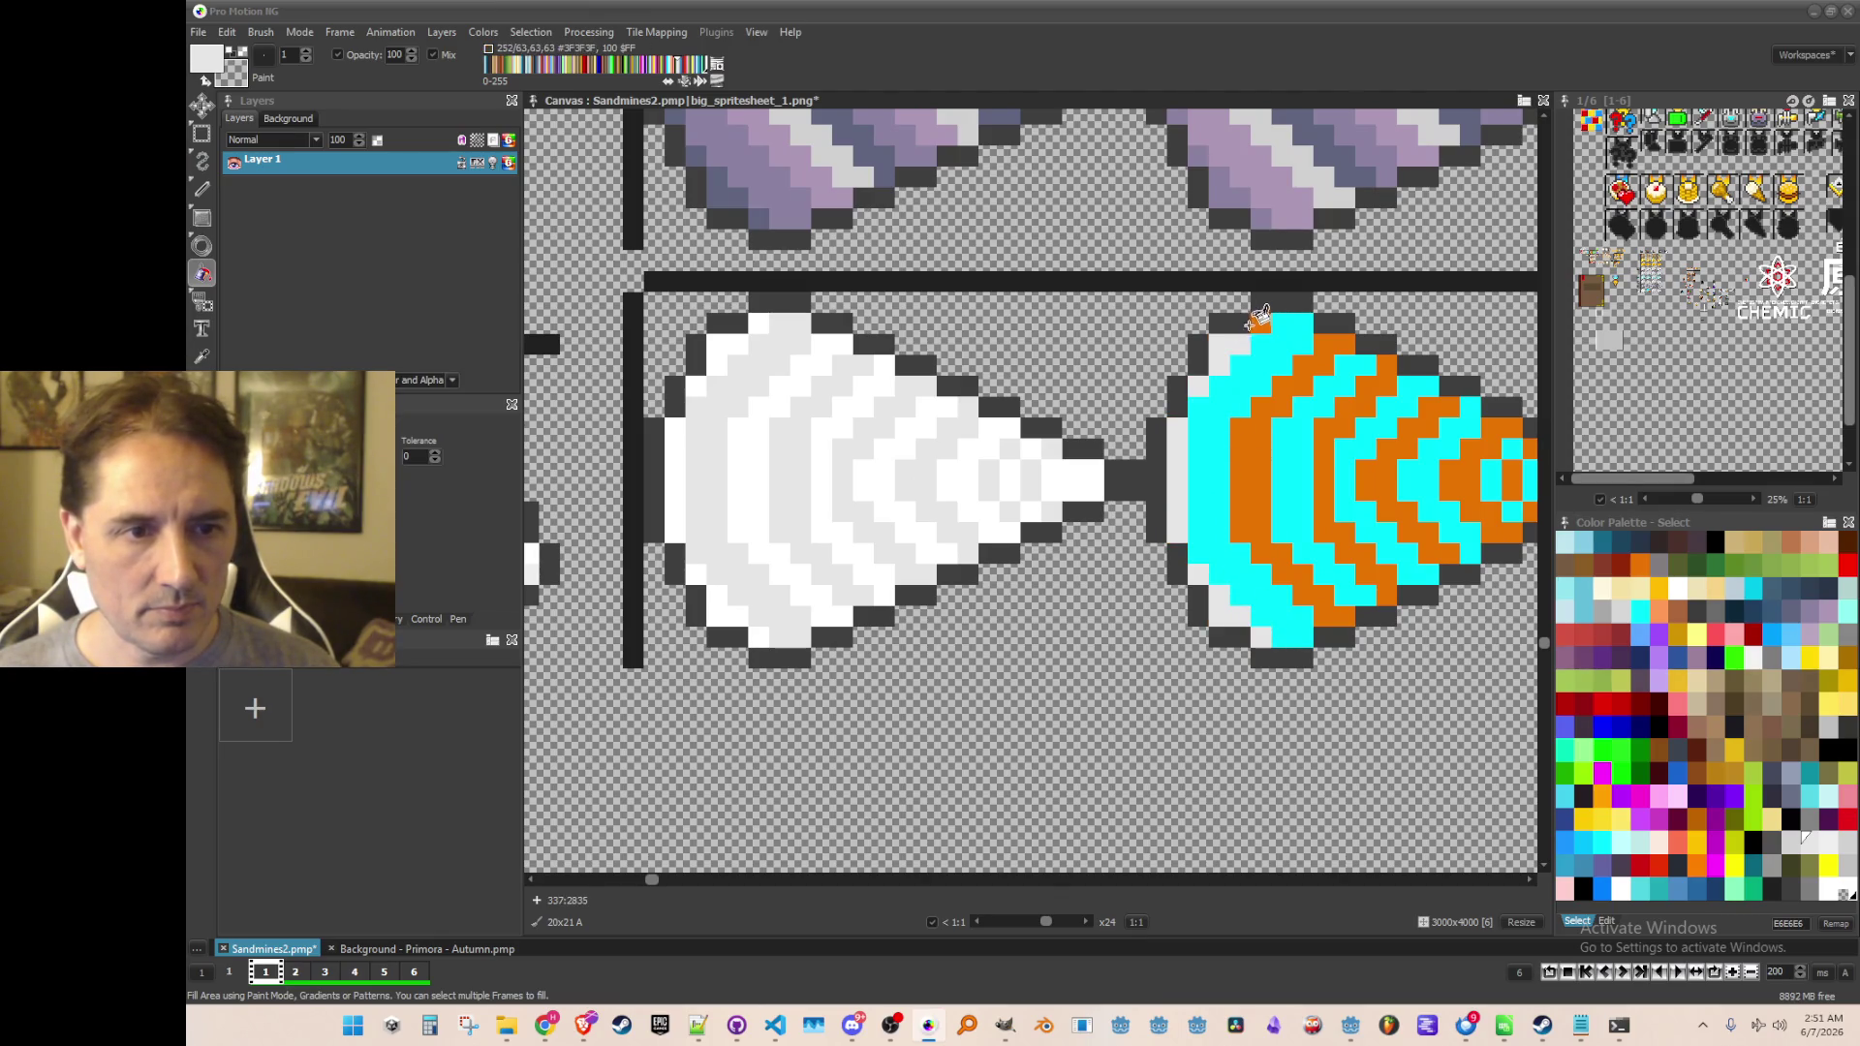
{"action": "left_click", "coordinate": [1298, 375]}
{"action": "left_click", "coordinate": [1381, 386]}
{"action": "left_click", "coordinate": [1424, 418]}
{"action": "left_click", "coordinate": [1480, 444]}
{"action": "left_click_drag", "start_coordinate": [1516, 475], "coordinate": [1356, 460]}
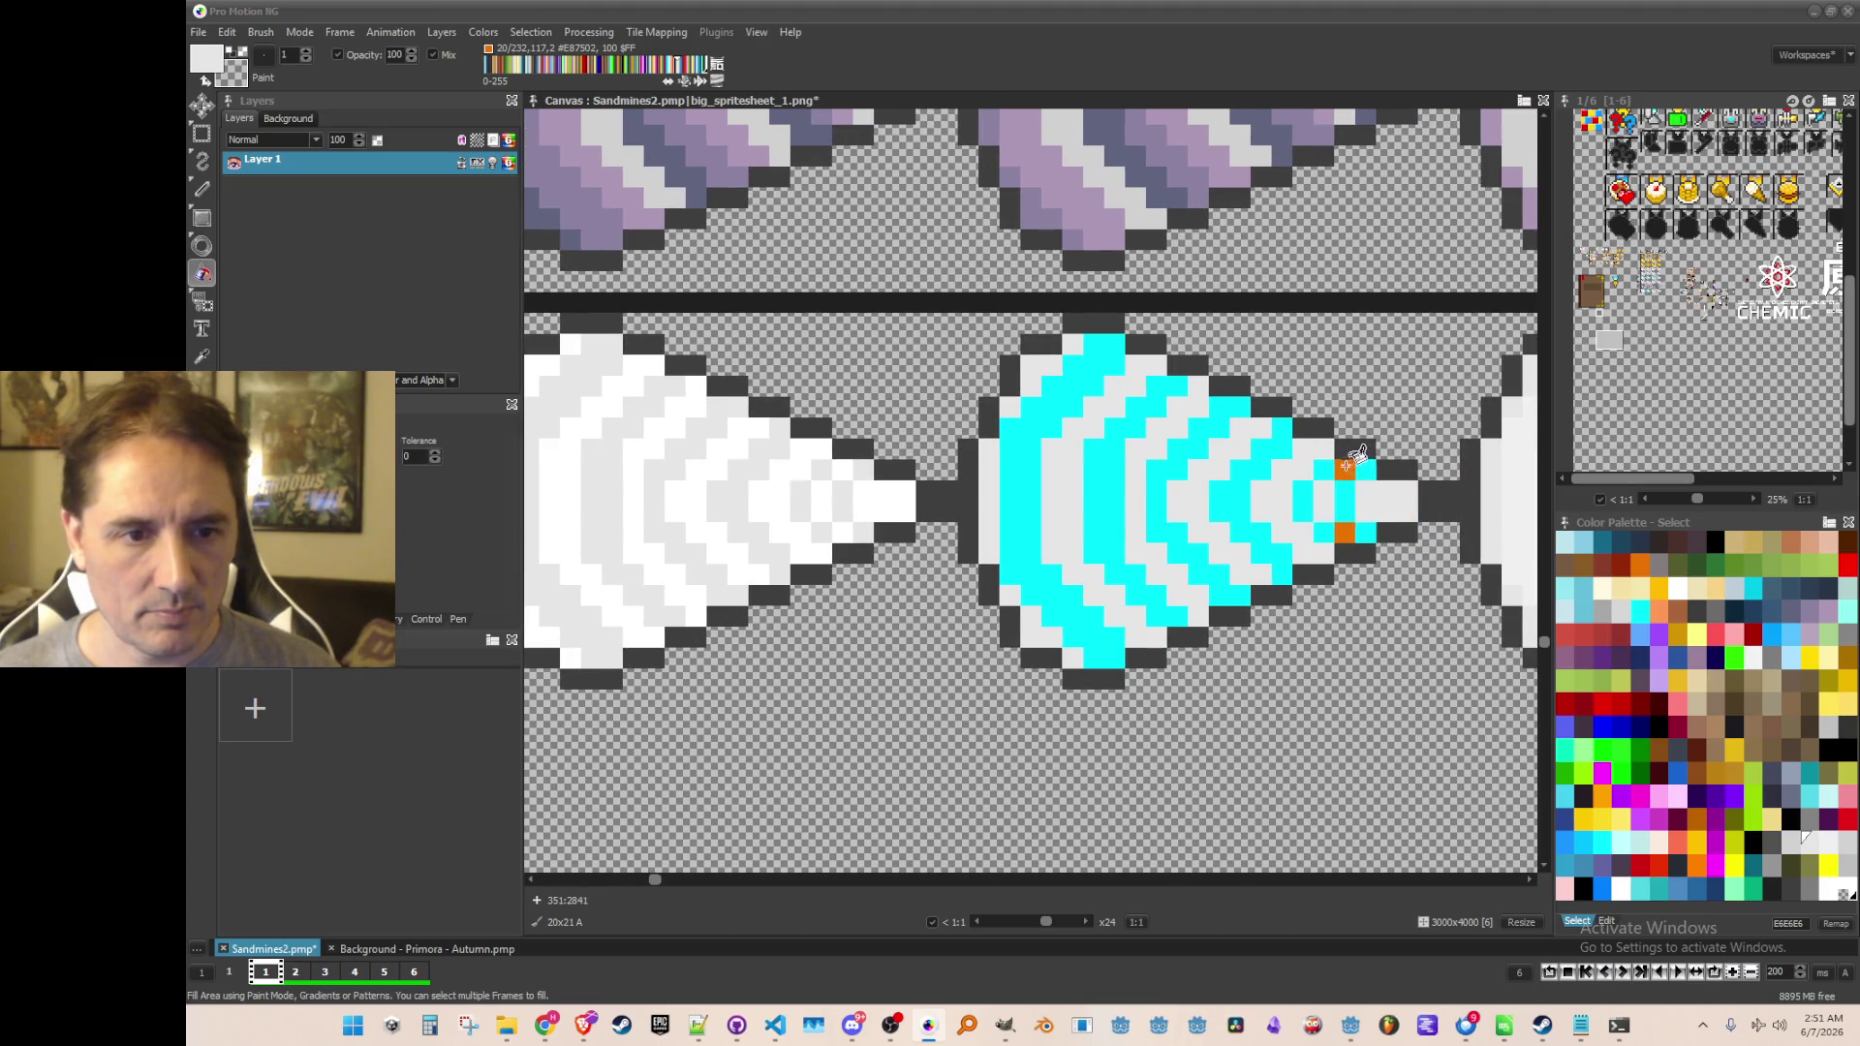
Refill the cyan bands white and light grey, clearing the last cyan pixels near the tip
{"action": "key", "text": "comma"}
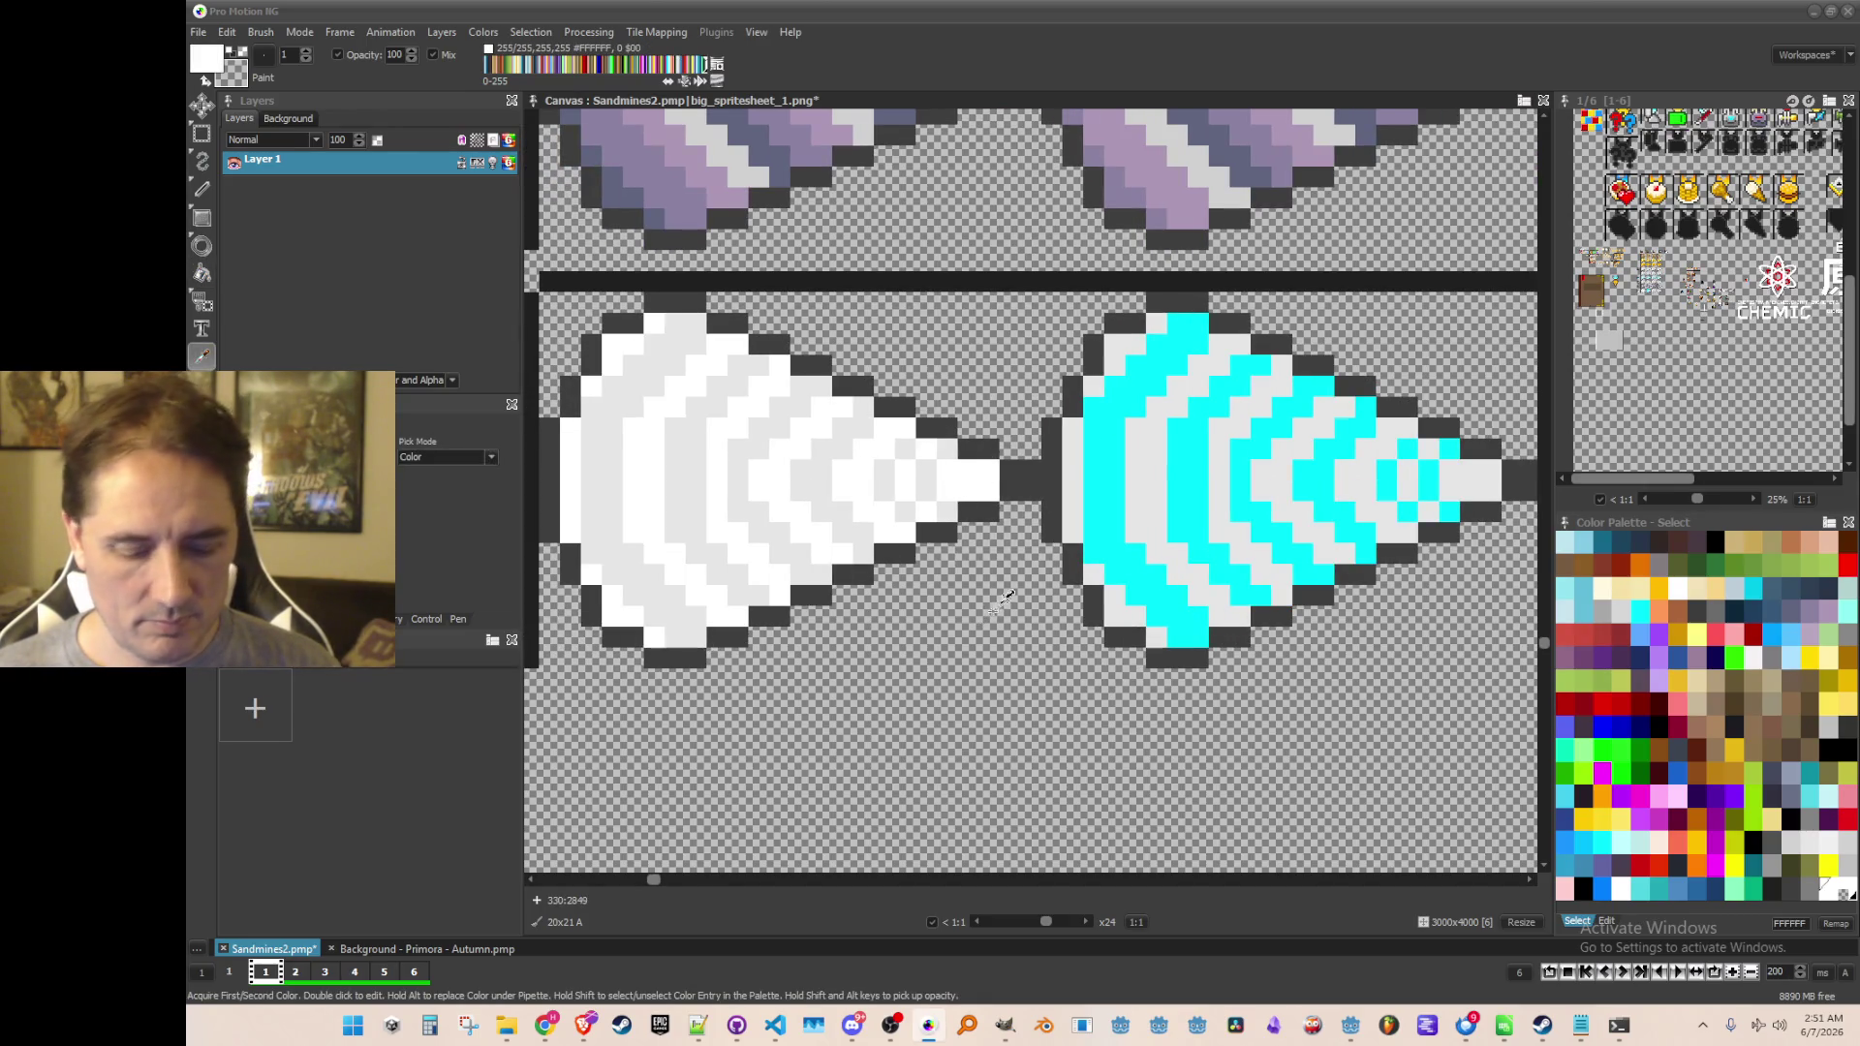
{"action": "key", "text": "comma"}
{"action": "left_click", "coordinate": [1105, 474]}
{"action": "left_click", "coordinate": [1198, 476]}
{"action": "left_click", "coordinate": [1249, 467]}
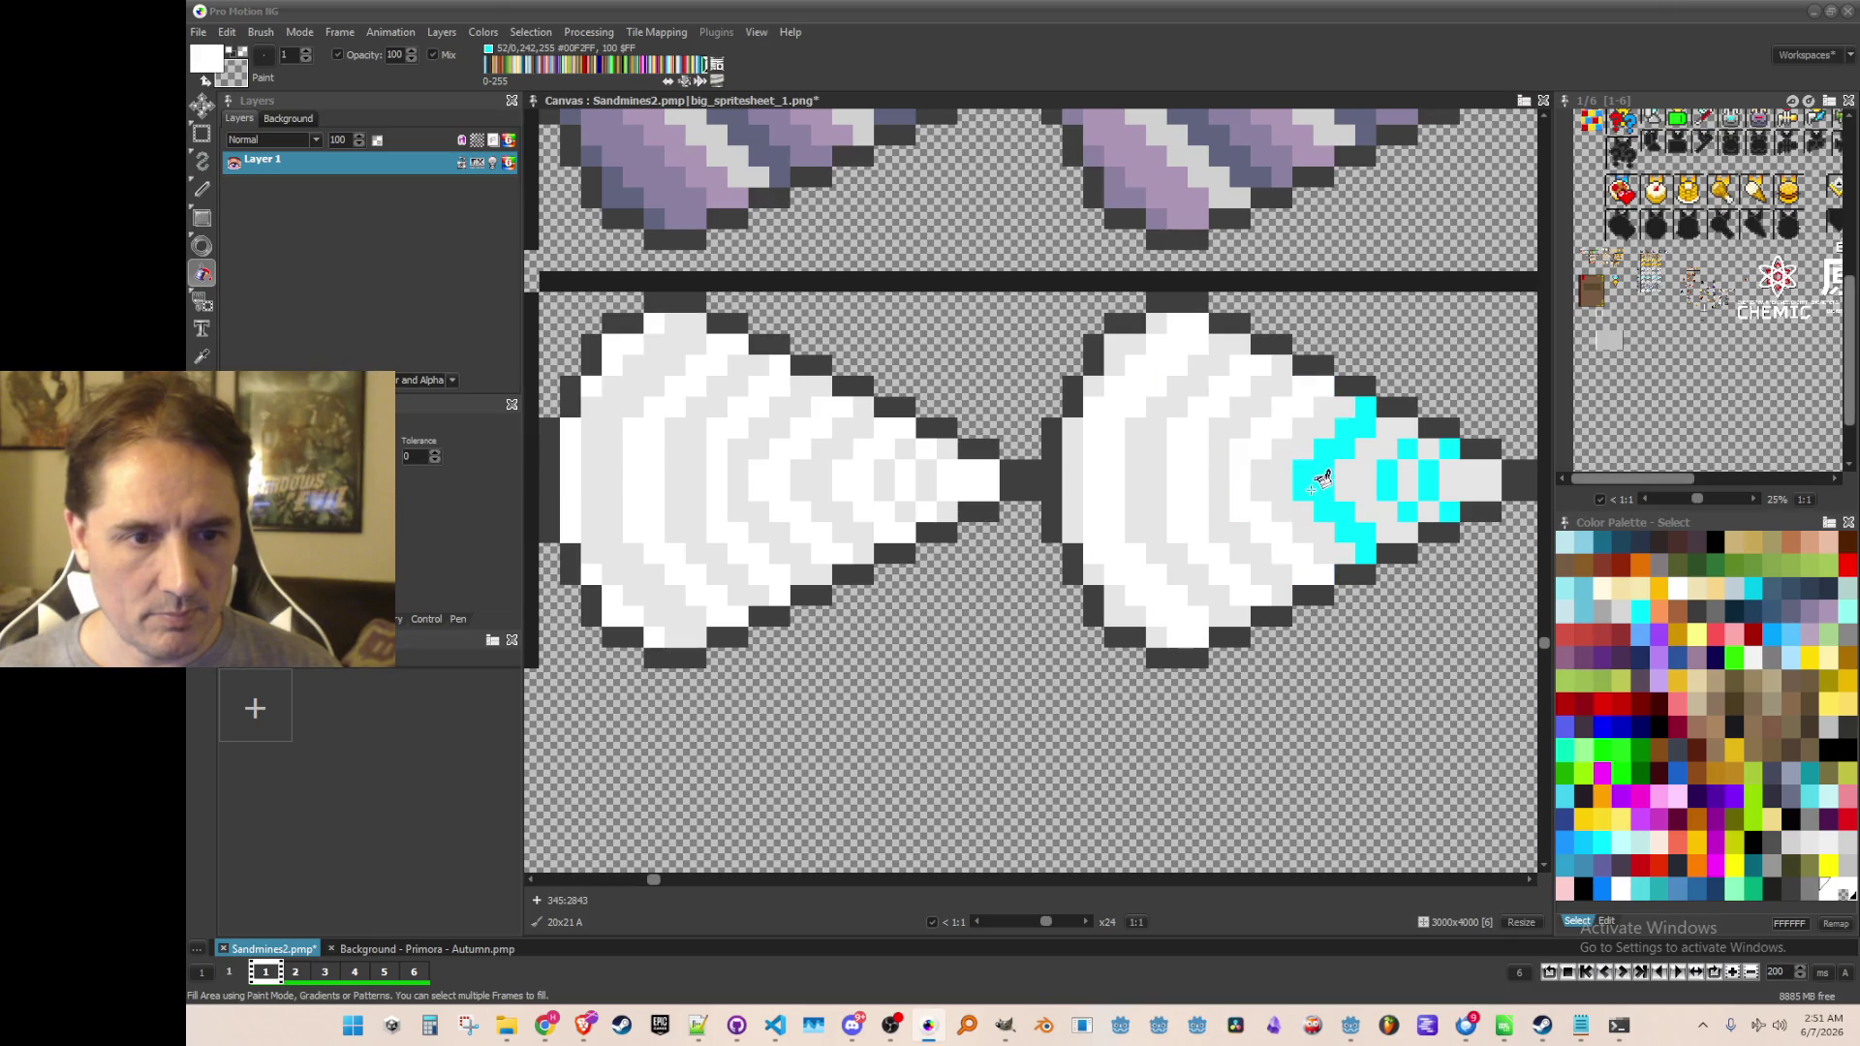
{"action": "left_click", "coordinate": [1311, 487]}
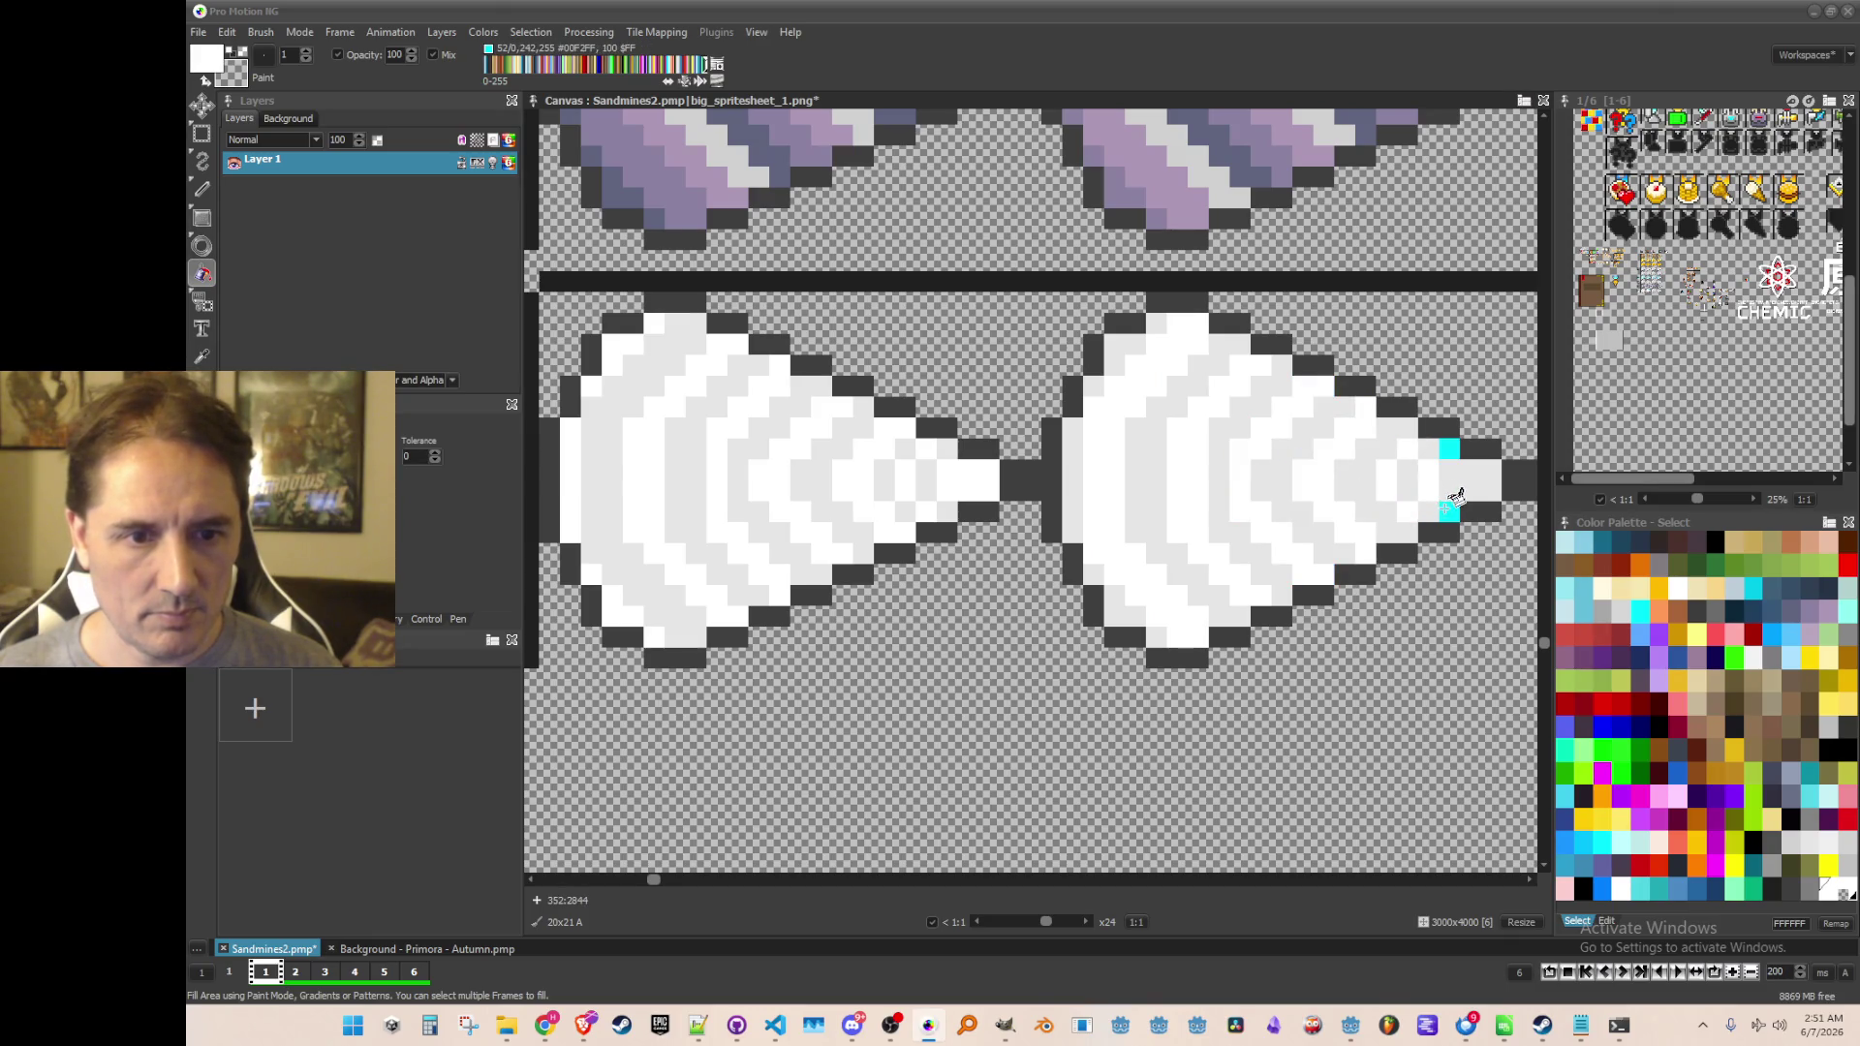
{"action": "left_click", "coordinate": [1452, 447]}
{"action": "scroll", "coordinate": [1007, 484], "scroll_direction": "down", "scroll_amount": 3}
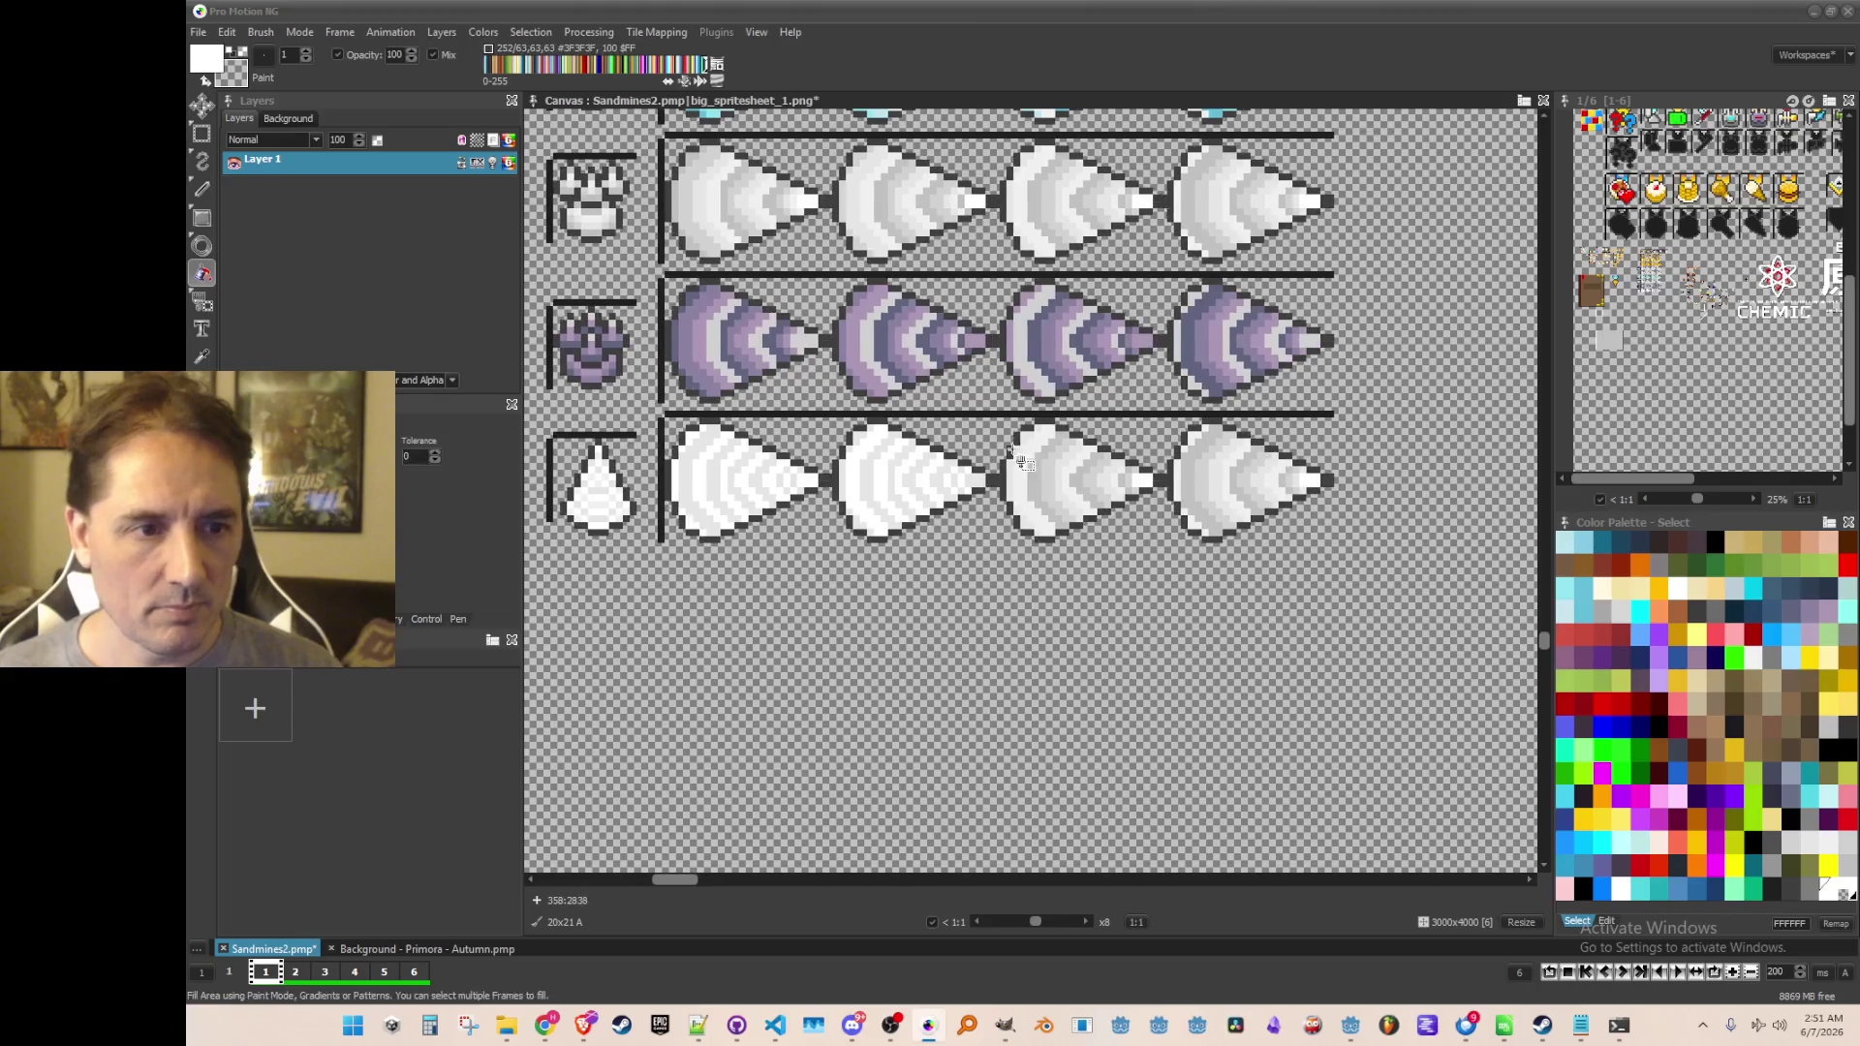
Cut the two rightmost cones from the white drop row and discard the brush
{"action": "key", "text": "b"}
{"action": "left_click_drag", "start_coordinate": [1006, 426], "coordinate": [1356, 659]}
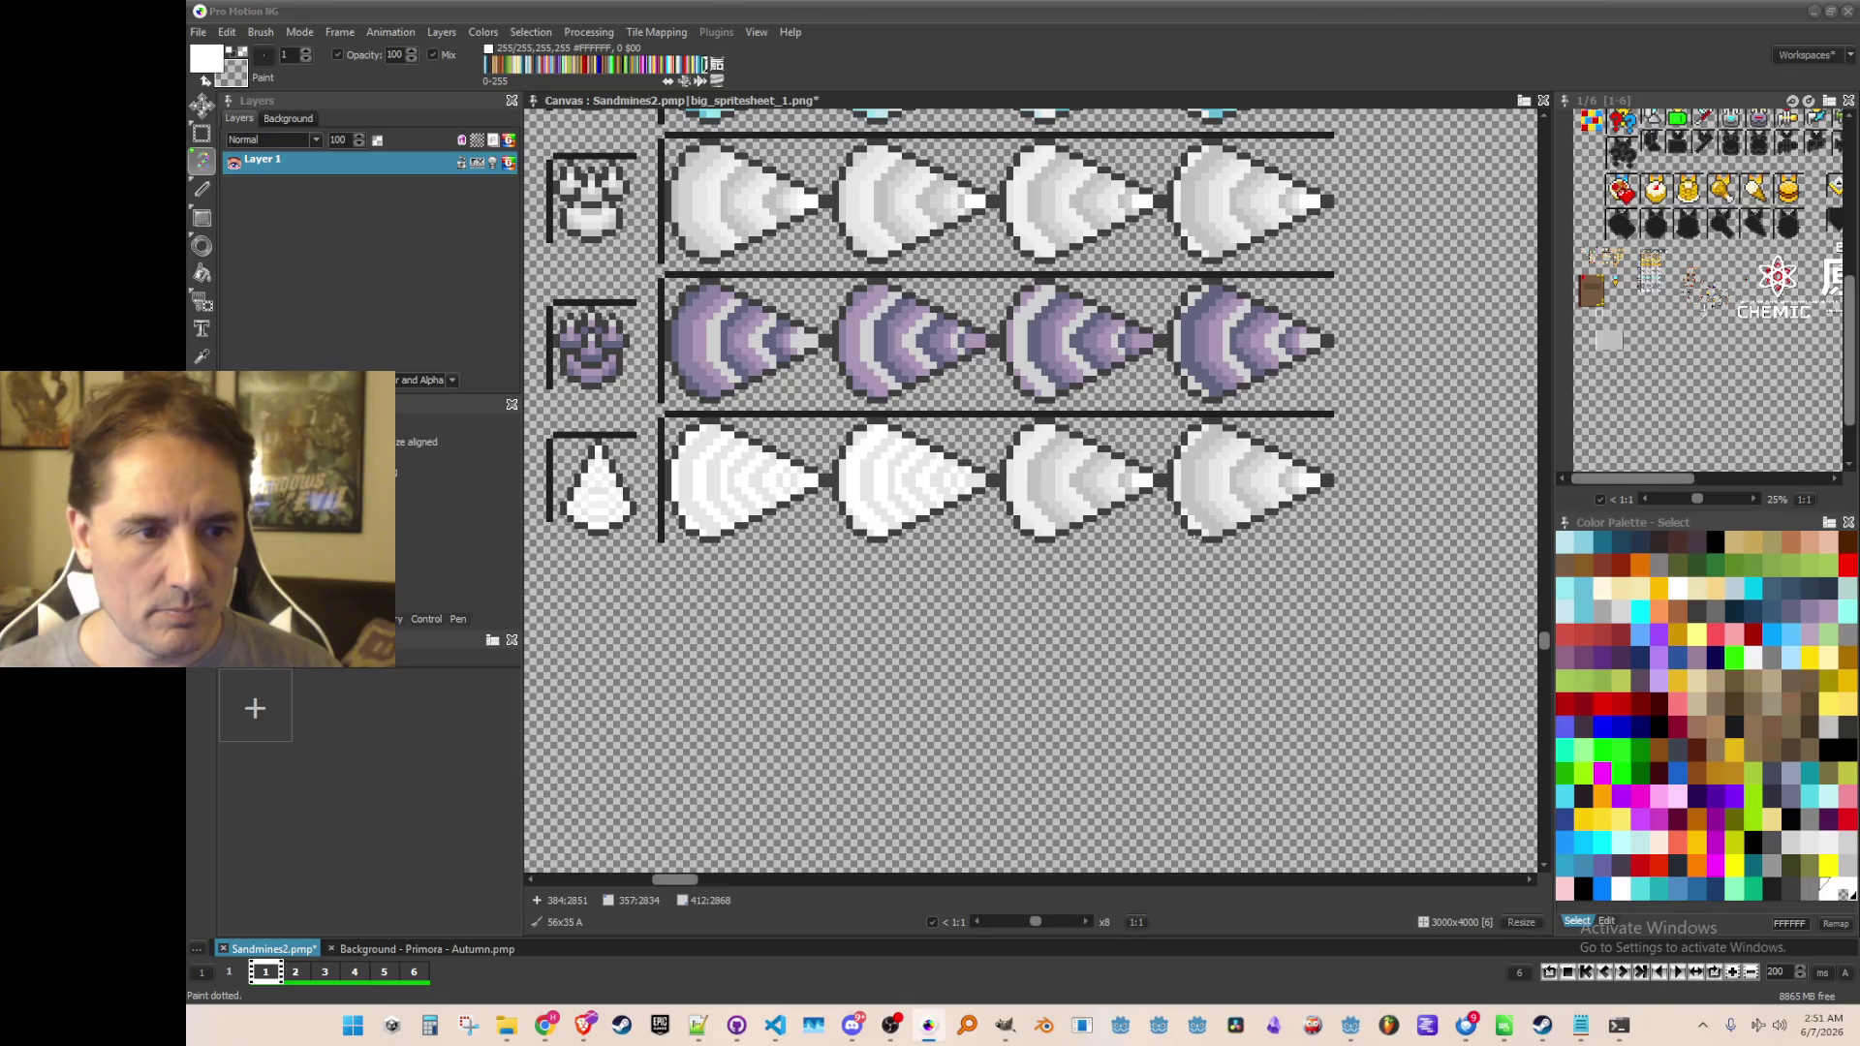
{"action": "scroll", "coordinate": [1141, 649], "scroll_direction": "down", "scroll_amount": 1}
{"action": "scroll", "coordinate": [1143, 581], "scroll_direction": "down", "scroll_amount": 1}
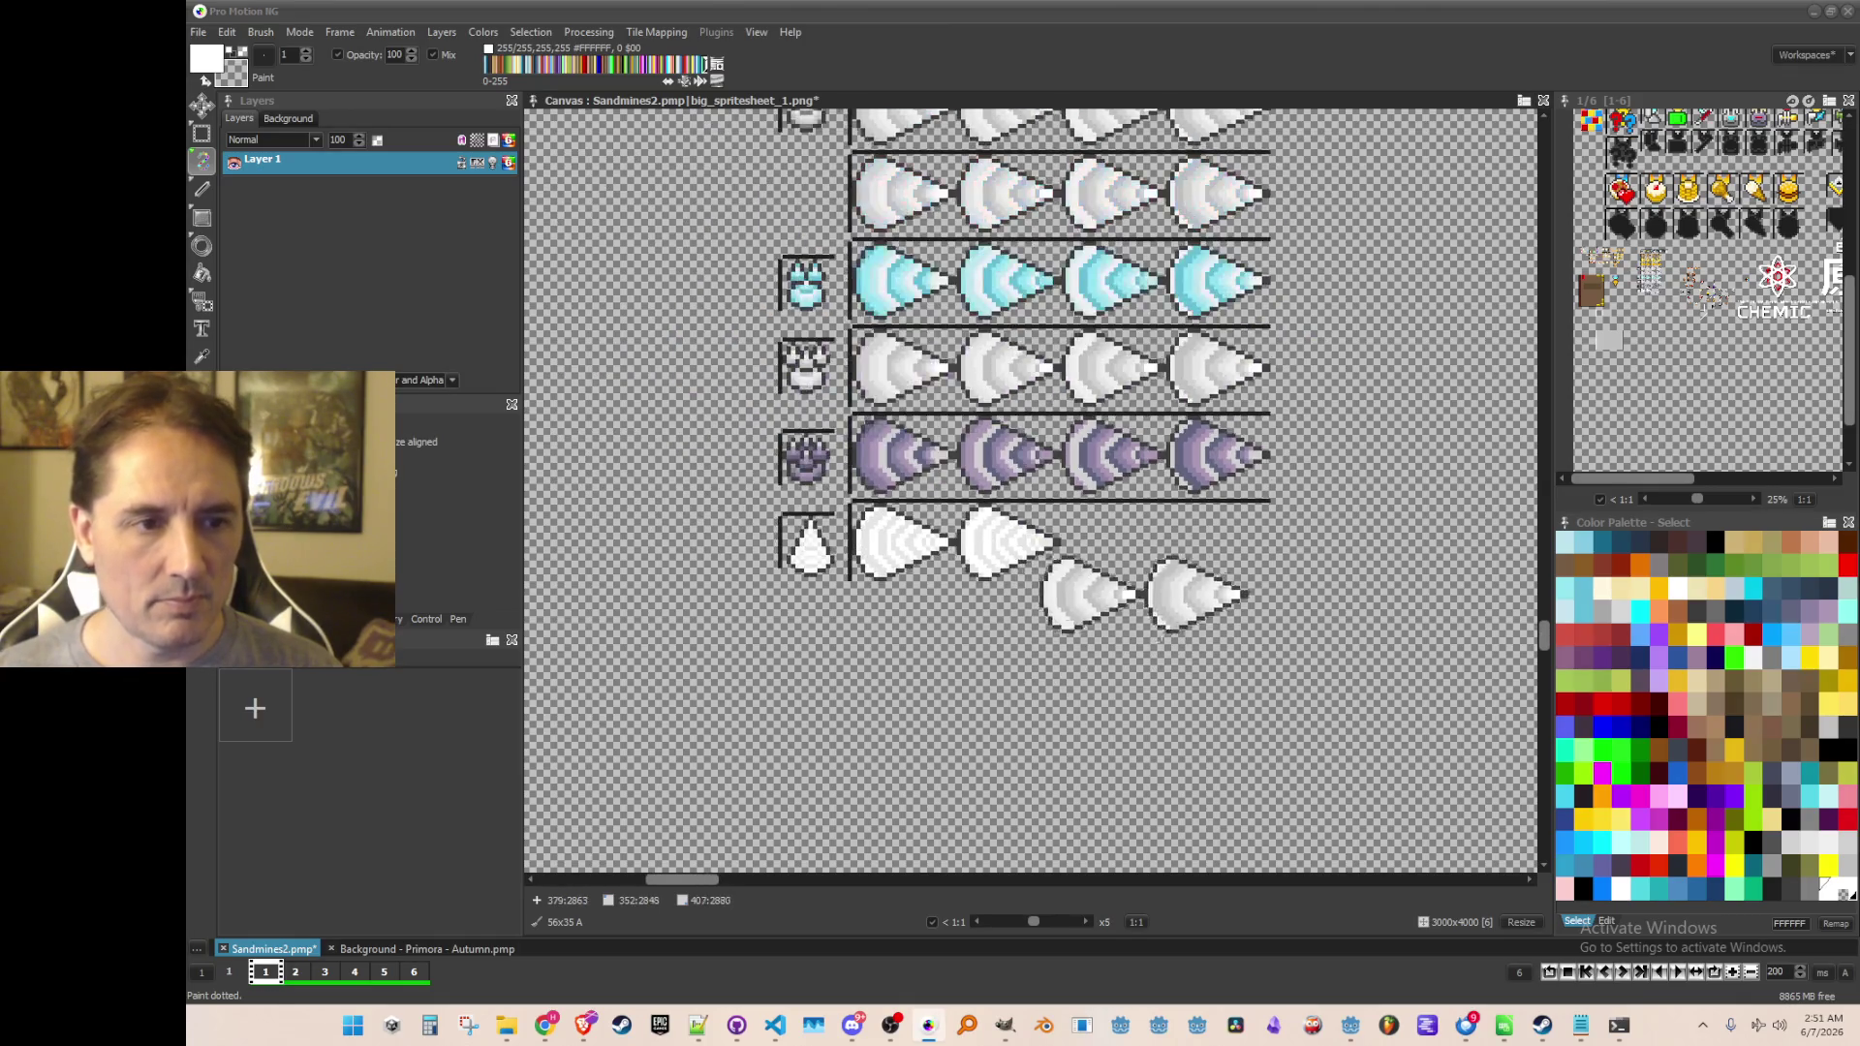
{"action": "scroll", "coordinate": [1225, 686], "scroll_direction": "down", "scroll_amount": 1}
{"action": "key", "text": "period"}
Save the sprite sheet with Ctrl+S
{"action": "key", "text": "ctrl+s"}
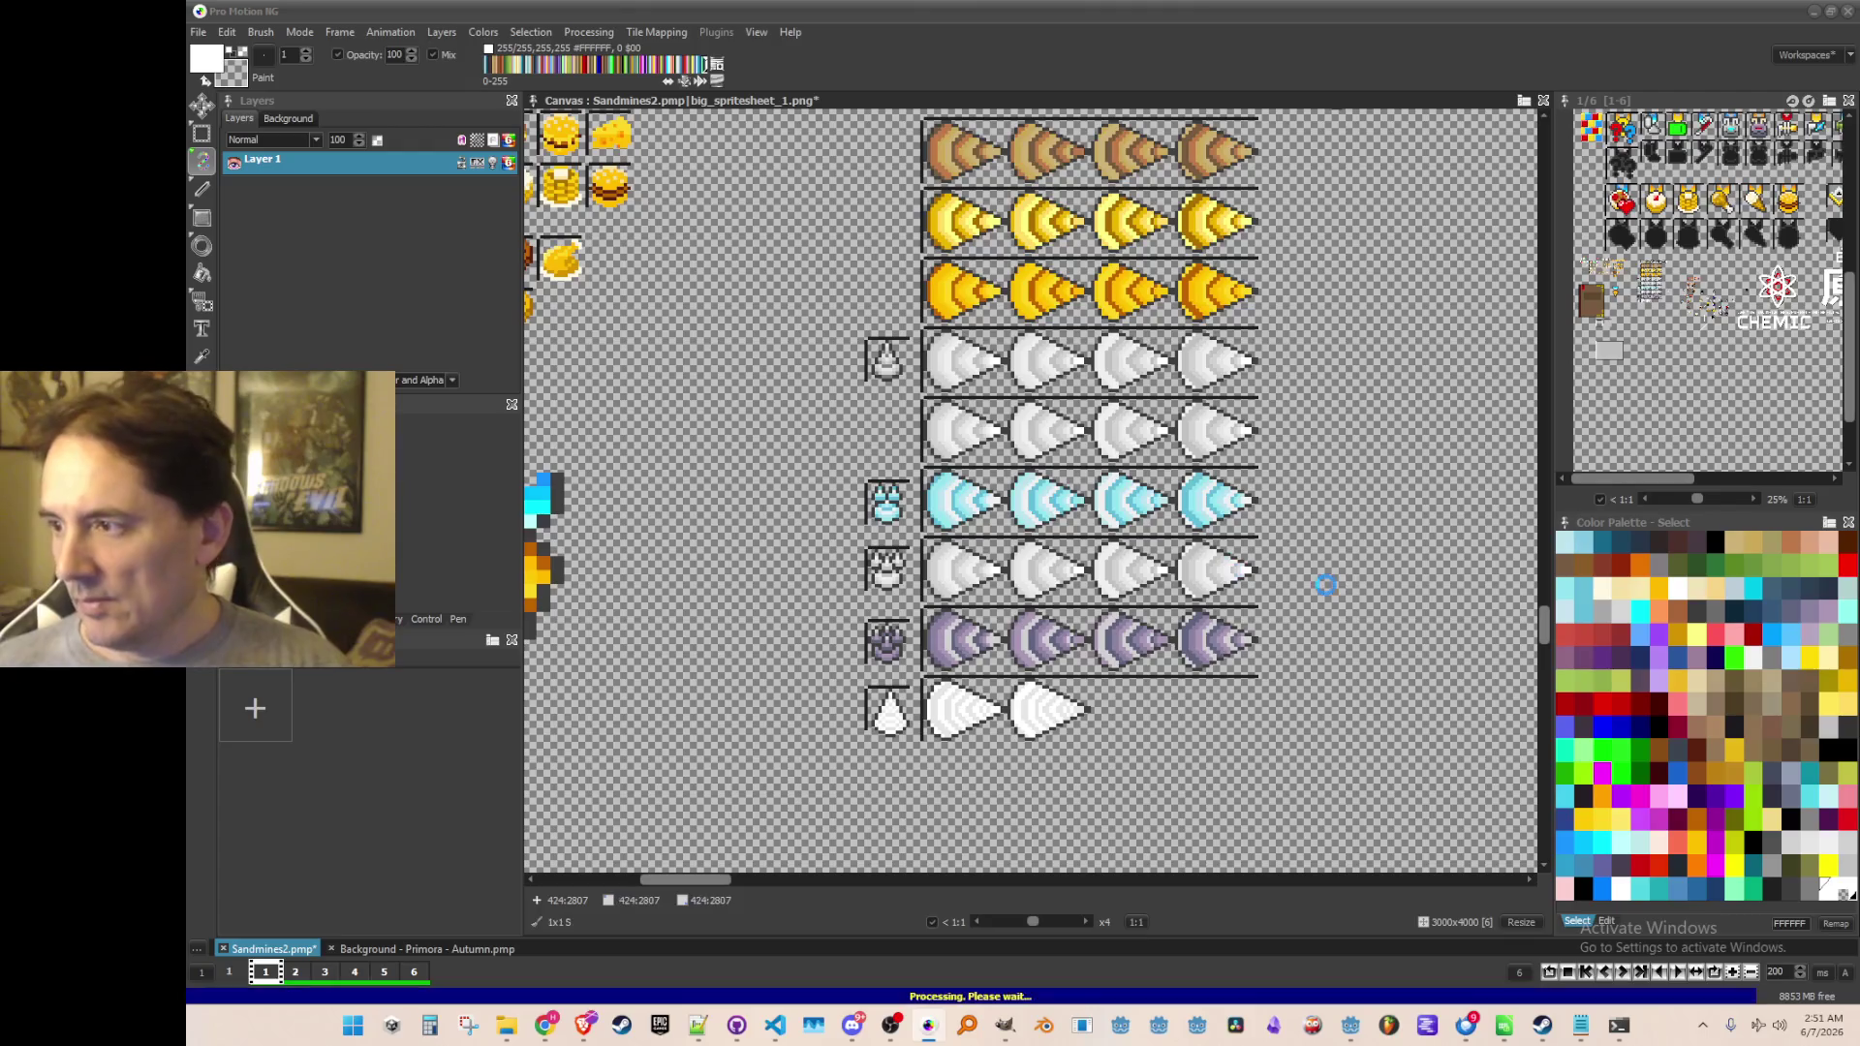
{"action": "scroll", "coordinate": [1220, 639], "scroll_direction": "down", "scroll_amount": 3}
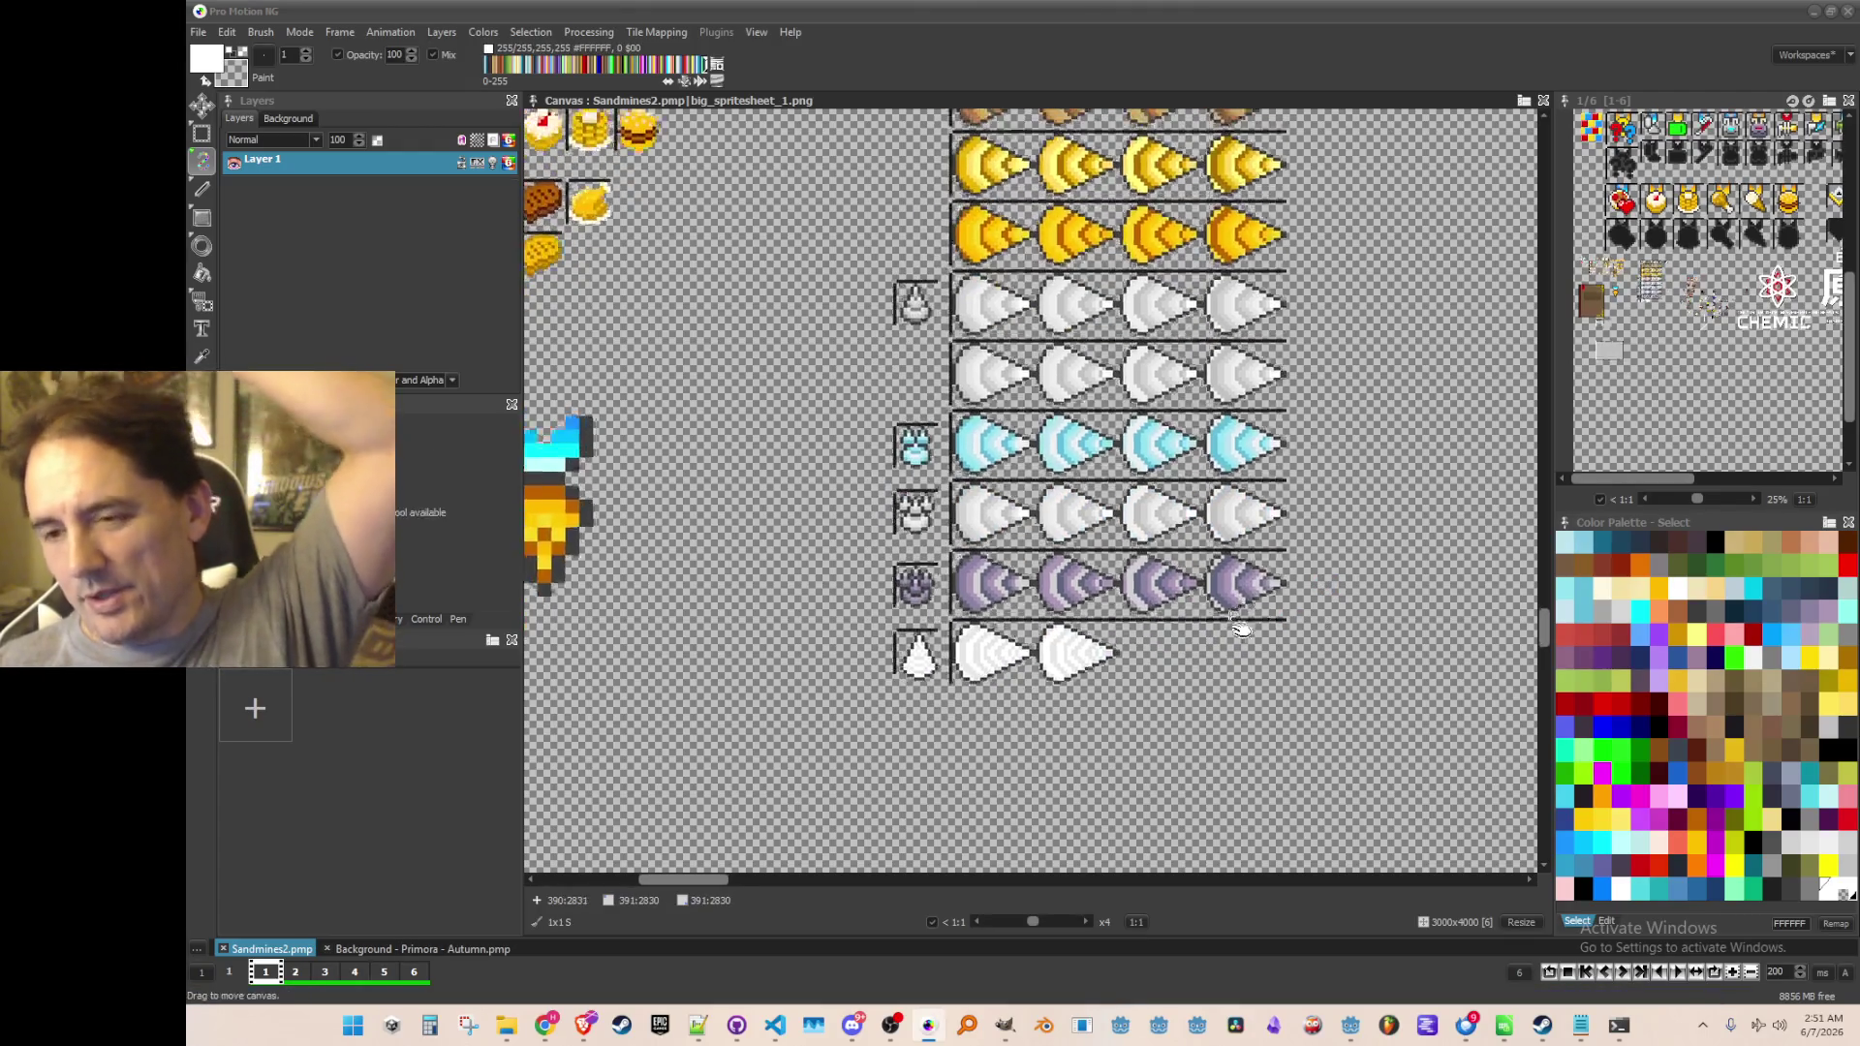
{"action": "scroll", "coordinate": [1025, 614], "scroll_direction": "up", "scroll_amount": 1}
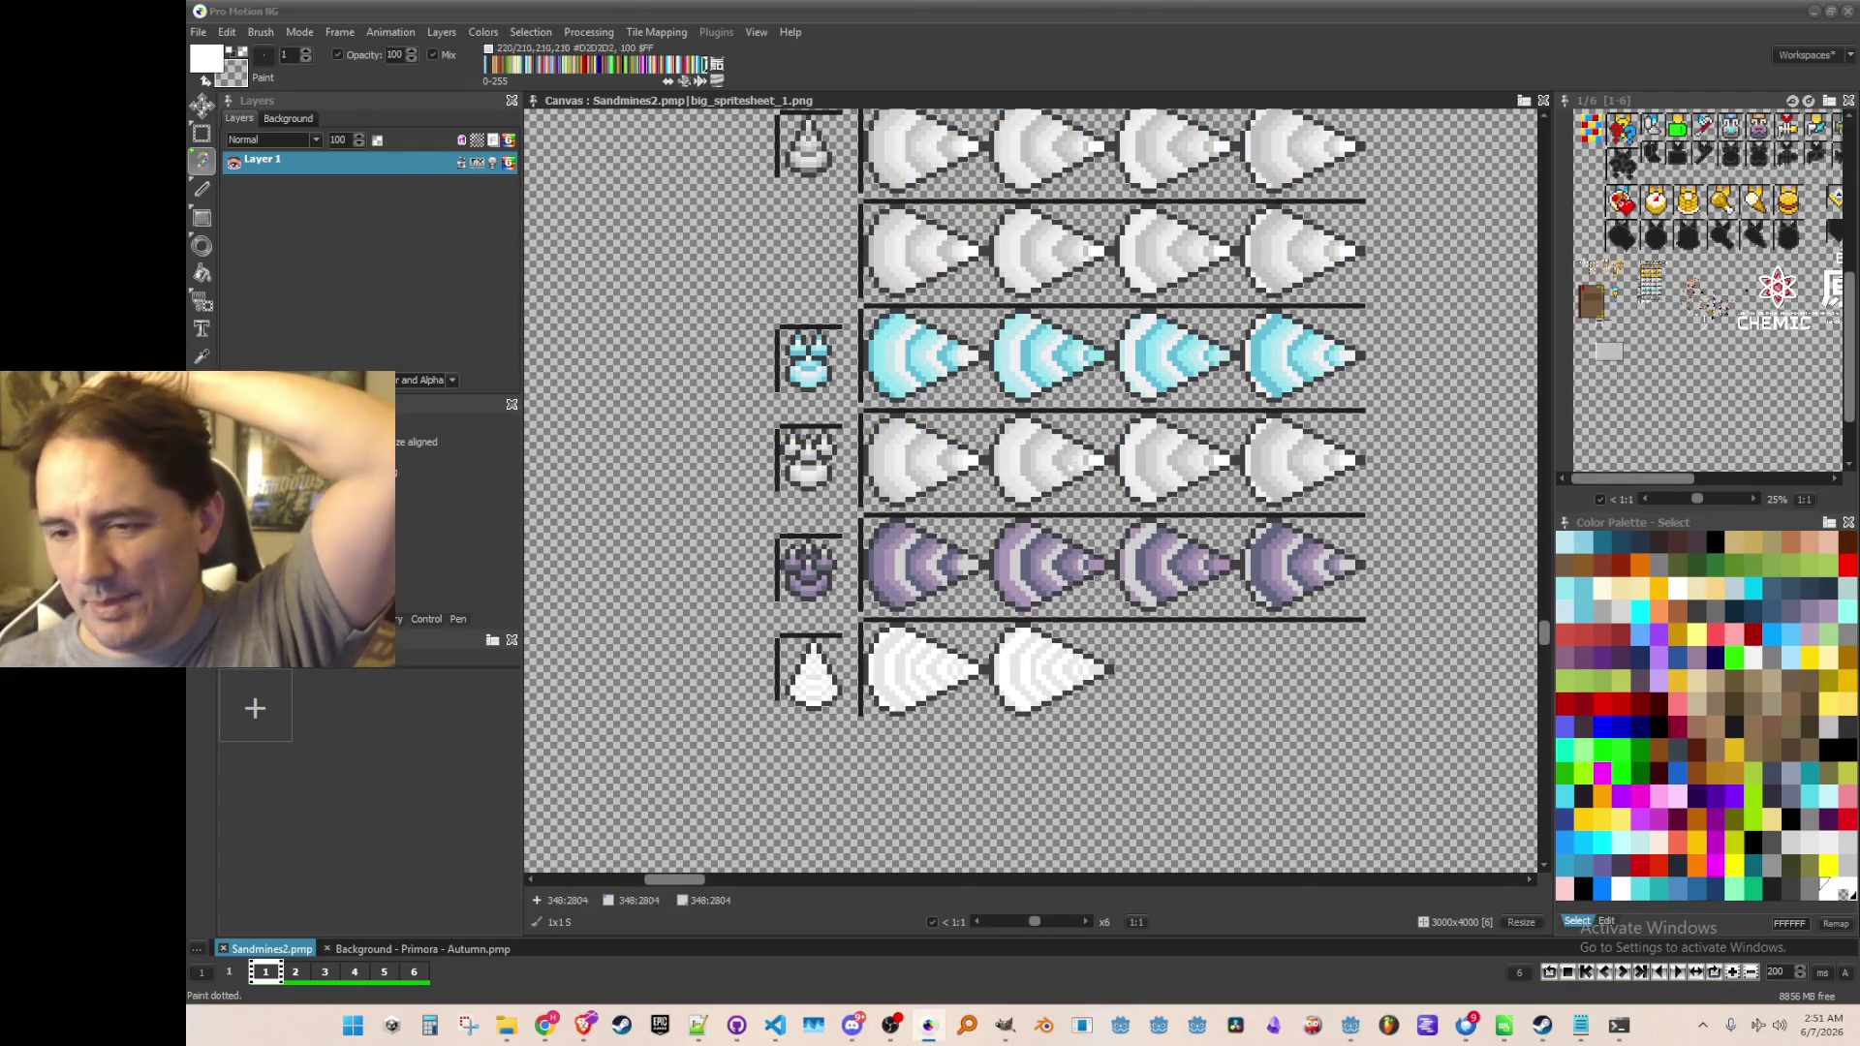
{"action": "scroll", "coordinate": [1075, 484], "scroll_direction": "down", "scroll_amount": 1}
{"action": "scroll", "coordinate": [1075, 484], "scroll_direction": "down", "scroll_amount": 2}
{"action": "scroll", "coordinate": [823, 552], "scroll_direction": "up", "scroll_amount": 3}
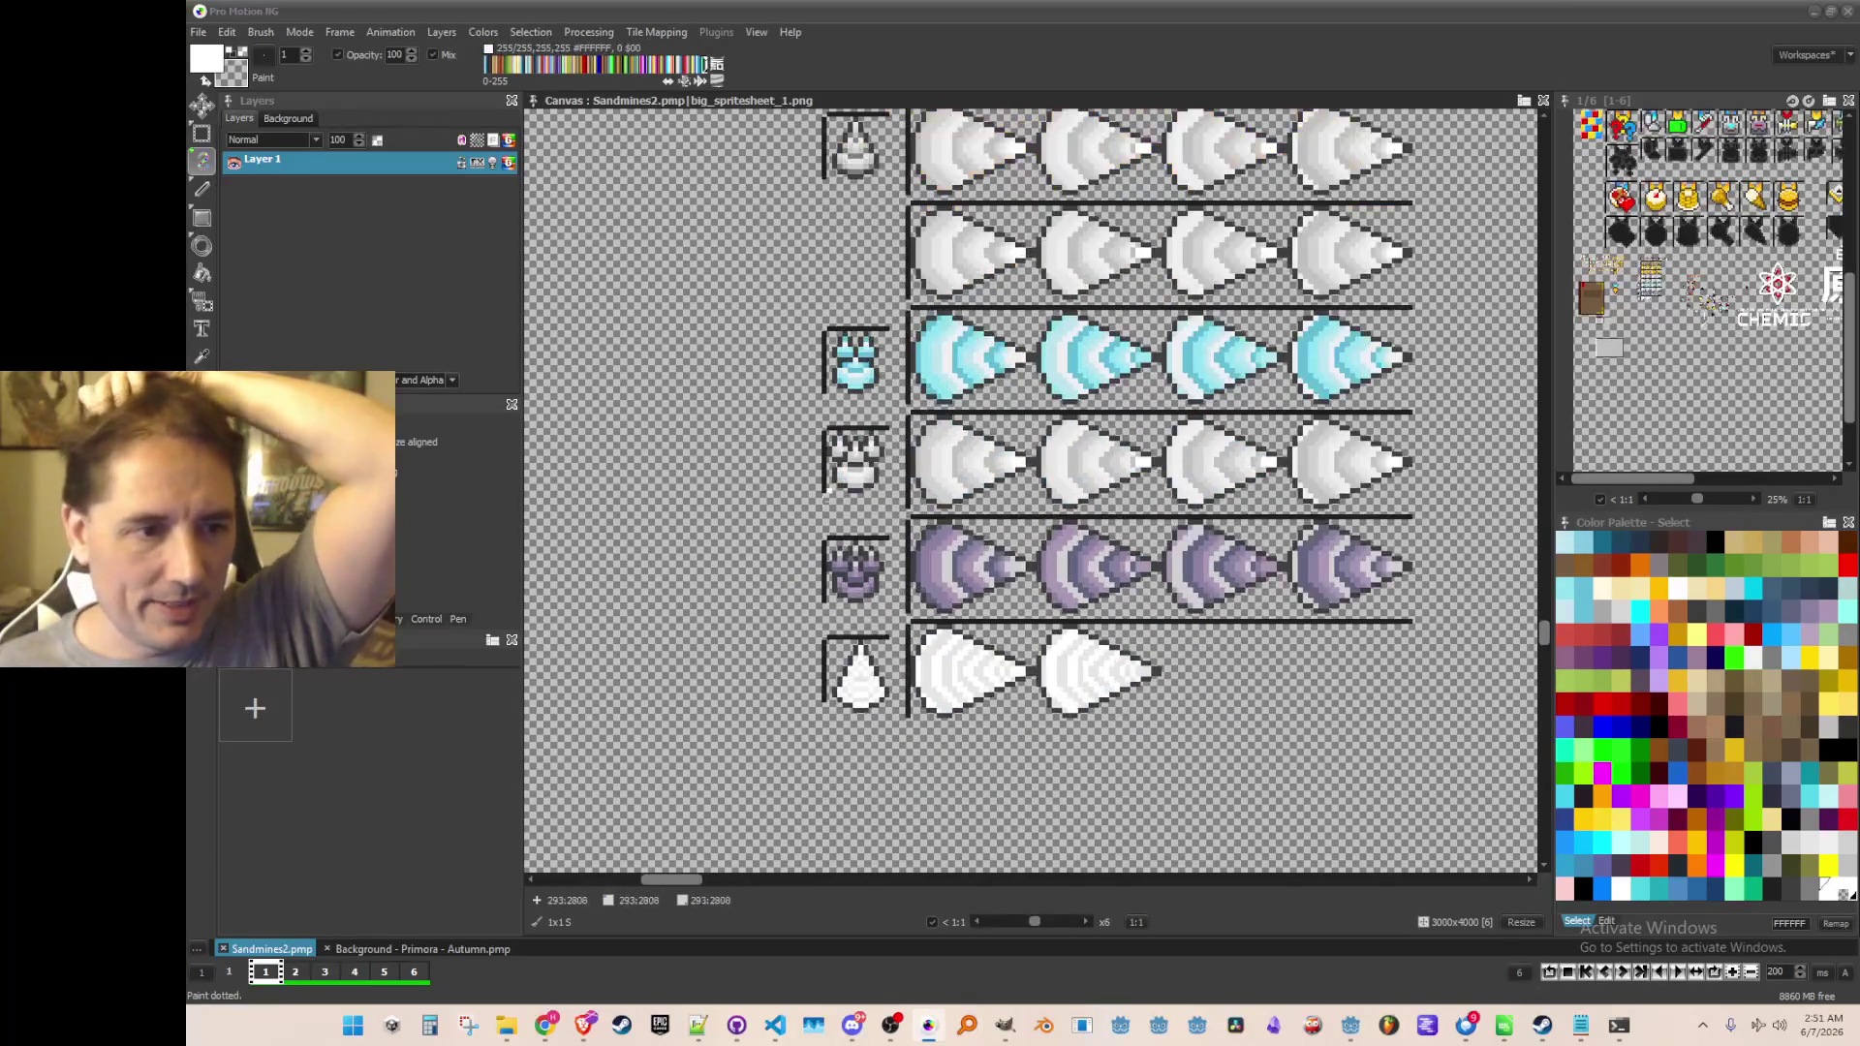
{"action": "scroll", "coordinate": [974, 547], "scroll_direction": "up", "scroll_amount": 2}
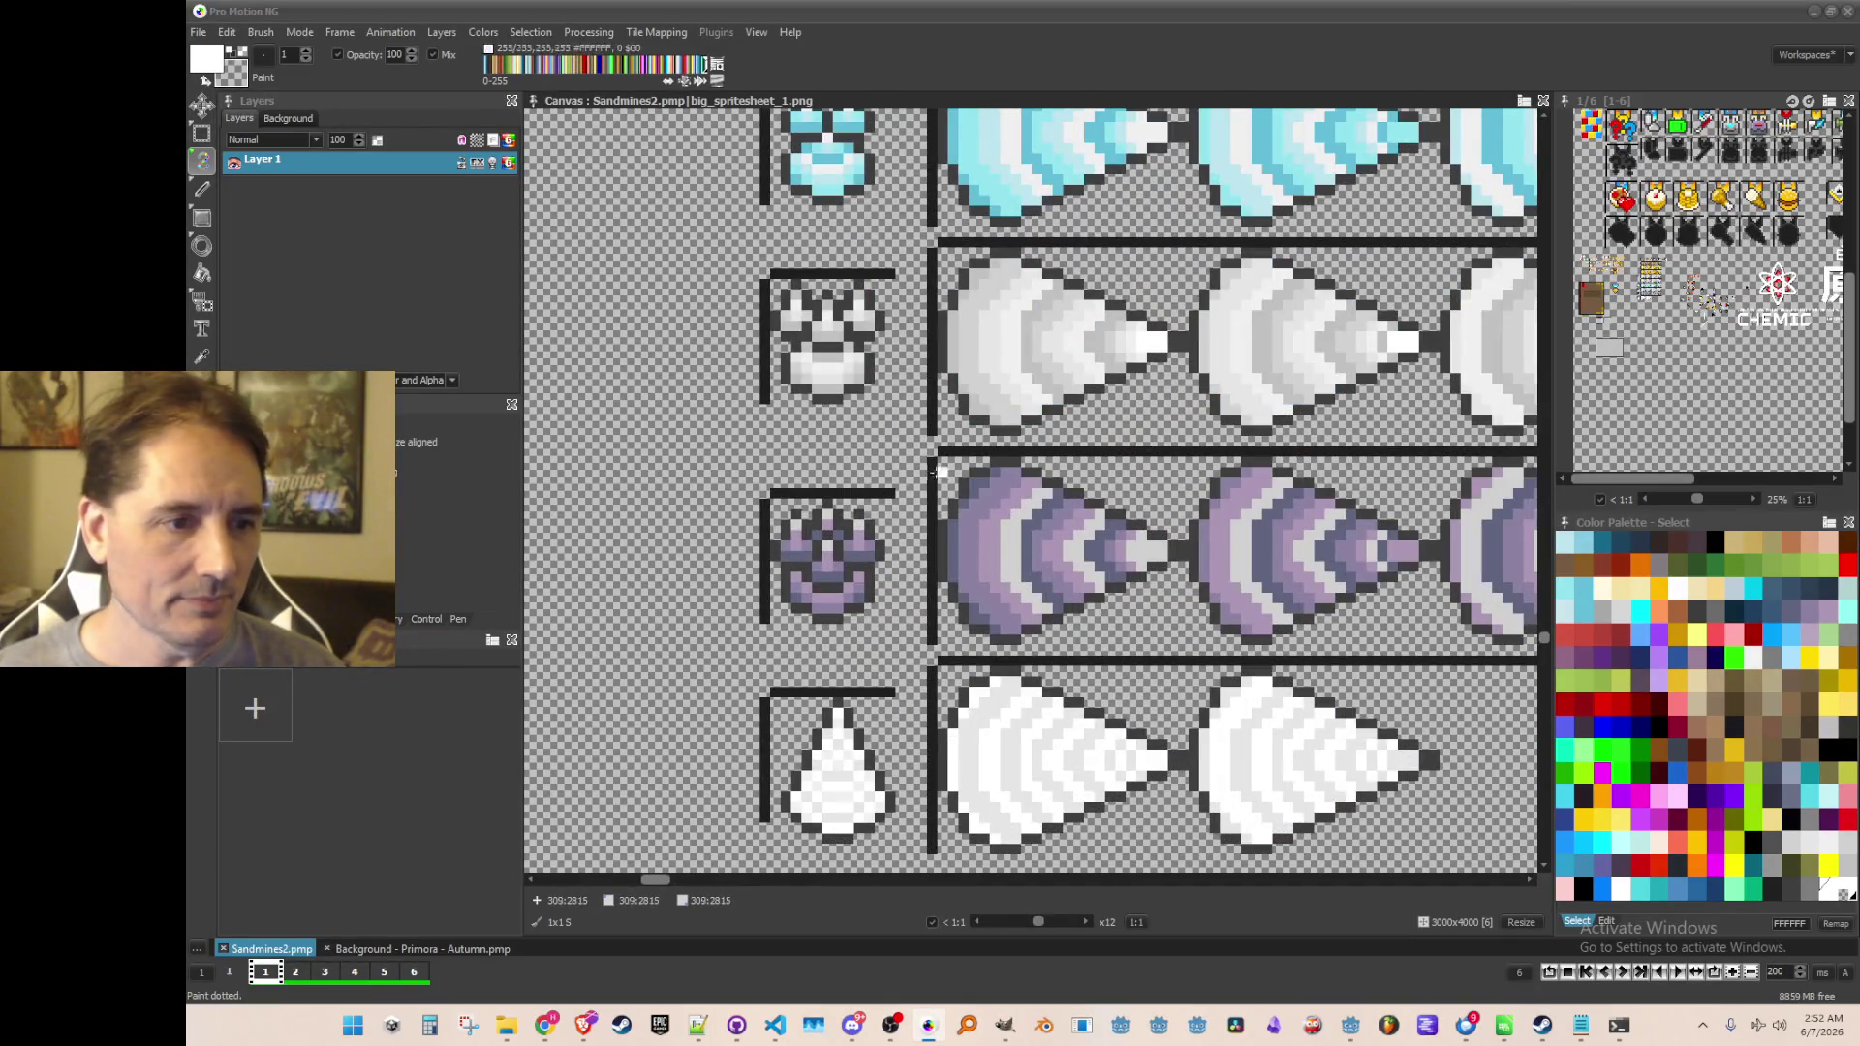
{"action": "scroll", "coordinate": [953, 472], "scroll_direction": "down", "scroll_amount": 4}
{"action": "scroll", "coordinate": [724, 306], "scroll_direction": "down", "scroll_amount": 3}
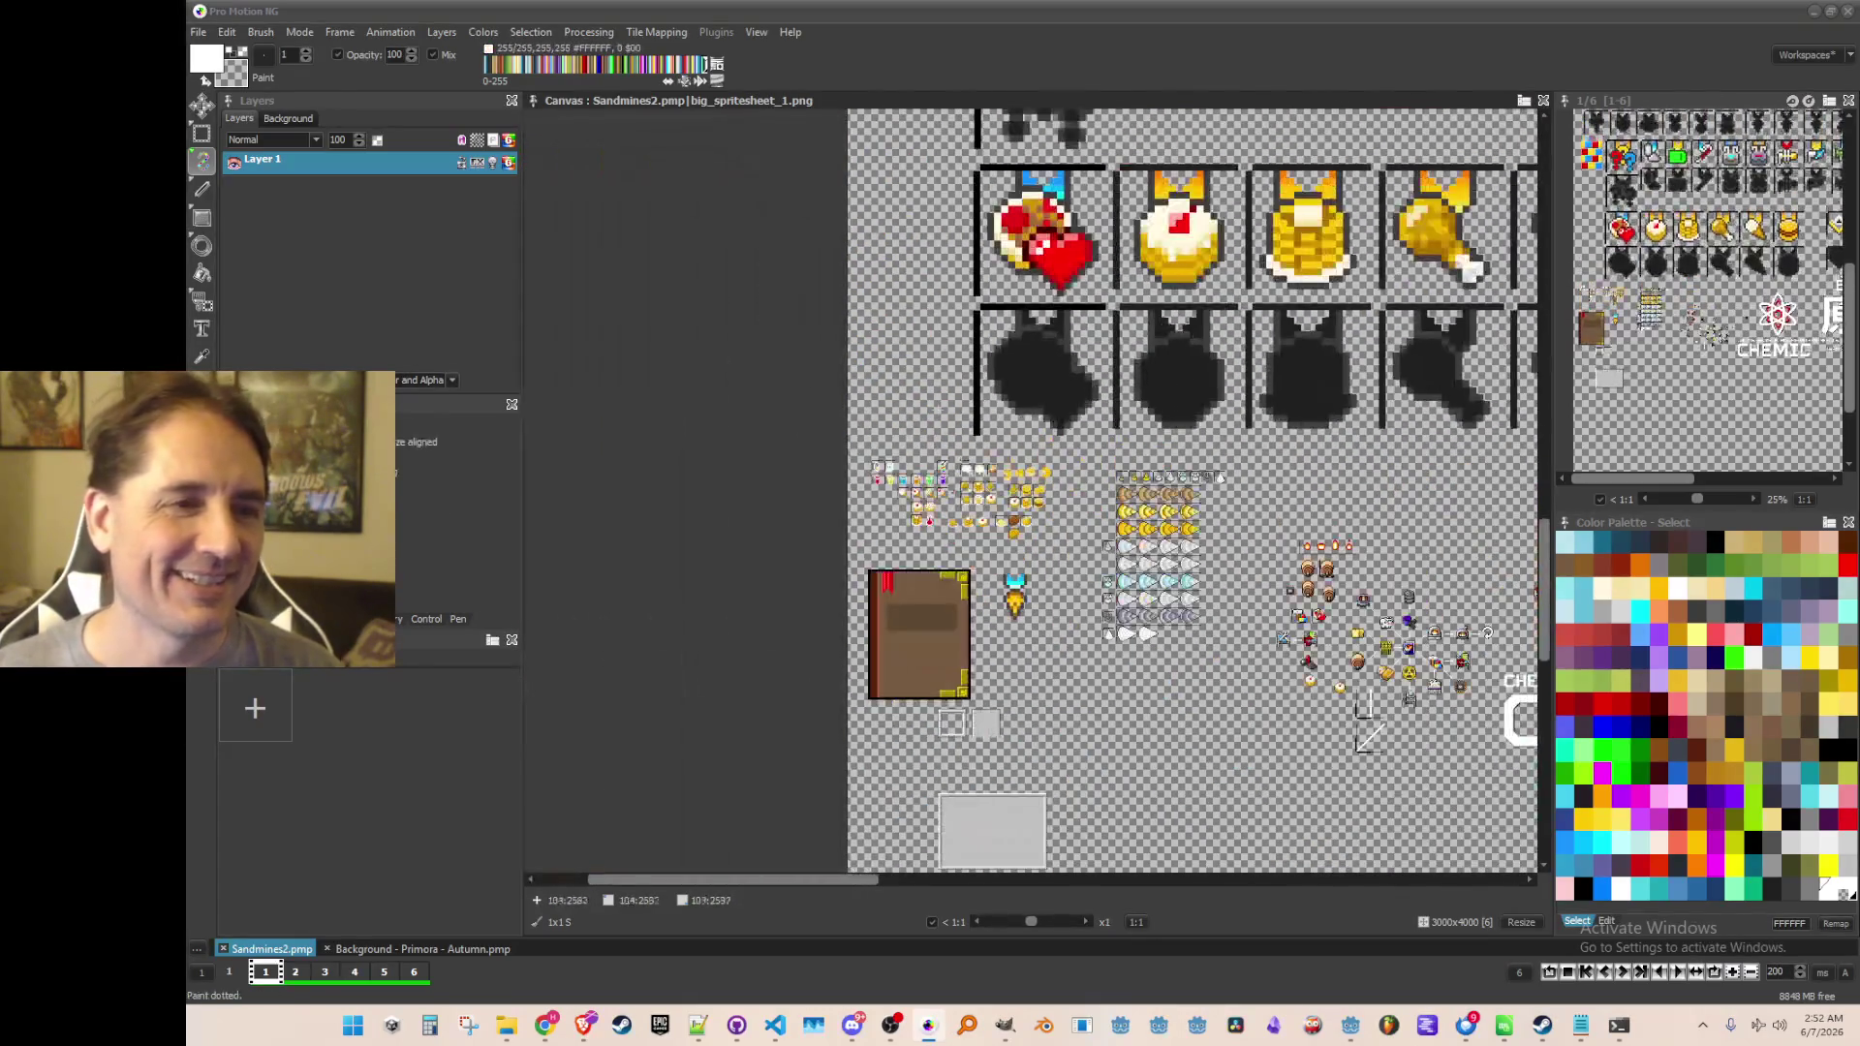
{"action": "scroll", "coordinate": [1007, 460], "scroll_direction": "up", "scroll_amount": 1}
{"action": "scroll", "coordinate": [1070, 400], "scroll_direction": "up", "scroll_amount": 2}
{"action": "scroll", "coordinate": [1071, 400], "scroll_direction": "down", "scroll_amount": 4}
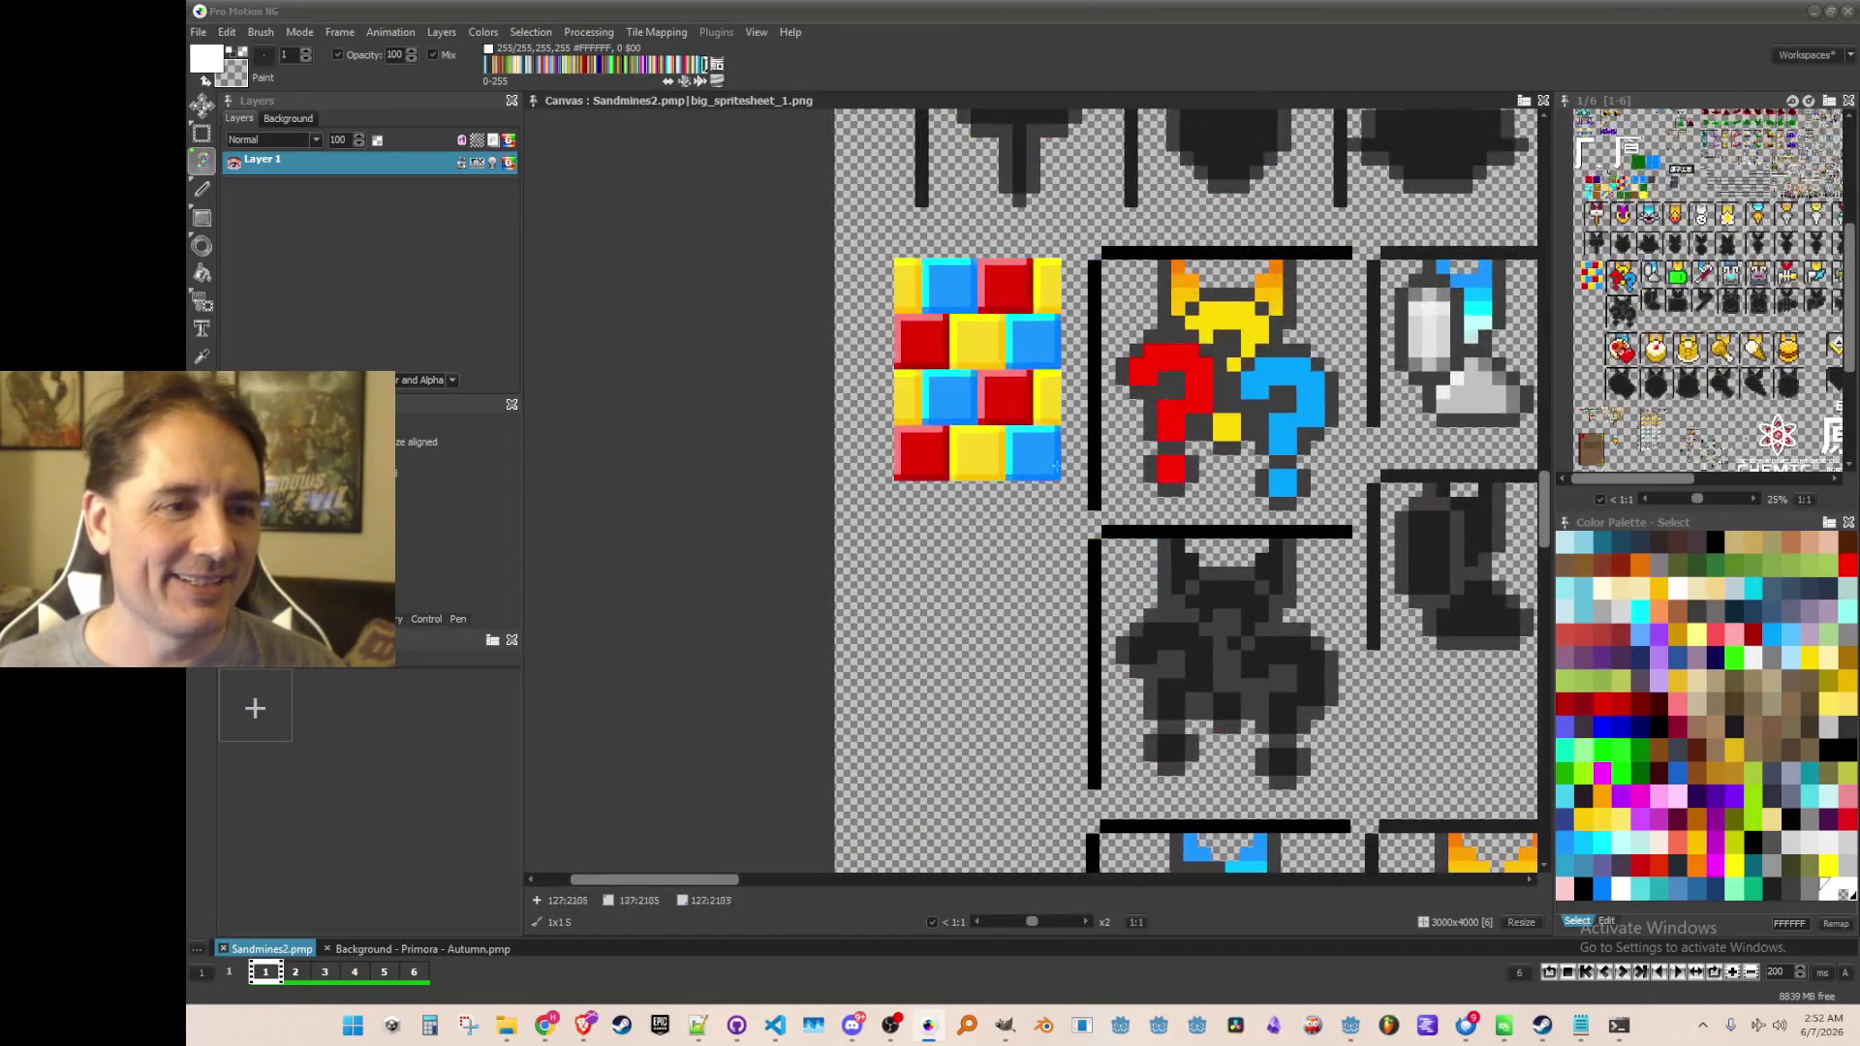
{"action": "scroll", "coordinate": [1066, 485], "scroll_direction": "down", "scroll_amount": 2}
{"action": "scroll", "coordinate": [1066, 484], "scroll_direction": "up", "scroll_amount": 3}
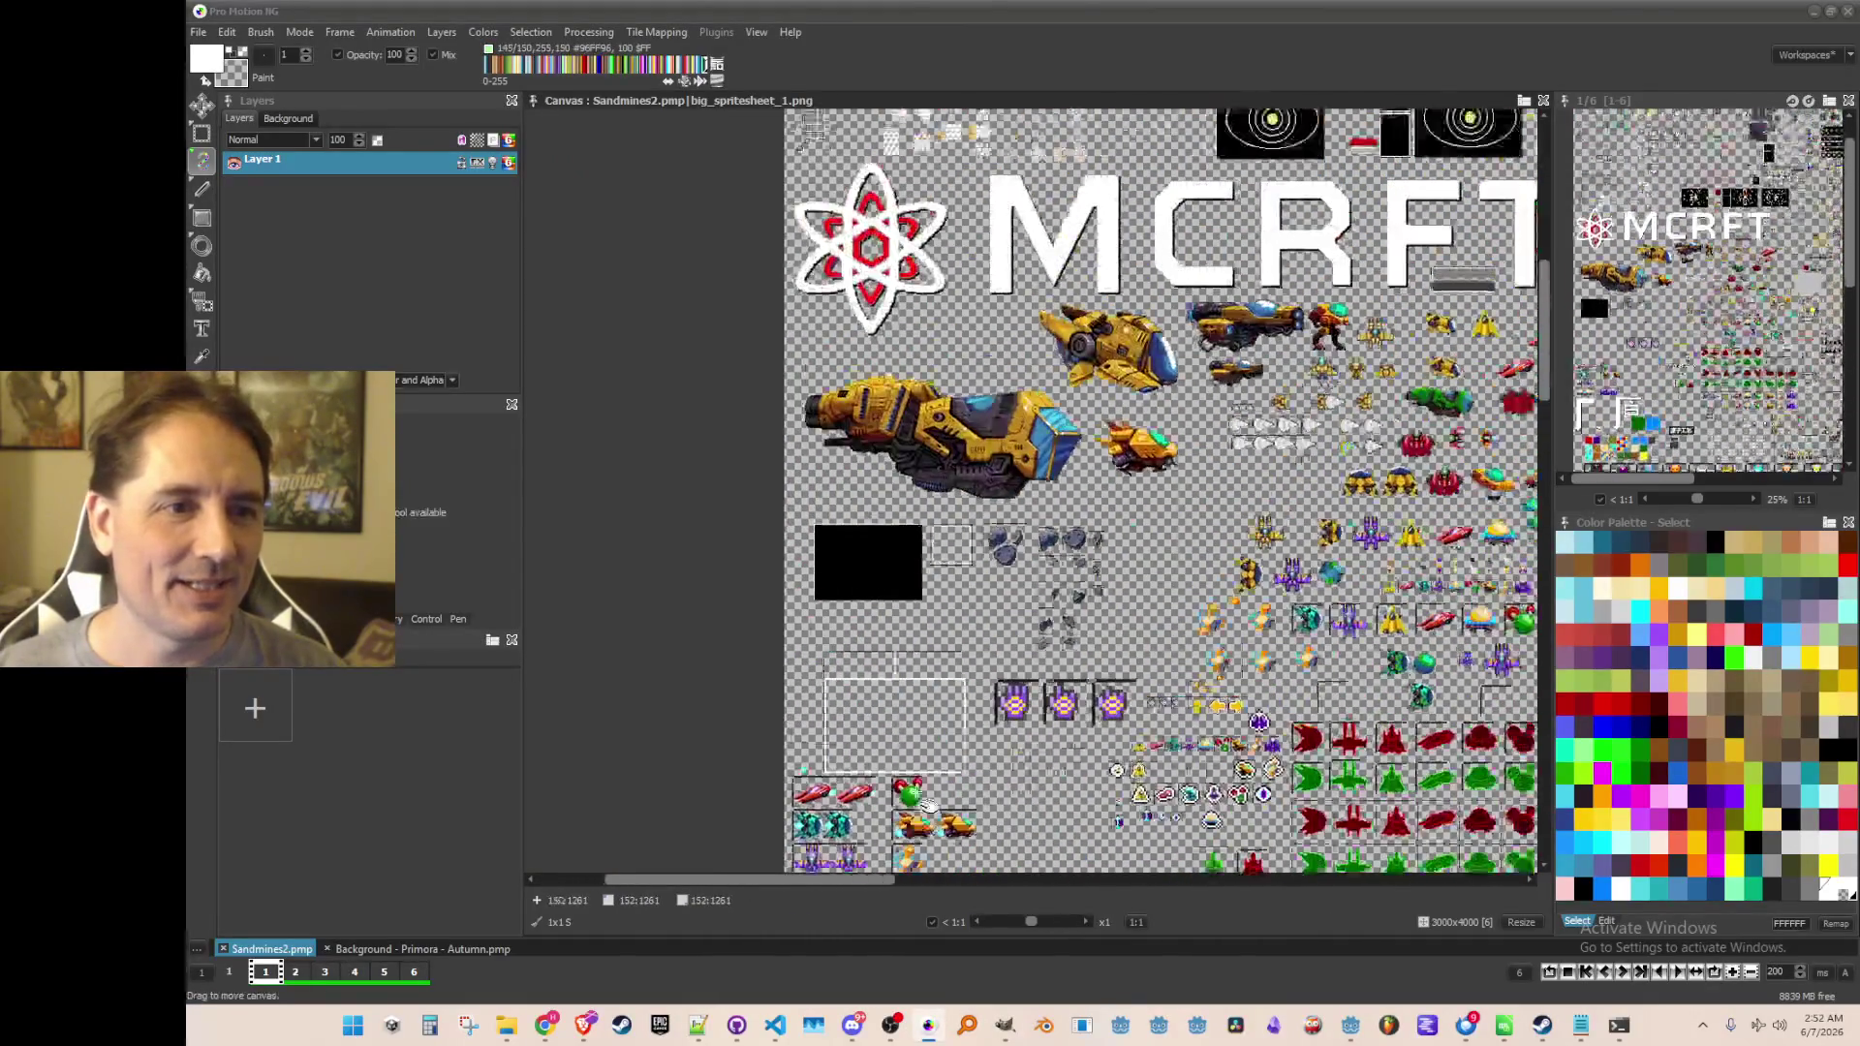
{"action": "scroll", "coordinate": [933, 610], "scroll_direction": "up", "scroll_amount": 3}
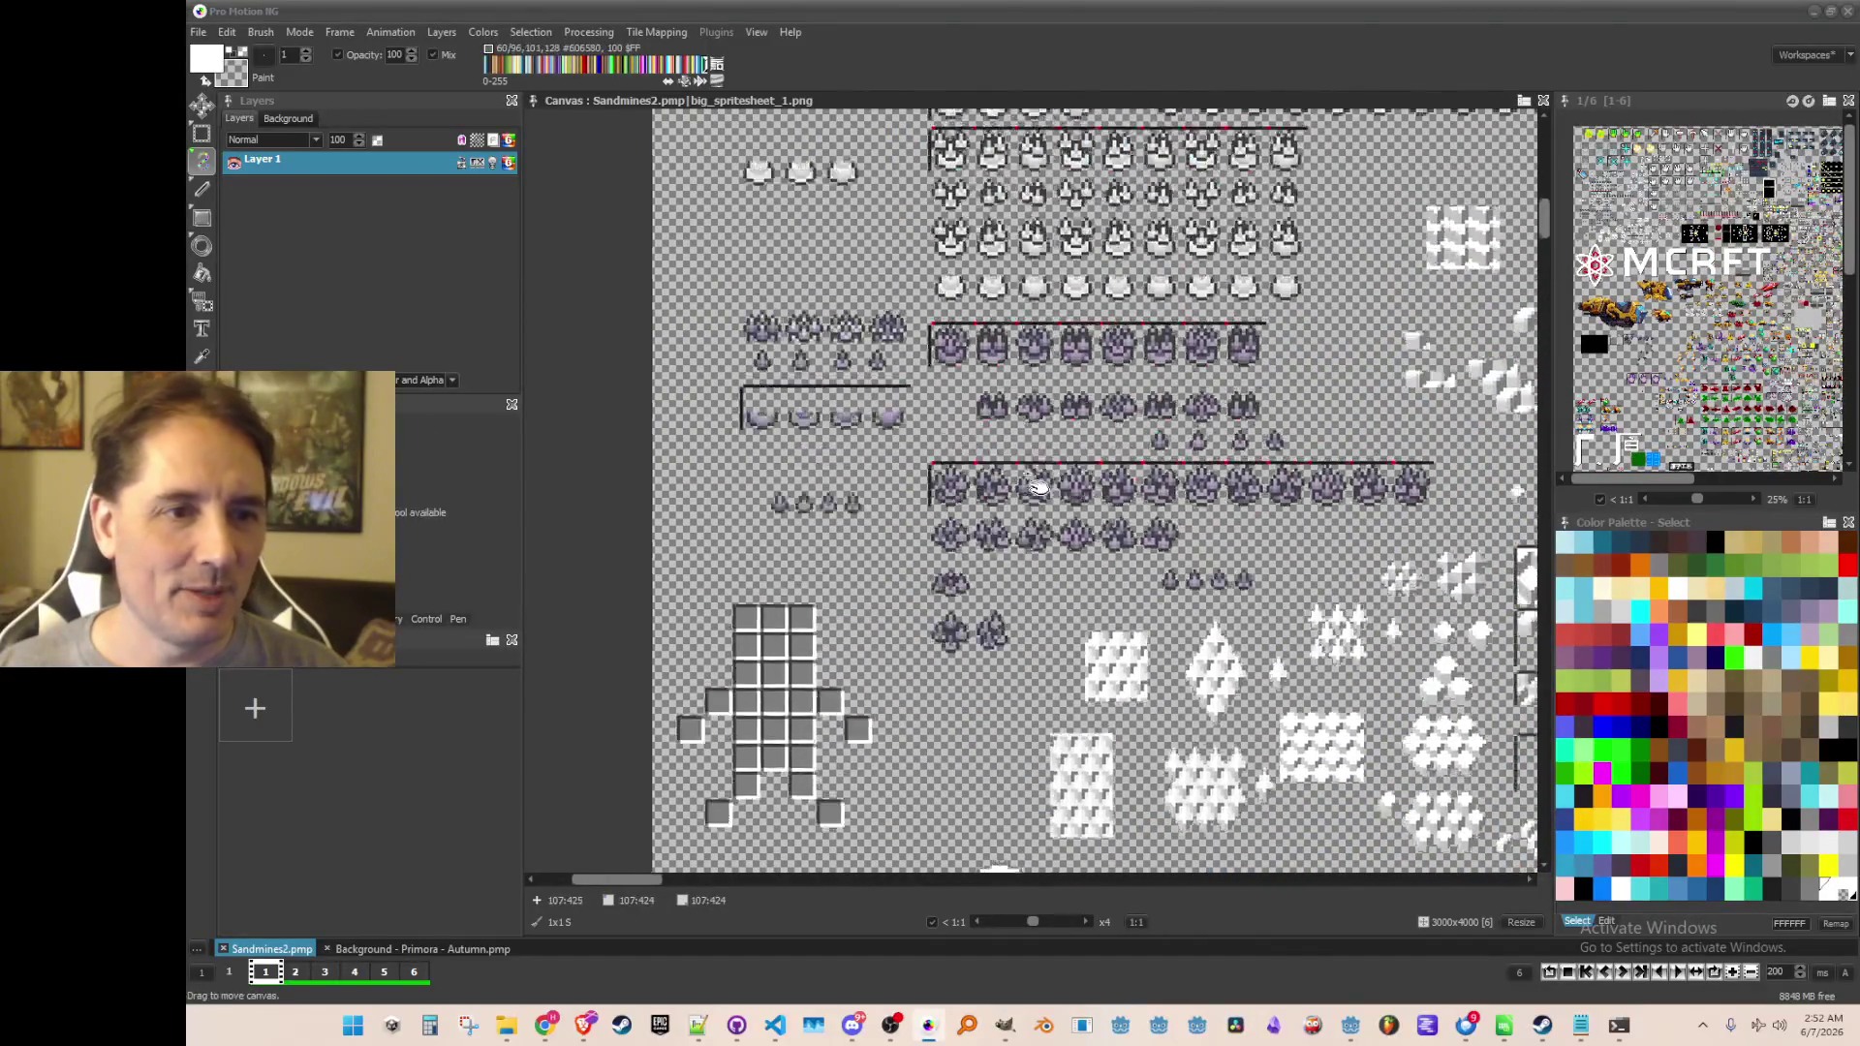
{"action": "scroll", "coordinate": [775, 519], "scroll_direction": "down", "scroll_amount": 3}
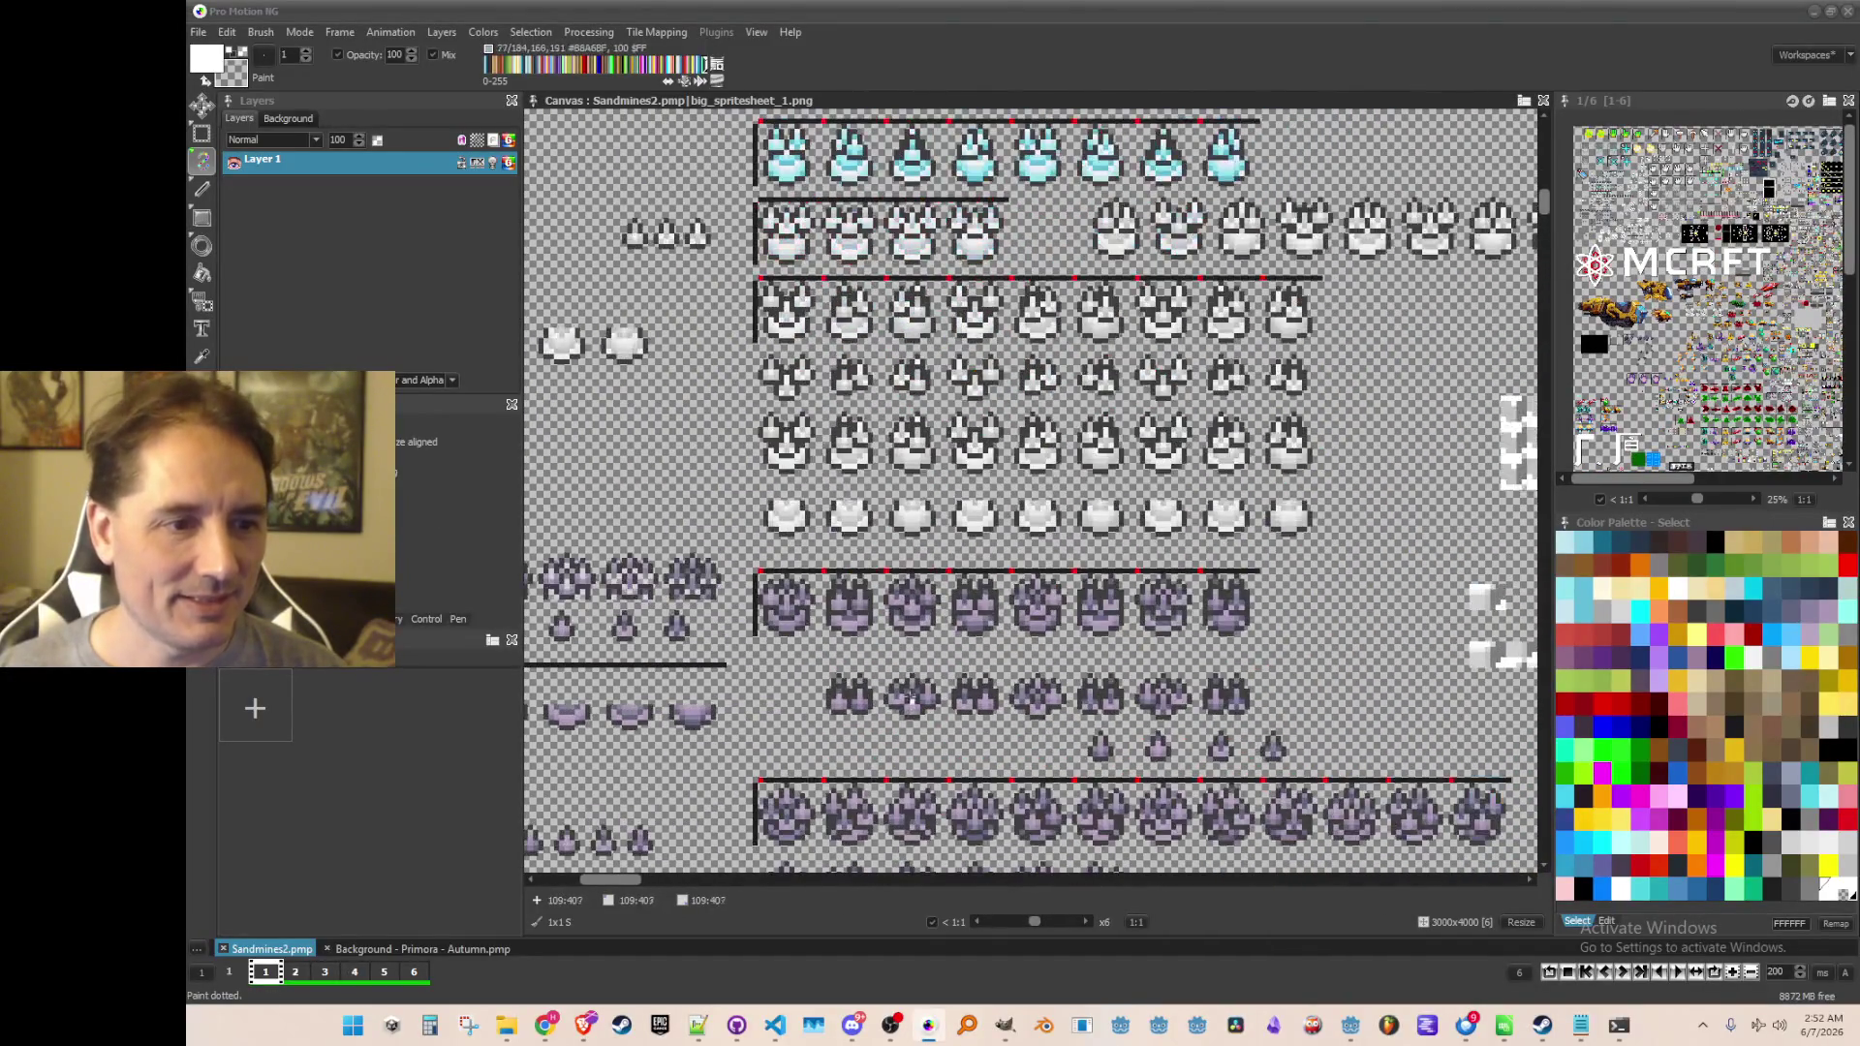
{"action": "scroll", "coordinate": [774, 518], "scroll_direction": "up", "scroll_amount": 1}
{"action": "key", "text": "b"}
Pick up the purple faces row and stamp it to the right of the purple cone row
{"action": "scroll", "coordinate": [775, 518], "scroll_direction": "down", "scroll_amount": 5}
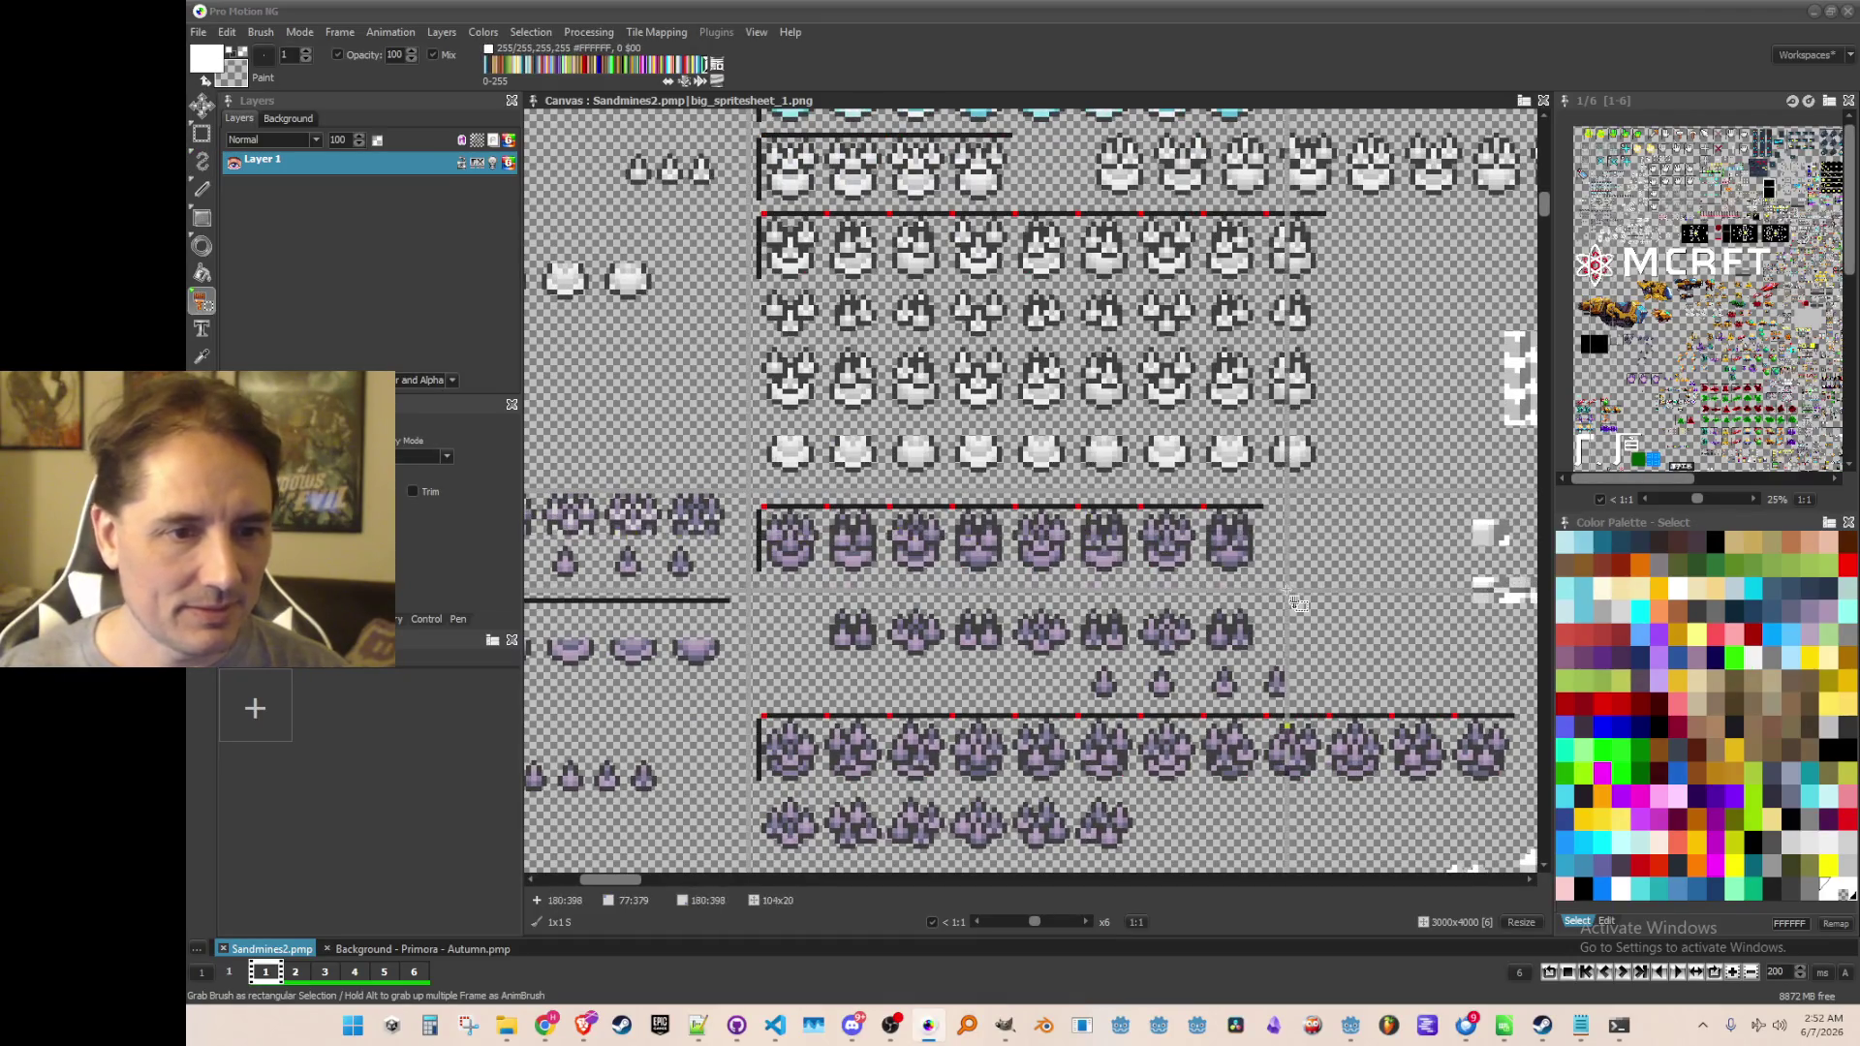
{"action": "mouse_move", "coordinate": [1222, 811]}
{"action": "left_mouse_down"}
{"action": "mouse_move", "coordinate": [1084, 81]}
{"action": "mouse_move", "coordinate": [1085, 135]}
{"action": "left_mouse_up"}
{"action": "scroll", "coordinate": [1085, 136], "scroll_direction": "up", "scroll_amount": 4}
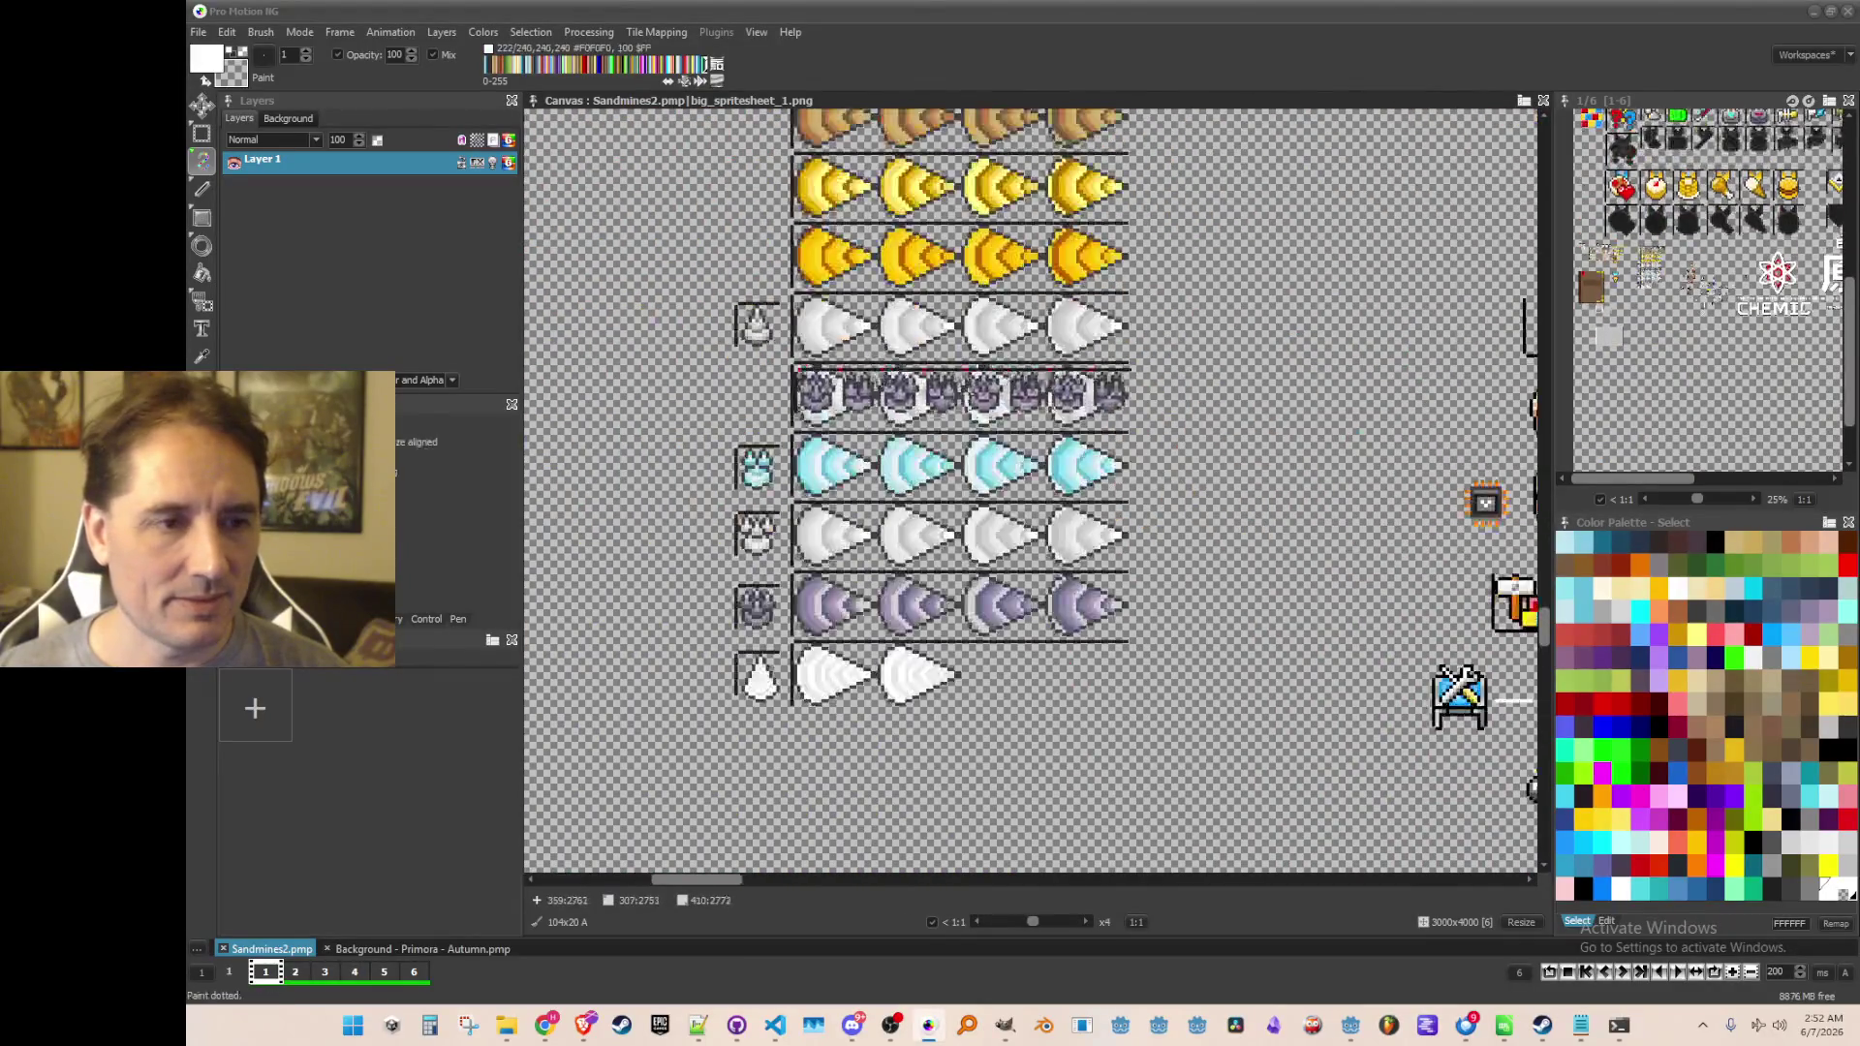
{"action": "left_click", "coordinate": [1250, 334]}
{"action": "left_click_drag", "start_coordinate": [1251, 334], "coordinate": [1139, 370]}
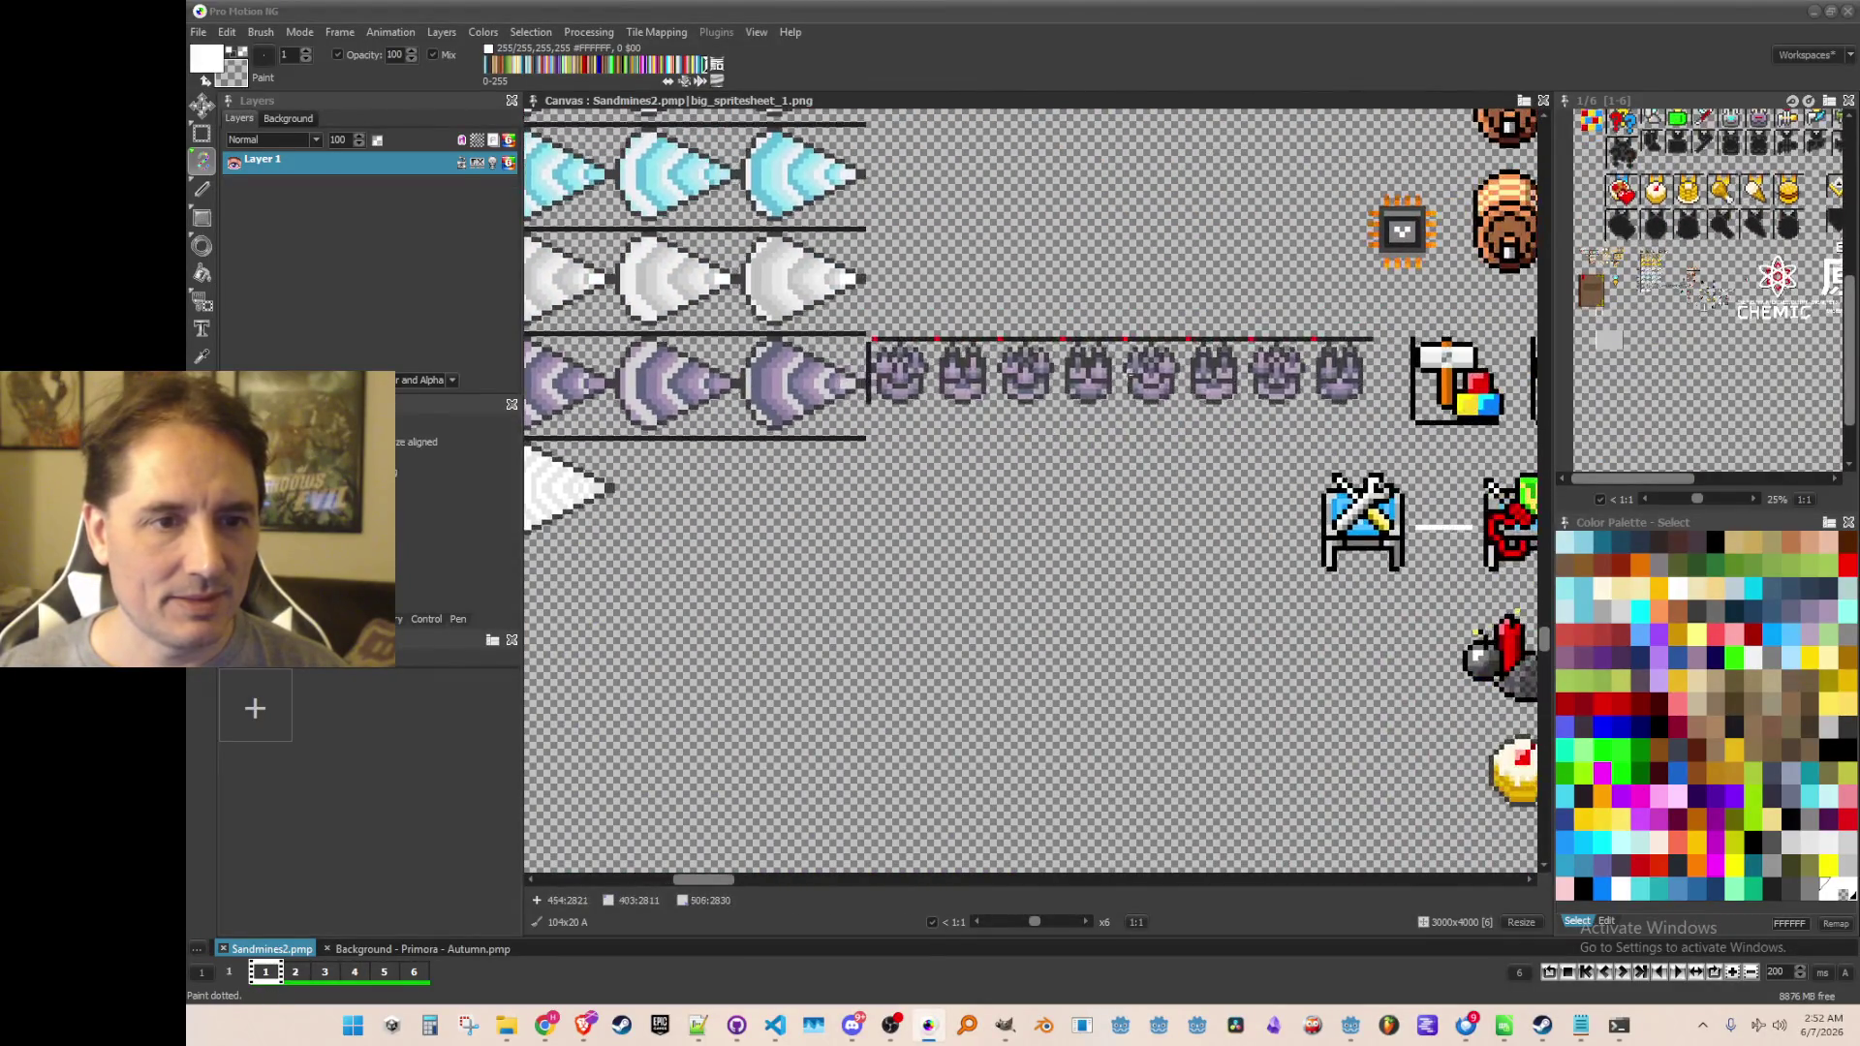
{"action": "scroll", "coordinate": [979, 498], "scroll_direction": "up", "scroll_amount": 4}
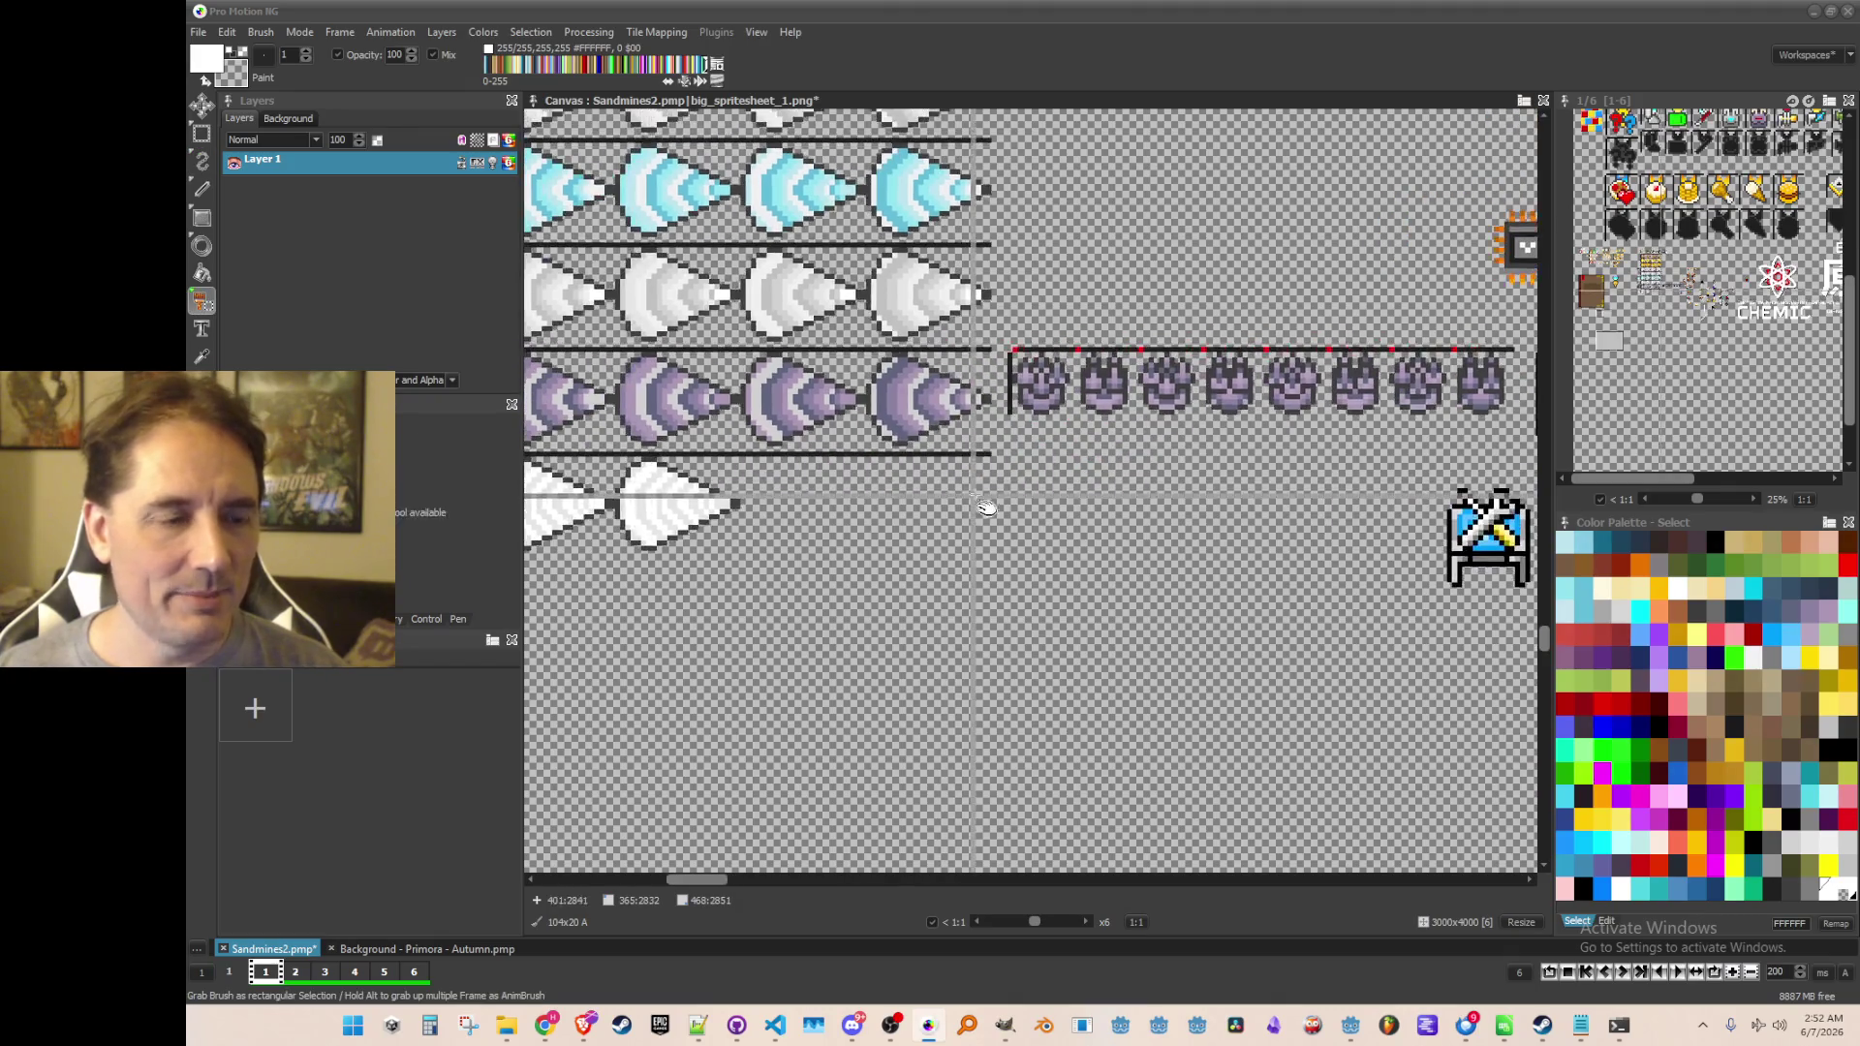
Grab a single 12x12 purple face as a brush
{"action": "key", "text": "b"}
{"action": "left_click_drag", "start_coordinate": [1132, 289], "coordinate": [1317, 474]}
{"action": "scroll", "coordinate": [954, 386], "scroll_direction": "down", "scroll_amount": 2}
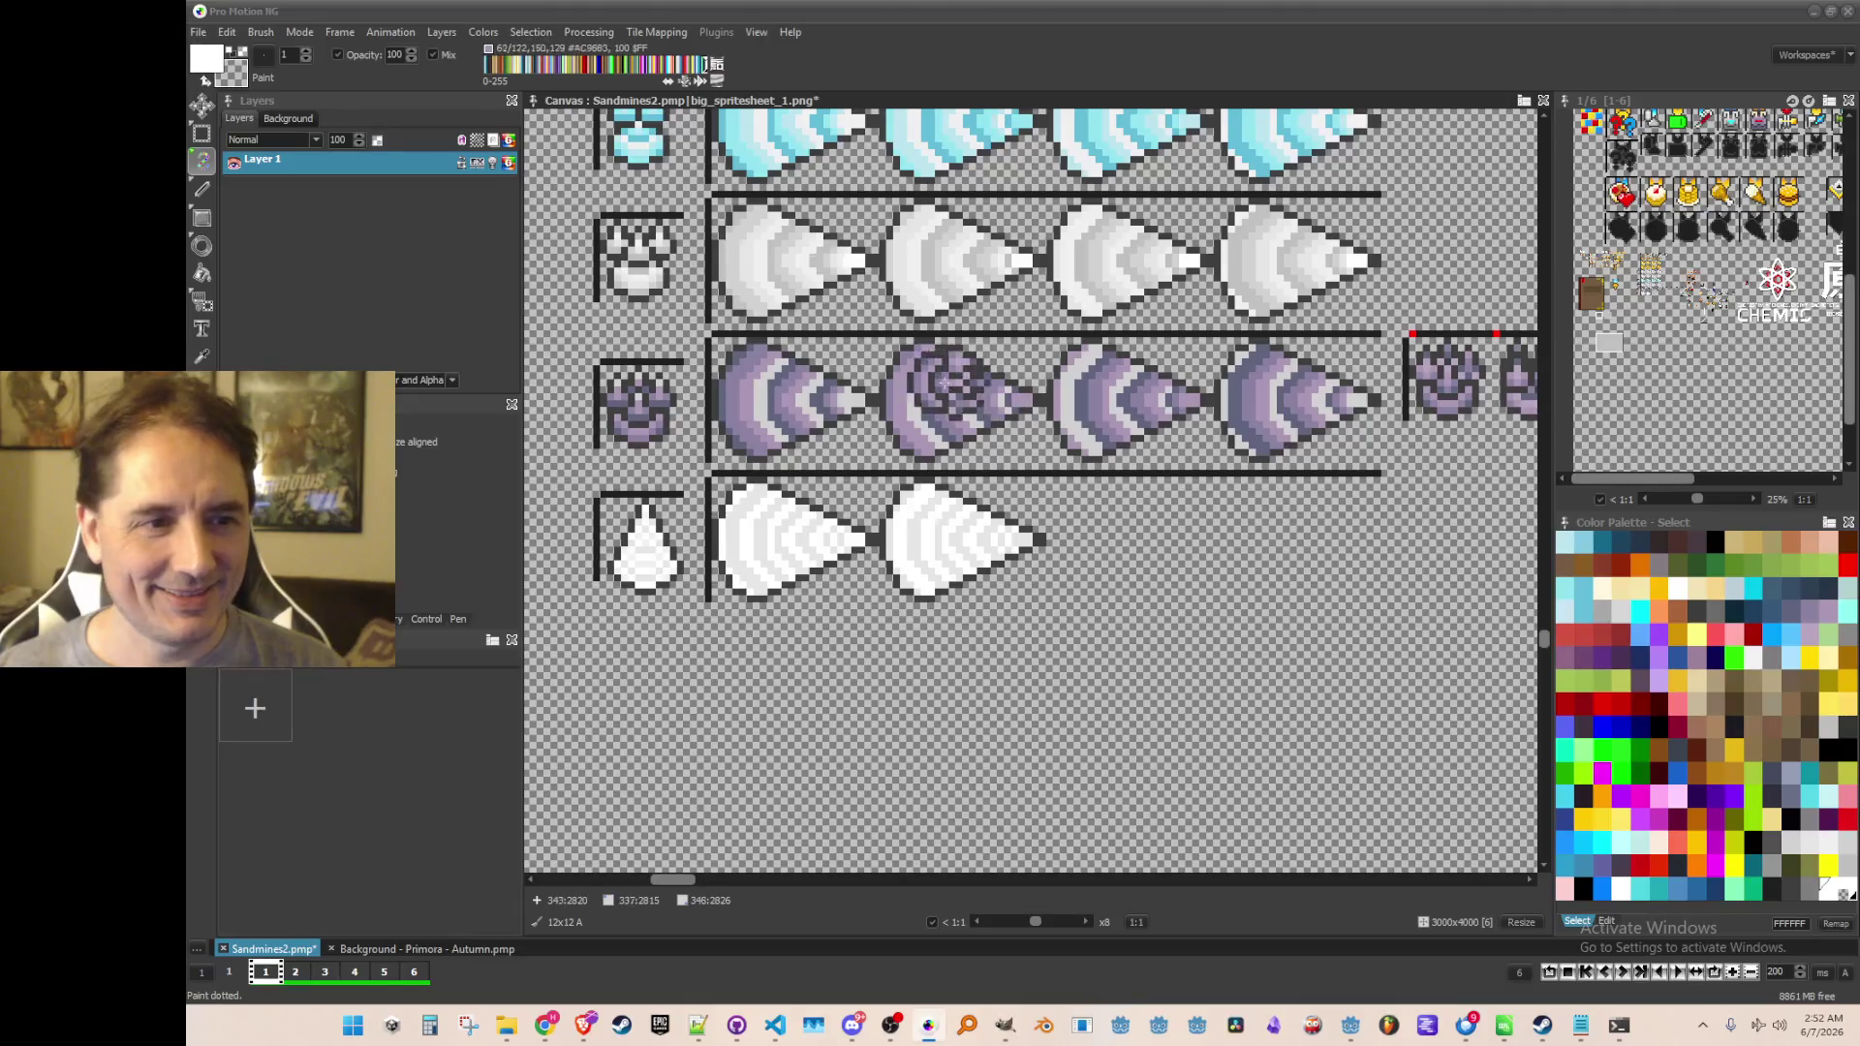
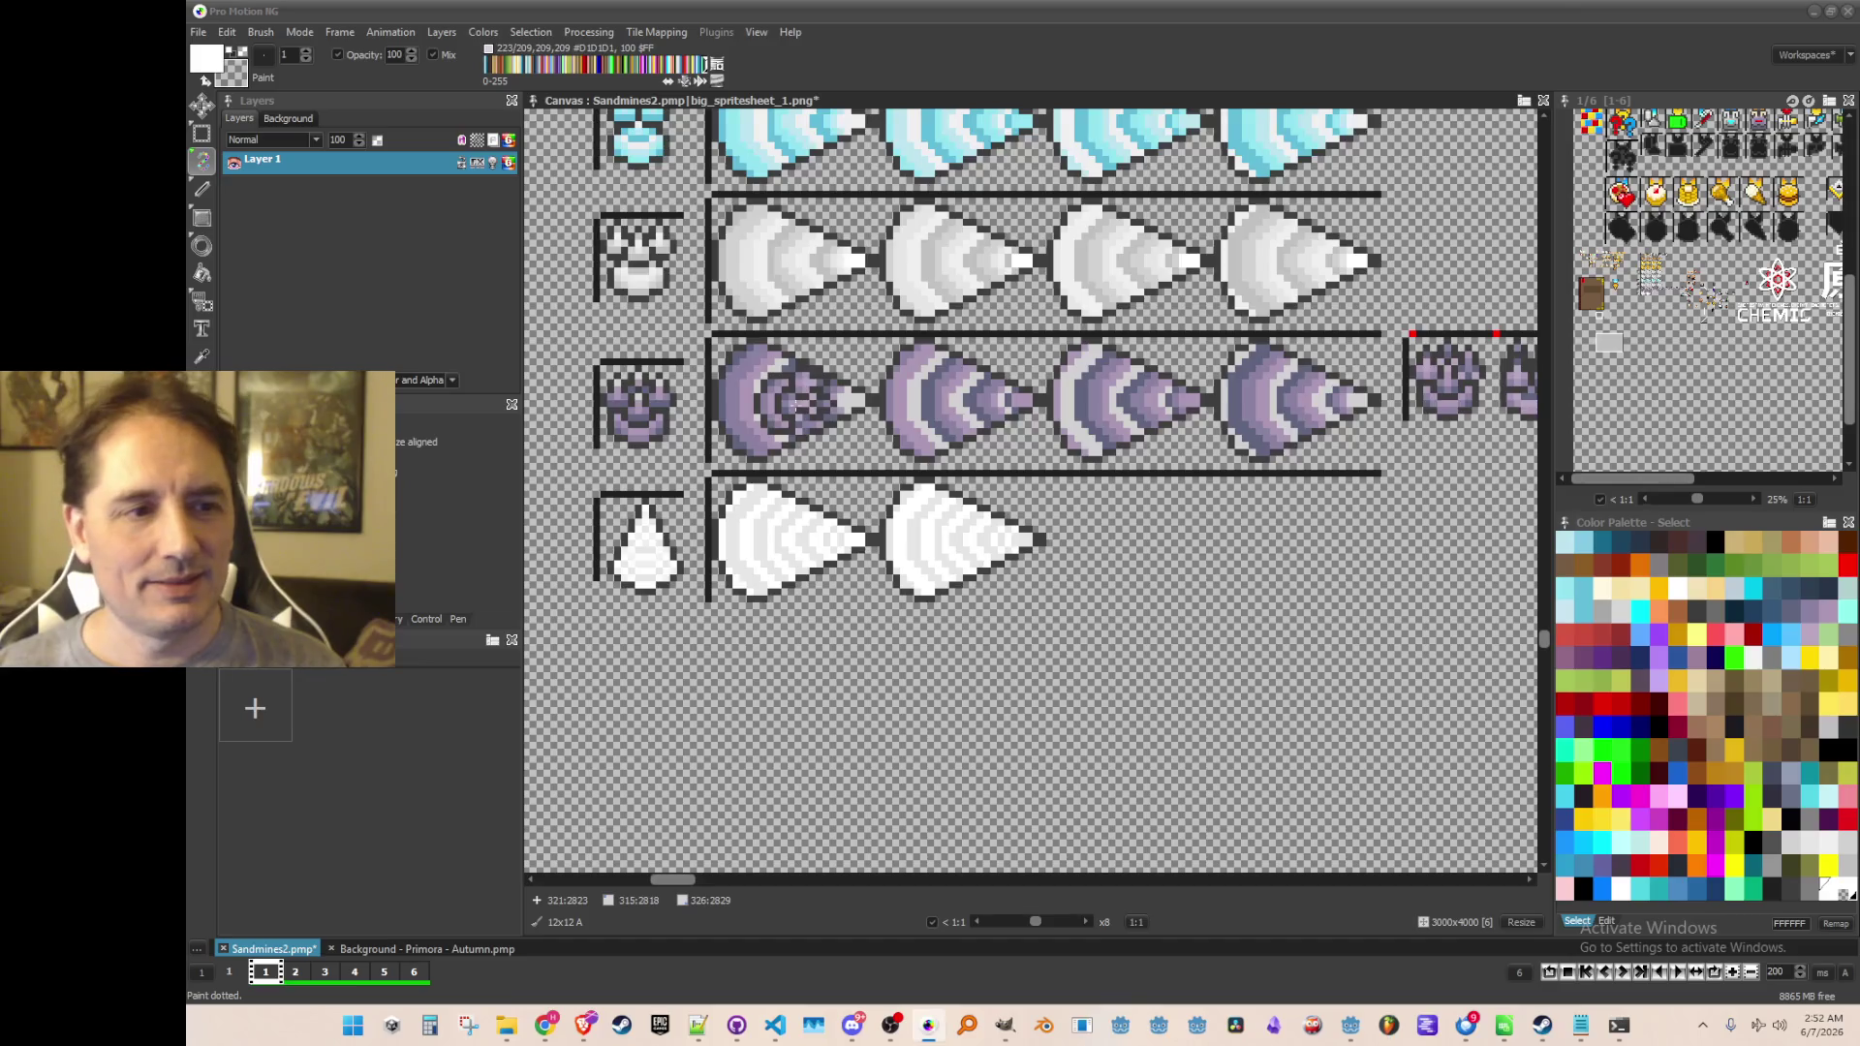
Copy the white helmet sprite with the Grab Brush and stamp it left of the purple row's helmet
{"action": "scroll", "coordinate": [819, 398], "scroll_direction": "down", "scroll_amount": 1}
{"action": "scroll", "coordinate": [820, 397], "scroll_direction": "down", "scroll_amount": 1}
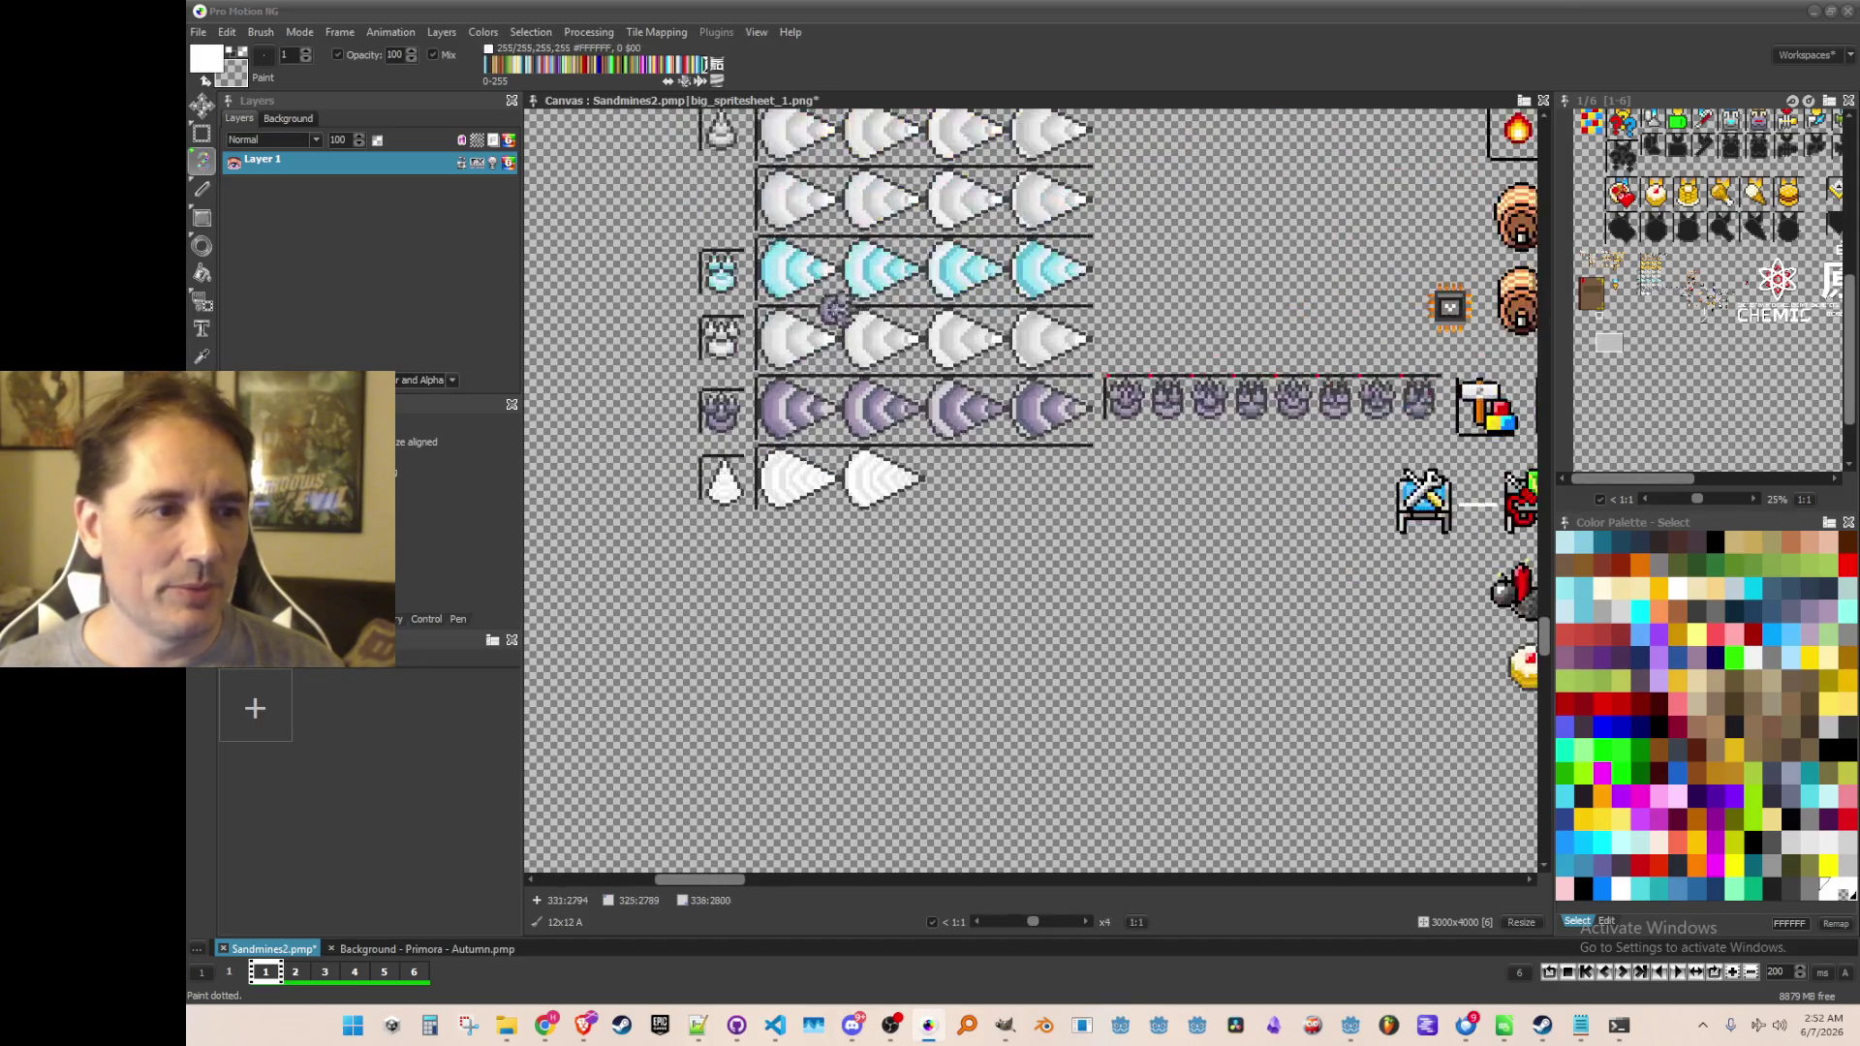
{"action": "scroll", "coordinate": [901, 291], "scroll_direction": "up", "scroll_amount": 1}
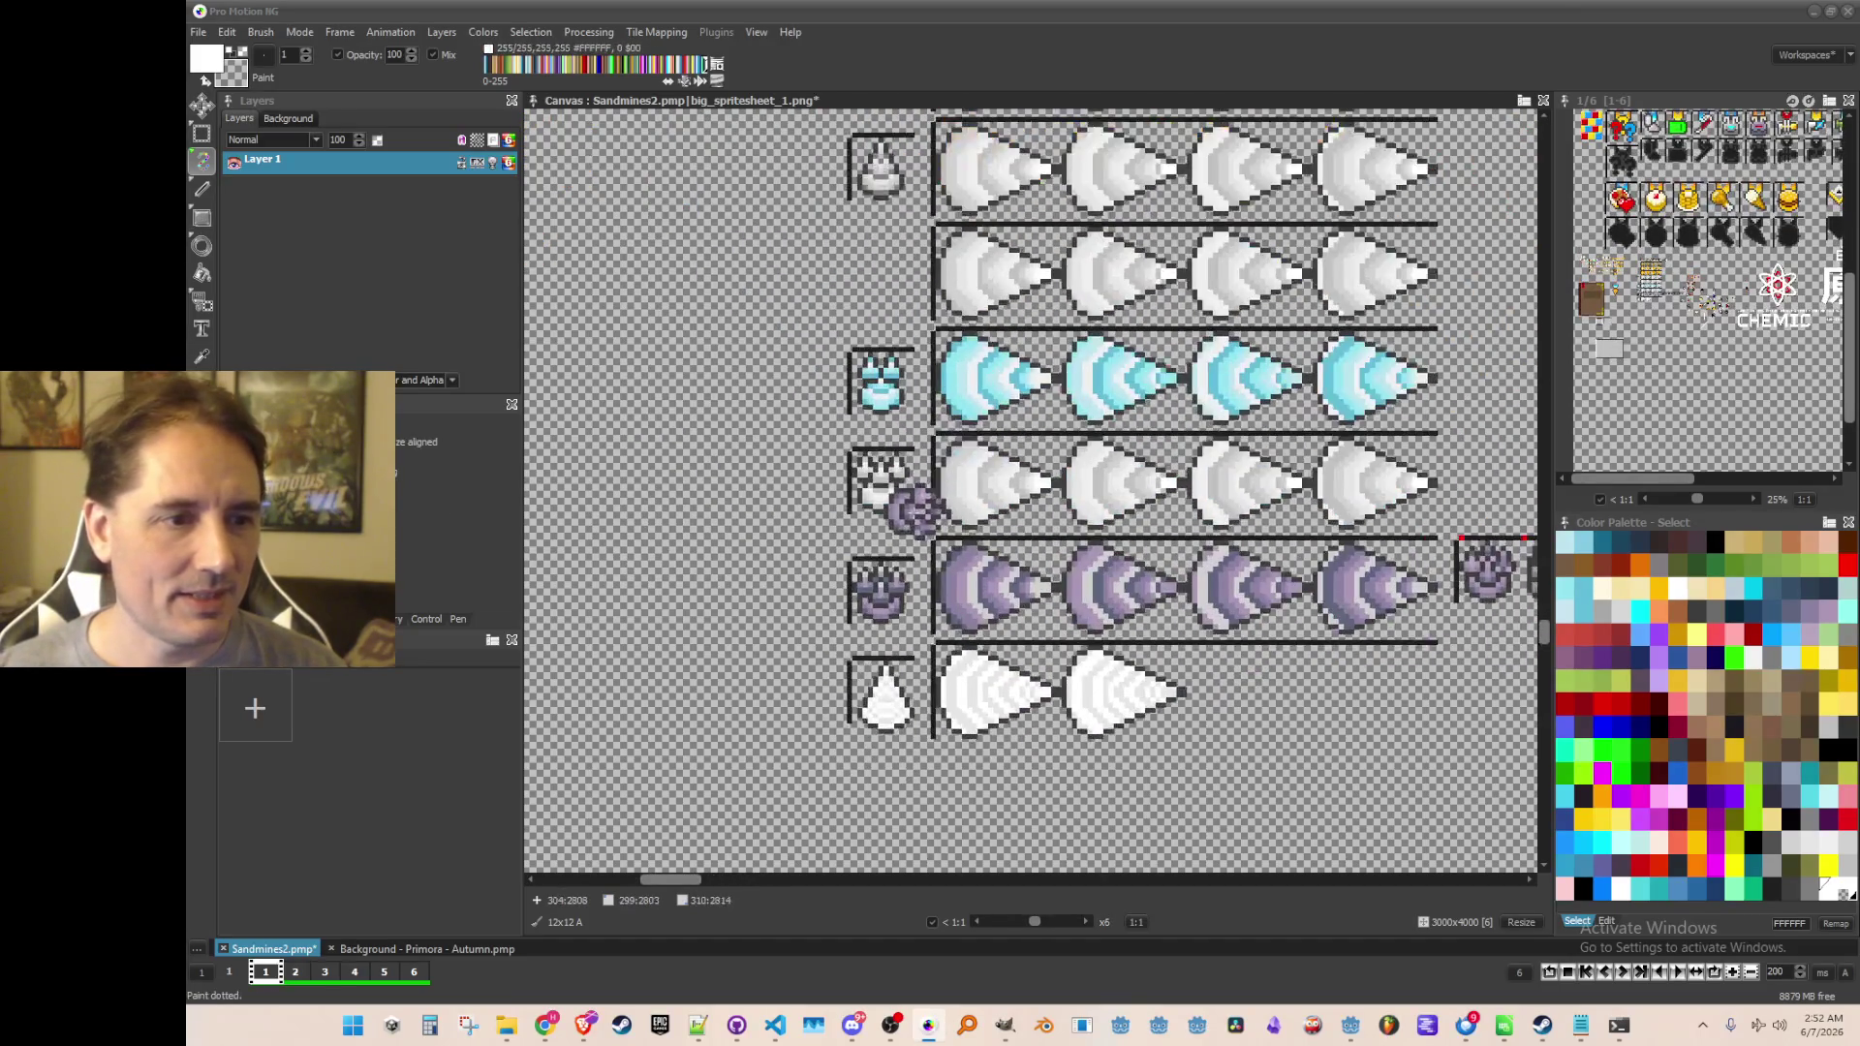
{"action": "key", "text": "b"}
{"action": "left_click_drag", "start_coordinate": [910, 235], "coordinate": [840, 124]}
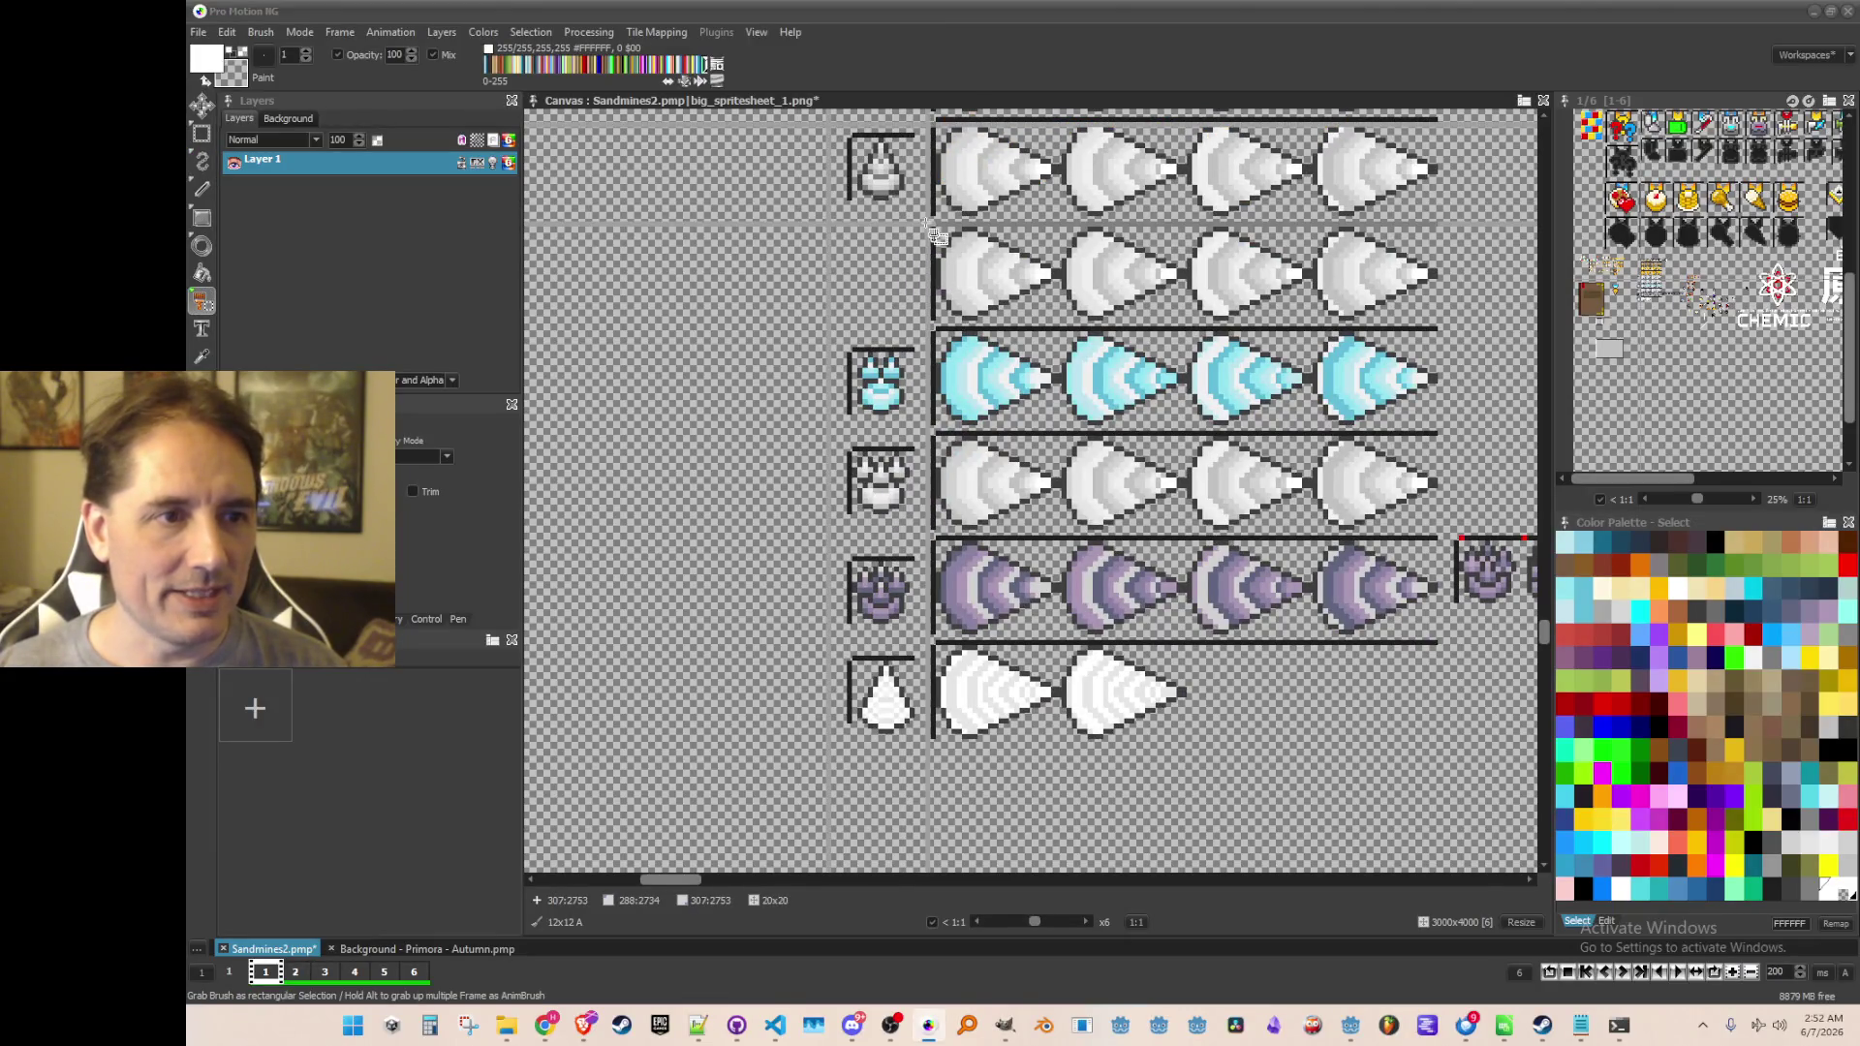
{"action": "scroll", "coordinate": [823, 620], "scroll_direction": "up", "scroll_amount": 1}
{"action": "left_click", "coordinate": [795, 586]}
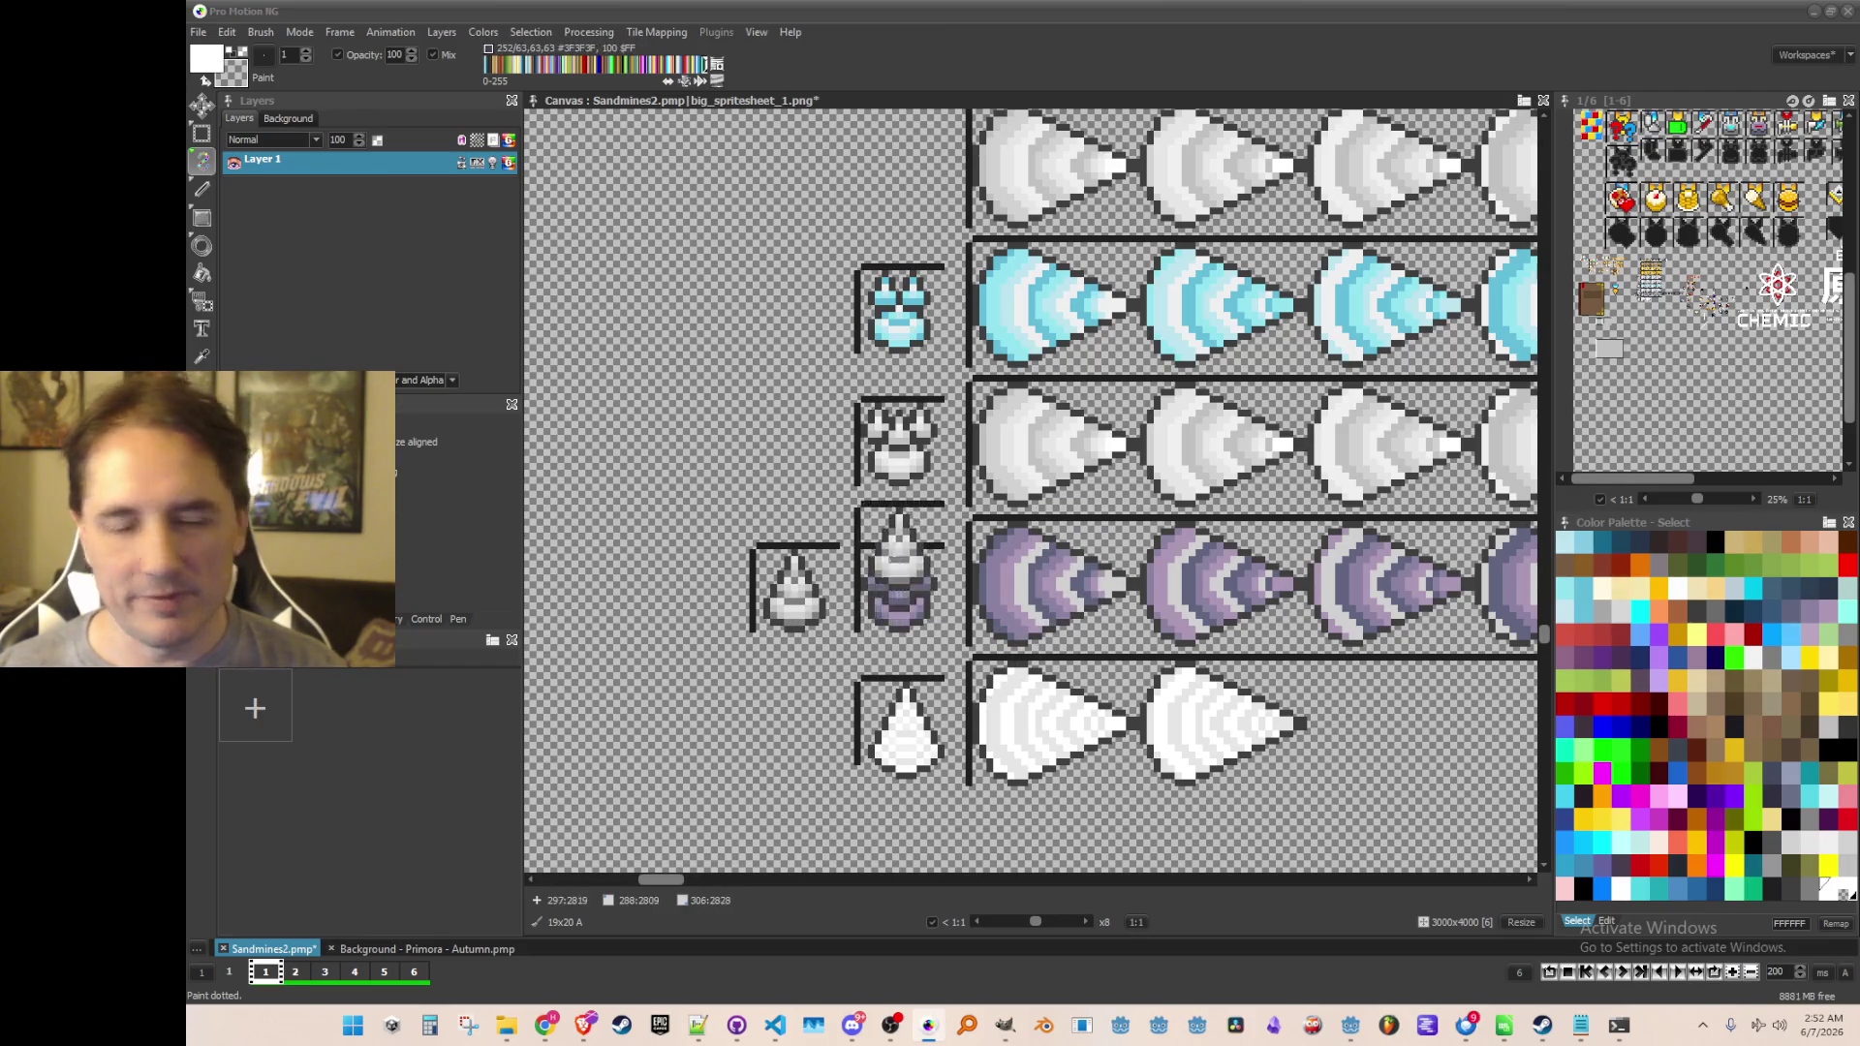
Review the stamped helmet copy and switch to the Pipette to sample a purple colour
{"action": "scroll", "coordinate": [939, 523], "scroll_direction": "down", "scroll_amount": 2}
{"action": "scroll", "coordinate": [938, 528], "scroll_direction": "up", "scroll_amount": 1}
{"action": "scroll", "coordinate": [1065, 513], "scroll_direction": "down", "scroll_amount": 3}
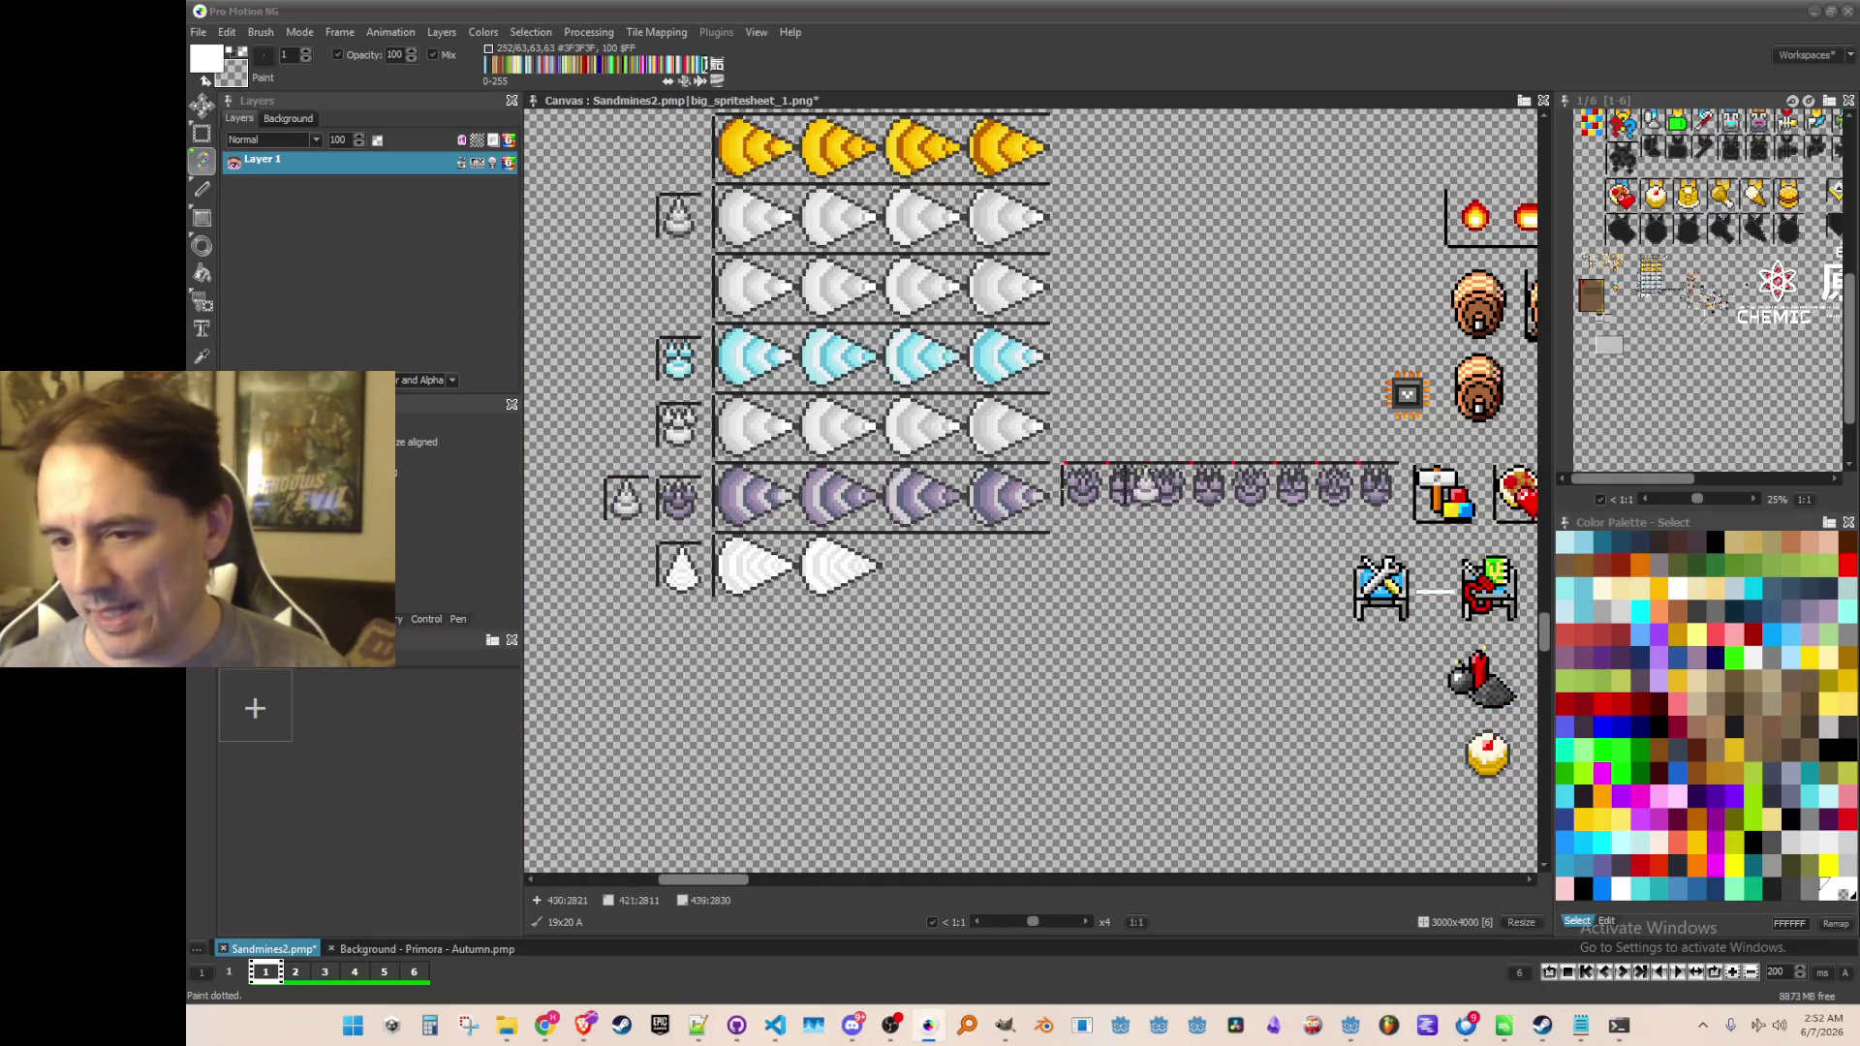
{"action": "scroll", "coordinate": [616, 569], "scroll_direction": "left", "scroll_amount": 2}
{"action": "scroll", "coordinate": [891, 445], "scroll_direction": "up", "scroll_amount": 3}
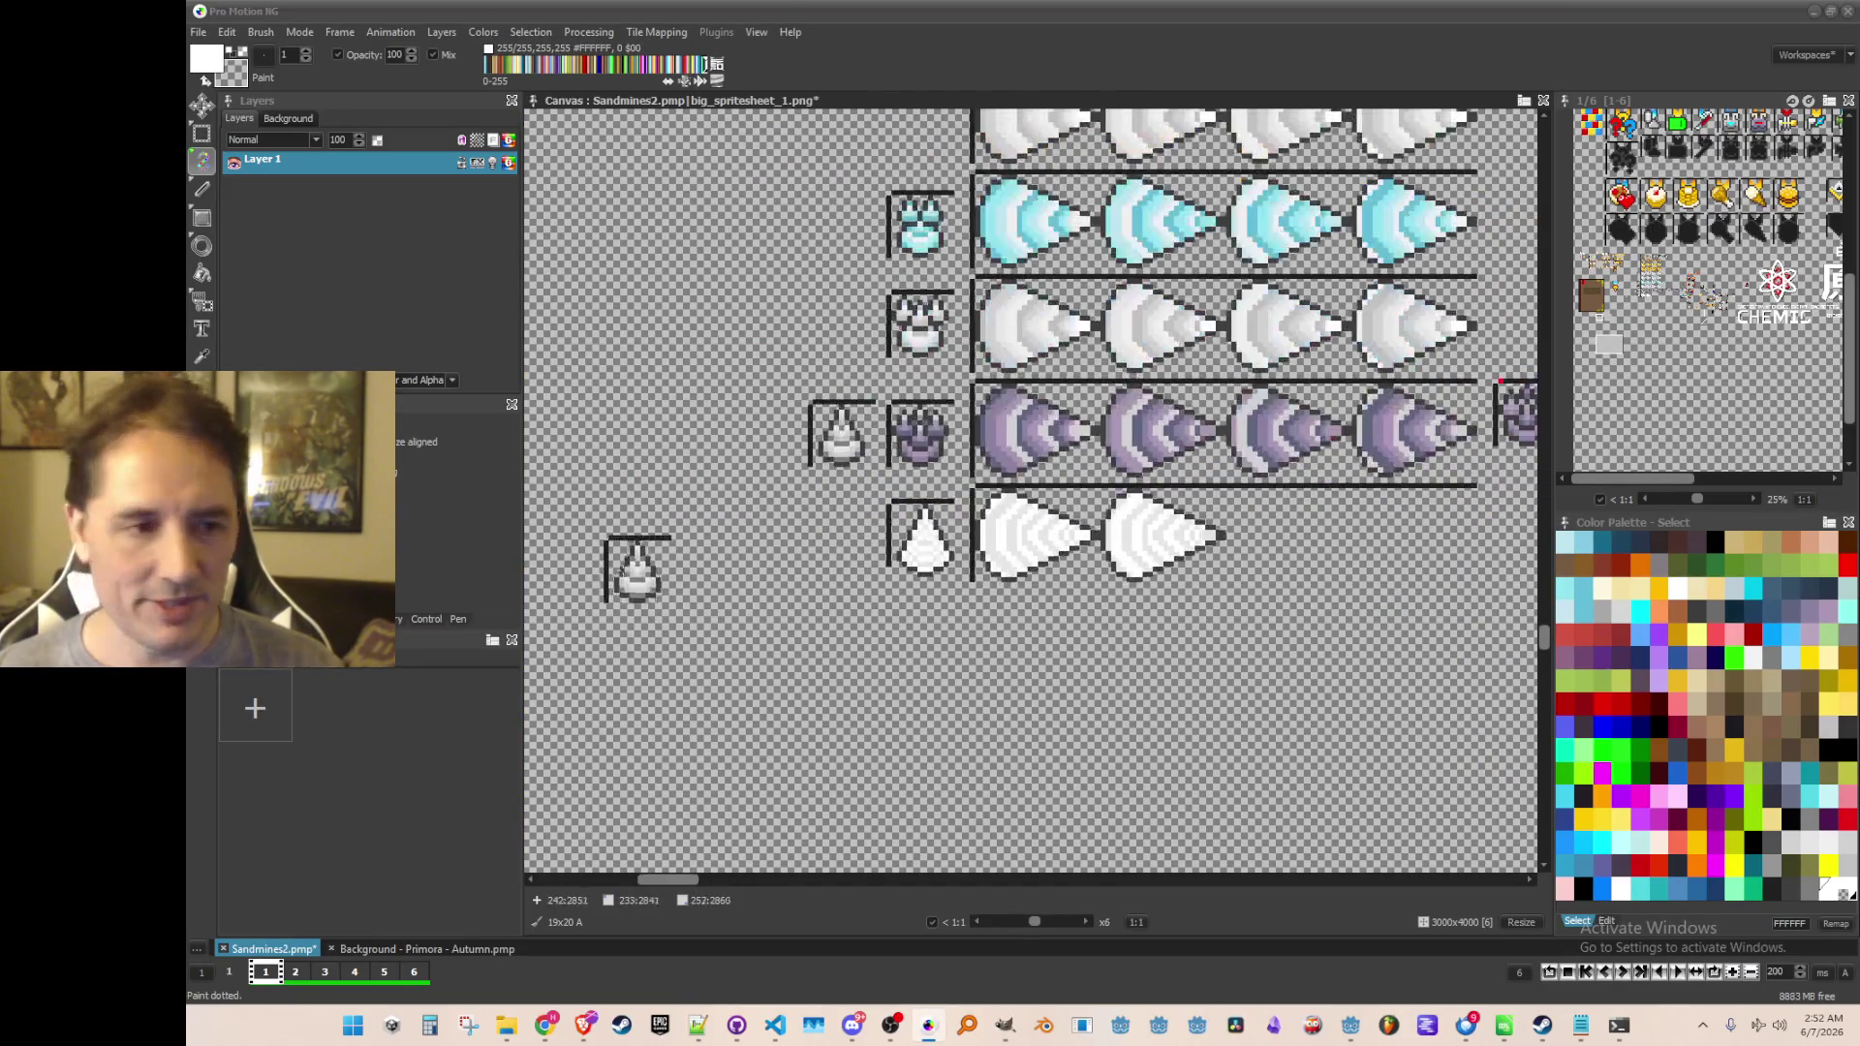
{"action": "scroll", "coordinate": [920, 416], "scroll_direction": "up", "scroll_amount": 2}
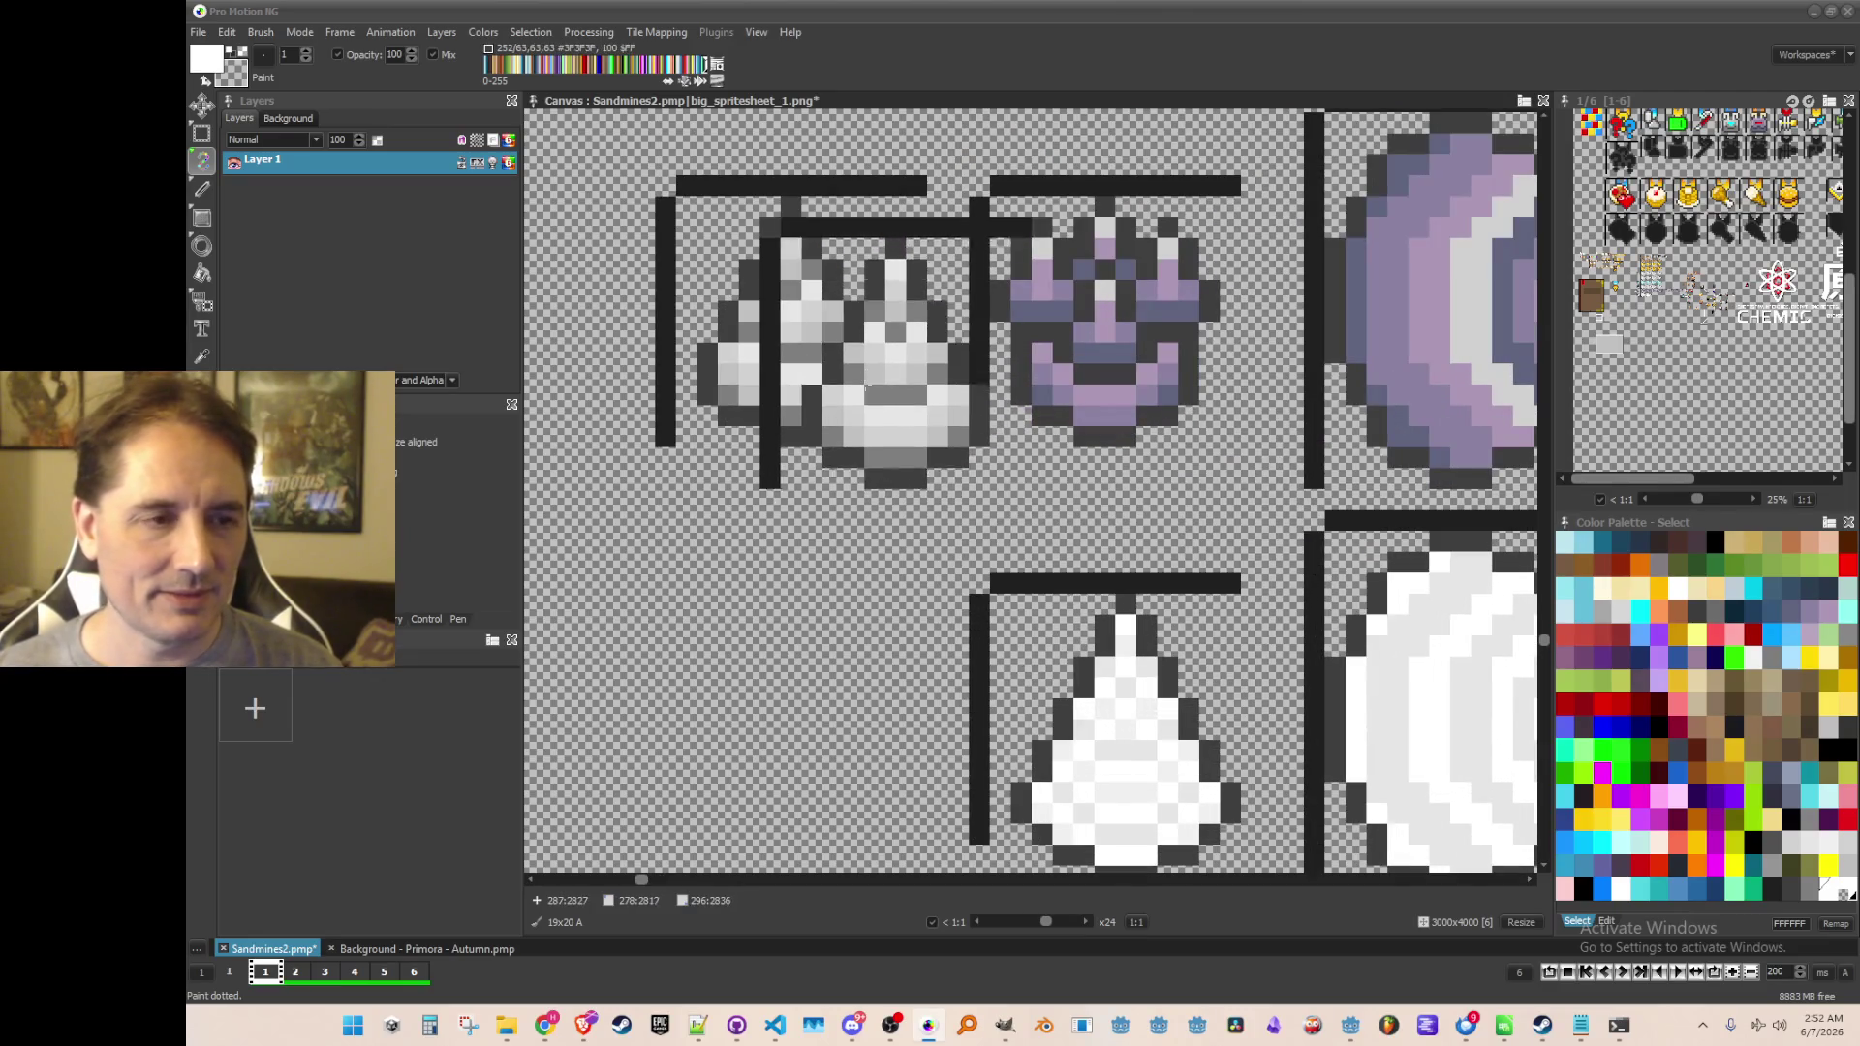
{"action": "scroll", "coordinate": [921, 407], "scroll_direction": "down", "scroll_amount": 1}
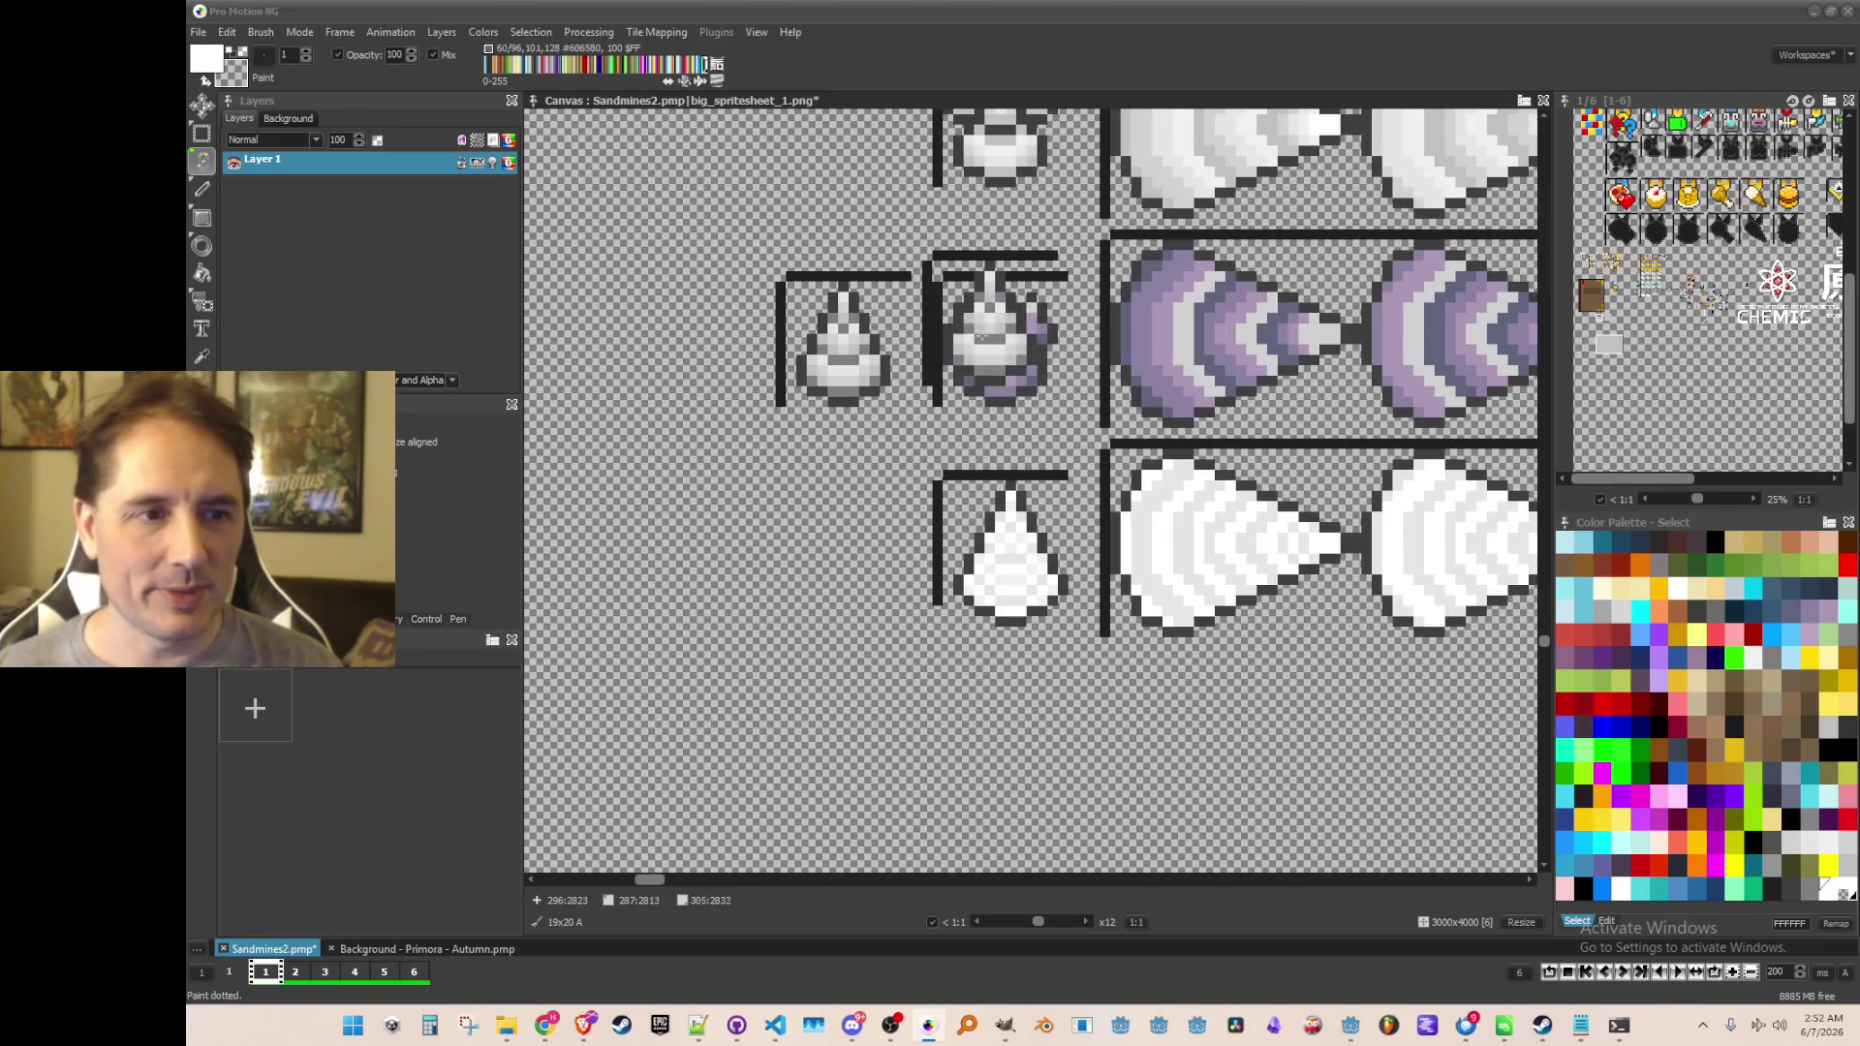
{"action": "key", "text": "b"}
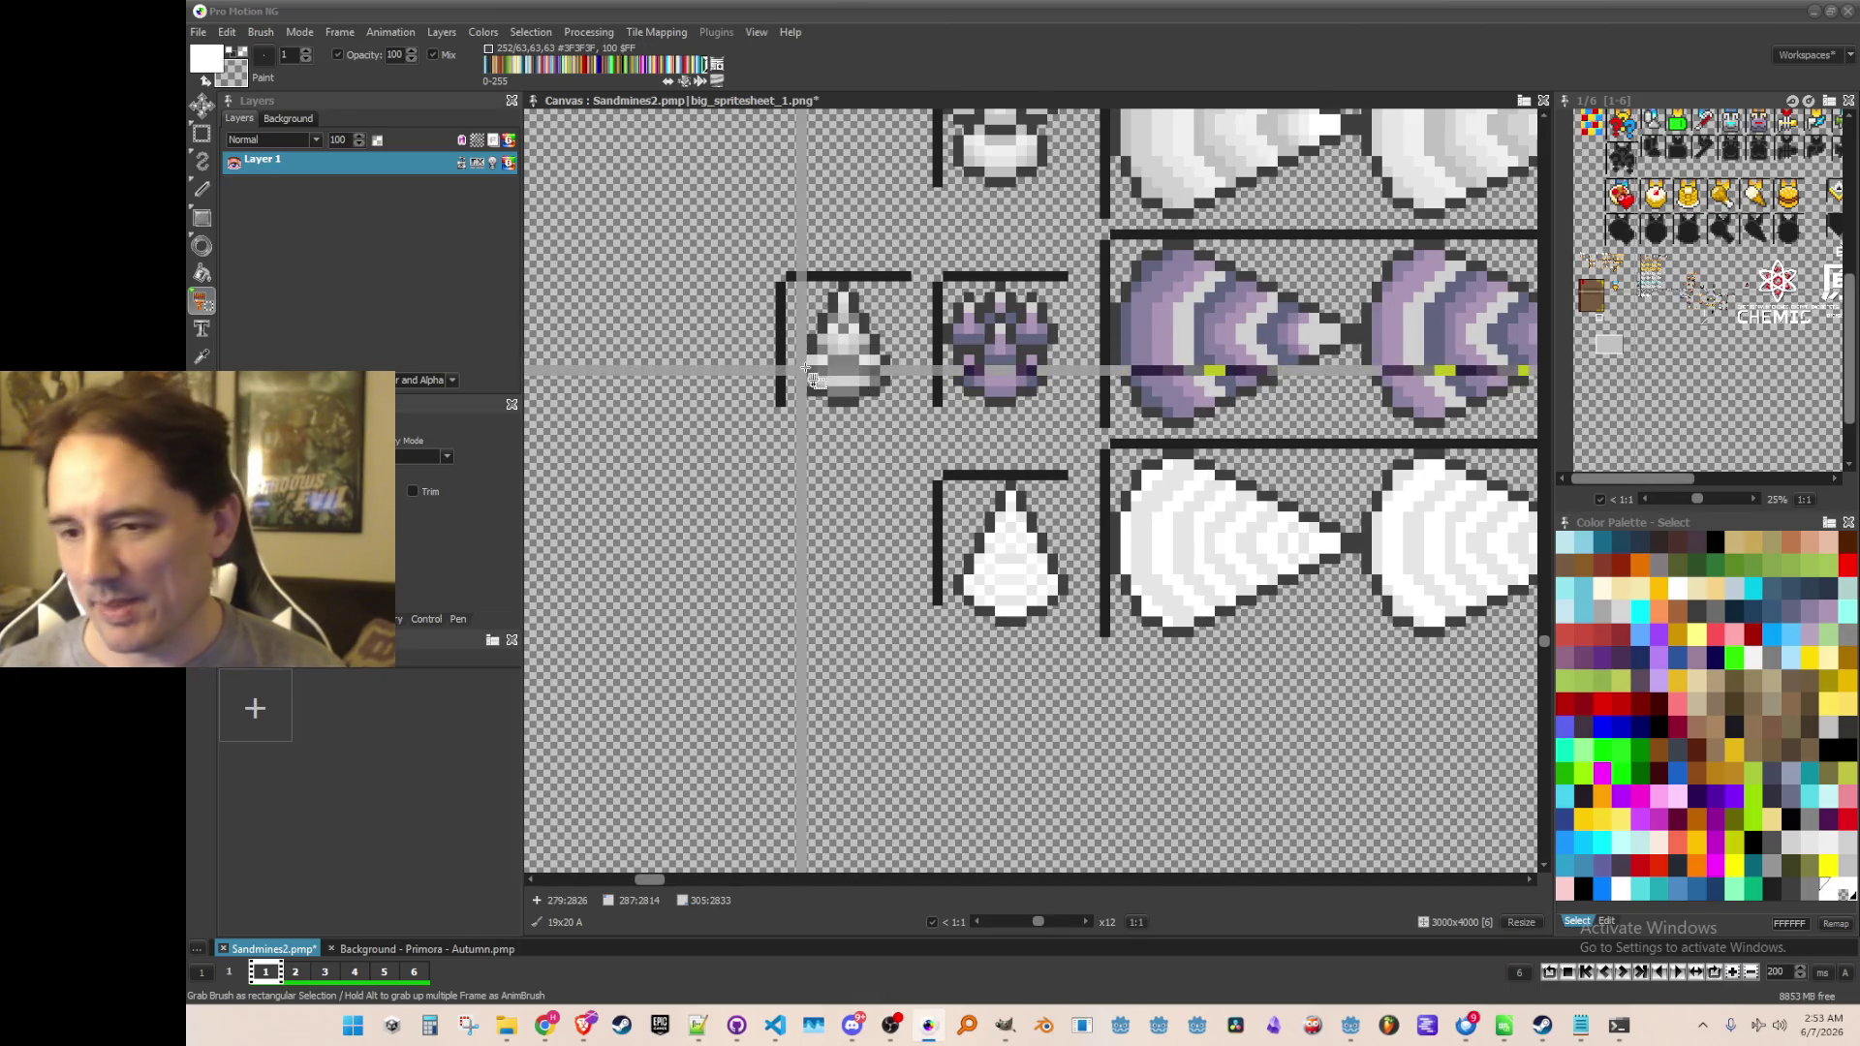
{"action": "scroll", "coordinate": [812, 366], "scroll_direction": "up", "scroll_amount": 1}
{"action": "scroll", "coordinate": [920, 366], "scroll_direction": "up", "scroll_amount": 1}
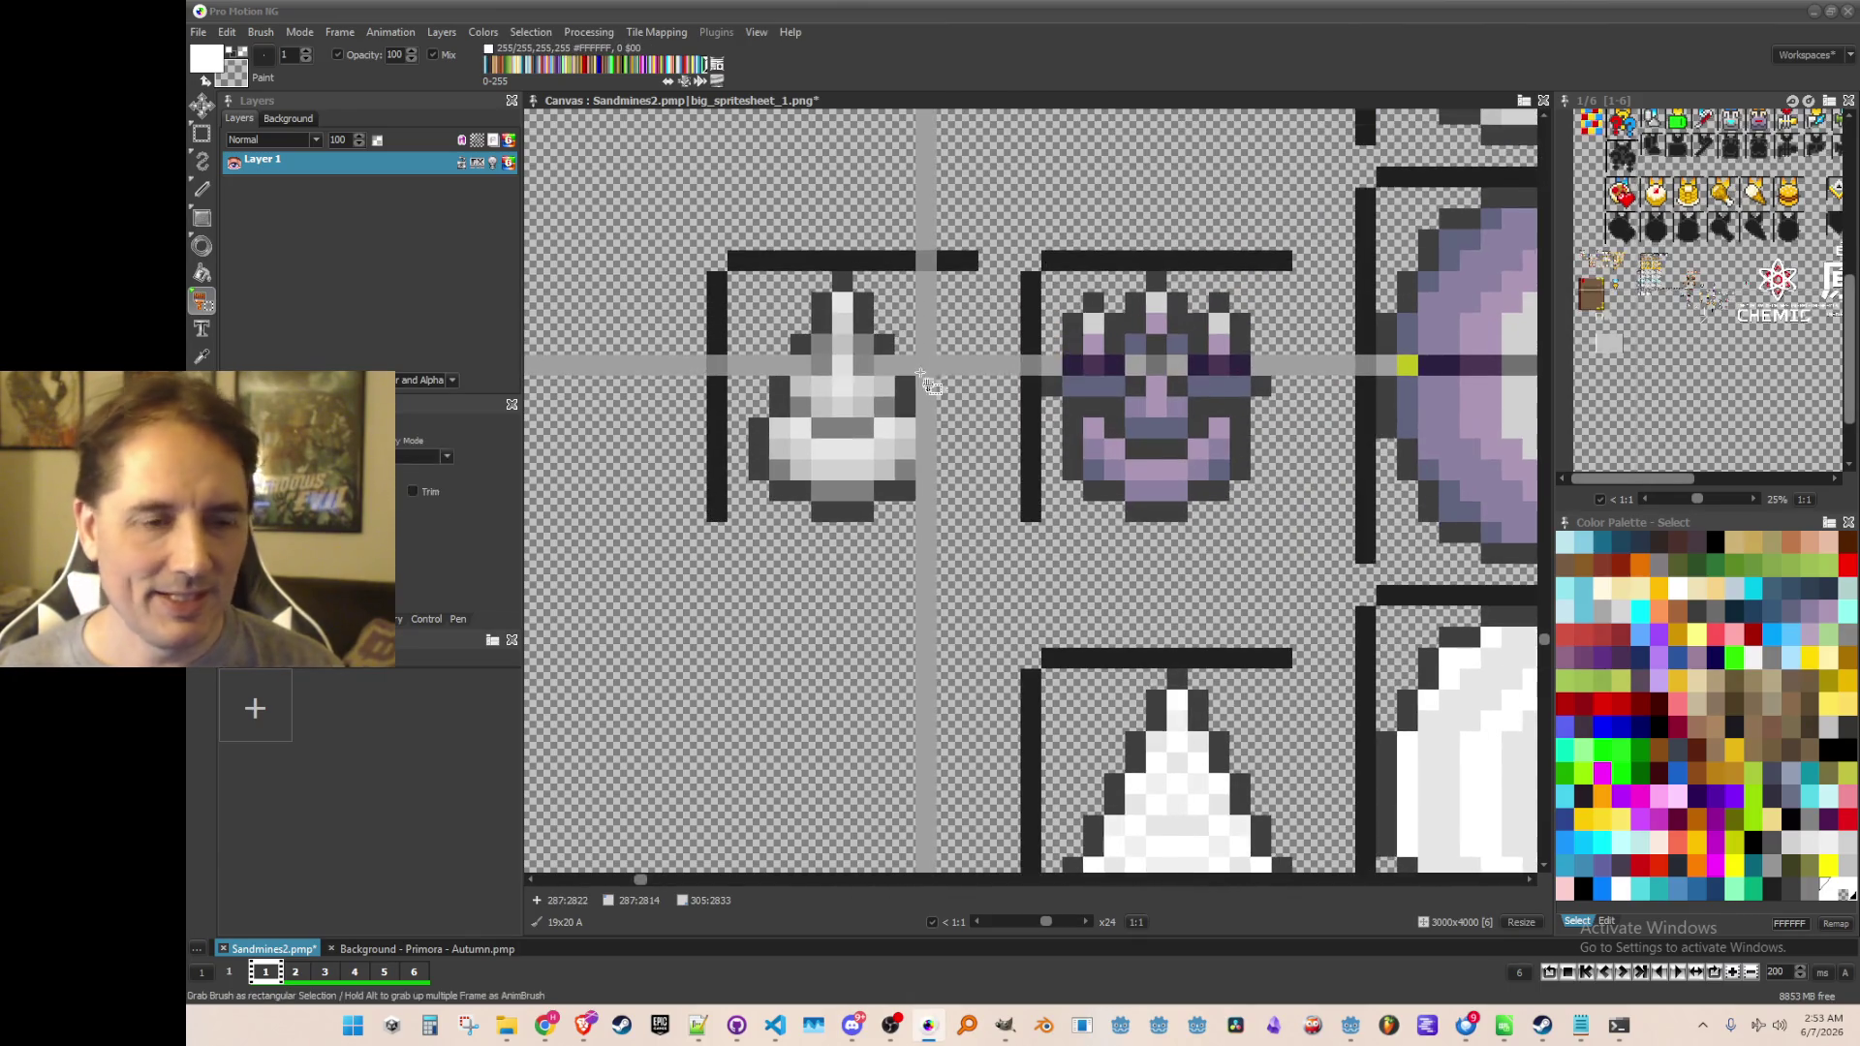
{"action": "key", "text": "comma"}
Flood-fill the copied helmet's two lower shadows and grey middle band with blue-purple
{"action": "scroll", "coordinate": [1125, 523], "scroll_direction": "up", "scroll_amount": 1}
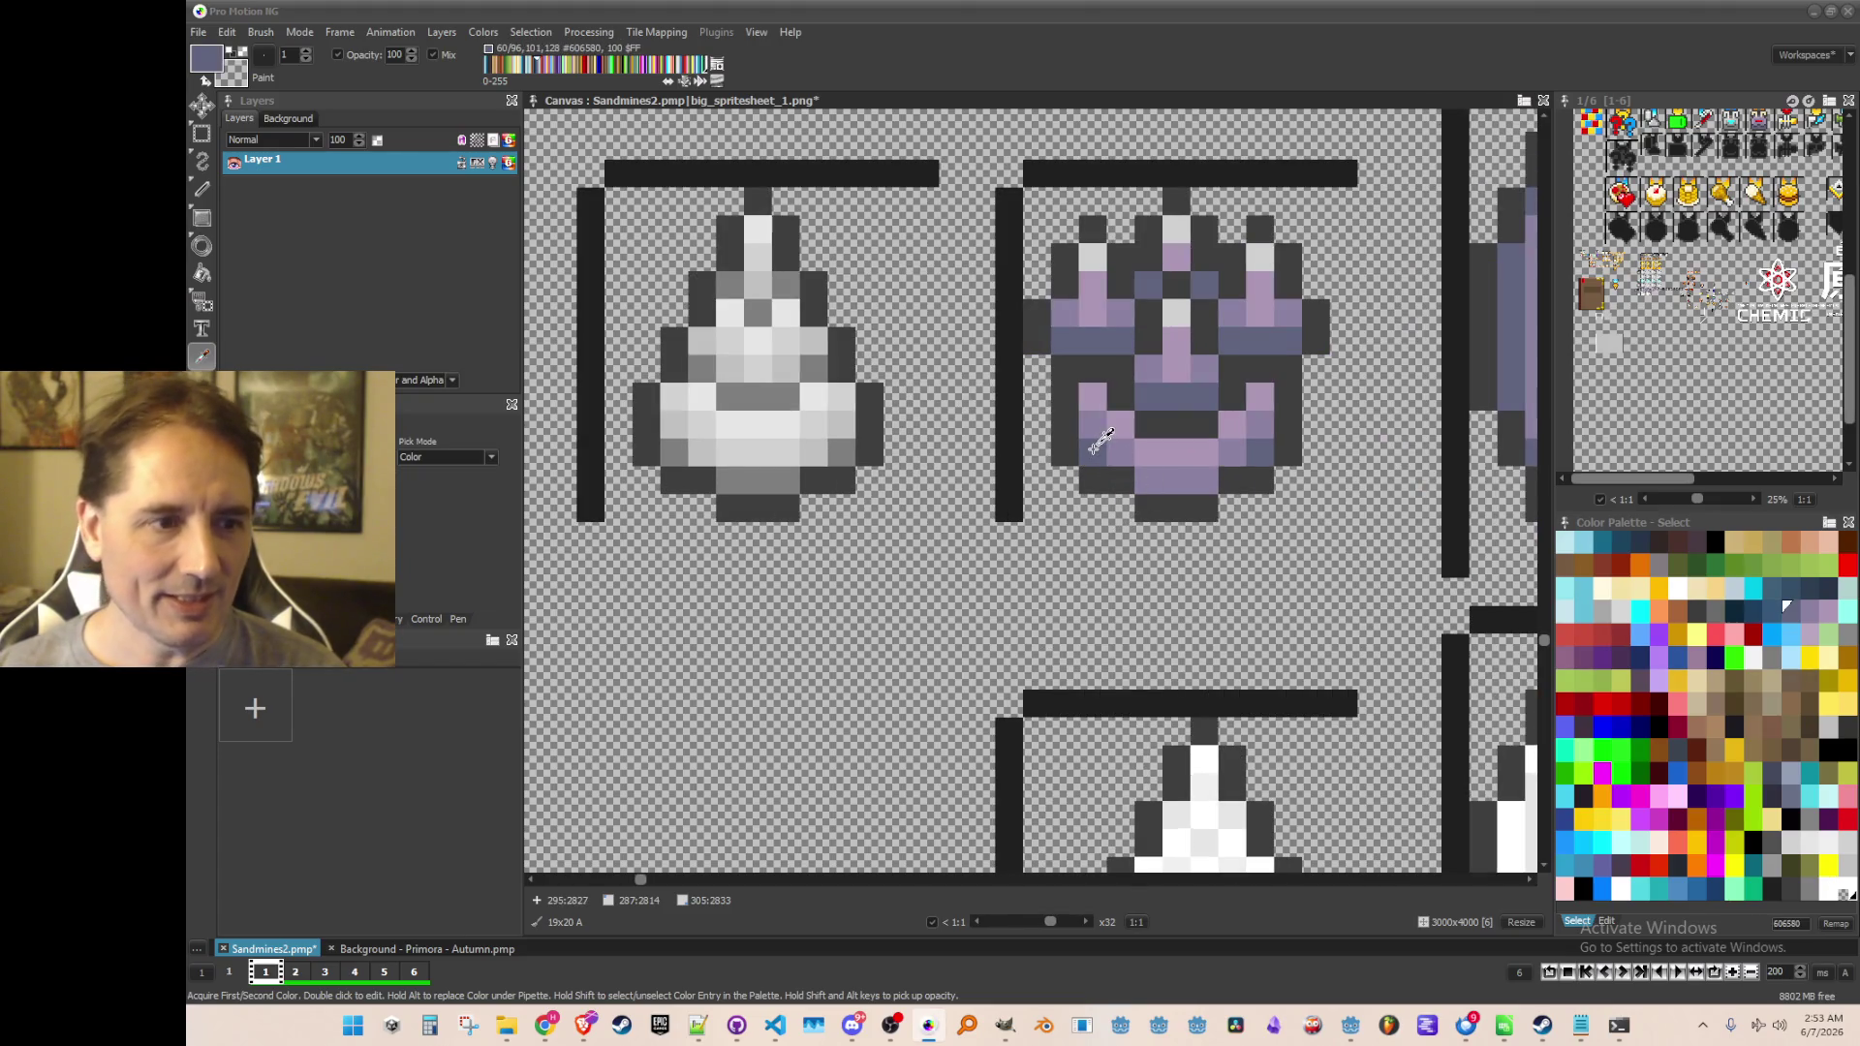
{"action": "key", "text": "f"}
{"action": "left_click", "coordinate": [674, 452]}
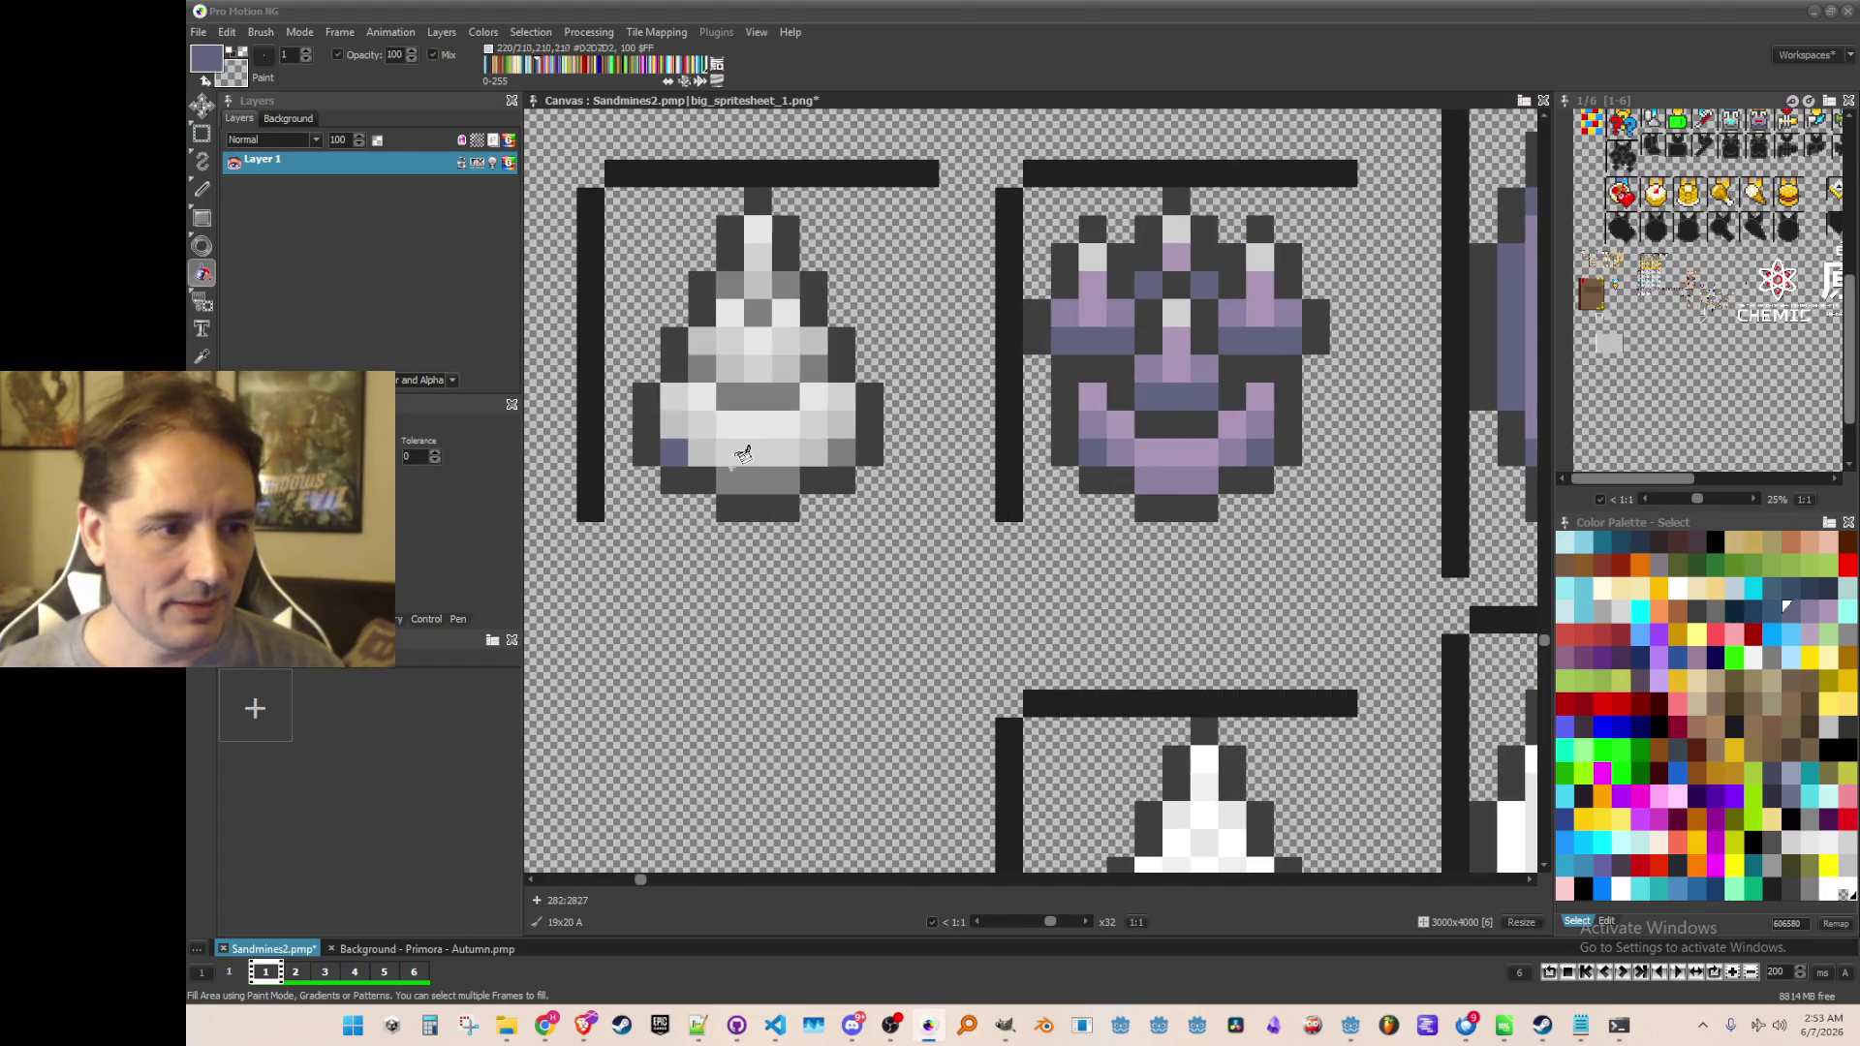
{"action": "left_click", "coordinate": [758, 480]}
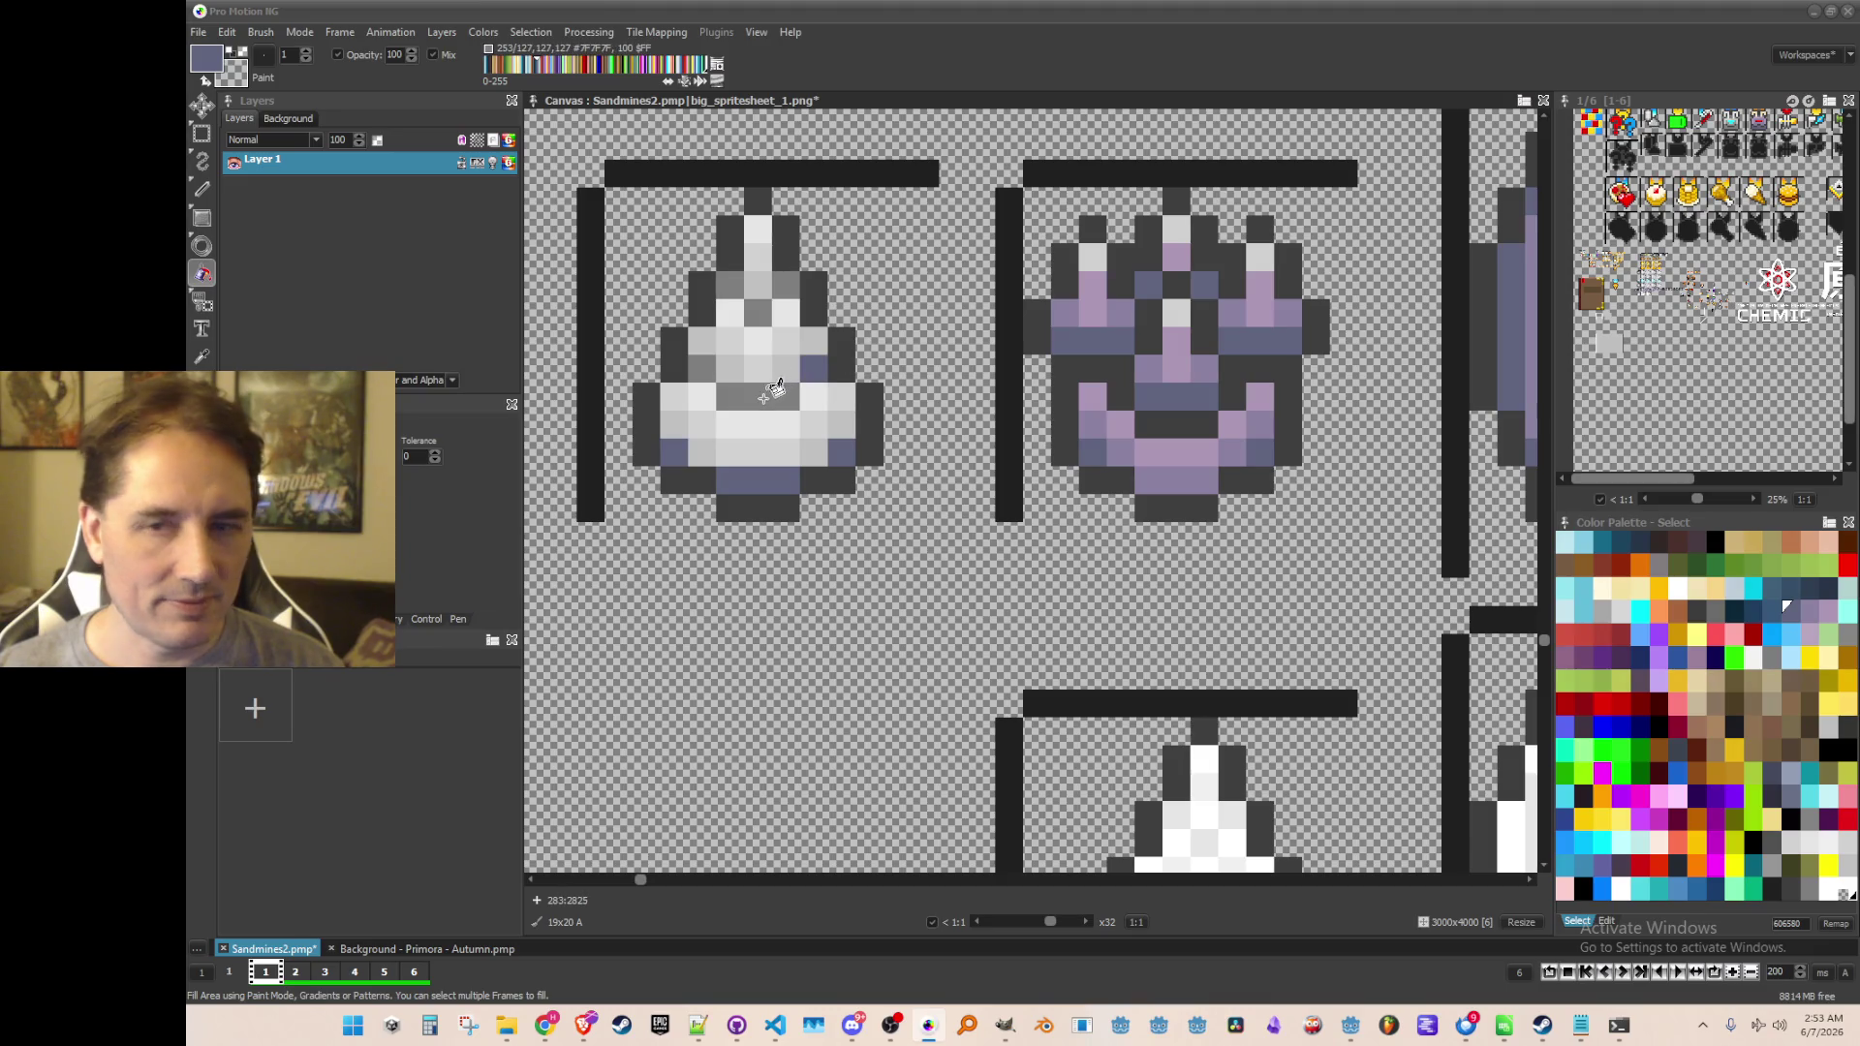
{"action": "left_click", "coordinate": [763, 397]}
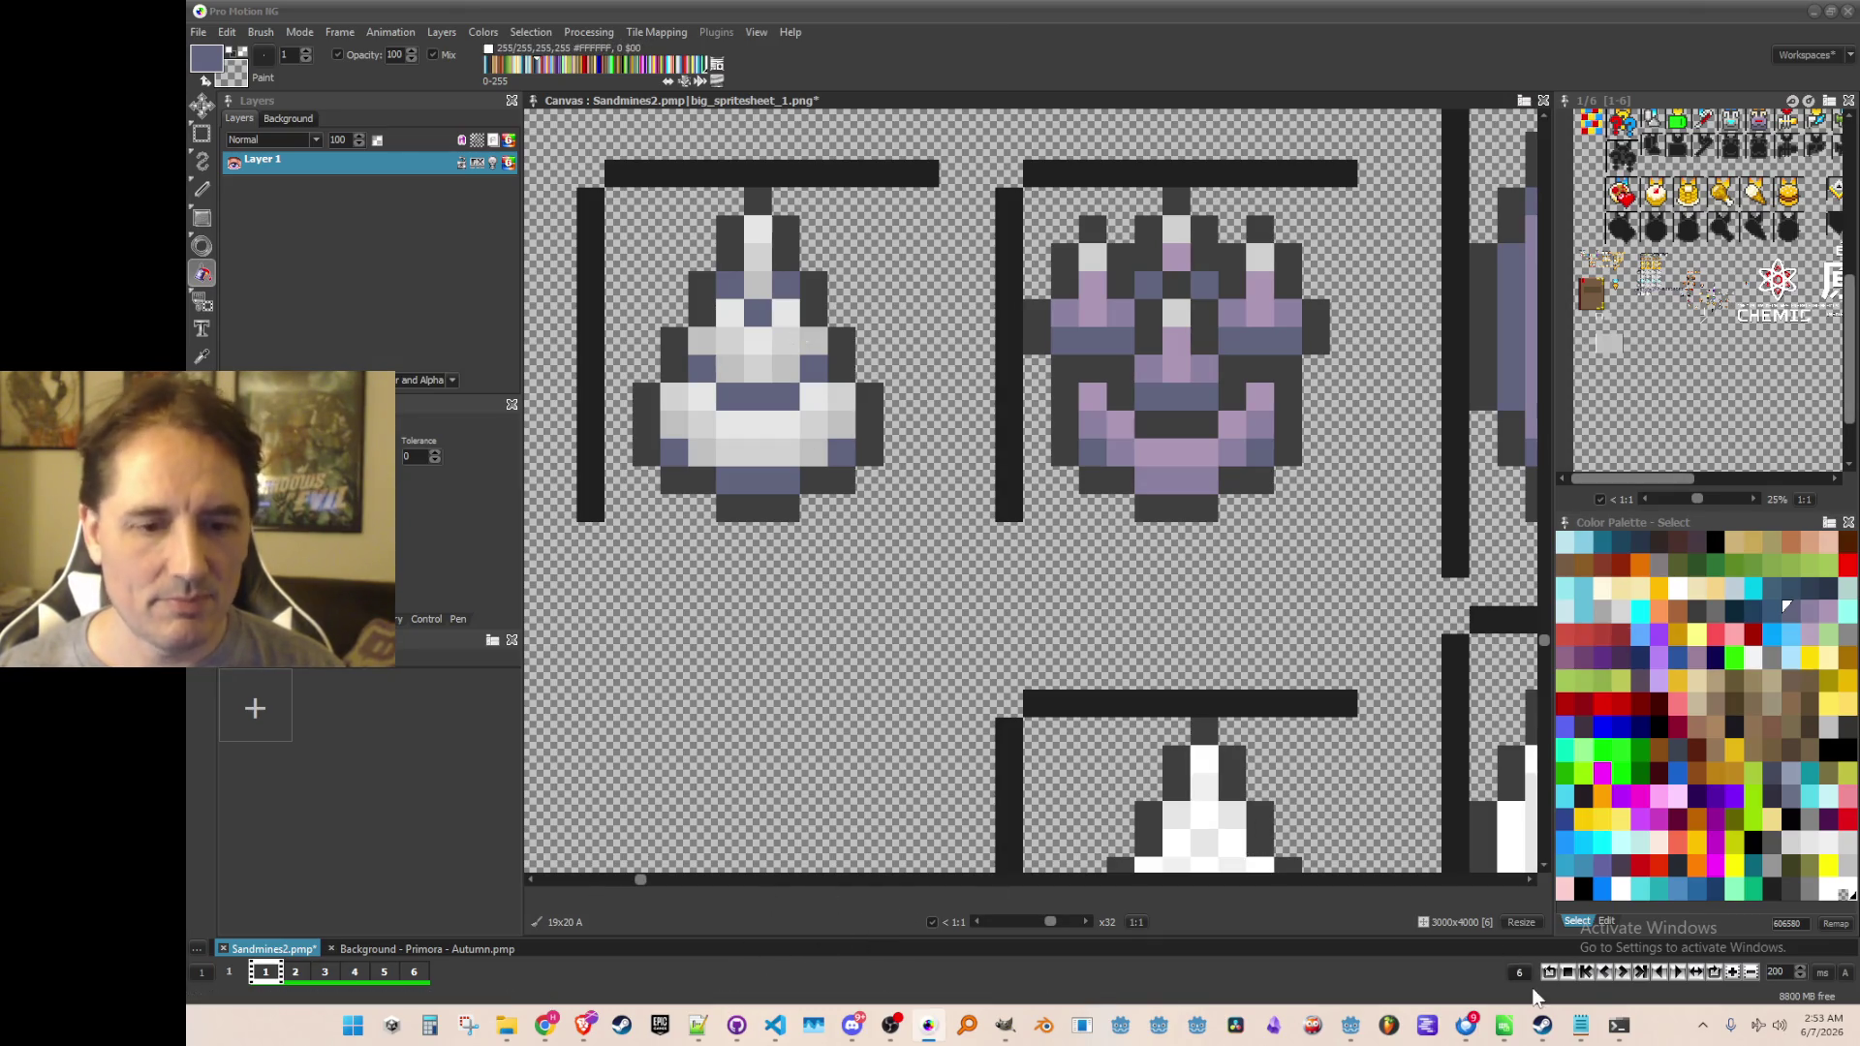
{"action": "left_click_drag", "start_coordinate": [965, 518], "coordinate": [1014, 528]}
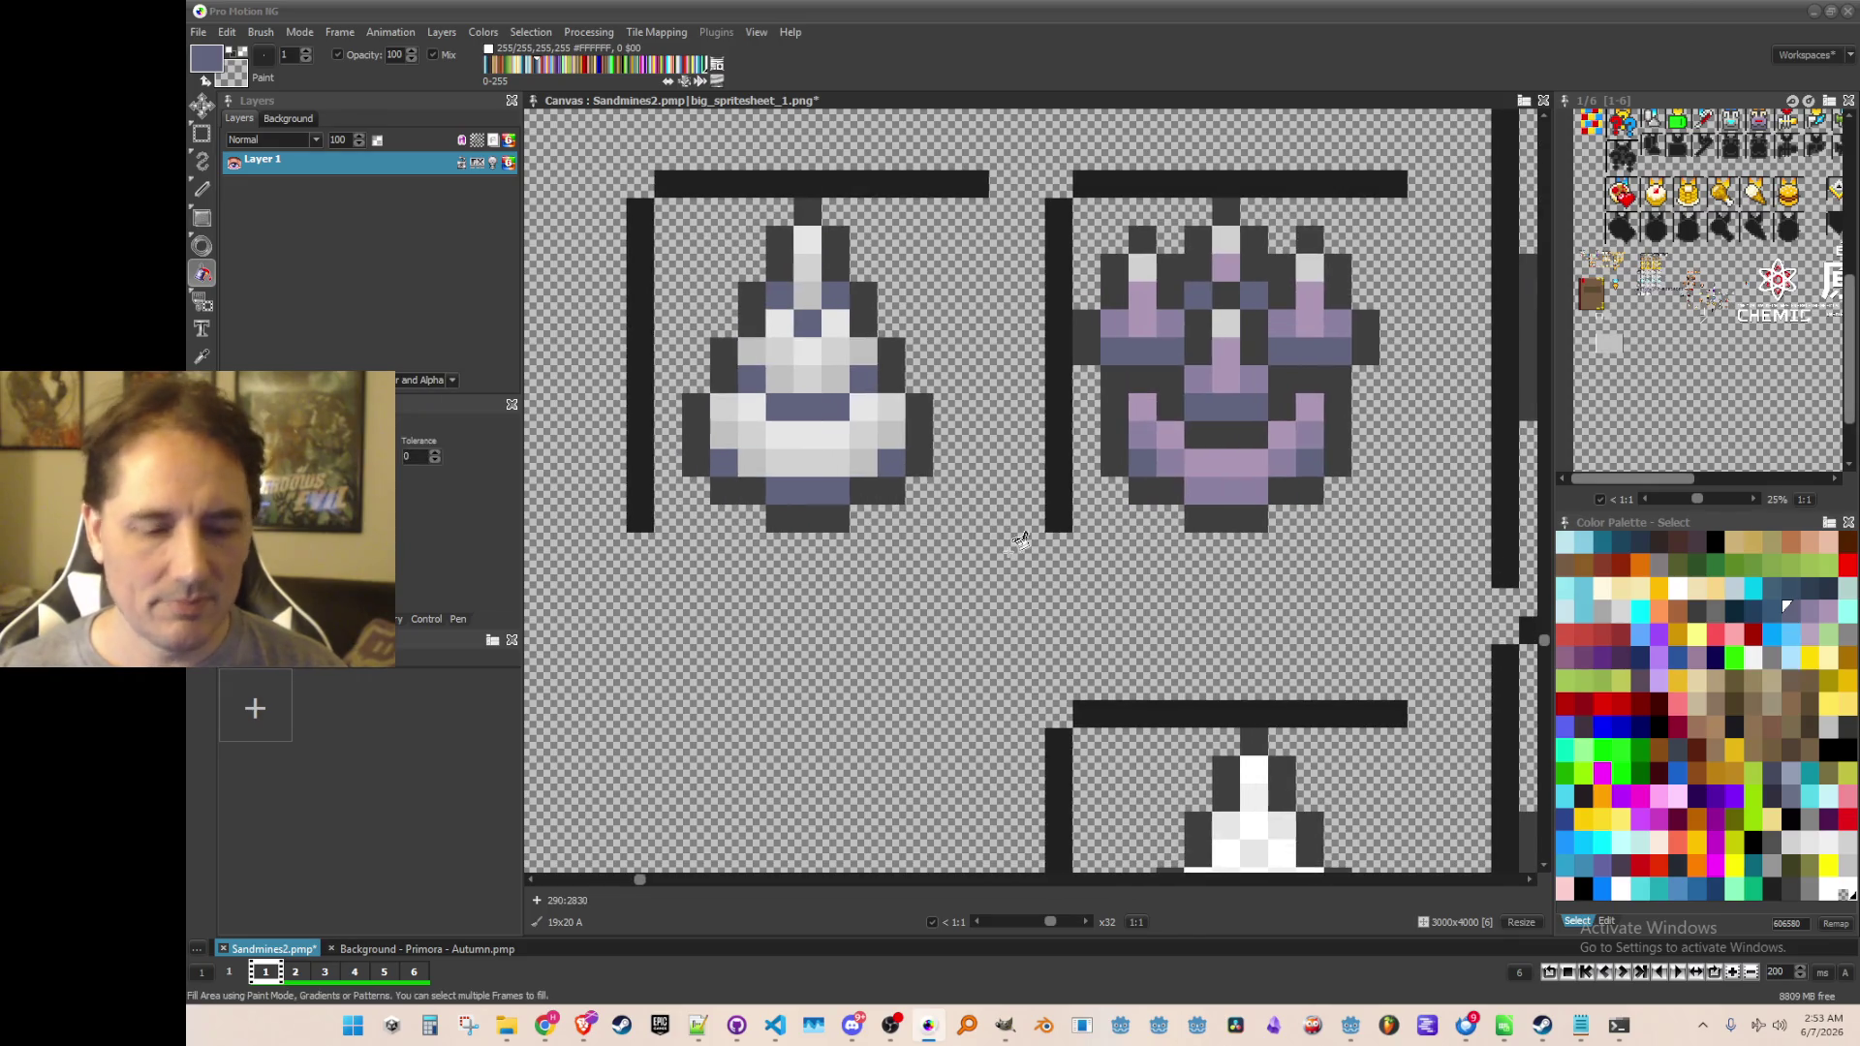
{"action": "scroll", "coordinate": [1013, 614], "scroll_direction": "down", "scroll_amount": 2}
{"action": "scroll", "coordinate": [1013, 614], "scroll_direction": "up", "scroll_amount": 1}
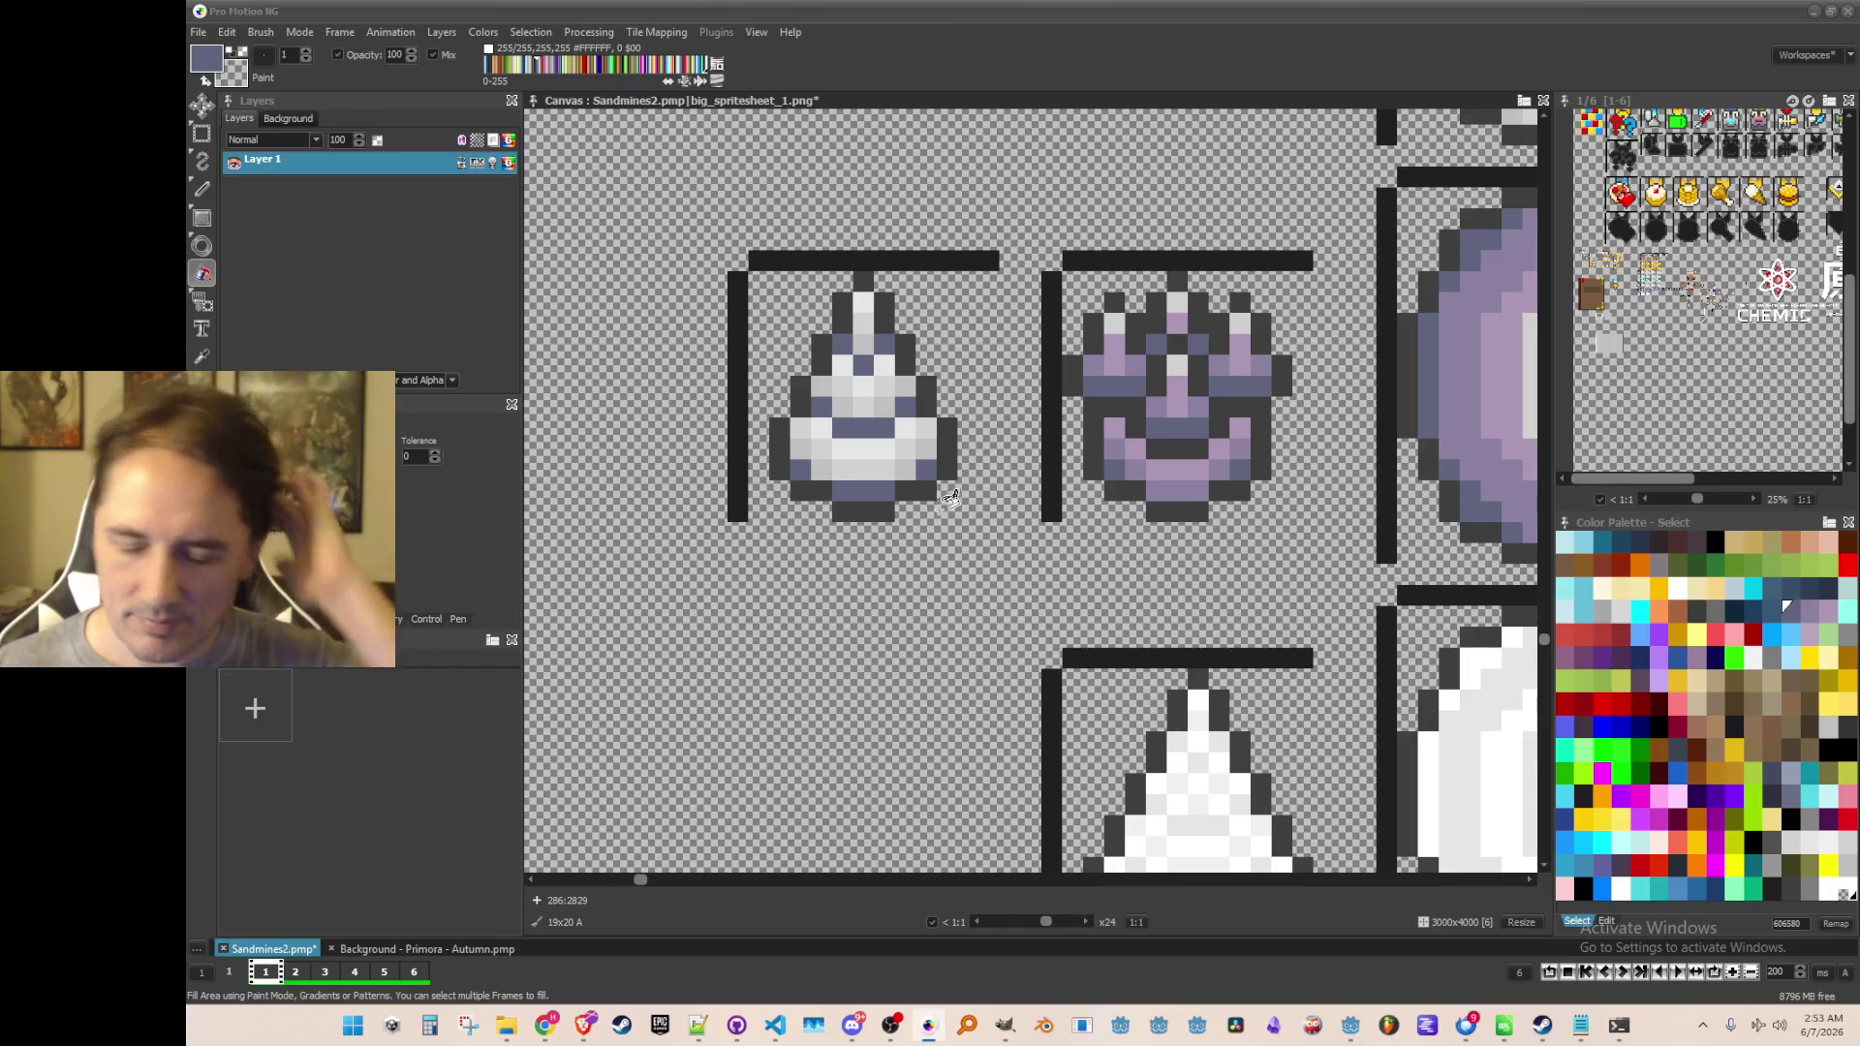
{"action": "key", "text": "comma"}
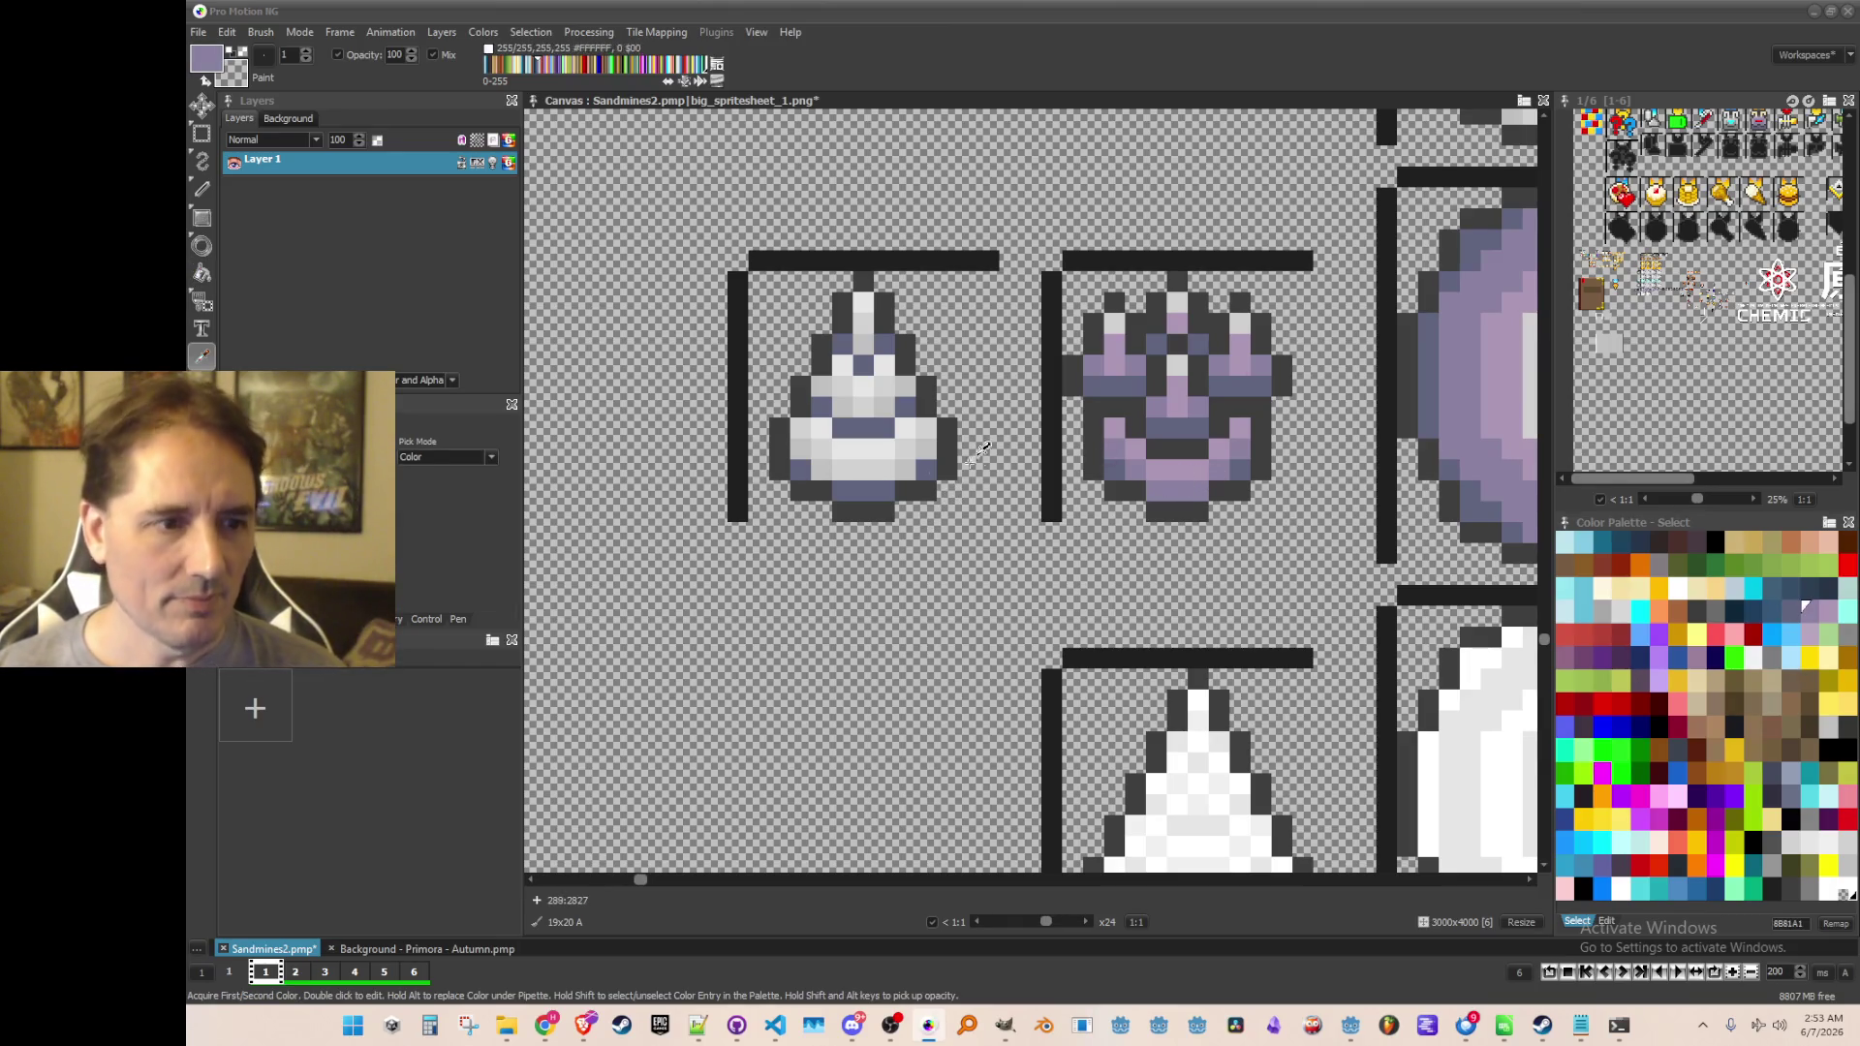
{"action": "key", "text": "f"}
{"action": "scroll", "coordinate": [947, 527], "scroll_direction": "up", "scroll_amount": 1}
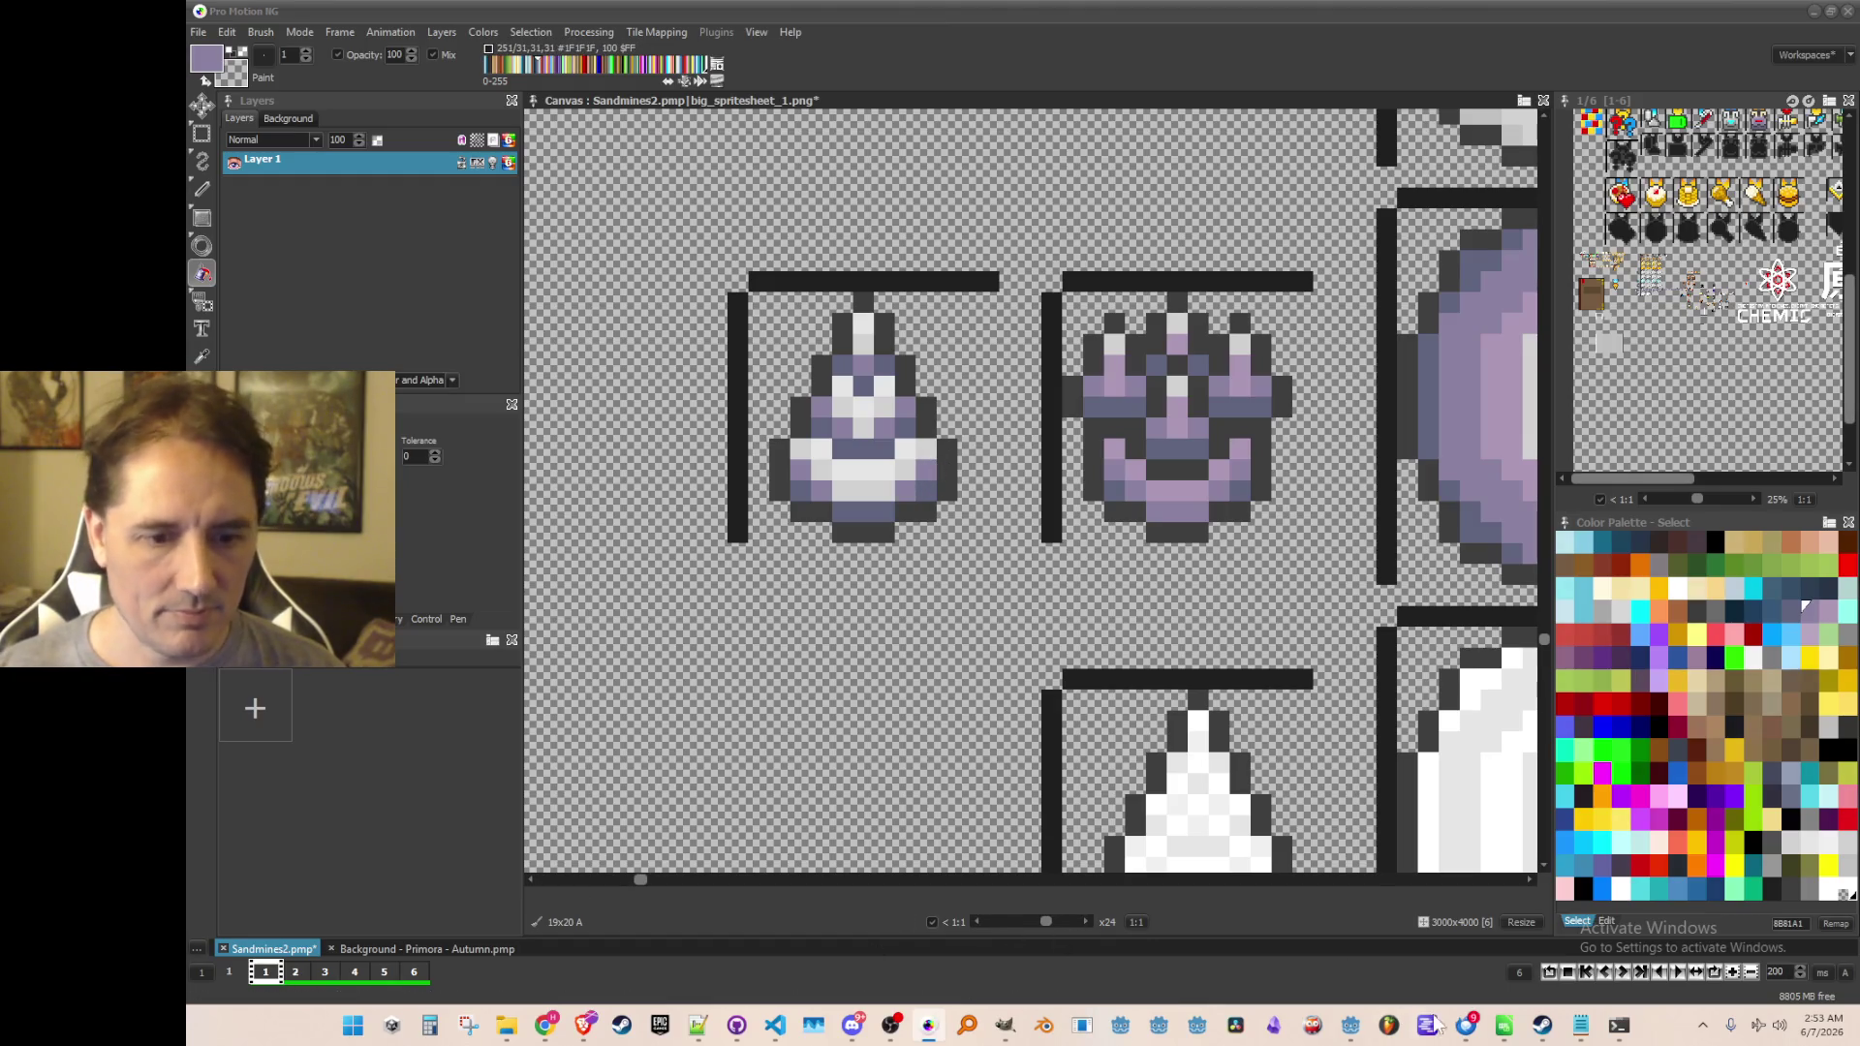
Duplicate the Sonic Adventure Twinkle Cart line, rename it to Choose Your Buddy!, and copy it
{"action": "left_click", "coordinate": [699, 1027]}
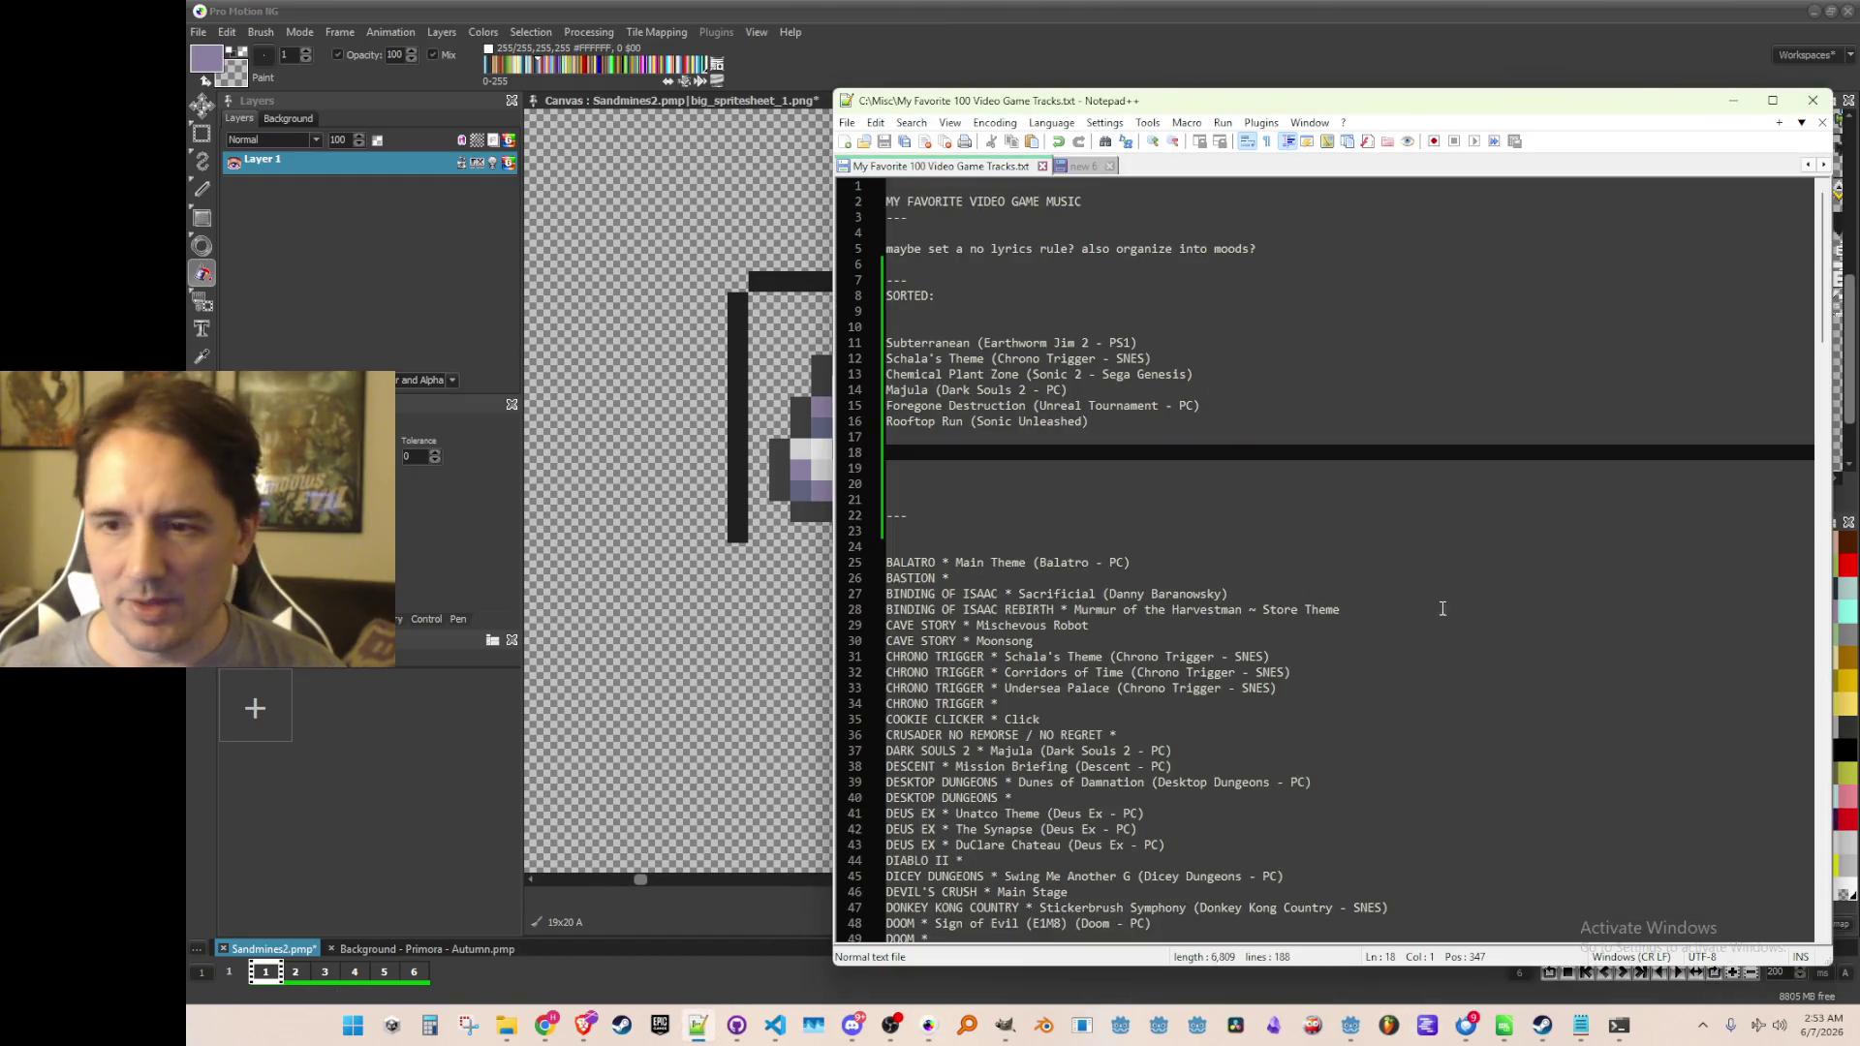
{"action": "scroll", "coordinate": [1436, 609], "scroll_direction": "down", "scroll_amount": 20}
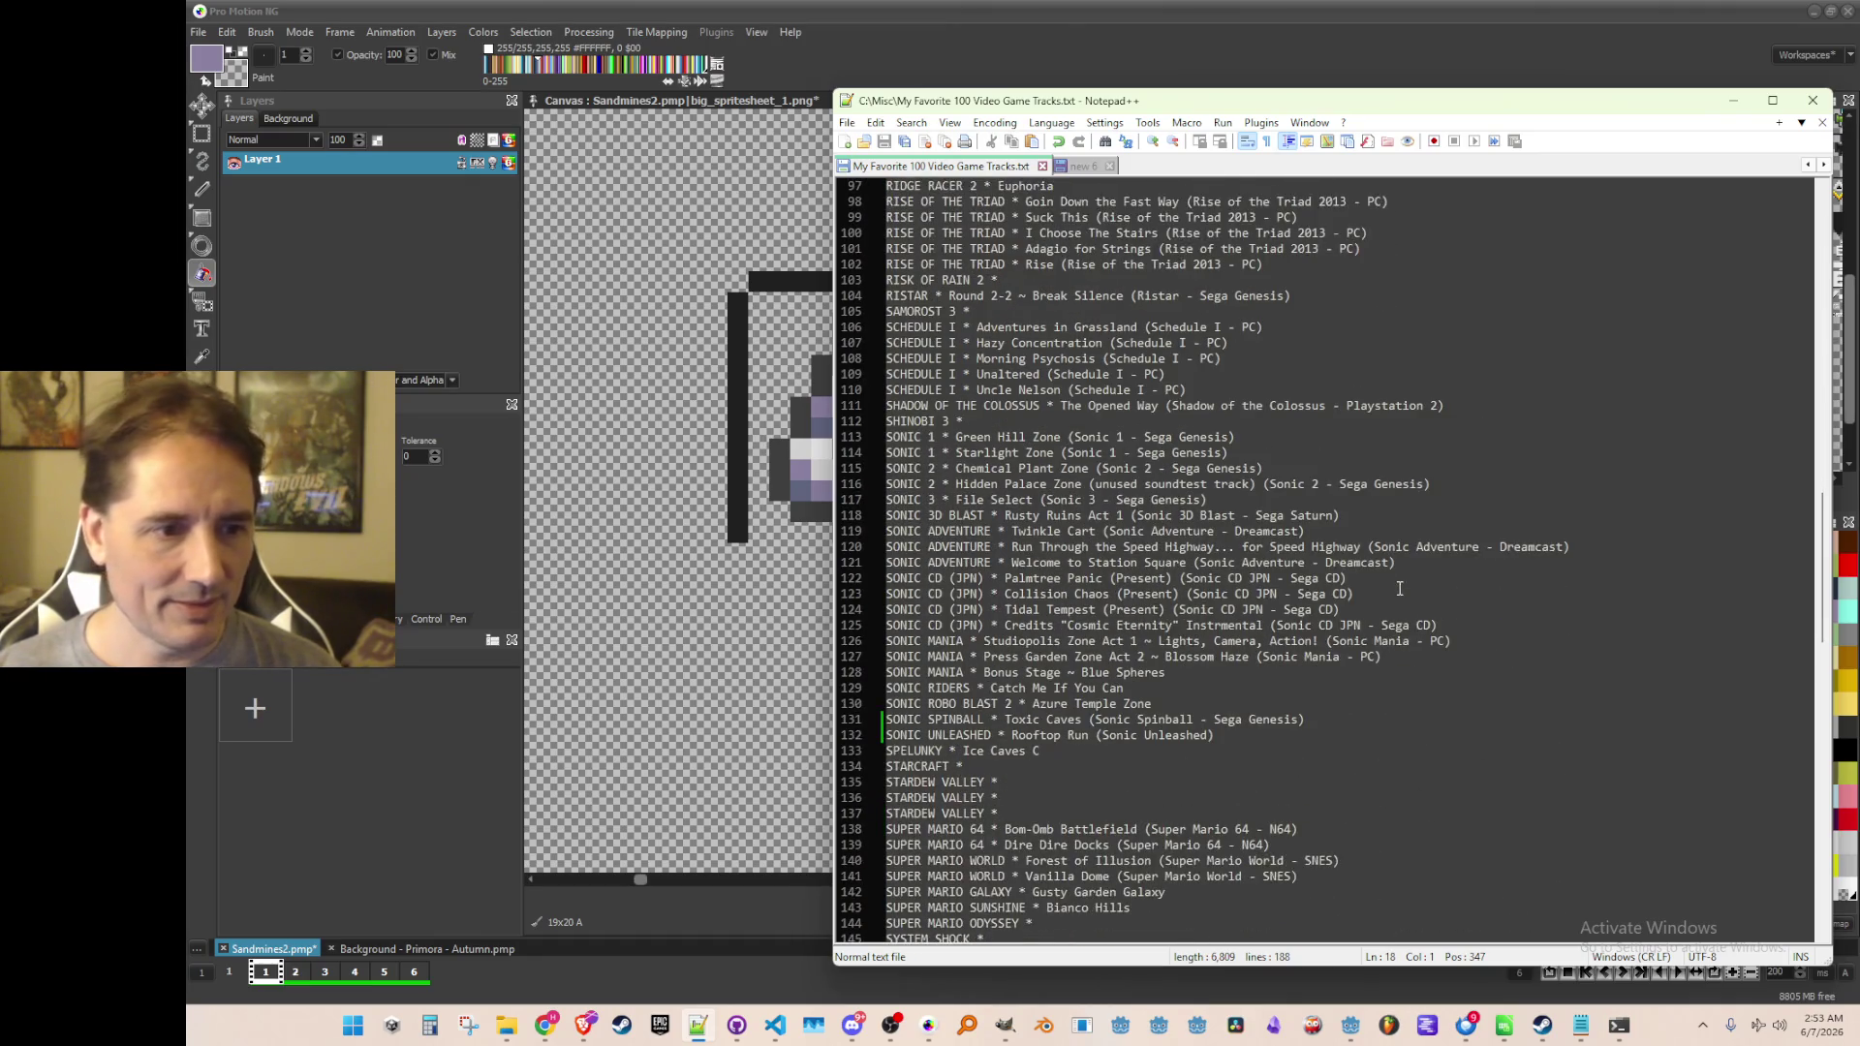
{"action": "left_click", "coordinate": [1058, 531]}
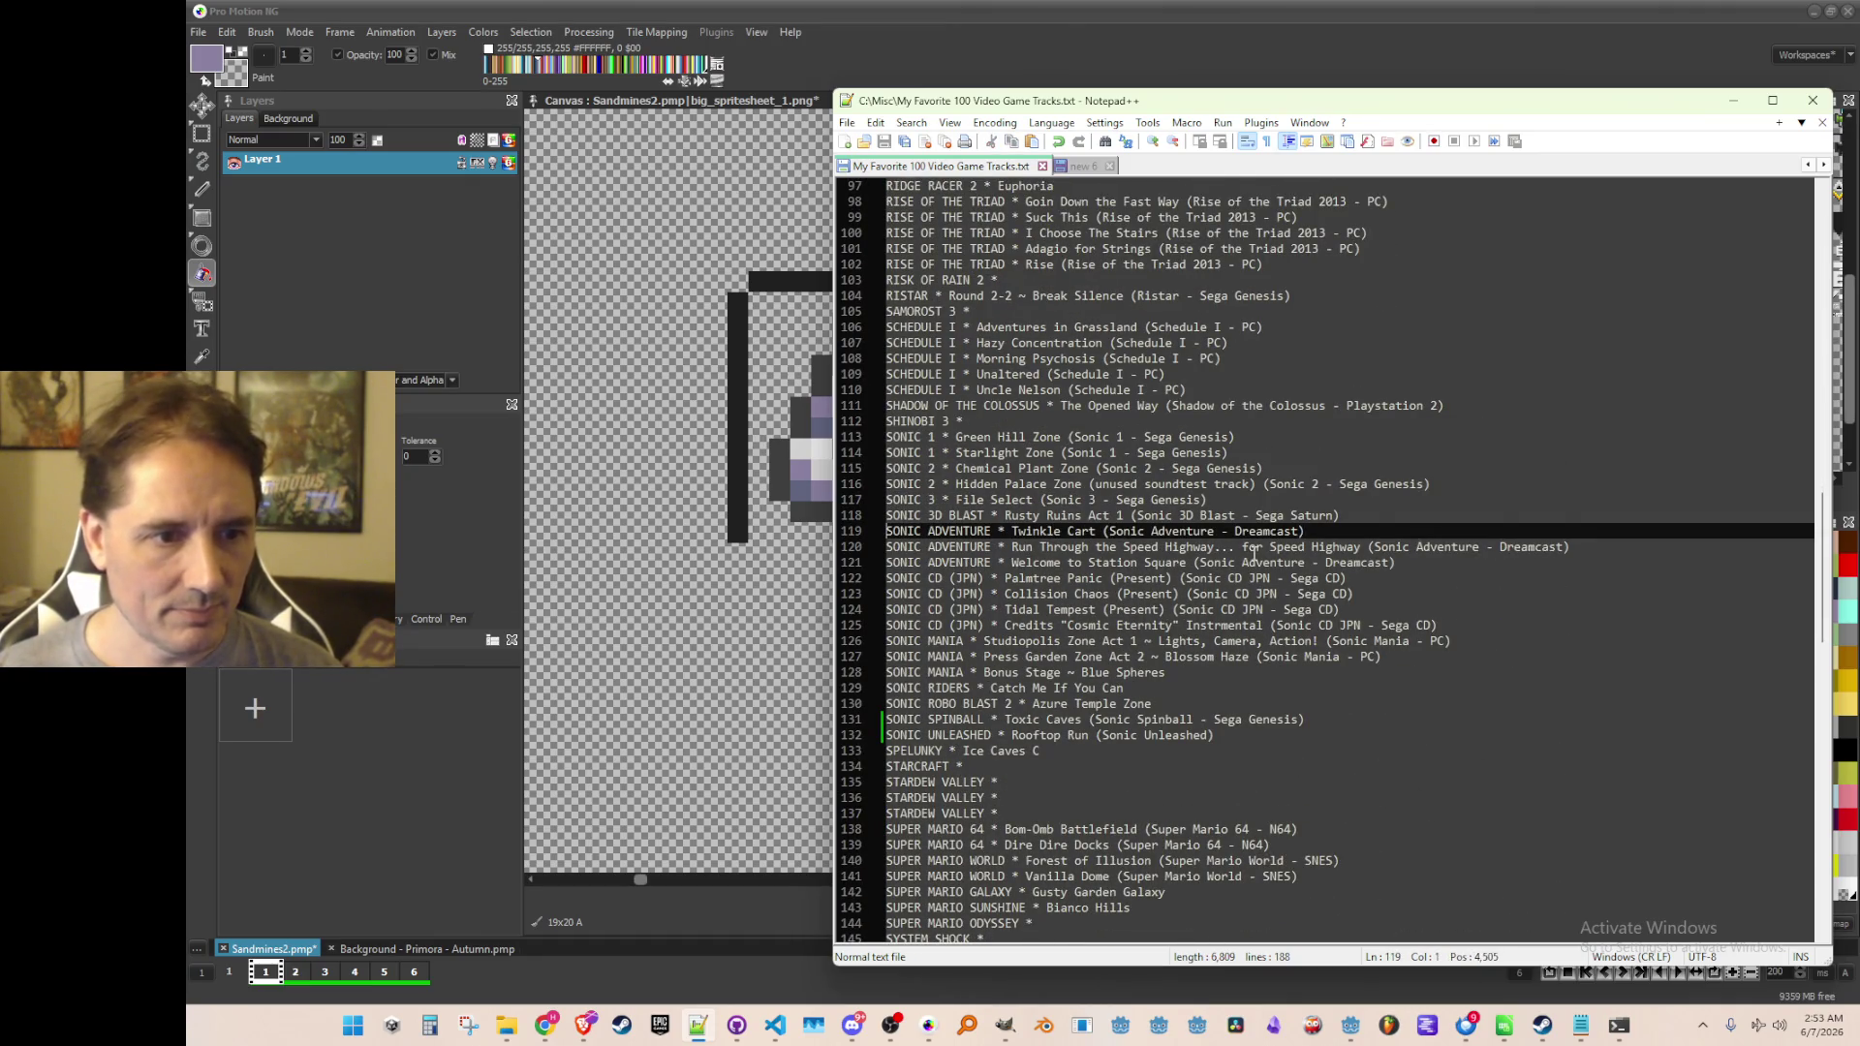
{"action": "key", "text": "ctrl+d"}
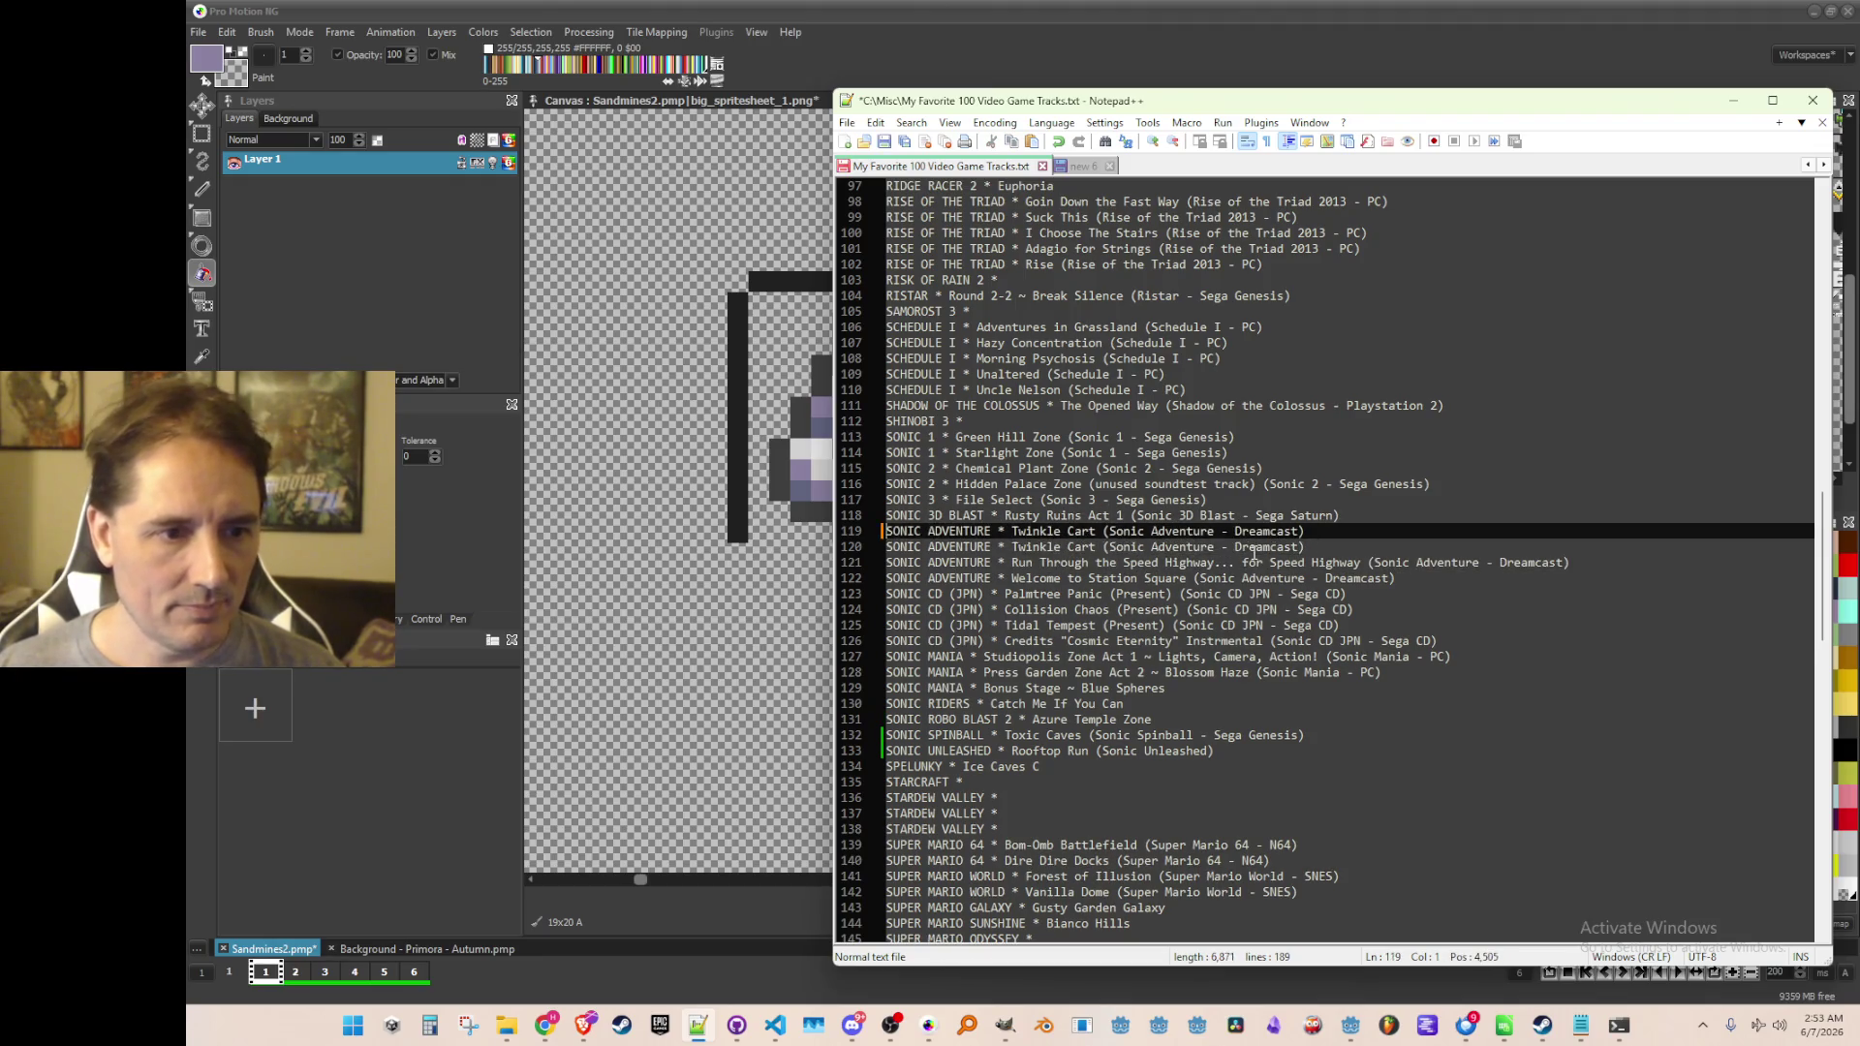
{"action": "type", "text": "Choose Your Buddy!"}
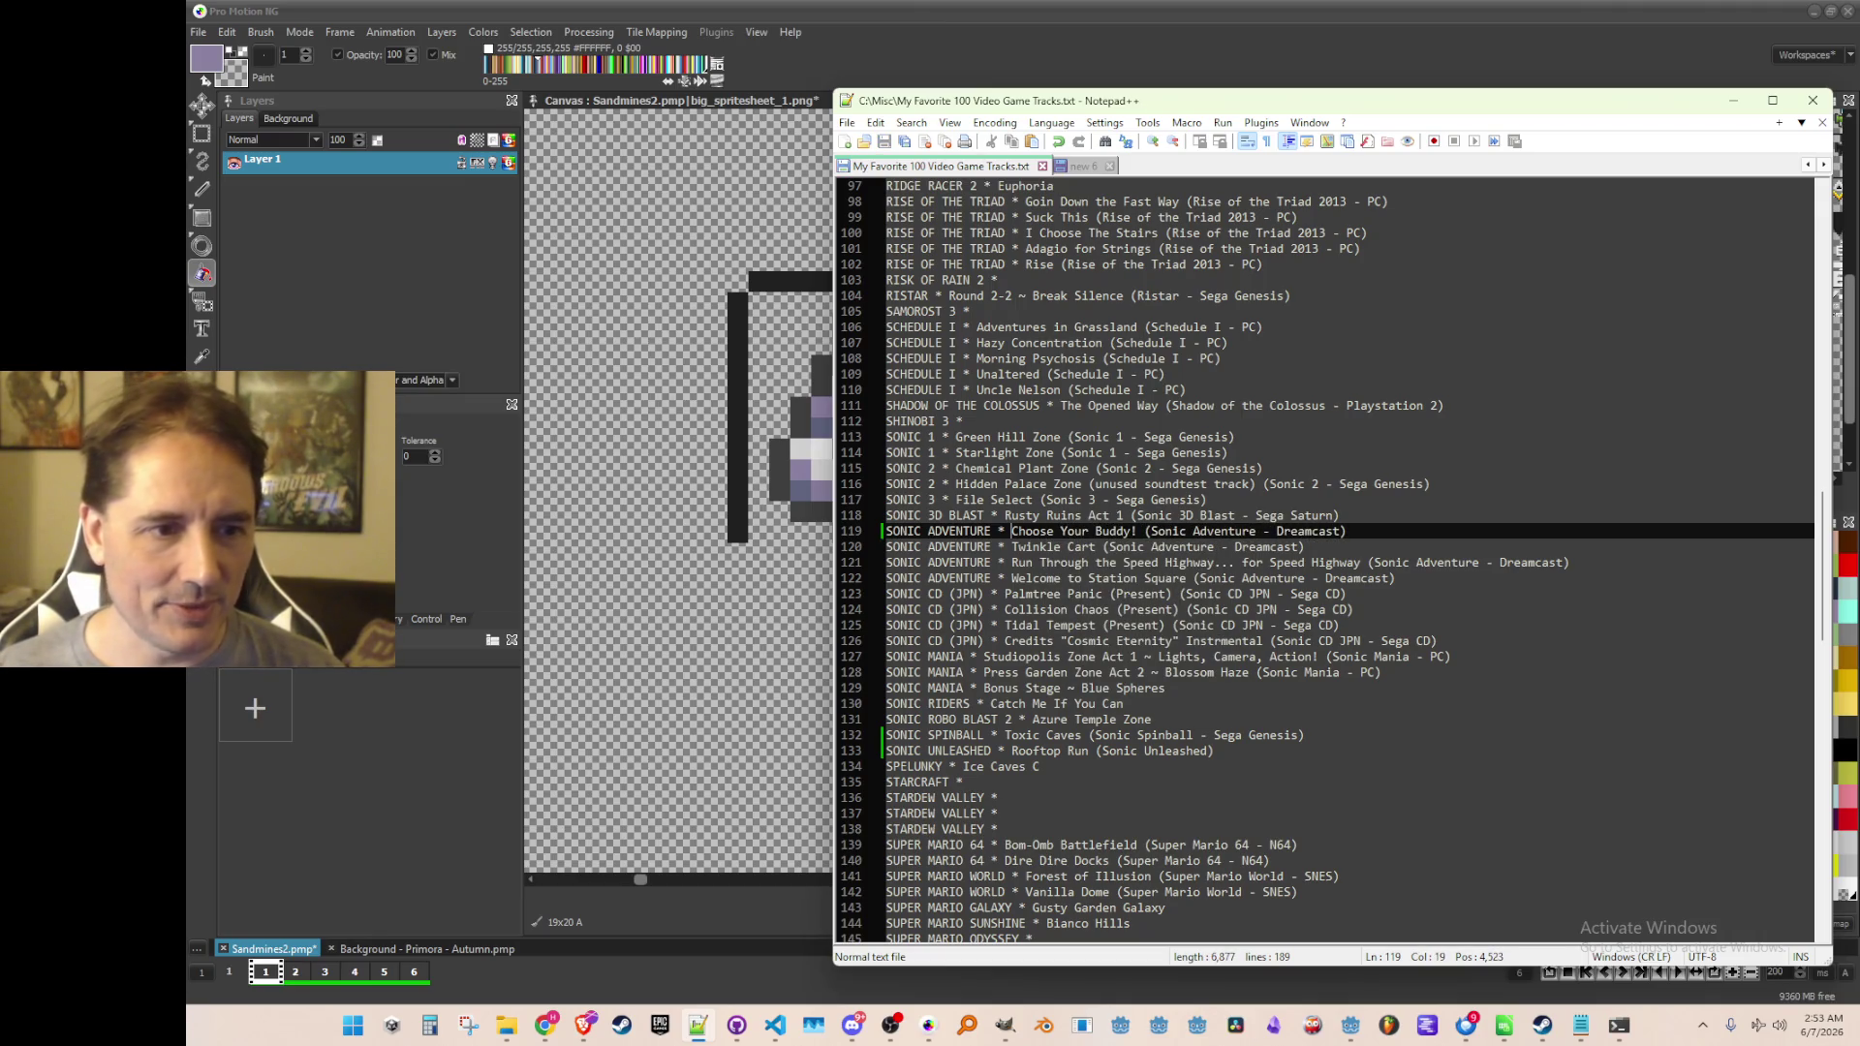
{"action": "key", "text": "shift+End"}
{"action": "key", "text": "Home"}
Paste Choose Your Buddy! into the sorted list near Majula and shift it upward
{"action": "scroll", "coordinate": [1402, 661], "scroll_direction": "up", "scroll_amount": 20}
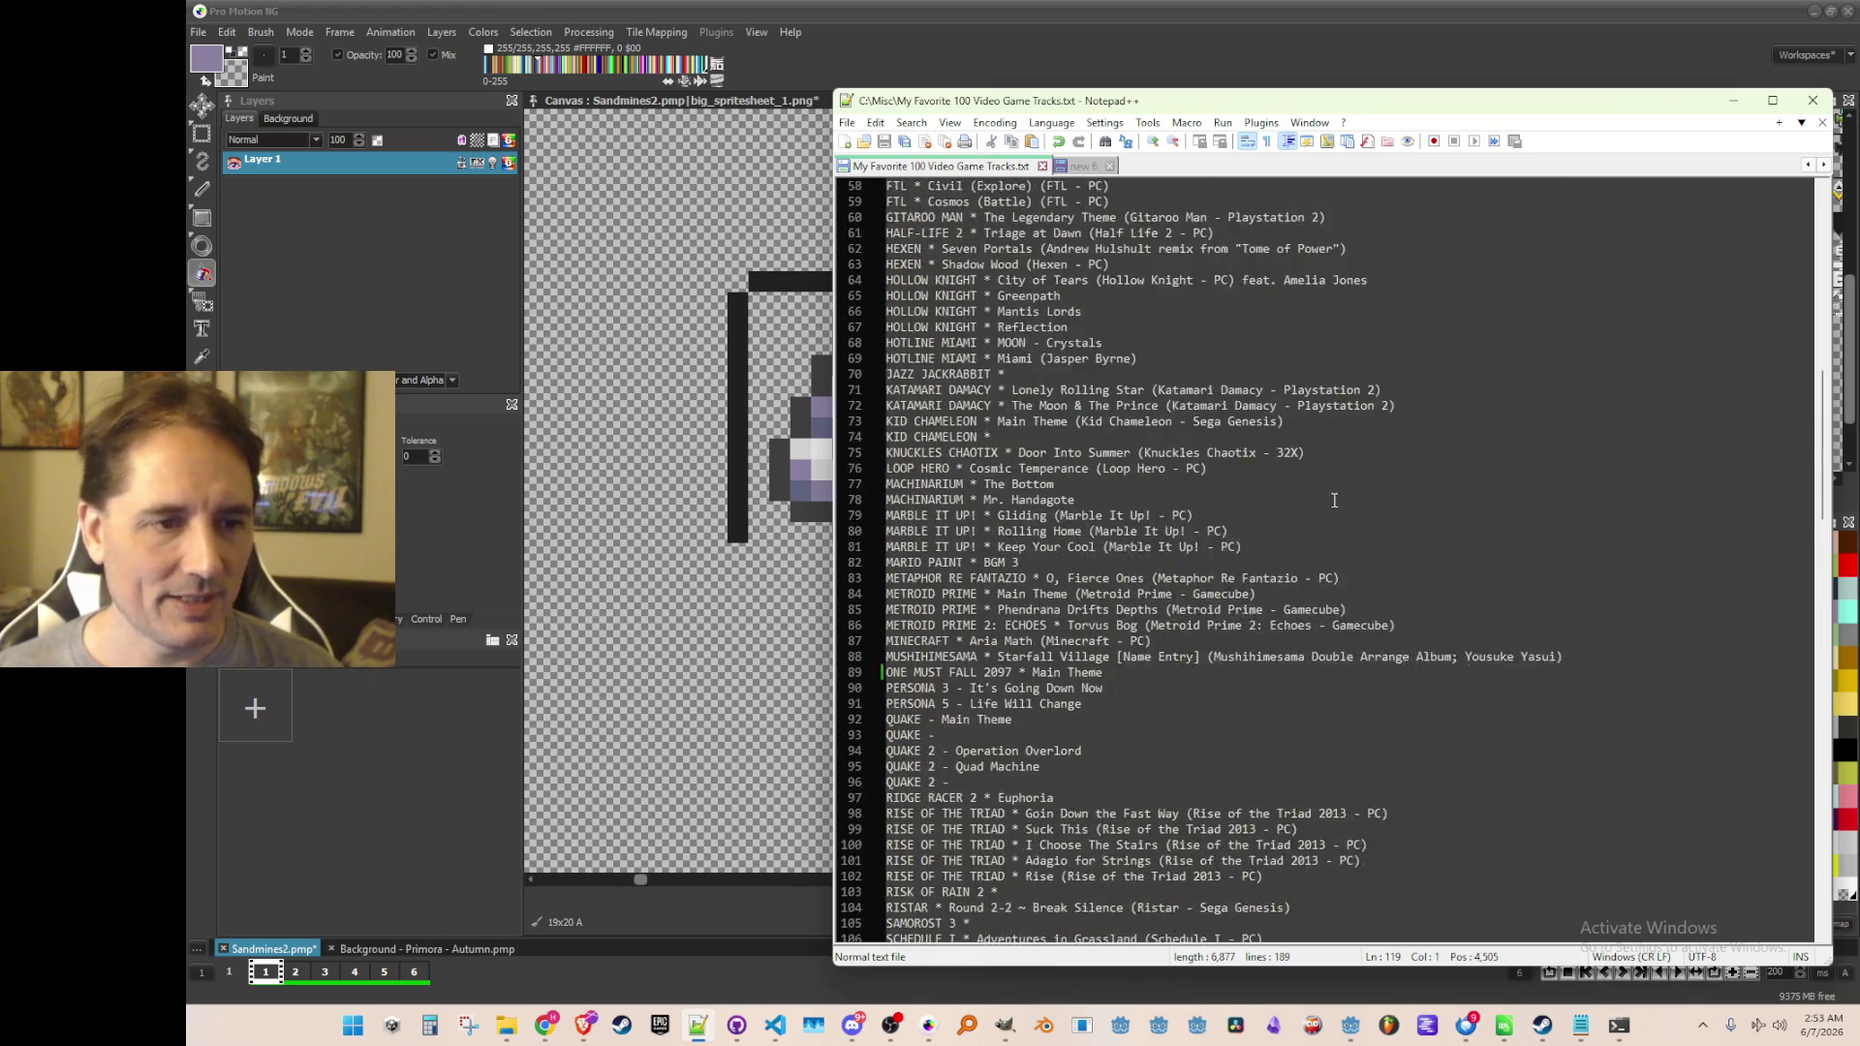
{"action": "left_click", "coordinate": [1442, 396]}
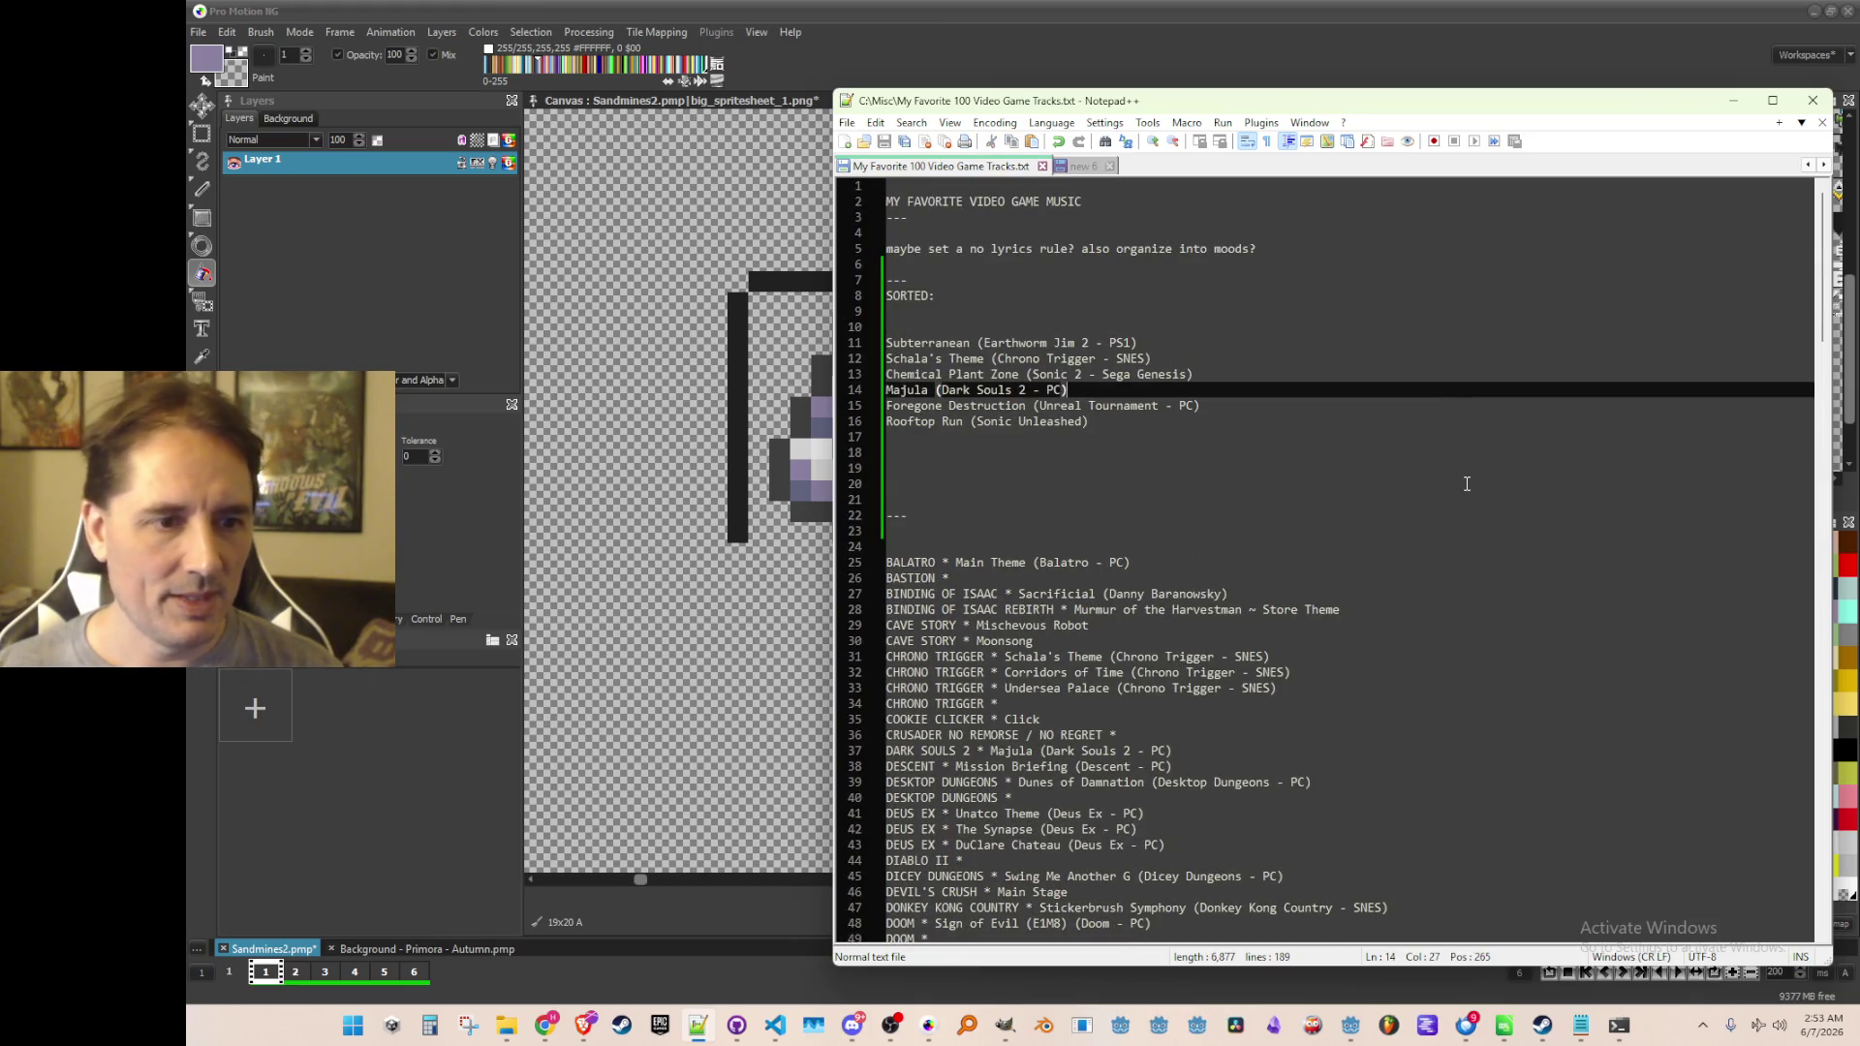
{"action": "key", "text": "Down"}
{"action": "key", "text": "Down"}
{"action": "key", "text": "ctrl+v"}
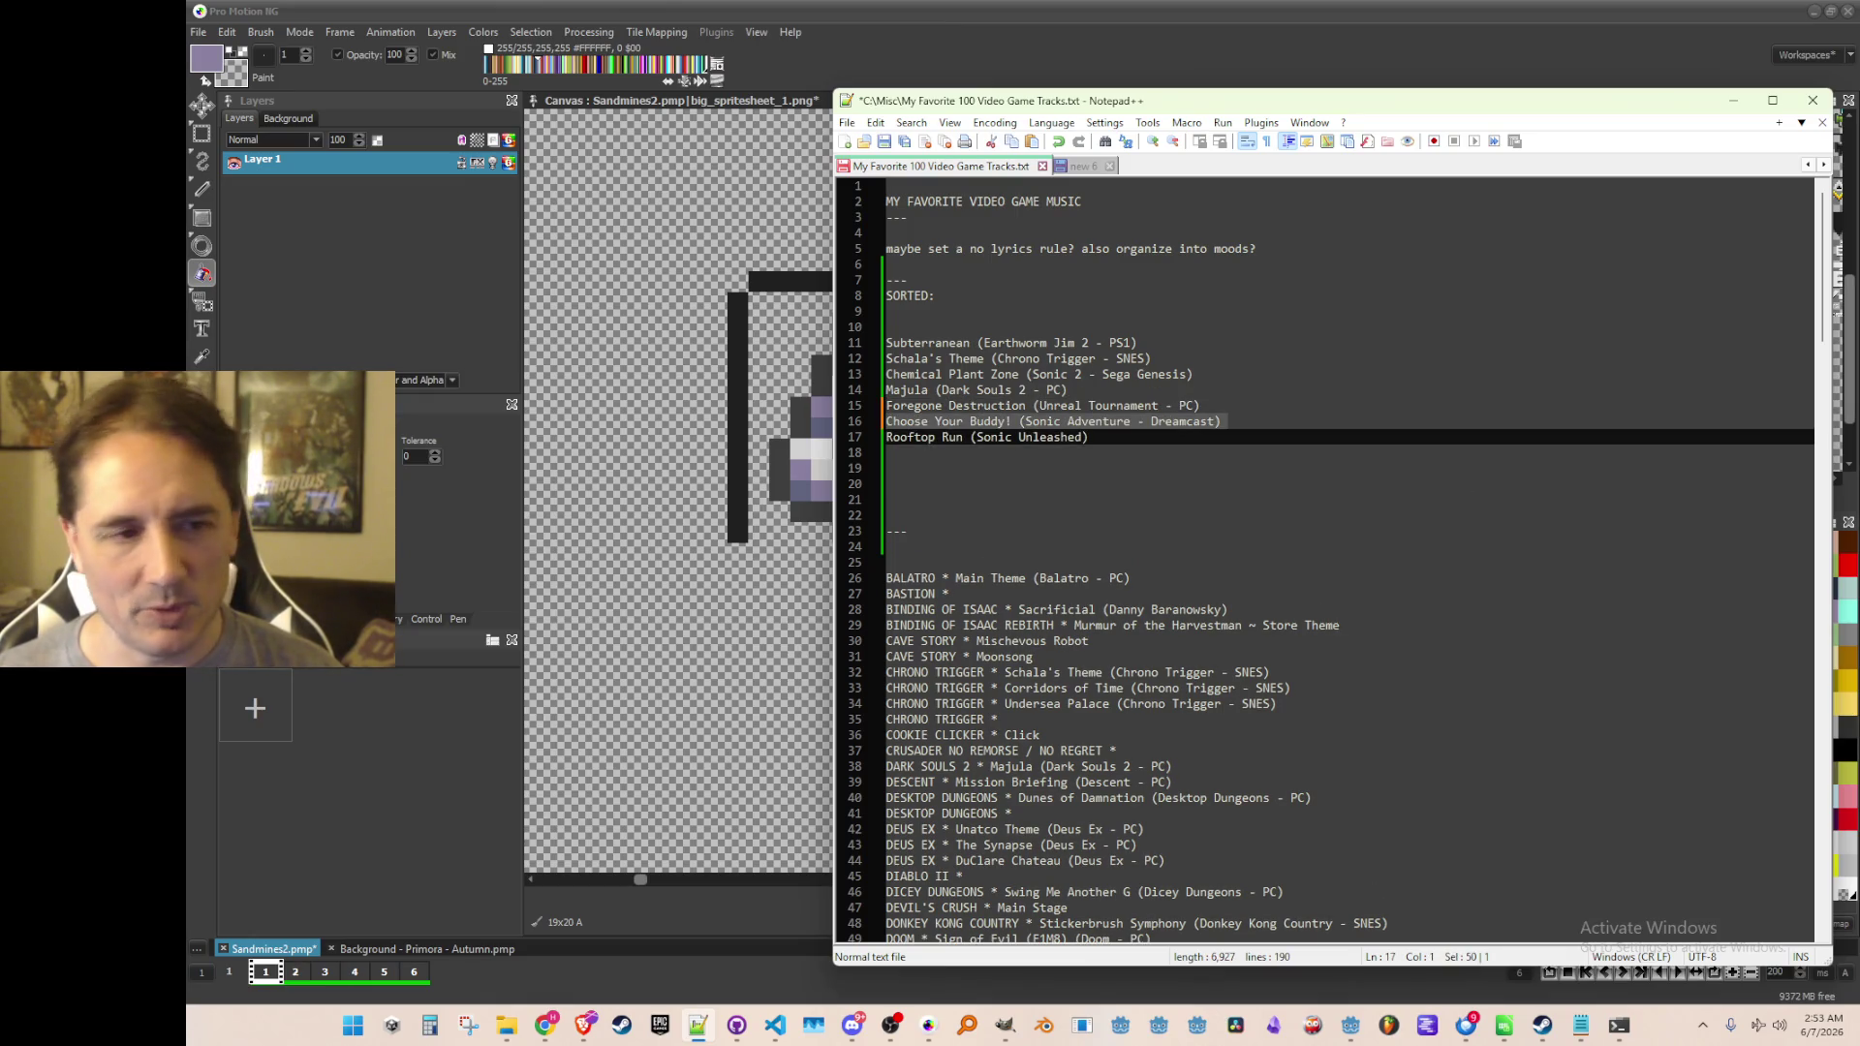
{"action": "key", "text": "Up"}
{"action": "key", "text": "ctrl+shift+Up"}
{"action": "key", "text": "Up"}
{"action": "key", "text": "ctrl+shift+Down"}
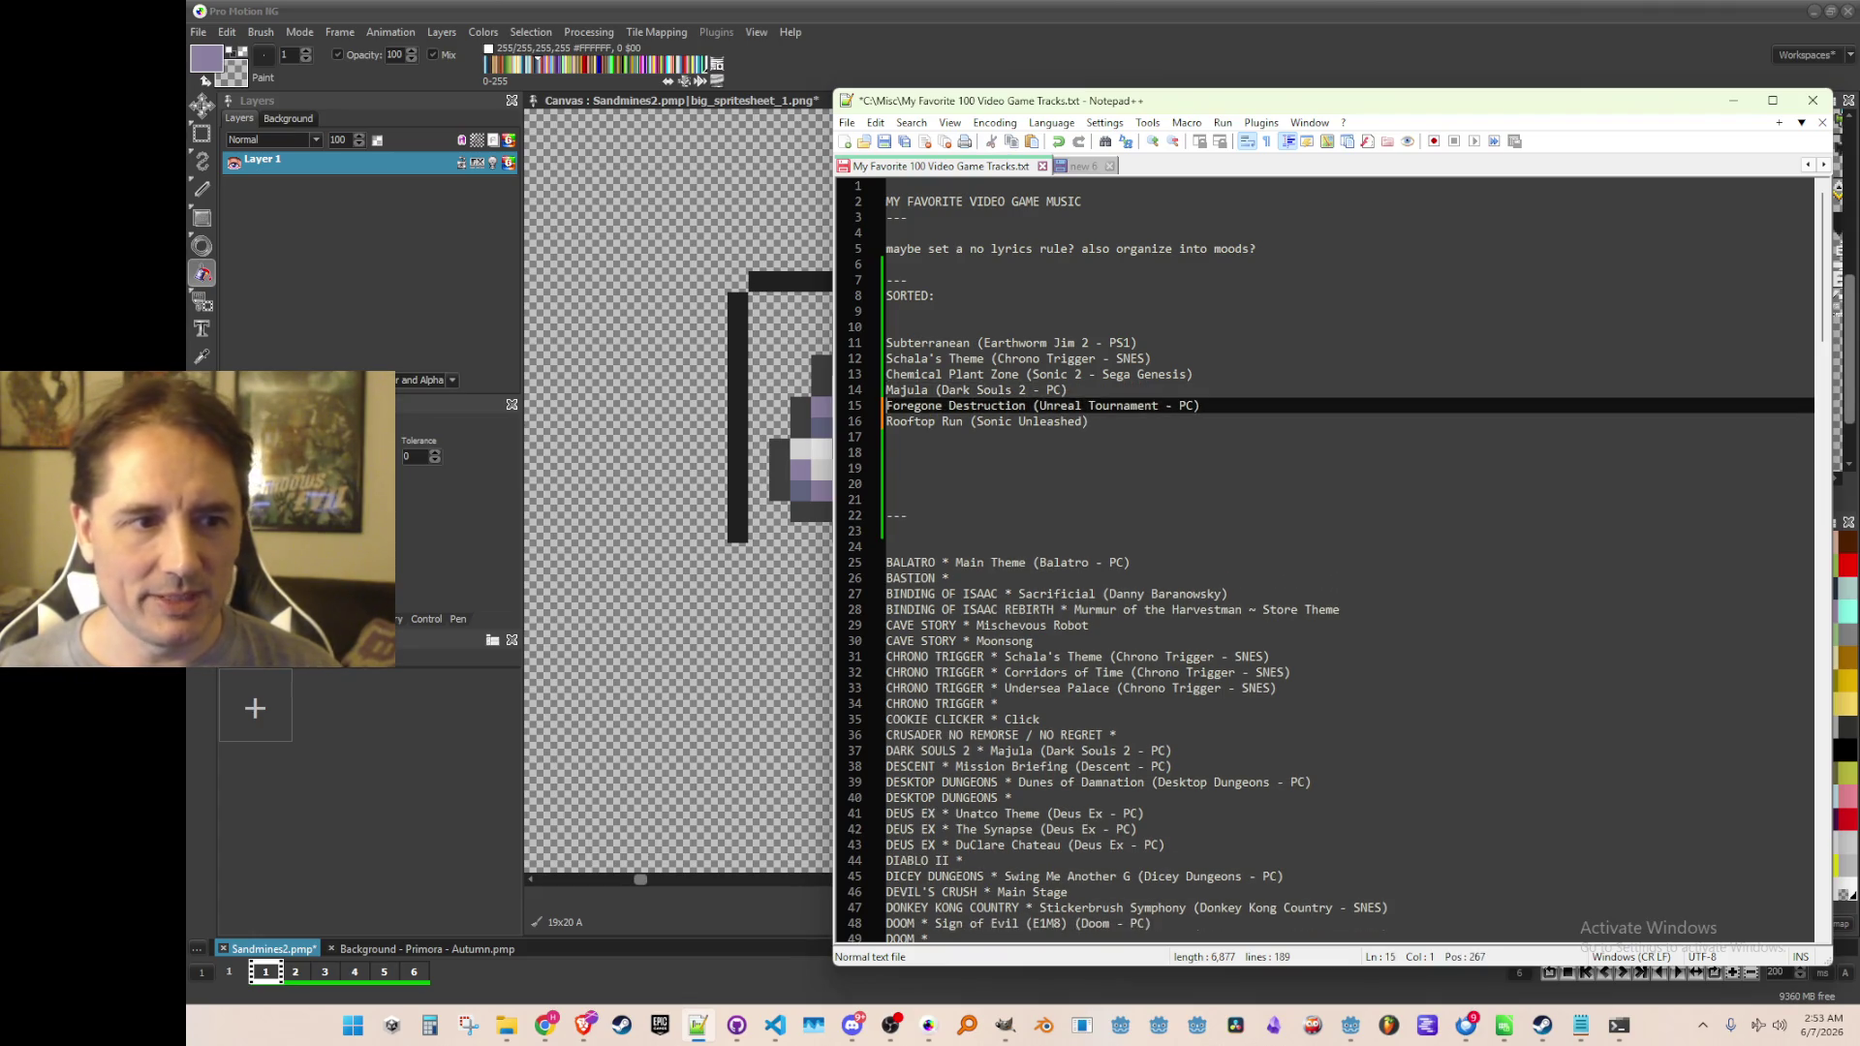
Move Choose Your Buddy! above Chemical Plant Zone into third place, then minimize Notepad++
{"action": "key", "text": "Up"}
{"action": "key", "text": "Up"}
{"action": "key", "text": "Up"}
{"action": "key", "text": "Down"}
{"action": "key", "text": "Down"}
{"action": "key", "text": "Down"}
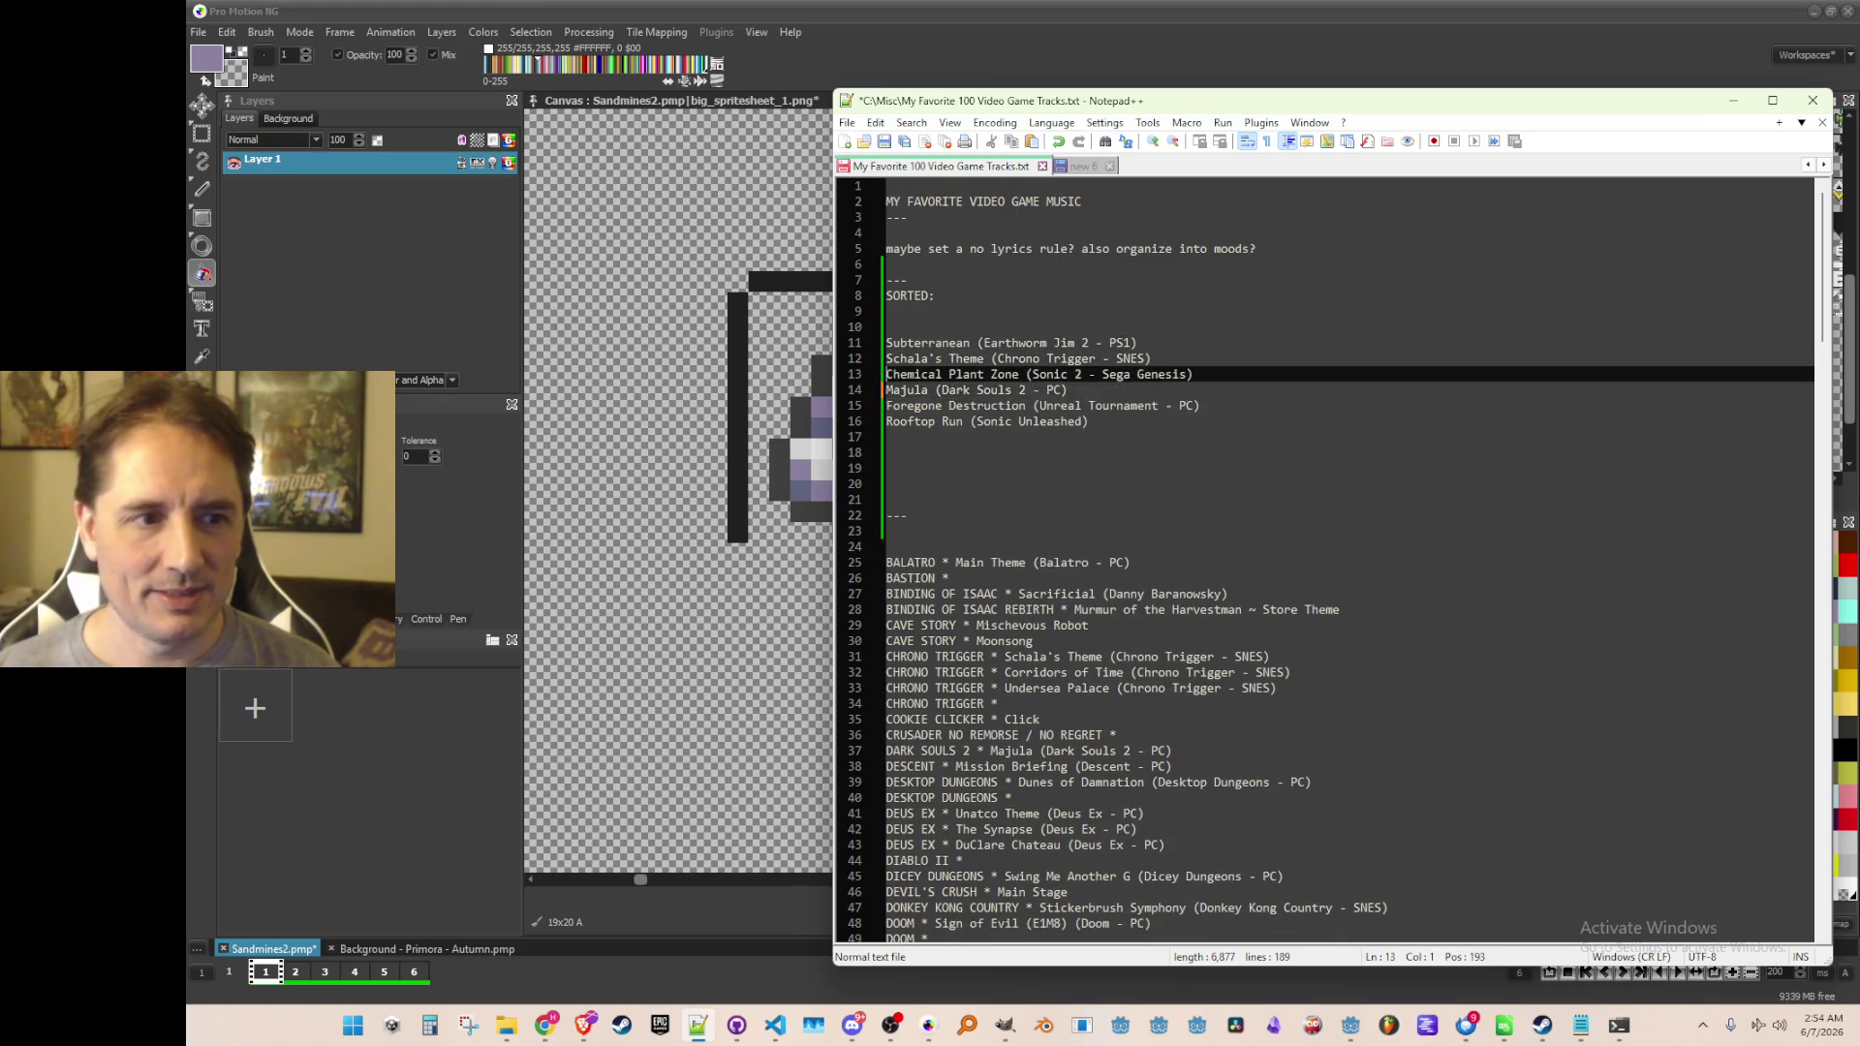
{"action": "key", "text": "ctrl+shift+Up"}
{"action": "key", "text": "Up"}
{"action": "key", "text": "Up"}
{"action": "key", "text": "Up"}
{"action": "key", "text": "Down"}
{"action": "key", "text": "Down"}
{"action": "key", "text": "Down"}
{"action": "key", "text": "Up"}
{"action": "key", "text": "Up"}
{"action": "key", "text": "Up"}
{"action": "left_click", "coordinate": [1220, 478]}
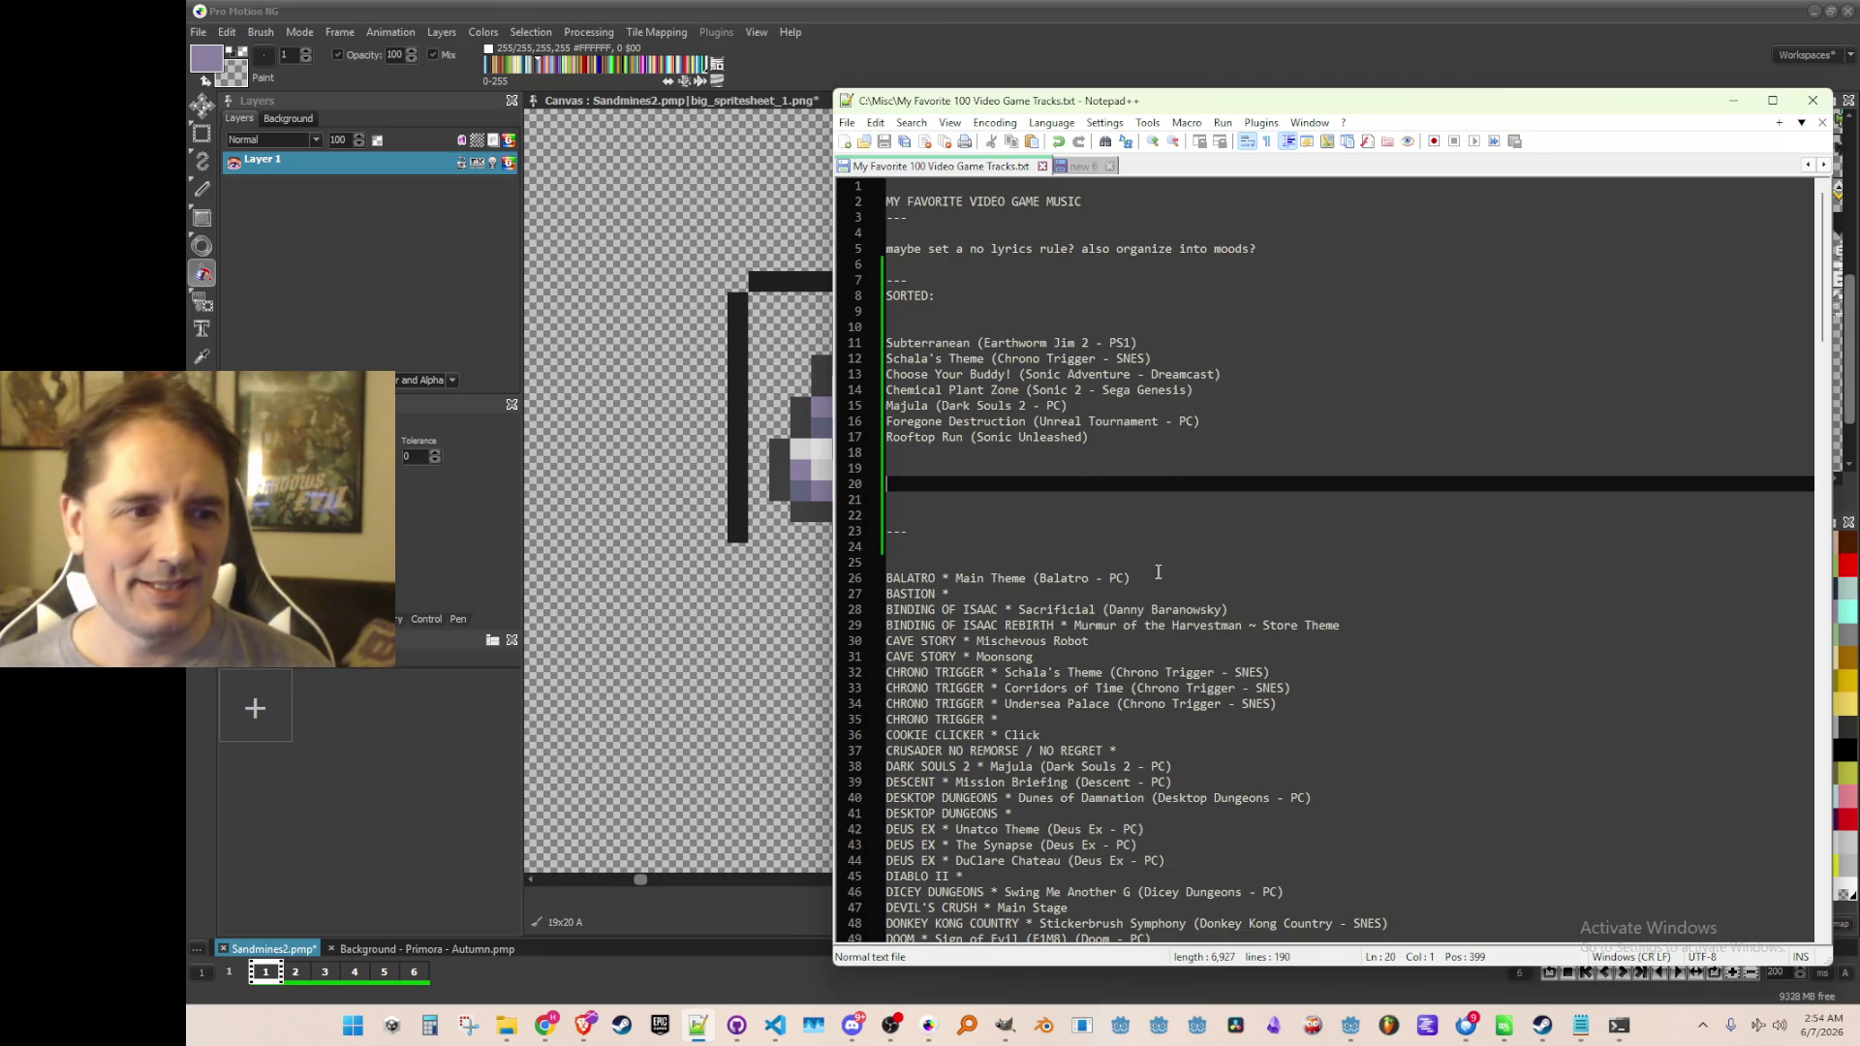
{"action": "left_click", "coordinate": [1732, 100]}
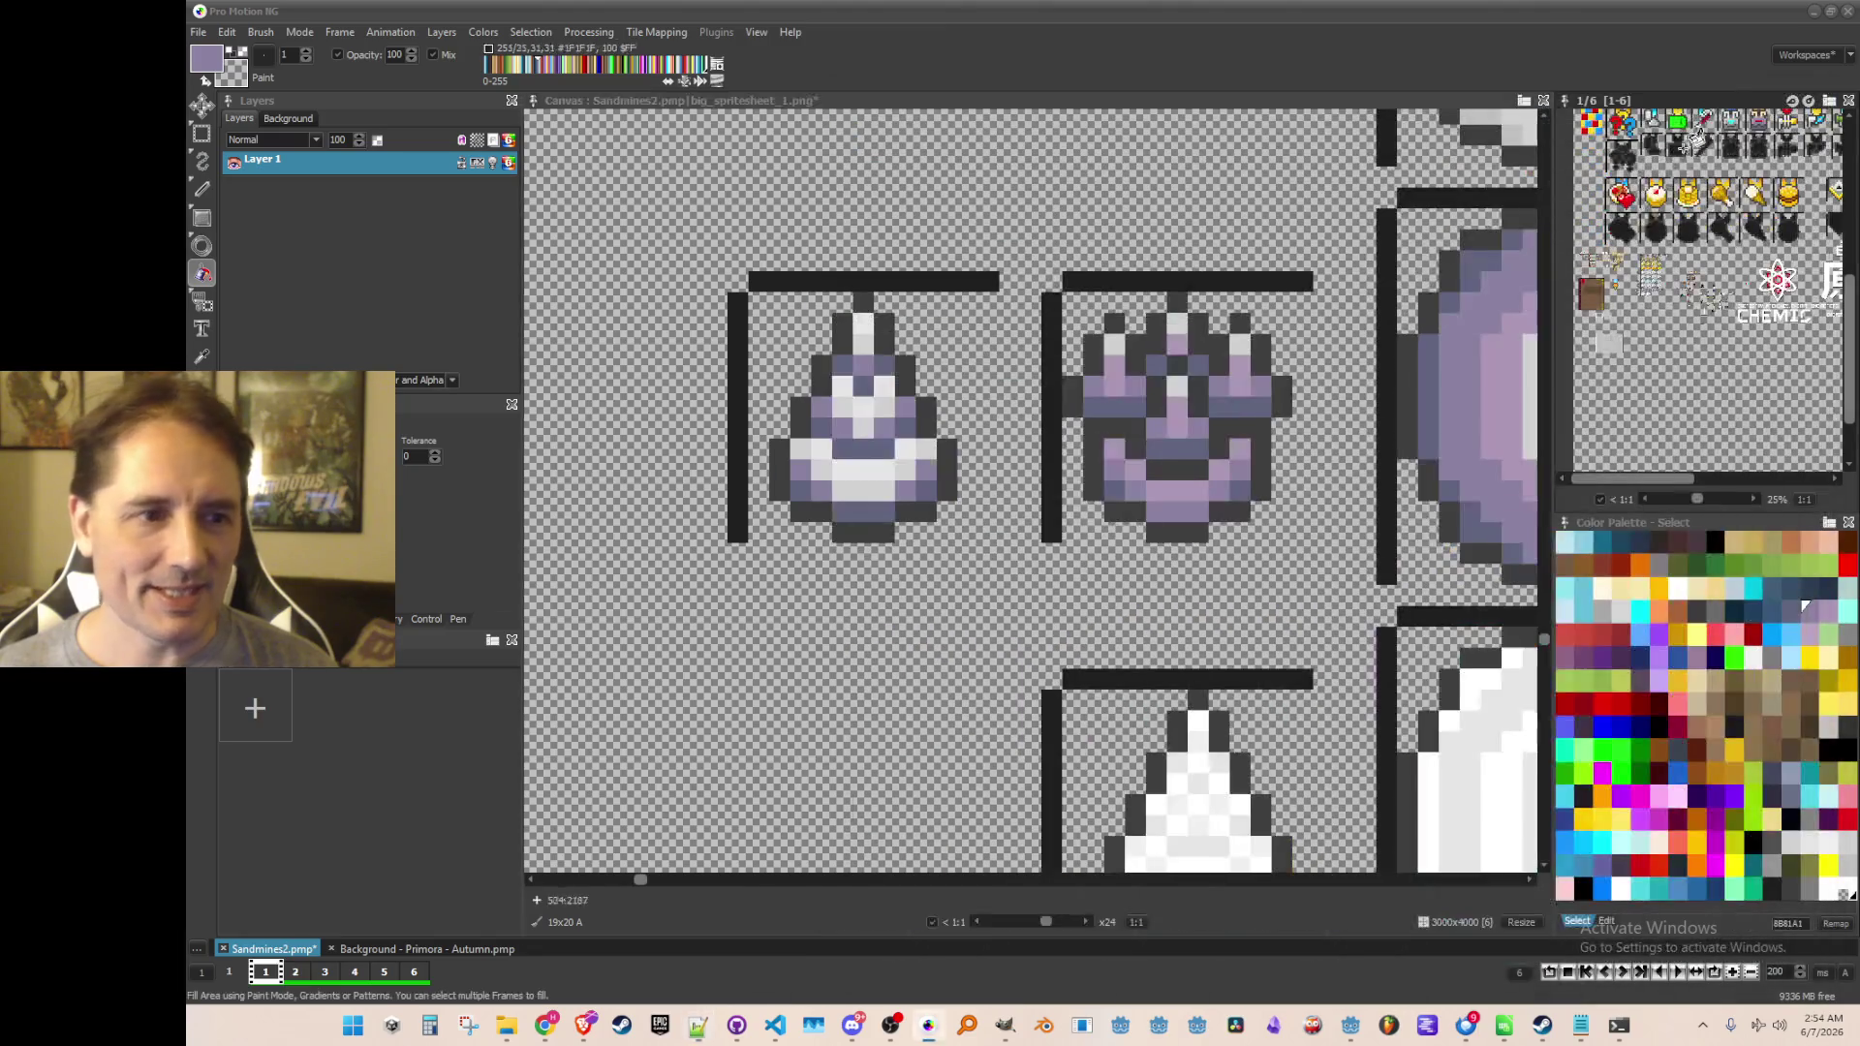
Sample purple shades from the face and cone sprites to recolour the small cone's white and light-grey areas
{"action": "scroll", "coordinate": [1007, 446], "scroll_direction": "down", "scroll_amount": 1}
{"action": "scroll", "coordinate": [1007, 446], "scroll_direction": "up", "scroll_amount": 1}
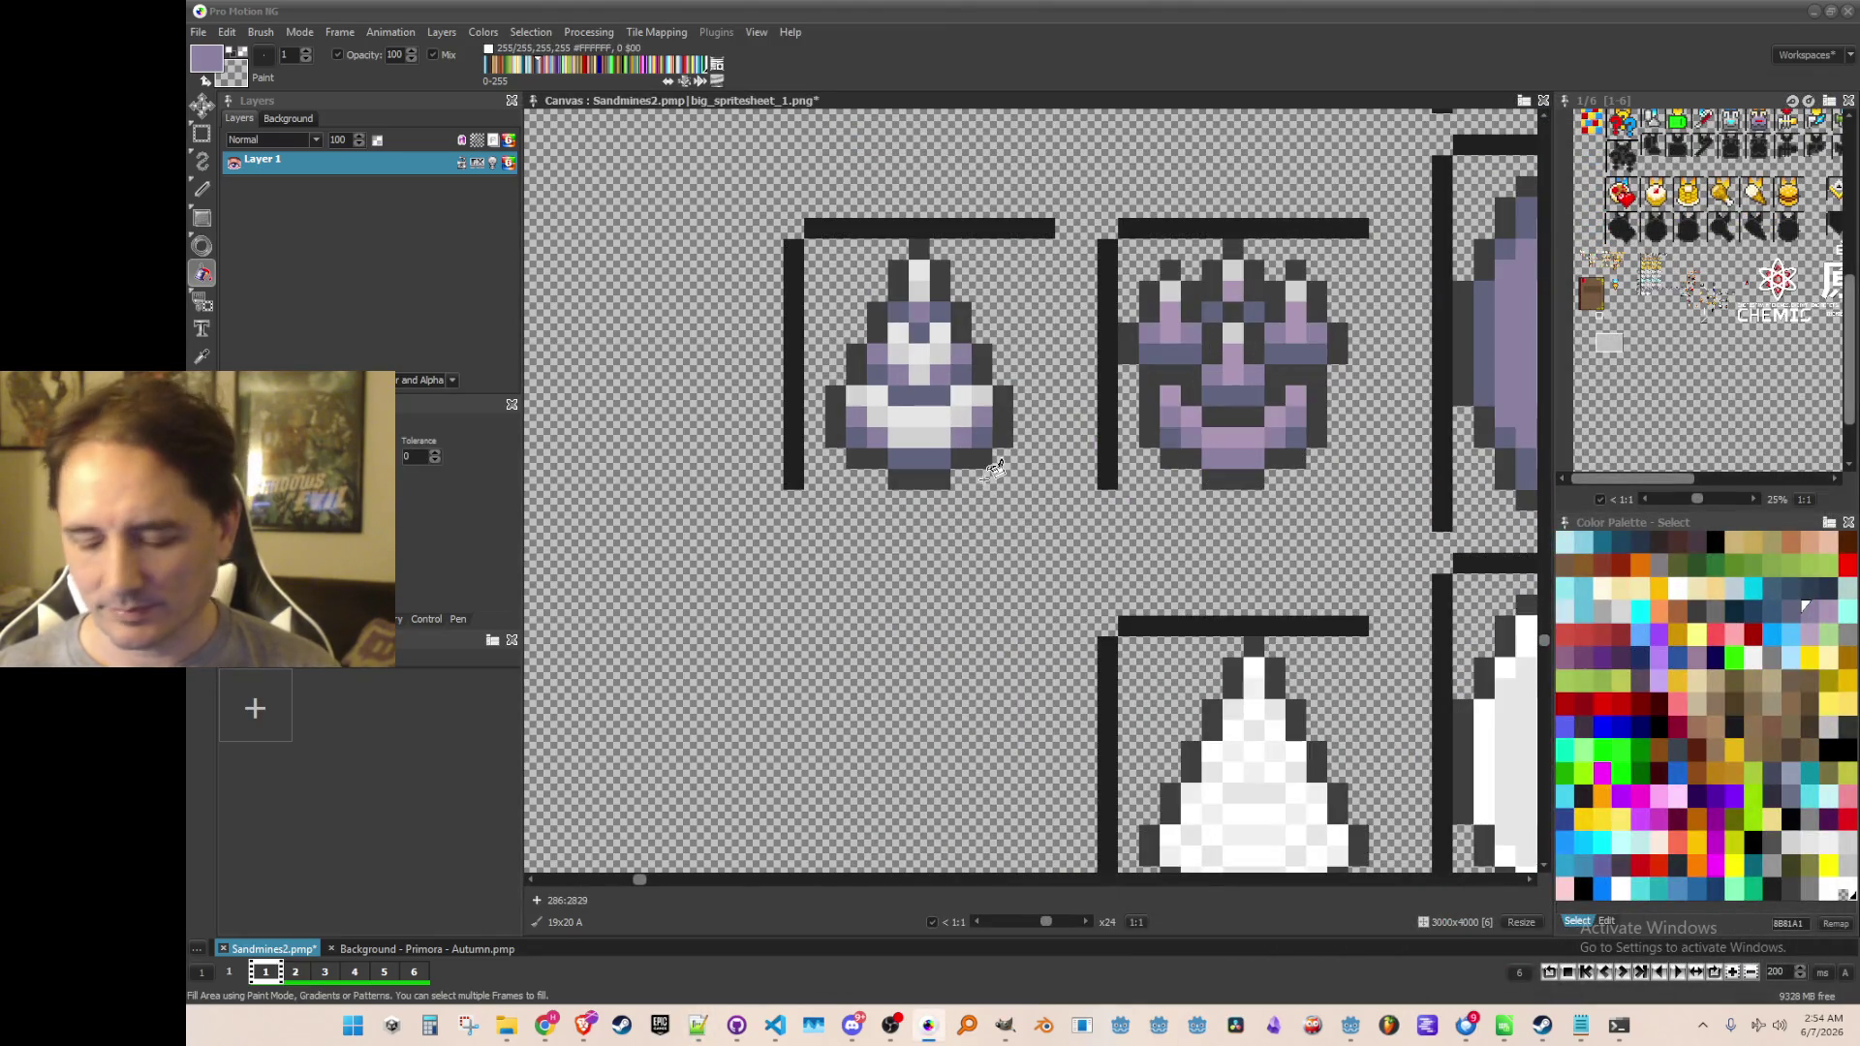
{"action": "key", "text": "comma"}
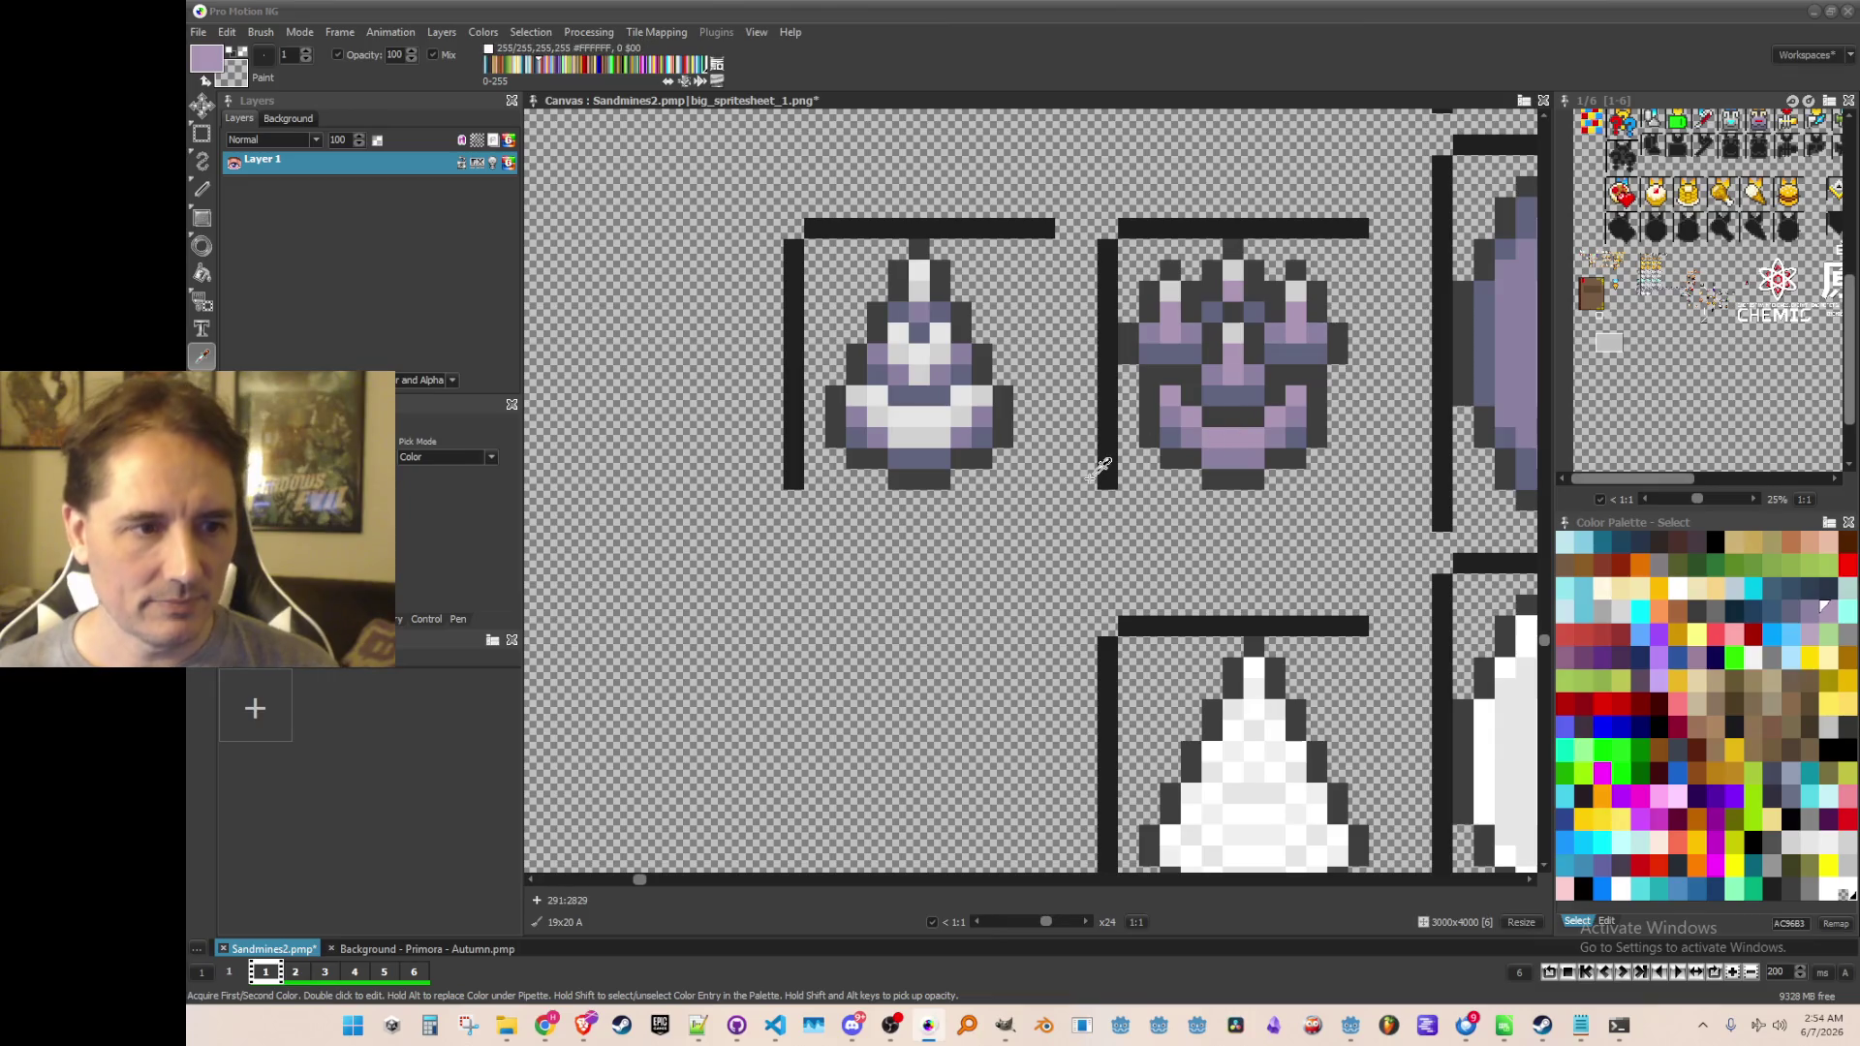
{"action": "left_click", "coordinate": [1086, 475]}
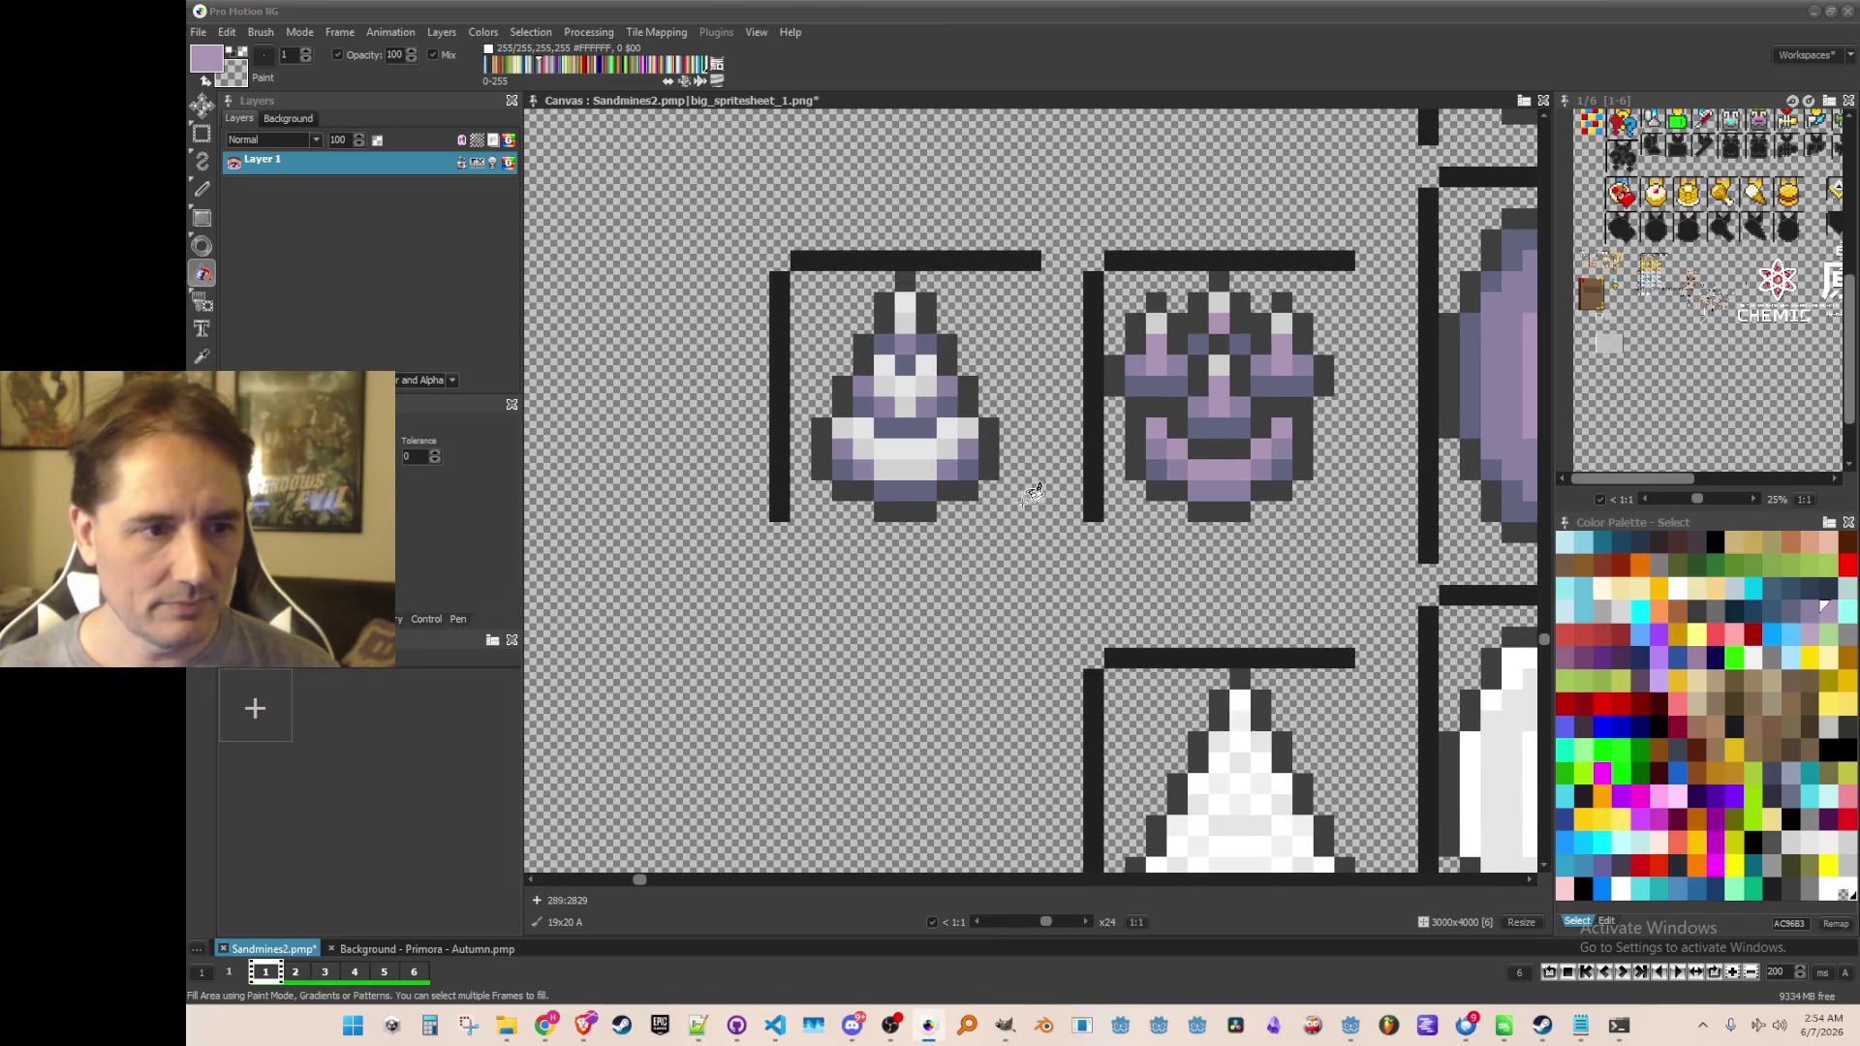
{"action": "key", "text": "comma"}
{"action": "left_click", "coordinate": [951, 467]}
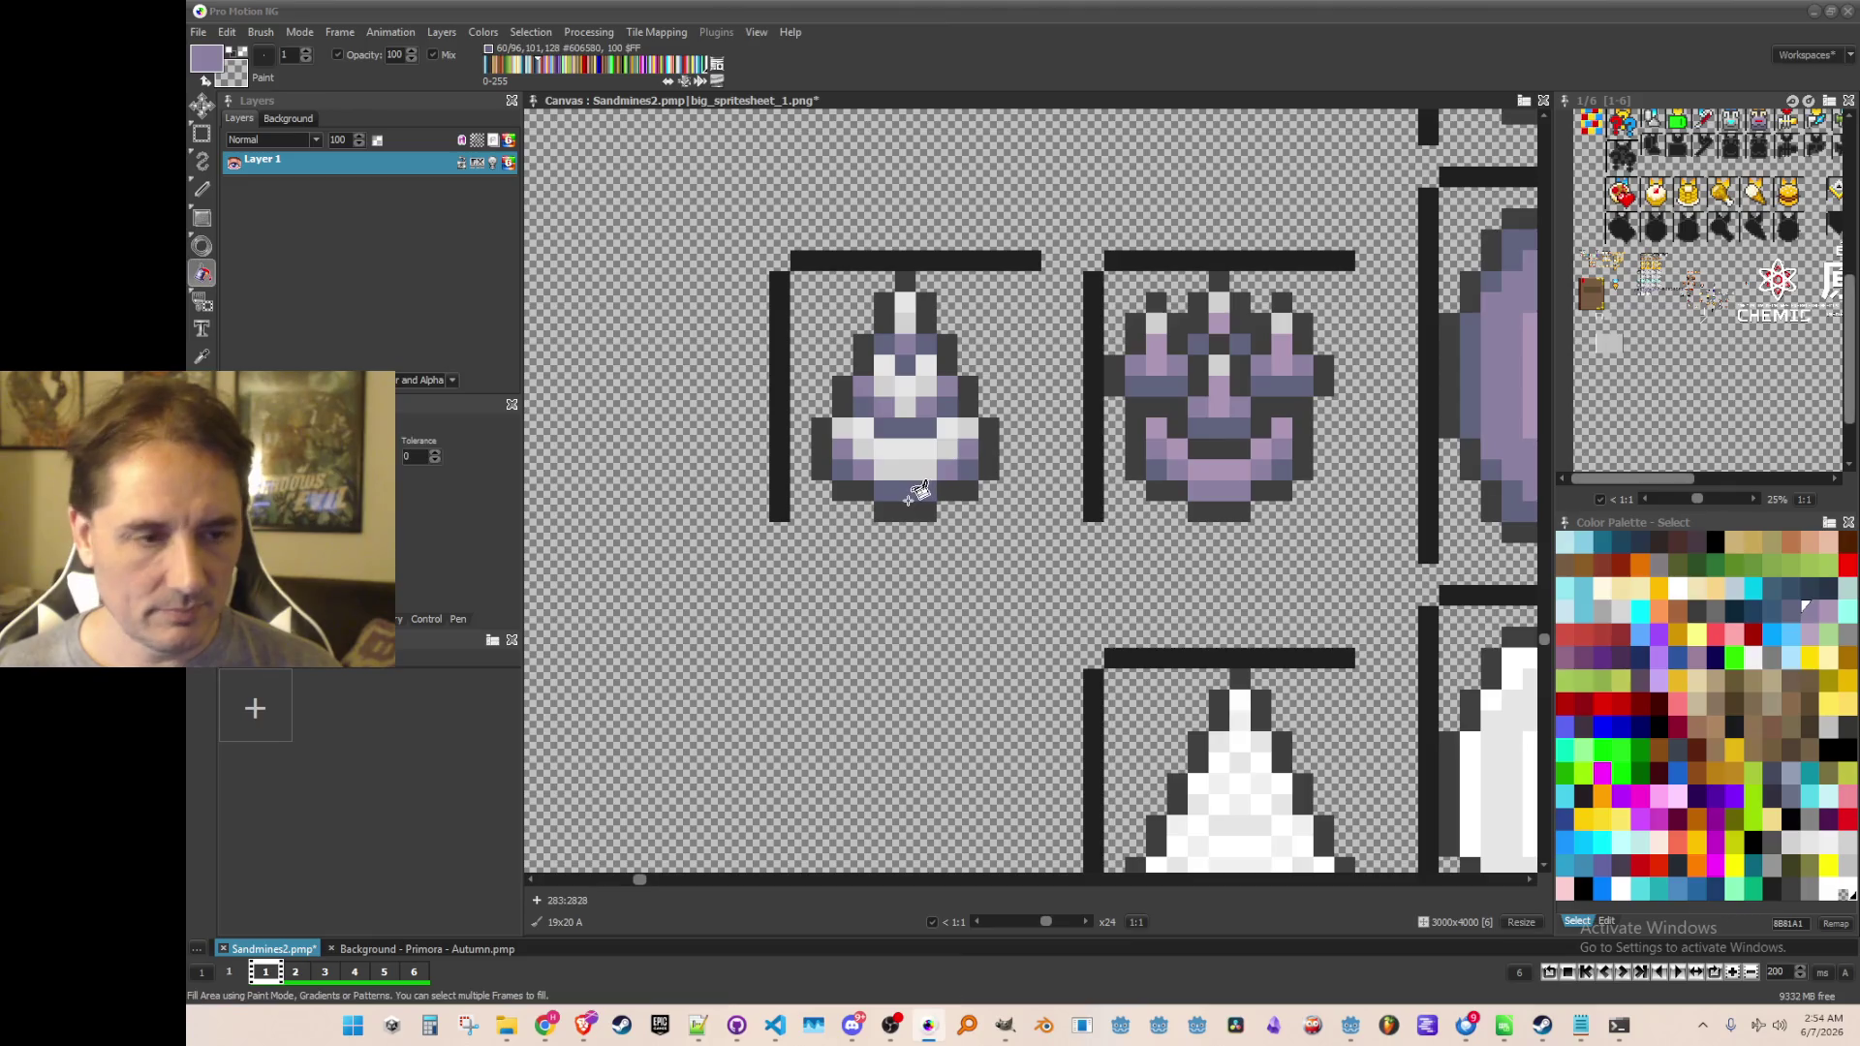
{"action": "key", "text": "comma"}
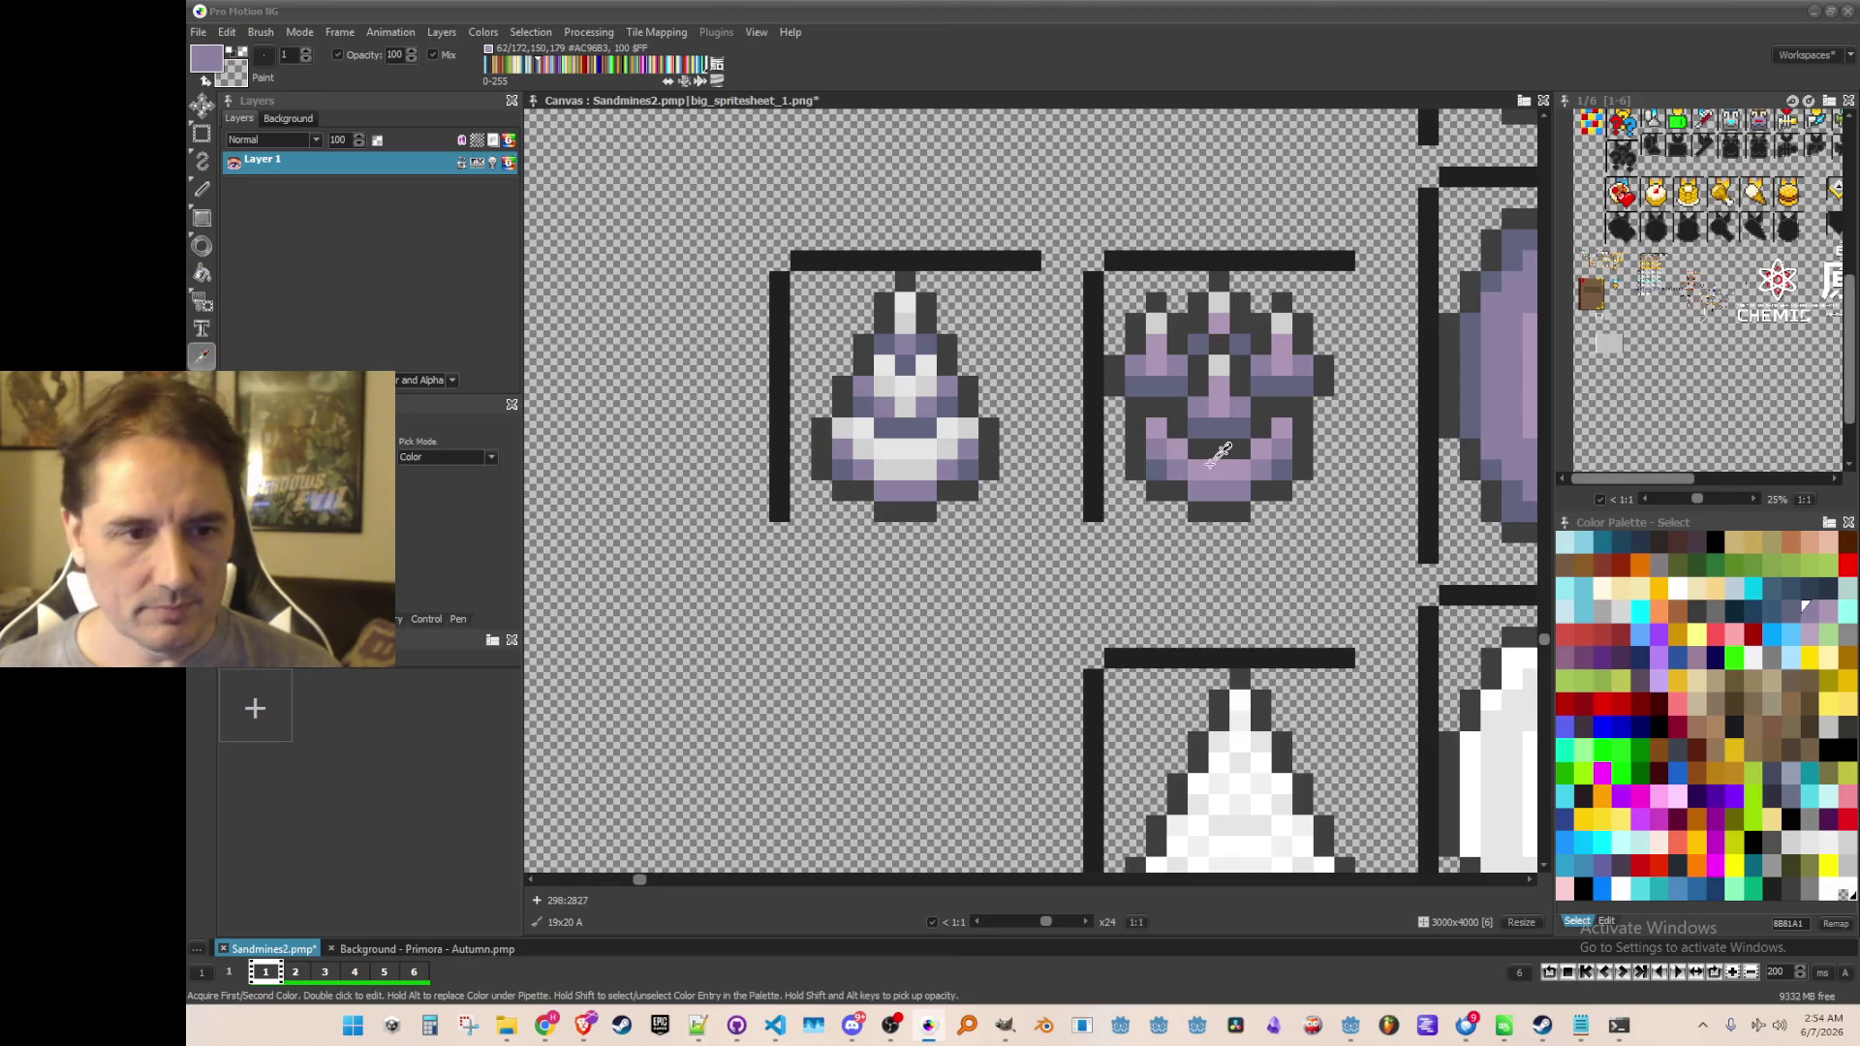
{"action": "left_click", "coordinate": [1212, 467]}
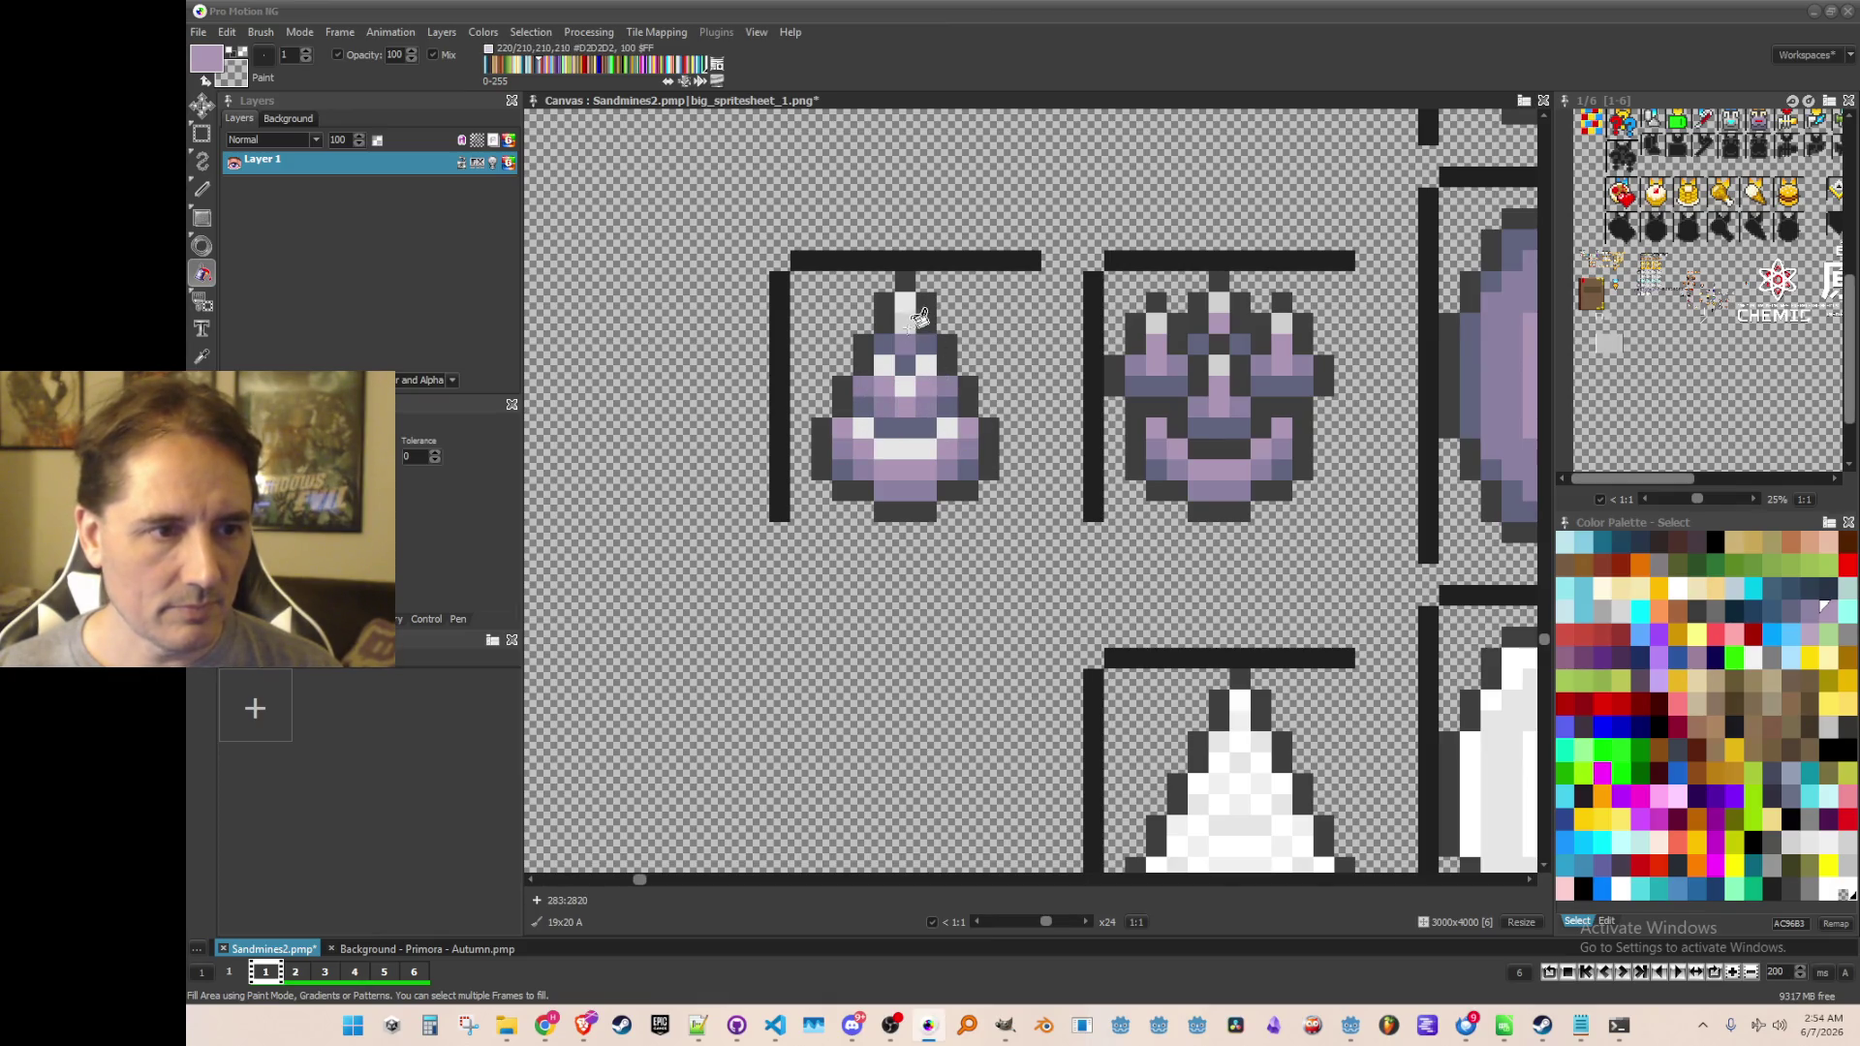
{"action": "key", "text": "comma"}
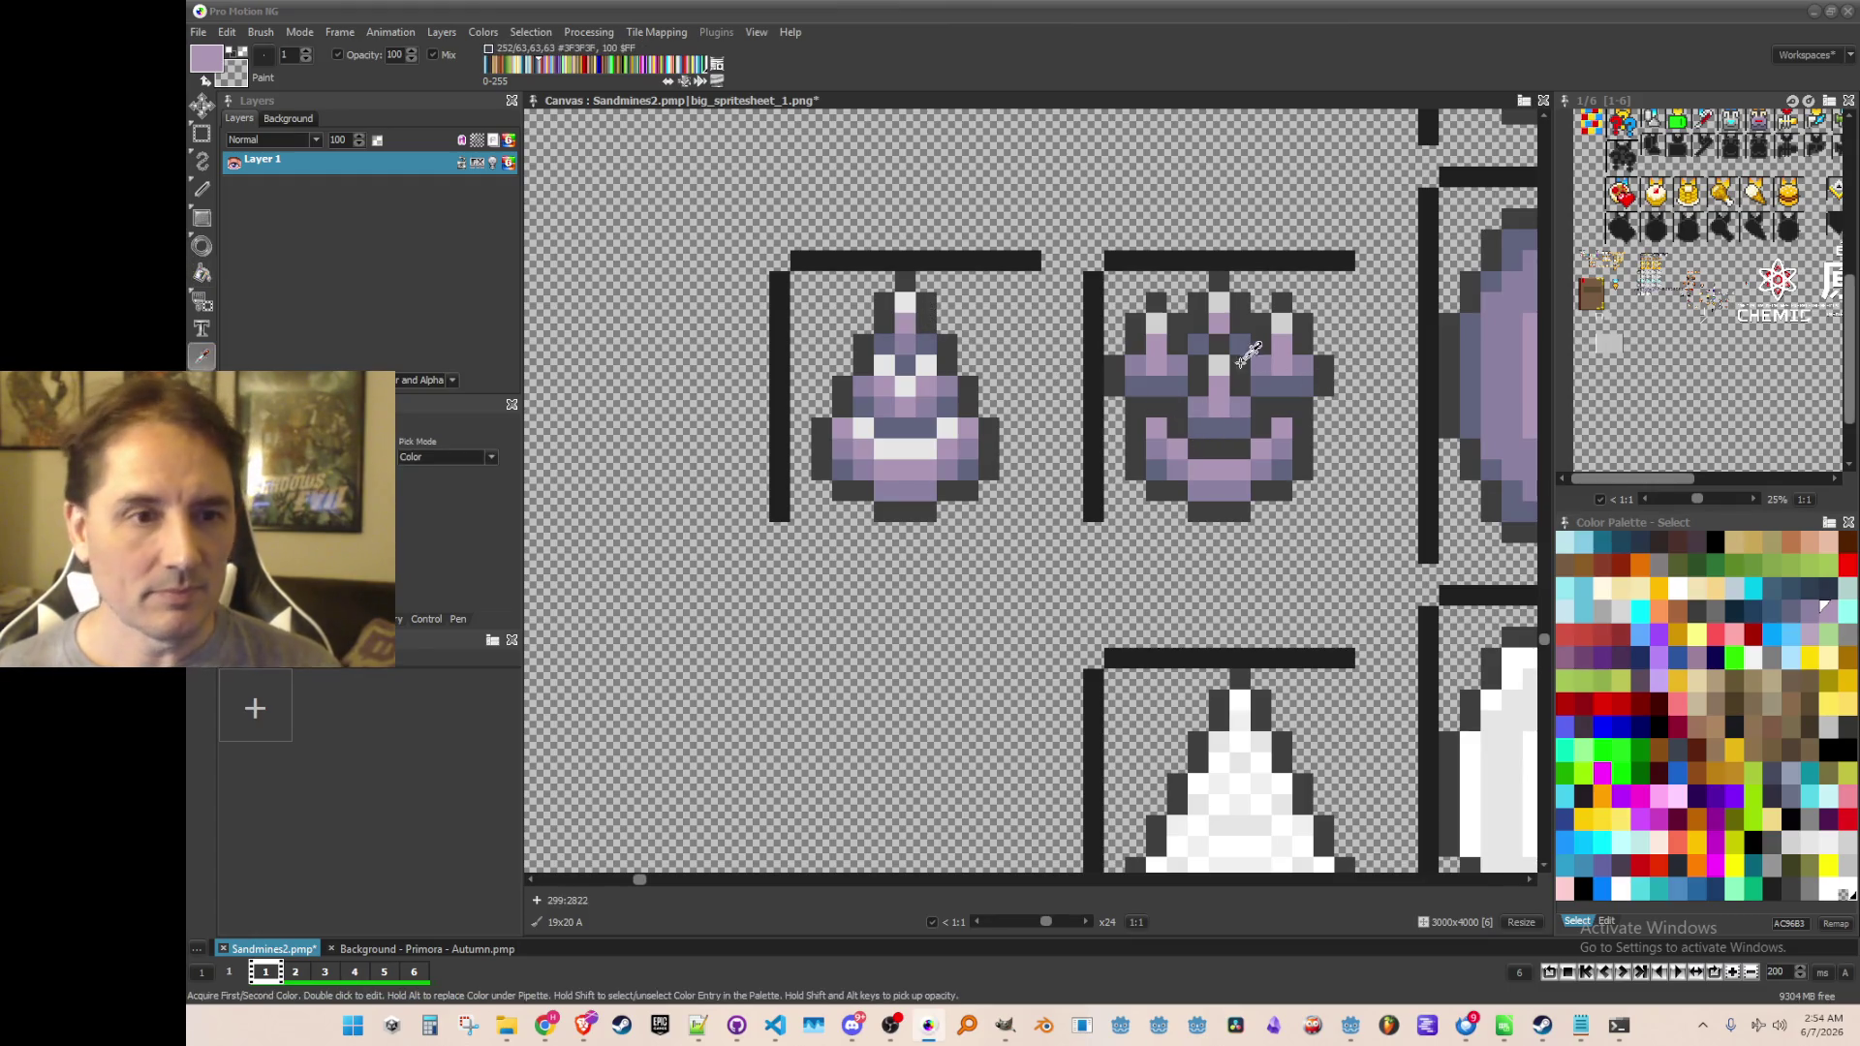
{"action": "left_click", "coordinate": [1222, 357]}
{"action": "left_click", "coordinate": [876, 433]}
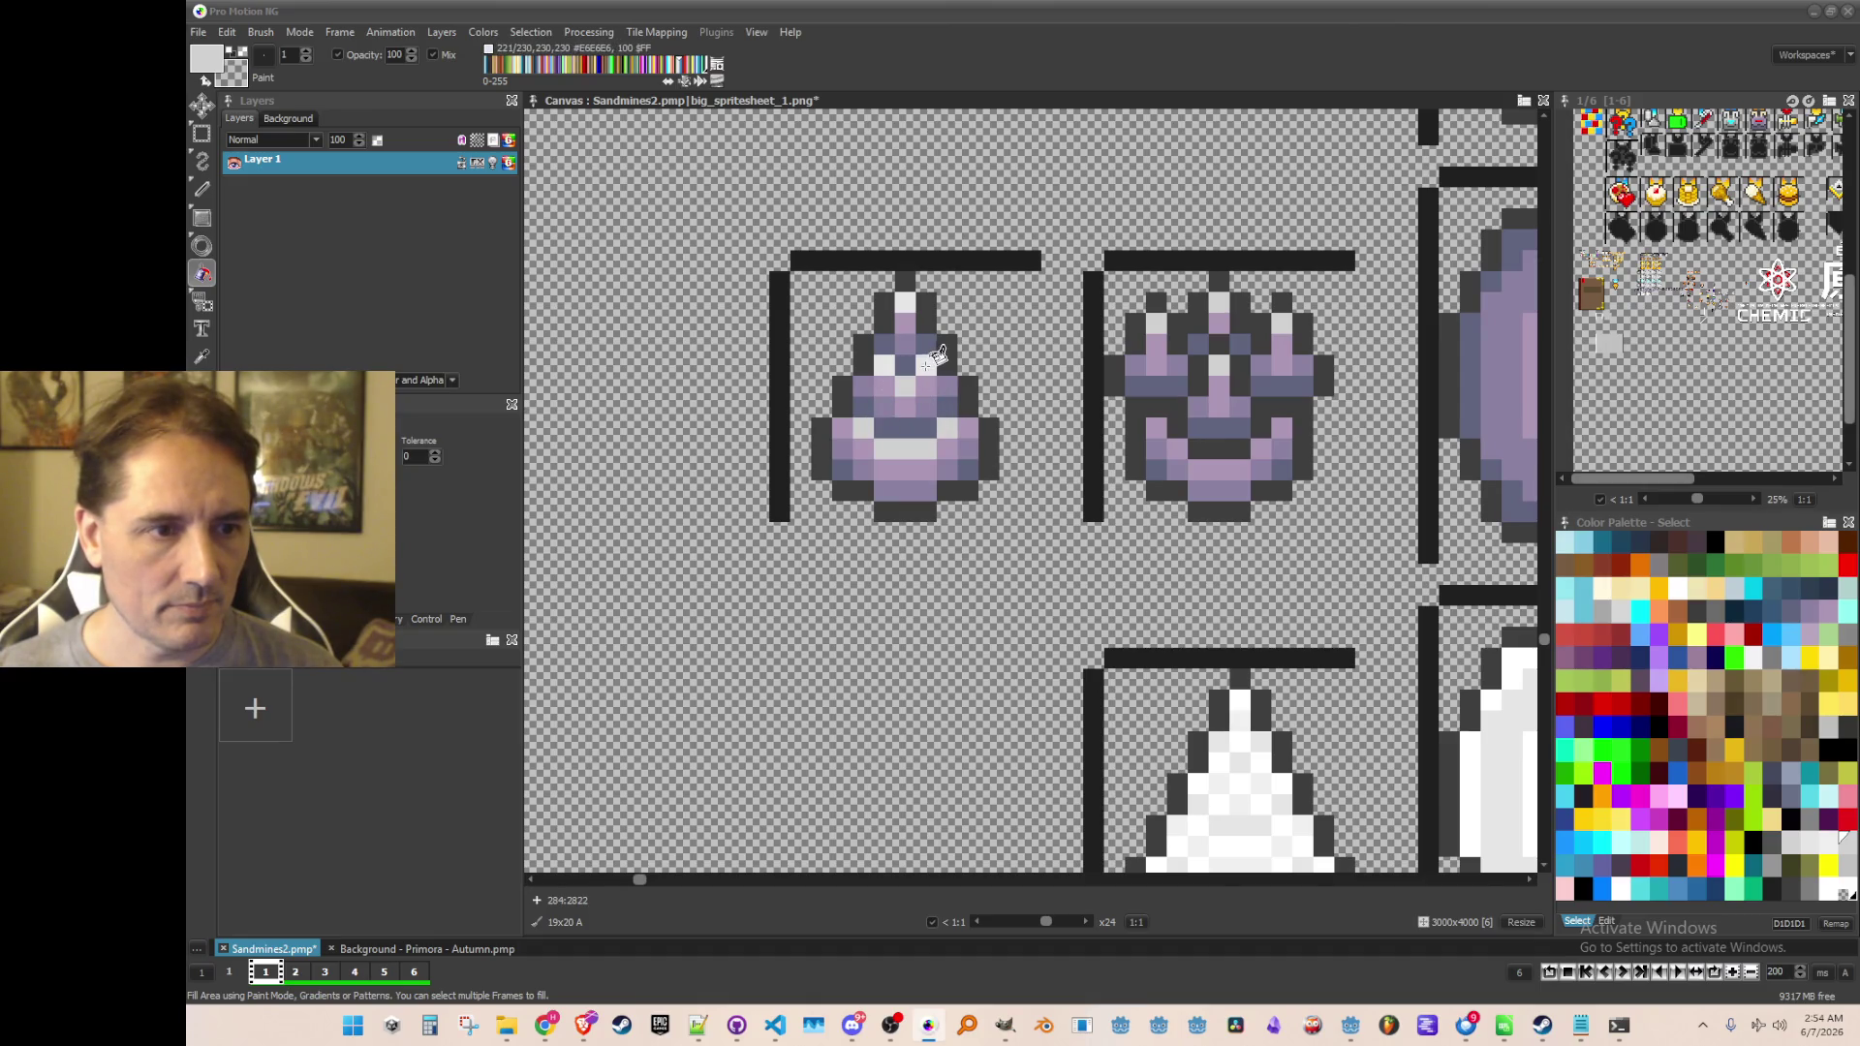
{"action": "scroll", "coordinate": [954, 357], "scroll_direction": "down", "scroll_amount": 5}
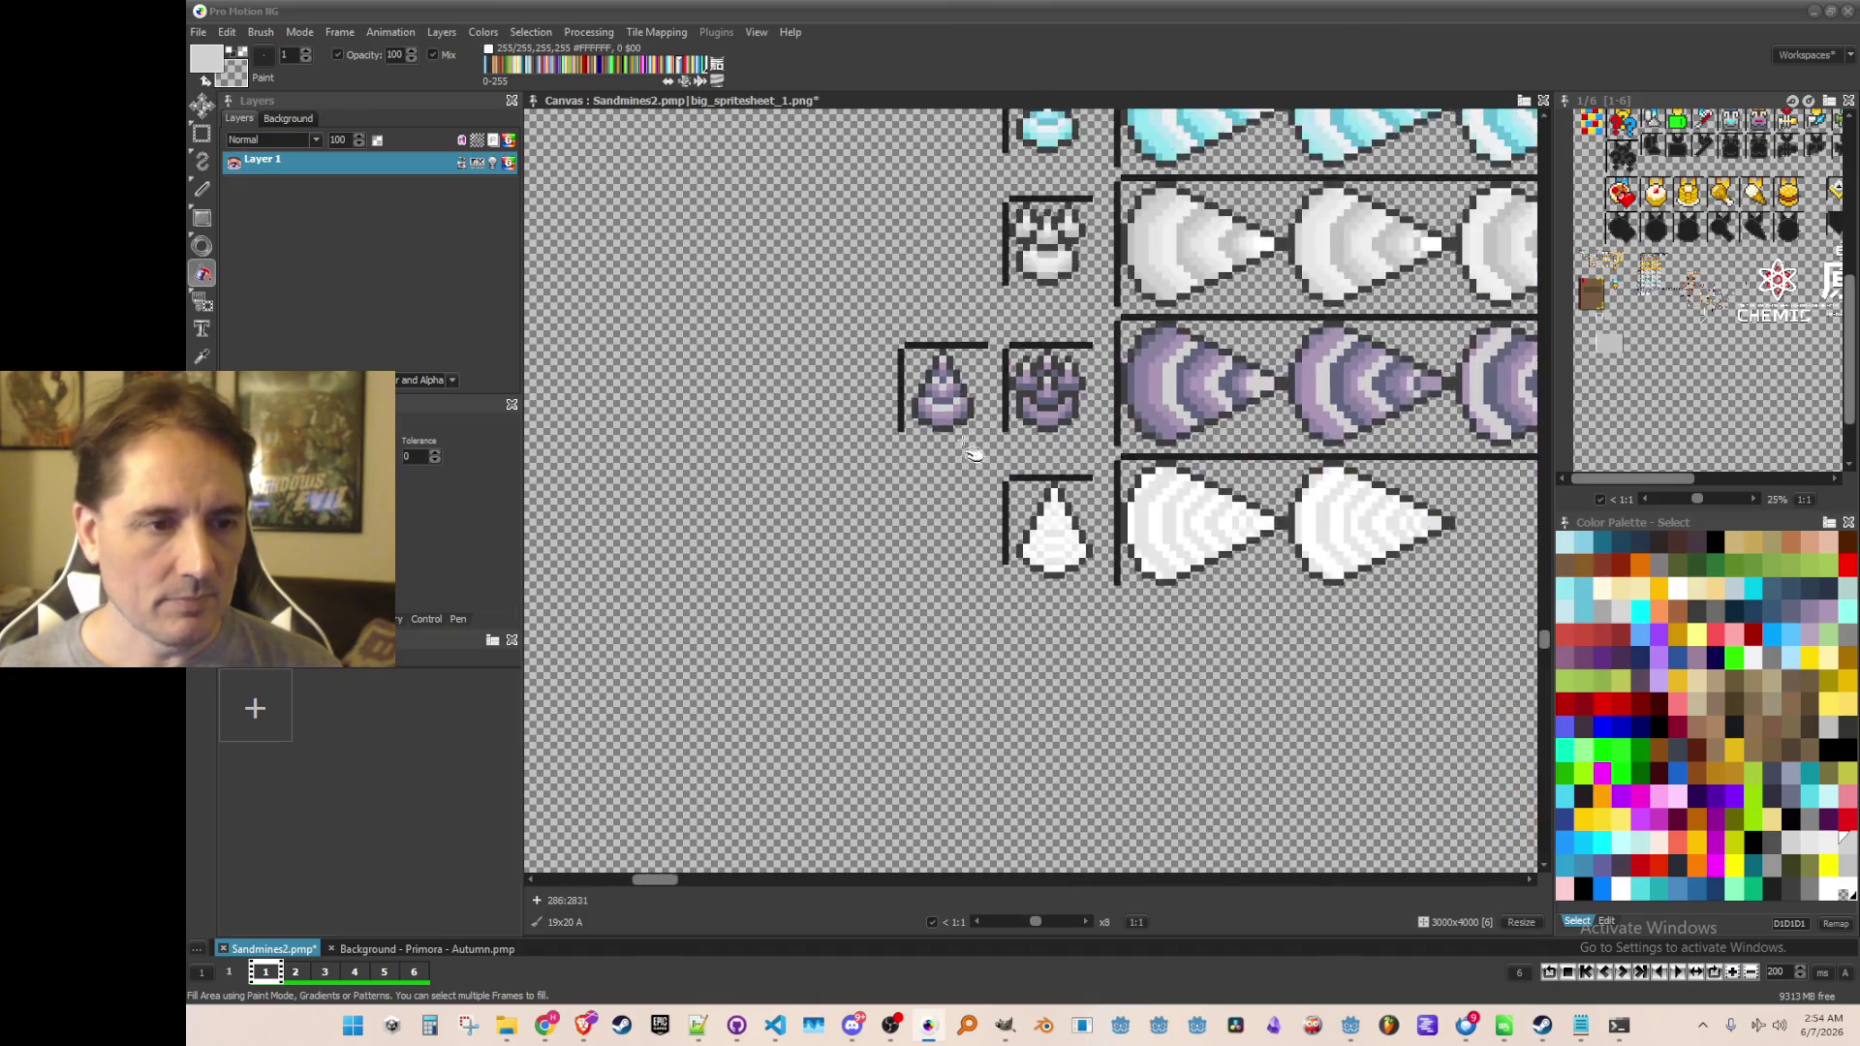
Save the spritesheet with Ctrl+S
{"action": "key", "text": "ctrl+s"}
{"action": "scroll", "coordinate": [1058, 454], "scroll_direction": "down", "scroll_amount": 1}
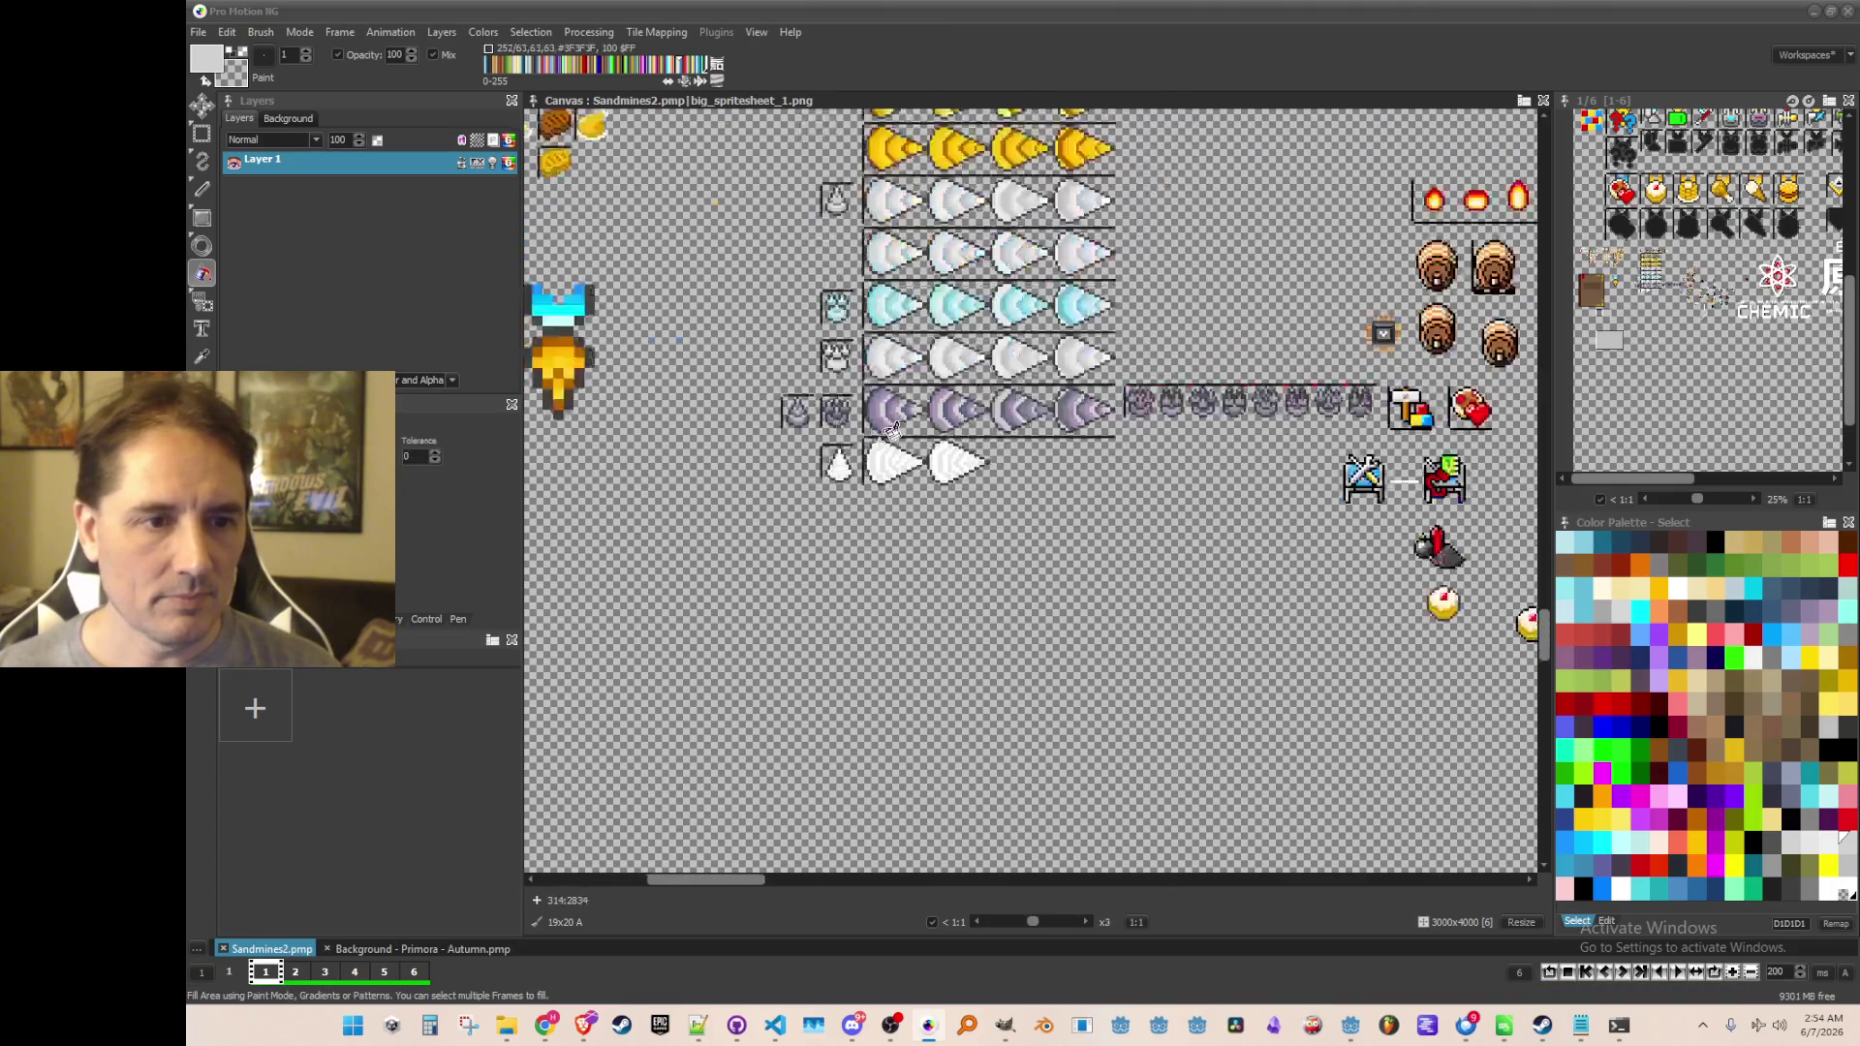
{"action": "scroll", "coordinate": [935, 392], "scroll_direction": "up", "scroll_amount": 3}
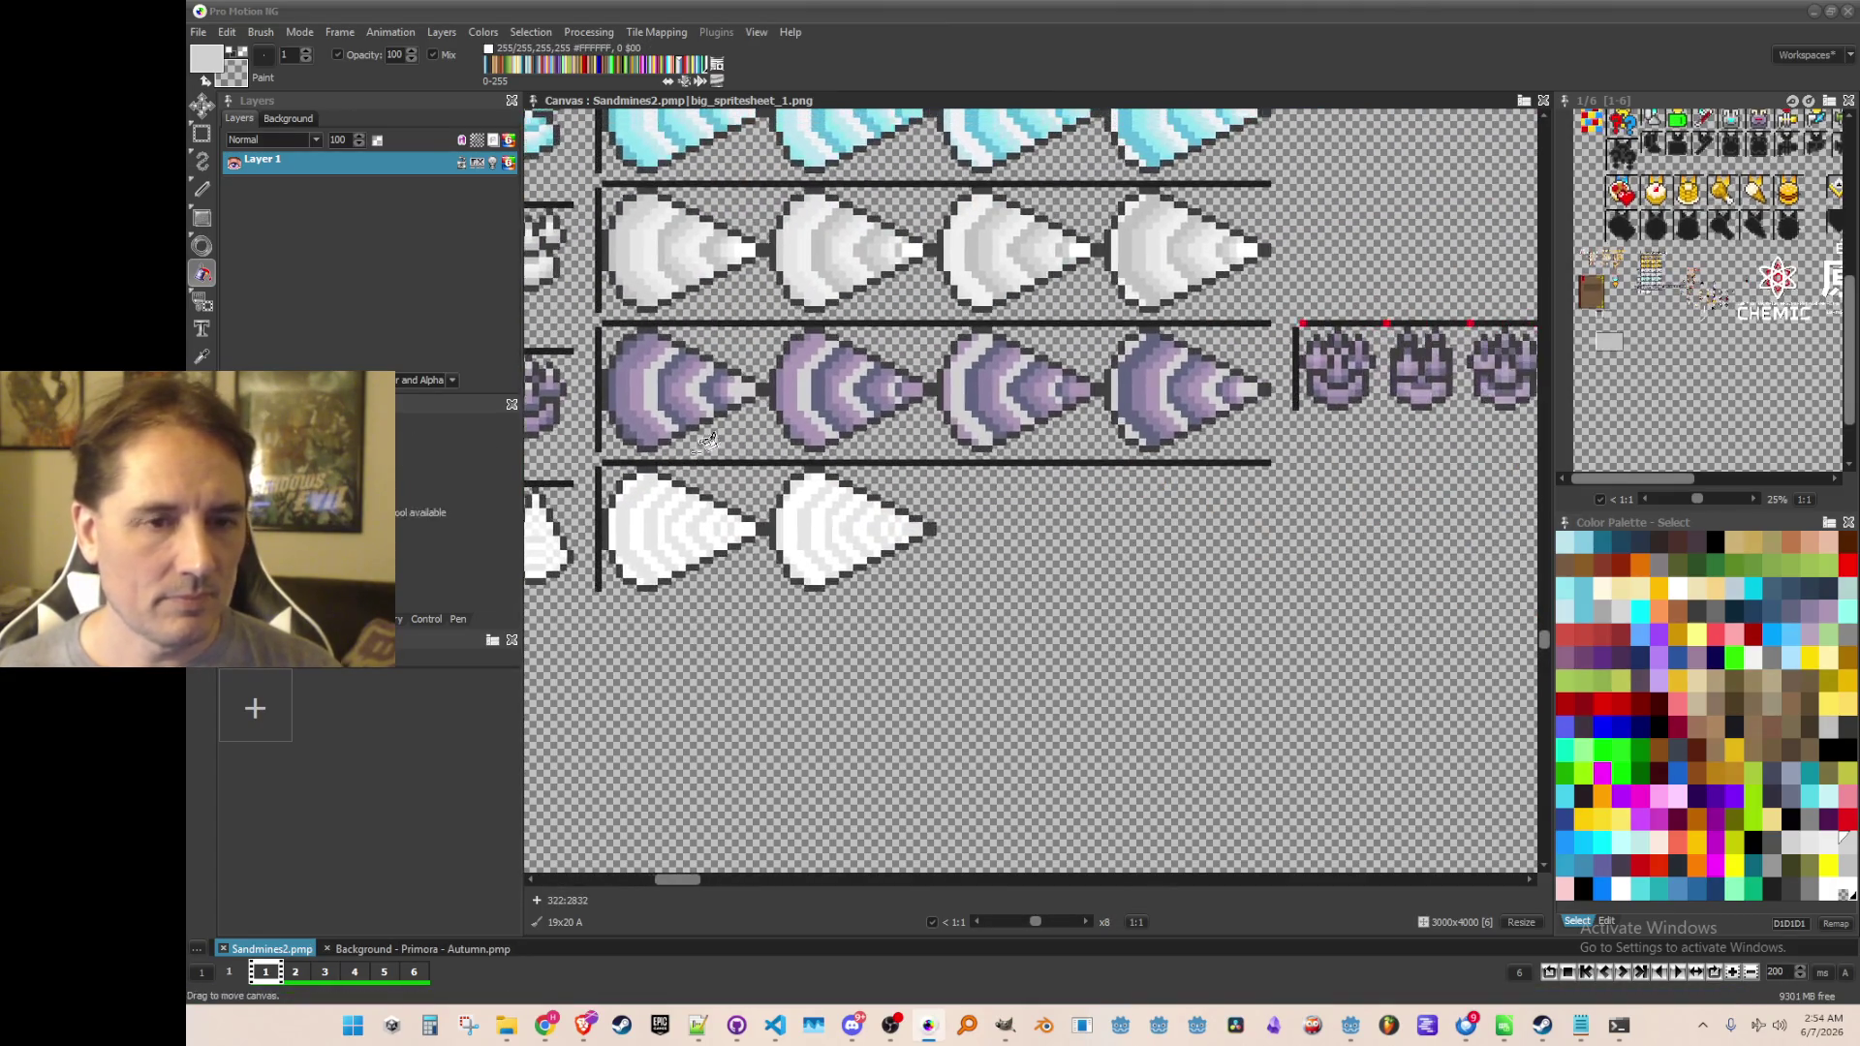
Copy the purple drill row as a brush and stamp a copy lower on the sheet
{"action": "key", "text": "b"}
{"action": "left_click_drag", "start_coordinate": [627, 341], "coordinate": [1287, 443]}
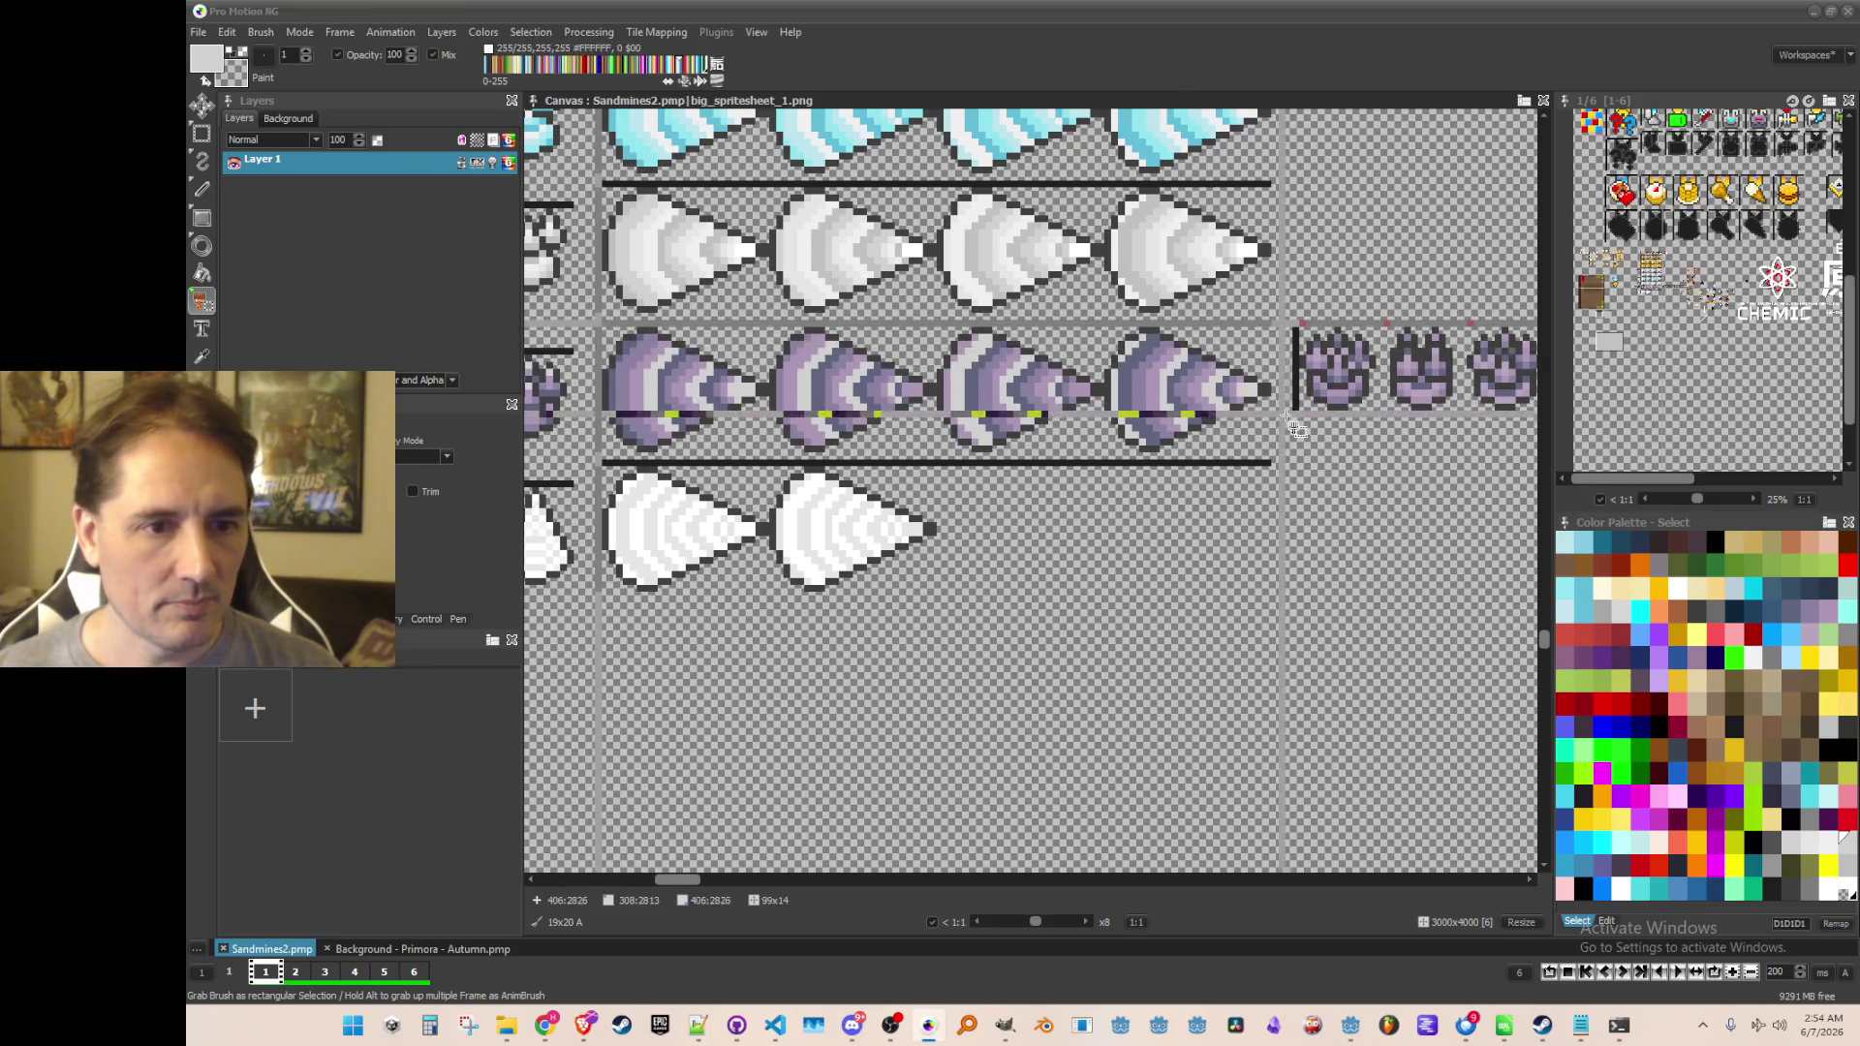
{"action": "scroll", "coordinate": [1293, 454], "scroll_direction": "down", "scroll_amount": 1}
{"action": "scroll", "coordinate": [1080, 448], "scroll_direction": "down", "scroll_amount": 2}
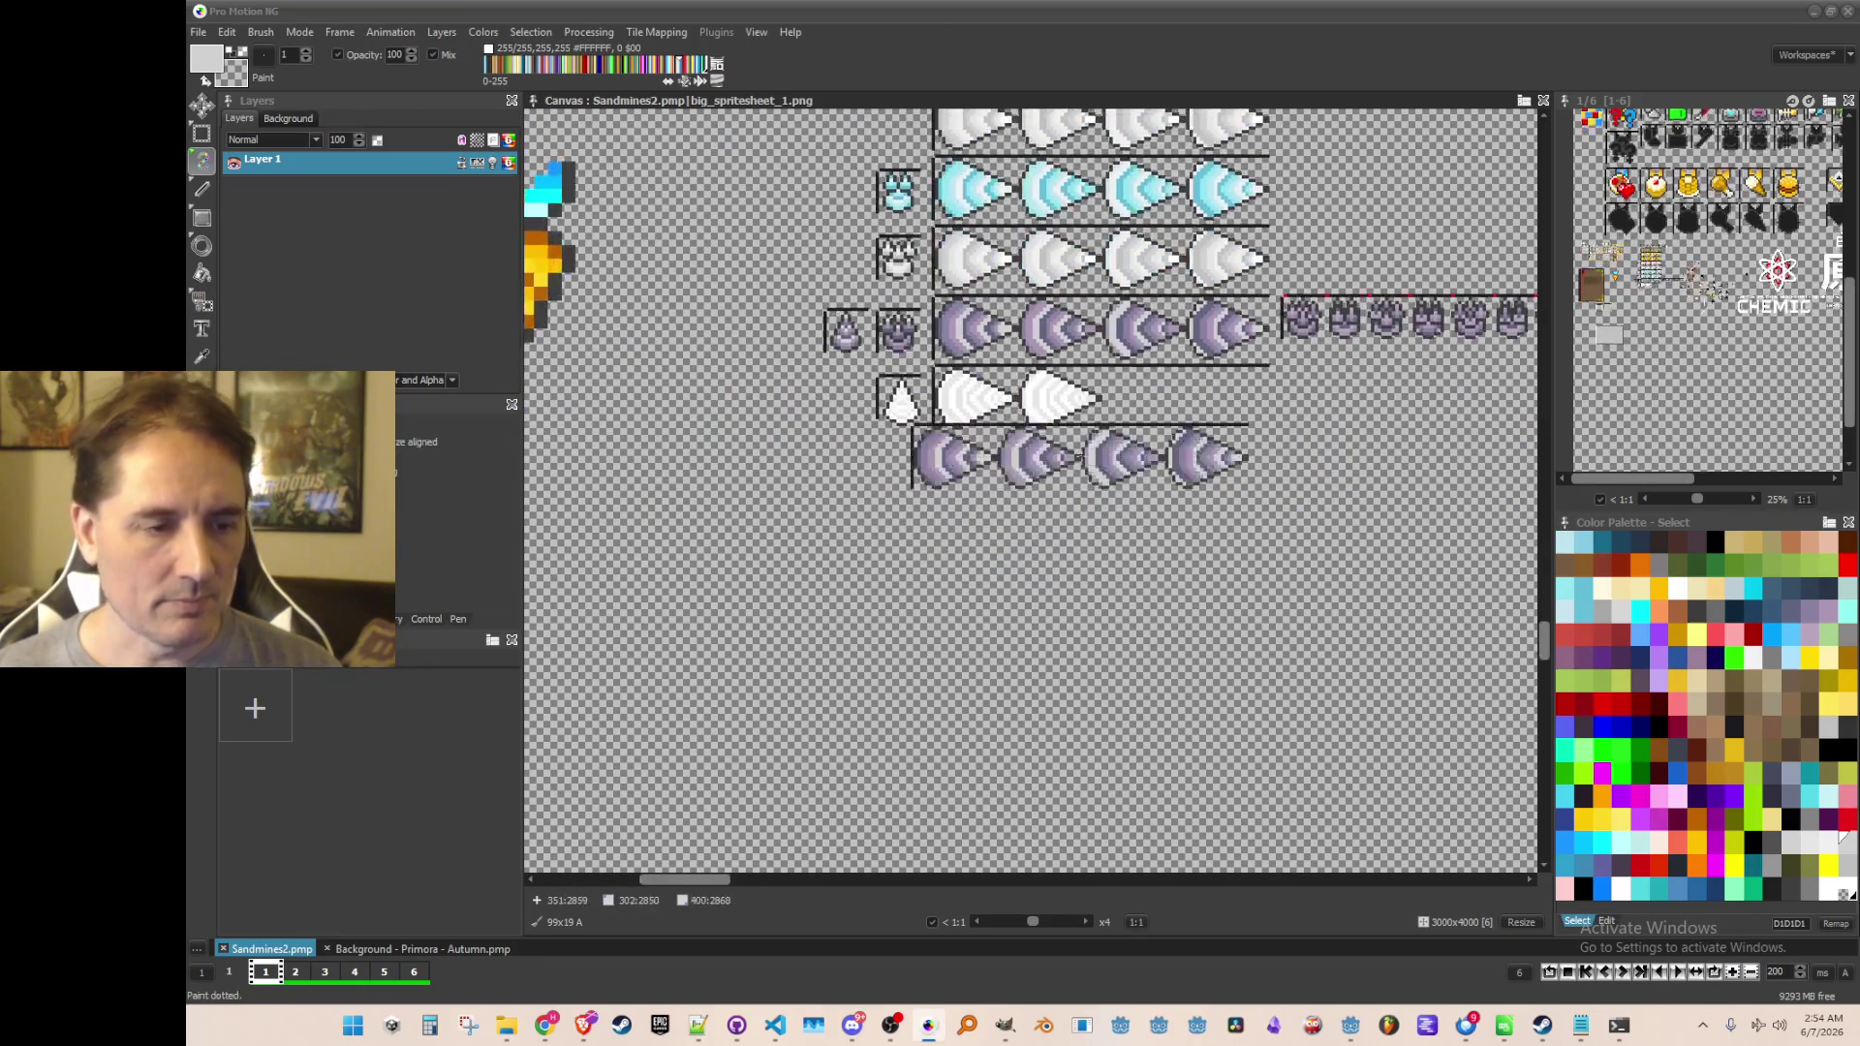
{"action": "left_click", "coordinate": [923, 434]}
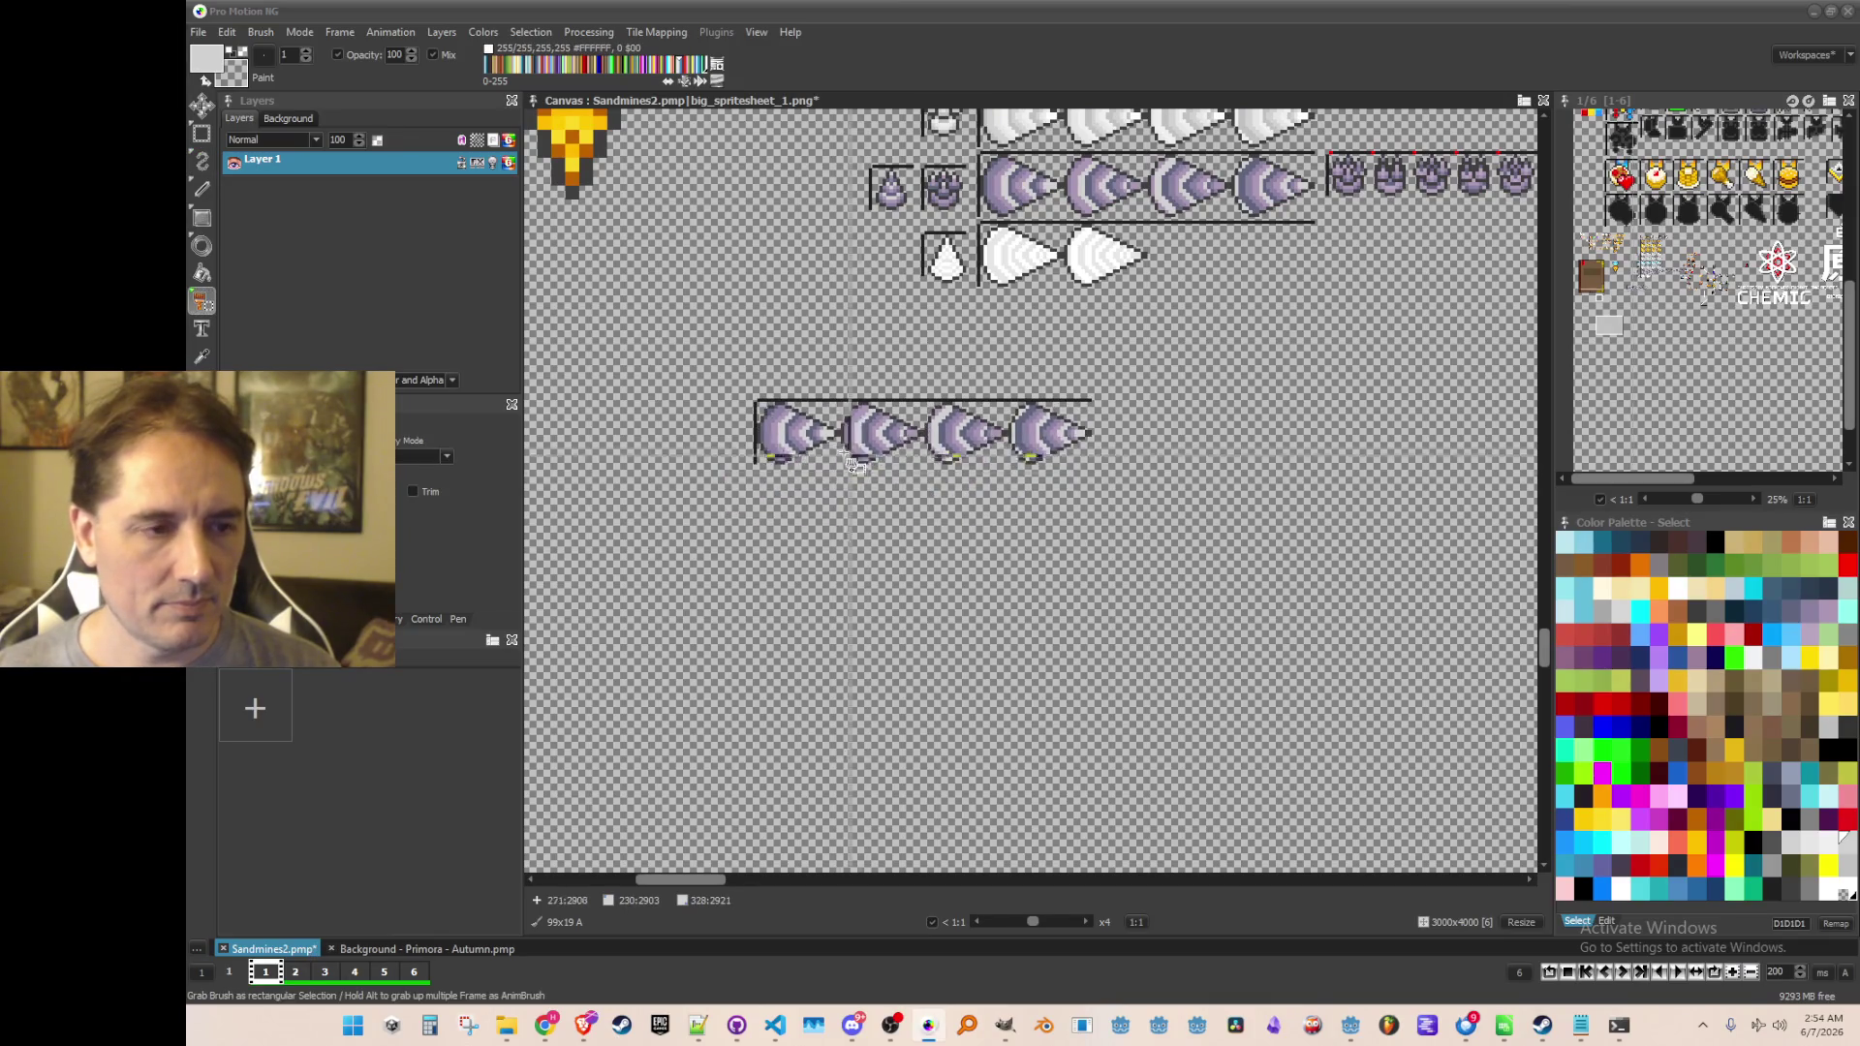
{"action": "scroll", "coordinate": [923, 434], "scroll_direction": "up", "scroll_amount": 1}
Grab the small cone sprite as a brush and rotate it to point downward
{"action": "key", "text": "b"}
{"action": "left_click_drag", "start_coordinate": [744, 366], "coordinate": [1301, 561]}
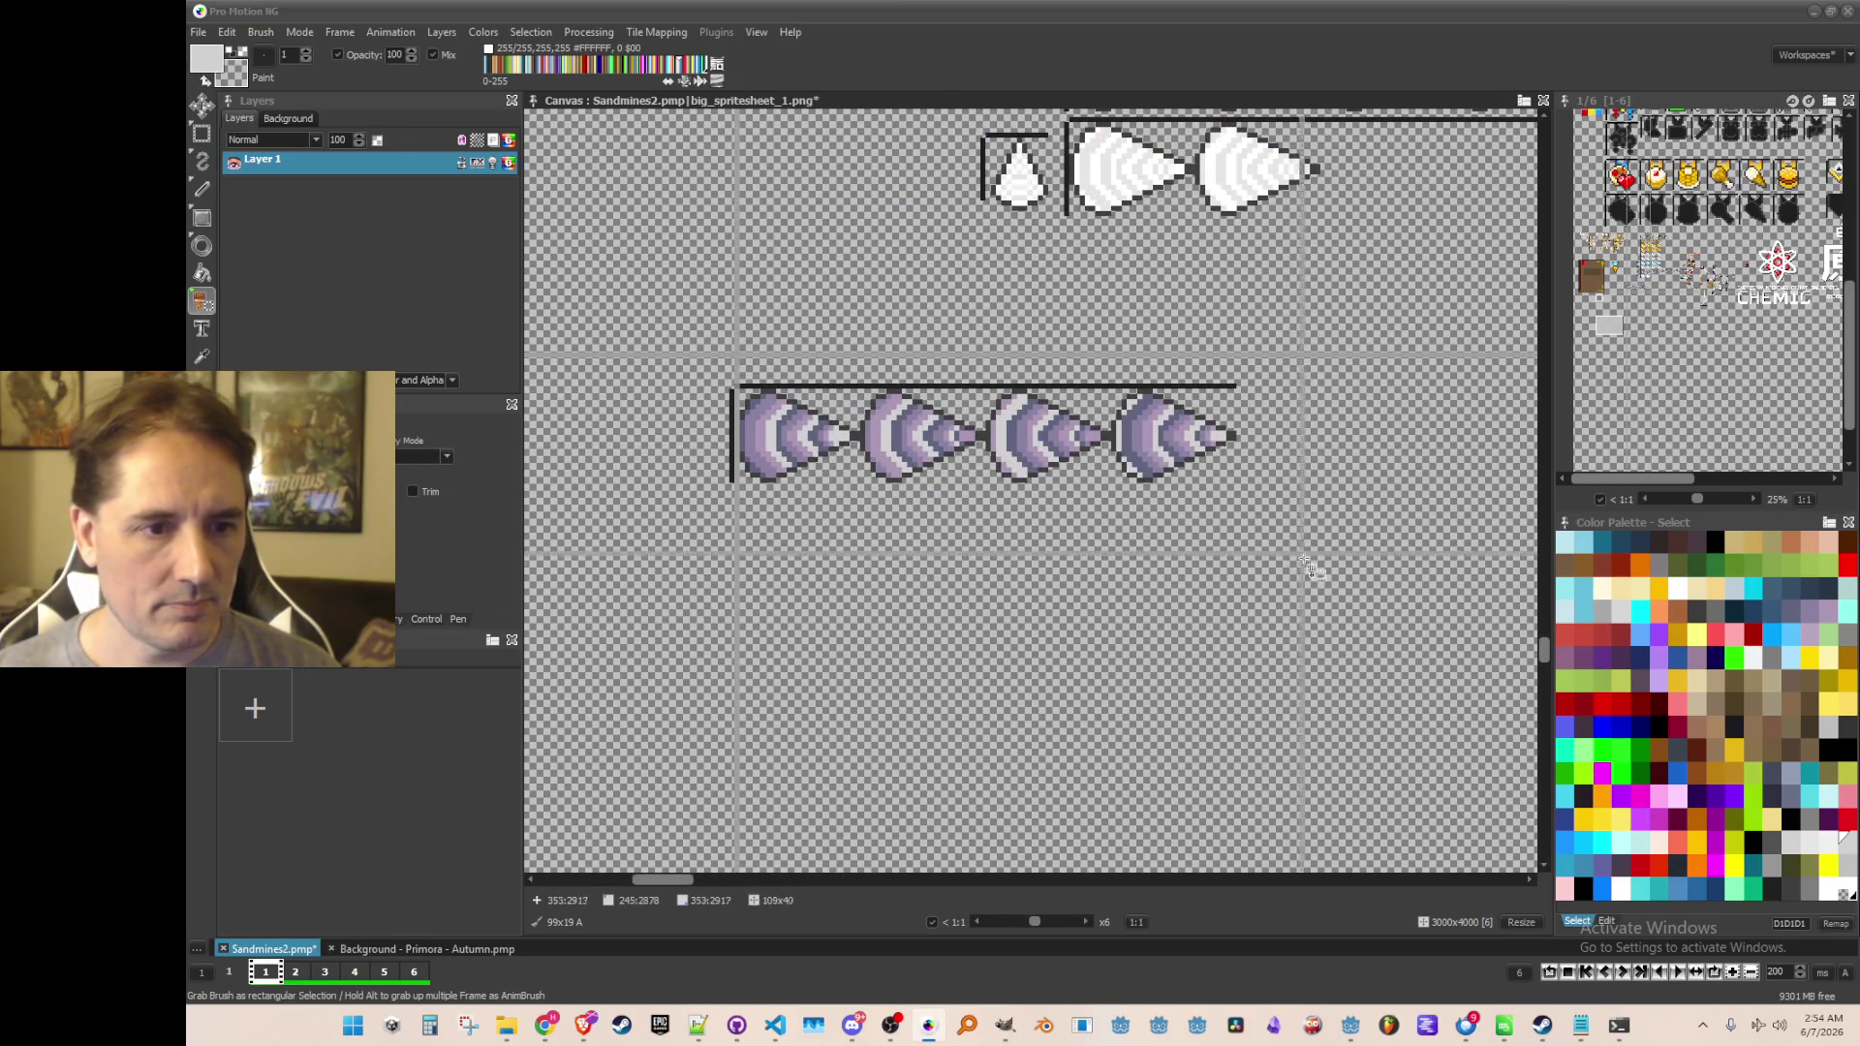
{"action": "scroll", "coordinate": [1259, 567], "scroll_direction": "right", "scroll_amount": 5}
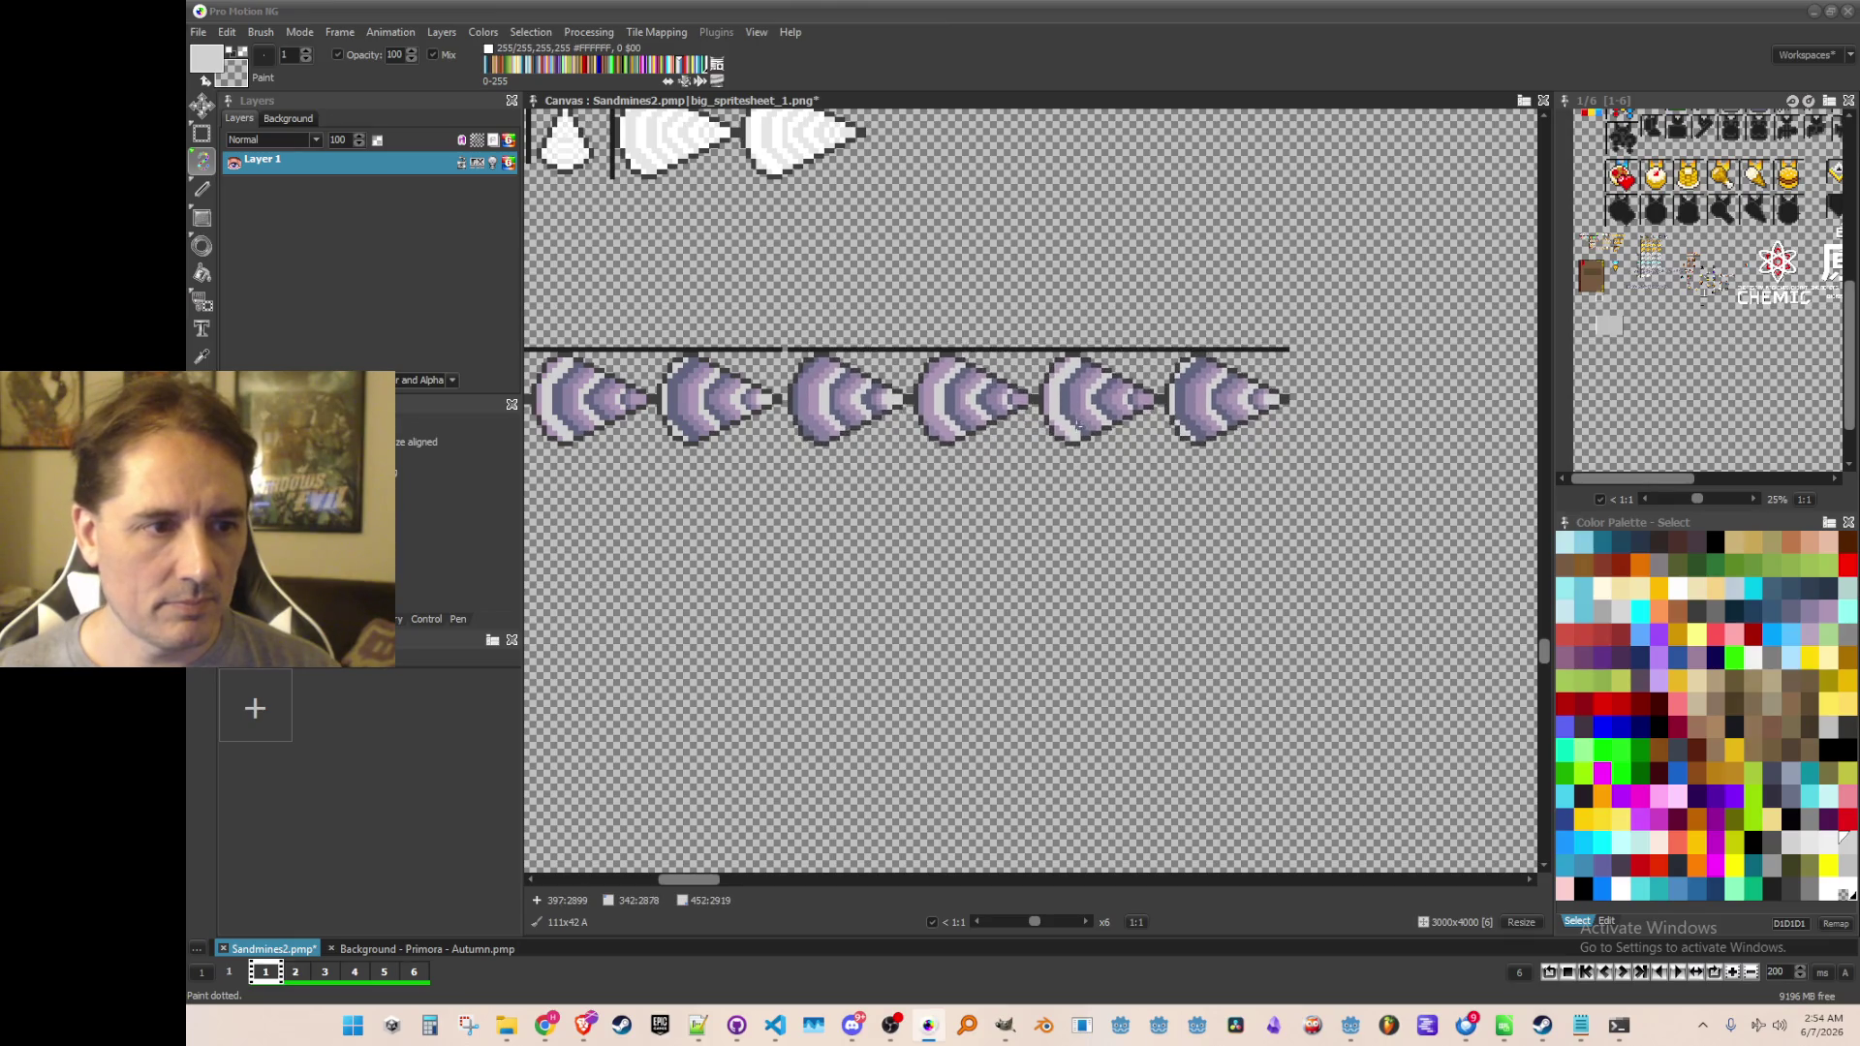
{"action": "scroll", "coordinate": [1085, 484], "scroll_direction": "down", "scroll_amount": 2}
{"action": "scroll", "coordinate": [901, 315], "scroll_direction": "up", "scroll_amount": 5}
{"action": "left_click_drag", "start_coordinate": [901, 315], "coordinate": [794, 194]}
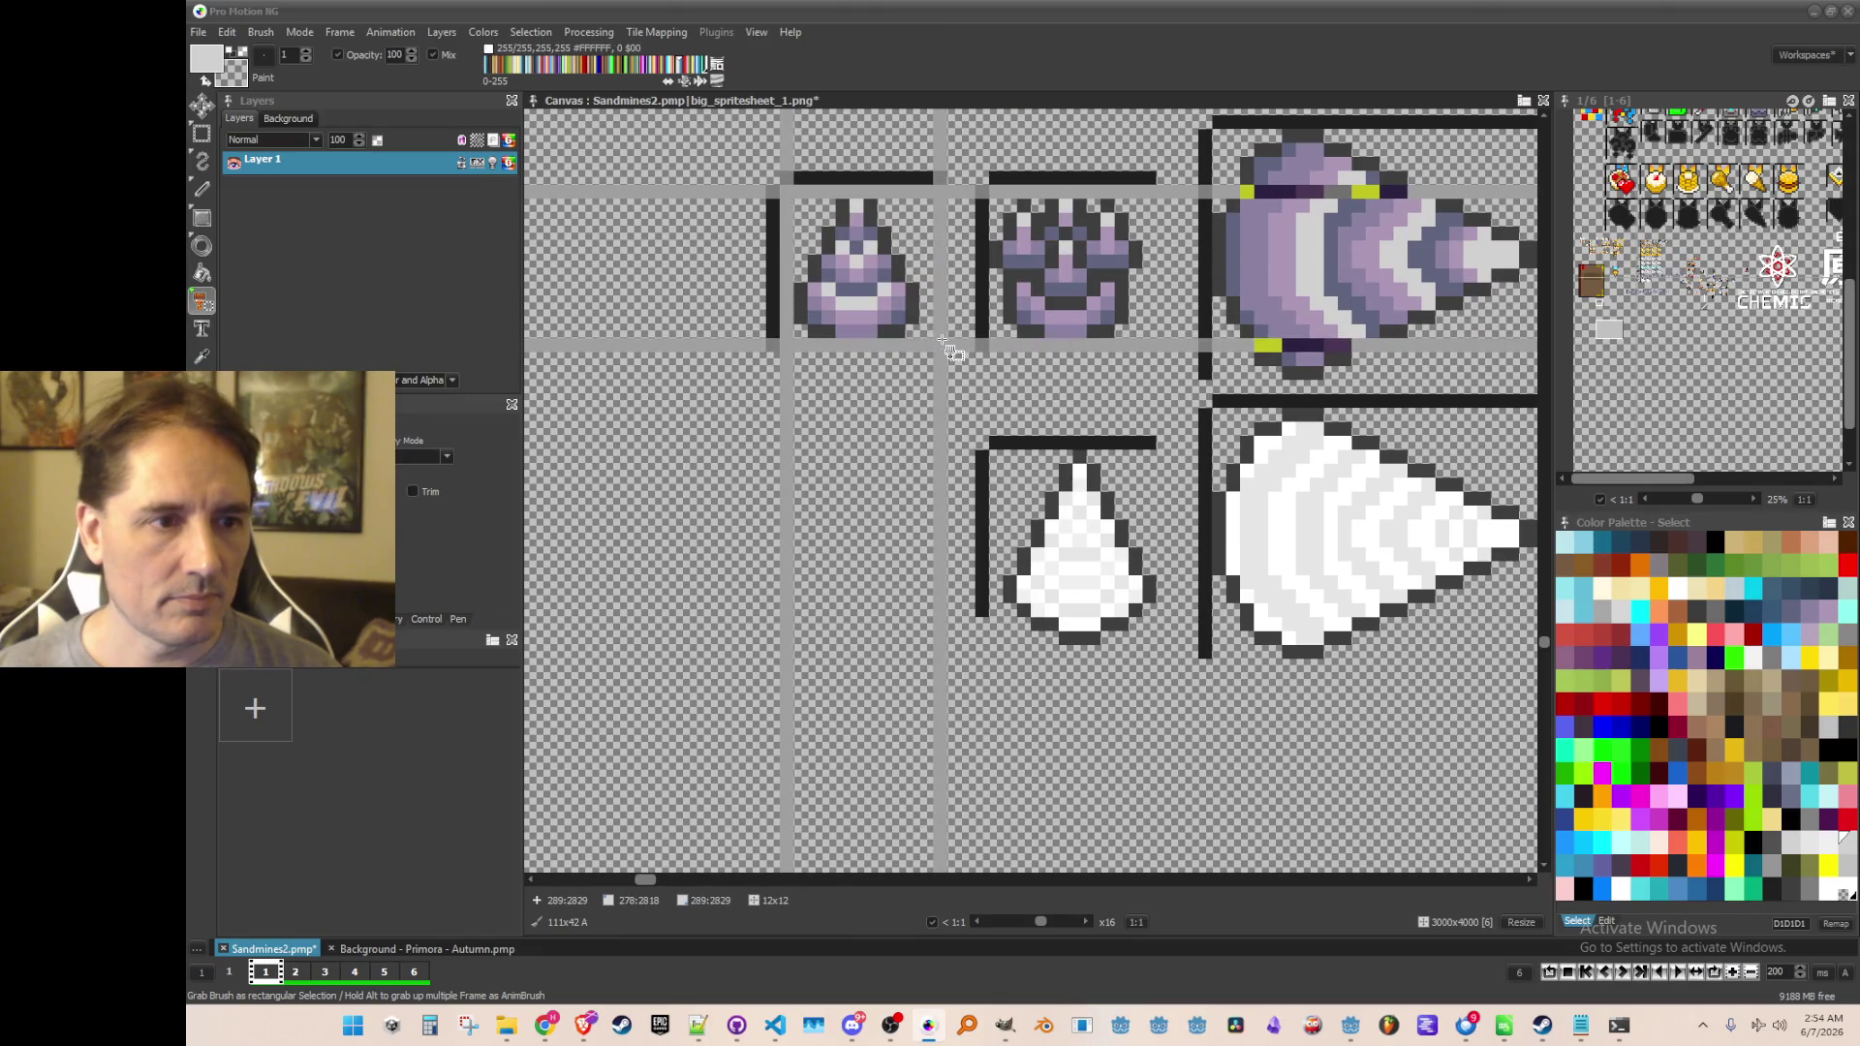
{"action": "scroll", "coordinate": [872, 387], "scroll_direction": "down", "scroll_amount": 3}
{"action": "key", "text": "z"}
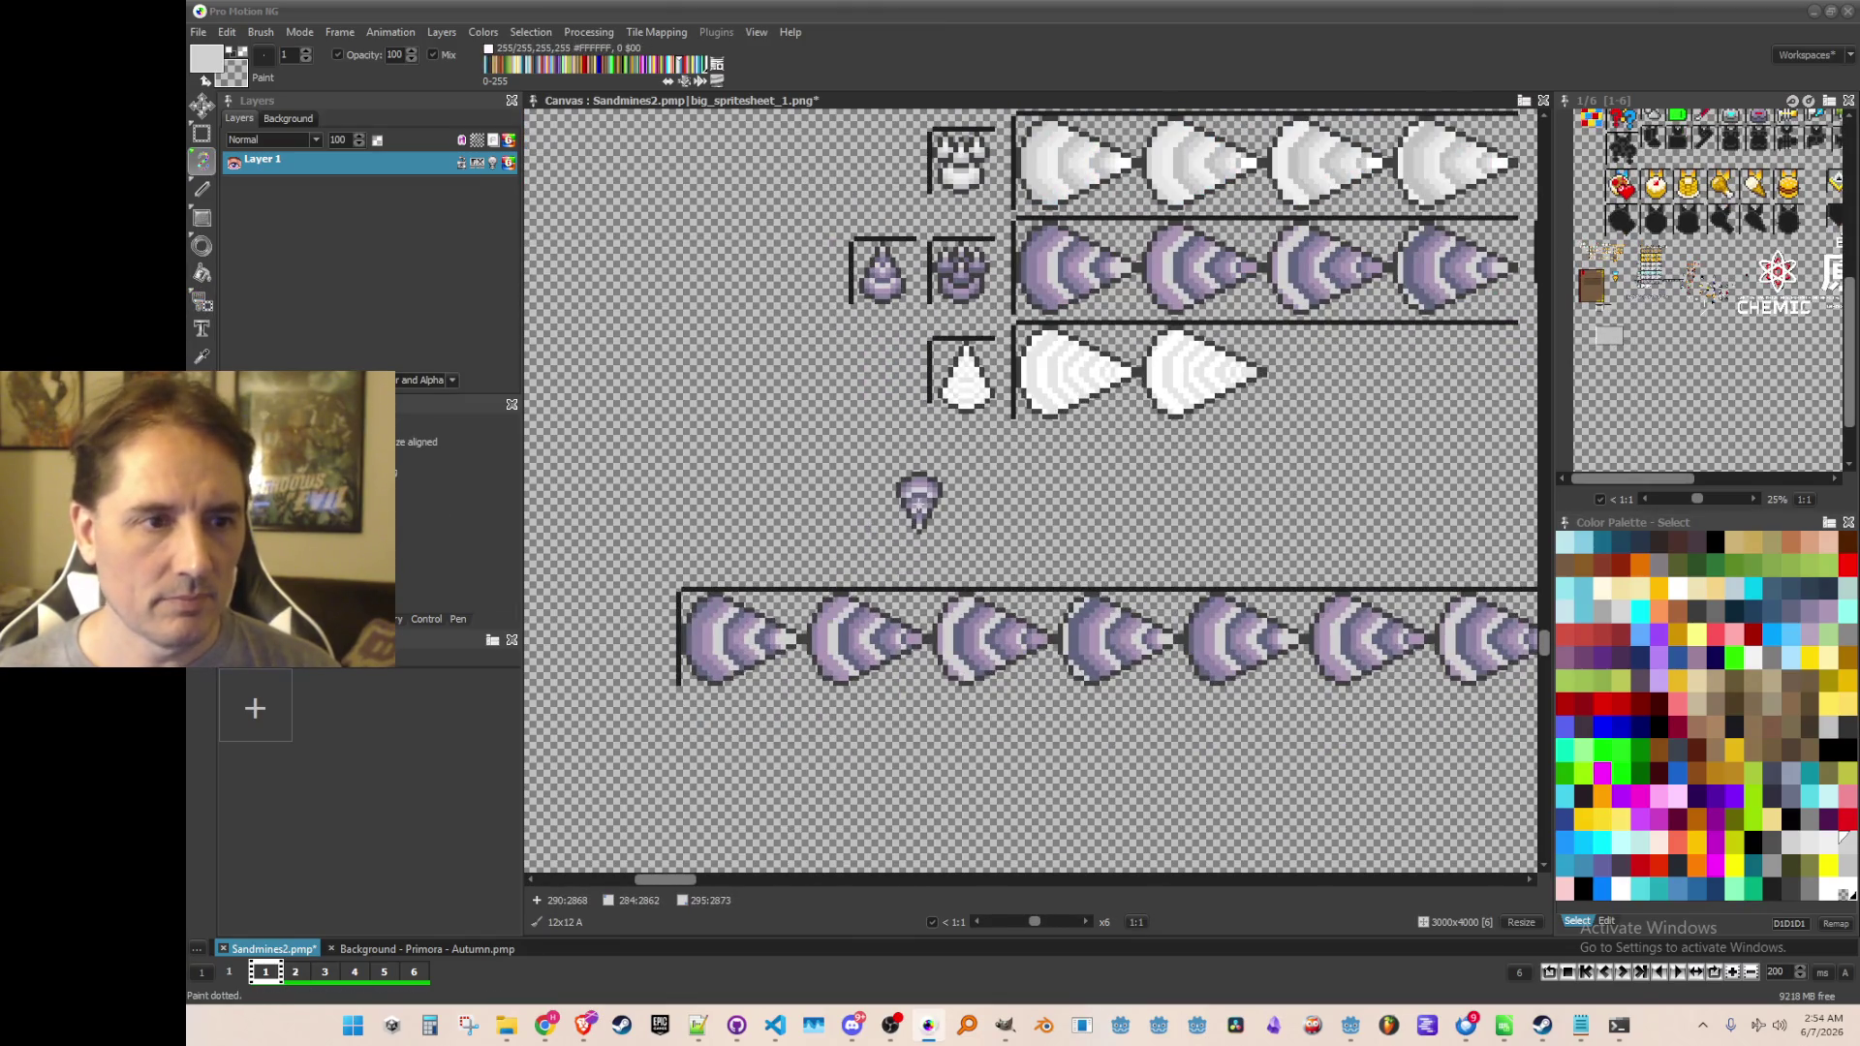
Save again, then erase the extra purple sprite row with a right-click
{"action": "left_click_drag", "start_coordinate": [889, 501], "coordinate": [774, 528]}
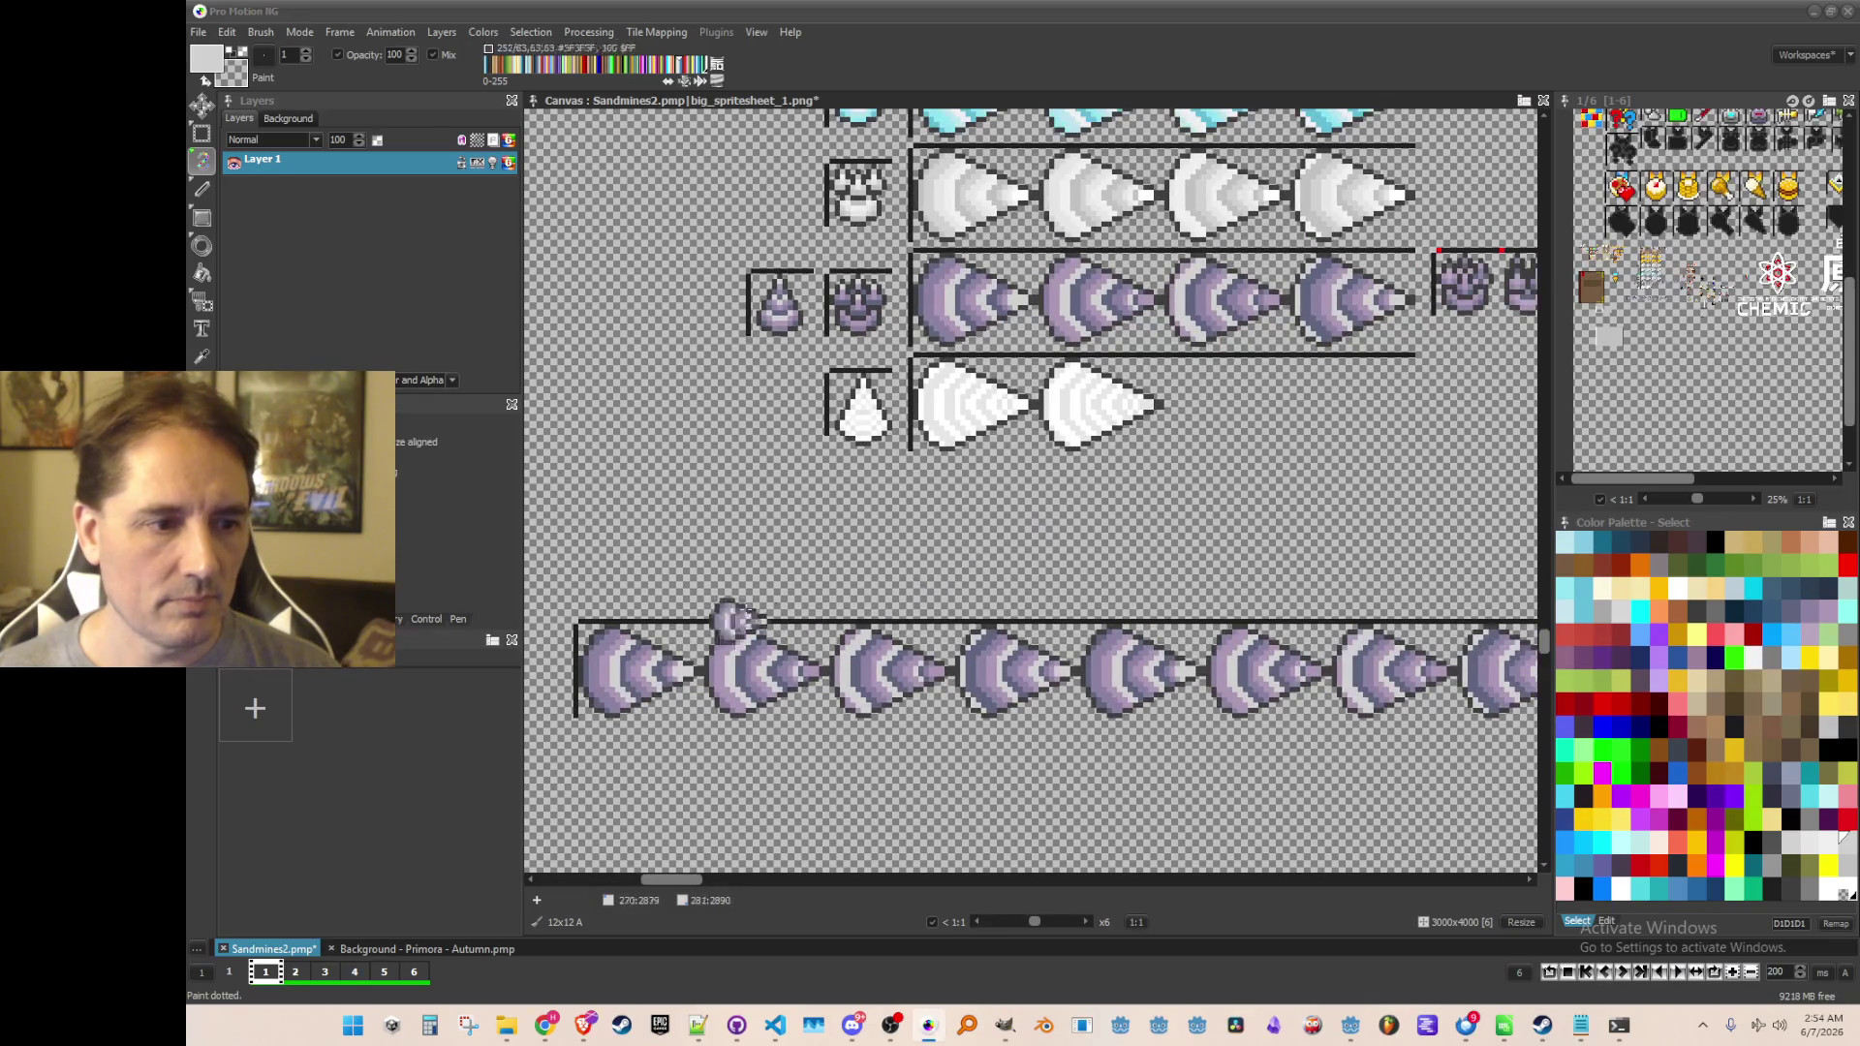
{"action": "left_click_drag", "start_coordinate": [651, 591], "coordinate": [790, 521]}
{"action": "left_click_drag", "start_coordinate": [1254, 516], "coordinate": [923, 334]}
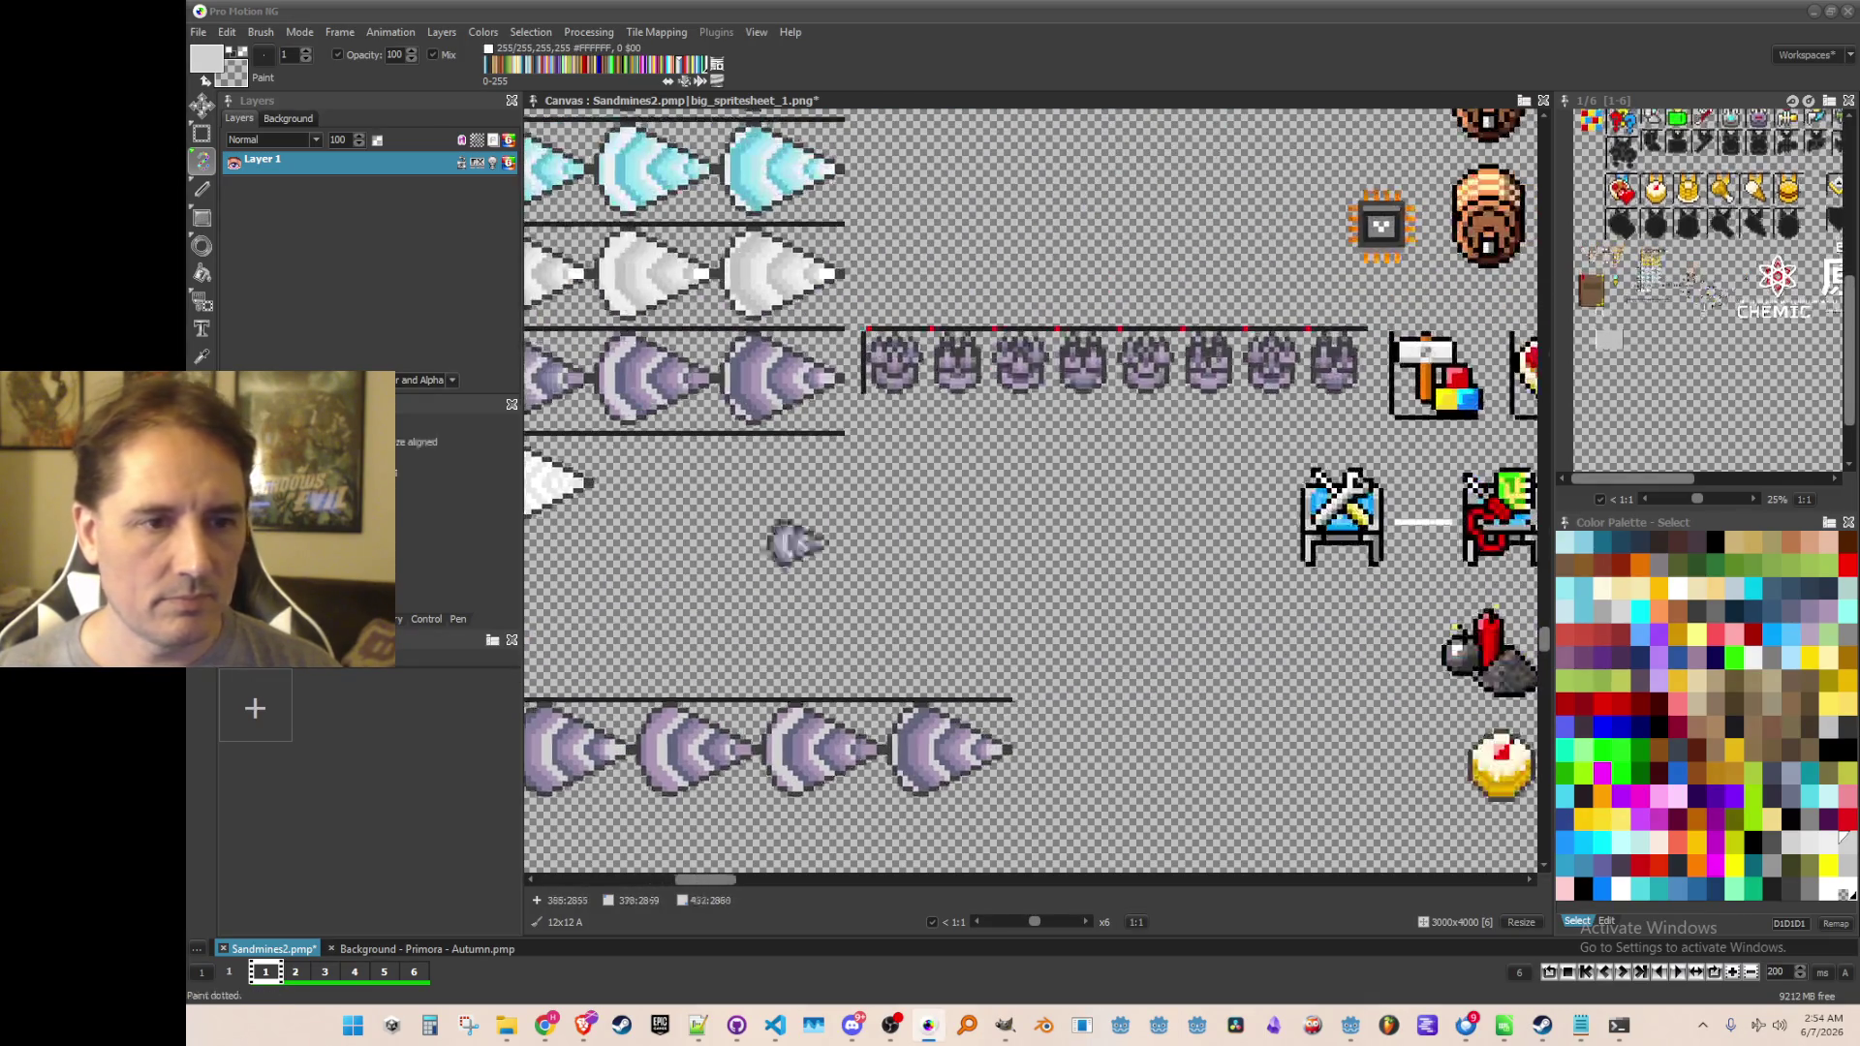
{"action": "key", "text": "v"}
{"action": "left_click", "coordinate": [1230, 609]}
{"action": "key", "text": "ctrl+s"}
{"action": "left_click_drag", "start_coordinate": [844, 335], "coordinate": [1351, 445]}
{"action": "right_click", "coordinate": [1124, 396]}
{"action": "scroll", "coordinate": [1185, 390], "scroll_direction": "down", "scroll_amount": 1}
{"action": "scroll", "coordinate": [961, 536], "scroll_direction": "up", "scroll_amount": 3}
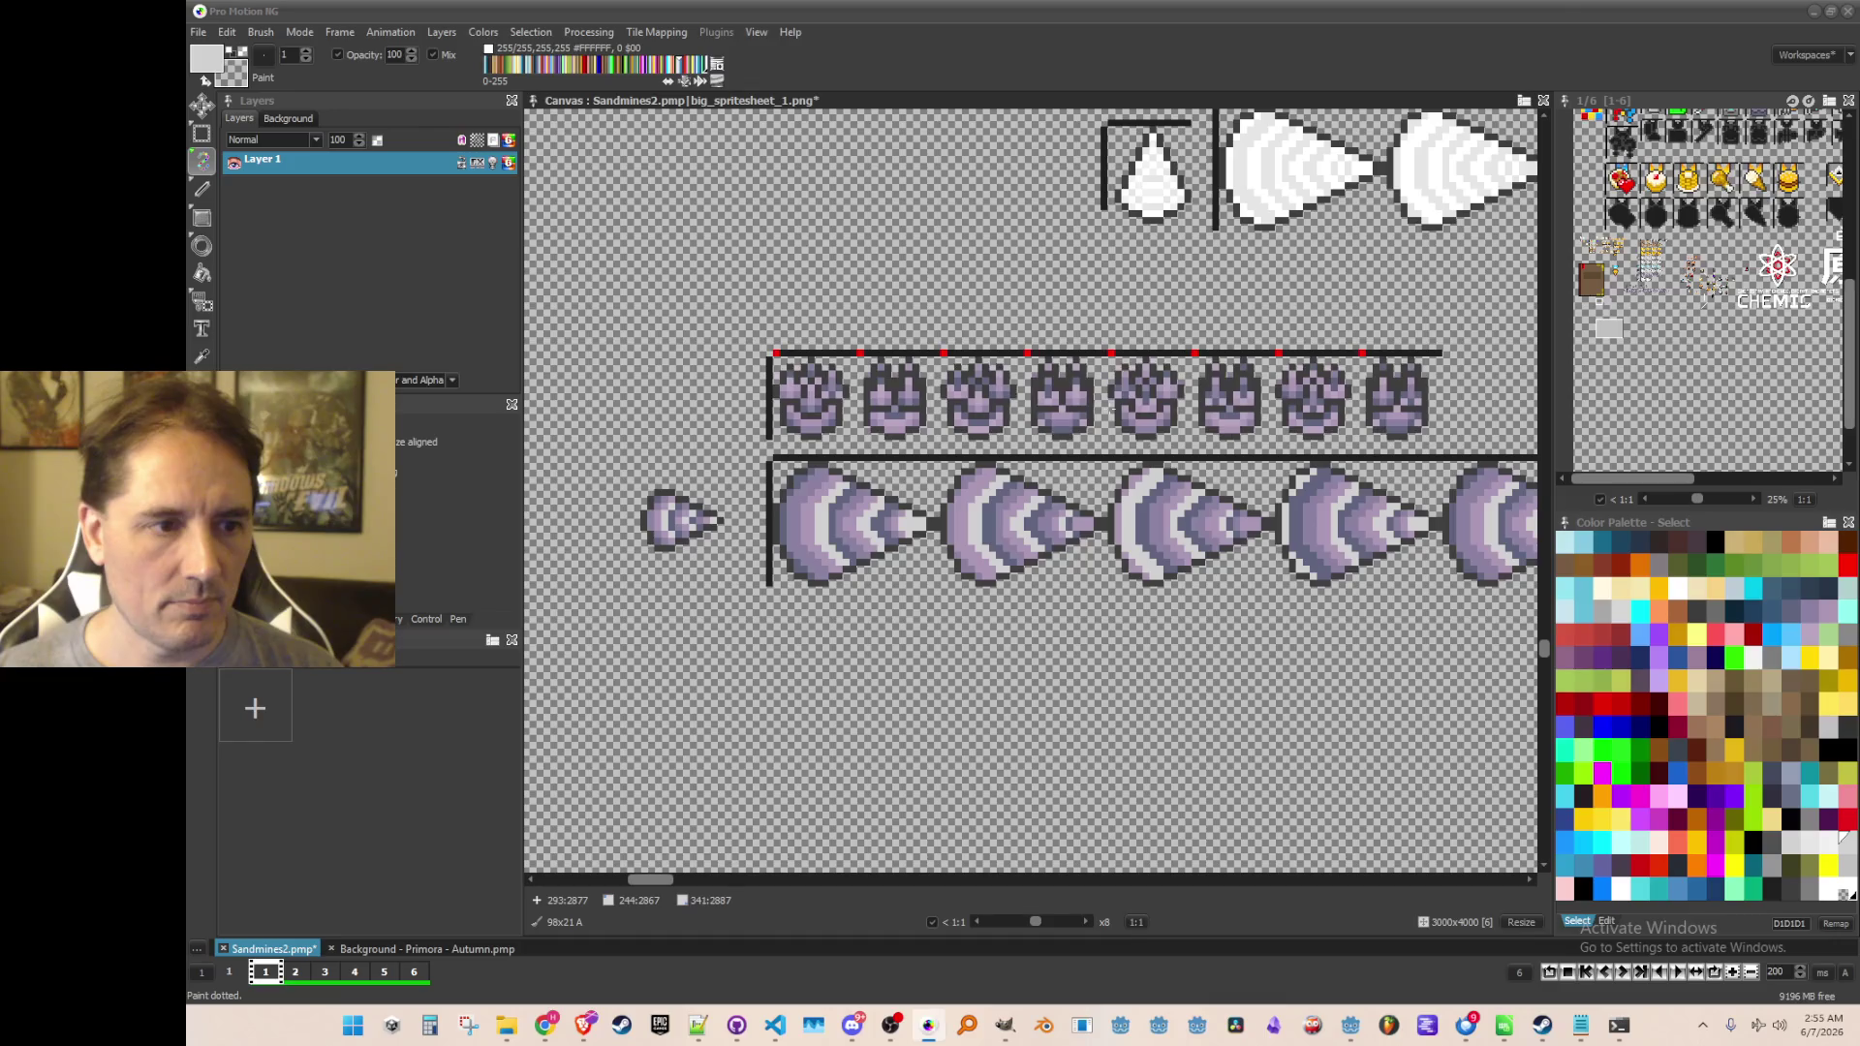
Return to Grab Brush mode and shift the view toward the drill rows
{"action": "key", "text": "b"}
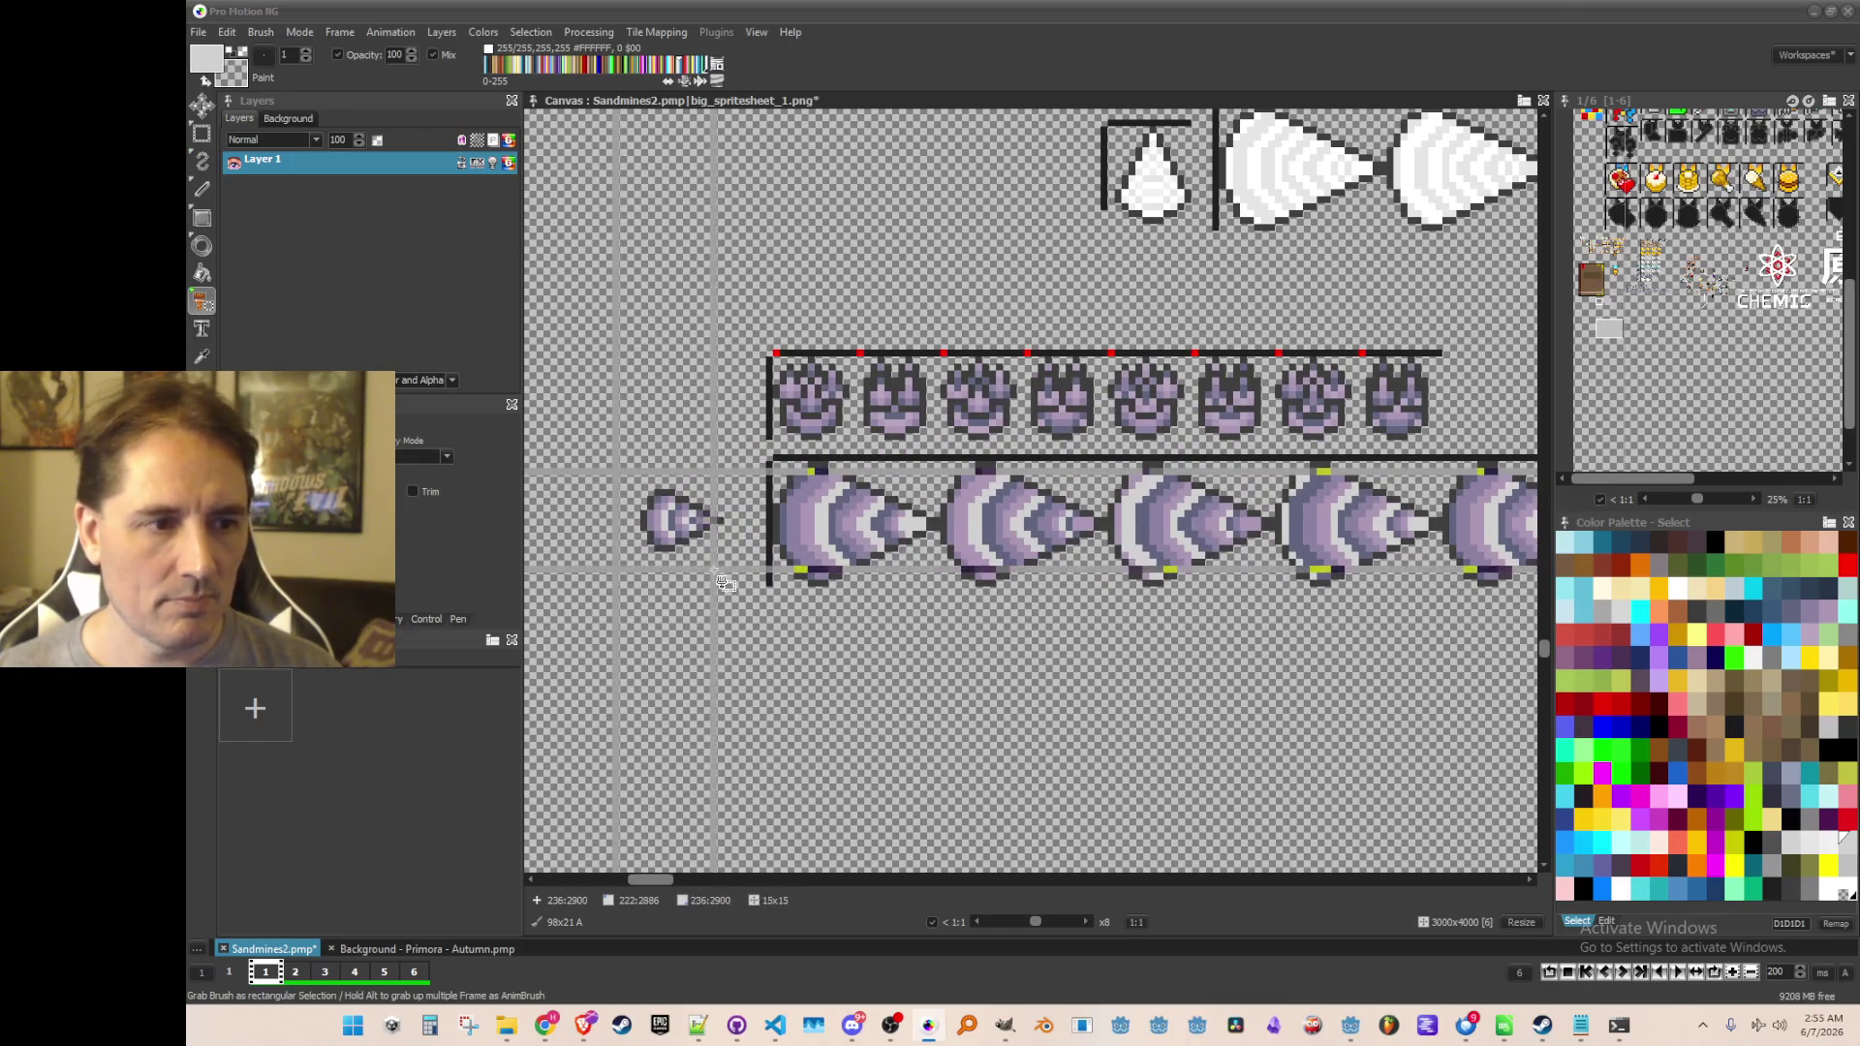
{"action": "left_click_drag", "start_coordinate": [746, 586], "coordinate": [746, 586]}
{"action": "scroll", "coordinate": [930, 606], "scroll_direction": "down", "scroll_amount": 3}
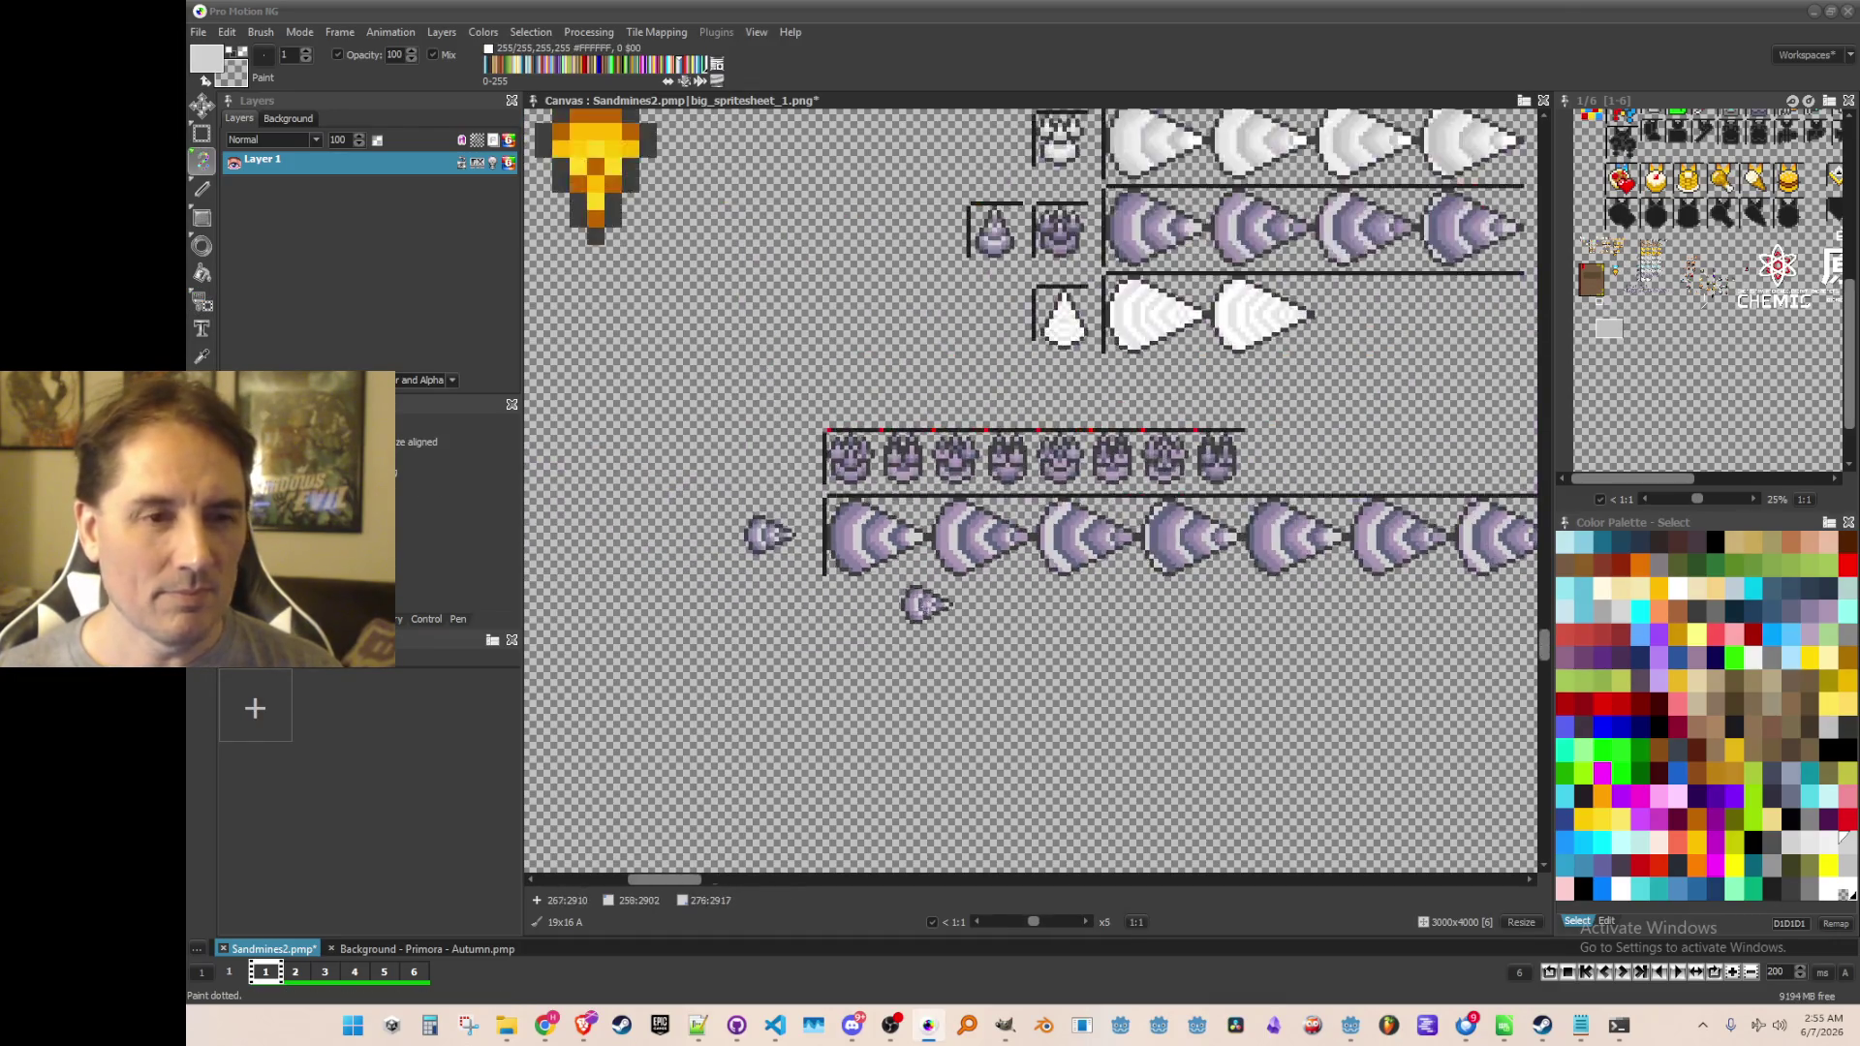
{"action": "scroll", "coordinate": [1259, 658], "scroll_direction": "up", "scroll_amount": 1}
{"action": "key", "text": "b"}
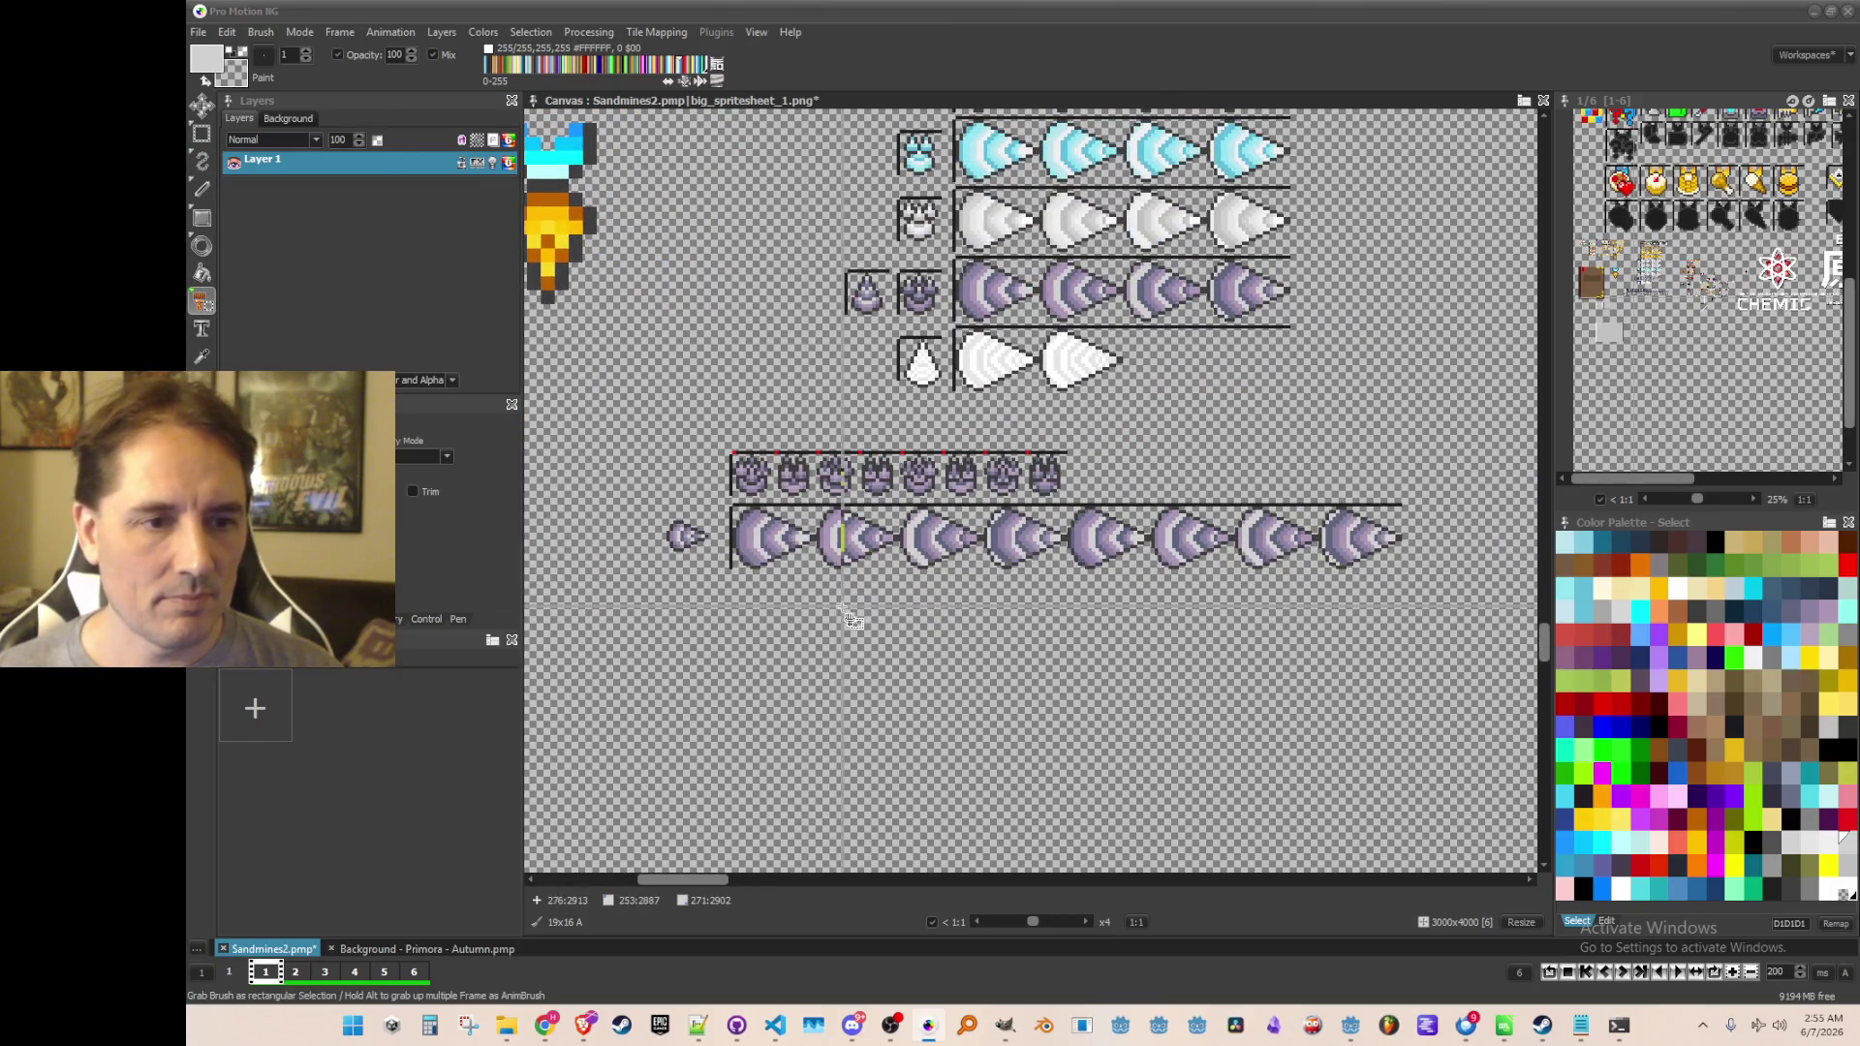
{"action": "scroll", "coordinate": [853, 615], "scroll_direction": "up", "scroll_amount": 1}
{"action": "mouse_move", "coordinate": [881, 641]}
{"action": "left_mouse_down"}
{"action": "mouse_move", "coordinate": [780, 622]}
{"action": "mouse_move", "coordinate": [818, 593]}
{"action": "left_mouse_up"}
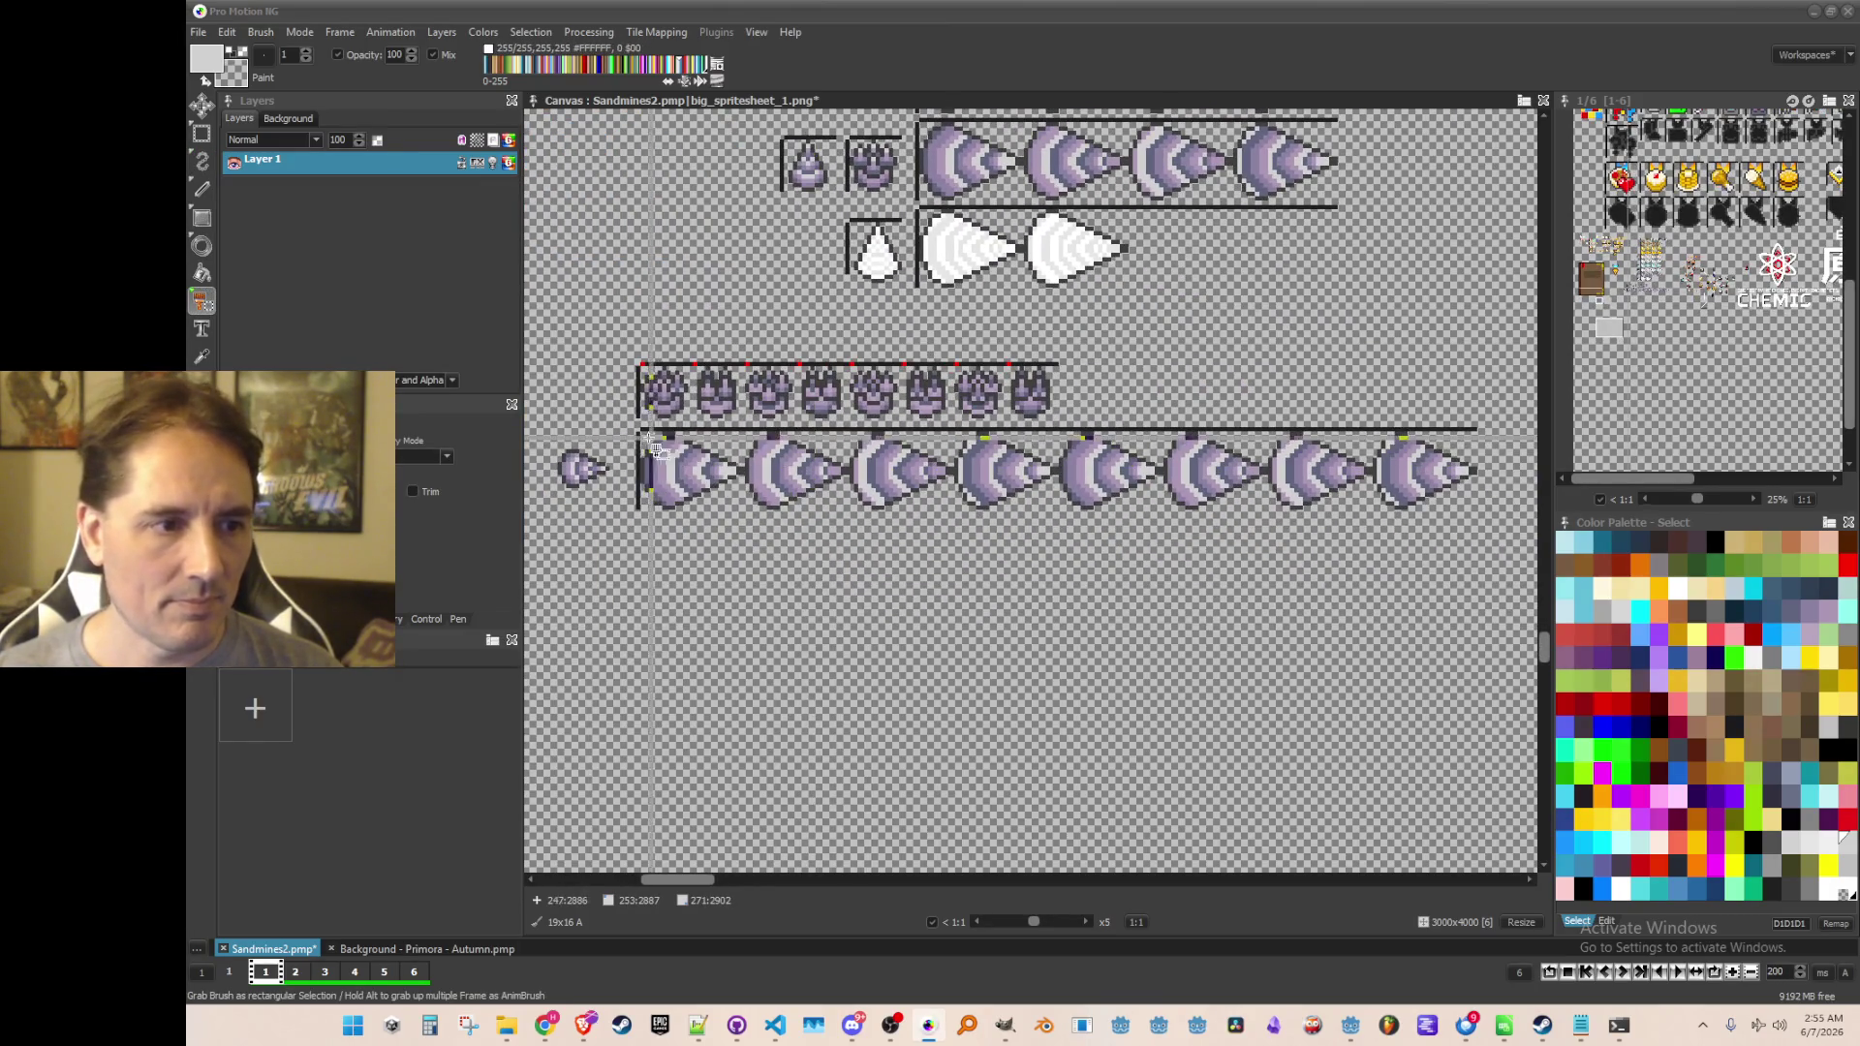
Copy the whole purple drill row, stamp it just below the original, and save
{"action": "left_click_drag", "start_coordinate": [639, 433], "coordinate": [1477, 515]}
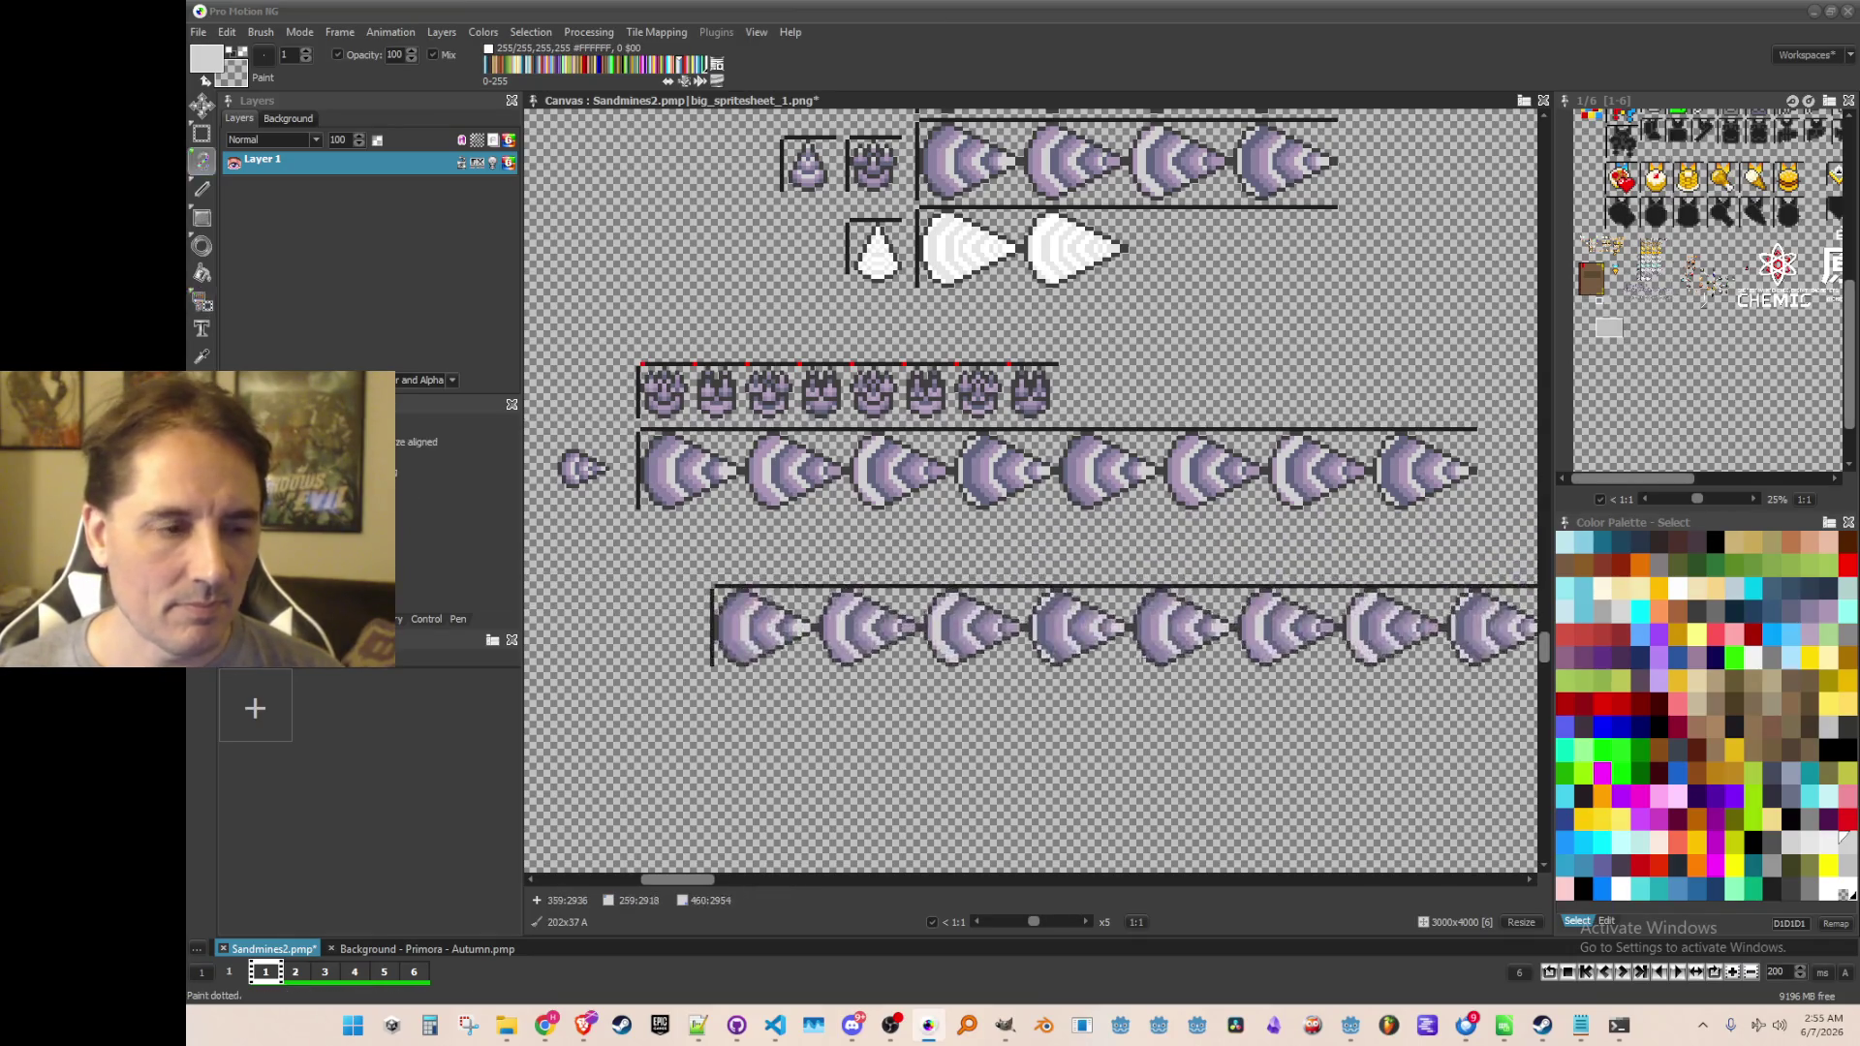
{"action": "left_click", "coordinate": [1066, 592]}
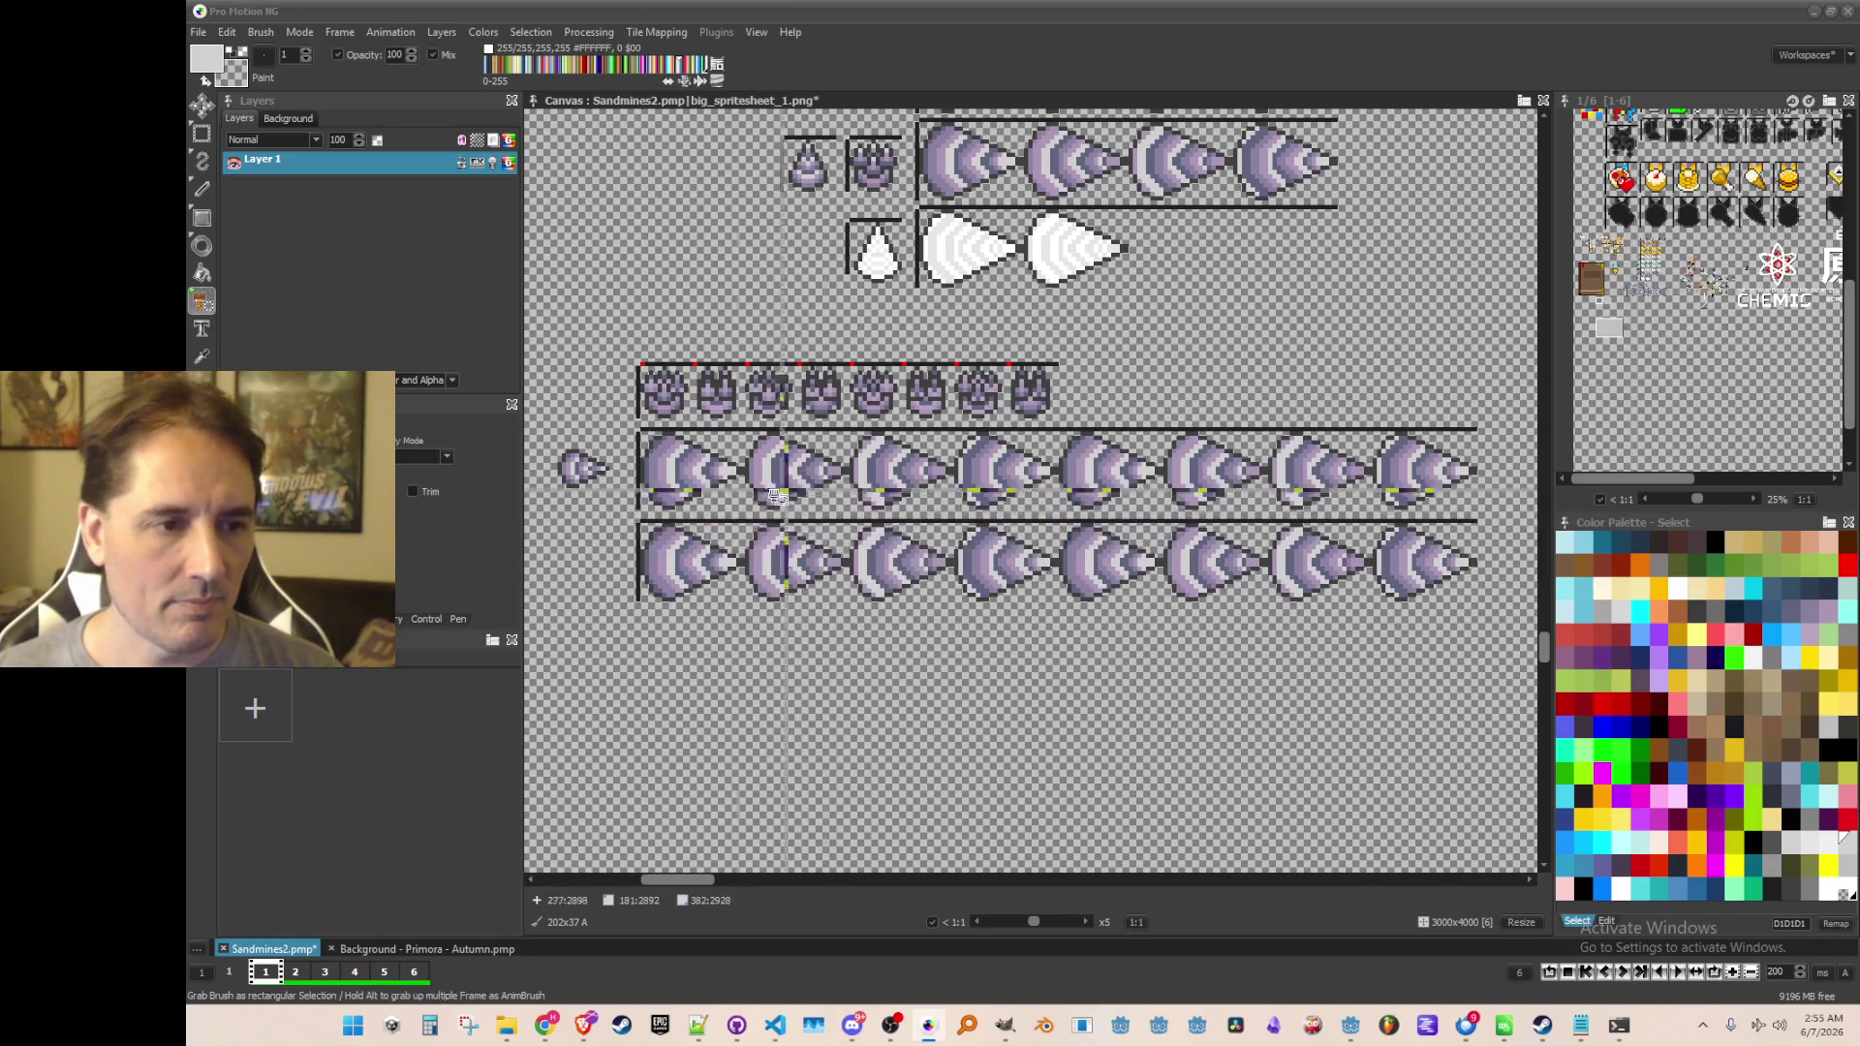
{"action": "scroll", "coordinate": [668, 492], "scroll_direction": "up", "scroll_amount": 2}
{"action": "key", "text": "b"}
{"action": "scroll", "coordinate": [668, 492], "scroll_direction": "up", "scroll_amount": 2}
{"action": "key", "text": "ctrl+s"}
{"action": "left_click_drag", "start_coordinate": [722, 479], "coordinate": [896, 479]}
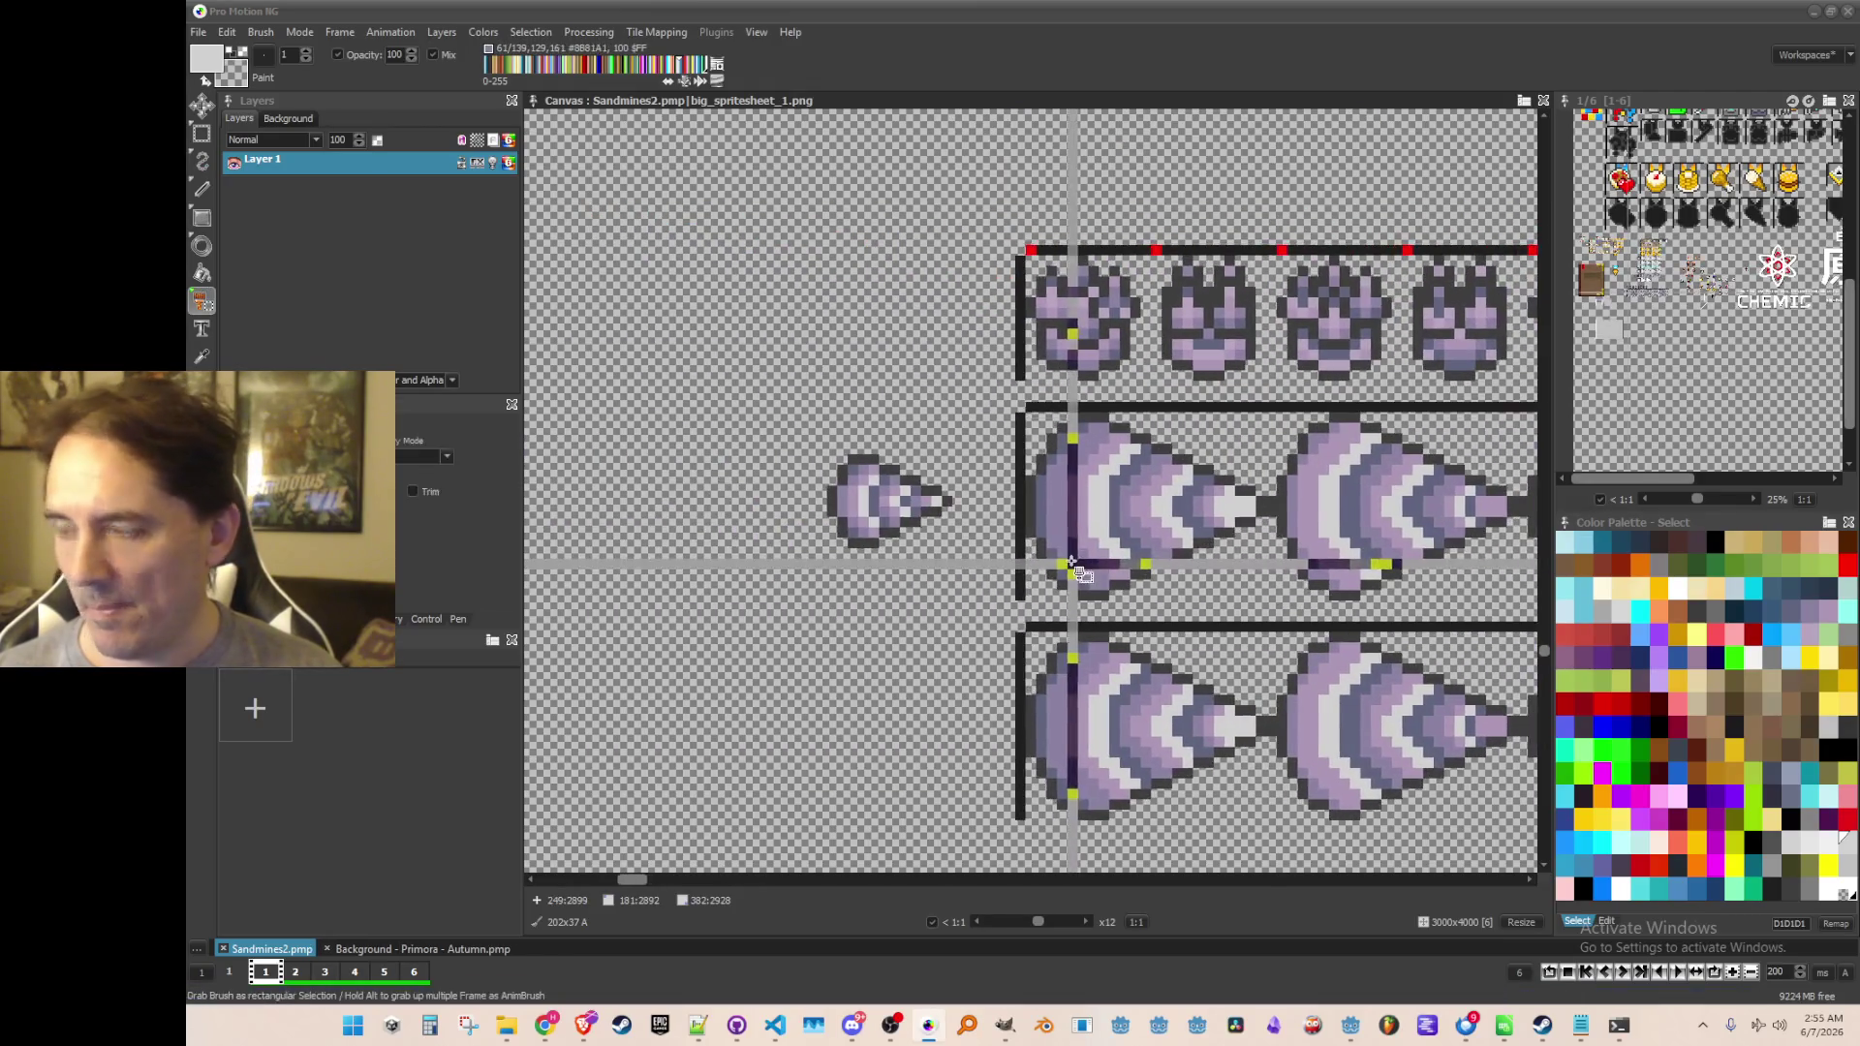
{"action": "left_click_drag", "start_coordinate": [800, 447], "coordinate": [986, 554]}
{"action": "scroll", "coordinate": [1250, 569], "scroll_direction": "up", "scroll_amount": 1}
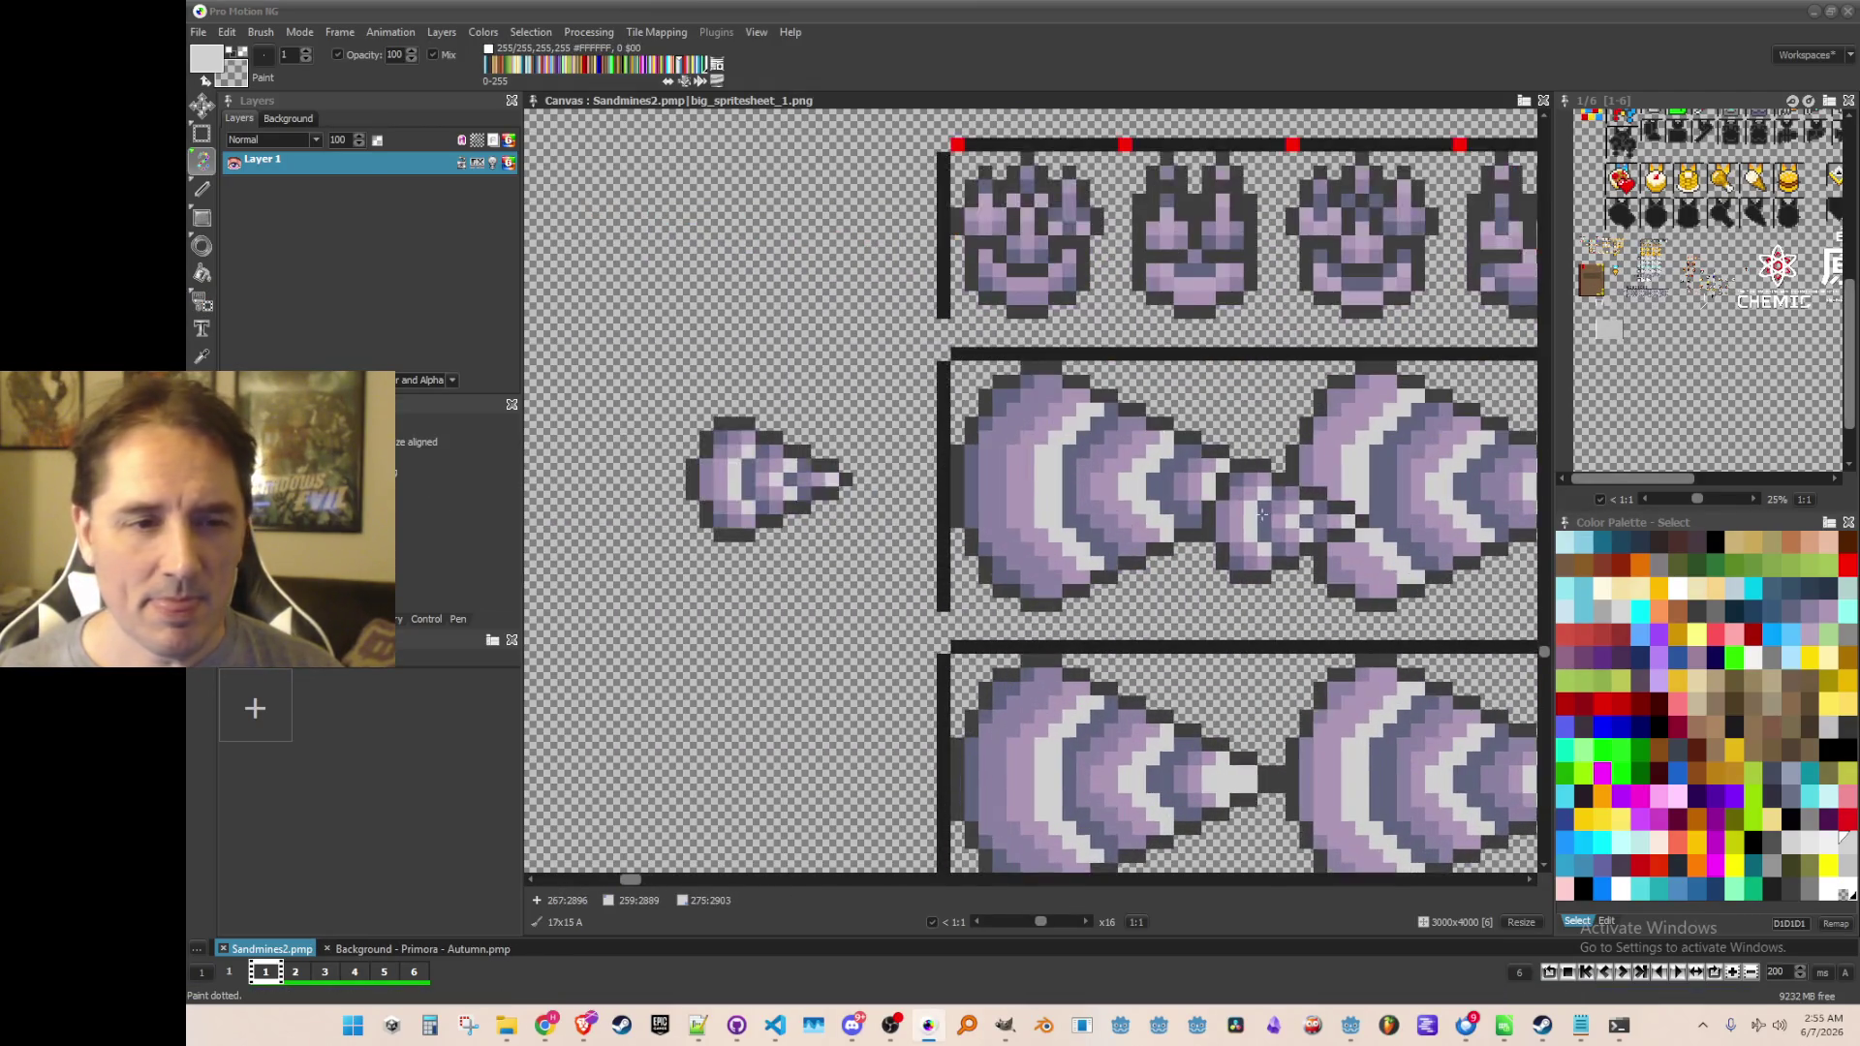
{"action": "left_click_drag", "start_coordinate": [1261, 476], "coordinate": [1097, 501]}
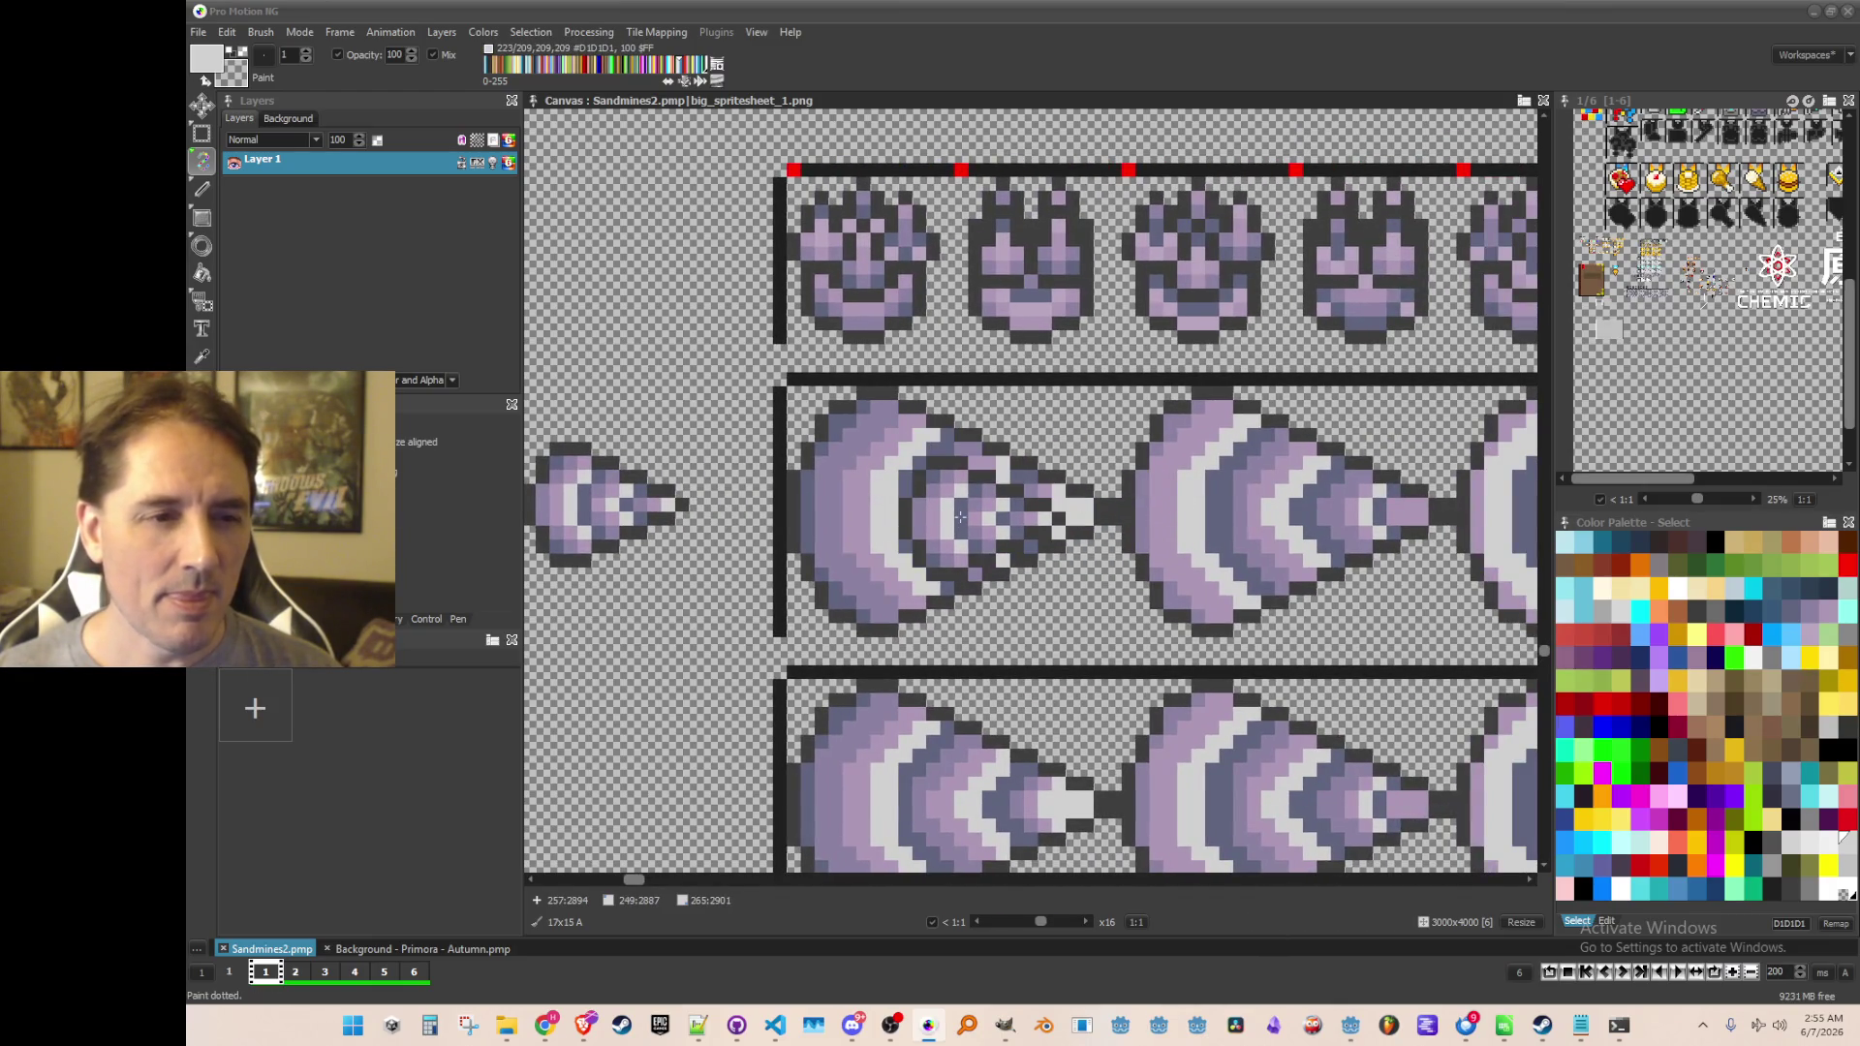
{"action": "scroll", "coordinate": [963, 513], "scroll_direction": "down", "scroll_amount": 3}
{"action": "scroll", "coordinate": [823, 422], "scroll_direction": "up", "scroll_amount": 4}
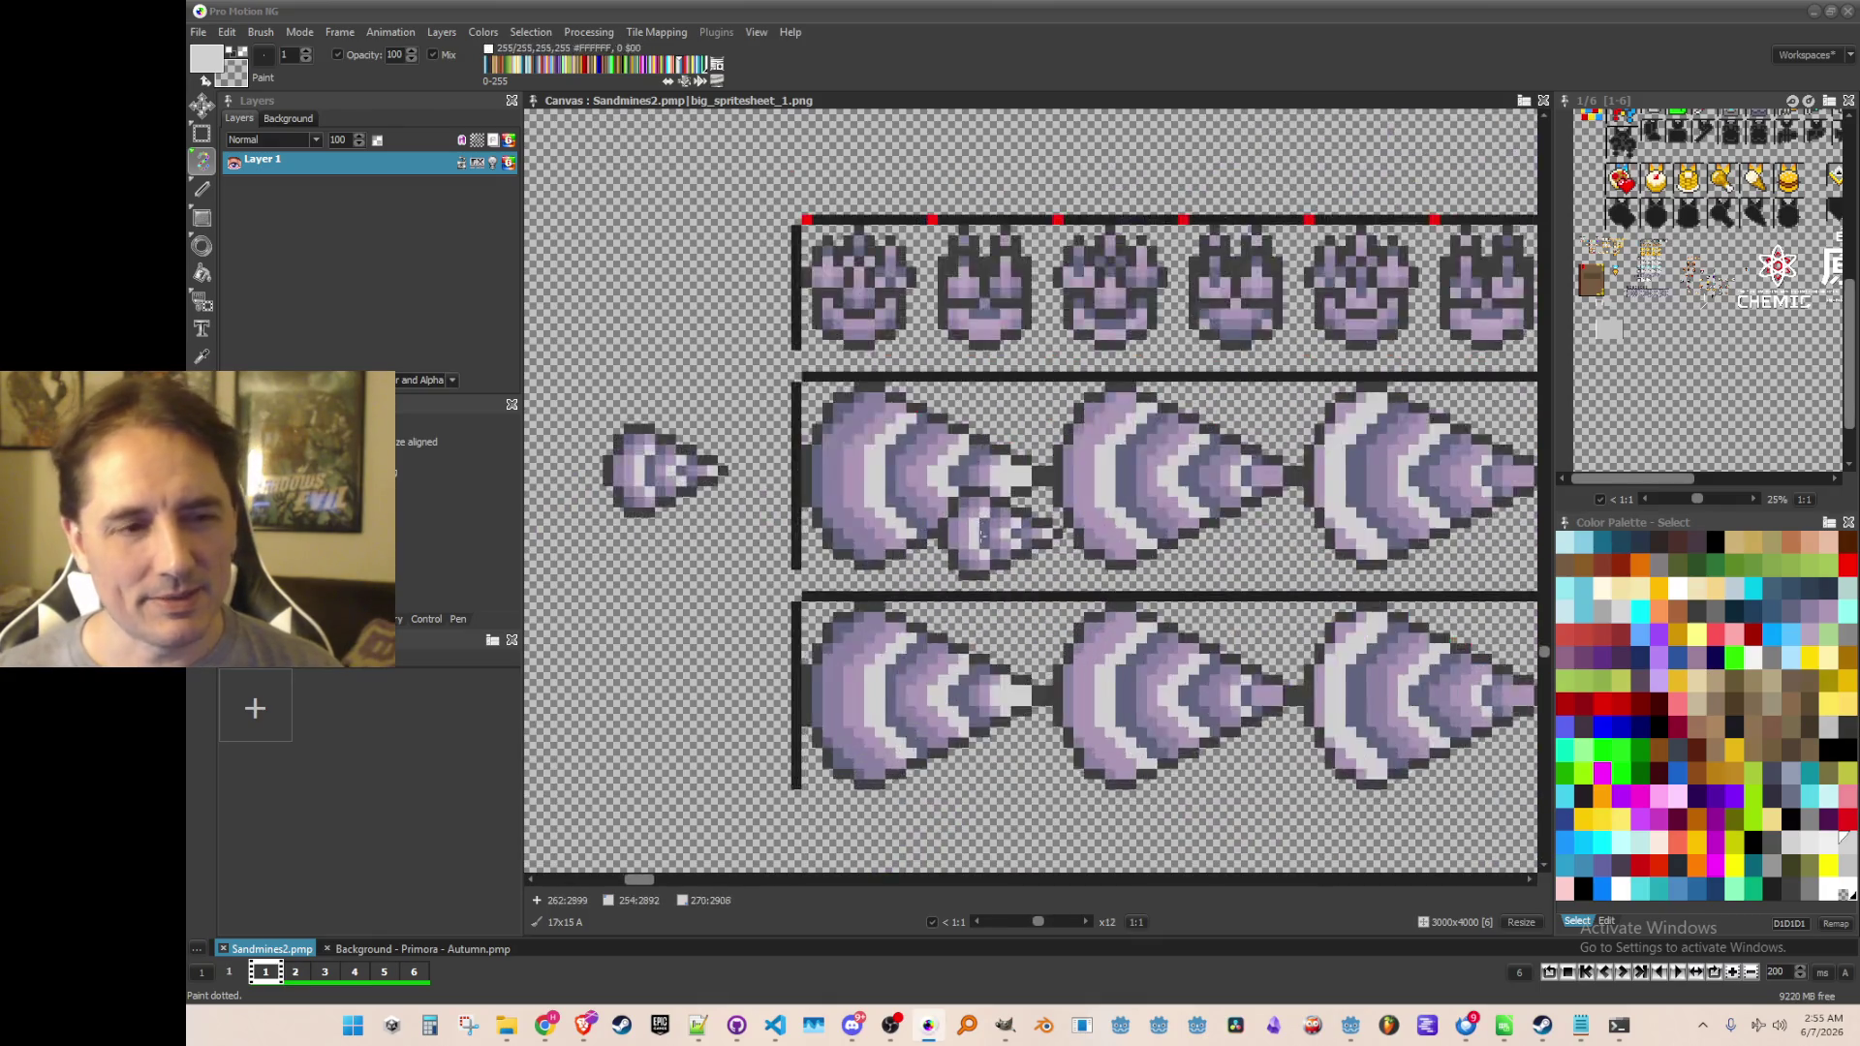
{"action": "scroll", "coordinate": [822, 421], "scroll_direction": "down", "scroll_amount": 1}
{"action": "scroll", "coordinate": [858, 427], "scroll_direction": "down", "scroll_amount": 1}
{"action": "scroll", "coordinate": [858, 430], "scroll_direction": "up", "scroll_amount": 1}
{"action": "scroll", "coordinate": [858, 433], "scroll_direction": "down", "scroll_amount": 1}
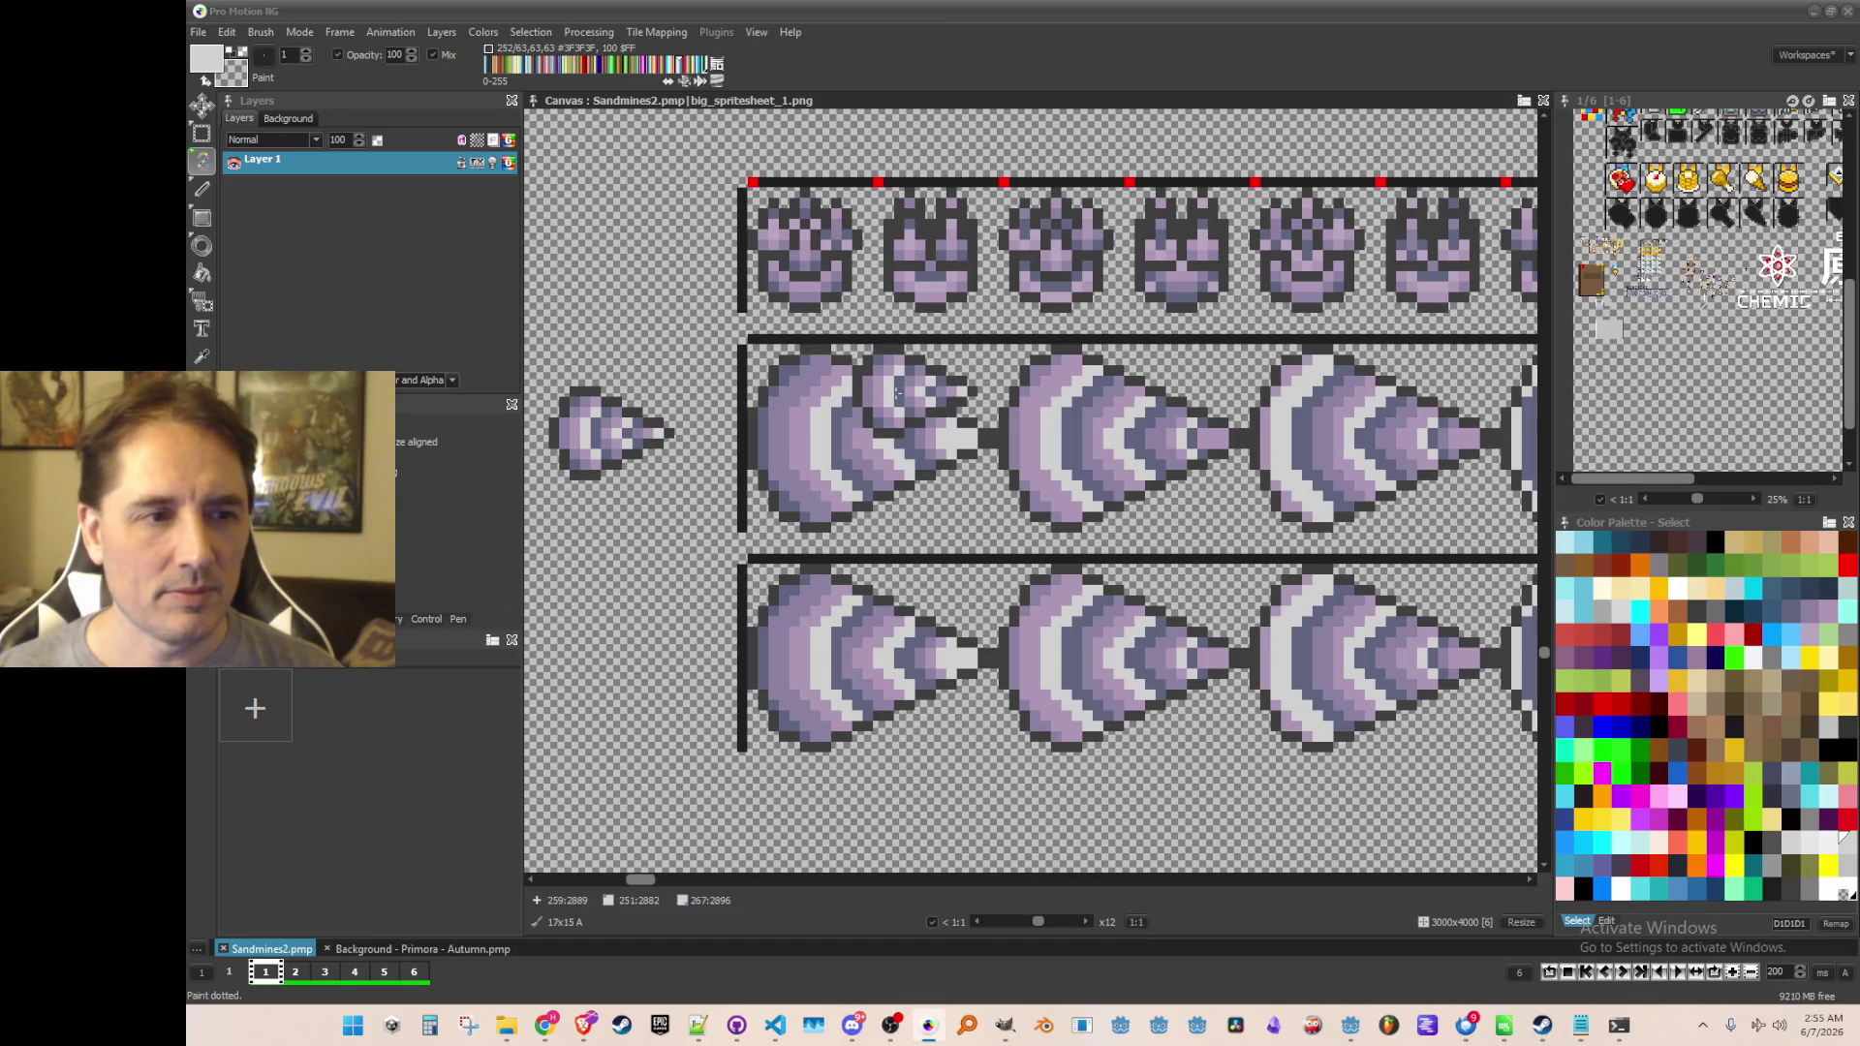
{"action": "left_click", "coordinate": [899, 392]}
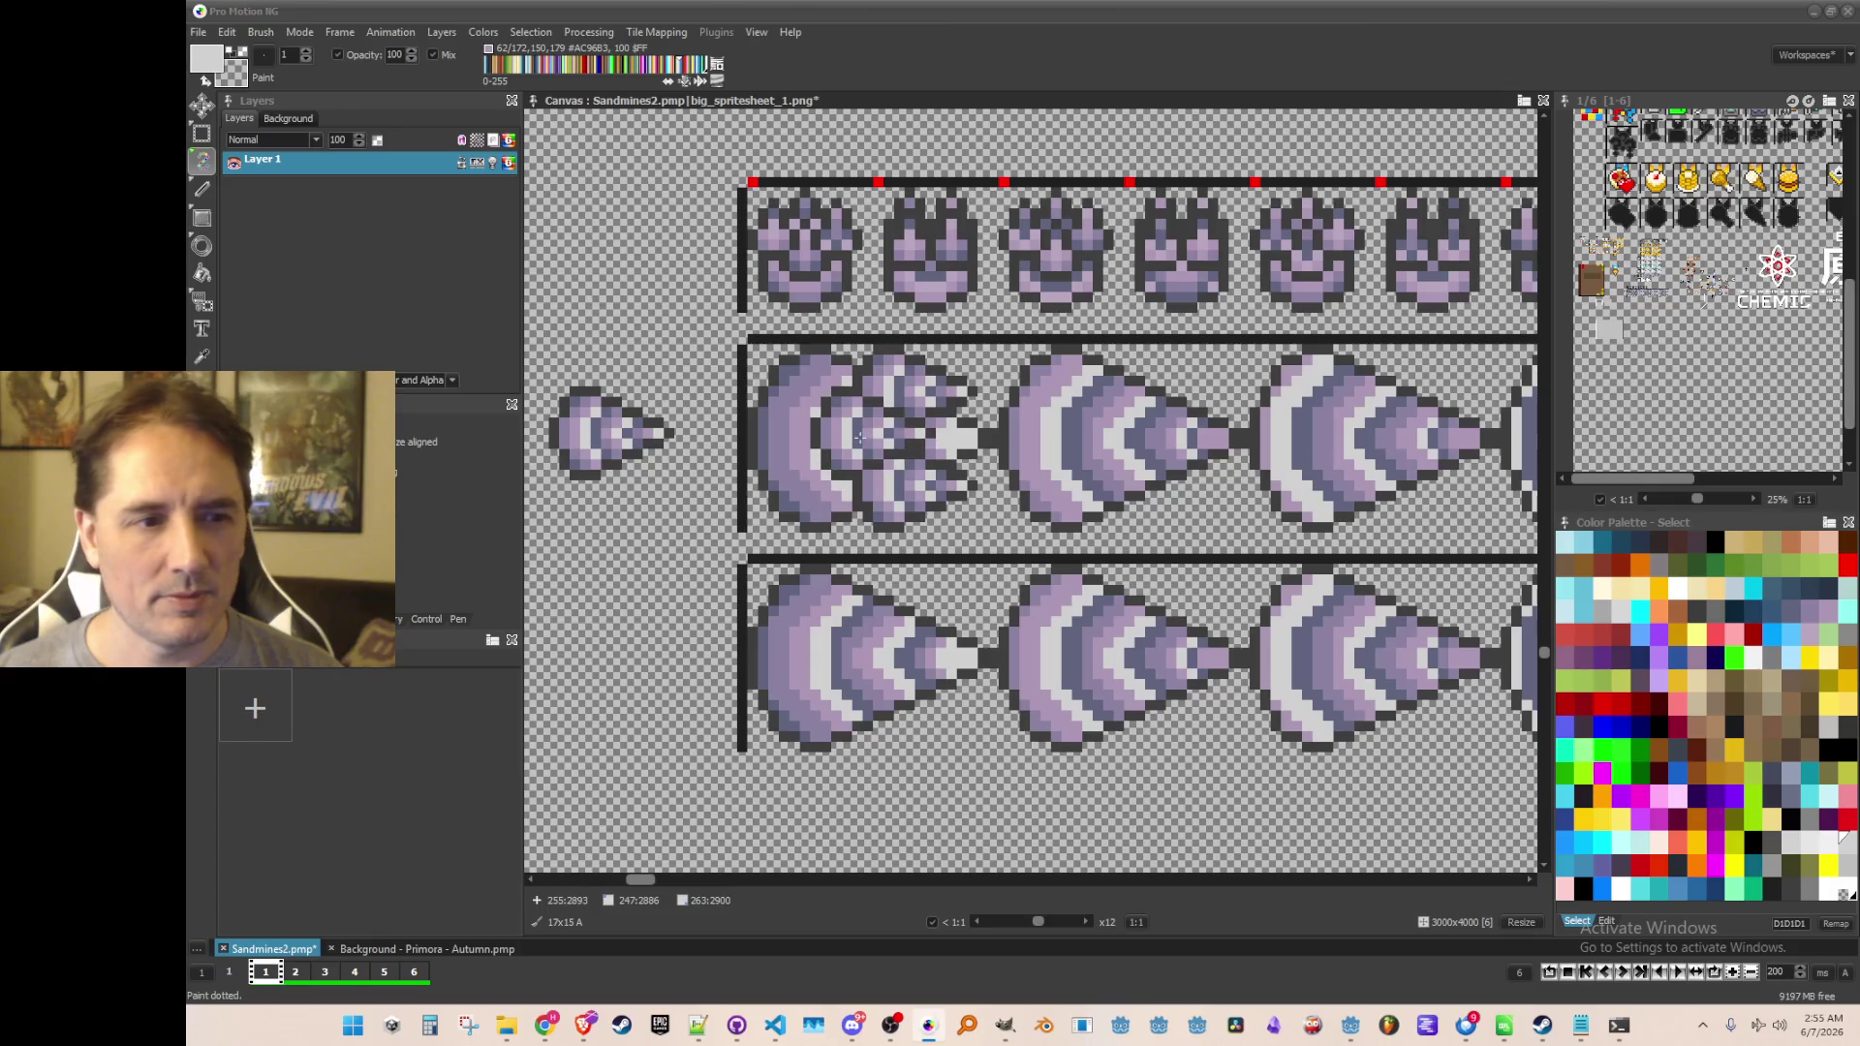
{"action": "scroll", "coordinate": [1089, 630], "scroll_direction": "down", "scroll_amount": 3}
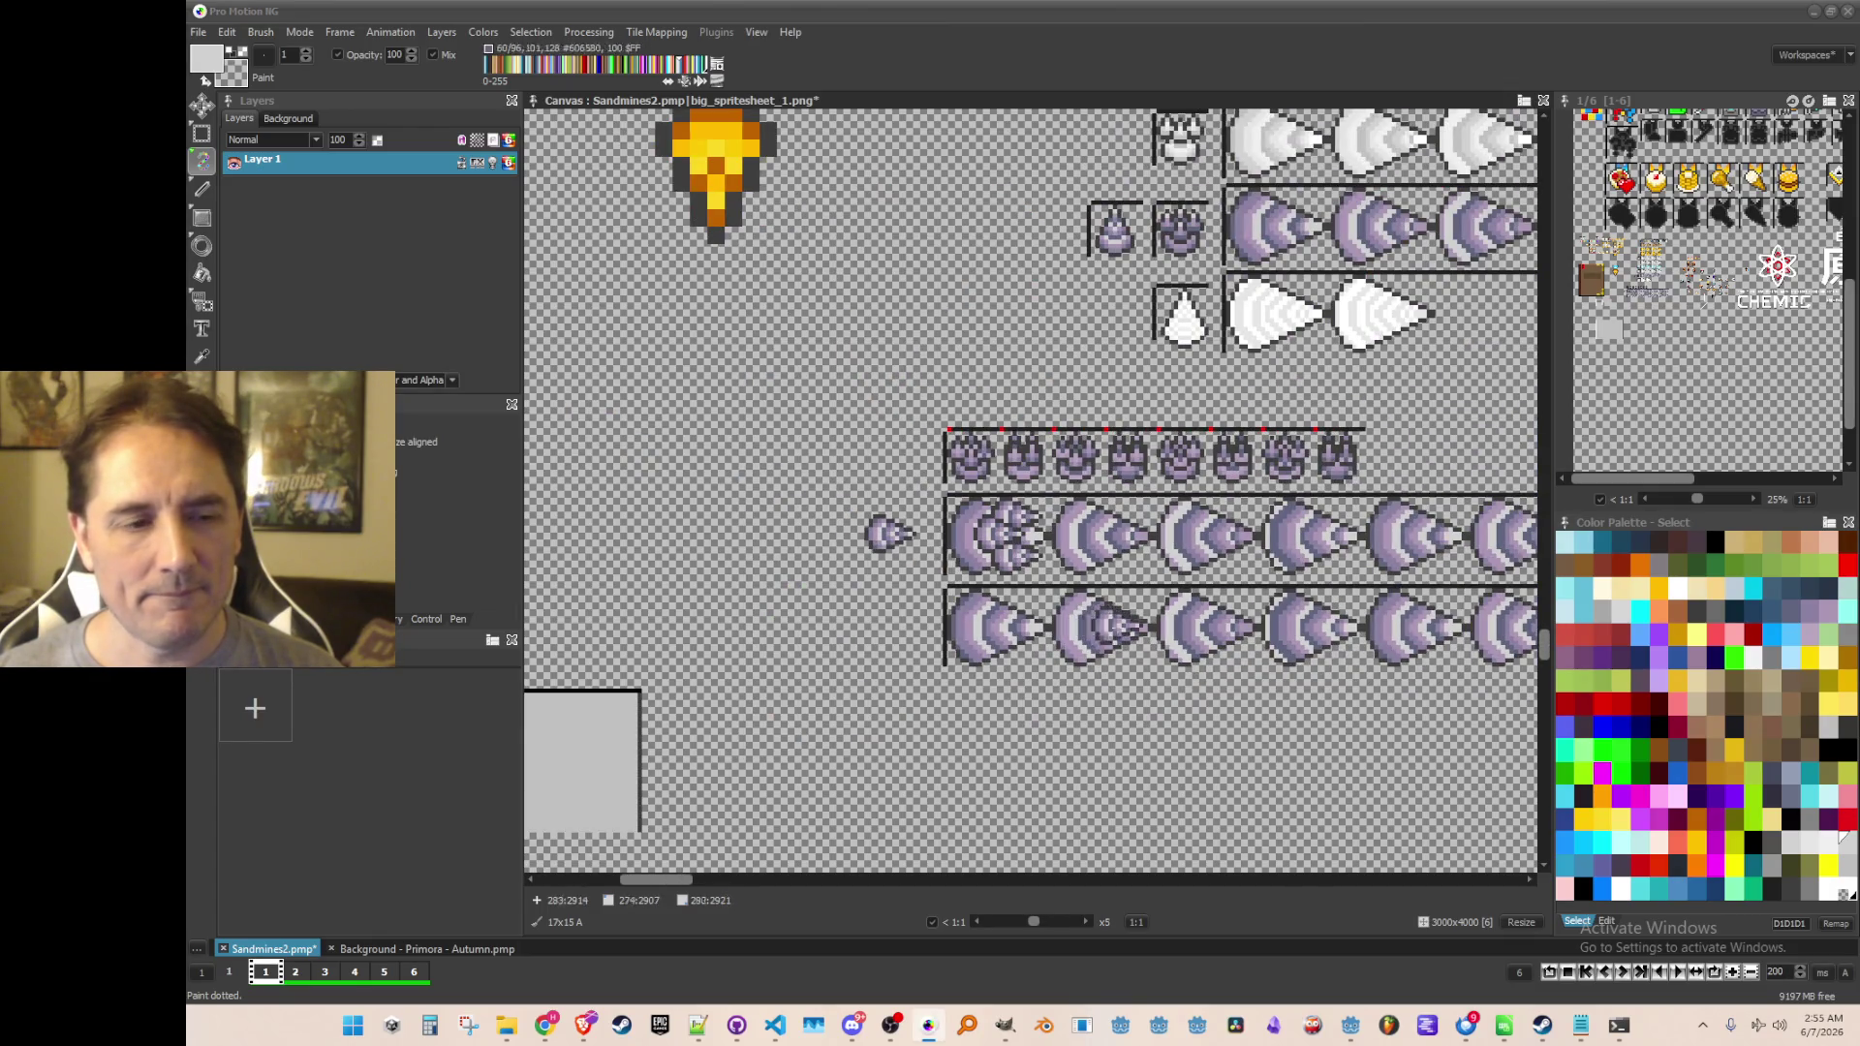
{"action": "scroll", "coordinate": [1109, 628], "scroll_direction": "up", "scroll_amount": 4}
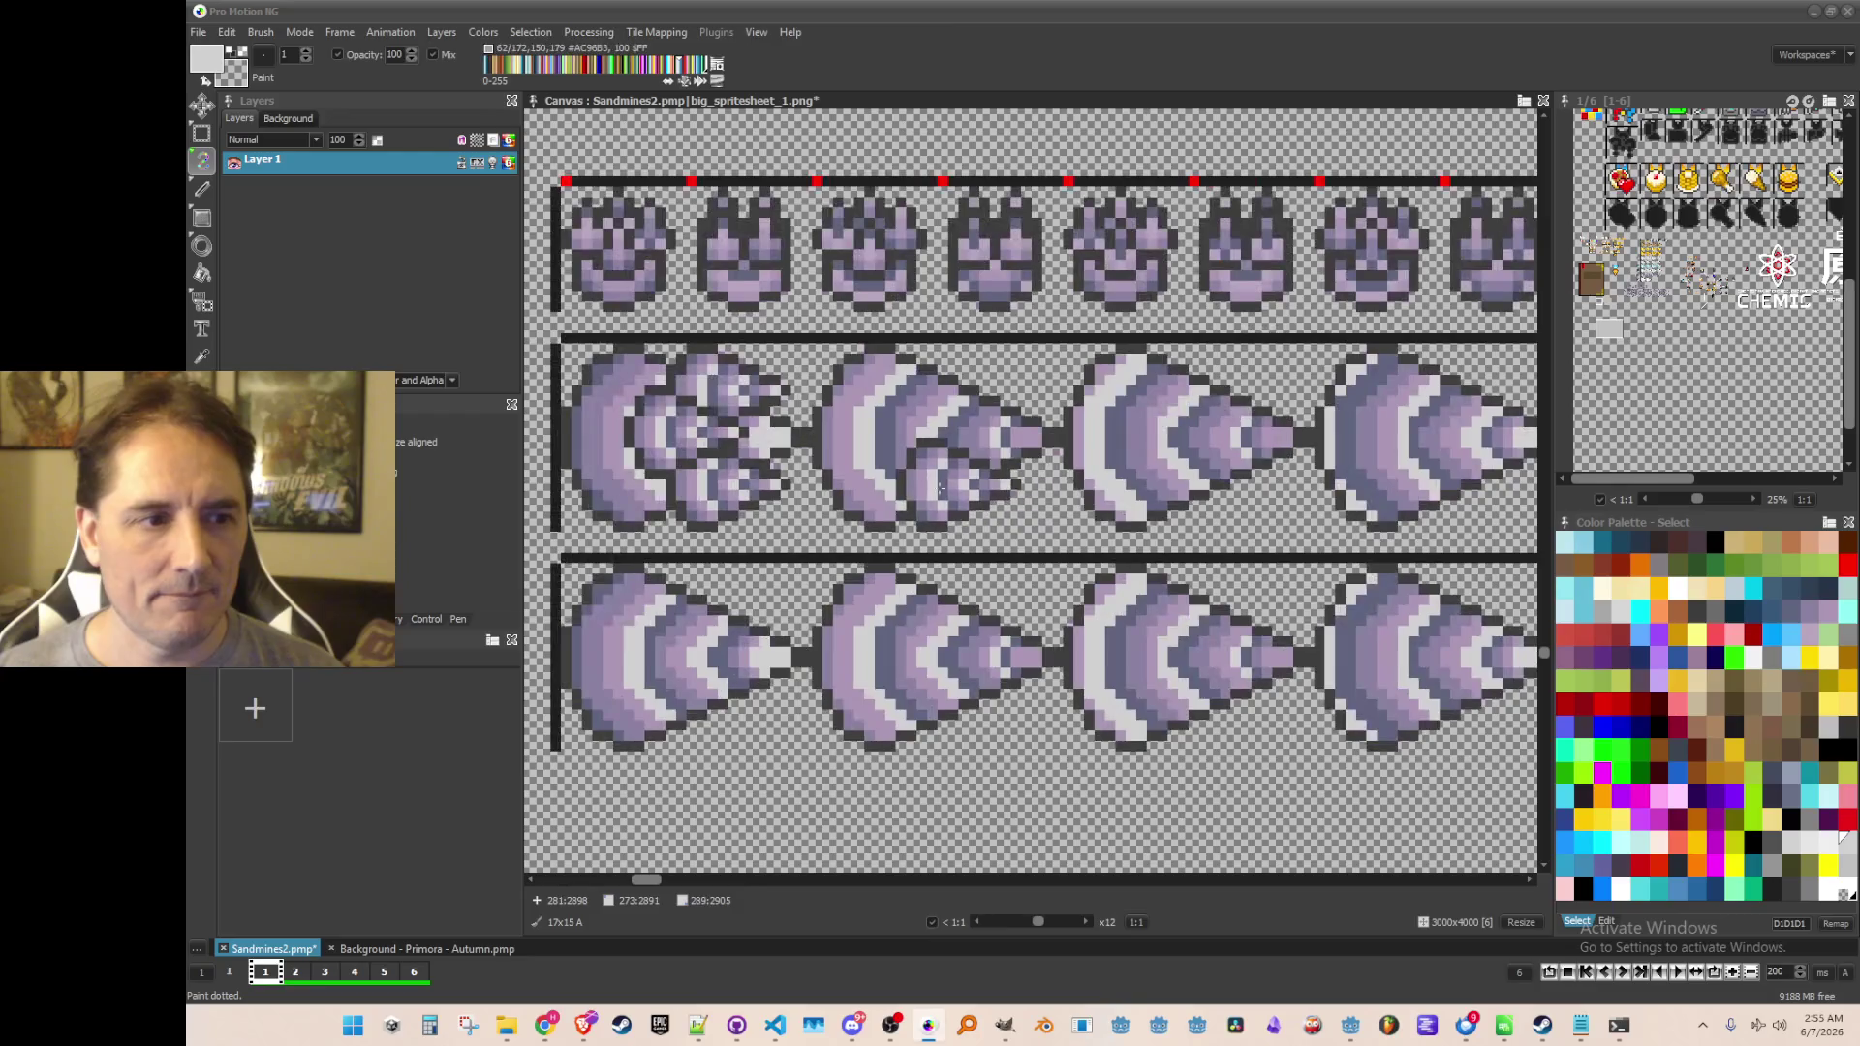
{"action": "scroll", "coordinate": [959, 465], "scroll_direction": "down", "scroll_amount": 1}
{"action": "scroll", "coordinate": [964, 455], "scroll_direction": "up", "scroll_amount": 1}
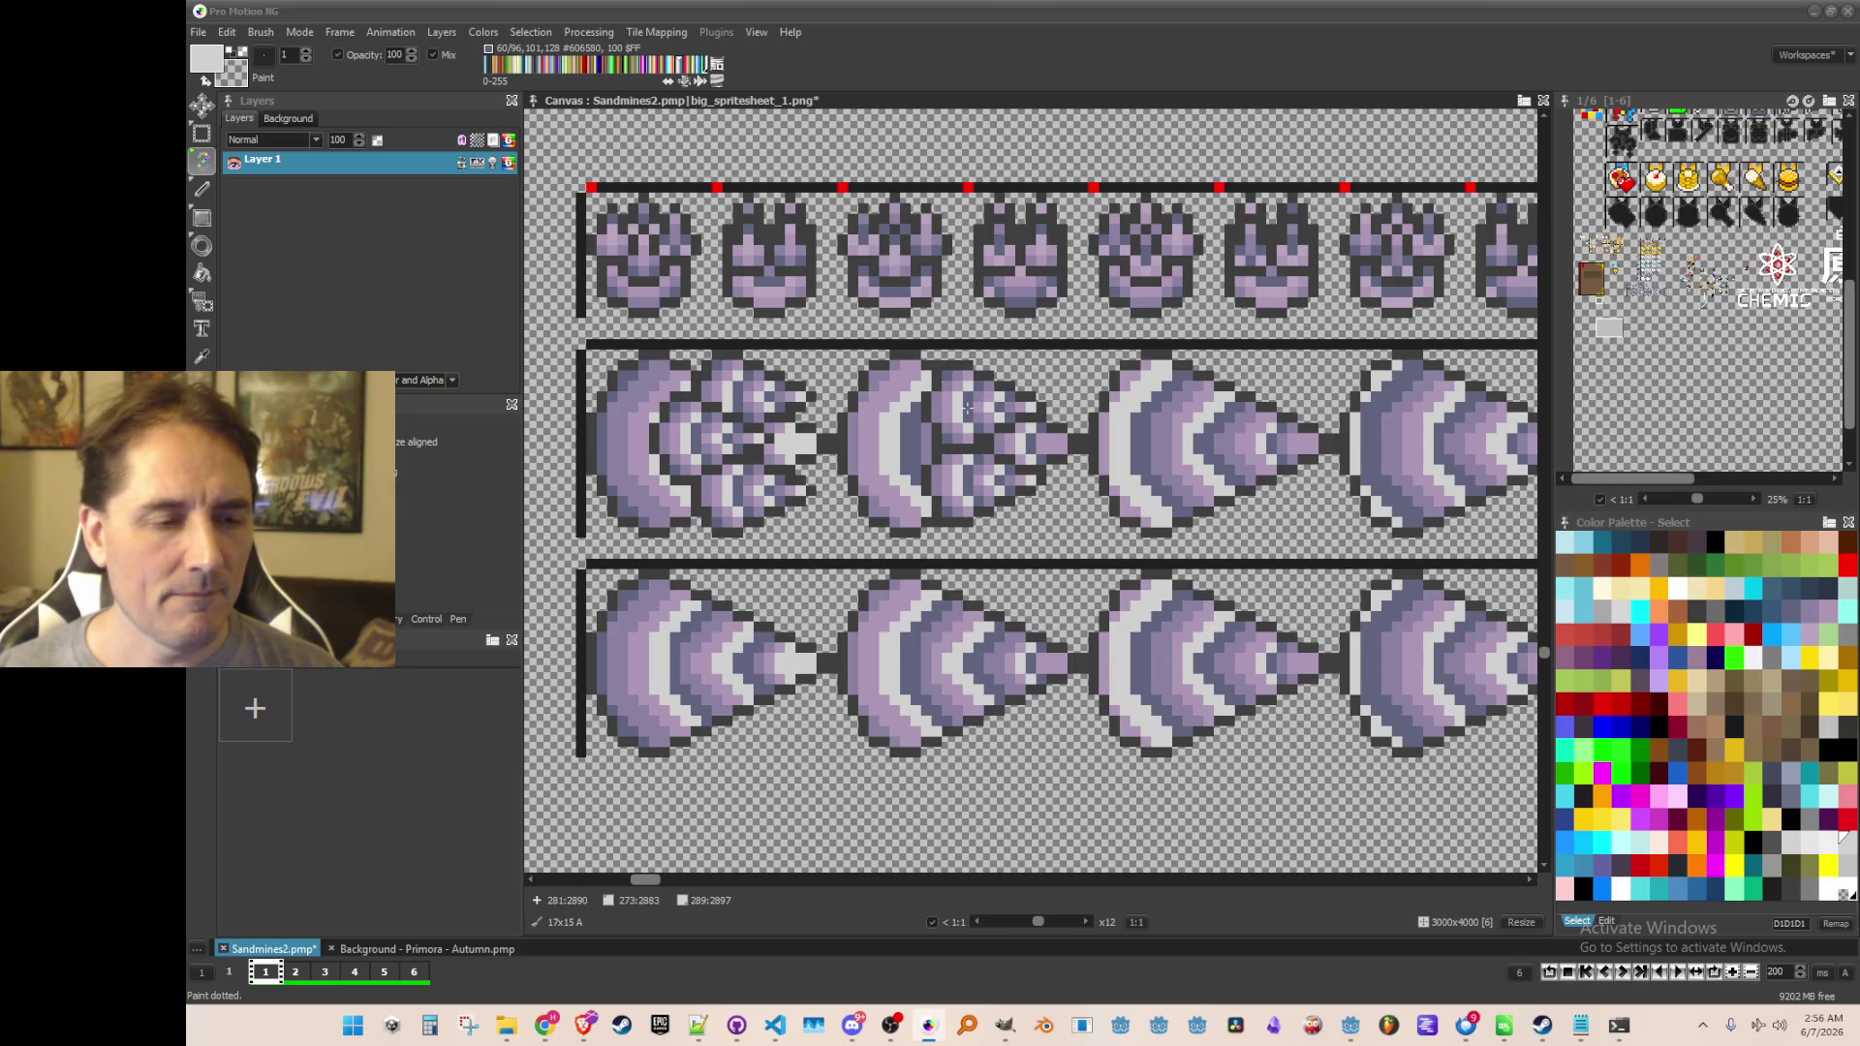
Grab one cluster drill frame and stamp a copy on the empty canvas below the sprite rows
{"action": "scroll", "coordinate": [1036, 567], "scroll_direction": "down", "scroll_amount": 2}
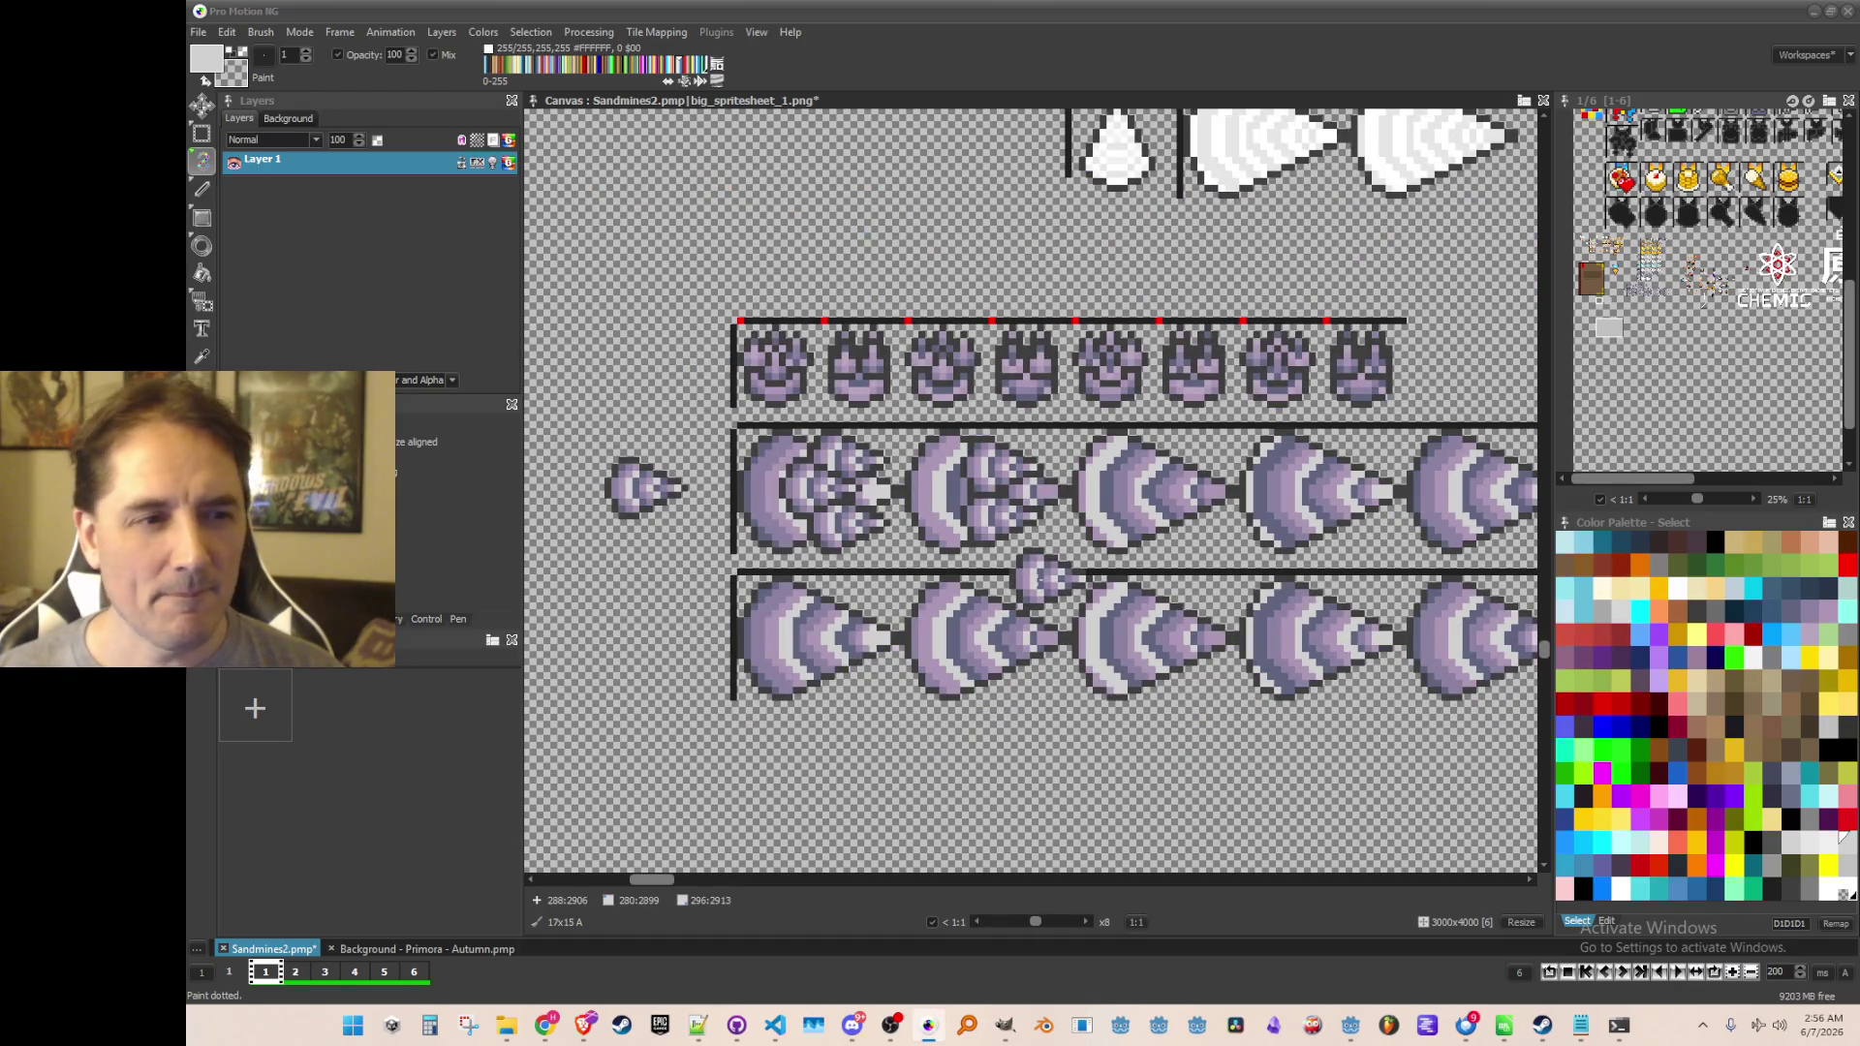
{"action": "scroll", "coordinate": [1014, 577], "scroll_direction": "up", "scroll_amount": 2}
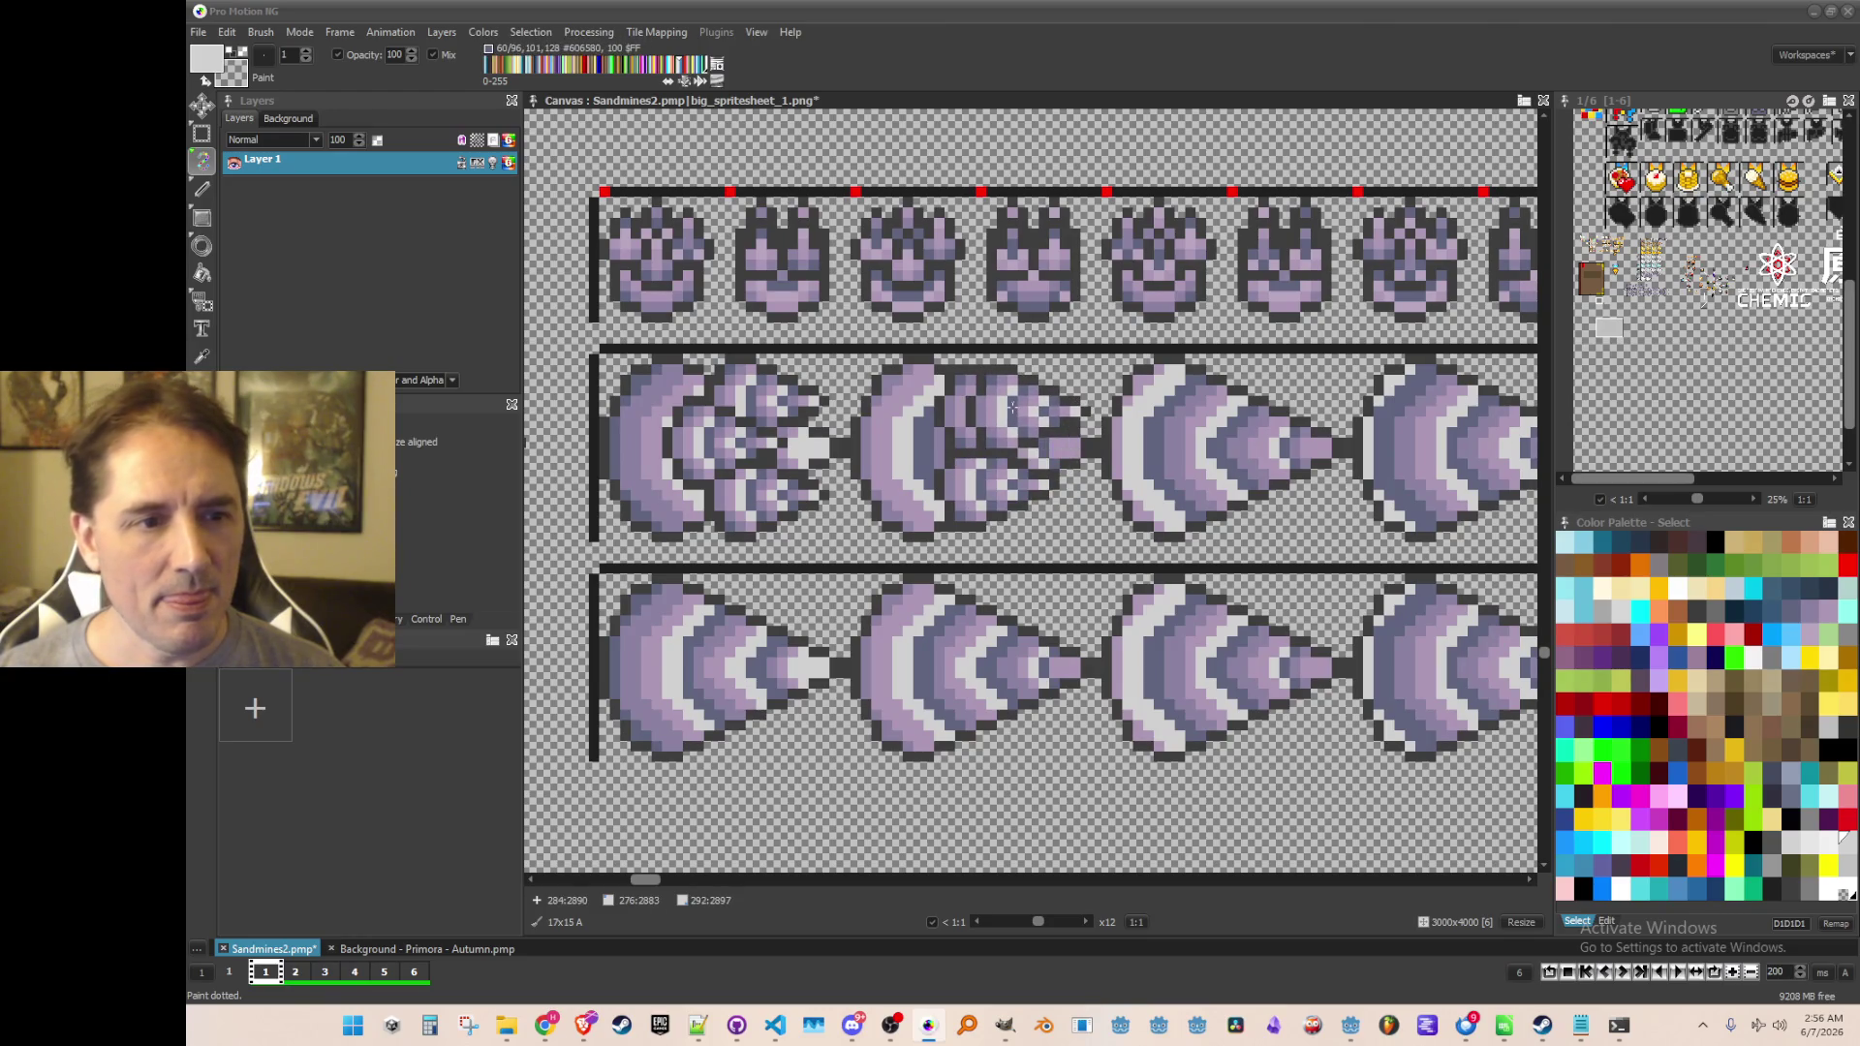
{"action": "scroll", "coordinate": [1010, 418], "scroll_direction": "down", "scroll_amount": 2}
{"action": "scroll", "coordinate": [901, 387], "scroll_direction": "up", "scroll_amount": 2}
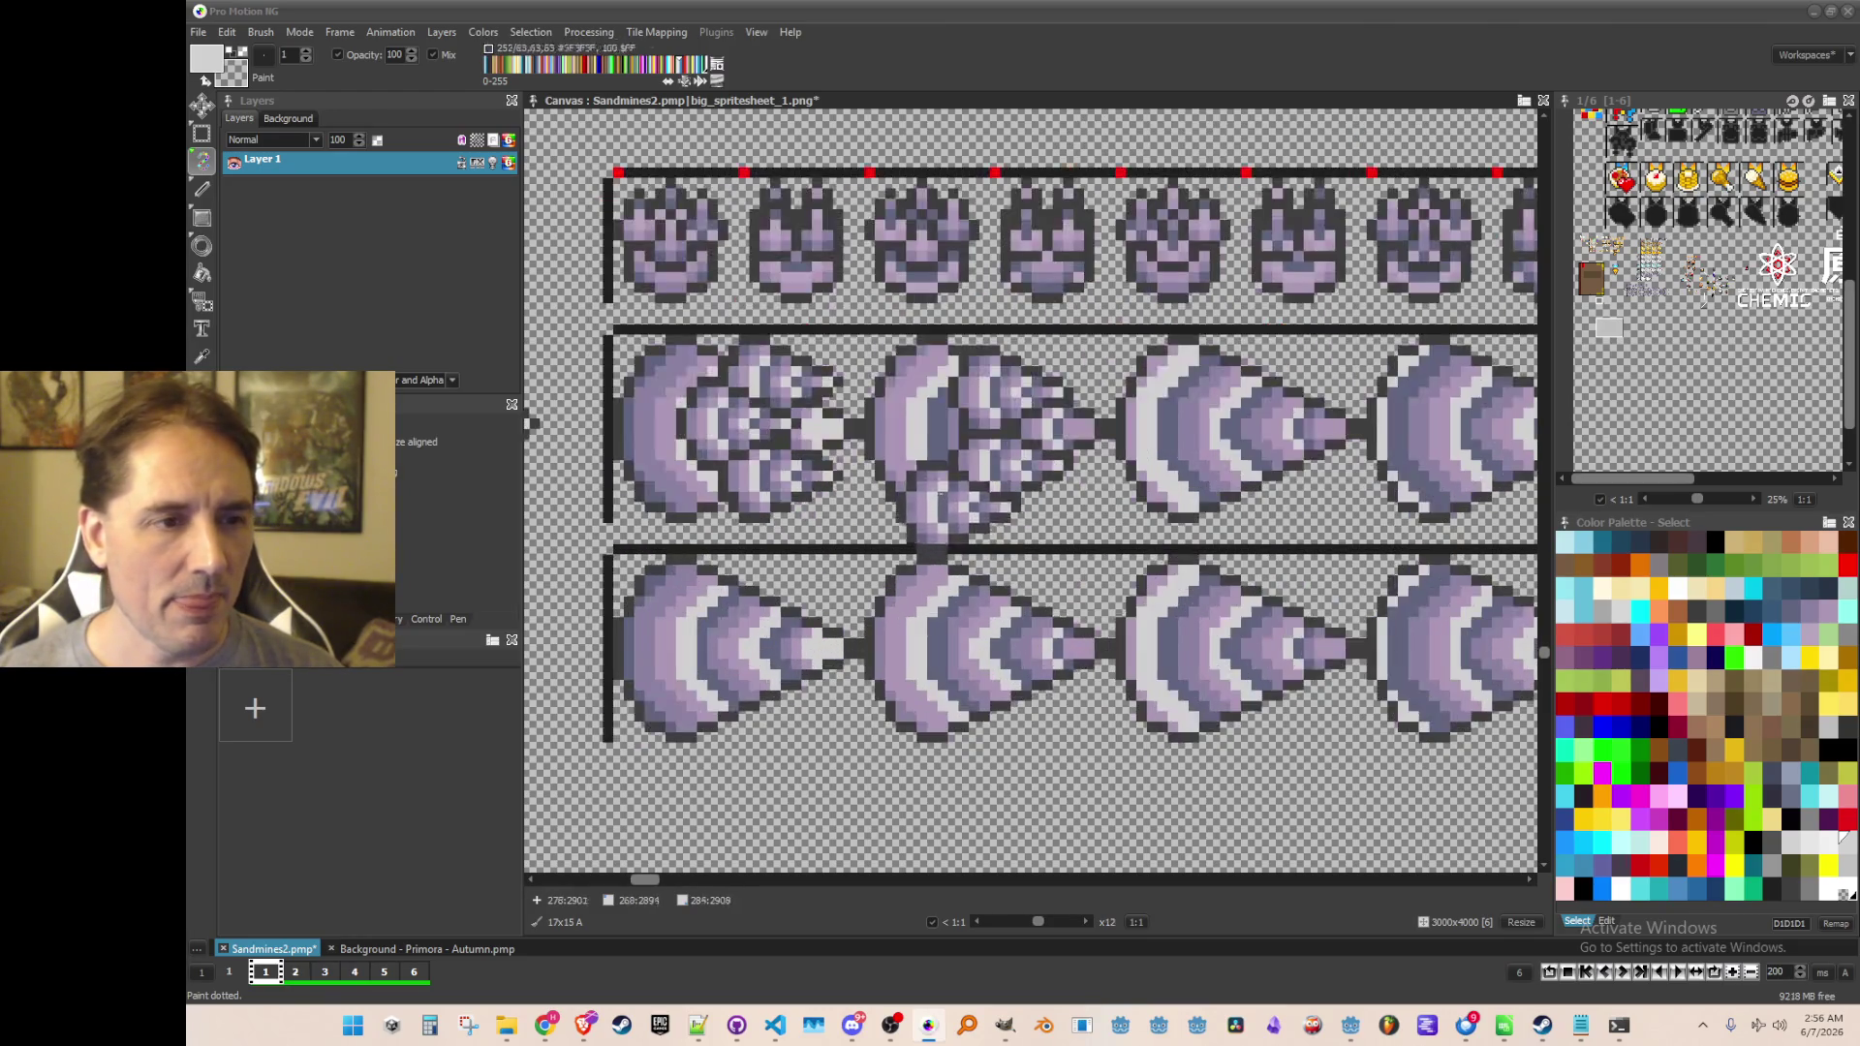
{"action": "key", "text": "b"}
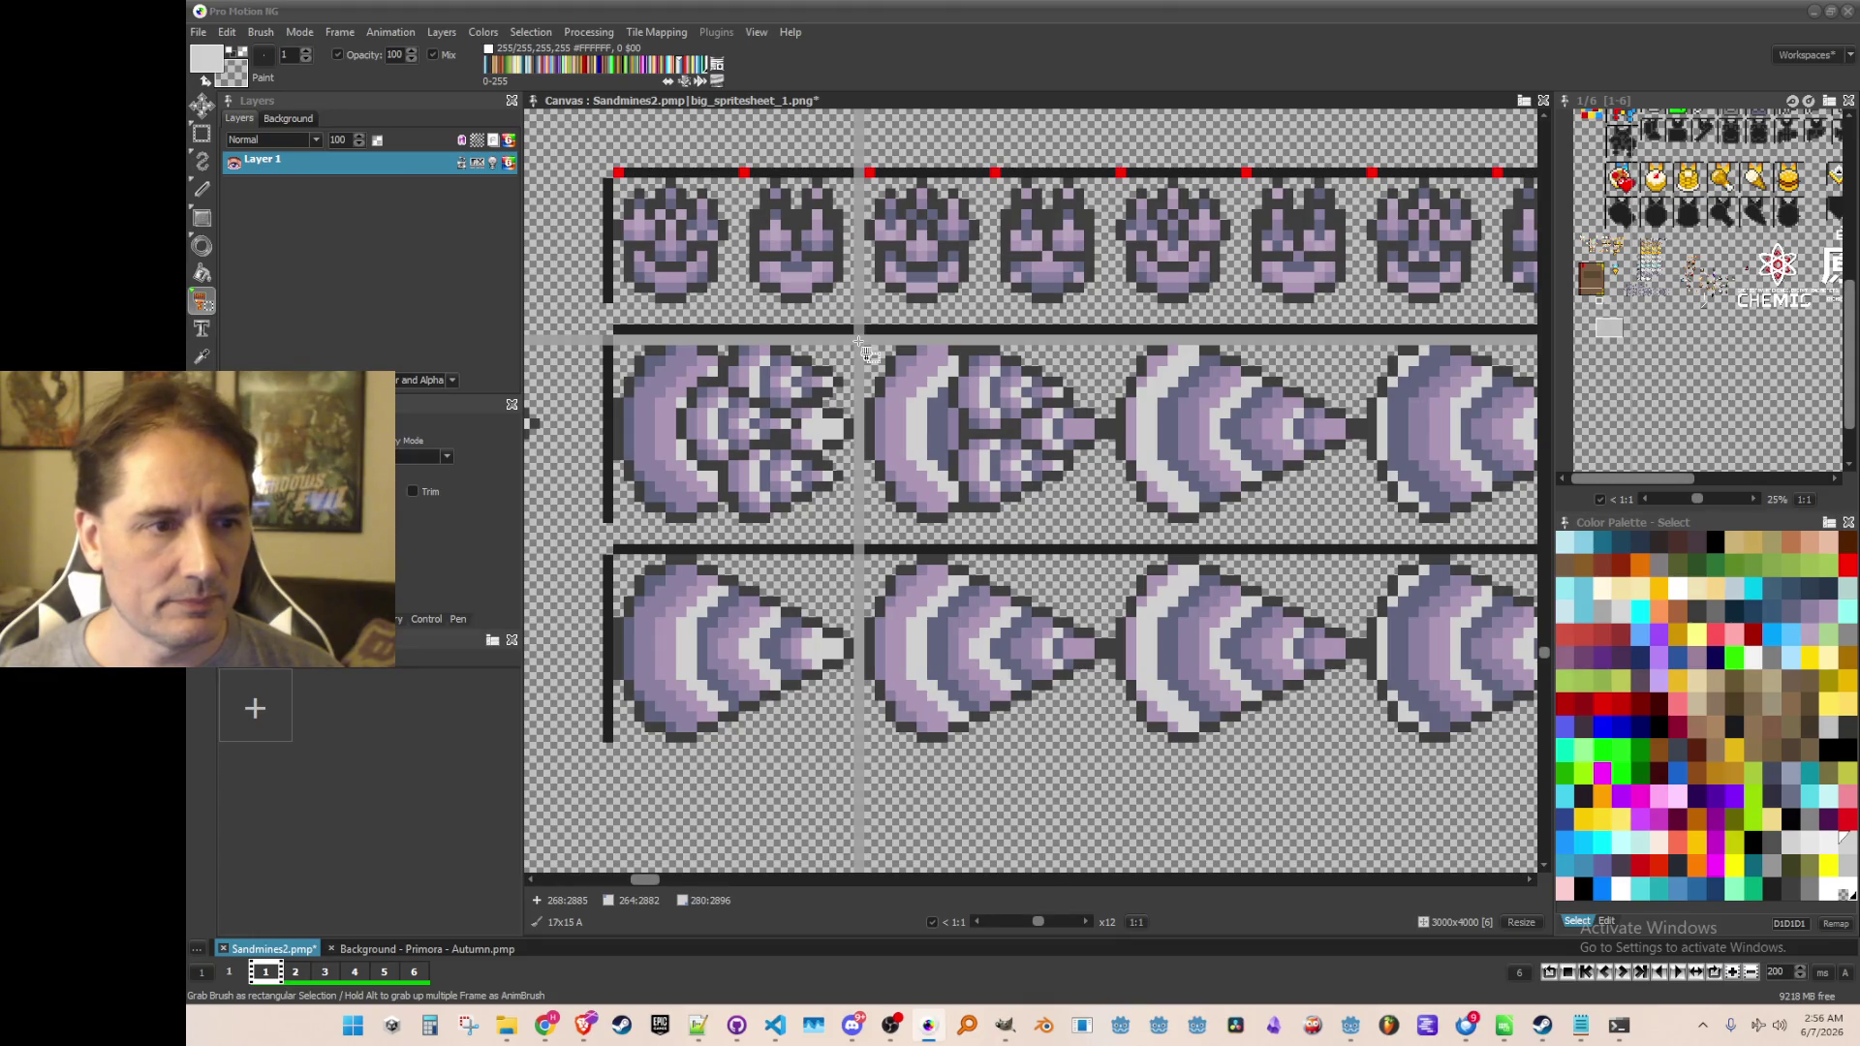
{"action": "left_click_drag", "start_coordinate": [860, 341], "coordinate": [1112, 520]}
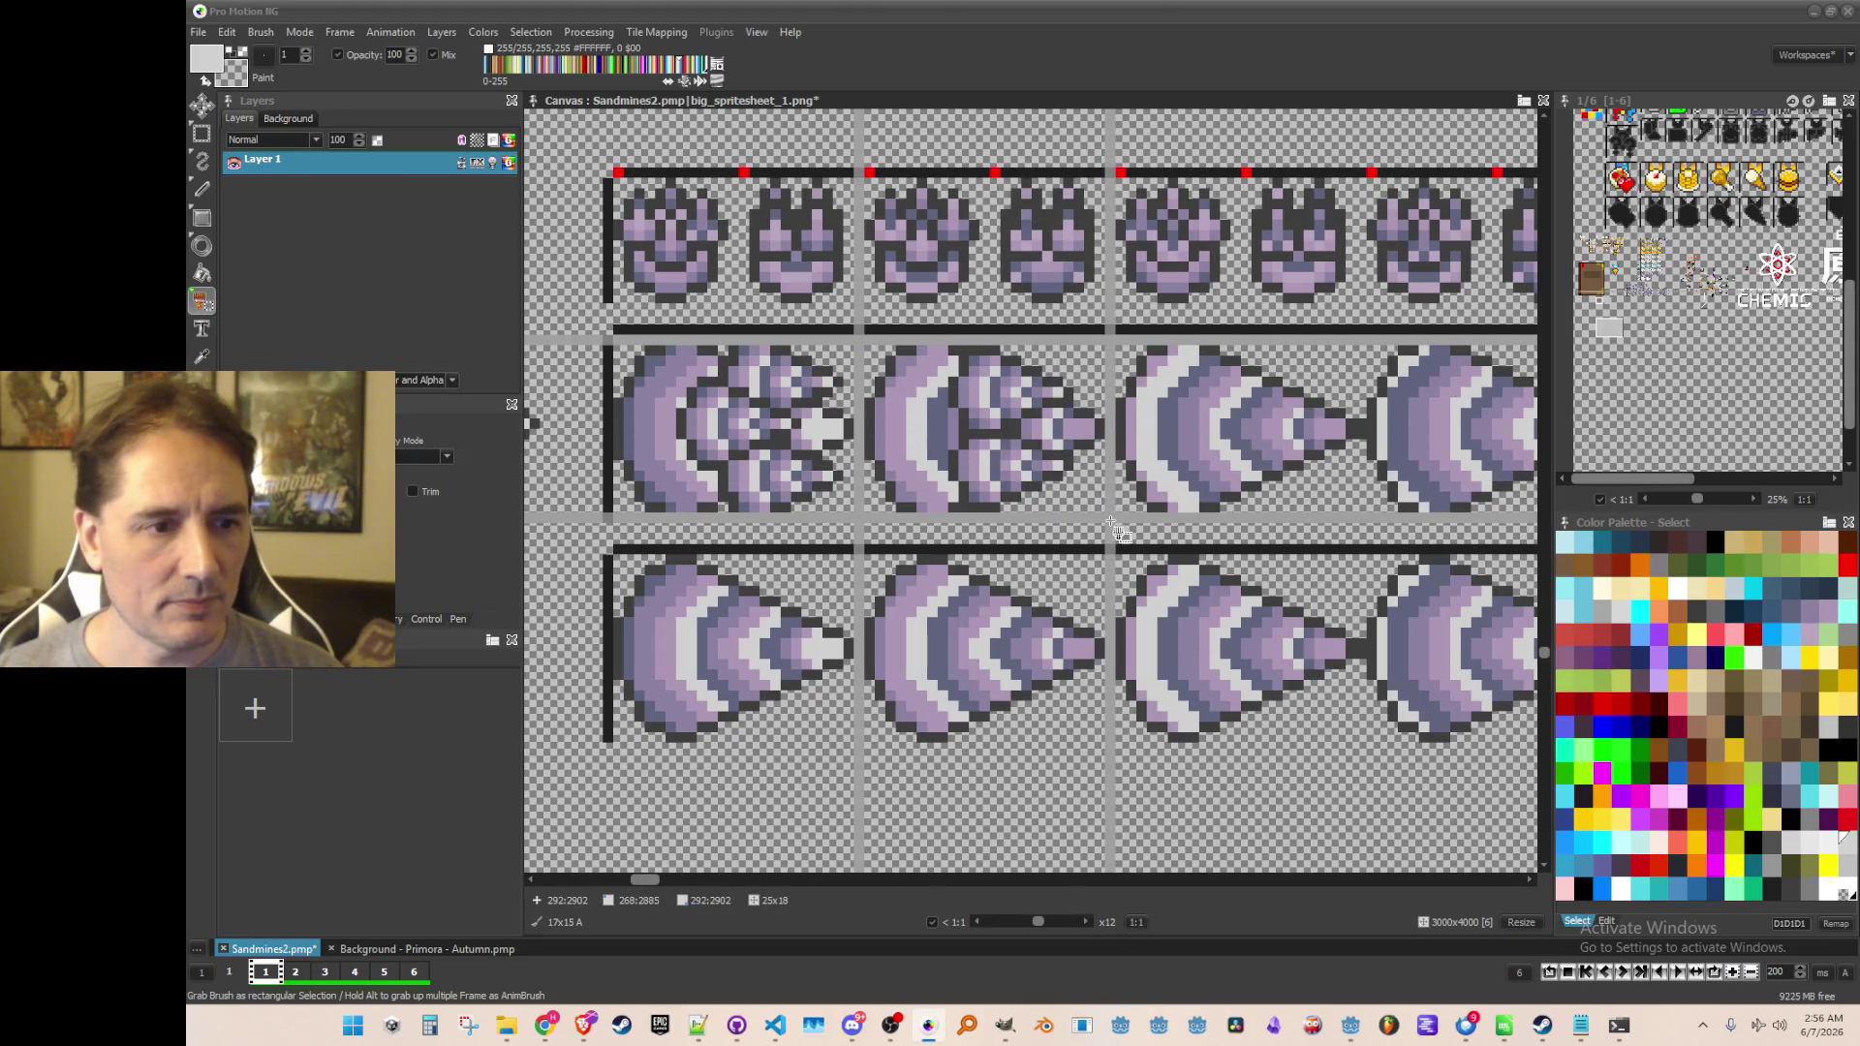
{"action": "scroll", "coordinate": [998, 455], "scroll_direction": "down", "scroll_amount": 2}
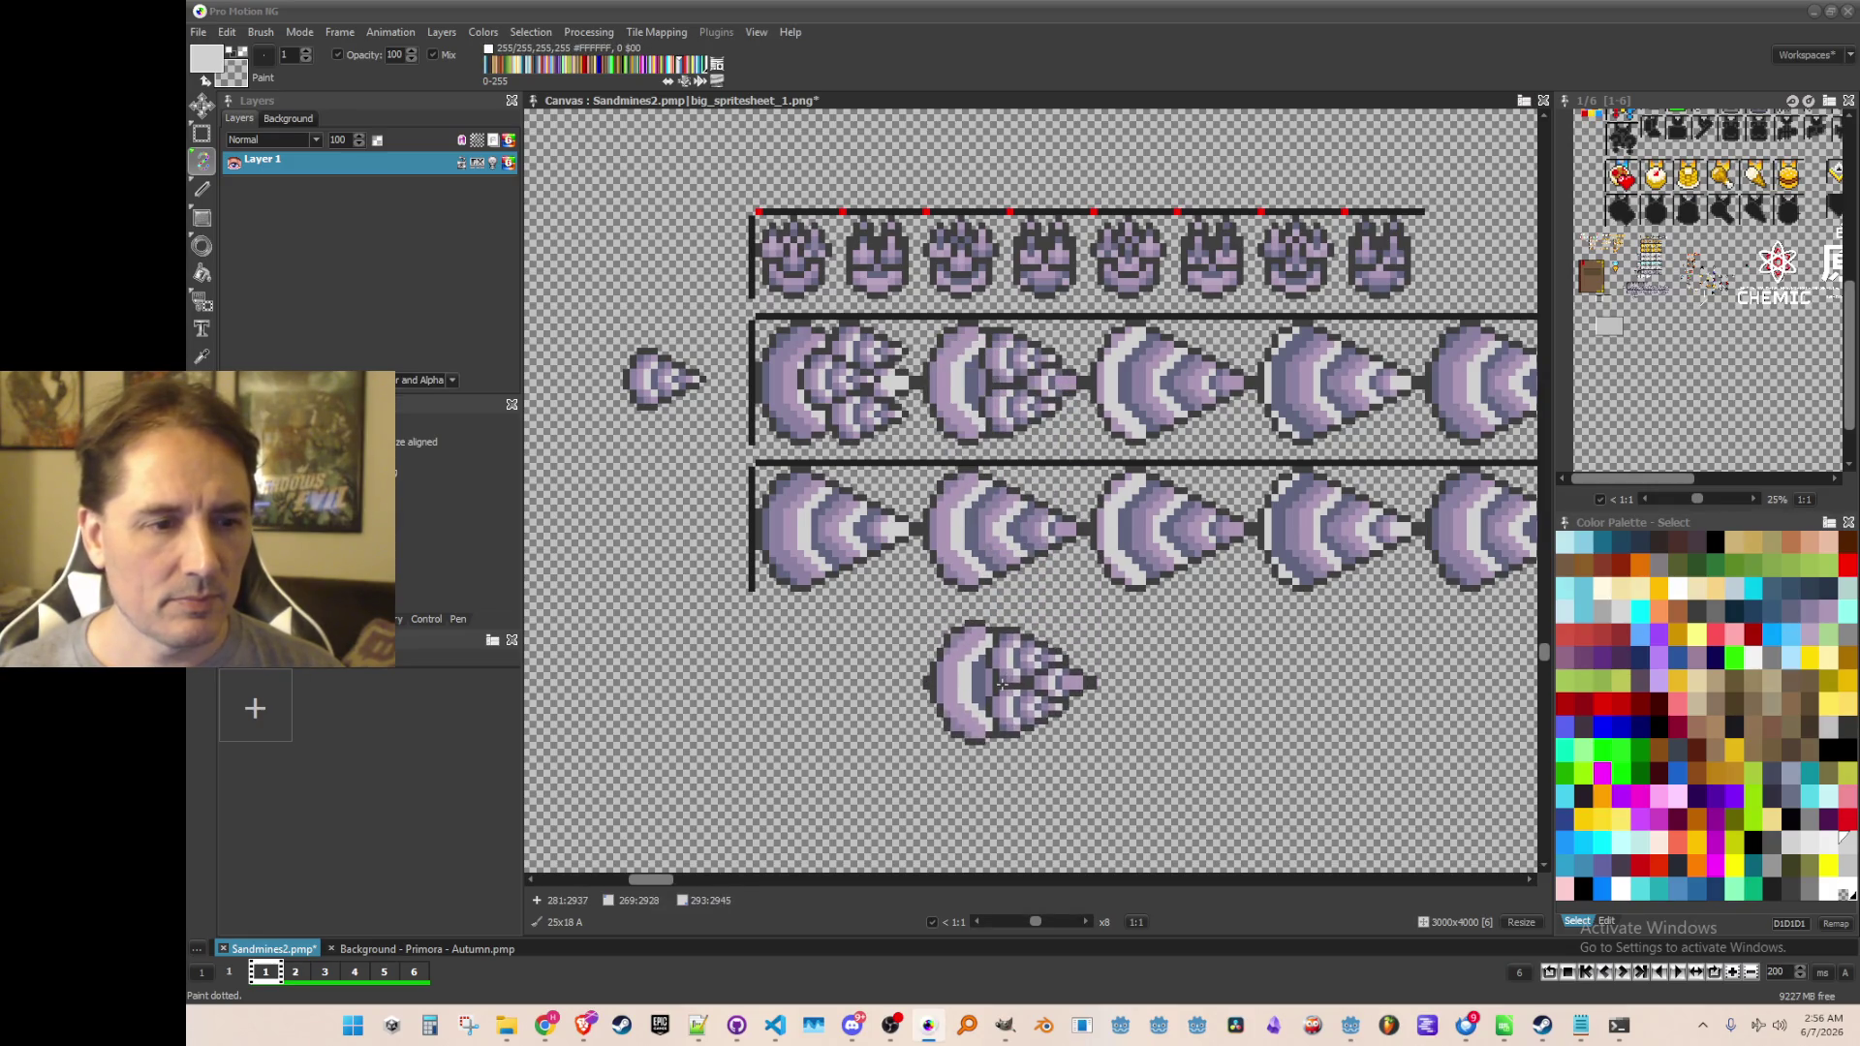
{"action": "left_click", "coordinate": [1000, 683]}
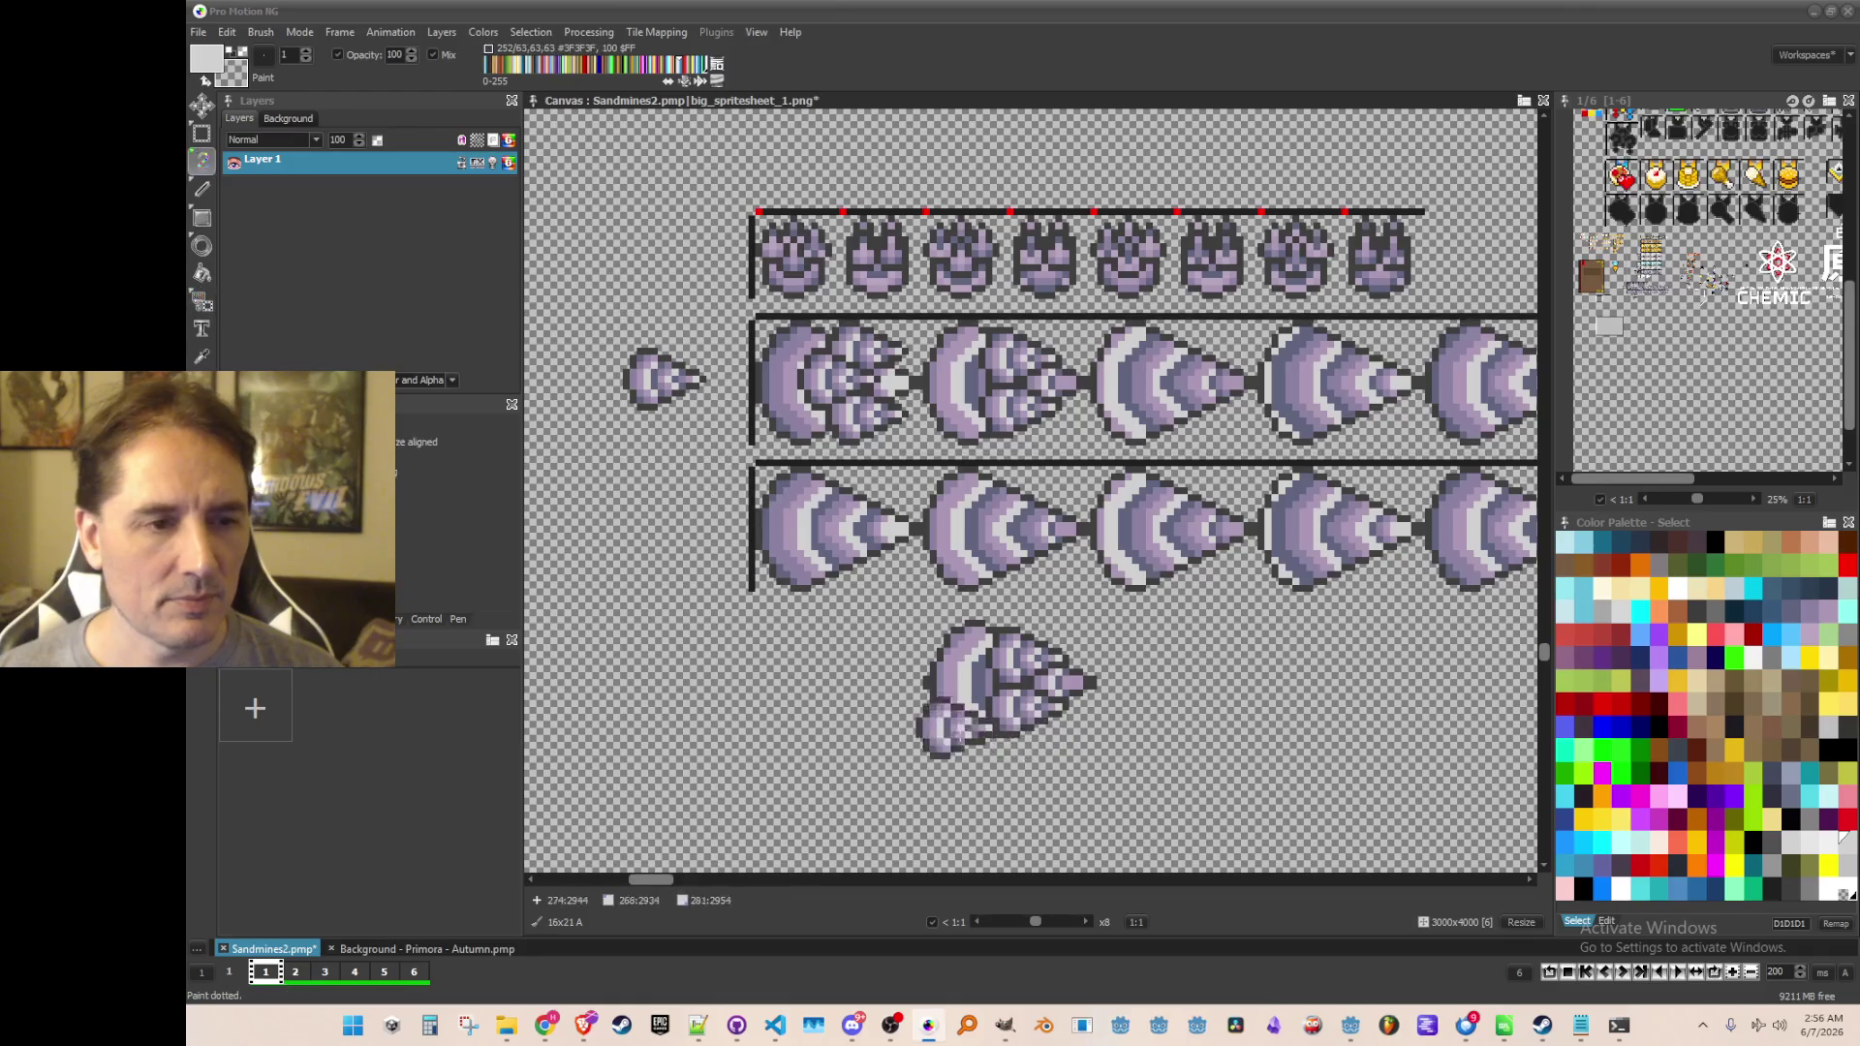
{"action": "scroll", "coordinate": [959, 728], "scroll_direction": "down", "scroll_amount": 1}
{"action": "scroll", "coordinate": [1090, 728], "scroll_direction": "up", "scroll_amount": 1}
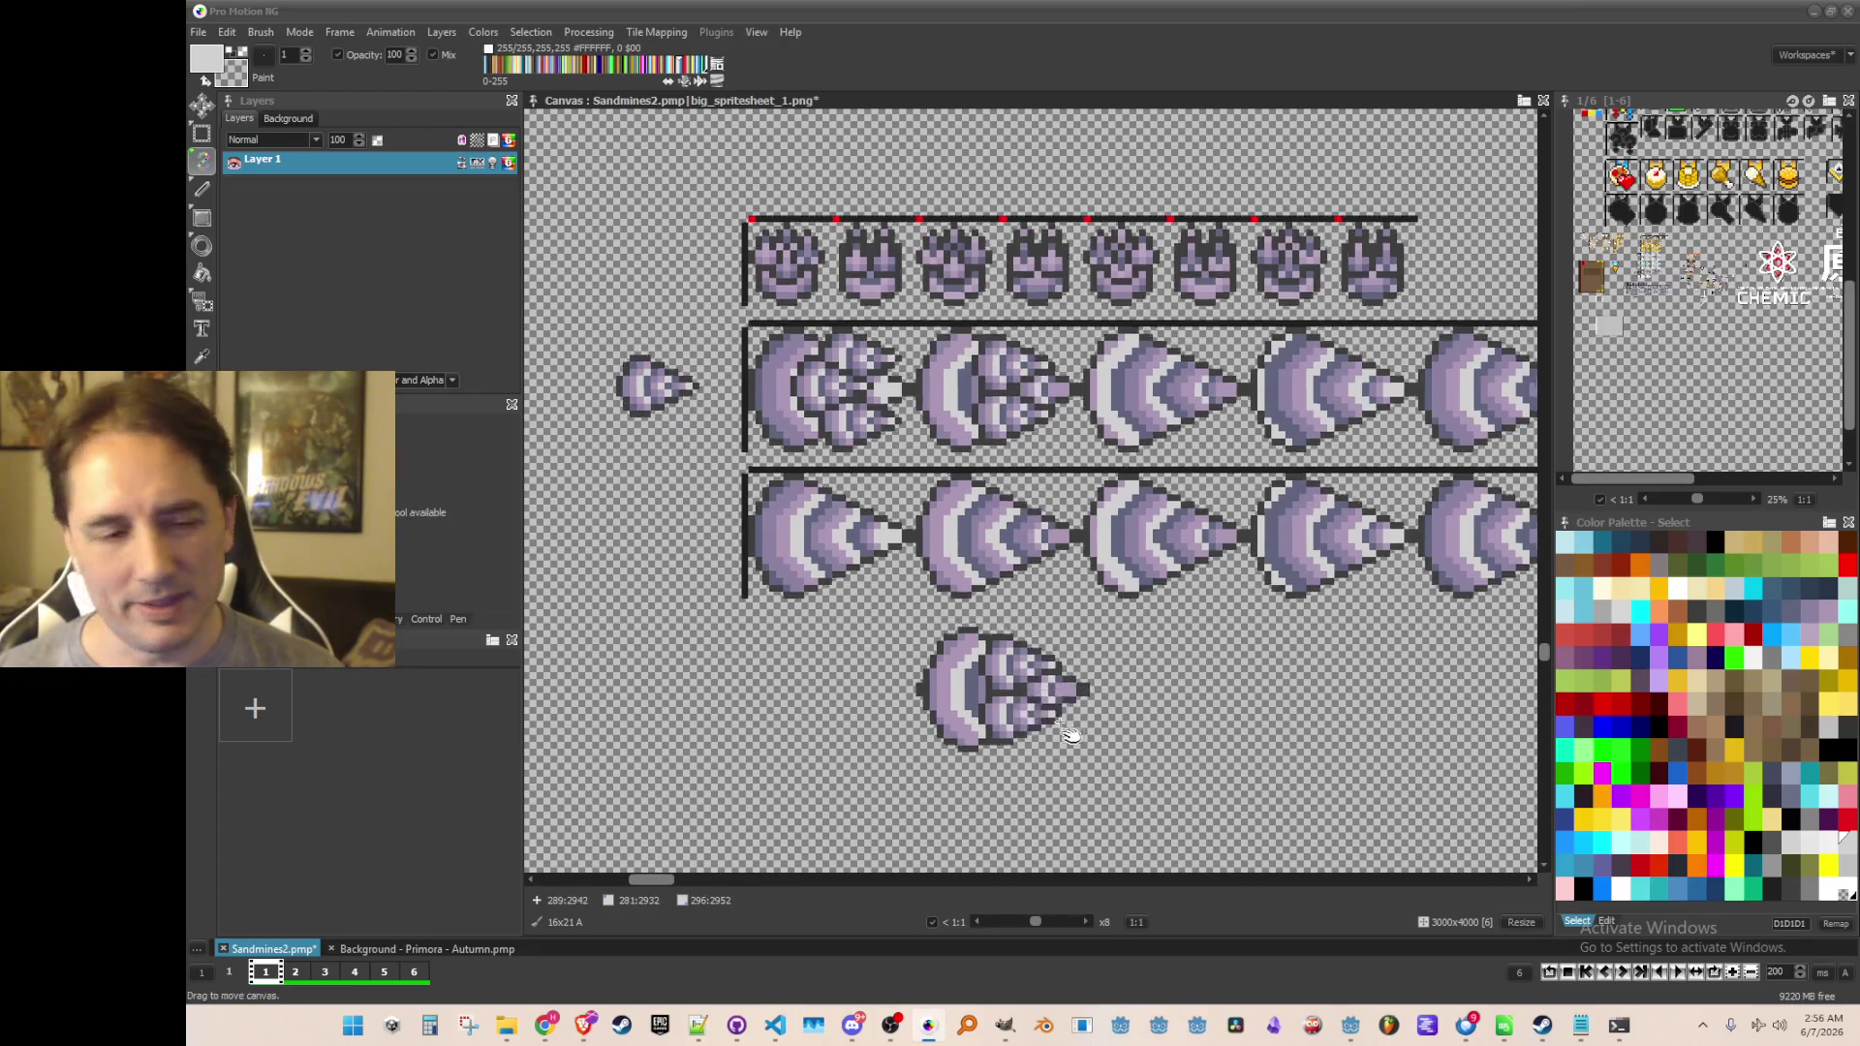
{"action": "scroll", "coordinate": [1066, 746], "scroll_direction": "down", "scroll_amount": 2}
{"action": "scroll", "coordinate": [983, 608], "scroll_direction": "up", "scroll_amount": 2}
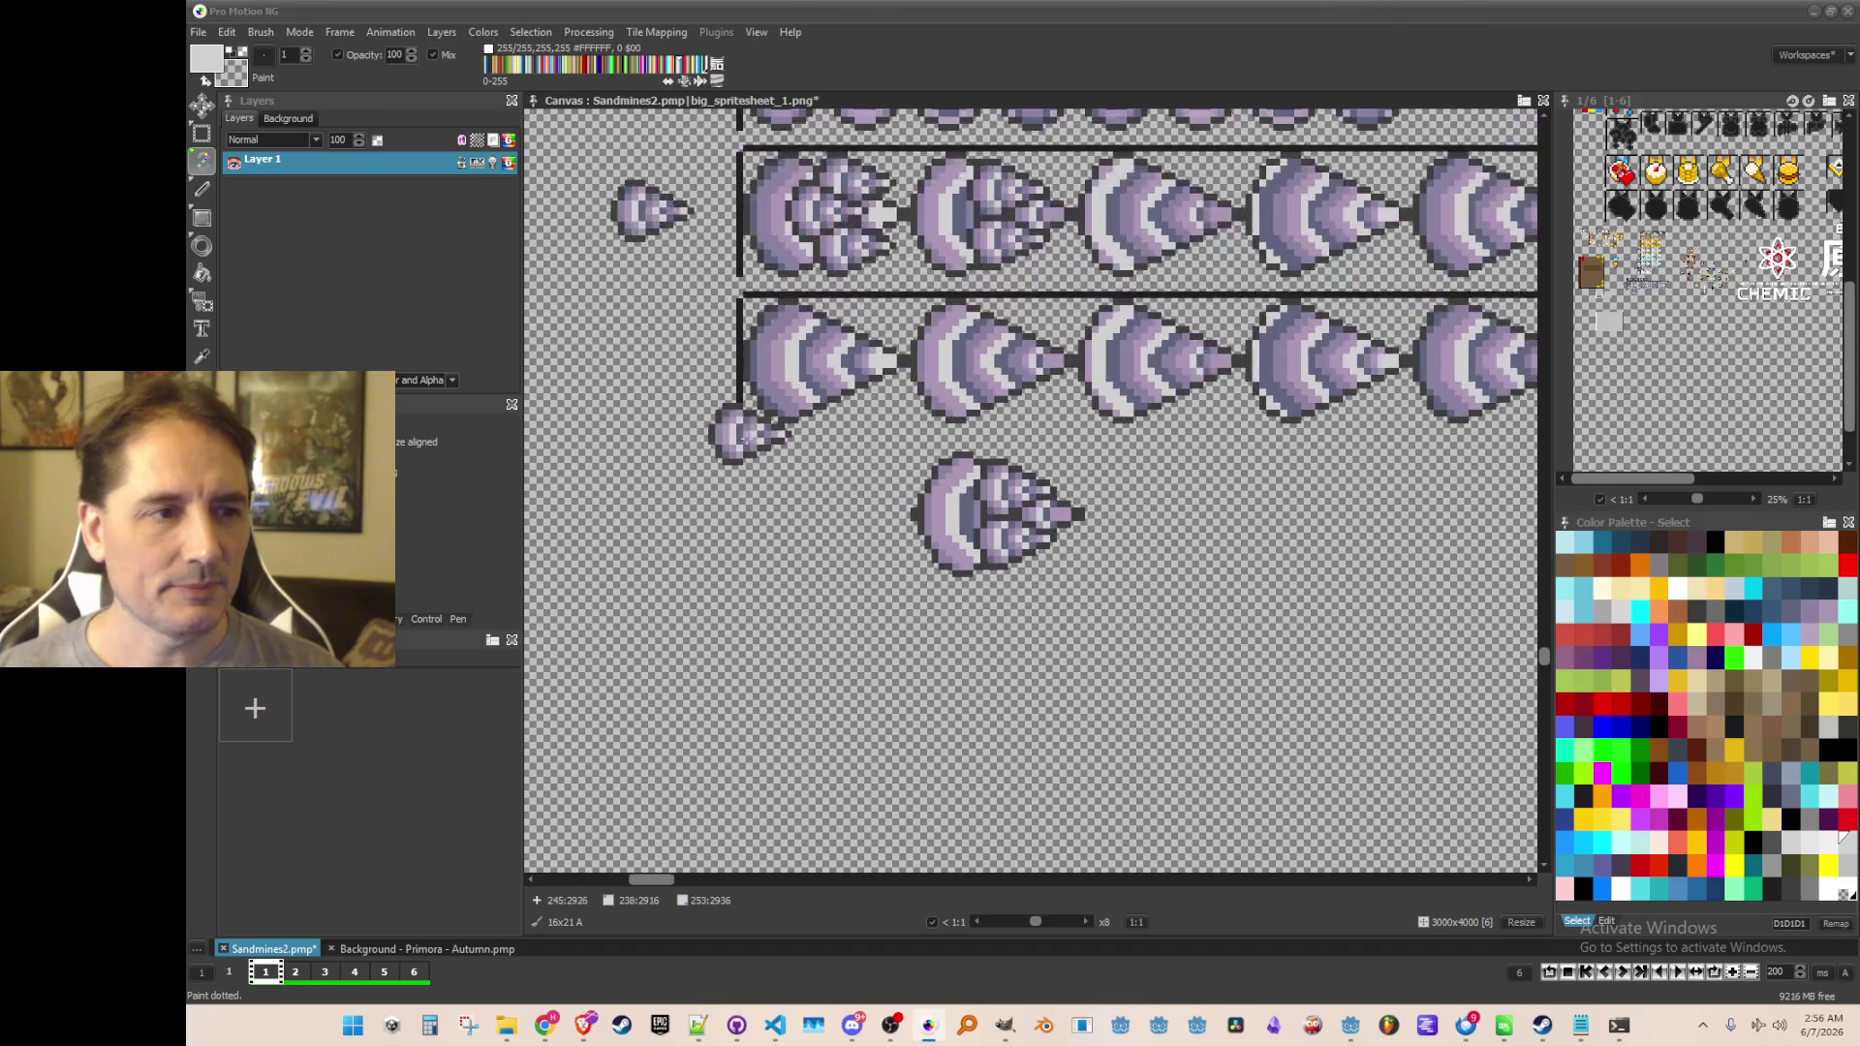
{"action": "scroll", "coordinate": [969, 581], "scroll_direction": "left", "scroll_amount": 3}
{"action": "scroll", "coordinate": [952, 543], "scroll_direction": "up", "scroll_amount": 1}
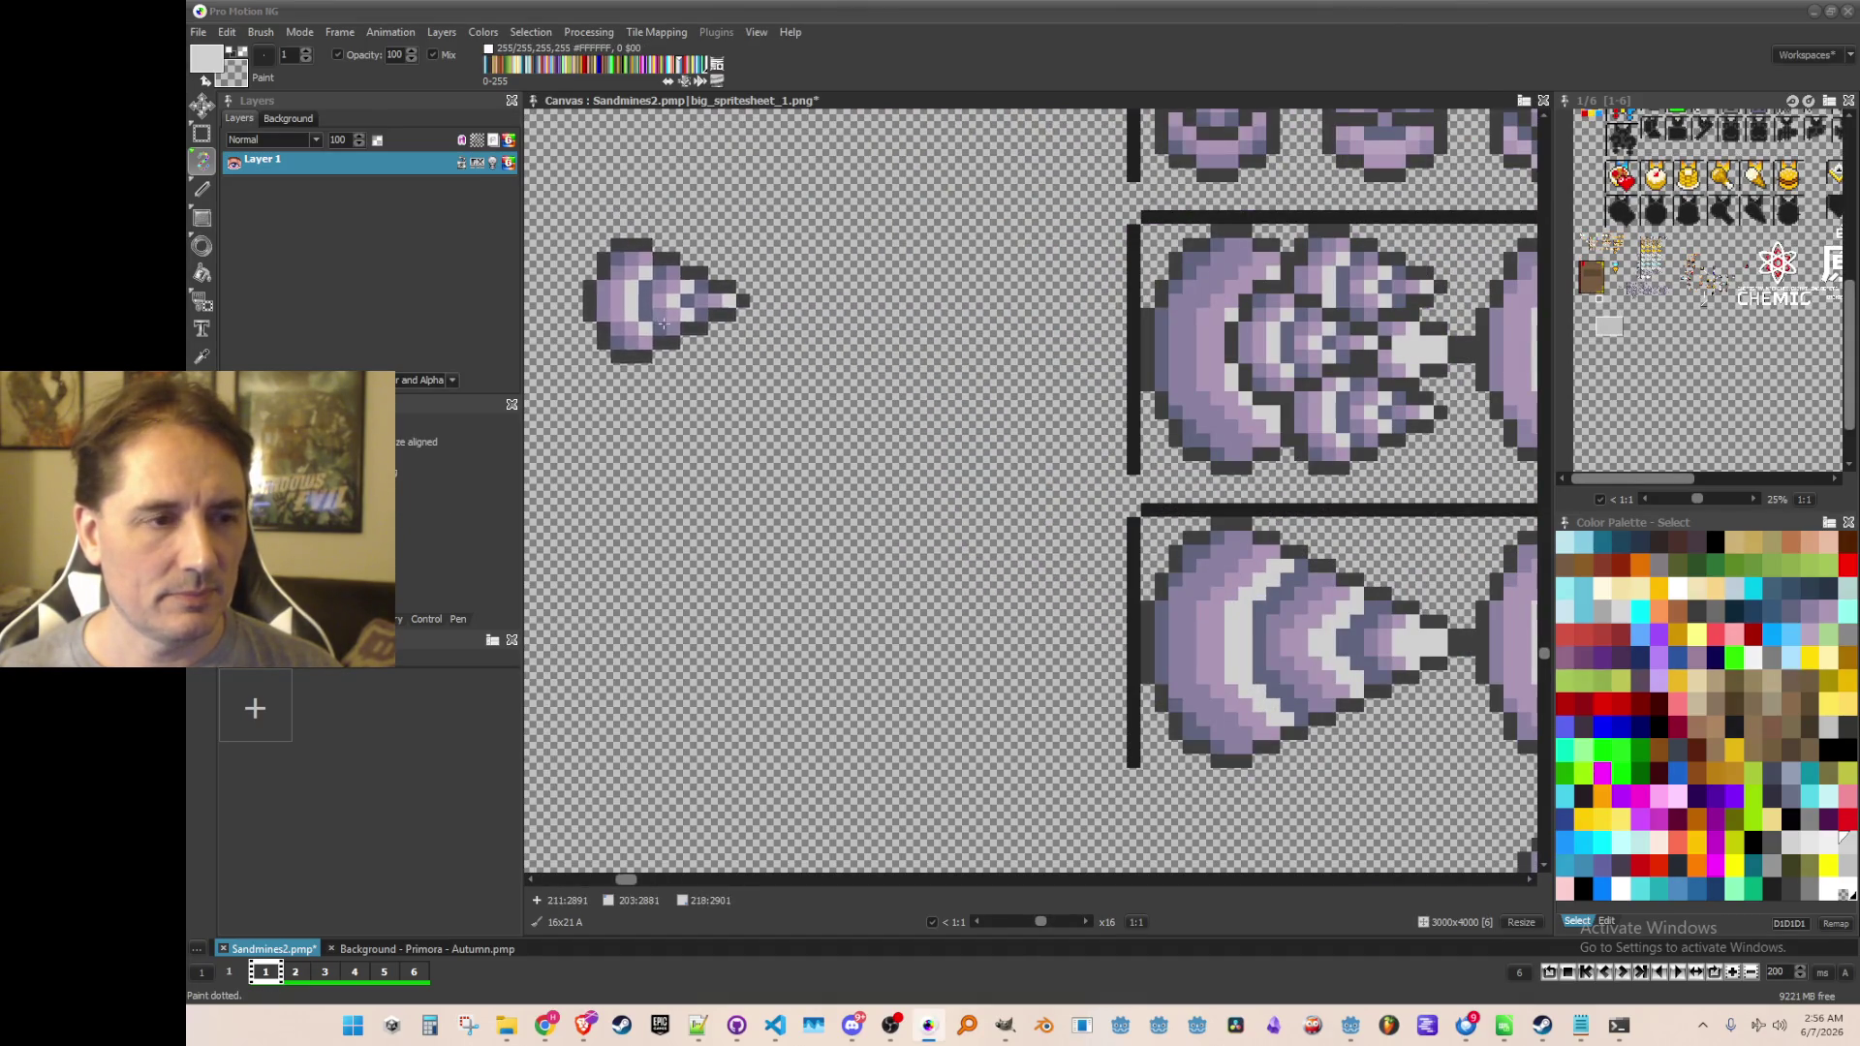
Stamp four small drill copies in a vertical column and erase a stray extra copy
{"action": "scroll", "coordinate": [764, 382], "scroll_direction": "left", "scroll_amount": 2}
{"action": "left_click", "coordinate": [710, 377]}
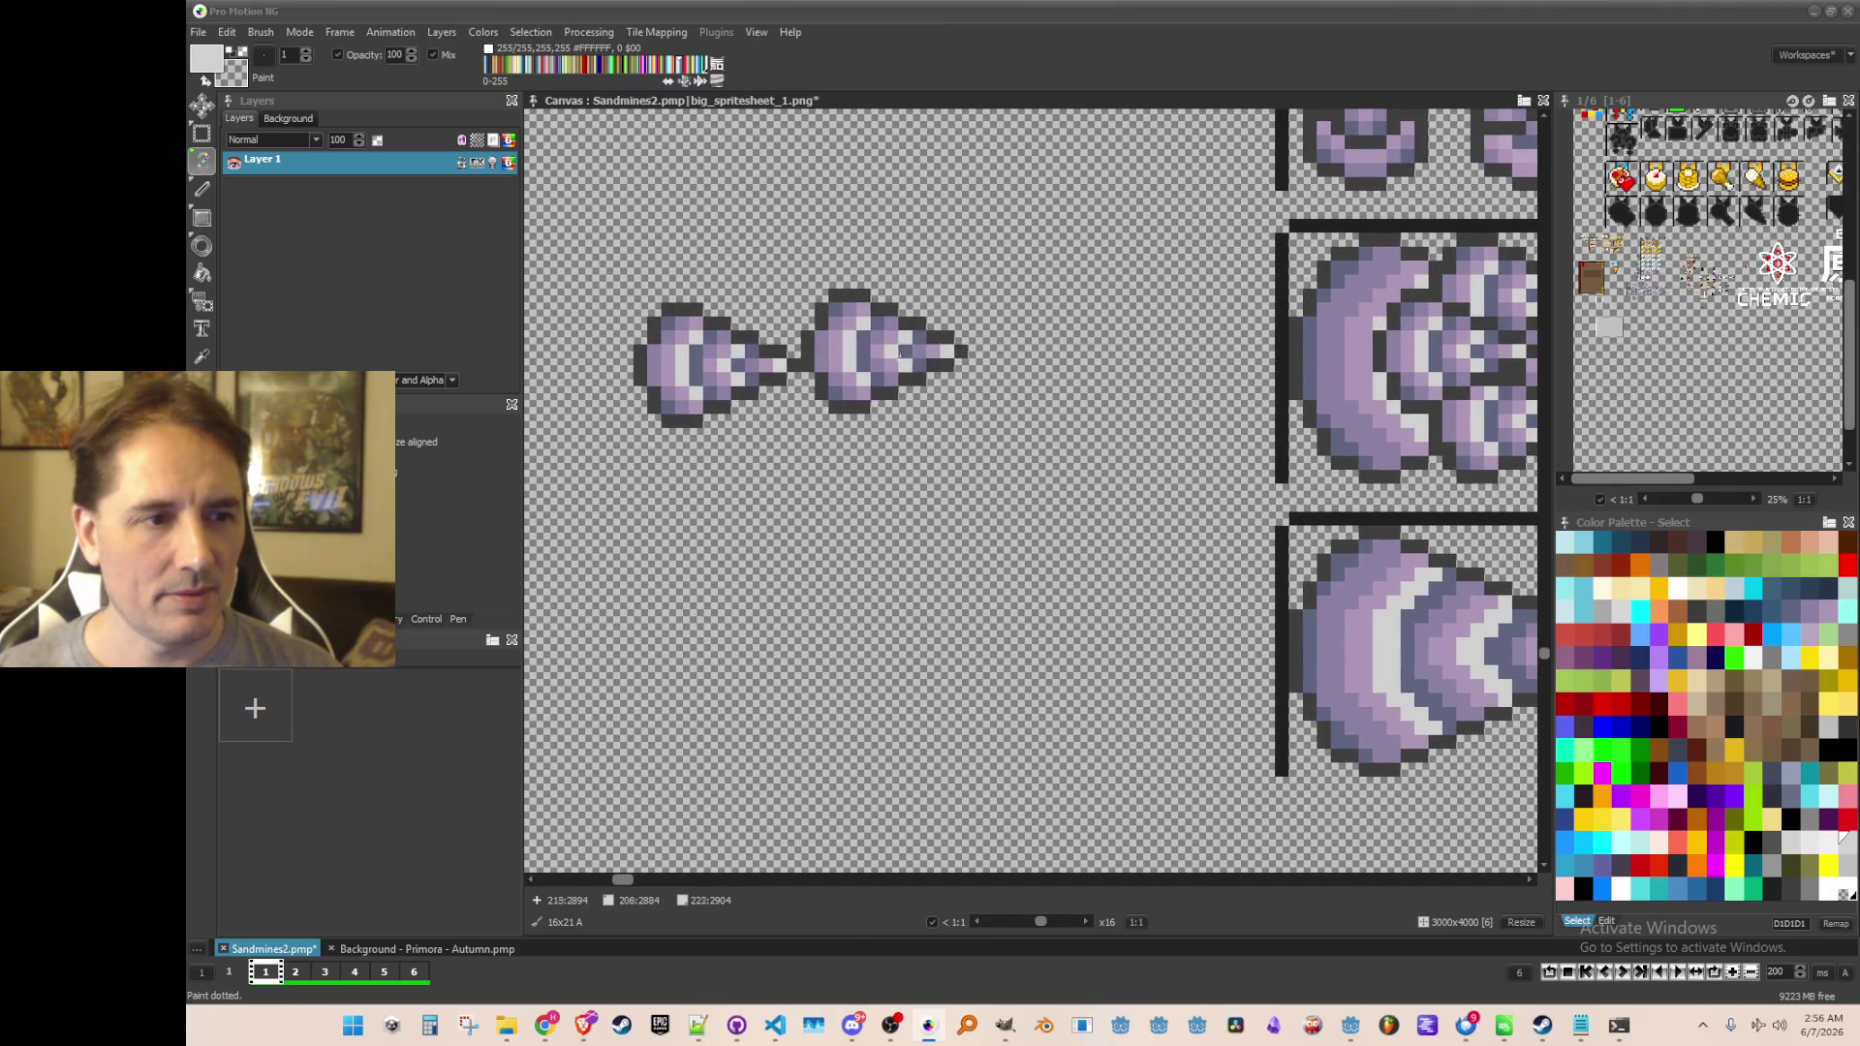
{"action": "left_click", "coordinate": [889, 378]}
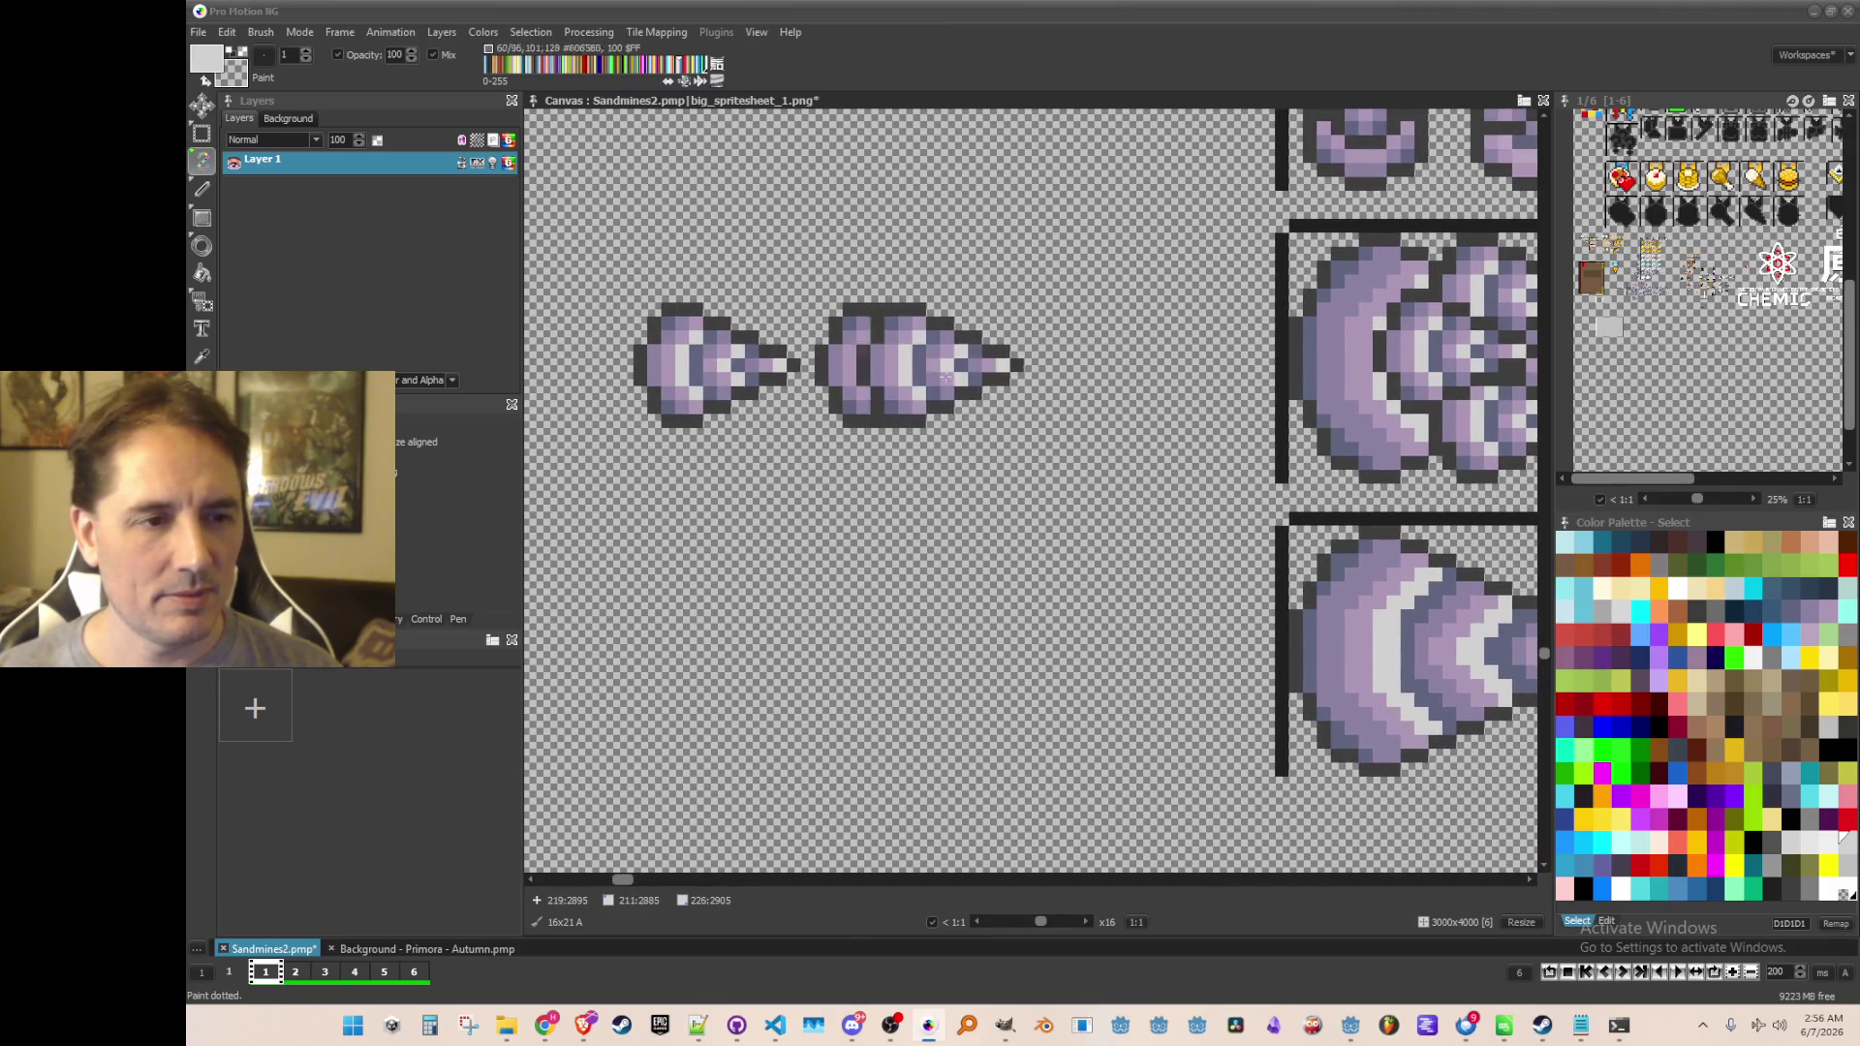
{"action": "left_click_drag", "start_coordinate": [1083, 377], "coordinate": [892, 377]}
{"action": "left_click", "coordinate": [720, 516]}
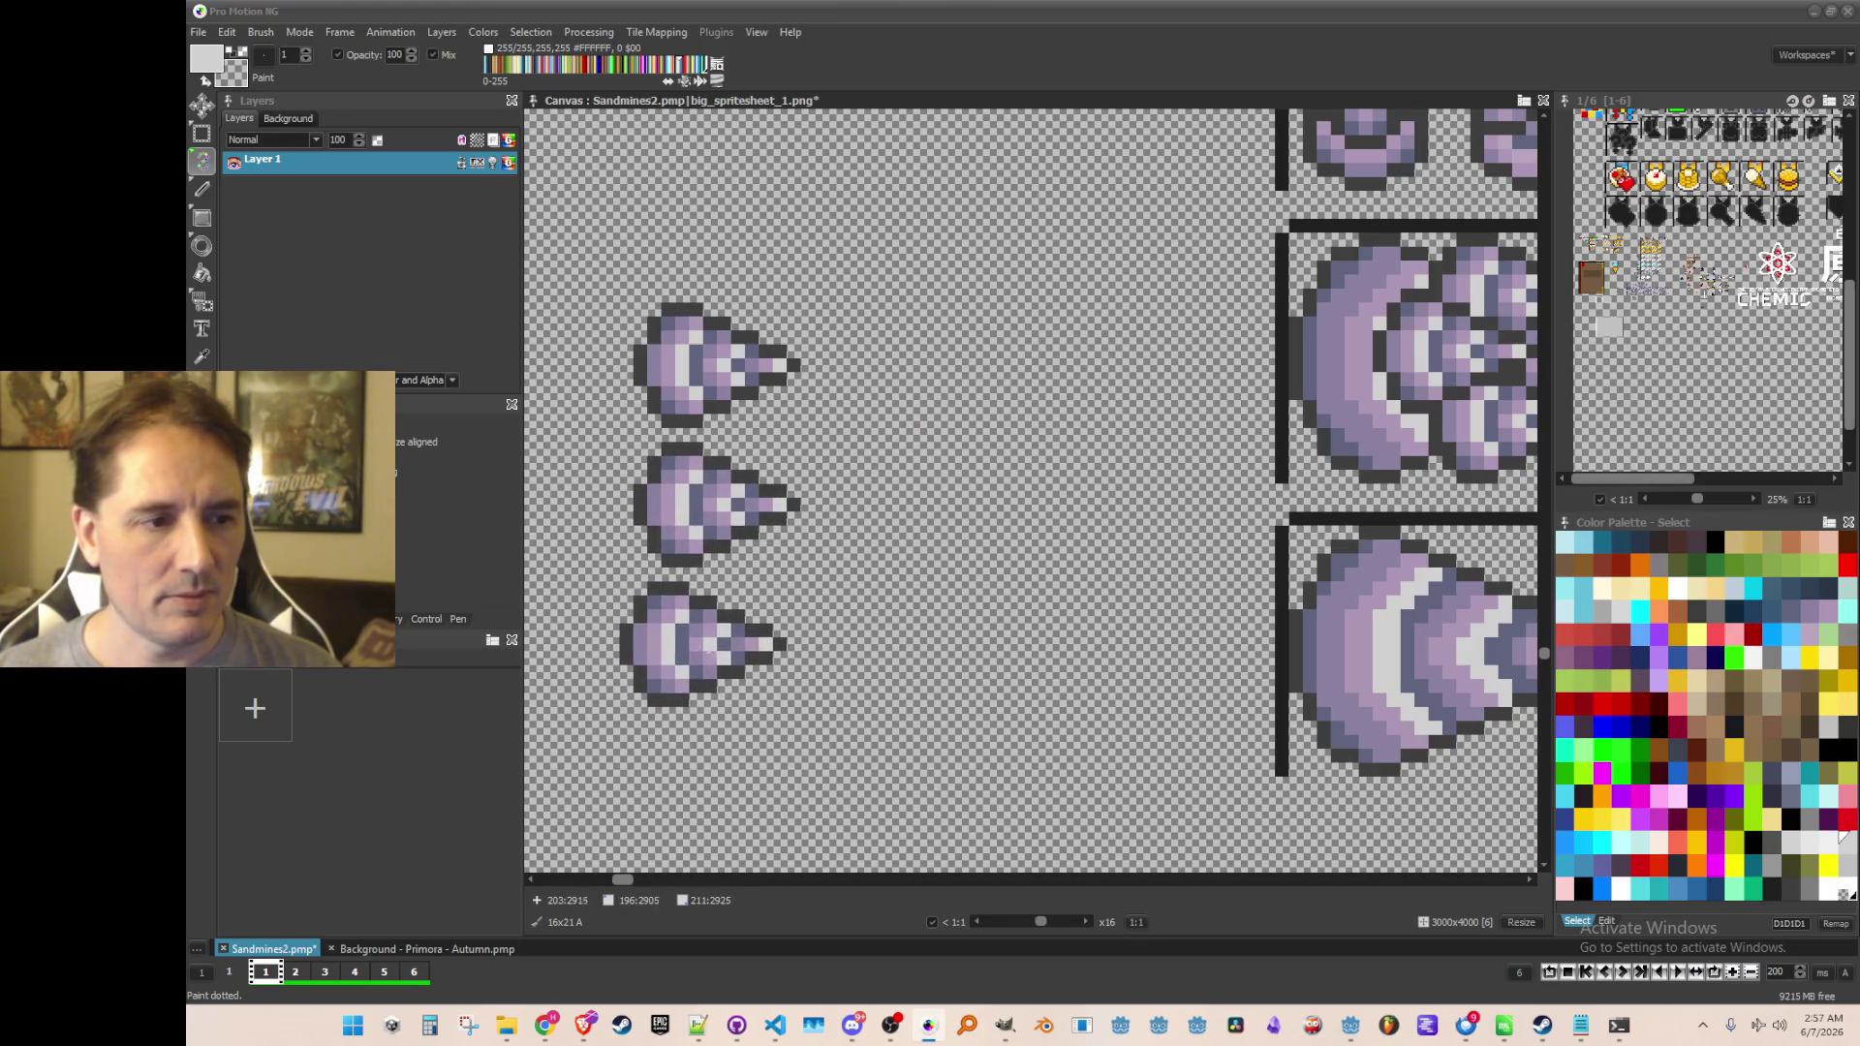
{"action": "left_click", "coordinate": [716, 655]}
Move the four-drill column beside the face and drill rows, then save the project
{"action": "scroll", "coordinate": [806, 620], "scroll_direction": "down", "scroll_amount": 1}
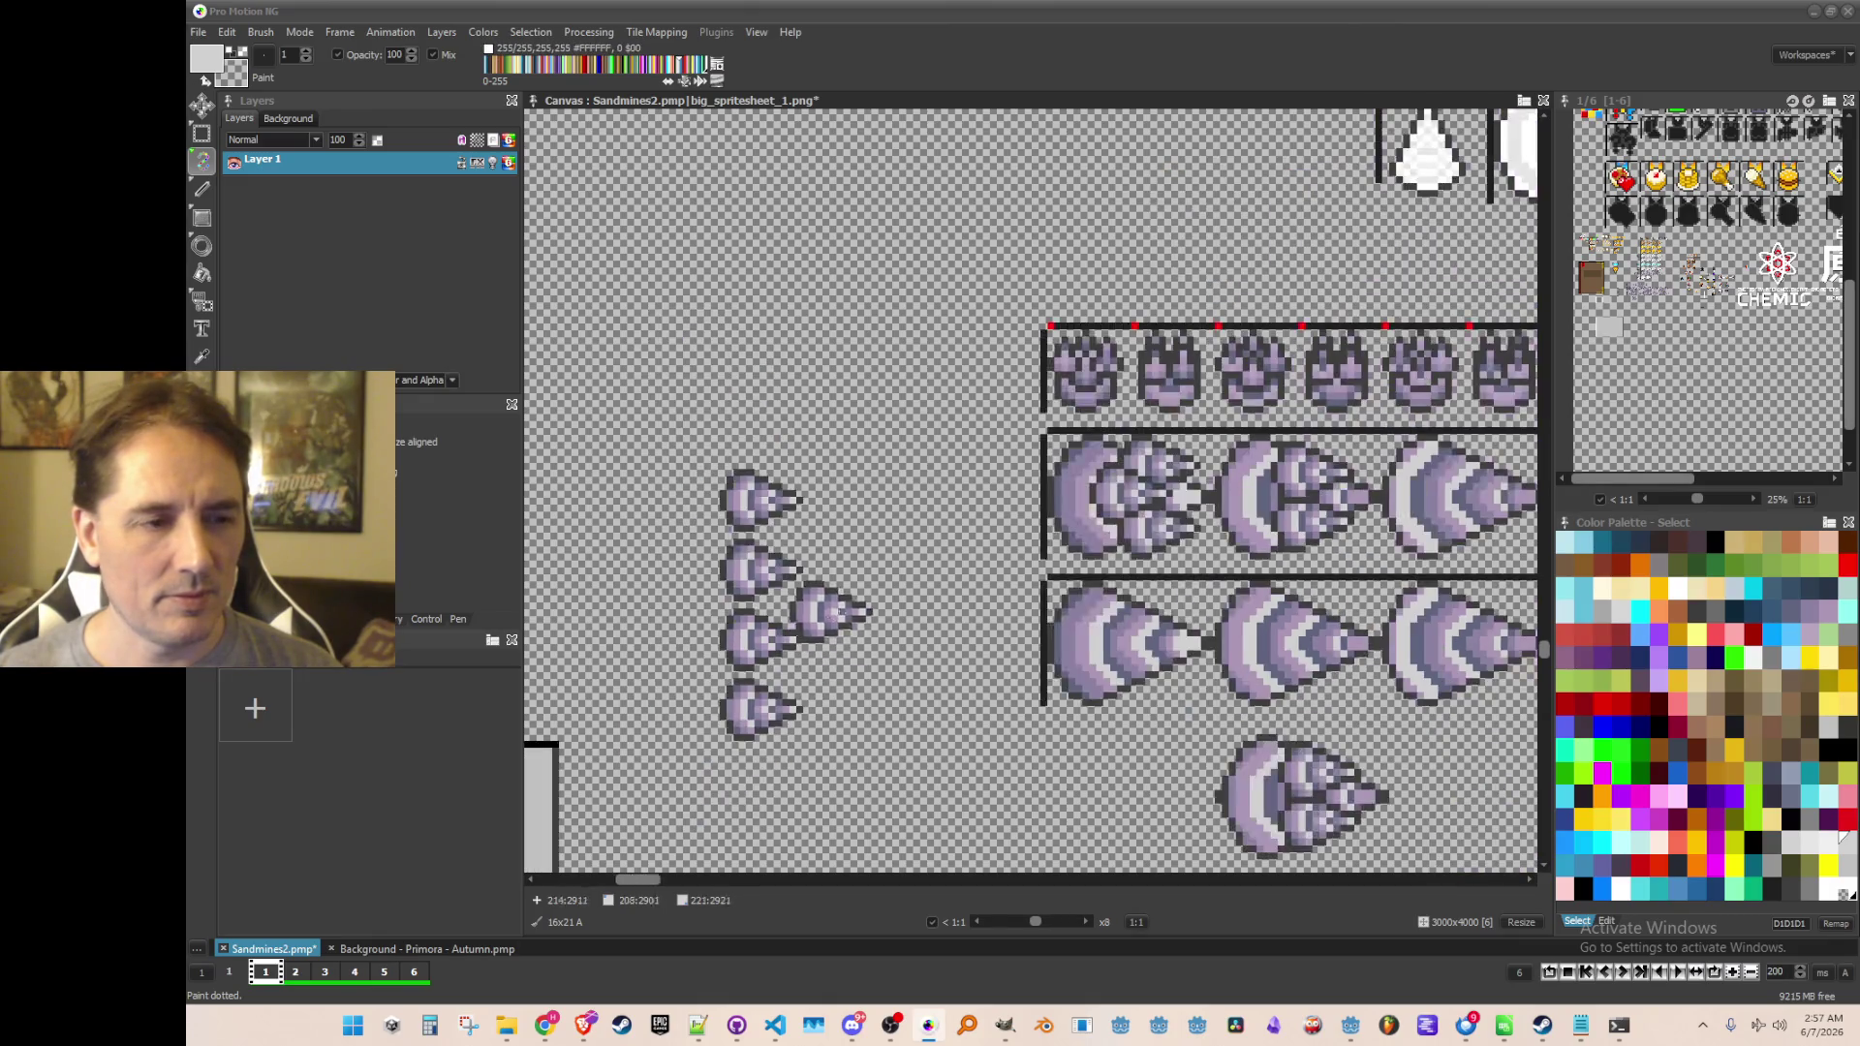
{"action": "left_click_drag", "start_coordinate": [697, 455], "coordinate": [823, 746]}
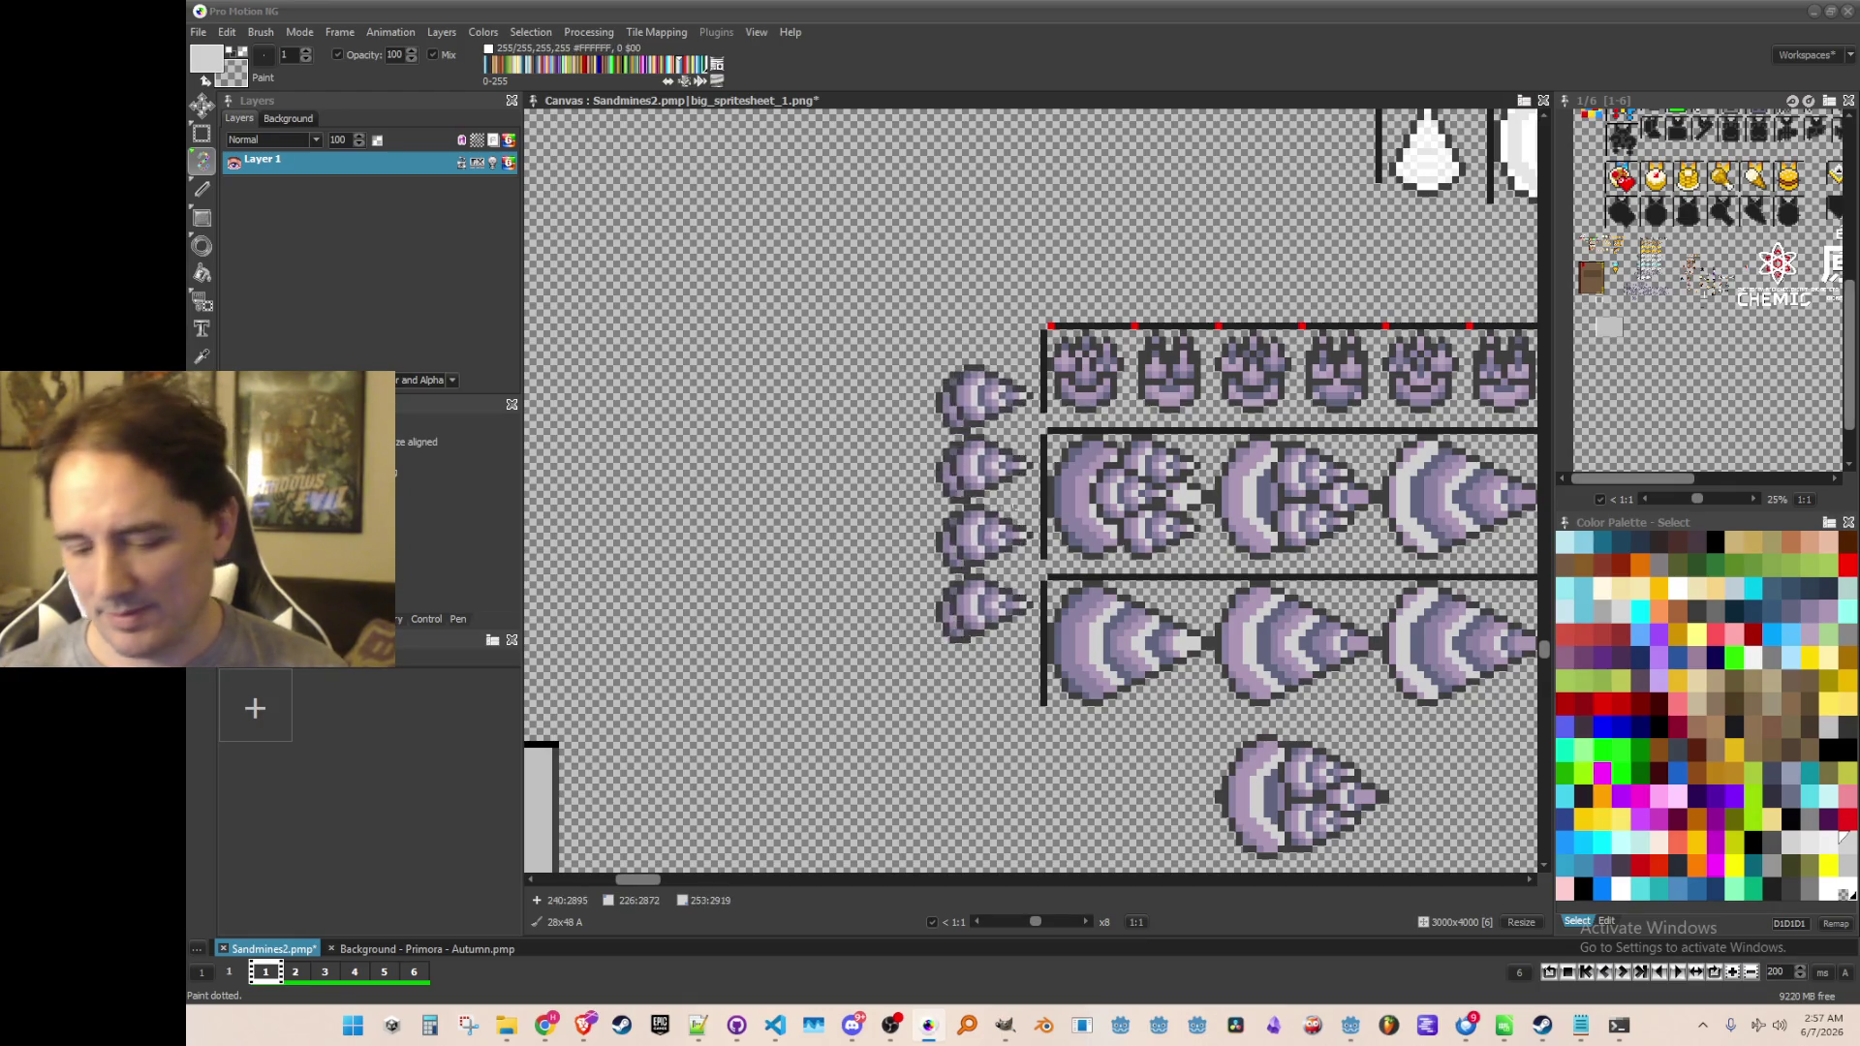
{"action": "scroll", "coordinate": [1029, 531], "scroll_direction": "down", "scroll_amount": 1}
{"action": "left_click_drag", "start_coordinate": [1090, 532], "coordinate": [1008, 528]}
{"action": "key", "text": "ctrl+s"}
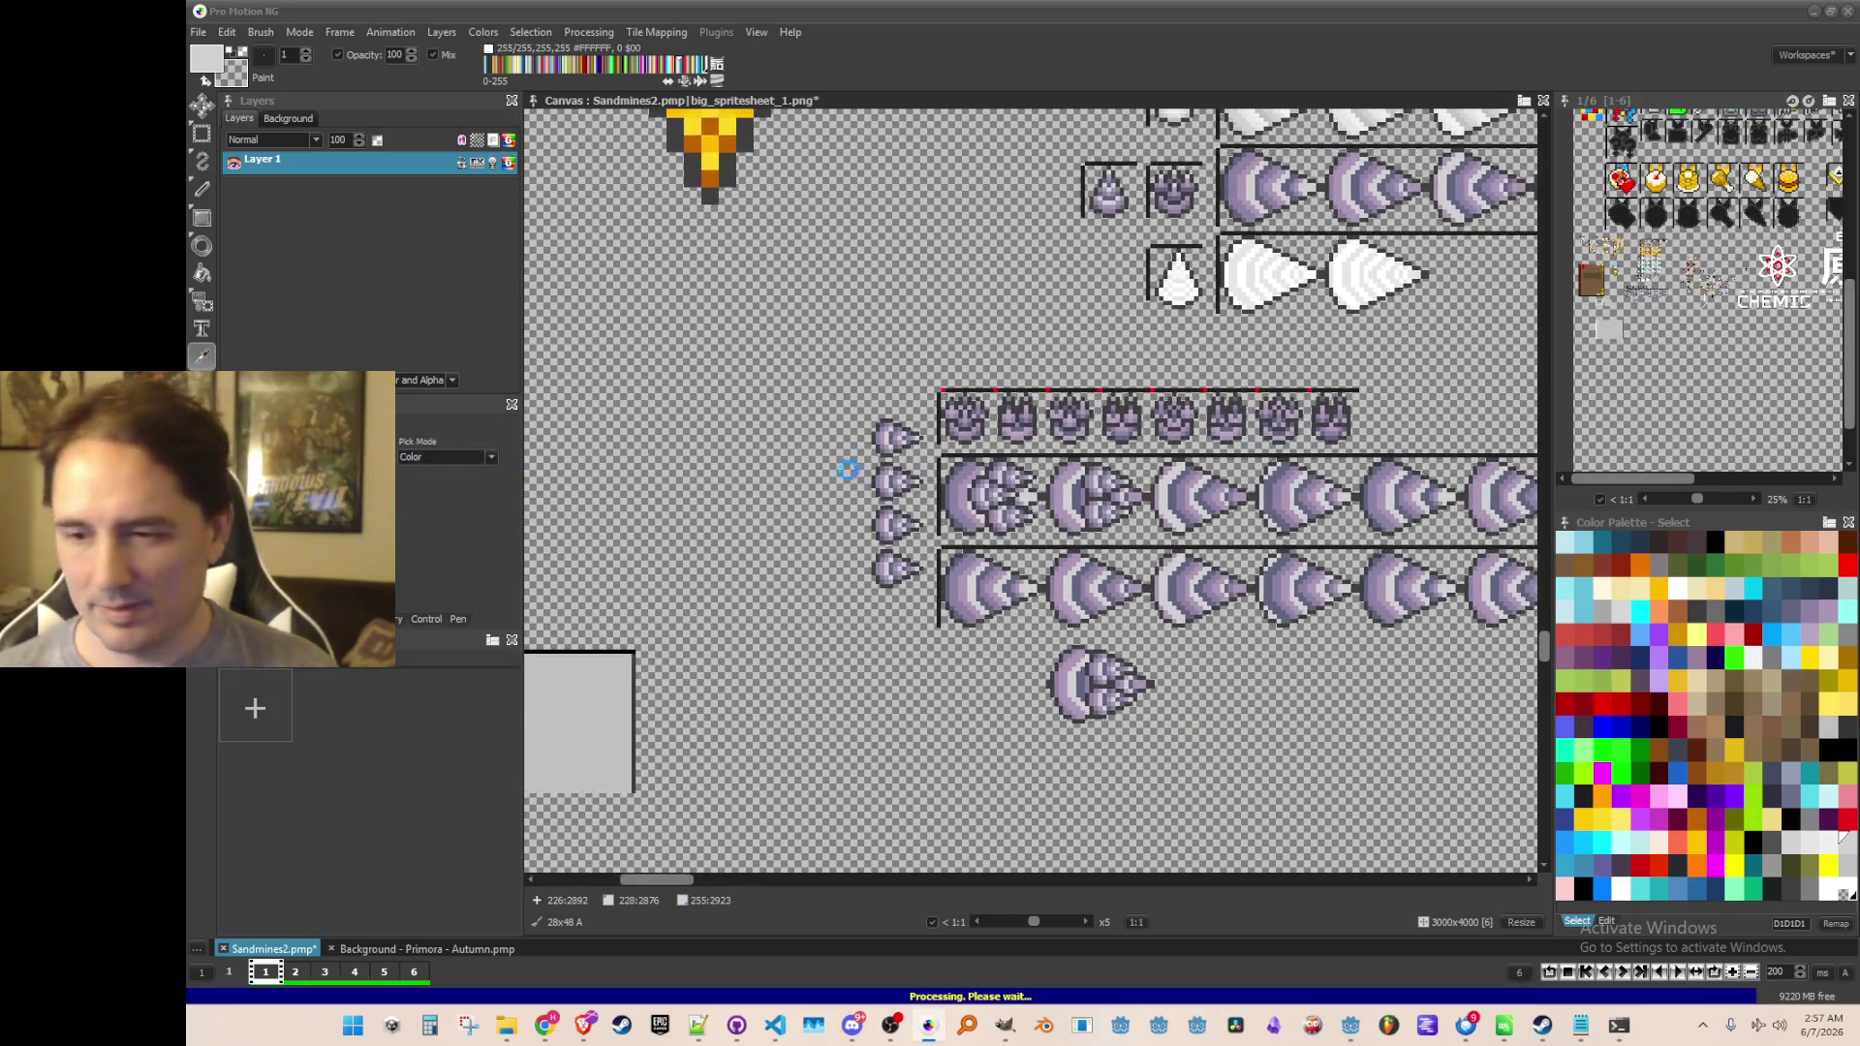
Grab one small drill as a brush and stamp a fifth copy left of the four-drill column
{"action": "scroll", "coordinate": [872, 482], "scroll_direction": "up", "scroll_amount": 3}
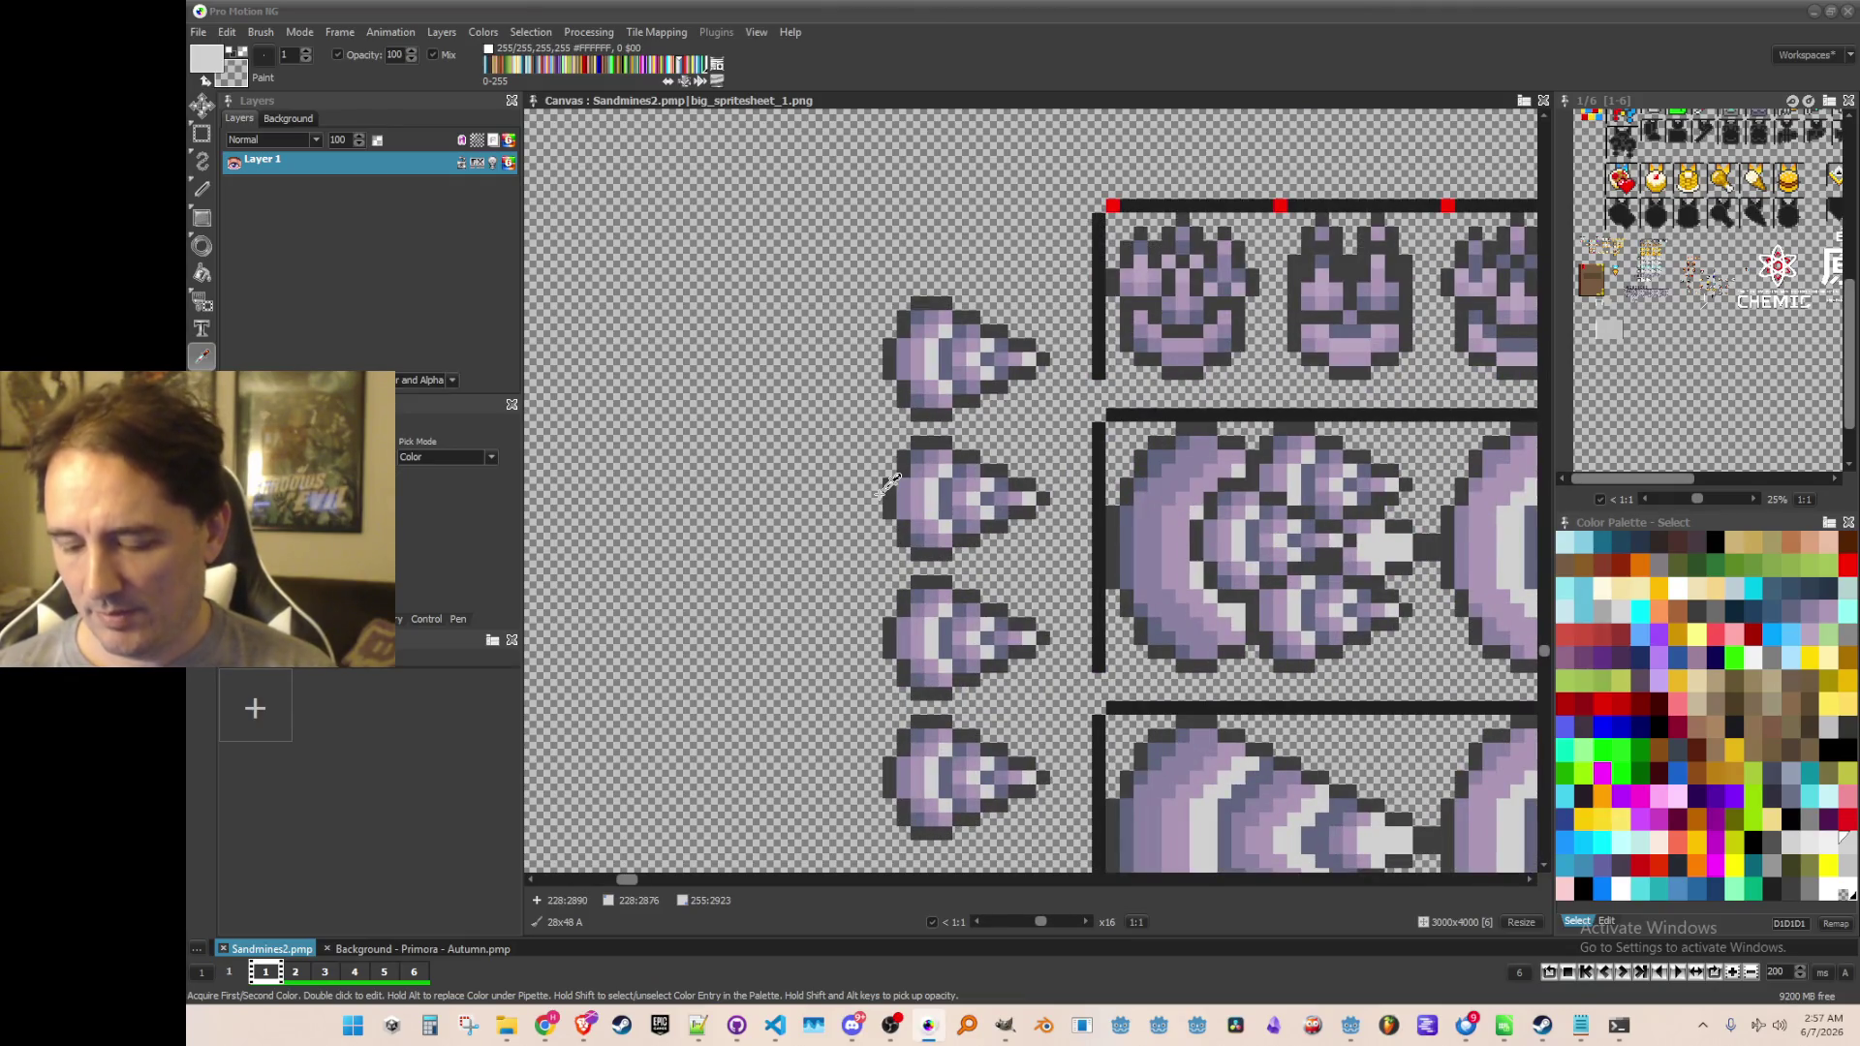
{"action": "scroll", "coordinate": [918, 521], "scroll_direction": "up", "scroll_amount": 1}
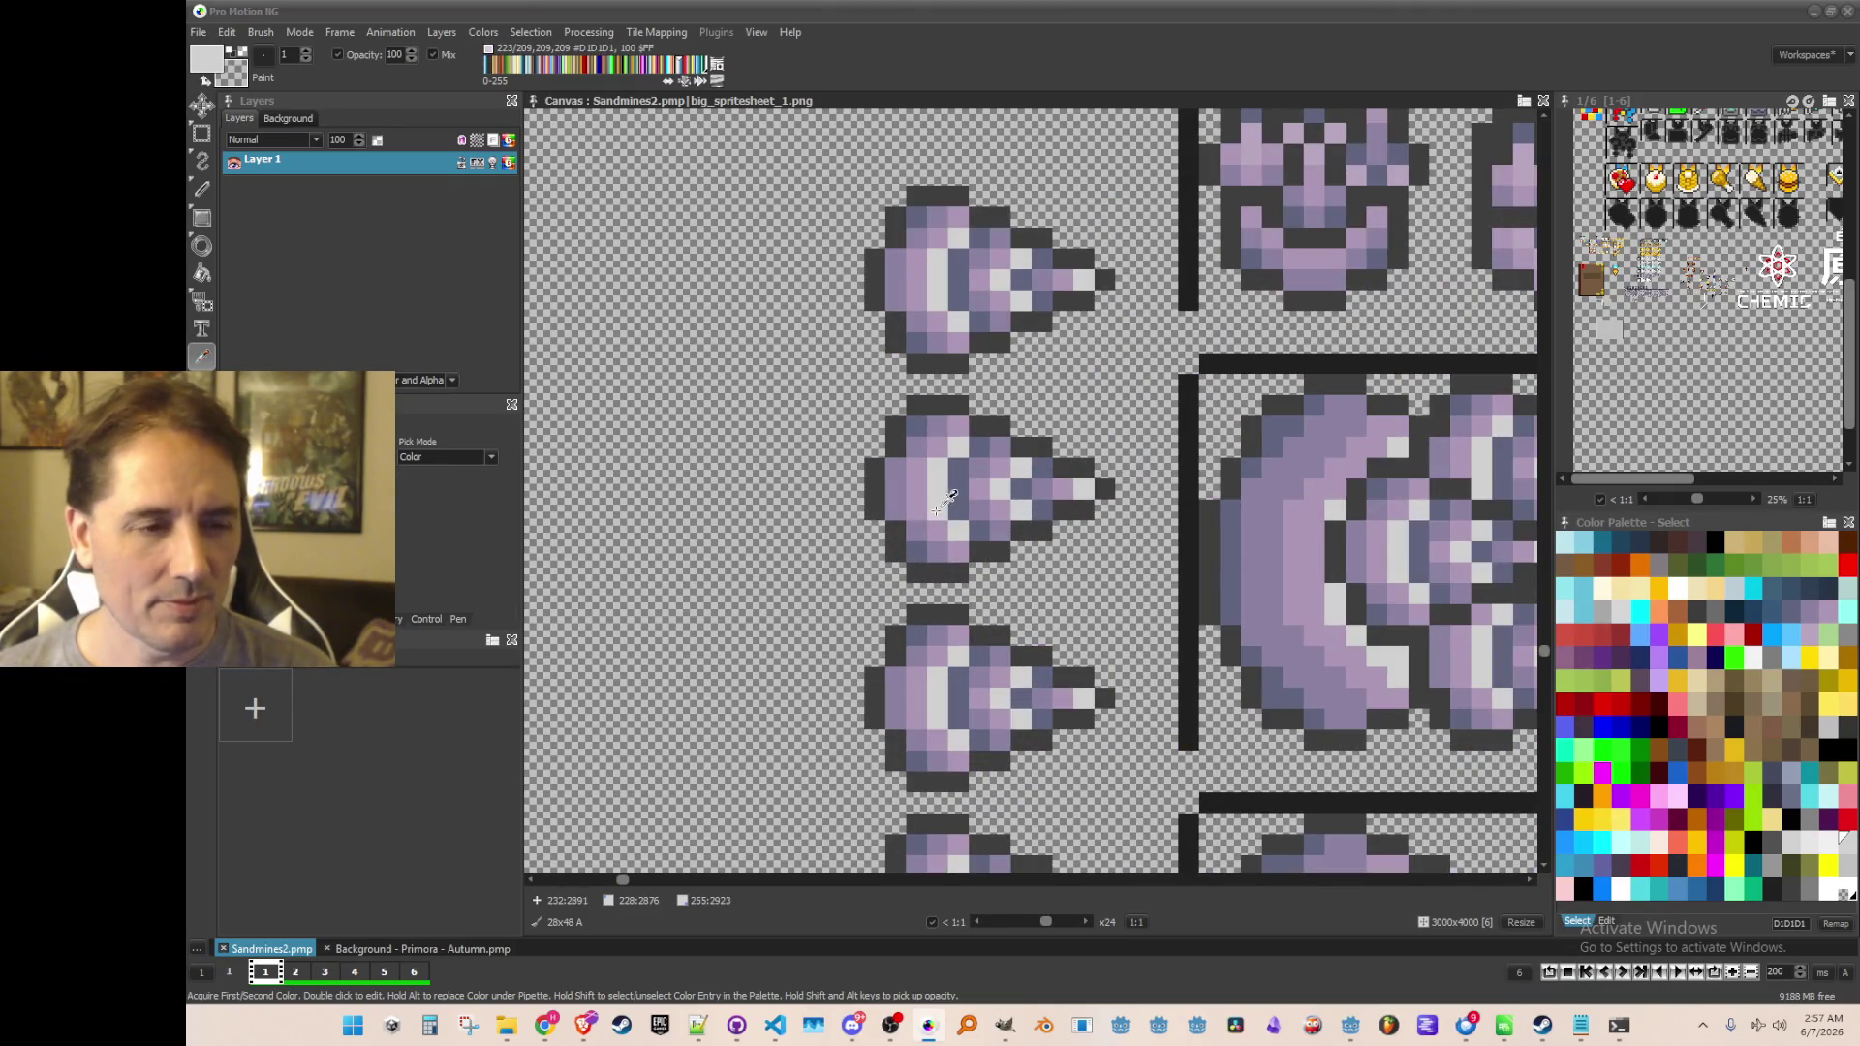
{"action": "scroll", "coordinate": [945, 439], "scroll_direction": "up", "scroll_amount": 1}
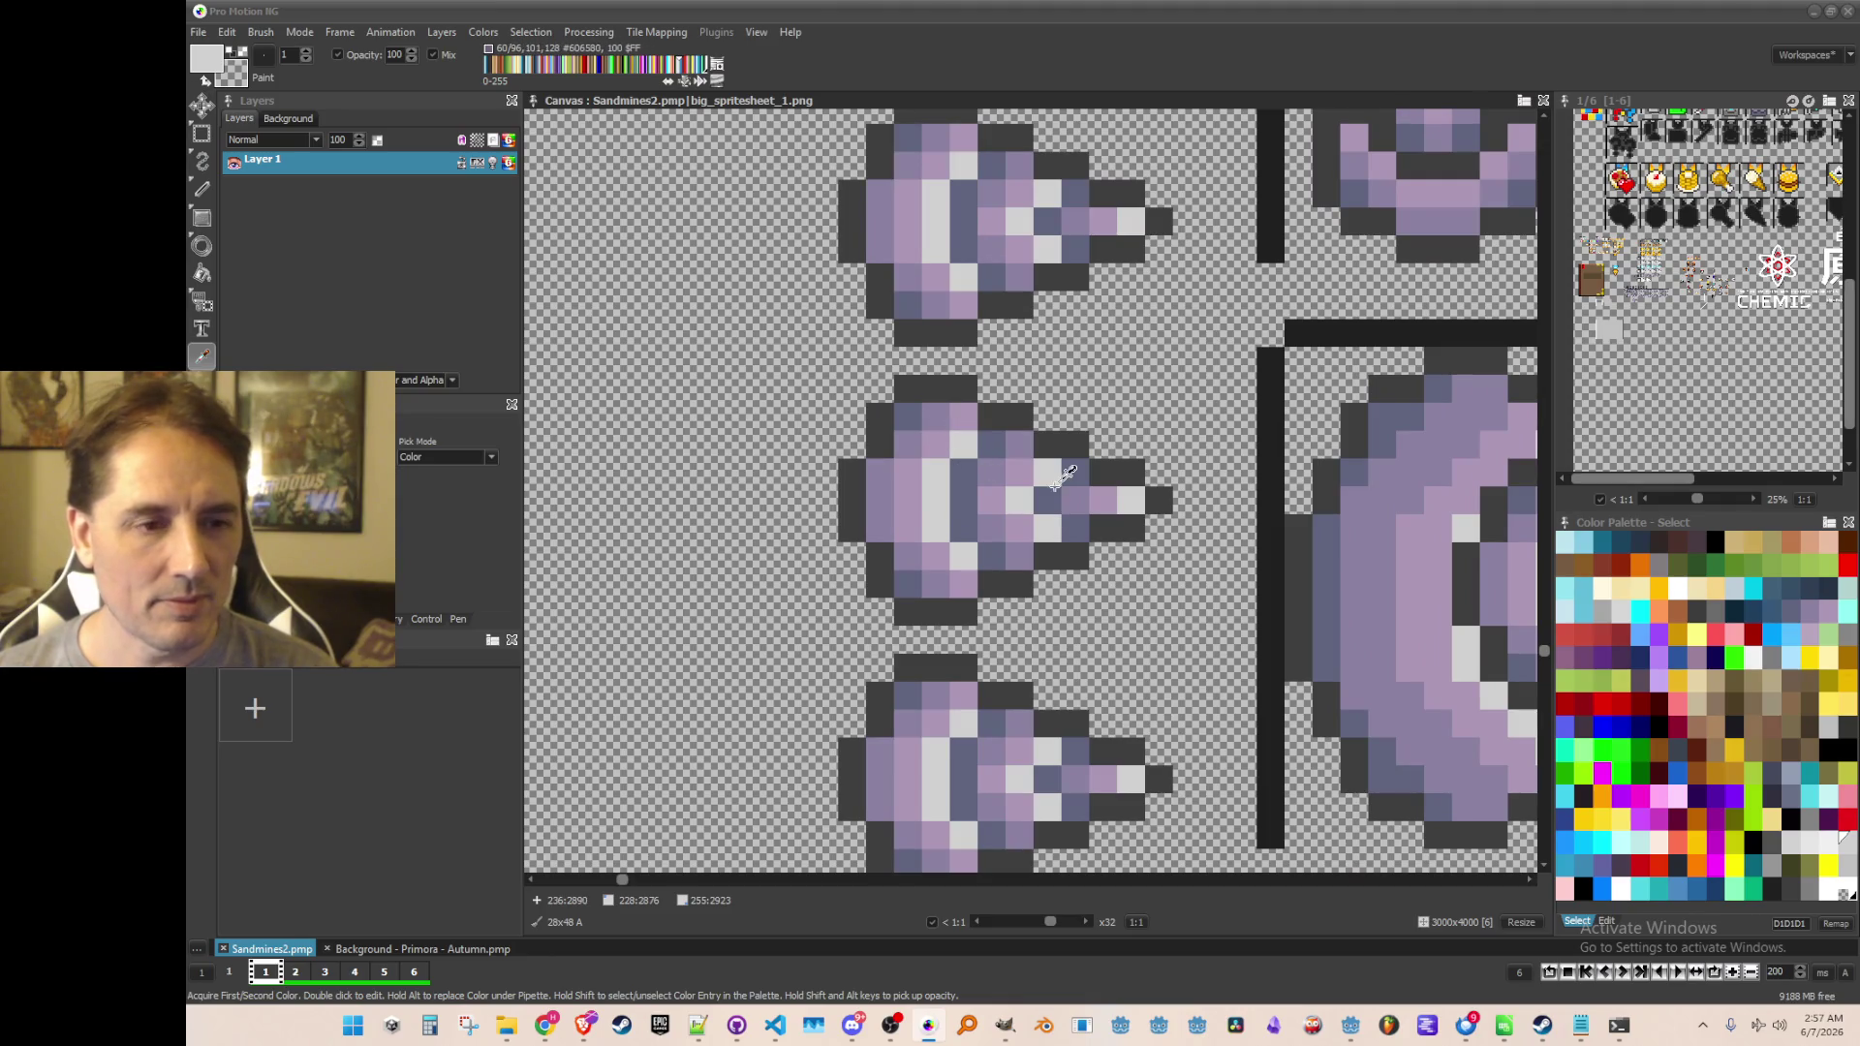
{"action": "scroll", "coordinate": [1015, 493], "scroll_direction": "down", "scroll_amount": 1}
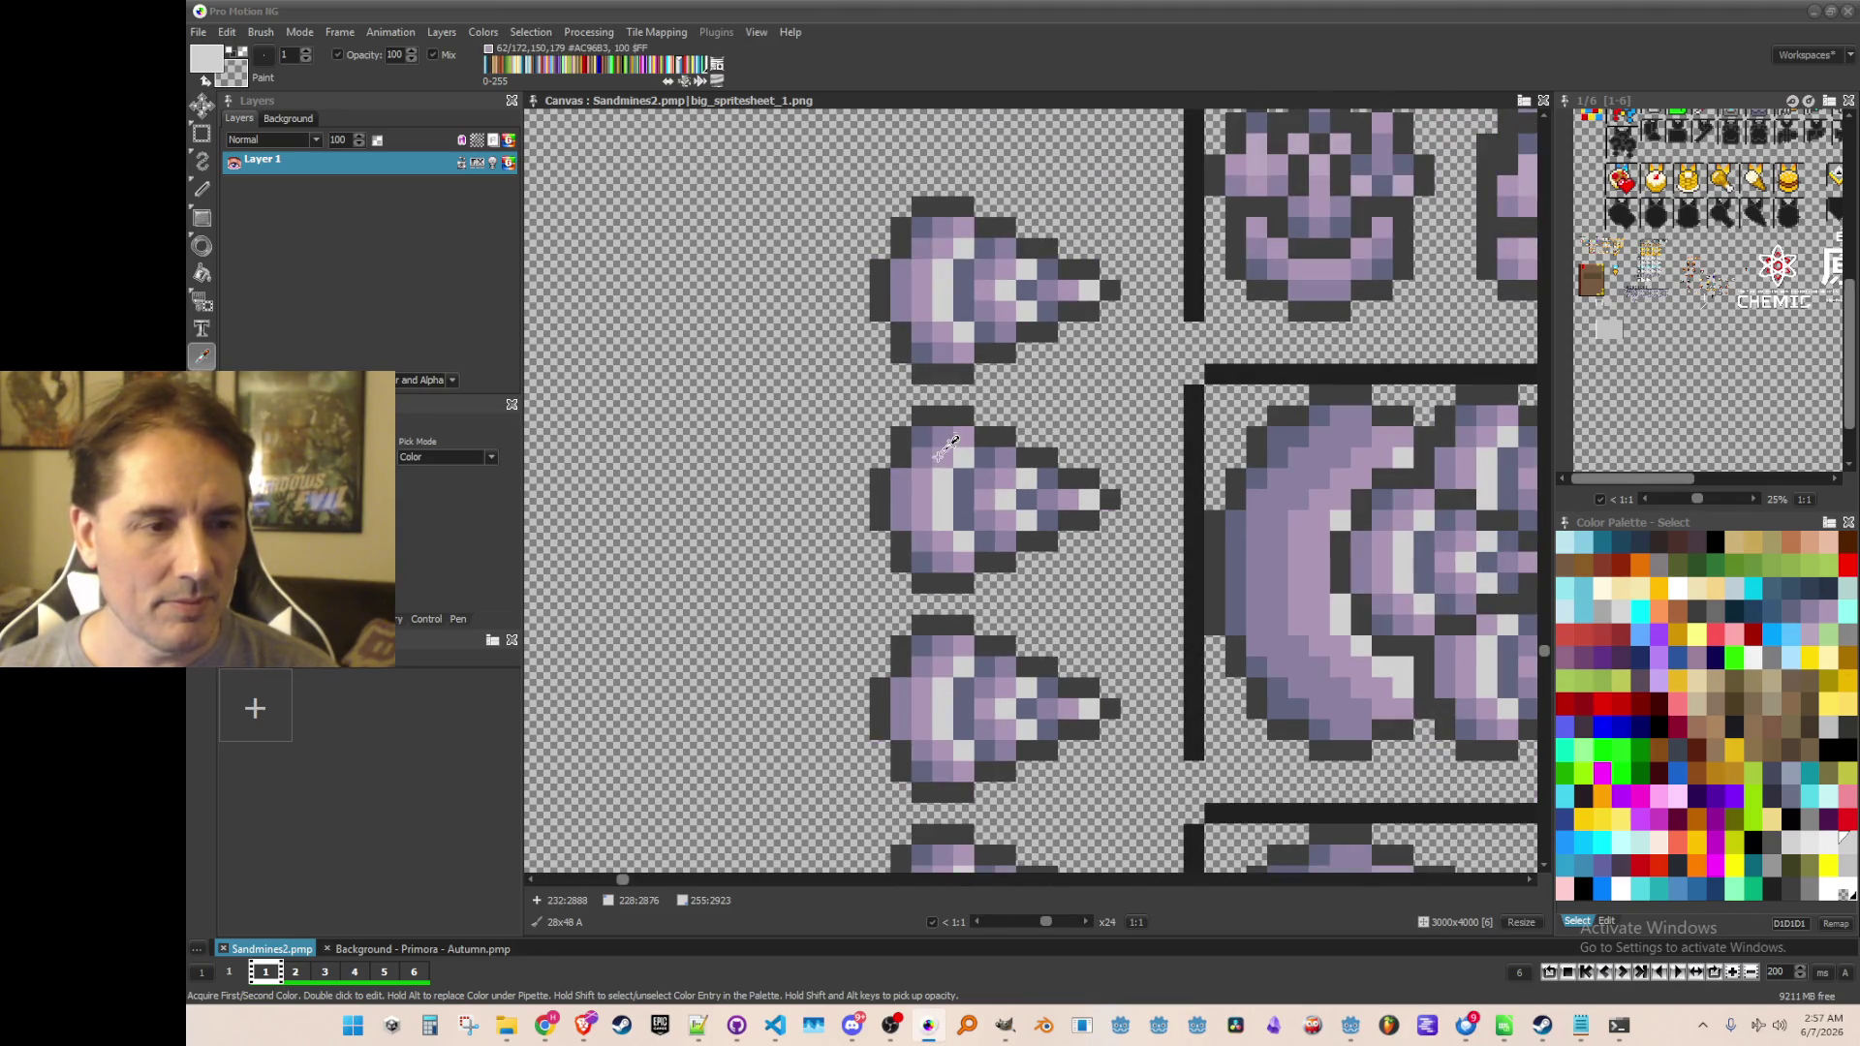
{"action": "scroll", "coordinate": [944, 463], "scroll_direction": "down", "scroll_amount": 2}
{"action": "scroll", "coordinate": [945, 463], "scroll_direction": "up", "scroll_amount": 2}
{"action": "key", "text": "b"}
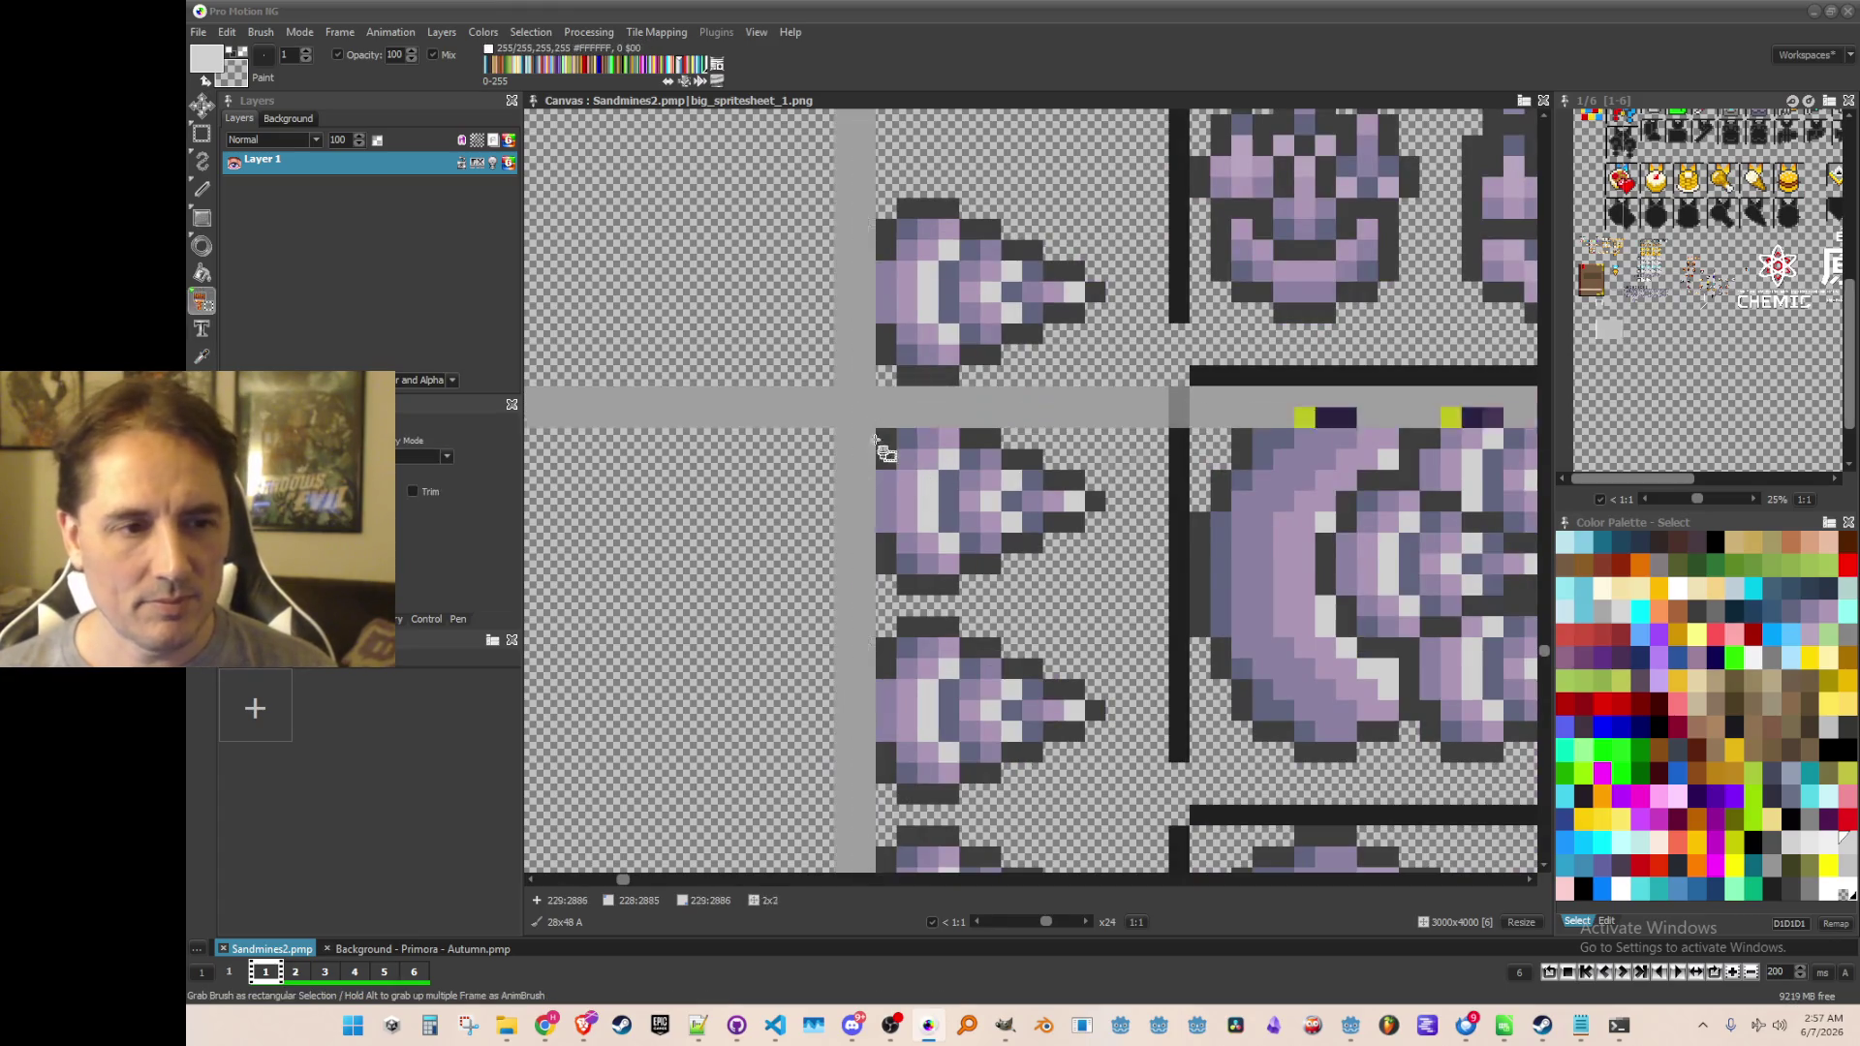
{"action": "left_click_drag", "start_coordinate": [1121, 588], "coordinate": [1121, 611]}
{"action": "scroll", "coordinate": [969, 504], "scroll_direction": "down", "scroll_amount": 2}
{"action": "scroll", "coordinate": [852, 479], "scroll_direction": "up", "scroll_amount": 1}
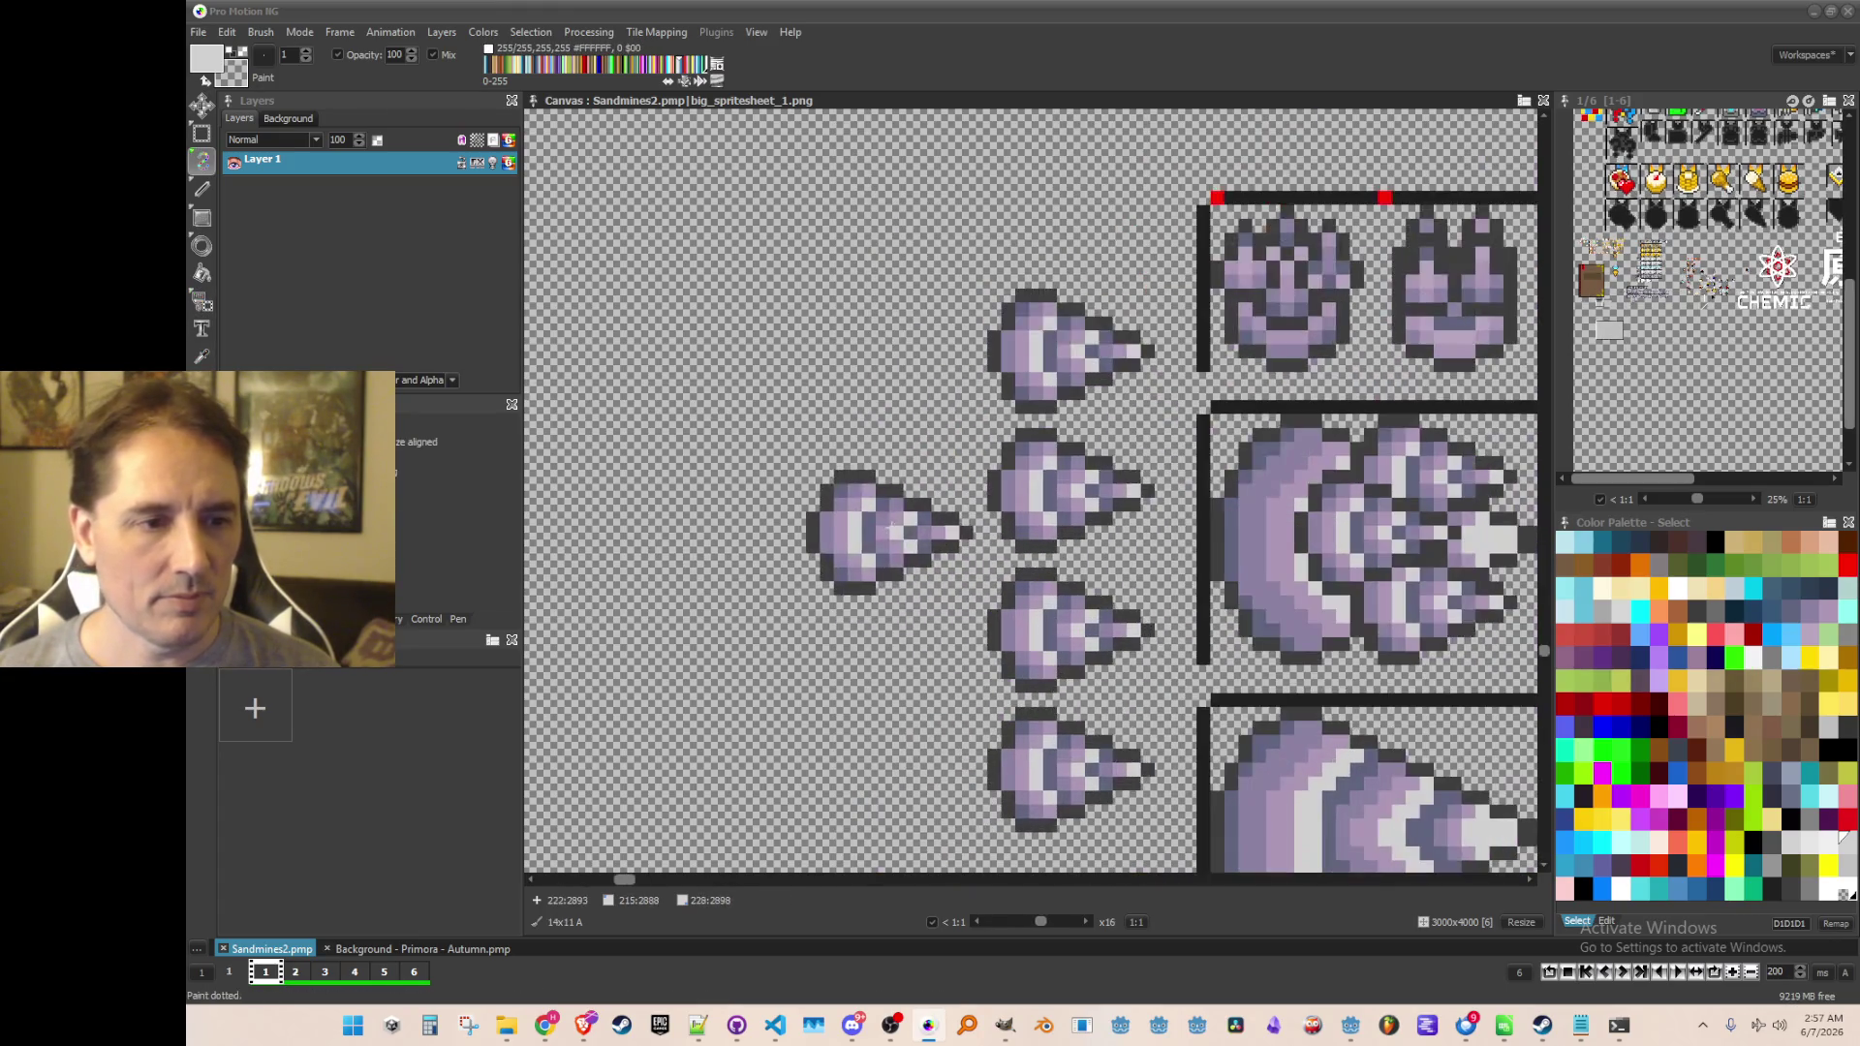
{"action": "left_click", "coordinate": [845, 492]}
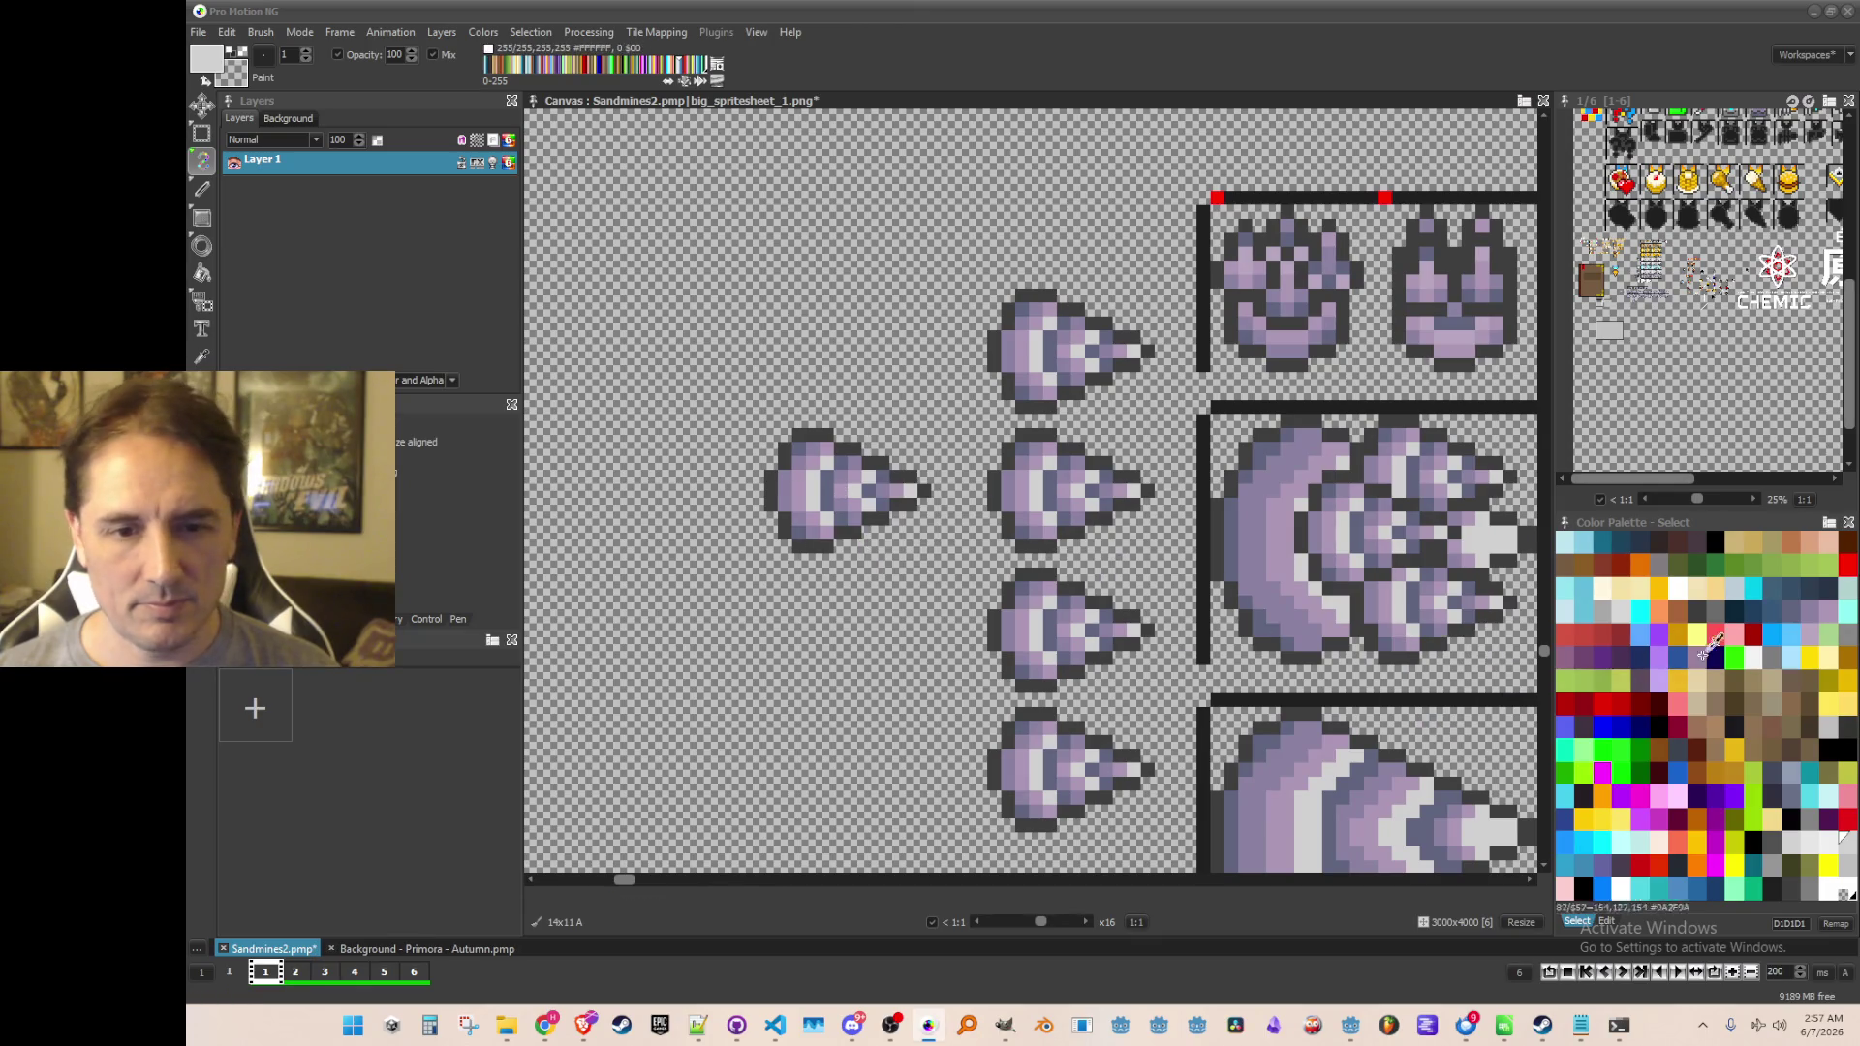
Flood-fill the left drill copy's bands with red, yellow, blue, cyan and green
{"action": "left_click", "coordinate": [1714, 632]}
{"action": "left_click", "coordinate": [1849, 566]}
{"action": "key", "text": "f"}
{"action": "scroll", "coordinate": [804, 484], "scroll_direction": "up", "scroll_amount": 1}
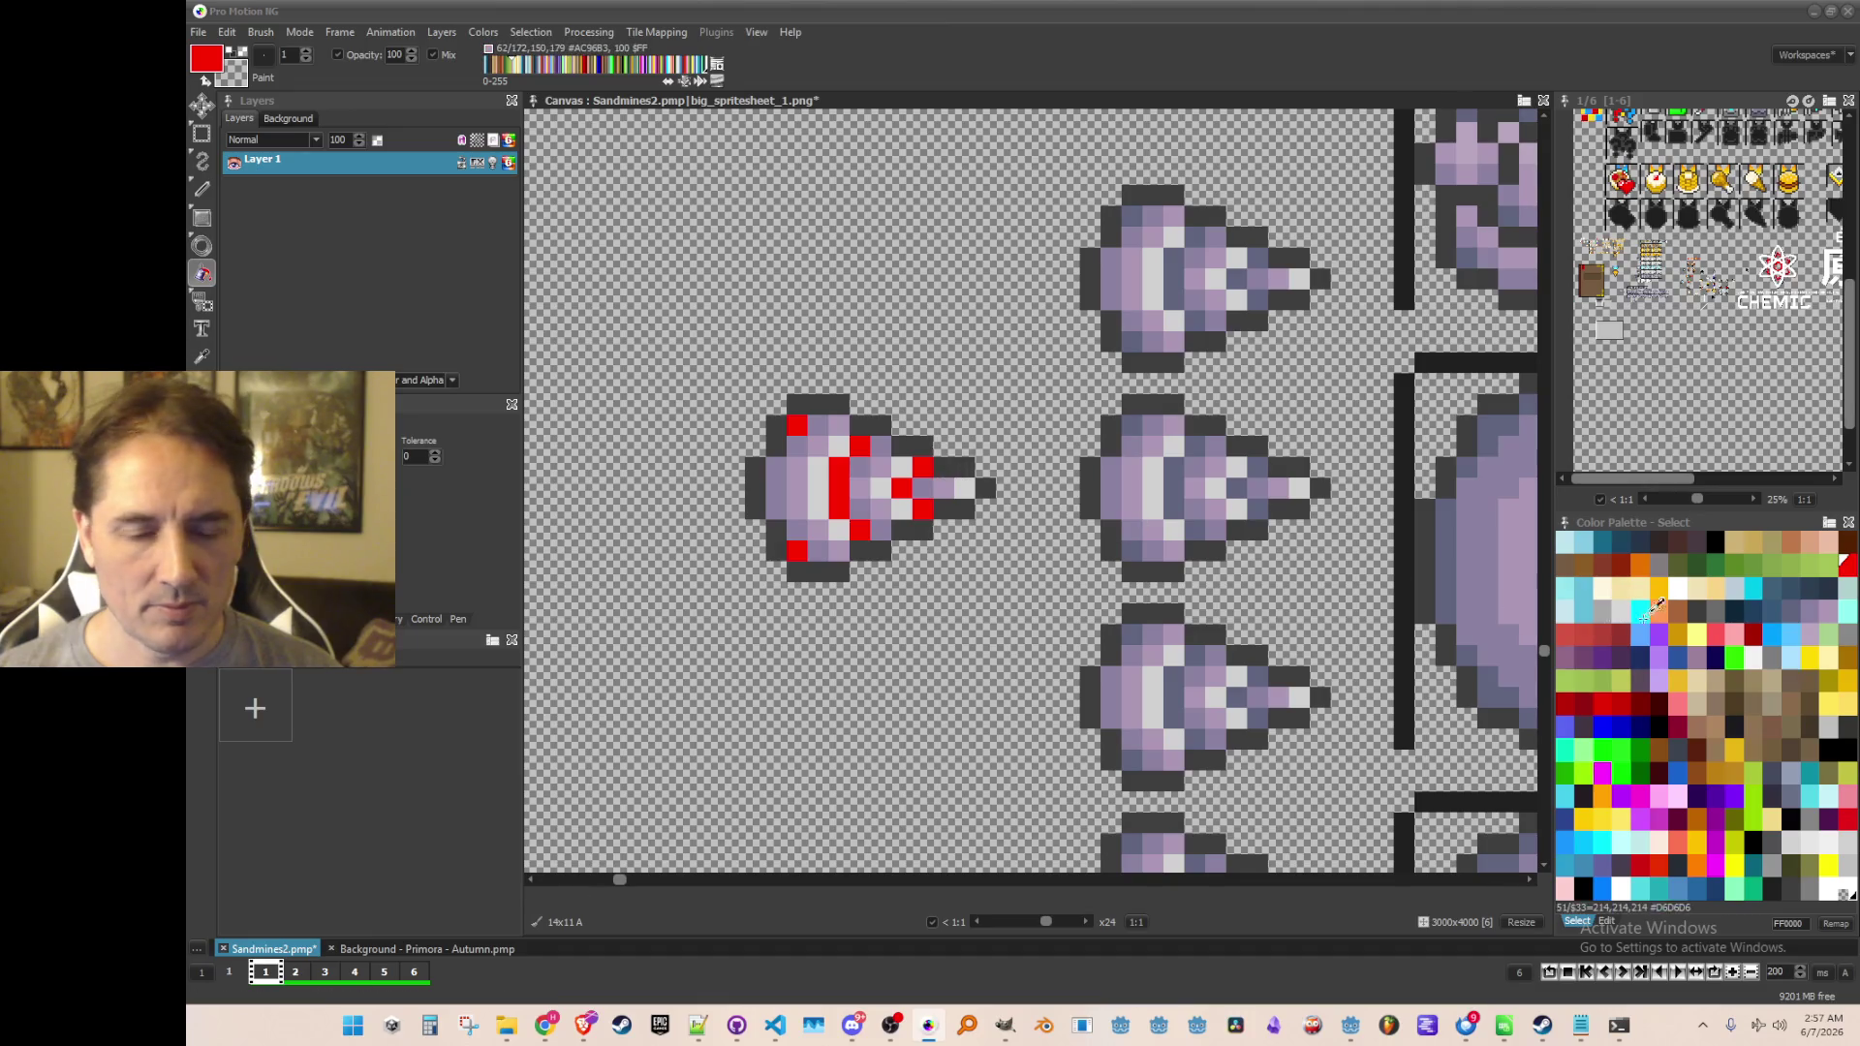
{"action": "left_click", "coordinate": [1730, 861]}
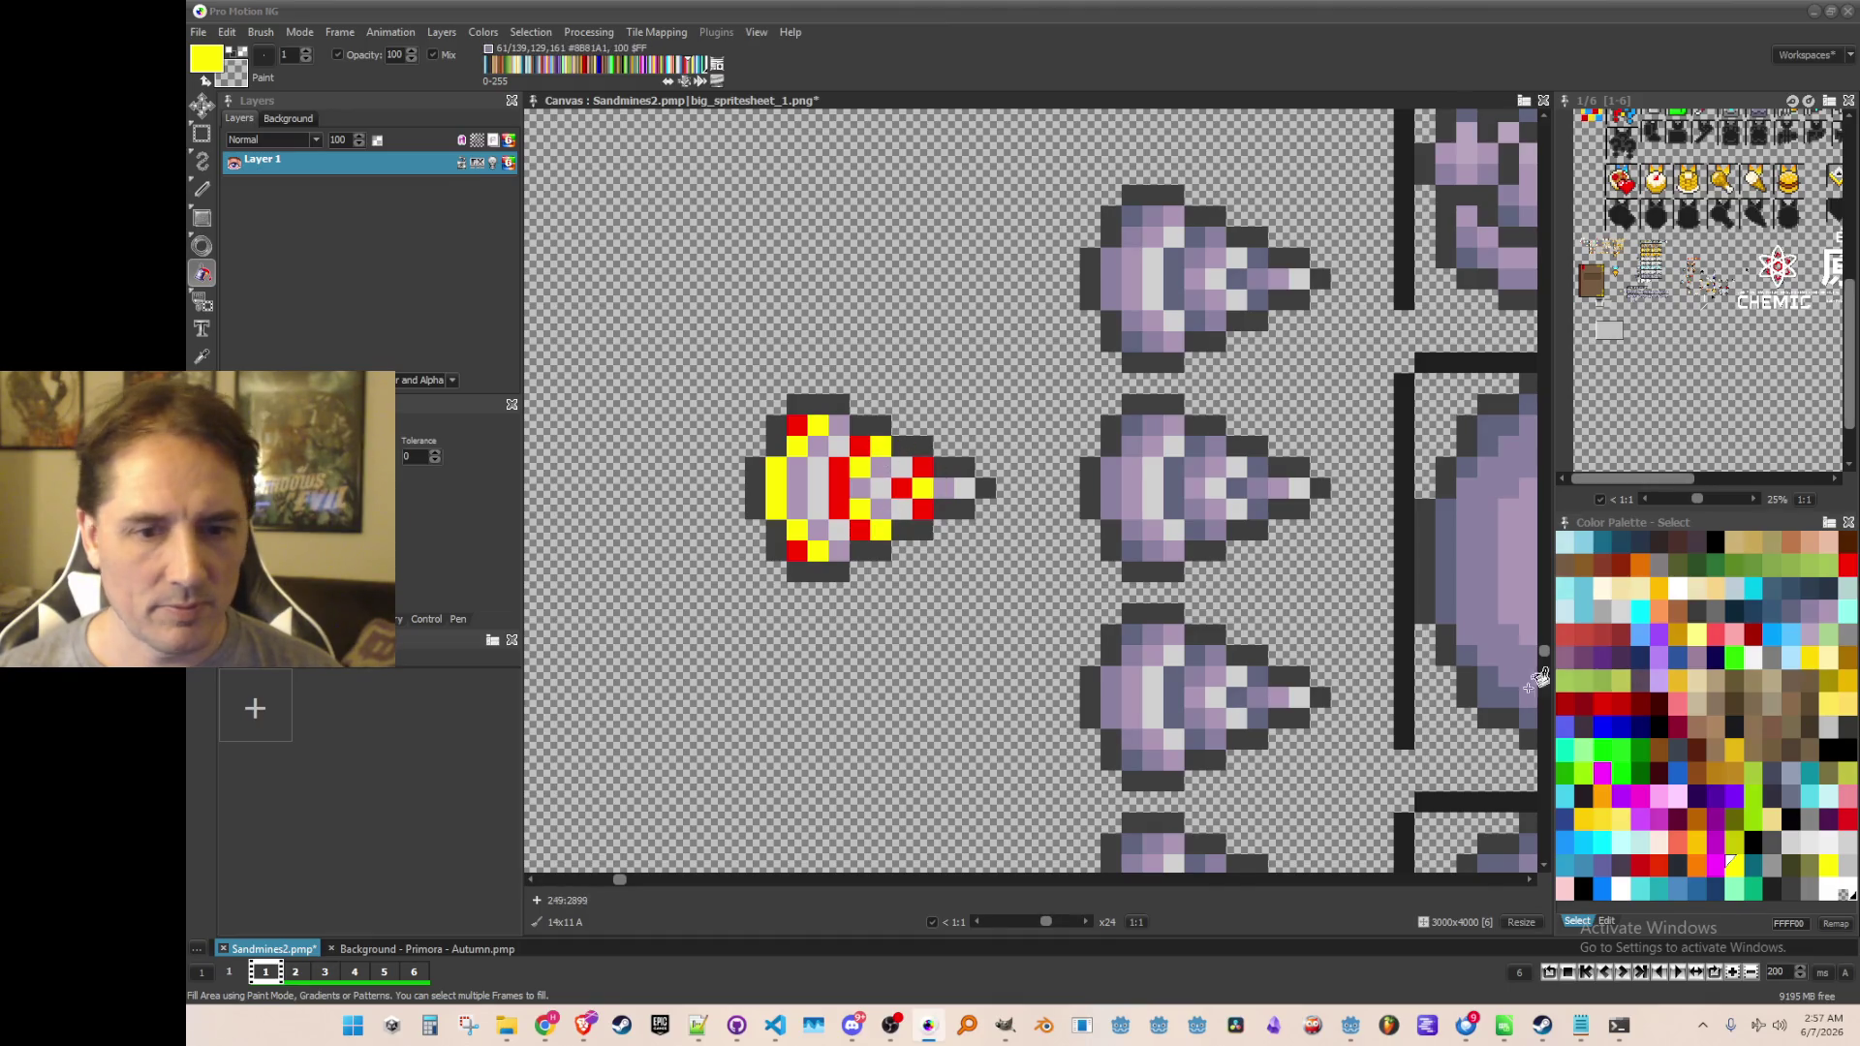
{"action": "left_click", "coordinate": [1569, 837]}
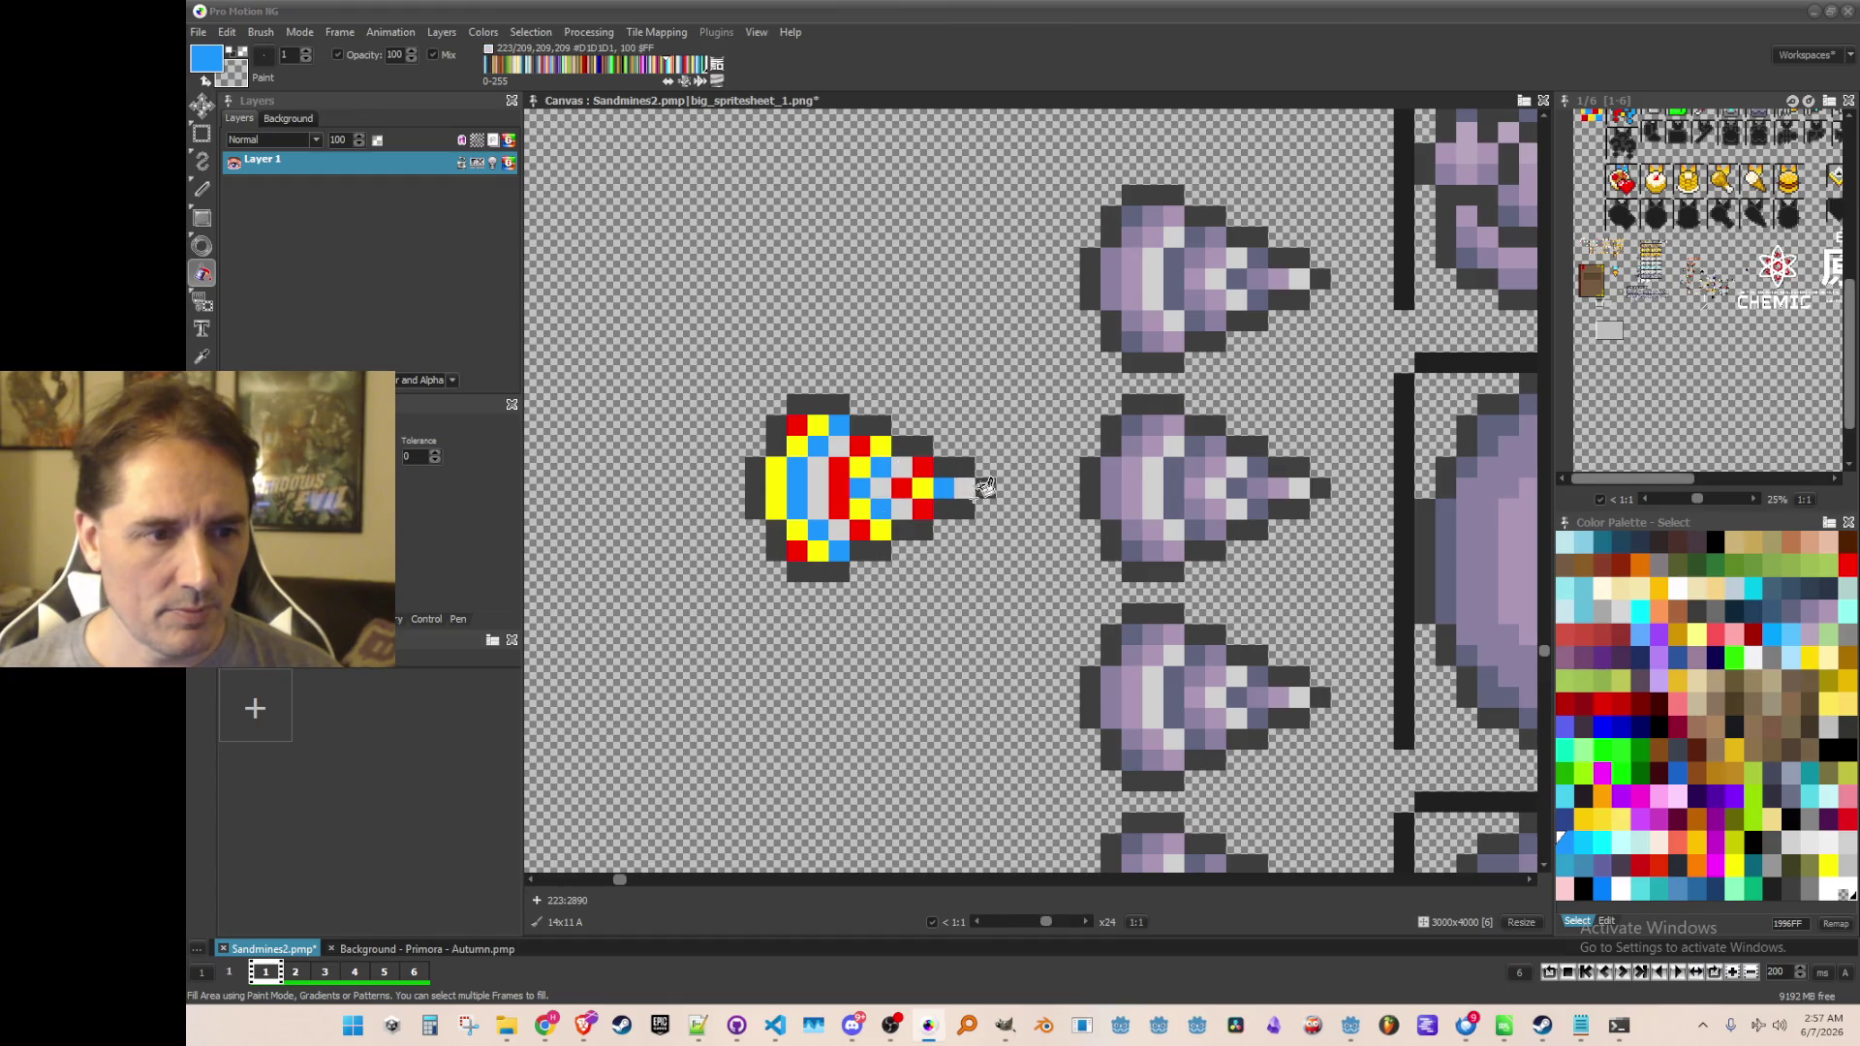
{"action": "left_click", "coordinate": [1639, 613]}
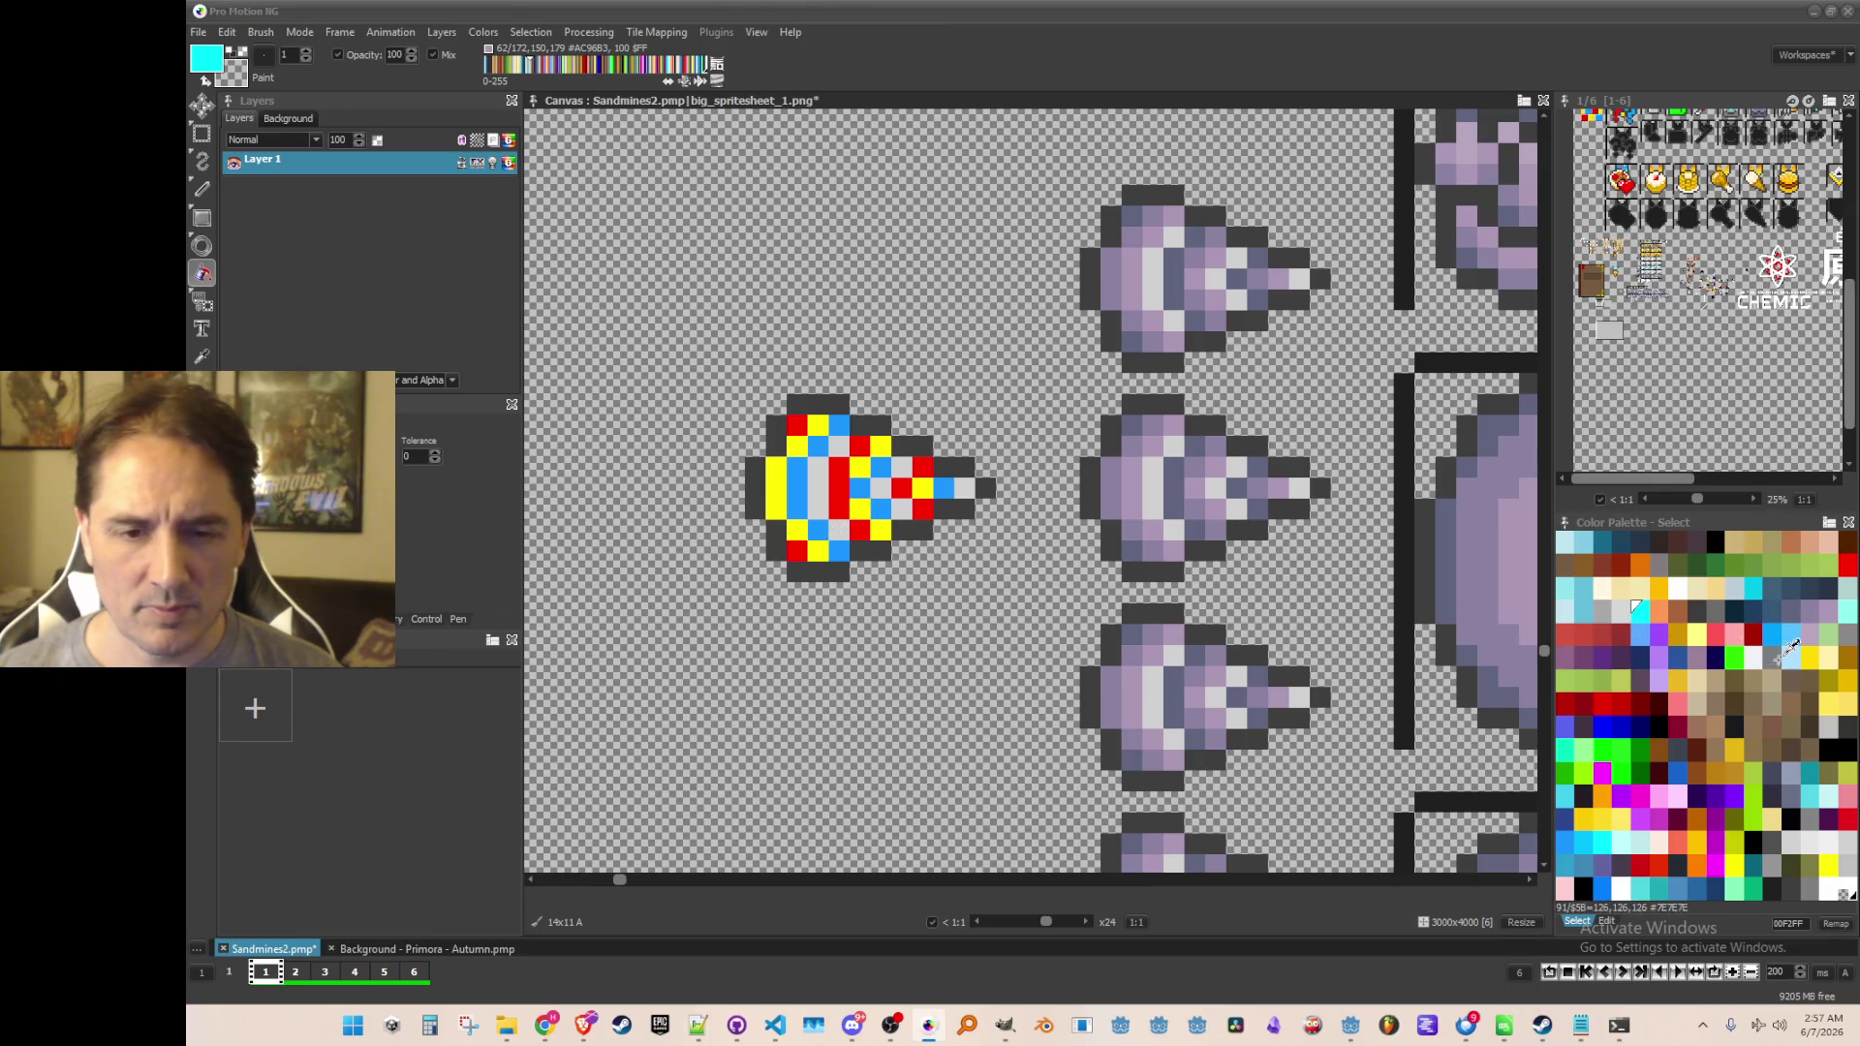
{"action": "left_click", "coordinate": [1736, 658]}
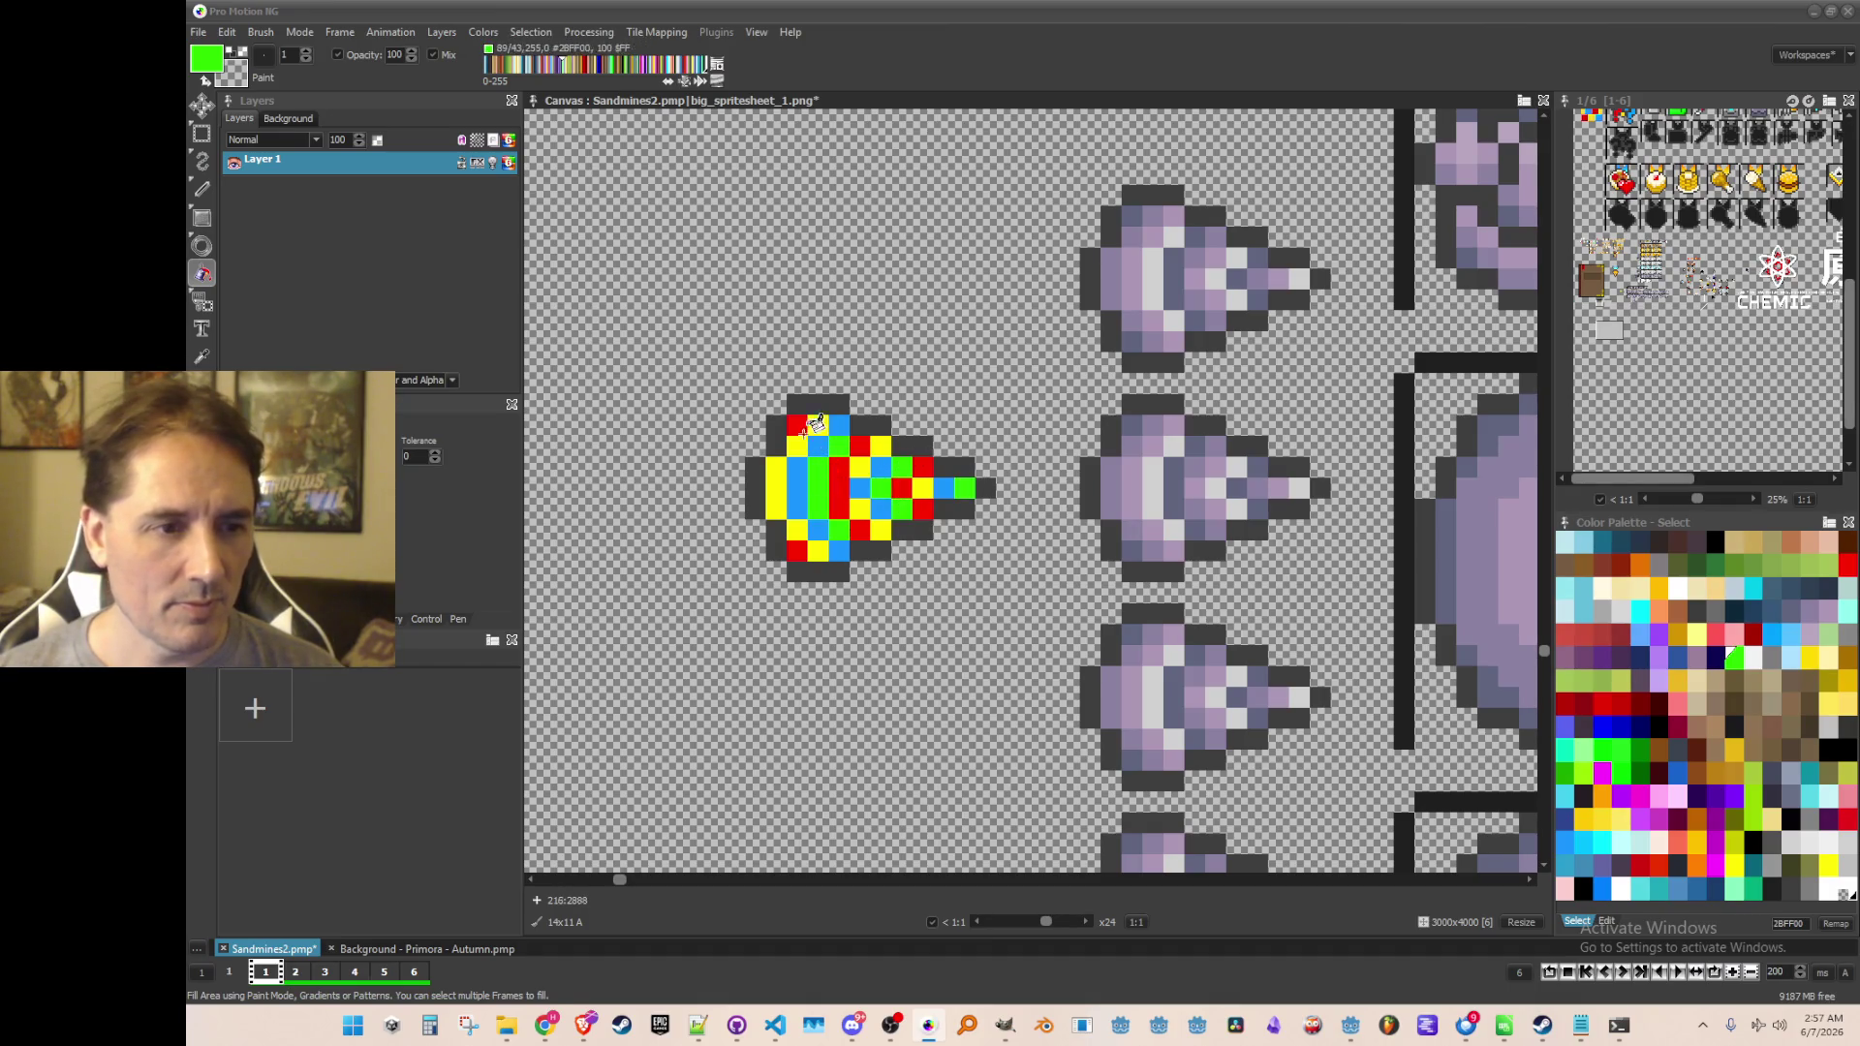
Grab the multicoloured drill as a brush and stamp it over the three lower column drills
{"action": "key", "text": "s"}
{"action": "left_click", "coordinate": [1180, 503]}
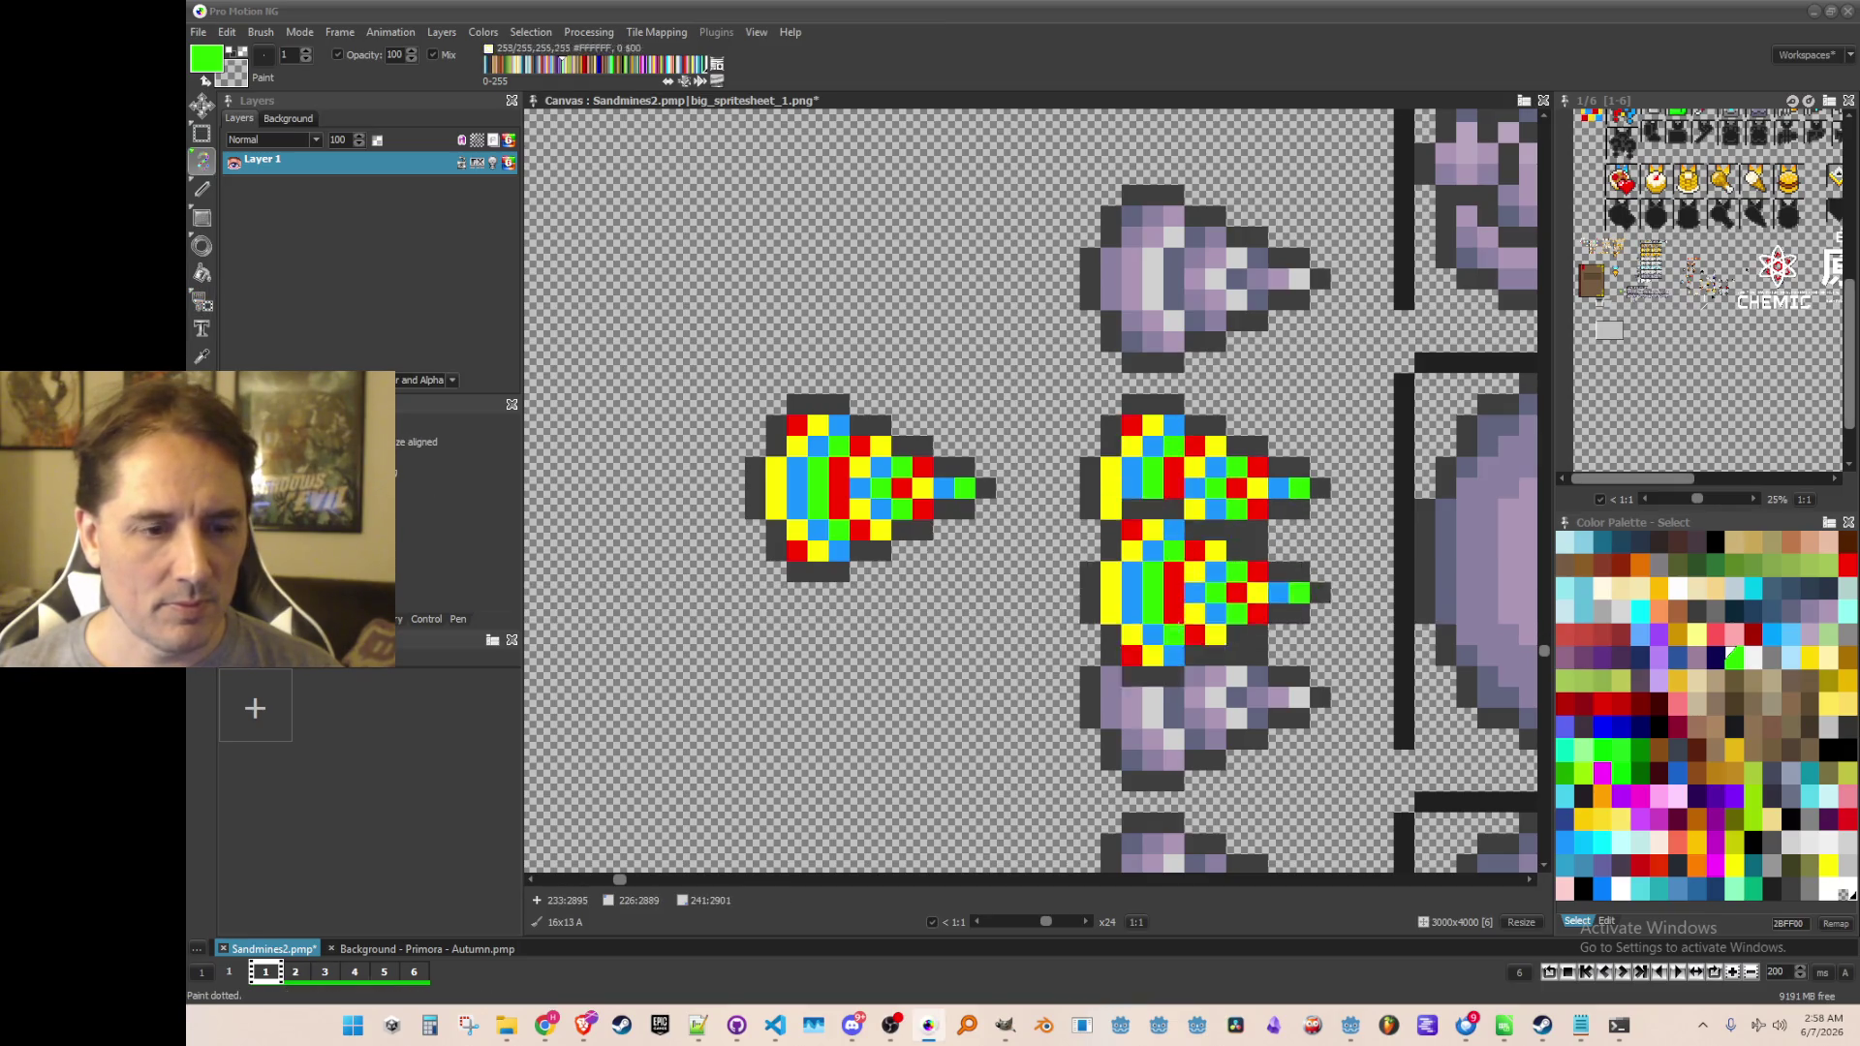
{"action": "left_click", "coordinate": [1179, 684]}
{"action": "scroll", "coordinate": [1129, 644], "scroll_direction": "down", "scroll_amount": 2}
{"action": "left_click", "coordinate": [1128, 669]}
{"action": "scroll", "coordinate": [1081, 418], "scroll_direction": "up", "scroll_amount": 2}
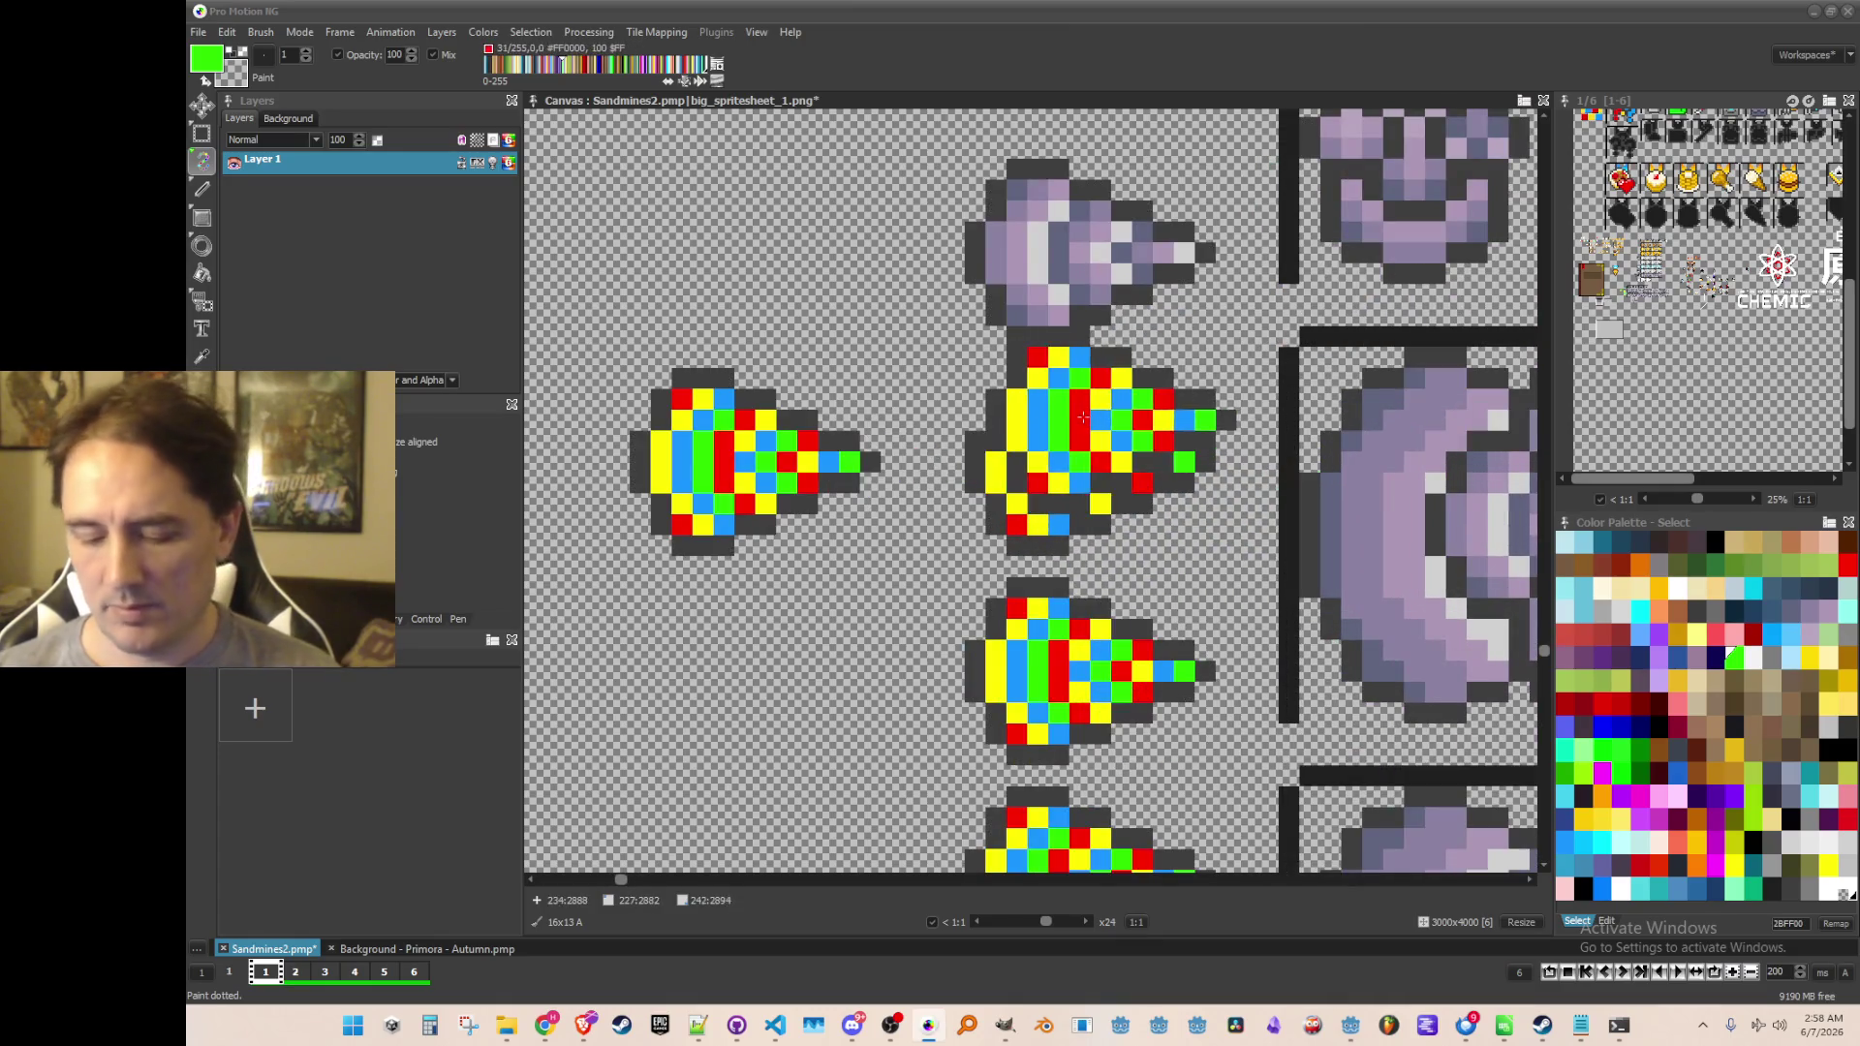
Pick lavender from the purple drill and fill the red pixels on the copied drills with it
{"action": "key", "text": "comma"}
{"action": "scroll", "coordinate": [1065, 436], "scroll_direction": "up", "scroll_amount": 1}
{"action": "left_click", "coordinate": [959, 433]}
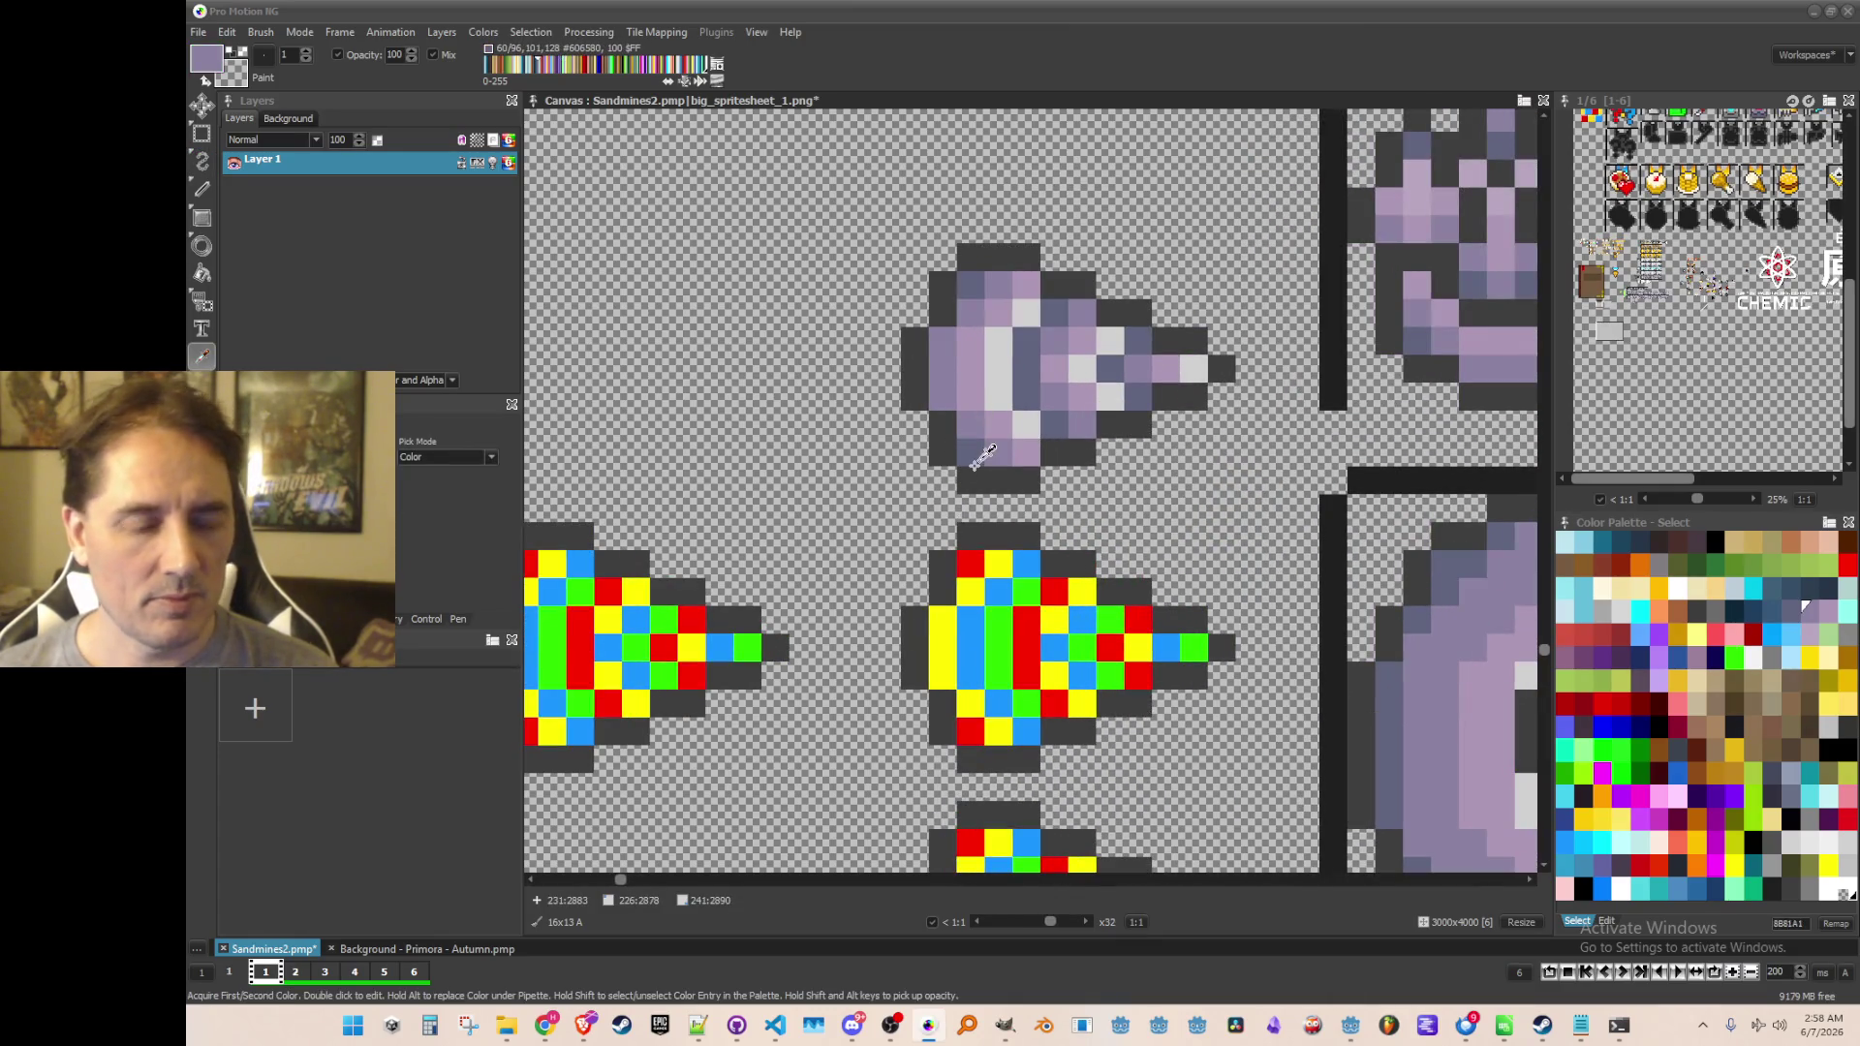
{"action": "key", "text": "f"}
{"action": "left_click", "coordinate": [970, 730]}
{"action": "left_click", "coordinate": [970, 564]}
{"action": "left_click", "coordinate": [1018, 630]}
{"action": "left_click", "coordinate": [1054, 590]}
{"action": "left_click", "coordinate": [1054, 702]}
{"action": "left_click", "coordinate": [1138, 674]}
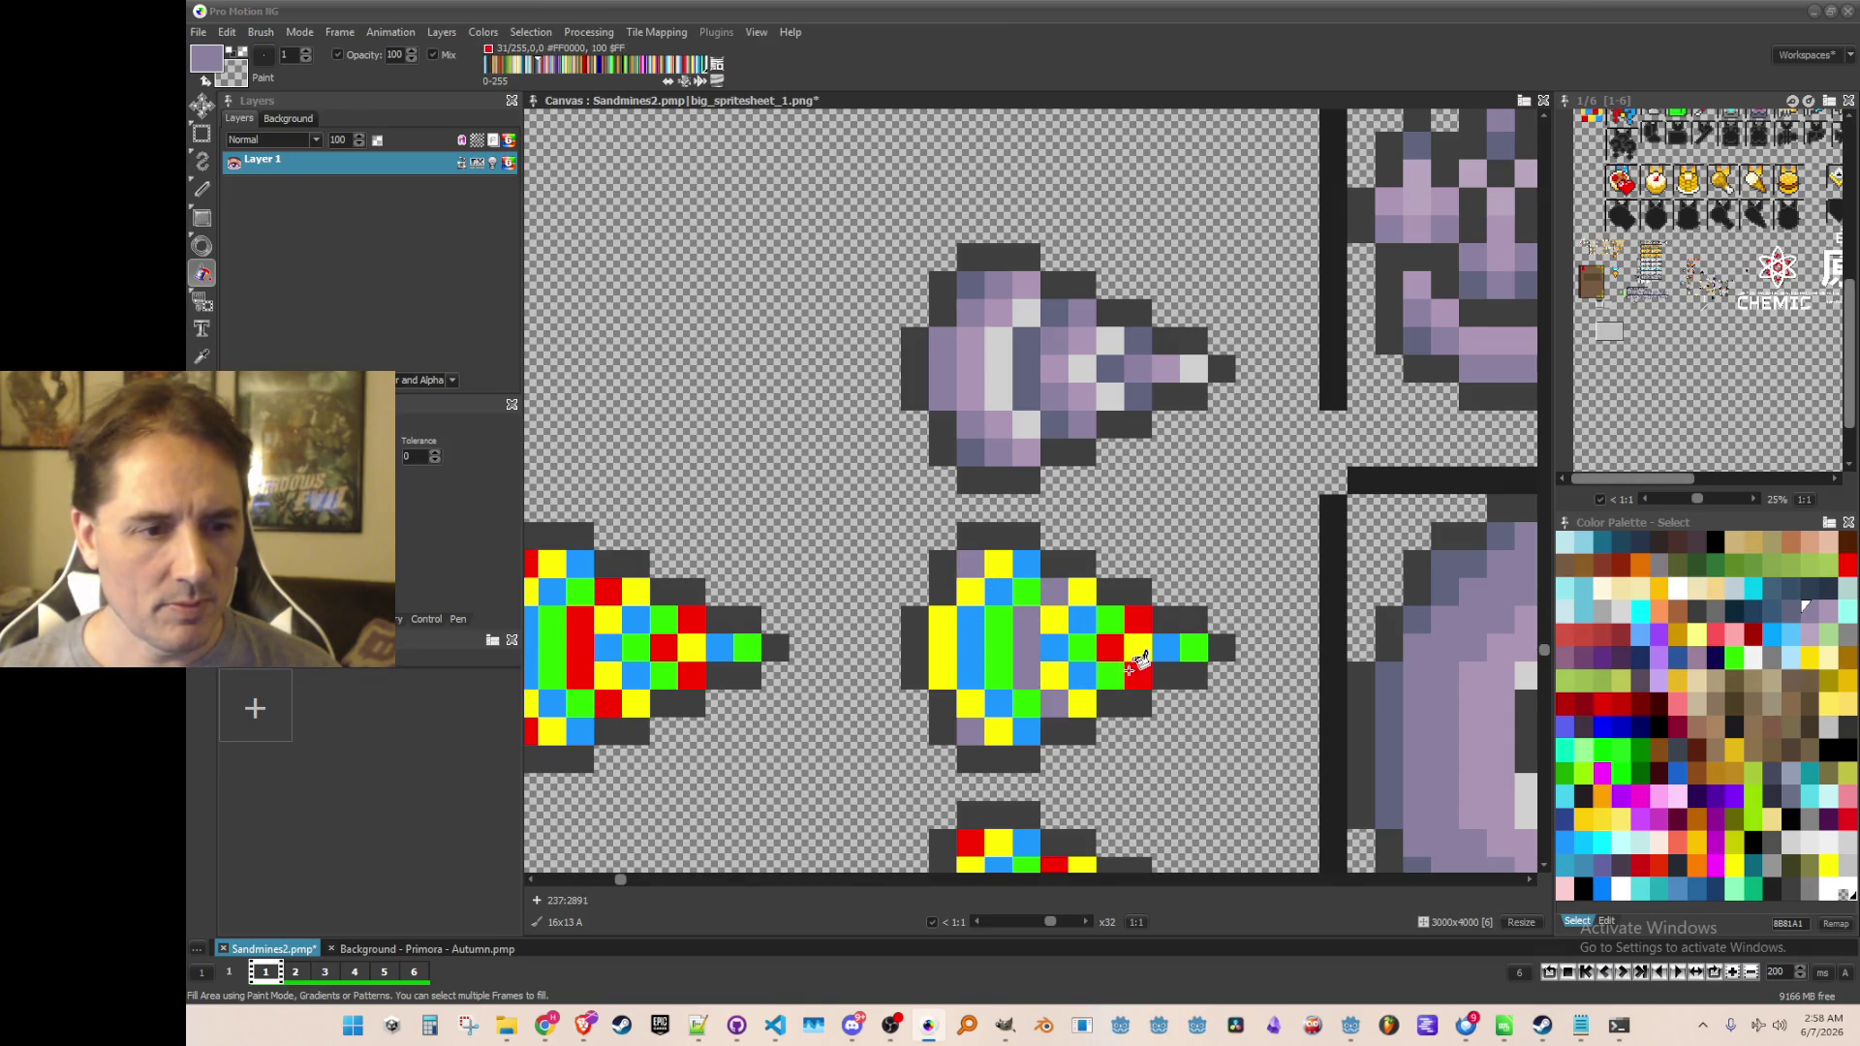
{"action": "left_click", "coordinate": [1114, 646]}
{"action": "left_click", "coordinate": [1138, 617]}
{"action": "scroll", "coordinate": [1139, 630], "scroll_direction": "down", "scroll_amount": 1}
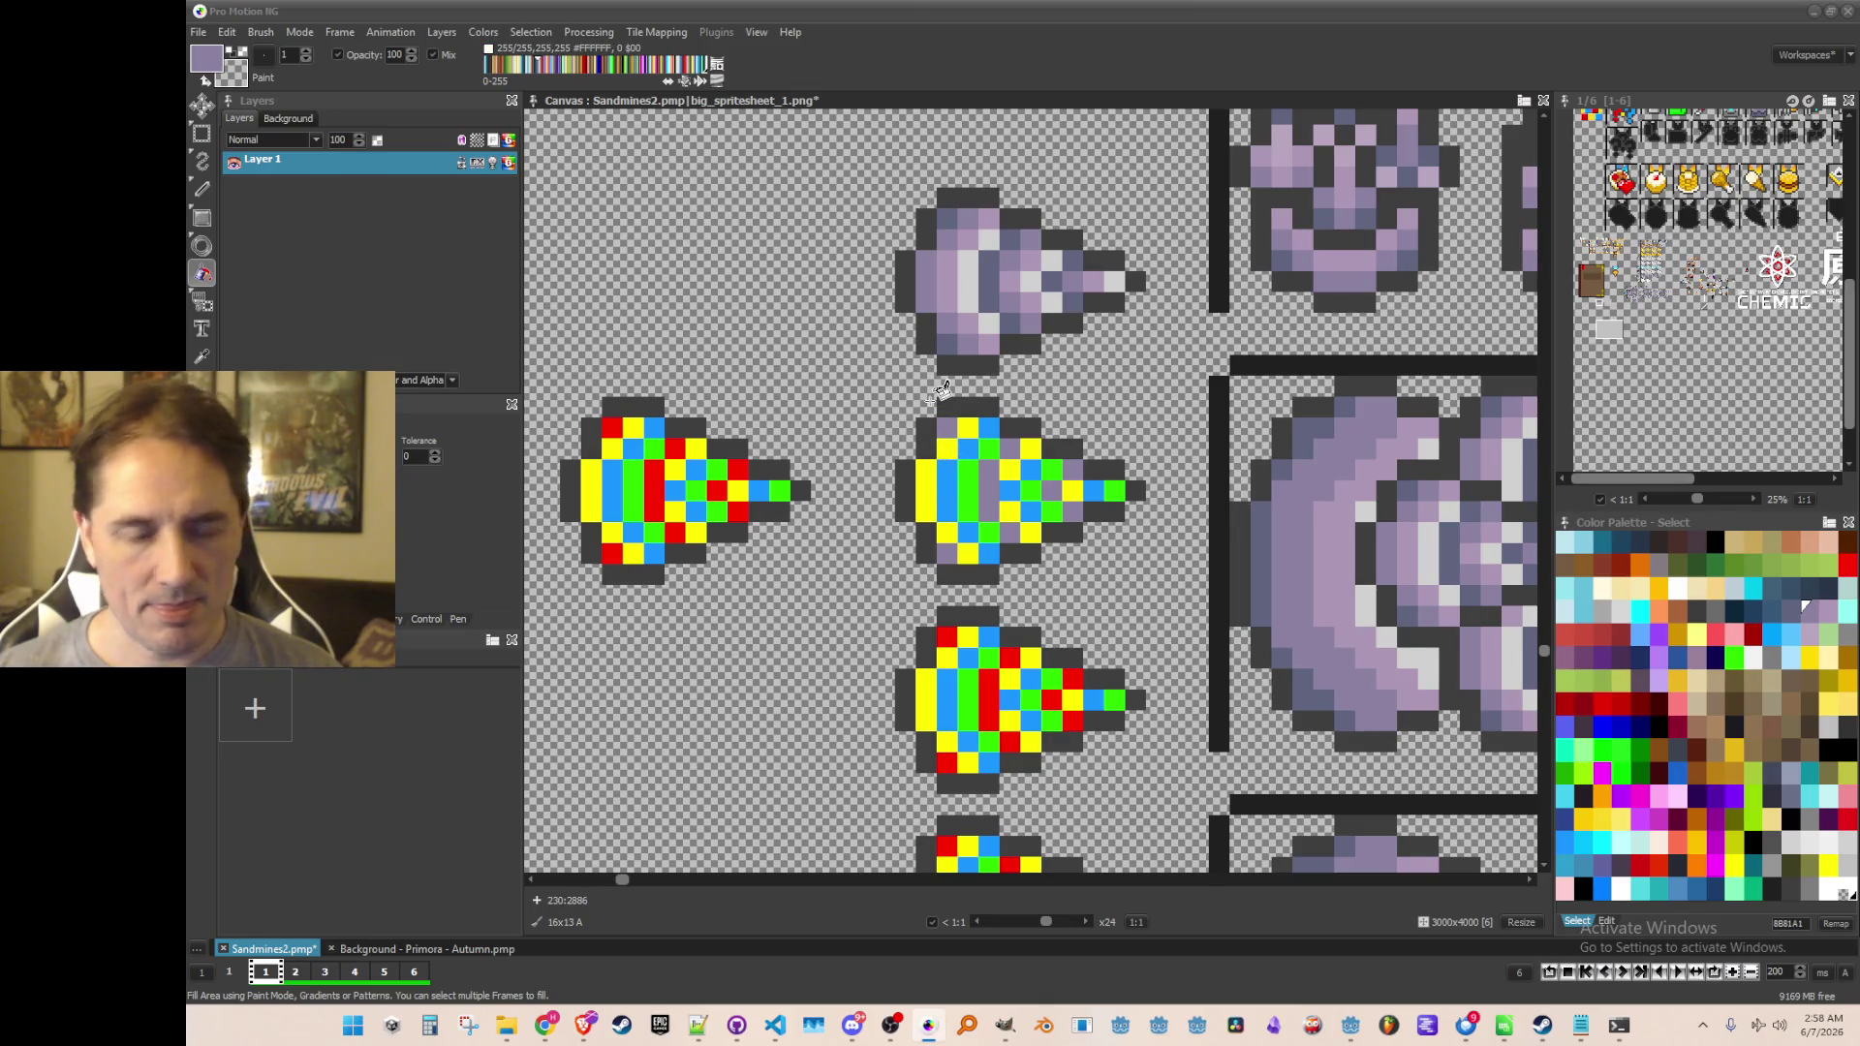
Pick the lighter lavender and fill the middle drill's yellow cells with it
{"action": "key", "text": "k"}
{"action": "left_click", "coordinate": [967, 325]}
{"action": "key", "text": "f"}
{"action": "scroll", "coordinate": [929, 489], "scroll_direction": "up", "scroll_amount": 1}
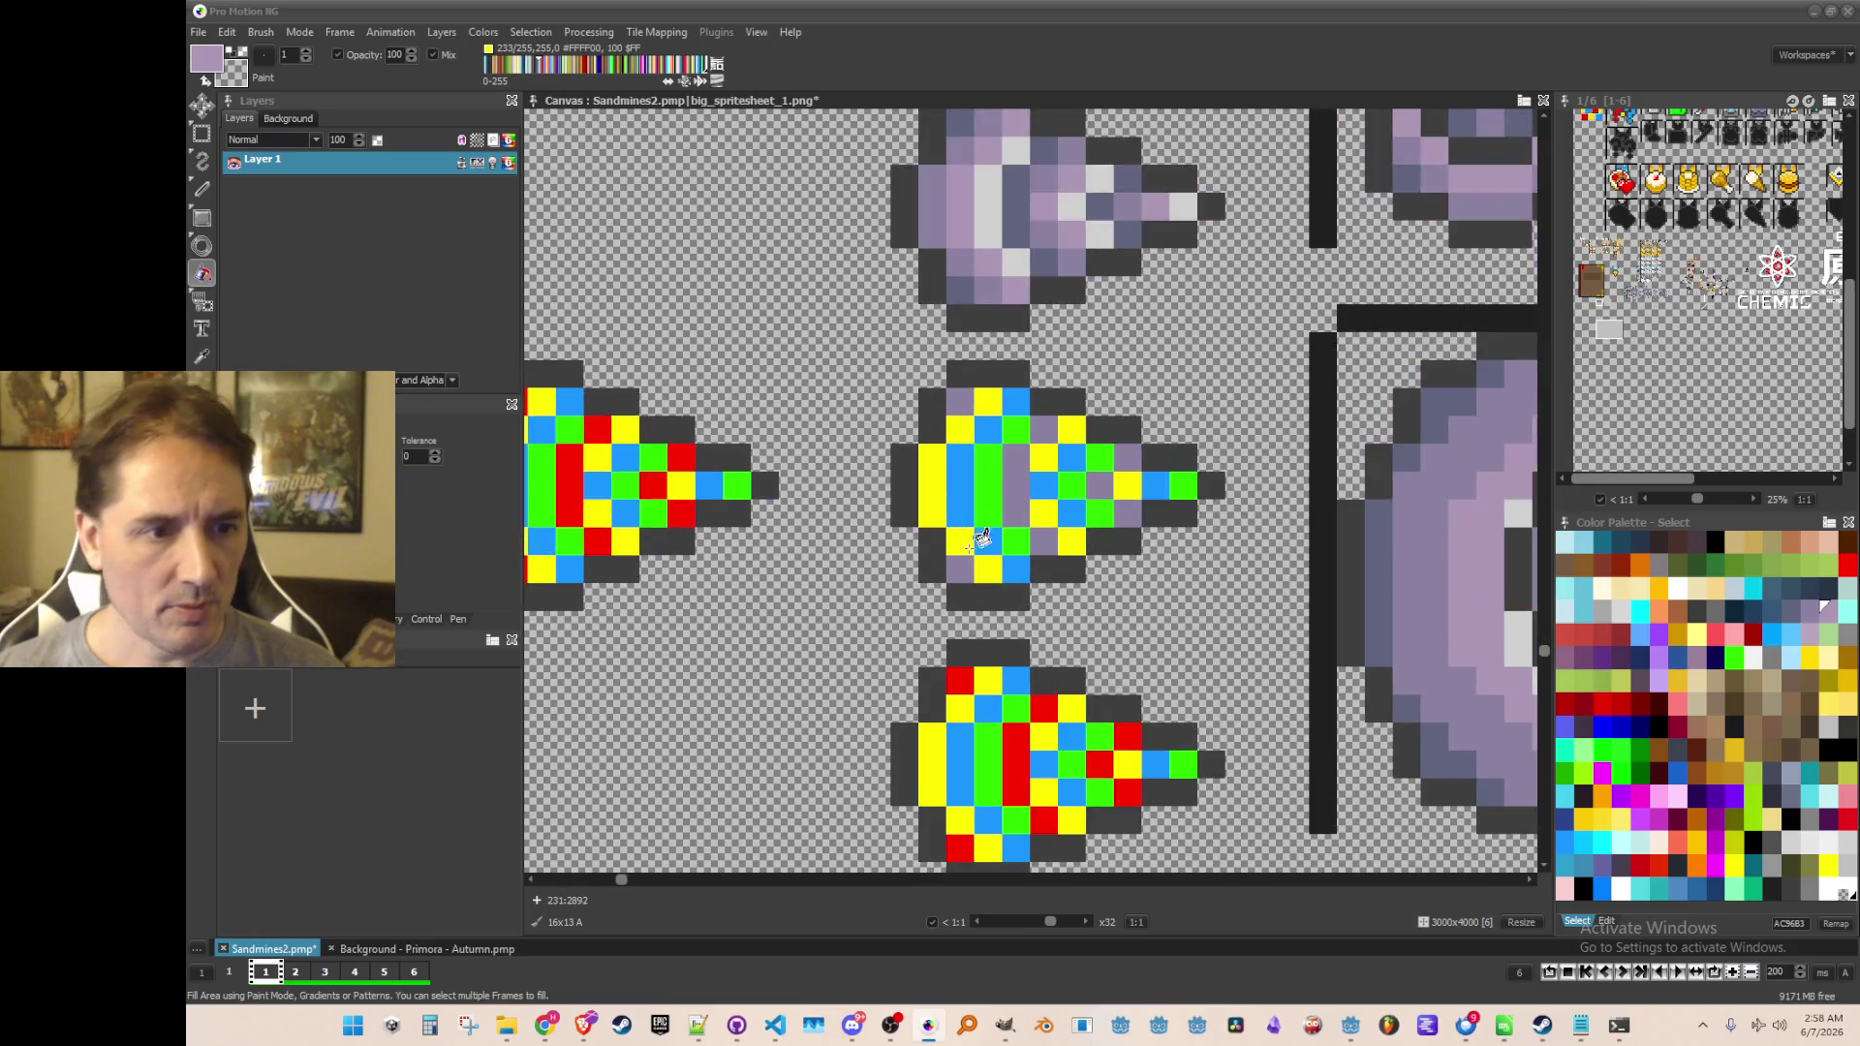
{"action": "left_click", "coordinate": [931, 489]}
{"action": "left_click", "coordinate": [960, 431]}
{"action": "left_click", "coordinate": [987, 402]}
{"action": "left_click", "coordinate": [1071, 540]}
{"action": "left_click", "coordinate": [1053, 503]}
{"action": "left_click", "coordinate": [1048, 461]}
{"action": "left_click", "coordinate": [1073, 432]}
{"action": "left_click", "coordinate": [1123, 484]}
Fill the red cells on the lower and lower-middle drills lavender
{"action": "left_click_drag", "start_coordinate": [1134, 652], "coordinate": [1093, 491]}
{"action": "left_click", "coordinate": [915, 684]}
{"action": "left_click", "coordinate": [974, 611]}
{"action": "left_click", "coordinate": [1003, 660]}
{"action": "left_click", "coordinate": [921, 515]}
{"action": "left_click", "coordinate": [1086, 629]}
{"action": "left_click", "coordinate": [1059, 602]}
{"action": "left_click", "coordinate": [1085, 575]}
{"action": "scroll", "coordinate": [1119, 541], "scroll_direction": "down", "scroll_amount": 1}
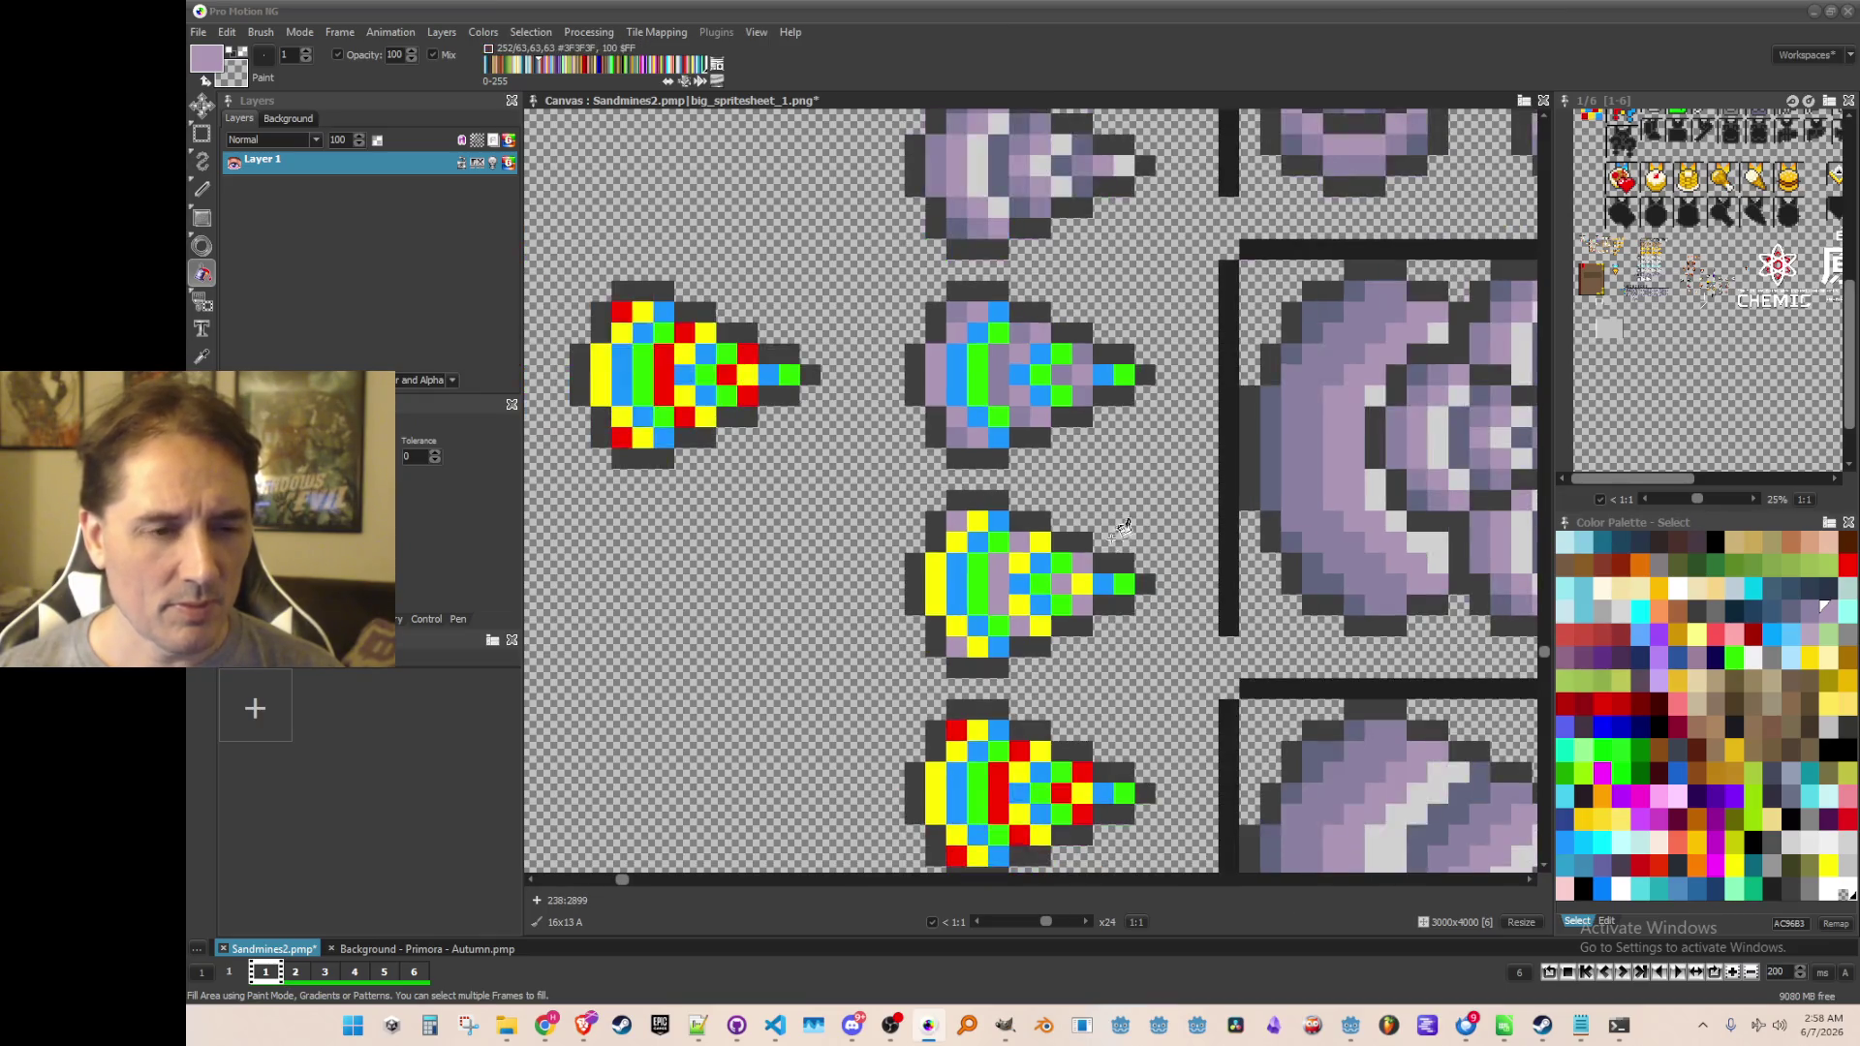
{"action": "scroll", "coordinate": [1056, 458], "scroll_direction": "up", "scroll_amount": 1}
Fill the drill's green cells and green column lavender
{"action": "key", "text": "p"}
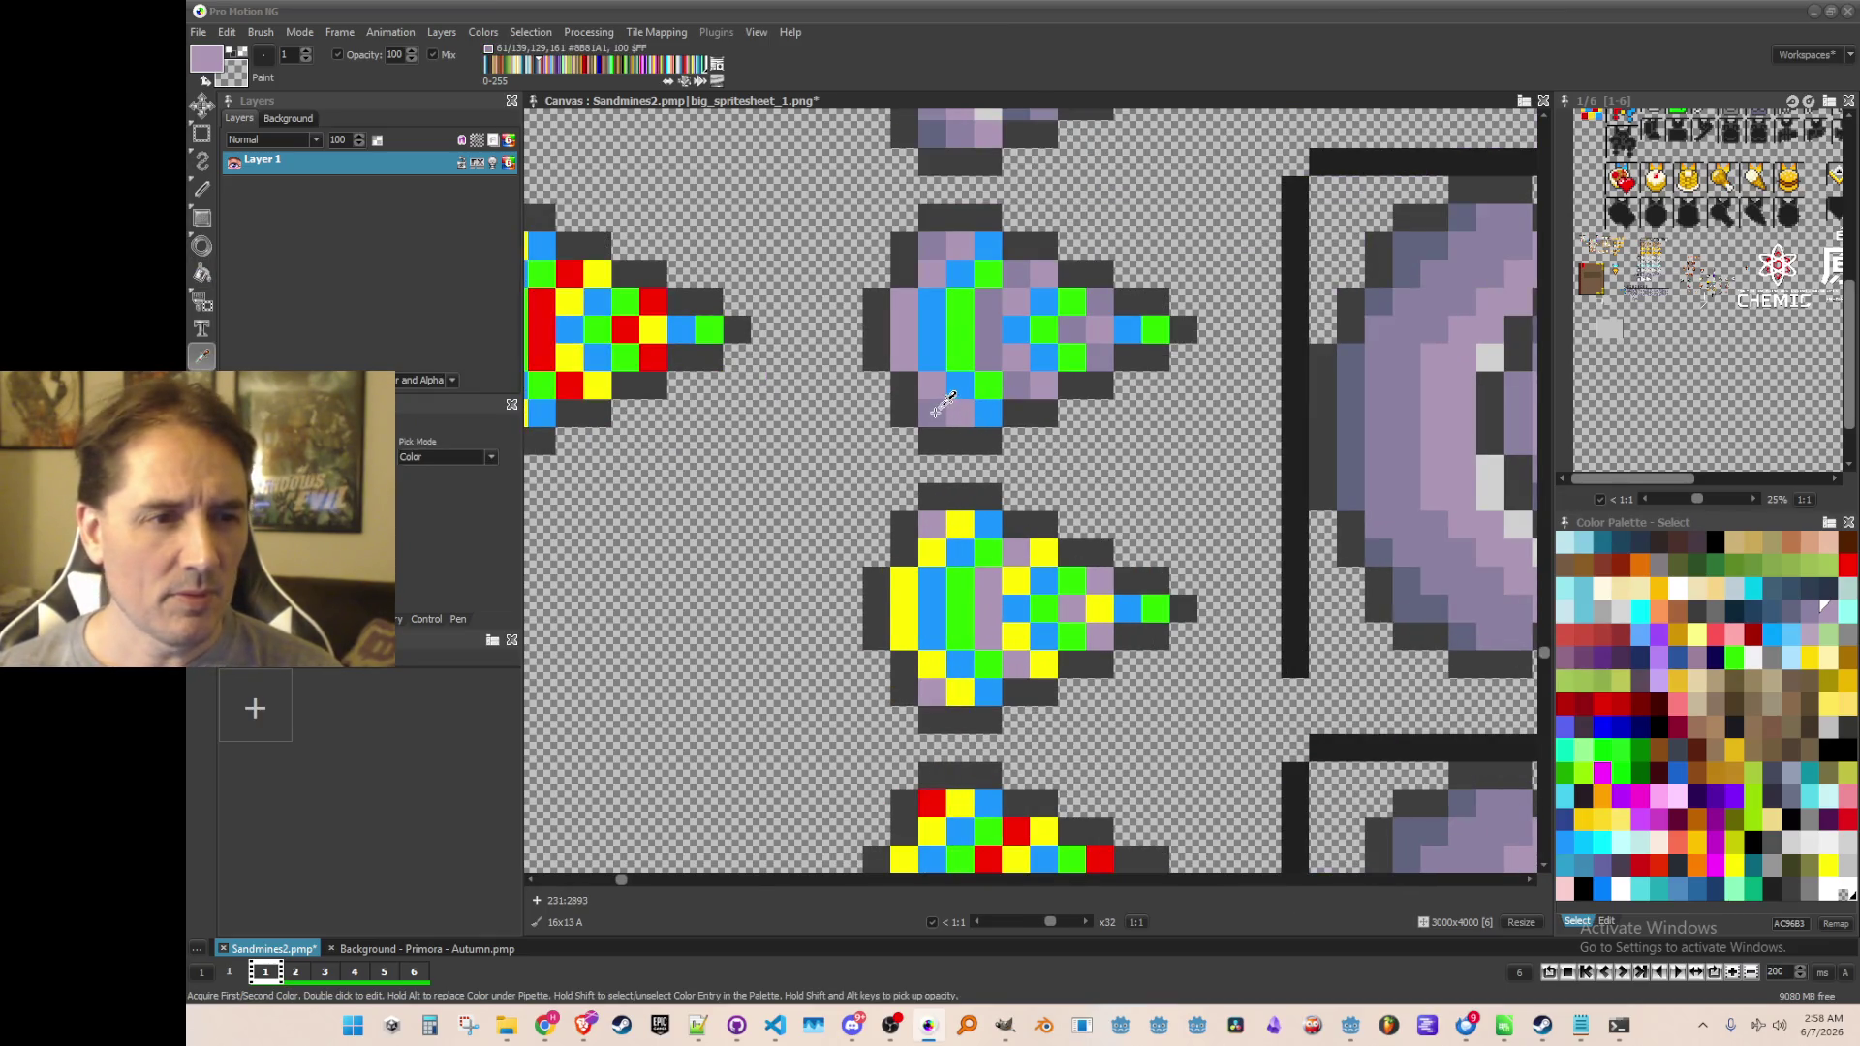
{"action": "key", "text": "f"}
{"action": "left_click", "coordinate": [1156, 608]}
{"action": "left_click", "coordinate": [1066, 638]}
{"action": "left_click", "coordinate": [1044, 608]}
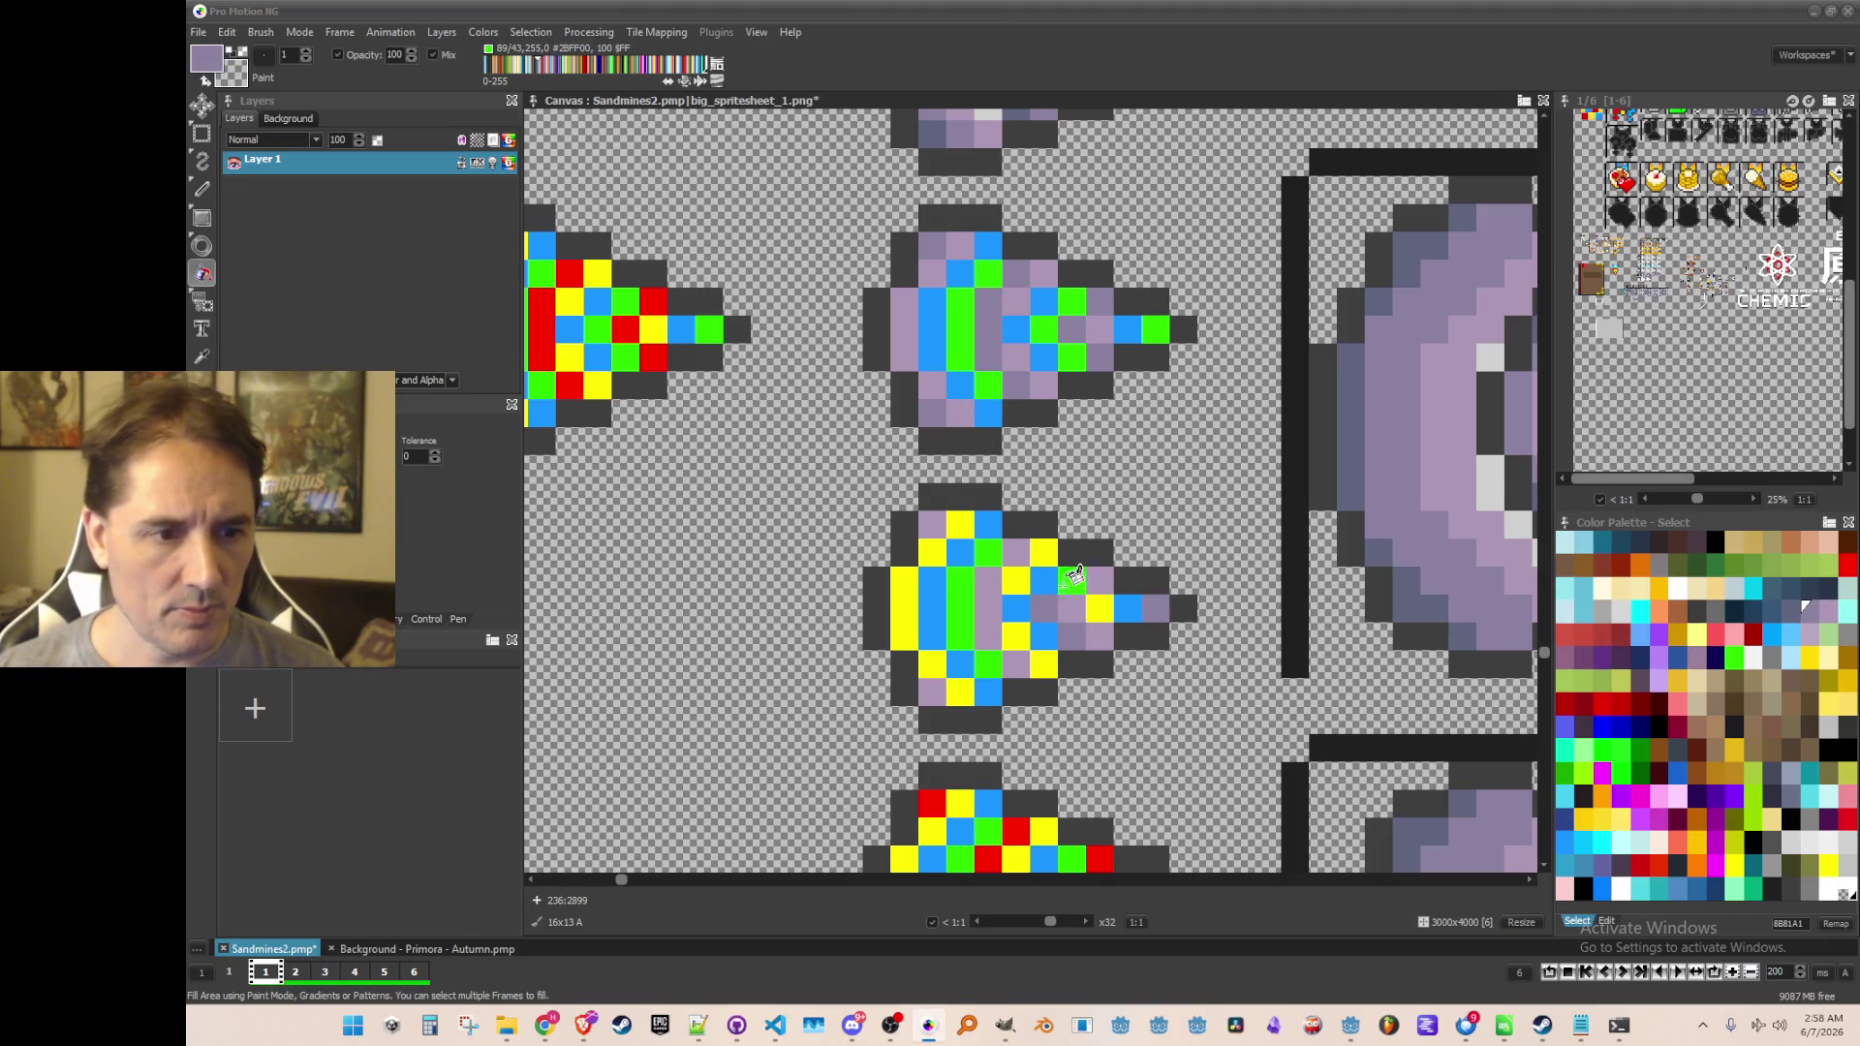
{"action": "left_click", "coordinate": [964, 608]}
{"action": "scroll", "coordinate": [1025, 482], "scroll_direction": "down", "scroll_amount": 1}
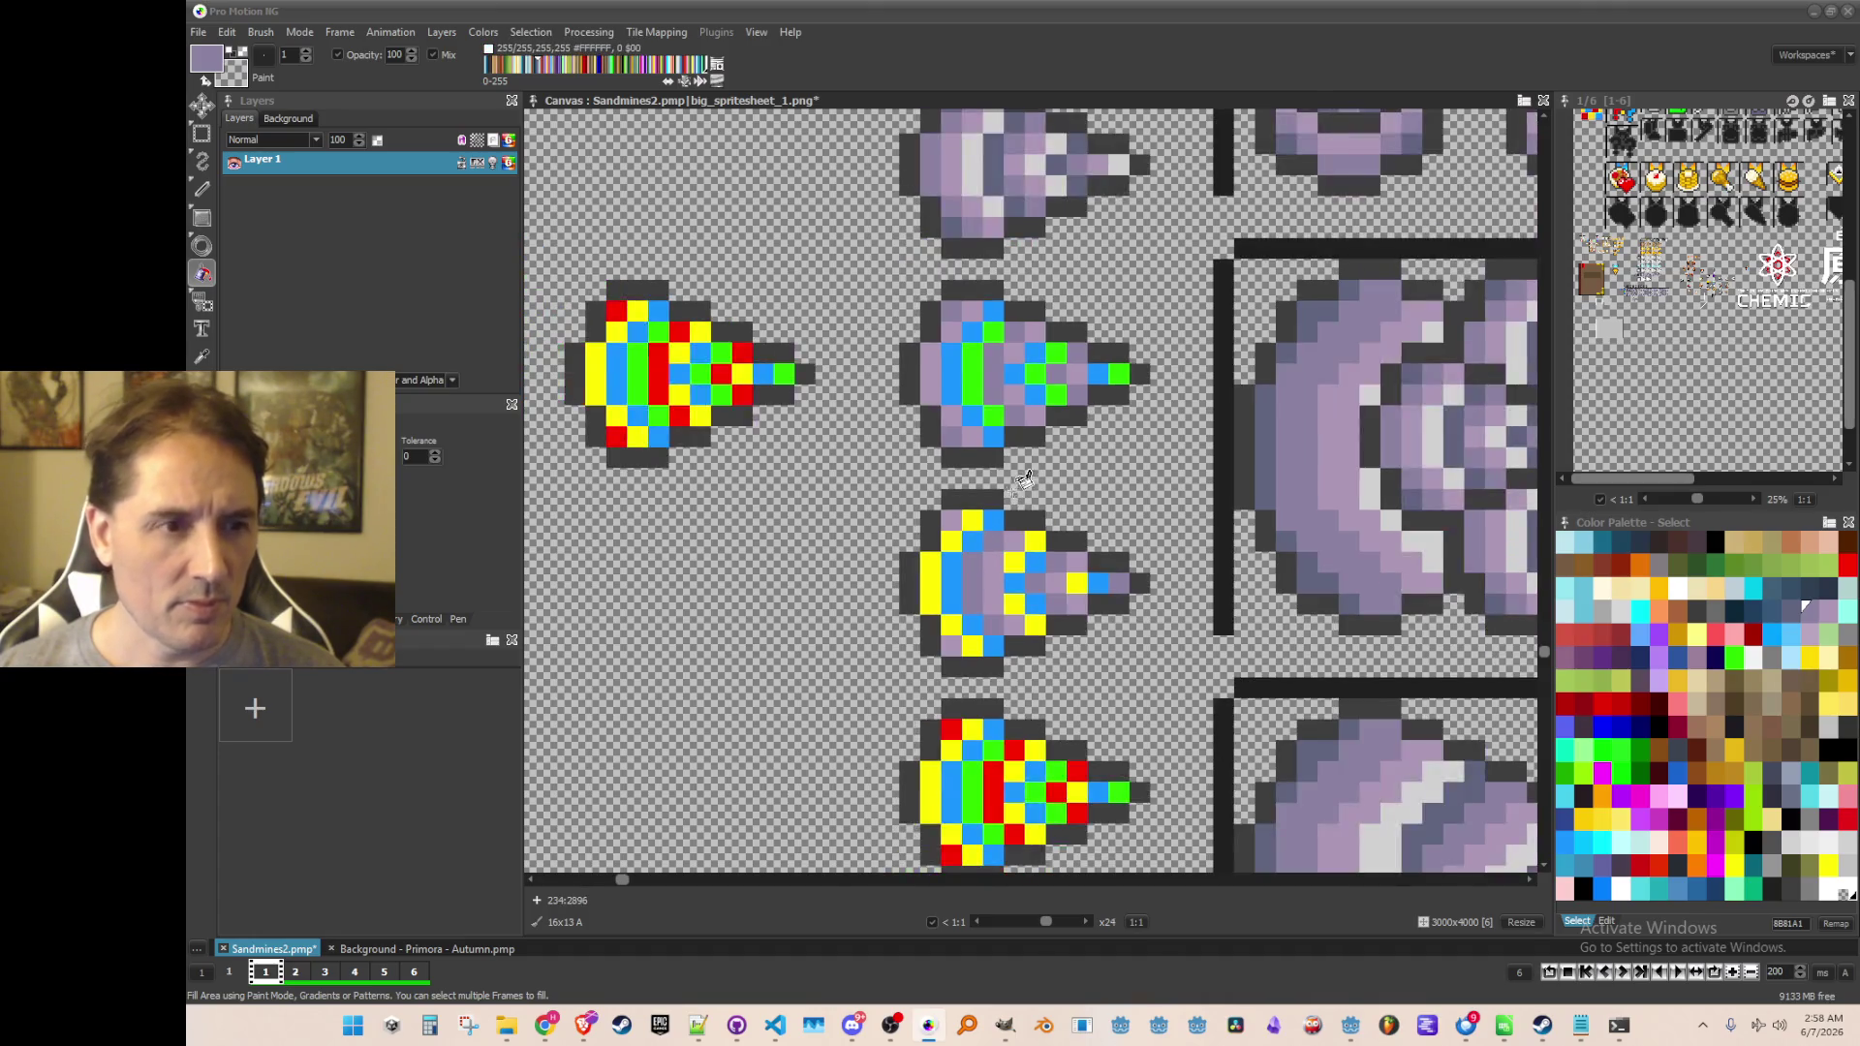
Pick dark slate from the purple drill and fill the middle drill's blue cells with it
{"action": "key", "text": "i"}
{"action": "left_click", "coordinate": [954, 228]}
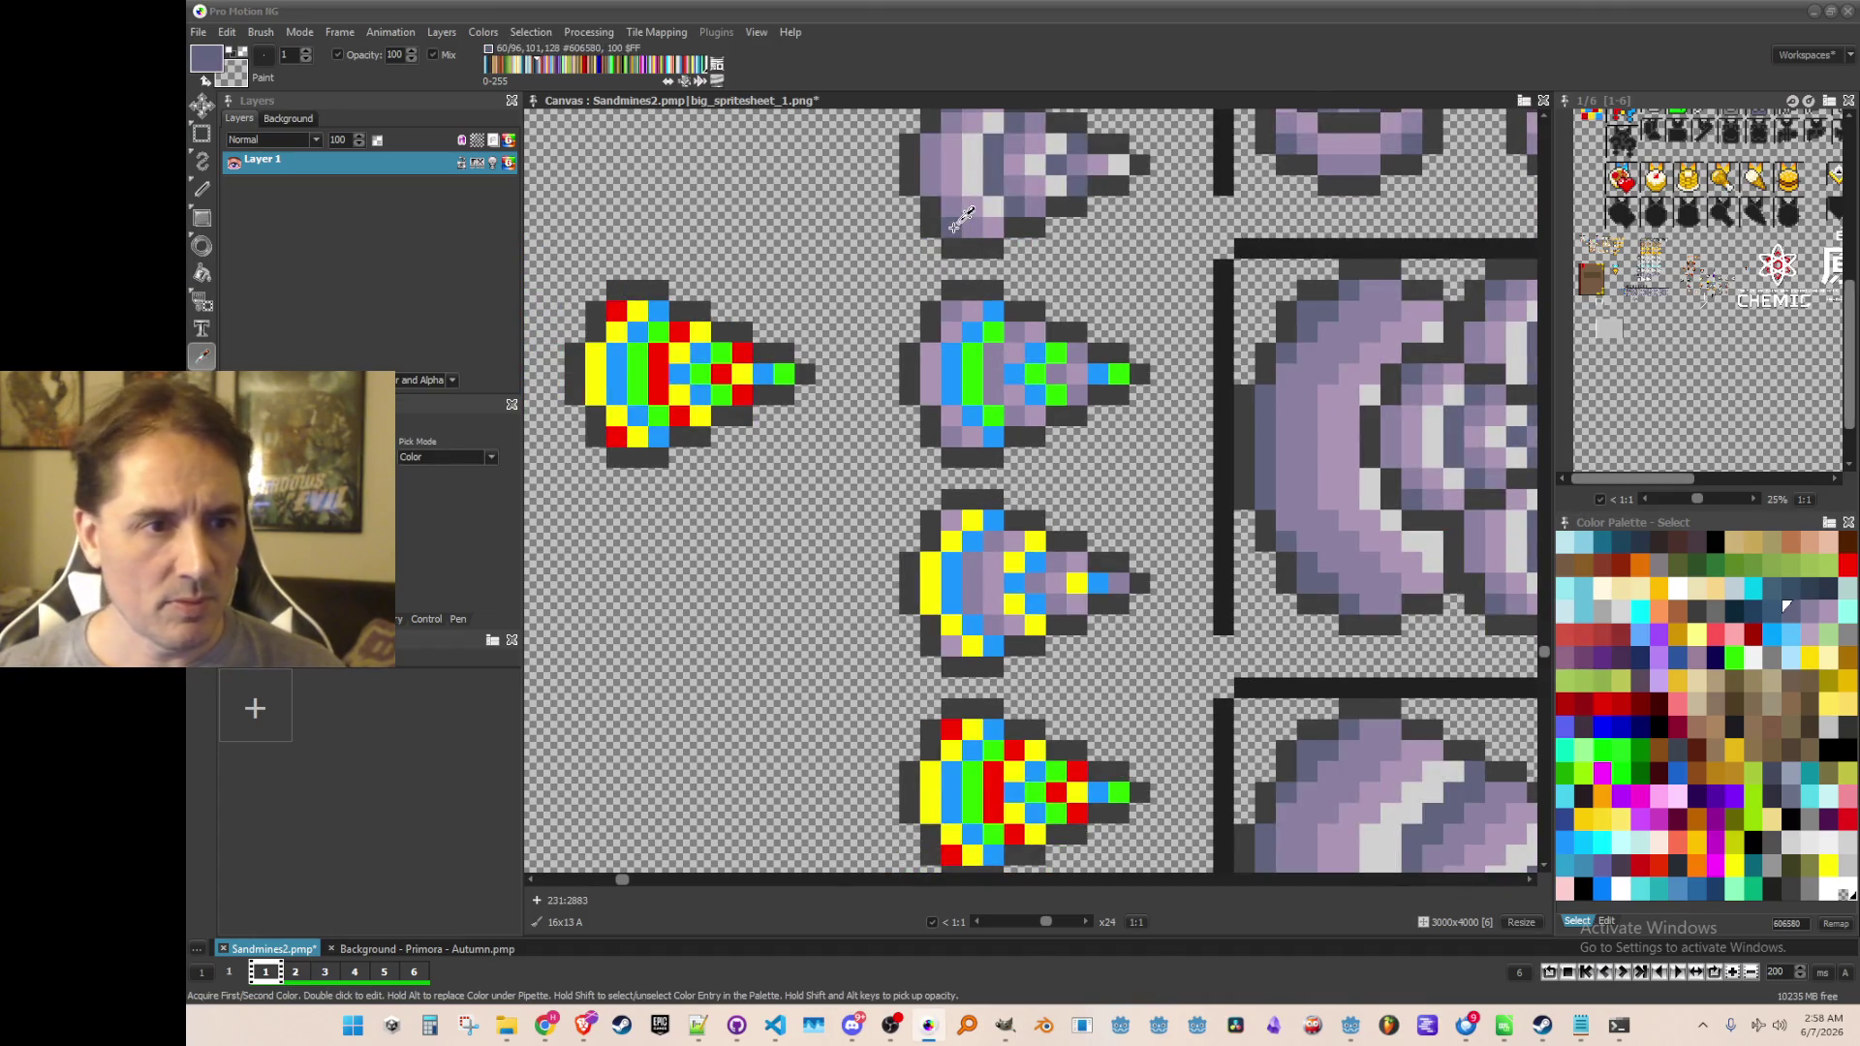
{"action": "key", "text": "f"}
{"action": "scroll", "coordinate": [998, 620], "scroll_direction": "up", "scroll_amount": 1}
{"action": "left_click", "coordinate": [986, 658]}
{"action": "left_click", "coordinate": [962, 627]}
{"action": "left_click", "coordinate": [935, 547]}
{"action": "left_click", "coordinate": [990, 489]}
{"action": "left_click", "coordinate": [1041, 547]}
{"action": "left_click", "coordinate": [1017, 574]}
{"action": "left_click", "coordinate": [1045, 602]}
{"action": "left_click", "coordinate": [1129, 574]}
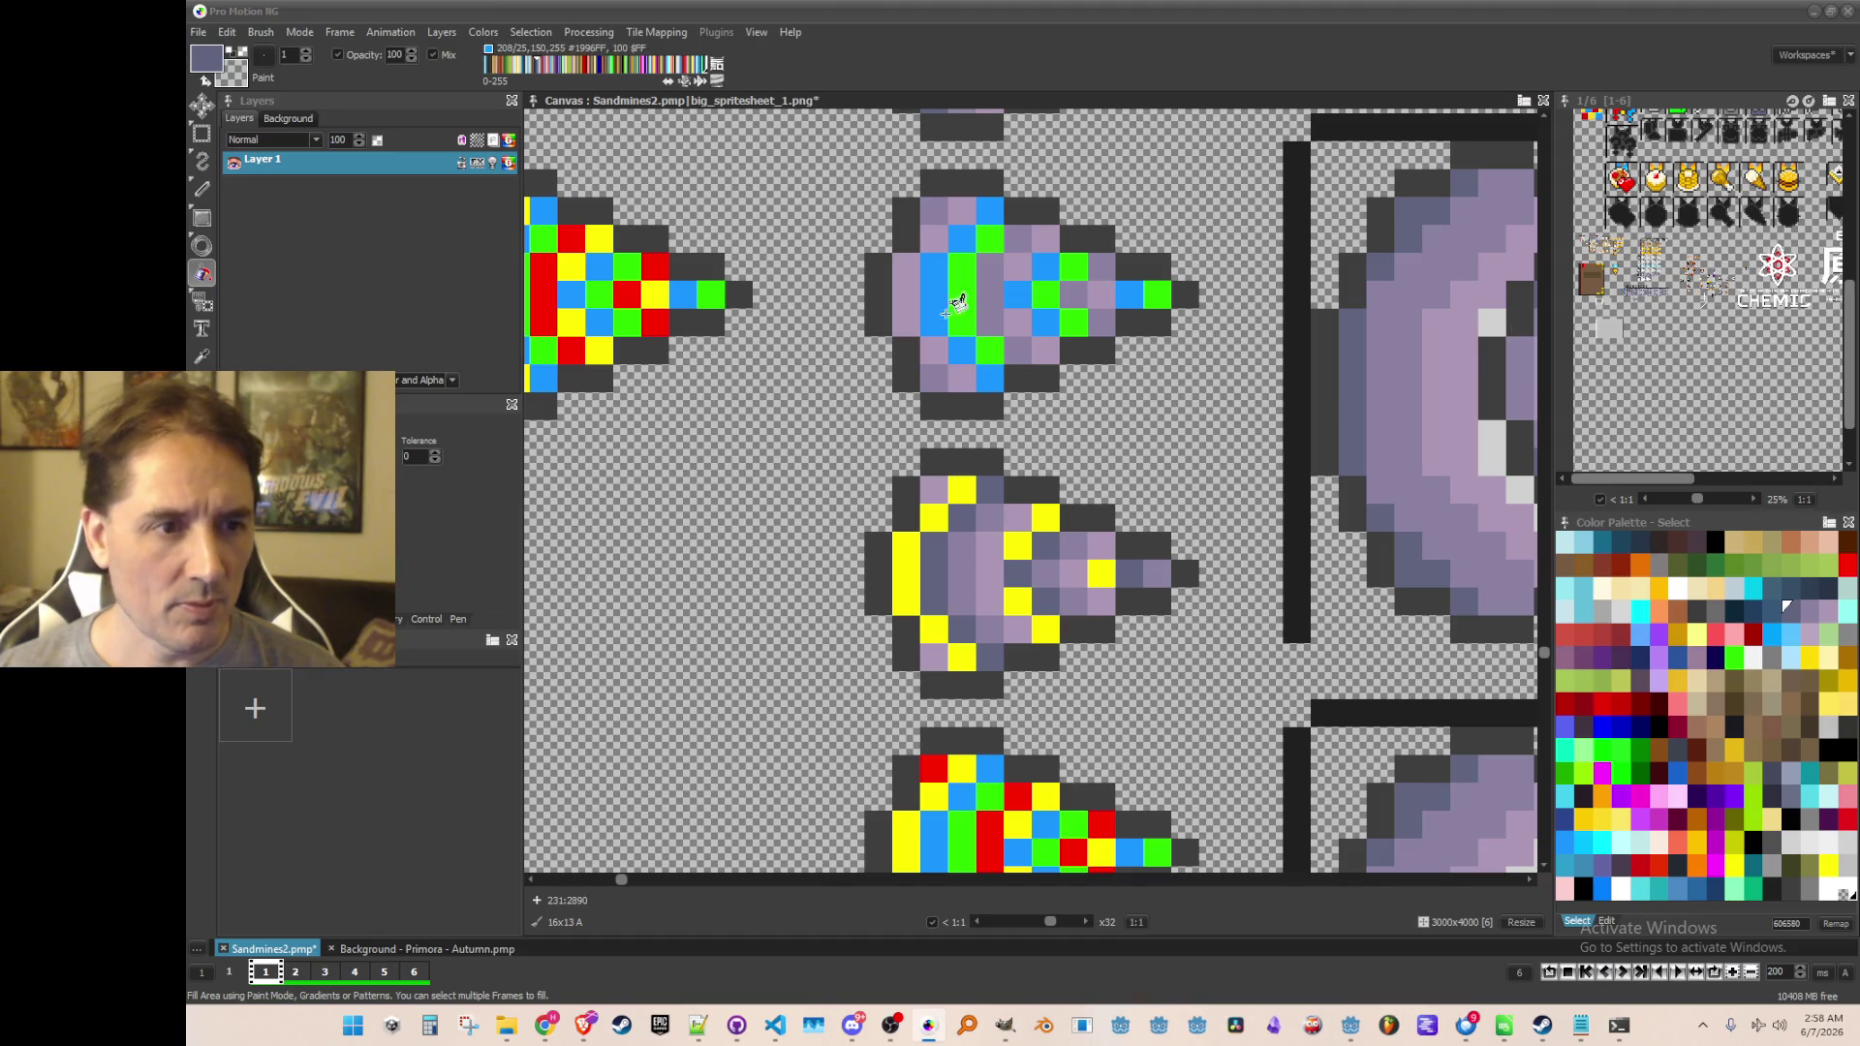
Fill the upper drill's green cells and green tip dark slate
{"action": "left_click", "coordinate": [984, 351]}
{"action": "left_click", "coordinate": [963, 291]}
{"action": "left_click", "coordinate": [988, 241]}
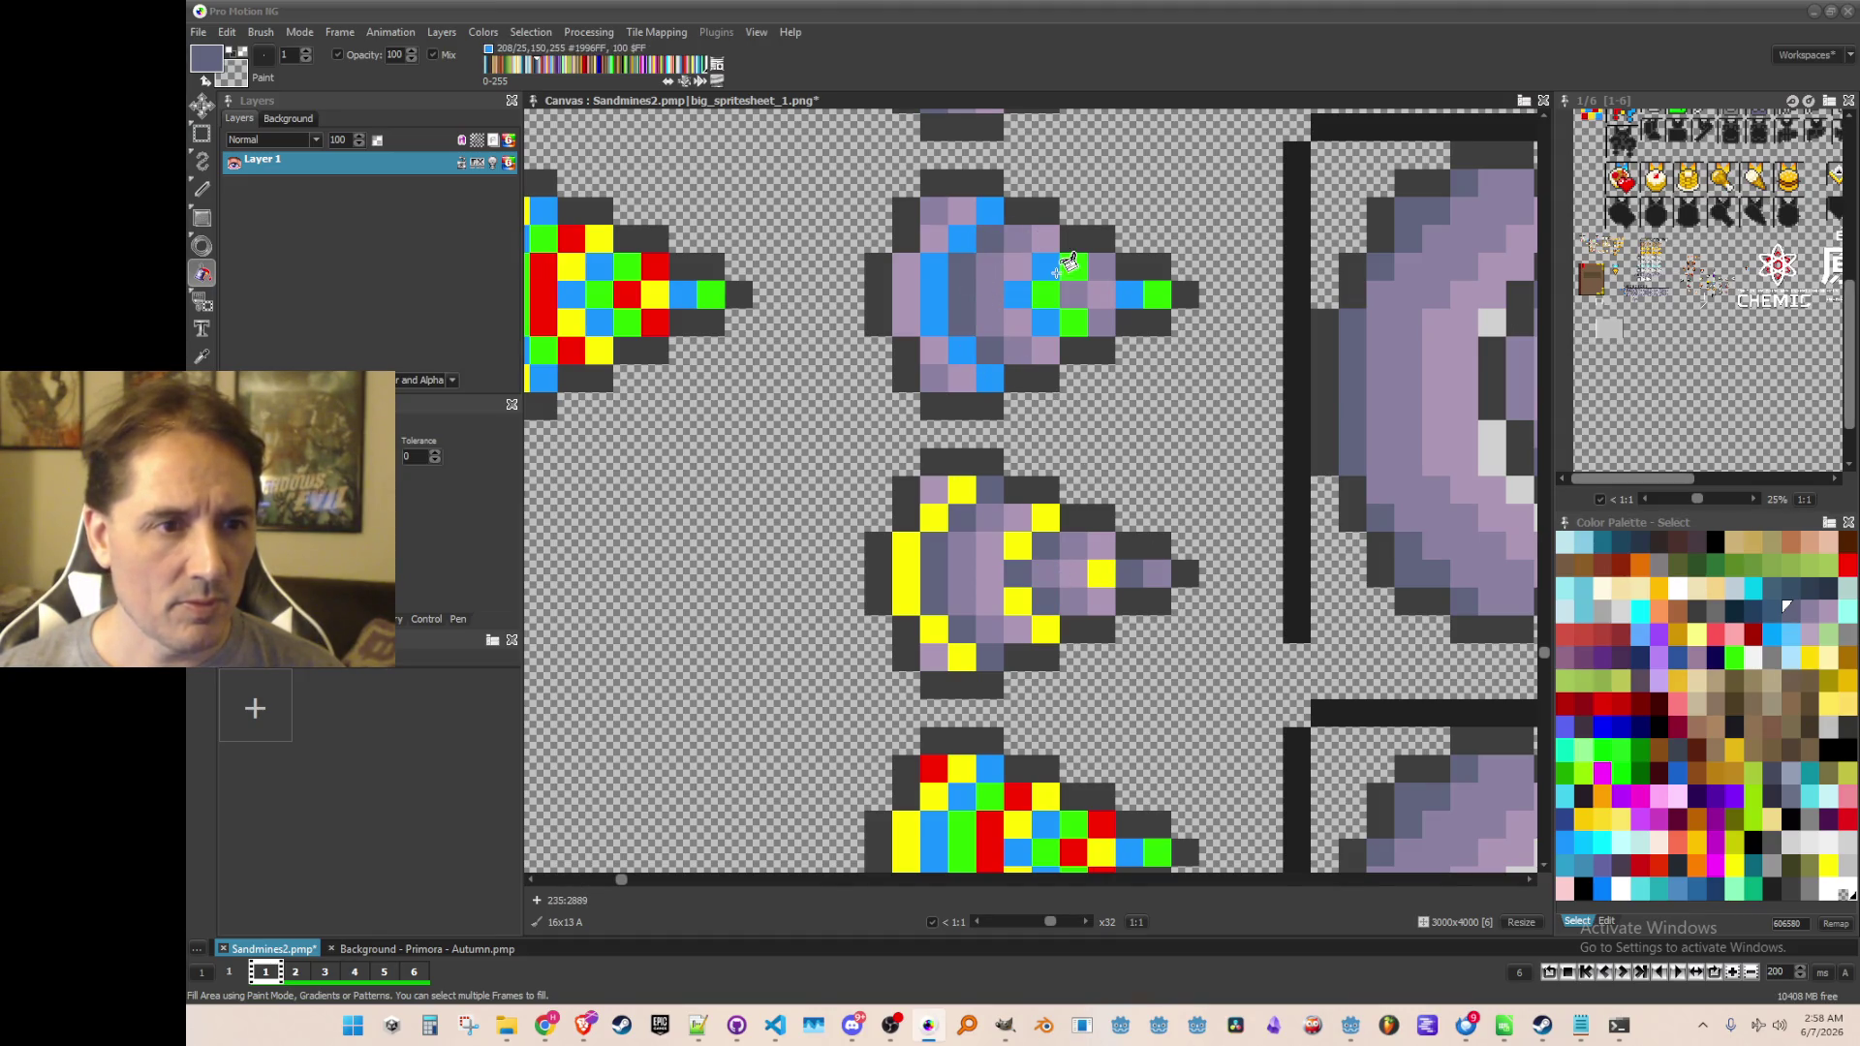
{"action": "left_click", "coordinate": [1073, 266]}
{"action": "left_click", "coordinate": [1045, 293]}
{"action": "left_click", "coordinate": [1073, 321]}
{"action": "left_click", "coordinate": [1155, 290]}
{"action": "scroll", "coordinate": [1153, 272], "scroll_direction": "down", "scroll_amount": 1}
{"action": "scroll", "coordinate": [1138, 232], "scroll_direction": "up", "scroll_amount": 1}
{"action": "key", "text": "comma"}
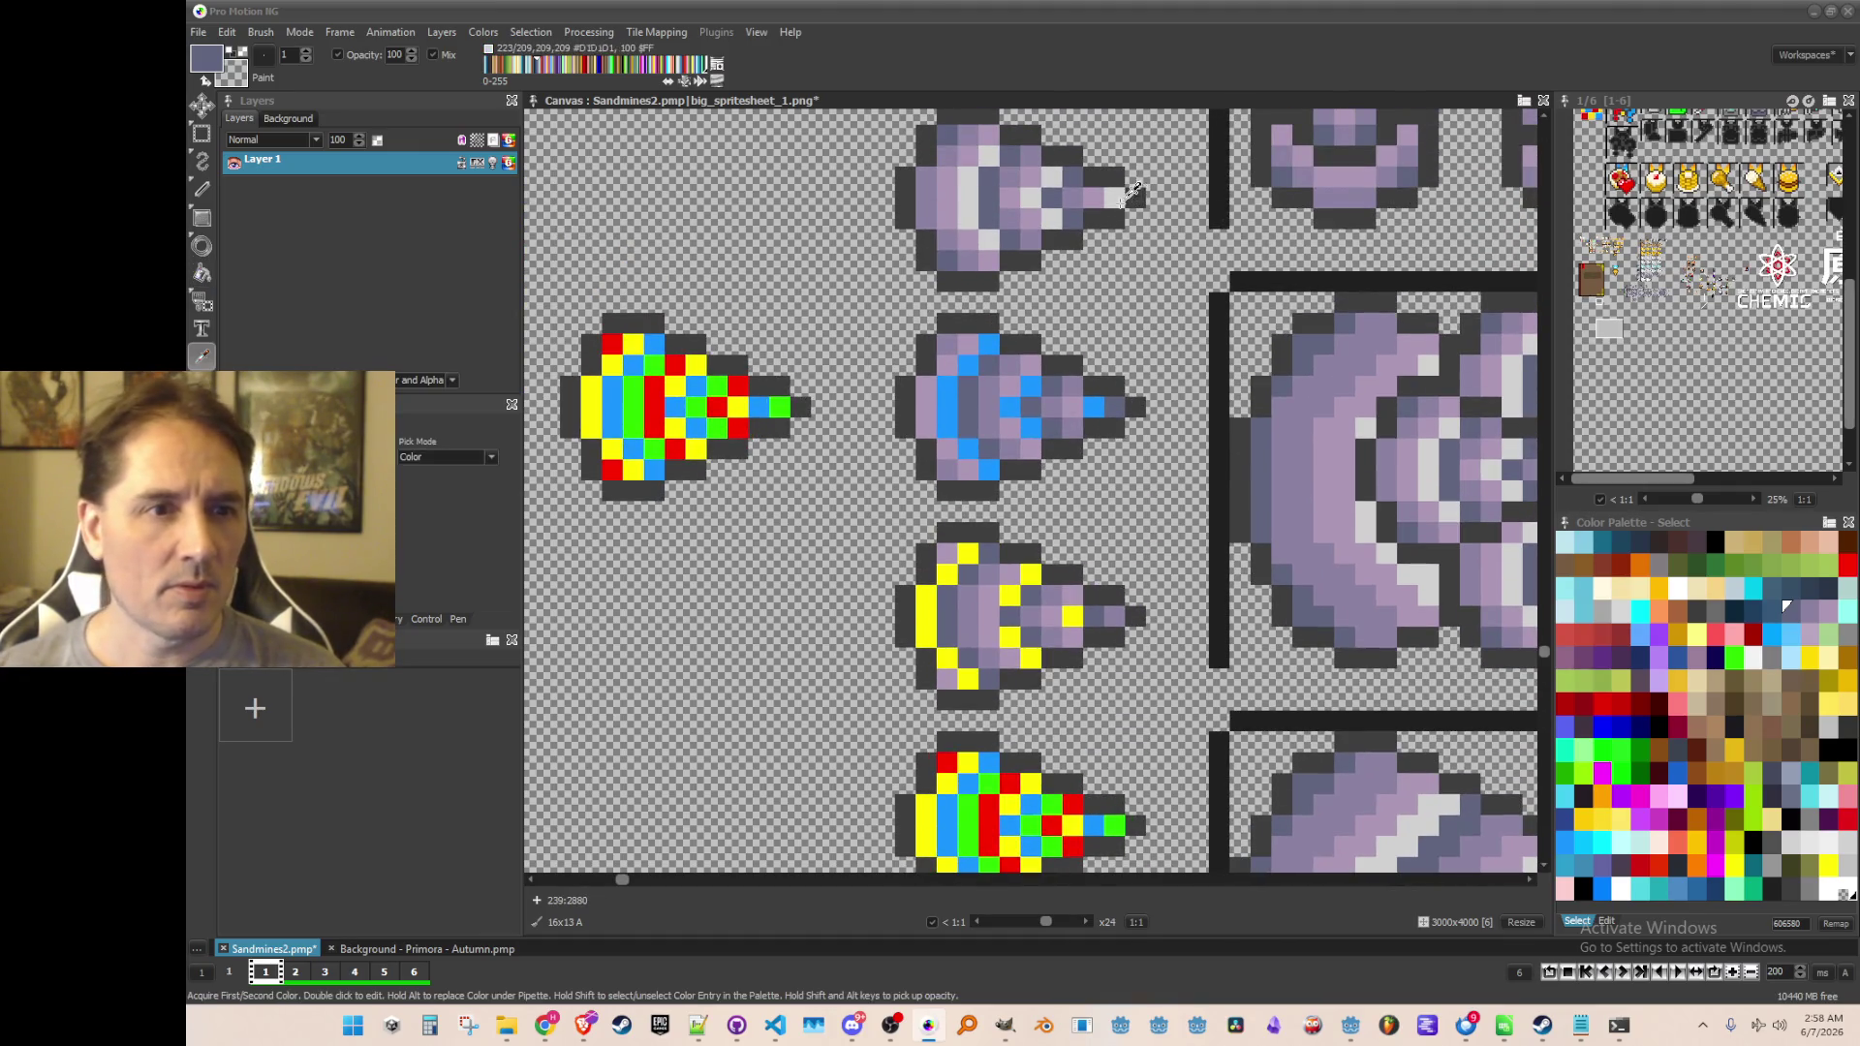
Pick light grey from the drill and fill the middle drill's blue cells with it
{"action": "left_click", "coordinate": [1133, 193]}
{"action": "key", "text": "f"}
{"action": "scroll", "coordinate": [1056, 431], "scroll_direction": "up", "scroll_amount": 1}
{"action": "left_click", "coordinate": [1036, 371]}
{"action": "left_click", "coordinate": [1008, 398]}
{"action": "left_click", "coordinate": [1037, 426]}
{"action": "left_click", "coordinate": [981, 480]}
{"action": "left_click", "coordinate": [953, 453]}
{"action": "left_click", "coordinate": [926, 397]}
{"action": "left_click", "coordinate": [953, 344]}
{"action": "left_click", "coordinate": [981, 315]}
Fill the lower drill's yellow cells light grey
{"action": "left_click", "coordinate": [1092, 676]}
{"action": "left_click", "coordinate": [1036, 731]}
{"action": "left_click", "coordinate": [1008, 704]}
{"action": "left_click", "coordinate": [1008, 649]}
{"action": "left_click", "coordinate": [953, 760]}
{"action": "left_click", "coordinate": [925, 731]}
{"action": "left_click", "coordinate": [896, 679]}
{"action": "left_click", "coordinate": [925, 620]}
{"action": "scroll", "coordinate": [956, 589], "scroll_direction": "down", "scroll_amount": 4}
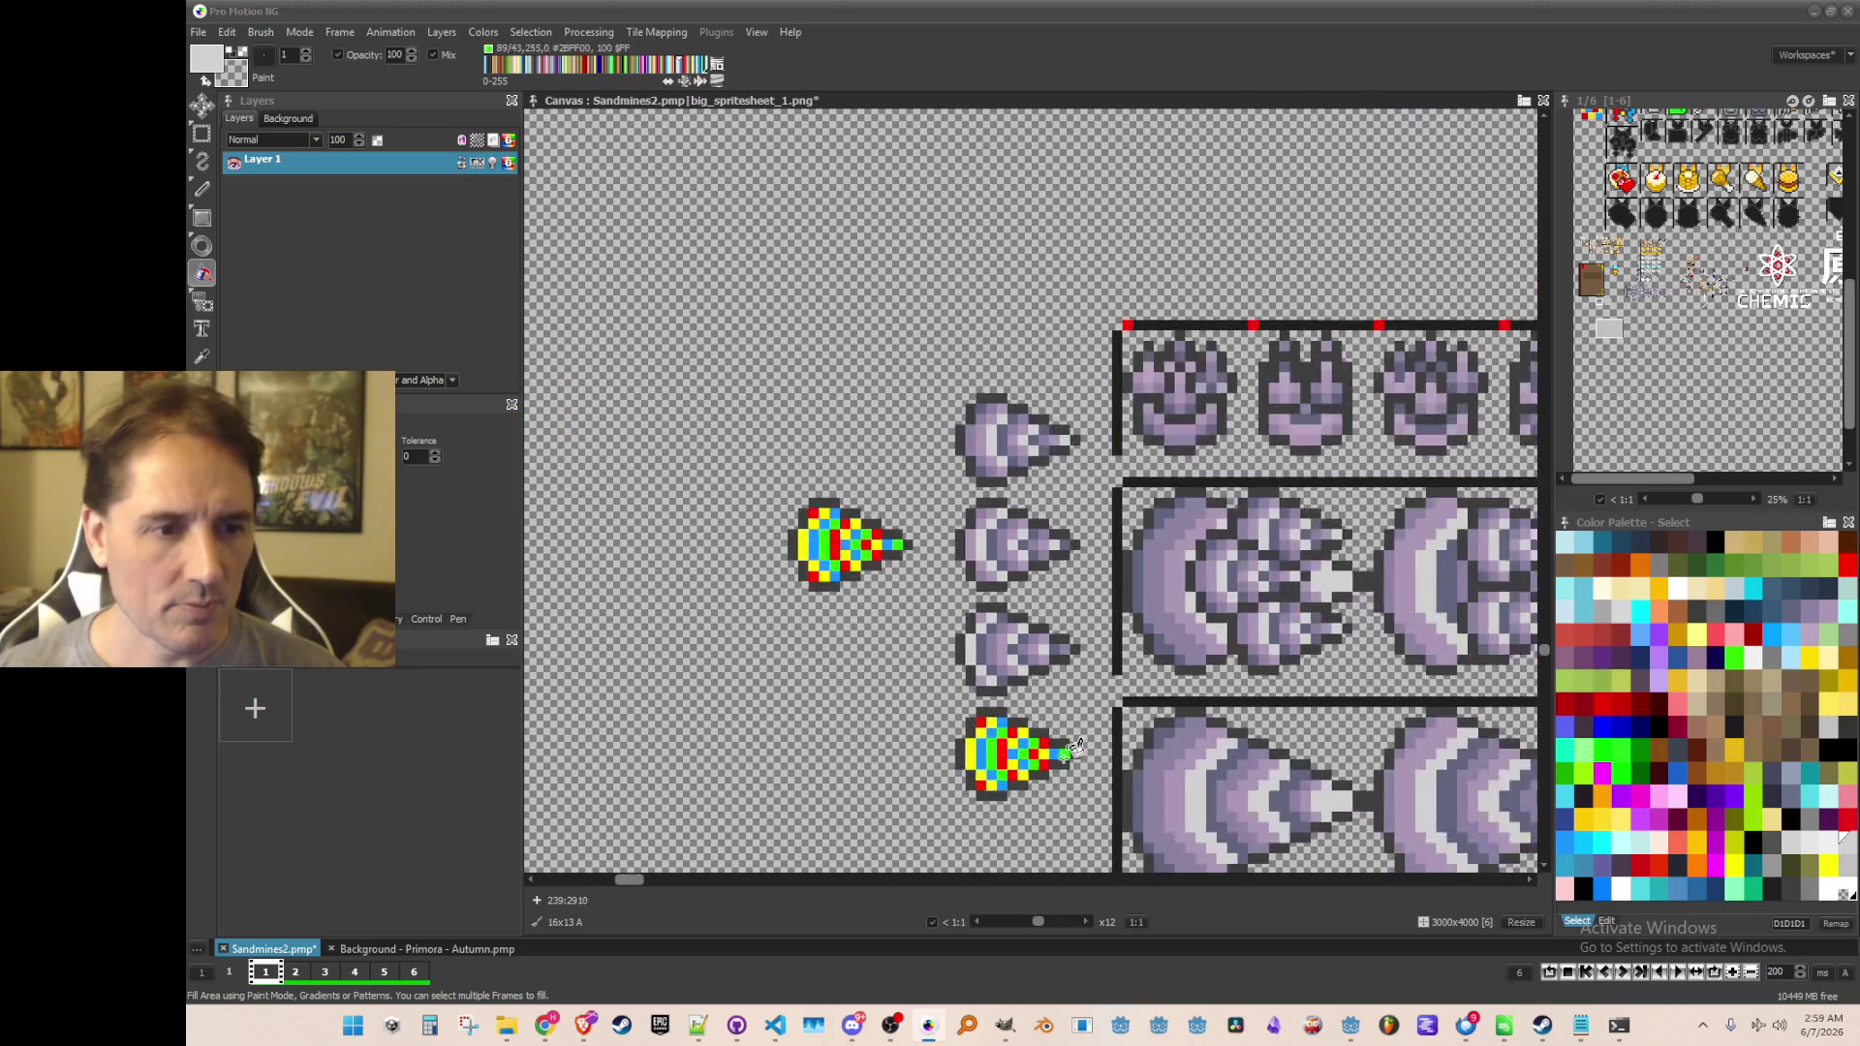
{"action": "scroll", "coordinate": [988, 595], "scroll_direction": "up", "scroll_amount": 2}
{"action": "scroll", "coordinate": [1008, 589], "scroll_direction": "up", "scroll_amount": 2}
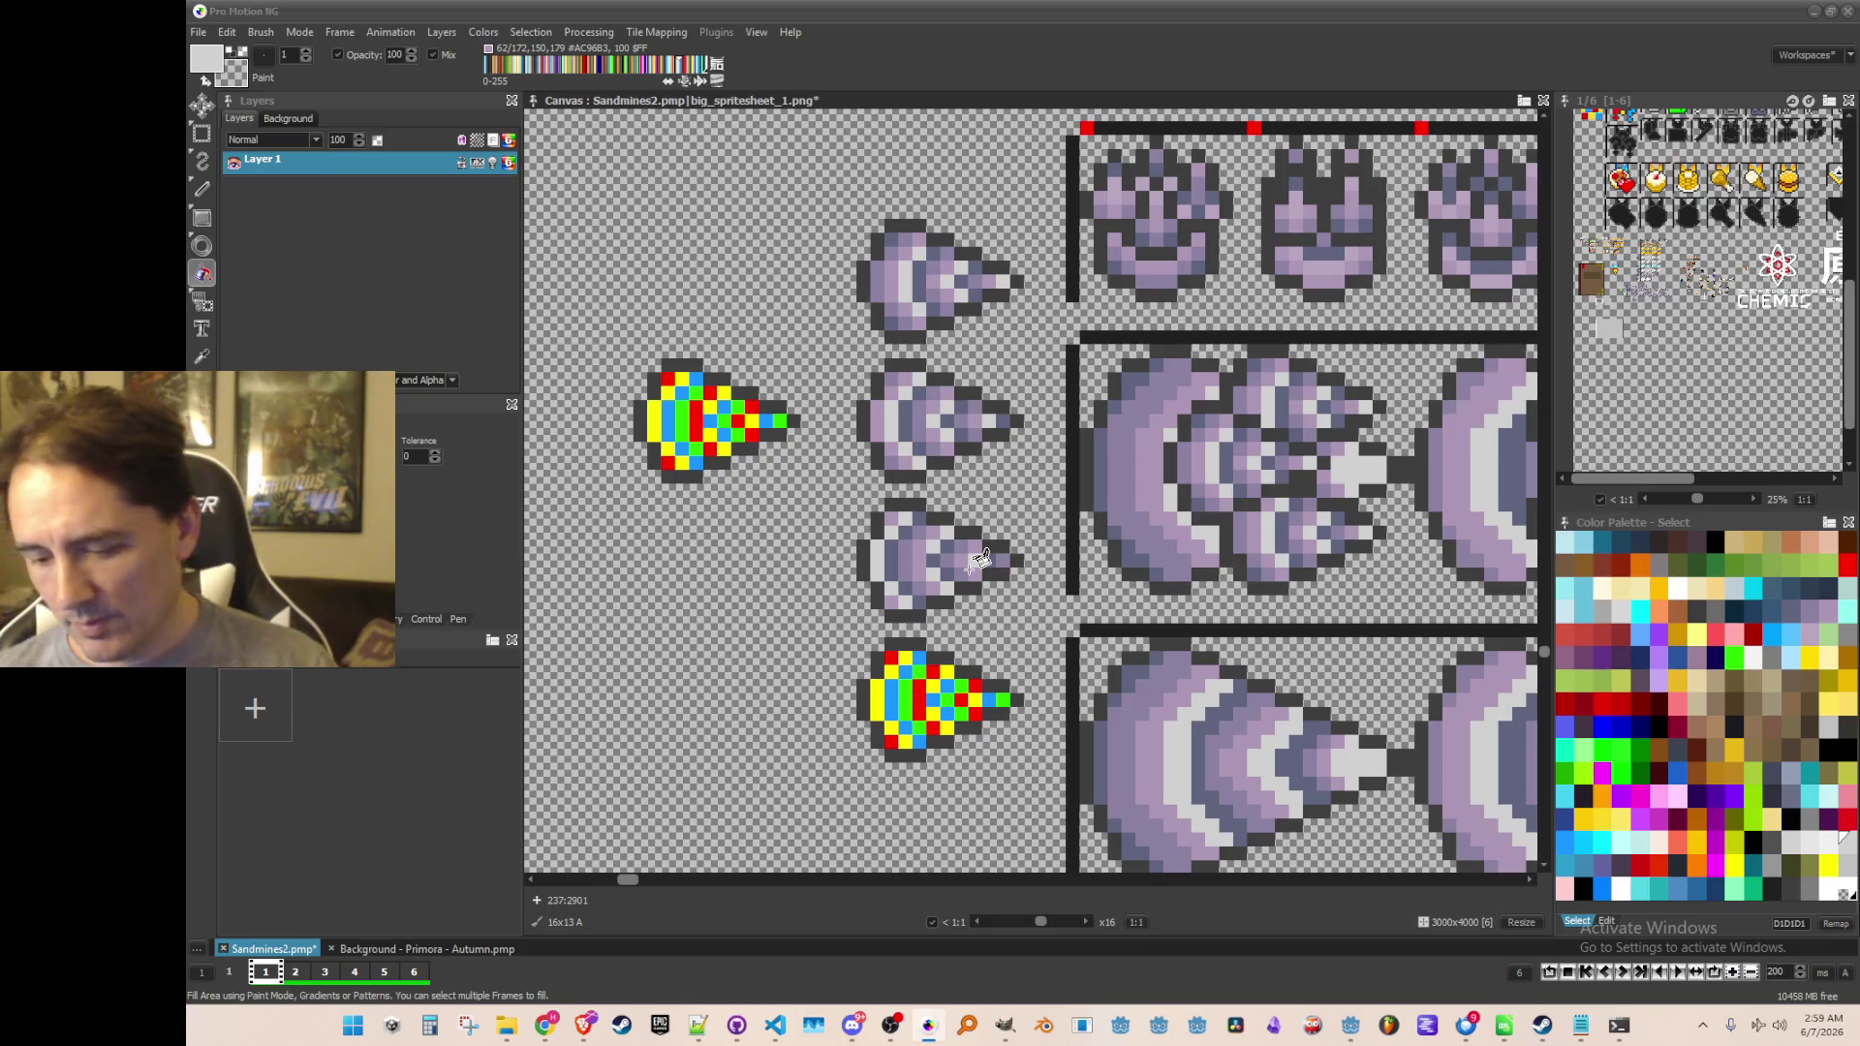
{"action": "scroll", "coordinate": [973, 557], "scroll_direction": "up", "scroll_amount": 2}
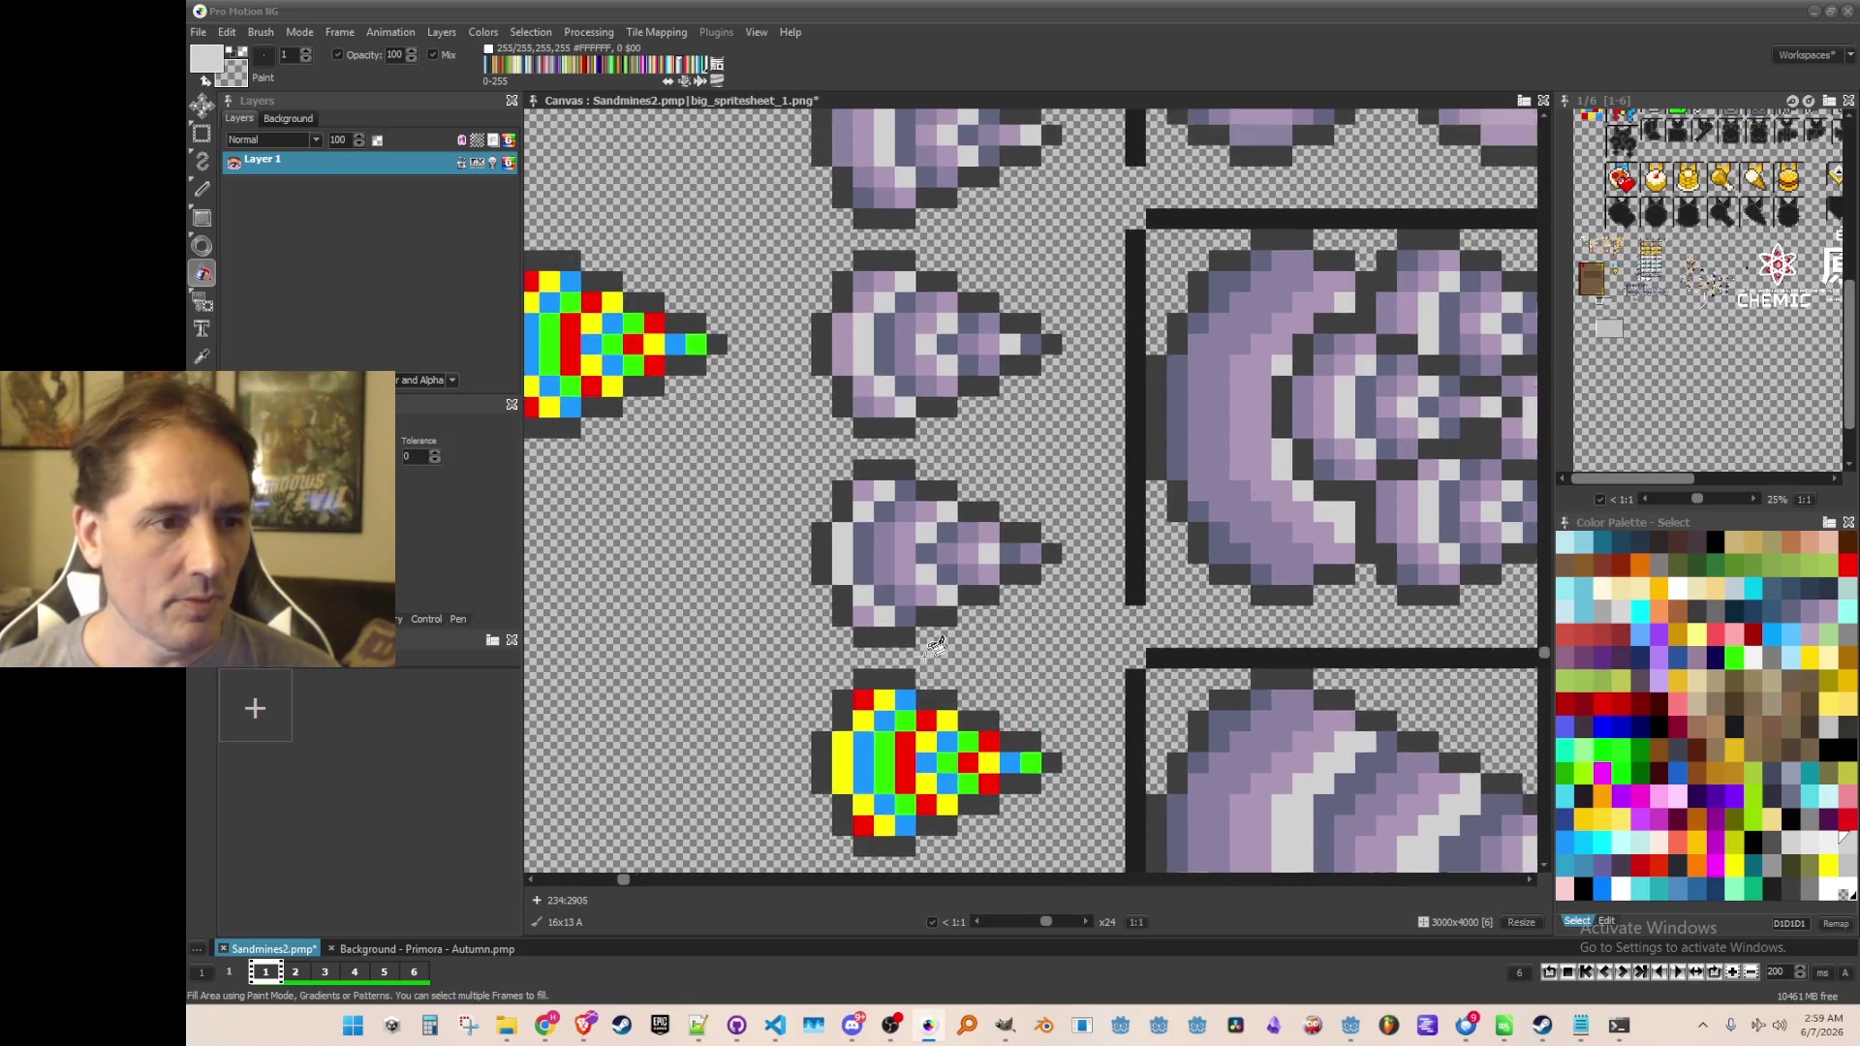
{"action": "scroll", "coordinate": [940, 639], "scroll_direction": "down", "scroll_amount": 2}
{"action": "scroll", "coordinate": [911, 666], "scroll_direction": "up", "scroll_amount": 1}
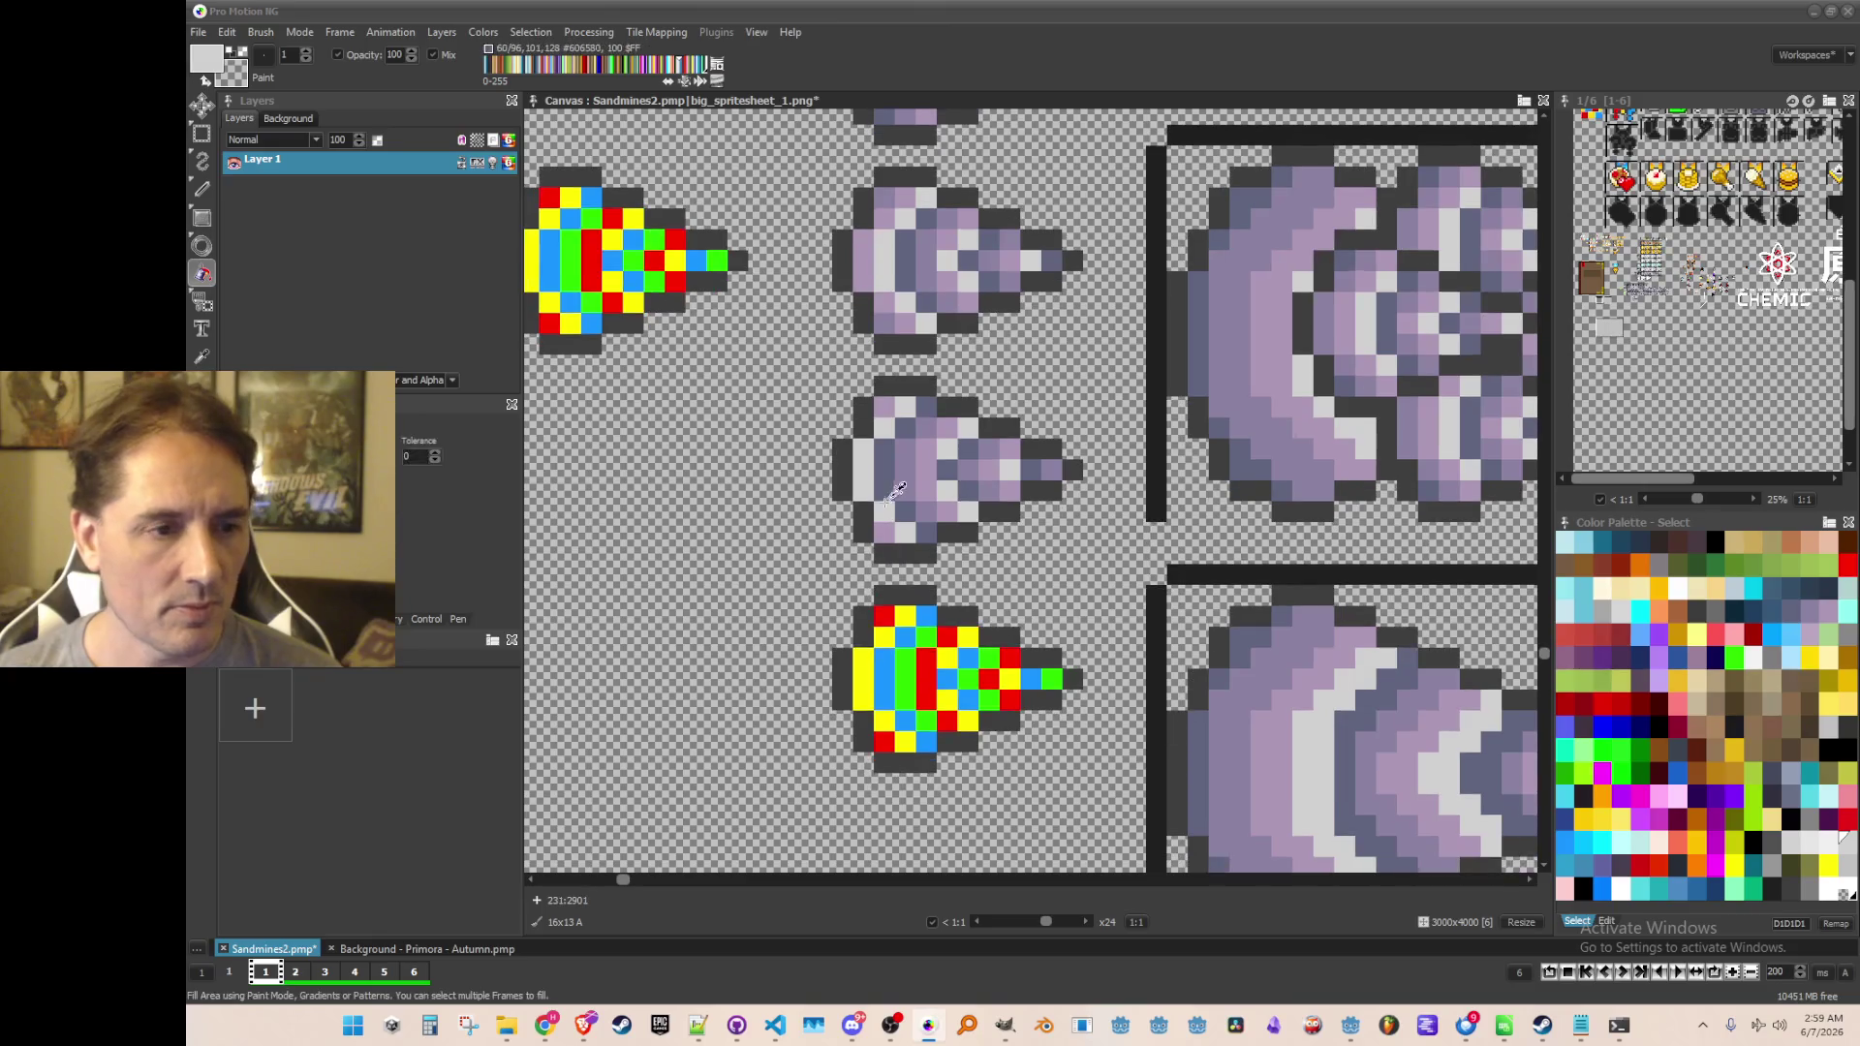
Re-pick light grey and fill the lower drill's red column and cells
{"action": "key", "text": "comma"}
{"action": "left_click", "coordinate": [906, 743]}
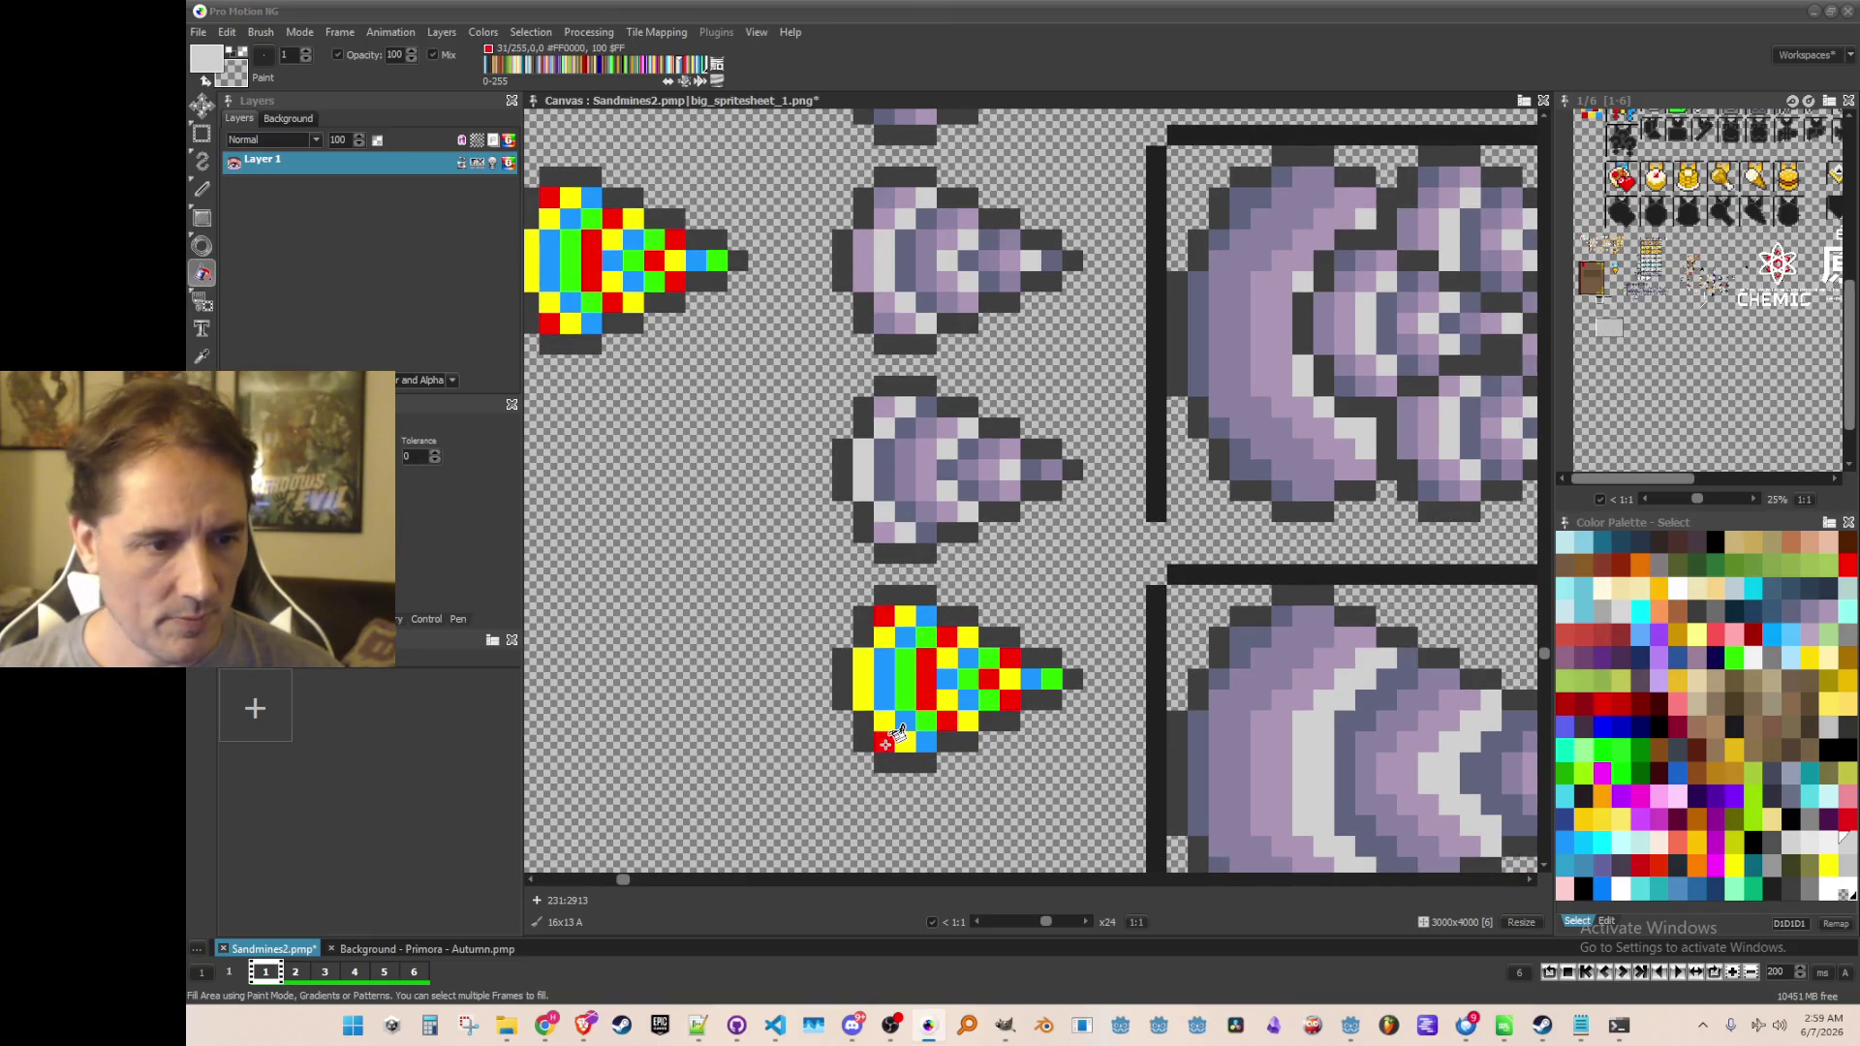
{"action": "left_click", "coordinate": [932, 674]}
{"action": "left_click", "coordinate": [945, 636]}
{"action": "left_click", "coordinate": [946, 717]}
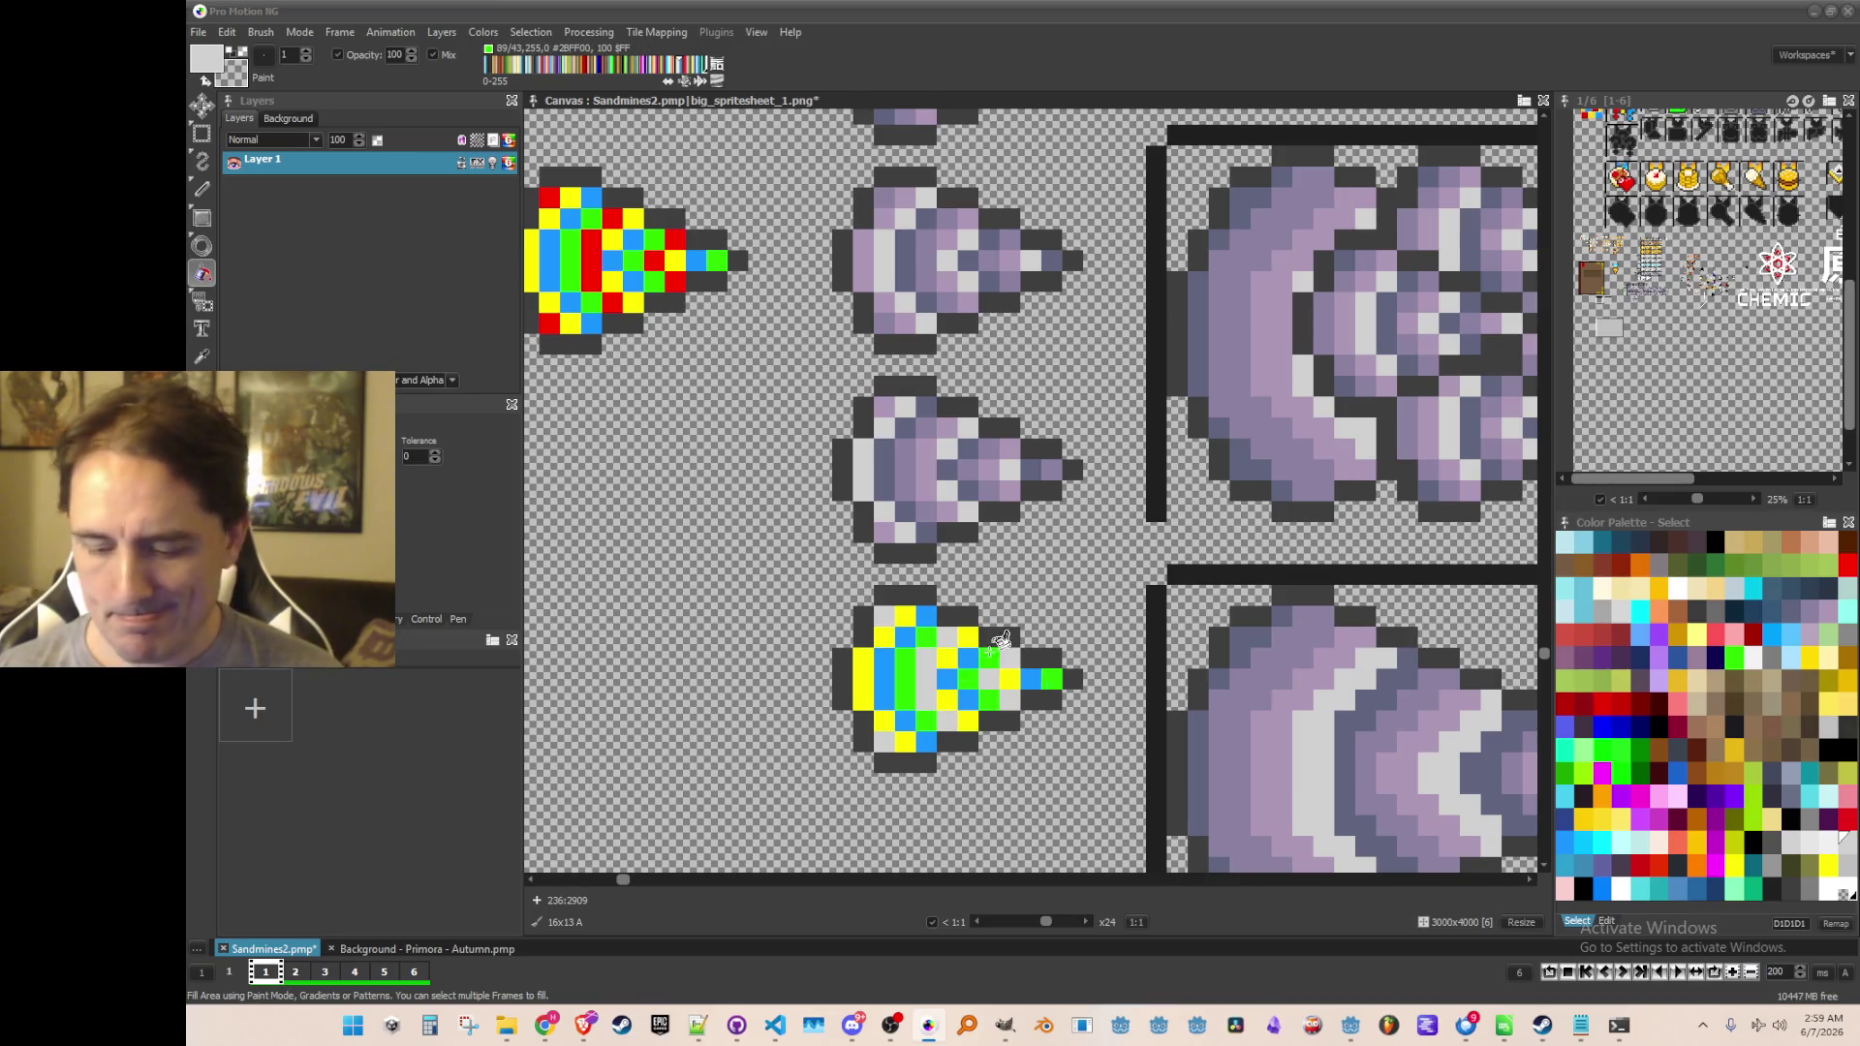
Pick dark grey-blue from the middle drill and fill the lower drill's yellow column and pixels
{"action": "key", "text": "comma"}
{"action": "left_click", "coordinate": [894, 477]}
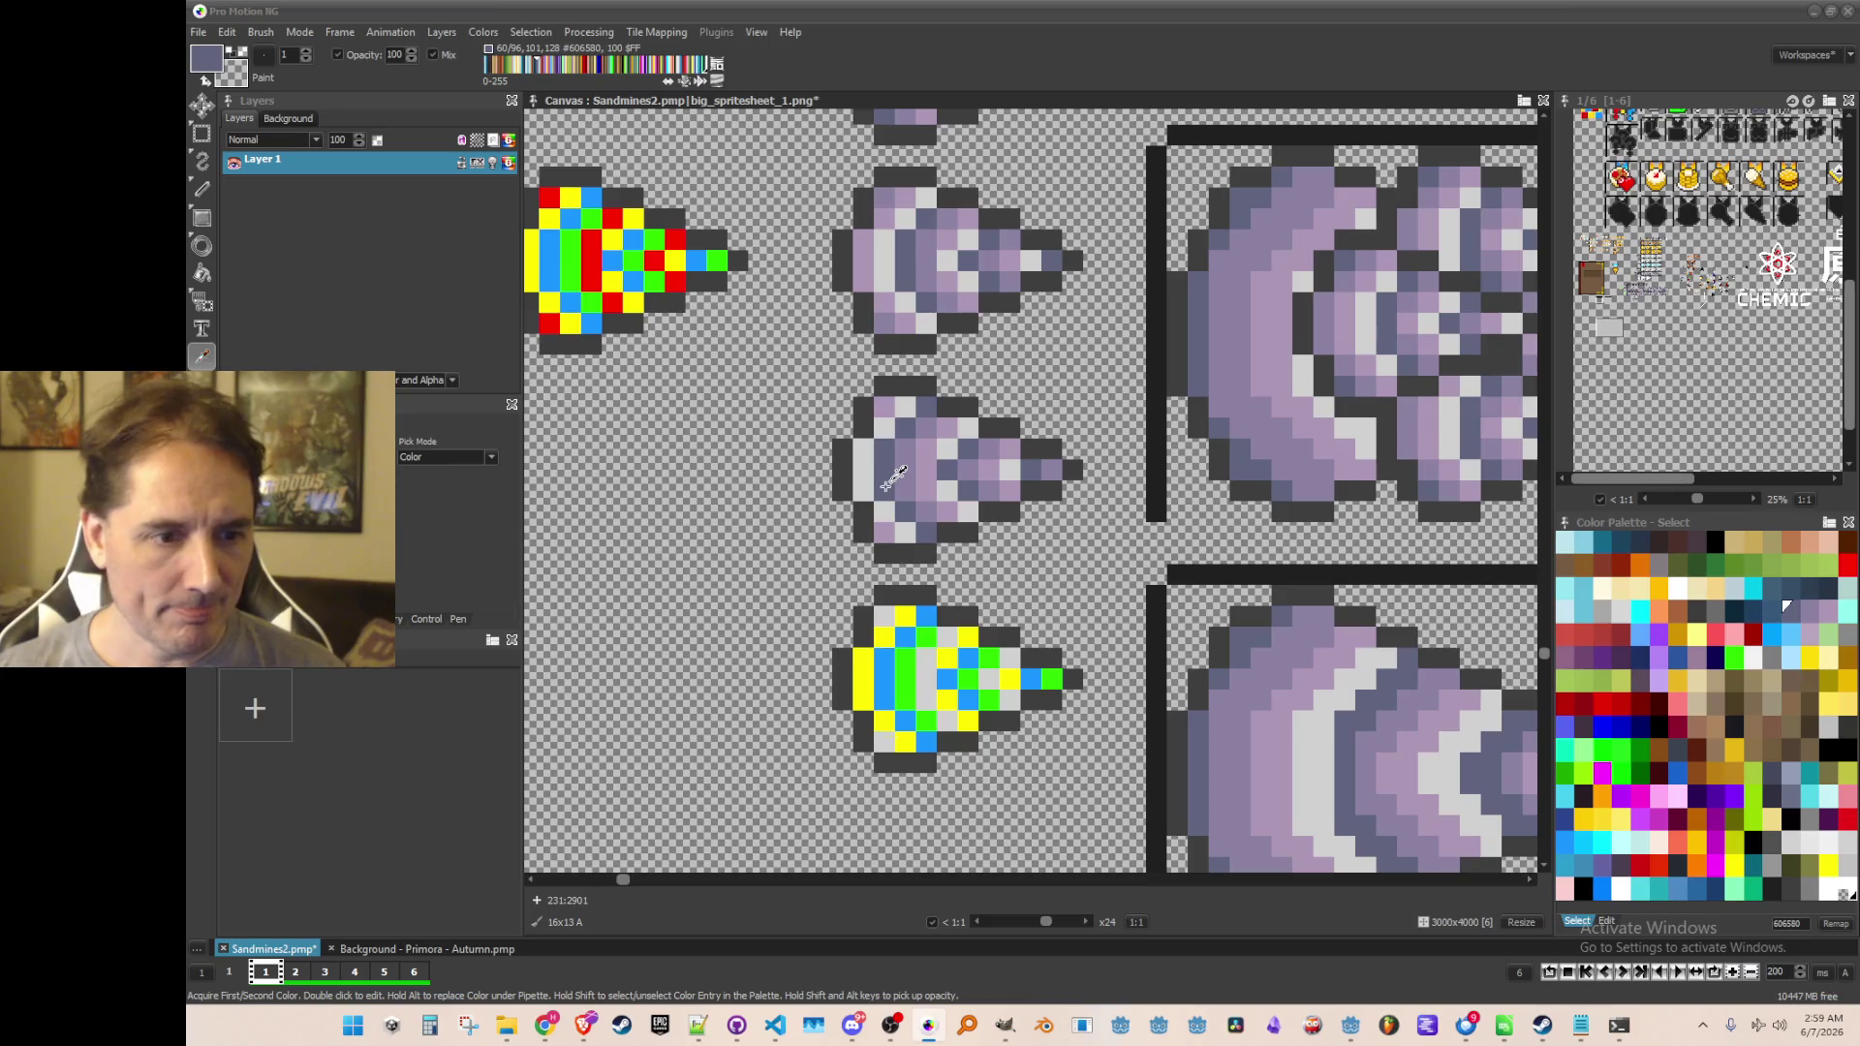
{"action": "key", "text": "f"}
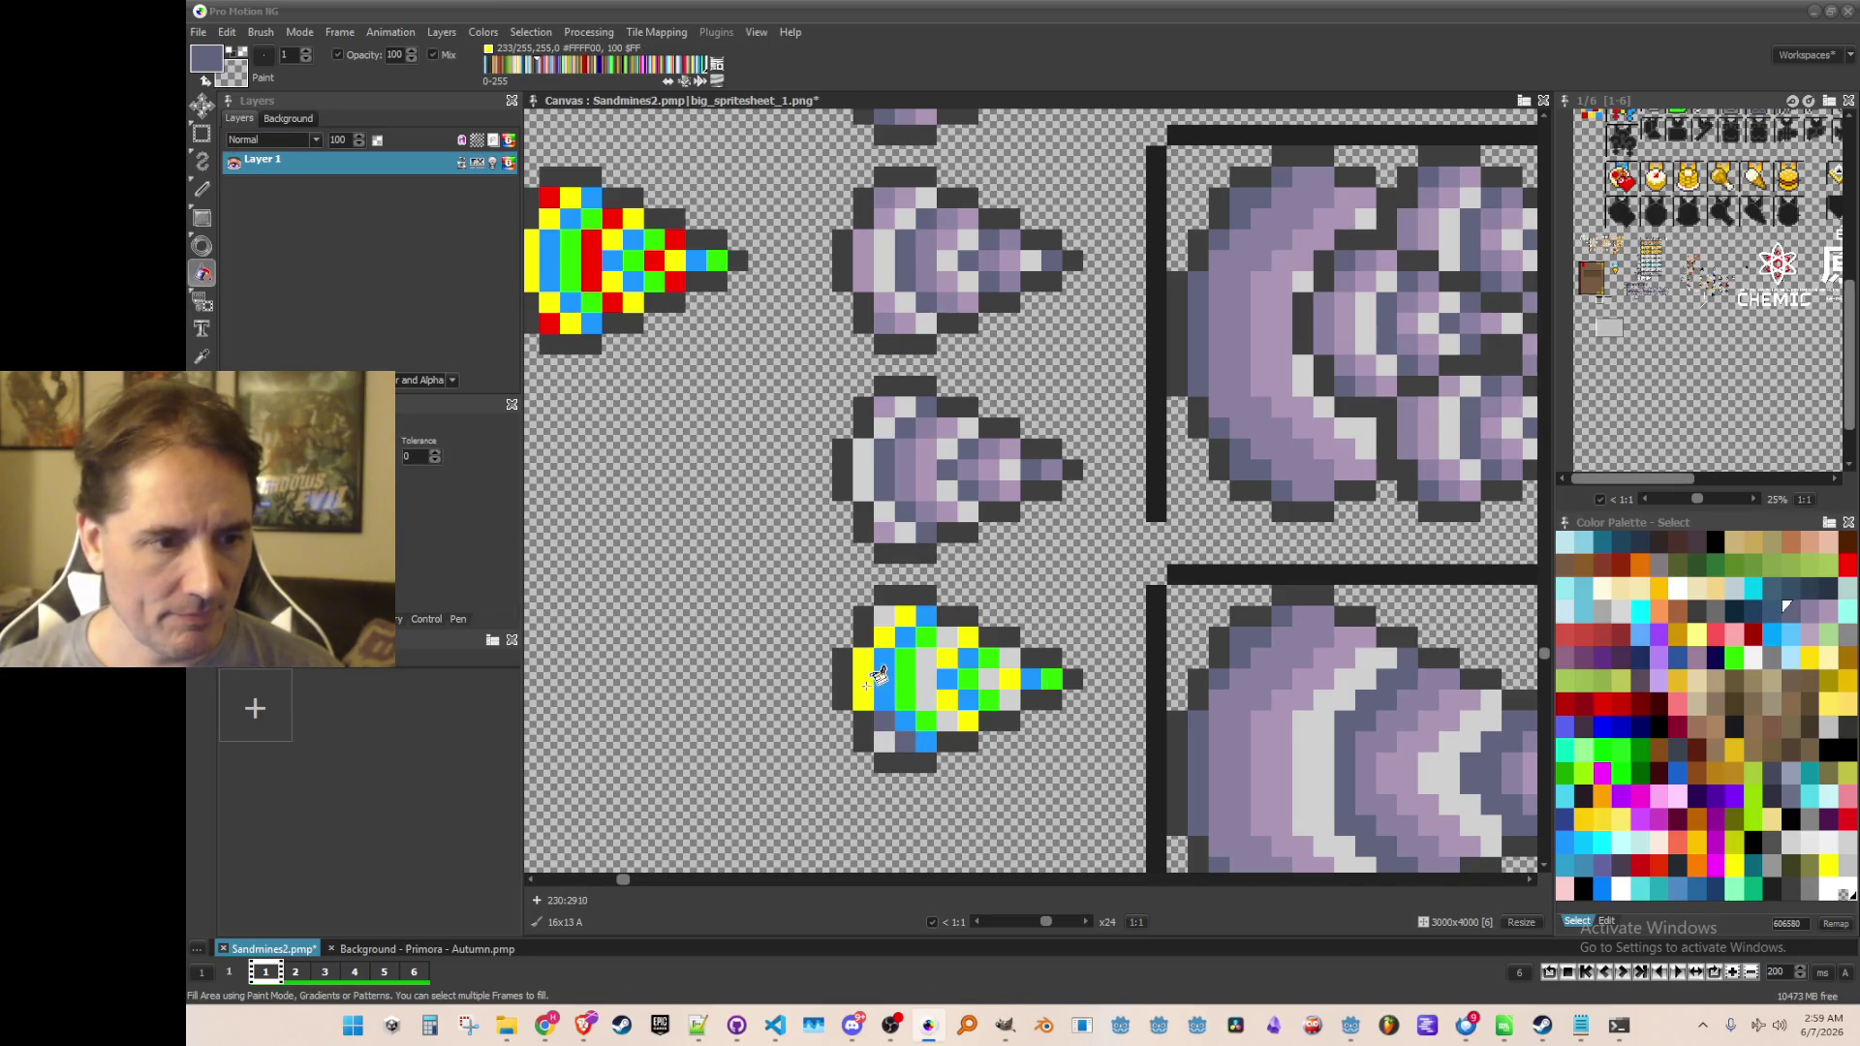
{"action": "left_click", "coordinate": [867, 687]}
{"action": "left_click", "coordinate": [903, 612]}
{"action": "left_click", "coordinate": [951, 699]}
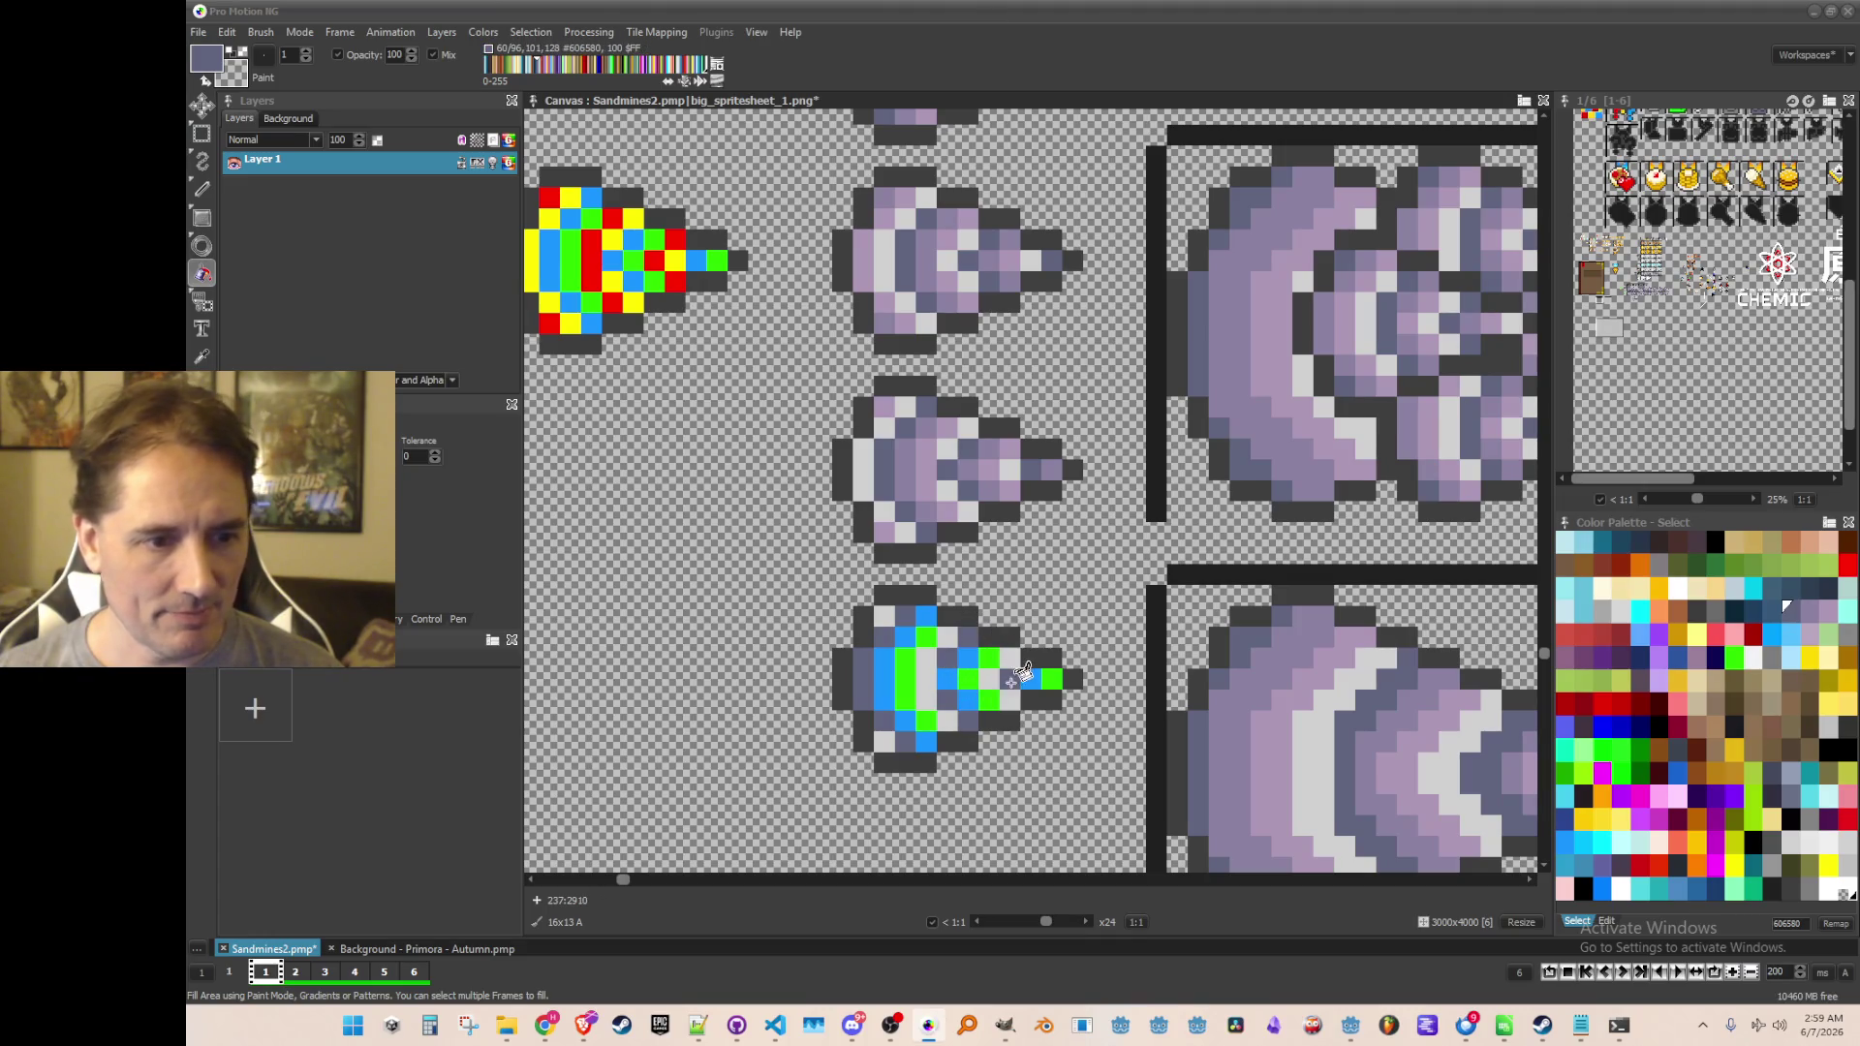
Pick the lighter lavender and fill the lower drill's green column with it
{"action": "left_click", "coordinate": [934, 423], "text": "alt"}
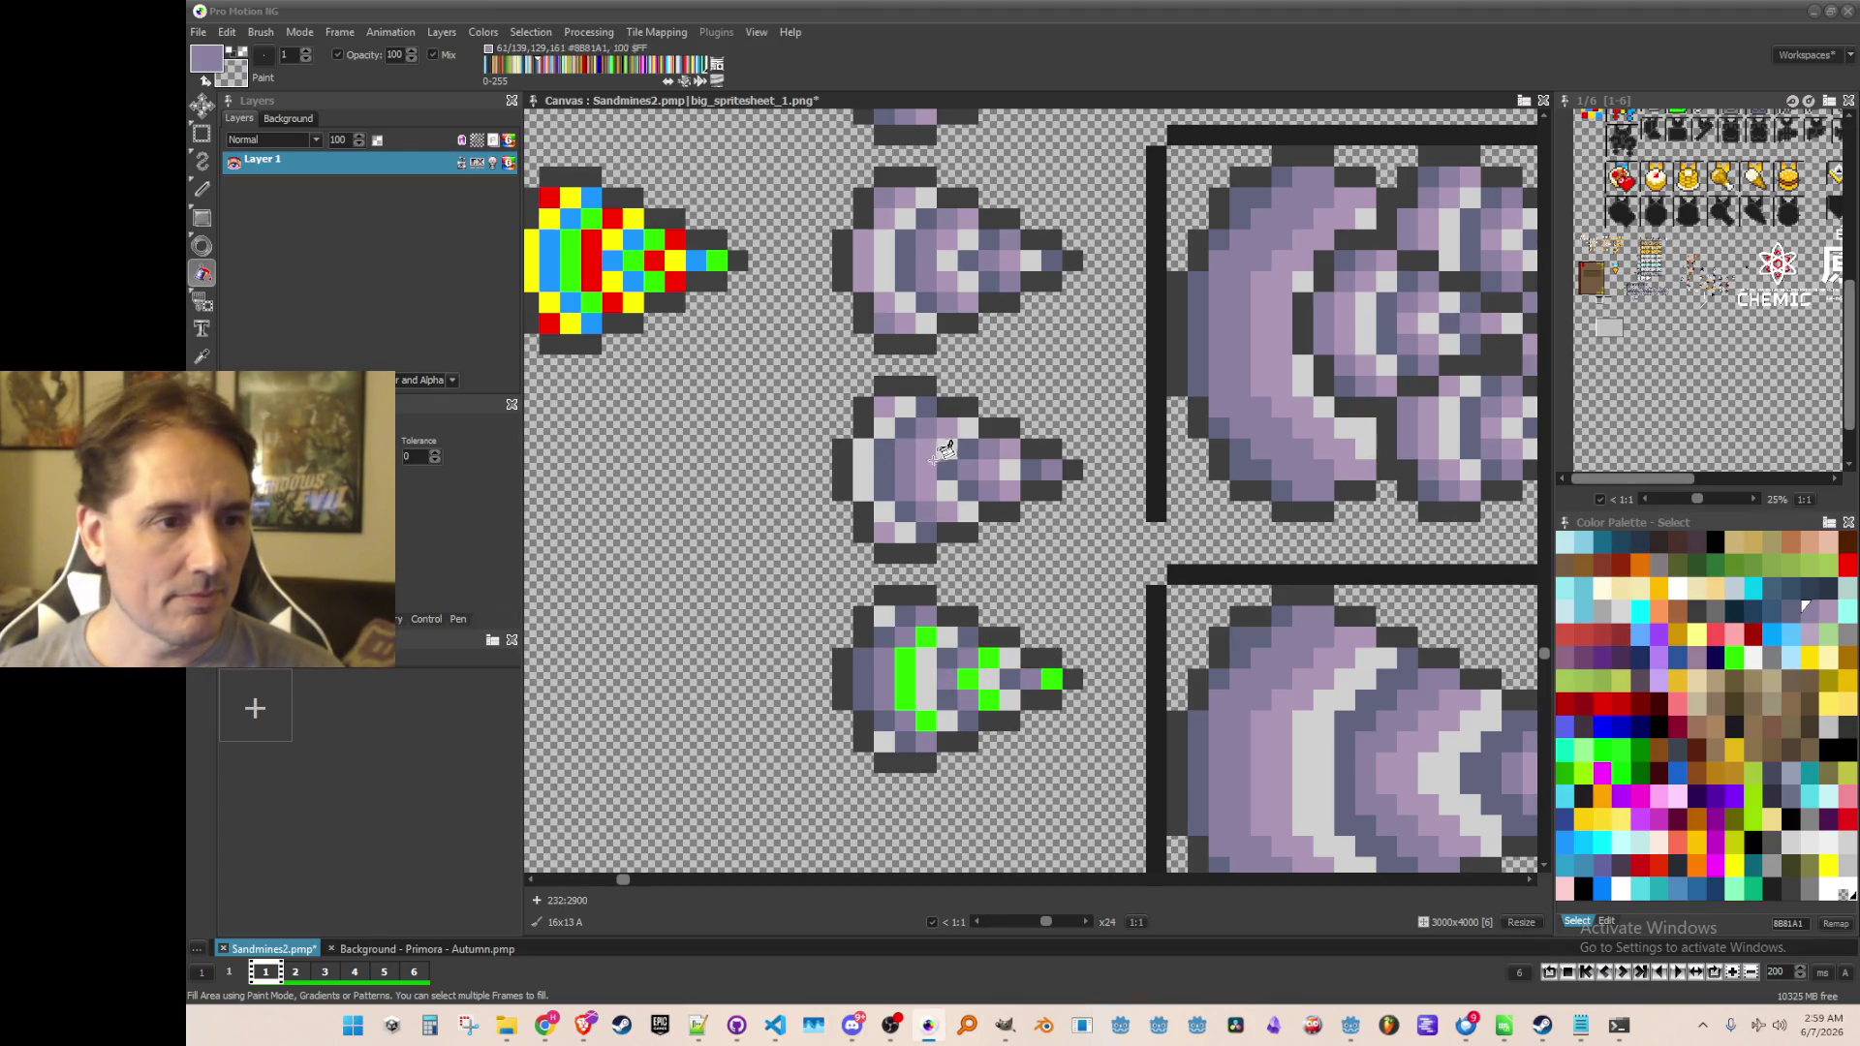
{"action": "left_click", "coordinate": [936, 481], "text": "alt"}
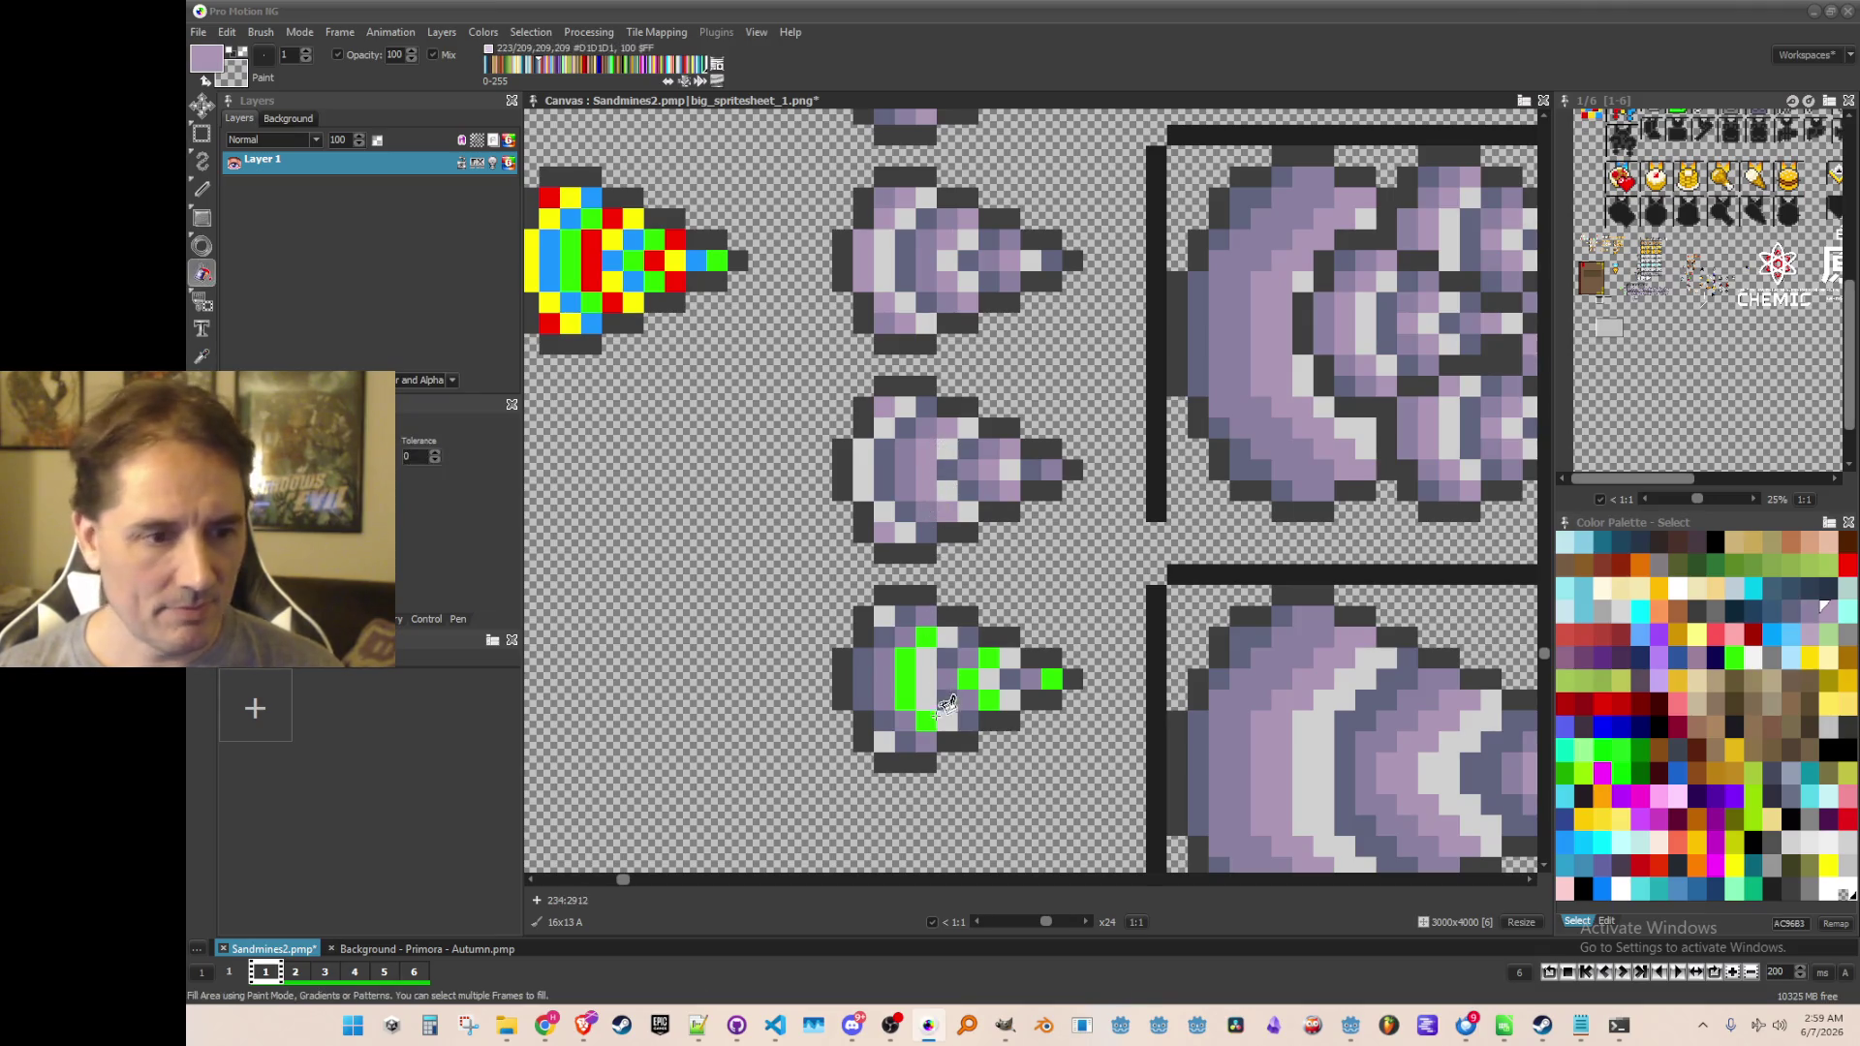
{"action": "left_click", "coordinate": [919, 700]}
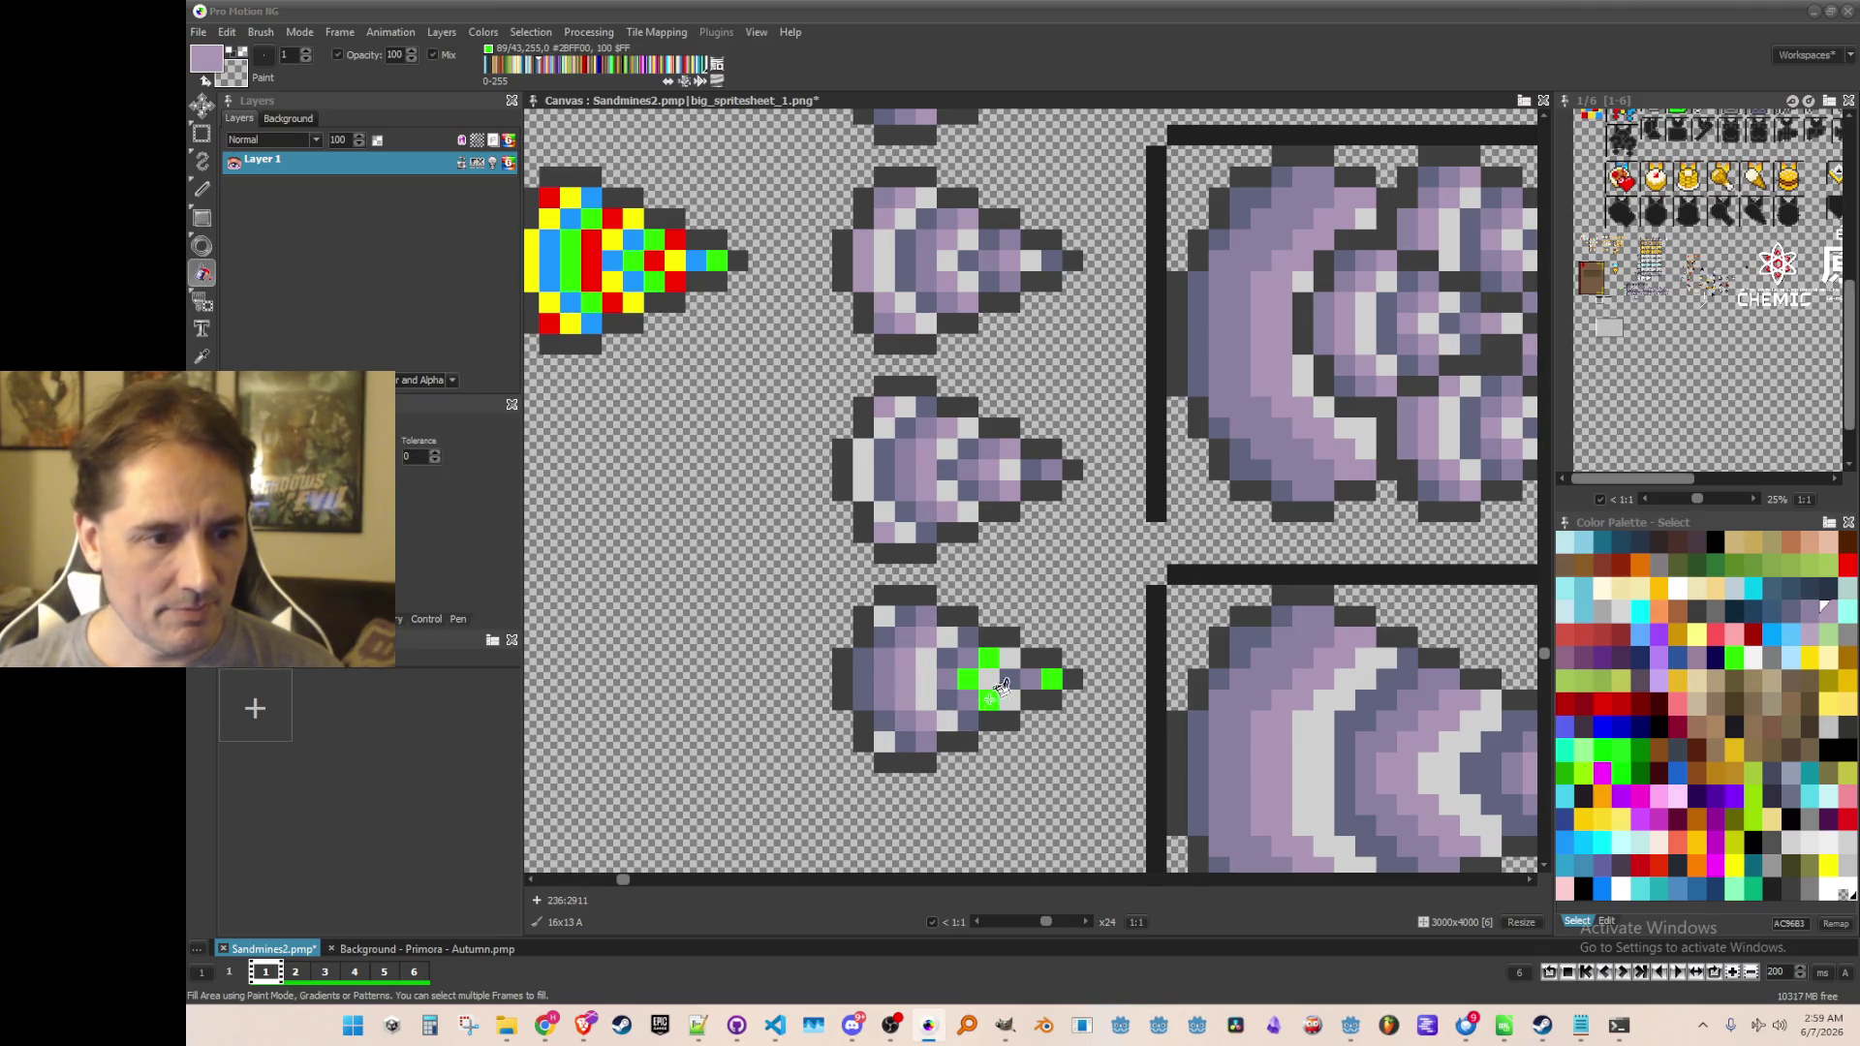
{"action": "scroll", "coordinate": [1069, 669], "scroll_direction": "down", "scroll_amount": 3}
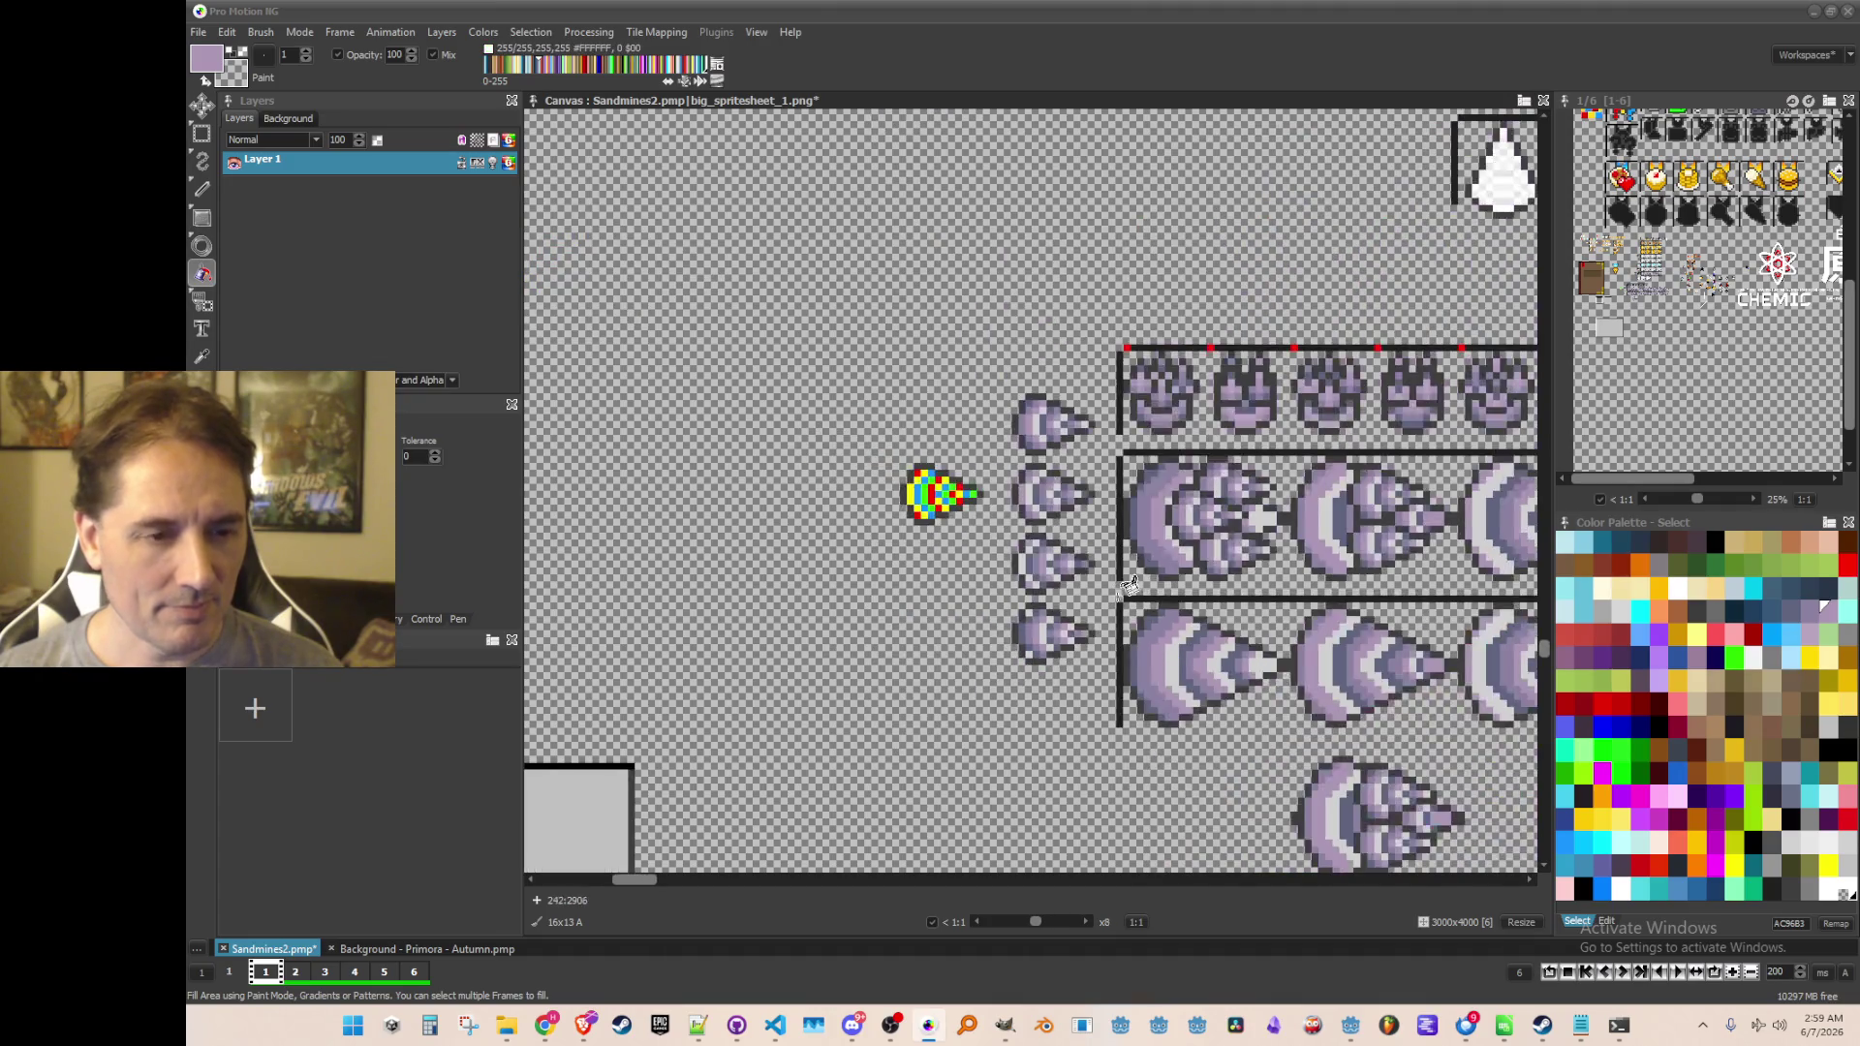
Save the project, then grab a 24x20 drill brush and stamp it onto the lone purple drill
{"action": "key", "text": "ctrl+s"}
{"action": "key", "text": "b"}
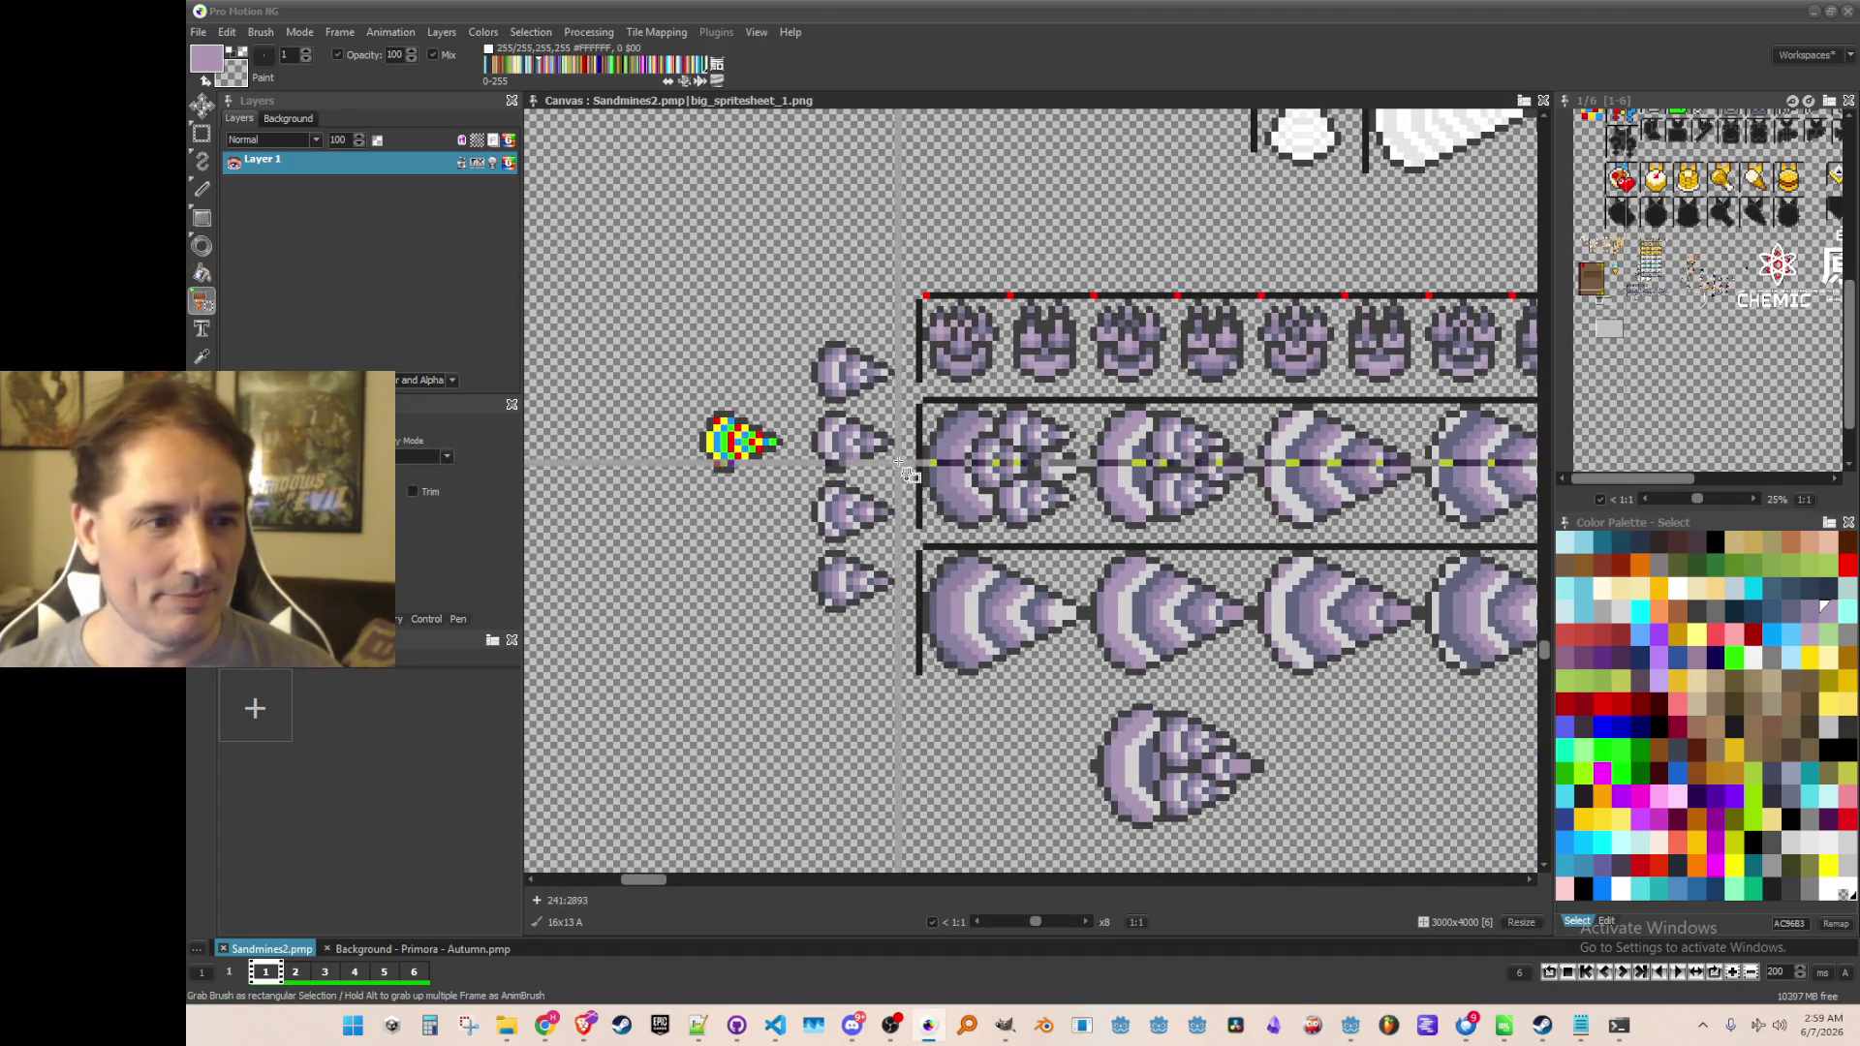
{"action": "scroll", "coordinate": [901, 461], "scroll_direction": "up", "scroll_amount": 1}
{"action": "left_click_drag", "start_coordinate": [765, 389], "coordinate": [907, 474]}
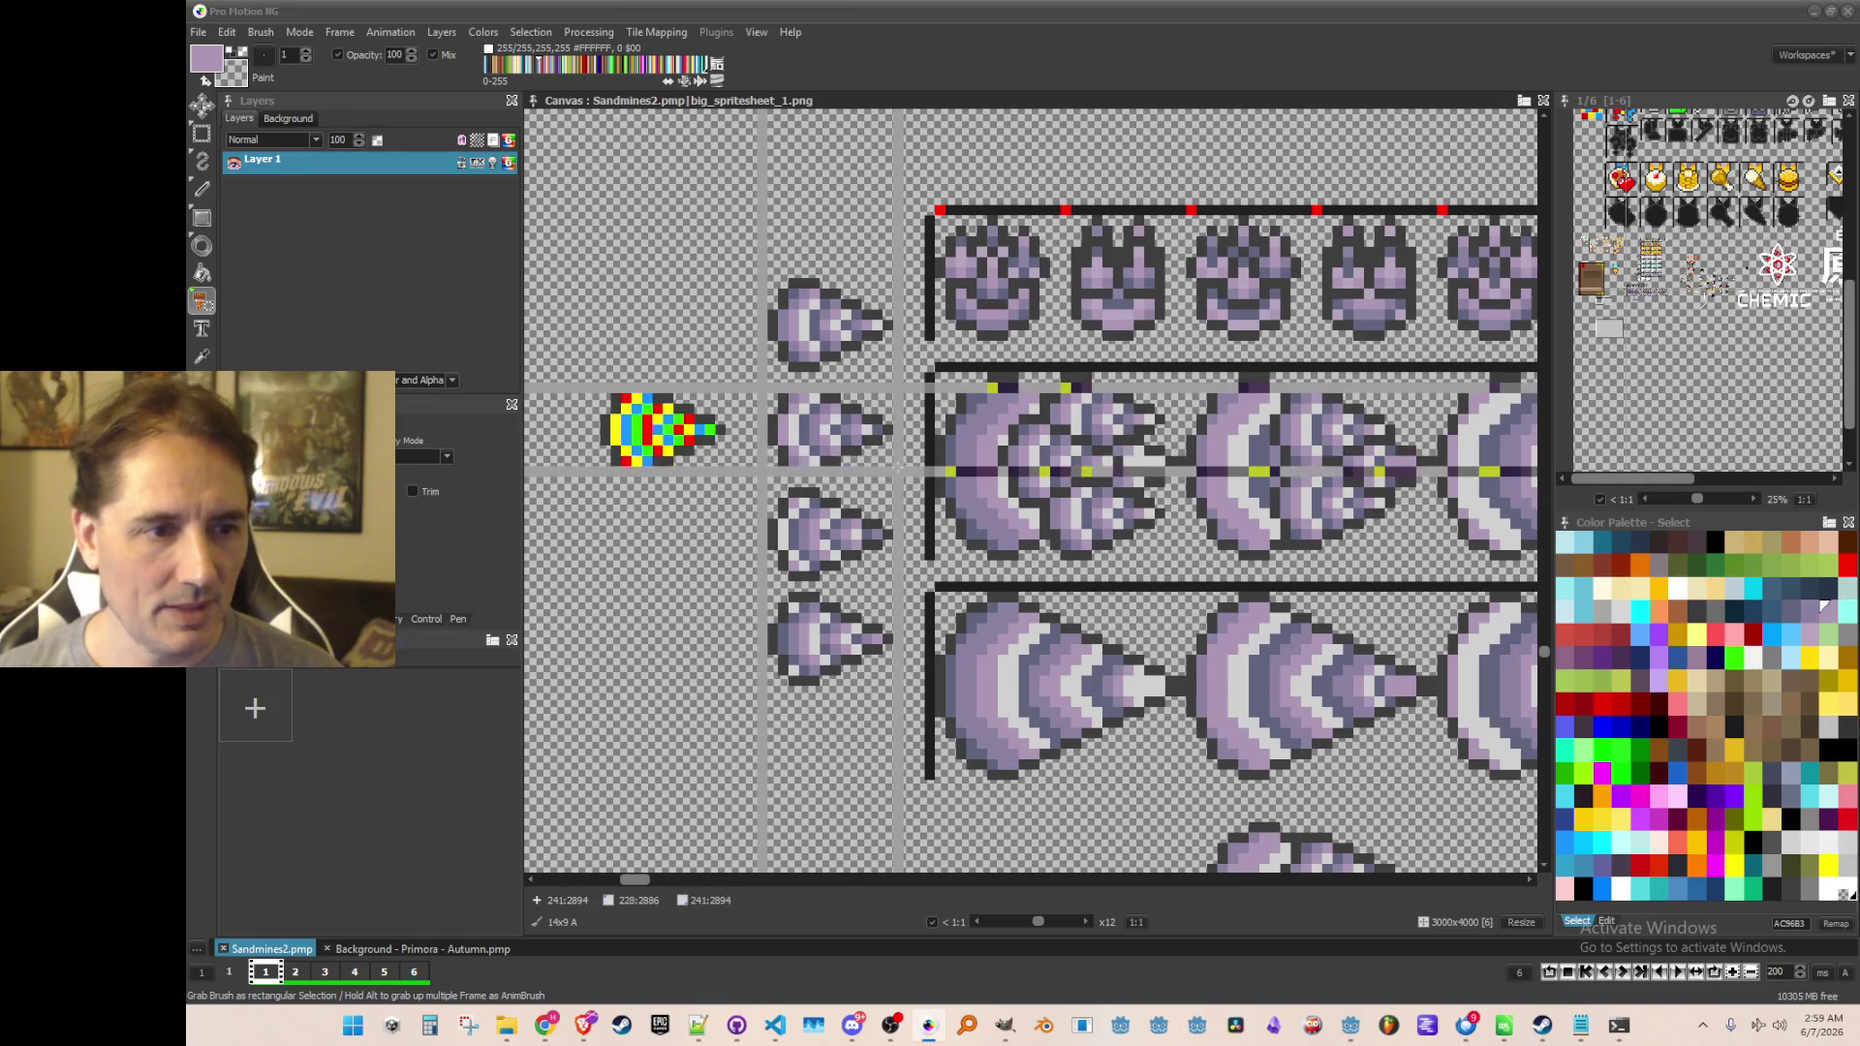
{"action": "scroll", "coordinate": [899, 455], "scroll_direction": "down", "scroll_amount": 1}
{"action": "scroll", "coordinate": [892, 426], "scroll_direction": "up", "scroll_amount": 2}
{"action": "left_click", "coordinate": [896, 421]}
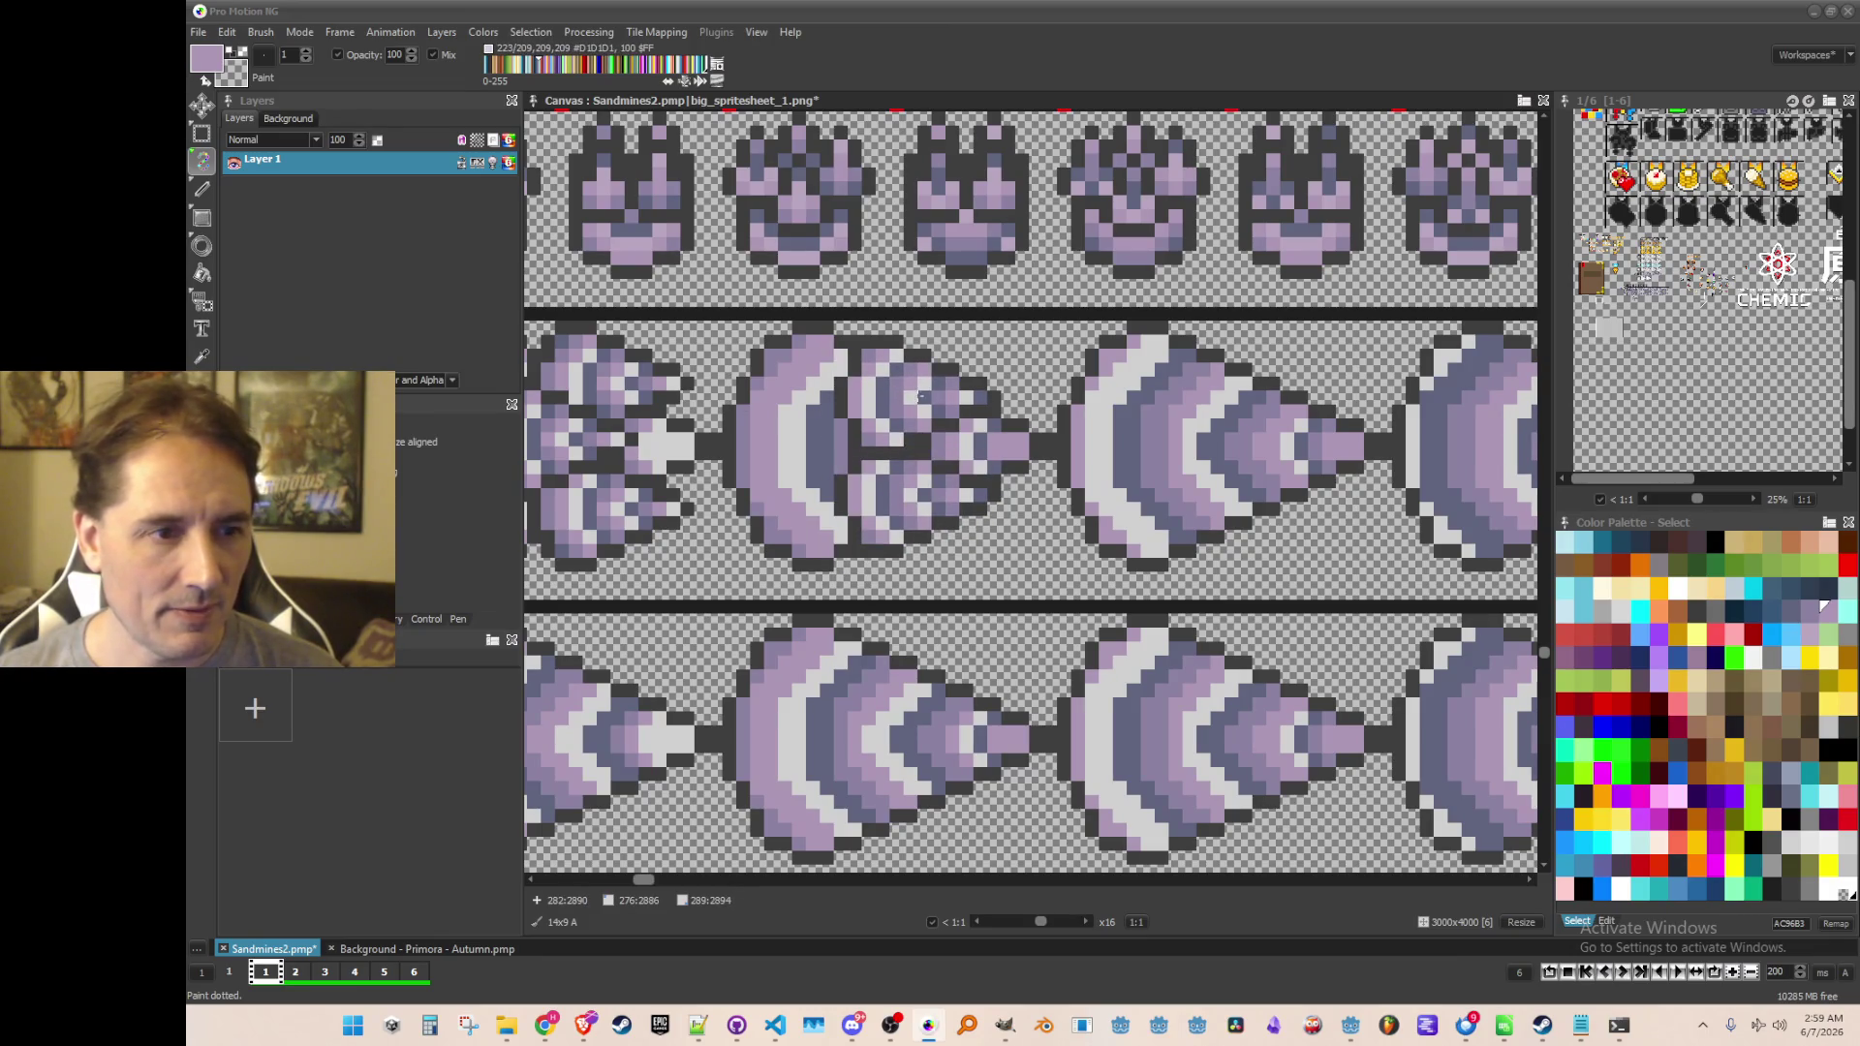
Grab part of the large drill row as a brush, then reset the brush to a 1x1 dot
{"action": "scroll", "coordinate": [920, 395], "scroll_direction": "down", "scroll_amount": 4}
{"action": "scroll", "coordinate": [1027, 484], "scroll_direction": "up", "scroll_amount": 4}
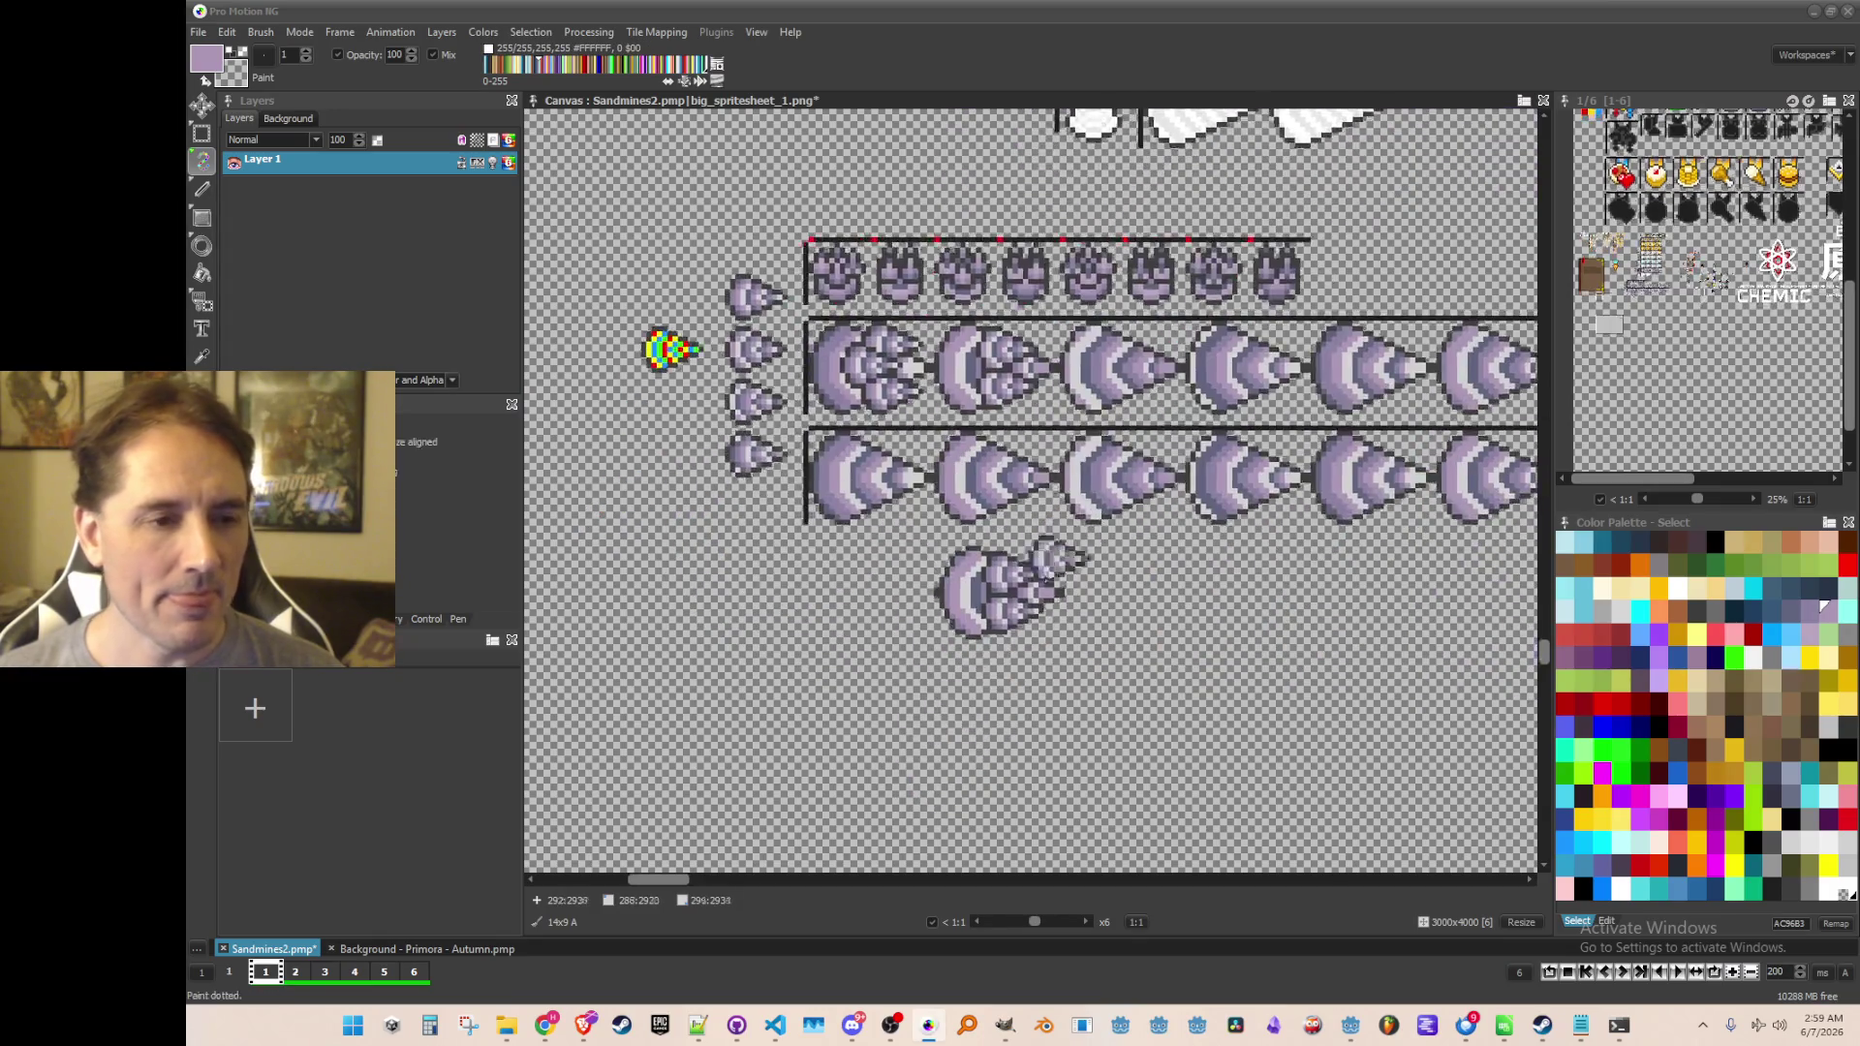
{"action": "scroll", "coordinate": [973, 480], "scroll_direction": "down", "scroll_amount": 2}
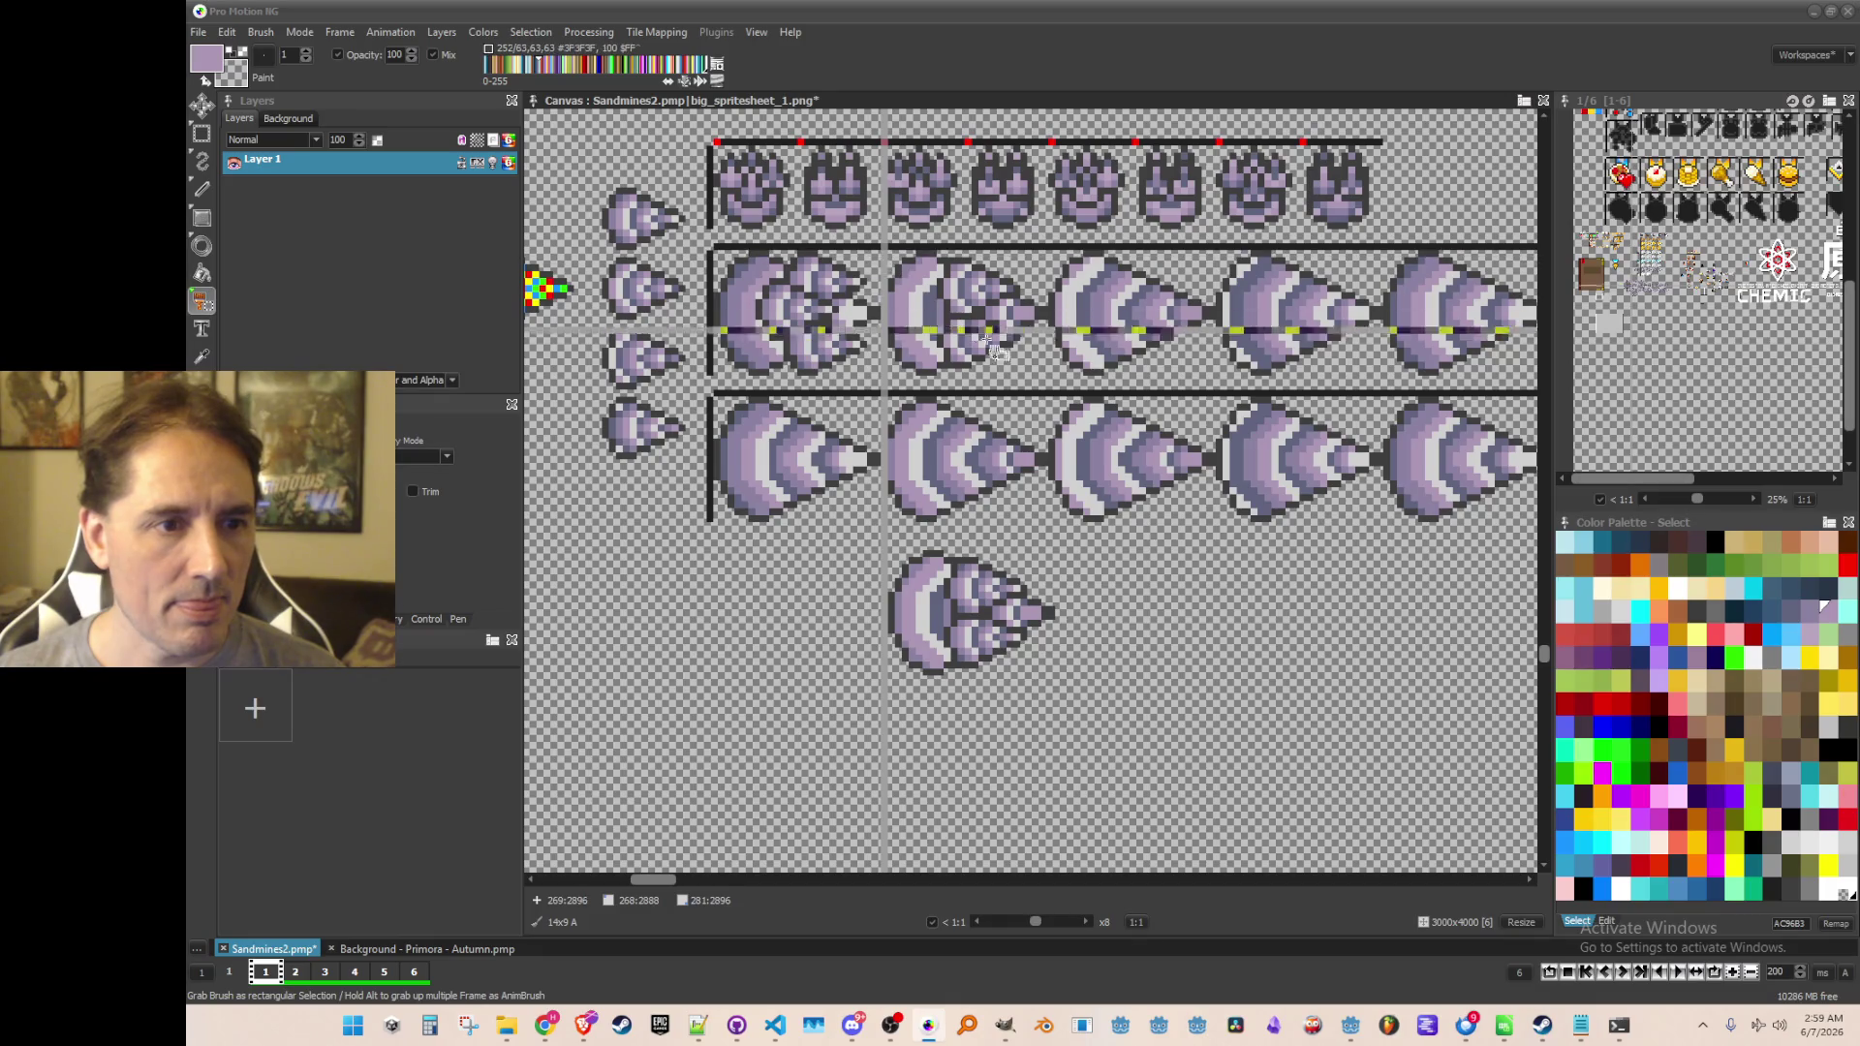
{"action": "scroll", "coordinate": [892, 376], "scroll_direction": "up", "scroll_amount": 2}
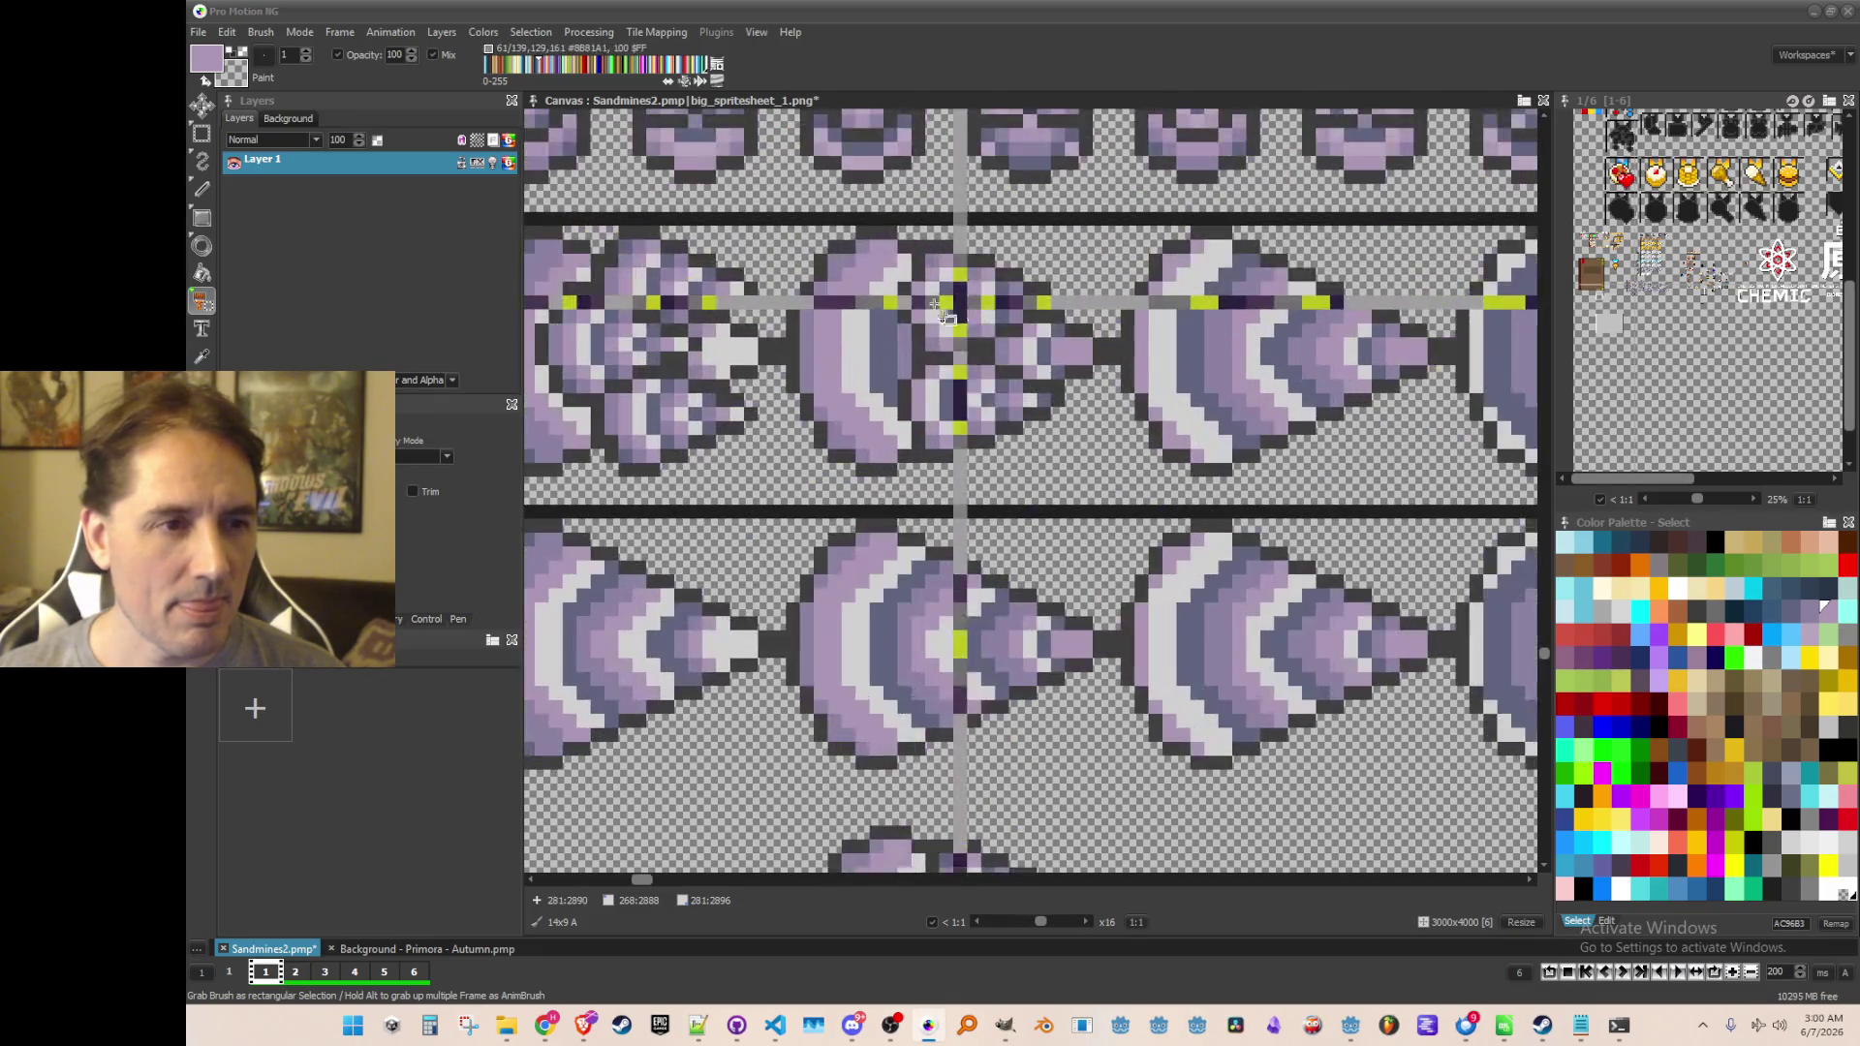
{"action": "left_click_drag", "start_coordinate": [795, 233], "coordinate": [1109, 496]}
{"action": "scroll", "coordinate": [1065, 533], "scroll_direction": "down", "scroll_amount": 2}
{"action": "scroll", "coordinate": [1013, 586], "scroll_direction": "up", "scroll_amount": 2}
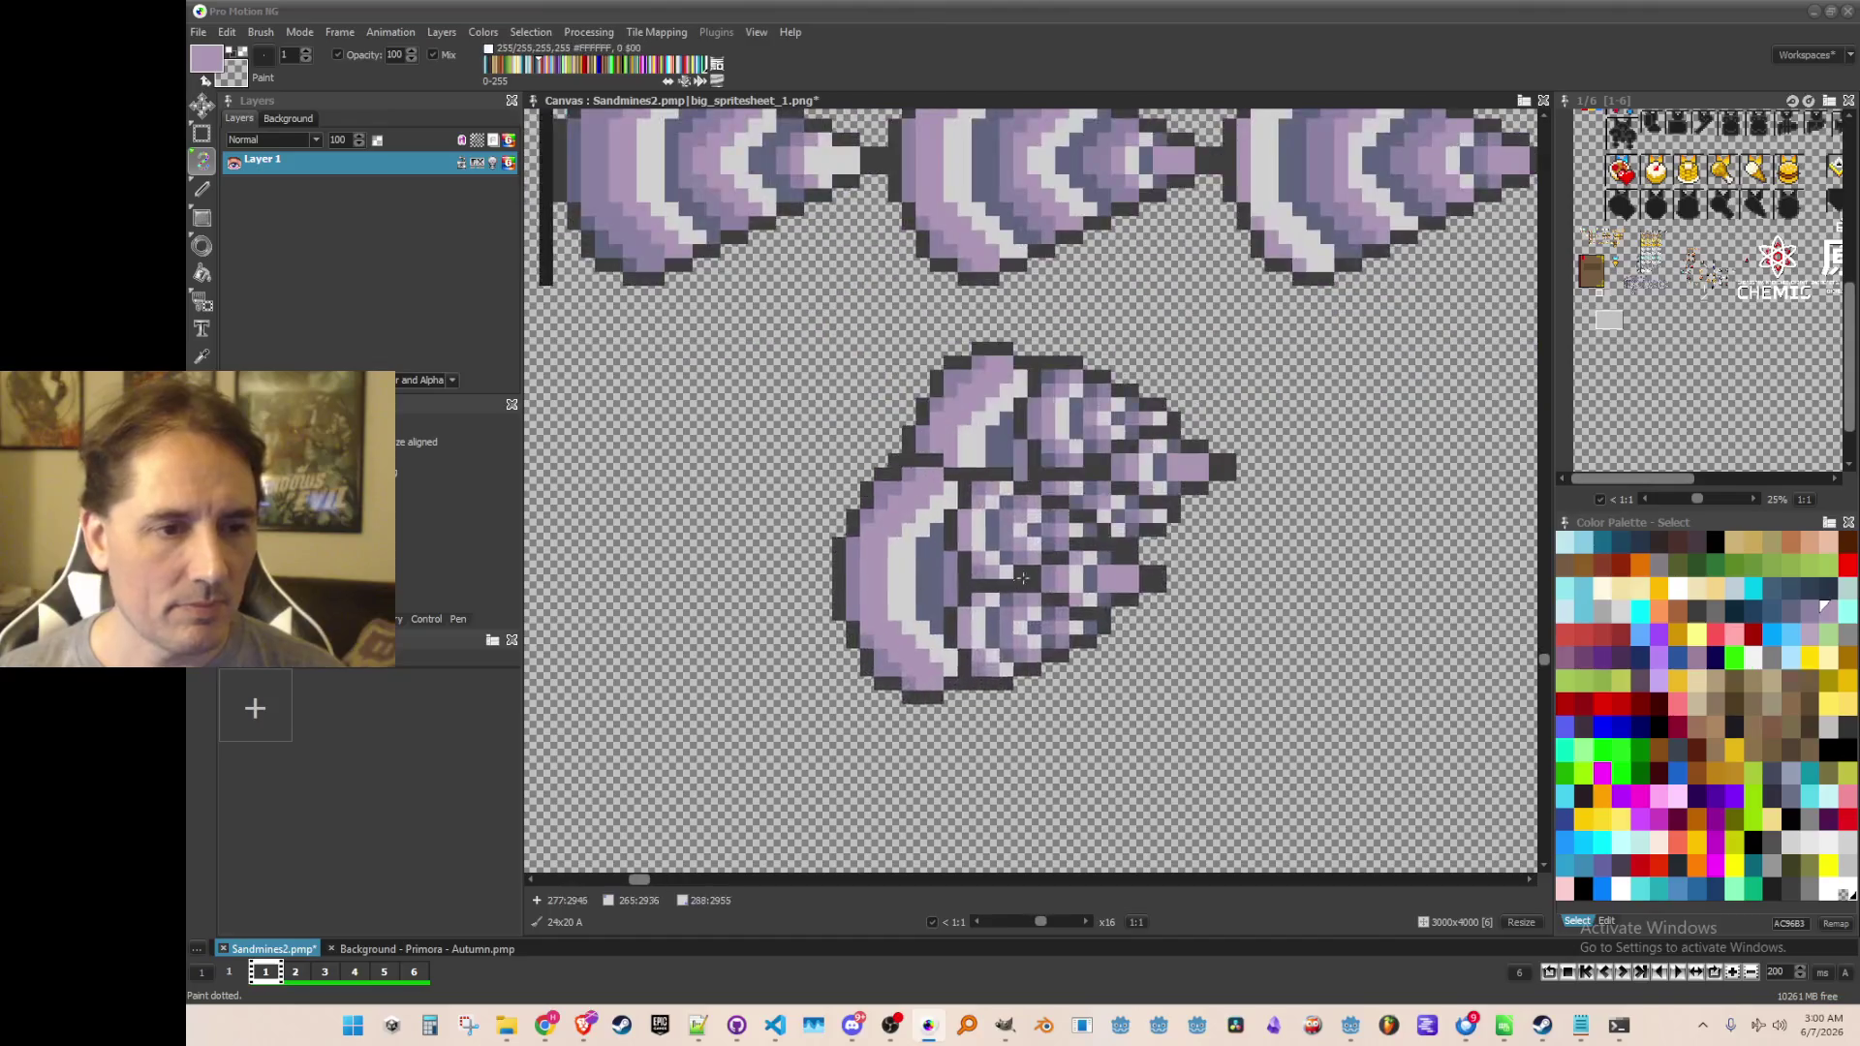
{"action": "scroll", "coordinate": [1012, 586], "scroll_direction": "down", "scroll_amount": 1}
{"action": "scroll", "coordinate": [1043, 520], "scroll_direction": "down", "scroll_amount": 2}
{"action": "scroll", "coordinate": [1199, 444], "scroll_direction": "up", "scroll_amount": 2}
{"action": "scroll", "coordinate": [1199, 443], "scroll_direction": "down", "scroll_amount": 2}
{"action": "scroll", "coordinate": [1026, 504], "scroll_direction": "up", "scroll_amount": 2}
{"action": "key", "text": "period"}
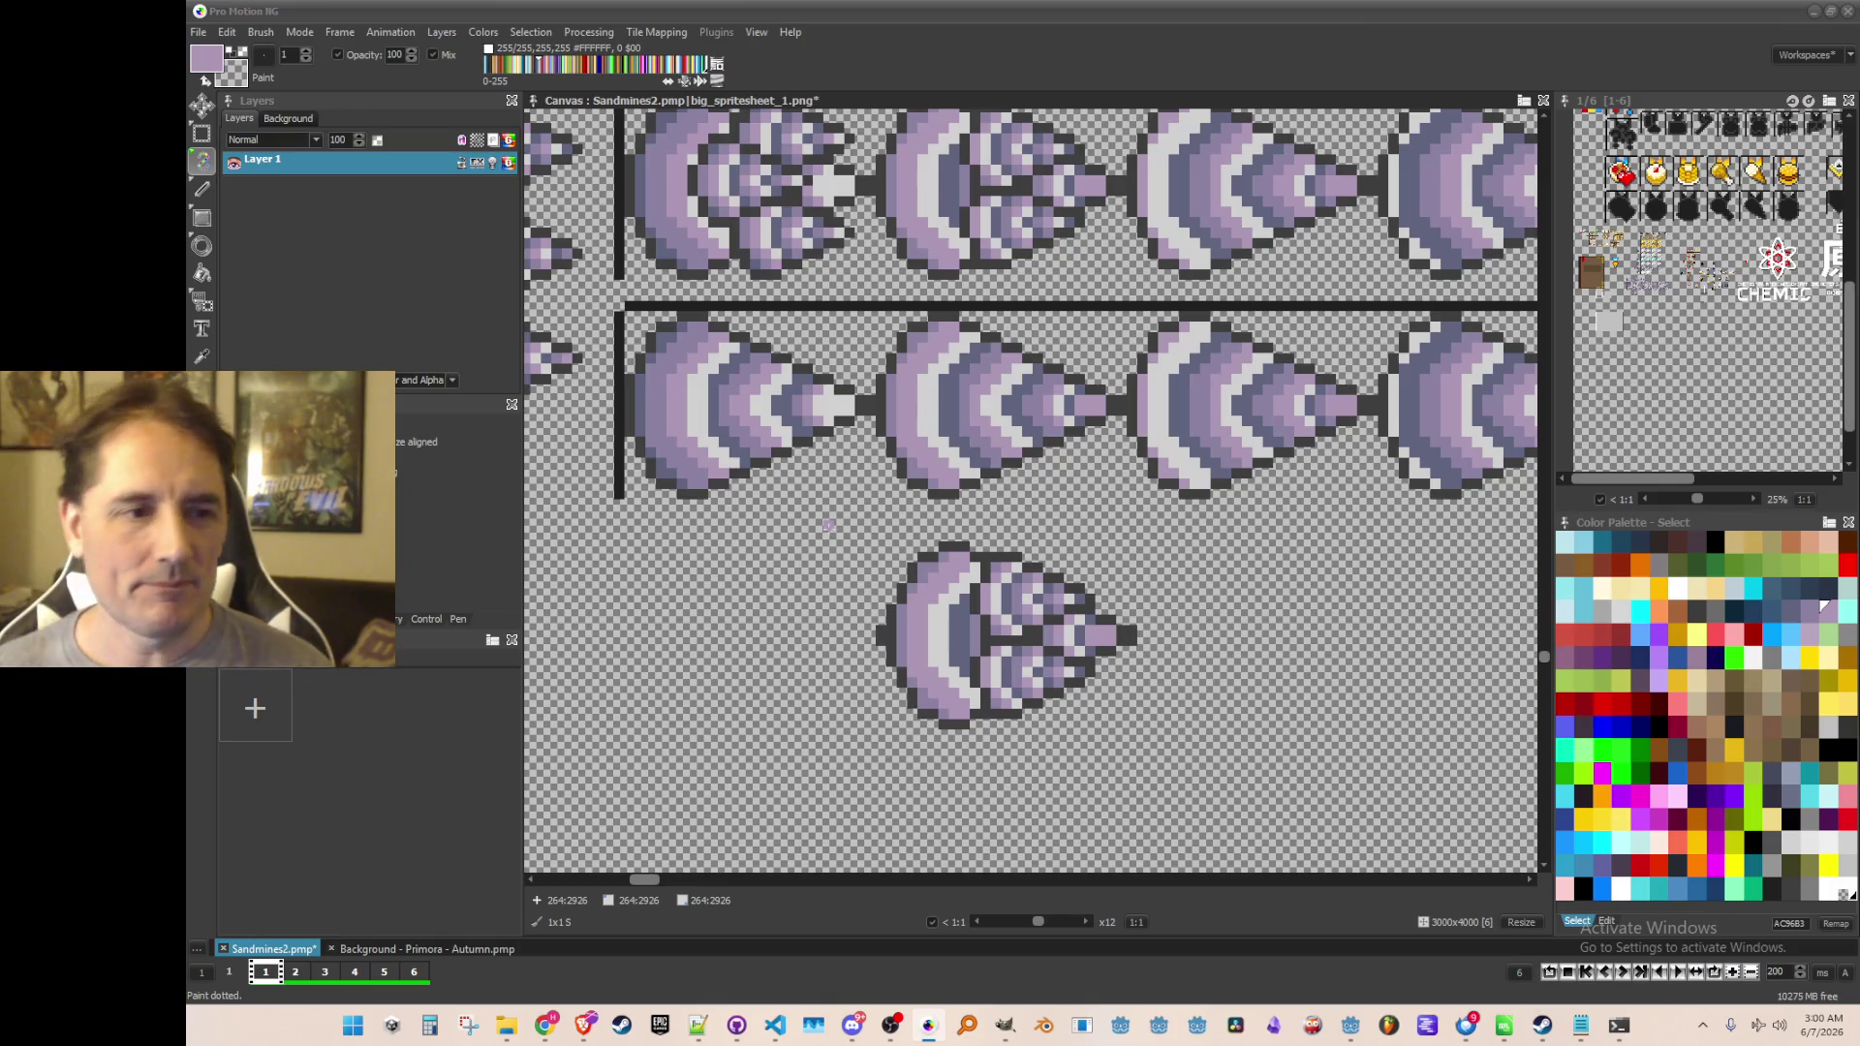
Zoom and pan the canvas over to the gold-bodied, white-cone drill ship sprites
{"action": "scroll", "coordinate": [828, 525], "scroll_direction": "down", "scroll_amount": 5}
{"action": "scroll", "coordinate": [829, 525], "scroll_direction": "up", "scroll_amount": 3}
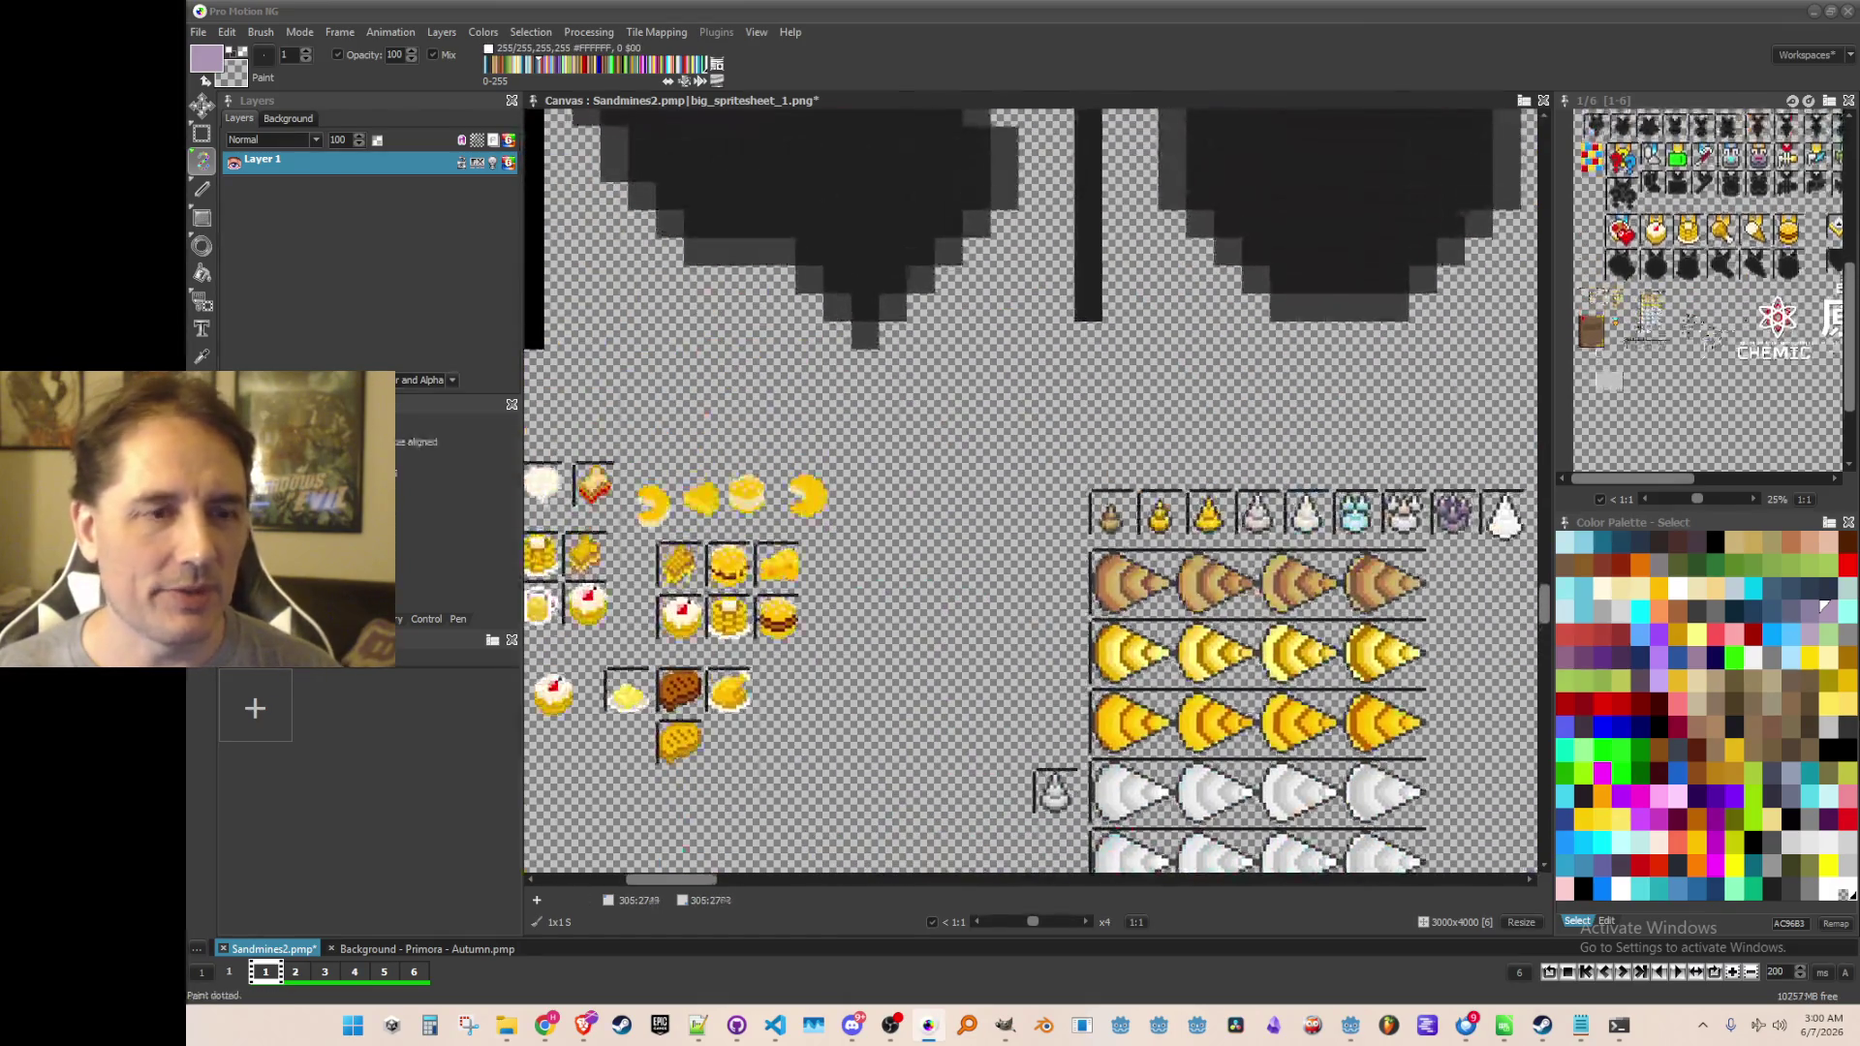
{"action": "scroll", "coordinate": [1030, 490], "scroll_direction": "up", "scroll_amount": 3}
{"action": "scroll", "coordinate": [1030, 489], "scroll_direction": "down", "scroll_amount": 4}
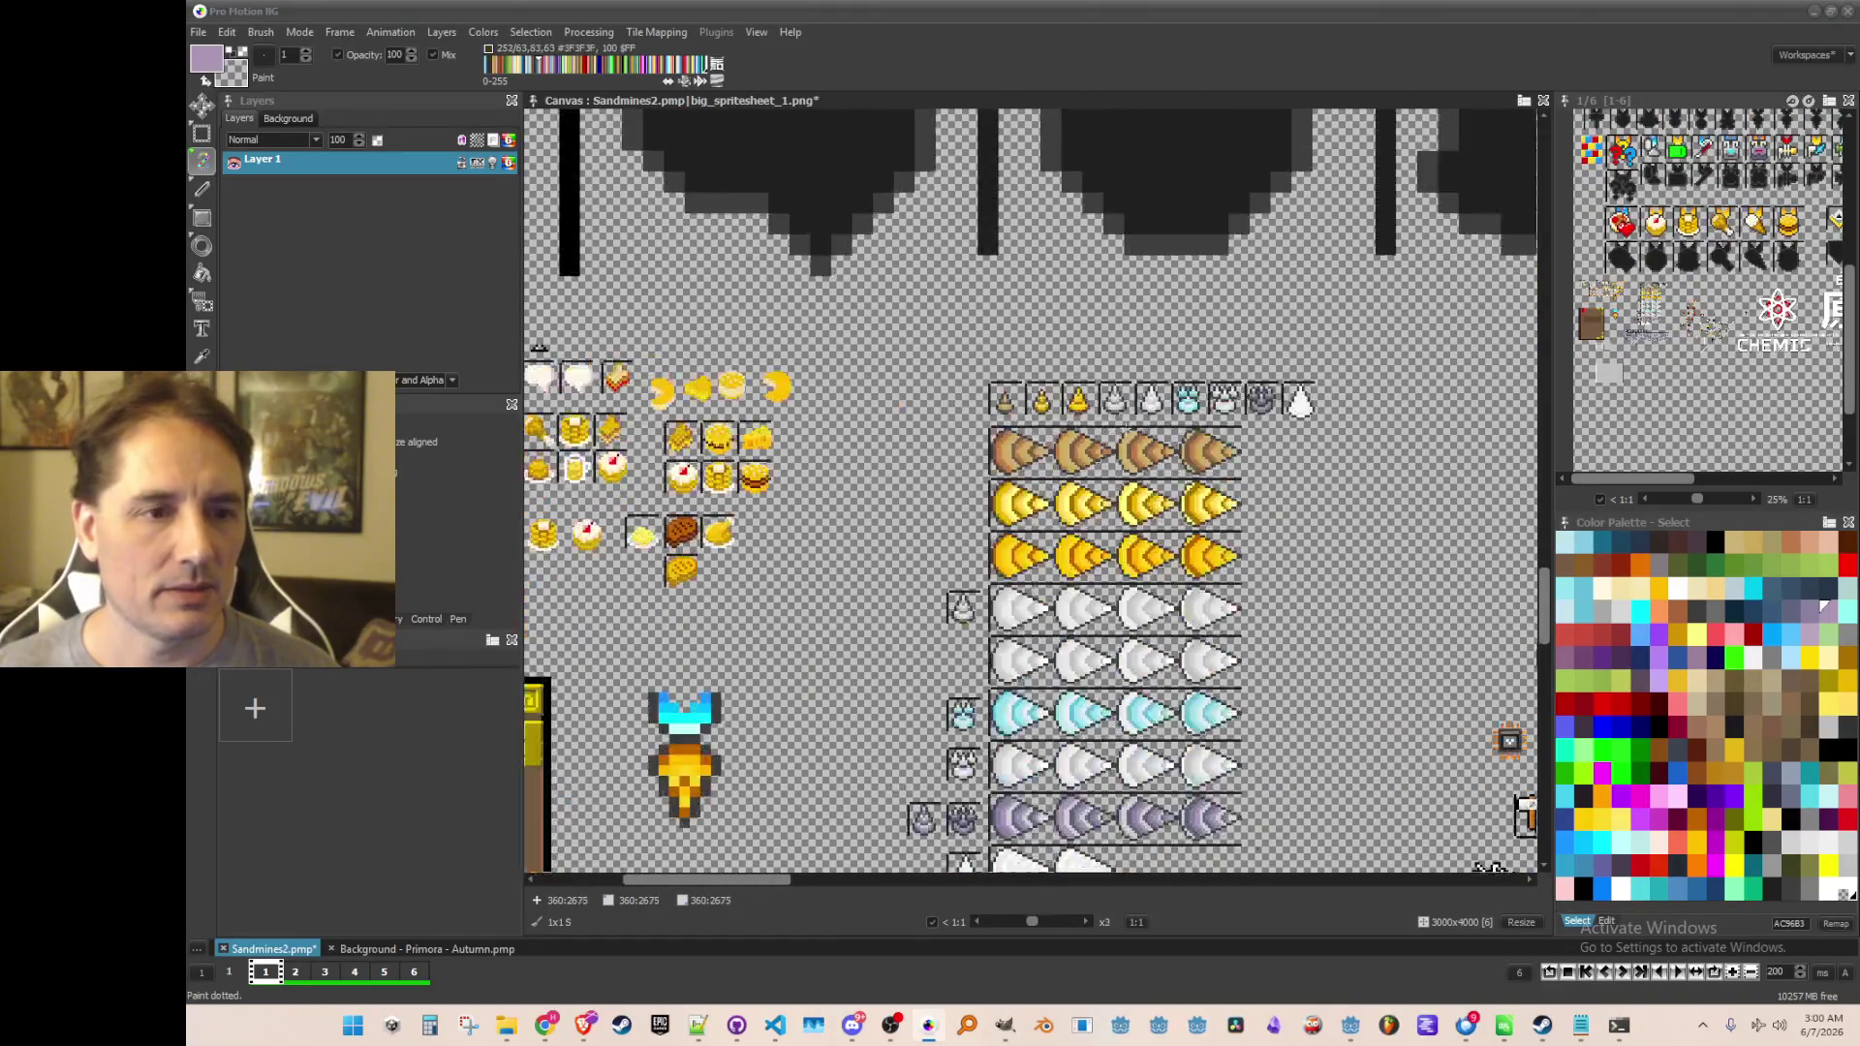
{"action": "scroll", "coordinate": [1479, 865], "scroll_direction": "down", "scroll_amount": 5}
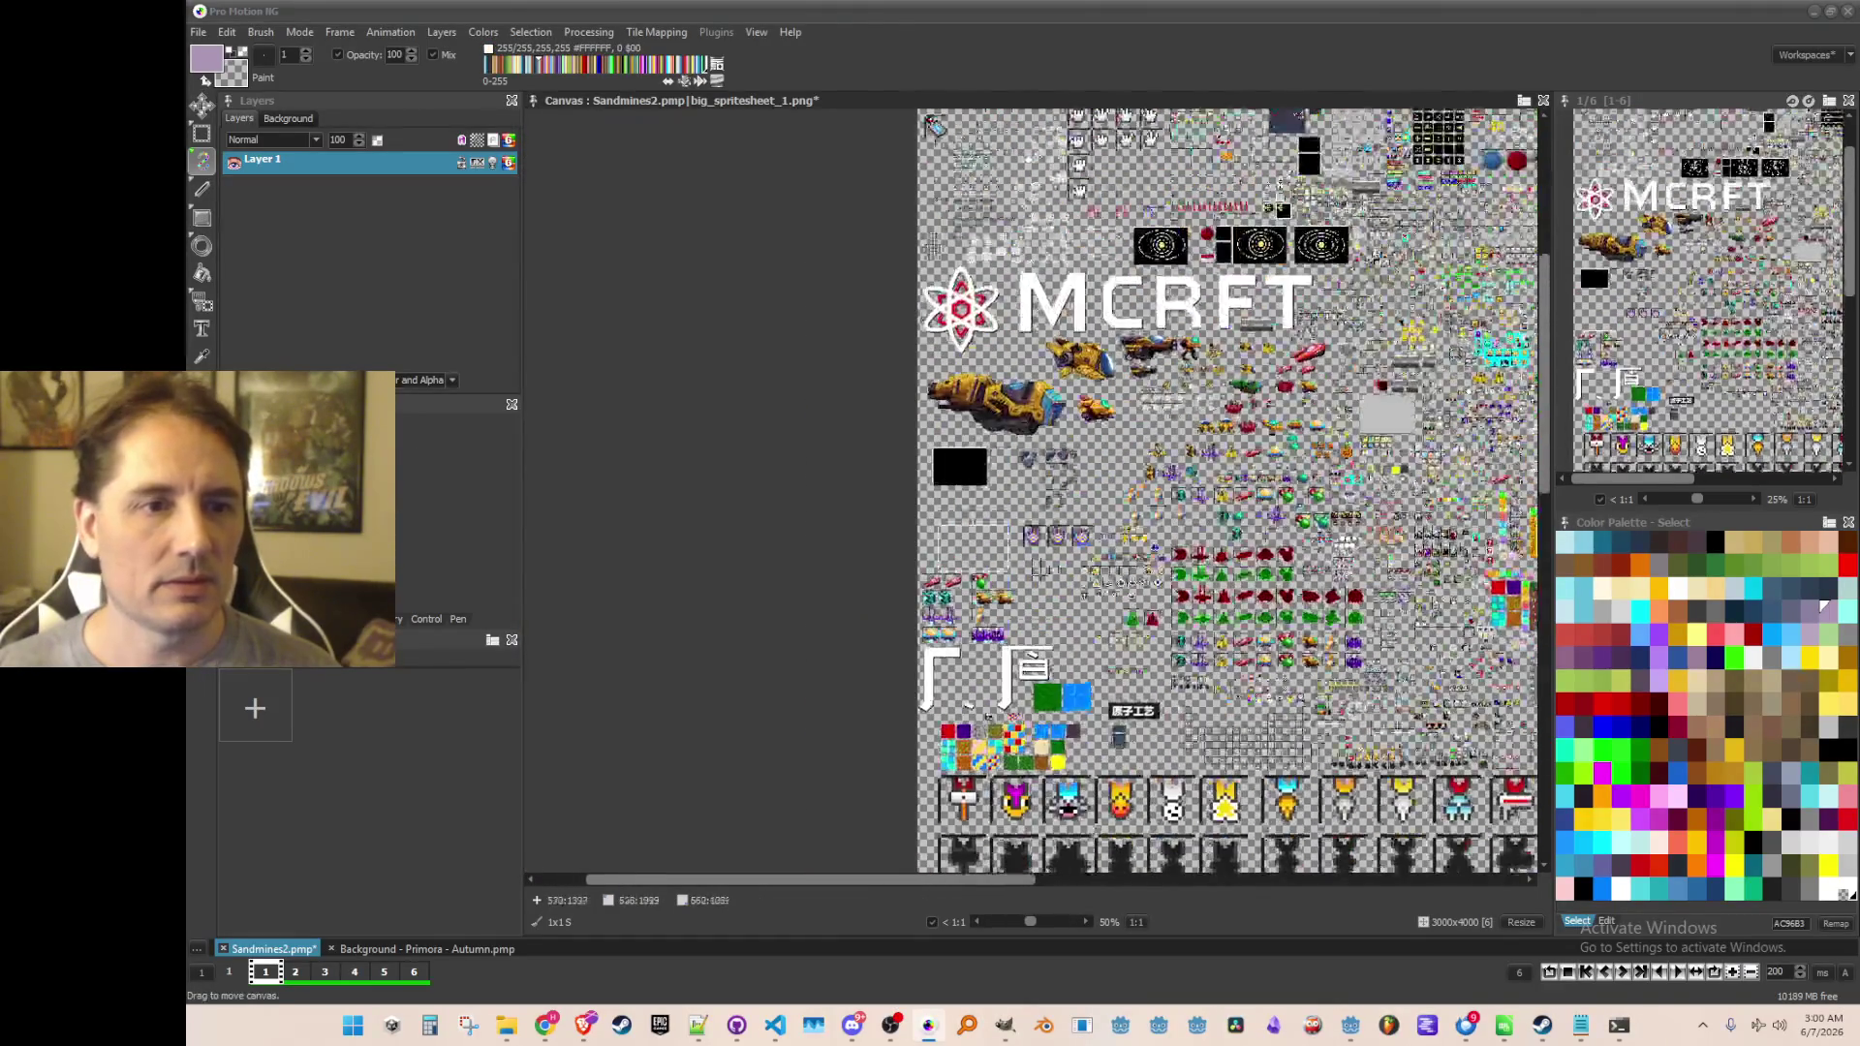
{"action": "scroll", "coordinate": [1261, 532], "scroll_direction": "up", "scroll_amount": 3}
{"action": "scroll", "coordinate": [1260, 532], "scroll_direction": "up", "scroll_amount": 1}
{"action": "scroll", "coordinate": [1260, 531], "scroll_direction": "down", "scroll_amount": 1}
{"action": "scroll", "coordinate": [1194, 658], "scroll_direction": "down", "scroll_amount": 1}
{"action": "scroll", "coordinate": [934, 446], "scroll_direction": "up", "scroll_amount": 5}
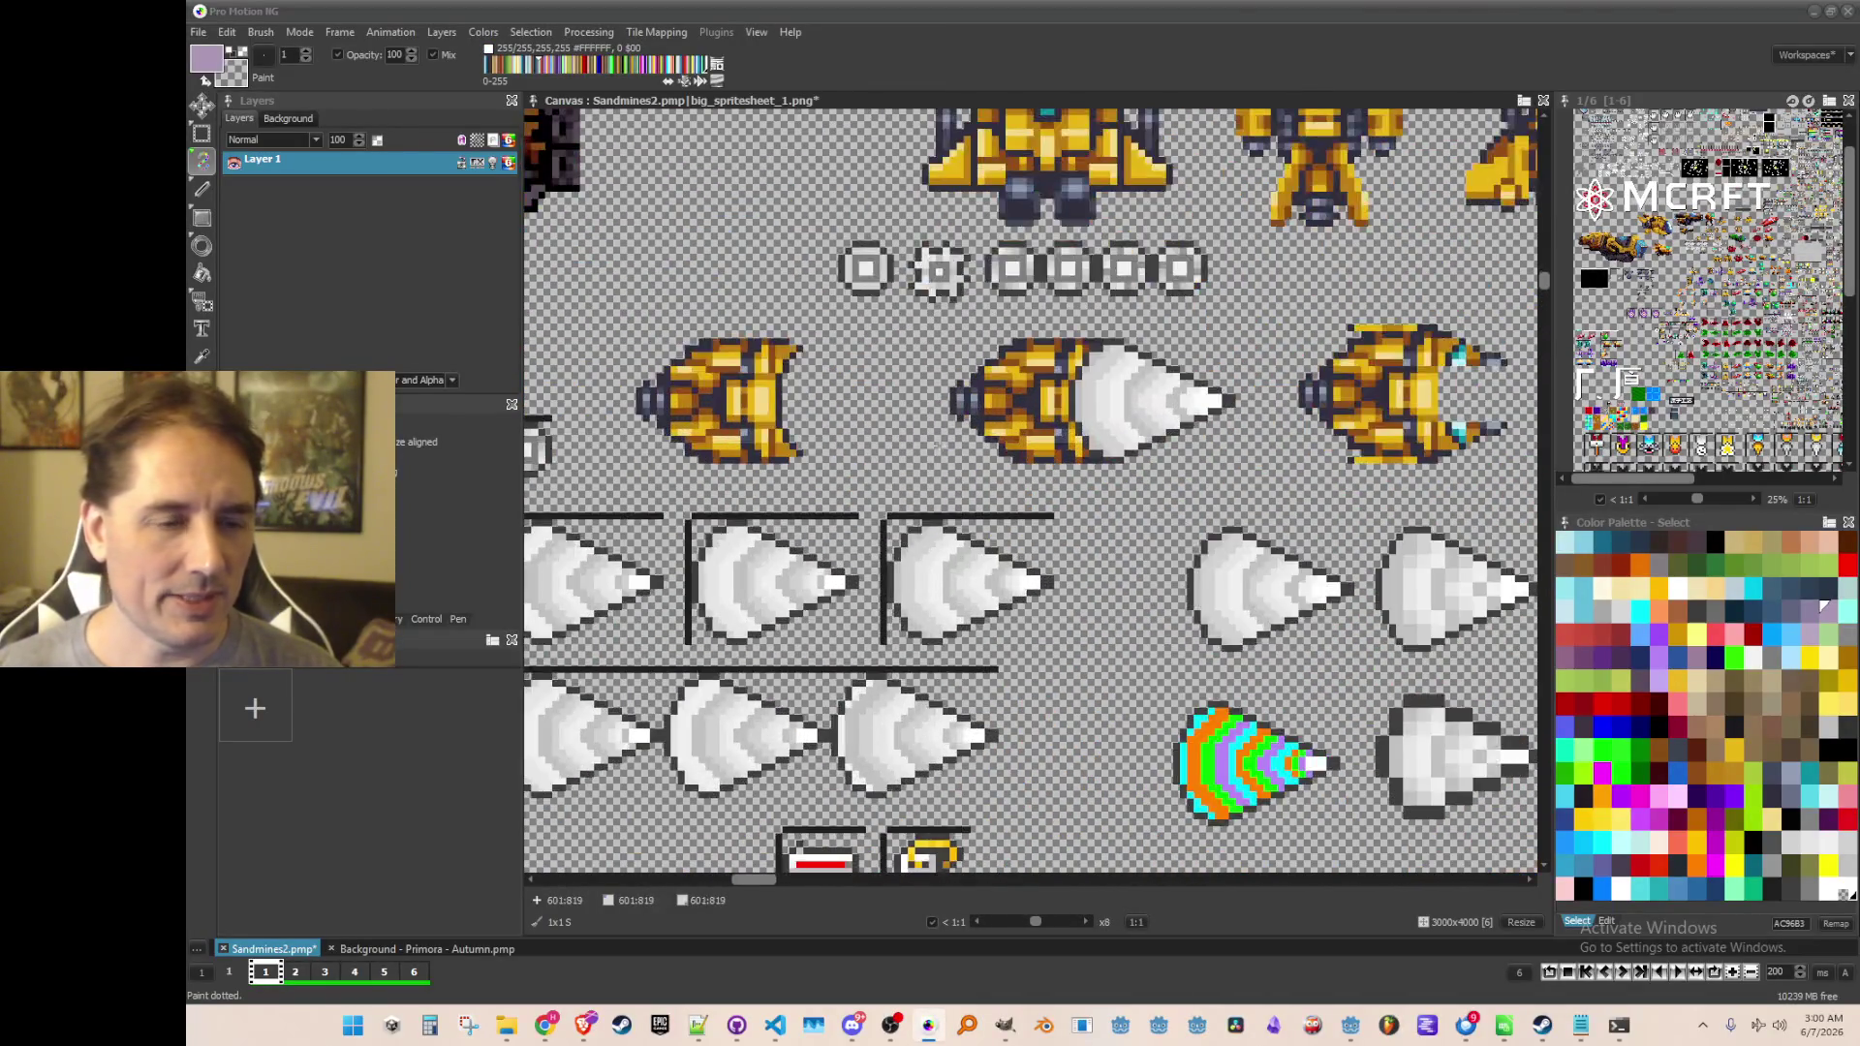
{"action": "scroll", "coordinate": [964, 444], "scroll_direction": "up", "scroll_amount": 1}
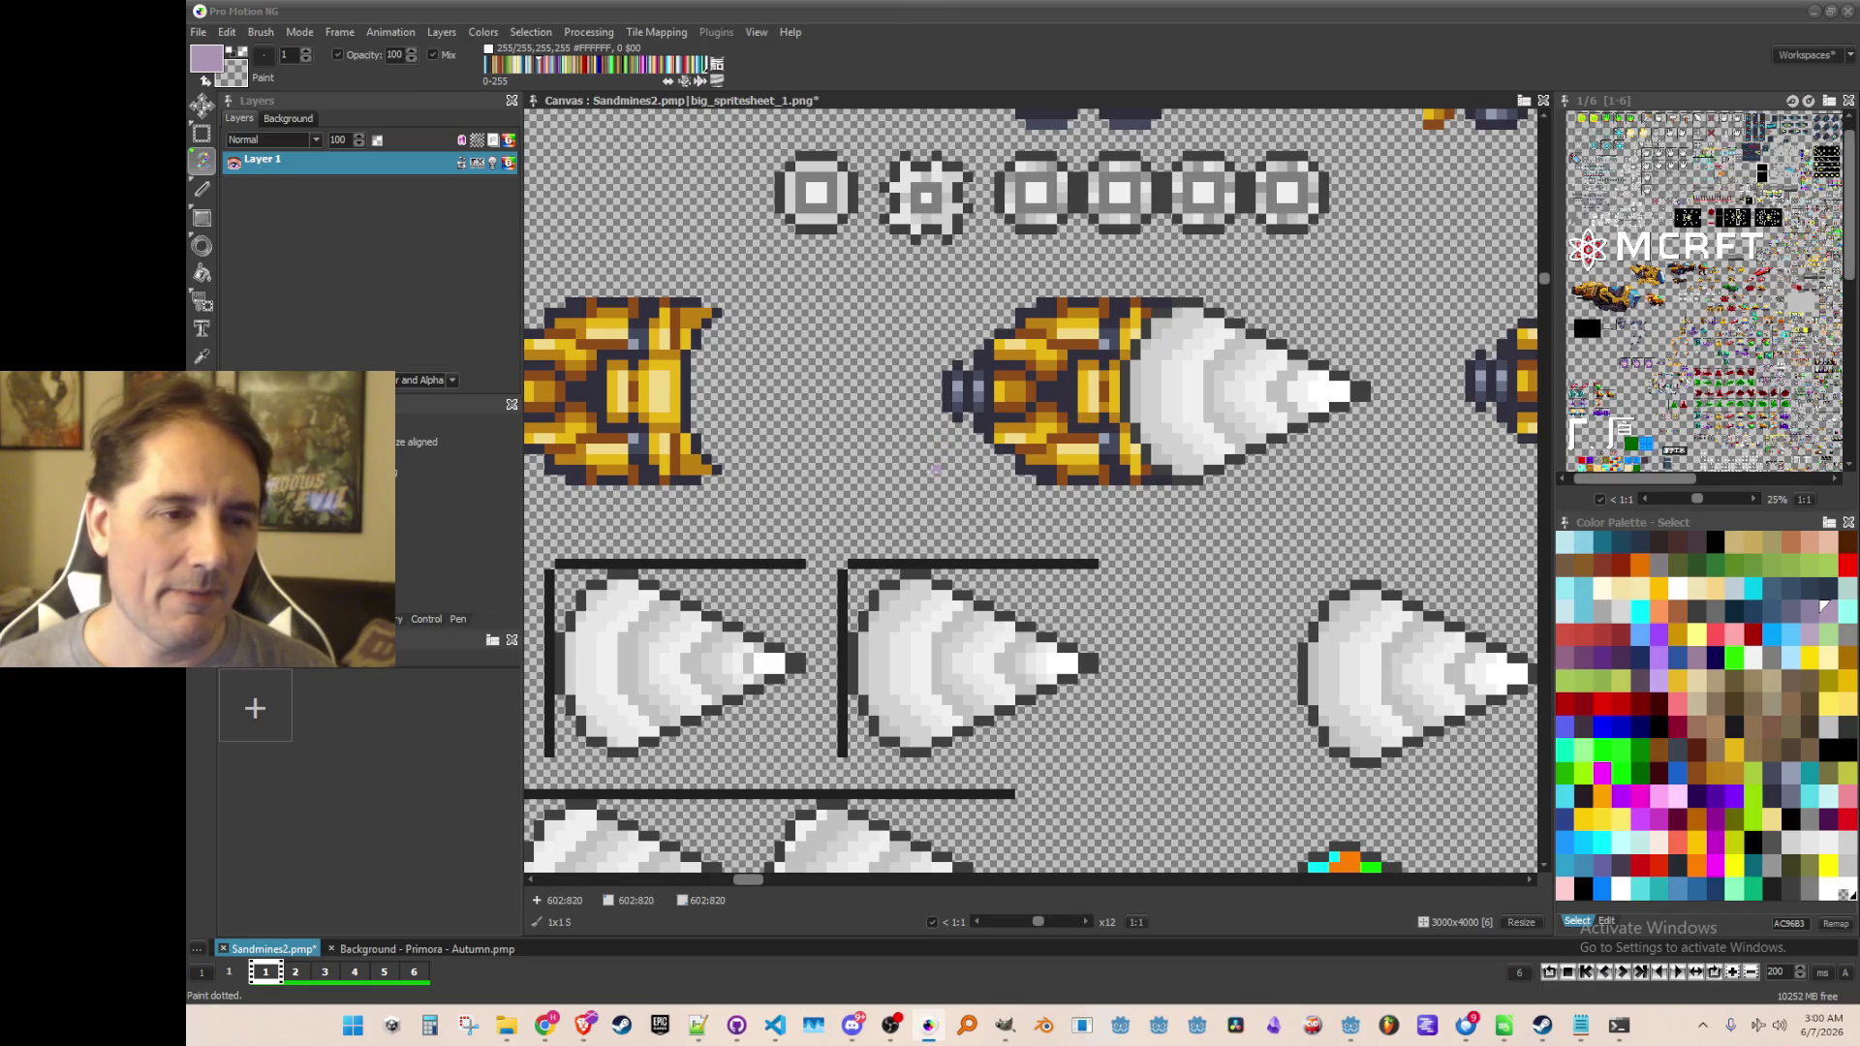
Capture a 47x12 region around the small gold-and-white drill sprite as a brush
{"action": "key", "text": "b"}
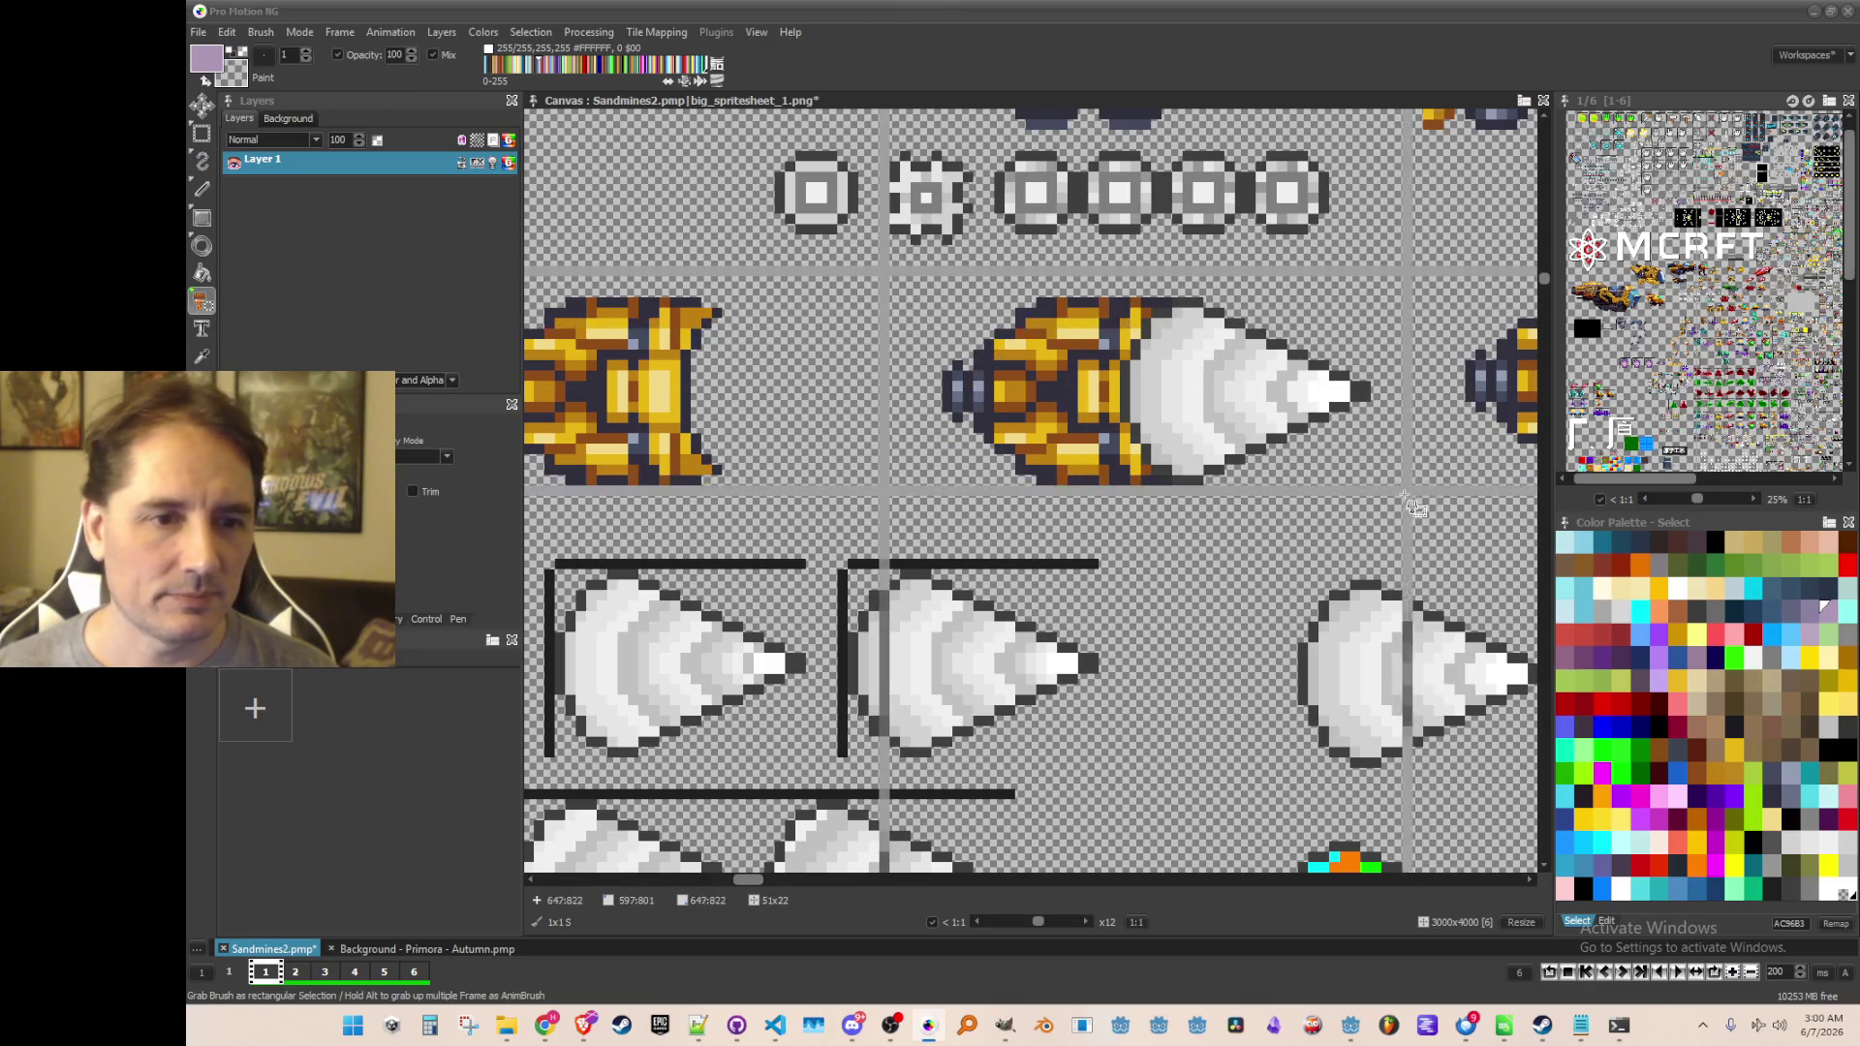
{"action": "left_click", "coordinate": [895, 497]}
{"action": "scroll", "coordinate": [897, 553], "scroll_direction": "down", "scroll_amount": 1}
{"action": "scroll", "coordinate": [1080, 463], "scroll_direction": "up", "scroll_amount": 2}
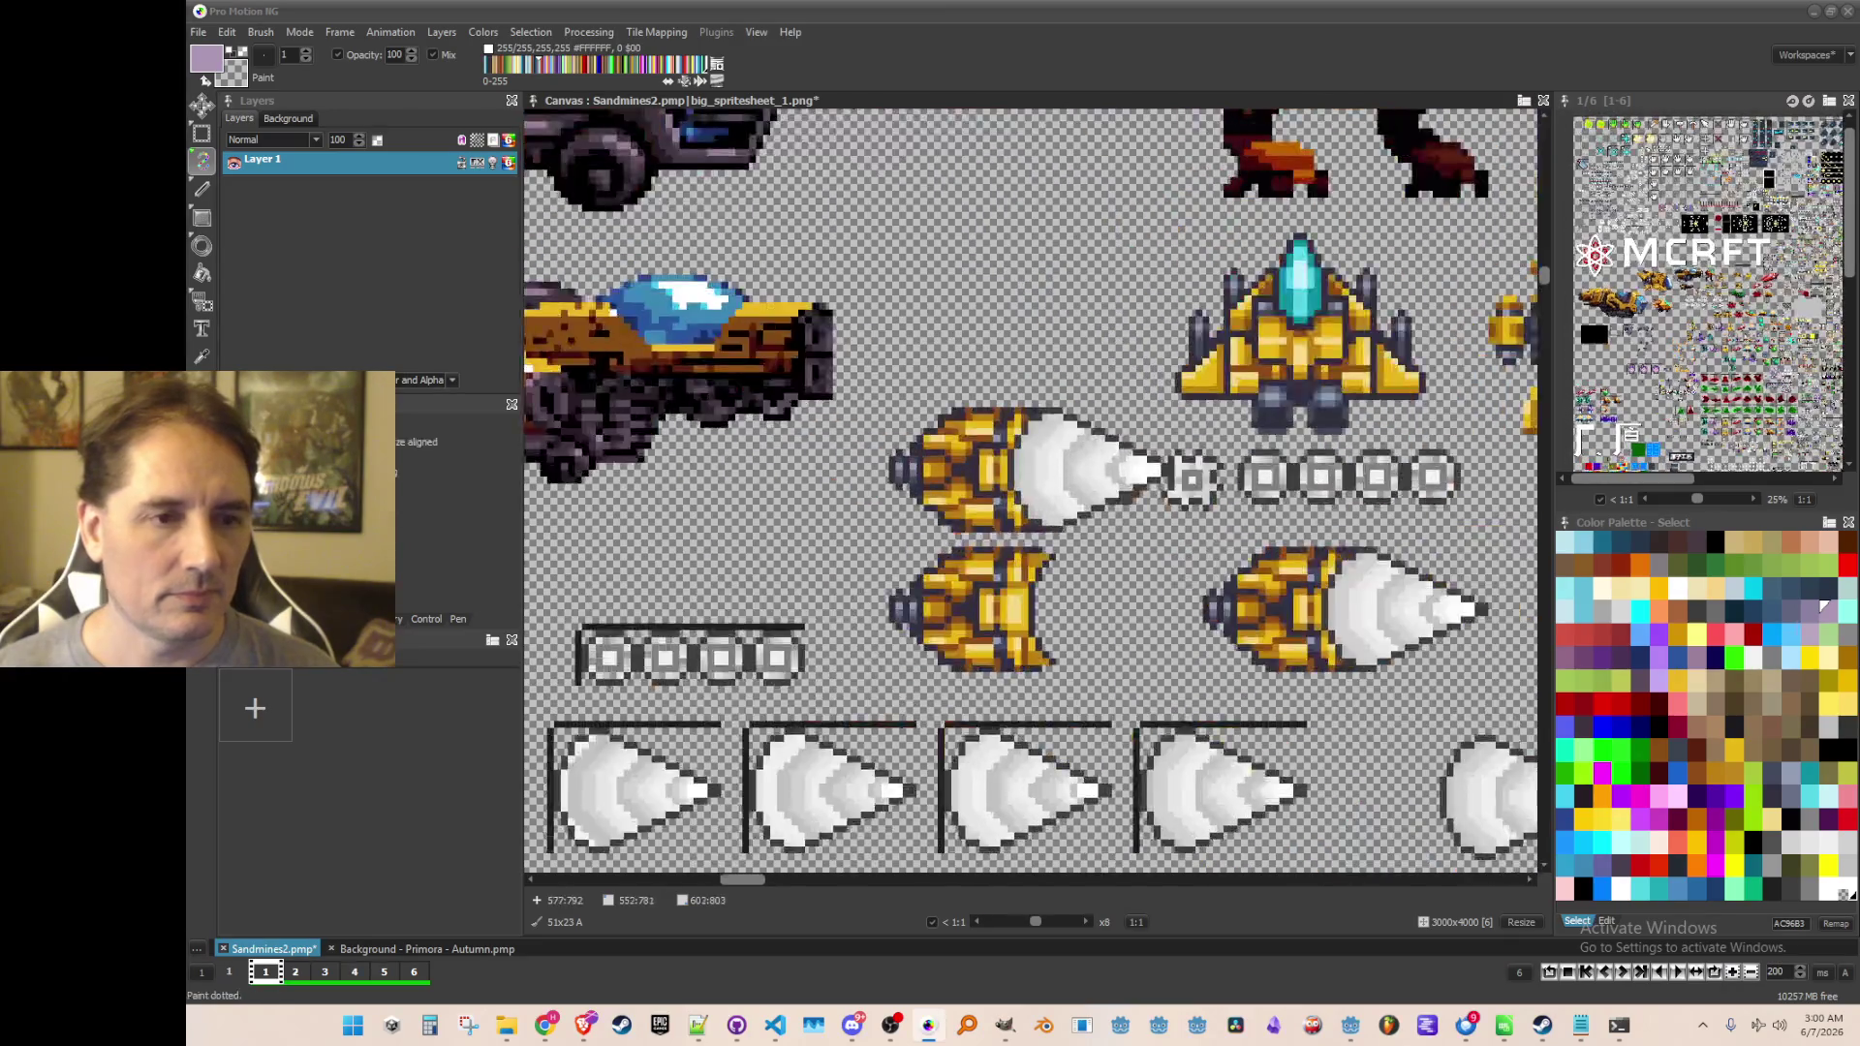
{"action": "scroll", "coordinate": [1080, 463], "scroll_direction": "up", "scroll_amount": 1}
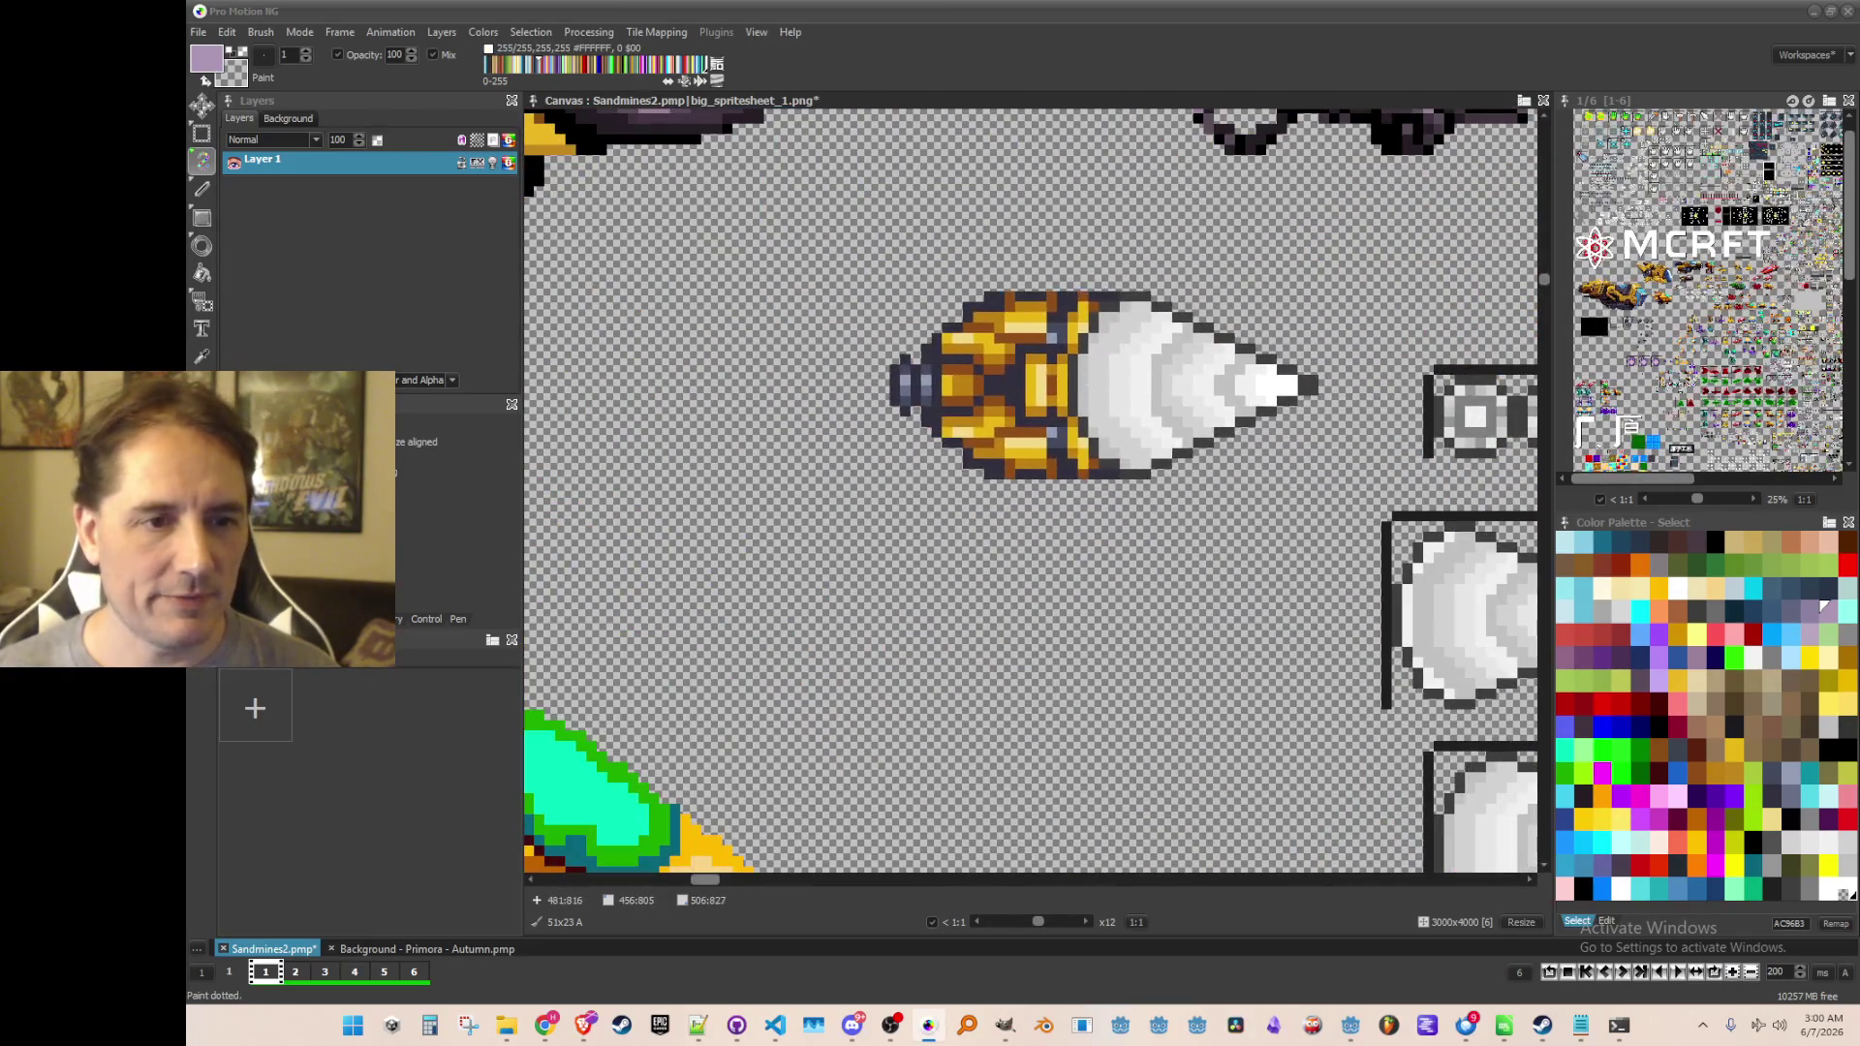
{"action": "key", "text": "b"}
{"action": "left_click_drag", "start_coordinate": [899, 277], "coordinate": [1371, 394]}
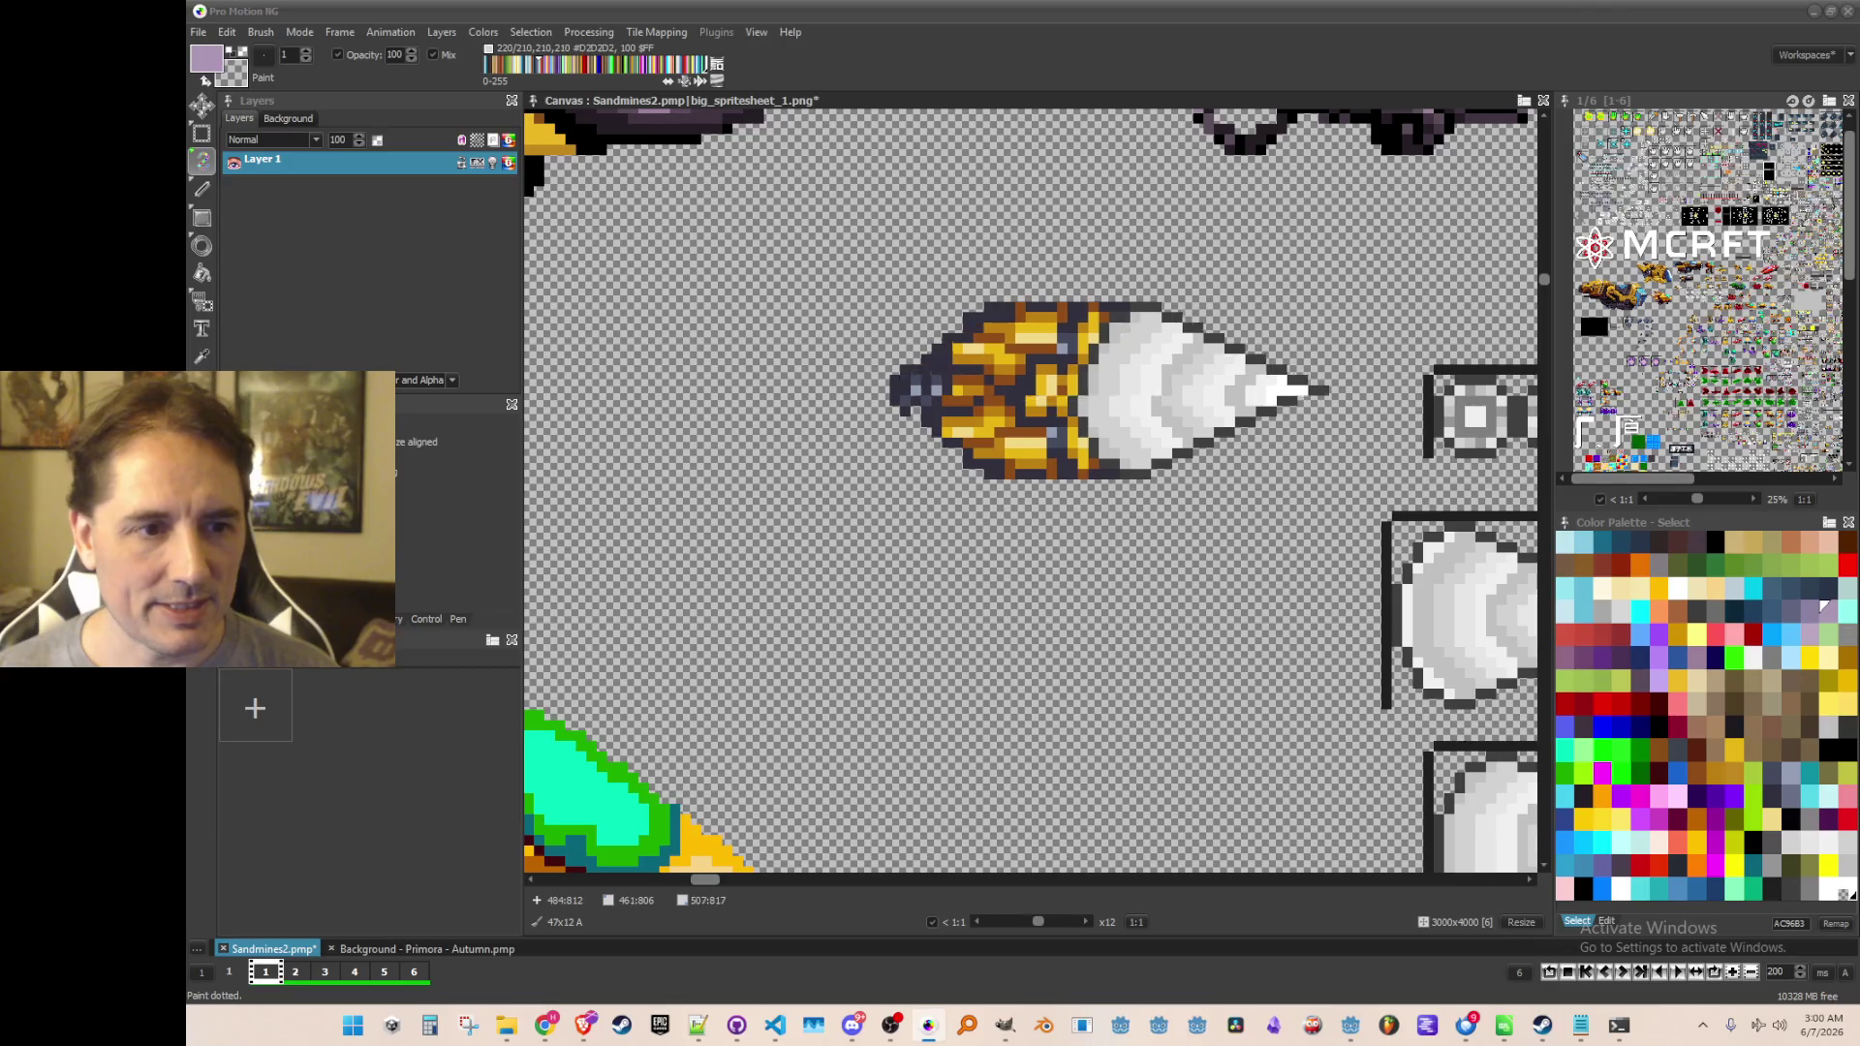
{"action": "scroll", "coordinate": [1104, 361], "scroll_direction": "down", "scroll_amount": 1}
{"action": "scroll", "coordinate": [1057, 704], "scroll_direction": "up", "scroll_amount": 1}
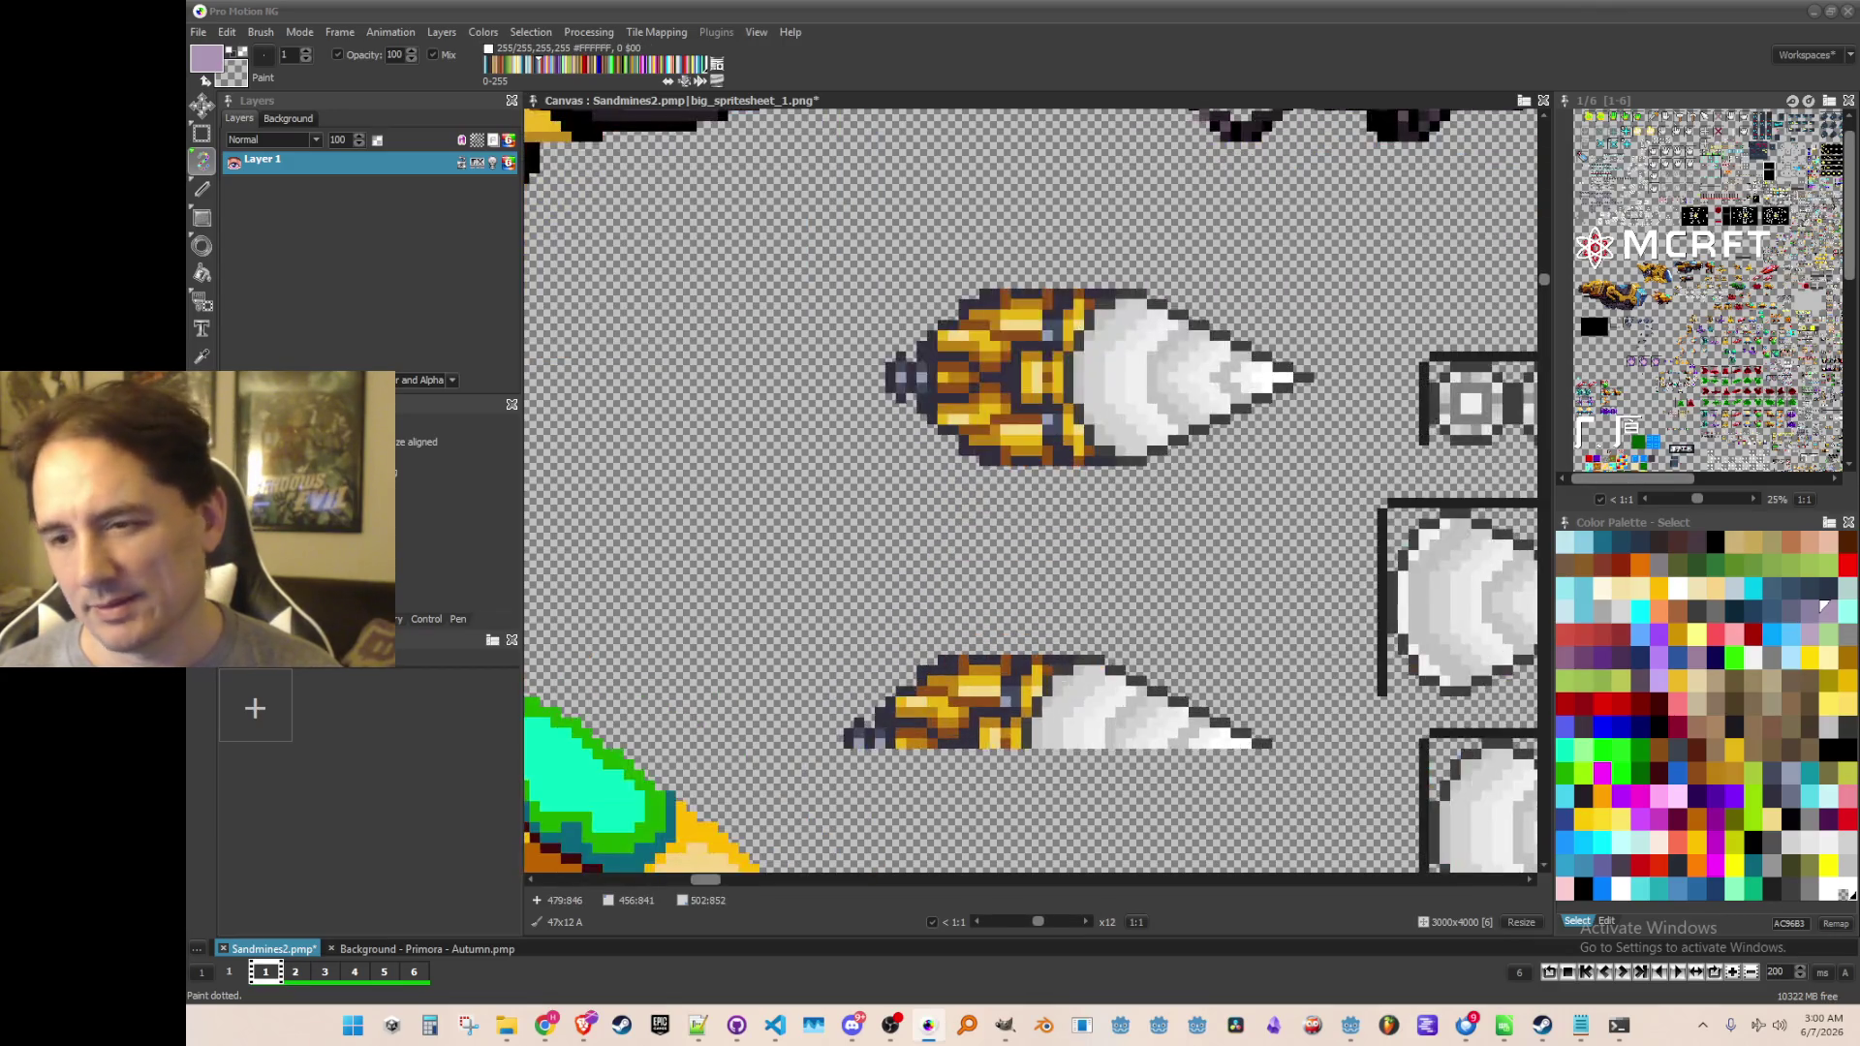
{"action": "scroll", "coordinate": [1058, 702], "scroll_direction": "down", "scroll_amount": 2}
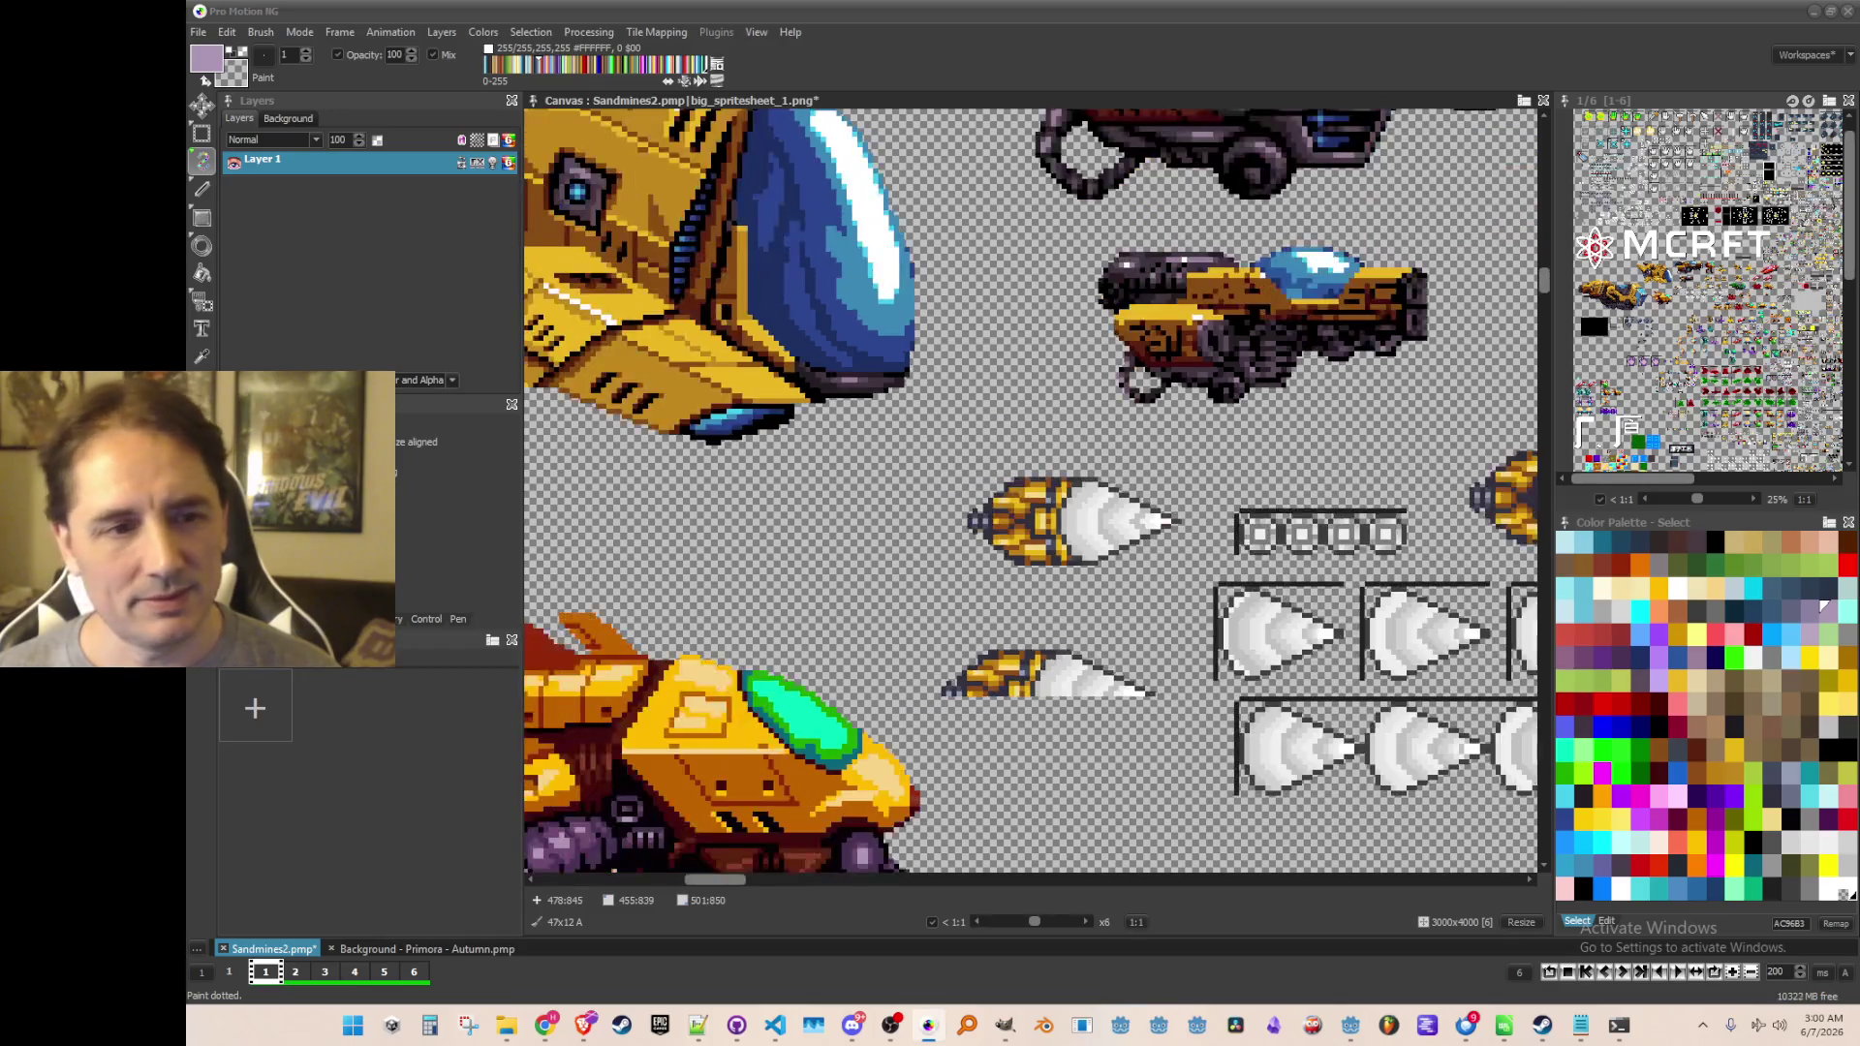
{"action": "scroll", "coordinate": [1051, 678], "scroll_direction": "down", "scroll_amount": 2}
{"action": "scroll", "coordinate": [883, 581], "scroll_direction": "up", "scroll_amount": 2}
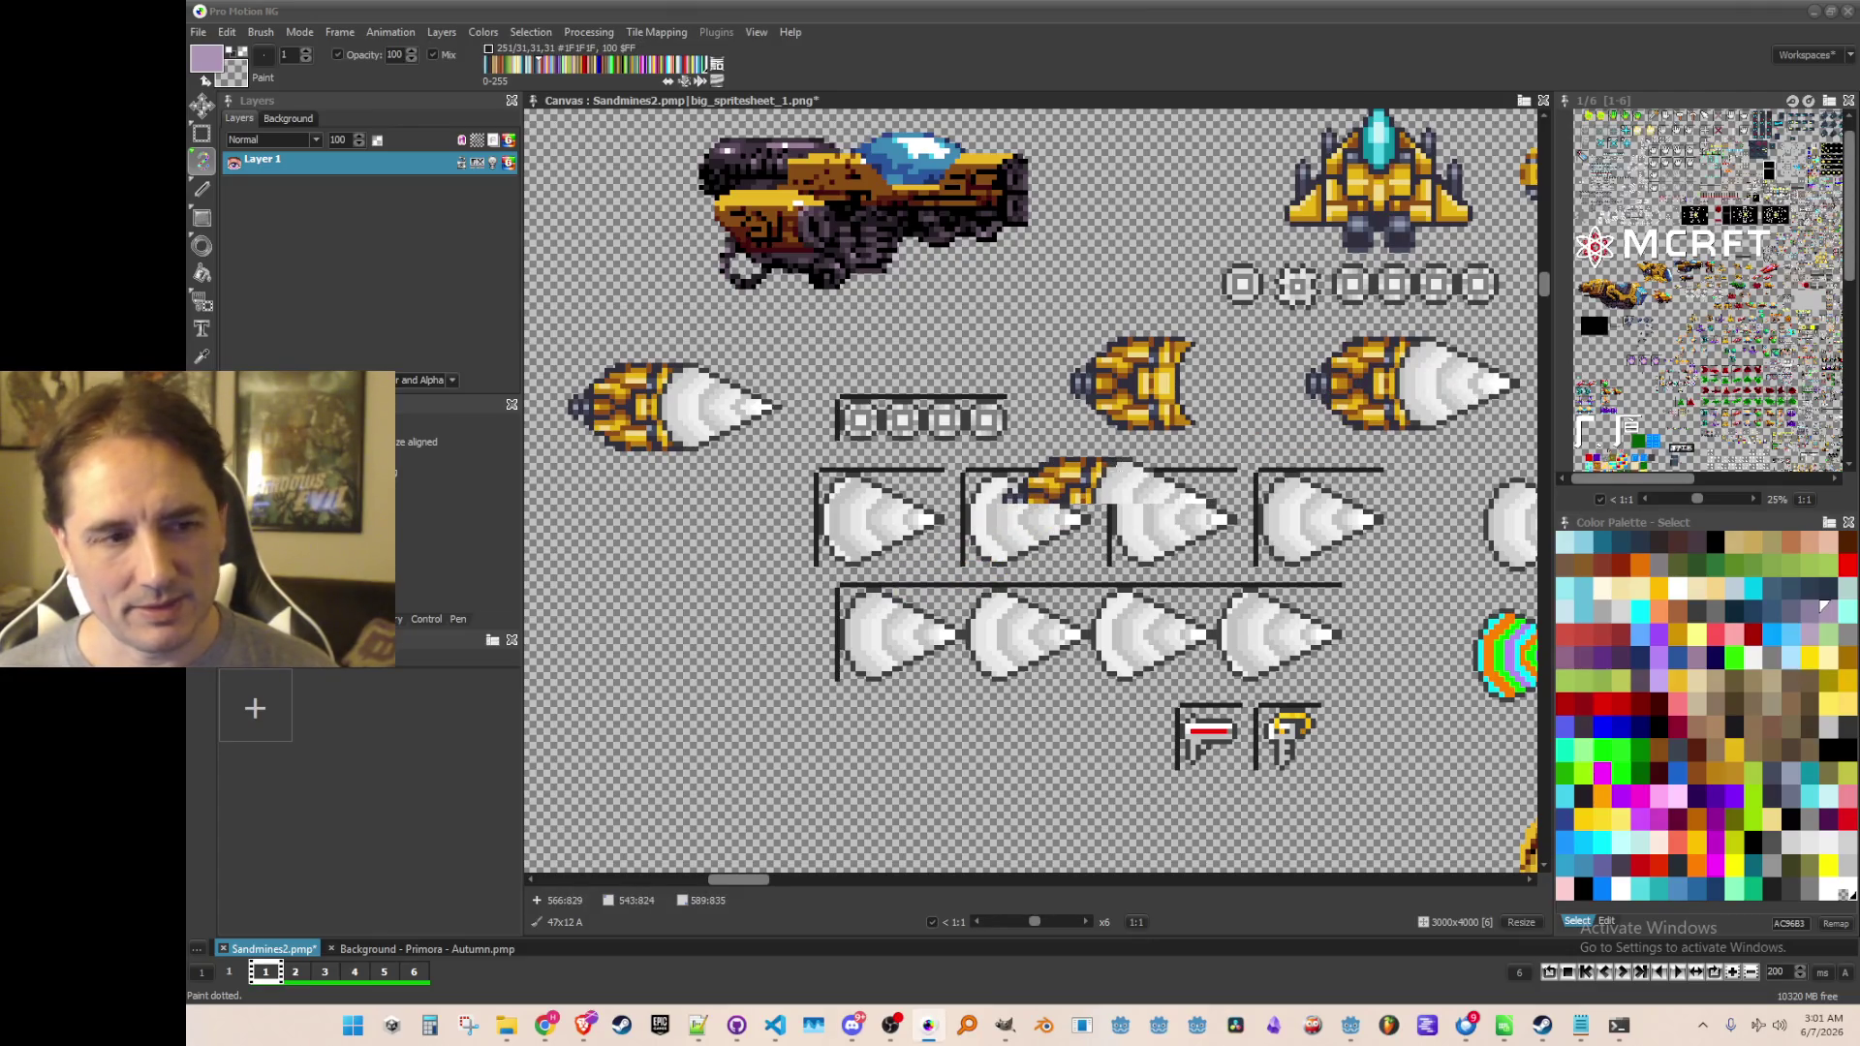
Discard the gold drill brush and pan the view down to the lone purple drill
{"action": "key", "text": "period"}
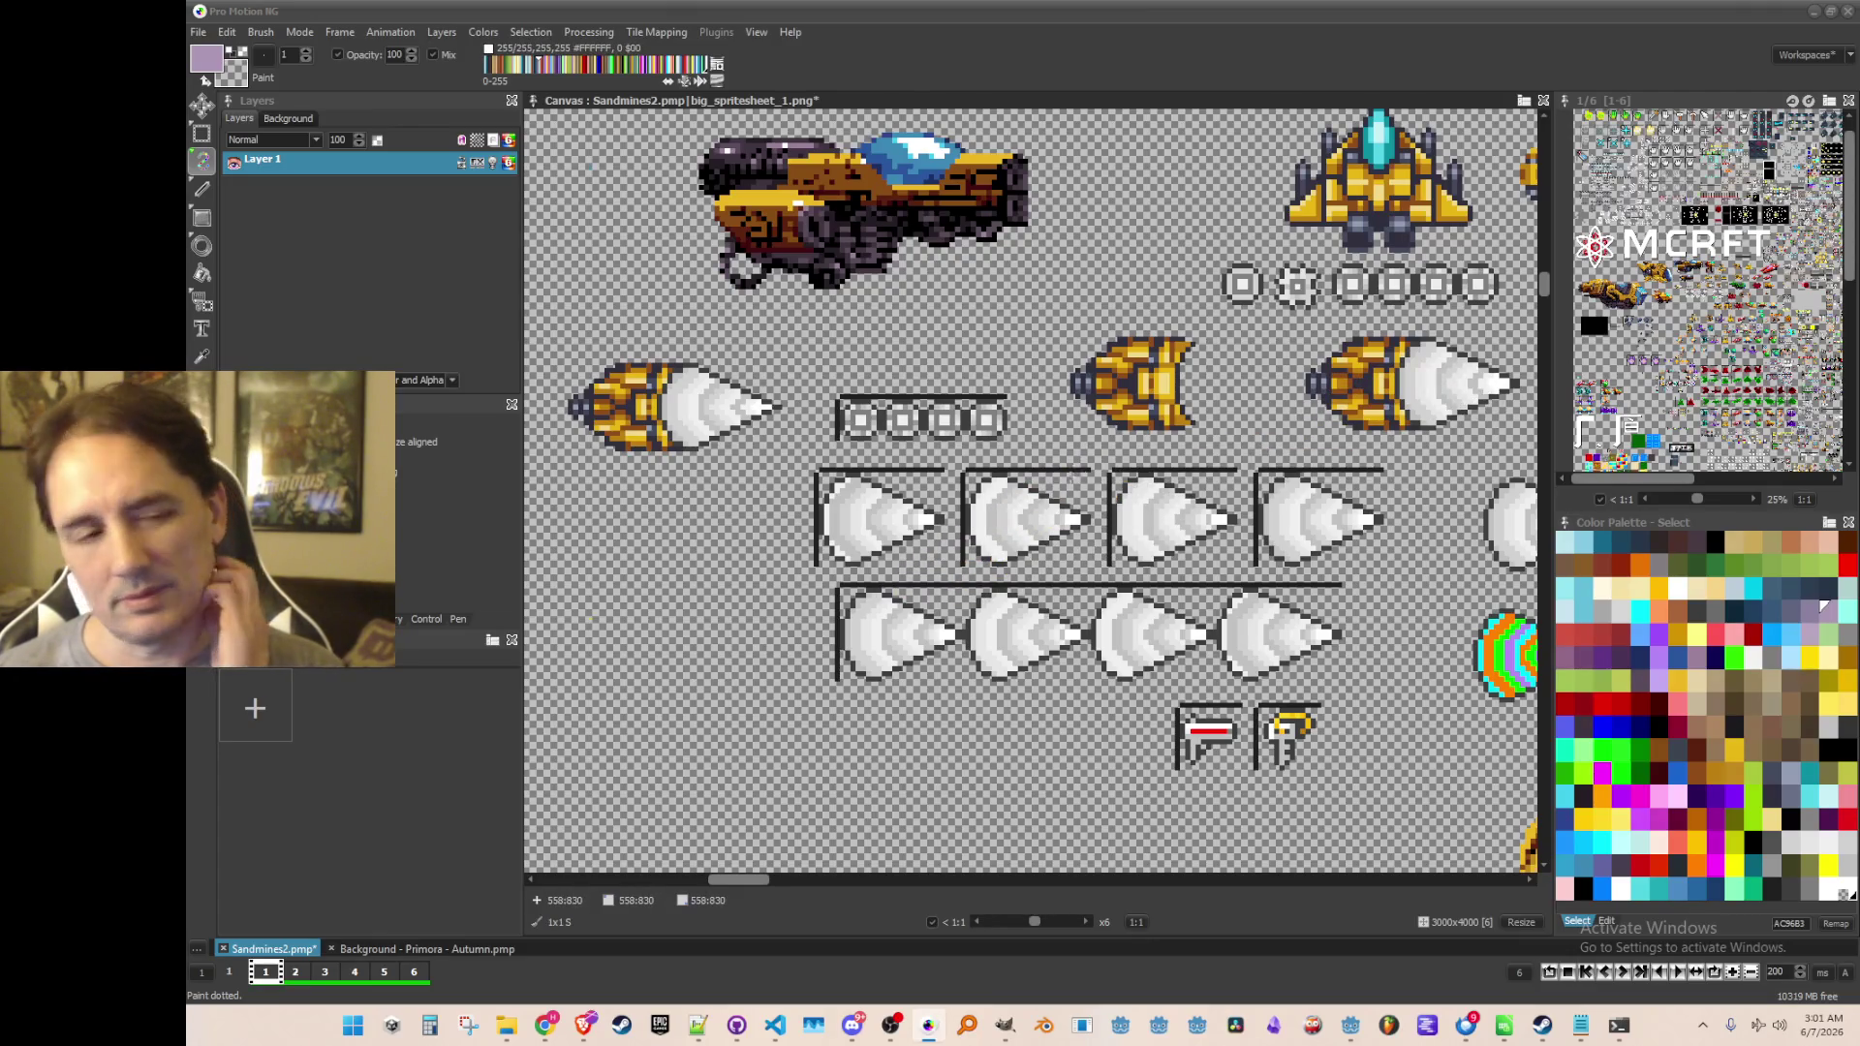
{"action": "scroll", "coordinate": [1075, 457], "scroll_direction": "down", "scroll_amount": 6}
{"action": "left_click_drag", "start_coordinate": [1012, 454], "coordinate": [1065, 167]}
{"action": "scroll", "coordinate": [1065, 167], "scroll_direction": "up", "scroll_amount": 2}
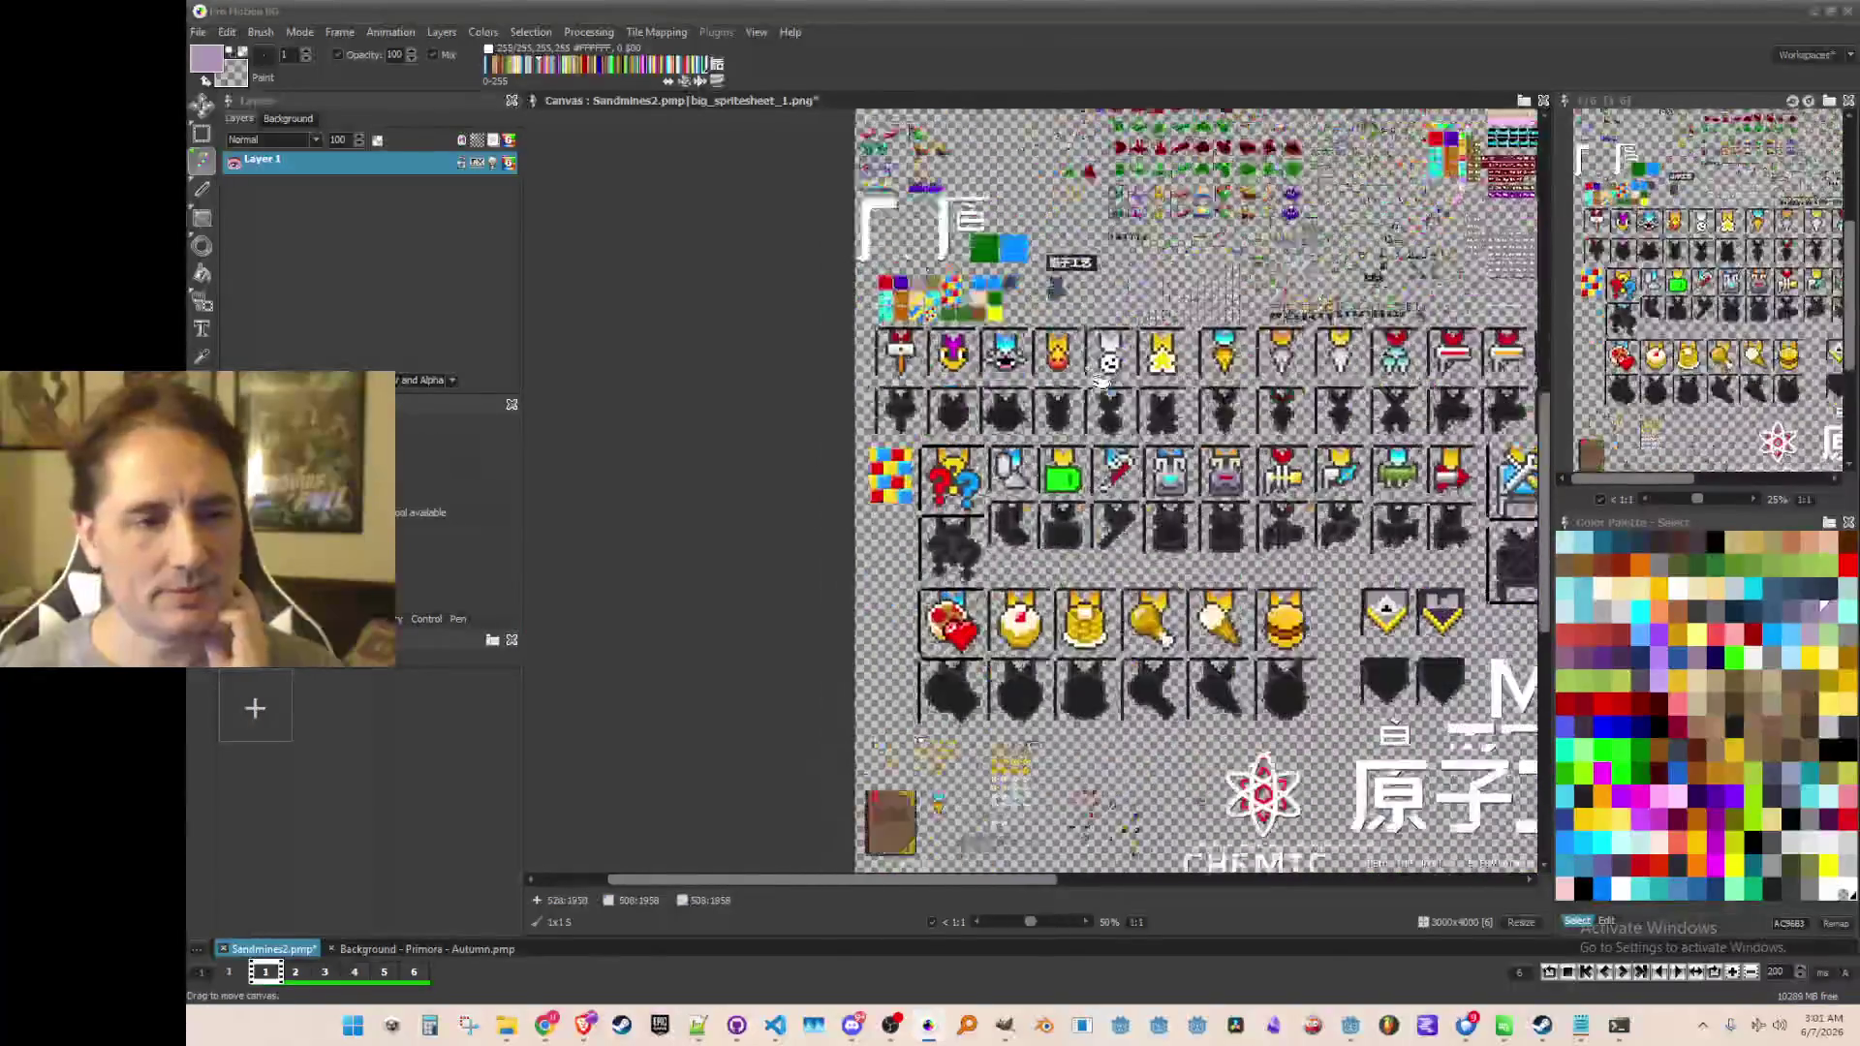
{"action": "left_click_drag", "start_coordinate": [870, 429], "coordinate": [1063, 429]}
{"action": "scroll", "coordinate": [1063, 429], "scroll_direction": "up", "scroll_amount": 2}
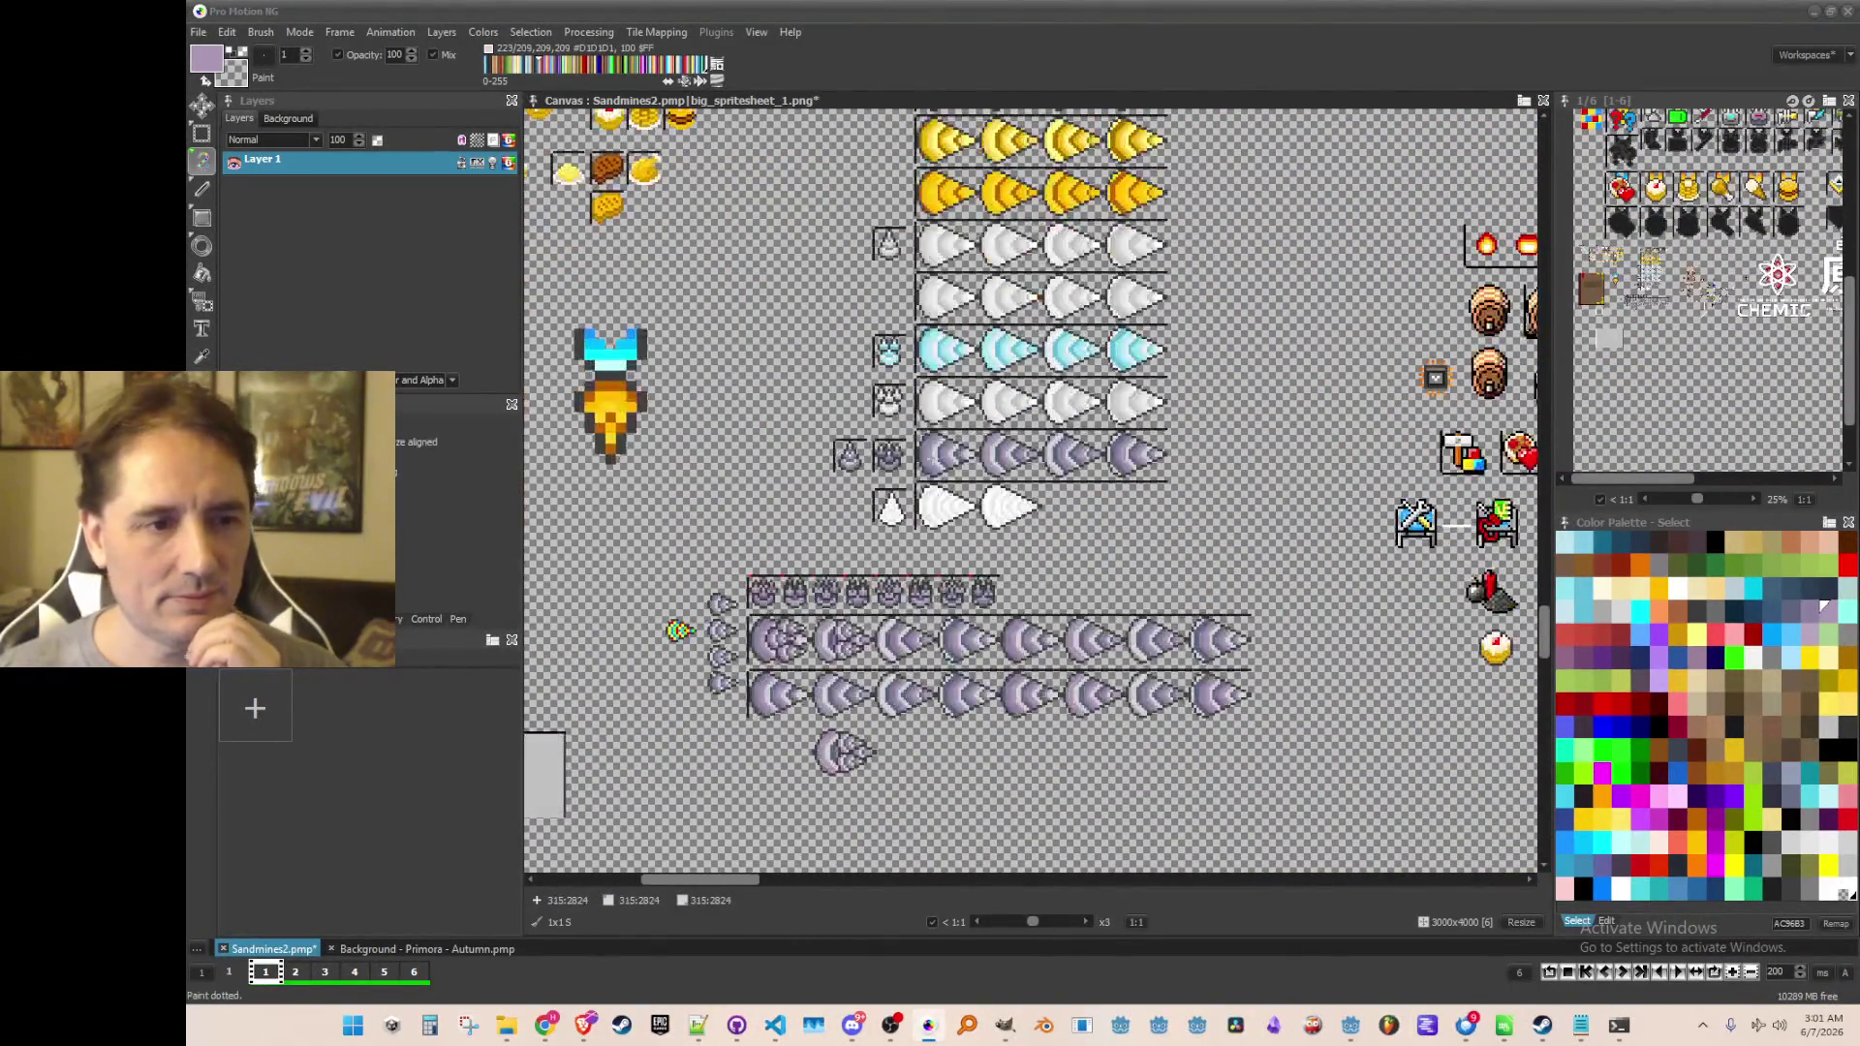
{"action": "left_click_drag", "start_coordinate": [818, 562], "coordinate": [1066, 388]}
{"action": "scroll", "coordinate": [1065, 387], "scroll_direction": "up", "scroll_amount": 2}
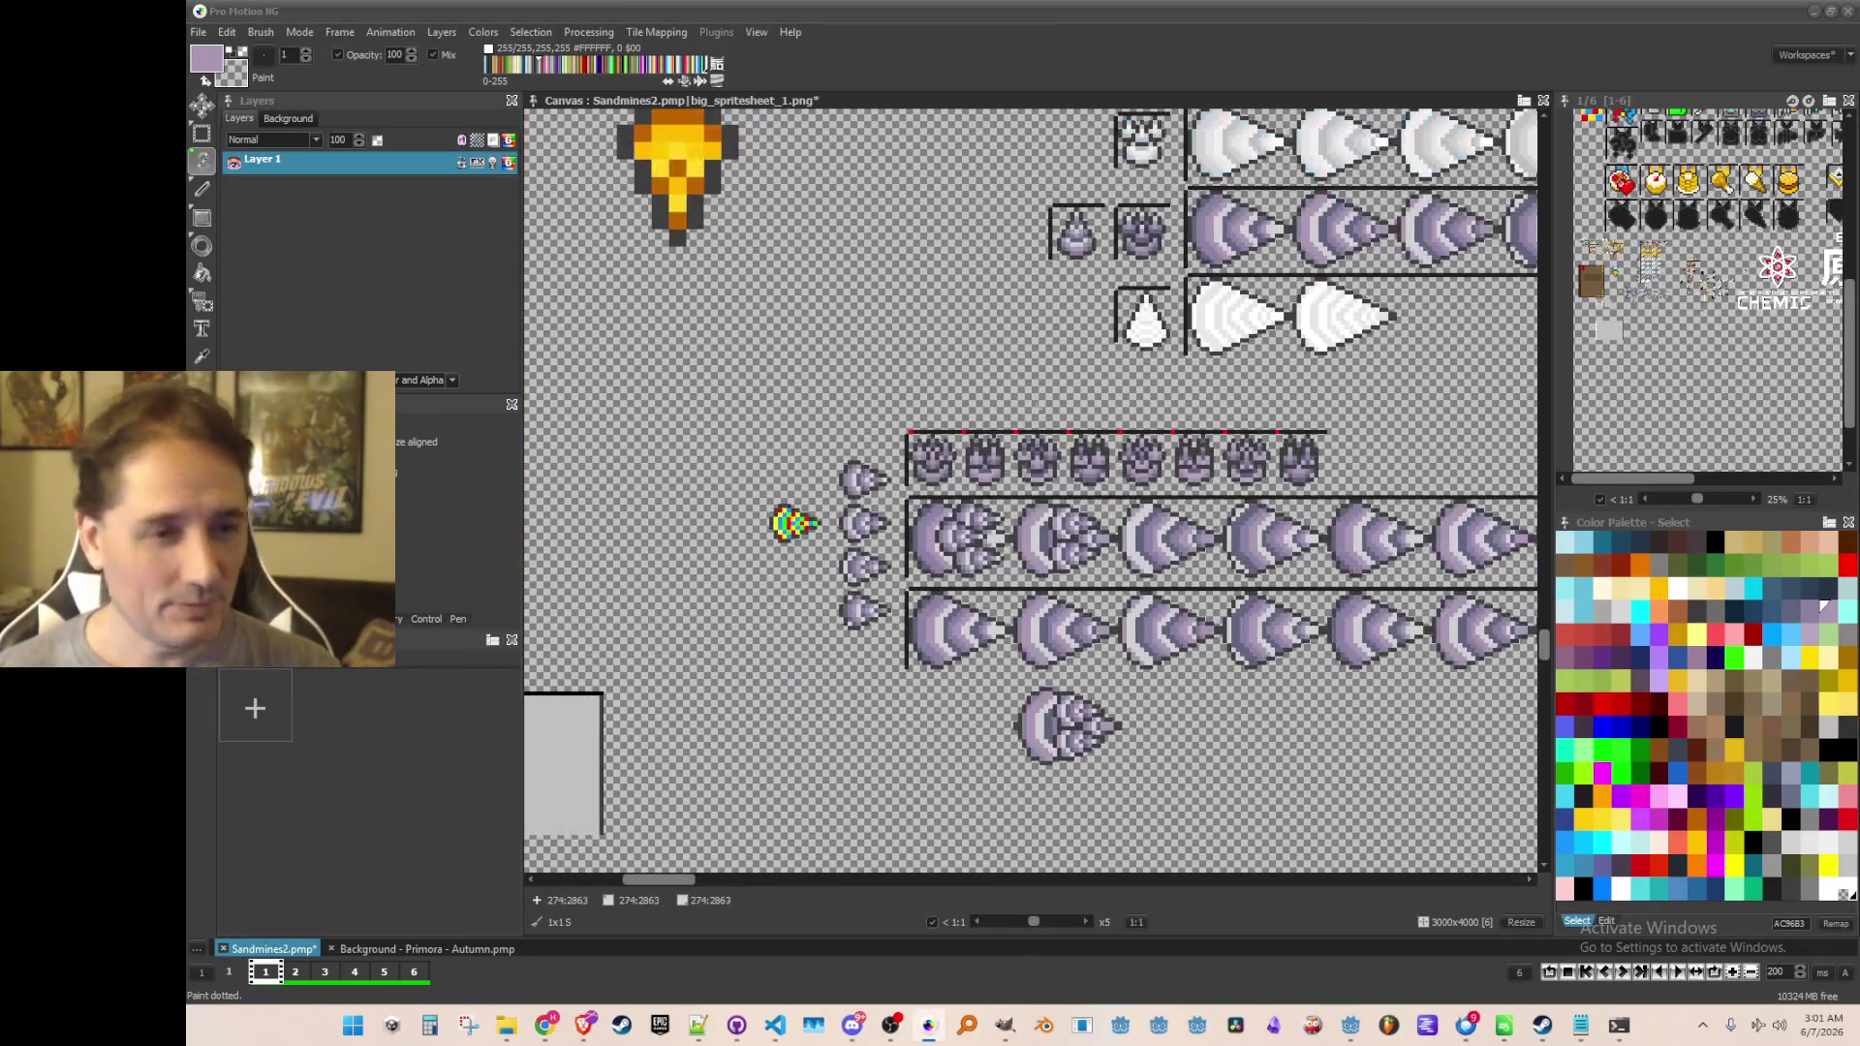
{"action": "left_click_drag", "start_coordinate": [1079, 564], "coordinate": [1038, 289]}
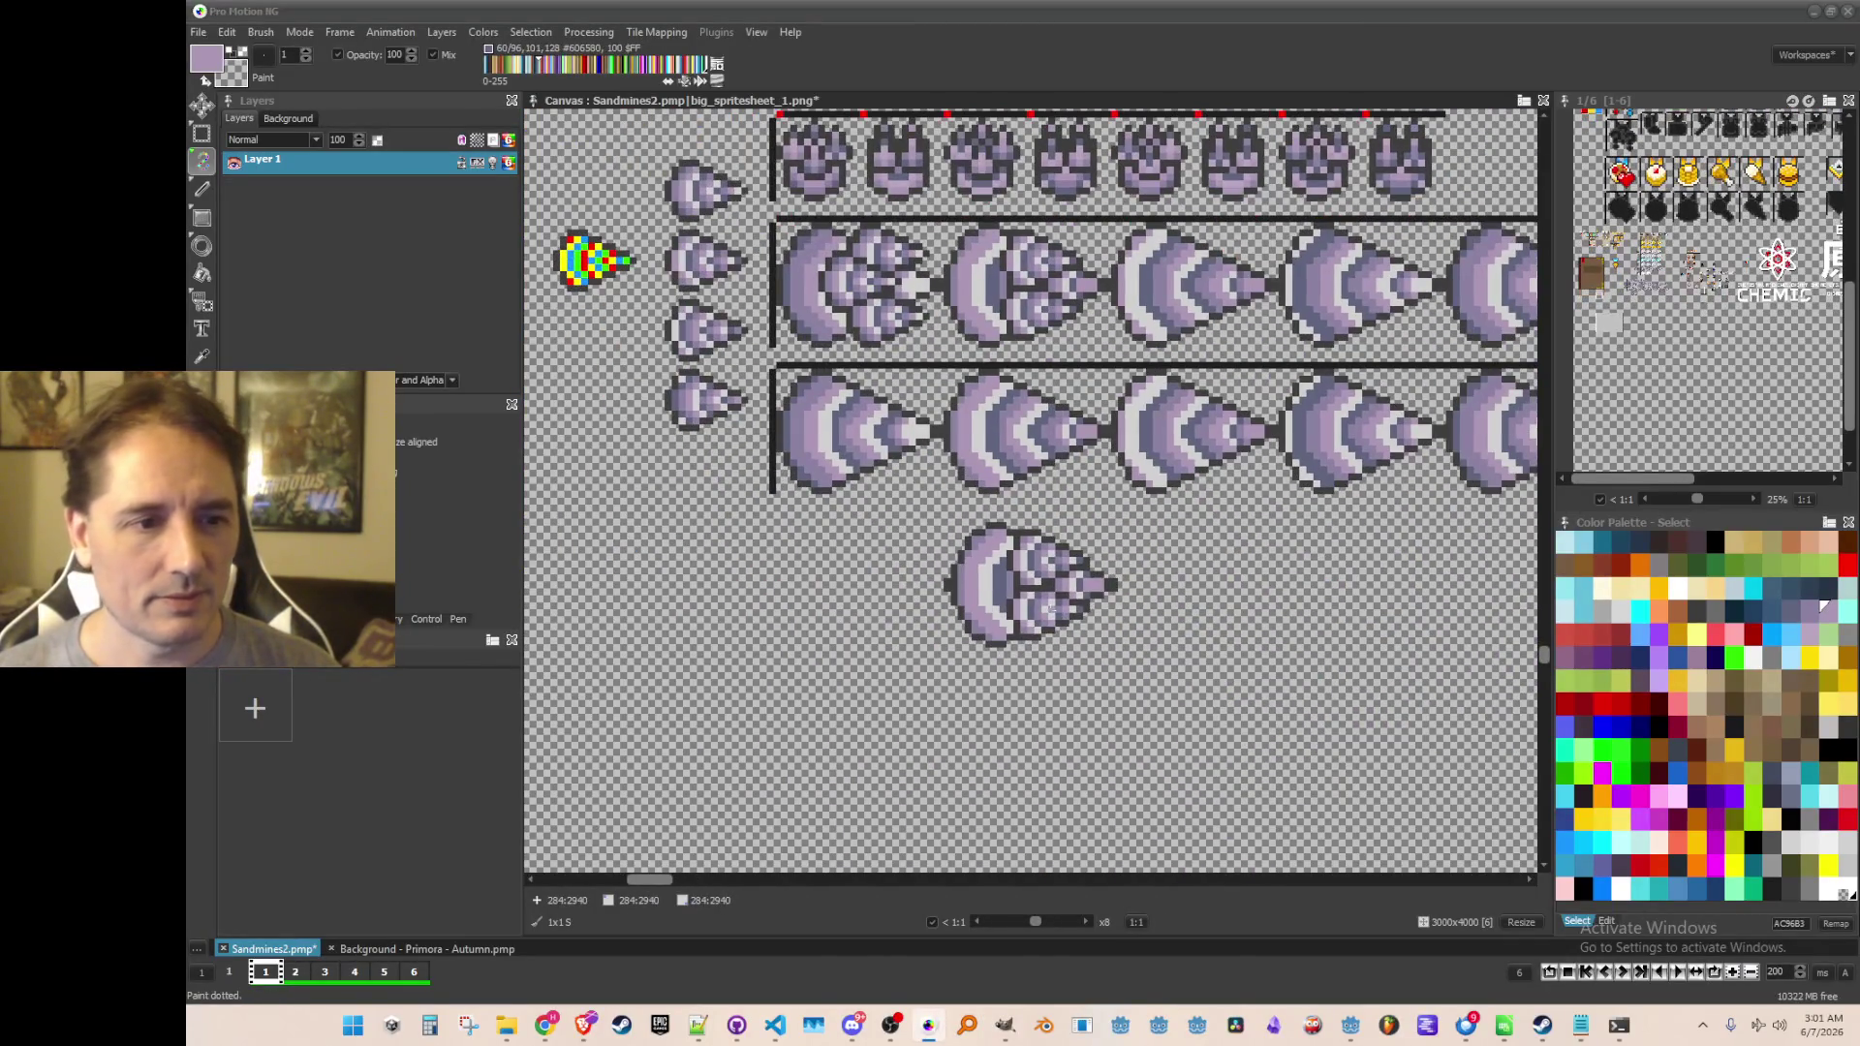
{"action": "scroll", "coordinate": [929, 484], "scroll_direction": "up", "scroll_amount": 1}
{"action": "scroll", "coordinate": [918, 477], "scroll_direction": "down", "scroll_amount": 1}
Grab a 13x10 small purple cone as a brush and stamp two copies near the lone drill
{"action": "key", "text": "b"}
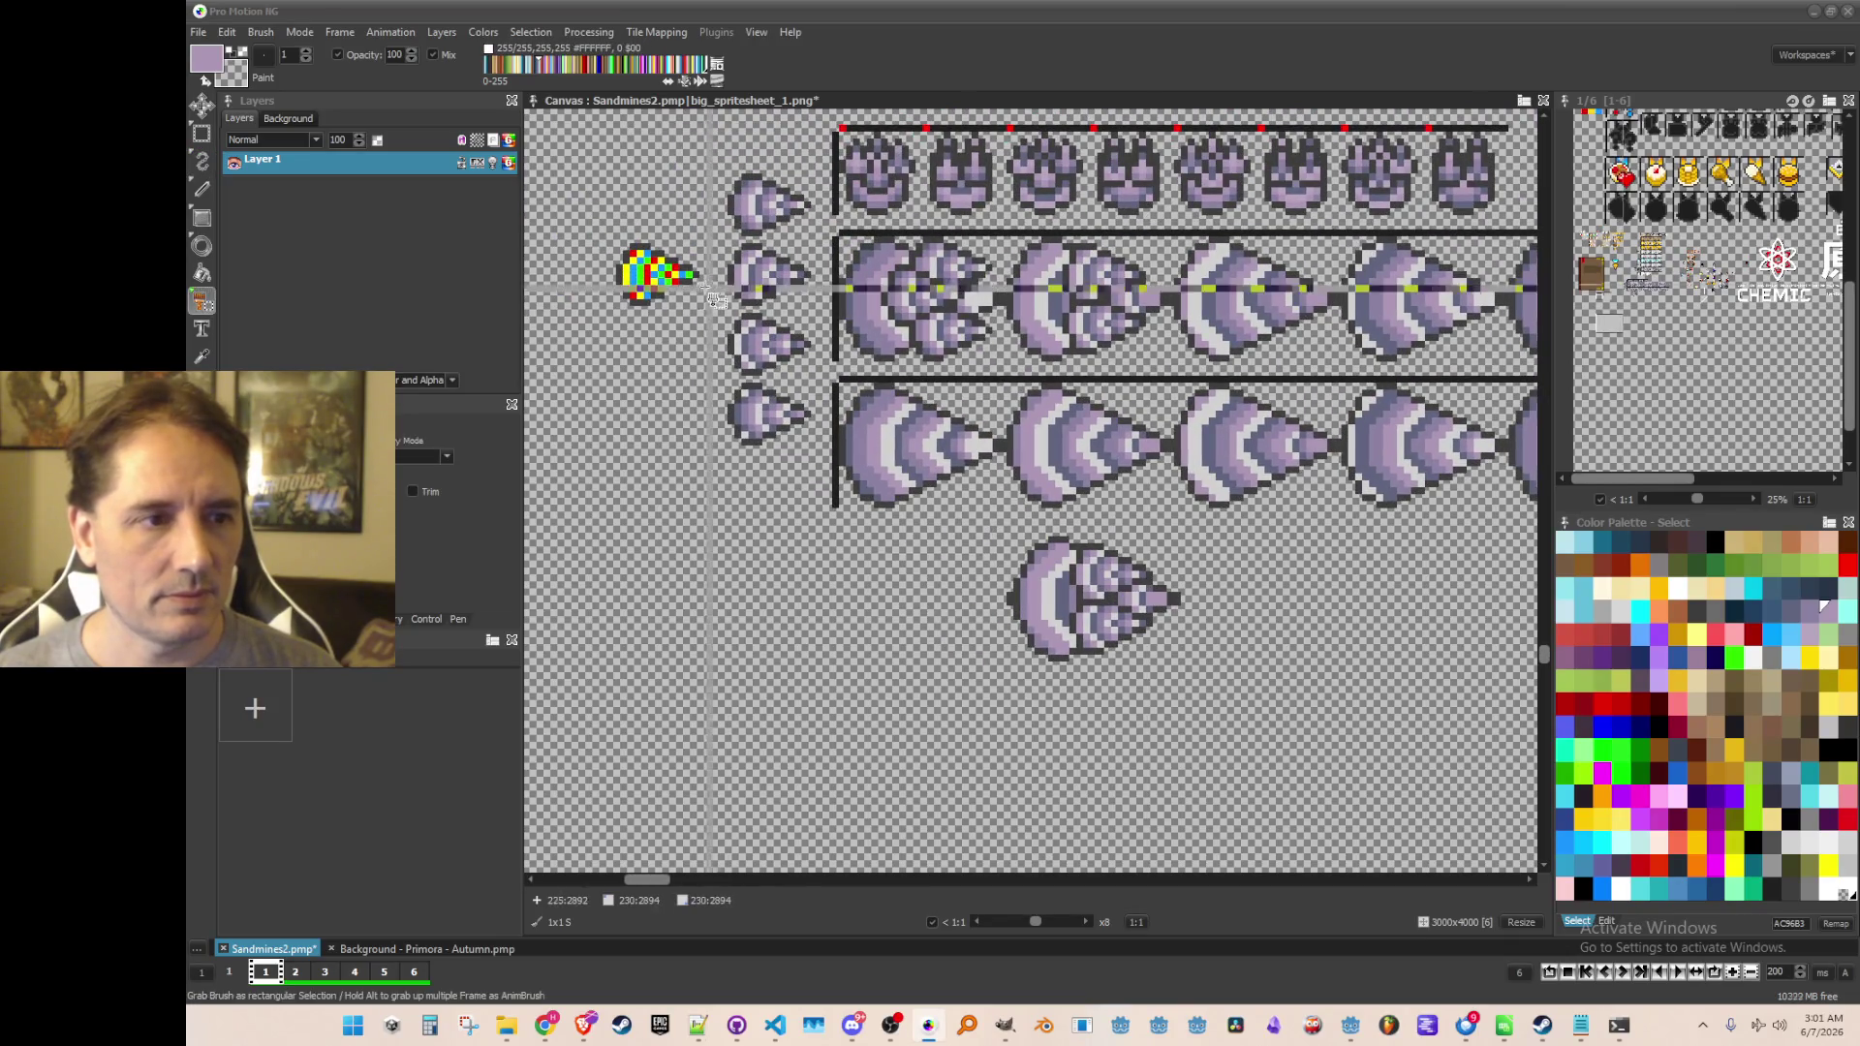
{"action": "left_click_drag", "start_coordinate": [735, 255], "coordinate": [835, 330]}
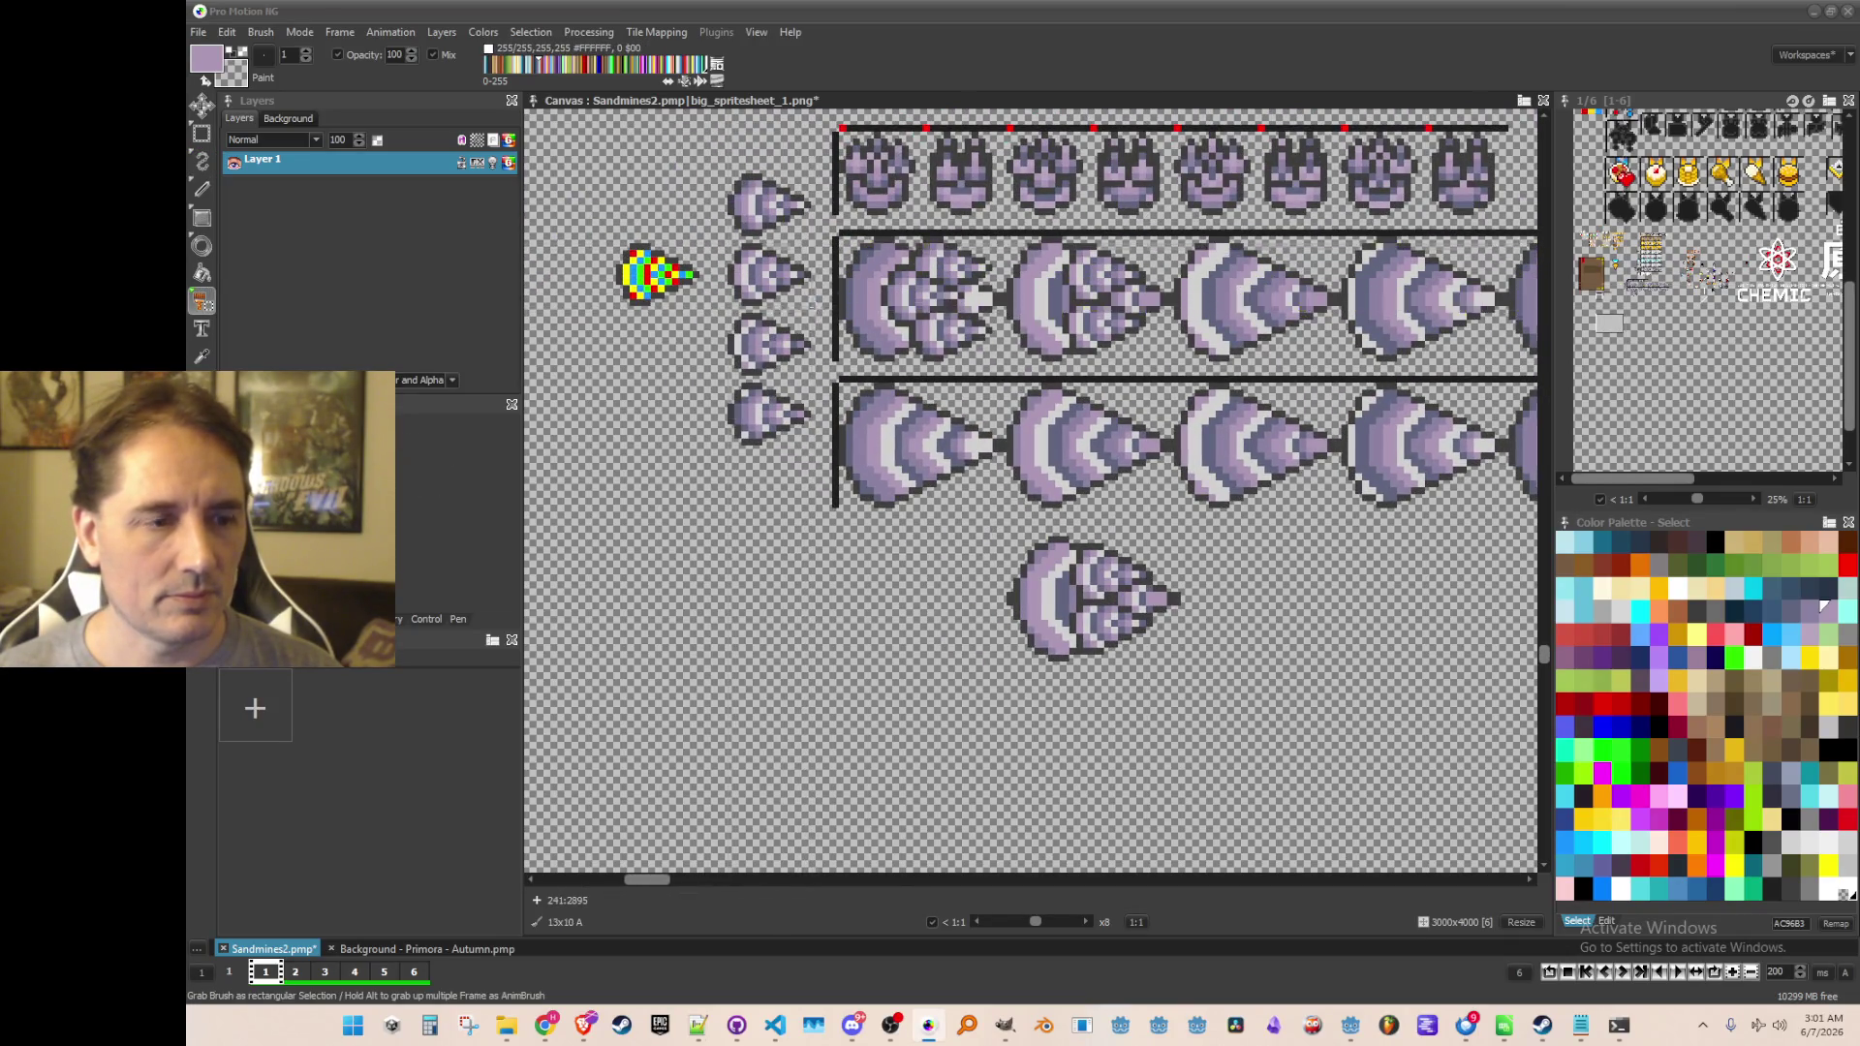
{"action": "scroll", "coordinate": [1181, 682], "scroll_direction": "up", "scroll_amount": 1}
{"action": "scroll", "coordinate": [1072, 456], "scroll_direction": "down", "scroll_amount": 1}
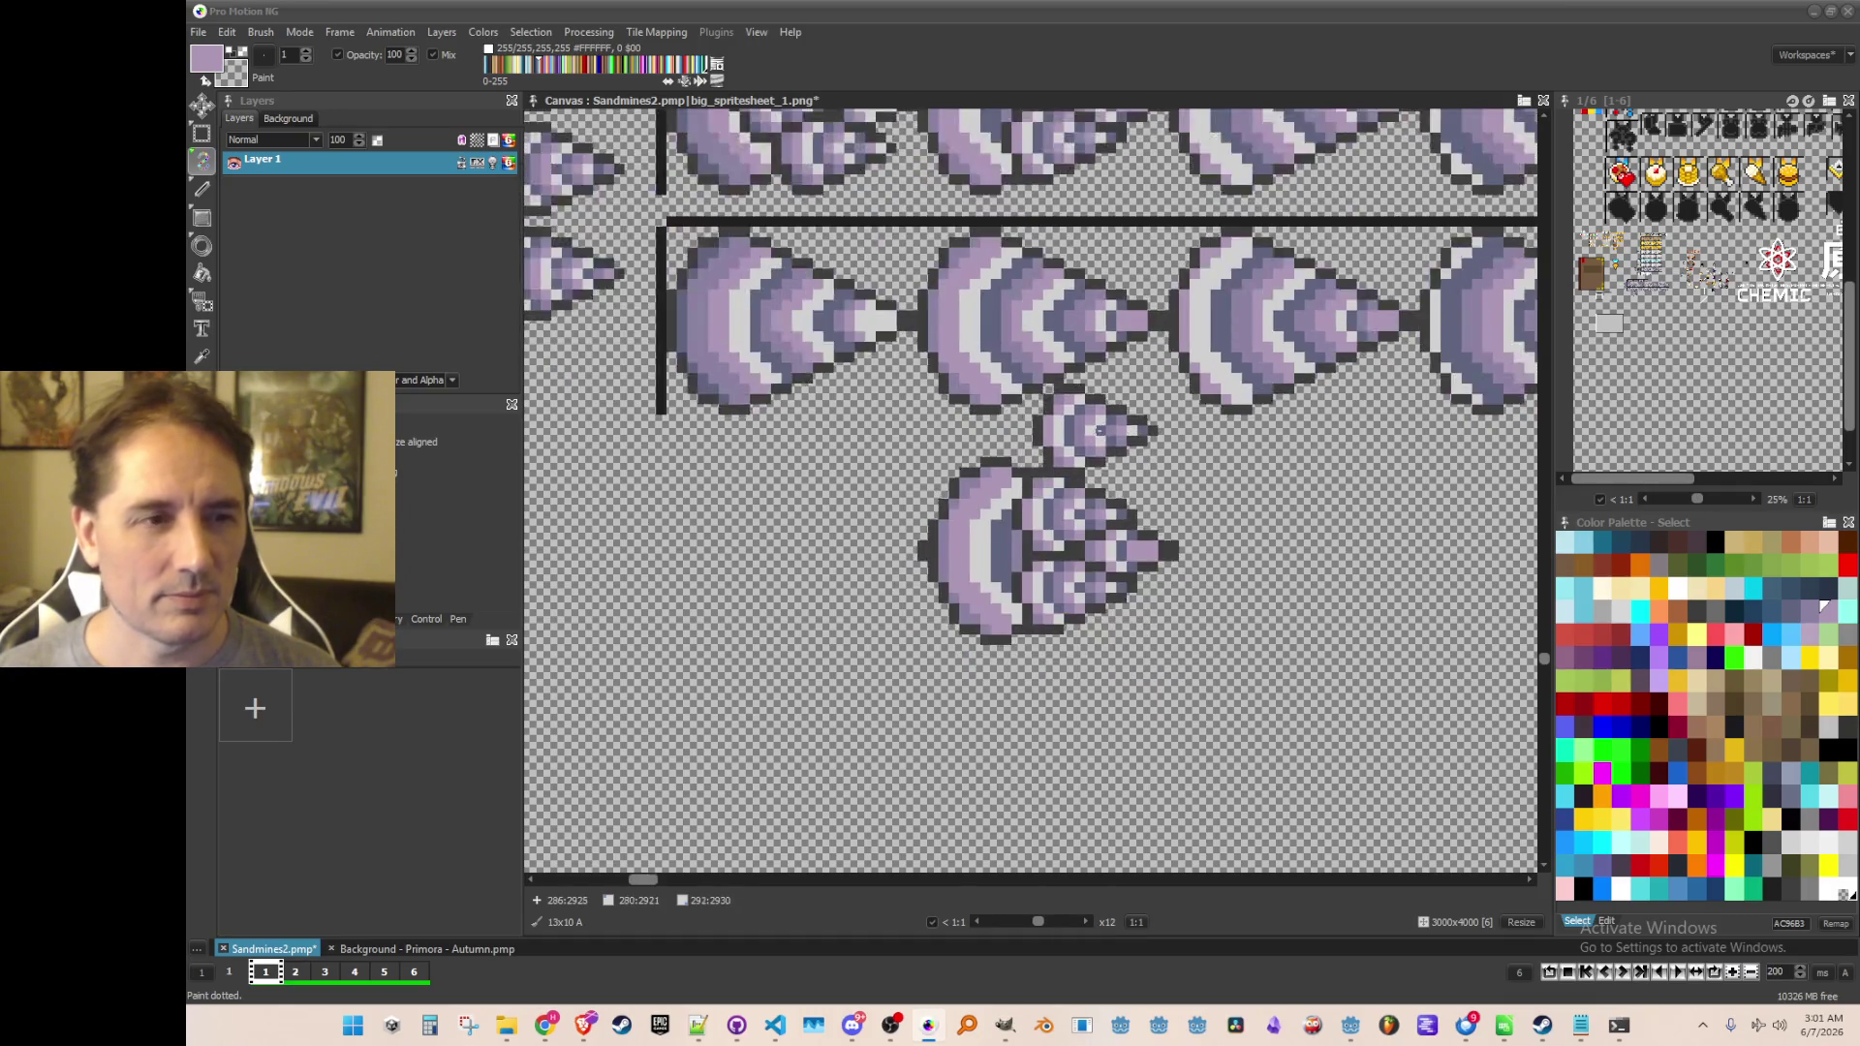
{"action": "scroll", "coordinate": [1099, 610], "scroll_direction": "up", "scroll_amount": 2}
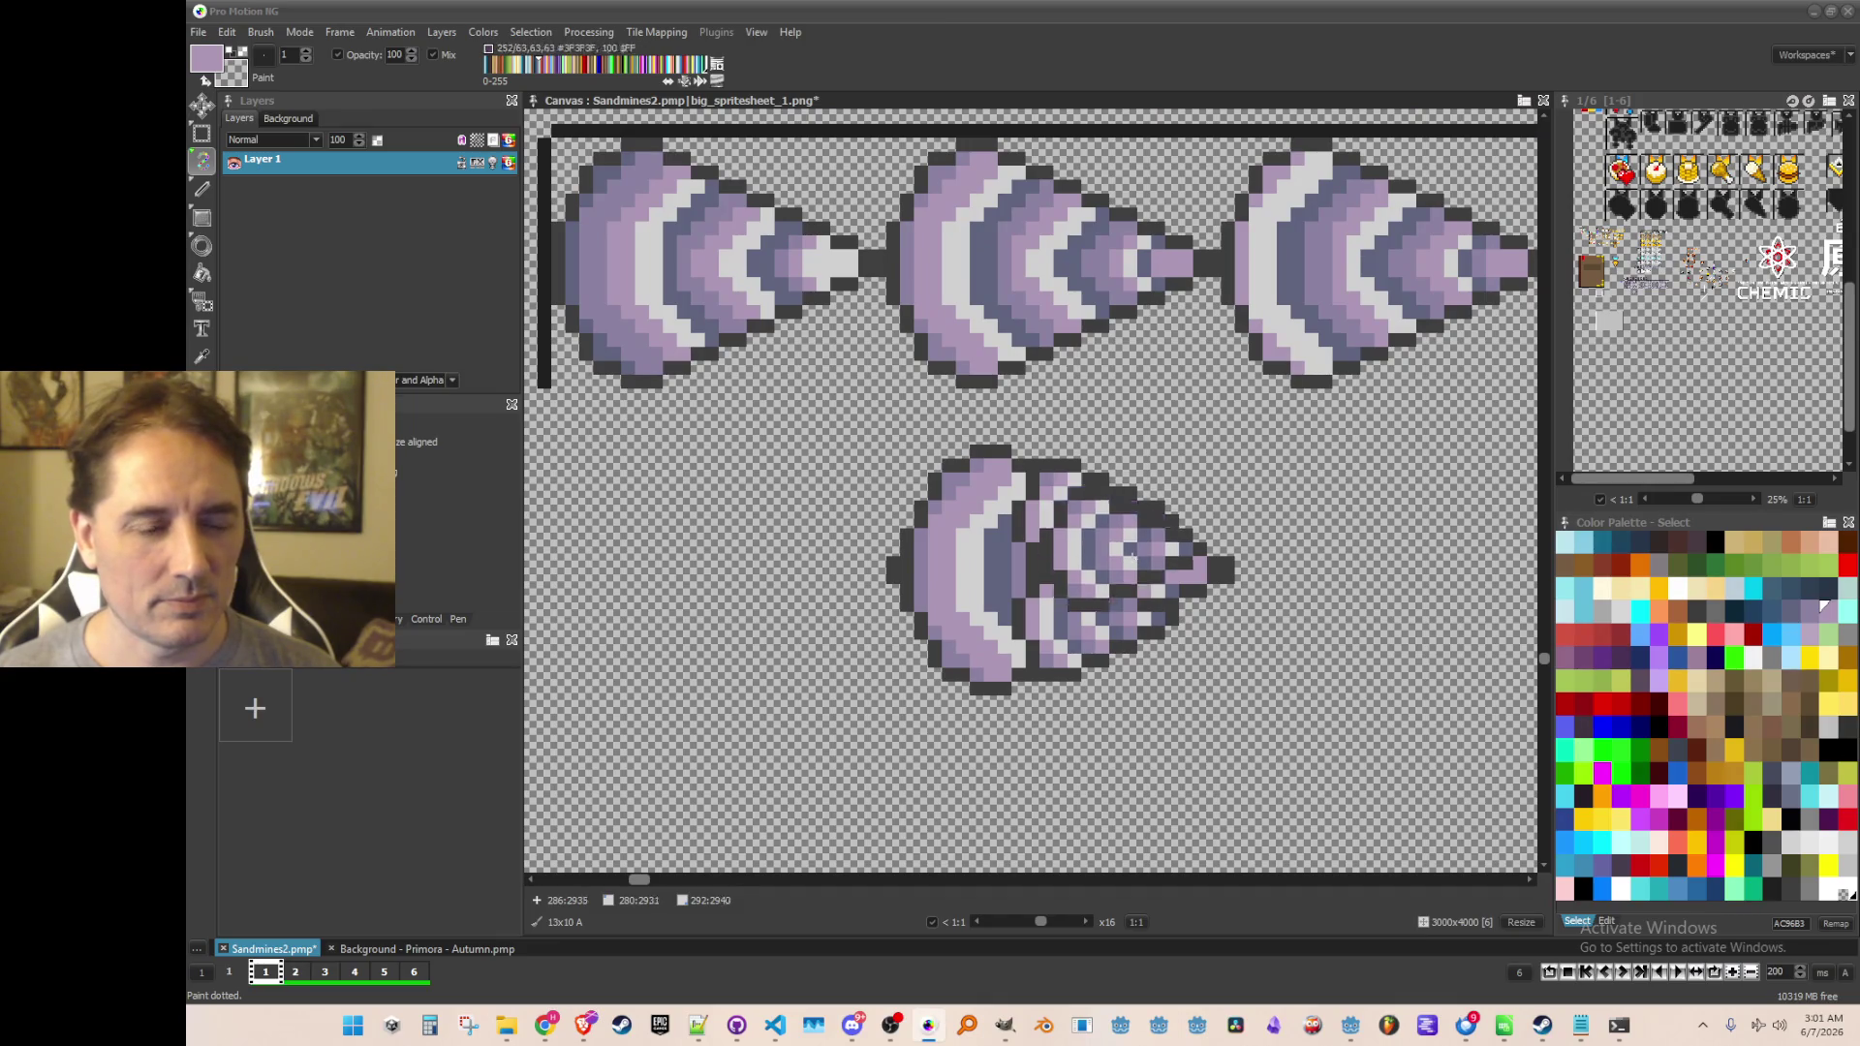
{"action": "left_click", "coordinate": [1123, 787]}
{"action": "scroll", "coordinate": [1124, 787], "scroll_direction": "down", "scroll_amount": 3}
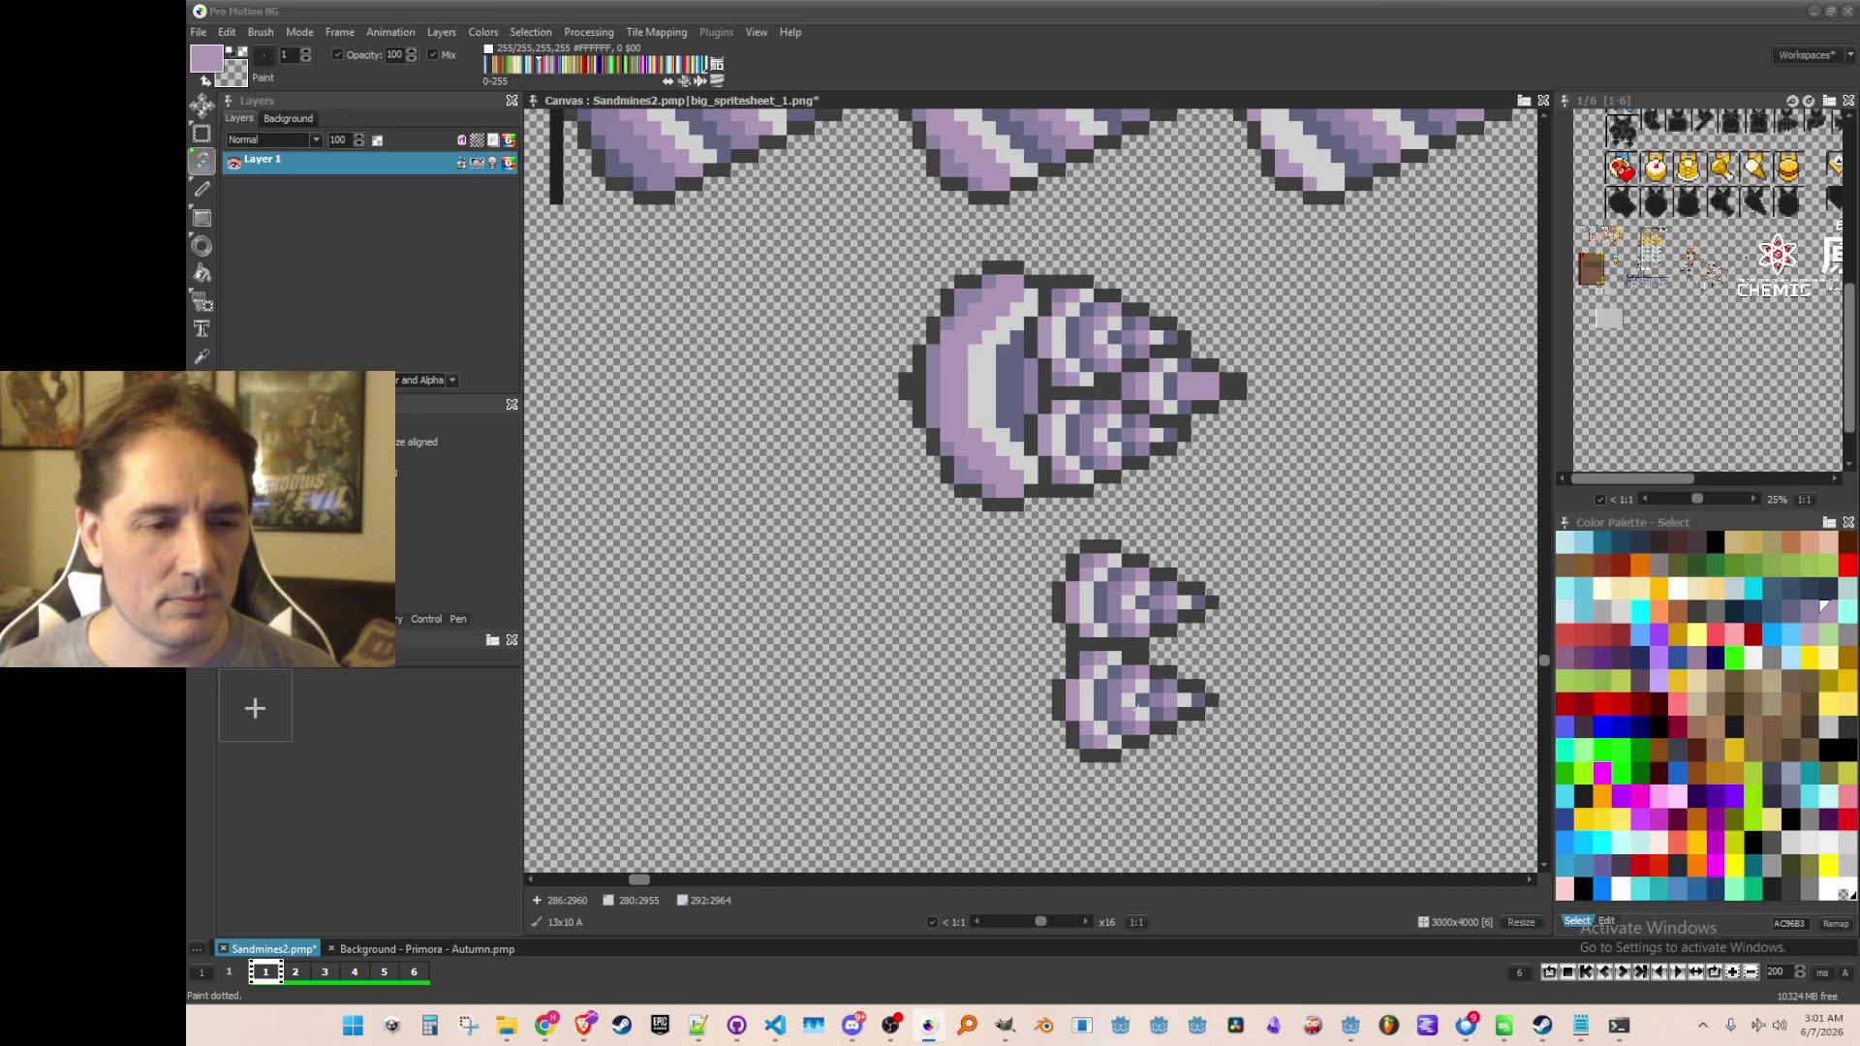
{"action": "left_click", "coordinate": [1135, 719]}
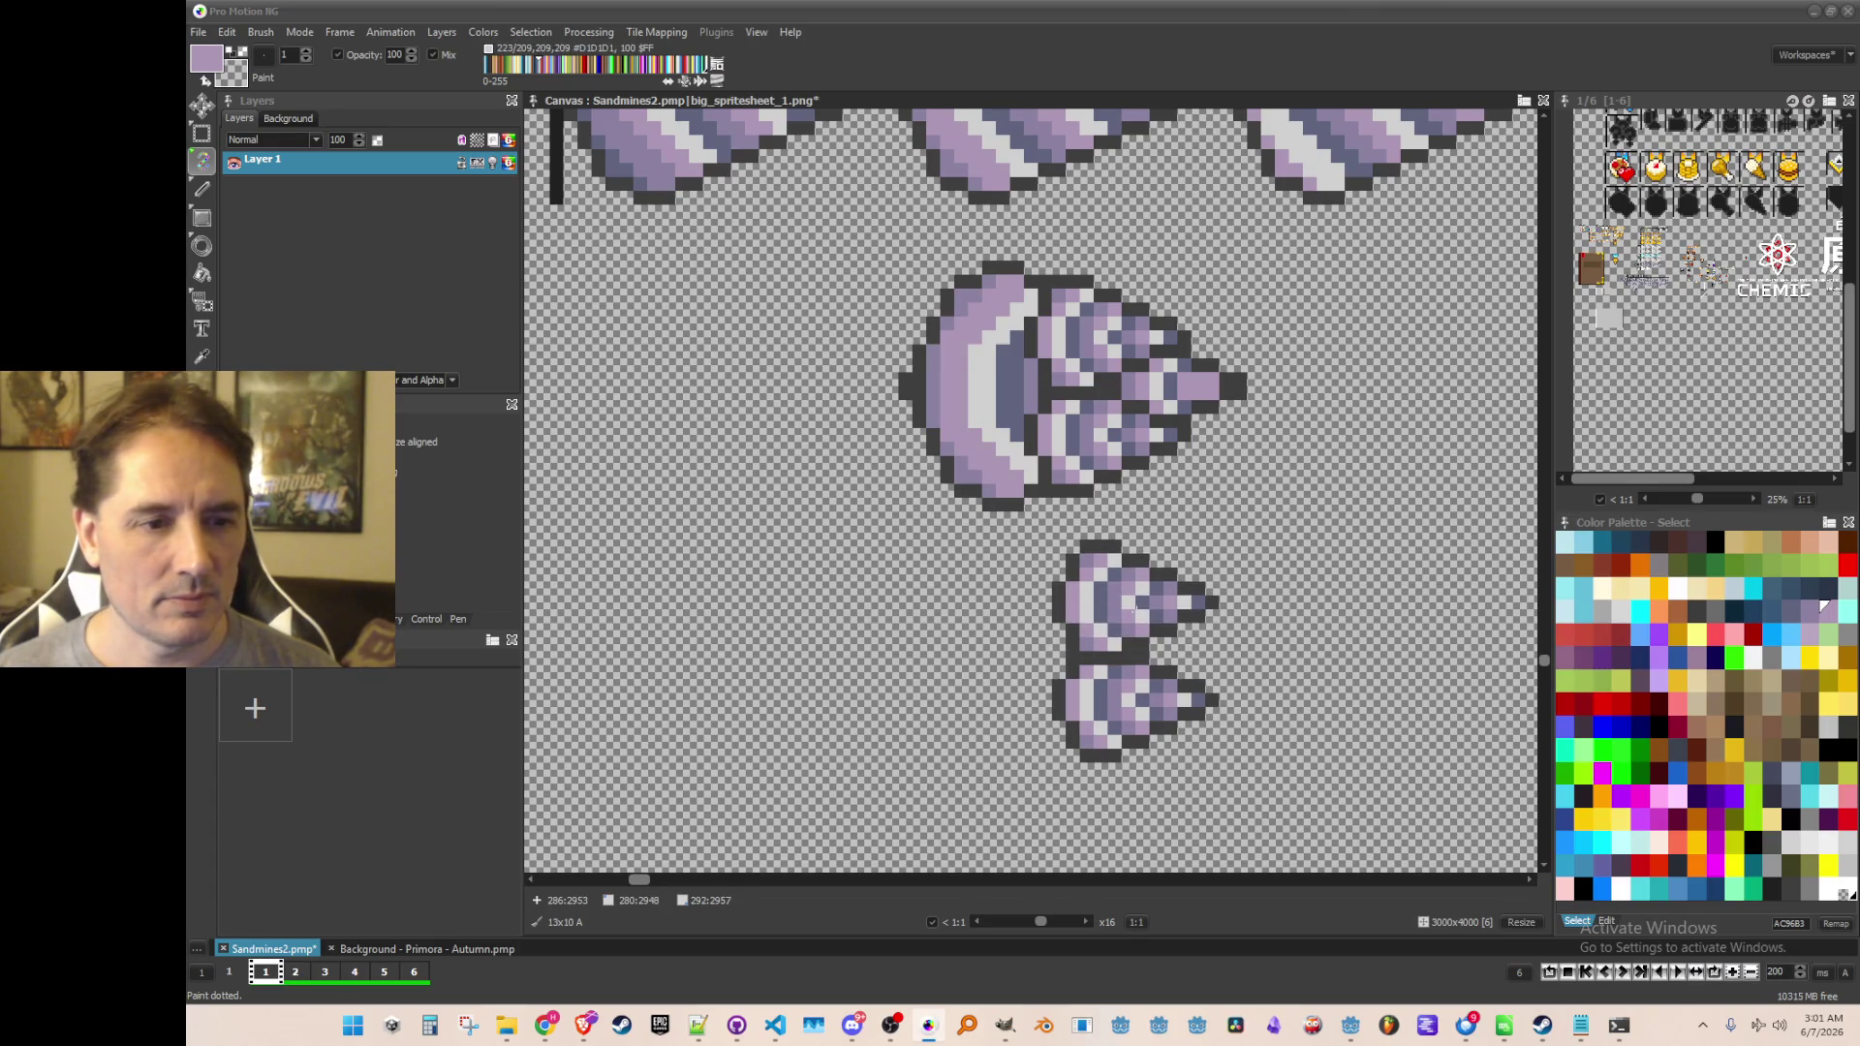
Grab the large purple drill cluster as a brush and pan over the purple drill rows
{"action": "key", "text": "b"}
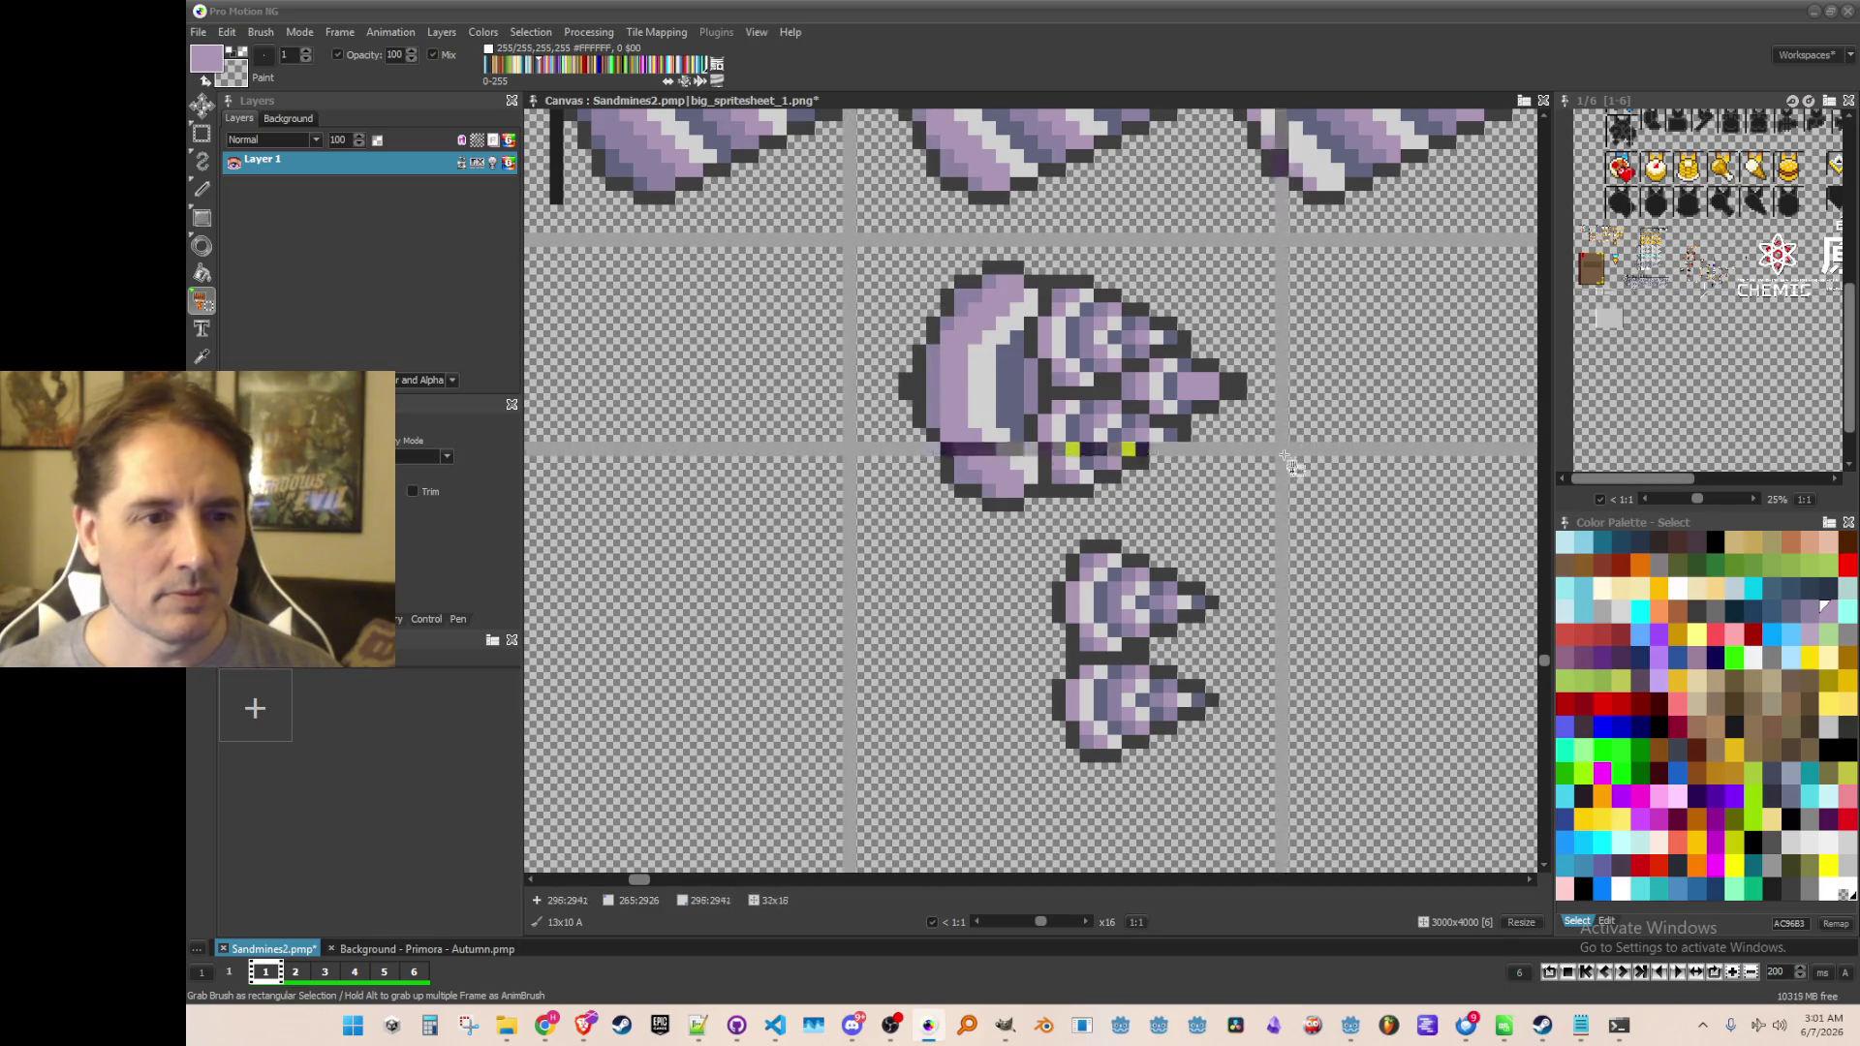
{"action": "left_click", "coordinate": [1325, 507]}
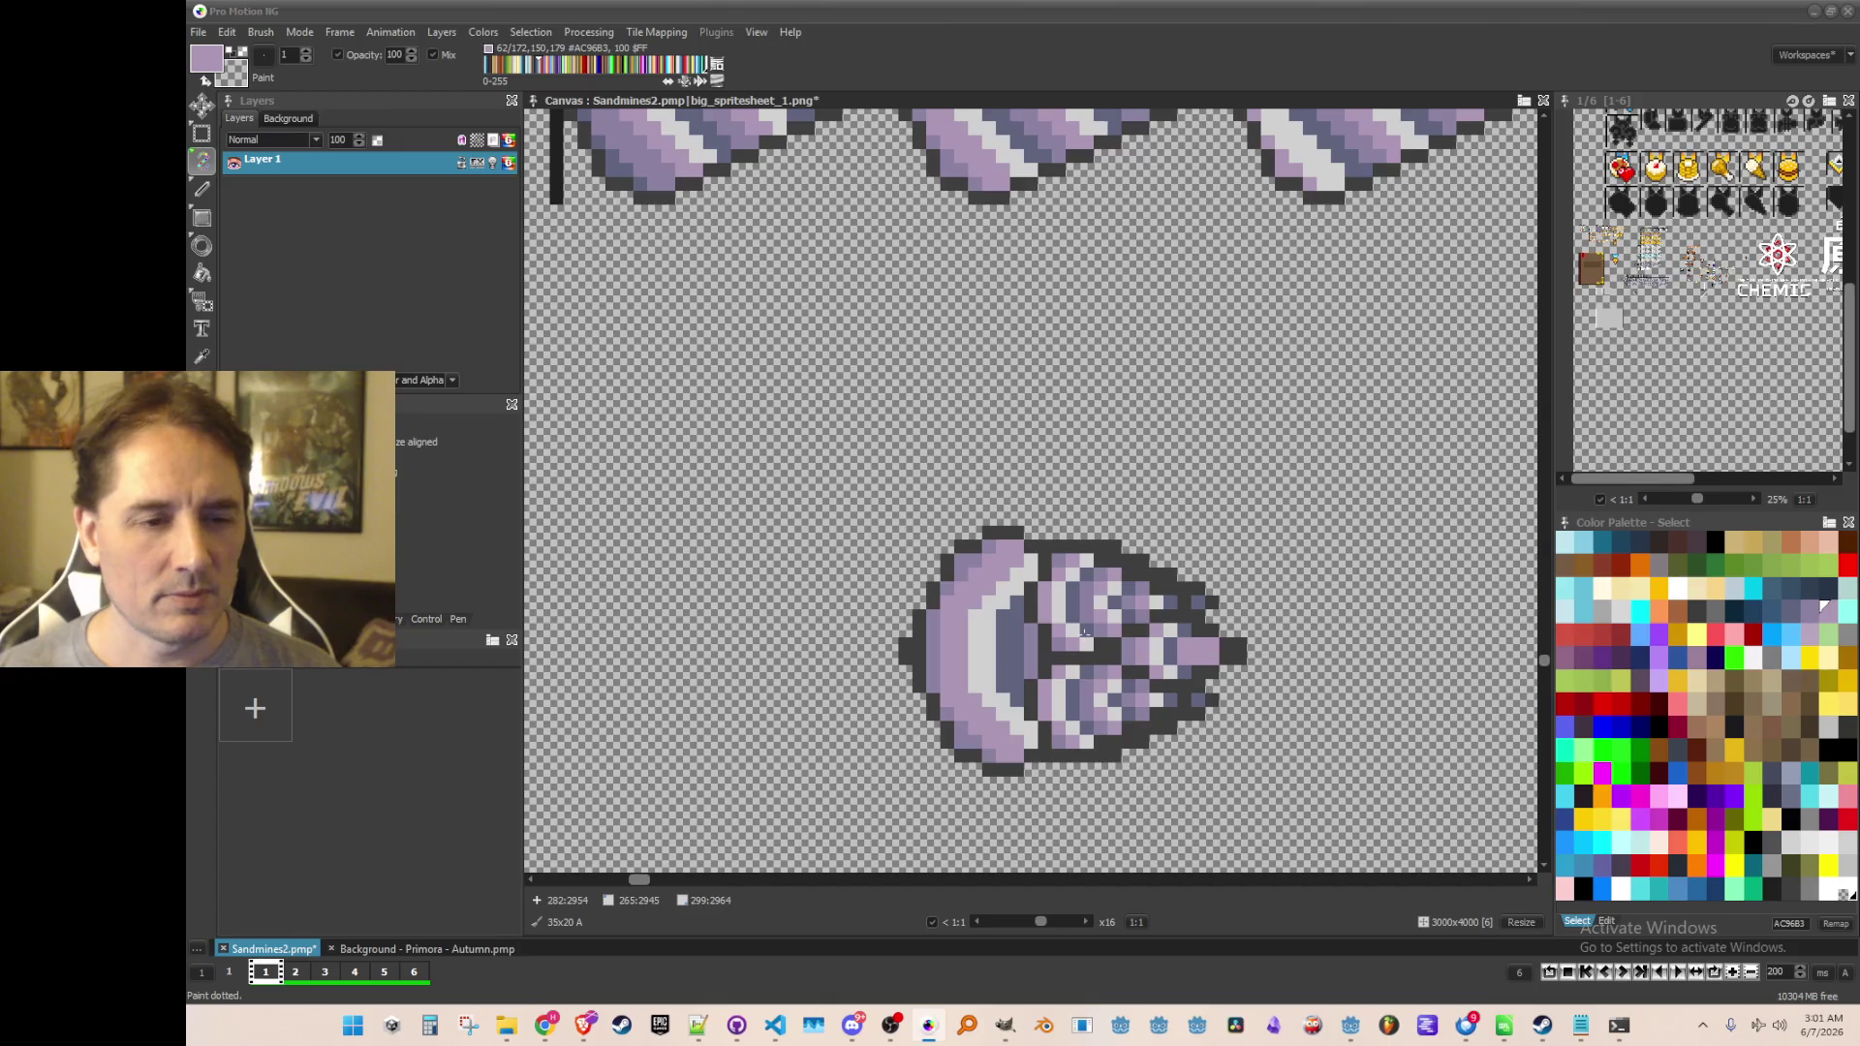
{"action": "scroll", "coordinate": [1085, 631], "scroll_direction": "down", "scroll_amount": 2}
{"action": "scroll", "coordinate": [1079, 622], "scroll_direction": "down", "scroll_amount": 1}
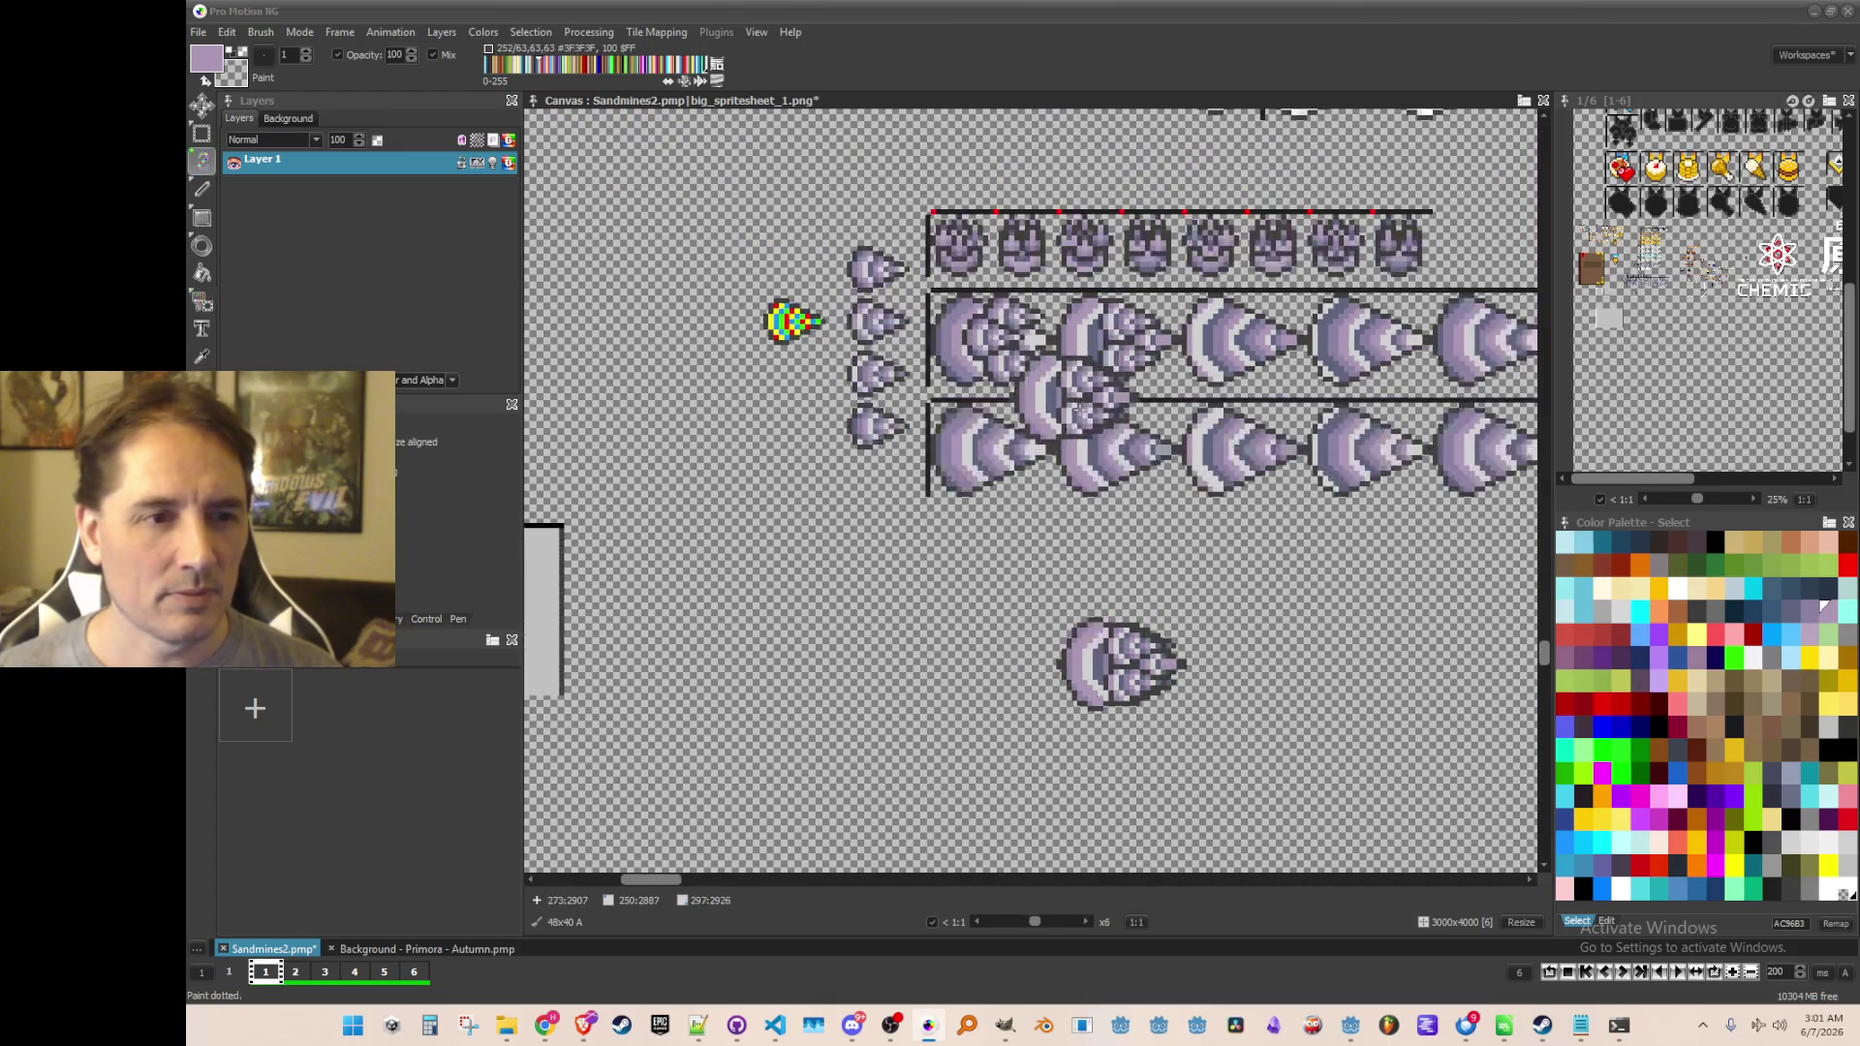
{"action": "scroll", "coordinate": [1078, 409], "scroll_direction": "up", "scroll_amount": 1}
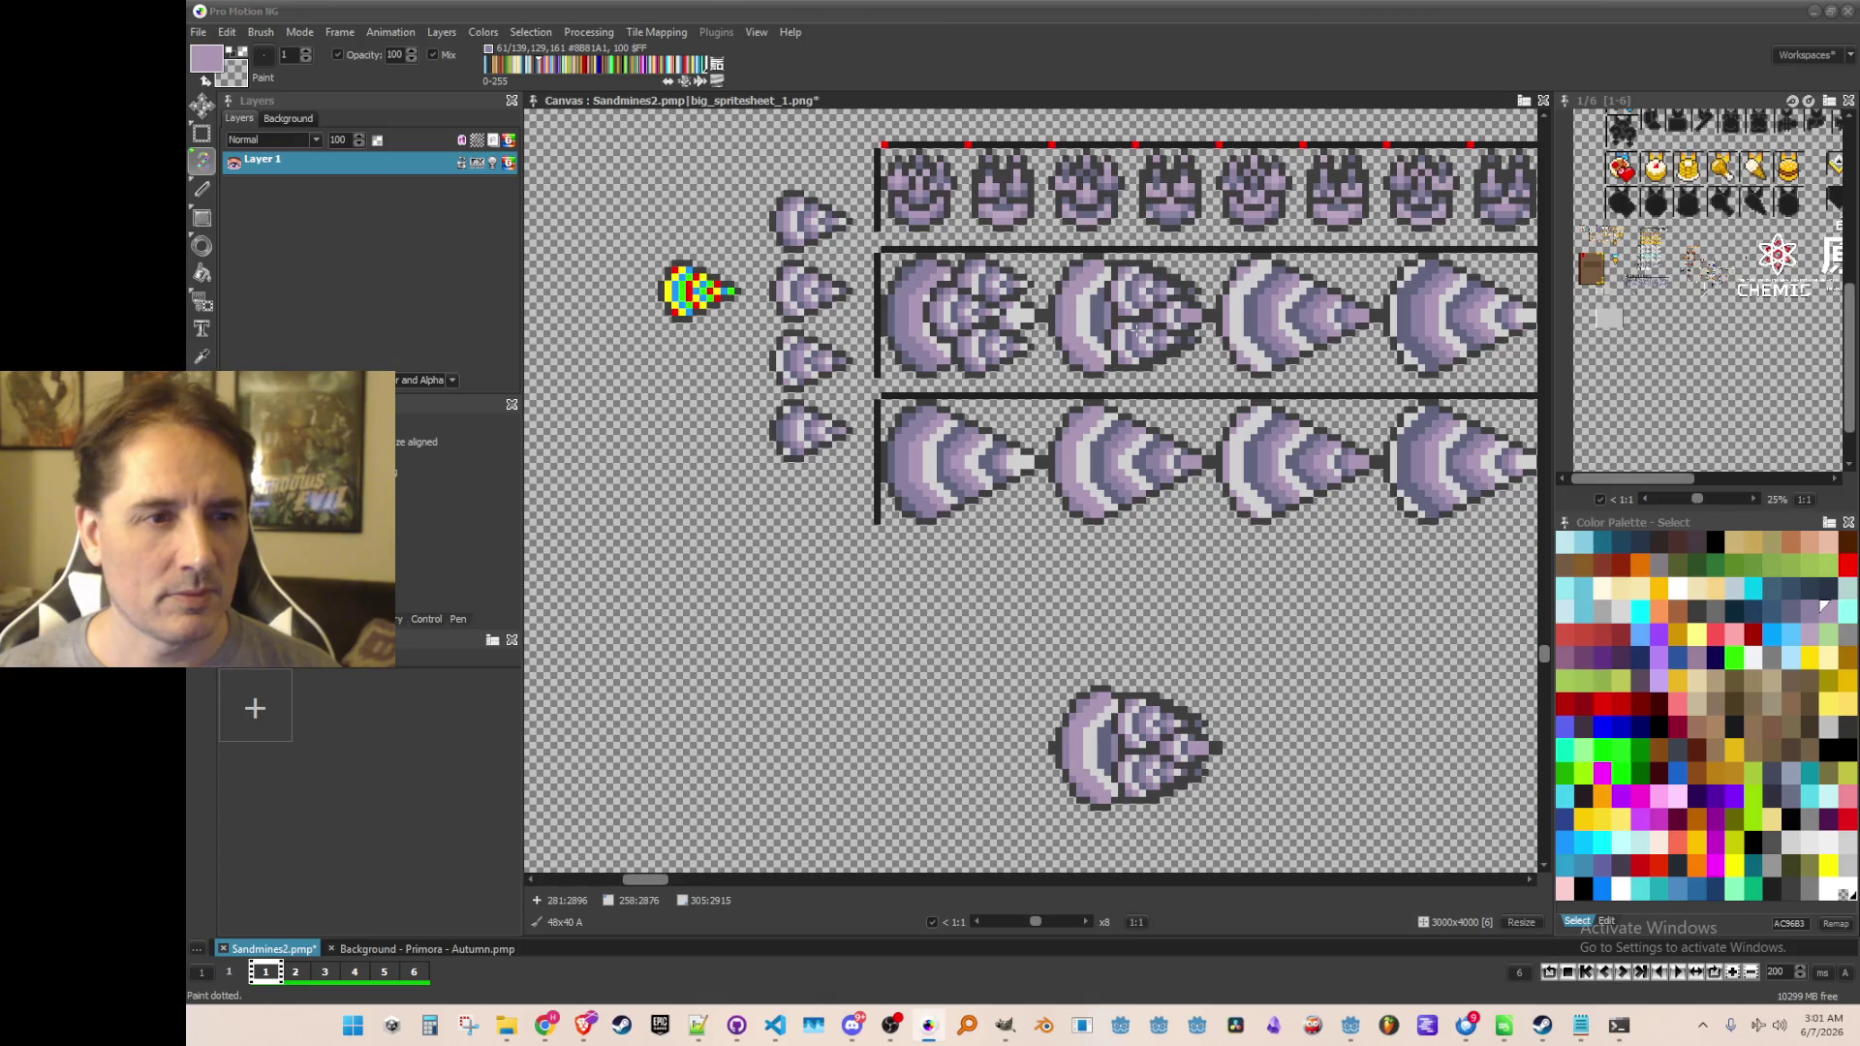
{"action": "left_click_drag", "start_coordinate": [1274, 651], "coordinate": [1172, 697]}
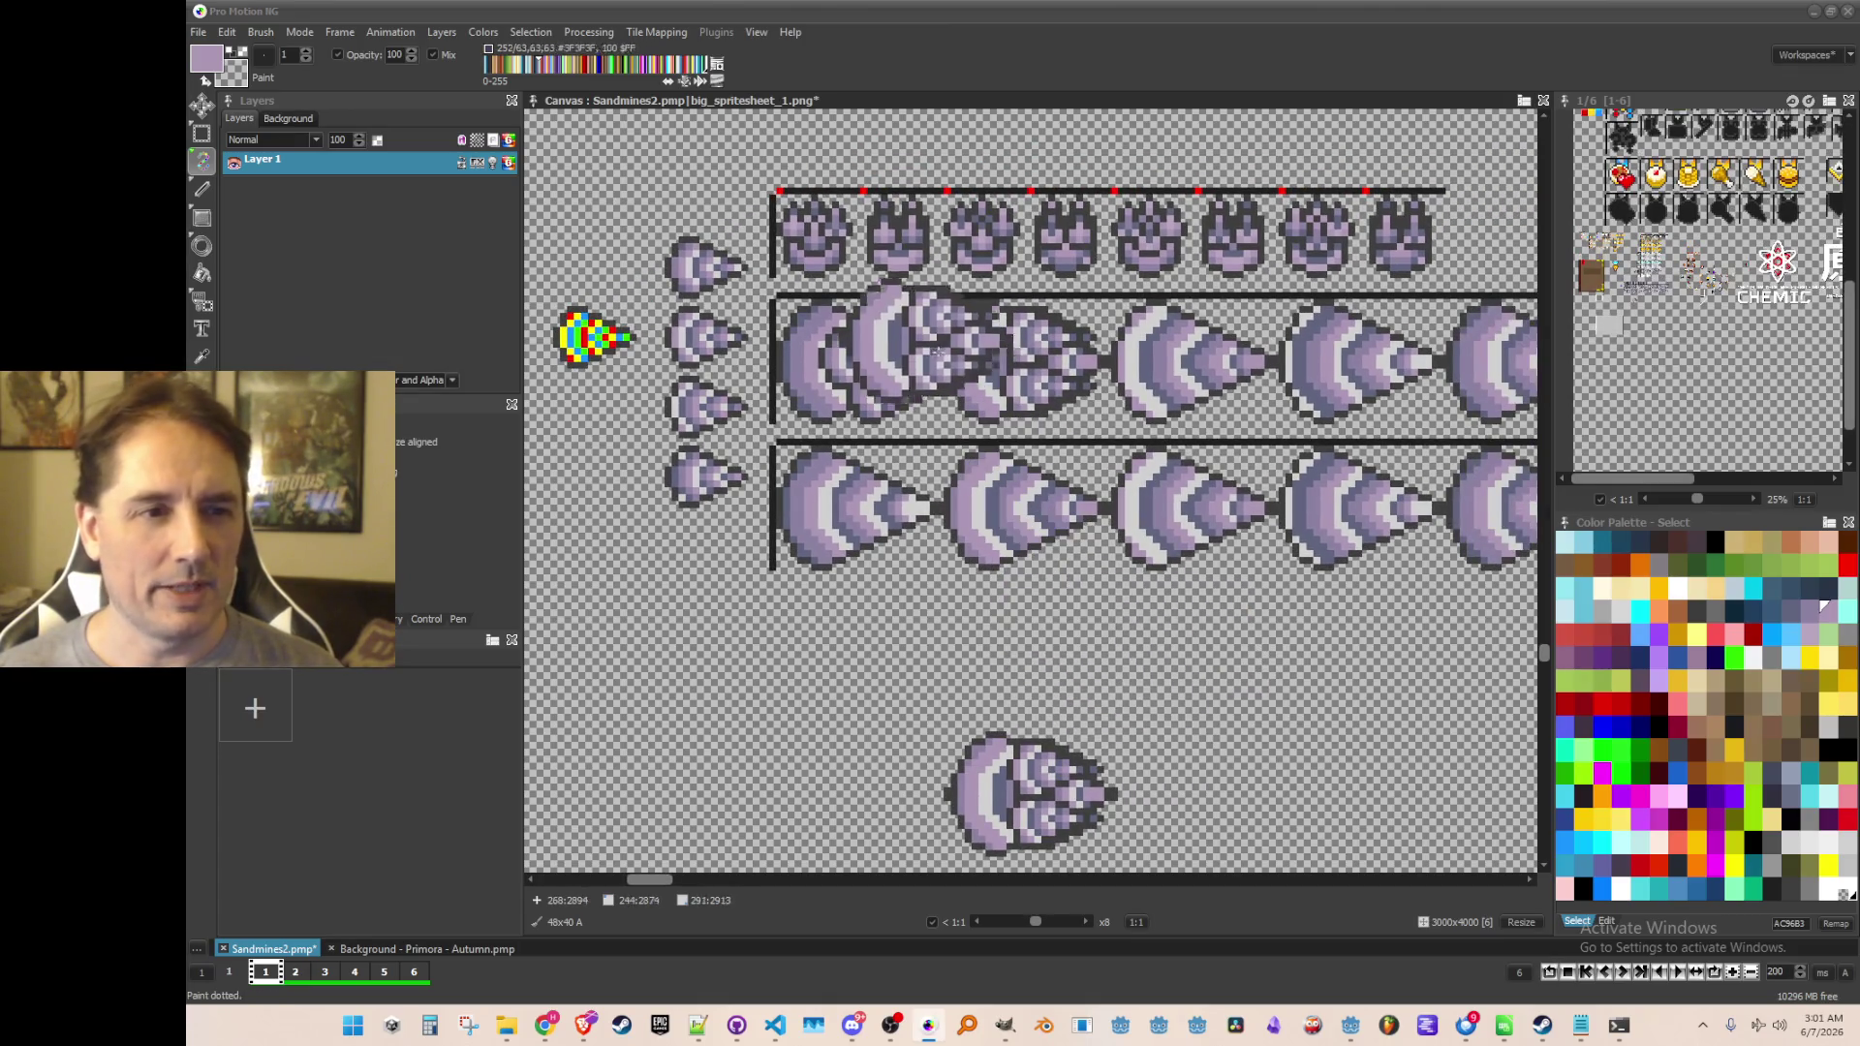
{"action": "scroll", "coordinate": [964, 358], "scroll_direction": "down", "scroll_amount": 1}
{"action": "scroll", "coordinate": [964, 358], "scroll_direction": "up", "scroll_amount": 1}
{"action": "left_click_drag", "start_coordinate": [1090, 420], "coordinate": [1051, 503]}
Pick up another purple drill sprite as a brush, look over the frames, and save the spritesheet
{"action": "key", "text": "b"}
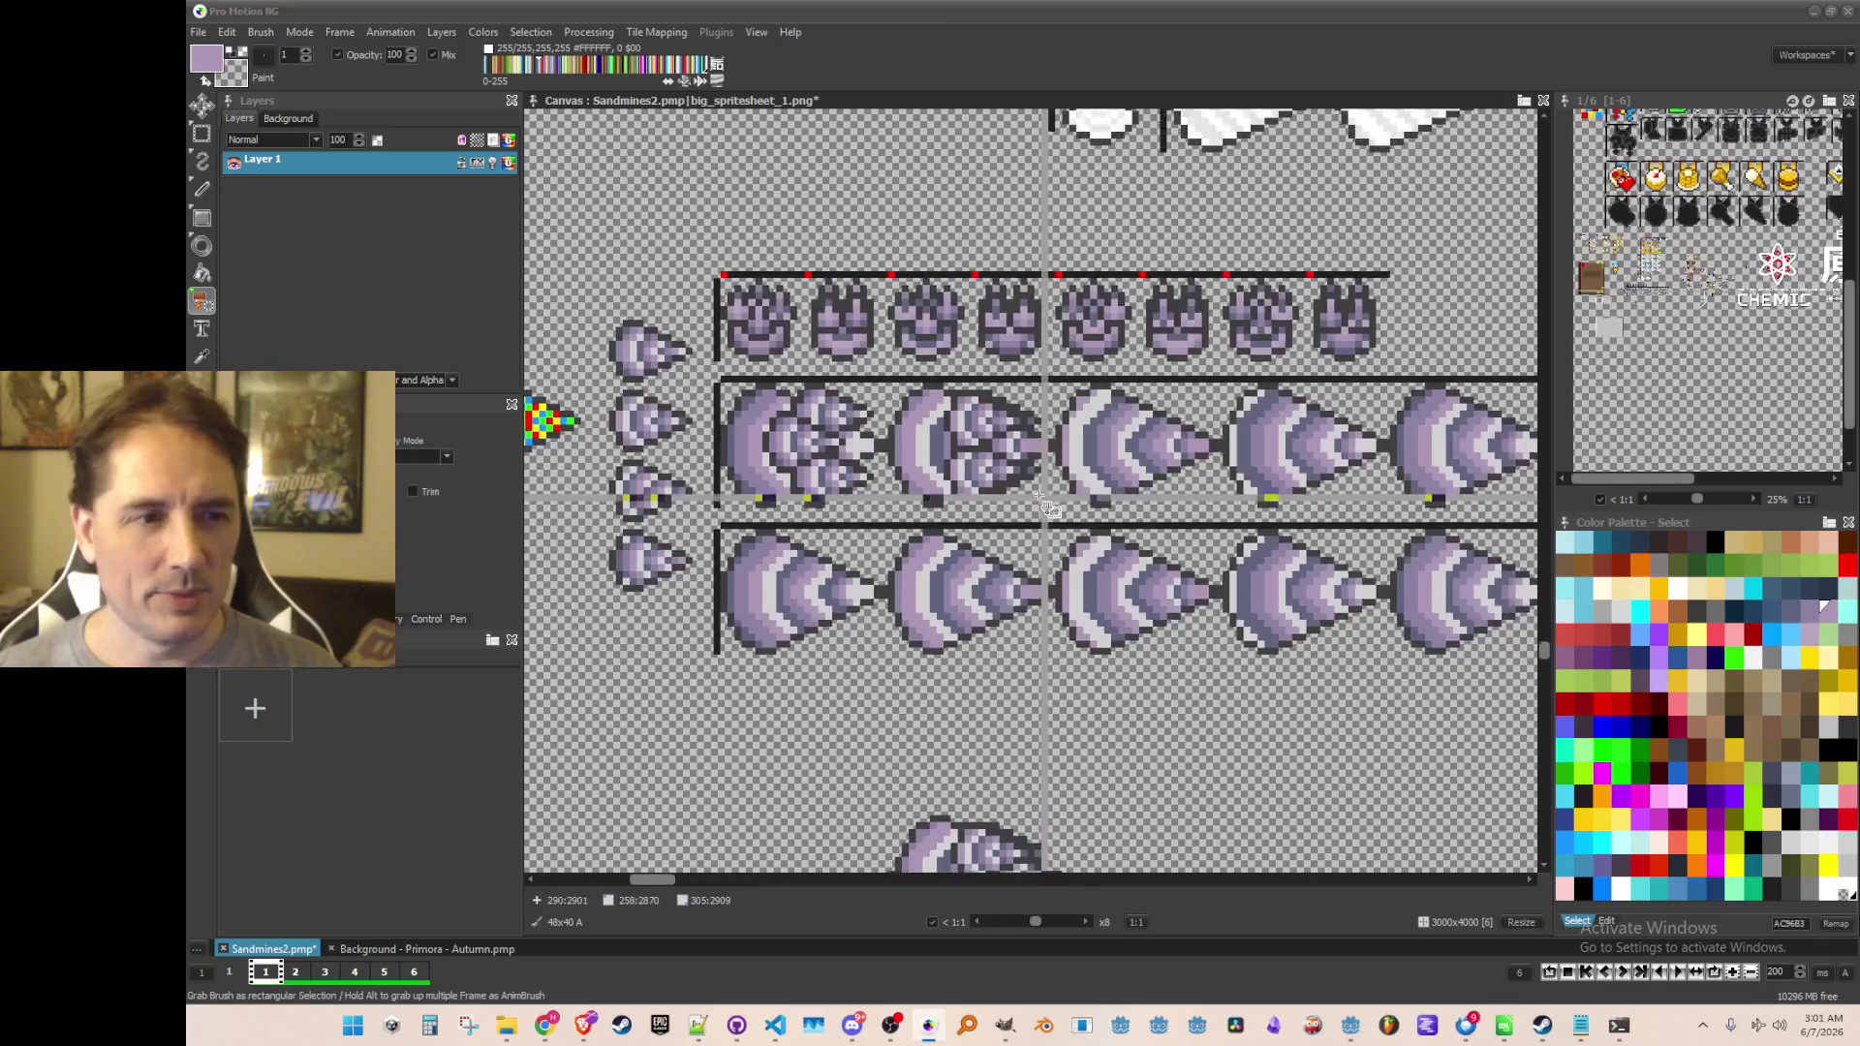
{"action": "scroll", "coordinate": [1051, 506], "scroll_direction": "up", "scroll_amount": 1}
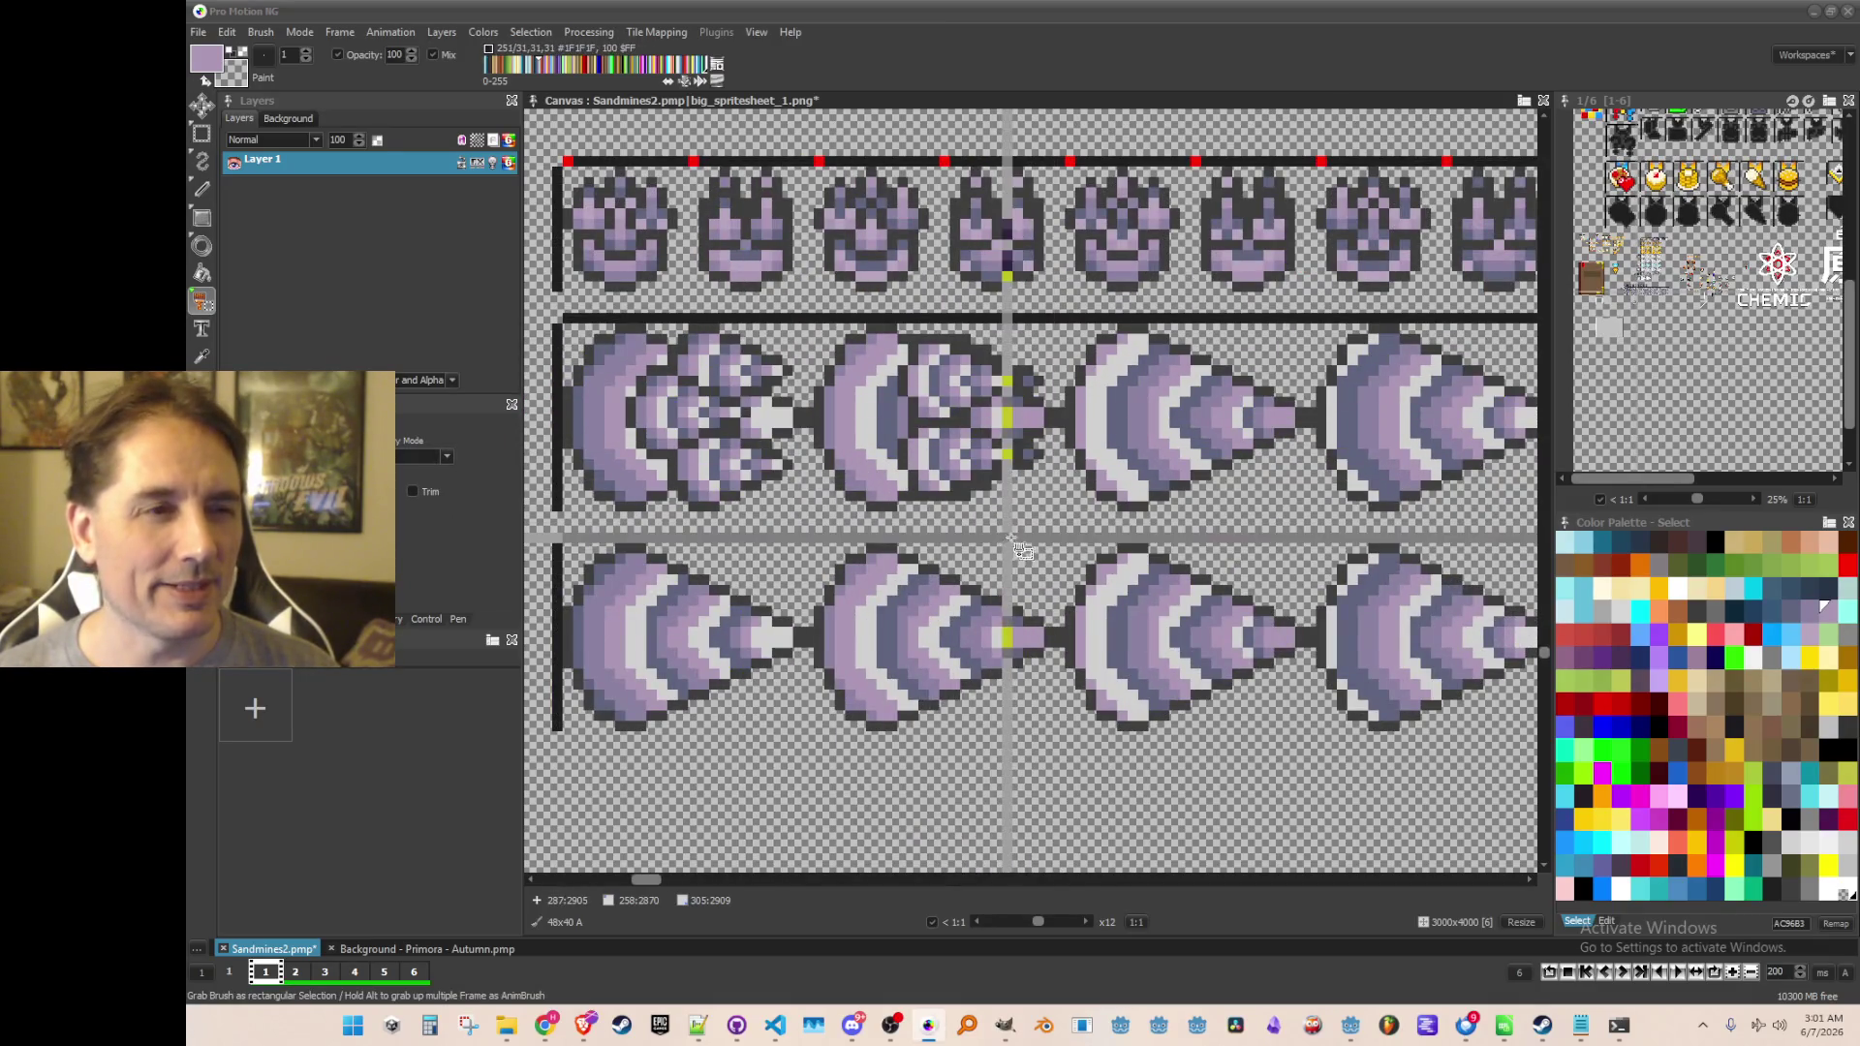
{"action": "scroll", "coordinate": [1026, 513], "scroll_direction": "down", "scroll_amount": 1}
{"action": "scroll", "coordinate": [893, 455], "scroll_direction": "up", "scroll_amount": 1}
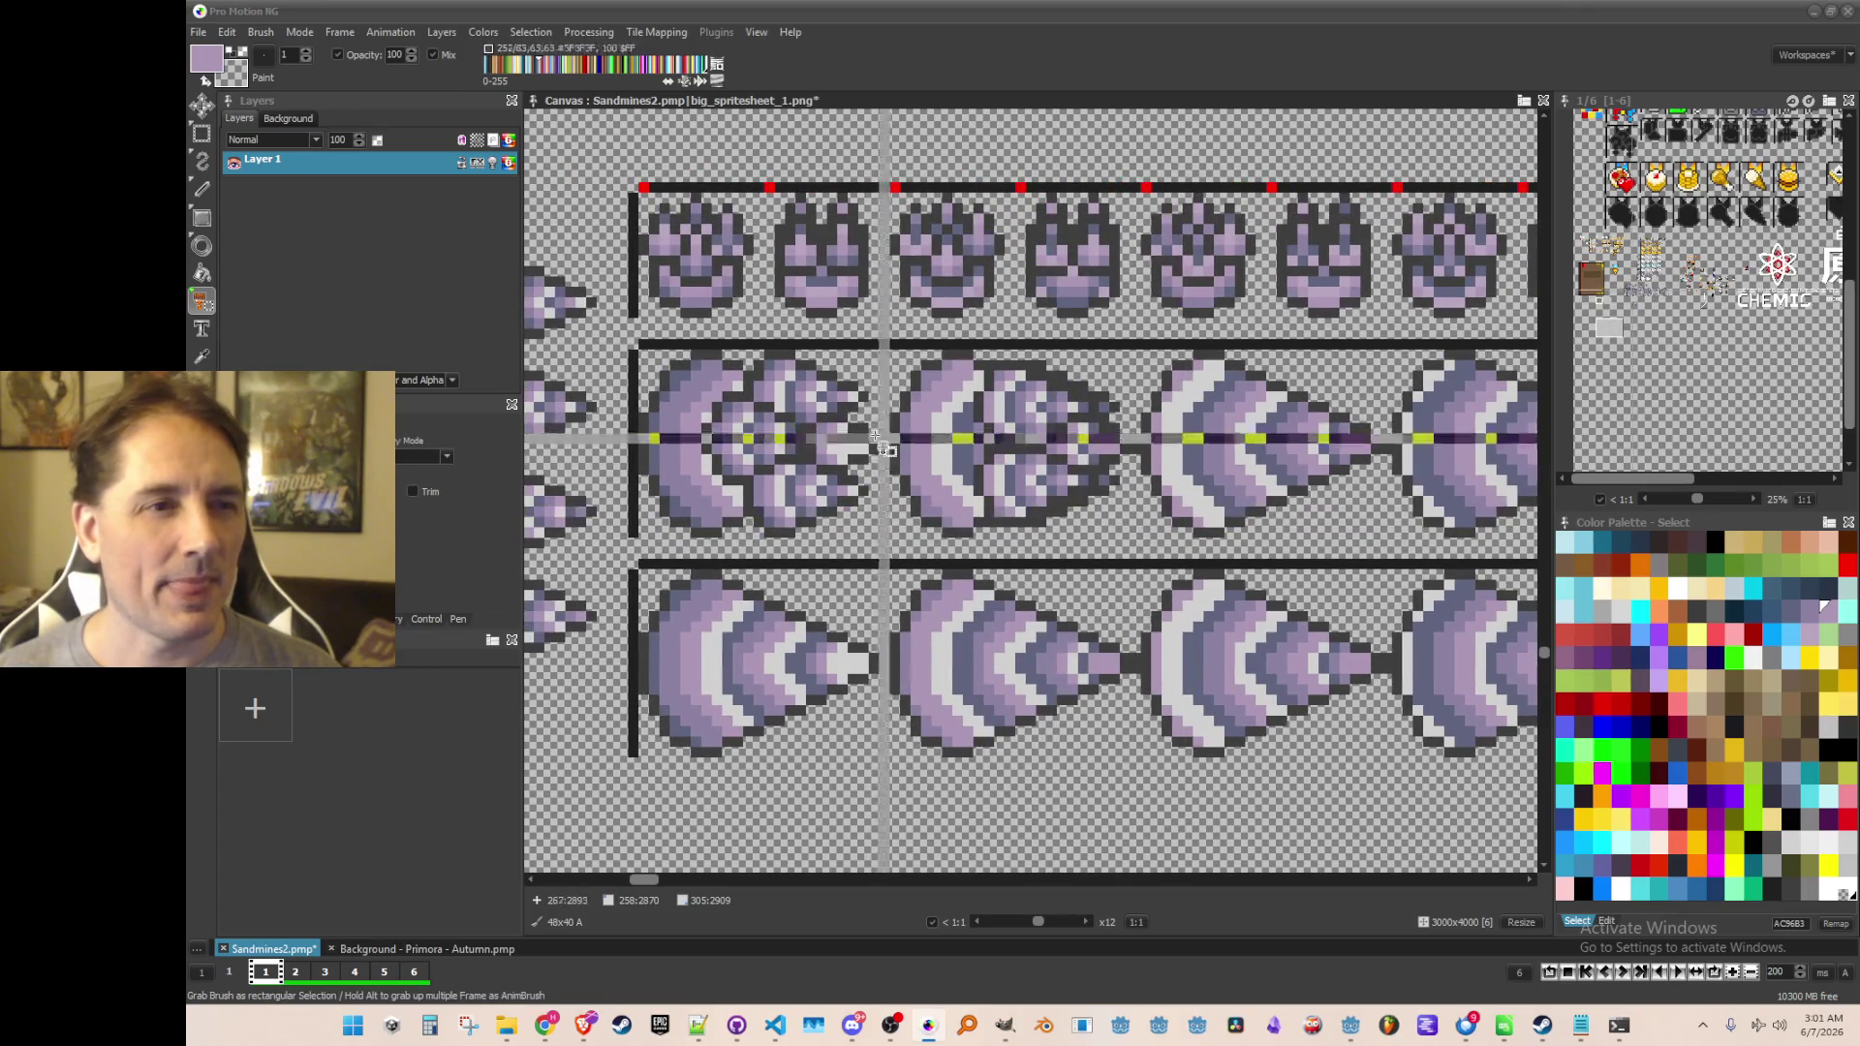
{"action": "scroll", "coordinate": [973, 702], "scroll_direction": "down", "scroll_amount": 2}
{"action": "scroll", "coordinate": [976, 807], "scroll_direction": "down", "scroll_amount": 2}
{"action": "scroll", "coordinate": [872, 523], "scroll_direction": "up", "scroll_amount": 3}
{"action": "left_click_drag", "start_coordinate": [848, 509], "coordinate": [875, 607]}
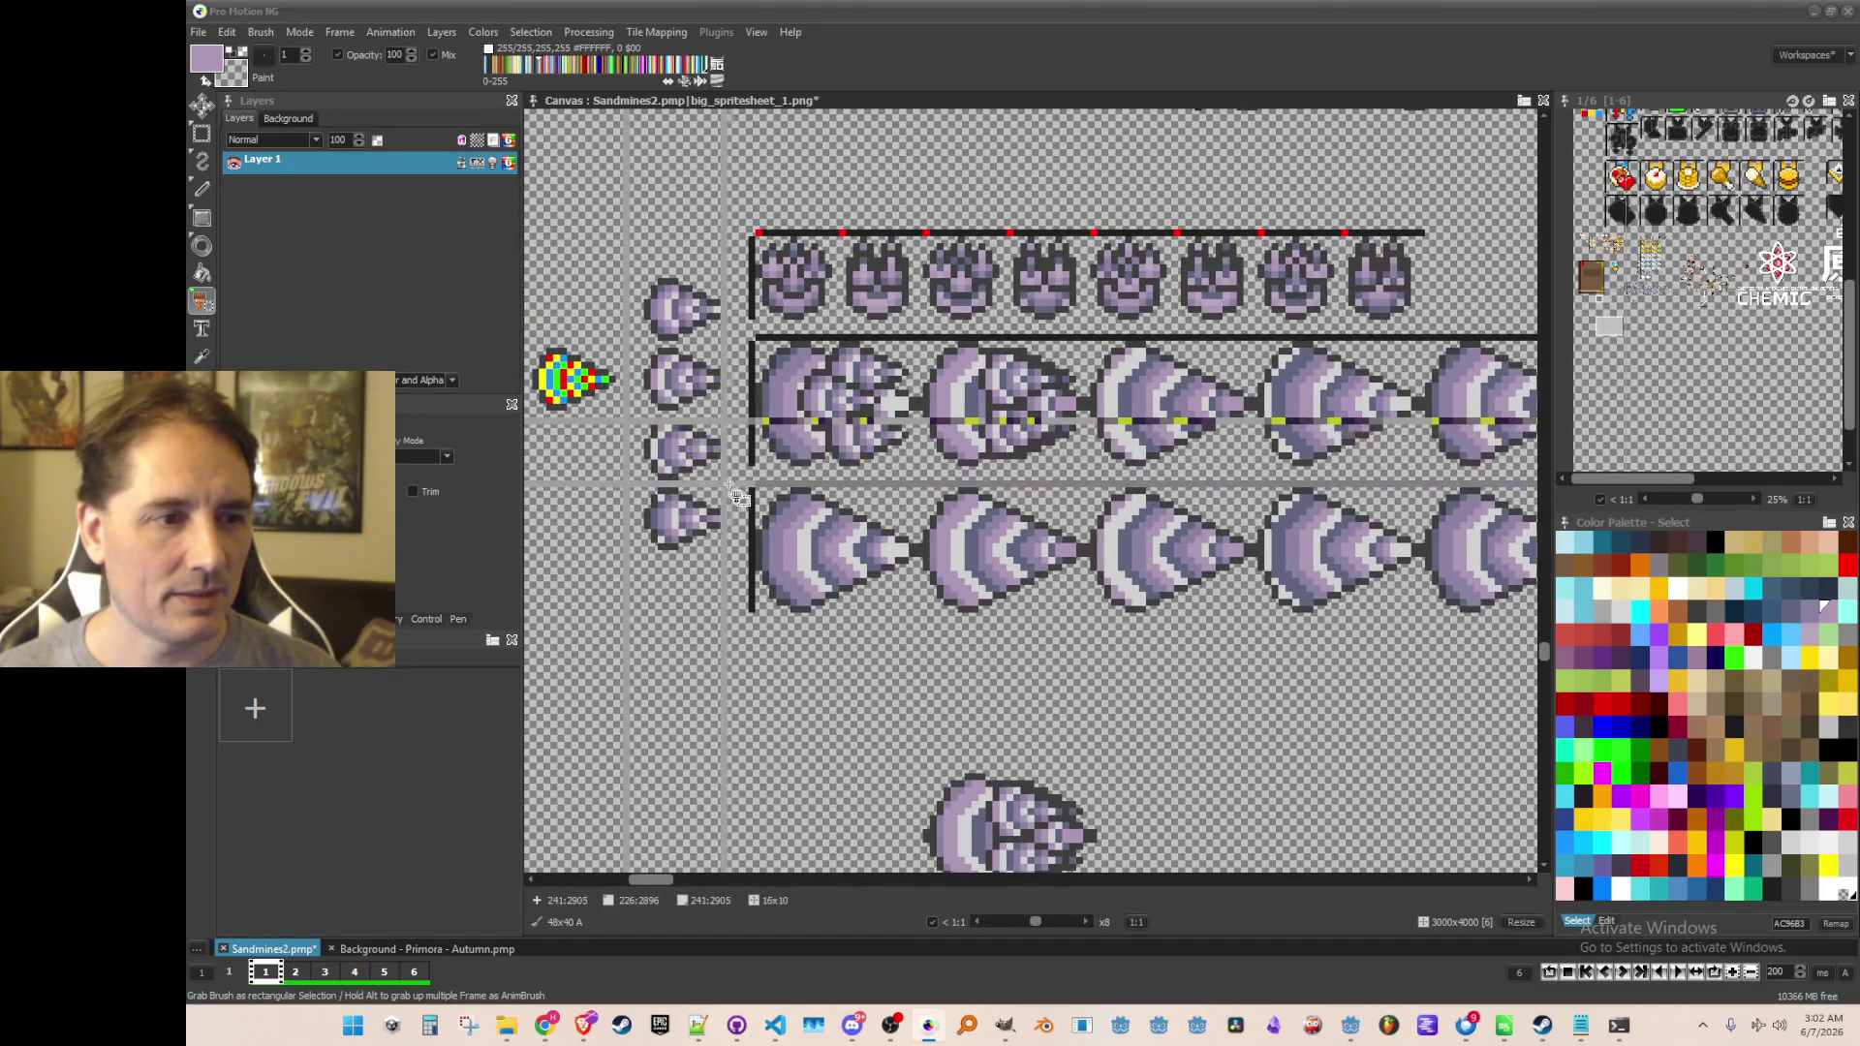
{"action": "left_click_drag", "start_coordinate": [738, 496], "coordinate": [915, 341]}
{"action": "scroll", "coordinate": [1099, 474], "scroll_direction": "up", "scroll_amount": 1}
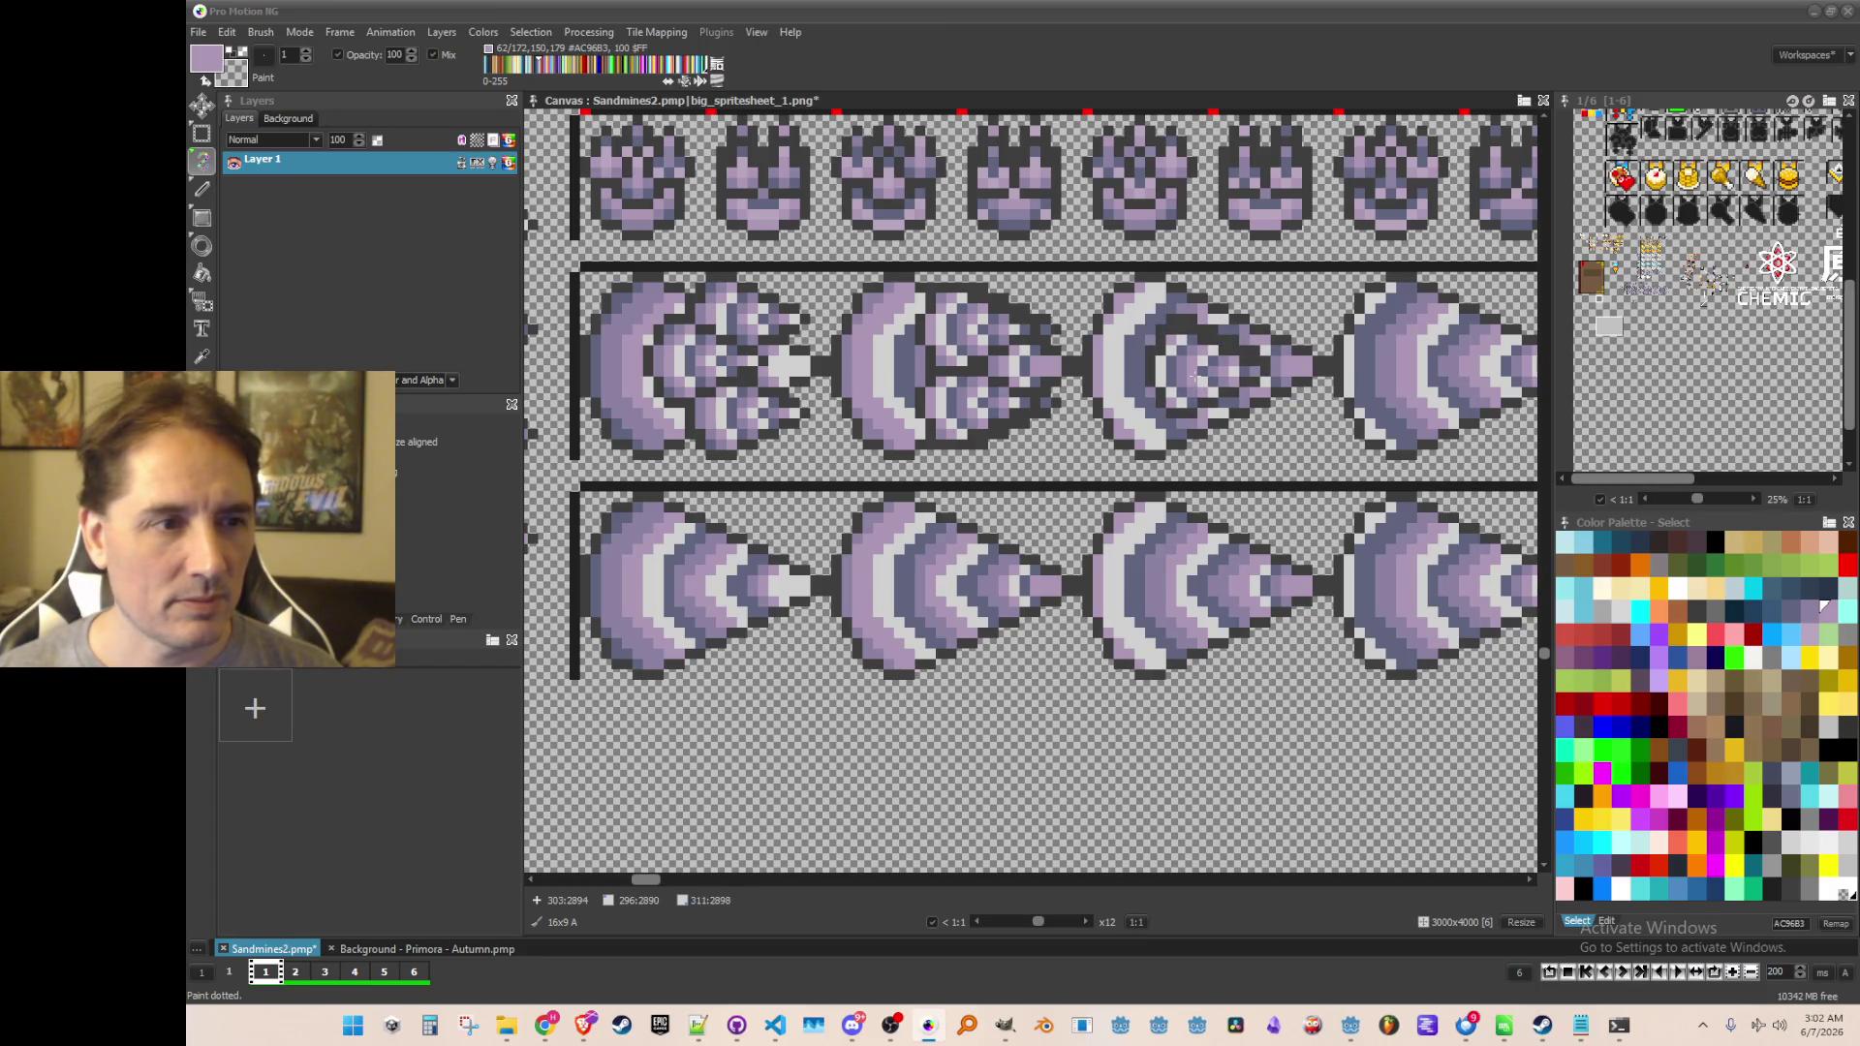
{"action": "scroll", "coordinate": [1206, 359], "scroll_direction": "up", "scroll_amount": 1}
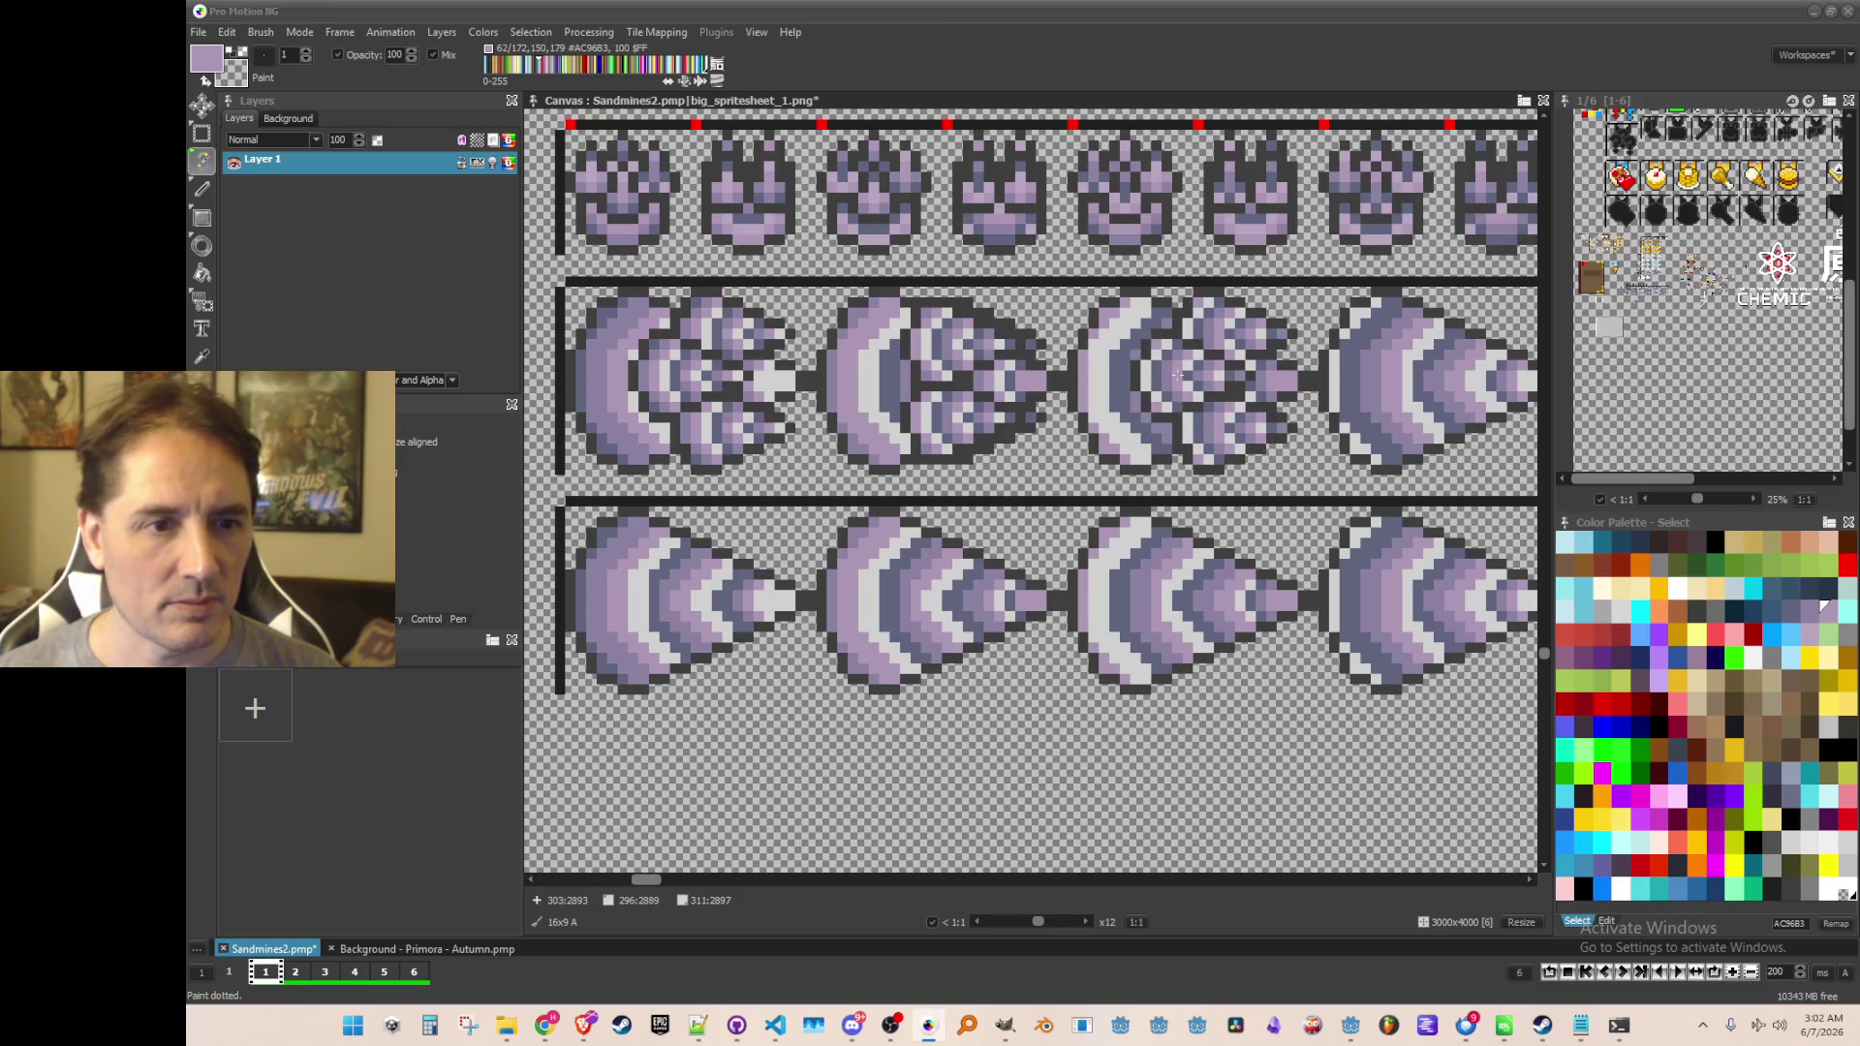
{"action": "scroll", "coordinate": [1177, 376], "scroll_direction": "down", "scroll_amount": 2}
{"action": "mouse_move", "coordinate": [1194, 742]}
{"action": "left_mouse_down"}
{"action": "mouse_move", "coordinate": [1130, 657]}
{"action": "mouse_move", "coordinate": [1143, 610]}
{"action": "mouse_move", "coordinate": [1111, 657]}
{"action": "left_mouse_up"}
{"action": "key", "text": "ctrl+s"}
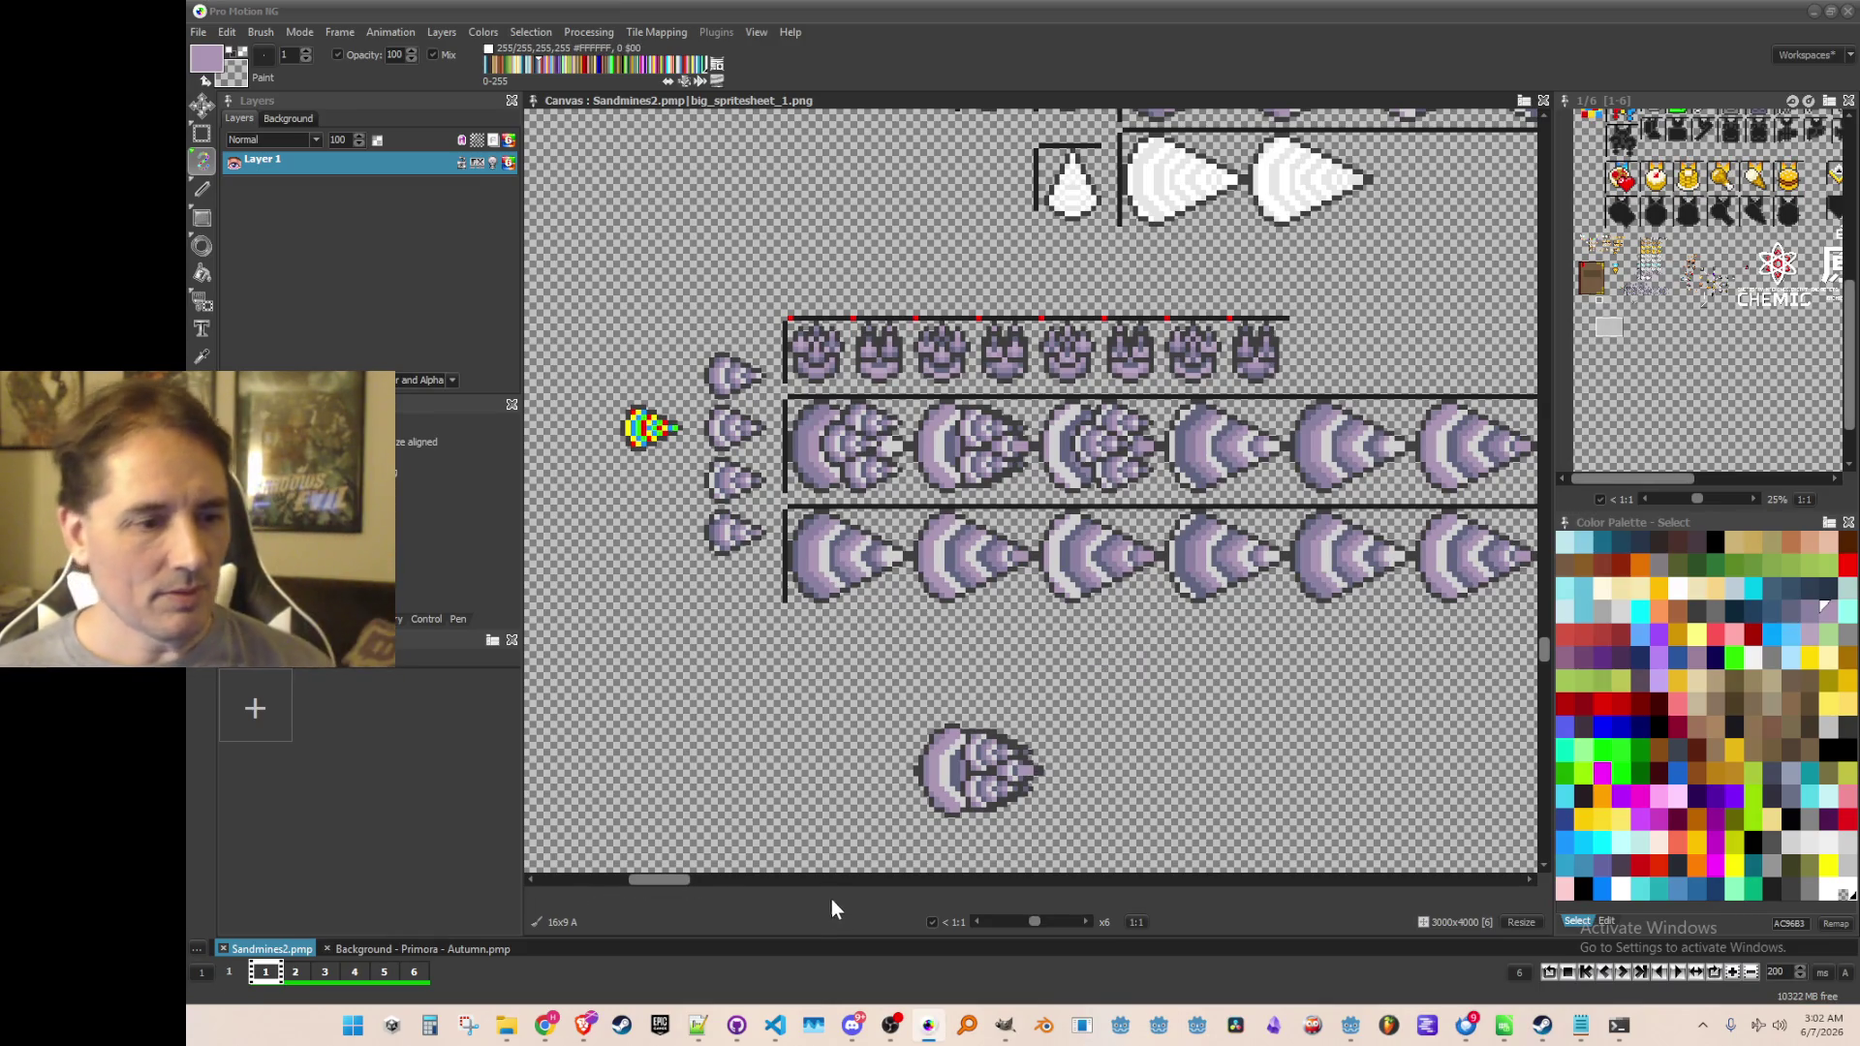
In the music list, find the Lonely Rolling Star entry and copy its line
{"action": "left_click", "coordinate": [697, 1024]}
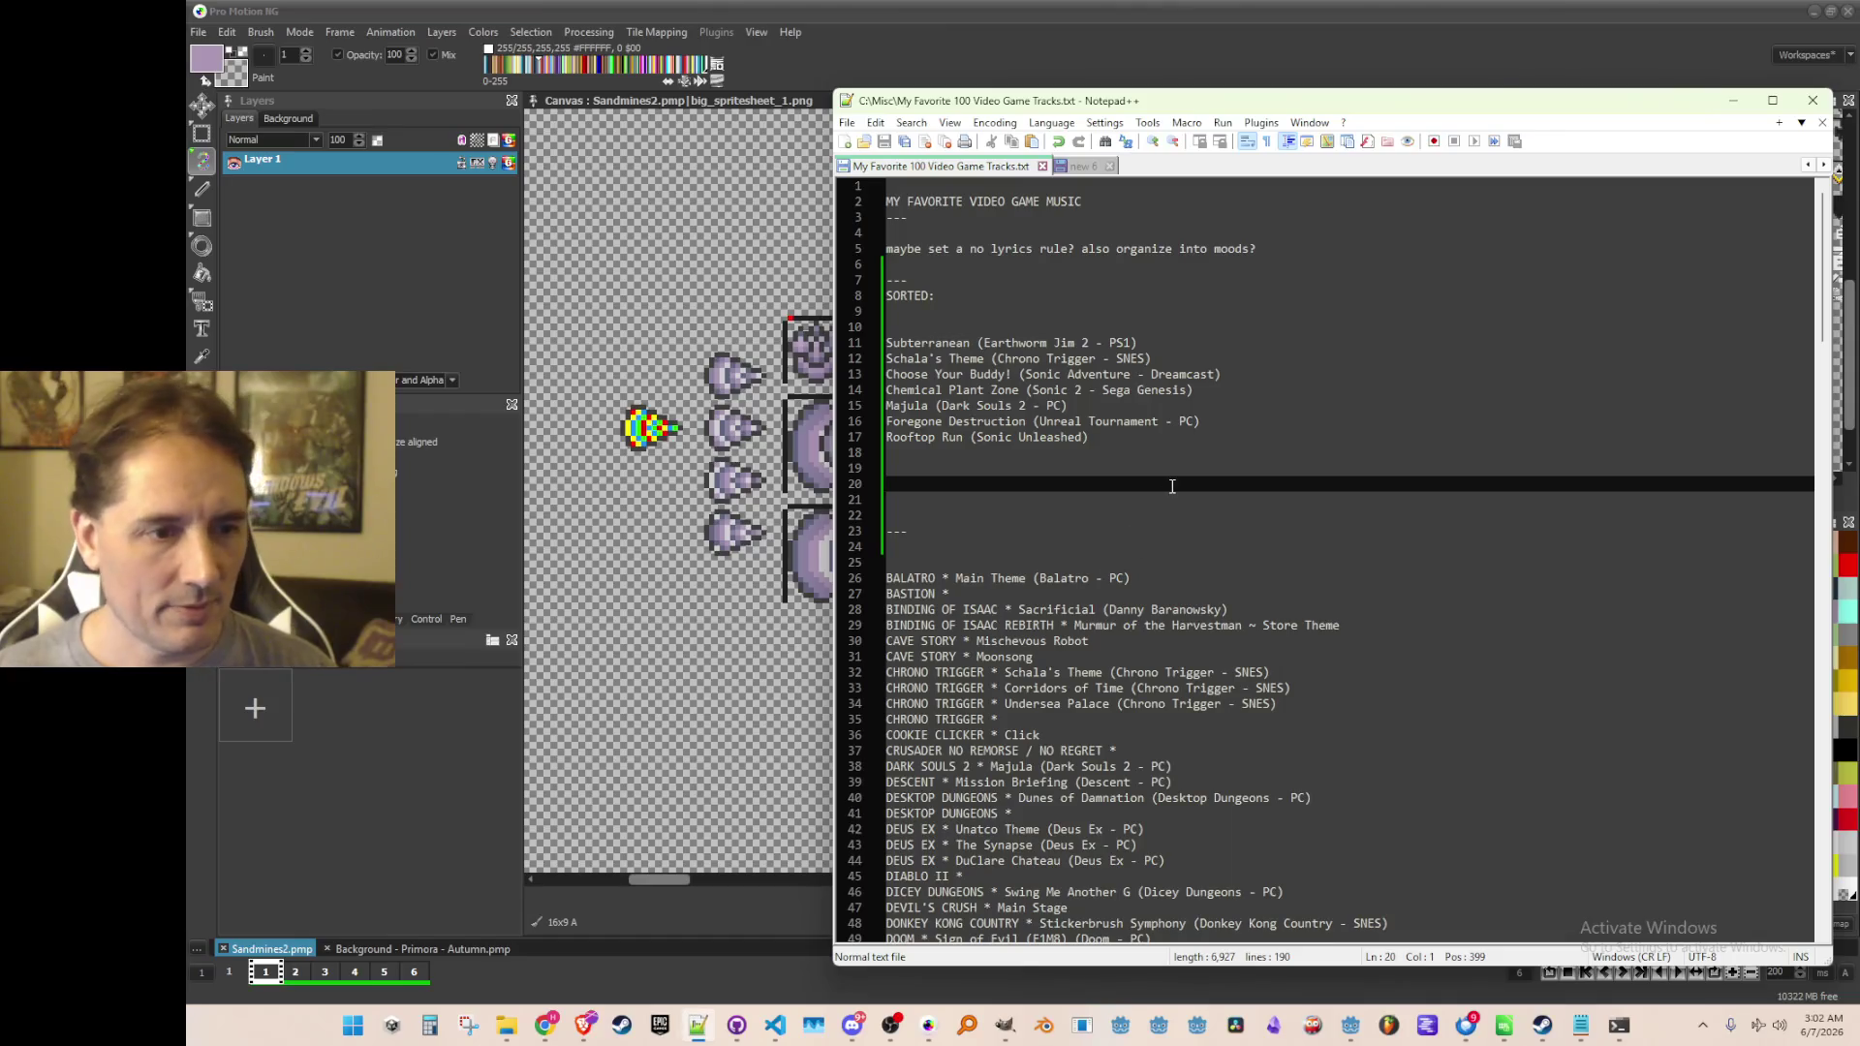
{"action": "key", "text": "ctrl+f"}
{"action": "type", "text": "Lione"}
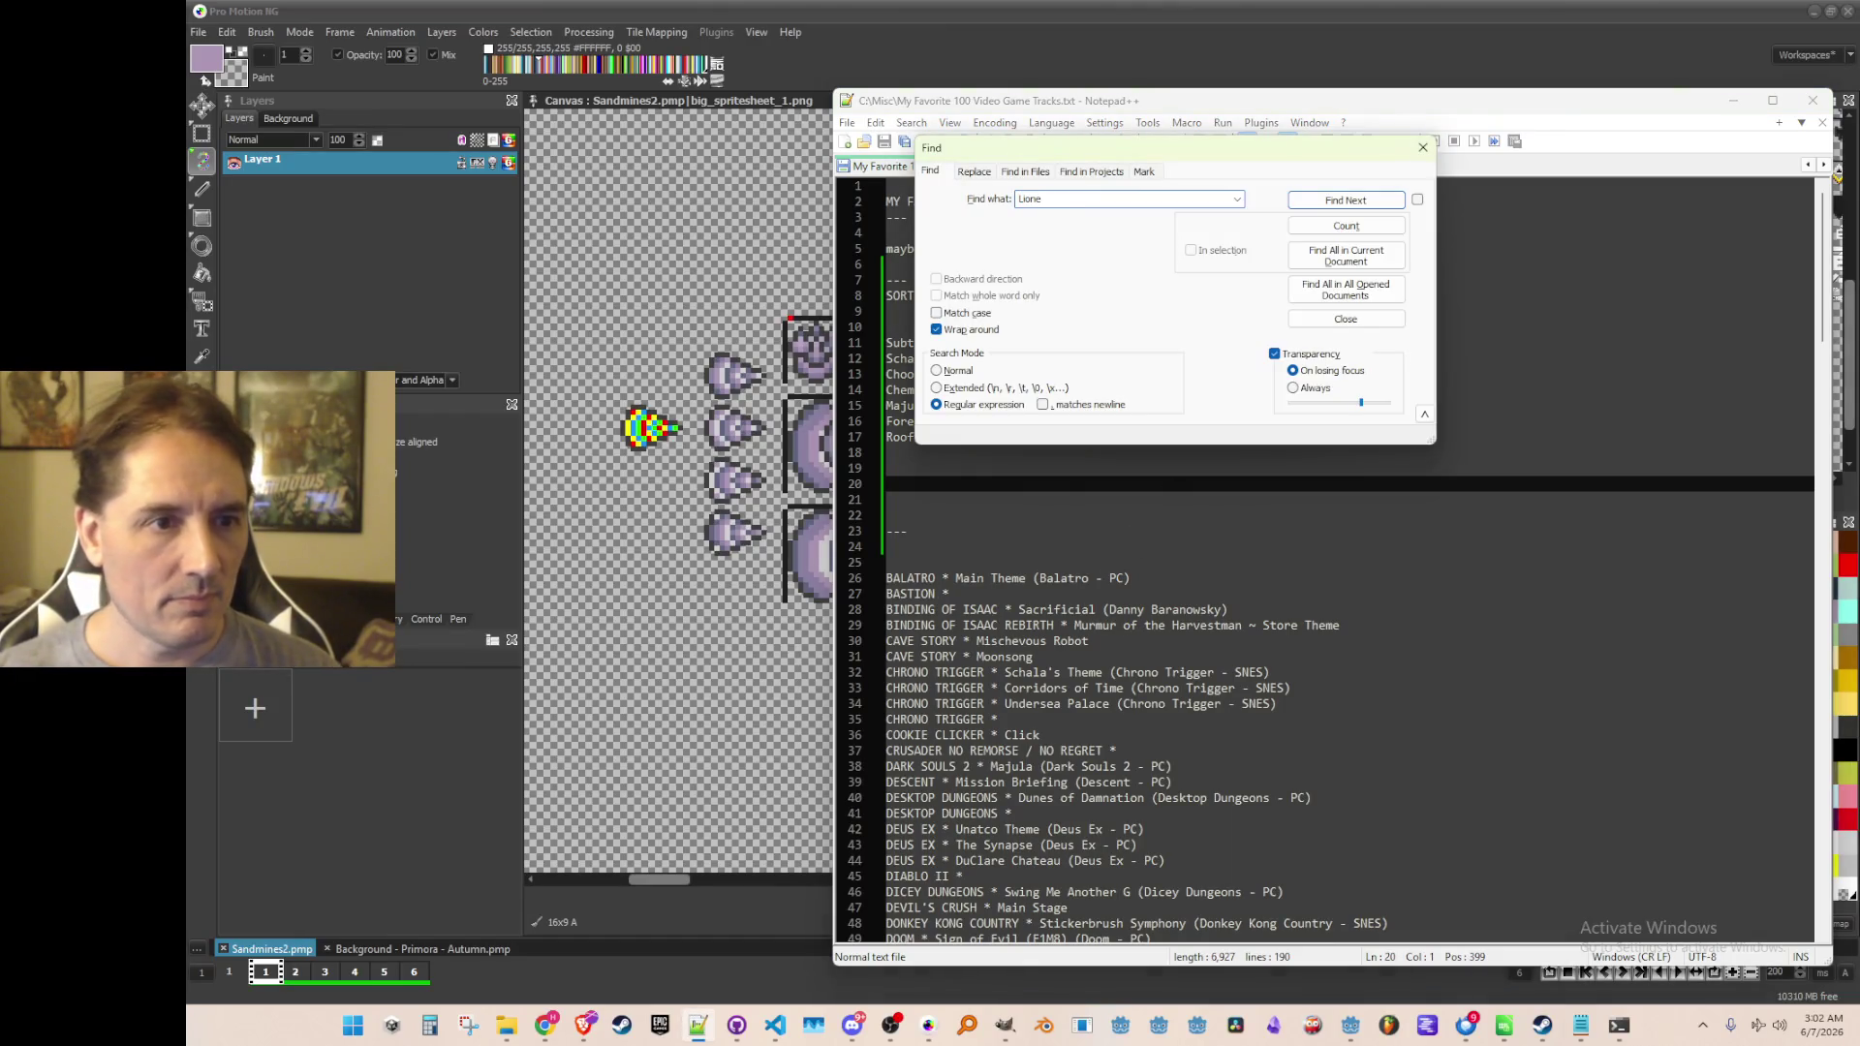
{"action": "key", "text": "Return"}
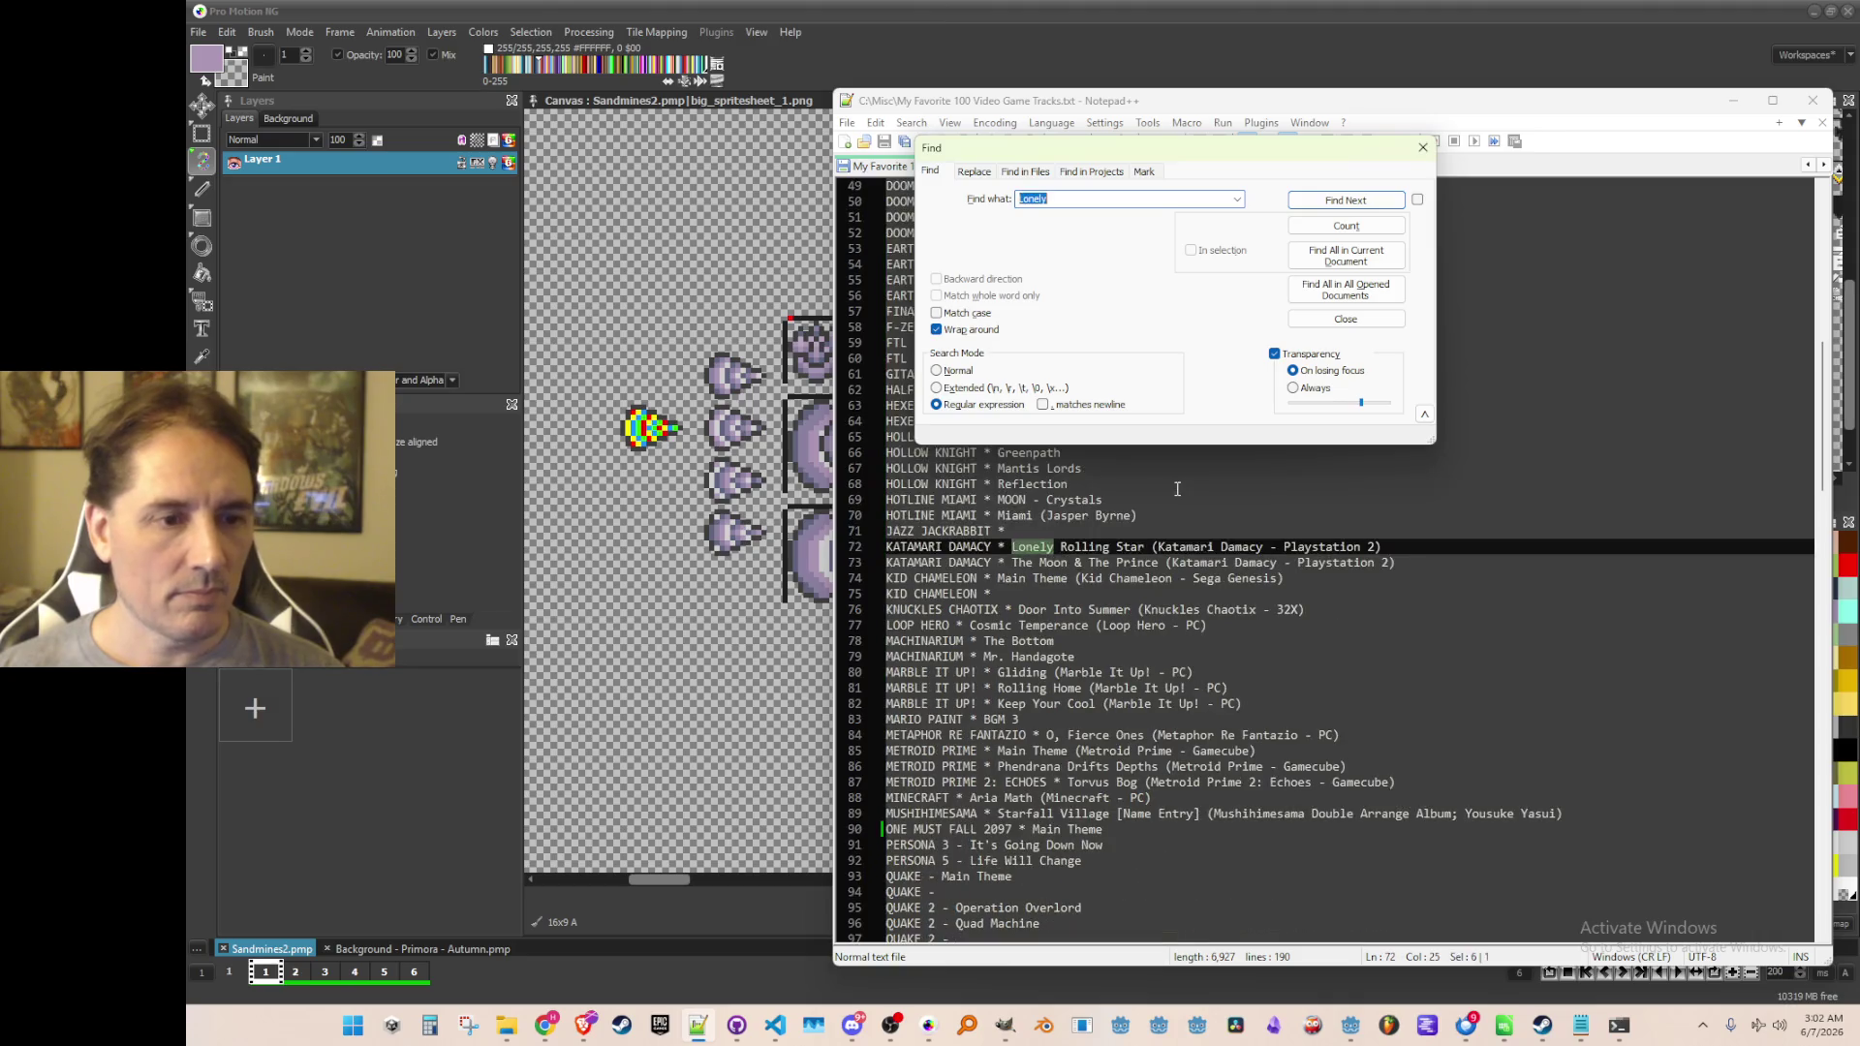
{"action": "key", "text": "Escape"}
{"action": "key", "text": "Home"}
{"action": "key", "text": "shift+Down"}
{"action": "key", "text": "ctrl+c"}
{"action": "key", "text": "Up"}
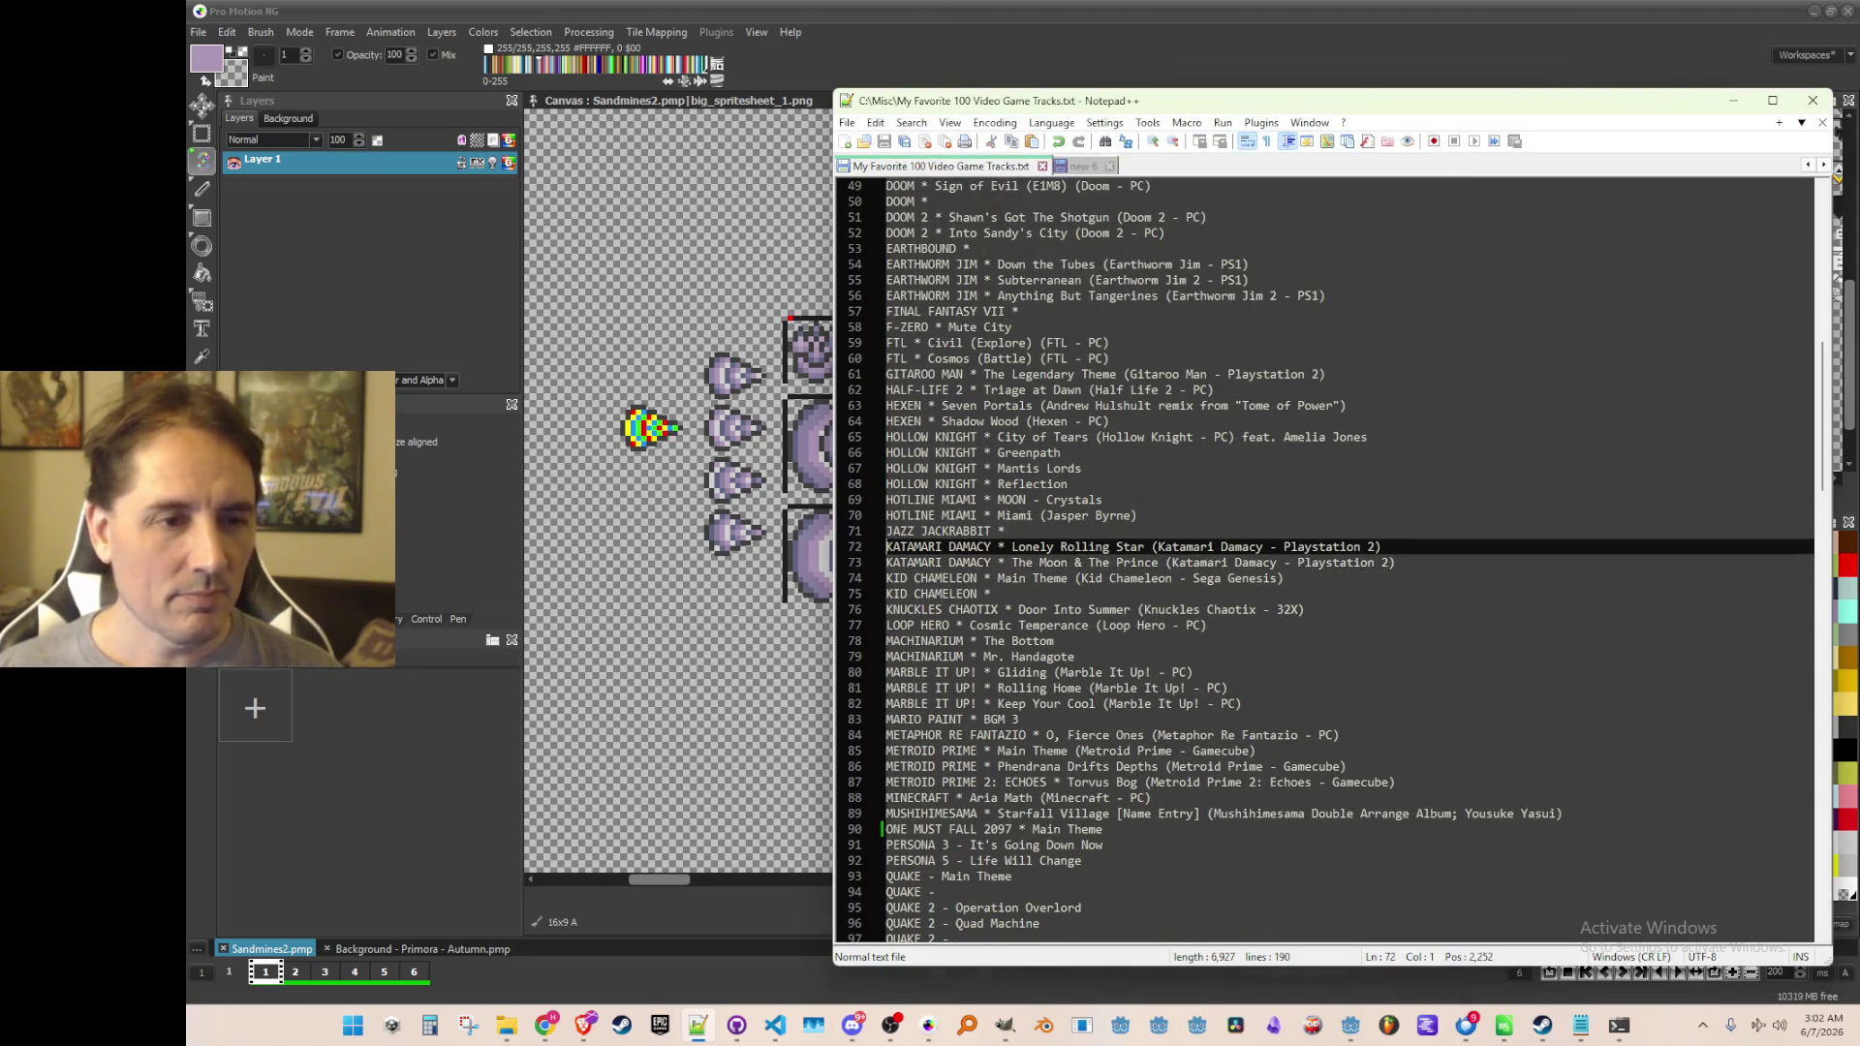
Paste the line on empty line 20 and strip its 'KATAMARI DAMACY *' prefix
{"action": "scroll", "coordinate": [1184, 486], "scroll_direction": "up", "scroll_amount": 16}
{"action": "left_click", "coordinate": [1271, 483]}
{"action": "key", "text": "ctrl+v"}
{"action": "key", "text": "Up"}
{"action": "key", "text": "ctrl+Right"}
{"action": "key", "text": "ctrl+Right"}
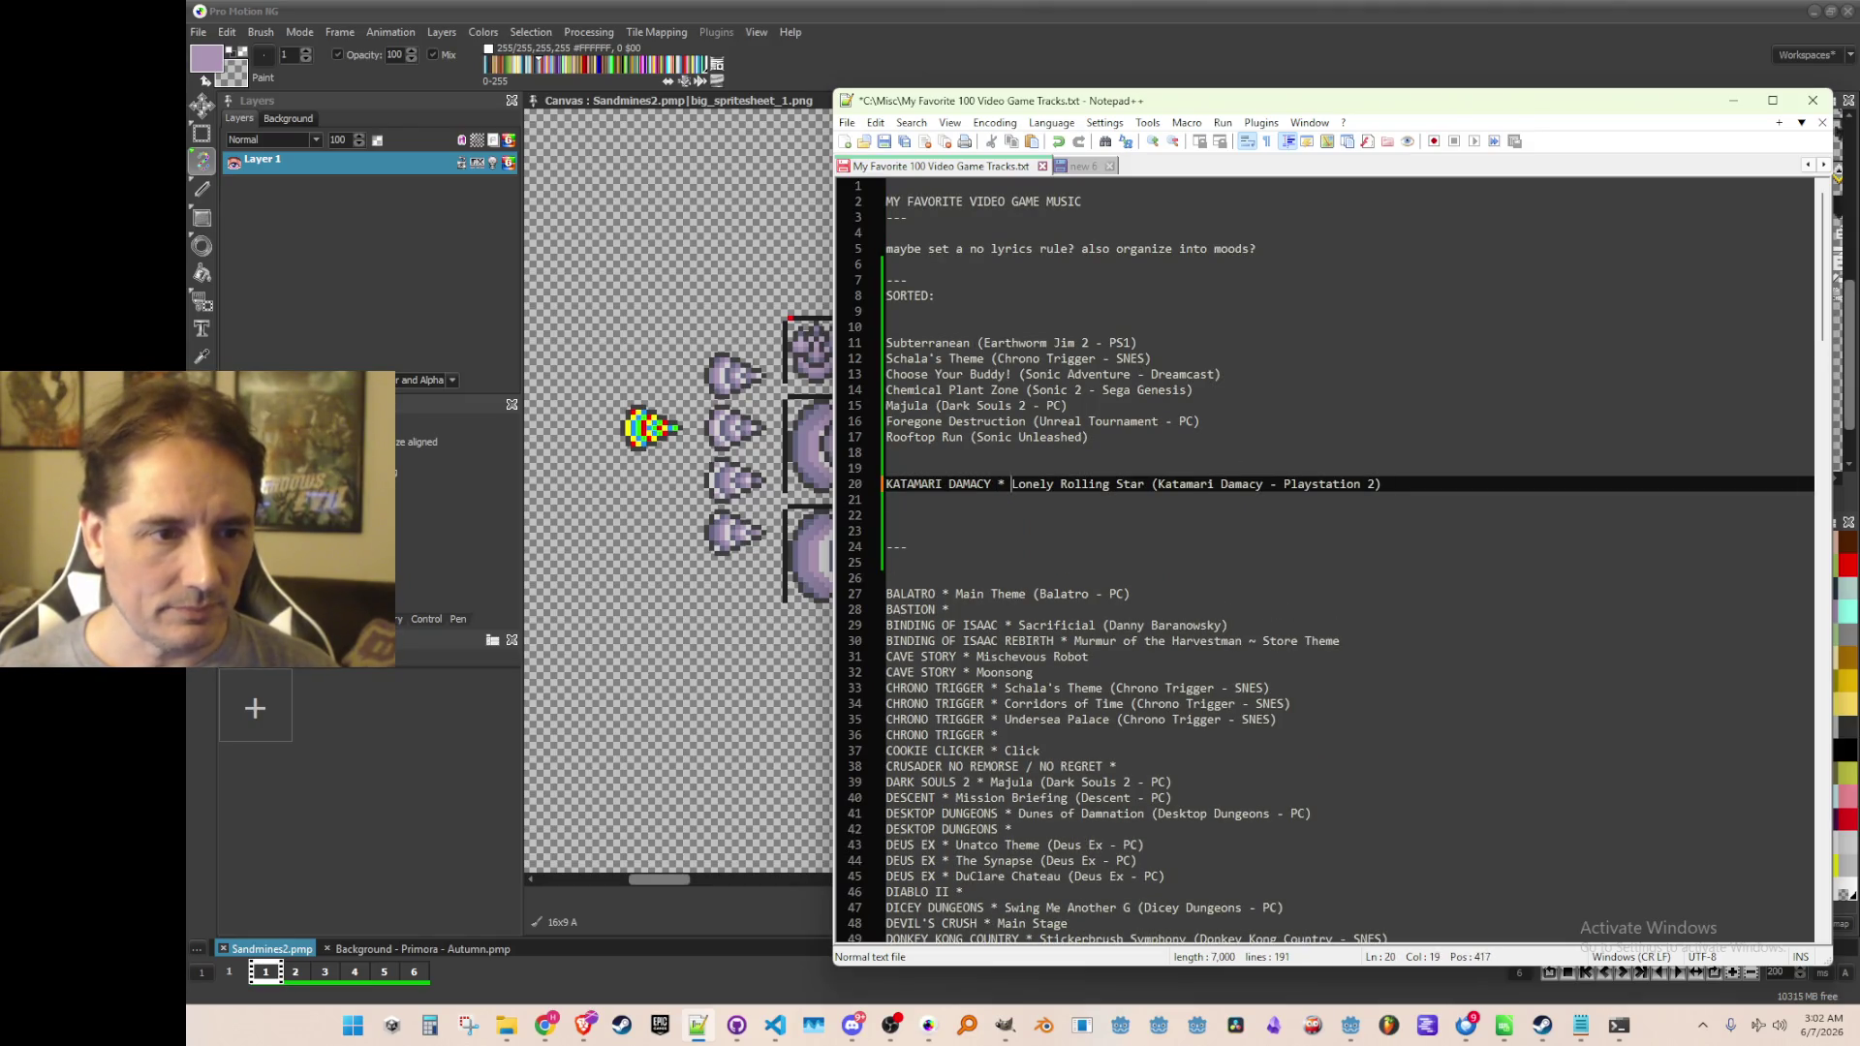
{"action": "key", "text": "shift+Home"}
{"action": "key", "text": "Delete"}
{"action": "key", "text": "shift+End"}
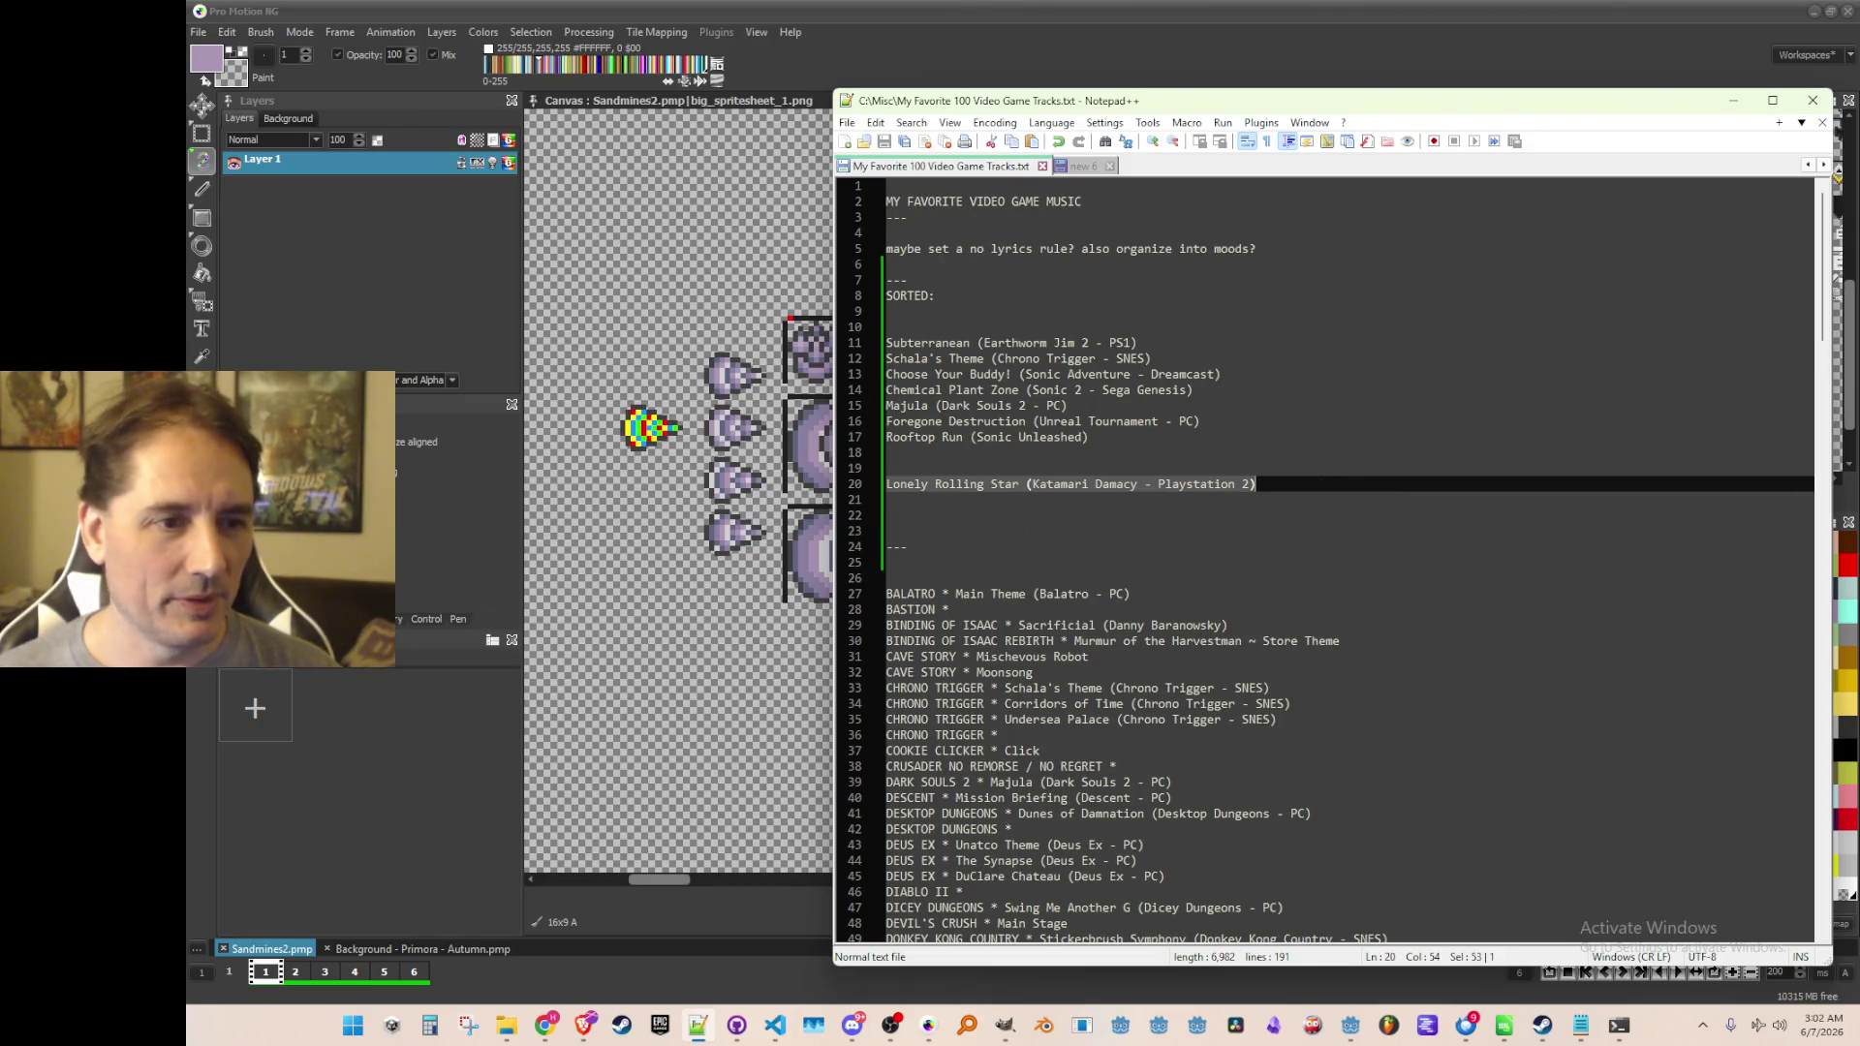
{"action": "key", "text": "Delete"}
Move Lonely Rolling Star to line 17 above Rooftop Run and remove the leftover blank lines
{"action": "key", "text": "BackSpace"}
{"action": "key", "text": "BackSpace"}
{"action": "key", "text": "Up"}
{"action": "key", "text": "Up"}
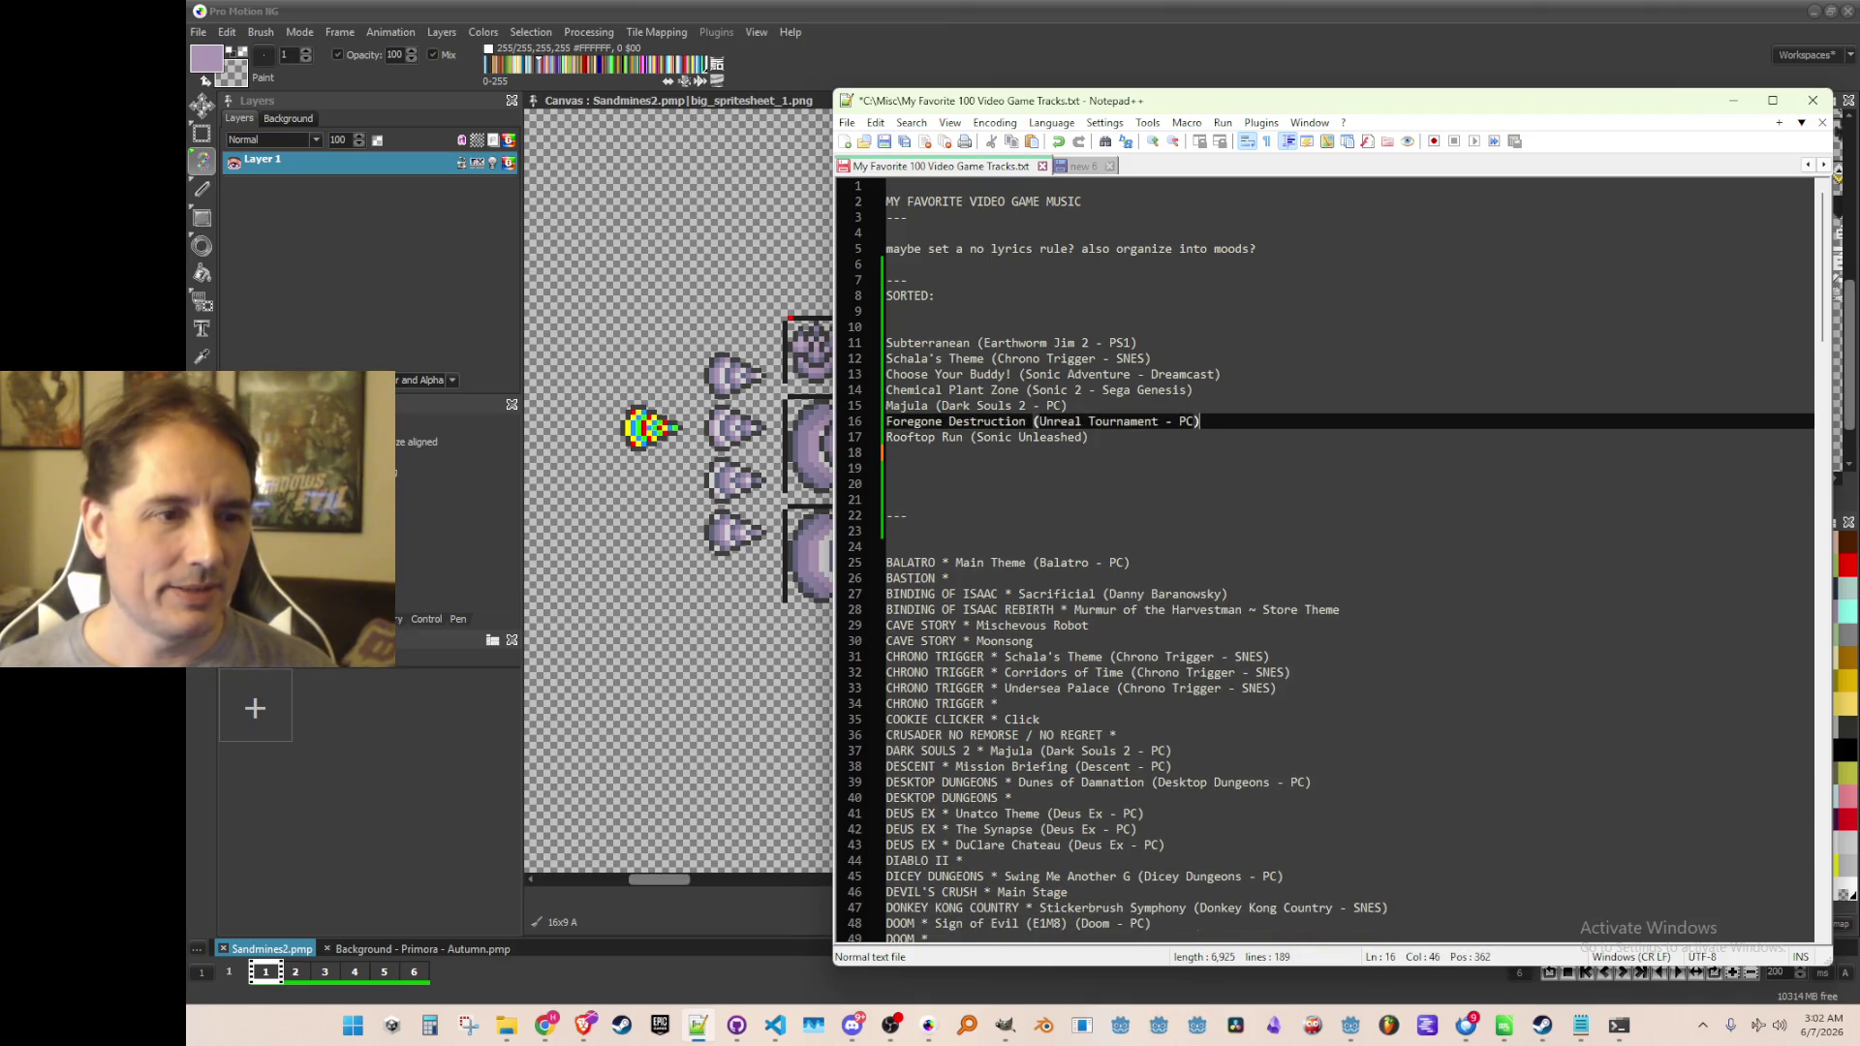
{"action": "key", "text": "End"}
{"action": "key", "text": "Return"}
{"action": "type", "text": "Lonely Rolling Star (Katamari Damacy - Playstation 2)"}
{"action": "key", "text": "Down"}
{"action": "key", "text": "Down"}
{"action": "key", "text": "Down"}
{"action": "key", "text": "BackSpace"}
{"action": "key", "text": "Up"}
{"action": "key", "text": "Up"}
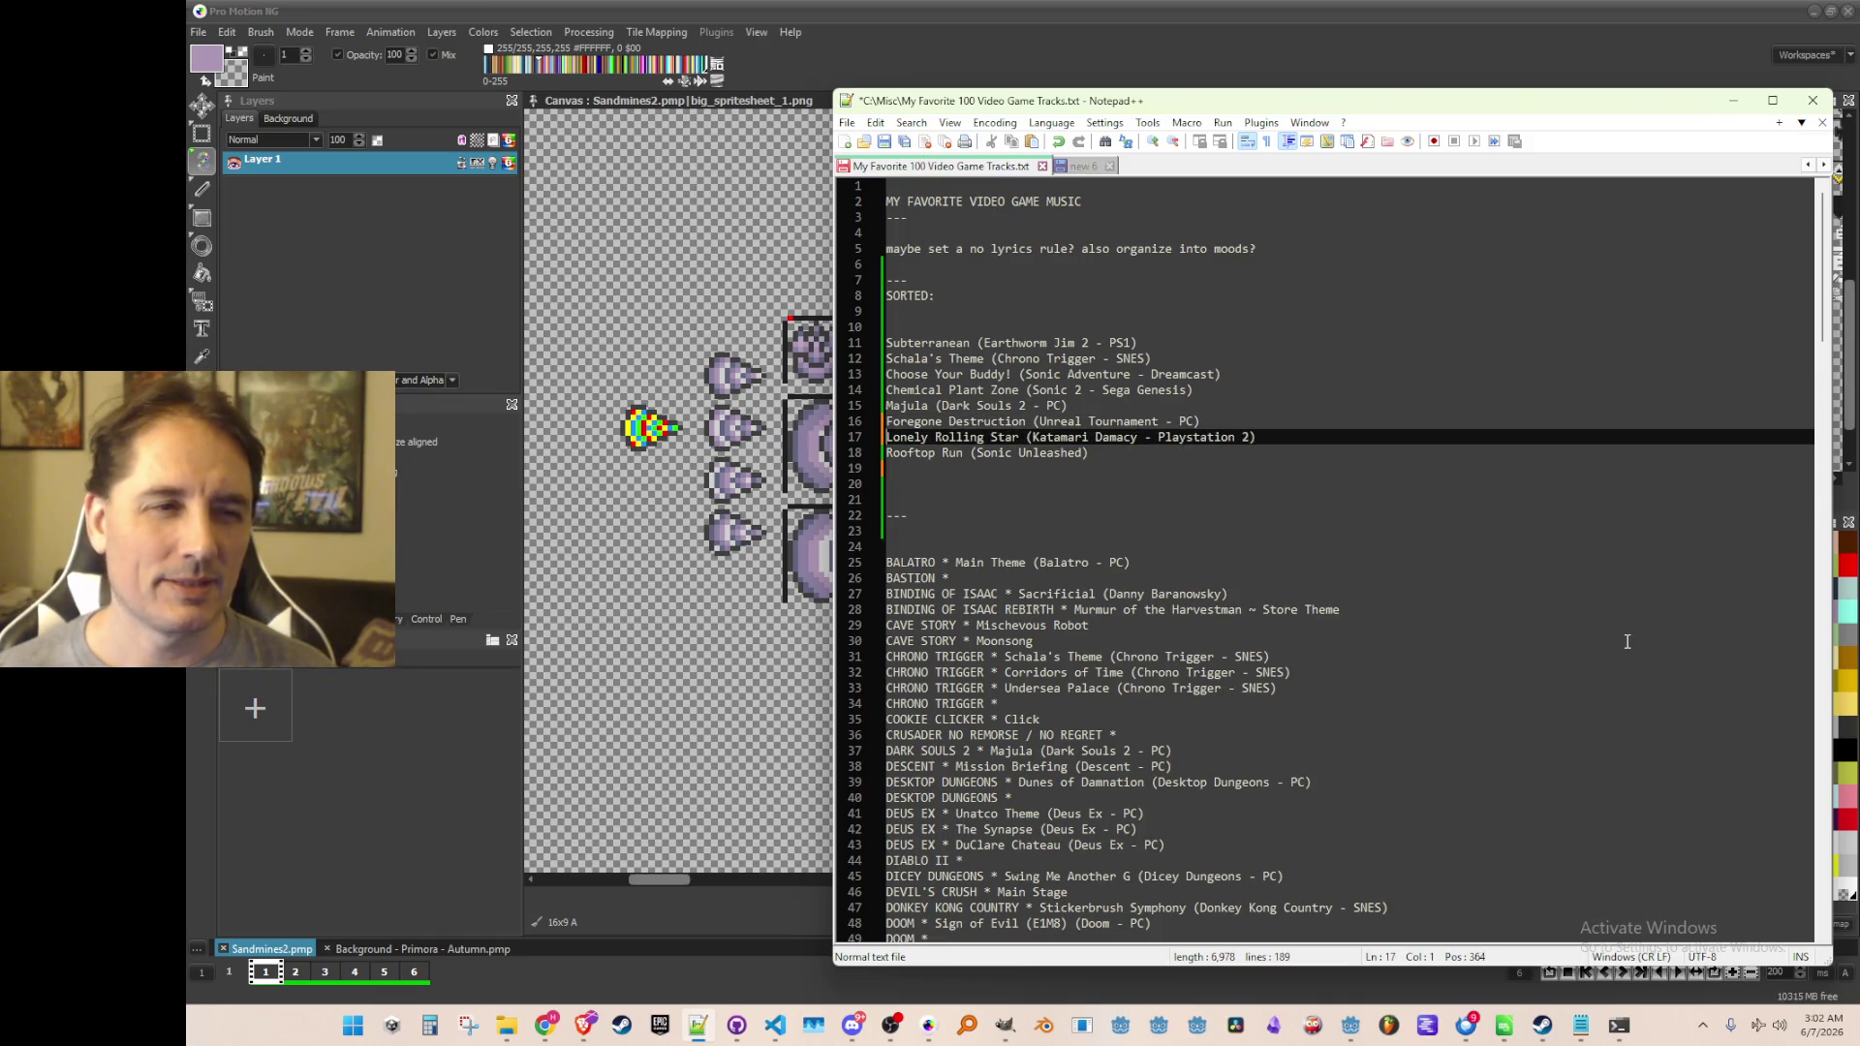
{"action": "key", "text": "shift+Down"}
Save the track list, check the sorted order, and minimize Notepad++
{"action": "key", "text": "ctrl+s"}
{"action": "key", "text": "Down"}
{"action": "key", "text": "Down"}
{"action": "key", "text": "Up"}
{"action": "key", "text": "Up"}
{"action": "key", "text": "Up"}
{"action": "key", "text": "Down"}
{"action": "key", "text": "Down"}
{"action": "key", "text": "Down"}
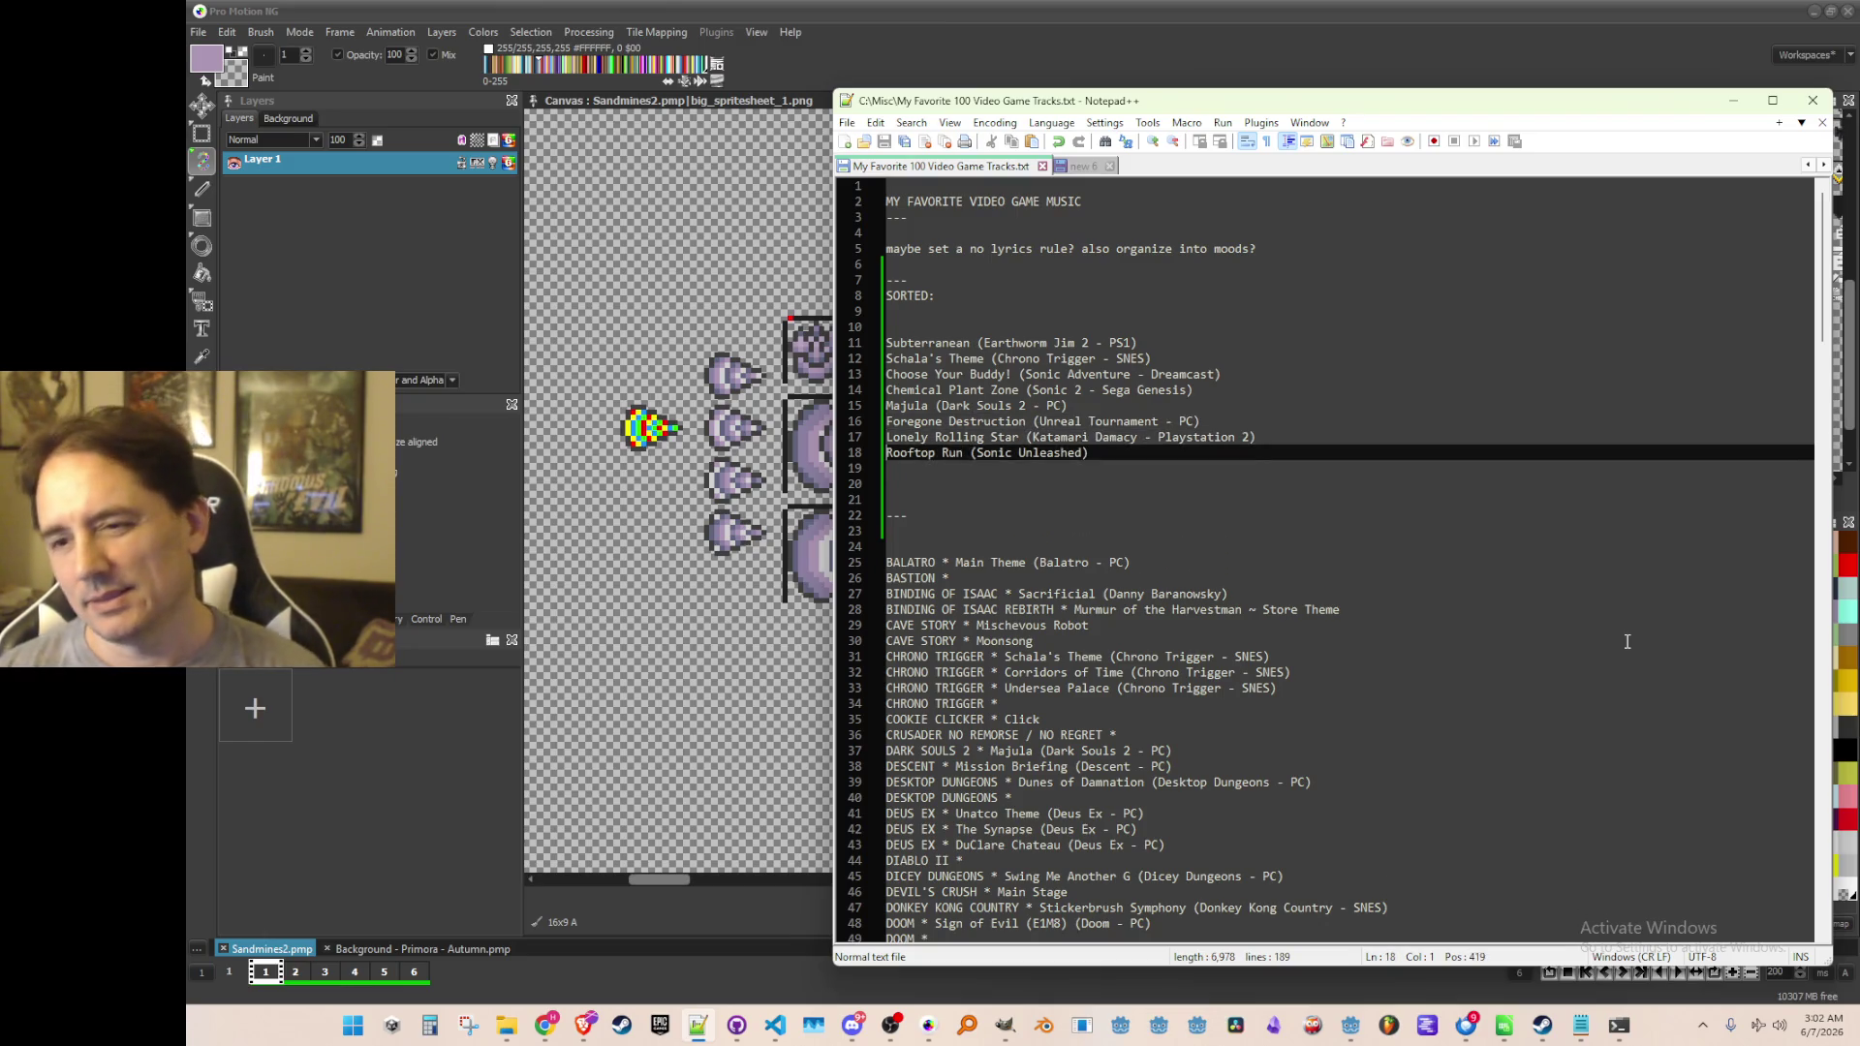
{"action": "key", "text": "Up"}
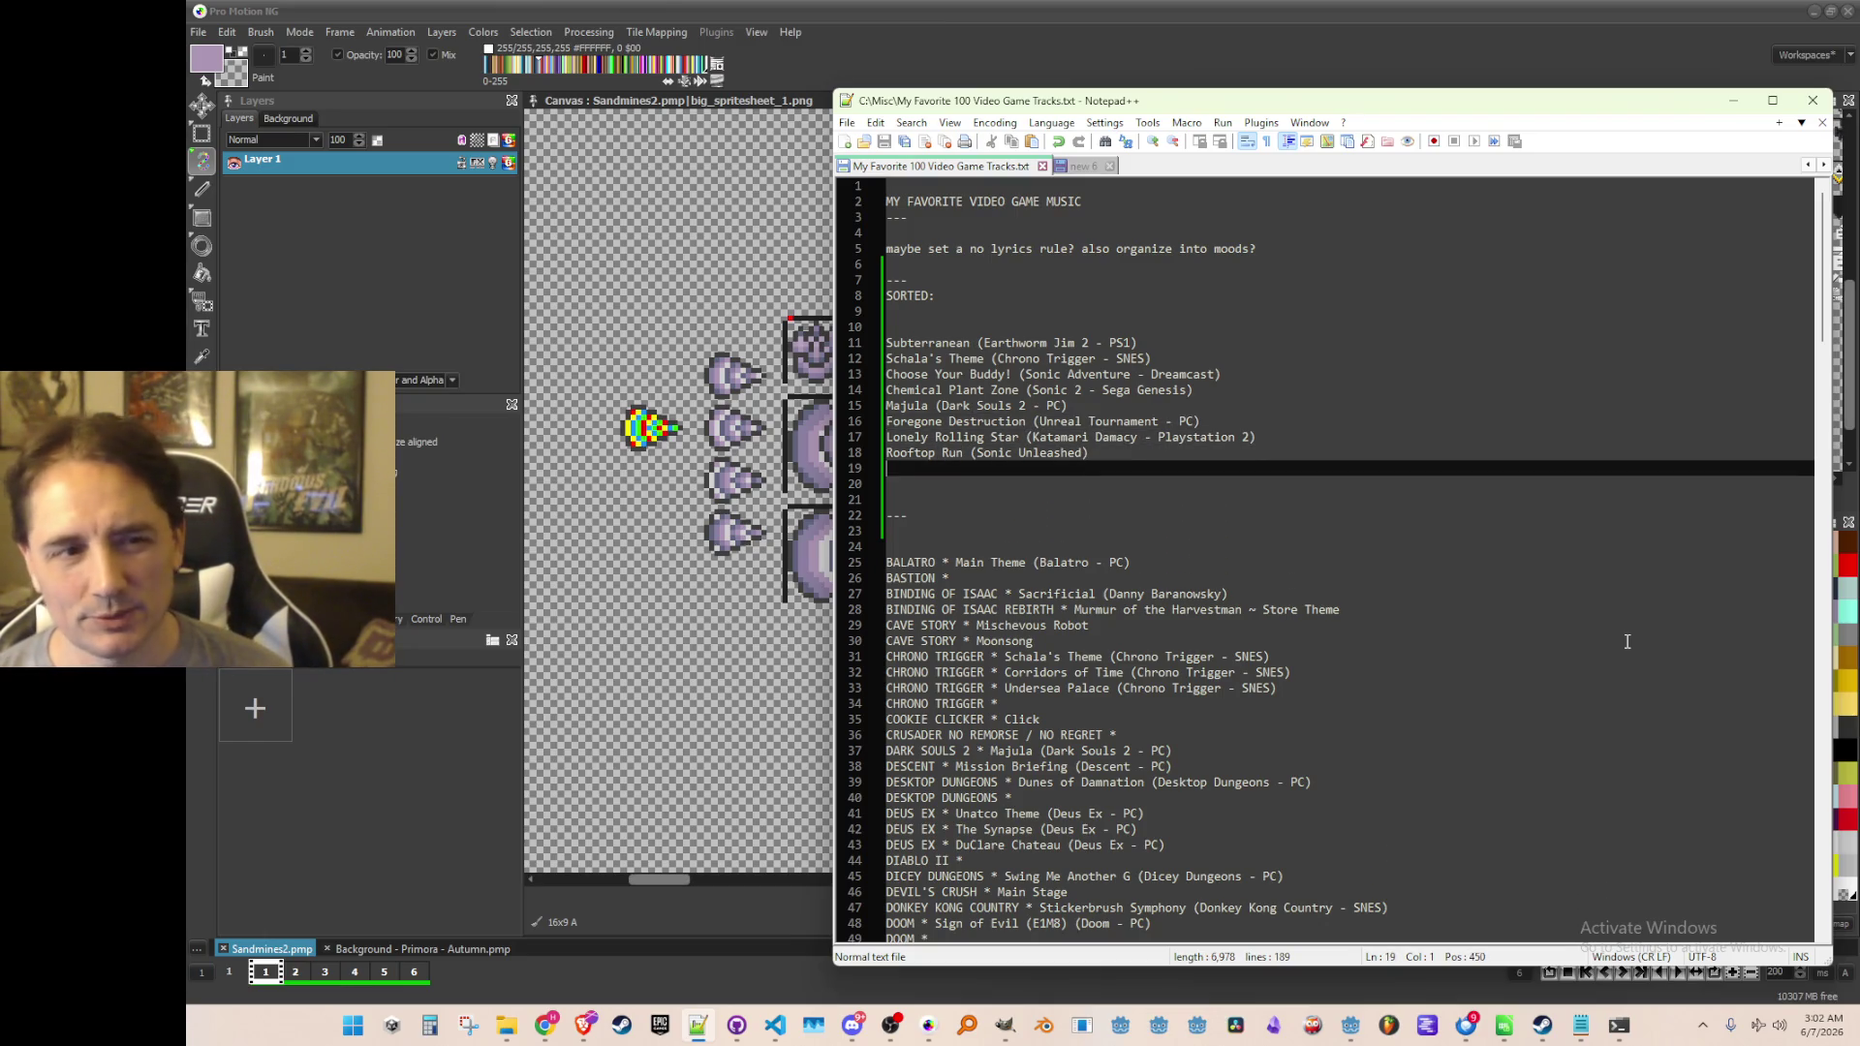
{"action": "key", "text": "Up"}
{"action": "key", "text": "Up"}
{"action": "key", "text": "Up"}
{"action": "key", "text": "Up"}
{"action": "key", "text": "Up"}
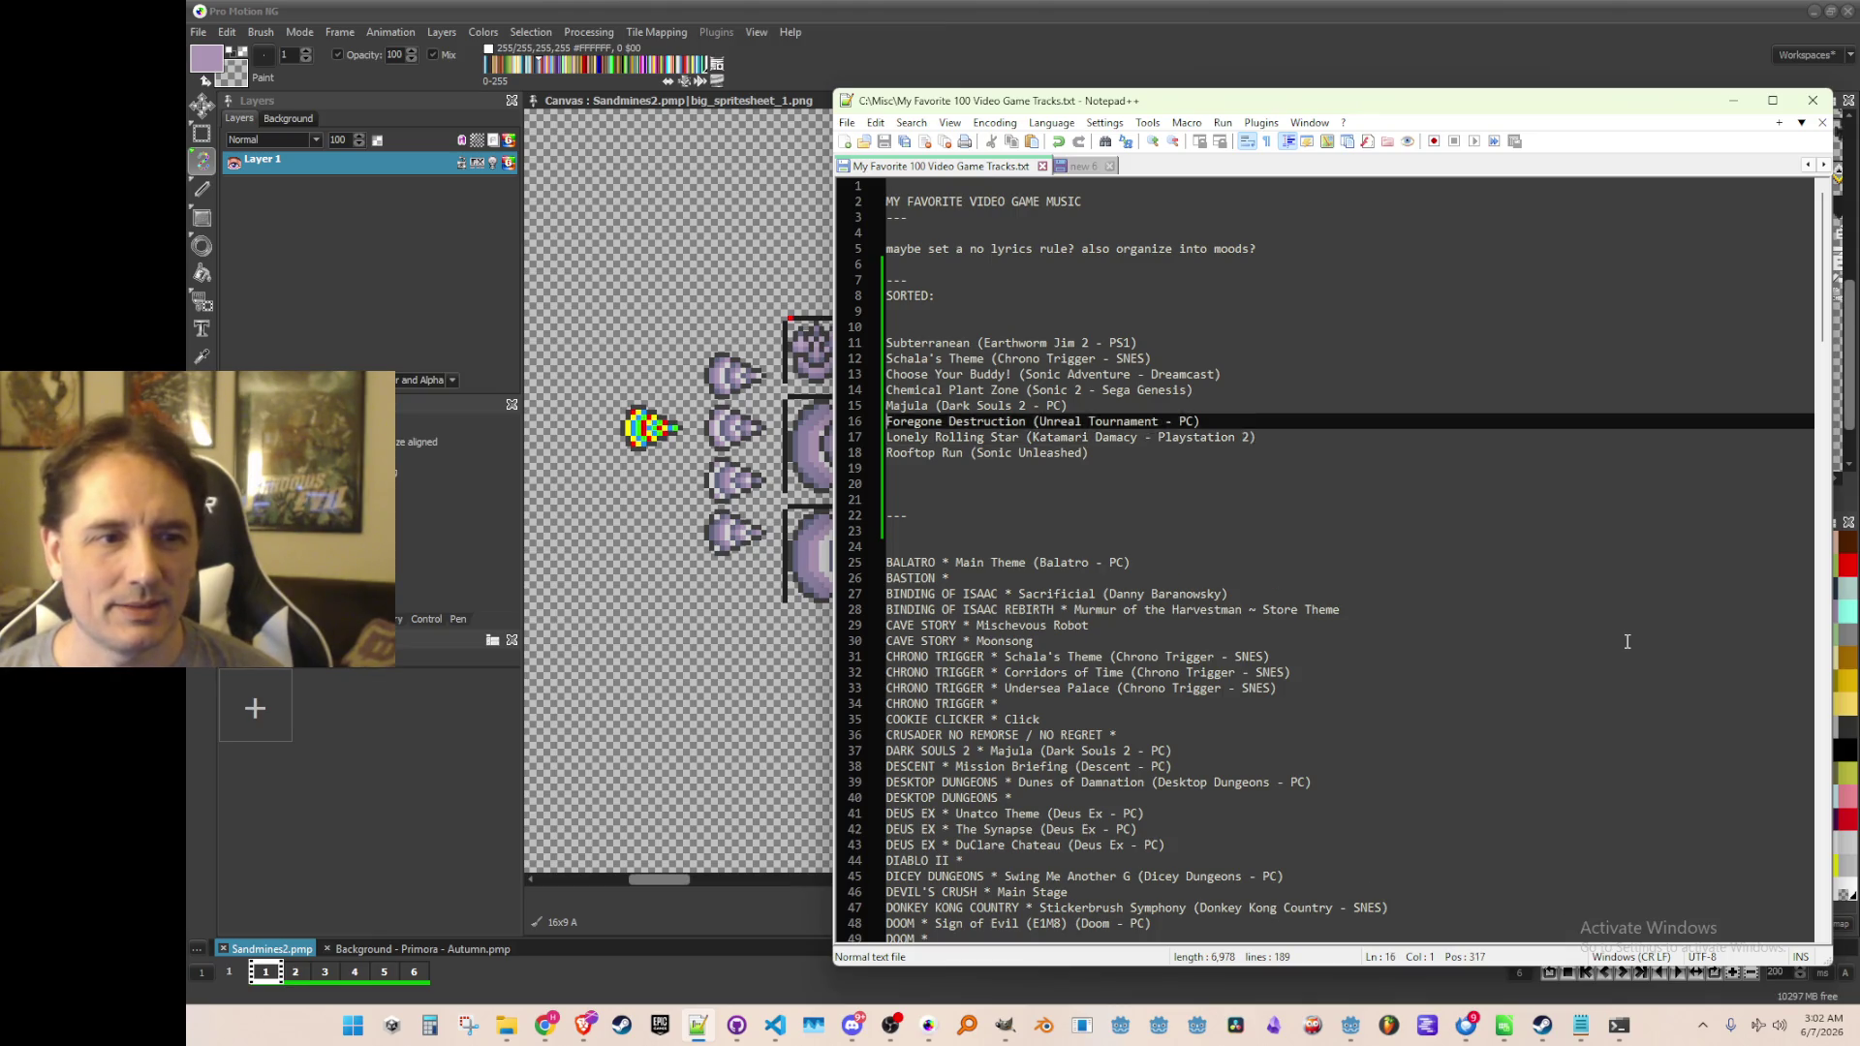
{"action": "key", "text": "Up"}
{"action": "key", "text": "Up"}
{"action": "key", "text": "Up"}
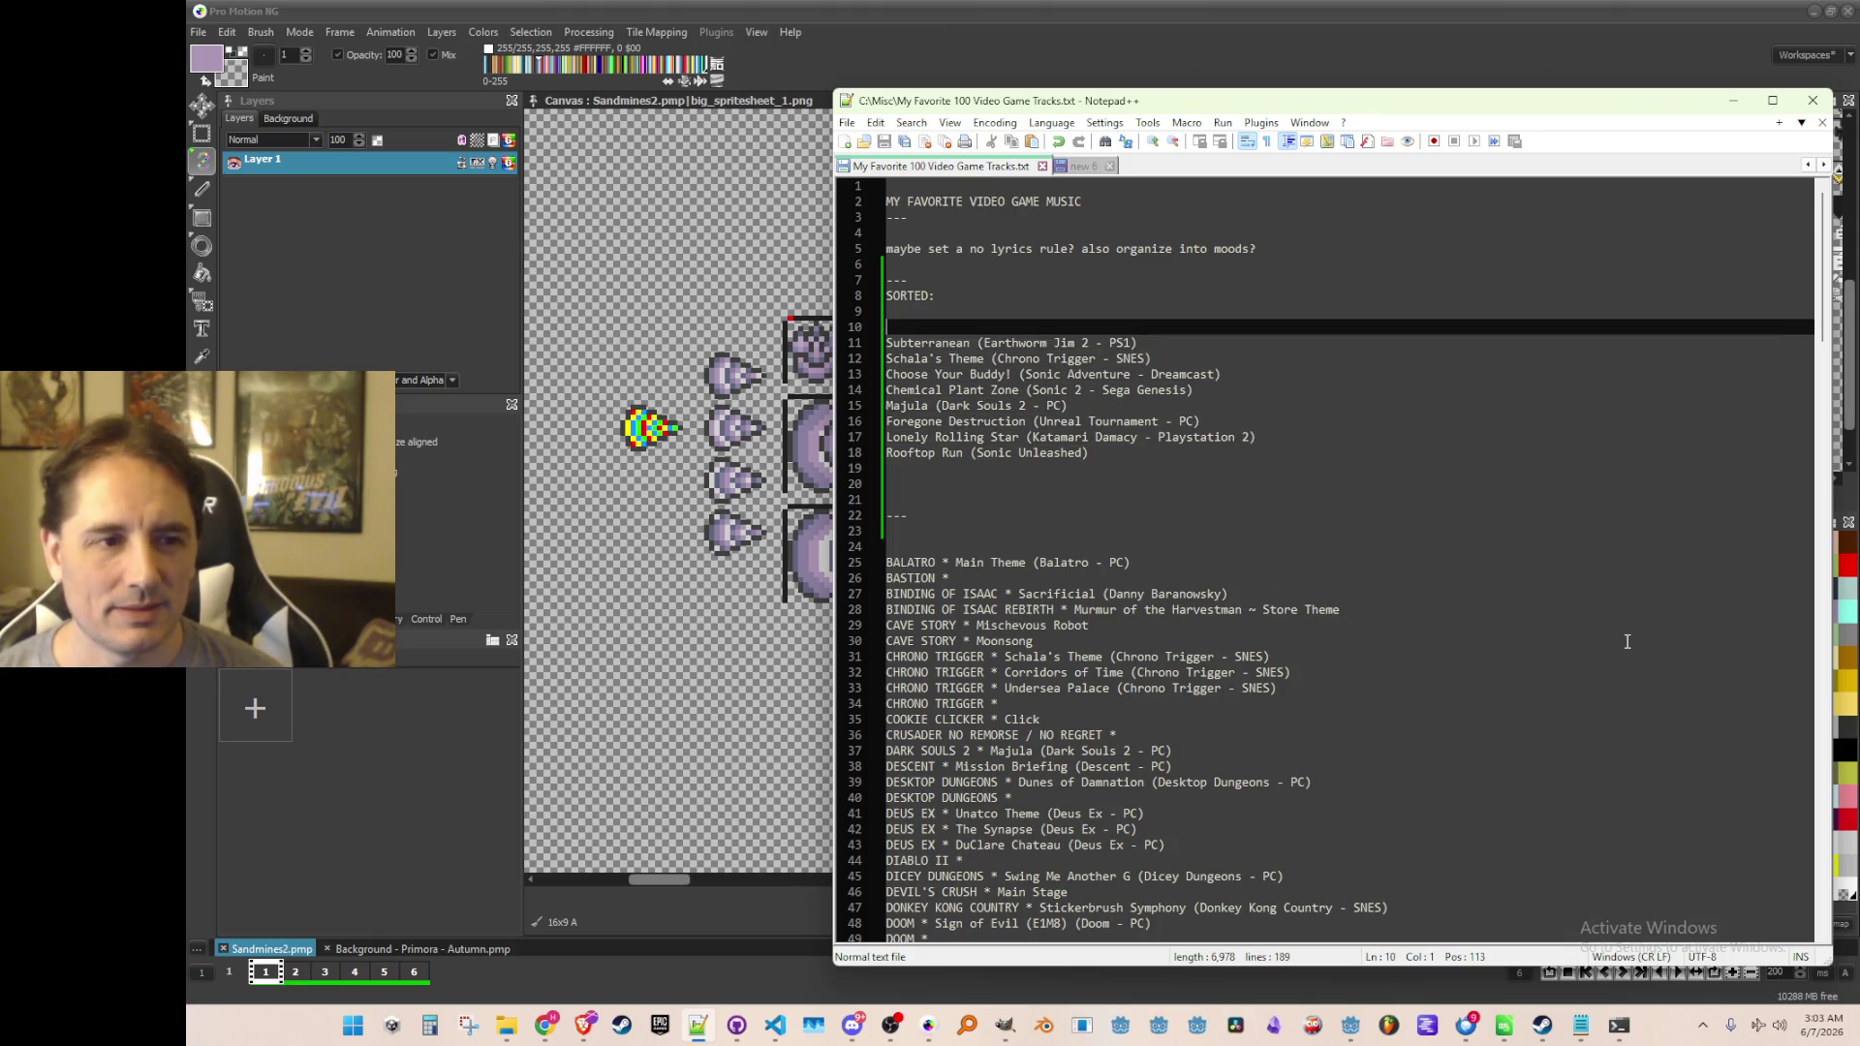
{"action": "key", "text": "Down"}
{"action": "key", "text": "Down"}
{"action": "key", "text": "Down"}
{"action": "key", "text": "Down"}
{"action": "key", "text": "Down"}
{"action": "key", "text": "Down"}
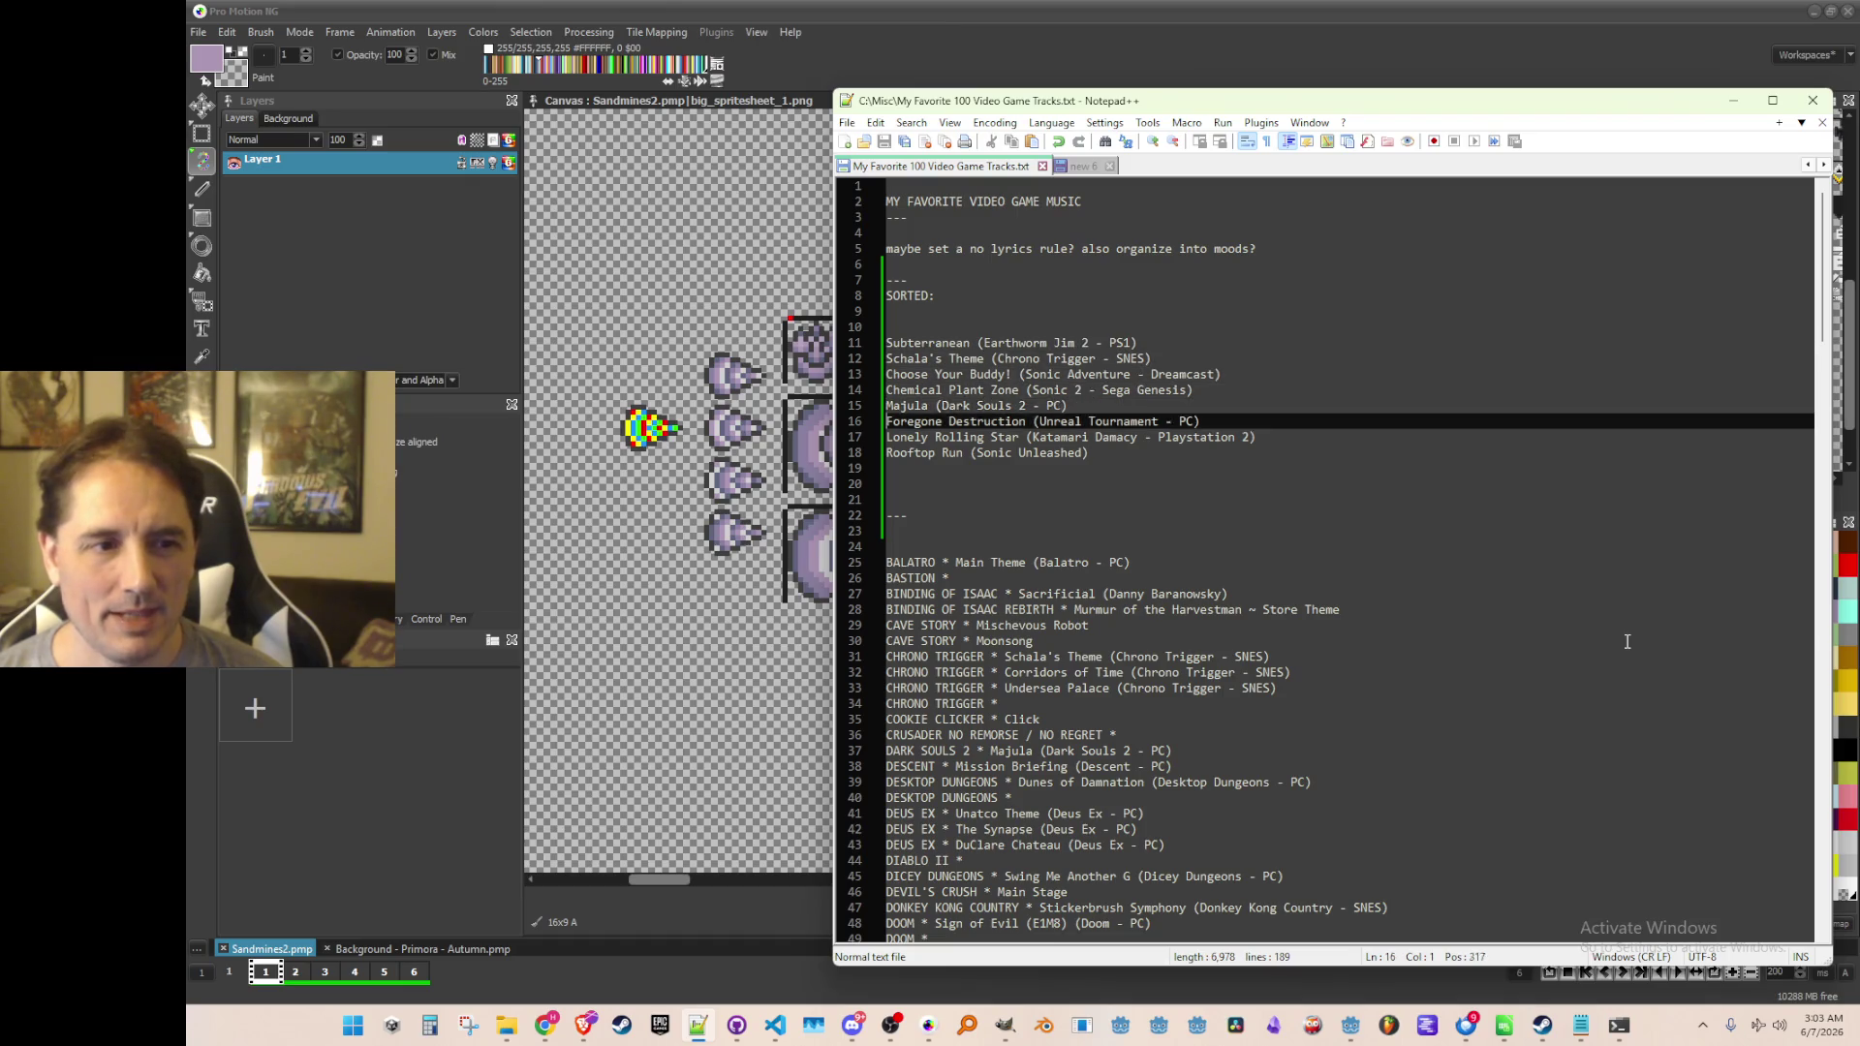
{"action": "key", "text": "Down"}
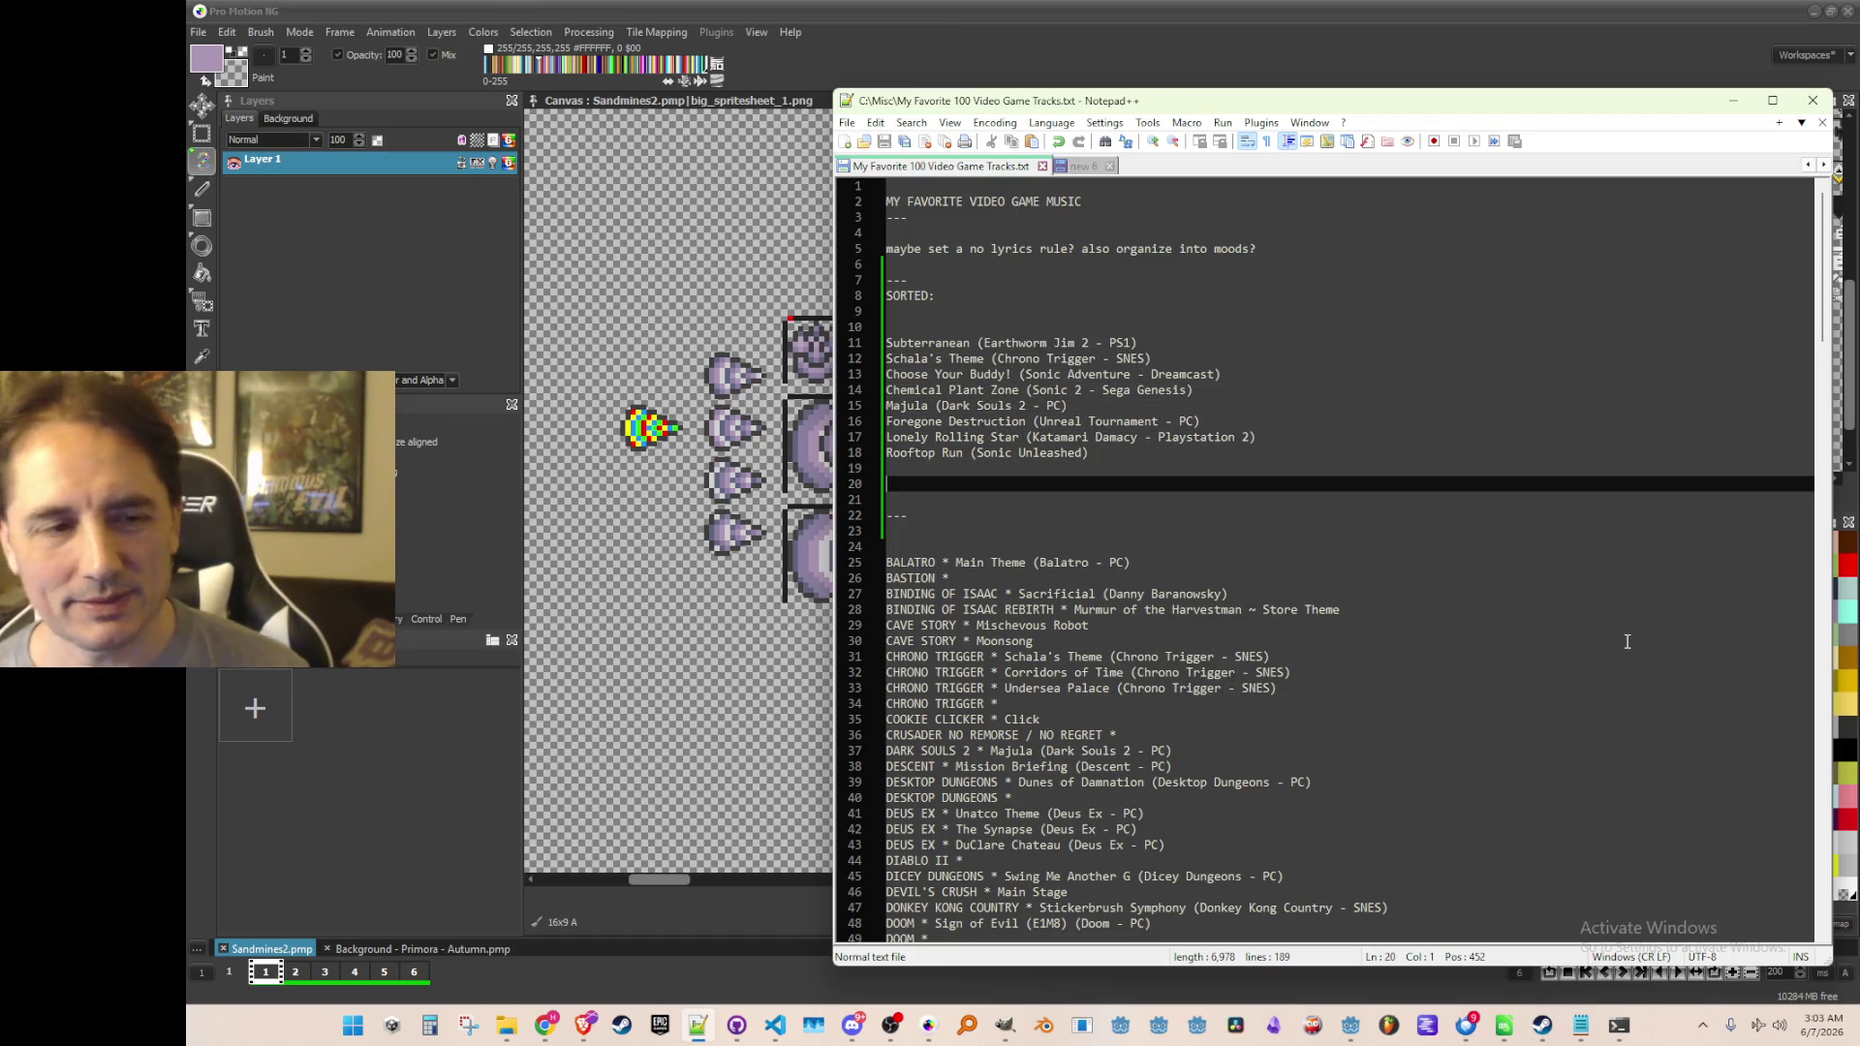
{"action": "key", "text": "Up"}
{"action": "key", "text": "Up"}
{"action": "key", "text": "Up"}
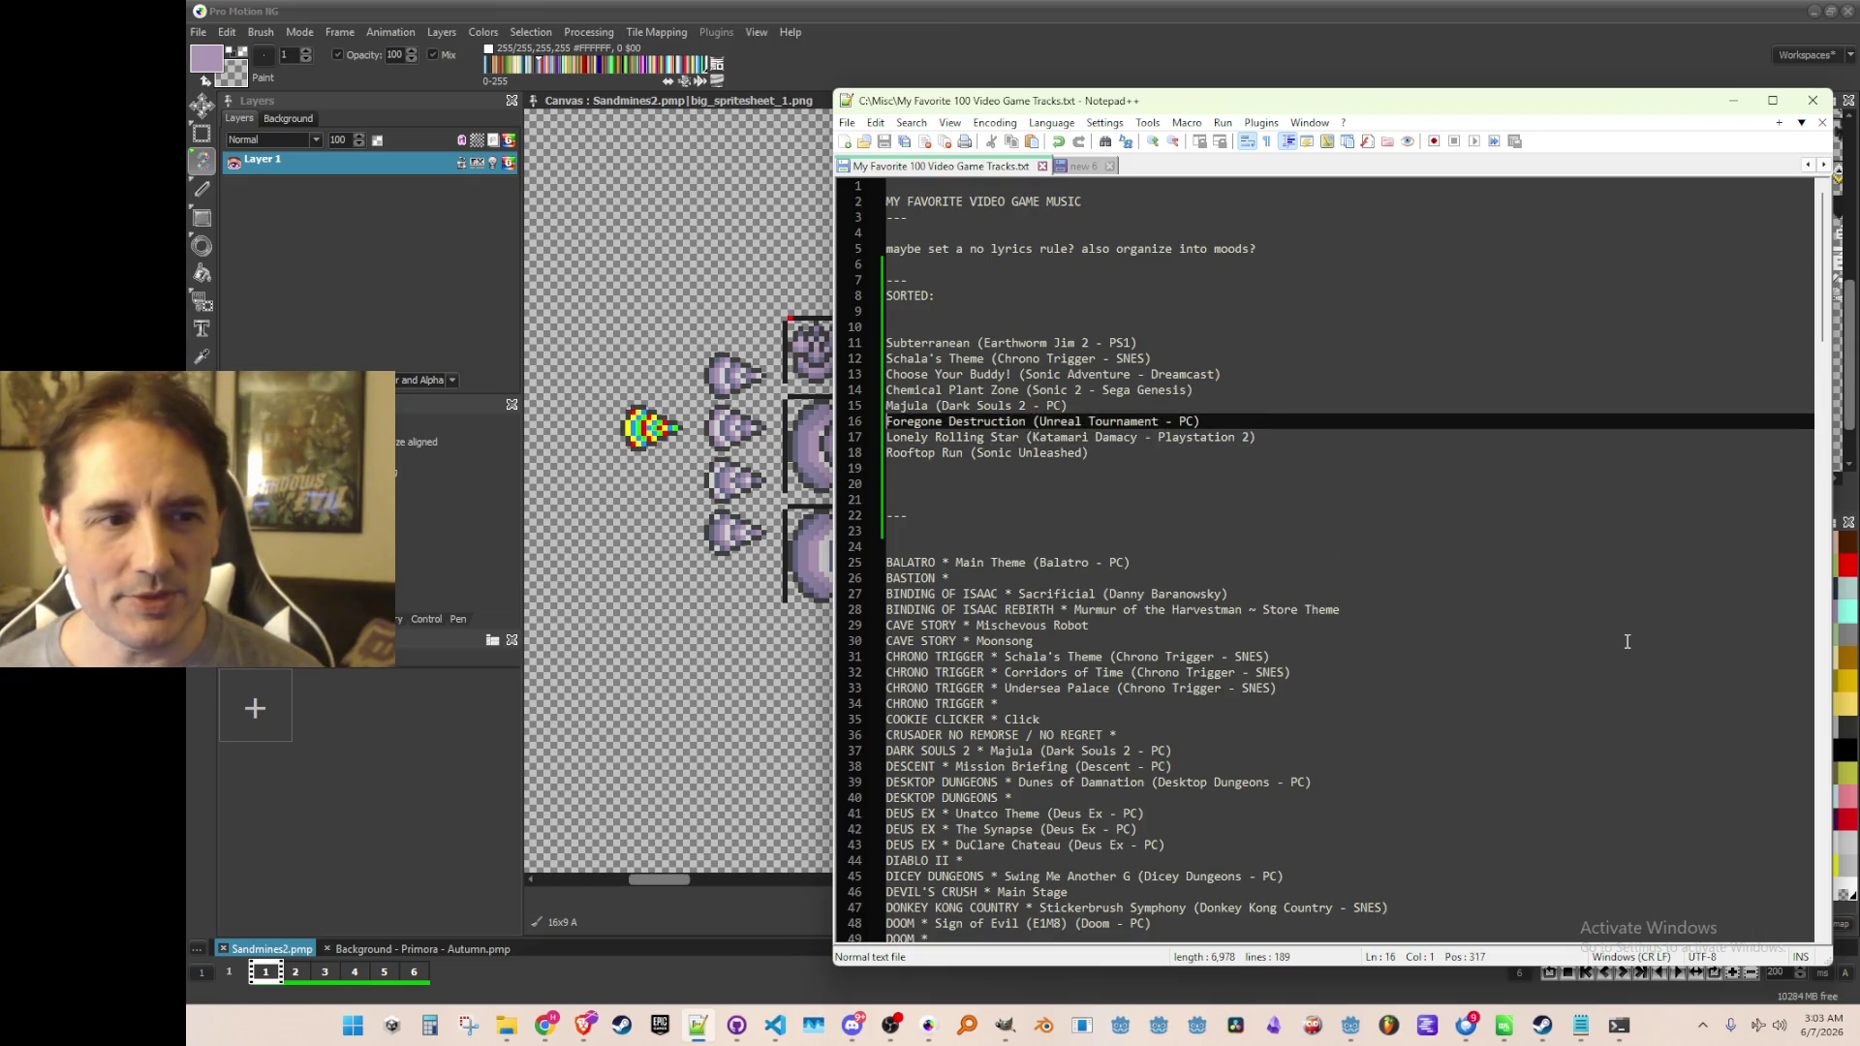
{"action": "key", "text": "Down"}
{"action": "key", "text": "Down"}
{"action": "key", "text": "Down"}
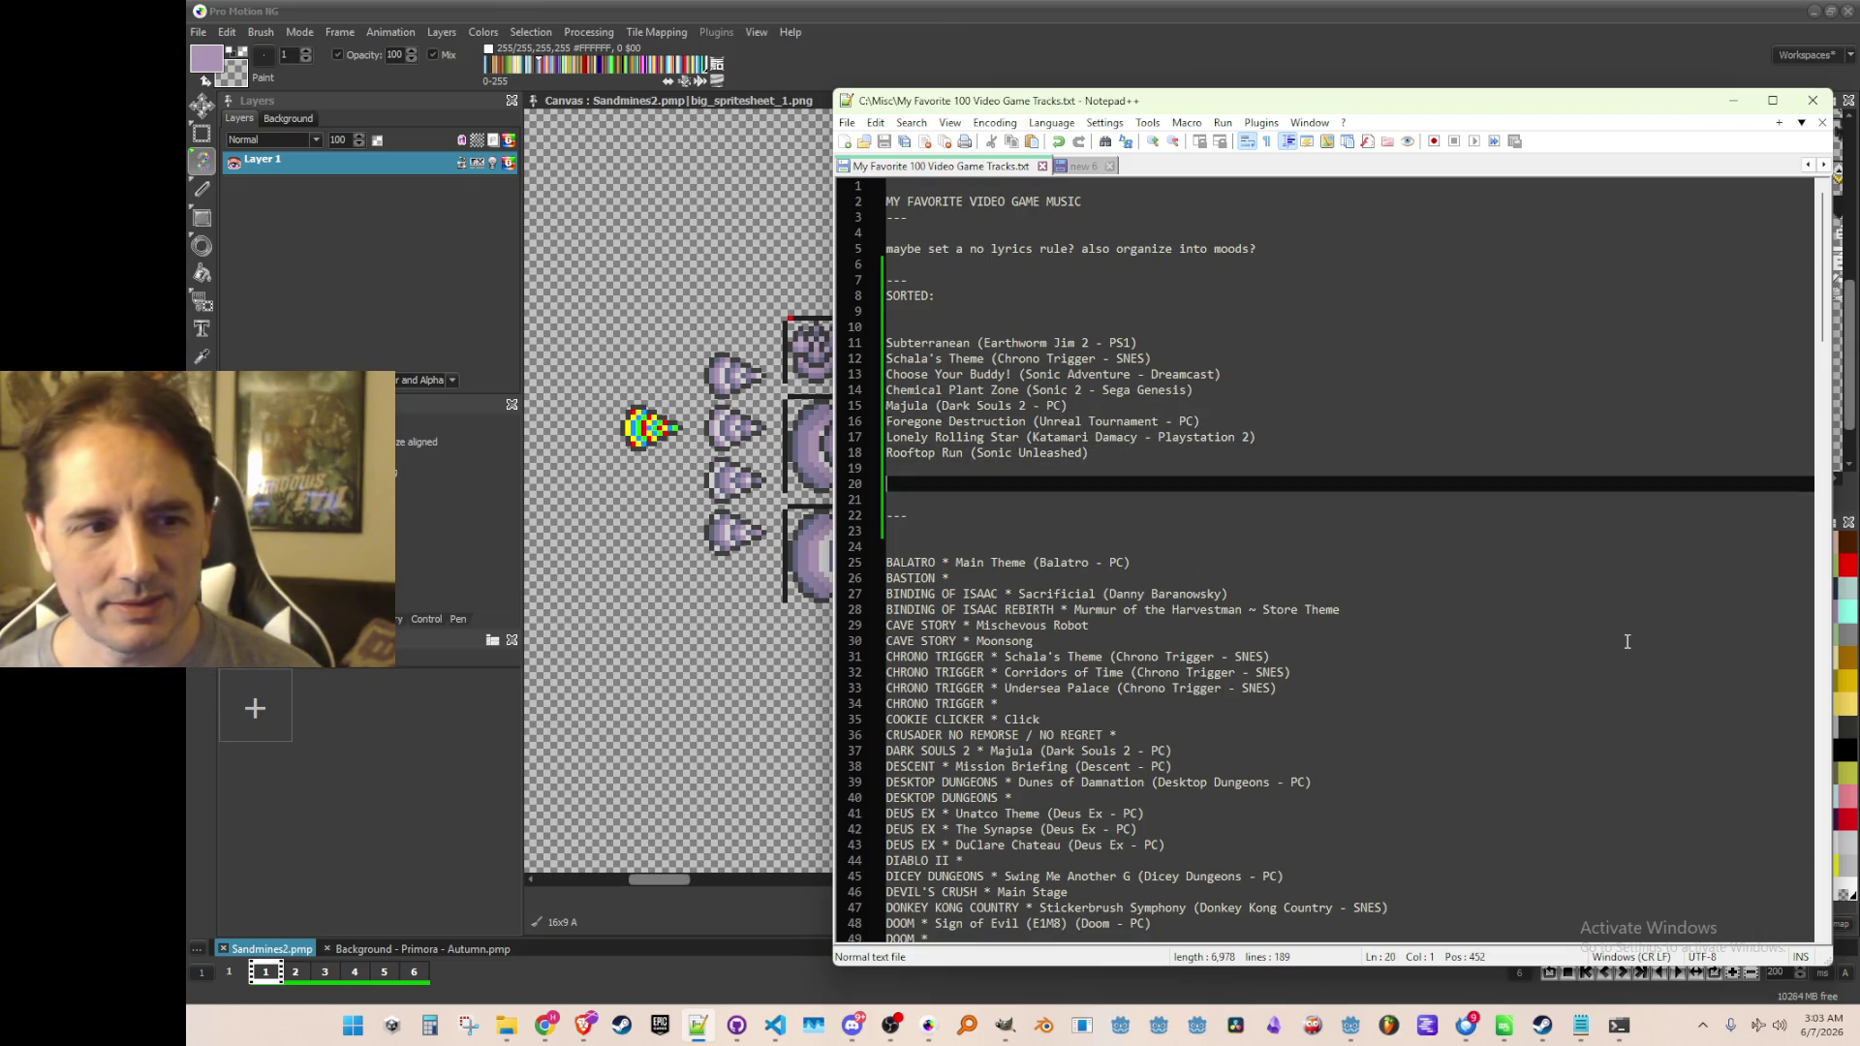
{"action": "key", "text": "Up"}
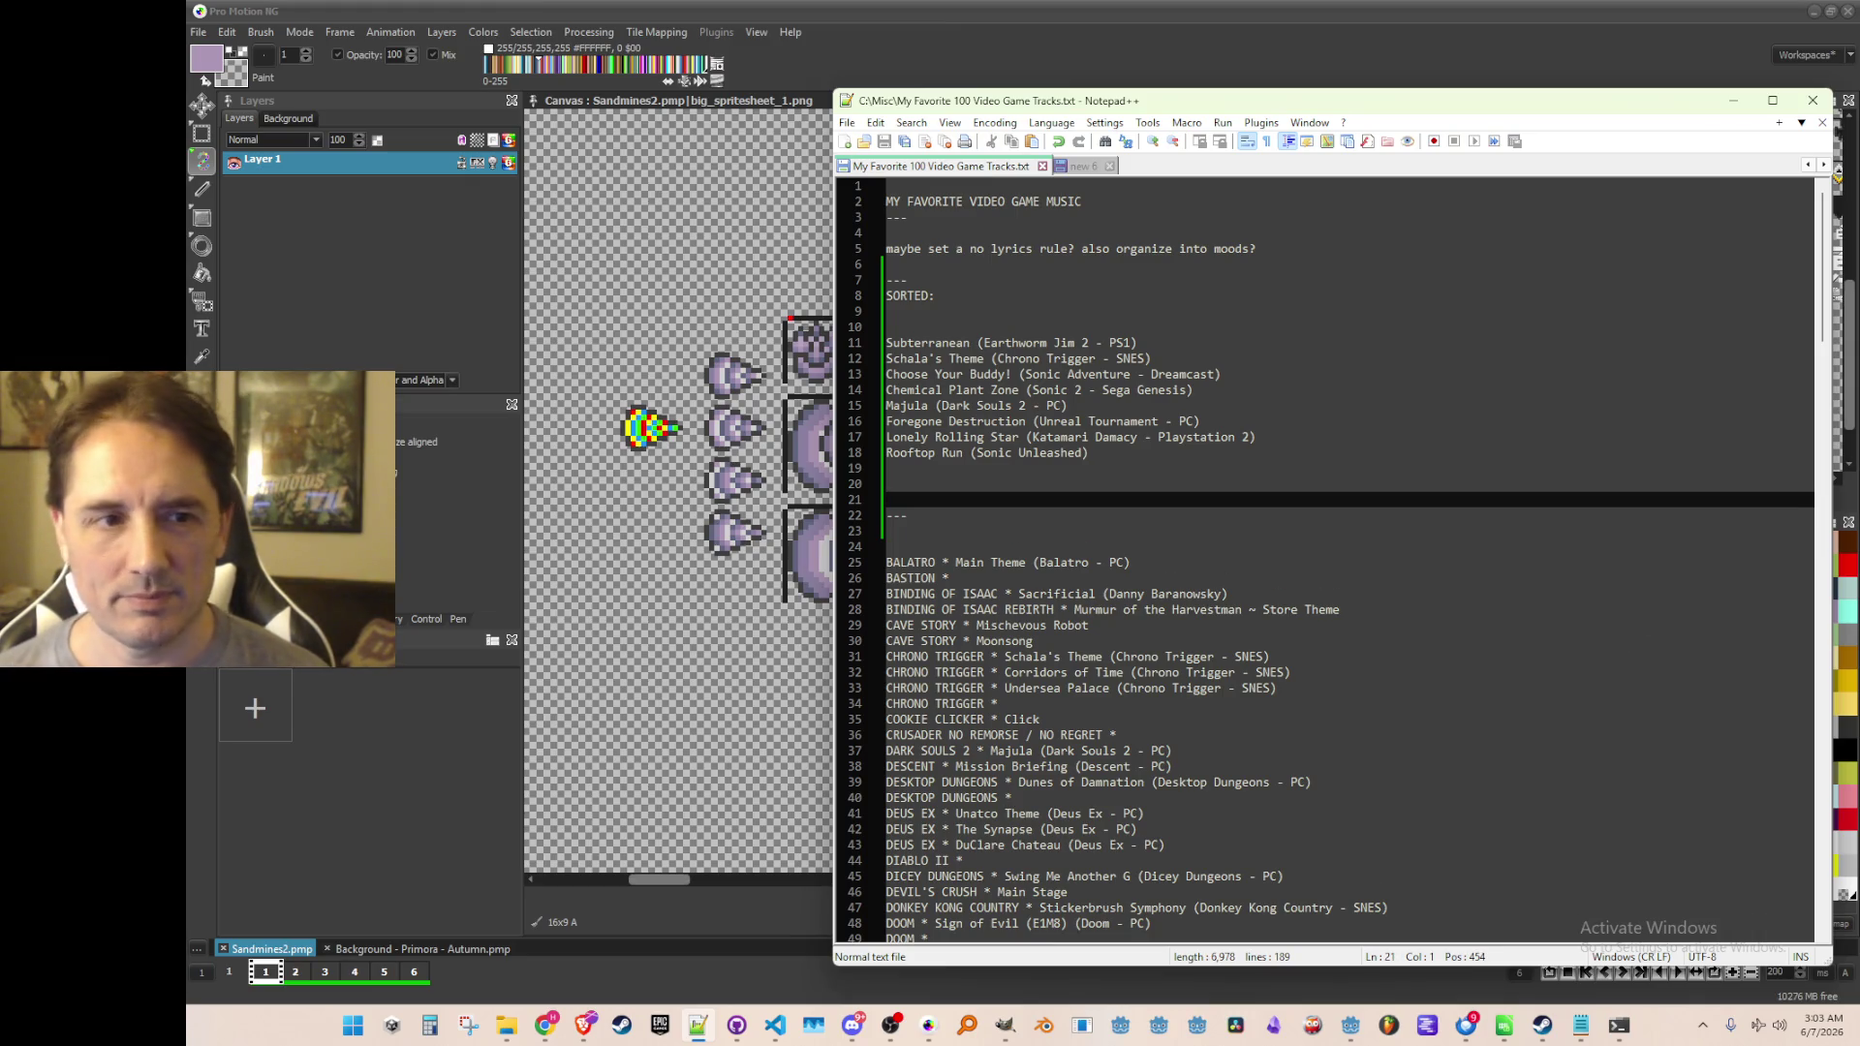
{"action": "left_click", "coordinate": [1732, 100]}
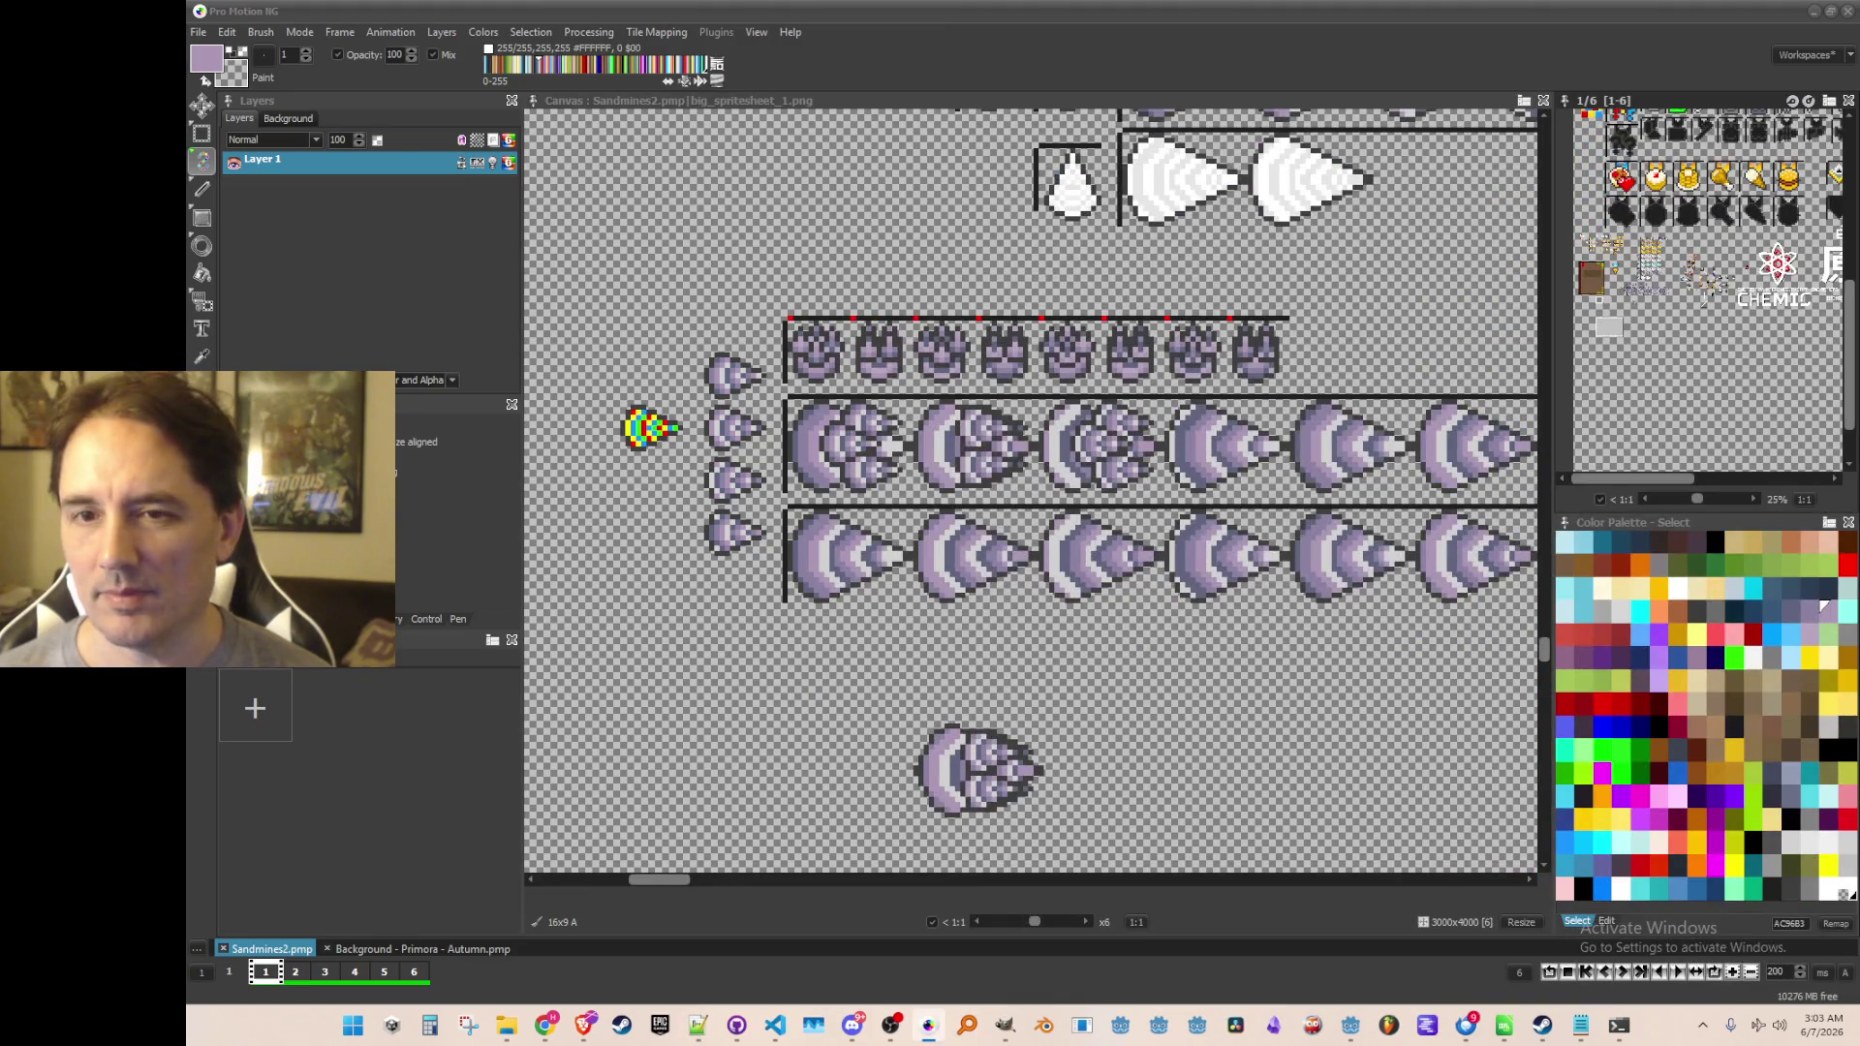
Switch to the Brave window showing Panchiko's 'CUT' on YouTube
{"action": "key", "text": "alt+Tab"}
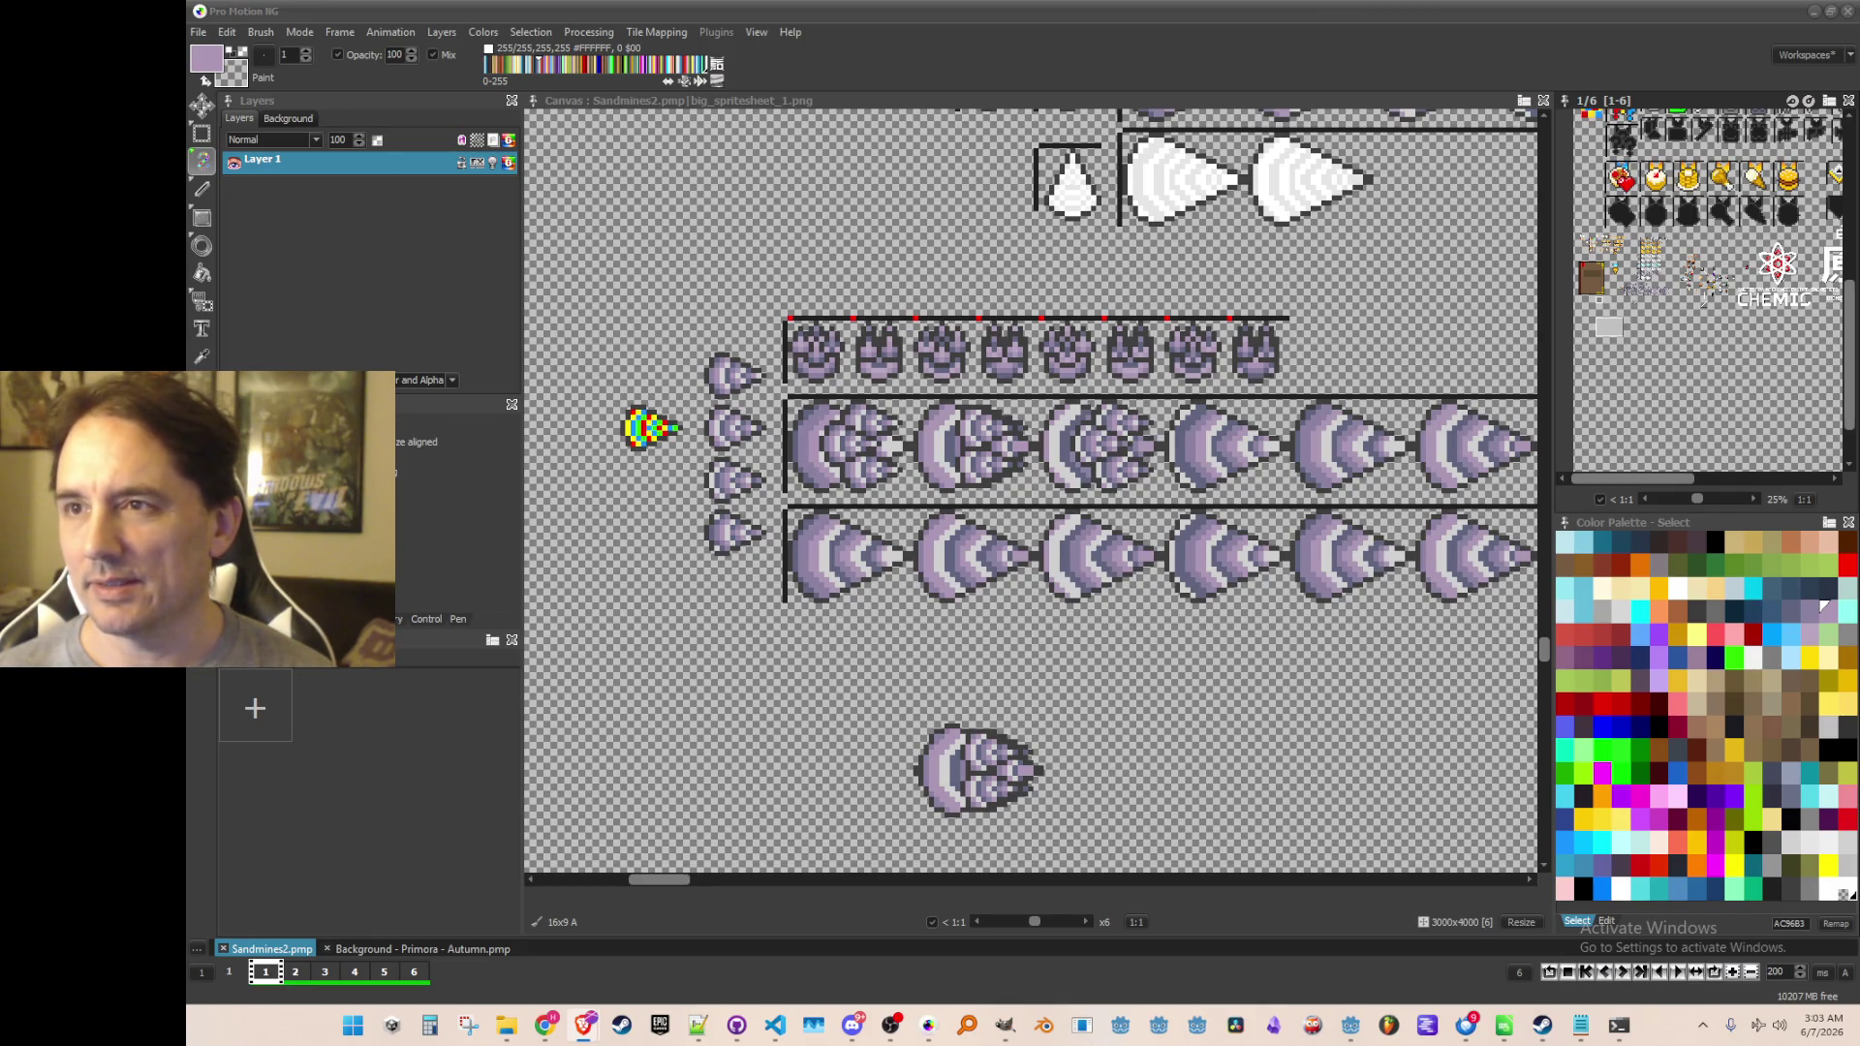
{"action": "key", "text": "alt+Tab"}
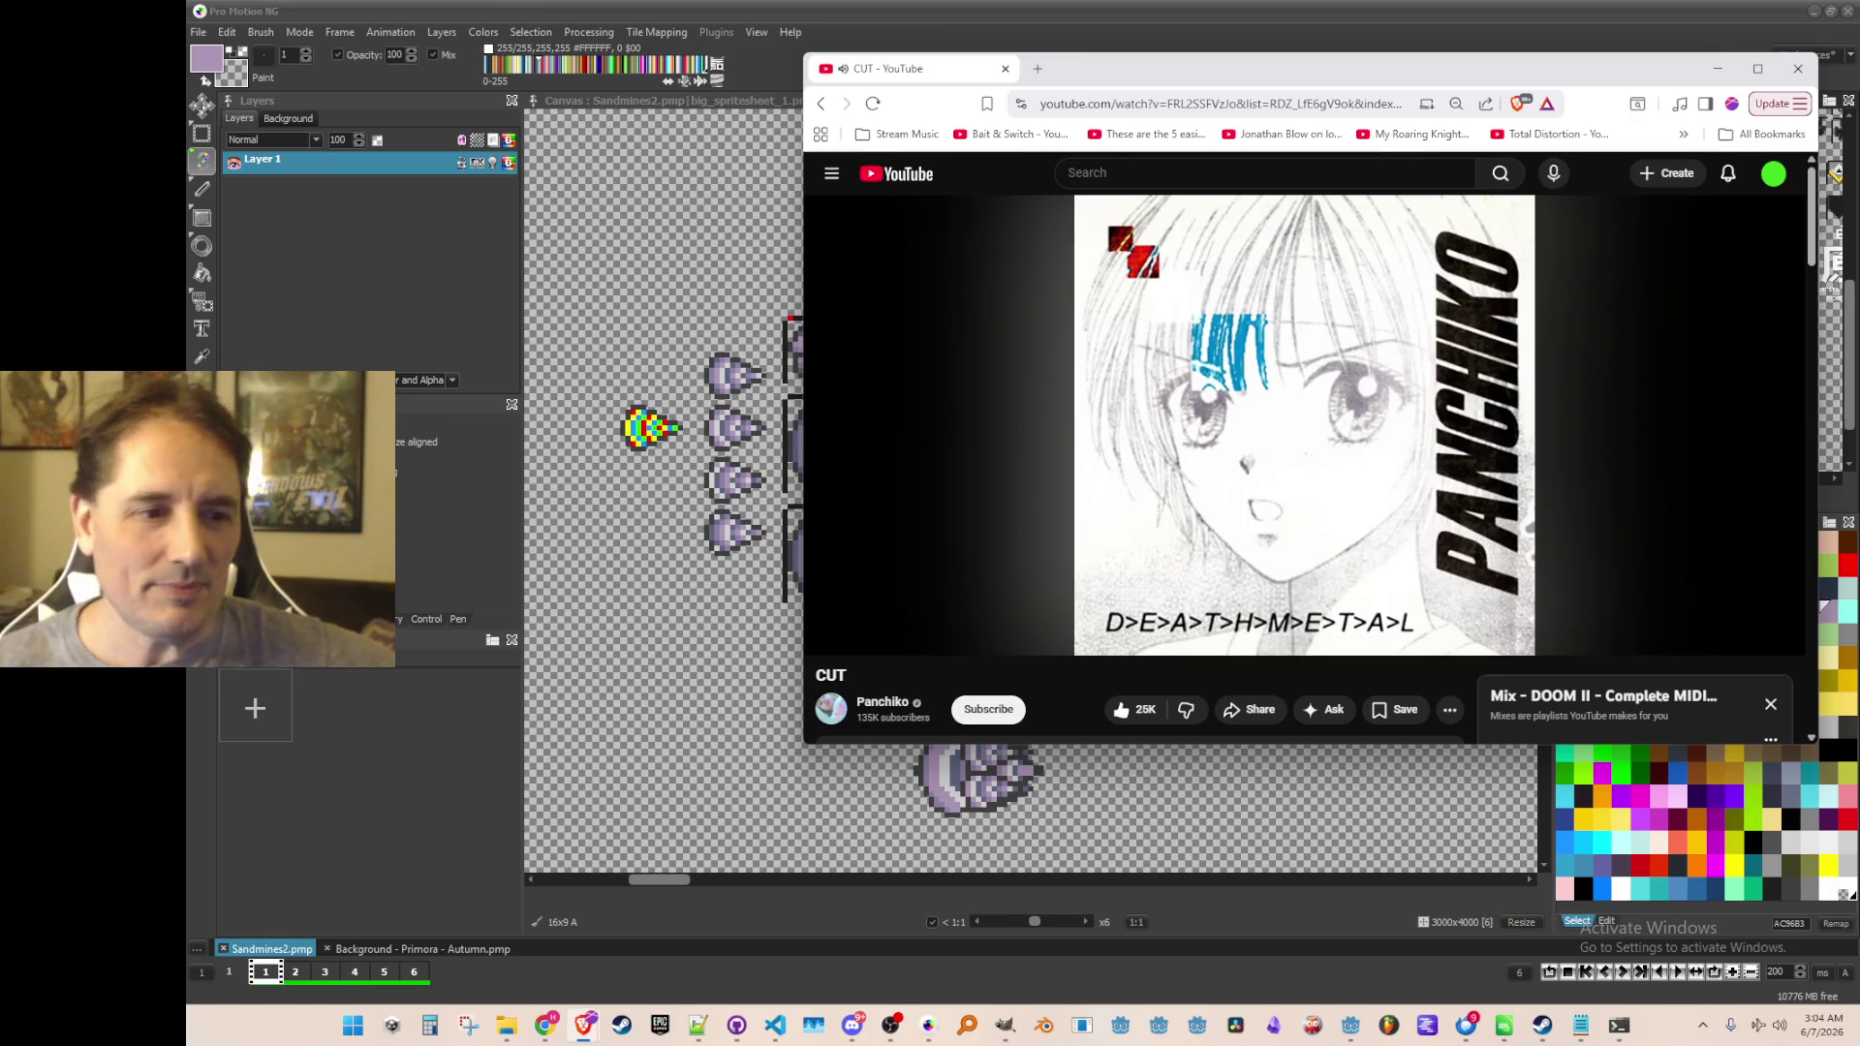
Let Panchiko's 'CUT' play on YouTube, then move the browser window aside to reveal the spritesheet
{"action": "mouse_move", "coordinate": [1305, 292]}
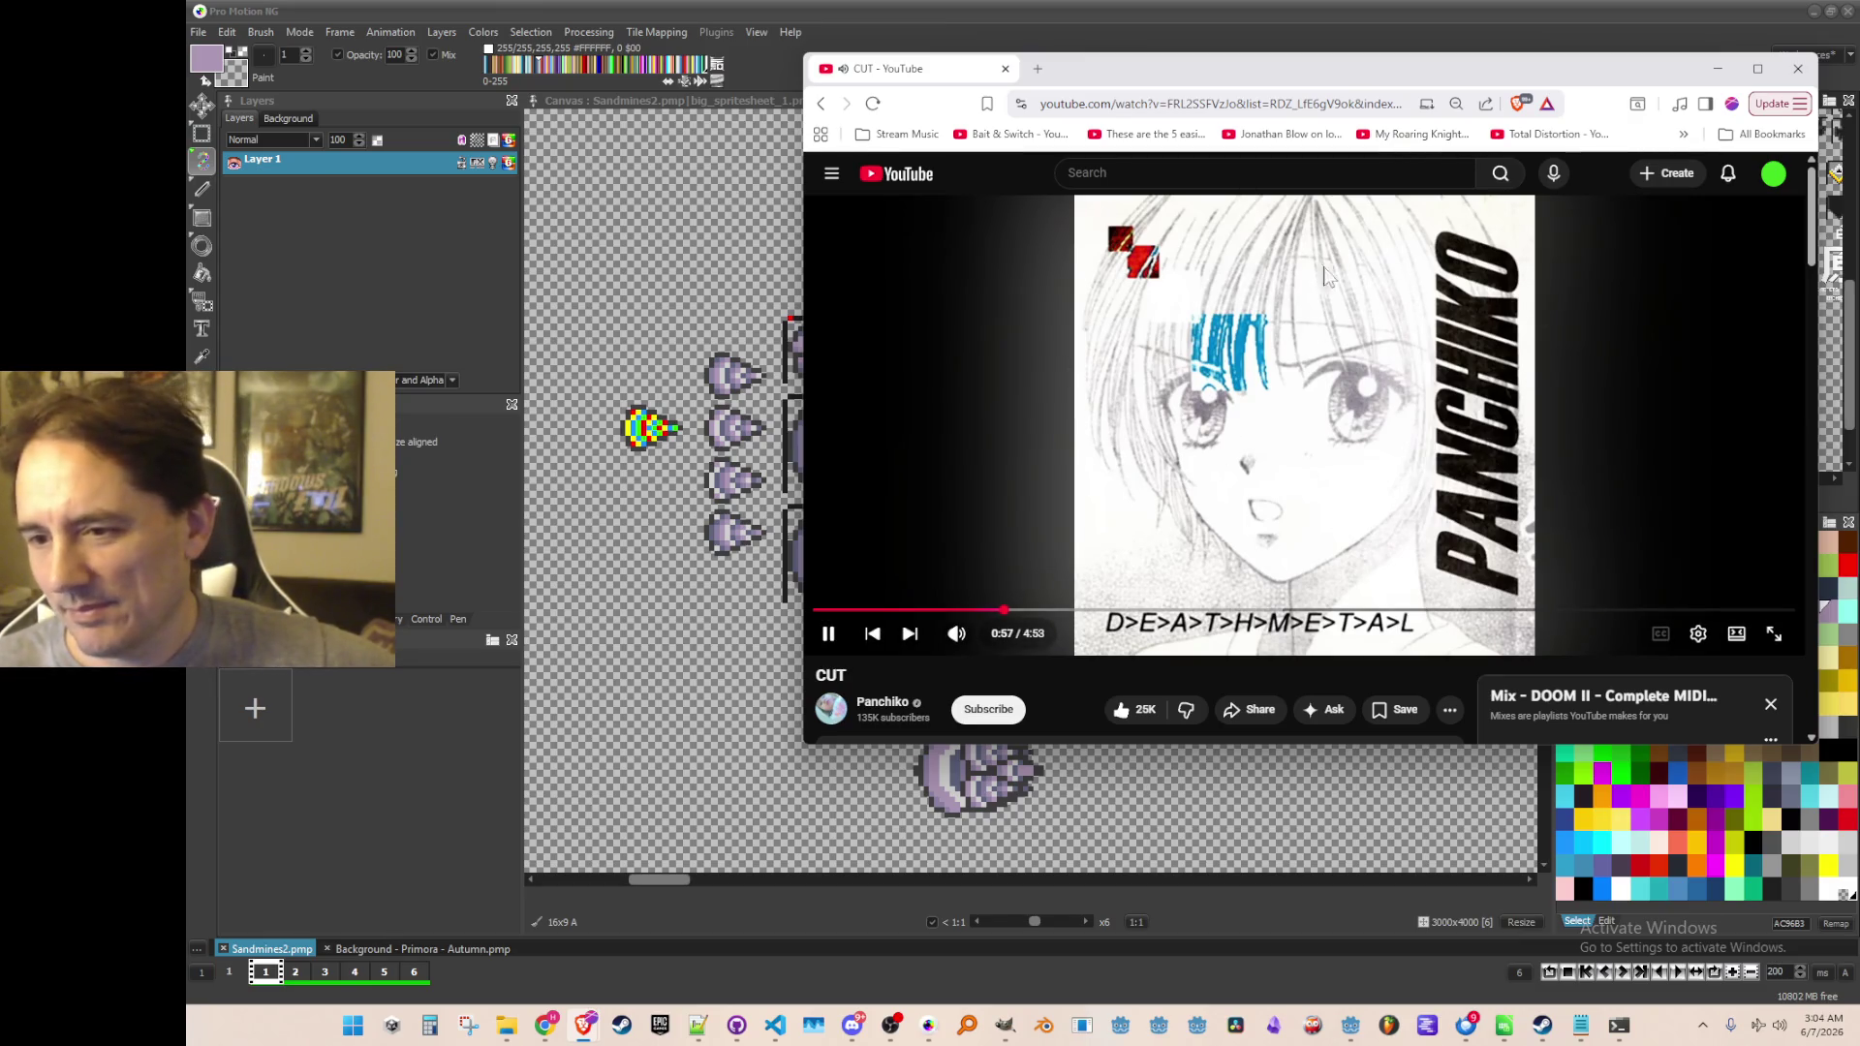
{"action": "scroll", "coordinate": [1256, 494], "scroll_direction": "down", "scroll_amount": 1}
{"action": "scroll", "coordinate": [1256, 494], "scroll_direction": "up", "scroll_amount": 1}
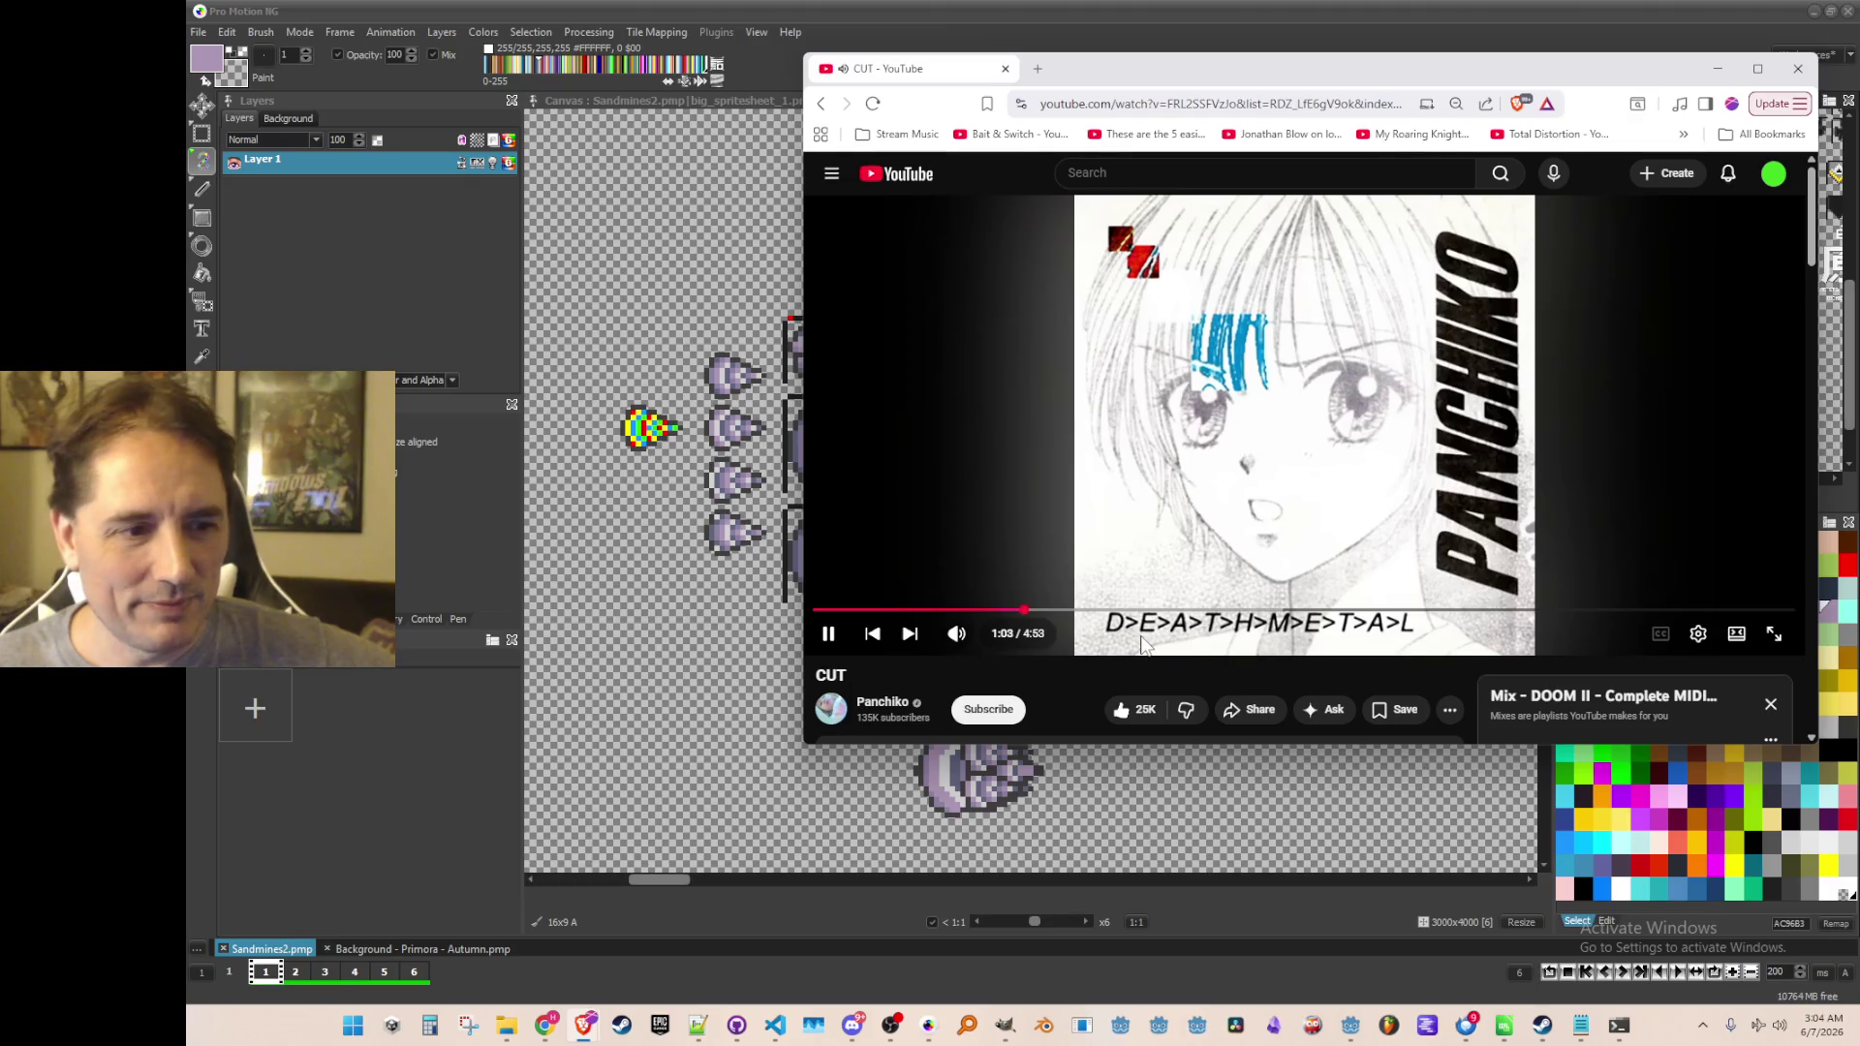
{"action": "scroll", "coordinate": [1162, 620], "scroll_direction": "down", "scroll_amount": 1}
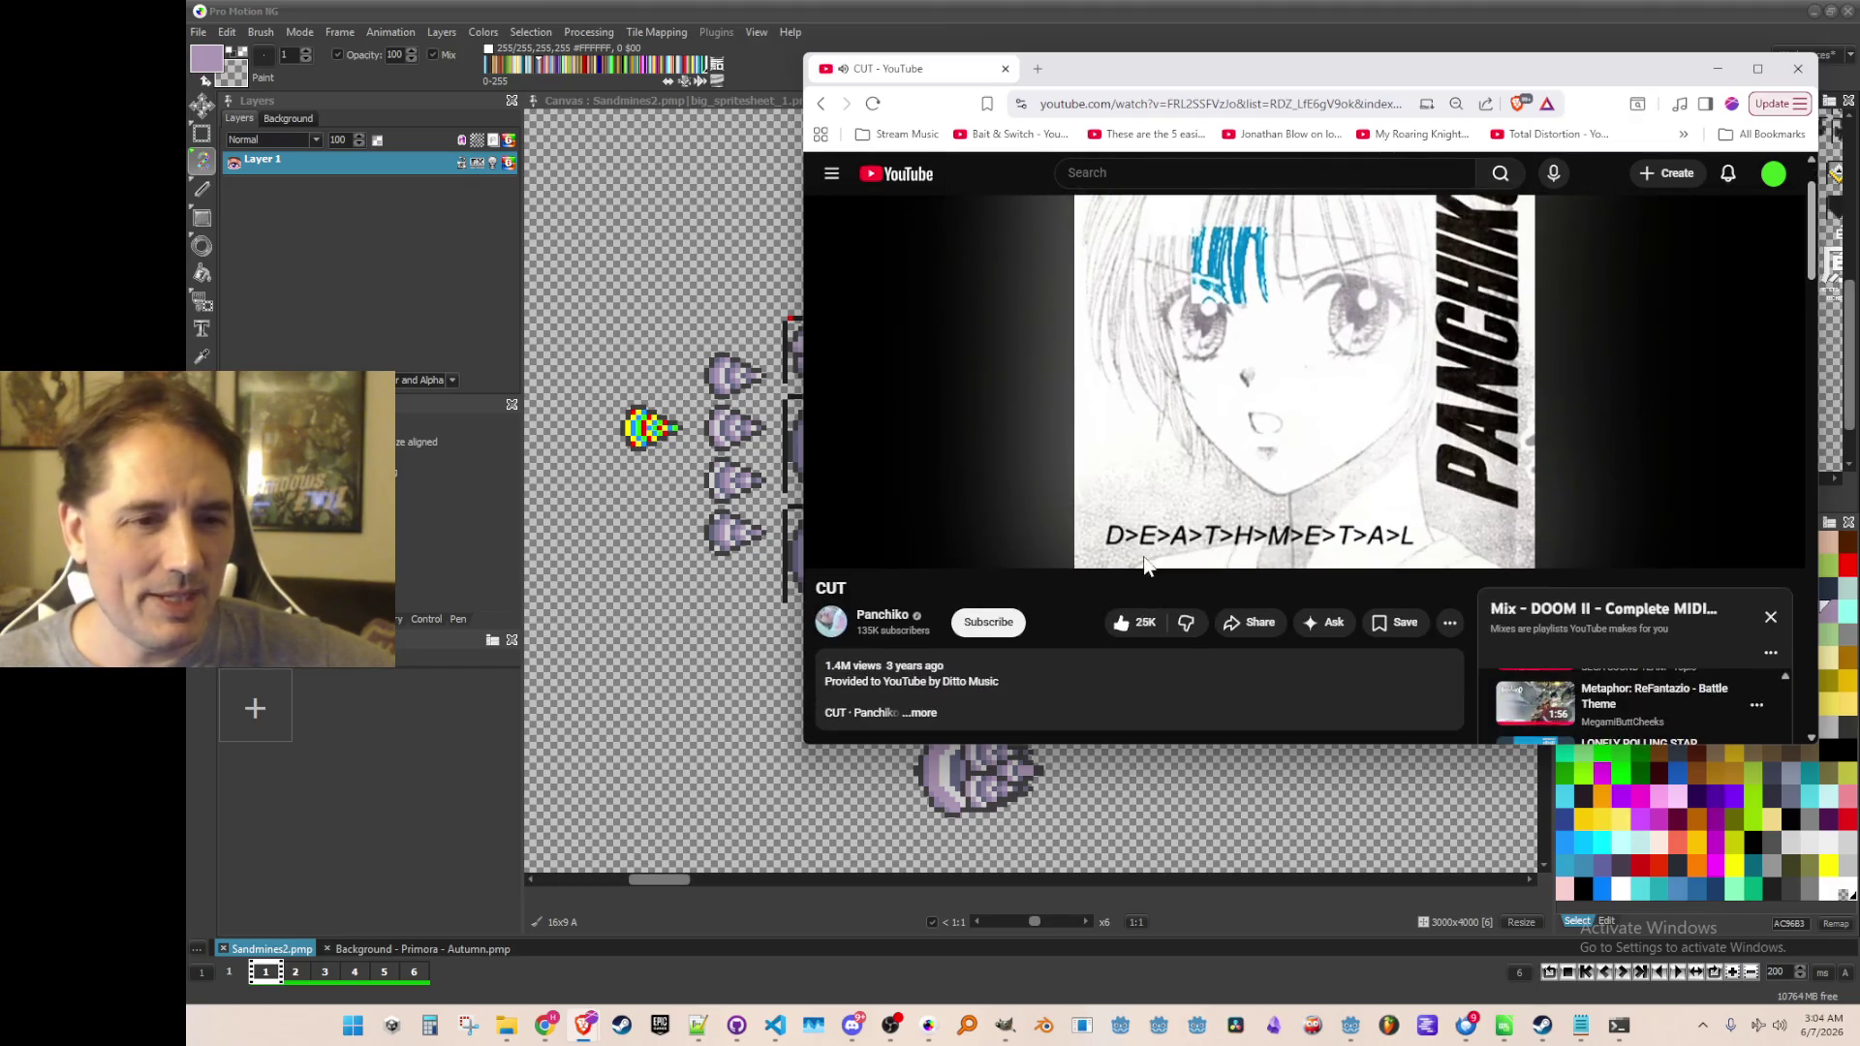
{"action": "scroll", "coordinate": [1166, 610], "scroll_direction": "down", "scroll_amount": 1}
{"action": "scroll", "coordinate": [1134, 635], "scroll_direction": "up", "scroll_amount": 2}
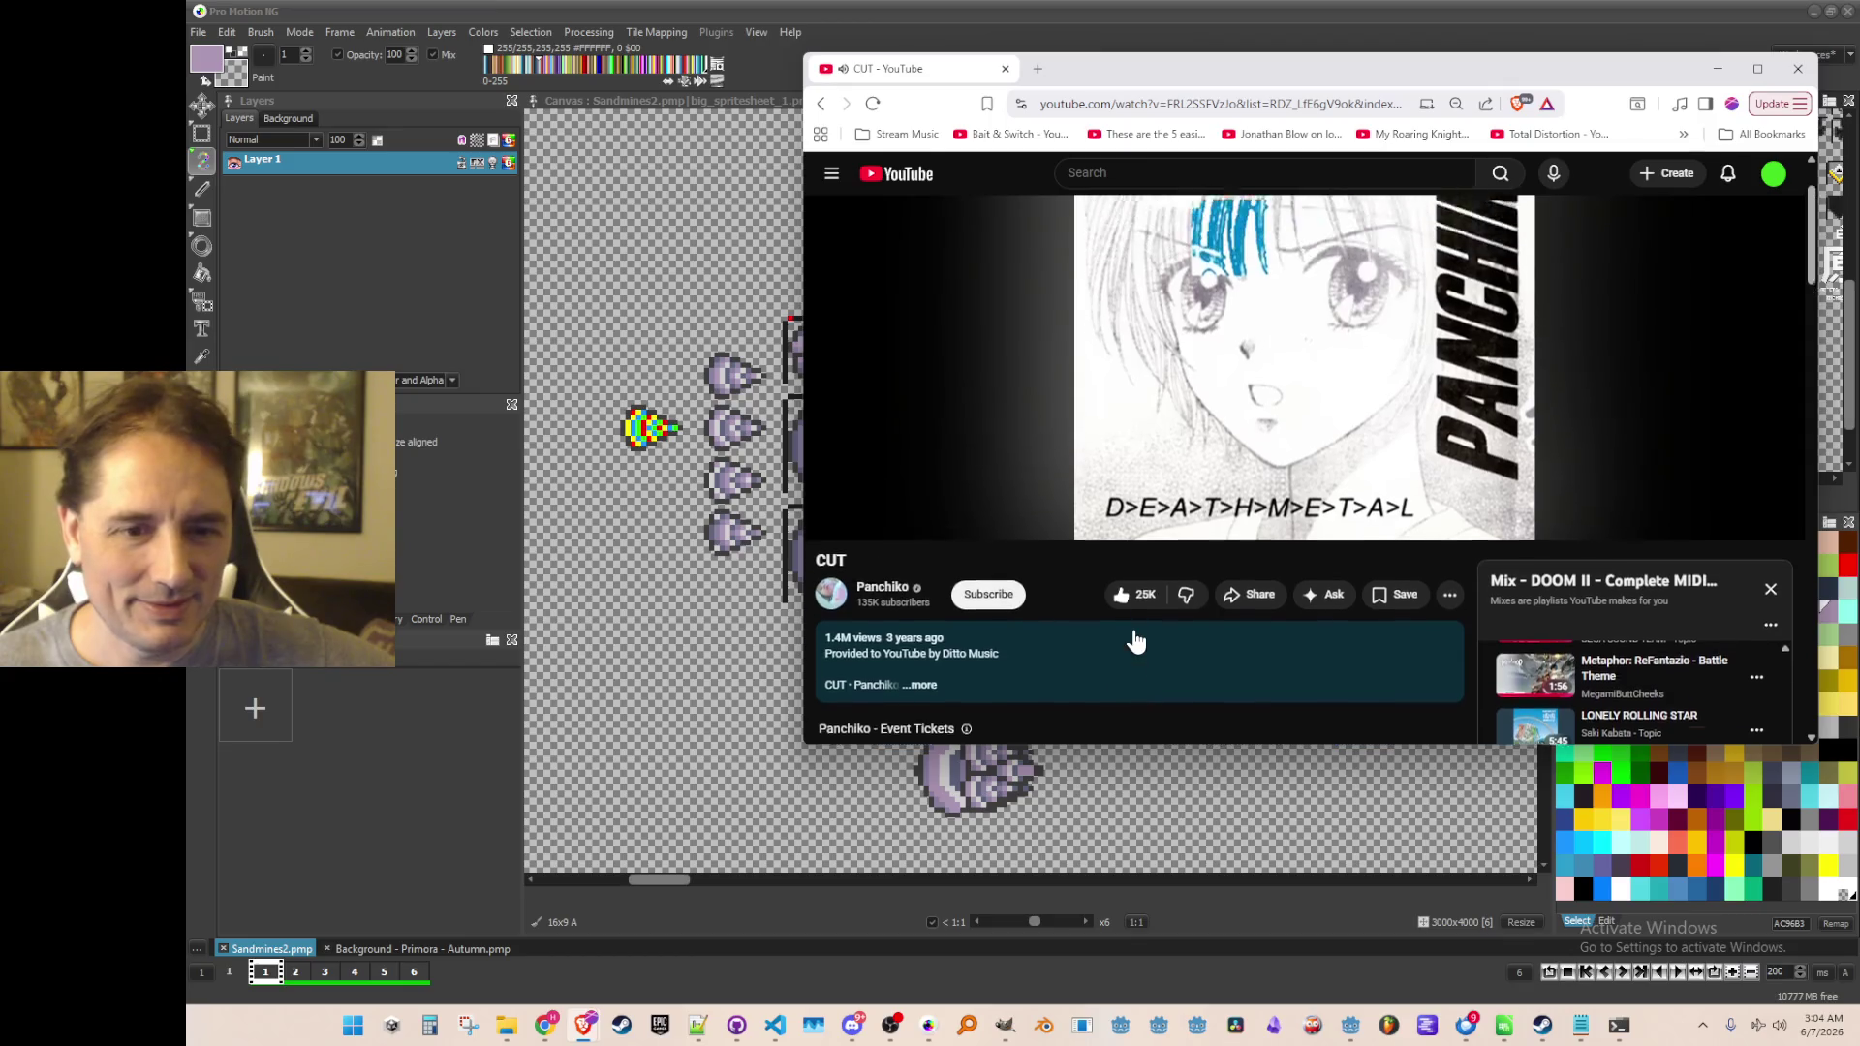
{"action": "scroll", "coordinate": [1294, 474], "scroll_direction": "down", "scroll_amount": 3}
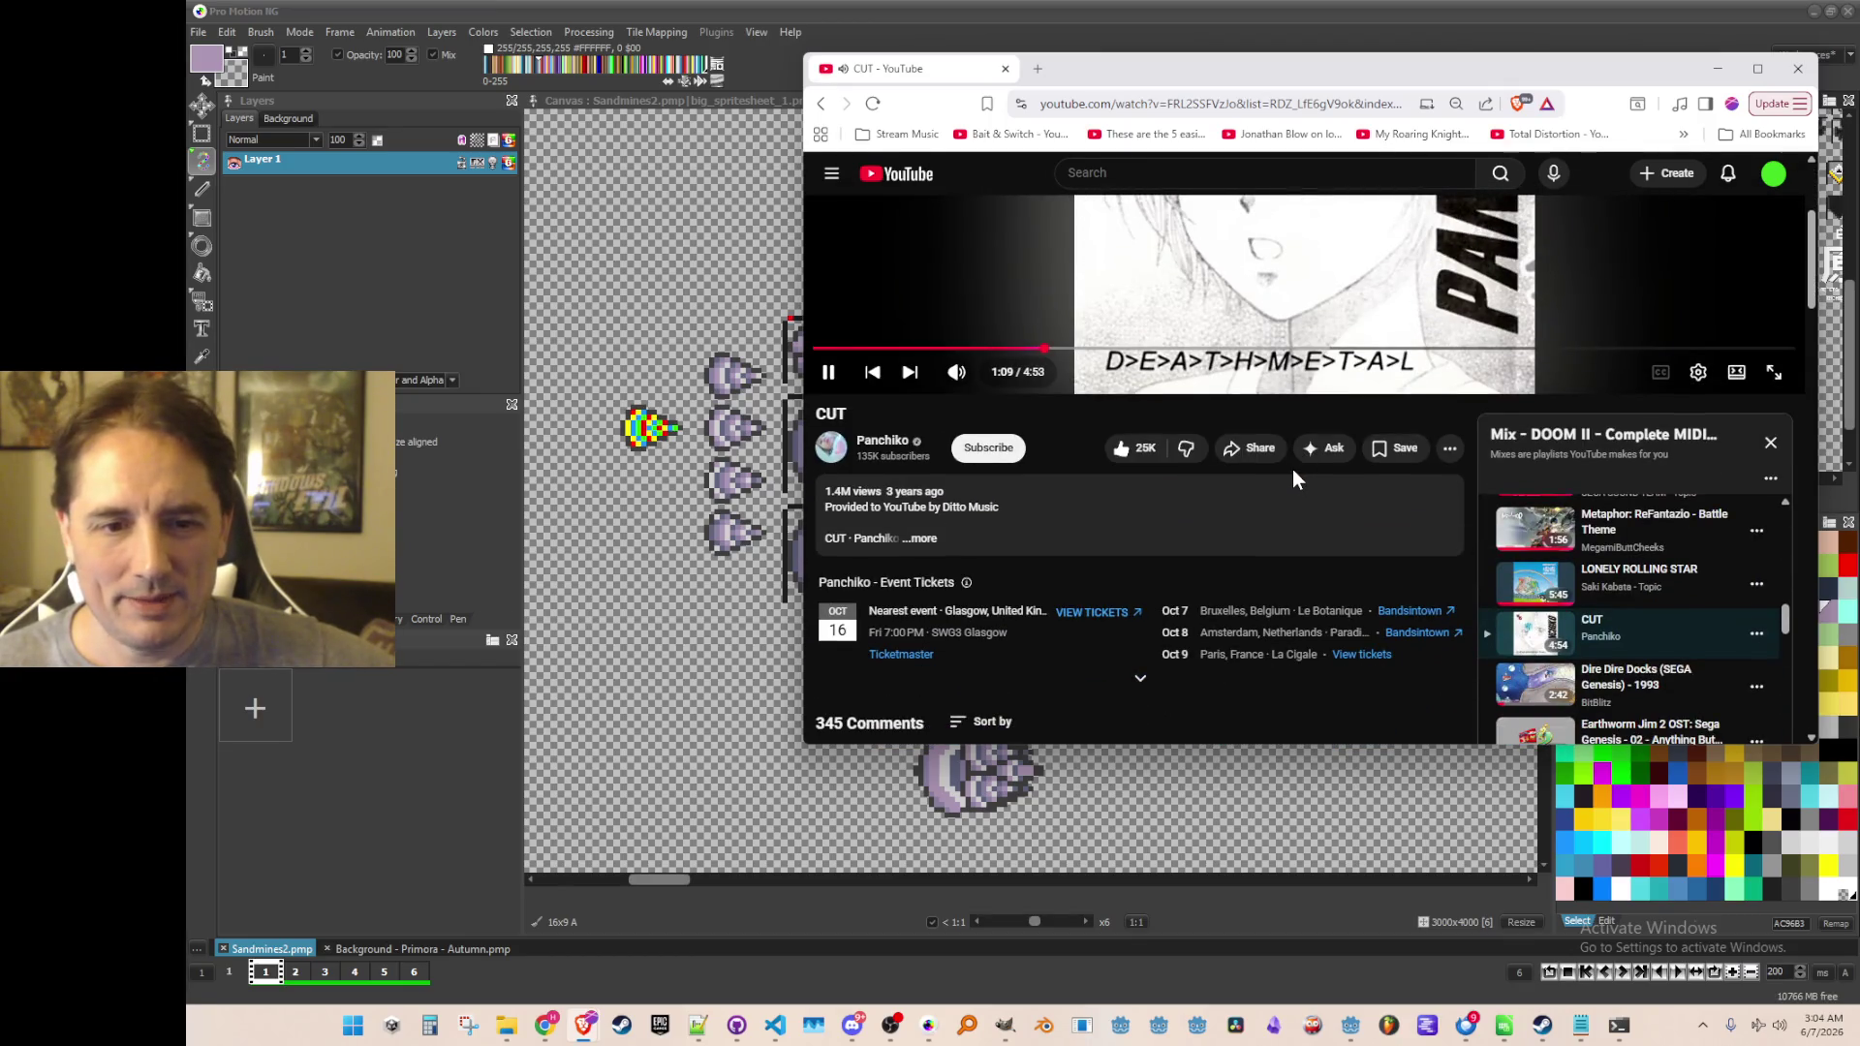
{"action": "scroll", "coordinate": [1292, 469], "scroll_direction": "up", "scroll_amount": 3}
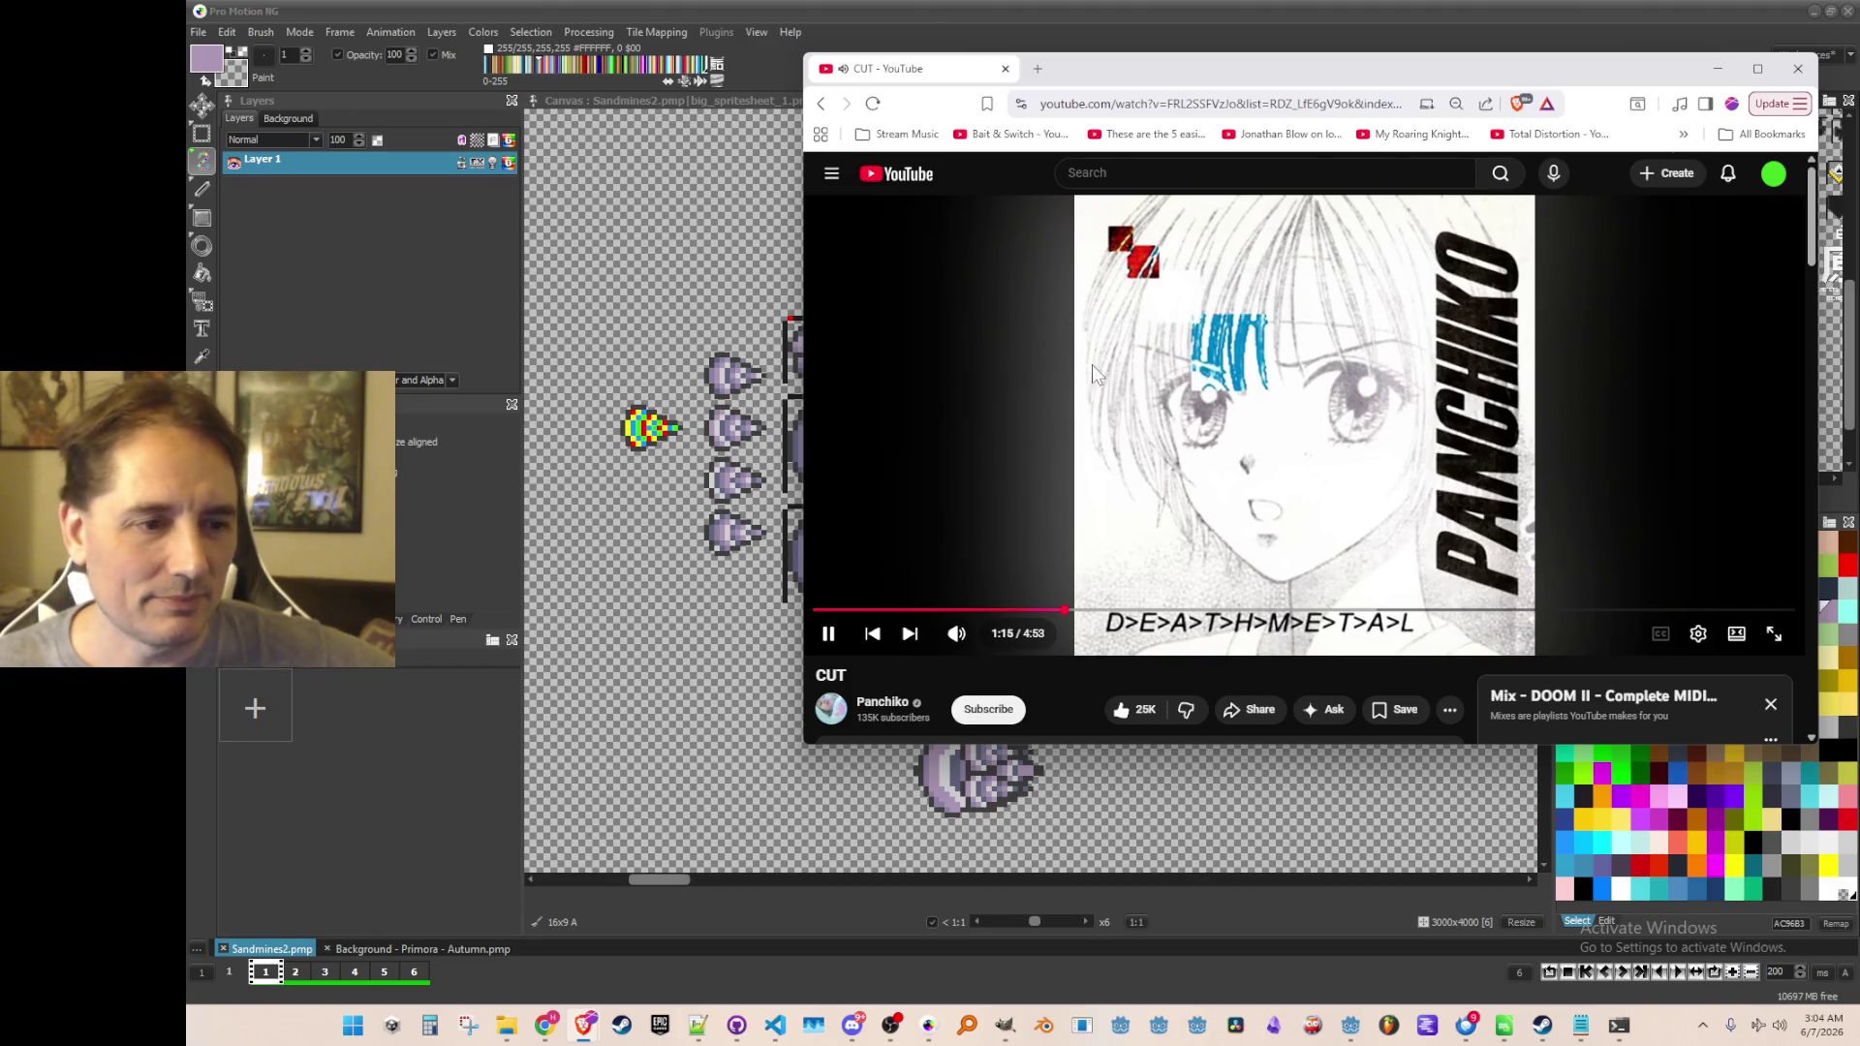
{"action": "left_click_drag", "start_coordinate": [923, 73], "coordinate": [938, 64]}
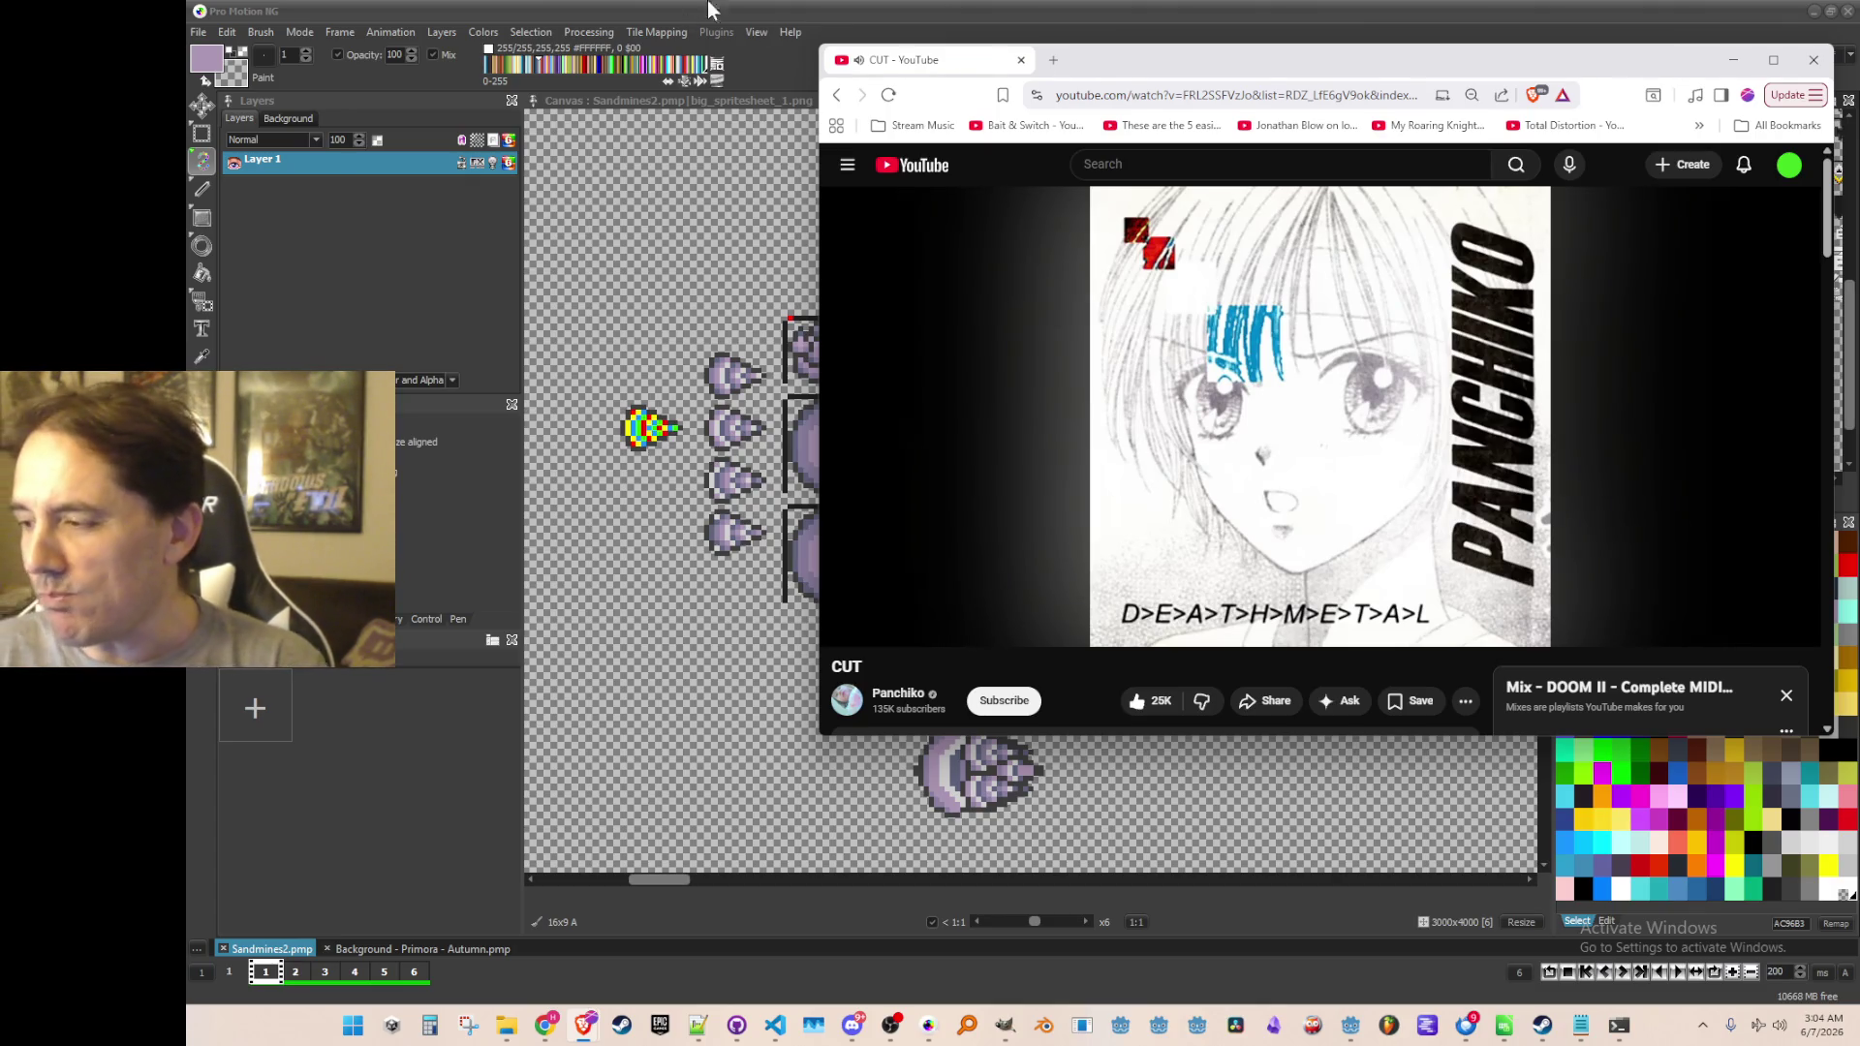
{"action": "key", "text": "alt+Tab"}
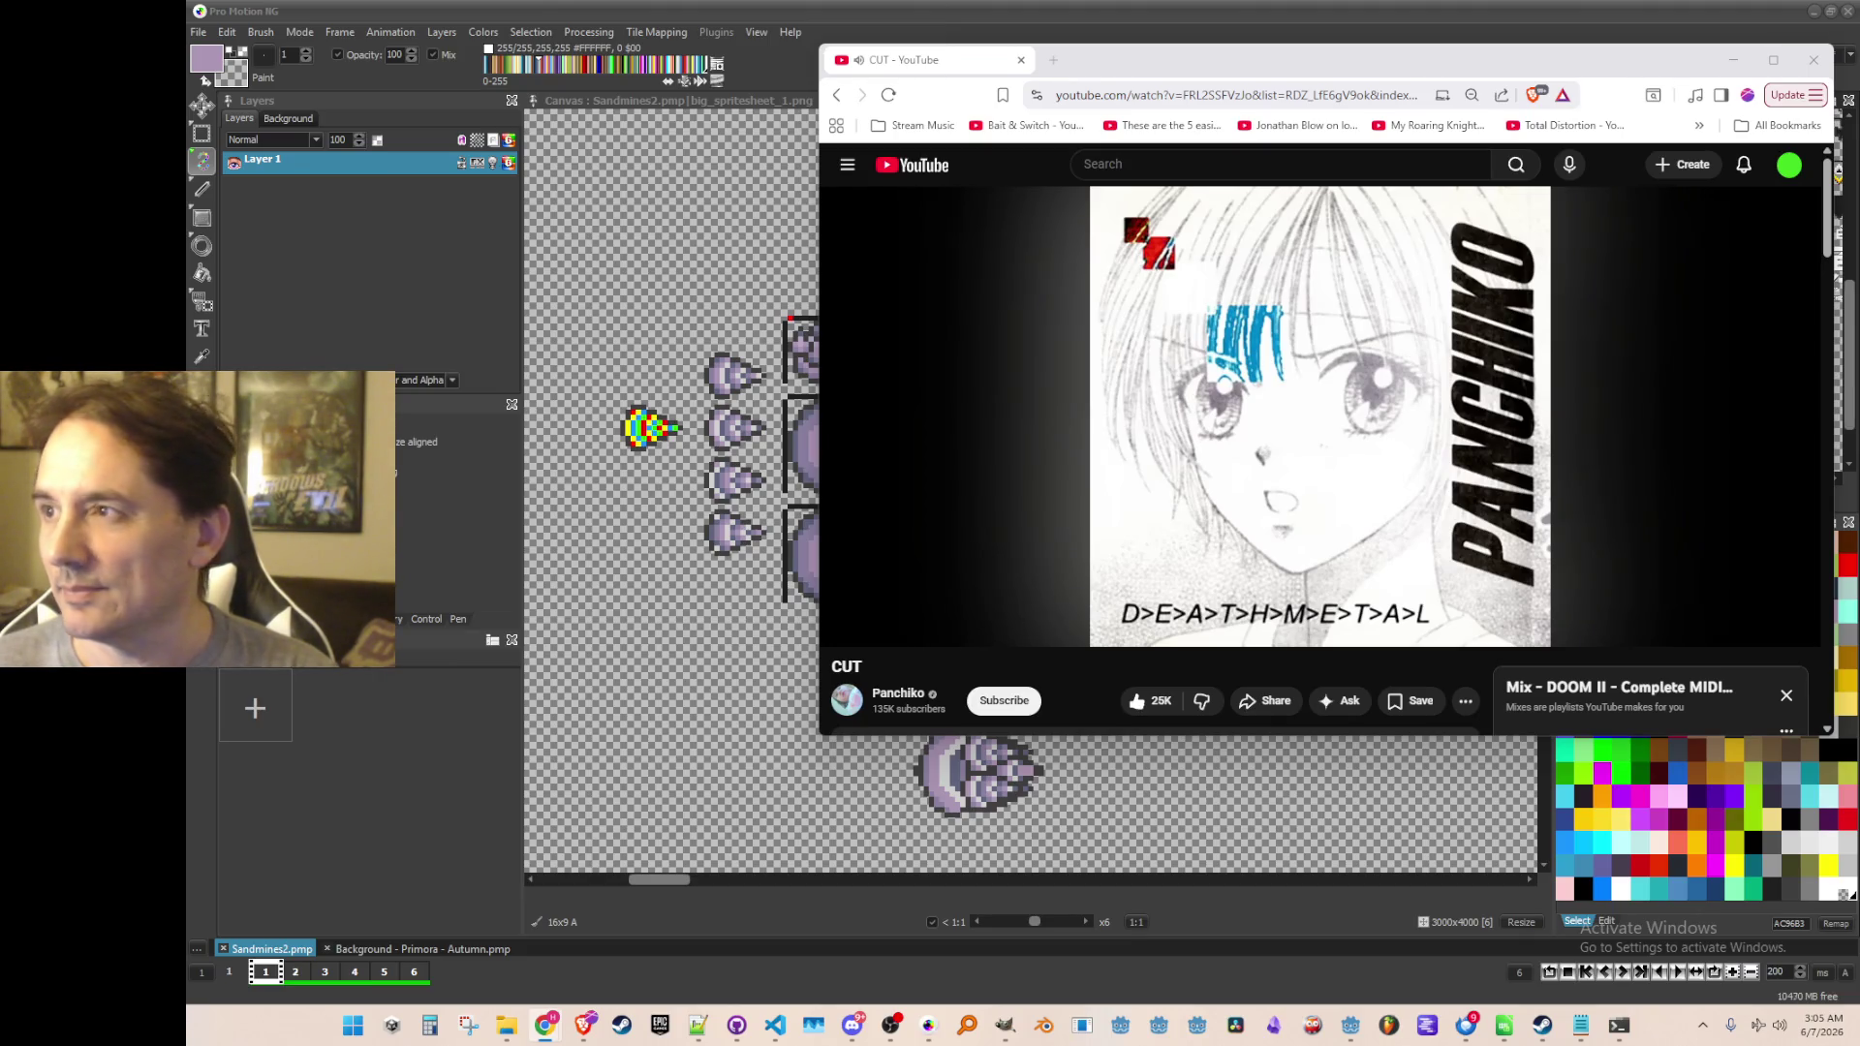
{"action": "left_click_drag", "start_coordinate": [928, 78], "coordinate": [960, 127]}
Return to Pro Motion NG and pick up the small arrowhead sprite as a brush
{"action": "left_click", "coordinate": [1825, 606]}
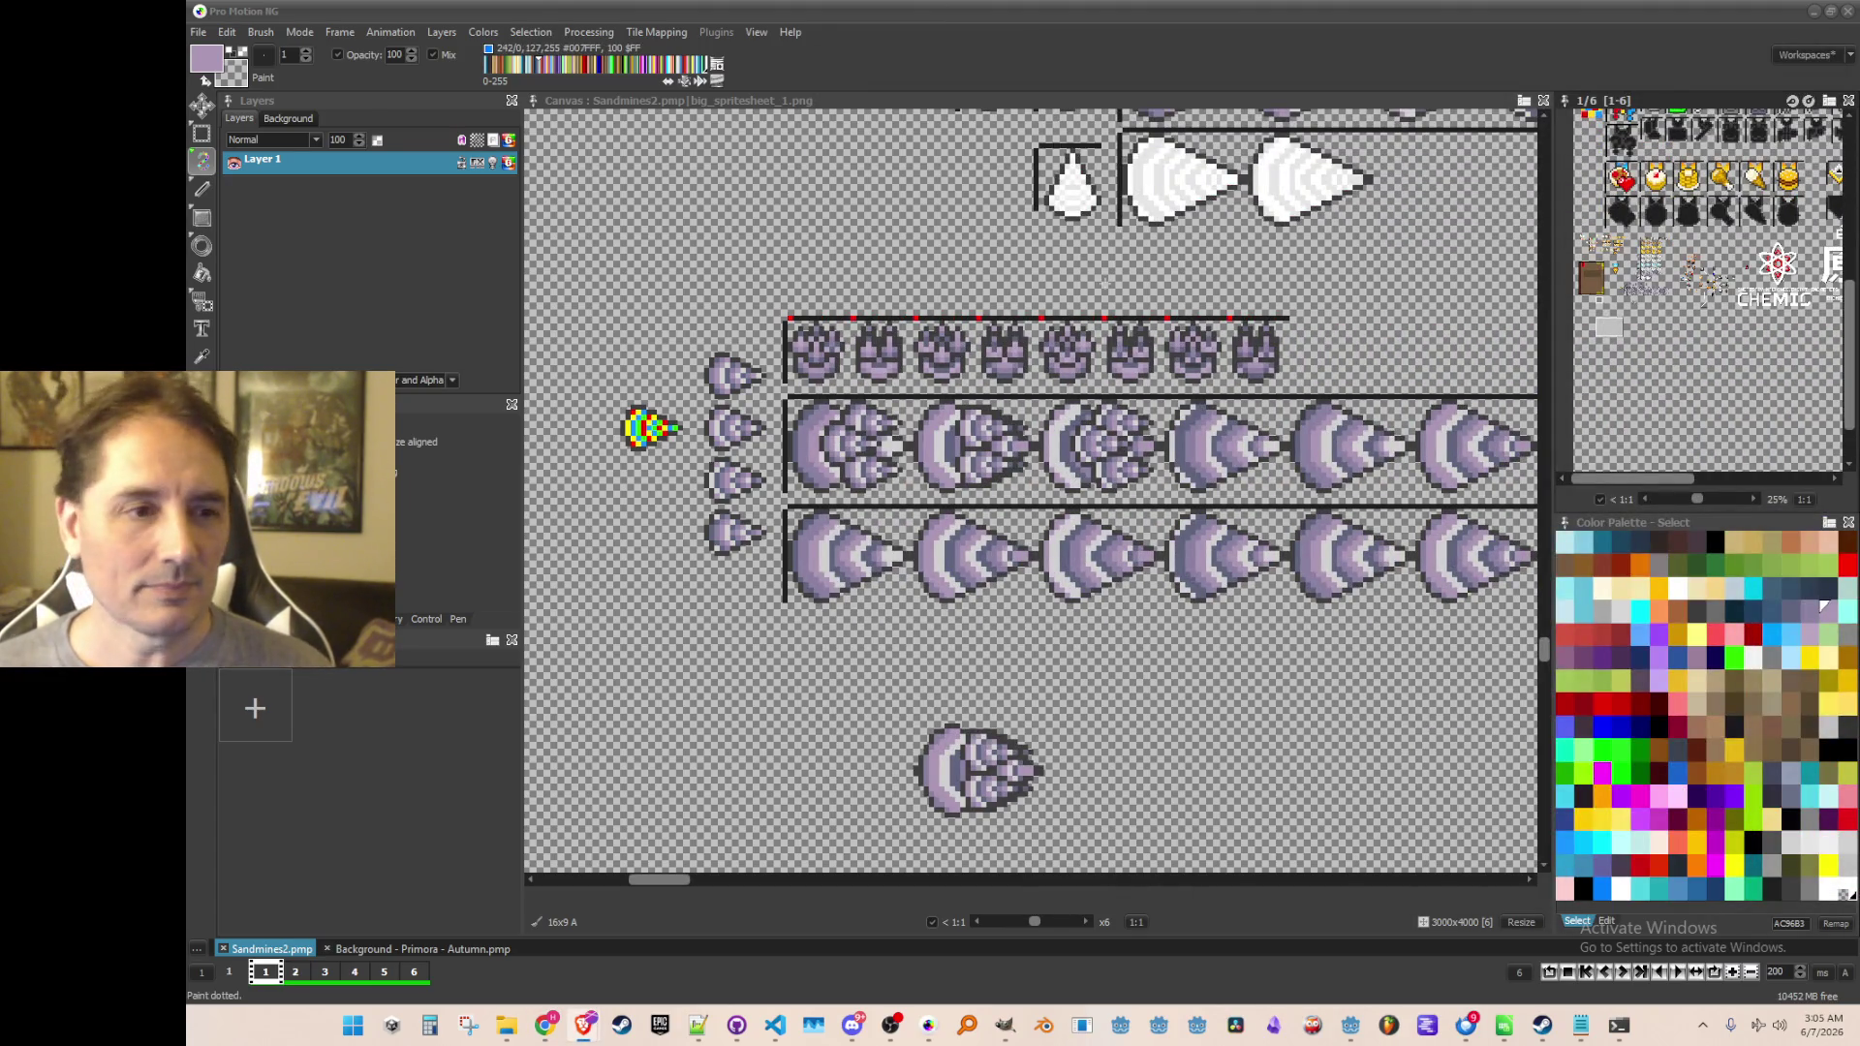
{"action": "scroll", "coordinate": [1095, 523], "scroll_direction": "down", "scroll_amount": 1}
{"action": "scroll", "coordinate": [1104, 542], "scroll_direction": "up", "scroll_amount": 1}
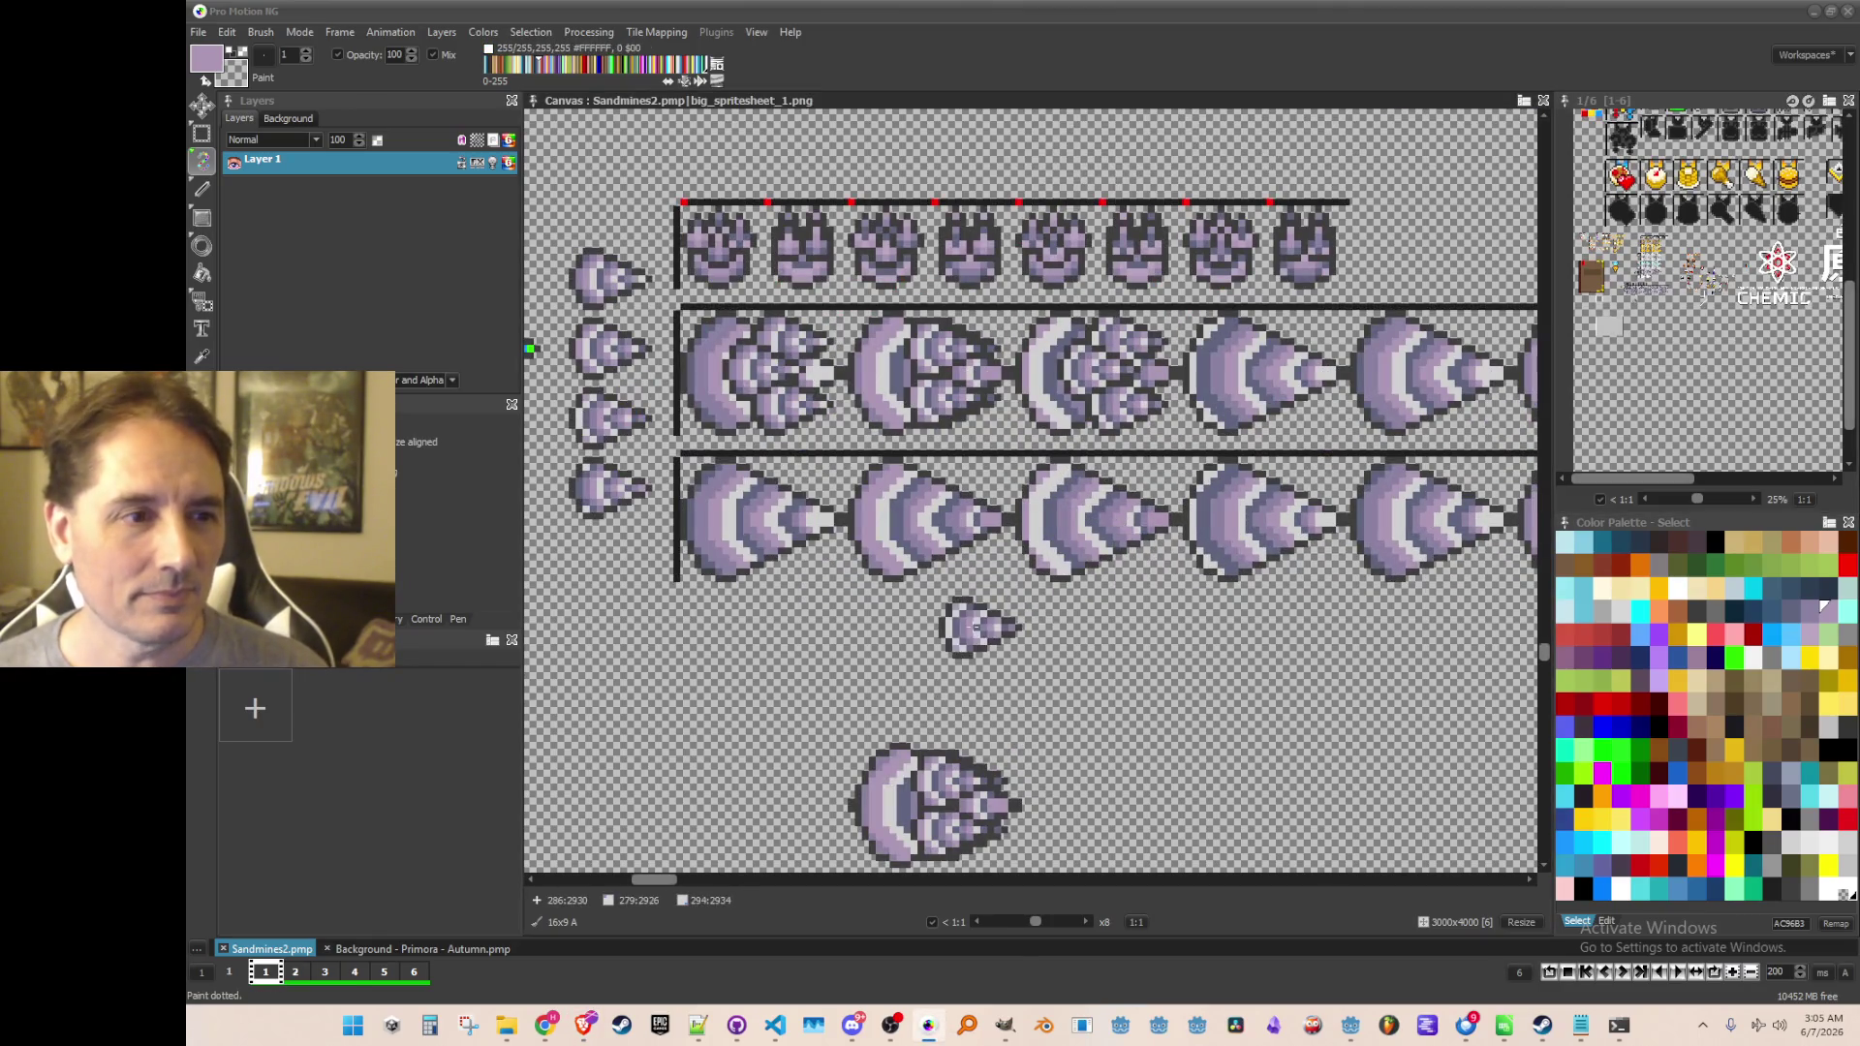
{"action": "scroll", "coordinate": [977, 626], "scroll_direction": "left", "scroll_amount": 2}
{"action": "key", "text": "b"}
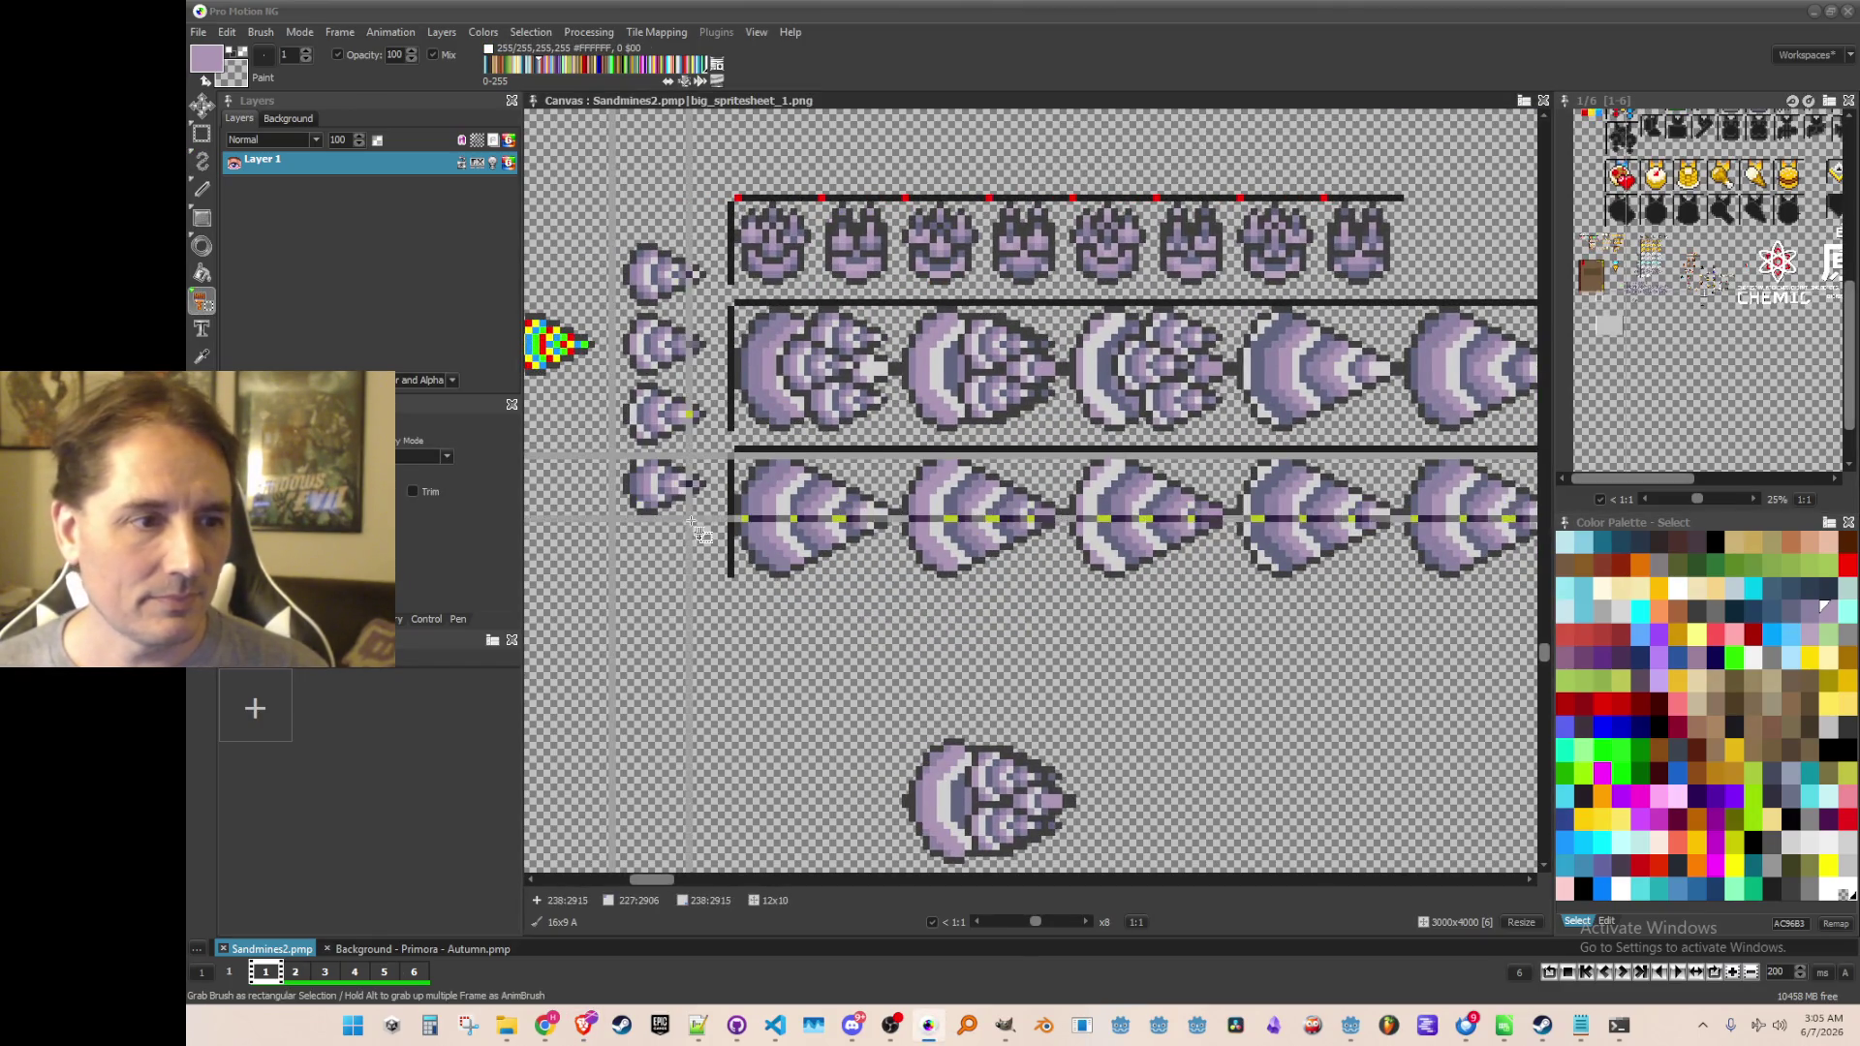
{"action": "left_click_drag", "start_coordinate": [622, 451], "coordinate": [707, 528]}
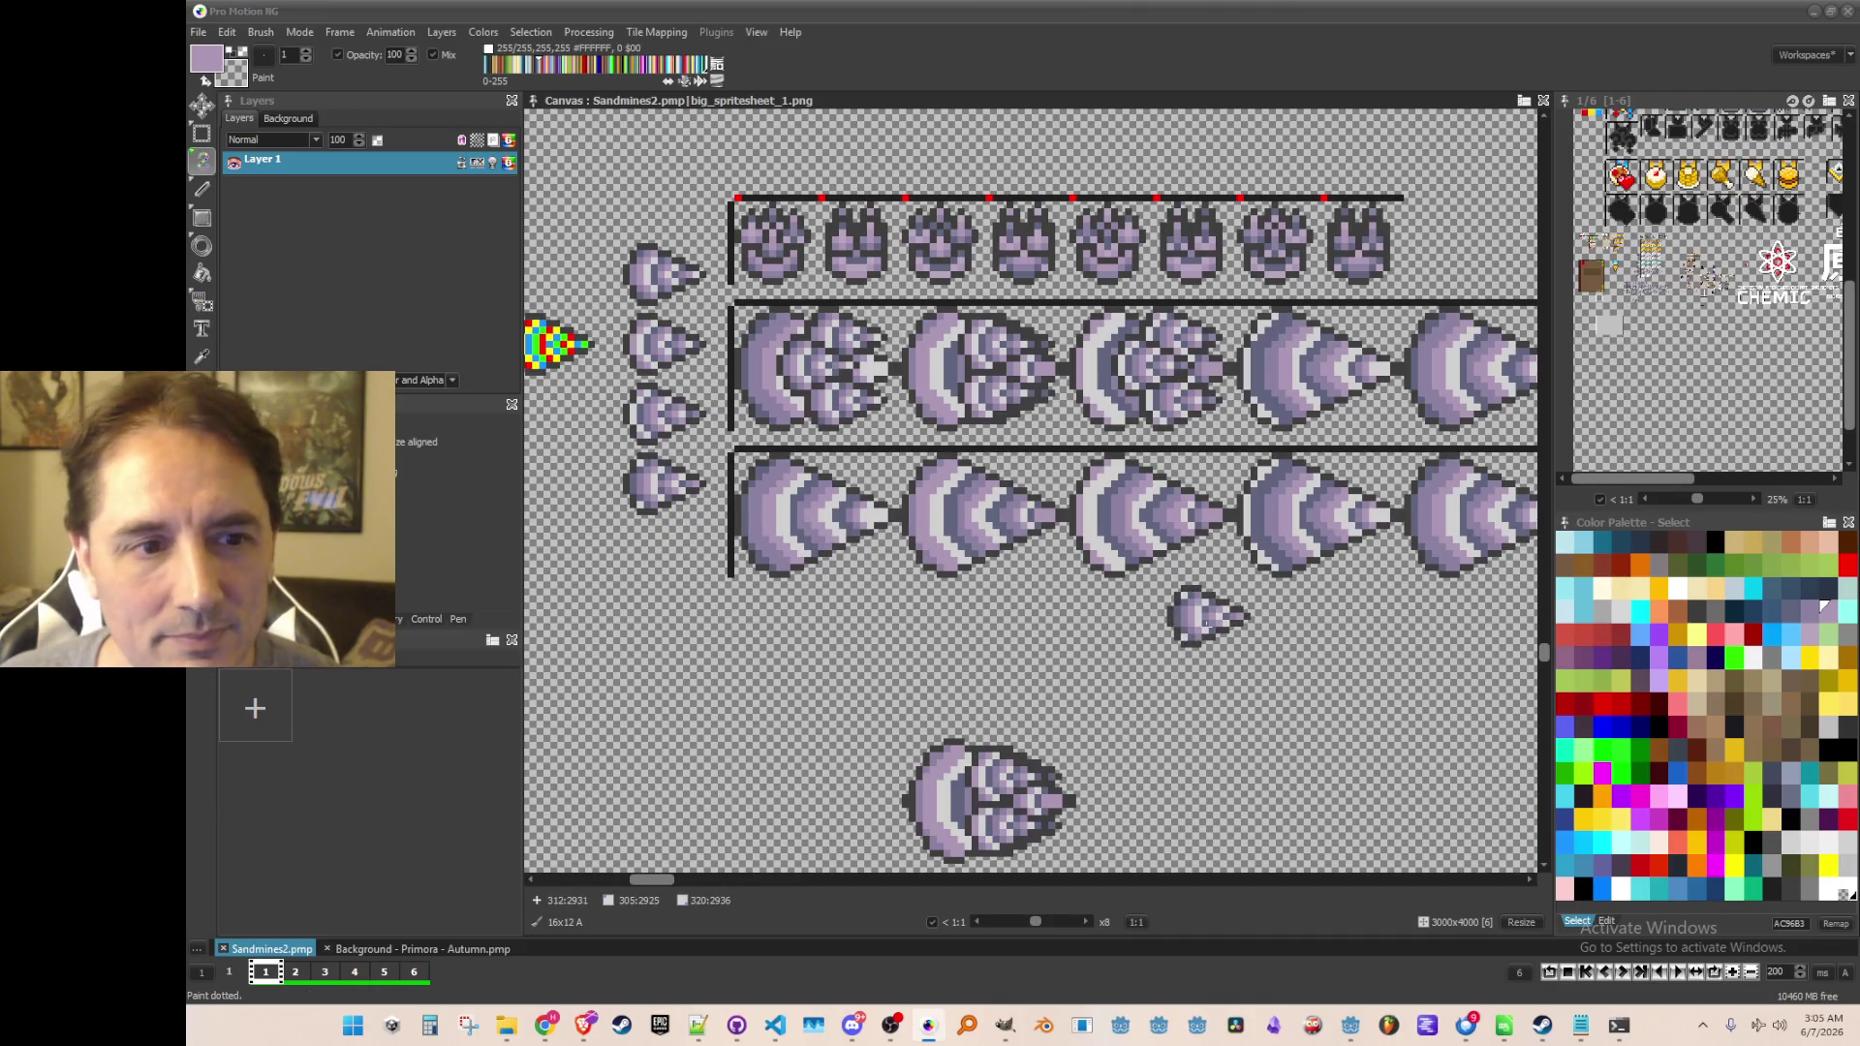
{"action": "scroll", "coordinate": [1201, 634], "scroll_direction": "down", "scroll_amount": 1}
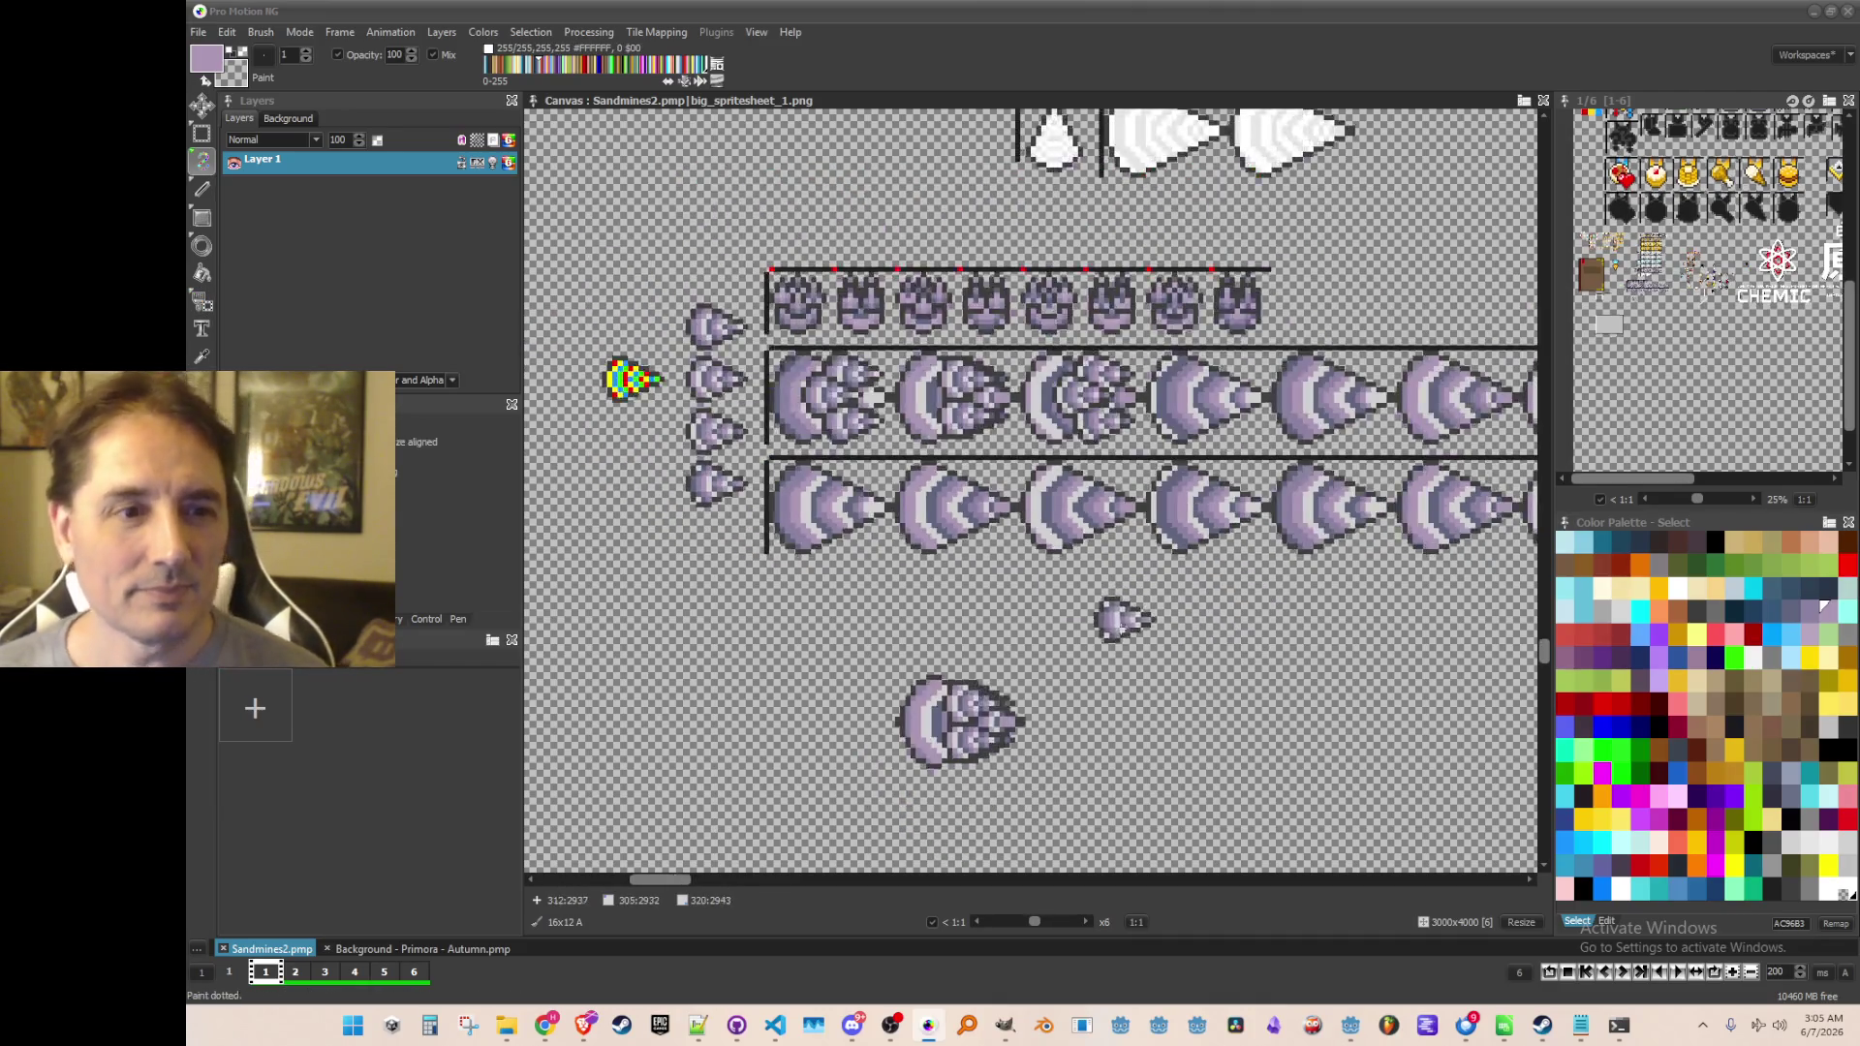
{"action": "scroll", "coordinate": [1101, 627], "scroll_direction": "up", "scroll_amount": 1}
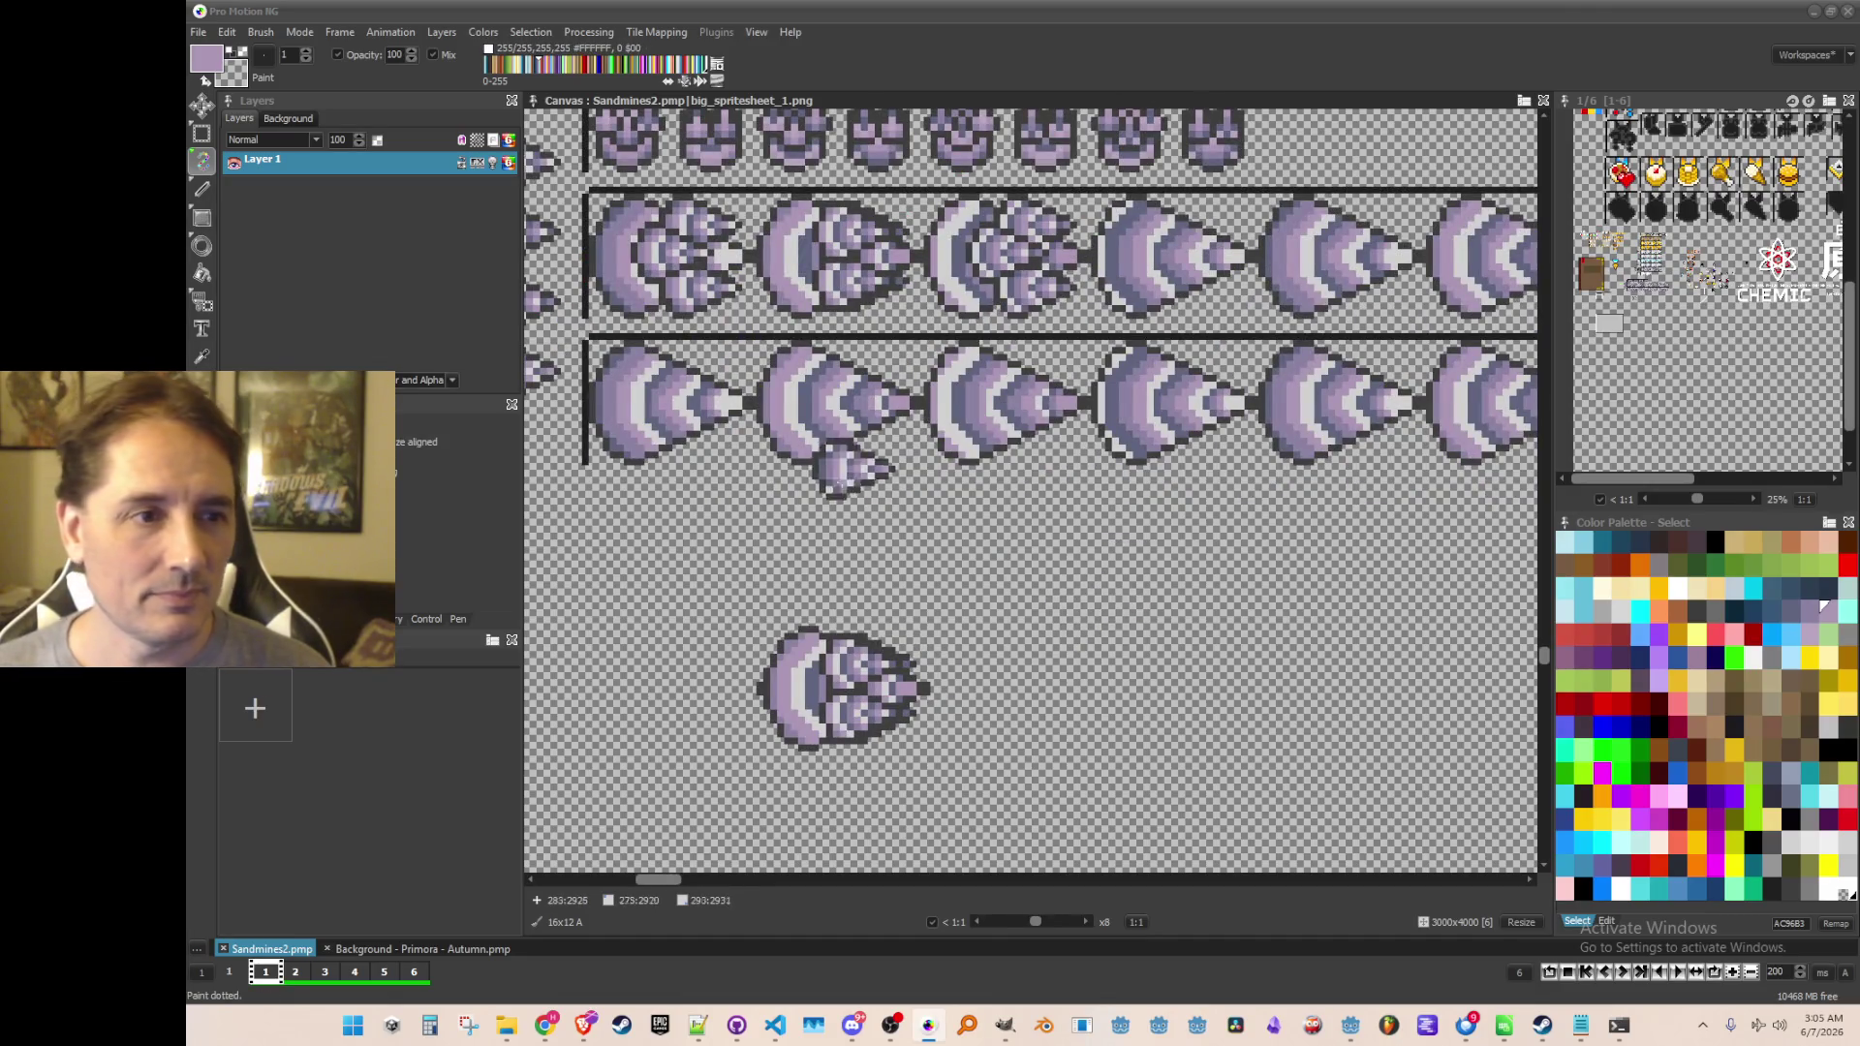
{"action": "scroll", "coordinate": [969, 722], "scroll_direction": "down", "scroll_amount": 3}
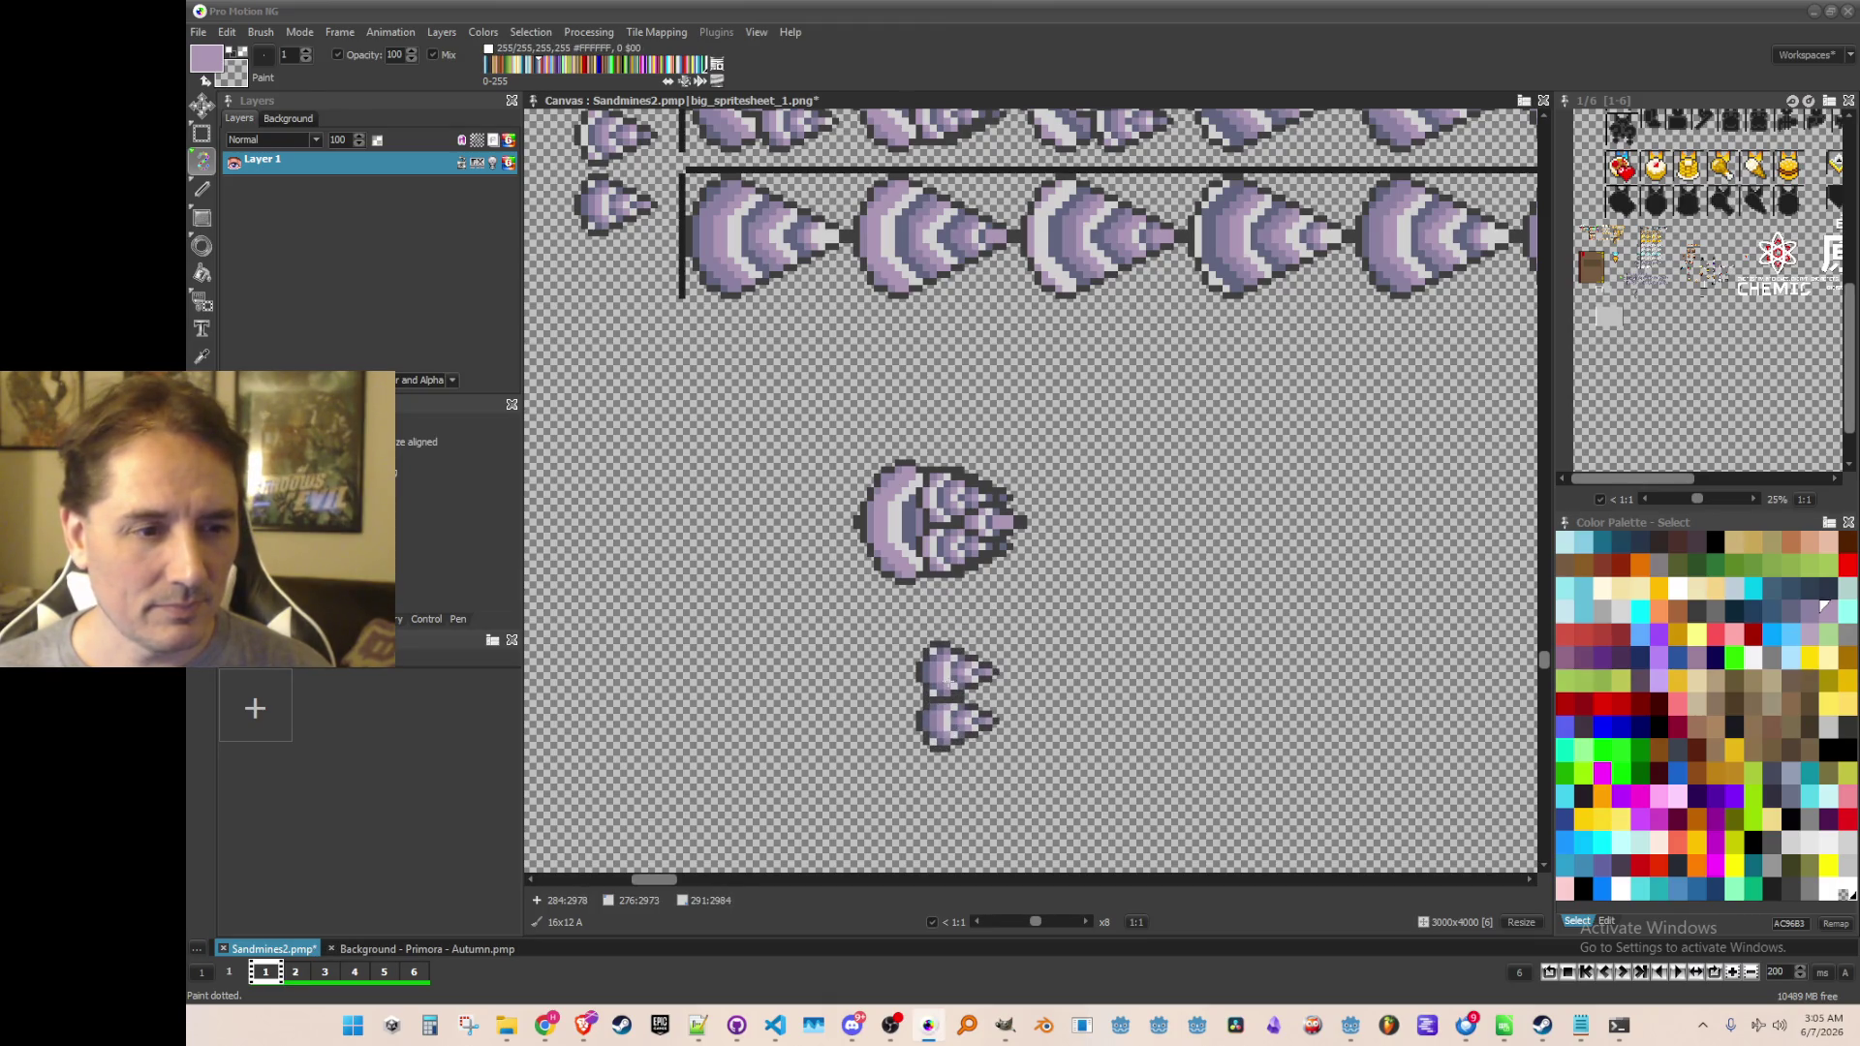
Capture two stacked arrowheads as one brush and stamp the pair onto the drill and lower sprites
{"action": "key", "text": "b"}
{"action": "left_click_drag", "start_coordinate": [889, 620], "coordinate": [997, 789]}
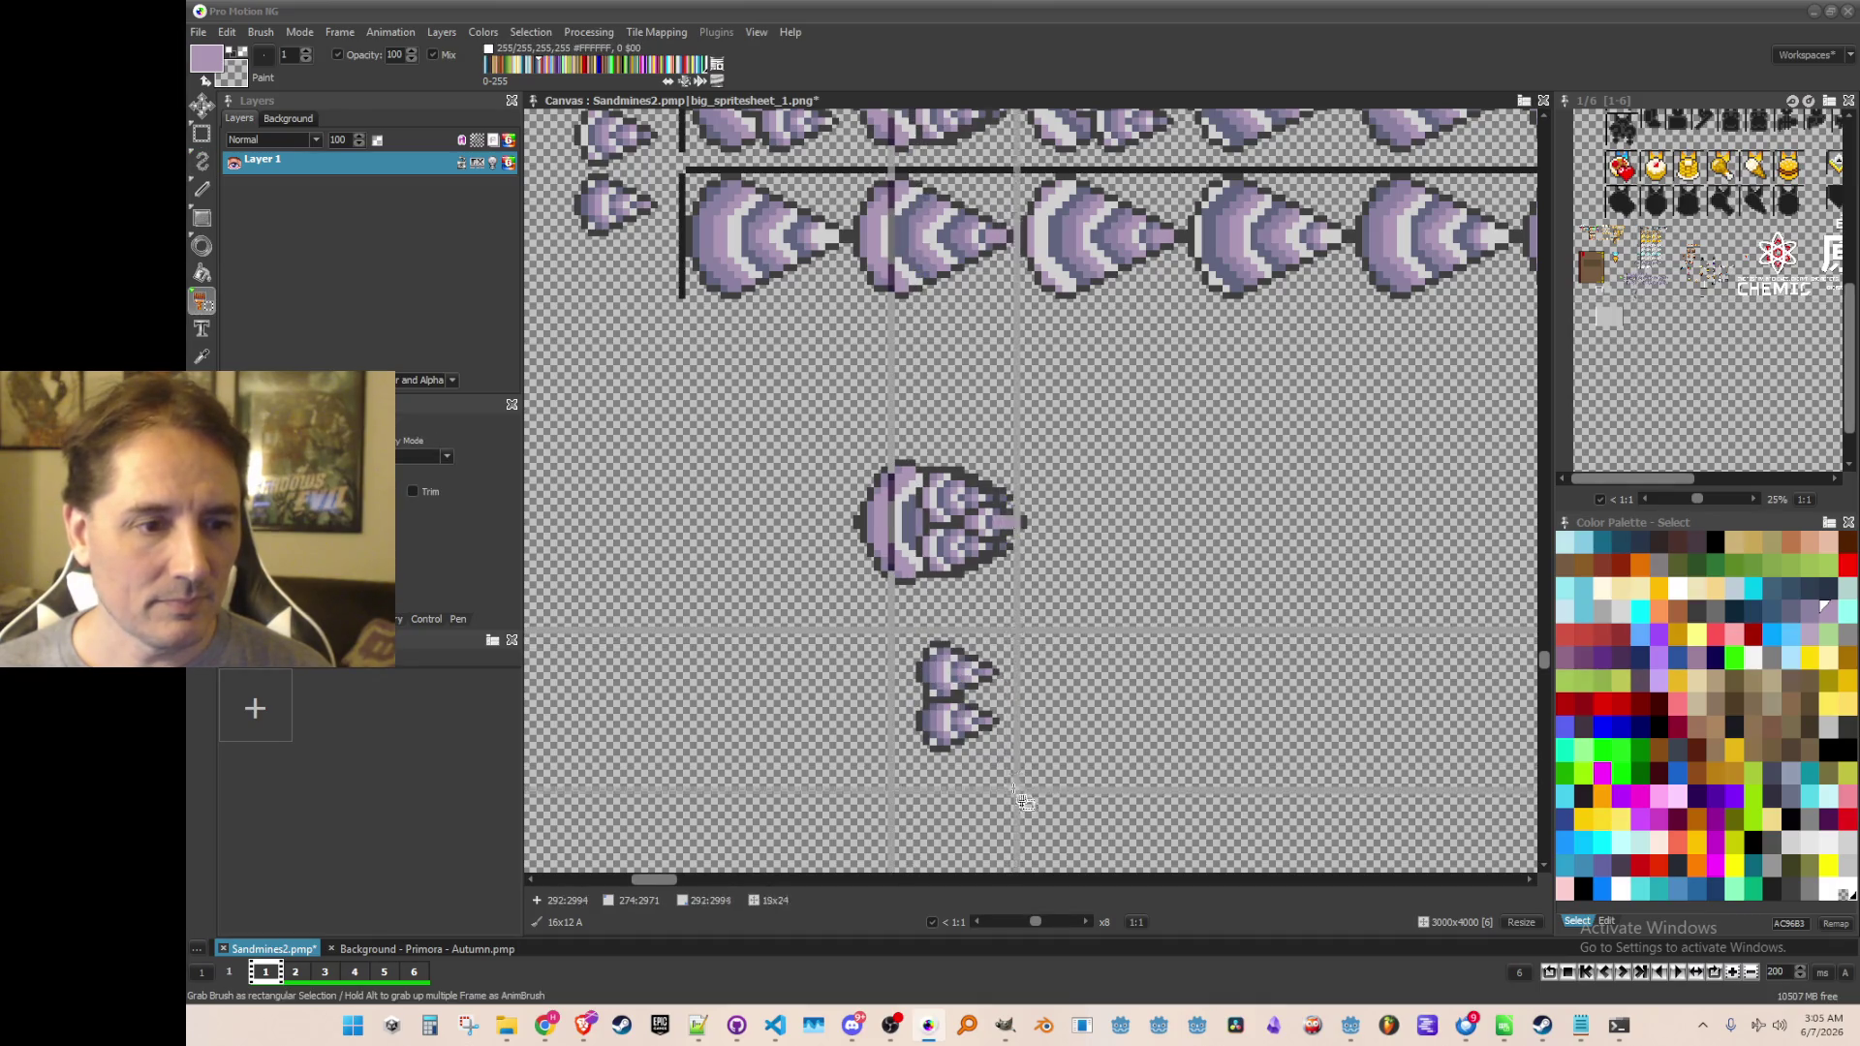
{"action": "left_click", "coordinate": [969, 538]}
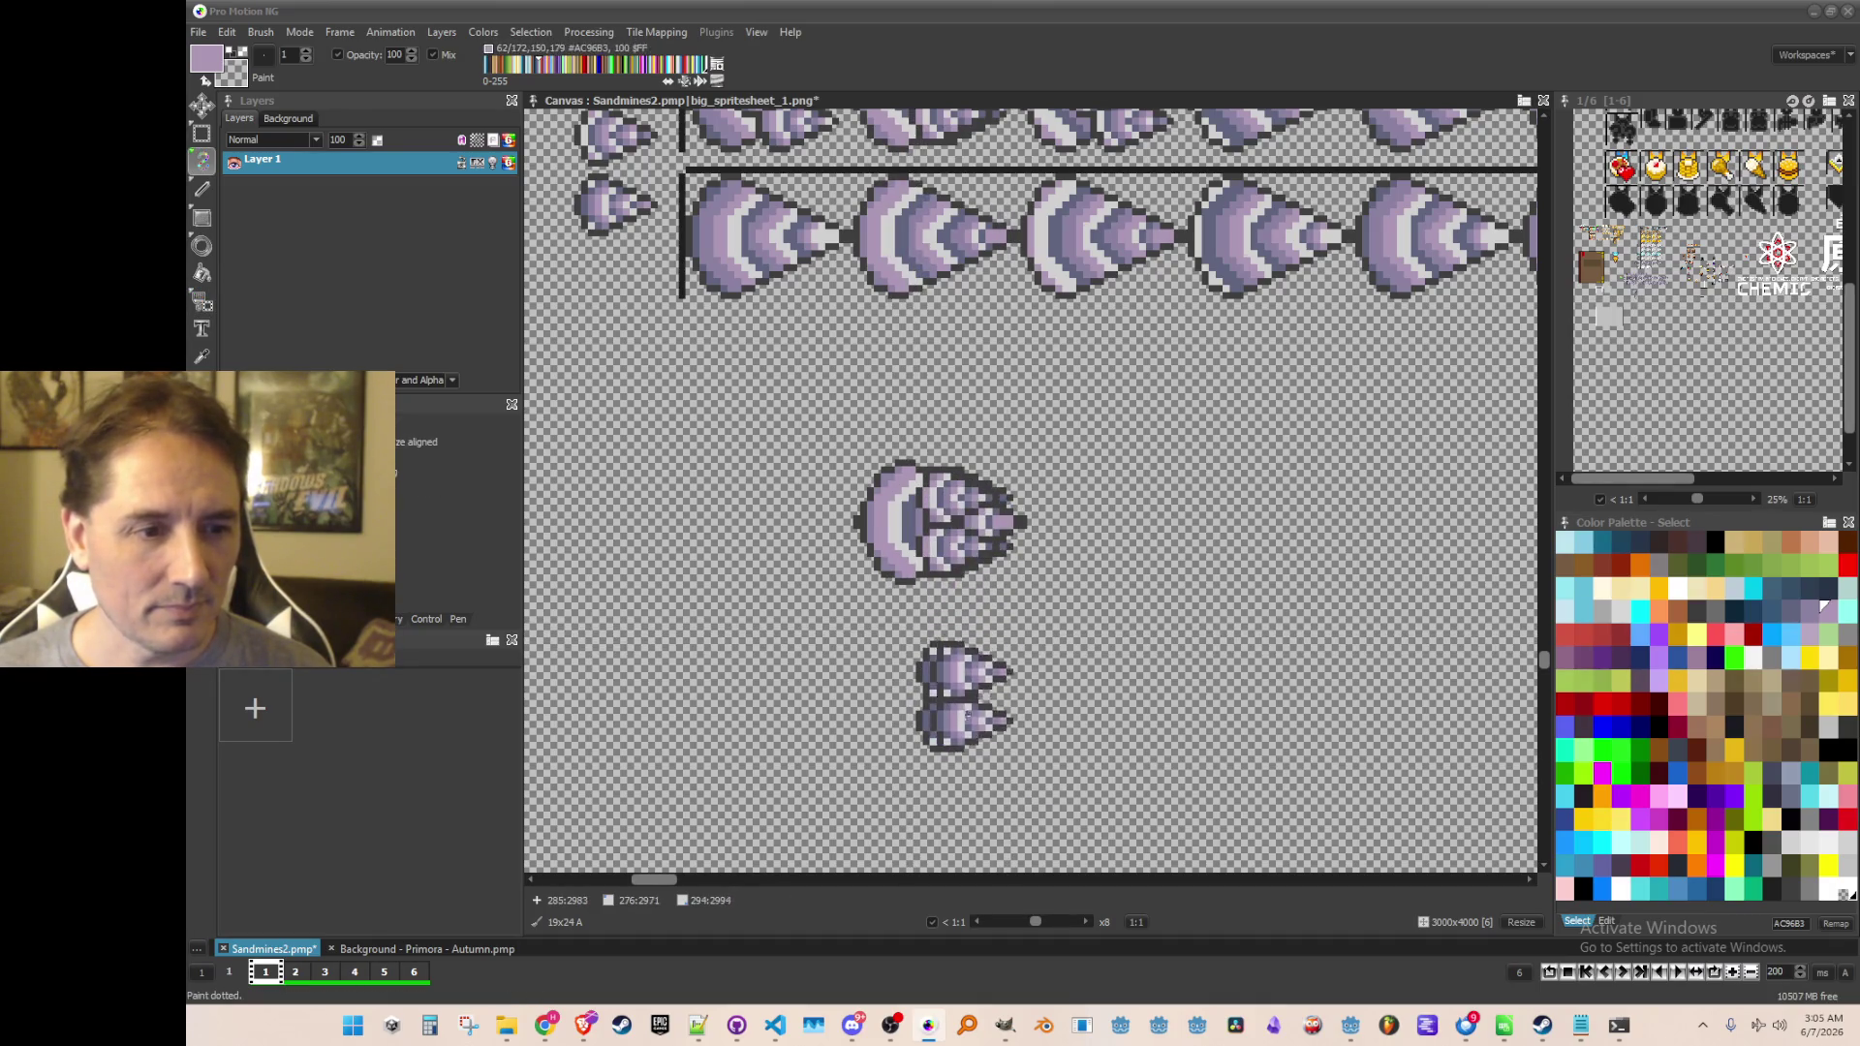
{"action": "left_click", "coordinate": [964, 698]}
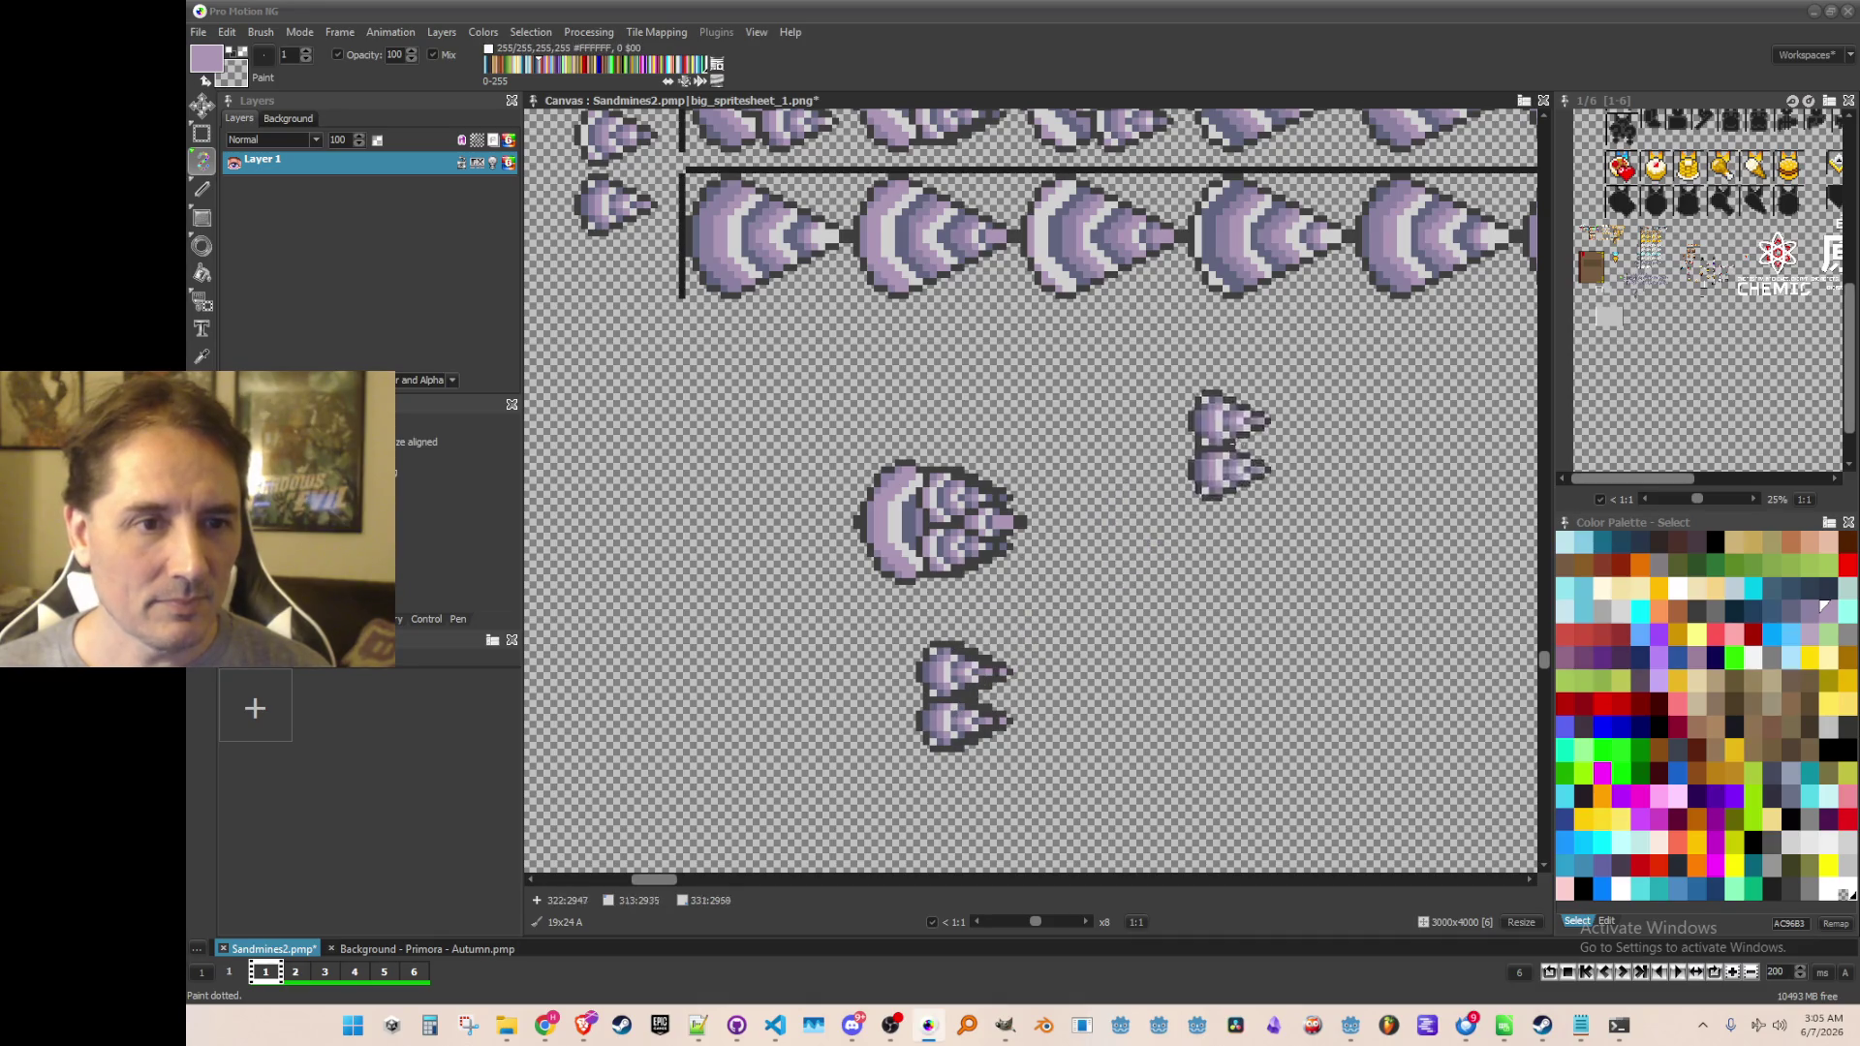
{"action": "scroll", "coordinate": [1013, 750], "scroll_direction": "down", "scroll_amount": 2}
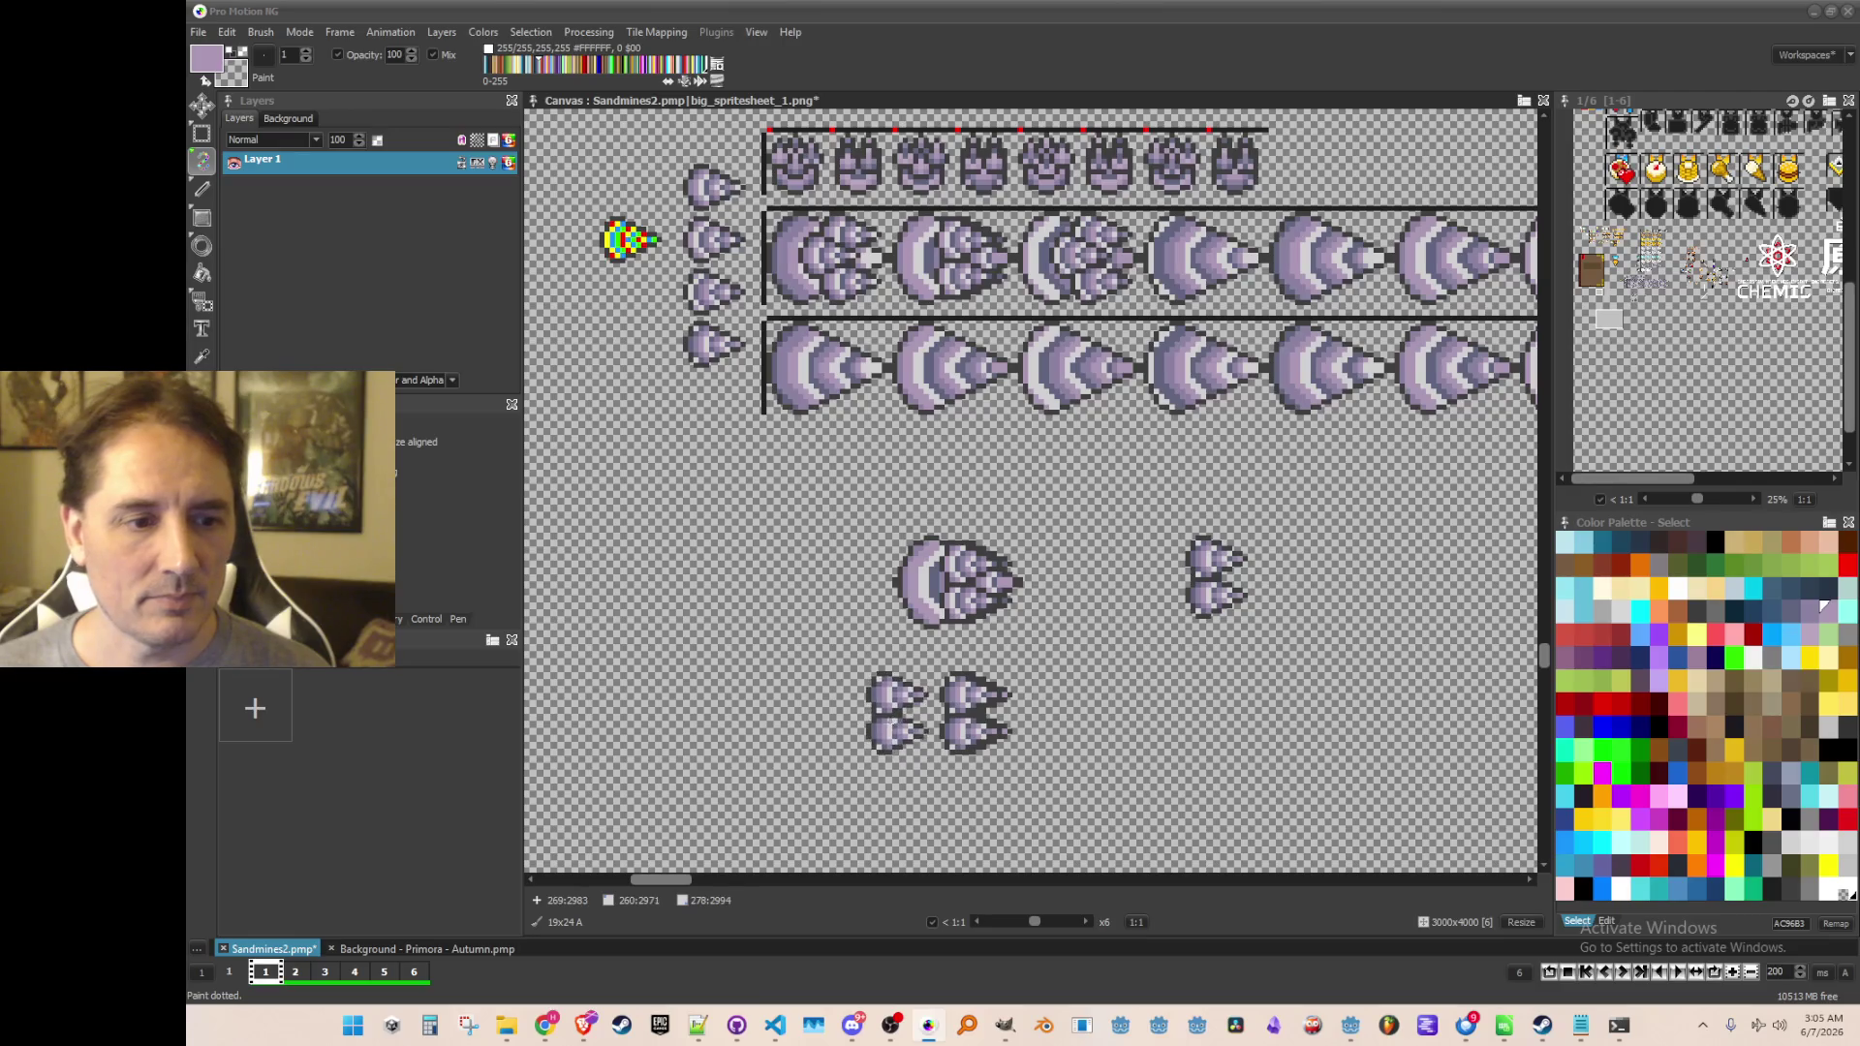
{"action": "key", "text": "b"}
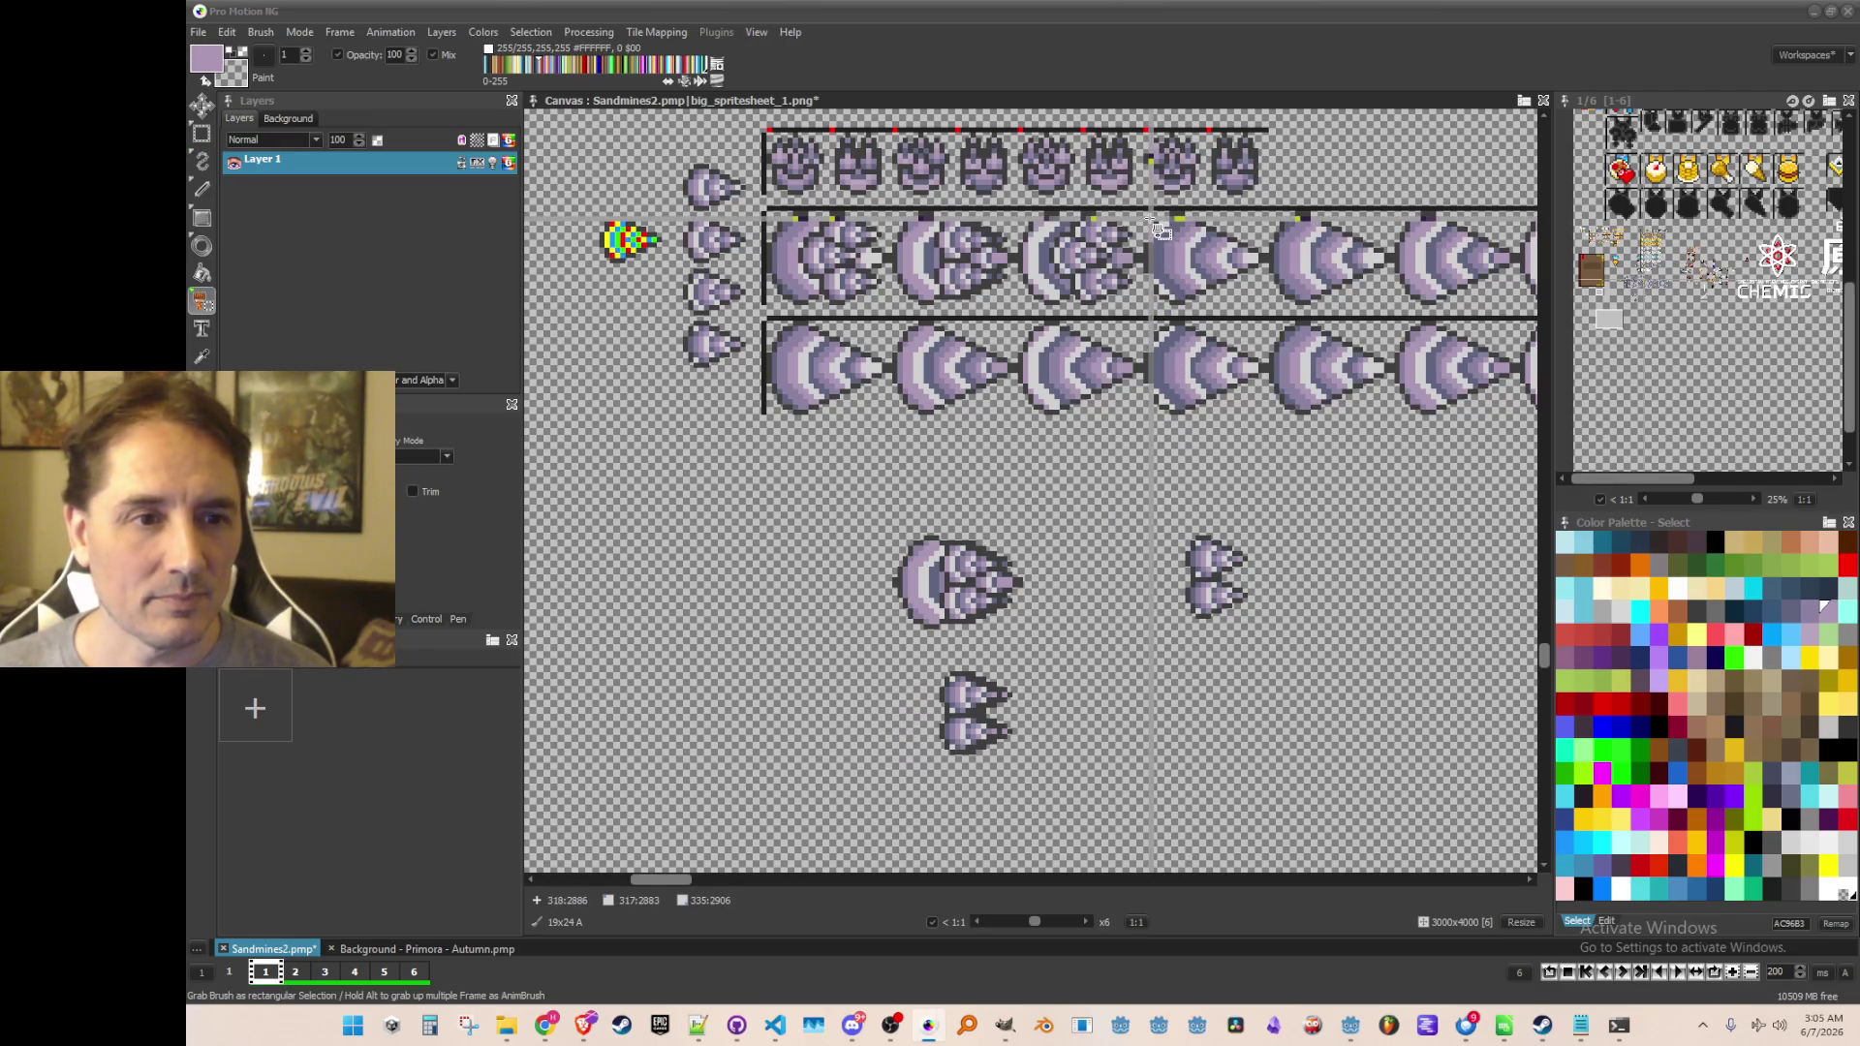
Pick up a large cone sprite from the sheet as a brush
{"action": "left_click_drag", "start_coordinate": [1148, 212], "coordinate": [1287, 328]}
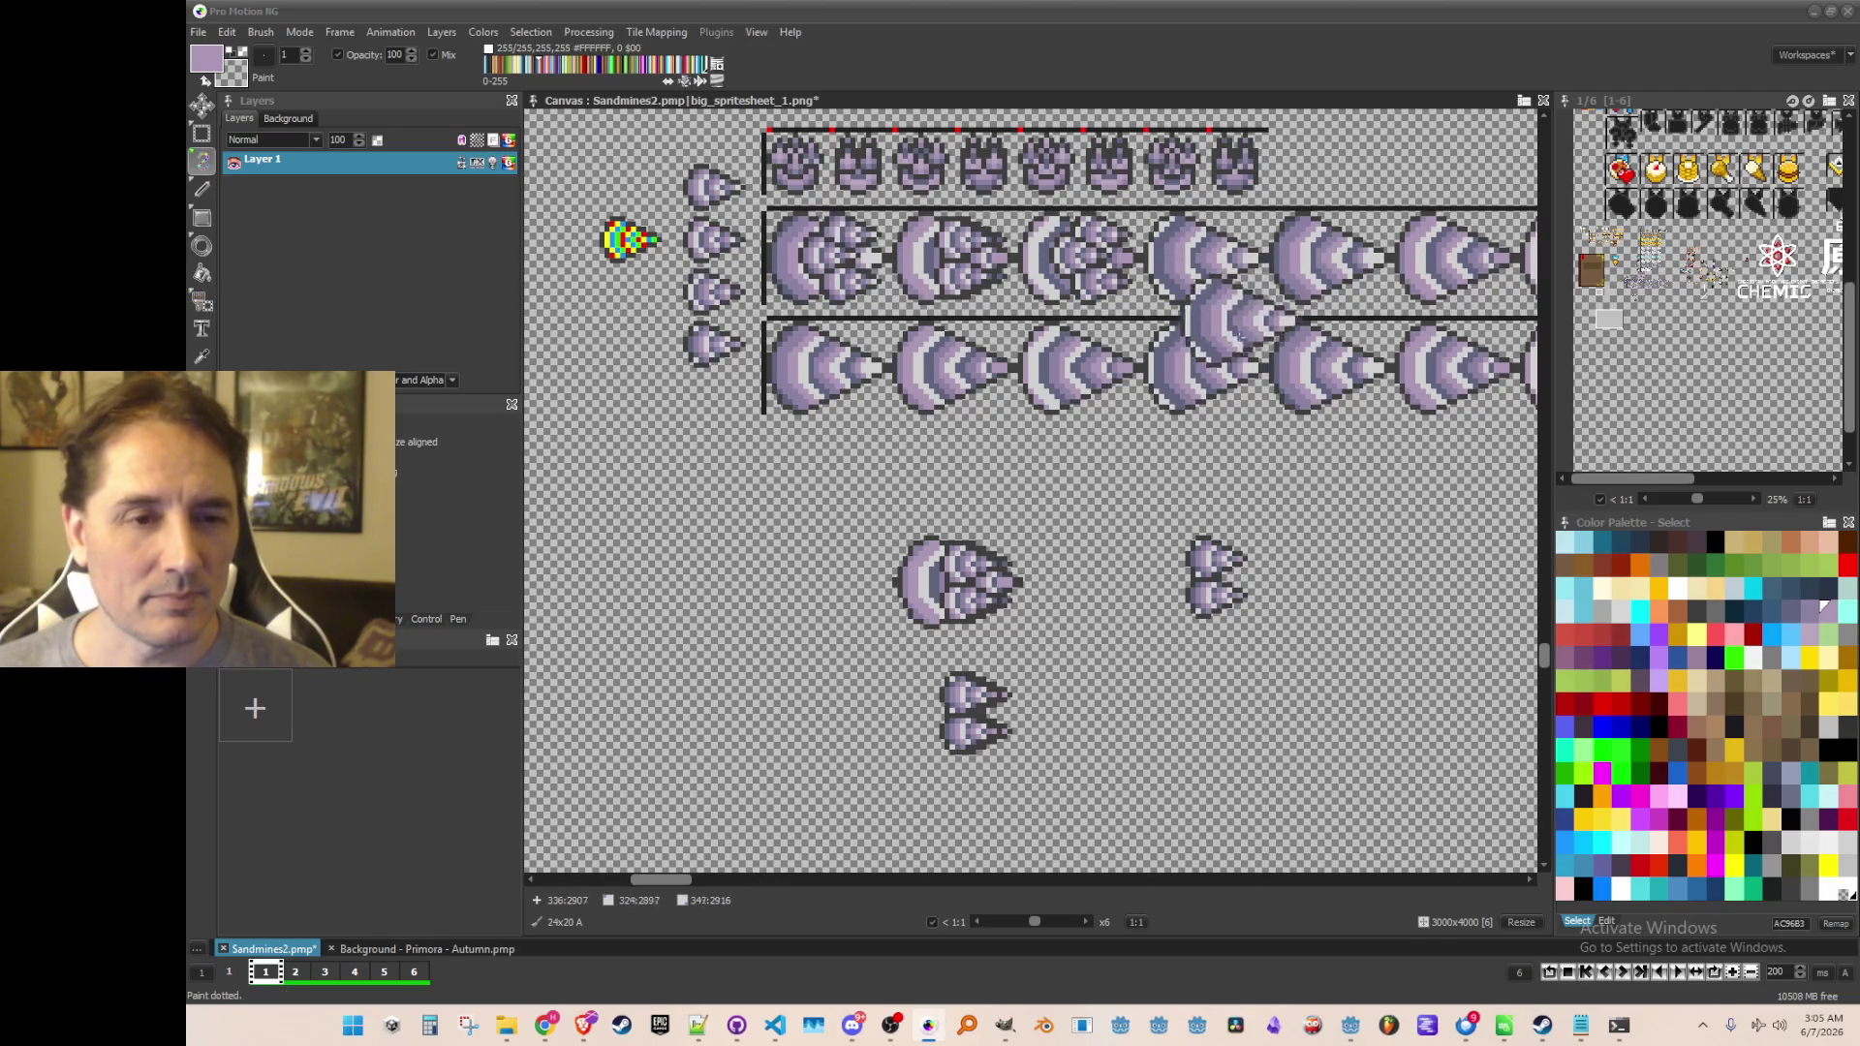
{"action": "scroll", "coordinate": [1243, 315], "scroll_direction": "up", "scroll_amount": 2}
{"action": "scroll", "coordinate": [1243, 315], "scroll_direction": "right", "scroll_amount": 4}
{"action": "scroll", "coordinate": [984, 503], "scroll_direction": "down", "scroll_amount": 3}
{"action": "scroll", "coordinate": [913, 494], "scroll_direction": "left", "scroll_amount": 3}
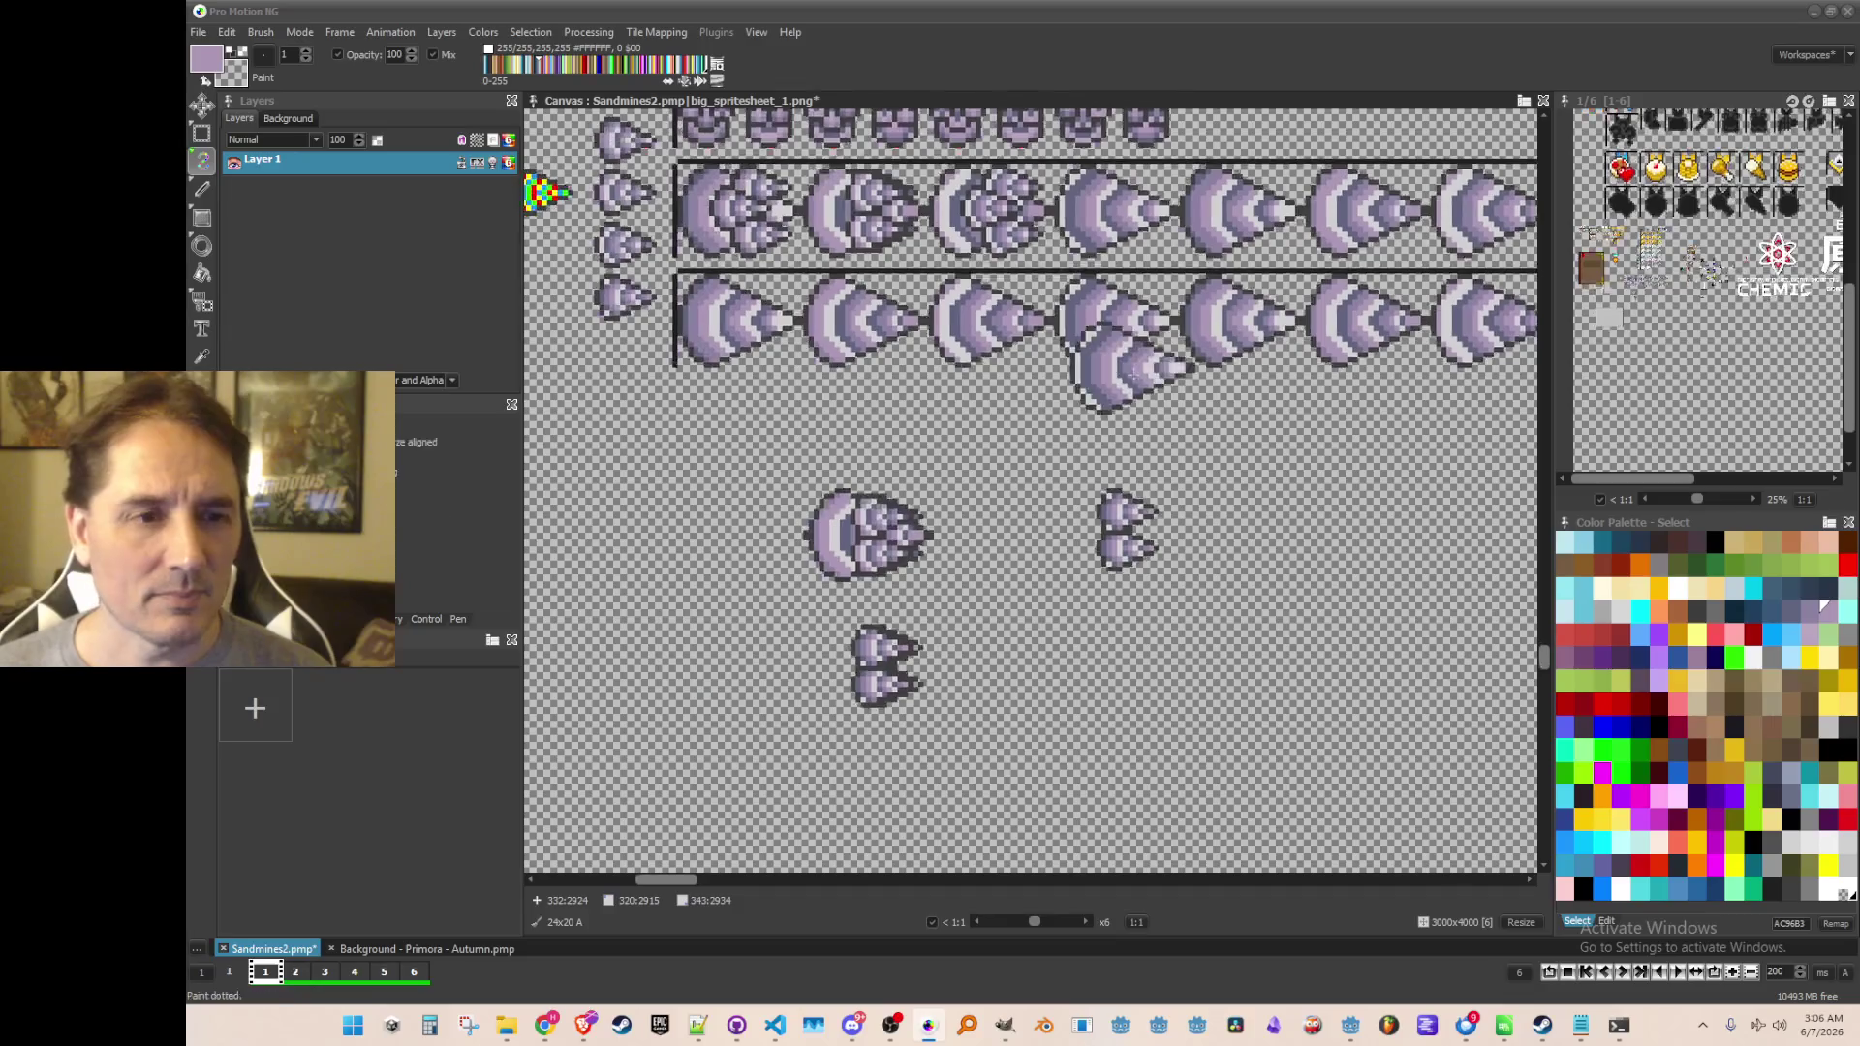
{"action": "scroll", "coordinate": [1088, 527], "scroll_direction": "up", "scroll_amount": 3}
{"action": "scroll", "coordinate": [1058, 539], "scroll_direction": "down", "scroll_amount": 3}
{"action": "scroll", "coordinate": [1032, 561], "scroll_direction": "up", "scroll_amount": 2}
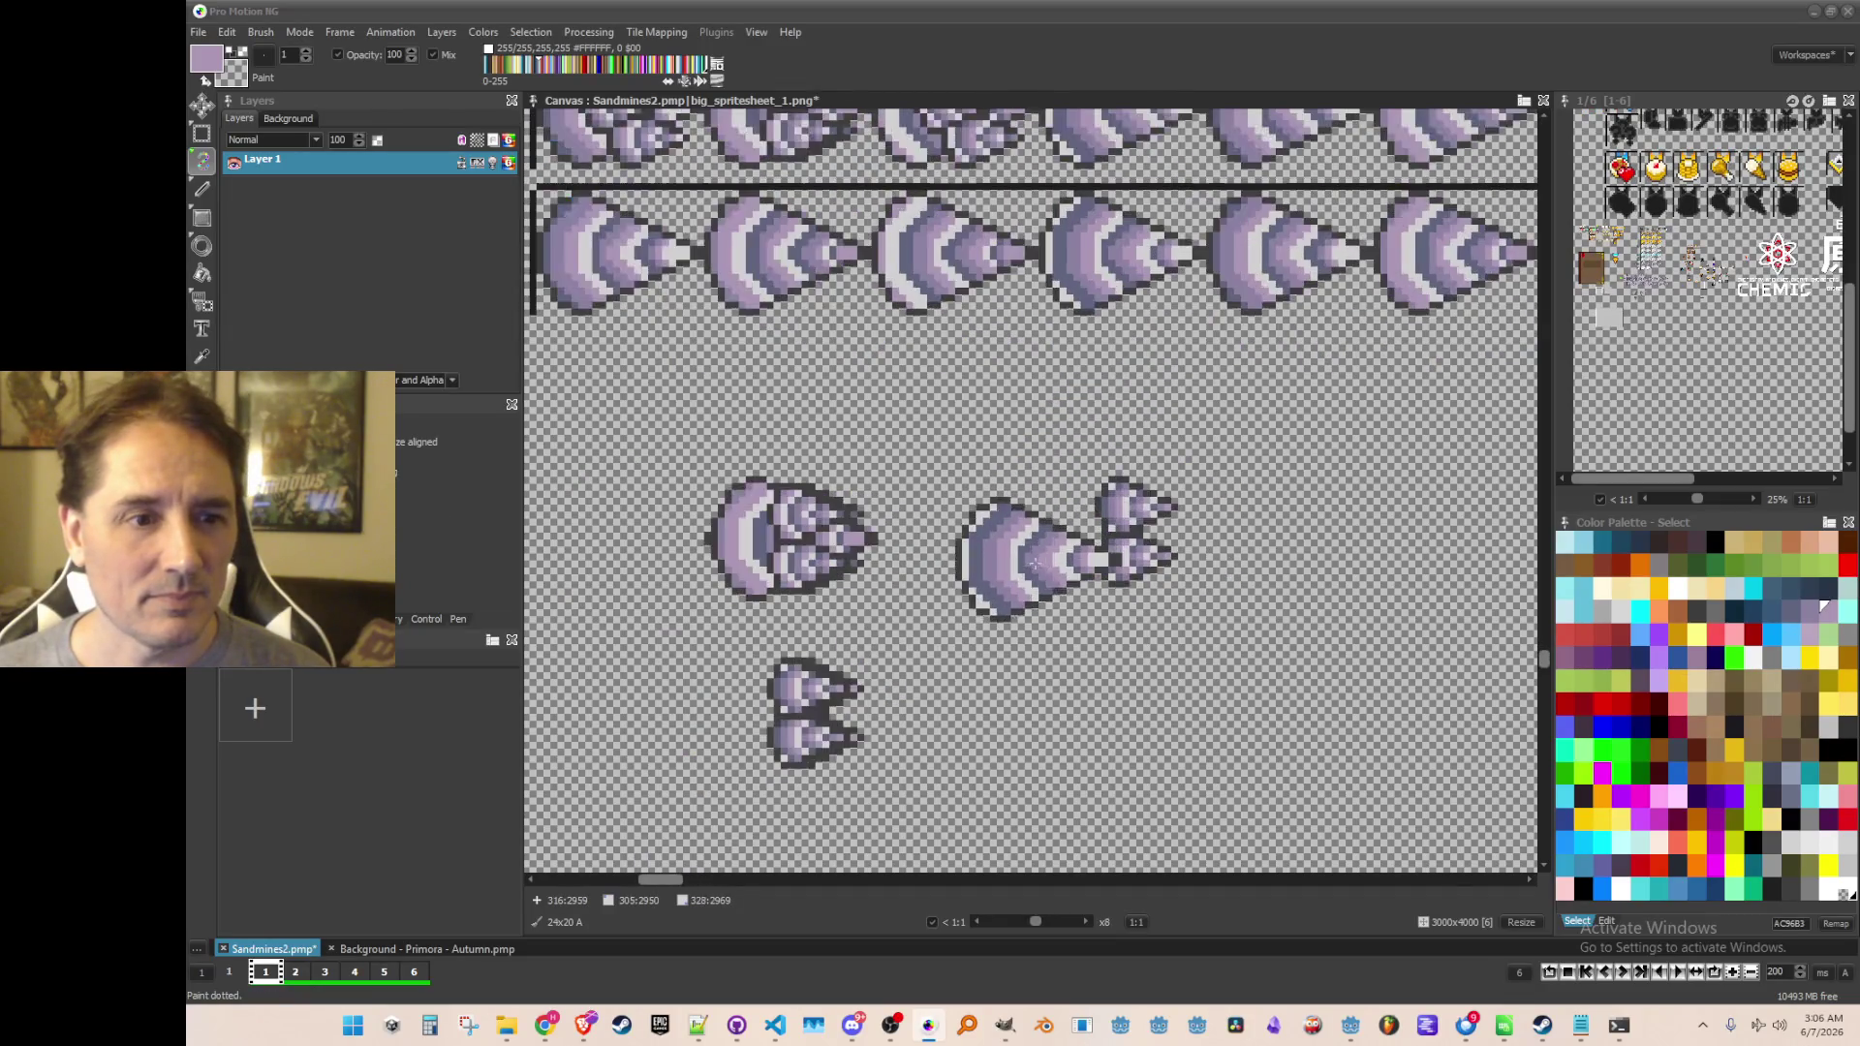
{"action": "scroll", "coordinate": [1034, 552], "scroll_direction": "down", "scroll_amount": 2}
{"action": "scroll", "coordinate": [1024, 501], "scroll_direction": "up", "scroll_amount": 1}
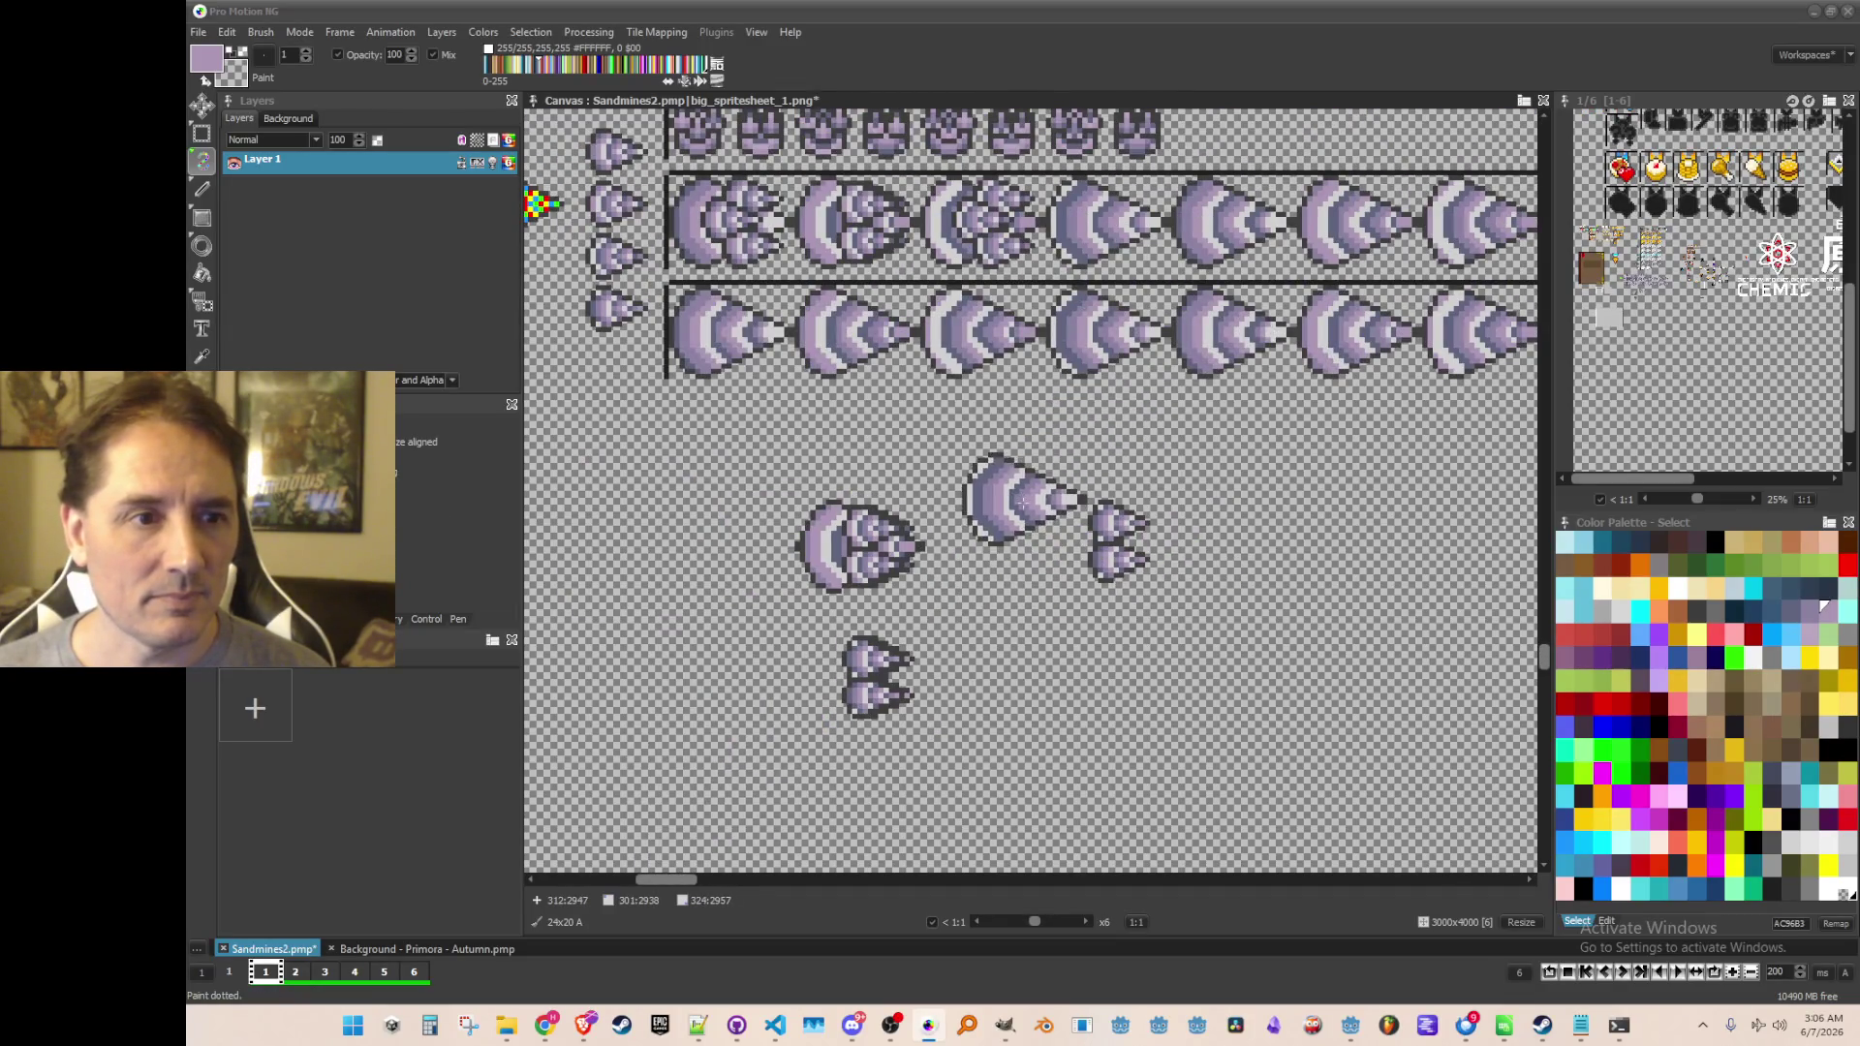
{"action": "scroll", "coordinate": [1007, 451], "scroll_direction": "down", "scroll_amount": 1}
{"action": "scroll", "coordinate": [1029, 489], "scroll_direction": "up", "scroll_amount": 1}
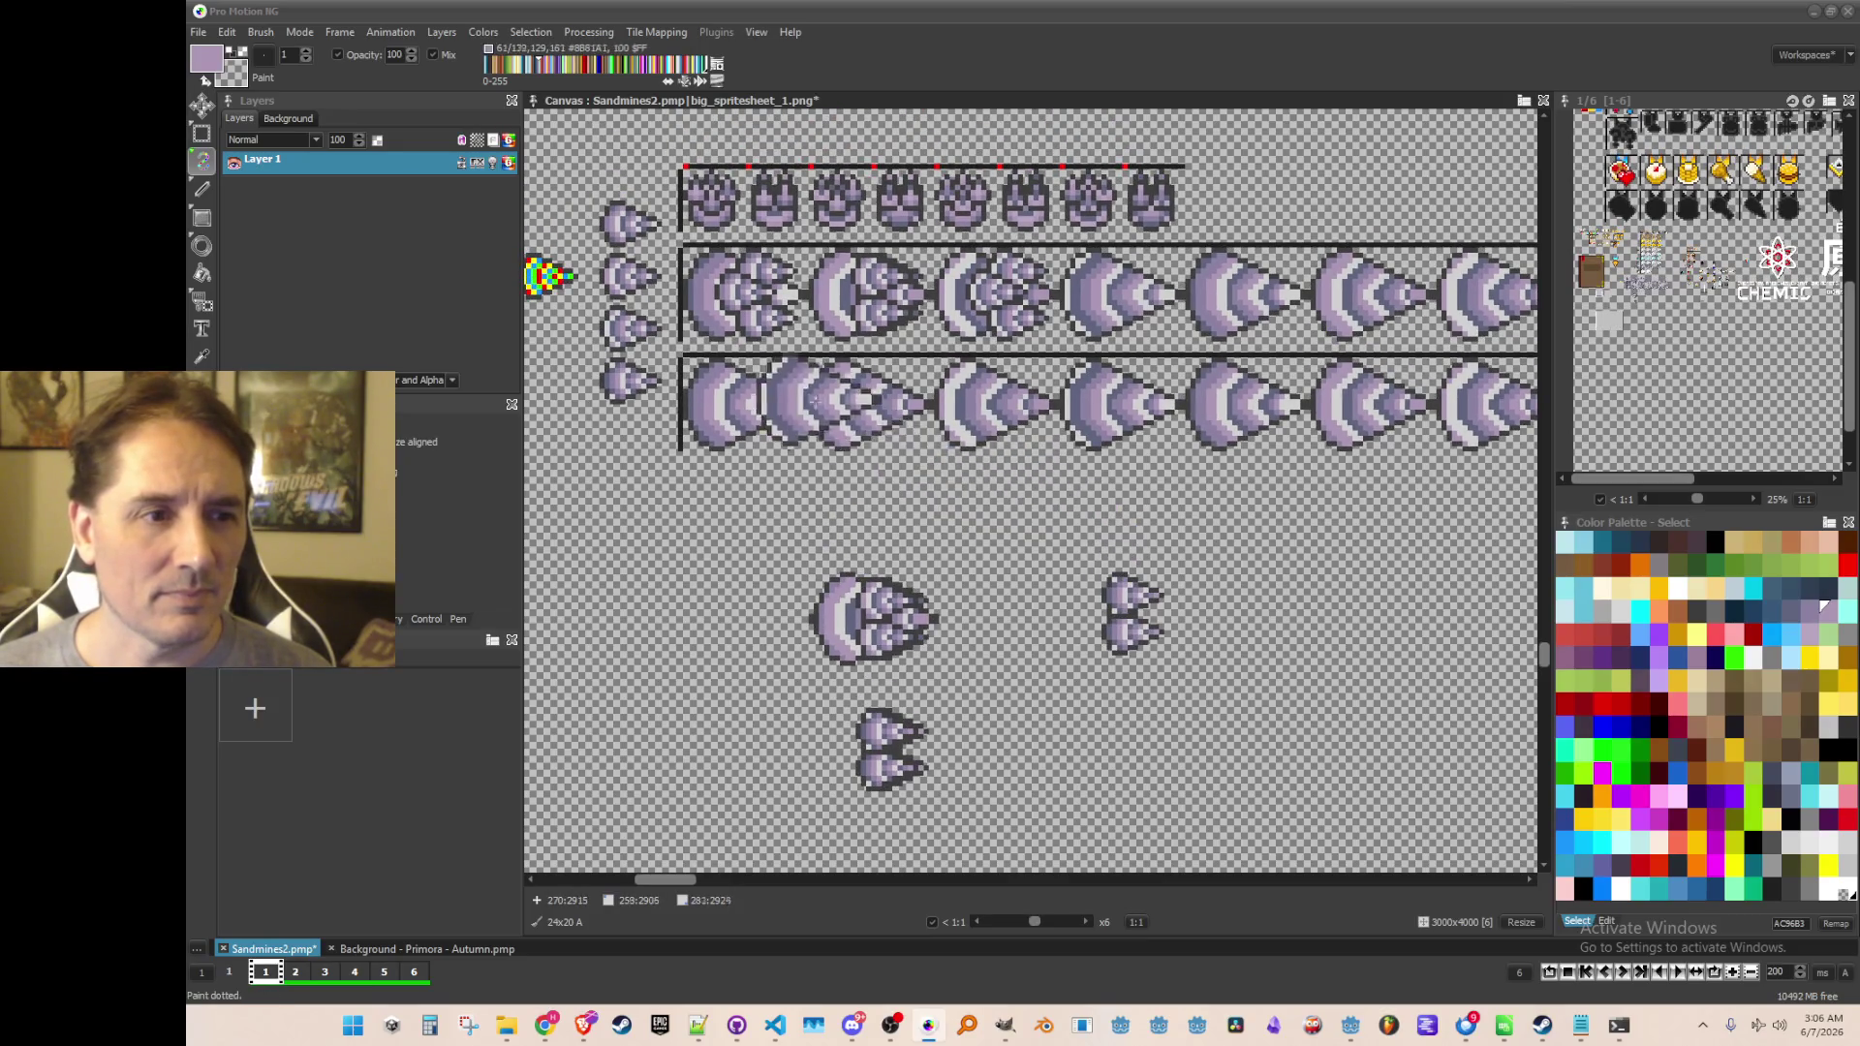
{"action": "scroll", "coordinate": [822, 403], "scroll_direction": "up", "scroll_amount": 3}
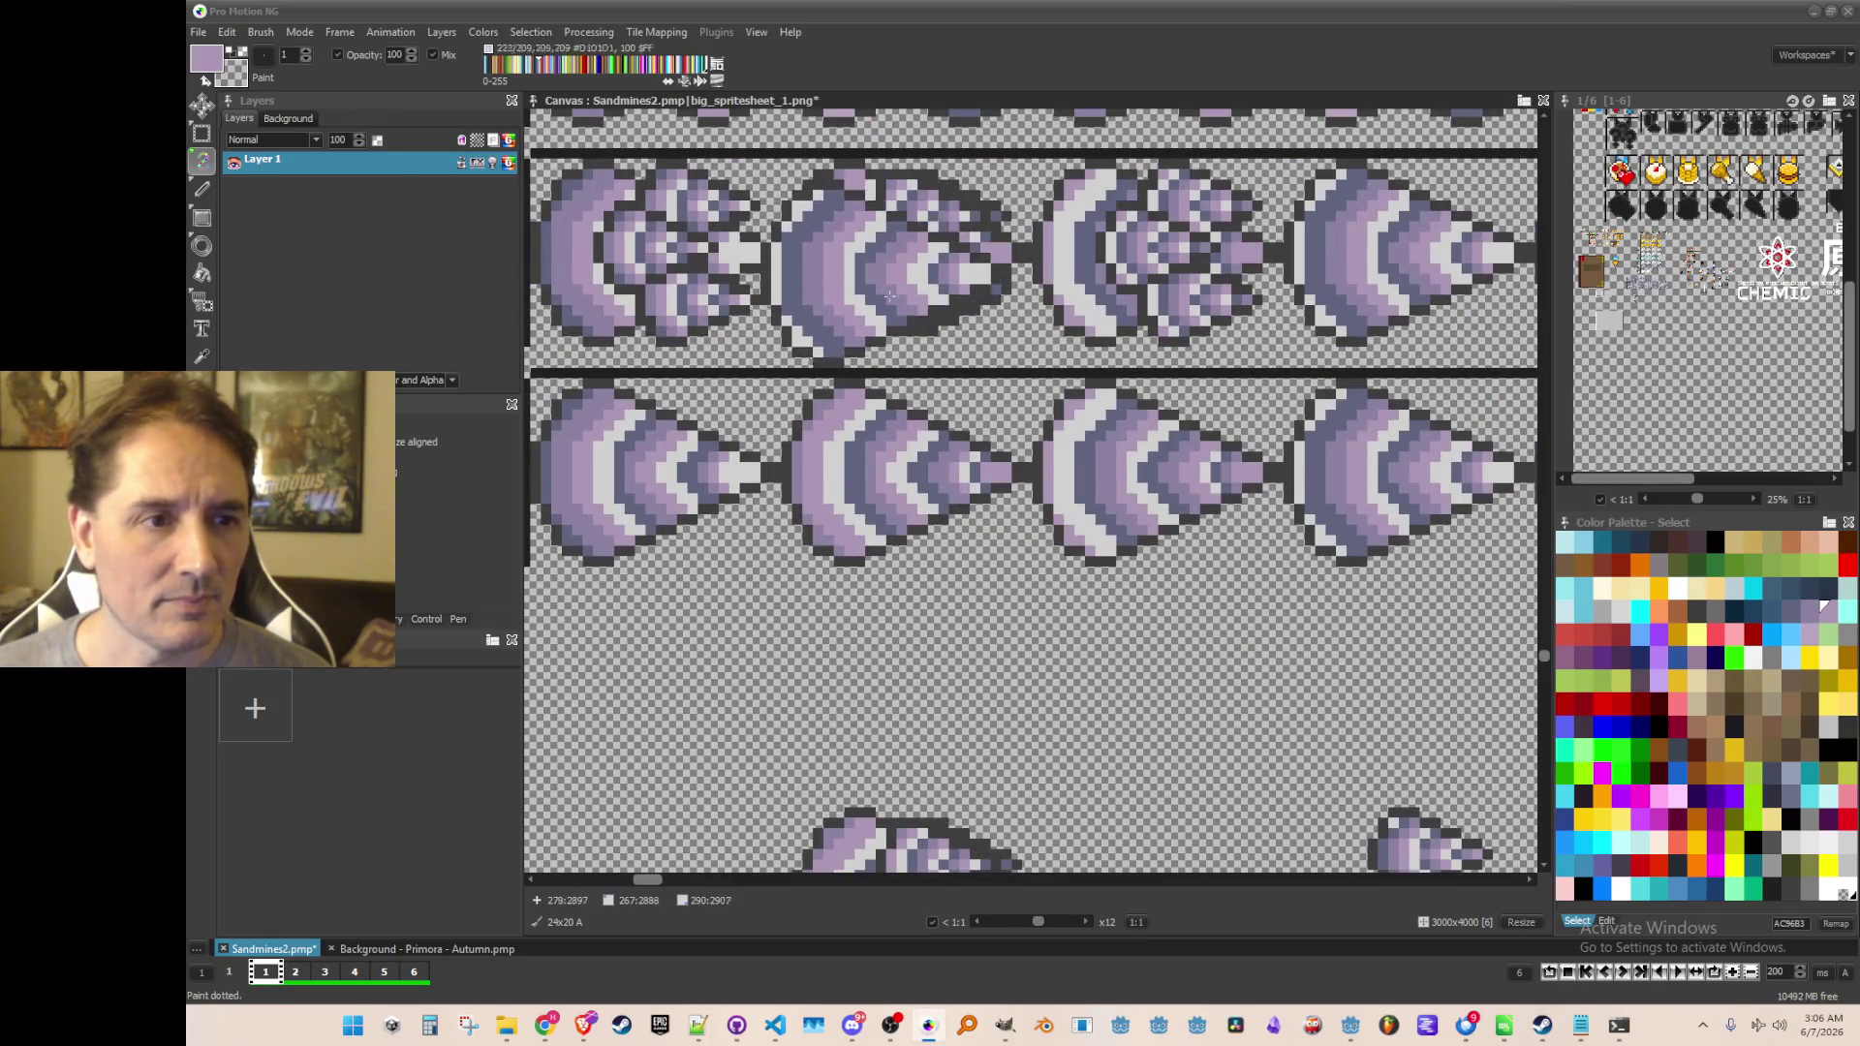
{"action": "scroll", "coordinate": [889, 289], "scroll_direction": "down", "scroll_amount": 2}
{"action": "scroll", "coordinate": [1250, 630], "scroll_direction": "up", "scroll_amount": 2}
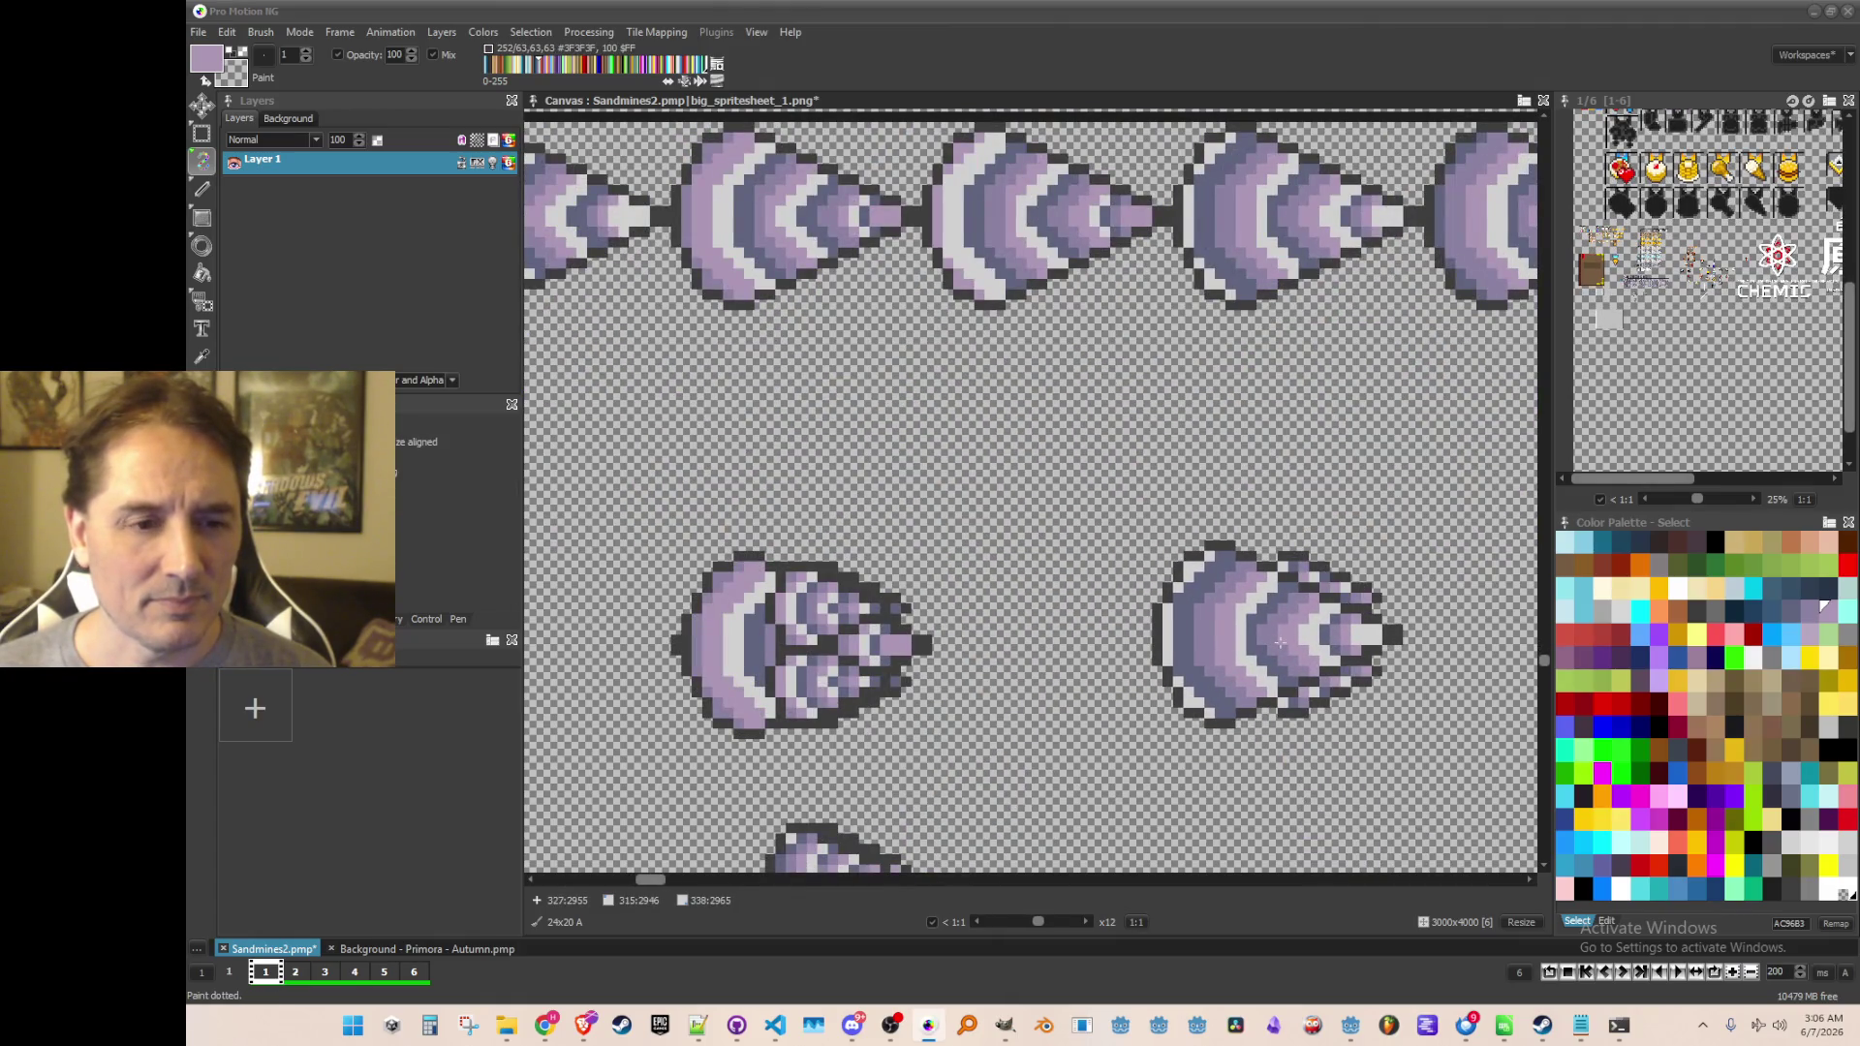
{"action": "scroll", "coordinate": [1210, 645], "scroll_direction": "down", "scroll_amount": 2}
Stamp the arrowhead piece onto the lower-right drill sprite
{"action": "key", "text": "b"}
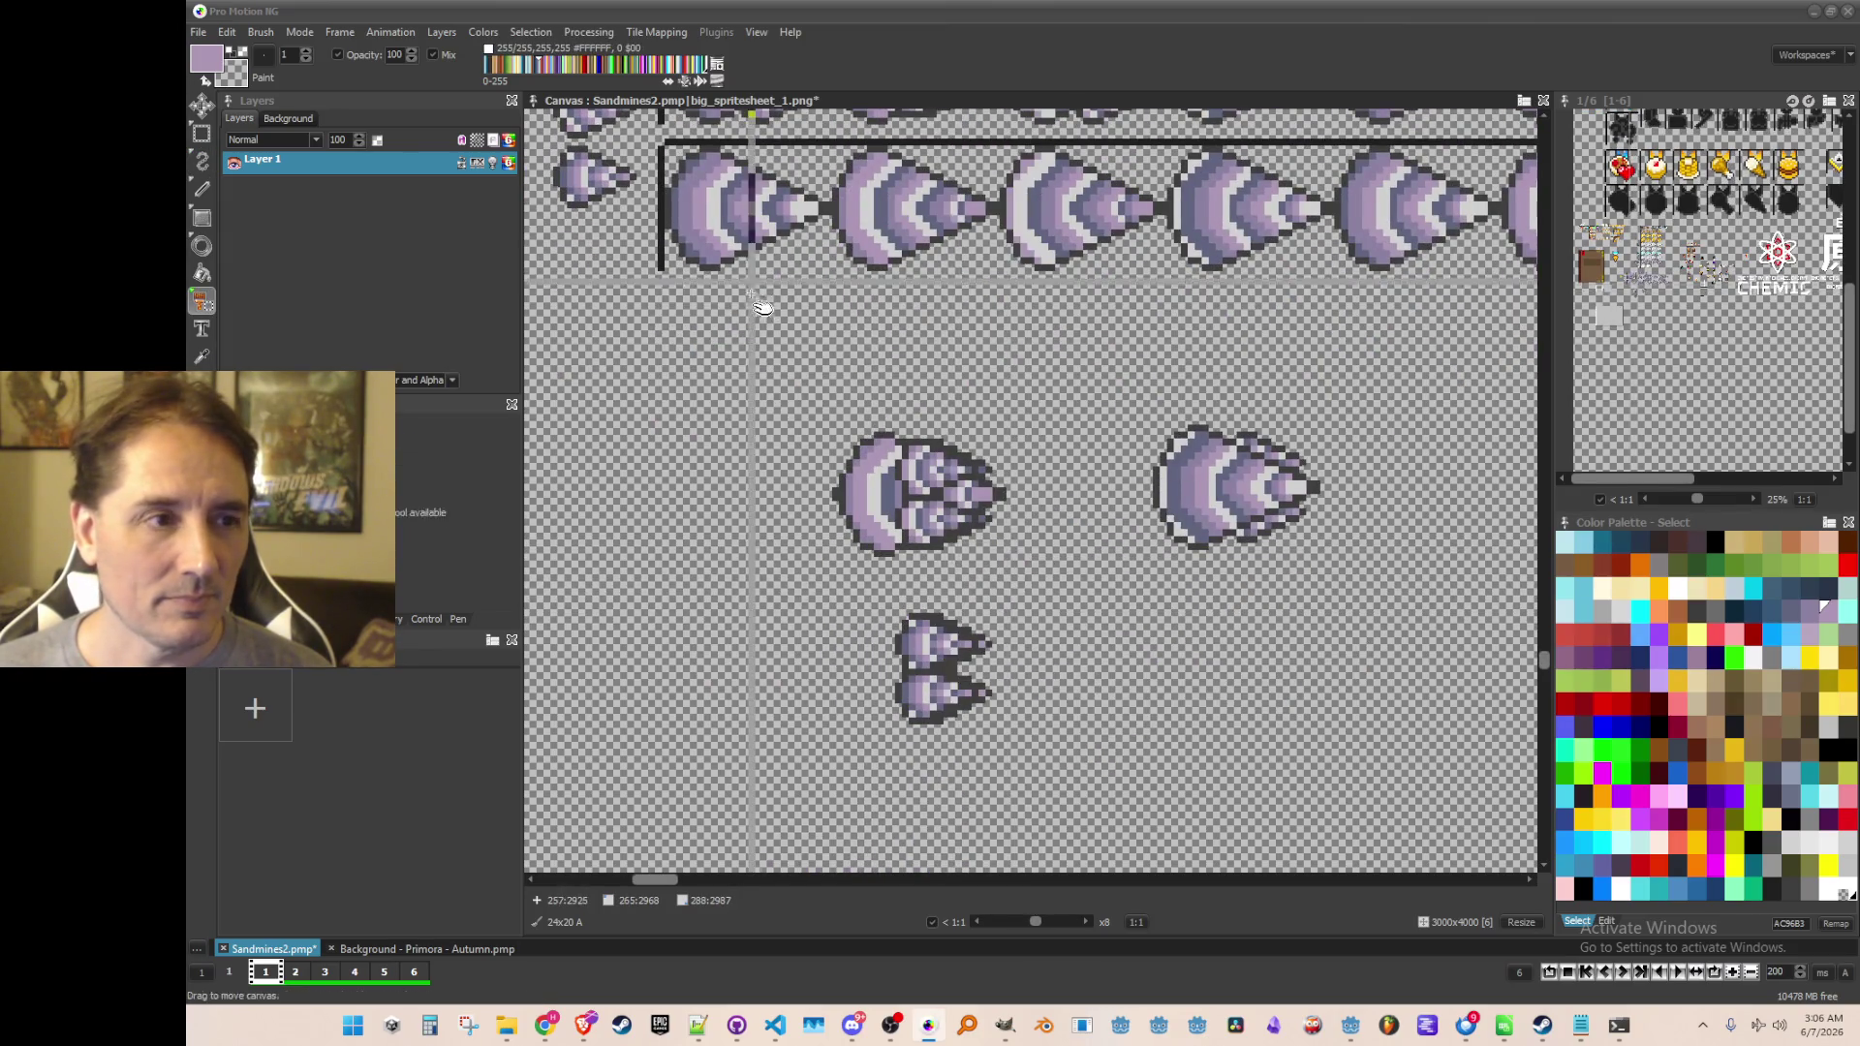
{"action": "scroll", "coordinate": [1066, 581], "scroll_direction": "down", "scroll_amount": 1}
{"action": "scroll", "coordinate": [724, 289], "scroll_direction": "up", "scroll_amount": 1}
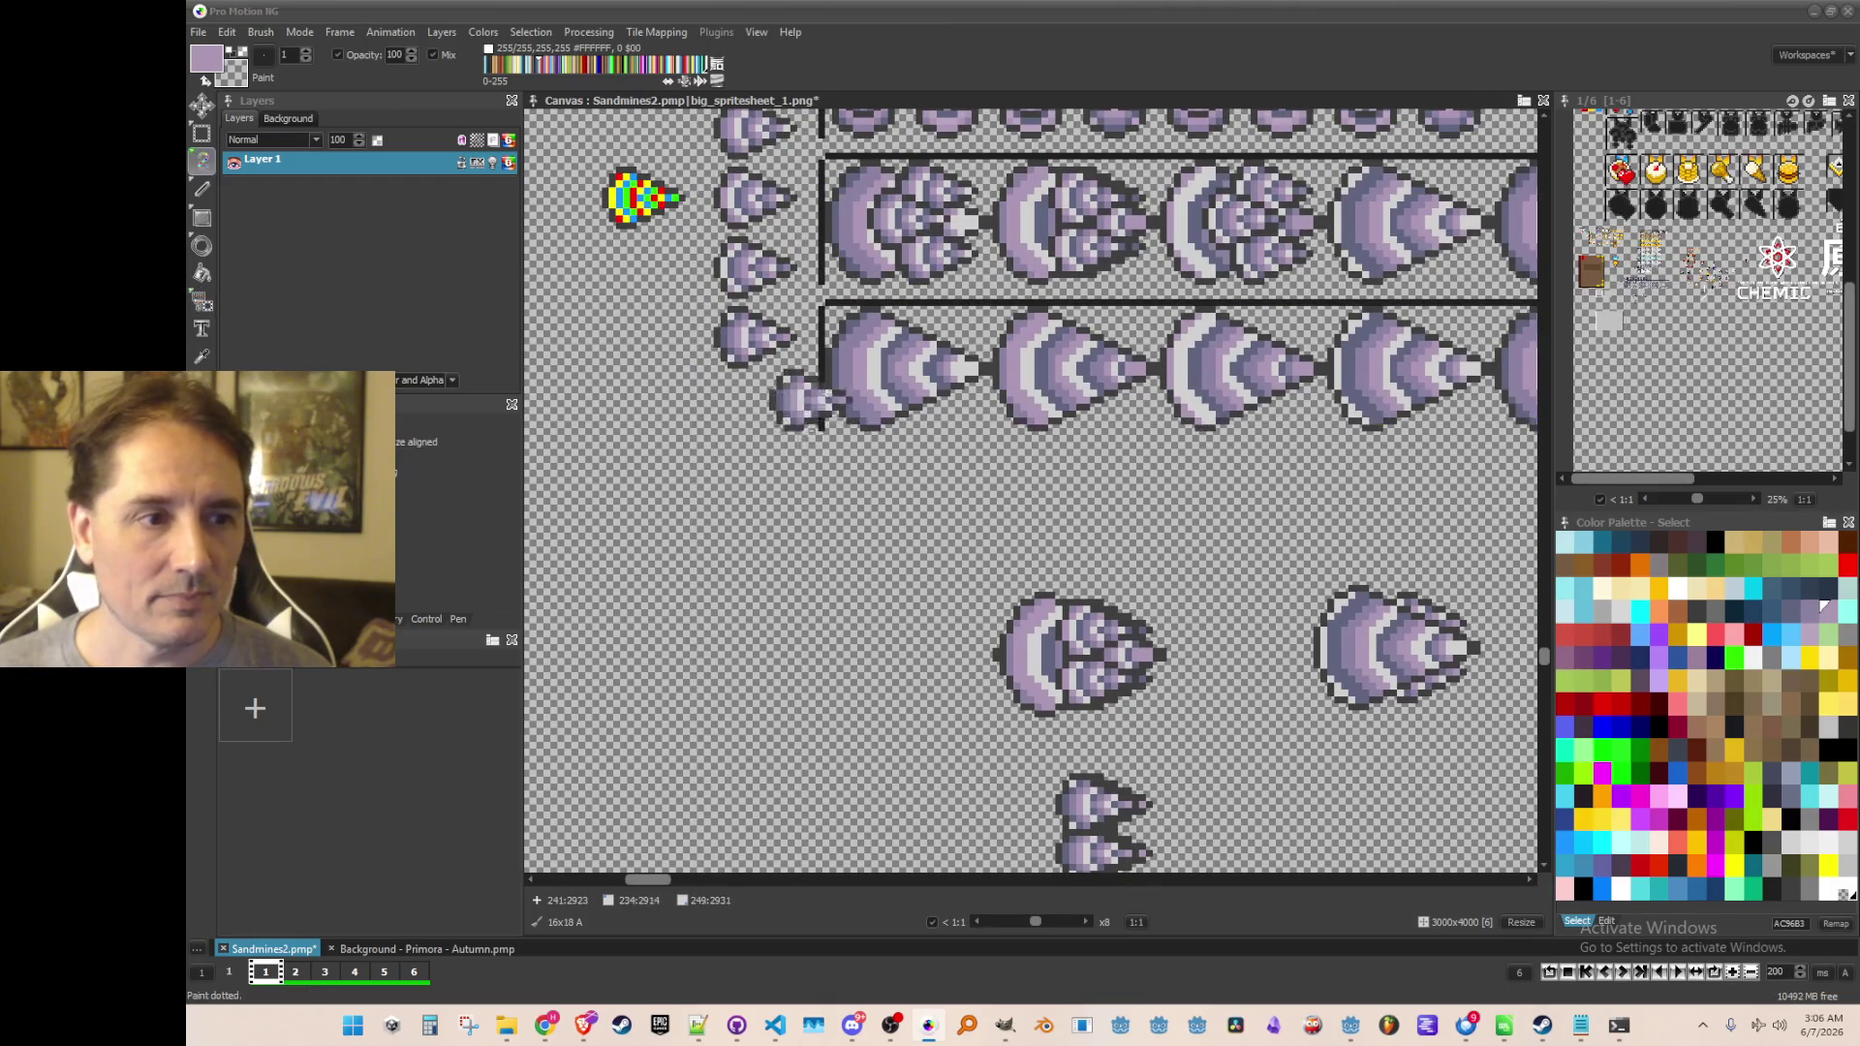
{"action": "left_click_drag", "start_coordinate": [1415, 746], "coordinate": [1074, 641]}
{"action": "scroll", "coordinate": [1056, 543], "scroll_direction": "up", "scroll_amount": 2}
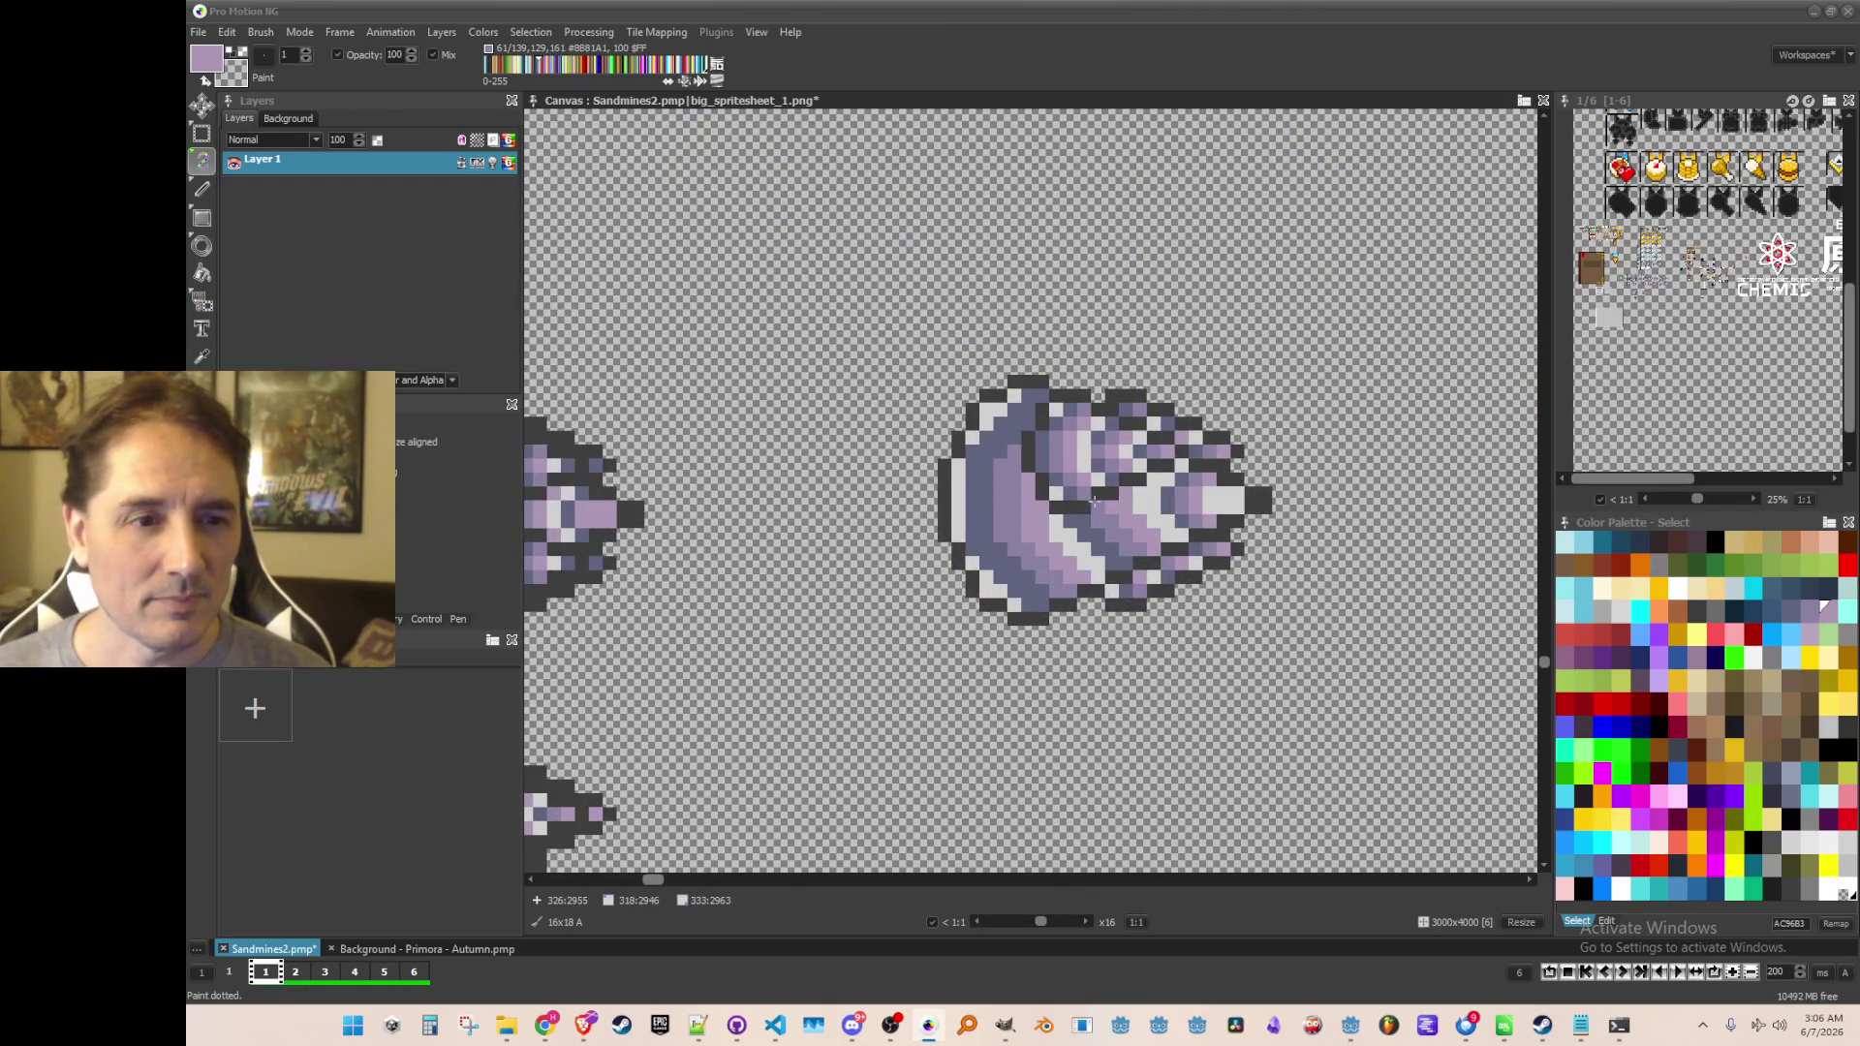
{"action": "scroll", "coordinate": [1093, 501], "scroll_direction": "down", "scroll_amount": 1}
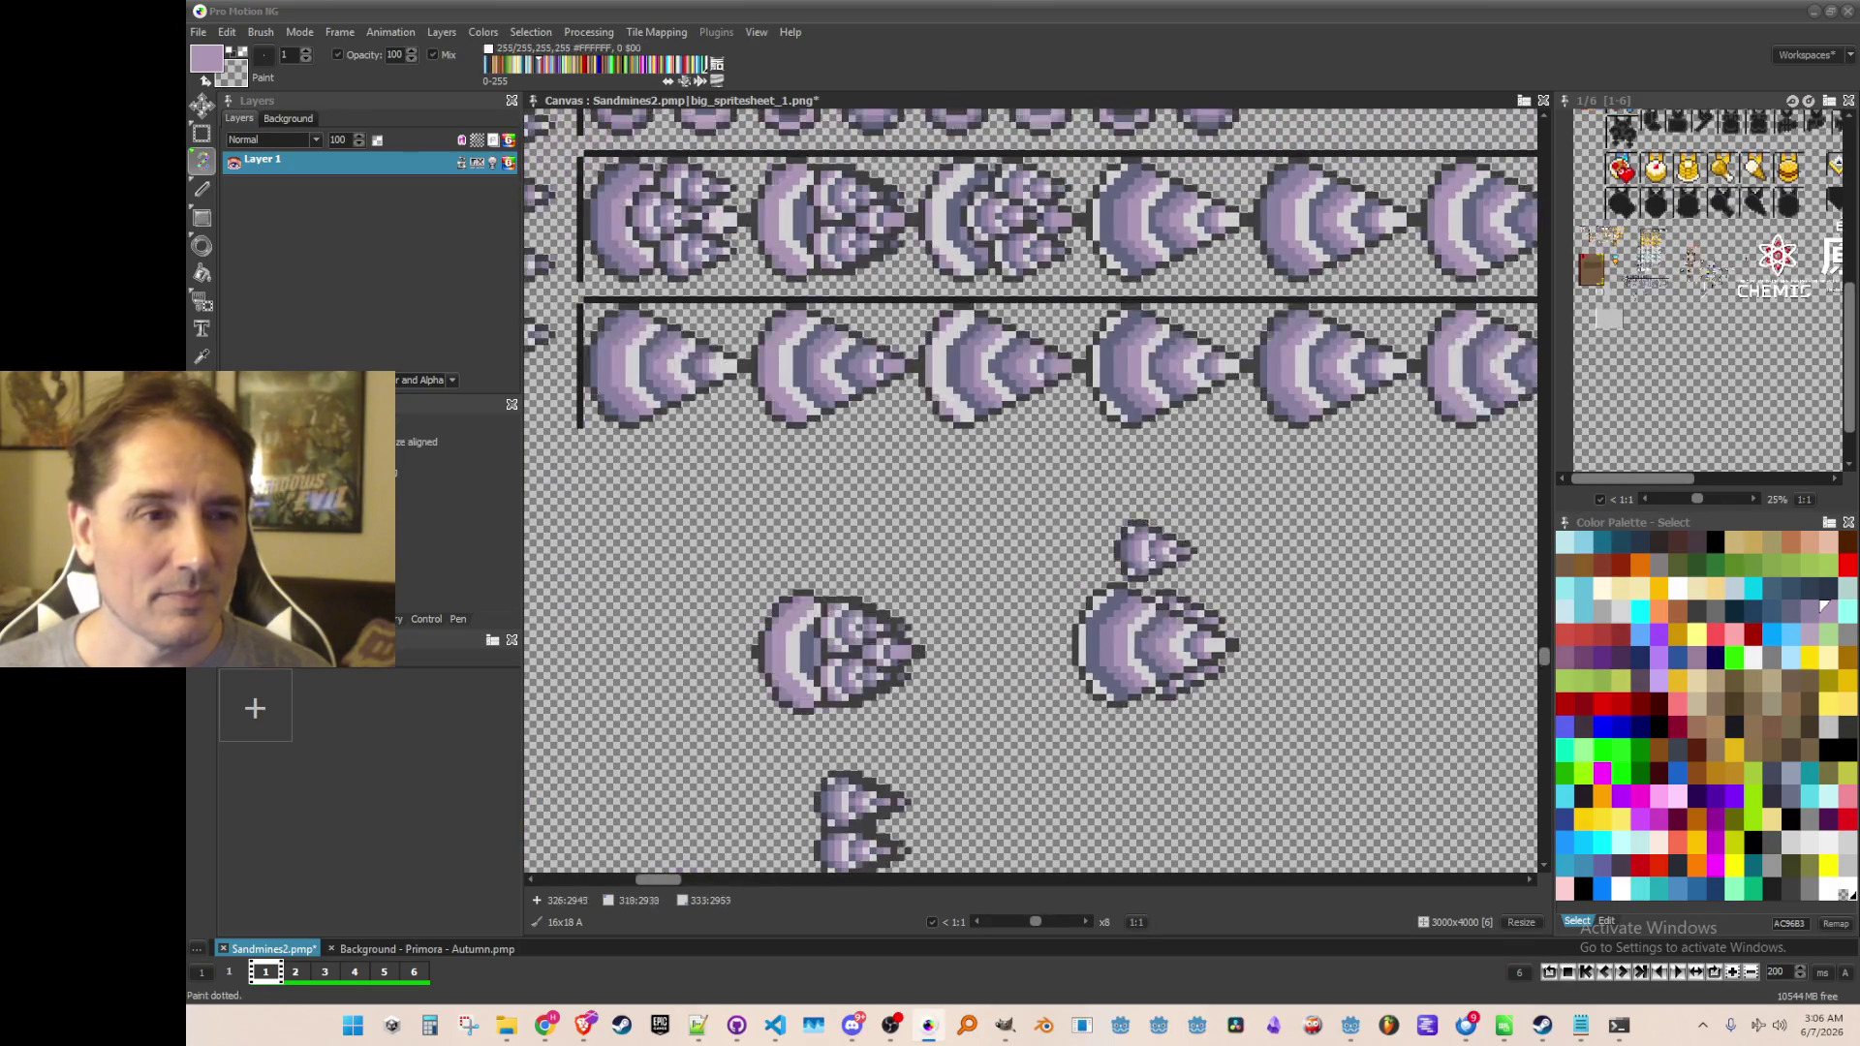
{"action": "scroll", "coordinate": [857, 286], "scroll_direction": "up", "scroll_amount": 1}
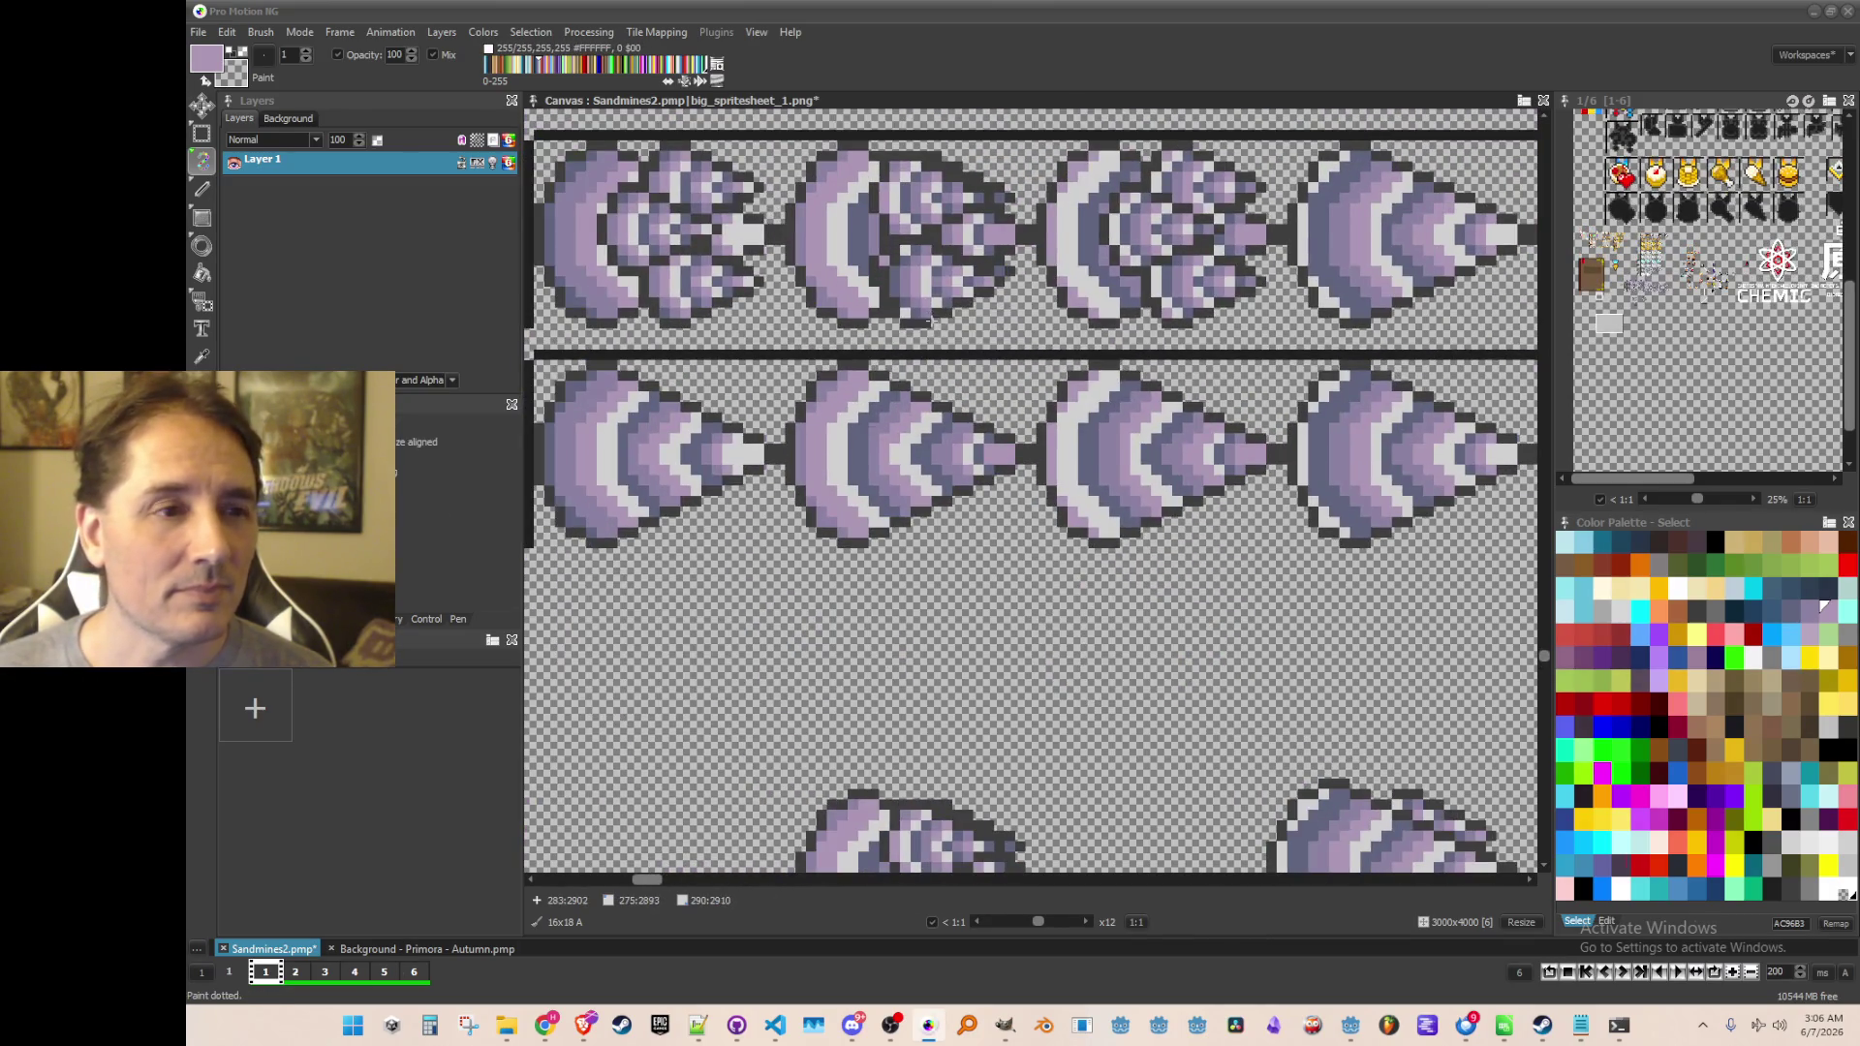
{"action": "scroll", "coordinate": [1341, 775], "scroll_direction": "down", "scroll_amount": 3}
{"action": "scroll", "coordinate": [1095, 484], "scroll_direction": "down", "scroll_amount": 1}
{"action": "mouse_move", "coordinate": [1097, 489]}
{"action": "left_mouse_down"}
{"action": "mouse_move", "coordinate": [1155, 657]}
{"action": "mouse_move", "coordinate": [1150, 615]}
{"action": "left_mouse_up"}
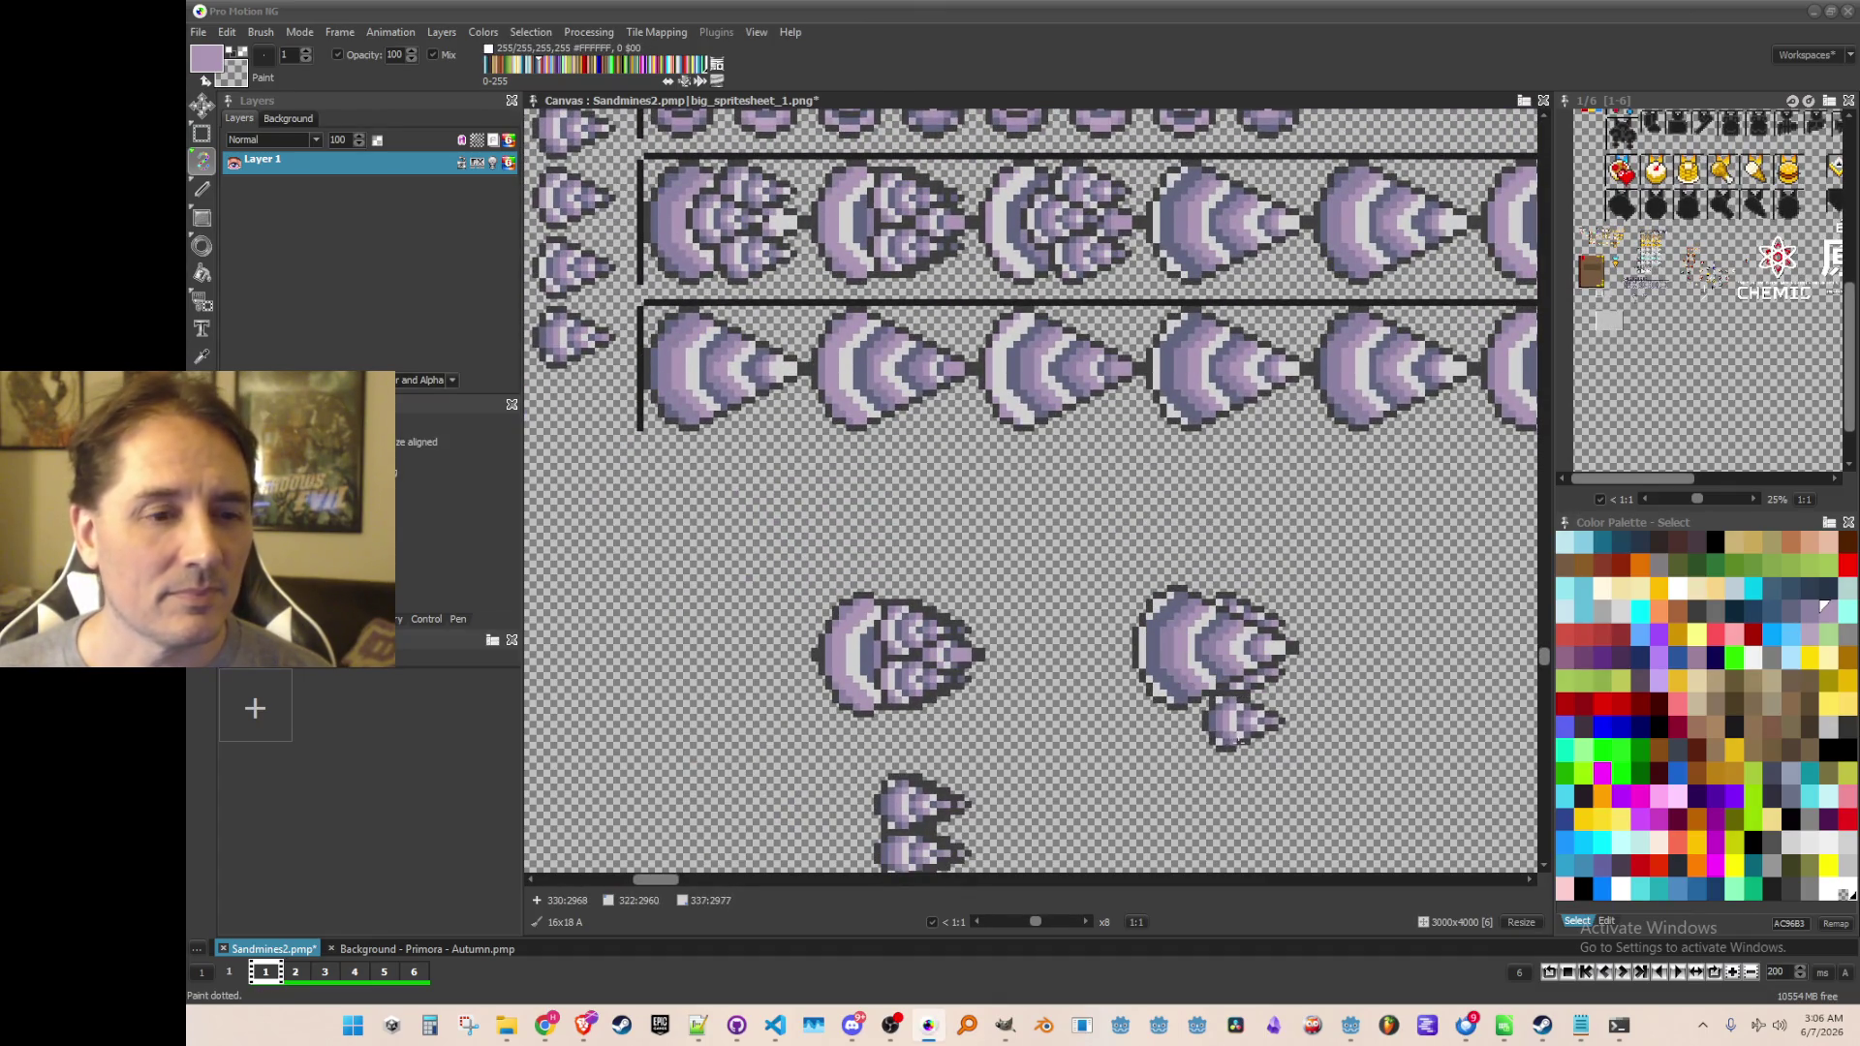
{"action": "scroll", "coordinate": [1239, 741], "scroll_direction": "up", "scroll_amount": 2}
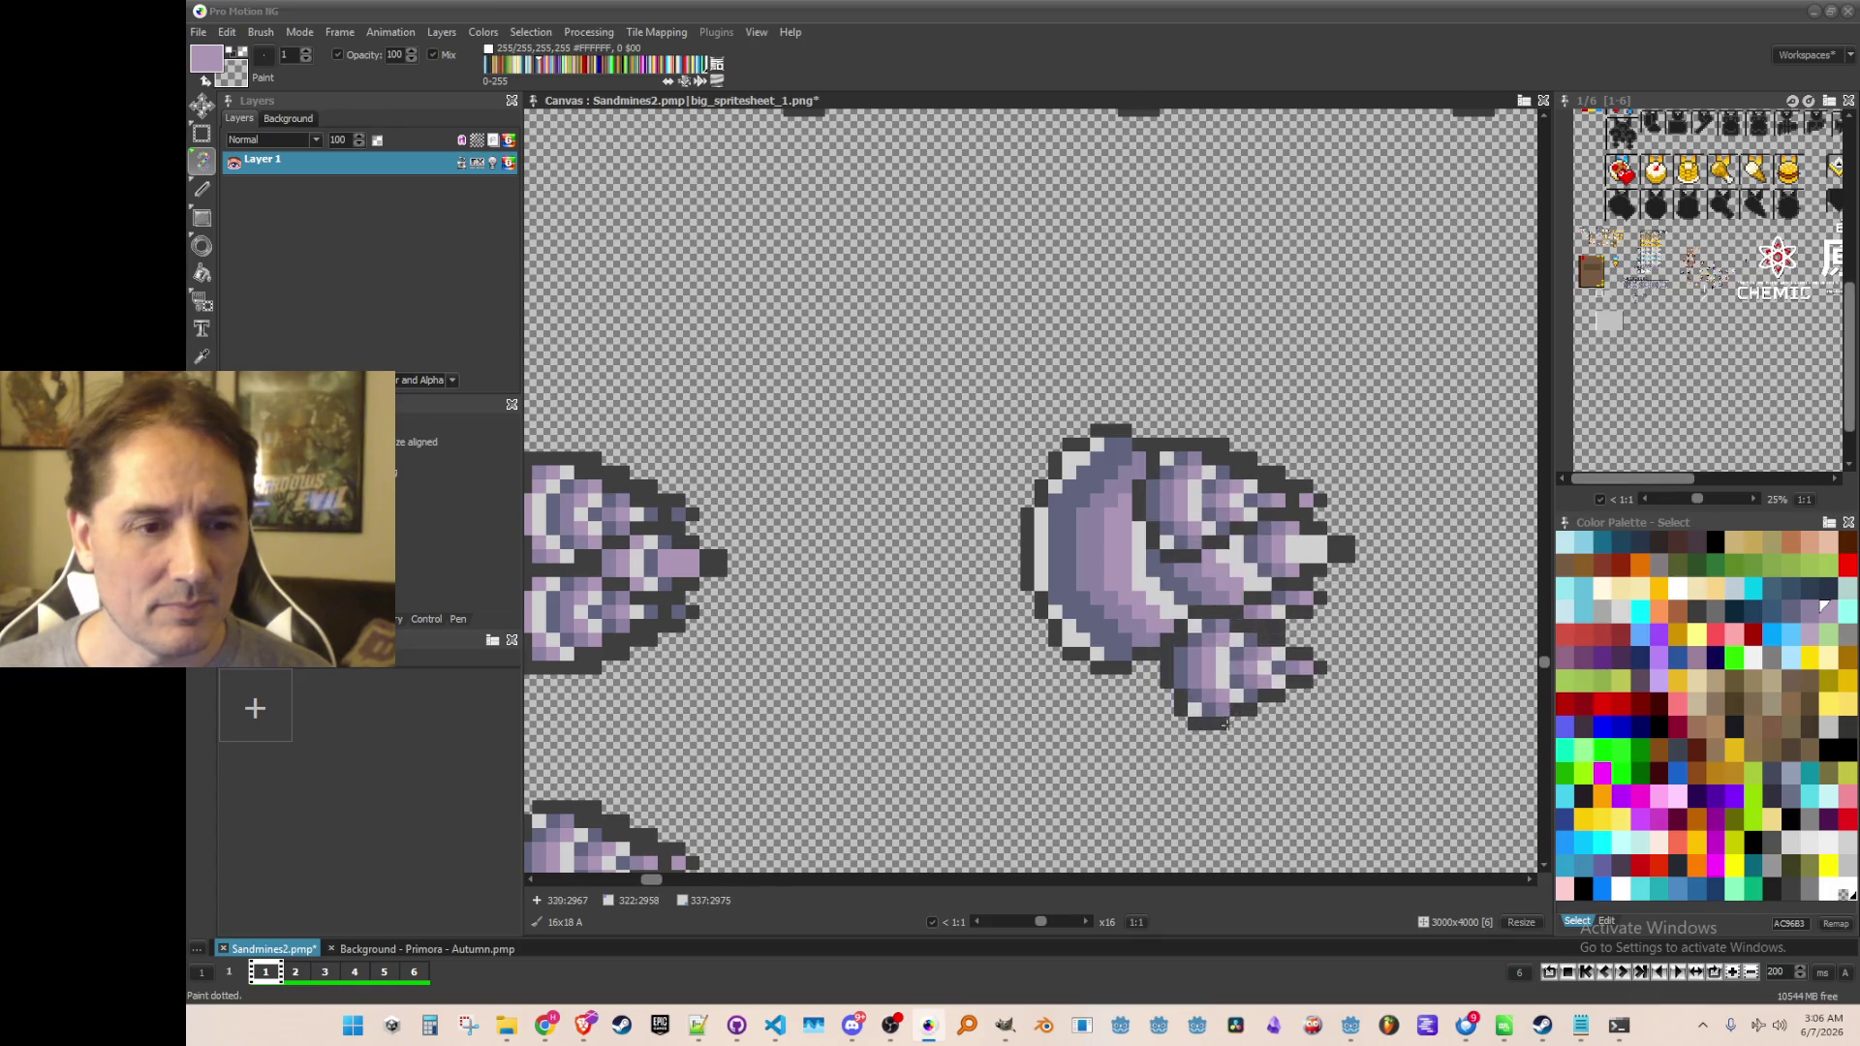
{"action": "scroll", "coordinate": [1227, 722], "scroll_direction": "down", "scroll_amount": 2}
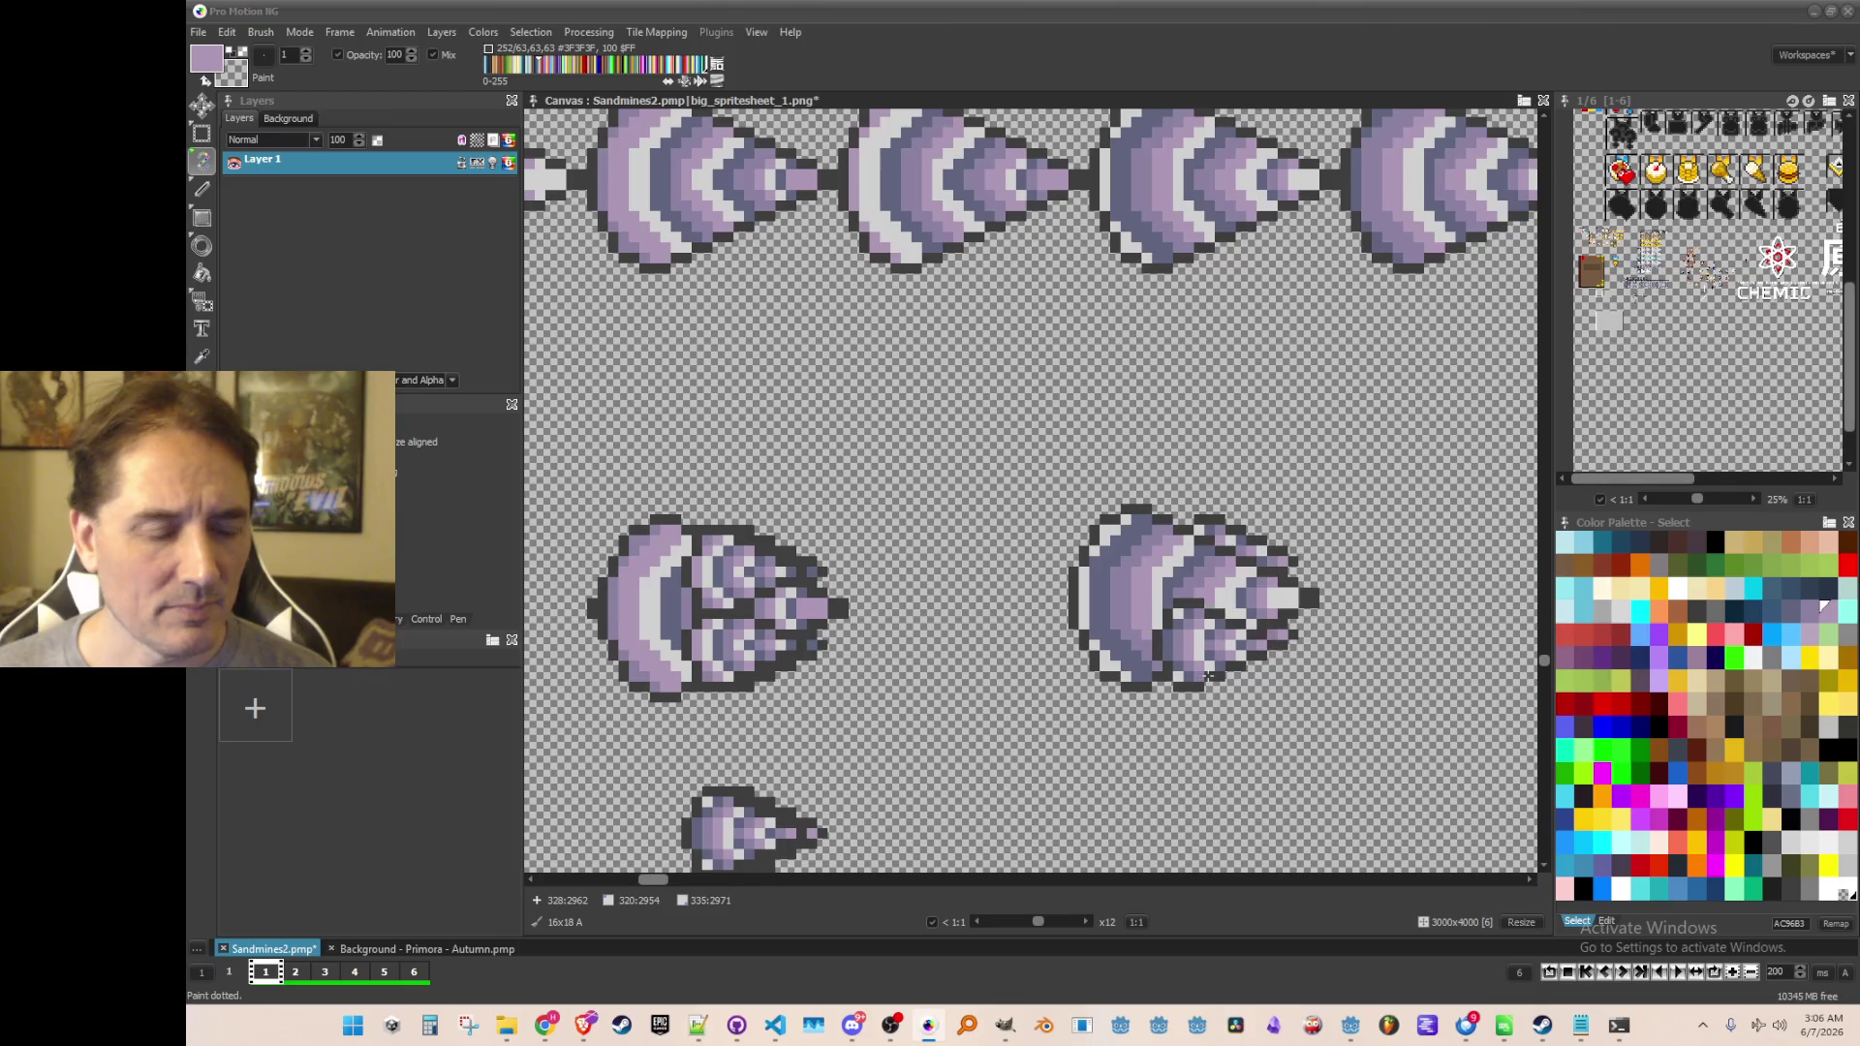
{"action": "scroll", "coordinate": [1208, 675], "scroll_direction": "down", "scroll_amount": 2}
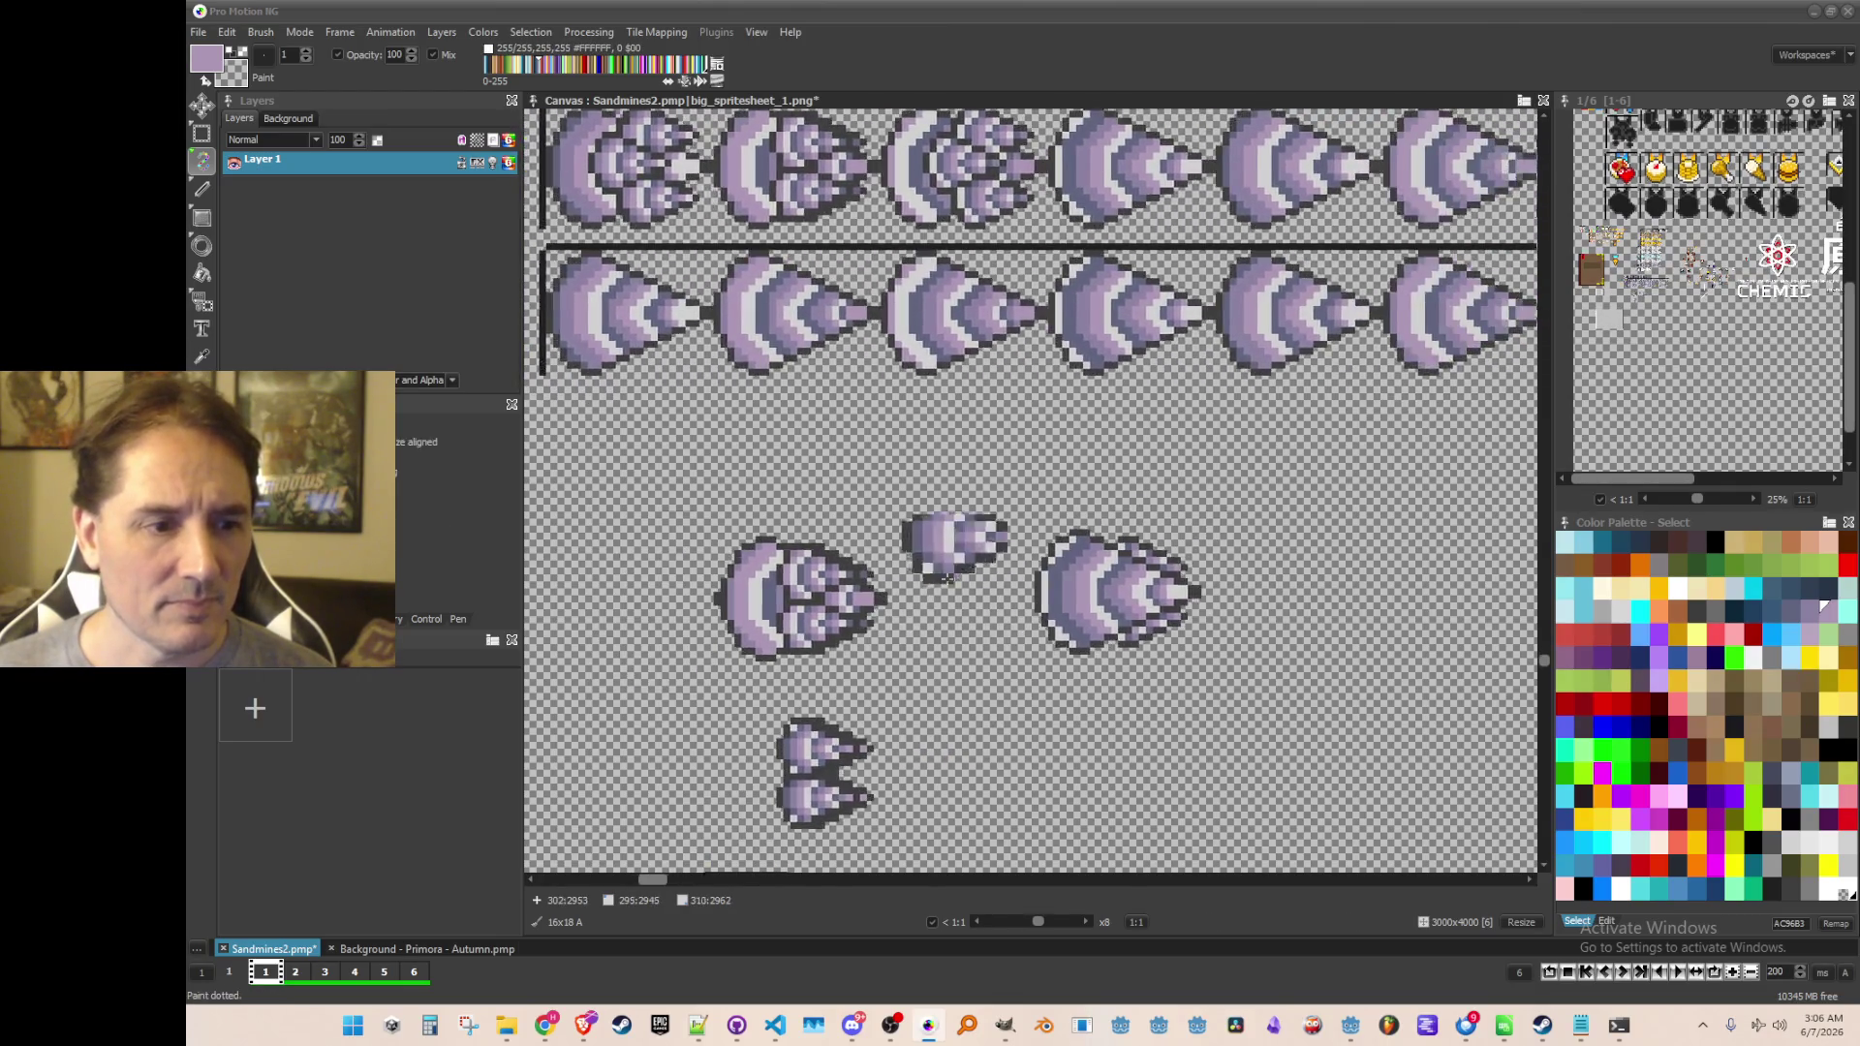
{"action": "scroll", "coordinate": [949, 577], "scroll_direction": "up", "scroll_amount": 2}
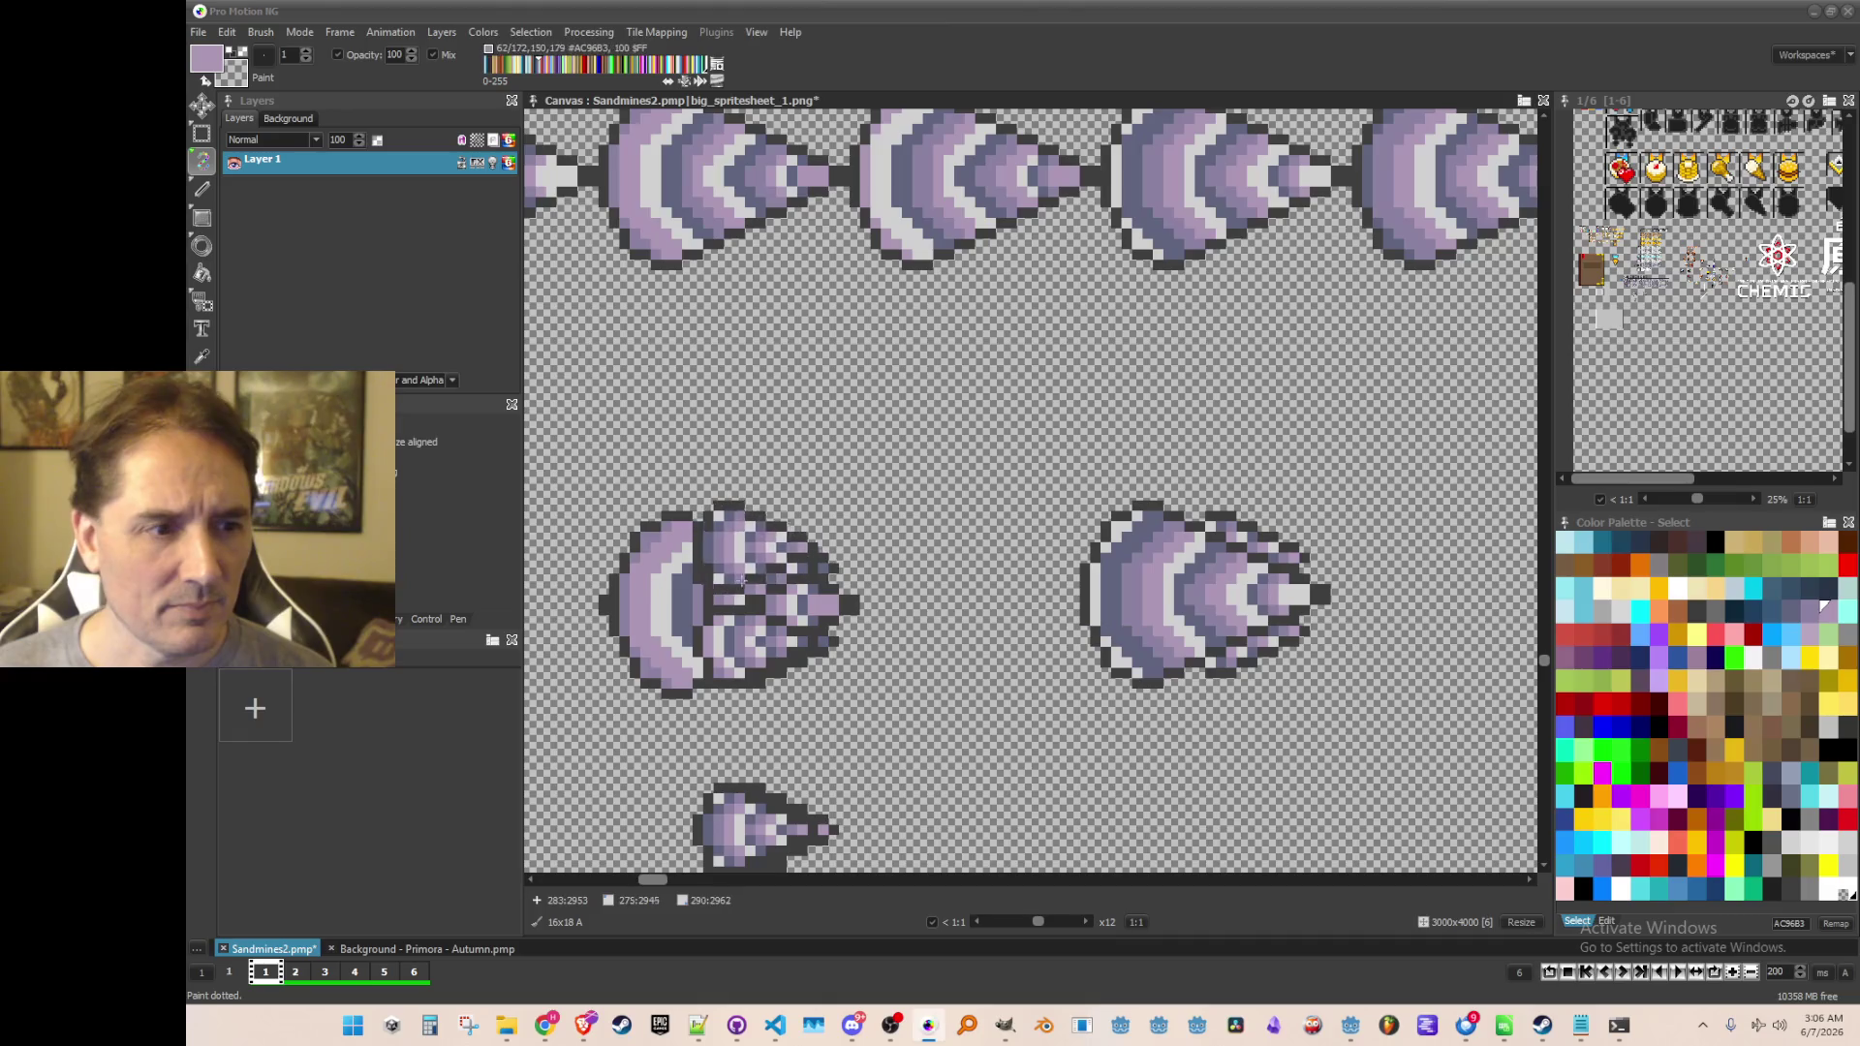
{"action": "left_click", "coordinate": [781, 620]}
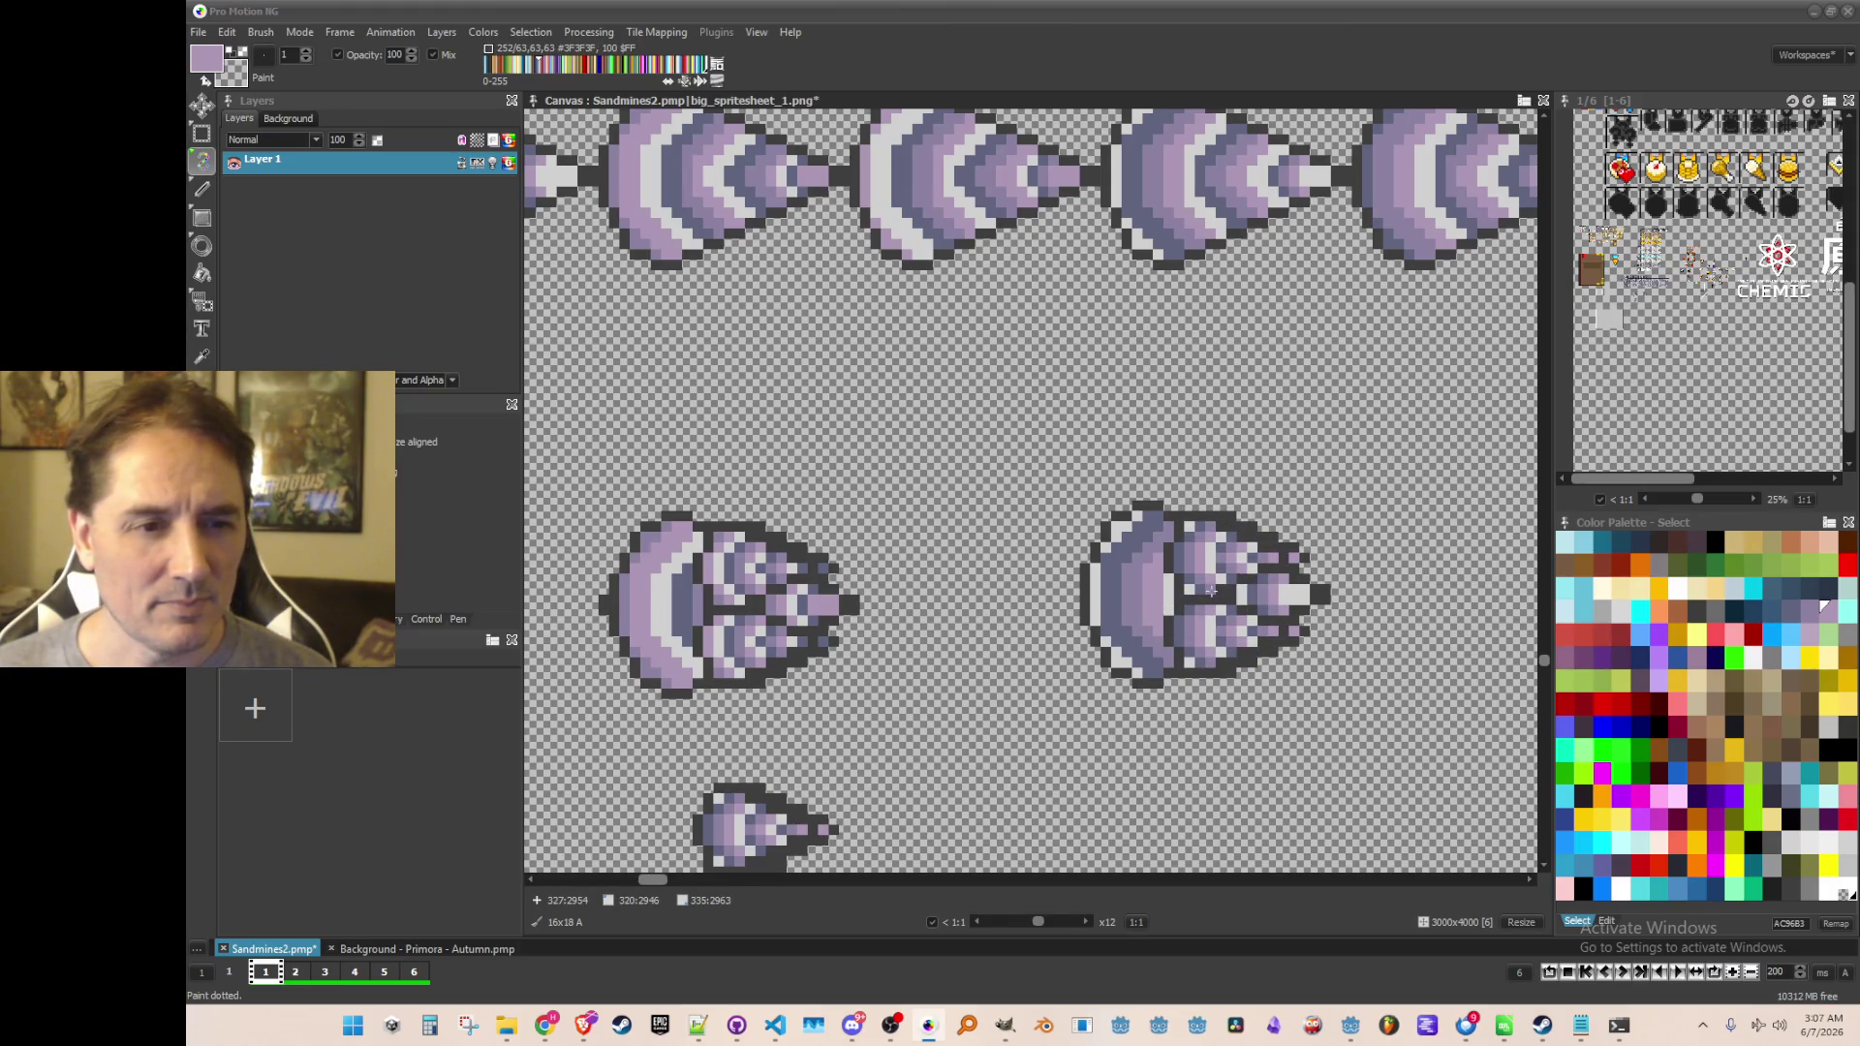
{"action": "scroll", "coordinate": [1211, 589], "scroll_direction": "down", "scroll_amount": 3}
Capture the lower-right drill sprite as a brush
{"action": "key", "text": "b"}
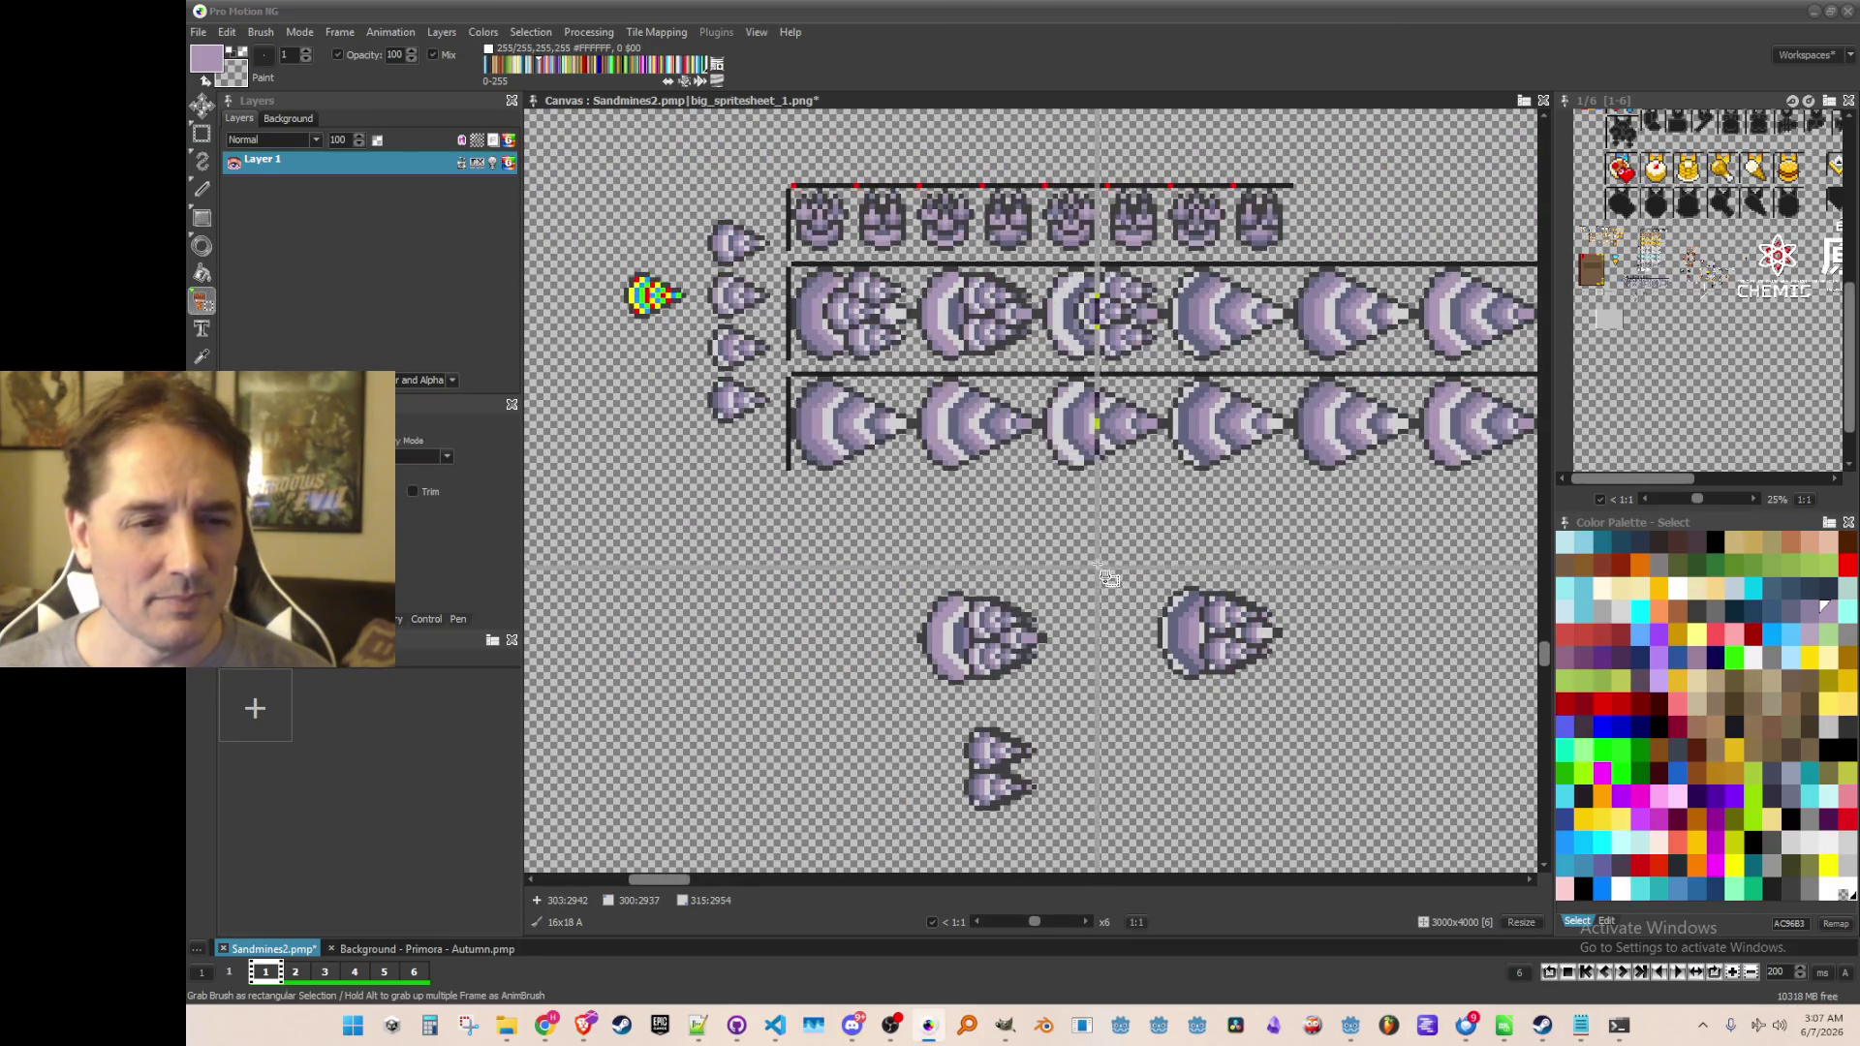
{"action": "left_click_drag", "start_coordinate": [1354, 761], "coordinate": [1104, 558]}
{"action": "scroll", "coordinate": [1250, 485], "scroll_direction": "up", "scroll_amount": 3}
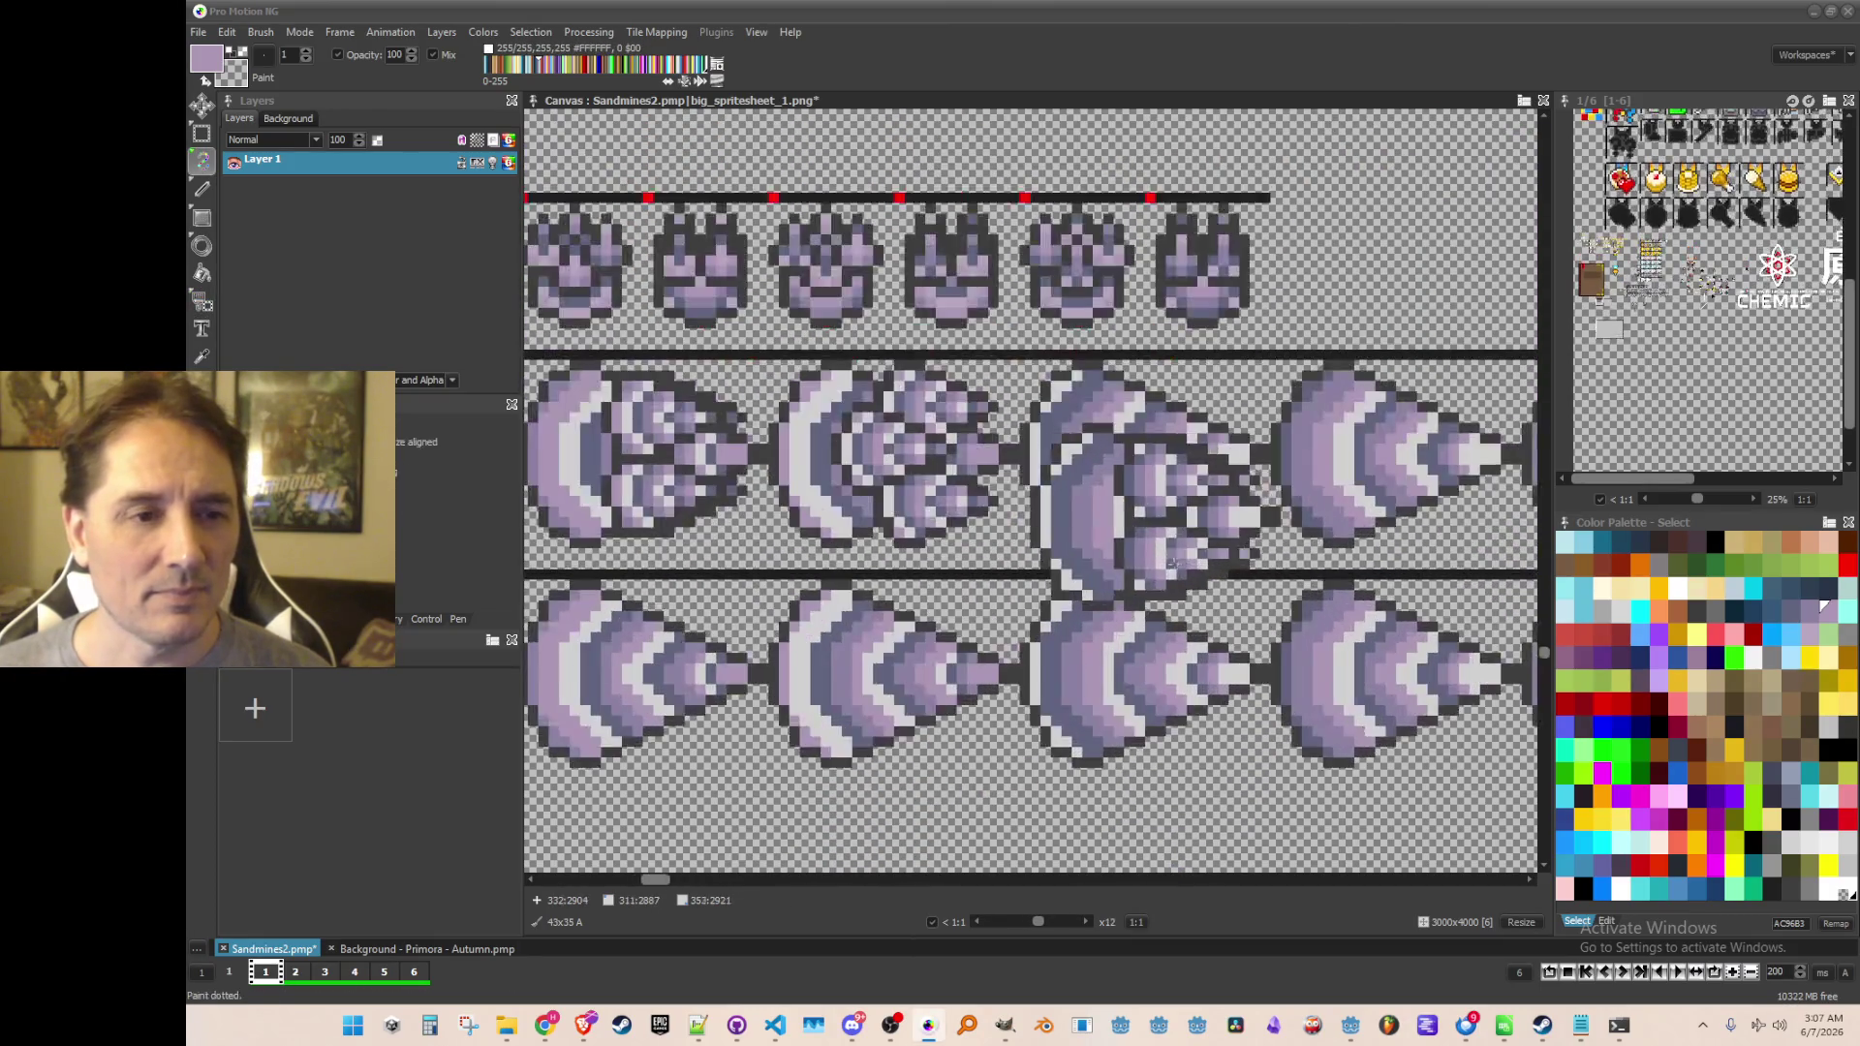
{"action": "scroll", "coordinate": [1065, 506], "scroll_direction": "down", "scroll_amount": 3}
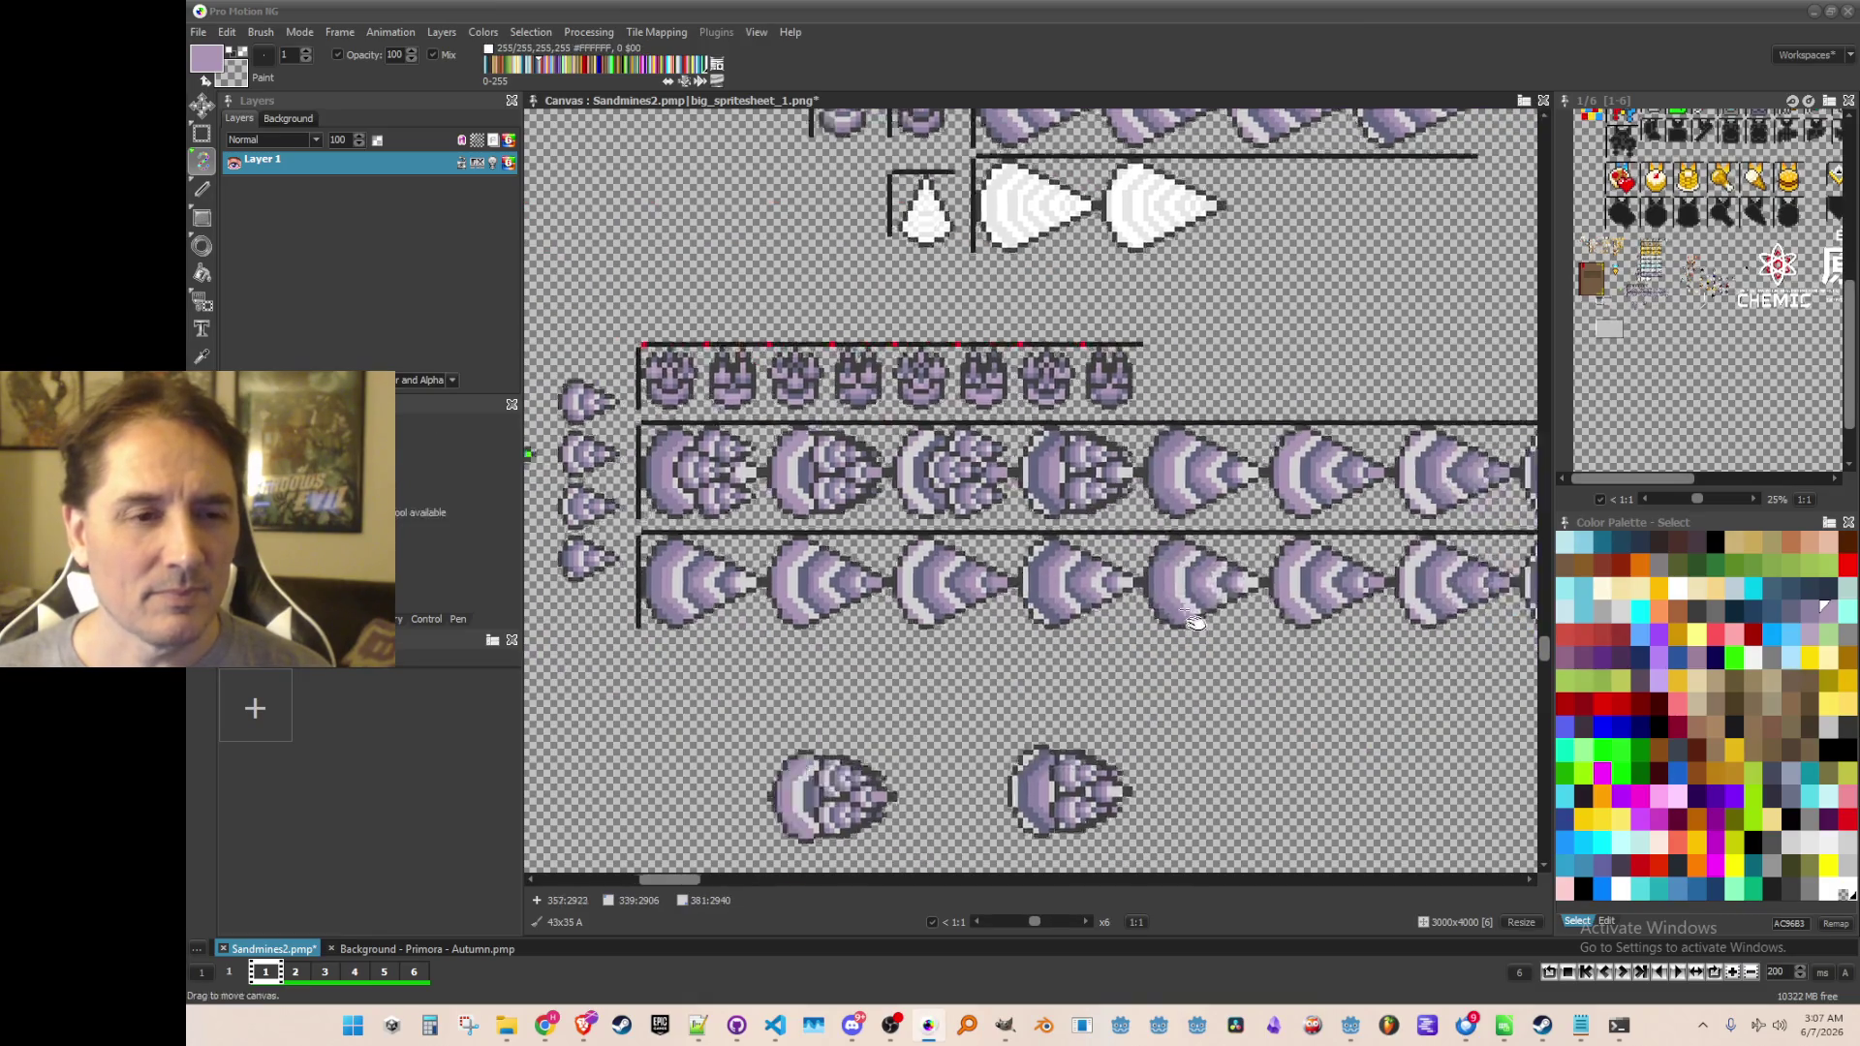
Grab the full purple cone drill row as a 96x18 brush strip, then switch to Godot
{"action": "key", "text": "b"}
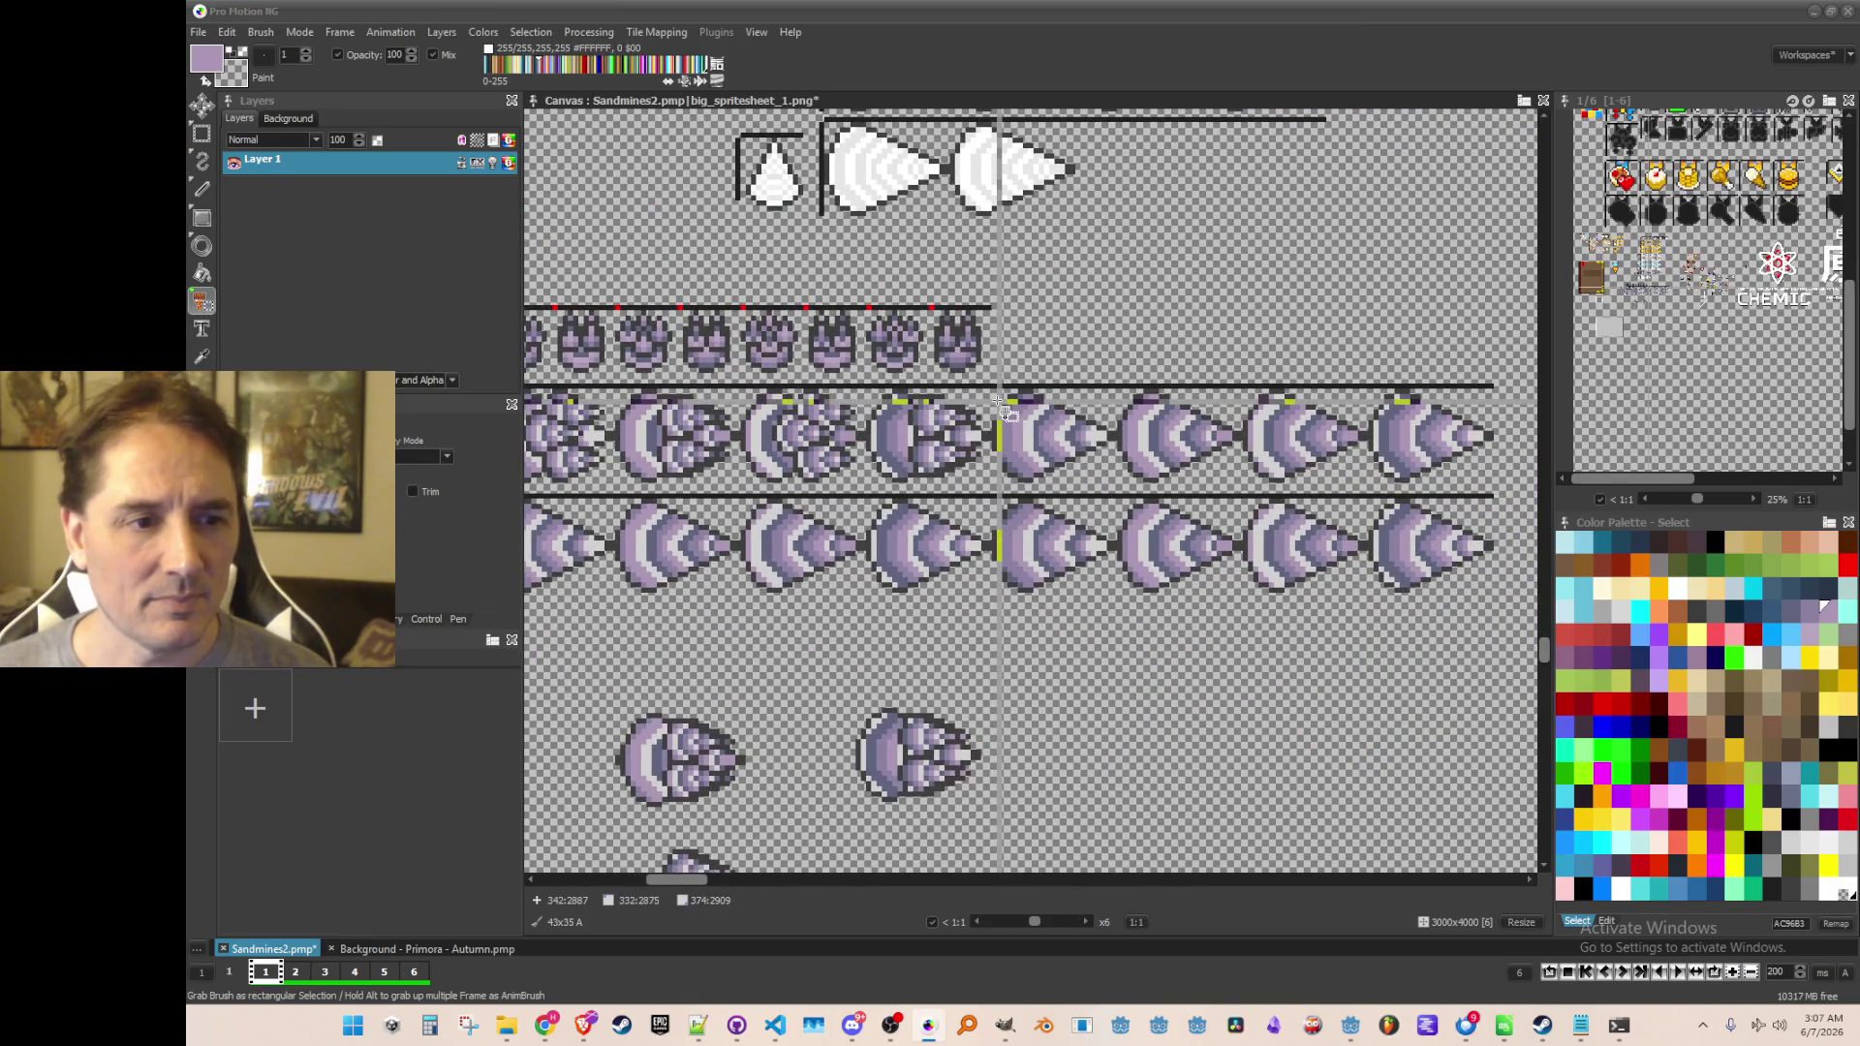
{"action": "mouse_move", "coordinate": [998, 384]}
{"action": "left_mouse_down"}
{"action": "mouse_move", "coordinate": [1536, 471]}
{"action": "mouse_move", "coordinate": [1525, 495]}
{"action": "left_mouse_up"}
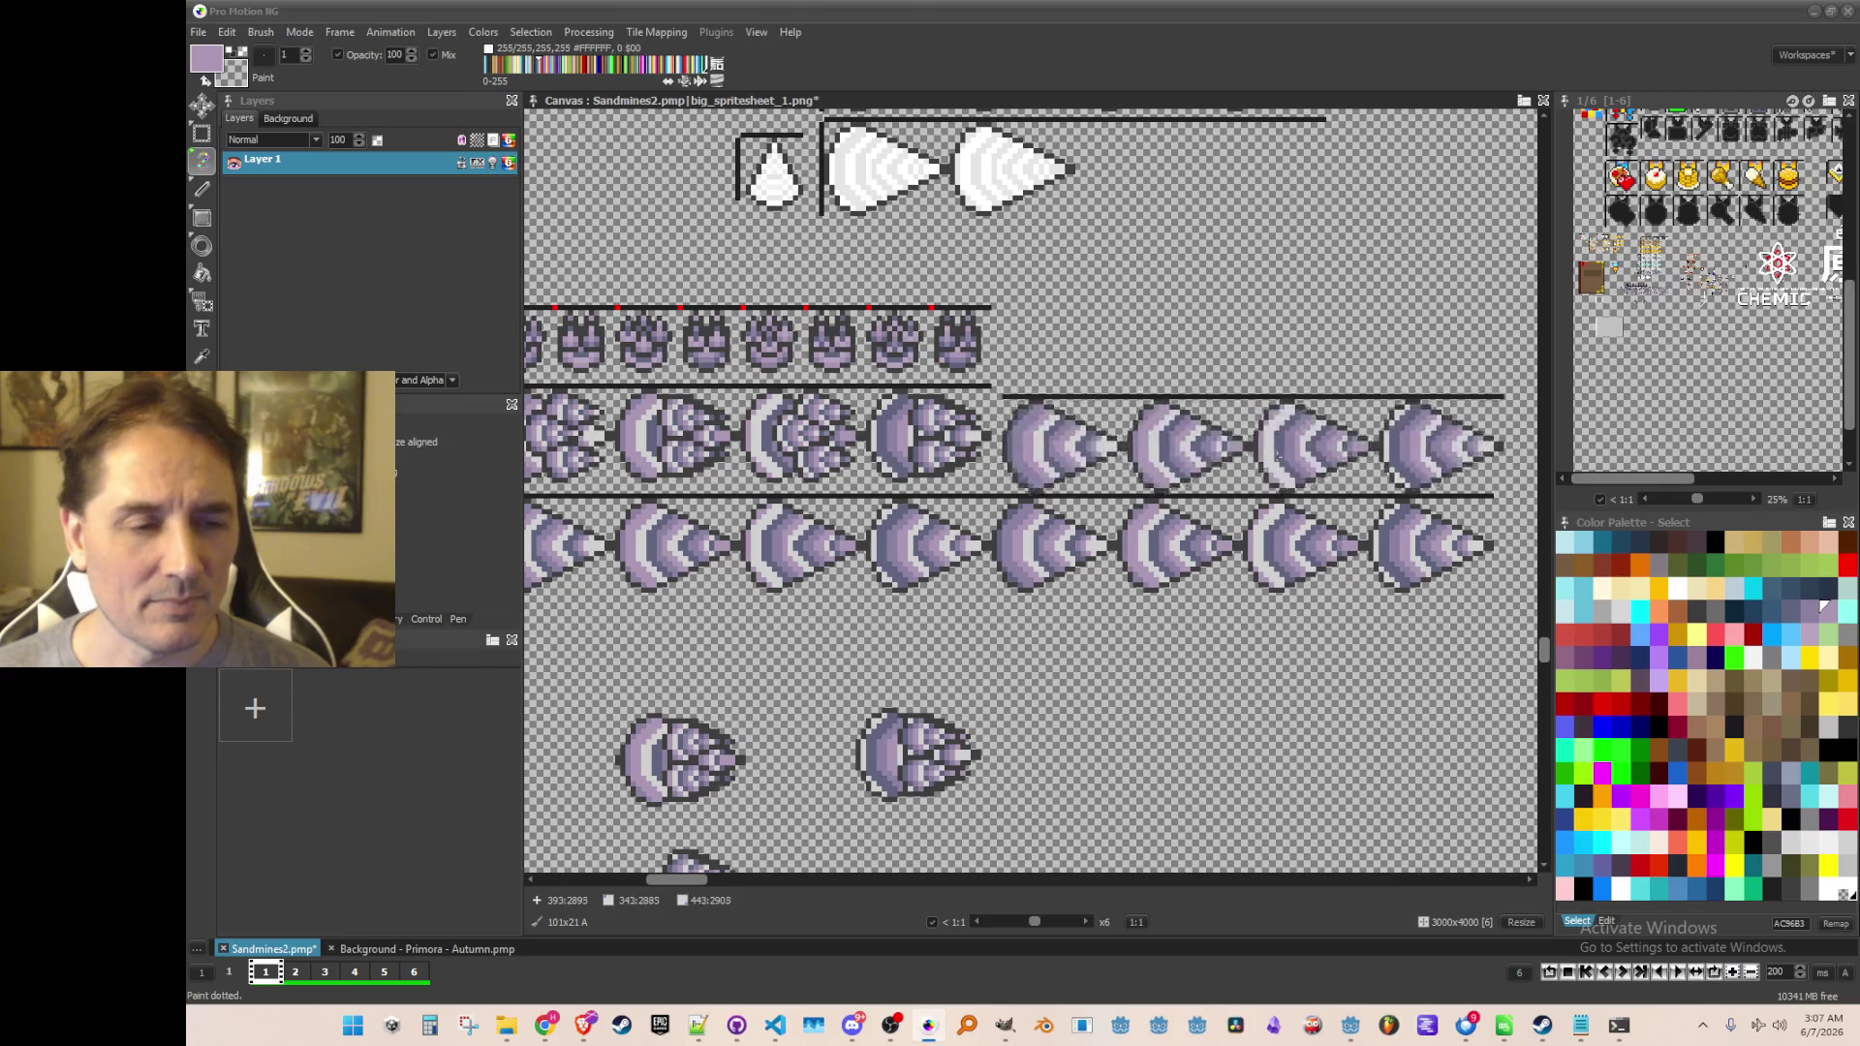
{"action": "scroll", "coordinate": [1029, 565], "scroll_direction": "left", "scroll_amount": 5}
{"action": "key", "text": "comma"}
{"action": "scroll", "coordinate": [1028, 565], "scroll_direction": "up", "scroll_amount": 3}
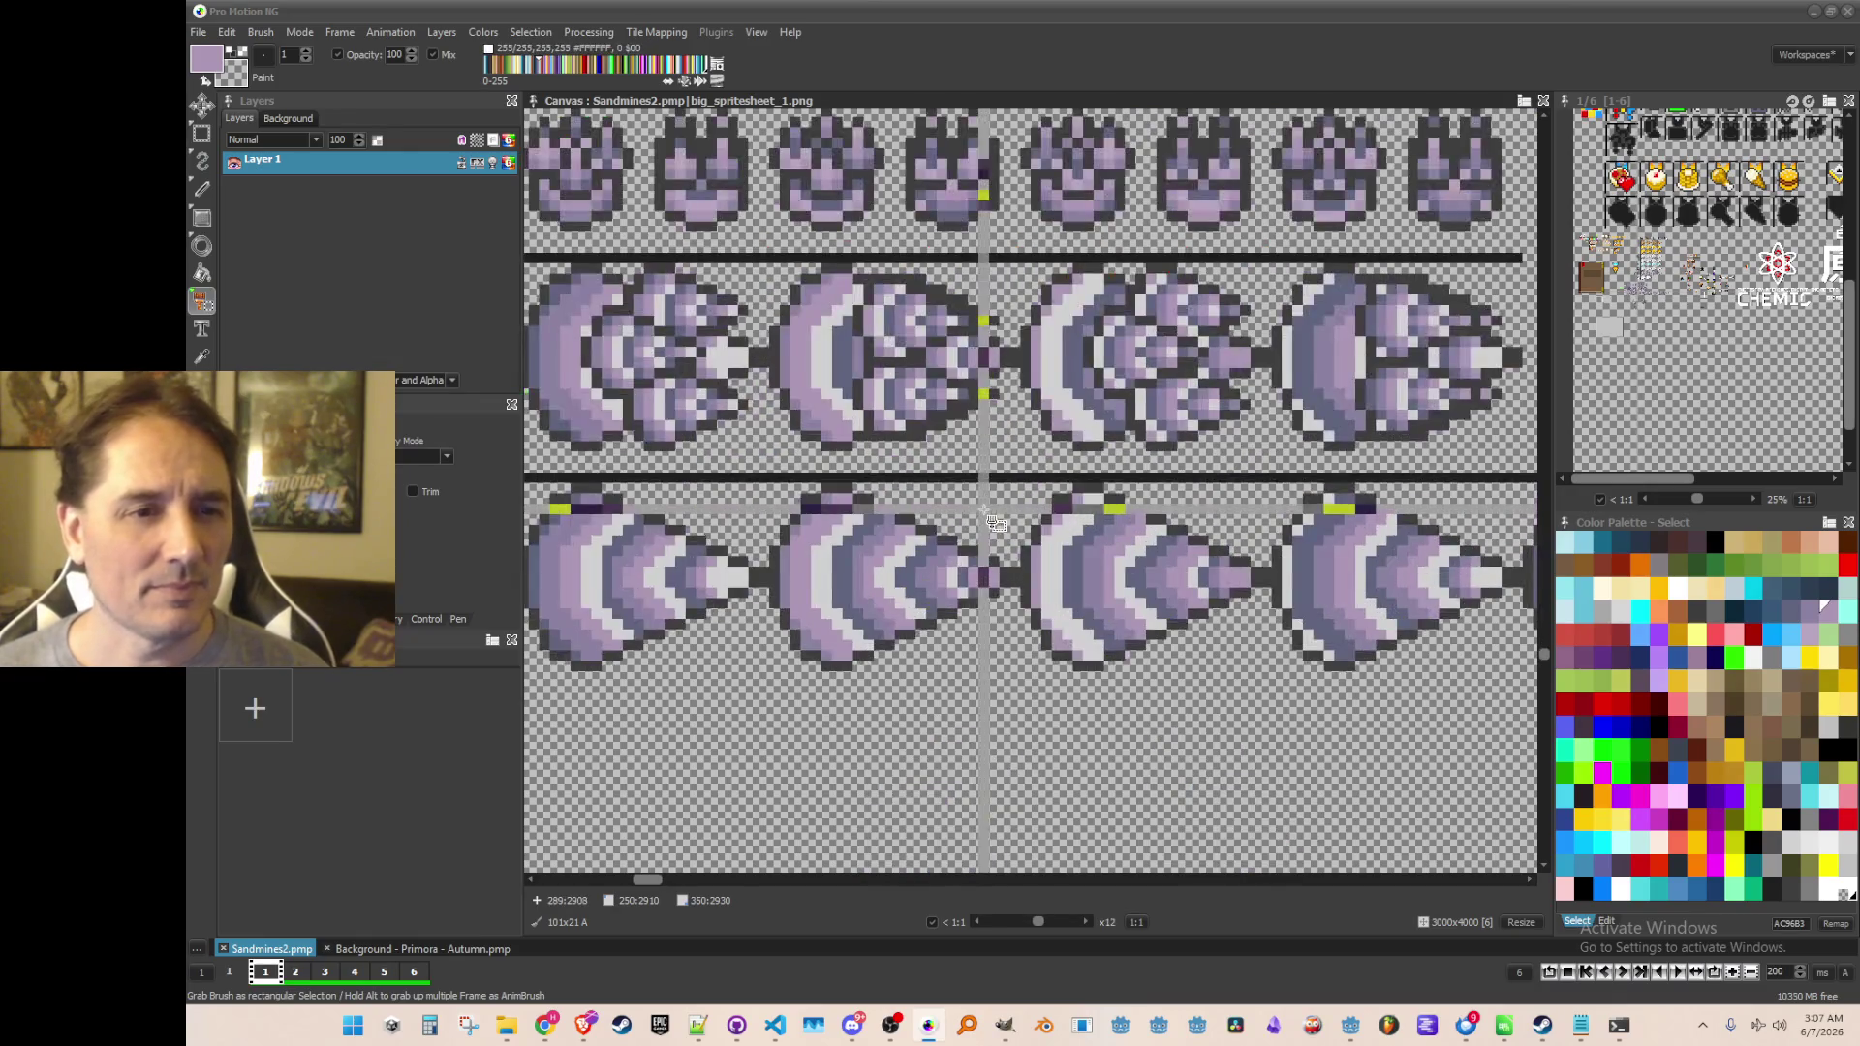
{"action": "scroll", "coordinate": [984, 484], "scroll_direction": "down", "scroll_amount": 2}
{"action": "left_click_drag", "start_coordinate": [721, 398], "coordinate": [1379, 516]}
{"action": "scroll", "coordinate": [1375, 514], "scroll_direction": "down", "scroll_amount": 1}
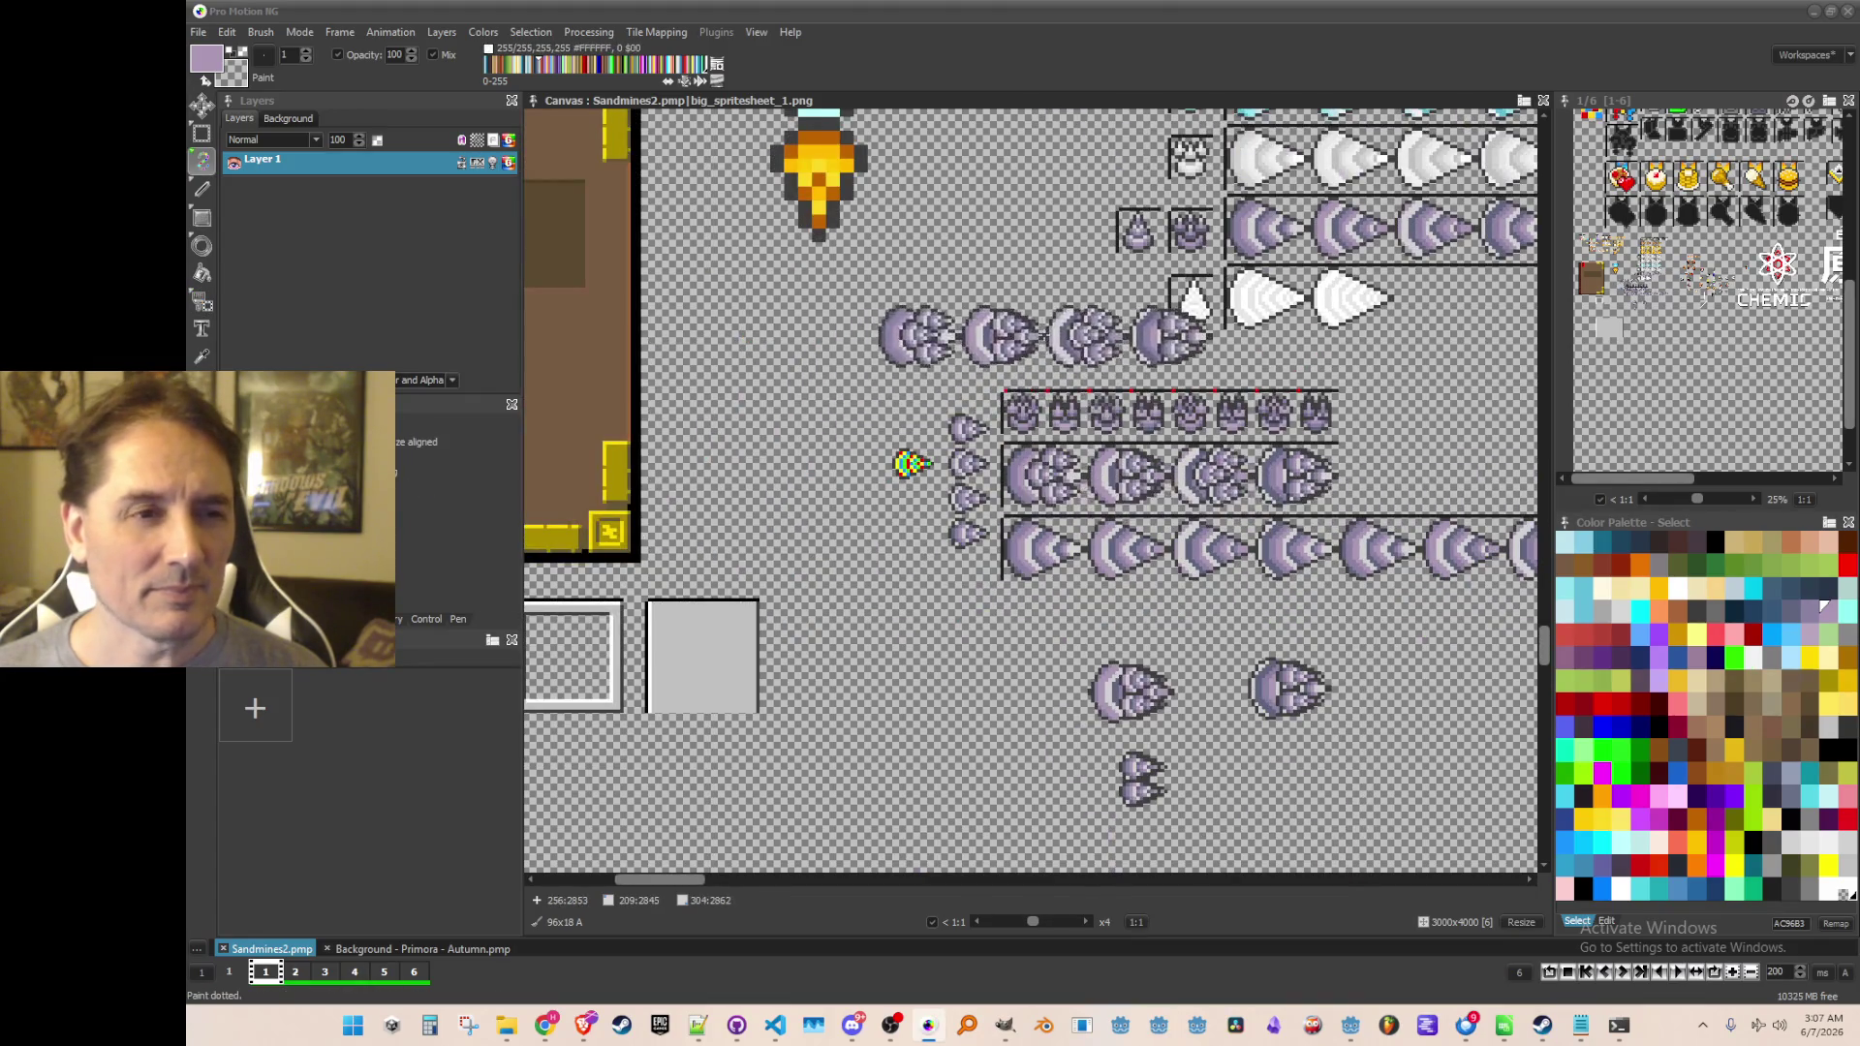
{"action": "scroll", "coordinate": [780, 636], "scroll_direction": "up", "scroll_amount": 3}
{"action": "scroll", "coordinate": [1523, 595], "scroll_direction": "down", "scroll_amount": 2}
{"action": "scroll", "coordinate": [1523, 596], "scroll_direction": "up", "scroll_amount": 1}
{"action": "scroll", "coordinate": [920, 552], "scroll_direction": "up", "scroll_amount": 1}
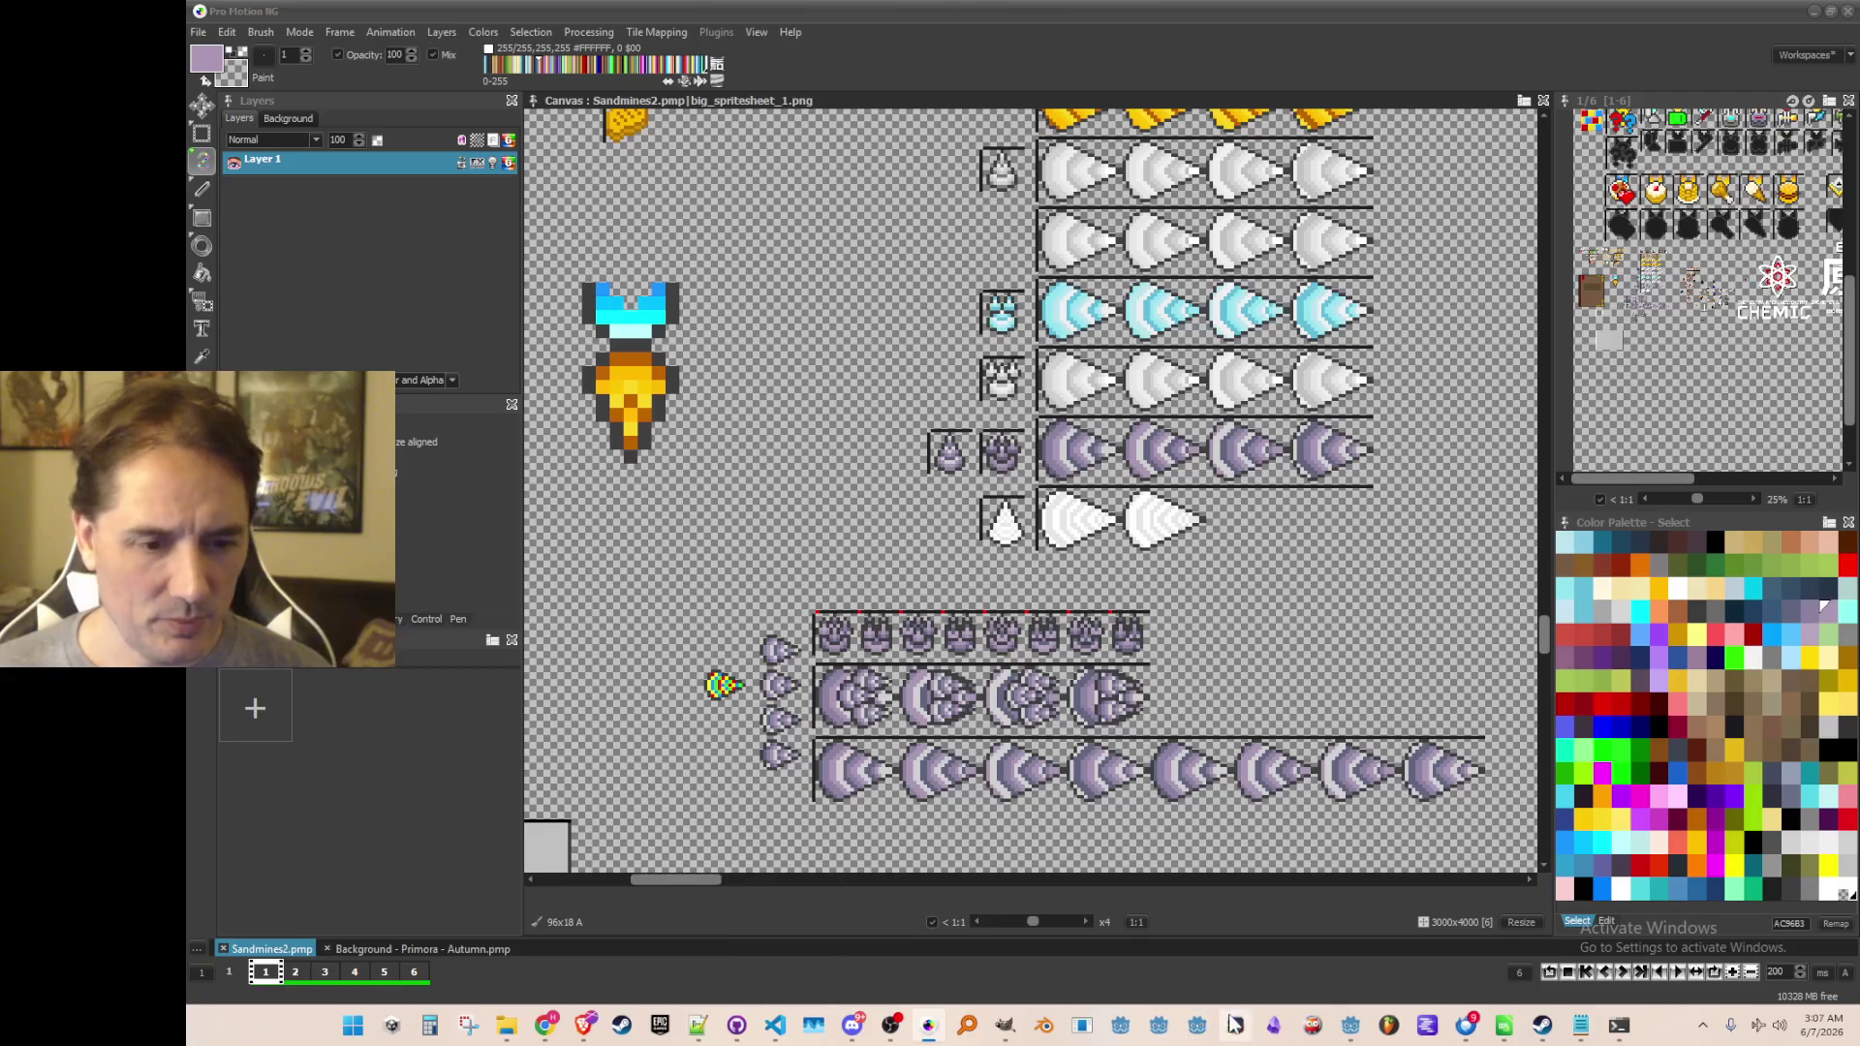
{"action": "left_click", "coordinate": [1346, 1030]}
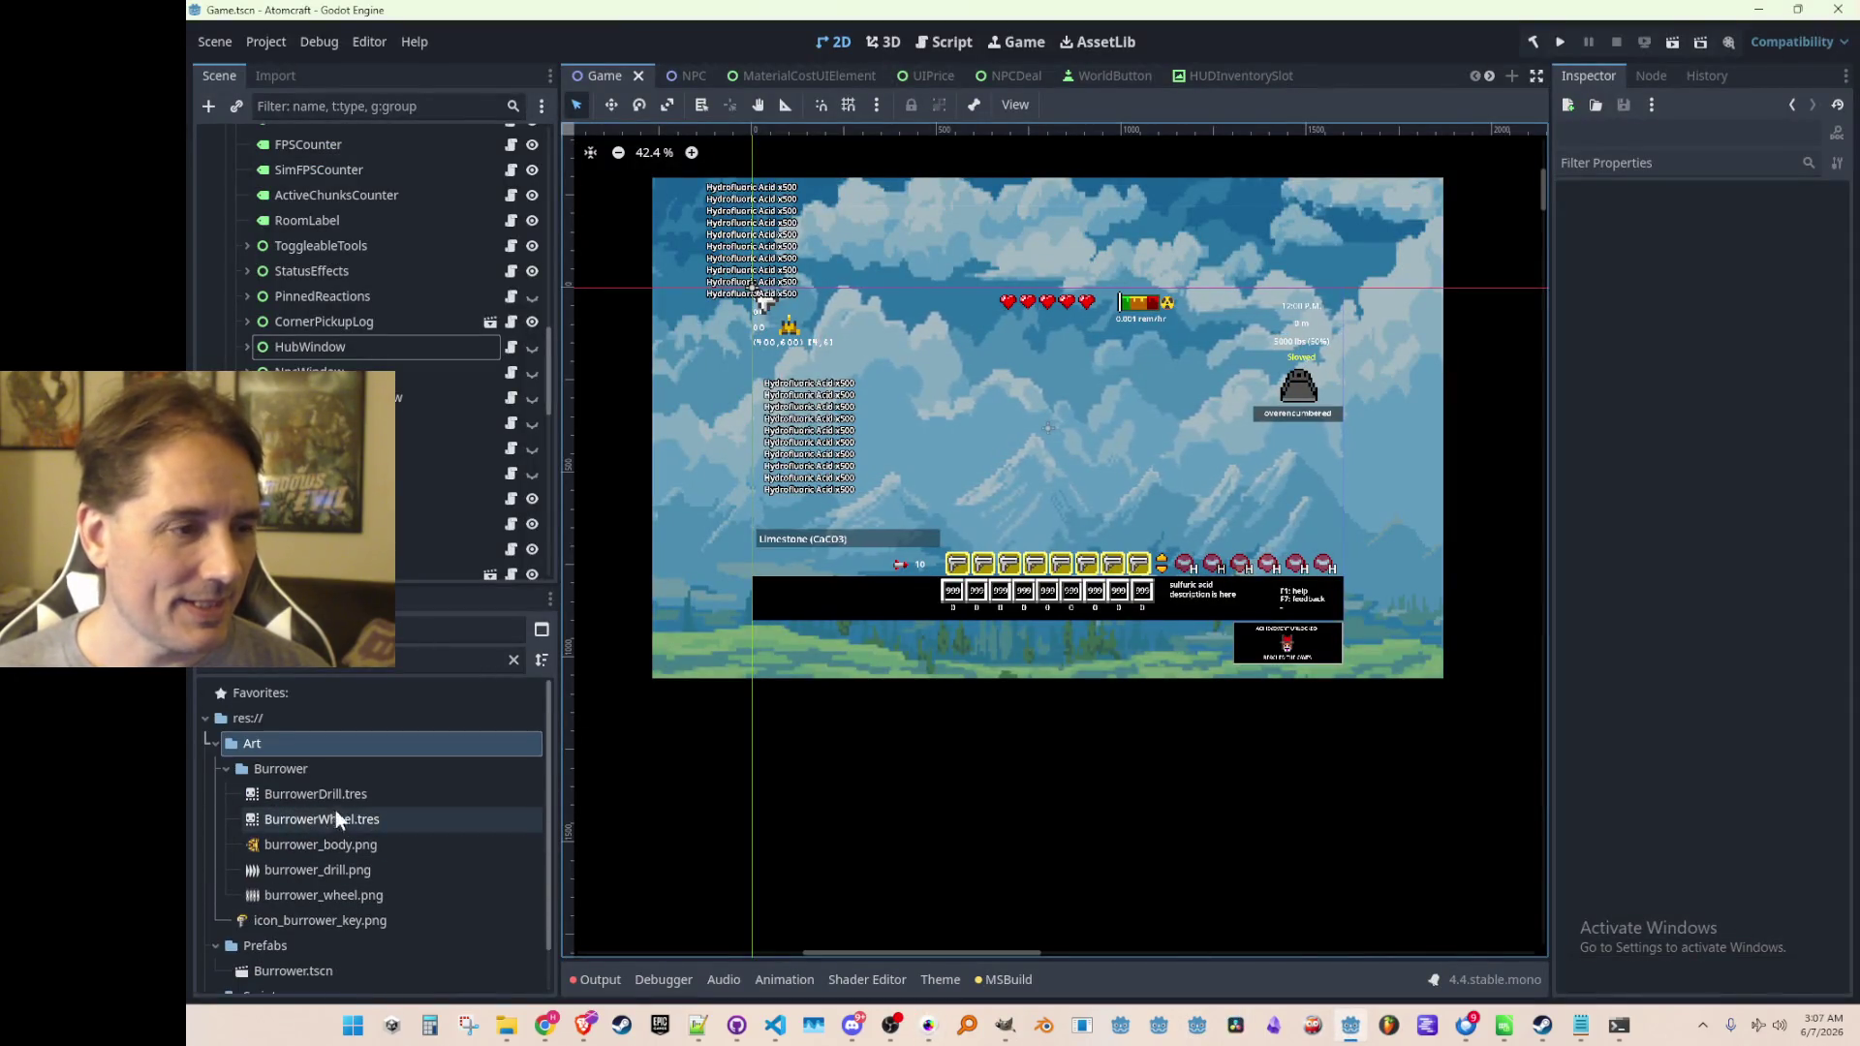
Filter the FileSystem for 'drill' and open Drill.tres
{"action": "left_click", "coordinate": [513, 660]}
{"action": "scroll", "coordinate": [350, 818], "scroll_direction": "down", "scroll_amount": 2}
{"action": "scroll", "coordinate": [312, 835], "scroll_direction": "down", "scroll_amount": 3}
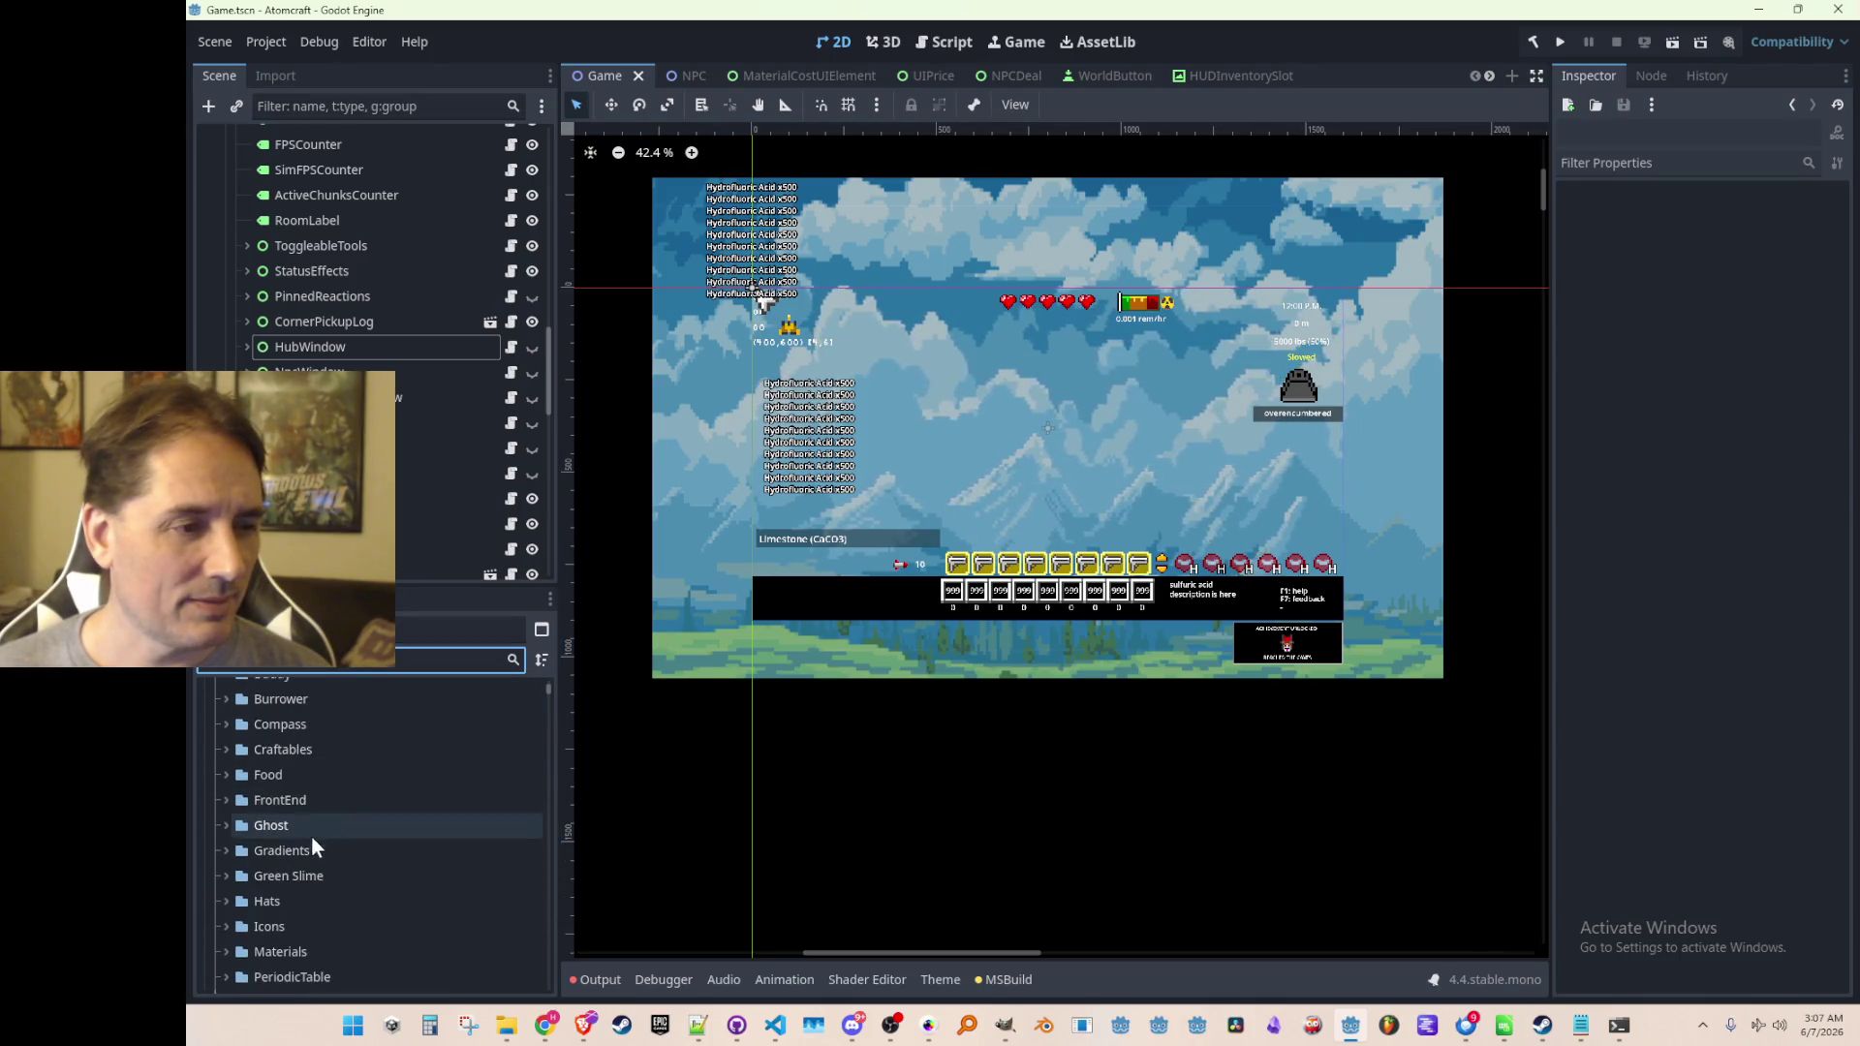
{"action": "scroll", "coordinate": [340, 858], "scroll_direction": "down", "scroll_amount": 6}
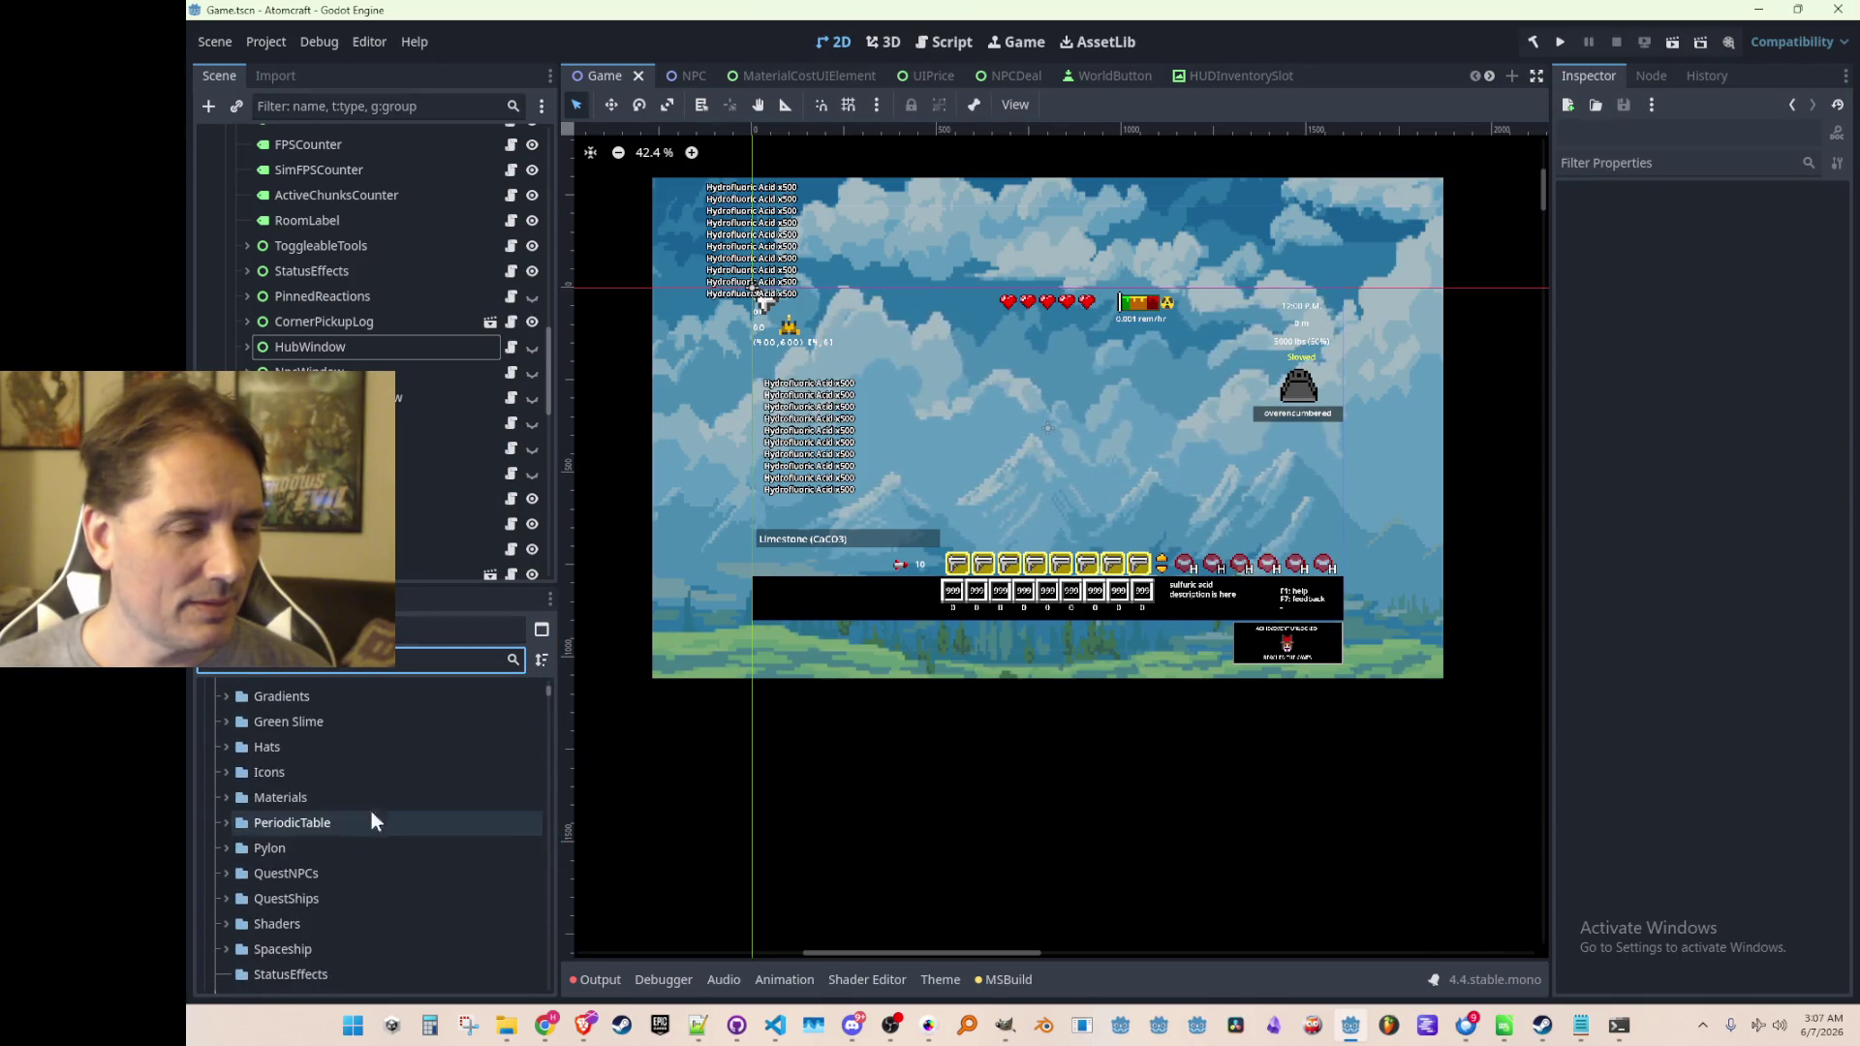
{"action": "type", "text": "drill"}
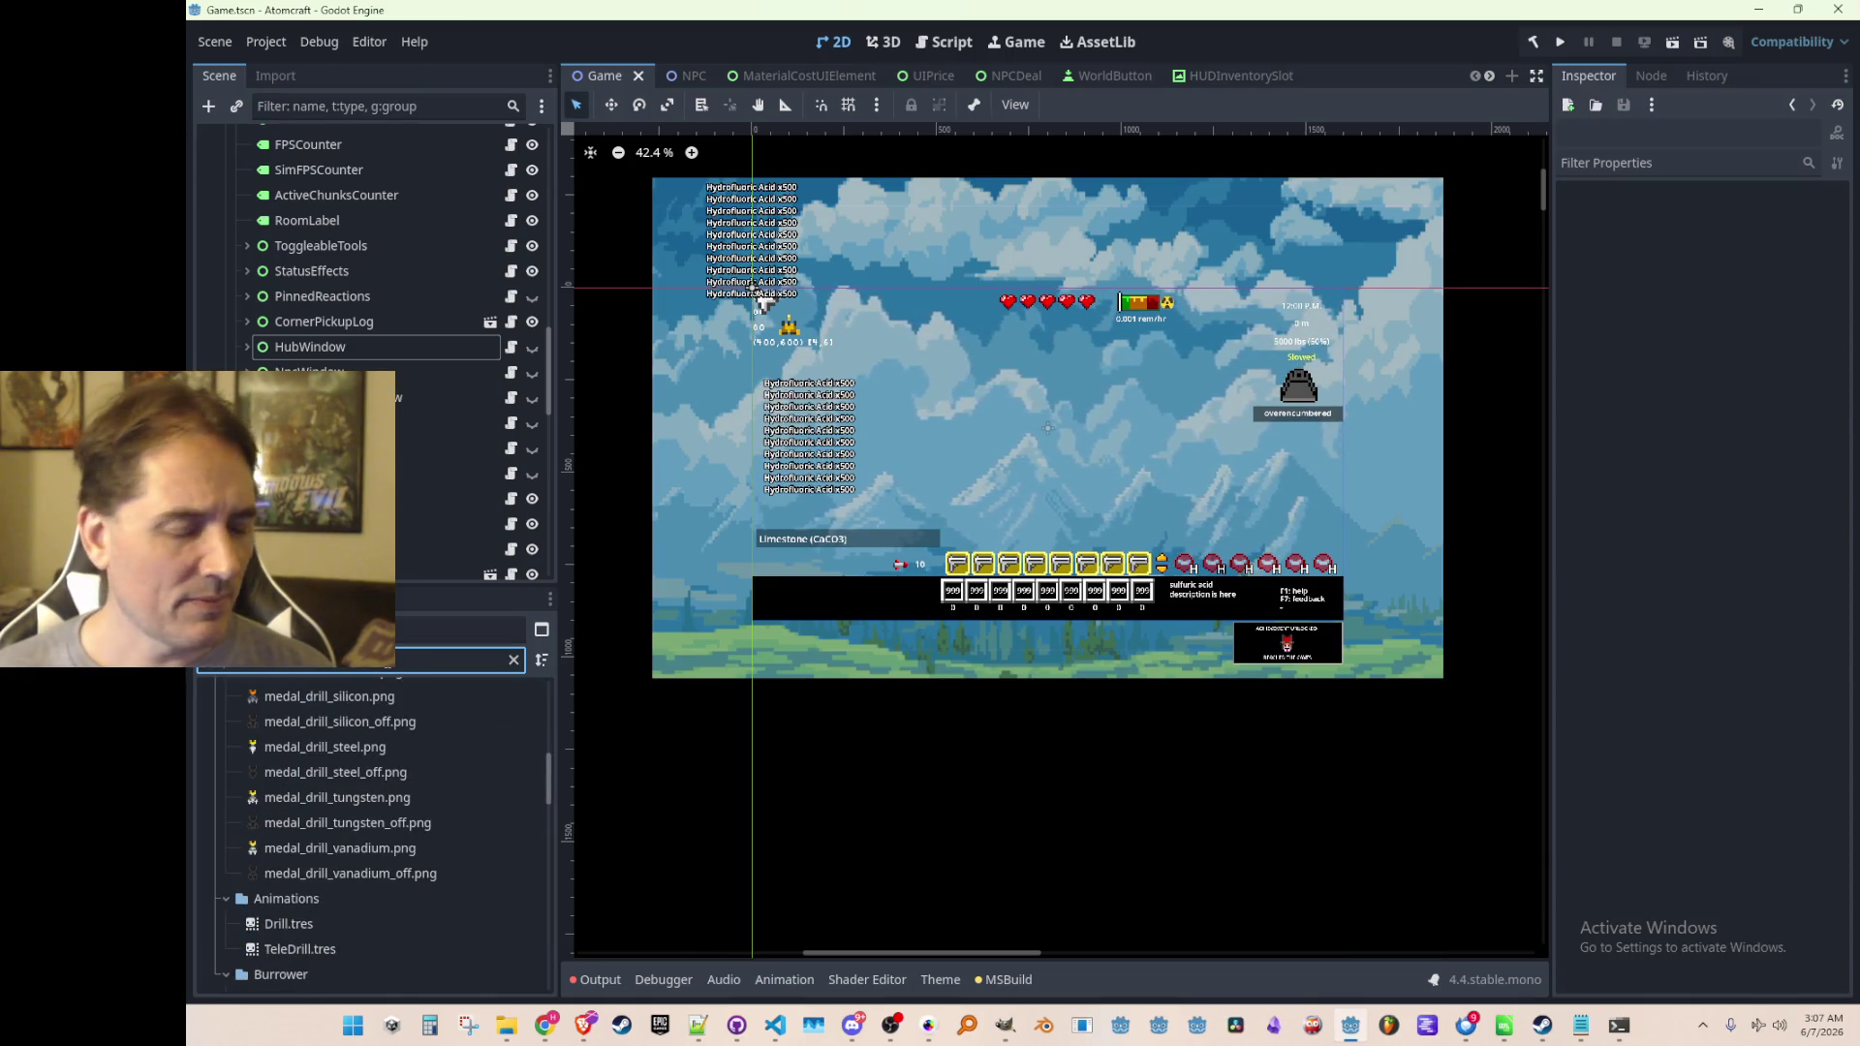
{"action": "scroll", "coordinate": [368, 866], "scroll_direction": "up", "scroll_amount": 4}
{"action": "scroll", "coordinate": [375, 857], "scroll_direction": "down", "scroll_amount": 6}
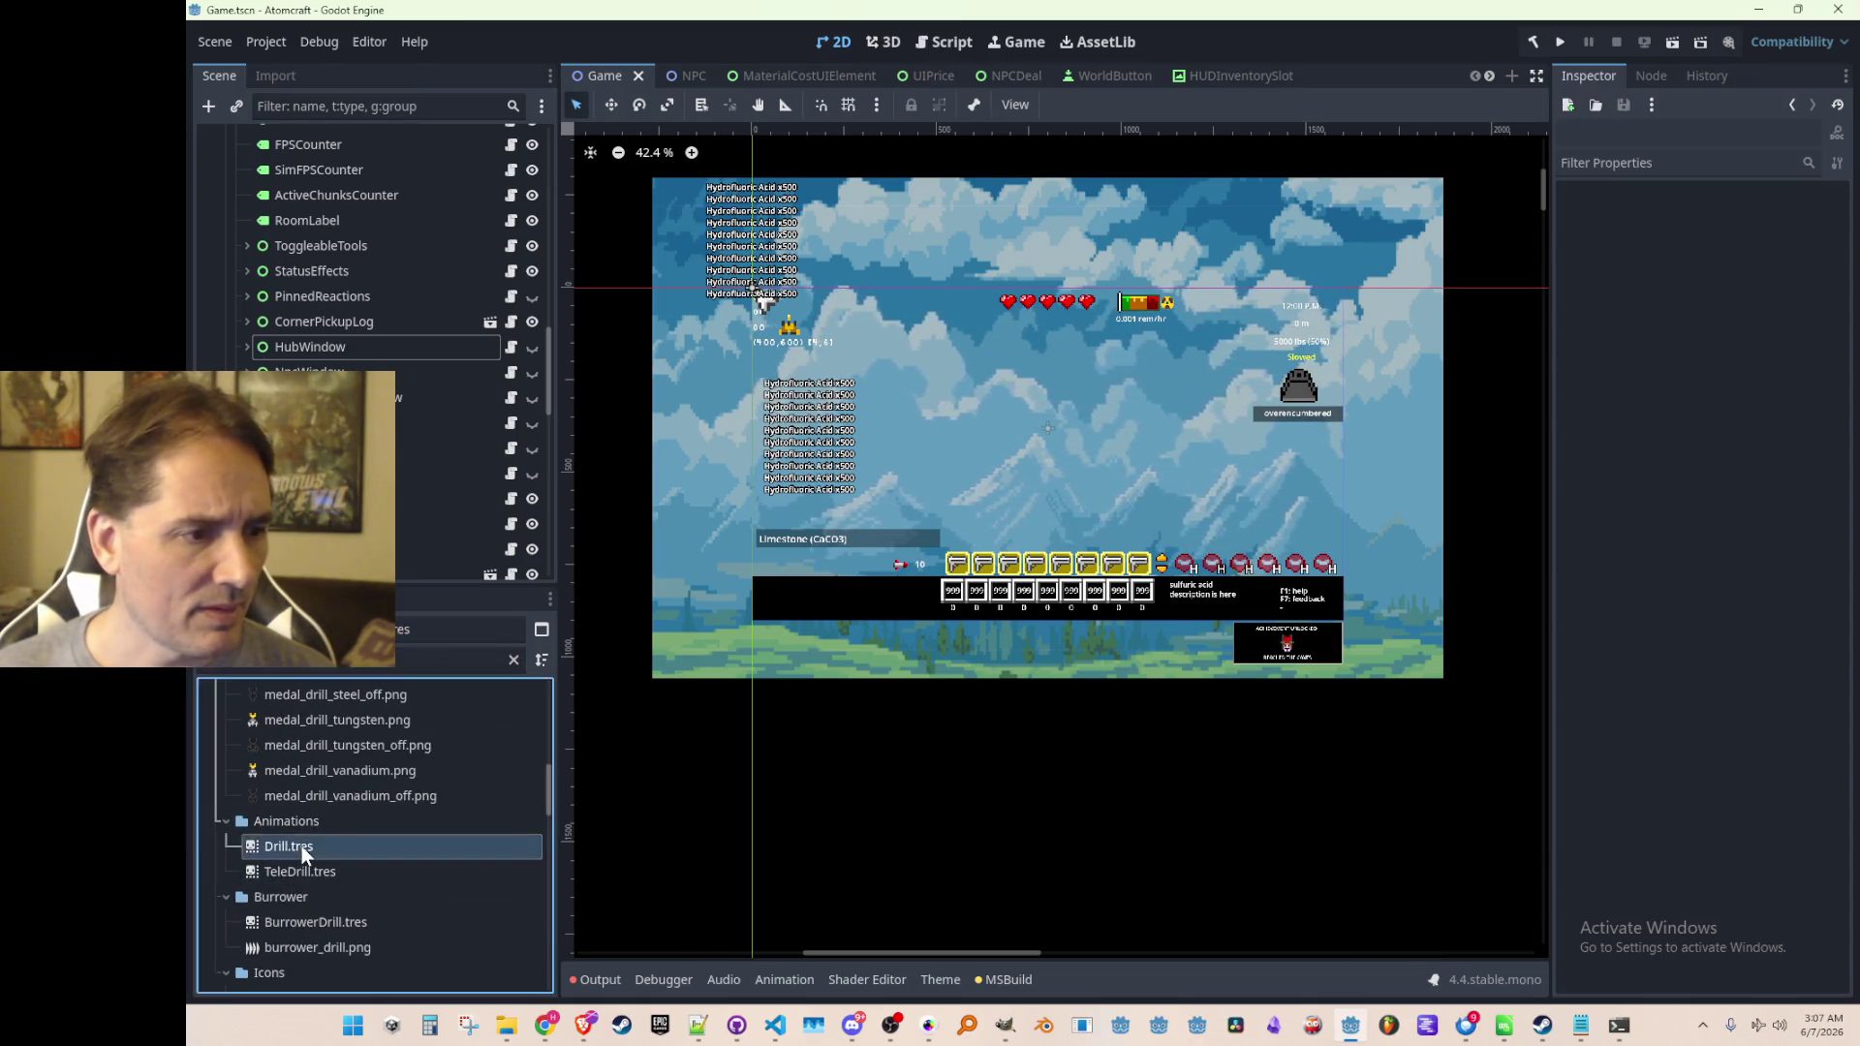
{"action": "left_click", "coordinate": [300, 845]}
Compare animation 5's cyan frames with animation 8's purple frames, then return to Pro Motion NG
{"action": "left_click", "coordinate": [630, 888]}
{"action": "left_click", "coordinate": [625, 868]}
{"action": "left_click", "coordinate": [640, 843]}
{"action": "left_click", "coordinate": [624, 918]}
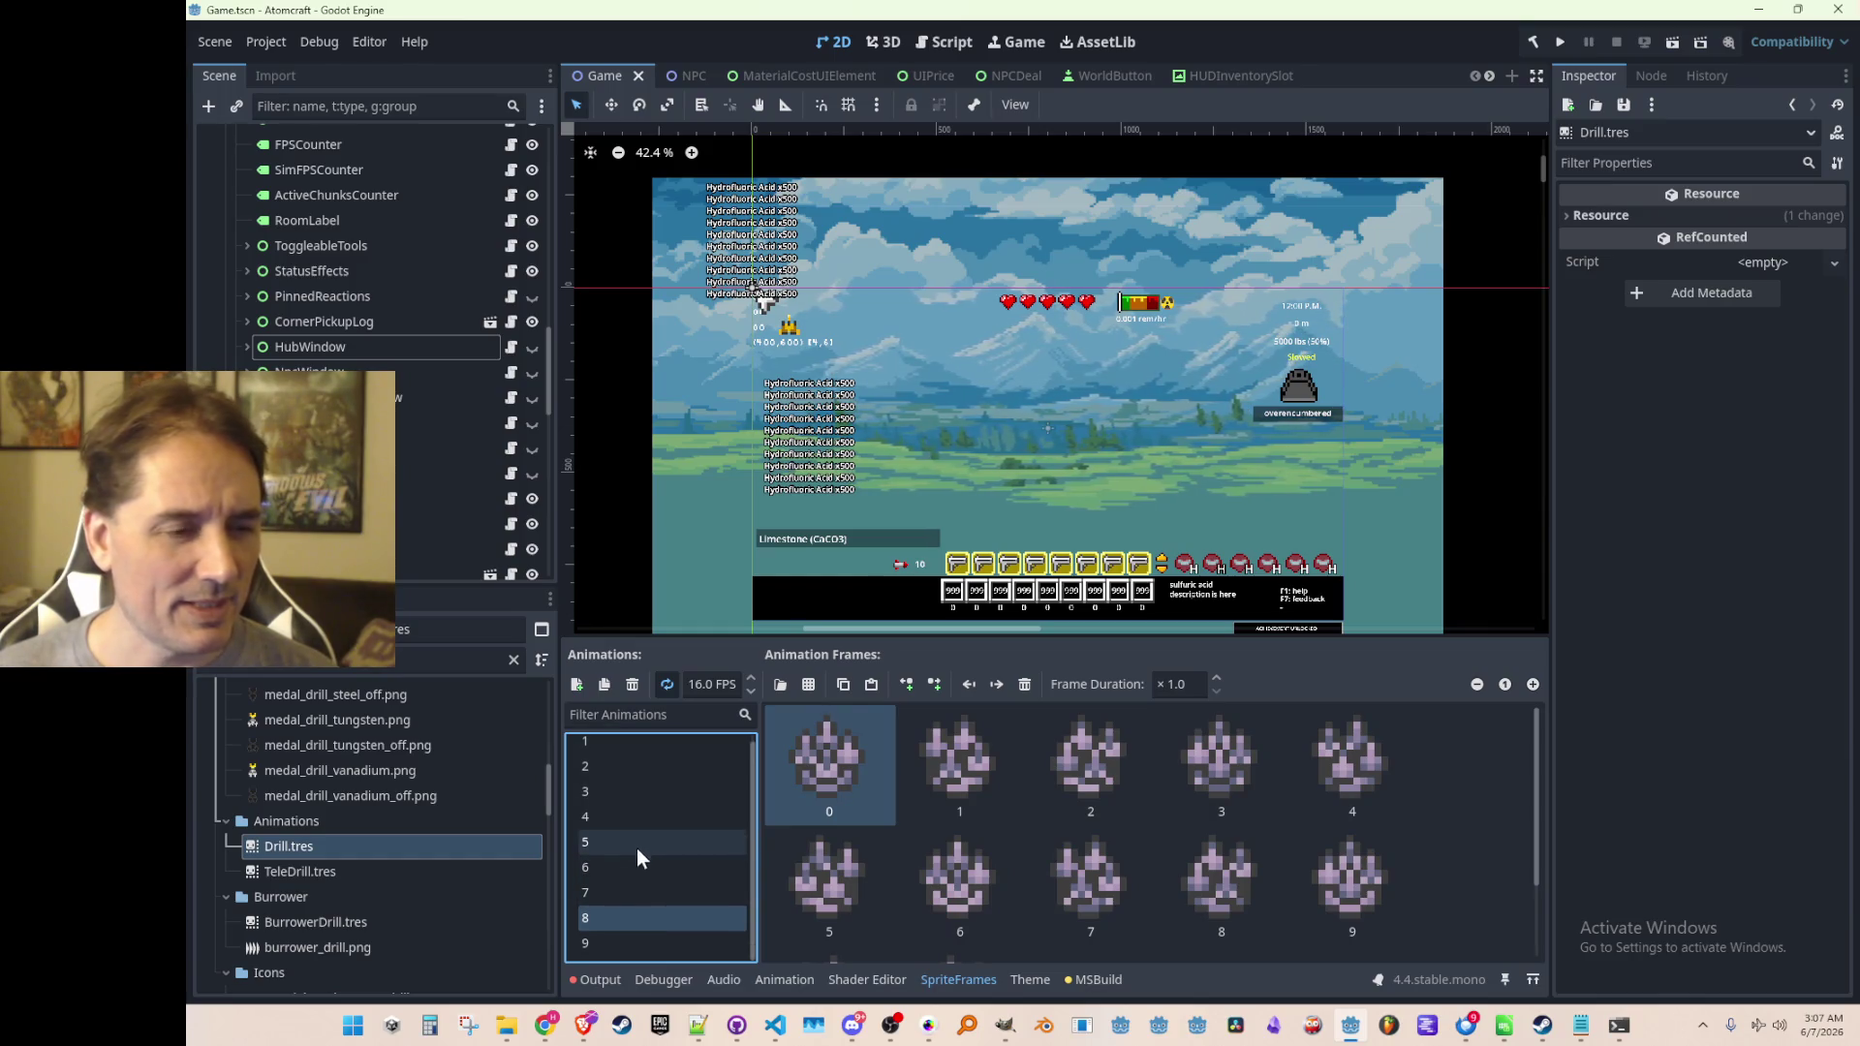
{"action": "key", "text": "alt+Tab"}
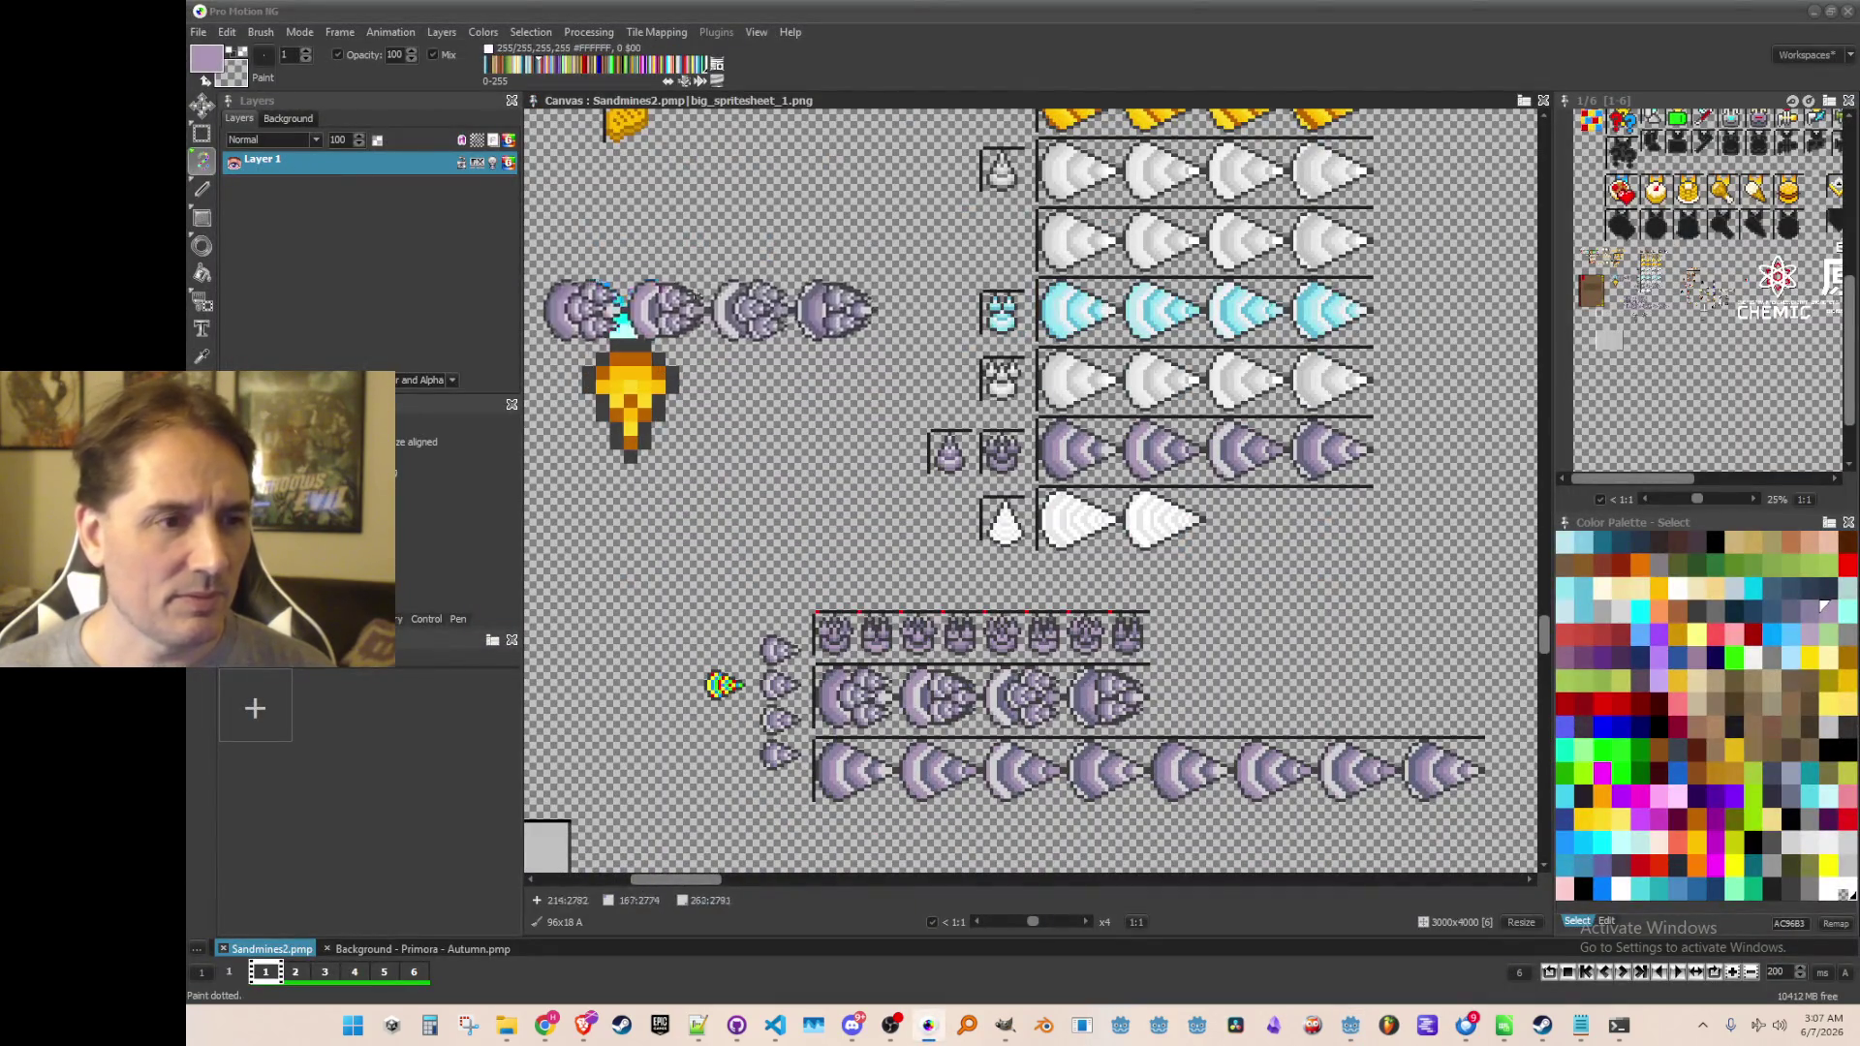
Save the drill brush strip as burrower_drill_8.png using Brush > Save Brush, then minimize Pro Motion NG
{"action": "left_click", "coordinate": [261, 32]}
{"action": "left_click", "coordinate": [445, 477]}
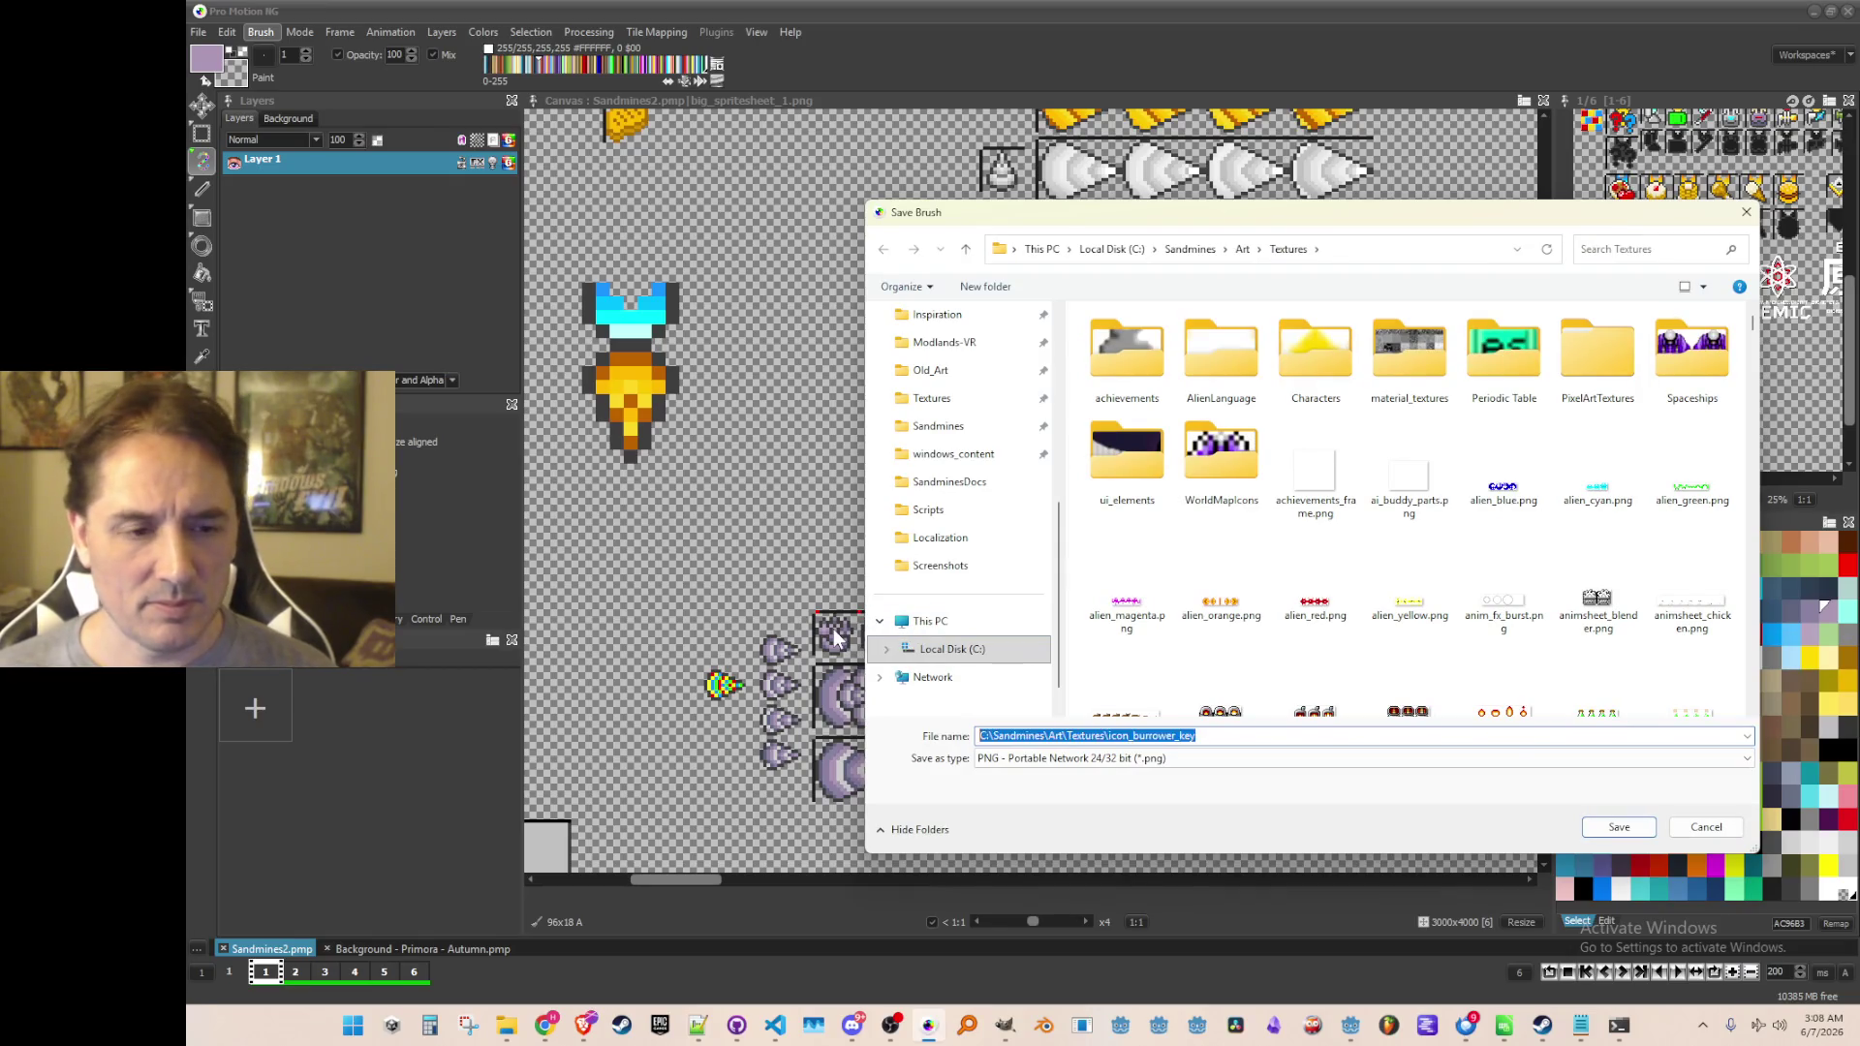
{"action": "type", "text": "burr"}
{"action": "key", "text": "Down"}
{"action": "key", "text": "Down"}
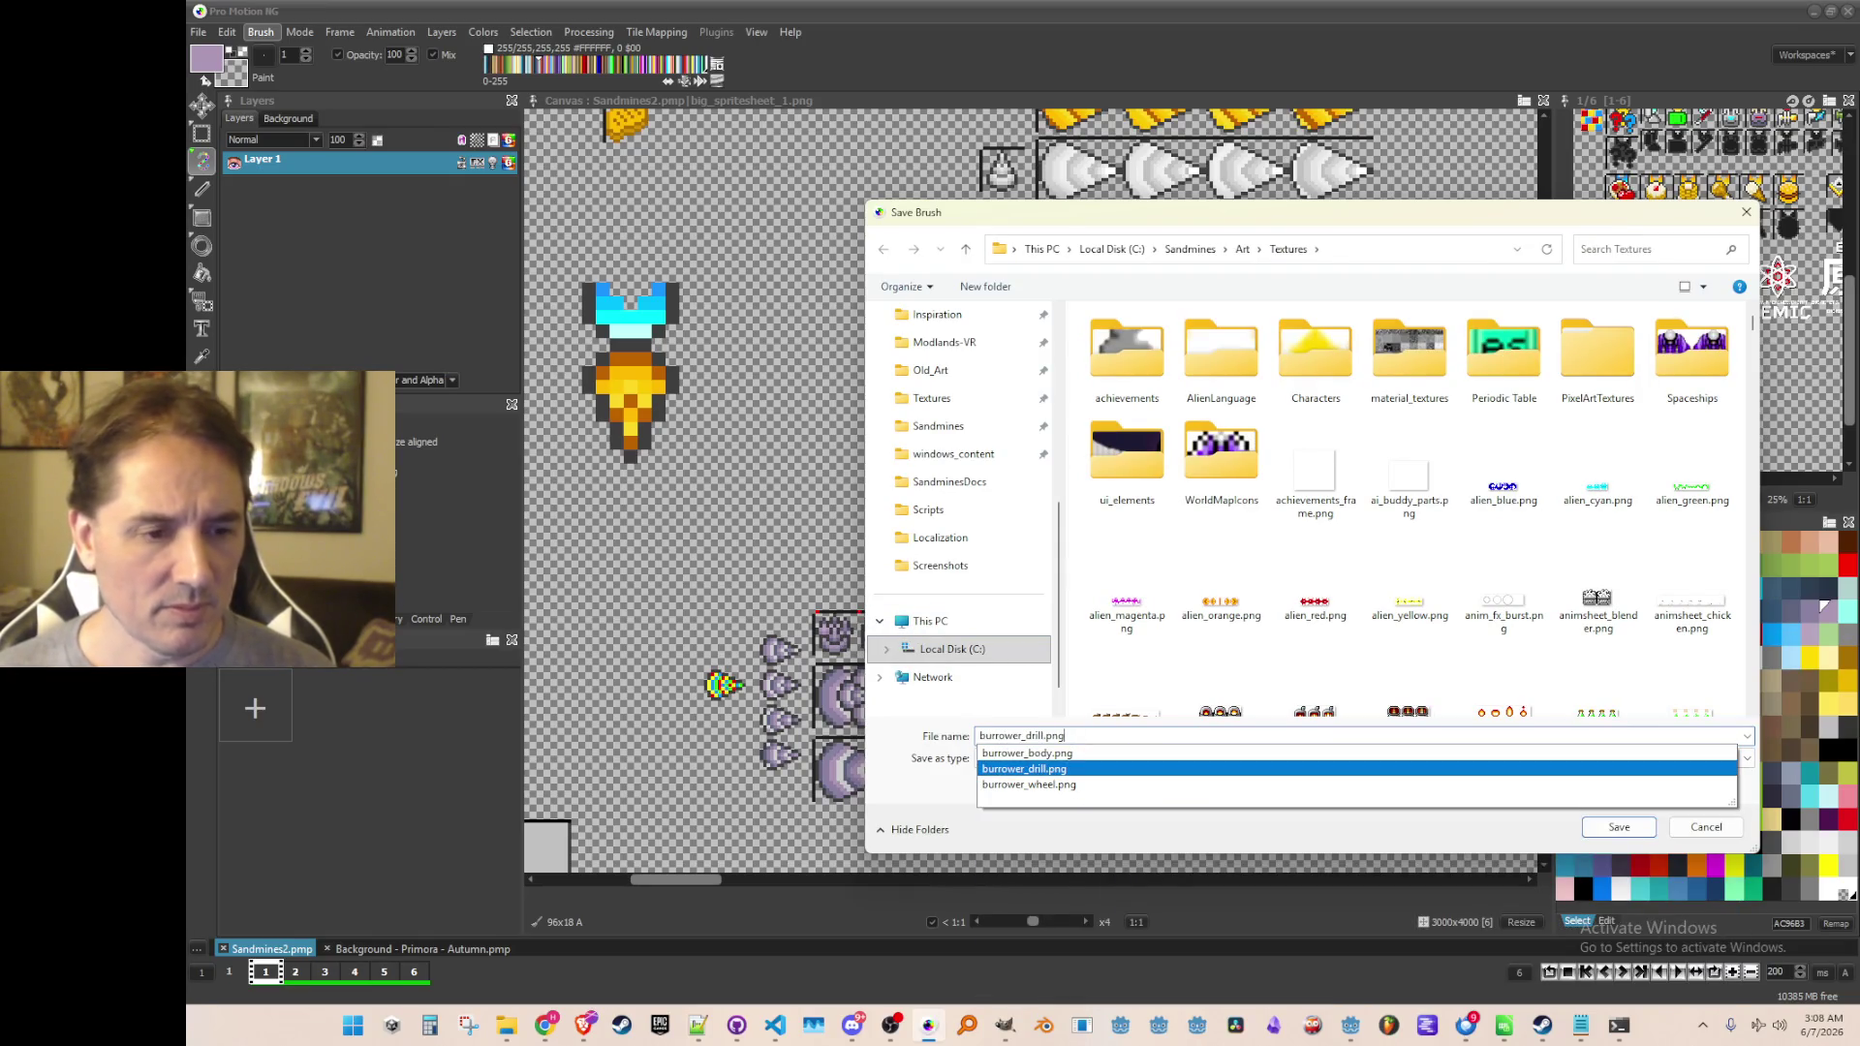
{"action": "key", "text": "BackSpace"}
{"action": "key", "text": "BackSpace"}
{"action": "key", "text": "BackSpace"}
{"action": "key", "text": "Return"}
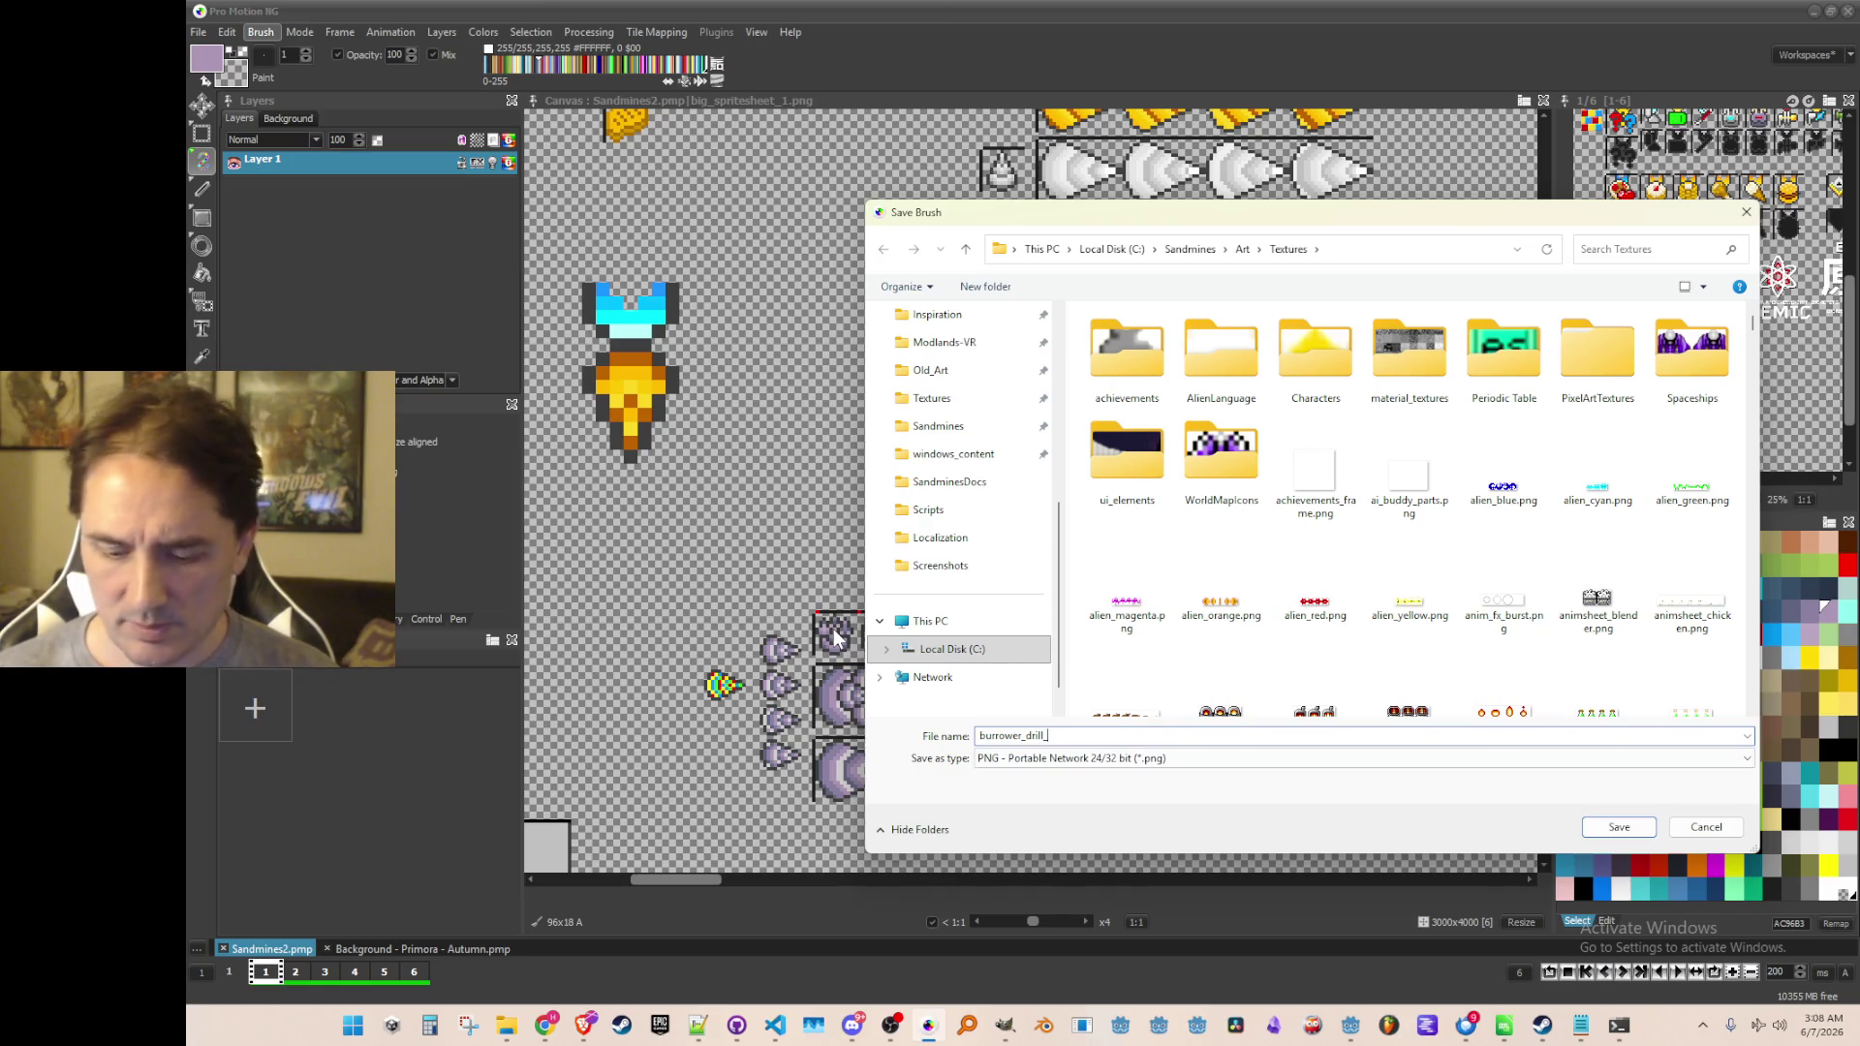
{"action": "key", "text": "Return"}
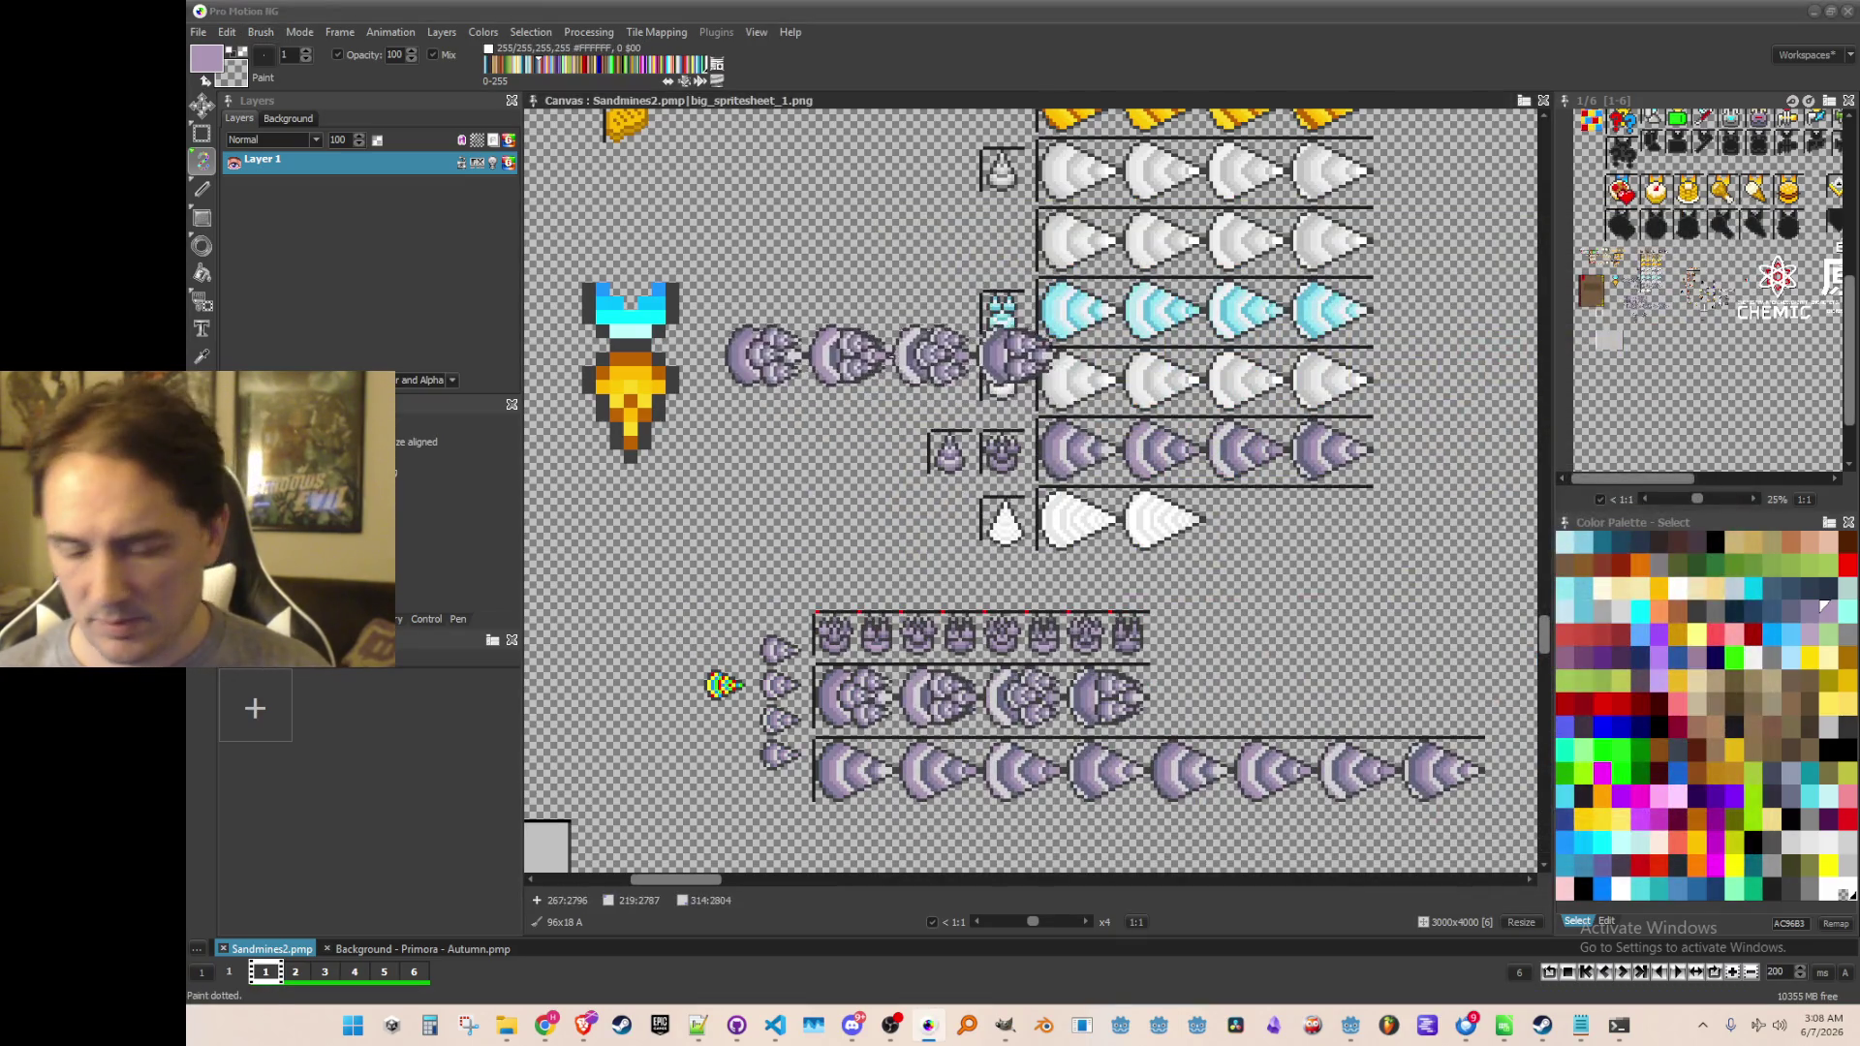
{"action": "left_click_drag", "start_coordinate": [927, 397], "coordinate": [977, 366]}
{"action": "left_click", "coordinate": [1814, 11]}
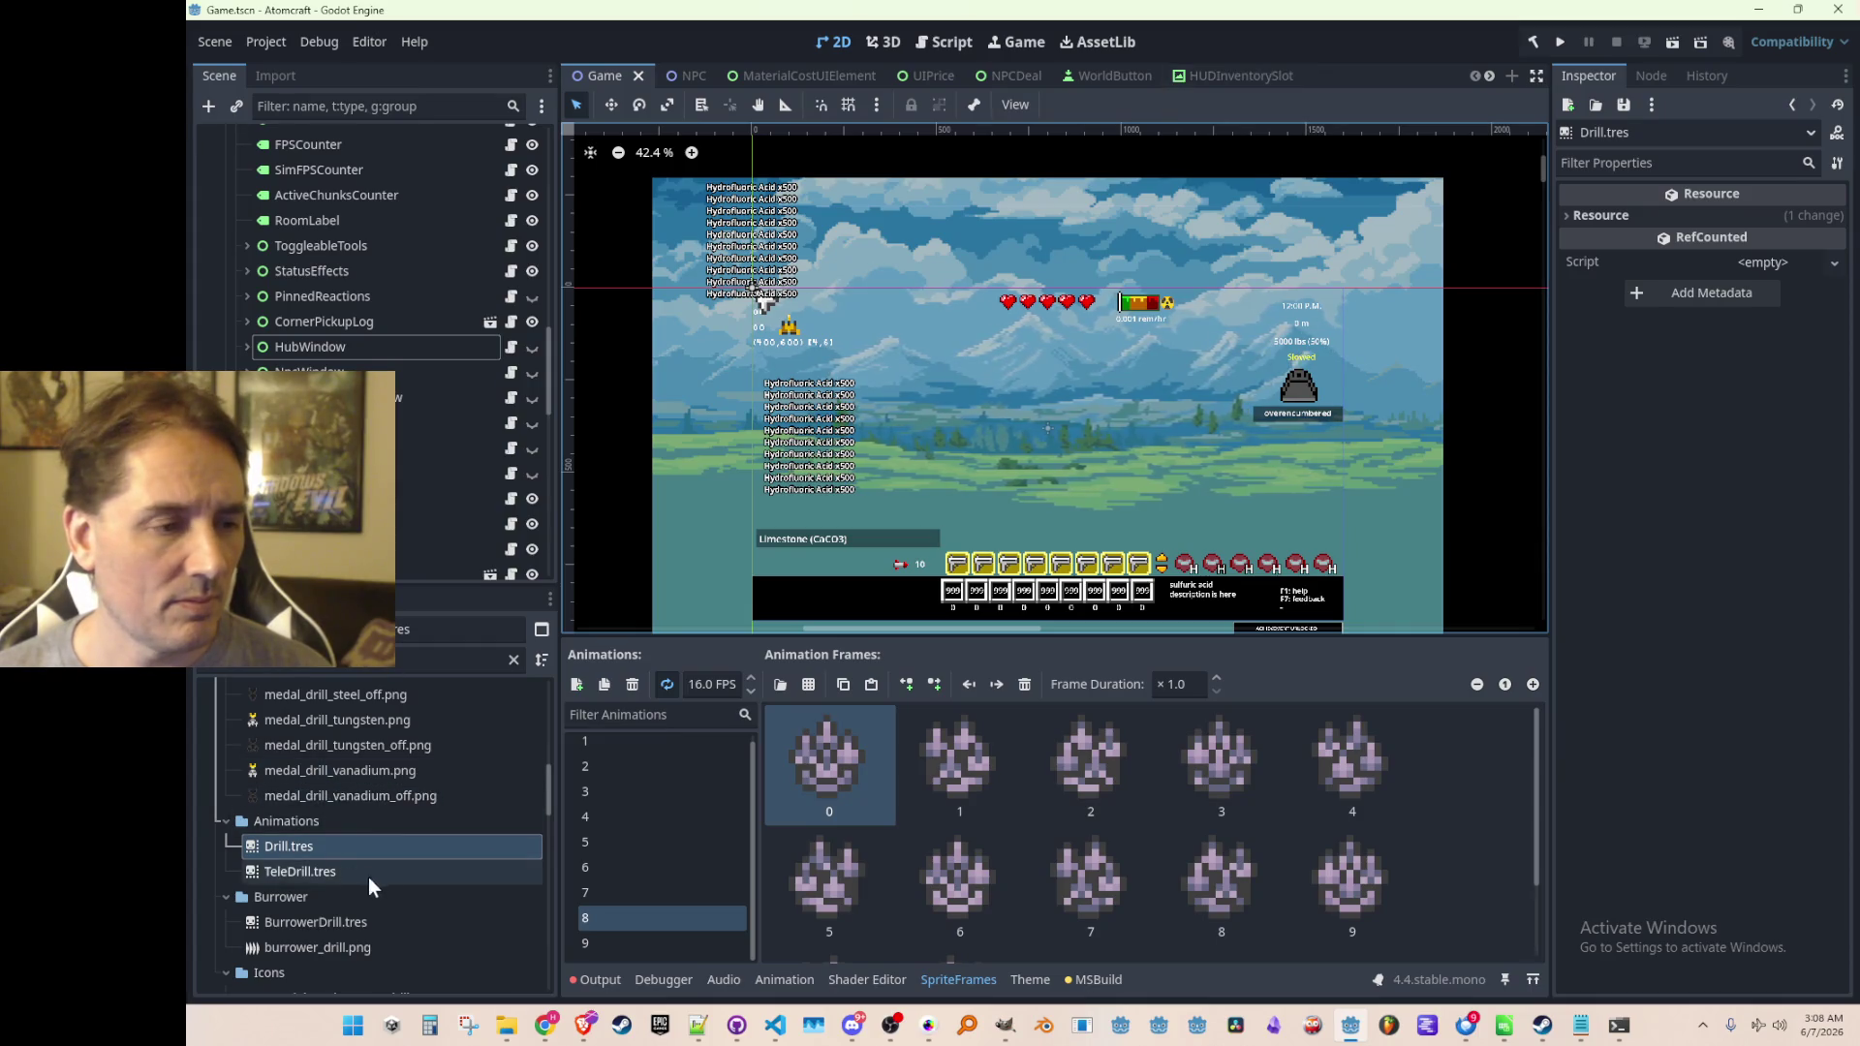
Open BurrowerDrill.tres, then clear the filter and expand Art/Burrower so burrower_drill_8.png imports
{"action": "left_click", "coordinate": [357, 922]}
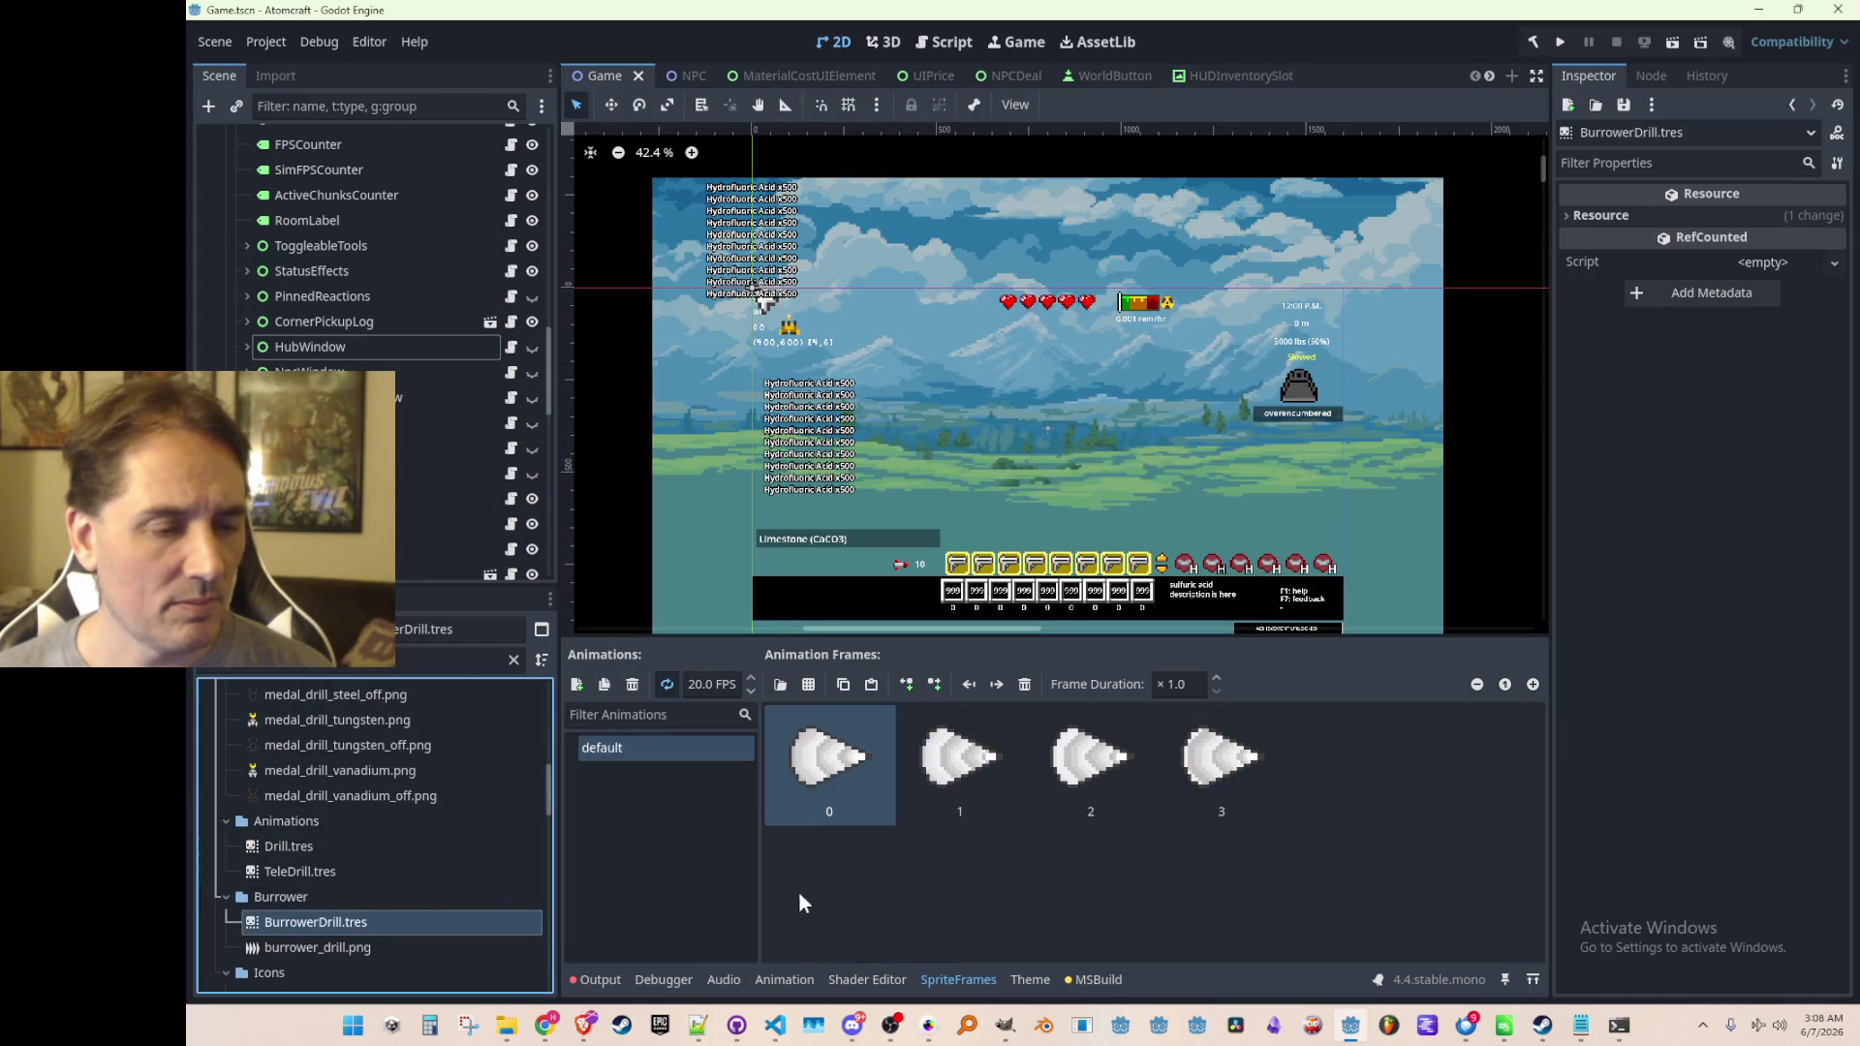
{"action": "scroll", "coordinate": [291, 872], "scroll_direction": "up", "scroll_amount": 10}
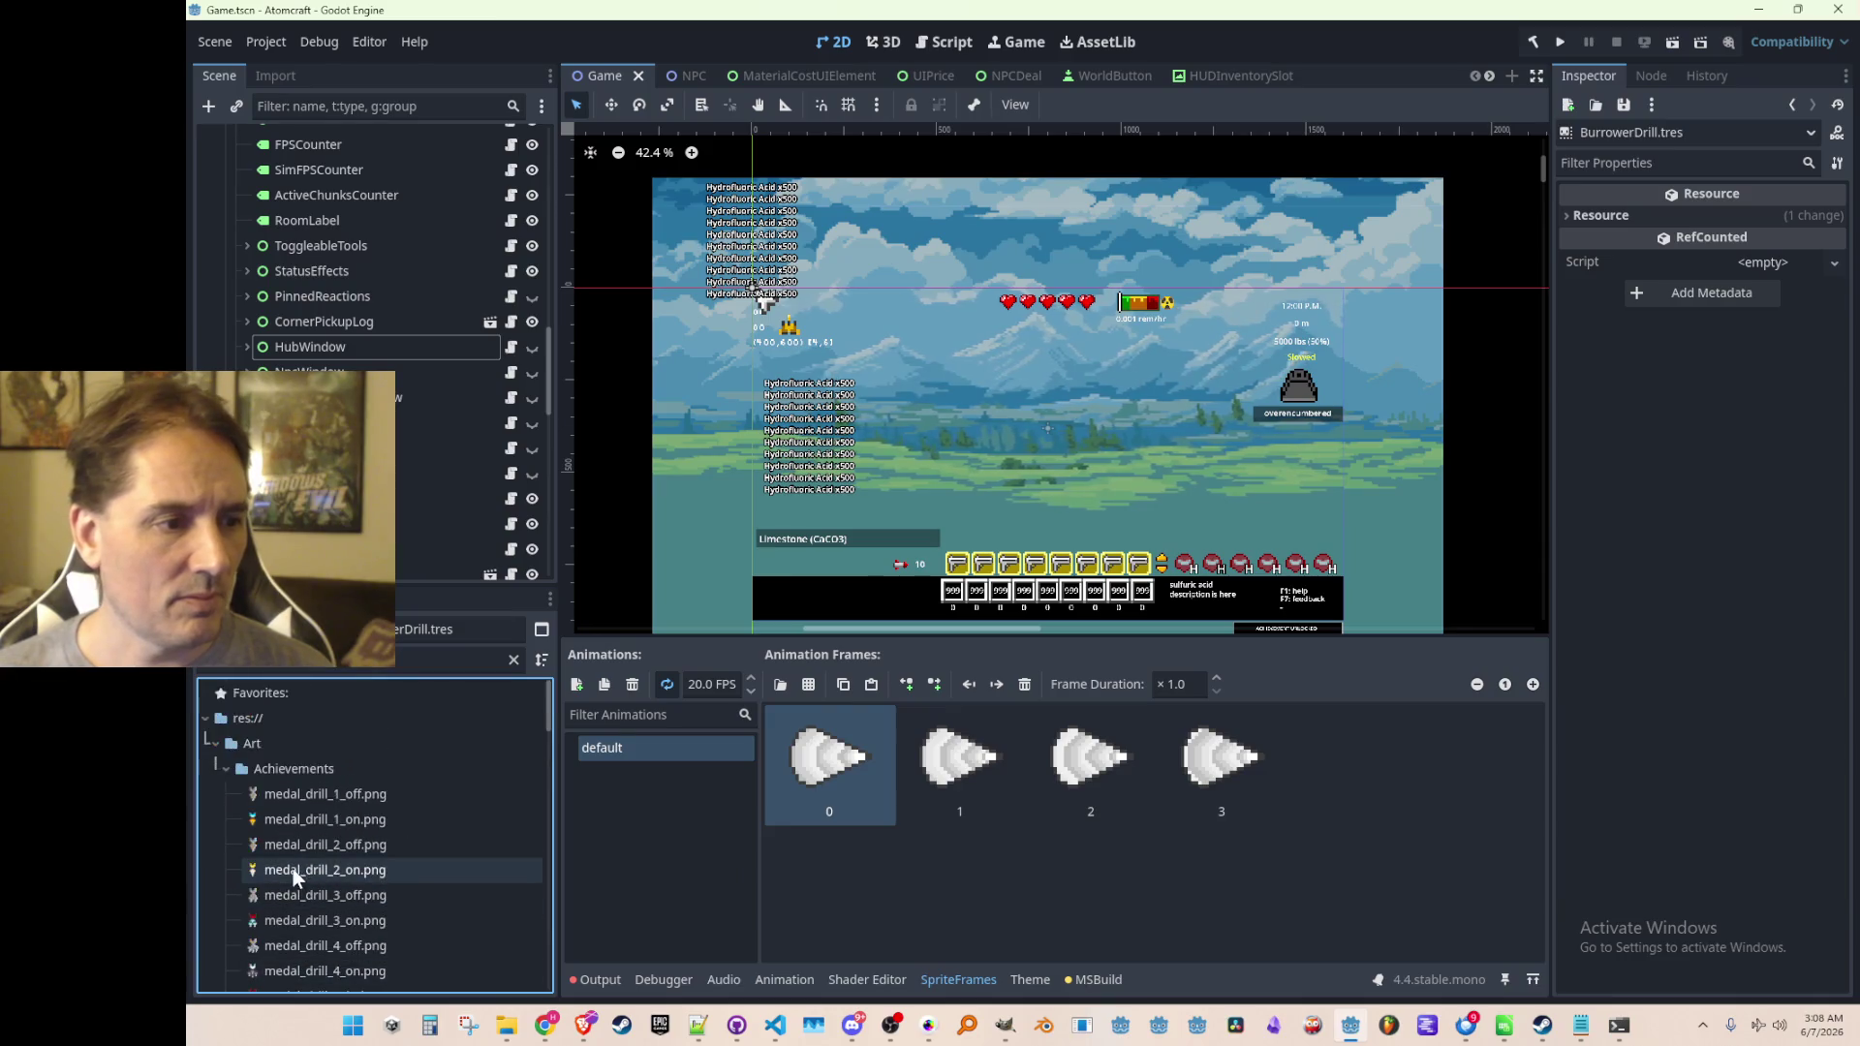
{"action": "left_click", "coordinate": [226, 768]}
{"action": "left_click", "coordinate": [281, 748]}
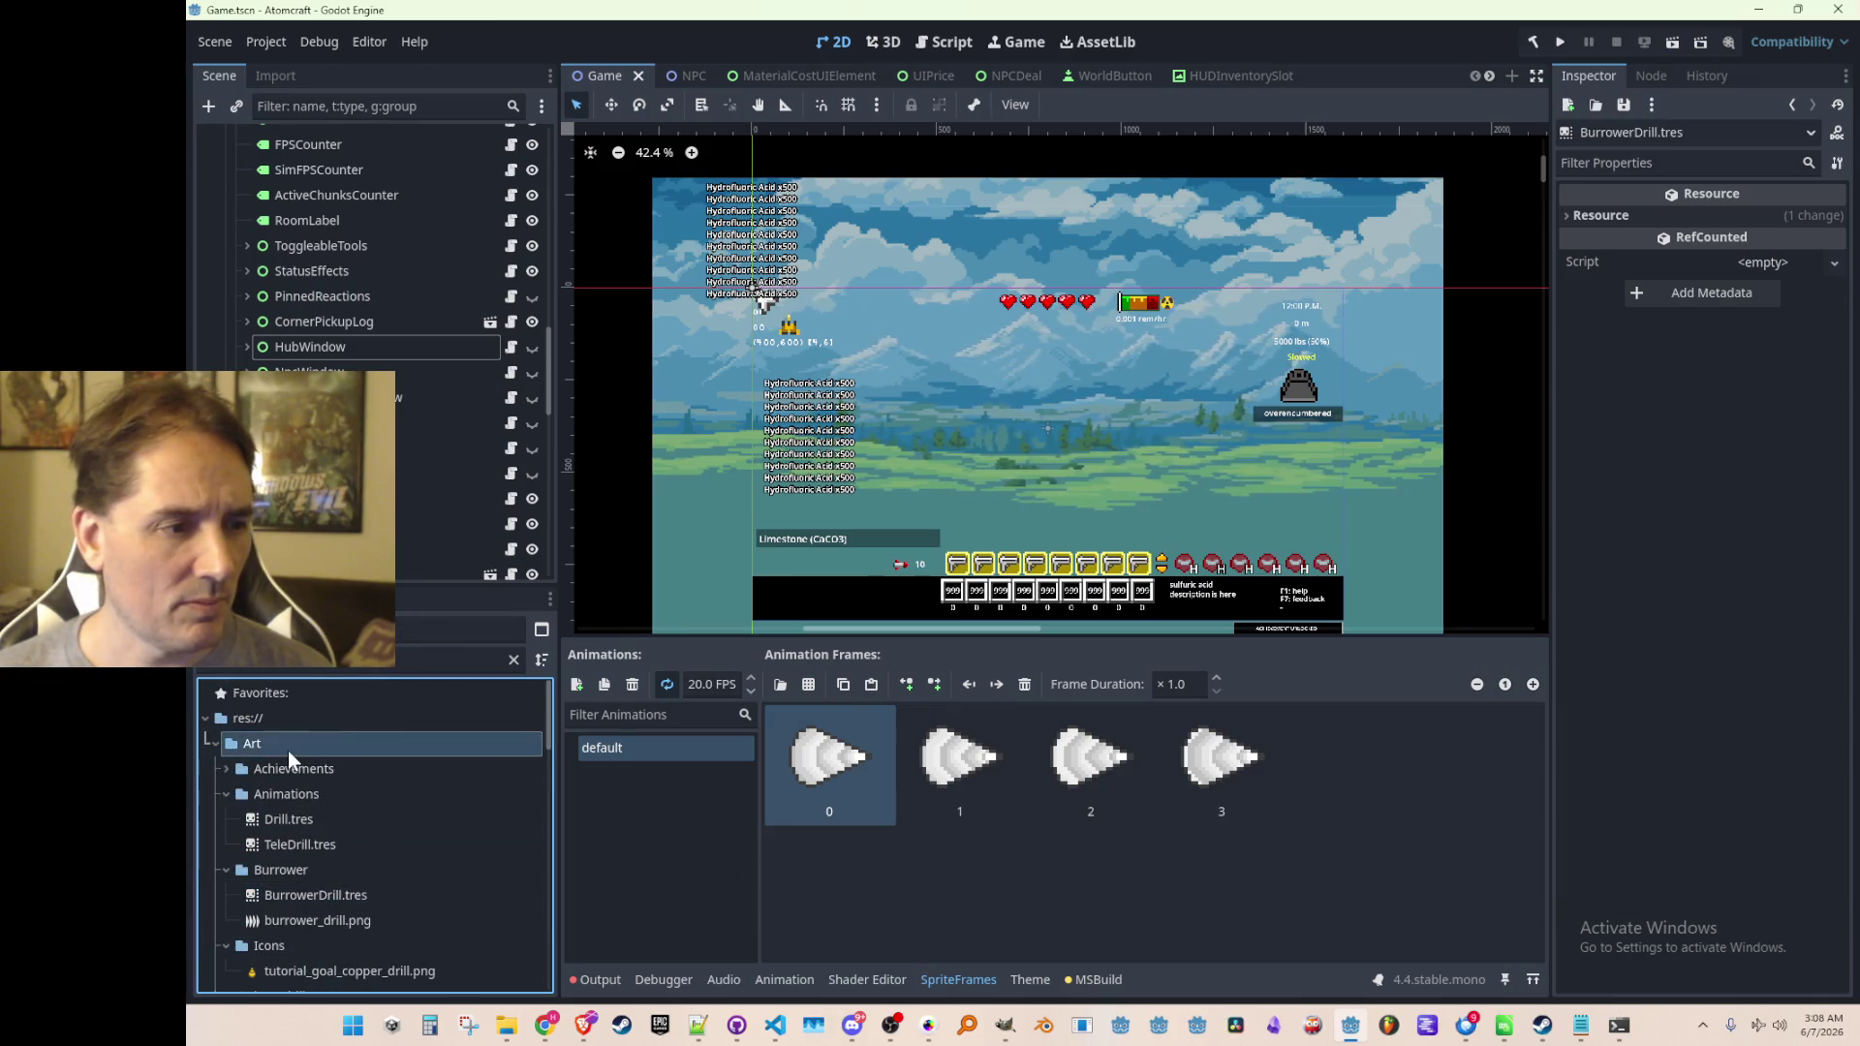
{"action": "left_click", "coordinate": [513, 659]}
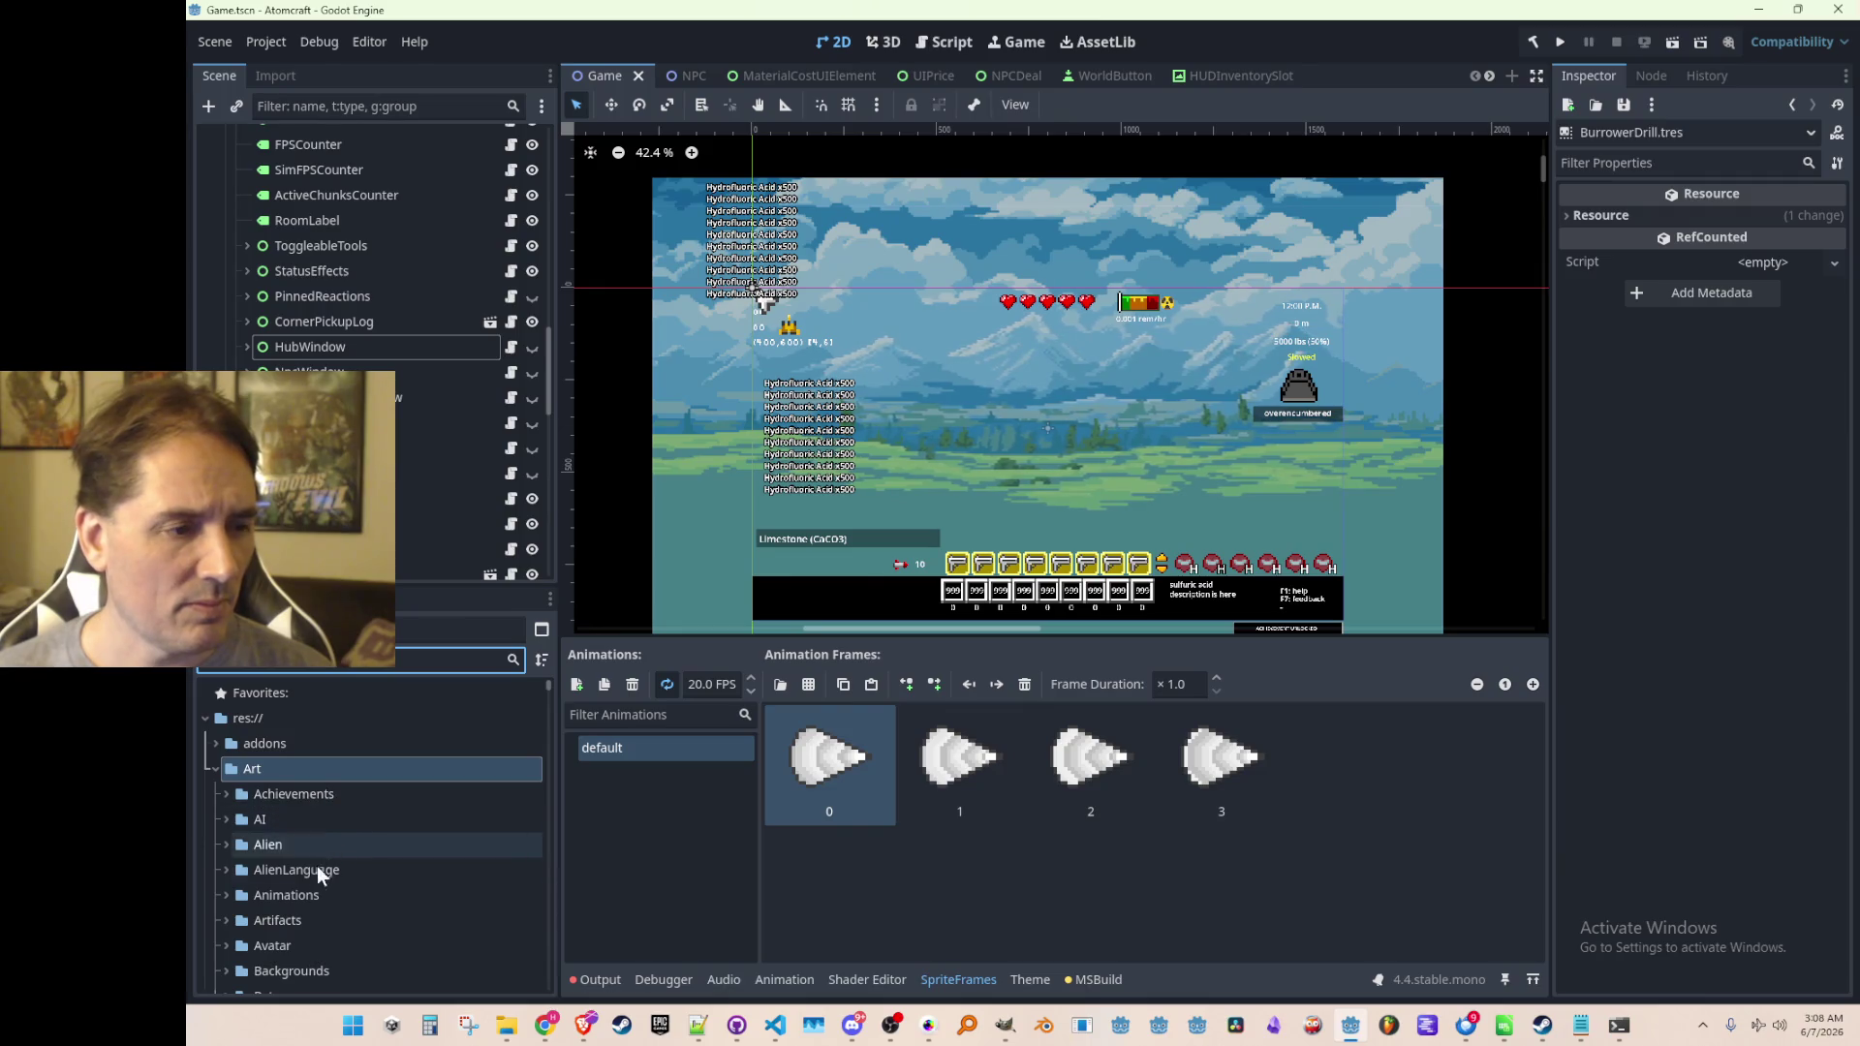
{"action": "scroll", "coordinate": [277, 909], "scroll_direction": "down", "scroll_amount": 5}
{"action": "left_click", "coordinate": [287, 818]}
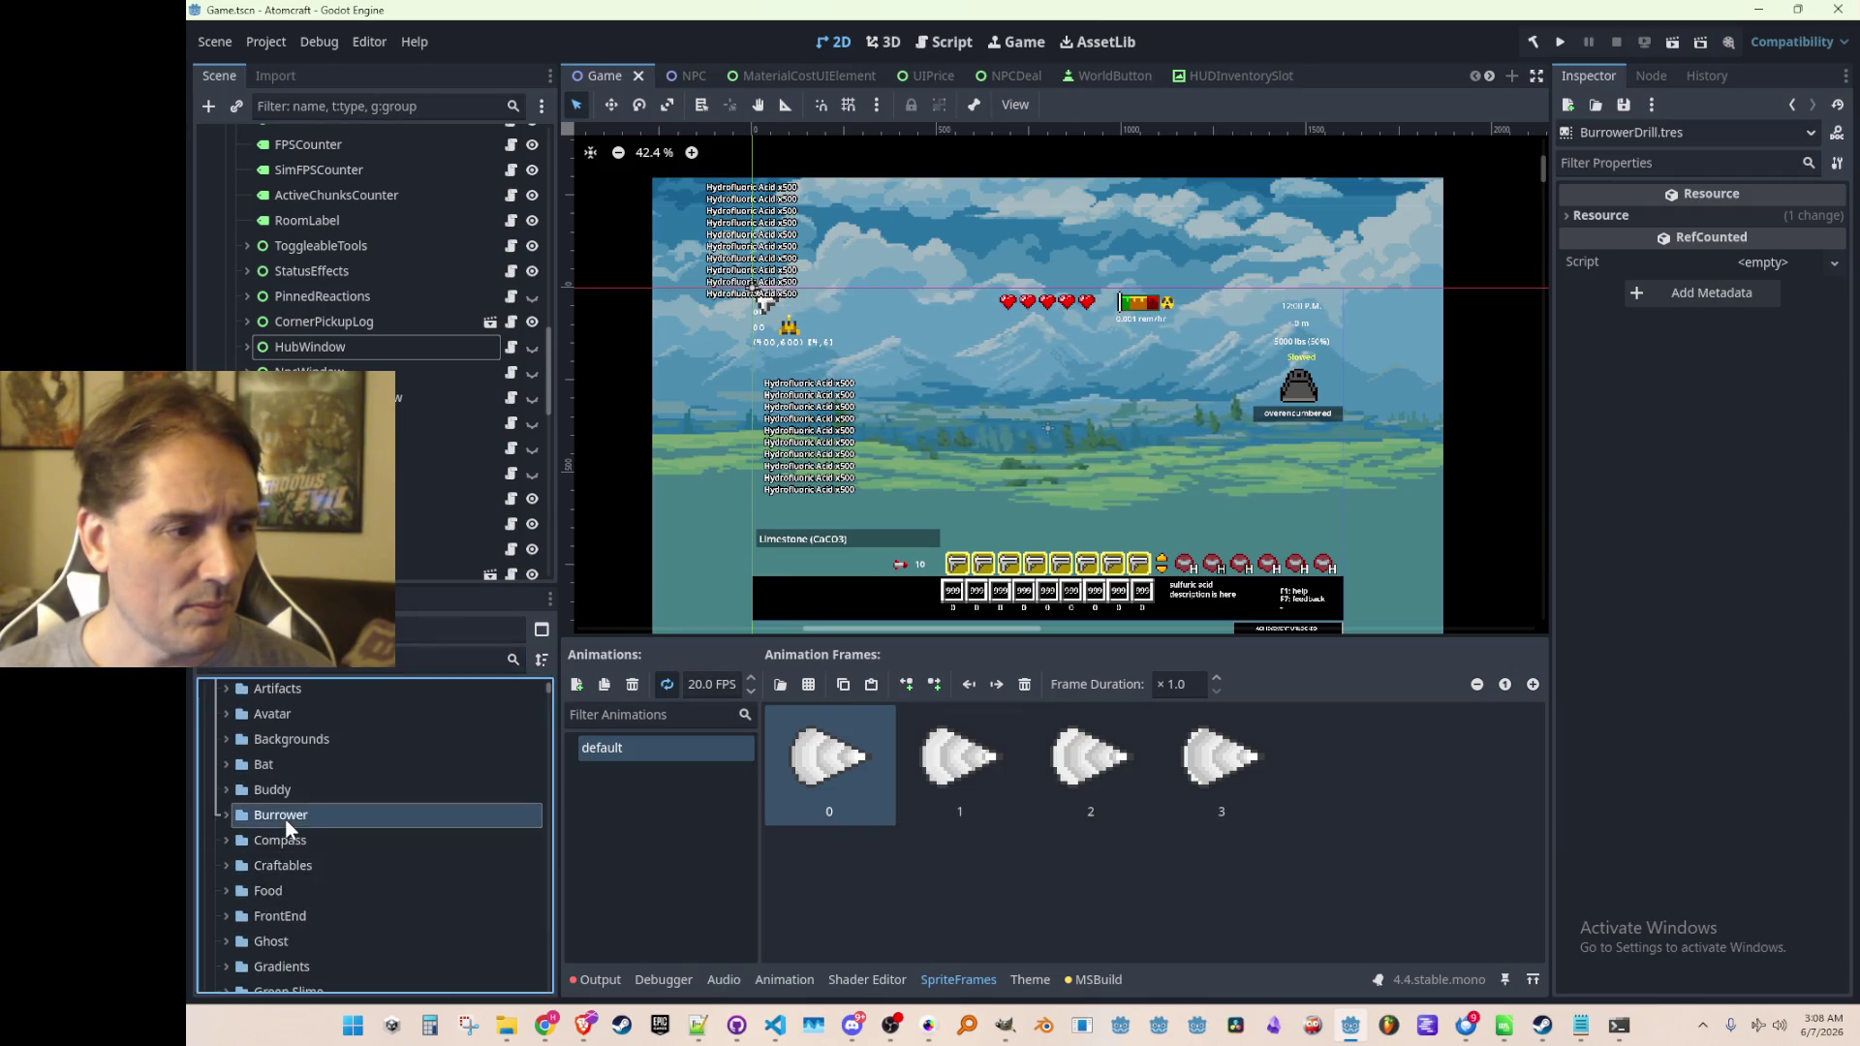
{"action": "left_click", "coordinate": [219, 817]}
{"action": "mouse_move", "coordinate": [506, 1024]}
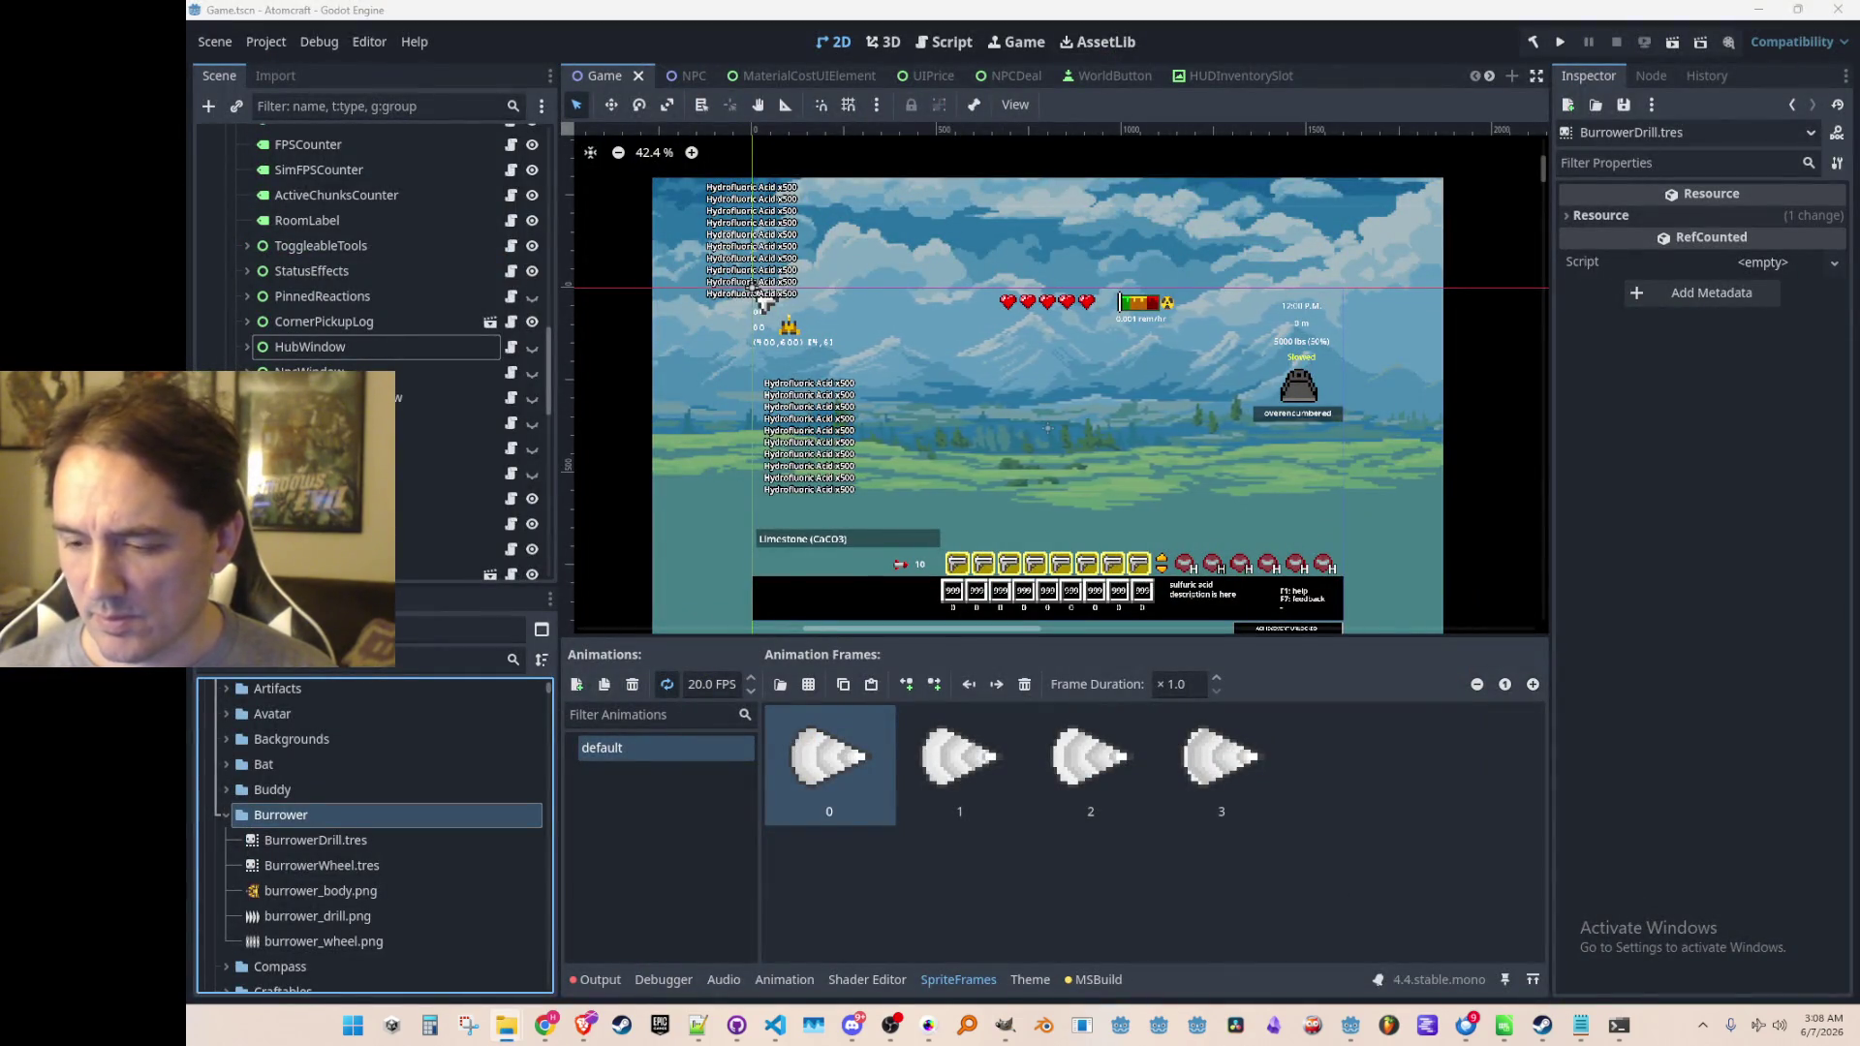
{"action": "left_click", "coordinate": [433, 822]}
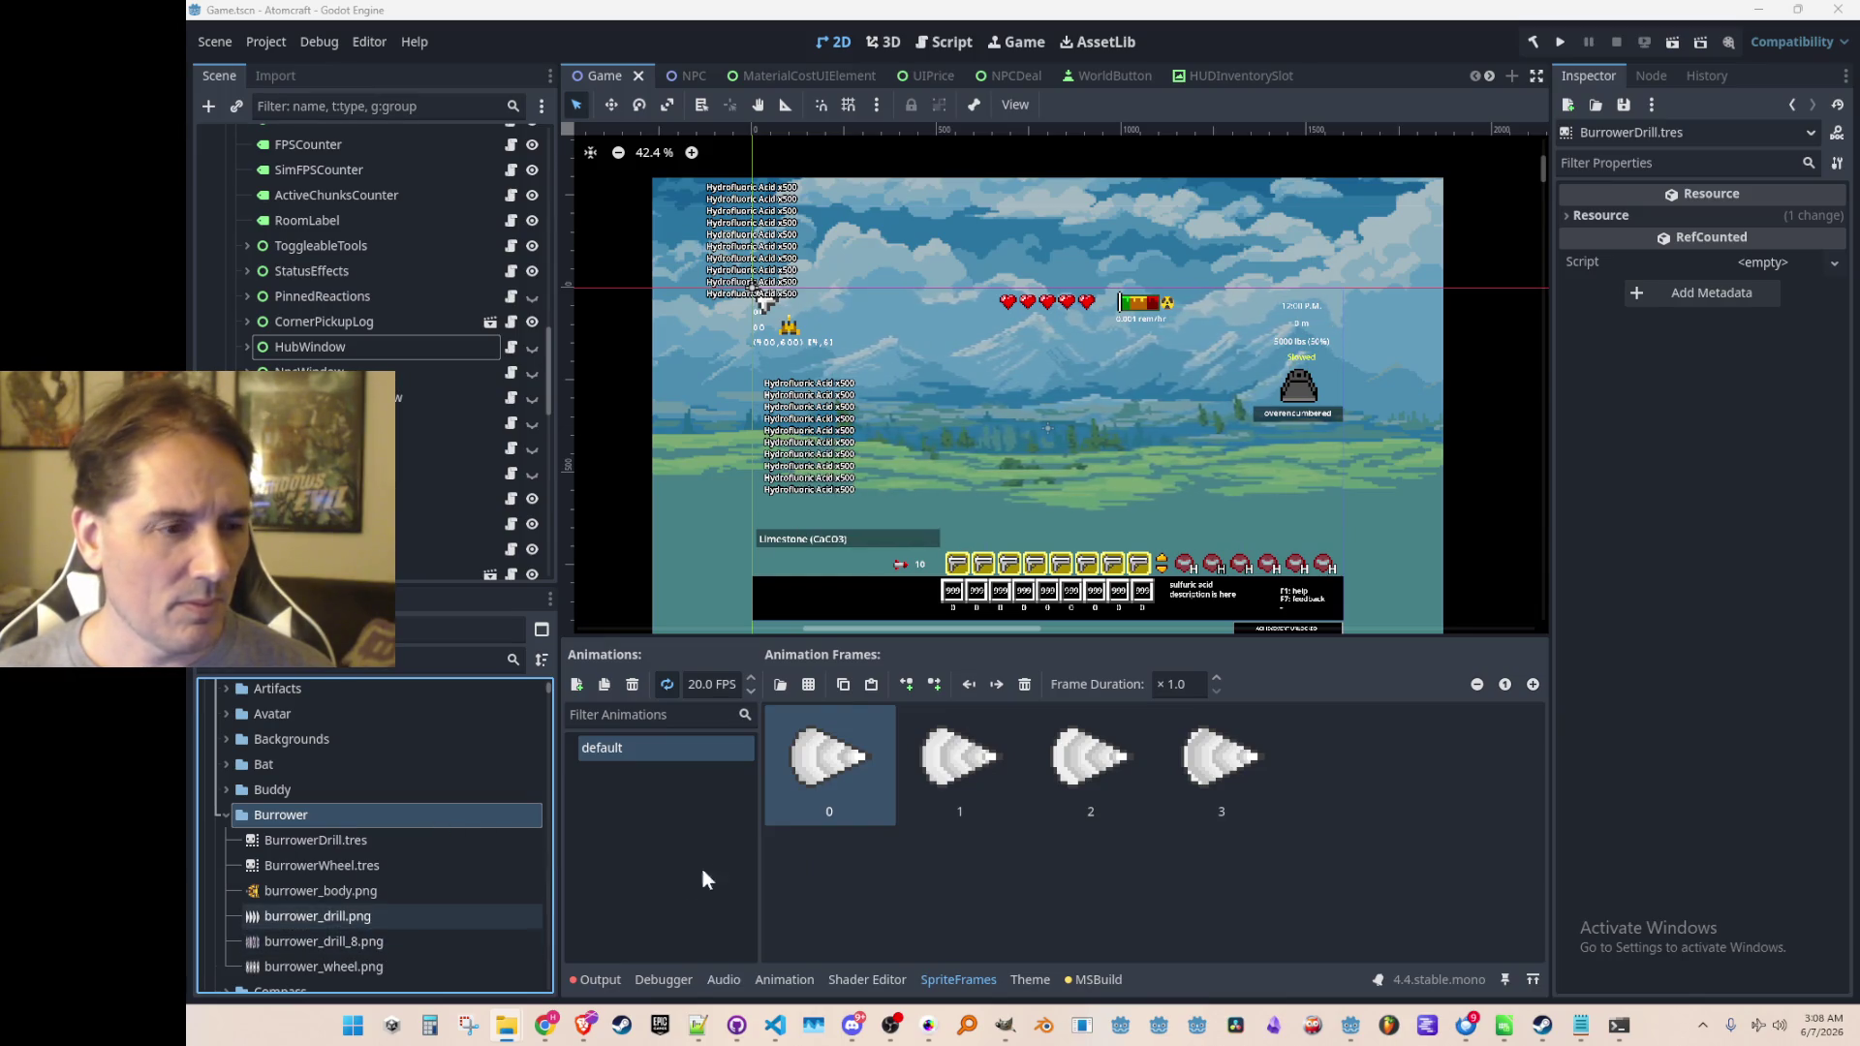
Filter the files by 'medal' and reopen Drill.tres
{"action": "left_click", "coordinate": [911, 864]}
{"action": "left_click", "coordinate": [711, 810]}
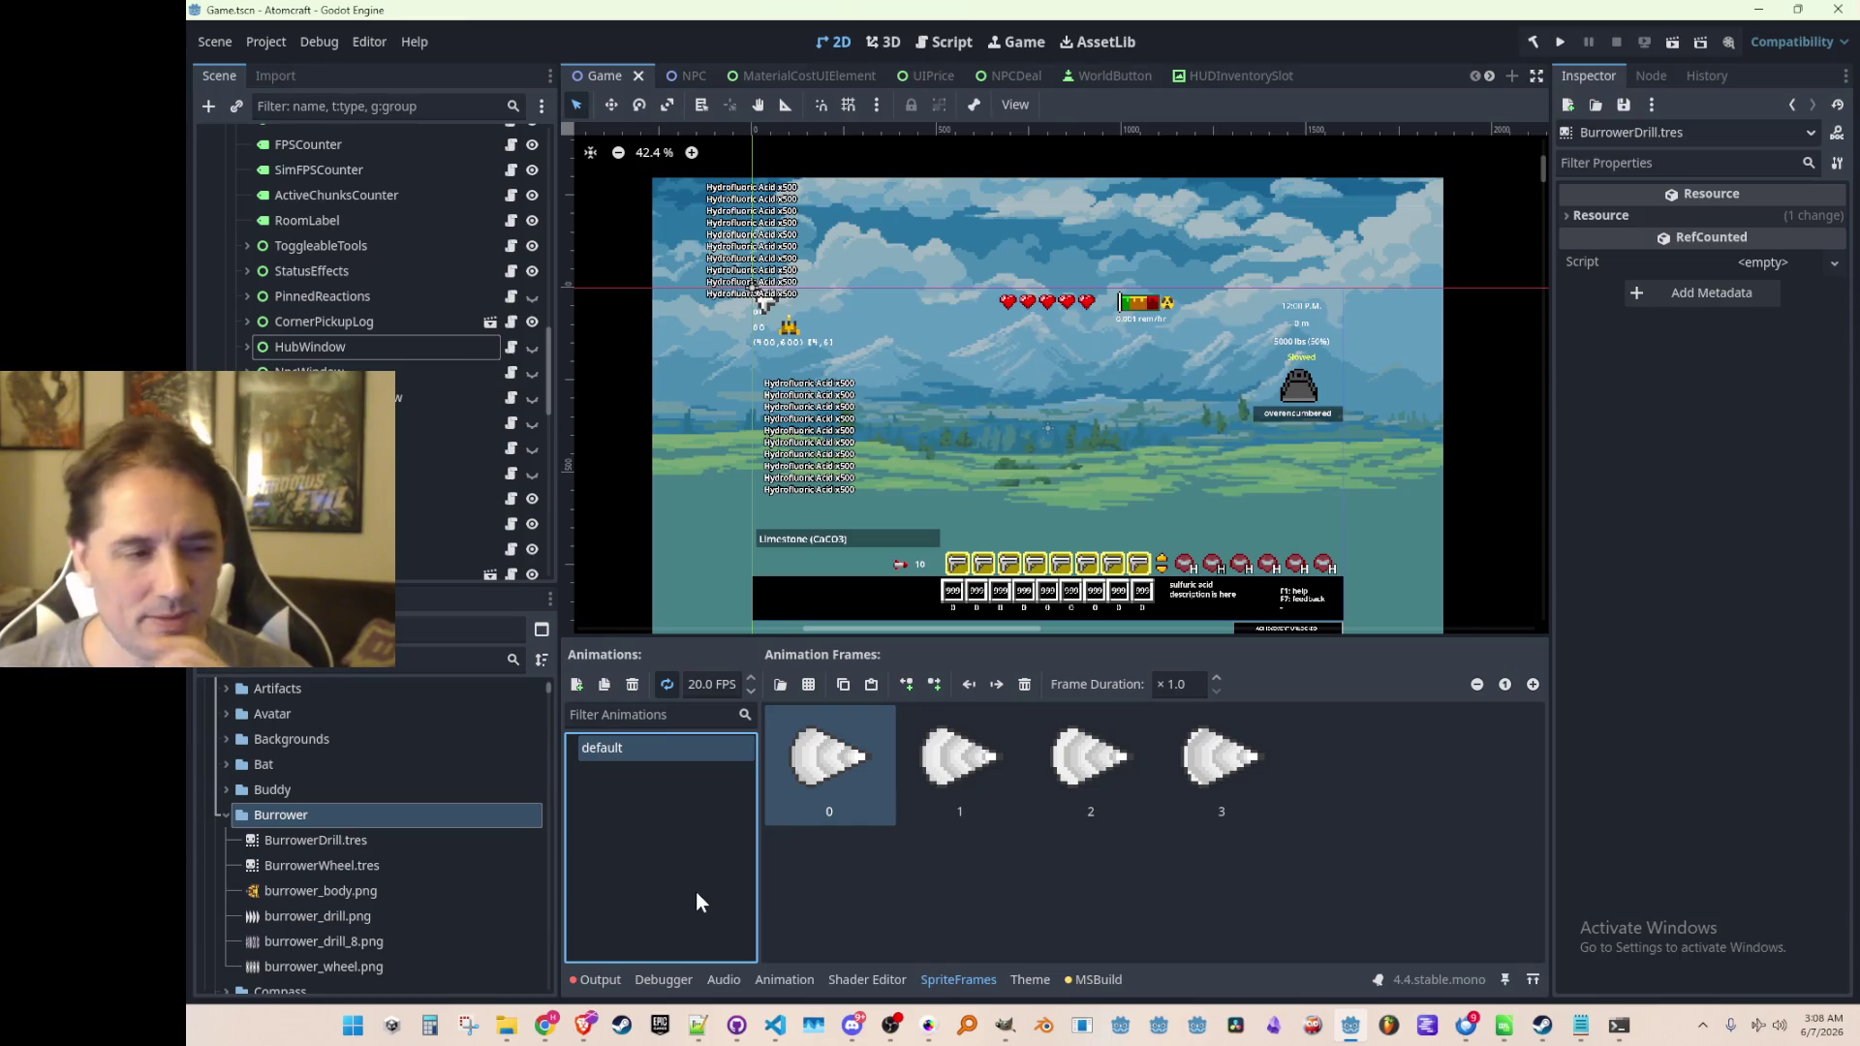
{"action": "scroll", "coordinate": [364, 871], "scroll_direction": "down", "scroll_amount": 1}
{"action": "left_click", "coordinate": [330, 659]}
{"action": "type", "text": "medal"}
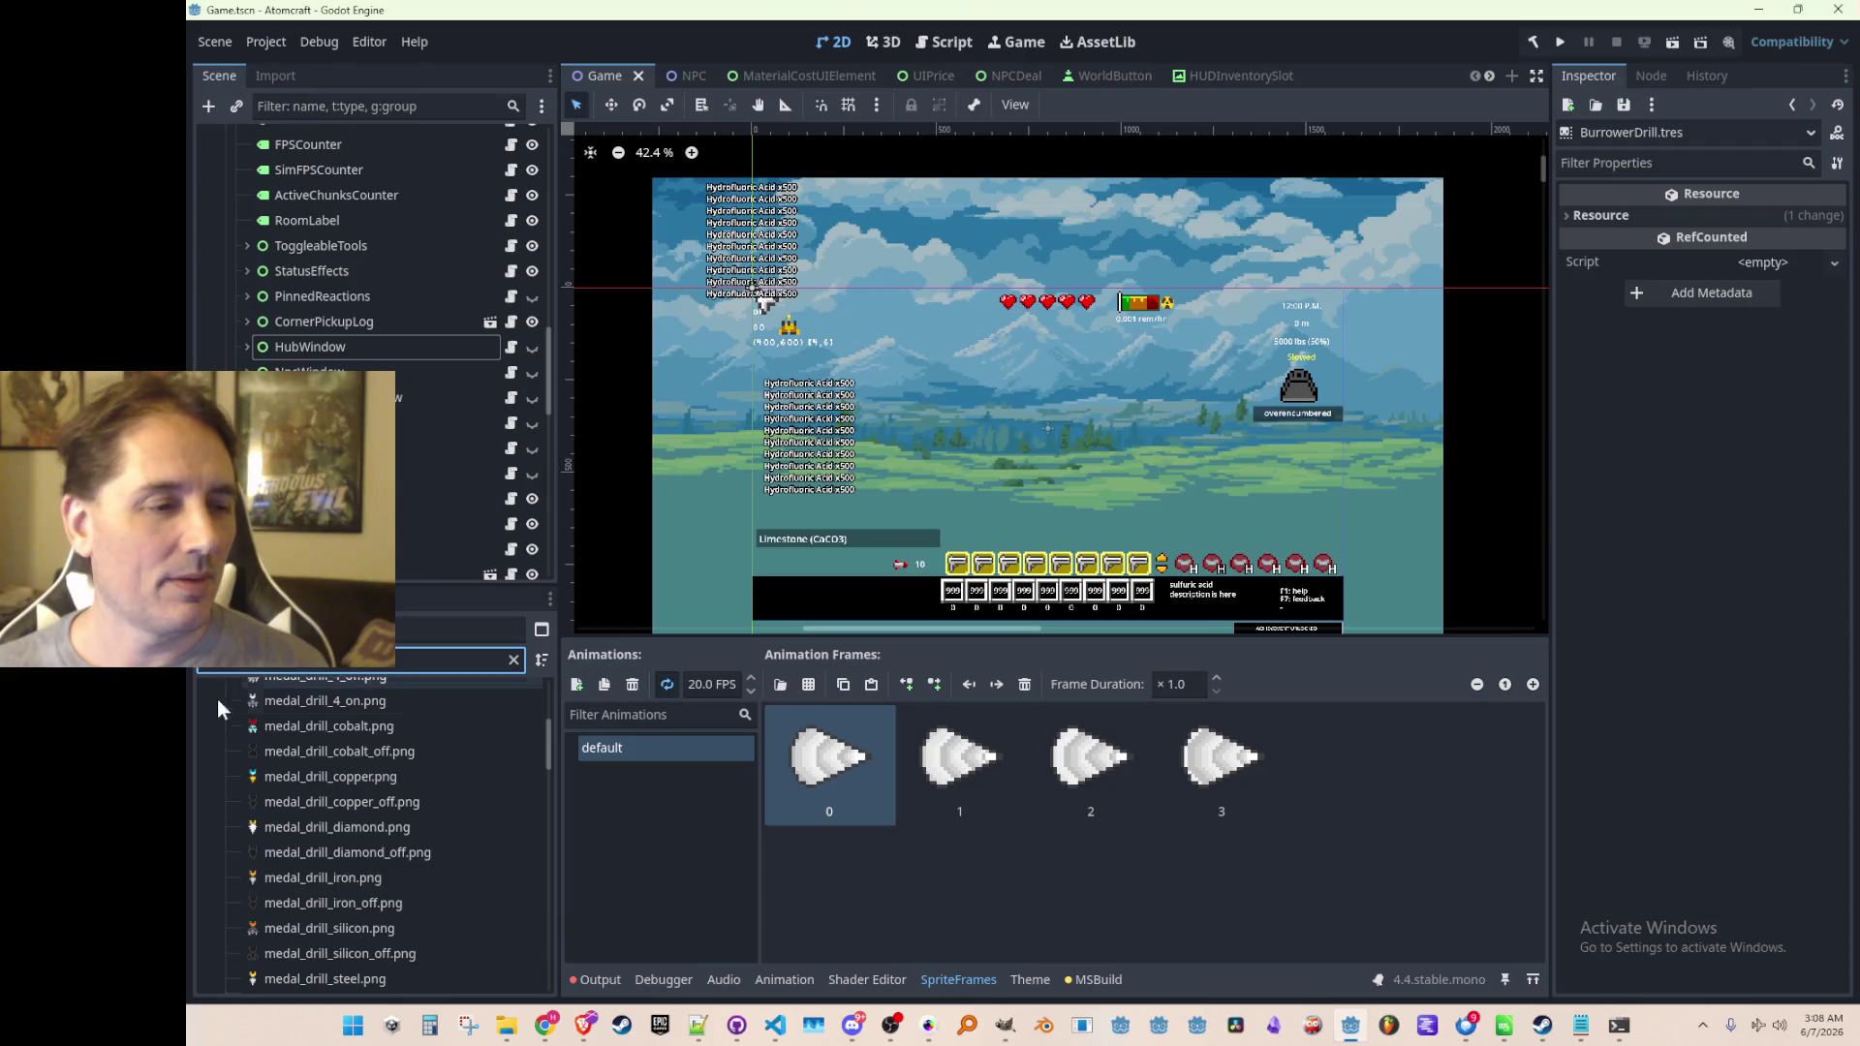
{"action": "scroll", "coordinate": [428, 872], "scroll_direction": "down", "scroll_amount": 3}
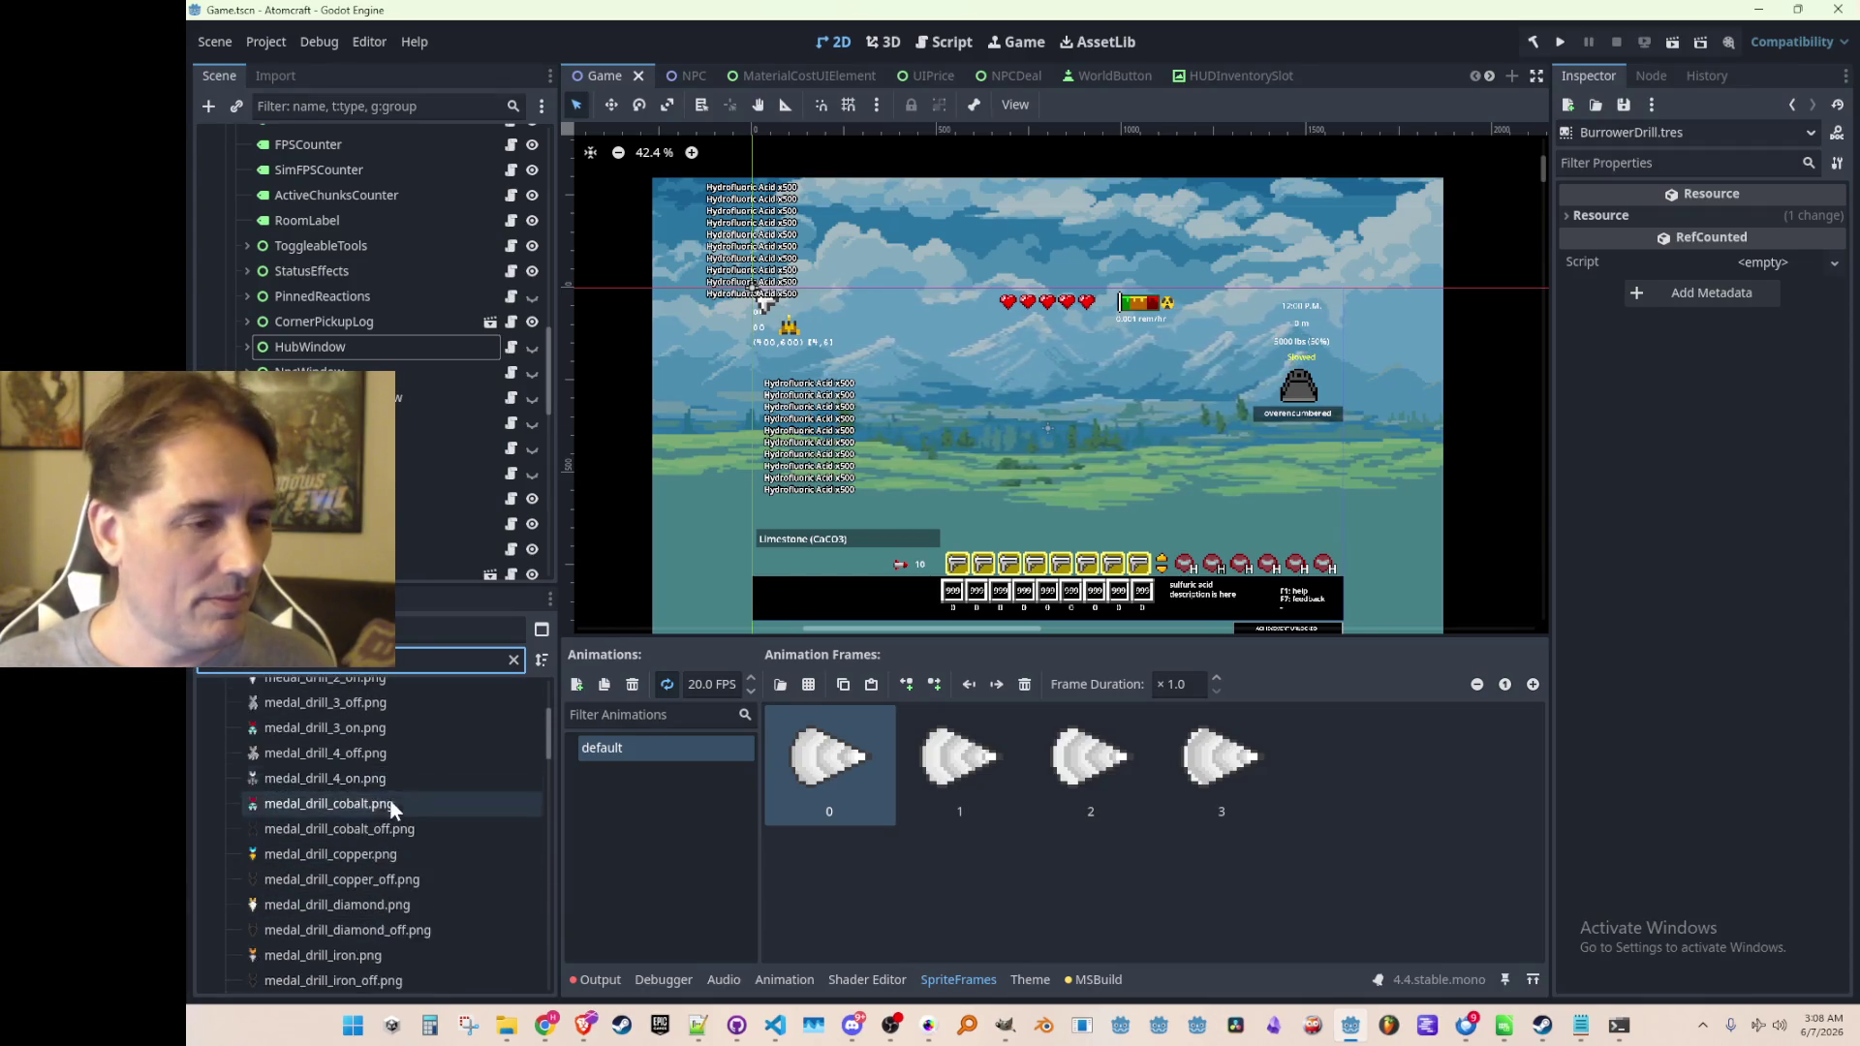
{"action": "scroll", "coordinate": [399, 827], "scroll_direction": "down", "scroll_amount": 2}
{"action": "left_click", "coordinate": [310, 885]}
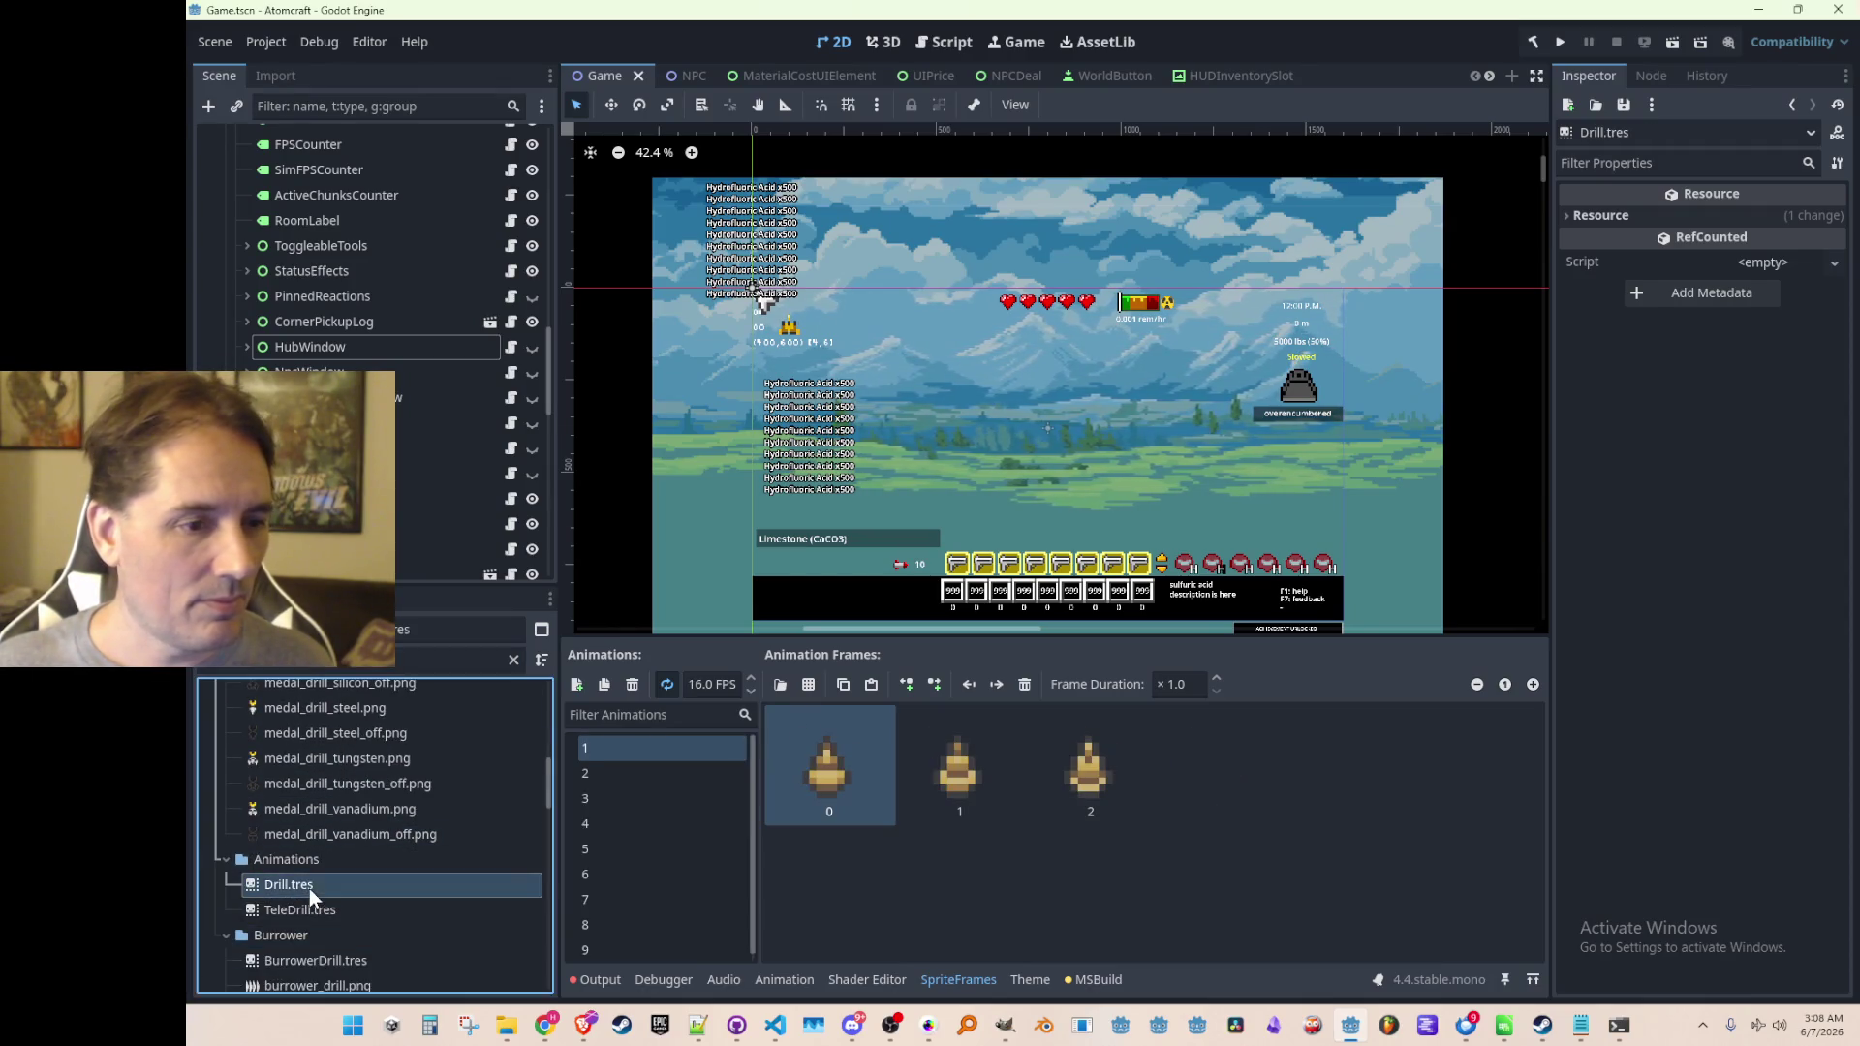
Step through Drill.tres animations 2 to 7, comparing gold, grey, cyan and nine-frame variants
{"action": "left_click", "coordinate": [628, 871]}
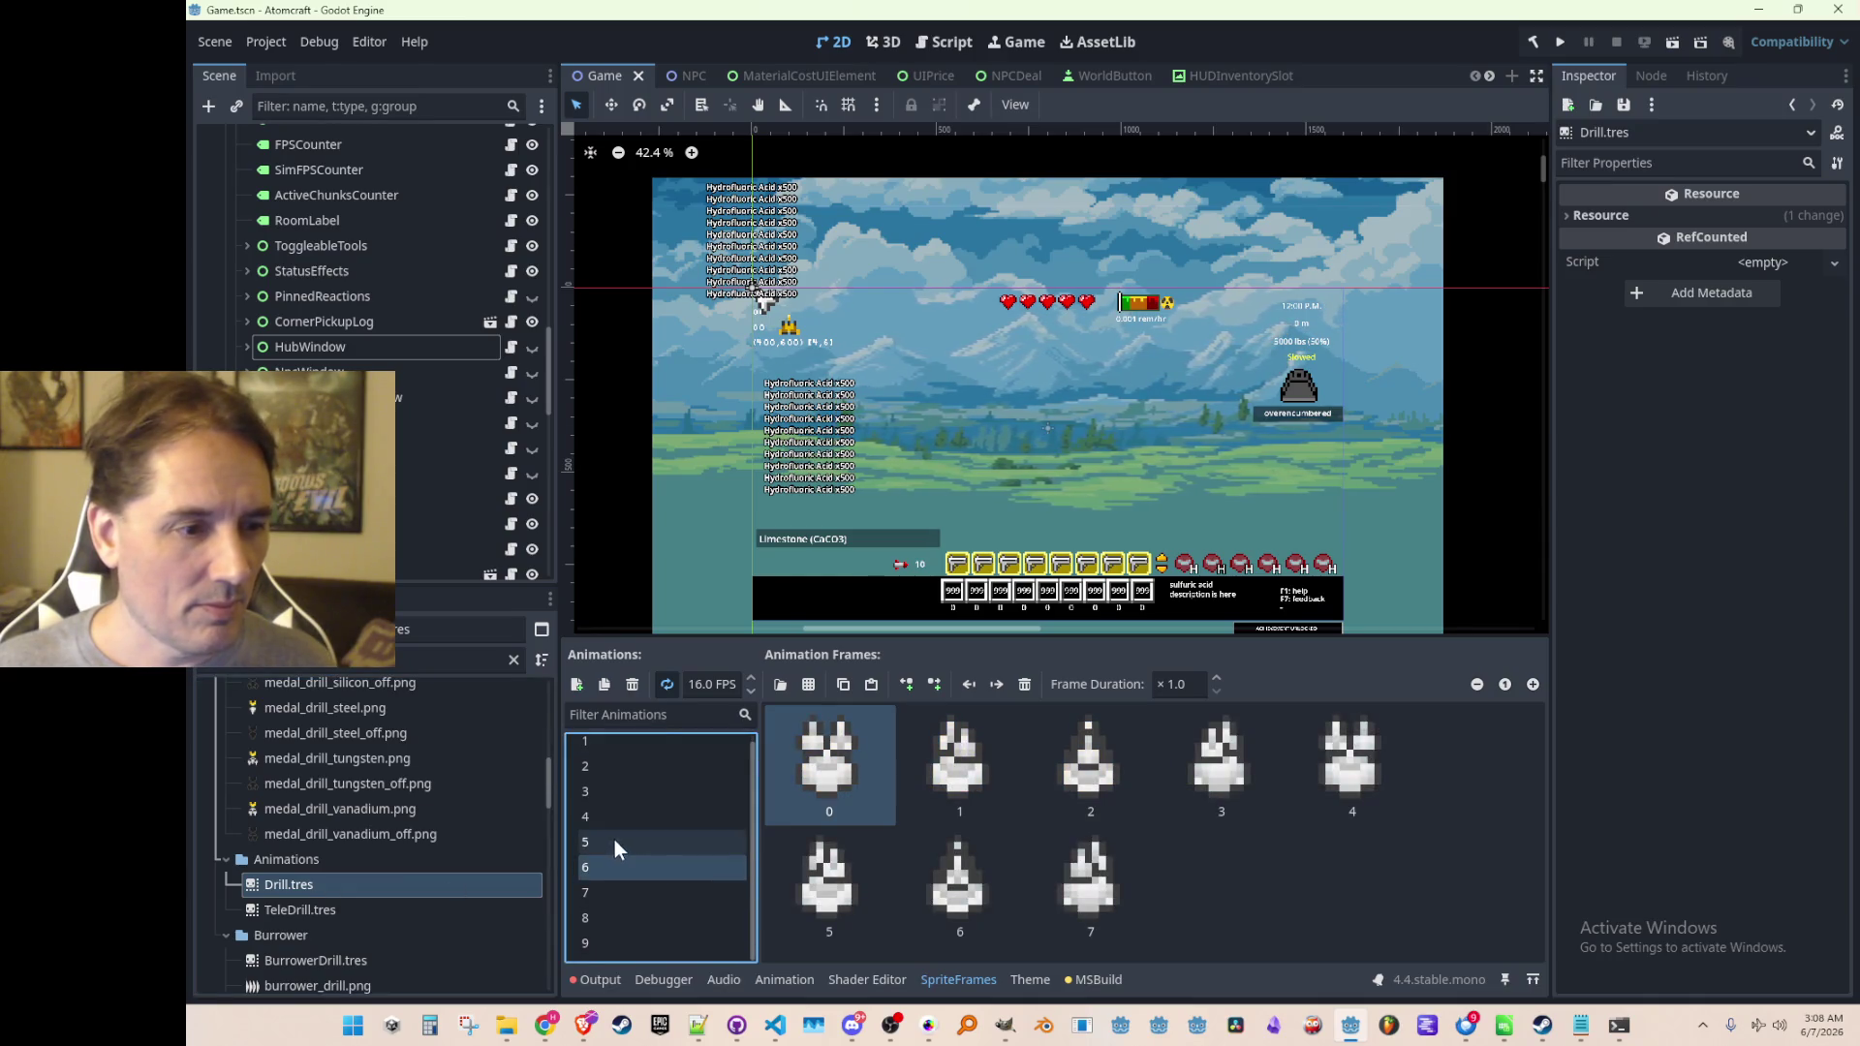
{"action": "left_click", "coordinate": [618, 839]}
{"action": "left_click", "coordinate": [630, 823]}
{"action": "left_click", "coordinate": [627, 798]}
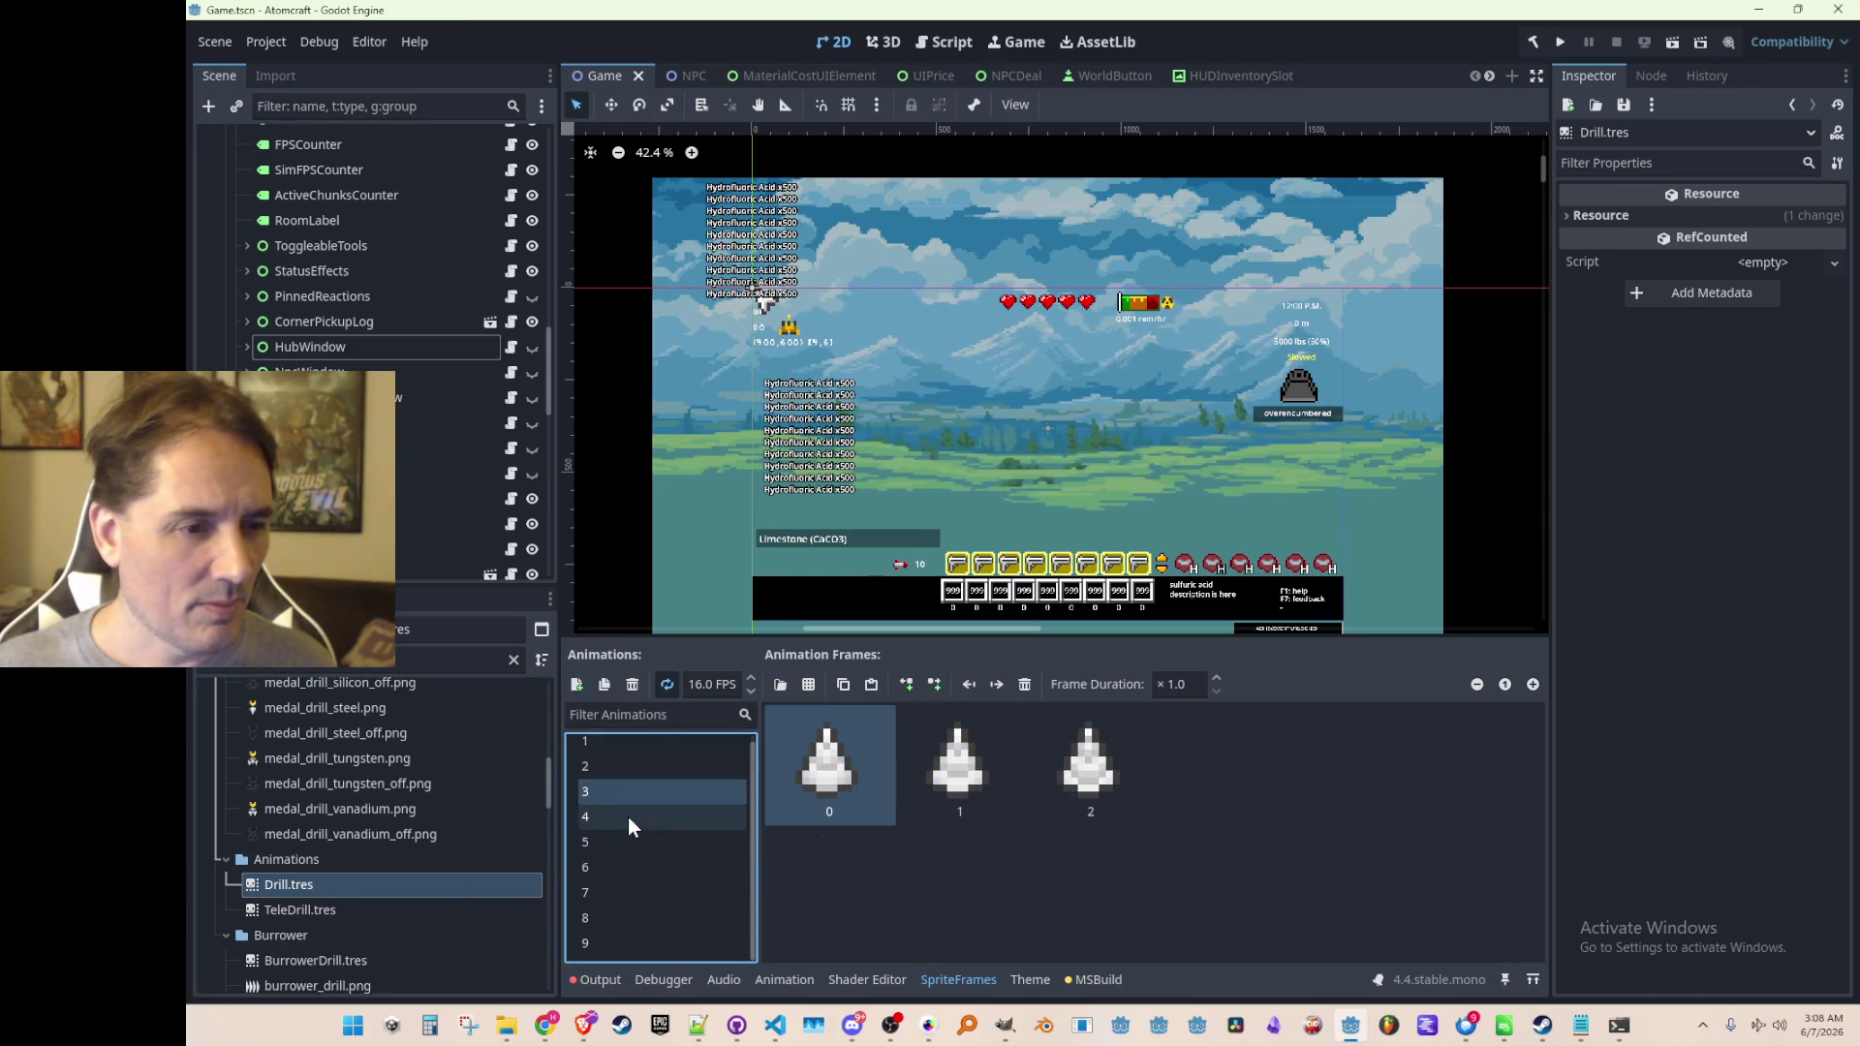
{"action": "left_click", "coordinate": [627, 817]}
{"action": "left_click", "coordinate": [642, 789]}
{"action": "left_click", "coordinate": [655, 767]}
{"action": "left_click", "coordinate": [659, 794]}
{"action": "left_click", "coordinate": [665, 815]}
{"action": "left_click", "coordinate": [657, 842]}
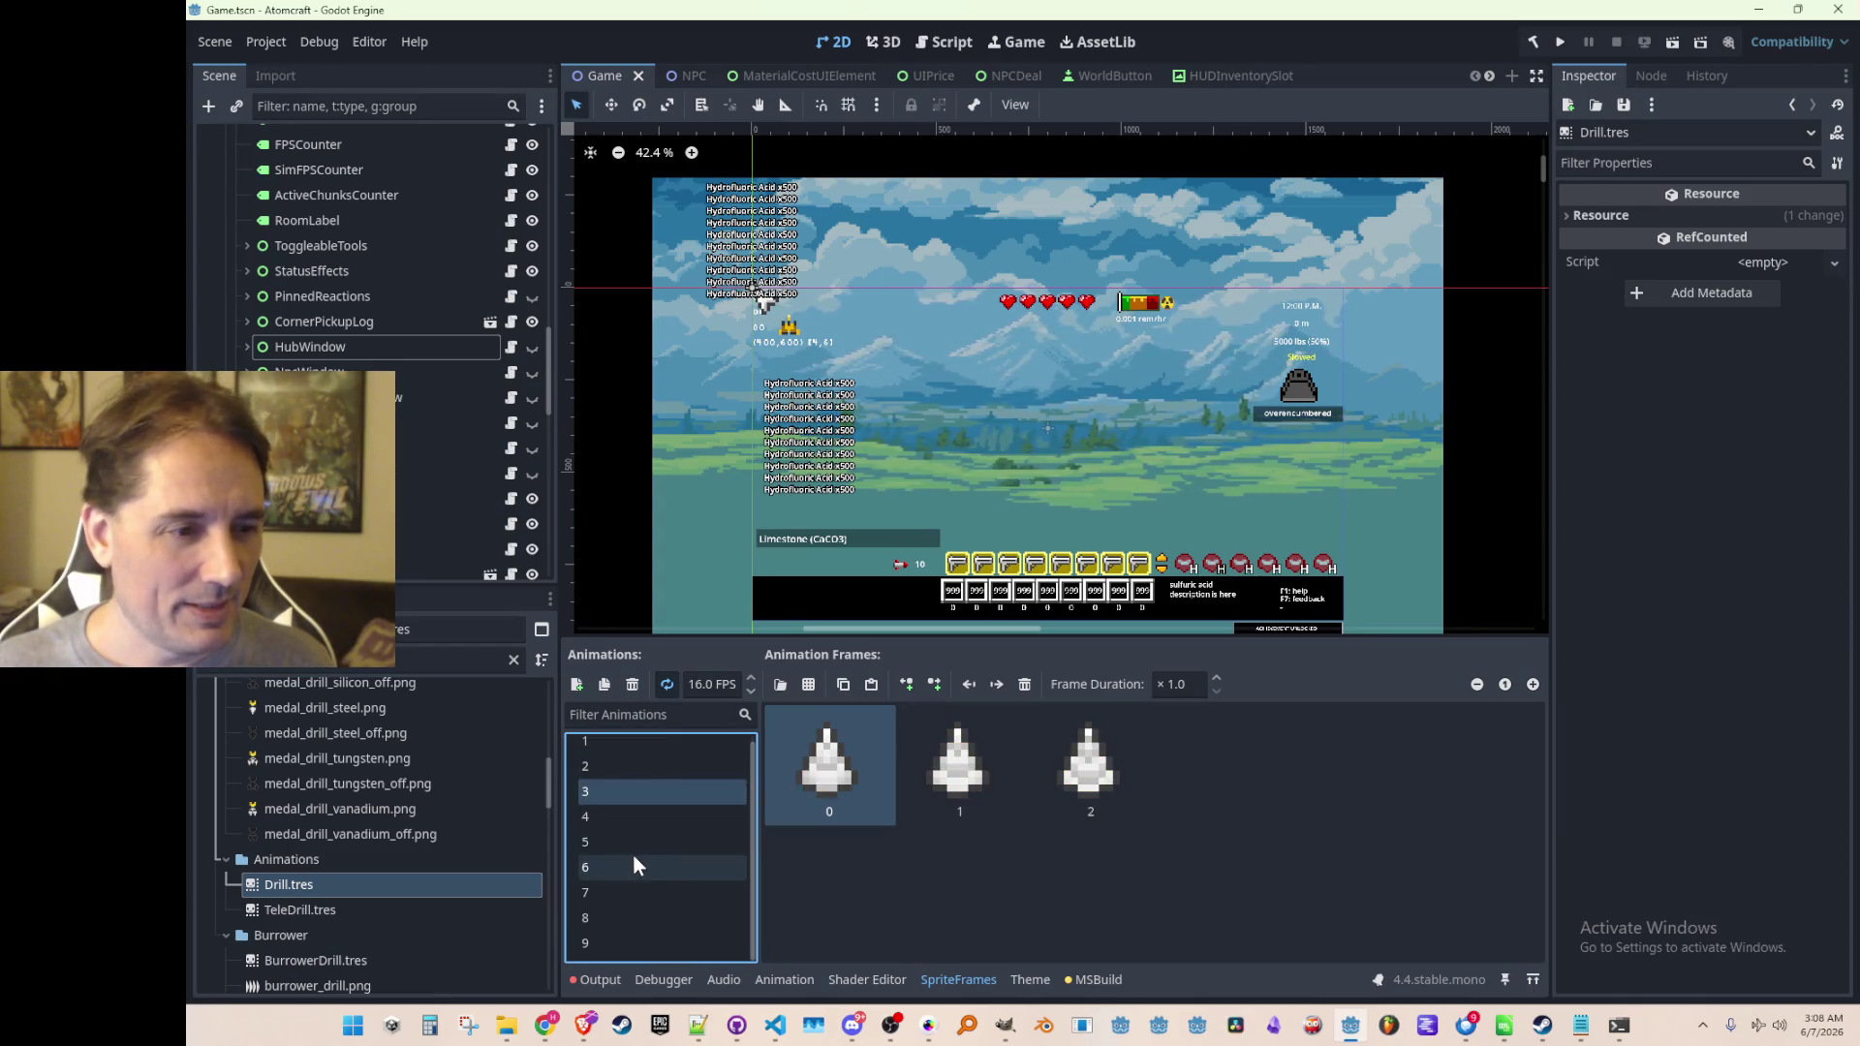
{"action": "left_click", "coordinate": [636, 819]}
{"action": "left_click", "coordinate": [639, 792]}
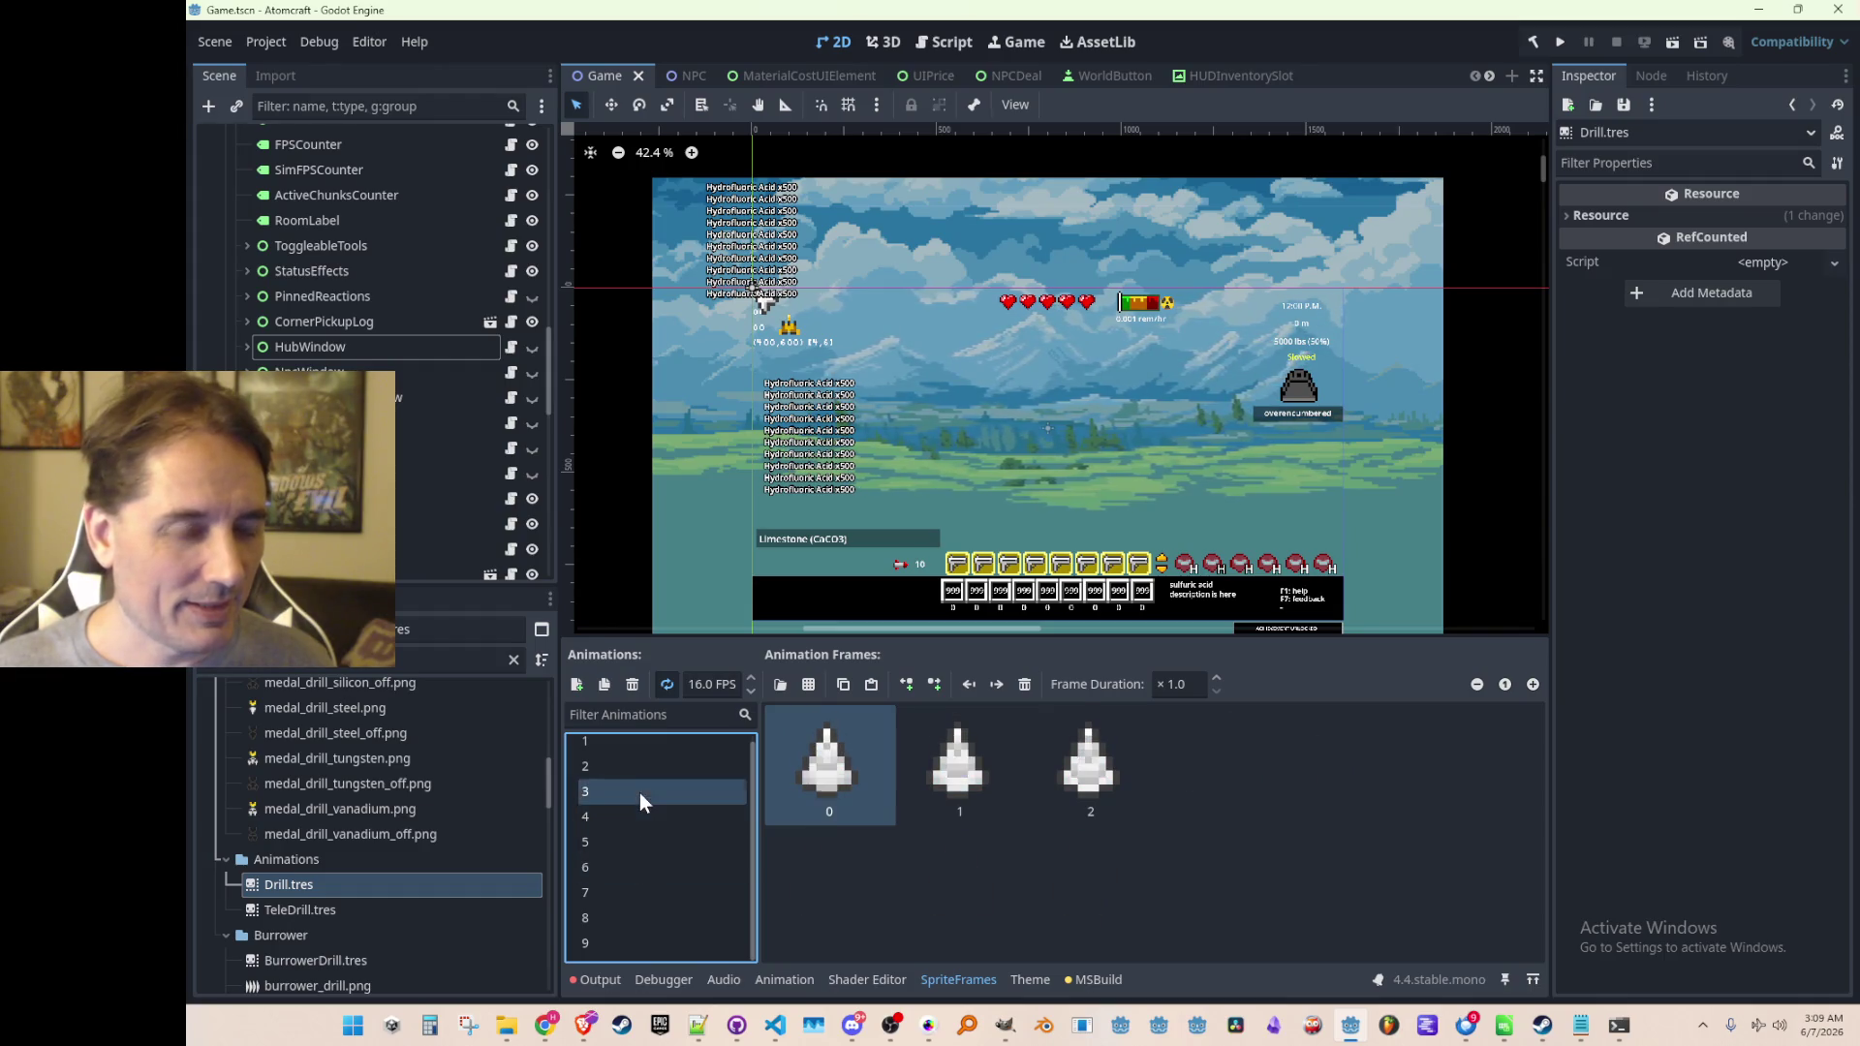
{"action": "left_click", "coordinate": [639, 820]}
{"action": "left_click", "coordinate": [636, 841]}
{"action": "left_click", "coordinate": [633, 865]}
{"action": "left_click", "coordinate": [630, 891]}
{"action": "left_click", "coordinate": [632, 866]}
{"action": "left_click", "coordinate": [632, 844]}
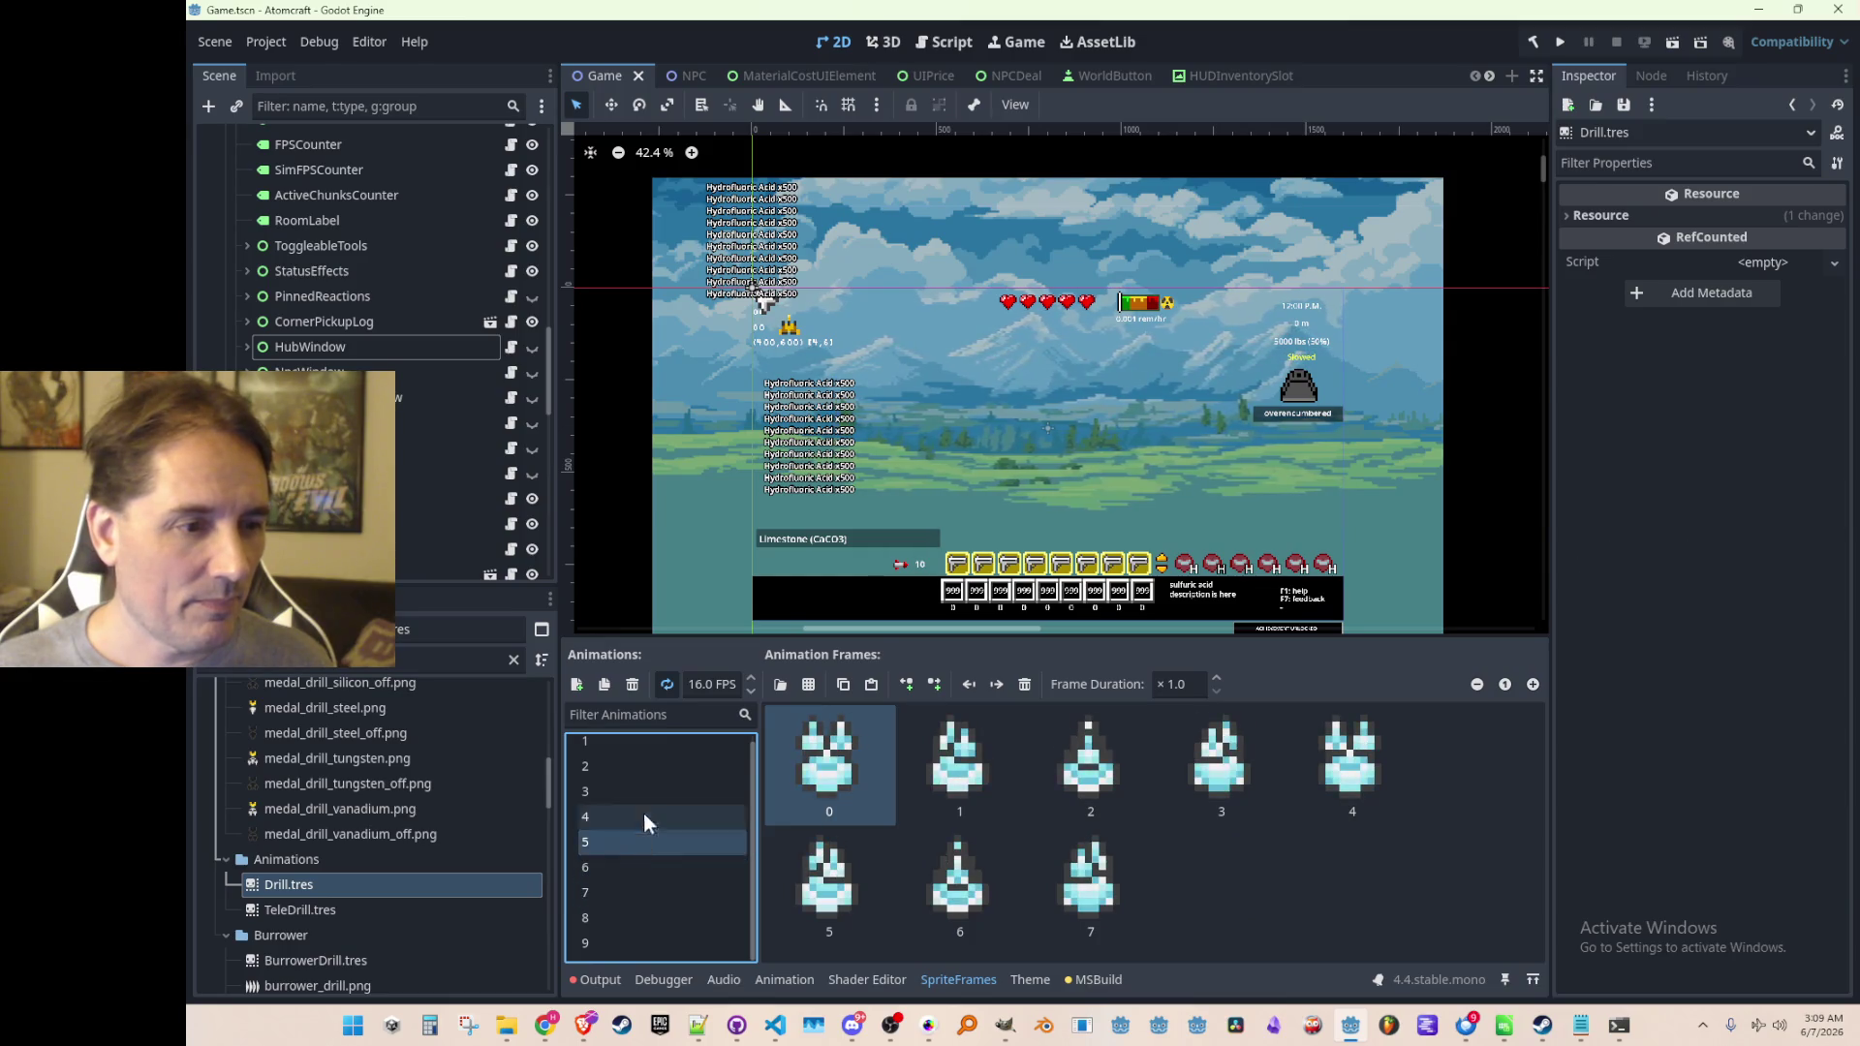
{"action": "left_click", "coordinate": [654, 770]}
{"action": "left_click", "coordinate": [659, 792]}
Filter the project files by 'burrower' and open BurrowerDrill.tres
{"action": "scroll", "coordinate": [366, 866], "scroll_direction": "up", "scroll_amount": 5}
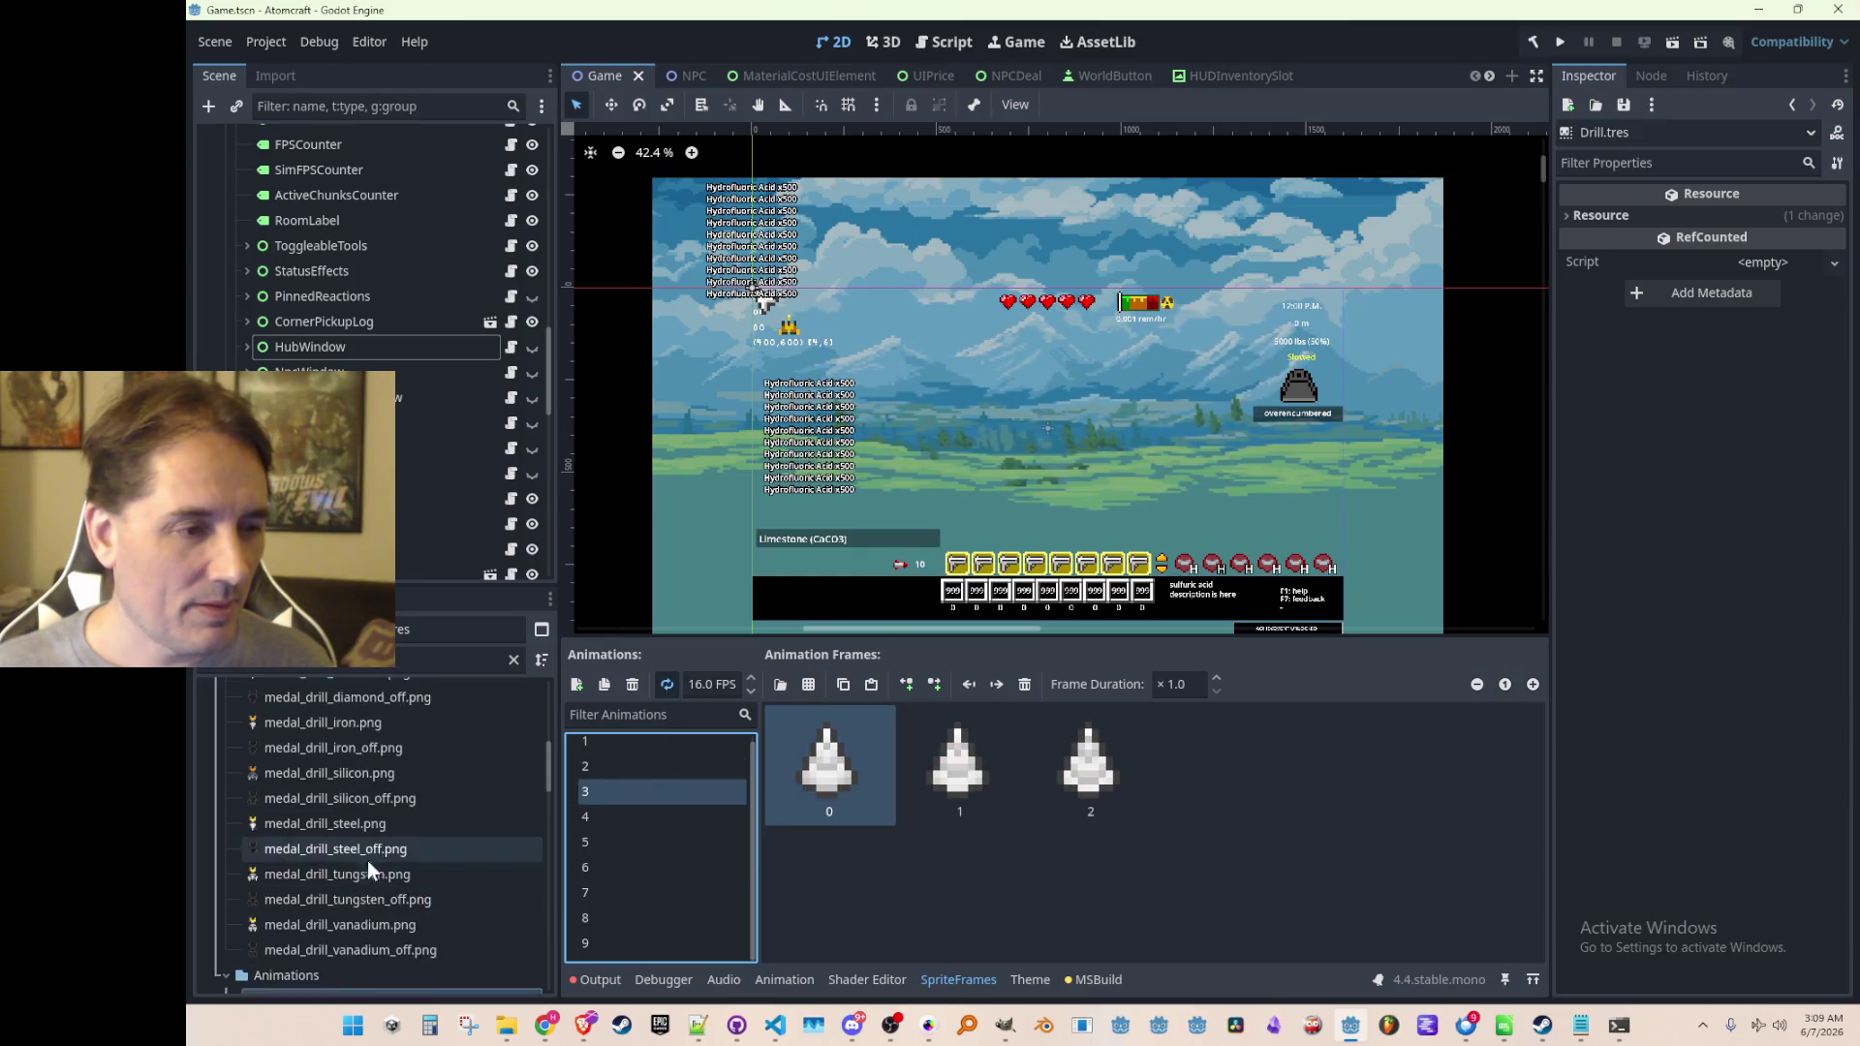
{"action": "scroll", "coordinate": [372, 873], "scroll_direction": "up", "scroll_amount": 3}
{"action": "left_click", "coordinate": [350, 659]}
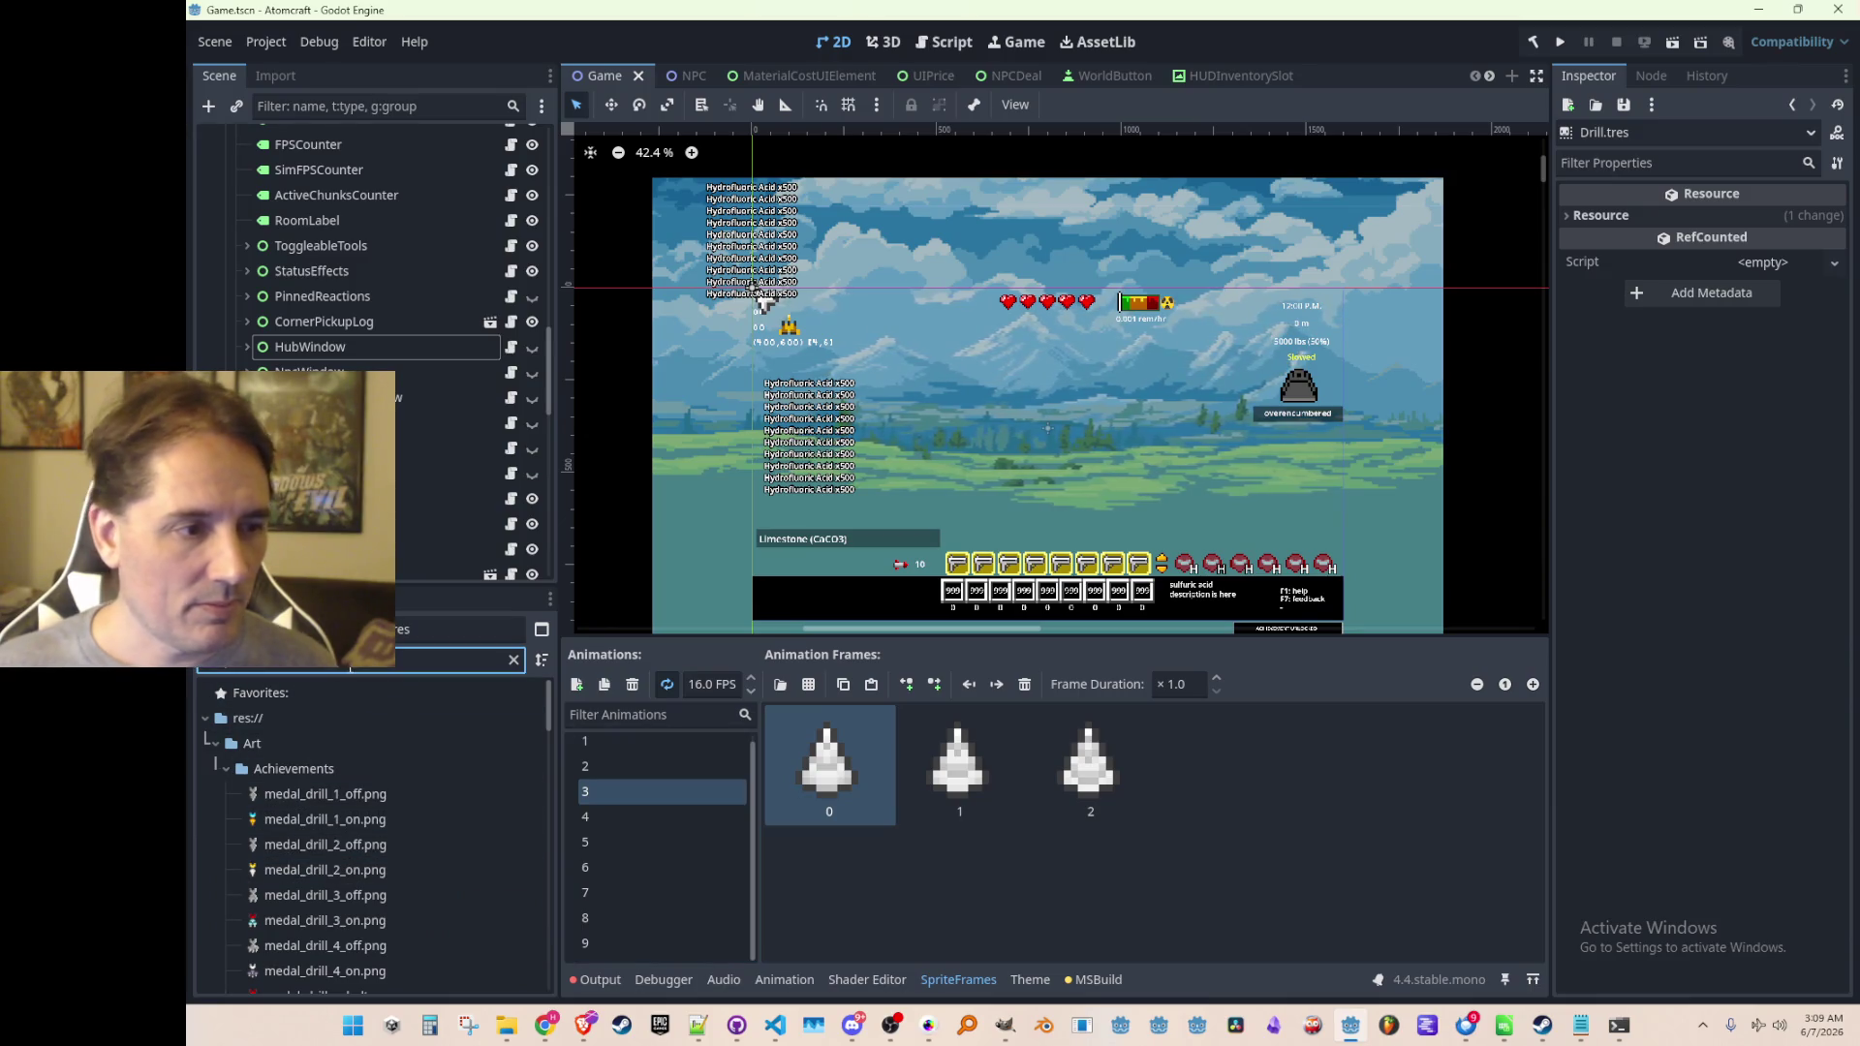
{"action": "type", "text": "burrower"}
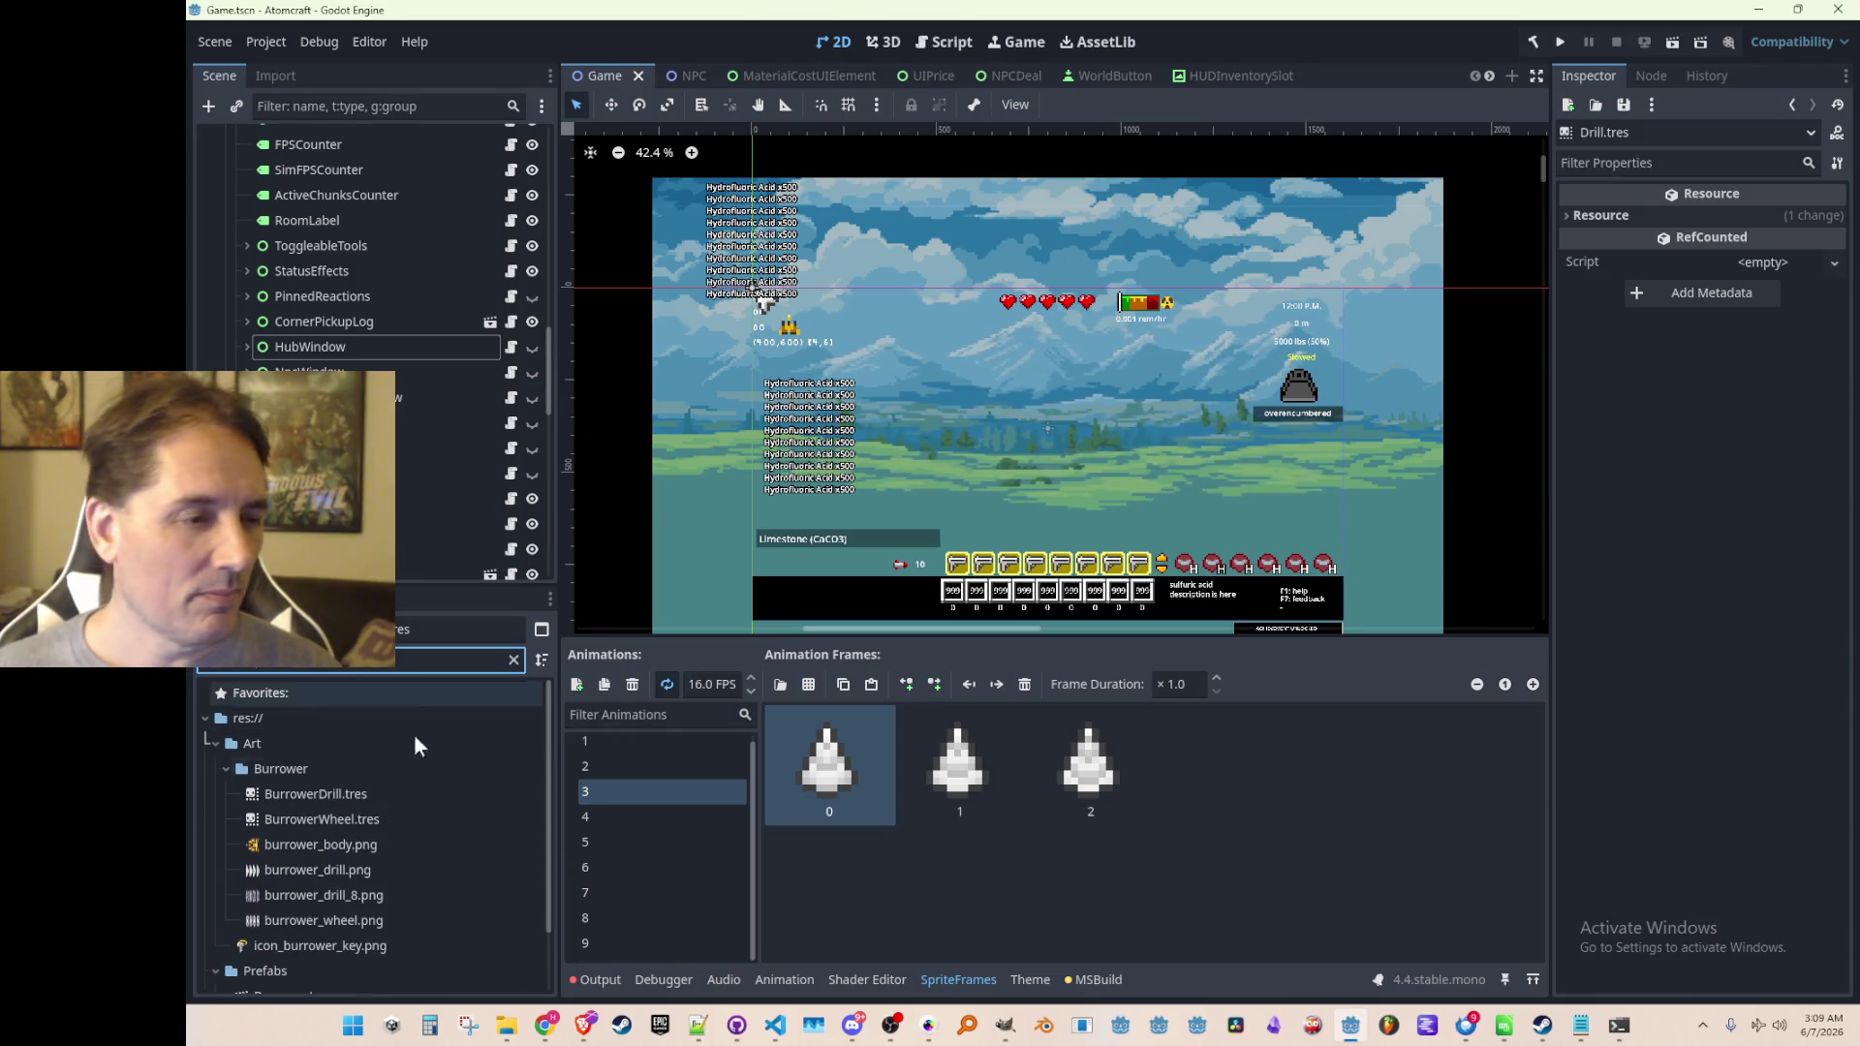
{"action": "double_click", "coordinate": [386, 792]}
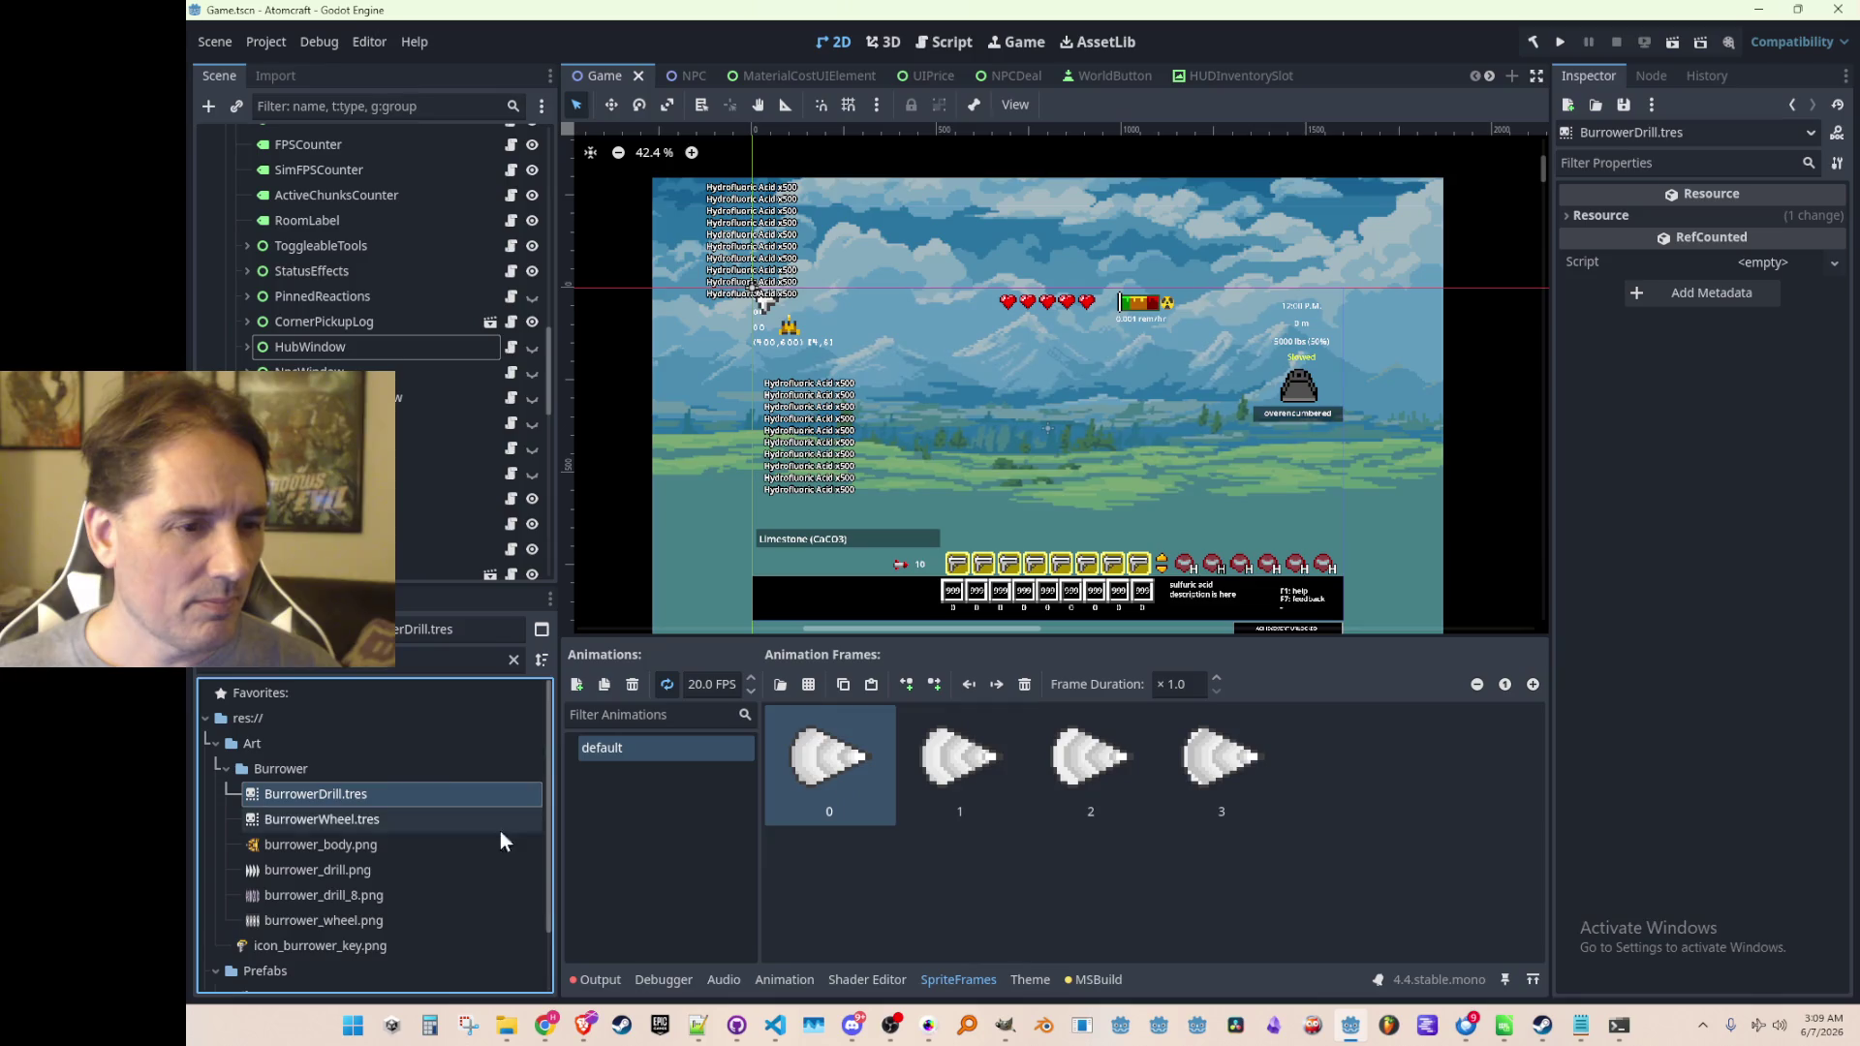
Rename BurrowerDrill's default animation to '3'
{"action": "double_click", "coordinate": [644, 748]}
{"action": "key", "text": "ctrl+a"}
{"action": "type", "text": "drill"}
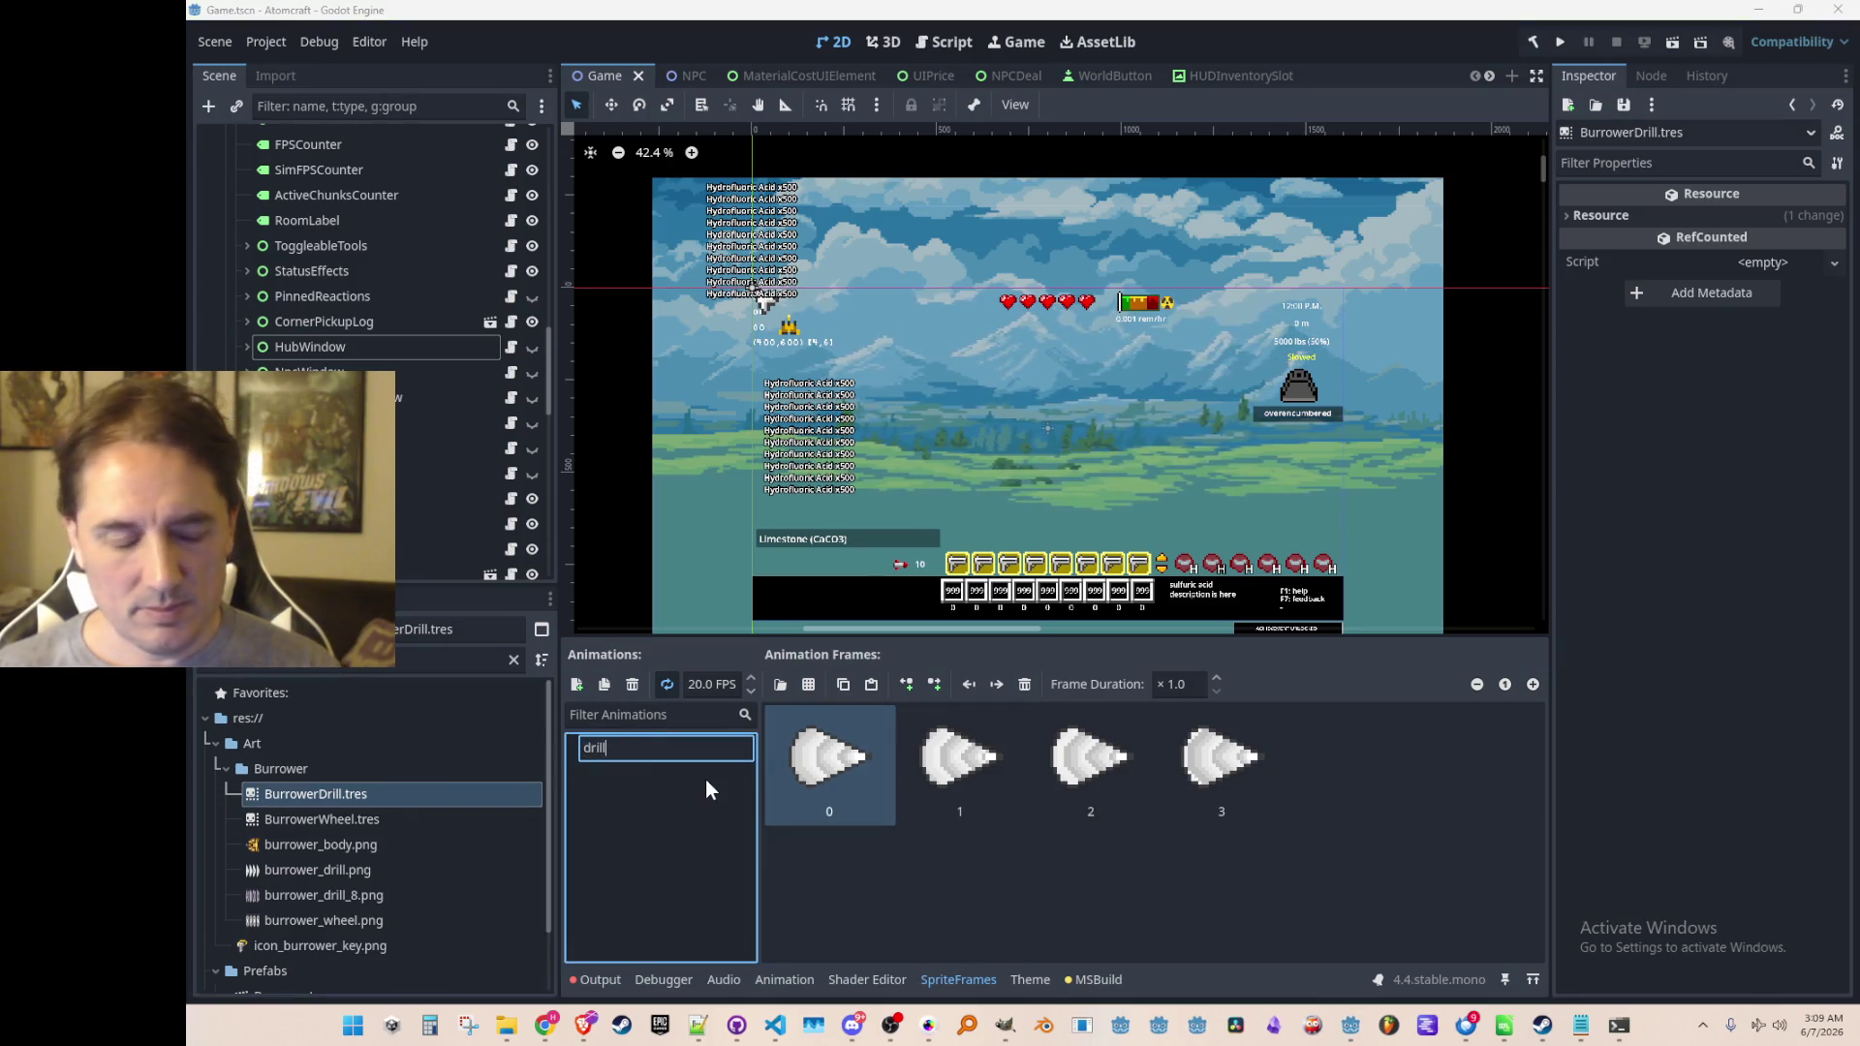
{"action": "key", "text": "ctrl+a"}
{"action": "type", "text": "3"}
{"action": "key", "text": "Return"}
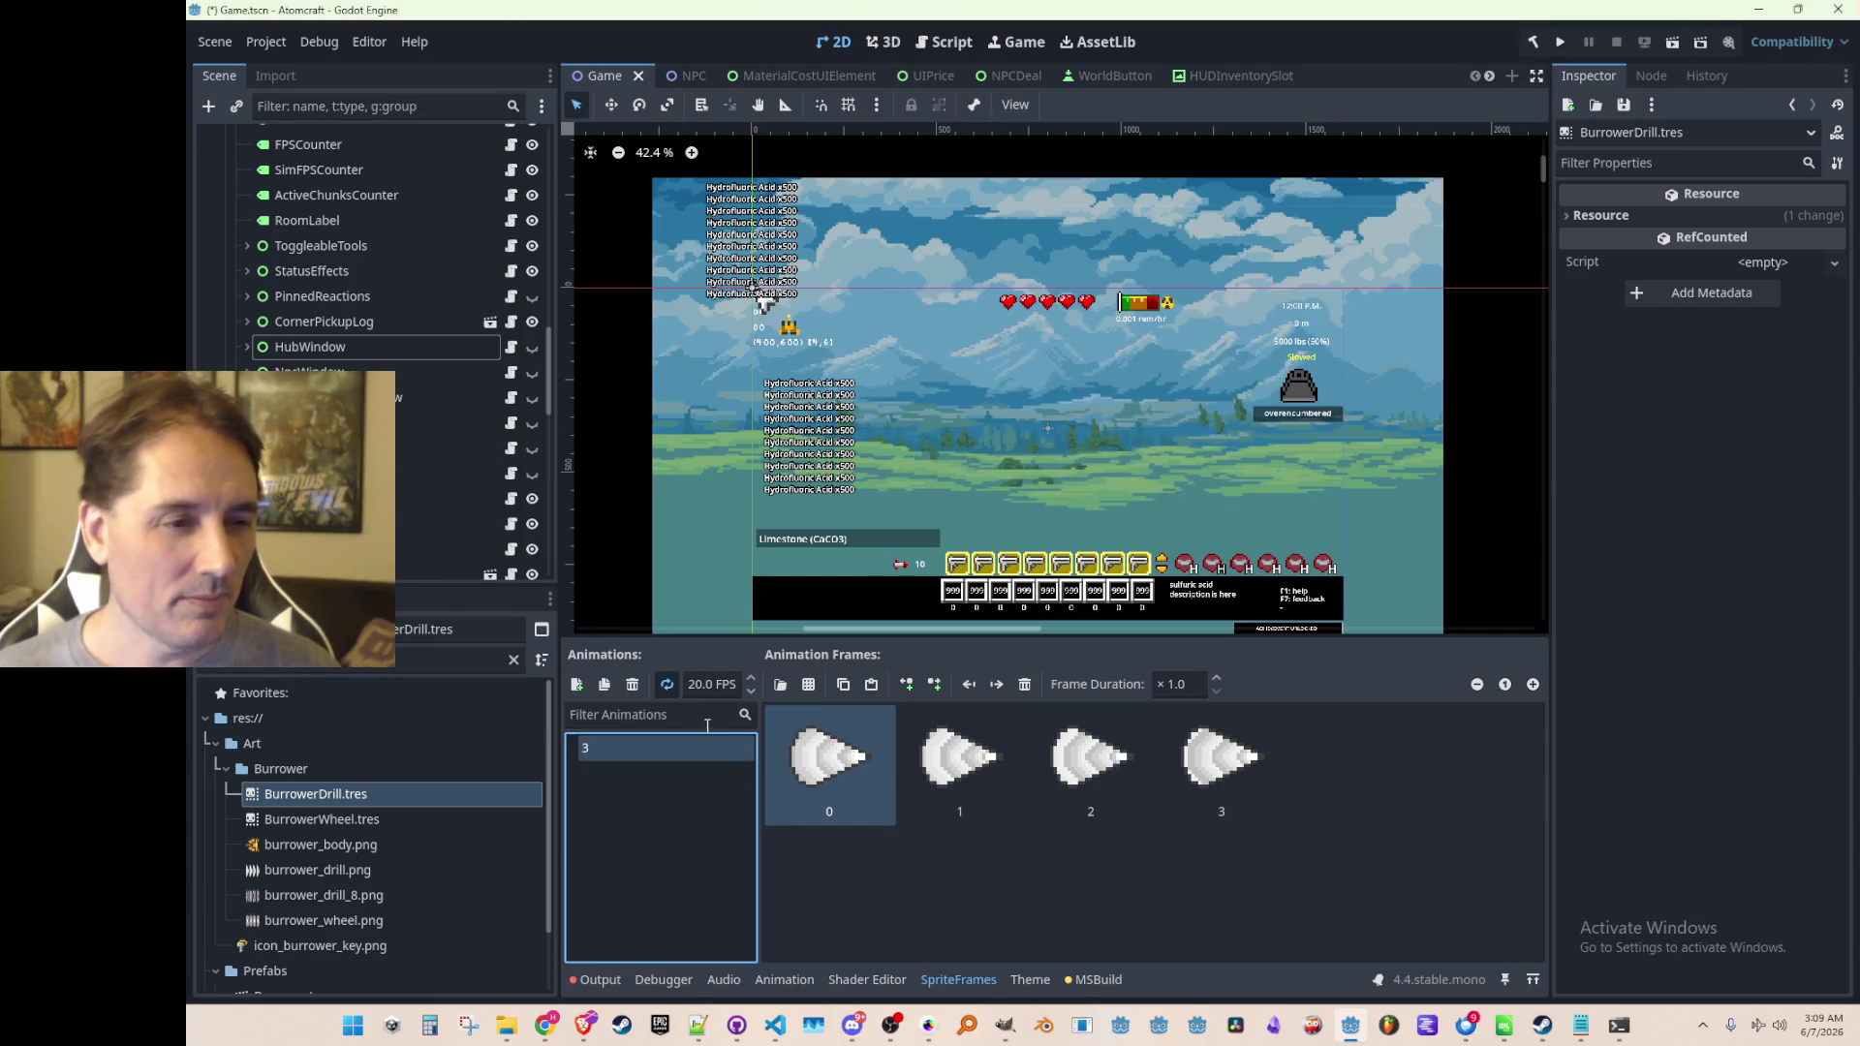
Add a copy of animation 3, name it '8', and remove its three copied frames
{"action": "left_click", "coordinate": [606, 685]}
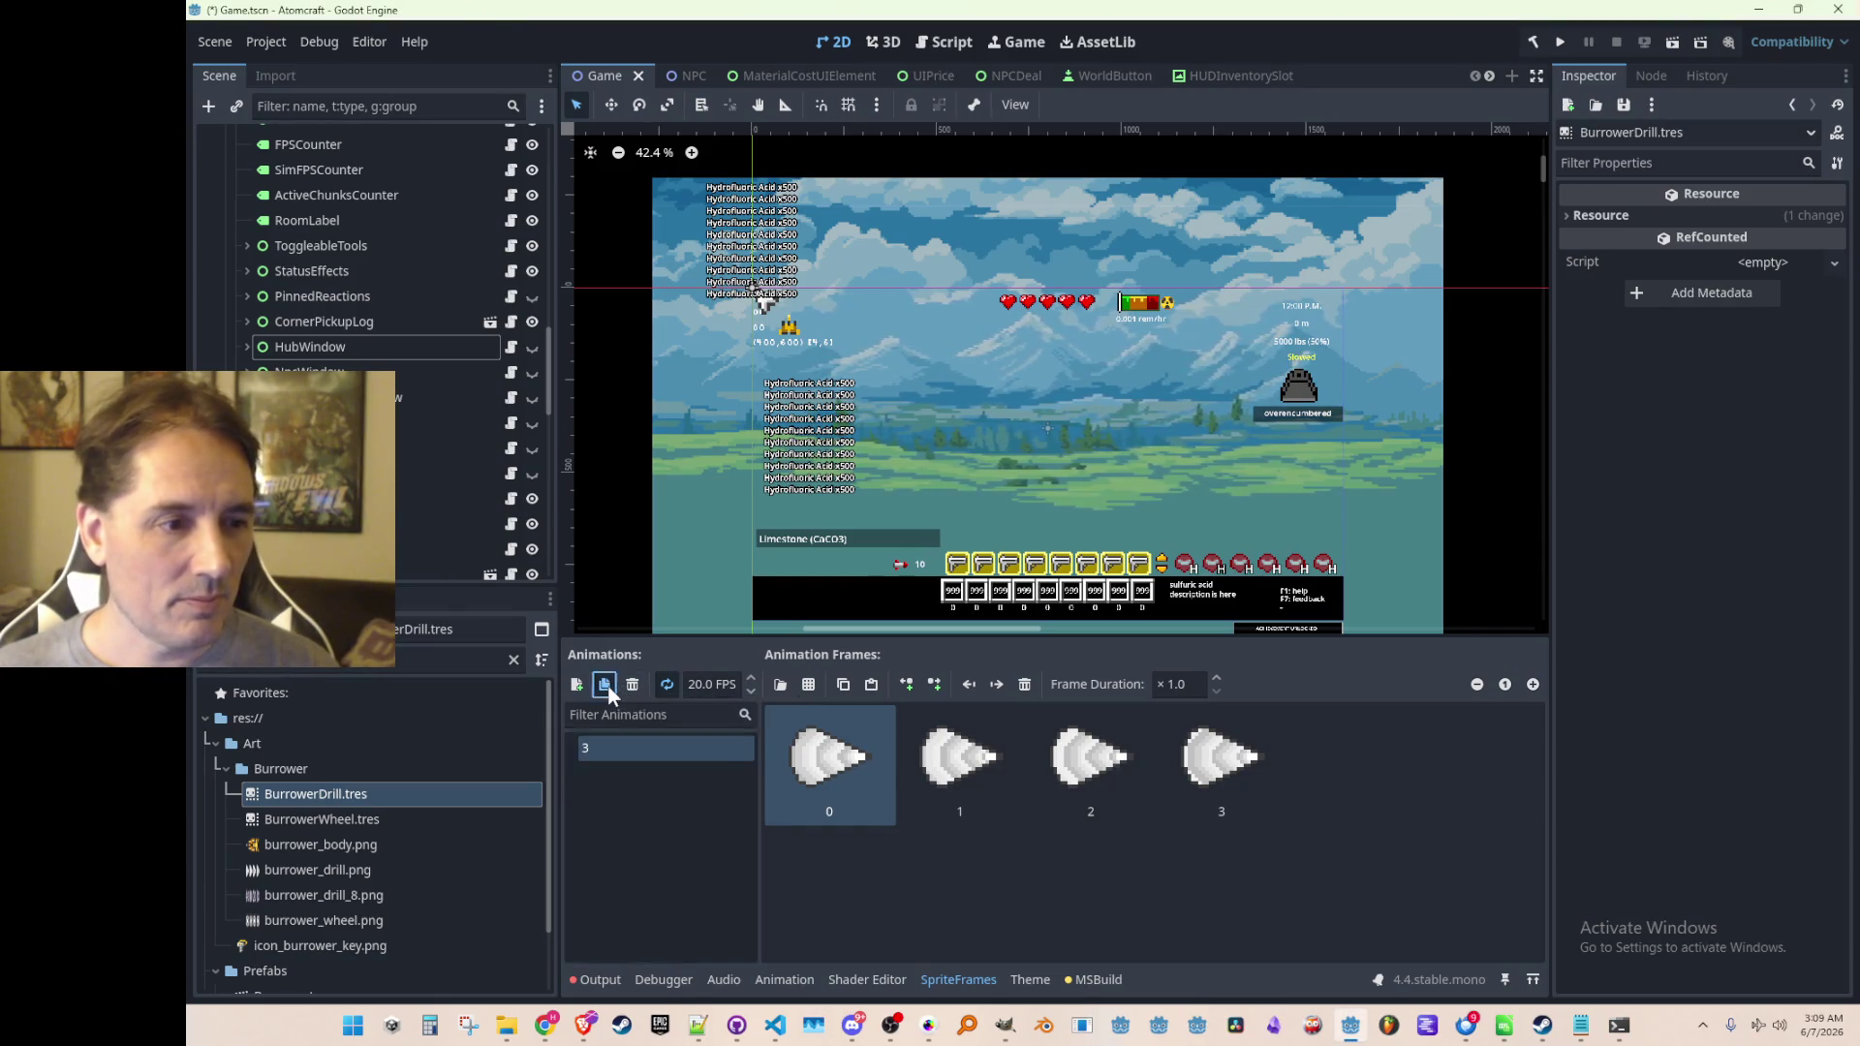
{"action": "left_click", "coordinate": [640, 776]}
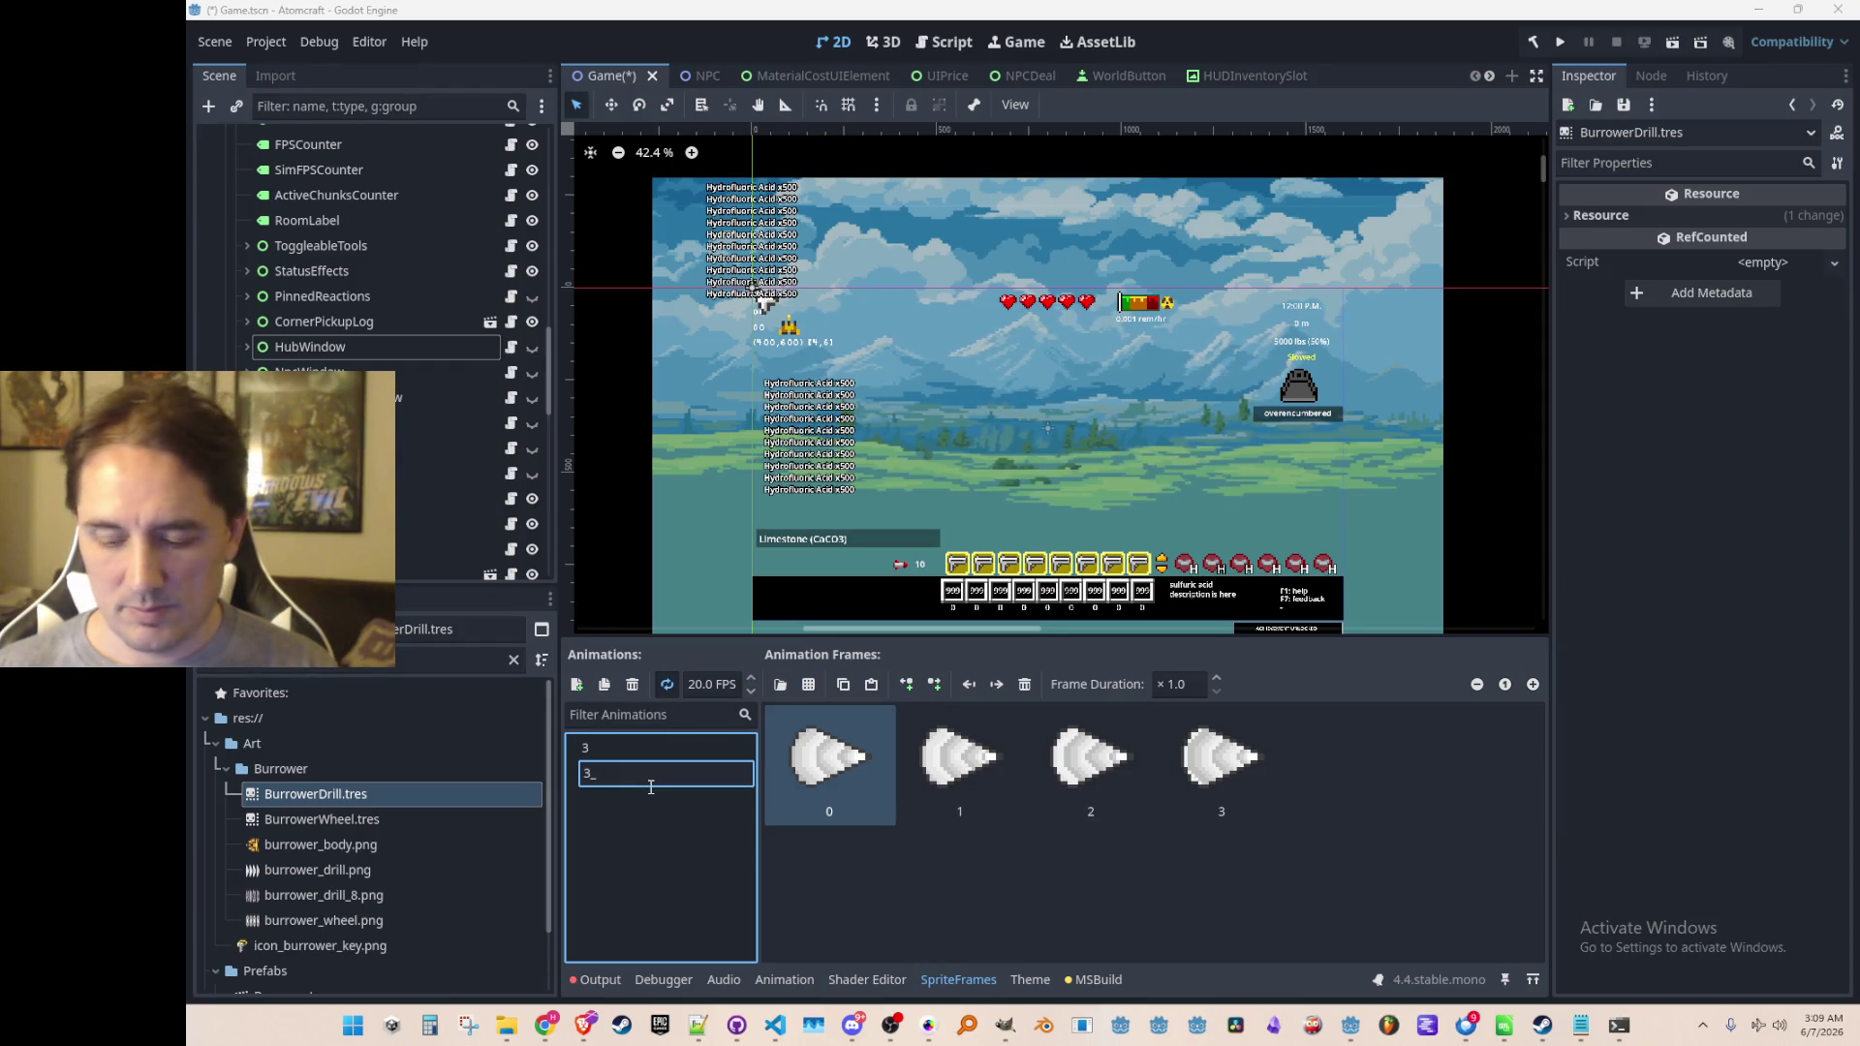
{"action": "type", "text": "8"}
{"action": "key", "text": "Return"}
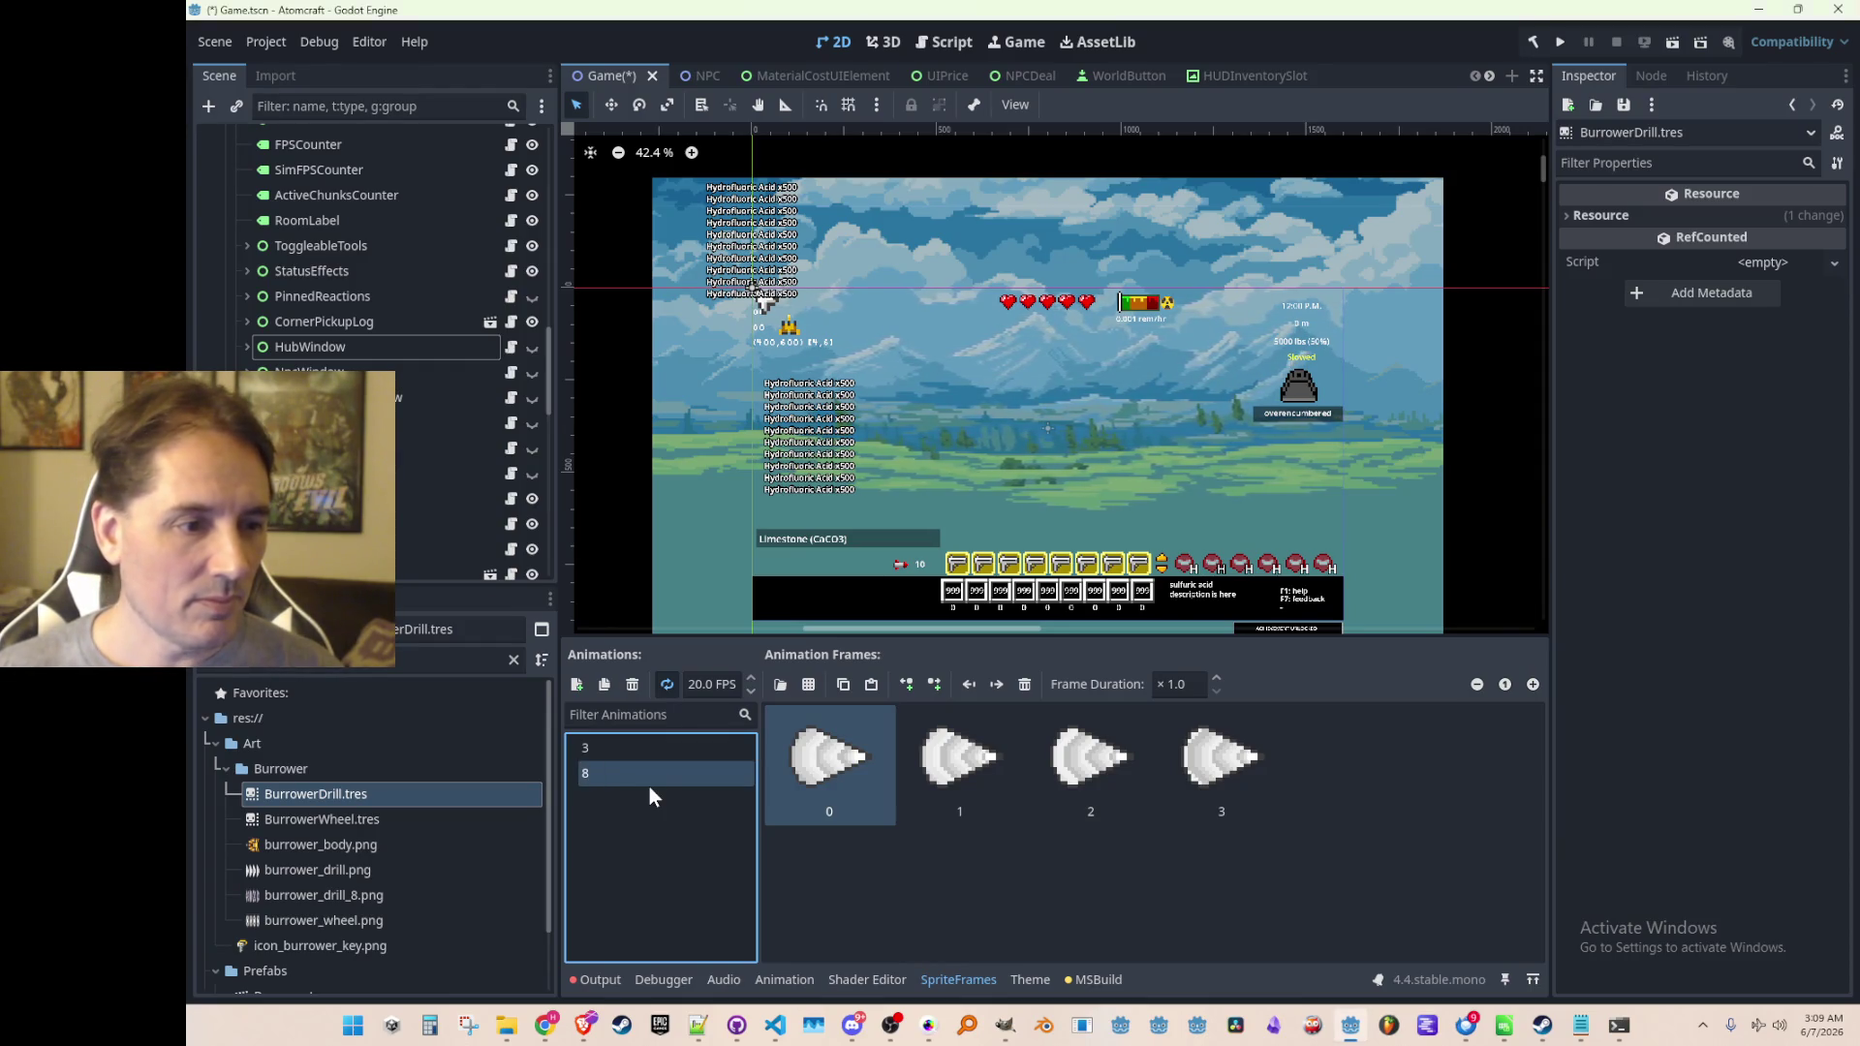
{"action": "left_click", "coordinate": [1024, 684]}
{"action": "left_click", "coordinate": [1024, 684]}
{"action": "left_click", "coordinate": [1024, 683]}
{"action": "left_click", "coordinate": [1023, 684]}
Fill animation 8 with four frames from burrower_drill_8.png as a 4x1 sprite sheet, then save
{"action": "left_click", "coordinate": [816, 686]}
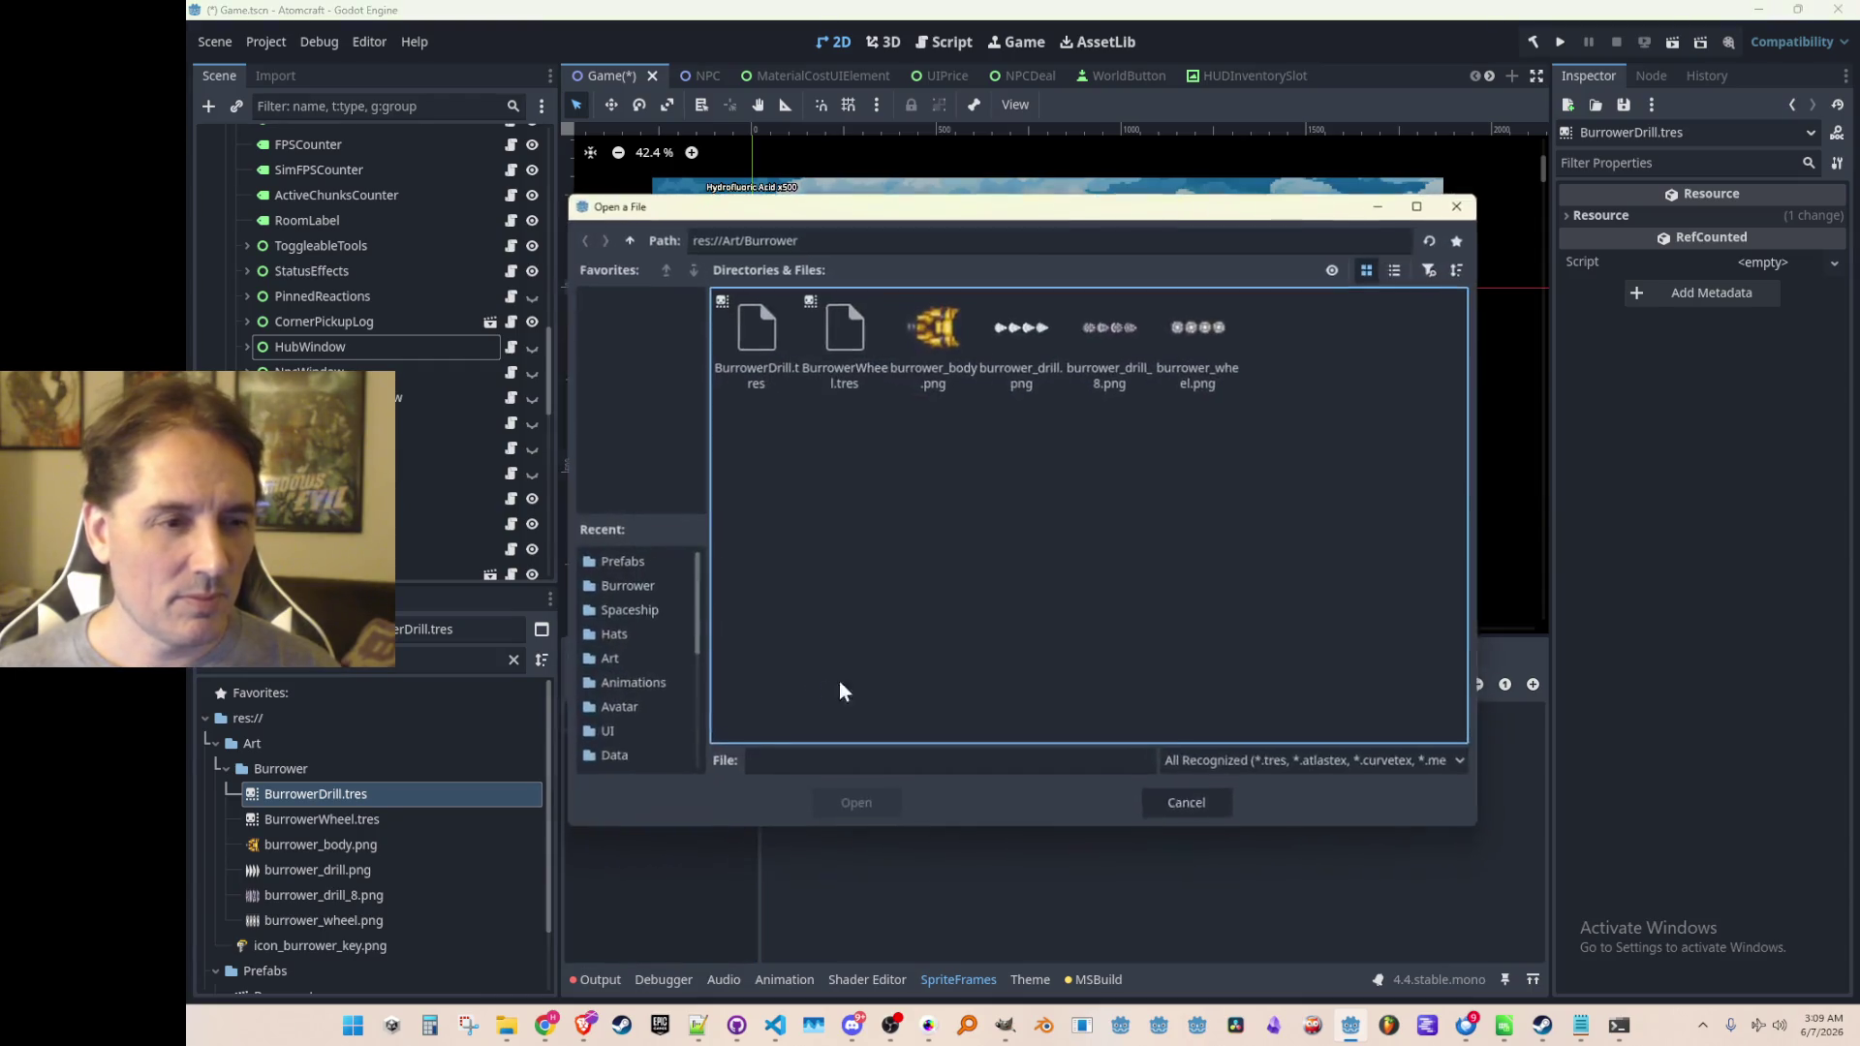
{"action": "double_click", "coordinate": [1103, 346]}
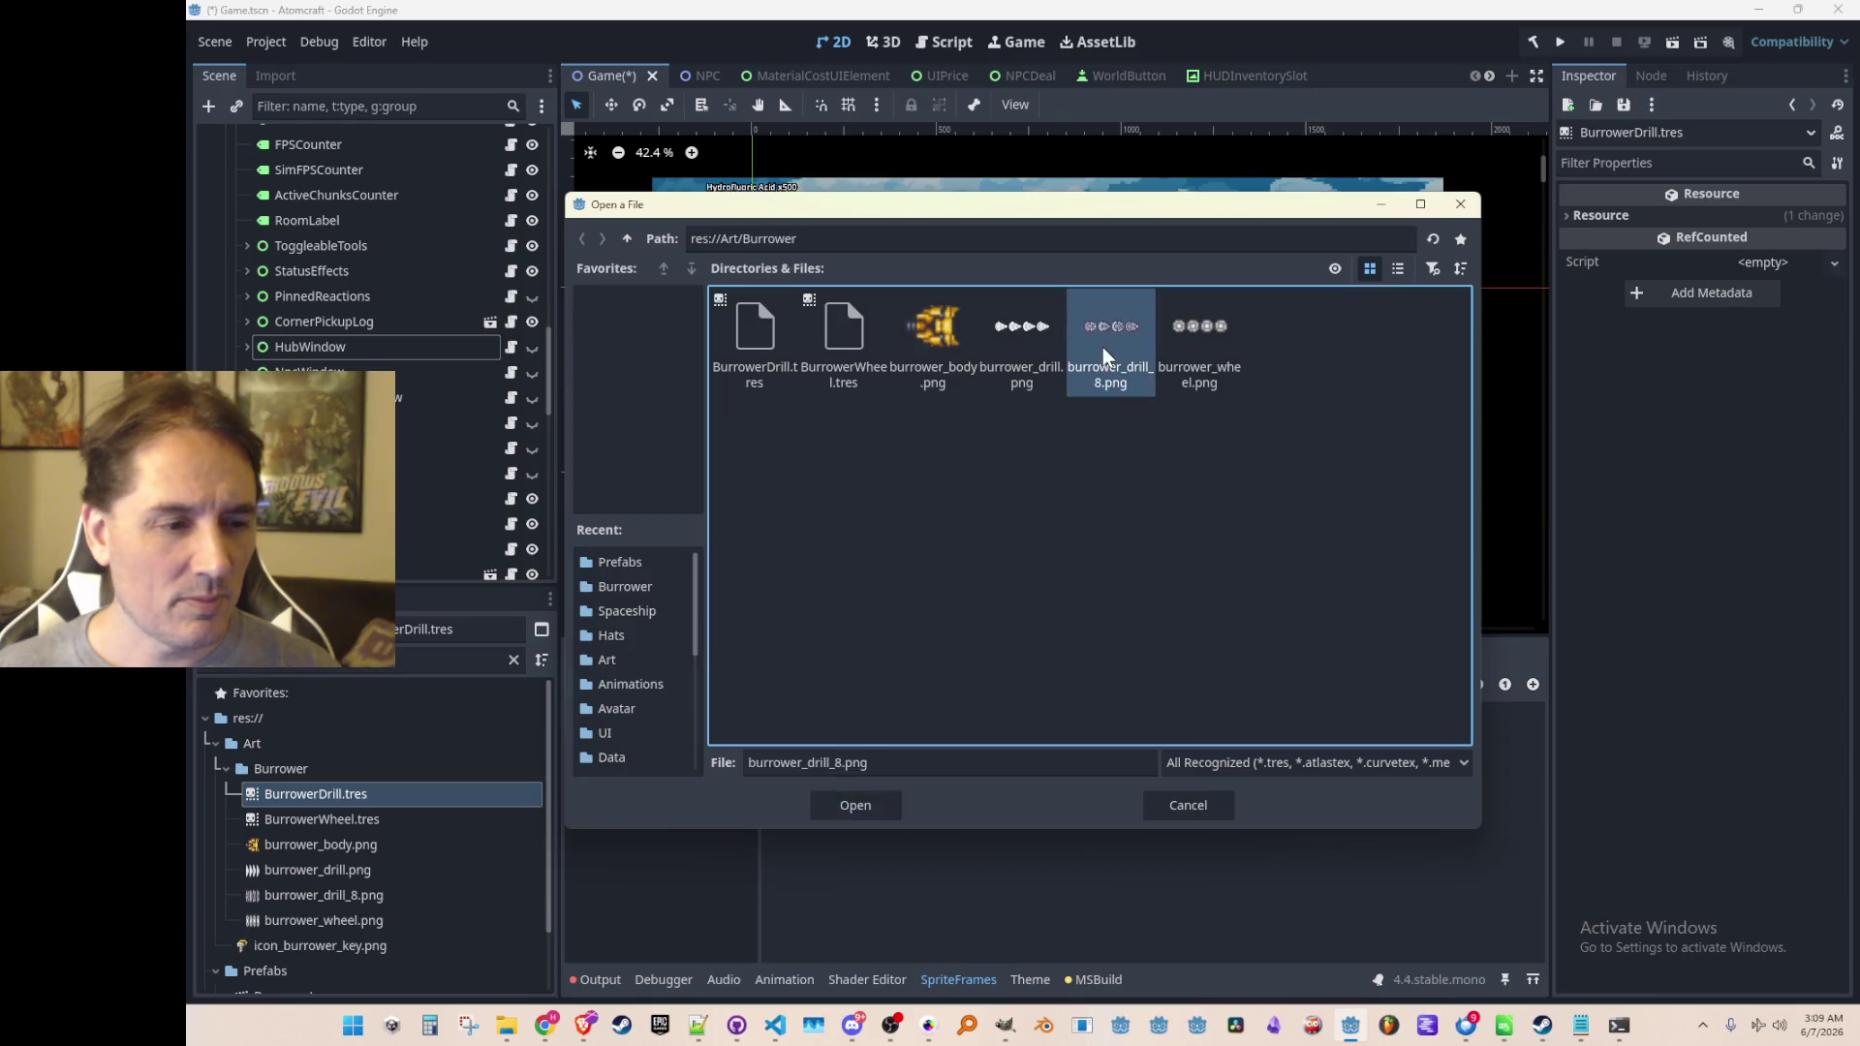
{"action": "mouse_move", "coordinate": [808, 160]}
{"action": "left_mouse_down"}
{"action": "mouse_move", "coordinate": [872, 186]}
{"action": "mouse_move", "coordinate": [1066, 169]}
{"action": "mouse_move", "coordinate": [1035, 167]}
{"action": "left_mouse_up"}
{"action": "scroll", "coordinate": [1240, 537], "scroll_direction": "up", "scroll_amount": 4}
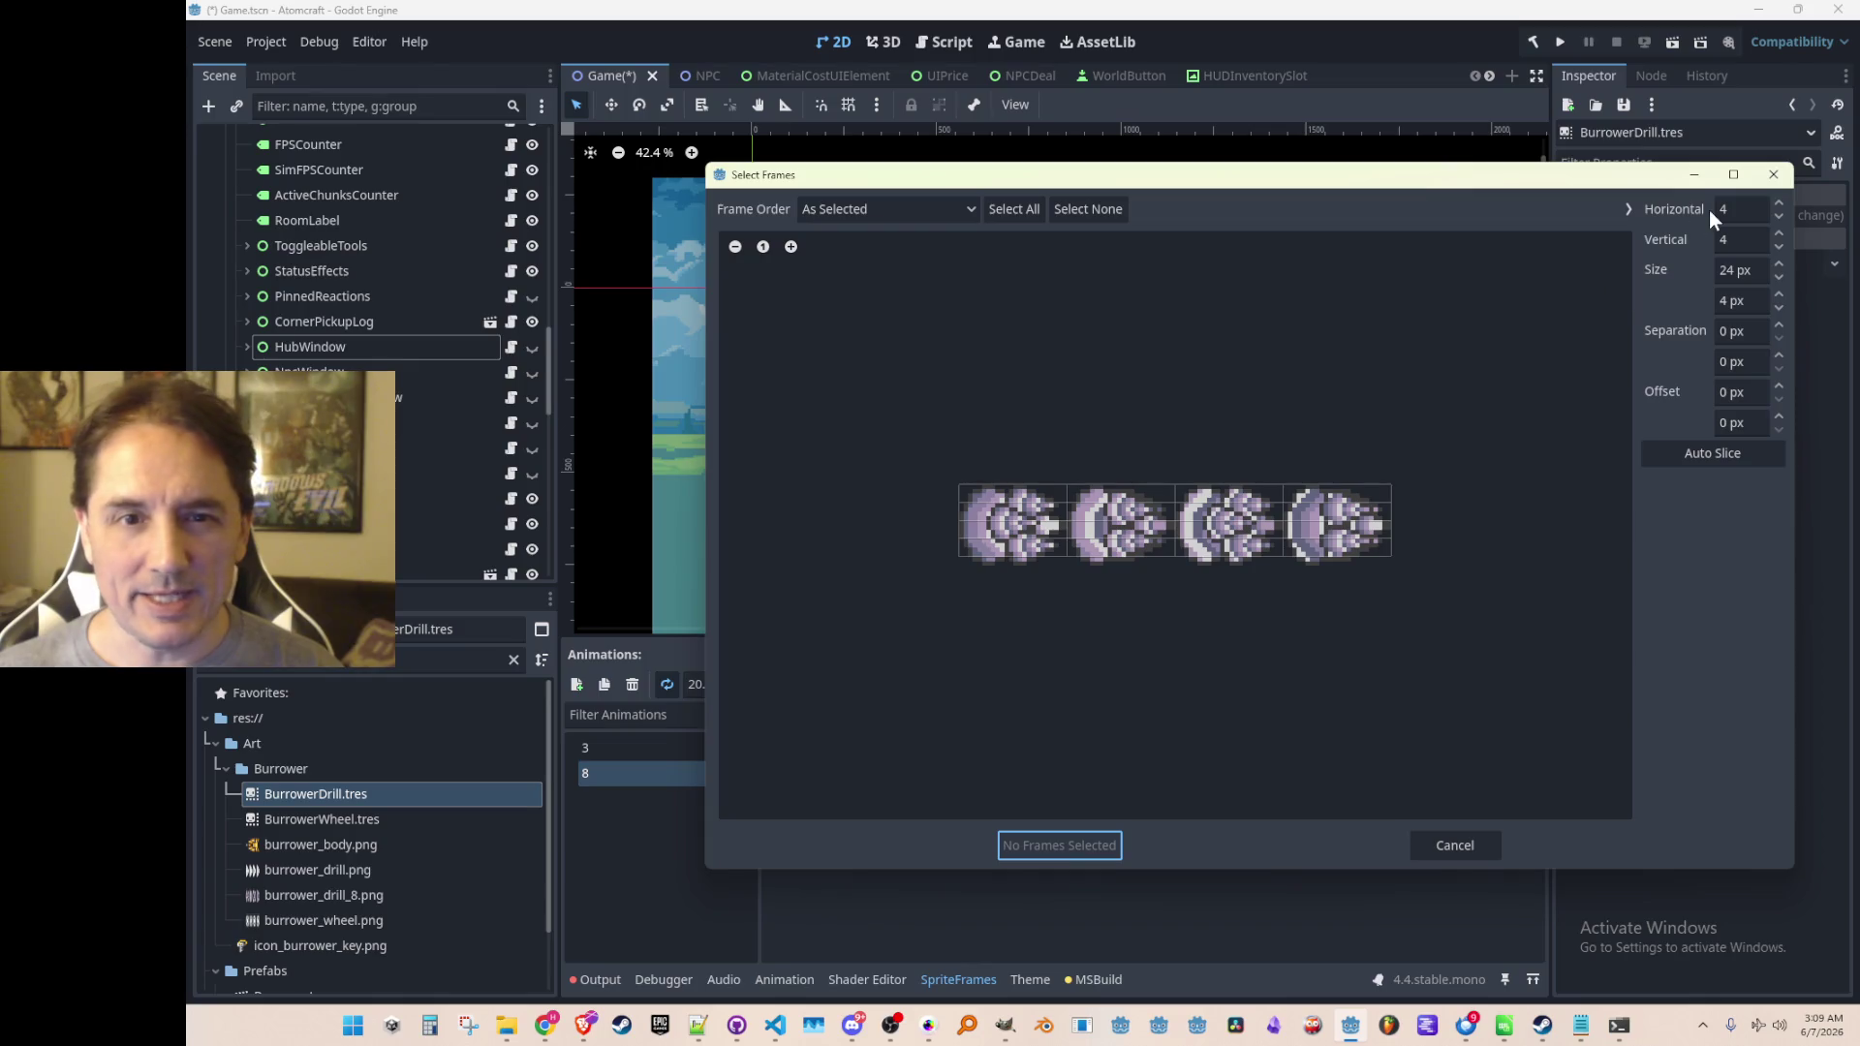
{"action": "left_click", "coordinate": [1740, 241]}
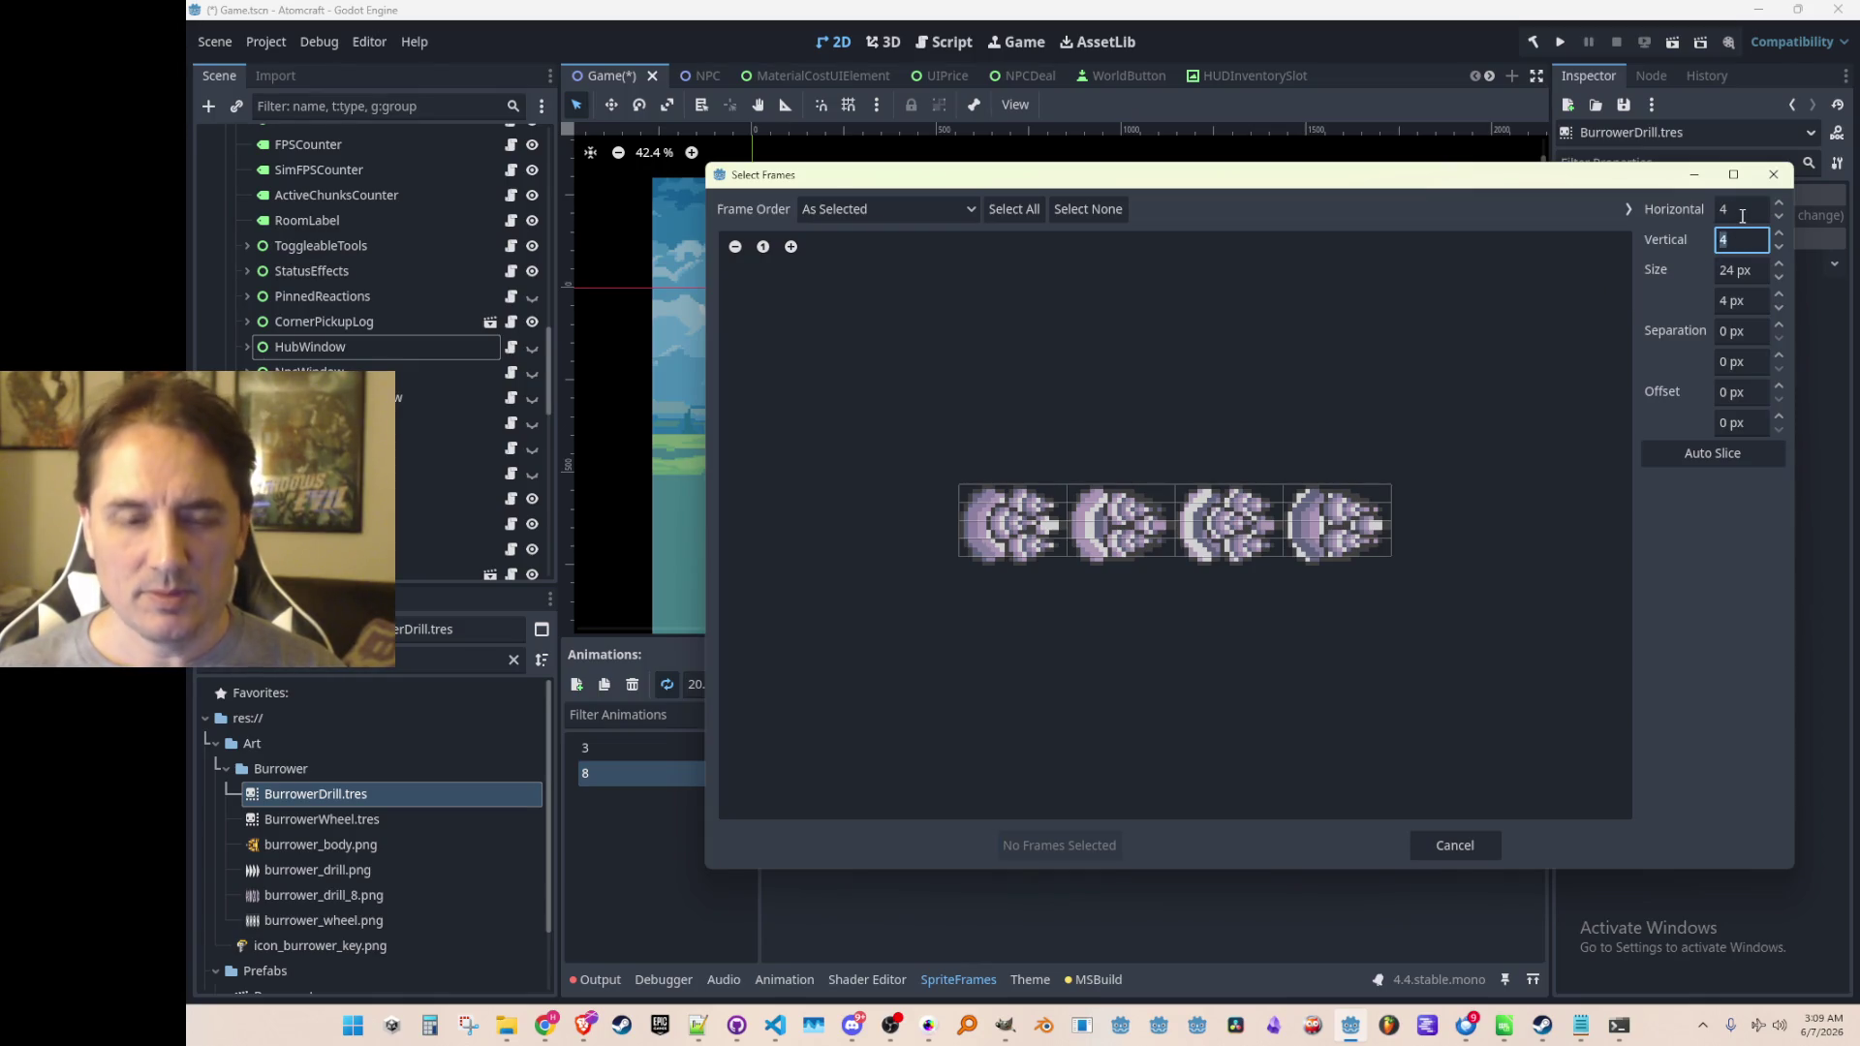
{"action": "type", "text": "1"}
{"action": "left_click", "coordinate": [1742, 211]}
{"action": "left_click_drag", "start_coordinate": [1007, 531], "coordinate": [1346, 528]}
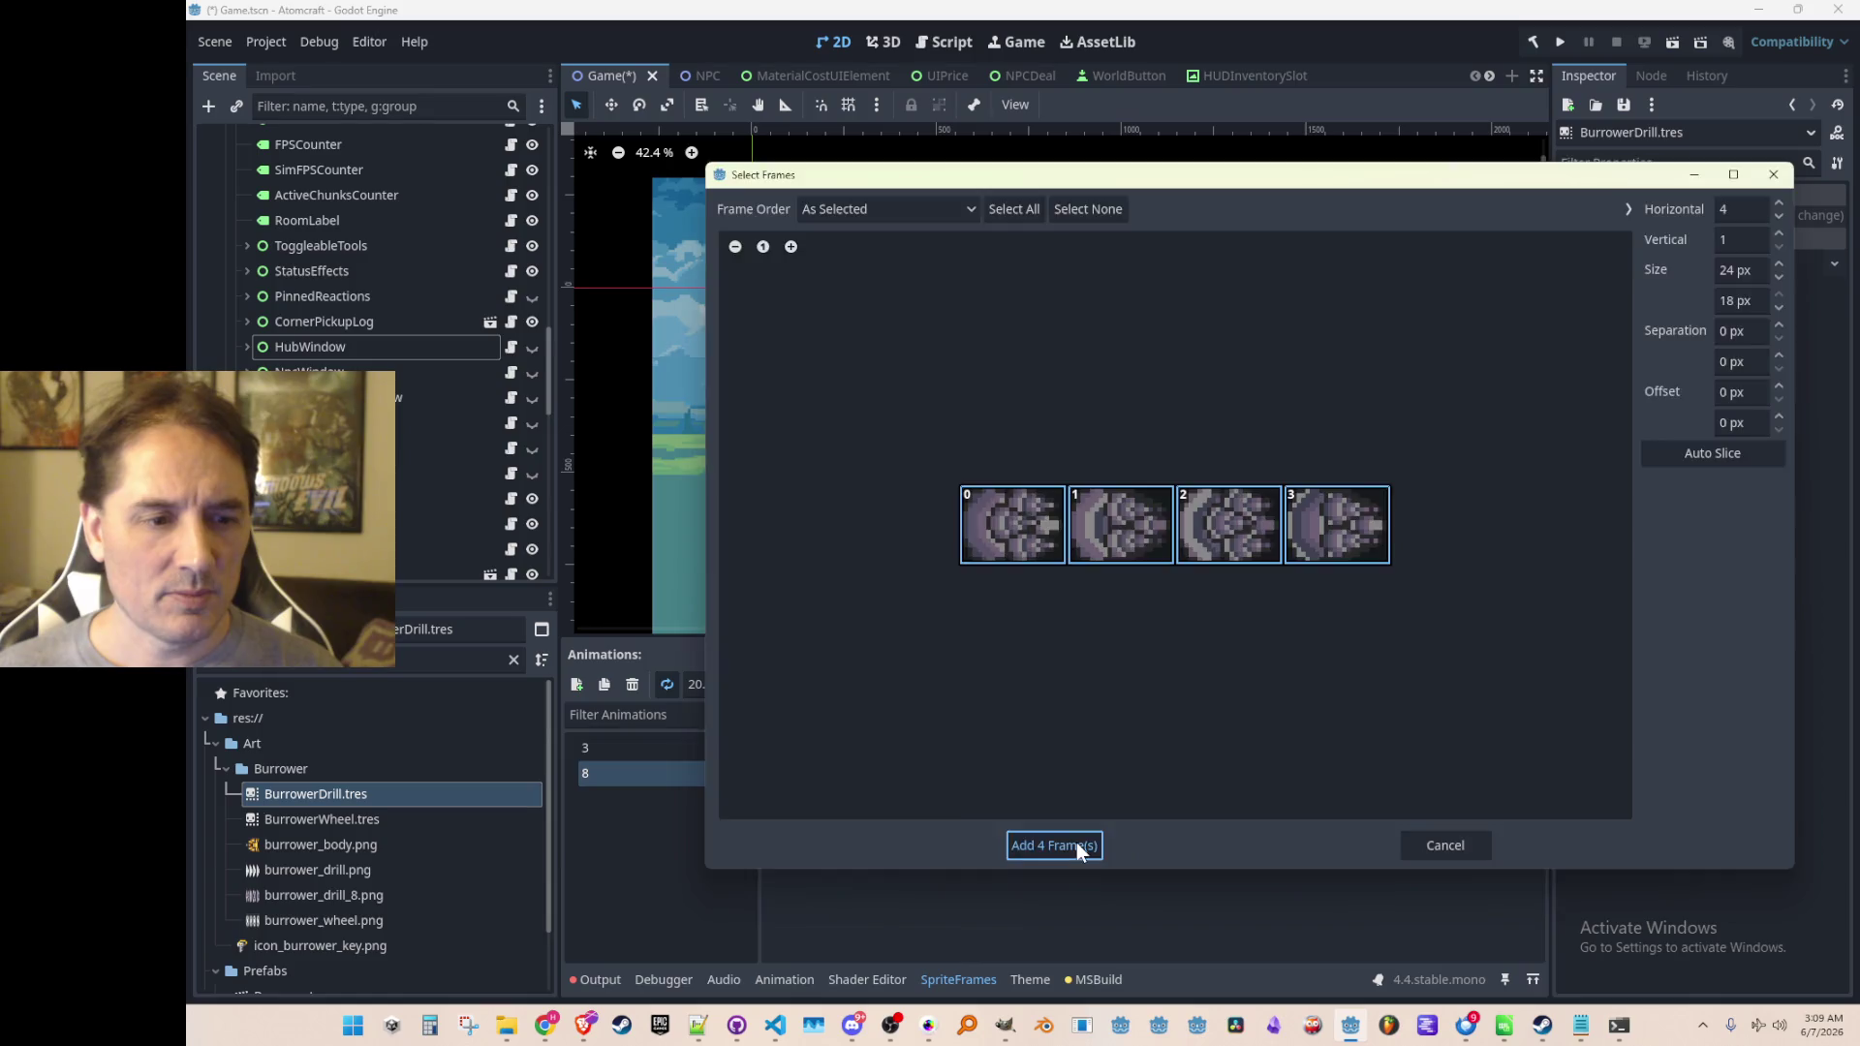
{"action": "left_click", "coordinate": [1071, 843]}
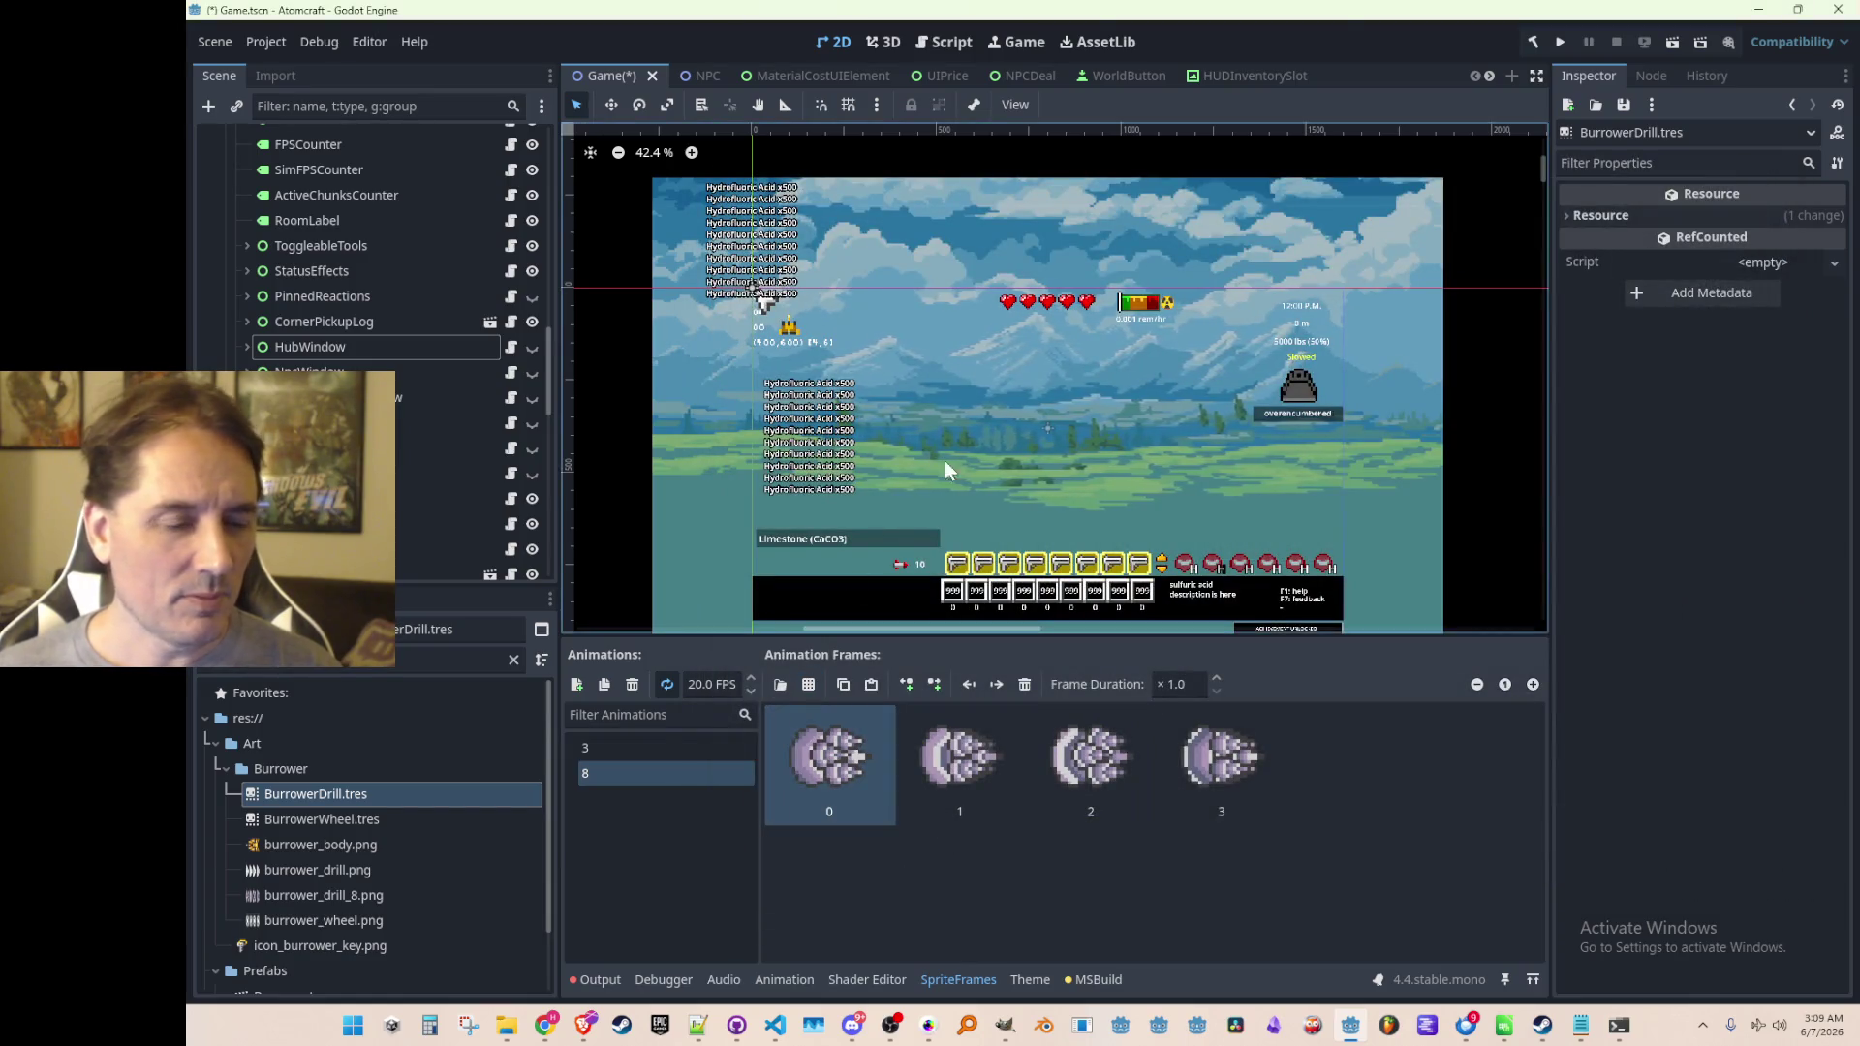
{"action": "key", "text": "ctrl+s"}
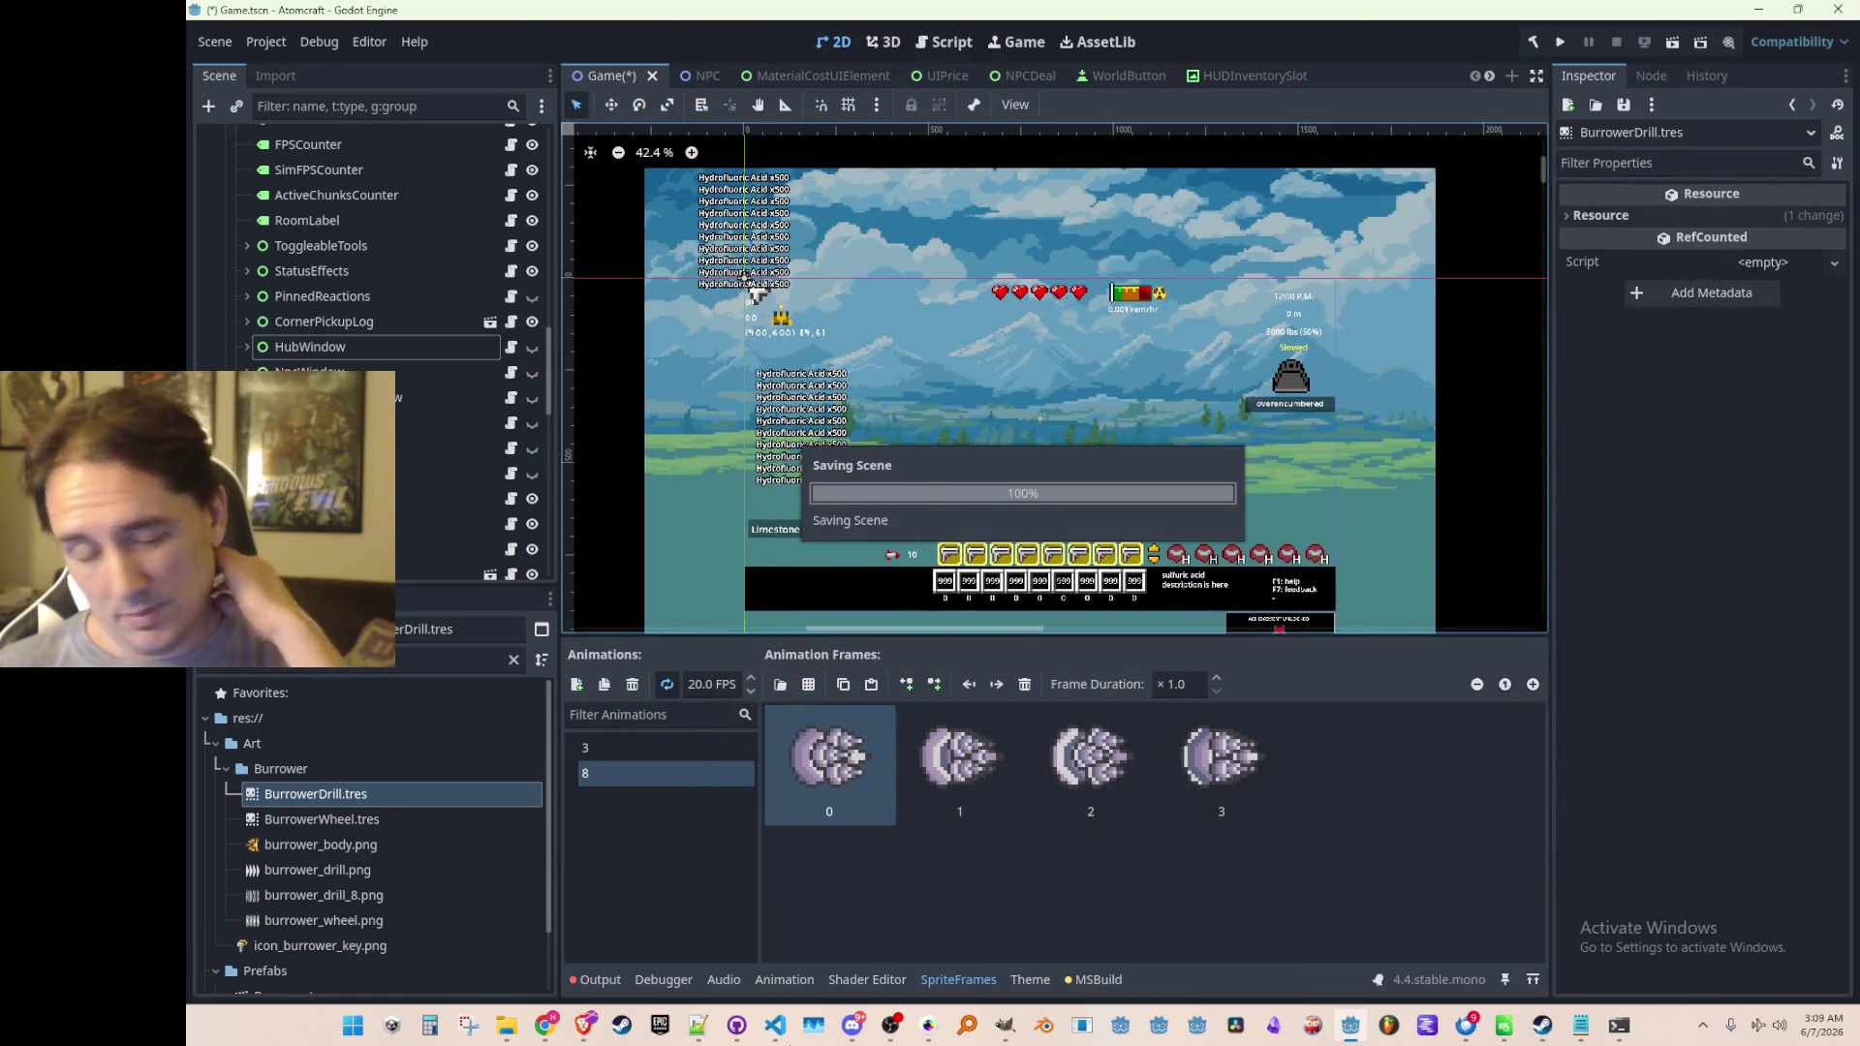
Open Burrower.cs in Visual Studio Code via quick file search
{"action": "left_click", "coordinate": [781, 1035]}
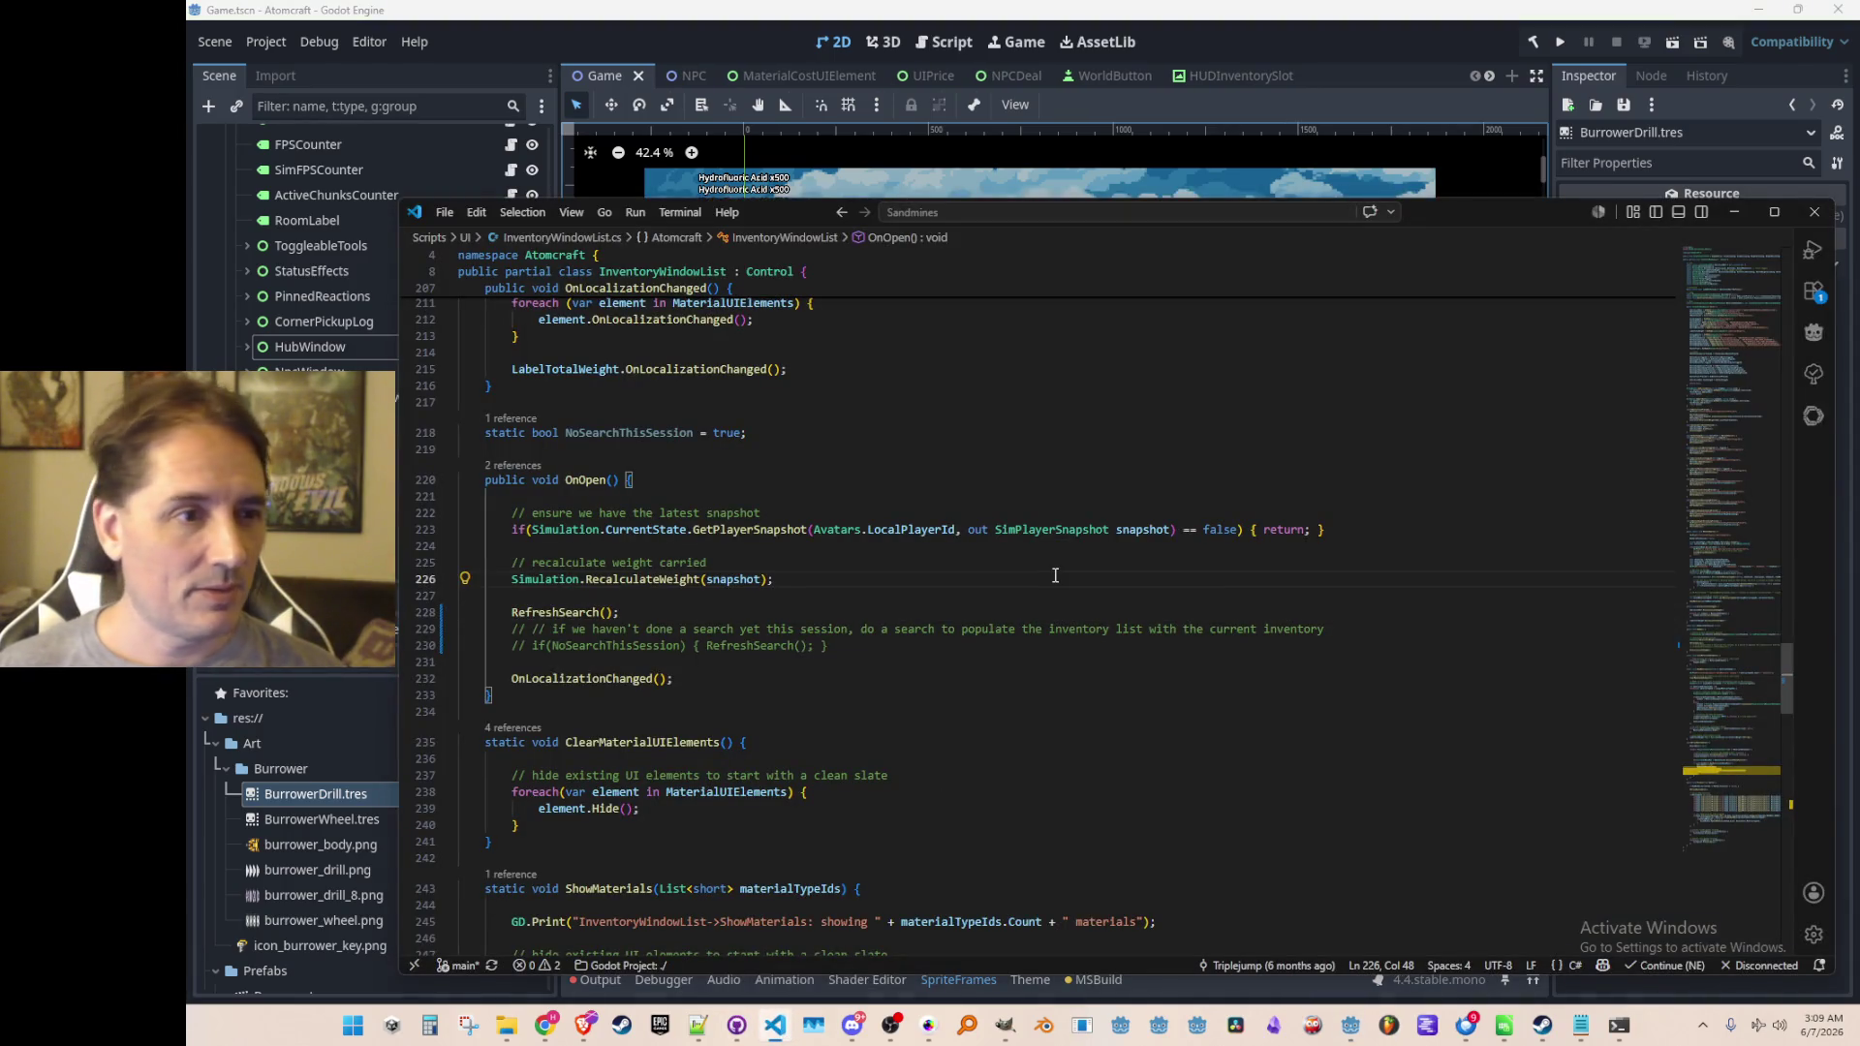
{"action": "key", "text": "ctrl+p"}
{"action": "type", "text": "Burrowe"}
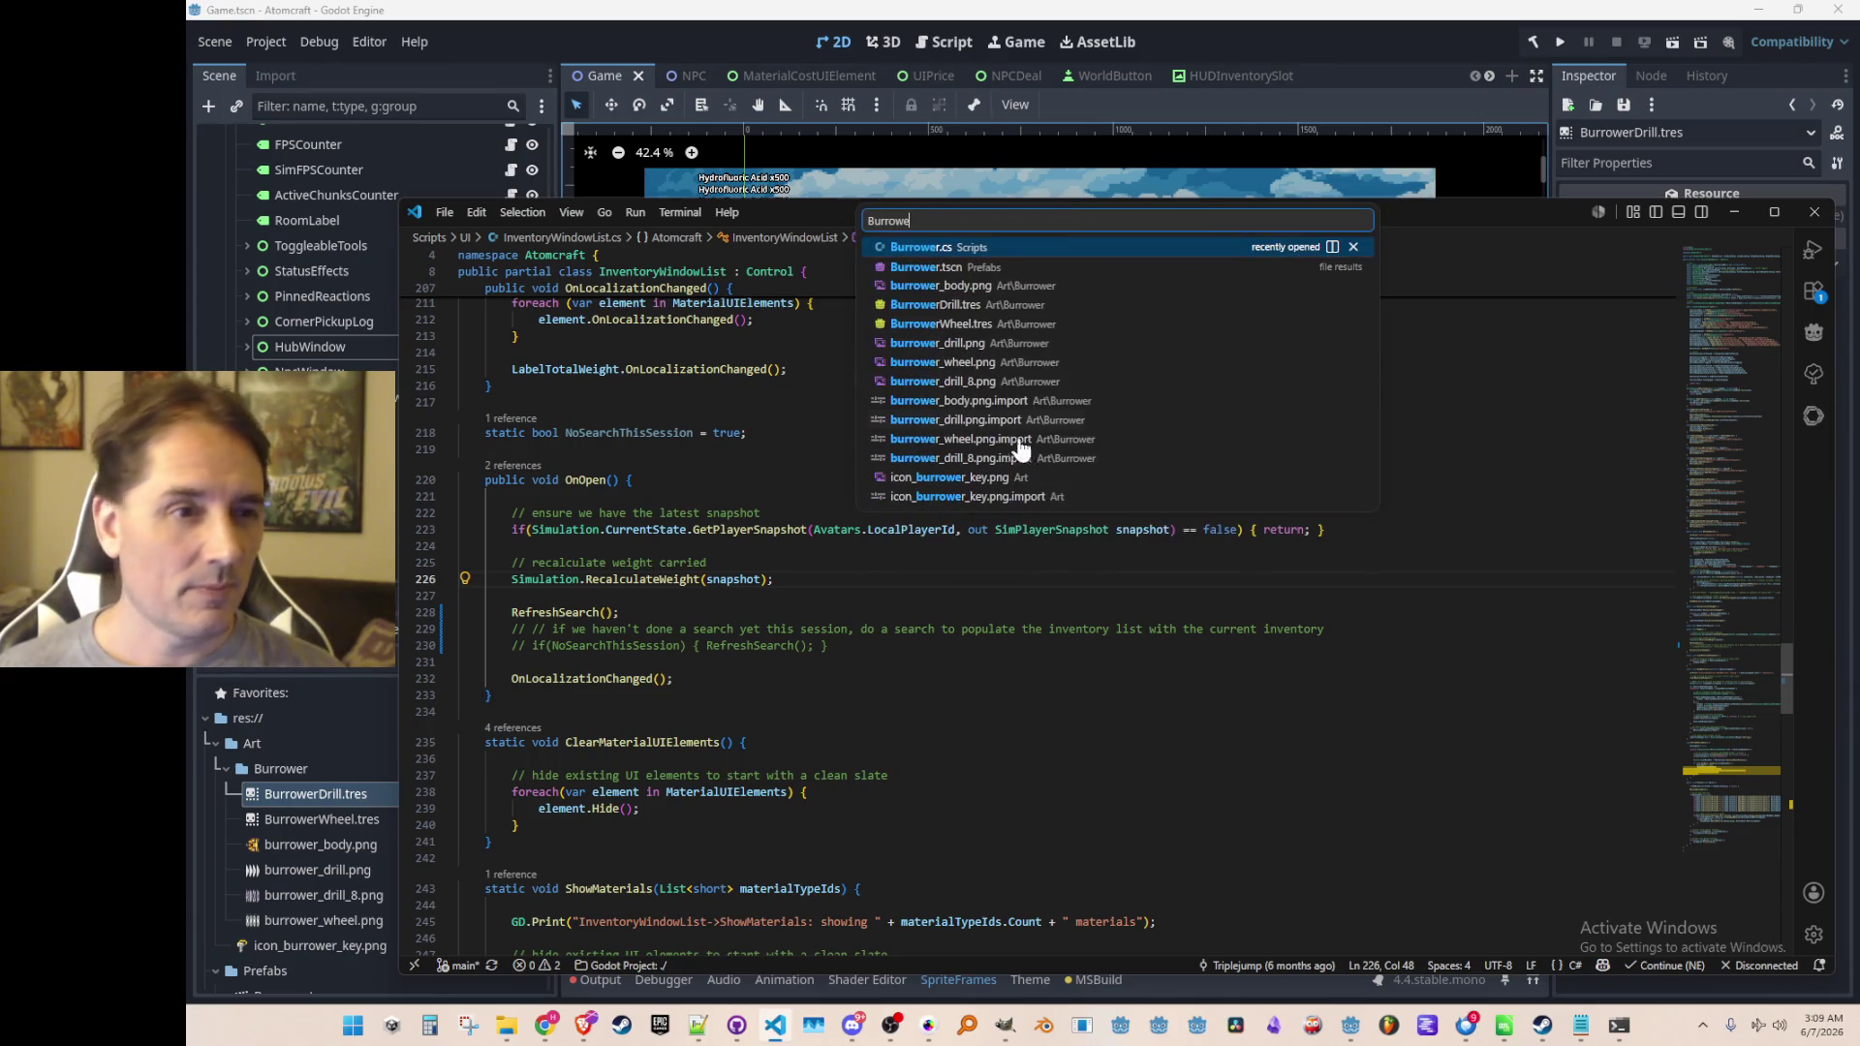
{"action": "left_click", "coordinate": [1031, 249]}
Review the Drill.Play() call on line 44, then run the game from Godot
{"action": "scroll", "coordinate": [1248, 495], "scroll_direction": "up", "scroll_amount": 5}
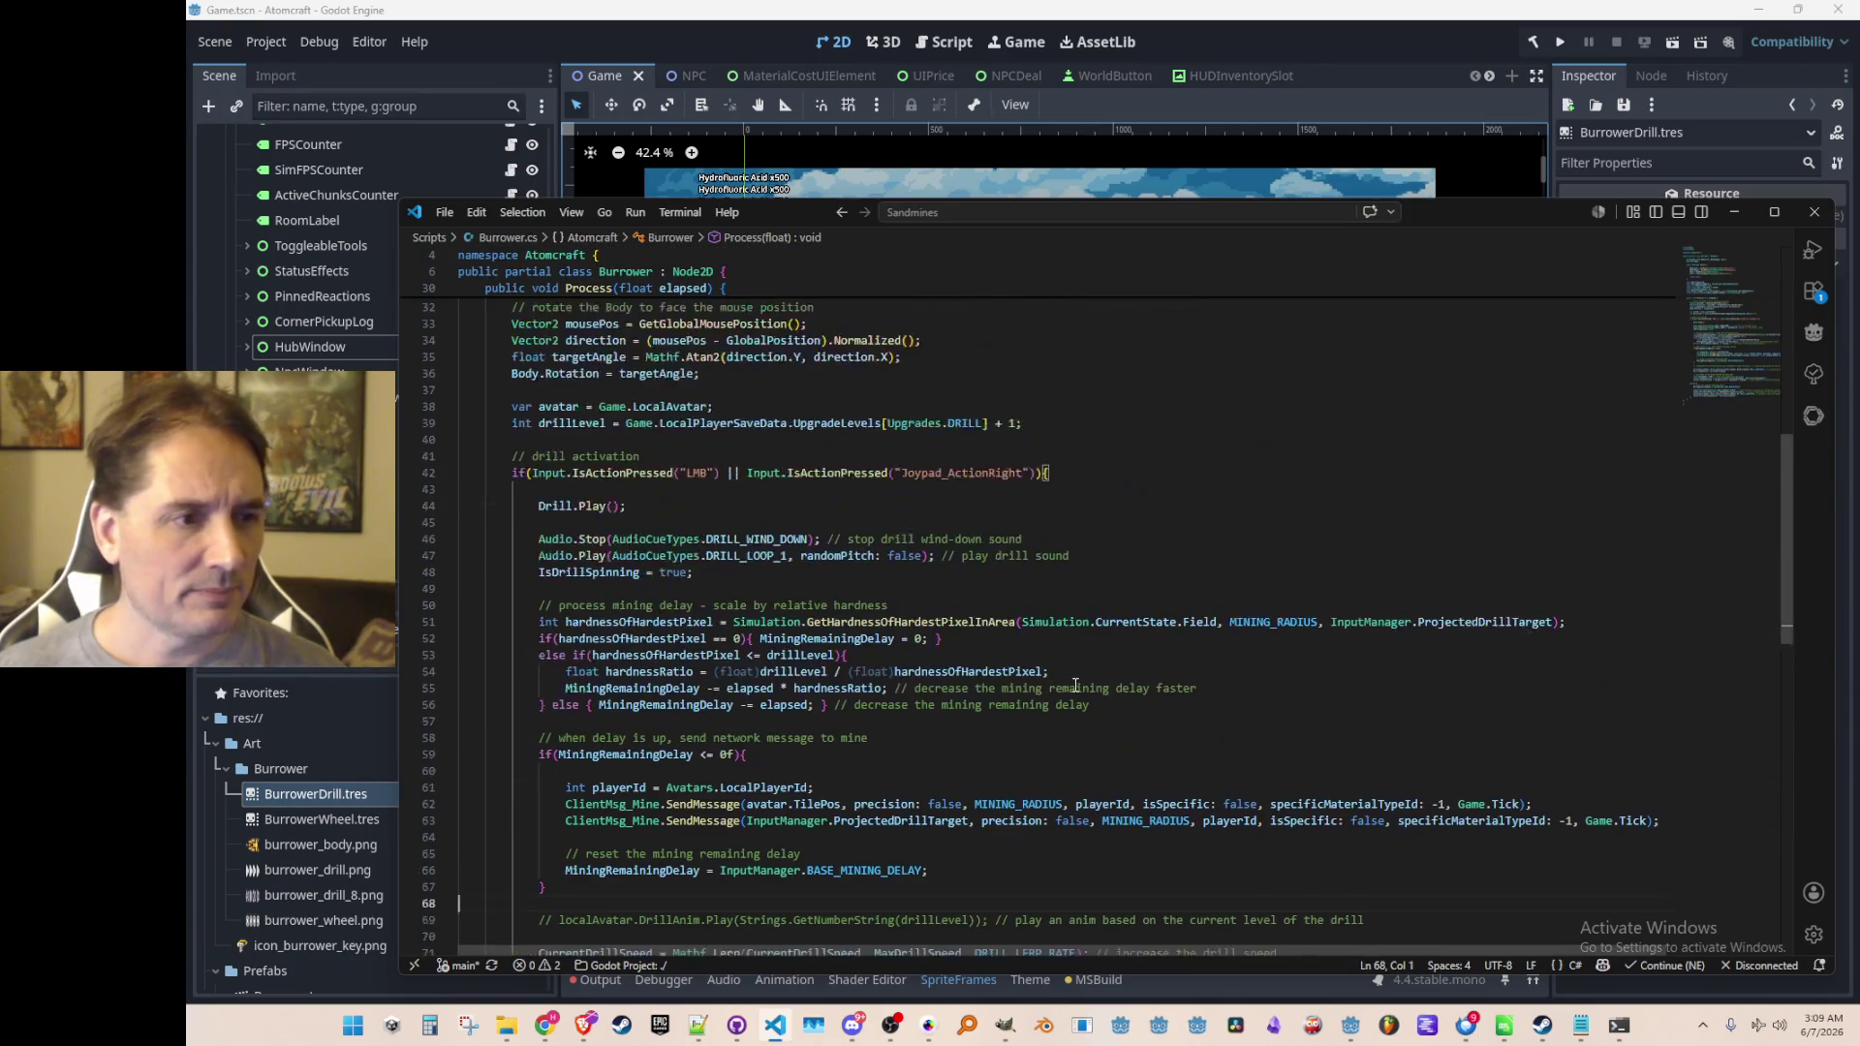
{"action": "left_click", "coordinate": [615, 506]}
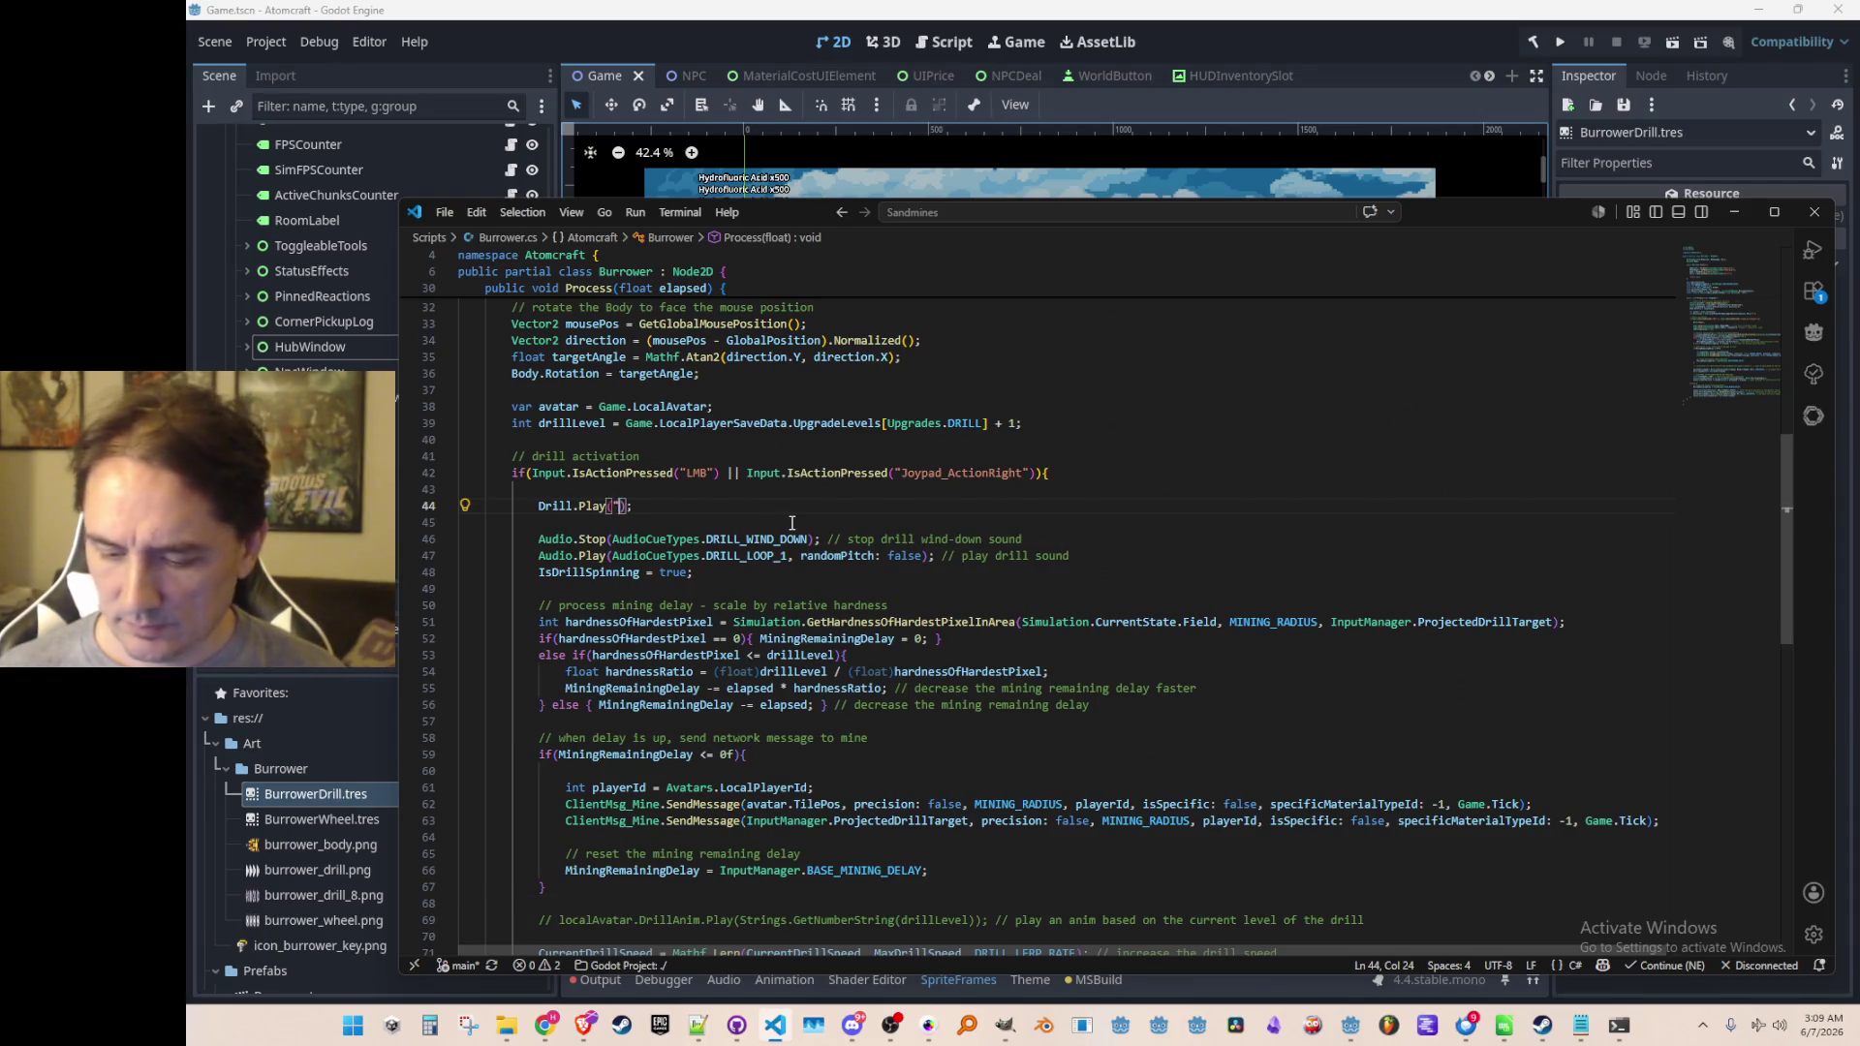
{"action": "scroll", "coordinate": [1202, 478], "scroll_direction": "down", "scroll_amount": 3}
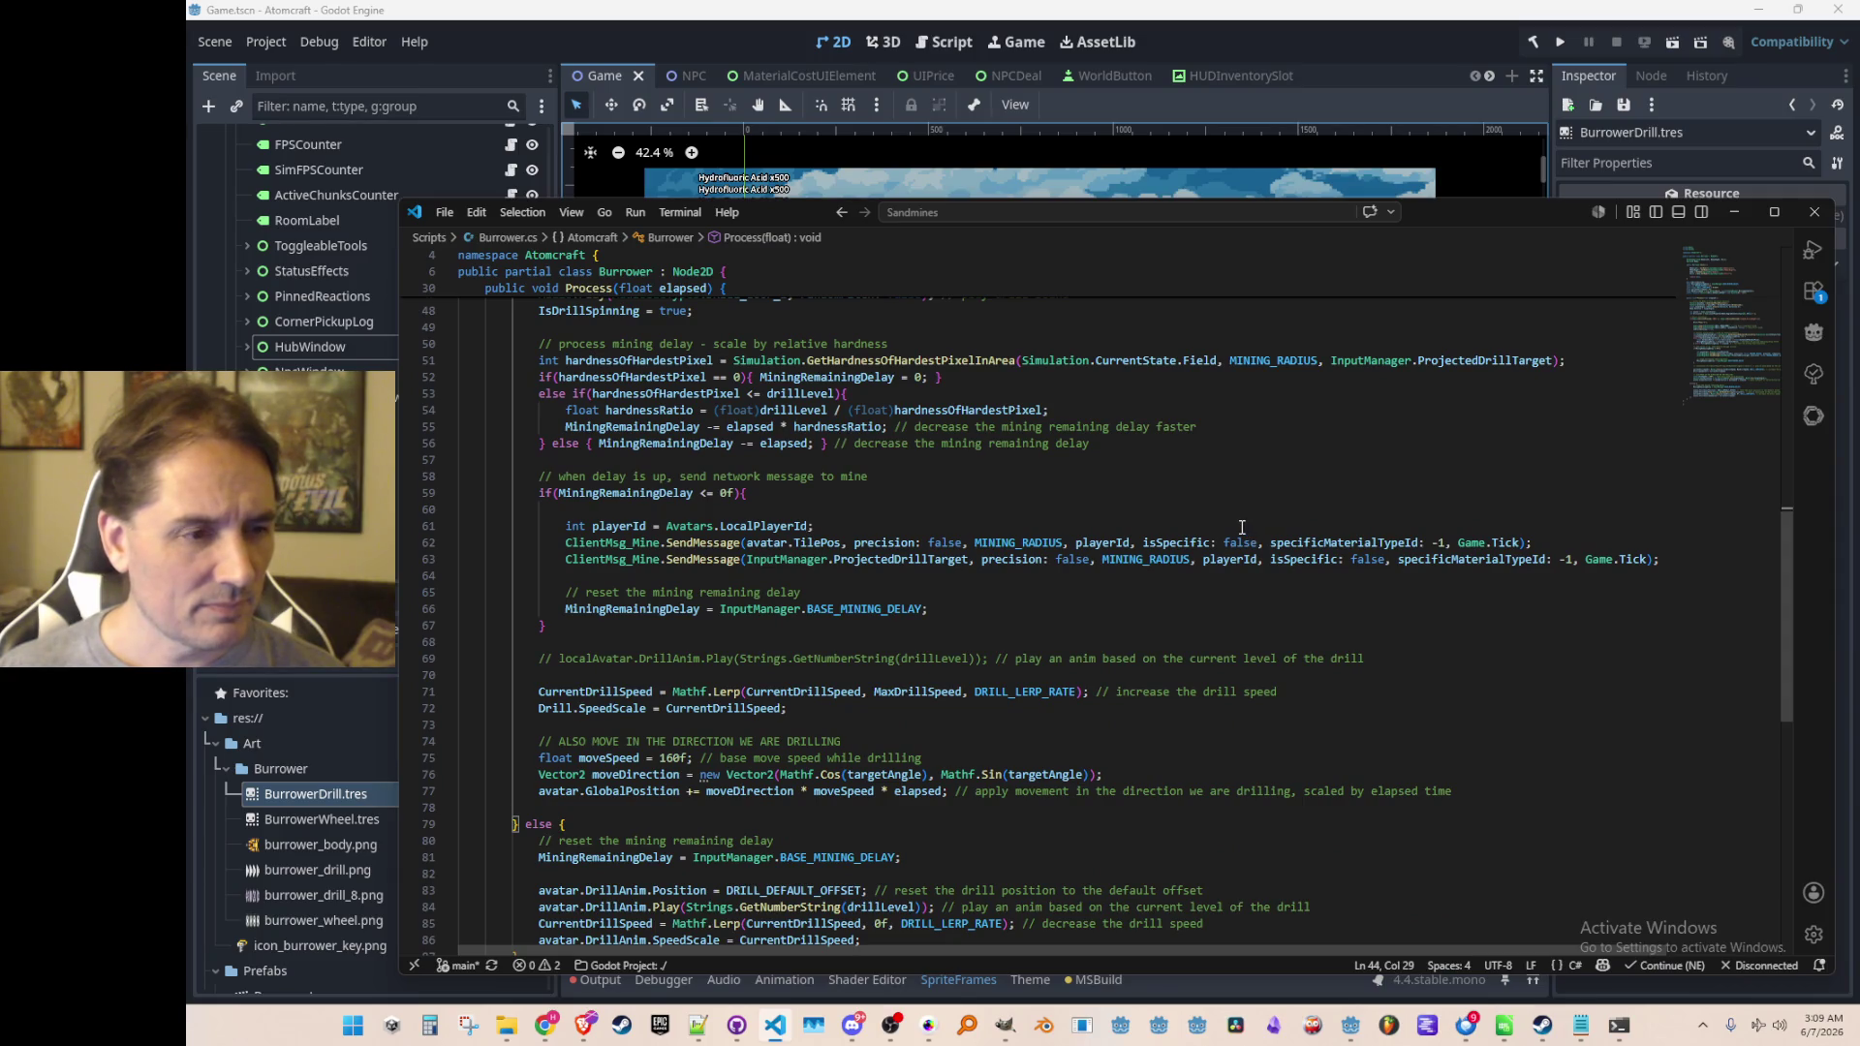
{"action": "scroll", "coordinate": [1242, 527], "scroll_direction": "up", "scroll_amount": 1}
{"action": "left_click", "coordinate": [1556, 43]}
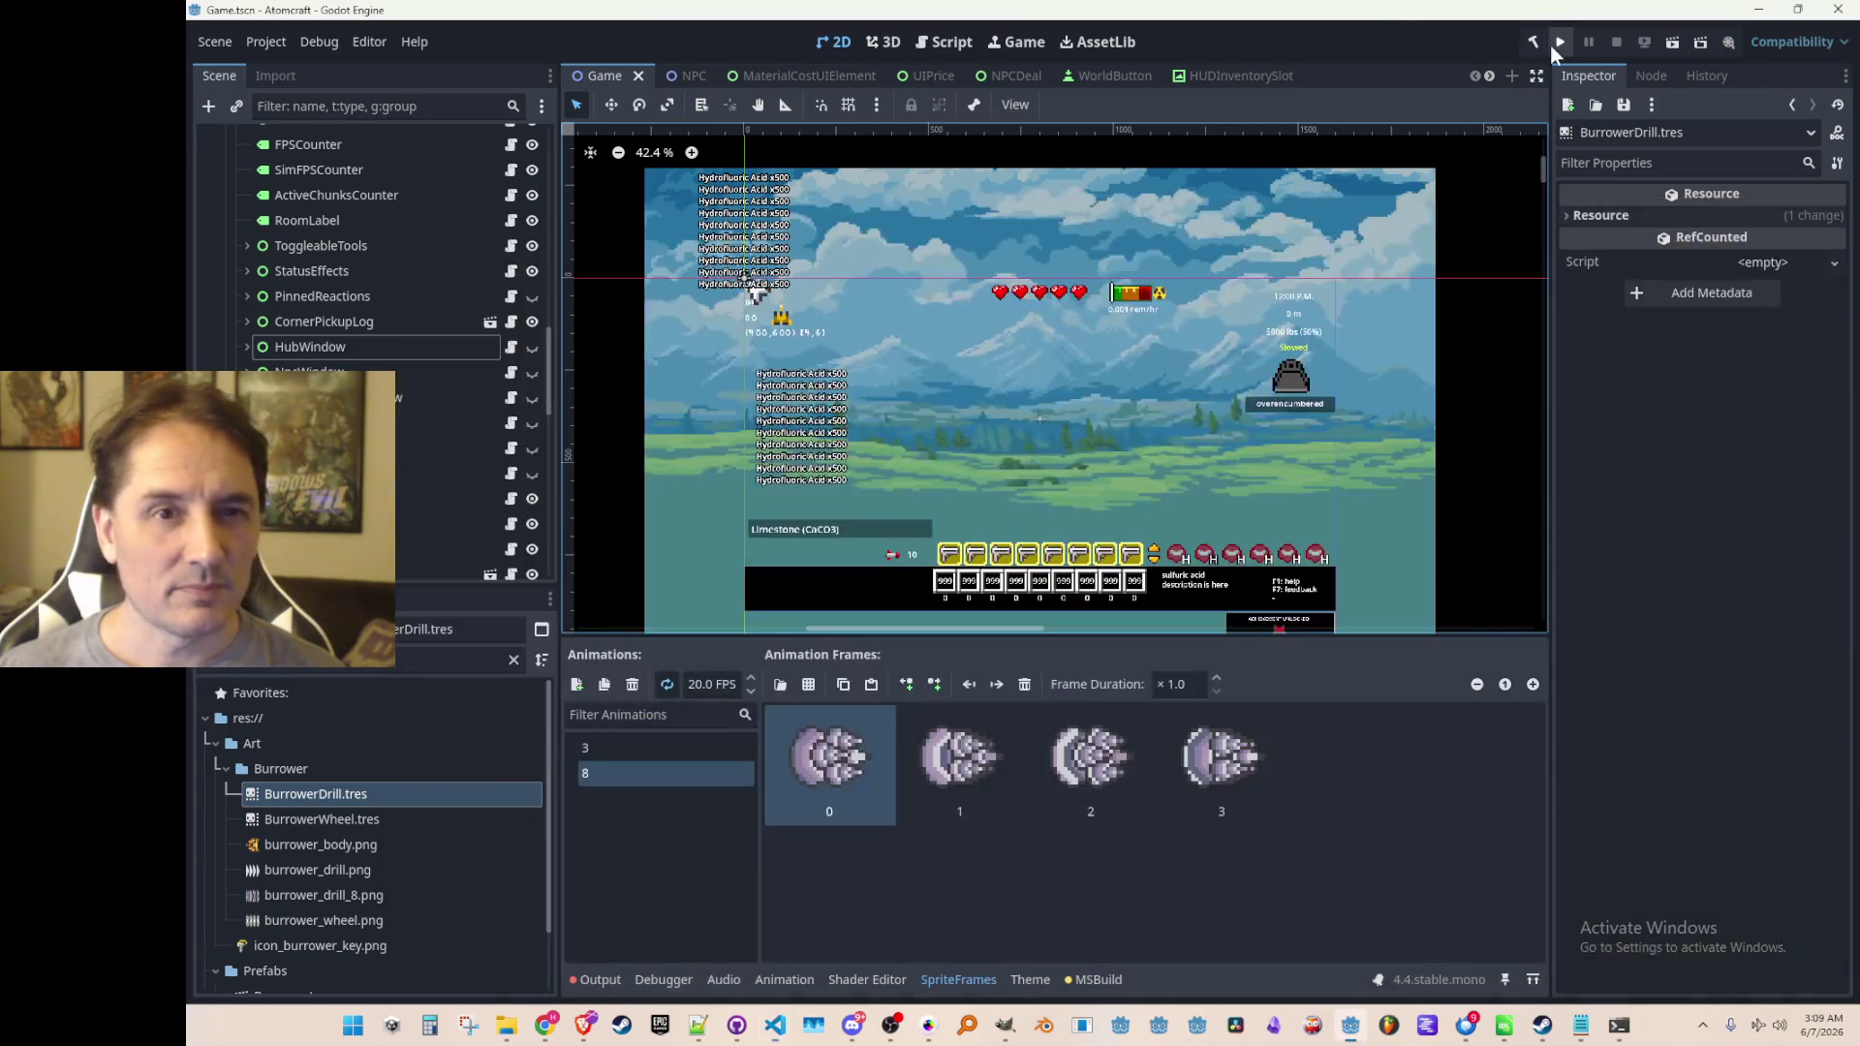
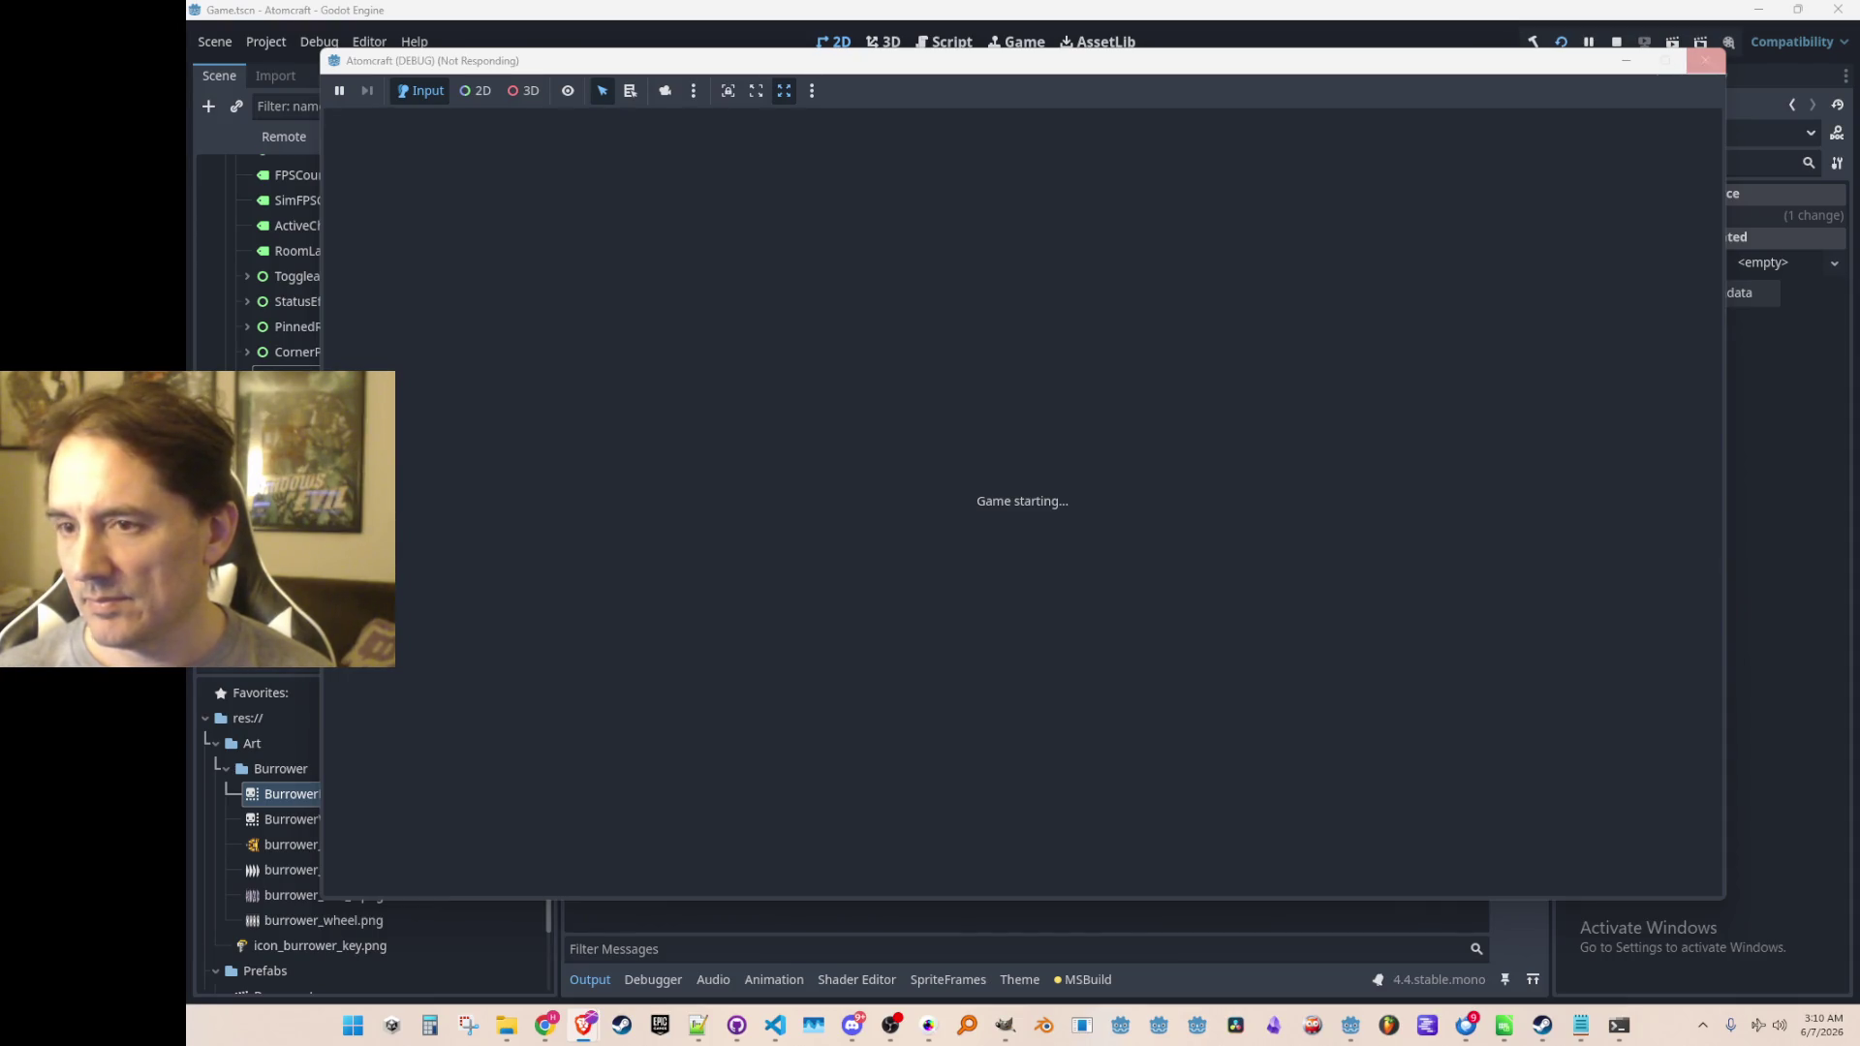
Run the debug game with profile A TEST 6 in world NPC TEST H, then stop it with F8
{"action": "left_click", "coordinate": [1408, 407]}
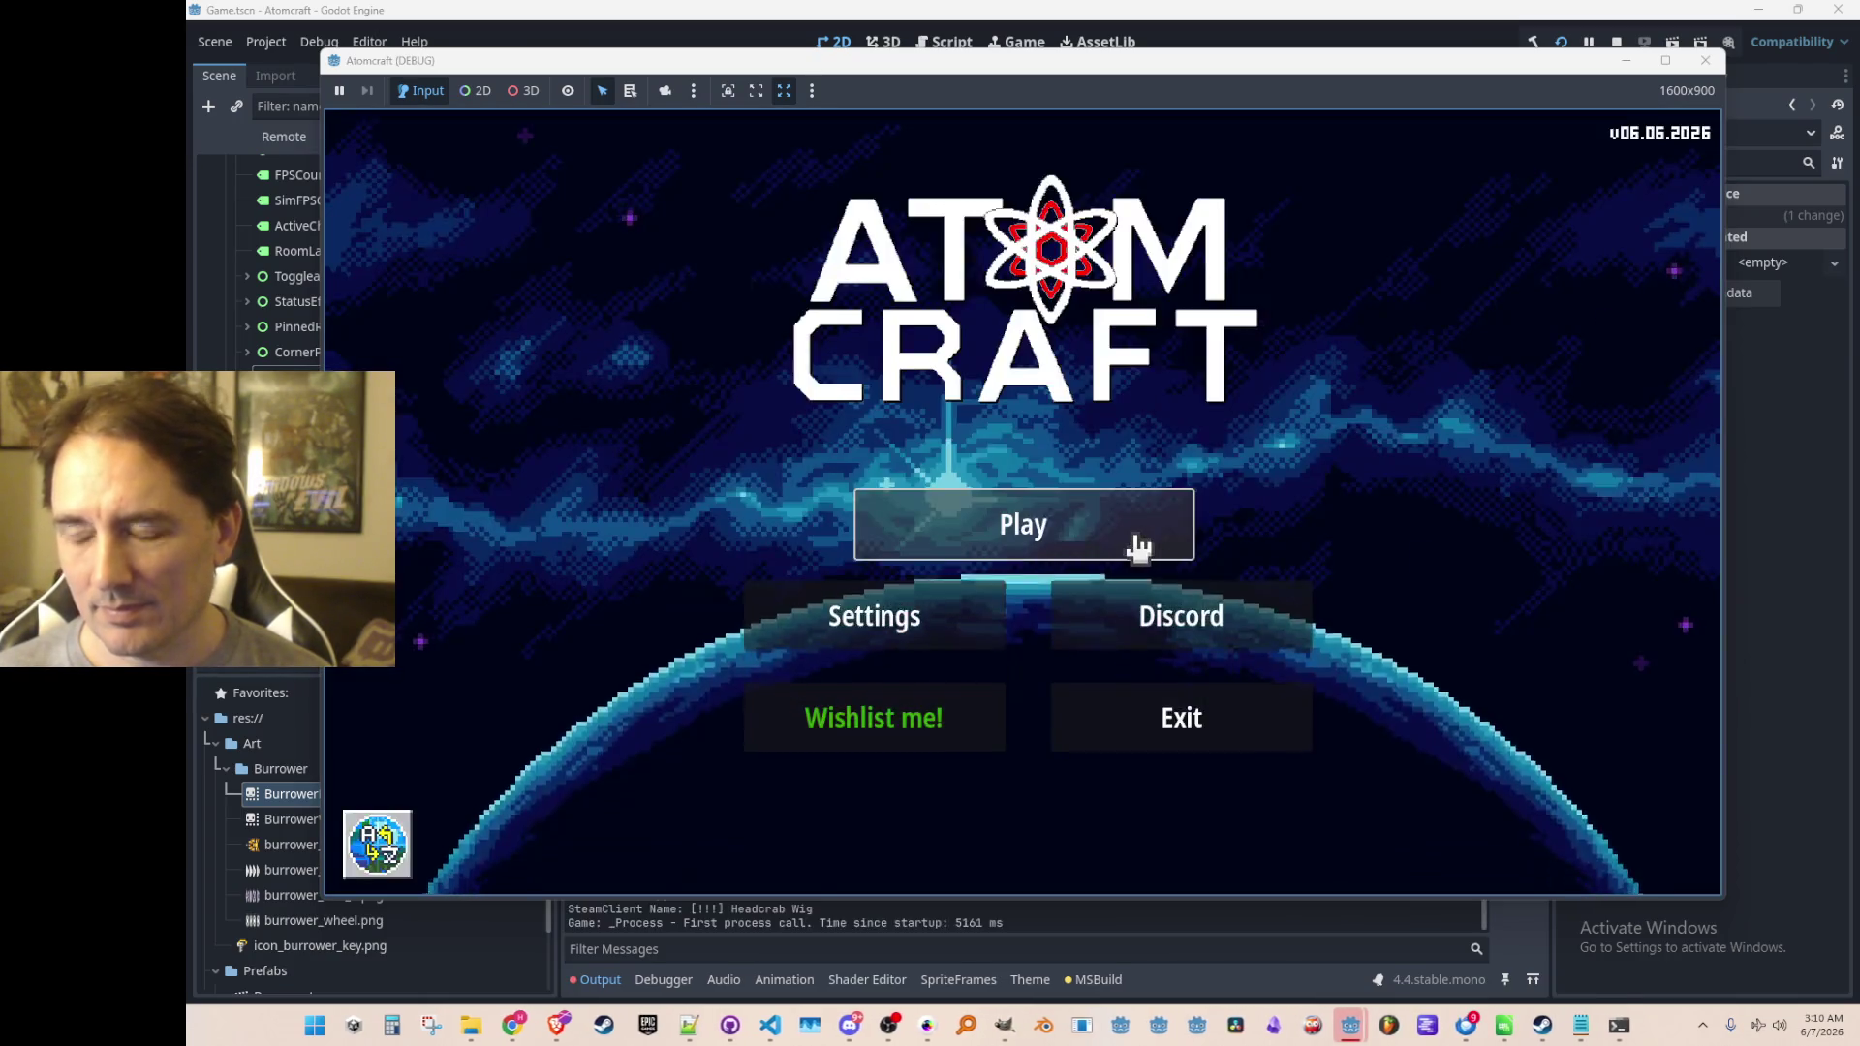
{"action": "left_click", "coordinate": [1071, 518]}
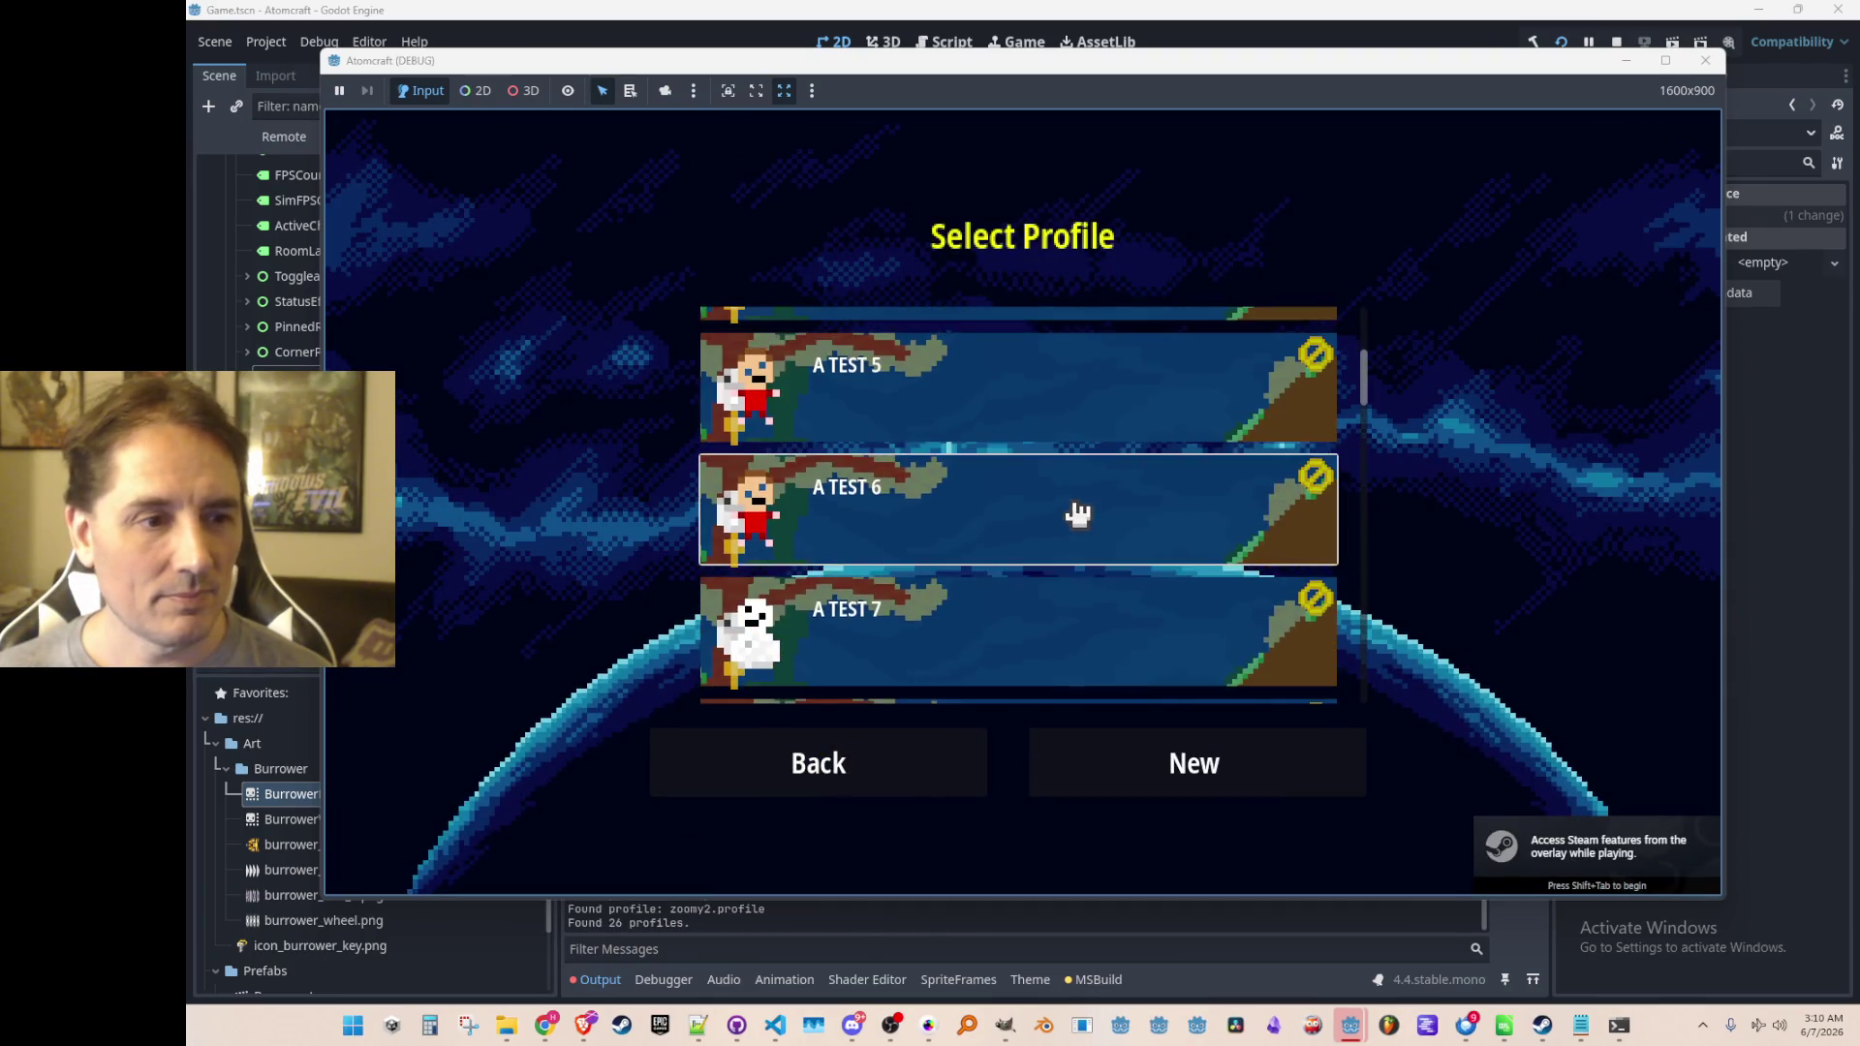
{"action": "left_click", "coordinate": [1075, 511]}
{"action": "scroll", "coordinate": [1077, 512], "scroll_direction": "down", "scroll_amount": 10}
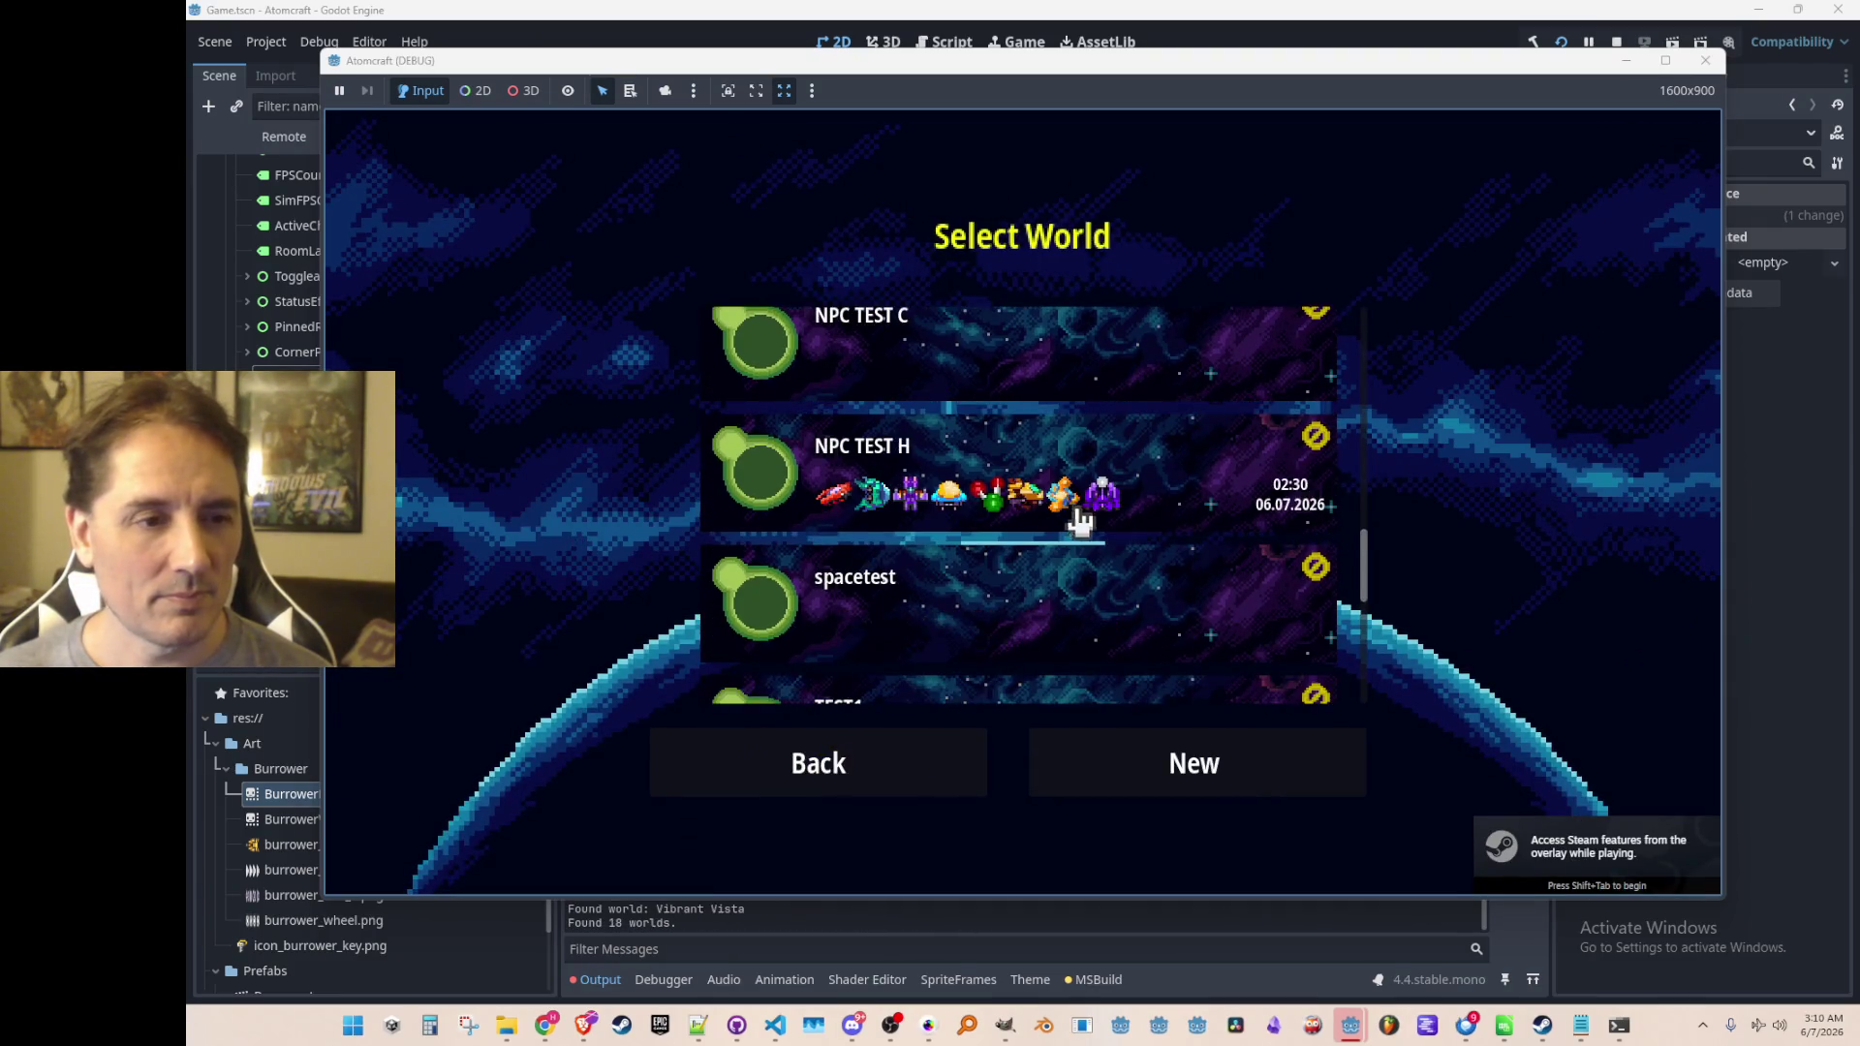
{"action": "left_click", "coordinate": [1104, 494]}
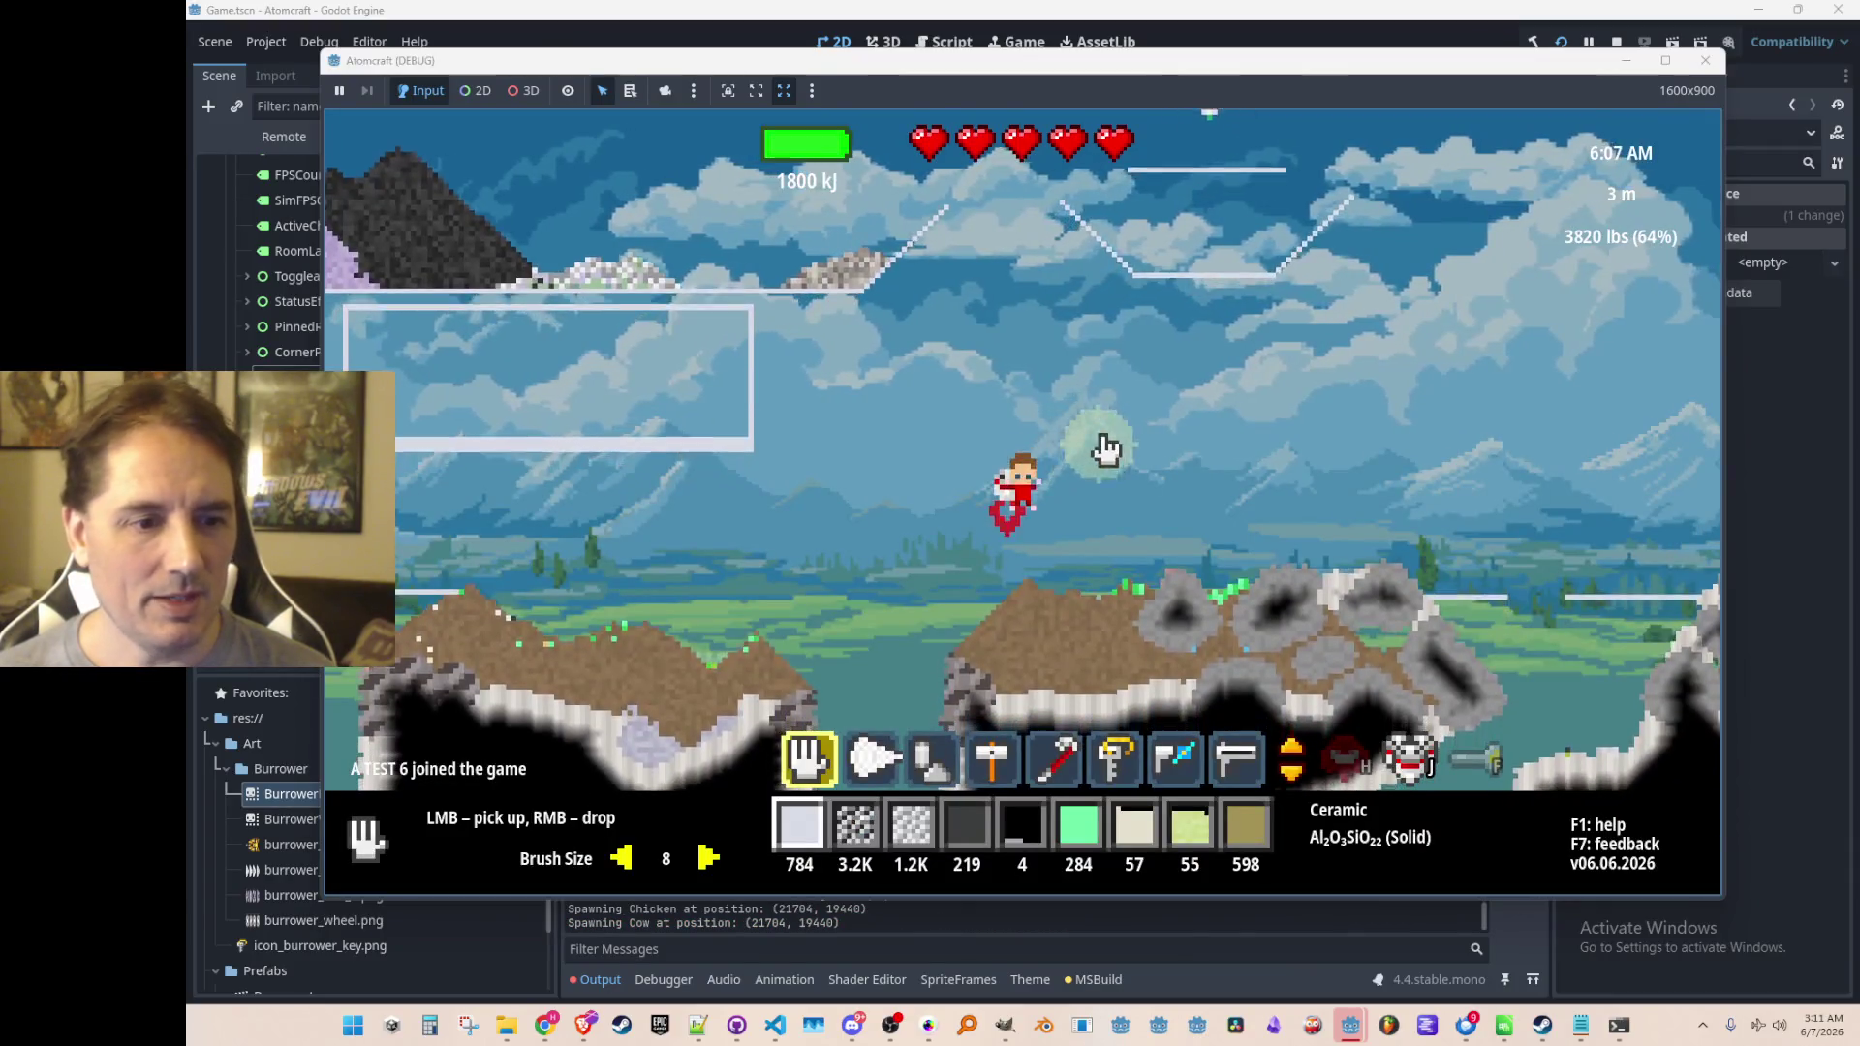
{"action": "scroll", "coordinate": [1101, 451], "scroll_direction": "down", "scroll_amount": 5}
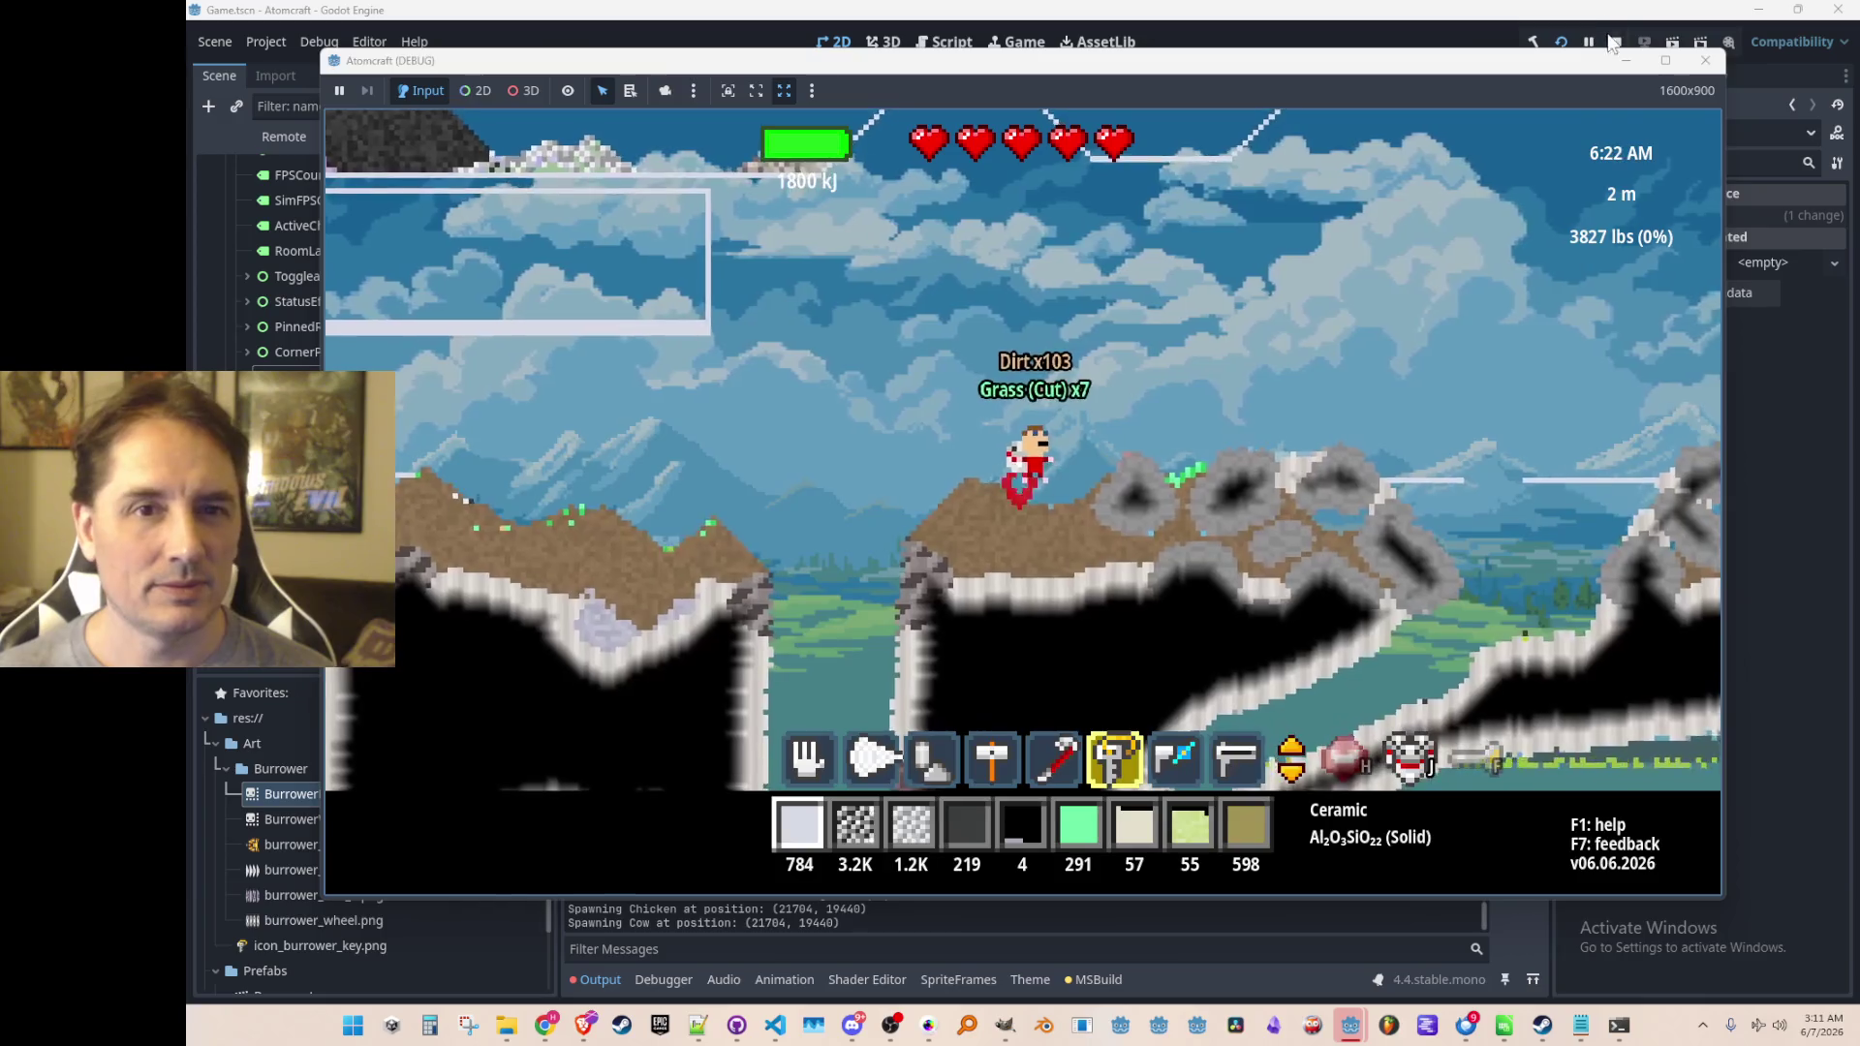
{"action": "key", "text": "F8"}
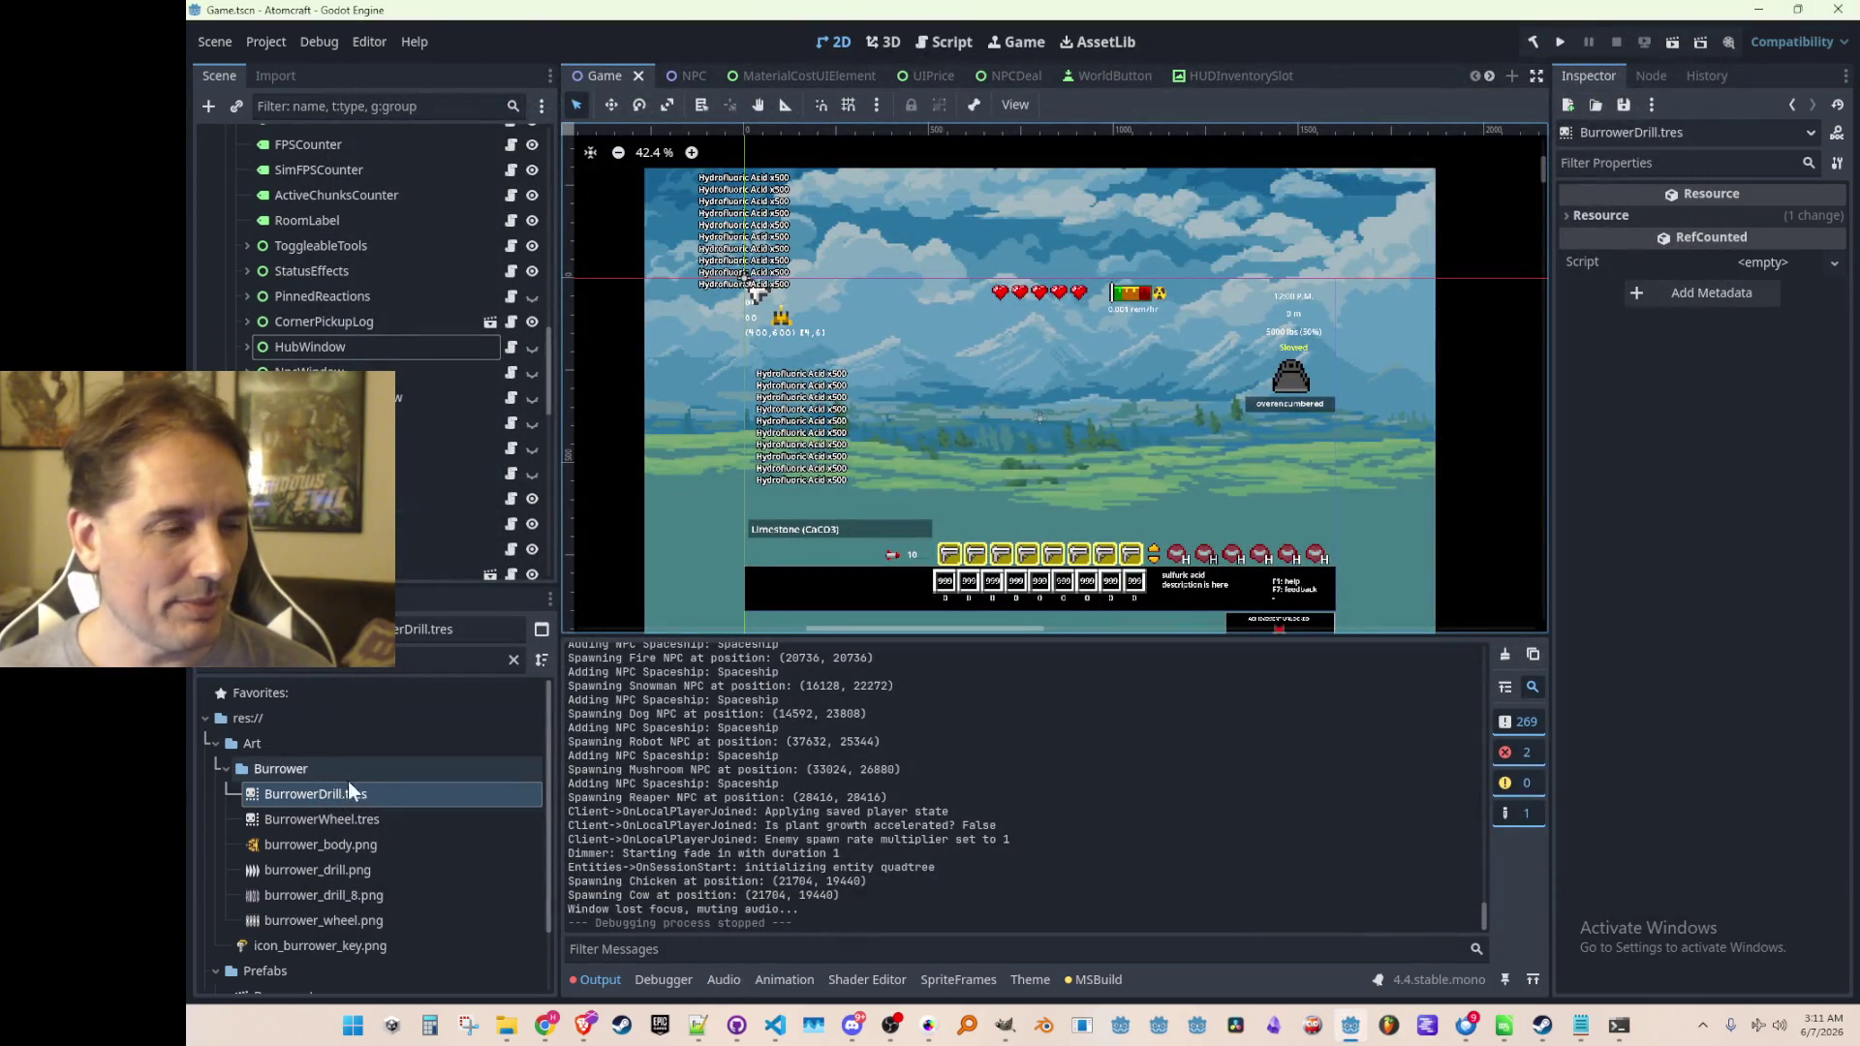
Compare animations 3 and 8 of BurrowerDrill.tres in the SpriteFrames panel
{"action": "left_click", "coordinate": [350, 798]}
{"action": "left_click", "coordinate": [639, 747]}
{"action": "left_click", "coordinate": [637, 773]}
{"action": "left_click", "coordinate": [648, 750]}
{"action": "left_click", "coordinate": [645, 771]}
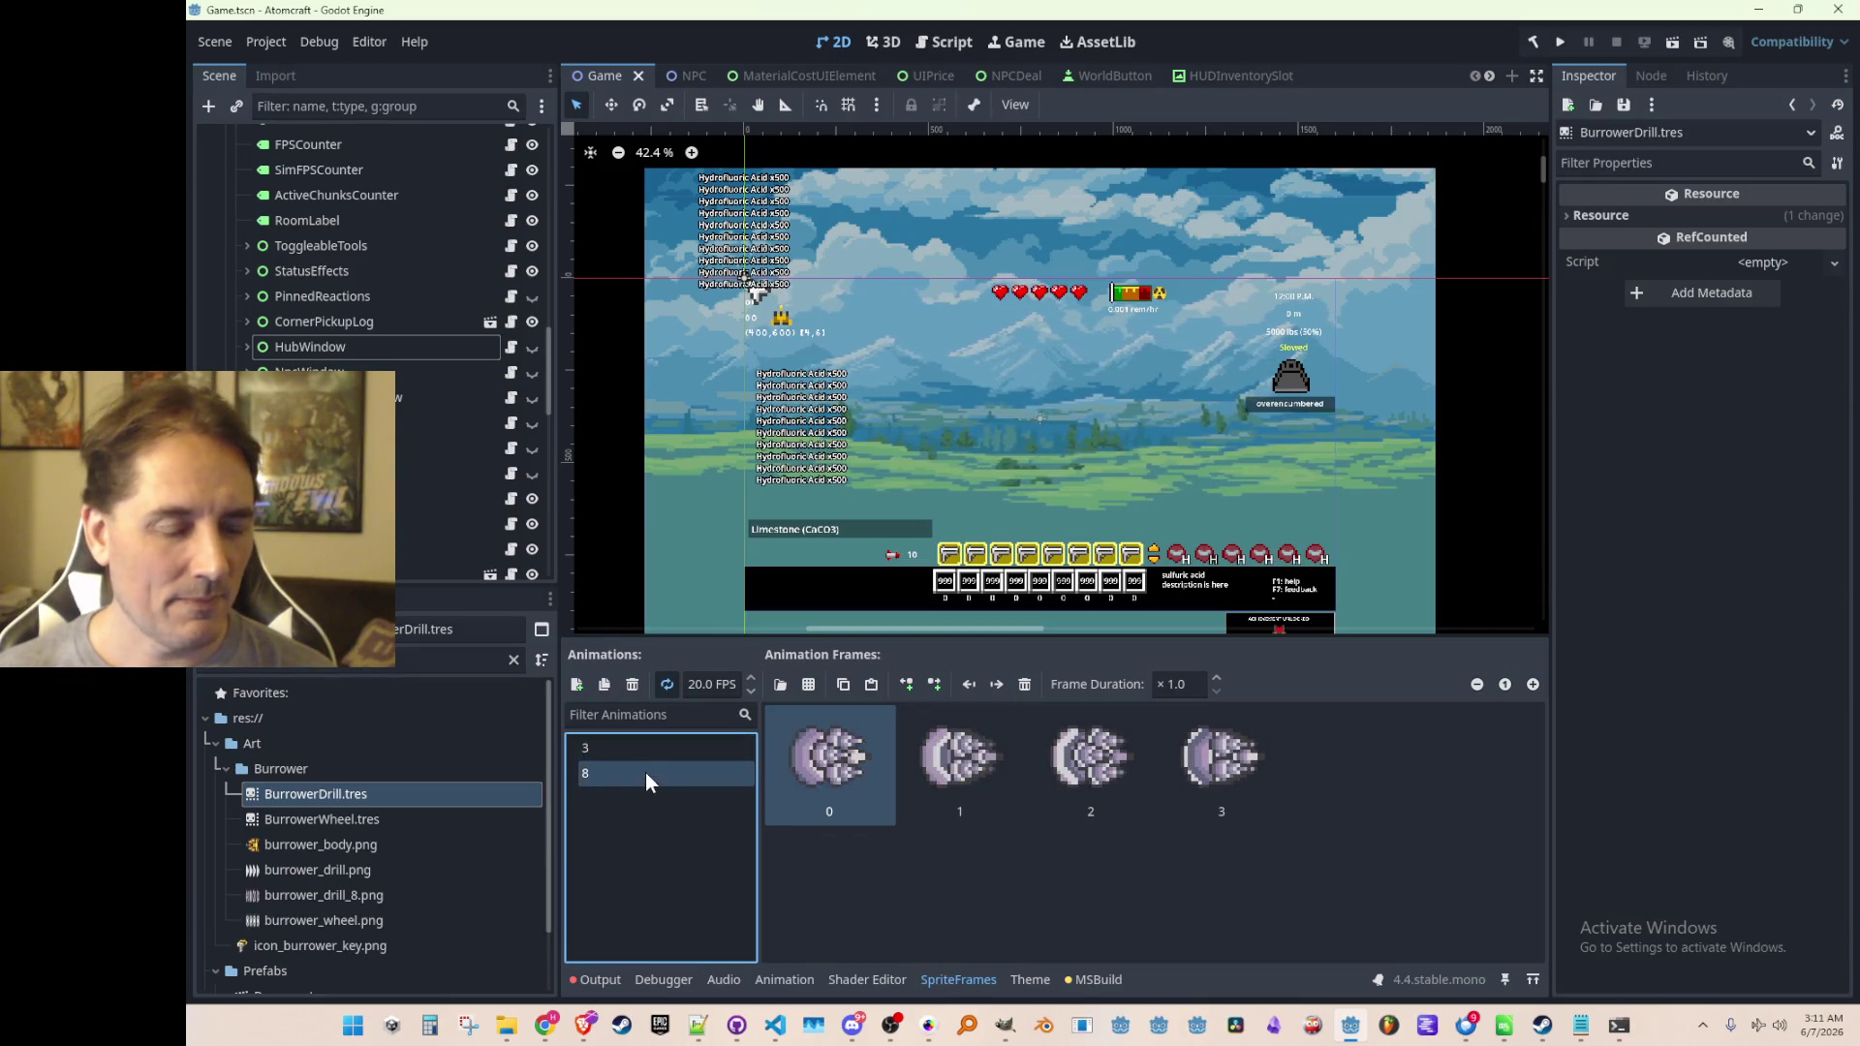
In Burrower.cs, delete the "8" argument so the call becomes Drill.Play()
{"action": "left_click", "coordinate": [775, 1025]}
{"action": "scroll", "coordinate": [904, 593], "scroll_direction": "up", "scroll_amount": 3}
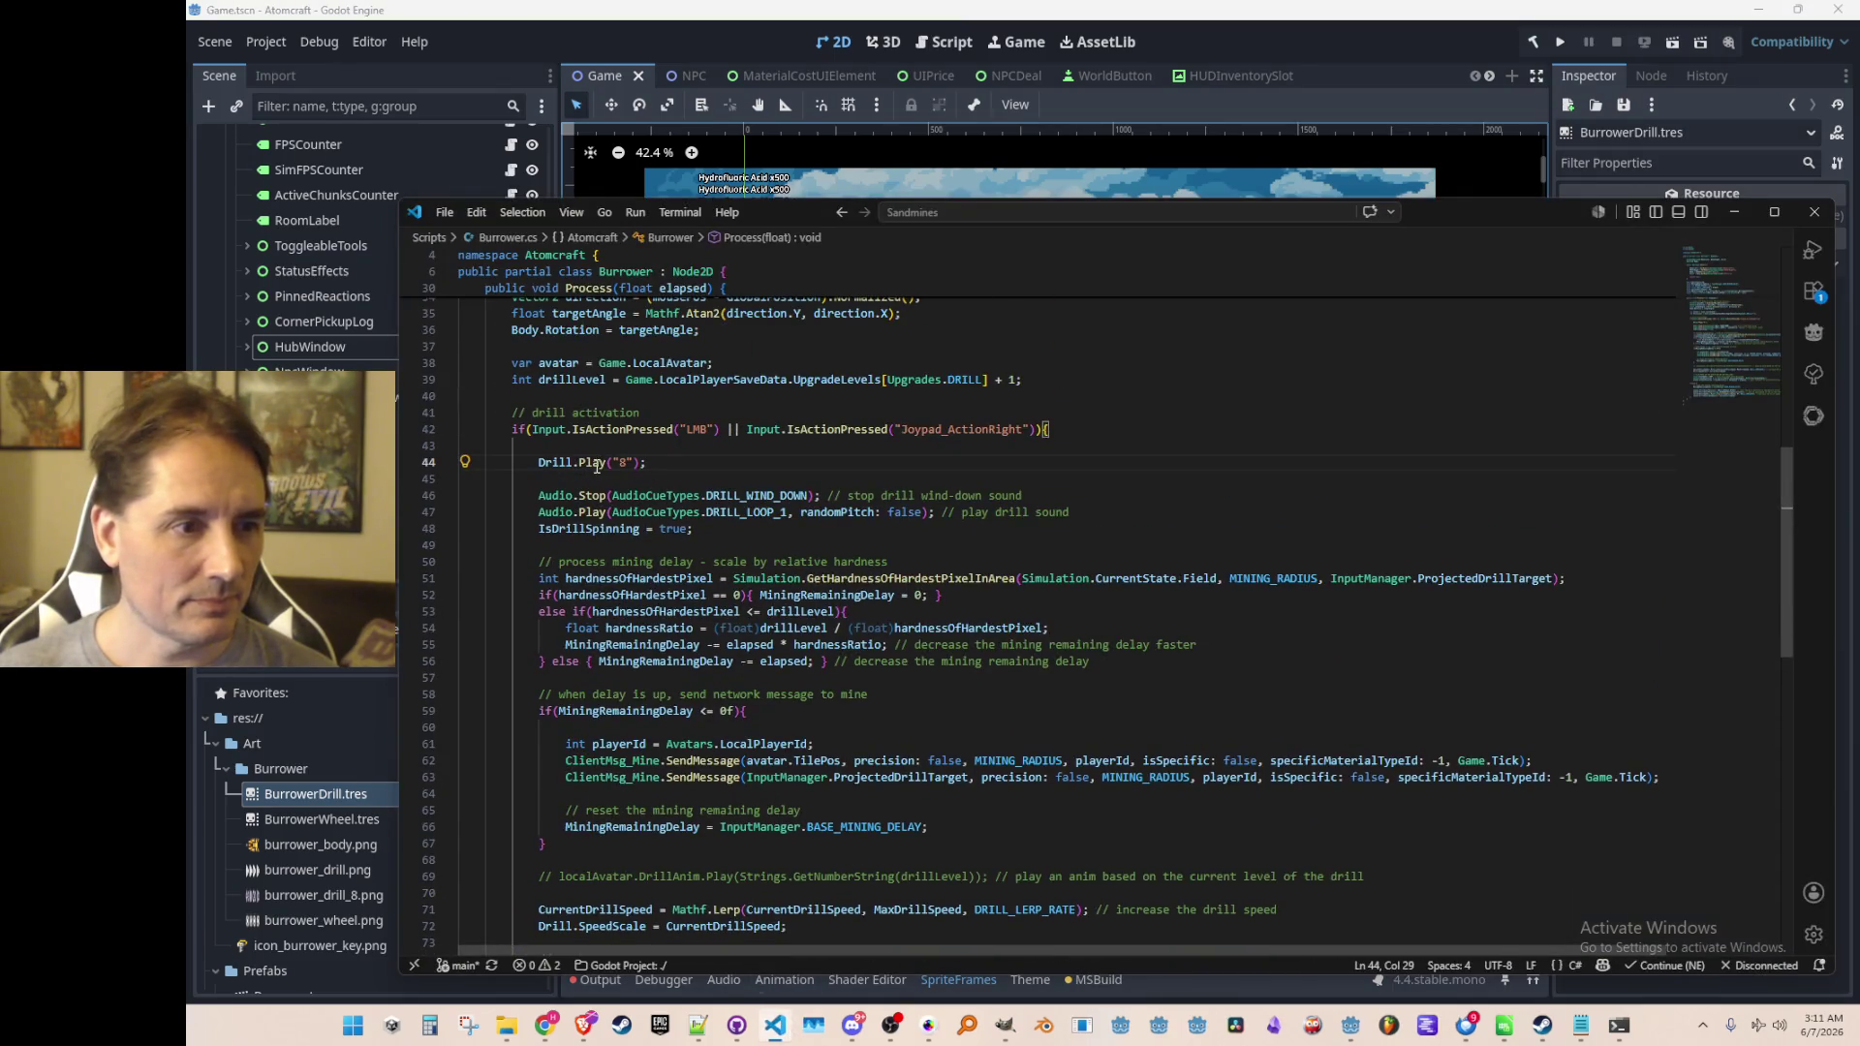
{"action": "mouse_move", "coordinate": [597, 466]}
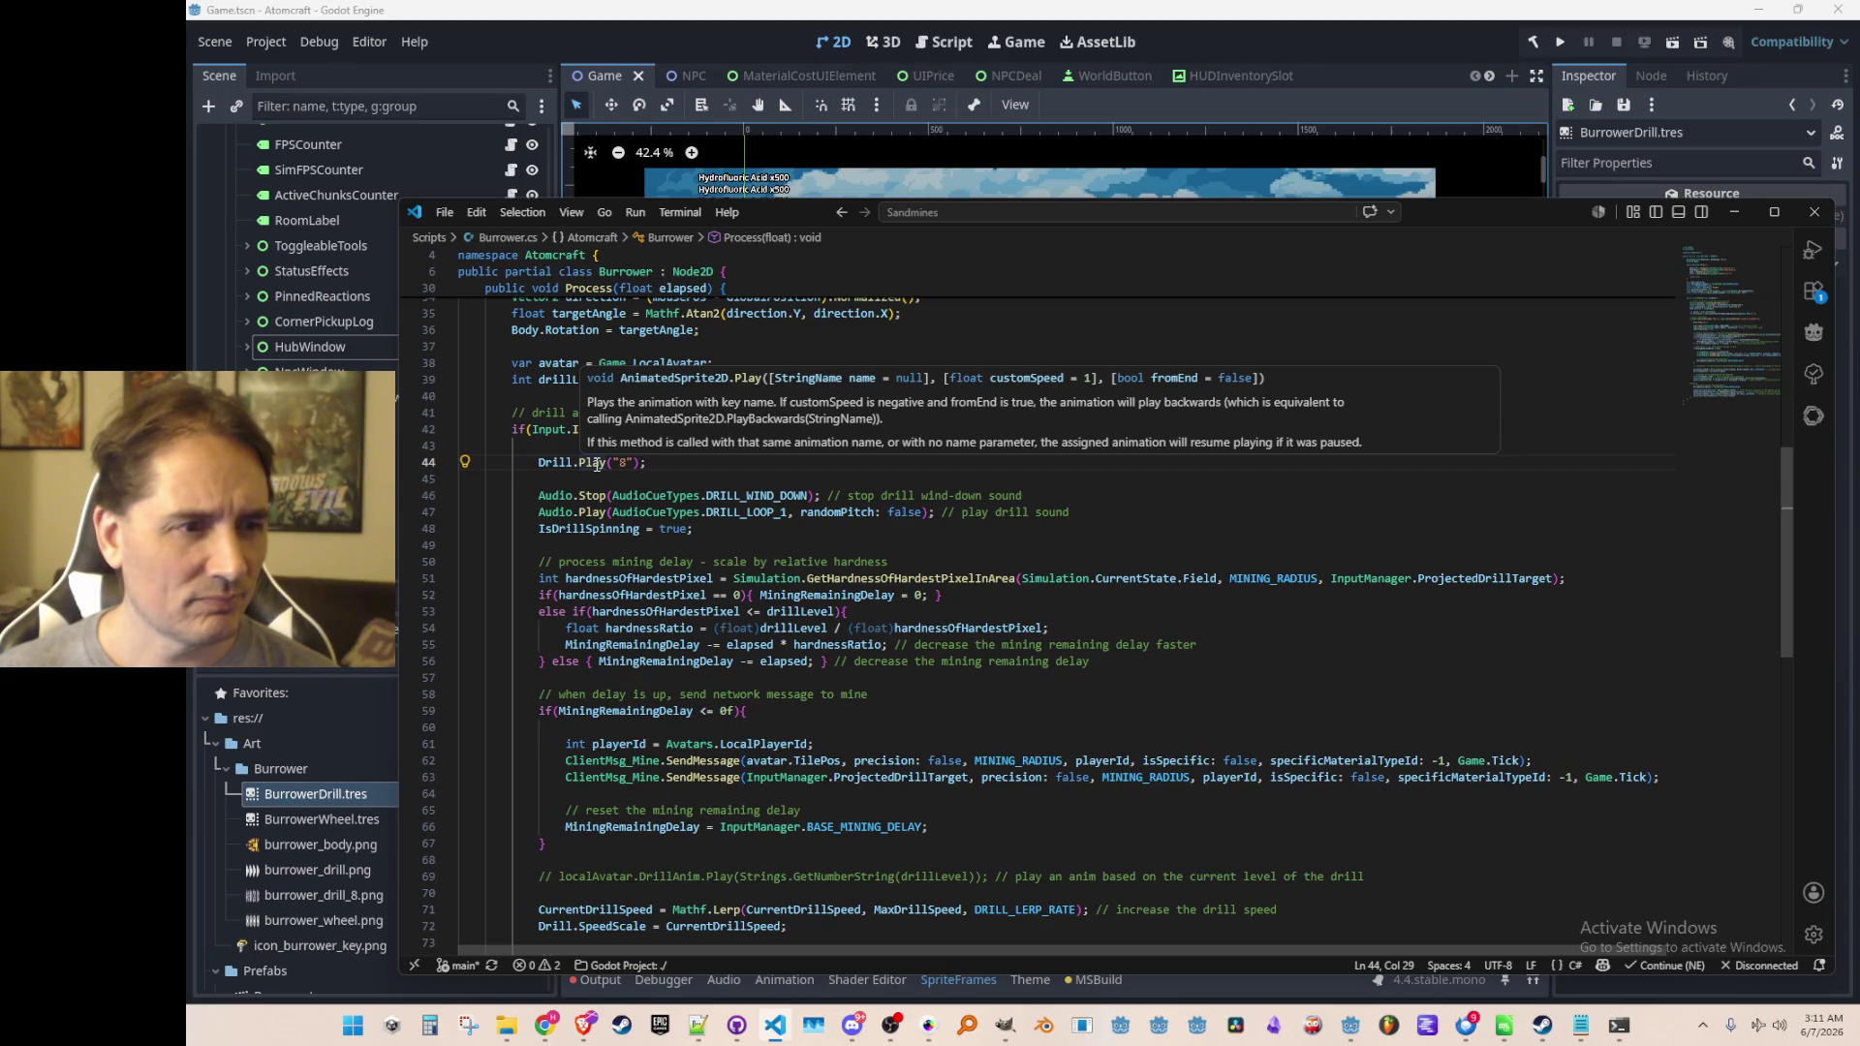
{"action": "left_click", "coordinate": [595, 463]}
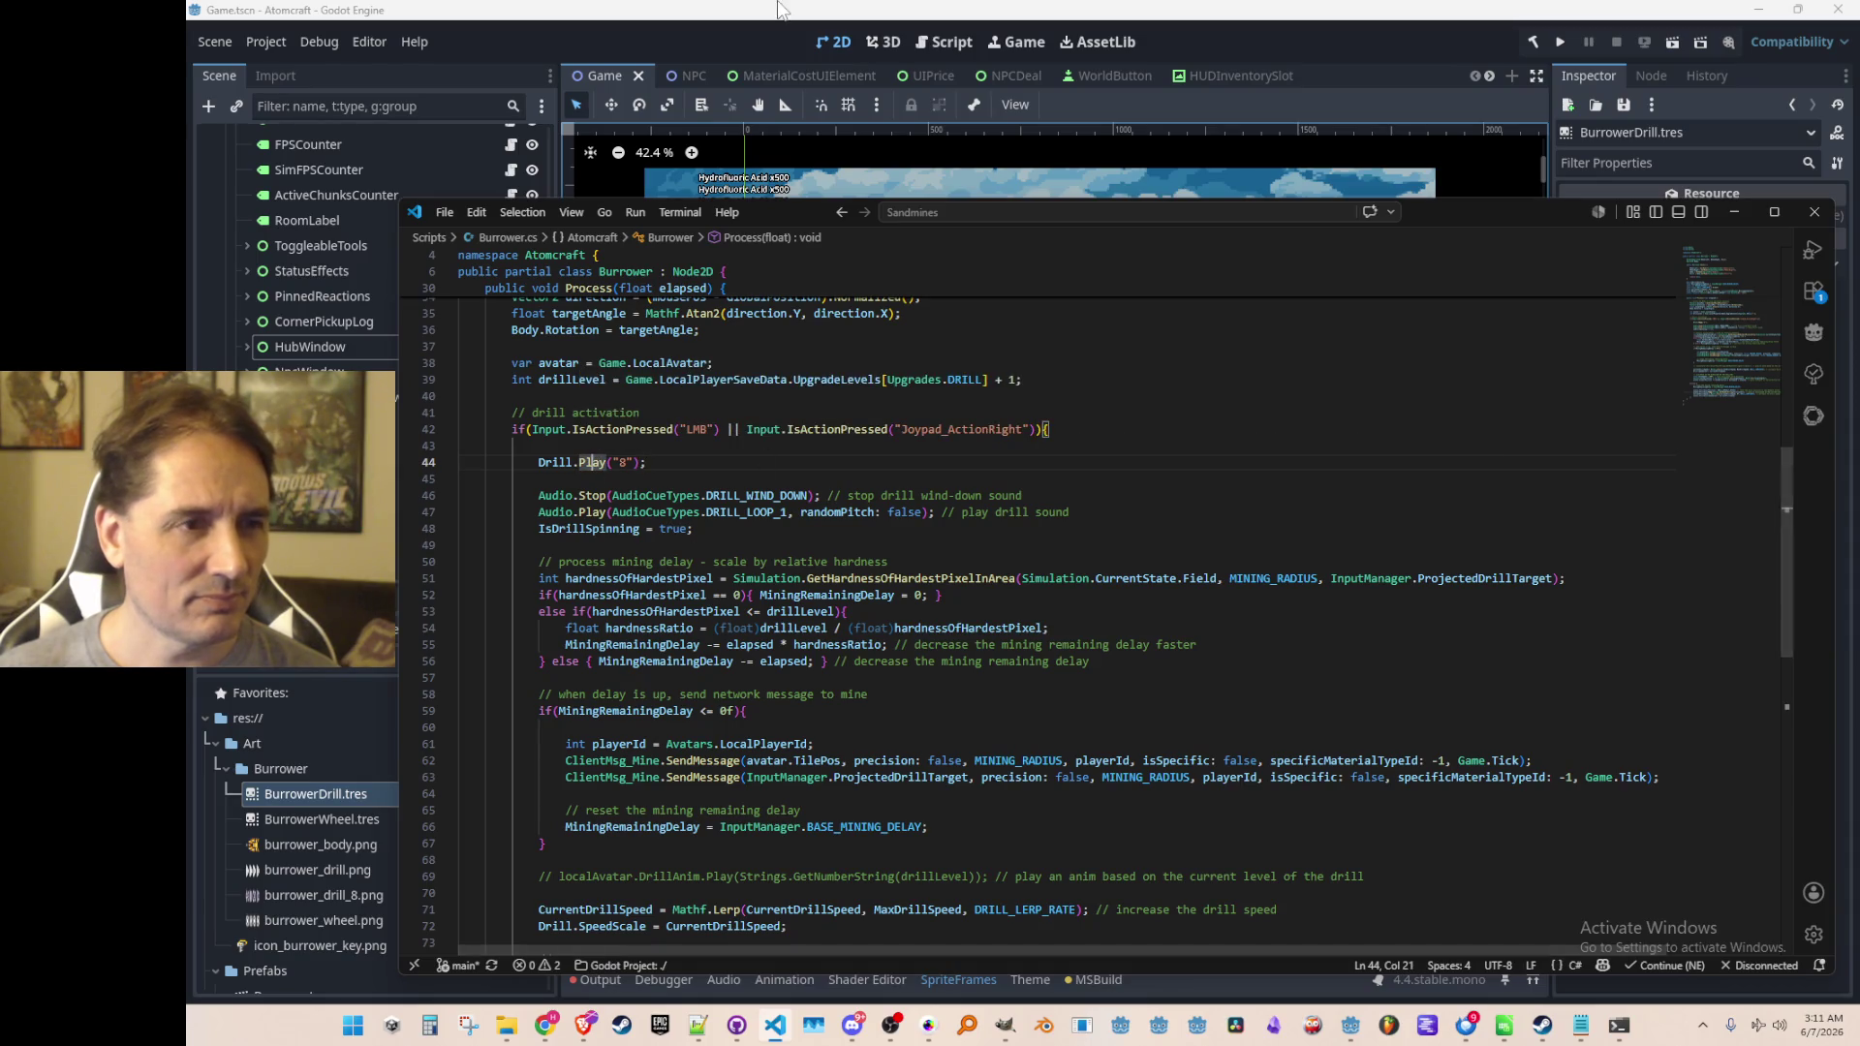
{"action": "scroll", "coordinate": [1062, 584], "scroll_direction": "up", "scroll_amount": 1}
{"action": "key", "text": "Delete"}
{"action": "key", "text": "Delete"}
{"action": "key", "text": "Delete"}
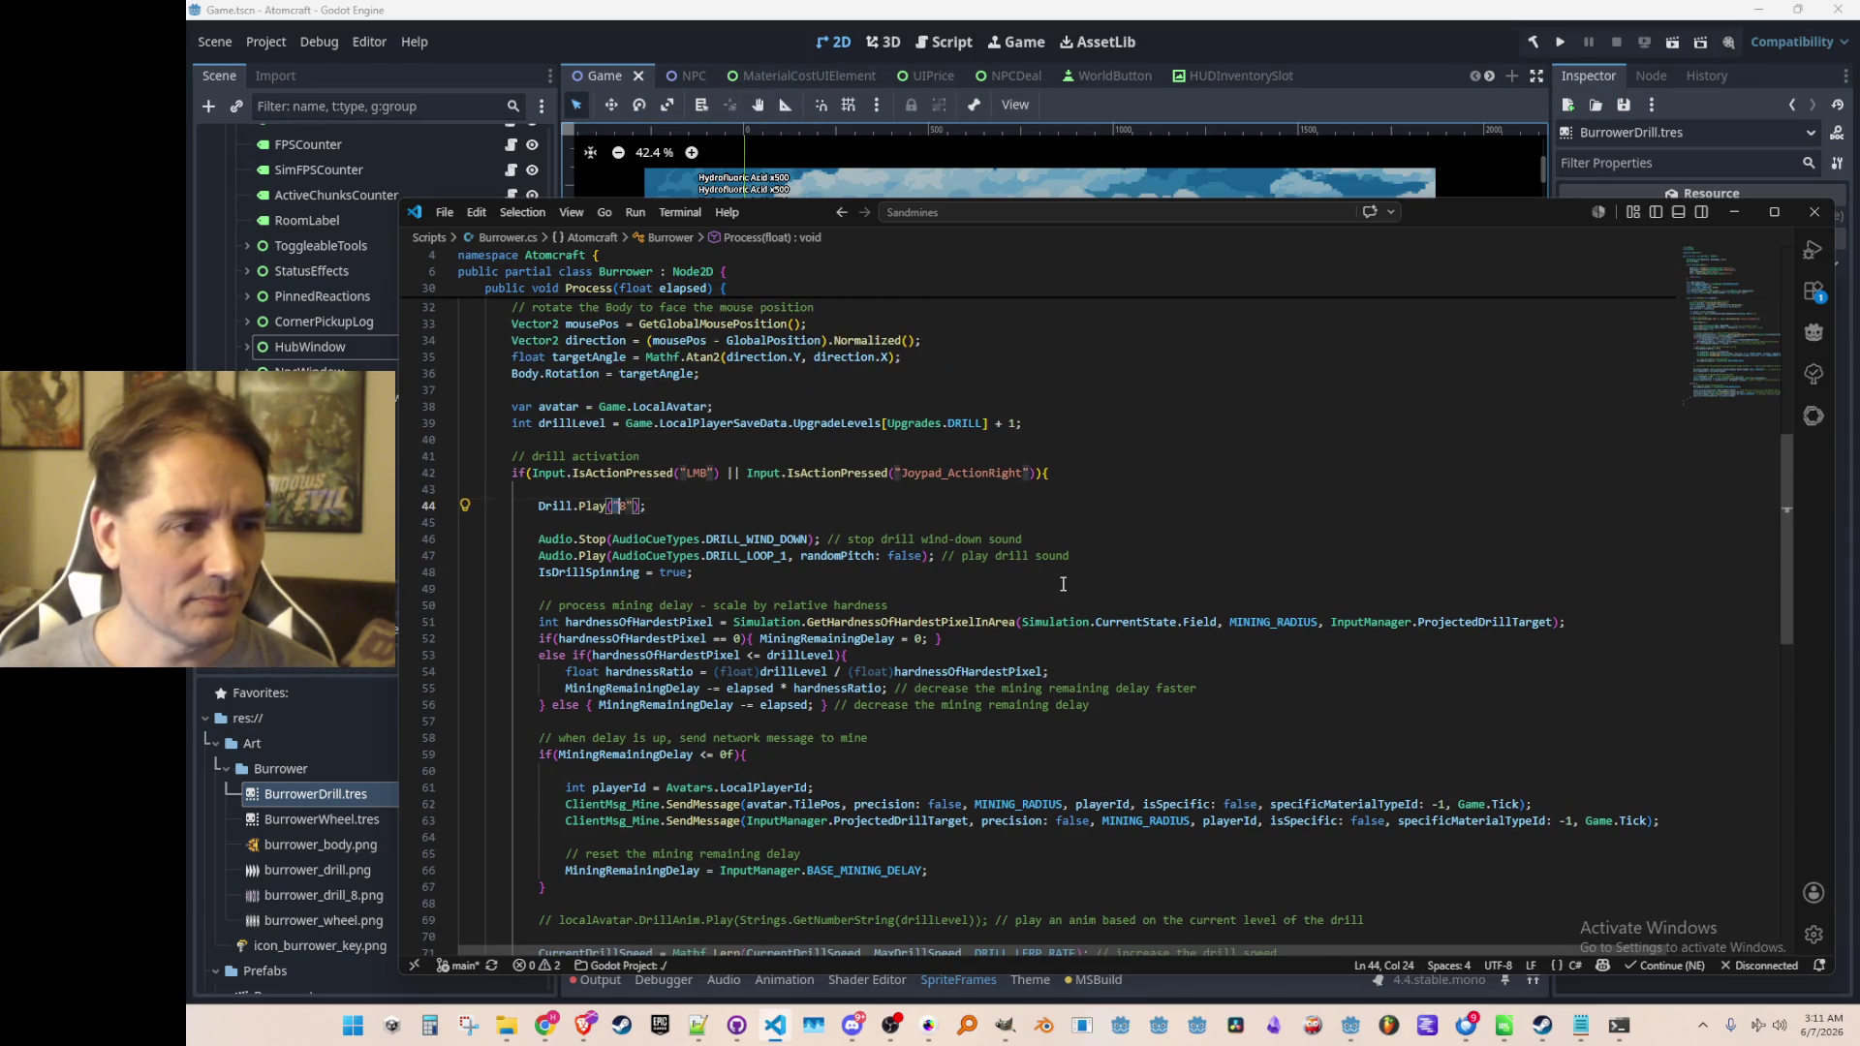
{"action": "key", "text": "End"}
Recheck the white animation 3 and purple animation 8 drill frames in BurrowerDrill.tres
{"action": "left_click", "coordinate": [721, 70]}
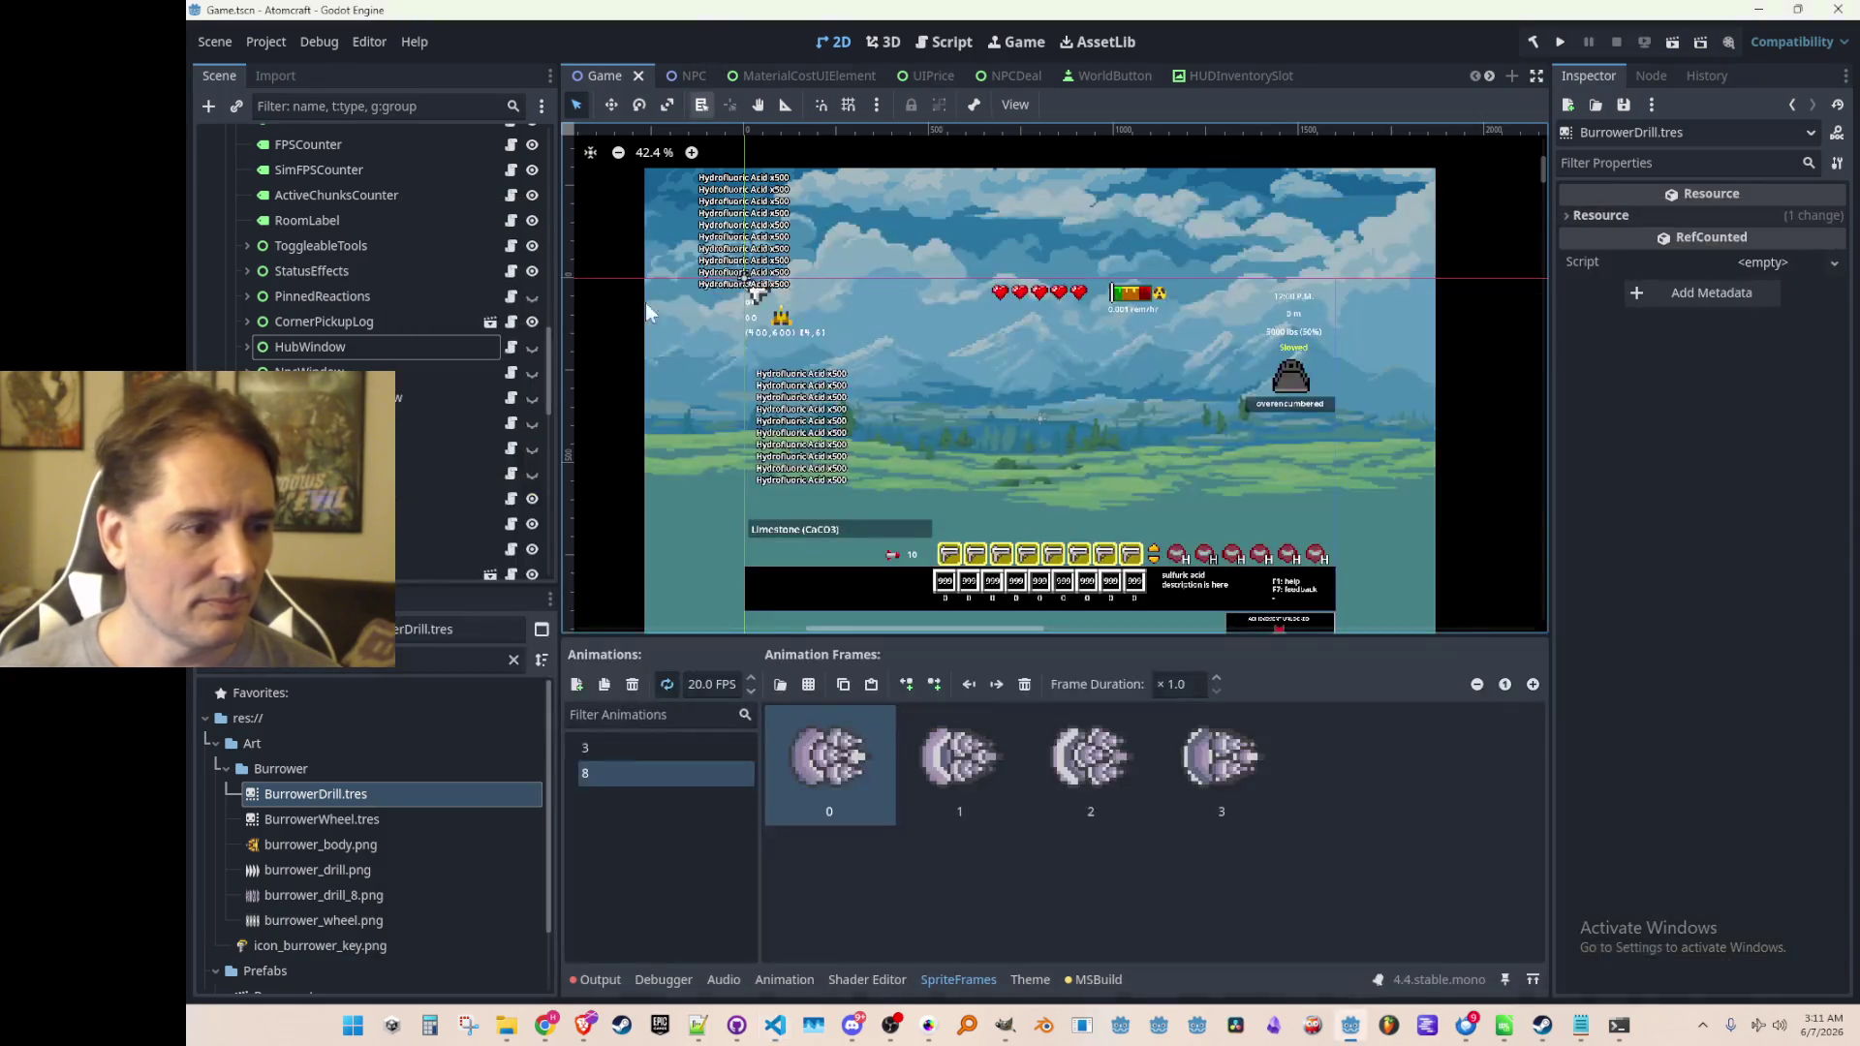
{"action": "left_click", "coordinate": [395, 796]}
{"action": "left_click", "coordinate": [602, 772]}
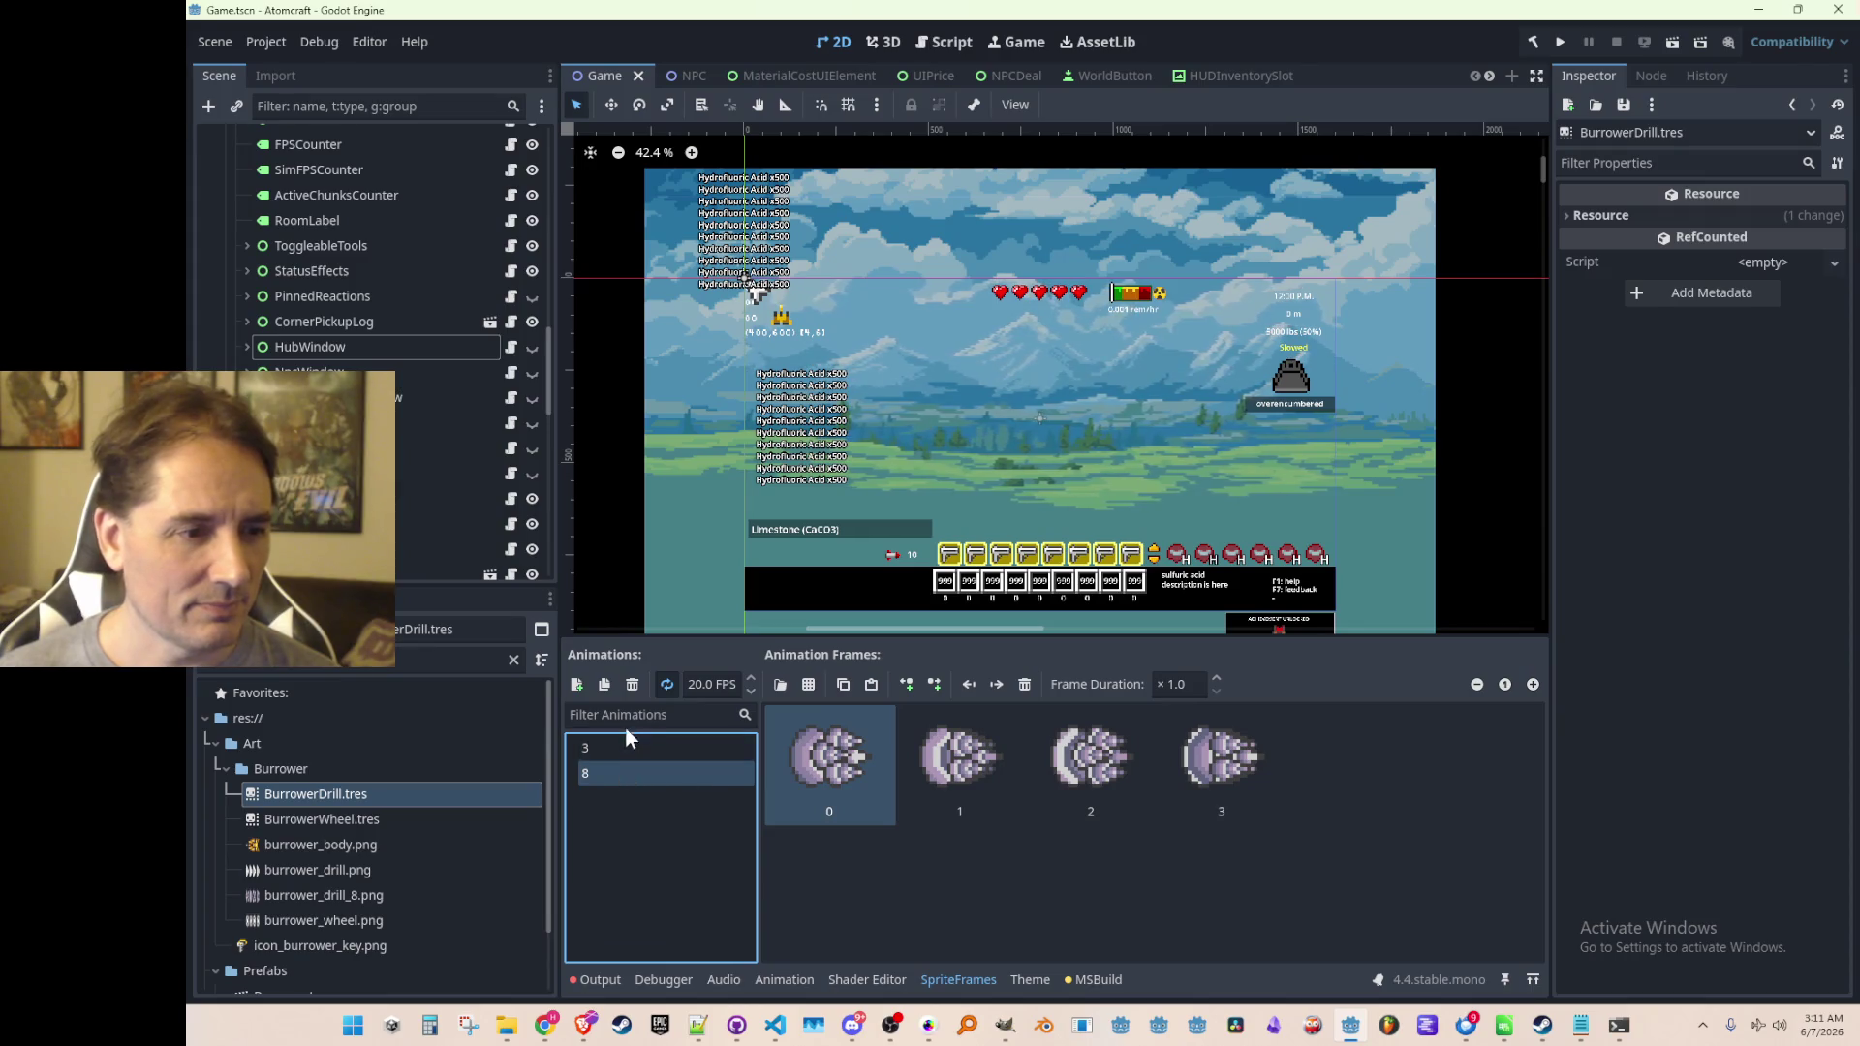
{"action": "left_click", "coordinate": [587, 751]}
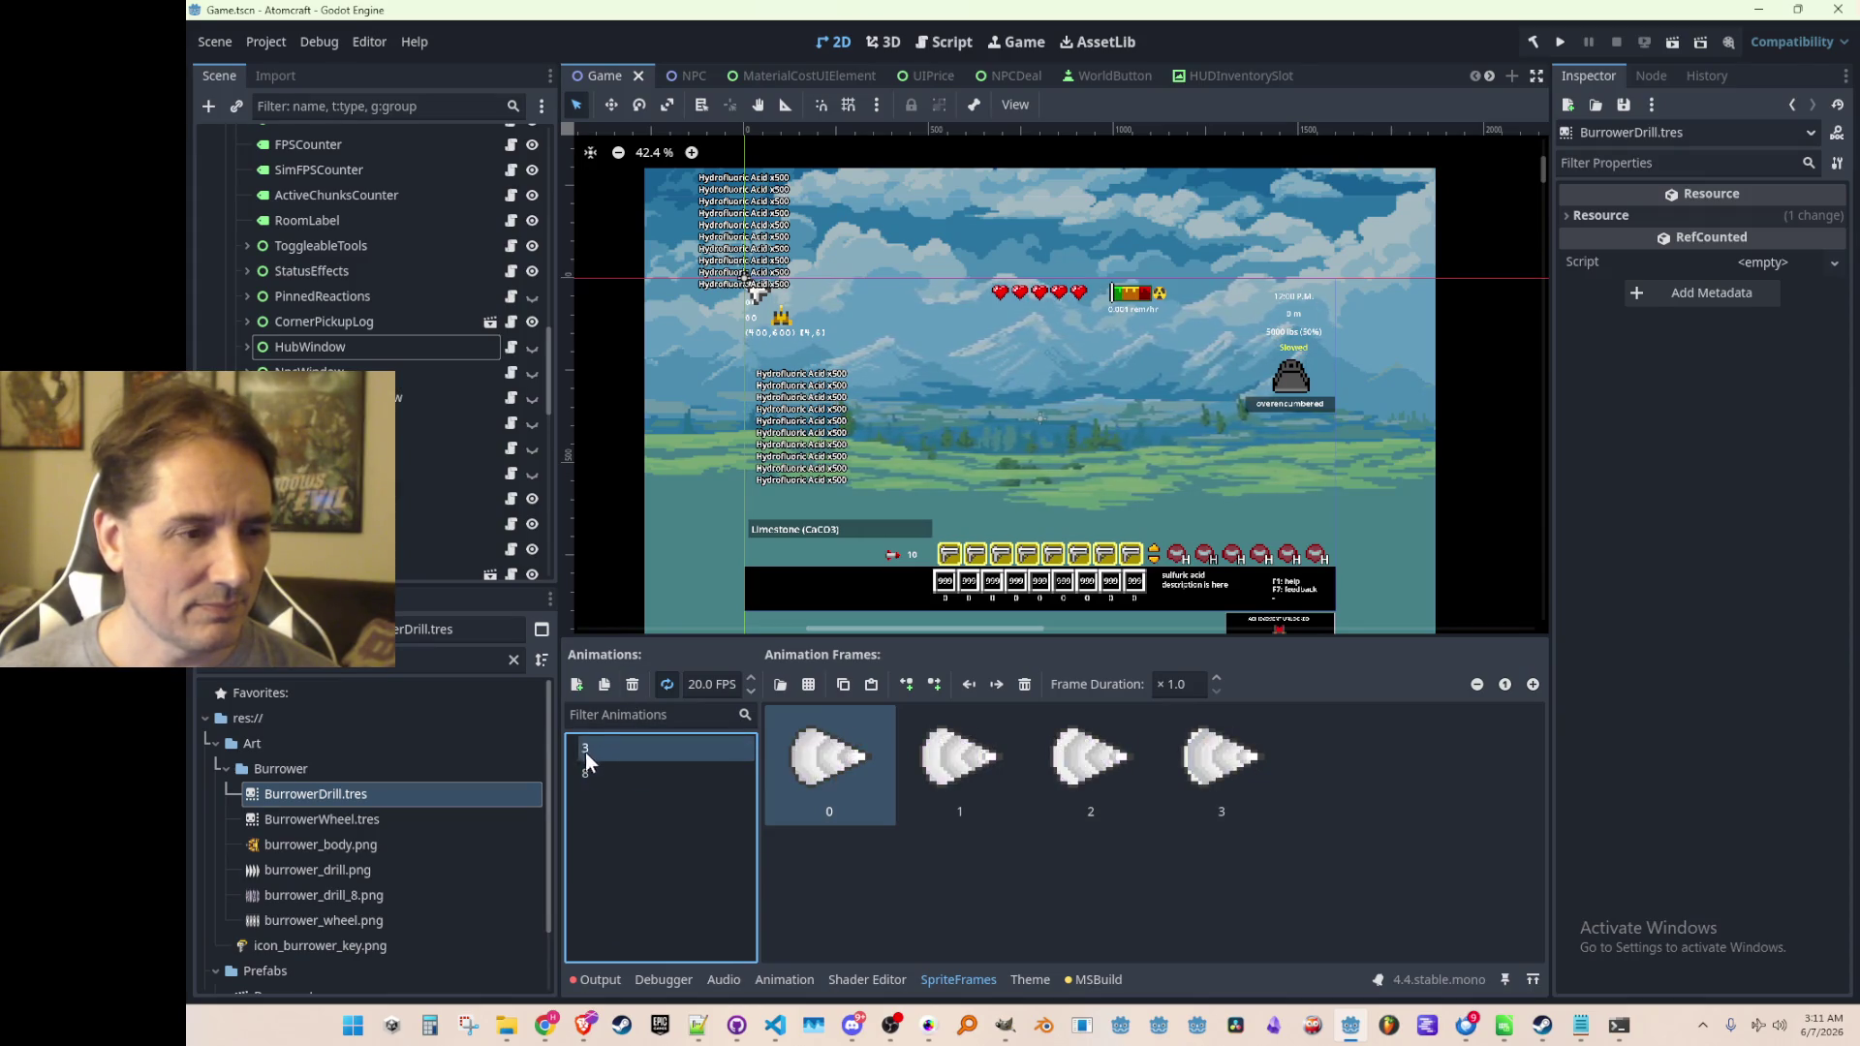
{"action": "left_click", "coordinate": [605, 771]}
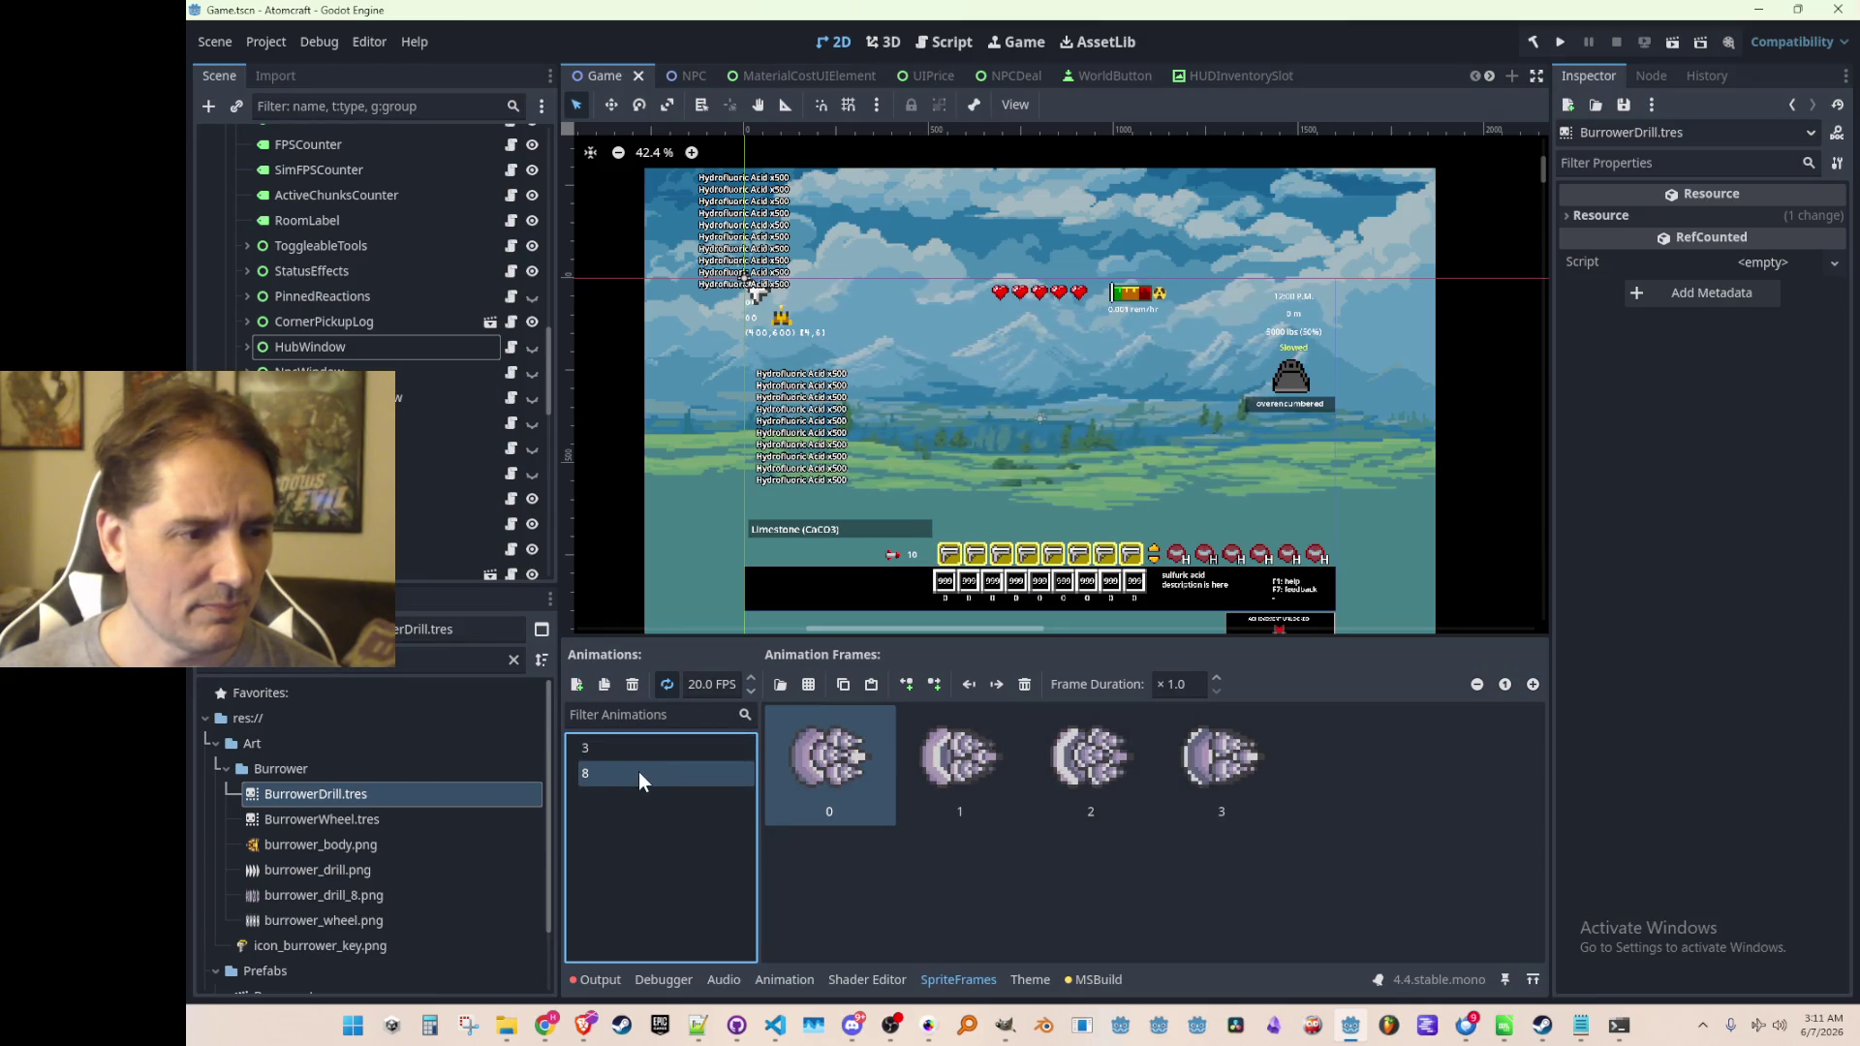
{"action": "key", "text": "alt+Tab"}
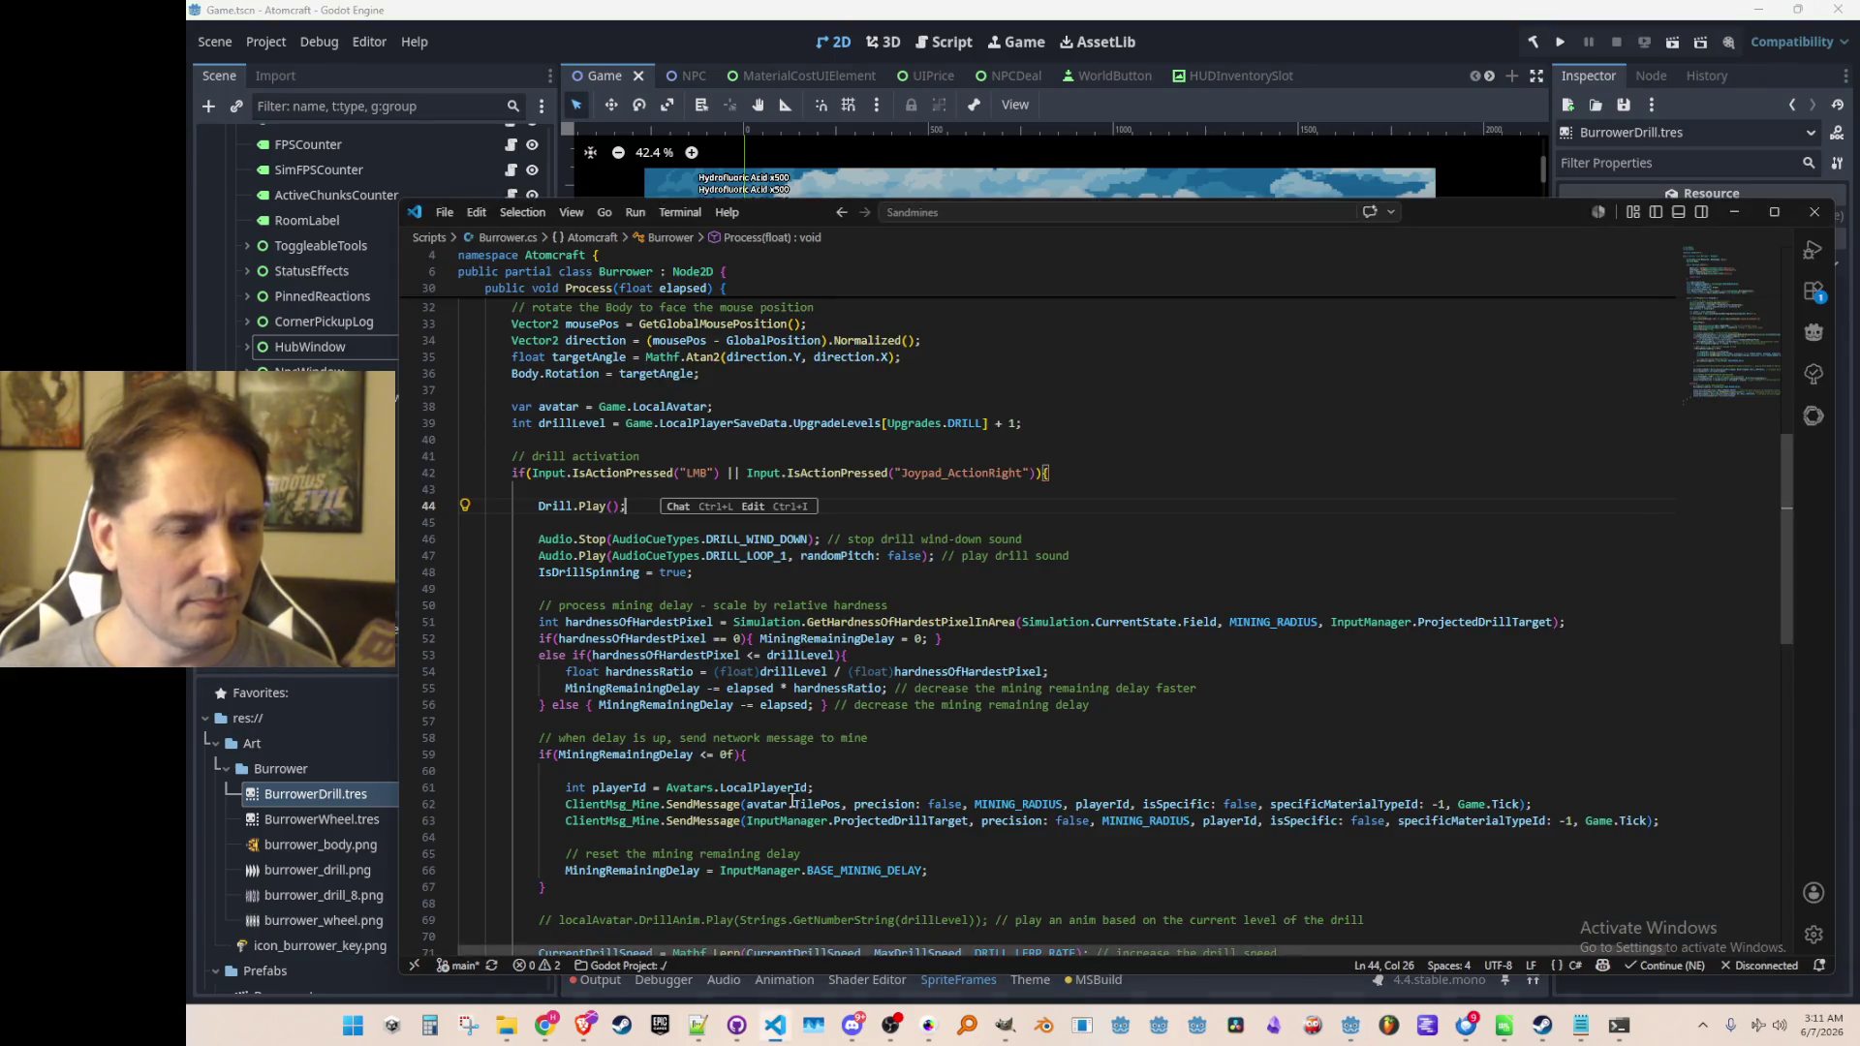
Save the scene in Godot and launch the game
{"action": "scroll", "coordinate": [773, 627], "scroll_direction": "up", "scroll_amount": 2}
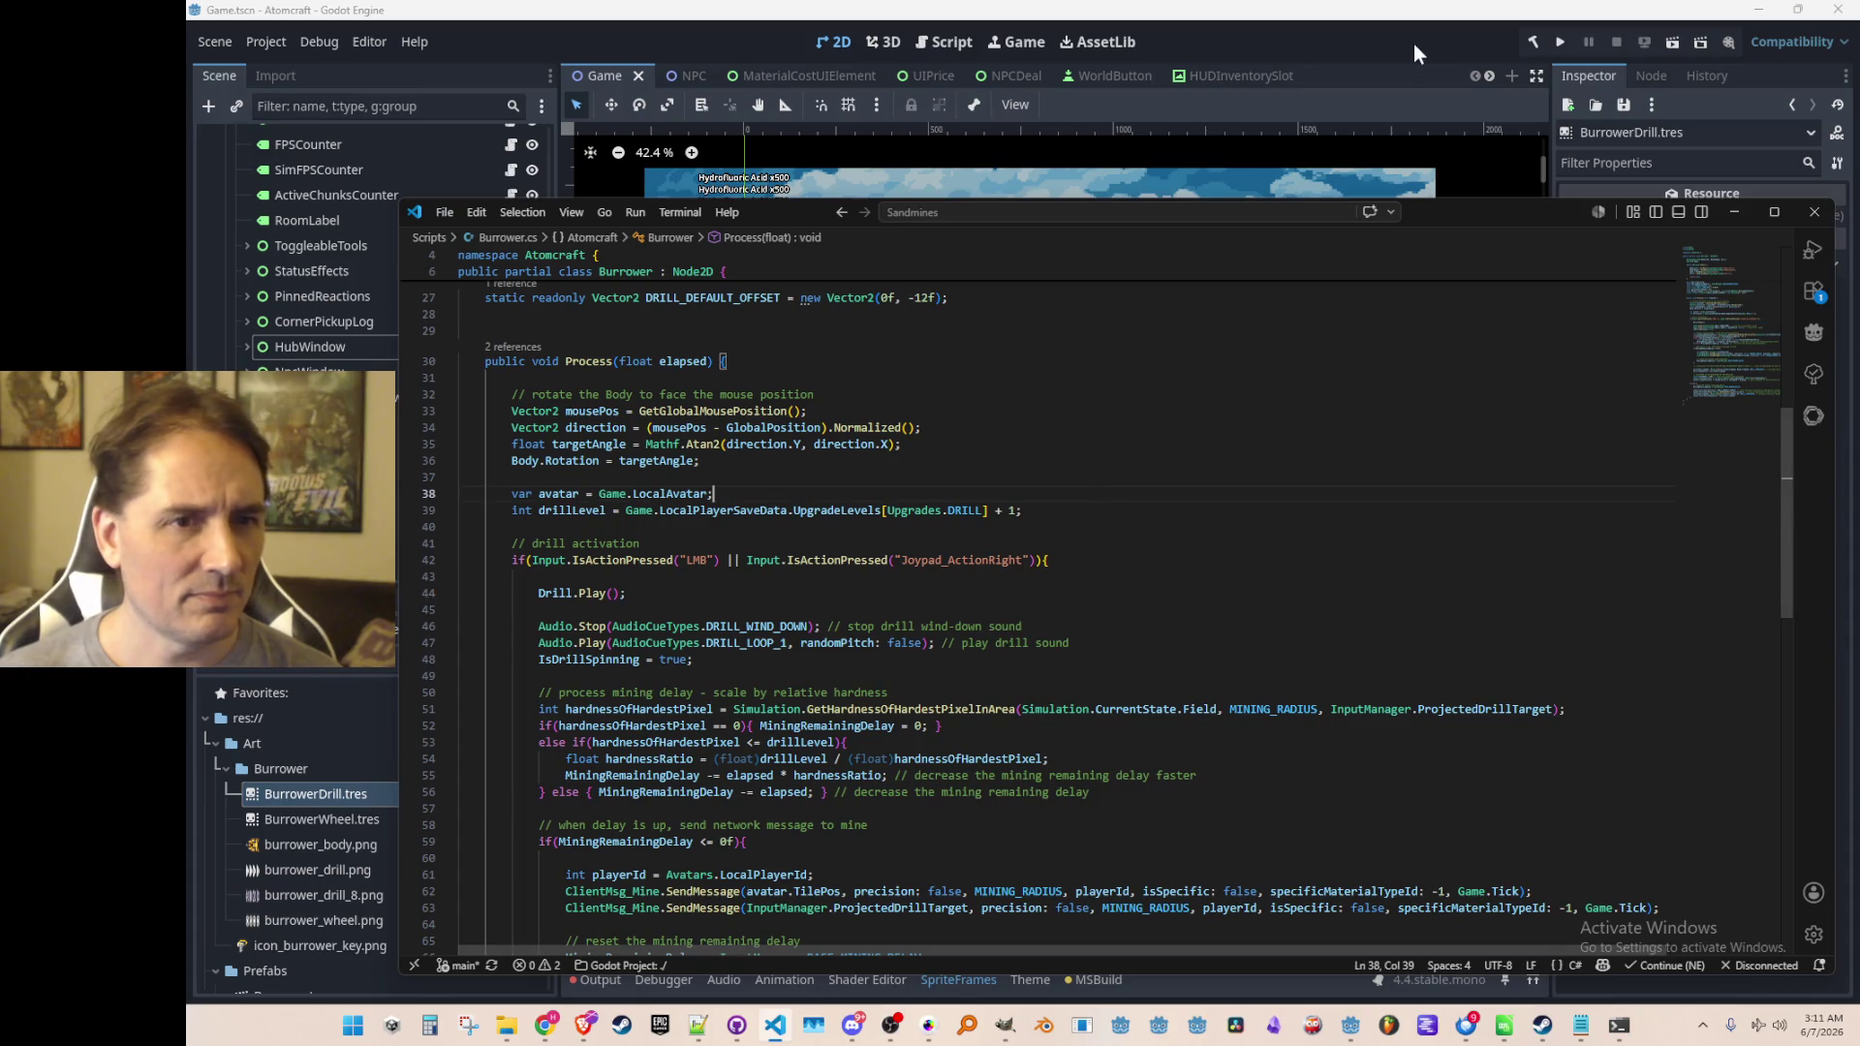
{"action": "left_click", "coordinate": [1443, 58]}
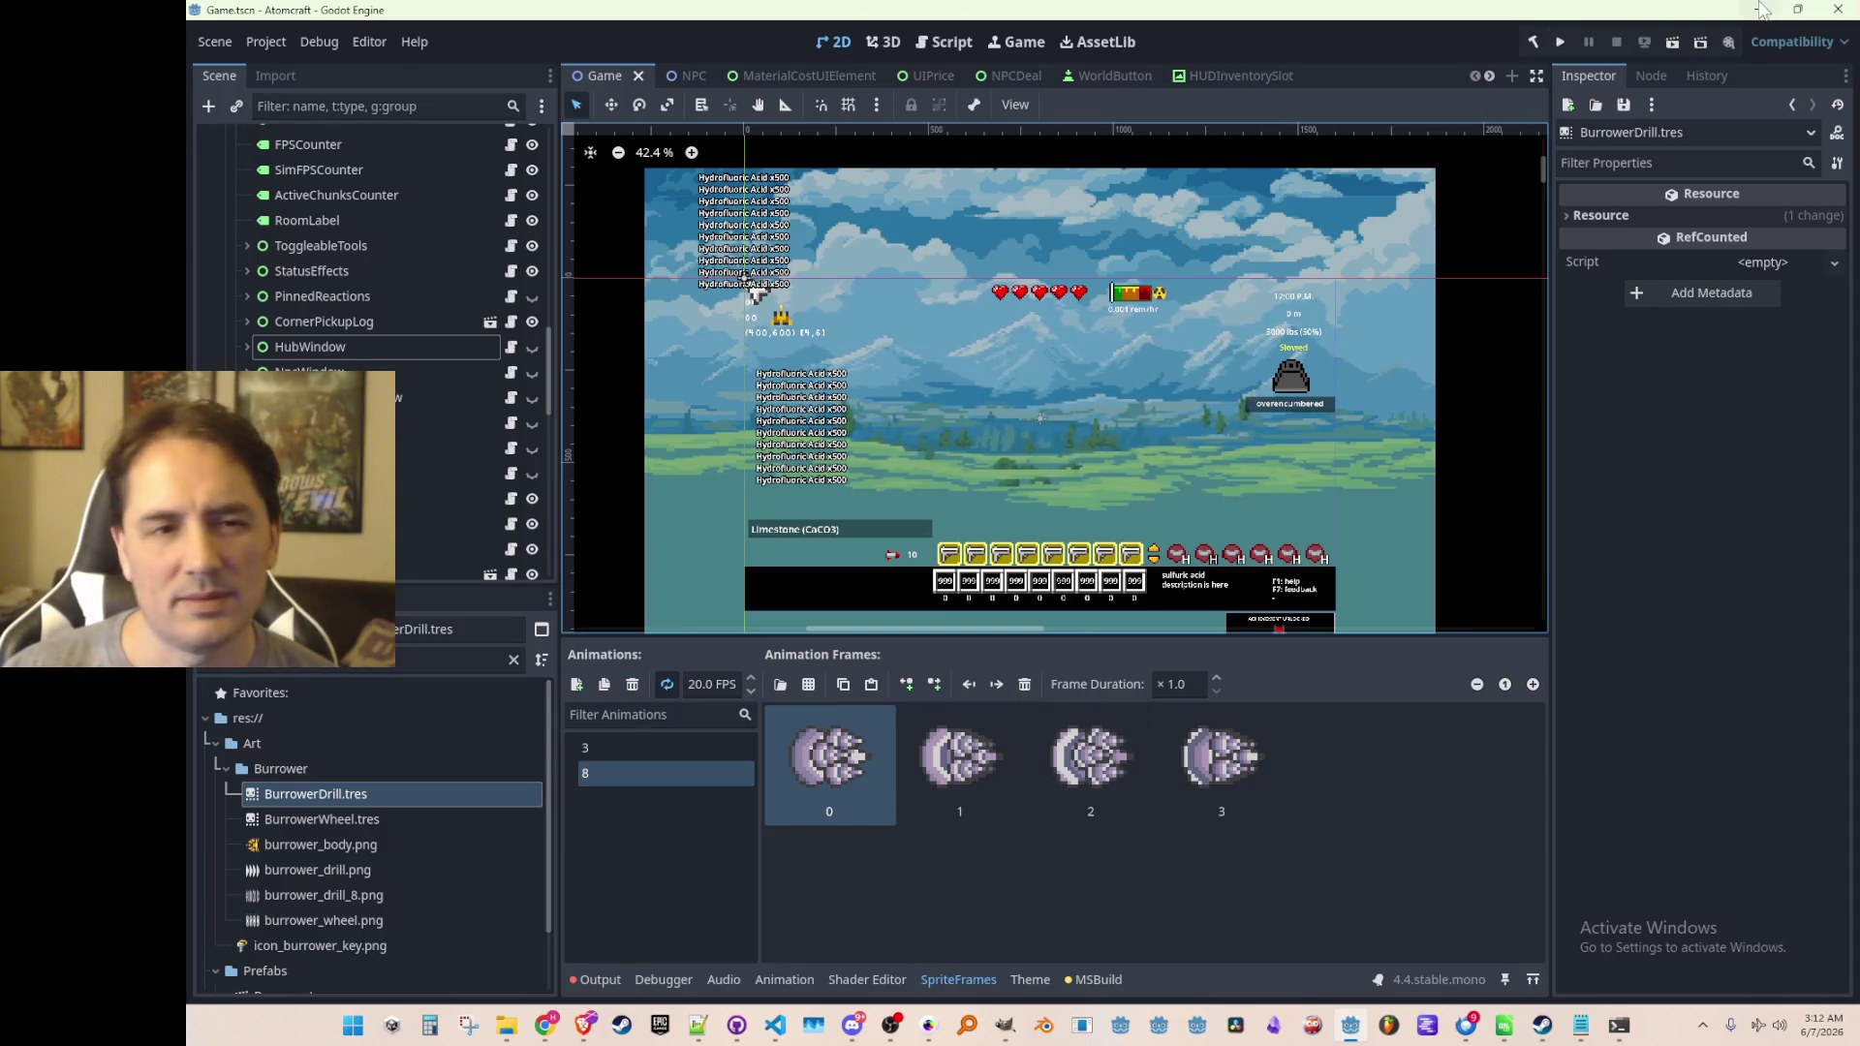
{"action": "left_click", "coordinate": [1559, 43]}
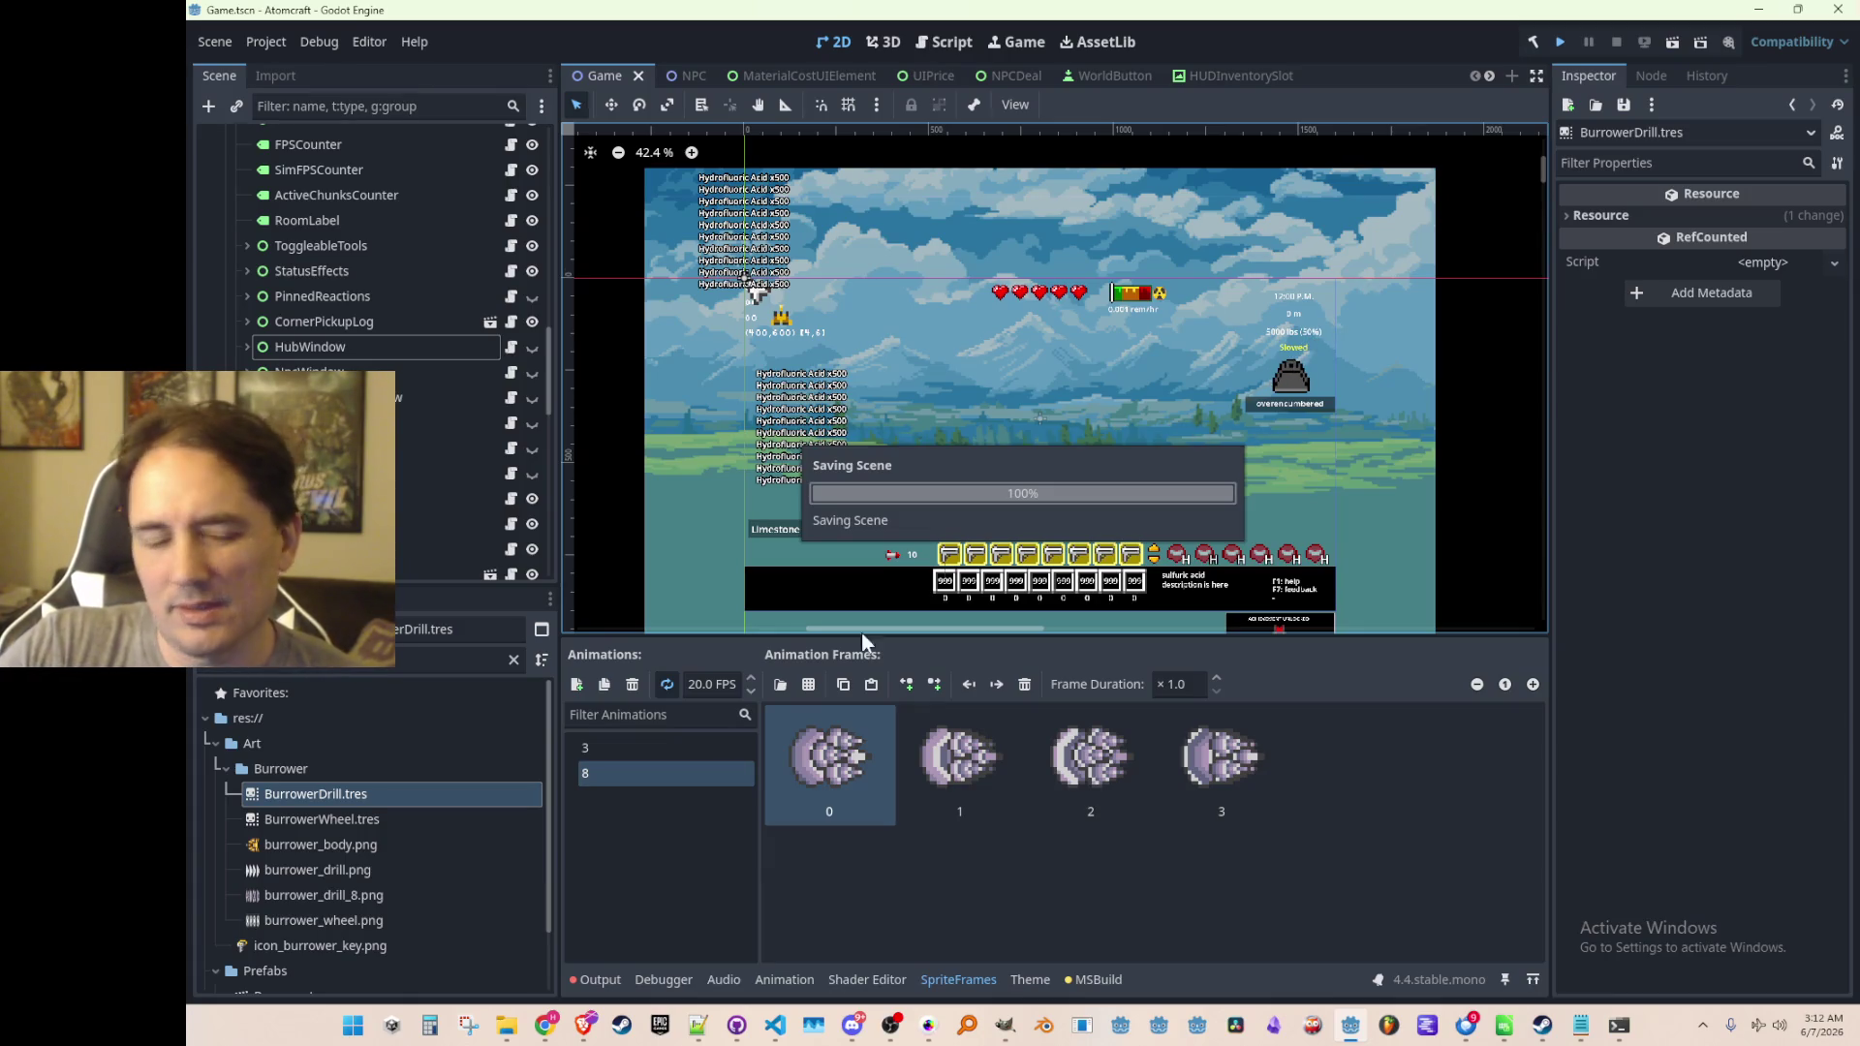
Review the Burrower.cs code around lines 28–32
{"action": "left_click", "coordinate": [773, 1029]}
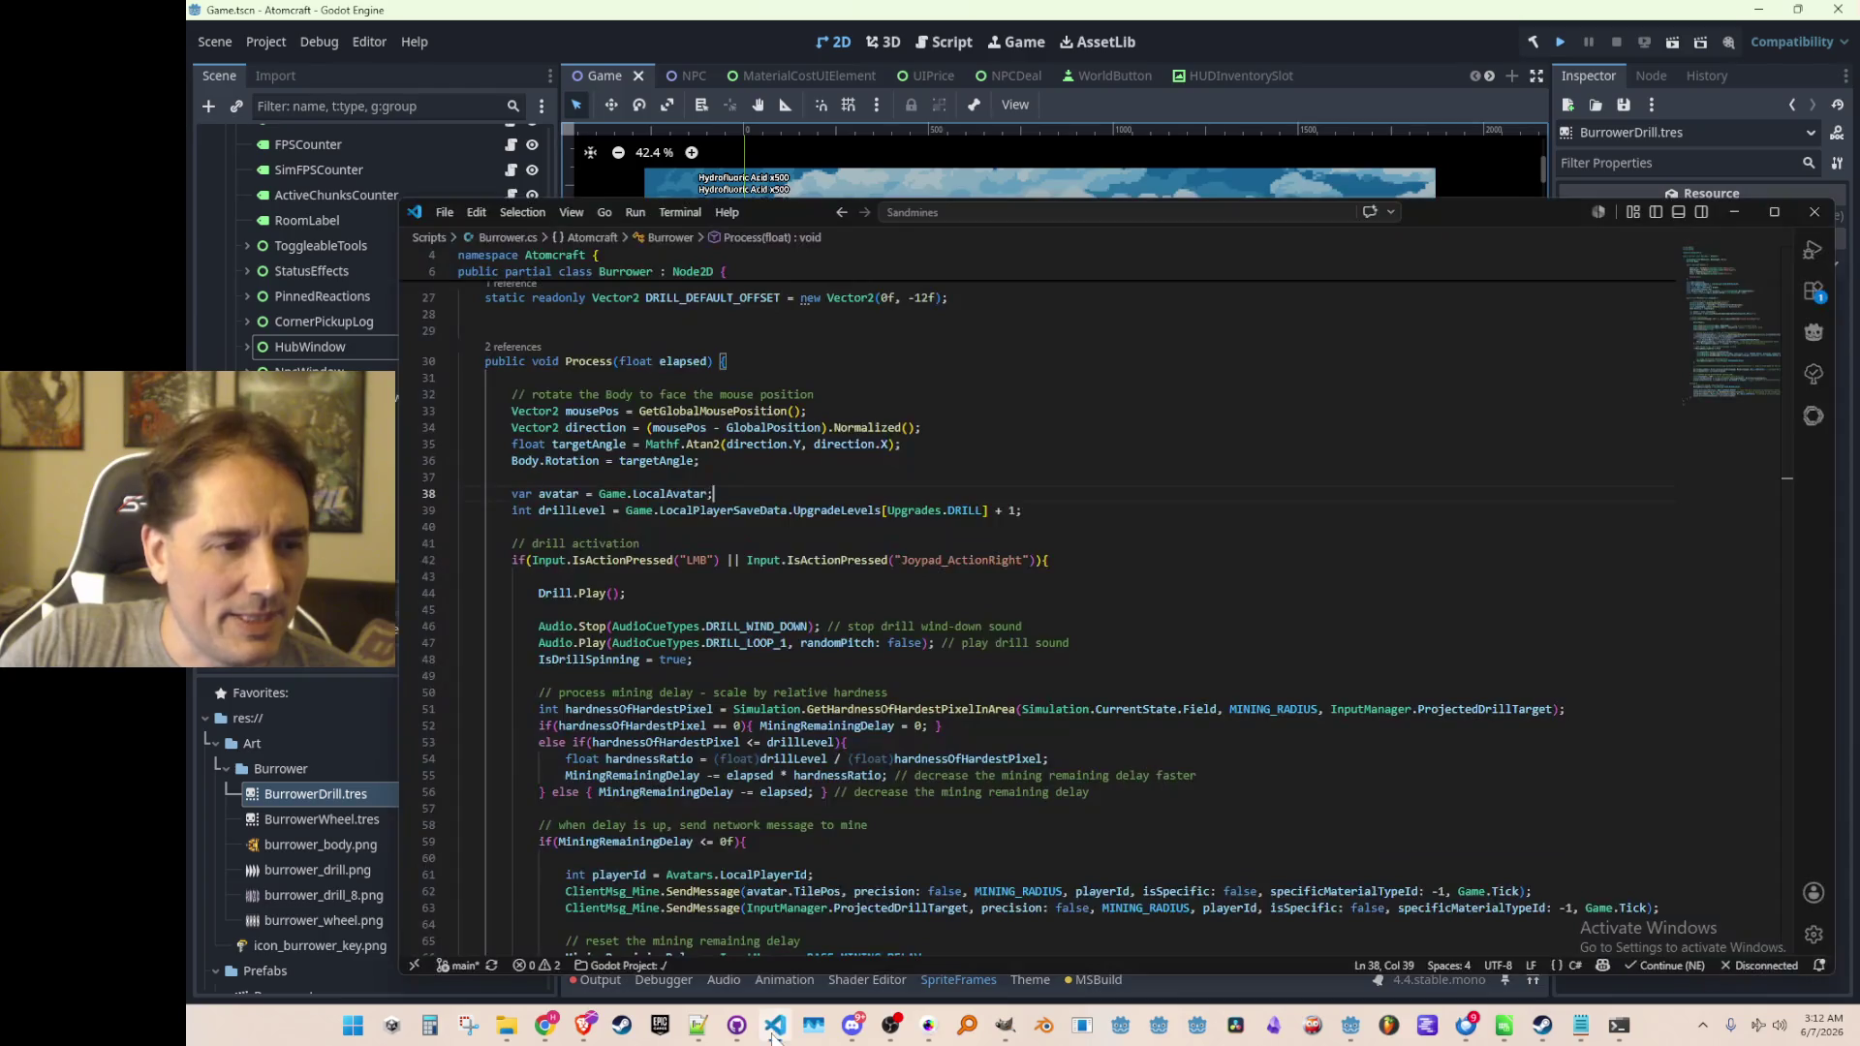
{"action": "scroll", "coordinate": [1076, 445], "scroll_direction": "up", "scroll_amount": 3}
{"action": "left_click", "coordinate": [1077, 445]}
{"action": "scroll", "coordinate": [1076, 445], "scroll_direction": "up", "scroll_amount": 2}
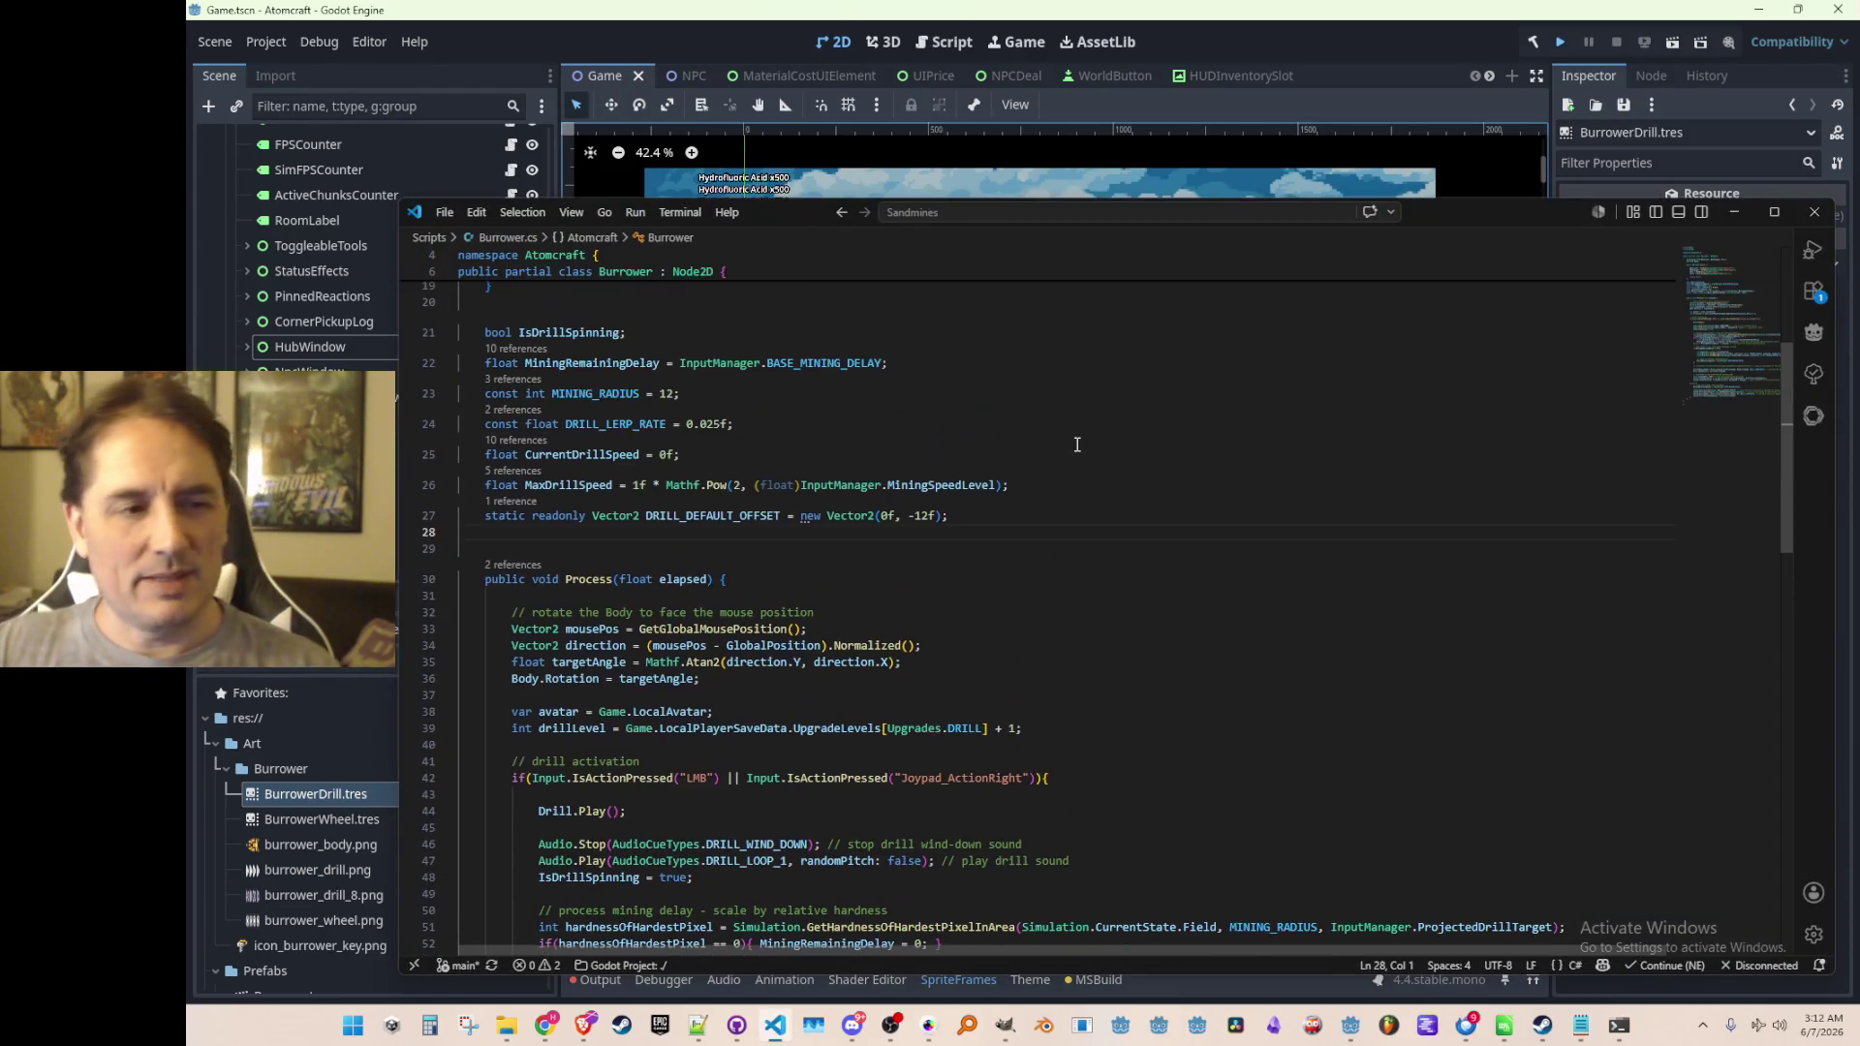
{"action": "scroll", "coordinate": [1101, 503], "scroll_direction": "down", "scroll_amount": 1}
{"action": "scroll", "coordinate": [1076, 514], "scroll_direction": "down", "scroll_amount": 3}
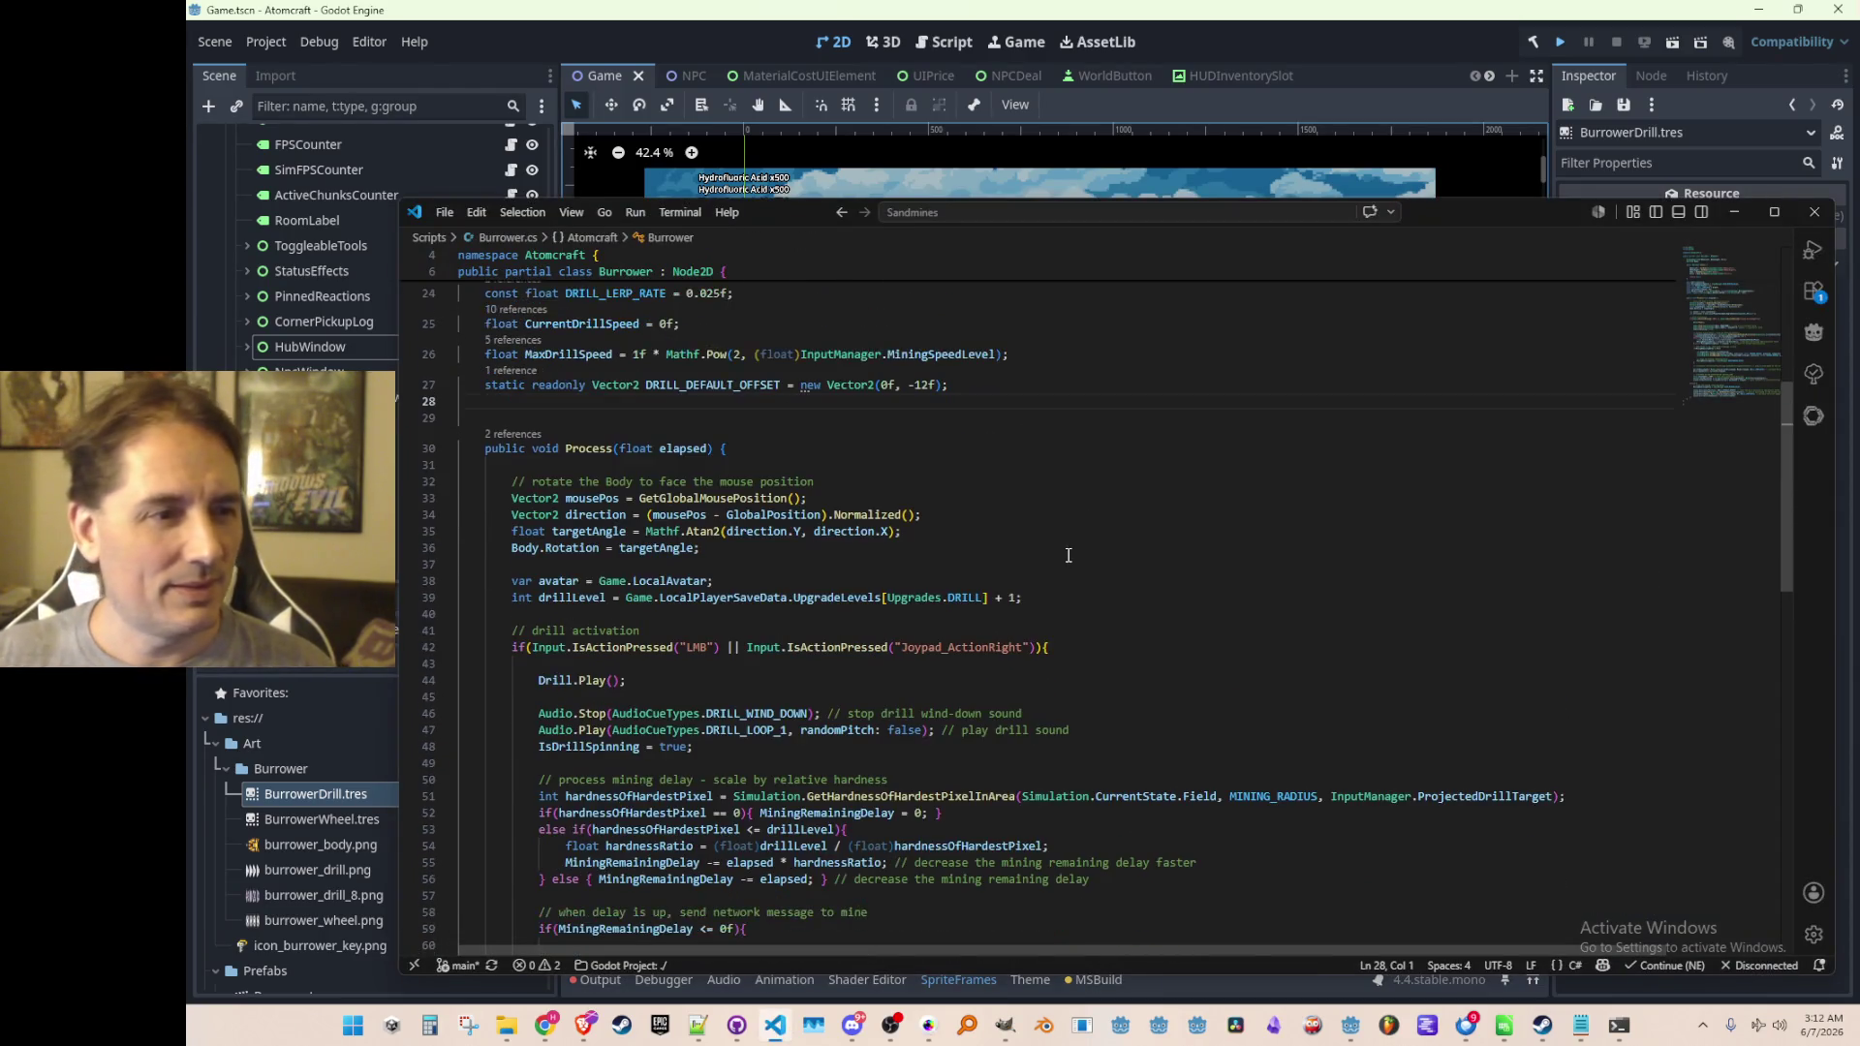
{"action": "scroll", "coordinate": [1066, 549], "scroll_direction": "down", "scroll_amount": 10}
{"action": "scroll", "coordinate": [1065, 548], "scroll_direction": "up", "scroll_amount": 8}
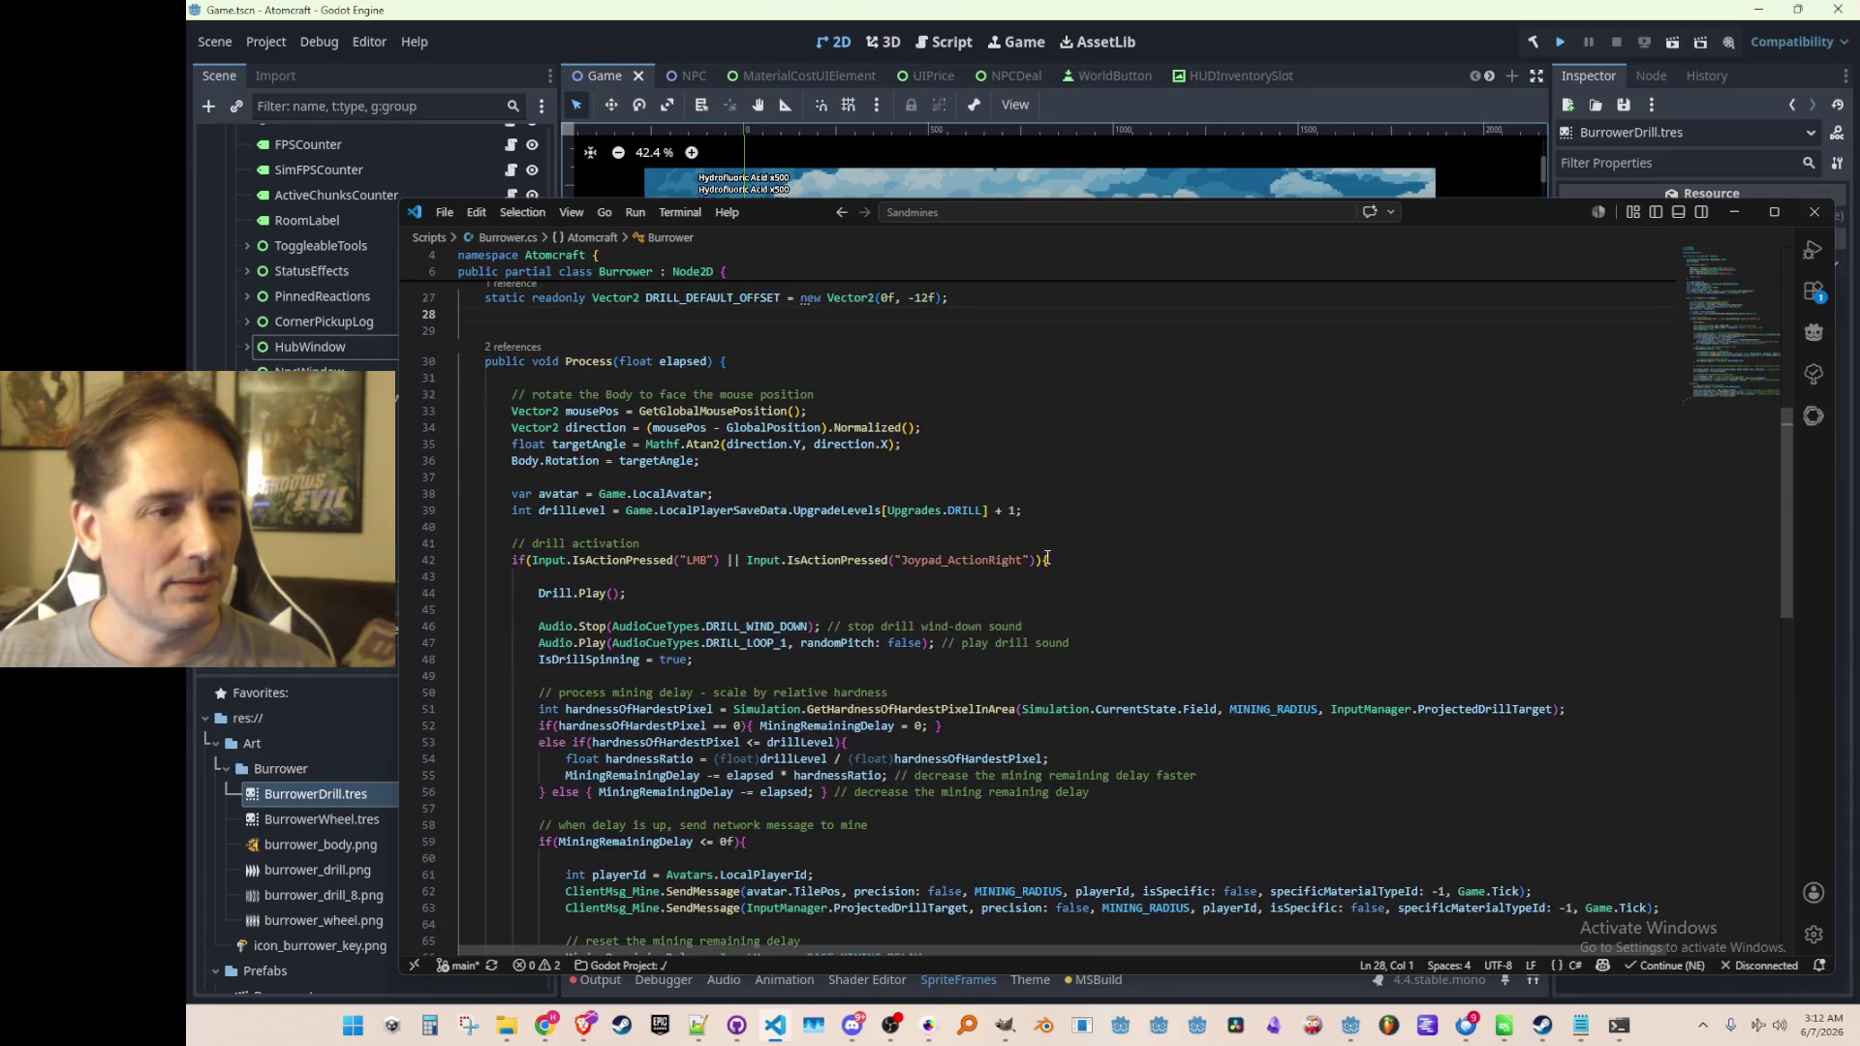
{"action": "scroll", "coordinate": [1065, 548], "scroll_direction": "up", "scroll_amount": 3}
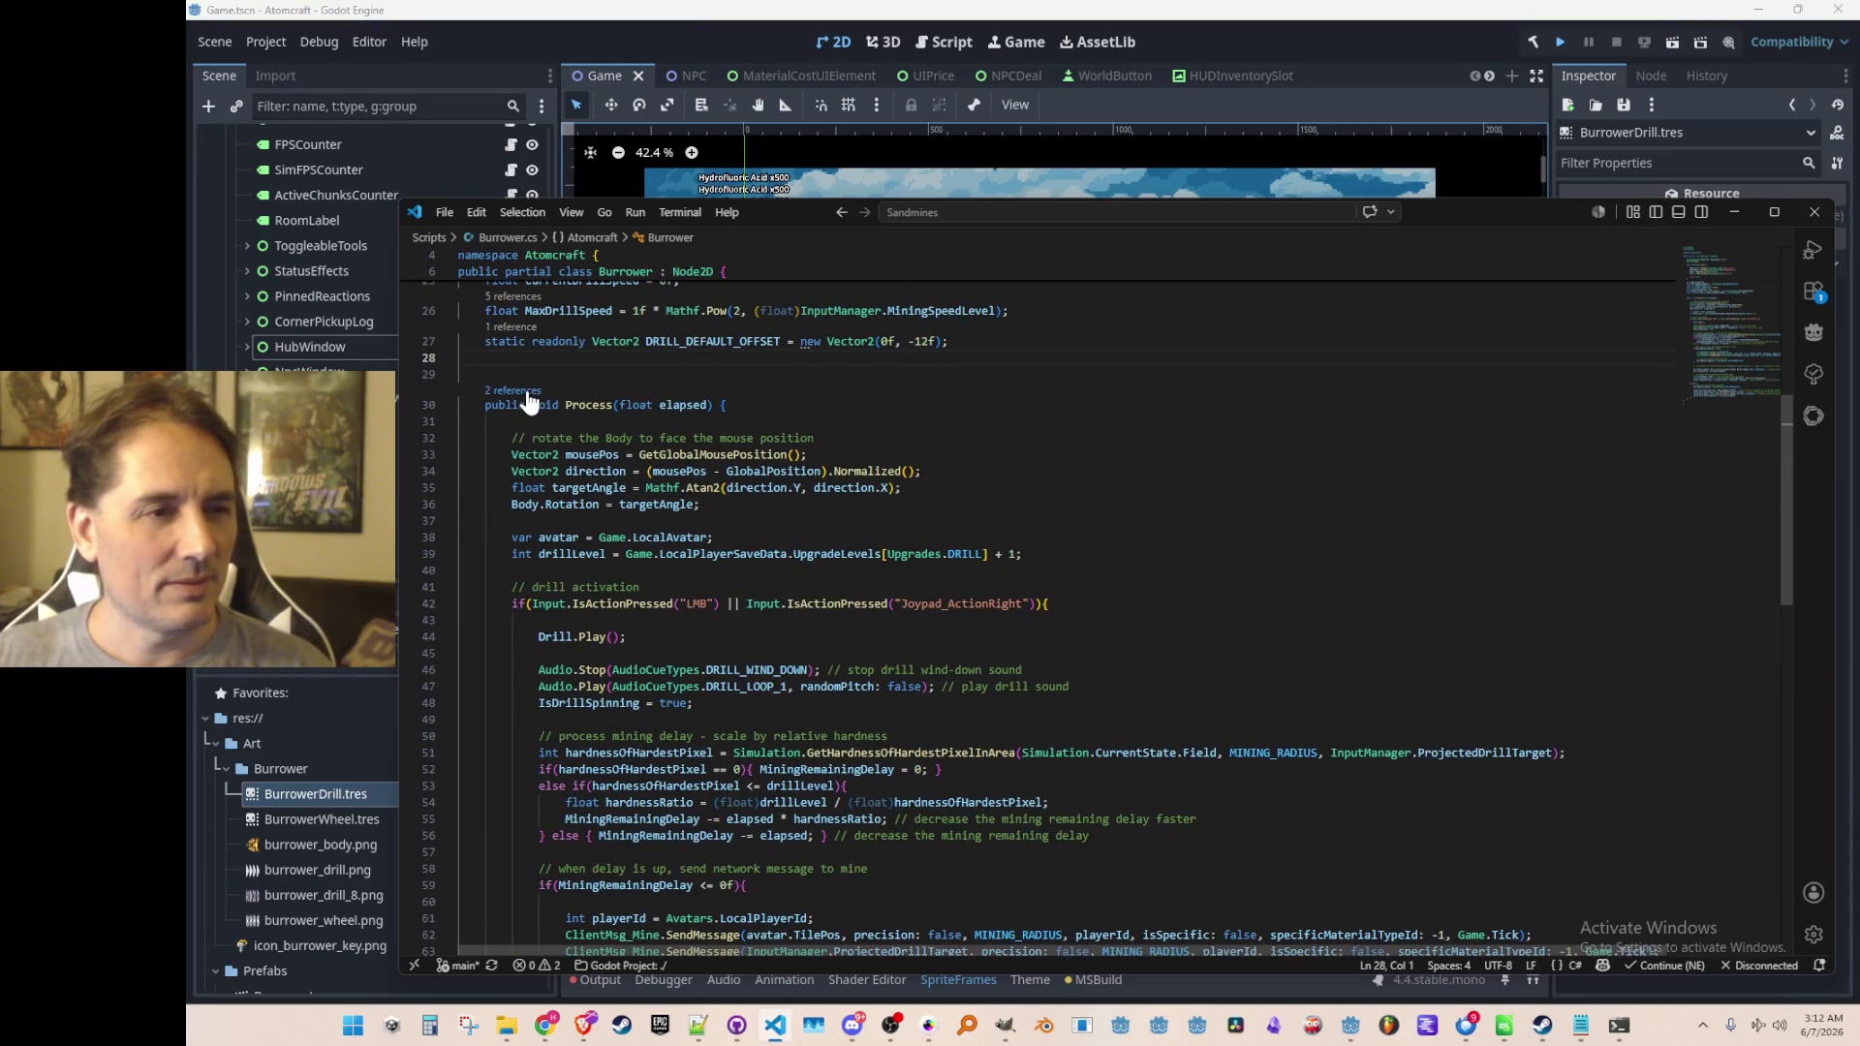
{"action": "left_click", "coordinate": [905, 441]}
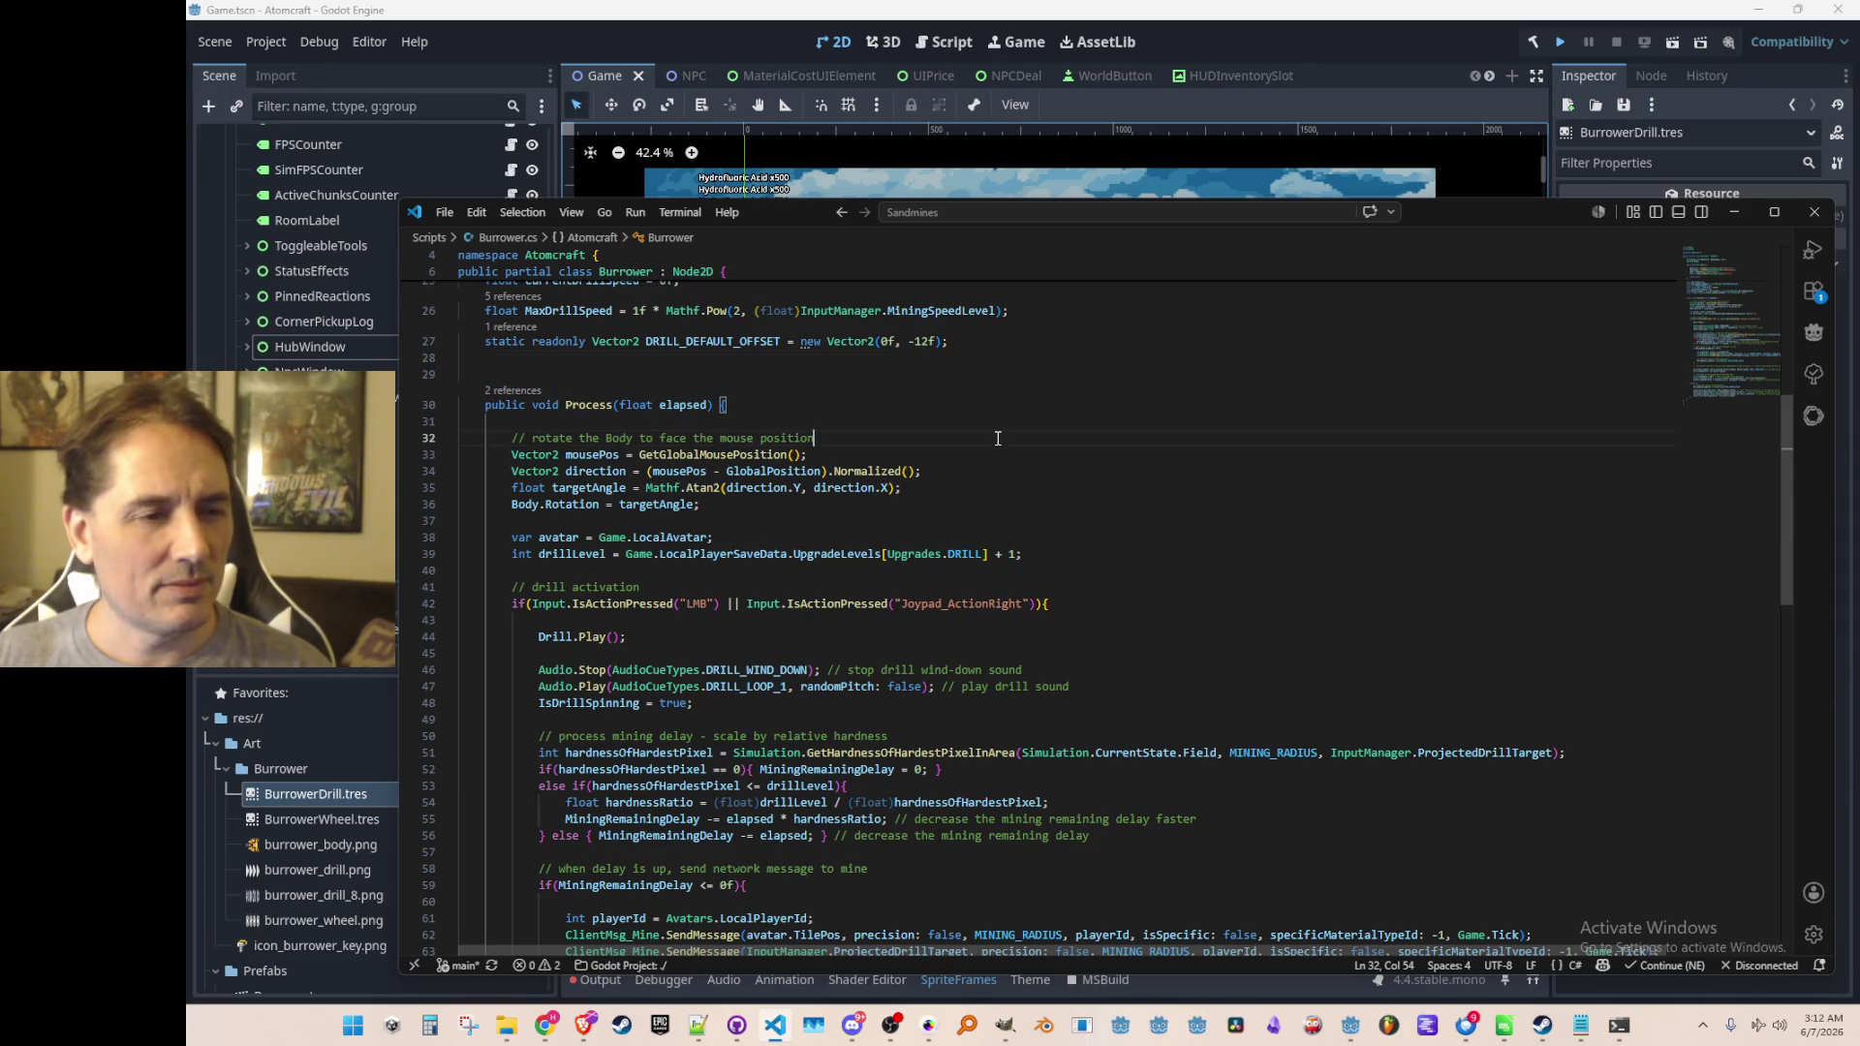
Open Avatar.cs and inspect the BurrowerActive definition and the SetBurrowerMode method body
{"action": "key", "text": "ctrl+p"}
{"action": "type", "text": "Avatar"}
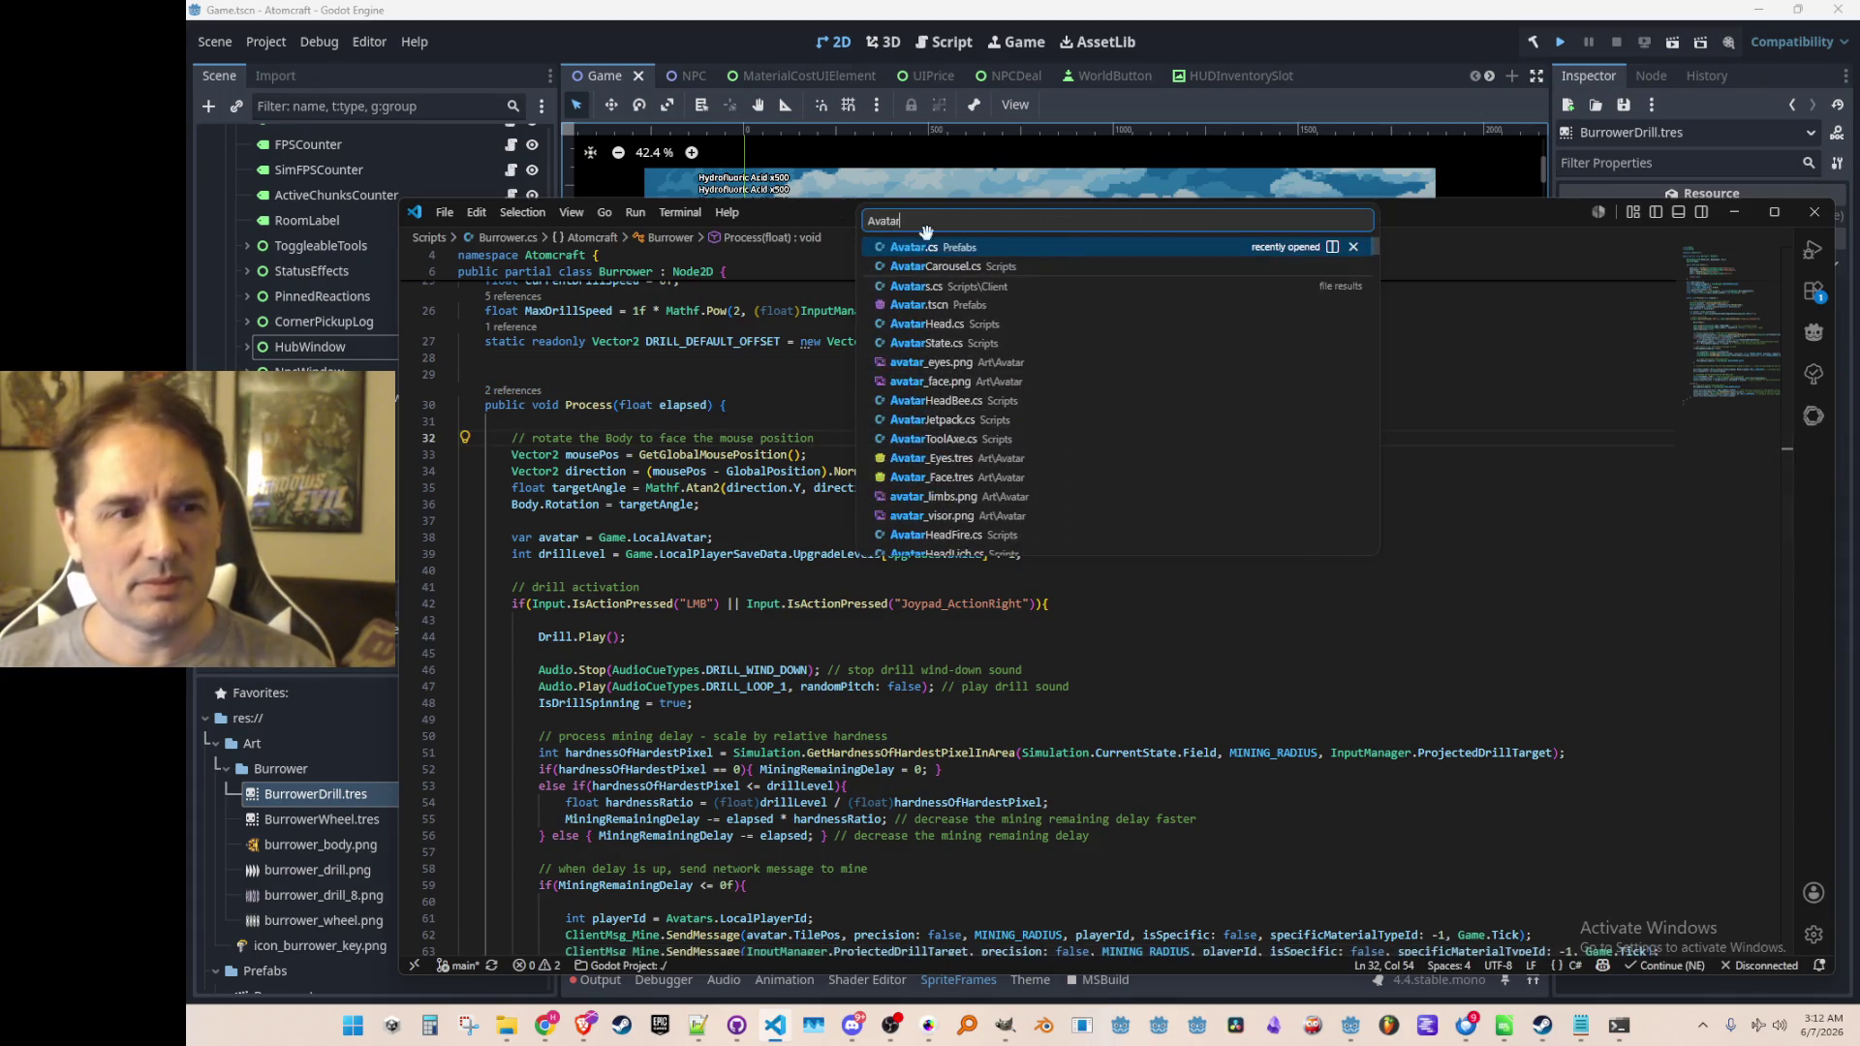
{"action": "left_click", "coordinate": [951, 248]}
{"action": "left_click", "coordinate": [1124, 573]}
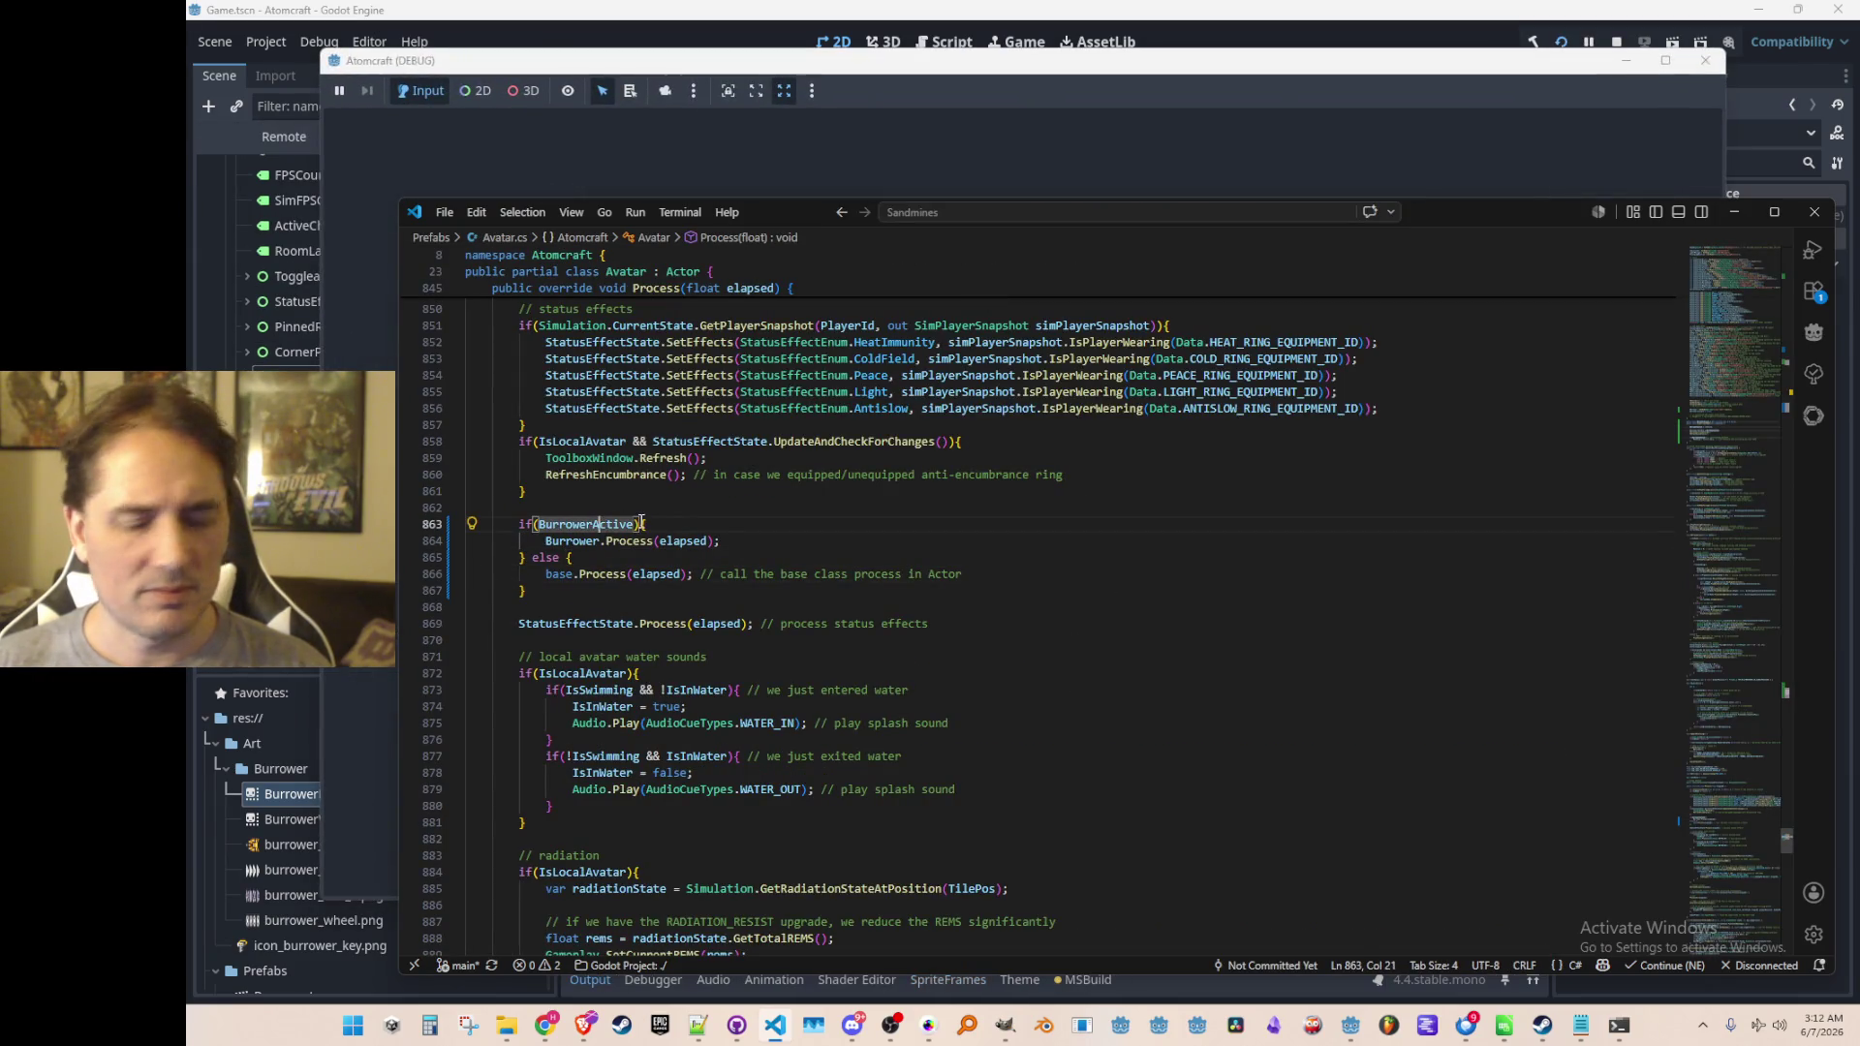
{"action": "left_click", "coordinate": [625, 524], "text": "ctrl"}
{"action": "left_click", "coordinate": [867, 578]}
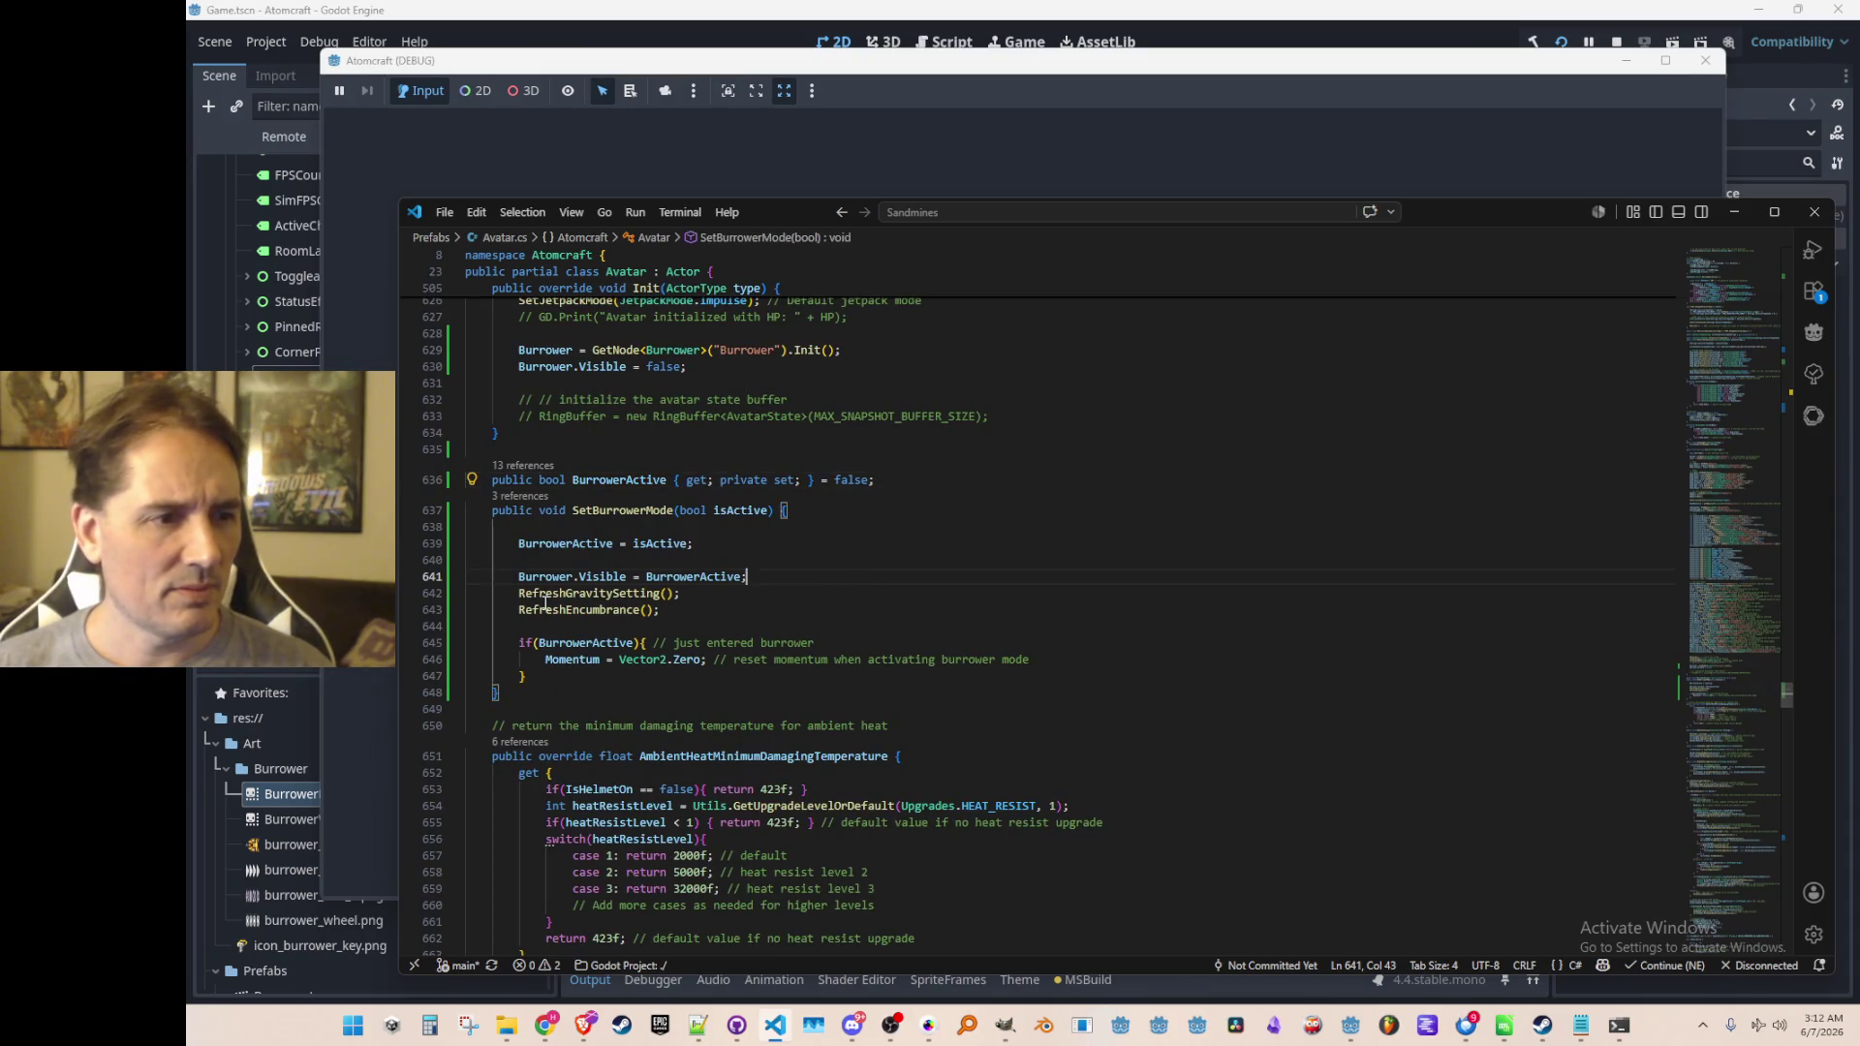
{"action": "left_click", "coordinate": [1733, 211]}
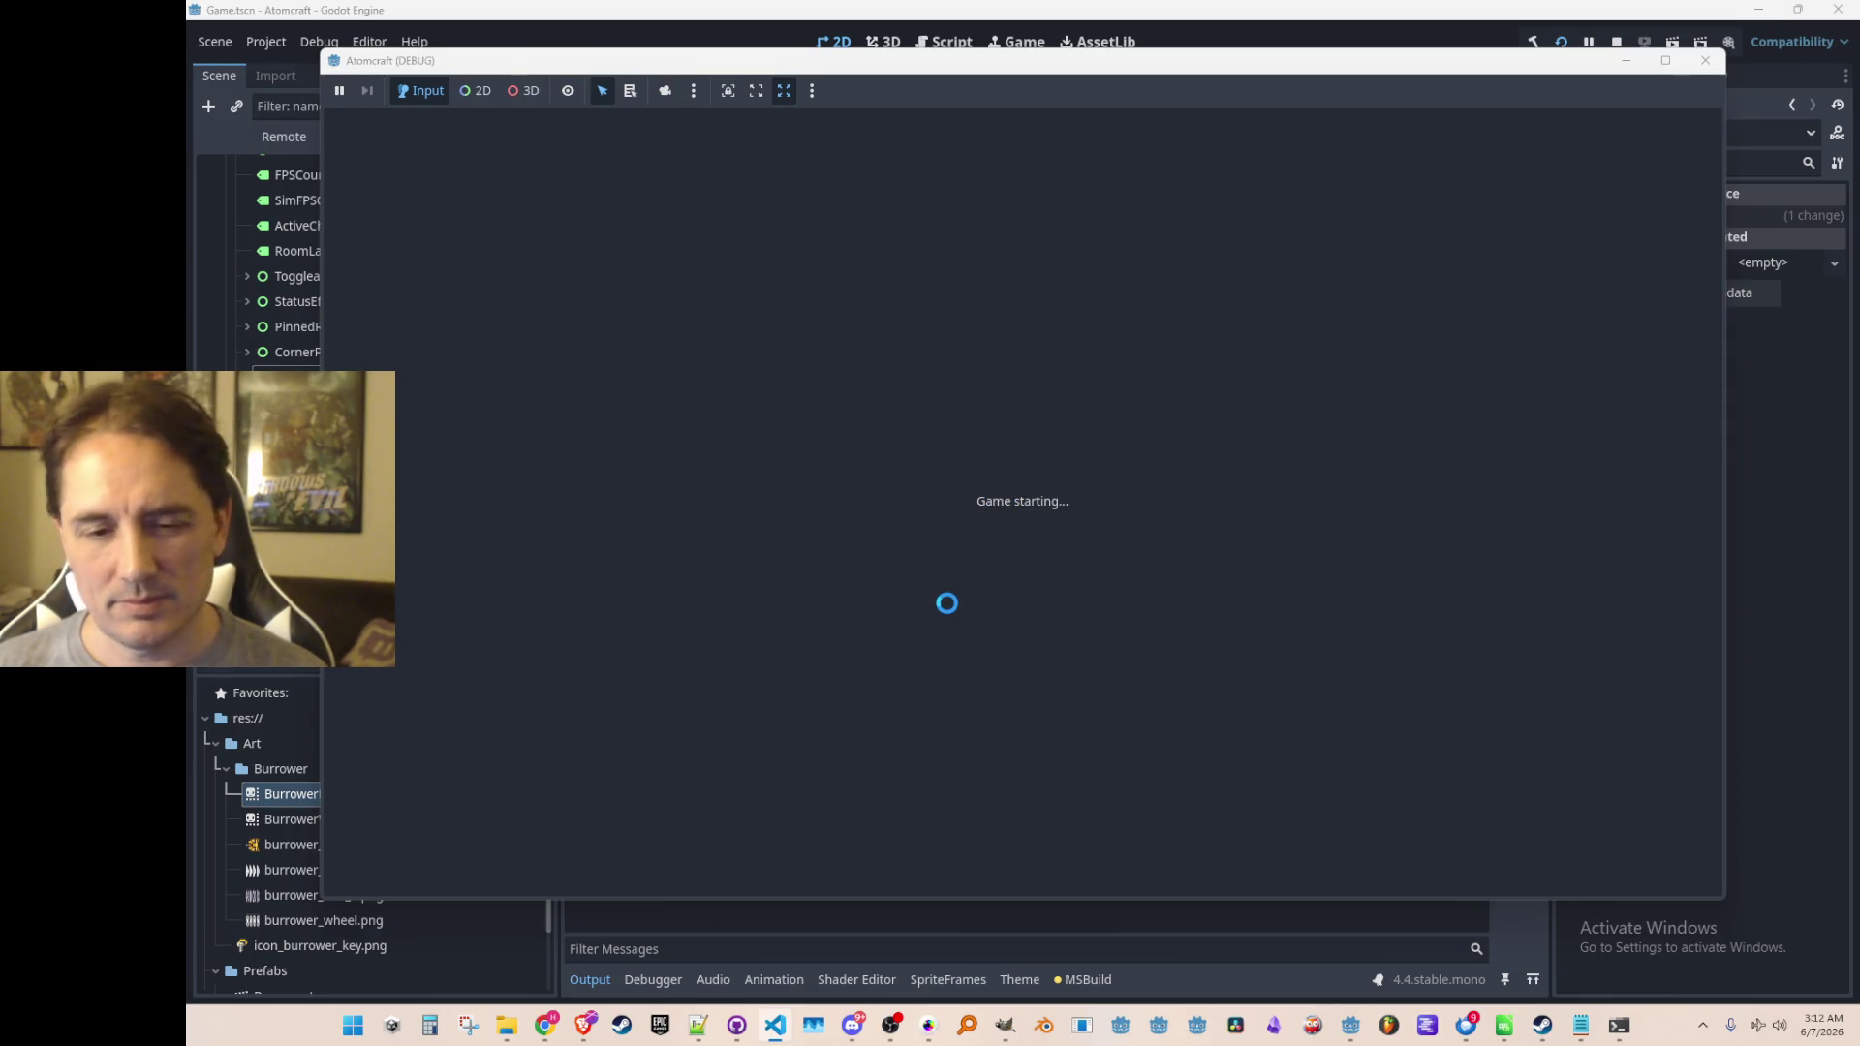
Copy the 'Anything But Tangerines (Earthworm Jim 2 - PS1)' line from the tracks list
{"action": "left_click", "coordinate": [696, 1031]}
{"action": "scroll", "coordinate": [1475, 489], "scroll_direction": "down", "scroll_amount": 11}
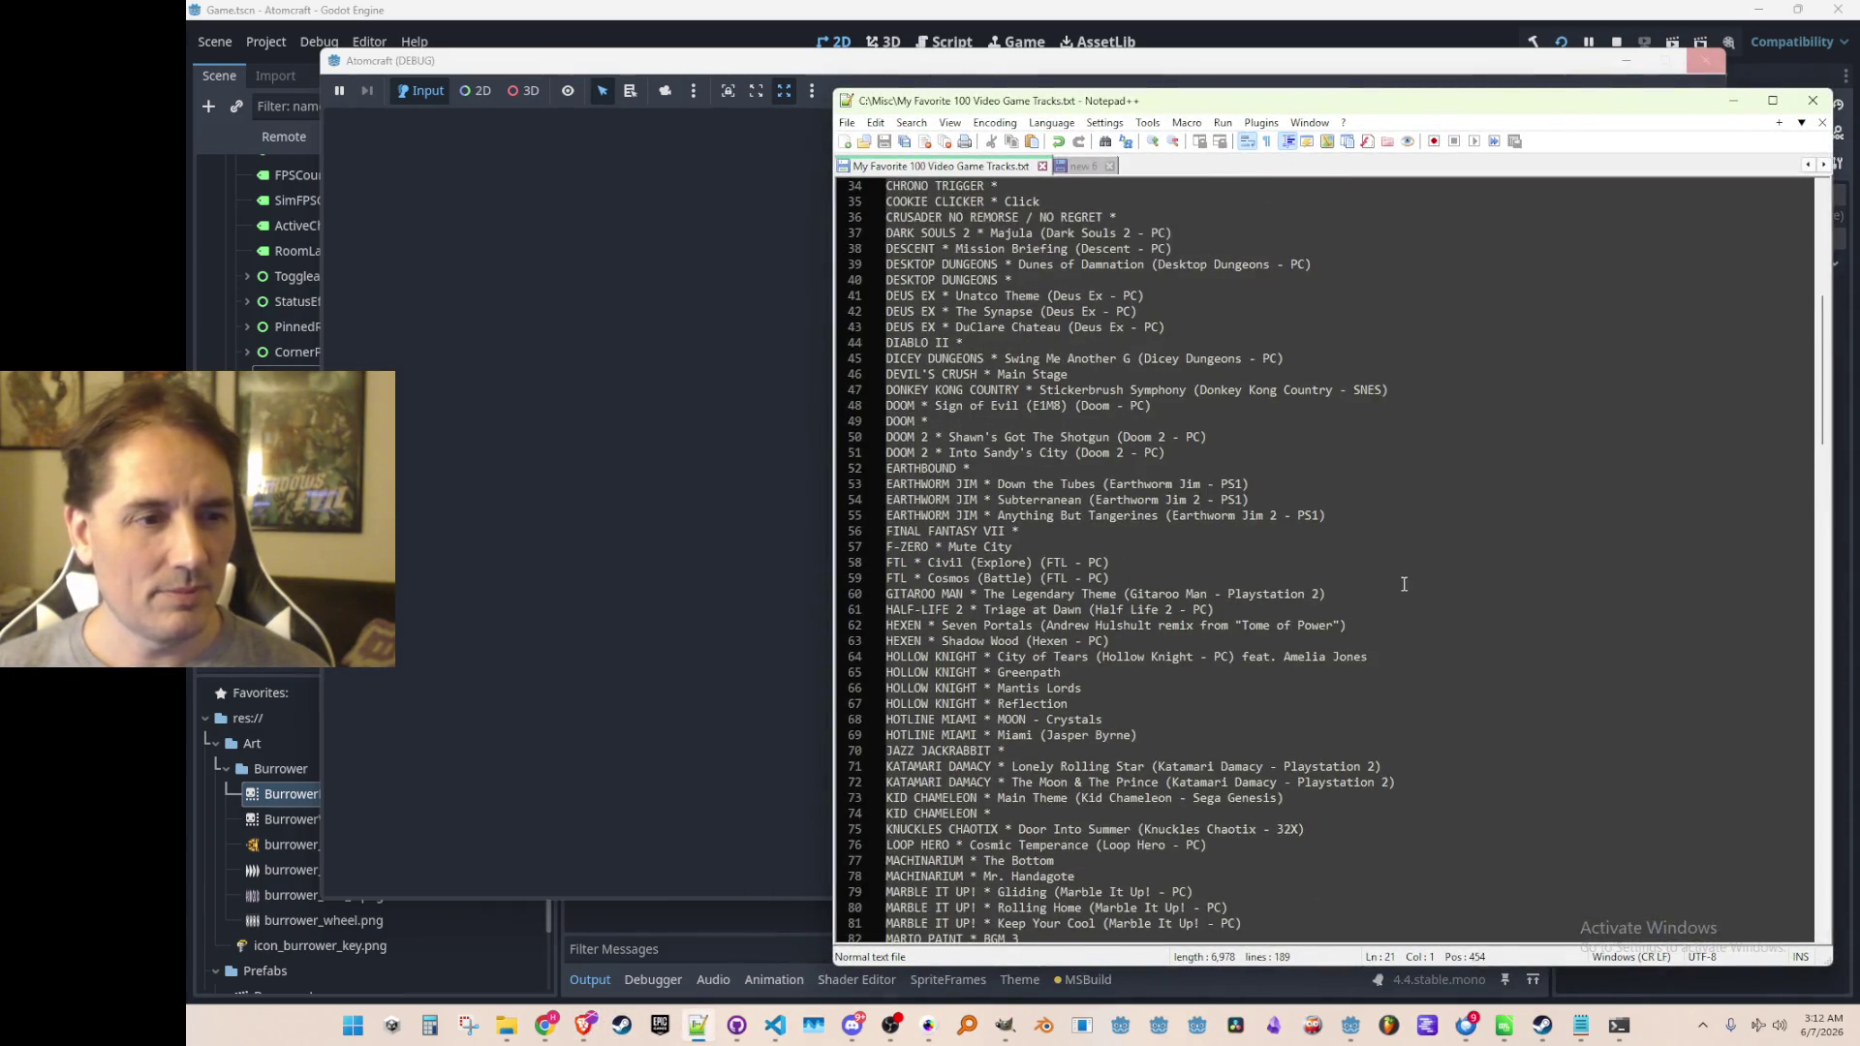
{"action": "left_click", "coordinate": [1474, 489]}
{"action": "key", "text": "Down"}
{"action": "key", "text": "Down"}
{"action": "key", "text": "Home"}
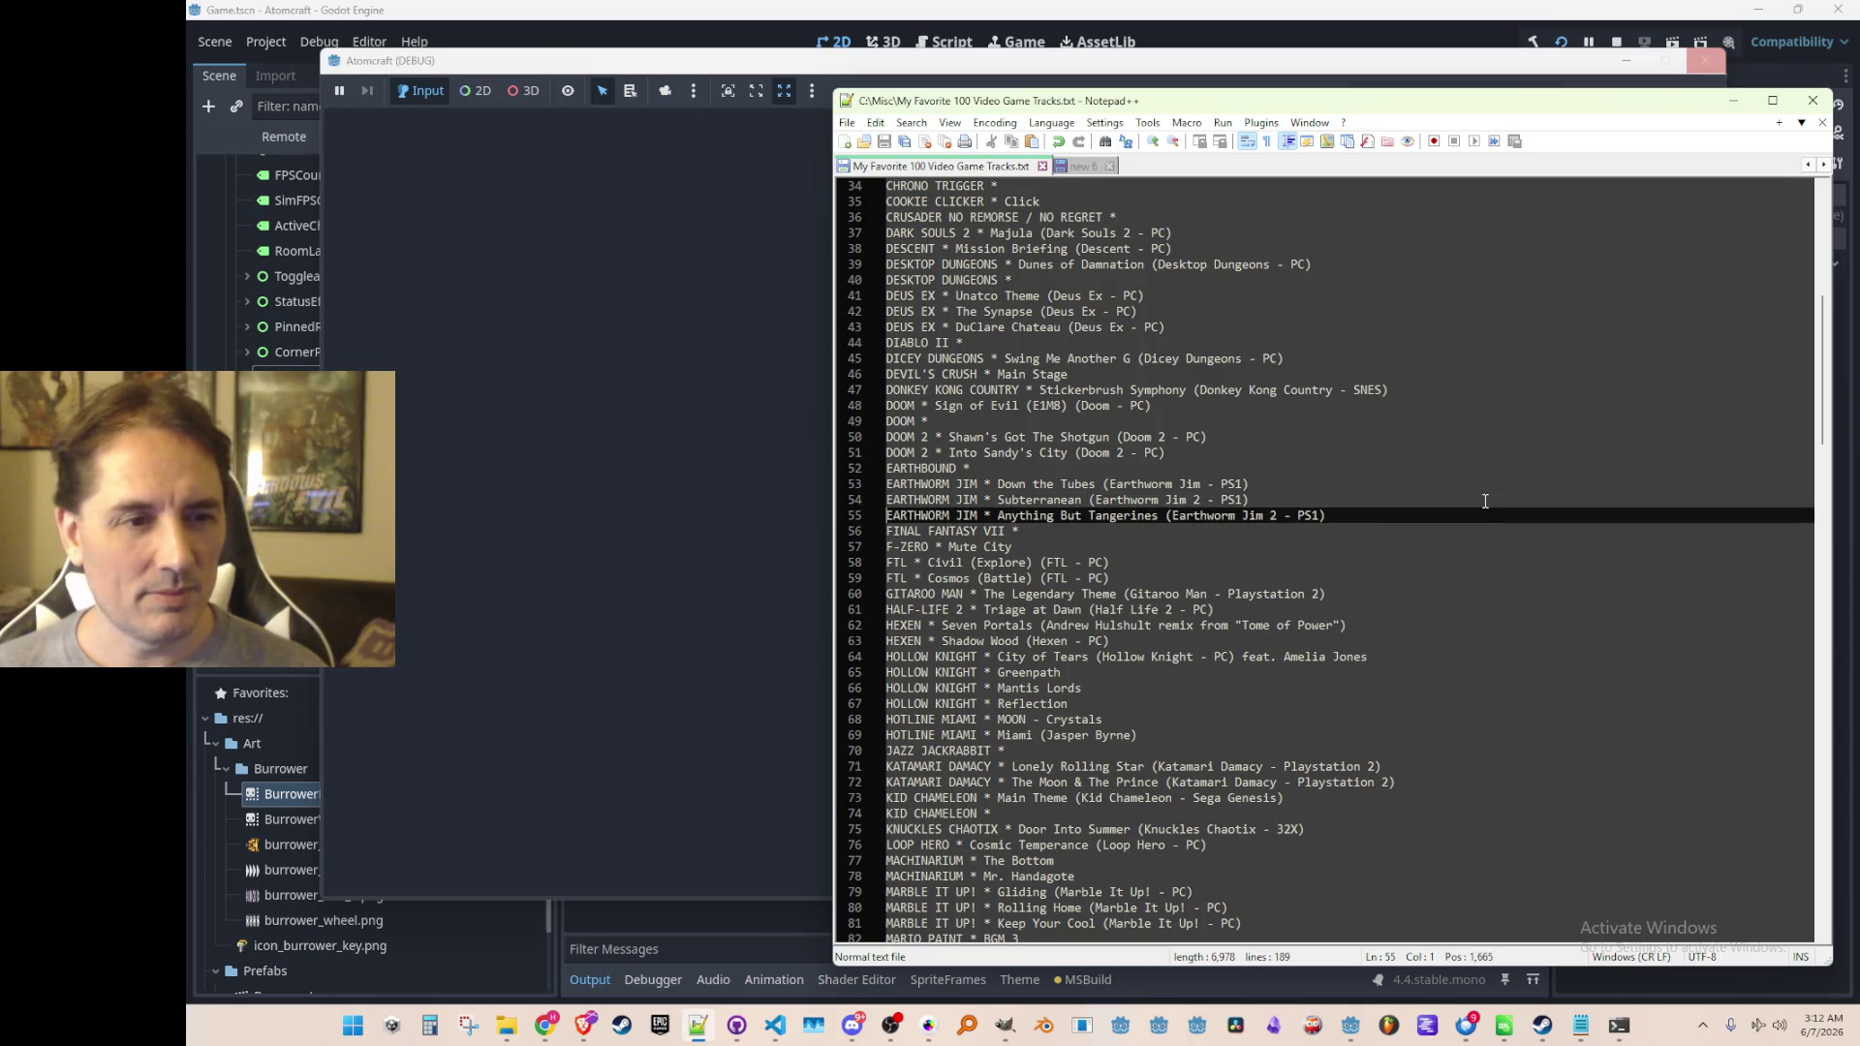
{"action": "key", "text": "Home"}
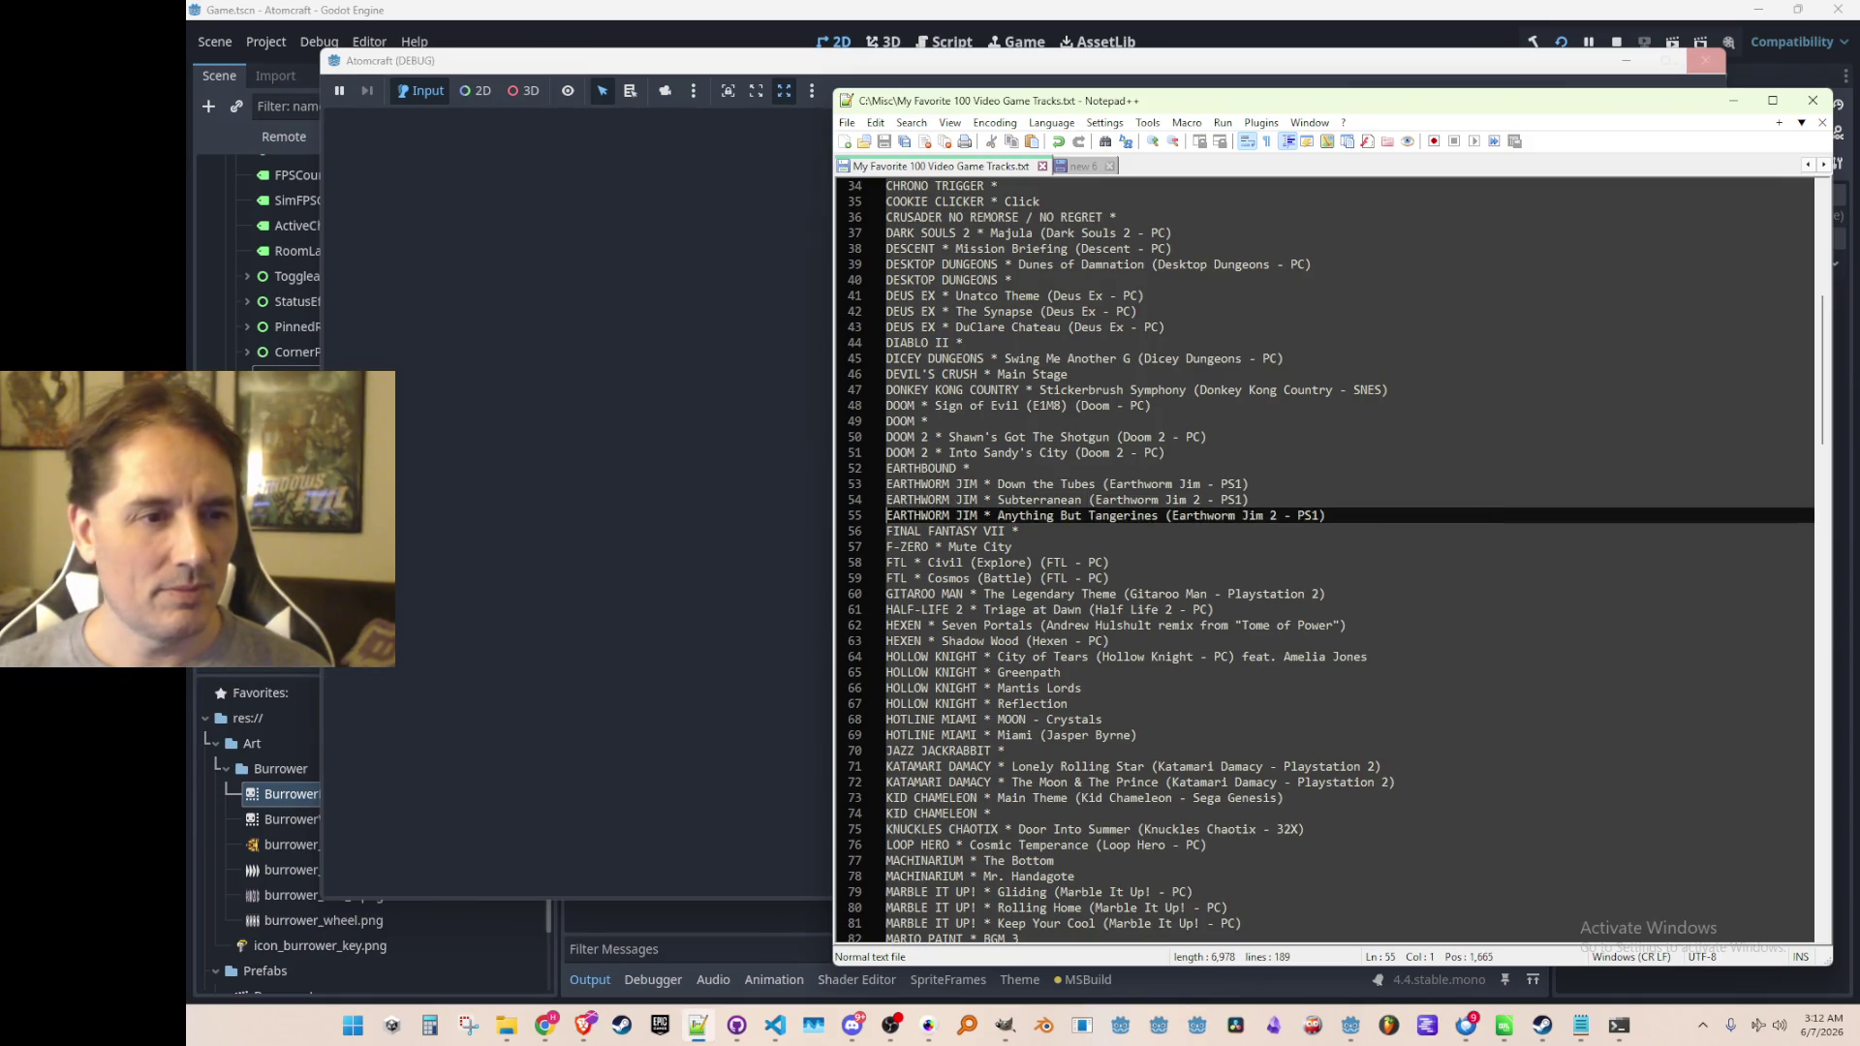
Paste it on a new line below Lonely Rolling Star in the SORTED section and save
{"action": "scroll", "coordinate": [1472, 533], "scroll_direction": "up", "scroll_amount": 11}
{"action": "left_click", "coordinate": [1547, 462]}
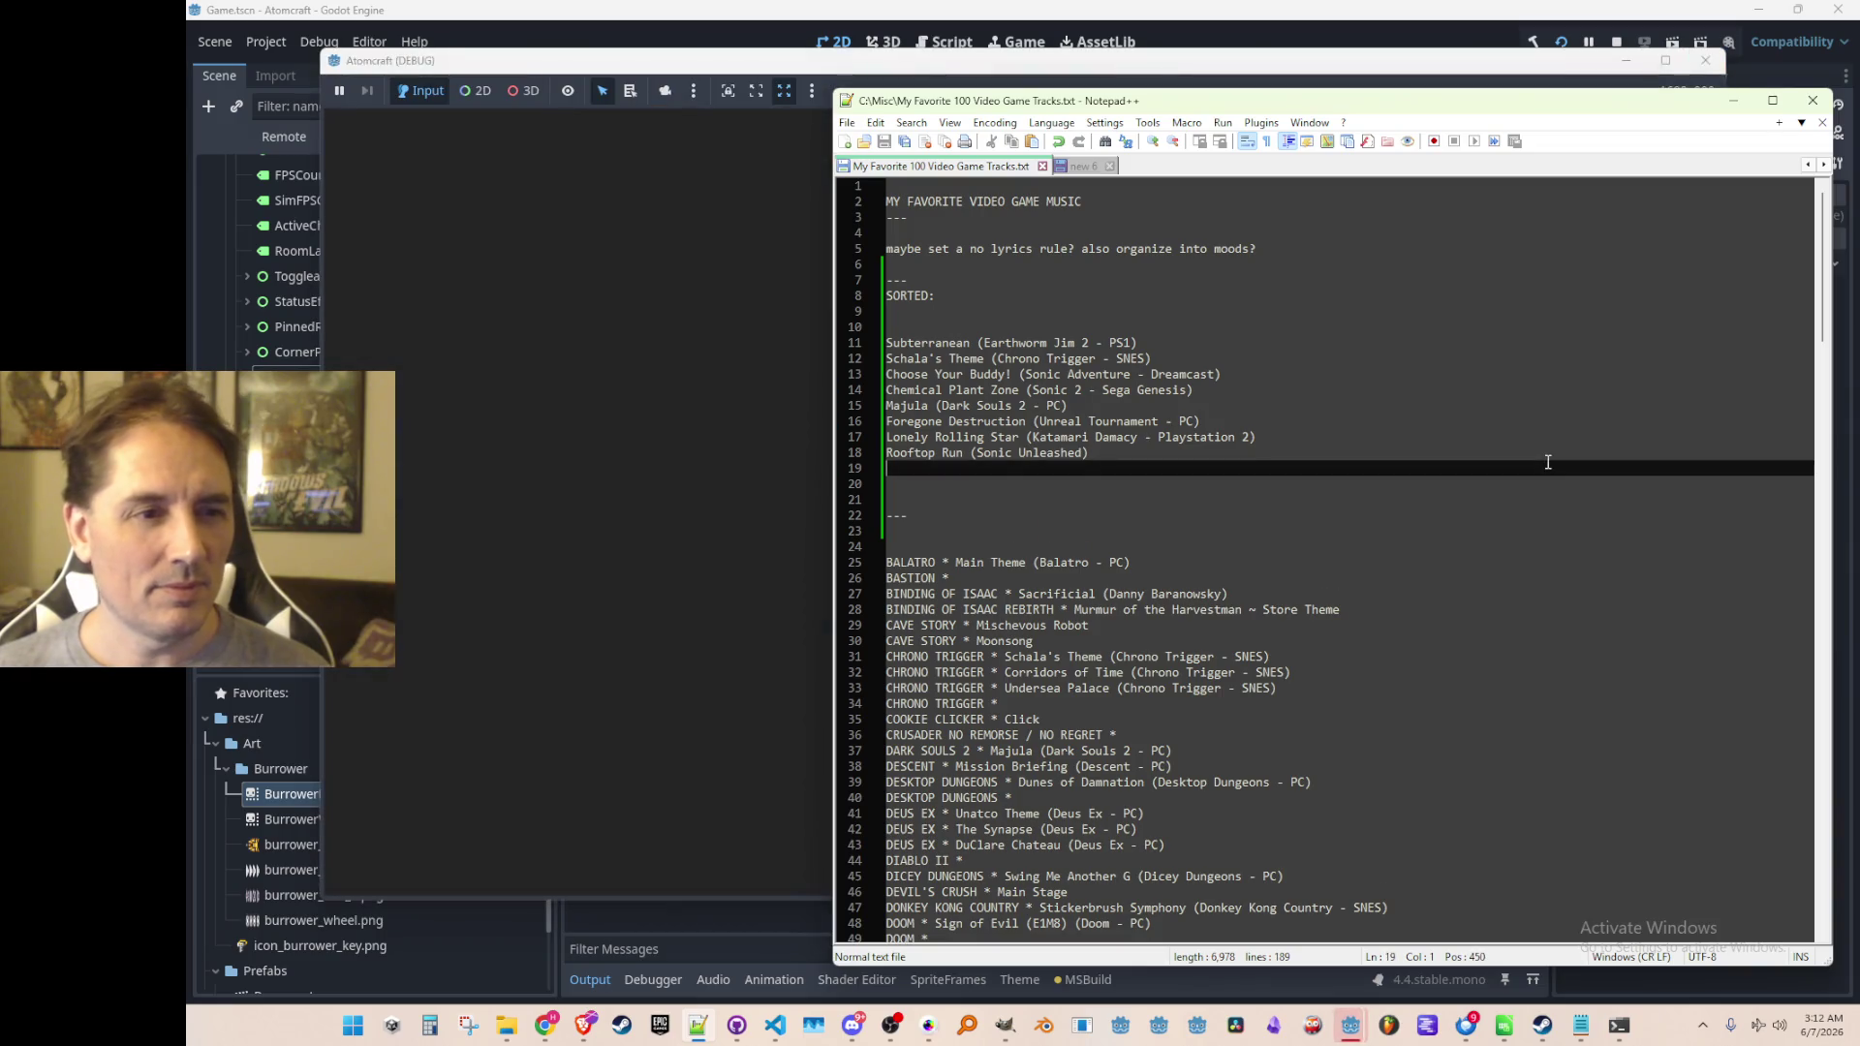
{"action": "key", "text": "Up"}
{"action": "key", "text": "Up"}
{"action": "key", "text": "End"}
{"action": "key", "text": "Return"}
{"action": "type", "text": "Anything But Tangerines (Earthworm Jim 2 - PS1)"}
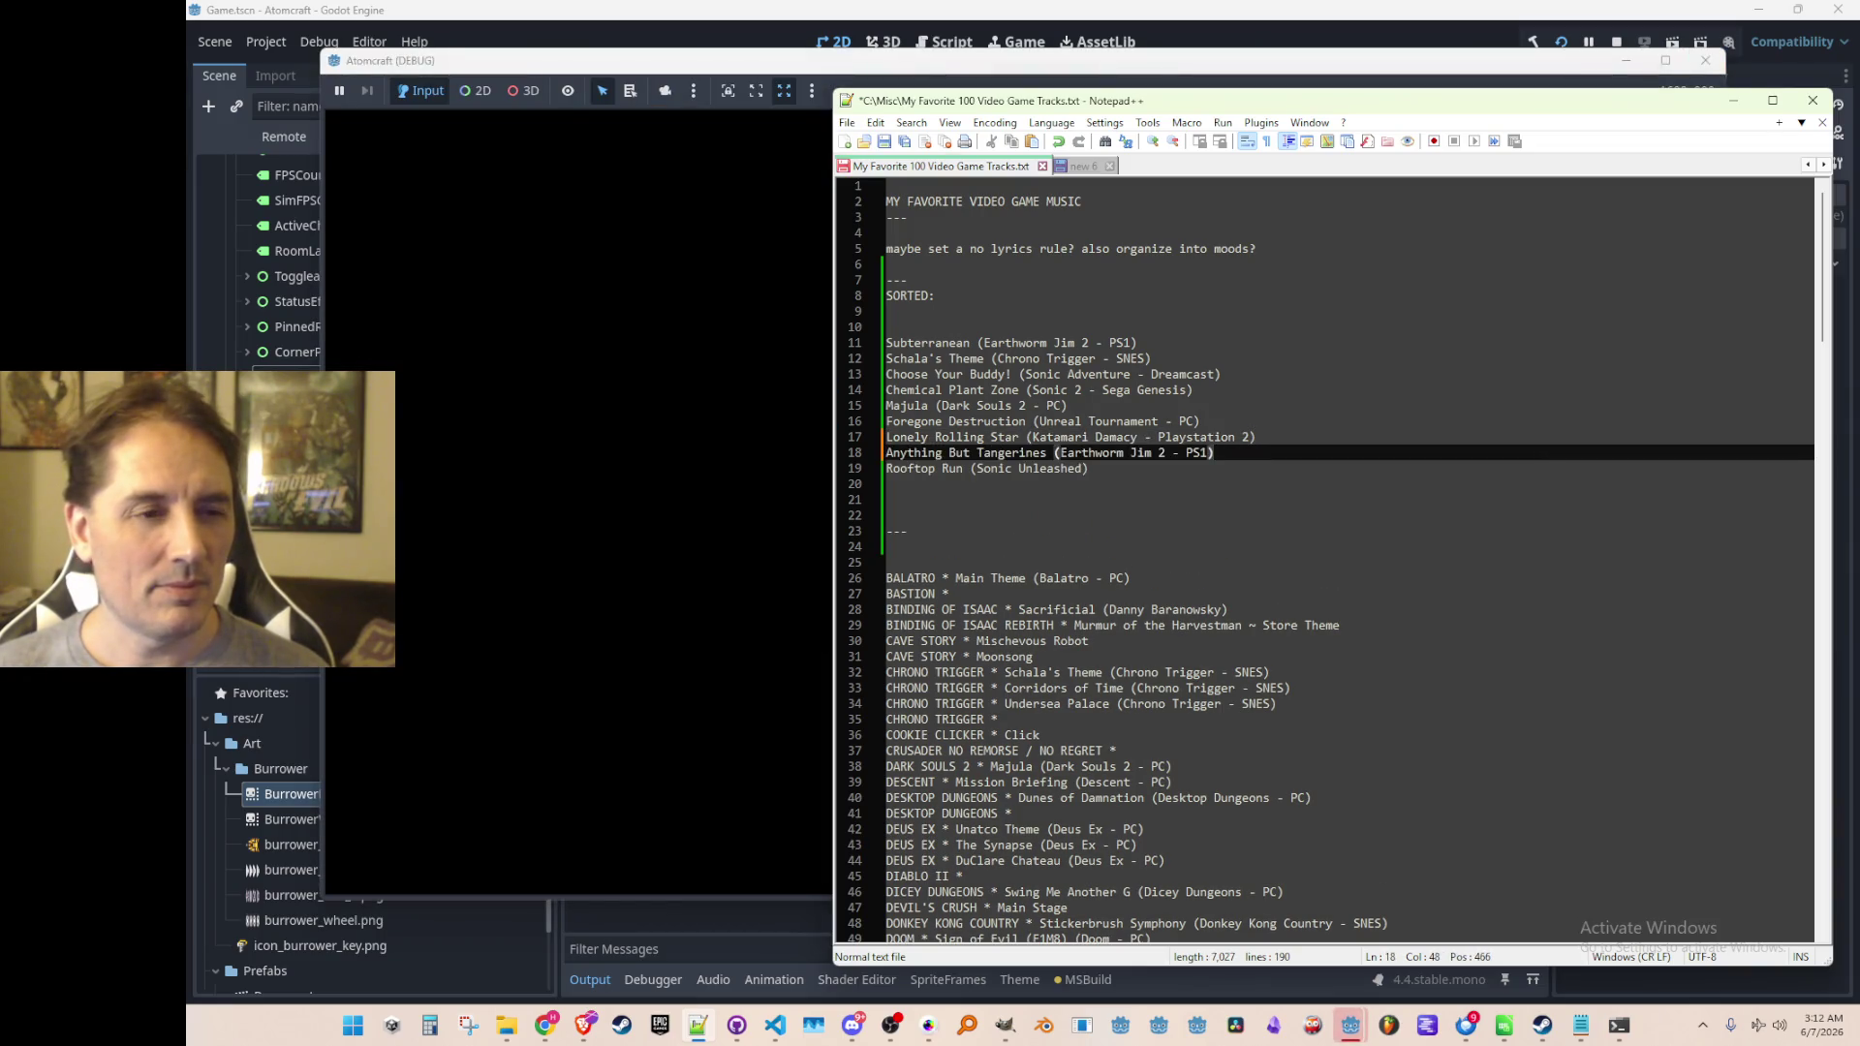
{"action": "key", "text": "Down"}
{"action": "key", "text": "Down"}
{"action": "key", "text": "Down"}
{"action": "key", "text": "ctrl+s"}
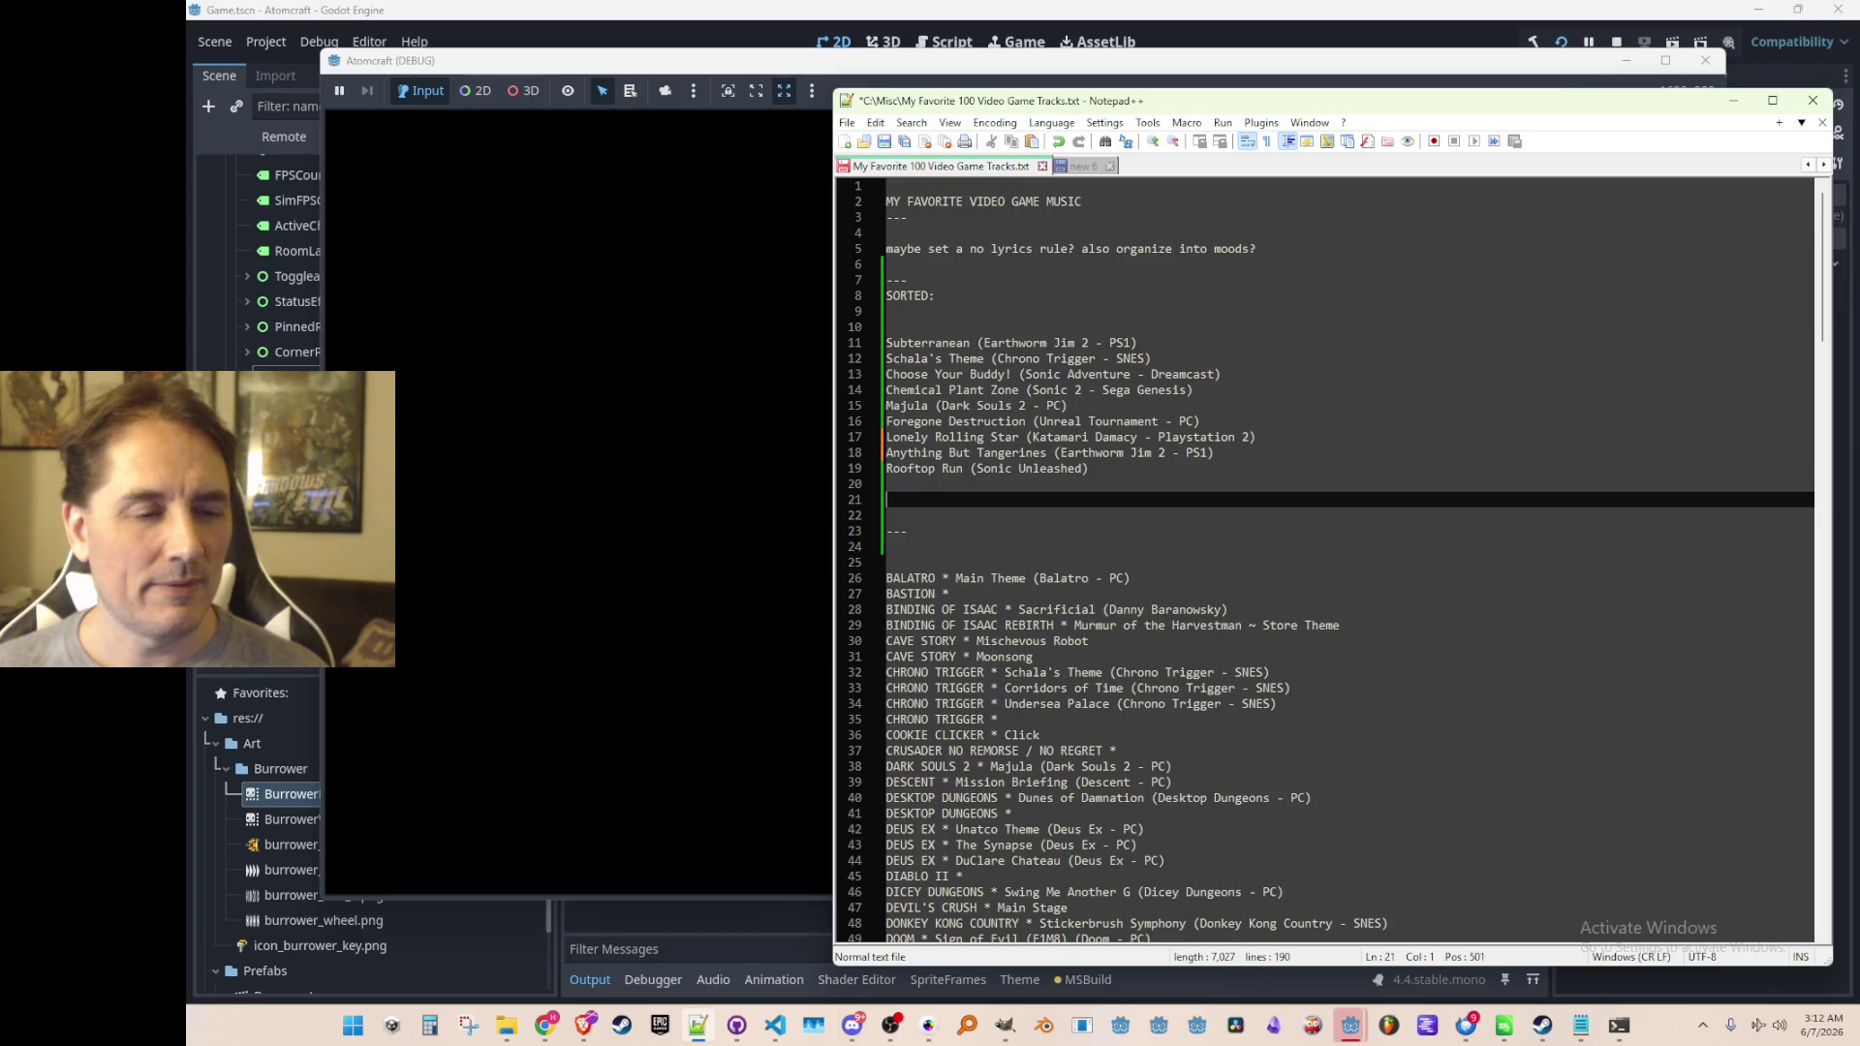
{"action": "left_click", "coordinate": [1732, 101]}
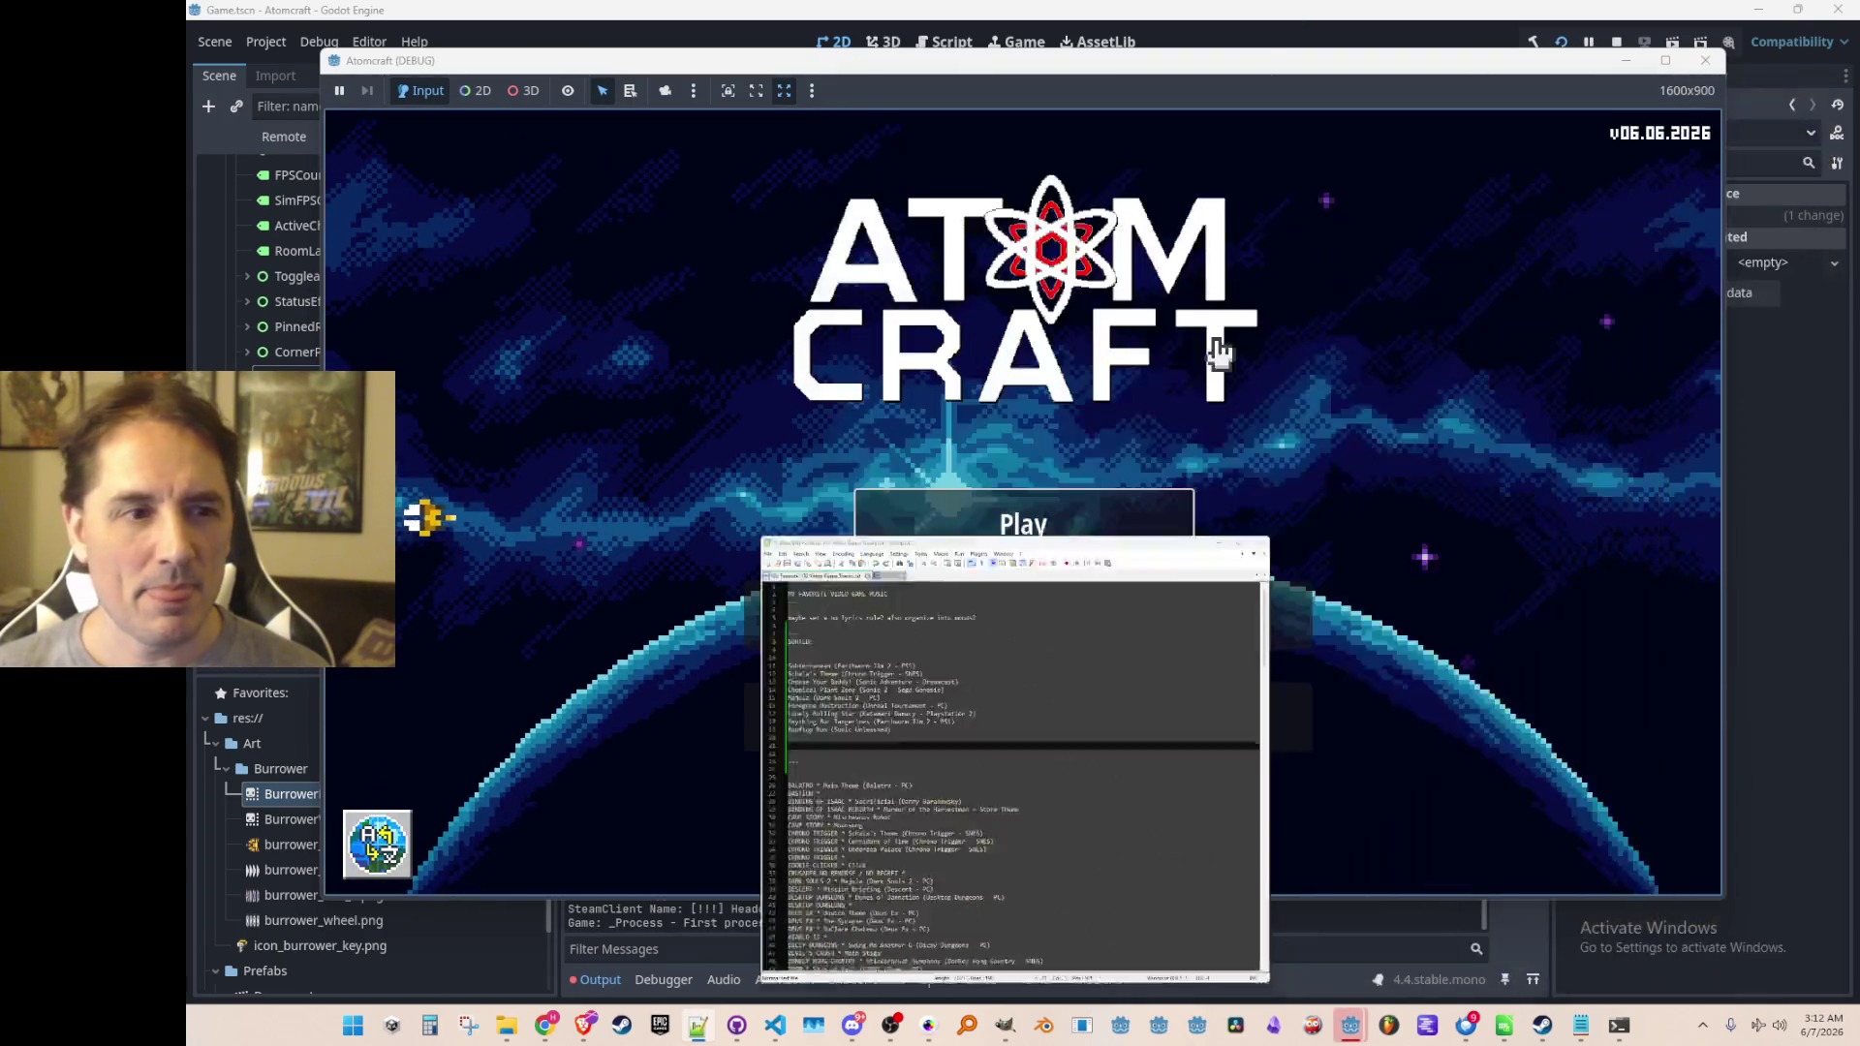
Start a game with the player profile in world NPC TEST H, play briefly, then stop with F8
{"action": "left_click", "coordinate": [934, 527]}
{"action": "left_click", "coordinate": [971, 564]}
{"action": "scroll", "coordinate": [1017, 520], "scroll_direction": "down", "scroll_amount": 5}
{"action": "scroll", "coordinate": [1021, 556], "scroll_direction": "down", "scroll_amount": 2}
{"action": "scroll", "coordinate": [1063, 527], "scroll_direction": "up", "scroll_amount": 5}
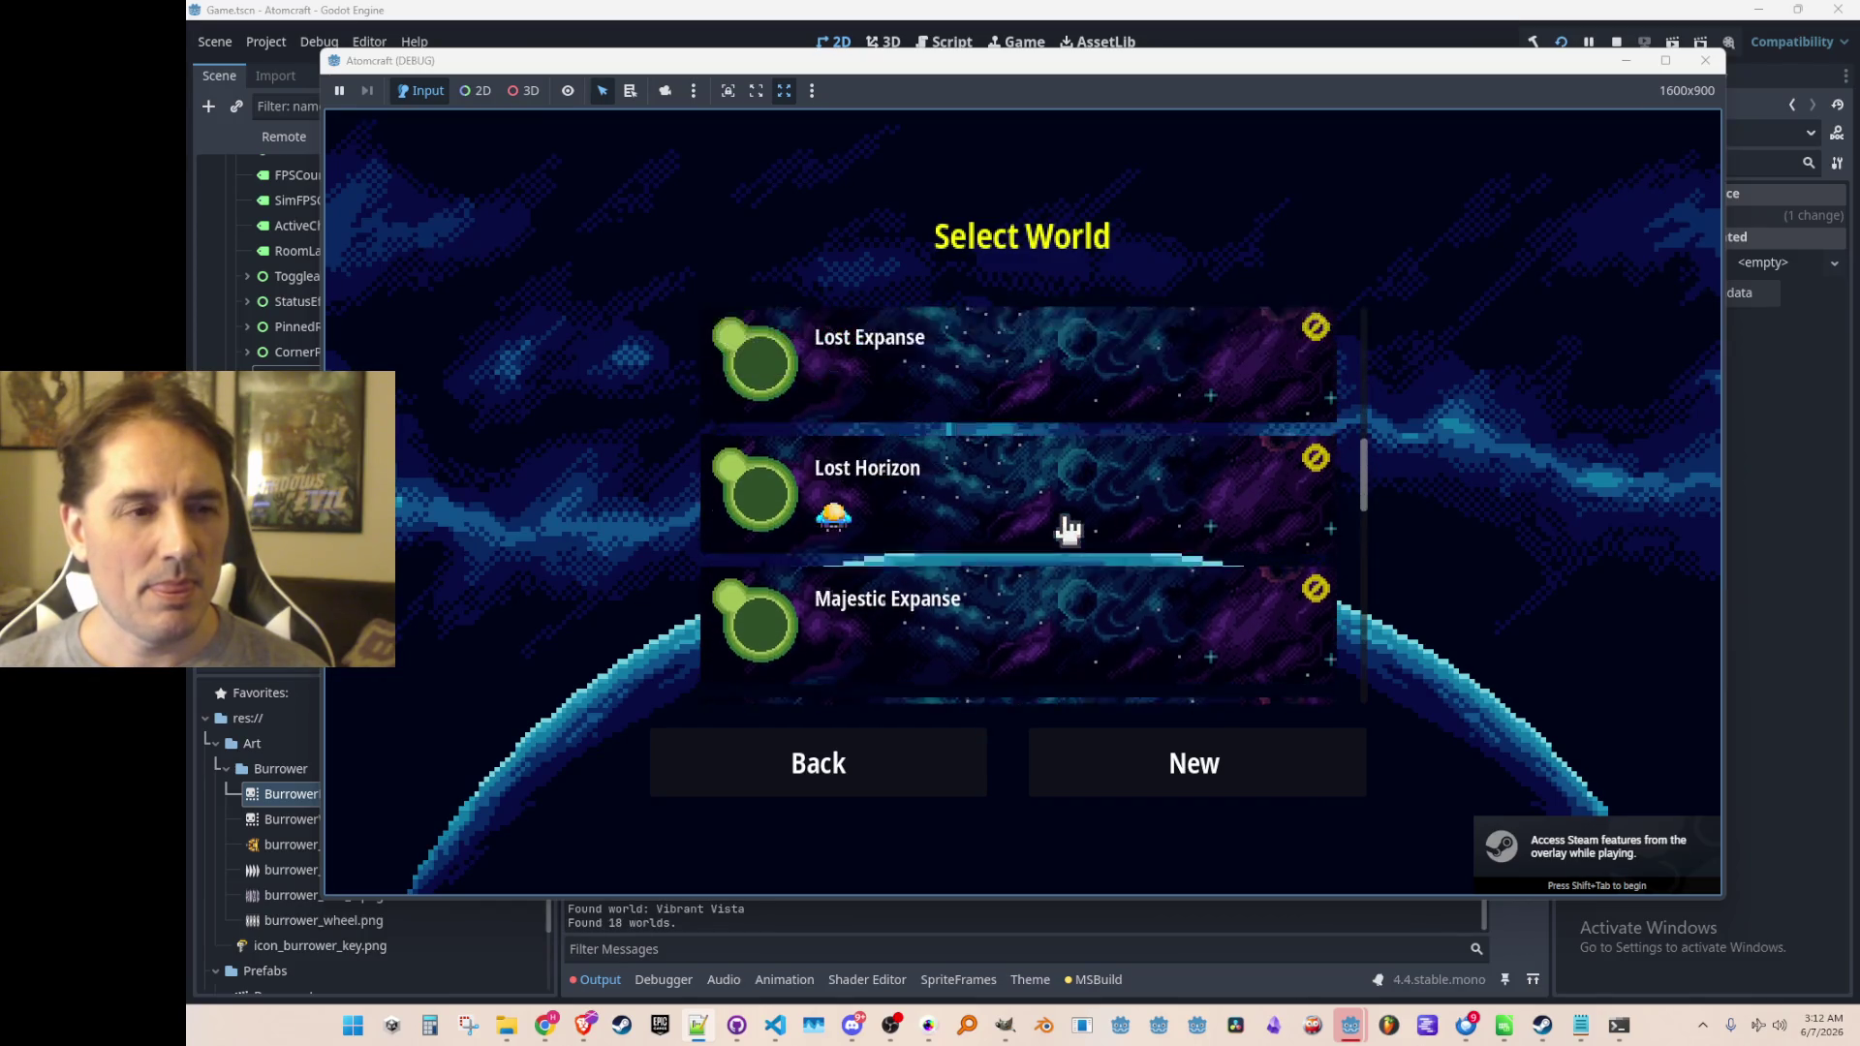
{"action": "scroll", "coordinate": [1051, 512], "scroll_direction": "down", "scroll_amount": 5}
{"action": "scroll", "coordinate": [1052, 509], "scroll_direction": "down", "scroll_amount": 1}
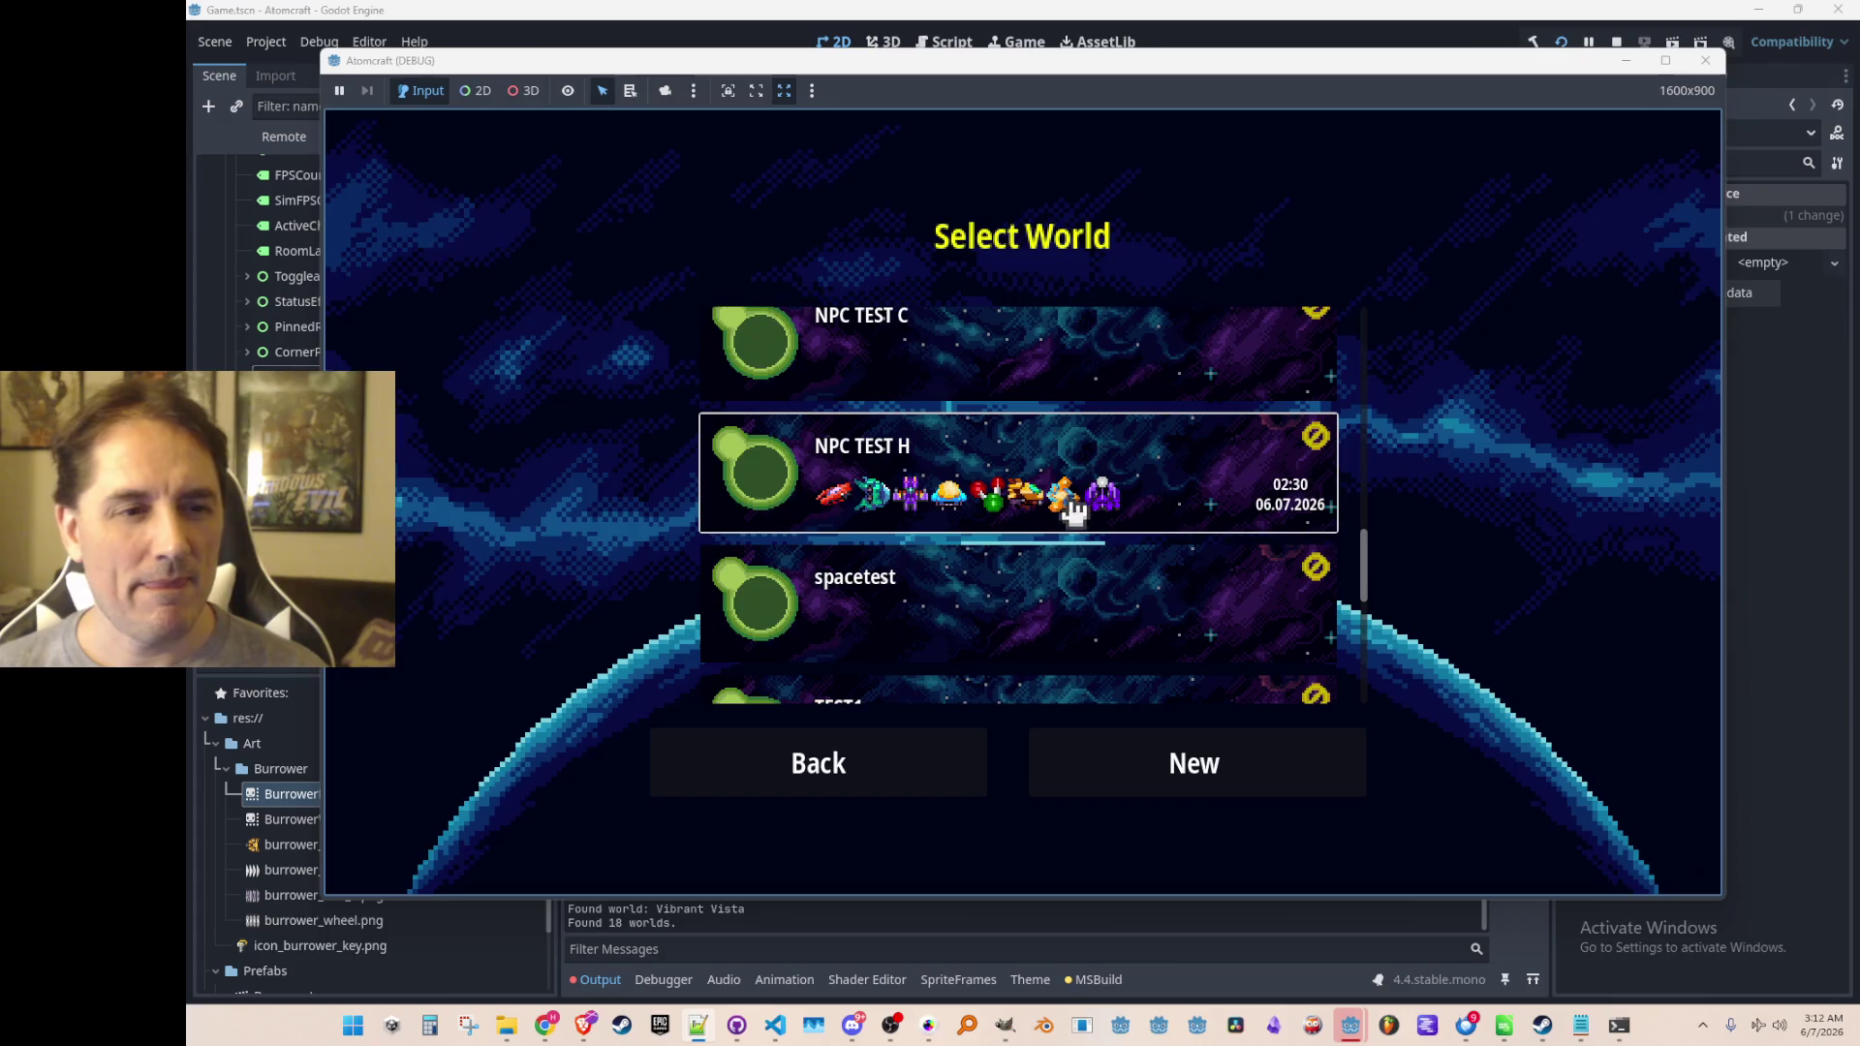
{"action": "left_click", "coordinate": [1056, 508]}
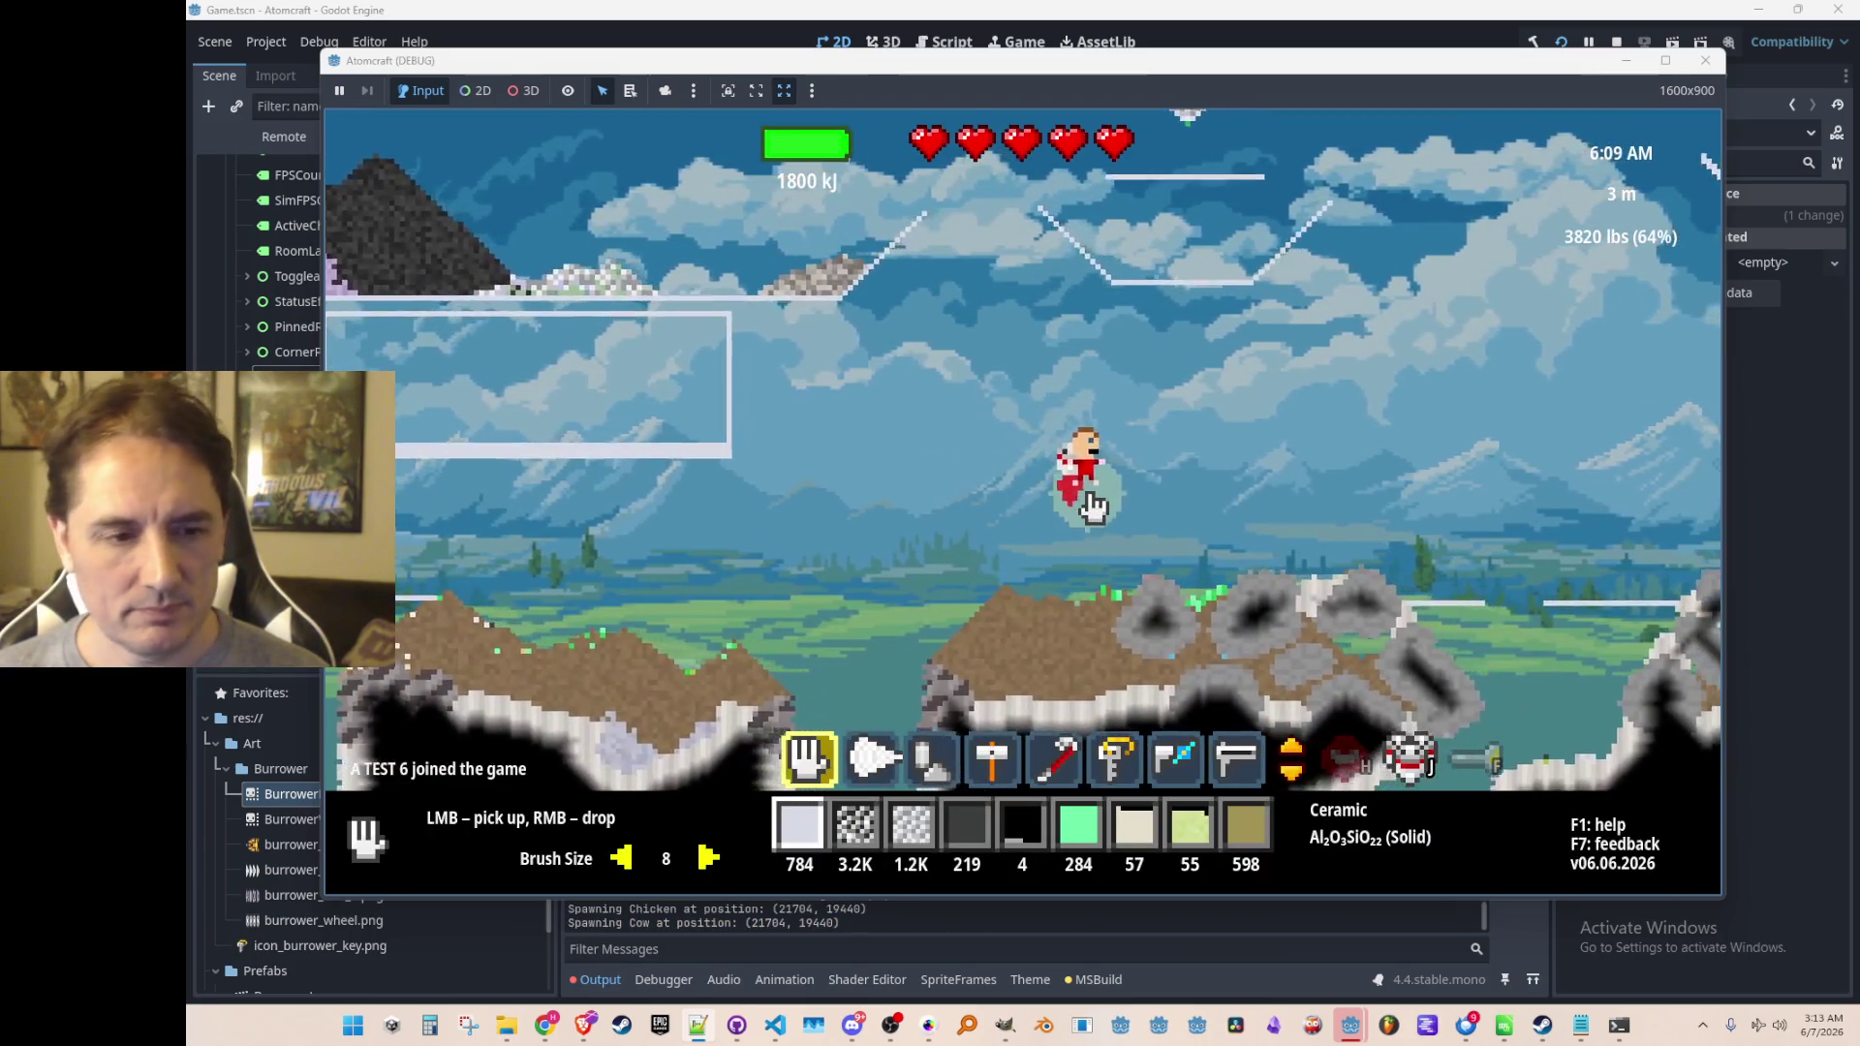
{"action": "scroll", "coordinate": [1075, 494], "scroll_direction": "down", "scroll_amount": 5}
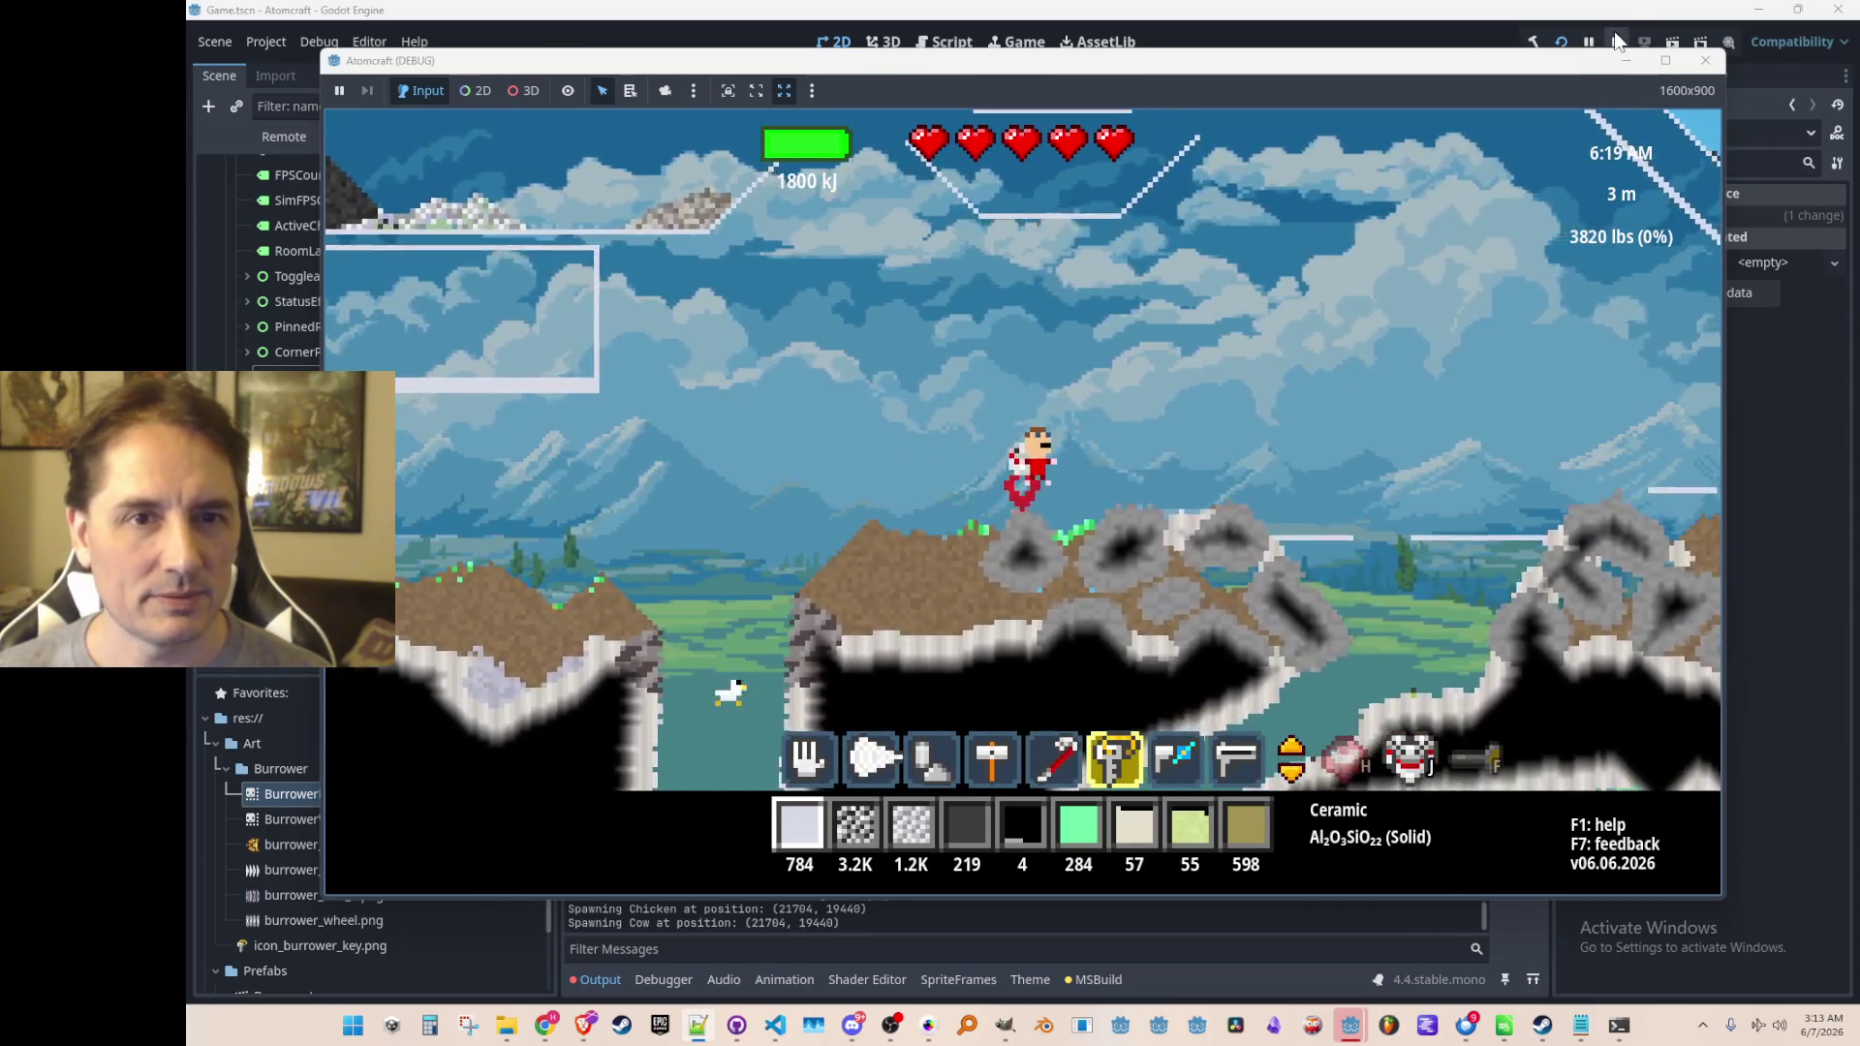
{"action": "key", "text": "F8"}
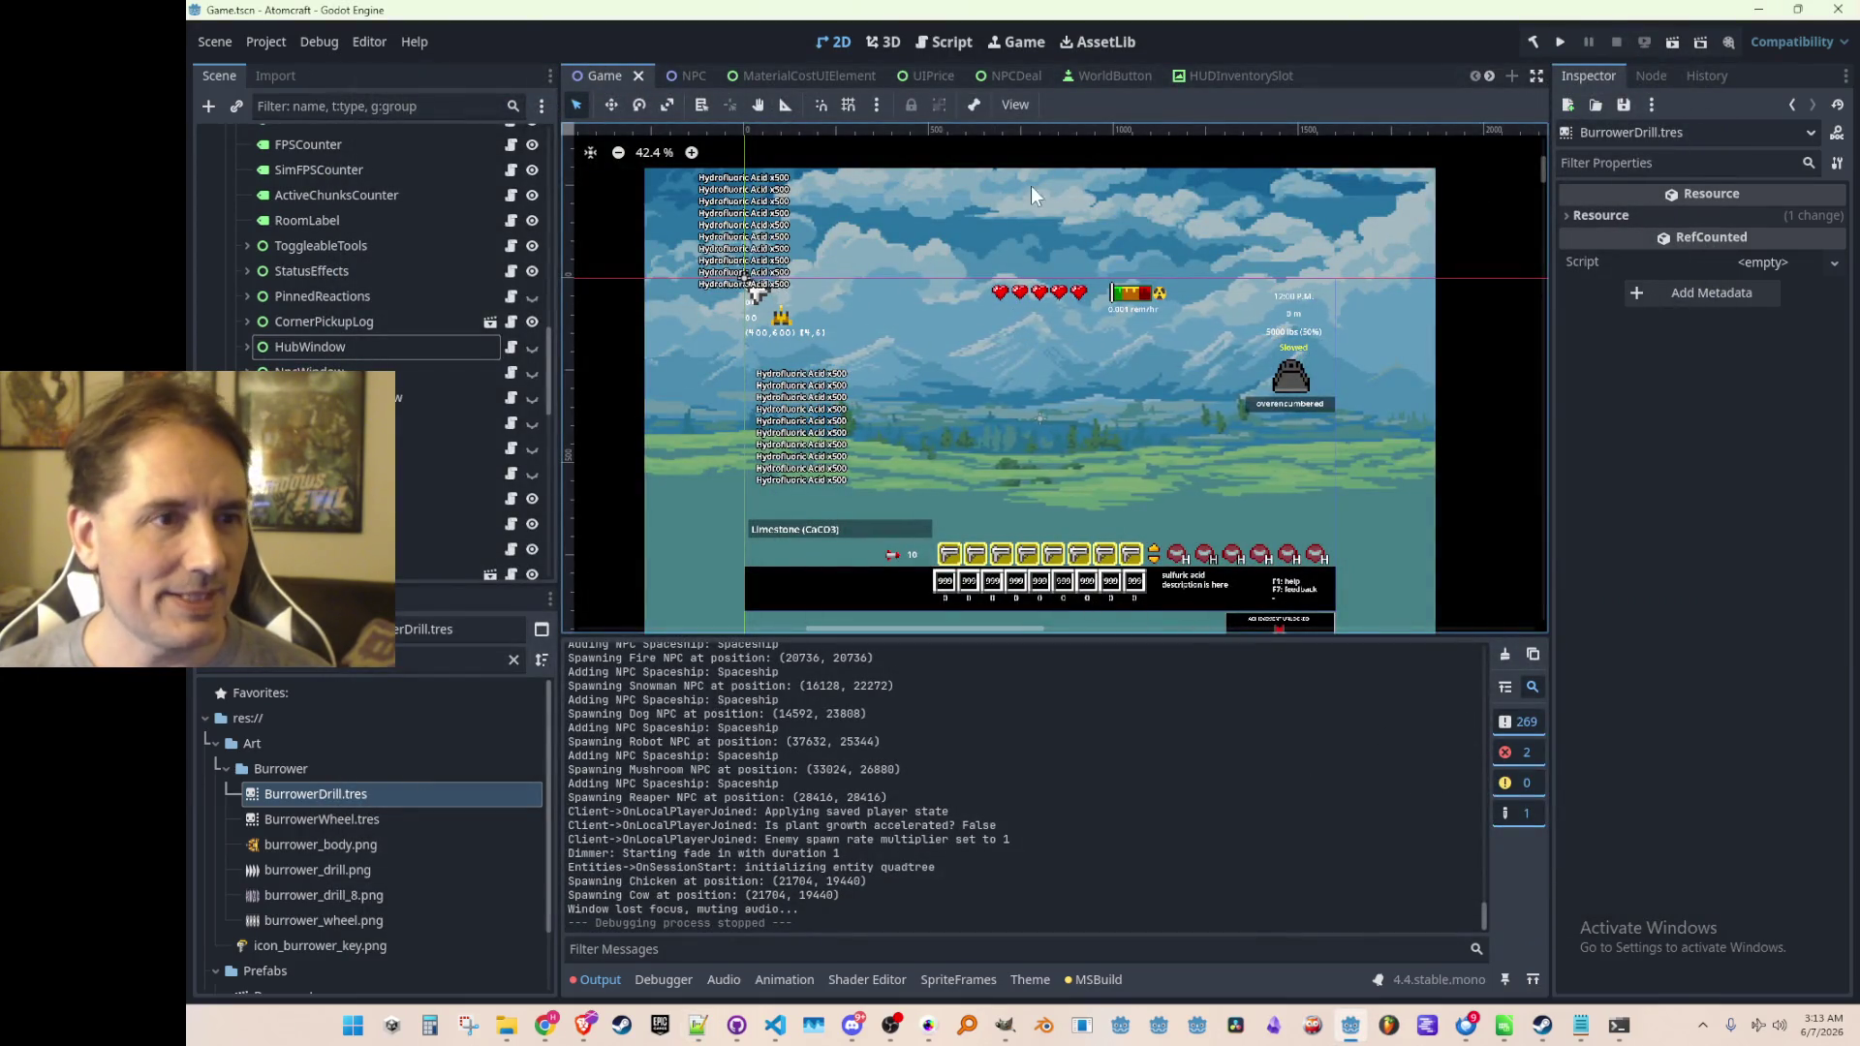
{"action": "scroll", "coordinate": [1123, 77], "scroll_direction": "down", "scroll_amount": 5}
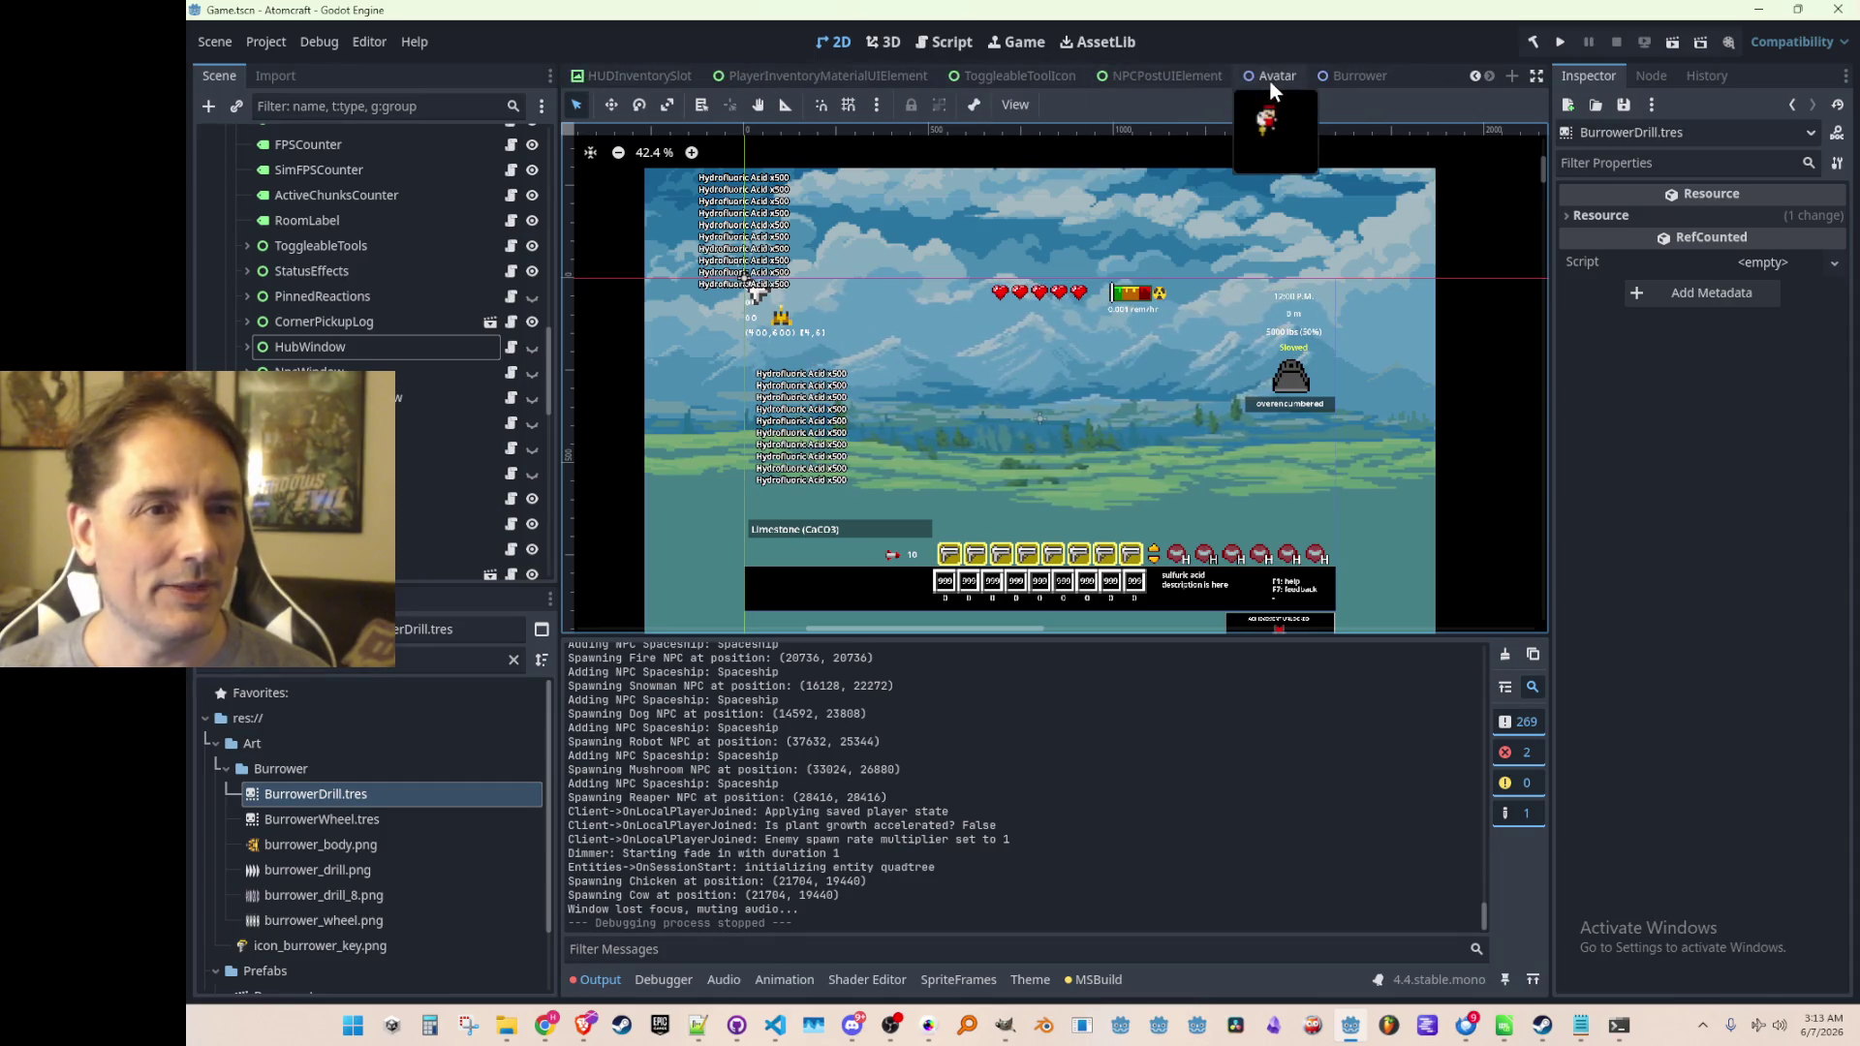
In Avatar.tscn, show then hide the Burrower drill node, save, and bring up Avatar.cs
{"action": "left_click", "coordinate": [1269, 79]}
{"action": "left_click", "coordinate": [532, 563]}
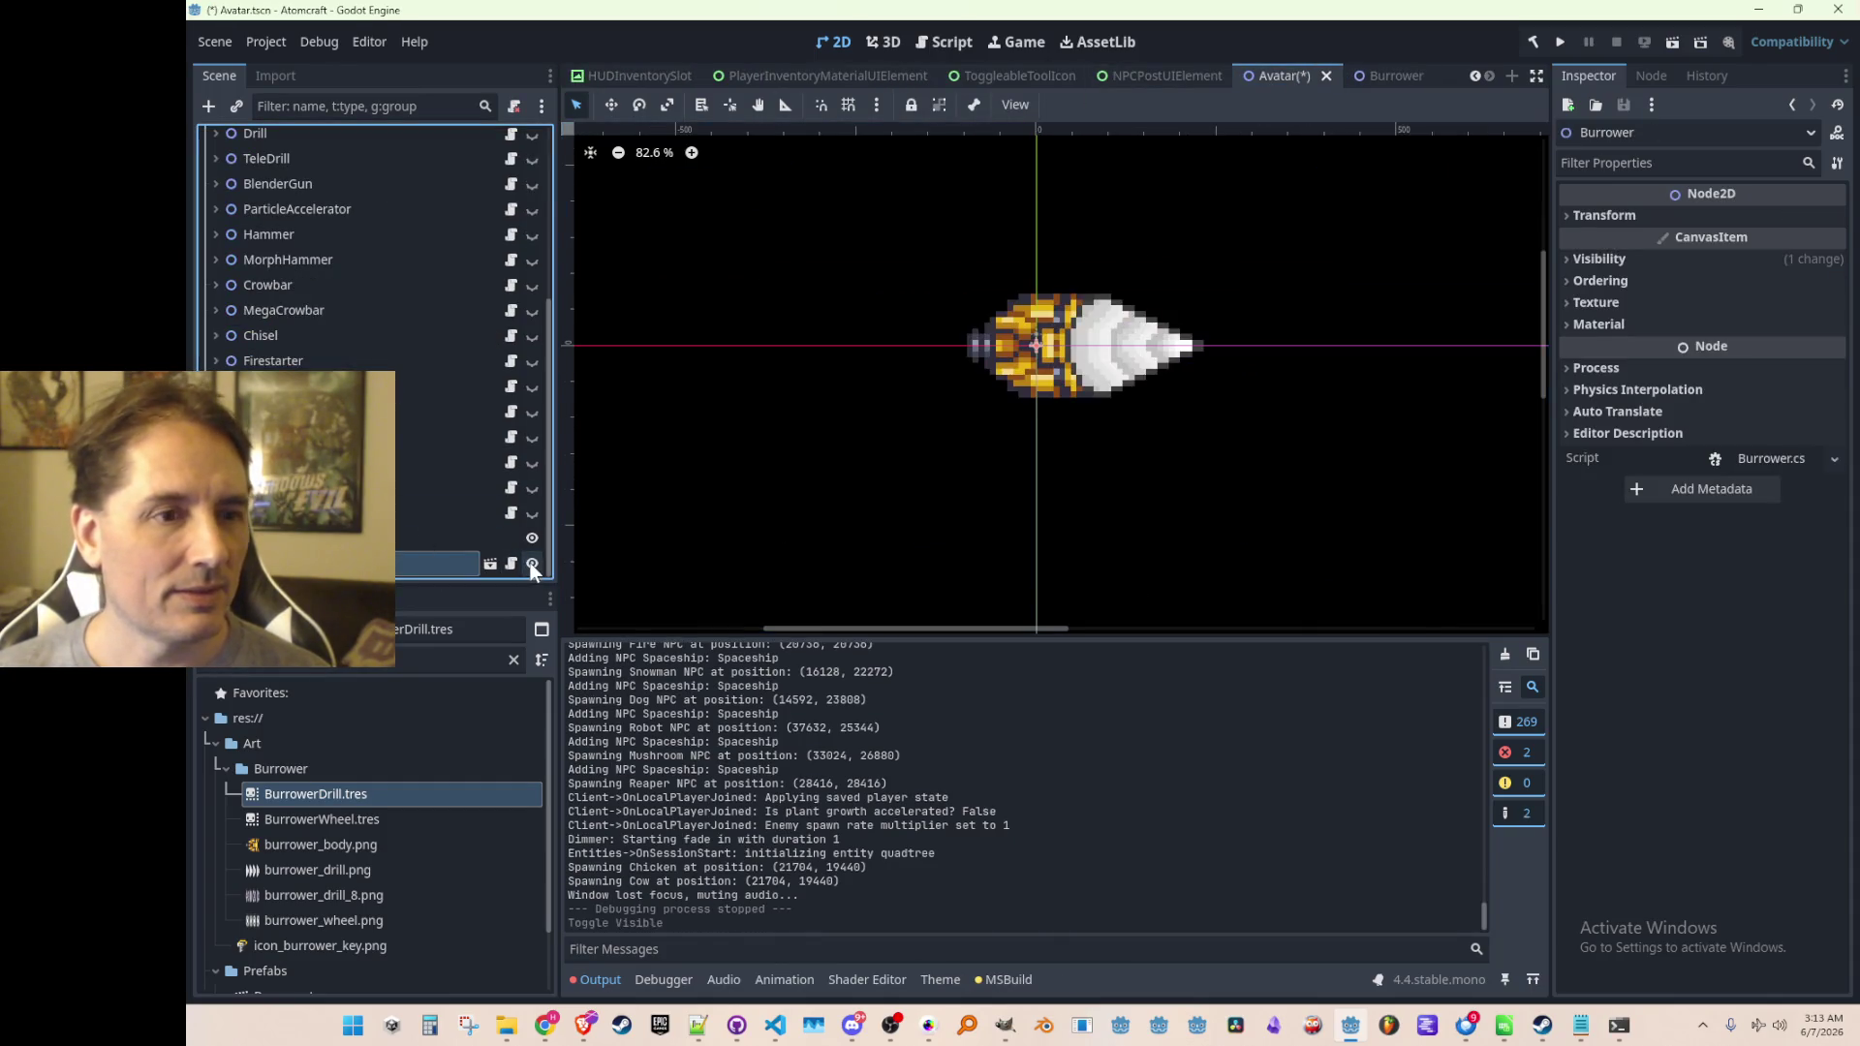
{"action": "left_click", "coordinate": [532, 562]}
{"action": "key", "text": "ctrl+s"}
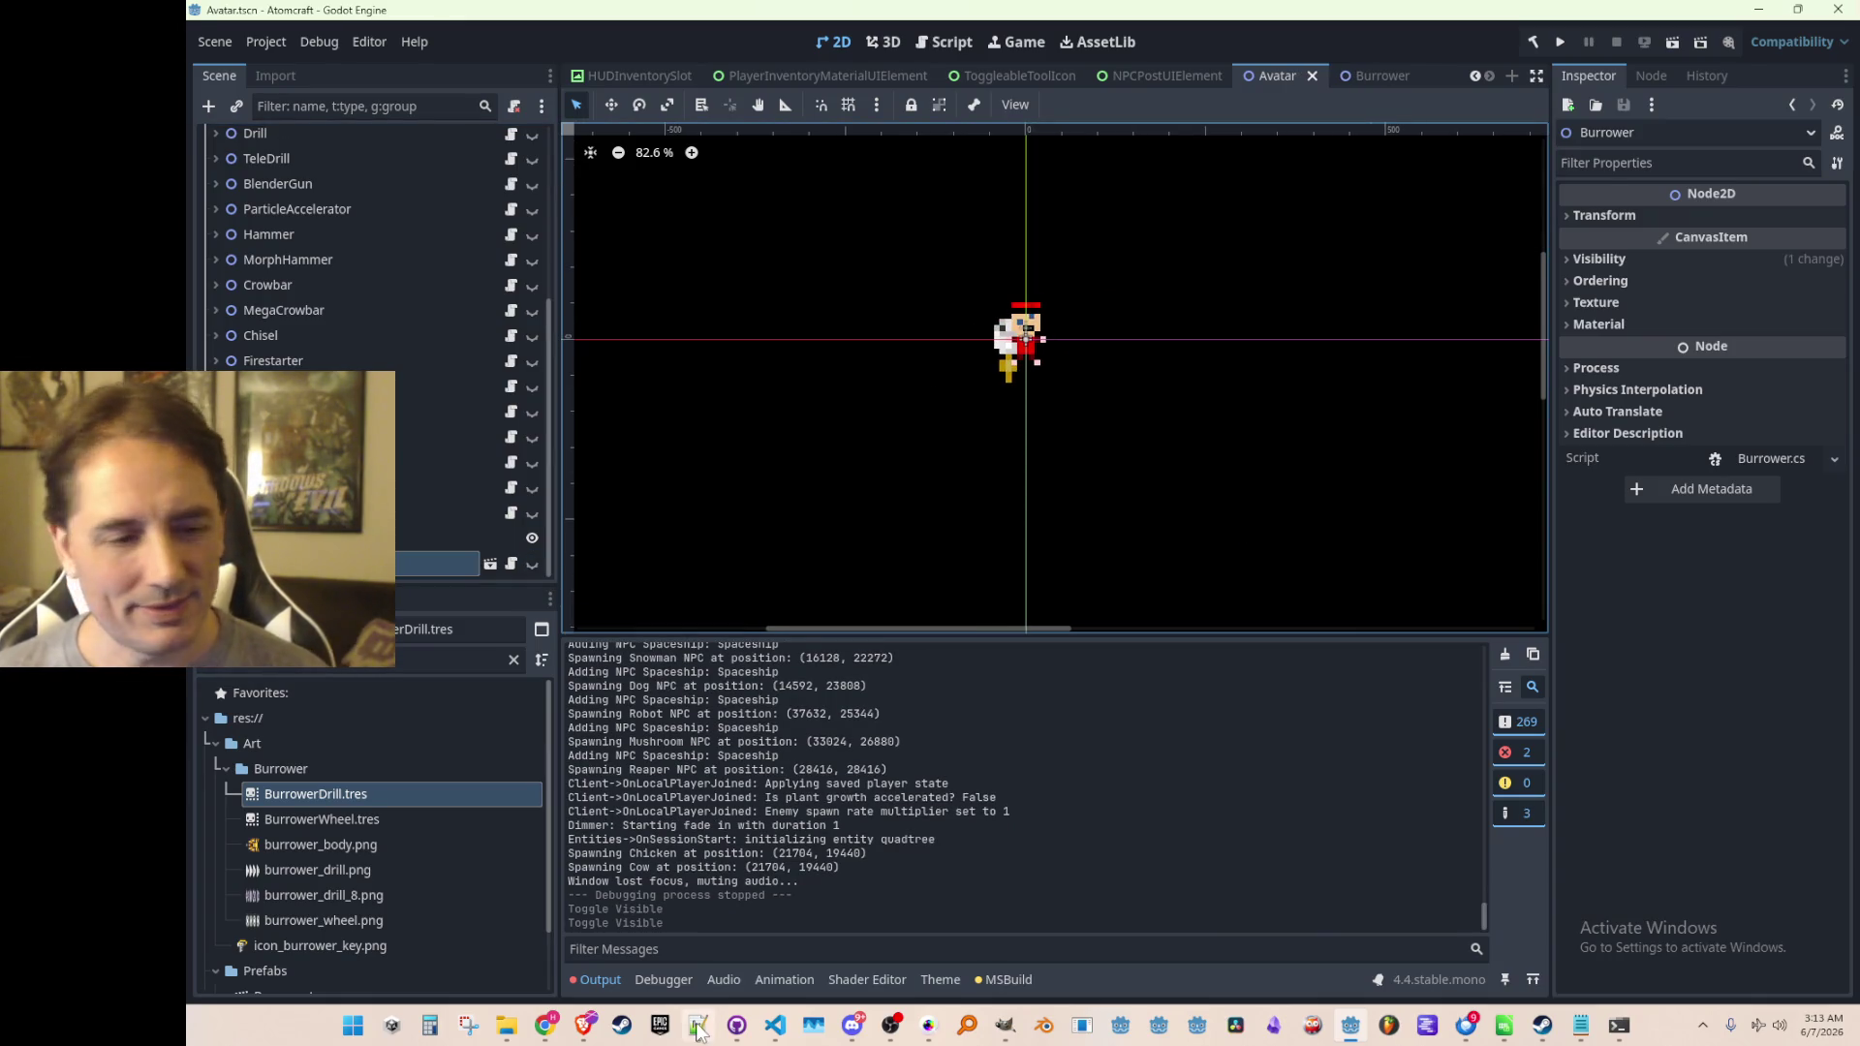
{"action": "left_click", "coordinate": [775, 1025]}
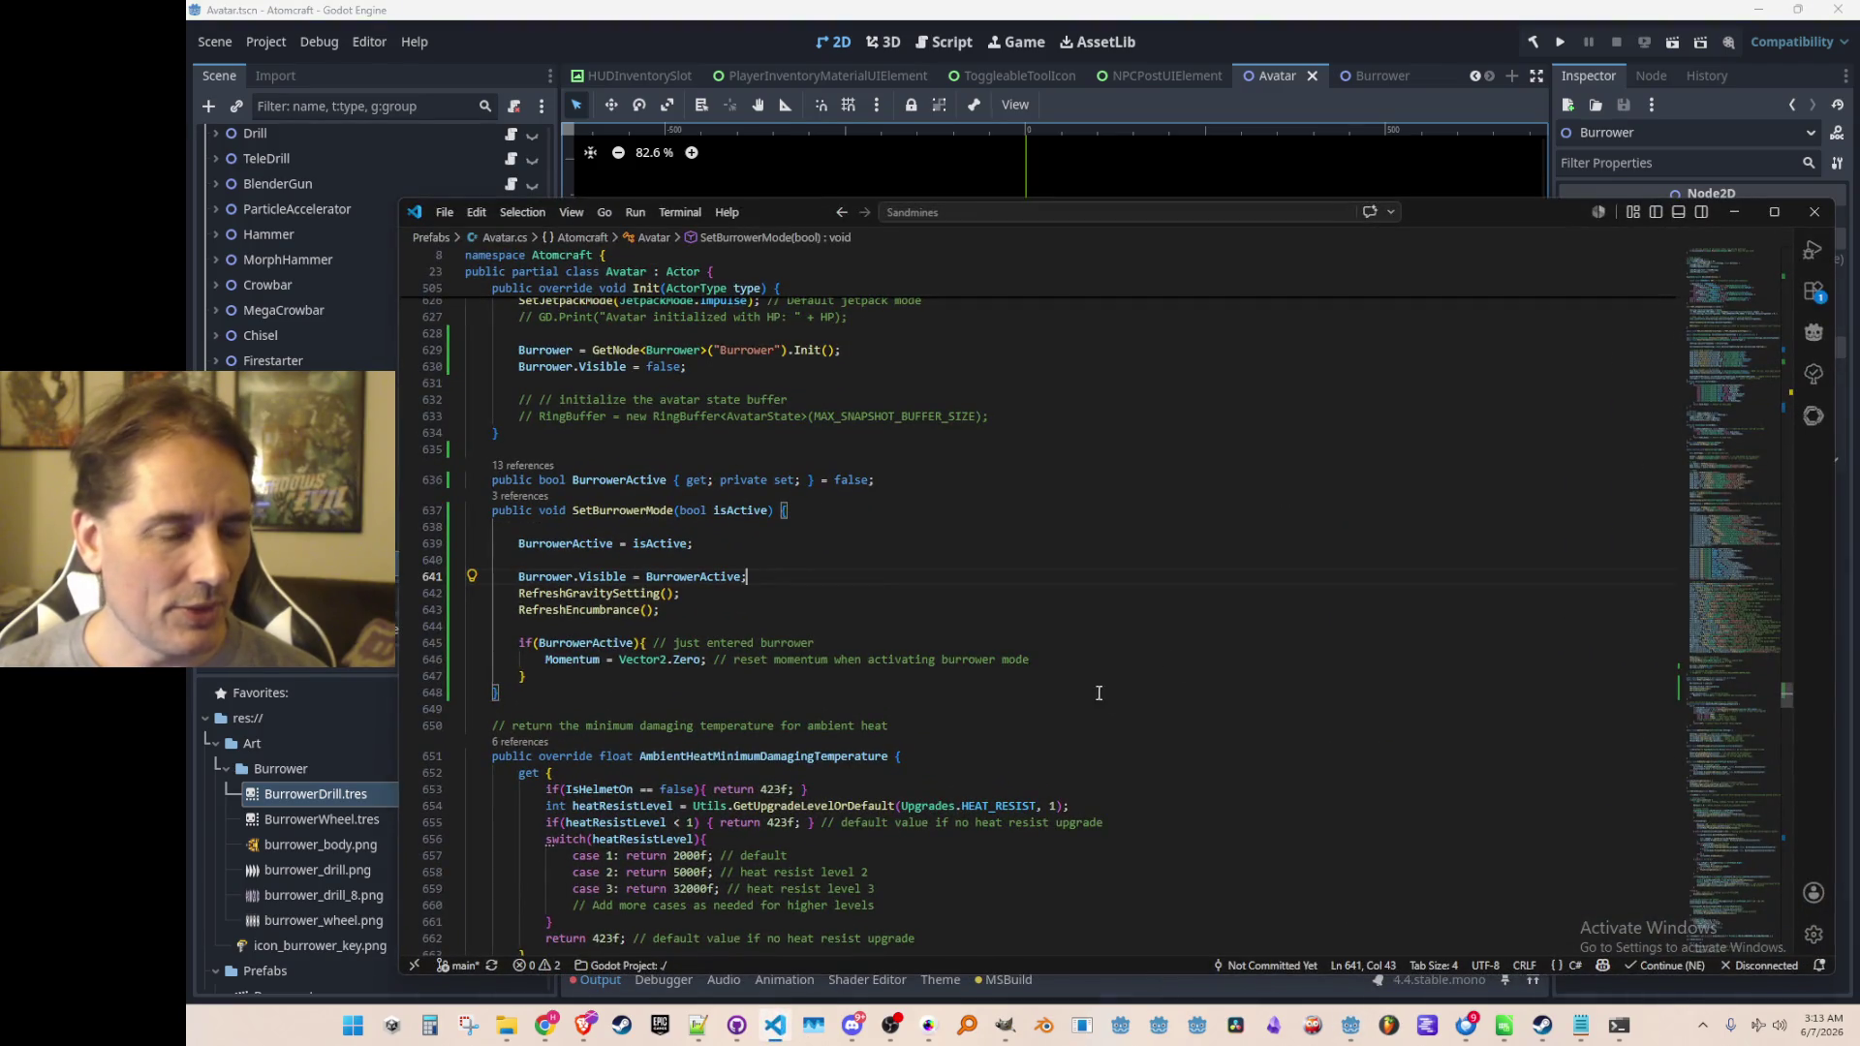
Add 'Burrower.GlobalPosition = GlobalPosition;' above the Burrower.Visible line in SetBurrowerMode
{"action": "scroll", "coordinate": [1065, 690], "scroll_direction": "down", "scroll_amount": 1}
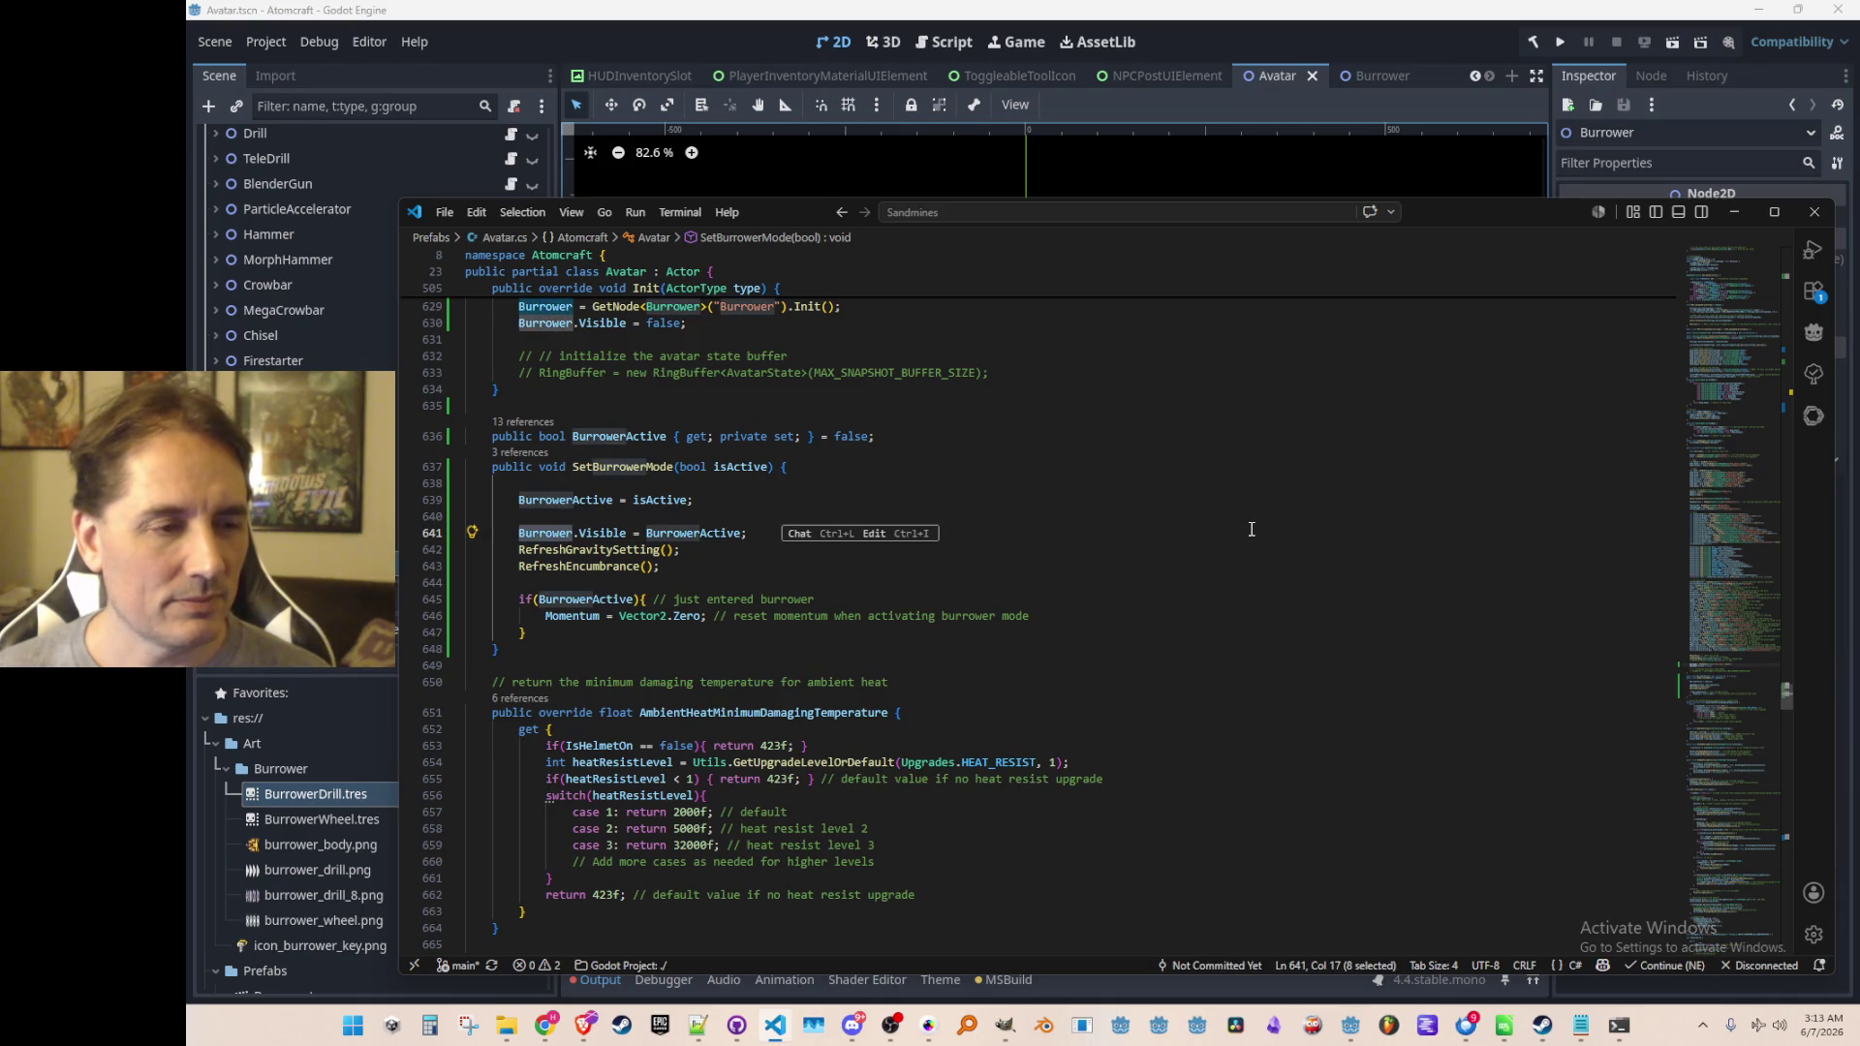
{"action": "key", "text": "Home"}
{"action": "key", "text": "Return"}
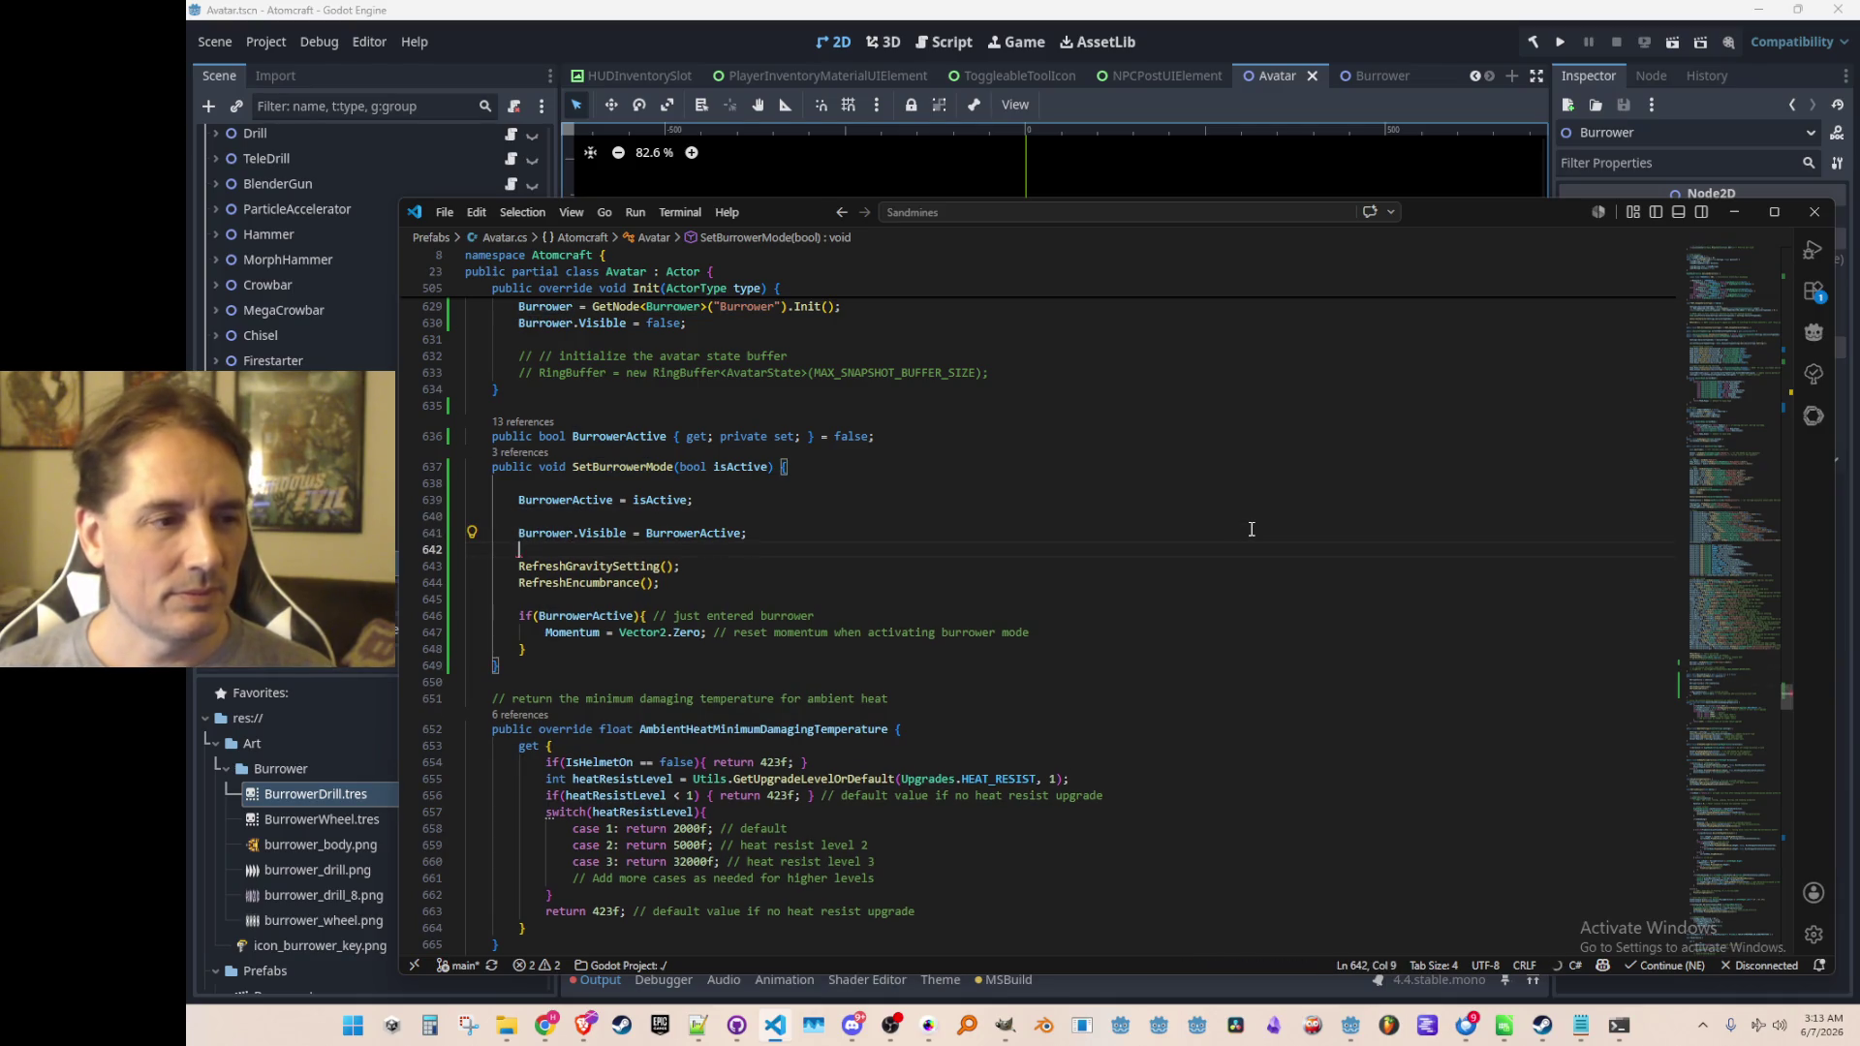
{"action": "key", "text": "Up"}
{"action": "type", "text": "Burrower."}
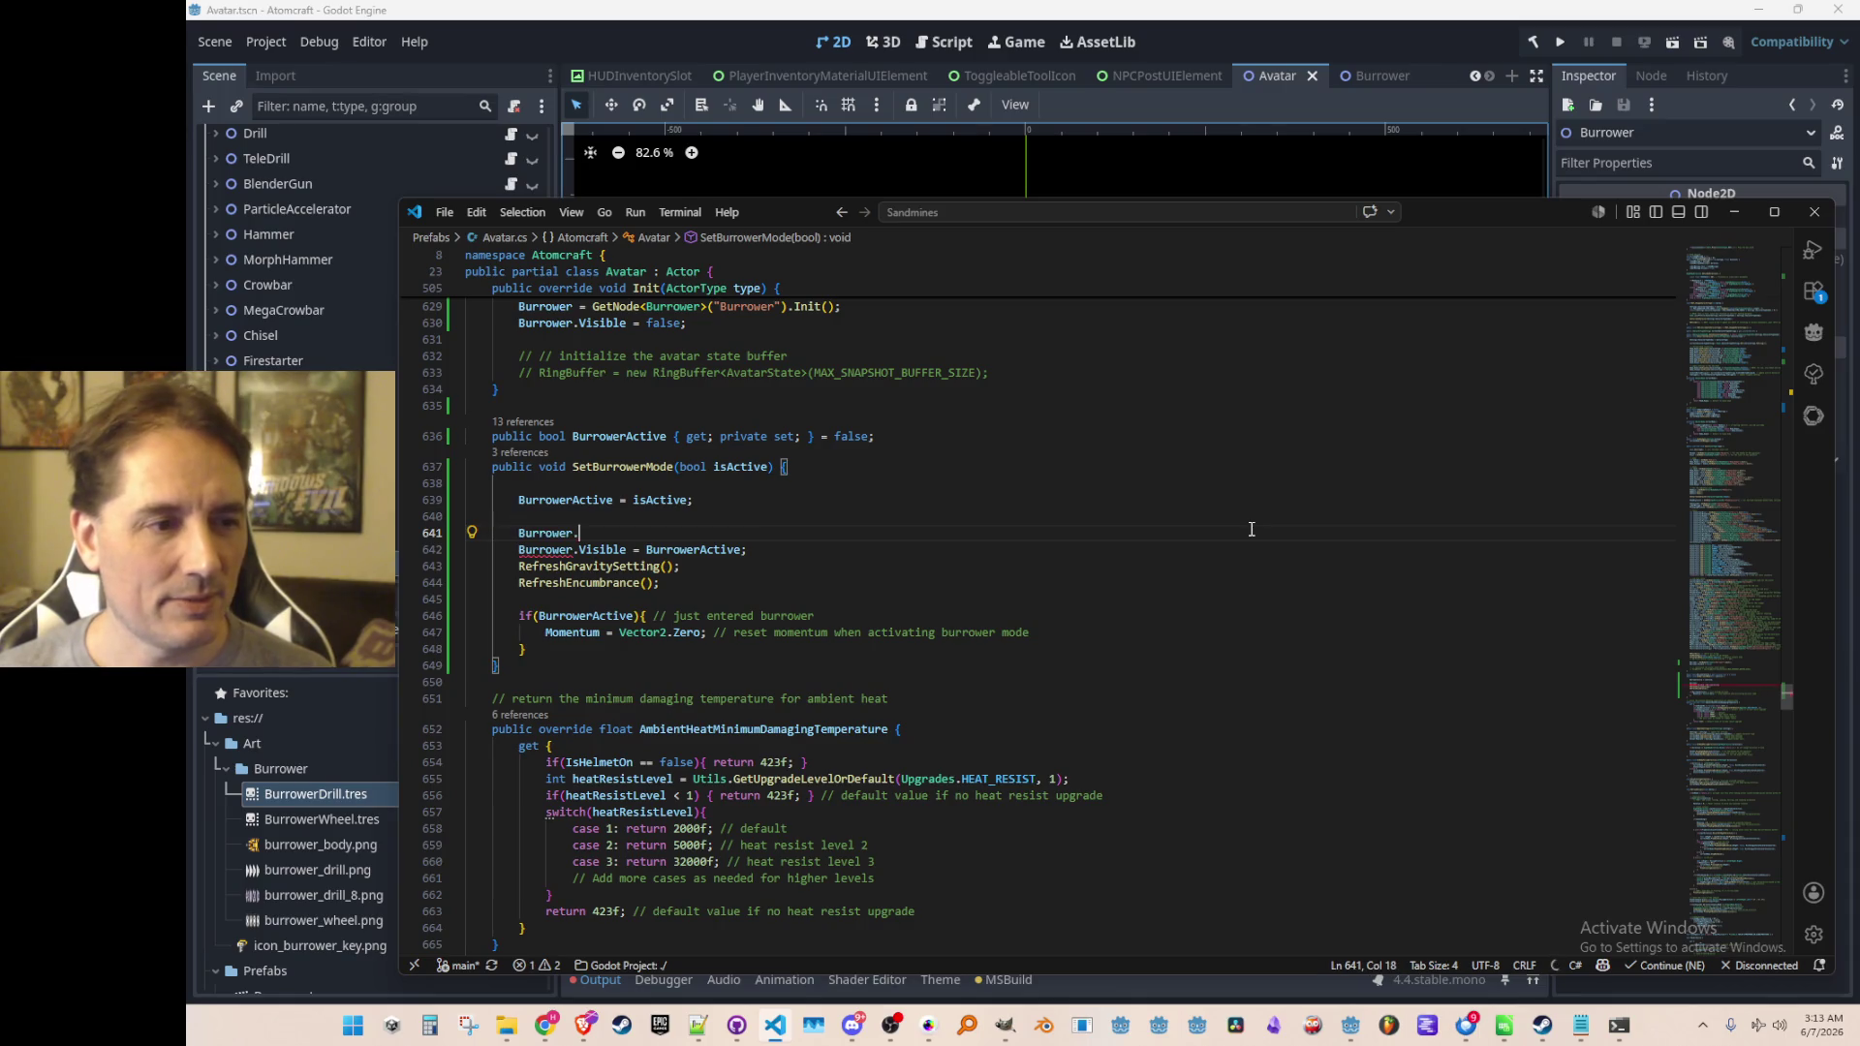
{"action": "type", "text": "G"}
{"action": "key", "text": "Tab"}
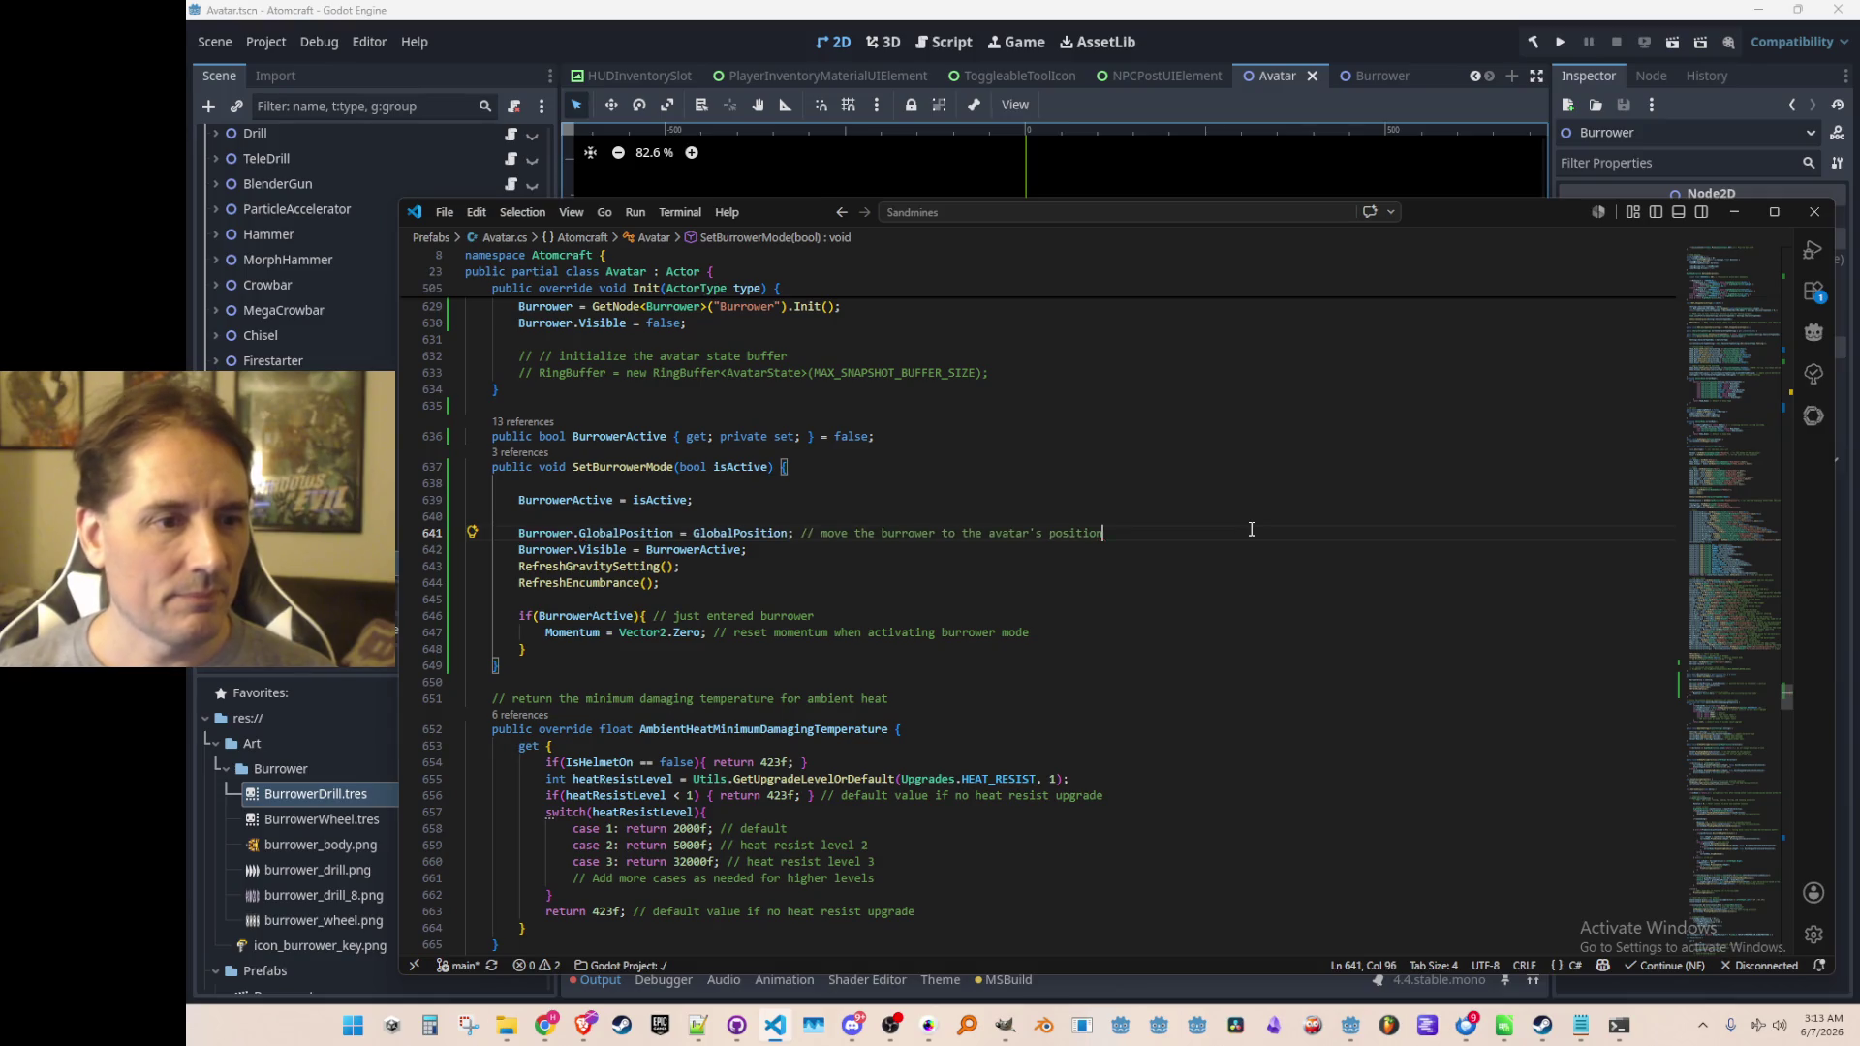
{"action": "left_click", "coordinate": [1230, 514]}
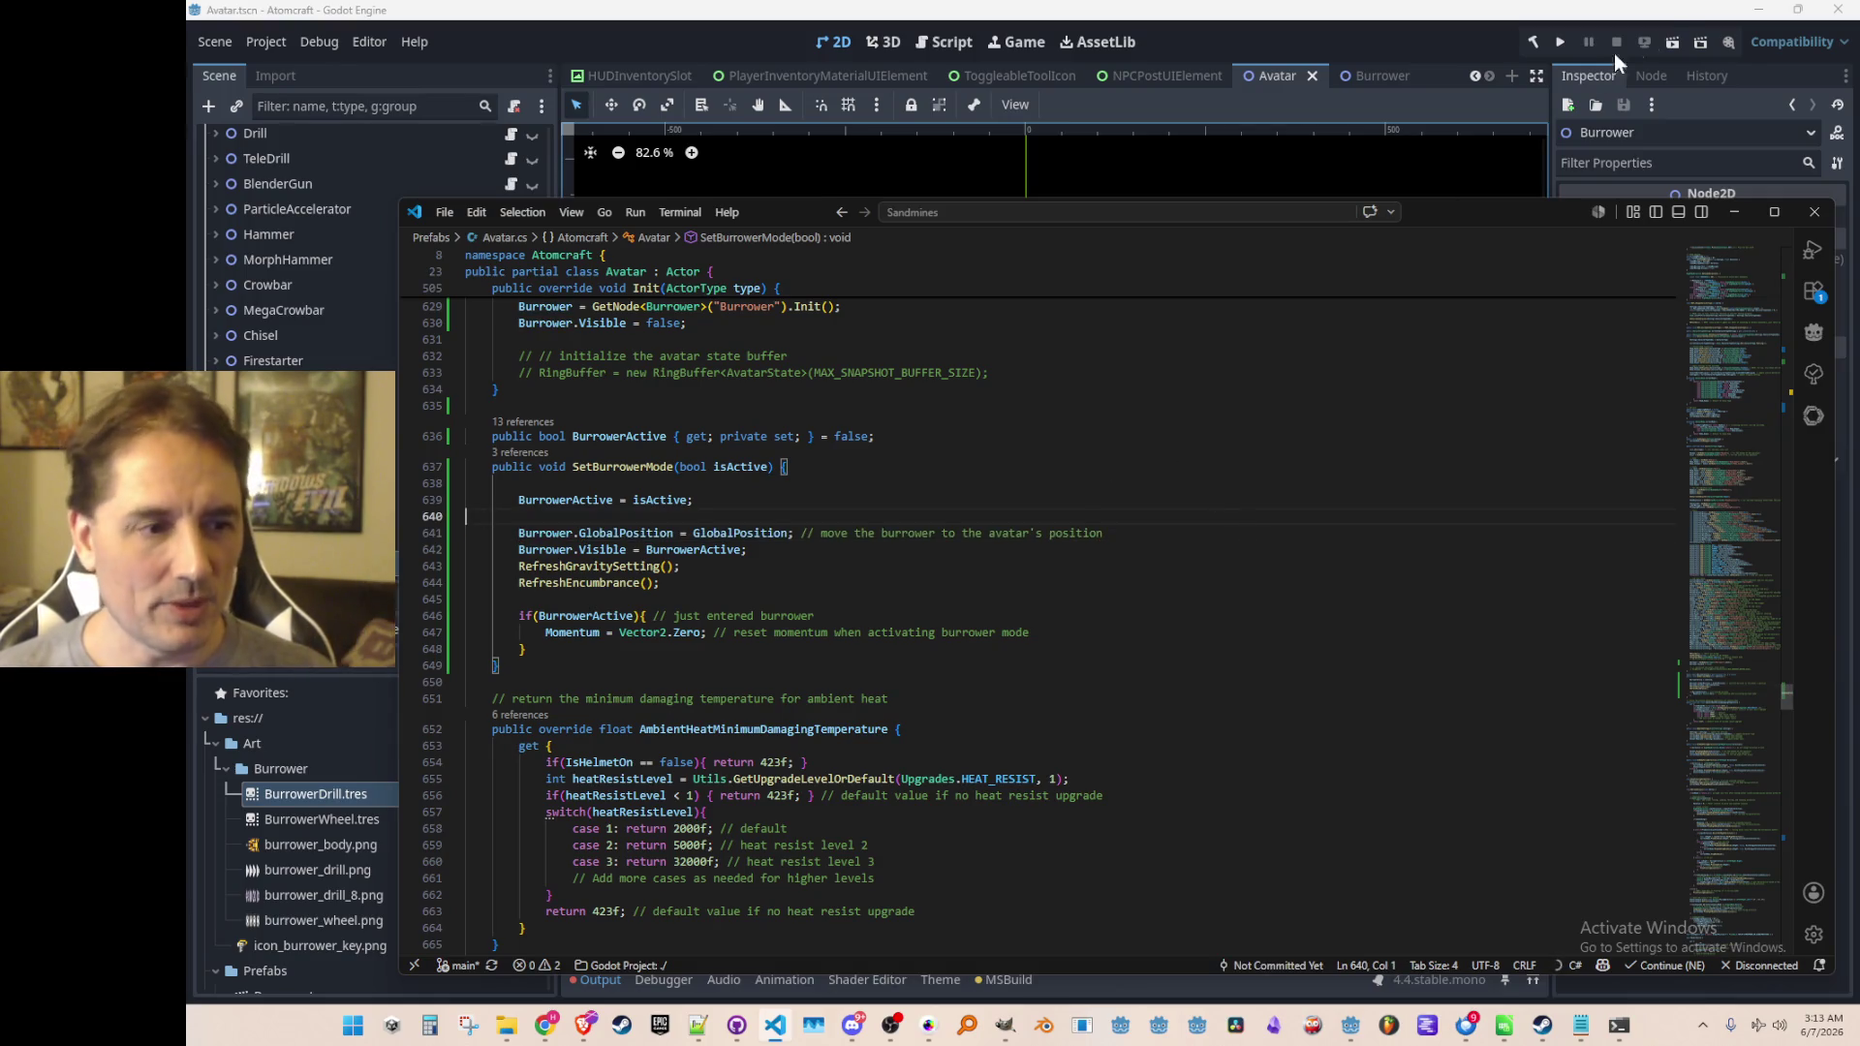
{"action": "left_click", "coordinate": [1555, 56]}
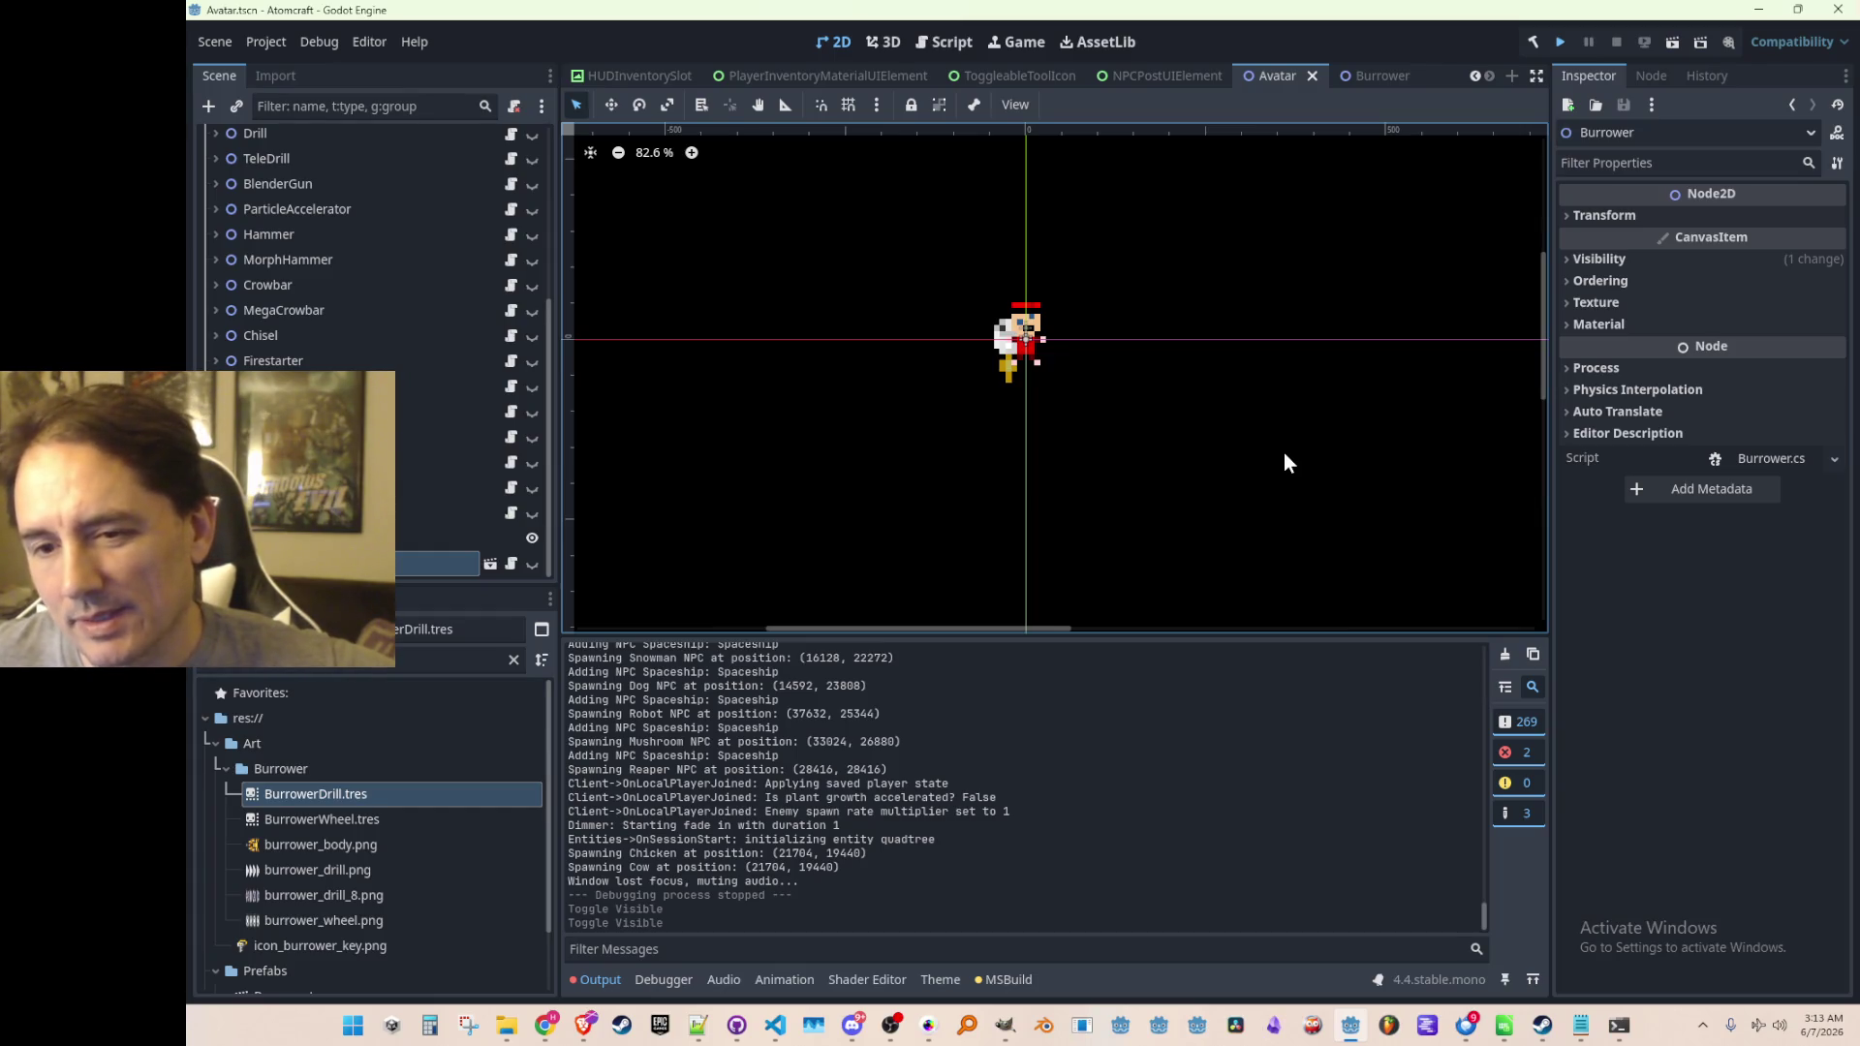
Save the Avatar scene with Ctrl+S
{"action": "key", "text": "ctrl+s"}
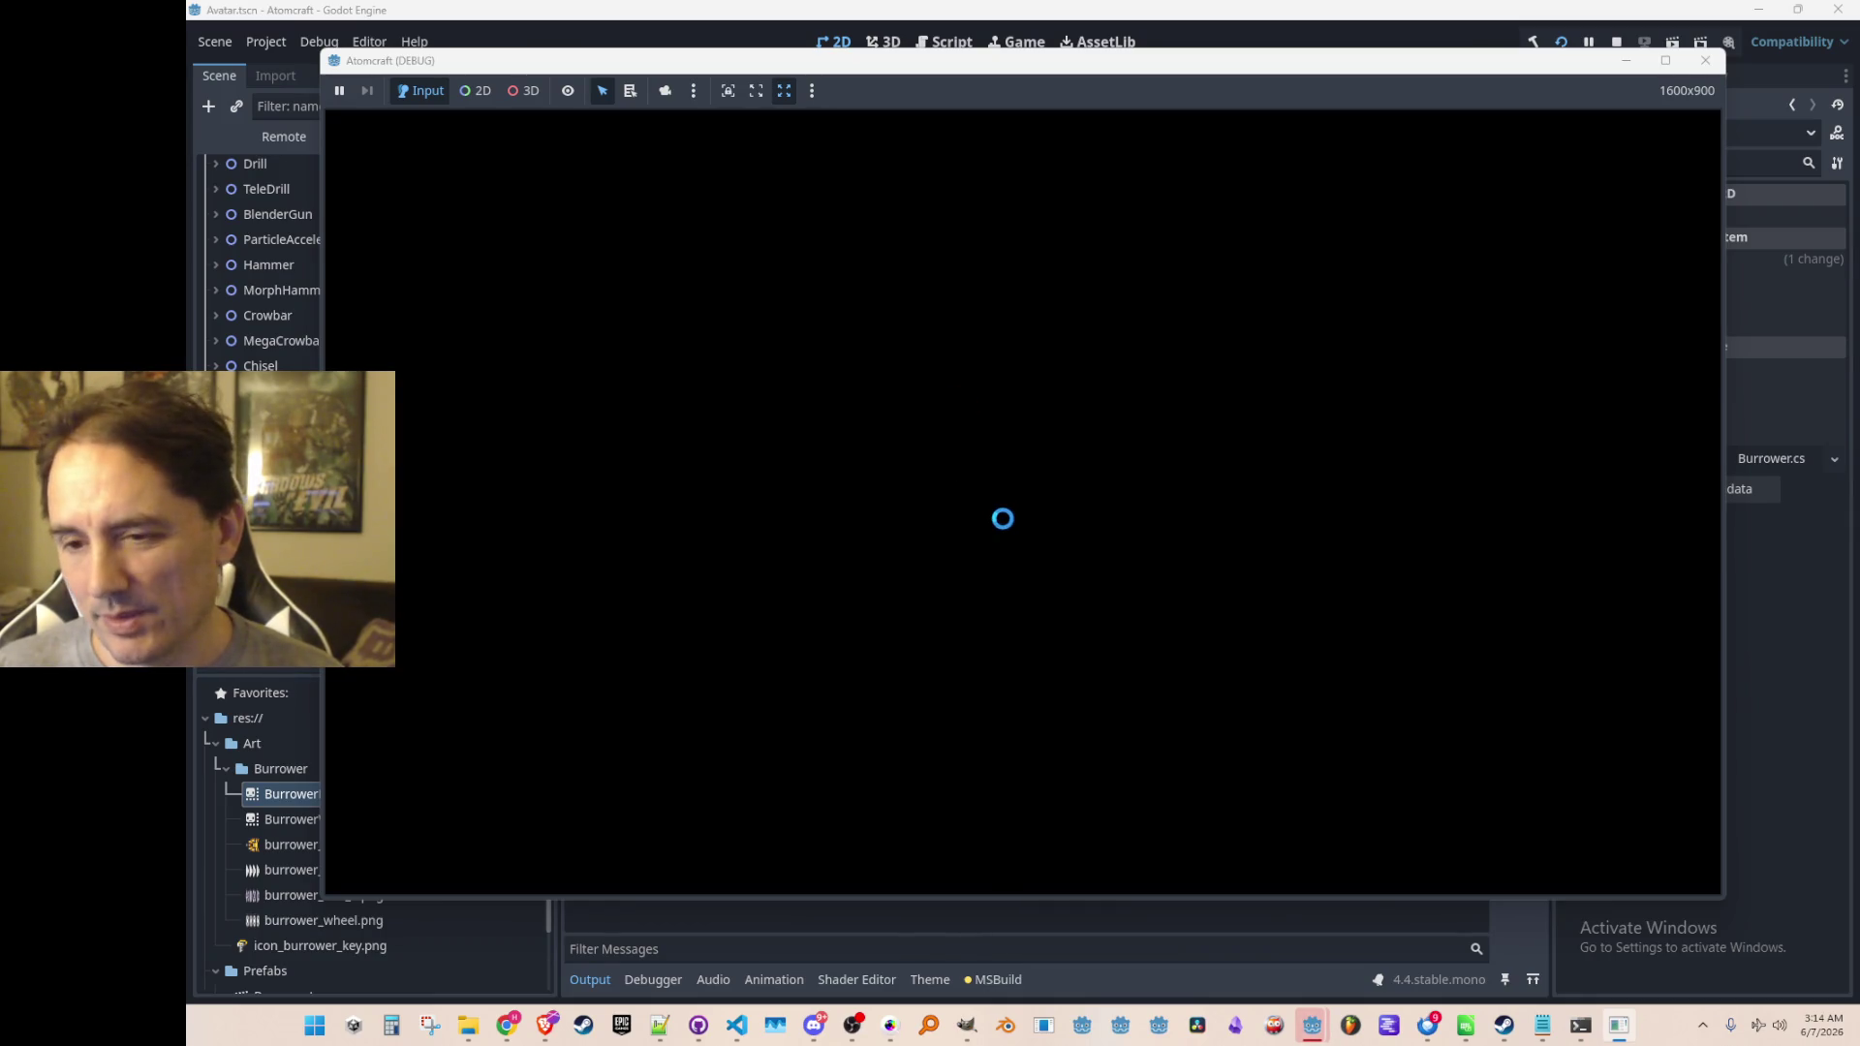
Load NPC TEST H, select the burrower key in hotbar slot 6, summon the drill, then stop
{"action": "left_click", "coordinate": [1044, 528]}
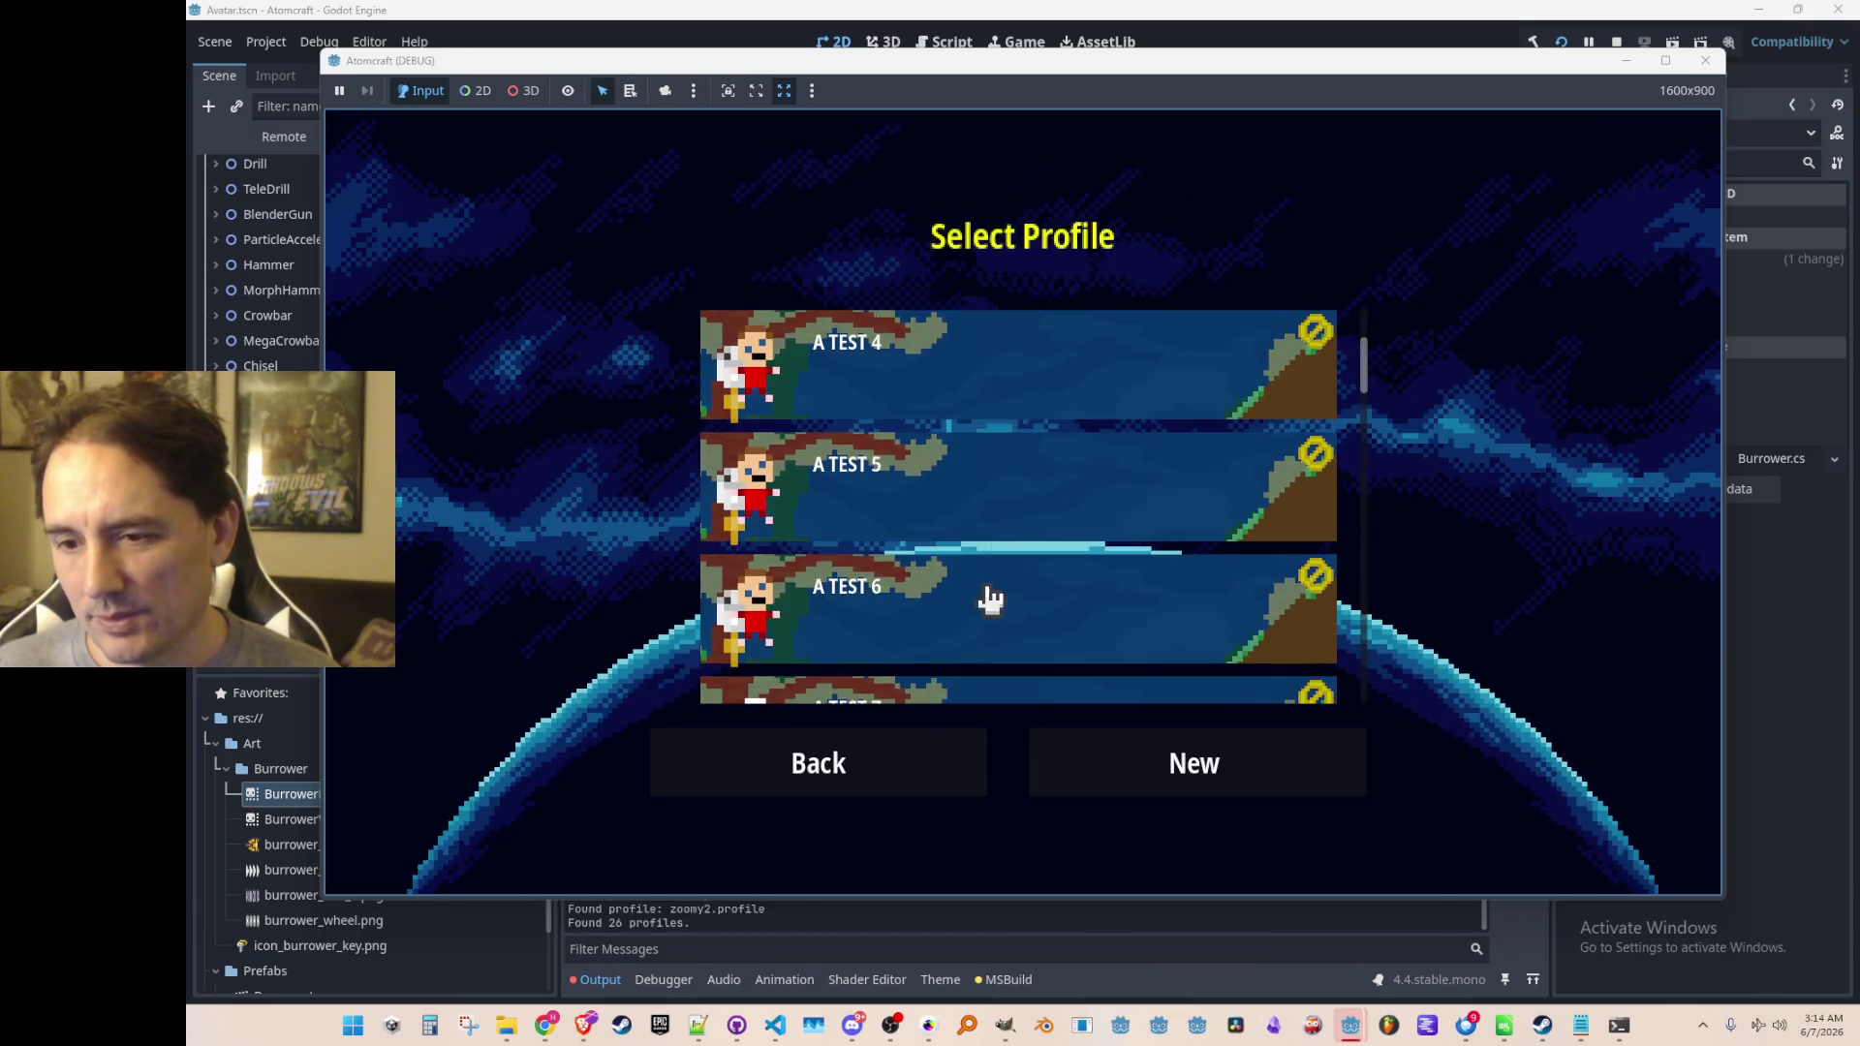
{"action": "left_click", "coordinate": [997, 553]}
{"action": "scroll", "coordinate": [1007, 553], "scroll_direction": "down", "scroll_amount": 5}
{"action": "scroll", "coordinate": [1013, 554], "scroll_direction": "down", "scroll_amount": 3}
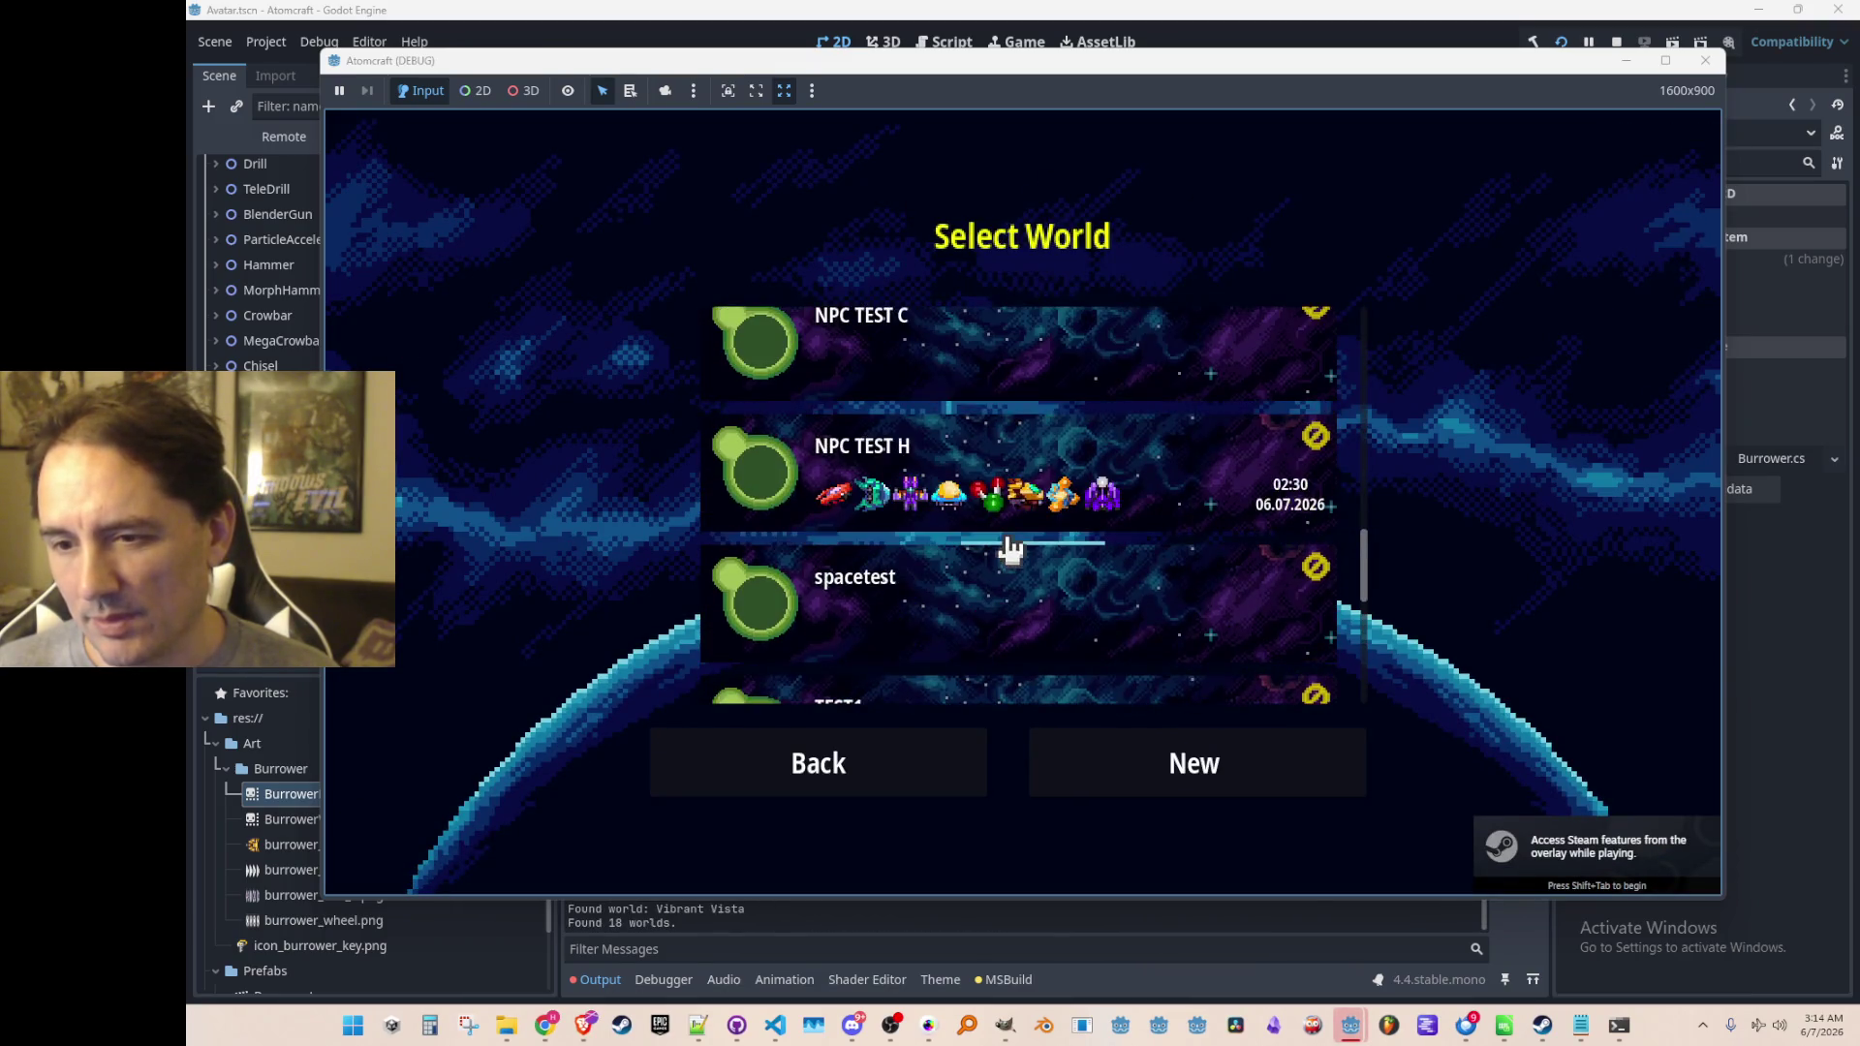
{"action": "left_click", "coordinate": [1017, 489]}
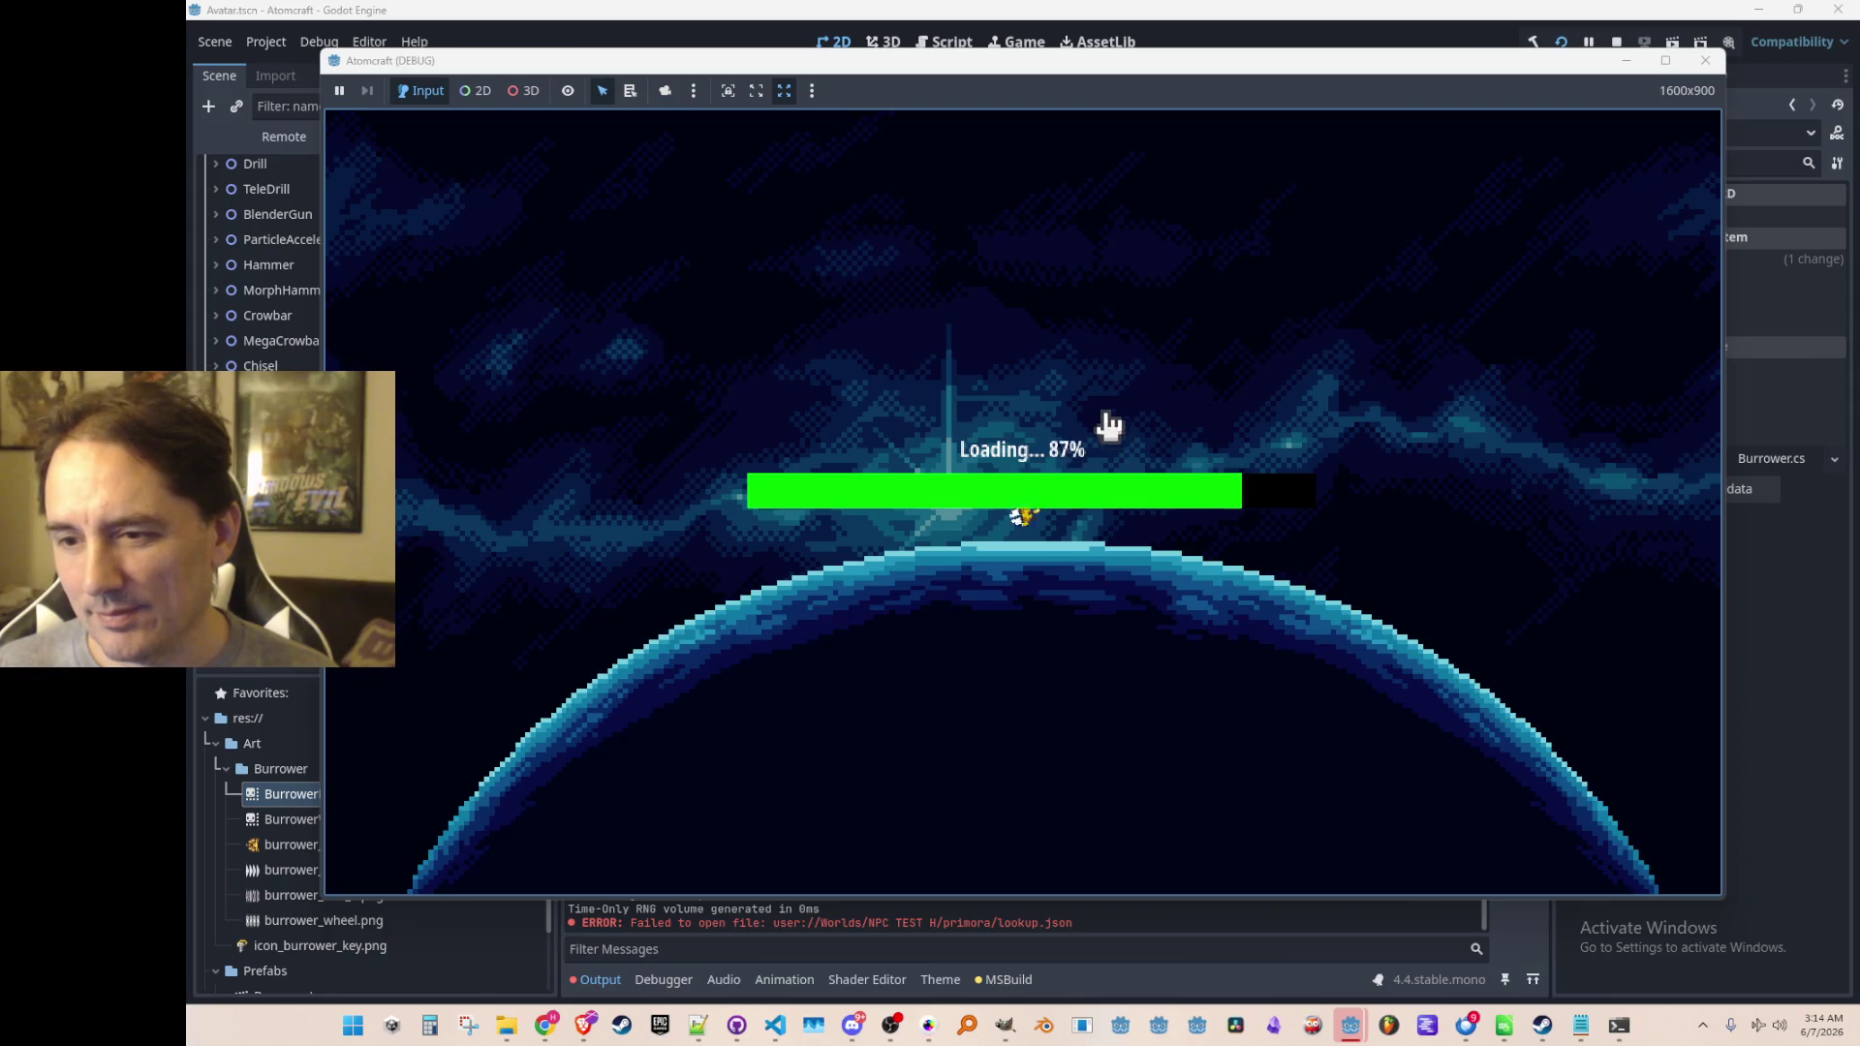
{"action": "key", "text": "4"}
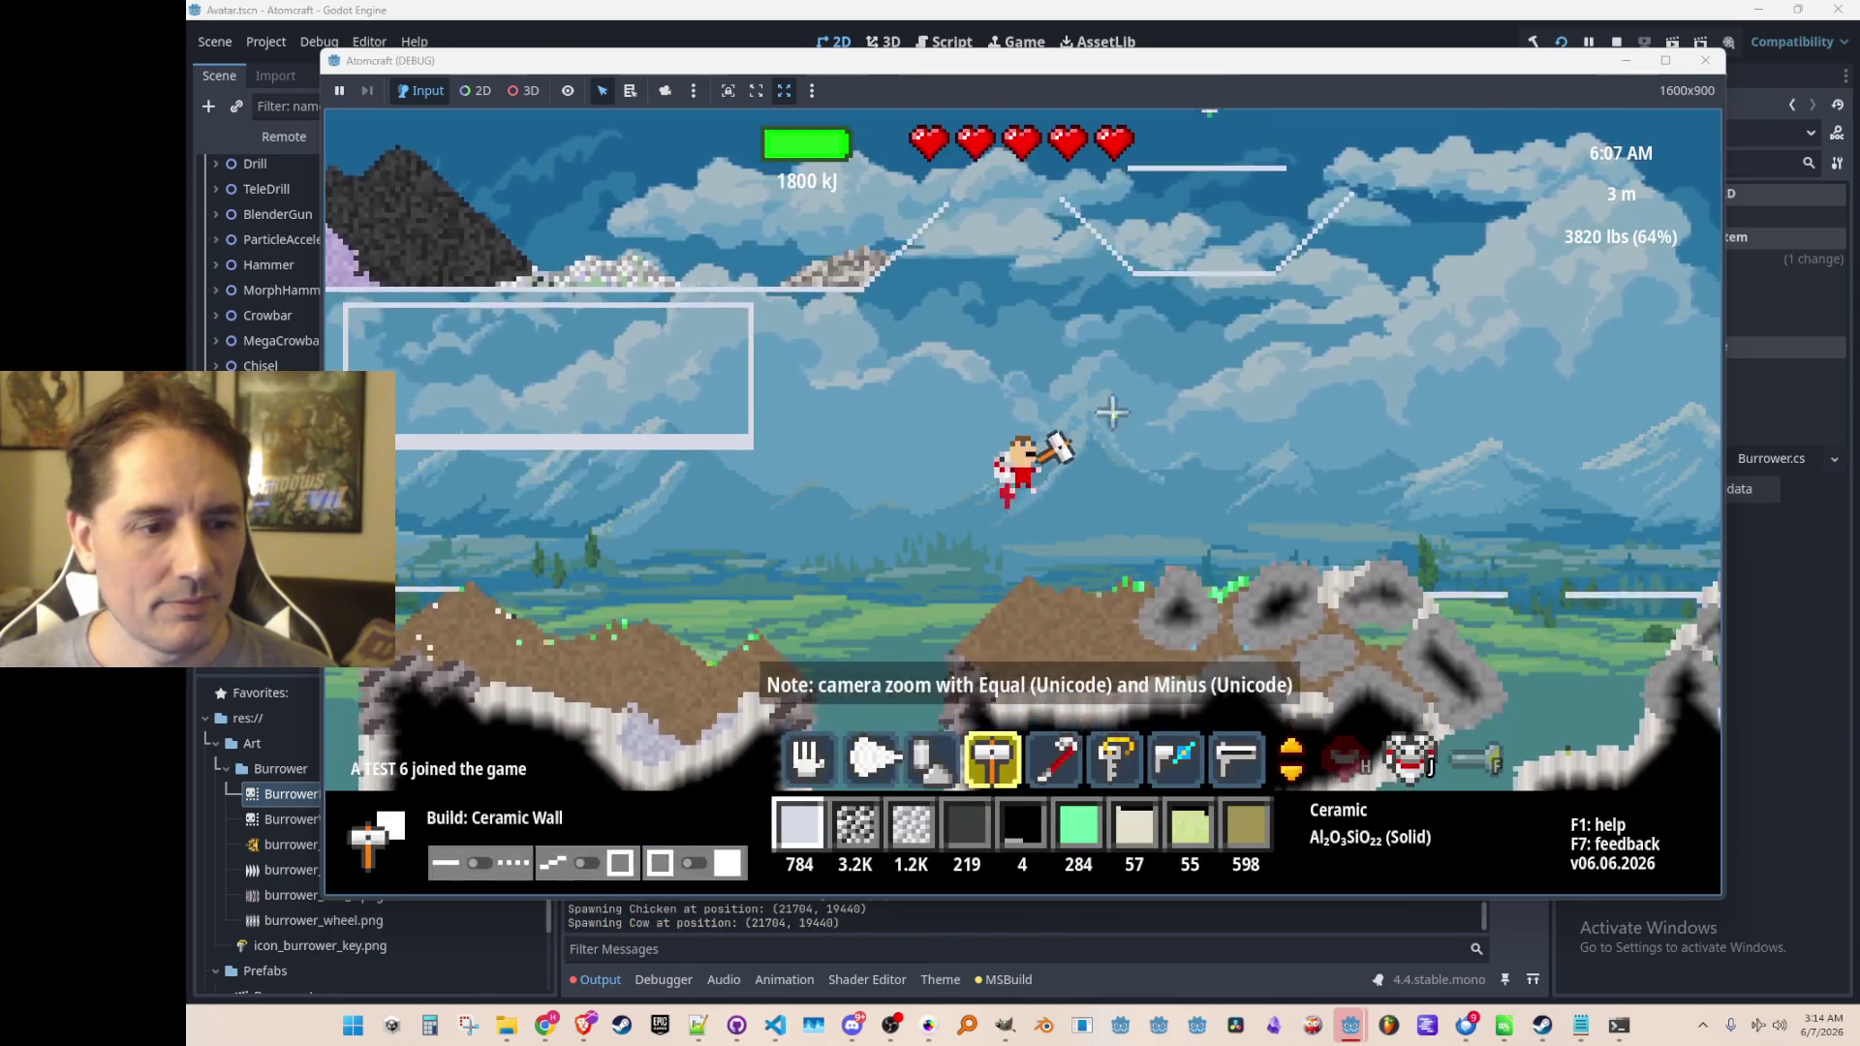
{"action": "key", "text": "6"}
{"action": "left_click", "coordinate": [1021, 357]}
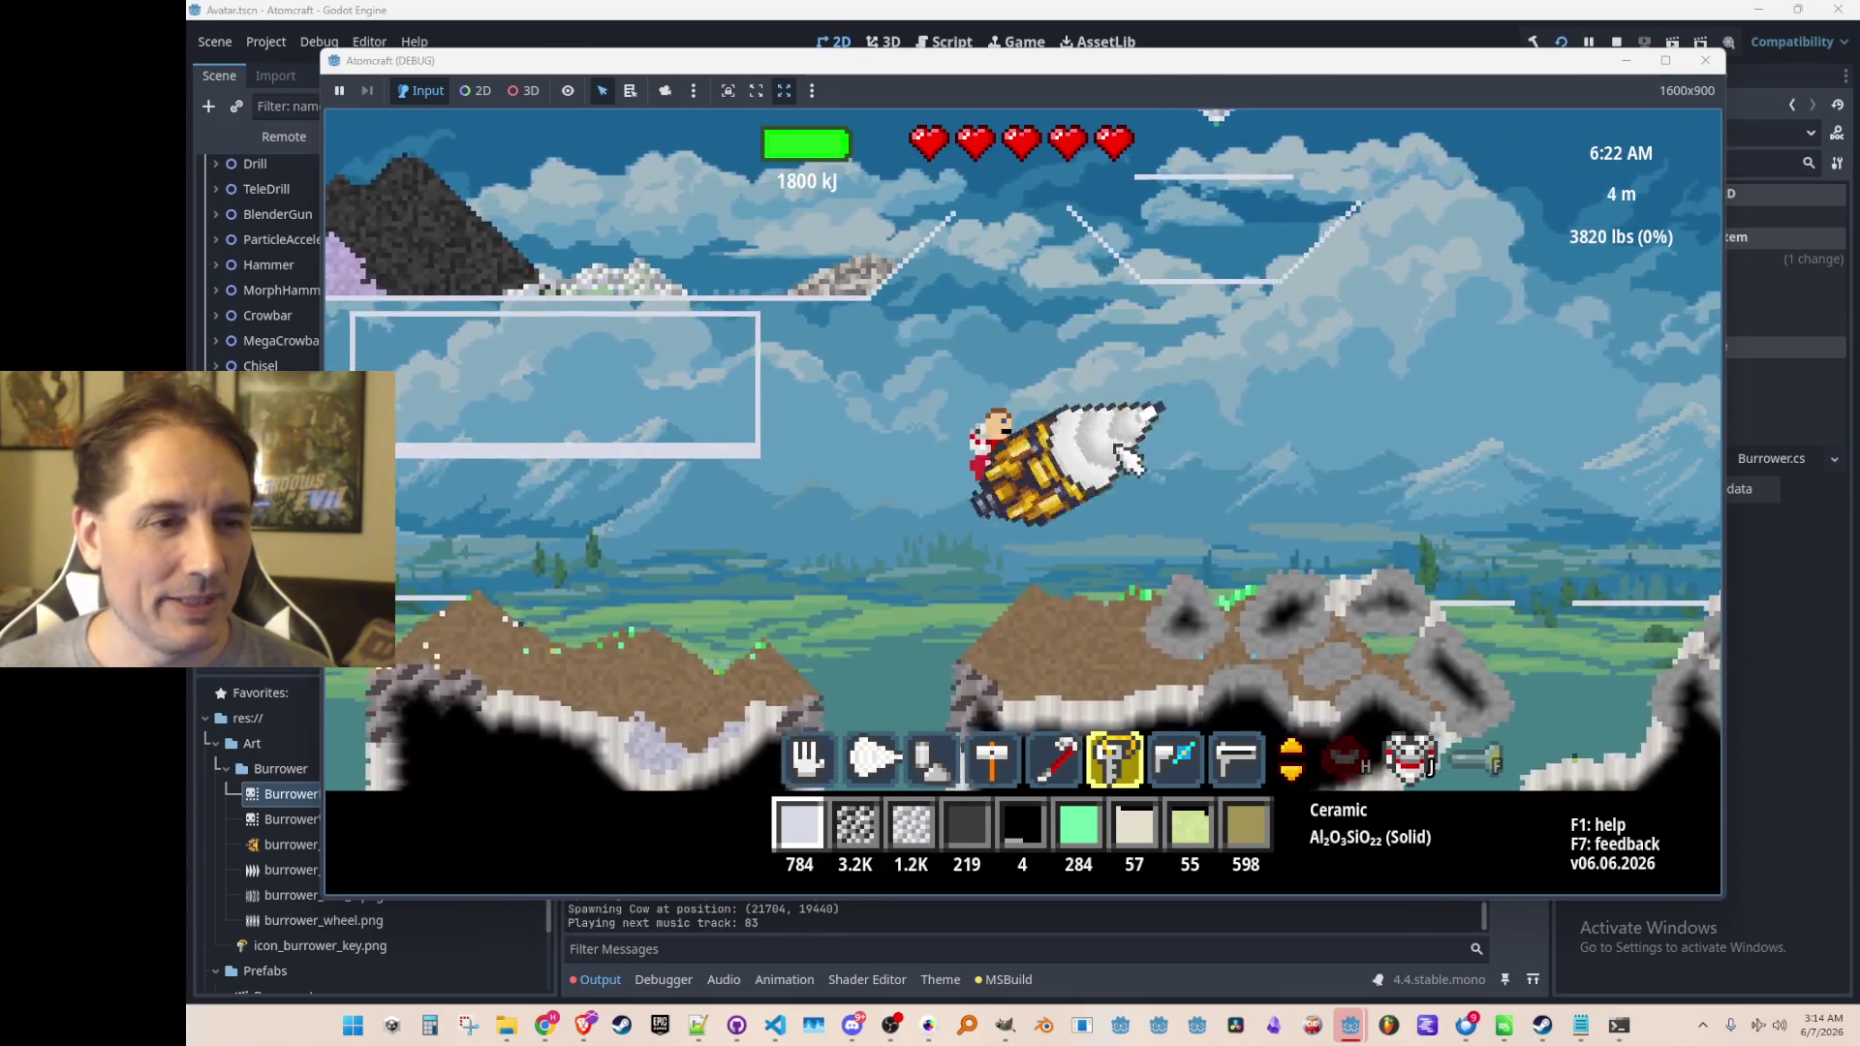
{"action": "key", "text": "F8"}
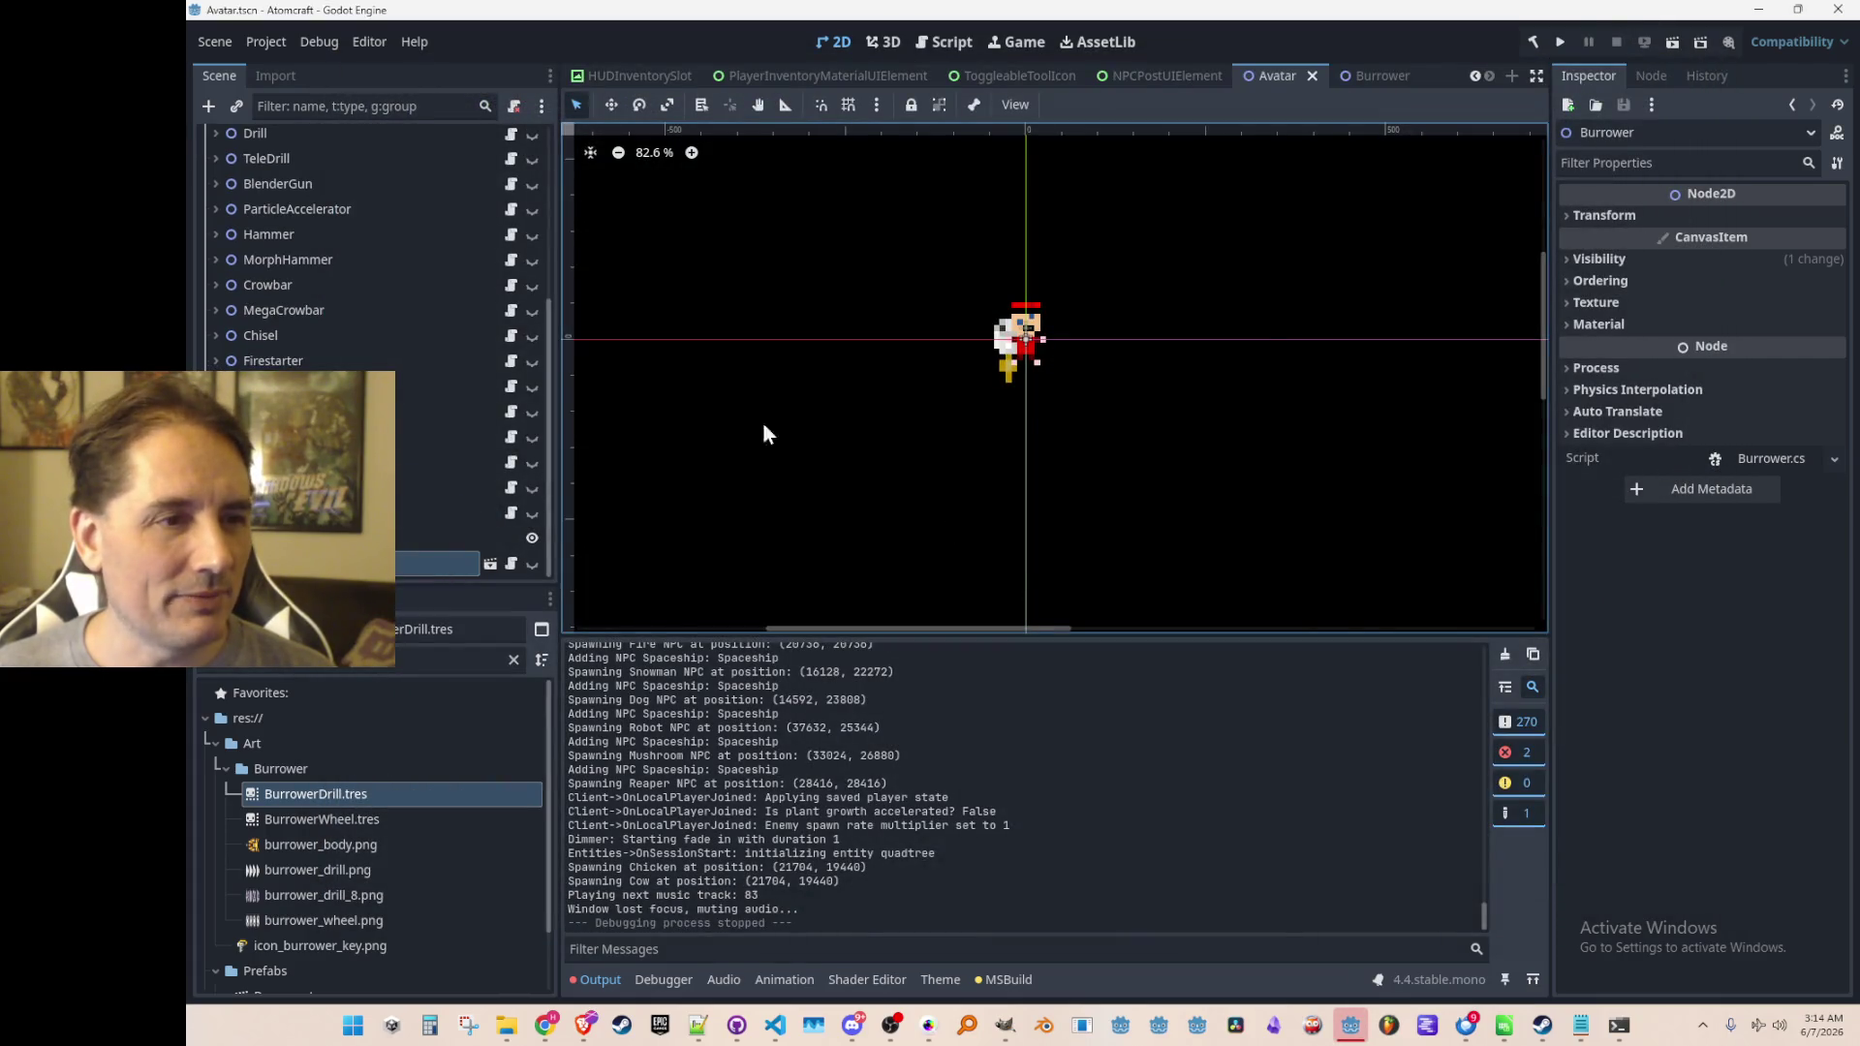
Turn off Top Level on the Burrower scene's root node and save the scene
{"action": "left_click", "coordinate": [1369, 75]}
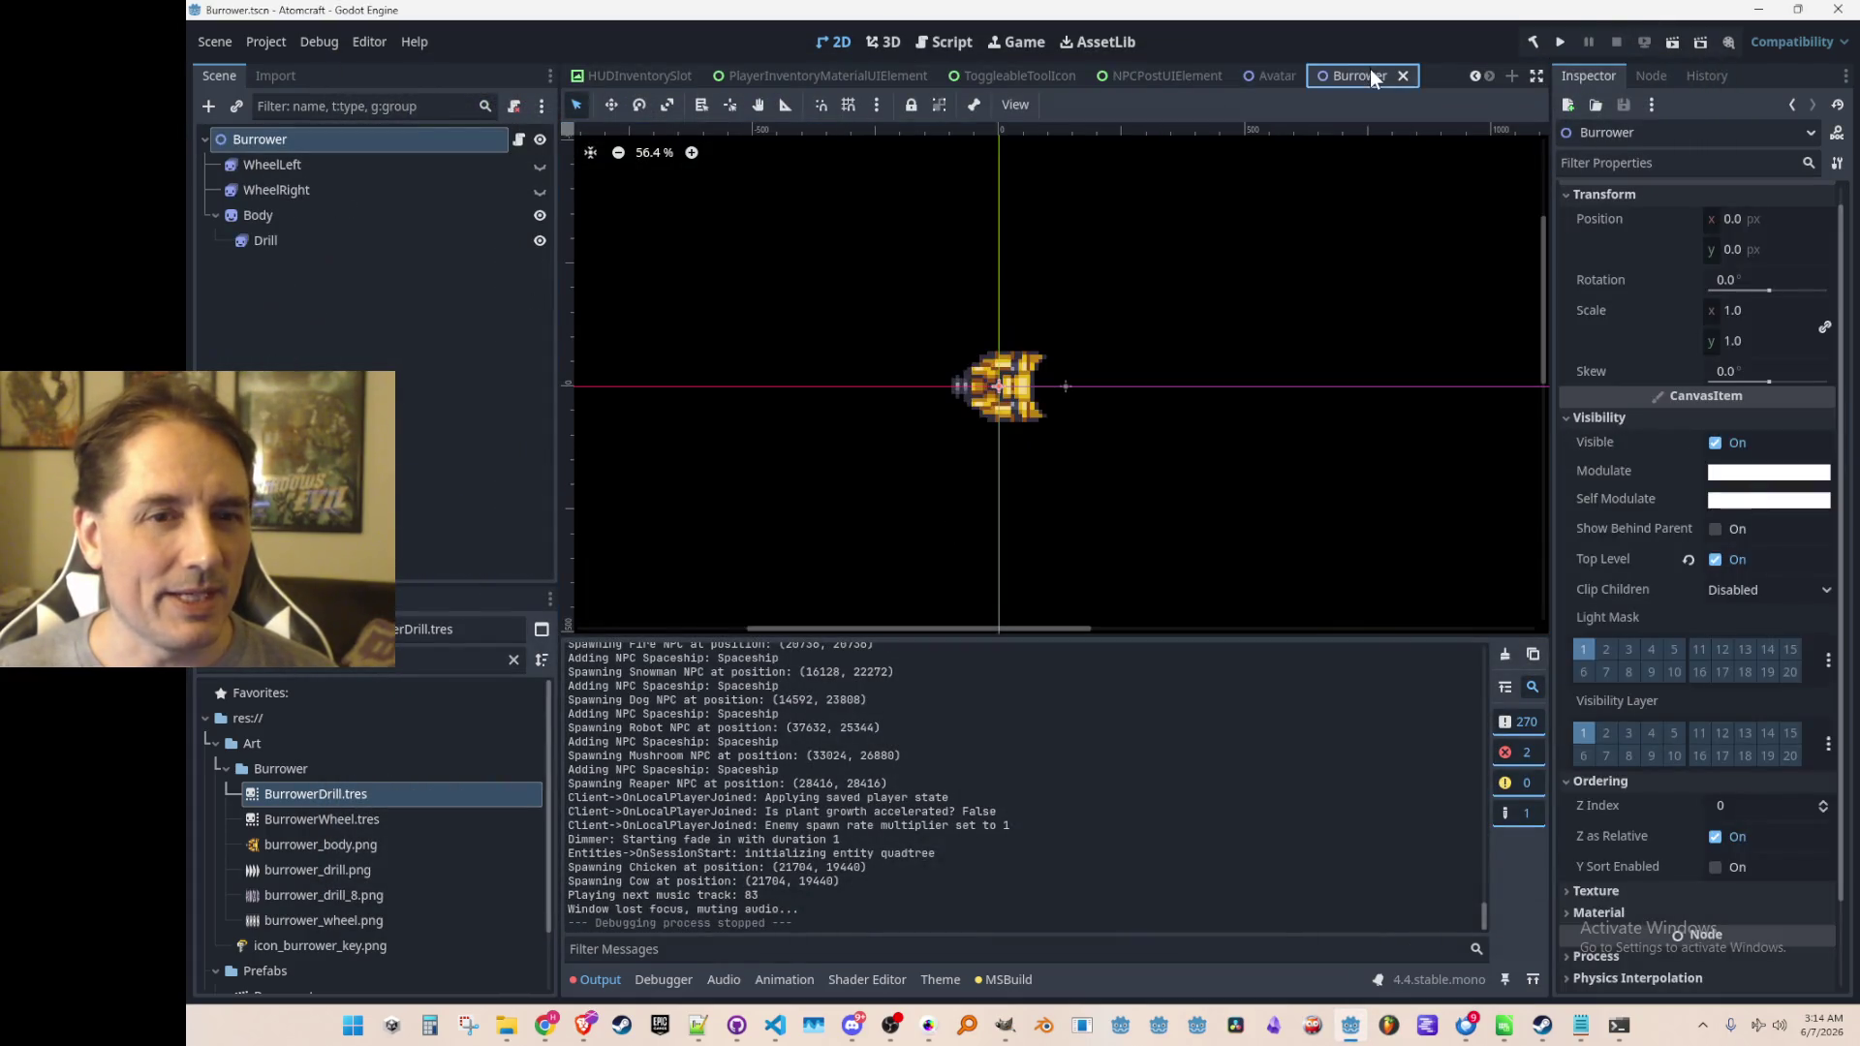
{"action": "left_click", "coordinate": [1693, 561]}
{"action": "scroll", "coordinate": [1676, 572], "scroll_direction": "down", "scroll_amount": 2}
{"action": "key", "text": "ctrl+s"}
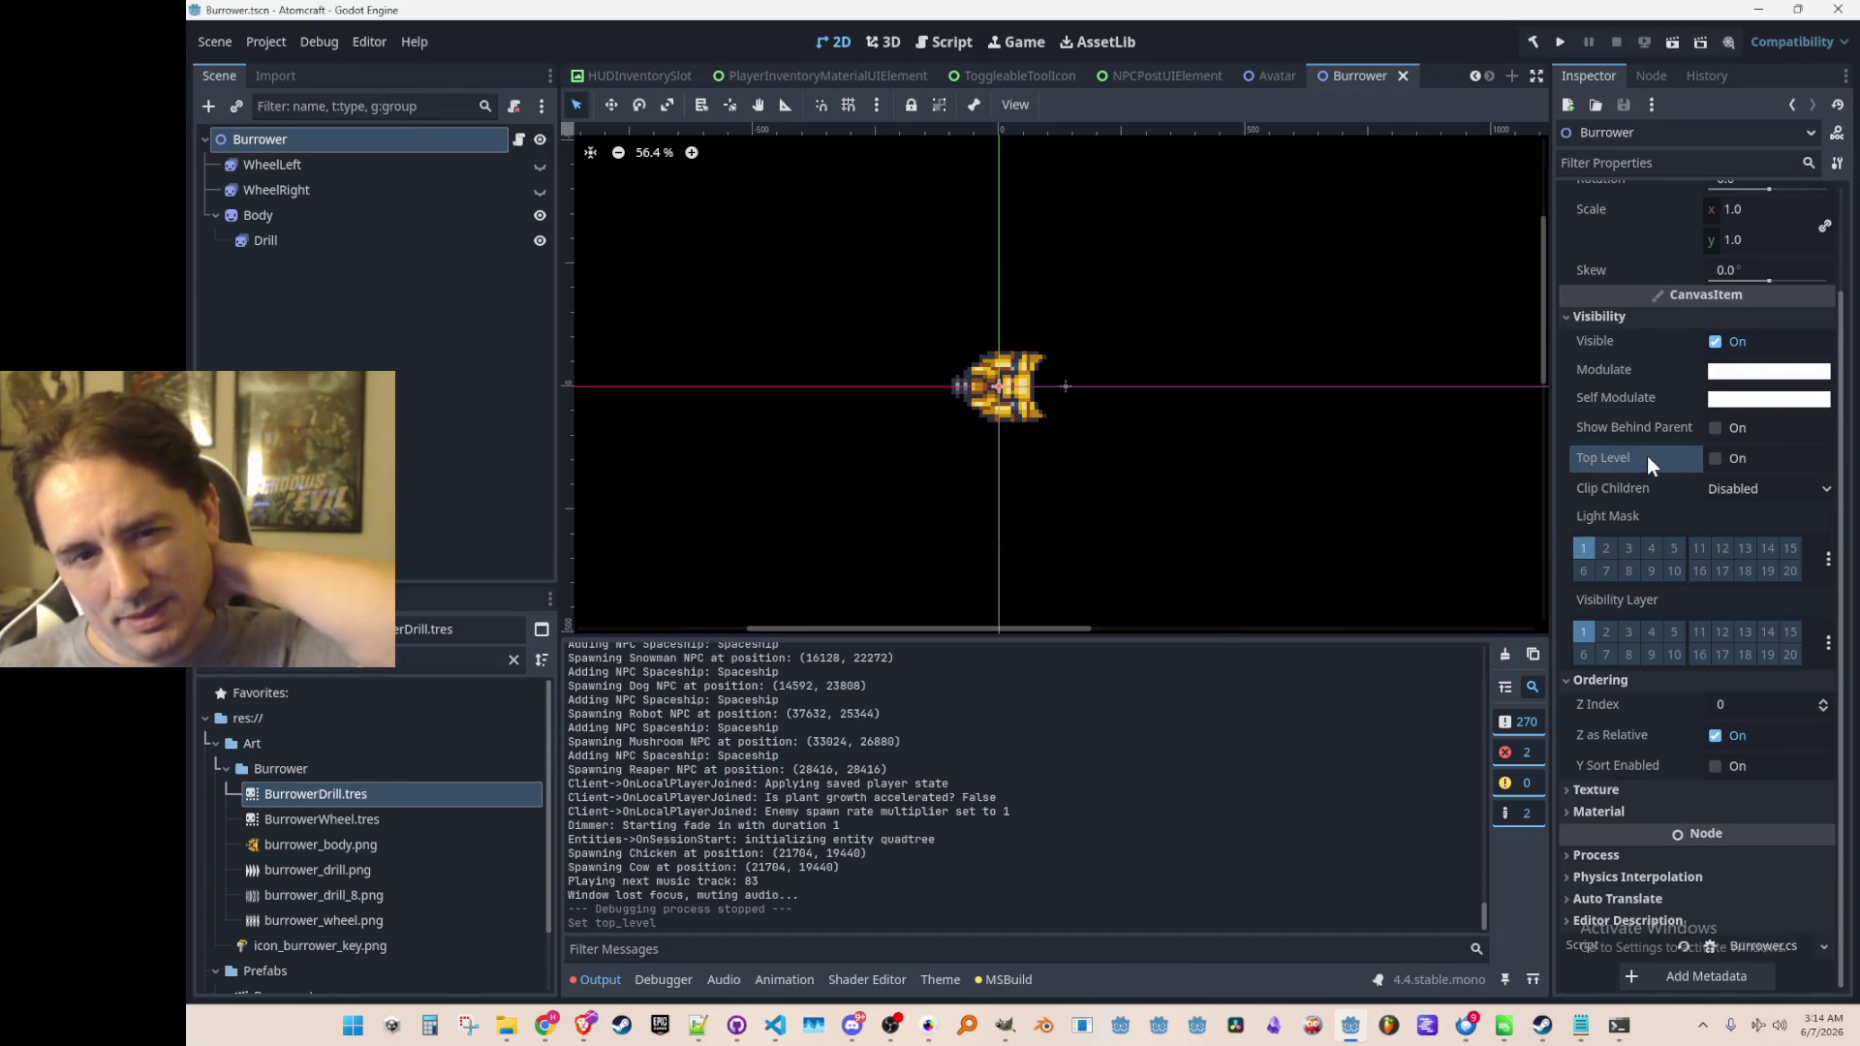
Inspect the Body and Drill nodes of the Burrower scene, then return to the code editor
{"action": "mouse_move", "coordinate": [1647, 458]}
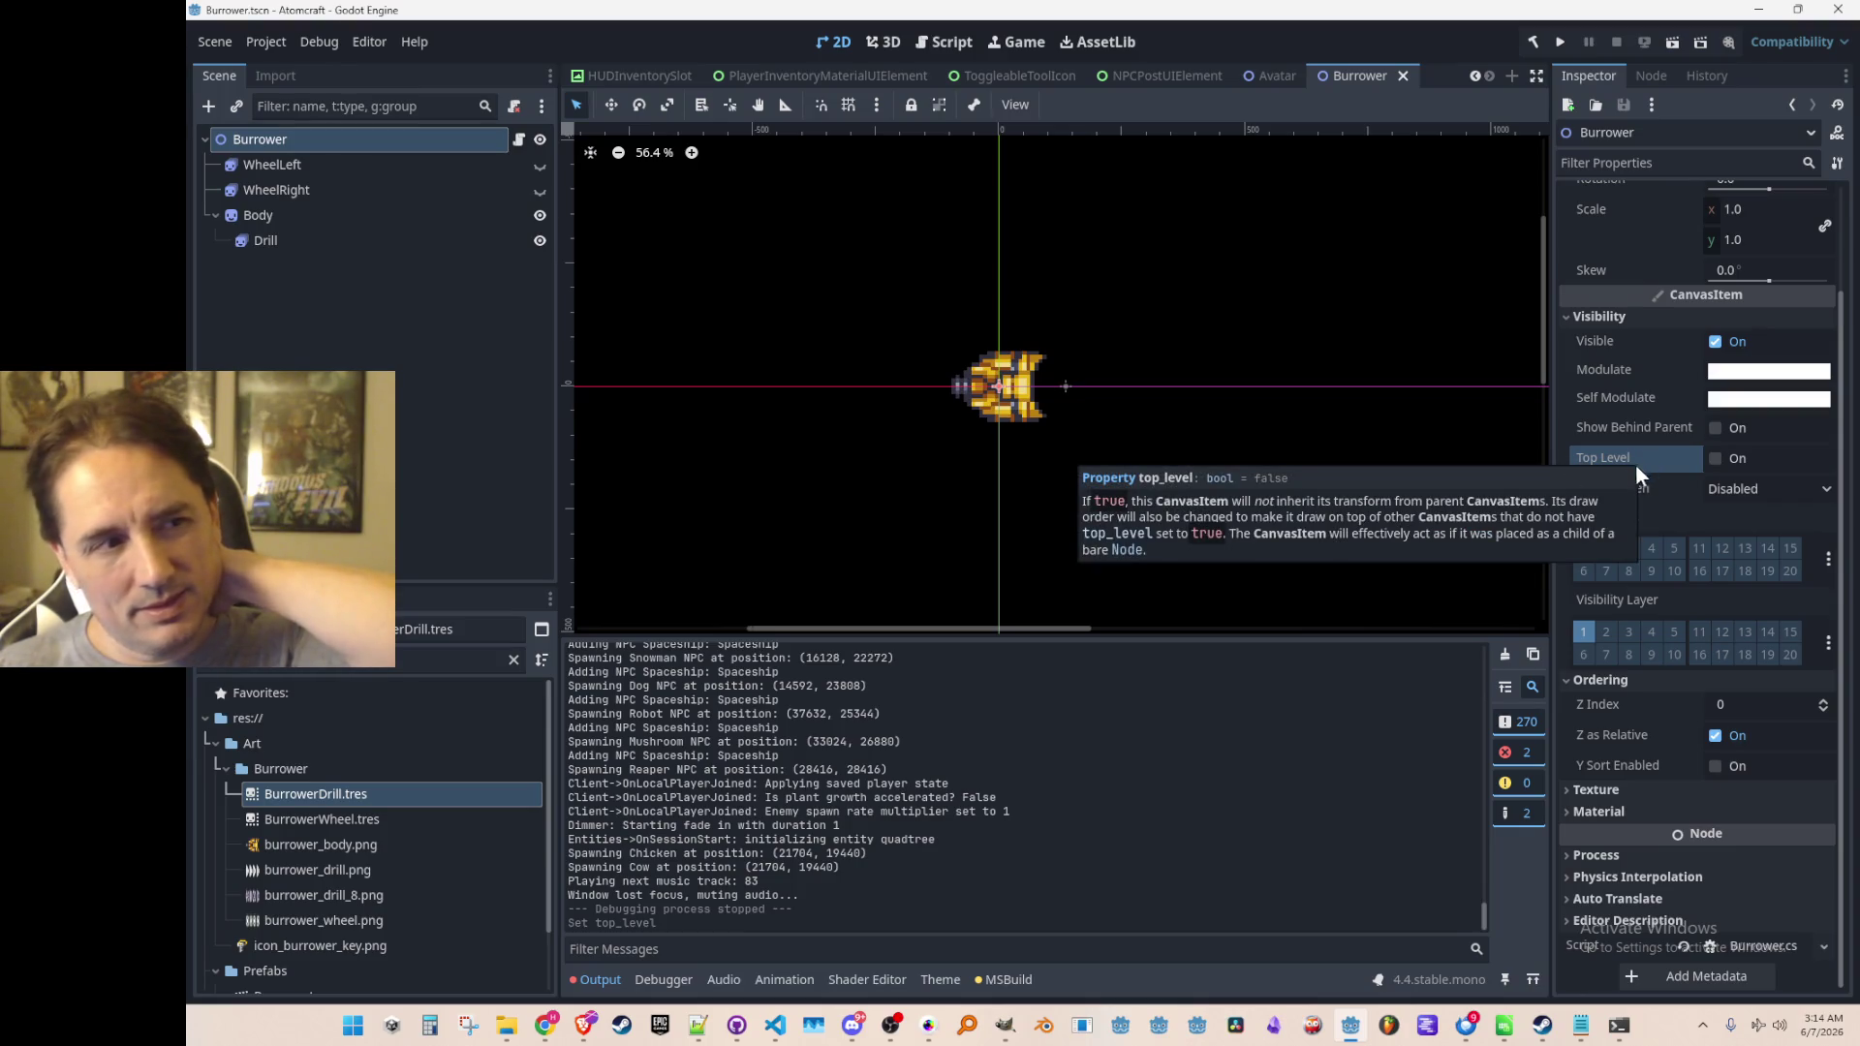
{"action": "left_click", "coordinate": [366, 265]}
{"action": "left_click", "coordinate": [436, 240]}
{"action": "left_click", "coordinate": [438, 223]}
{"action": "left_click", "coordinate": [440, 240]}
{"action": "left_click", "coordinate": [451, 225]}
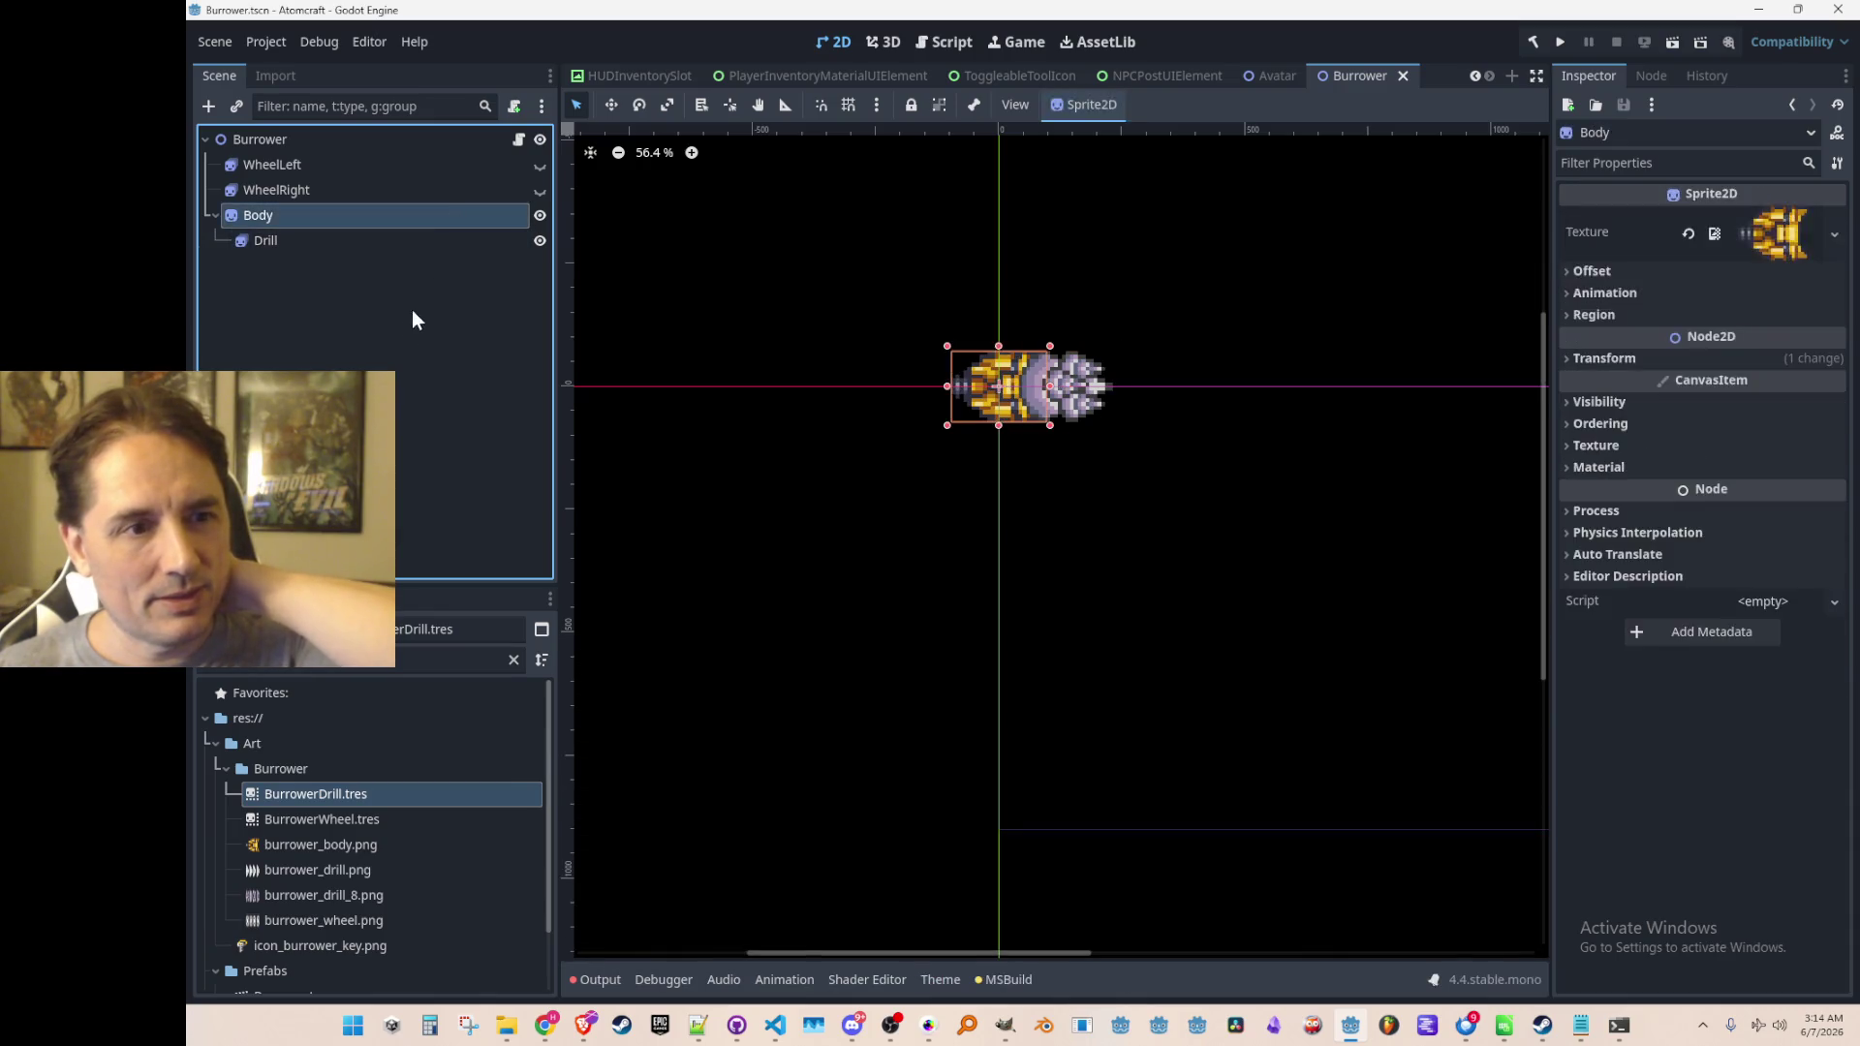
{"action": "left_click", "coordinate": [411, 312]}
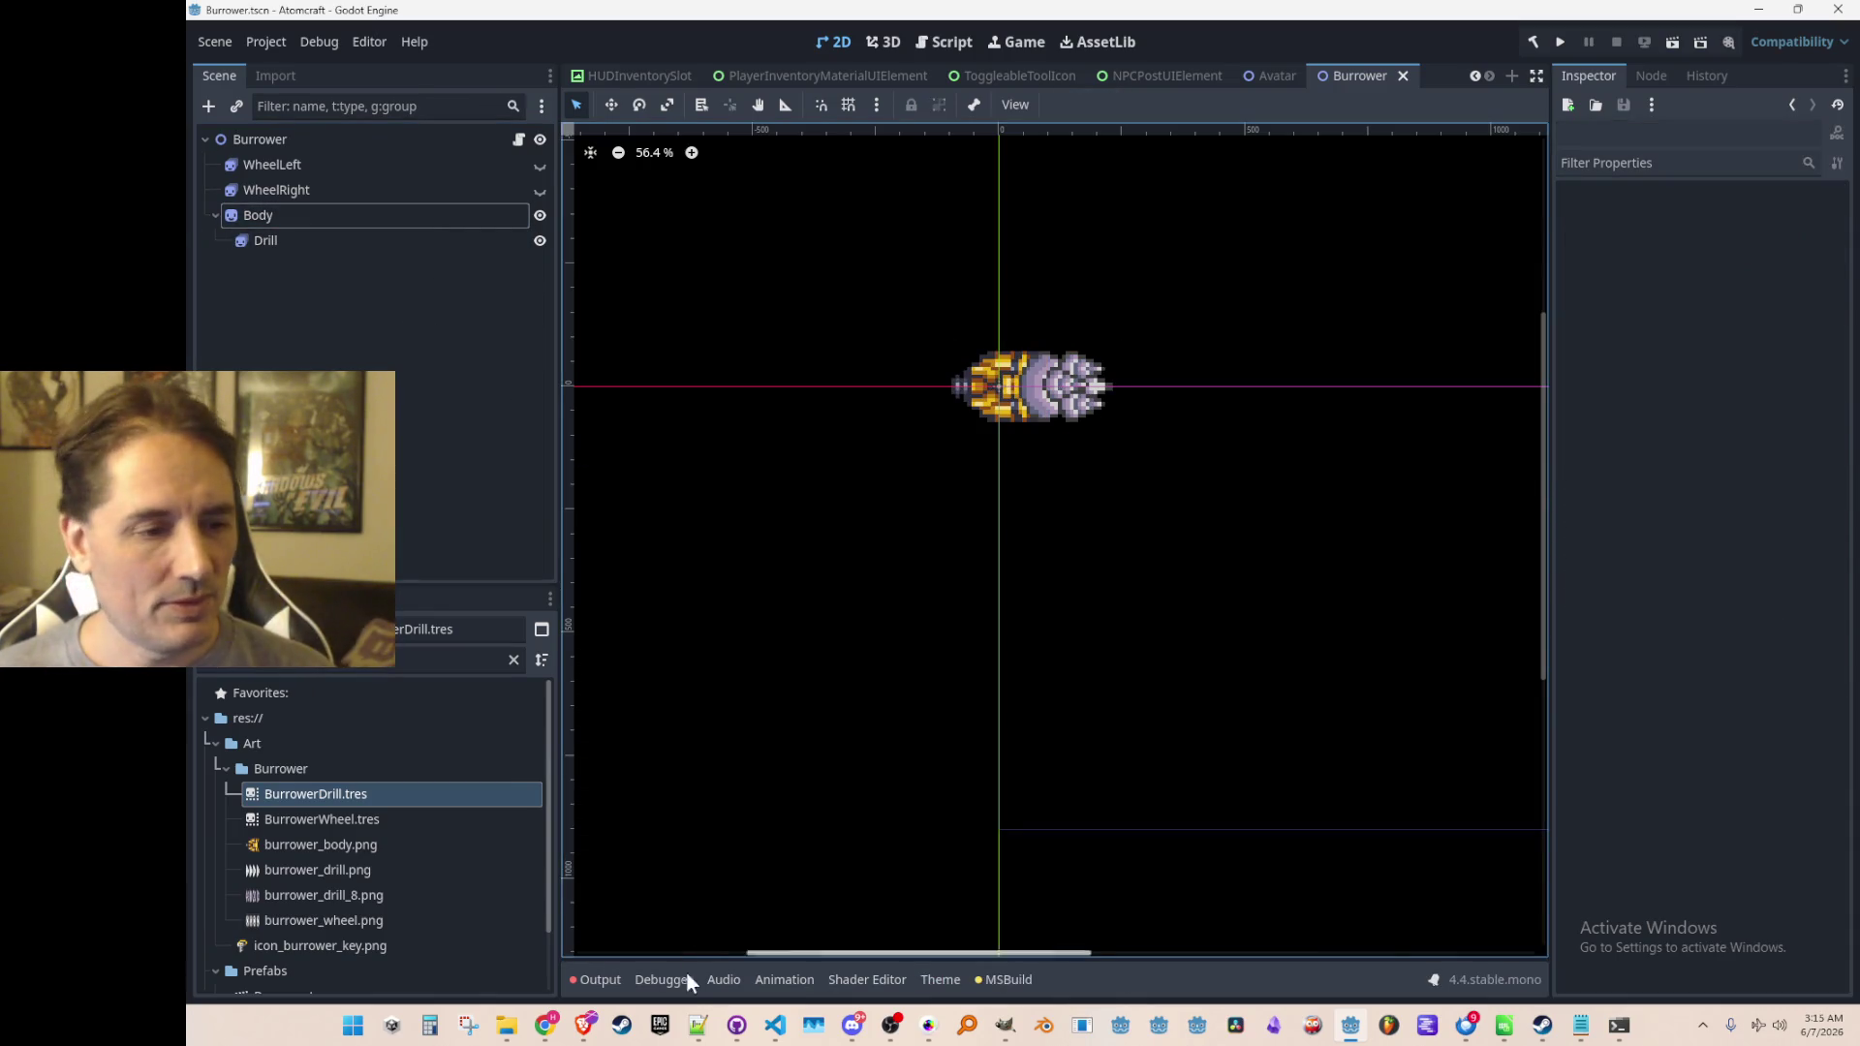
{"action": "left_click", "coordinate": [774, 1026]}
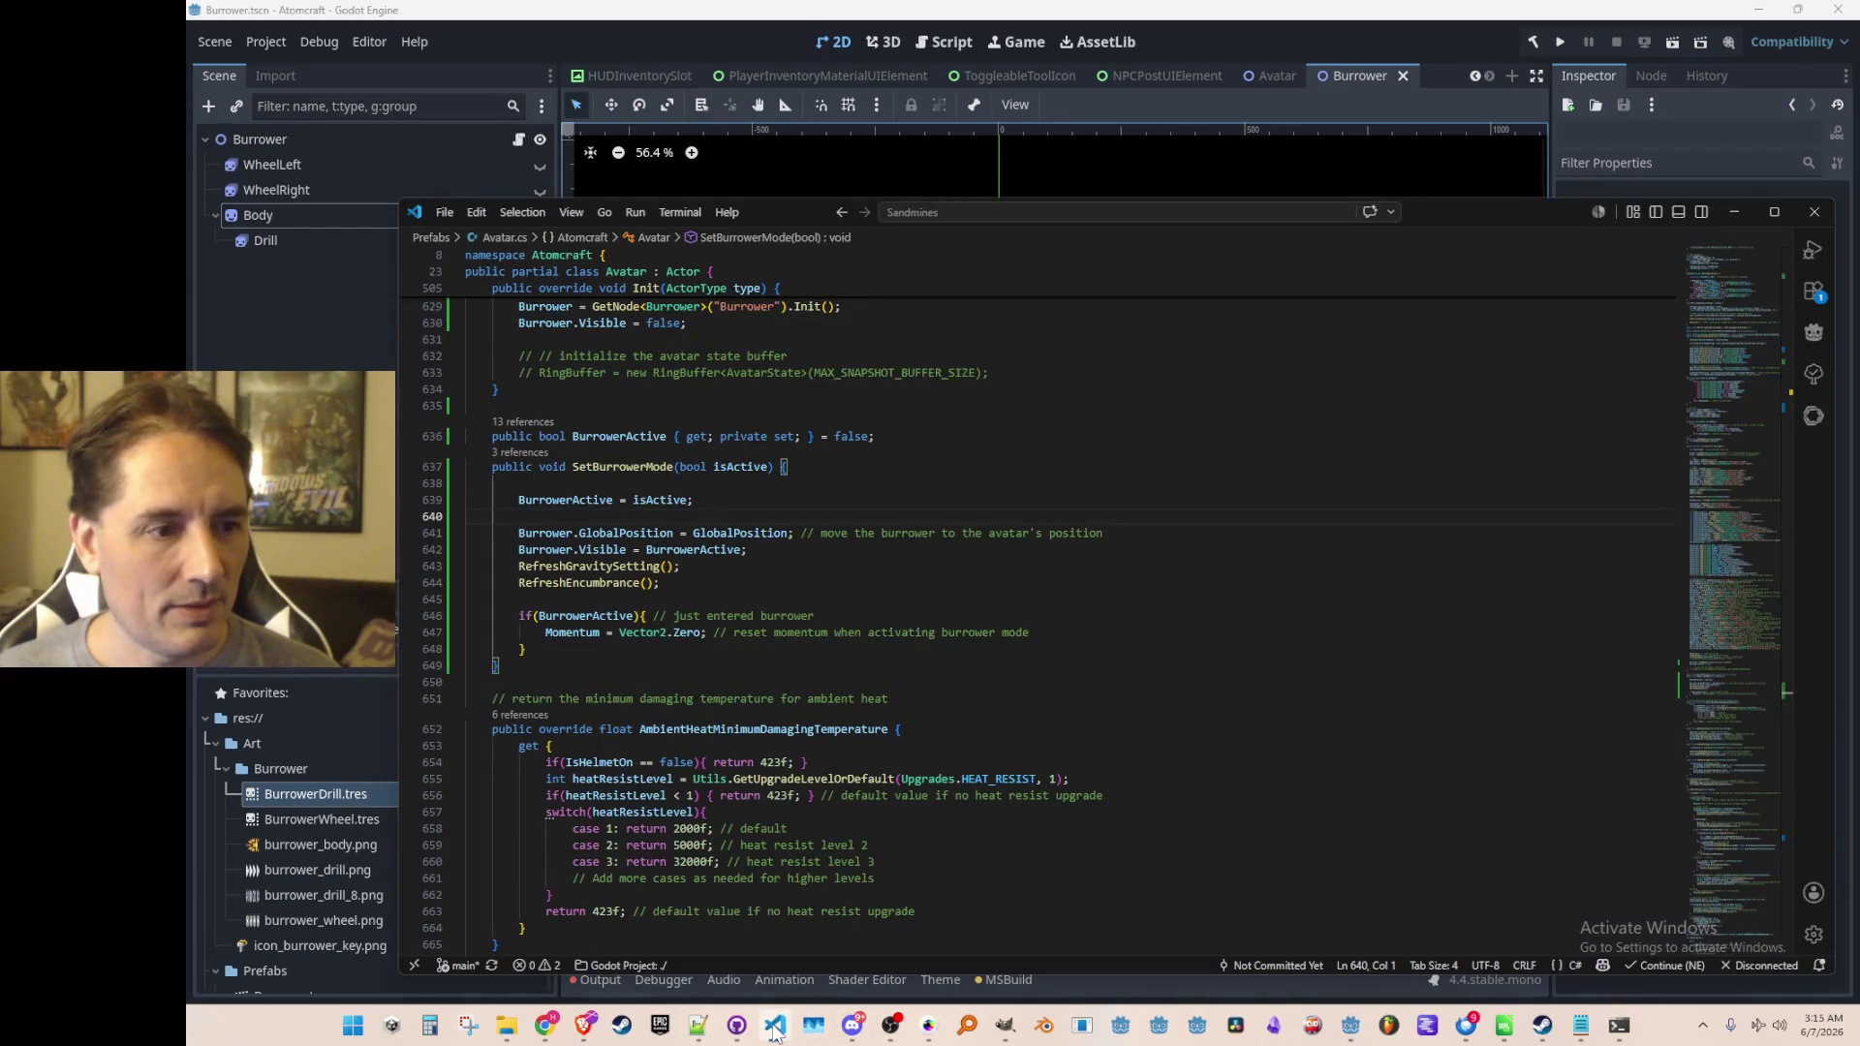
In Burrower.cs, change Drill.Play() on line 44 to Drill.Play("8")
{"action": "left_click", "coordinate": [1195, 647]}
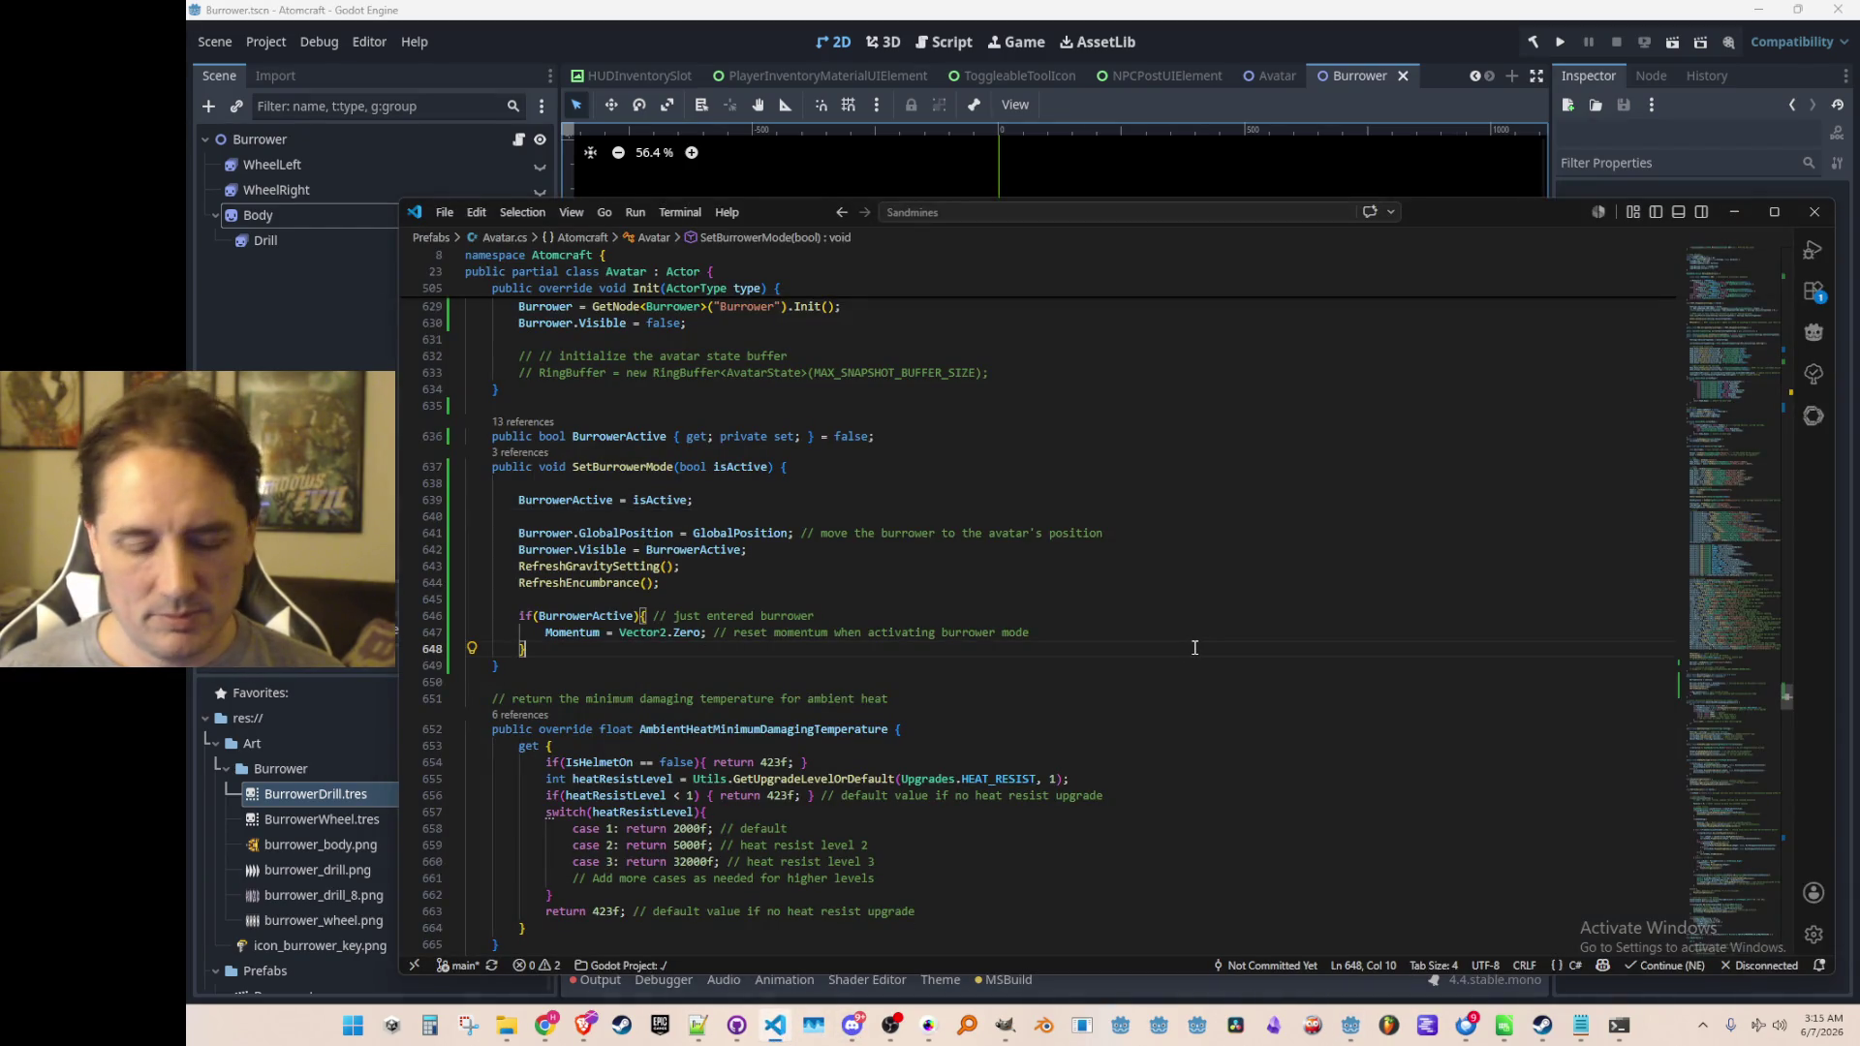
{"action": "key", "text": "ctrl+p"}
{"action": "type", "text": "burrower"}
{"action": "left_click", "coordinate": [1228, 249]}
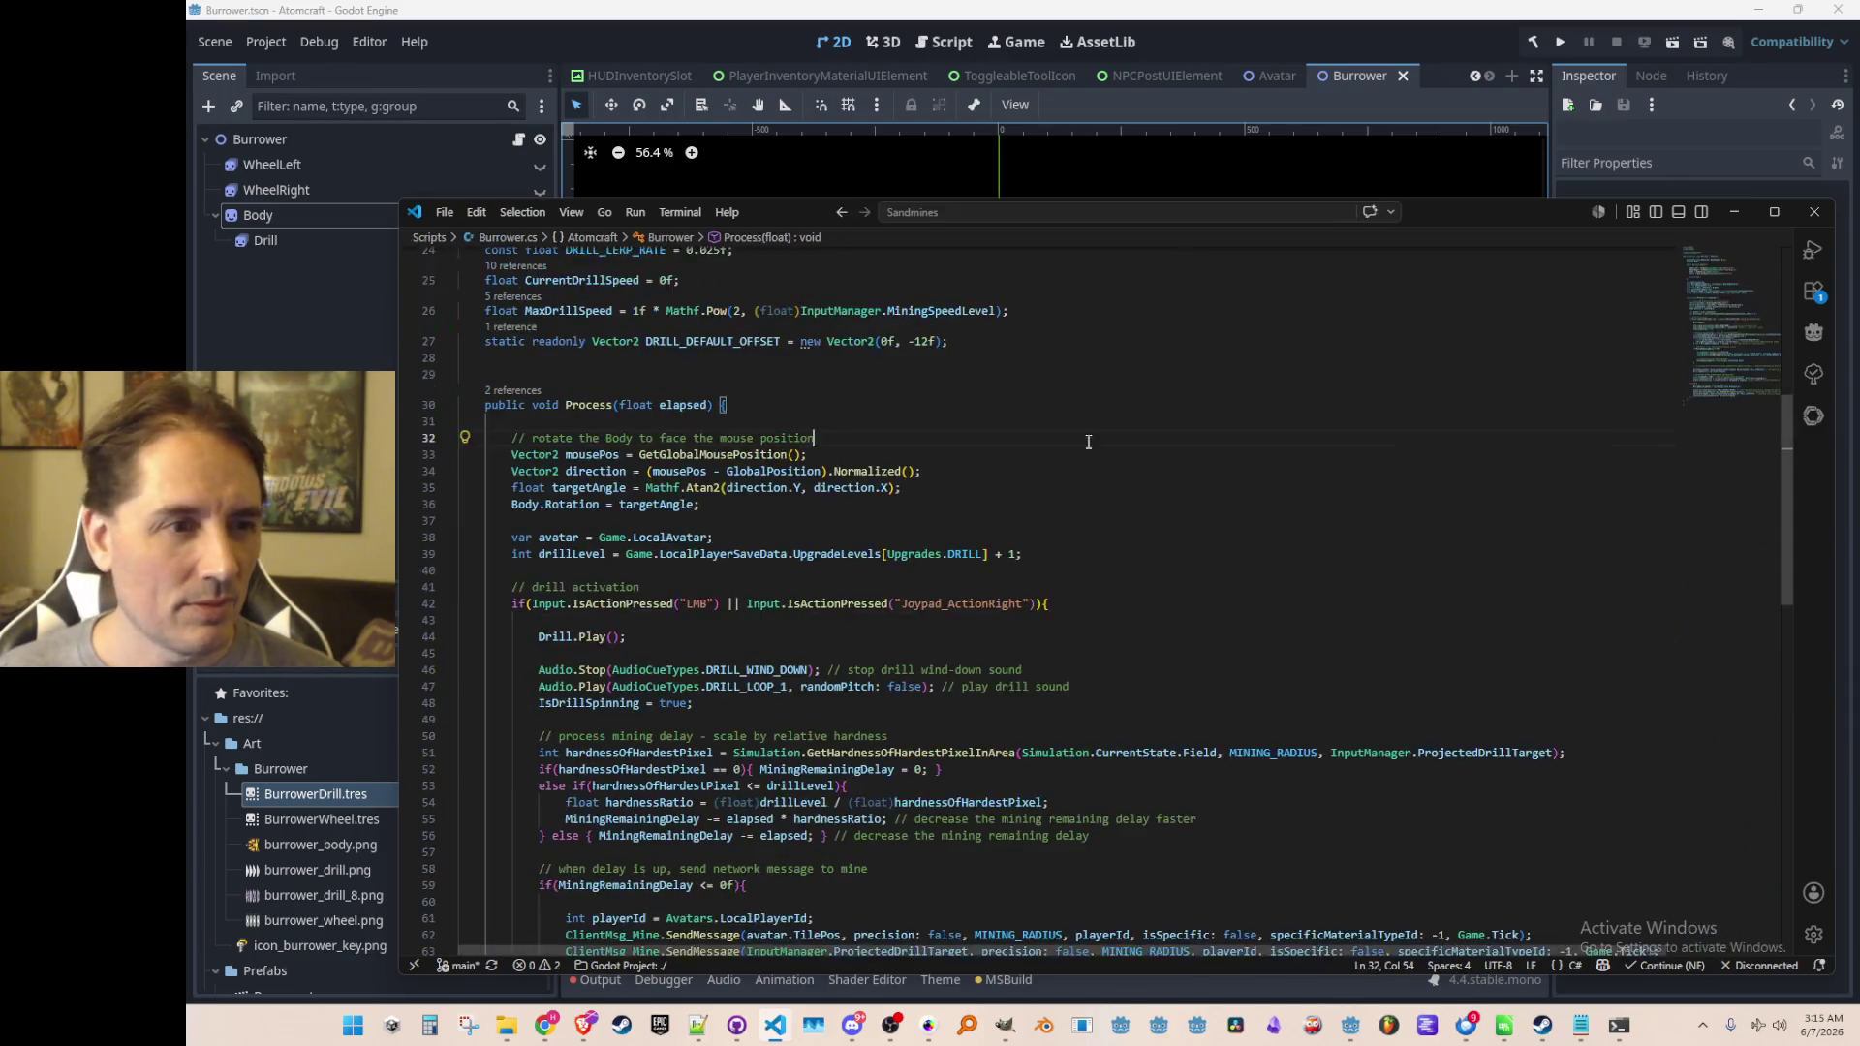
{"action": "scroll", "coordinate": [795, 566], "scroll_direction": "down", "scroll_amount": 2}
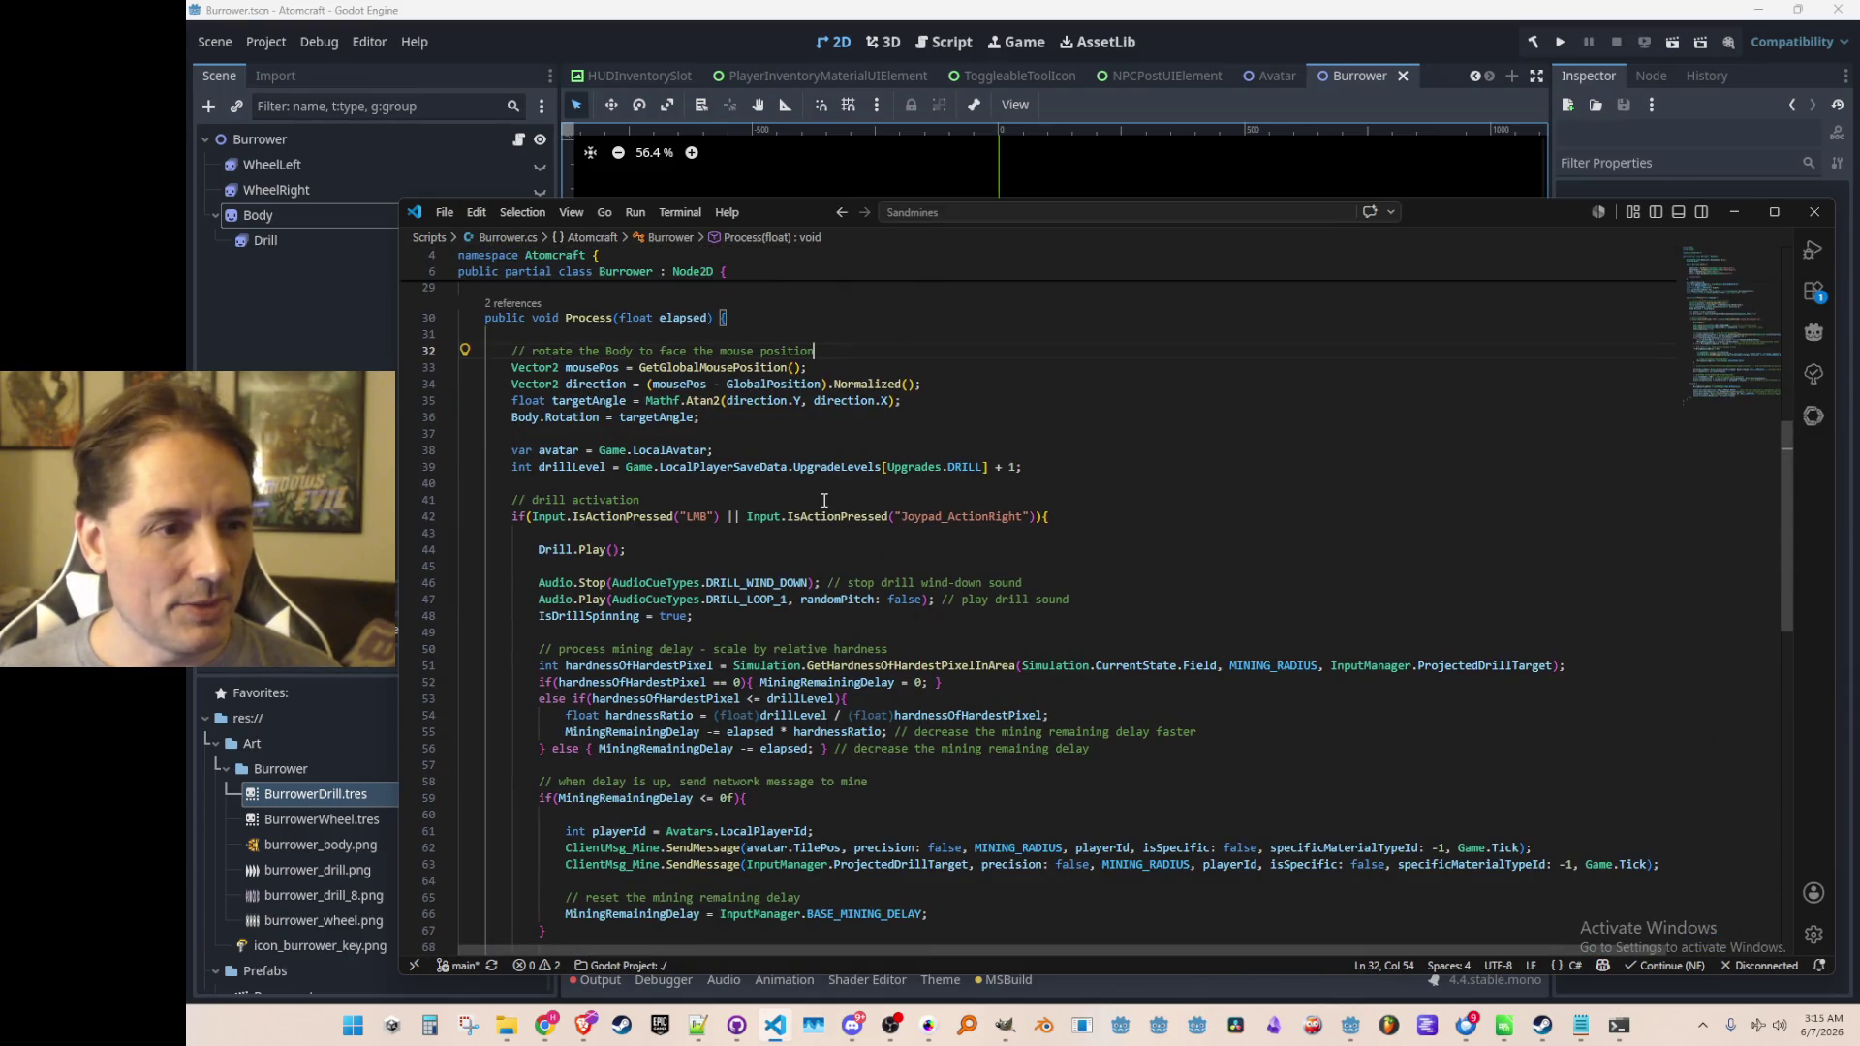
{"action": "left_click", "coordinate": [617, 549]}
{"action": "type", "text": "\"8\""}
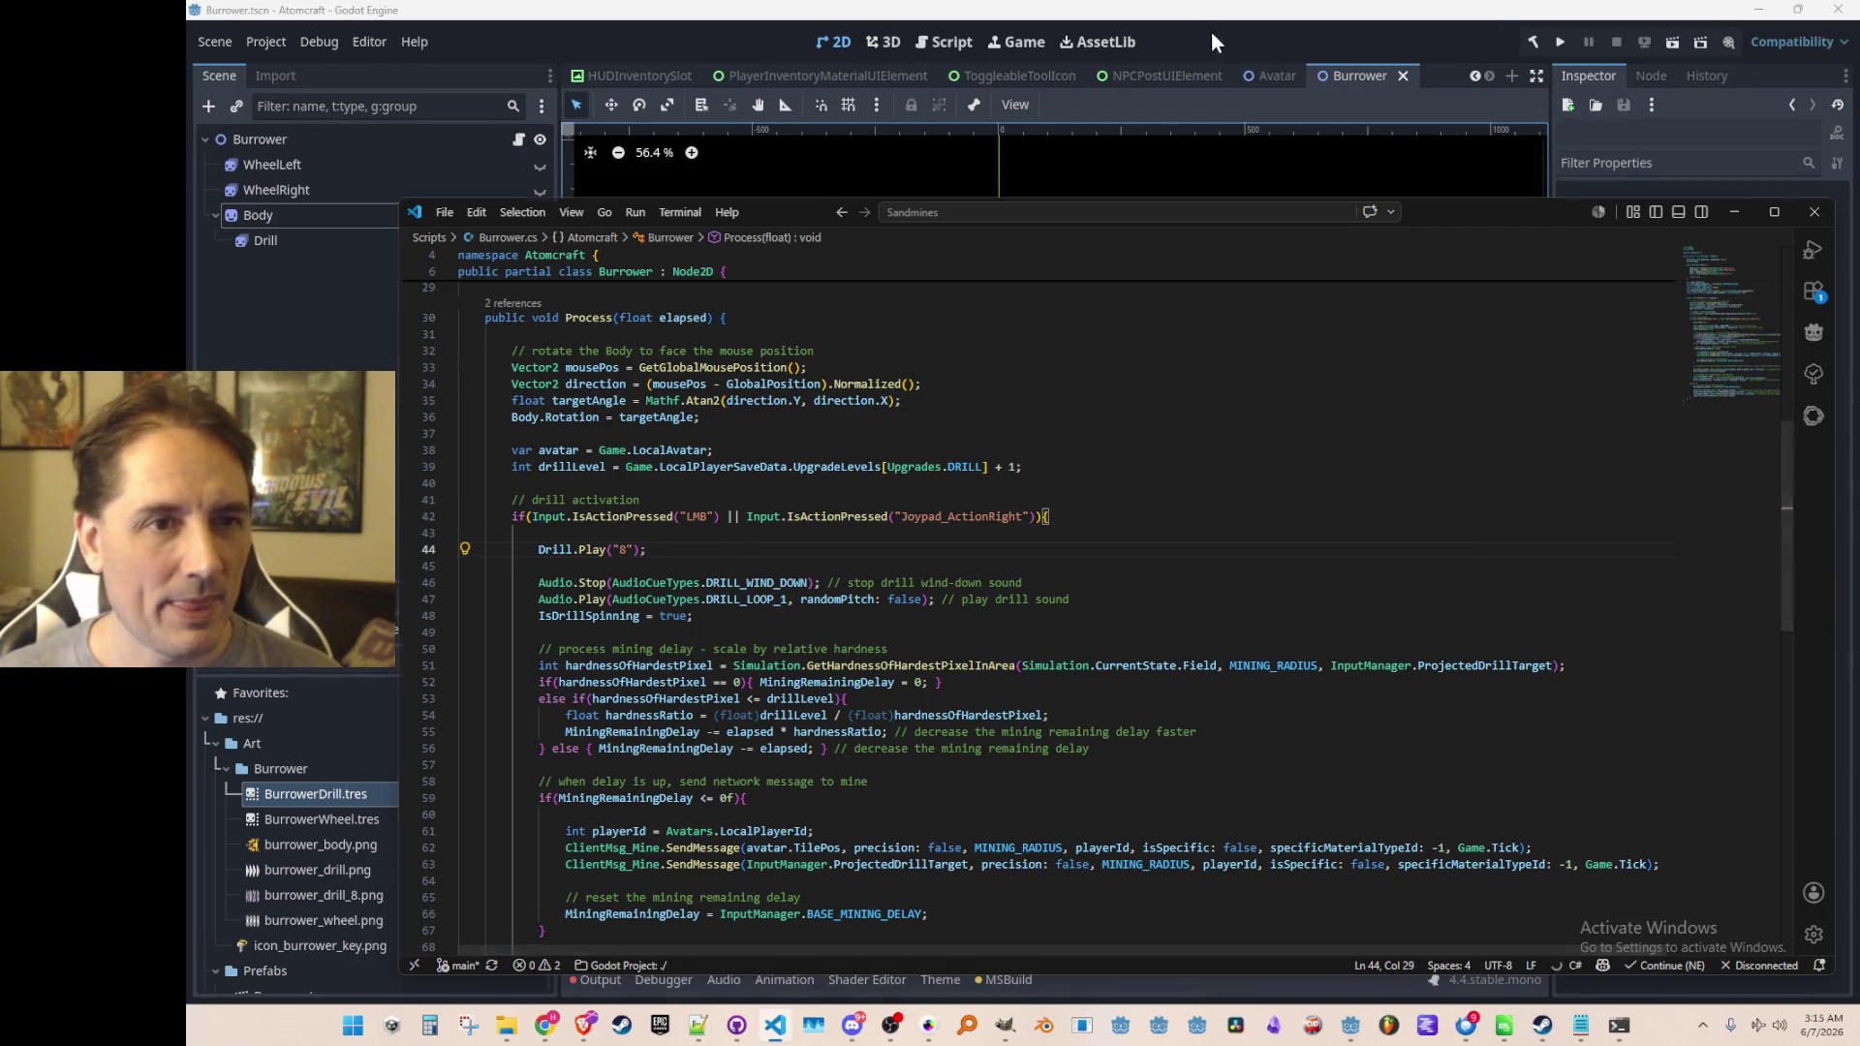
Back in Godot, save the Burrower scene
{"action": "left_click", "coordinate": [1259, 43]}
{"action": "left_click_drag", "start_coordinate": [950, 365], "coordinate": [920, 398]}
{"action": "key", "text": "ctrl+s"}
Give the Burrower root node an Ordering Z Index of 100 and save the scene
{"action": "left_click", "coordinate": [374, 137]}
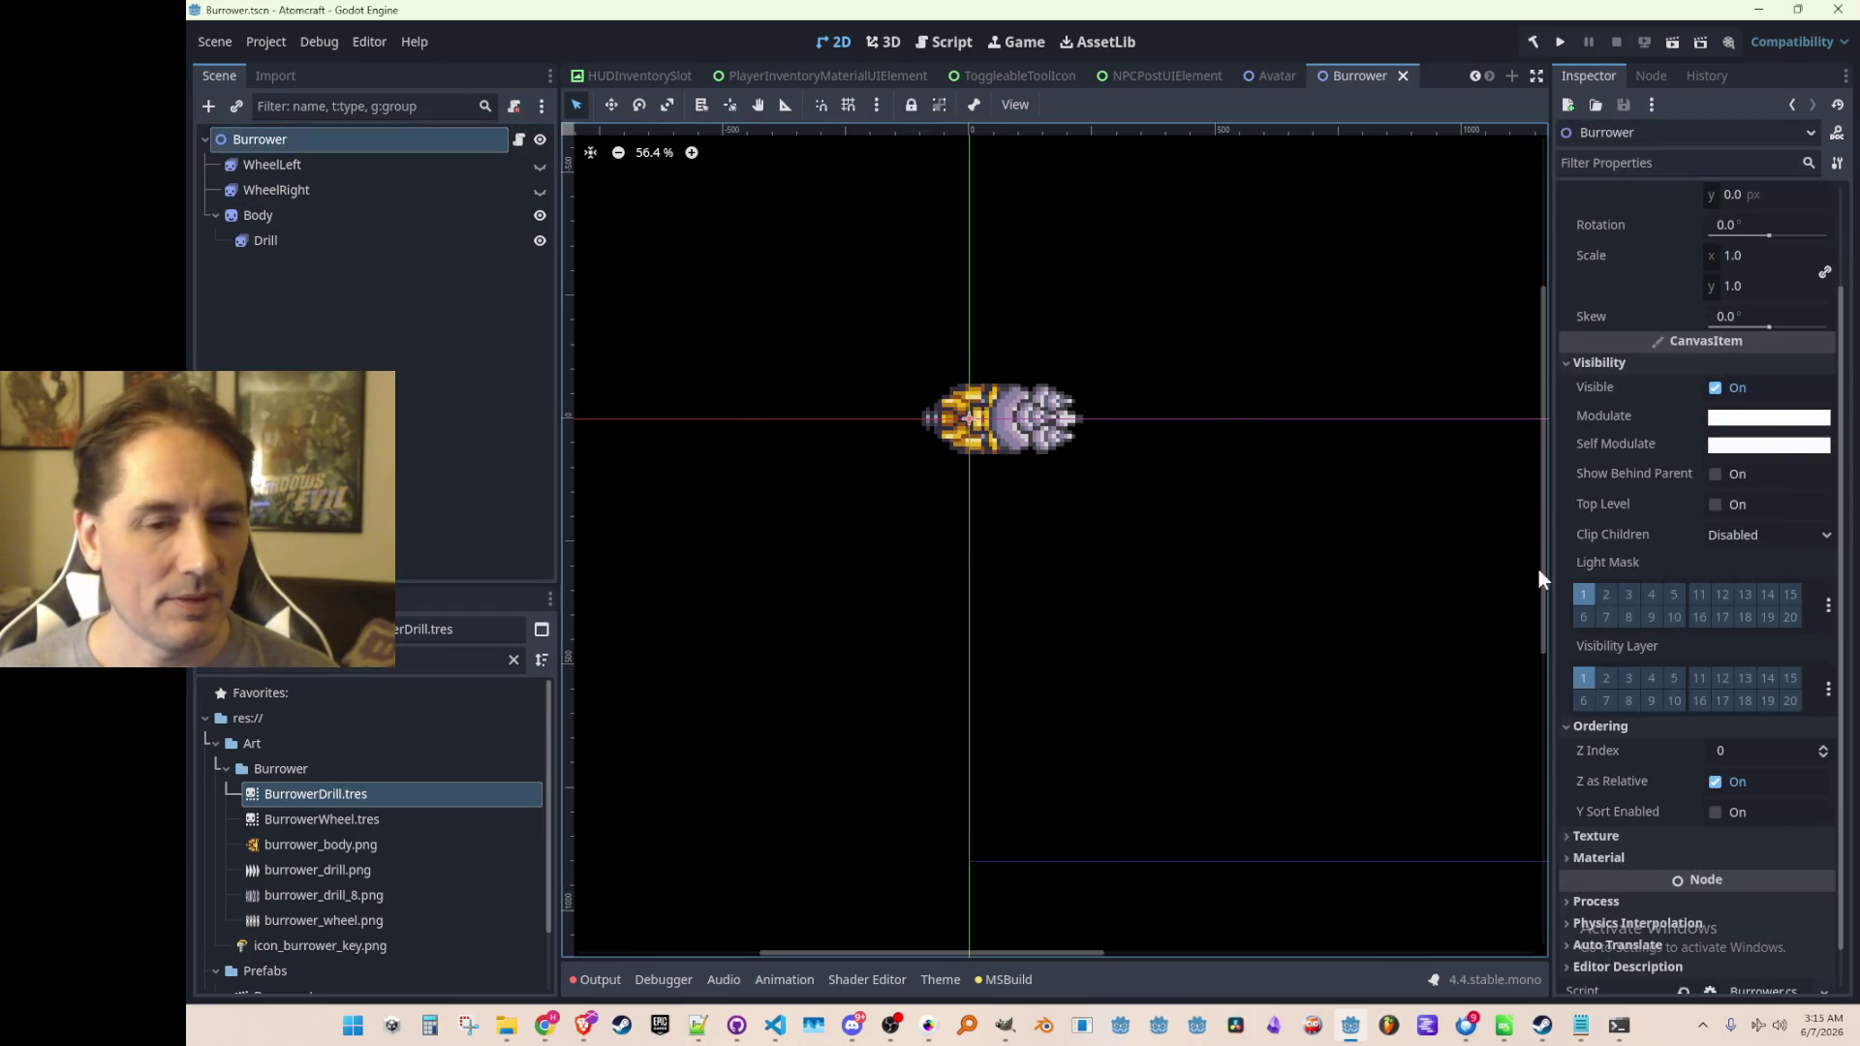
{"action": "scroll", "coordinate": [1735, 660], "scroll_direction": "down", "scroll_amount": 1}
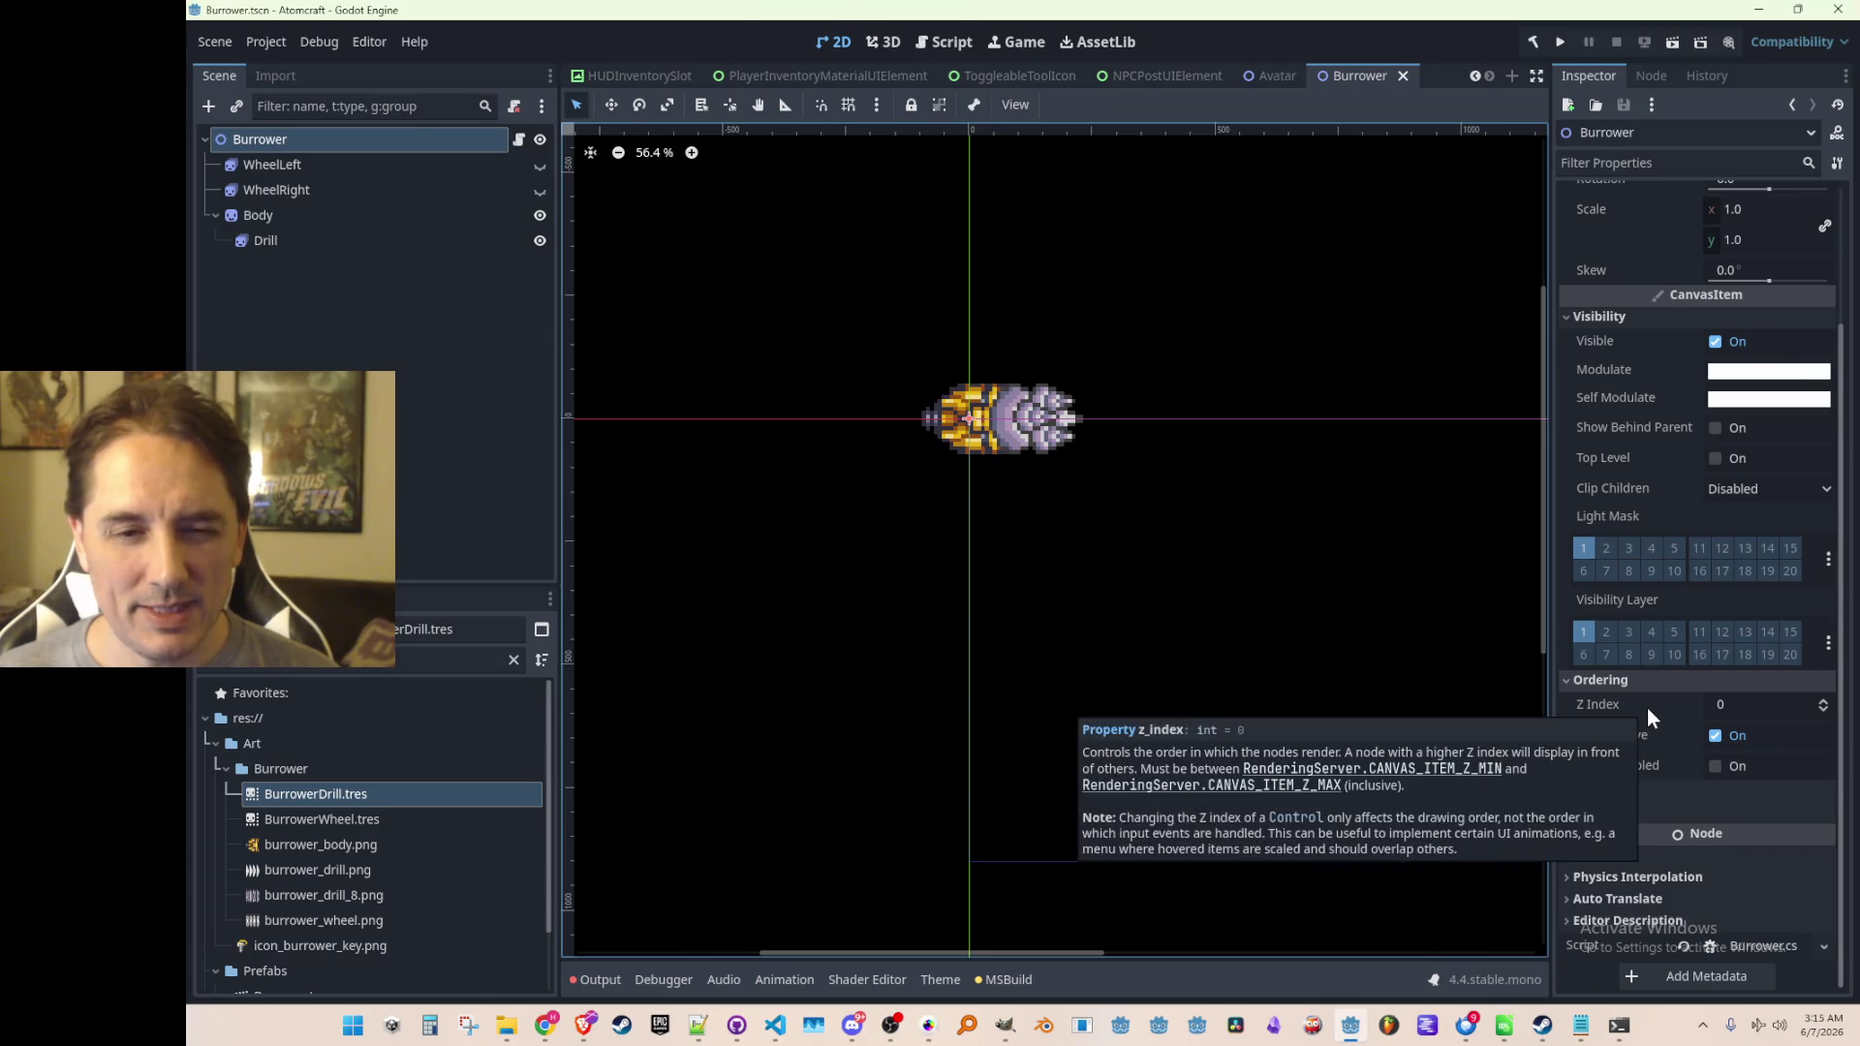
{"action": "left_click", "coordinate": [1741, 709]}
{"action": "type", "text": "100"}
{"action": "key", "text": "Return"}
{"action": "key", "text": "ctrl+s"}
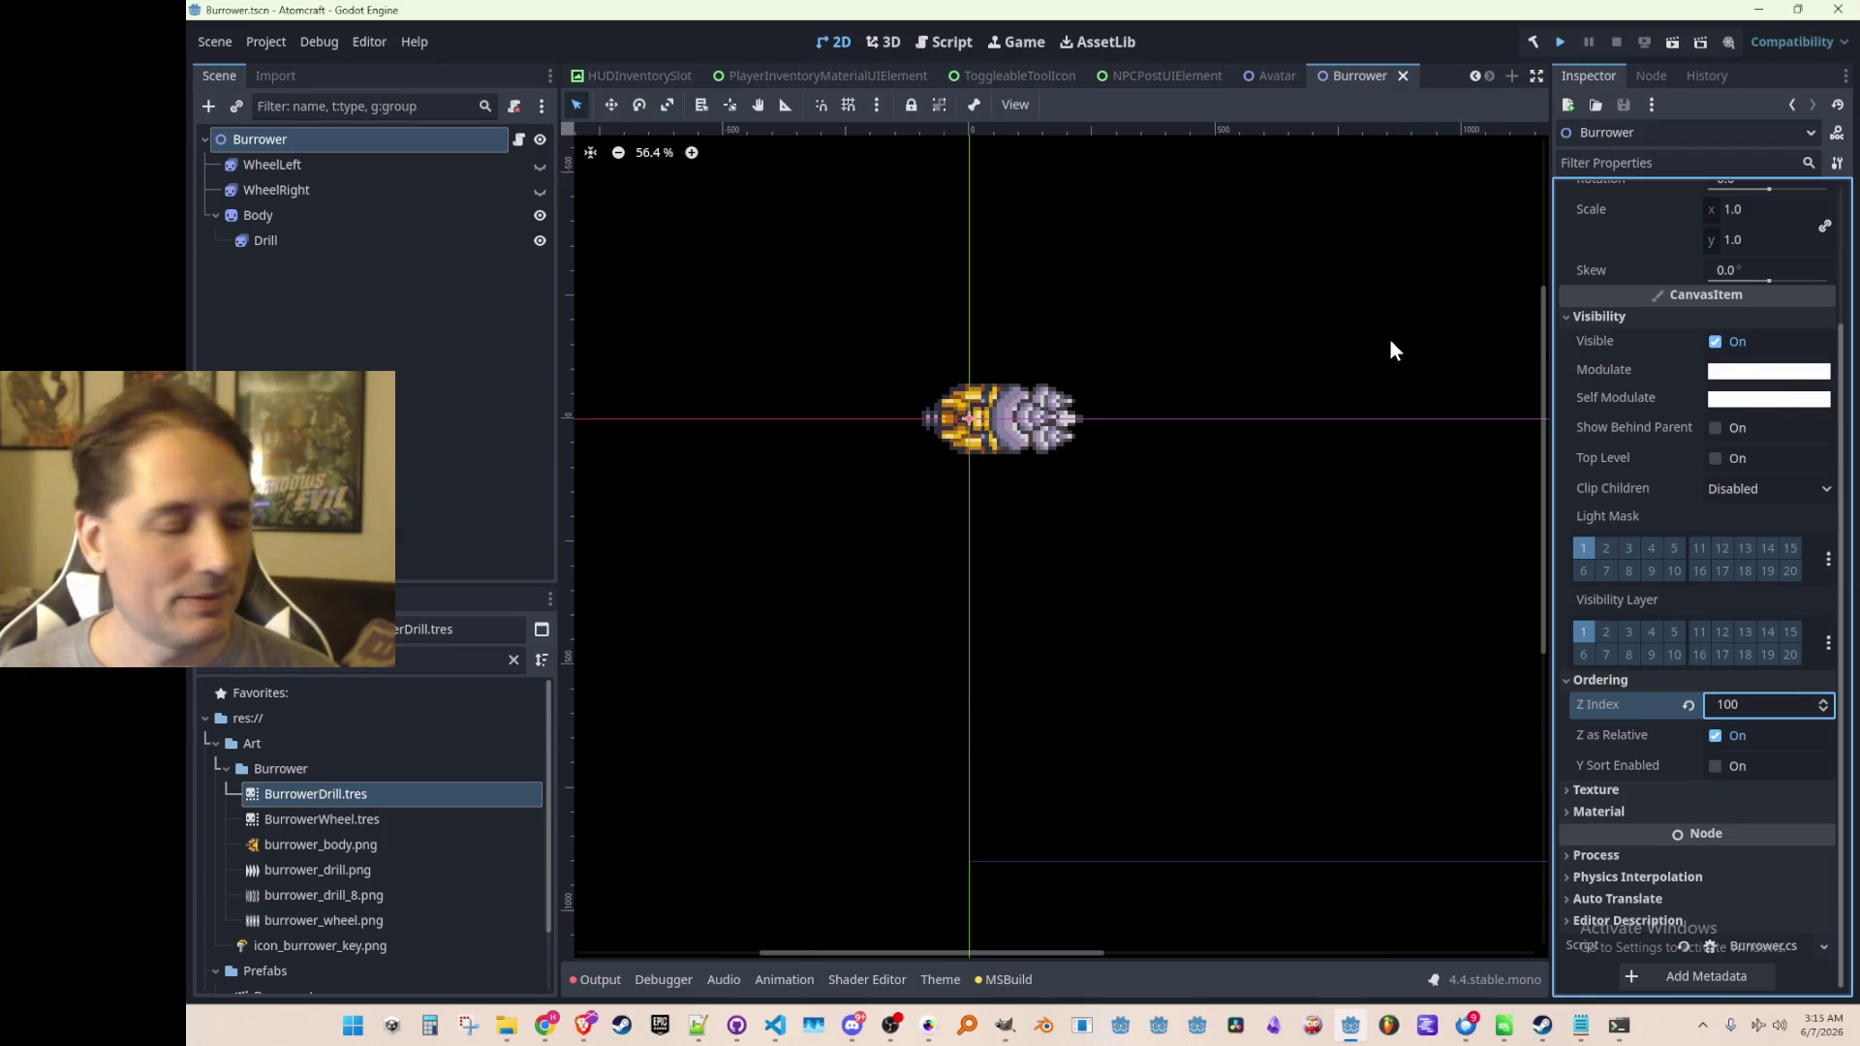
{"action": "key", "text": "ctrl+s"}
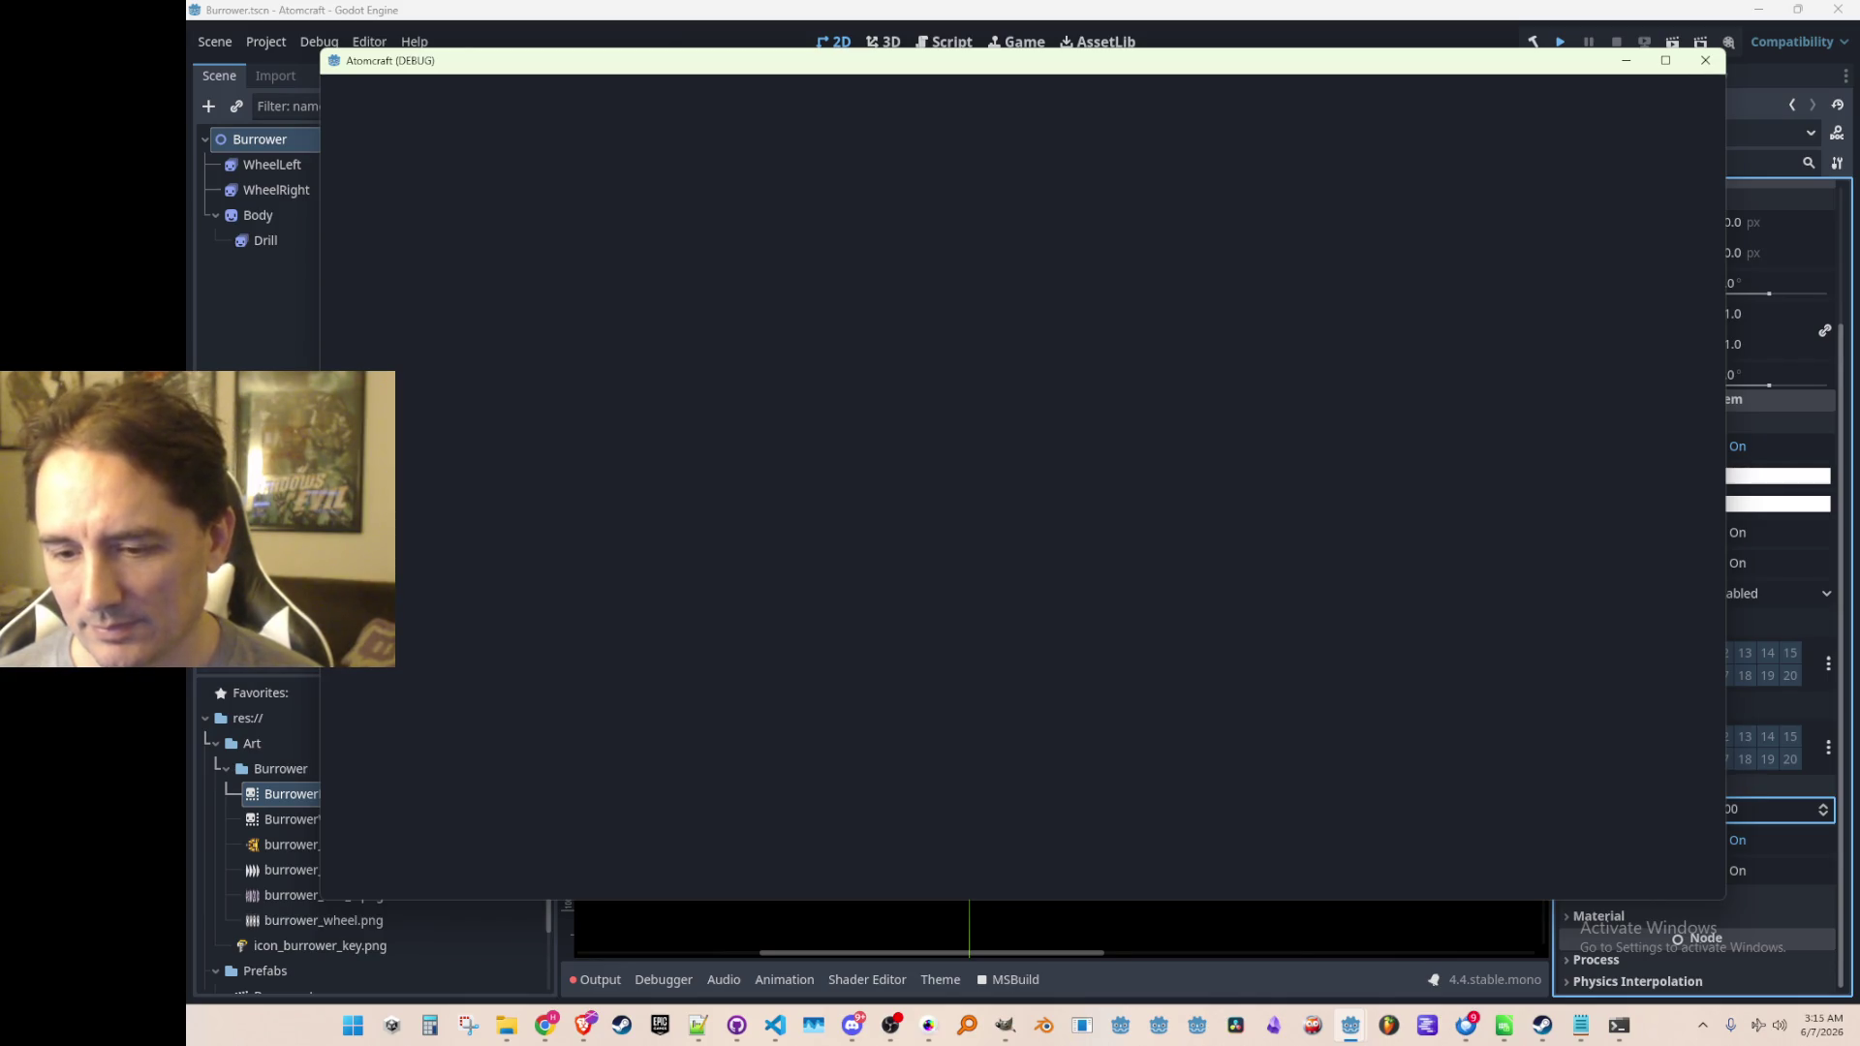
Close the unresponsive game window and bring the Atomcraft (DEBUG) window into focus
{"action": "left_click", "coordinate": [1704, 60]}
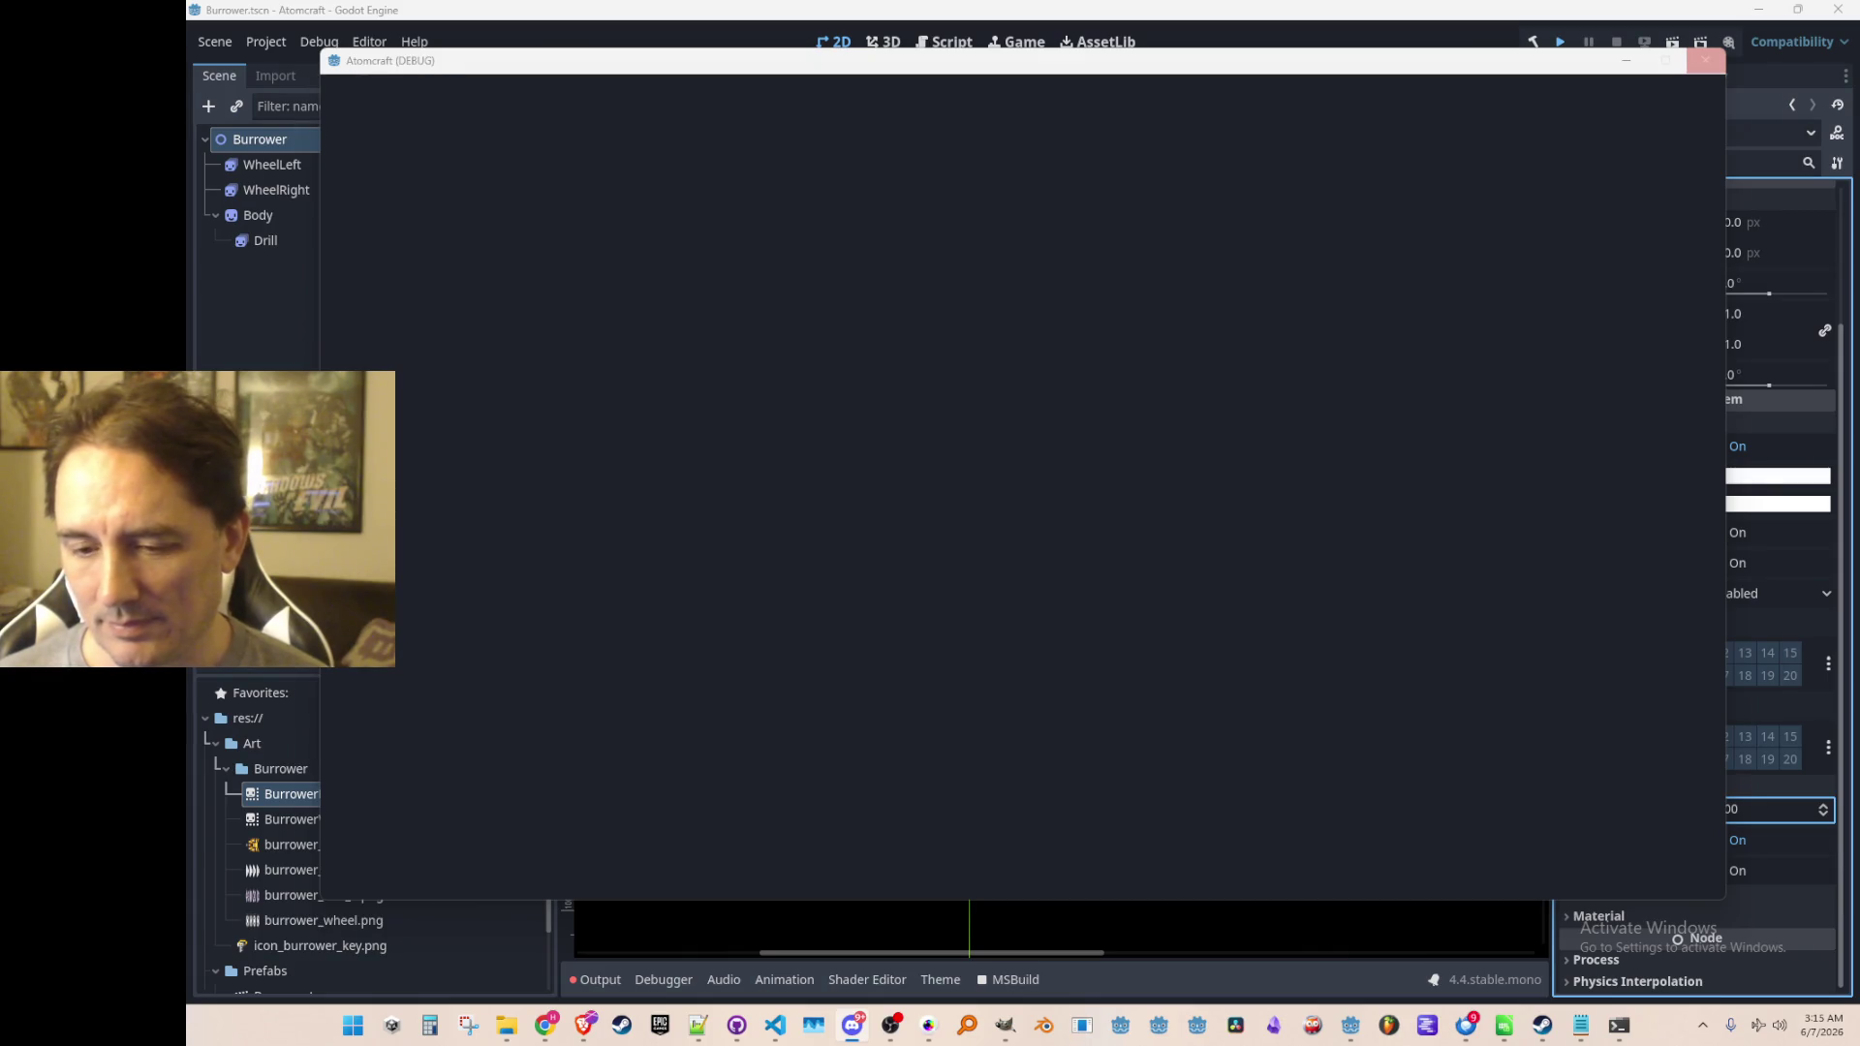
{"action": "left_click", "coordinate": [584, 1024]}
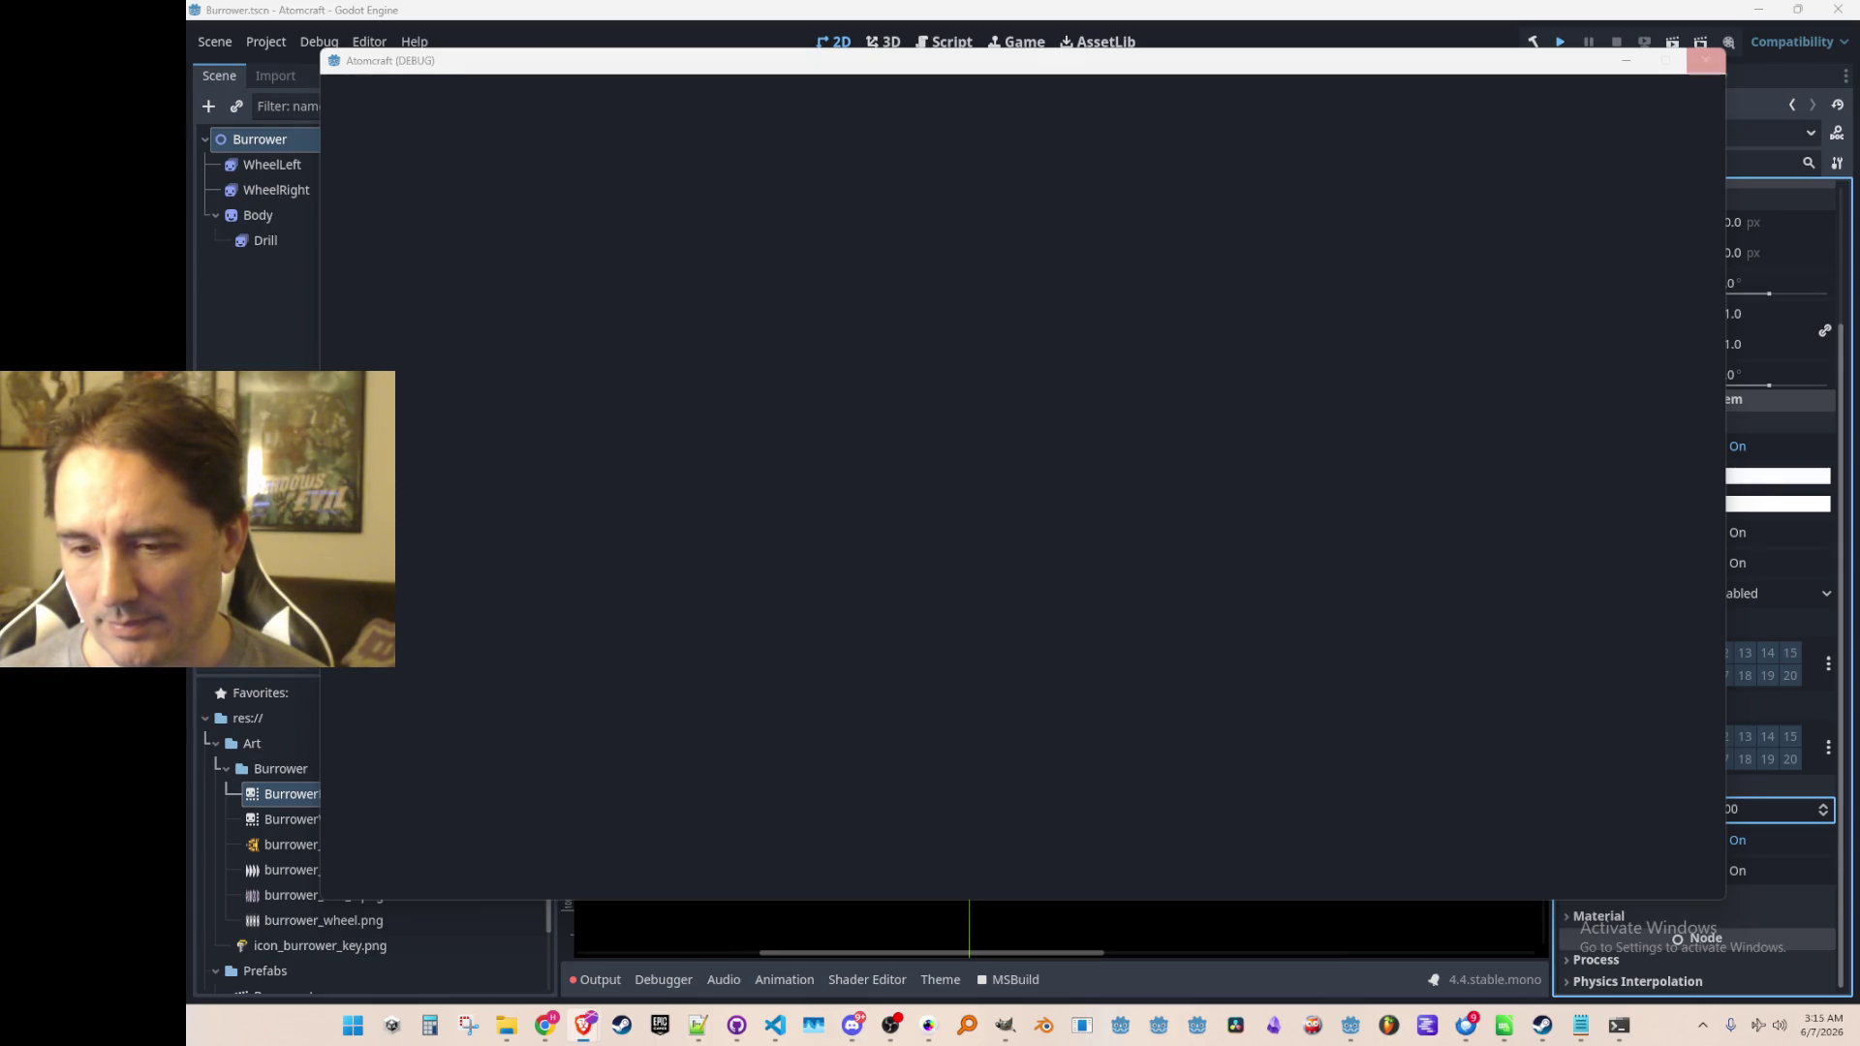
{"action": "left_click", "coordinate": [698, 1025]}
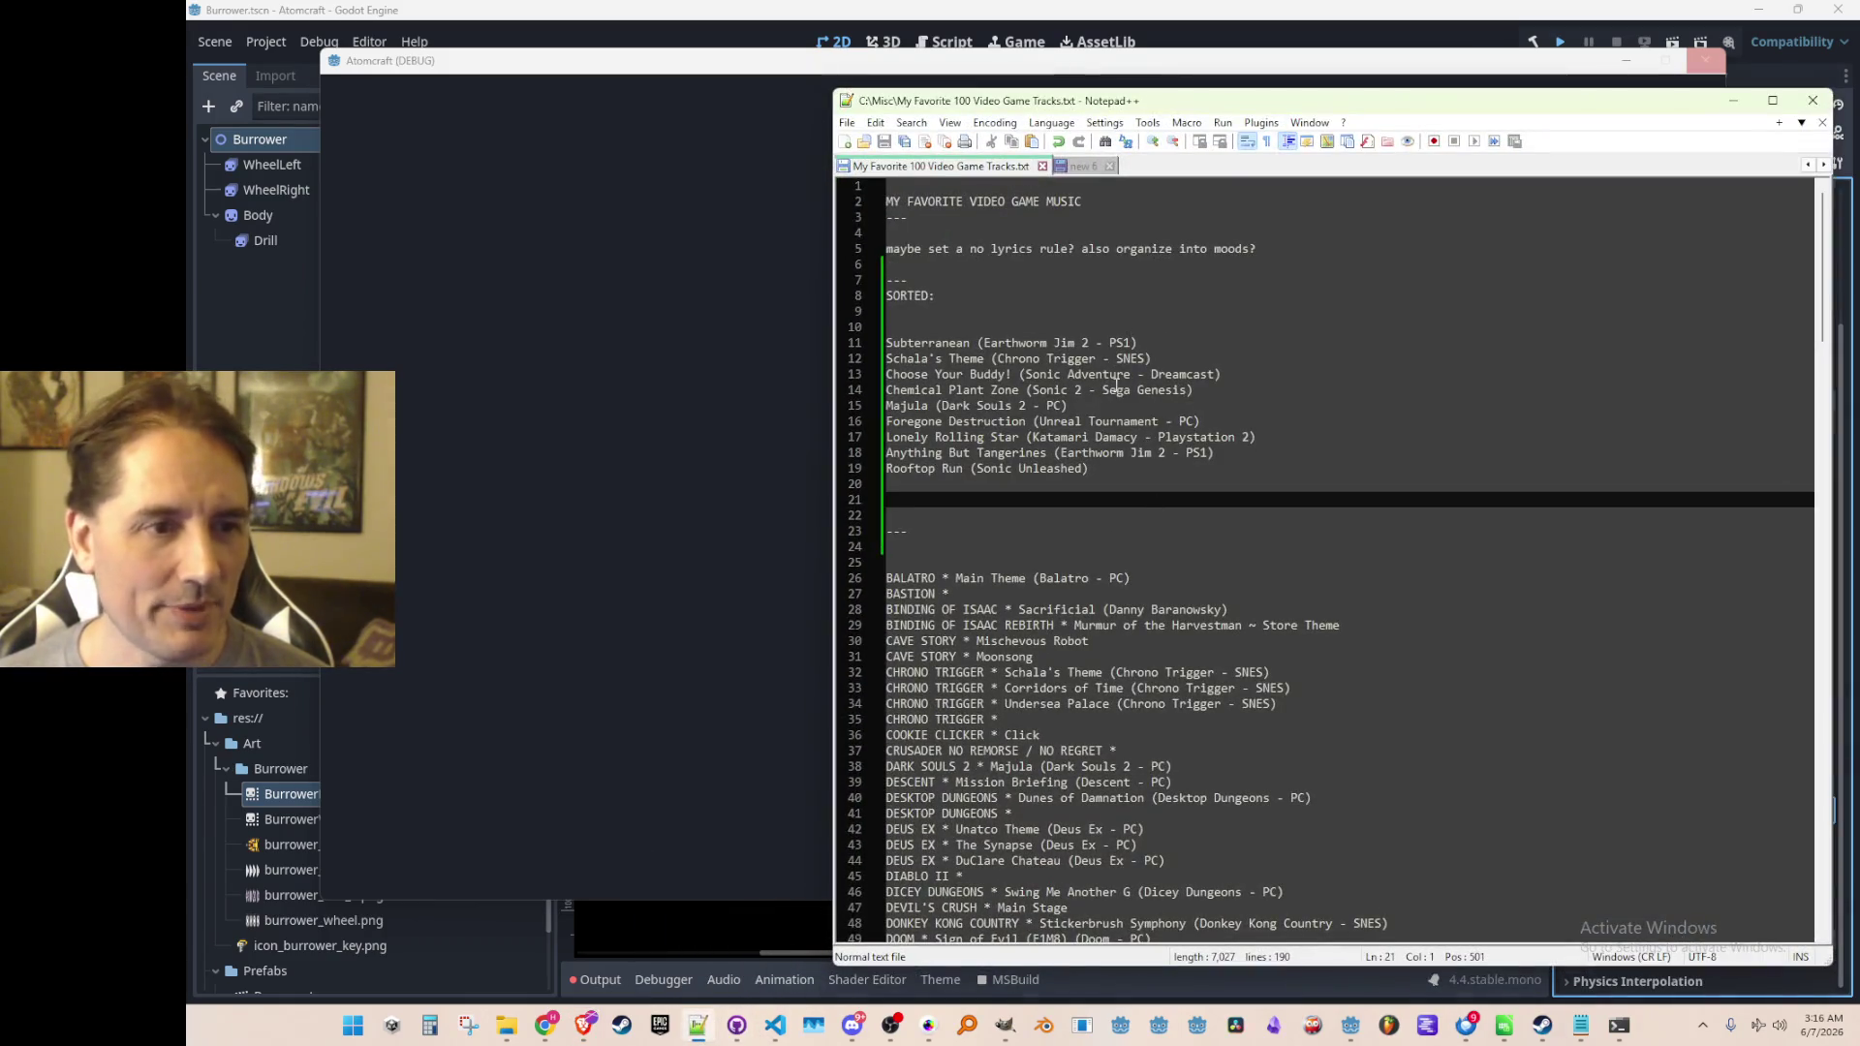
{"action": "left_click", "coordinate": [1176, 358]}
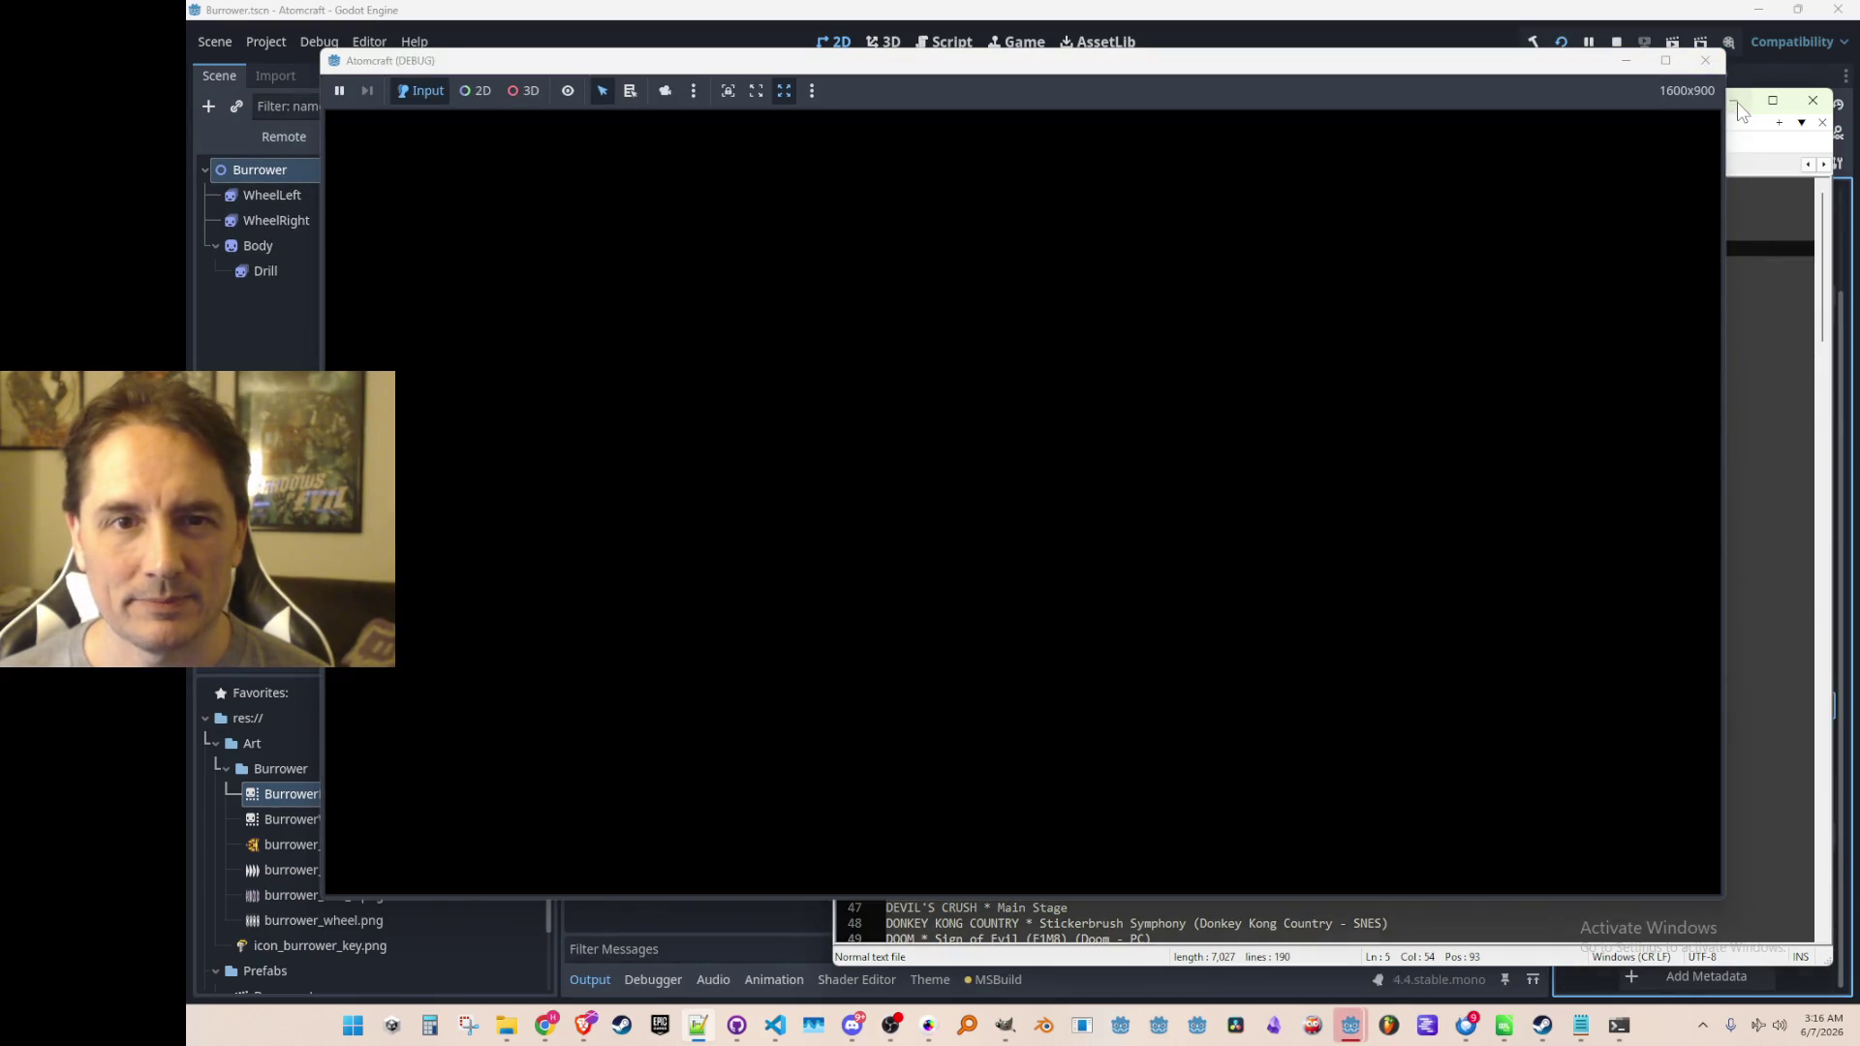
{"action": "left_click", "coordinate": [1734, 100]}
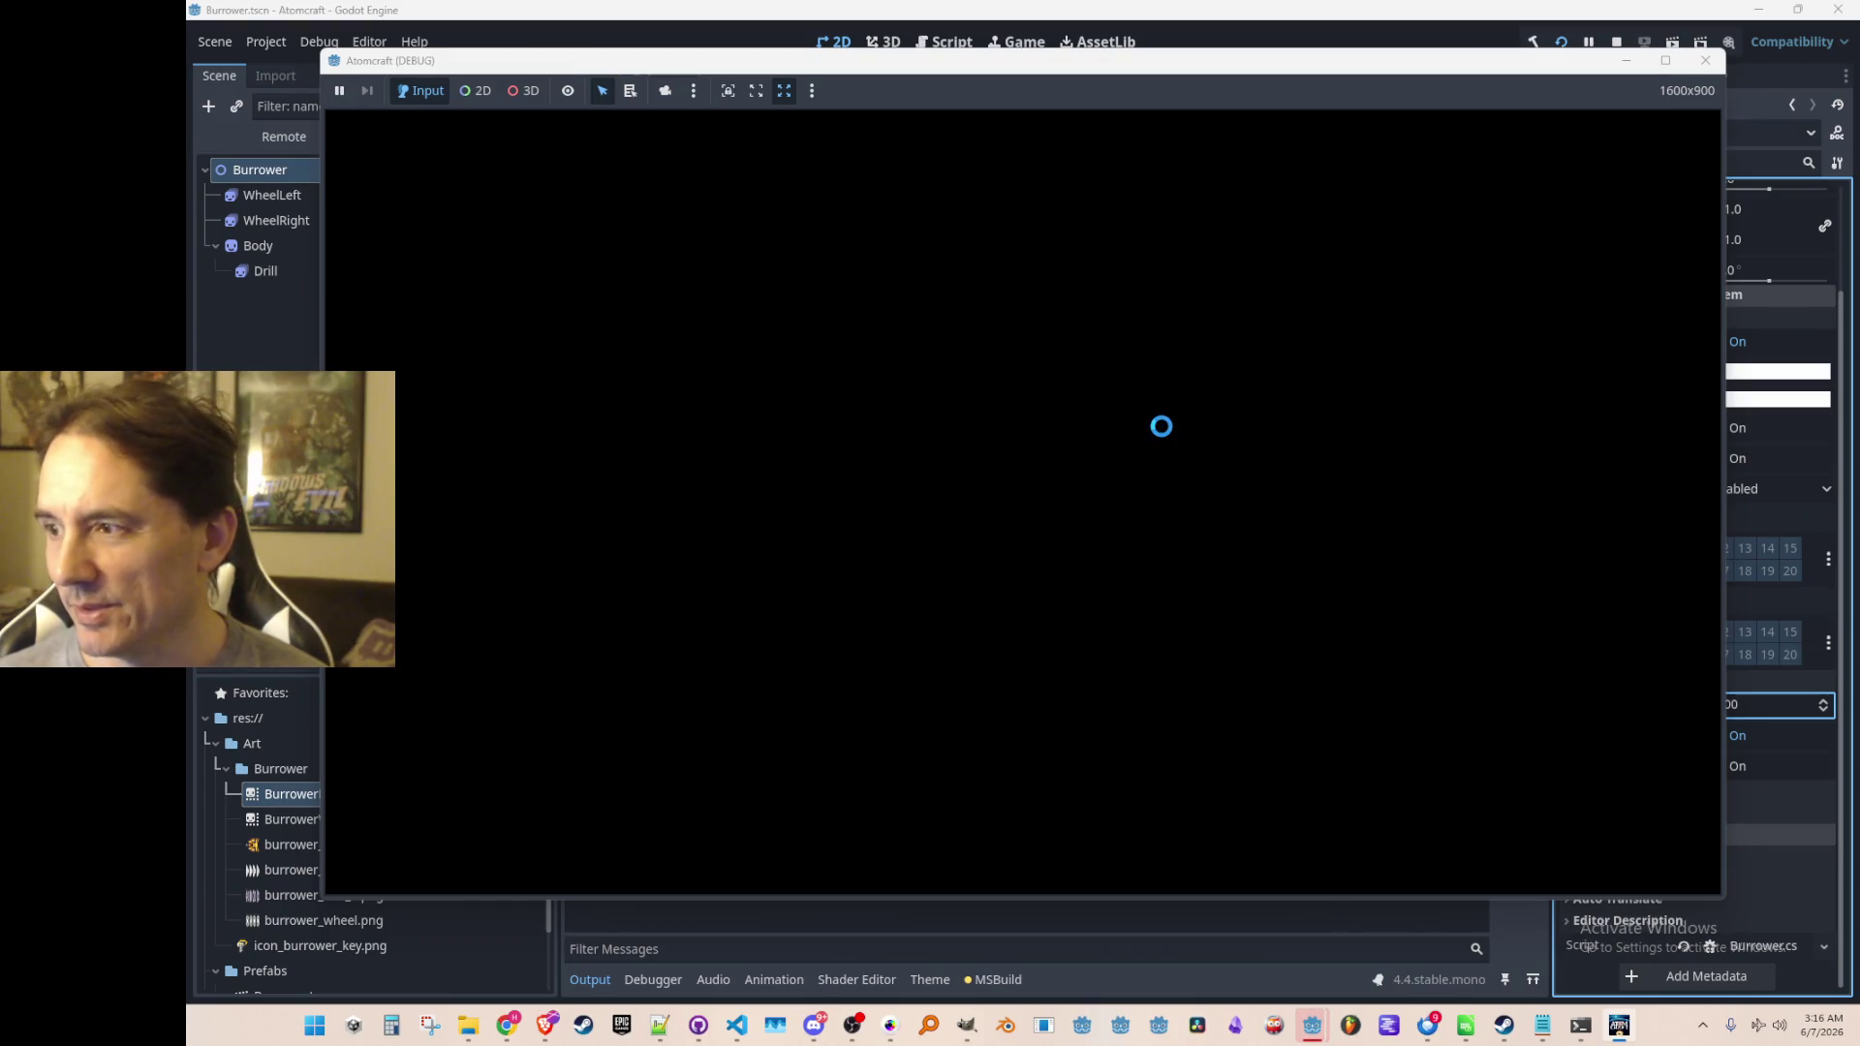
Load NPC TEST H with profile A TEST 6, drill through underground rock, then stop with F8
{"action": "left_click", "coordinate": [1095, 514]}
{"action": "scroll", "coordinate": [1047, 581], "scroll_direction": "down", "scroll_amount": 1}
{"action": "scroll", "coordinate": [1047, 581], "scroll_direction": "down", "scroll_amount": 1}
{"action": "scroll", "coordinate": [1050, 568], "scroll_direction": "up", "scroll_amount": 1}
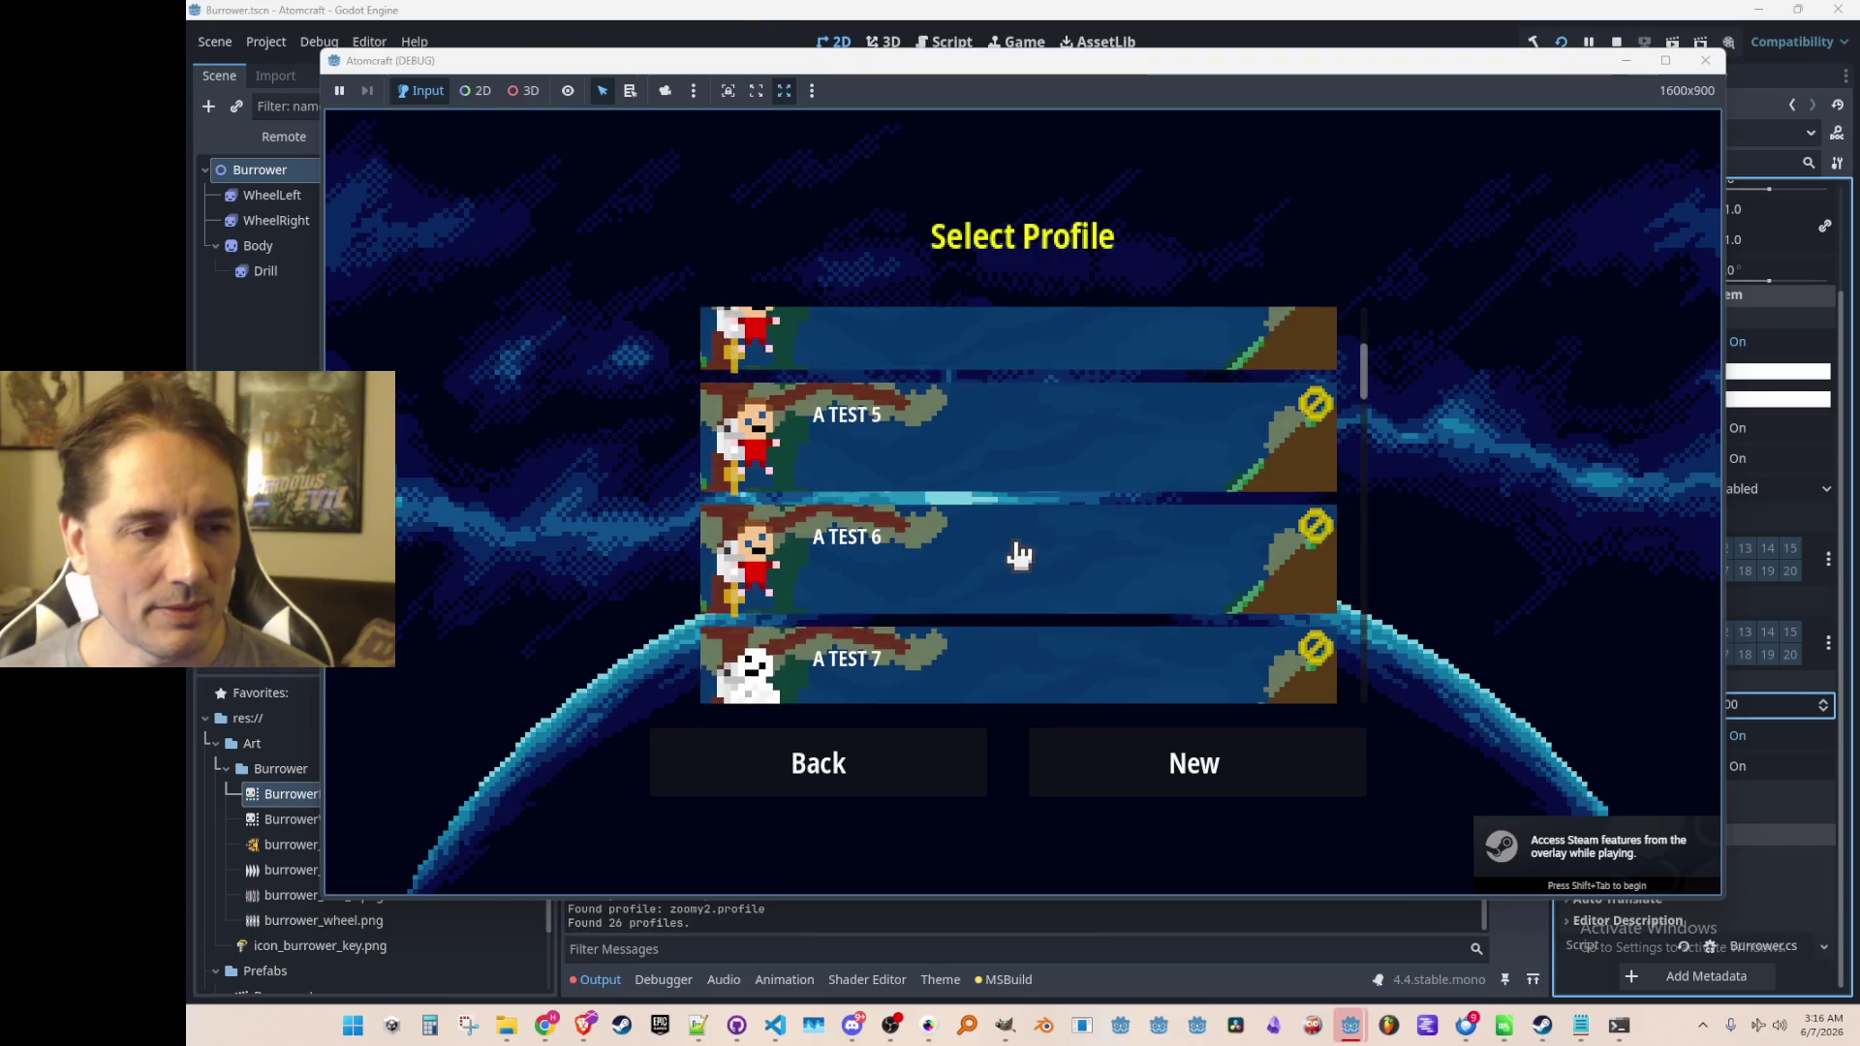
{"action": "left_click", "coordinate": [1006, 560]}
{"action": "scroll", "coordinate": [1002, 523], "scroll_direction": "down", "scroll_amount": 20}
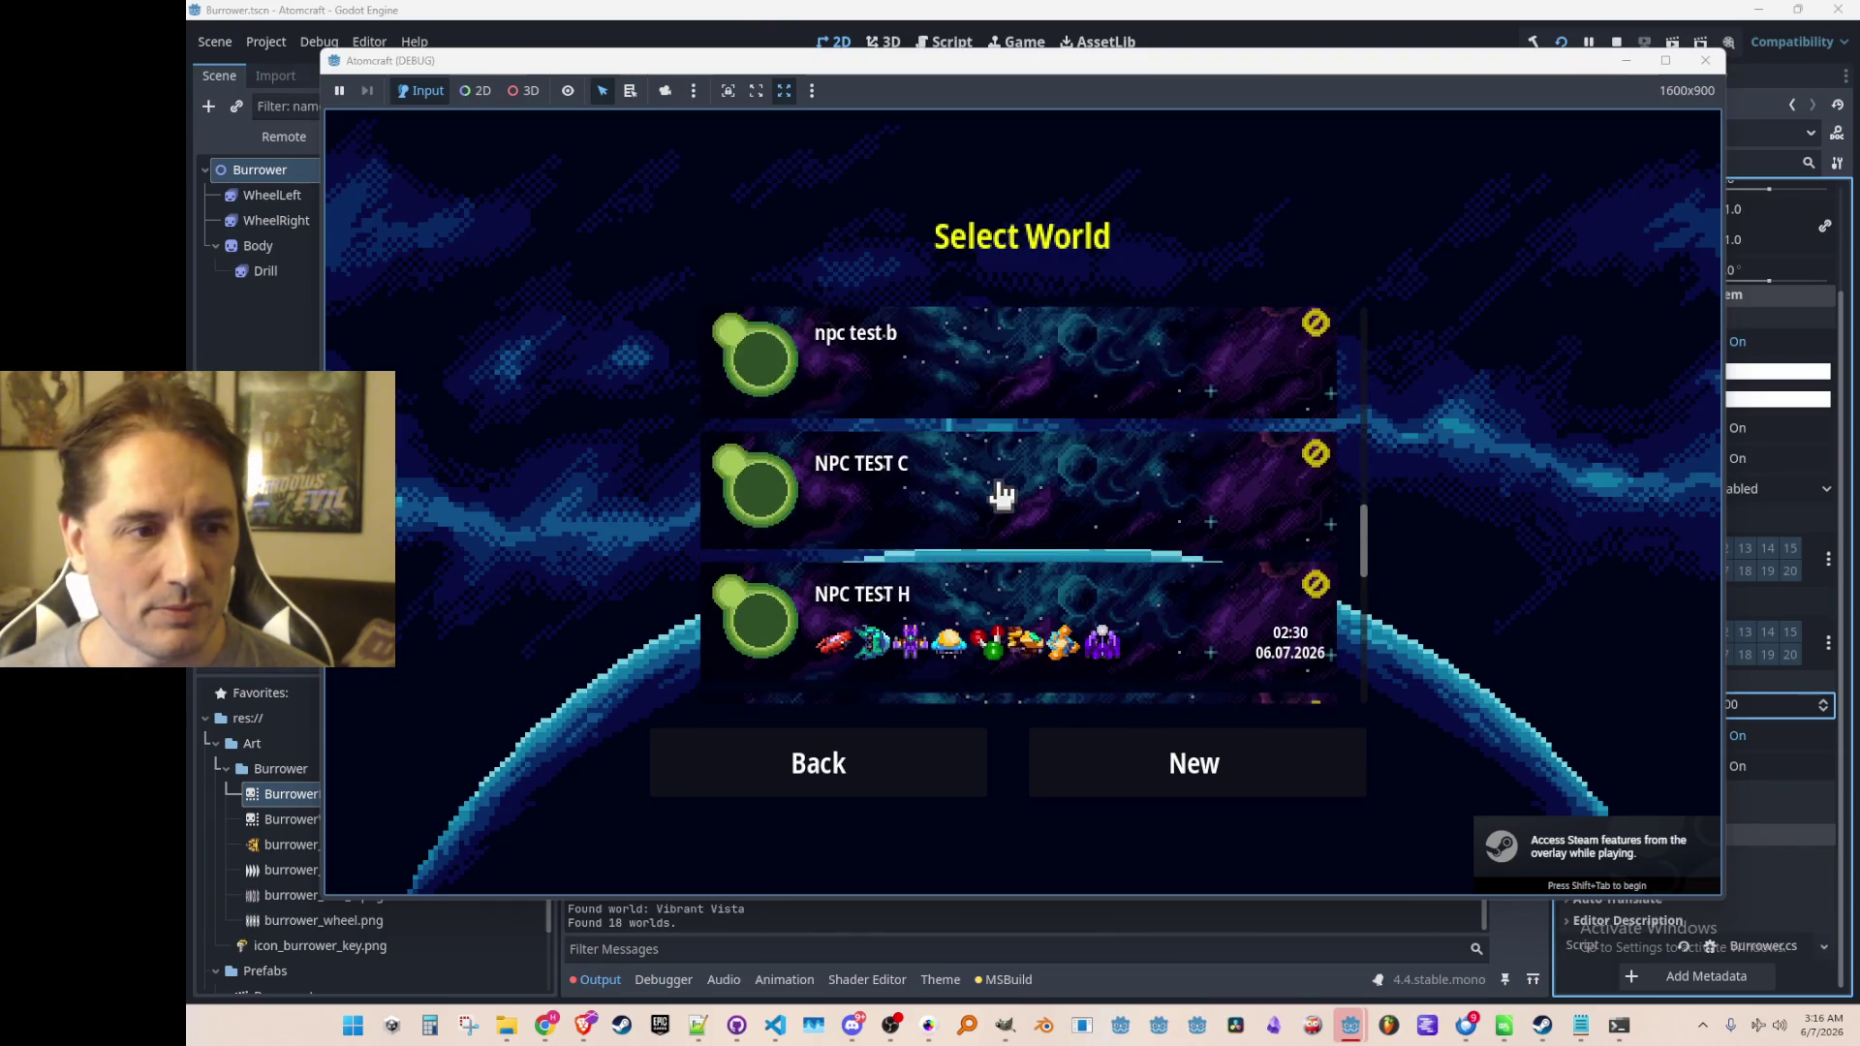
{"action": "left_click", "coordinate": [1023, 567]}
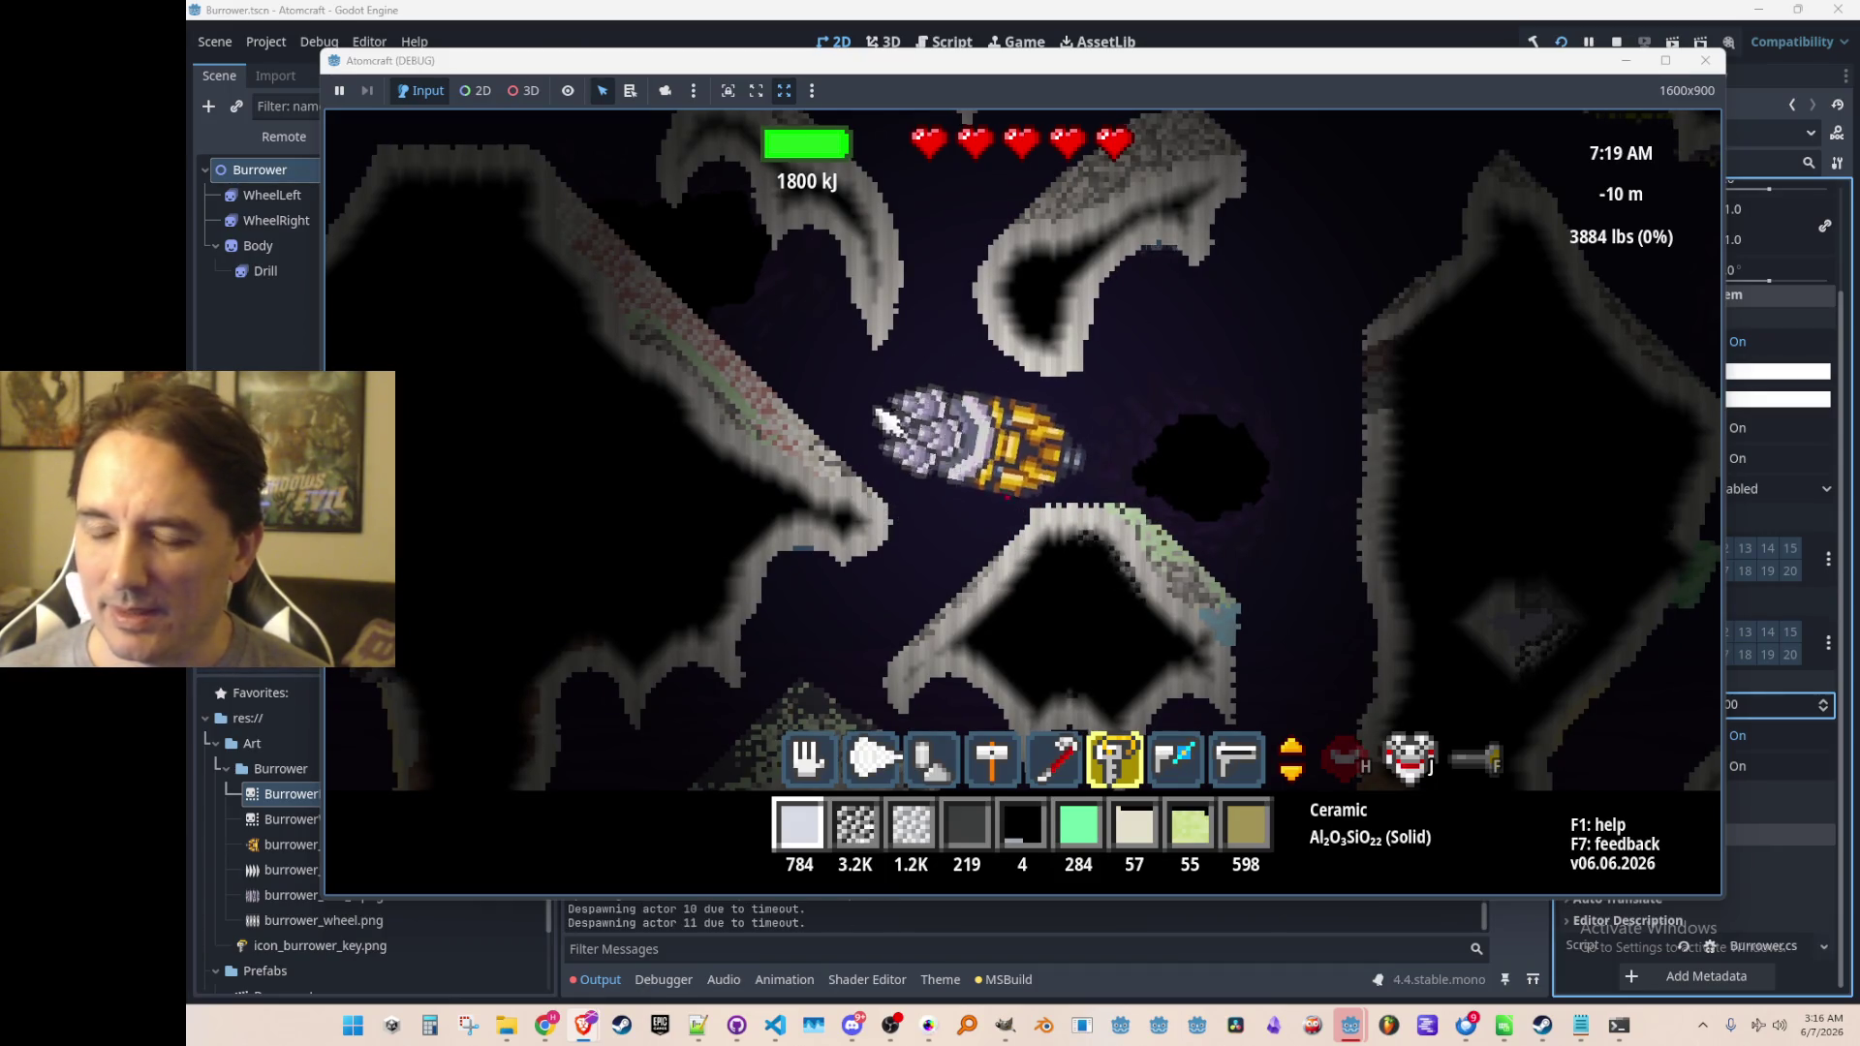
{"action": "mouse_move", "coordinate": [911, 542]}
{"action": "left_mouse_down"}
{"action": "mouse_move", "coordinate": [916, 586]}
{"action": "mouse_move", "coordinate": [867, 552]}
{"action": "mouse_move", "coordinate": [842, 480]}
{"action": "mouse_move", "coordinate": [804, 463]}
{"action": "mouse_move", "coordinate": [969, 465]}
{"action": "mouse_move", "coordinate": [1240, 530]}
{"action": "mouse_move", "coordinate": [1278, 432]}
{"action": "left_mouse_up"}
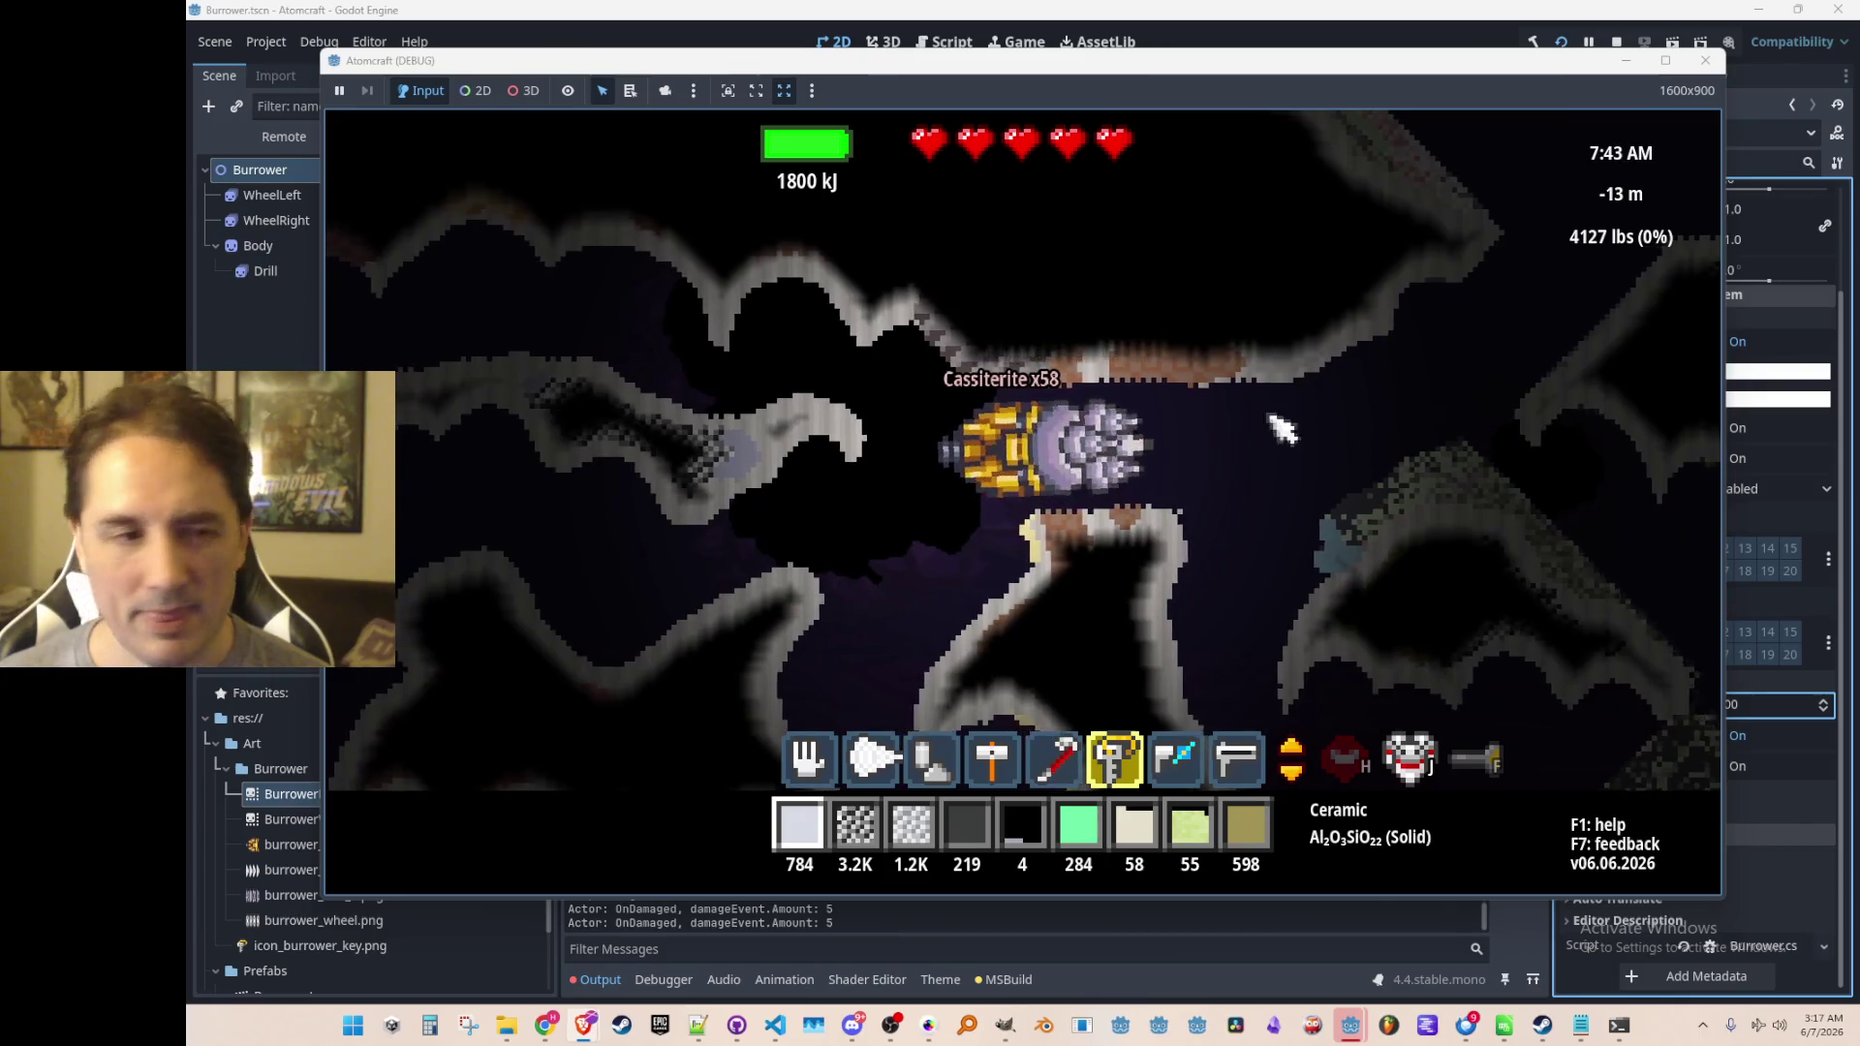
{"action": "key", "text": "F8"}
Jump from the SendMessage call on line 62 of Burrower.cs to its definition
{"action": "left_click", "coordinate": [774, 1024]}
{"action": "scroll", "coordinate": [1153, 635], "scroll_direction": "down", "scroll_amount": 2}
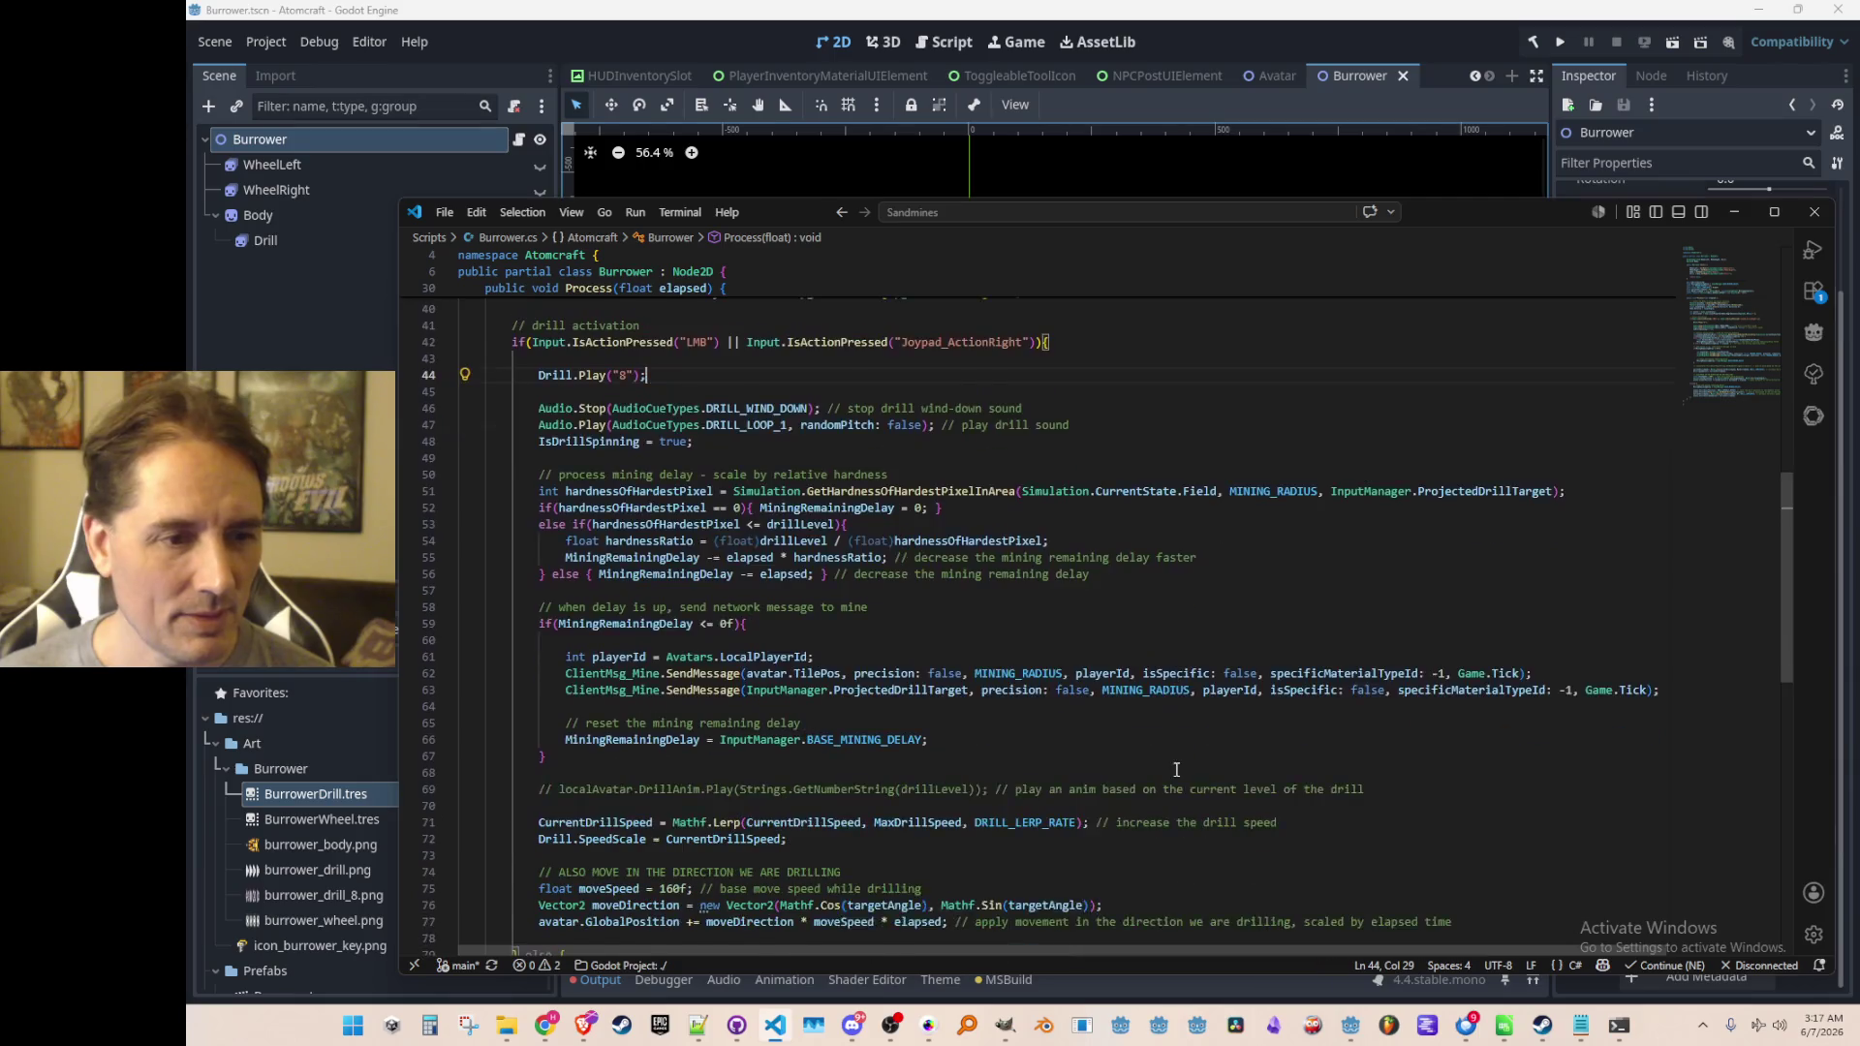
{"action": "scroll", "coordinate": [1151, 719], "scroll_direction": "down", "scroll_amount": 2}
{"action": "left_click", "coordinate": [1022, 665]}
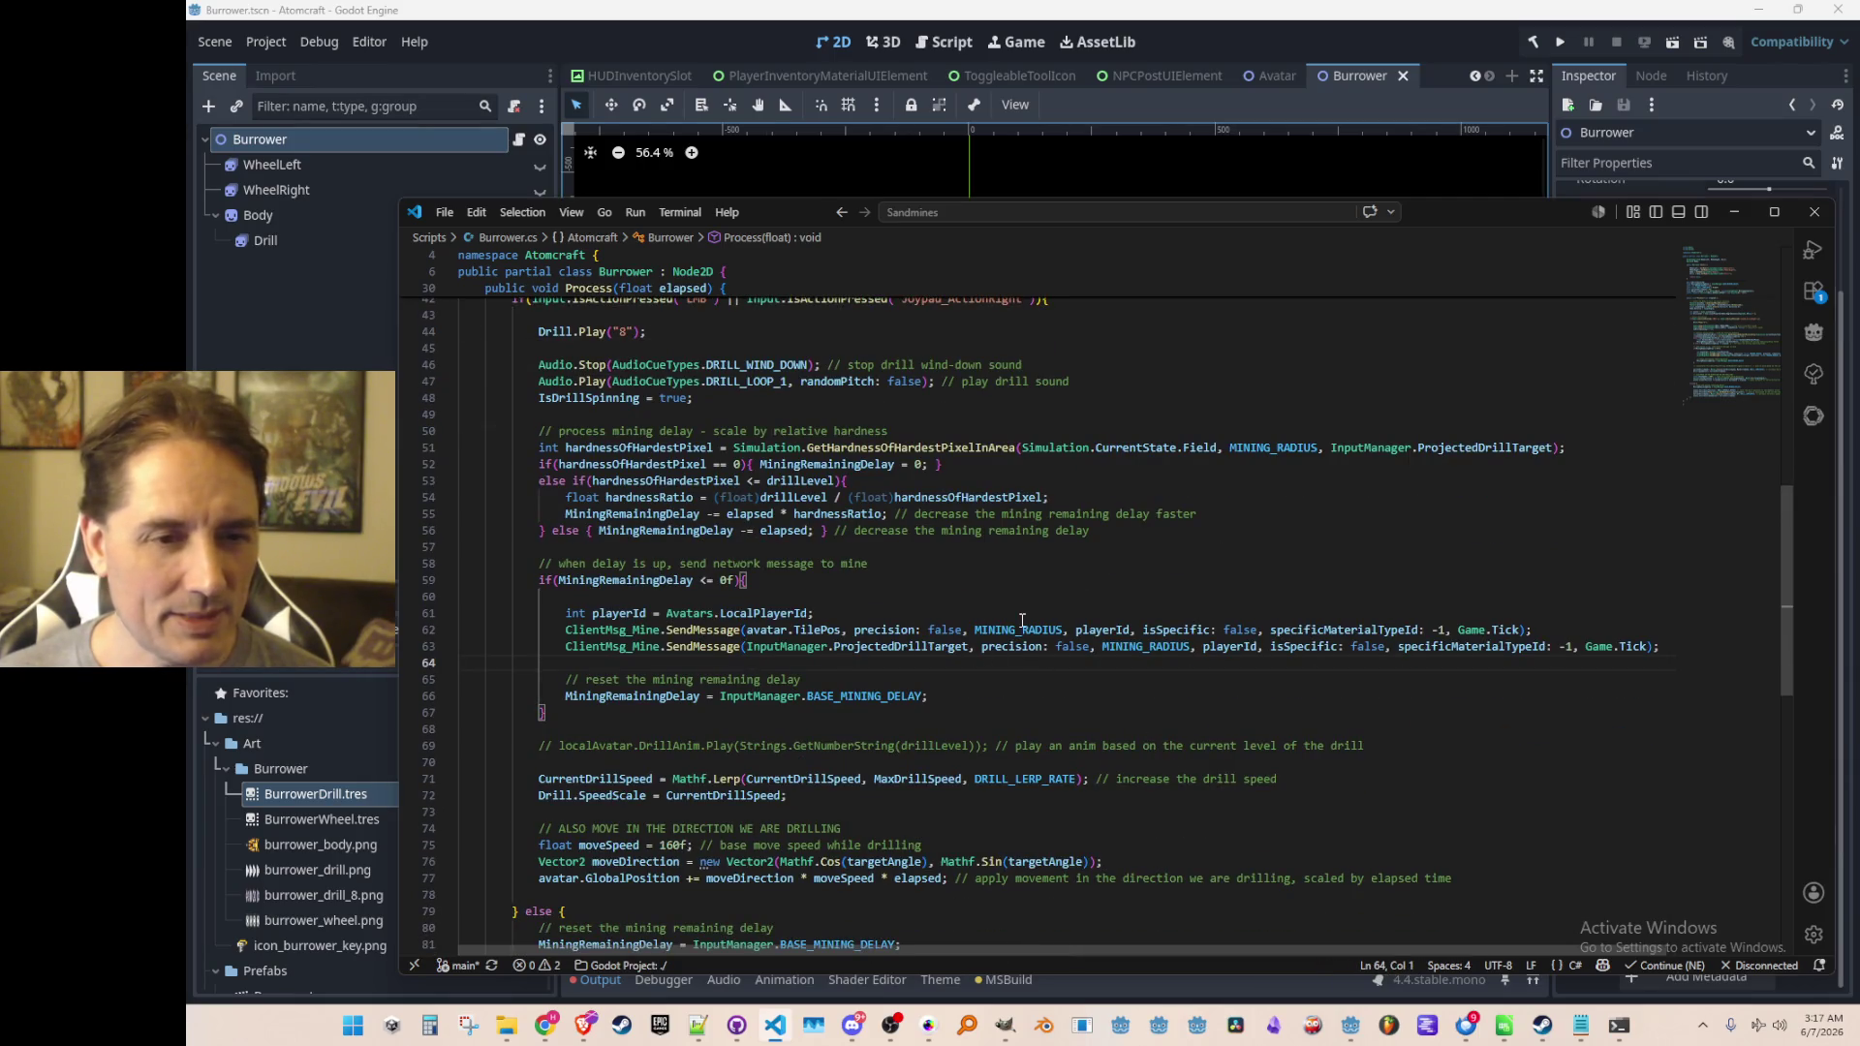
{"action": "left_click", "coordinate": [714, 632]}
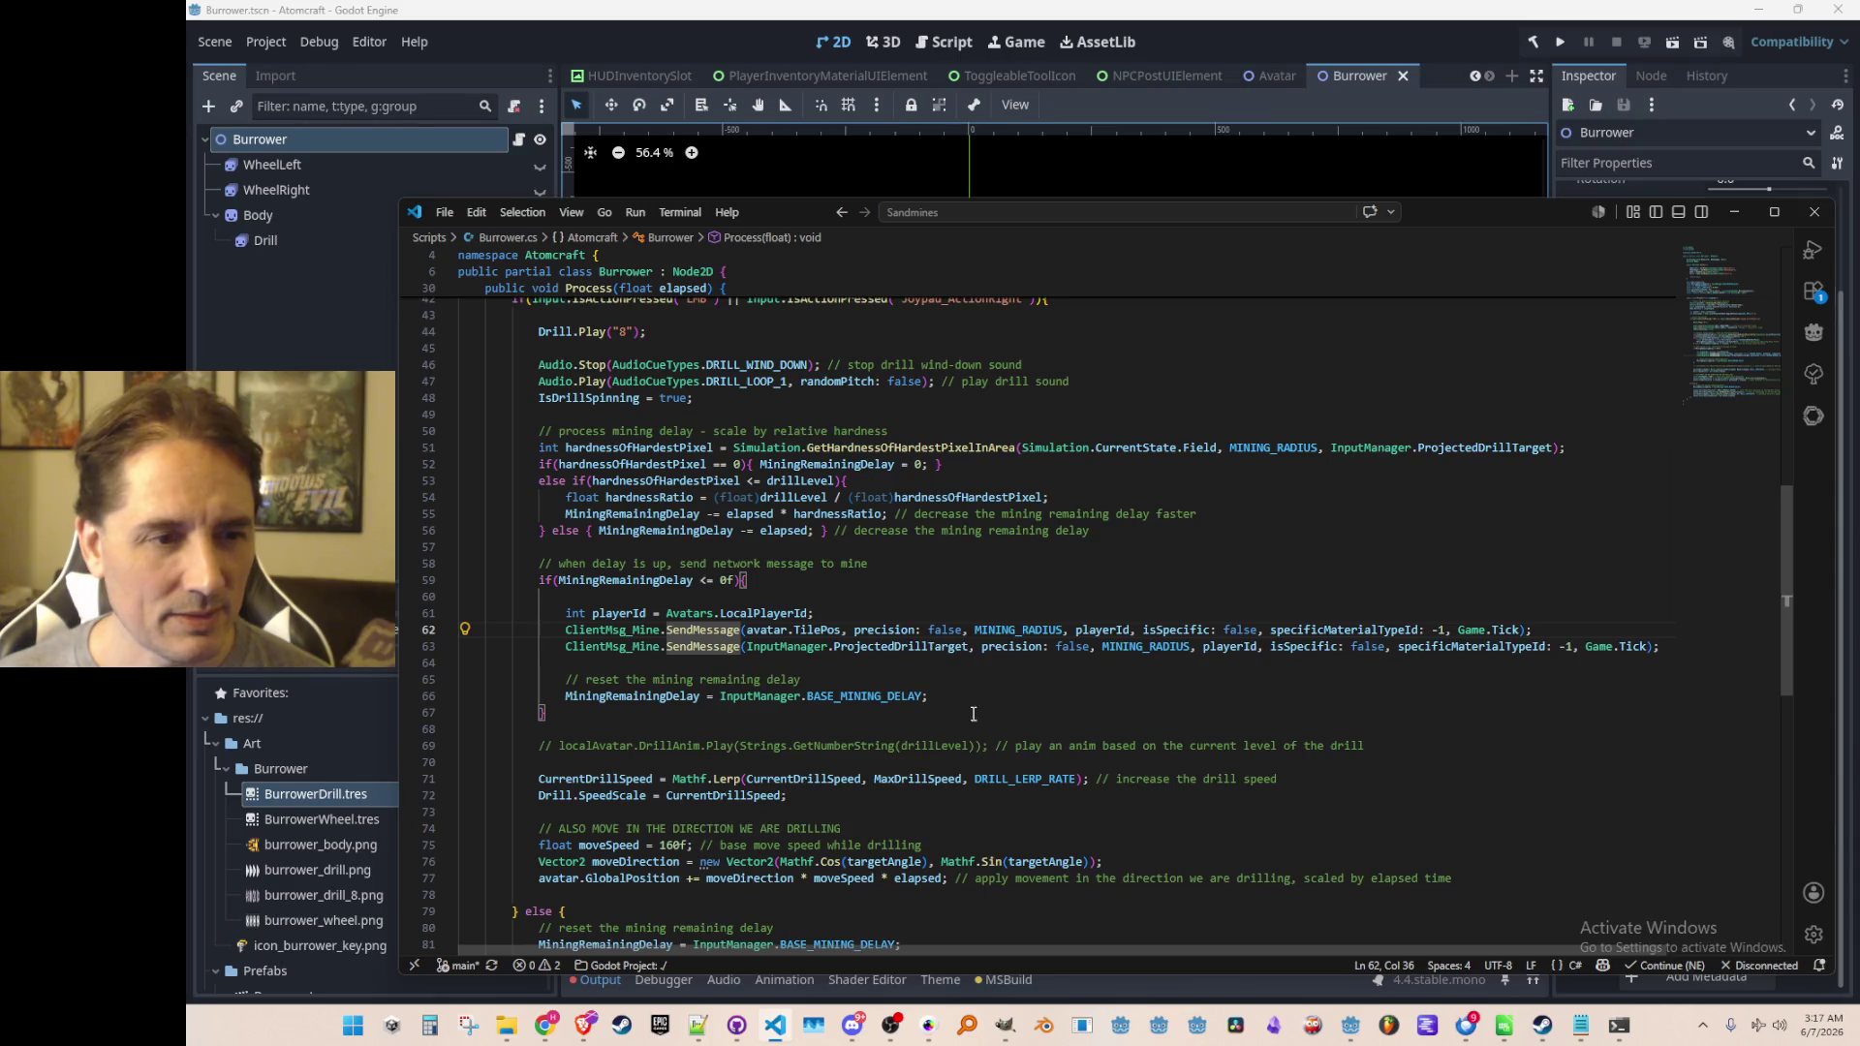
{"action": "key", "text": "F12"}
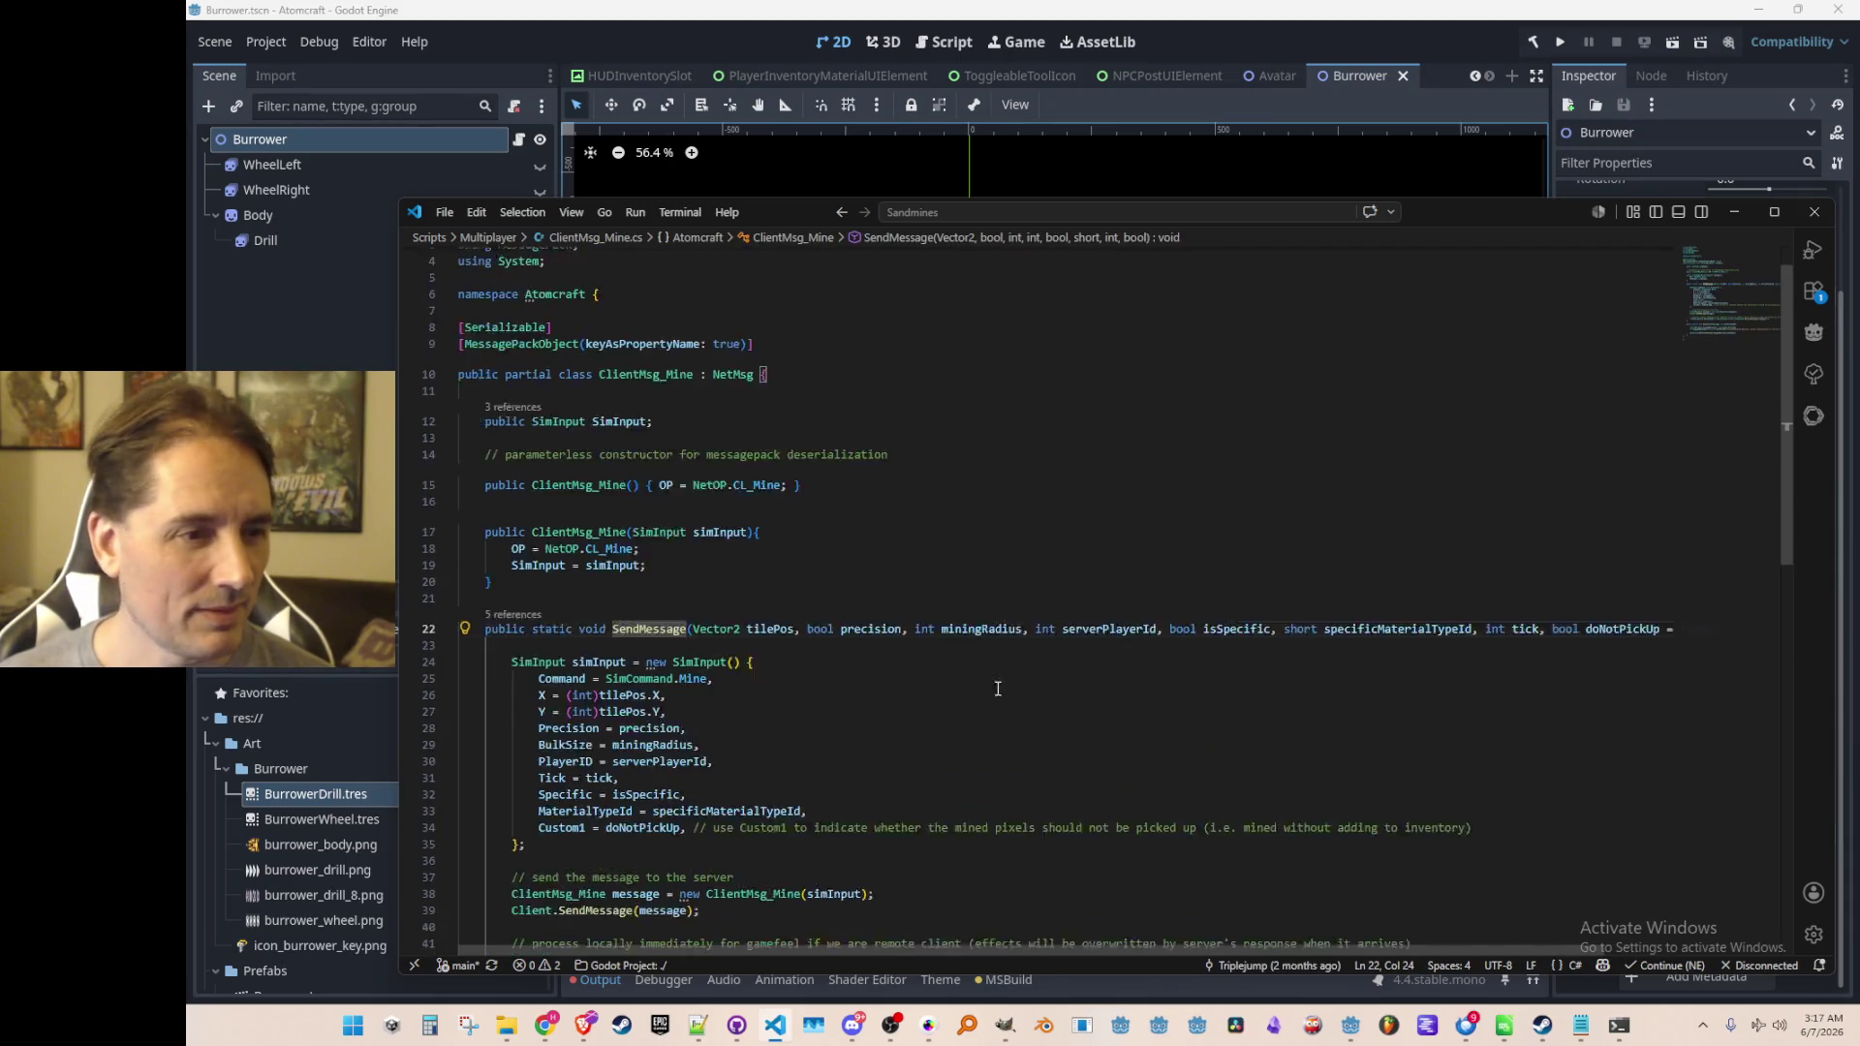
Inspect the mine message's BulkSize in ClientMsg_Mine.cs, then navigate back to Burrower.cs
{"action": "scroll", "coordinate": [778, 687], "scroll_direction": "down", "scroll_amount": 1}
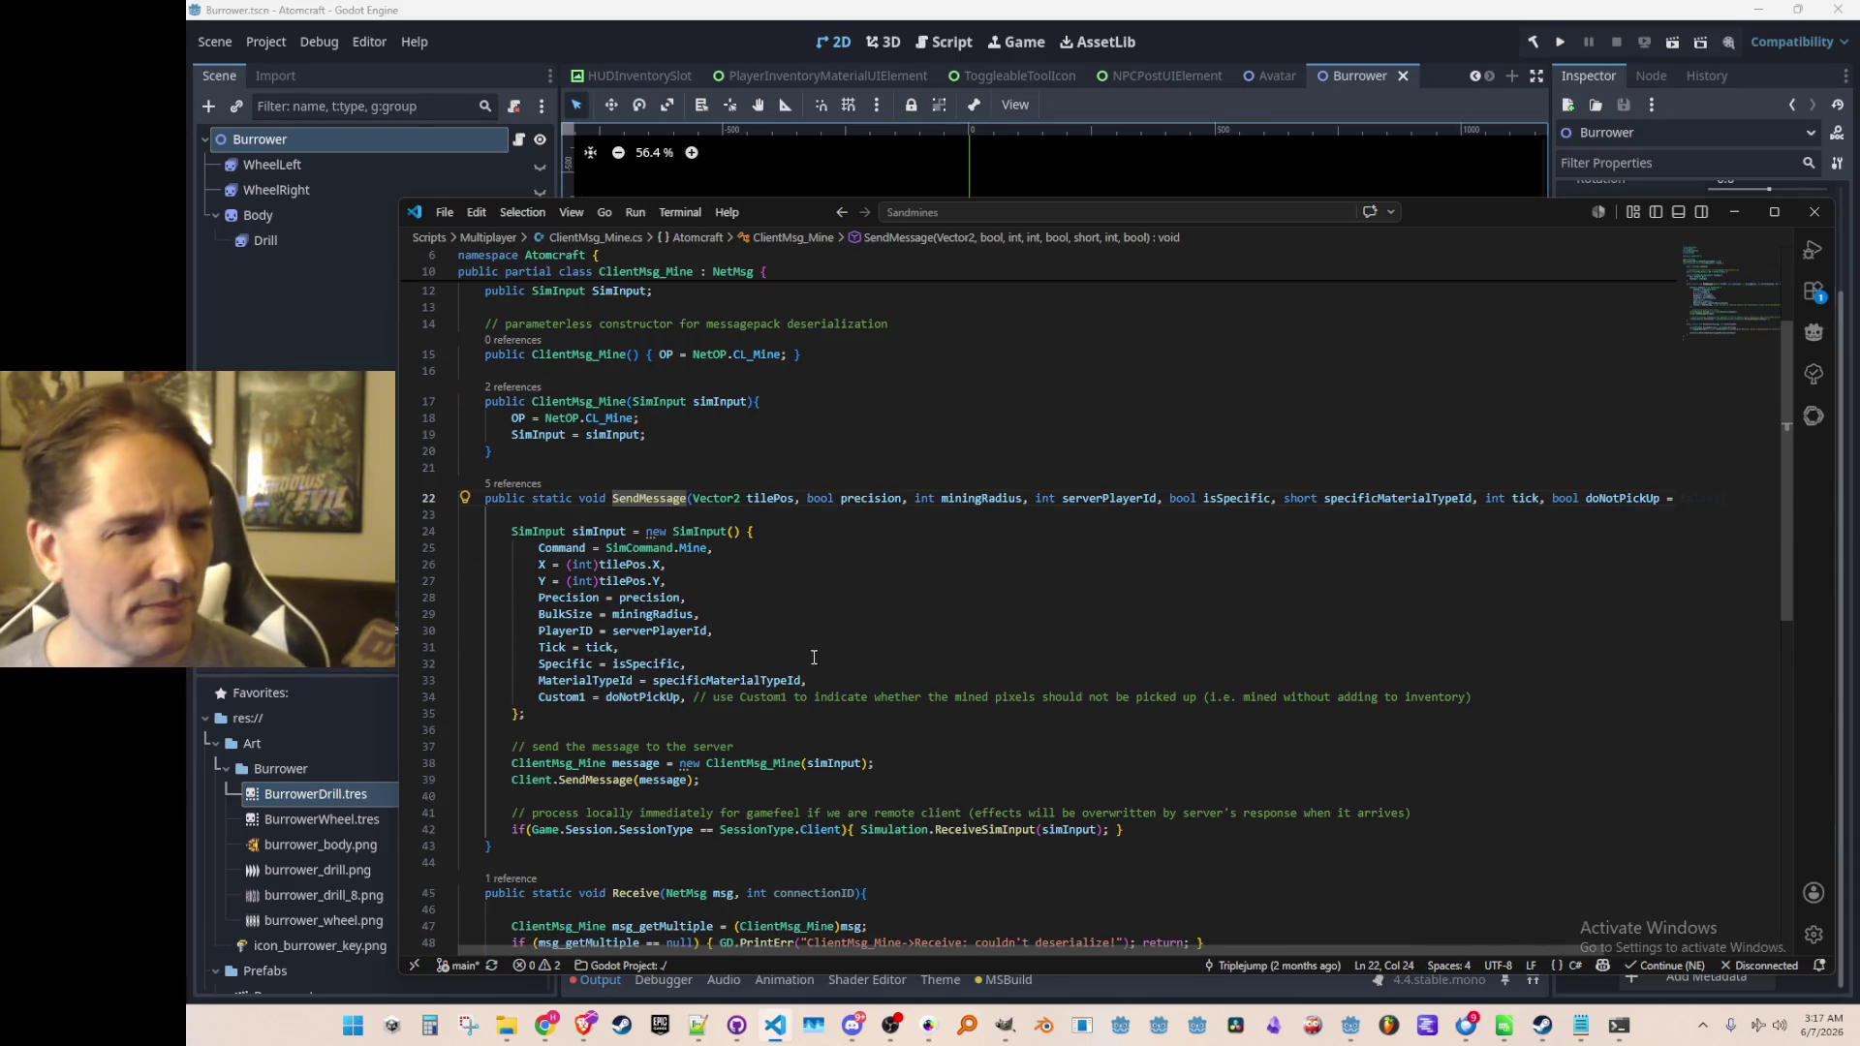
{"action": "left_click", "coordinate": [845, 619]}
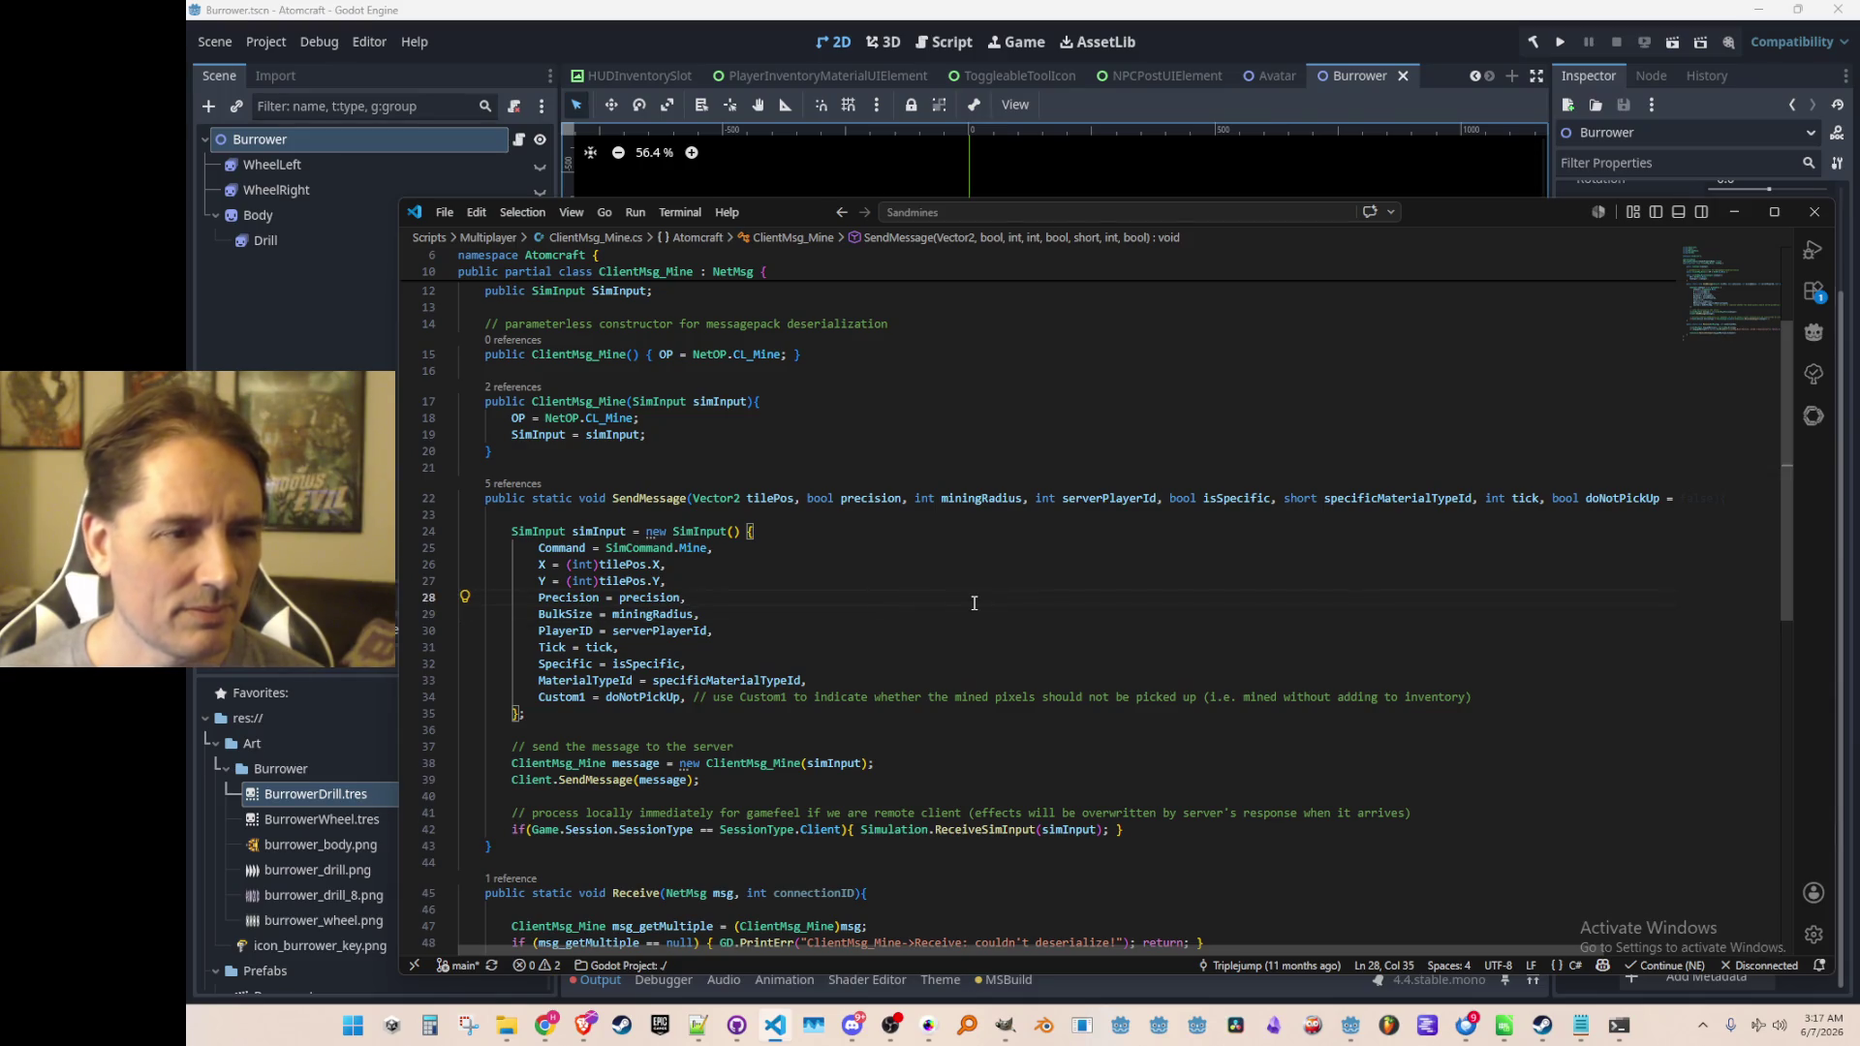
{"action": "key", "text": "alt+Left"}
{"action": "key", "text": "alt+Right"}
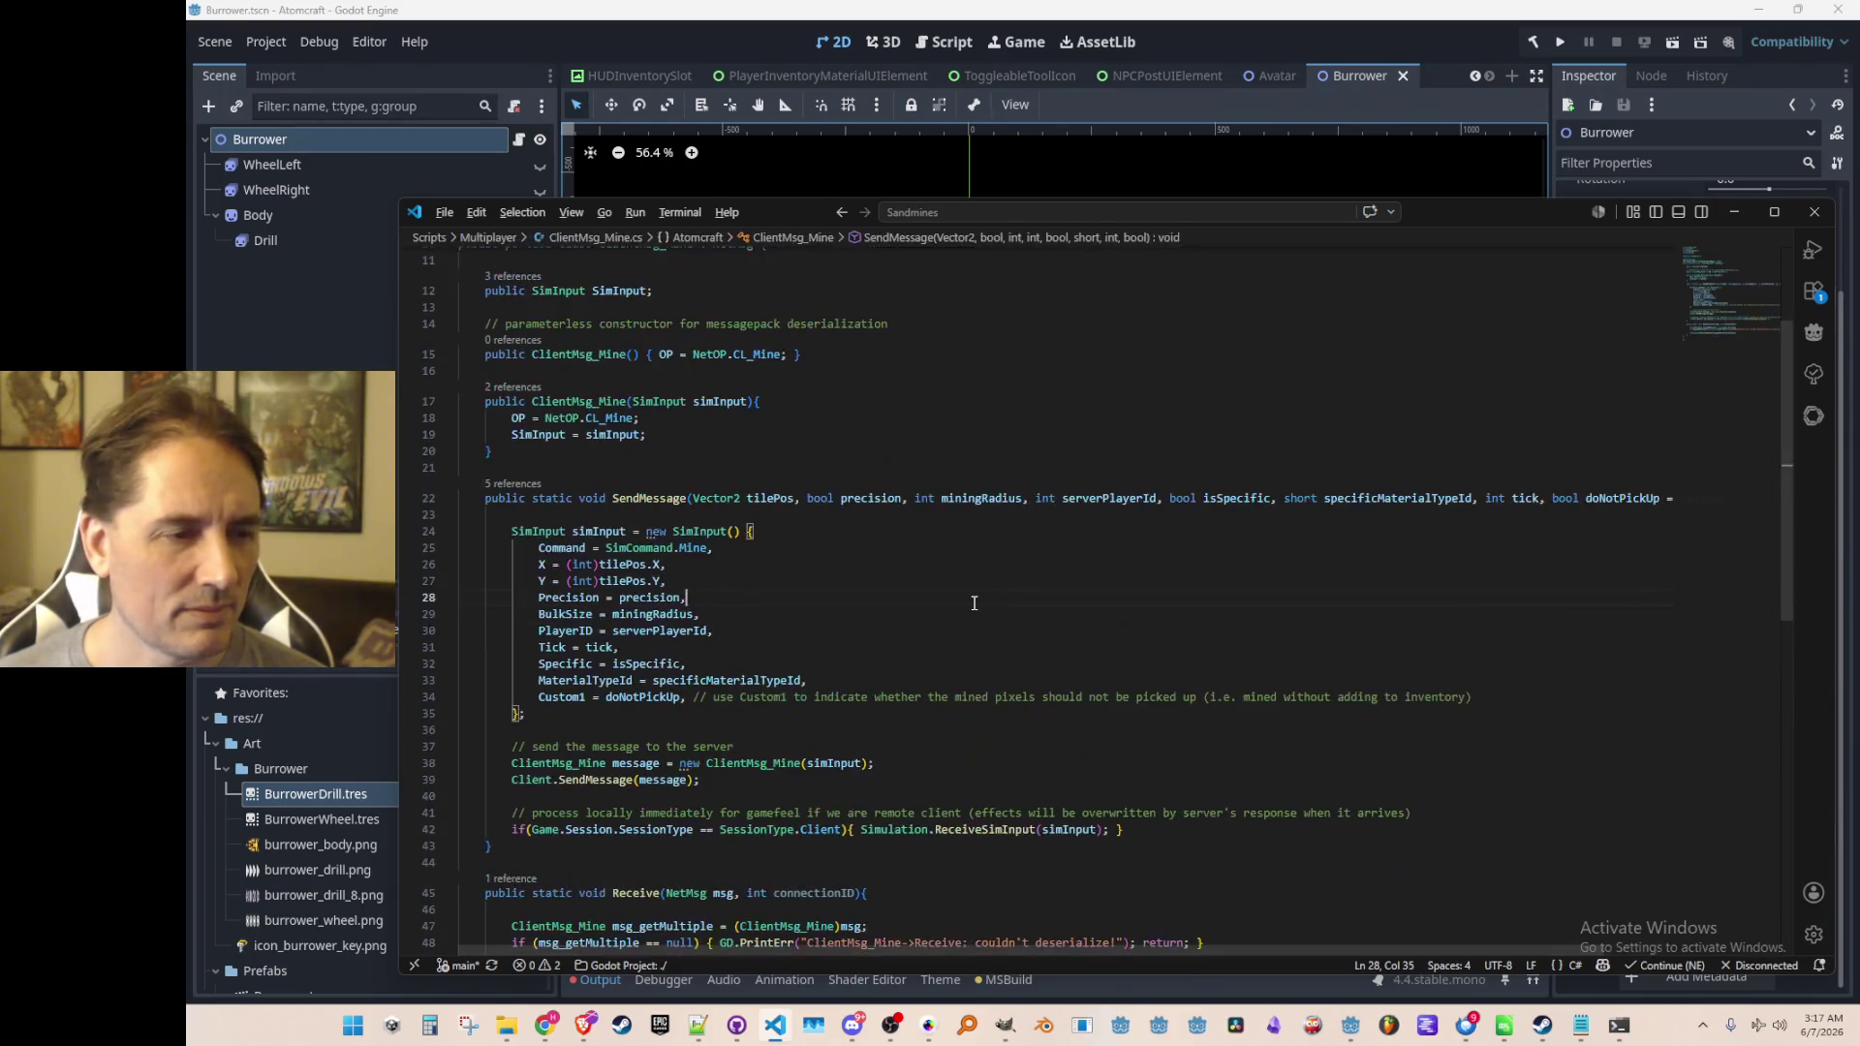
{"action": "key", "text": "alt+Left"}
{"action": "key", "text": "alt+Left"}
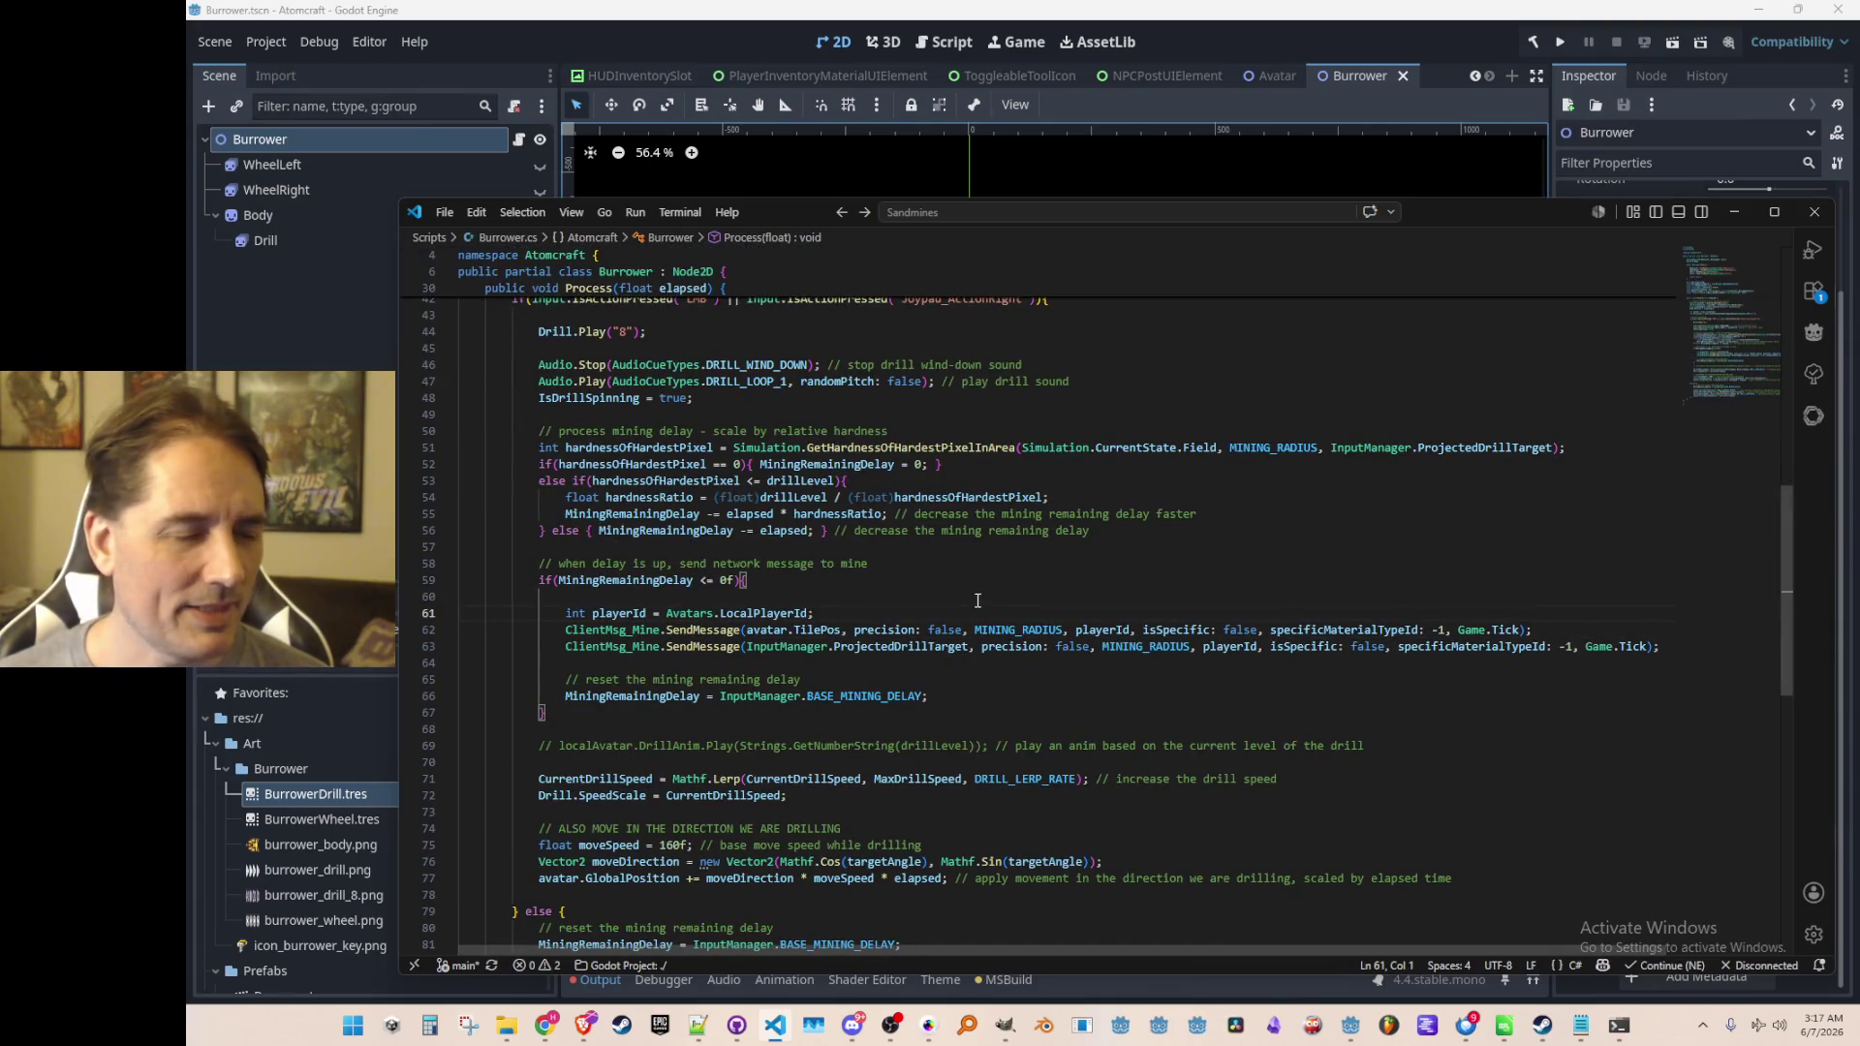
{"action": "key", "text": "ctrl+p"}
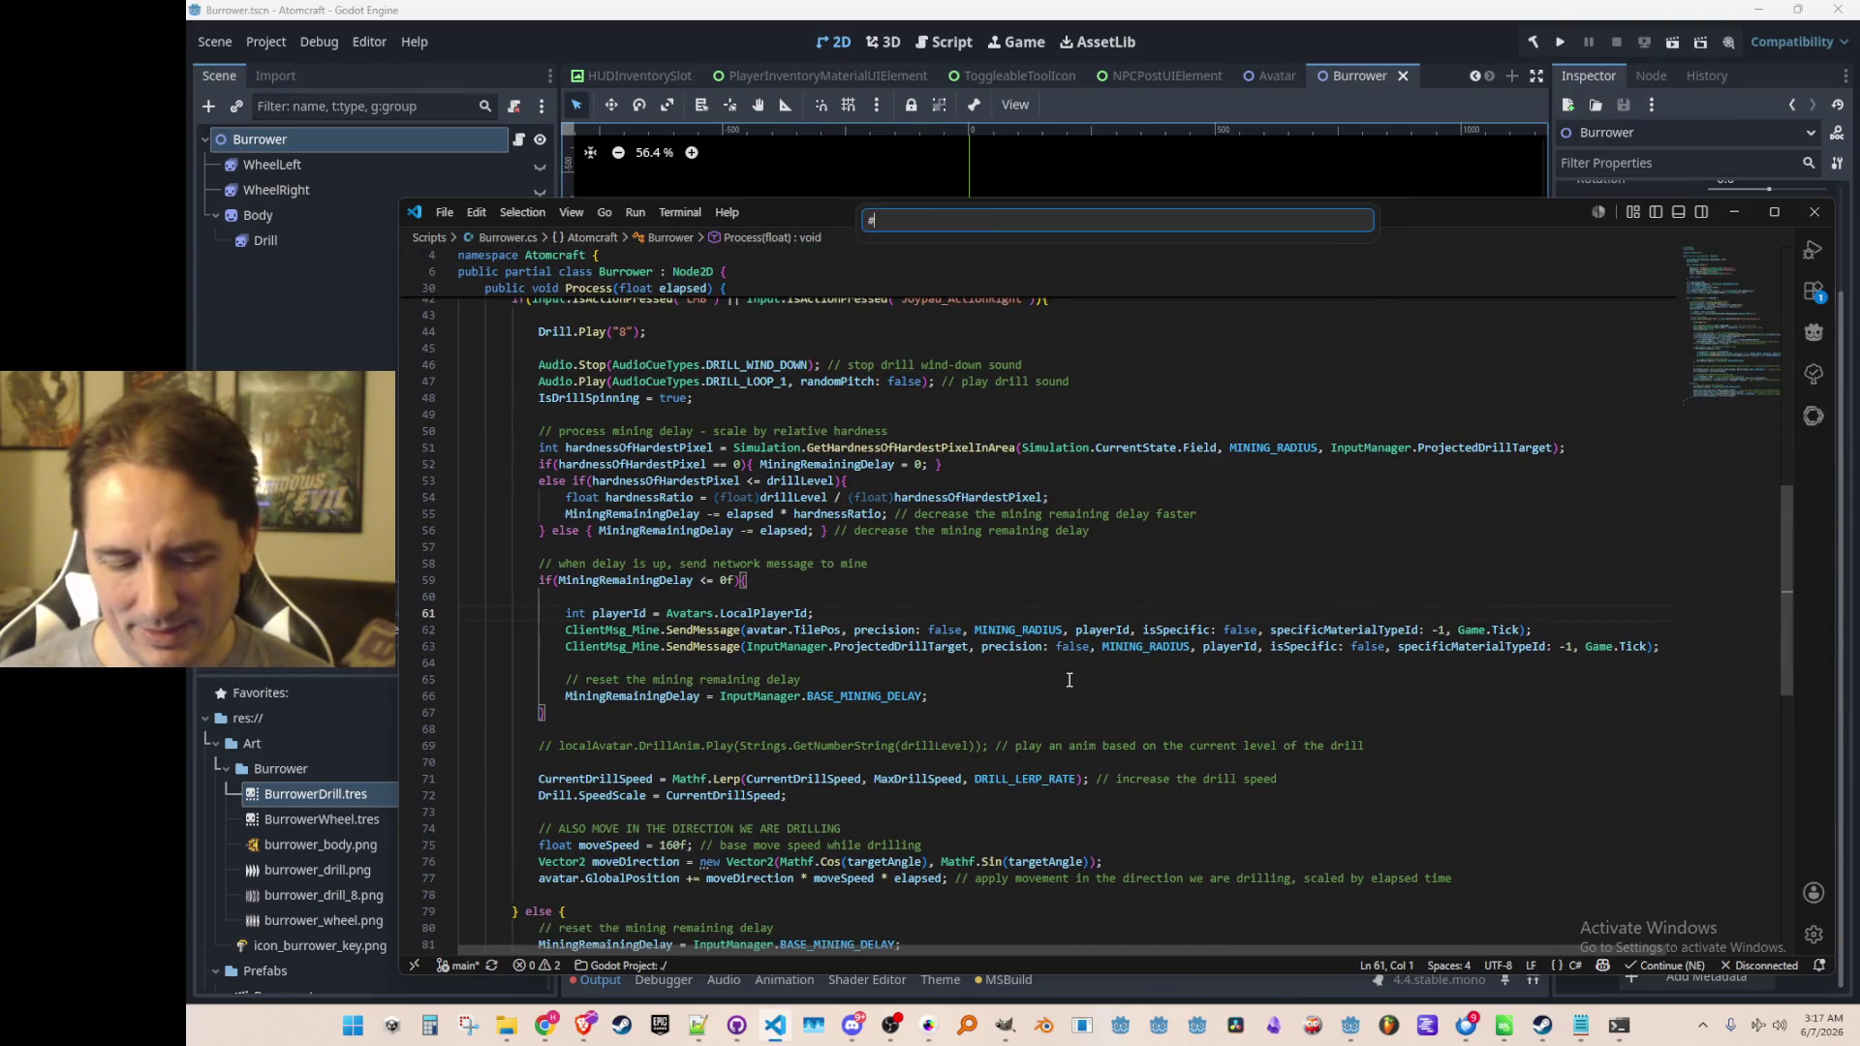
{"action": "type", "text": "Inputman"}
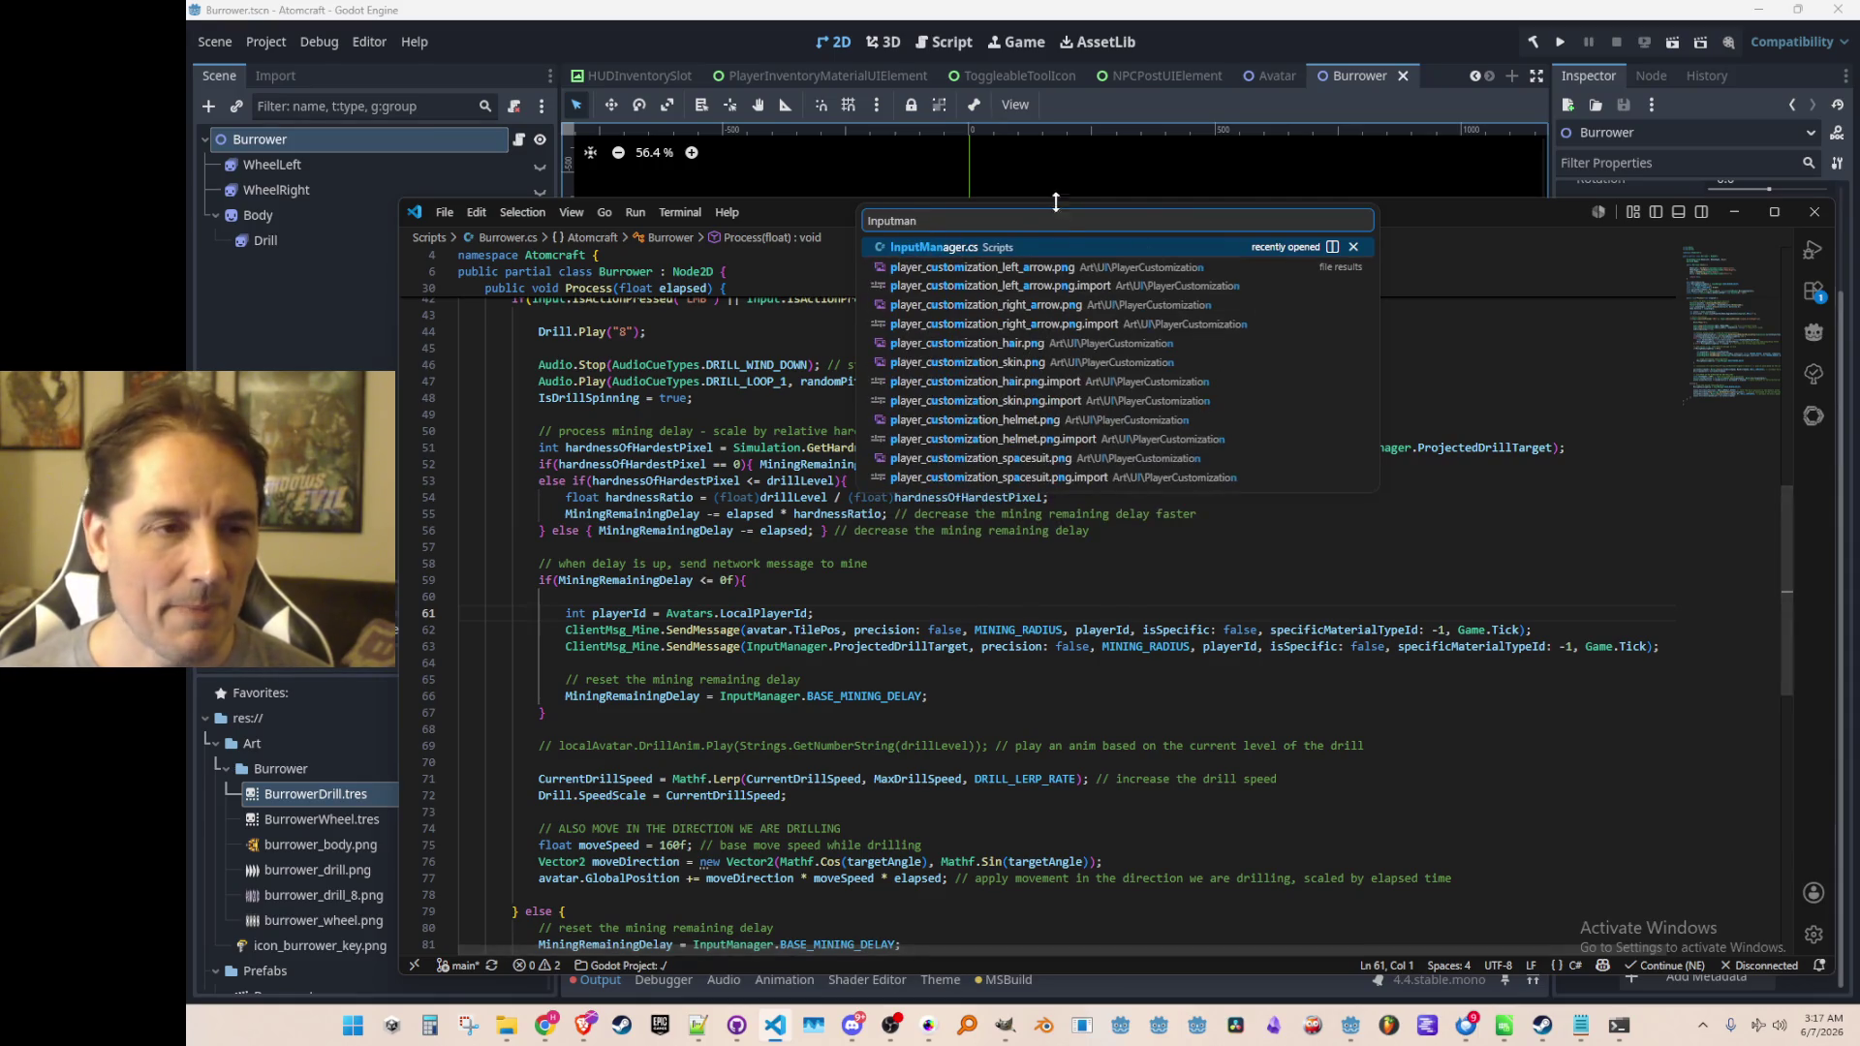
{"action": "key", "text": "Return"}
{"action": "left_click", "coordinate": [1189, 578]}
{"action": "key", "text": "ctrl+shift+backslash"}
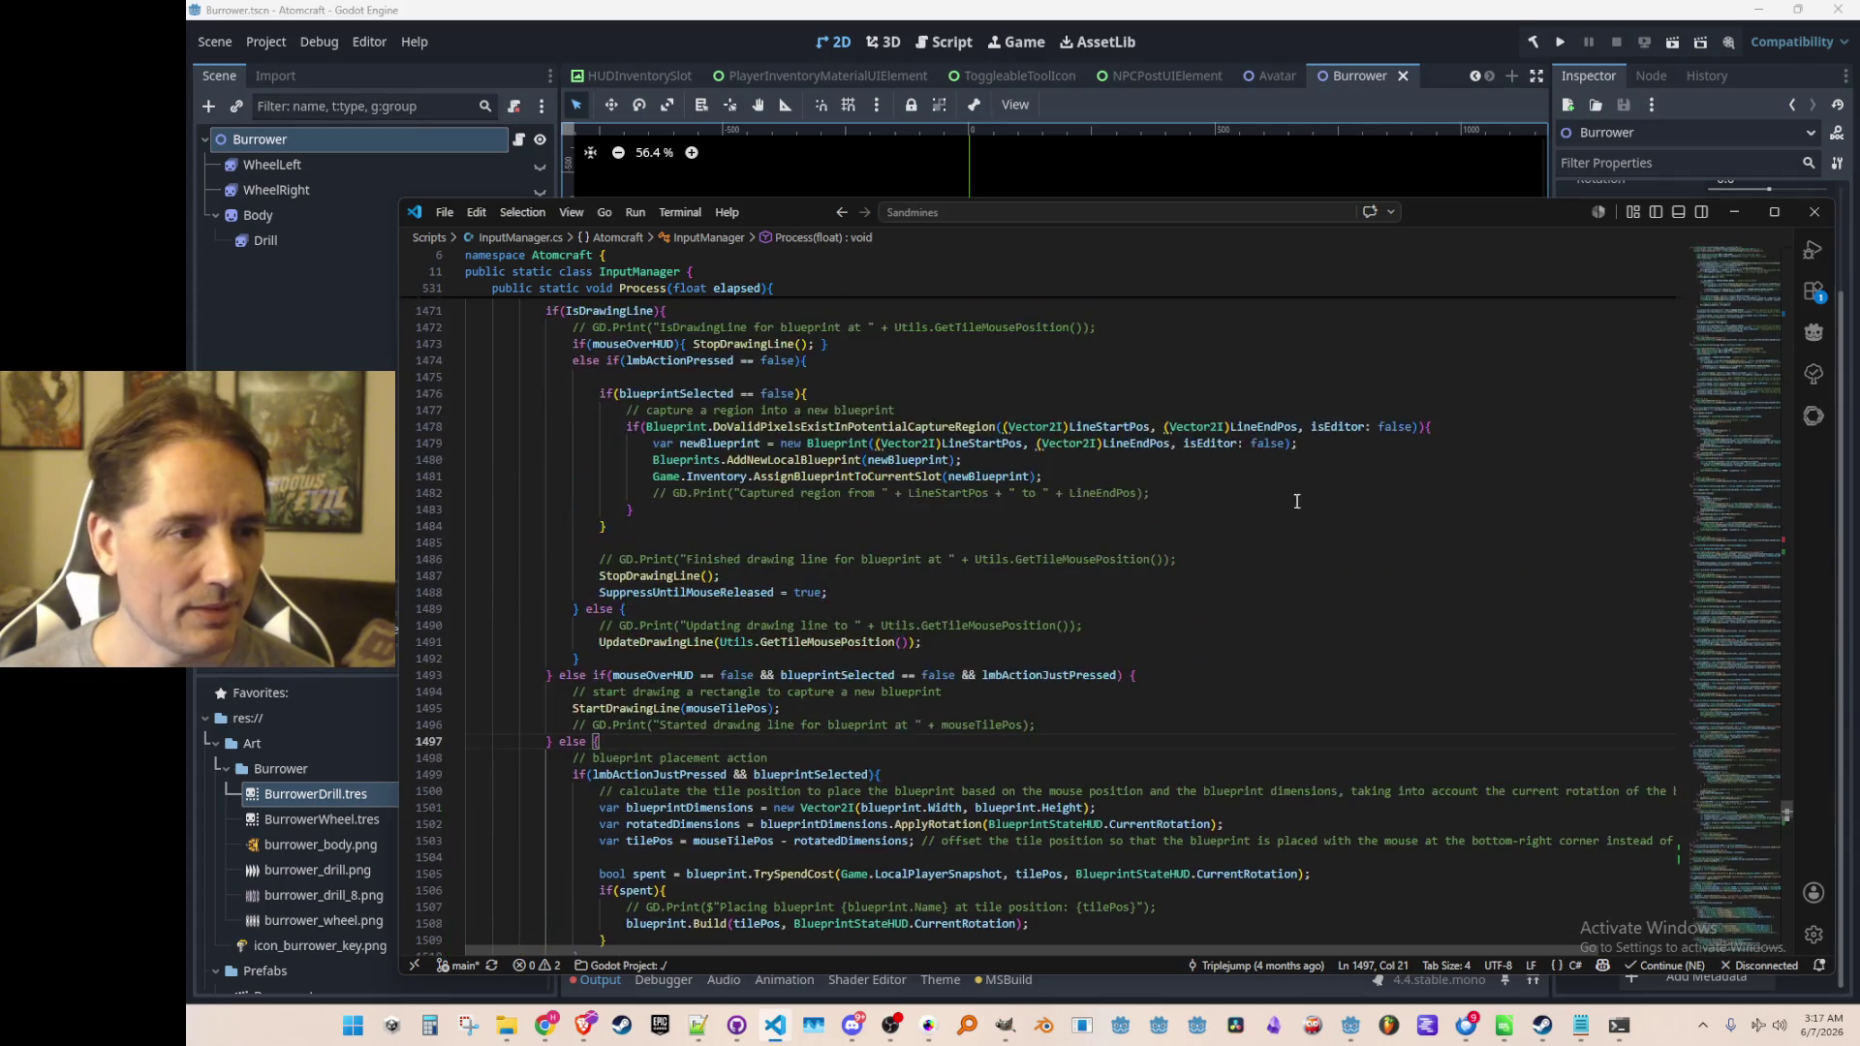
{"action": "key", "text": "ctrl+f"}
{"action": "type", "text": "DRILL"}
{"action": "key", "text": "Return"}
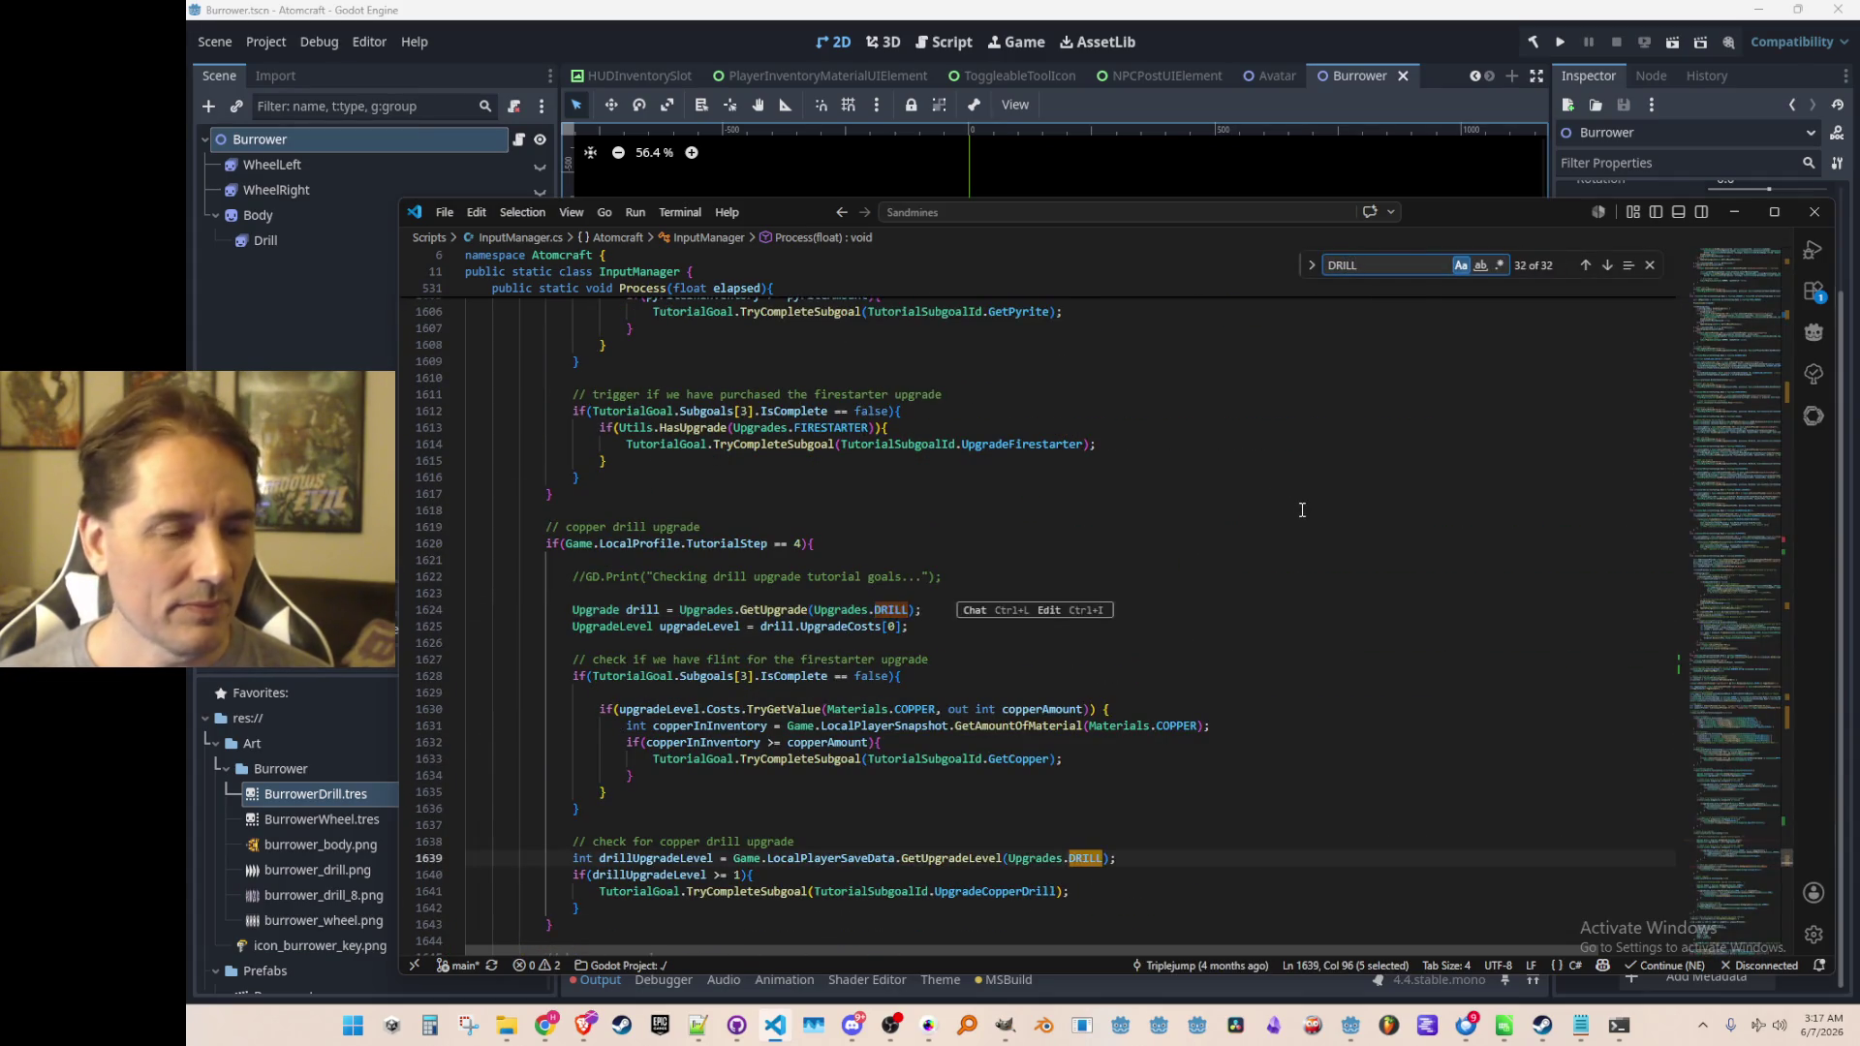
{"action": "key", "text": "Return"}
{"action": "key", "text": "Return"}
{"action": "key", "text": "Return"}
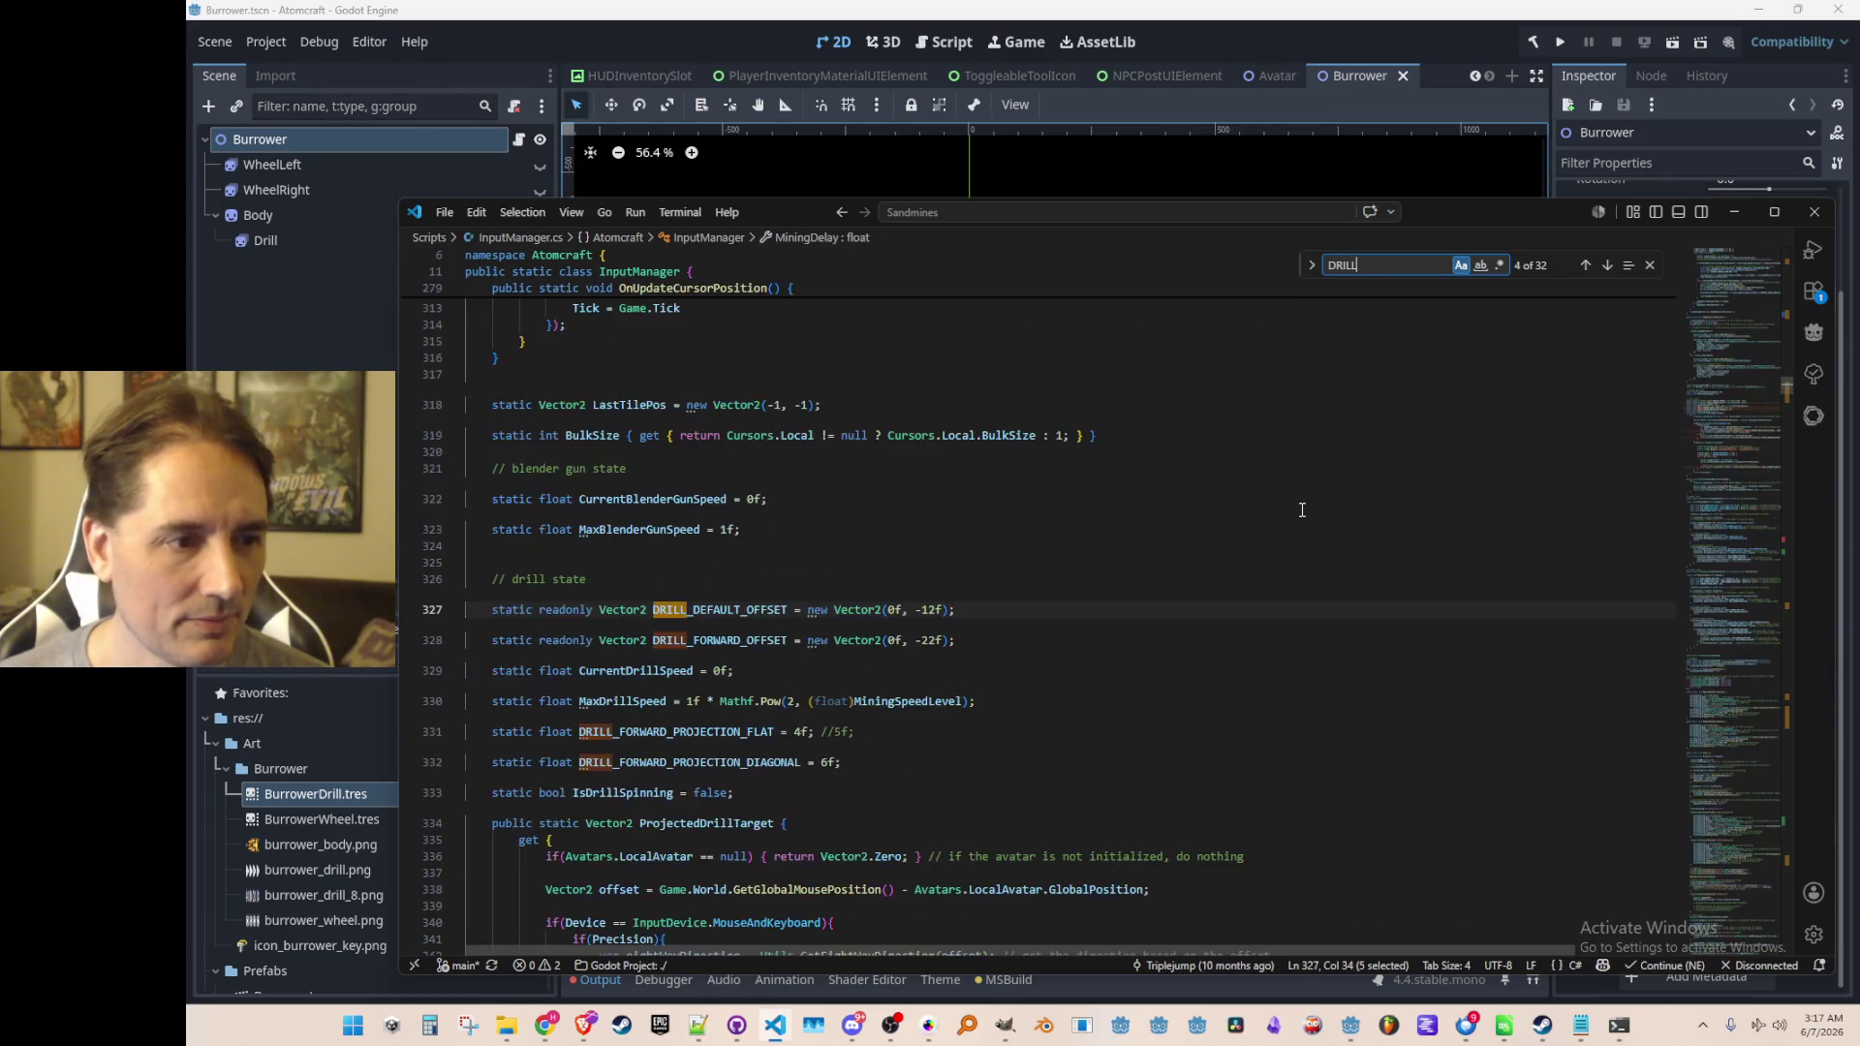
{"action": "key", "text": "Return"}
{"action": "key", "text": "Return"}
{"action": "key", "text": "Return"}
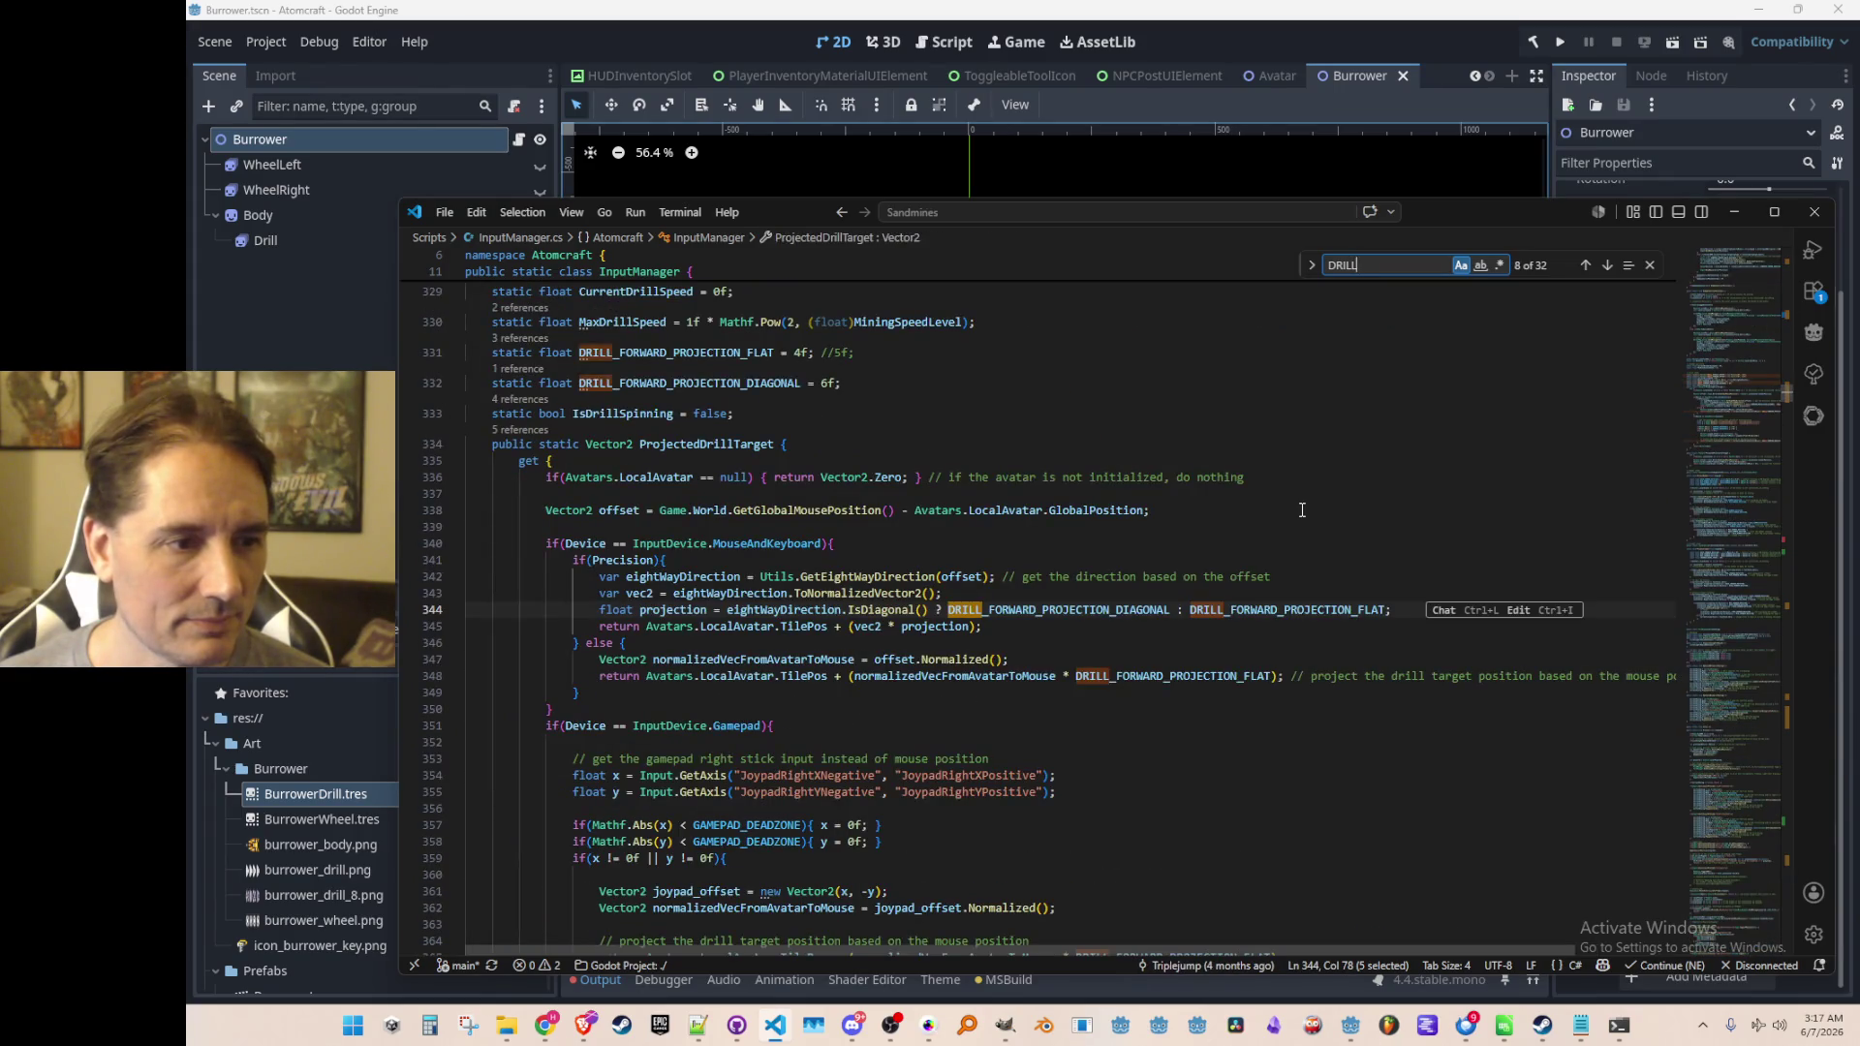
{"action": "key", "text": "Return"}
{"action": "key", "text": "Return"}
{"action": "key", "text": "Return"}
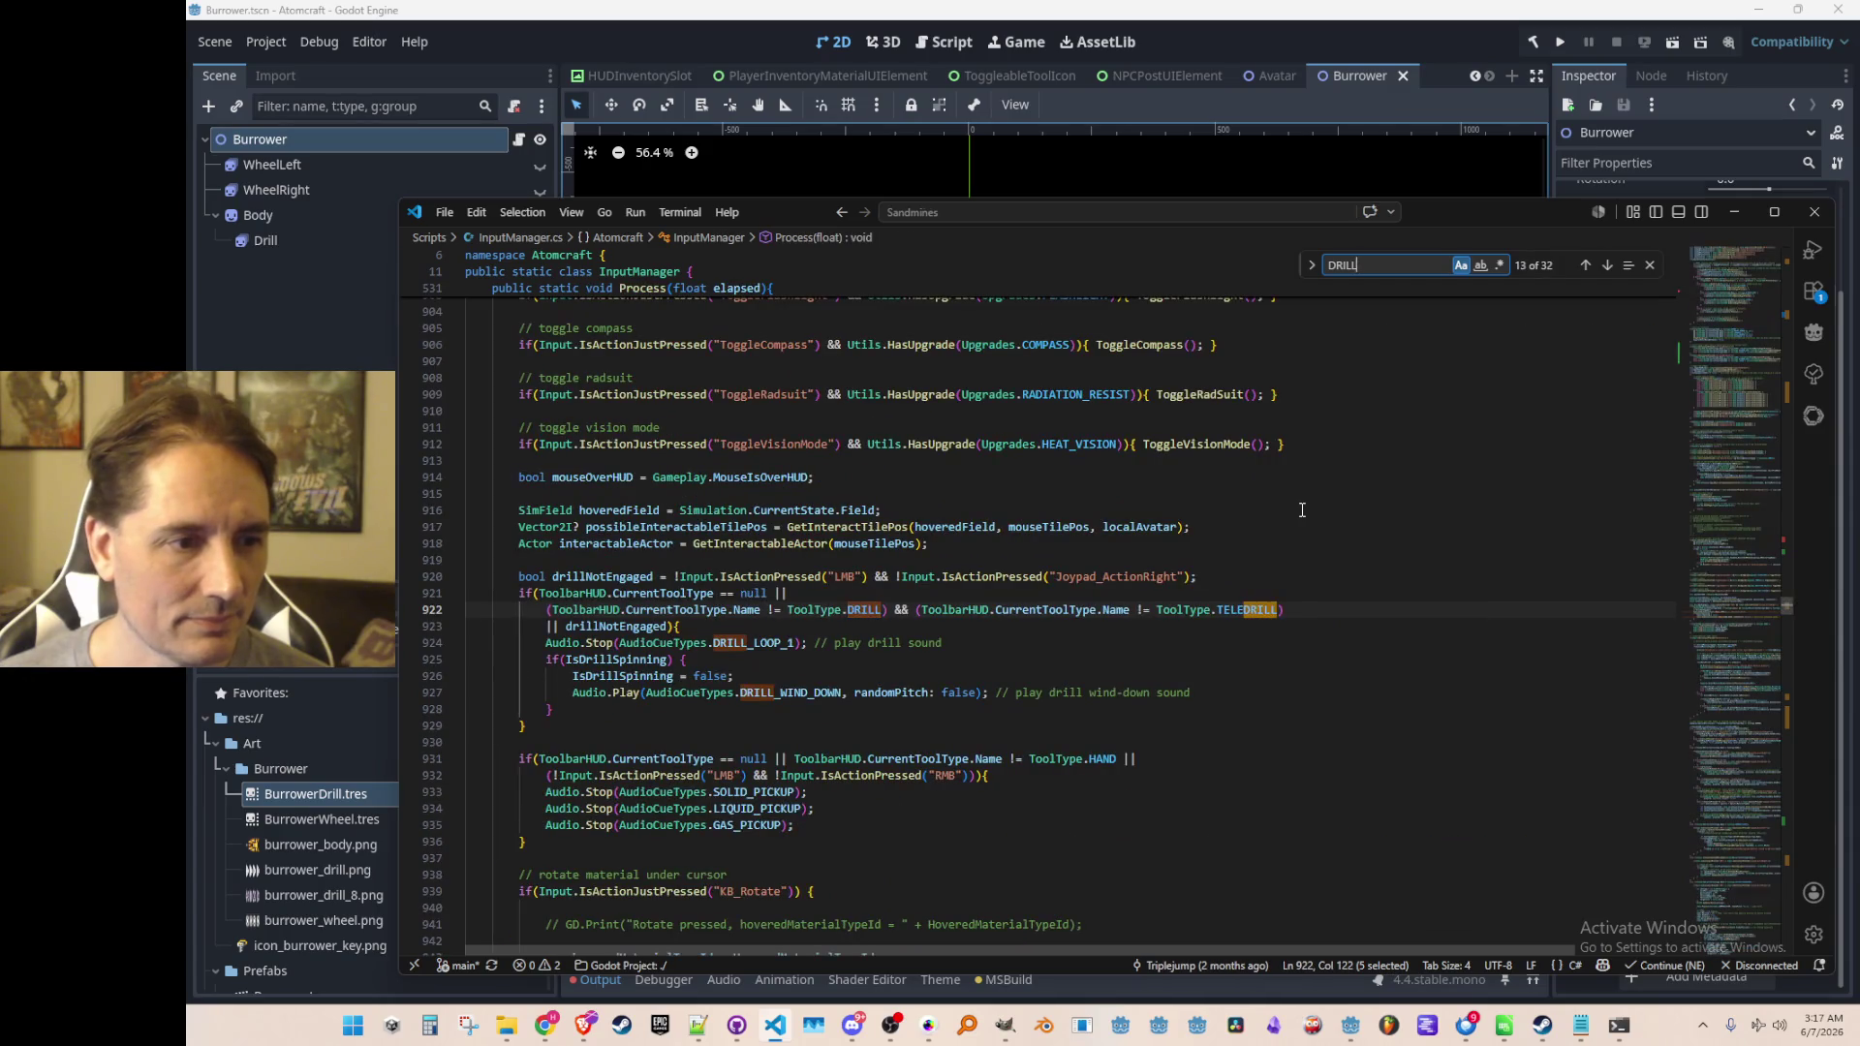
{"action": "key", "text": "Return"}
{"action": "key", "text": "Return"}
{"action": "key", "text": "Return"}
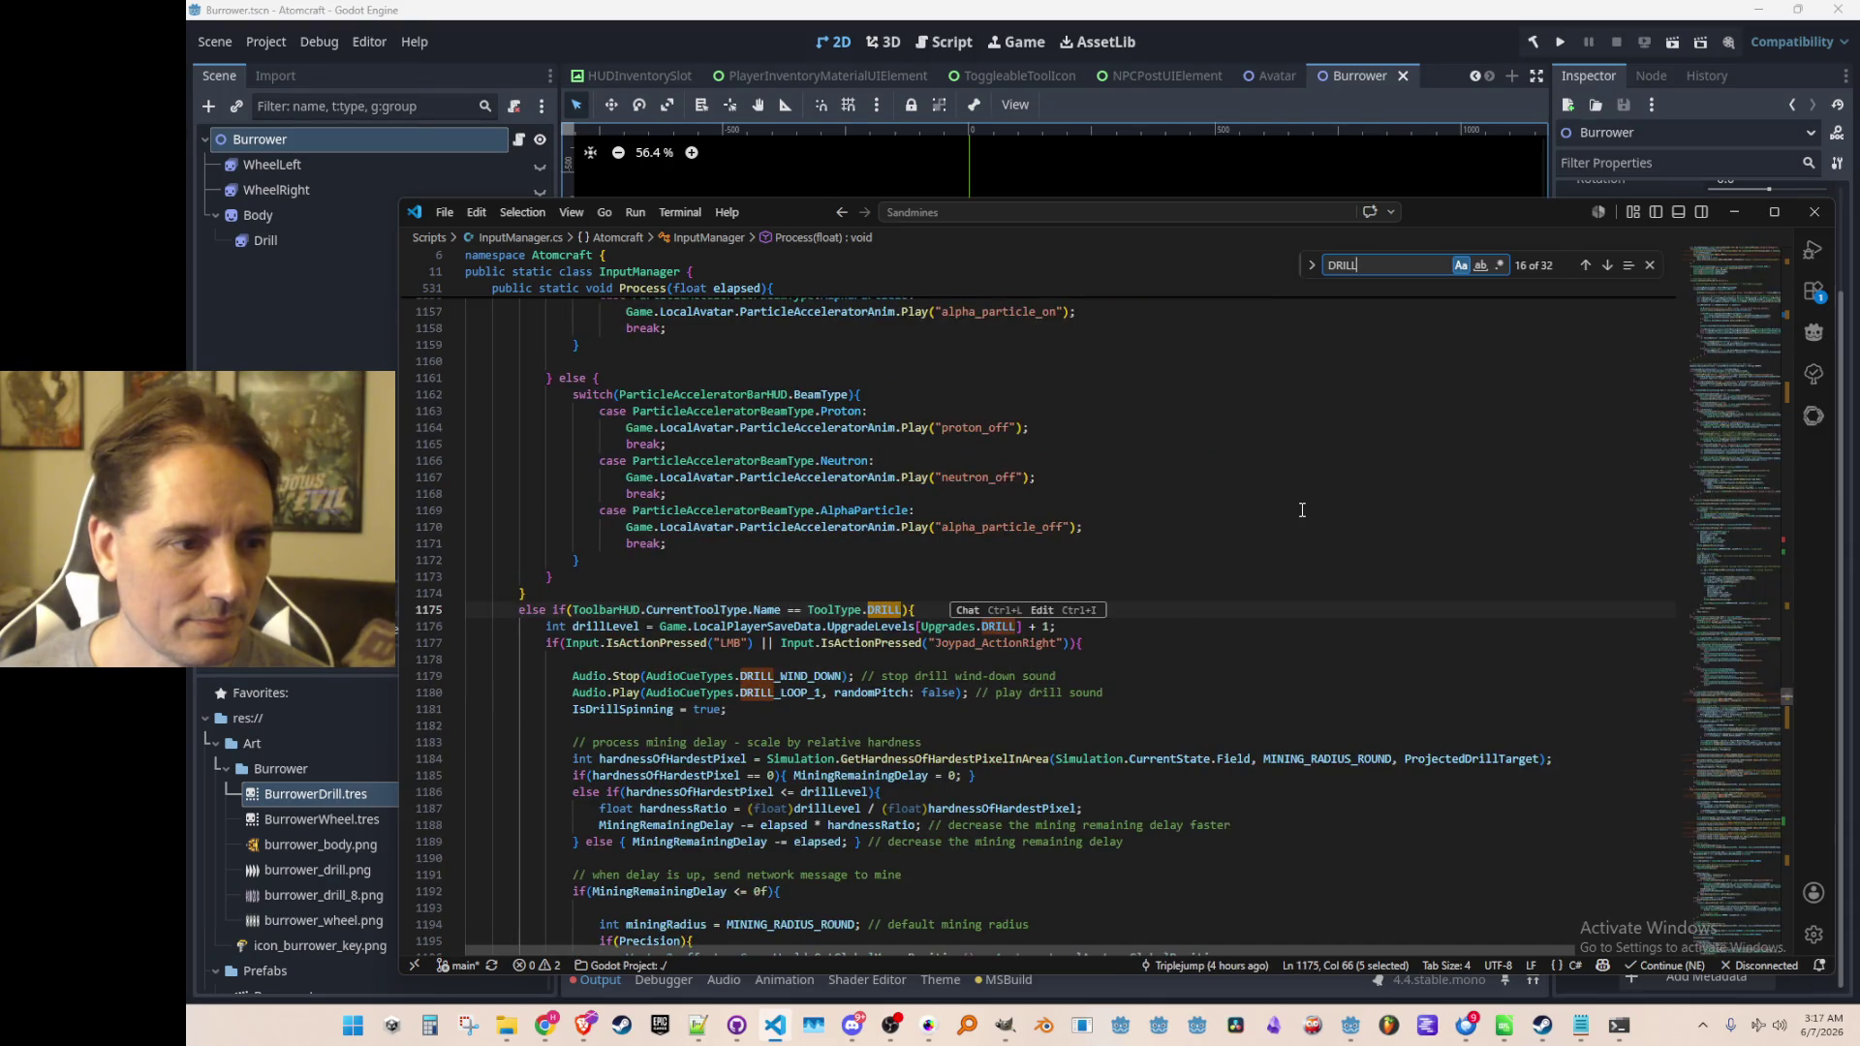
{"action": "key", "text": "Escape"}
{"action": "scroll", "coordinate": [1259, 508], "scroll_direction": "down", "scroll_amount": 5}
{"action": "left_click", "coordinate": [1295, 431]}
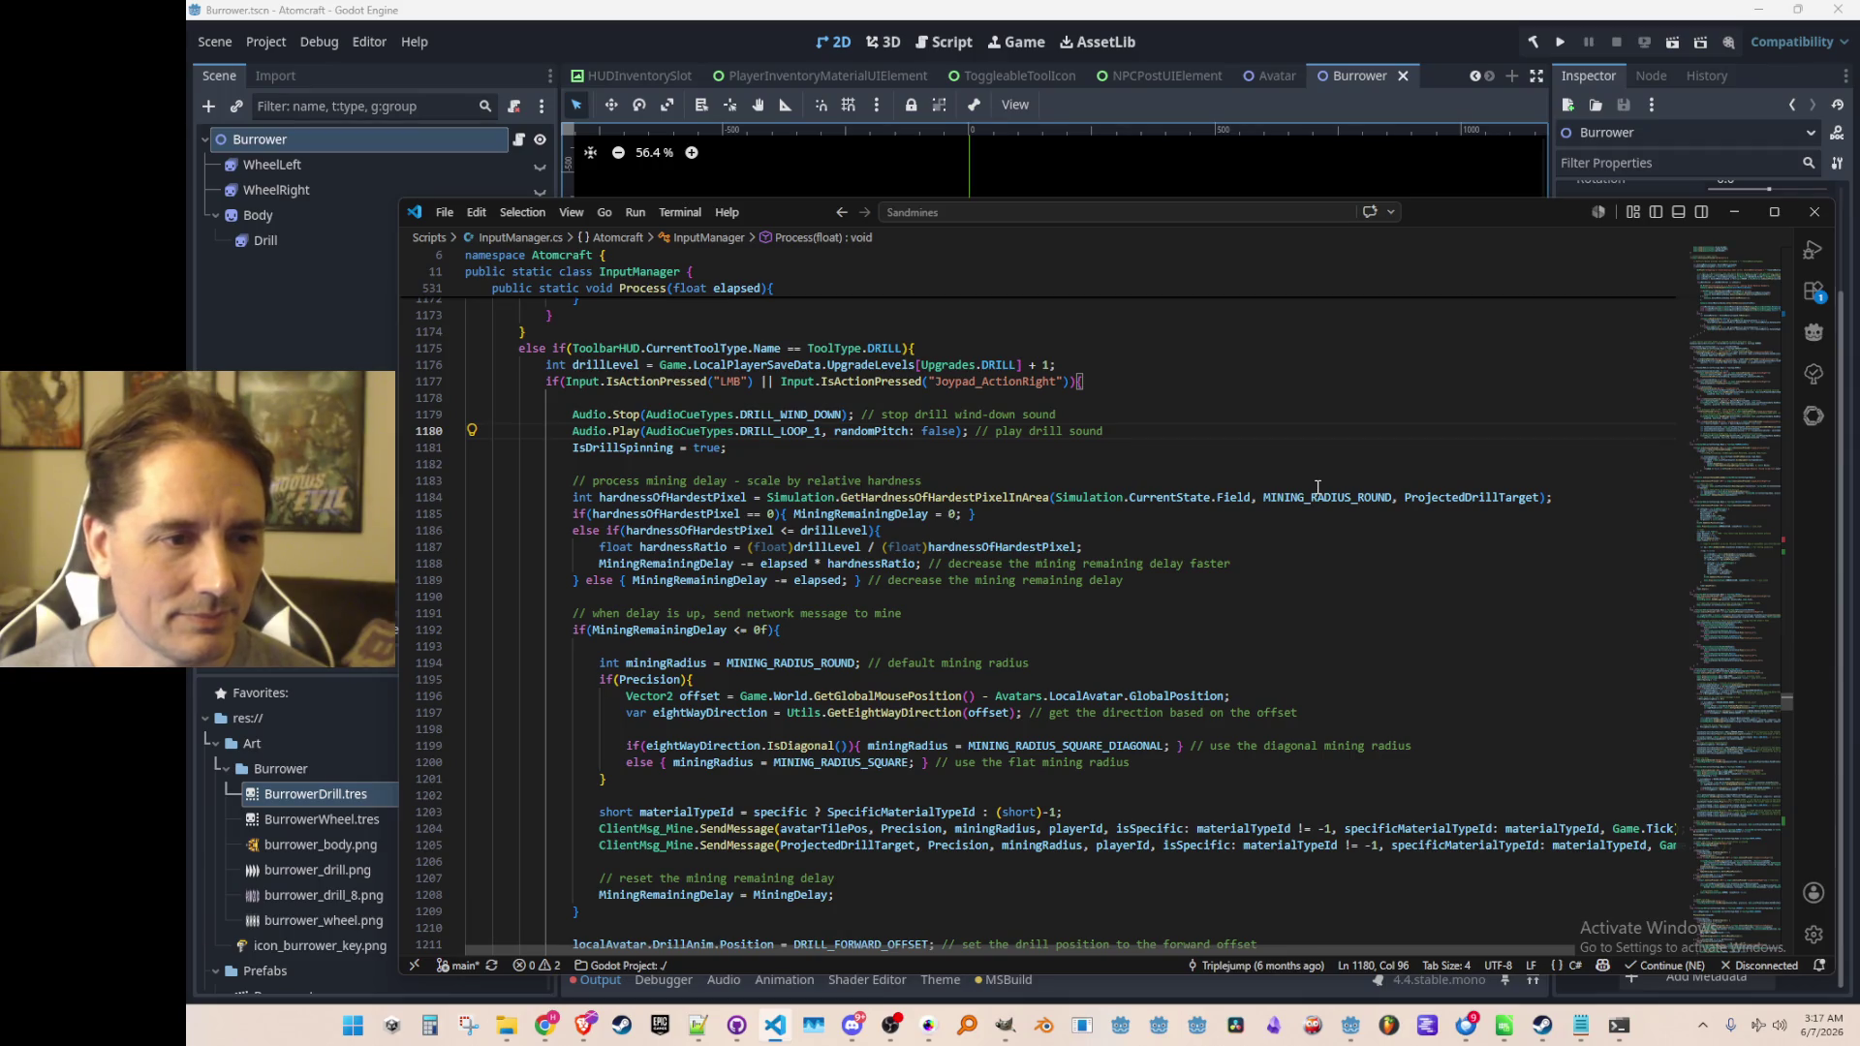
{"action": "left_click", "coordinate": [1292, 581]}
{"action": "scroll", "coordinate": [1382, 589], "scroll_direction": "down", "scroll_amount": 2}
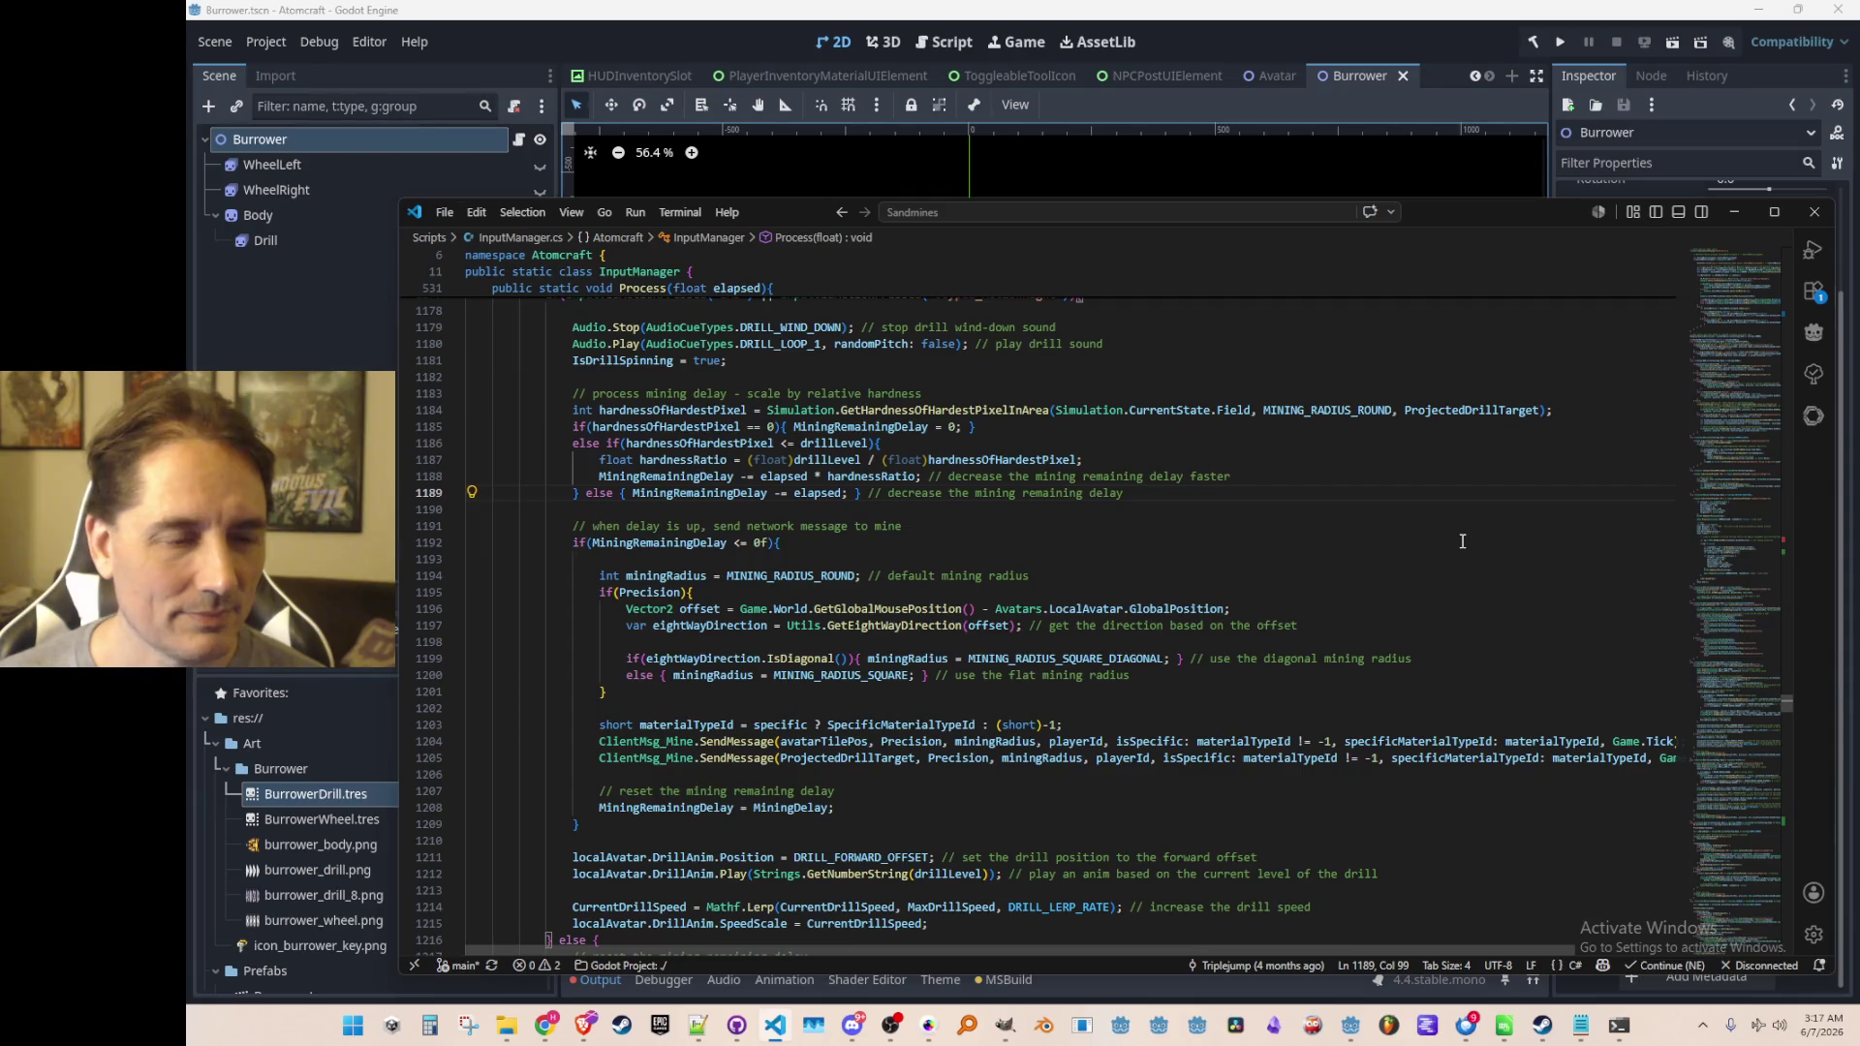
{"action": "key", "text": "Down"}
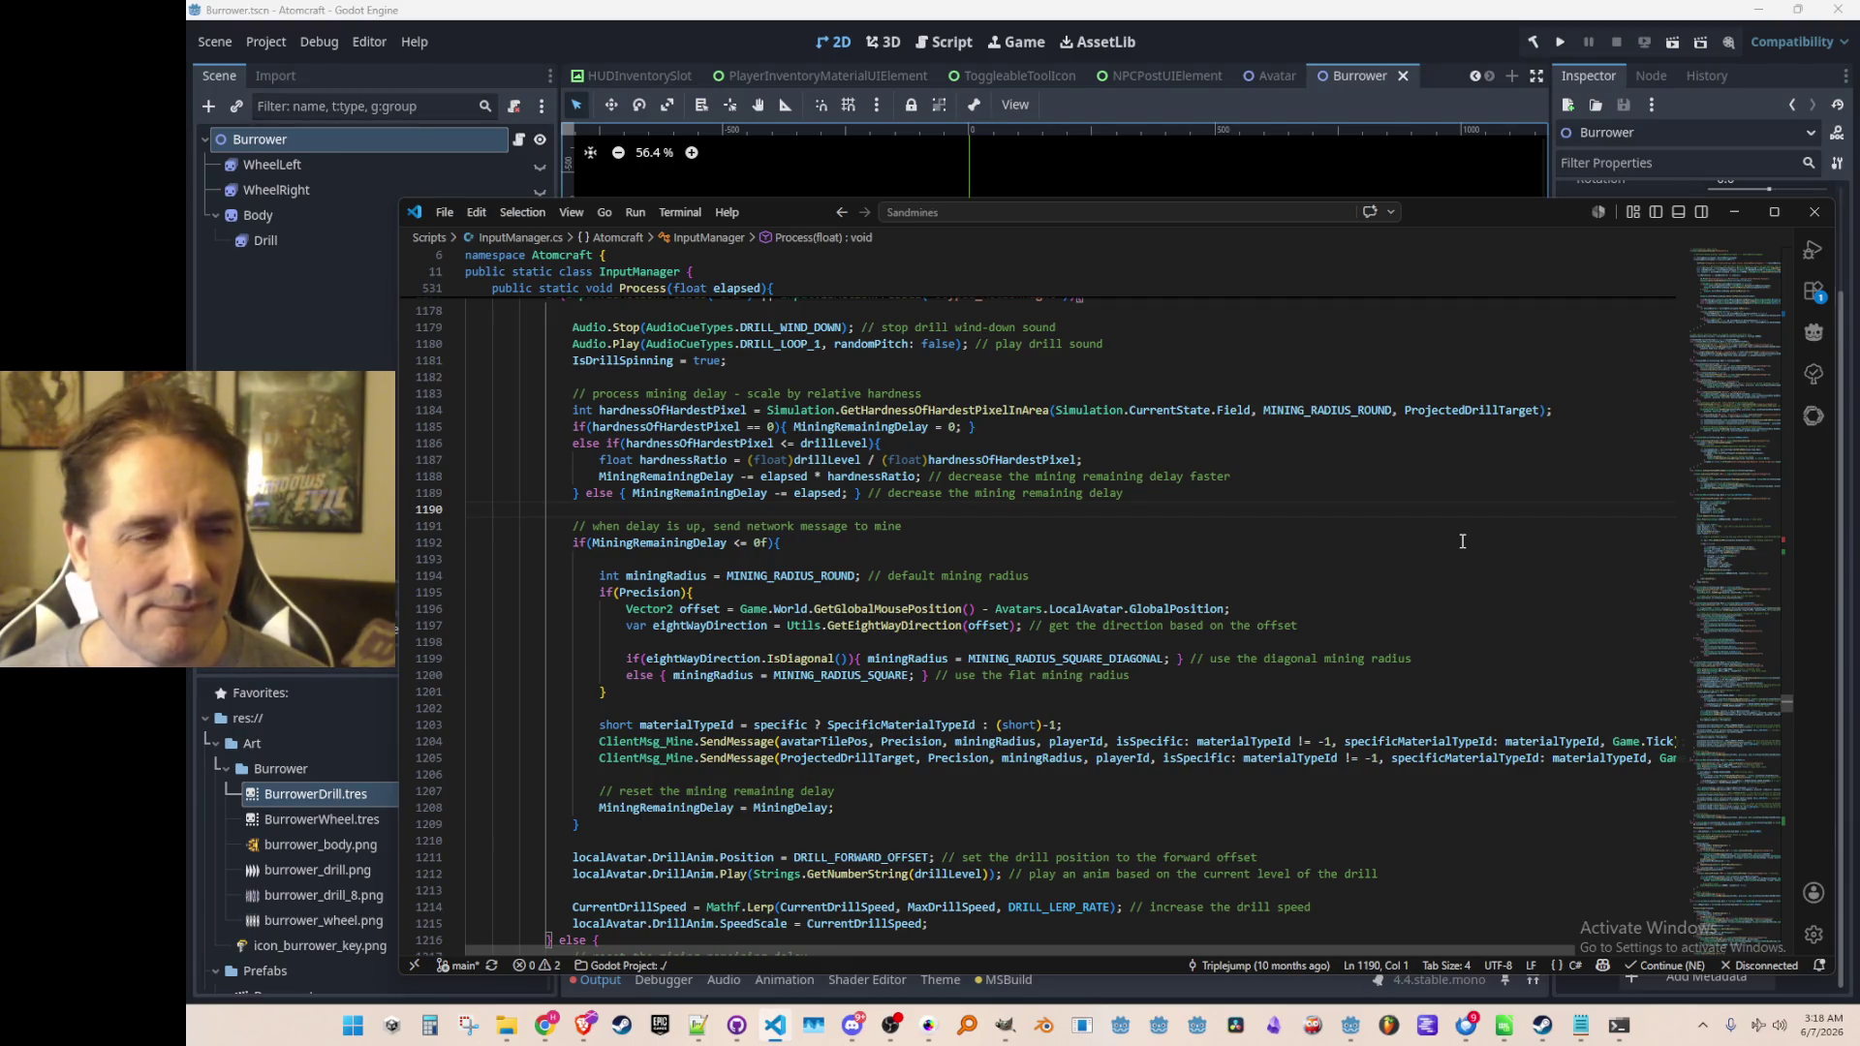
{"action": "scroll", "coordinate": [1417, 534], "scroll_direction": "down", "scroll_amount": 1}
{"action": "left_click", "coordinate": [800, 631]}
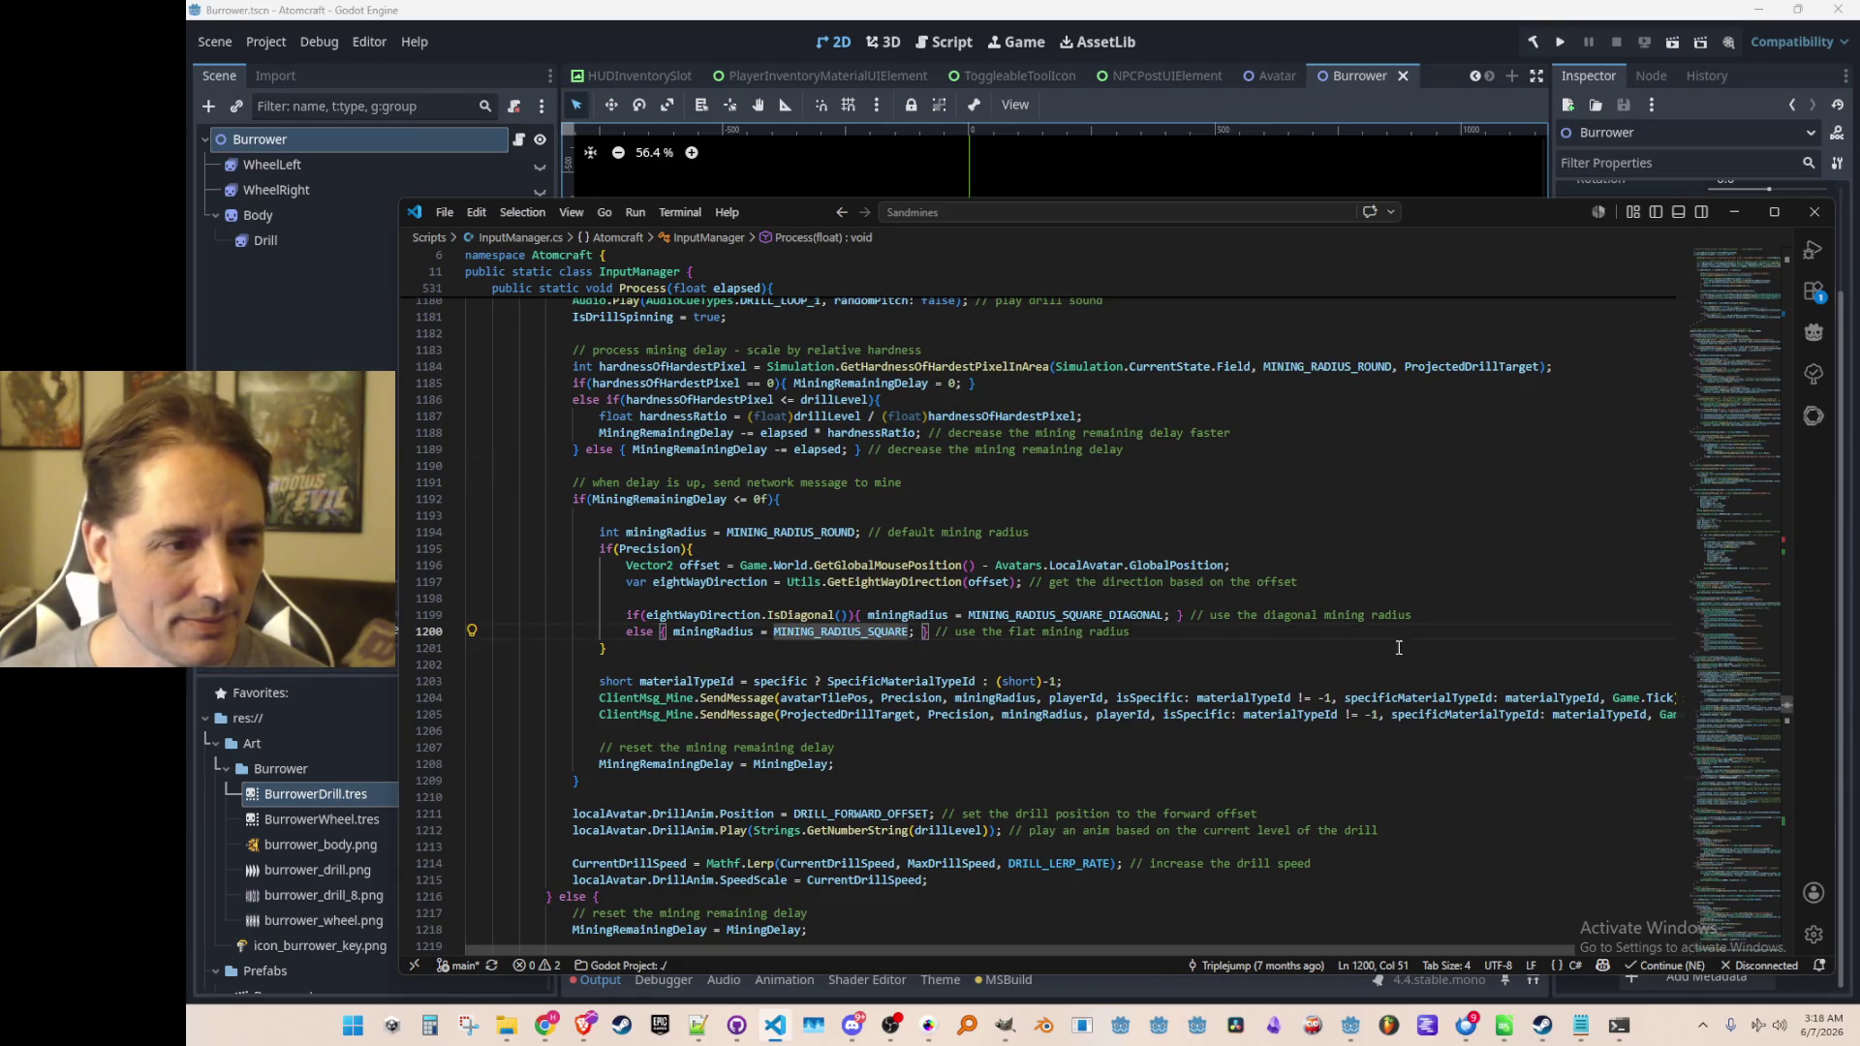
{"action": "scroll", "coordinate": [1512, 505], "scroll_direction": "down", "scroll_amount": 1}
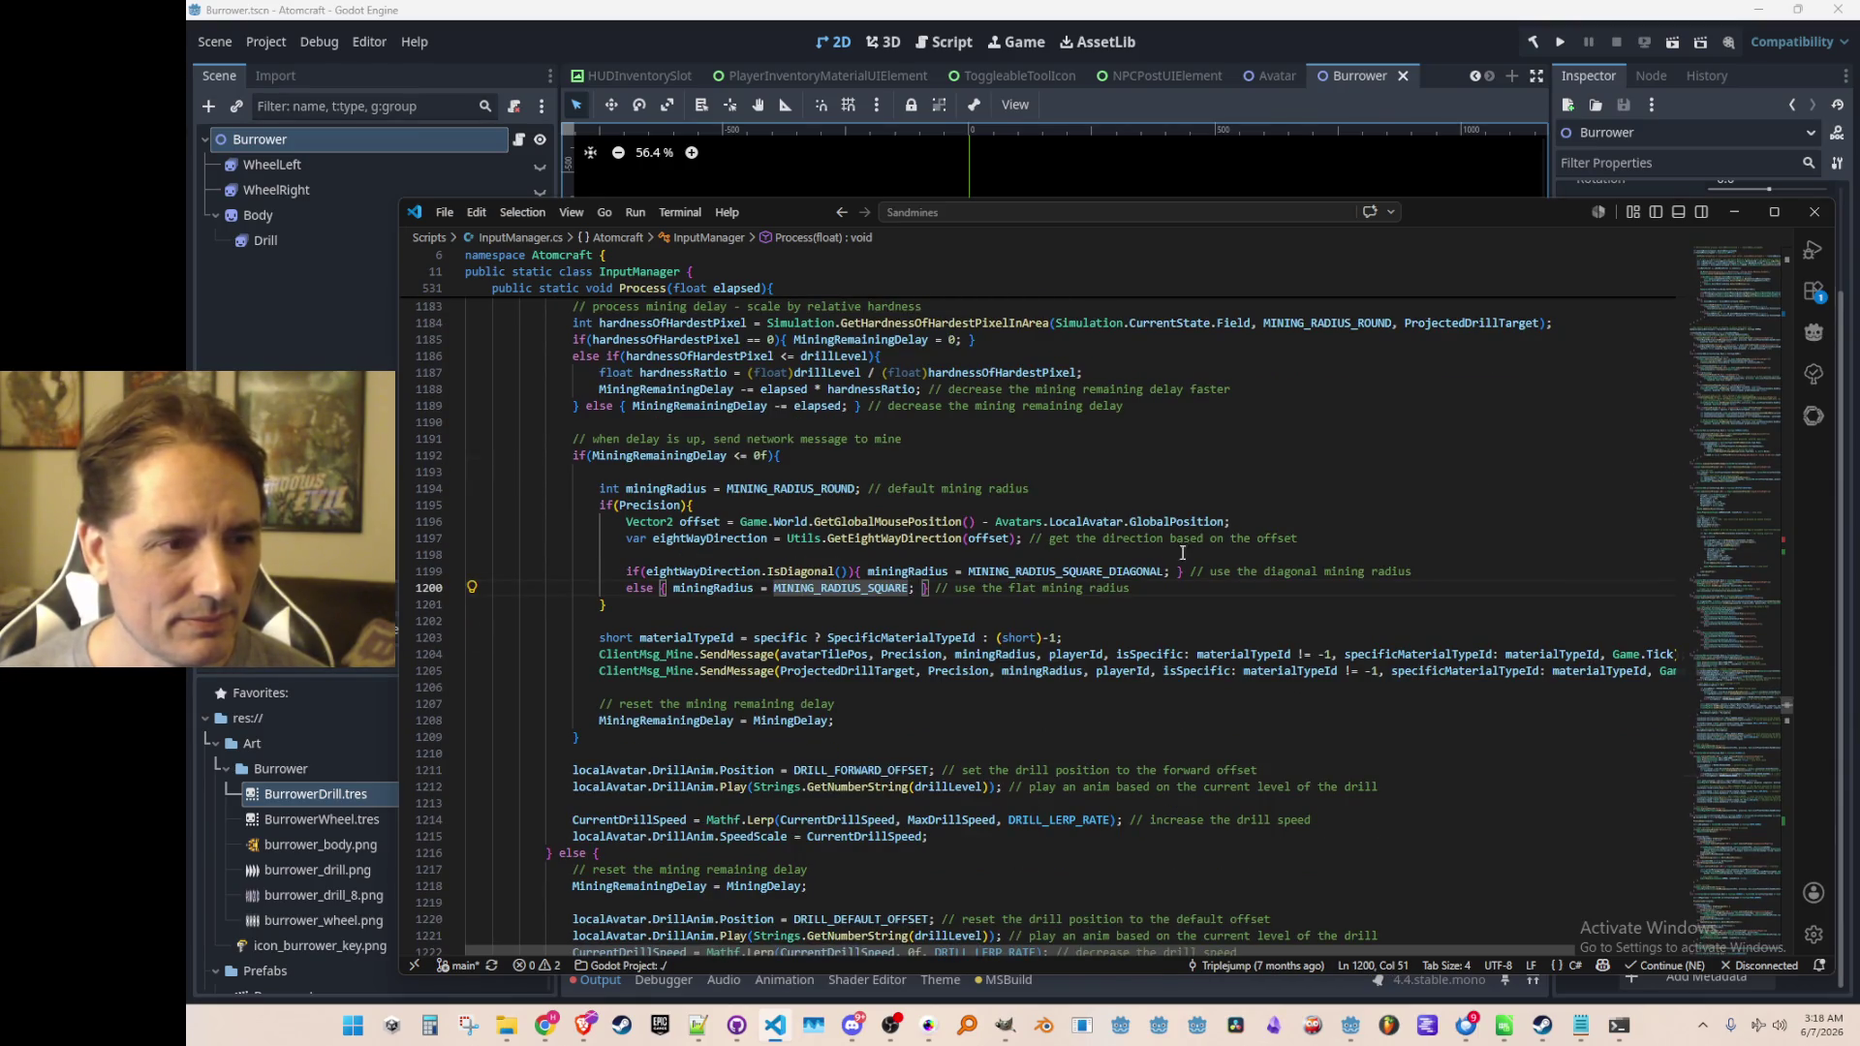
{"action": "scroll", "coordinate": [1080, 494], "scroll_direction": "down", "scroll_amount": 1}
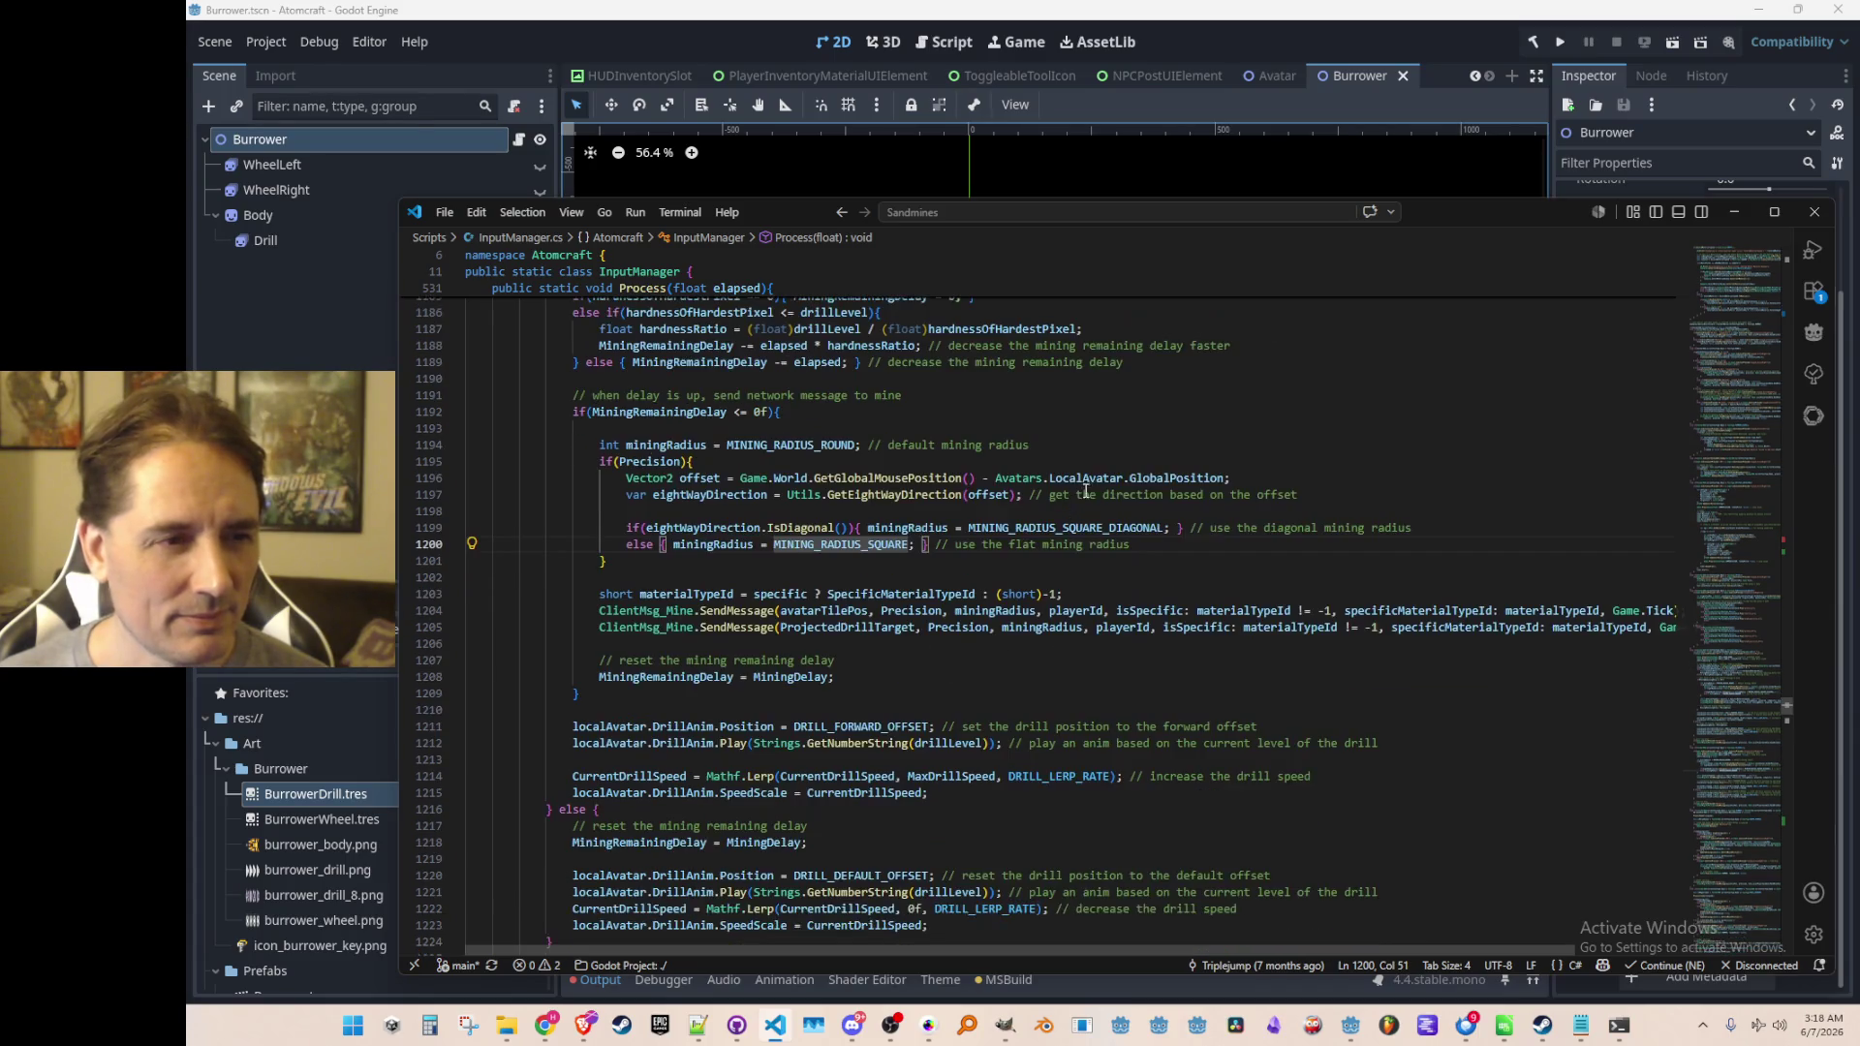
{"action": "left_click", "coordinate": [660, 462]}
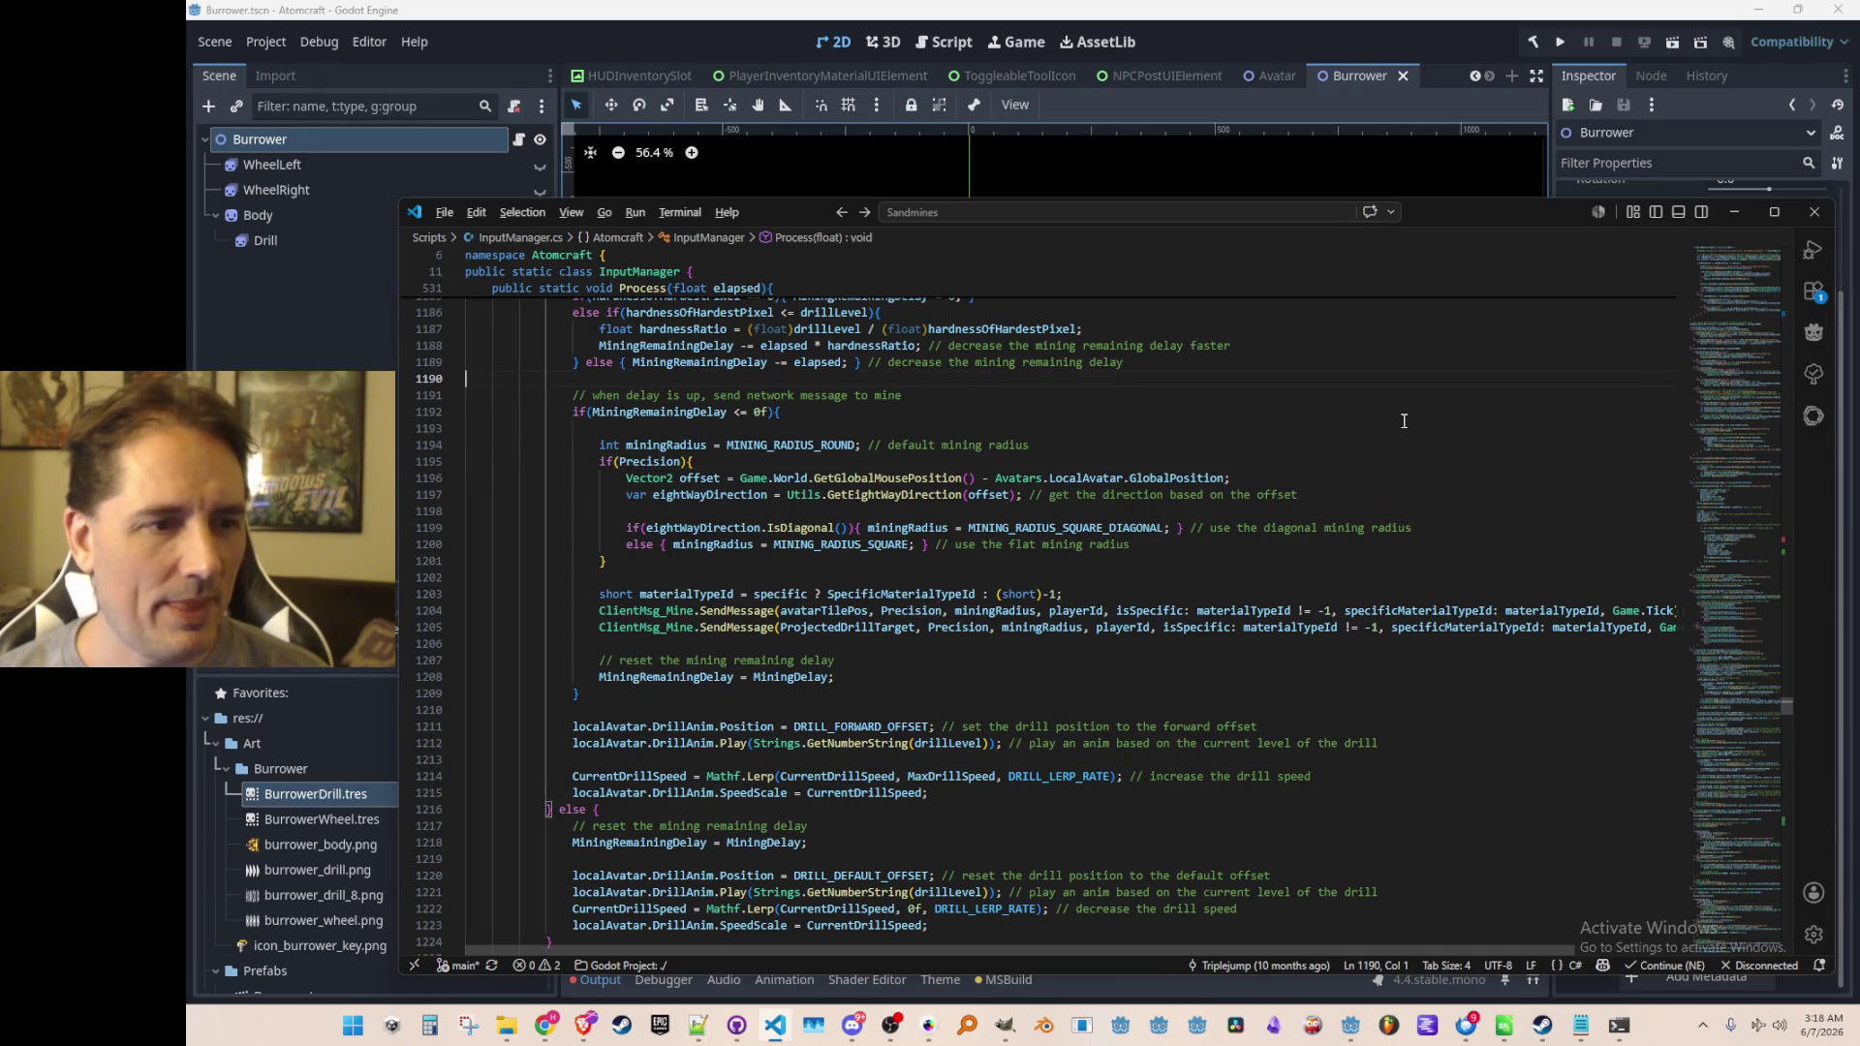
{"action": "left_click", "coordinate": [879, 544]}
{"action": "key", "text": "F12"}
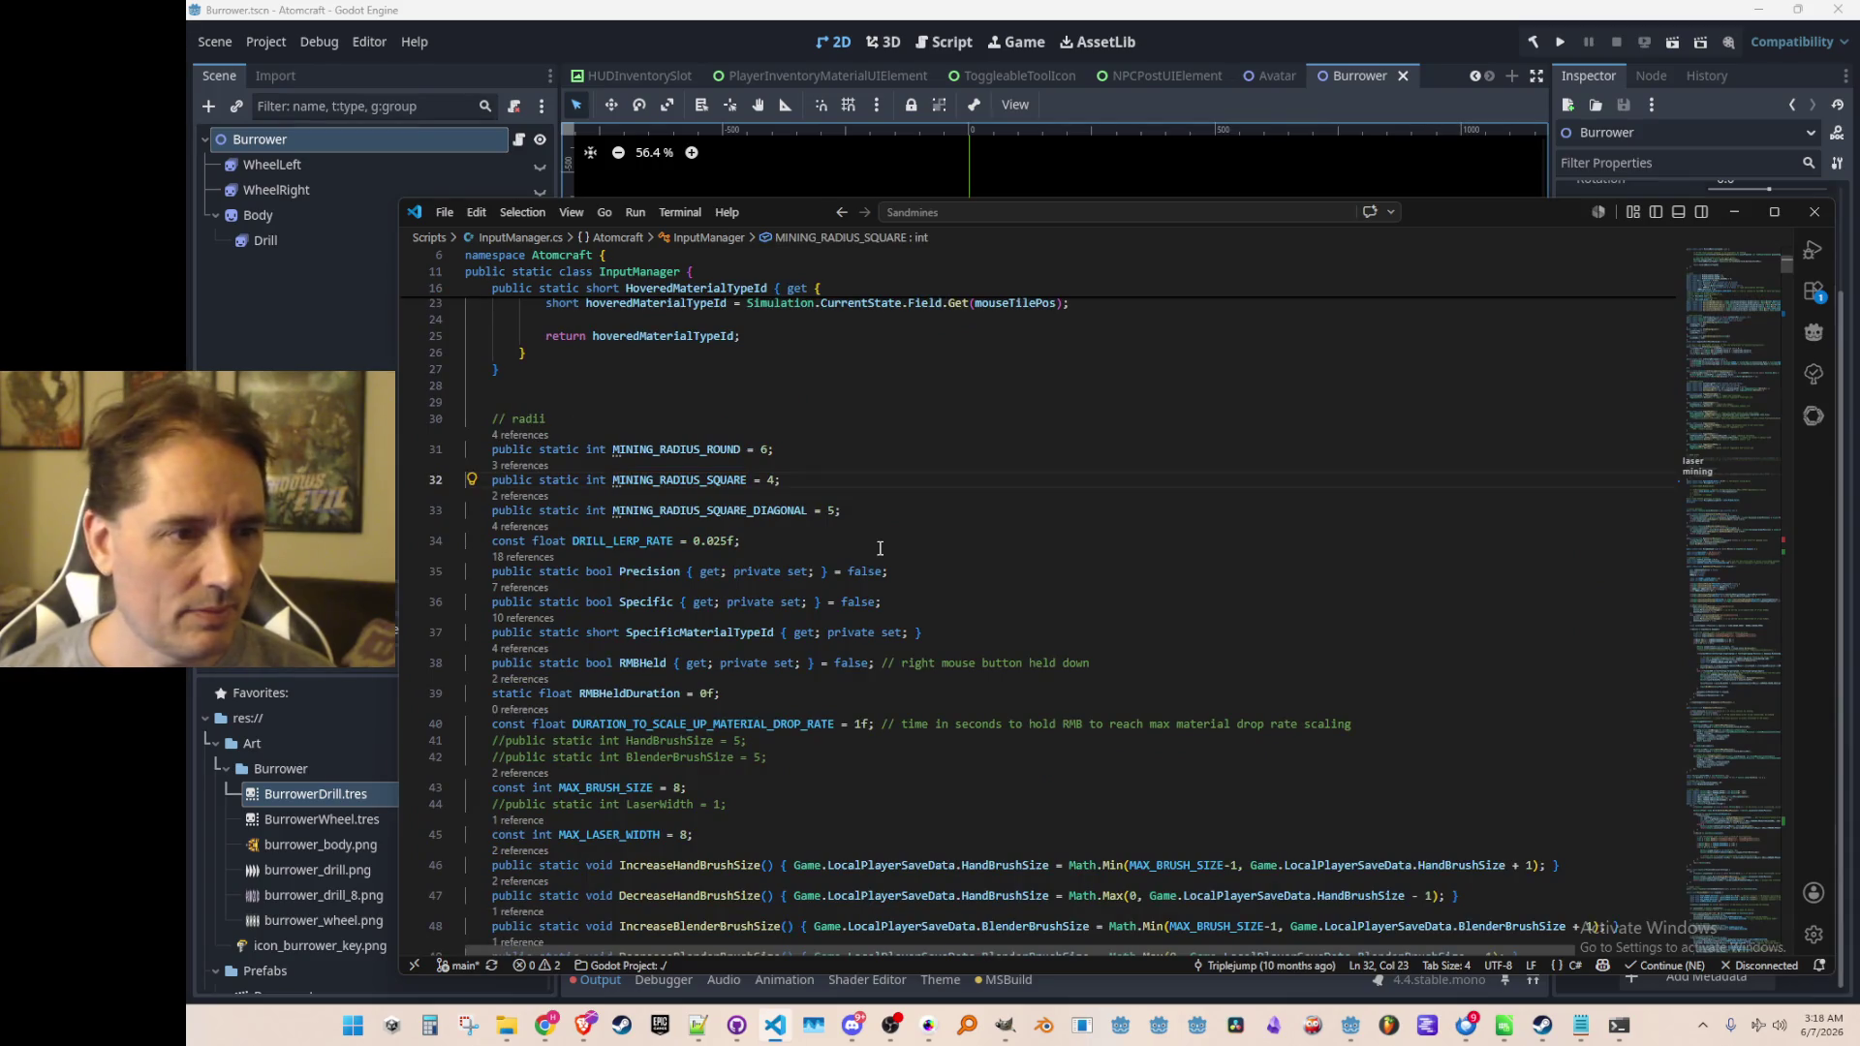
{"action": "key", "text": "alt+Left"}
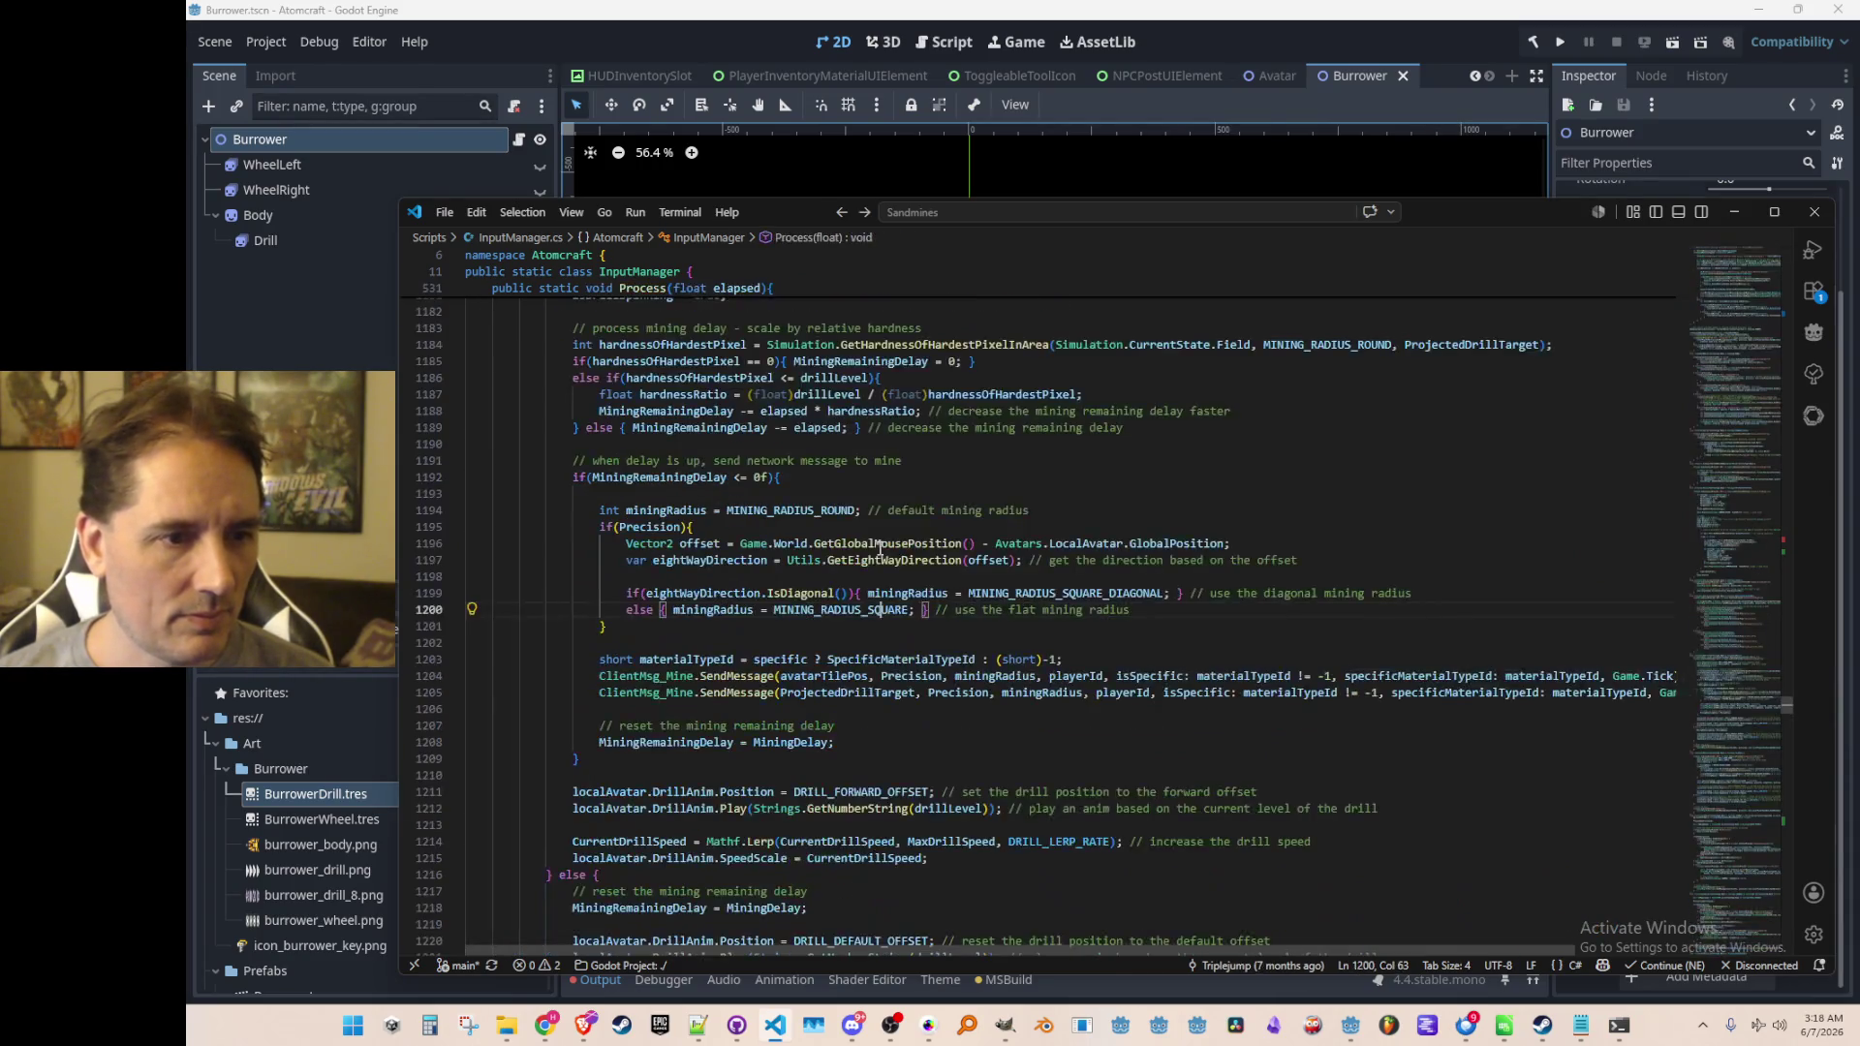
{"action": "key", "text": "alt+Left"}
{"action": "key", "text": "alt+Left"}
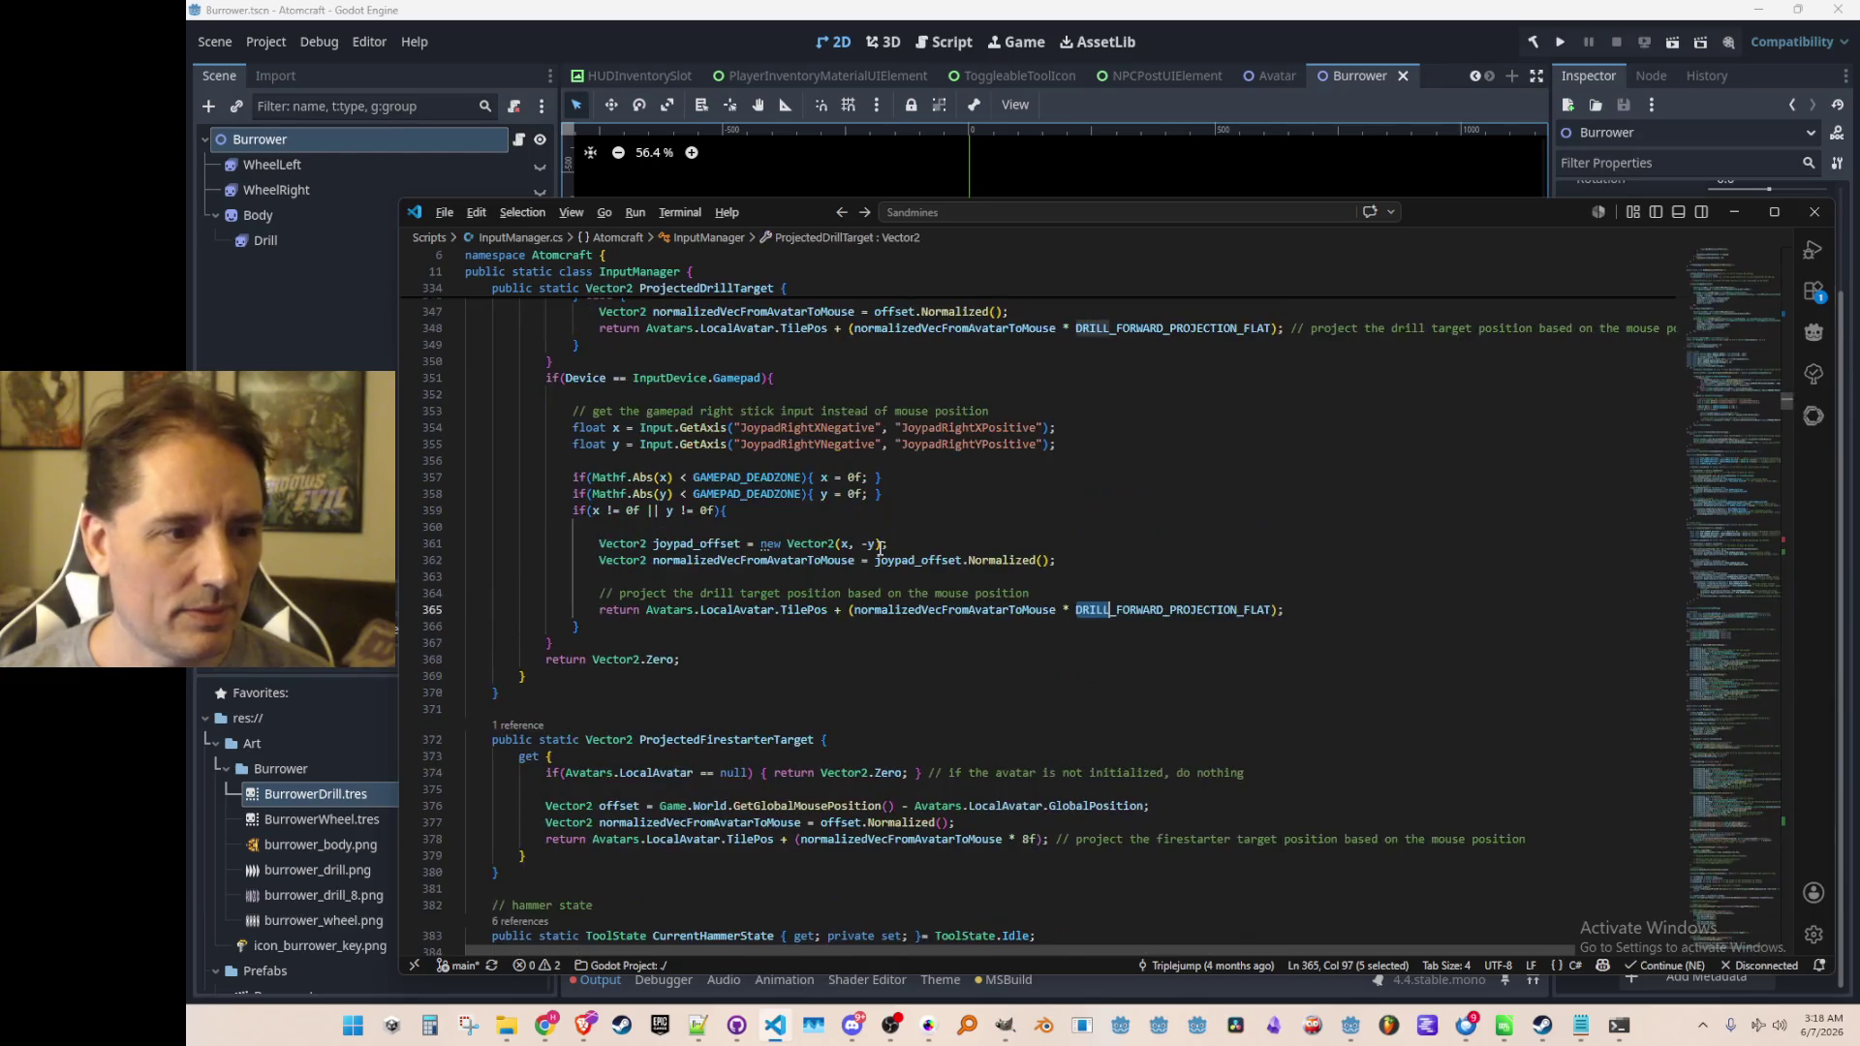
{"action": "key", "text": "alt+Left"}
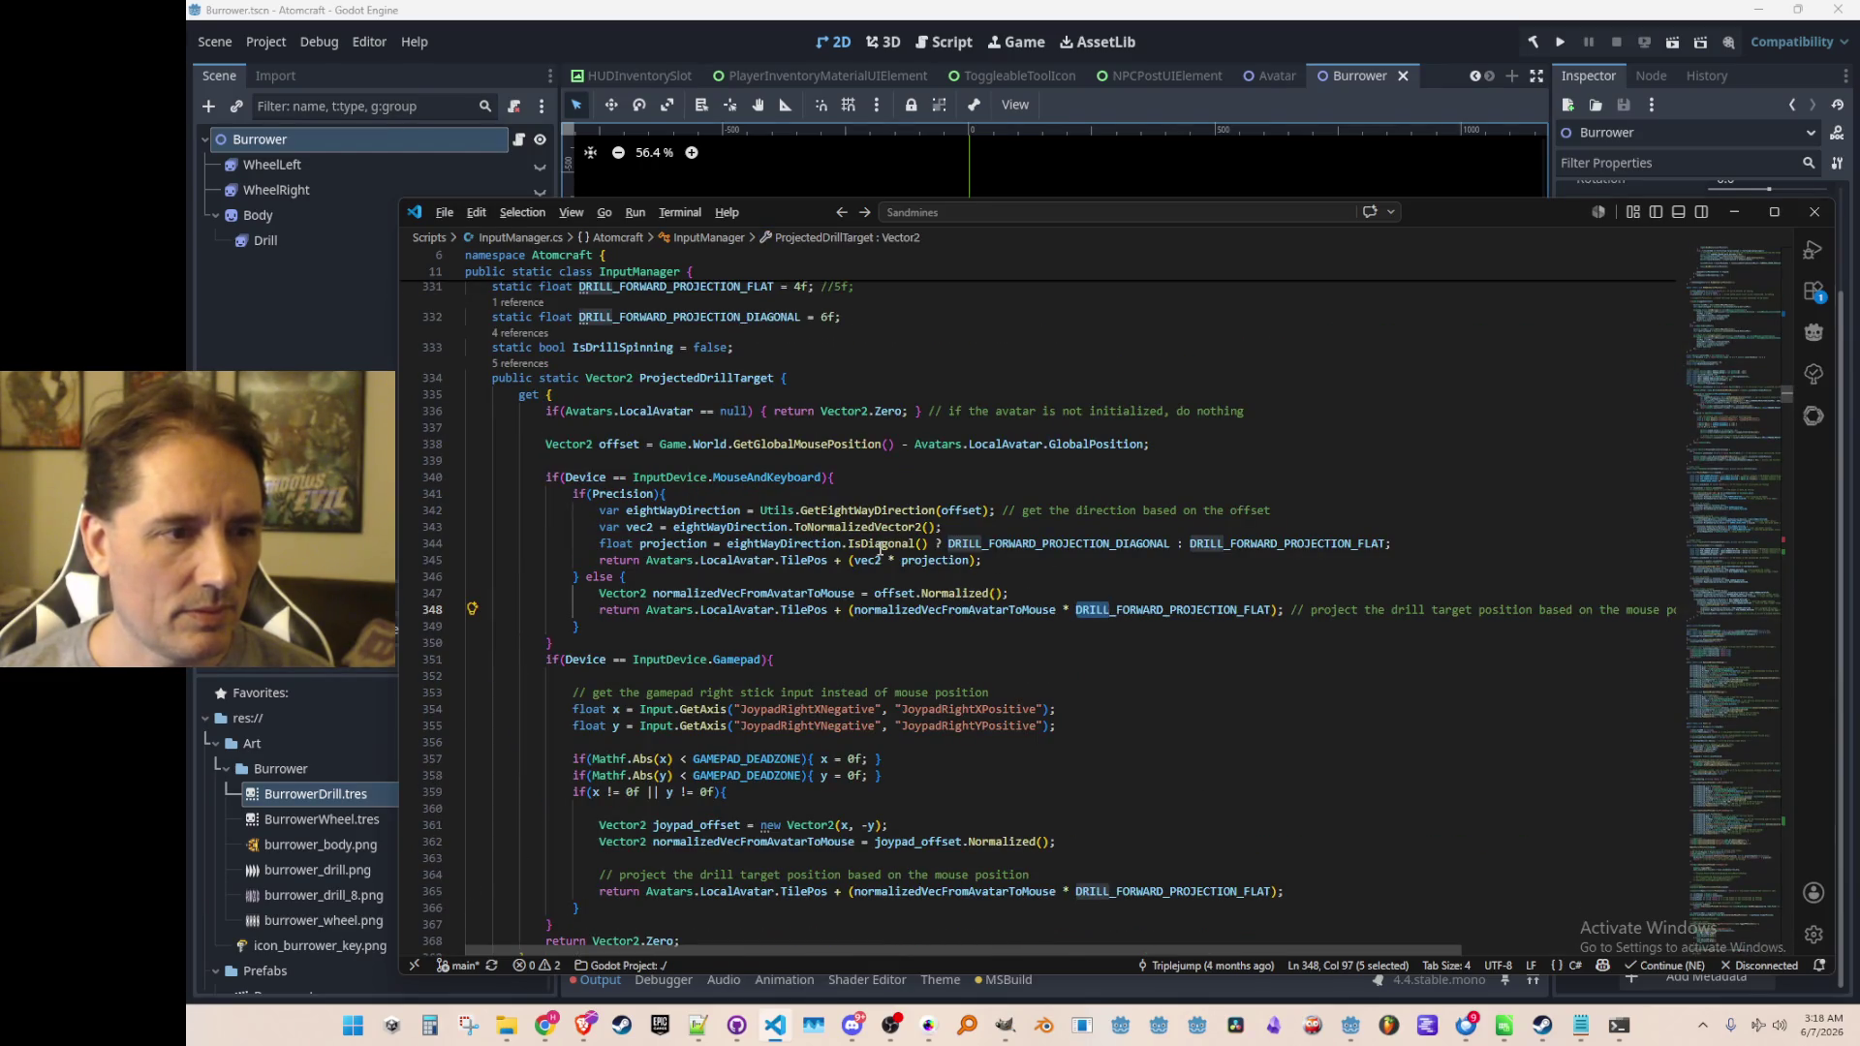
{"action": "key", "text": "alt+Left"}
{"action": "key", "text": "alt+Left"}
{"action": "key", "text": "alt+Left"}
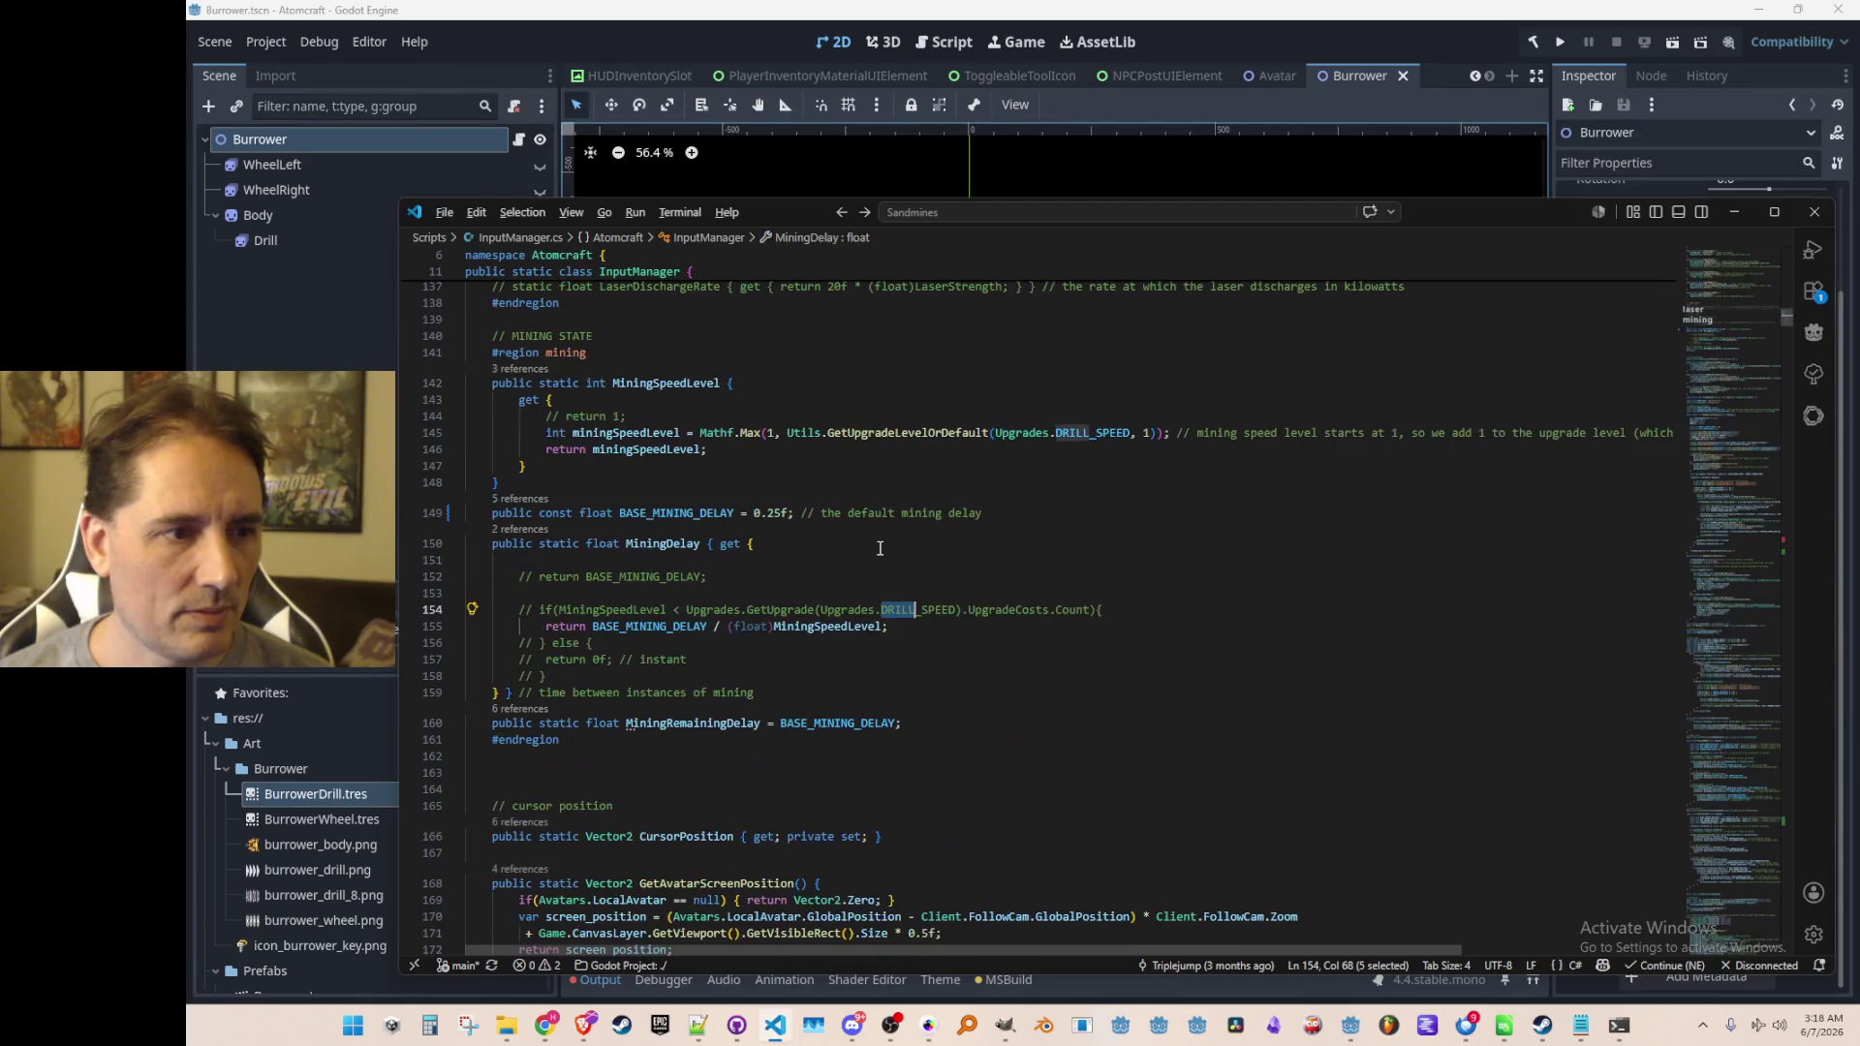
{"action": "key", "text": "alt+Left"}
{"action": "key", "text": "alt+Left"}
{"action": "key", "text": "alt+Left"}
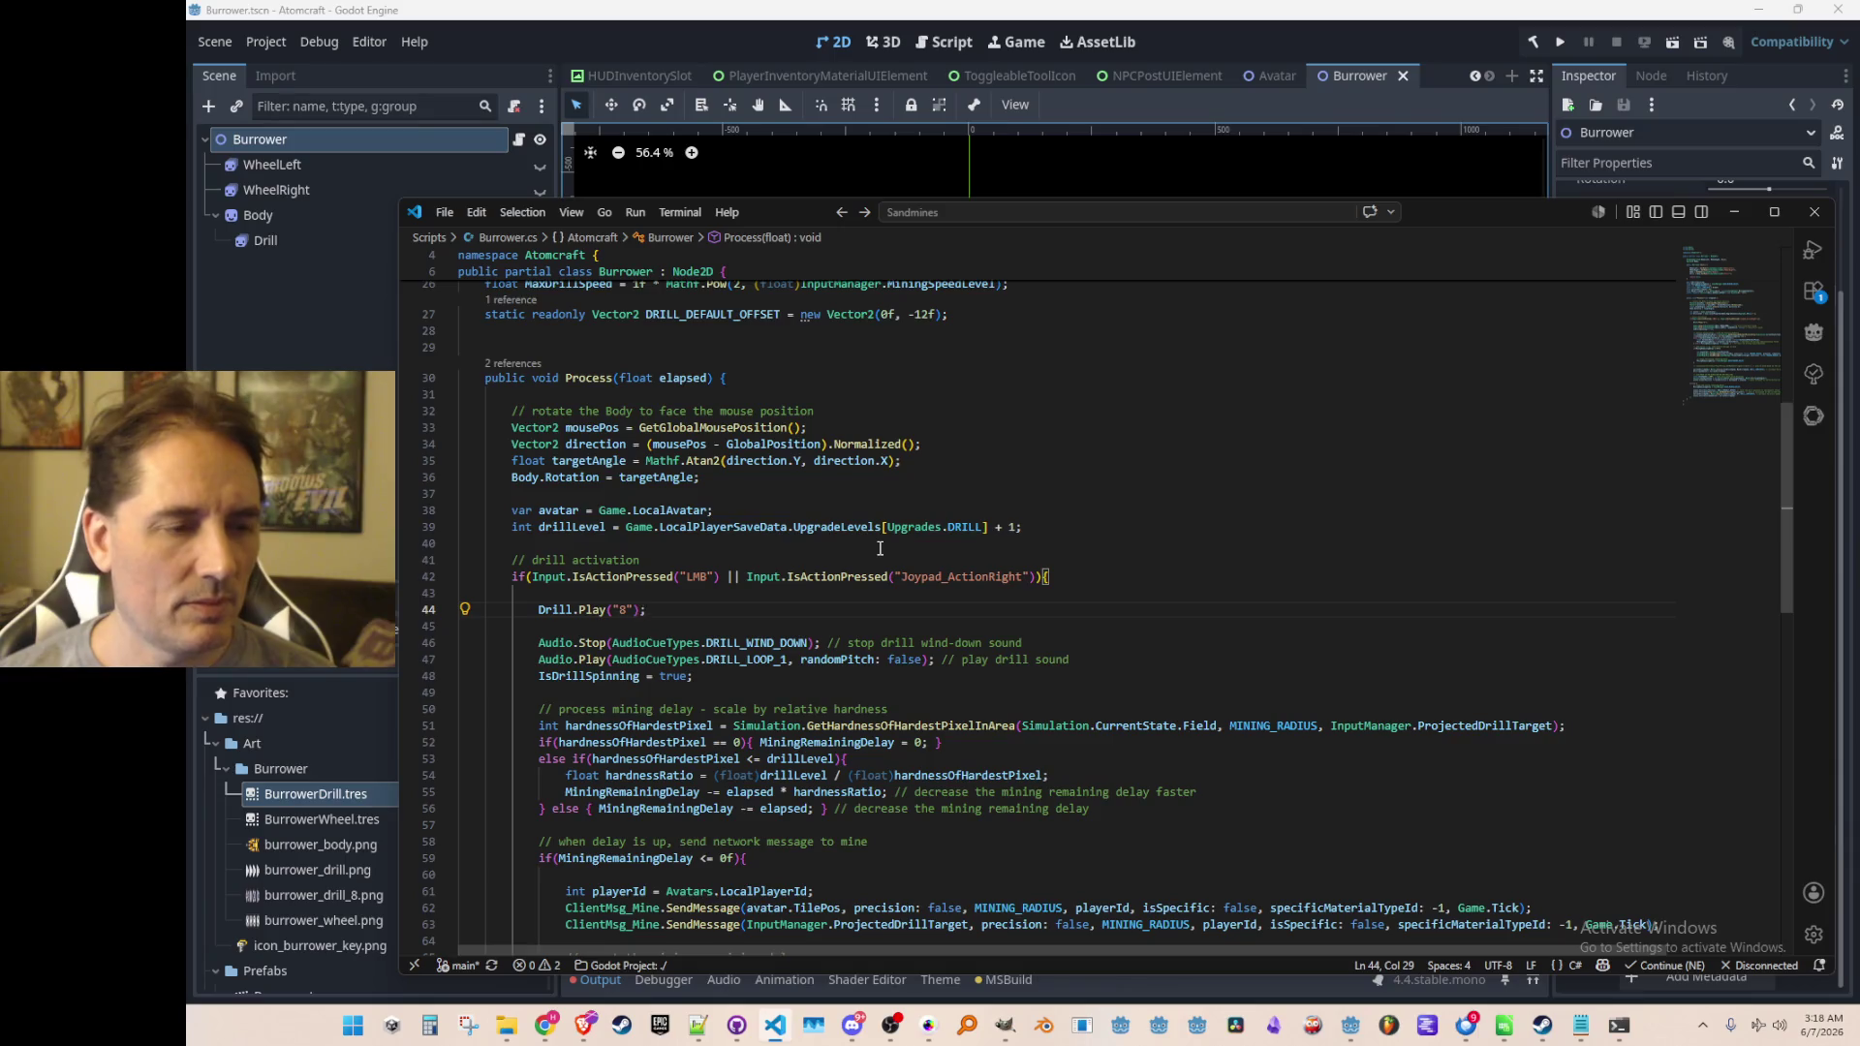
Switch precision from false to true on lines 62 and 63, then relaunch the game from Godot
{"action": "scroll", "coordinate": [880, 548], "scroll_direction": "down", "scroll_amount": 6}
{"action": "double_click", "coordinate": [935, 603]}
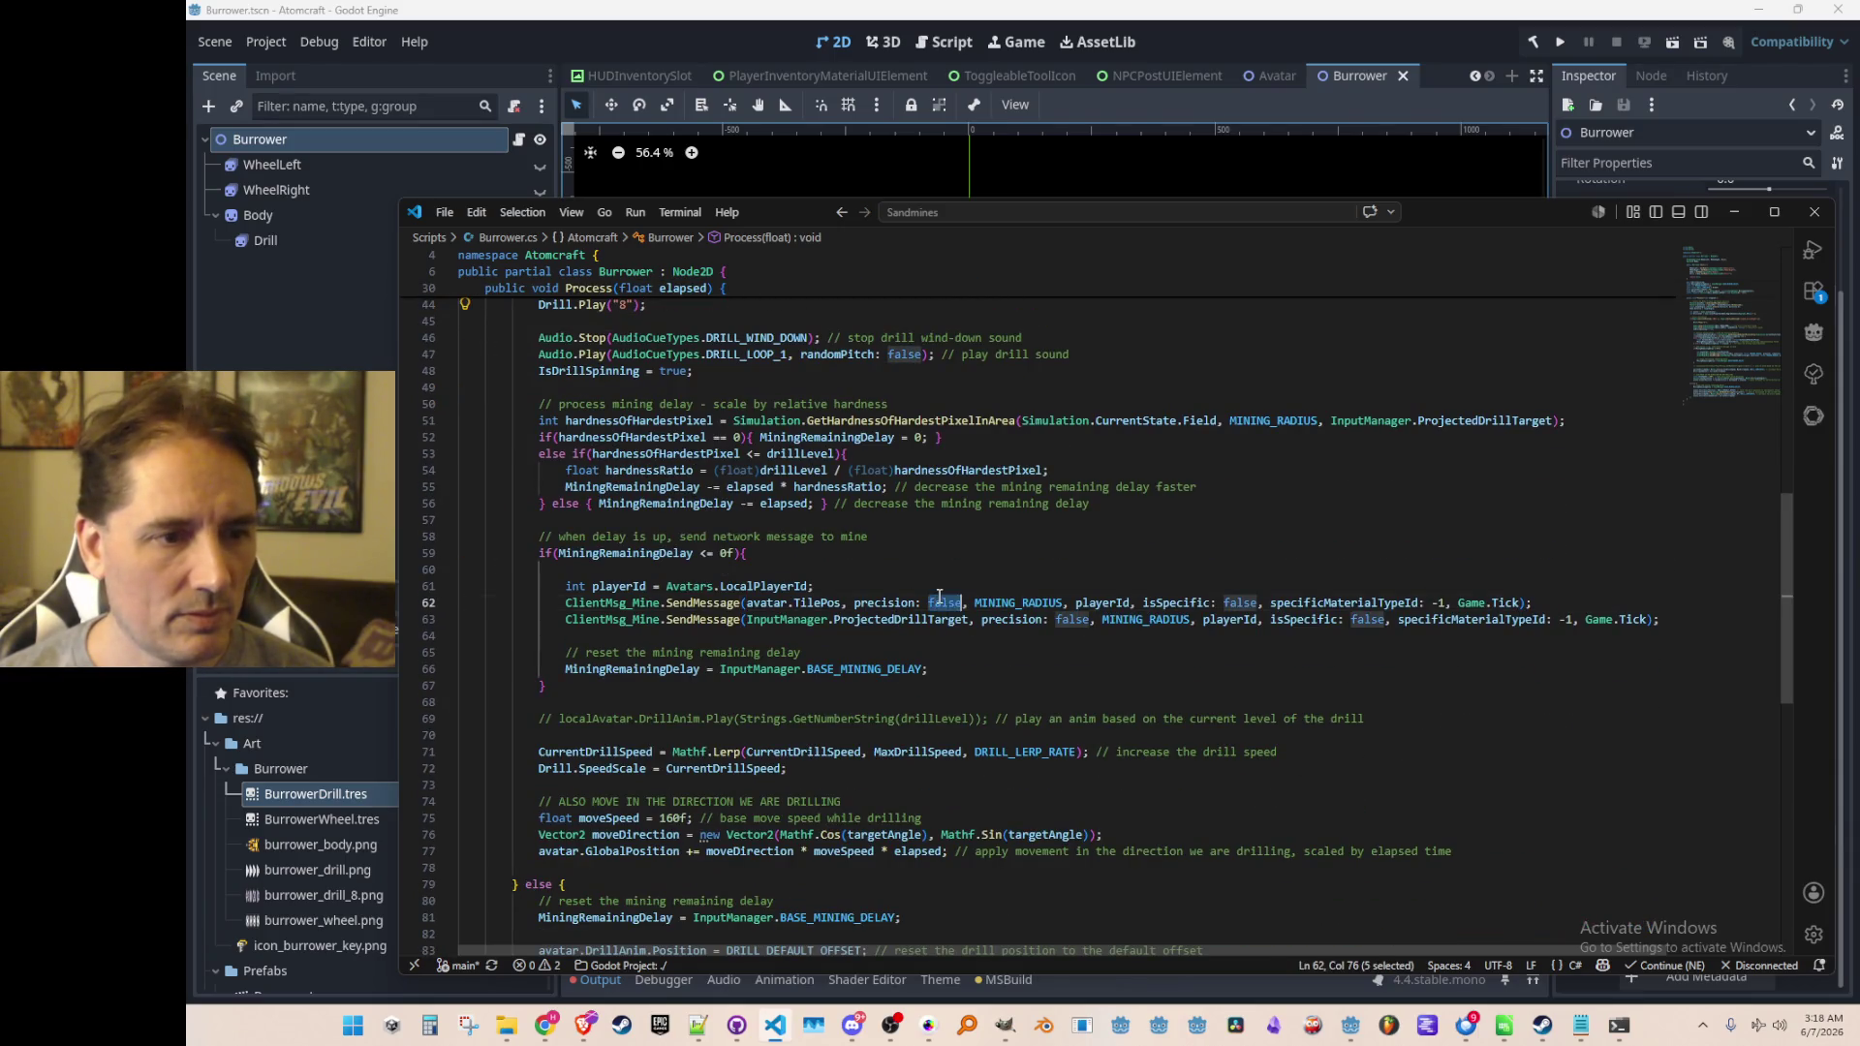
{"action": "type", "text": "true"}
{"action": "key", "text": "ctrl+shift+Left"}
{"action": "key", "text": "Down"}
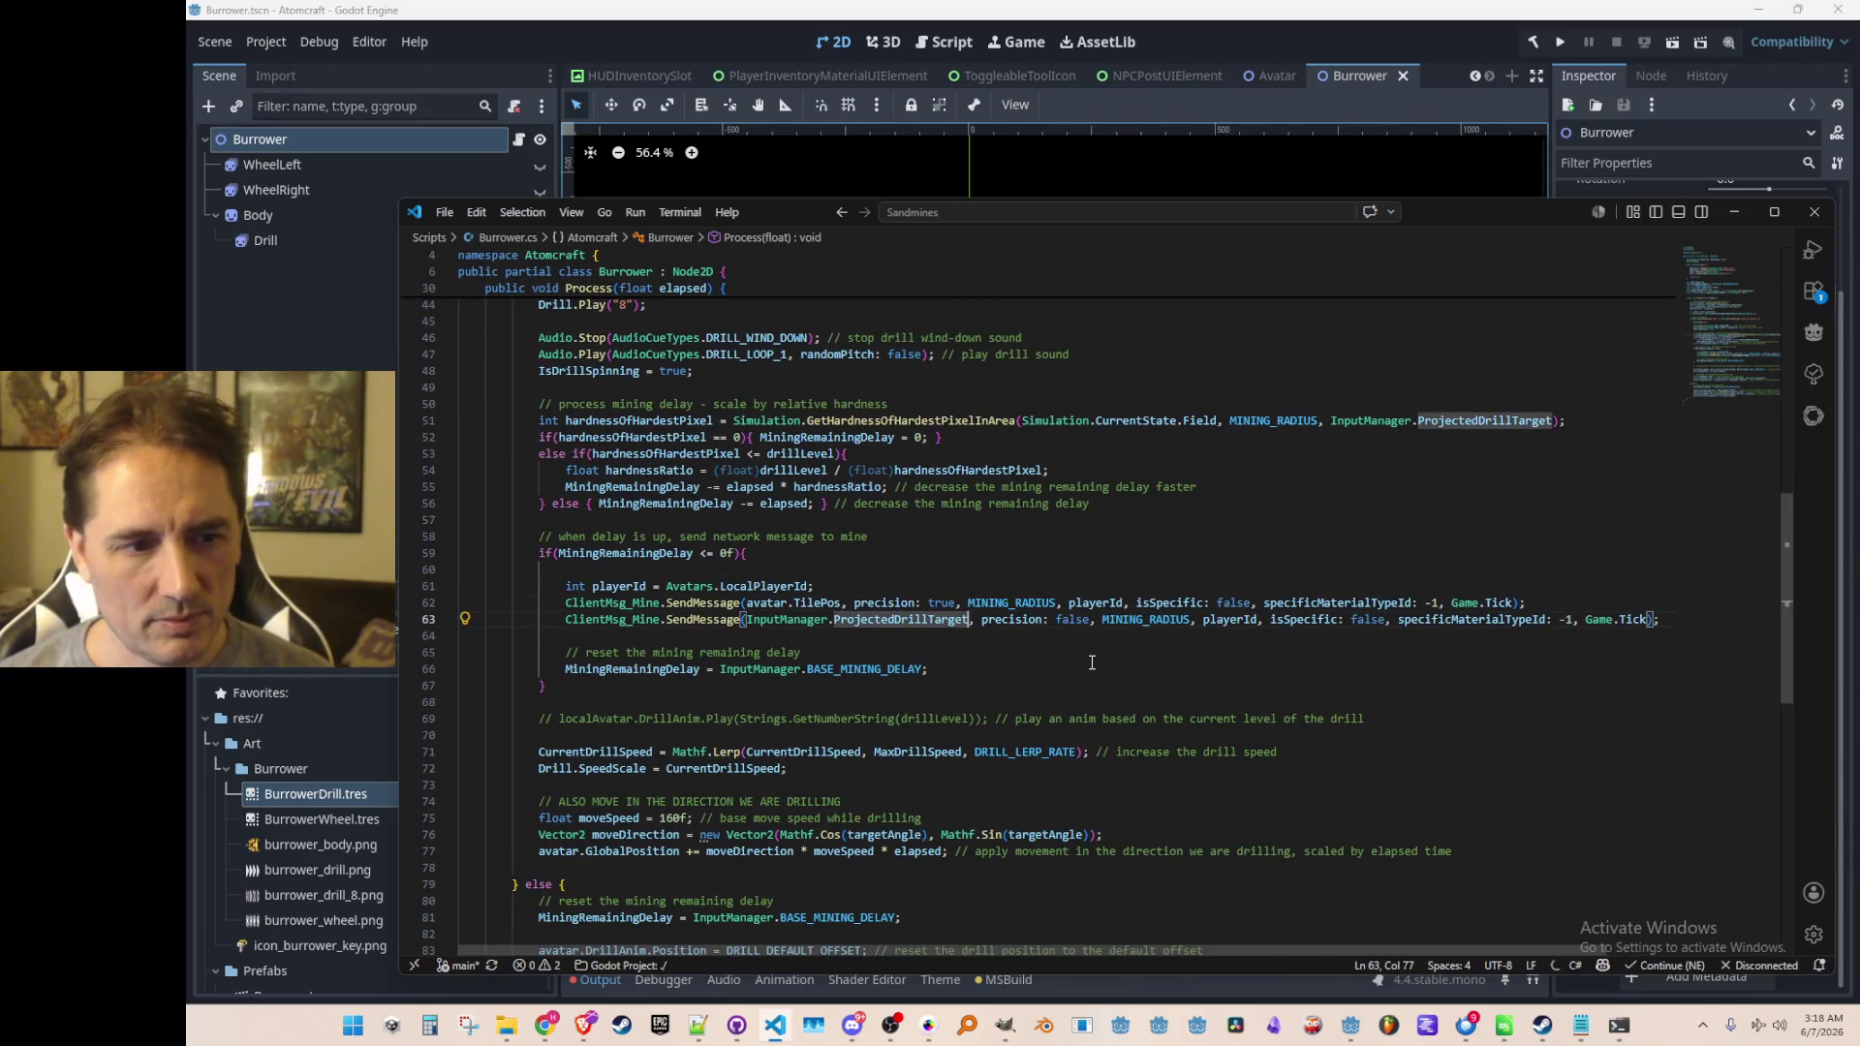
{"action": "key", "text": "ctrl+Right"}
{"action": "key", "text": "ctrl+Right"}
{"action": "key", "text": "ctrl+shift+Right"}
{"action": "type", "text": "true"}
{"action": "key", "text": "Up"}
{"action": "key", "text": "Up"}
{"action": "key", "text": "Up"}
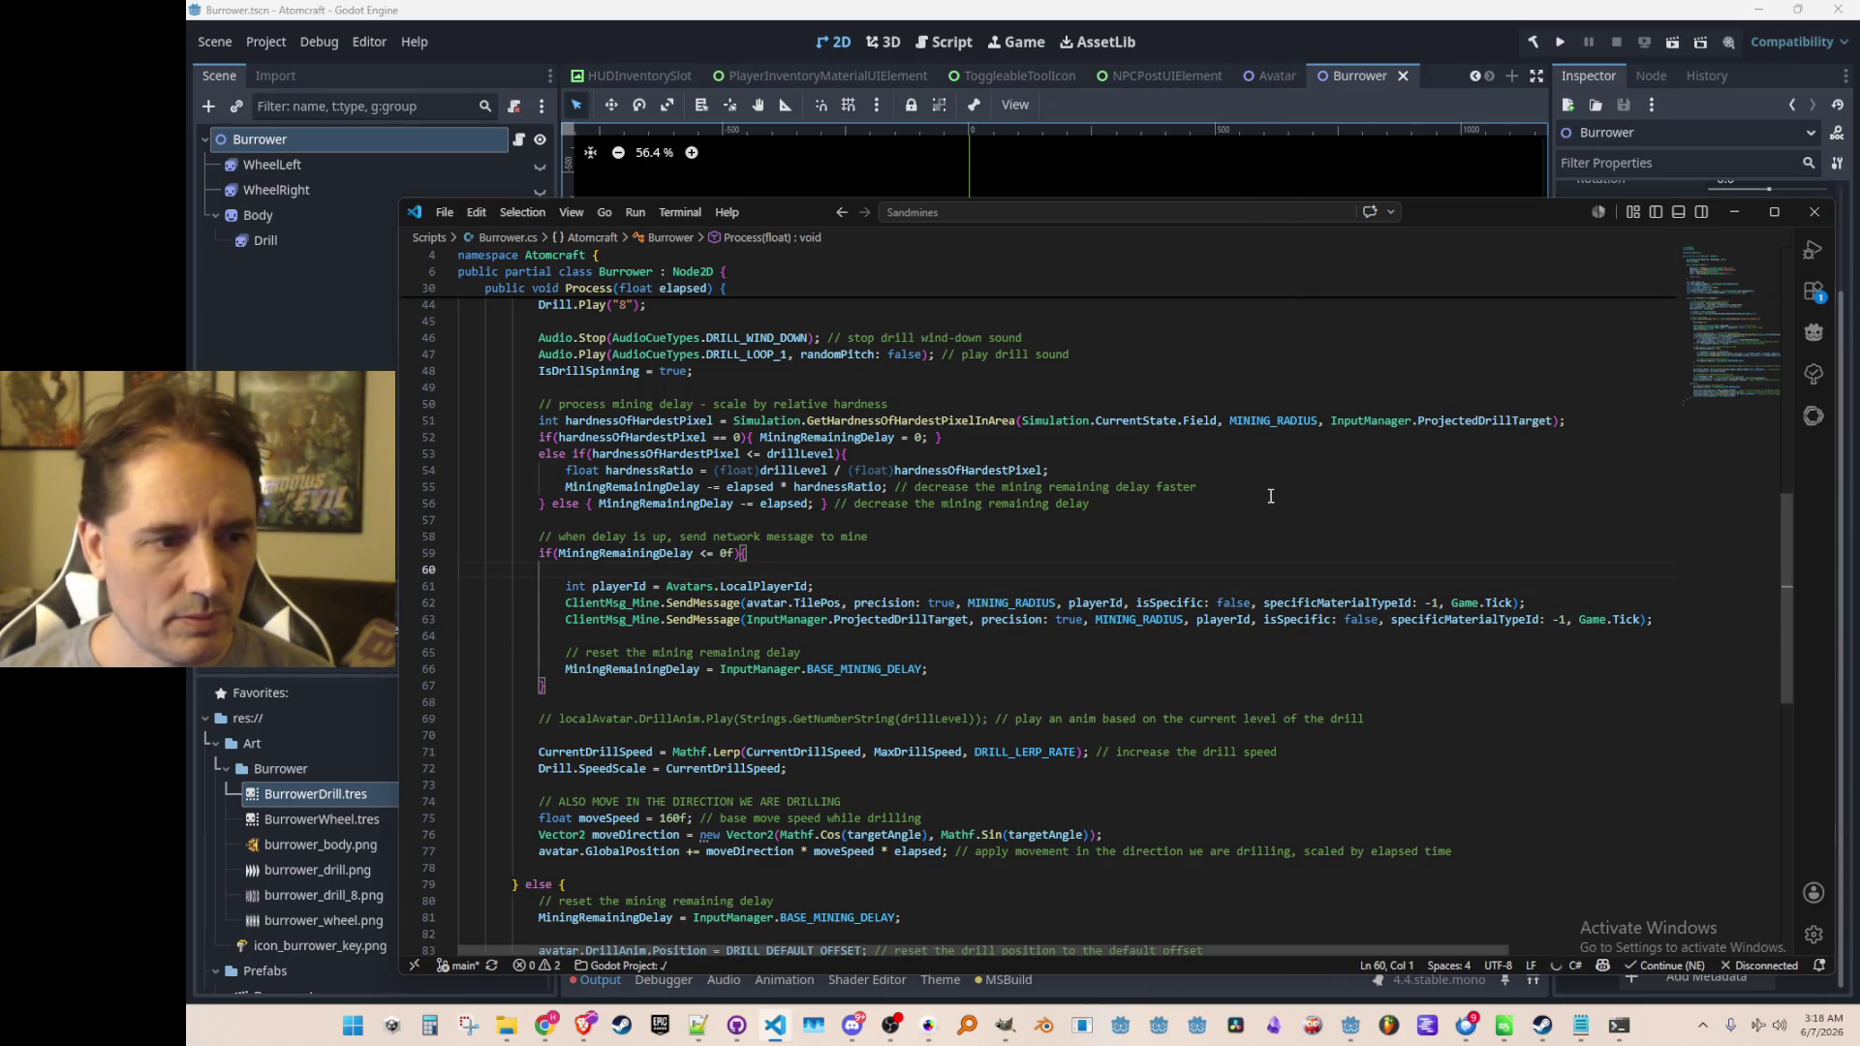
{"action": "left_click", "coordinate": [1489, 41]}
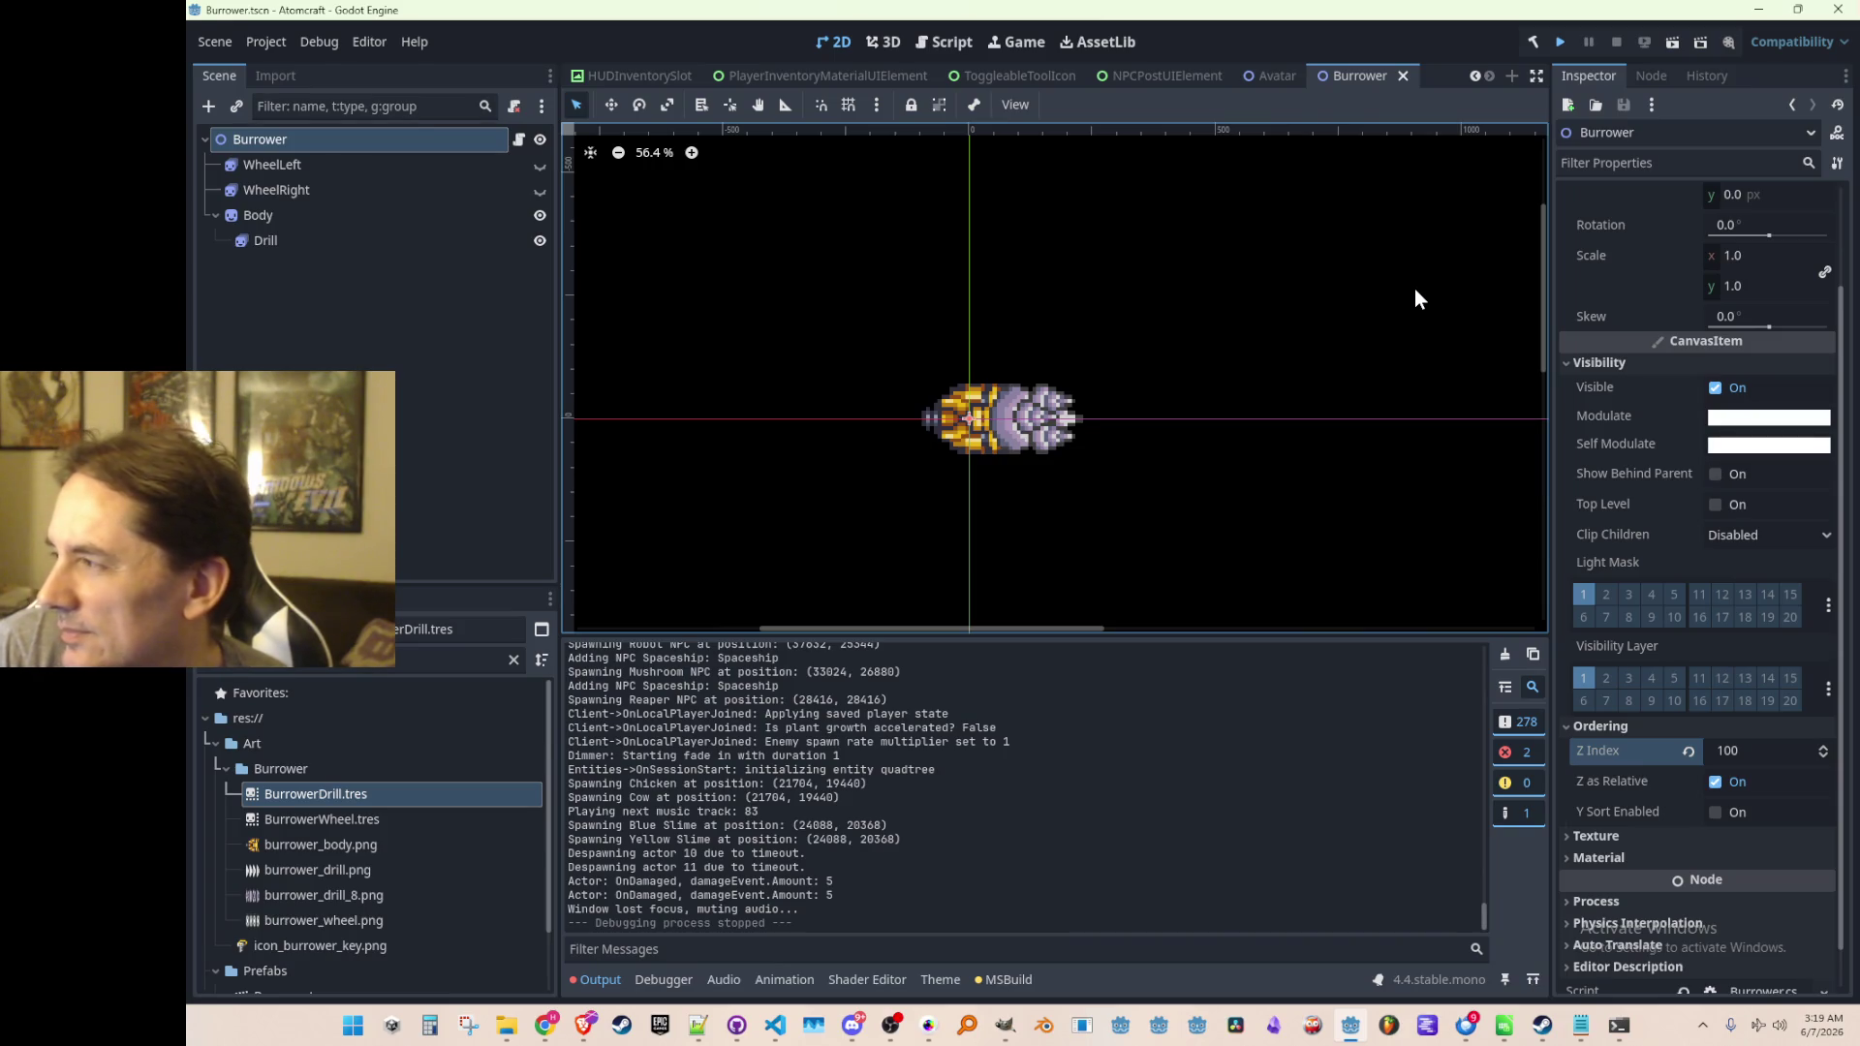
{"action": "key", "text": "F5"}
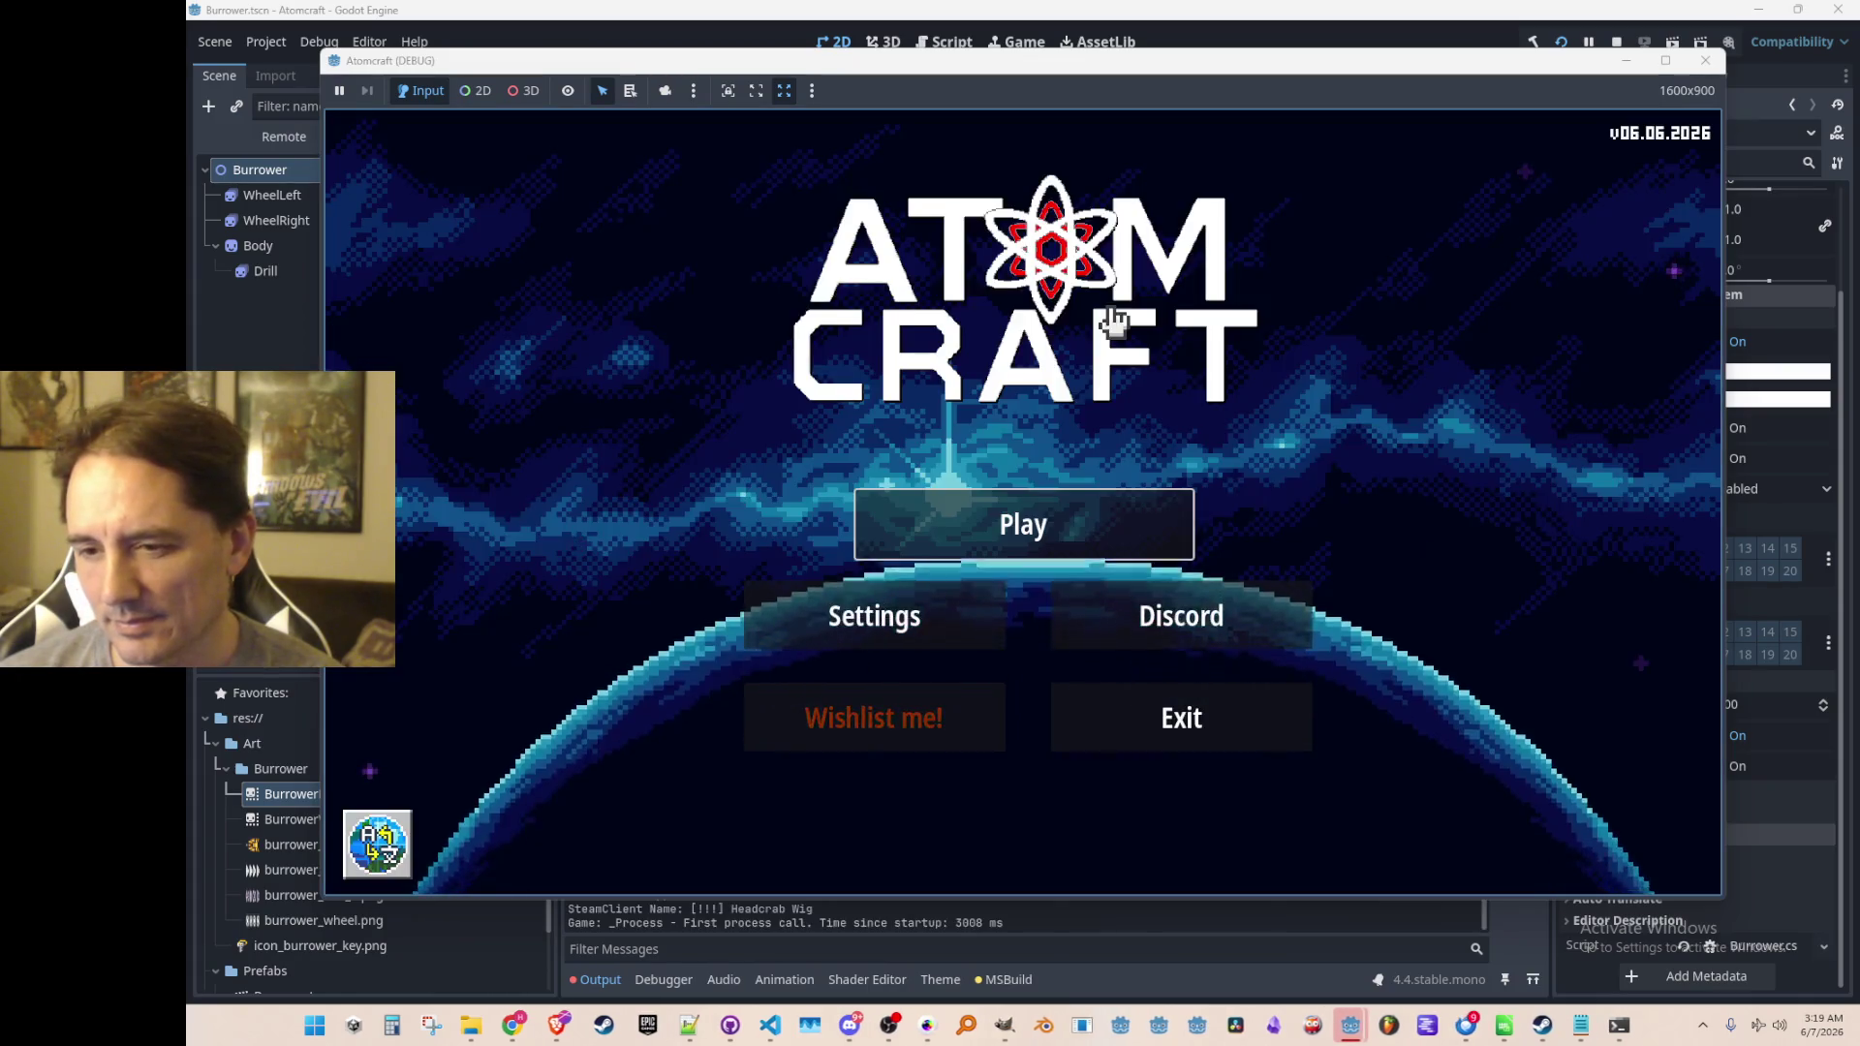
From the title menu, pick the A TEST 6 profile and load the NPC TEST H world
{"action": "left_click", "coordinate": [1063, 506]}
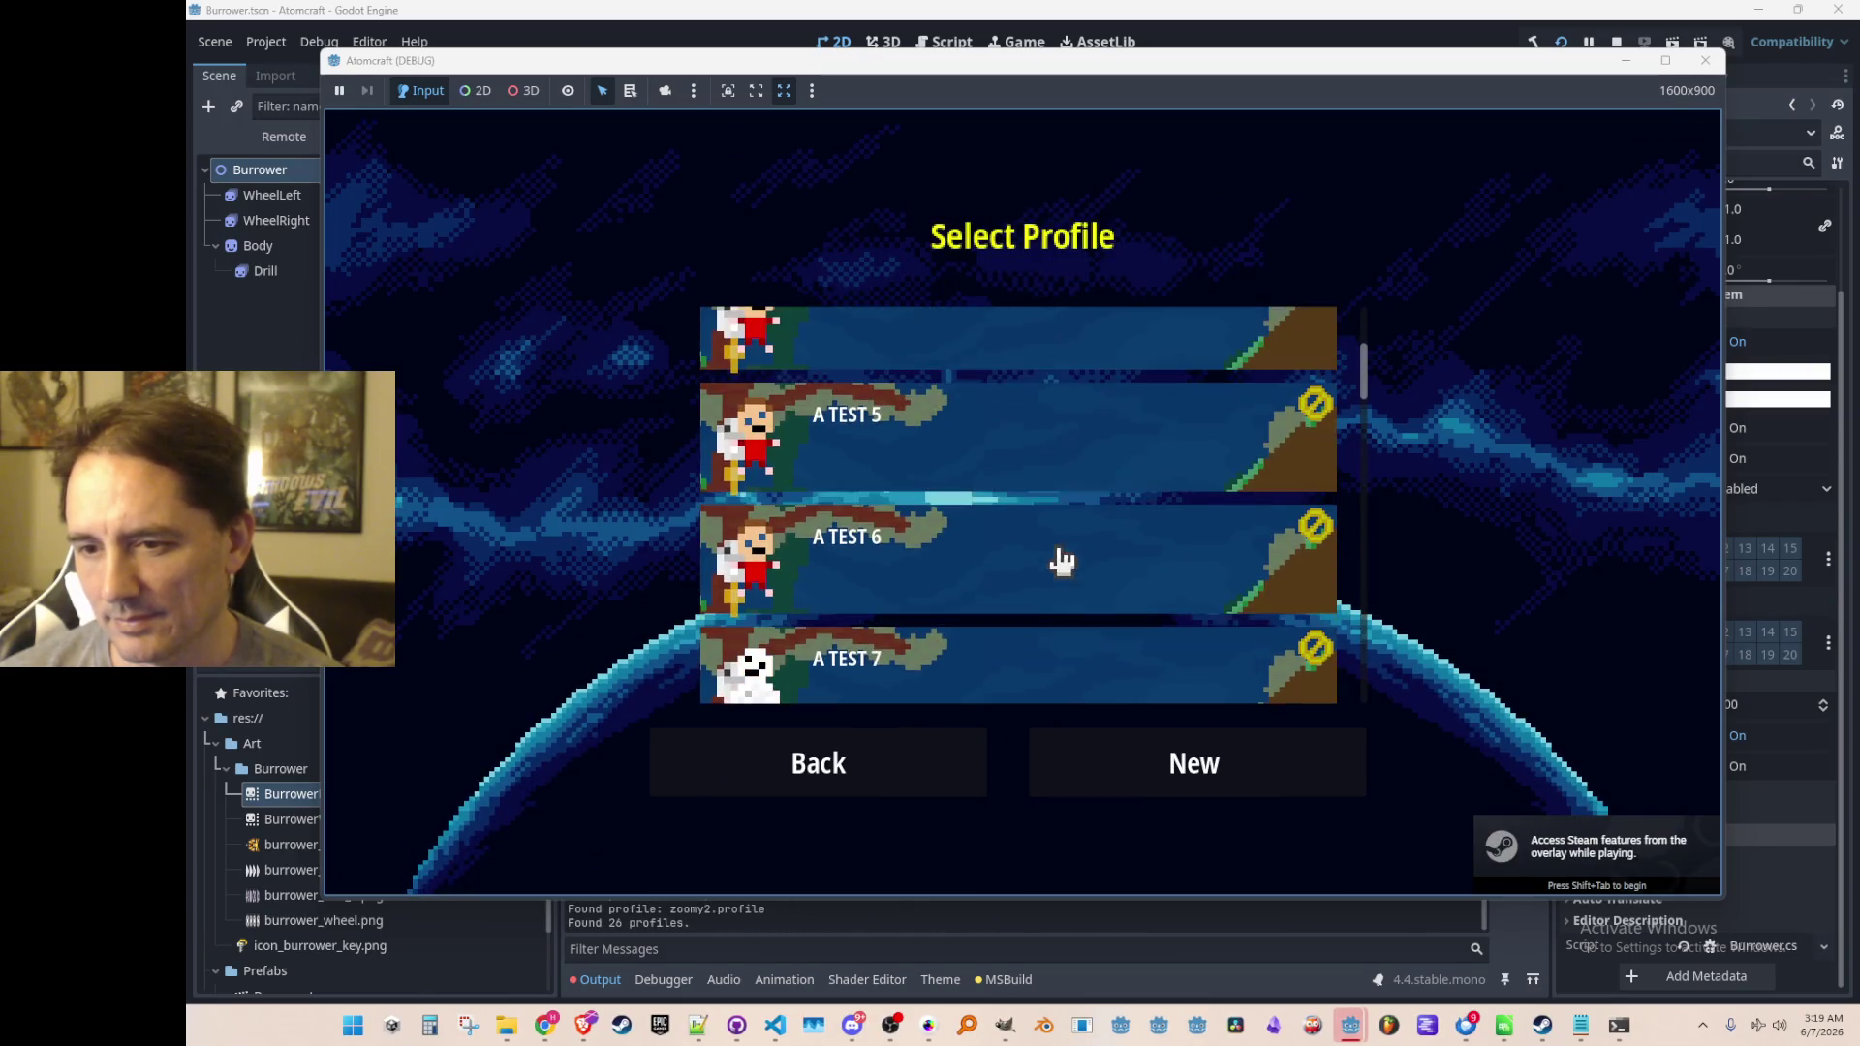
{"action": "left_click", "coordinate": [1070, 549]}
{"action": "scroll", "coordinate": [1075, 538], "scroll_direction": "down", "scroll_amount": 10}
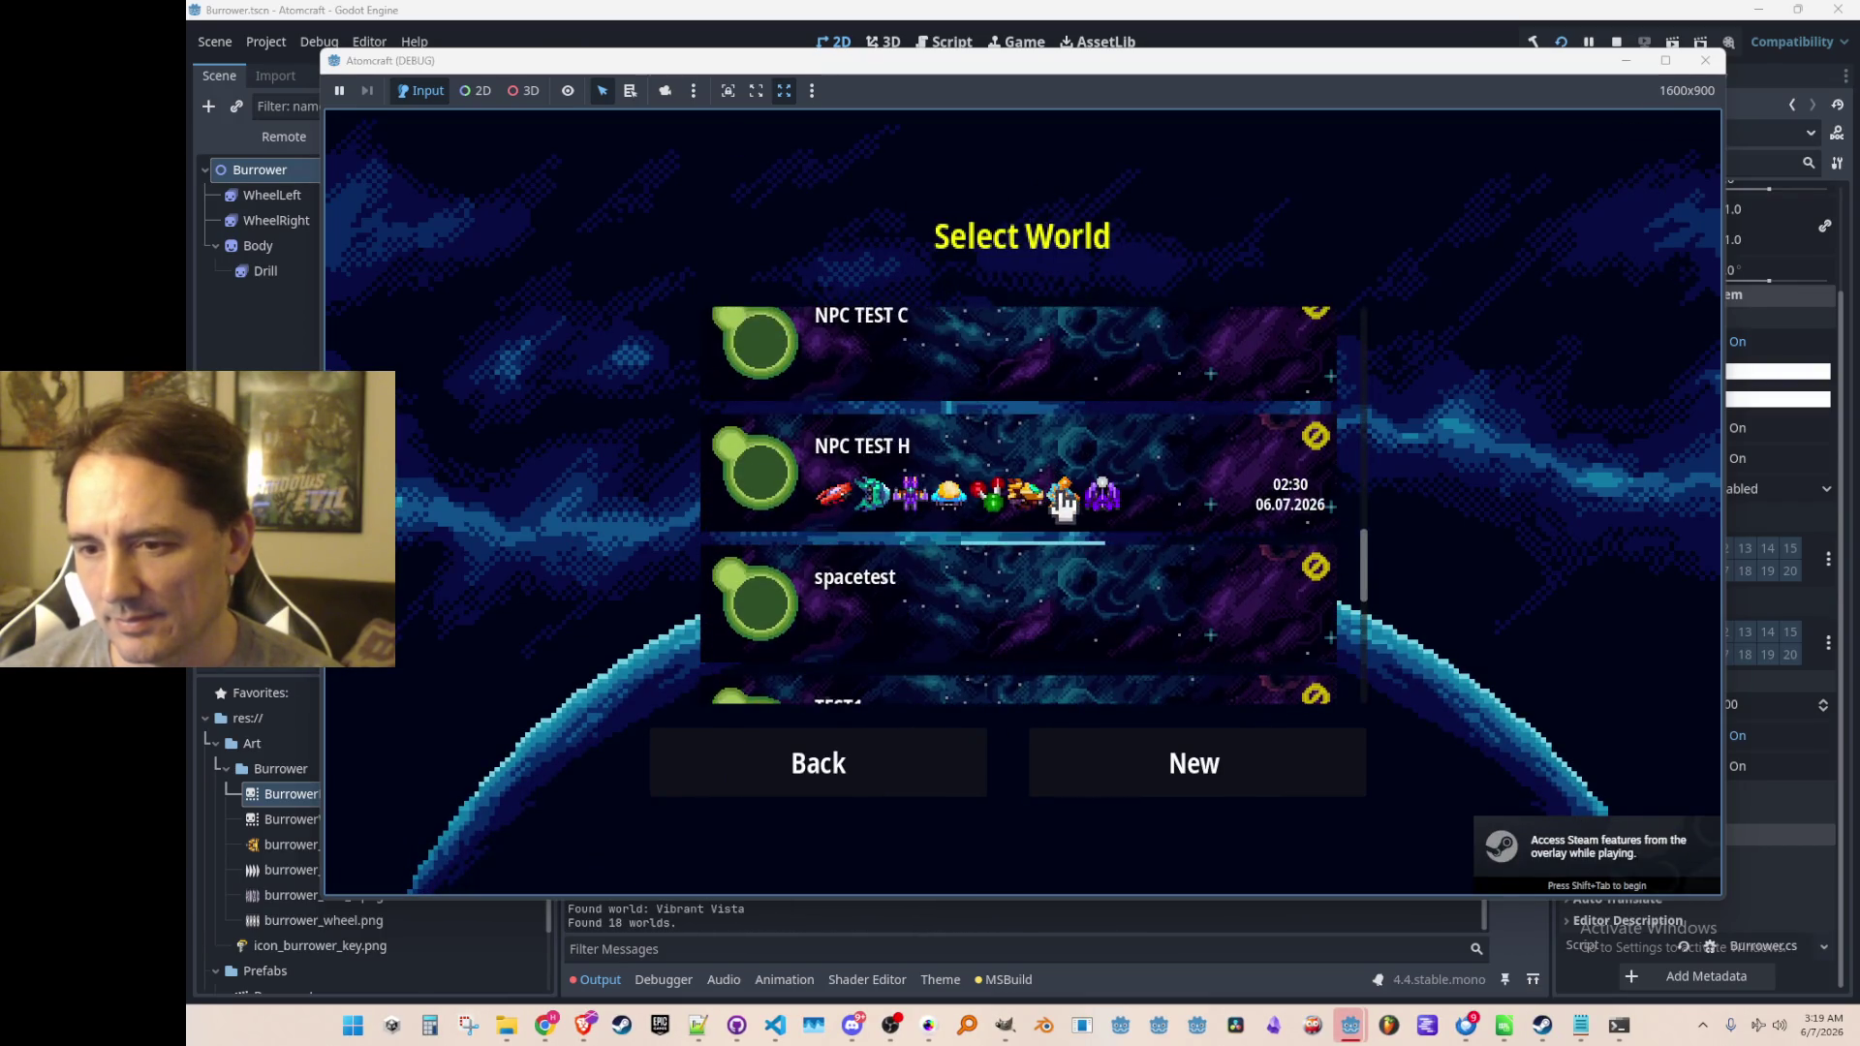
{"action": "left_click", "coordinate": [1081, 503]}
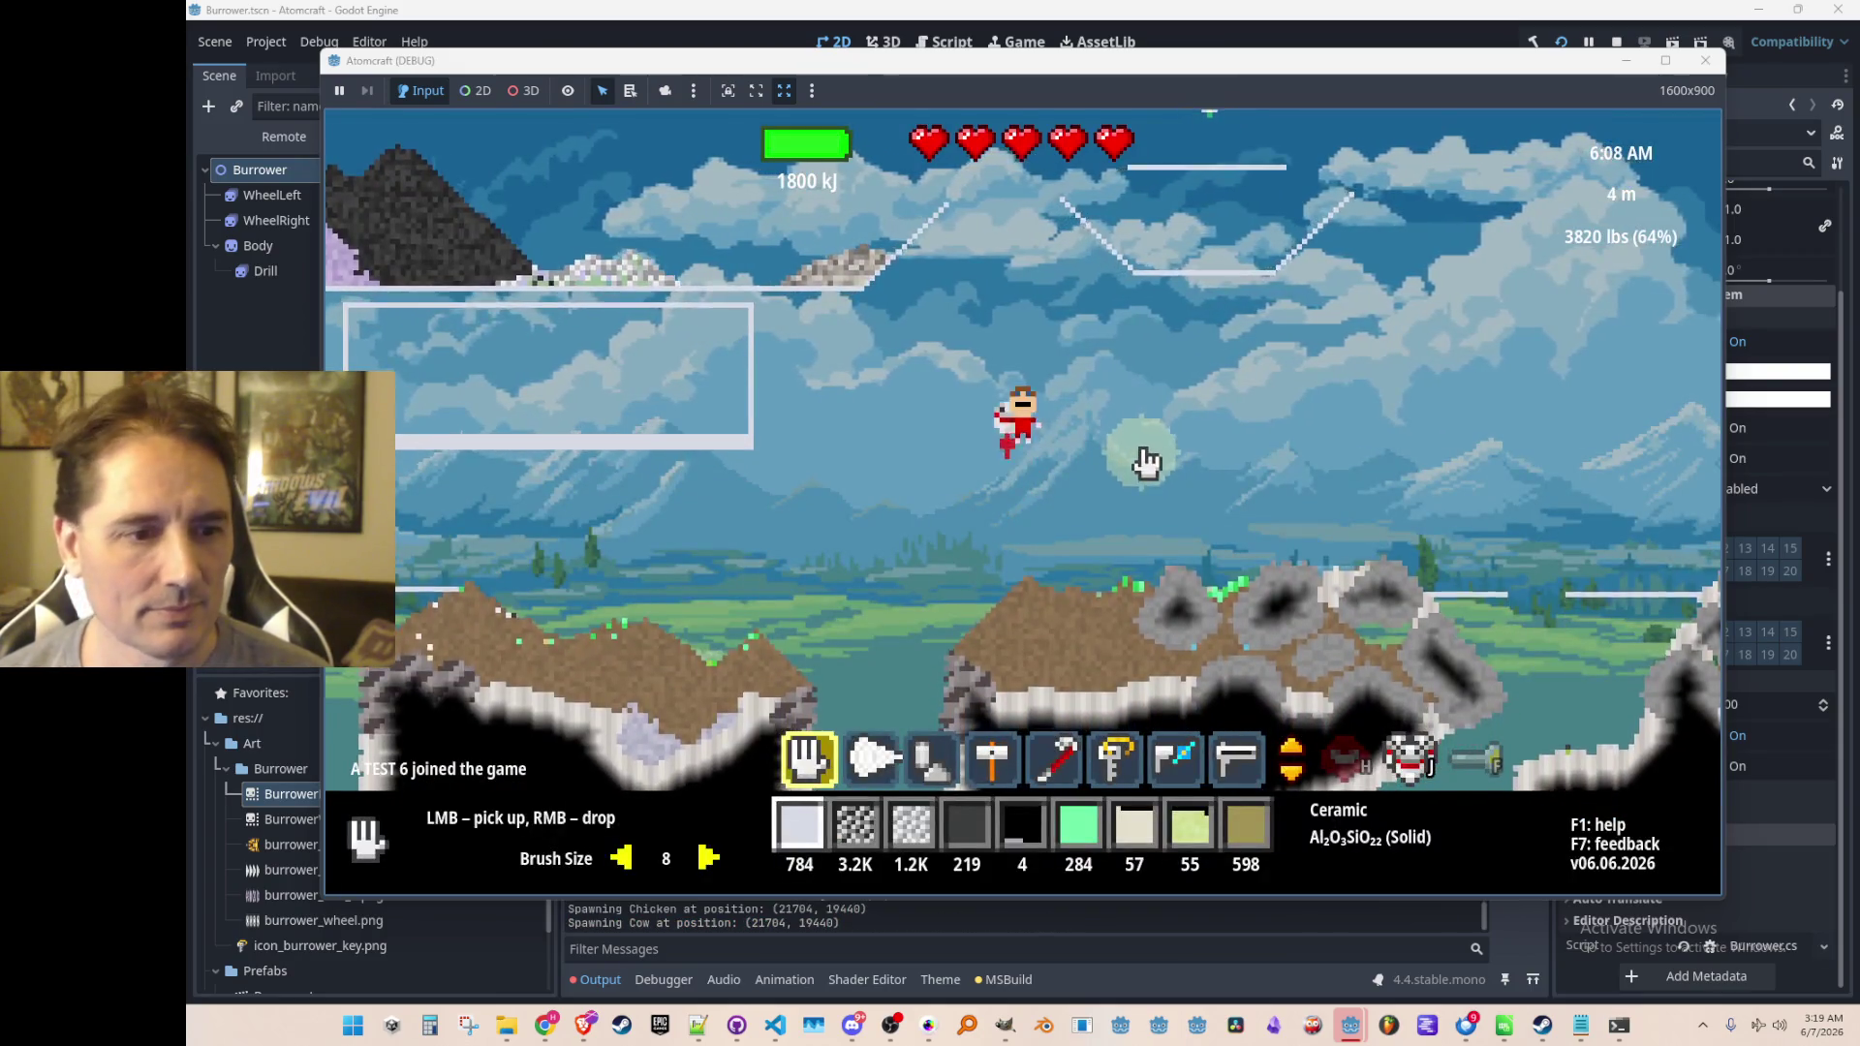
Equip the Burrower with keys 6 and F, drill through cave rock, then stop the run
{"action": "key", "text": "6"}
{"action": "key", "text": "f"}
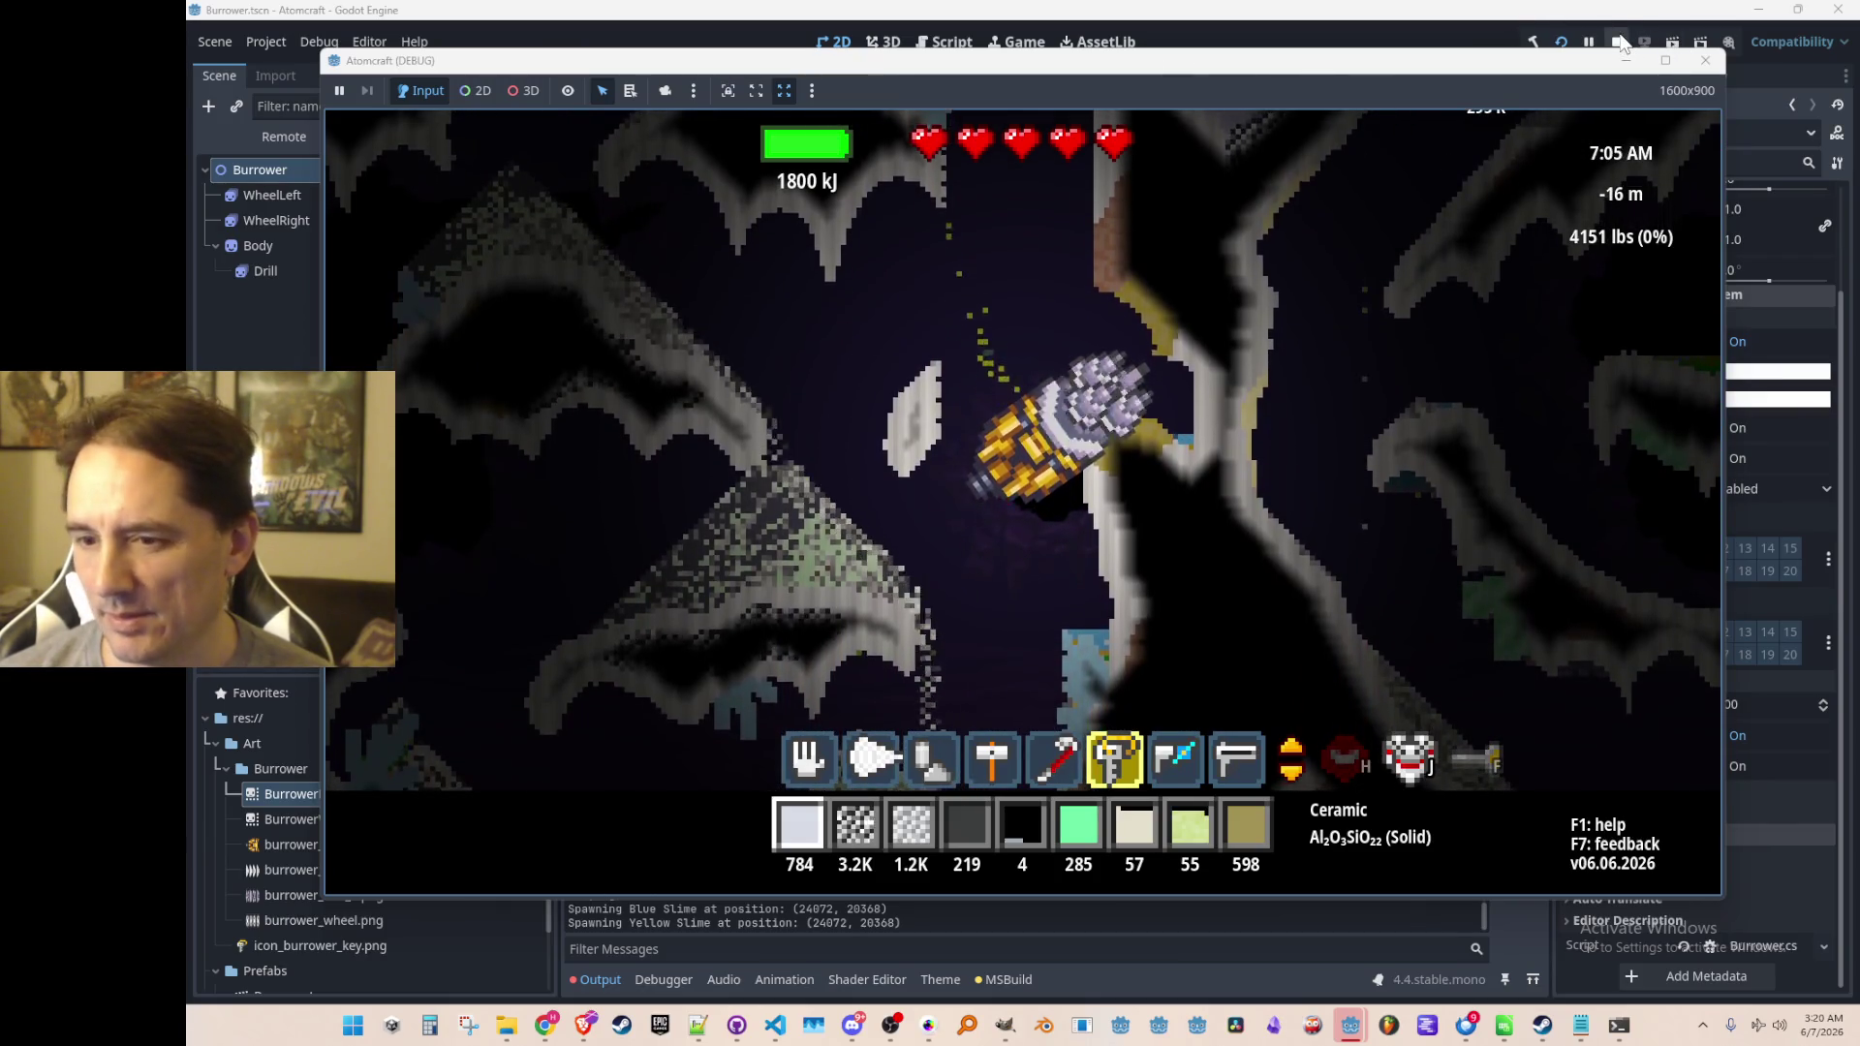
{"action": "left_click", "coordinate": [1617, 42]}
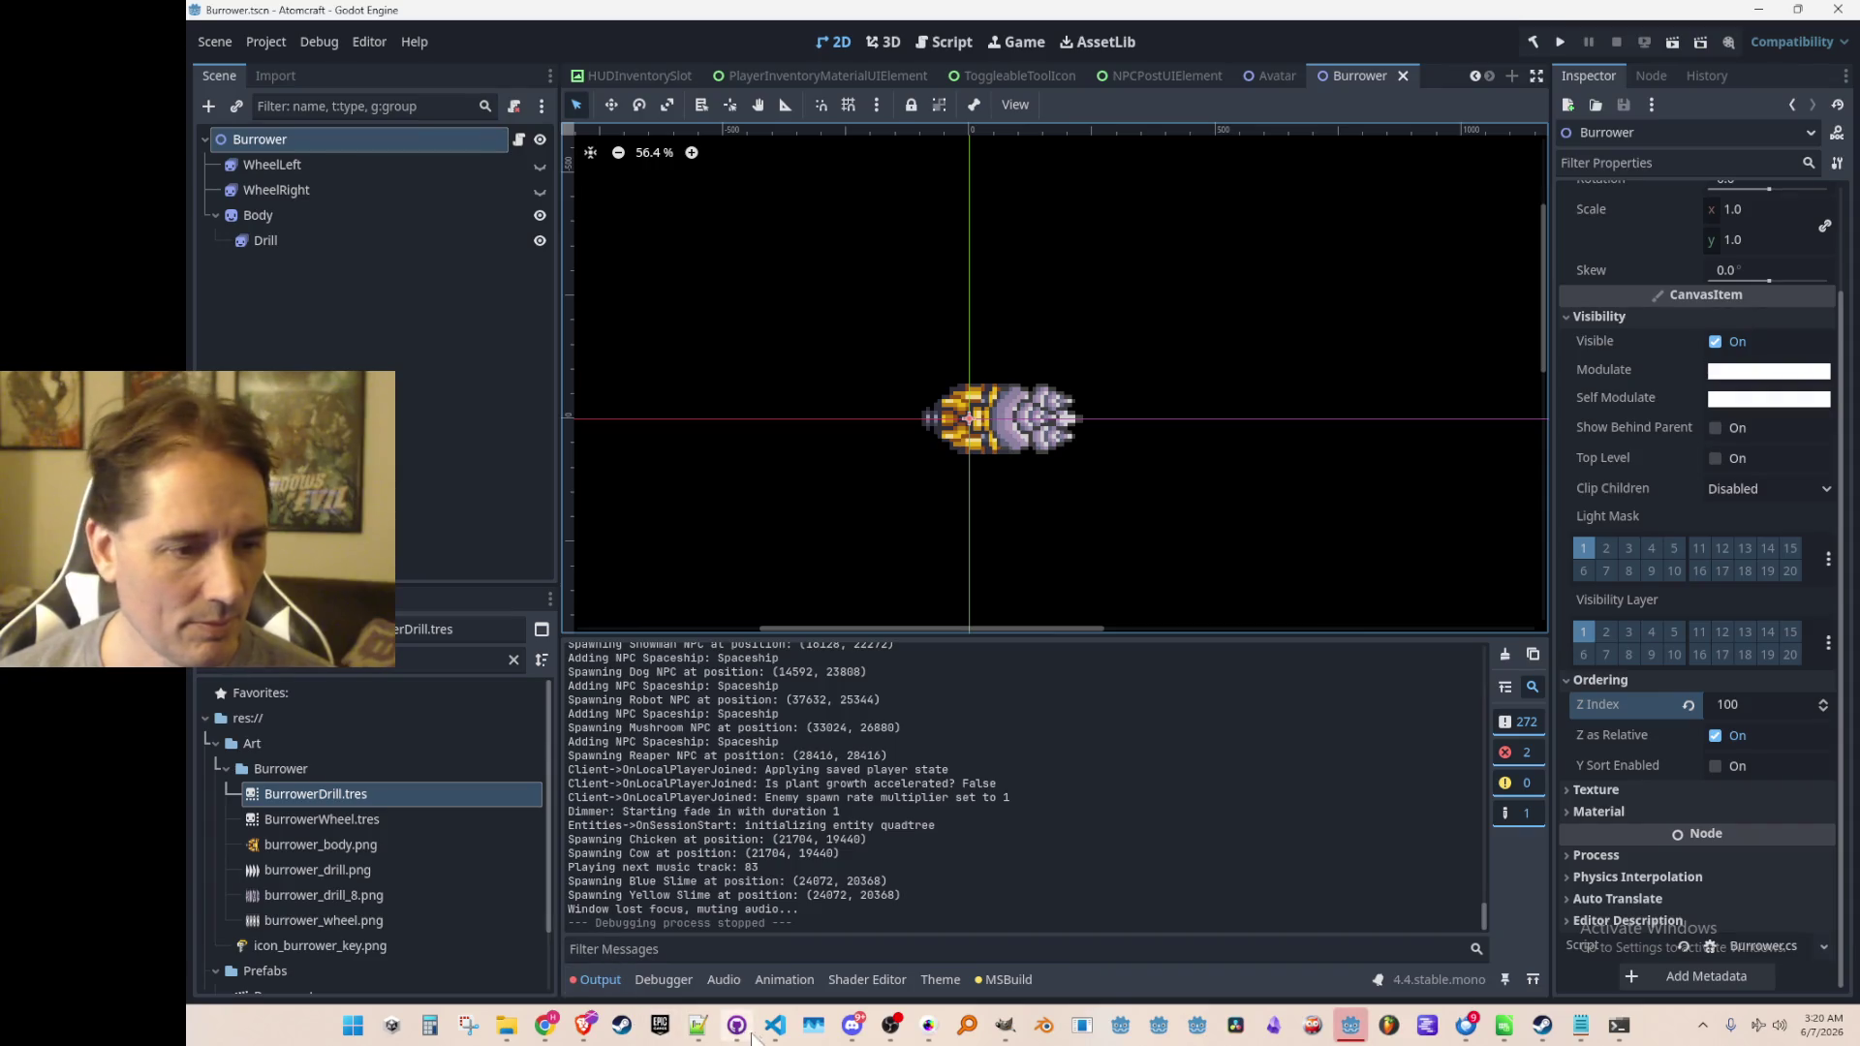
Check MINING_RADIUS of 10 in Burrower.cs, then rerun the project from Godot
{"action": "left_click", "coordinate": [774, 1025]}
{"action": "scroll", "coordinate": [898, 639], "scroll_direction": "up", "scroll_amount": 6}
{"action": "scroll", "coordinate": [897, 638], "scroll_direction": "up", "scroll_amount": 7}
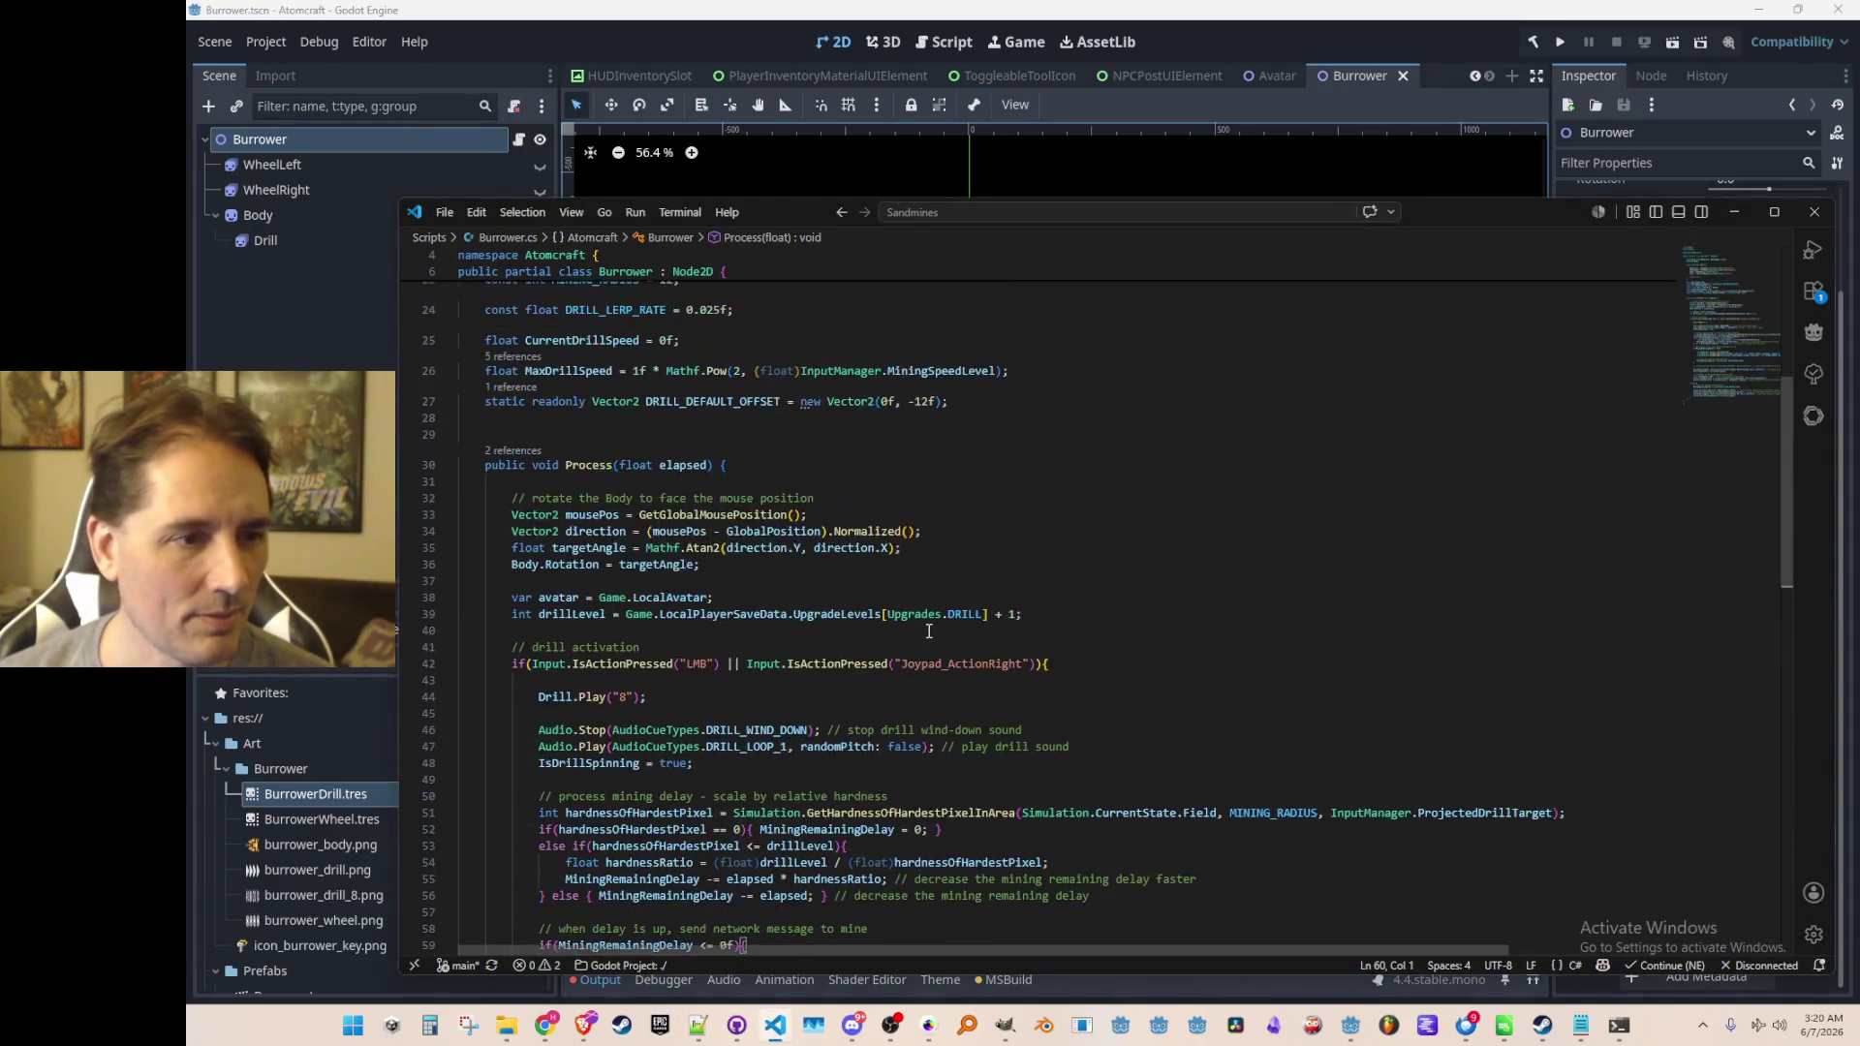
{"action": "left_click", "coordinate": [676, 497]}
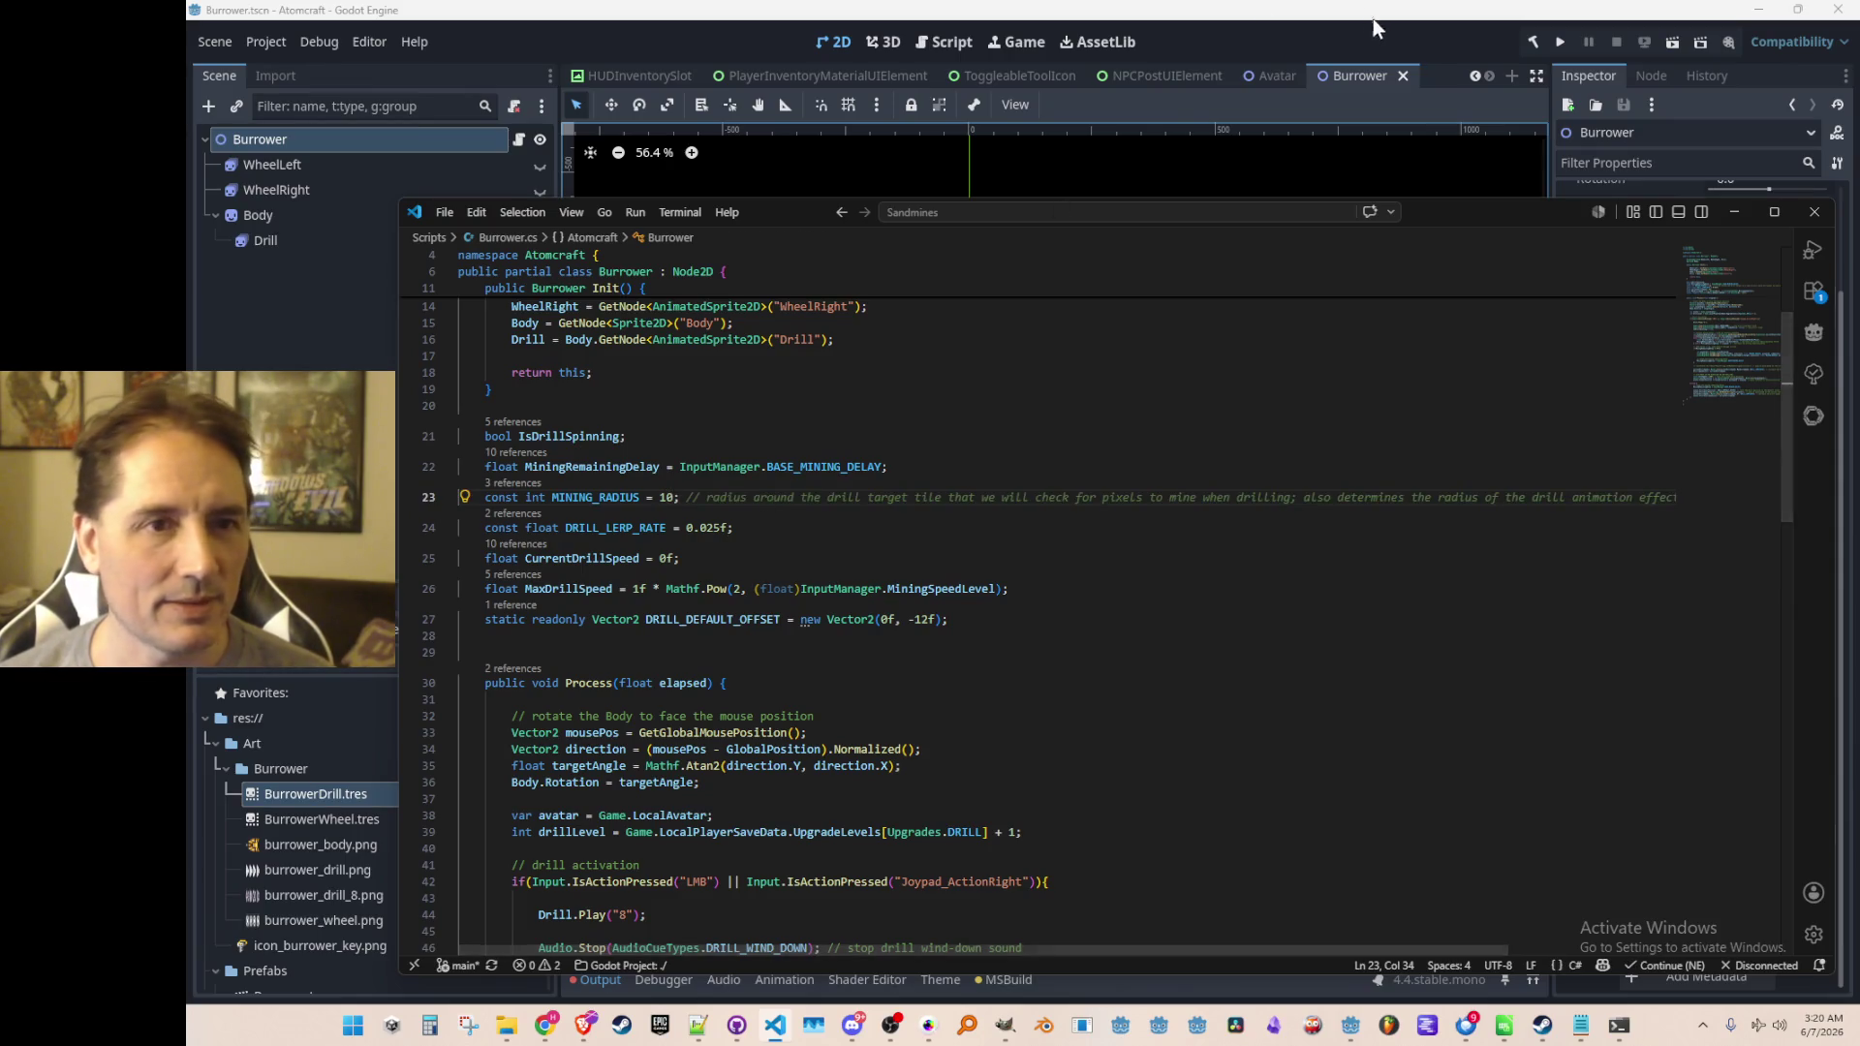
{"action": "left_click", "coordinate": [1535, 42]}
{"action": "left_click", "coordinate": [1559, 43]}
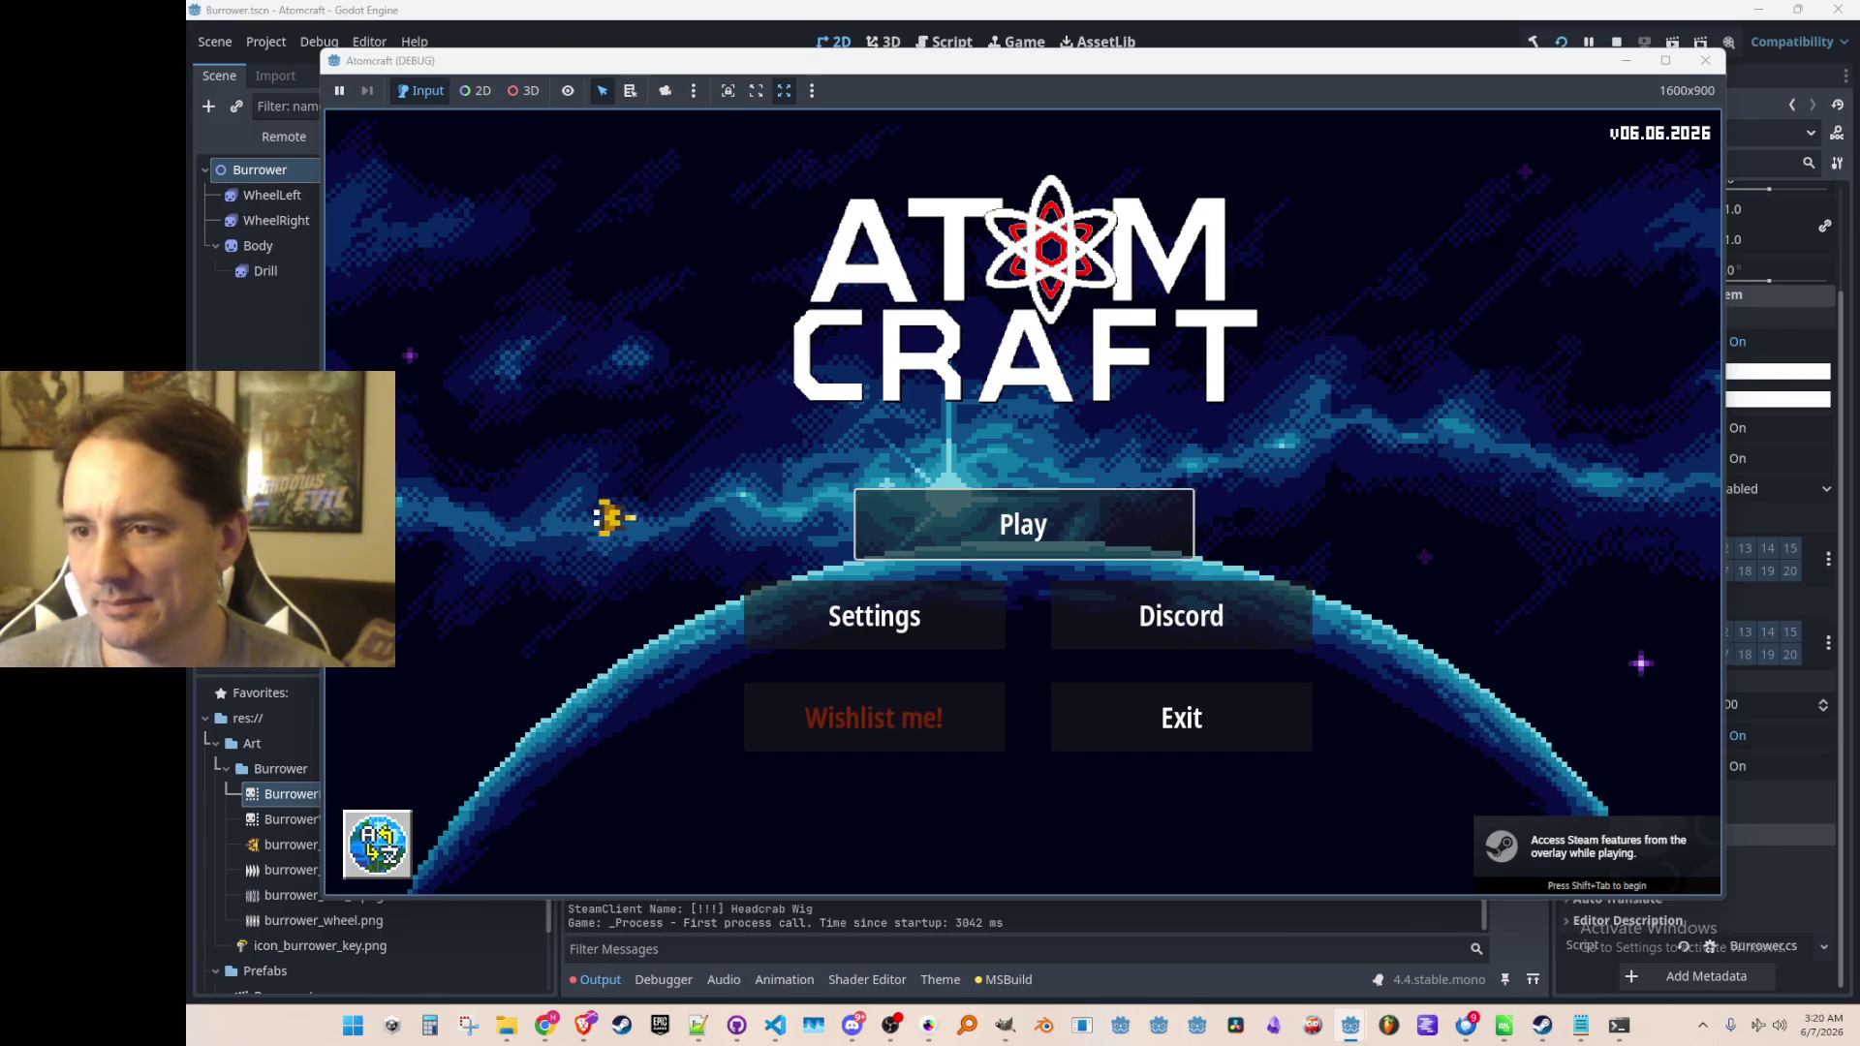
Start play with the A TEST 6 profile and load the NPC TEST H world
{"action": "left_click", "coordinate": [1065, 523]}
{"action": "scroll", "coordinate": [1056, 503], "scroll_direction": "down", "scroll_amount": 2}
{"action": "left_click", "coordinate": [1075, 639]}
{"action": "scroll", "coordinate": [1046, 523], "scroll_direction": "down", "scroll_amount": 10}
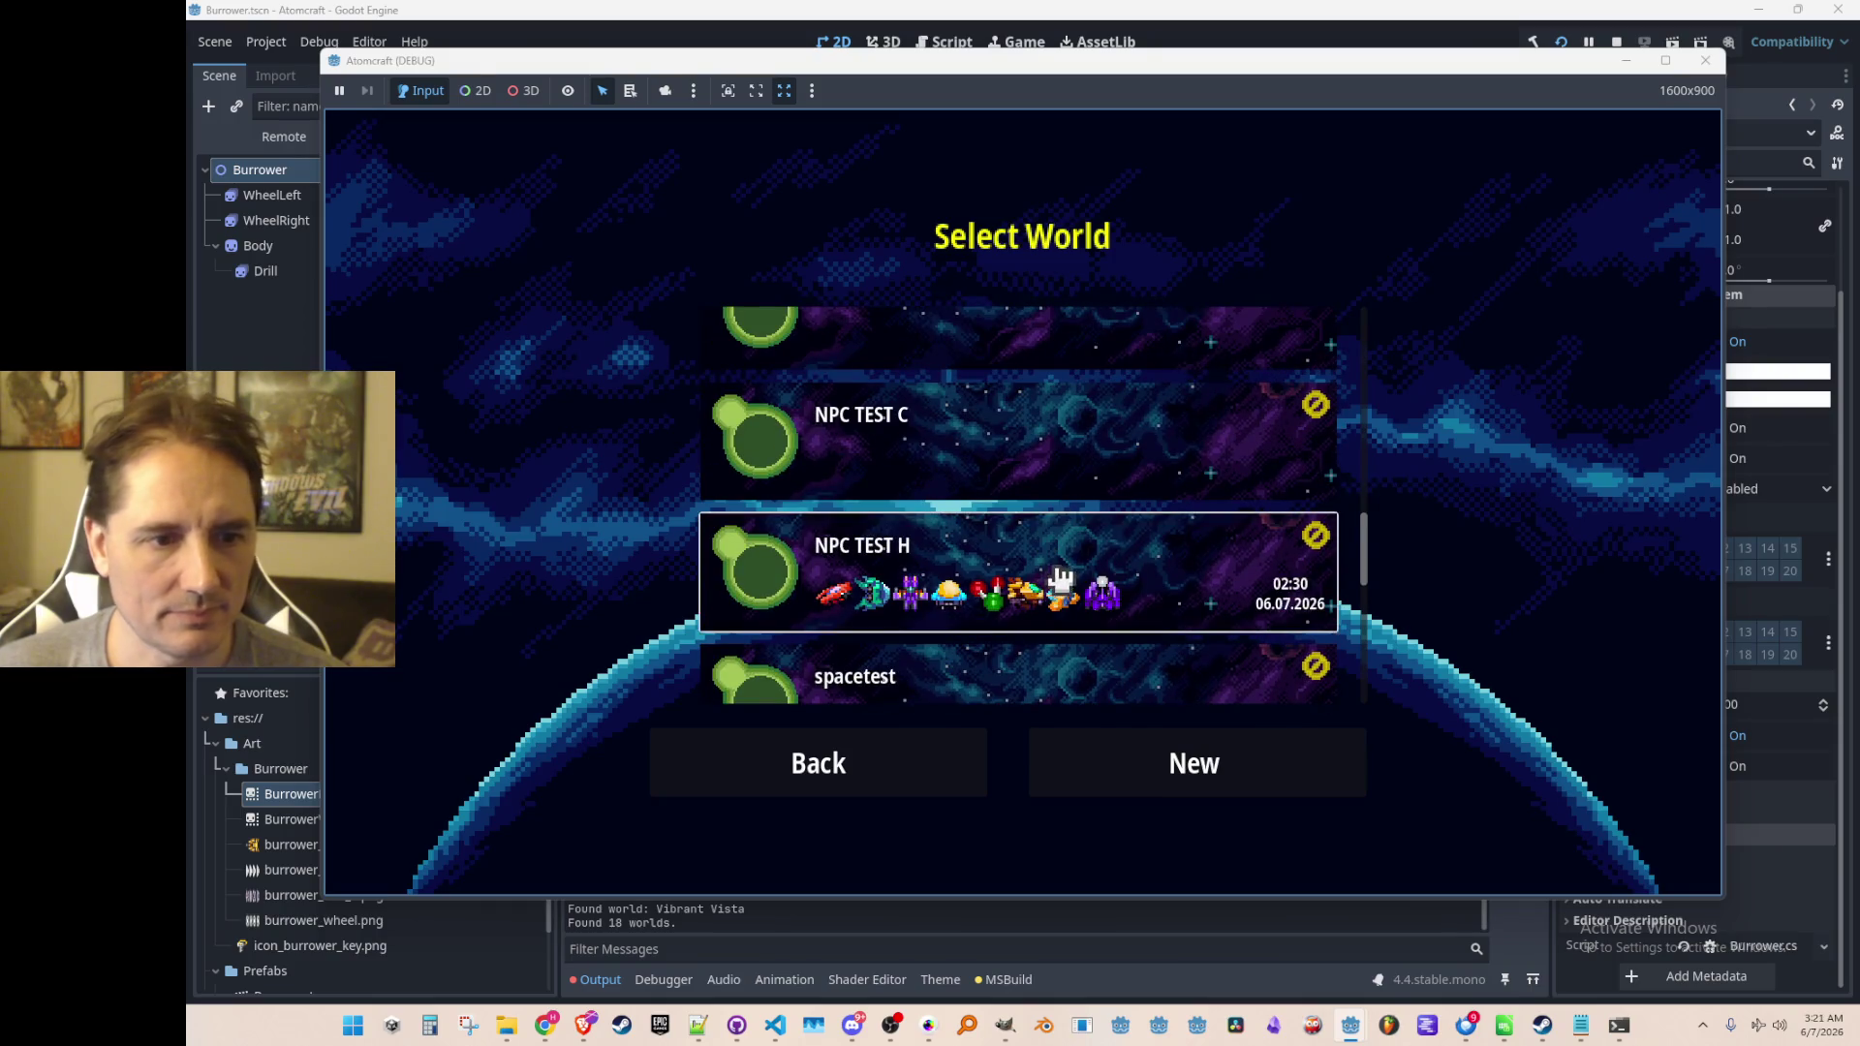
{"action": "left_click", "coordinate": [1060, 579]}
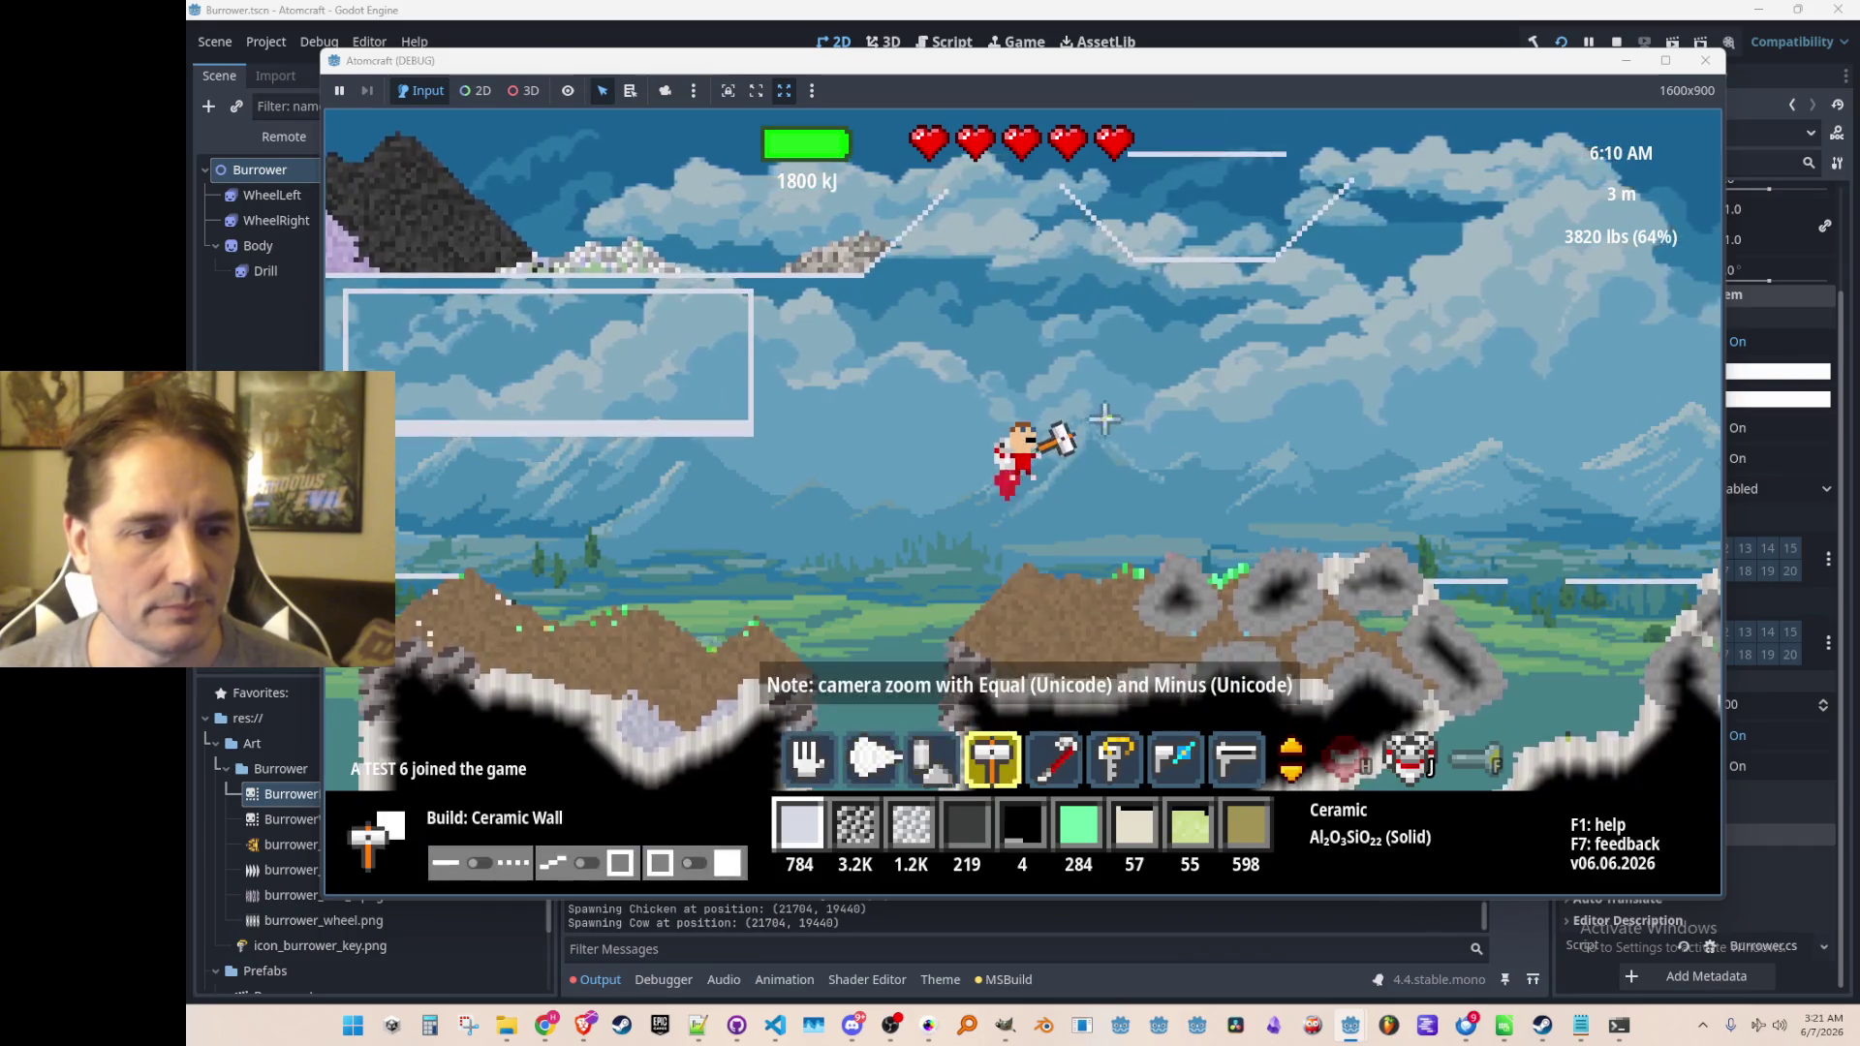
Bore the drill down into the ground, then upward through rock mining ore
{"action": "scroll", "coordinate": [1109, 419], "scroll_direction": "down", "scroll_amount": 2}
{"action": "left_click_drag", "start_coordinate": [876, 547], "coordinate": [1025, 678]}
{"action": "mouse_move", "coordinate": [1022, 678]}
{"action": "left_mouse_down"}
{"action": "mouse_move", "coordinate": [1022, 306]}
{"action": "mouse_move", "coordinate": [1044, 474]}
{"action": "left_mouse_up"}
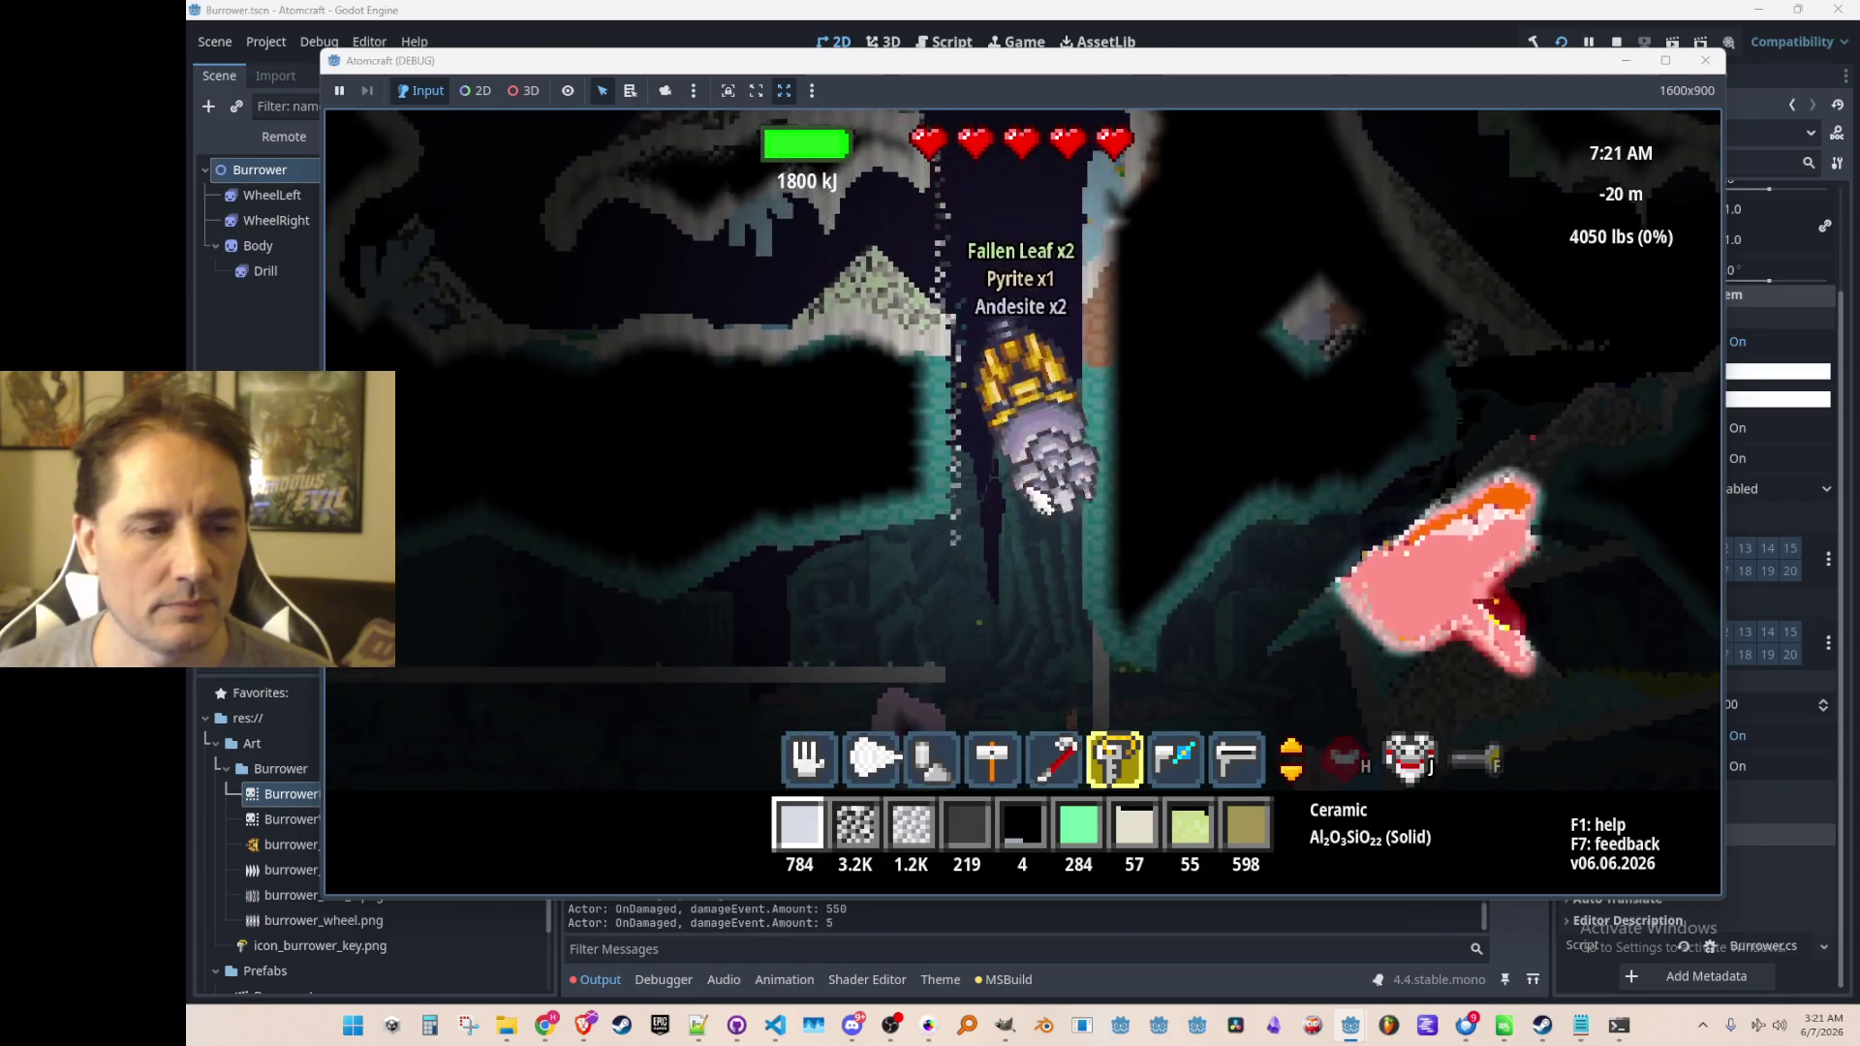
{"action": "left_click_drag", "start_coordinate": [1033, 625], "coordinate": [1114, 503]}
{"action": "left_click_drag", "start_coordinate": [1017, 325], "coordinate": [1163, 470]}
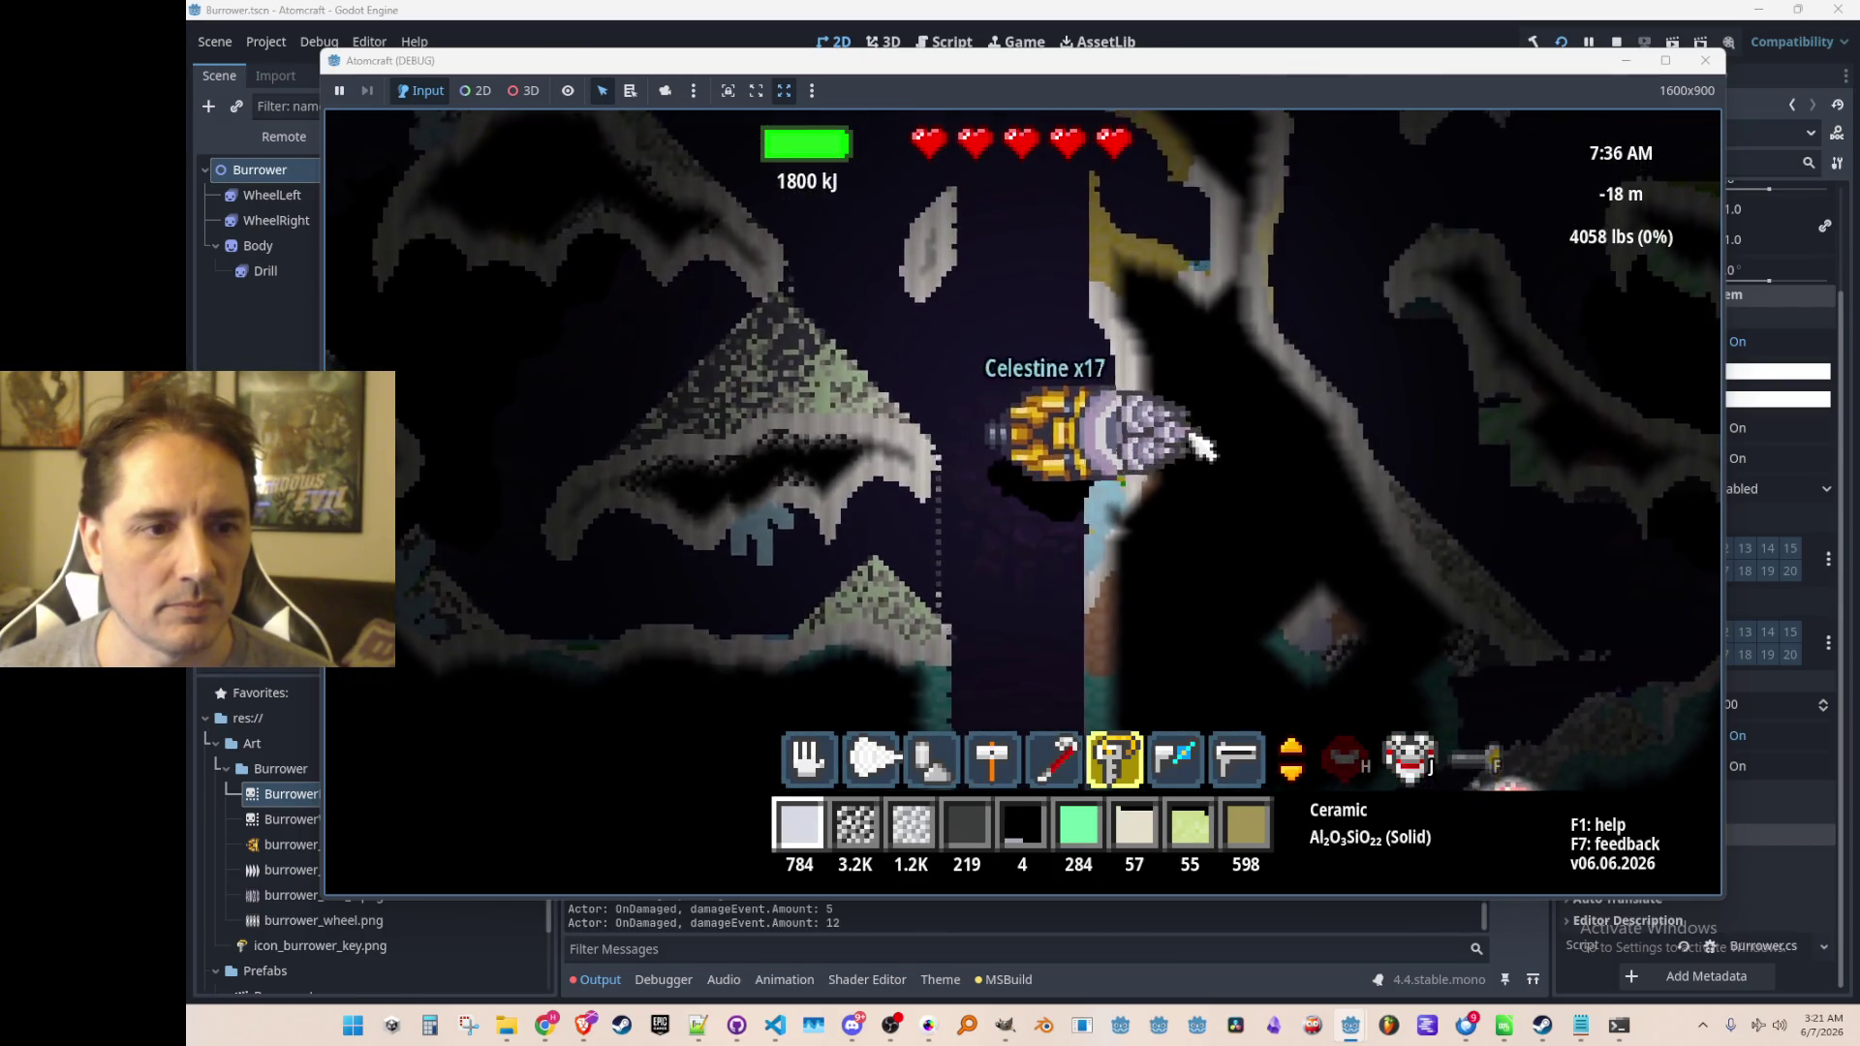
{"action": "left_click_drag", "start_coordinate": [904, 502], "coordinate": [972, 387]}
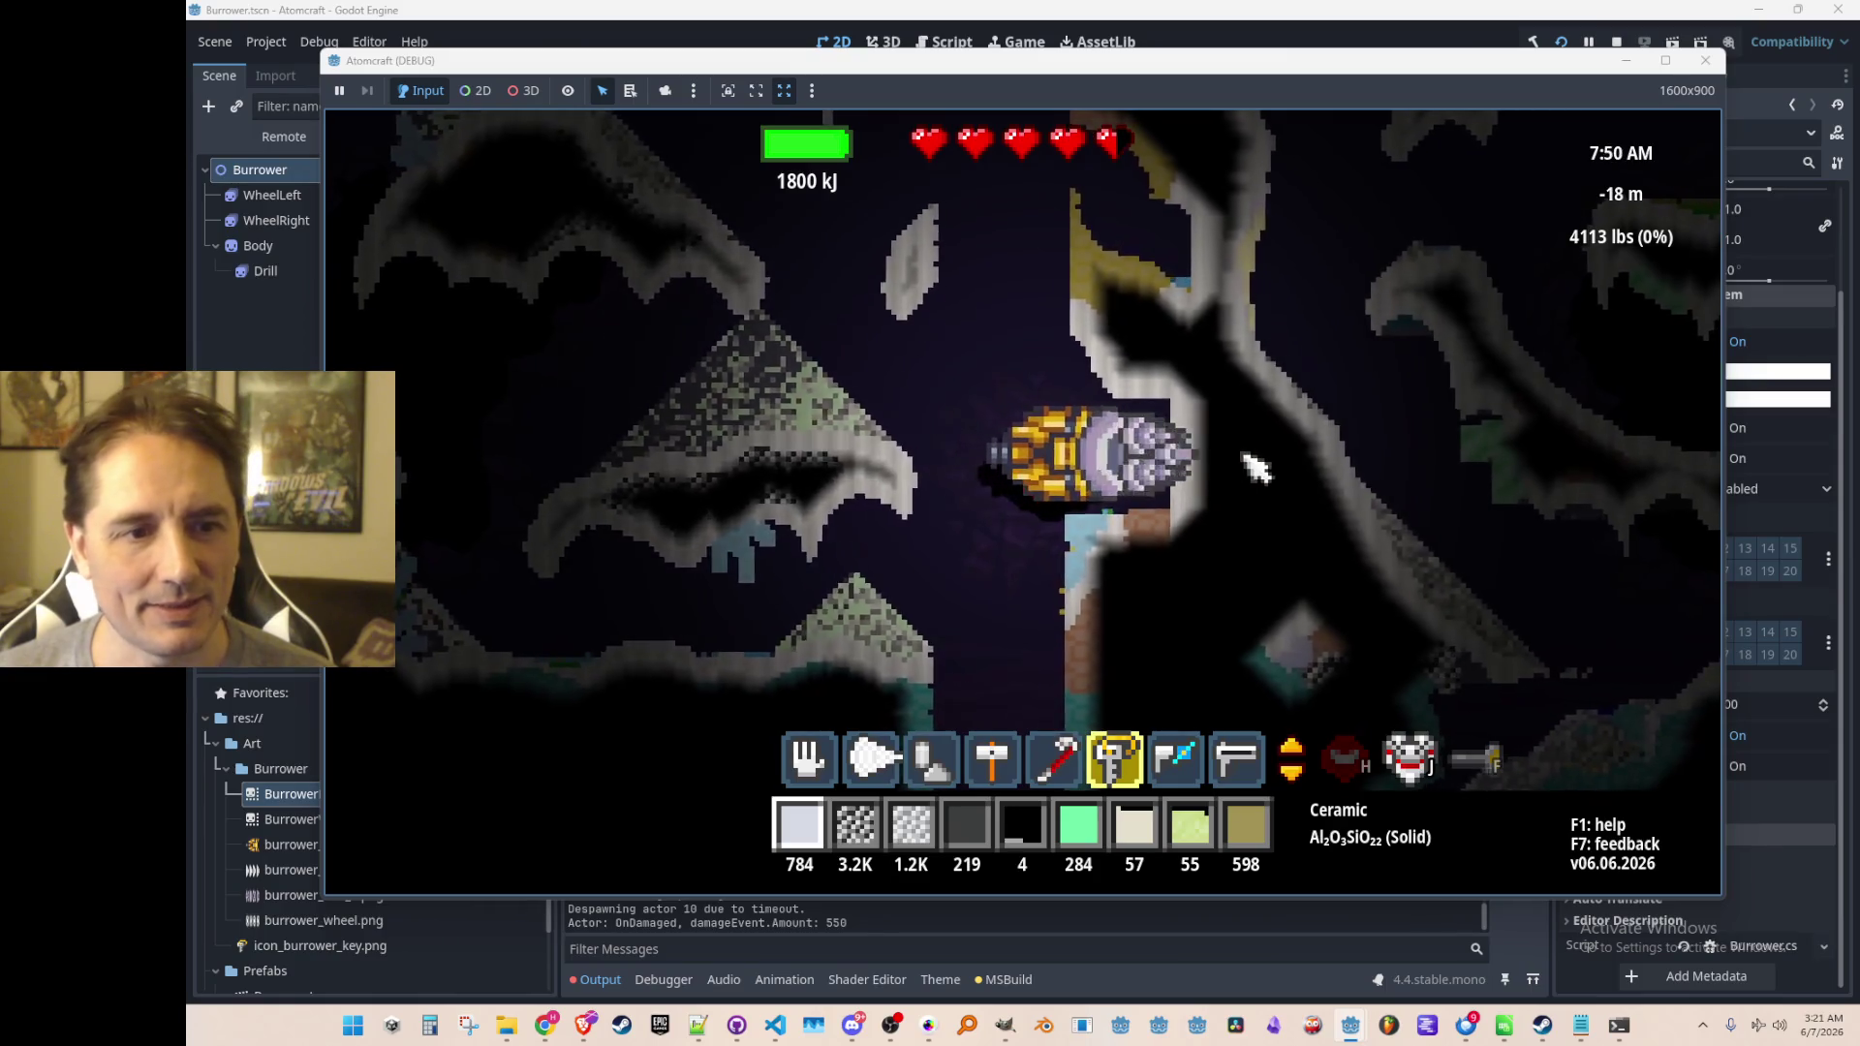
Tunnel right through the cave and back left, then leave the vehicle holding the Crowbar Tool
{"action": "mouse_move", "coordinate": [1257, 470]}
{"action": "left_mouse_down"}
{"action": "mouse_move", "coordinate": [1134, 571]}
{"action": "mouse_move", "coordinate": [923, 554]}
{"action": "left_mouse_up"}
{"action": "mouse_move", "coordinate": [825, 474]}
{"action": "left_mouse_down"}
{"action": "mouse_move", "coordinate": [979, 581]}
{"action": "mouse_move", "coordinate": [1232, 436]}
{"action": "mouse_move", "coordinate": [1299, 432]}
{"action": "mouse_move", "coordinate": [1046, 523]}
{"action": "mouse_move", "coordinate": [860, 504]}
{"action": "mouse_move", "coordinate": [889, 448]}
{"action": "left_mouse_up"}
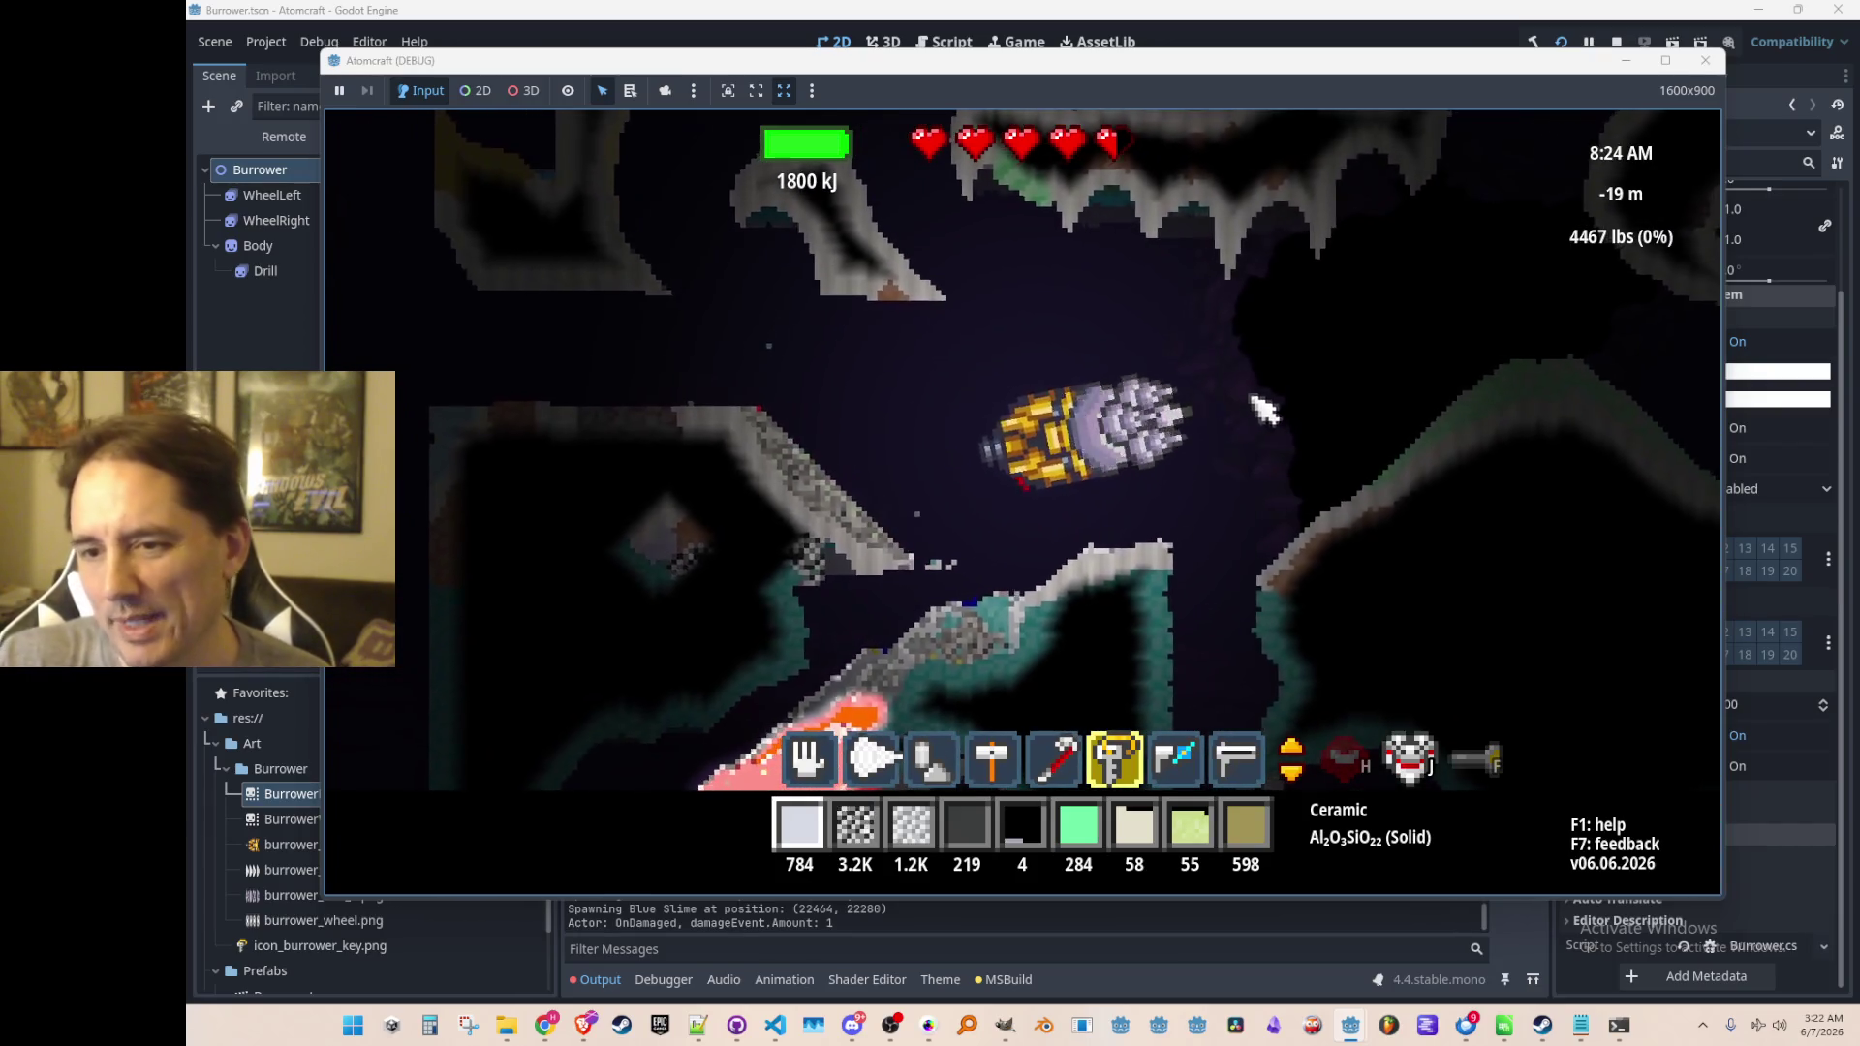
{"action": "left_click_drag", "start_coordinate": [1292, 378], "coordinate": [1633, 446]}
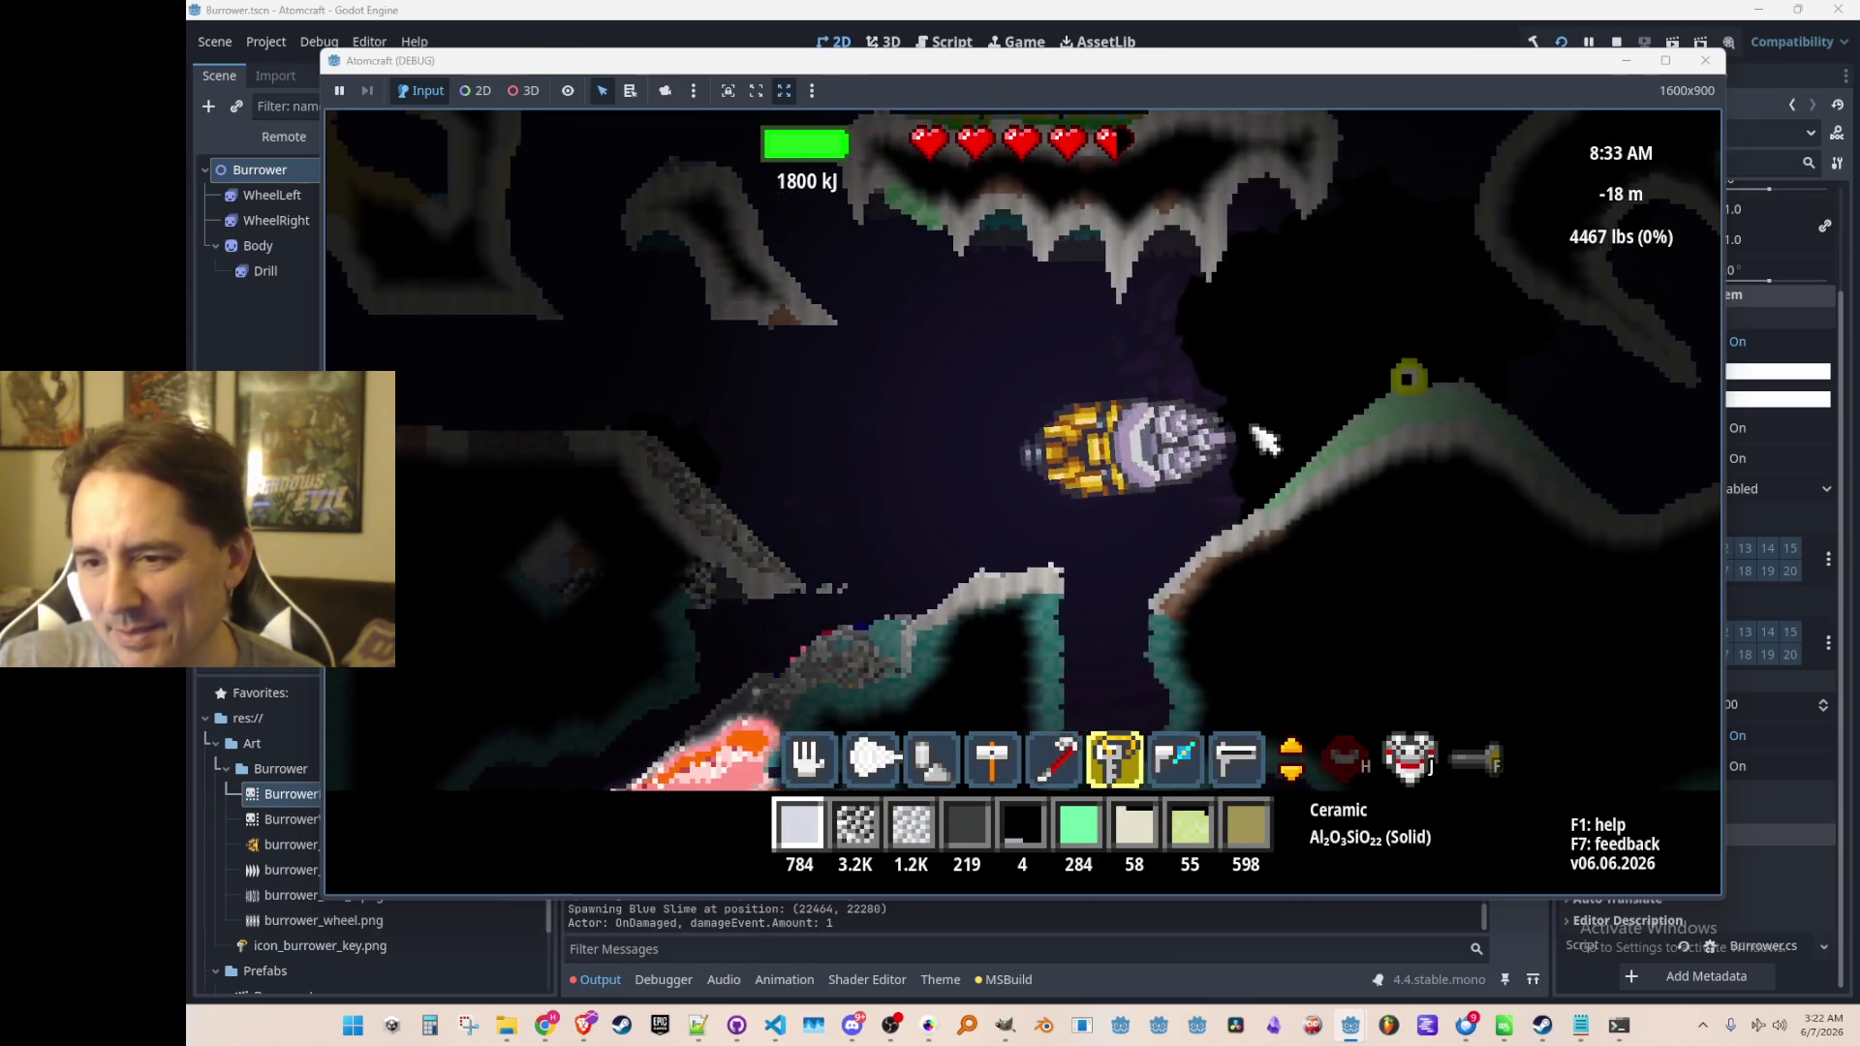
{"action": "left_click_drag", "start_coordinate": [1272, 371], "coordinate": [1124, 422]}
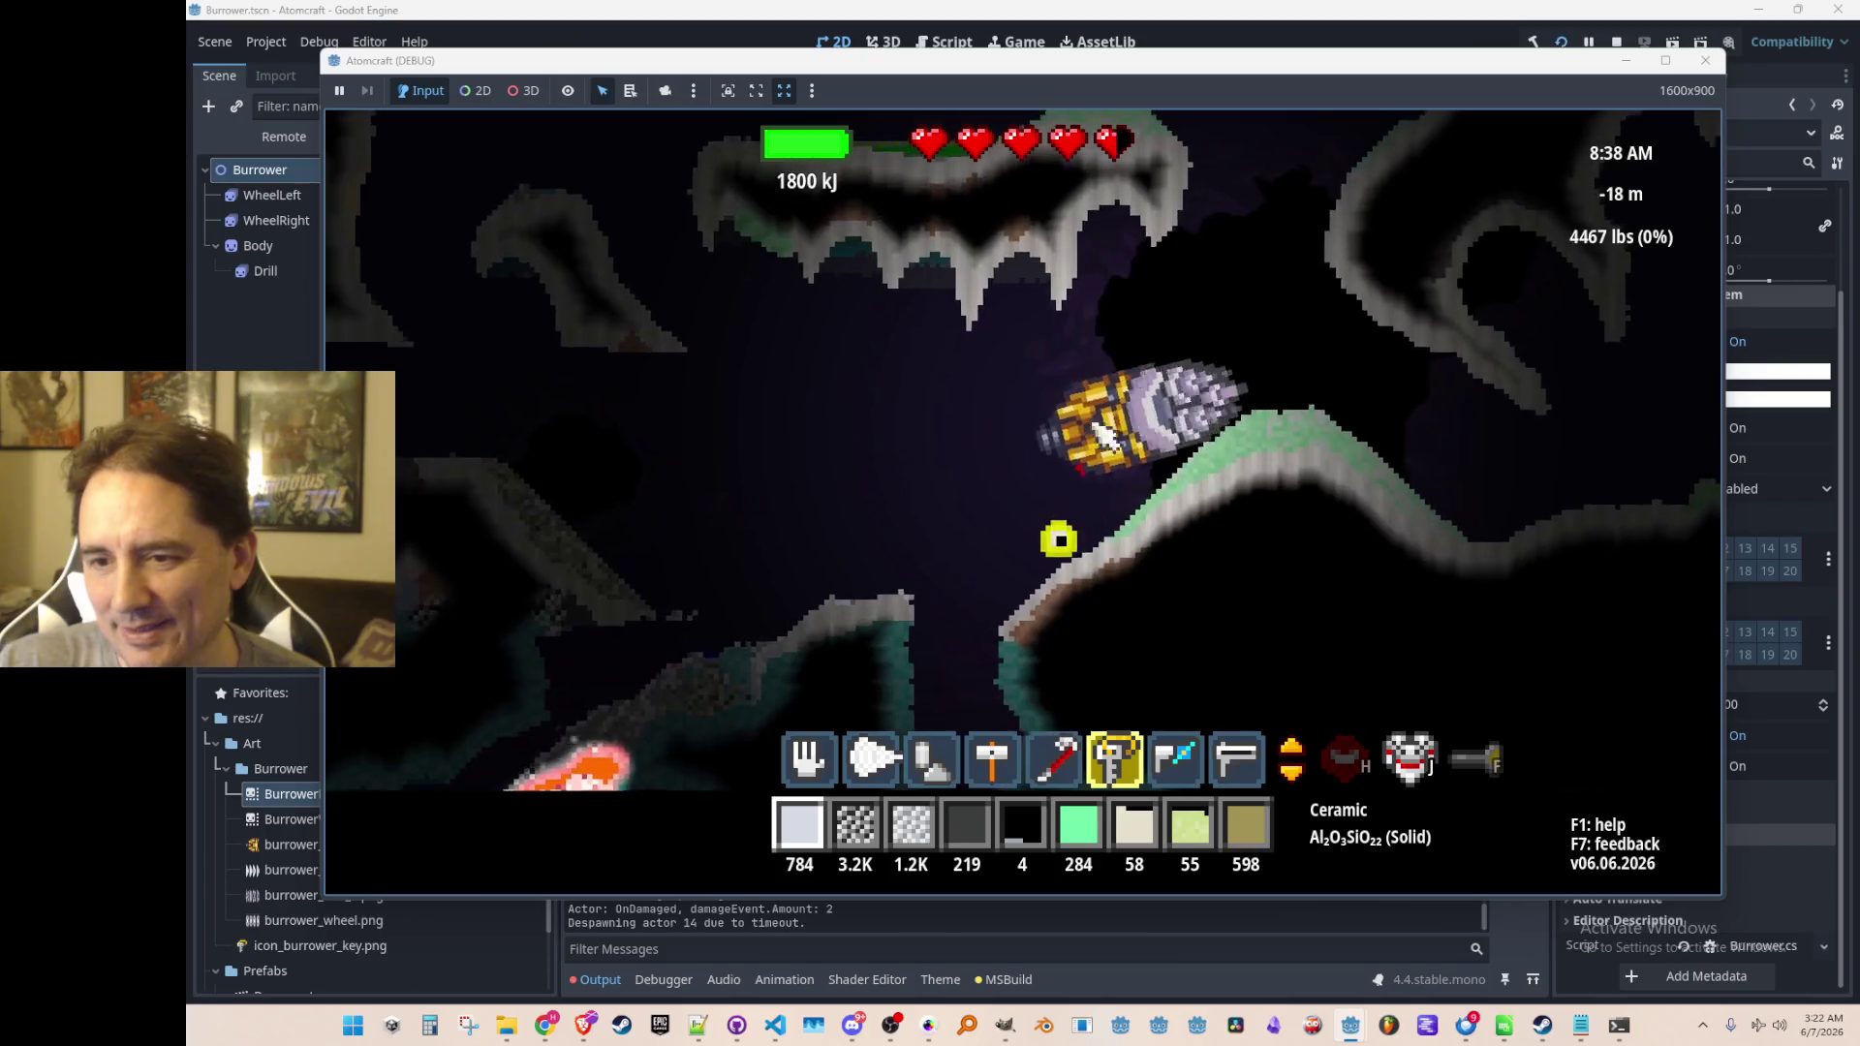
{"action": "left_click_drag", "start_coordinate": [857, 464], "coordinate": [862, 453]}
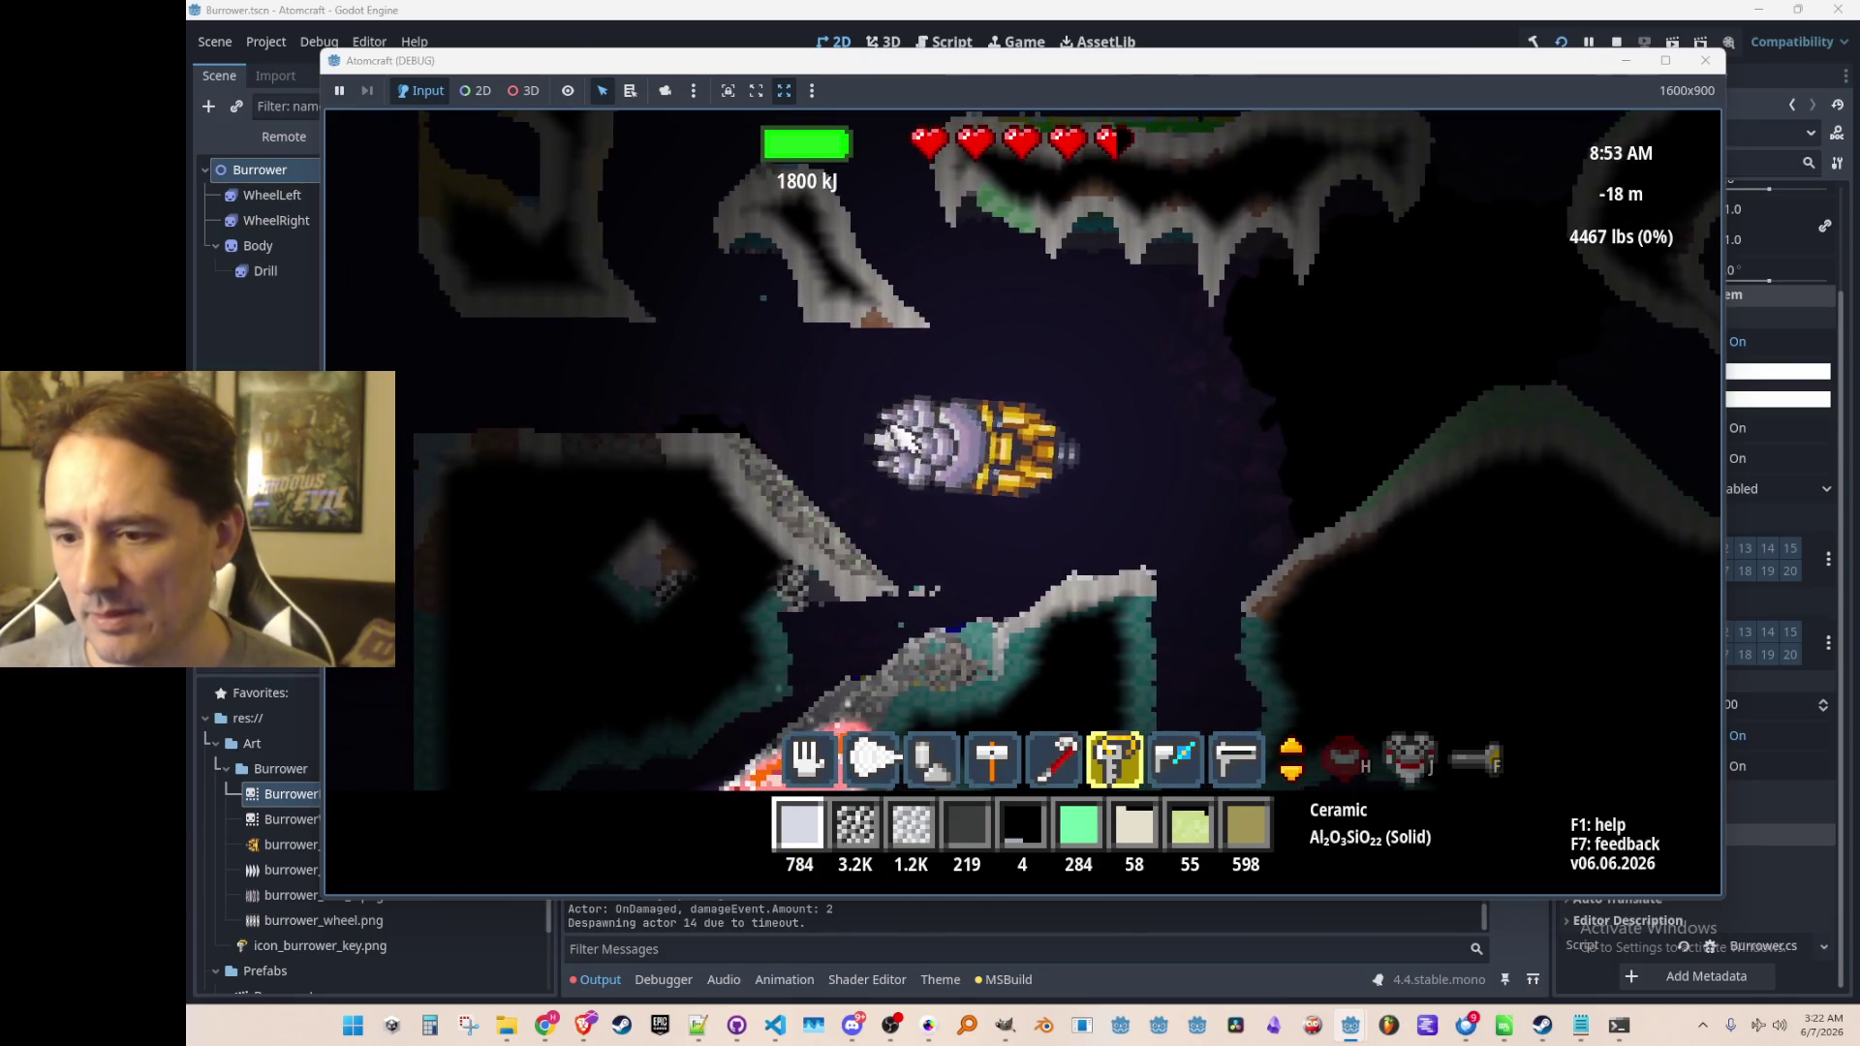
{"action": "key", "text": "5"}
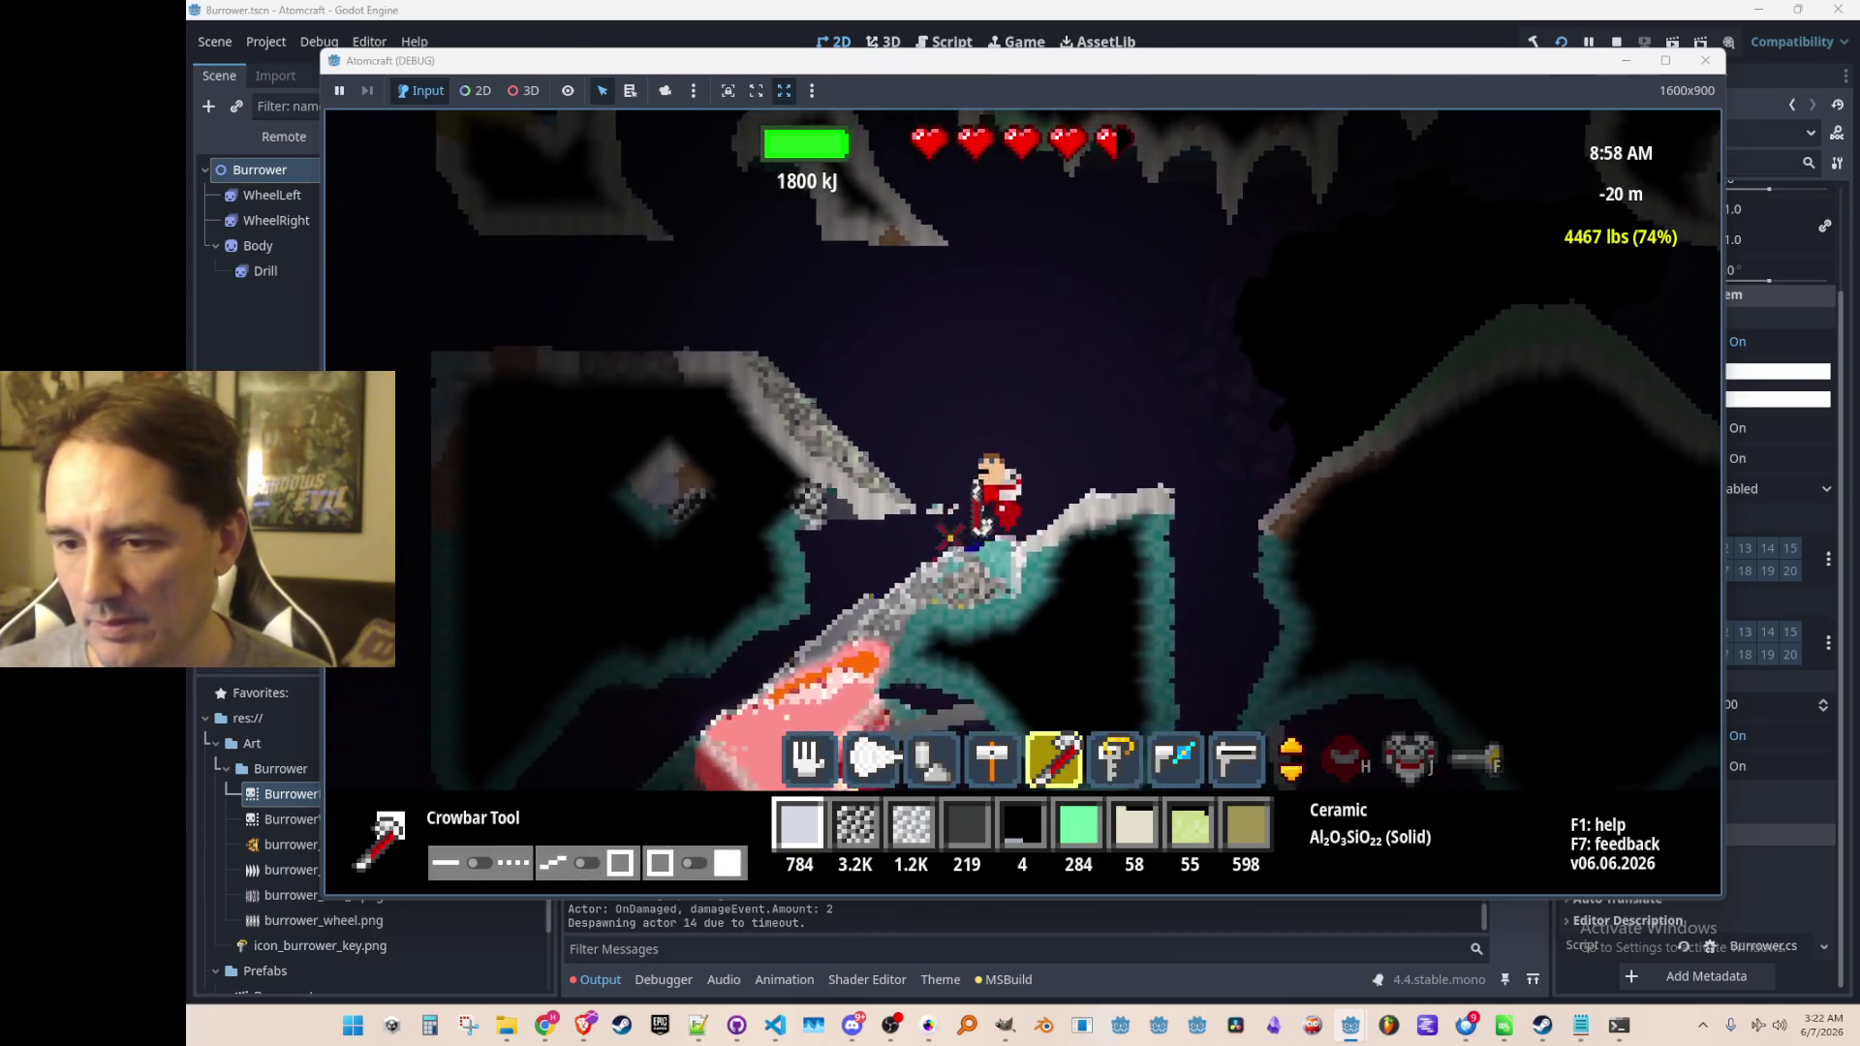
Fly the character up out of the cave and land on the surface terrain
{"action": "mouse_move", "coordinate": [1036, 520]}
{"action": "left_mouse_down"}
{"action": "mouse_move", "coordinate": [1090, 508]}
{"action": "mouse_move", "coordinate": [1023, 496]}
{"action": "mouse_move", "coordinate": [1068, 522]}
{"action": "mouse_move", "coordinate": [1090, 375]}
{"action": "left_mouse_up"}
{"action": "key", "text": "d"}
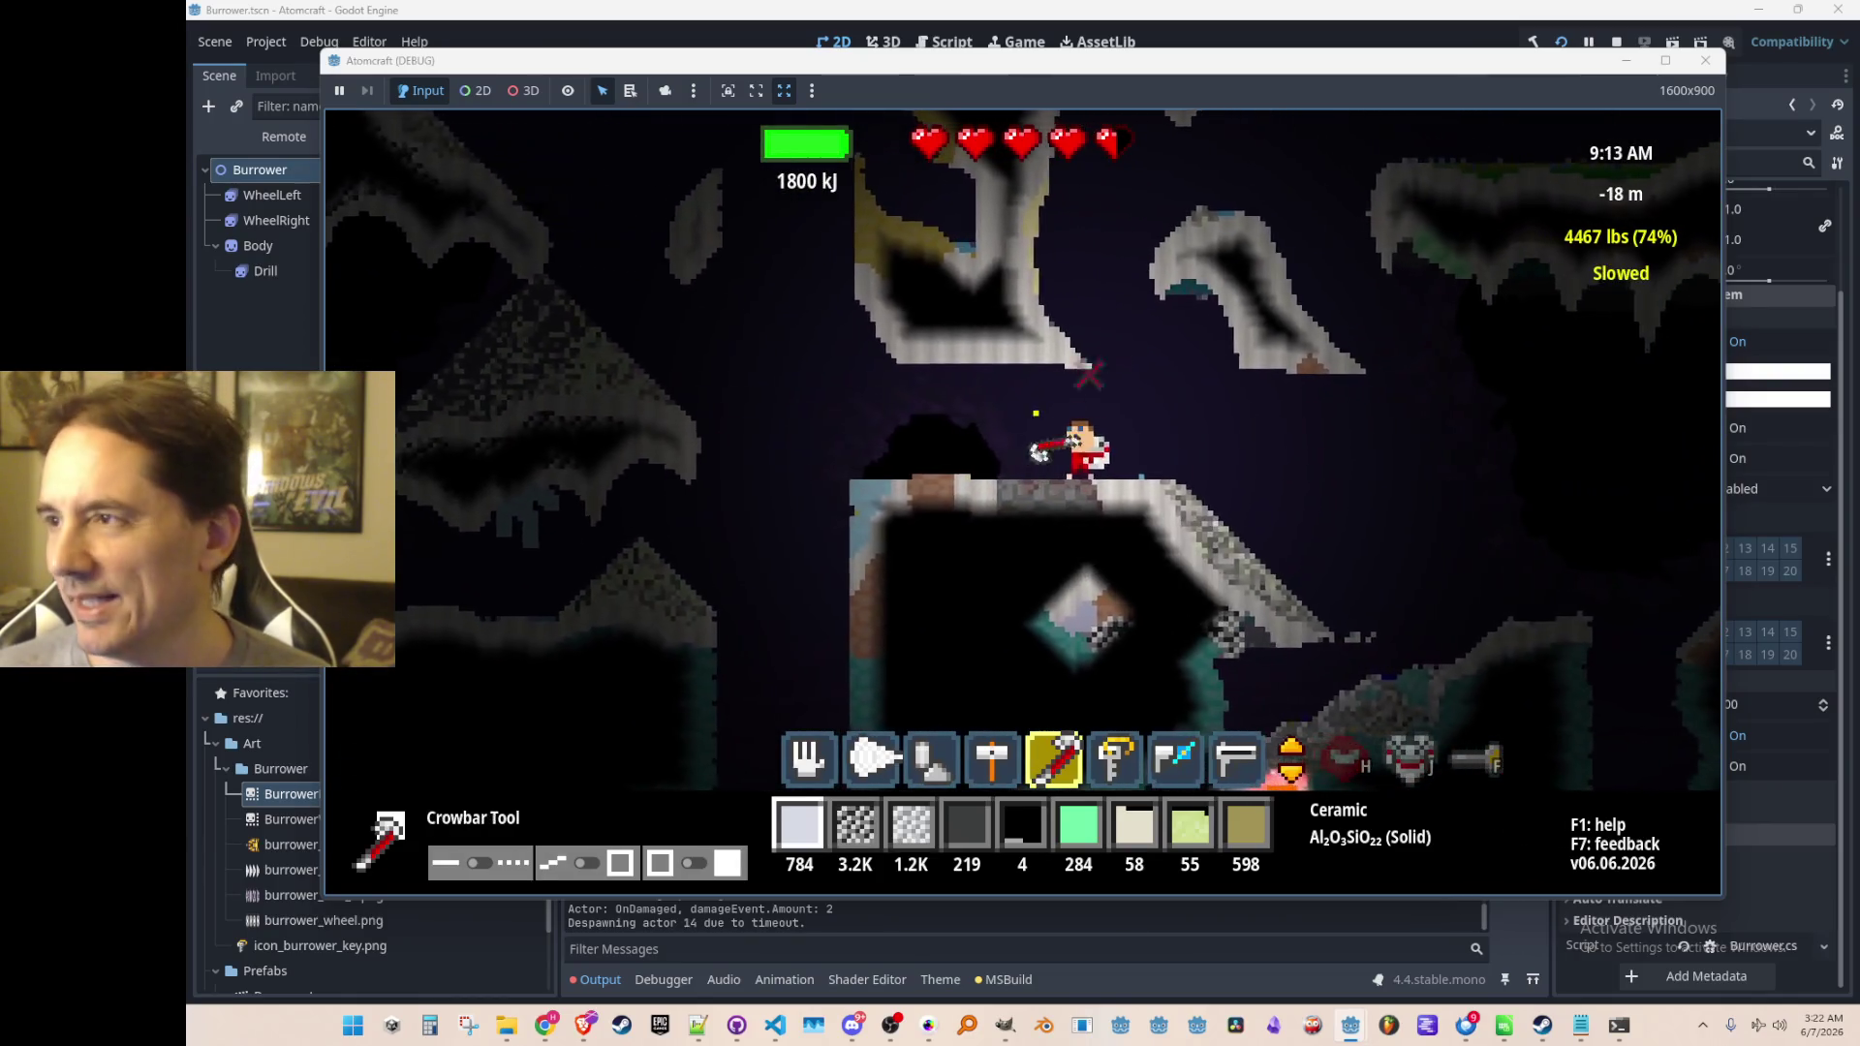
{"action": "key", "text": "a"}
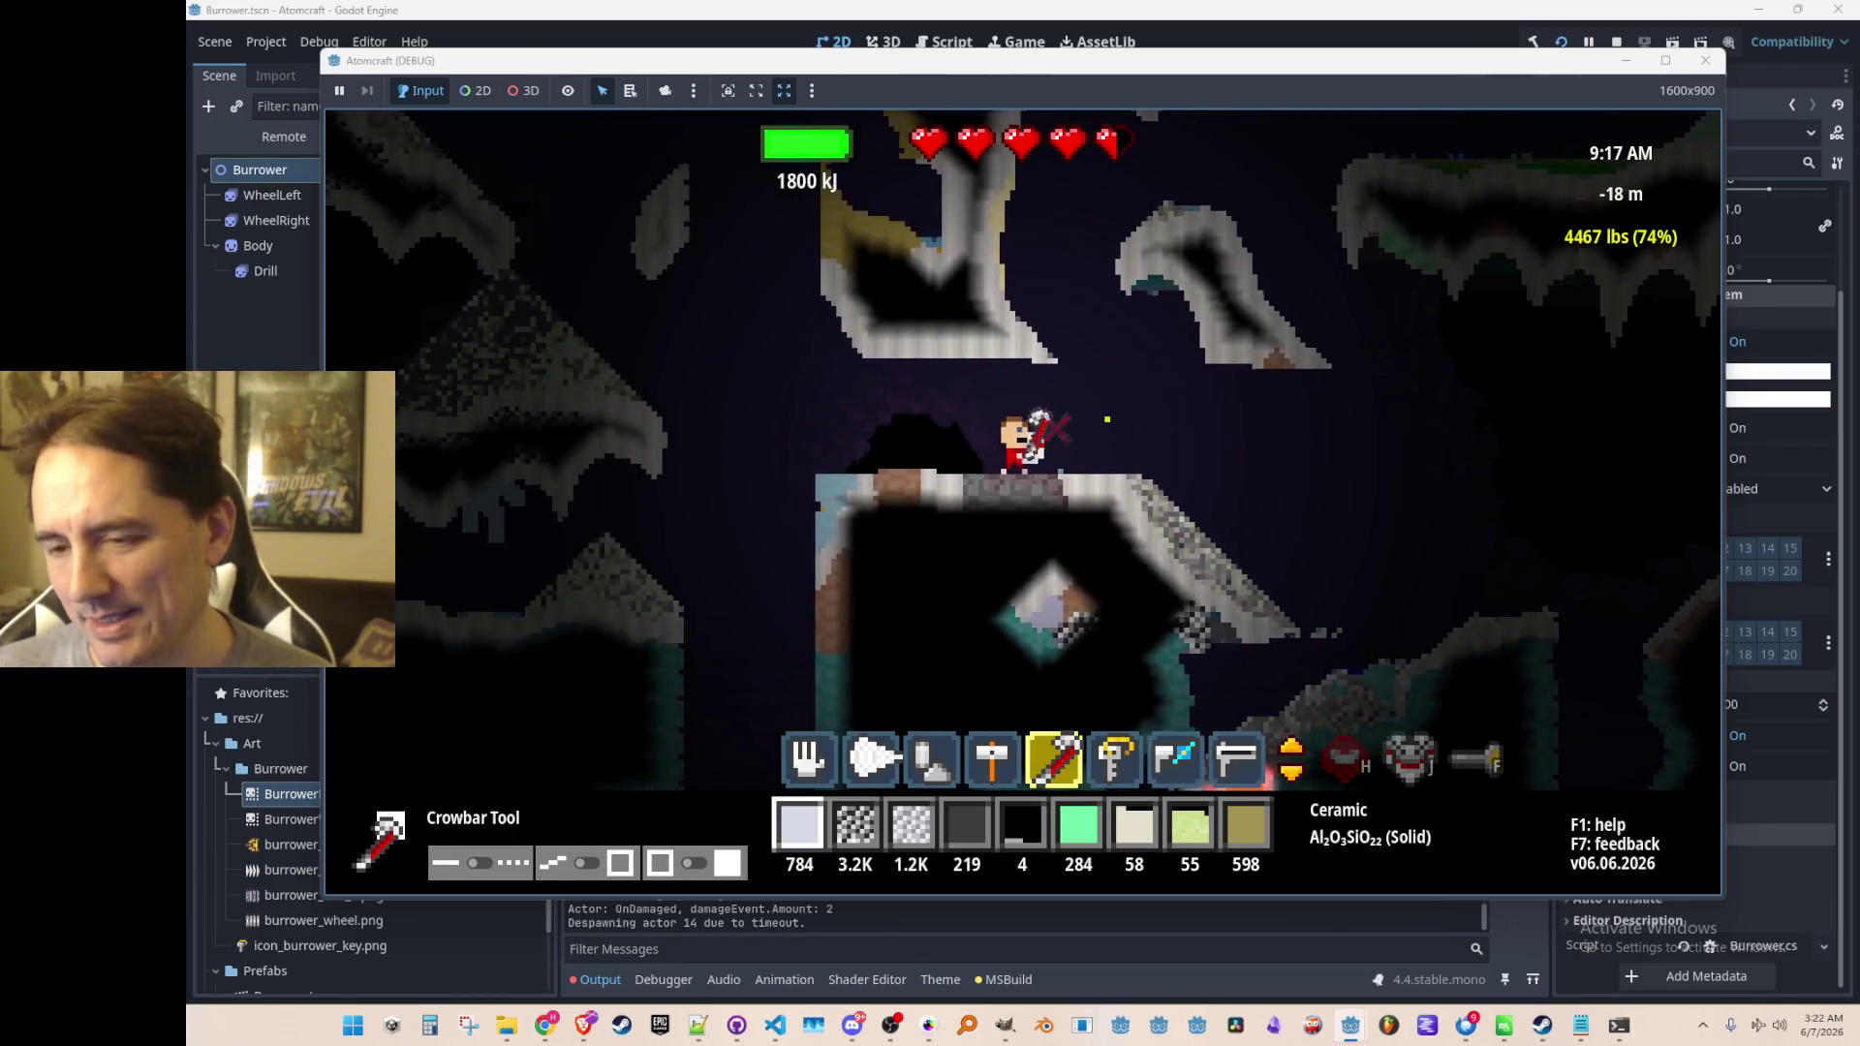
{"action": "scroll", "coordinate": [948, 435], "scroll_direction": "down", "scroll_amount": 5}
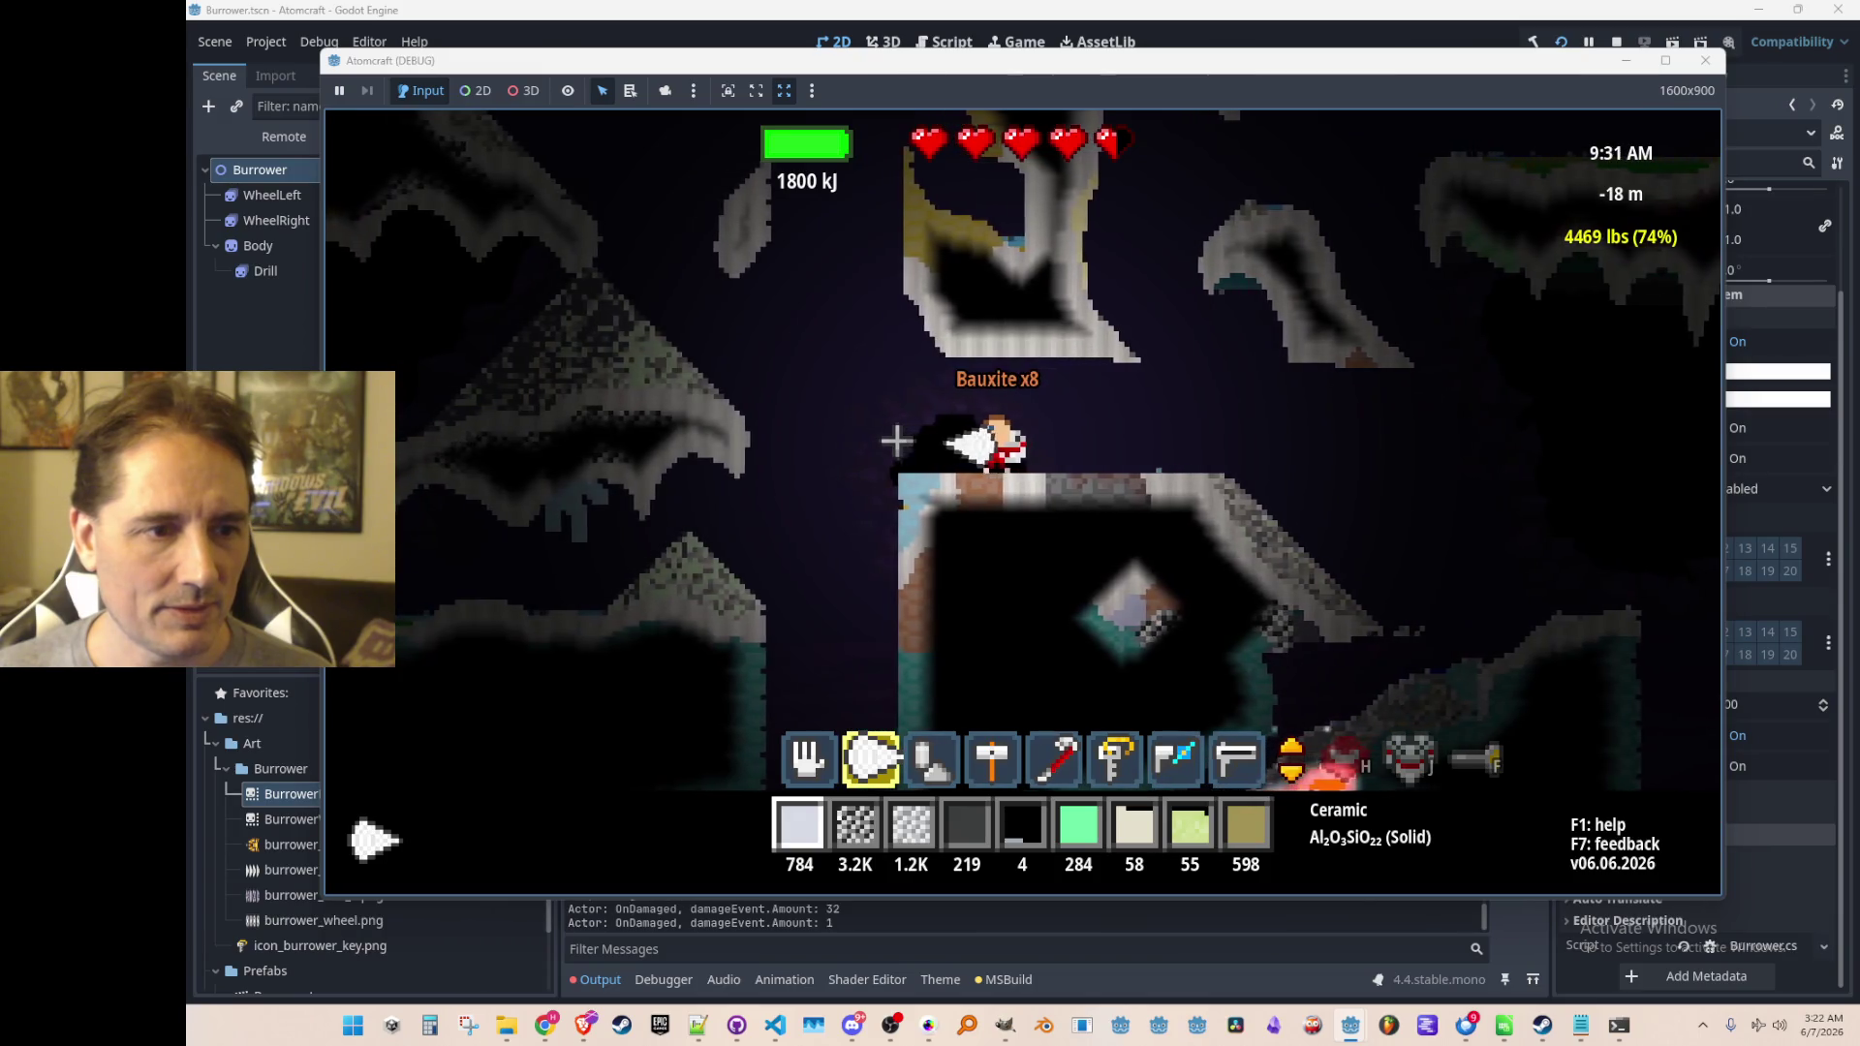
{"action": "scroll", "coordinate": [1199, 484], "scroll_direction": "up", "scroll_amount": 1}
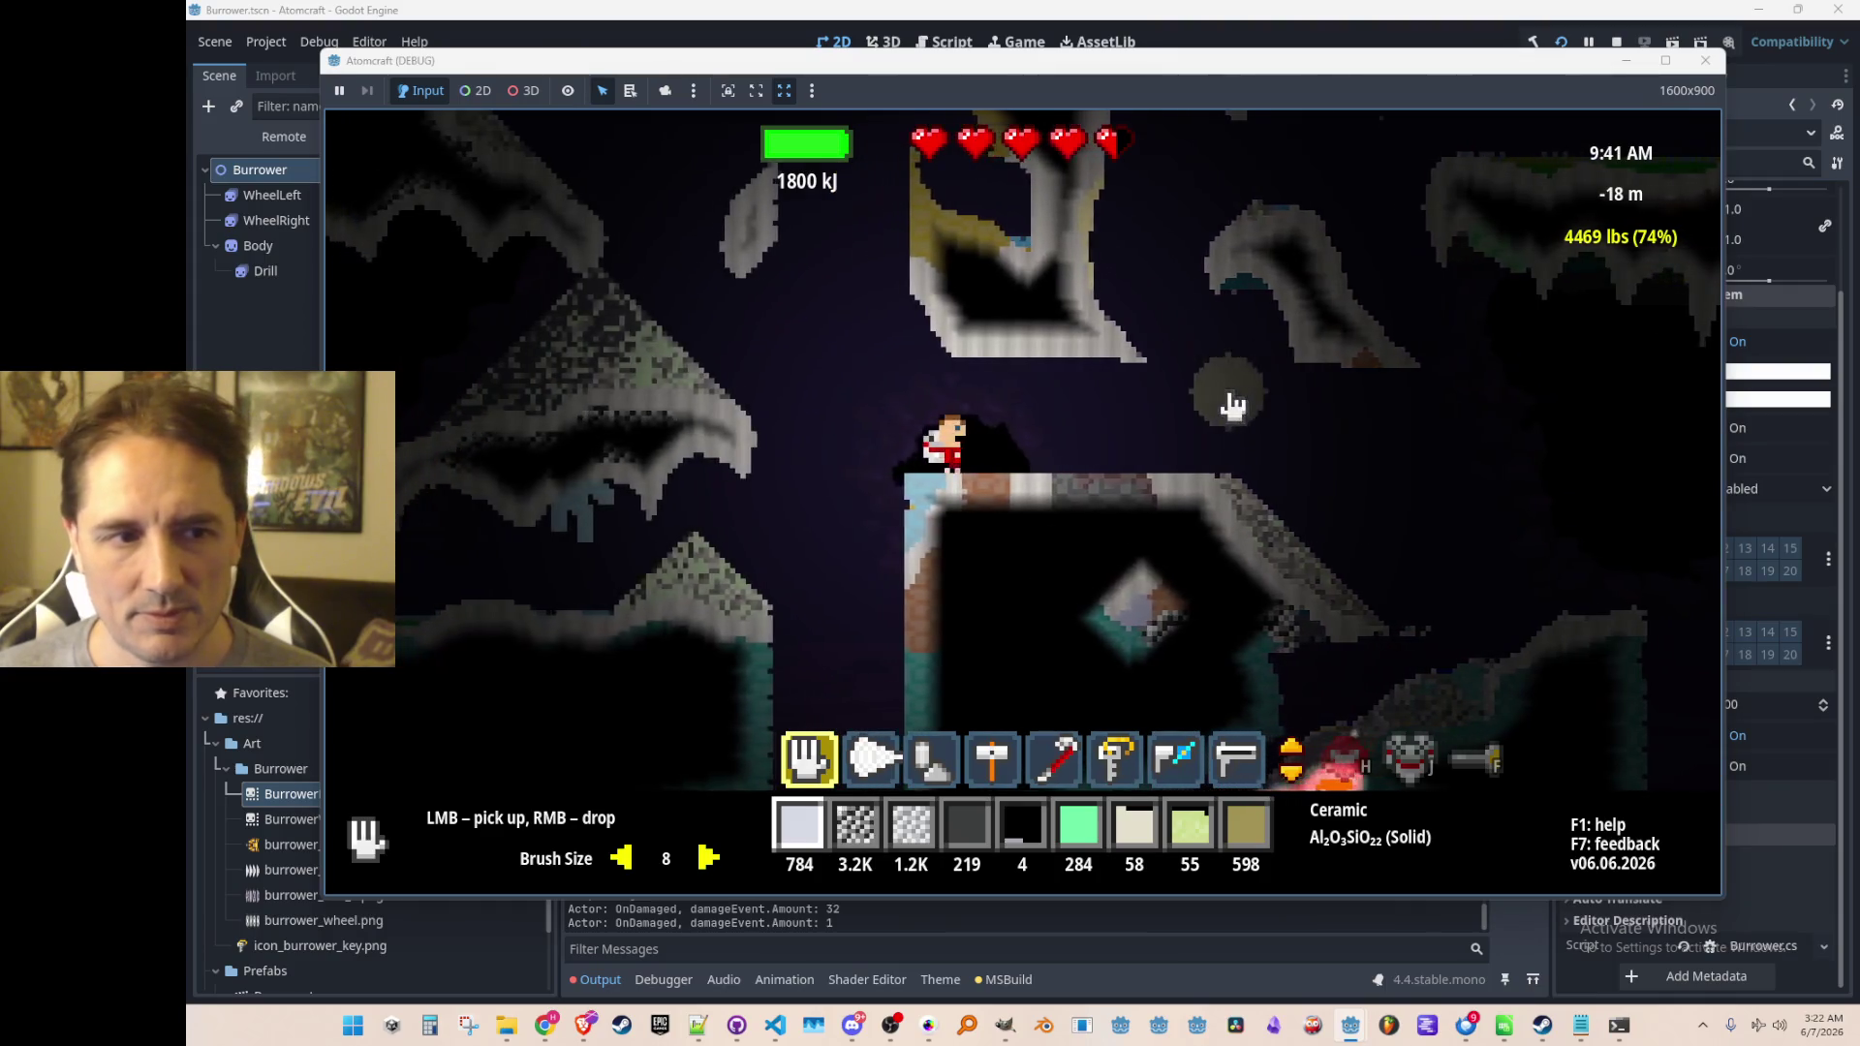
{"action": "key", "text": "a"}
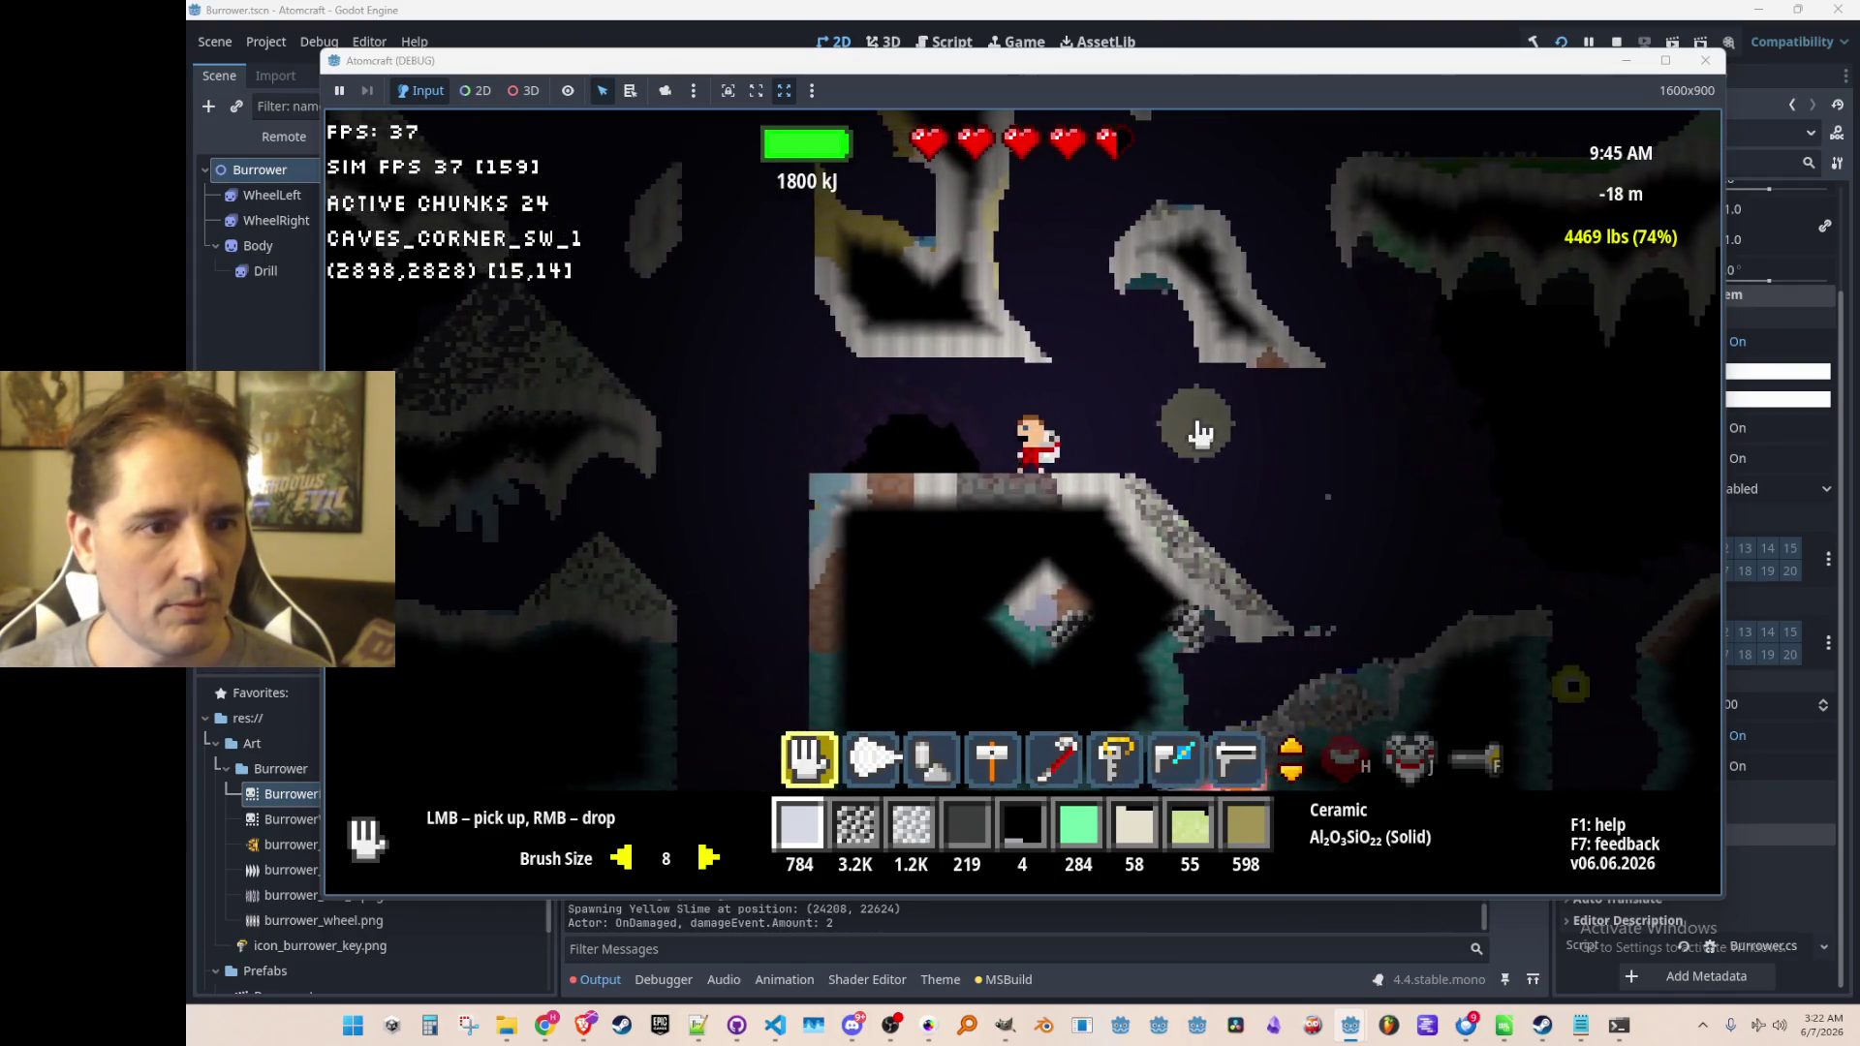
{"action": "key", "text": "w"}
{"action": "key", "text": "d"}
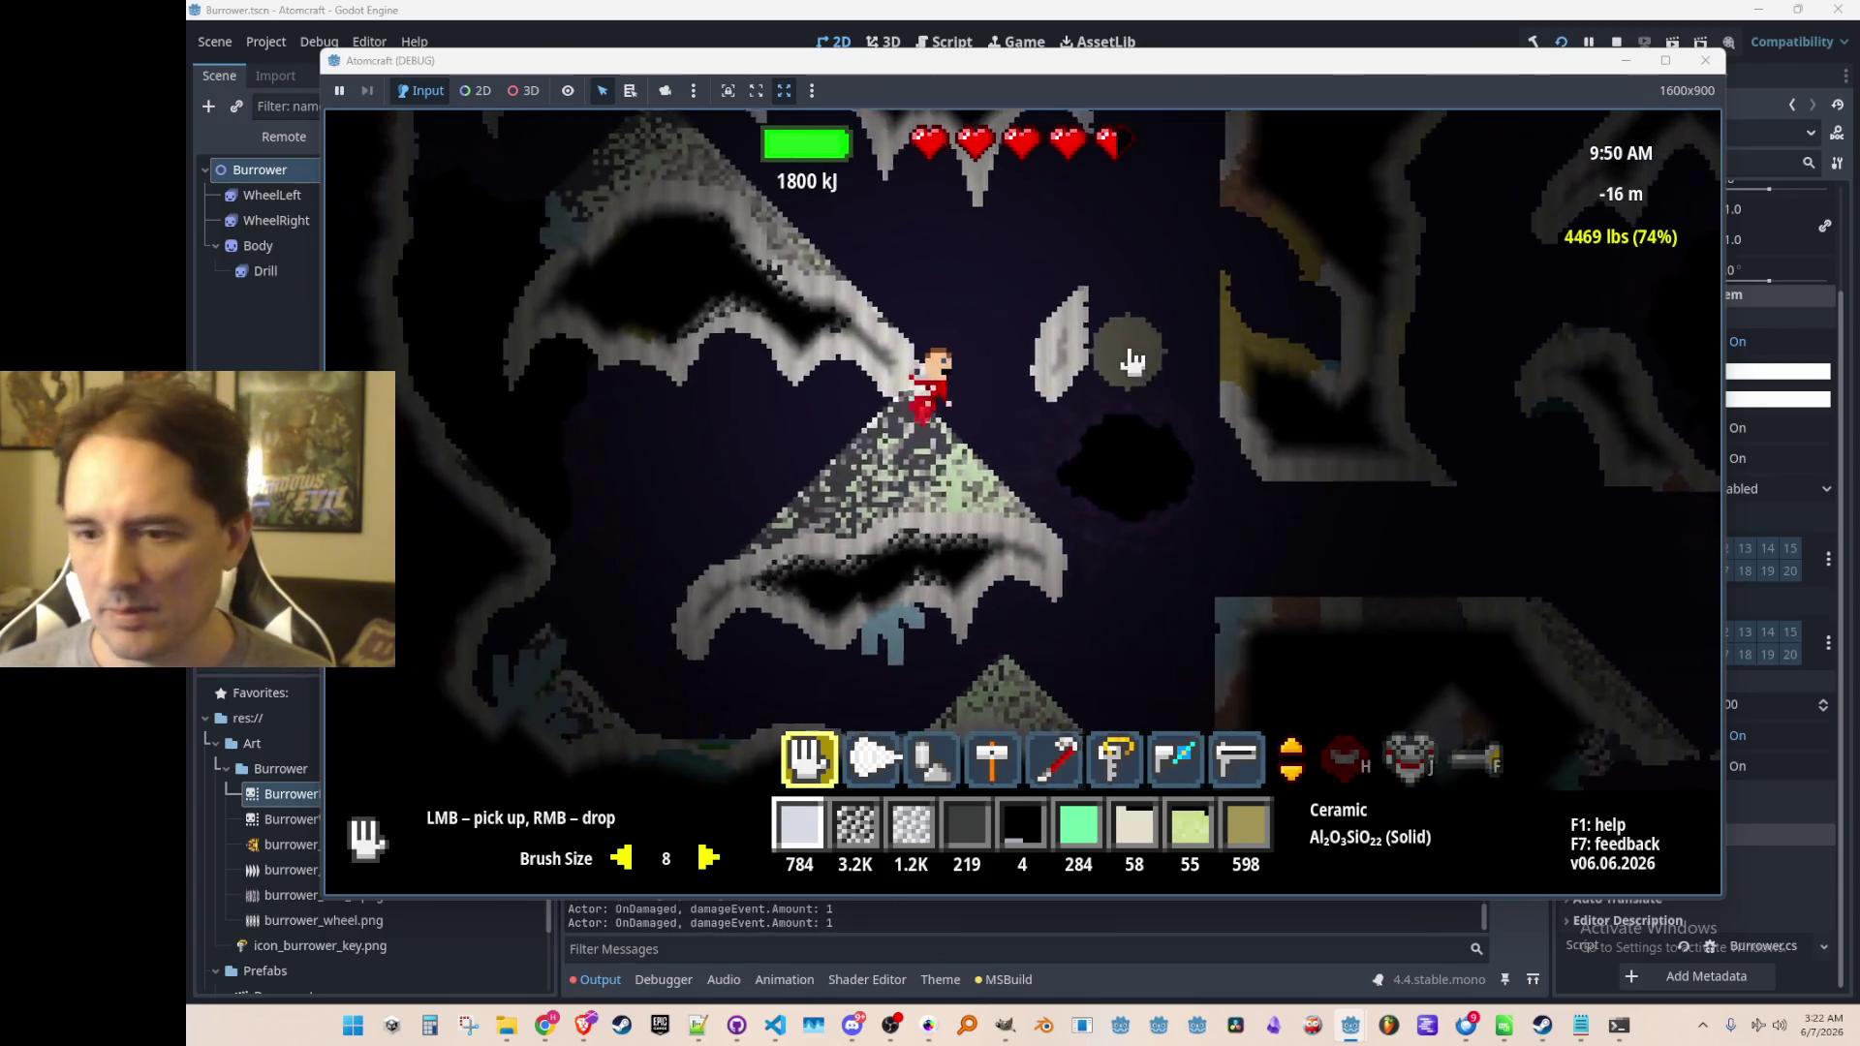
{"action": "key", "text": "w"}
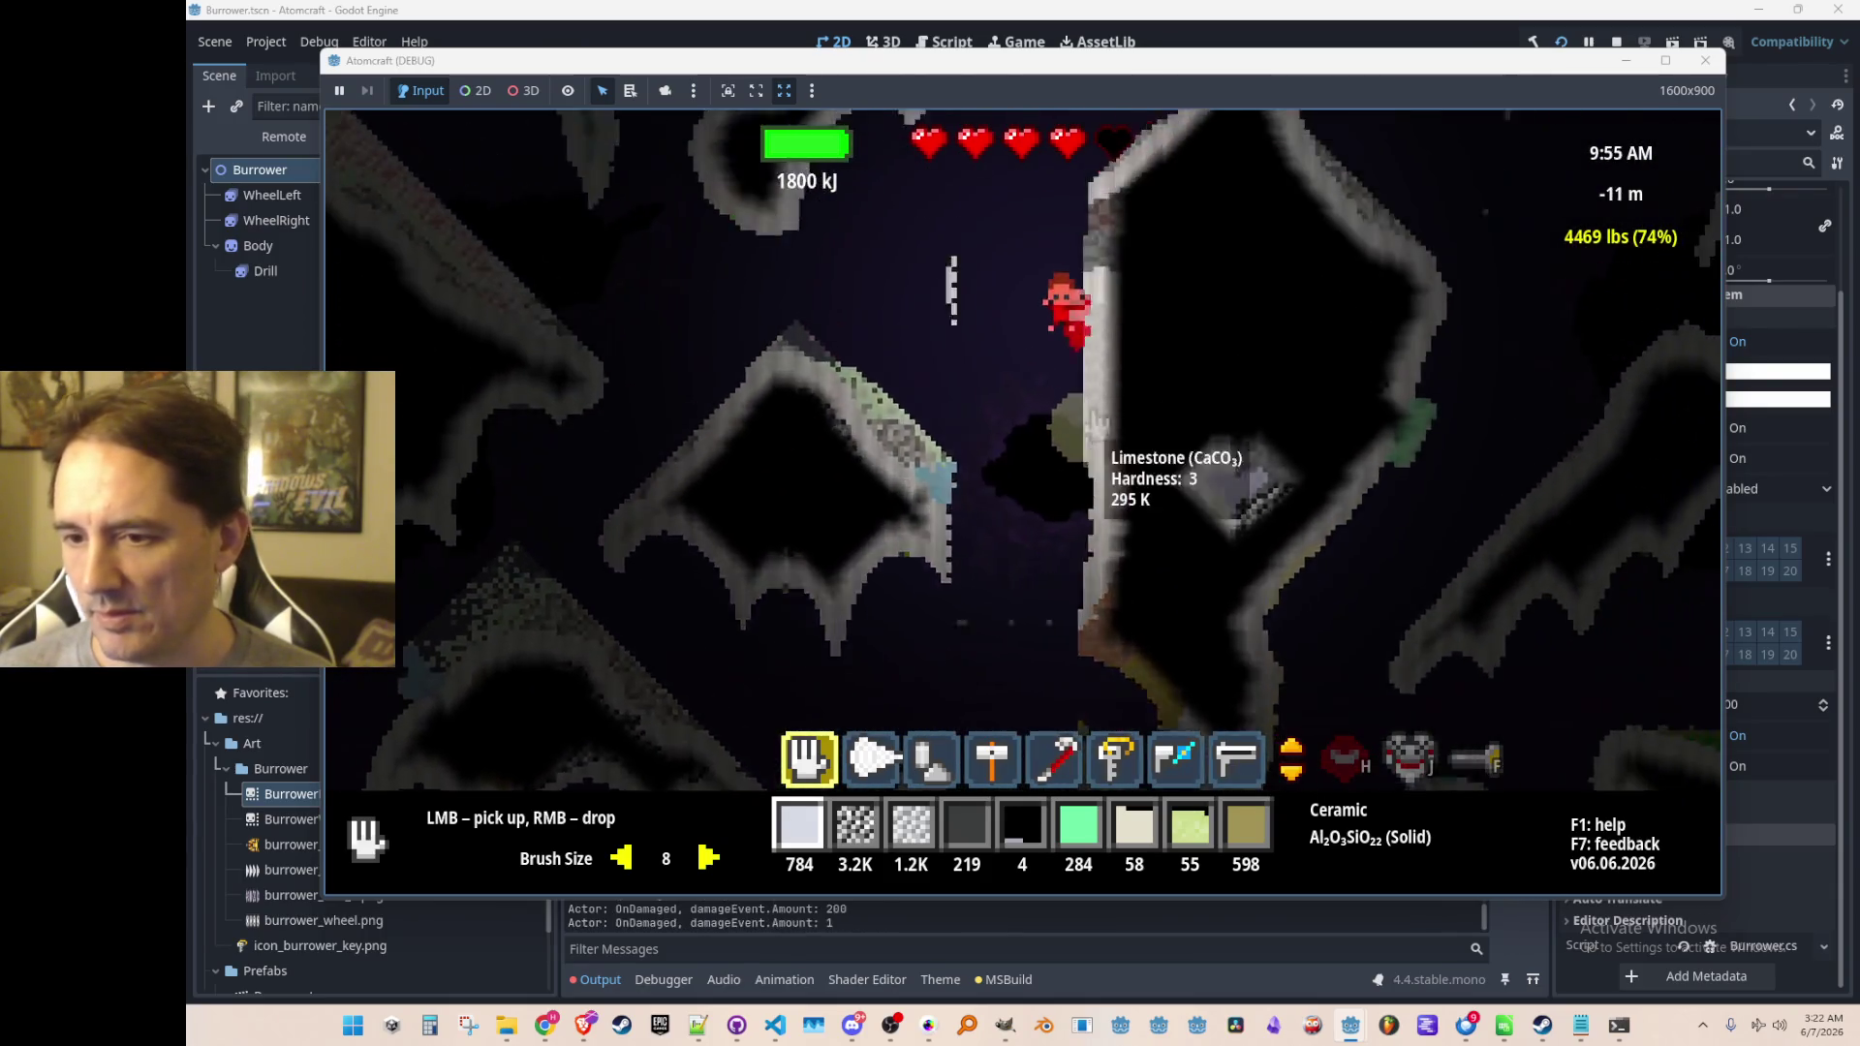
{"action": "key", "text": "a"}
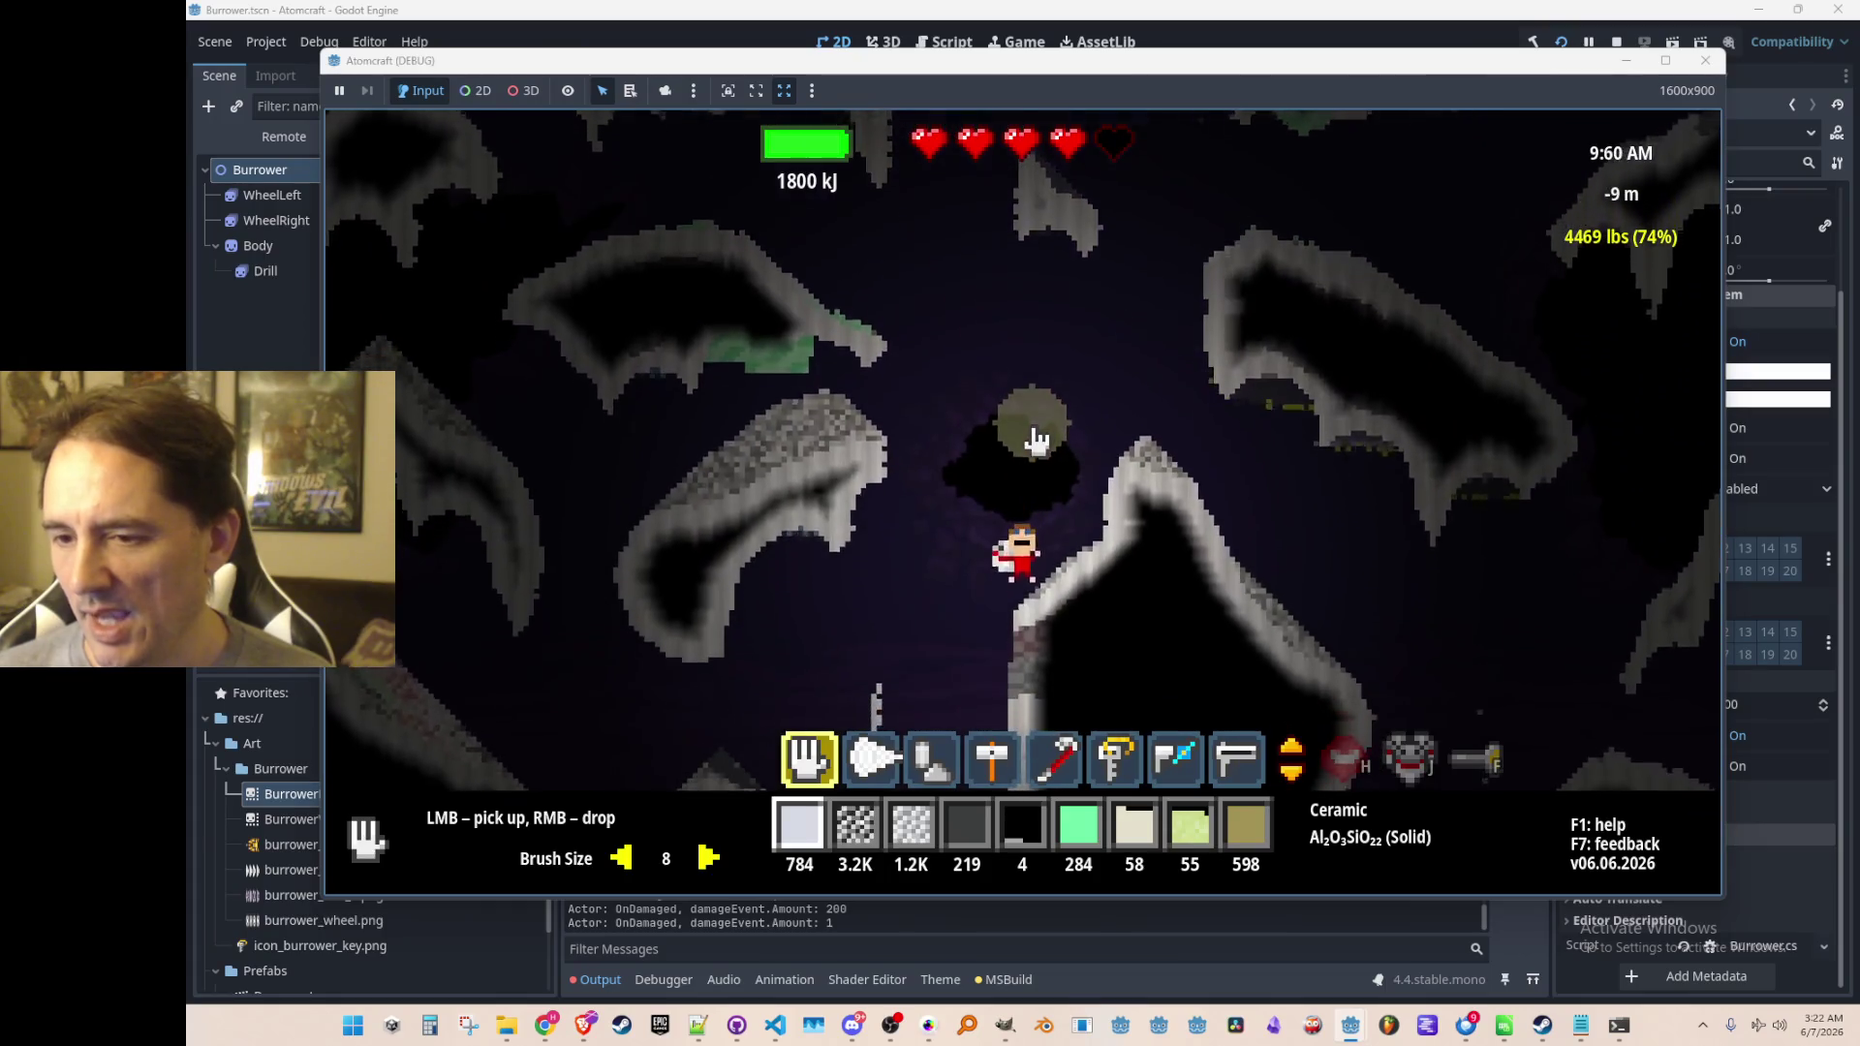
{"action": "key", "text": "w"}
{"action": "key", "text": "w"}
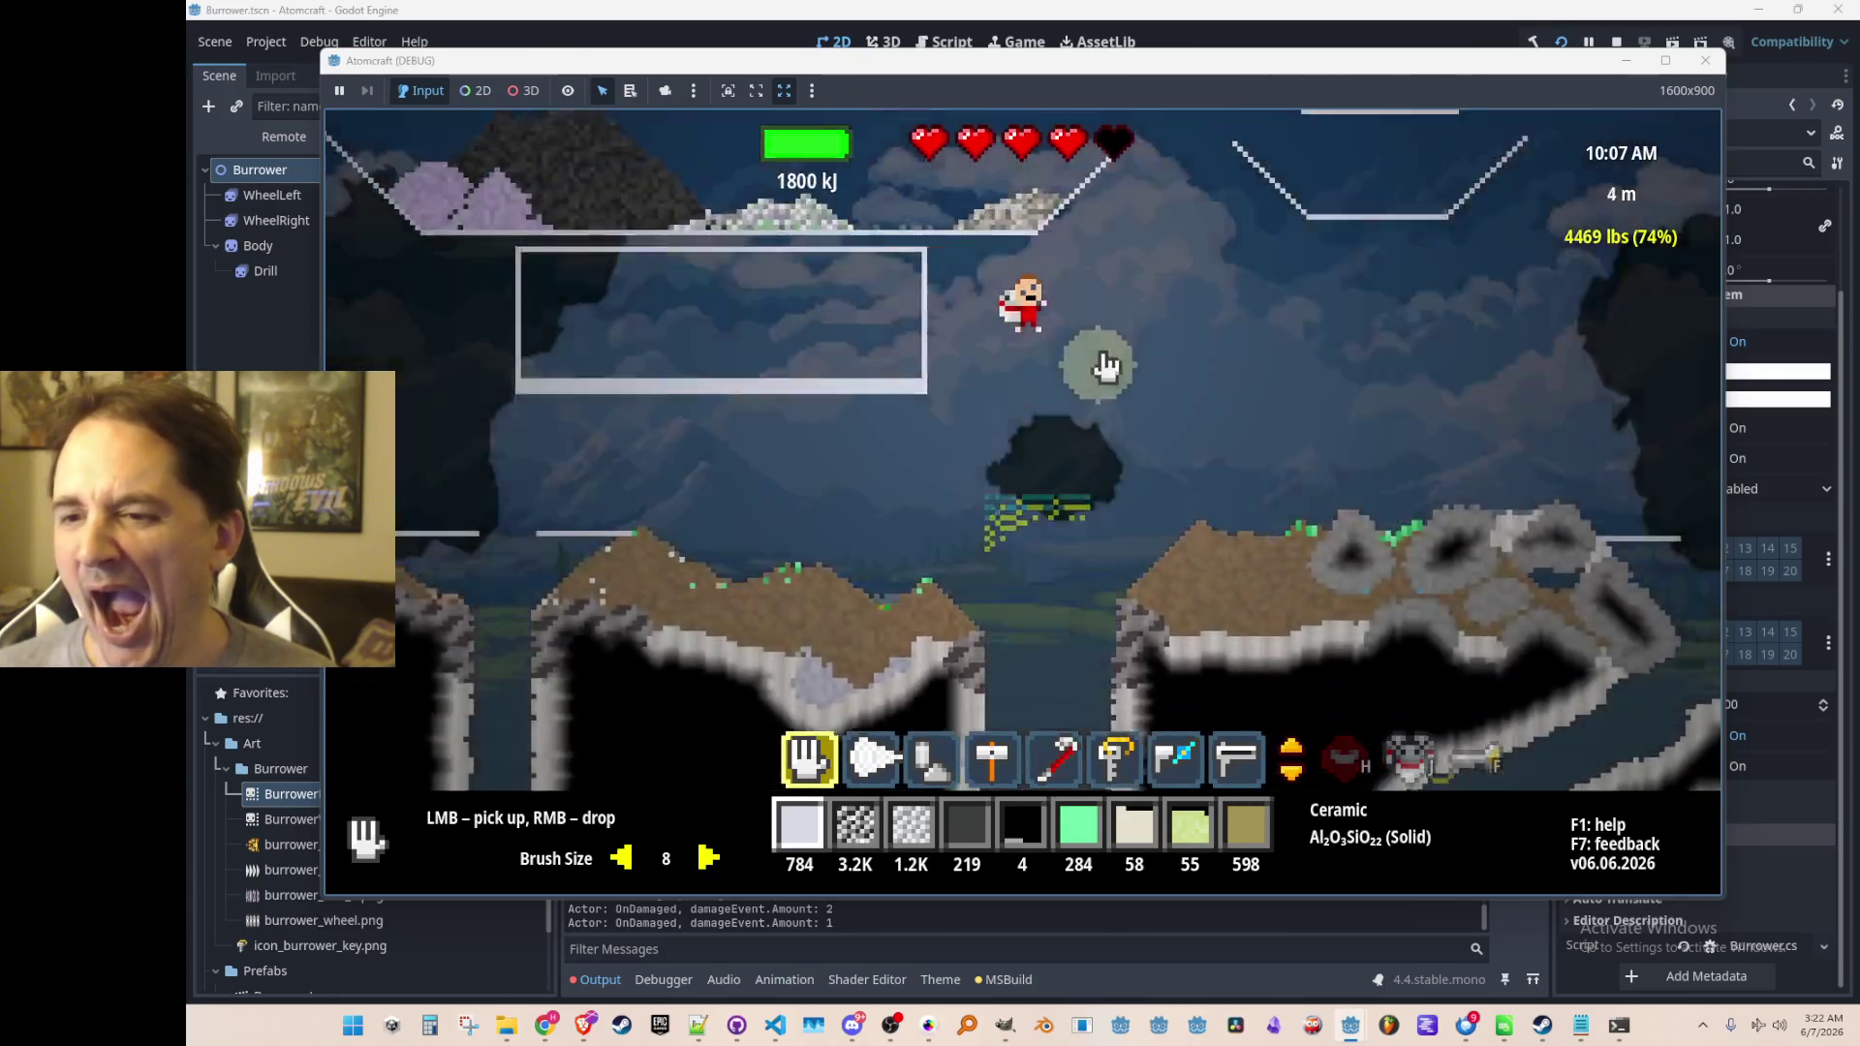
{"action": "key", "text": "d"}
Collect the nearby Limestone Gravel, Ectoplasm and Sulfur Dioxide Gas, then stop the debug game
{"action": "left_click", "coordinate": [1008, 349]}
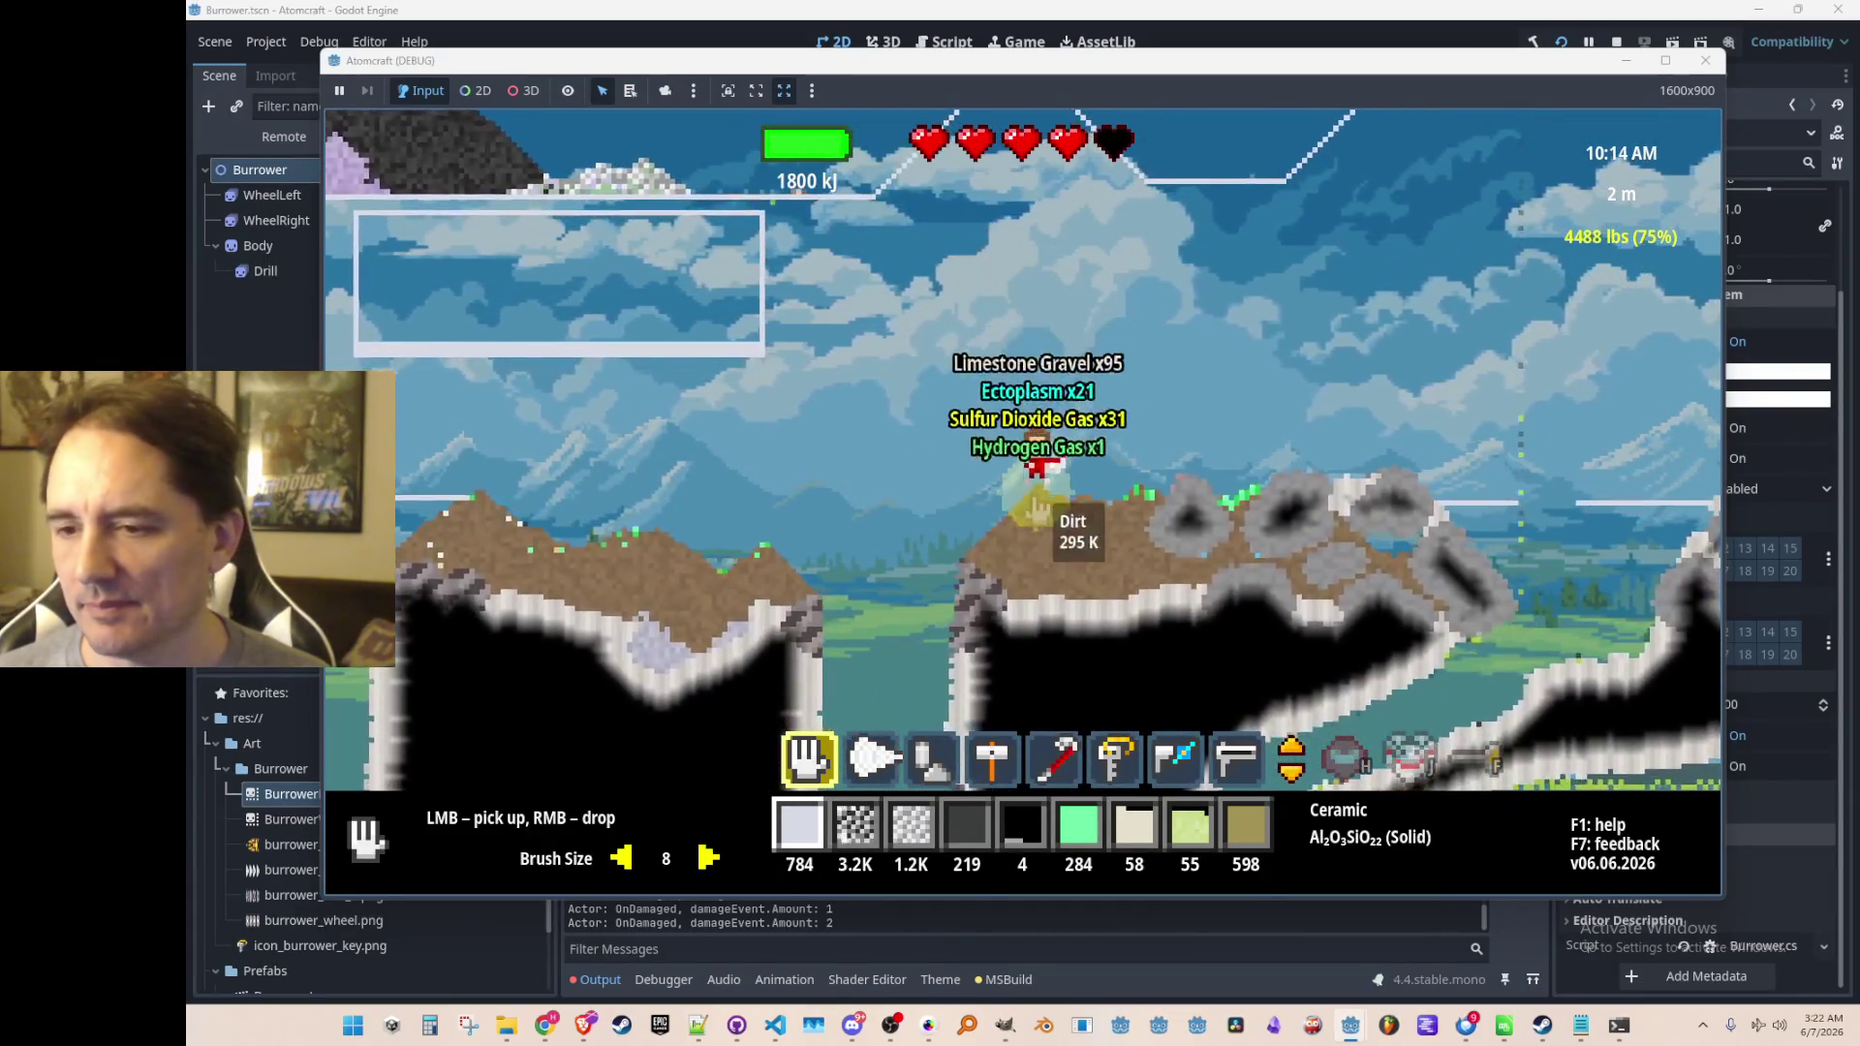
{"action": "mouse_move", "coordinate": [775, 581]}
{"action": "mouse_move", "coordinate": [1309, 457]}
{"action": "left_mouse_down"}
{"action": "mouse_move", "coordinate": [1482, 242]}
{"action": "mouse_move", "coordinate": [1488, 419]}
{"action": "left_mouse_up"}
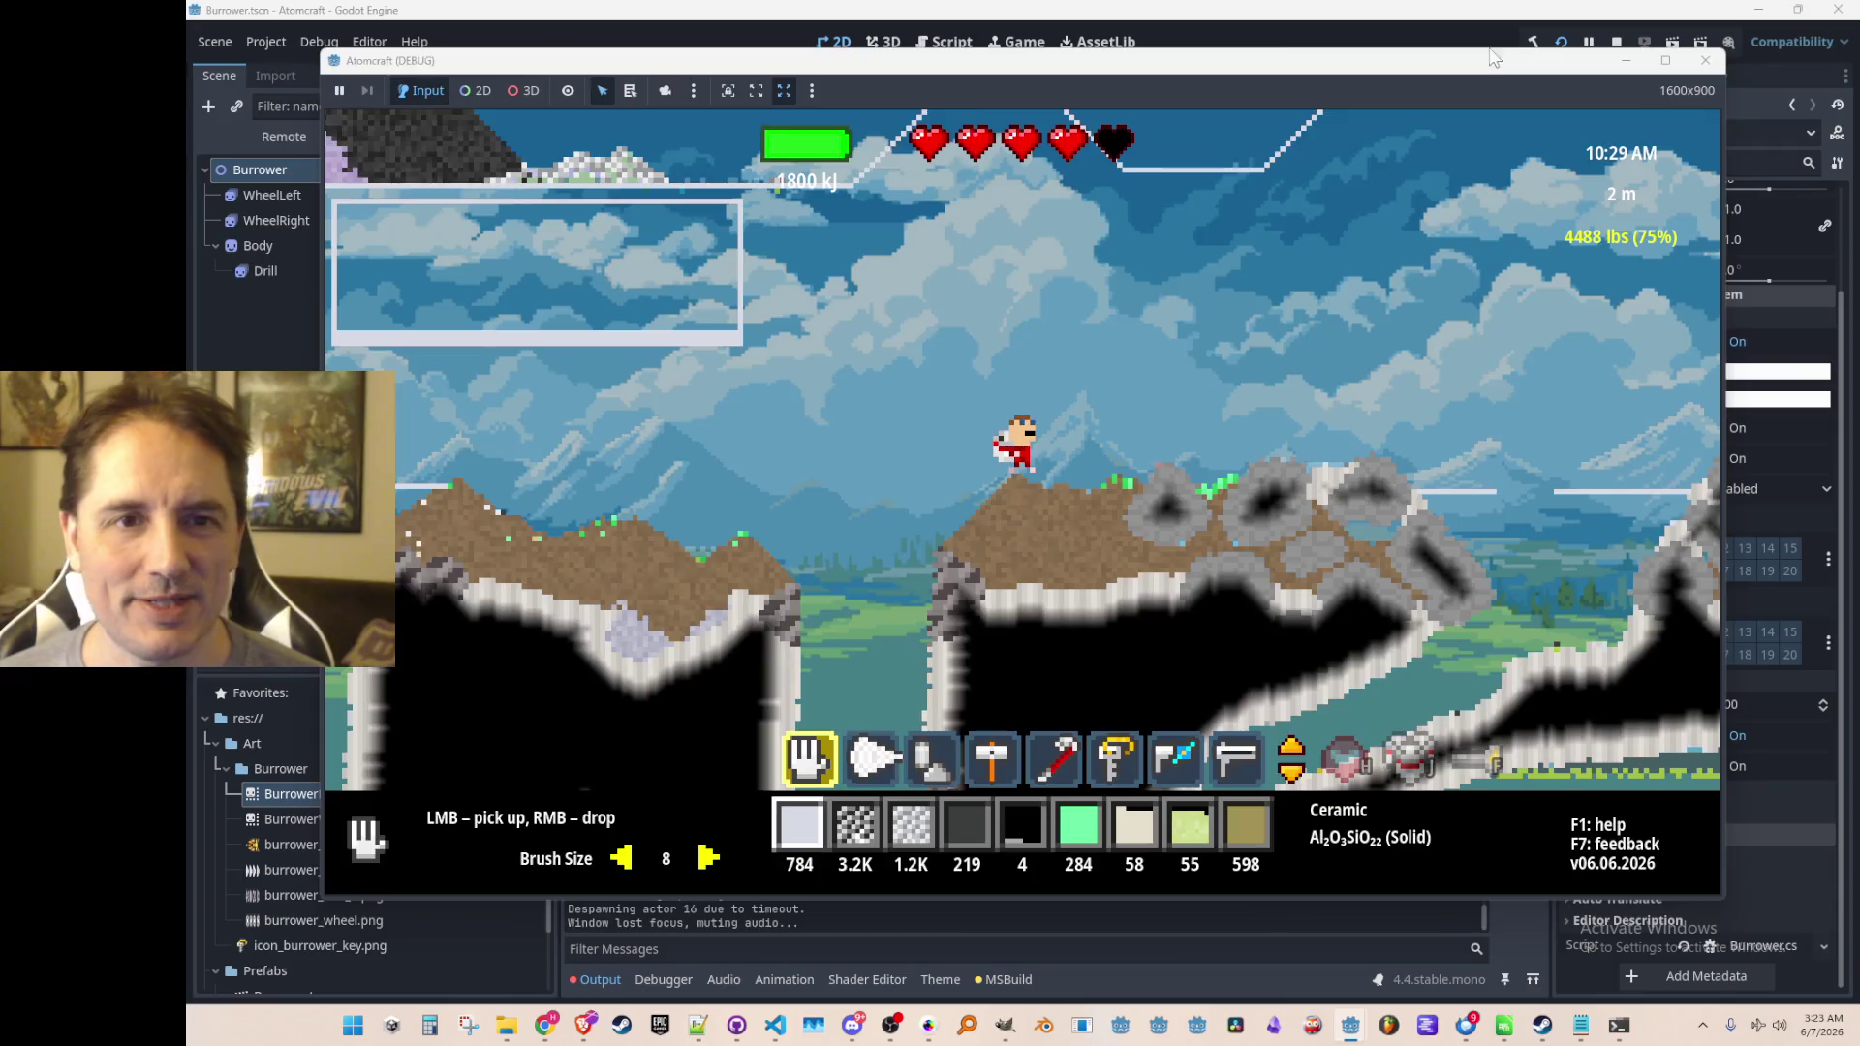
{"action": "key", "text": "F8"}
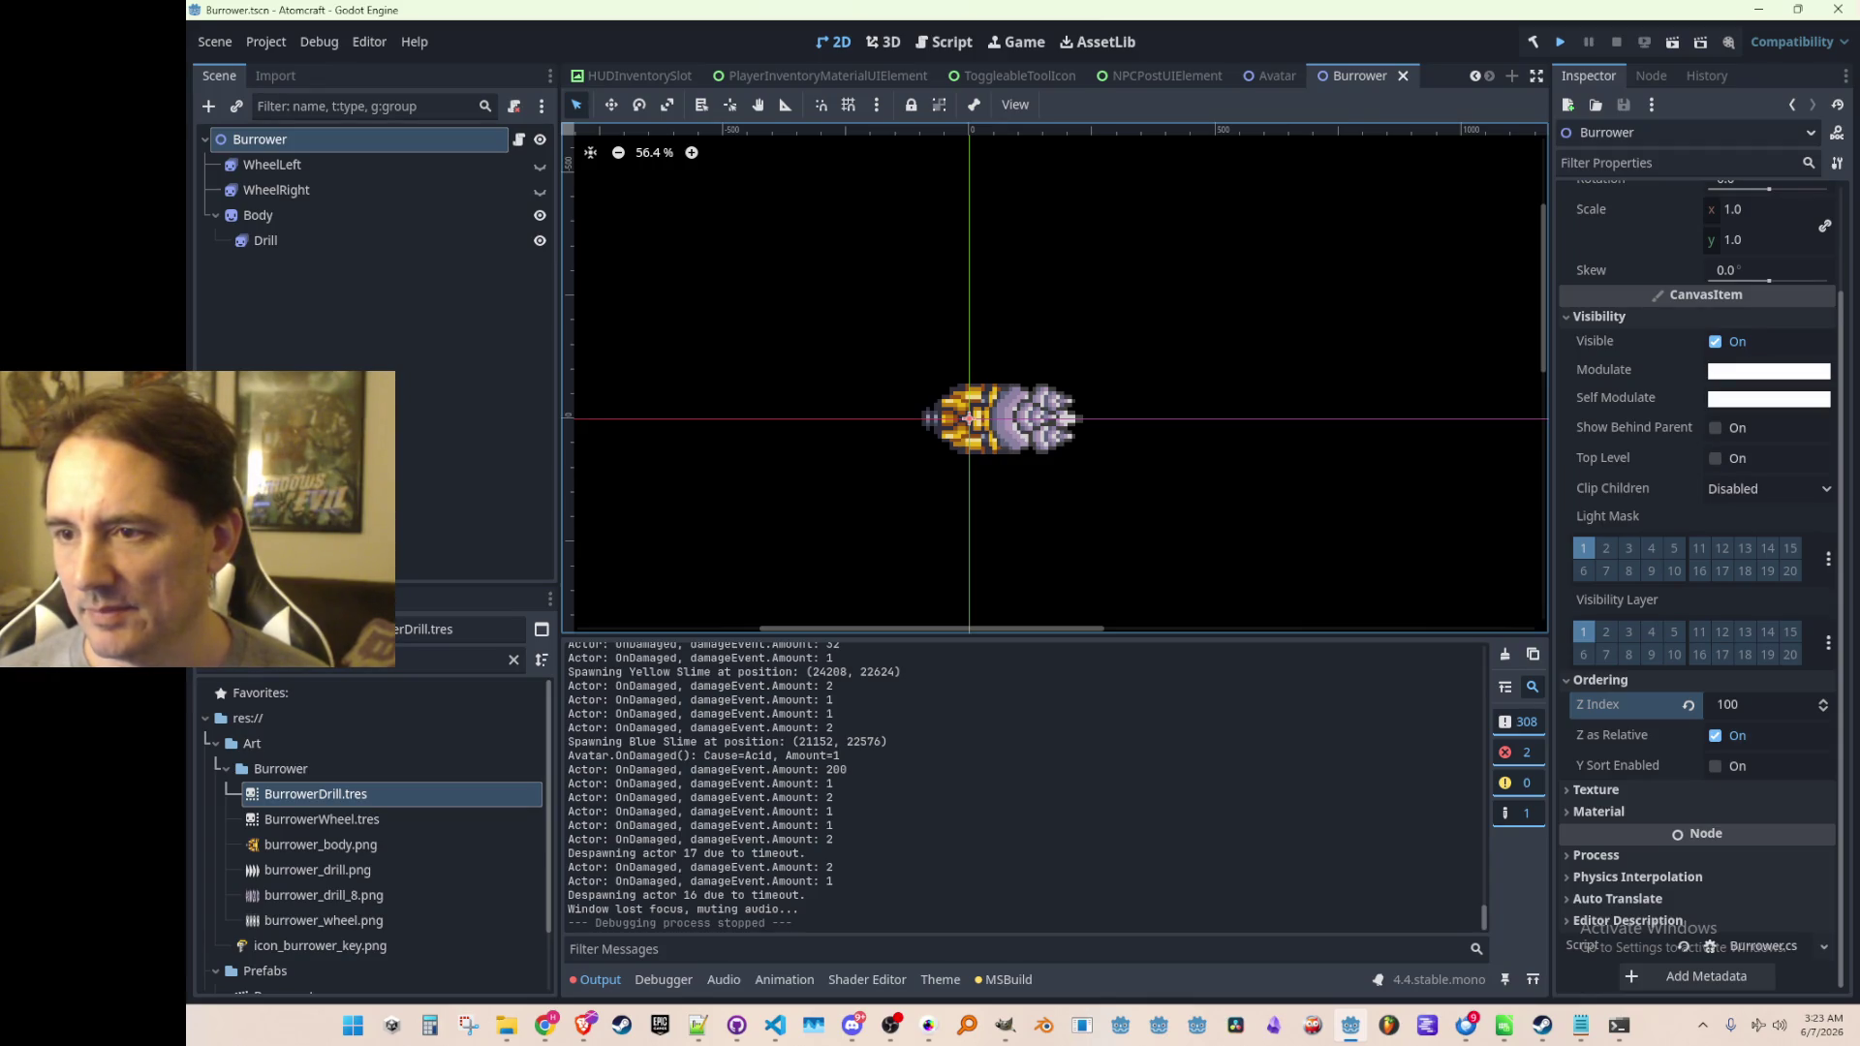
Save the scene and launch the game in debug
{"action": "key", "text": "alt+Tab"}
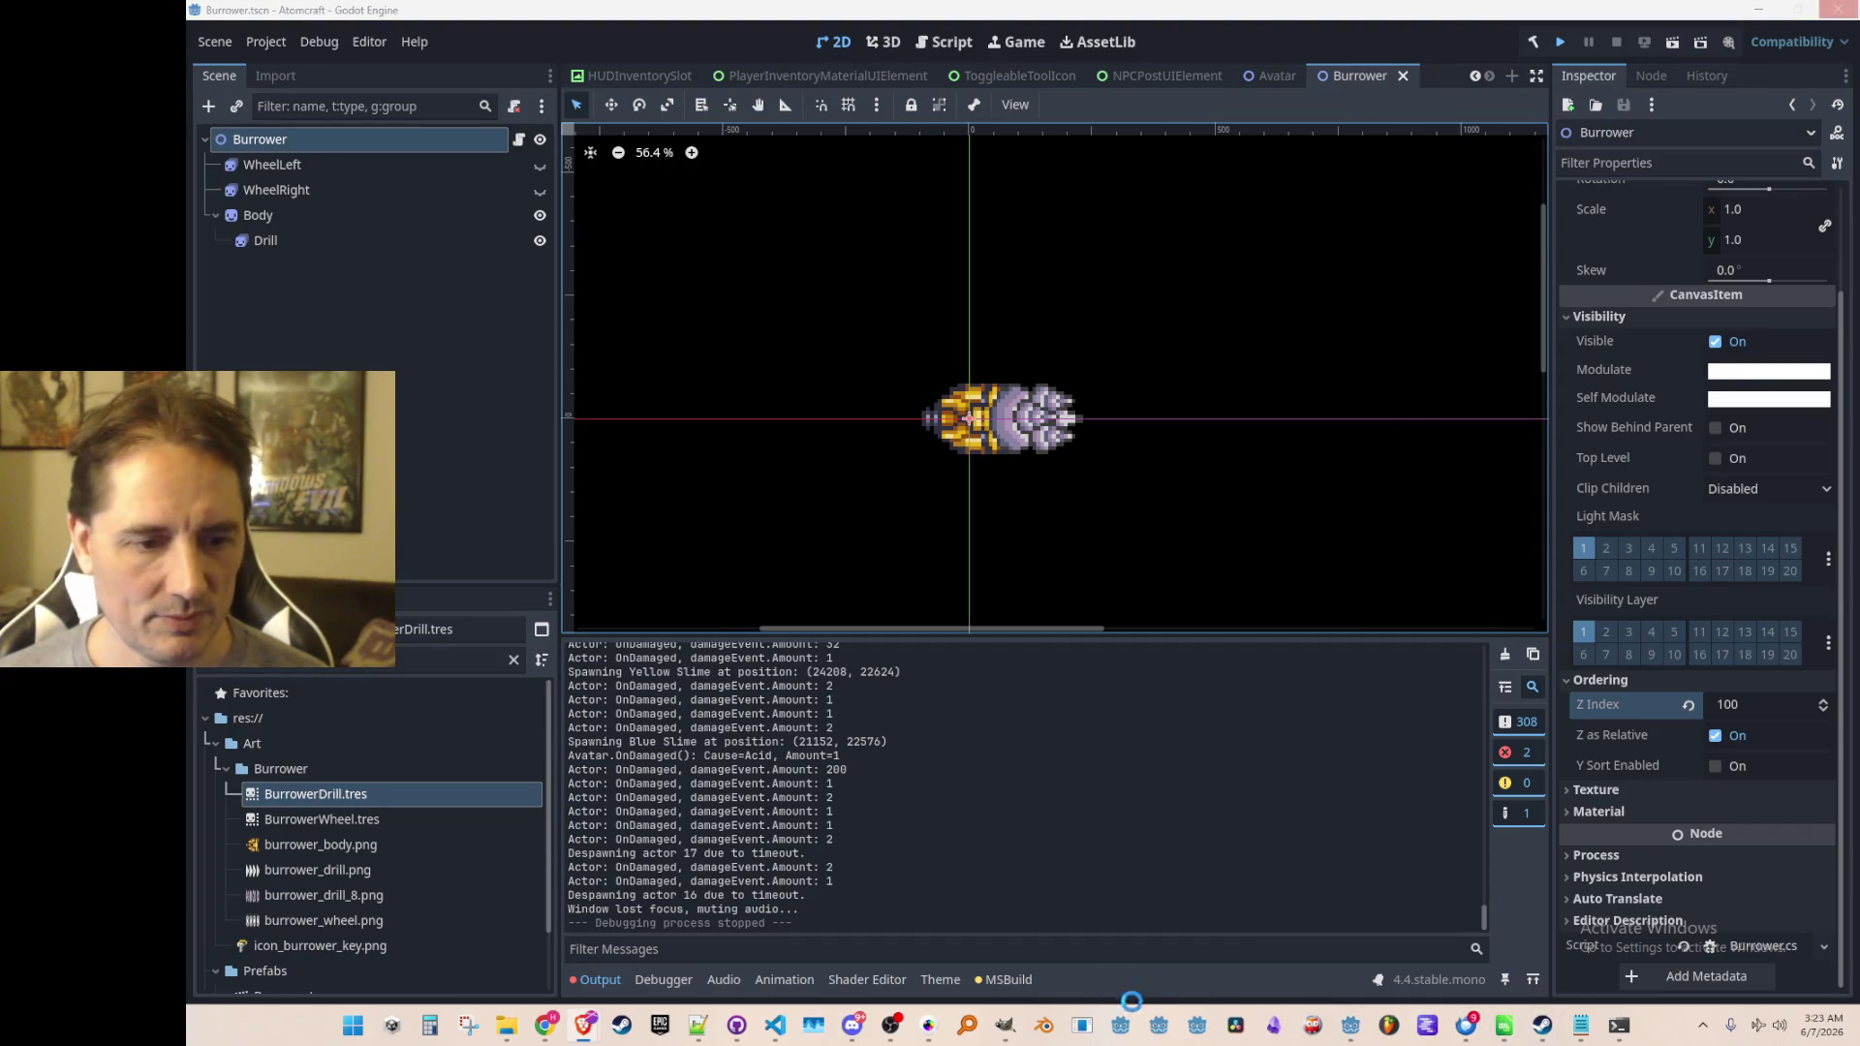
{"action": "mouse_move", "coordinate": [1350, 1037]}
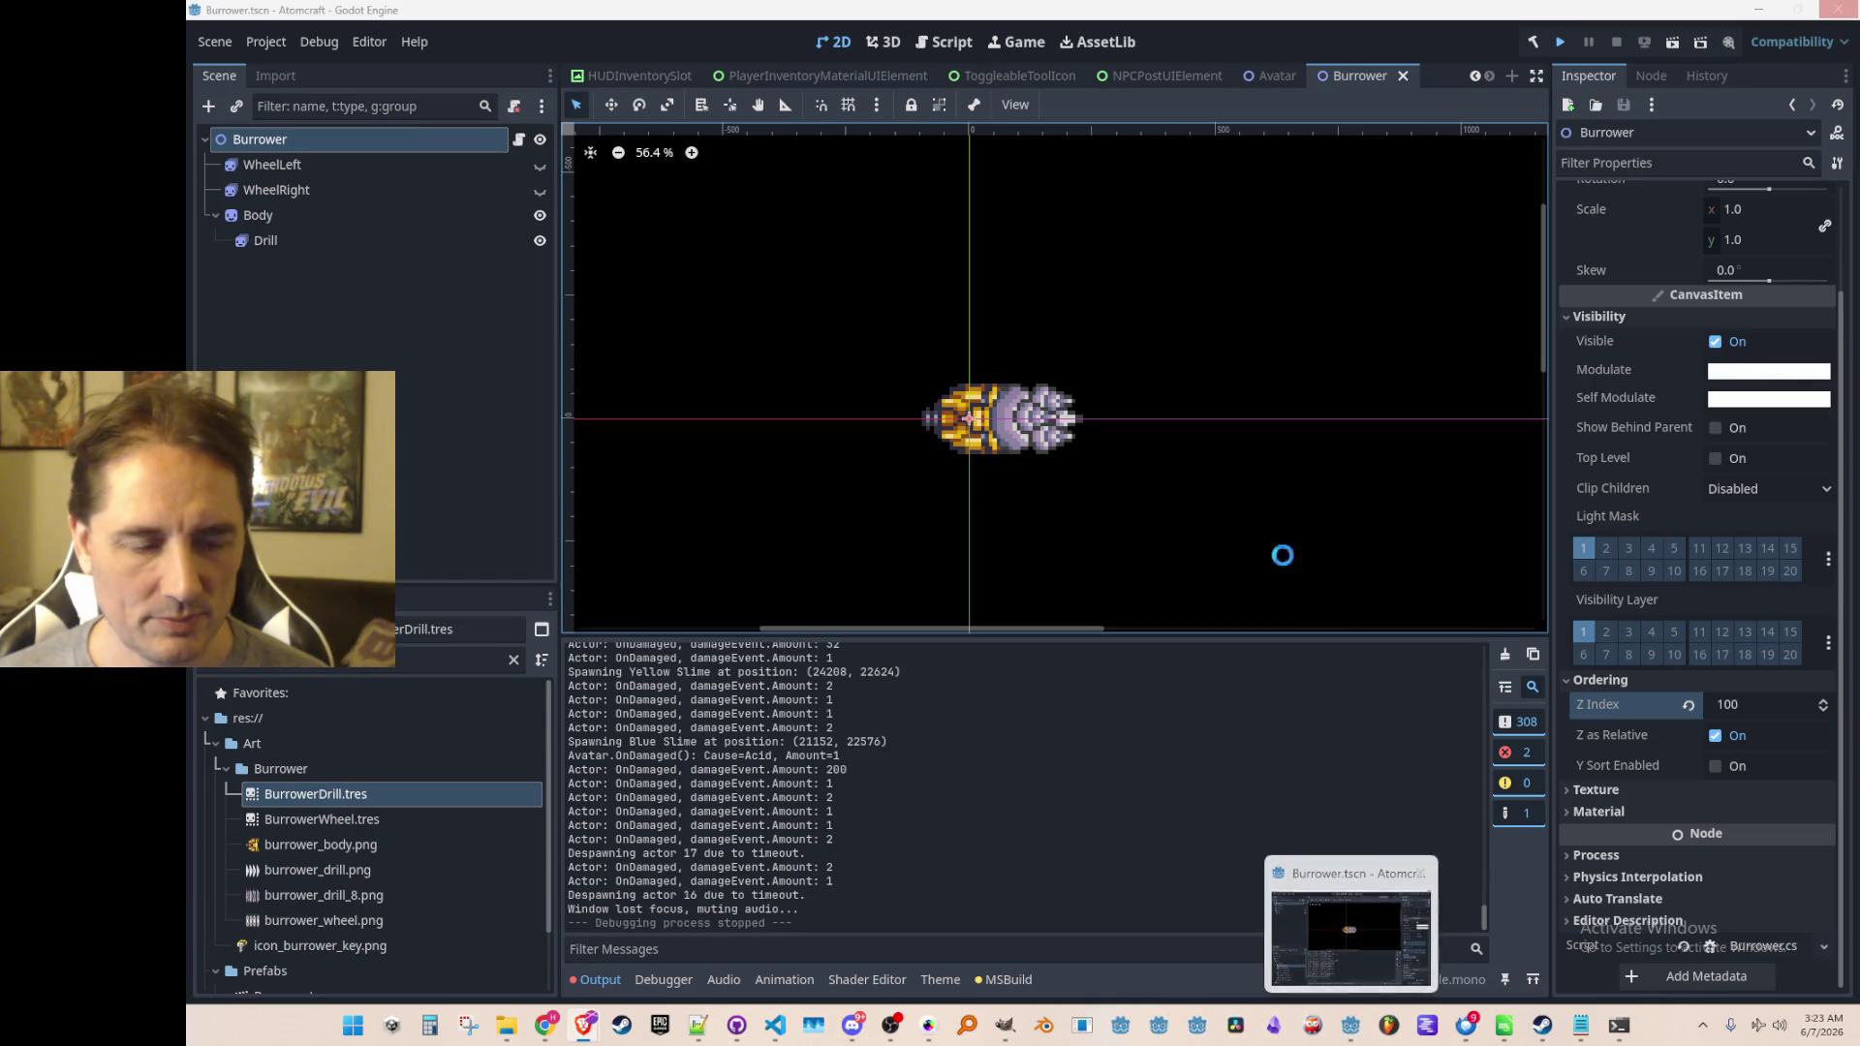
{"action": "key", "text": "ctrl+s"}
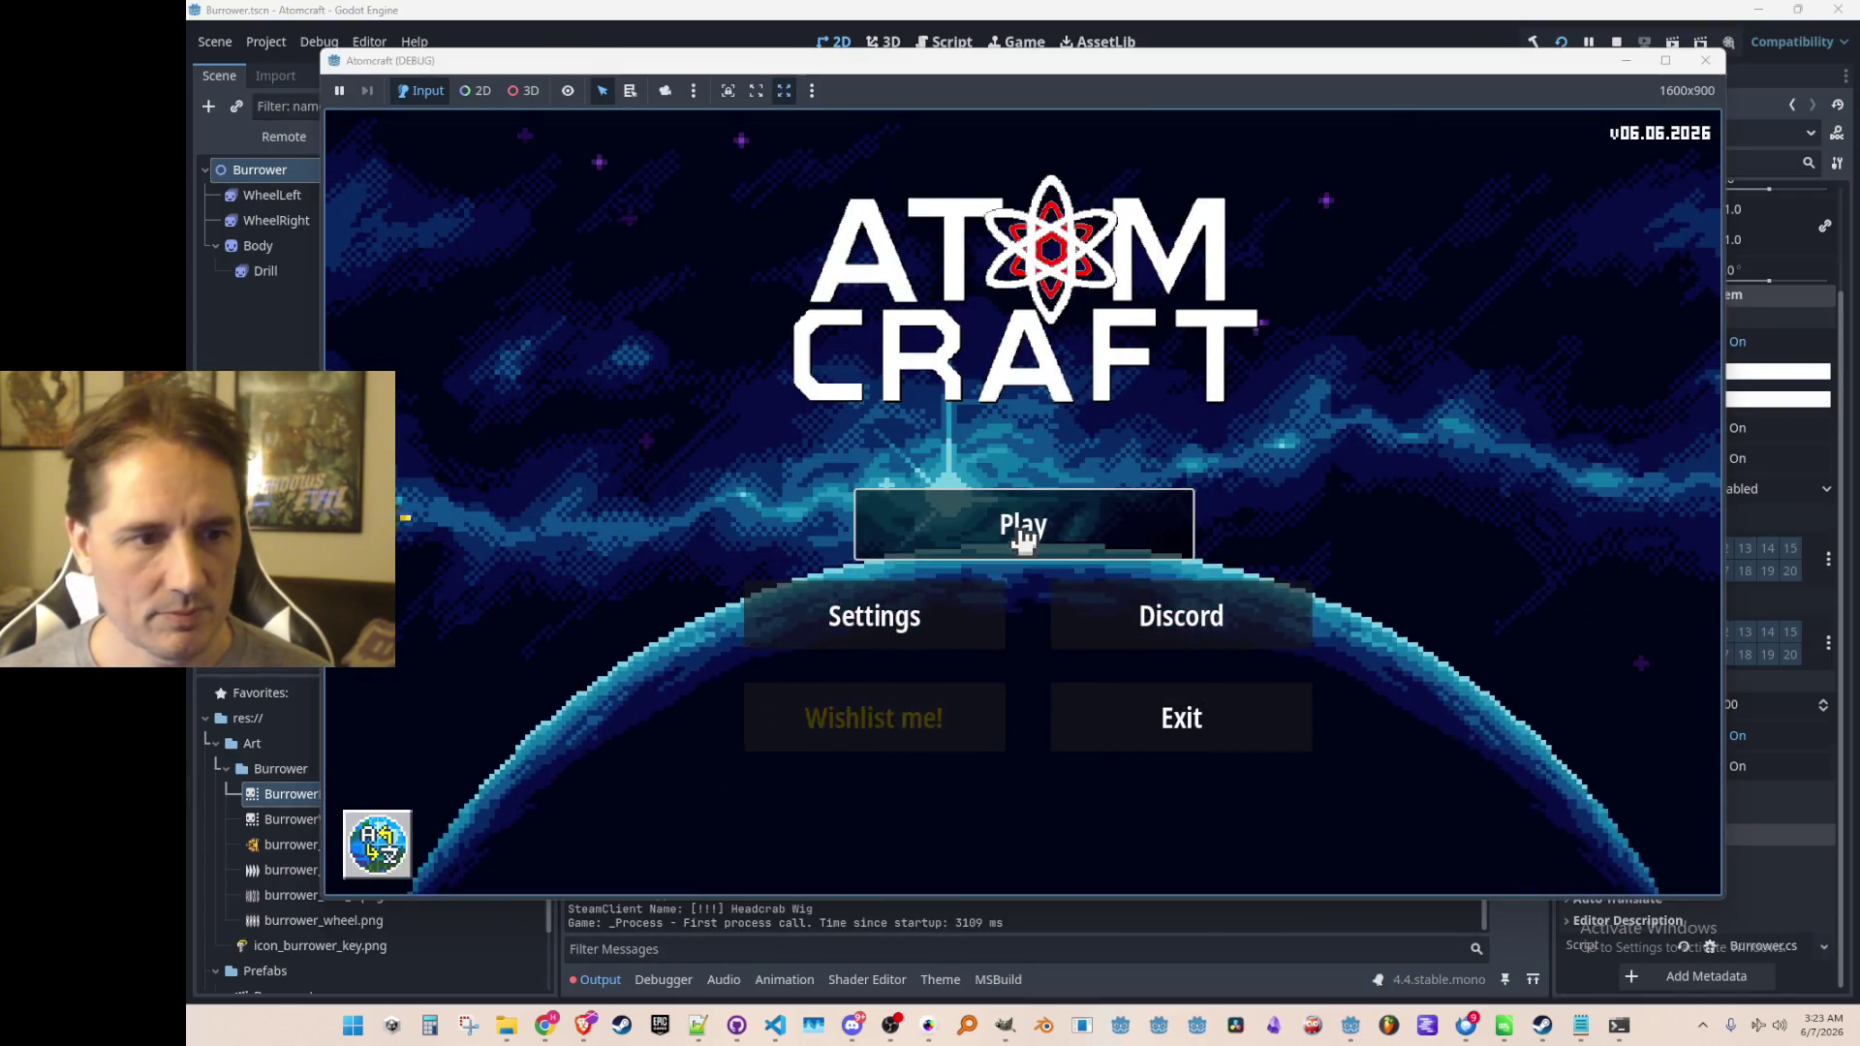
Start playing with test profile A TEST 6 and load the NPC TEST H world
{"action": "left_click", "coordinate": [1017, 527]}
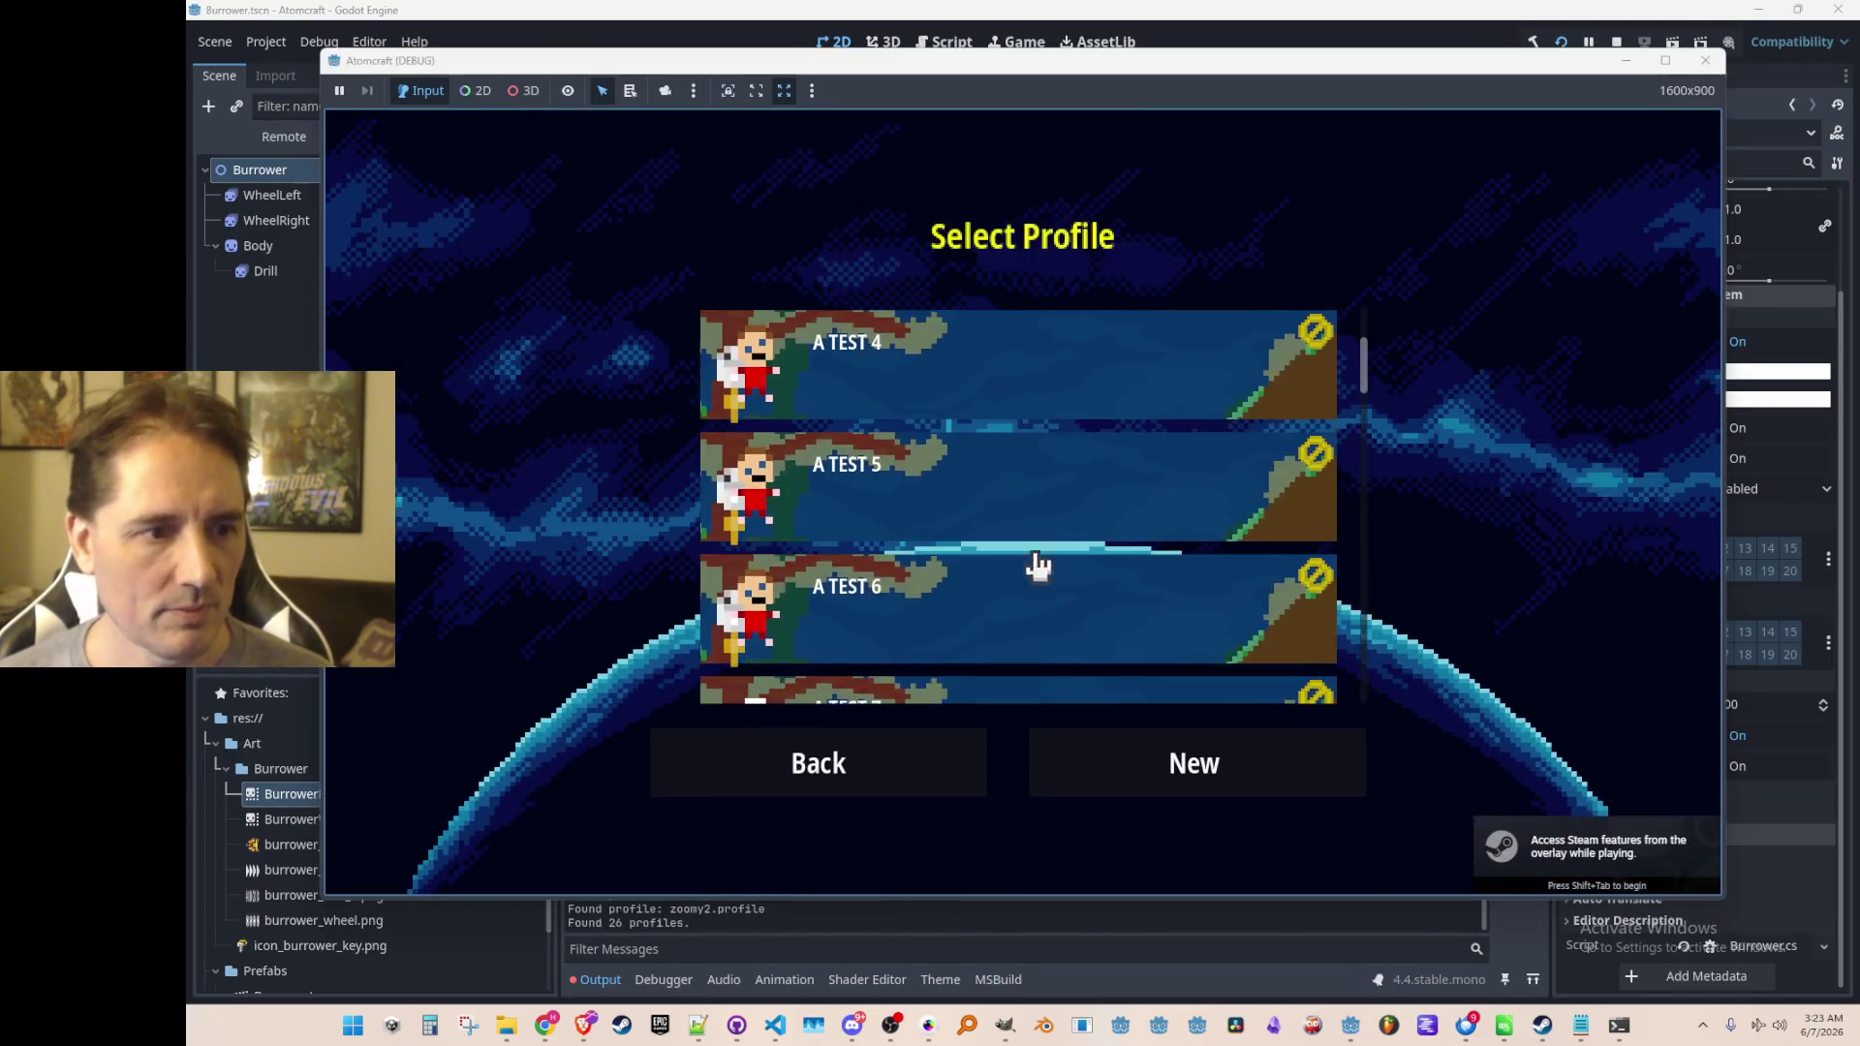
{"action": "scroll", "coordinate": [1066, 523], "scroll_direction": "up", "scroll_amount": 1}
{"action": "left_click", "coordinate": [1080, 494]}
{"action": "scroll", "coordinate": [1089, 484], "scroll_direction": "down", "scroll_amount": 10}
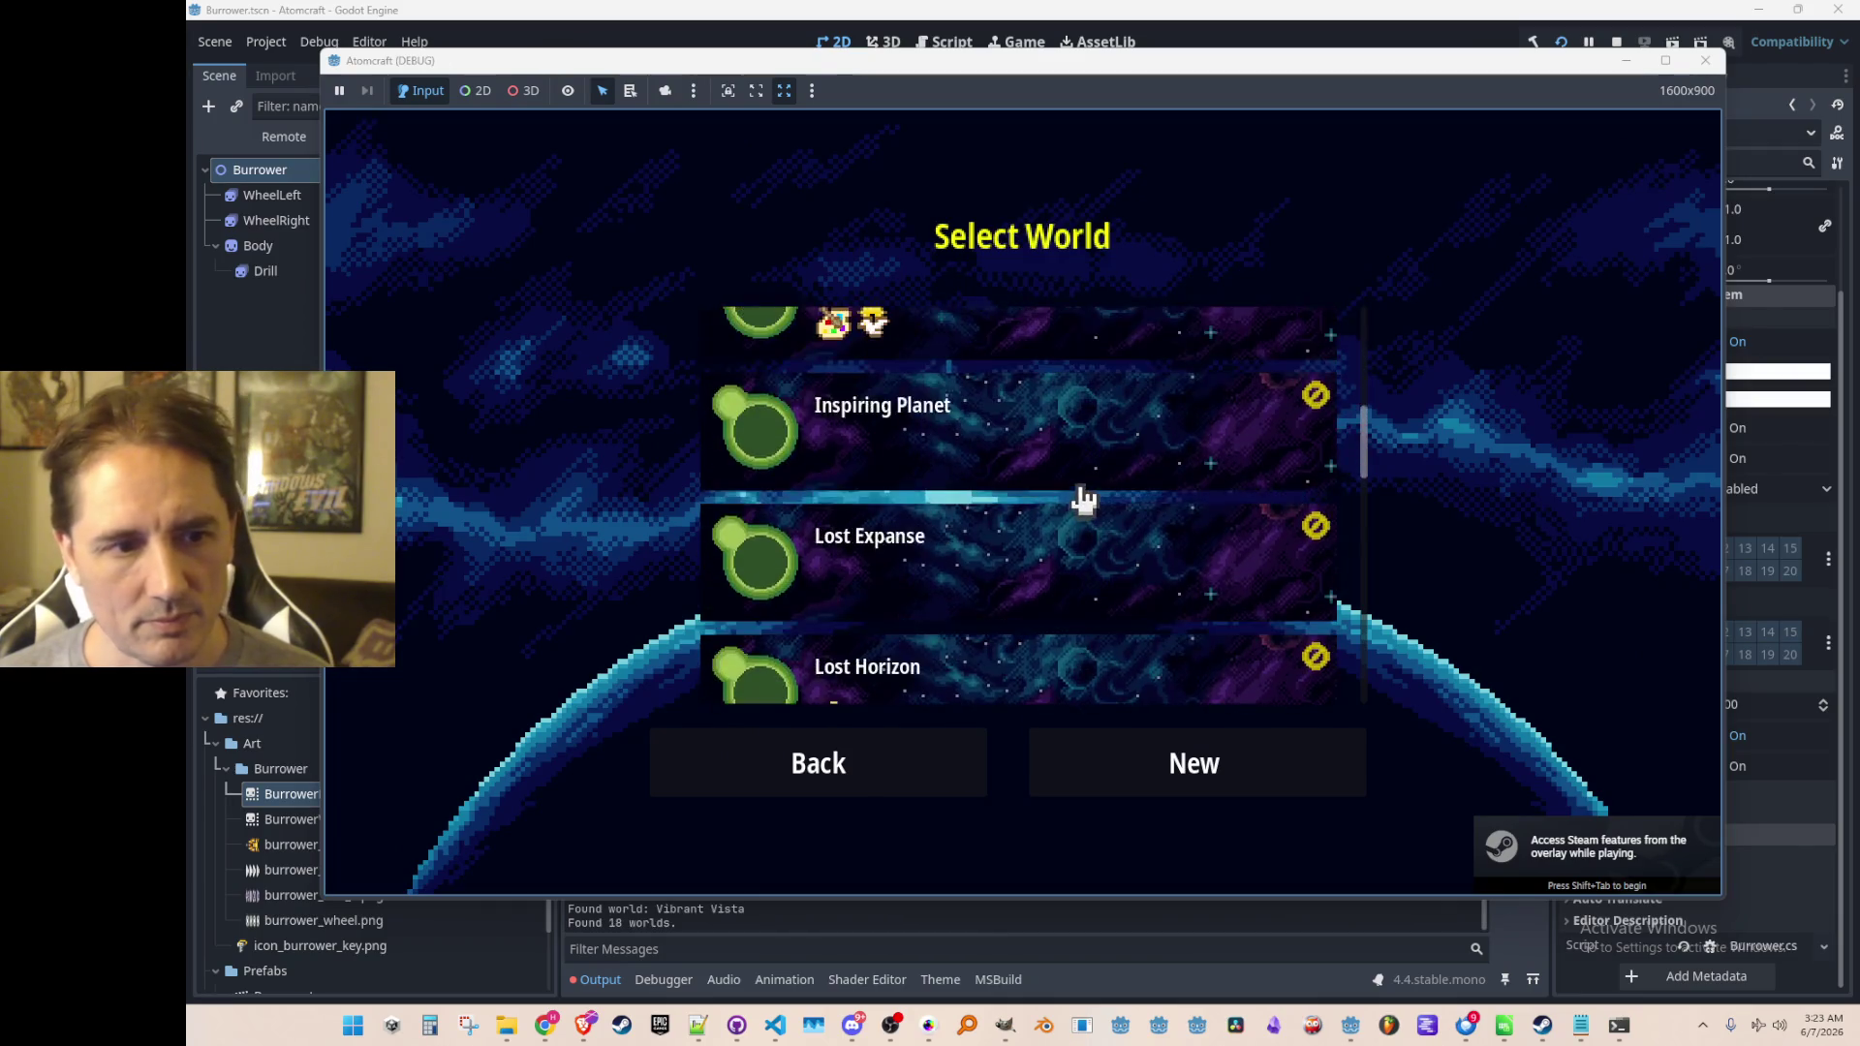
{"action": "scroll", "coordinate": [1085, 509], "scroll_direction": "down", "scroll_amount": 1}
{"action": "left_click", "coordinate": [1100, 528]}
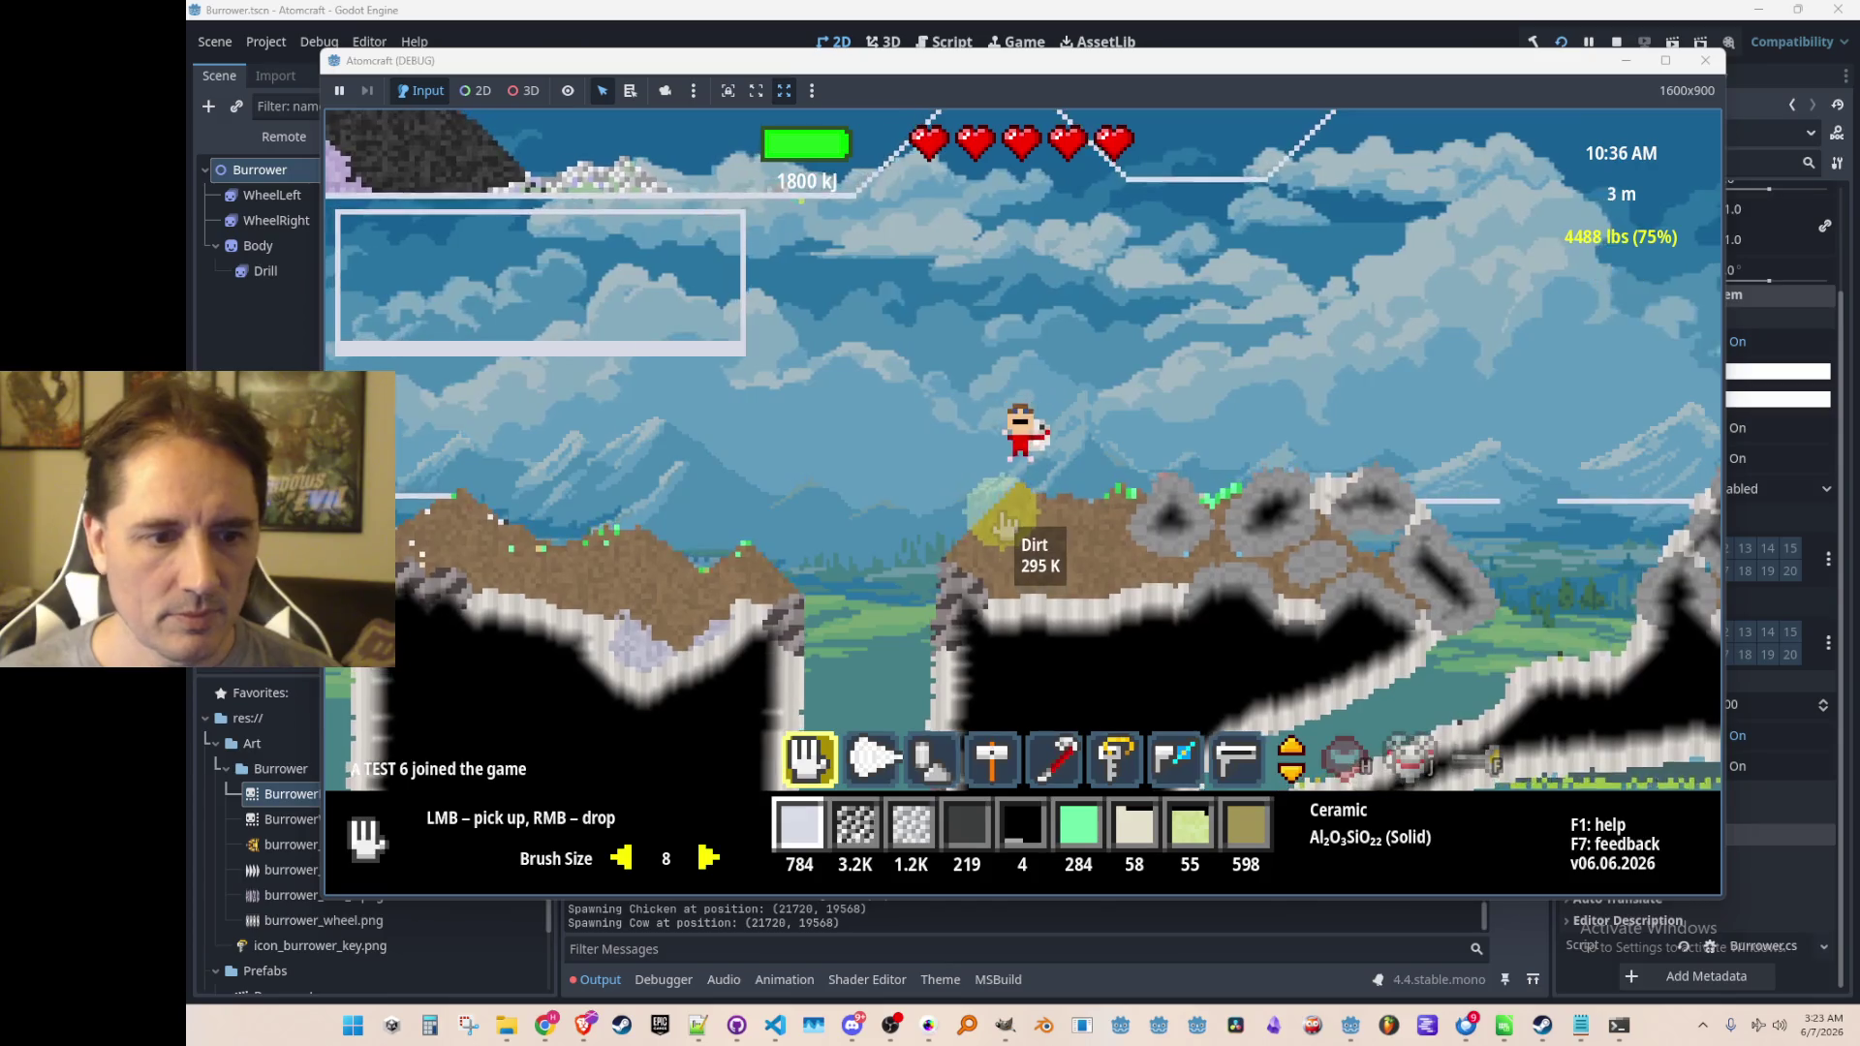
Equip the drill and start a video capture of the game window
{"action": "key", "text": "2"}
{"action": "scroll", "coordinate": [1172, 411], "scroll_direction": "down", "scroll_amount": 4}
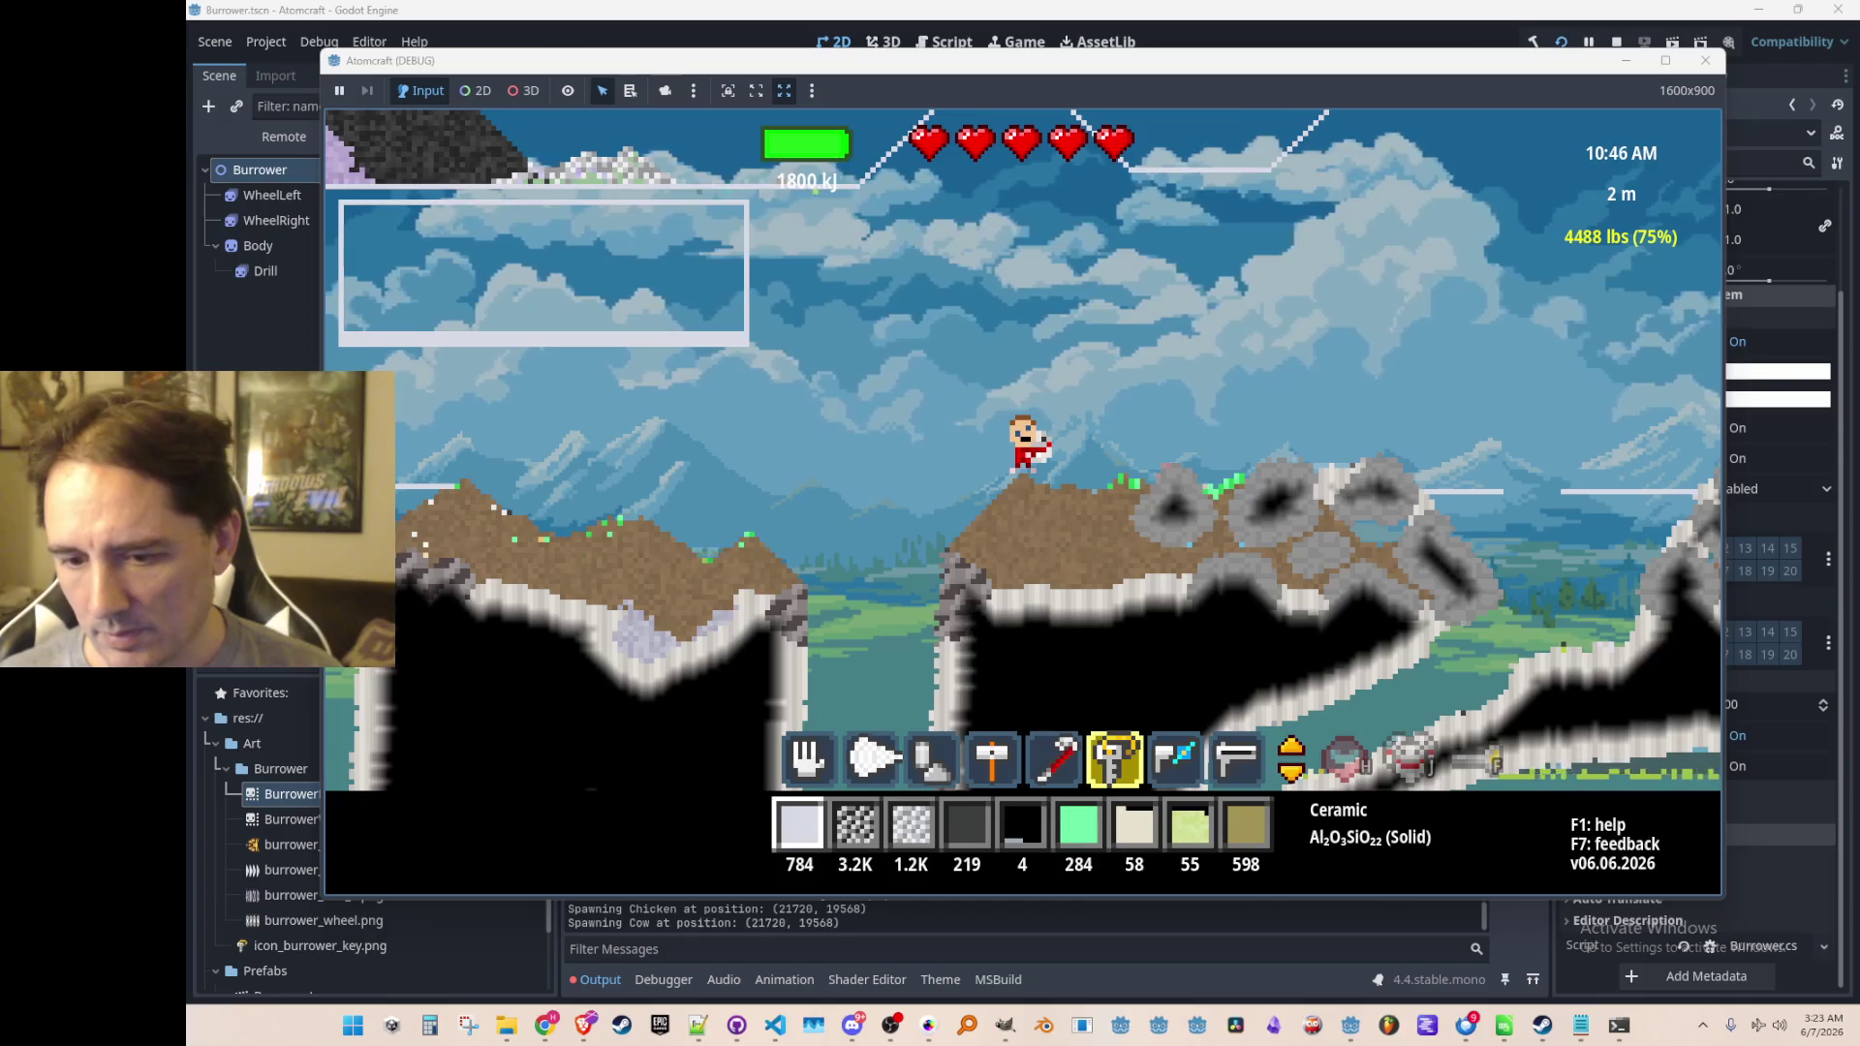
{"action": "key", "text": "Print"}
{"action": "left_click", "coordinate": [831, 219]}
{"action": "left_click", "coordinate": [736, 219]}
{"action": "mouse_move", "coordinate": [583, 131]}
{"action": "left_mouse_down"}
{"action": "mouse_move", "coordinate": [1492, 794]}
{"action": "mouse_move", "coordinate": [1541, 868]}
{"action": "left_mouse_up"}
{"action": "left_click", "coordinate": [936, 33]}
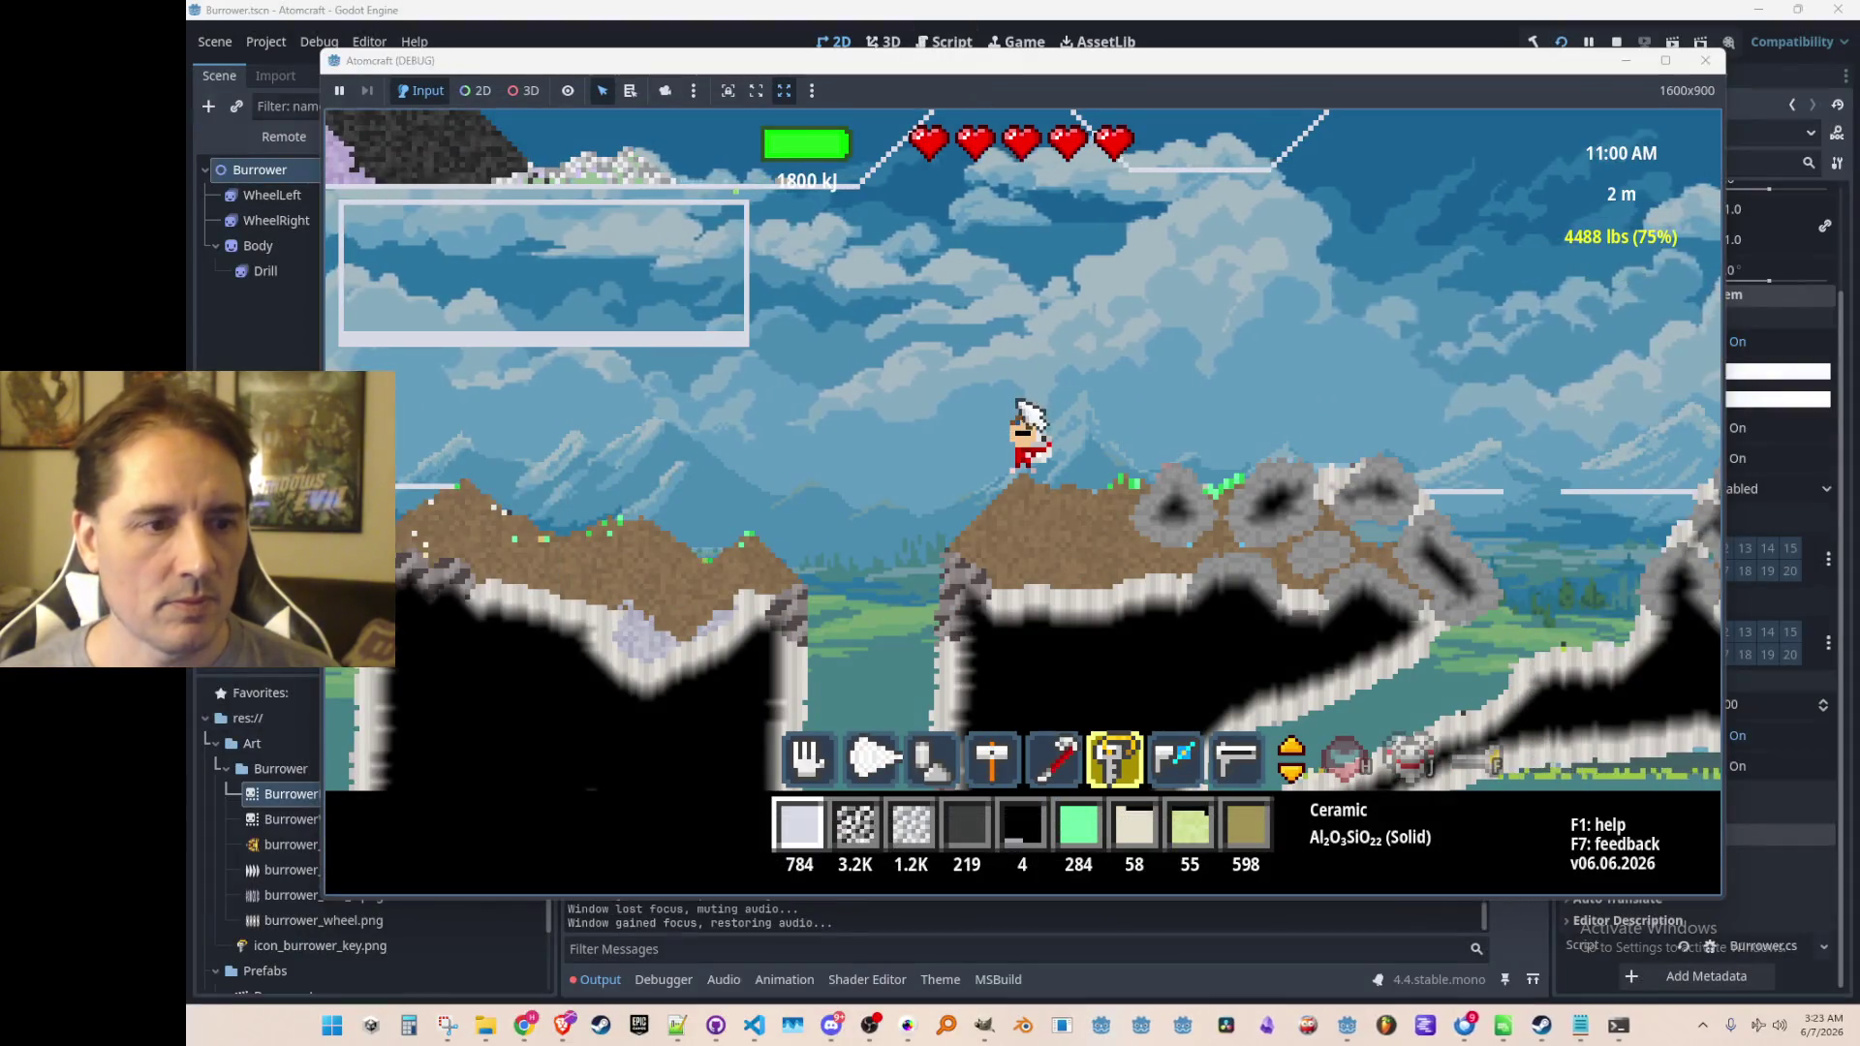
Transform into the Burrower and drill down to -3 m, then right through the limestone
{"action": "key", "text": "d"}
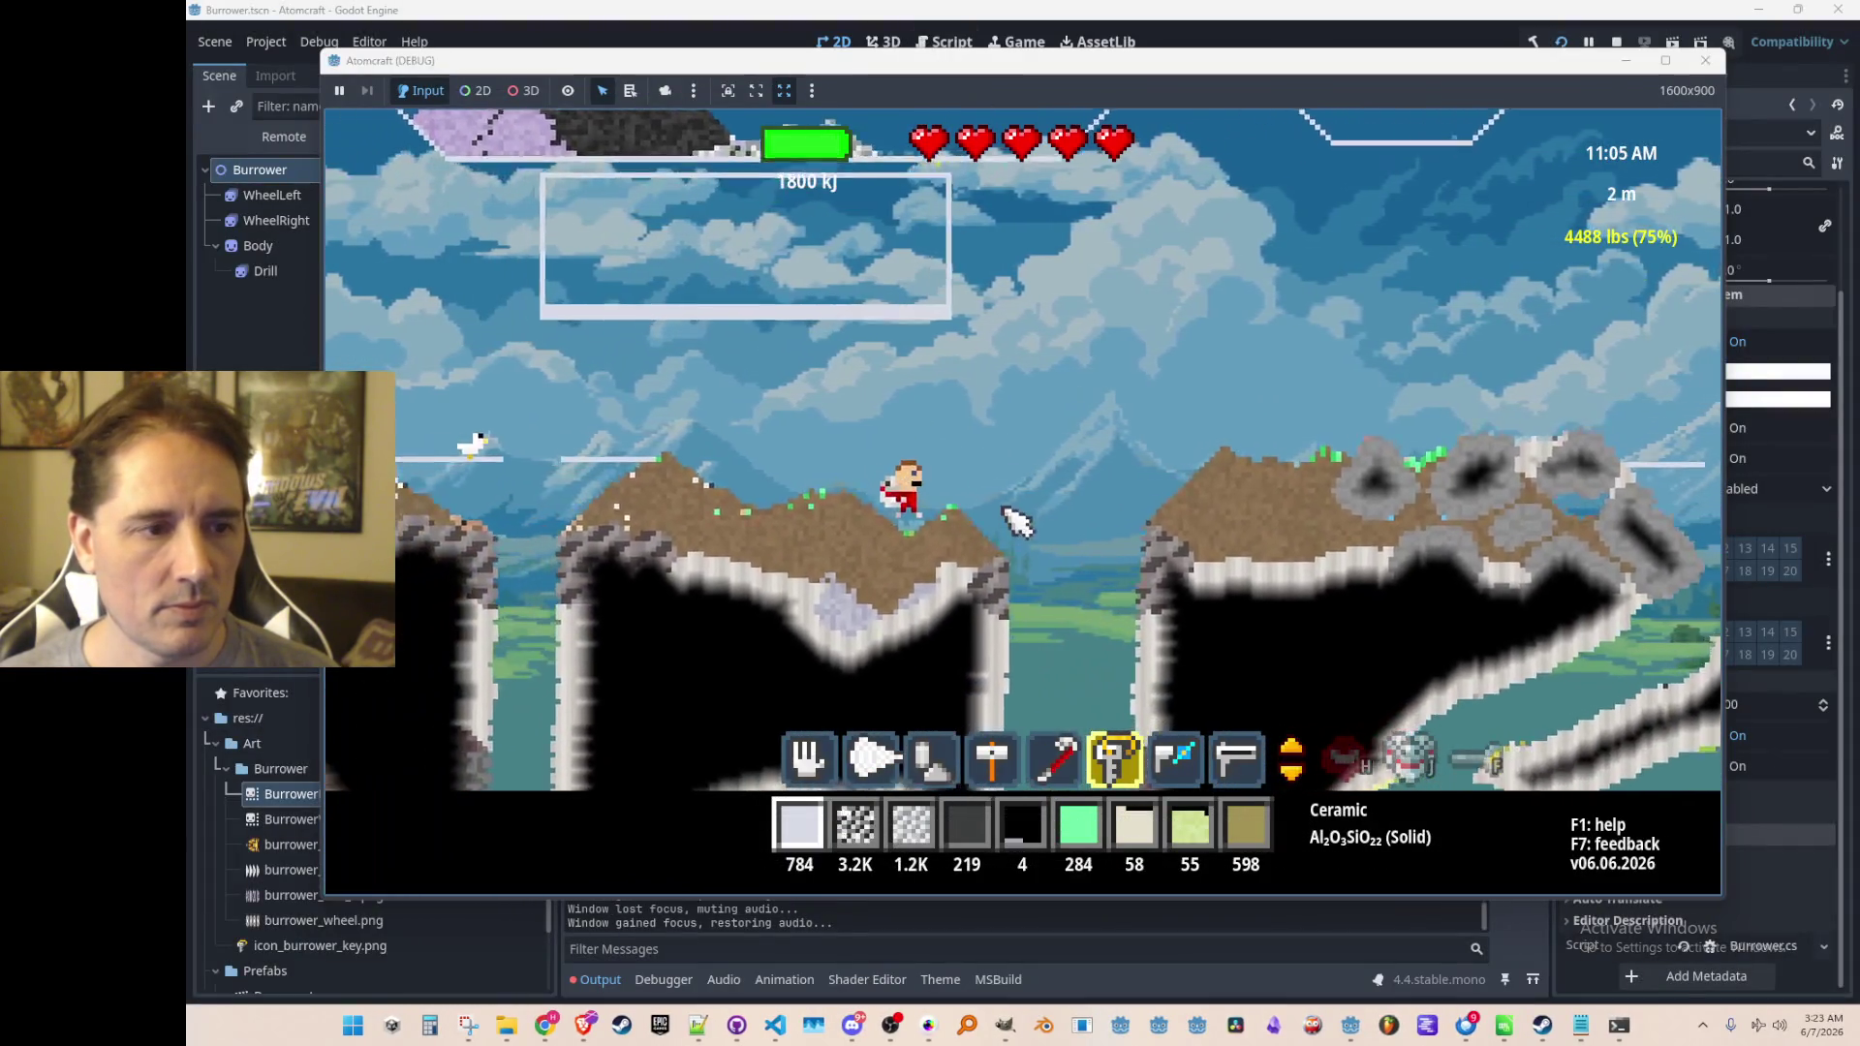
{"action": "key", "text": "j"}
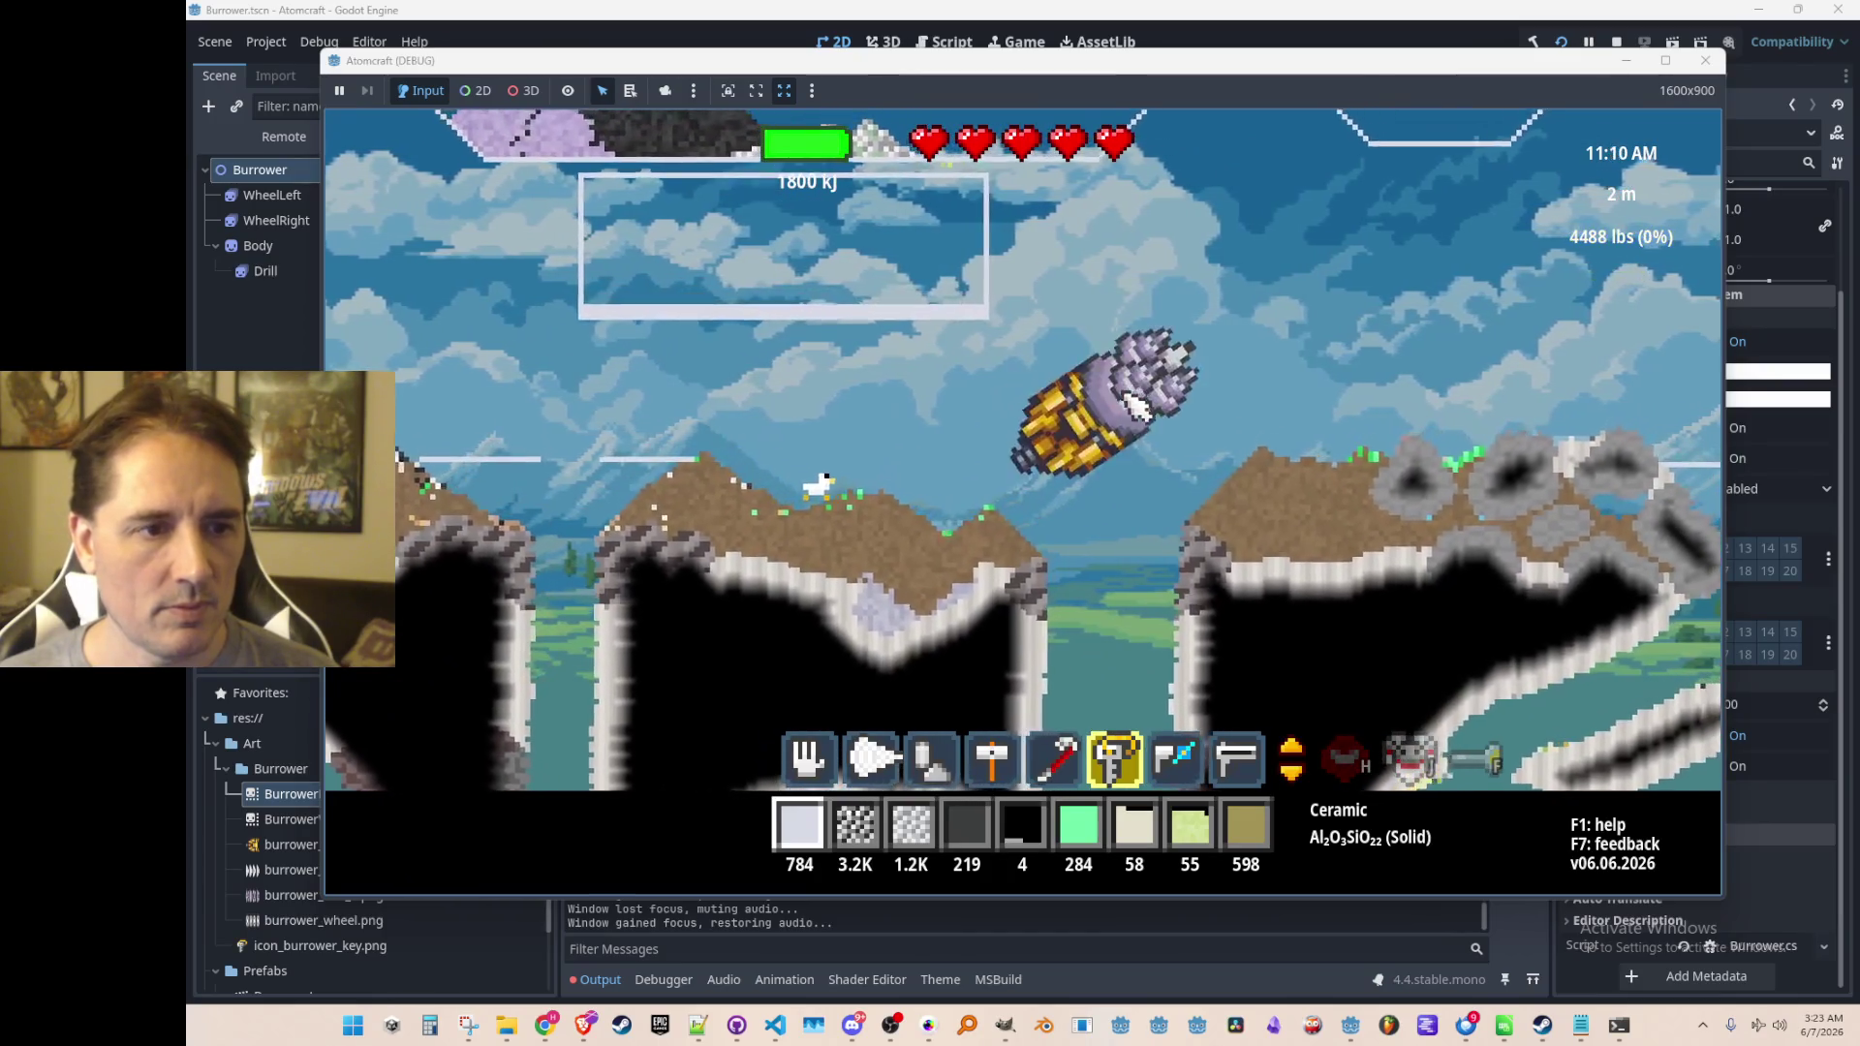
{"action": "key", "text": "s"}
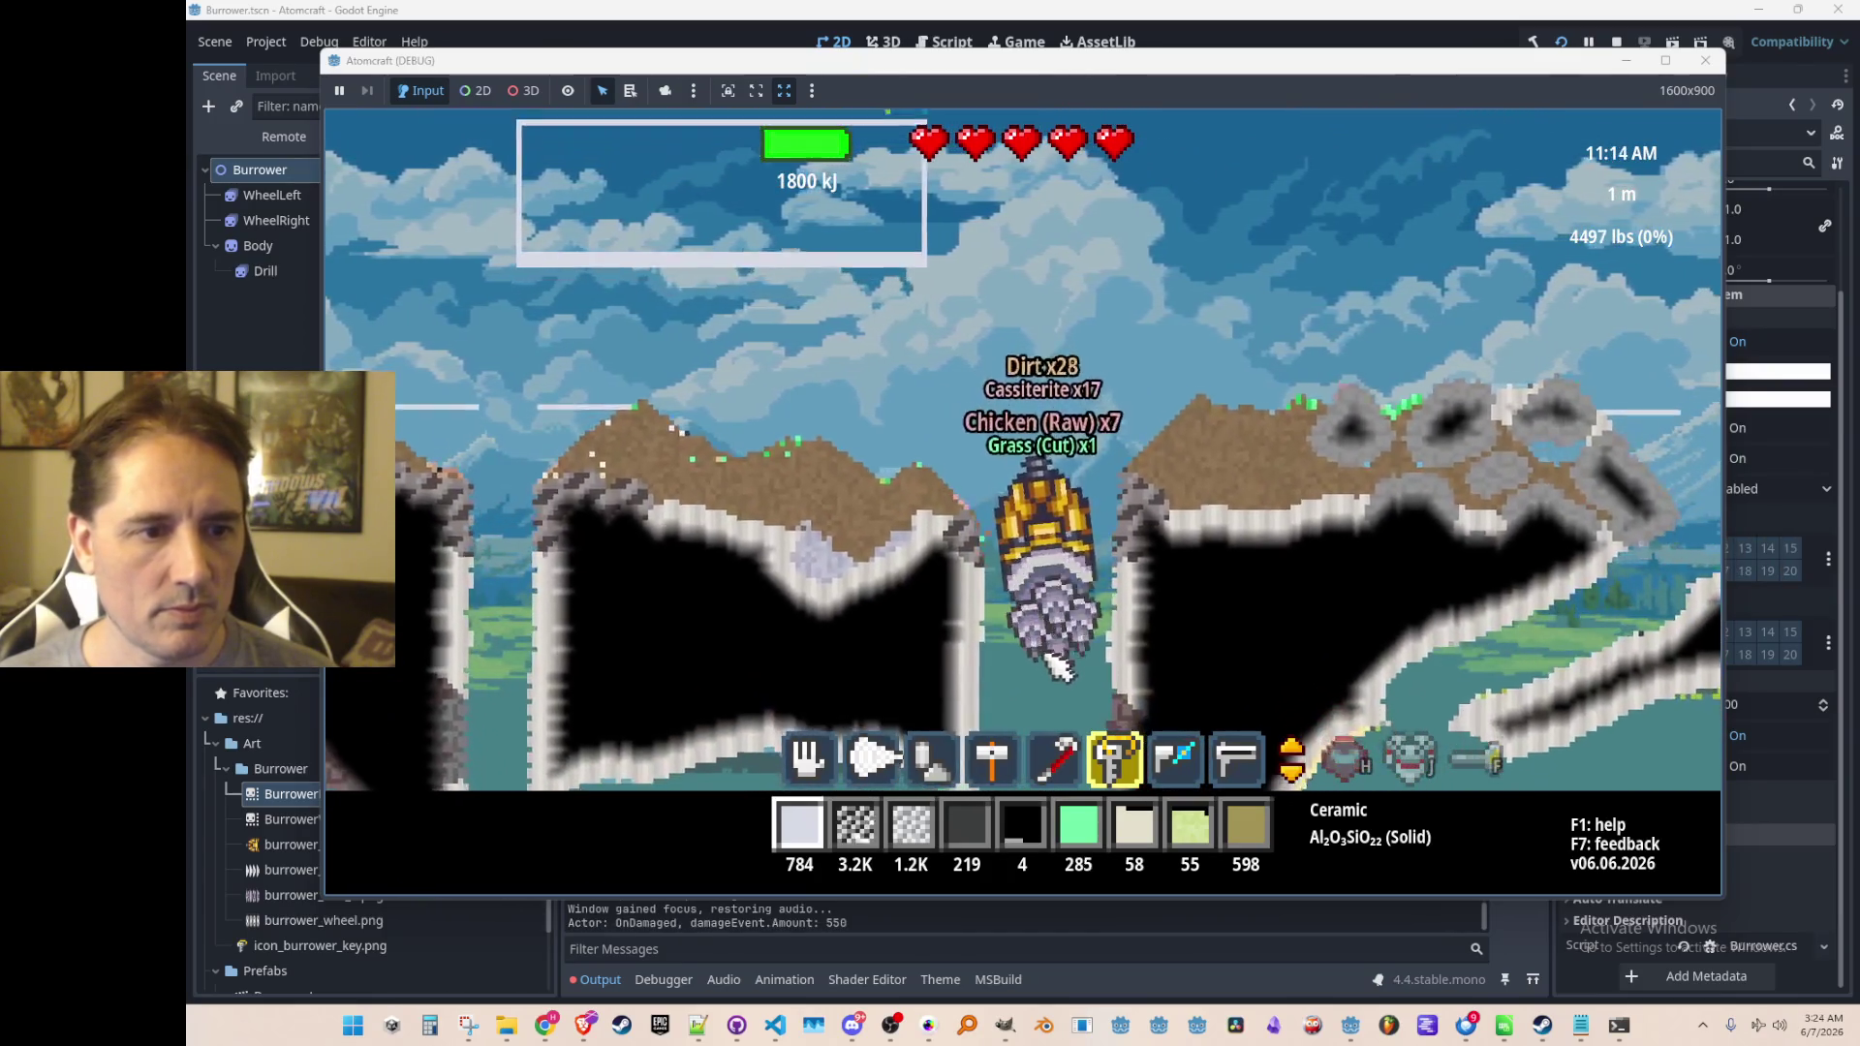
{"action": "key", "text": "d"}
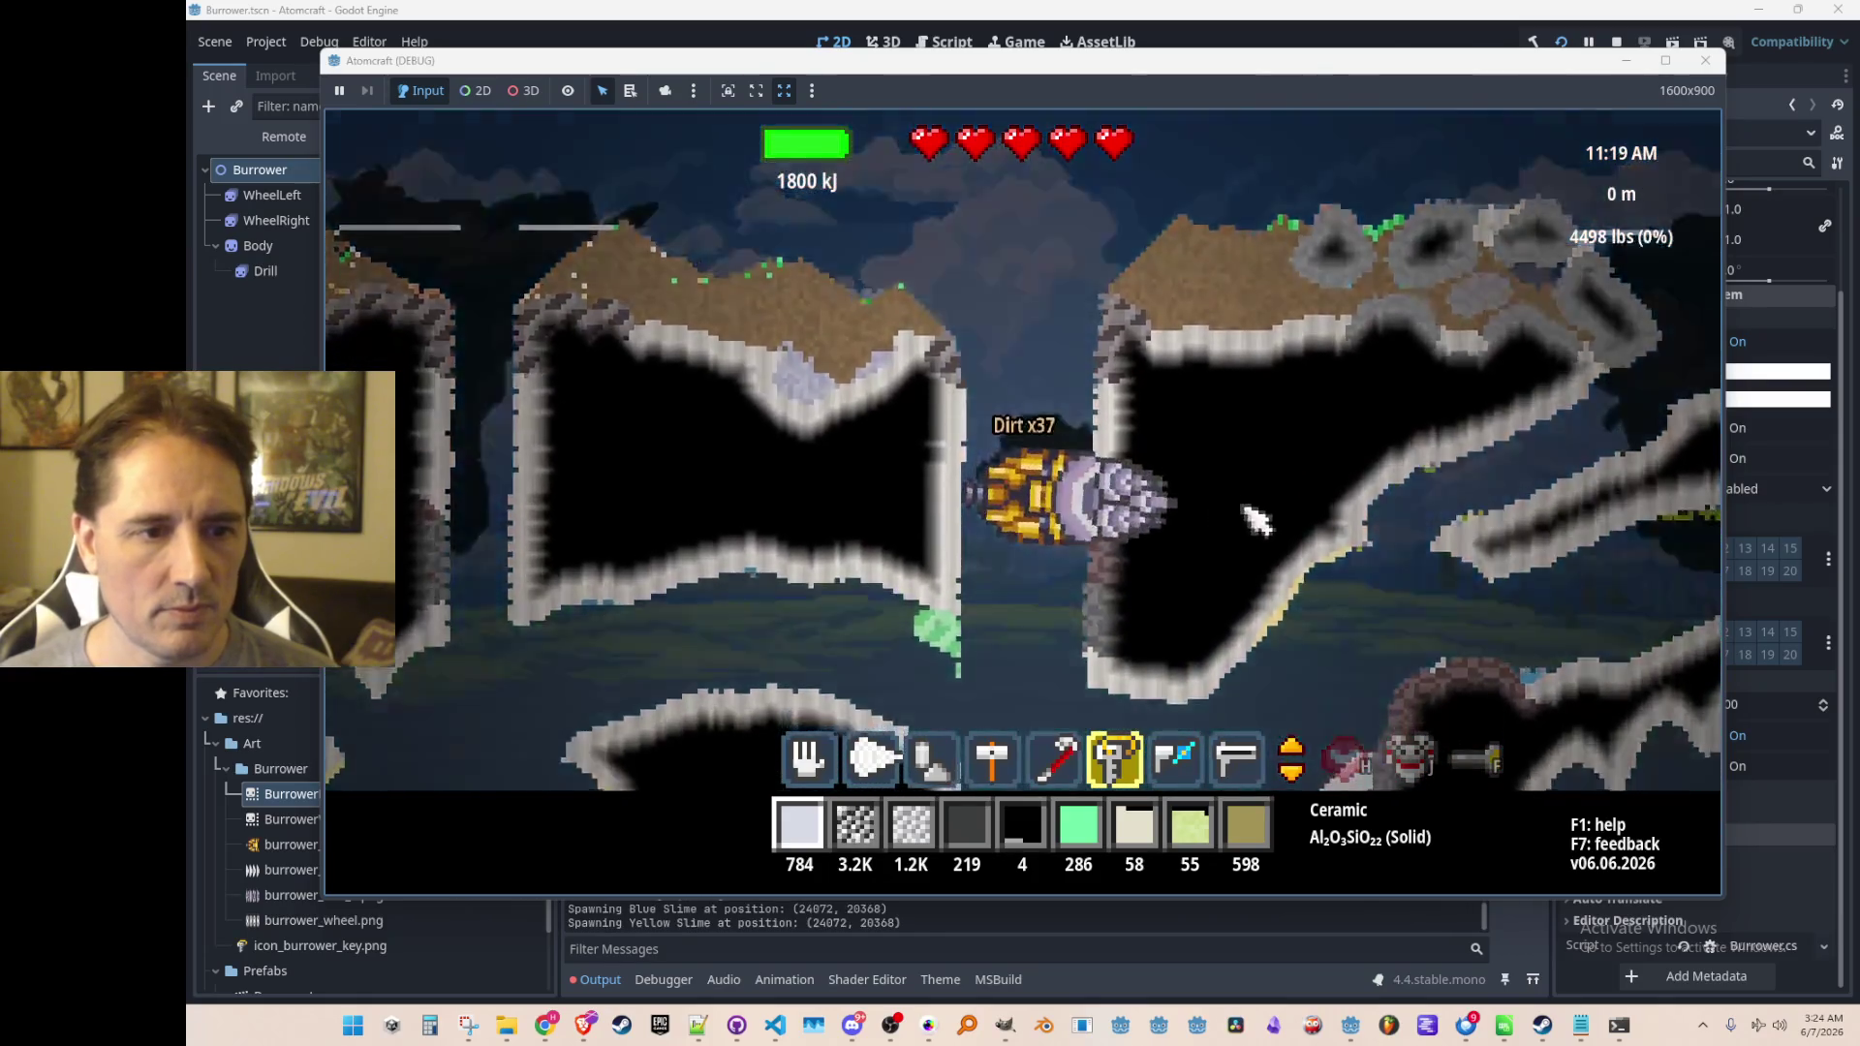
{"action": "key", "text": "d"}
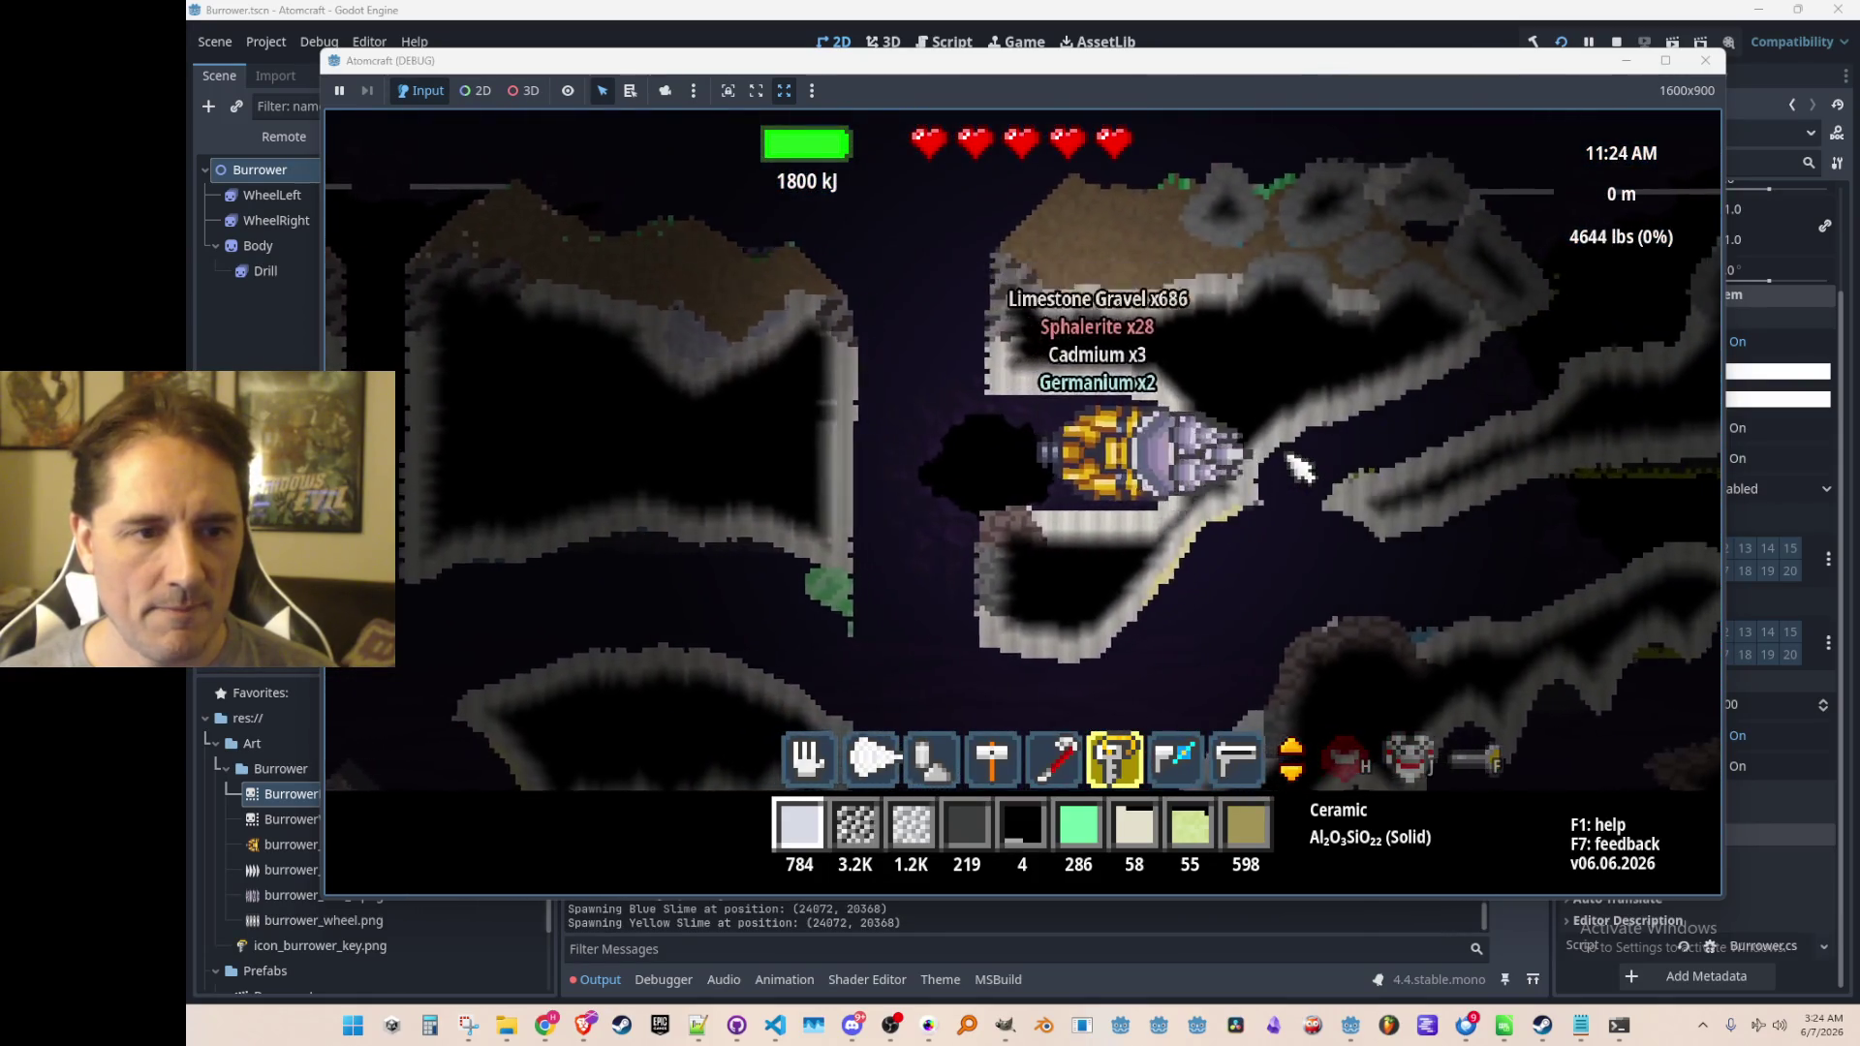
{"action": "key", "text": "s"}
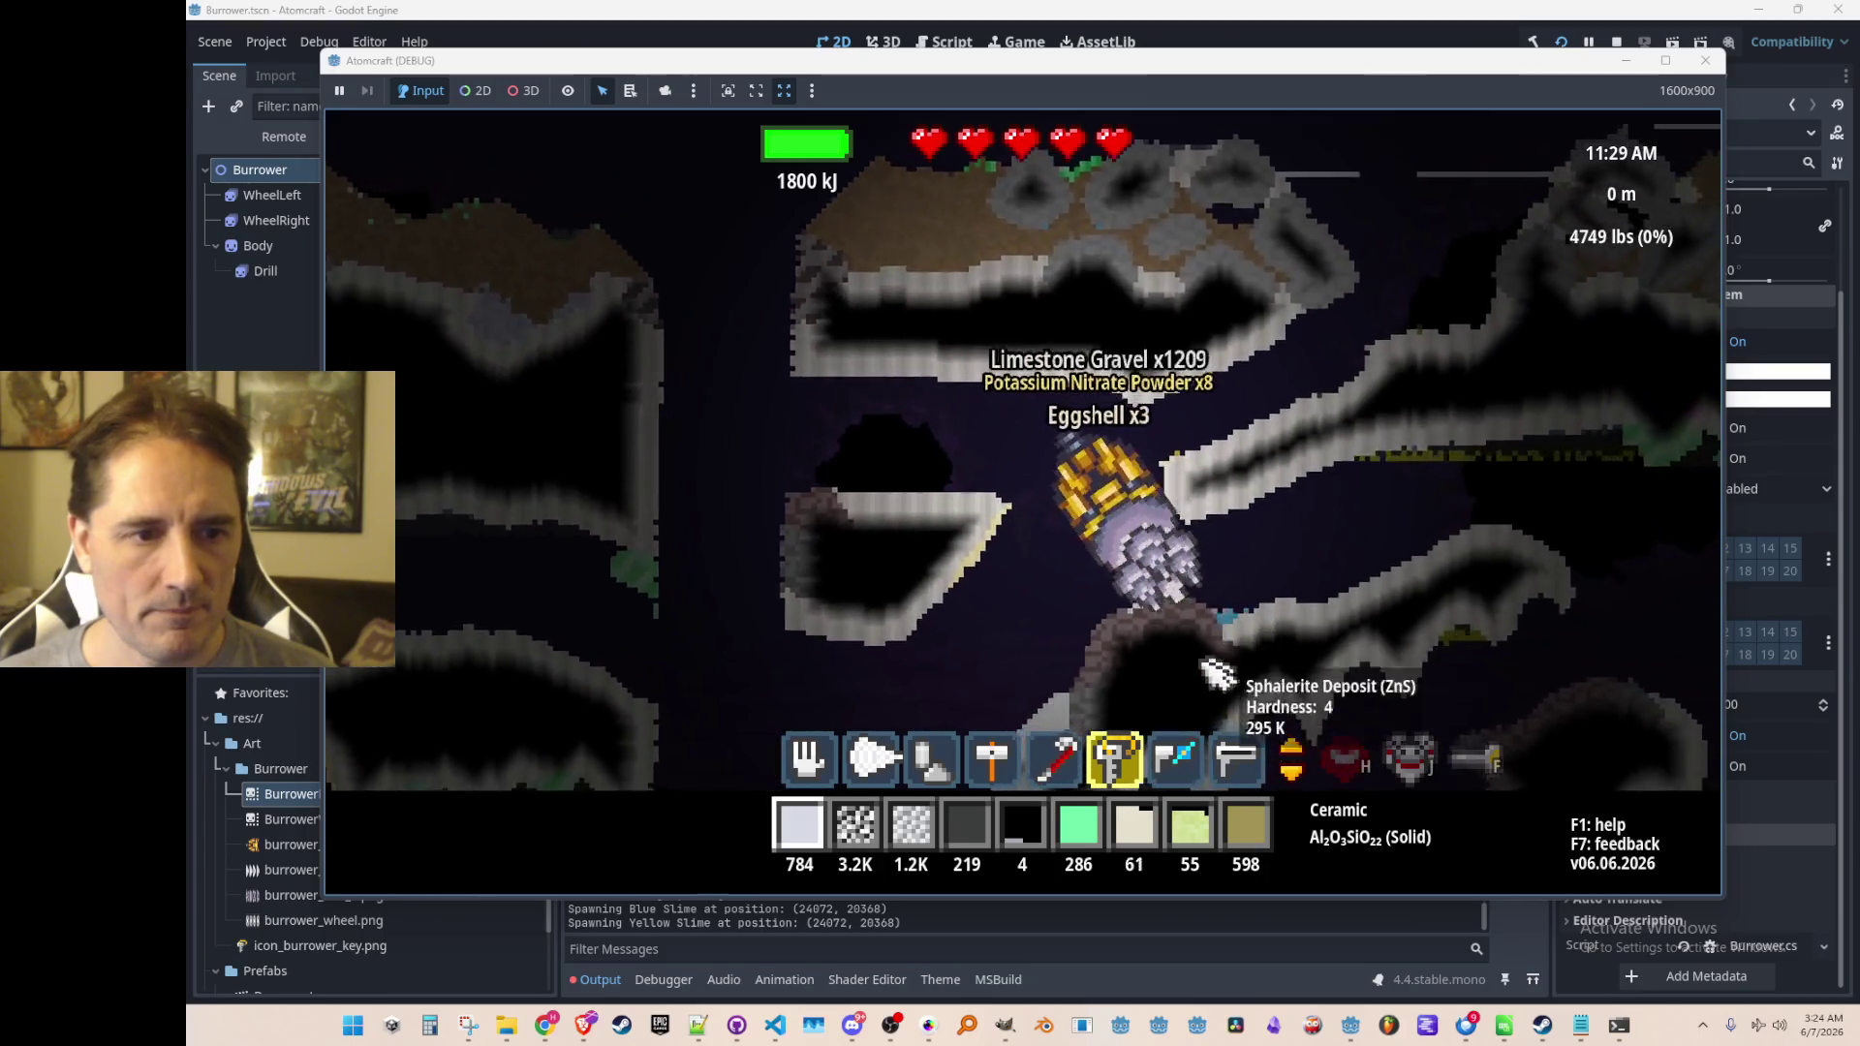
{"action": "key", "text": "s"}
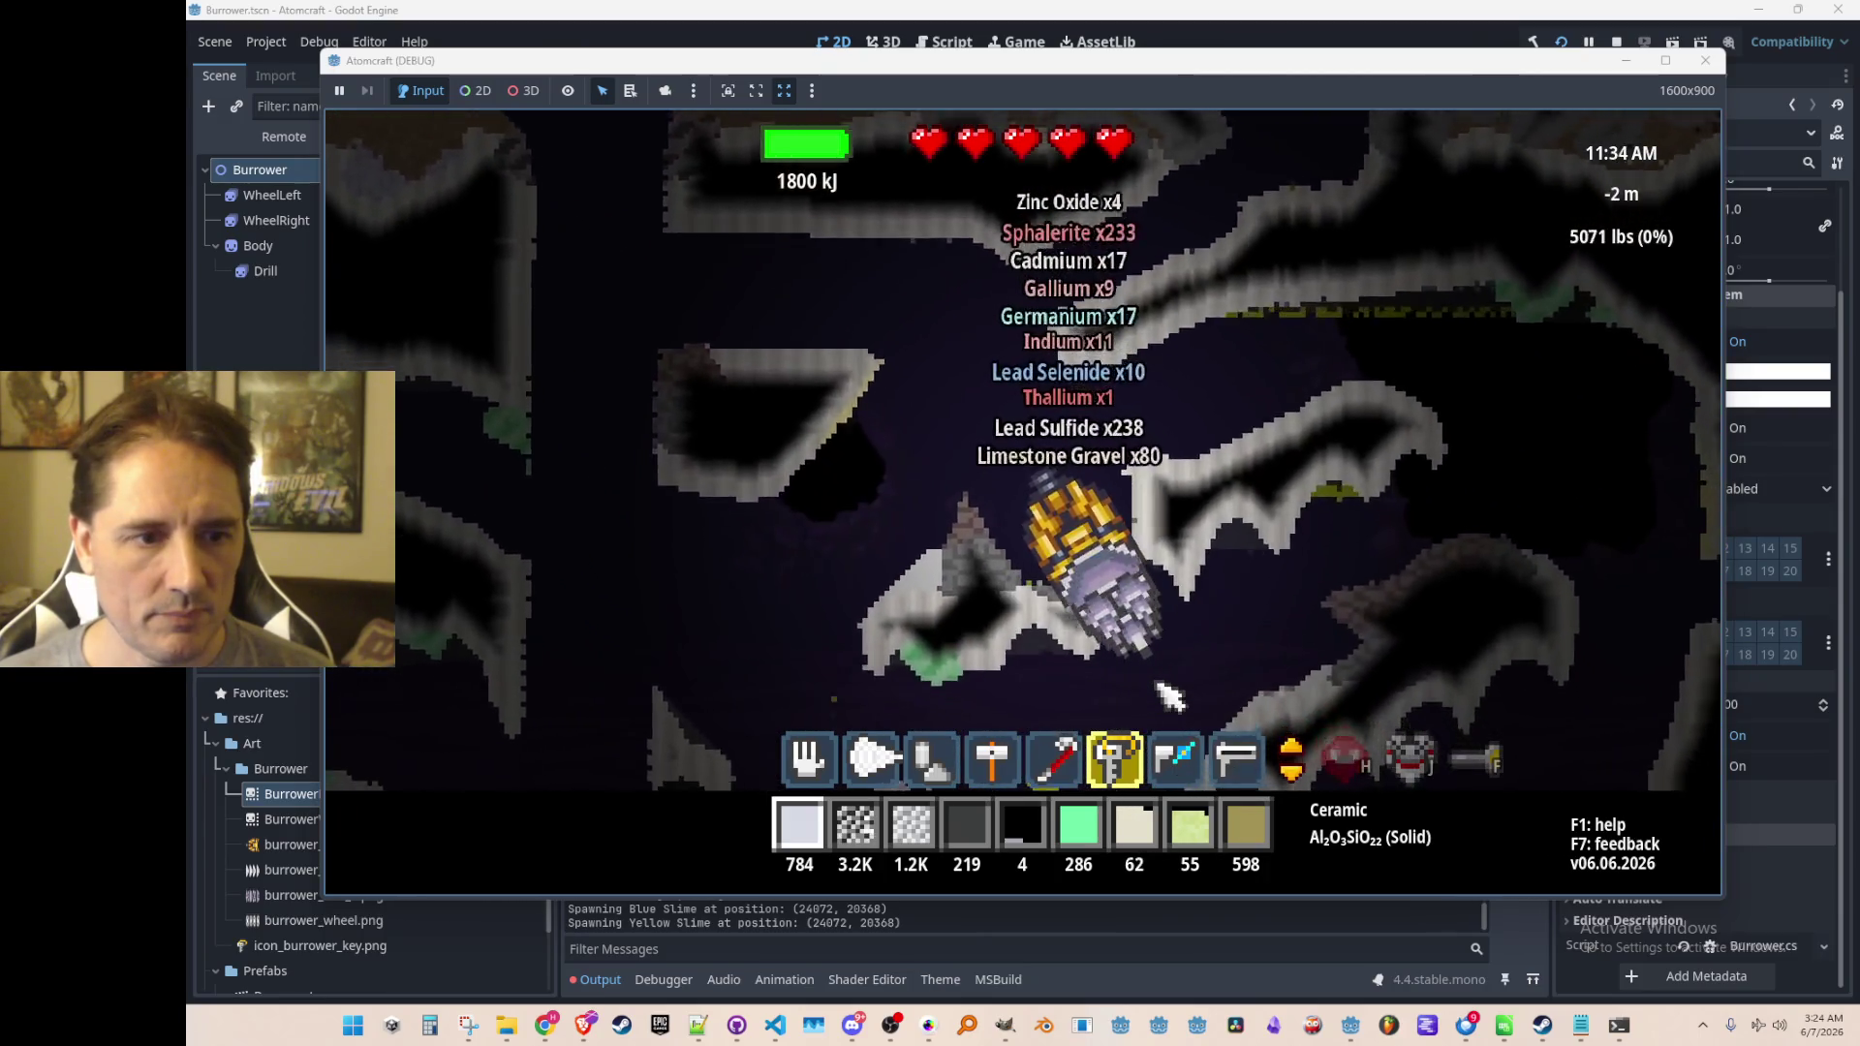
{"action": "key", "text": "d"}
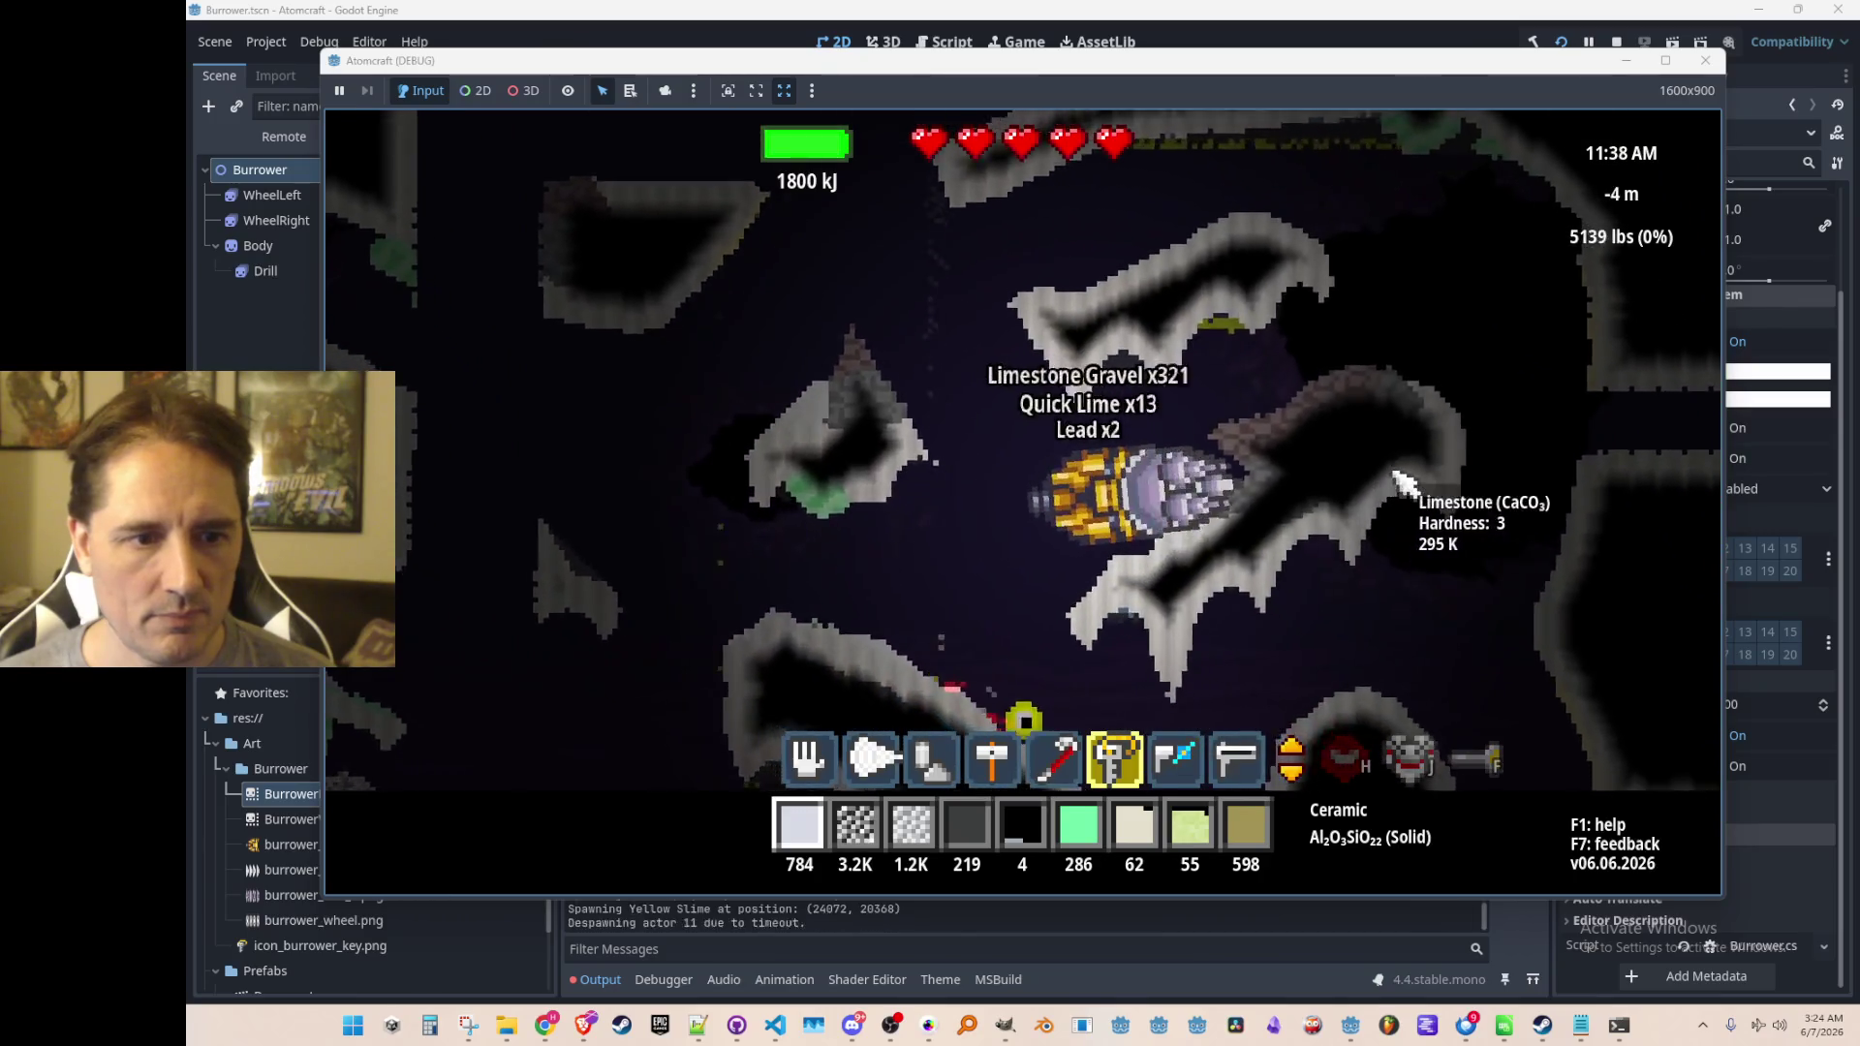
{"action": "key", "text": "d"}
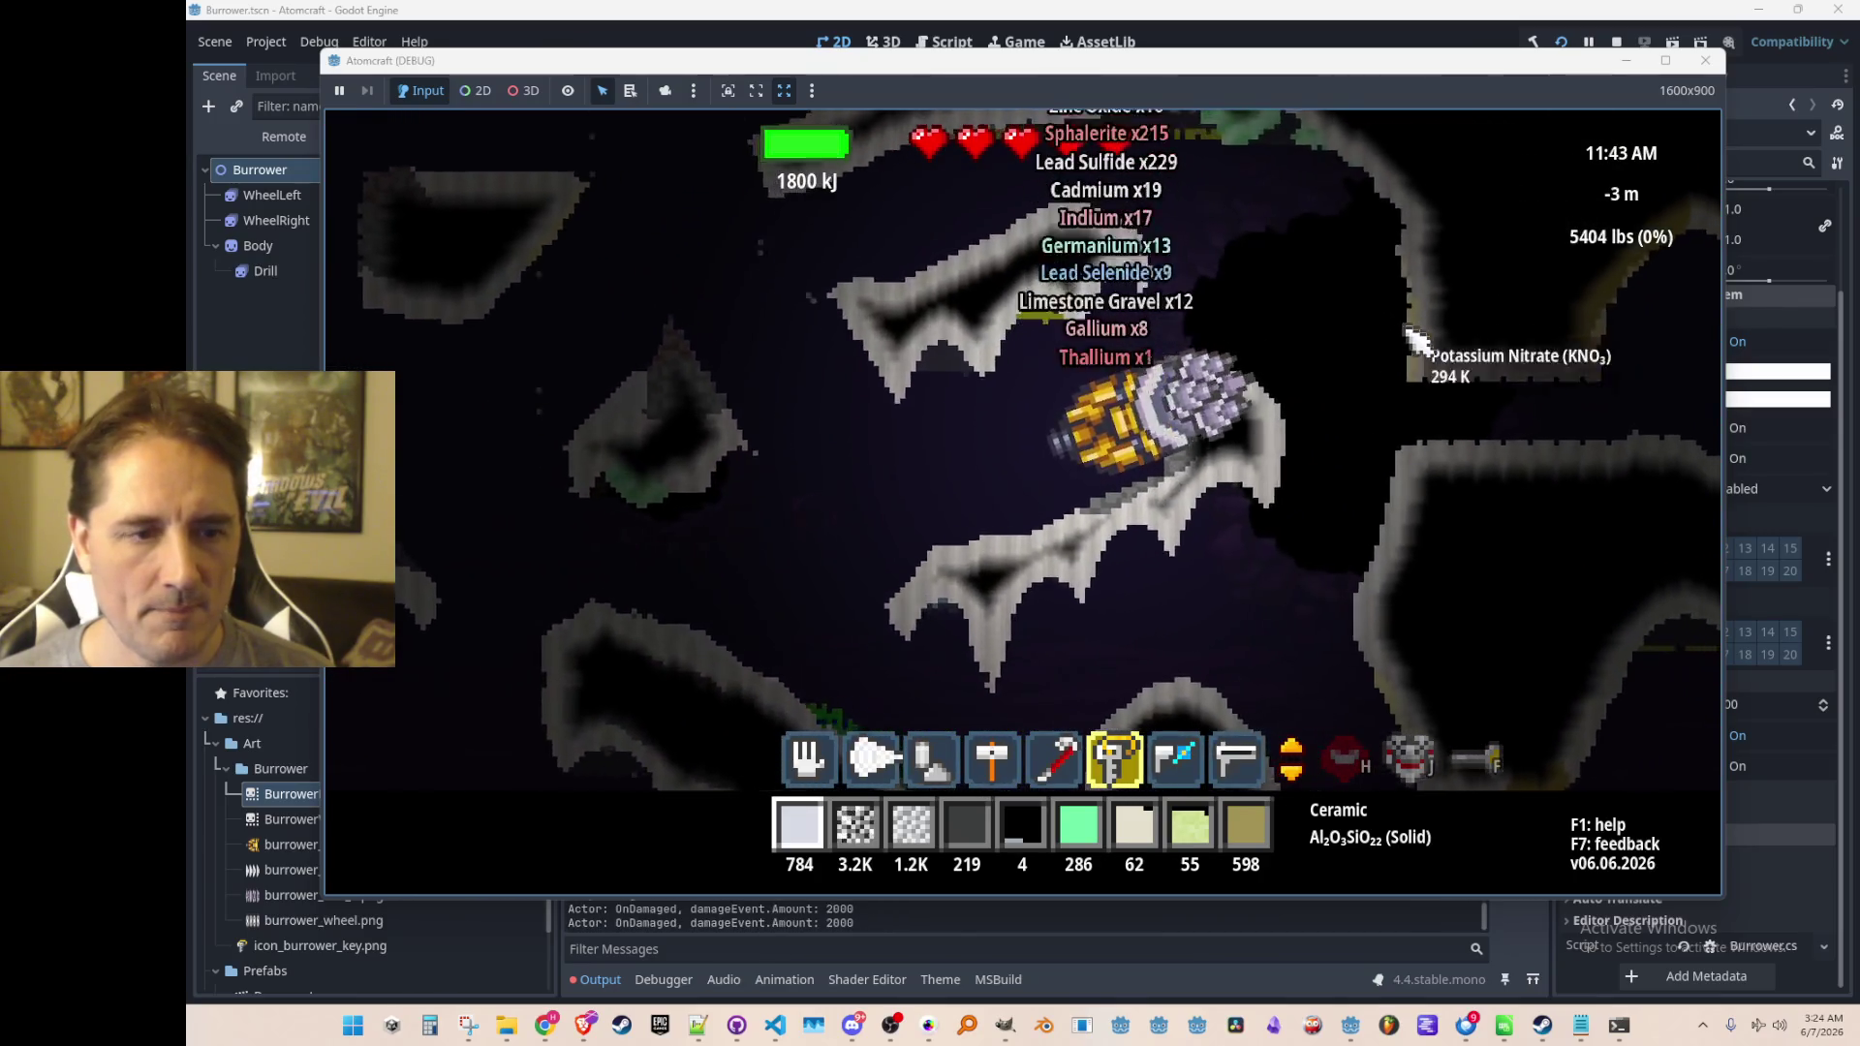
{"action": "key", "text": "d"}
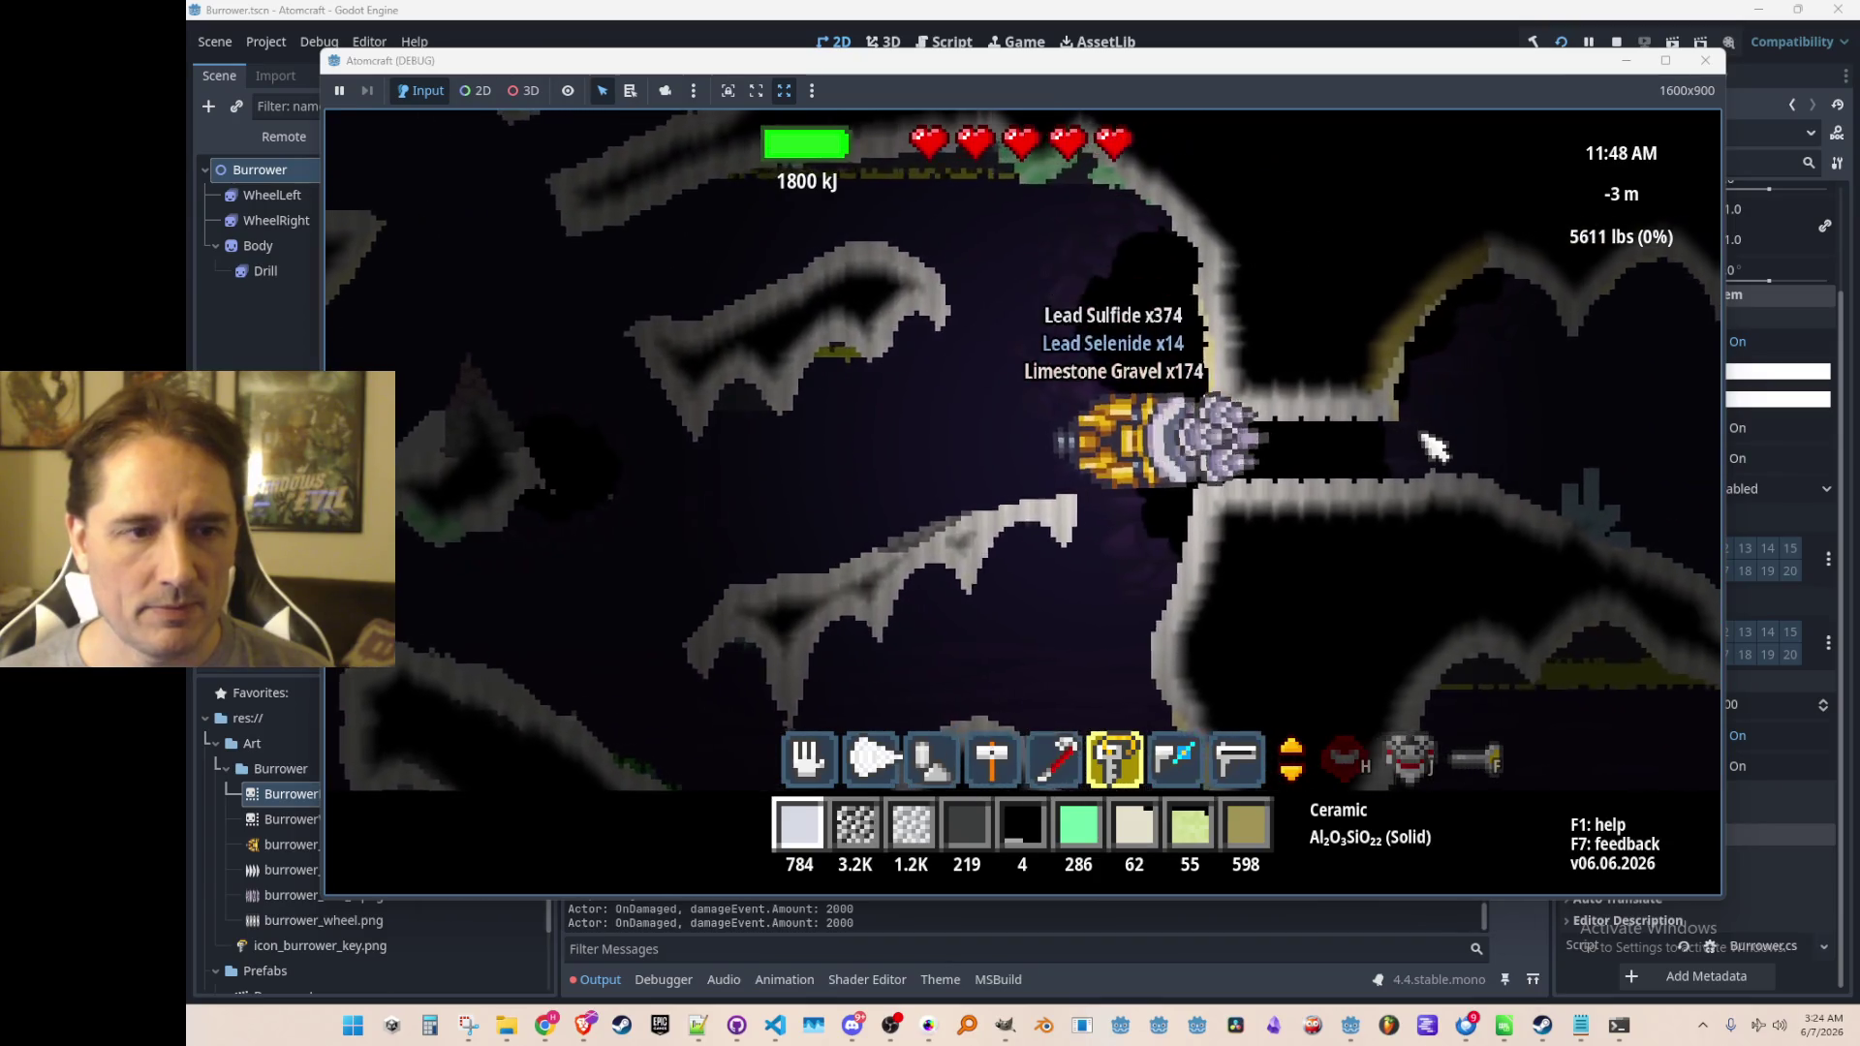
{"action": "key", "text": "d"}
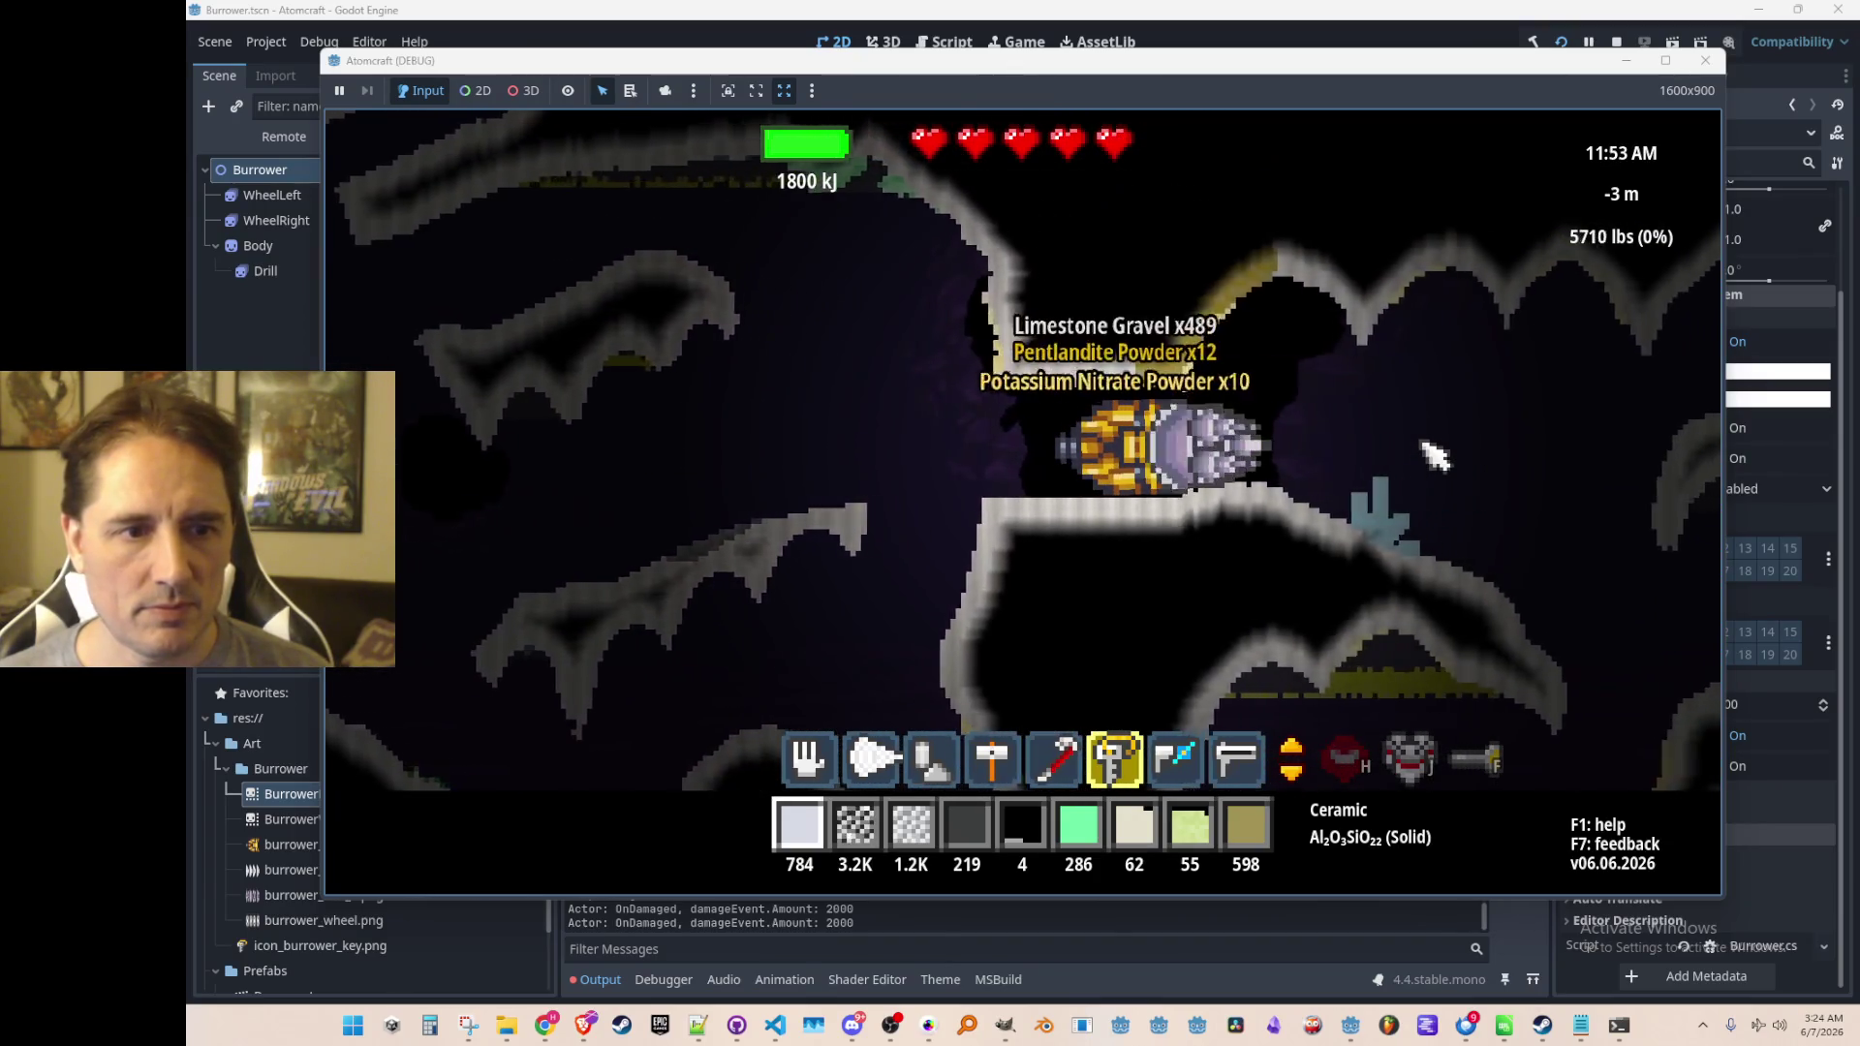
Switch back to the crowbar, end the screen recording, and stop the running game
{"action": "key", "text": "5"}
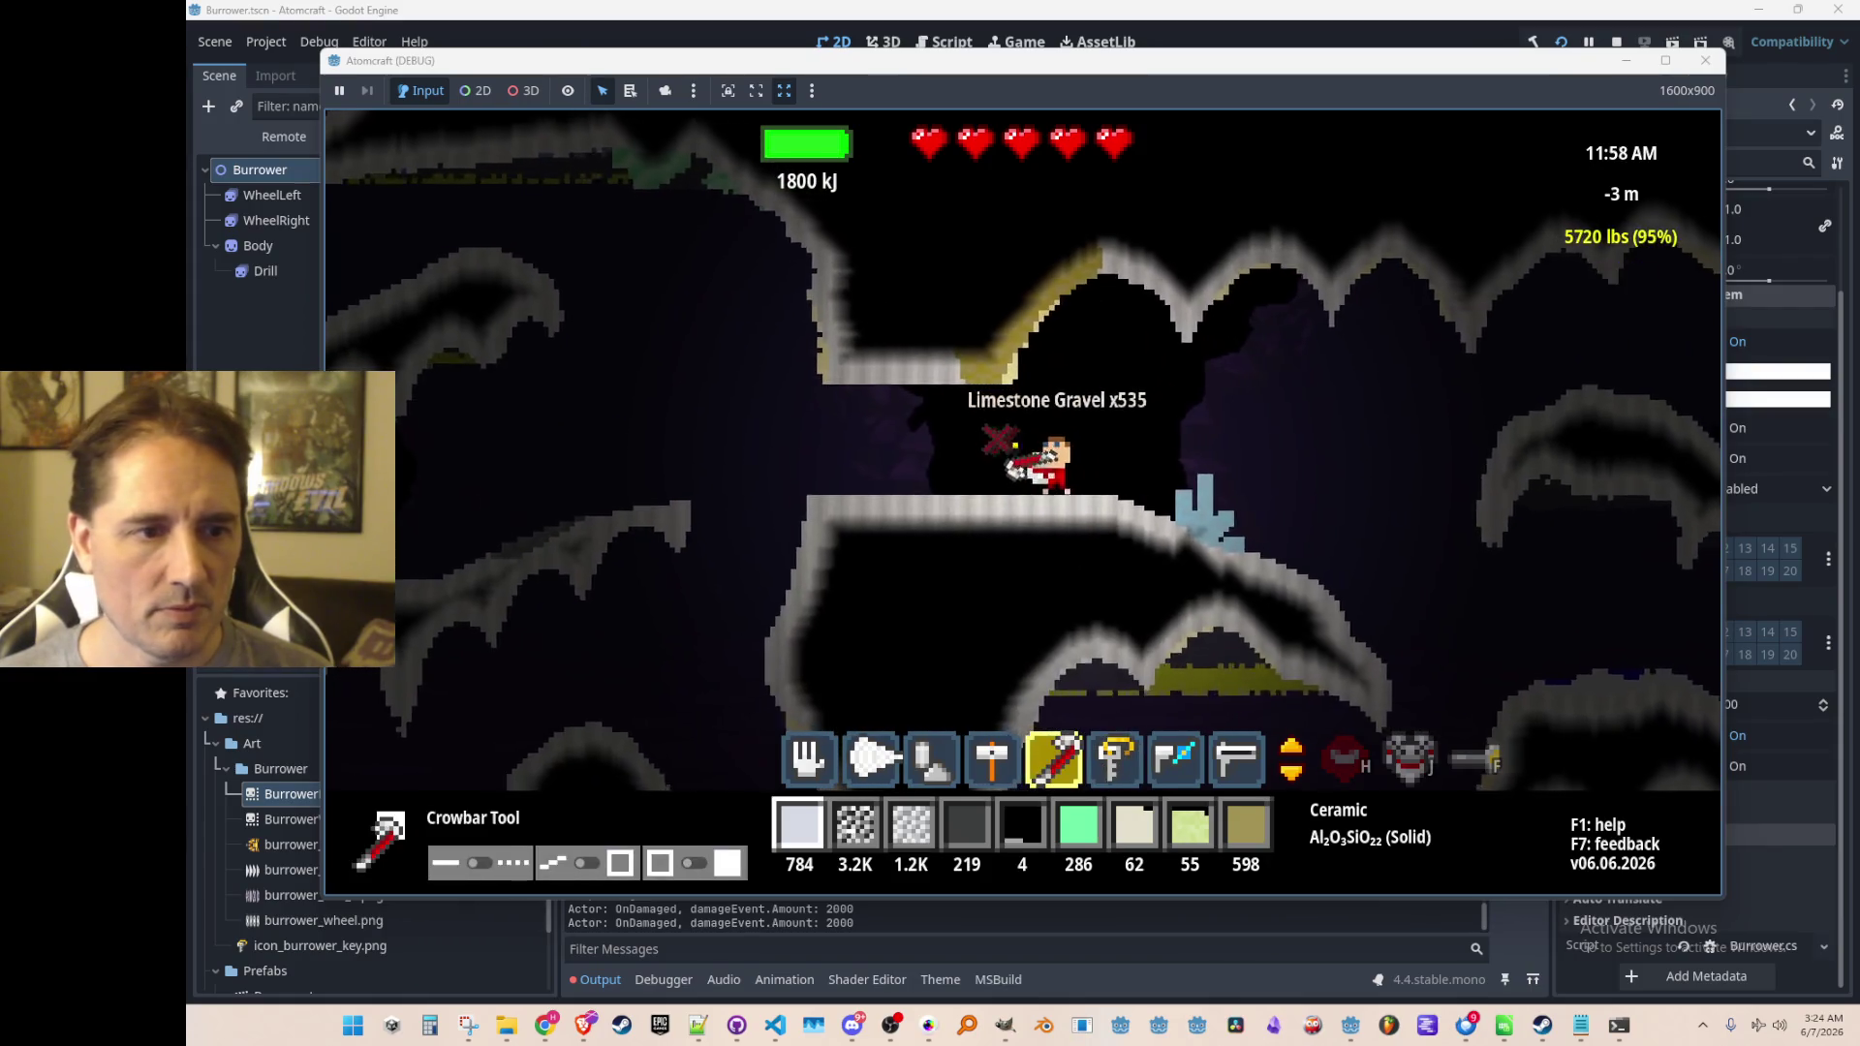
{"action": "key", "text": "a"}
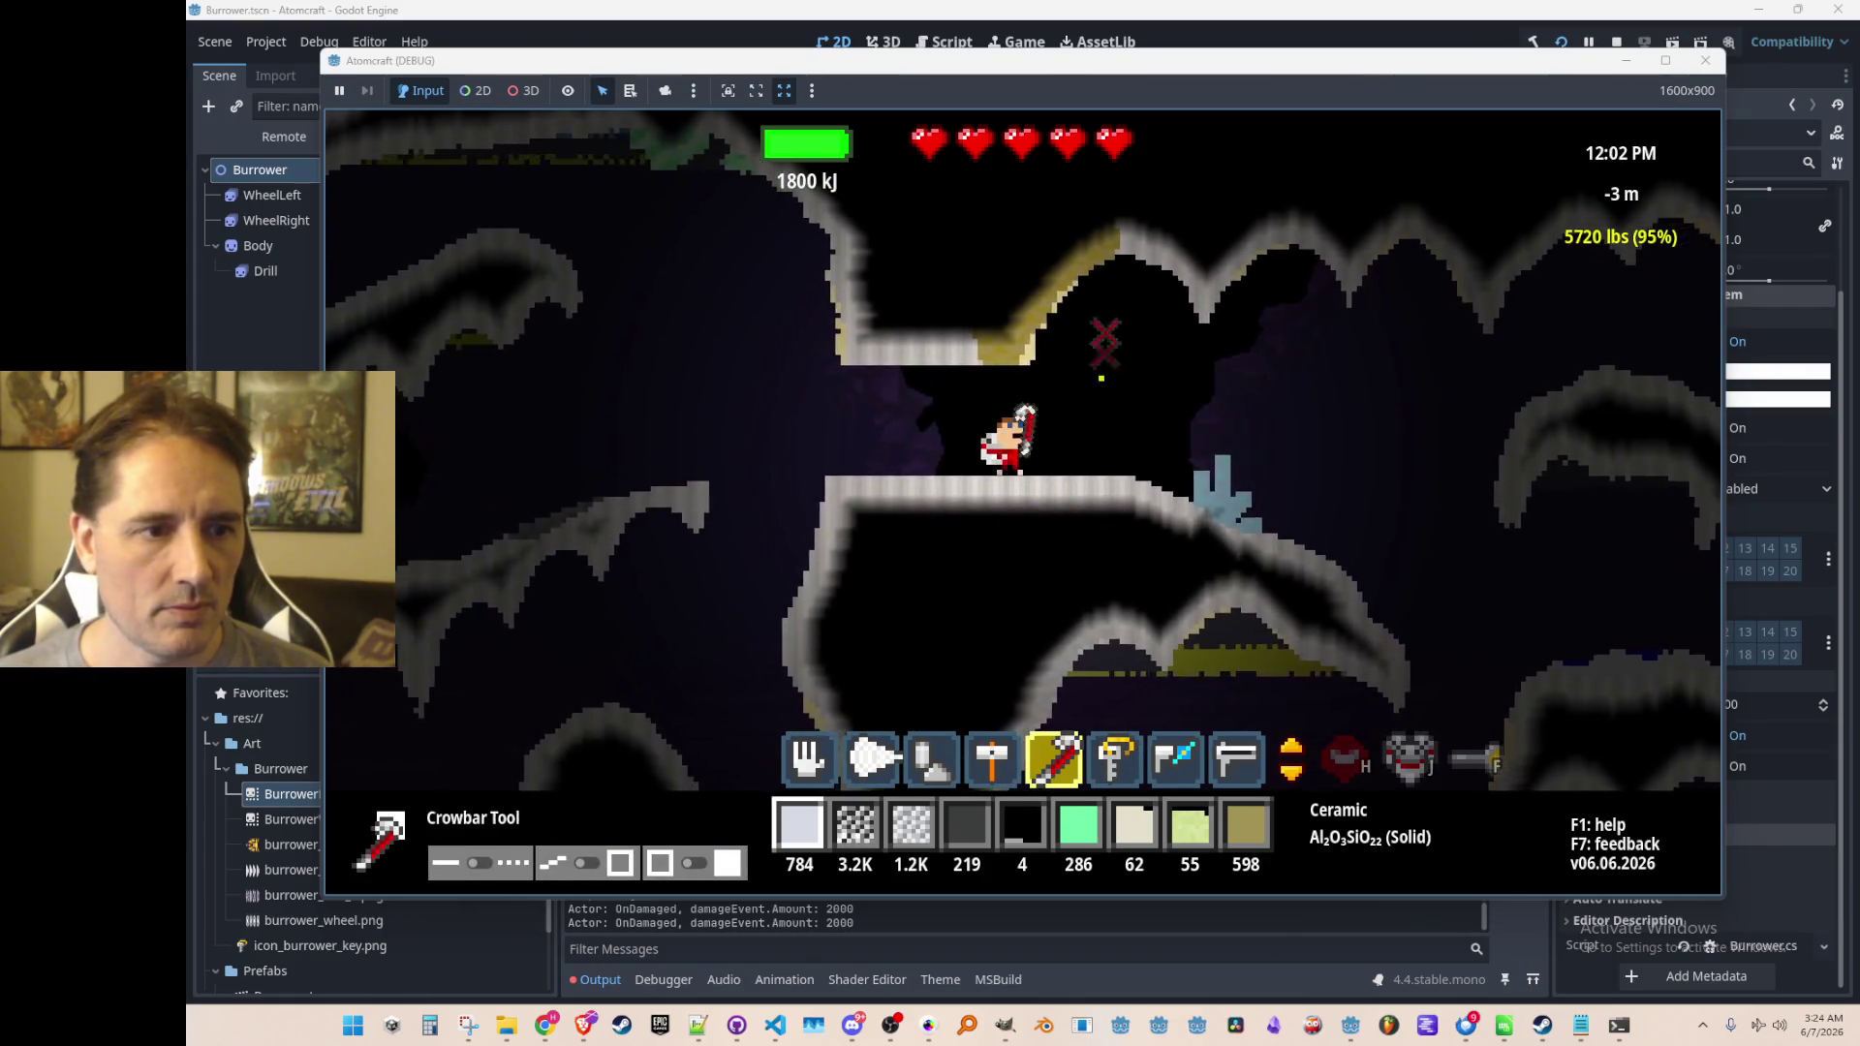
{"action": "left_click", "coordinate": [959, 34]}
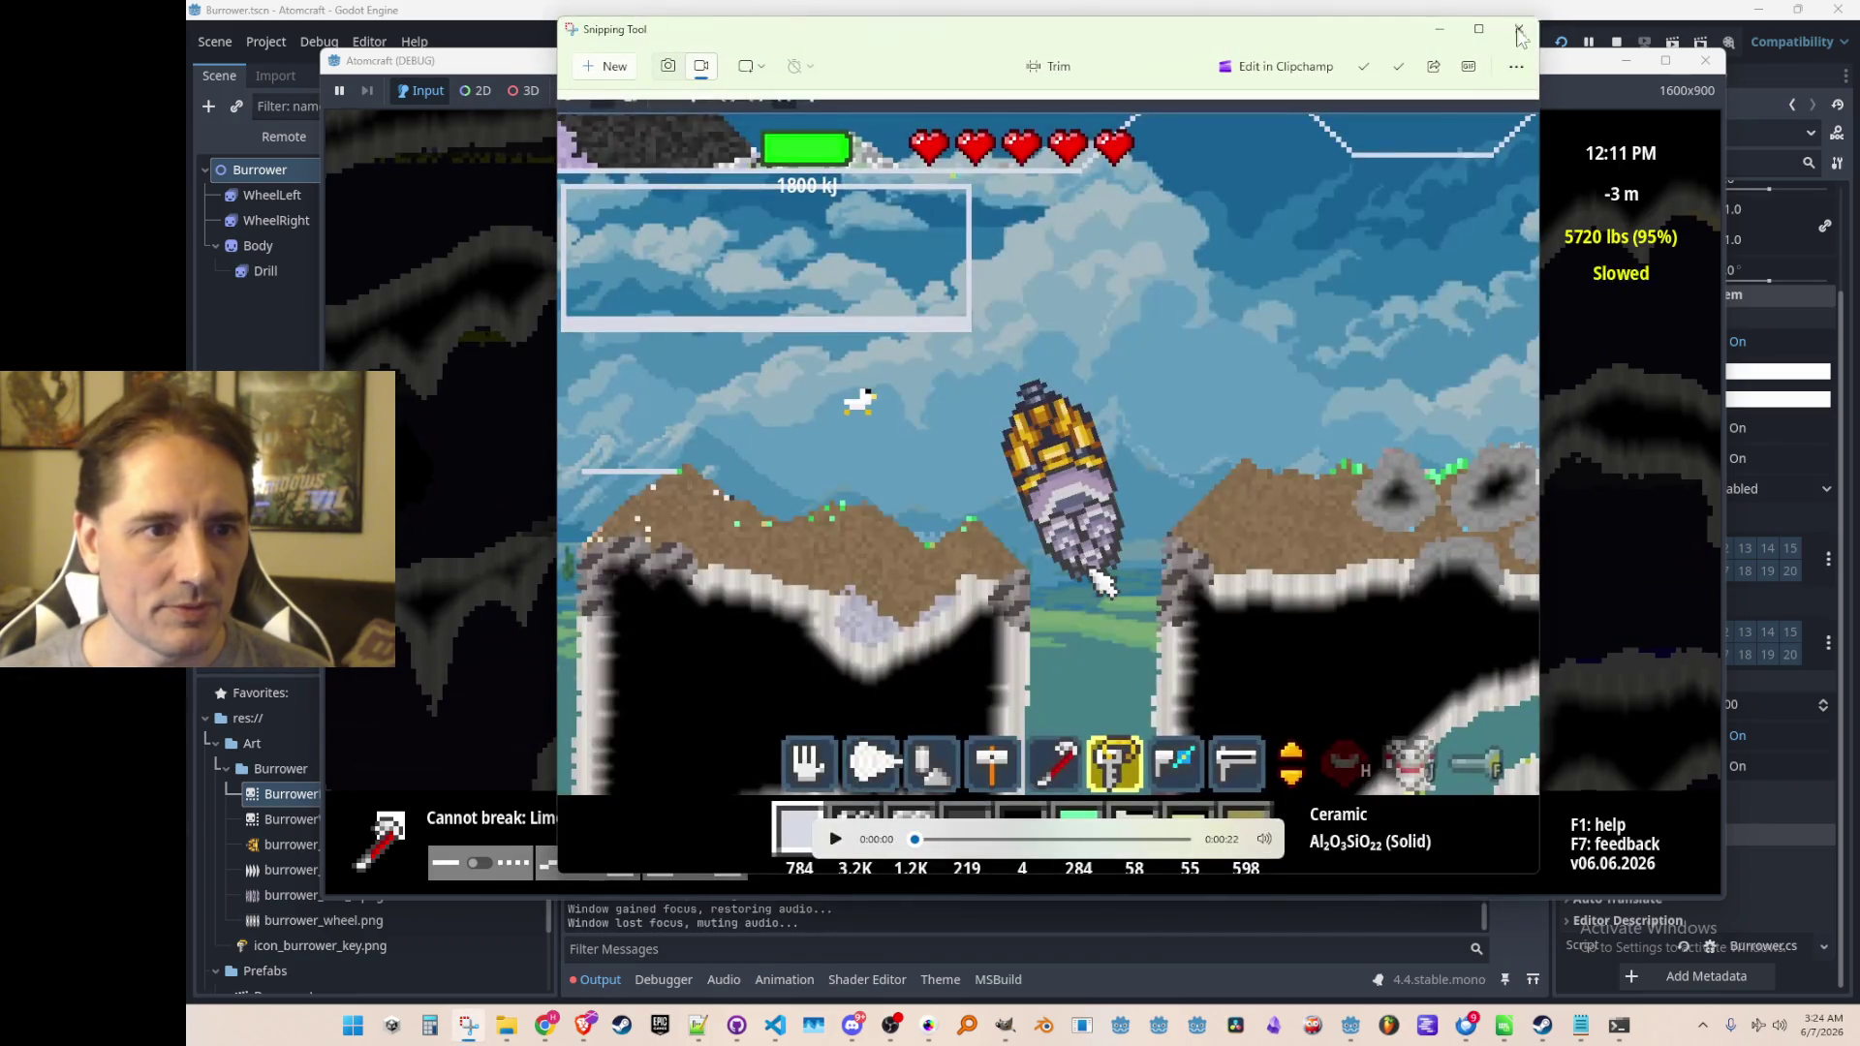
{"action": "left_click", "coordinate": [1518, 30]}
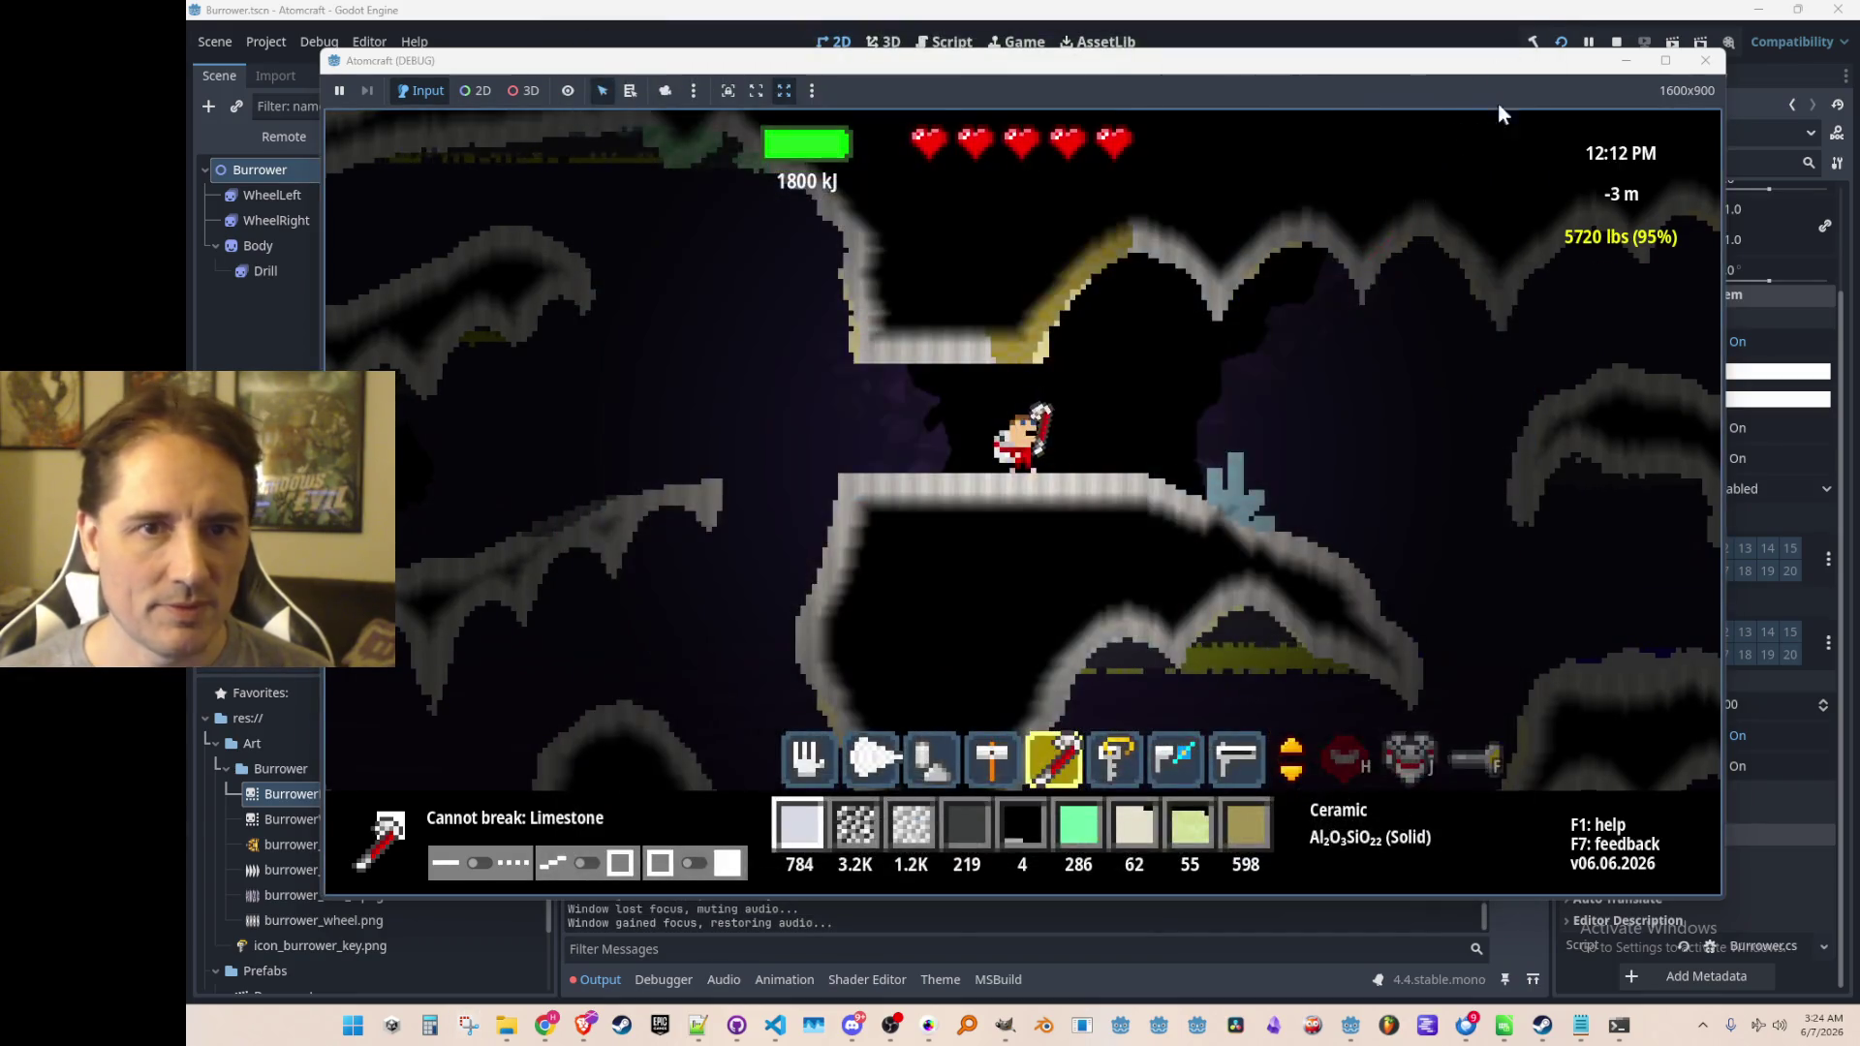
{"action": "left_click", "coordinate": [1616, 42]}
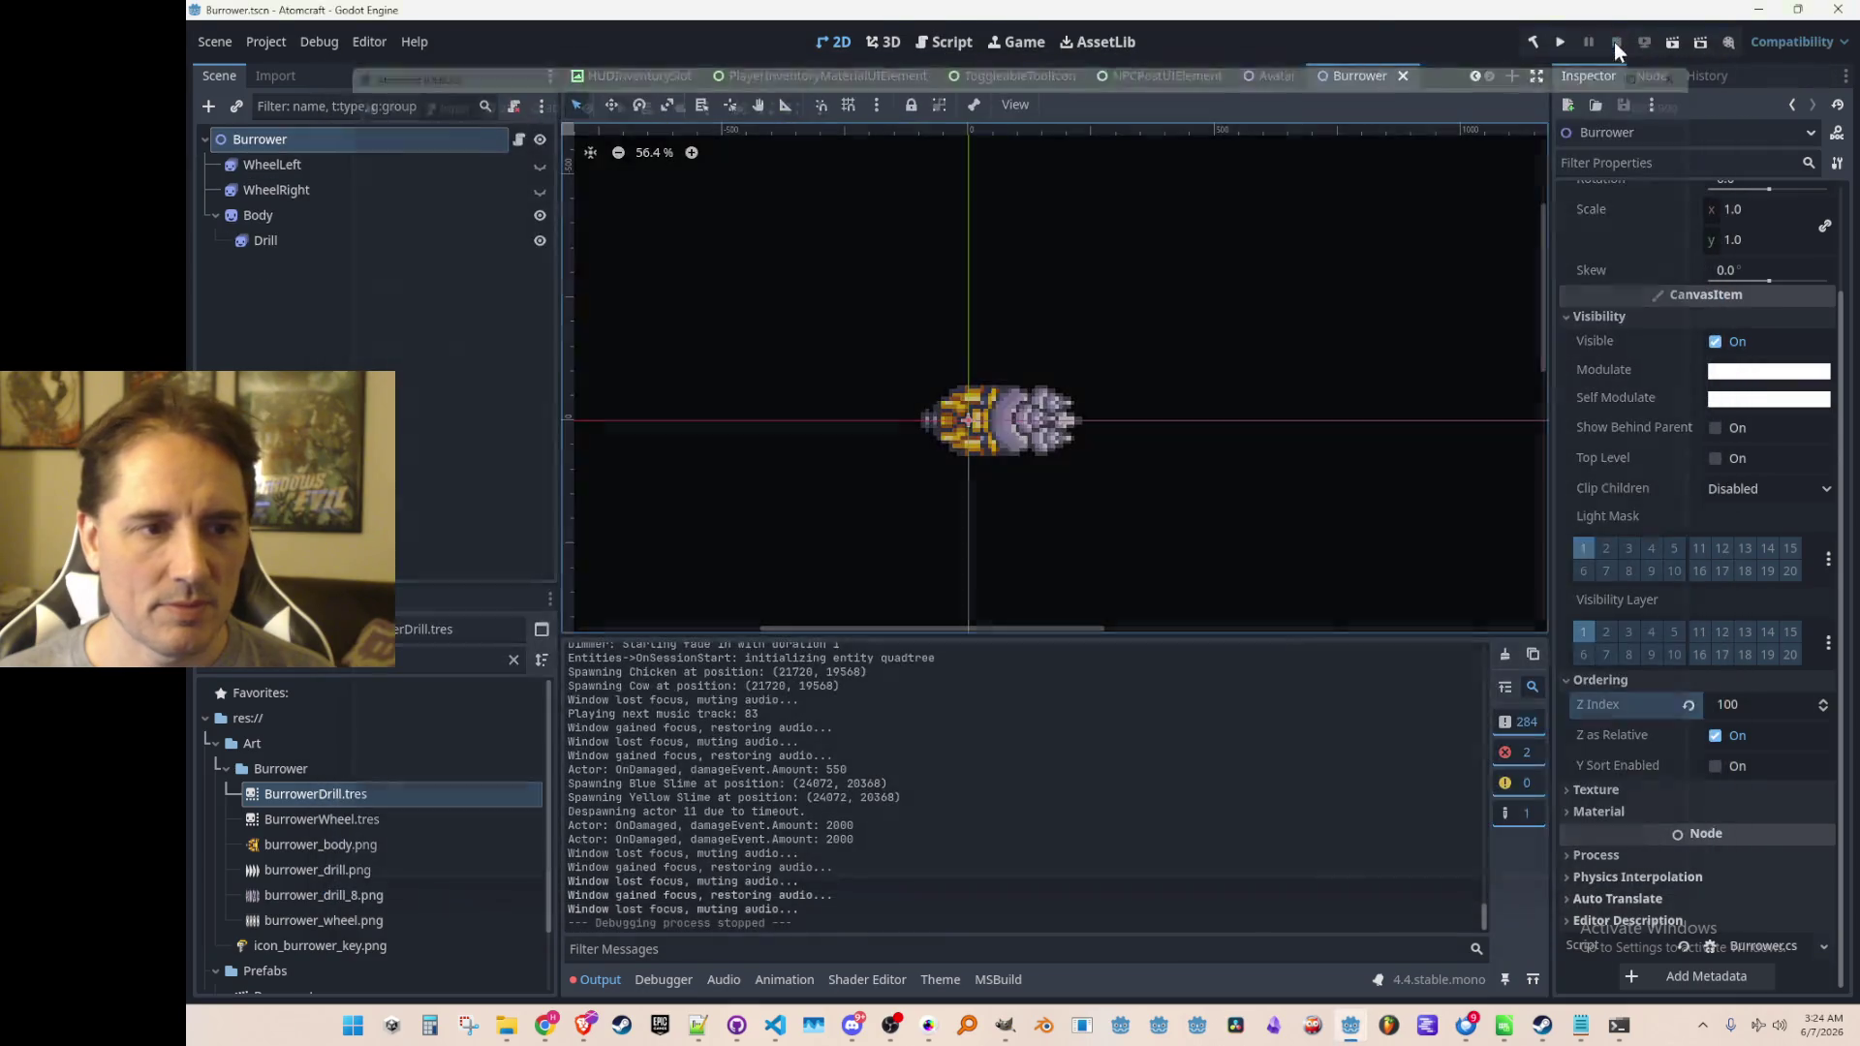
Rebuild the .NET project and relaunch the game to Atomcraft's title menu
{"action": "key", "text": "alt+Tab"}
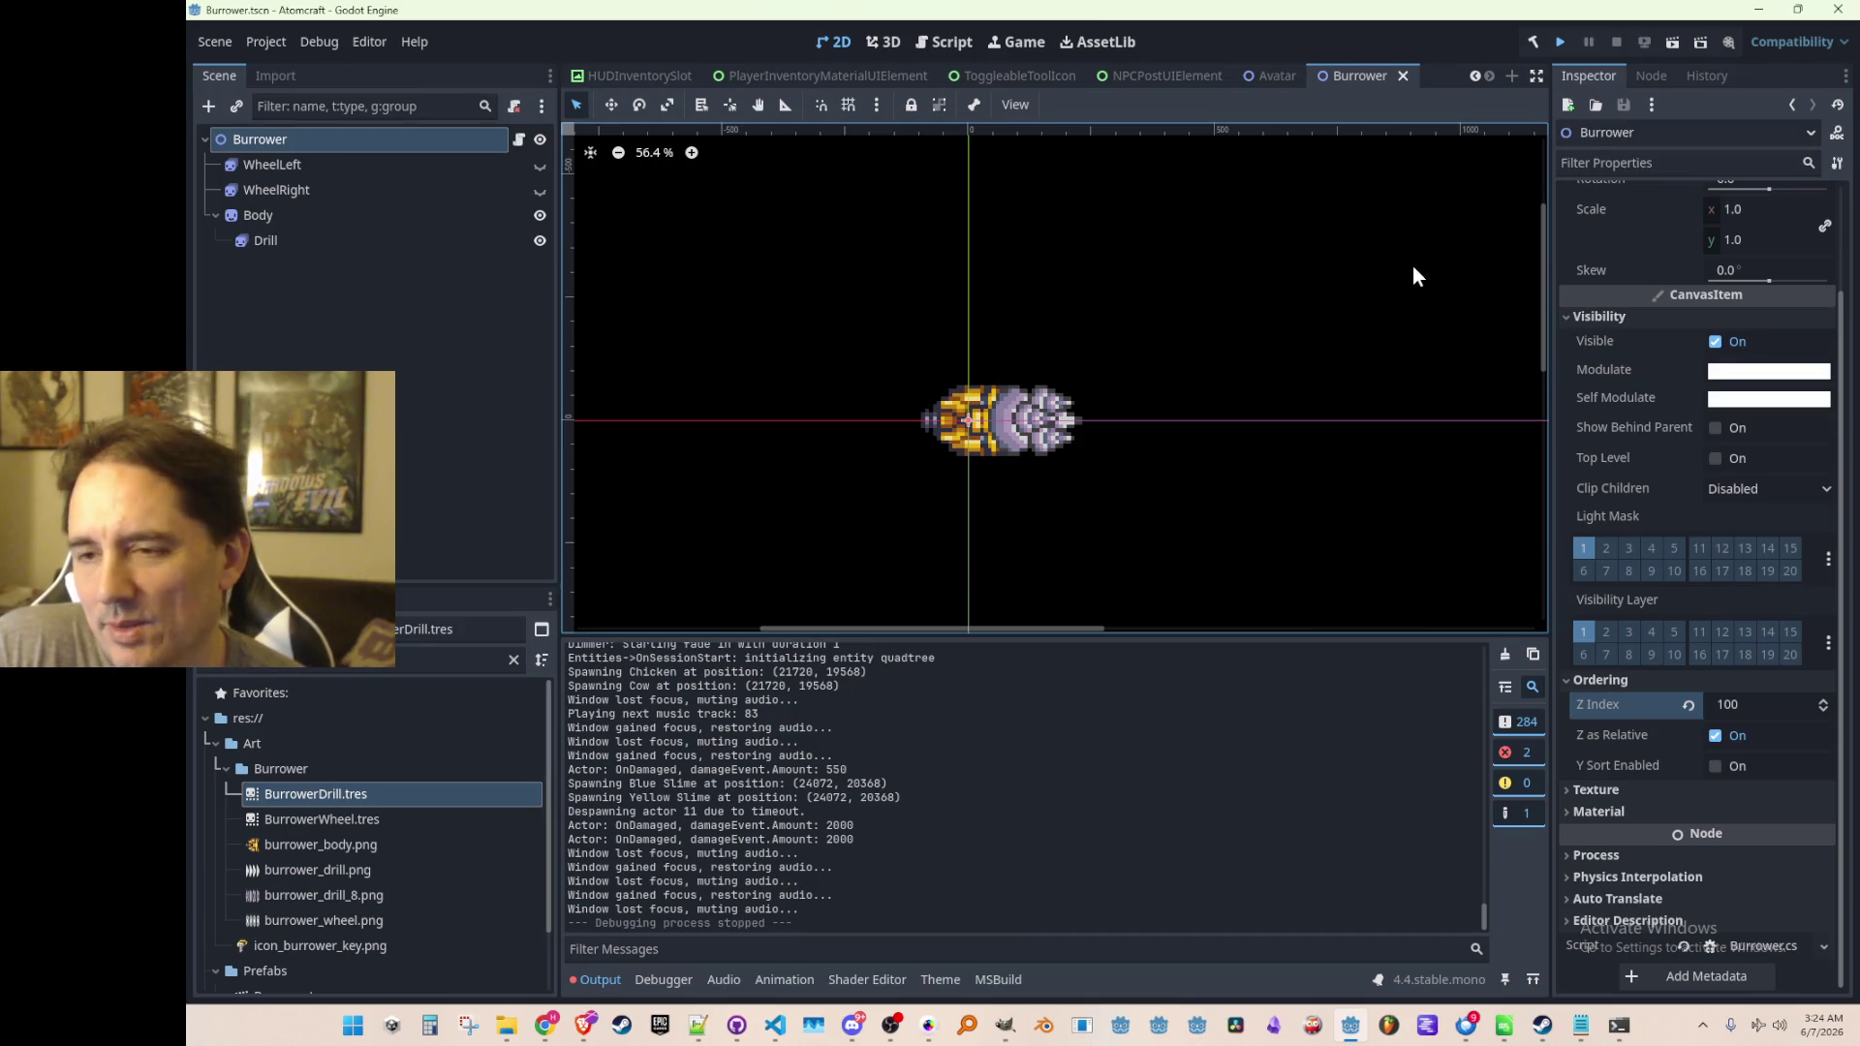
{"action": "key", "text": "F5"}
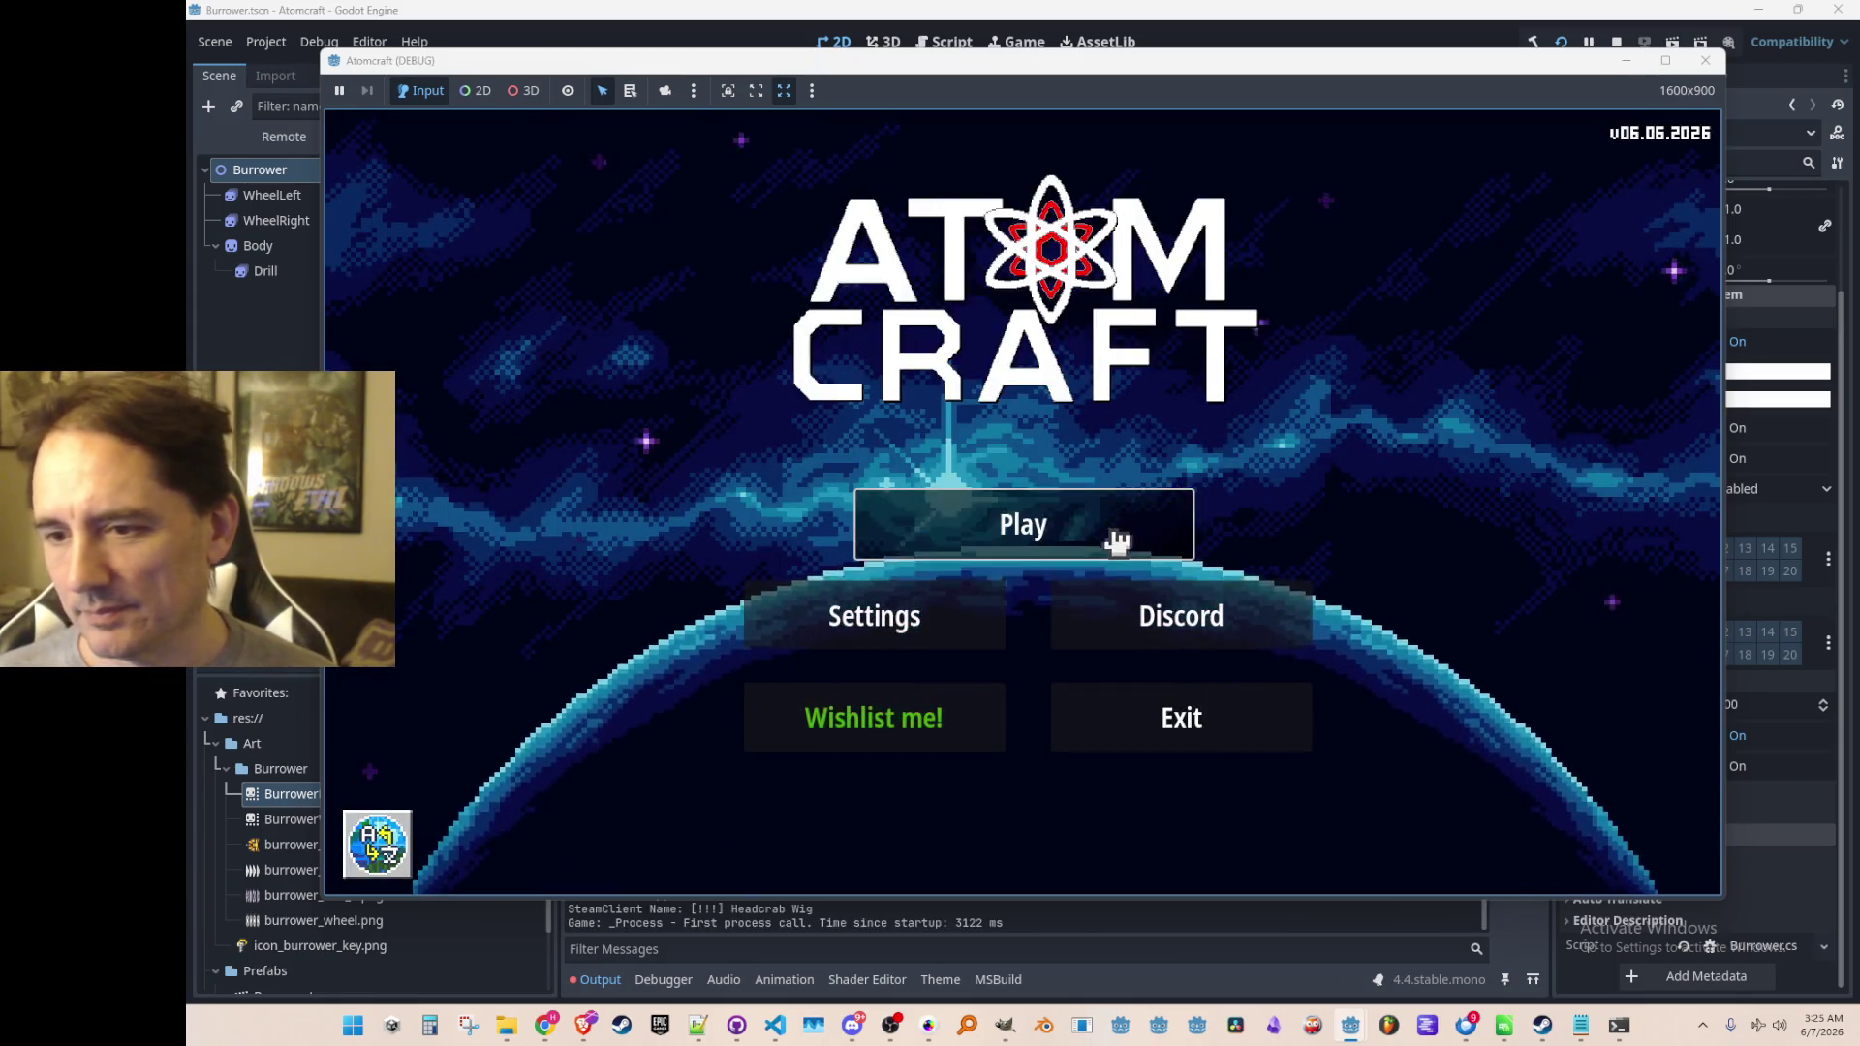
Load the NPC TEST H world with a test profile from the main menu
{"action": "left_click", "coordinate": [1109, 533]}
{"action": "left_click", "coordinate": [1026, 652]}
{"action": "scroll", "coordinate": [1021, 527], "scroll_direction": "down", "scroll_amount": 3}
{"action": "scroll", "coordinate": [1027, 513], "scroll_direction": "down", "scroll_amount": 5}
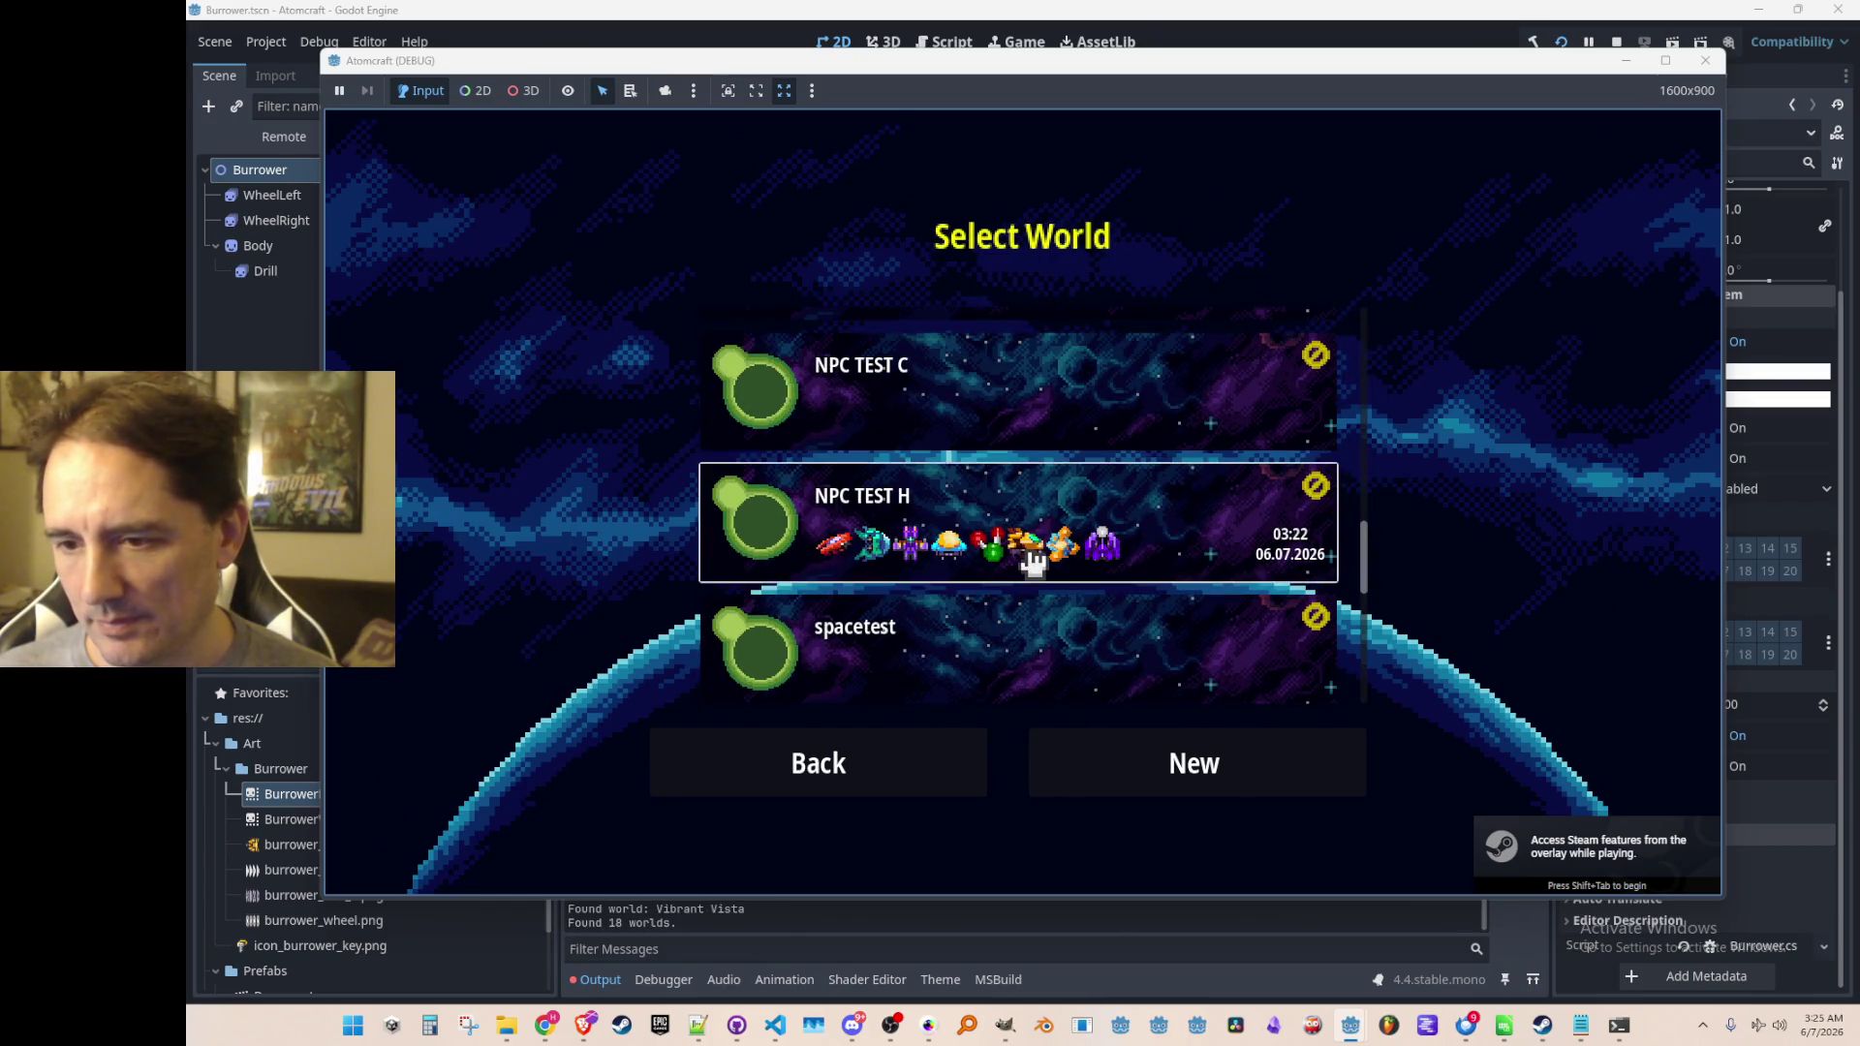
{"action": "left_click", "coordinate": [1033, 553]}
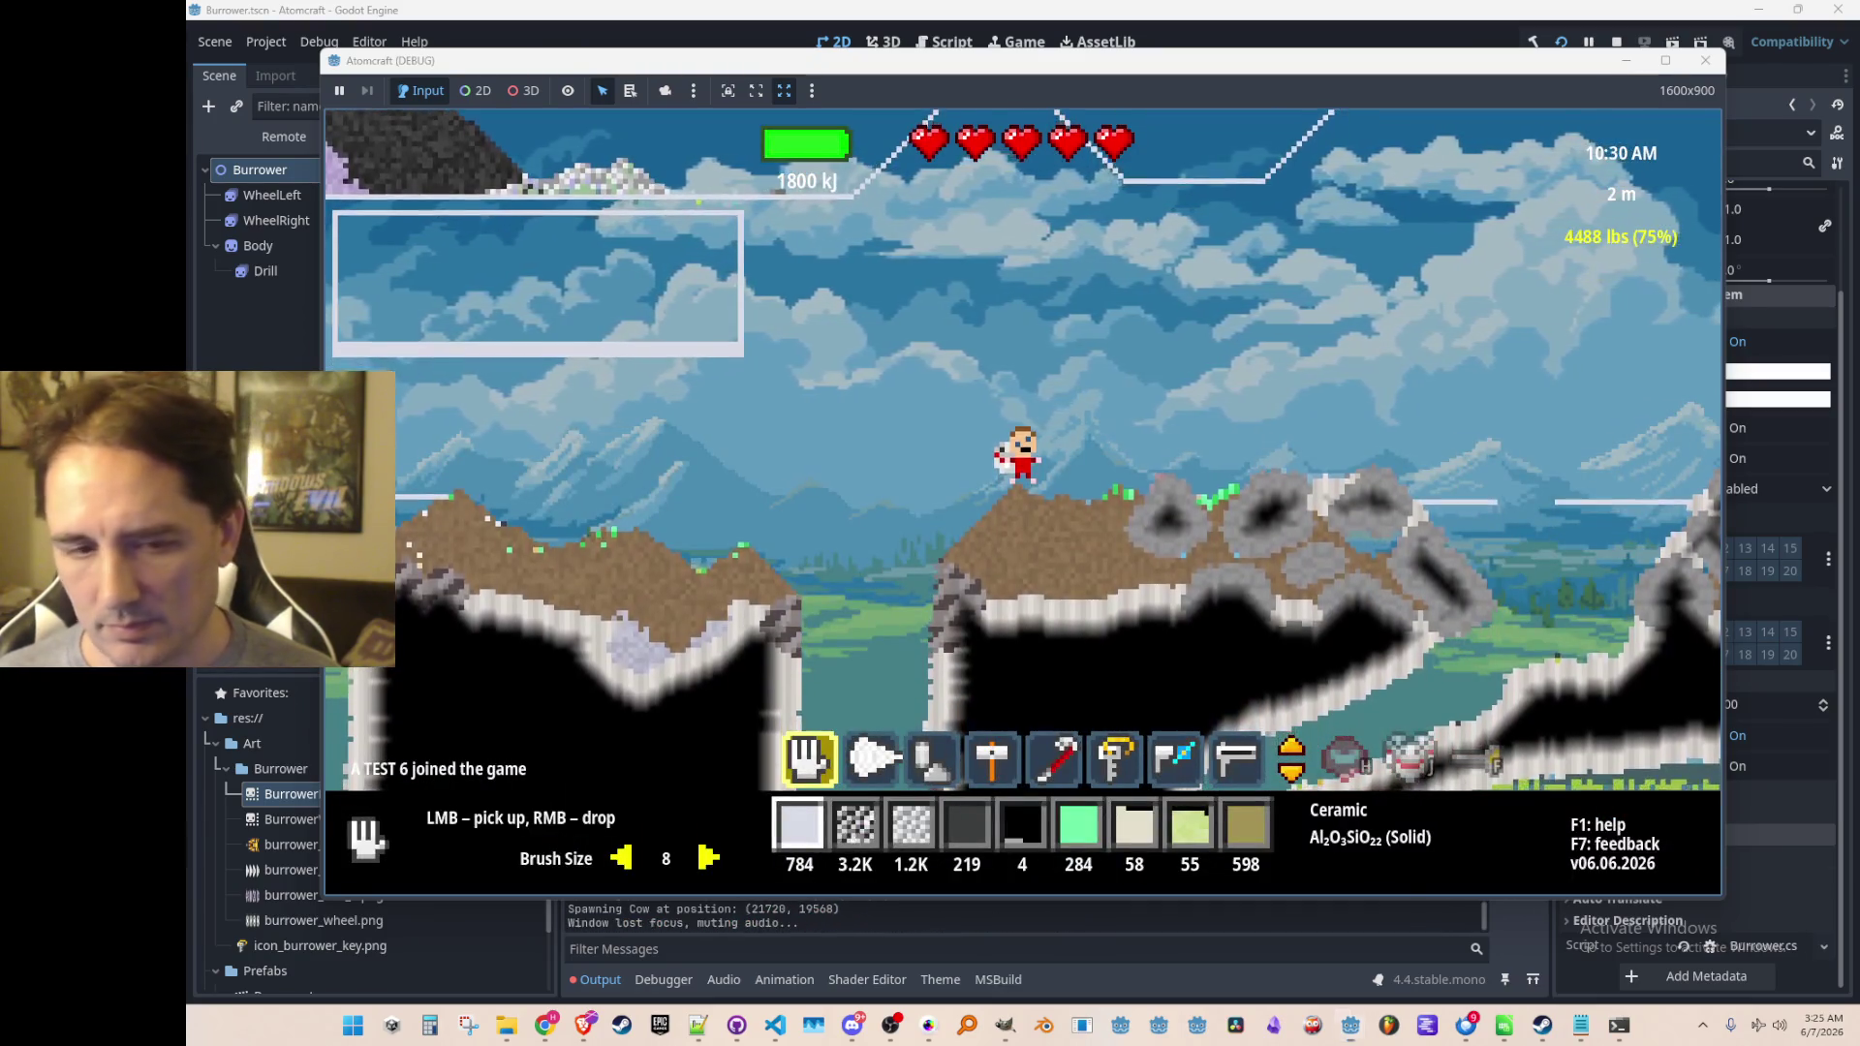
Mark the game area as a video capture region, then dismiss the capture overlay
{"action": "key", "text": "super+shift+r"}
{"action": "left_click", "coordinate": [732, 193]}
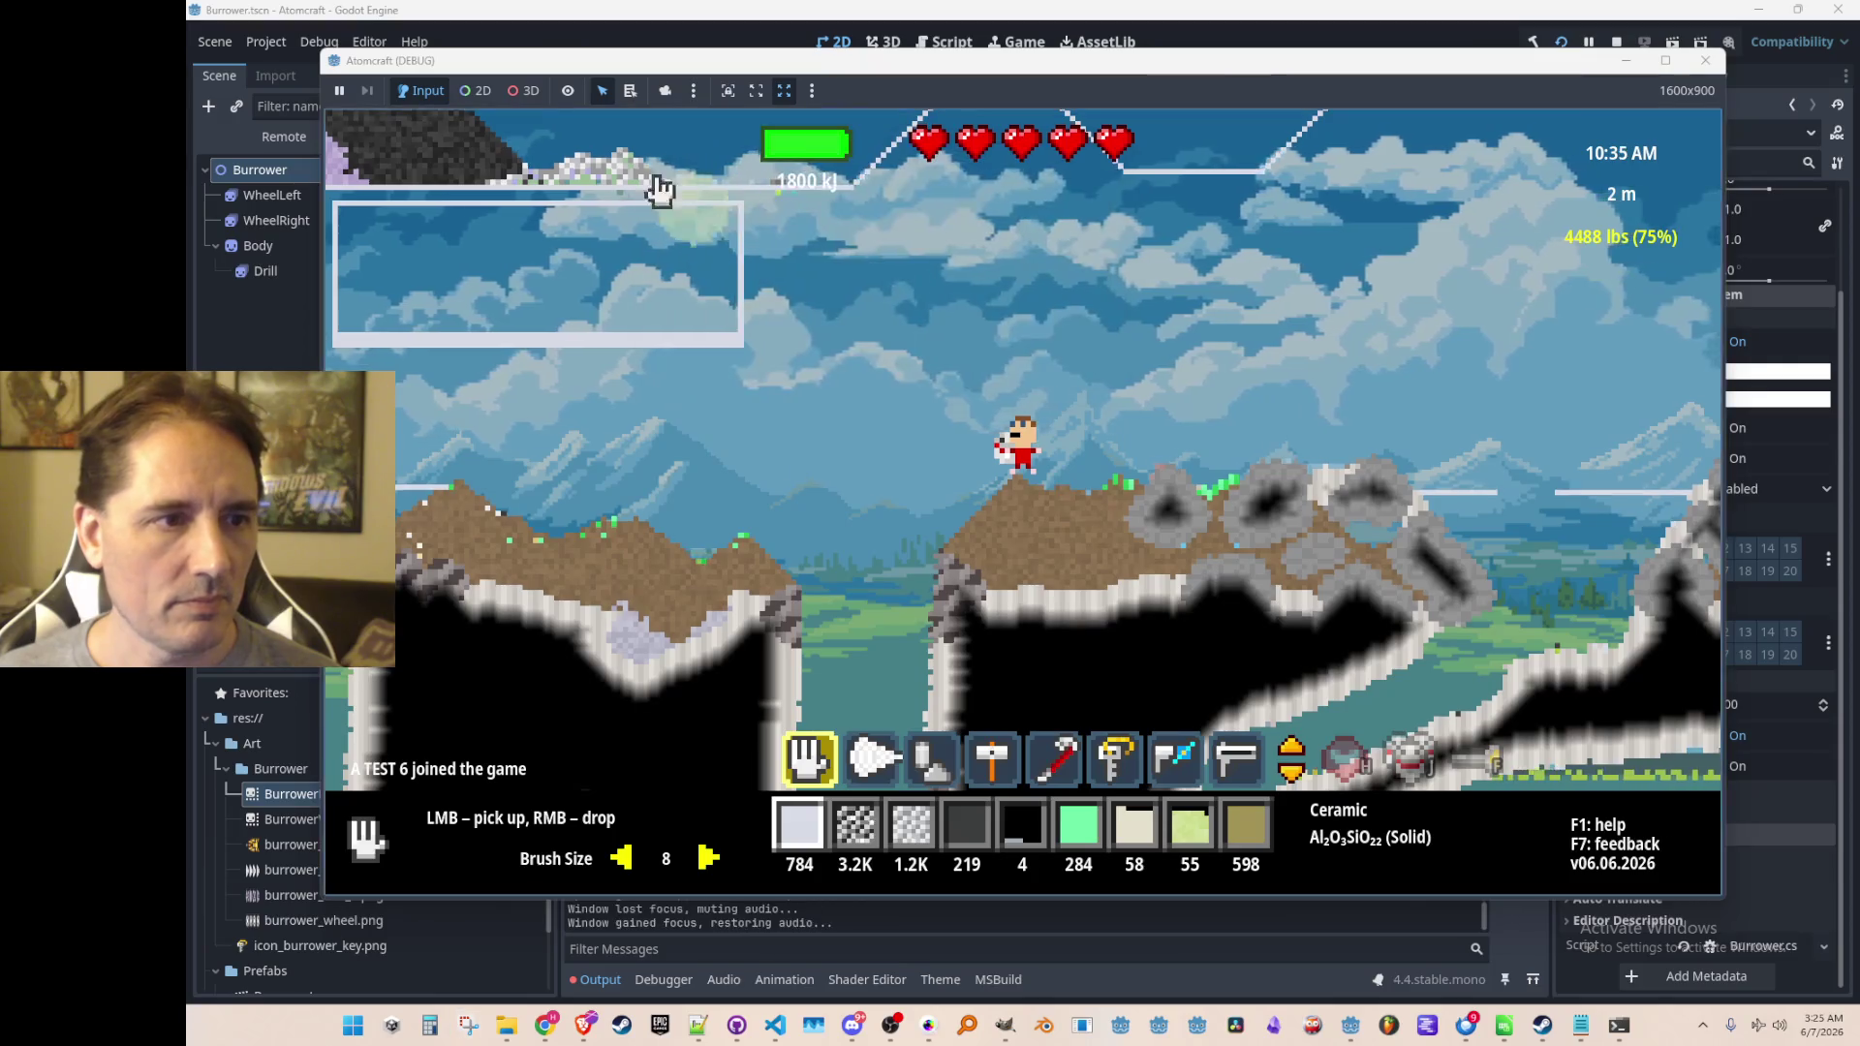
{"action": "mouse_move", "coordinate": [630, 105]}
{"action": "left_mouse_down"}
{"action": "mouse_move", "coordinate": [1240, 618]}
{"action": "mouse_move", "coordinate": [1386, 828]}
{"action": "left_mouse_up"}
{"action": "left_click", "coordinate": [932, 32]}
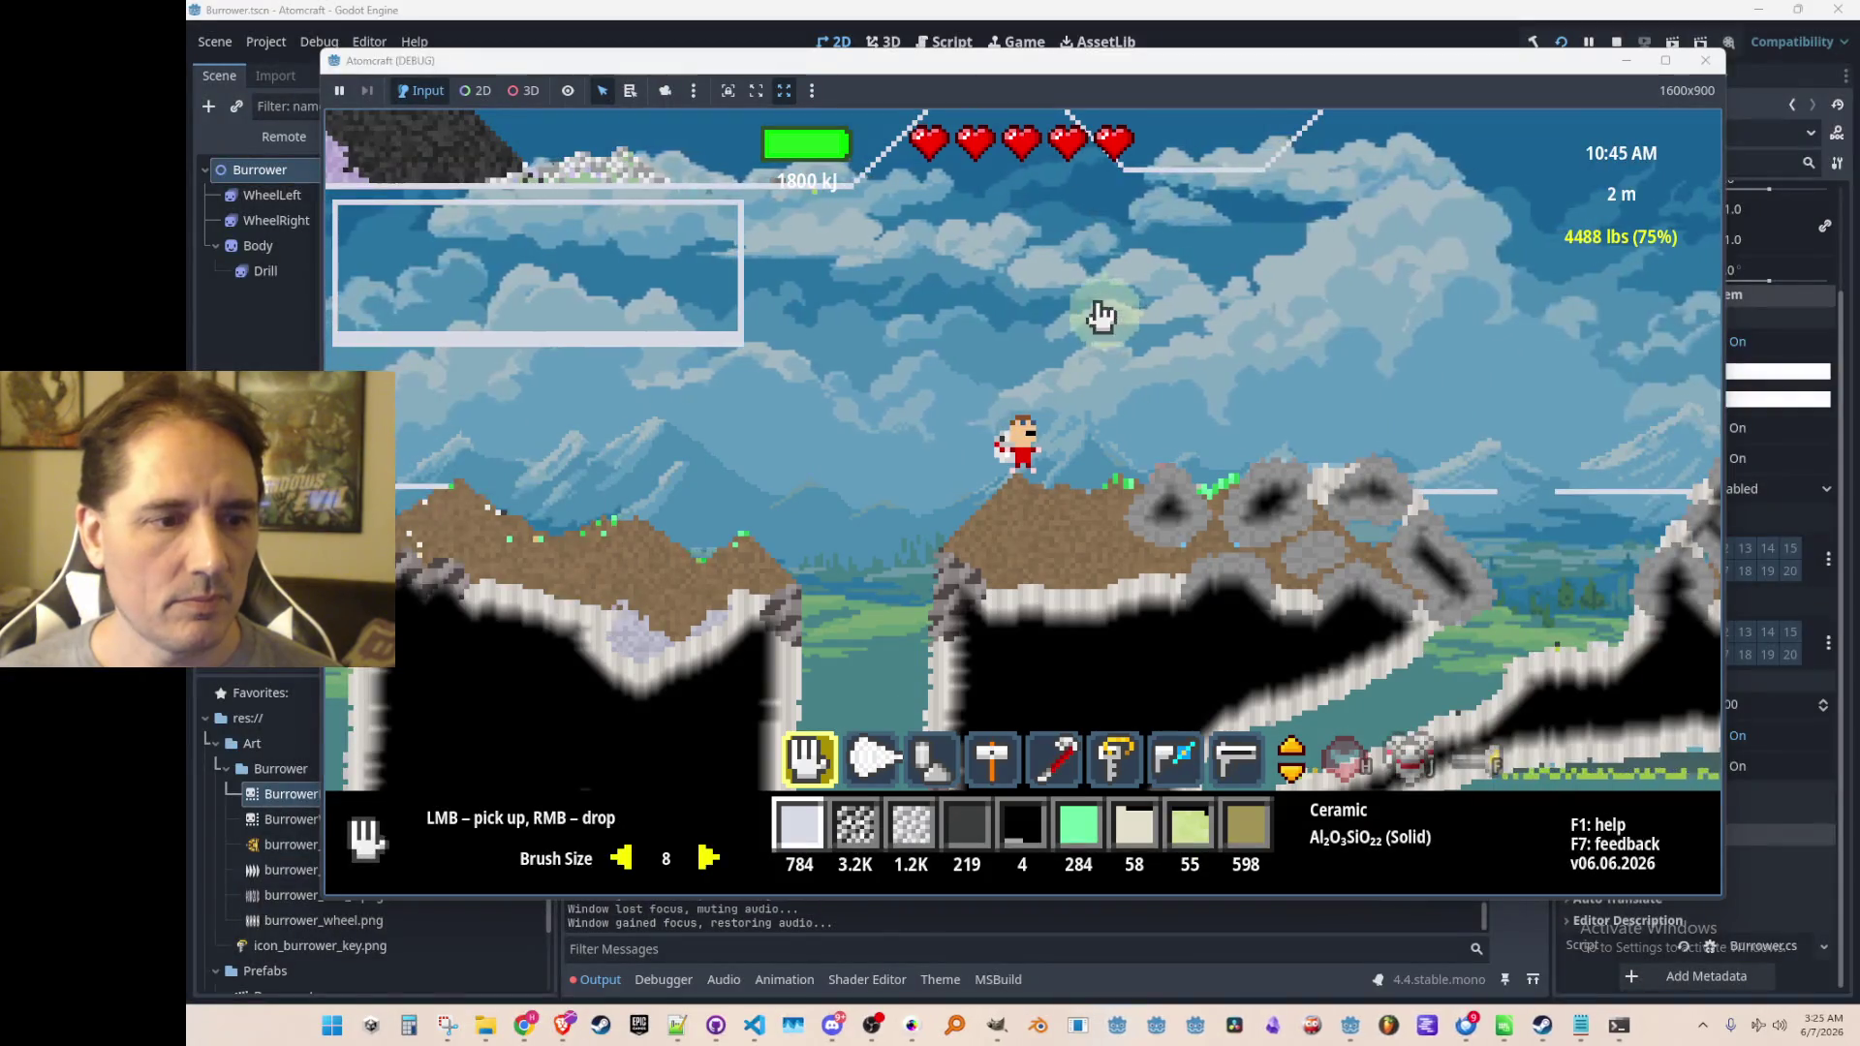
Scroll the hotbar to the burrower and deploy the drill vehicle
{"action": "scroll", "coordinate": [1099, 335], "scroll_direction": "down", "scroll_amount": 2}
{"action": "scroll", "coordinate": [1107, 357], "scroll_direction": "down", "scroll_amount": 3}
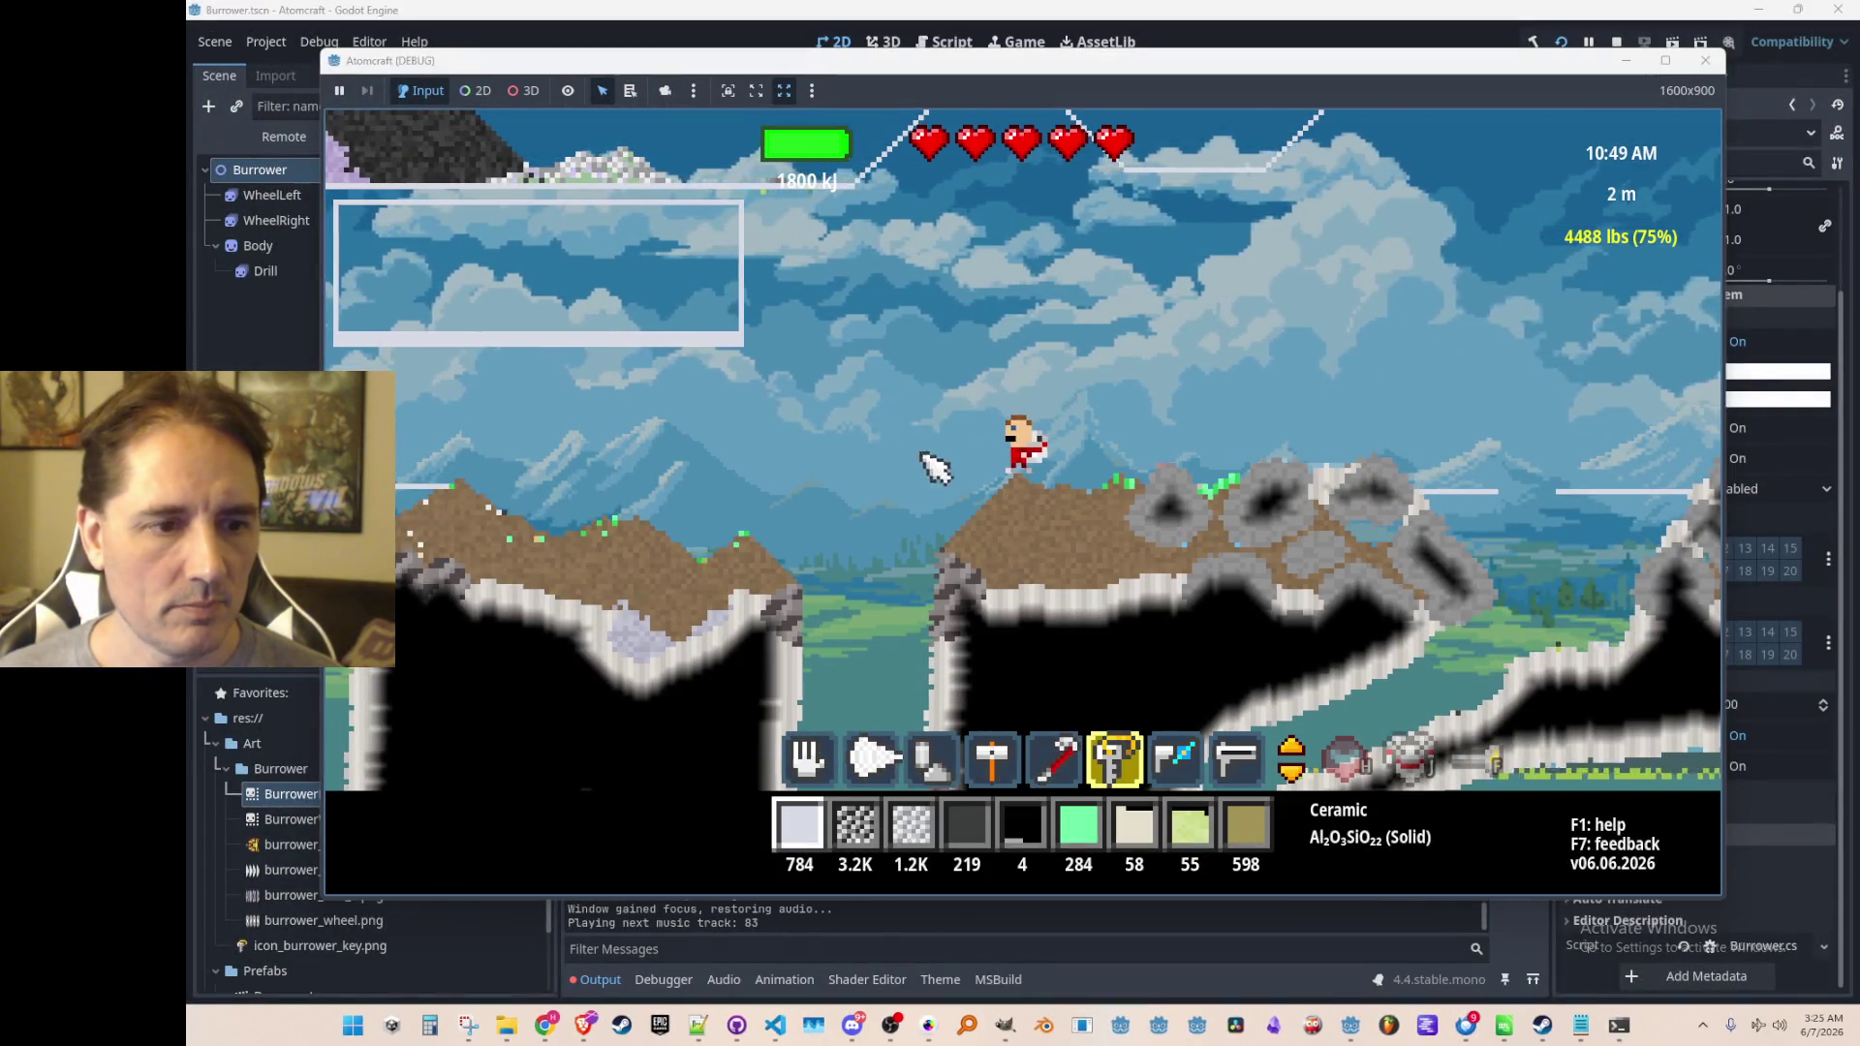
{"action": "left_click", "coordinate": [925, 400]}
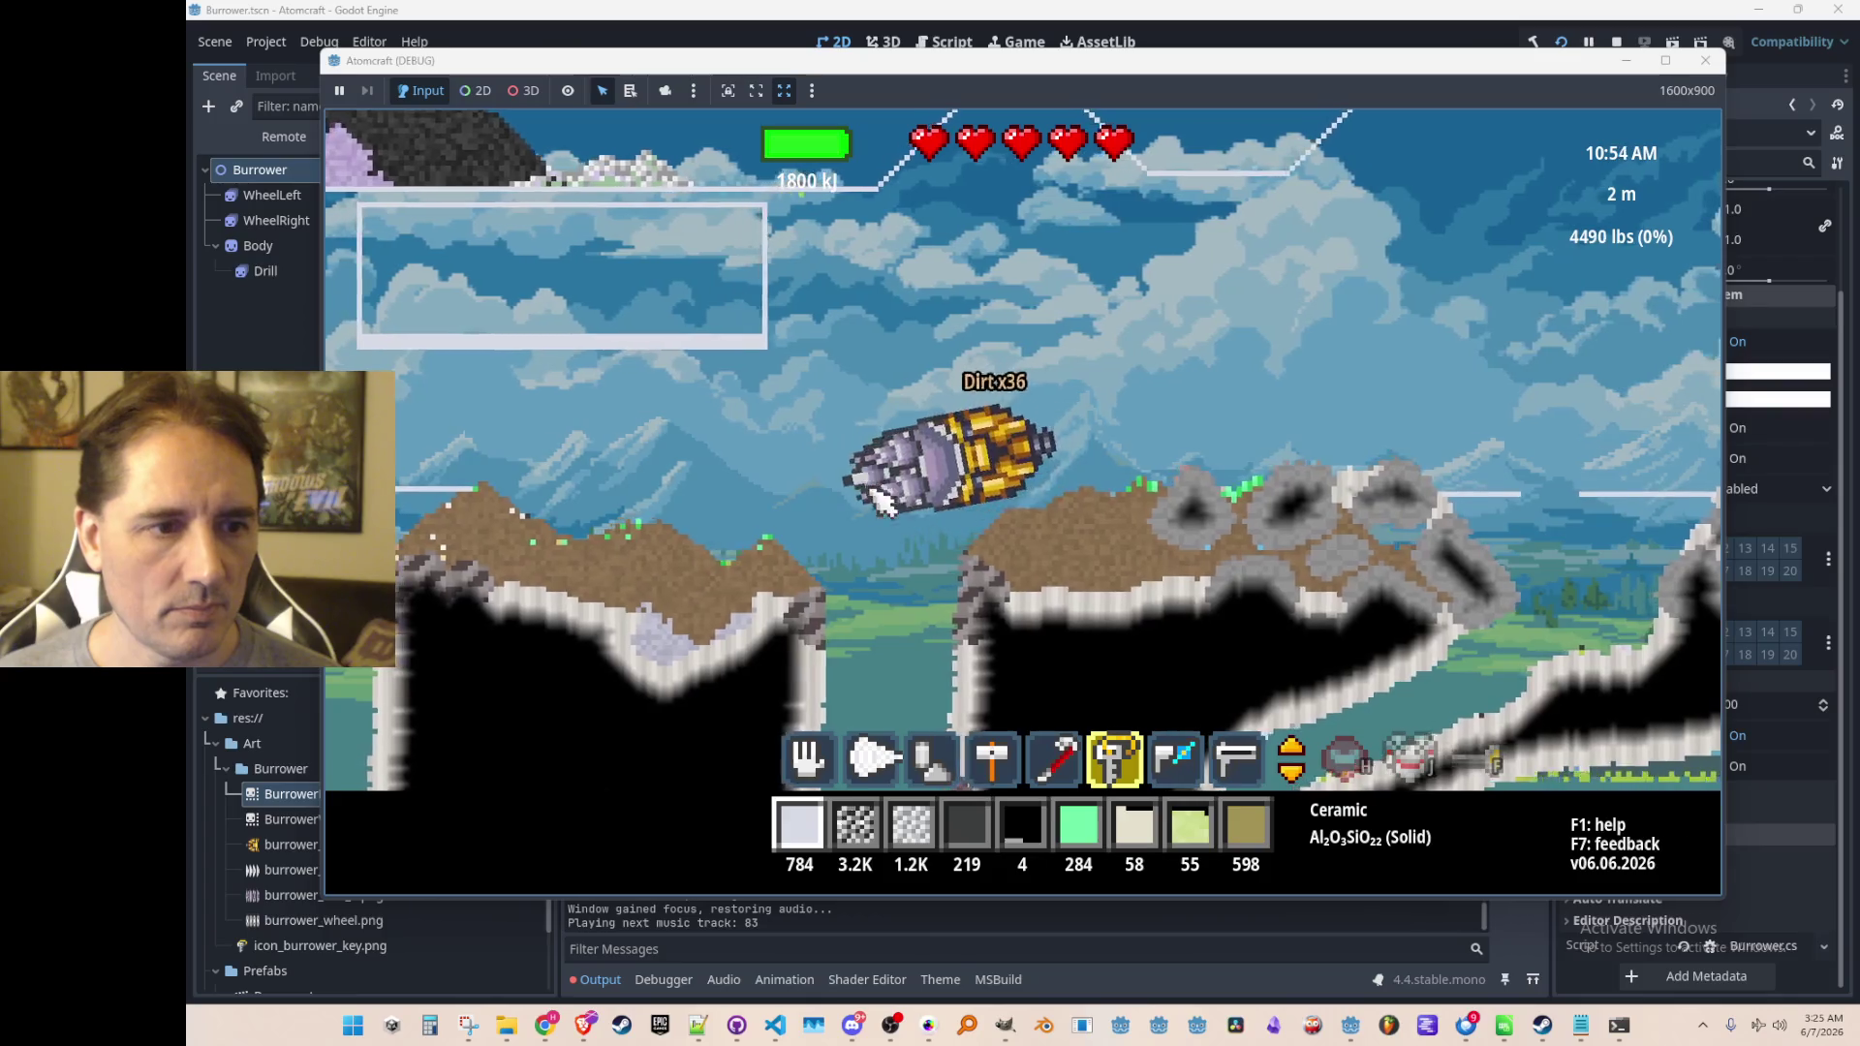
Burrow underground mining Lead Sulfide and Sphalerite, revert to the avatar, and stop the game
{"action": "mouse_move", "coordinate": [905, 557]}
{"action": "left_mouse_down"}
{"action": "mouse_move", "coordinate": [959, 590]}
{"action": "mouse_move", "coordinate": [1008, 678]}
{"action": "mouse_move", "coordinate": [1250, 528]}
{"action": "mouse_move", "coordinate": [1366, 499]}
{"action": "mouse_move", "coordinate": [1404, 456]}
{"action": "mouse_move", "coordinate": [1321, 622]}
{"action": "mouse_move", "coordinate": [1184, 707]}
{"action": "mouse_move", "coordinate": [1264, 707]}
{"action": "mouse_move", "coordinate": [1317, 683]}
{"action": "mouse_move", "coordinate": [1411, 554]}
{"action": "mouse_move", "coordinate": [1050, 606]}
{"action": "mouse_move", "coordinate": [1100, 561]}
{"action": "mouse_move", "coordinate": [974, 63]}
{"action": "left_mouse_up"}
{"action": "left_click", "coordinate": [967, 527]}
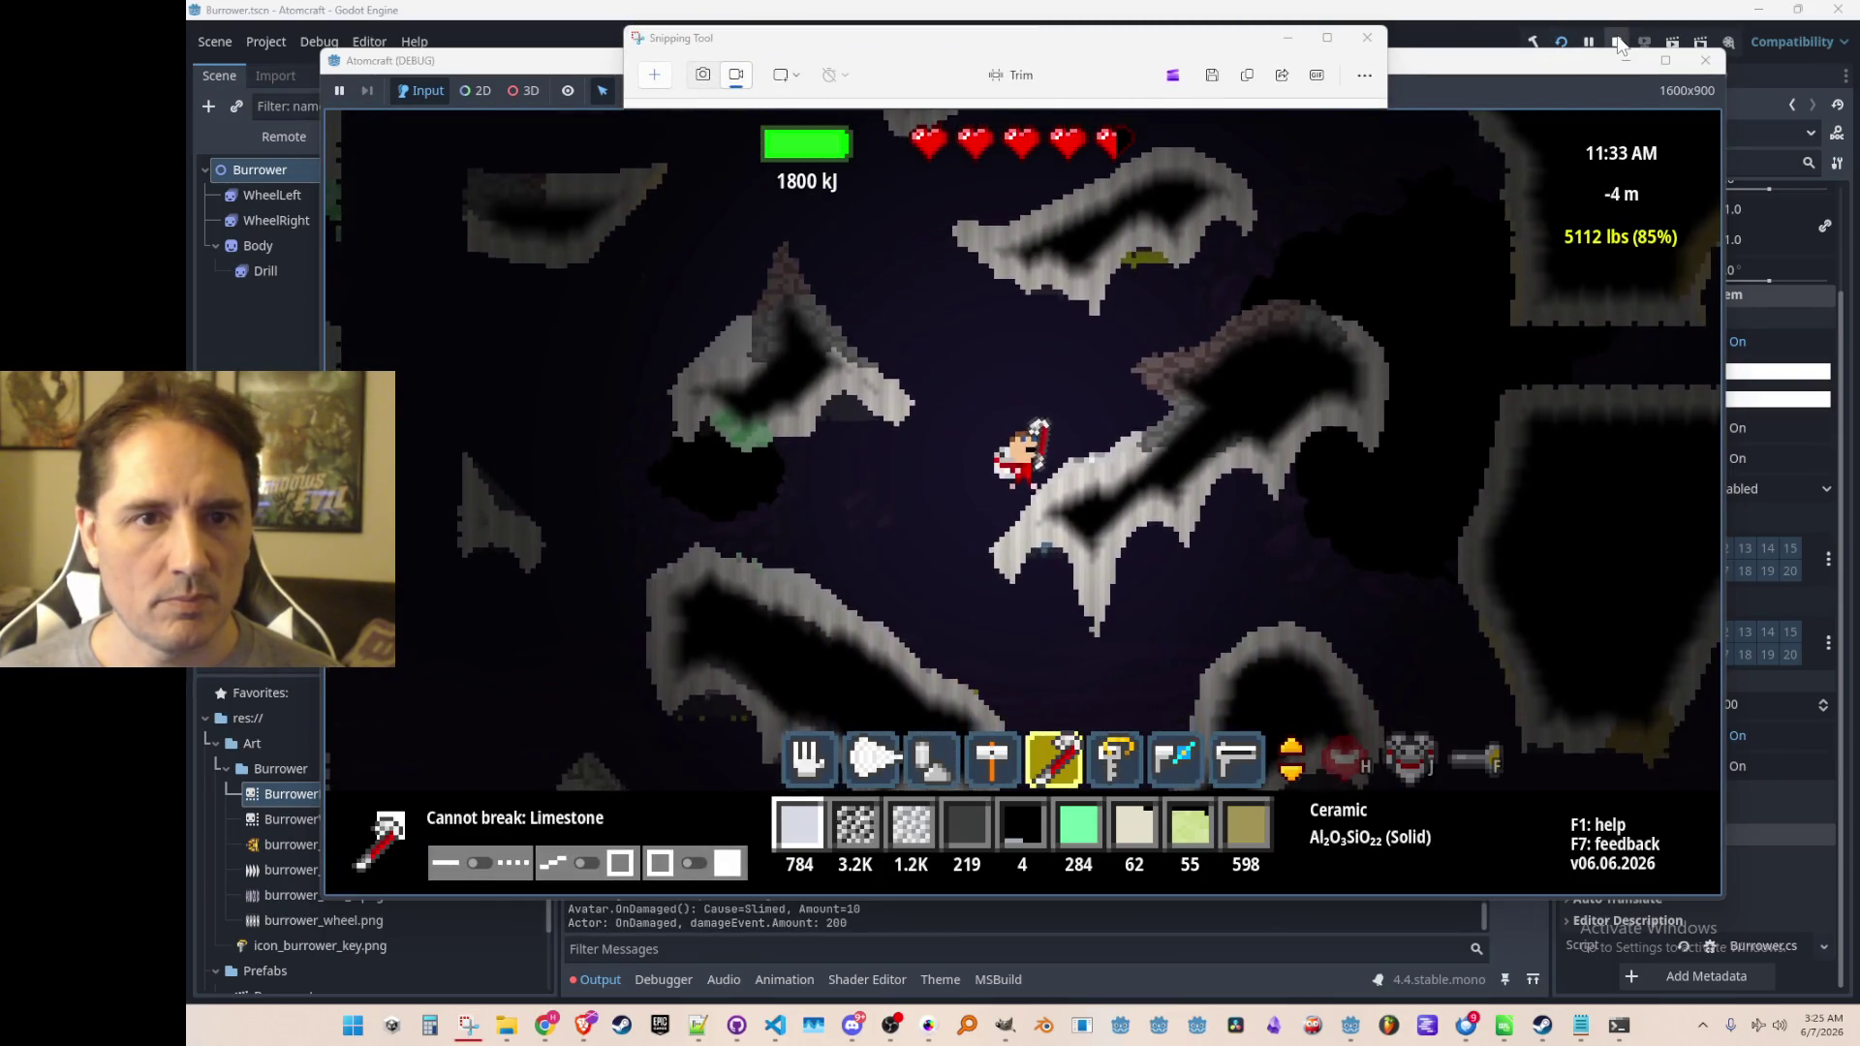
{"action": "left_click", "coordinate": [1616, 42]}
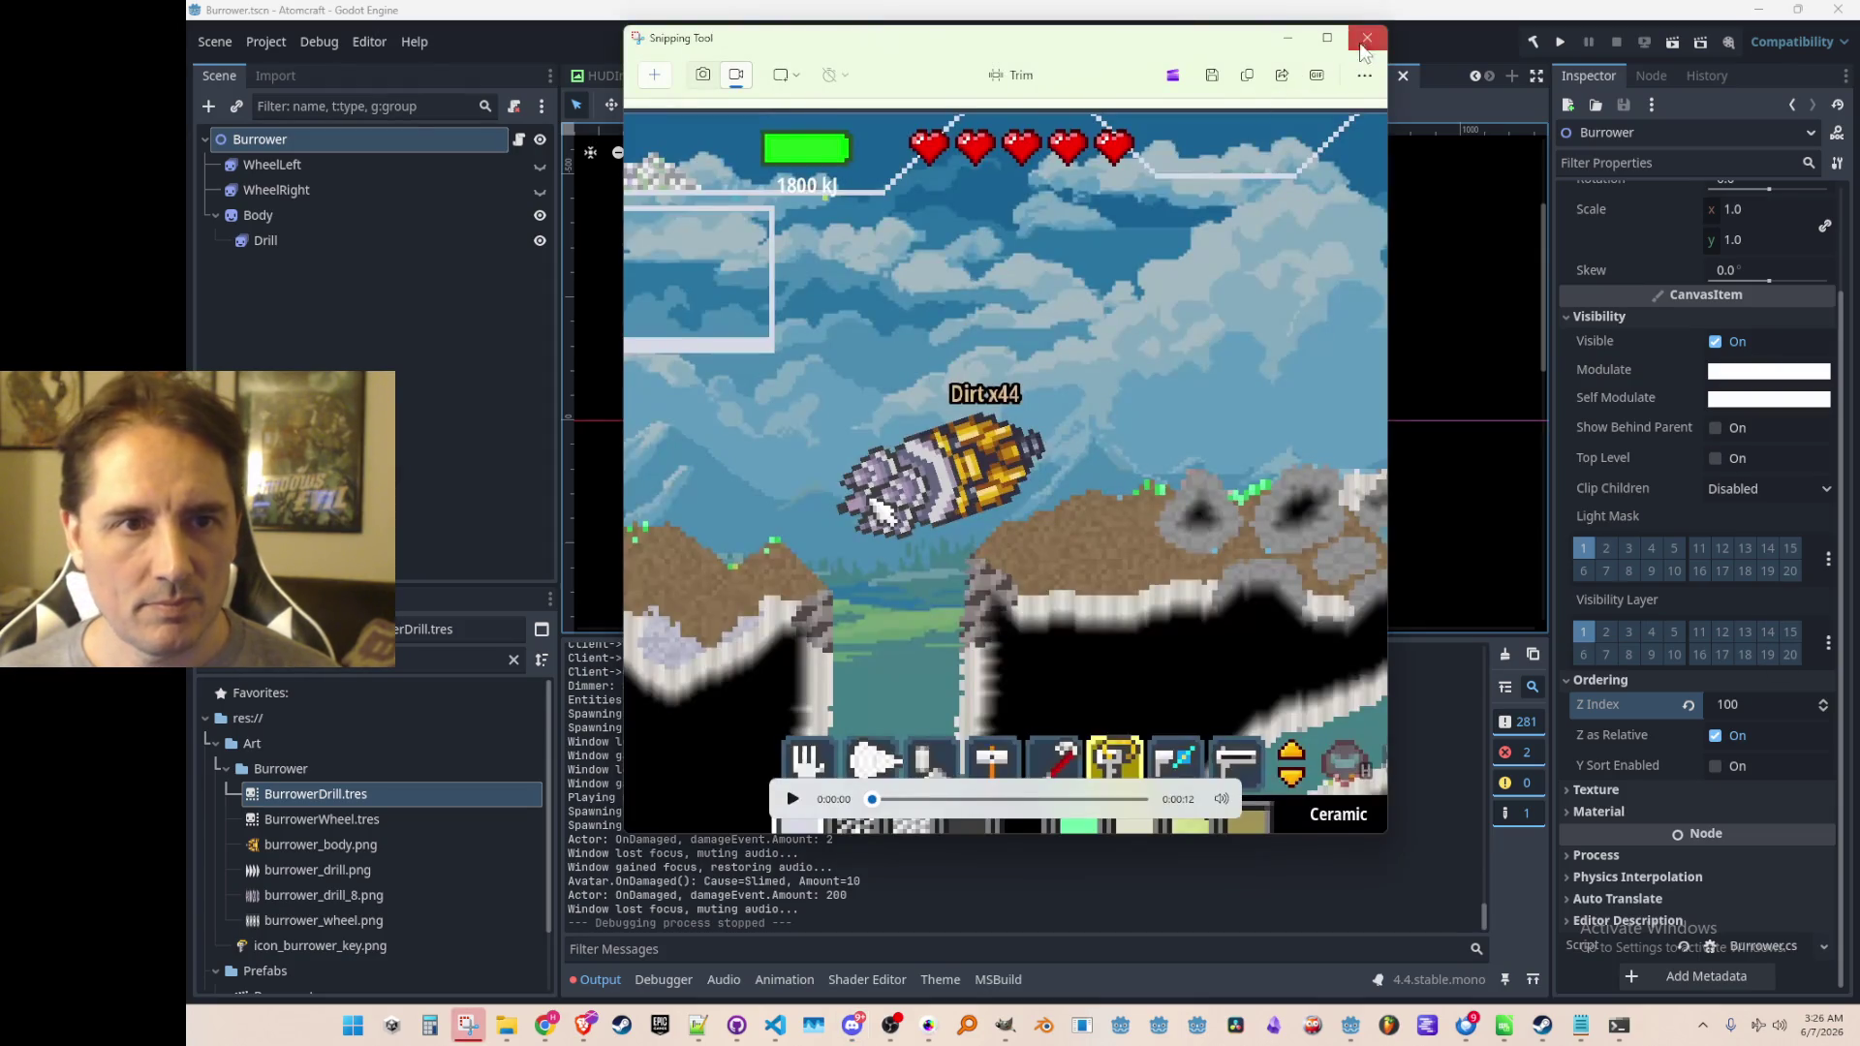
Refocus the Godot editor, then switch to the Sandmines2.pmp drill sprite sheet in Pro Motion NG
{"action": "left_click", "coordinate": [1374, 35]}
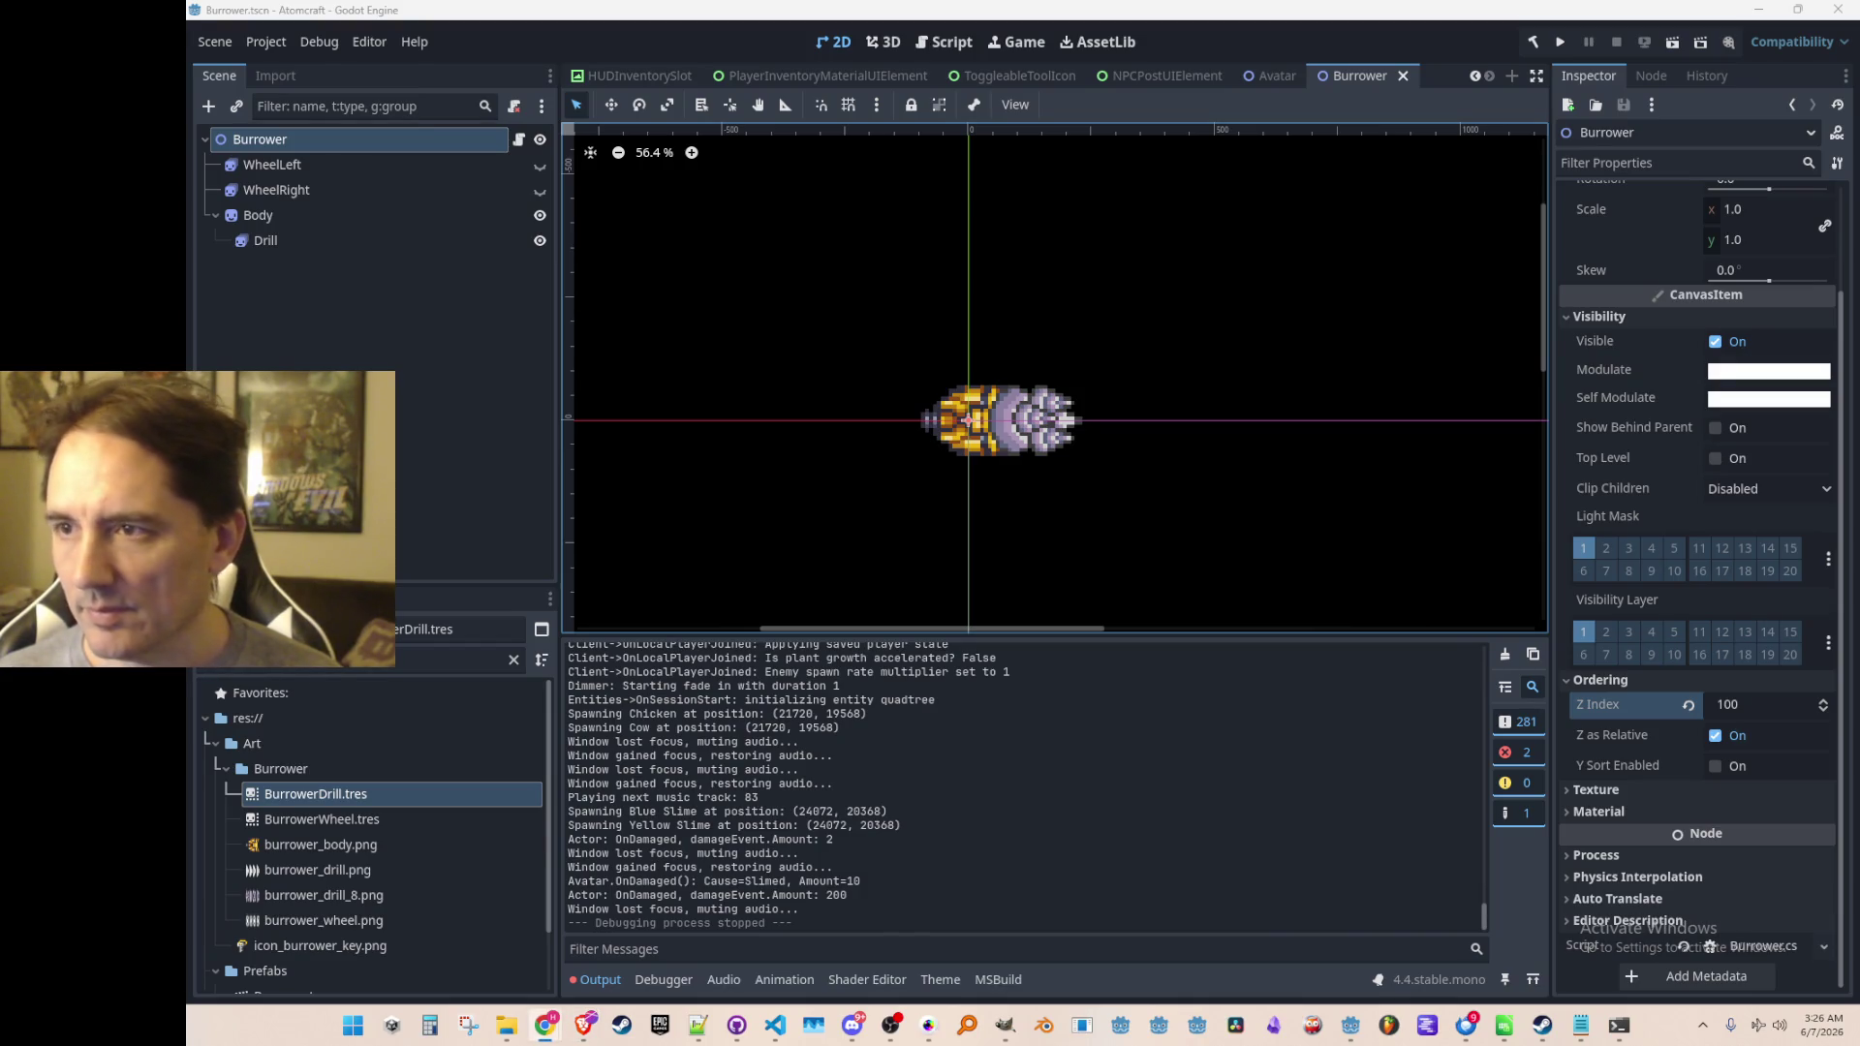
{"action": "left_click", "coordinate": [1232, 364]}
{"action": "scroll", "coordinate": [1131, 480], "scroll_direction": "up", "scroll_amount": 1}
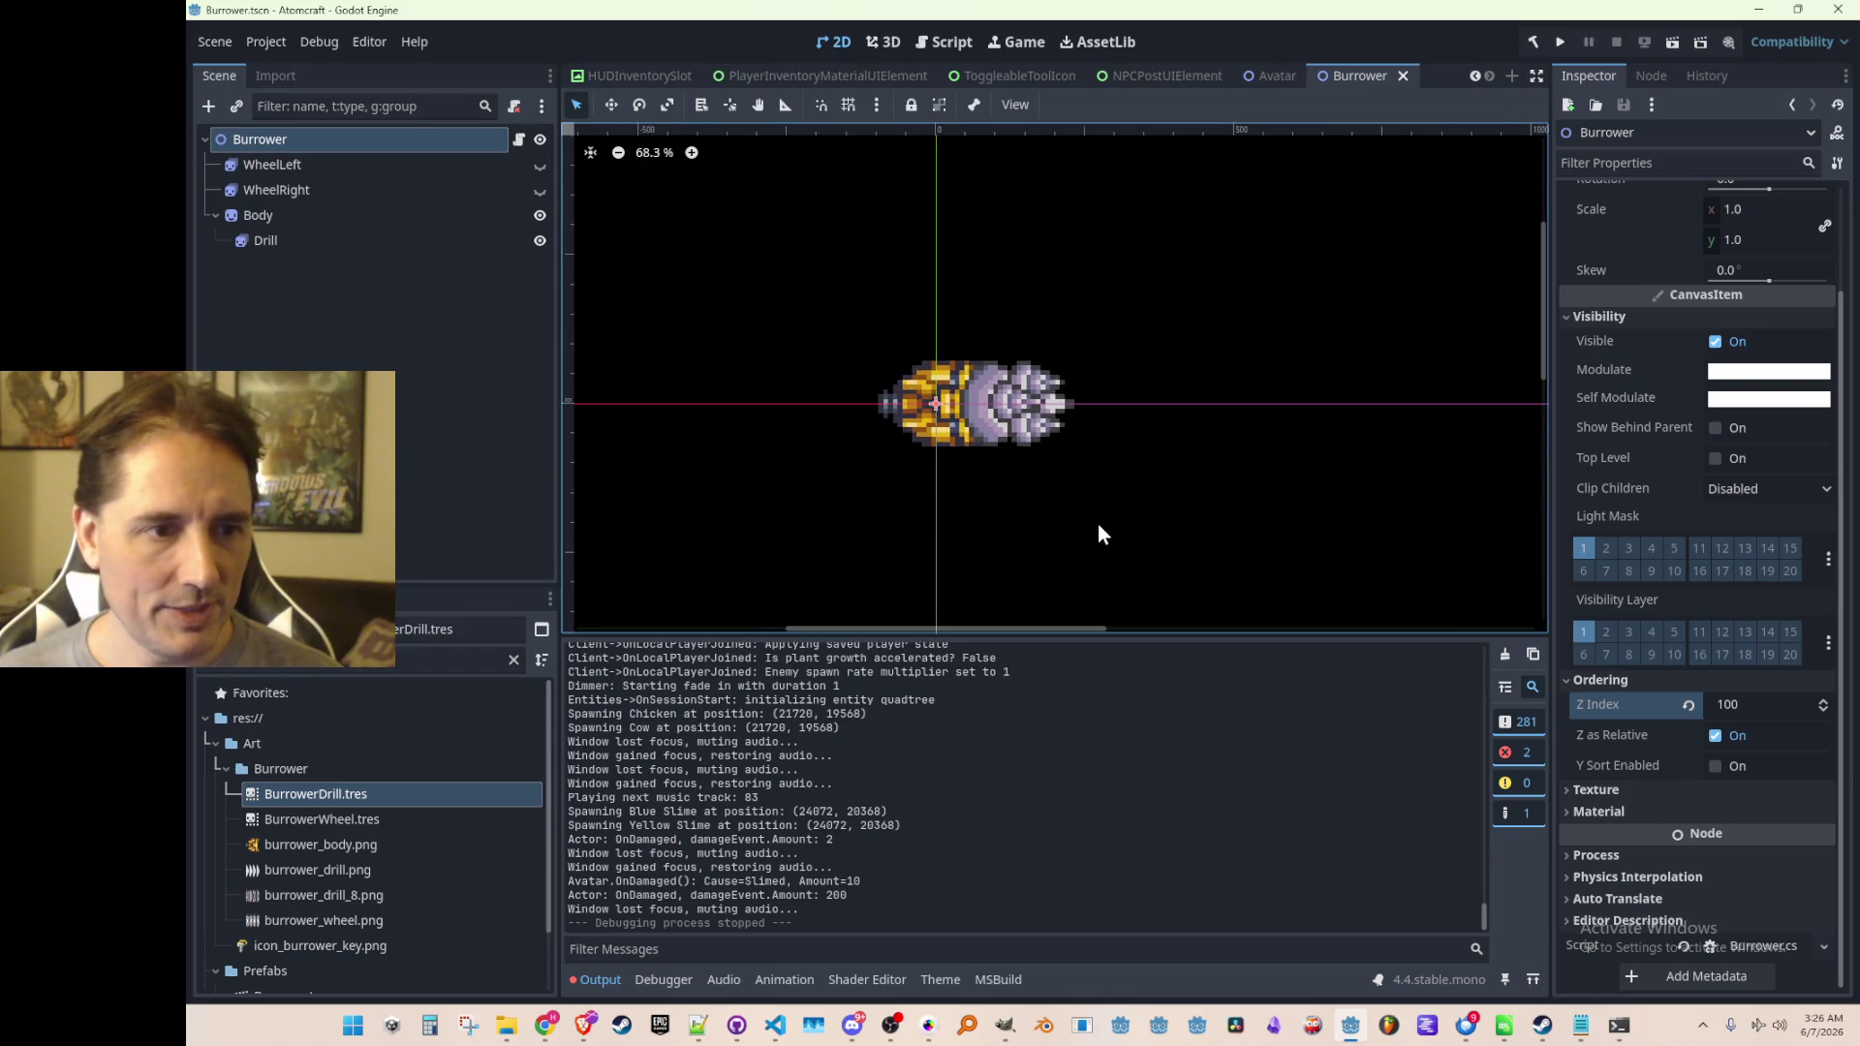
{"action": "left_click", "coordinate": [928, 1028]}
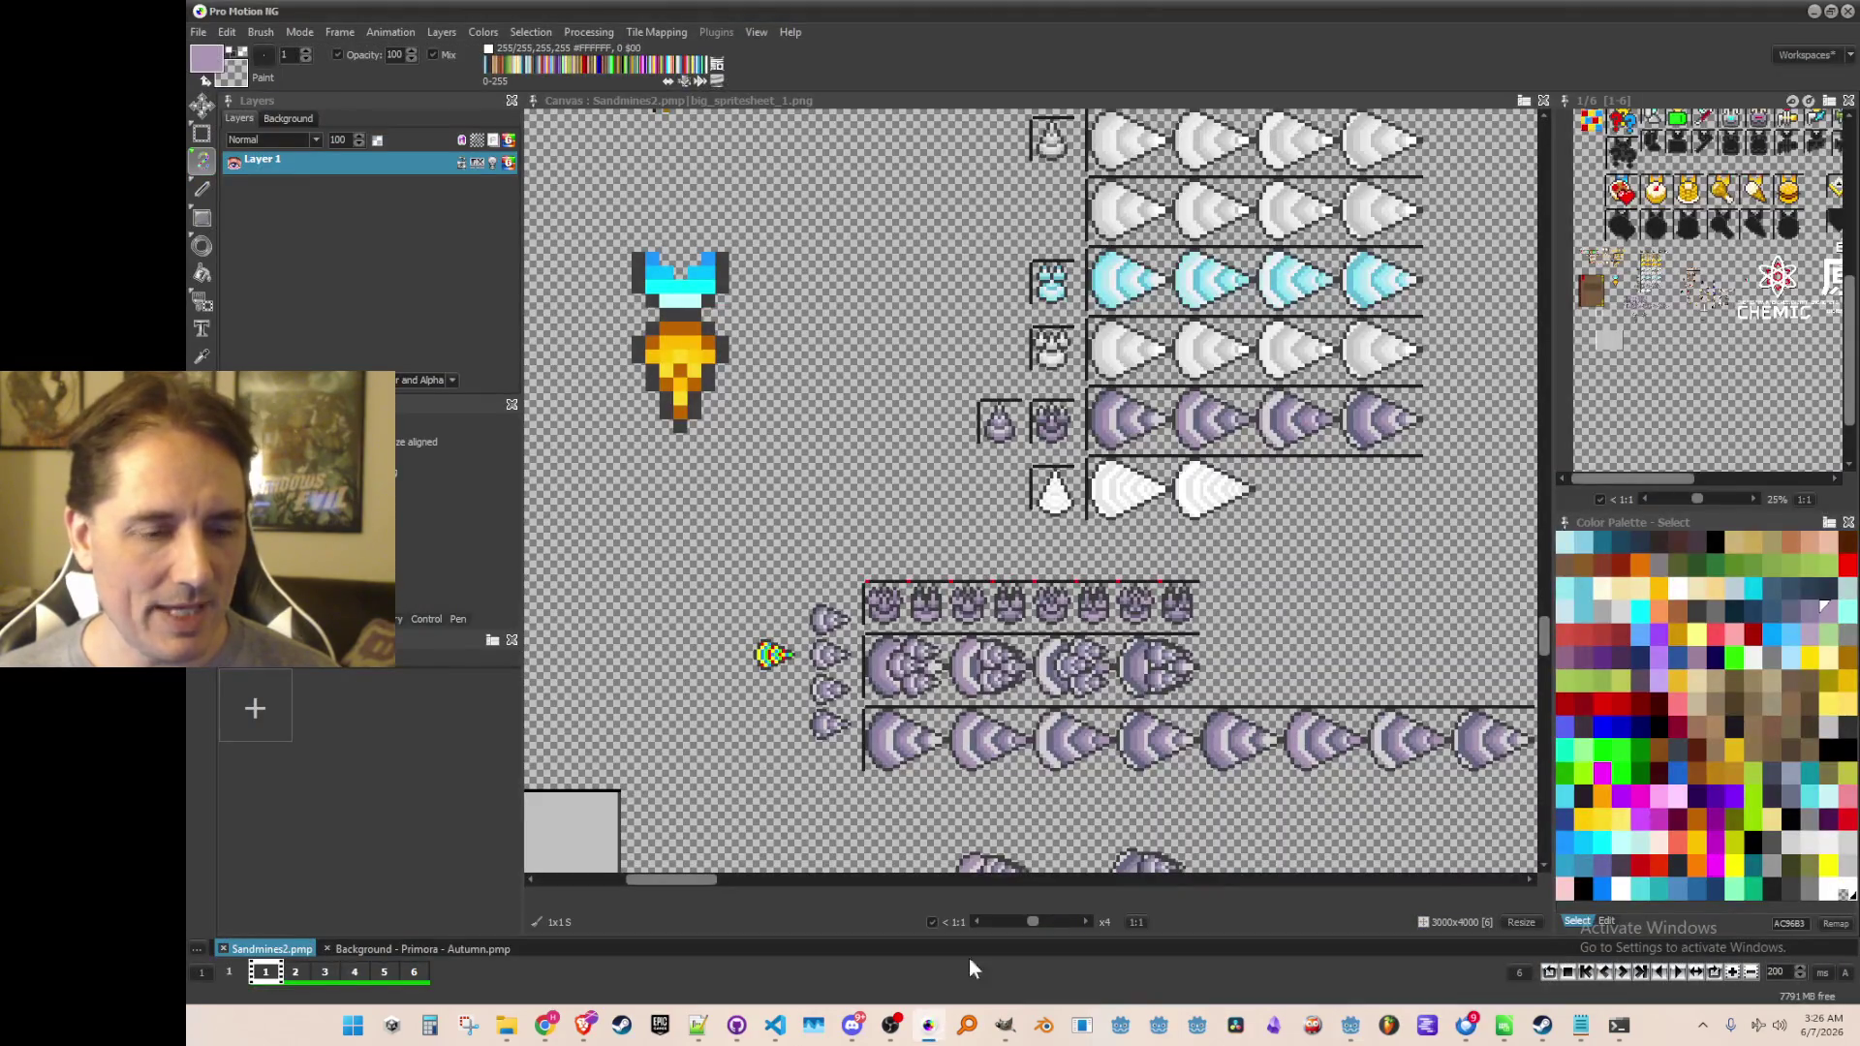
{"action": "scroll", "coordinate": [1065, 600], "scroll_direction": "up", "scroll_amount": 1}
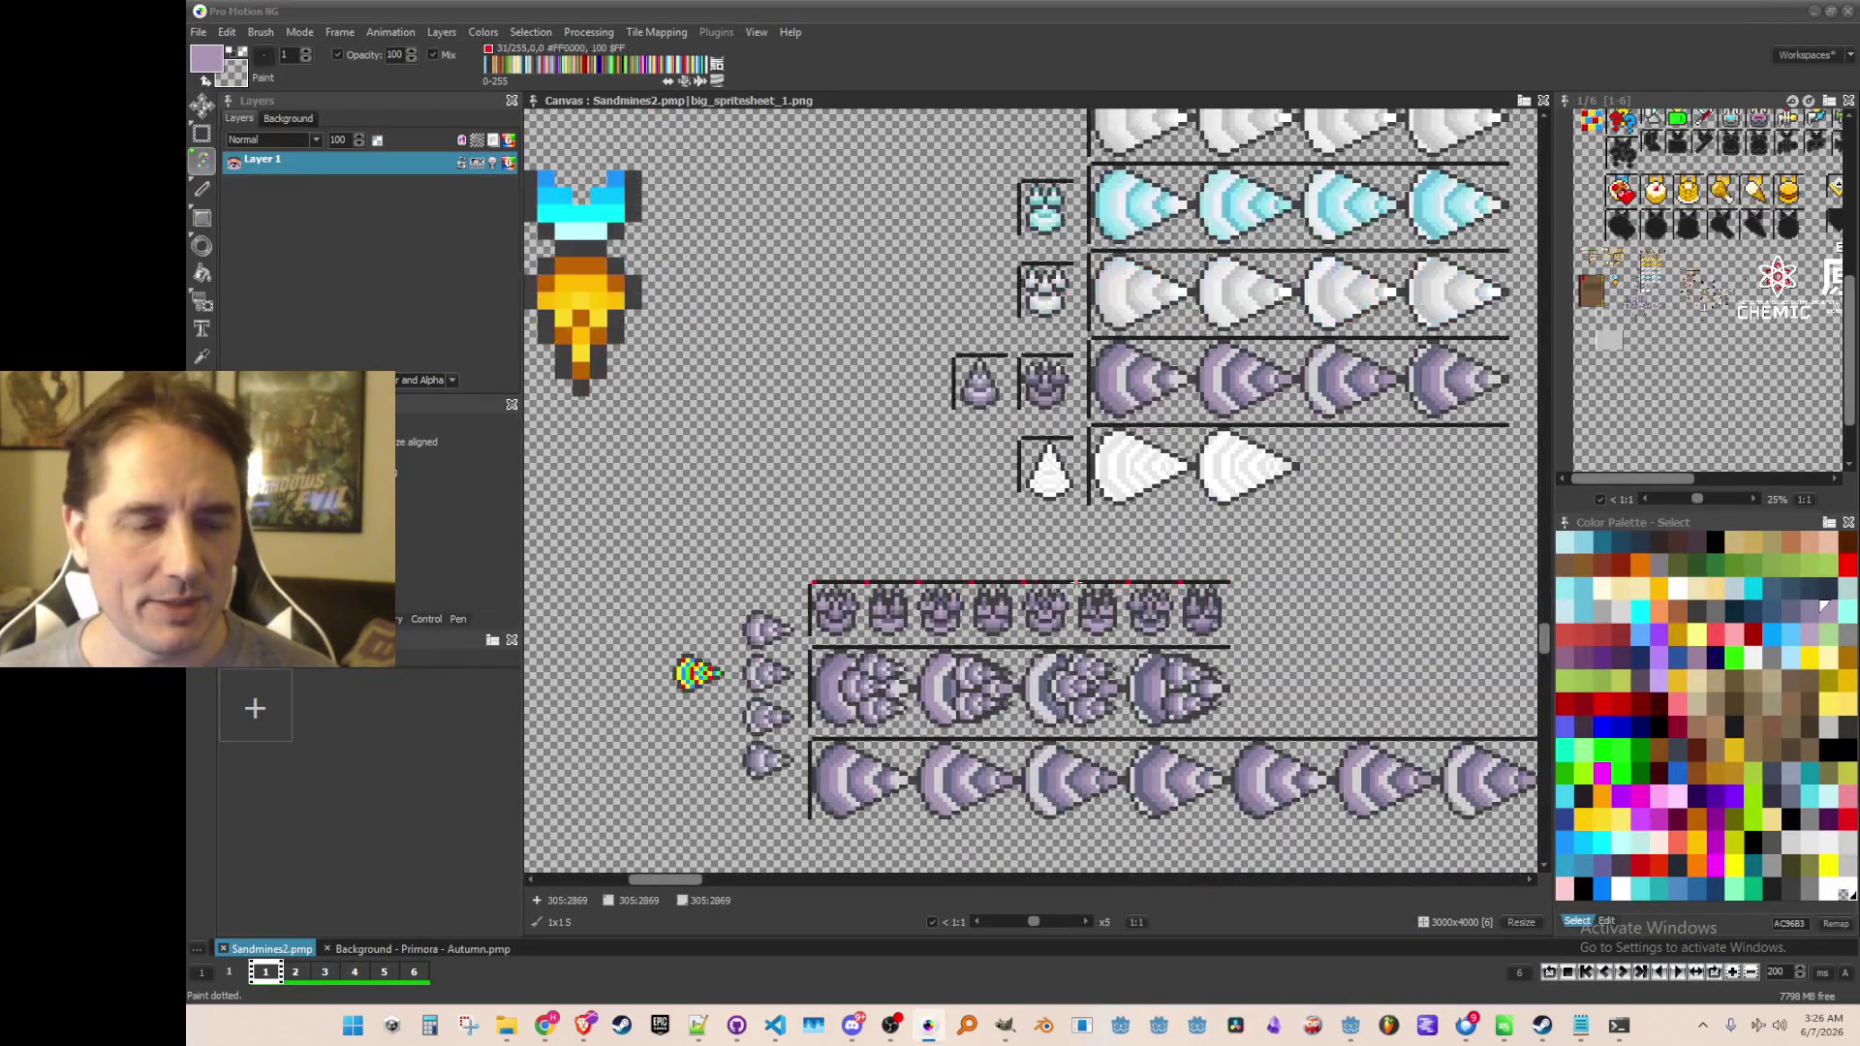
{"action": "left_click_drag", "start_coordinate": [1100, 589], "coordinate": [1099, 517]}
{"action": "scroll", "coordinate": [1099, 516], "scroll_direction": "down", "scroll_amount": 1}
{"action": "scroll", "coordinate": [1046, 582], "scroll_direction": "up", "scroll_amount": 4}
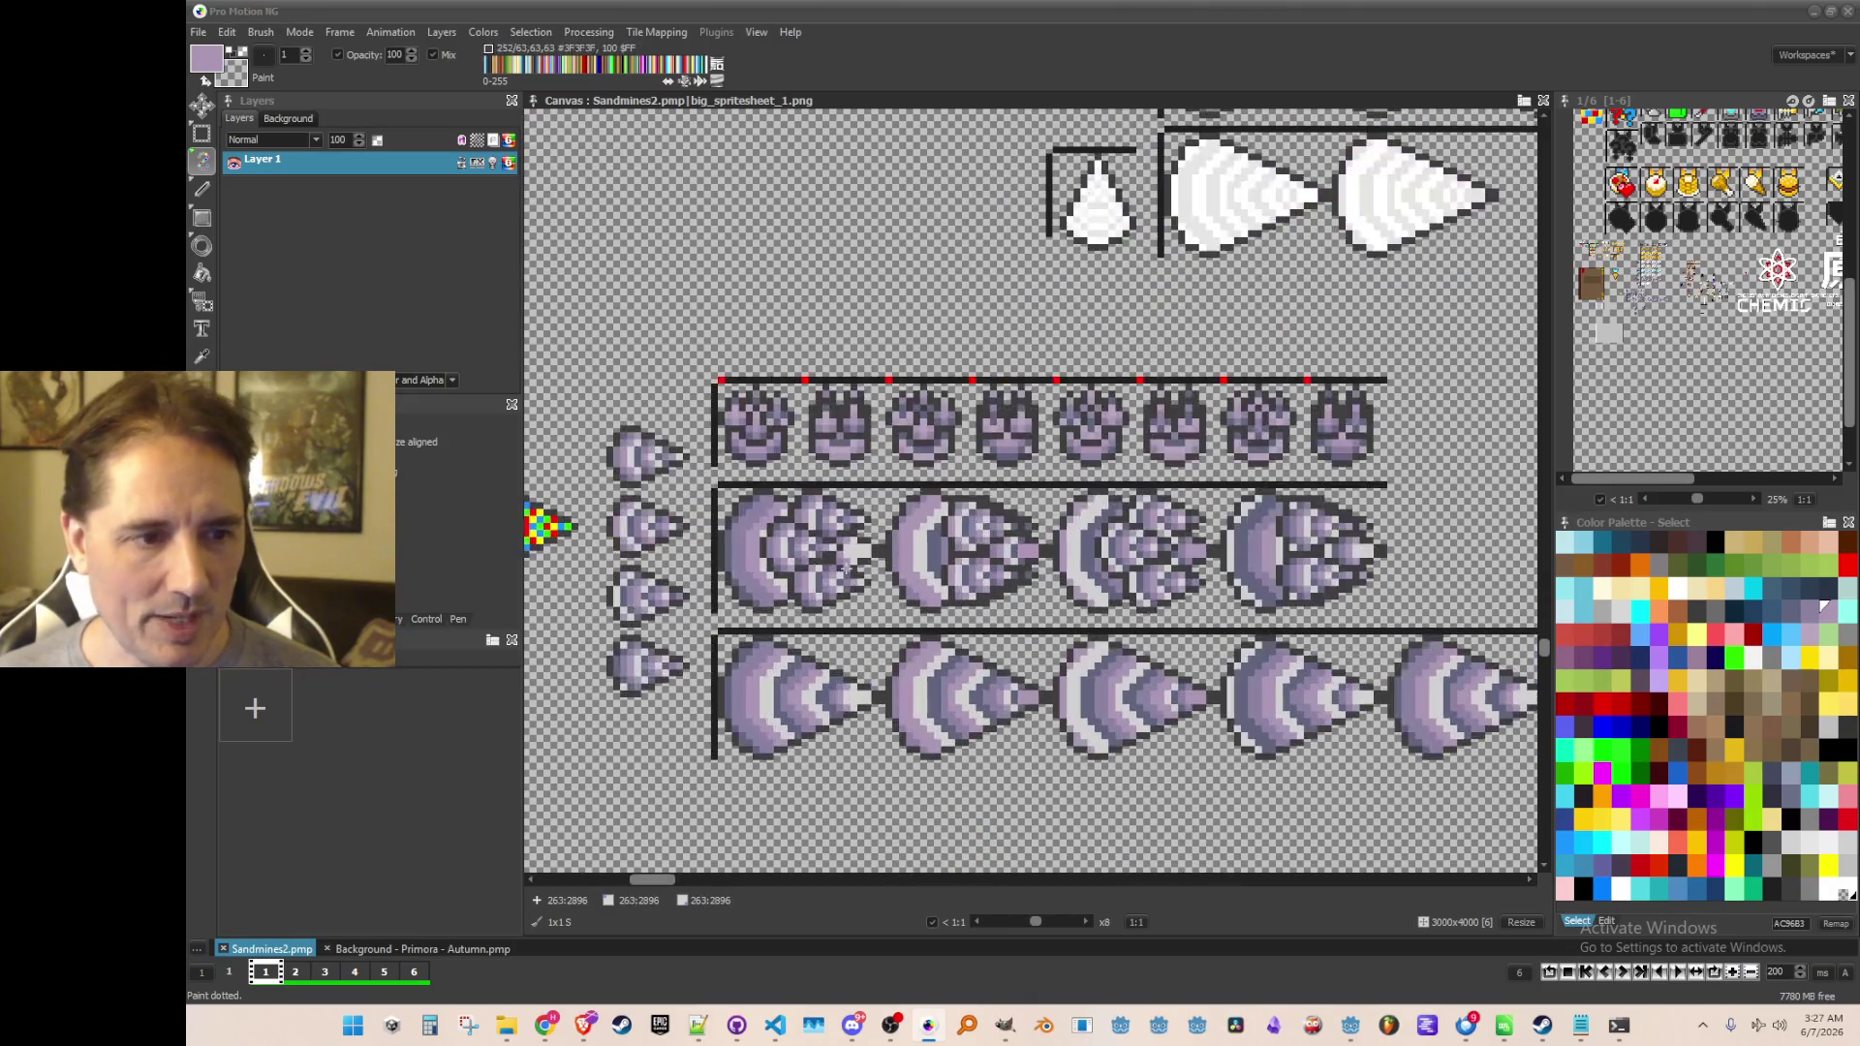
{"action": "scroll", "coordinate": [1177, 570], "scroll_direction": "down", "scroll_amount": 3}
{"action": "scroll", "coordinate": [1177, 570], "scroll_direction": "up", "scroll_amount": 1}
{"action": "scroll", "coordinate": [1177, 570], "scroll_direction": "down", "scroll_amount": 1}
{"action": "scroll", "coordinate": [1177, 570], "scroll_direction": "up", "scroll_amount": 2}
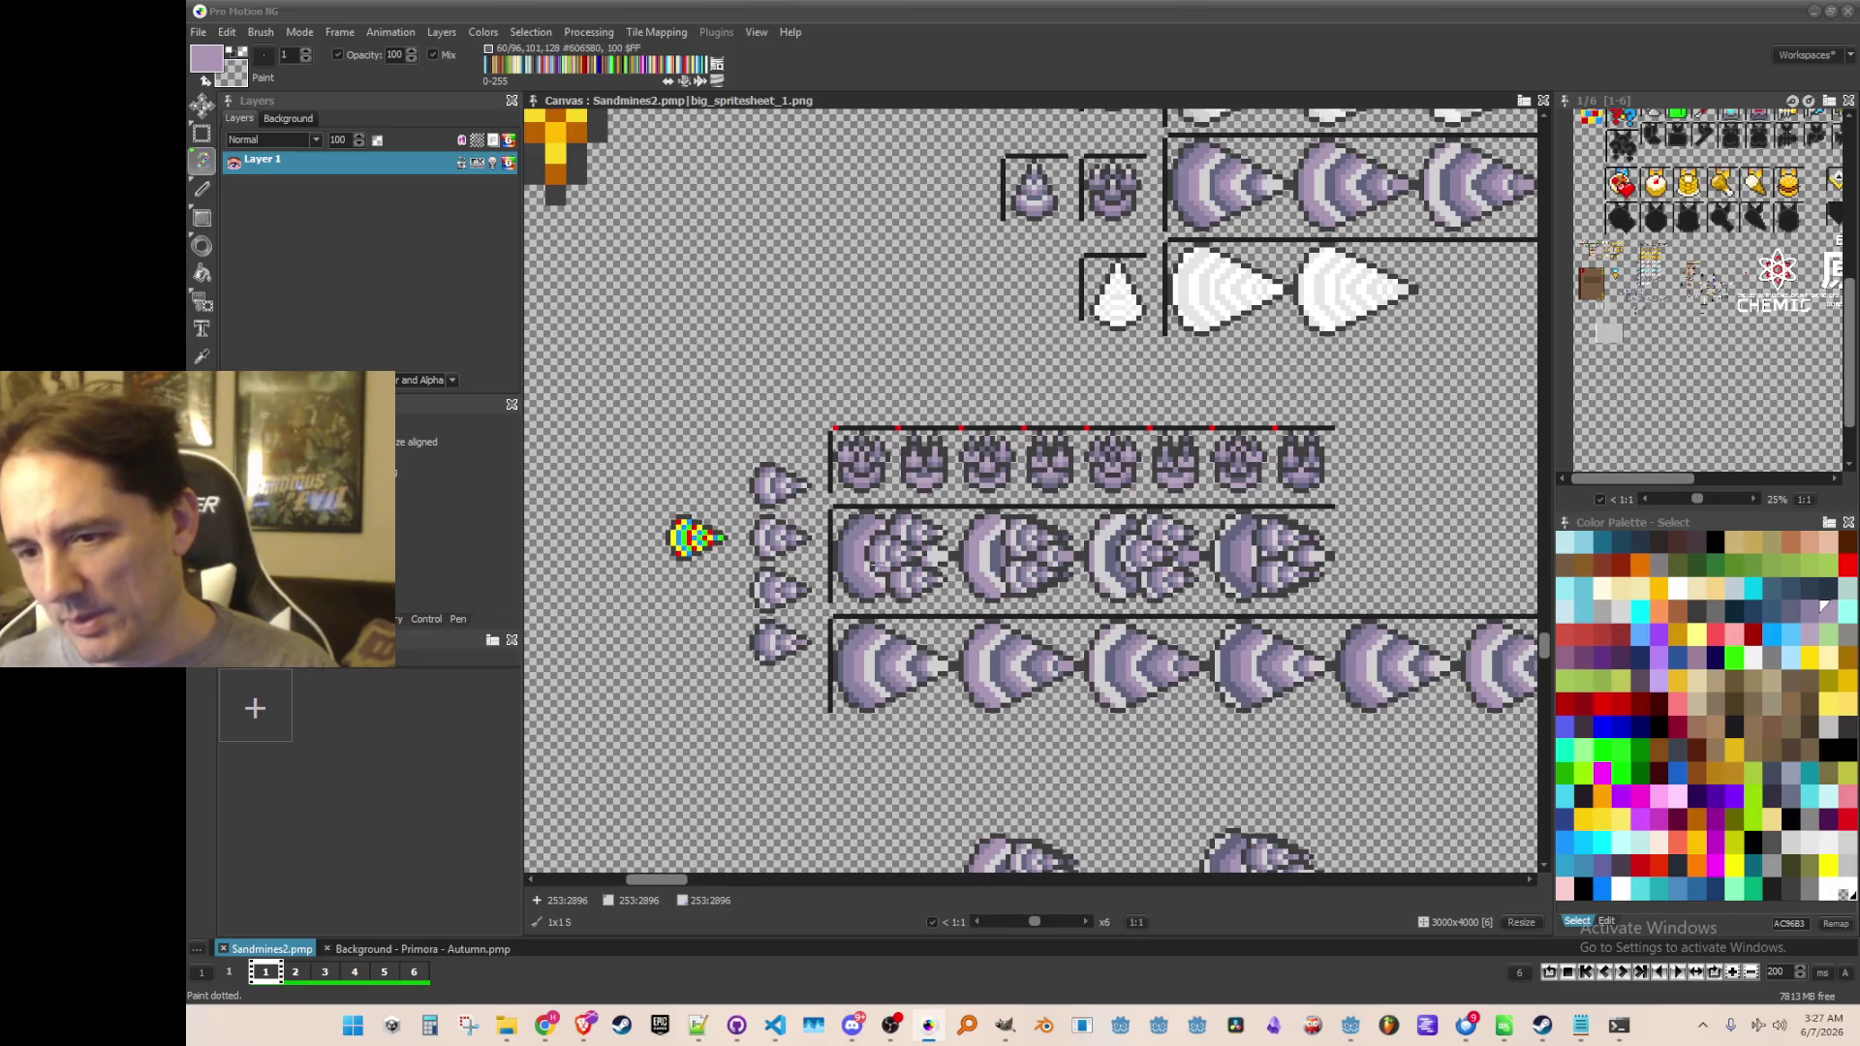
{"action": "scroll", "coordinate": [1354, 579], "scroll_direction": "down", "scroll_amount": 2}
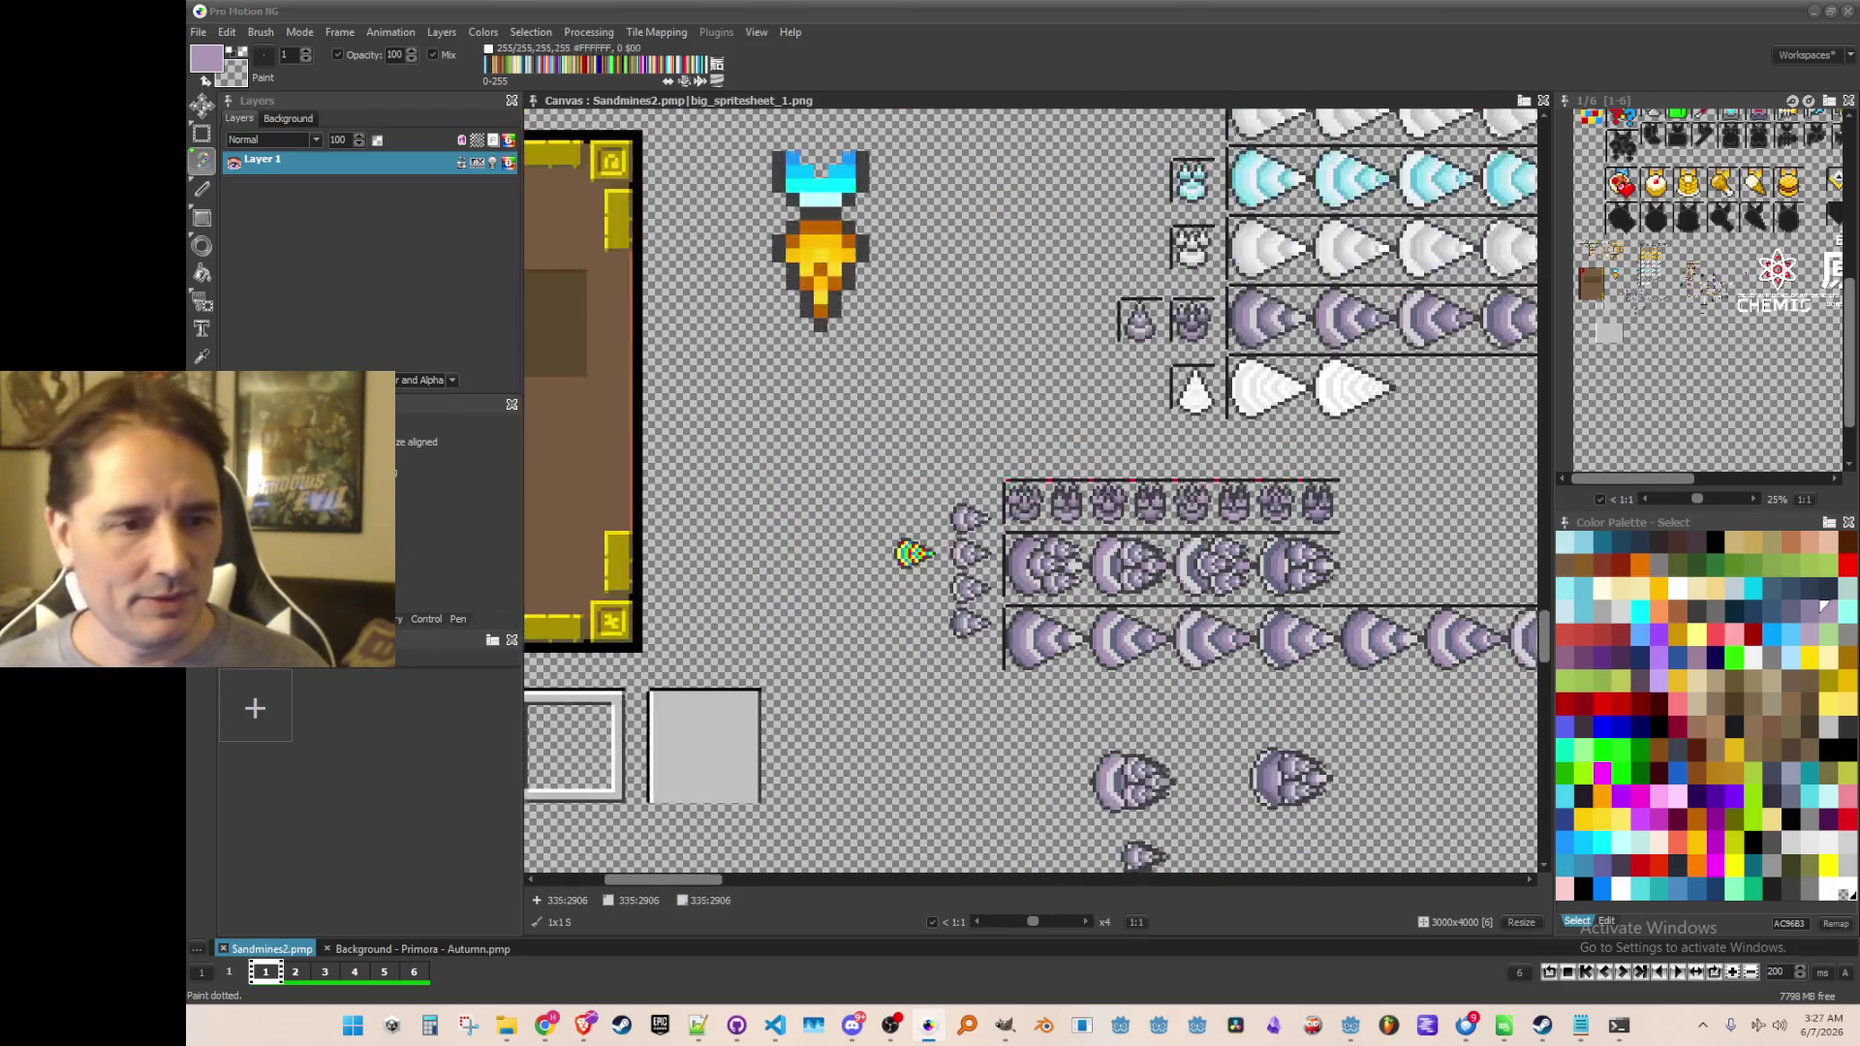
{"action": "scroll", "coordinate": [1517, 603], "scroll_direction": "down", "scroll_amount": 2}
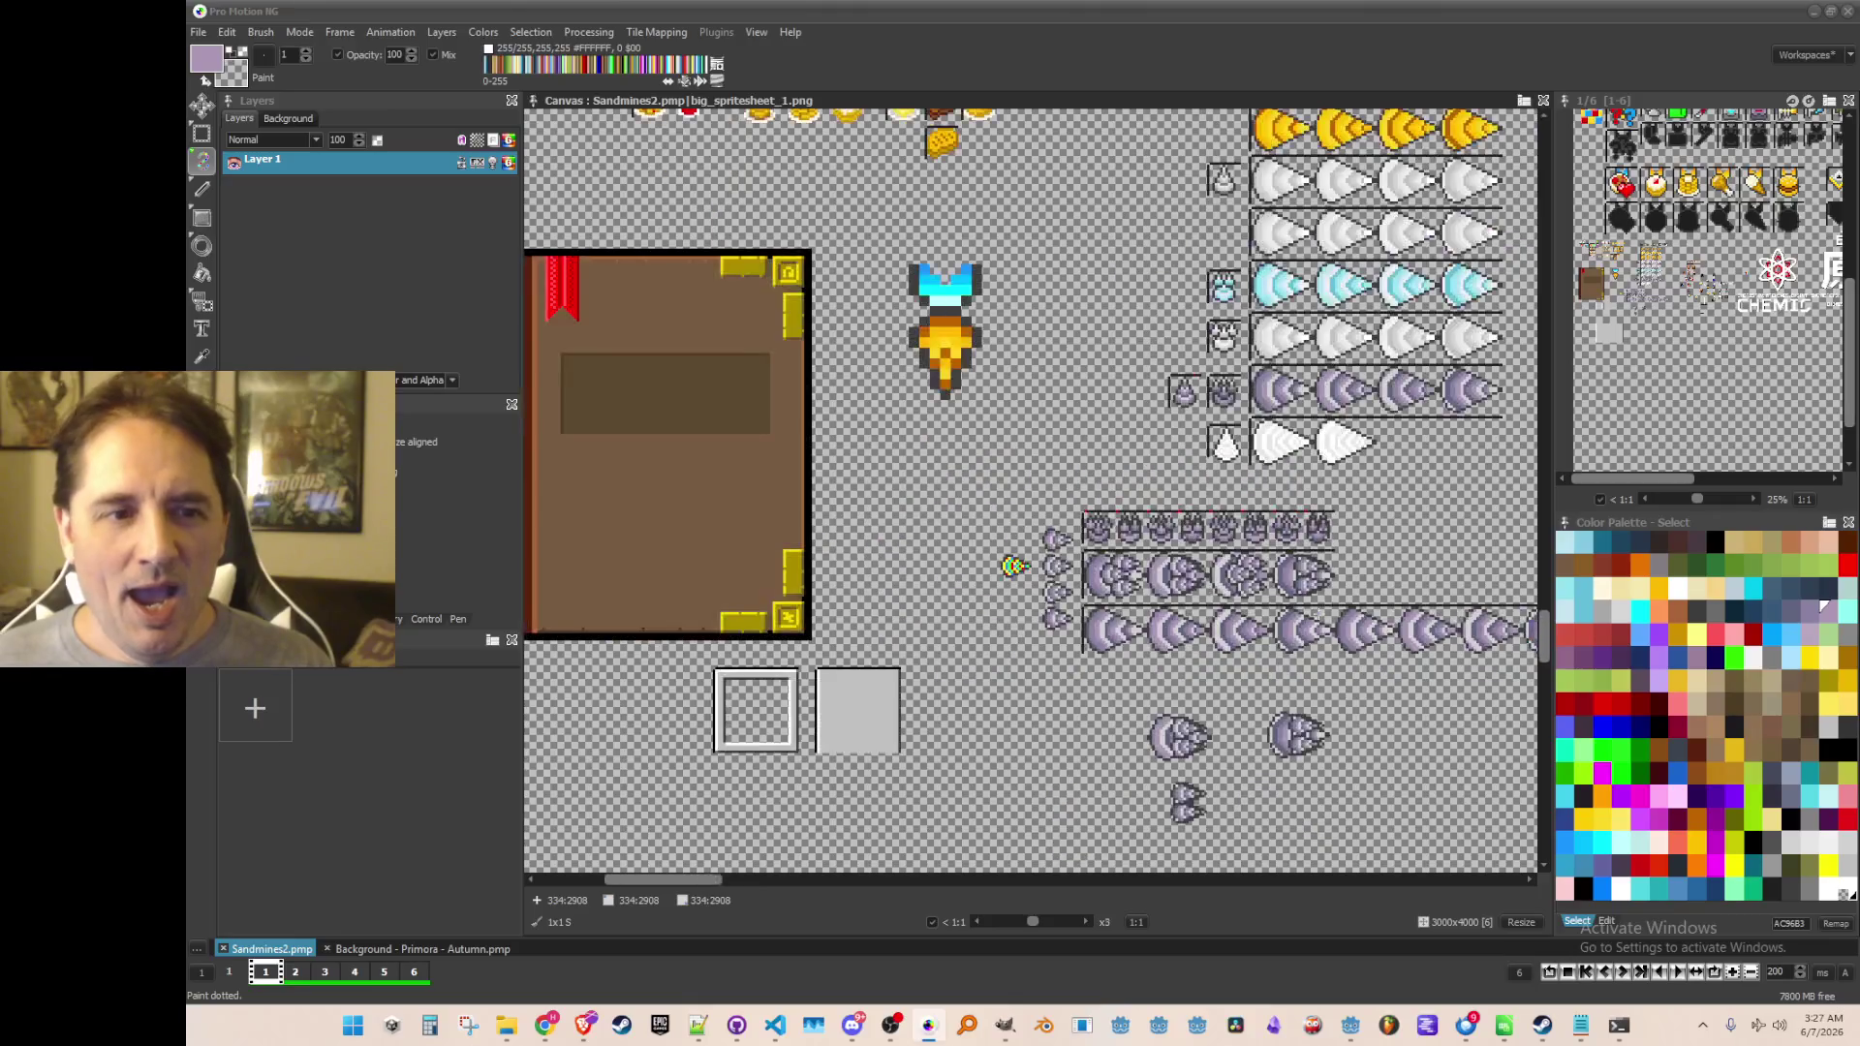
{"action": "scroll", "coordinate": [1249, 488], "scroll_direction": "up", "scroll_amount": 1}
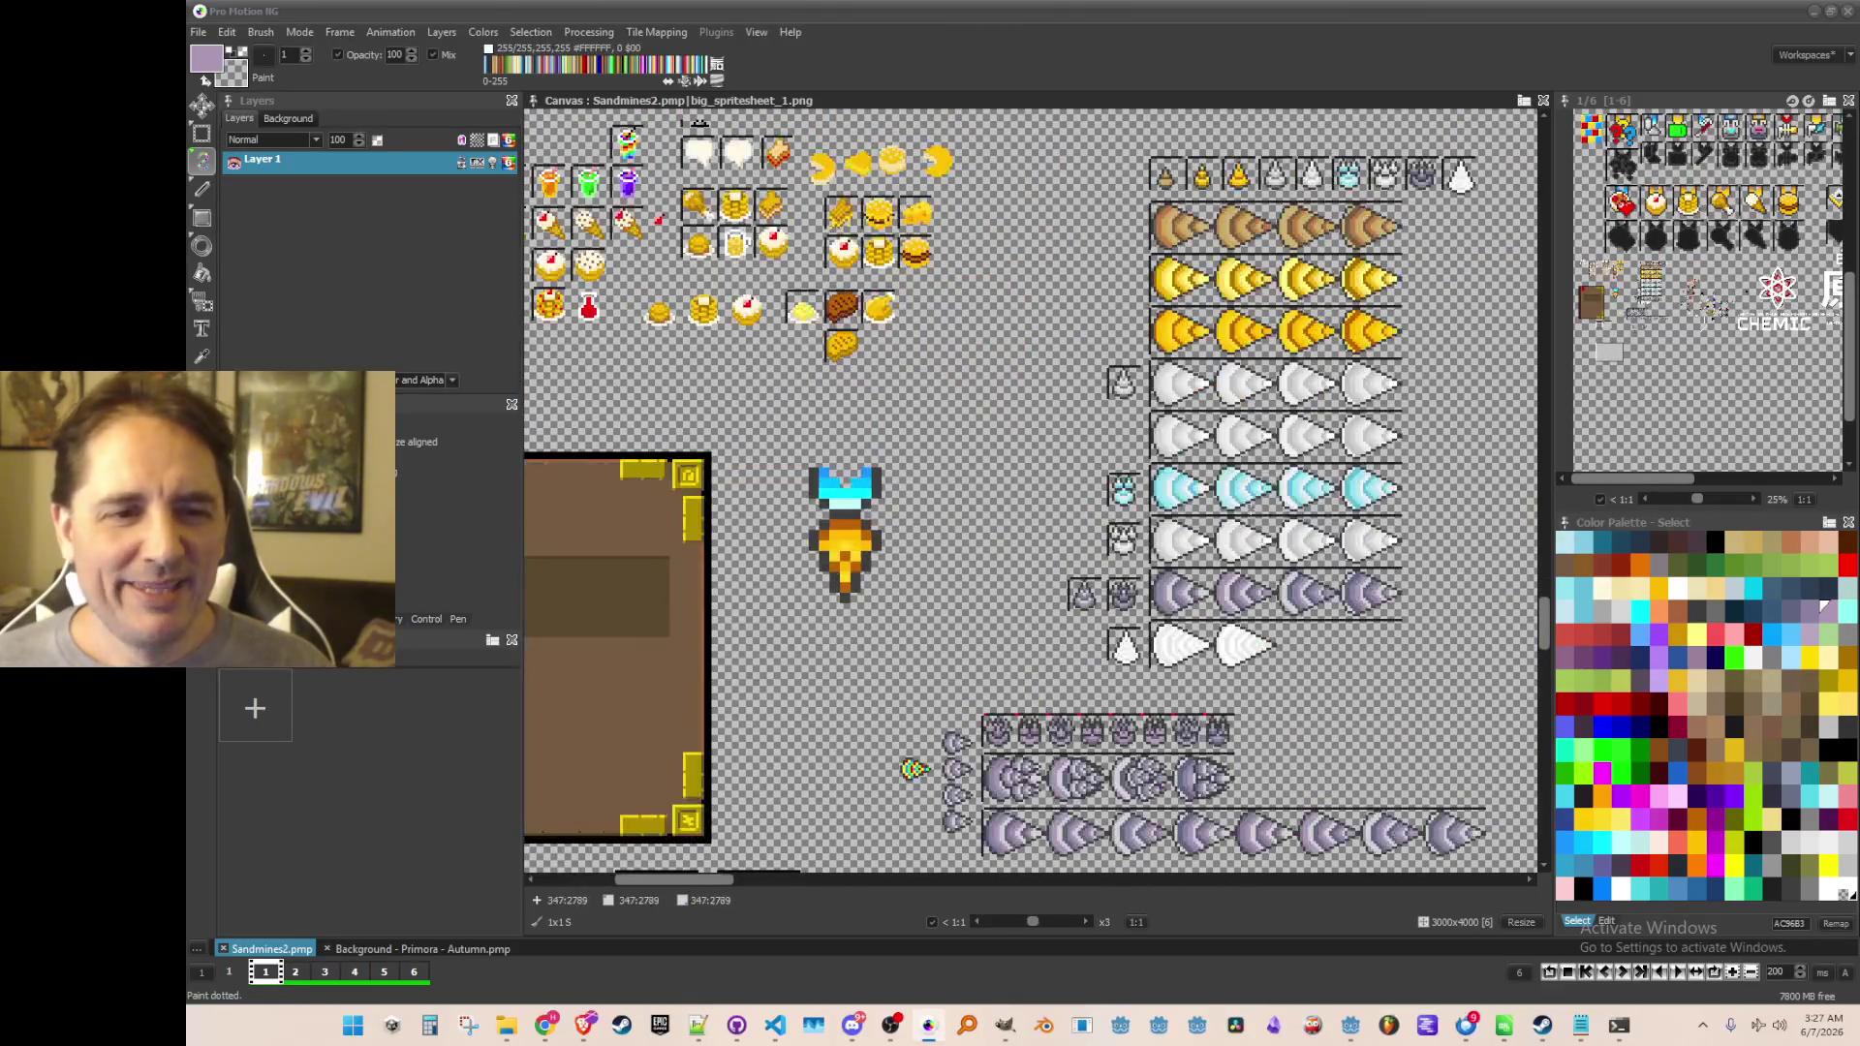
{"action": "scroll", "coordinate": [1053, 581], "scroll_direction": "up", "scroll_amount": 1}
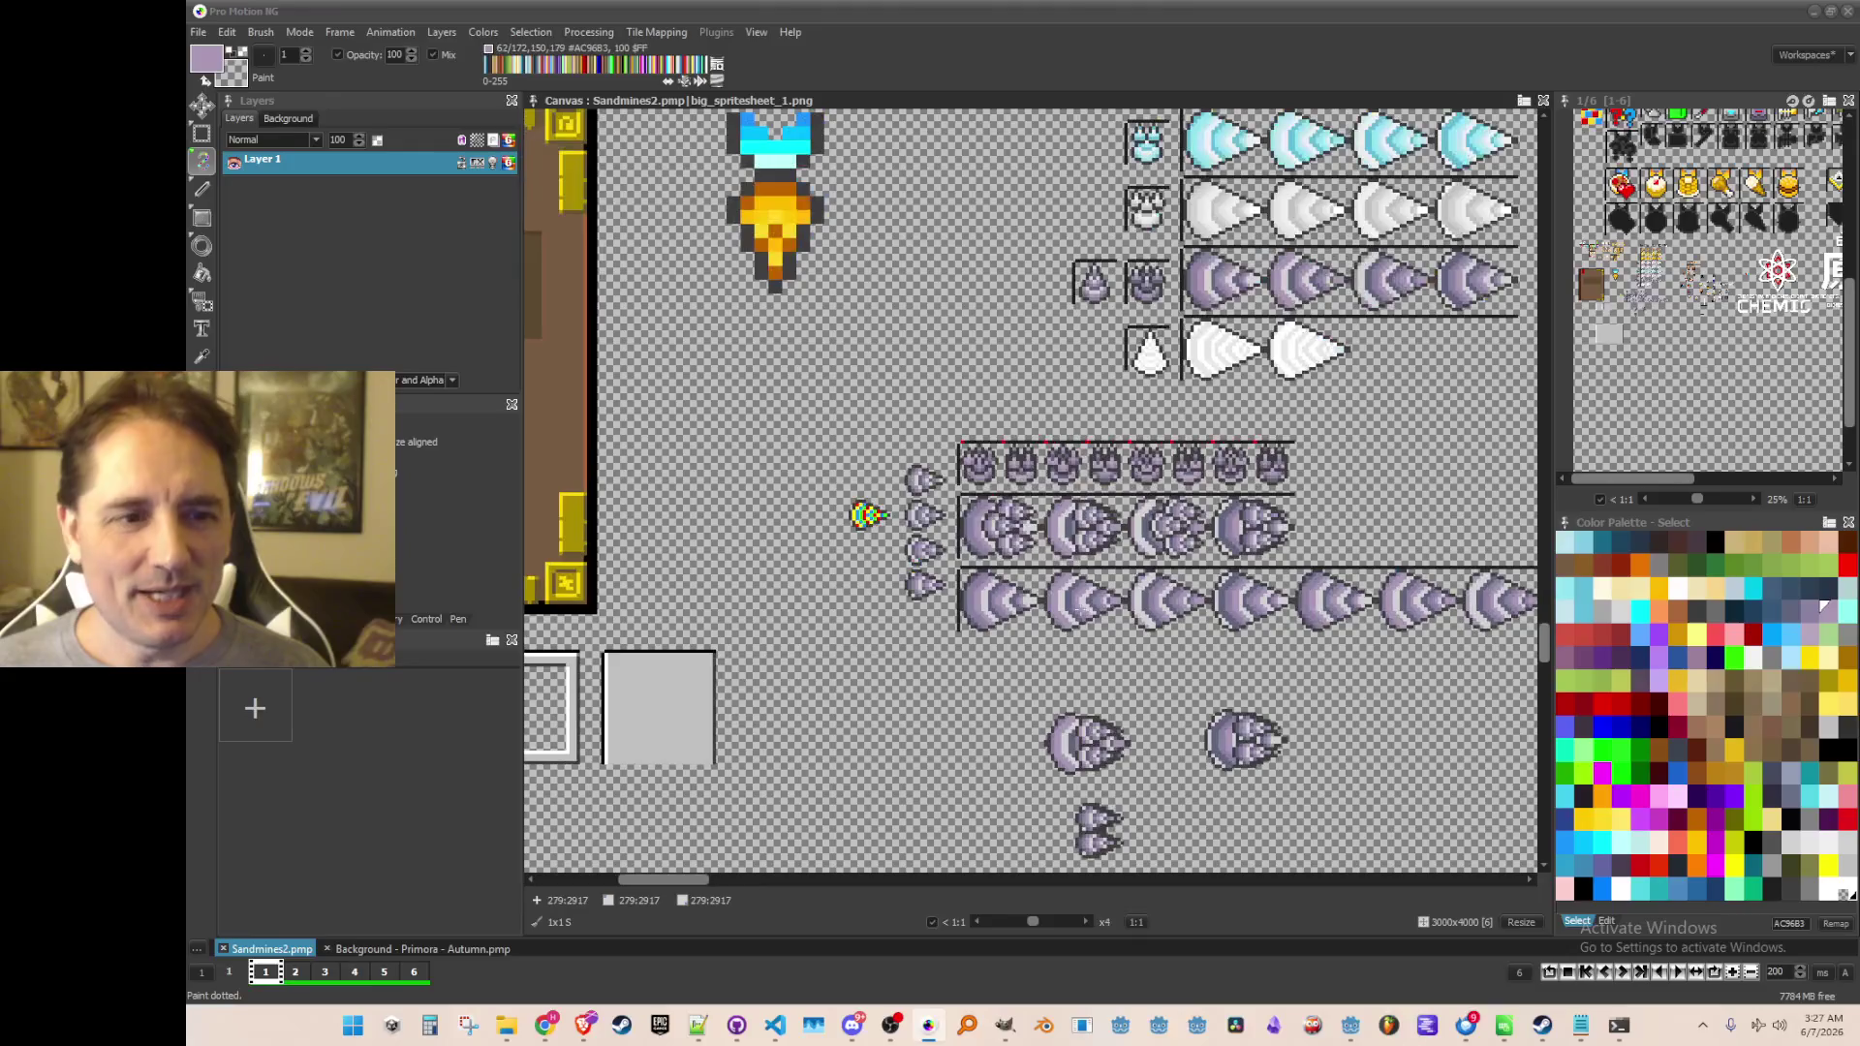
{"action": "scroll", "coordinate": [1135, 589], "scroll_direction": "up", "scroll_amount": 2}
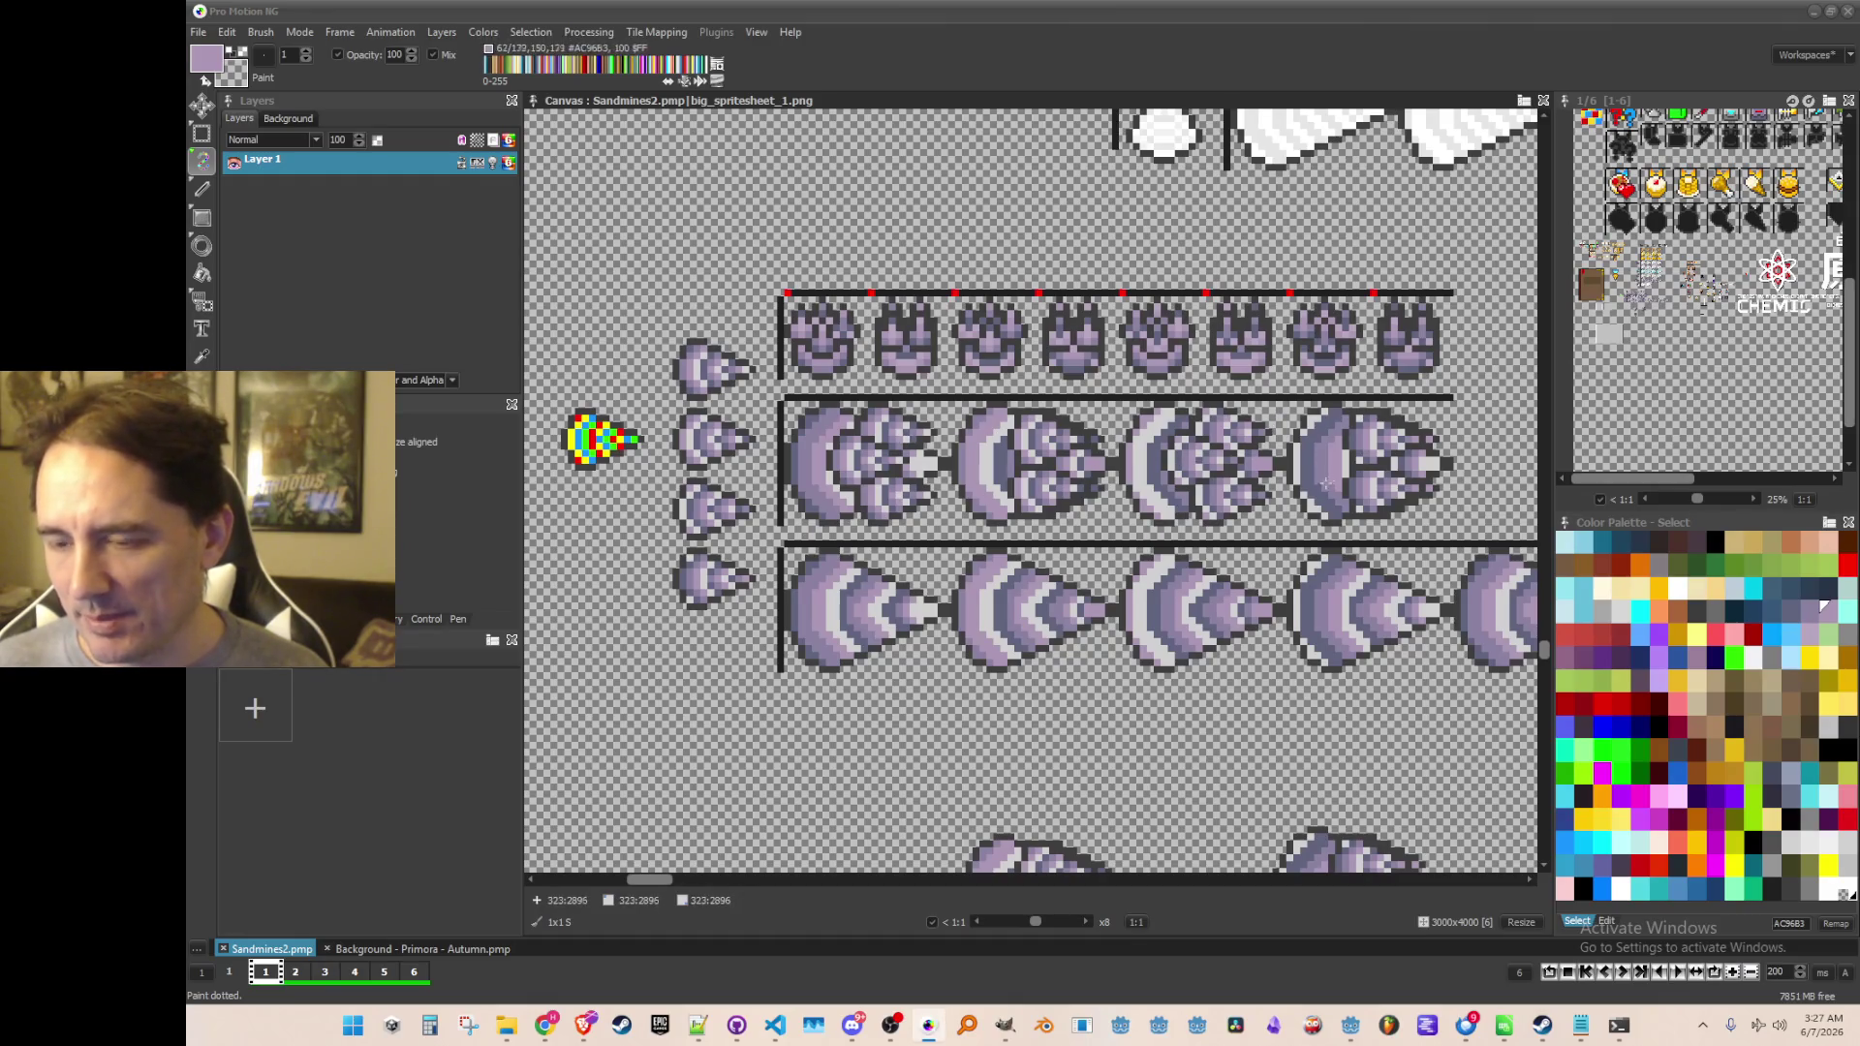
{"action": "scroll", "coordinate": [1328, 483], "scroll_direction": "down", "scroll_amount": 2}
{"action": "scroll", "coordinate": [1030, 491], "scroll_direction": "up", "scroll_amount": 5}
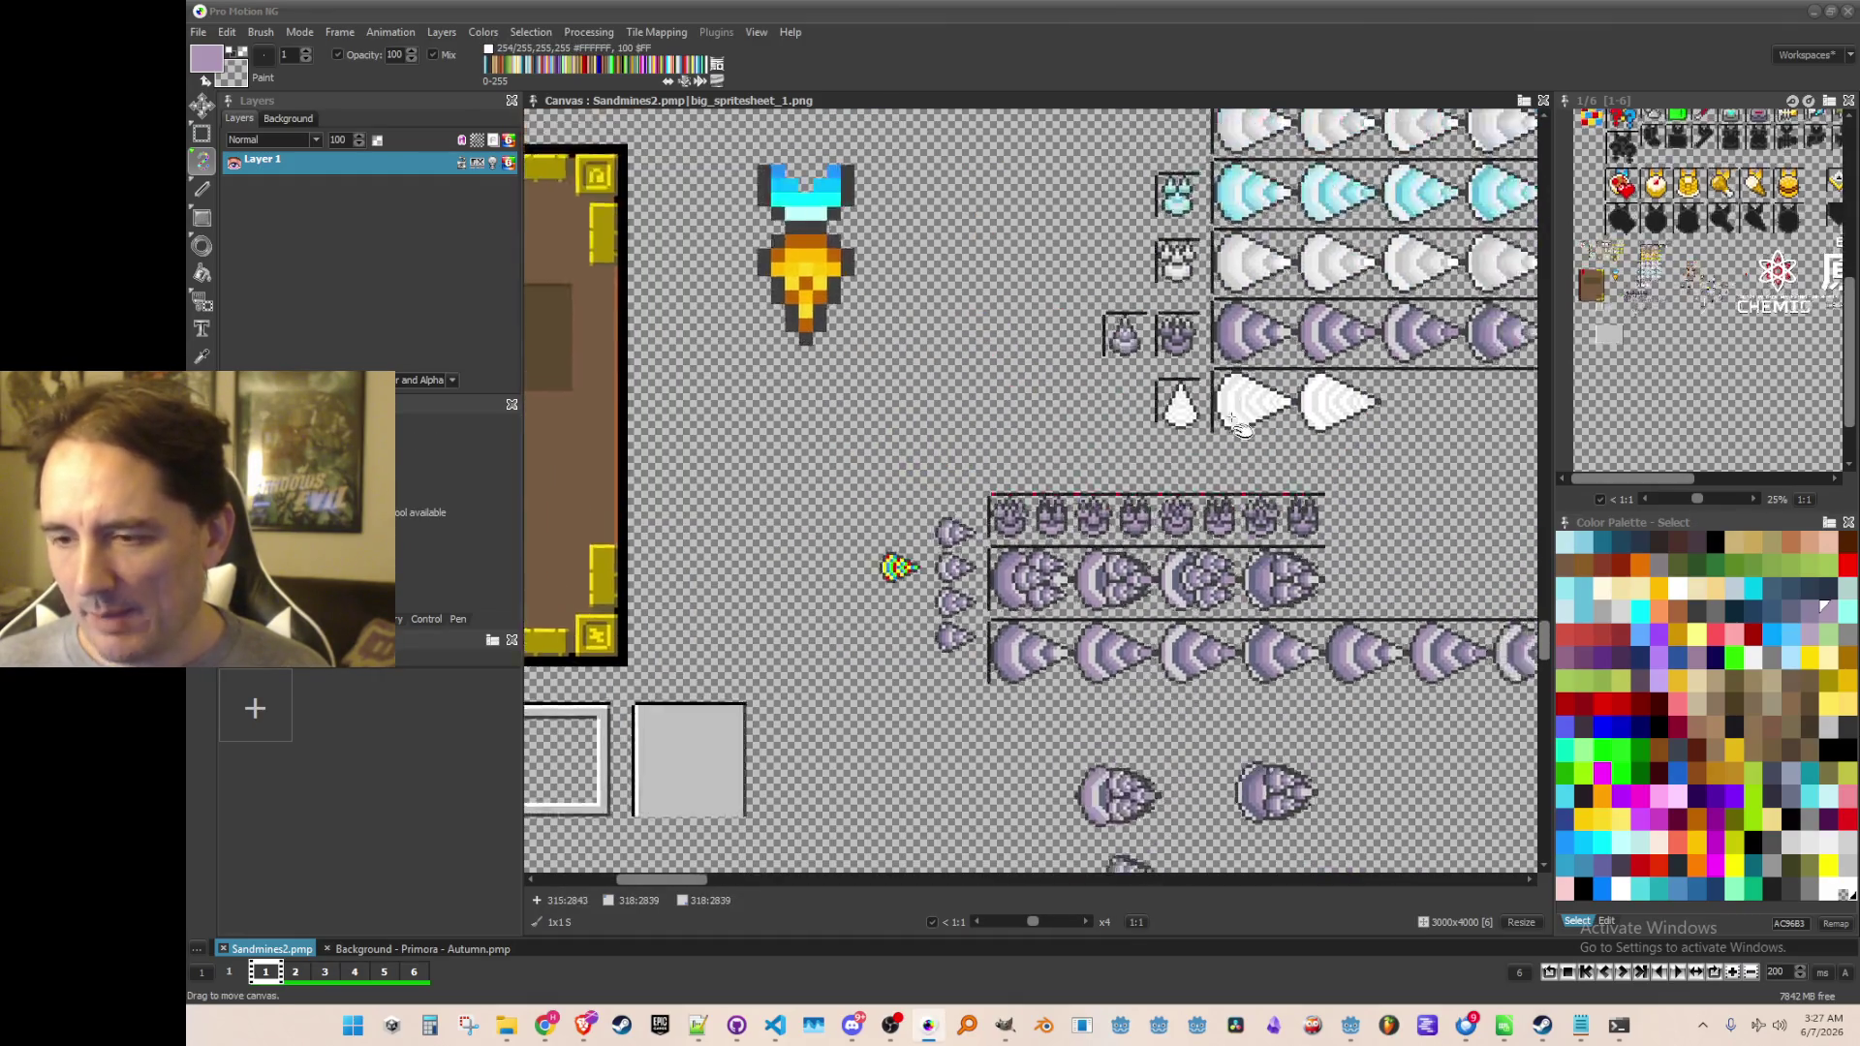
{"action": "scroll", "coordinate": [1030, 491], "scroll_direction": "down", "scroll_amount": 4}
{"action": "scroll", "coordinate": [1031, 491], "scroll_direction": "up", "scroll_amount": 4}
{"action": "scroll", "coordinate": [1031, 491], "scroll_direction": "down", "scroll_amount": 4}
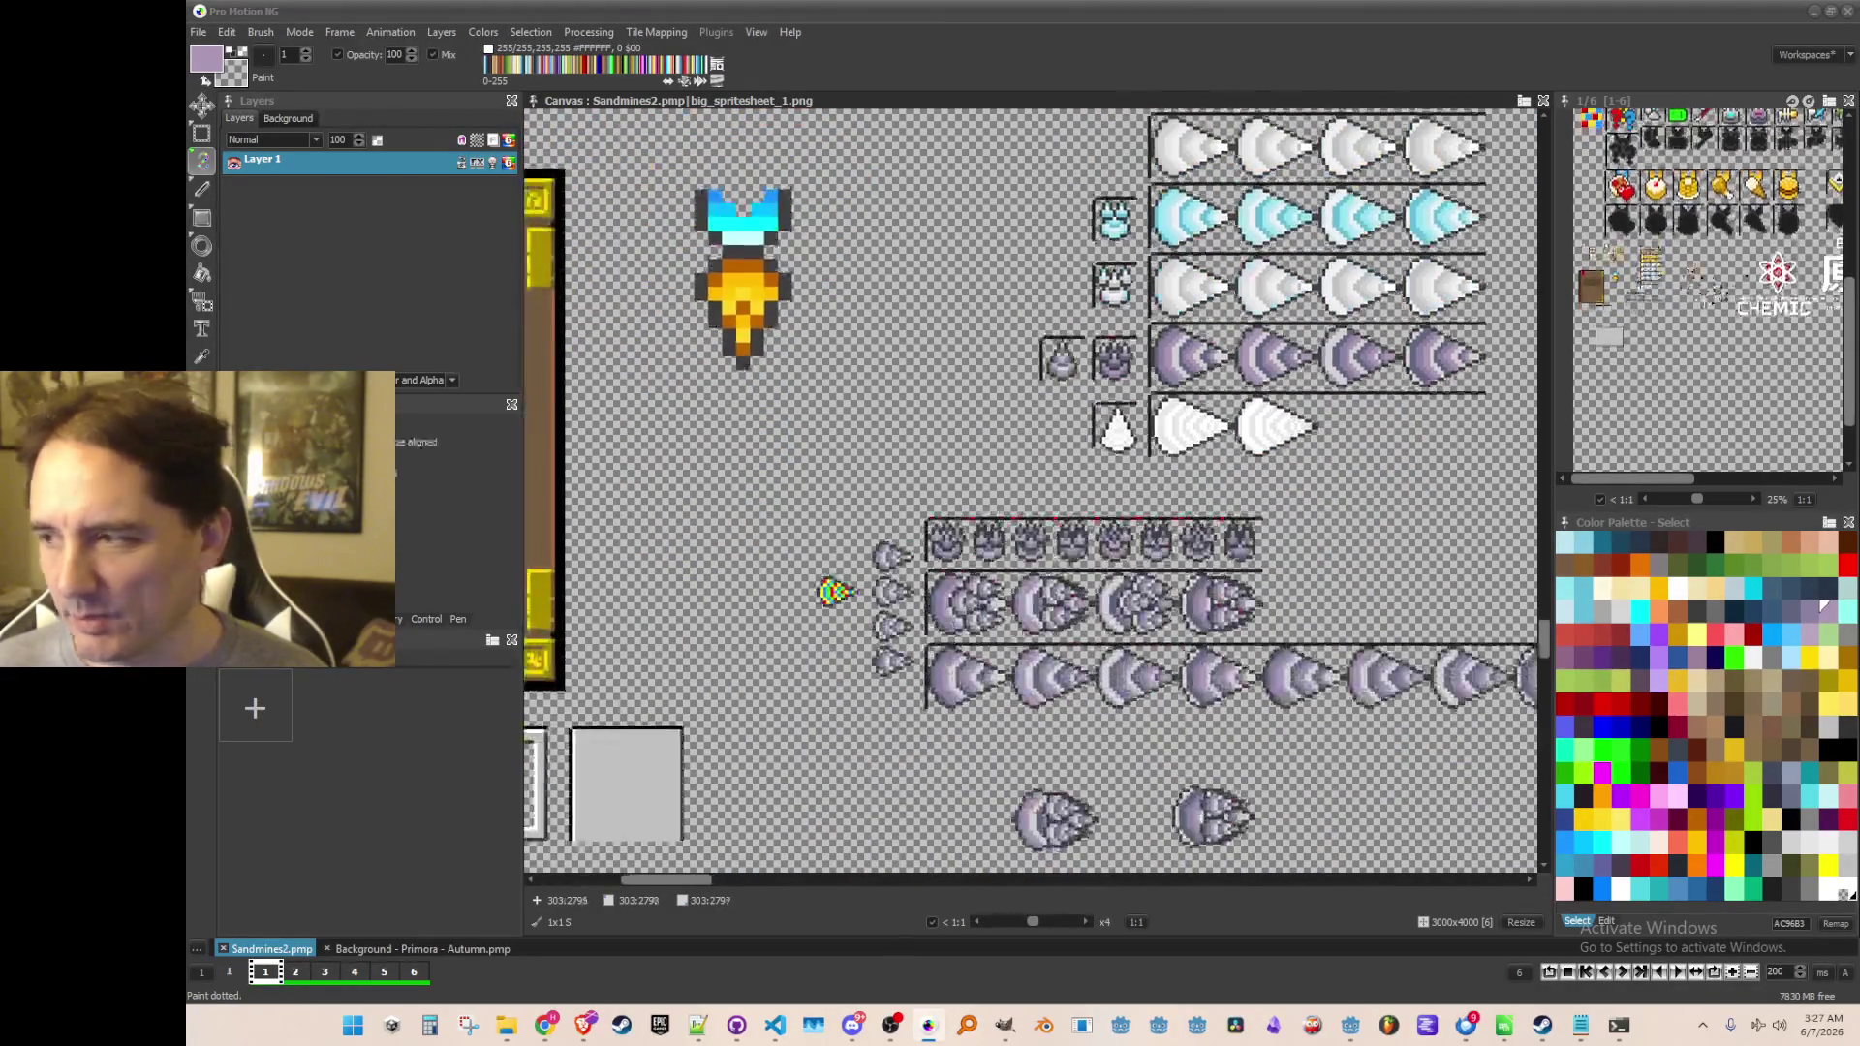
{"action": "scroll", "coordinate": [1031, 491], "scroll_direction": "down", "scroll_amount": 1}
{"action": "scroll", "coordinate": [1027, 487], "scroll_direction": "up", "scroll_amount": 2}
{"action": "scroll", "coordinate": [1026, 487], "scroll_direction": "down", "scroll_amount": 1}
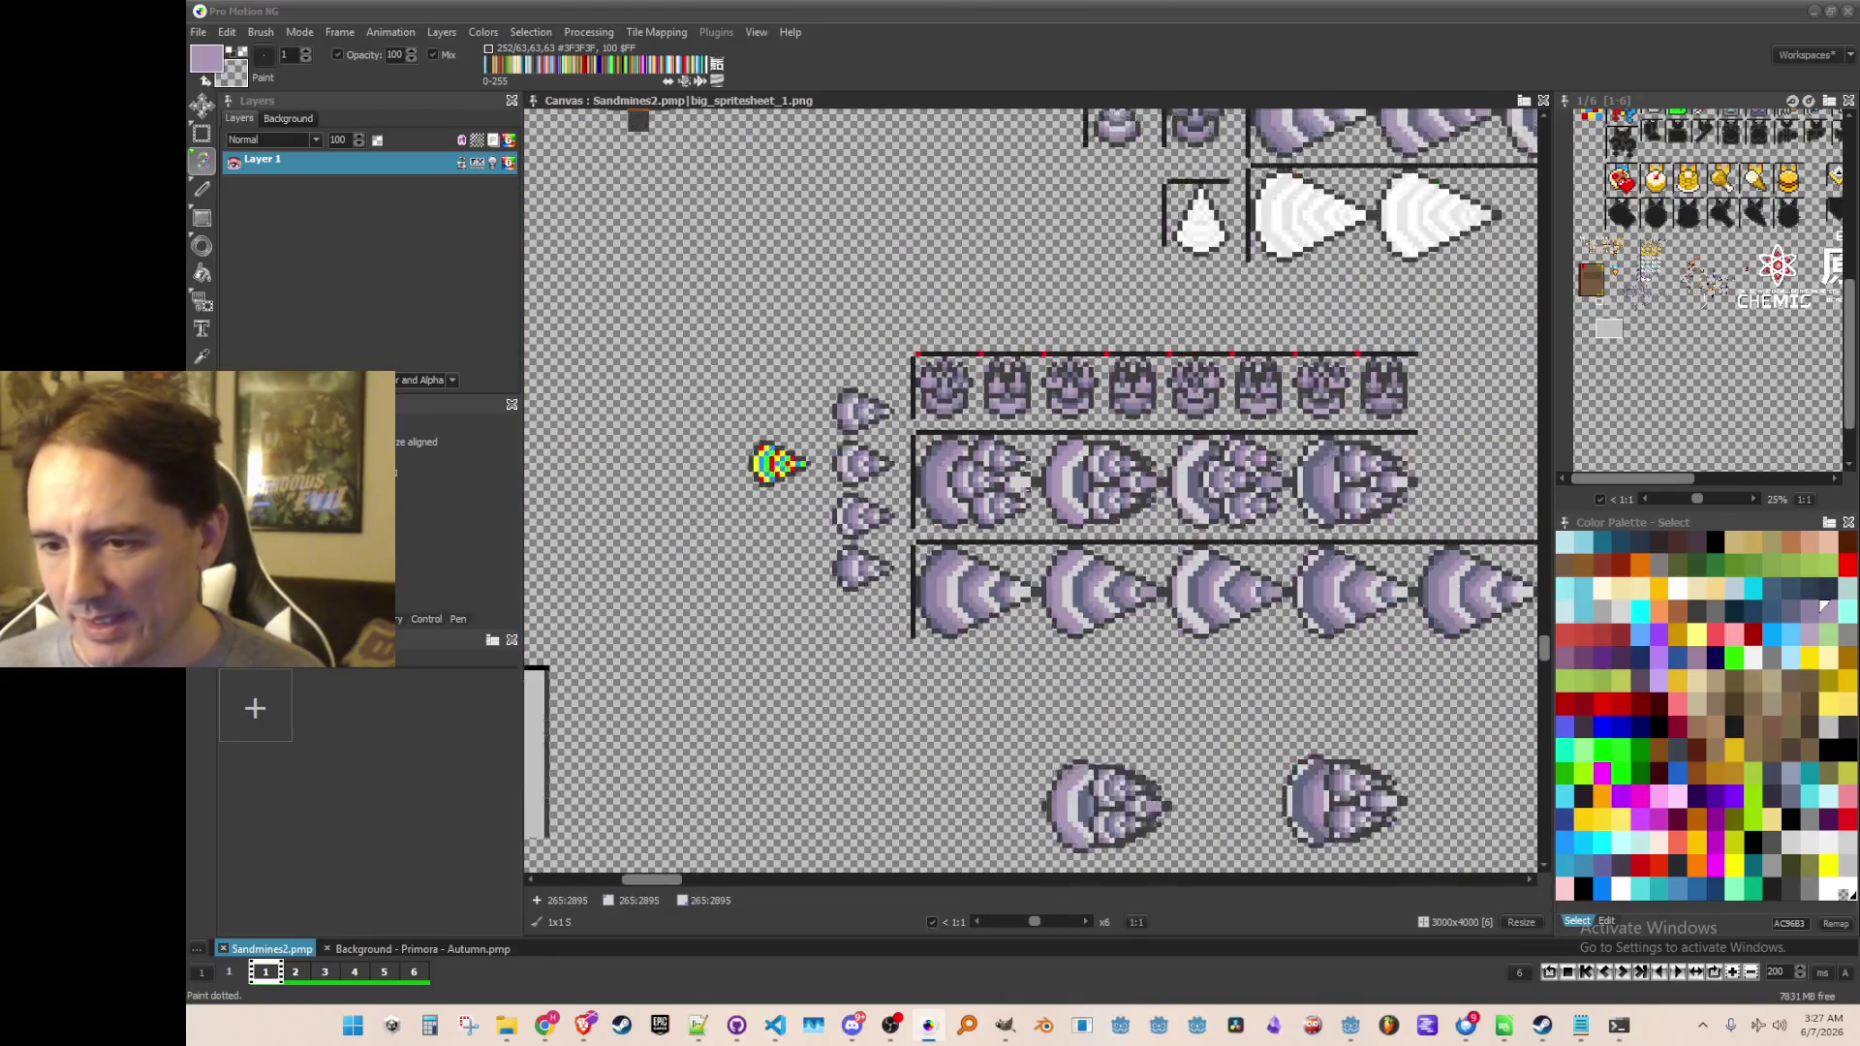
{"action": "mouse_move", "coordinate": [1091, 608]}
{"action": "left_mouse_down"}
{"action": "mouse_move", "coordinate": [1038, 554]}
{"action": "mouse_move", "coordinate": [1002, 548]}
{"action": "mouse_move", "coordinate": [1030, 610]}
{"action": "mouse_move", "coordinate": [947, 552]}
{"action": "mouse_move", "coordinate": [940, 572]}
{"action": "left_mouse_up"}
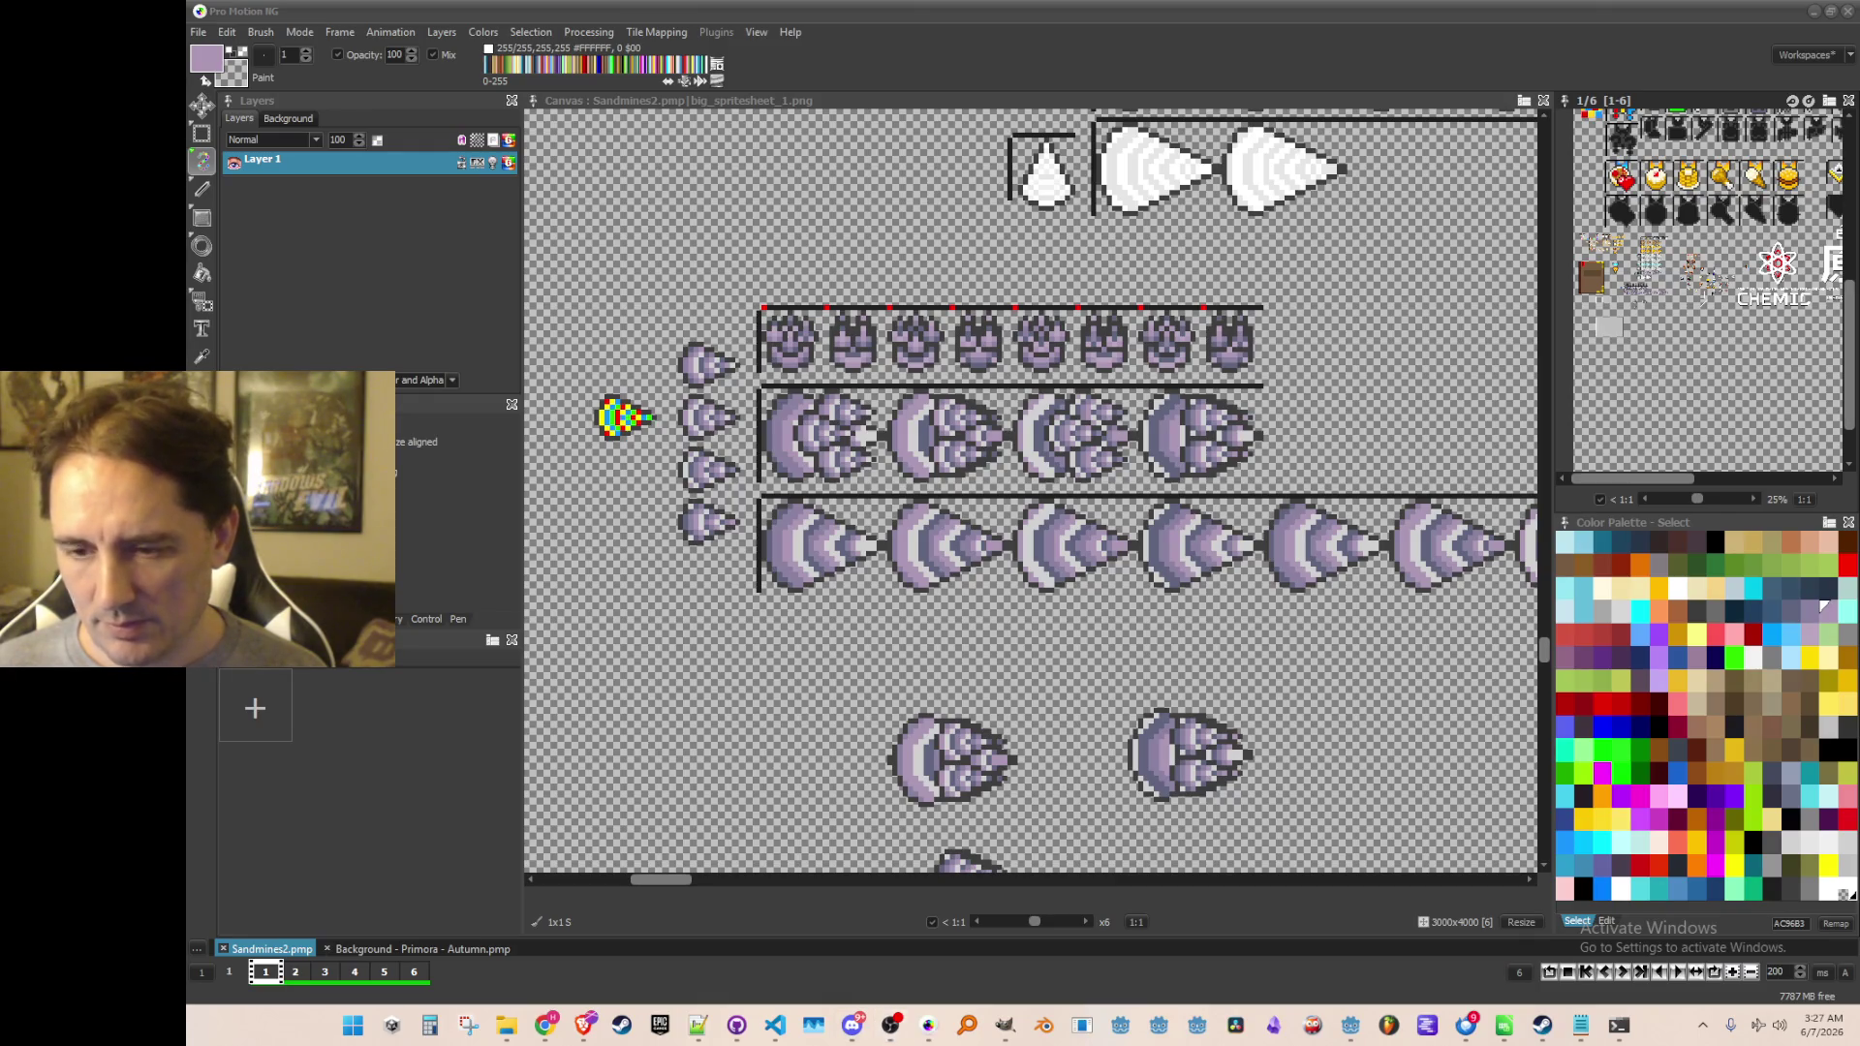
{"action": "scroll", "coordinate": [1213, 422], "scroll_direction": "down", "scroll_amount": 2}
{"action": "scroll", "coordinate": [1212, 422], "scroll_direction": "up", "scroll_amount": 1}
{"action": "scroll", "coordinate": [1212, 422], "scroll_direction": "down", "scroll_amount": 2}
{"action": "scroll", "coordinate": [1219, 455], "scroll_direction": "up", "scroll_amount": 1}
{"action": "scroll", "coordinate": [1222, 481], "scroll_direction": "down", "scroll_amount": 1}
{"action": "scroll", "coordinate": [1158, 115], "scroll_direction": "down", "scroll_amount": 3}
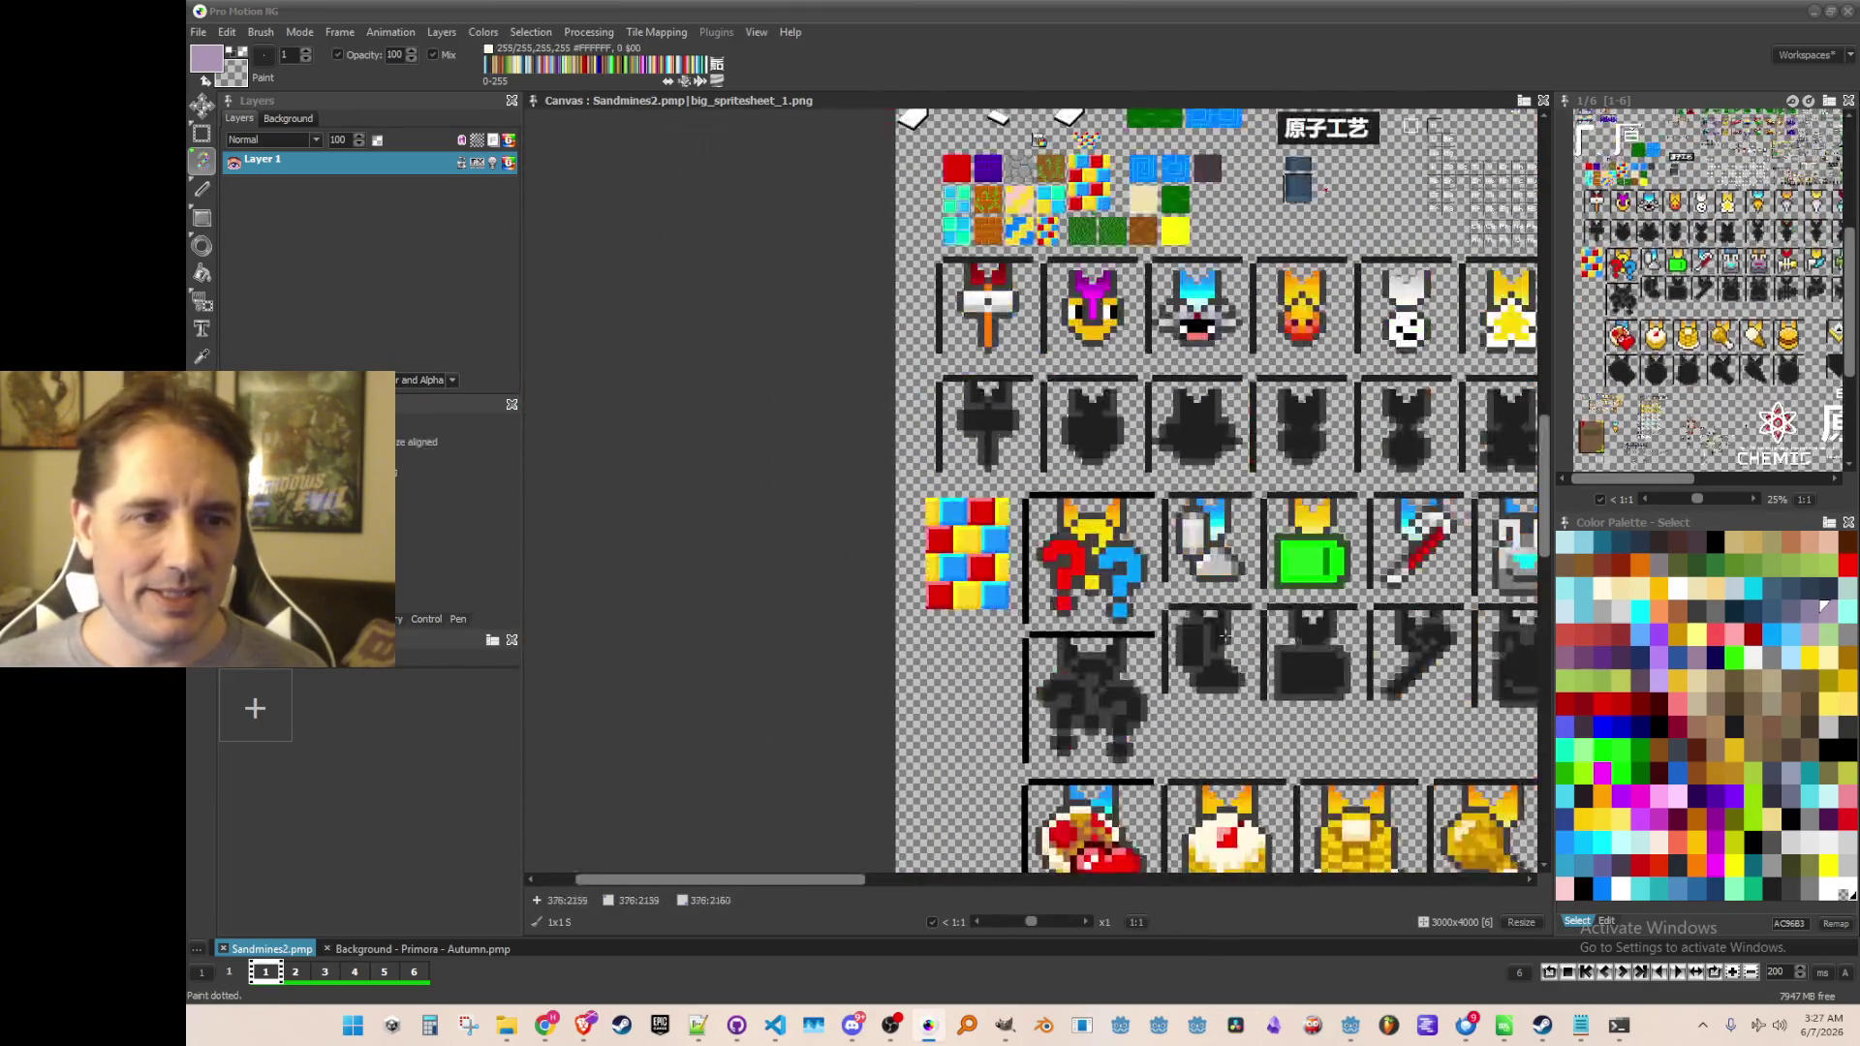
{"action": "scroll", "coordinate": [1133, 339], "scroll_direction": "up", "scroll_amount": 4}
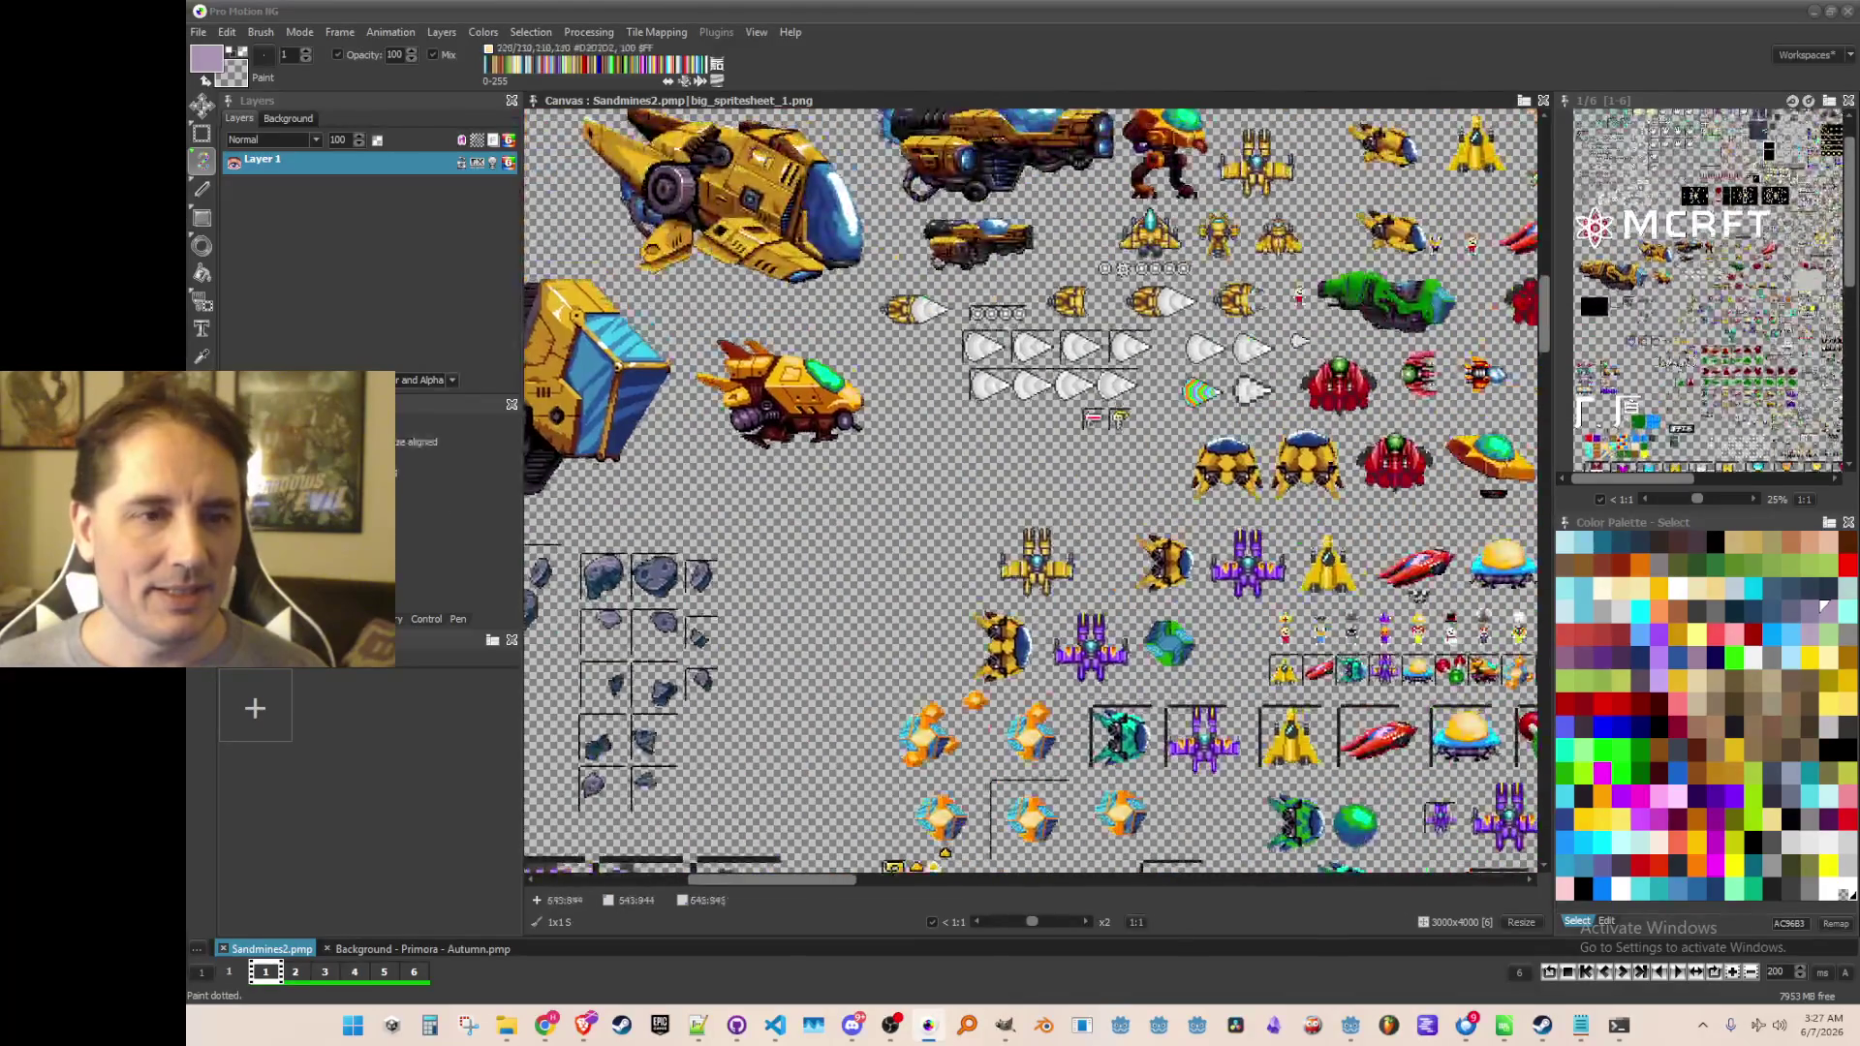
{"action": "scroll", "coordinate": [1083, 426], "scroll_direction": "up", "scroll_amount": 2}
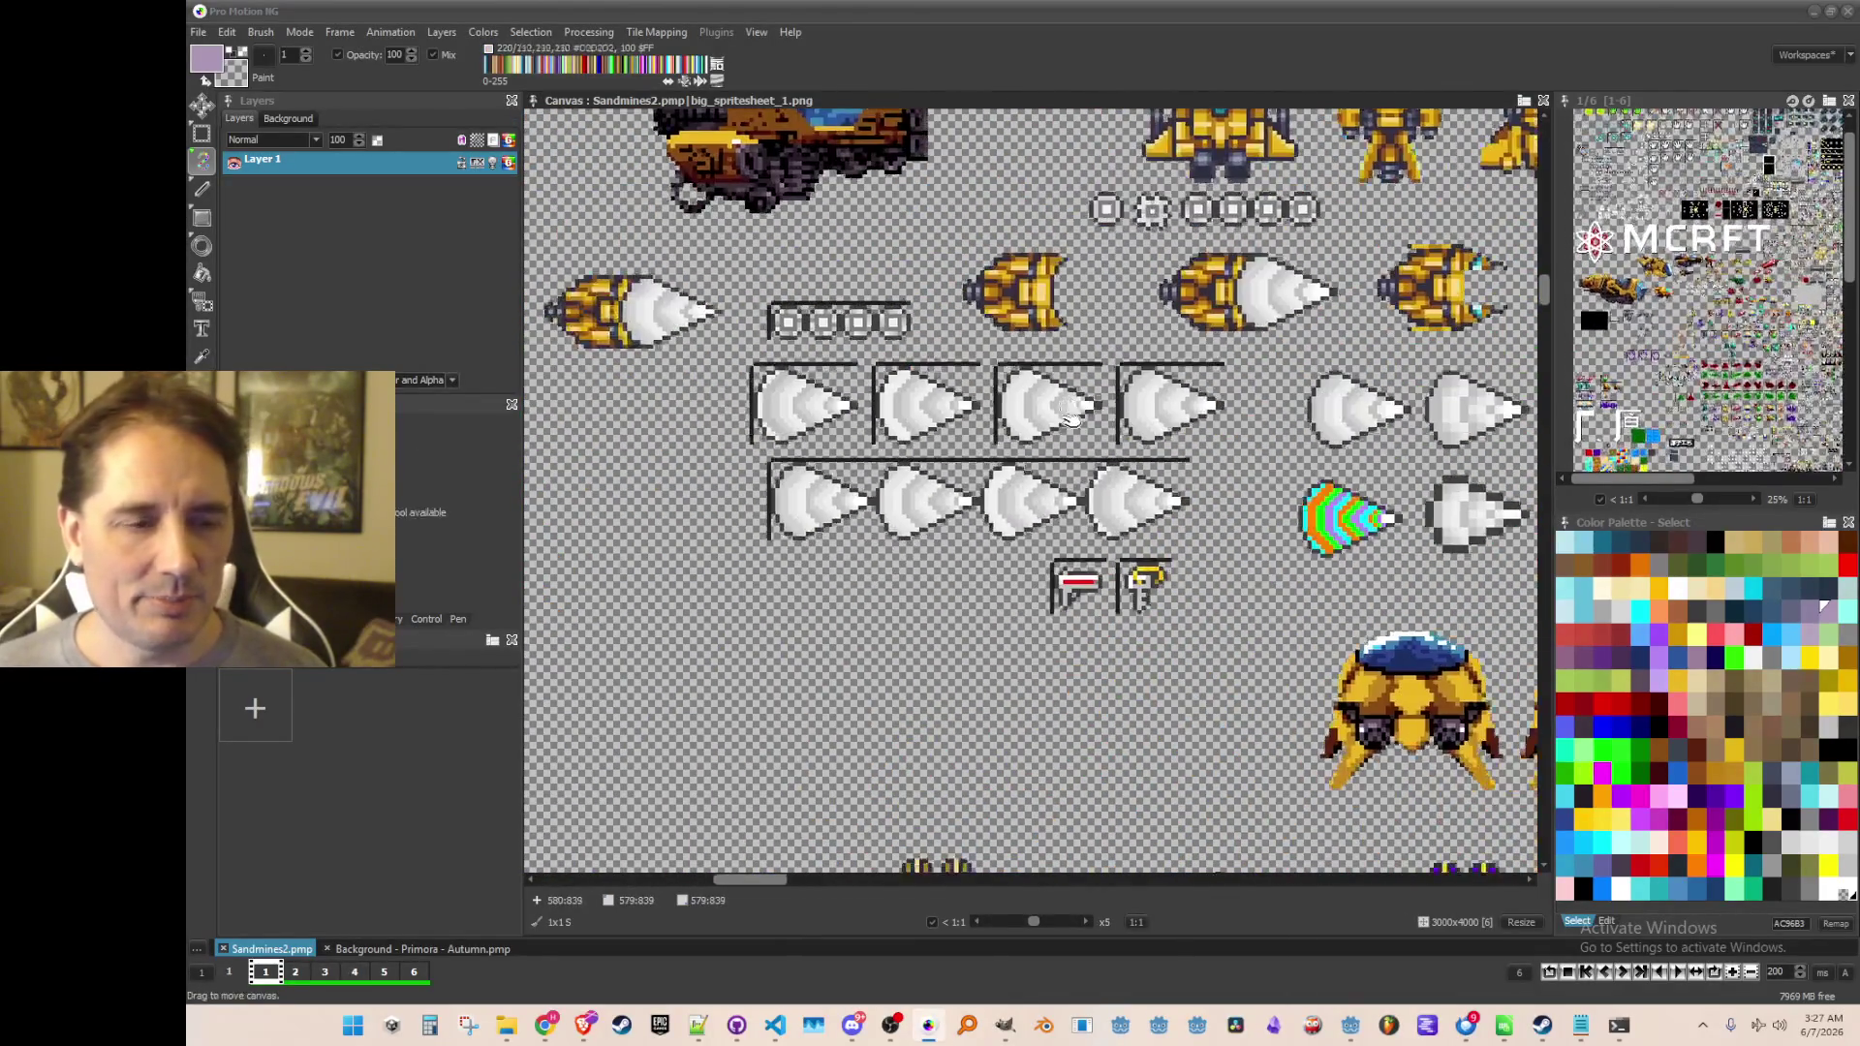